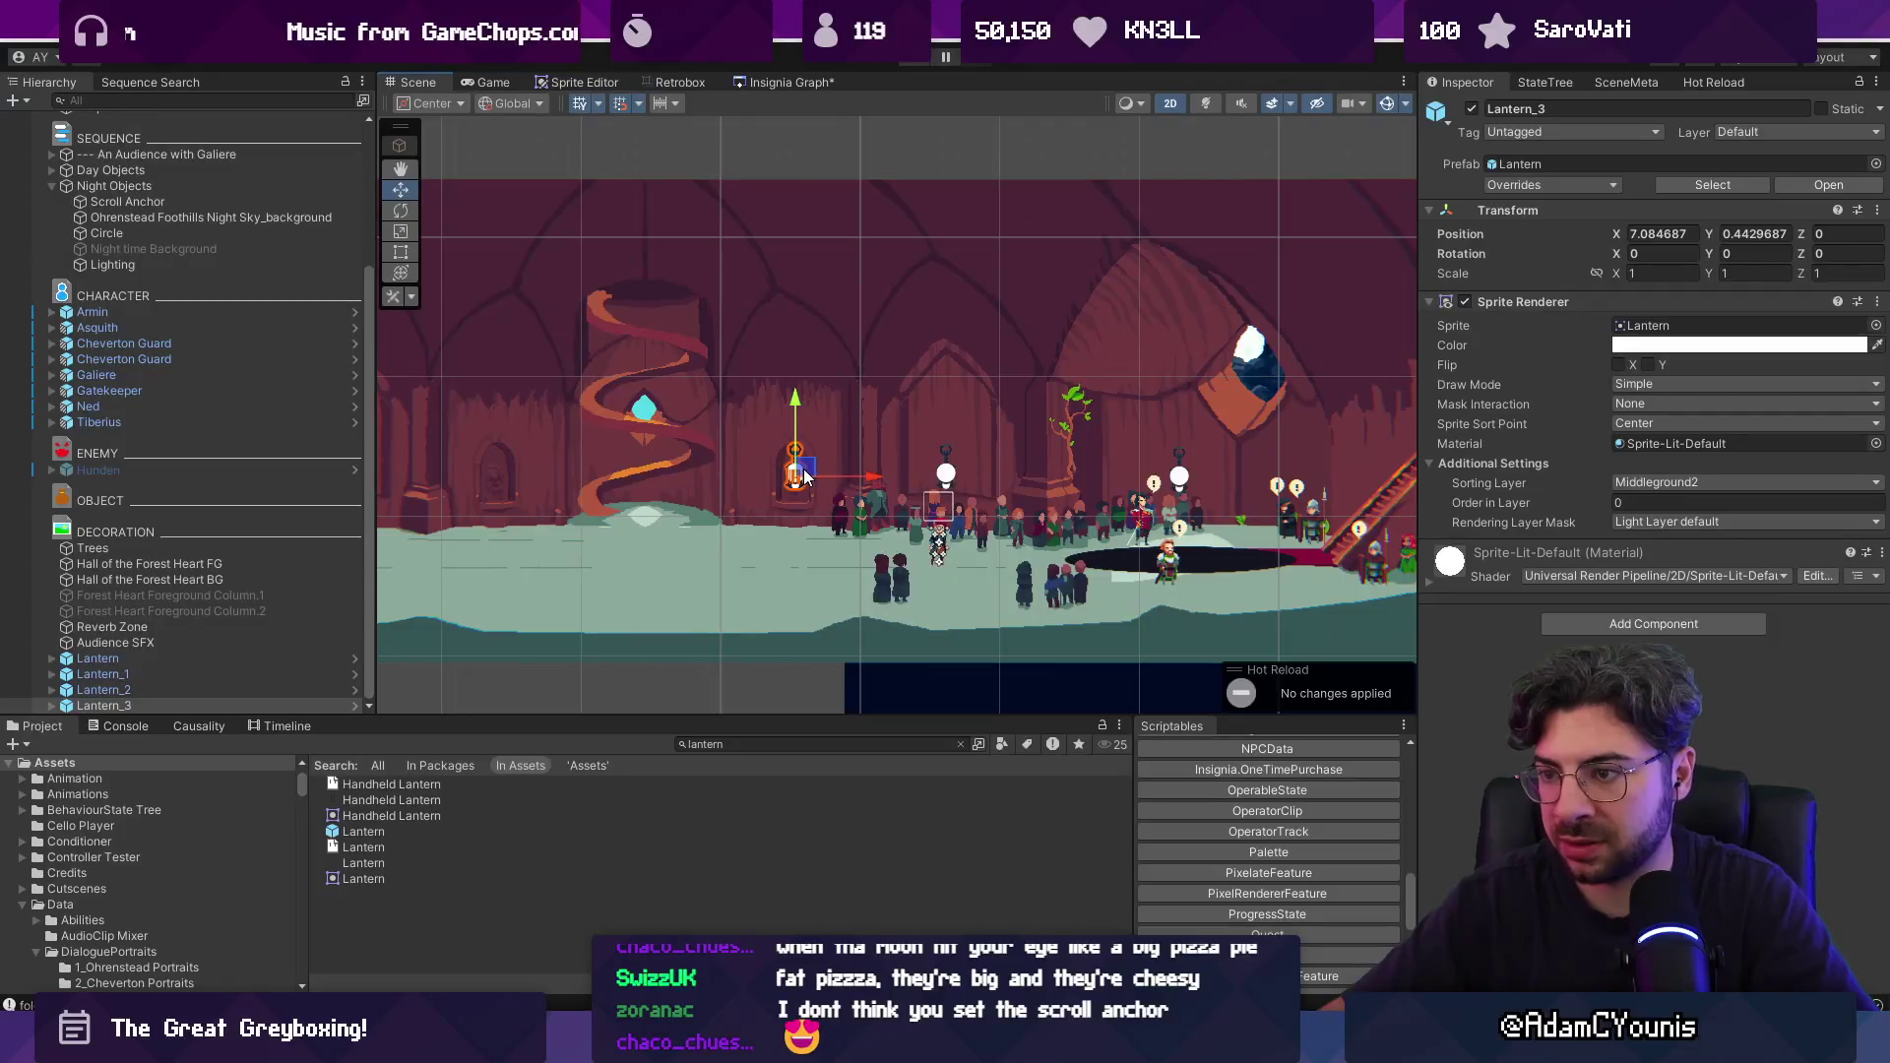
Duplicate the lantern twice and space the copies further left along the hall wall.
drag(803, 477, 511, 479)
key(ctrl+d)
drag(962, 463, 576, 455)
key(ctrl+d)
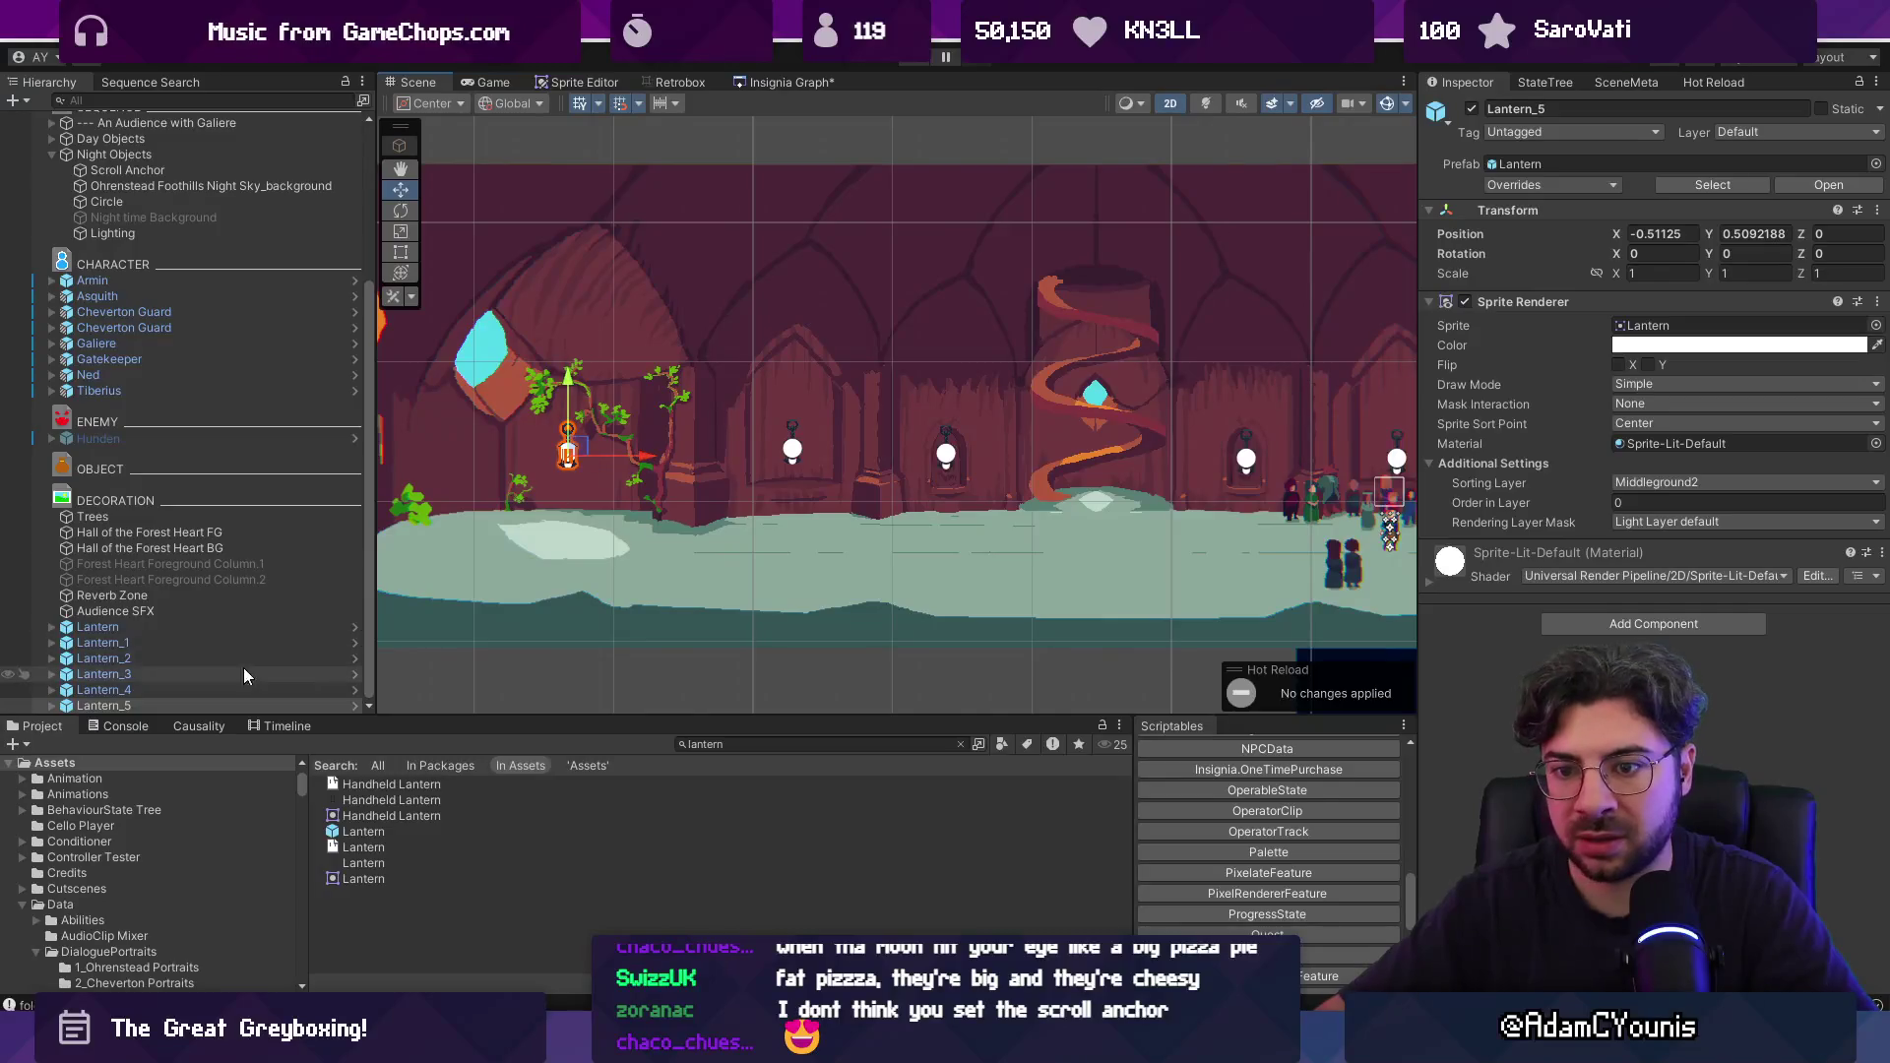
Group Lantern through Lantern_5 under Night Objects and start play mode.
shift+click(115, 611)
click(98, 626)
shift+click(220, 693)
shift+click(221, 699)
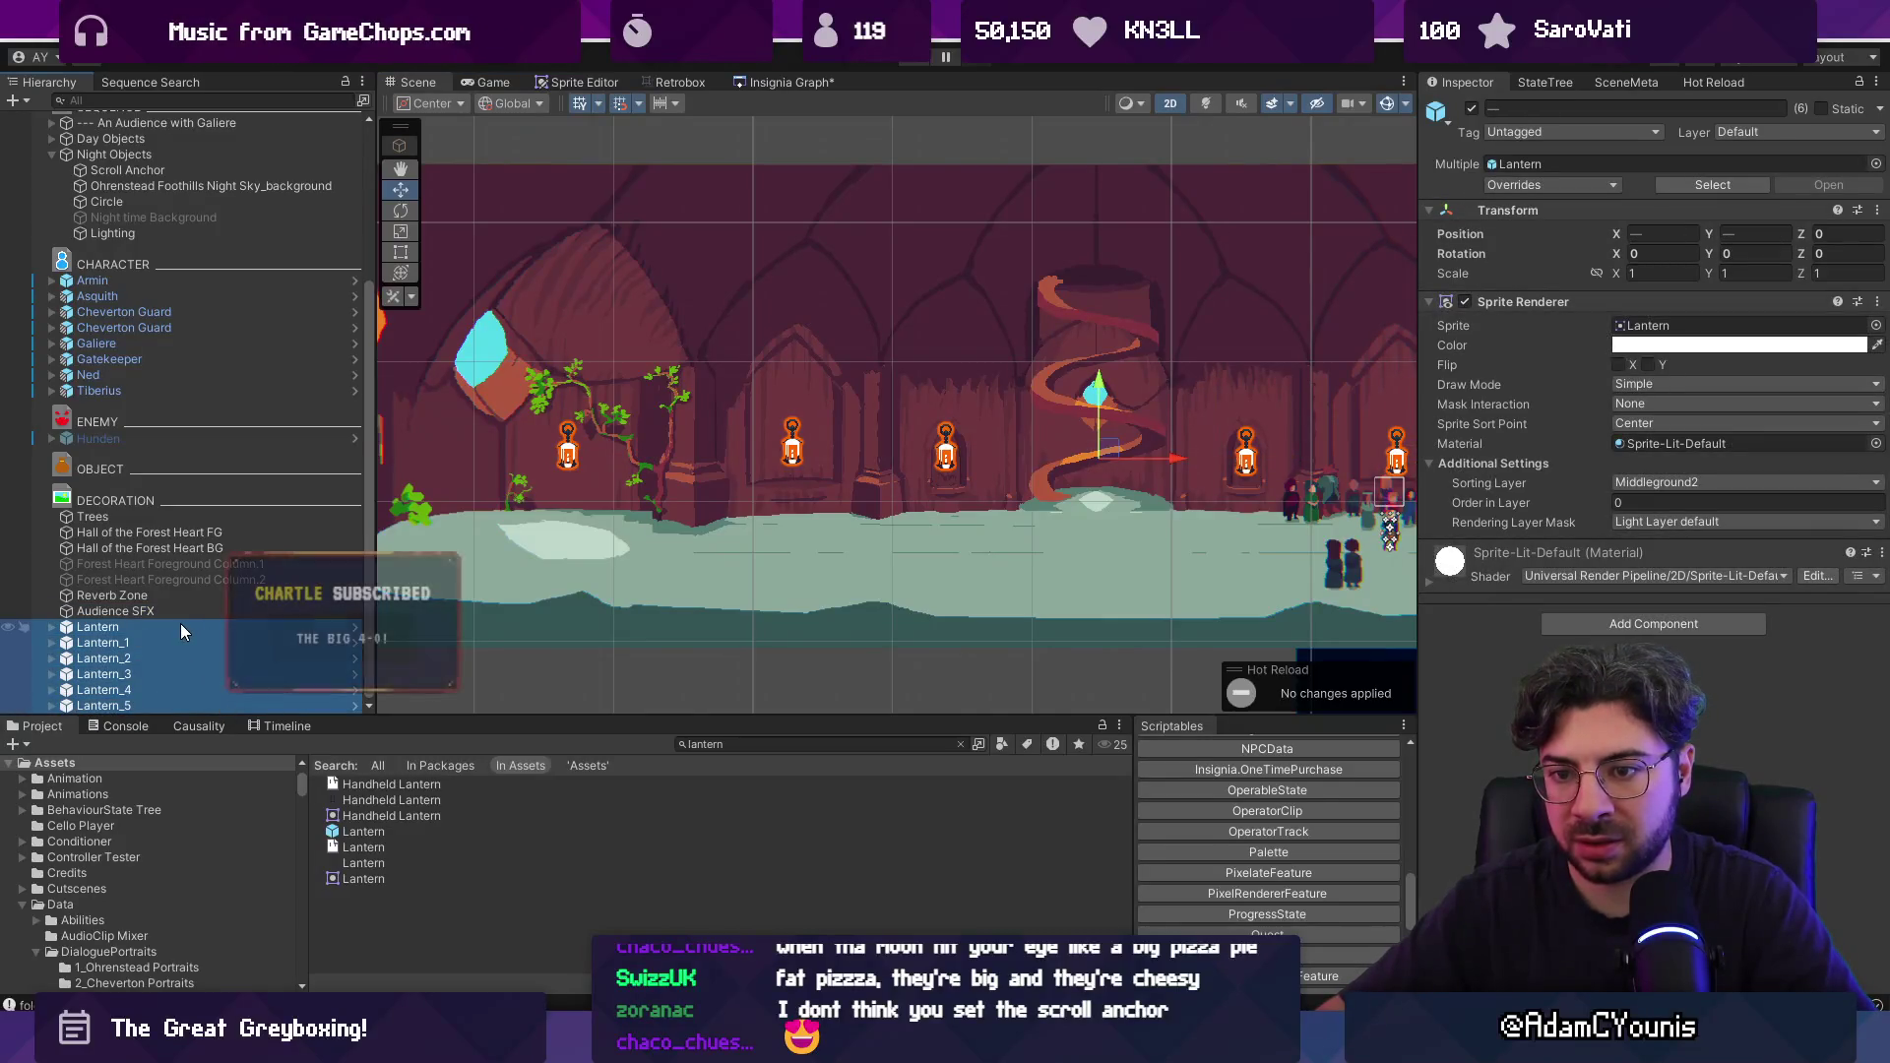
drag(180, 623, 195, 241)
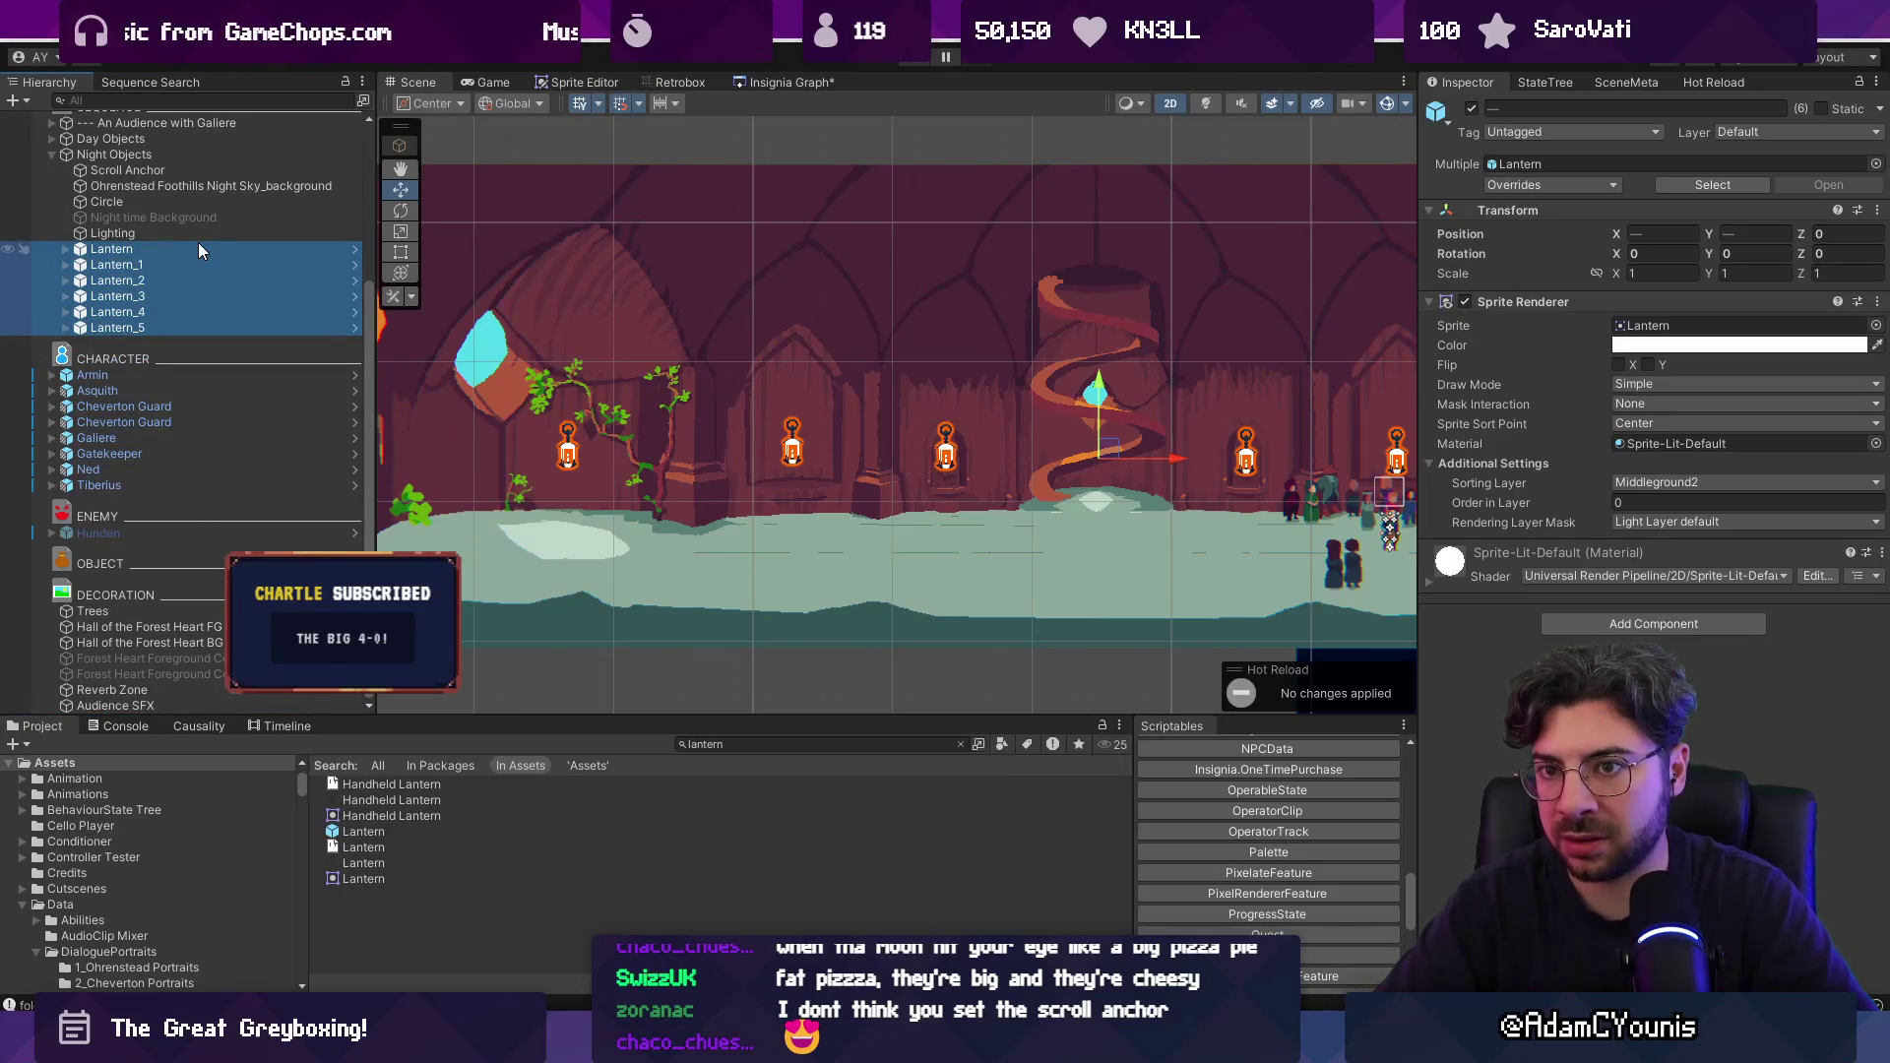
key(ctrl+p)
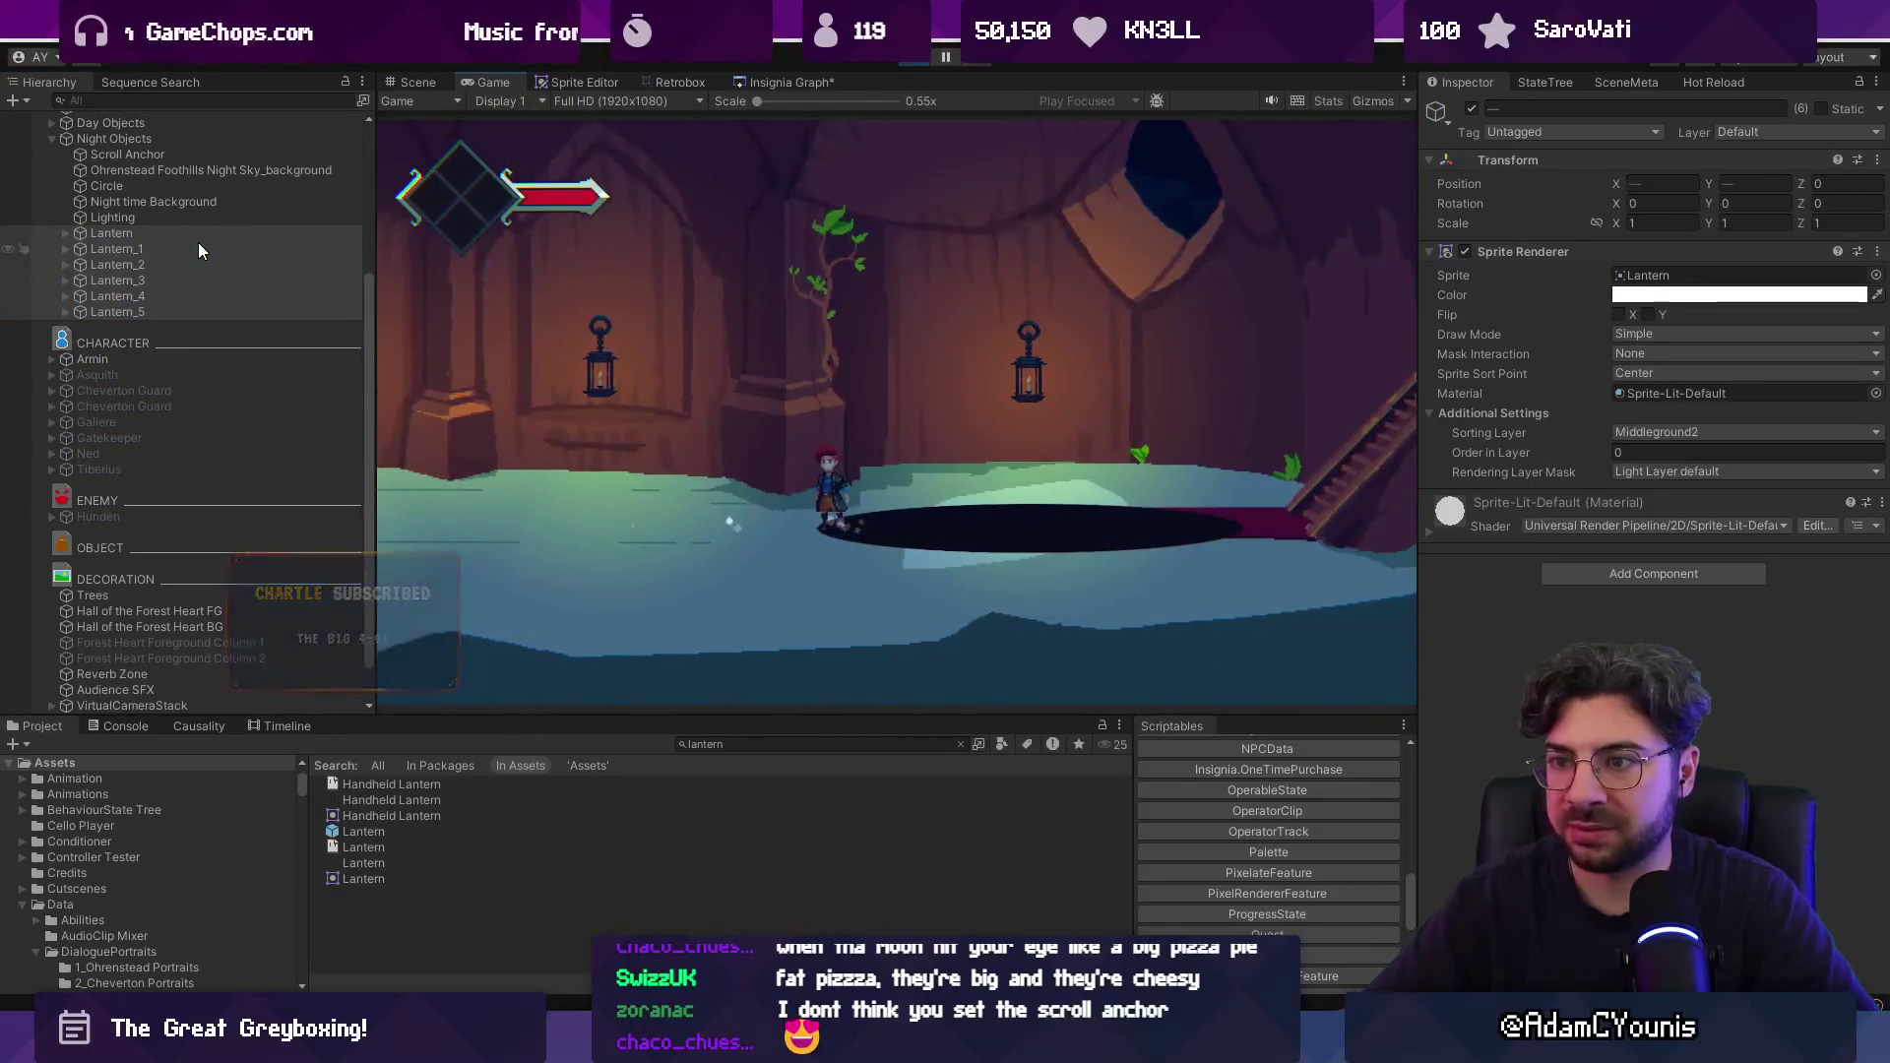
Set the first lantern's Atmosphere Light falloff strength to about 0.72.
click(45, 236)
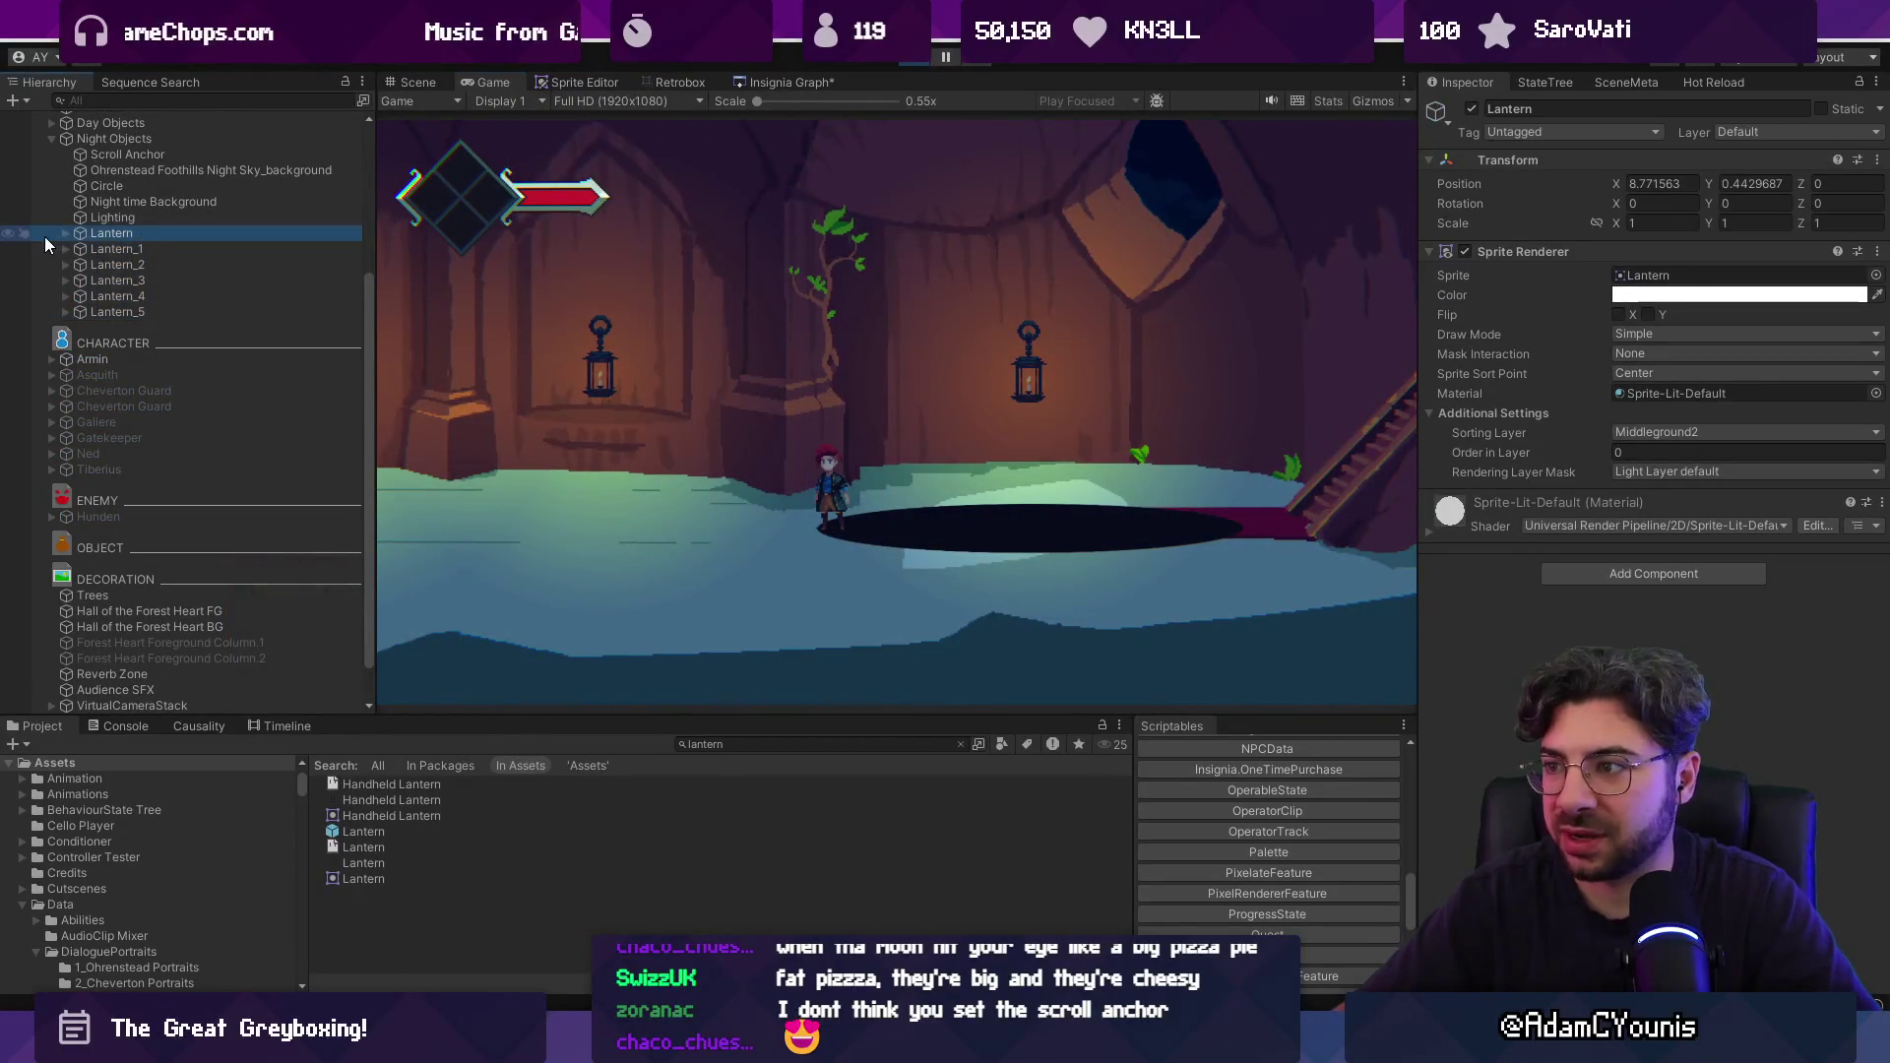
click(65, 235)
click(157, 249)
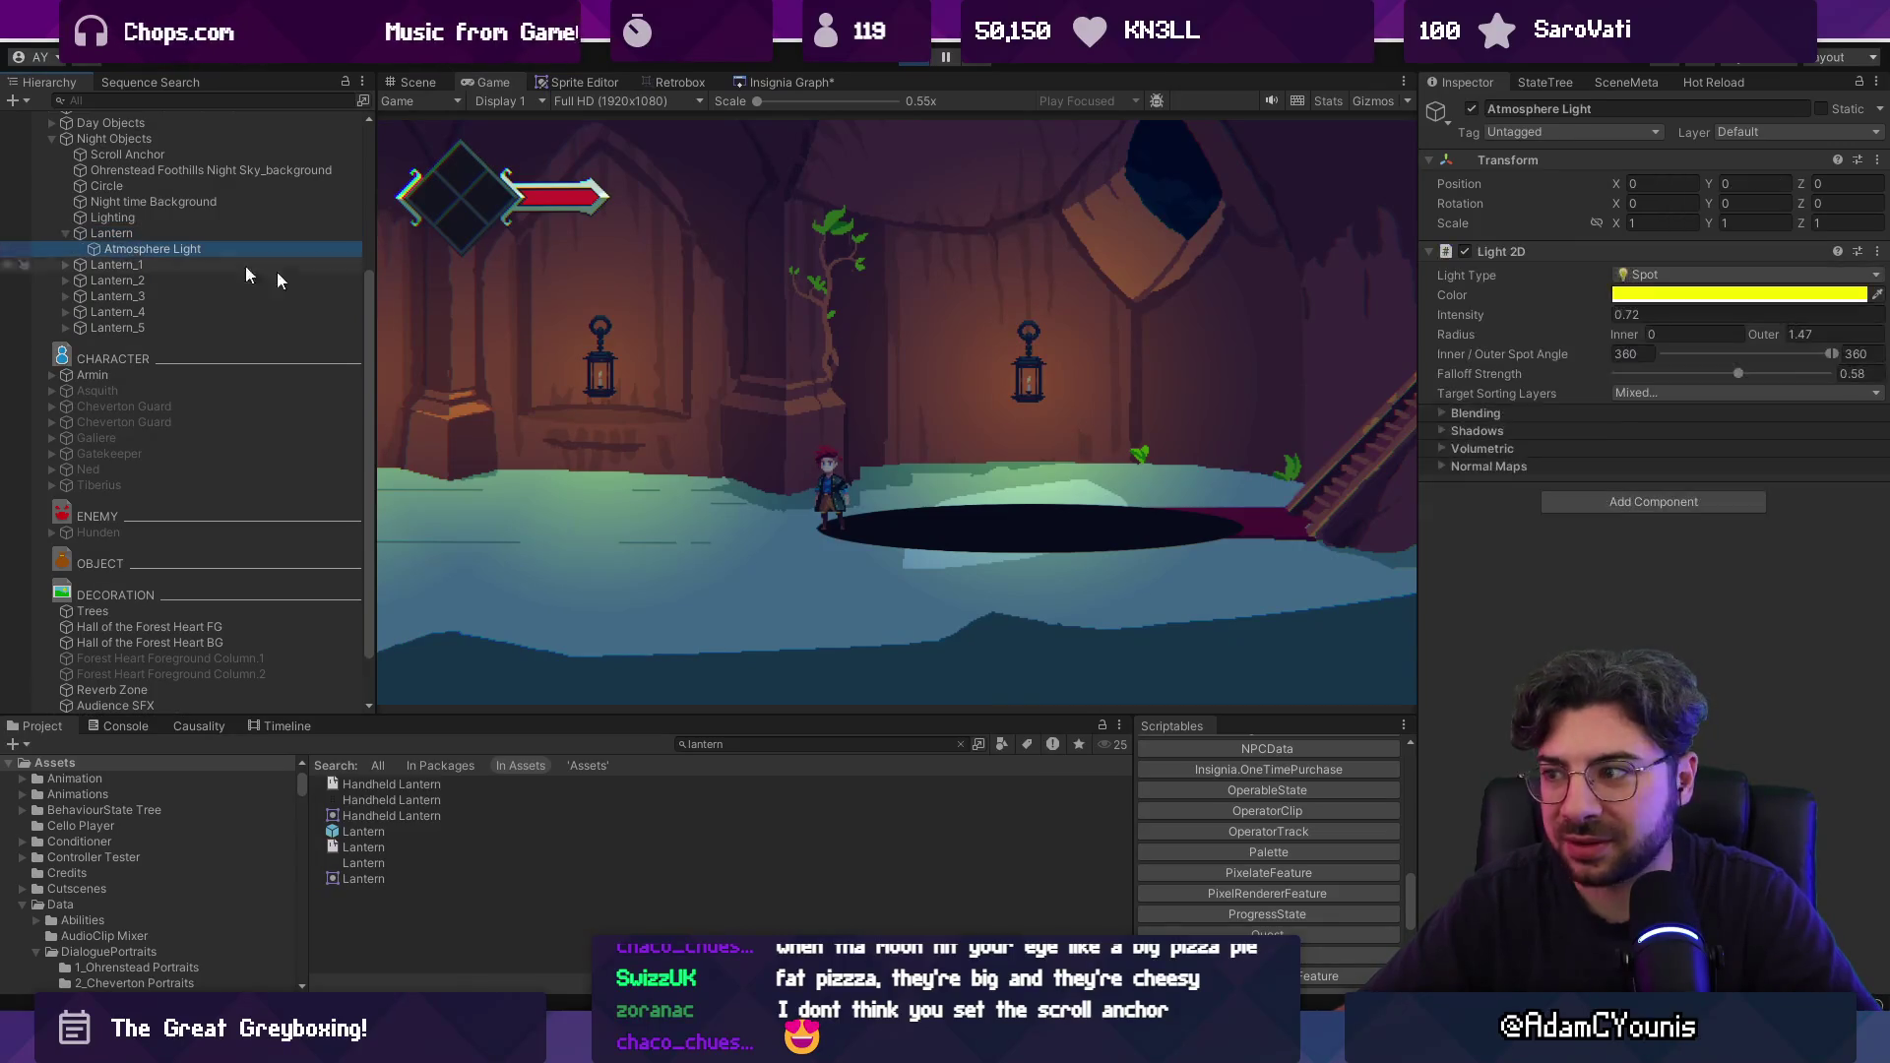
mouse_move(1738, 373)
mouse_down()
mouse_move(1719, 370)
mouse_move(1749, 334)
mouse_up()
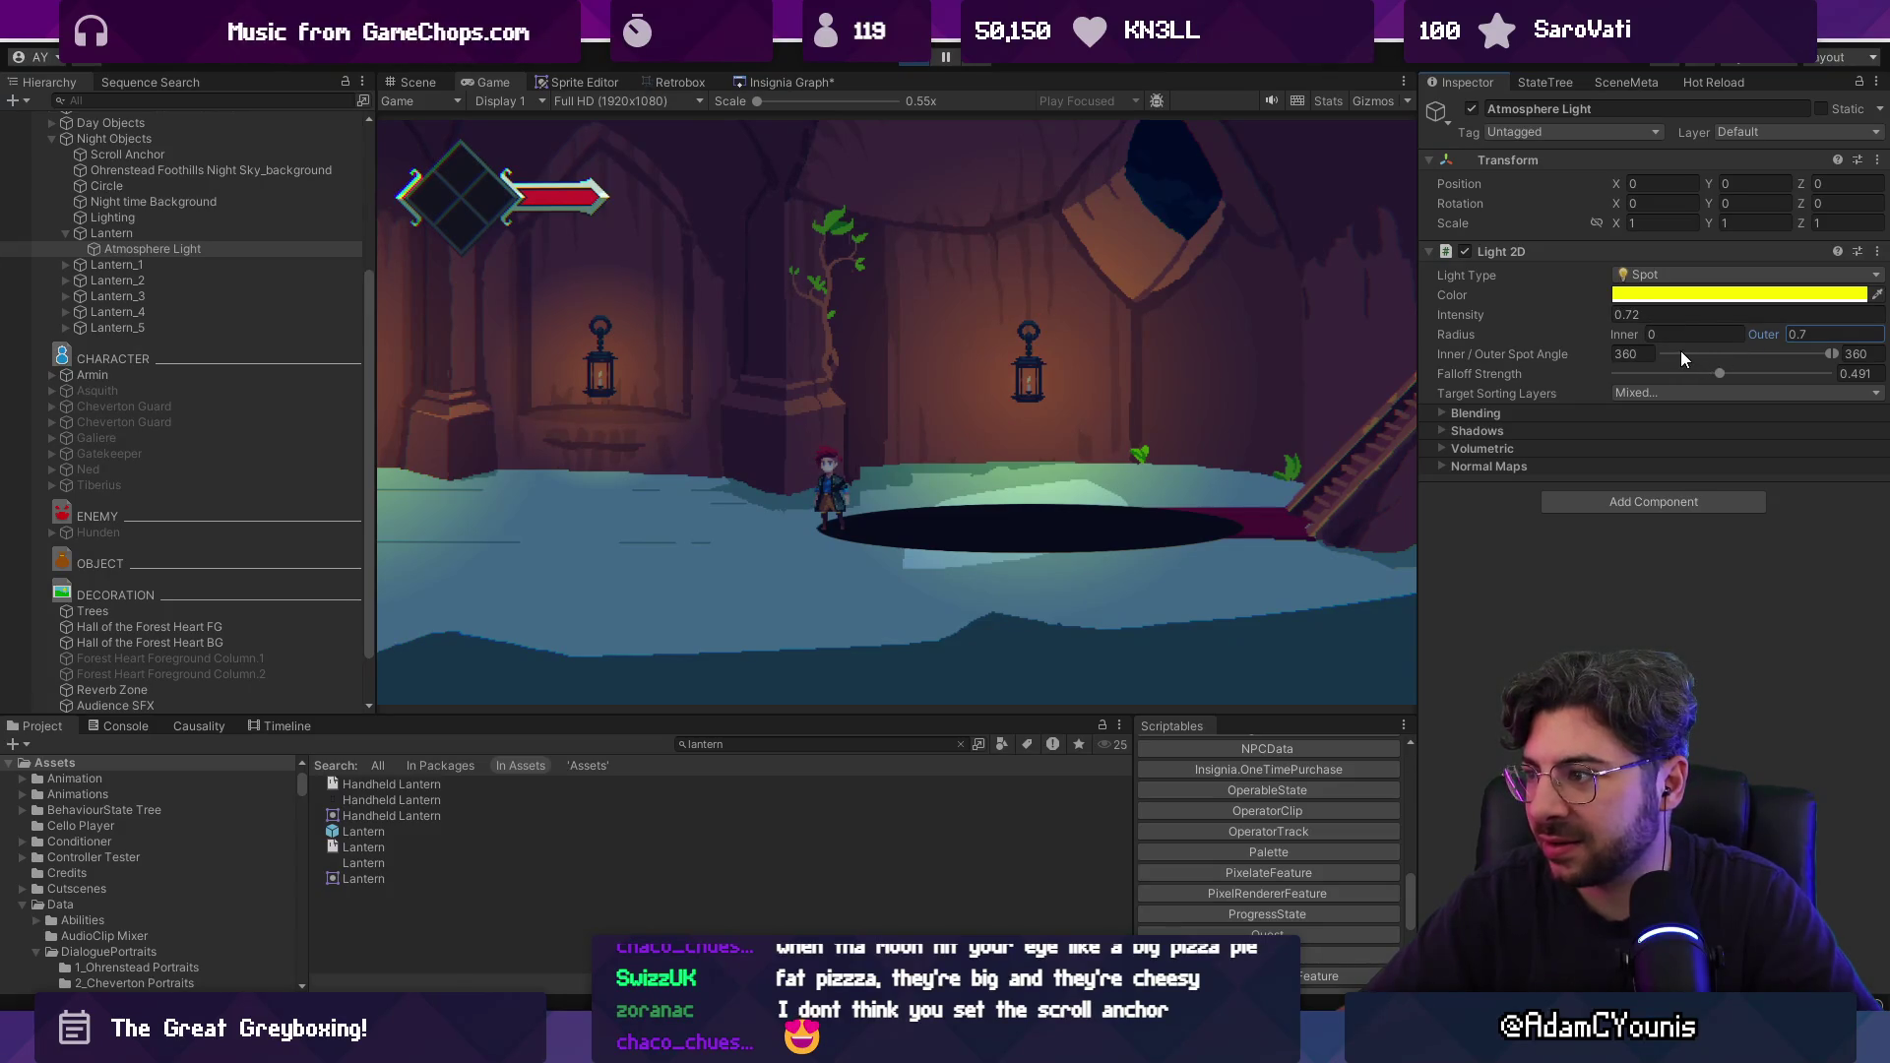
drag(1721, 370, 1771, 376)
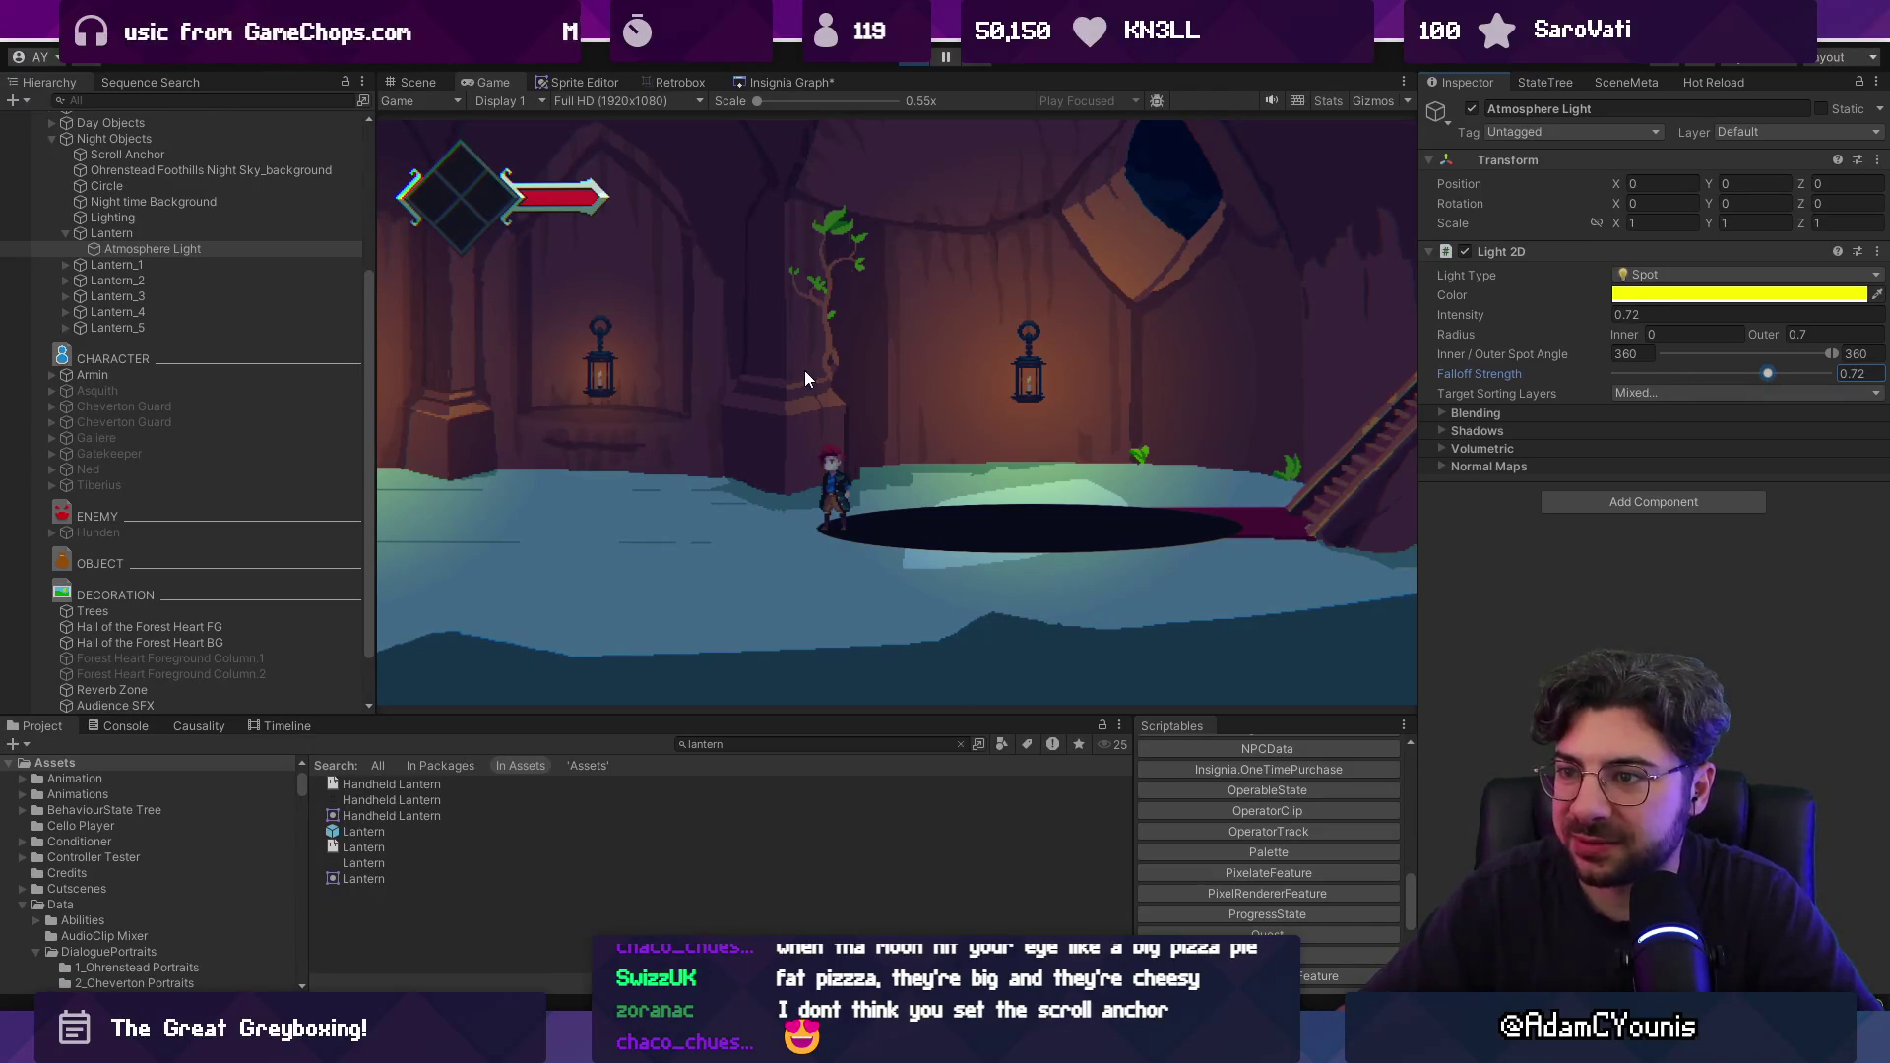
Tint the Atmosphere Light yellow FFDC00 and raise its intensity to 1.41.
click(1696, 294)
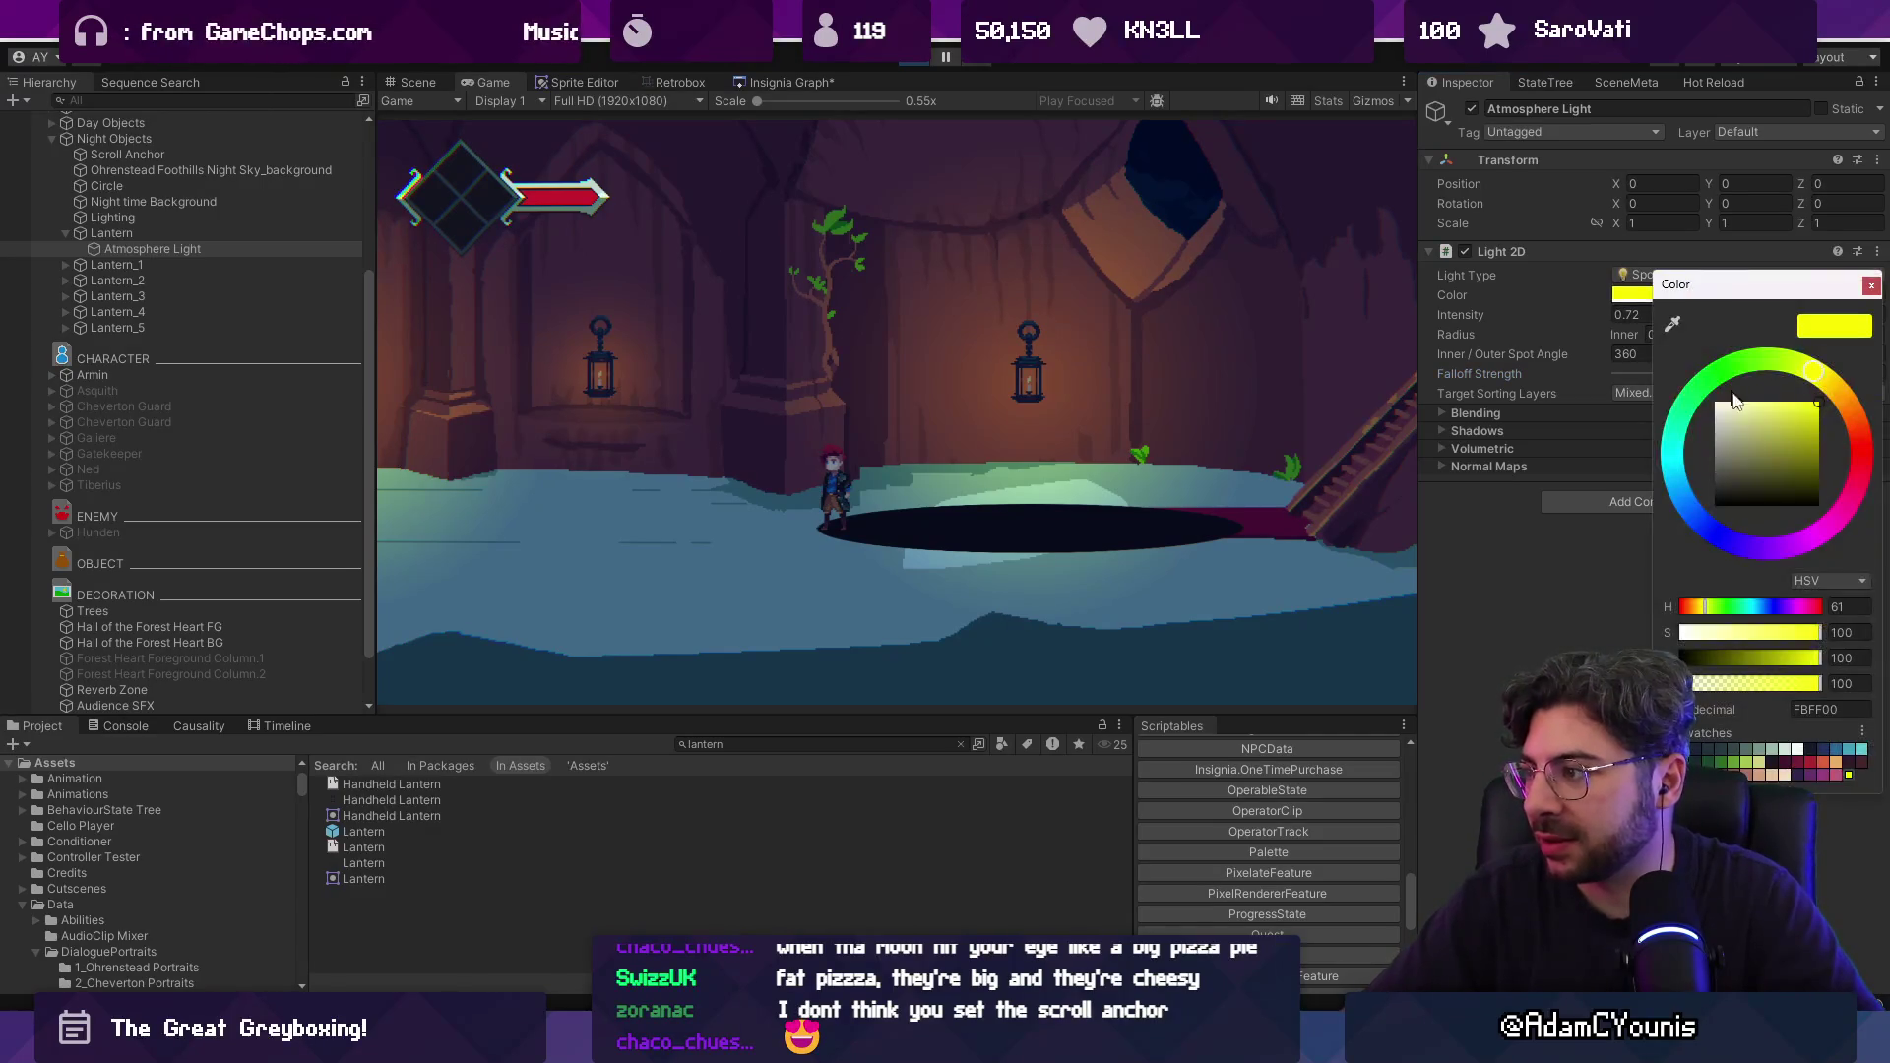
drag(1843, 398, 1835, 381)
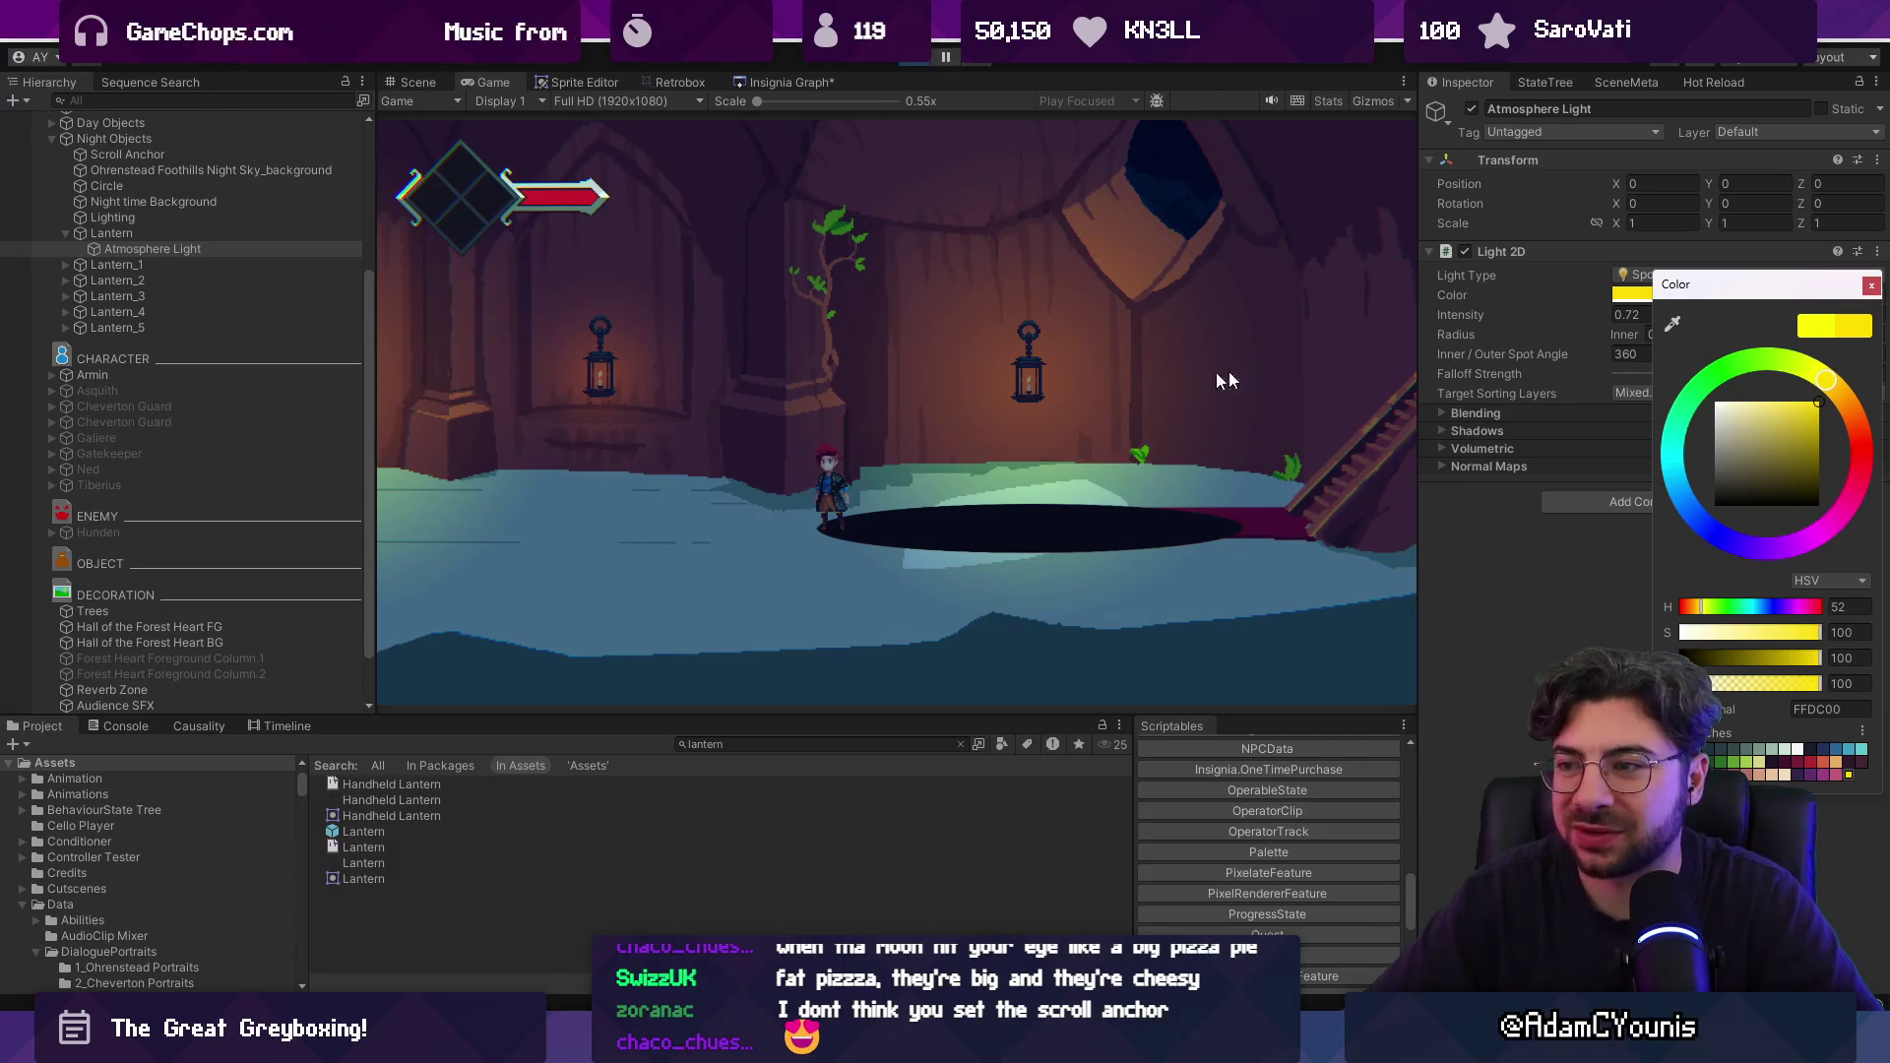
click(1871, 285)
mouse_move(1576, 328)
mouse_down()
mouse_move(1626, 307)
mouse_move(1585, 313)
mouse_up()
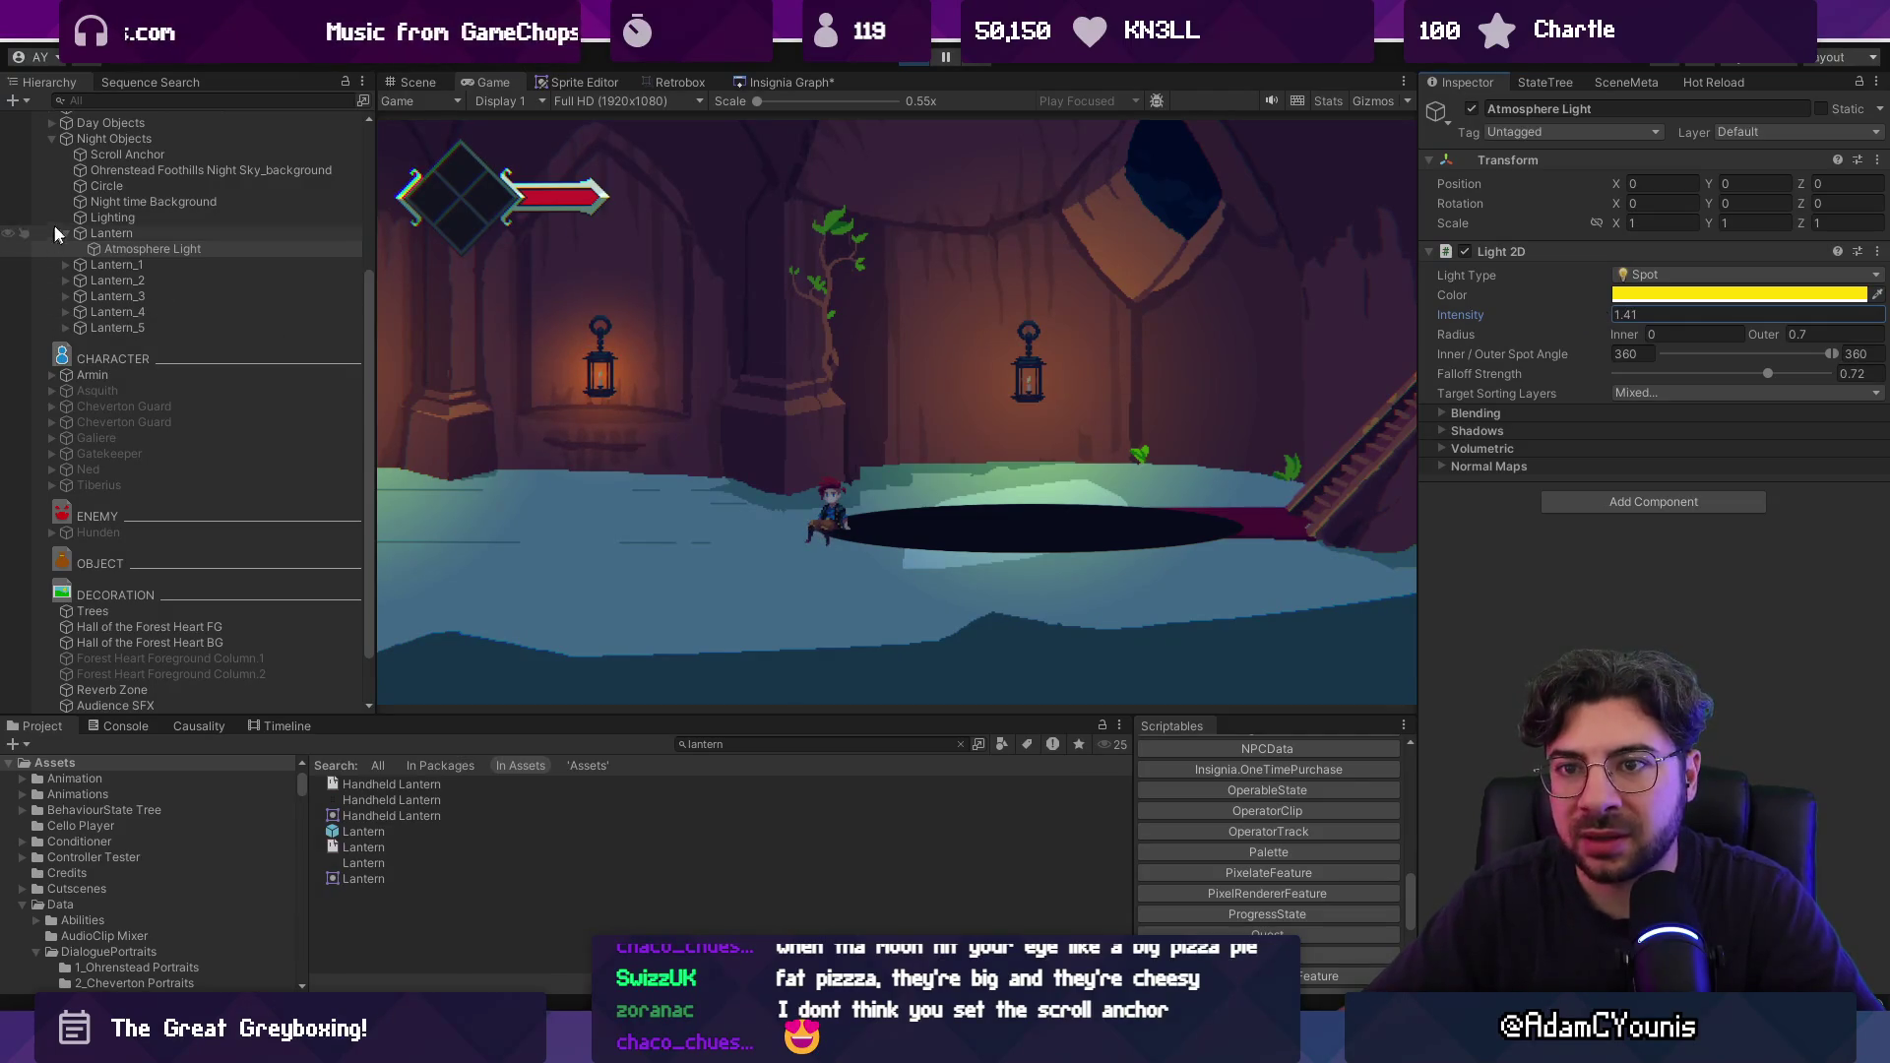
click(108, 233)
click(1742, 432)
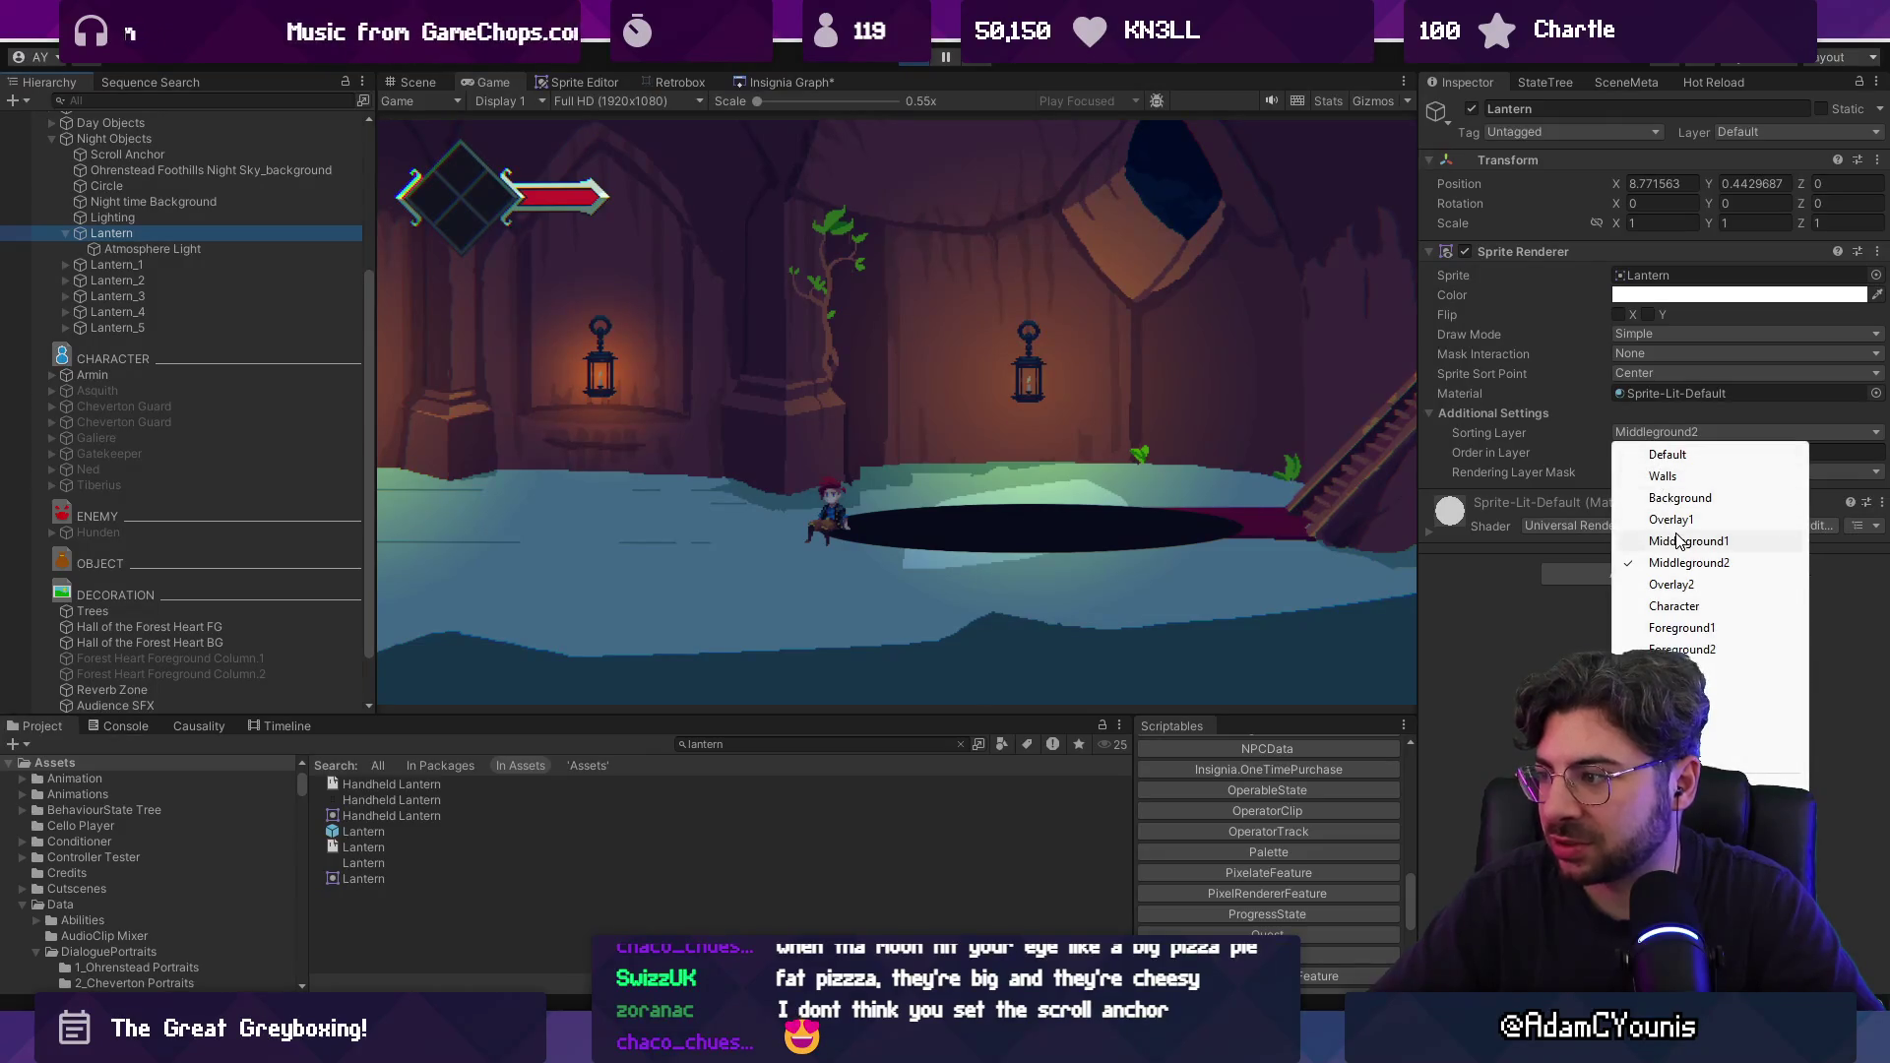
Set the lantern's sorting layer to Middleground1 during play mode.
click(1867, 395)
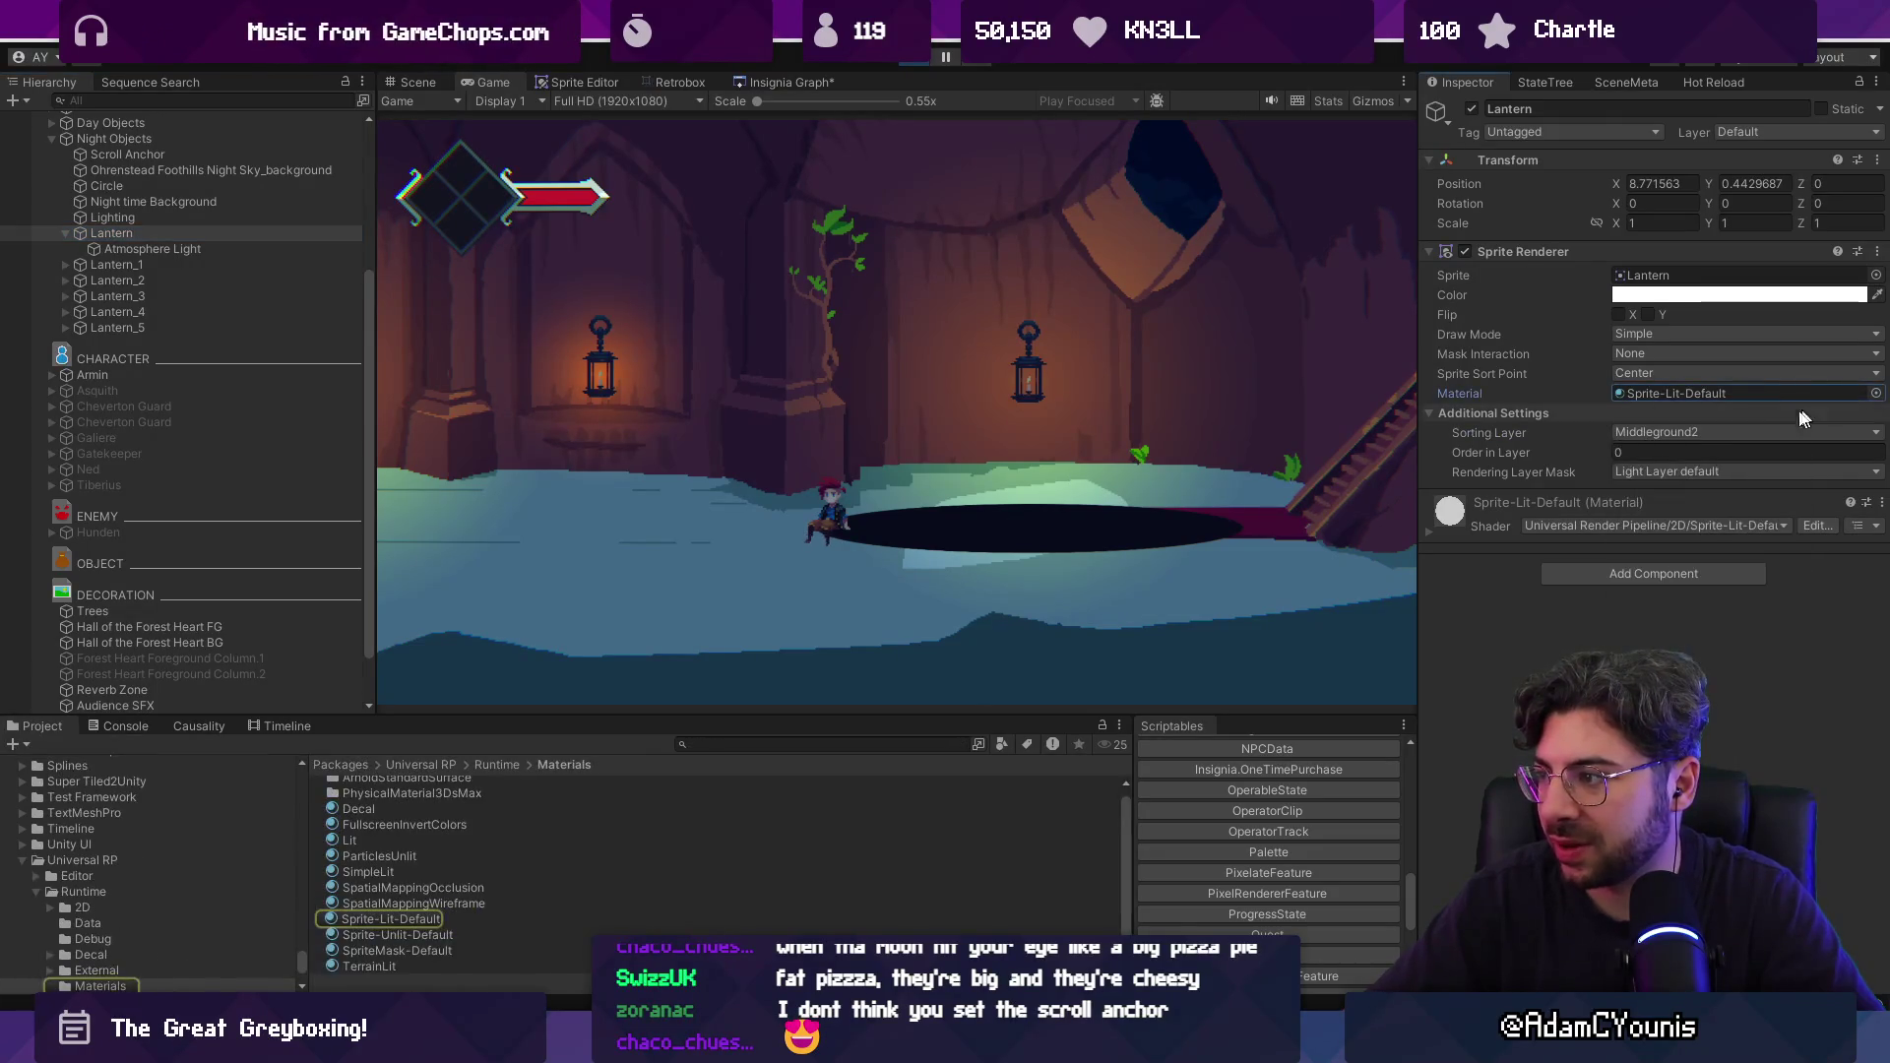
click(1711, 439)
click(1692, 541)
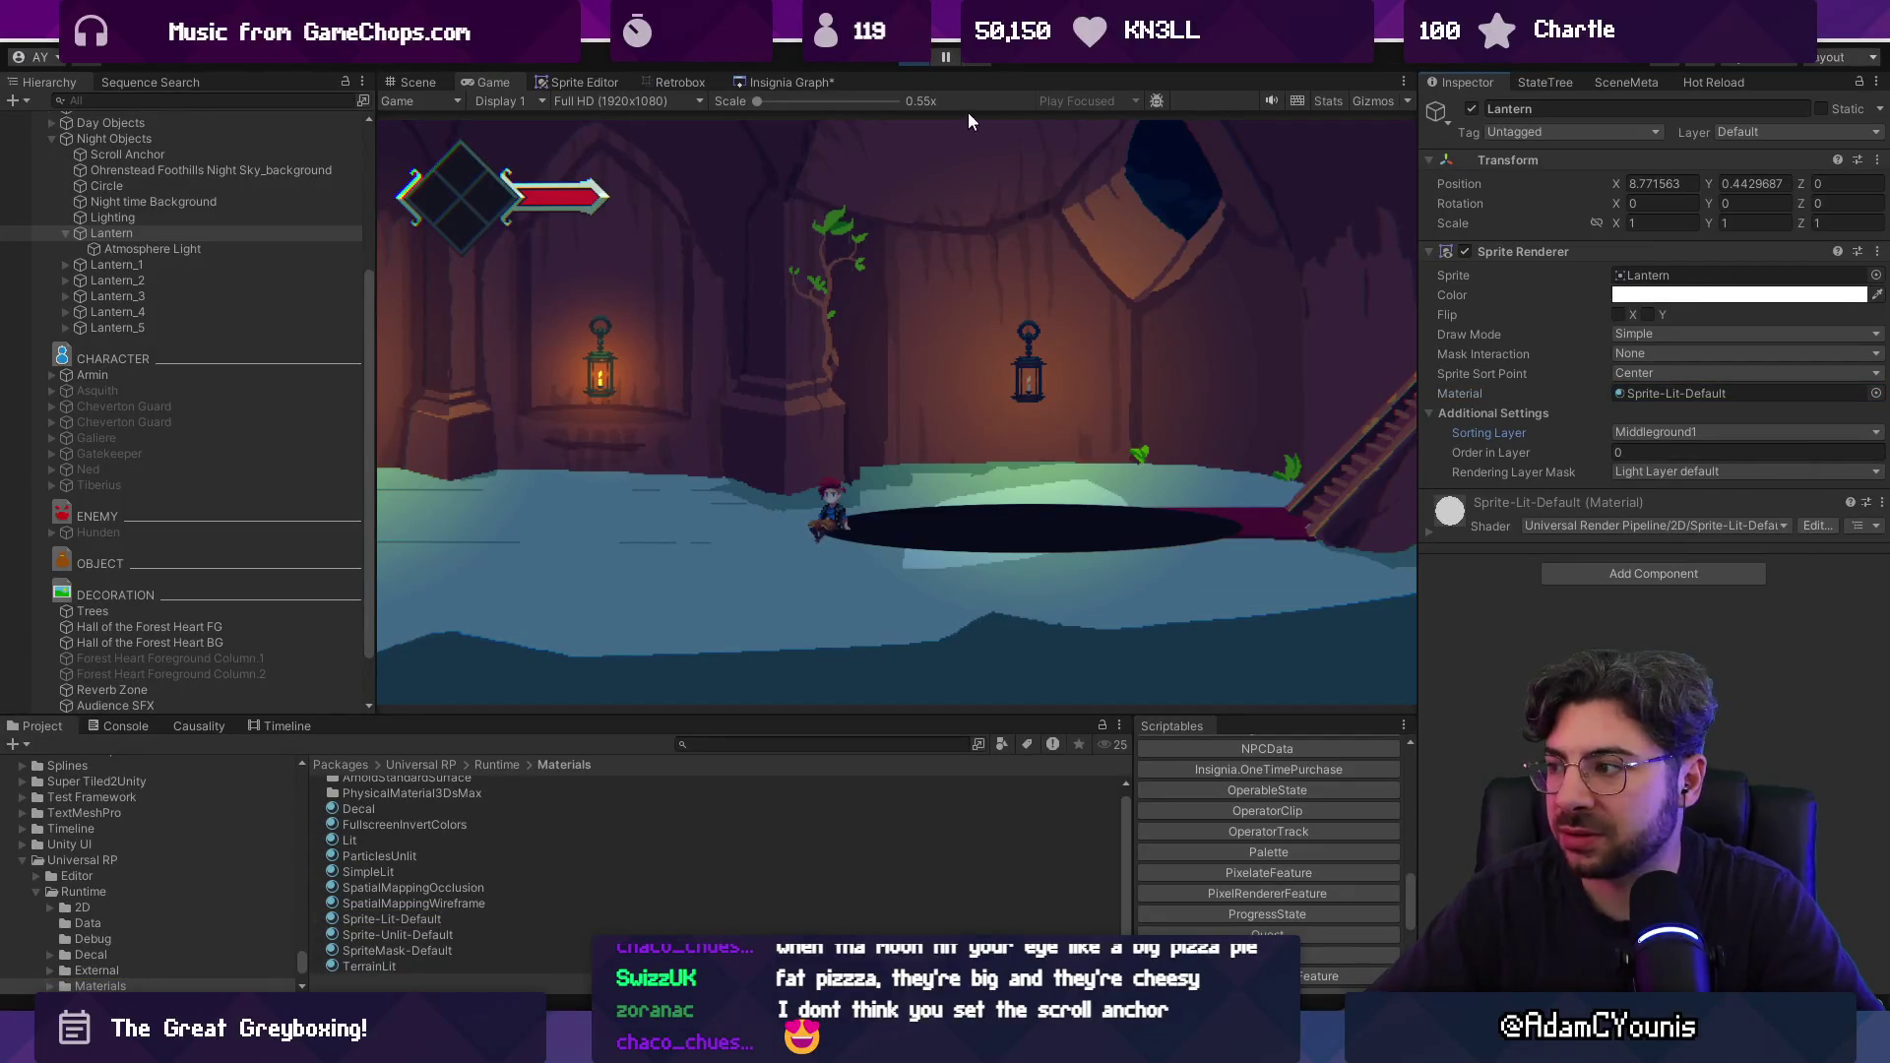
Stop play mode and open the Lantern prefab for editing.
click(916, 59)
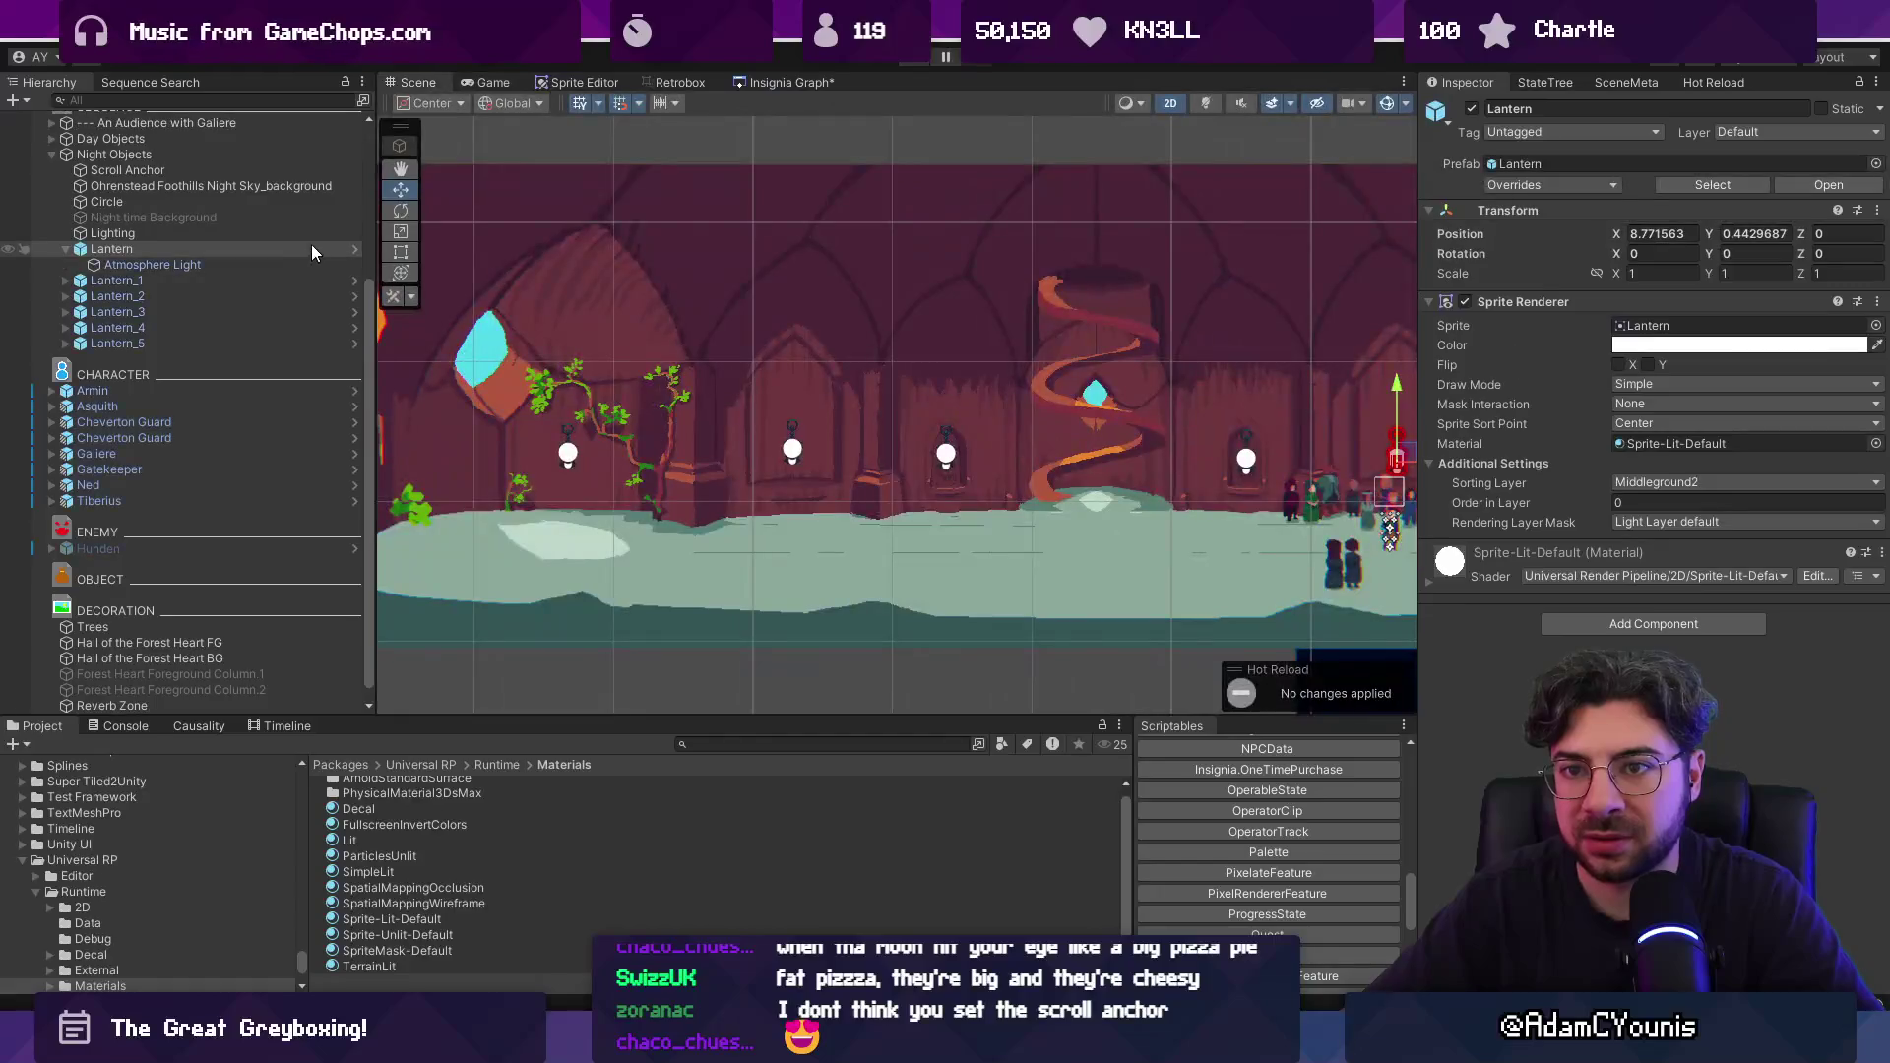
click(356, 252)
click(1673, 432)
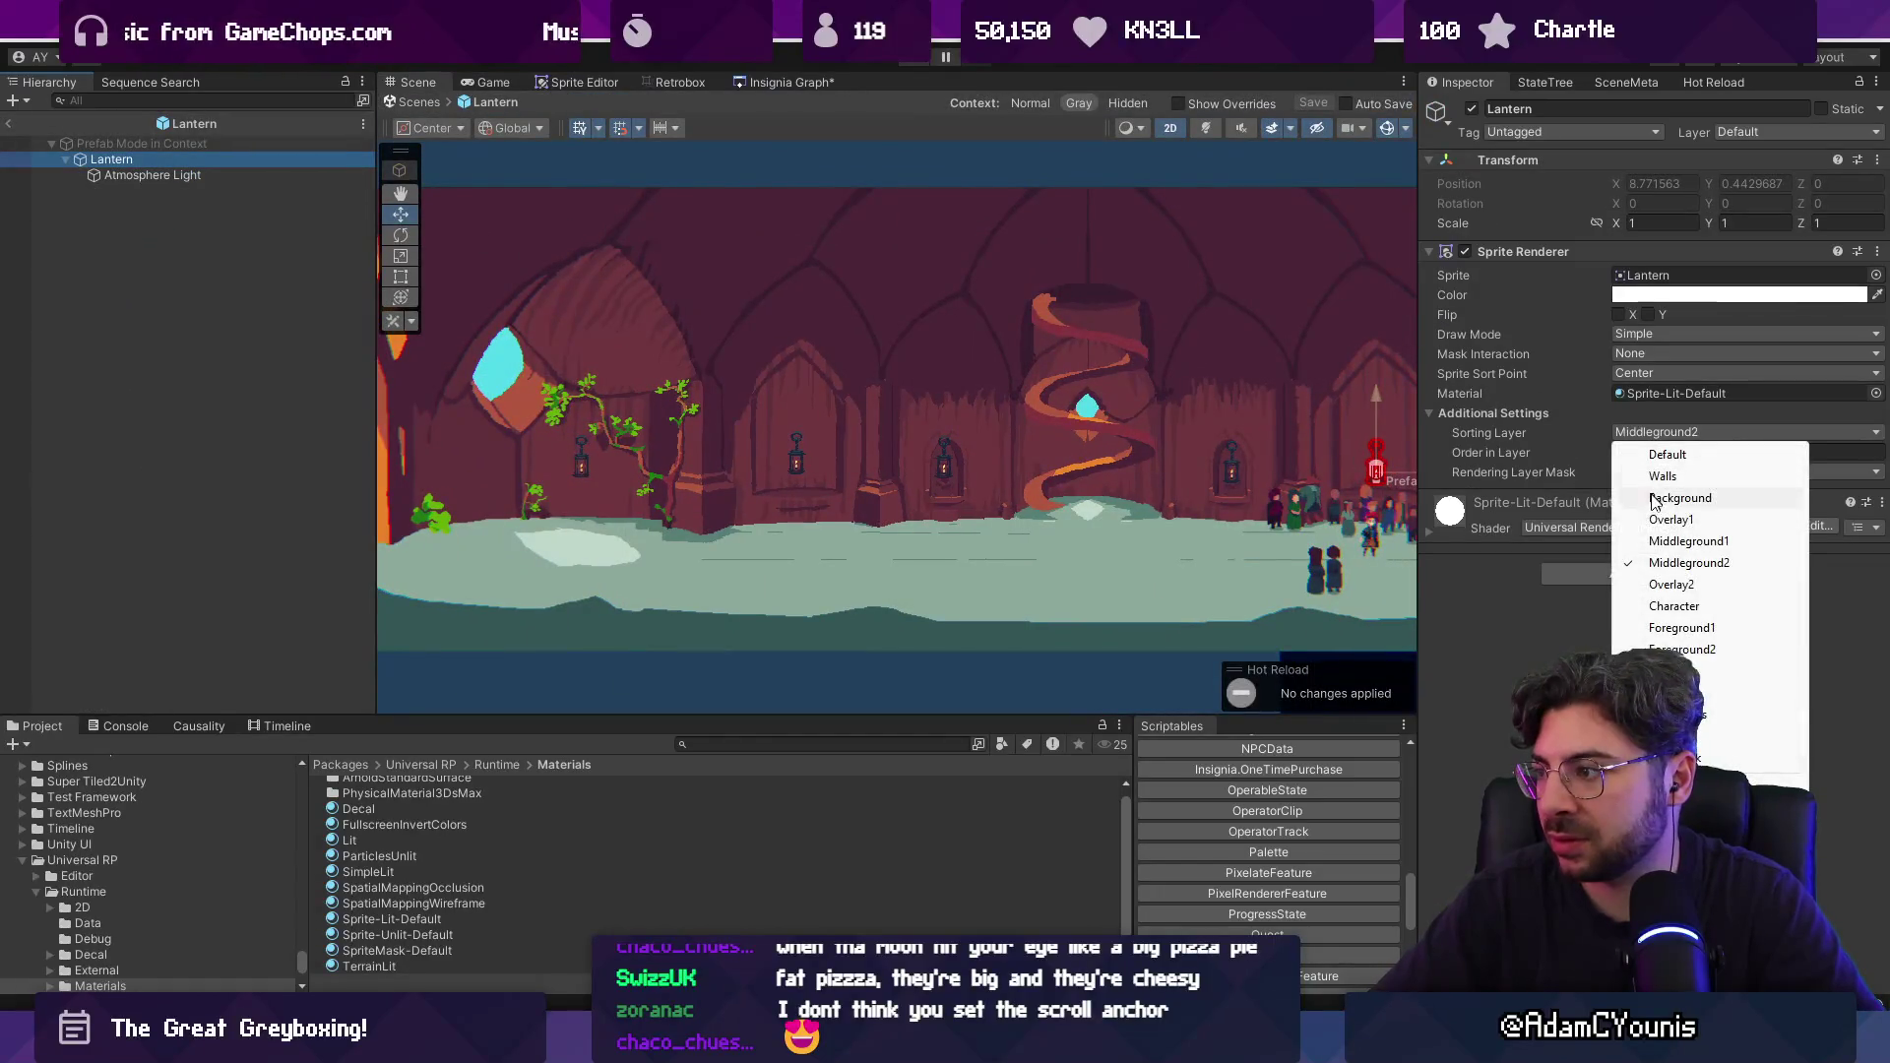
Set the Lantern prefab's sorting layer to Middleground1.
click(1652, 525)
click(1674, 432)
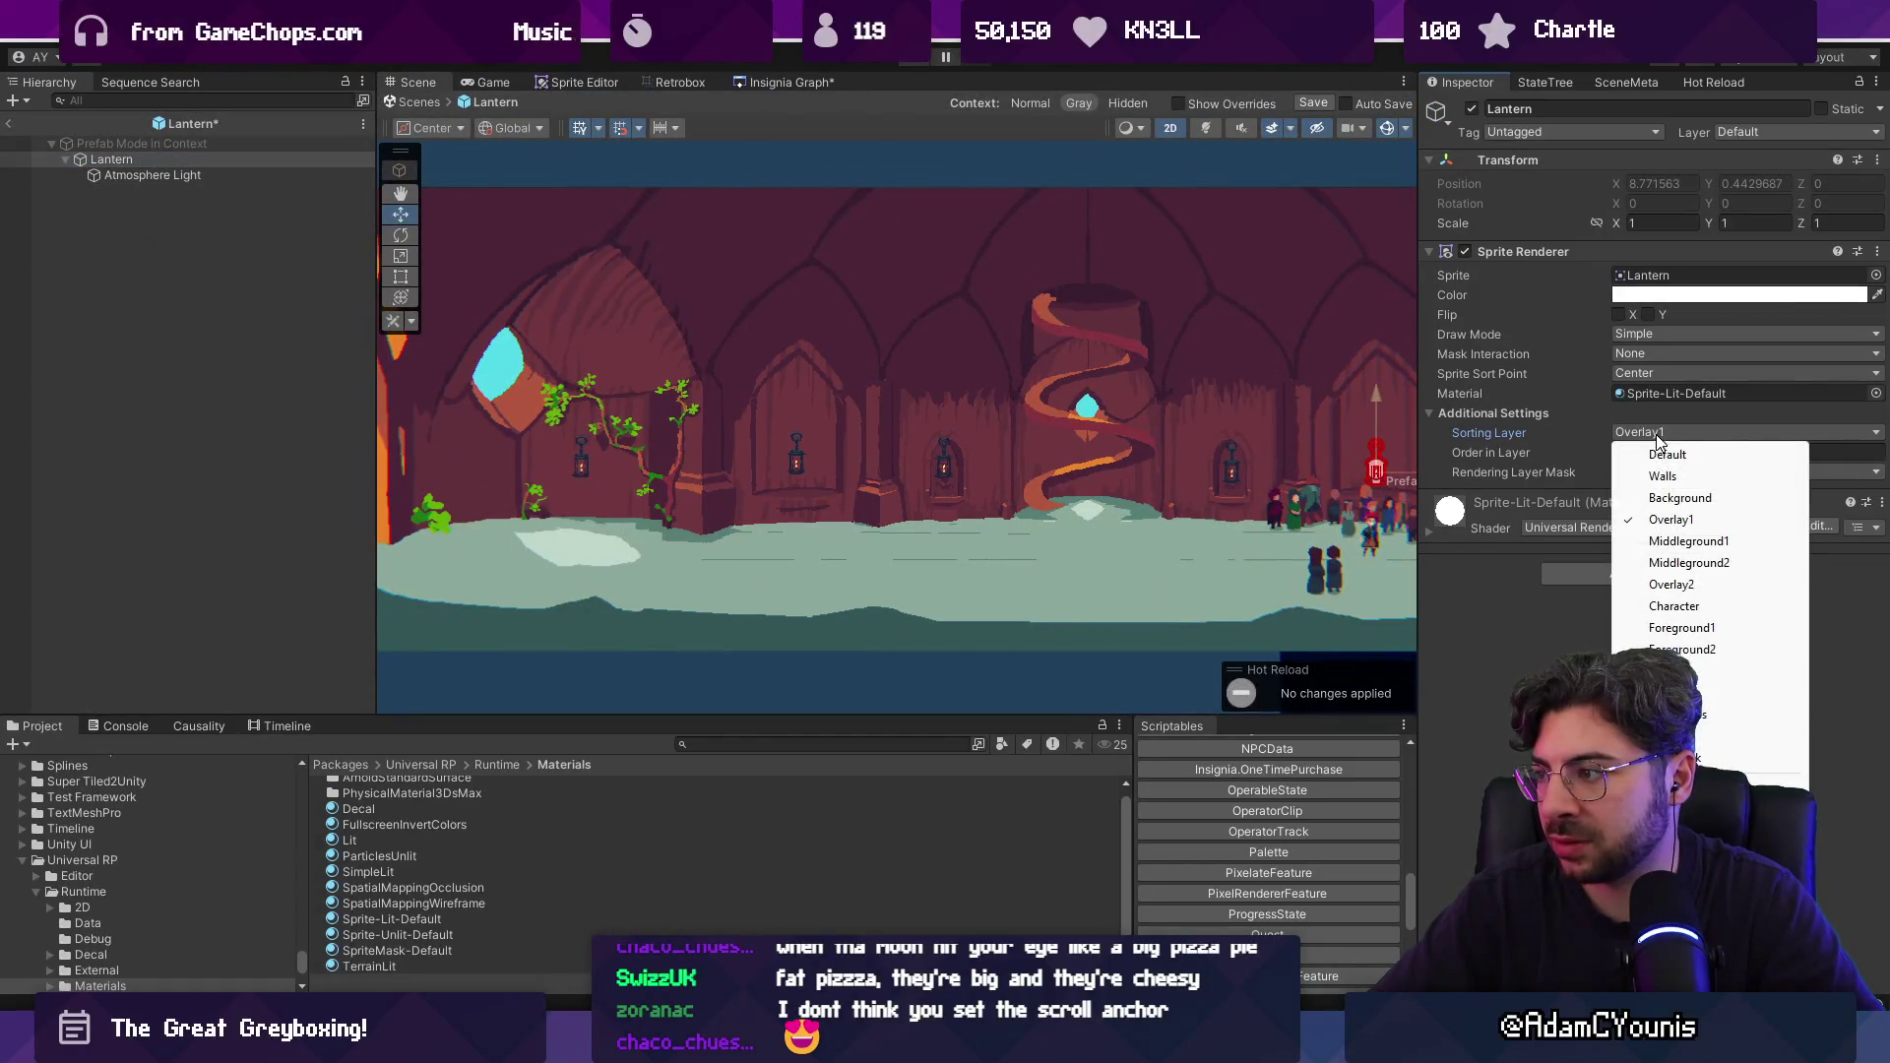
click(1676, 542)
Change the prefab's Atmosphere Light colour to orange-yellow FFC800.
click(251, 177)
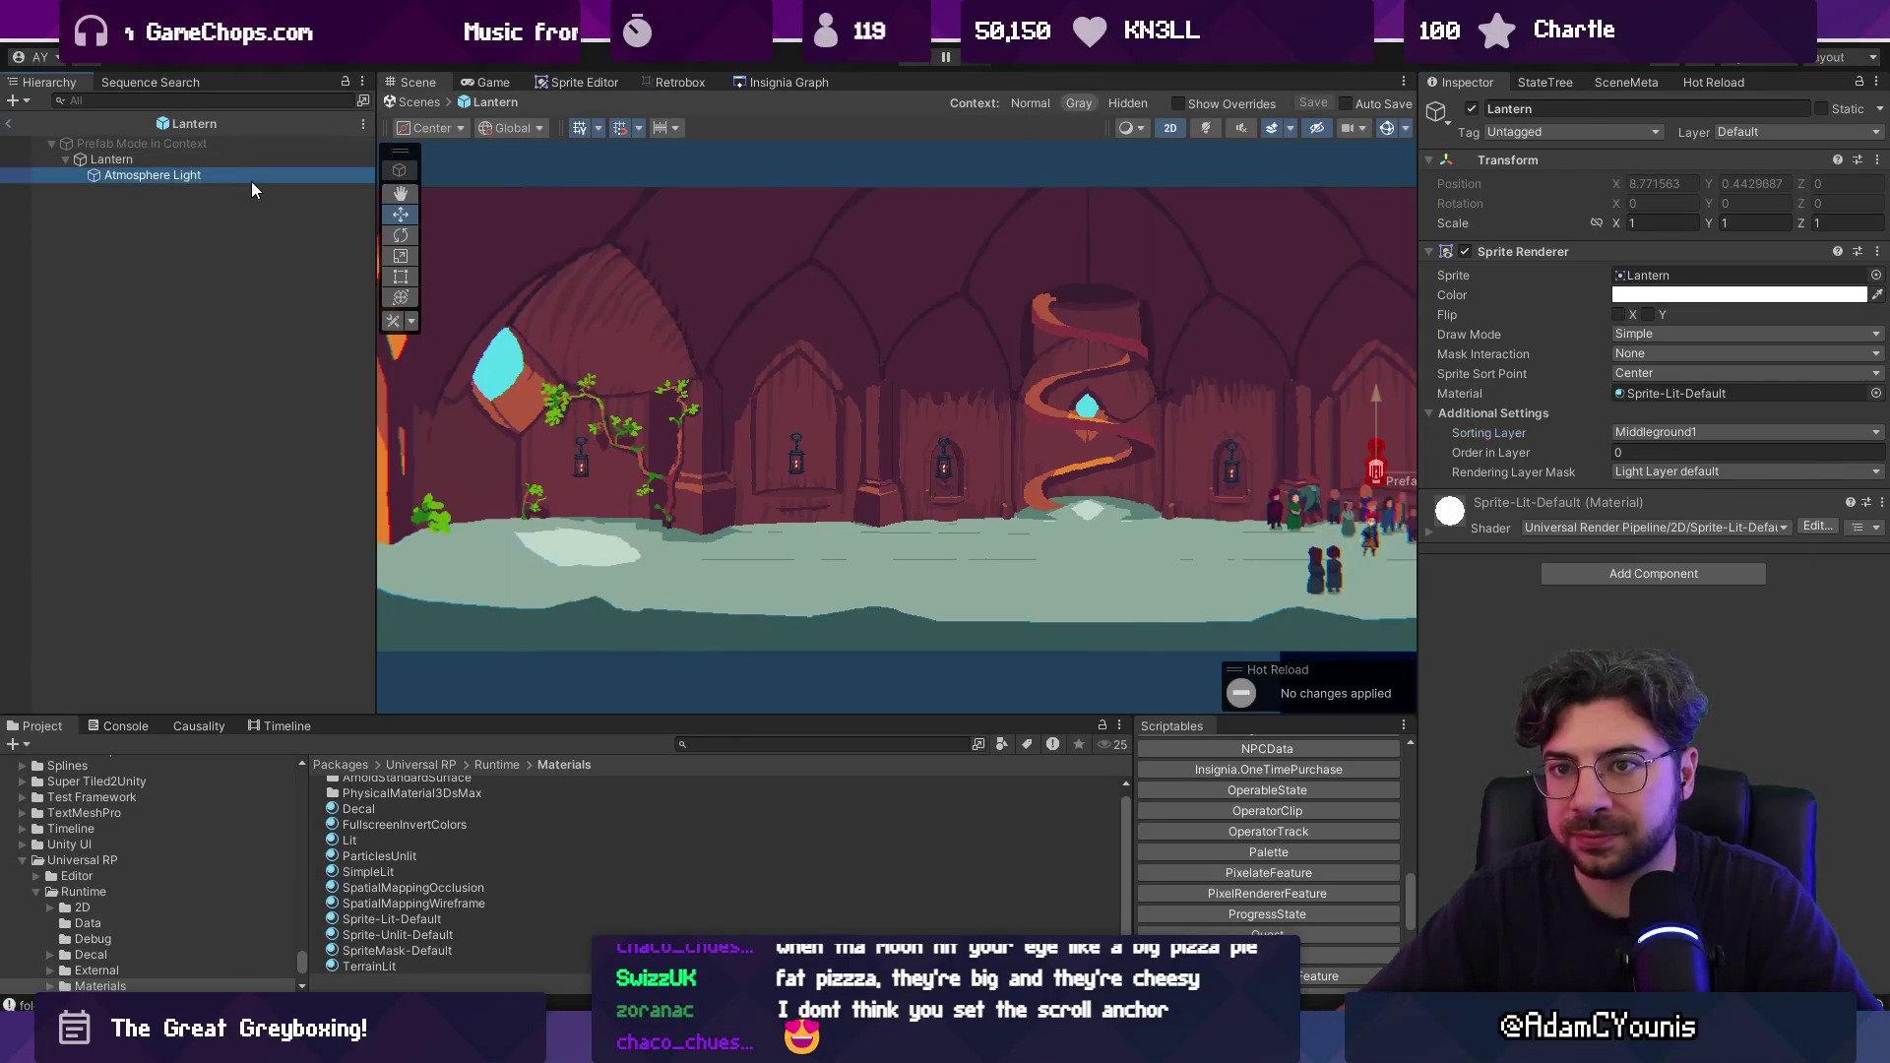
click(1711, 295)
click(1835, 392)
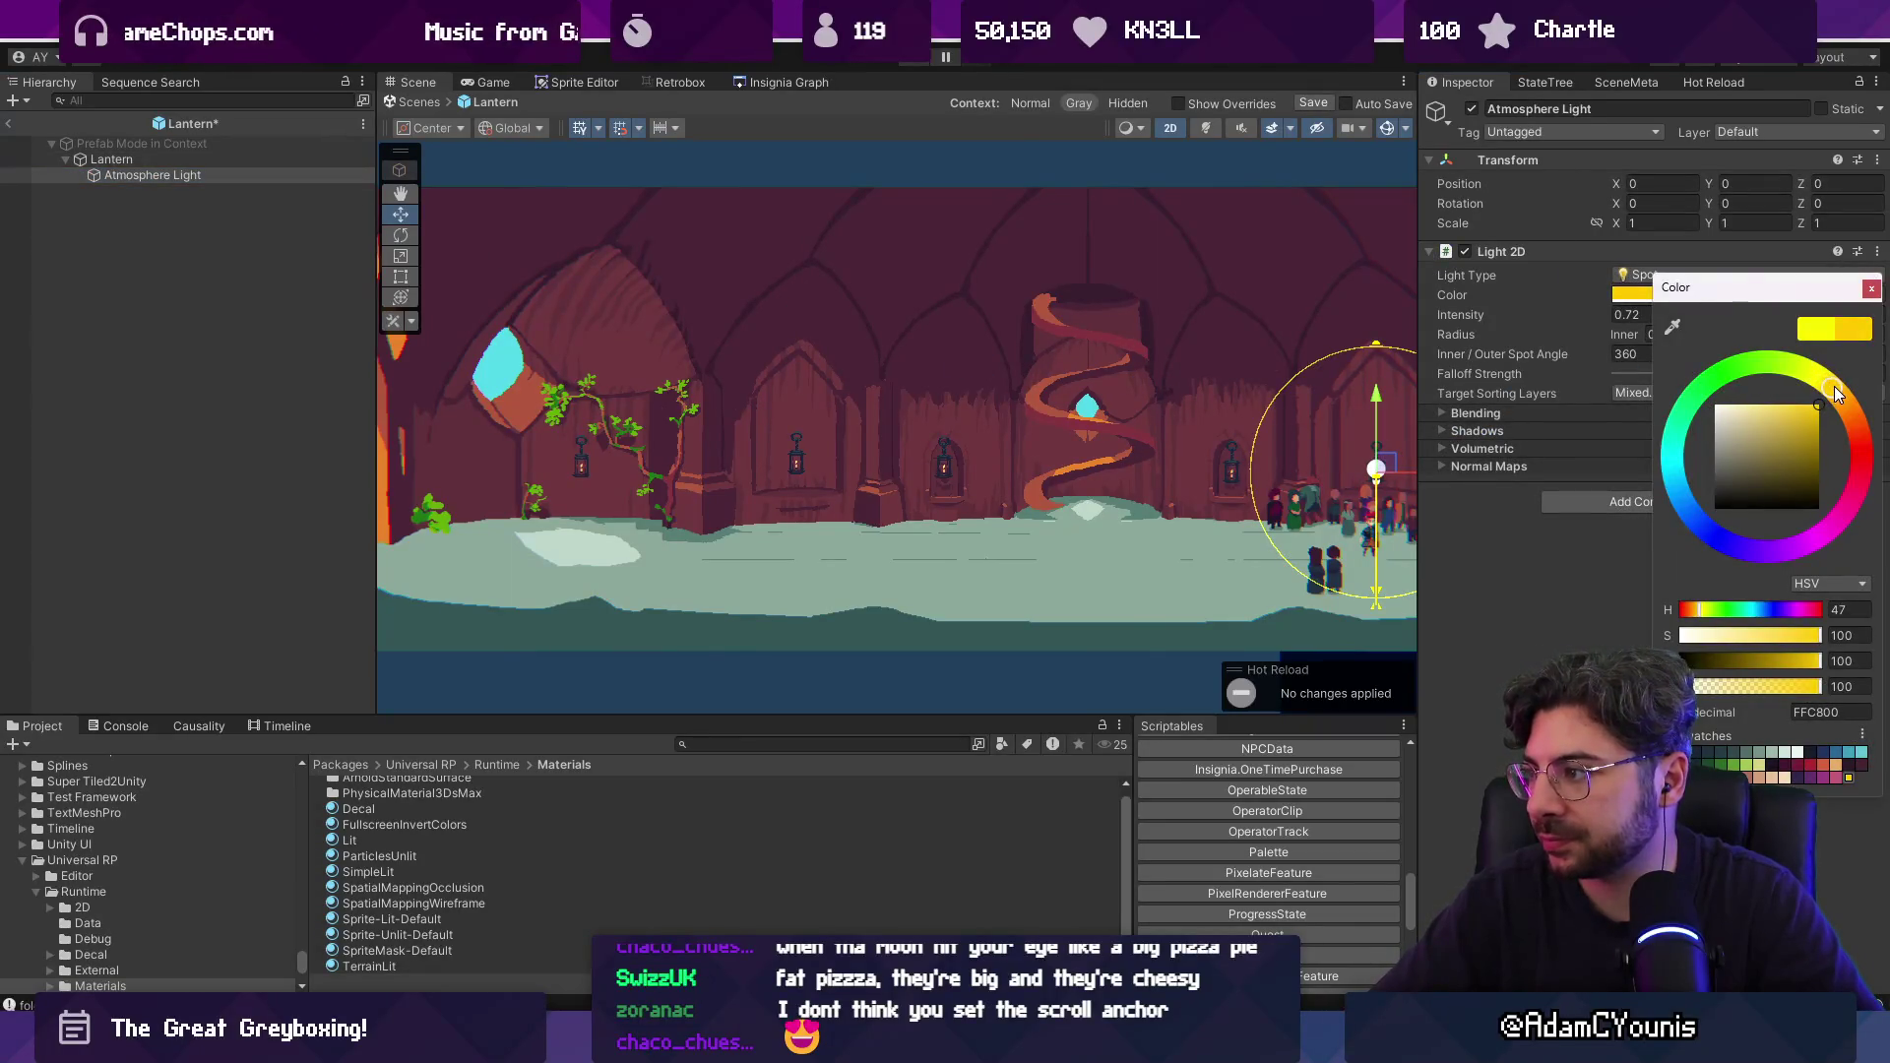
click(1869, 292)
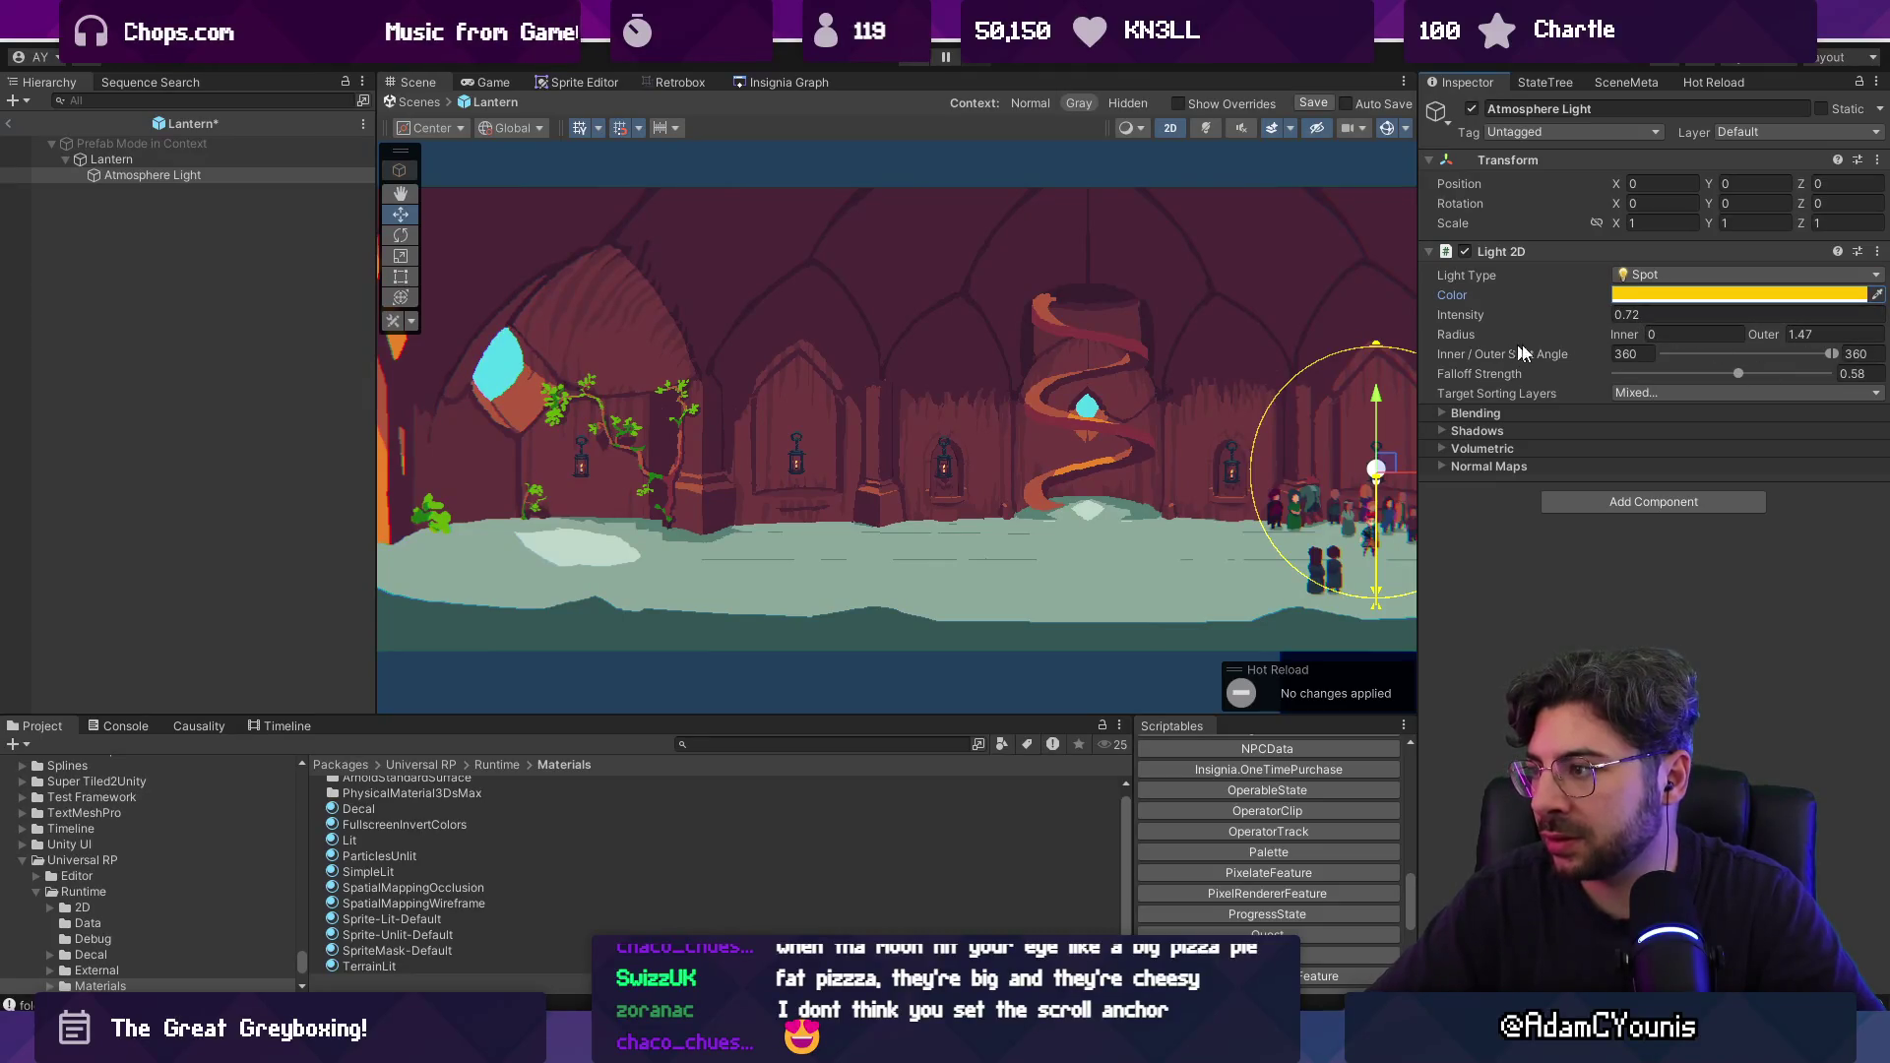
Shrink the light's outer radius to 0.87, save the prefab and return to the scene.
drag(1253, 344, 948, 345)
scroll(1132, 414, up, 4)
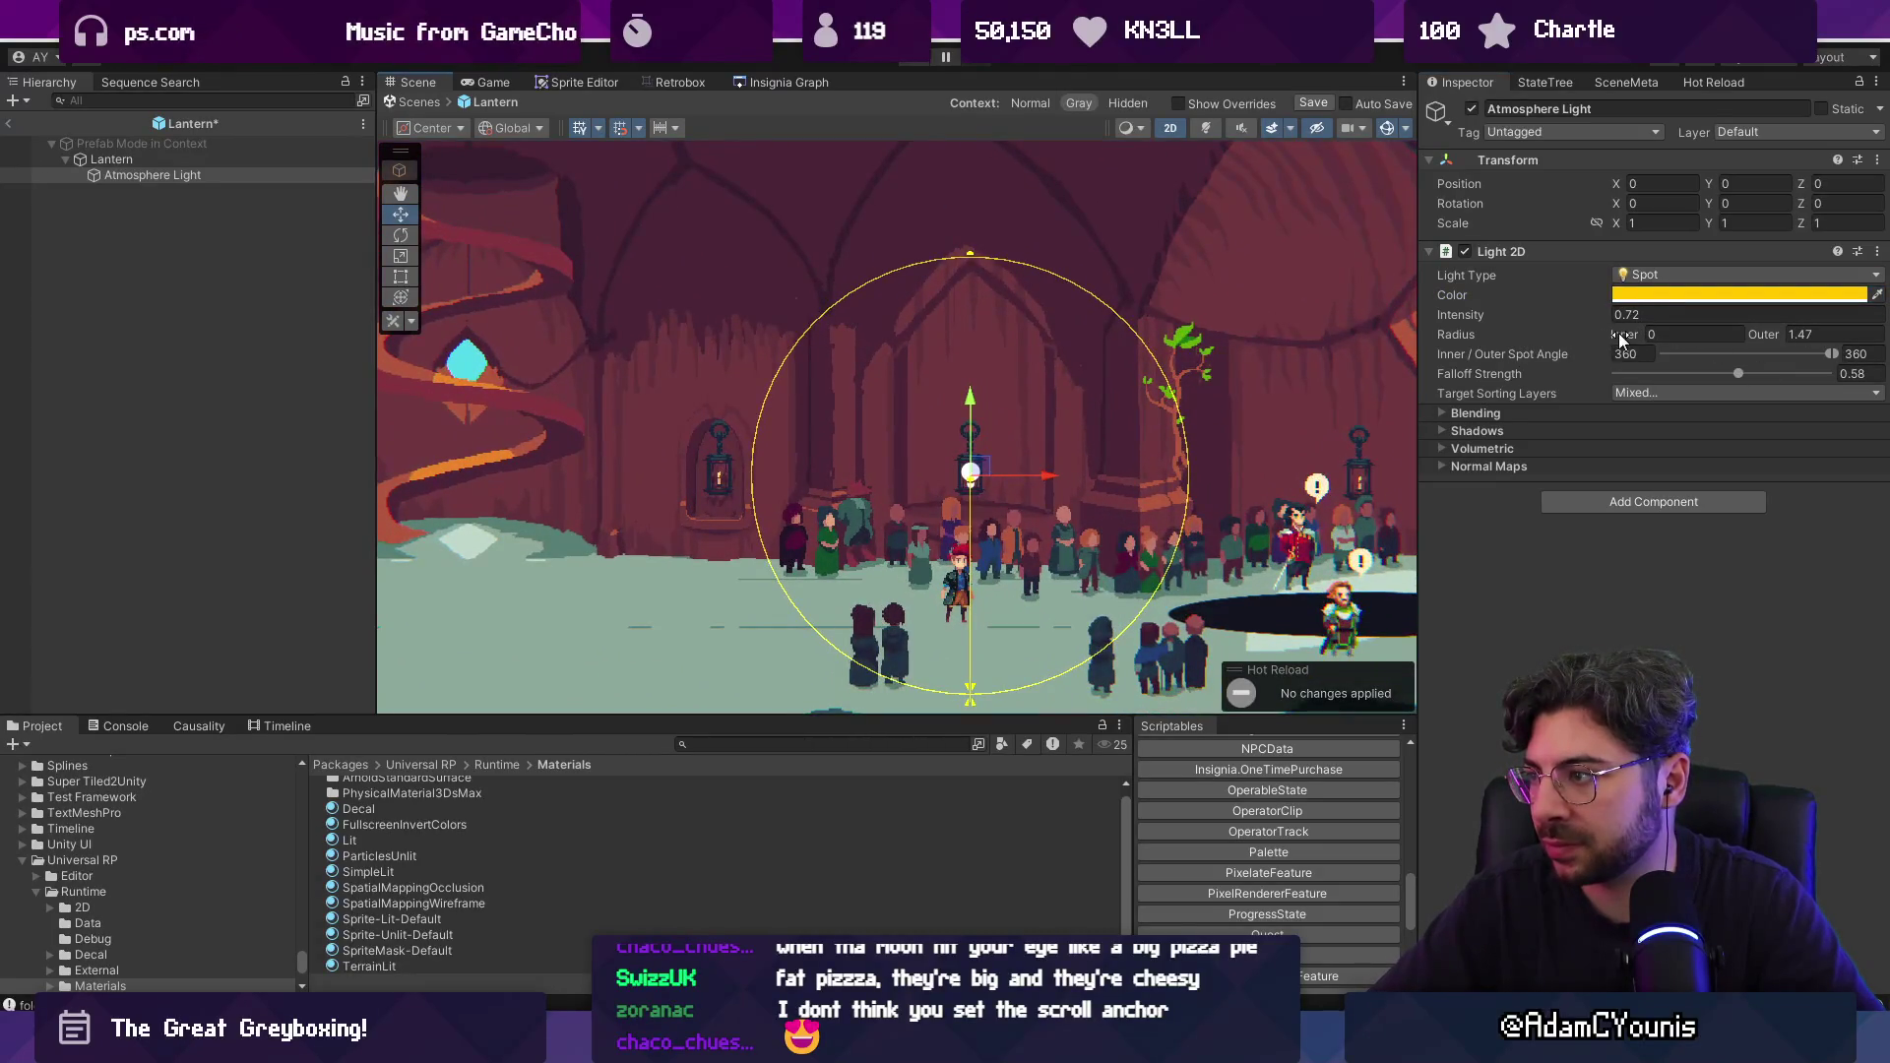
mouse_move(1759, 333)
mouse_down()
mouse_move(1736, 332)
mouse_move(1751, 374)
mouse_up()
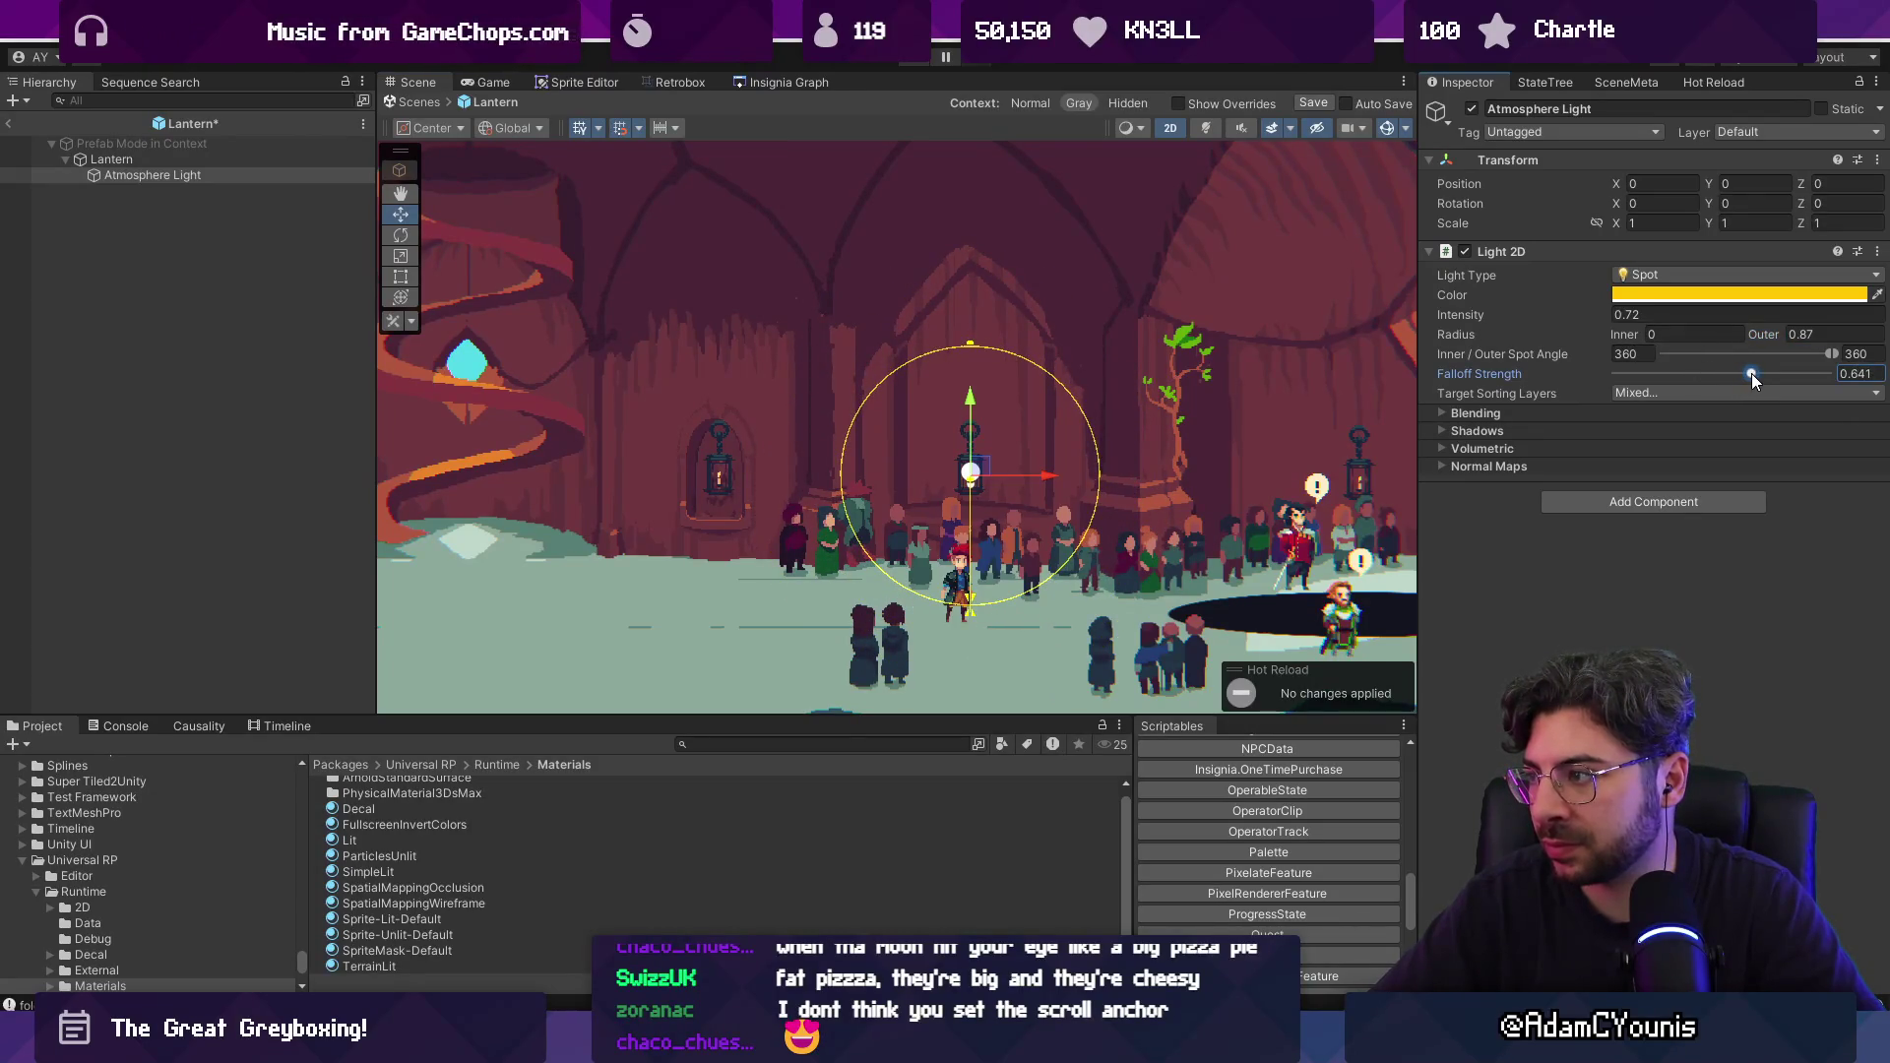
key(ctrl+s)
click(418, 102)
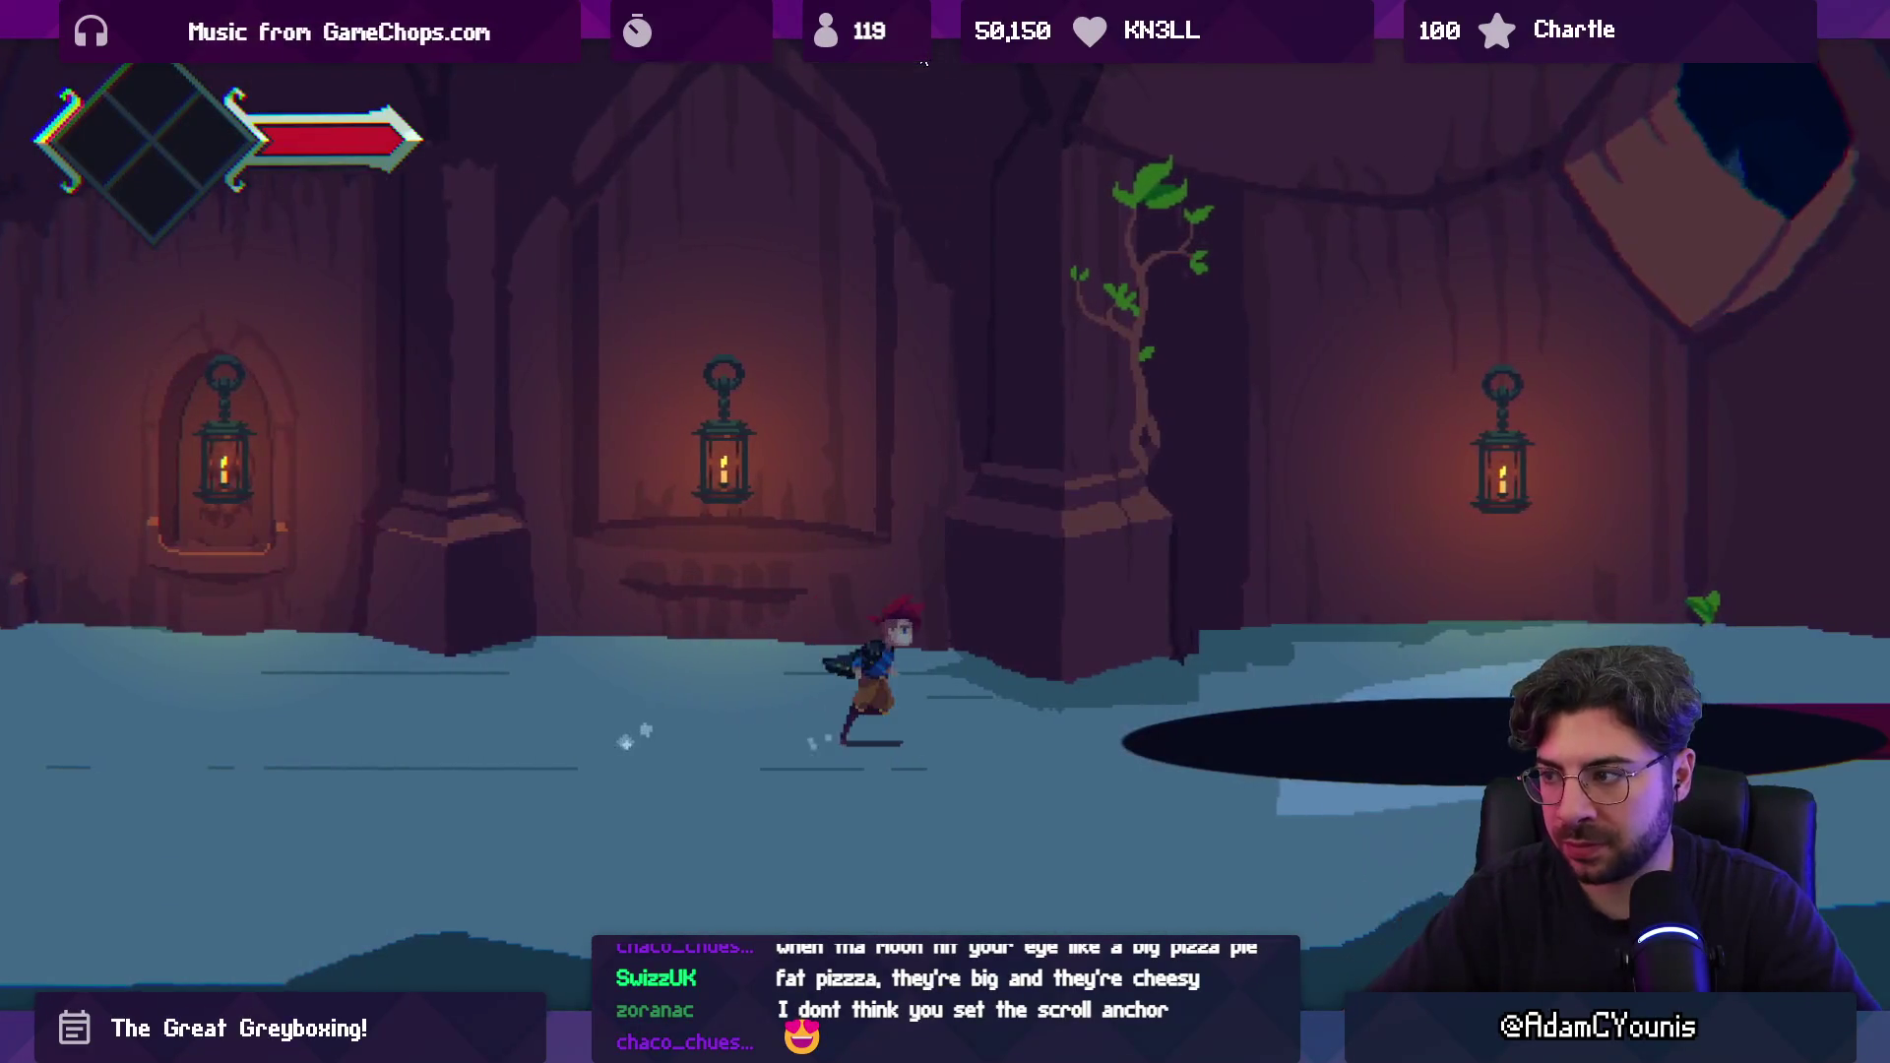
Run the character right and left past the lanterns, then leave the full-screen game view.
key(Right)
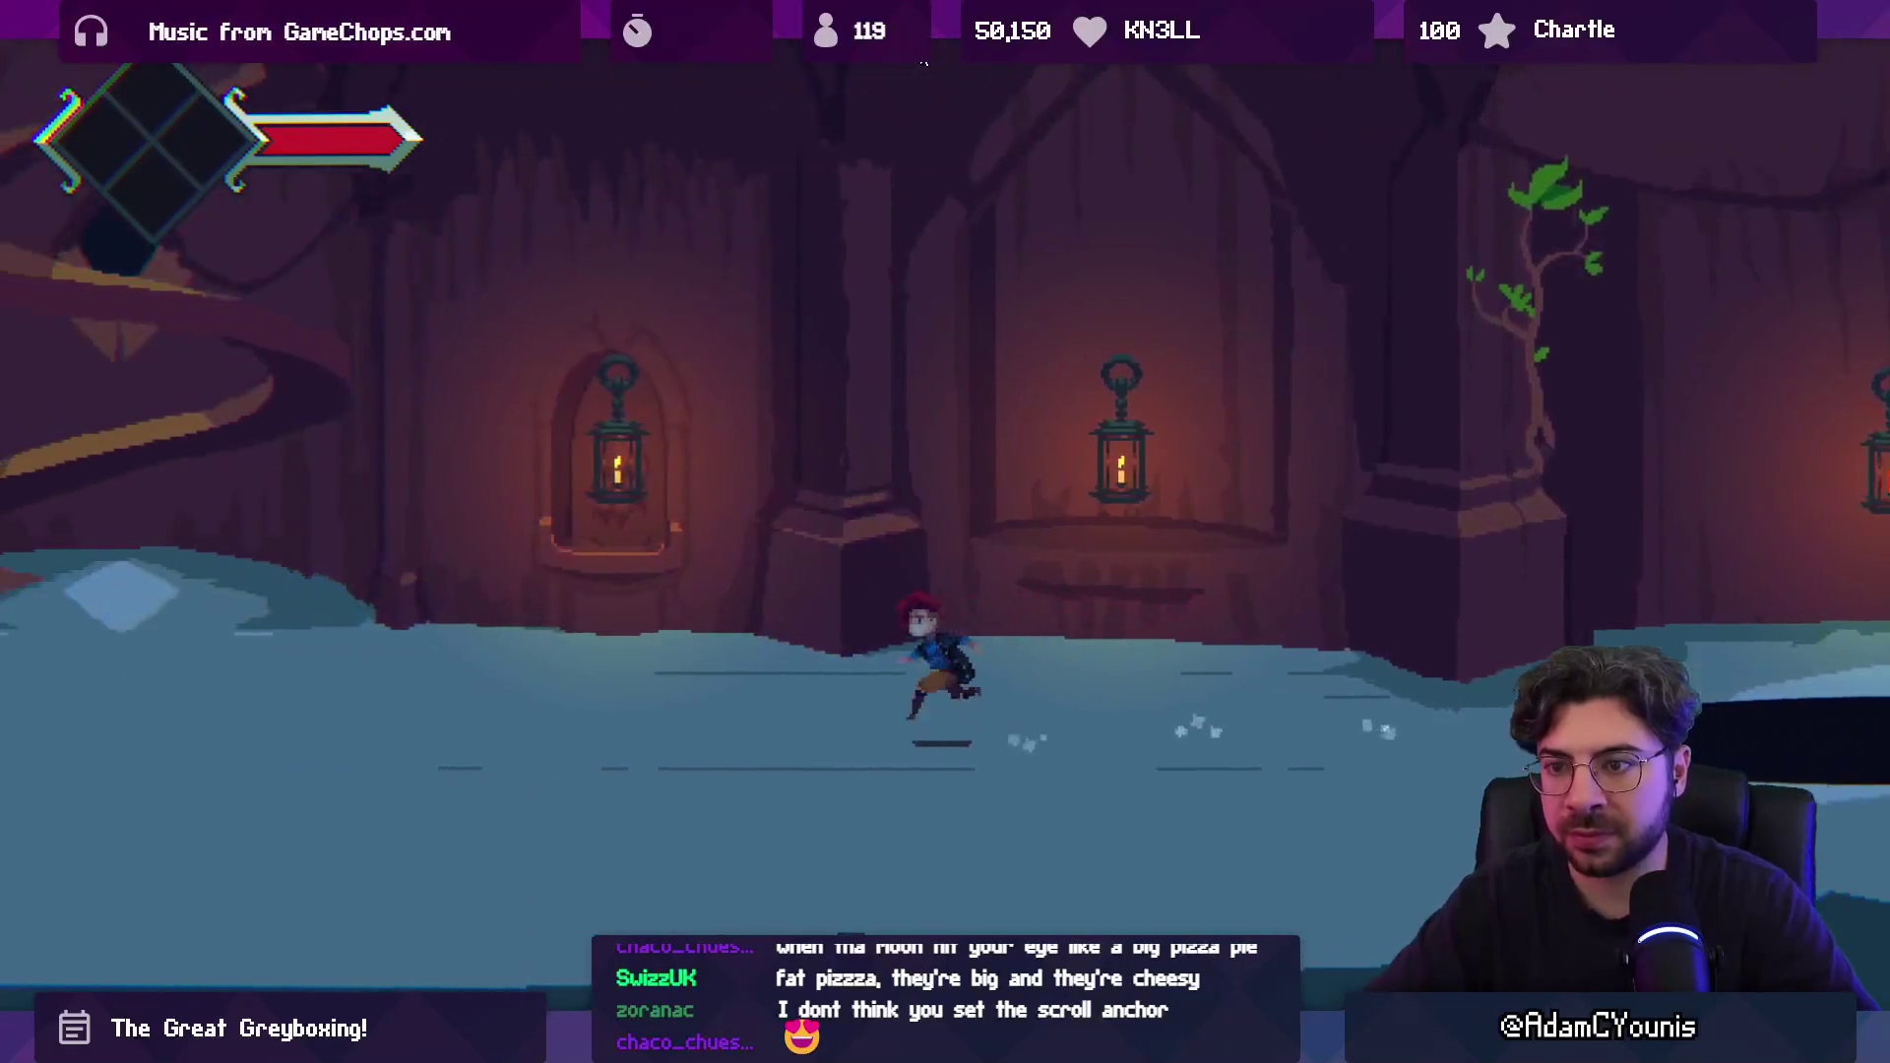
key(Left)
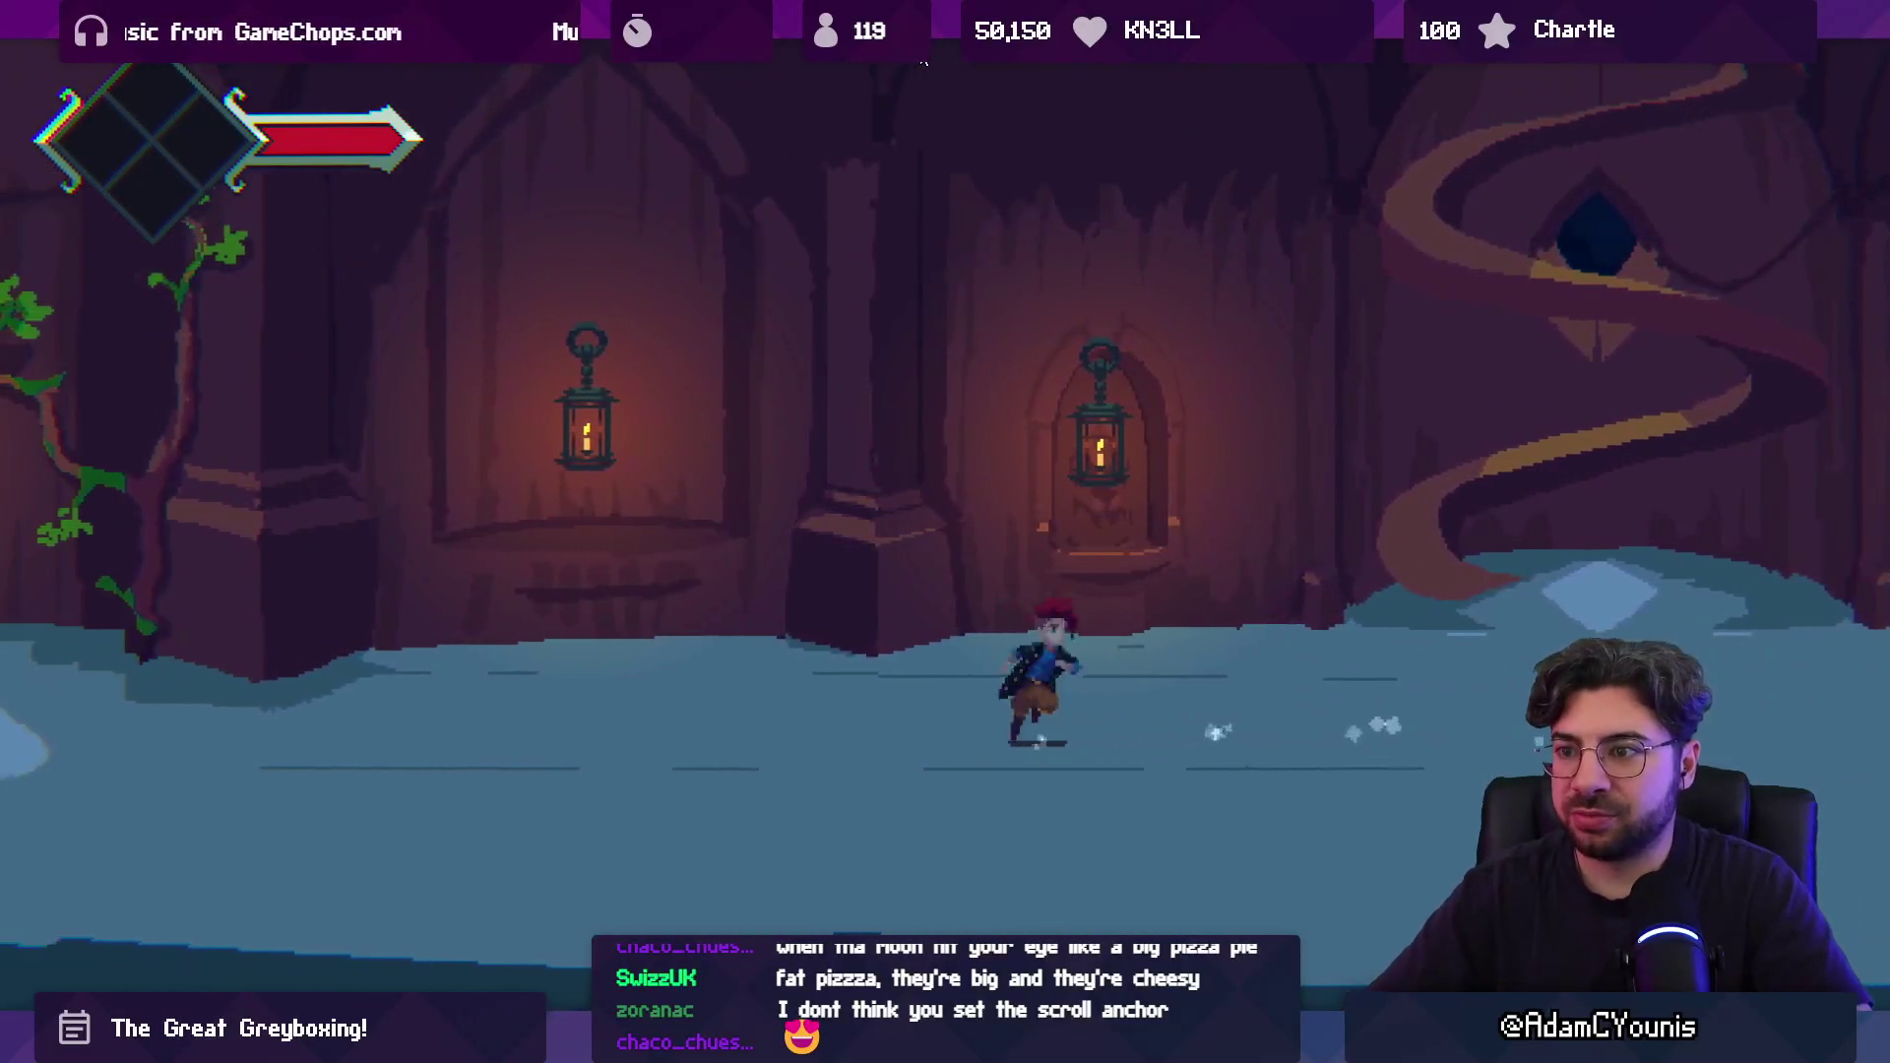
key(Right)
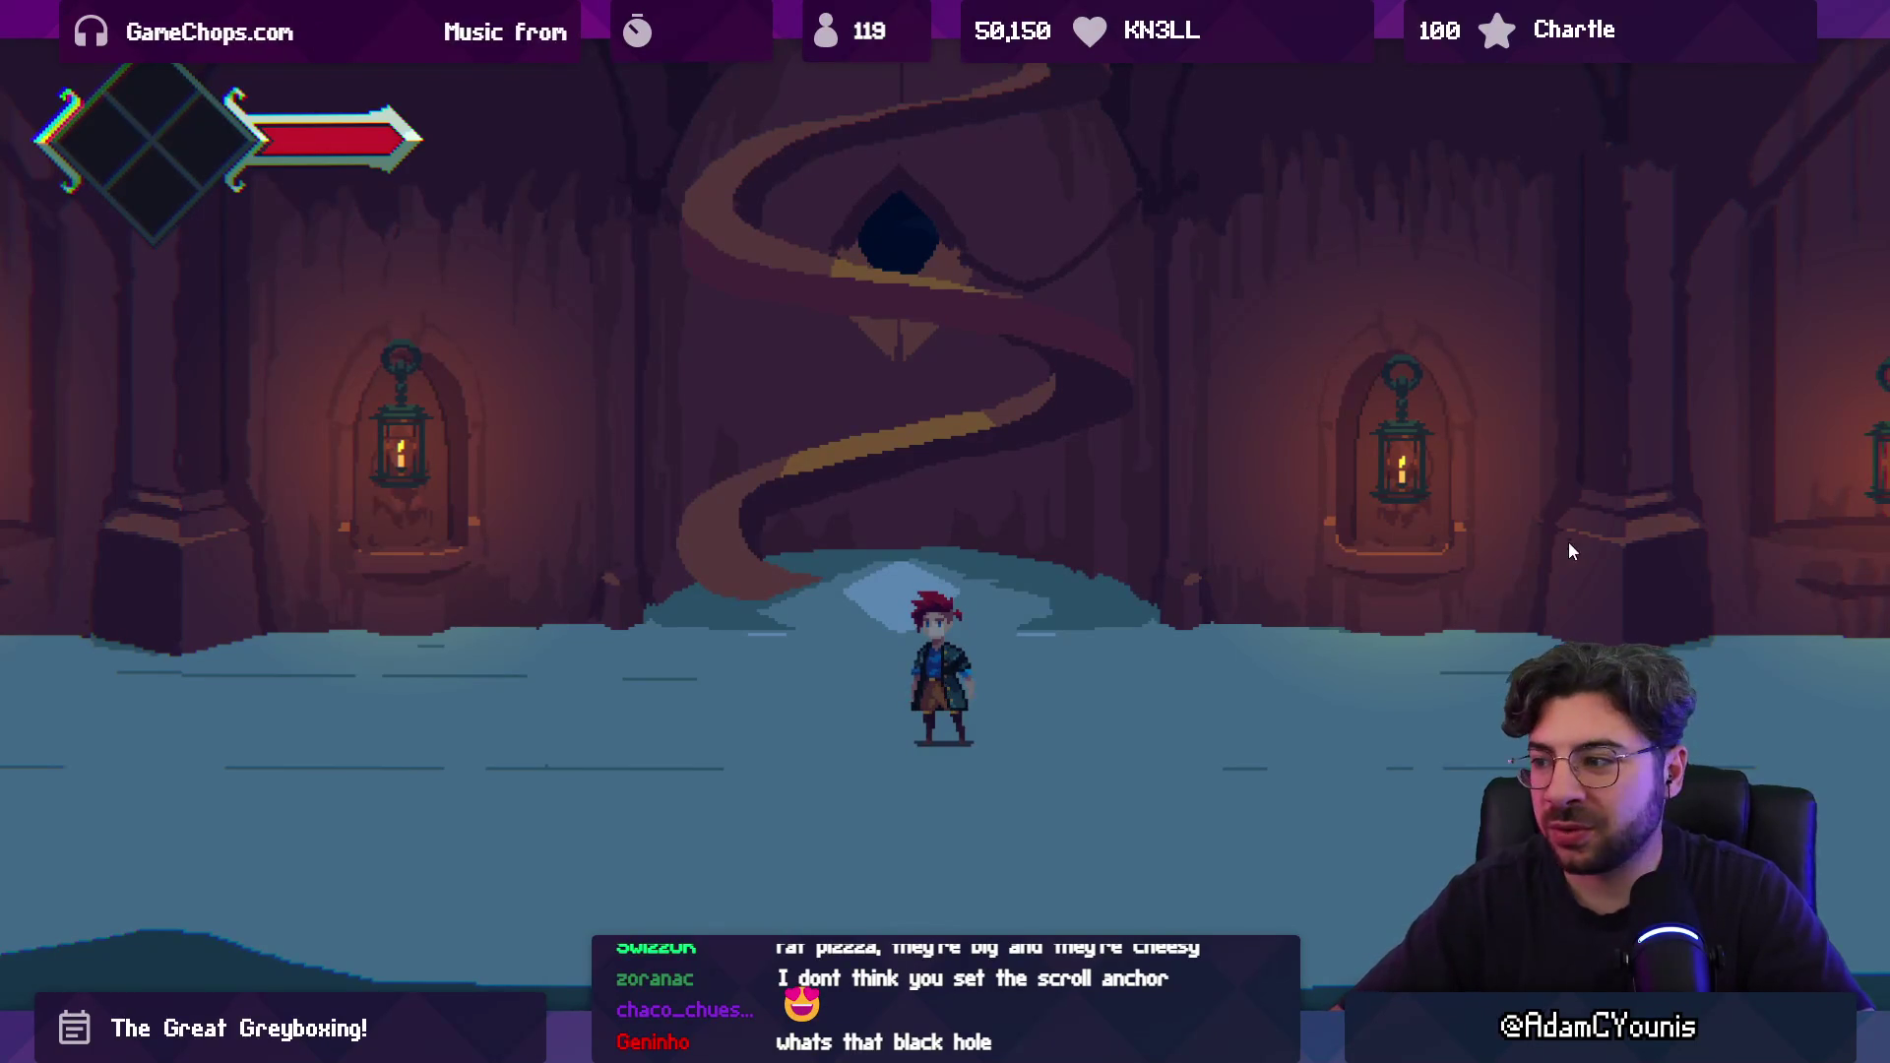
key(Right)
key(Right)
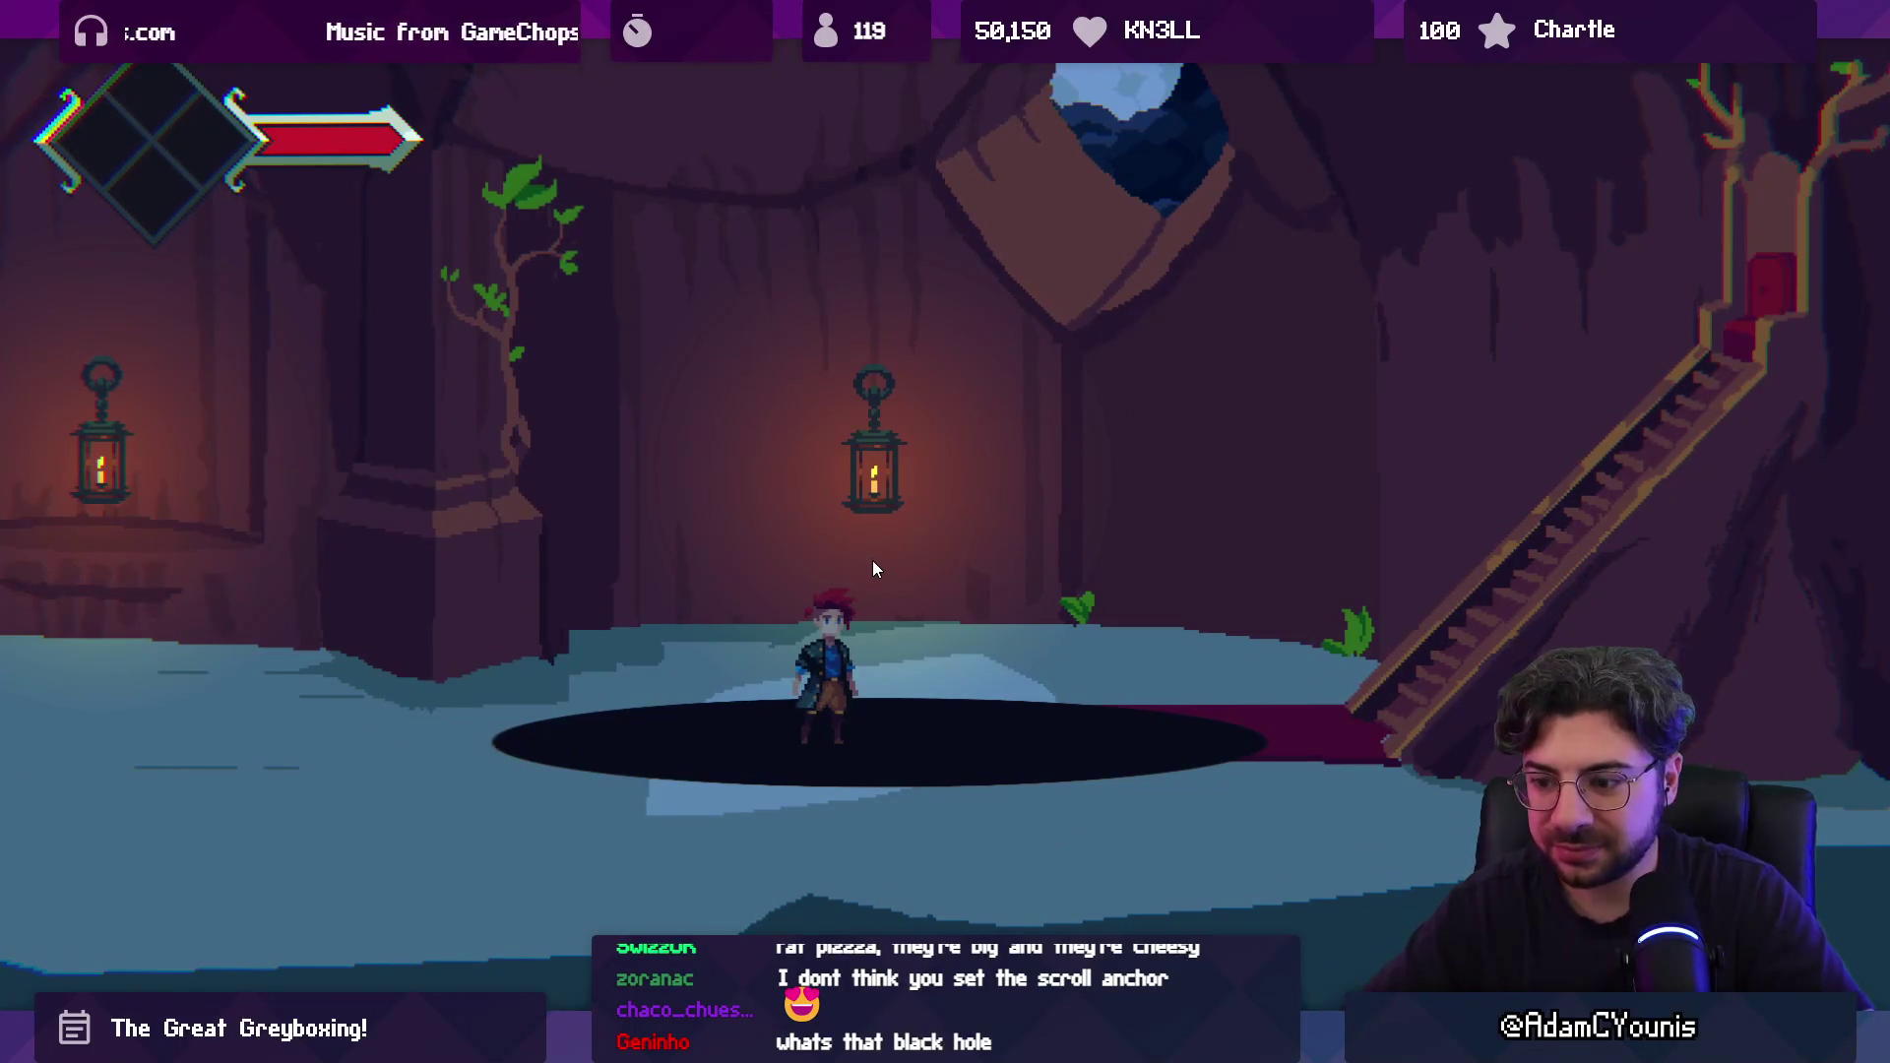
key(shift+space)
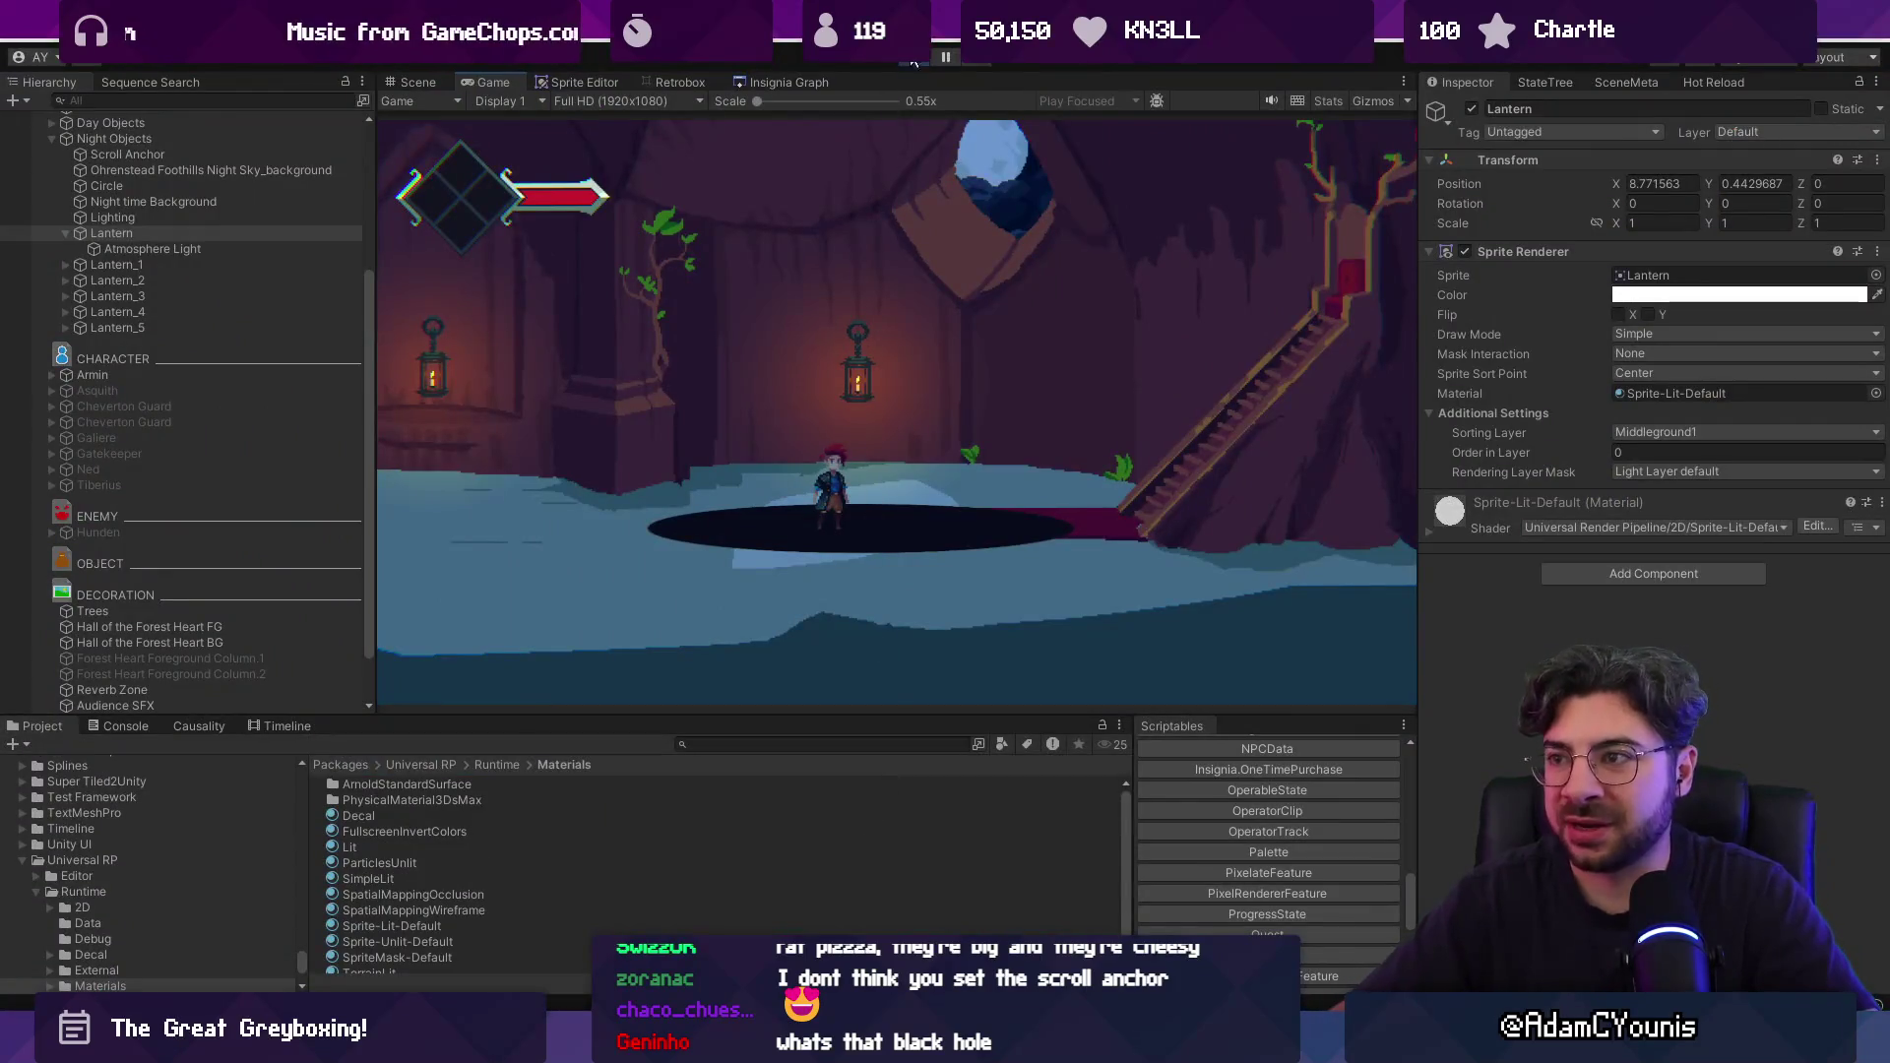
click(914, 59)
Inspect the Cheverton Dungeon Boss Room node in the Insignia Graph, then return to the Scene view.
click(778, 81)
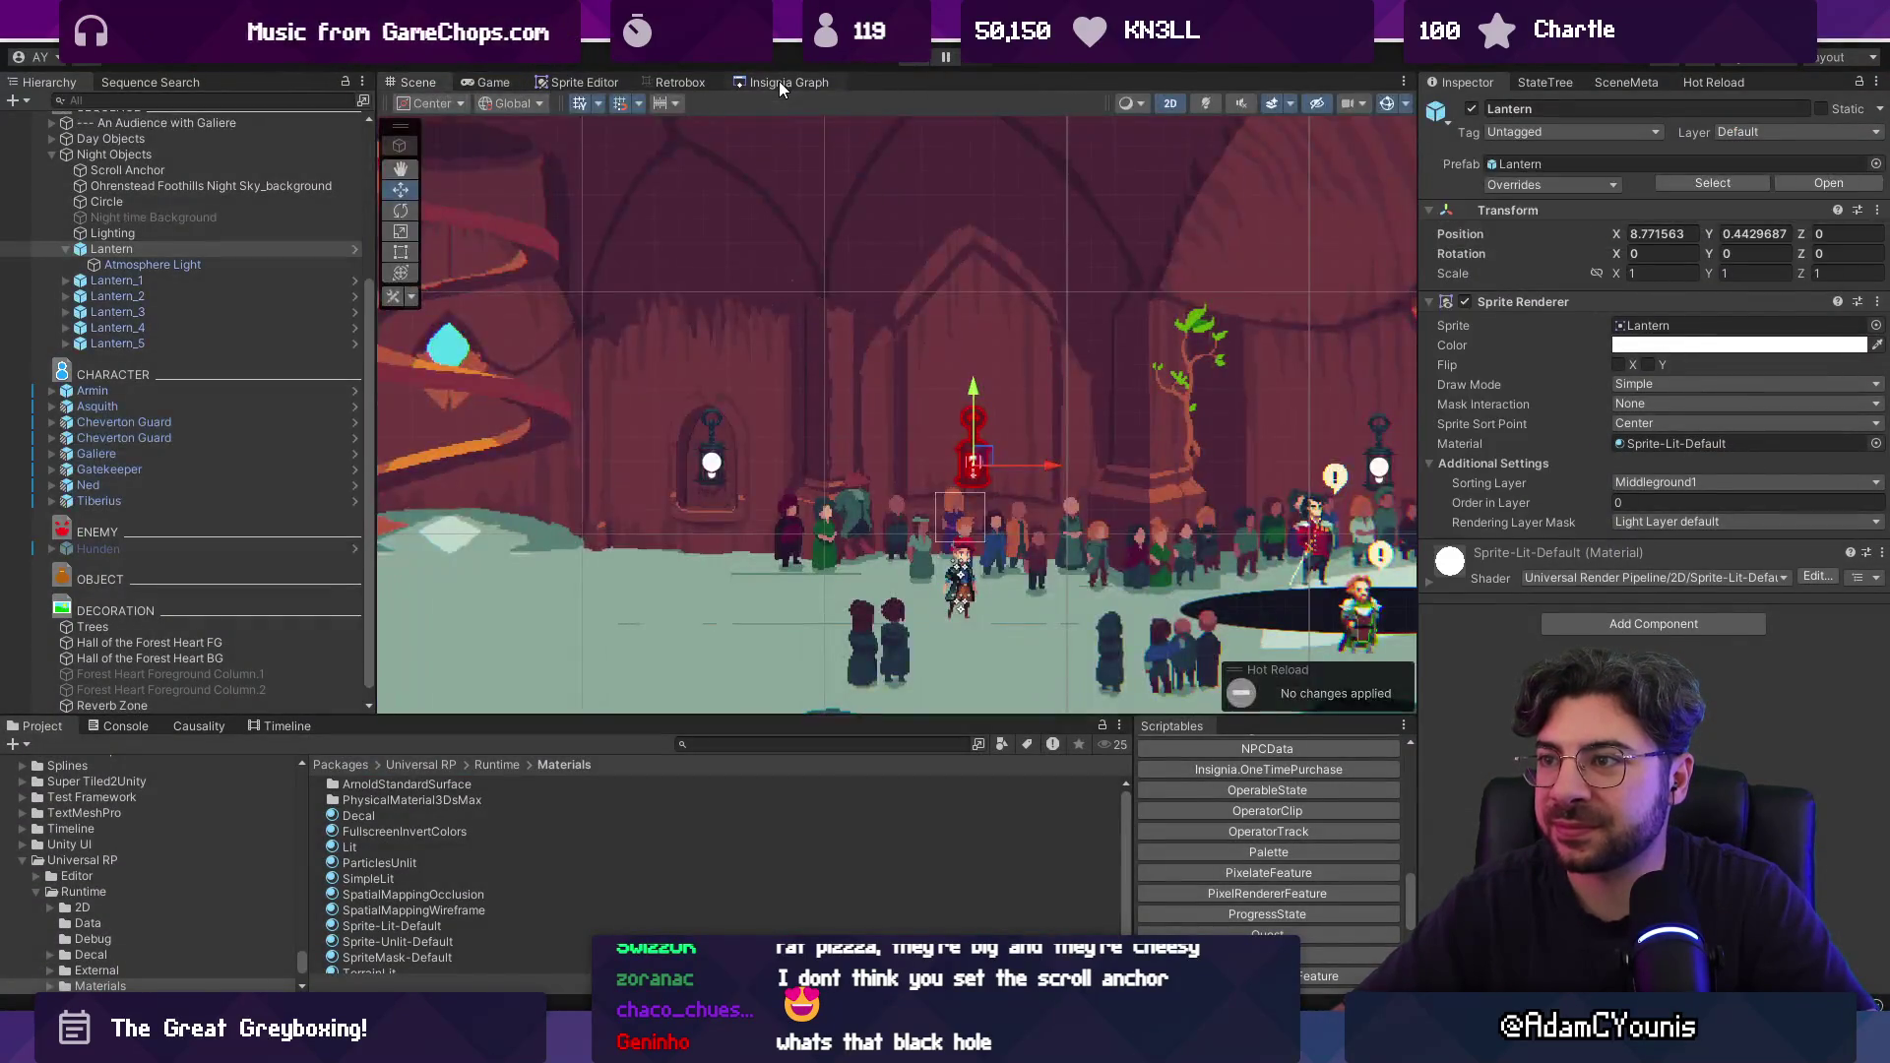
scroll(906, 269, down, 2)
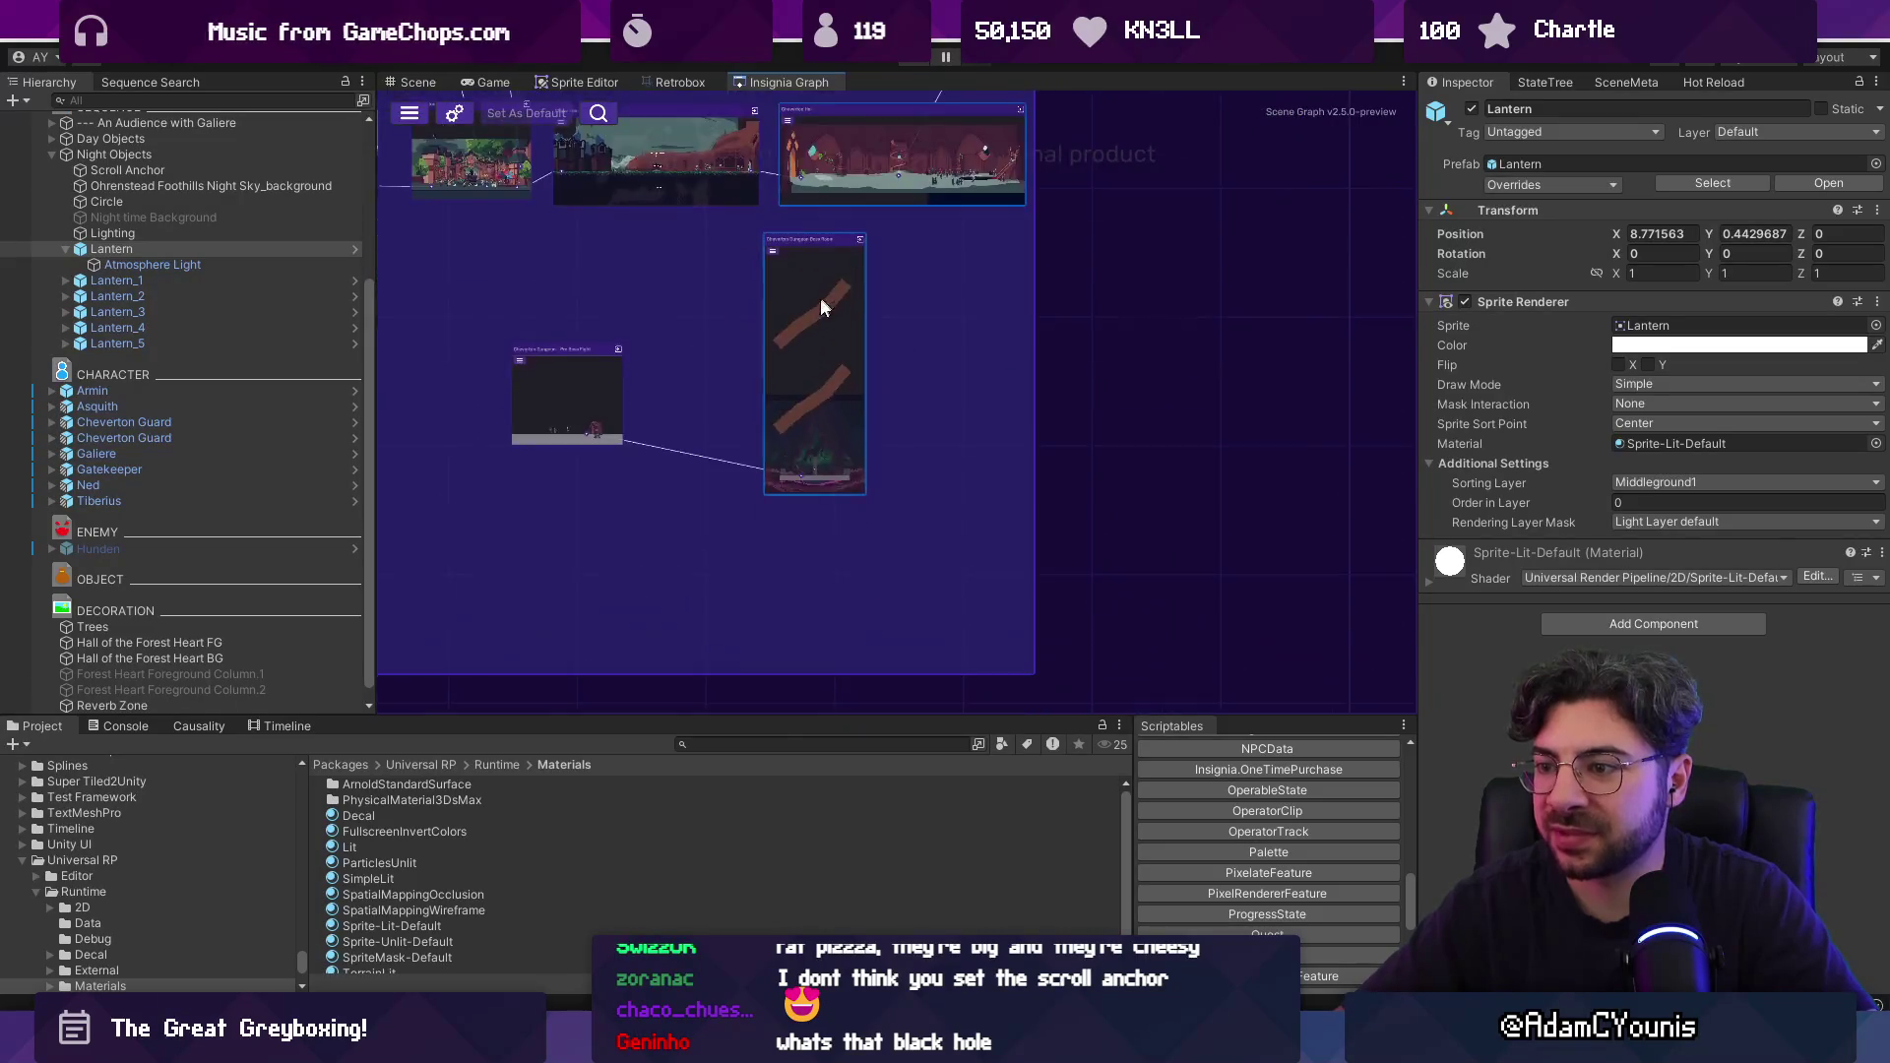
scroll(877, 274, up, 5)
scroll(984, 253, down, 5)
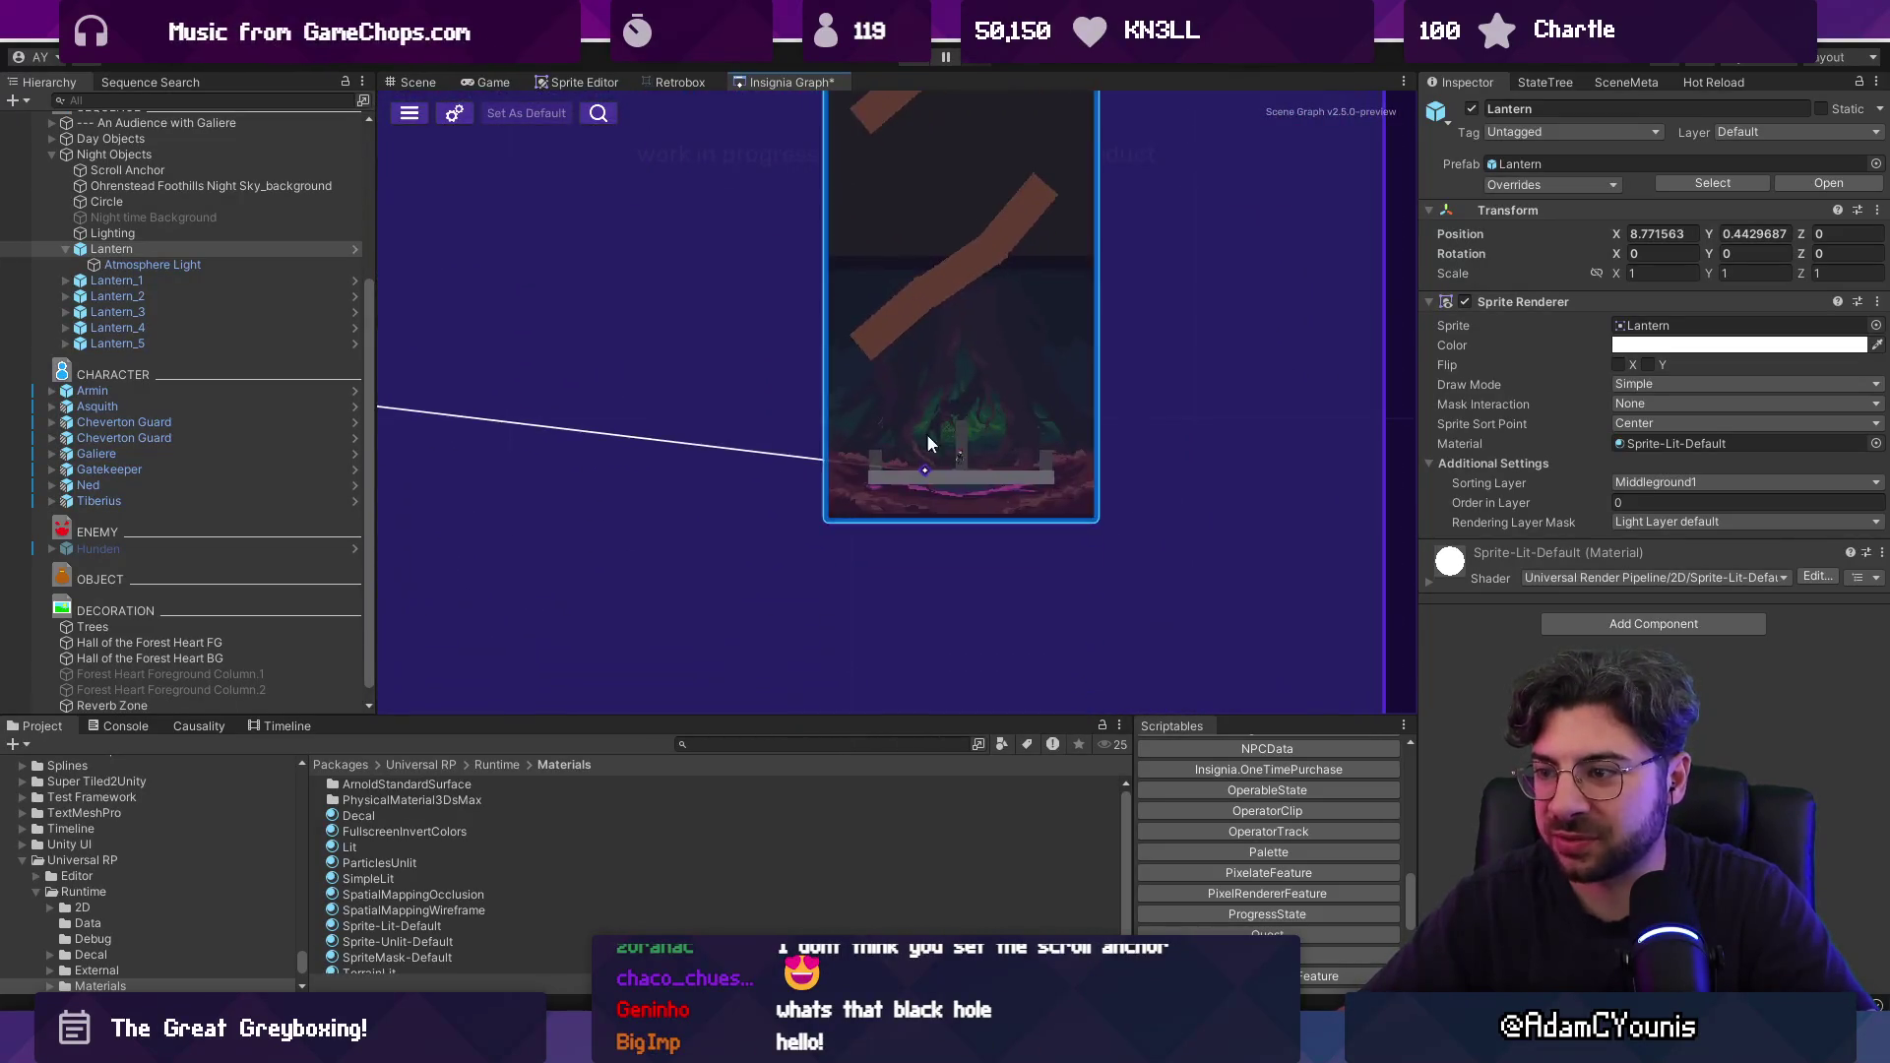
scroll(997, 432, up, 3)
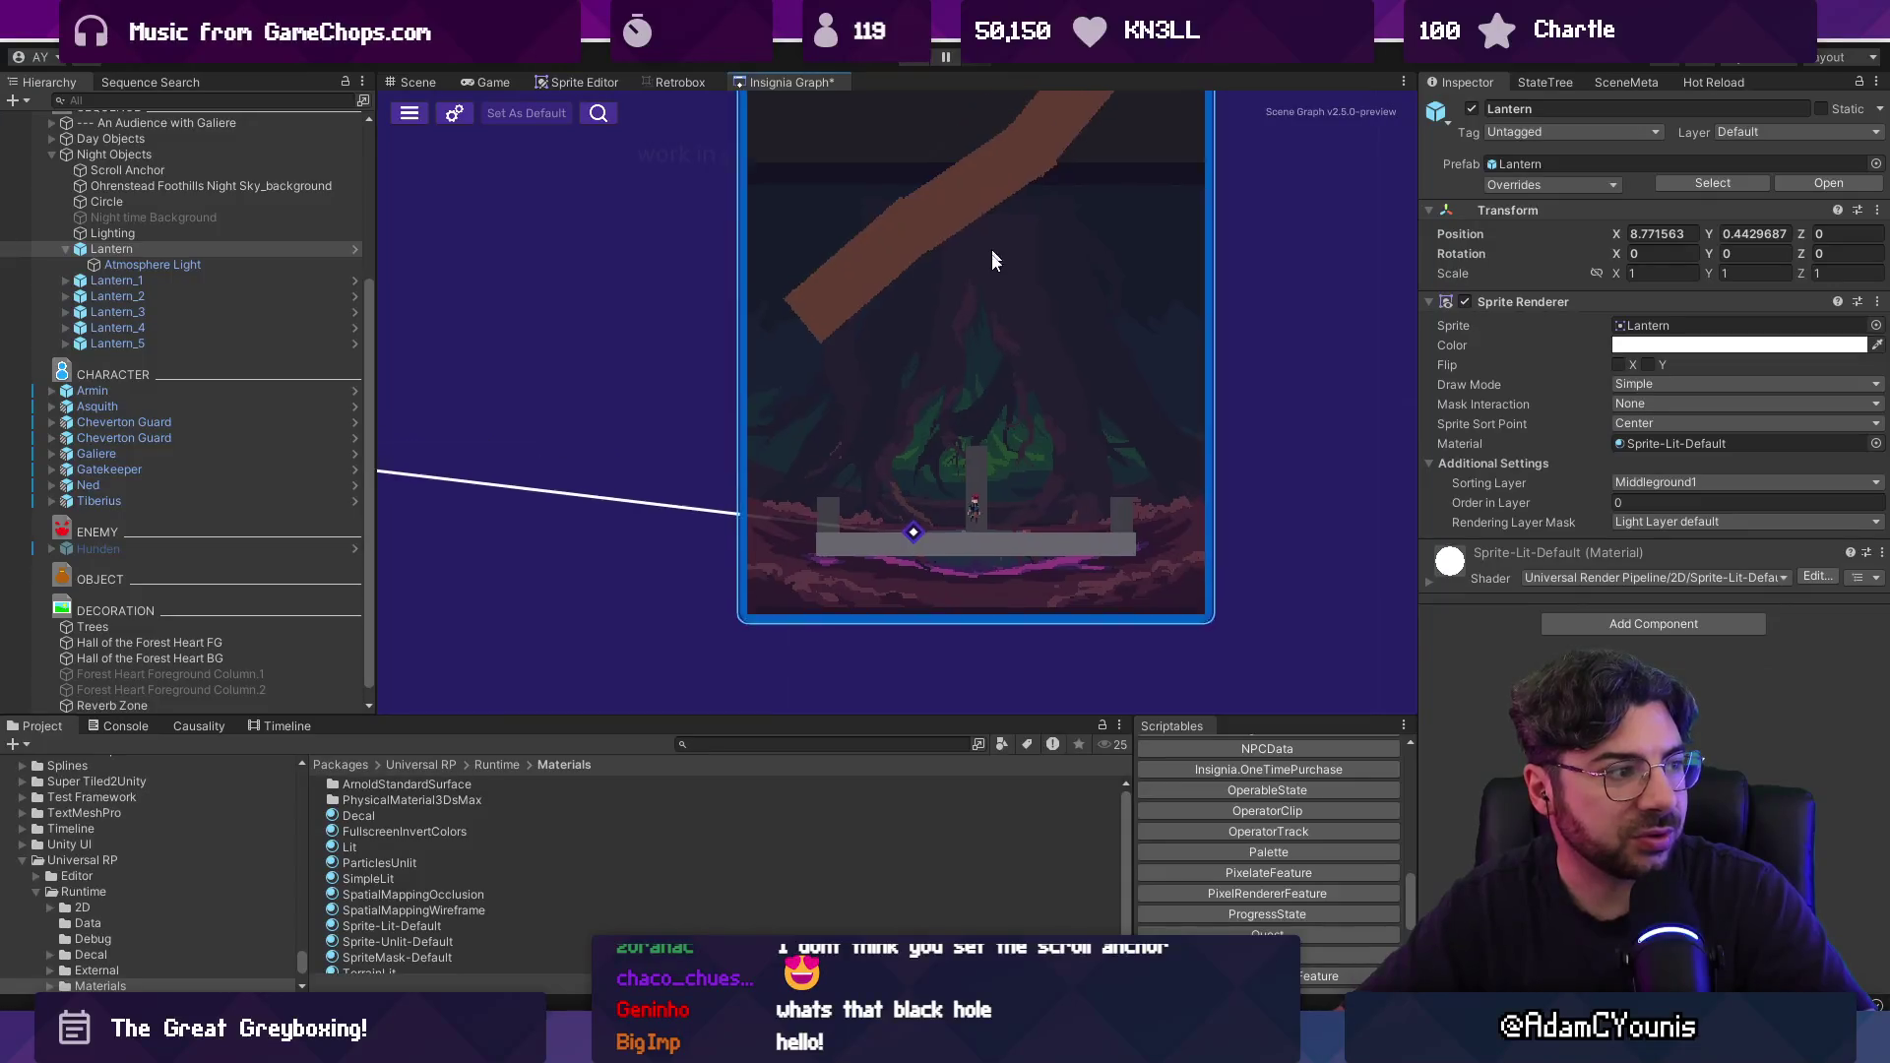
scroll(965, 231, down, 3)
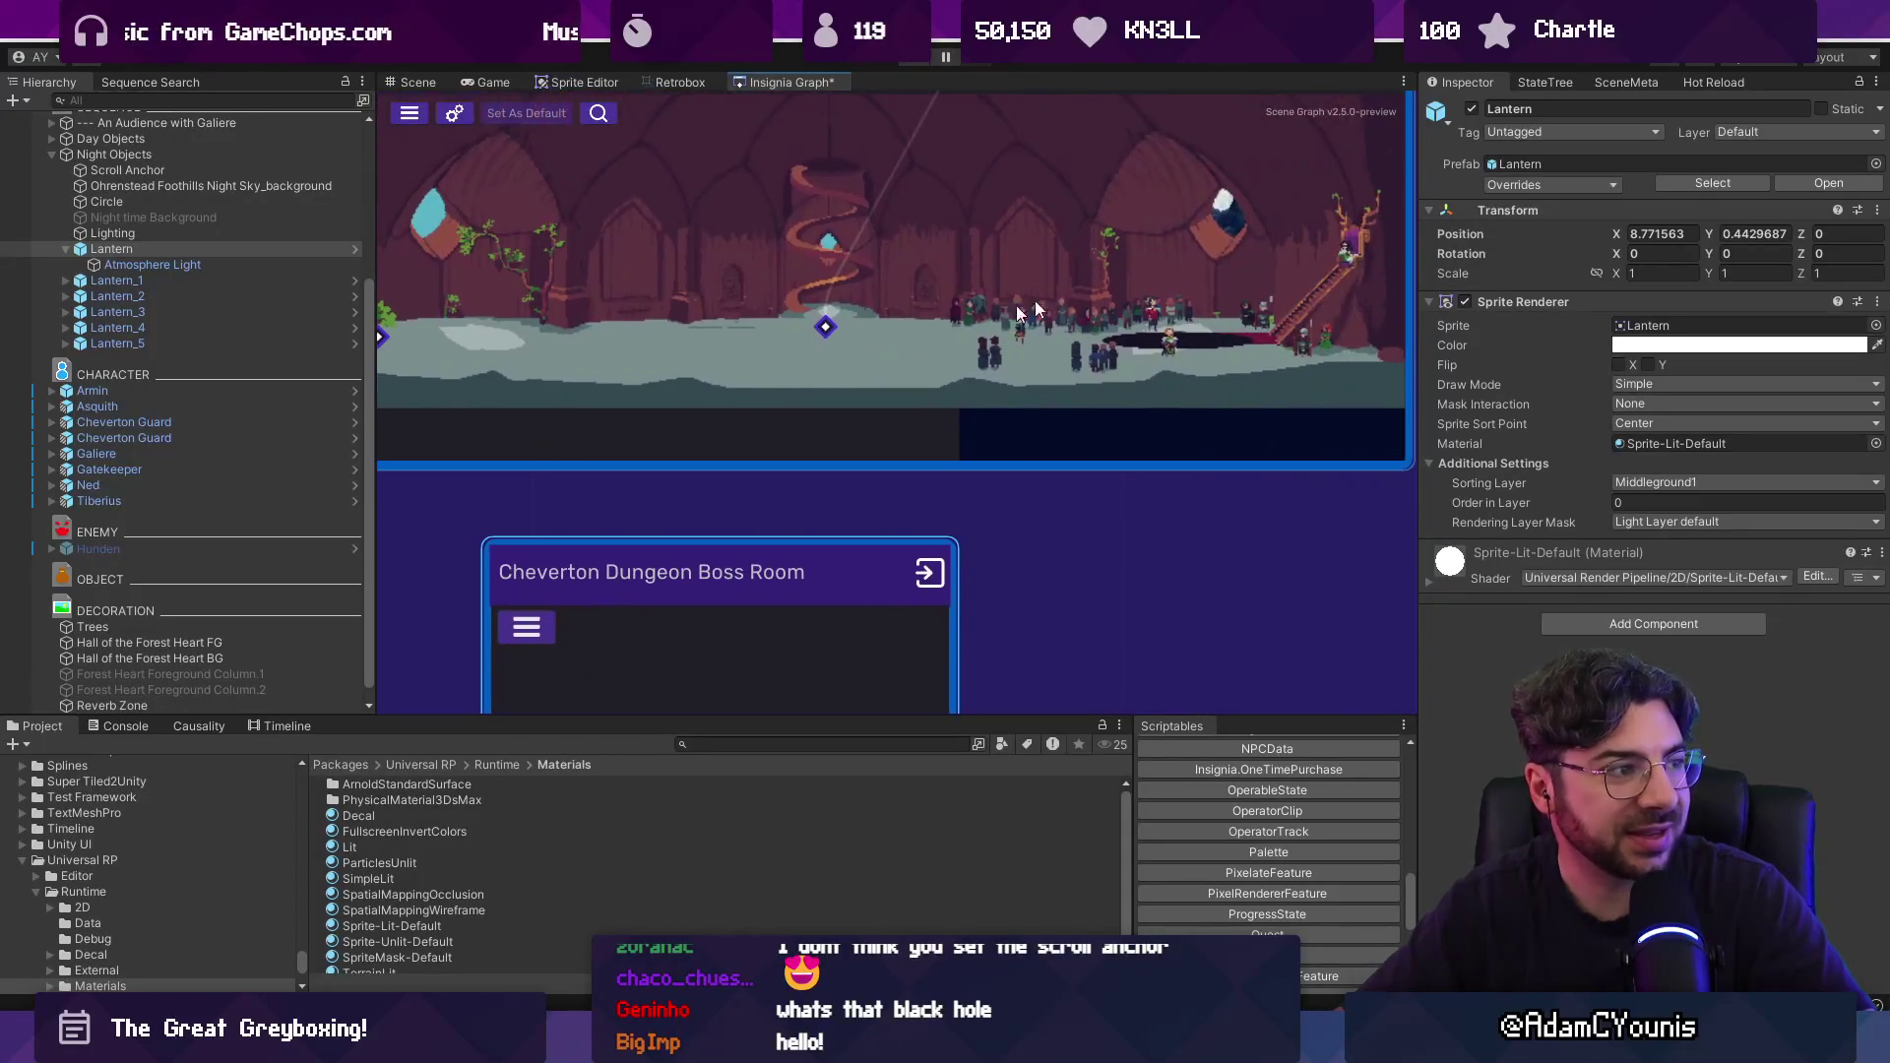
scroll(860, 526, down, 5)
mouse_move(843, 477)
mouse_down()
mouse_move(870, 333)
mouse_move(929, 335)
mouse_move(859, 346)
mouse_up()
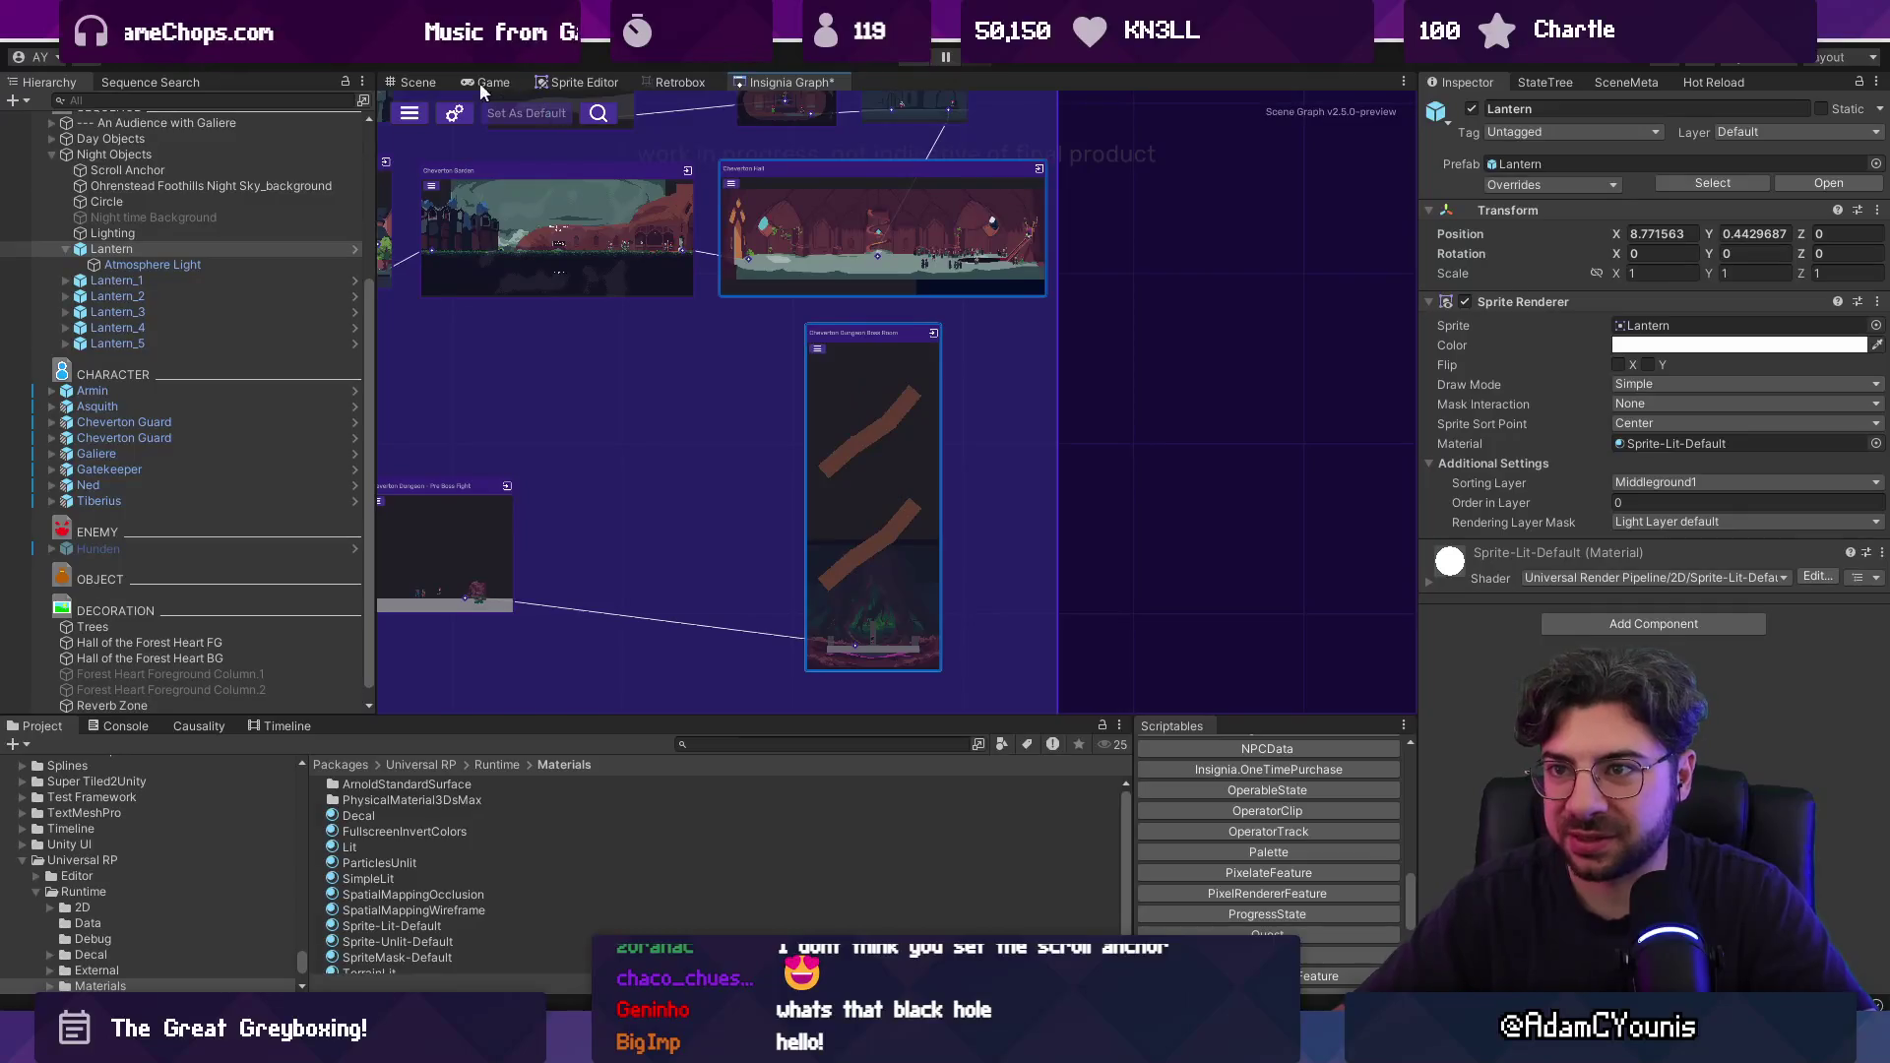
click(427, 79)
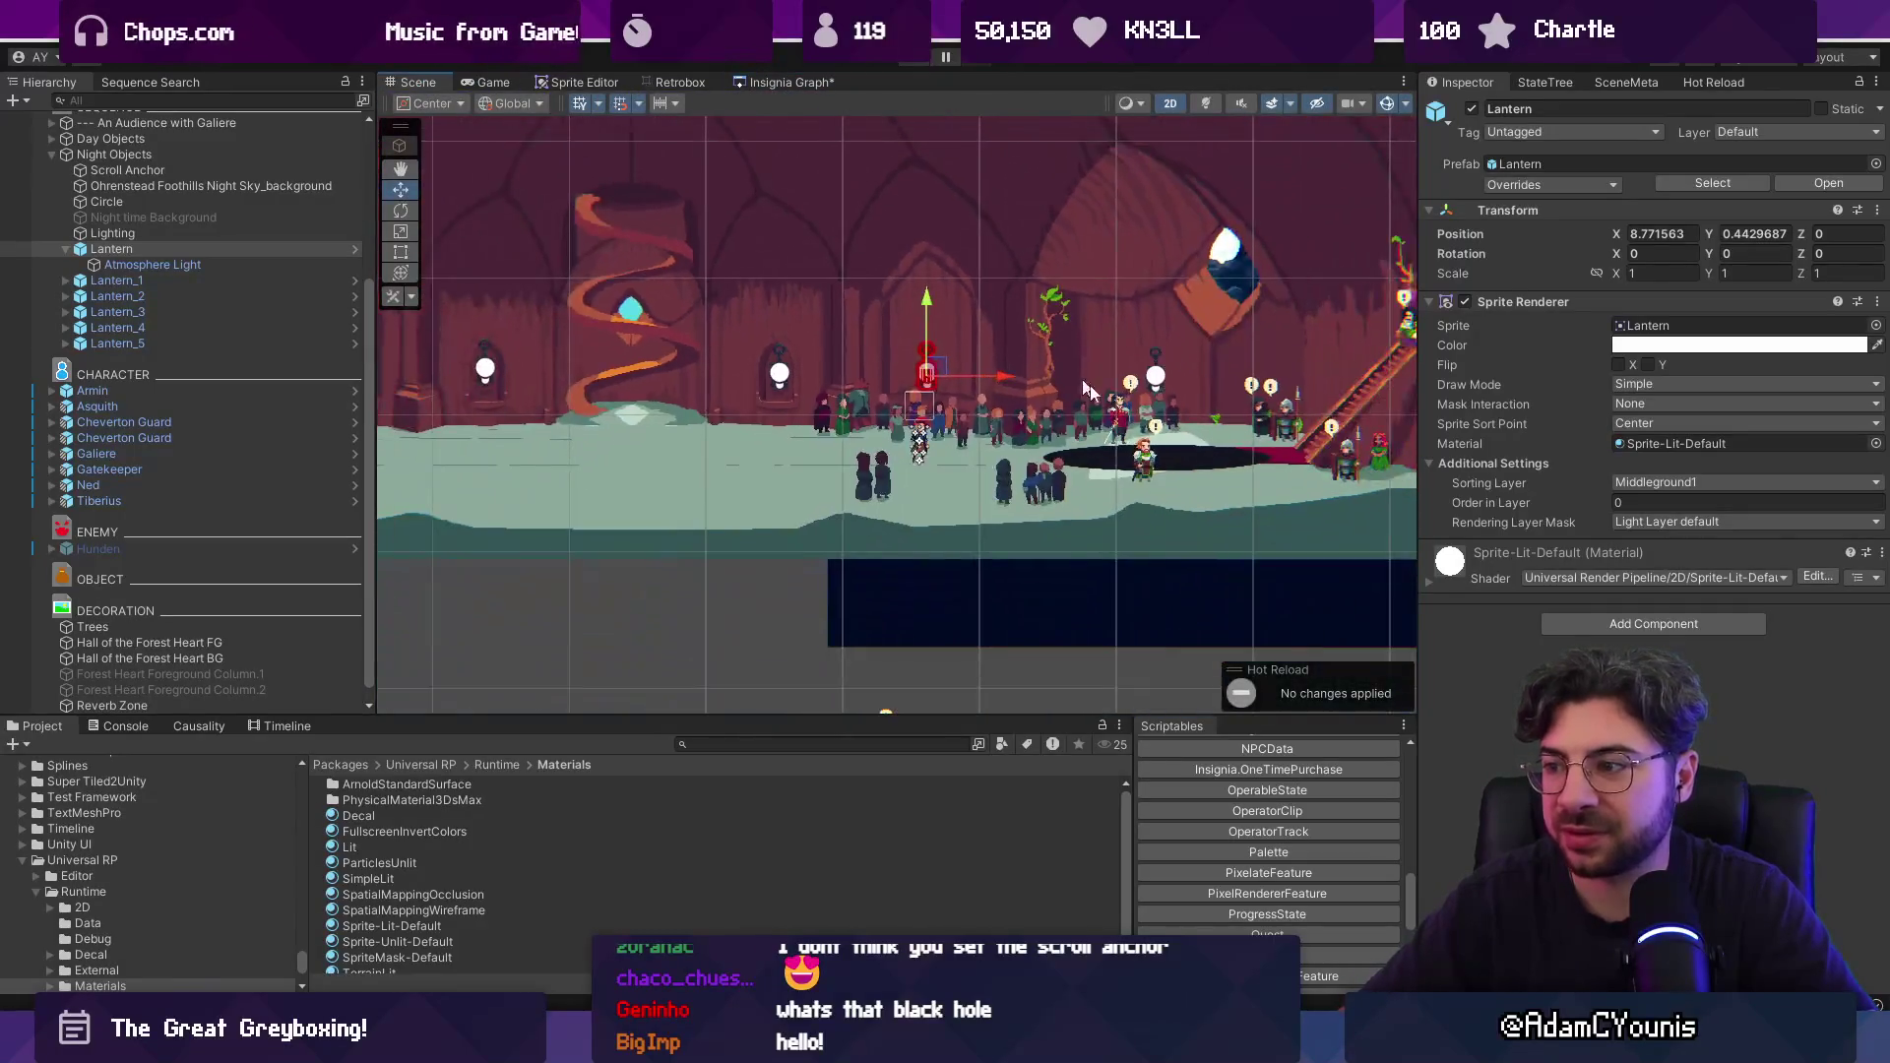
Widen the black hole Circle ellipse on both sides with the Rect tool.
click(1103, 449)
key(t)
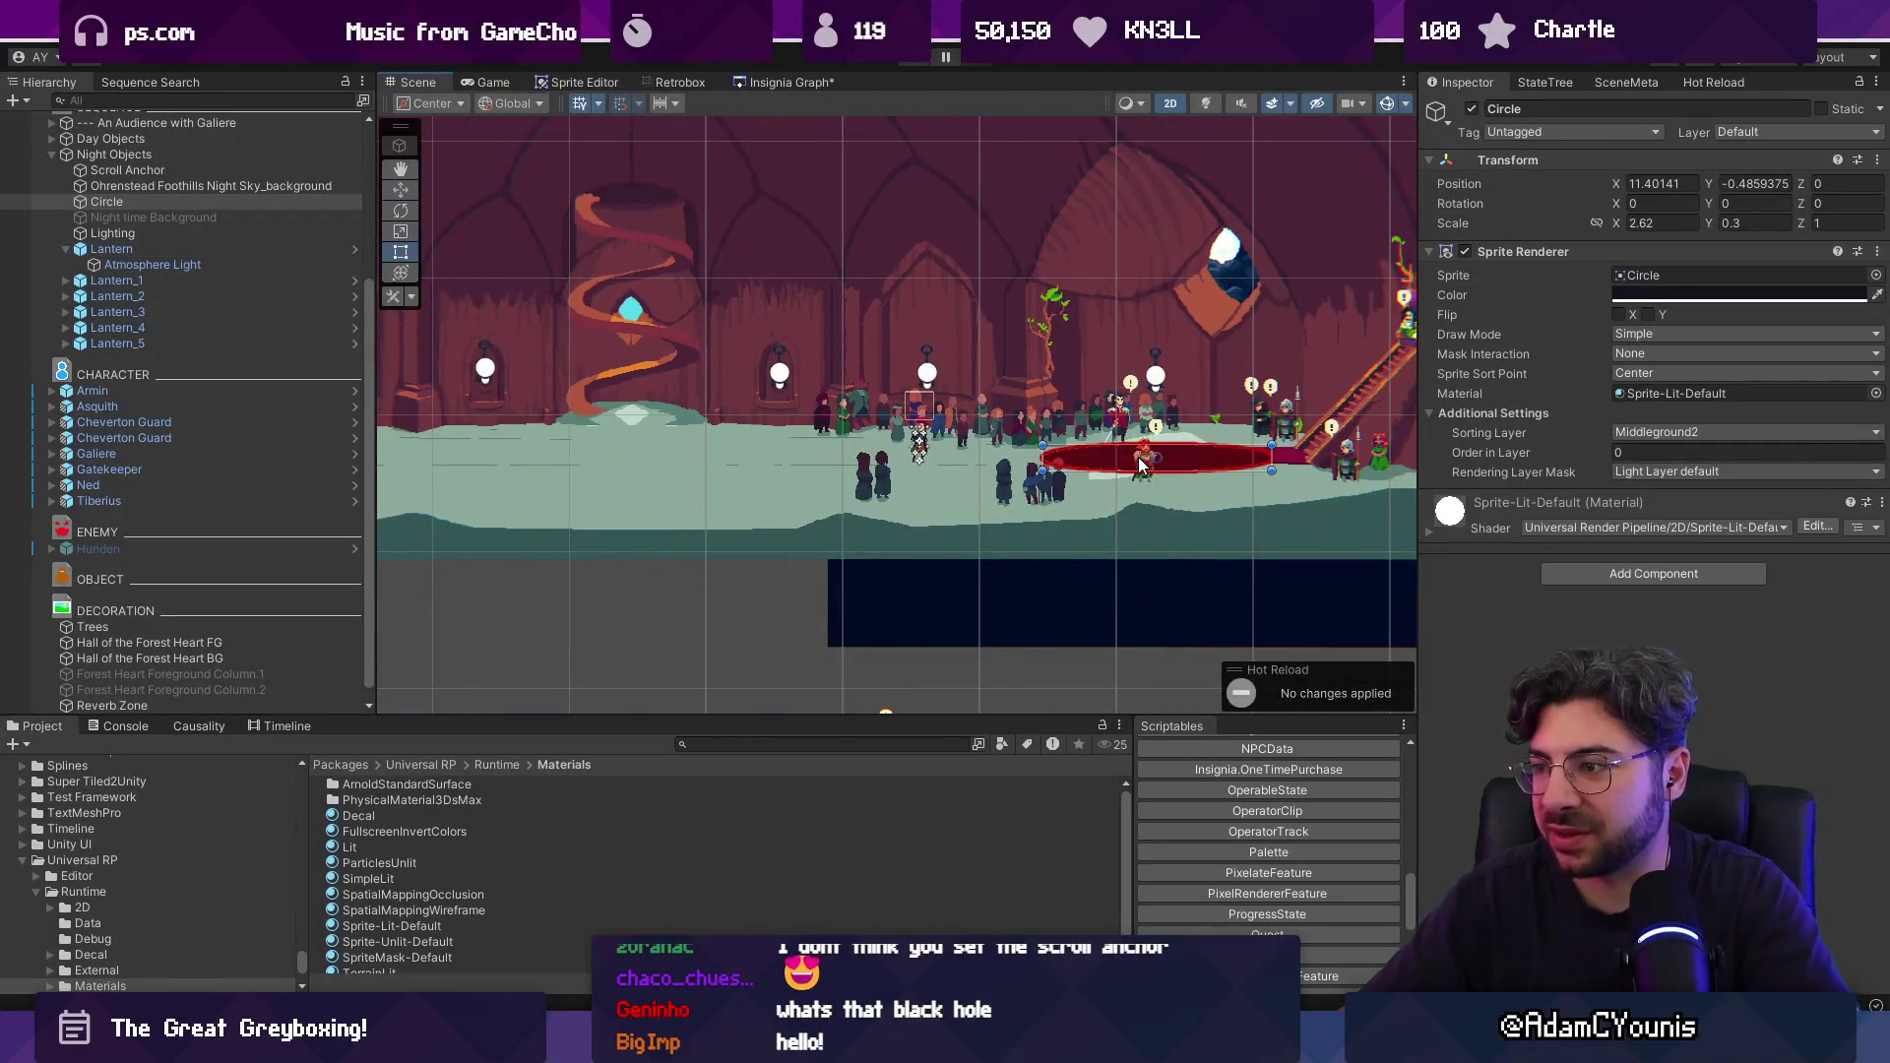
mouse_move(1272, 457)
mouse_down()
mouse_move(1322, 454)
mouse_move(1294, 456)
mouse_up()
drag(991, 458, 948, 458)
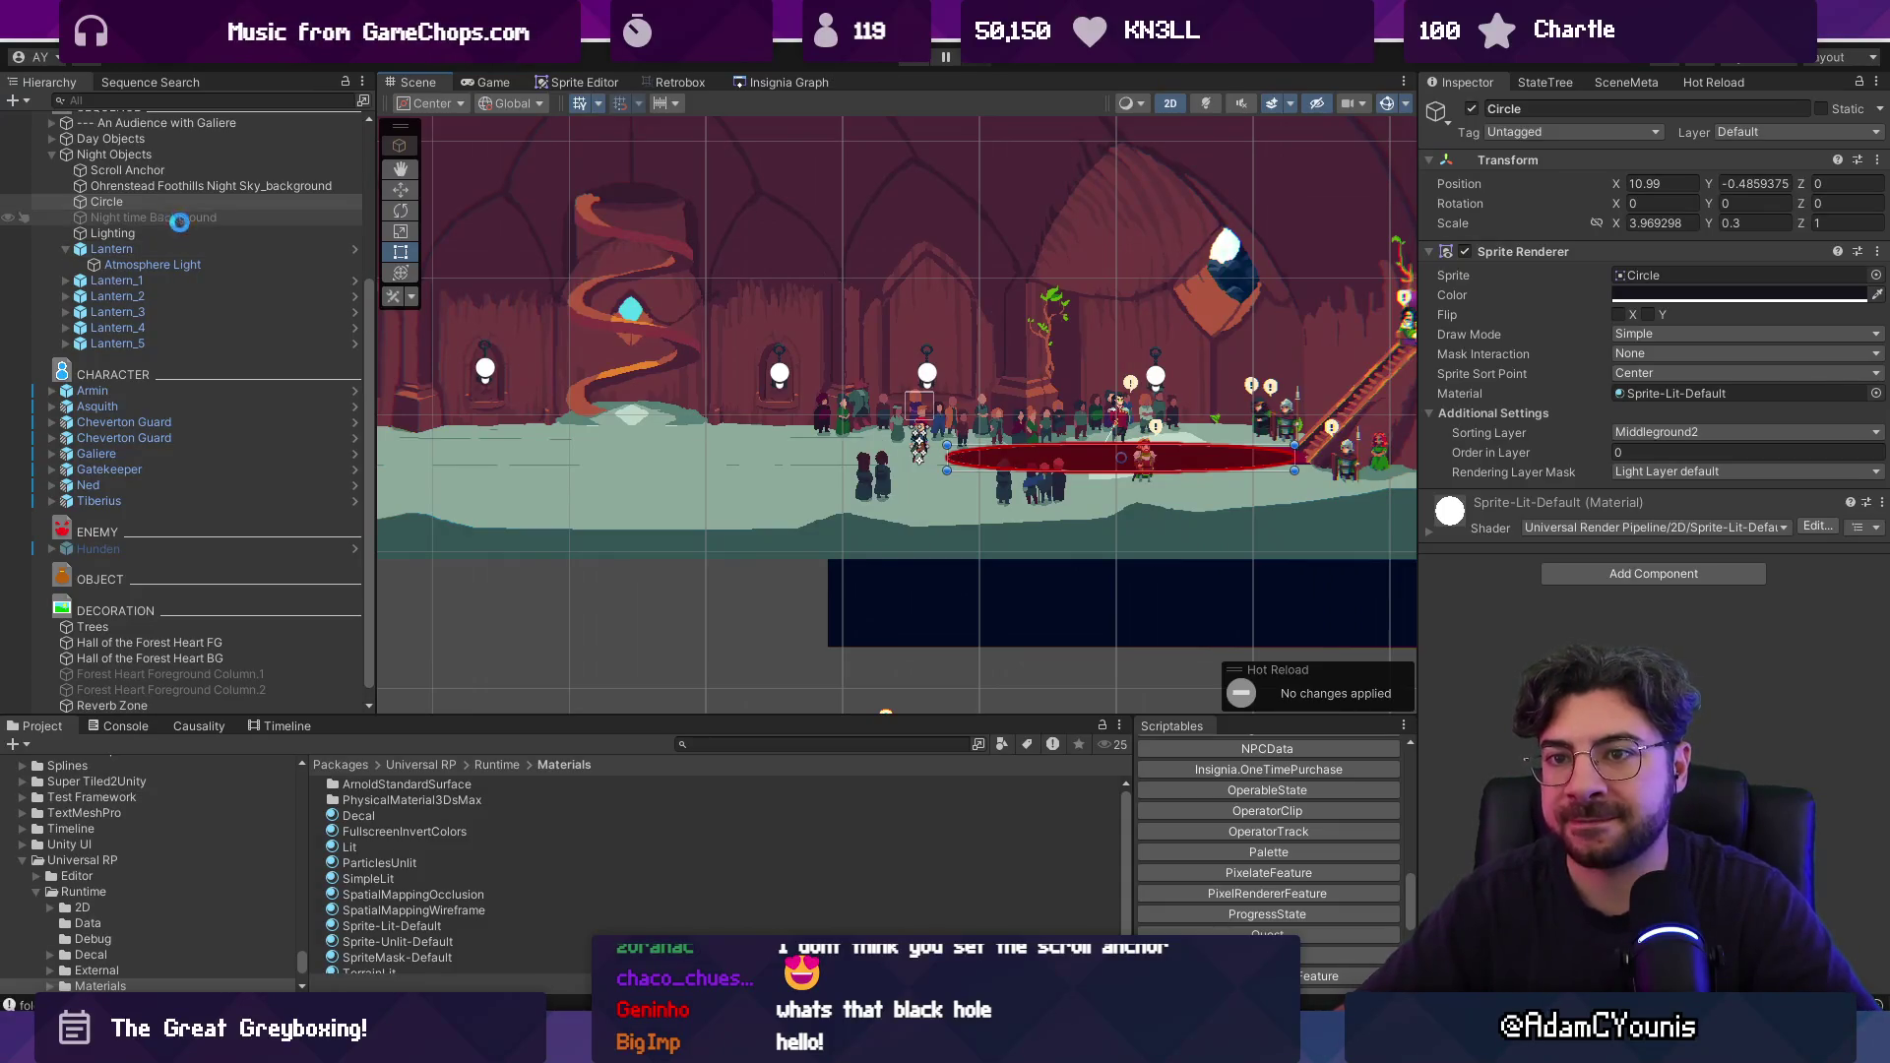
Create a new empty GameObject and name it Blockade.
scroll(98, 207, up, 3)
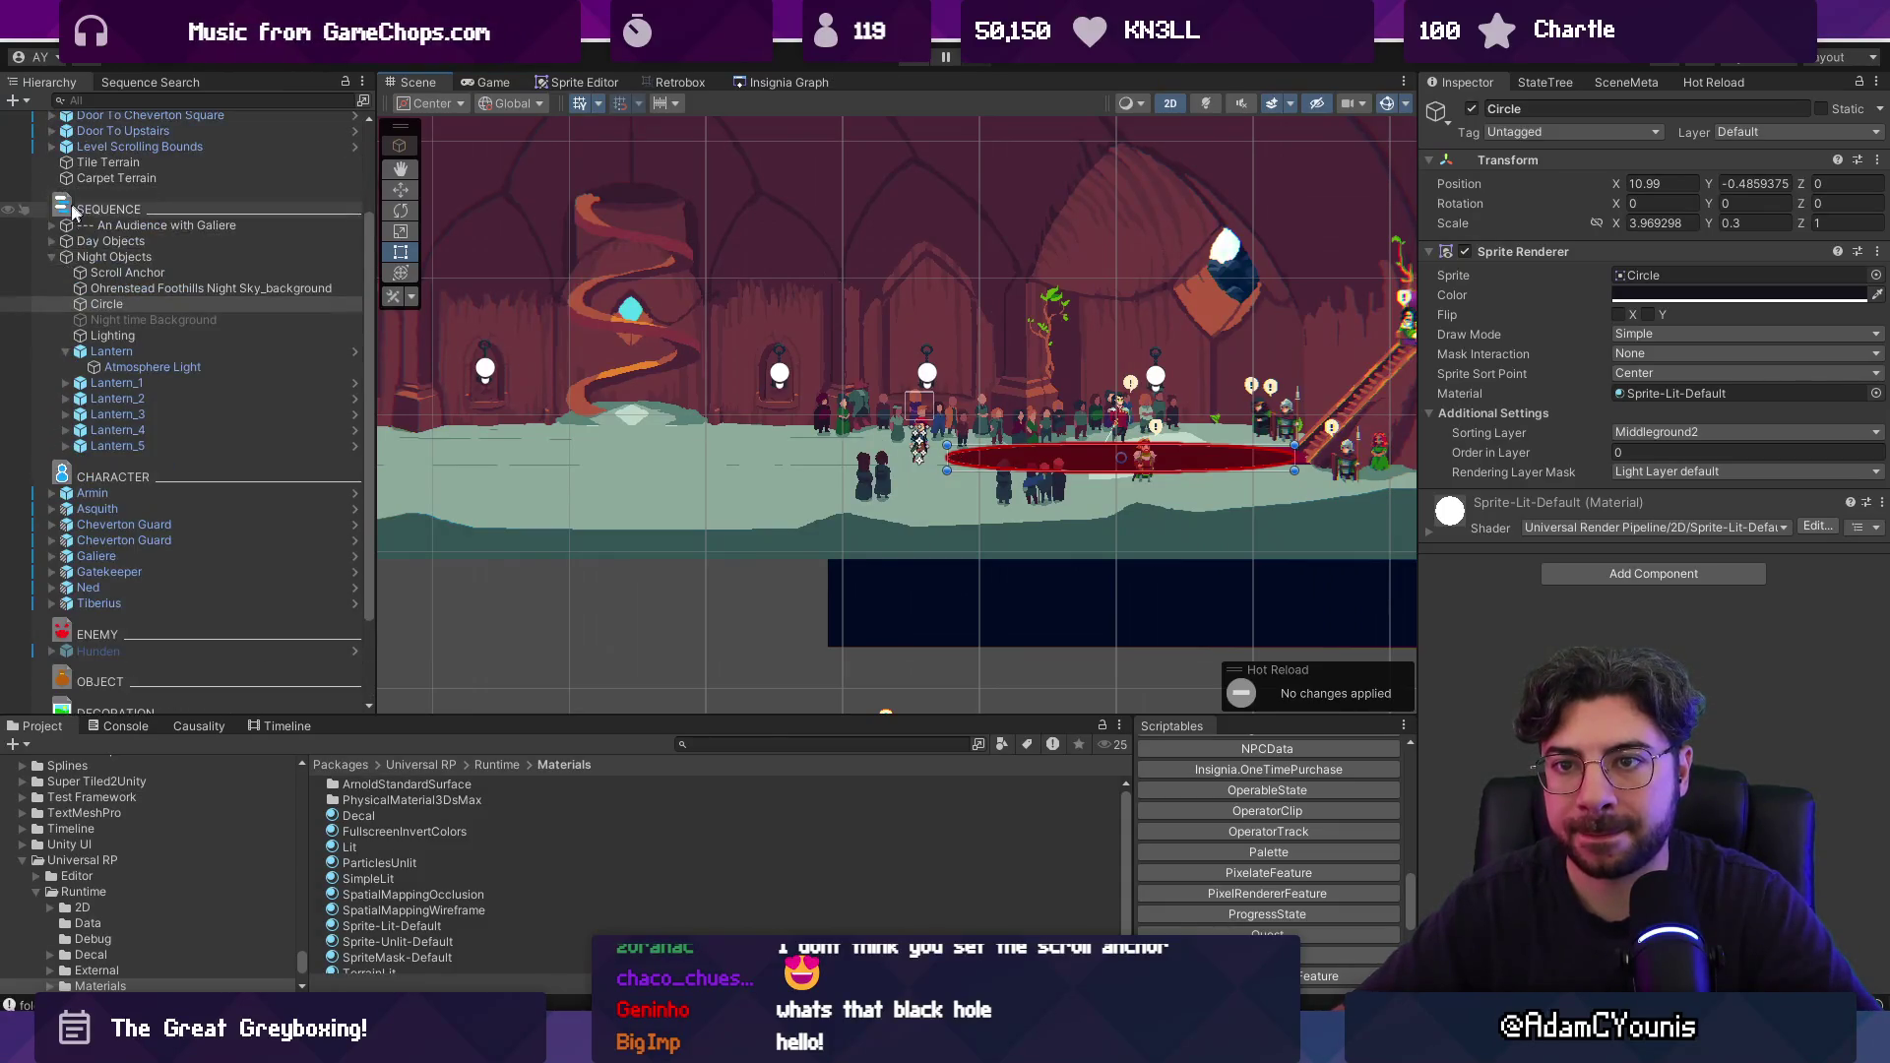
scroll(59, 296, up, 3)
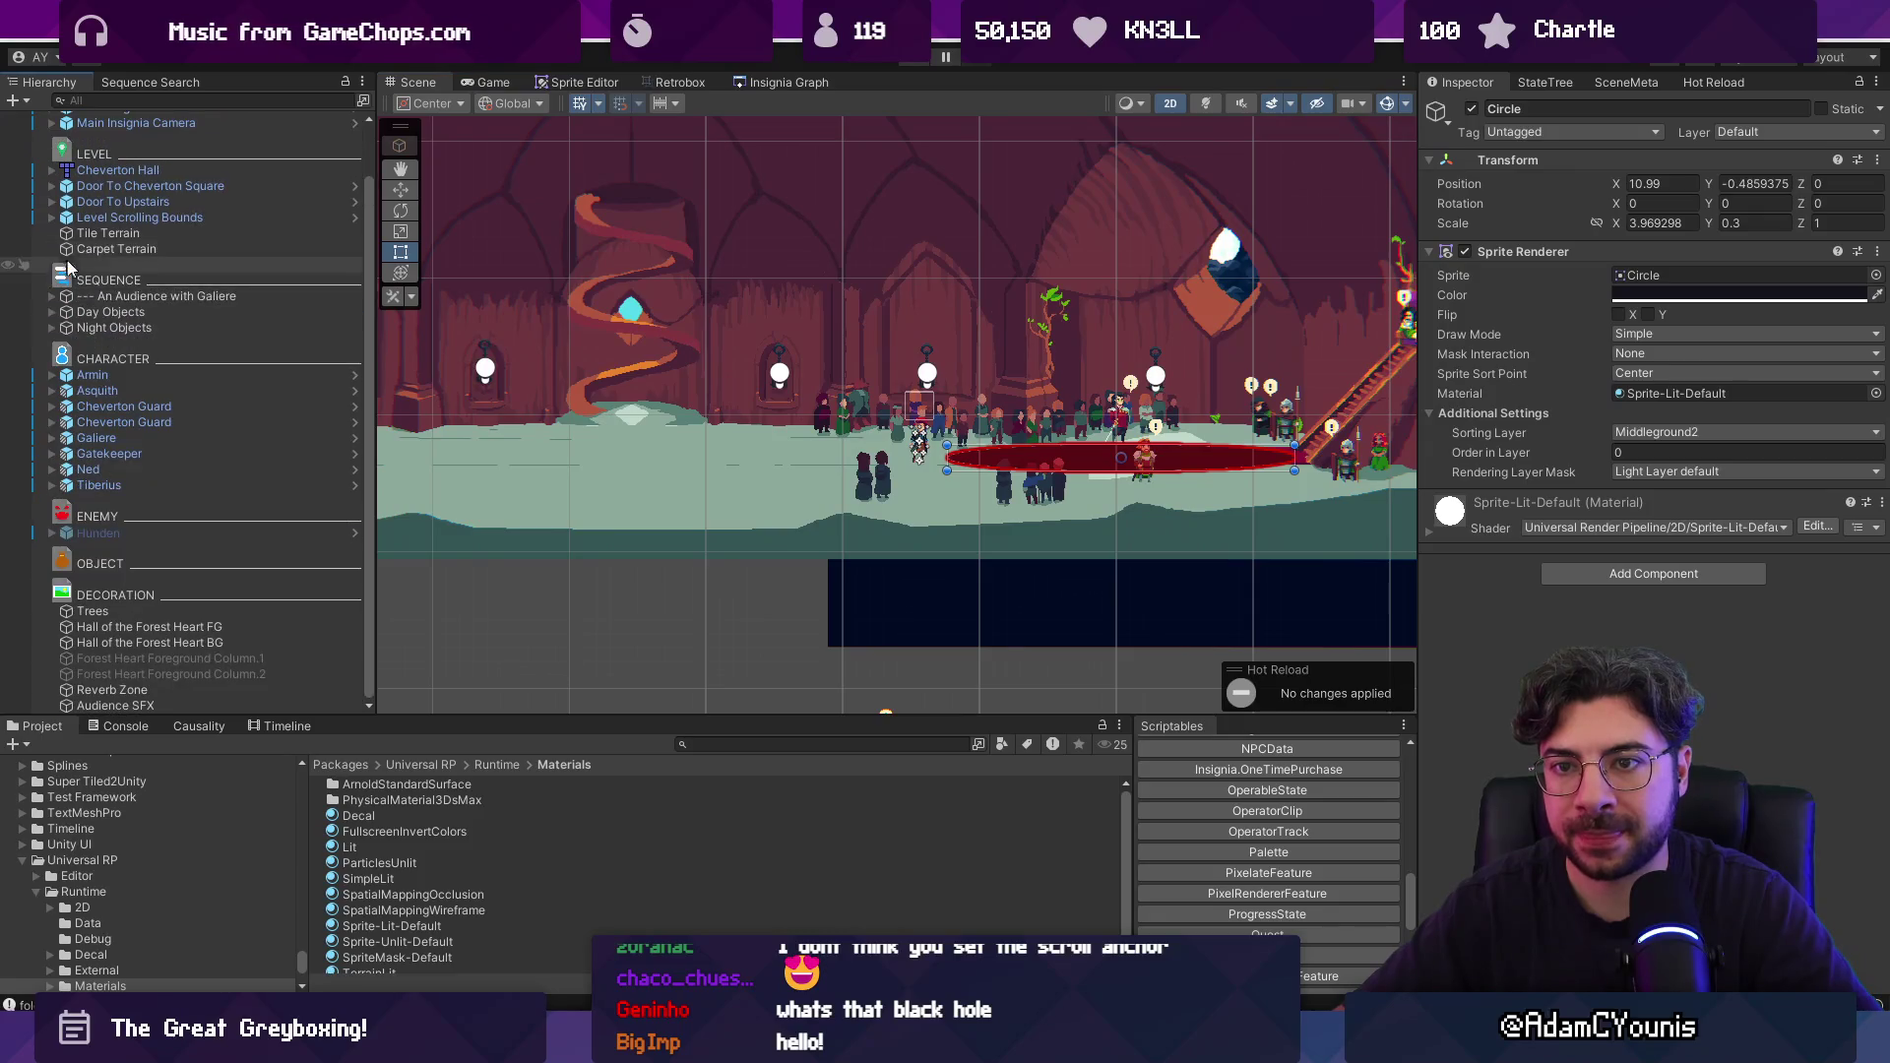
click(113, 328)
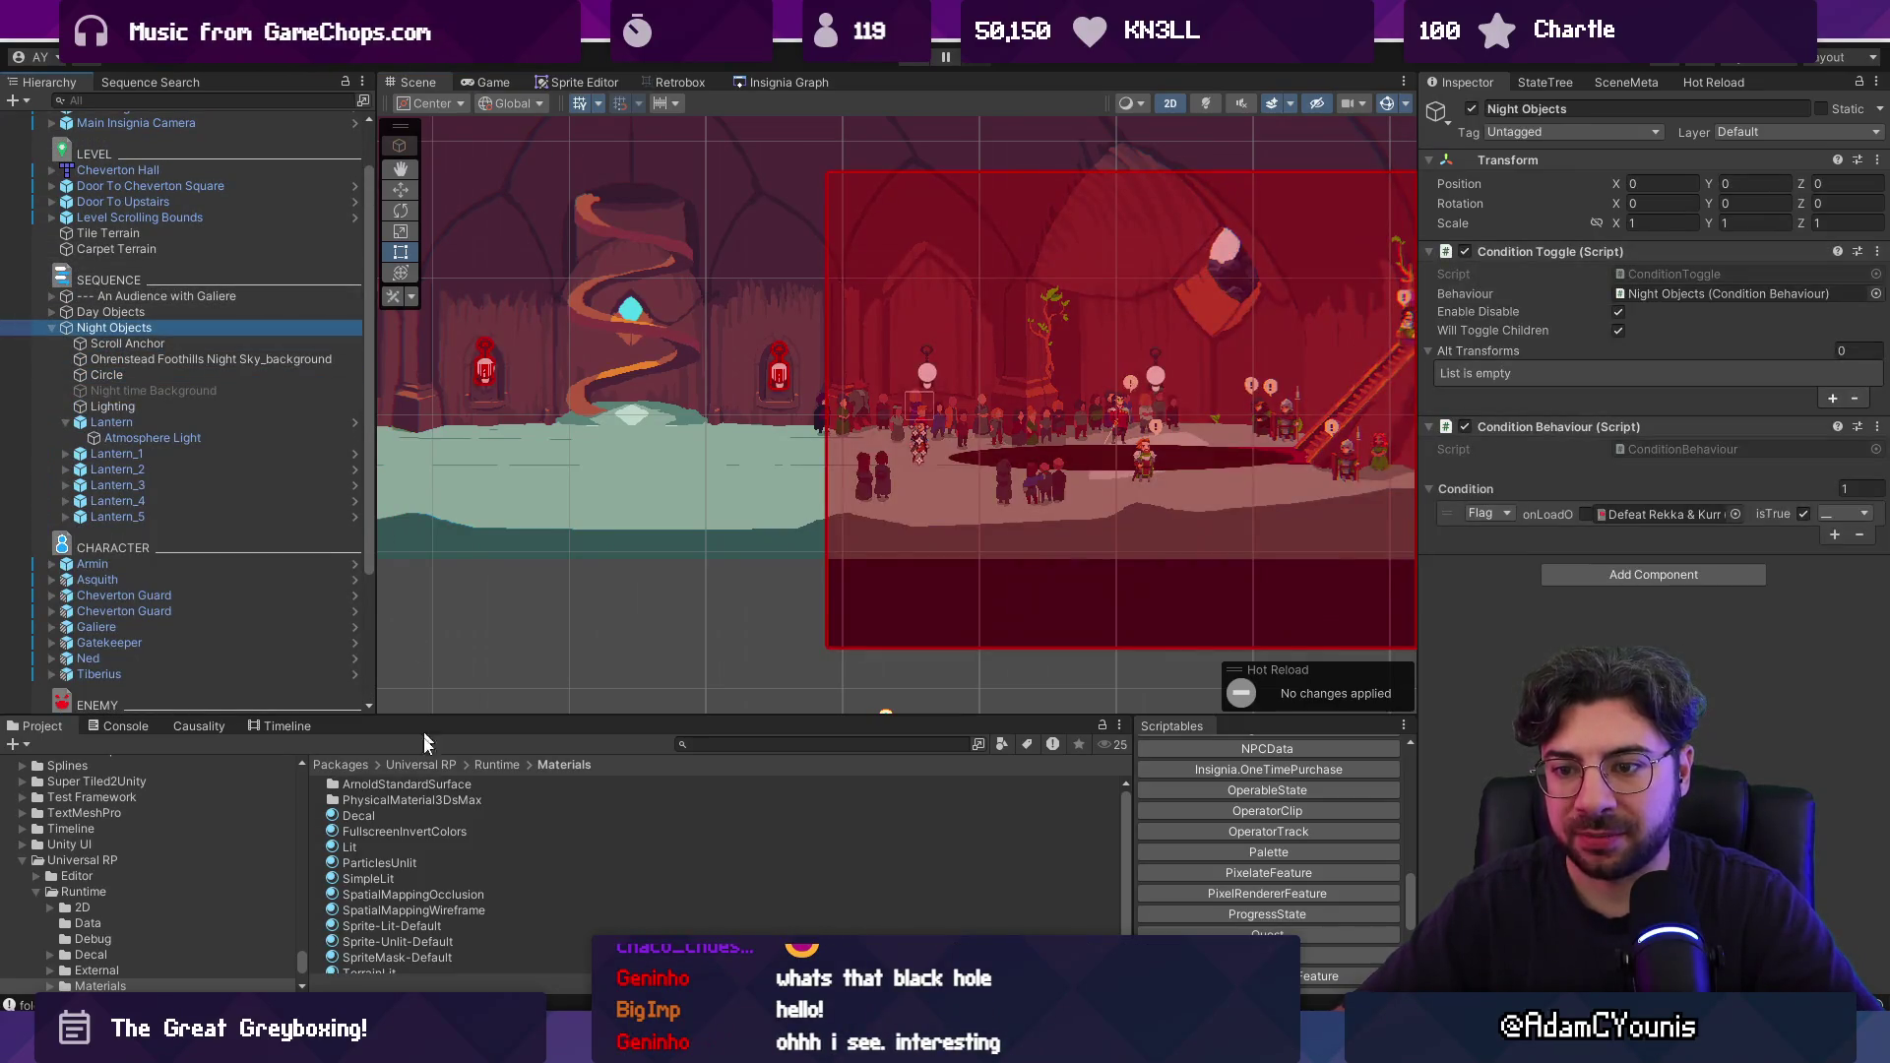
click(15, 103)
click(75, 122)
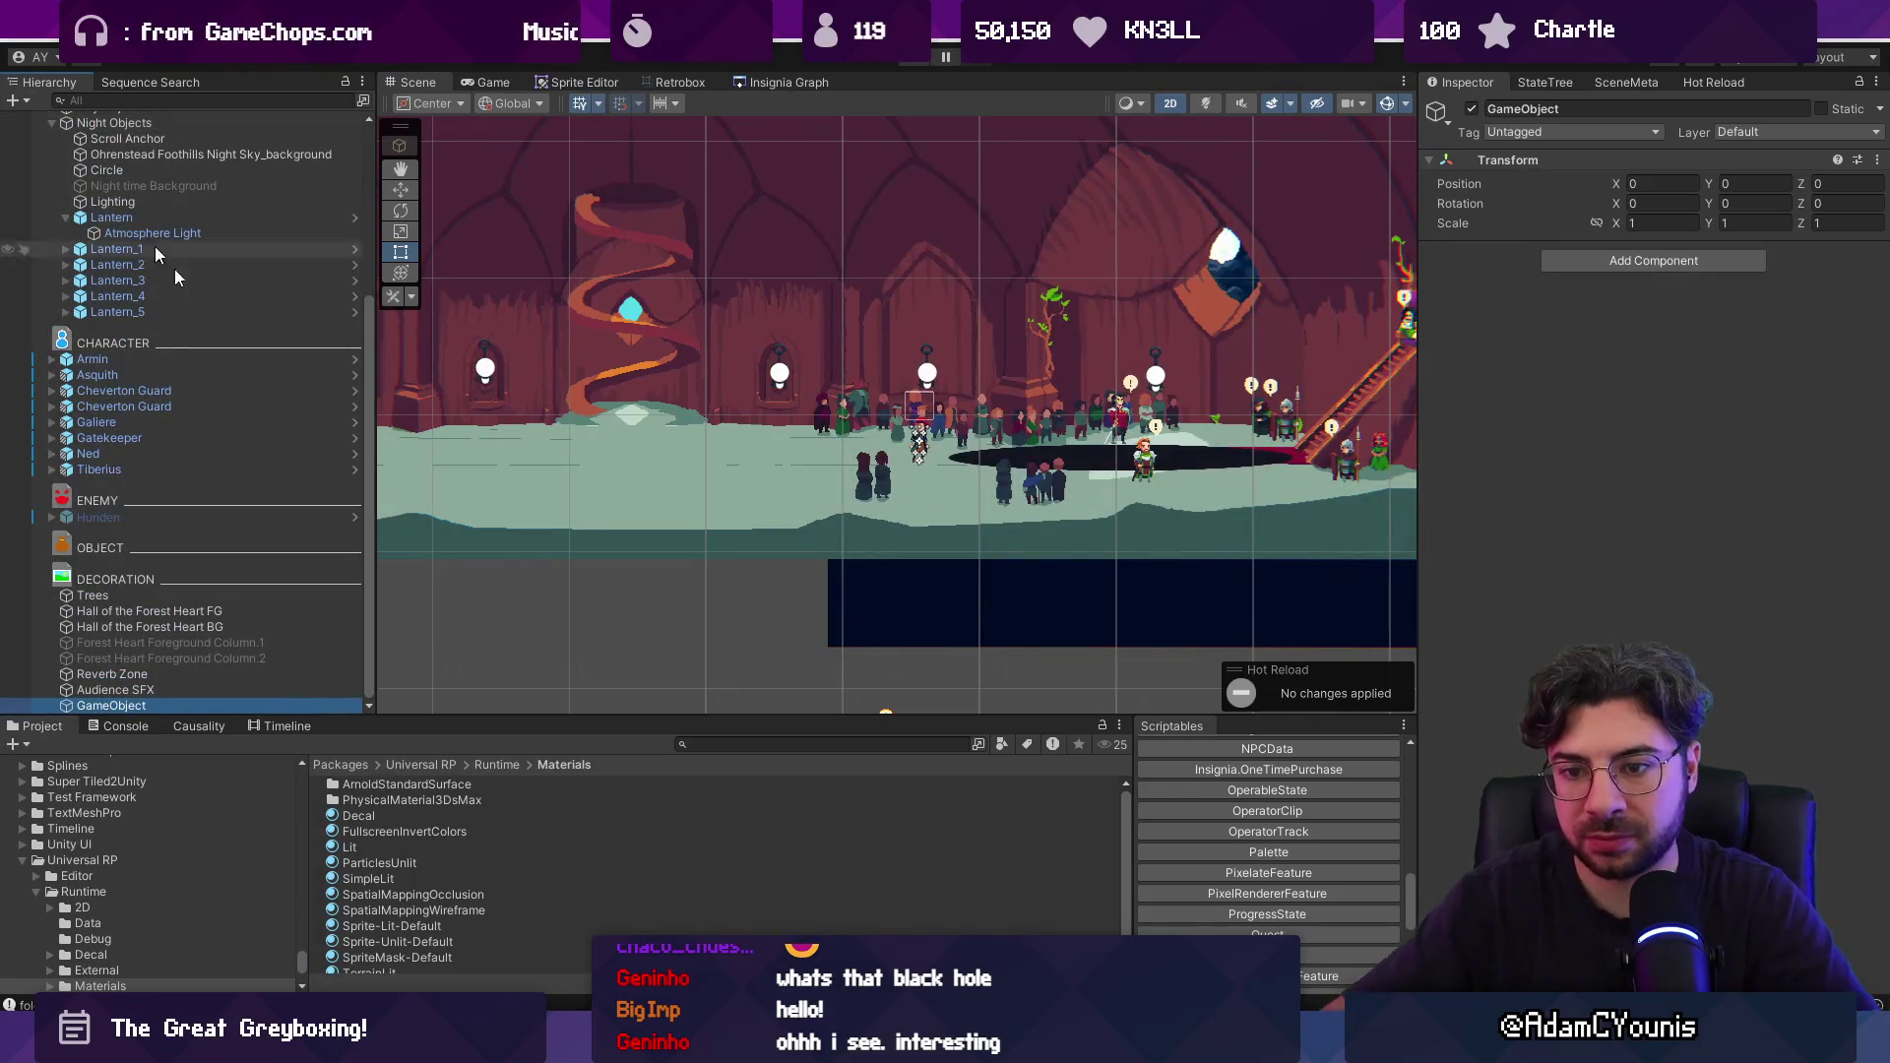
click(1559, 109)
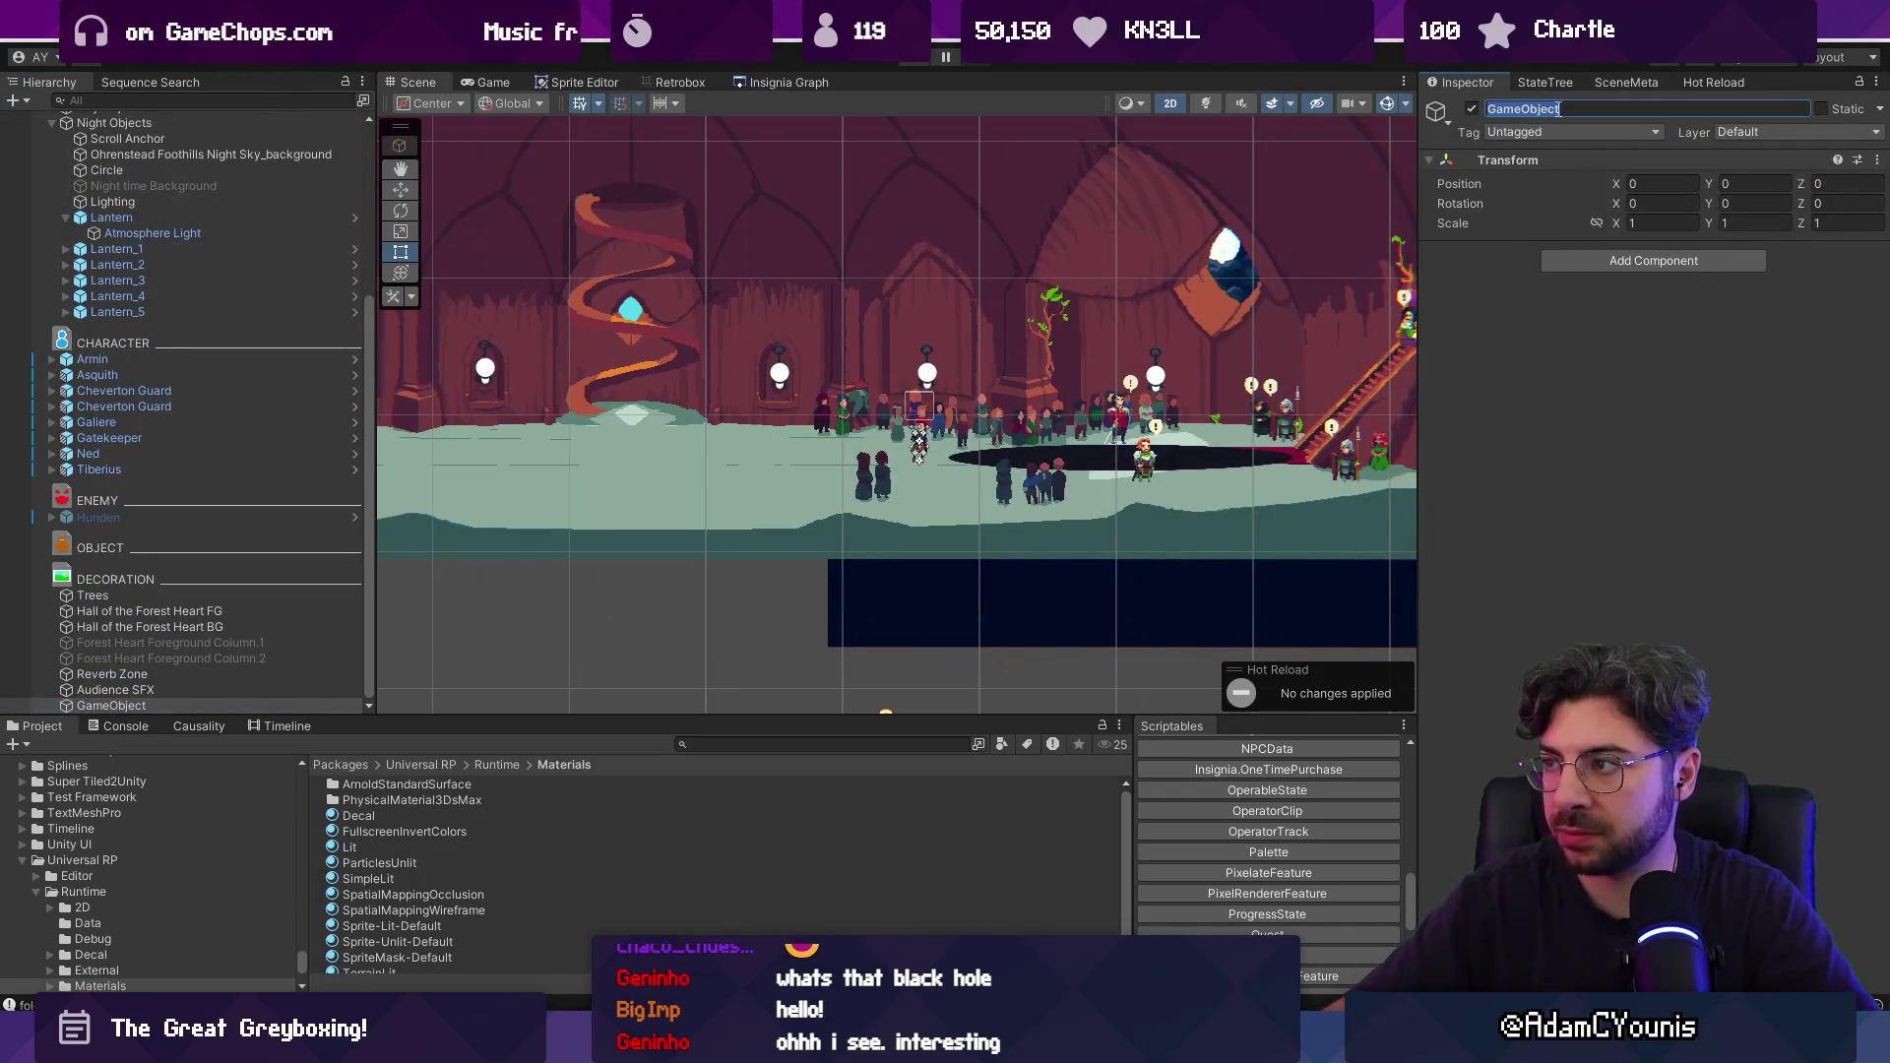
text(Blockade)
key(Return)
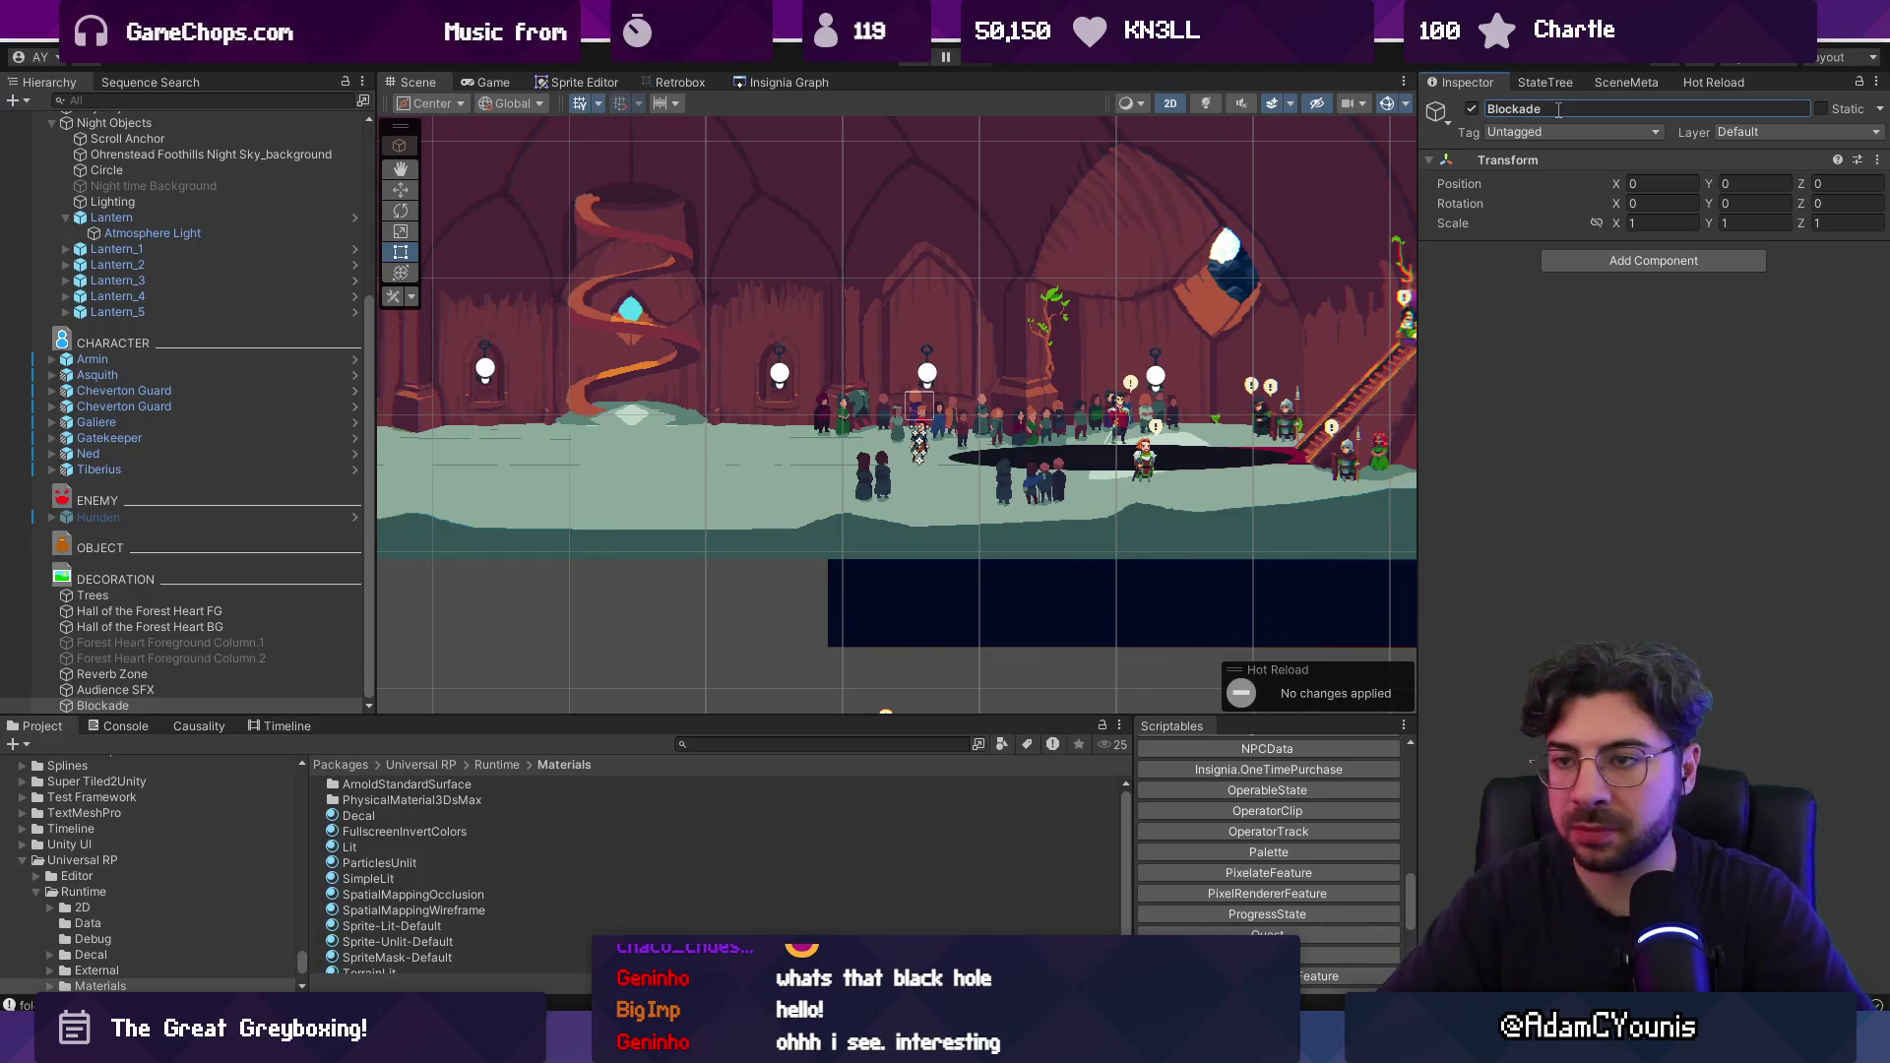
Move Blockade into Night Objects and add a non-trigger Box Collider 2D to it.
mouse_move(177, 706)
mouse_down()
mouse_move(282, 616)
mouse_move(213, 164)
mouse_move(215, 209)
mouse_up()
click(65, 234)
click(158, 223)
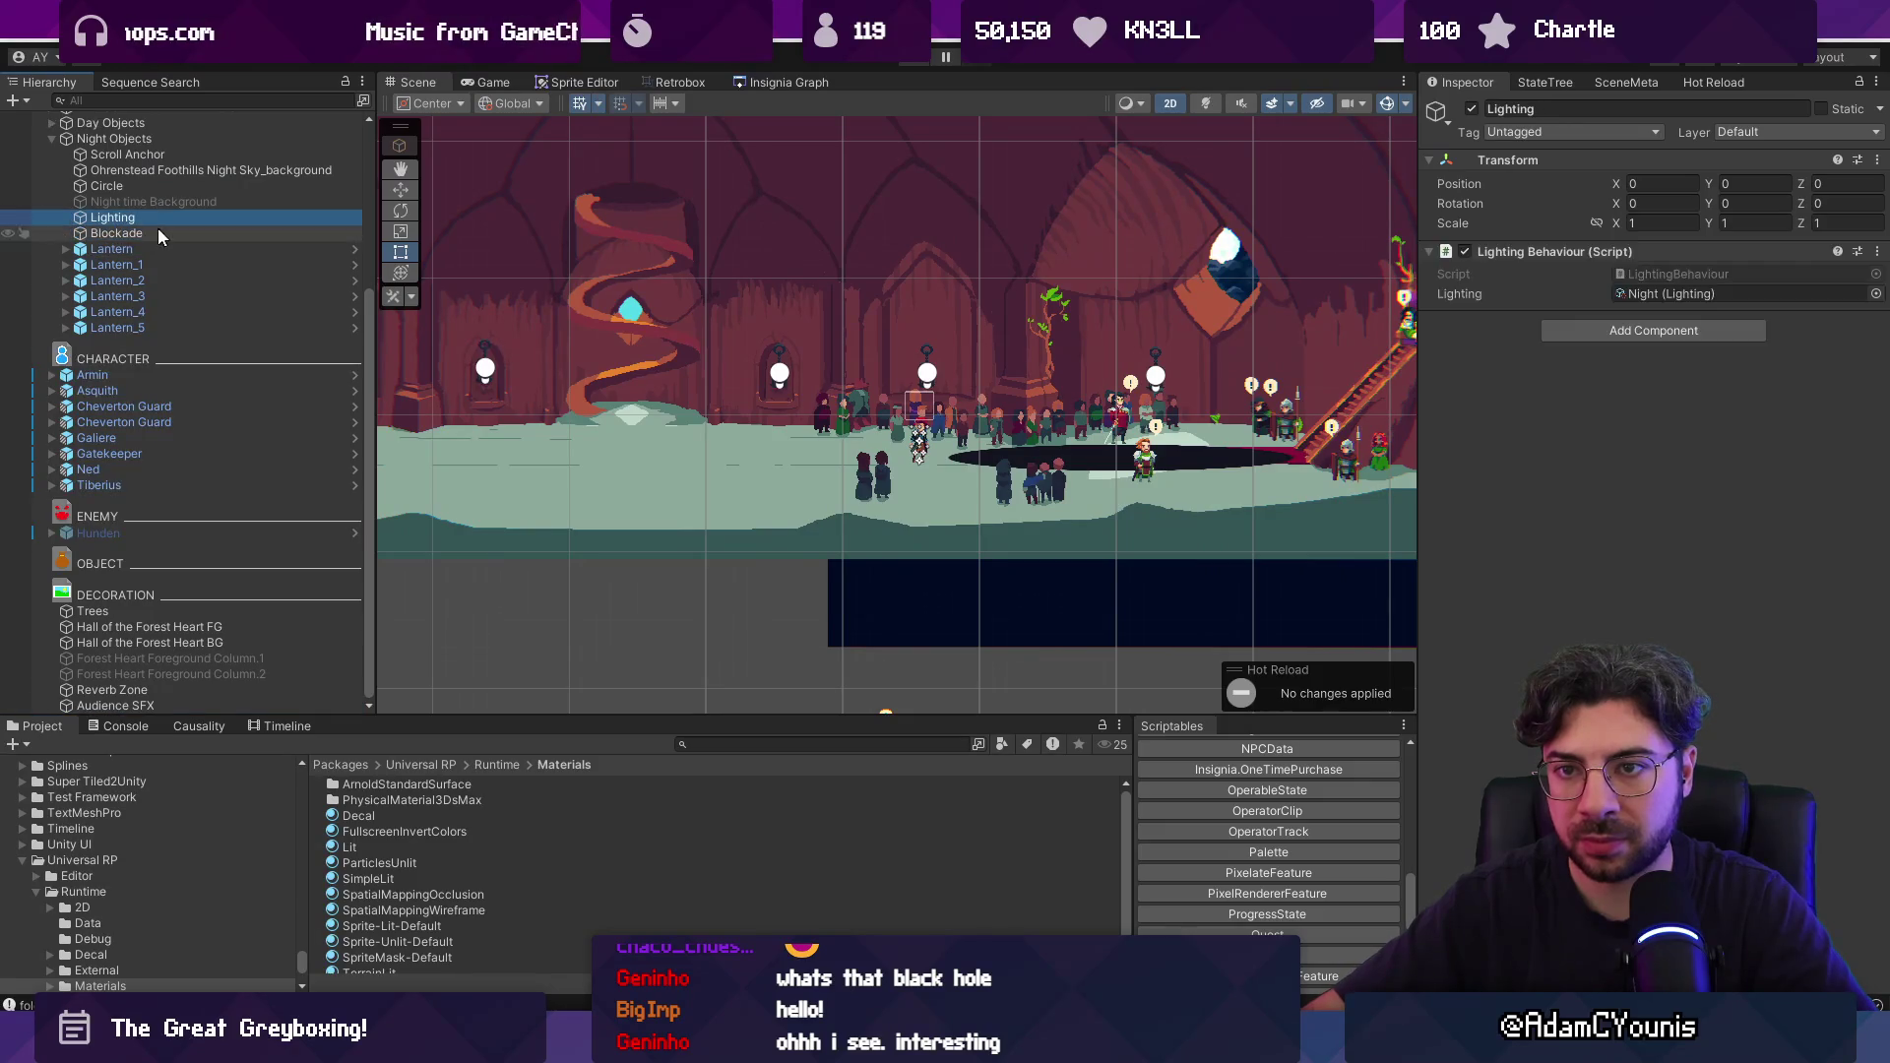
click(157, 234)
click(1587, 264)
text(collider)
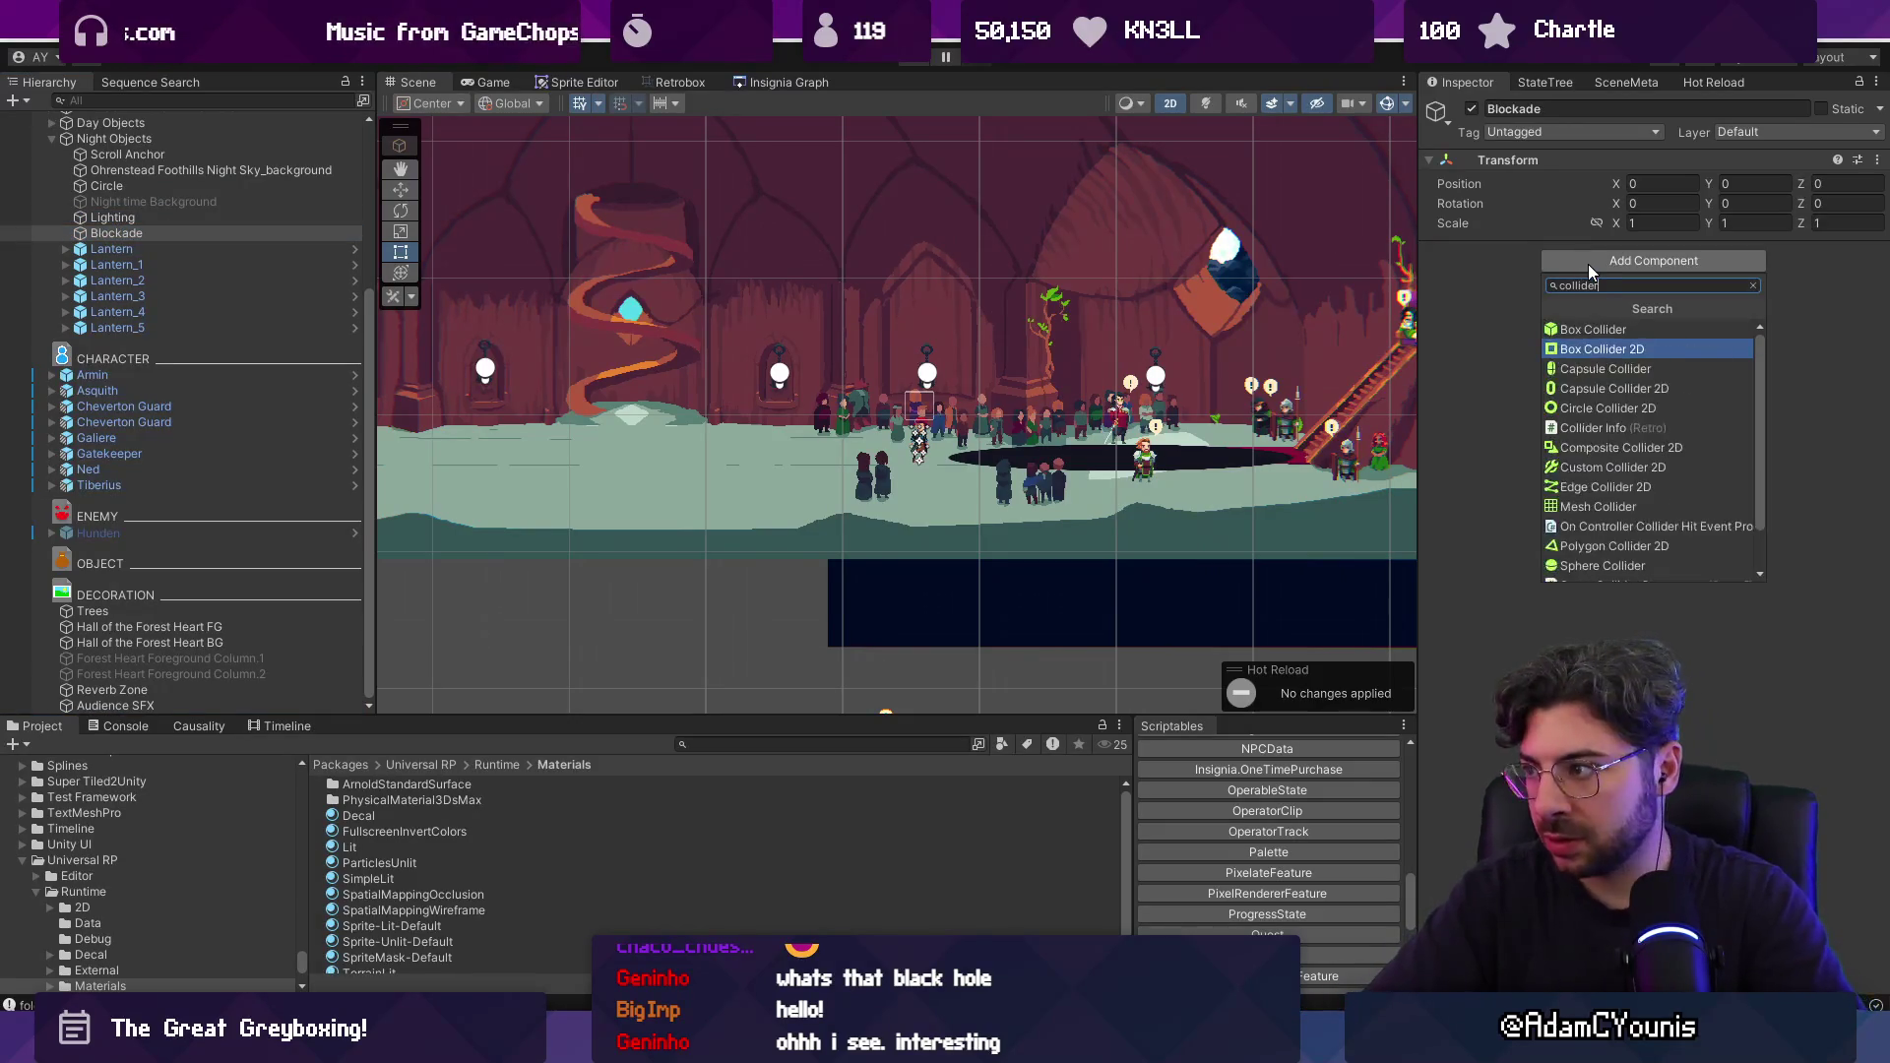
key(Up)
key(Down)
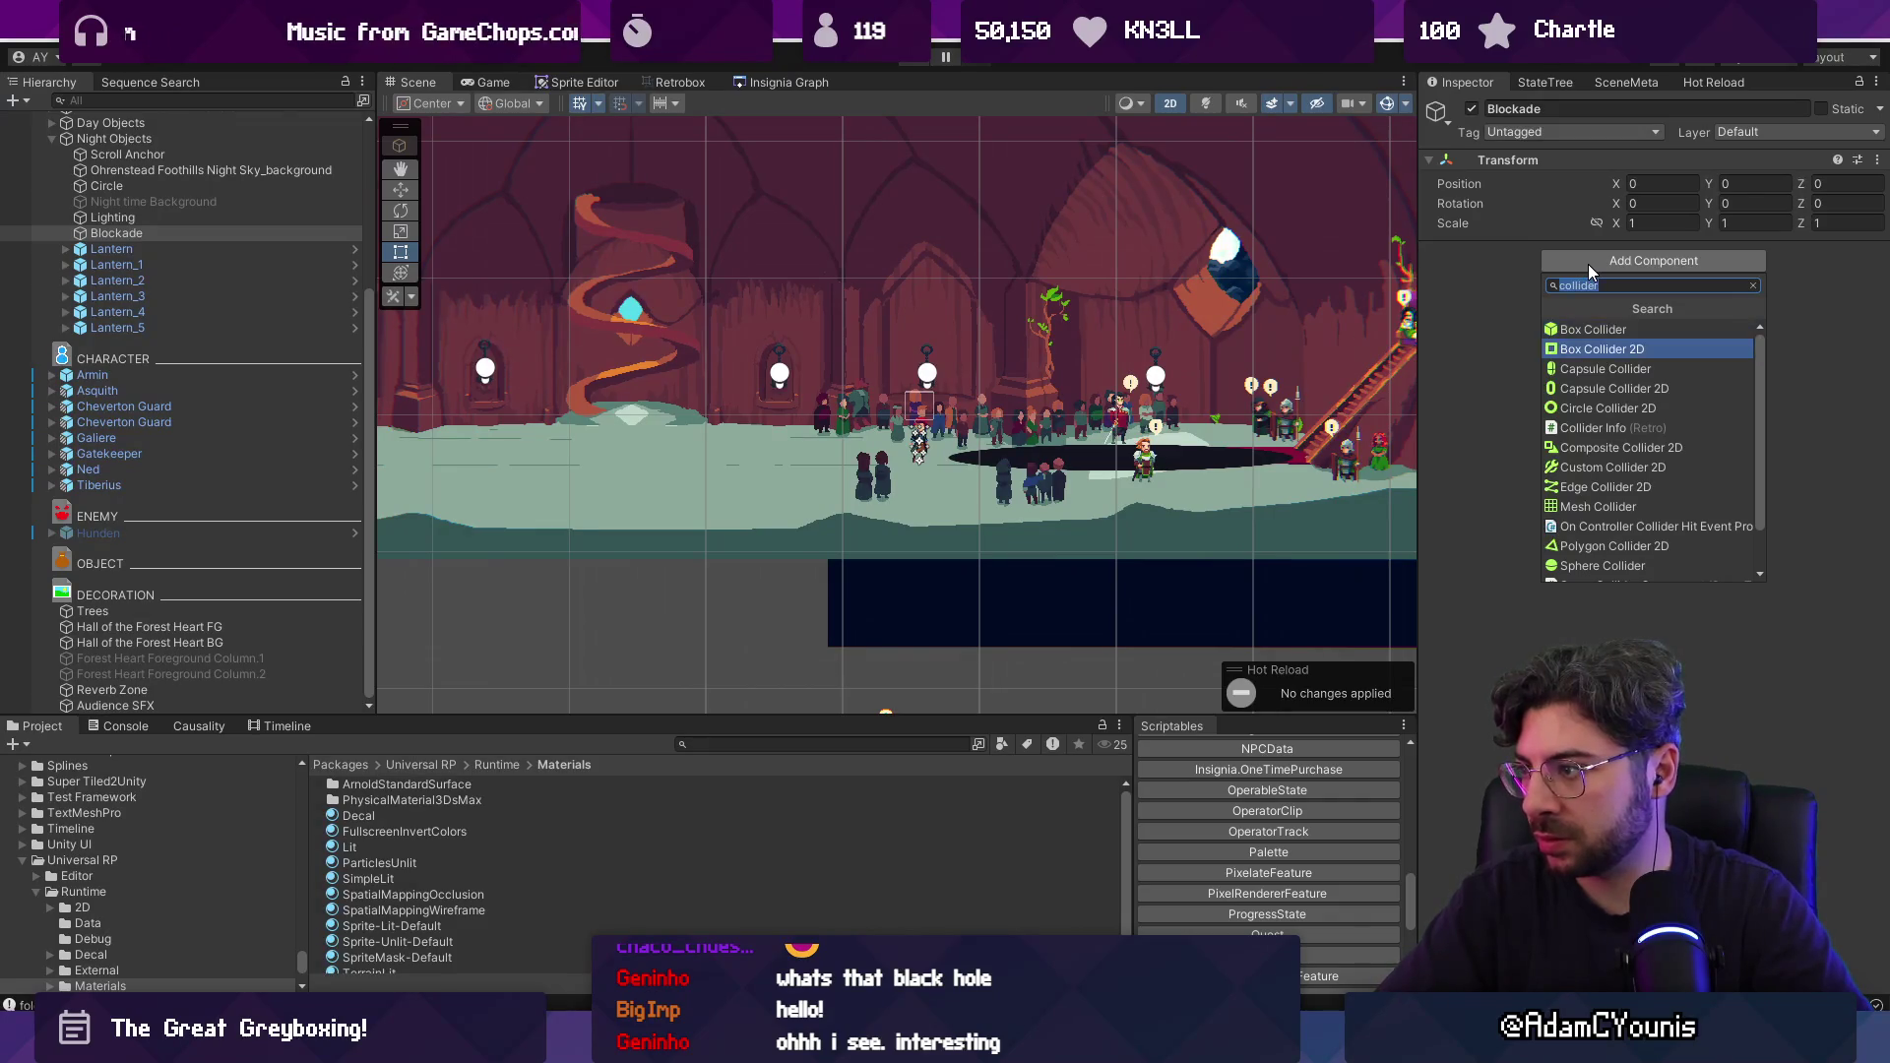
key(Return)
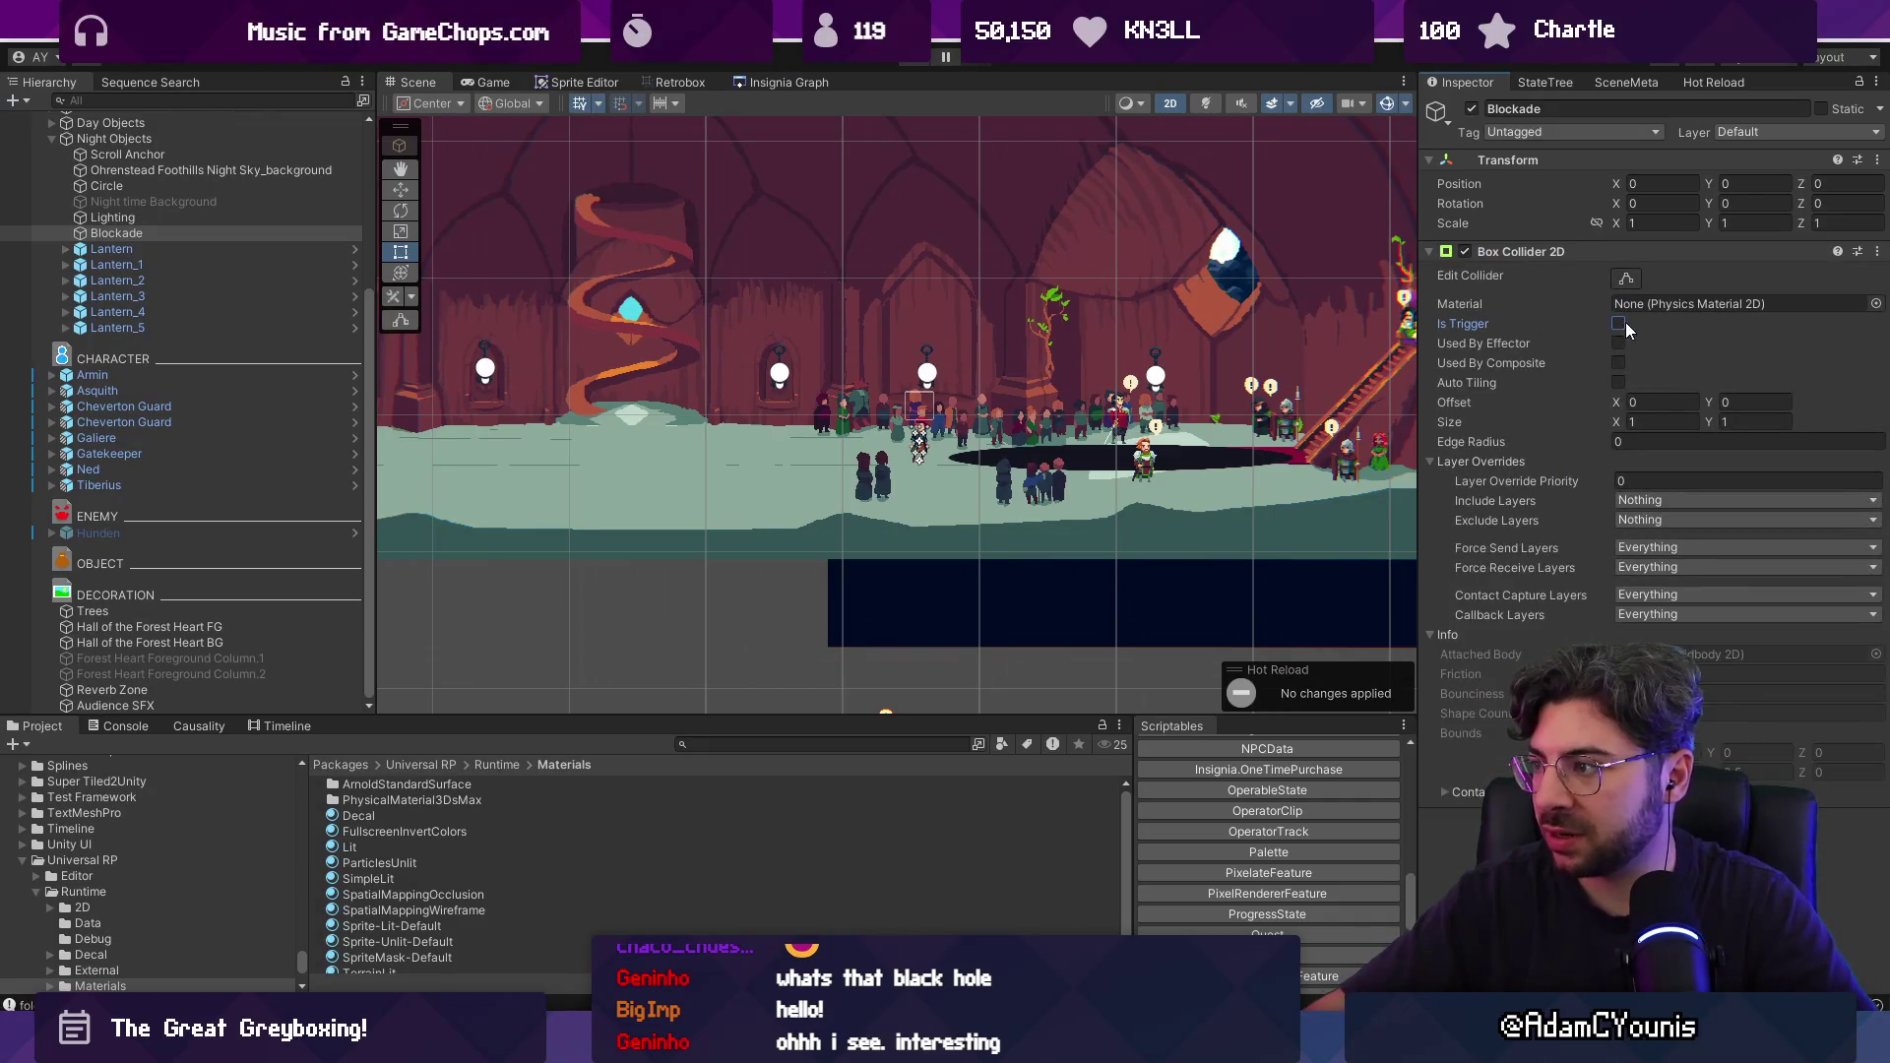
click(1620, 324)
click(1617, 324)
scroll(1121, 413, down, 4)
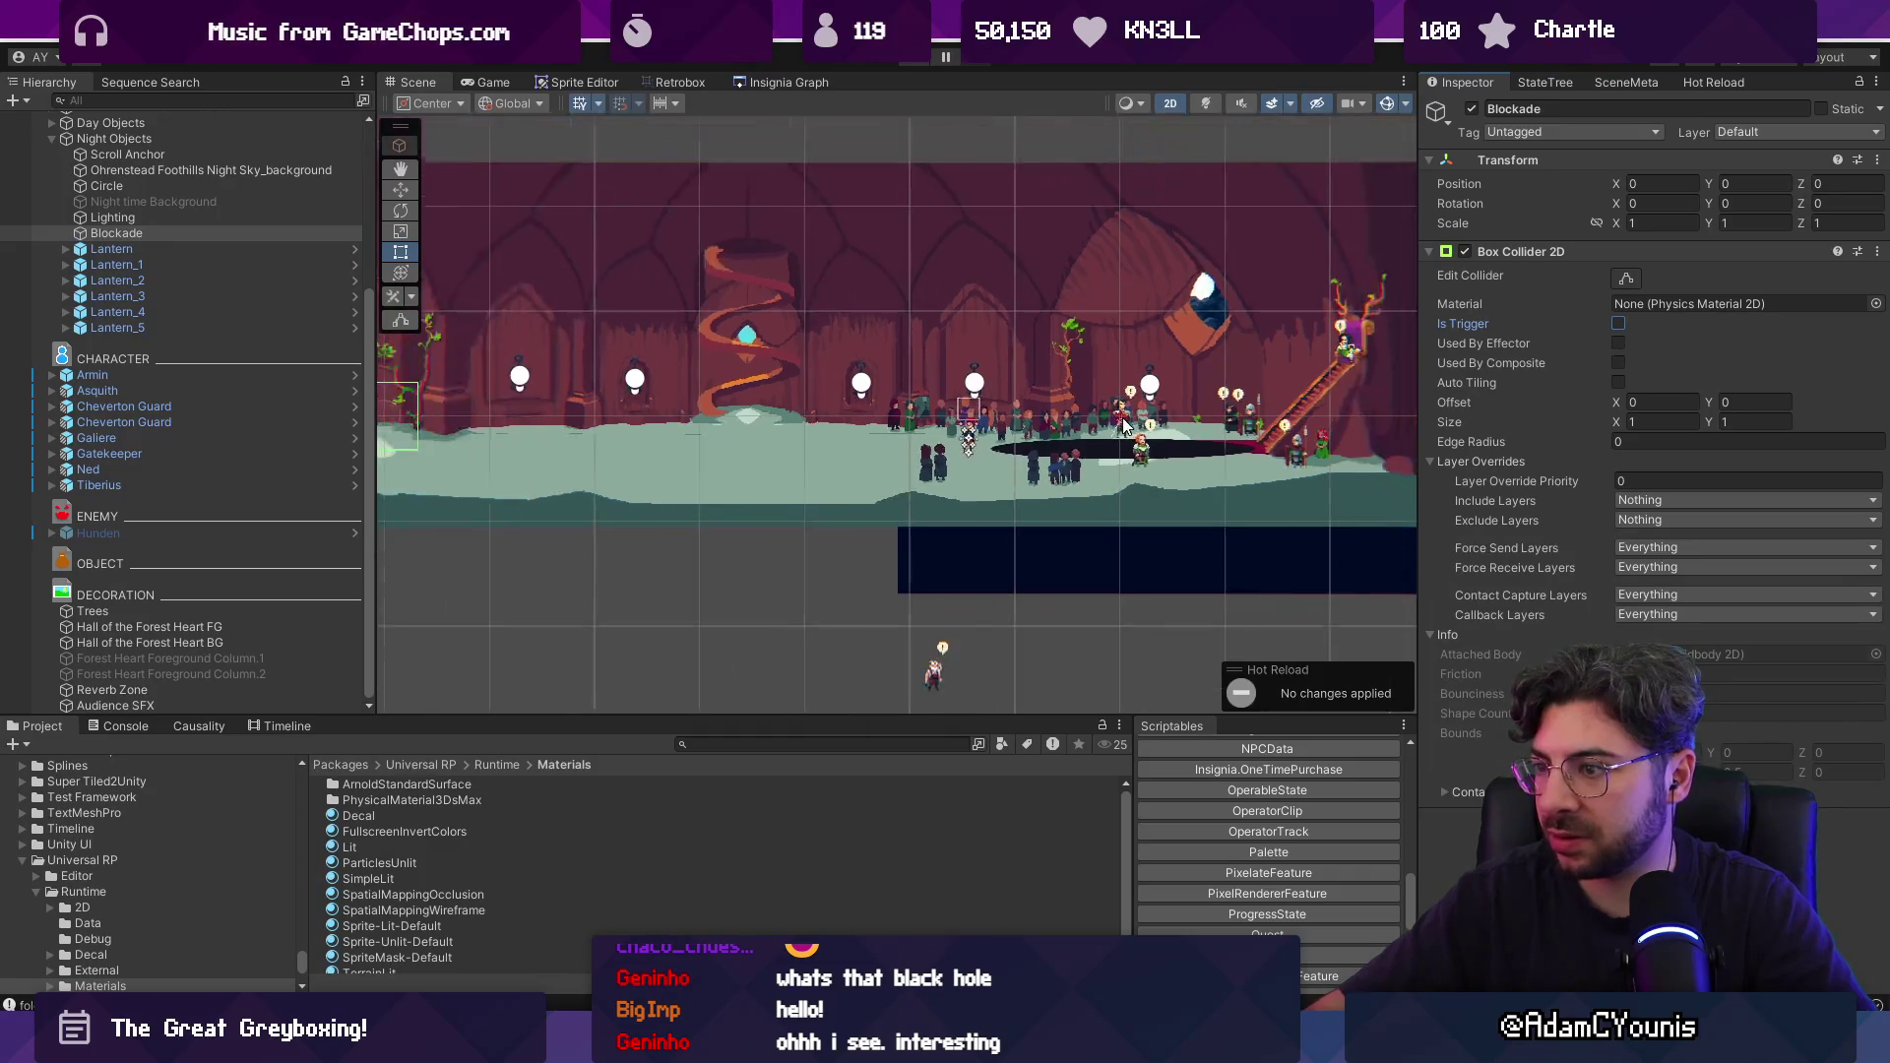
Move Blockade right toward the black hole in the scene.
click(176, 241)
key(w)
scroll(690, 355, down, 3)
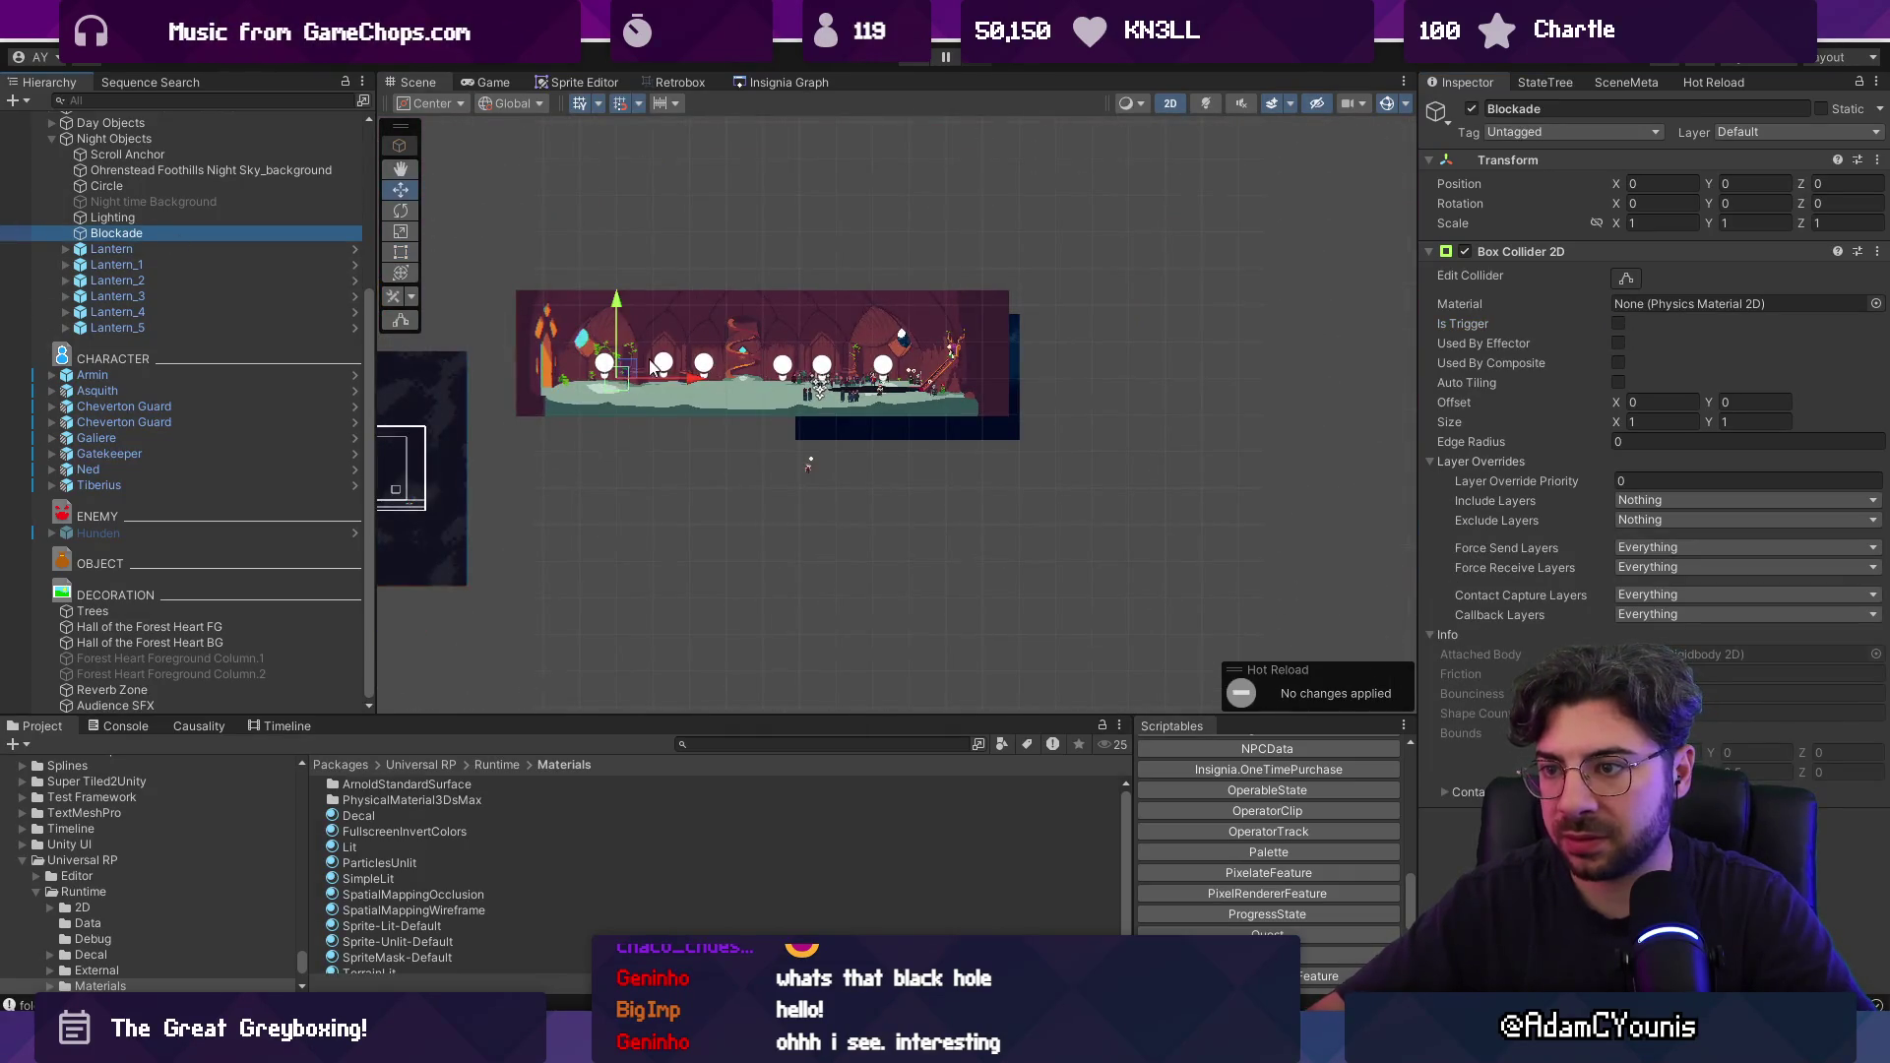
drag(650, 367, 919, 395)
scroll(919, 396, up, 5)
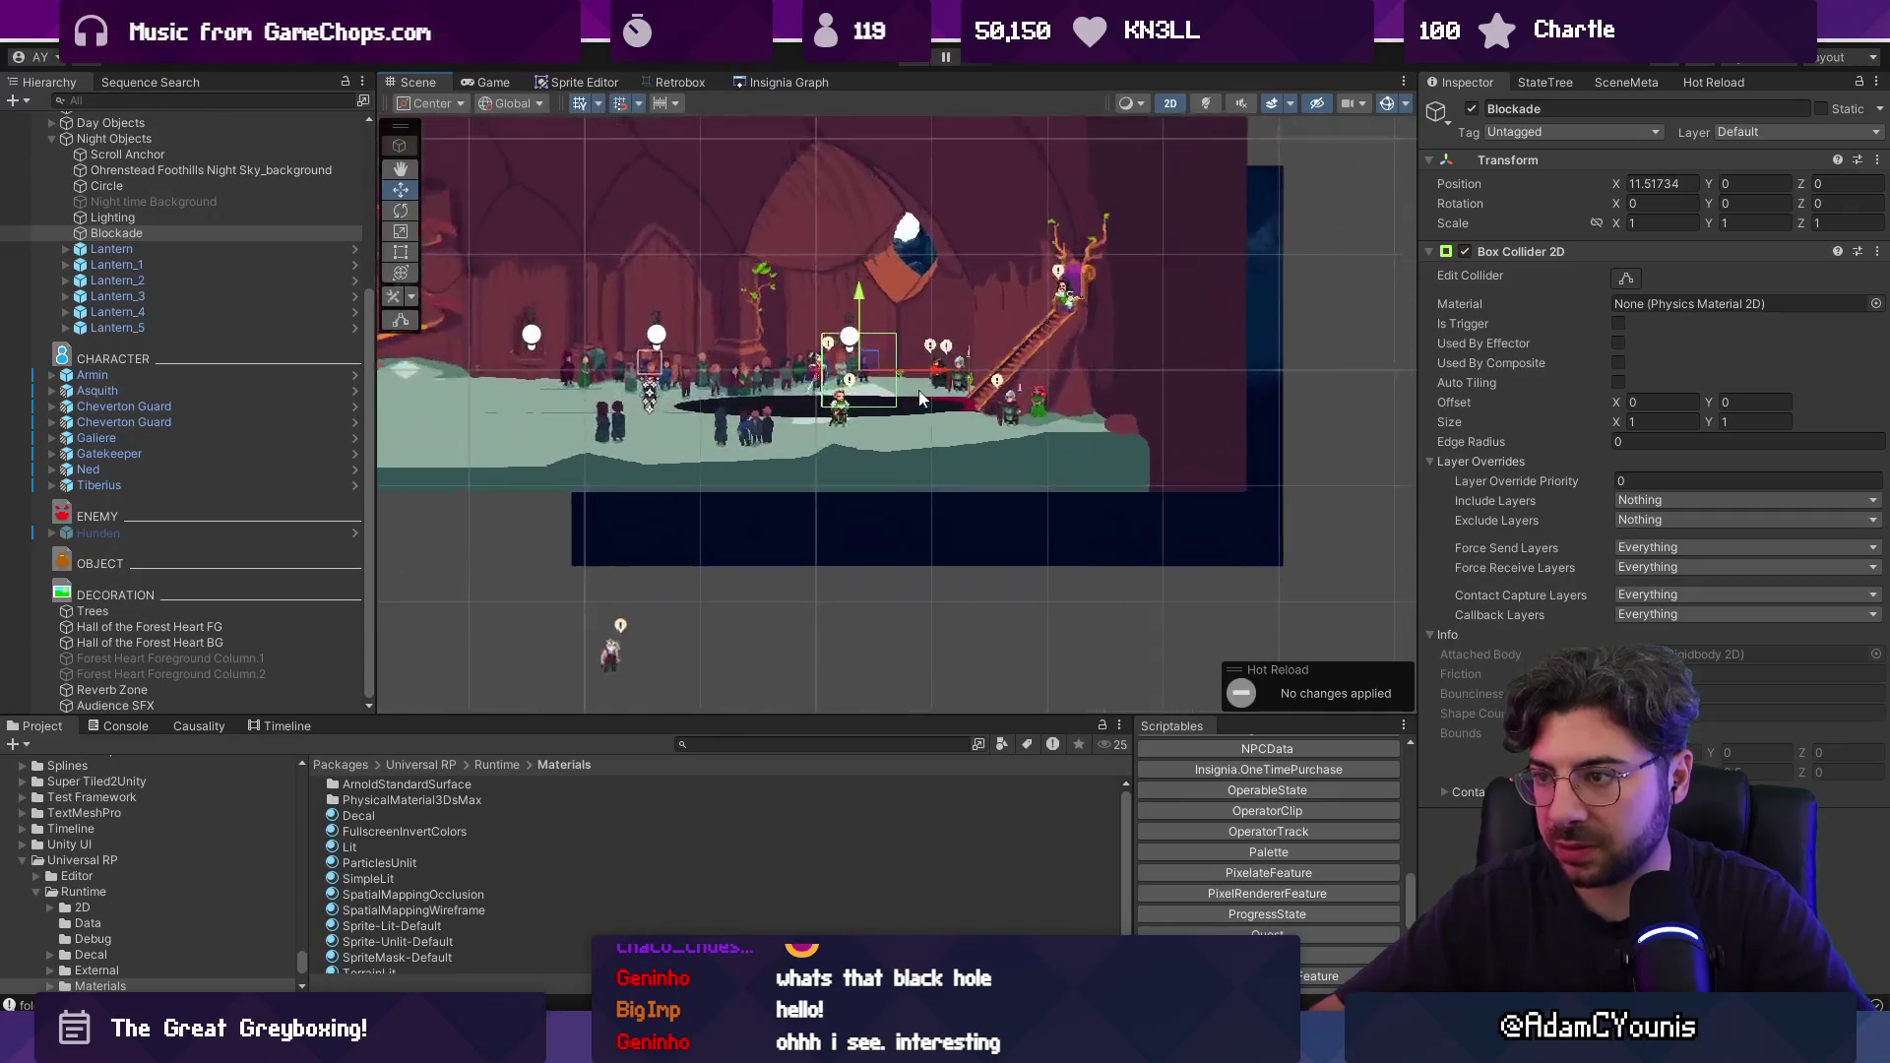
Parent Blockade under Circle, zero its position, scale it 1 by 30.58, and play-test.
drag(199, 233, 204, 185)
click(179, 201)
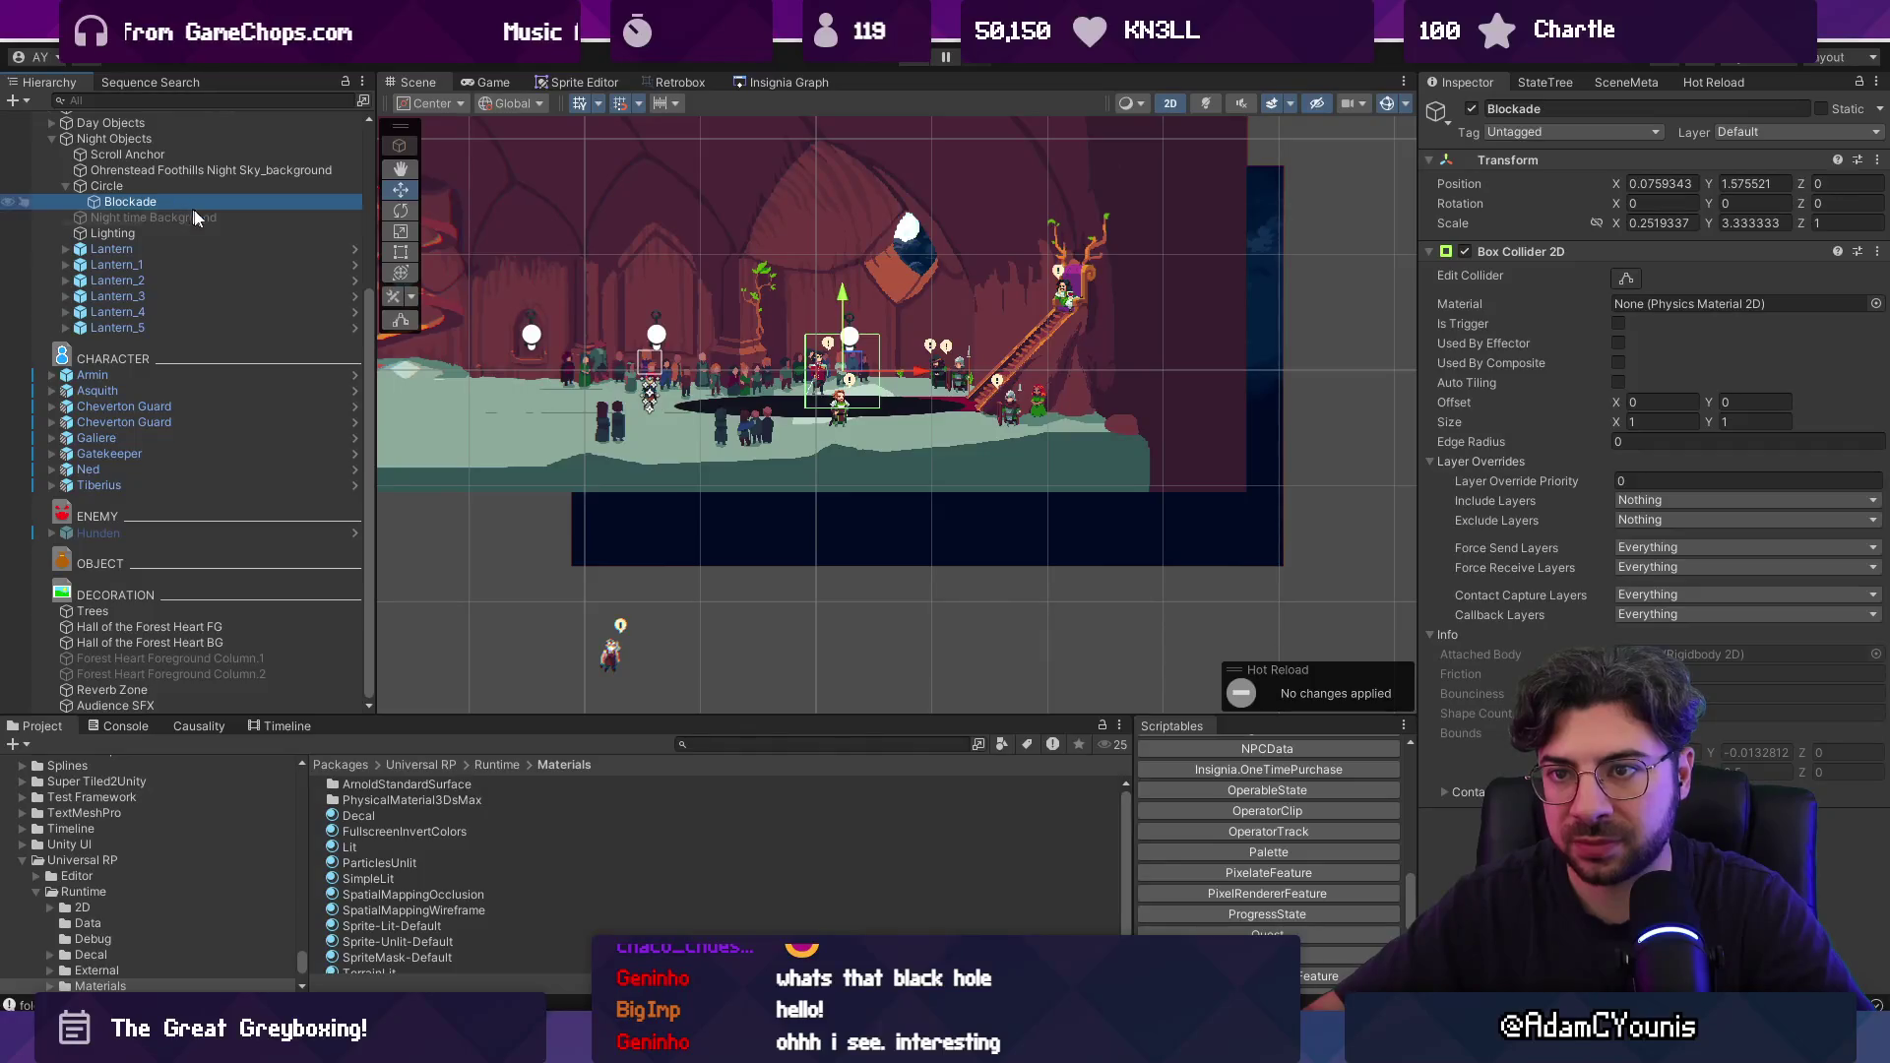
click(1662, 183)
text(0)
key(Tab)
text(0)
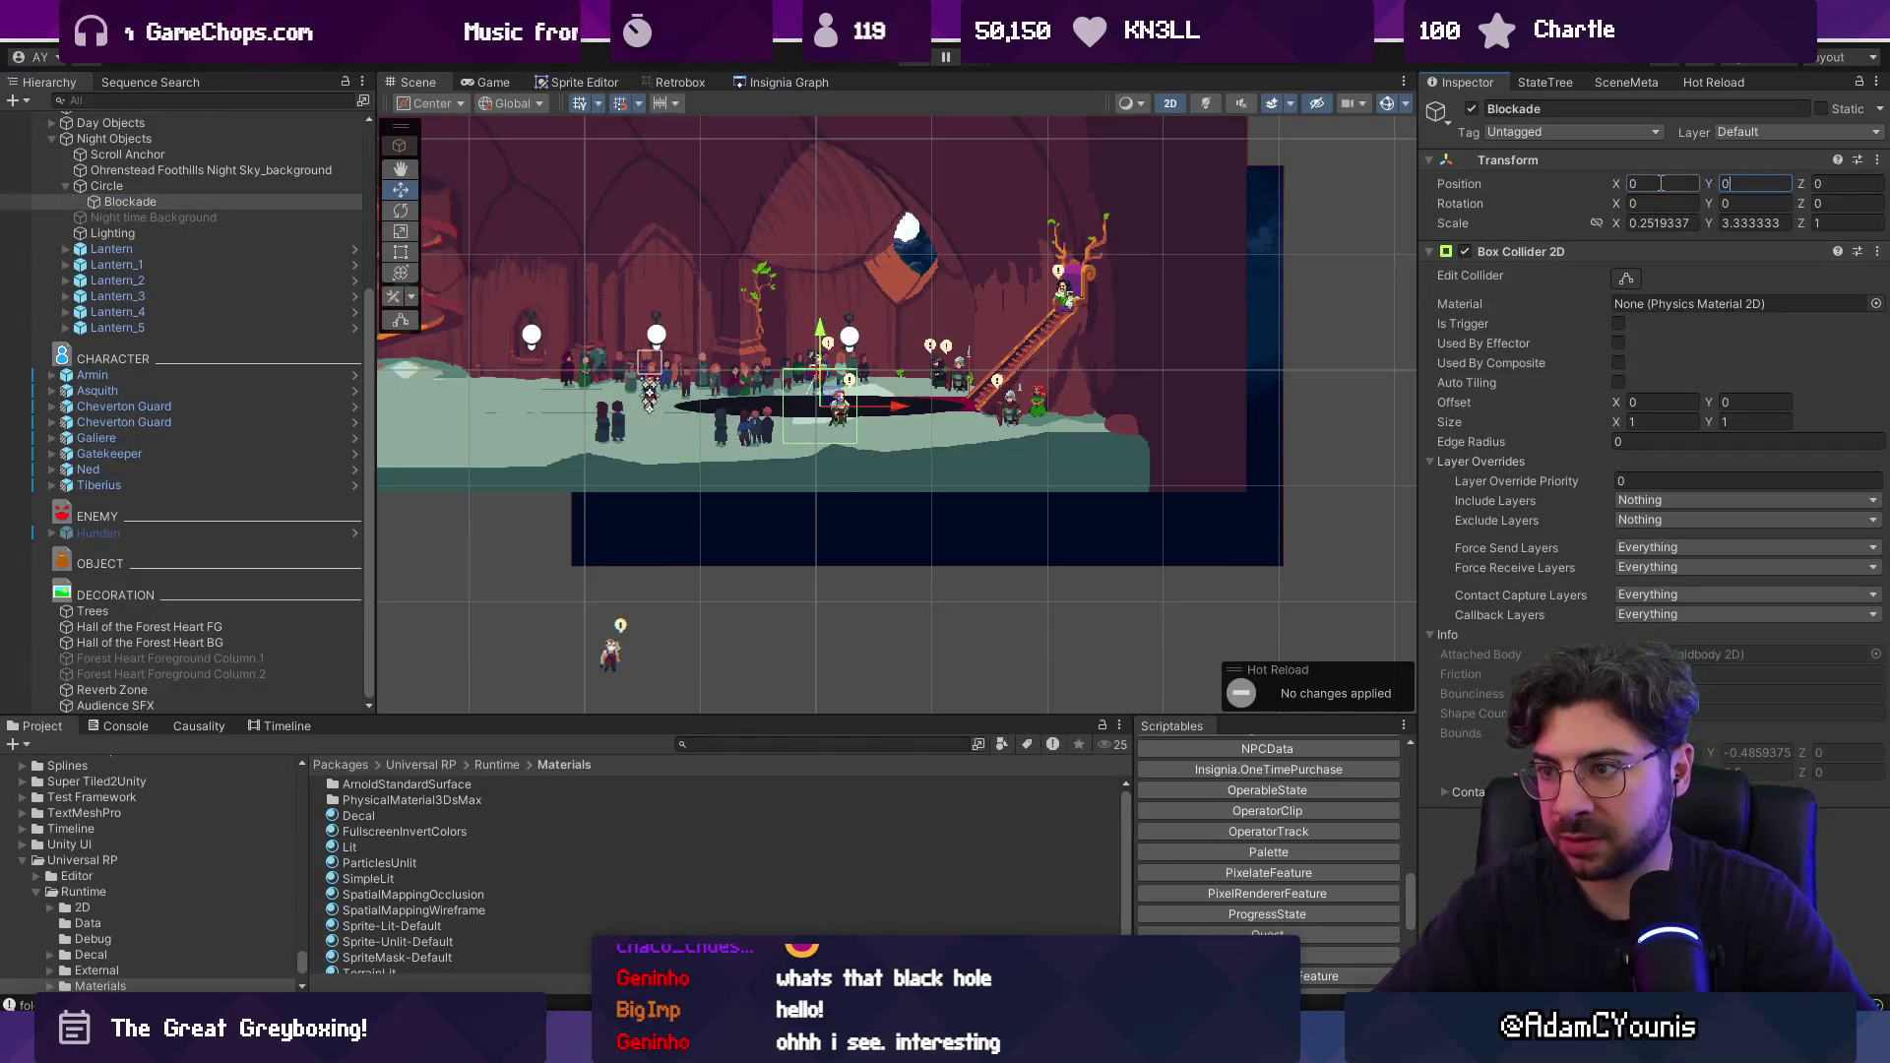
text(20.48)
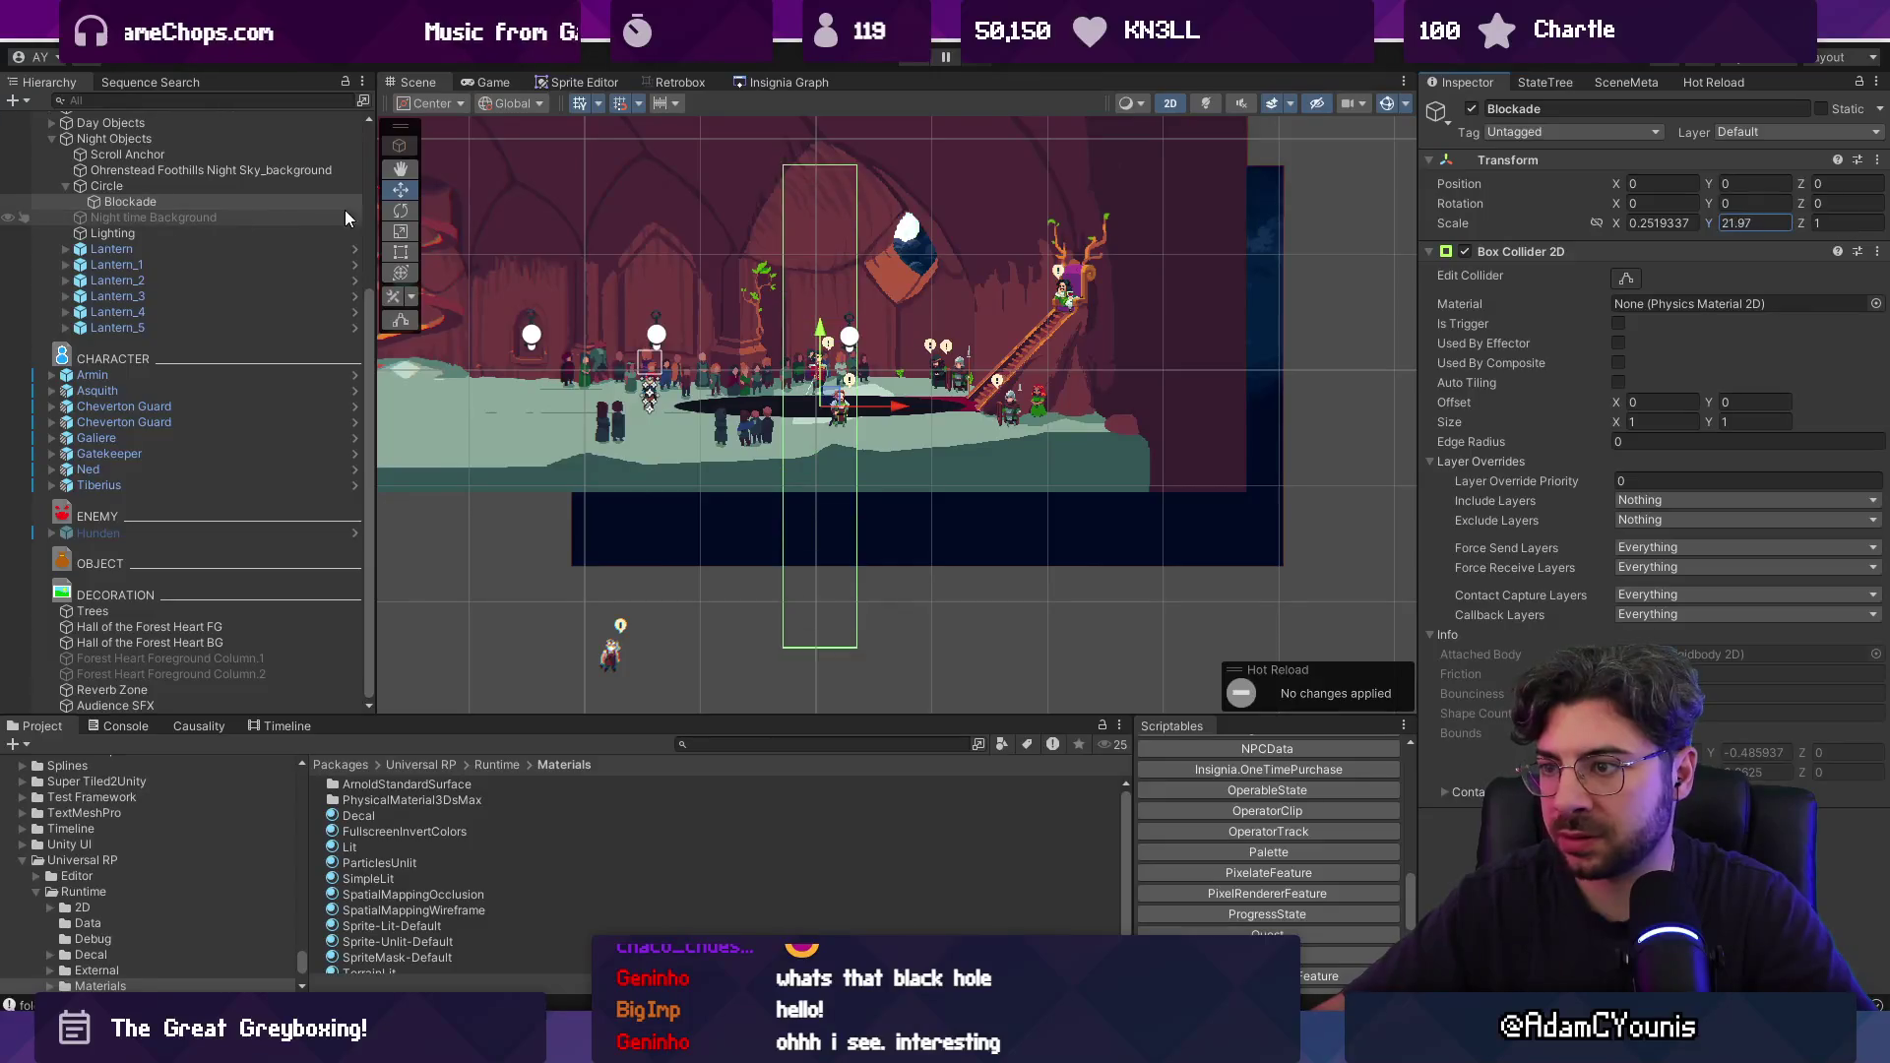
drag(1622, 223, 1745, 215)
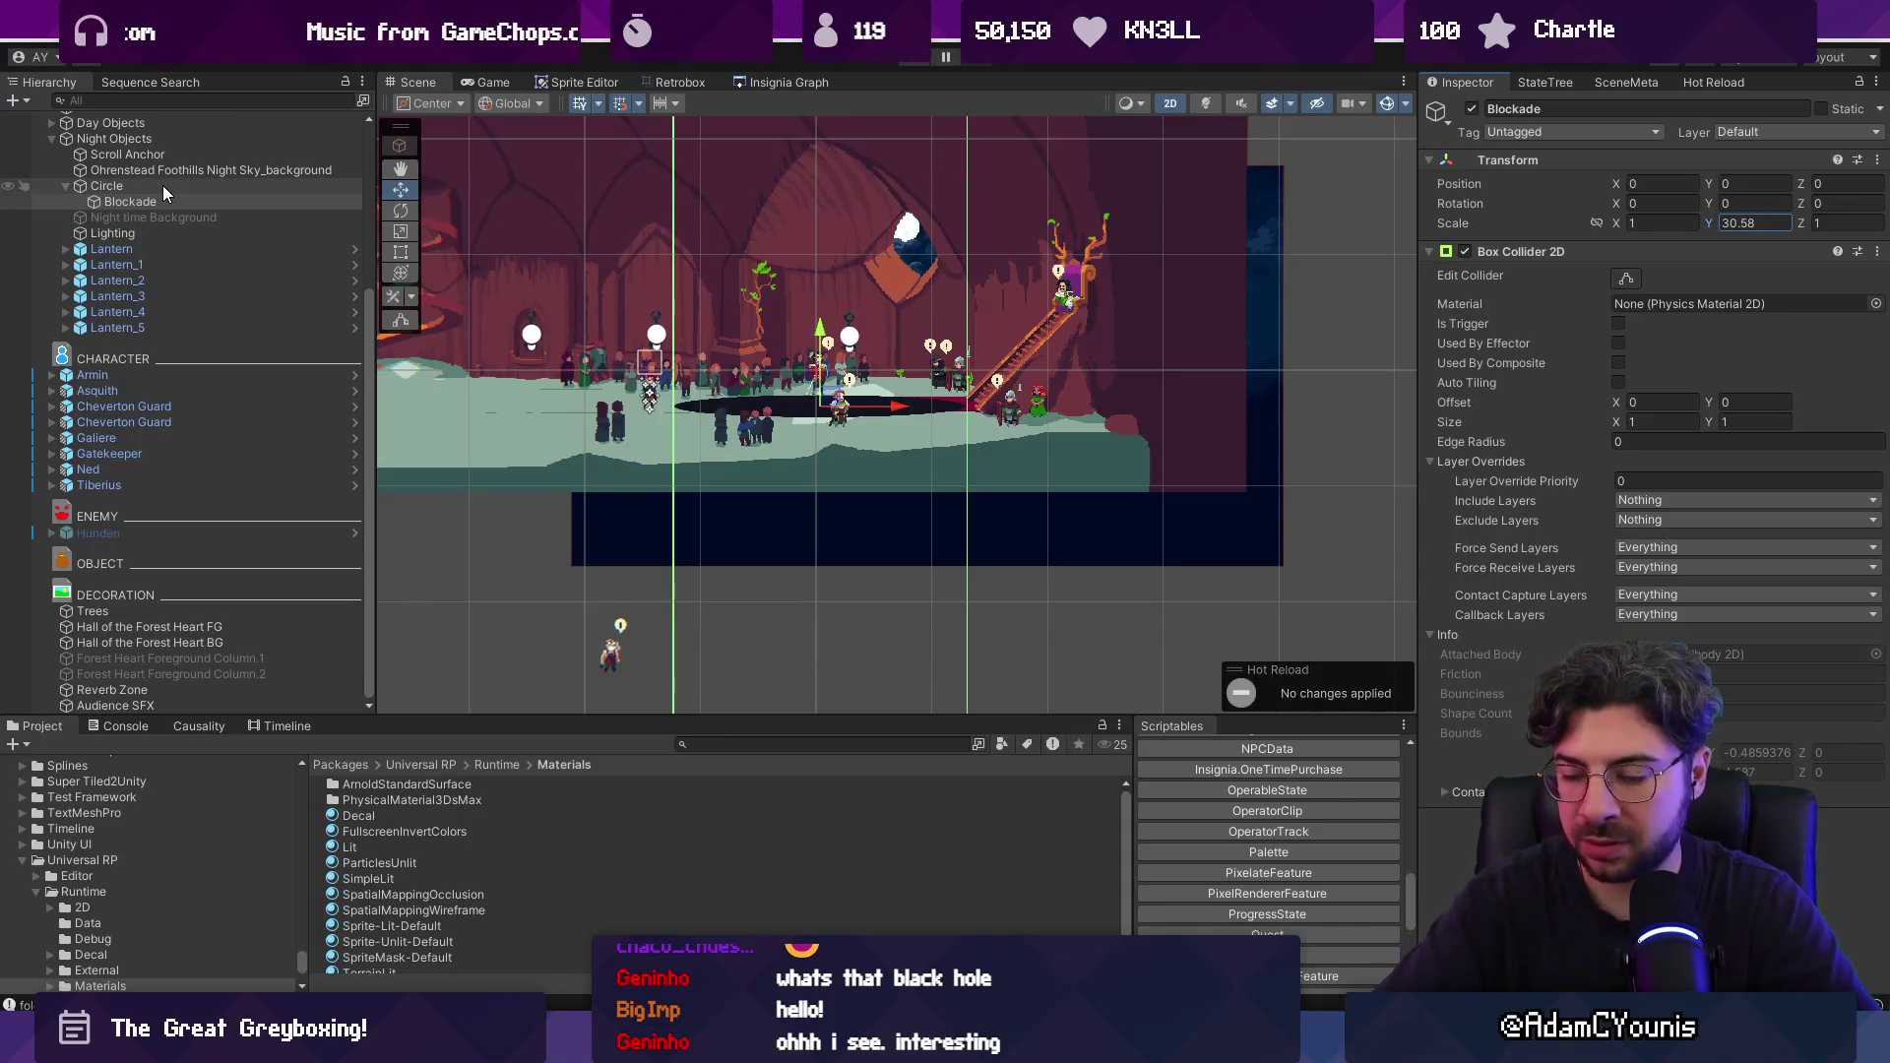
key(ctrl+p)
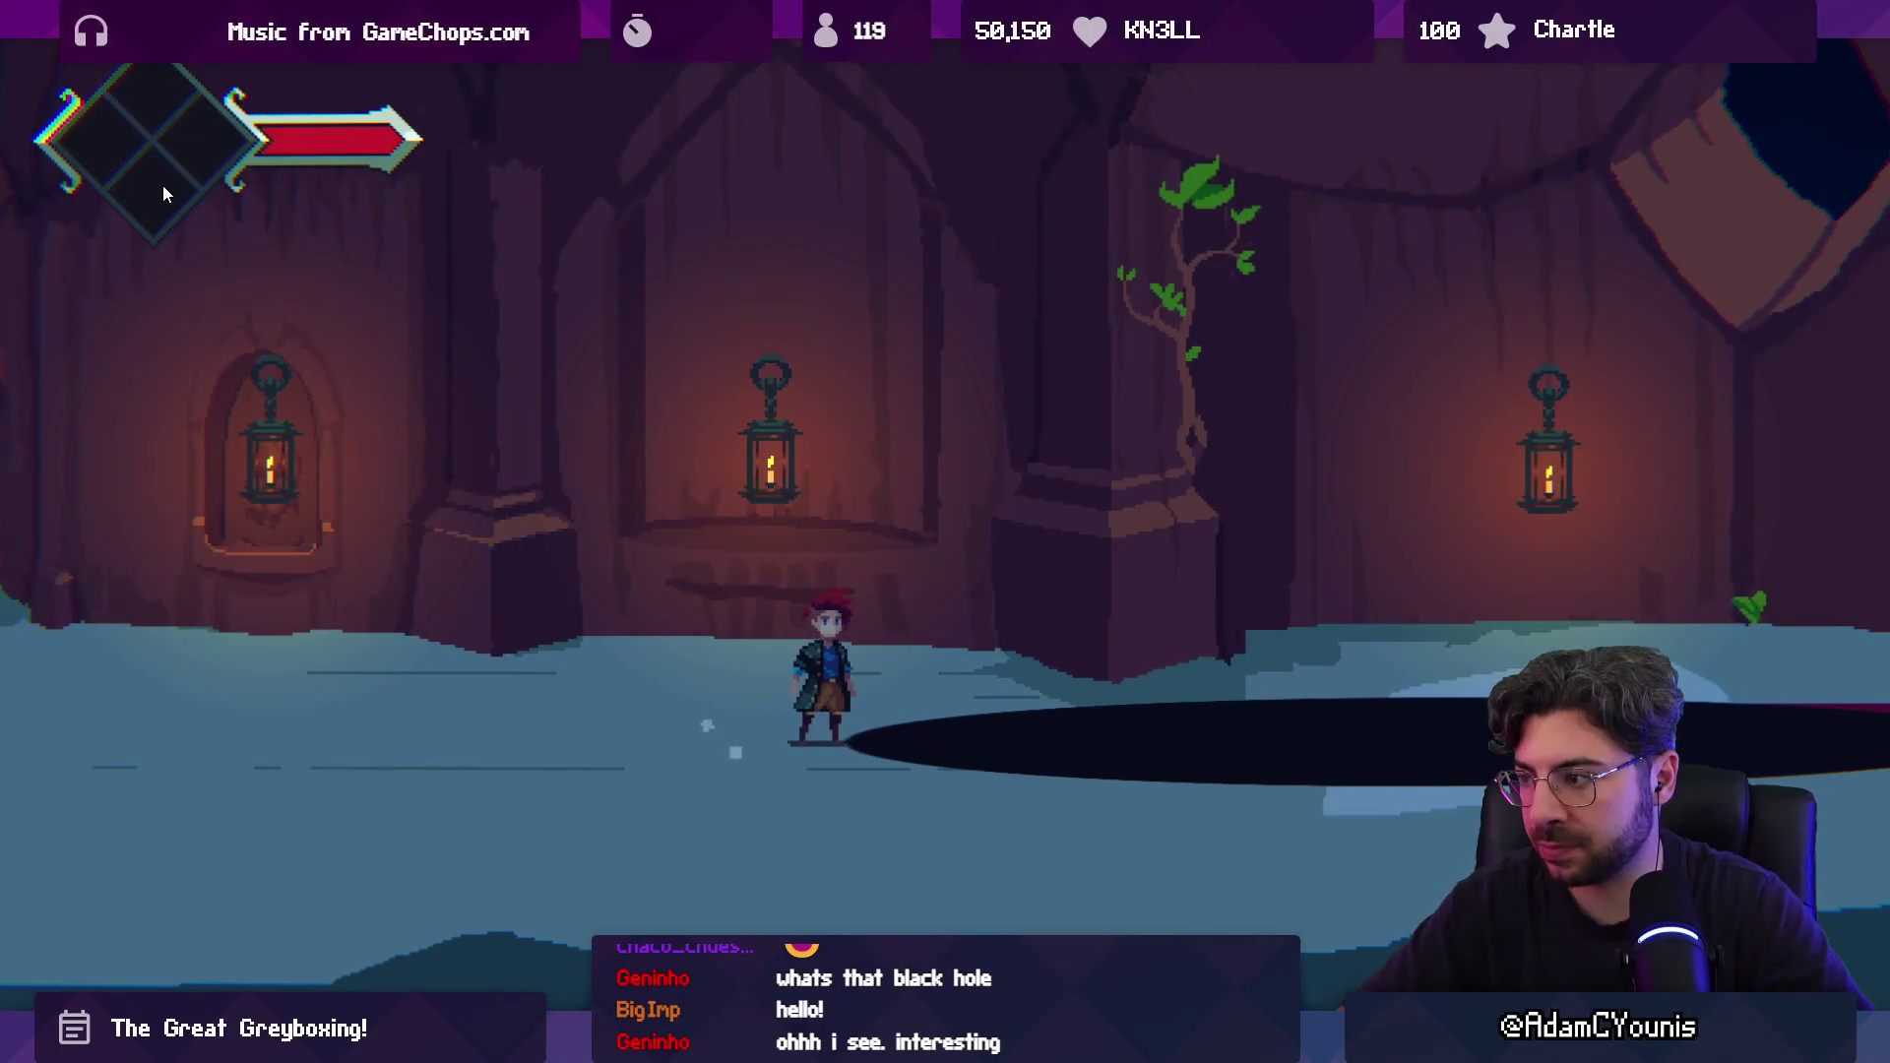
Shift the black hole Circle right along the floor and play-test the hall.
key(shift+space)
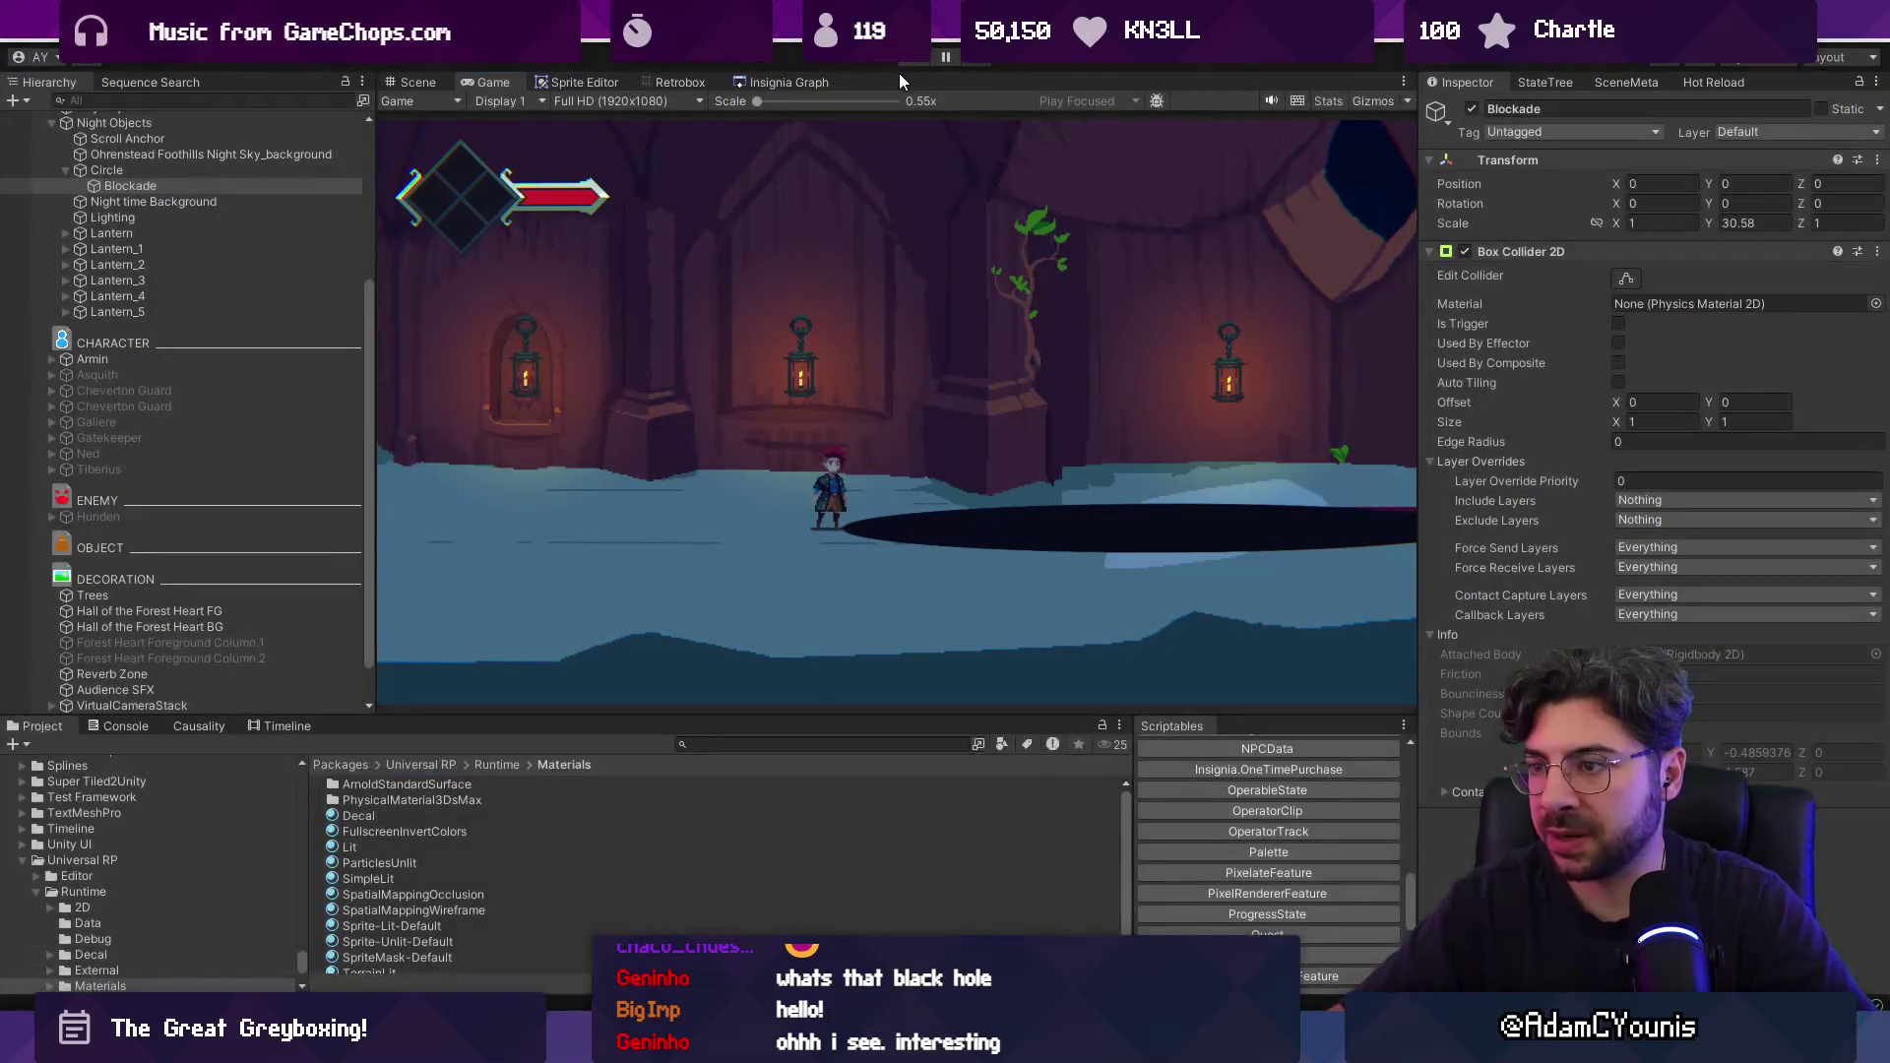
key(ctrl+p)
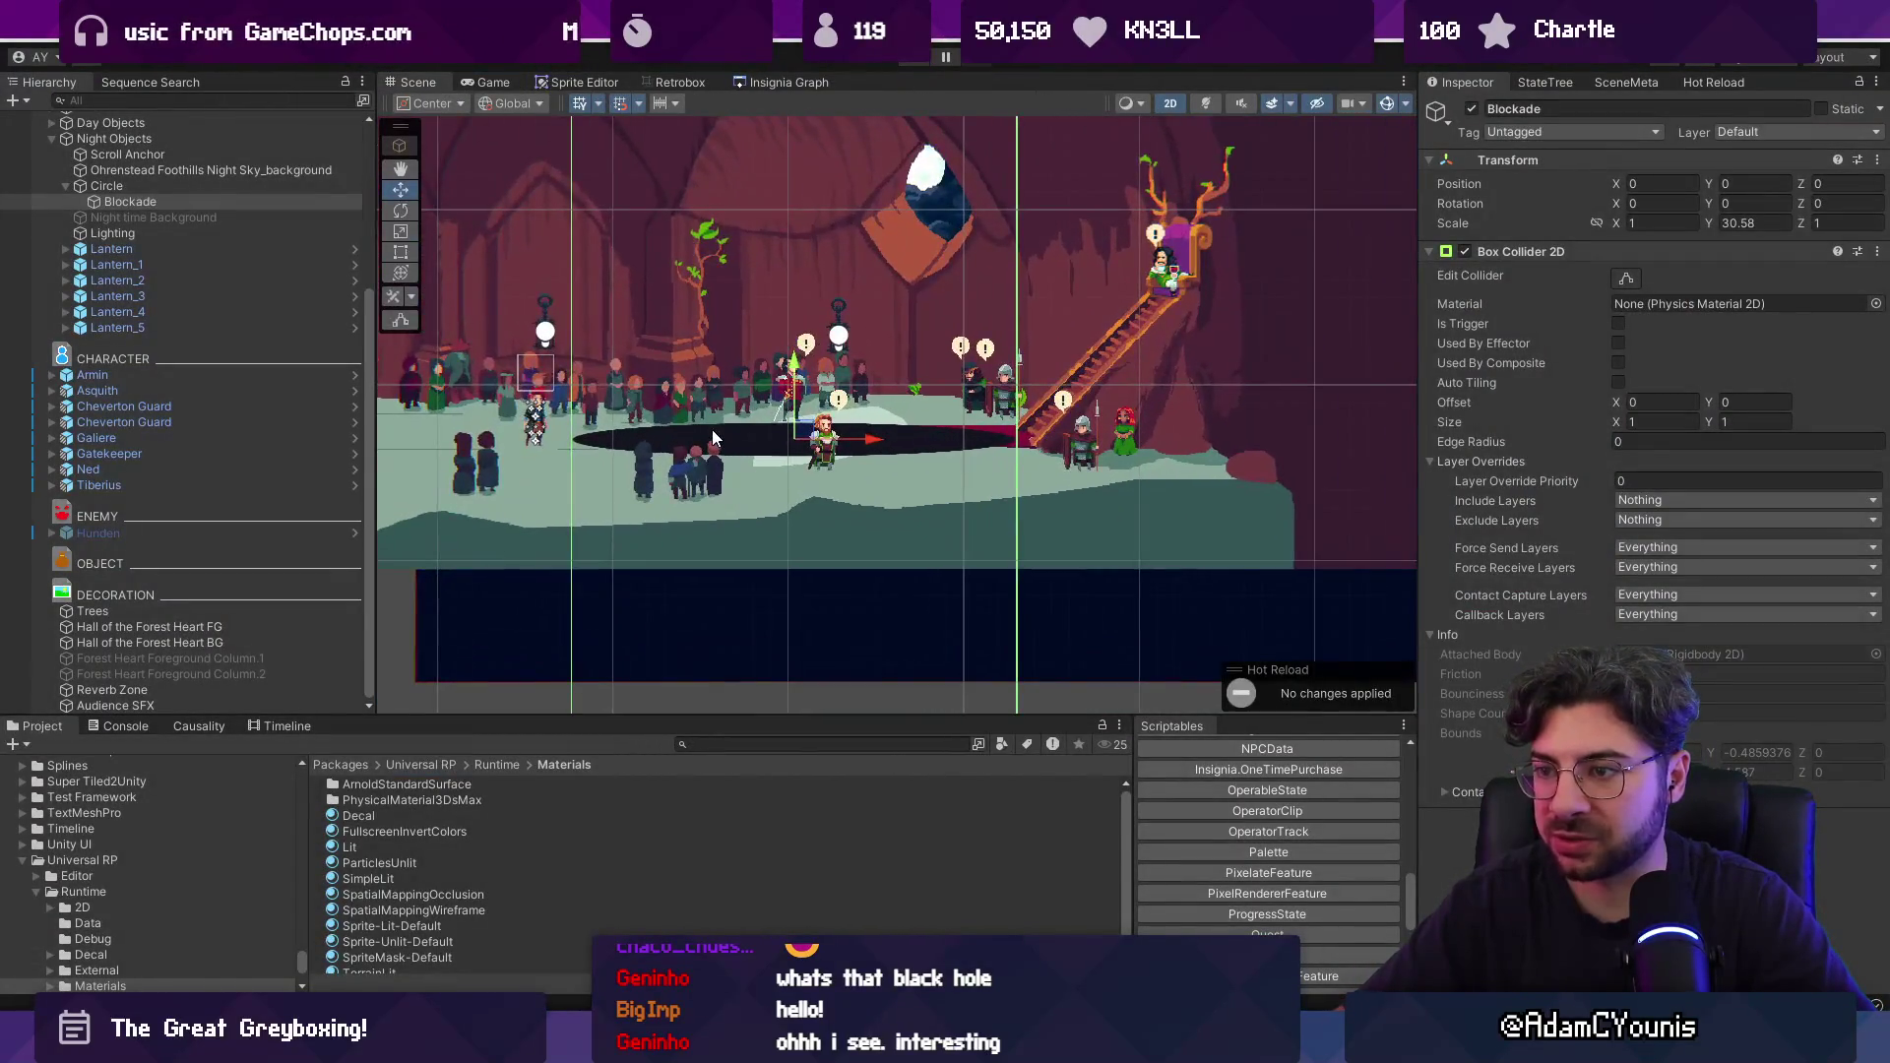
click(146, 185)
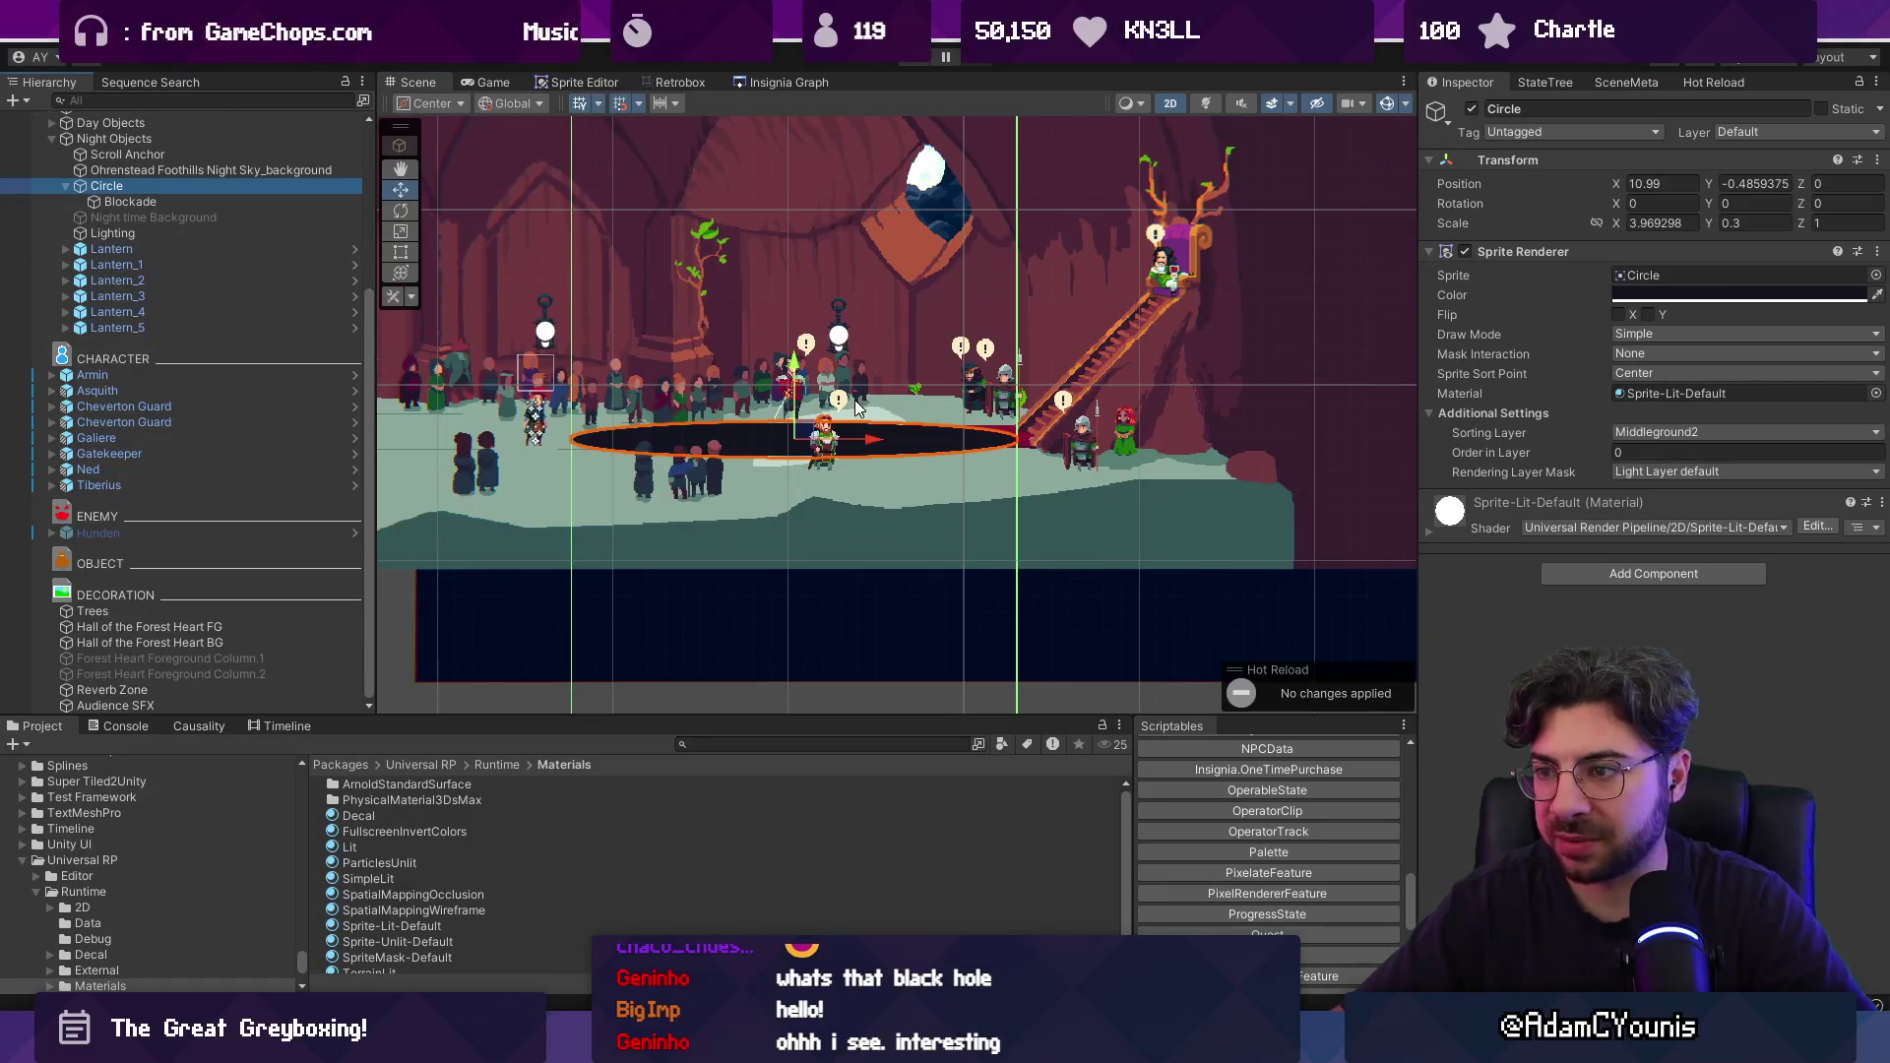
mouse_move(871, 445)
mouse_down()
mouse_move(1075, 441)
mouse_move(989, 425)
mouse_up()
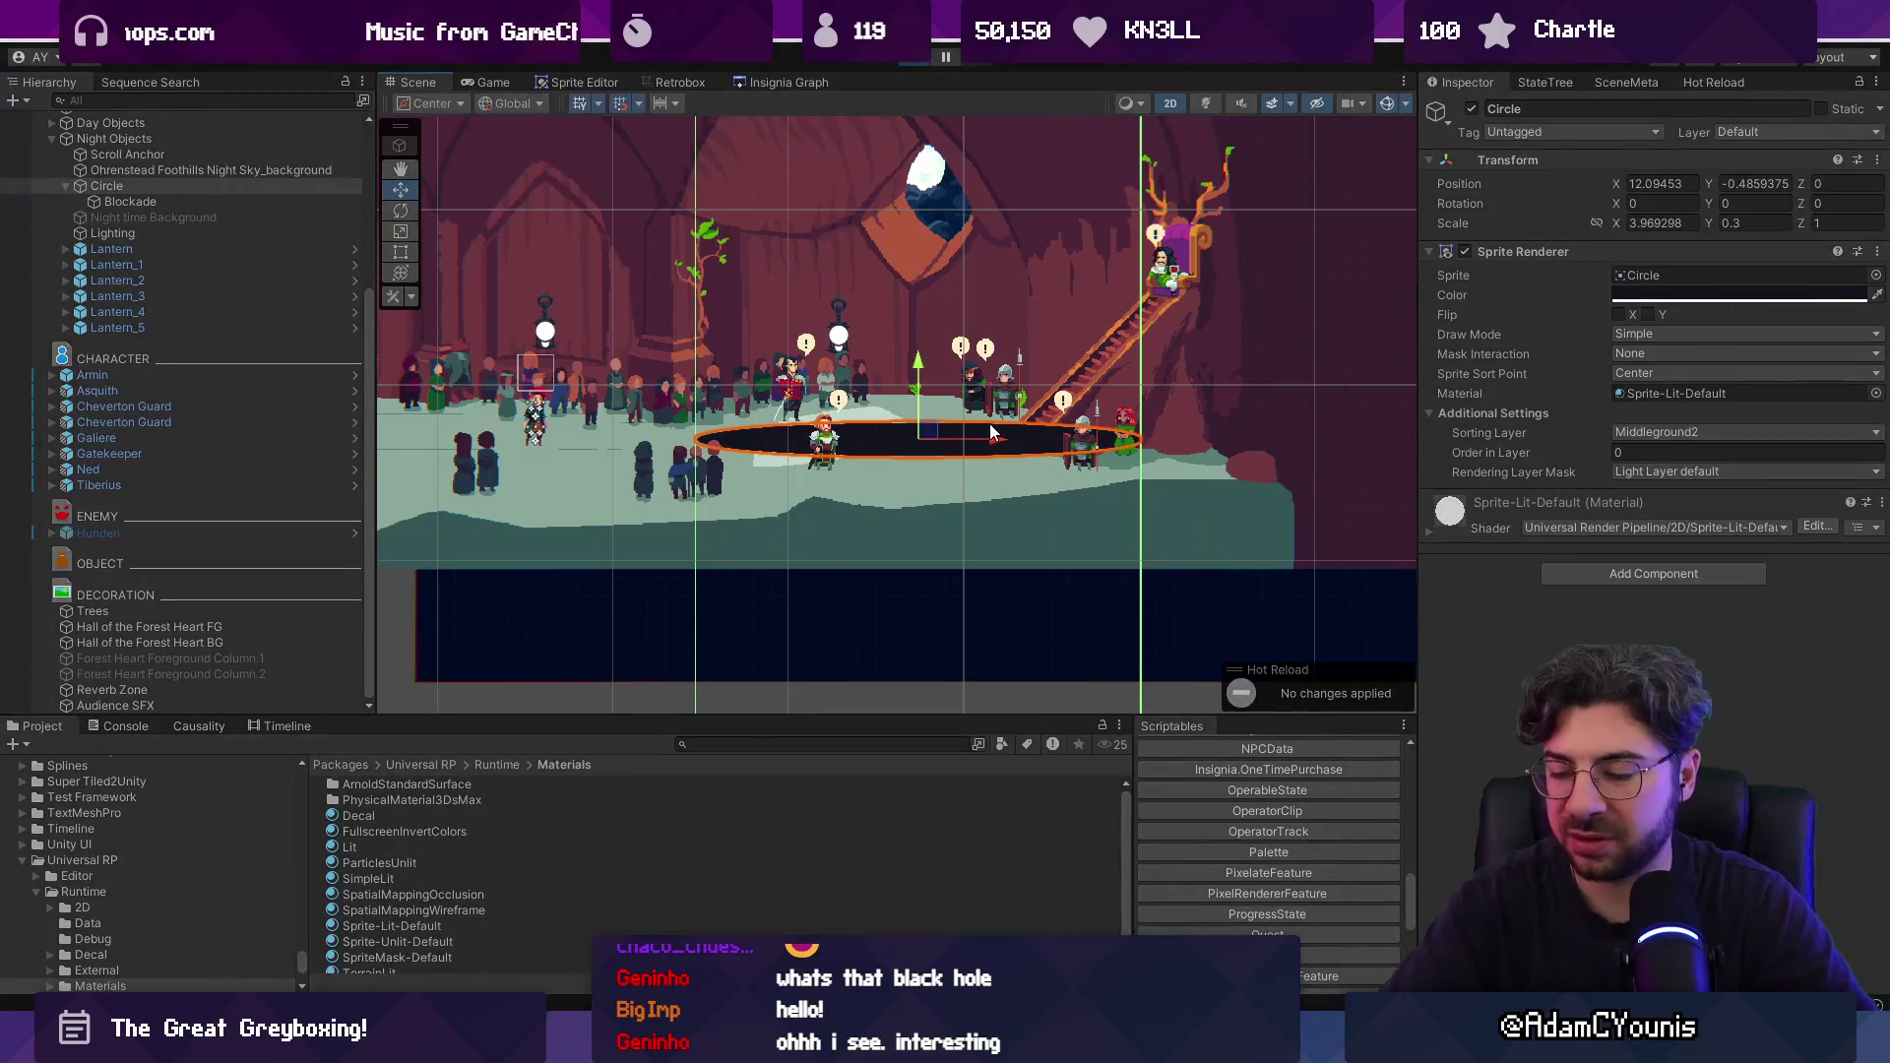
key(ctrl+p)
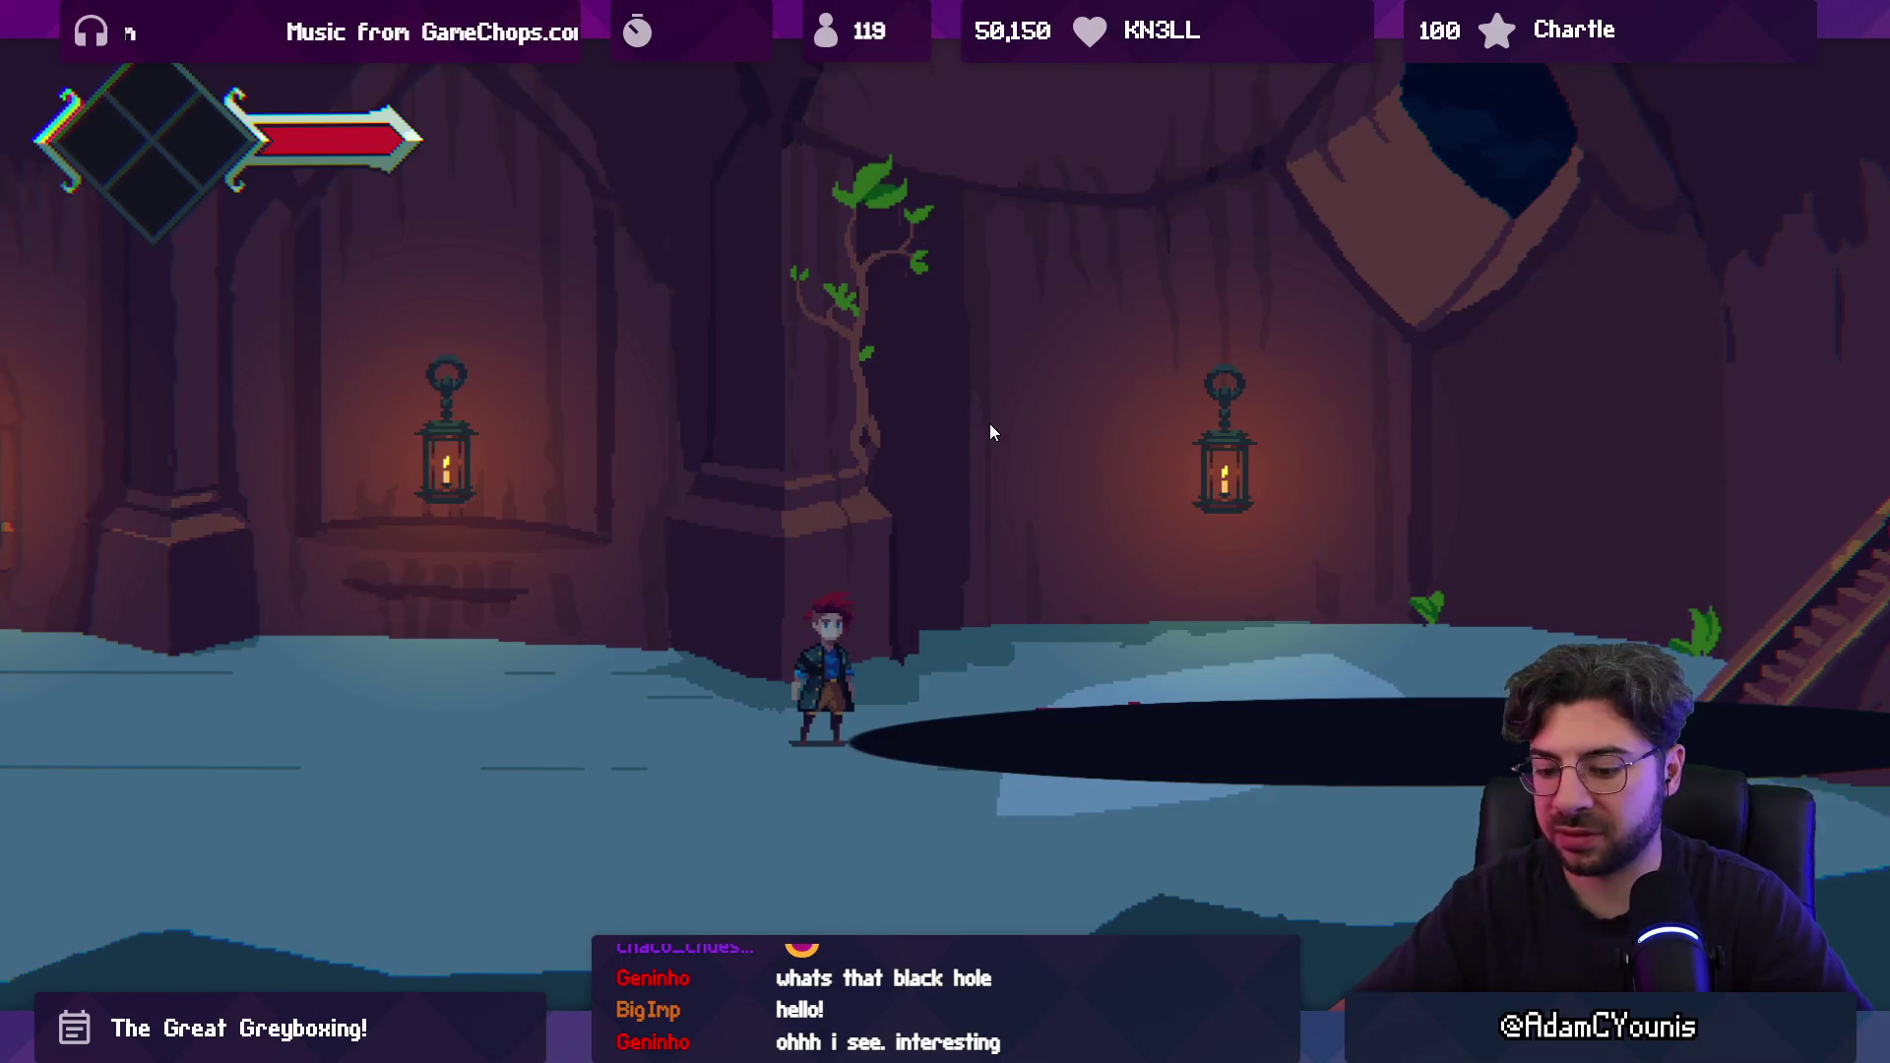
key(shift+space)
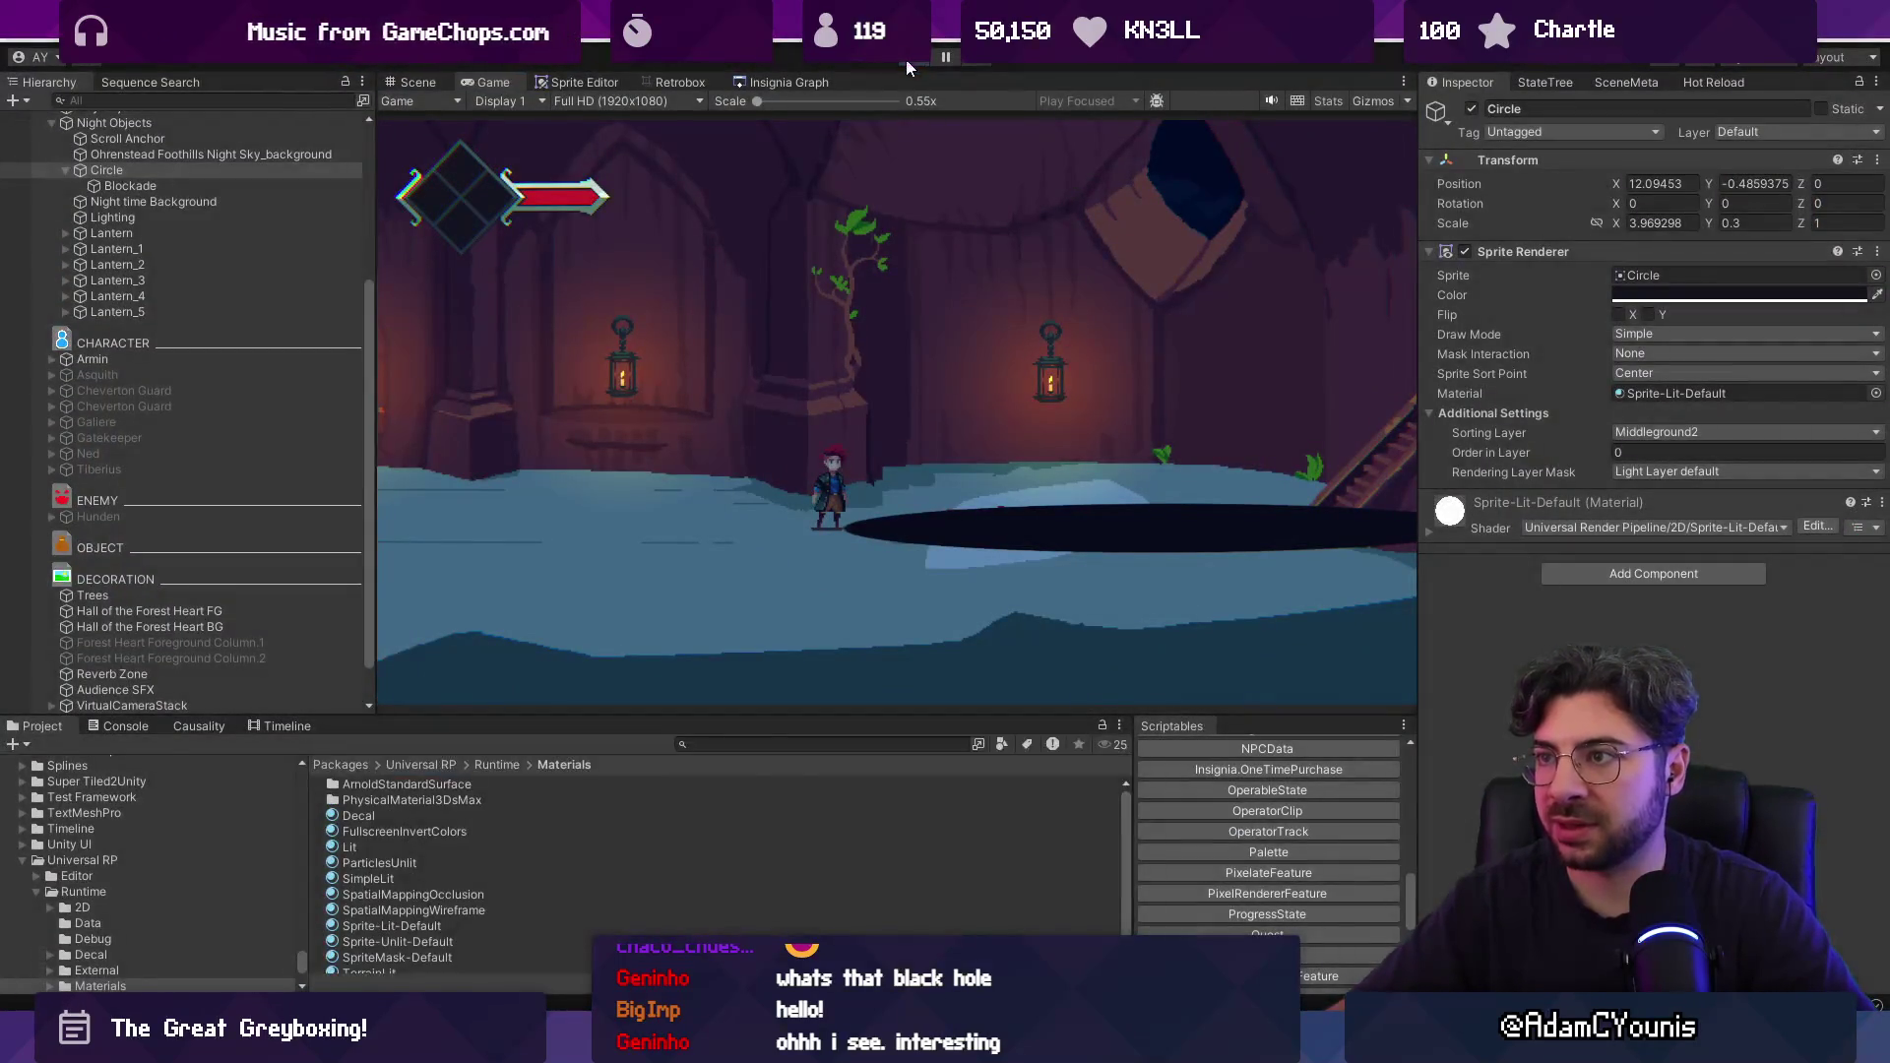
key(ctrl+p)
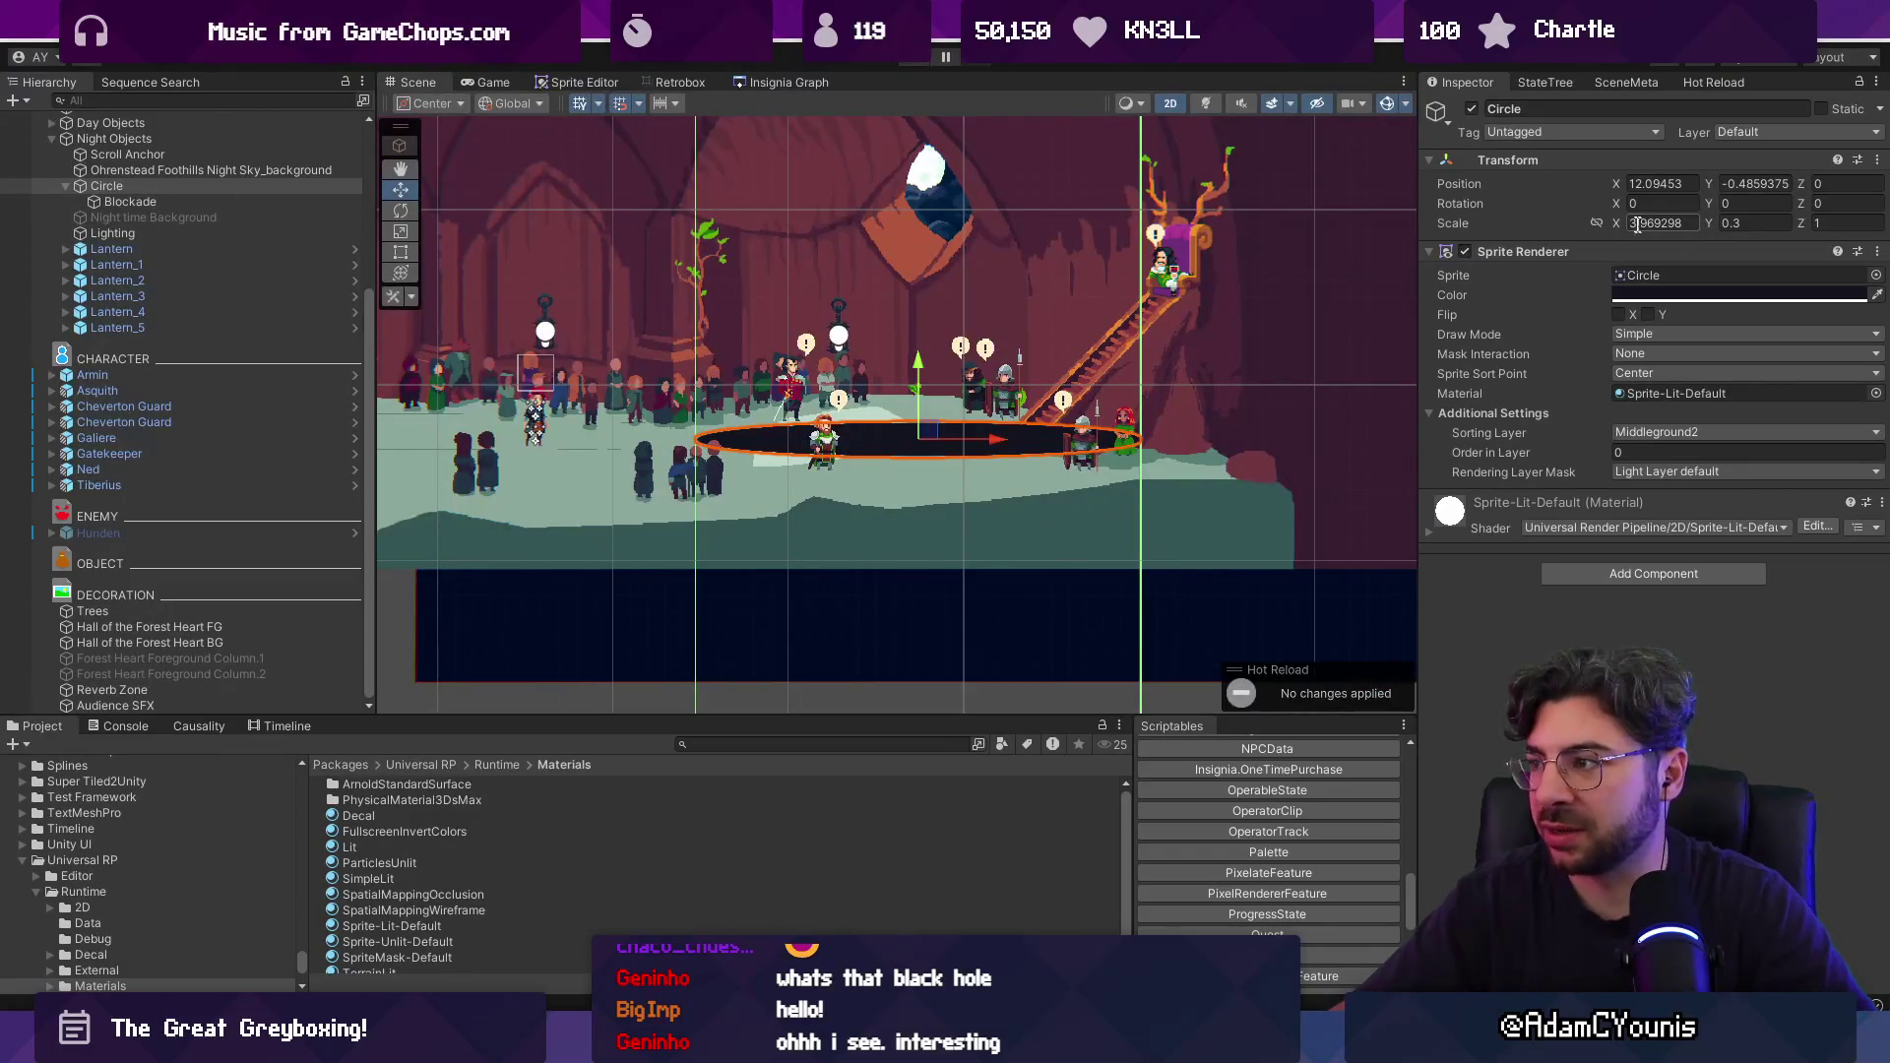
Set the Circle's Scale X to 3.1, nudge it slightly left, and play-test again.
click(1637, 223)
text(3.1)
key(Return)
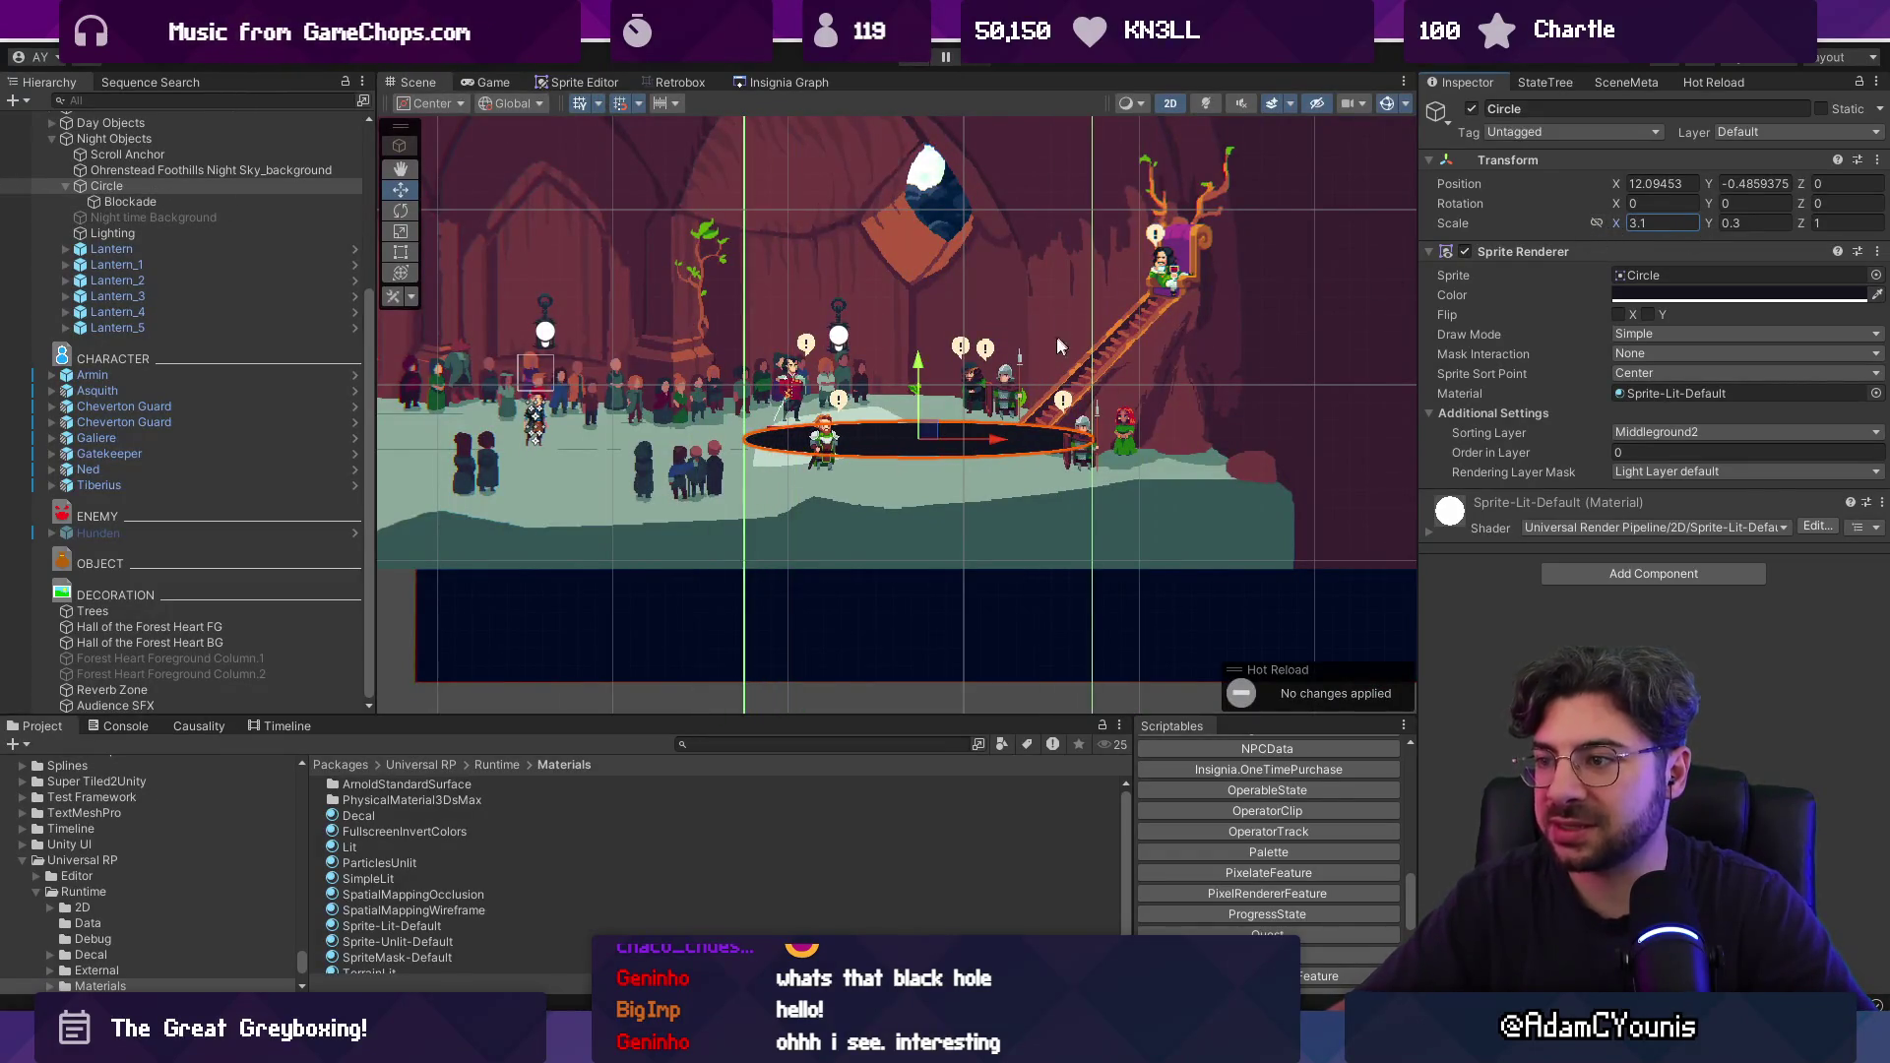
drag(989, 436, 953, 435)
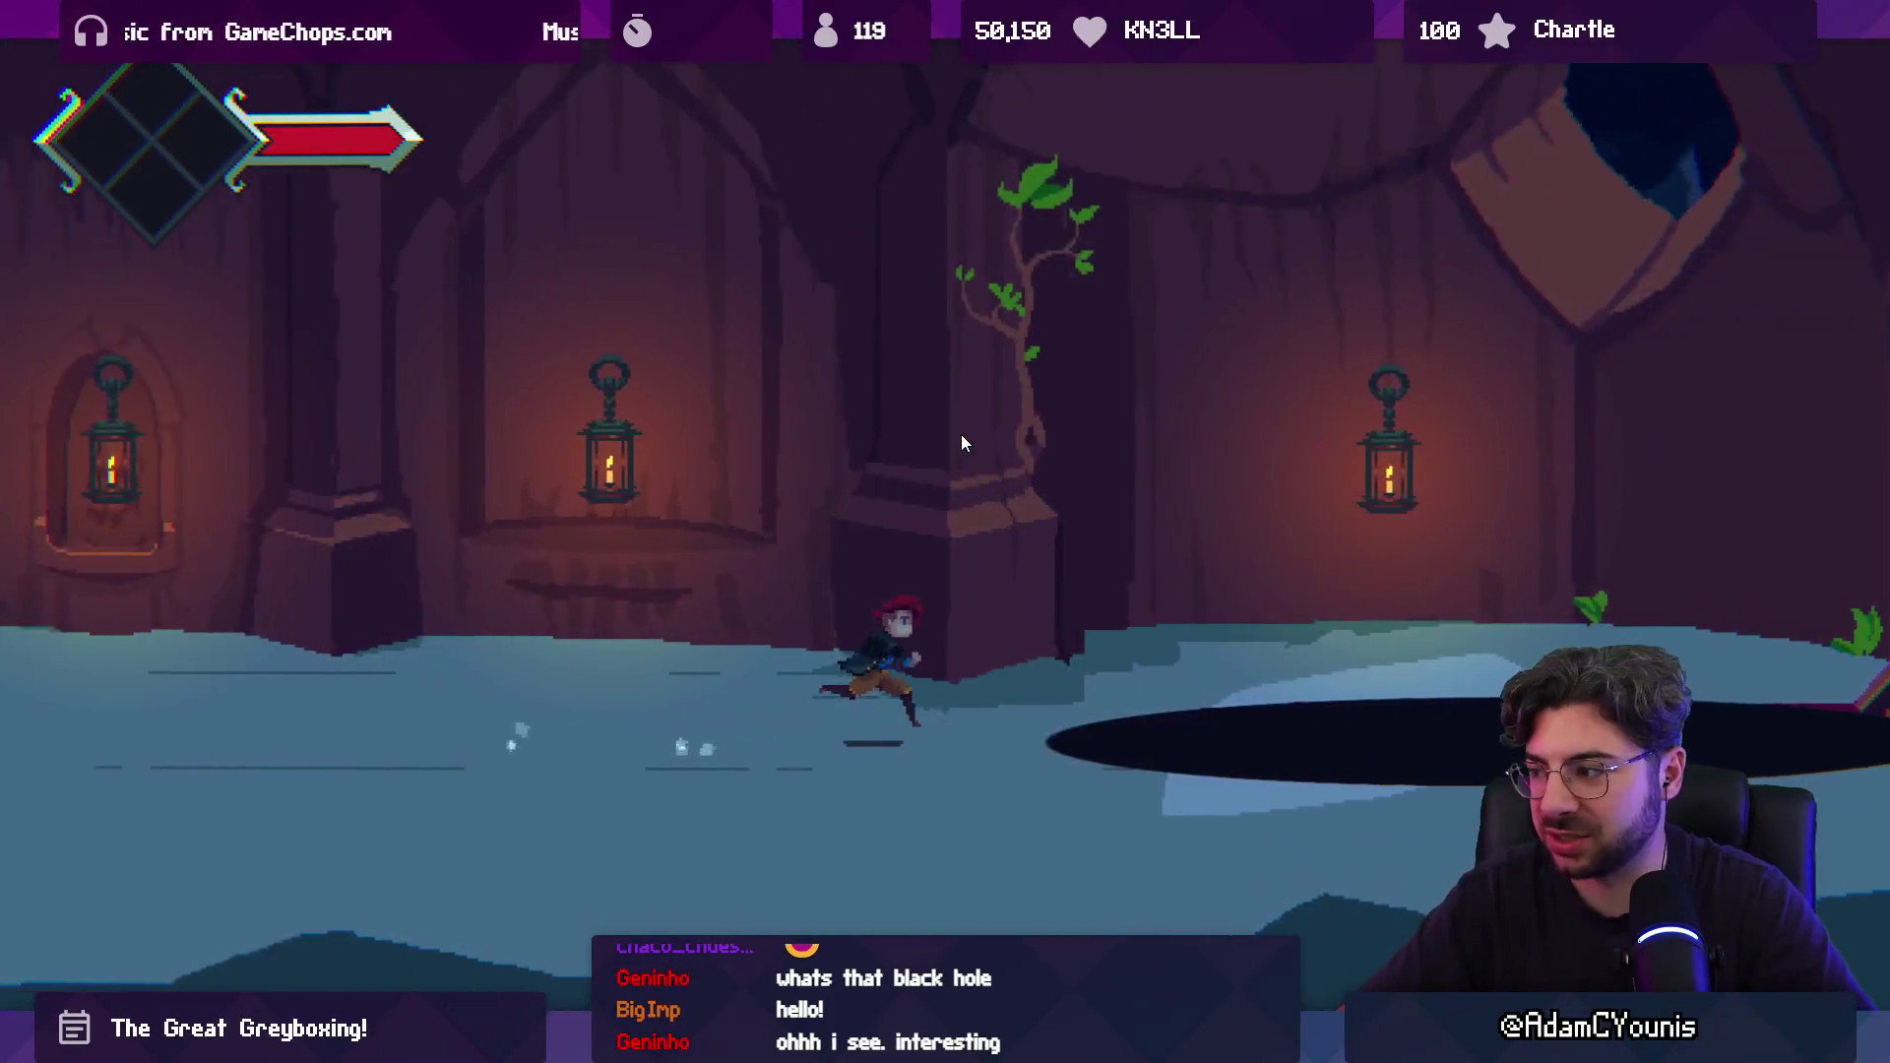
key(Left)
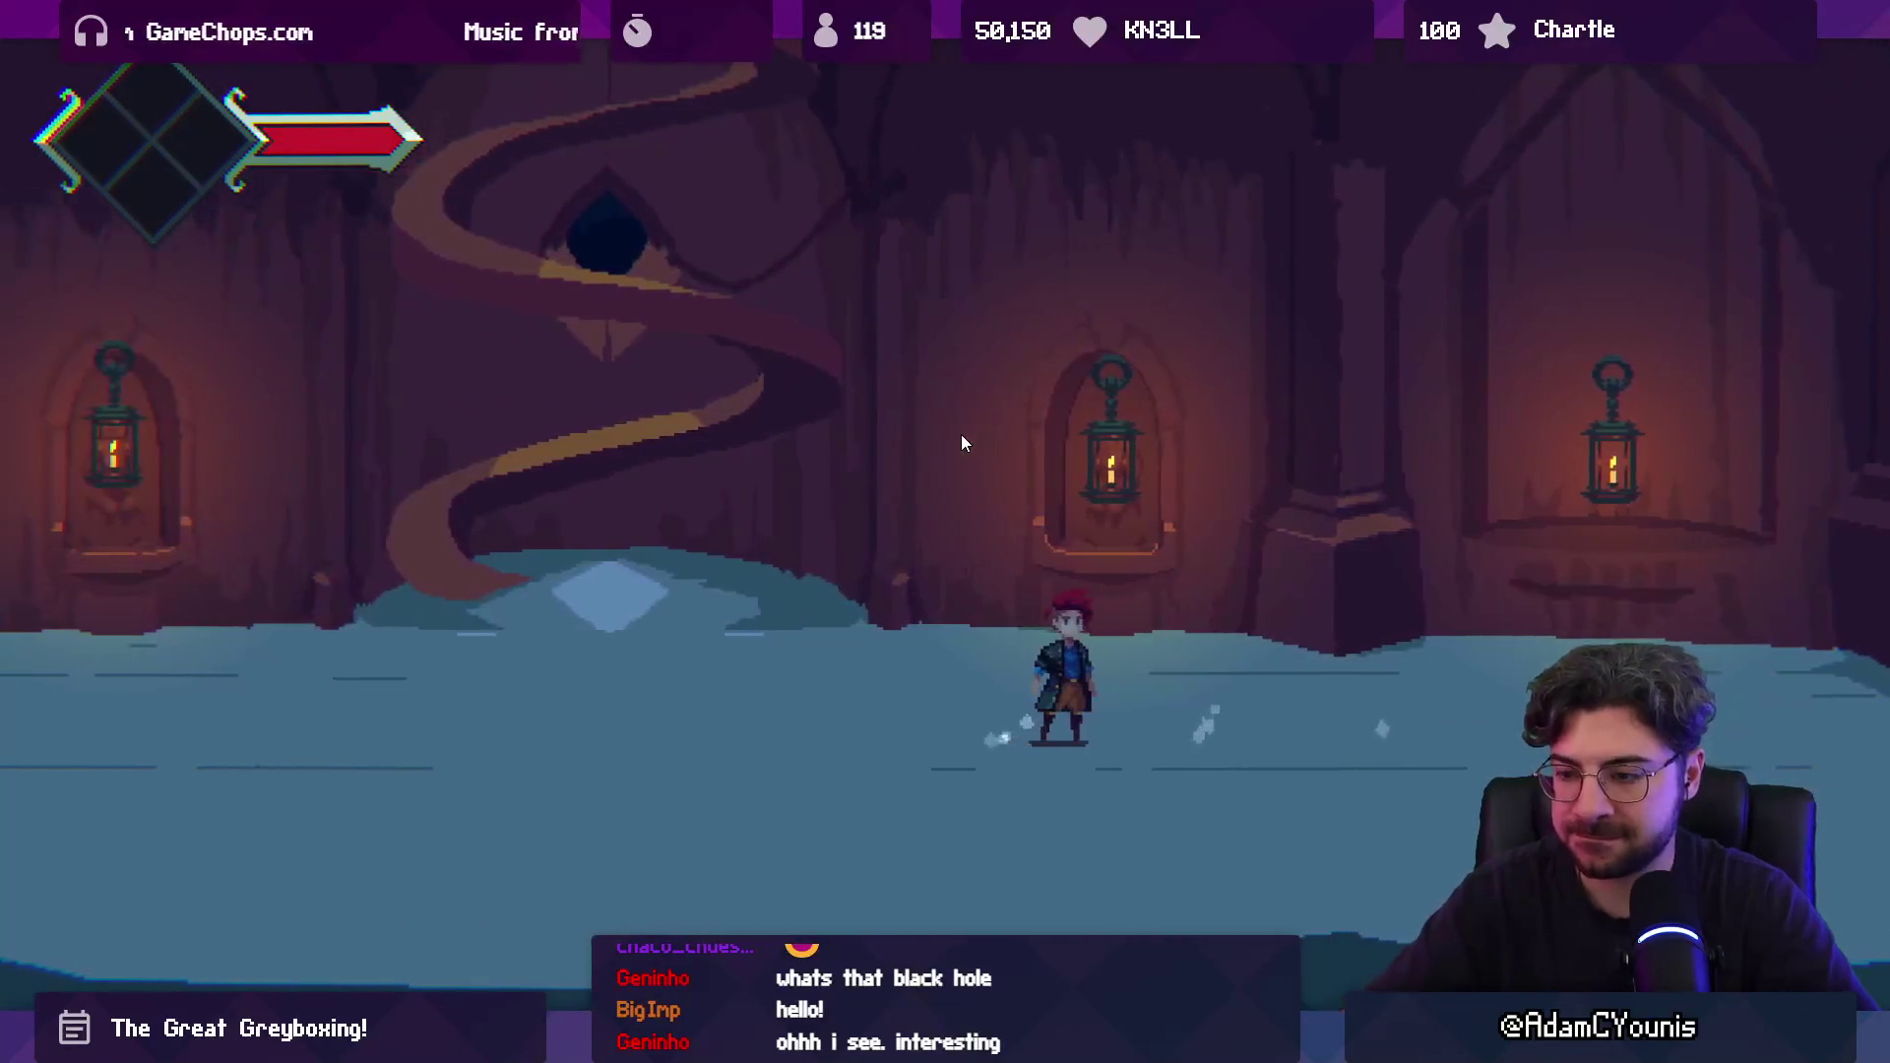
key(ctrl+p)
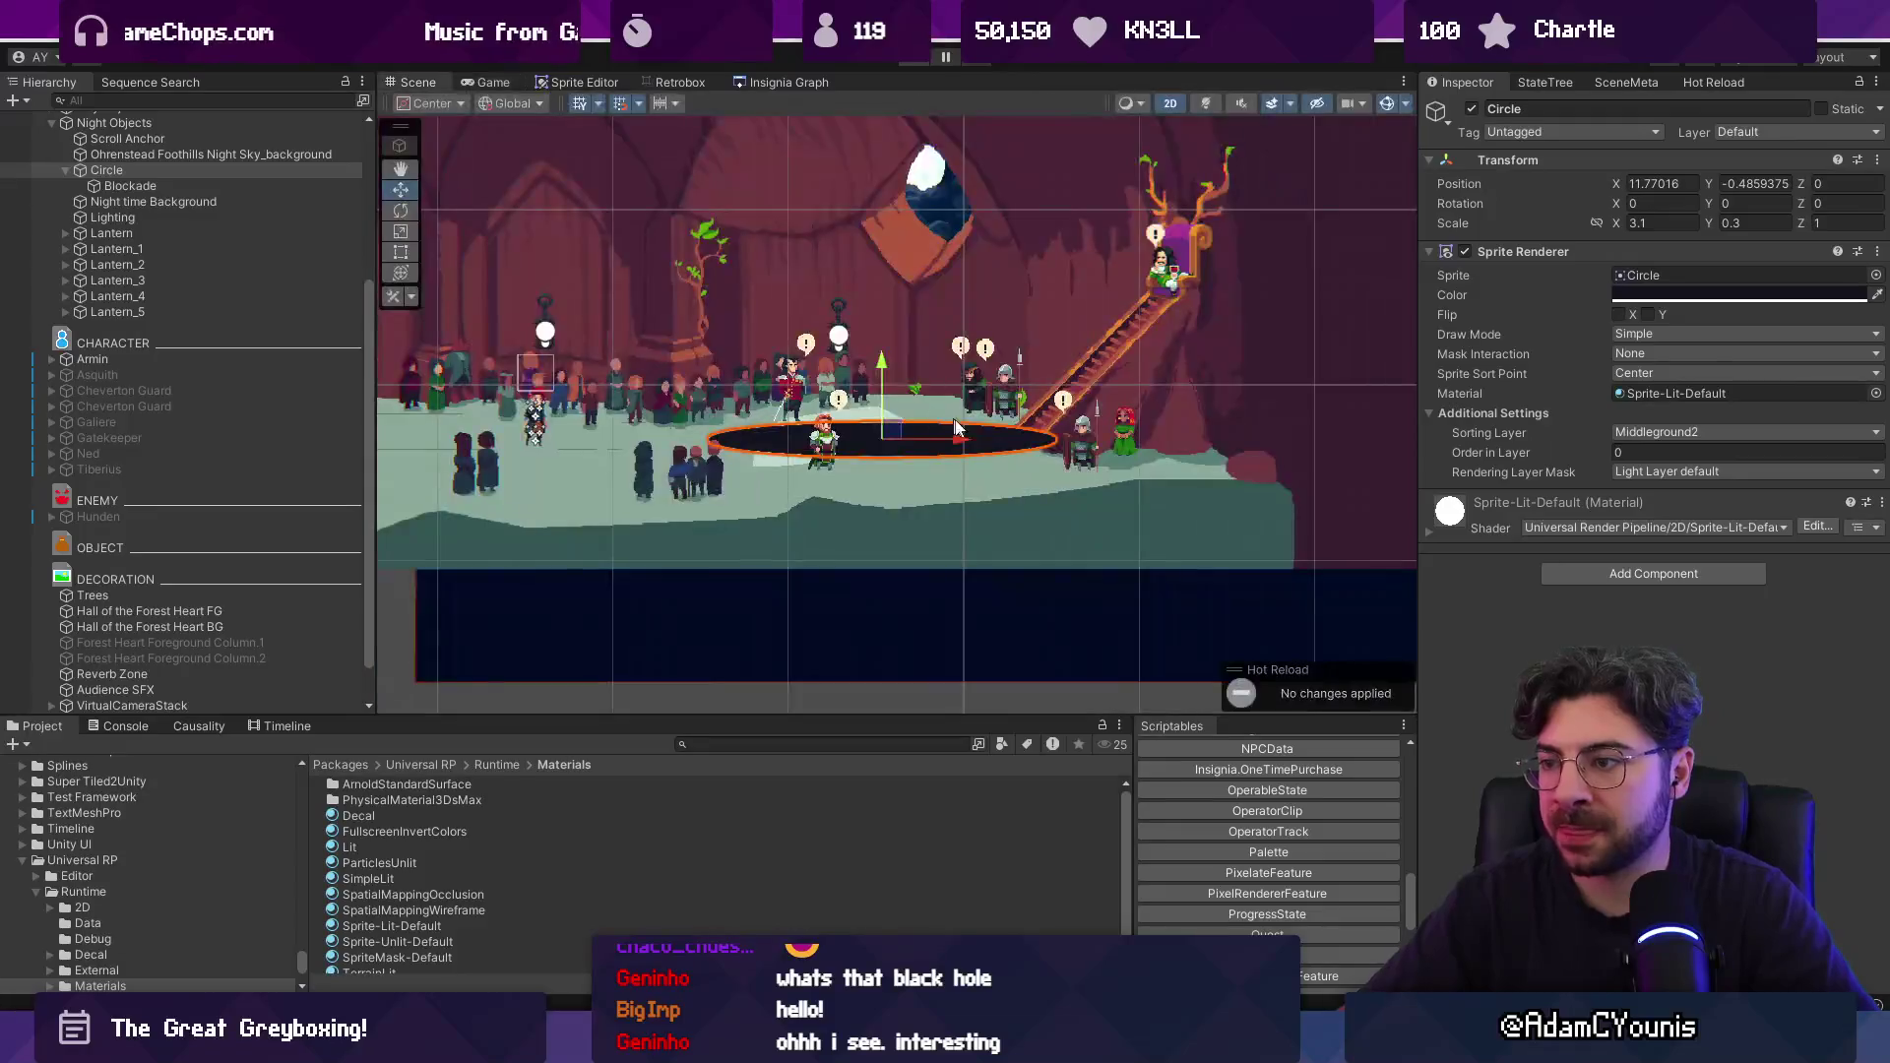
scroll(922, 446, down, 2)
text(zone camewra)
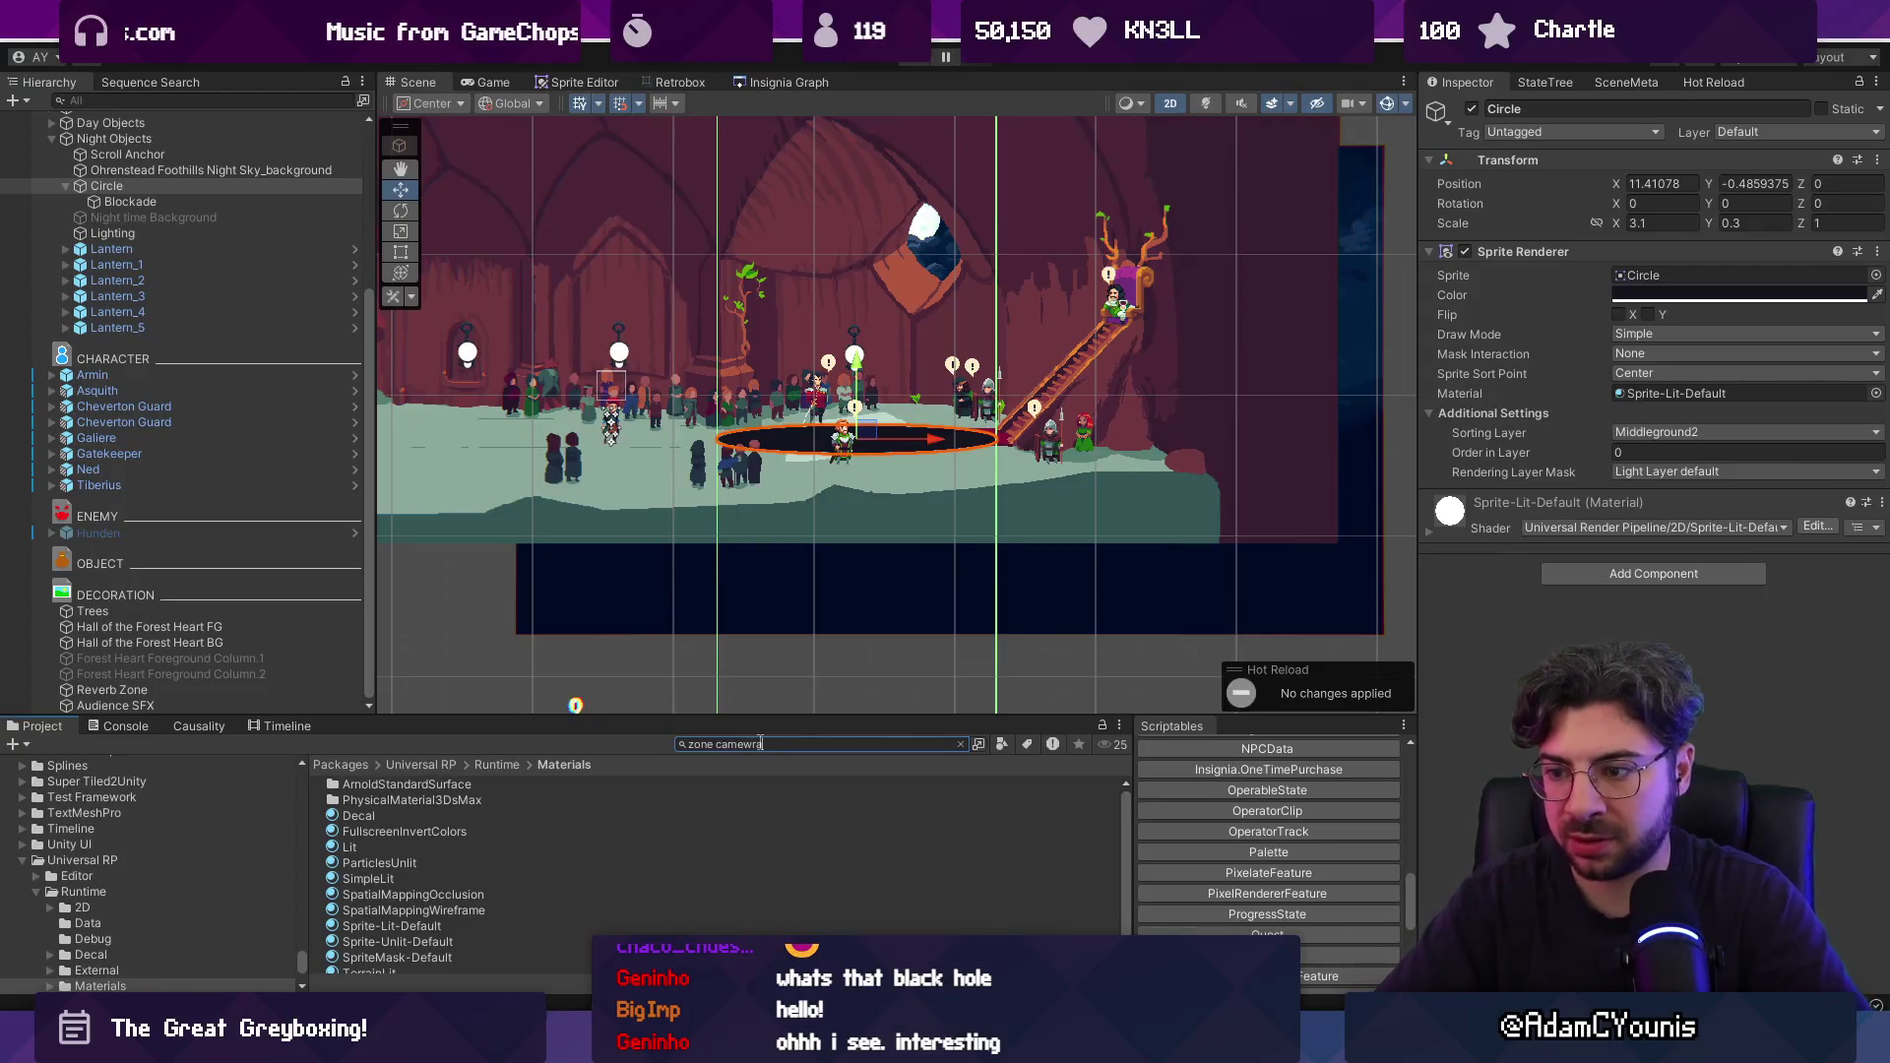
Add a Zone Camera prefab under Night Objects and set My Ortho Size to 2.7.
key(BackSpace)
key(BackSpace)
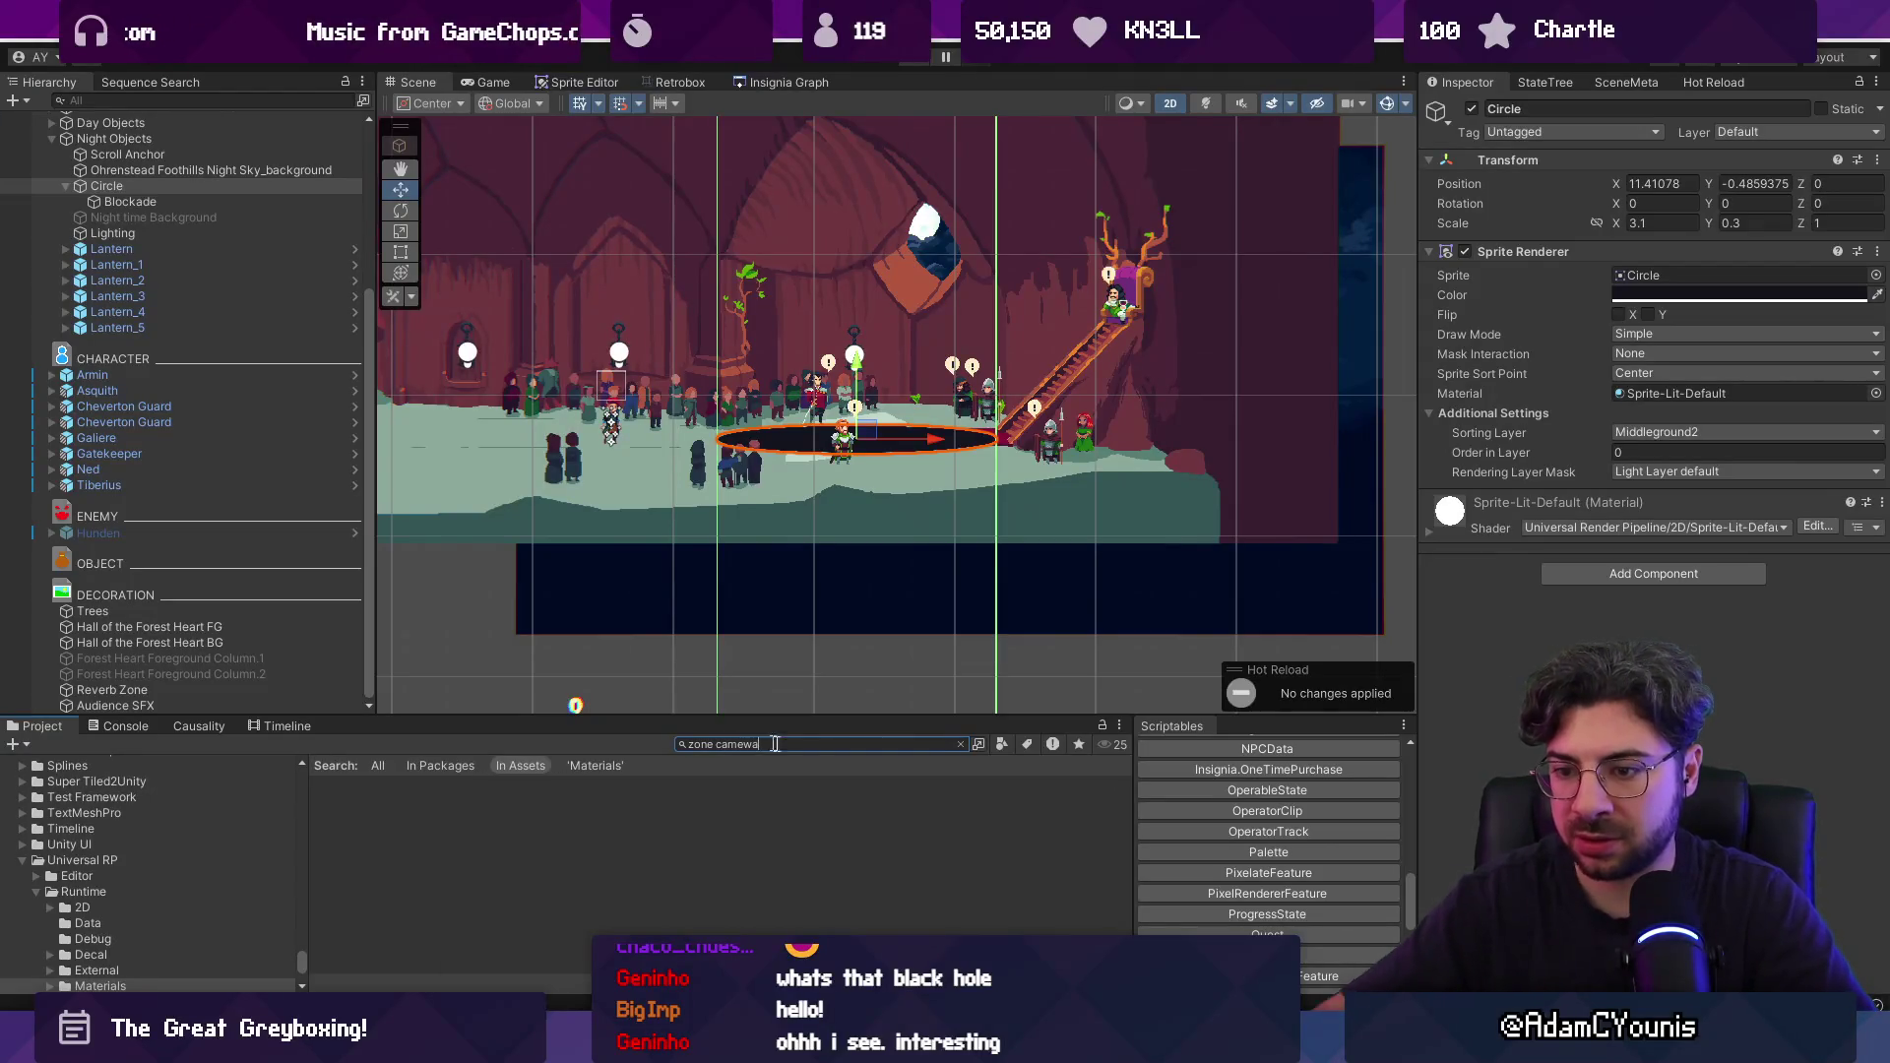
key(BackSpace)
key(BackSpace)
text(ra)
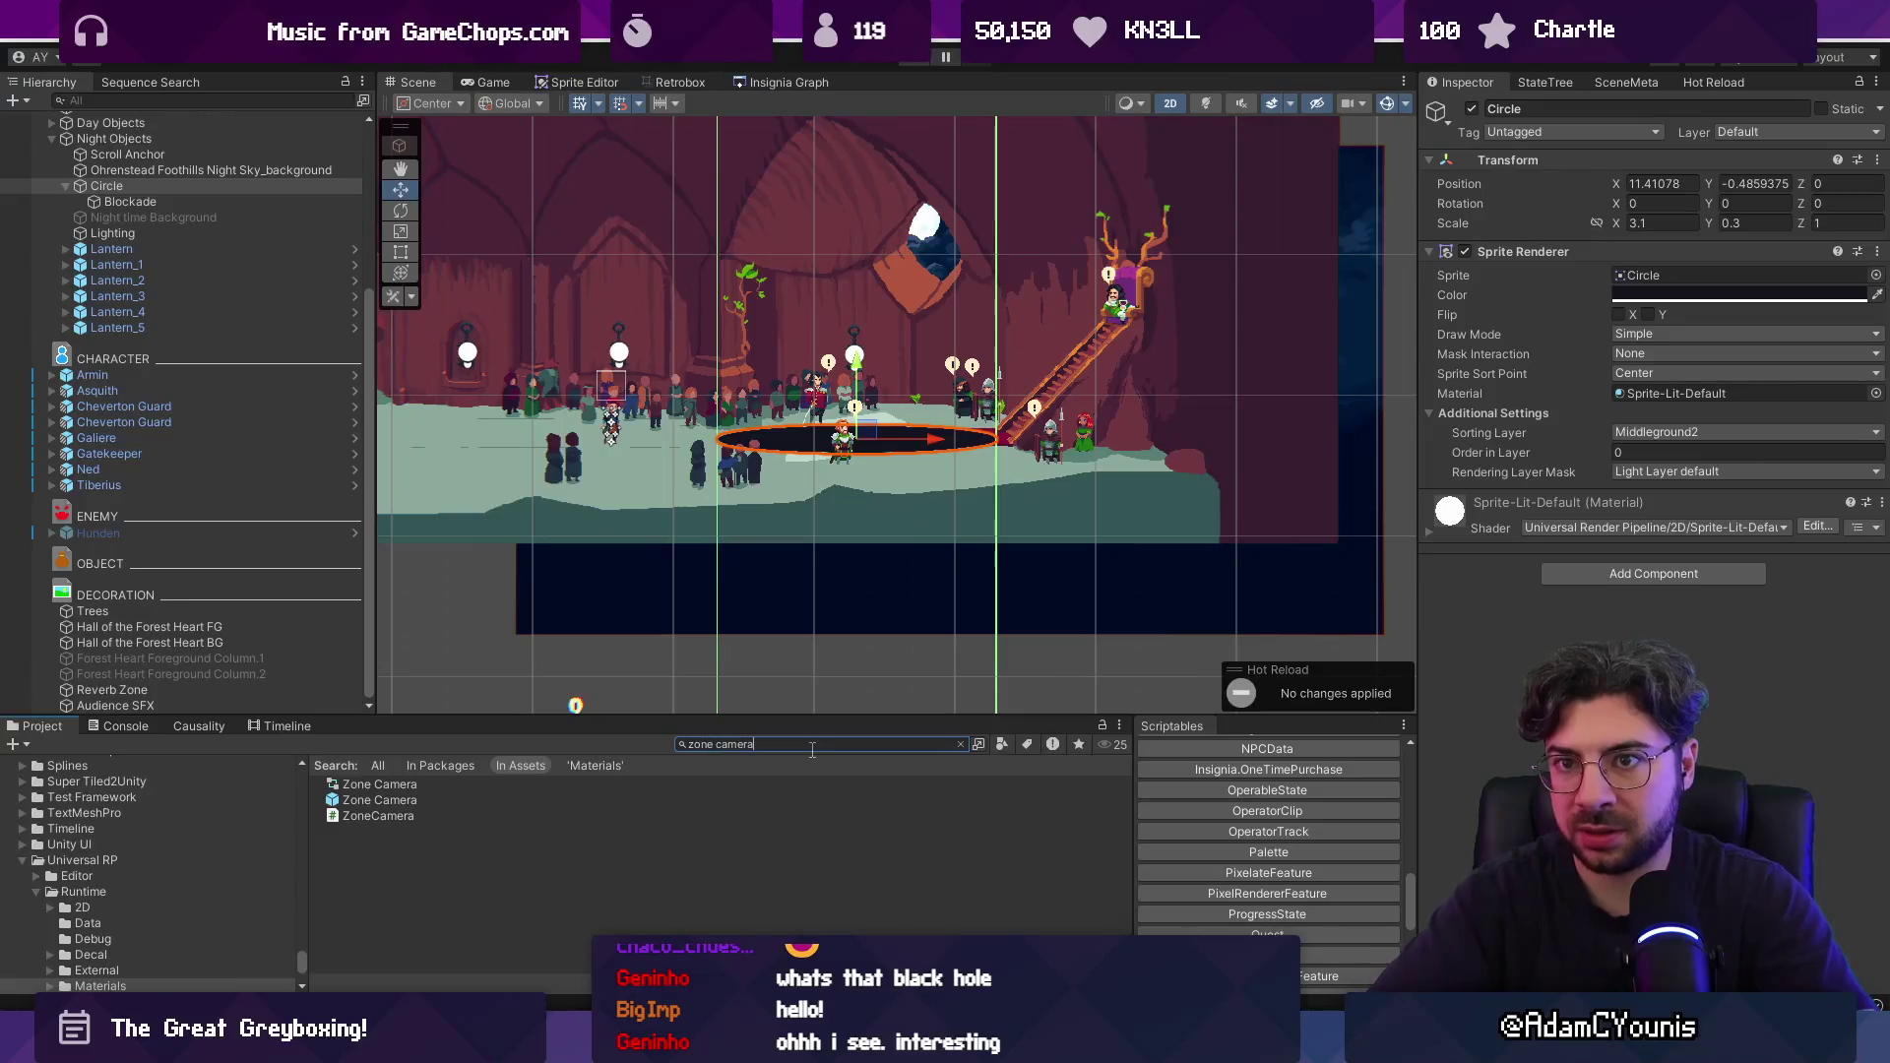
mouse_move(379, 799)
mouse_down()
mouse_move(355, 778)
mouse_move(145, 184)
mouse_up()
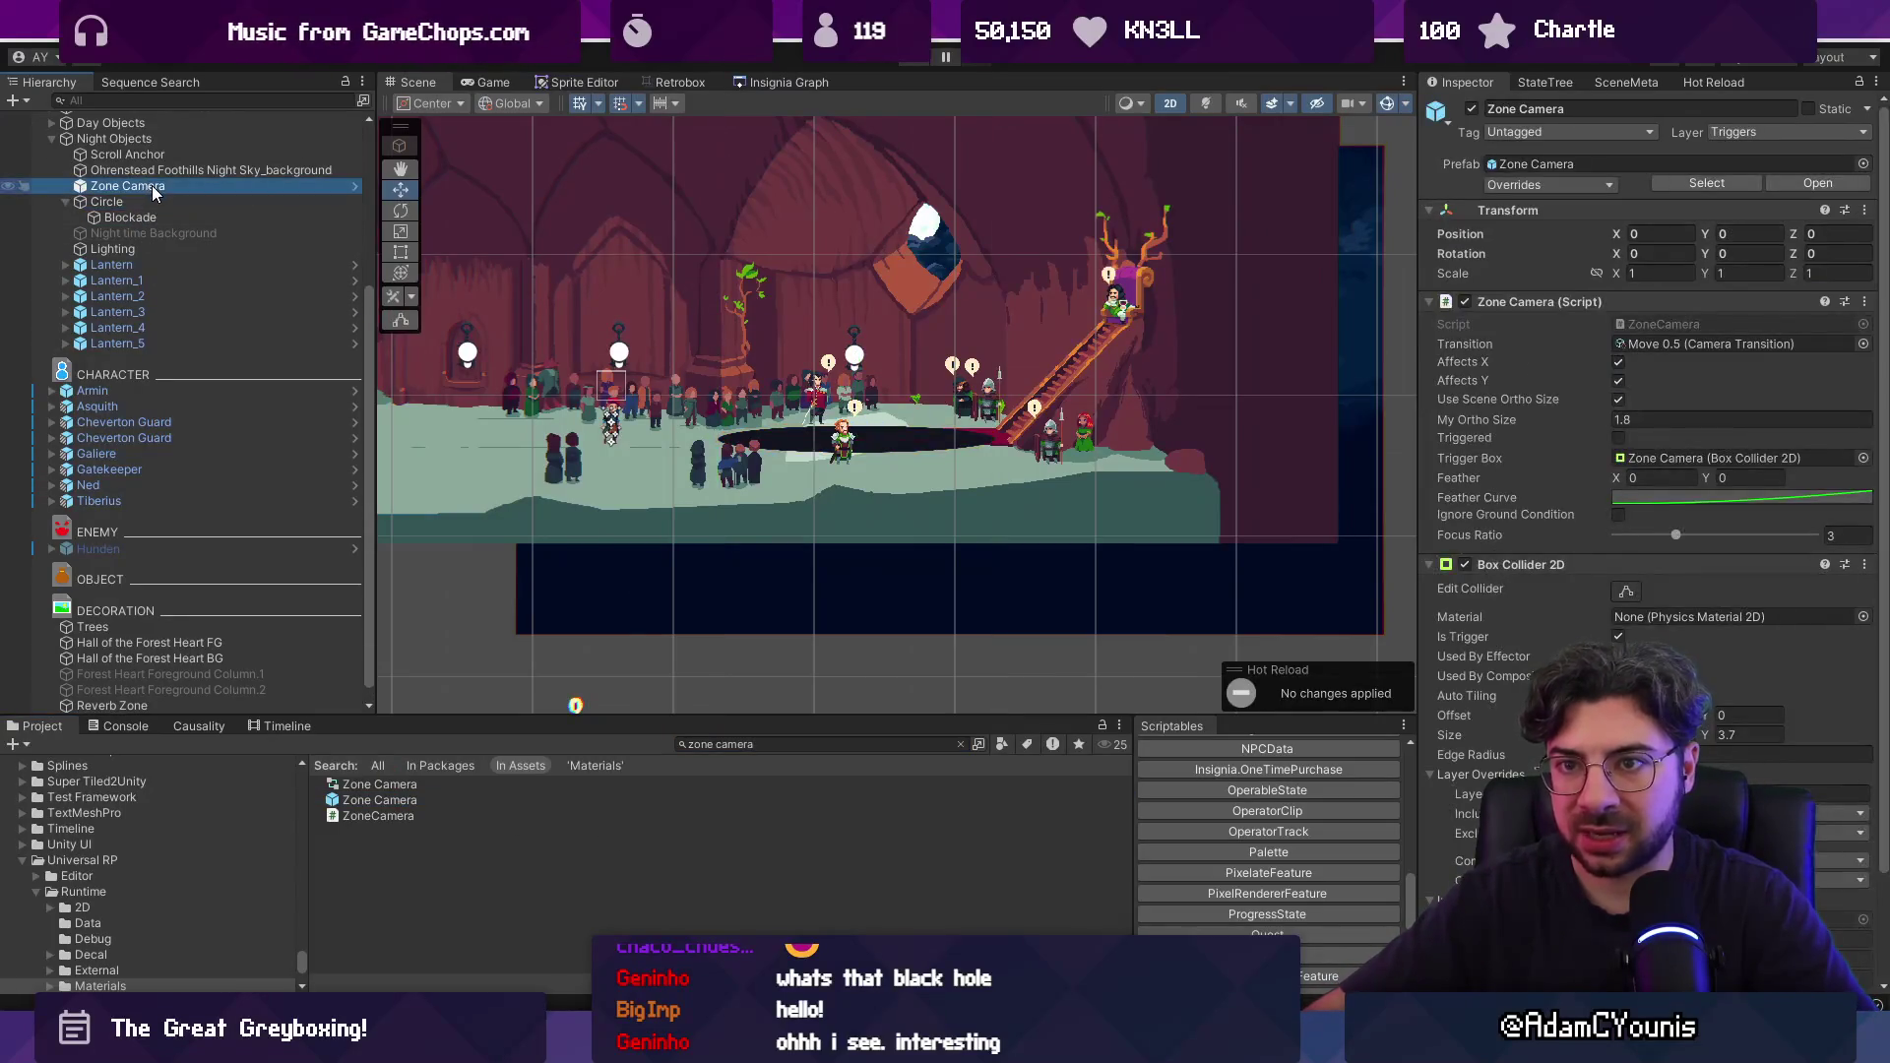
click(1619, 418)
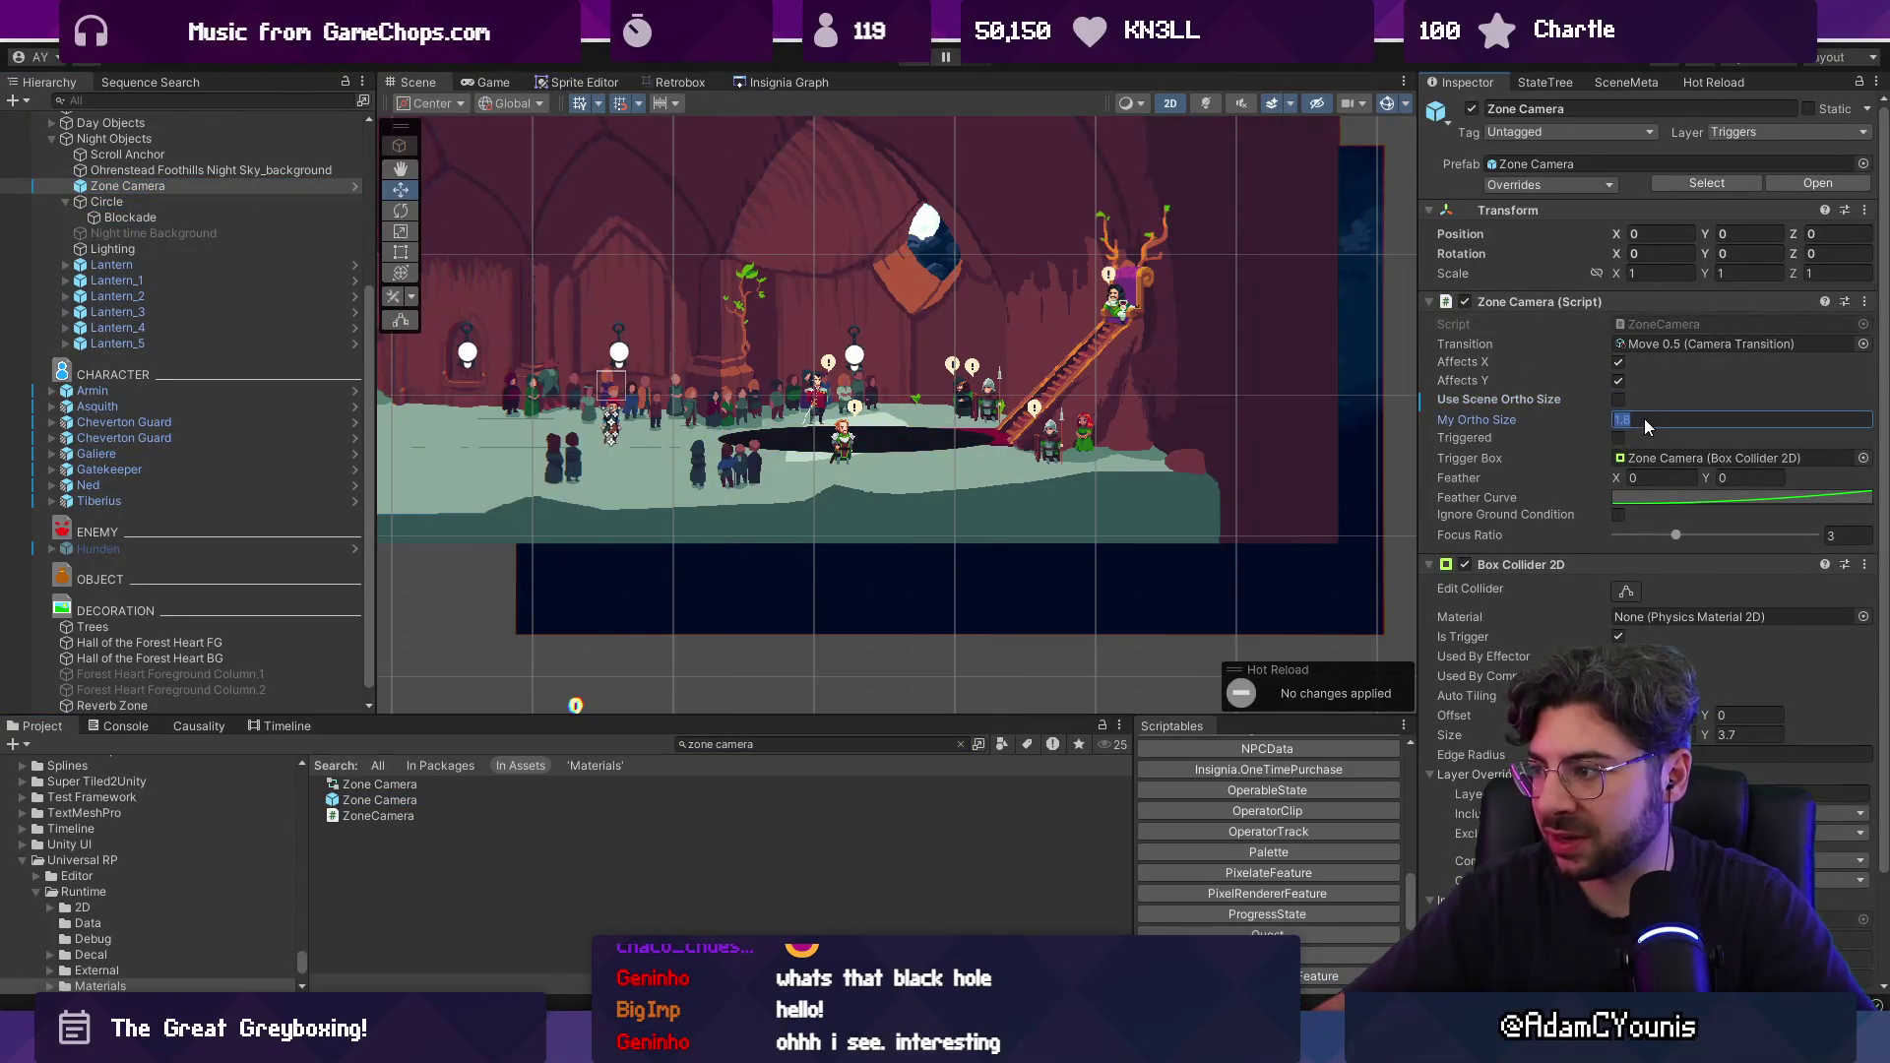
text(2.7)
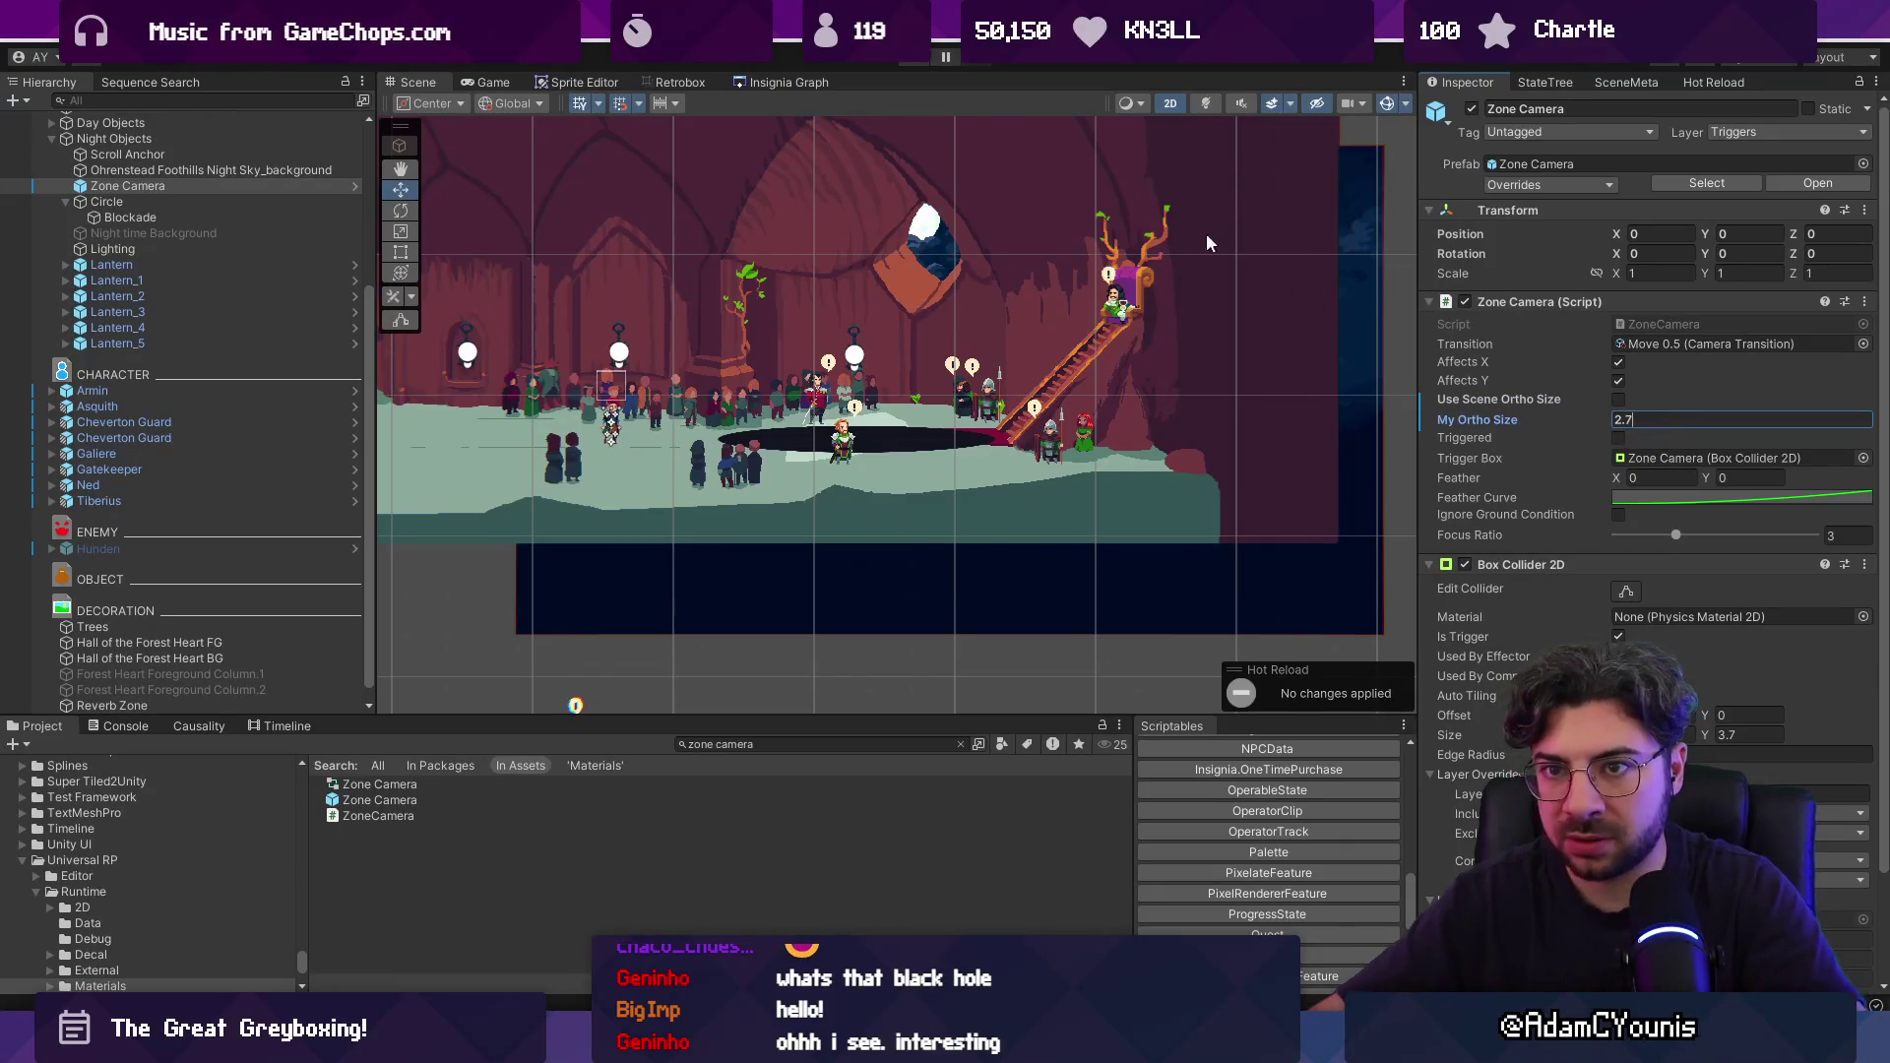
Place the Zone Camera over the black-hole hall at X 12.57672 and narrow its trigger box.
scroll(934, 374, down, 5)
mouse_move(676, 347)
mouse_down()
mouse_move(1039, 346)
mouse_move(1071, 366)
mouse_up()
scroll(1039, 346, up, 4)
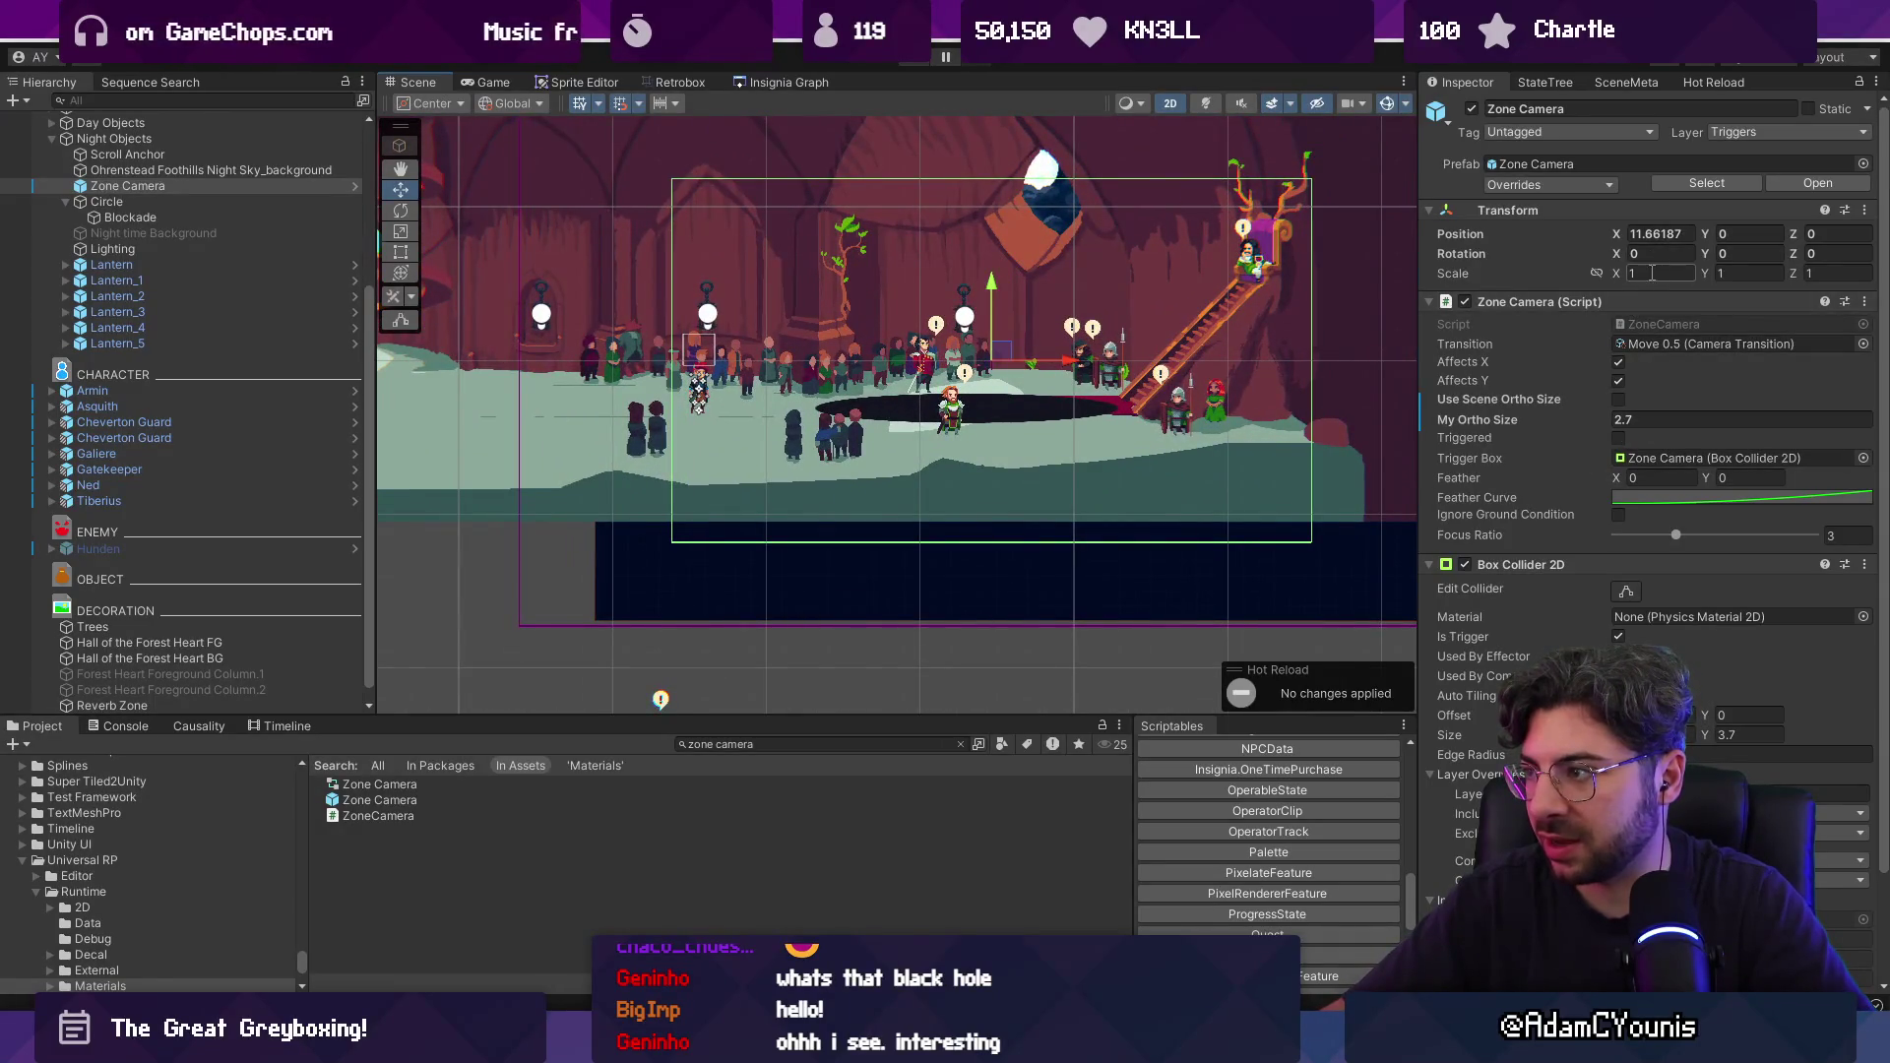
drag(1635, 734, 1590, 735)
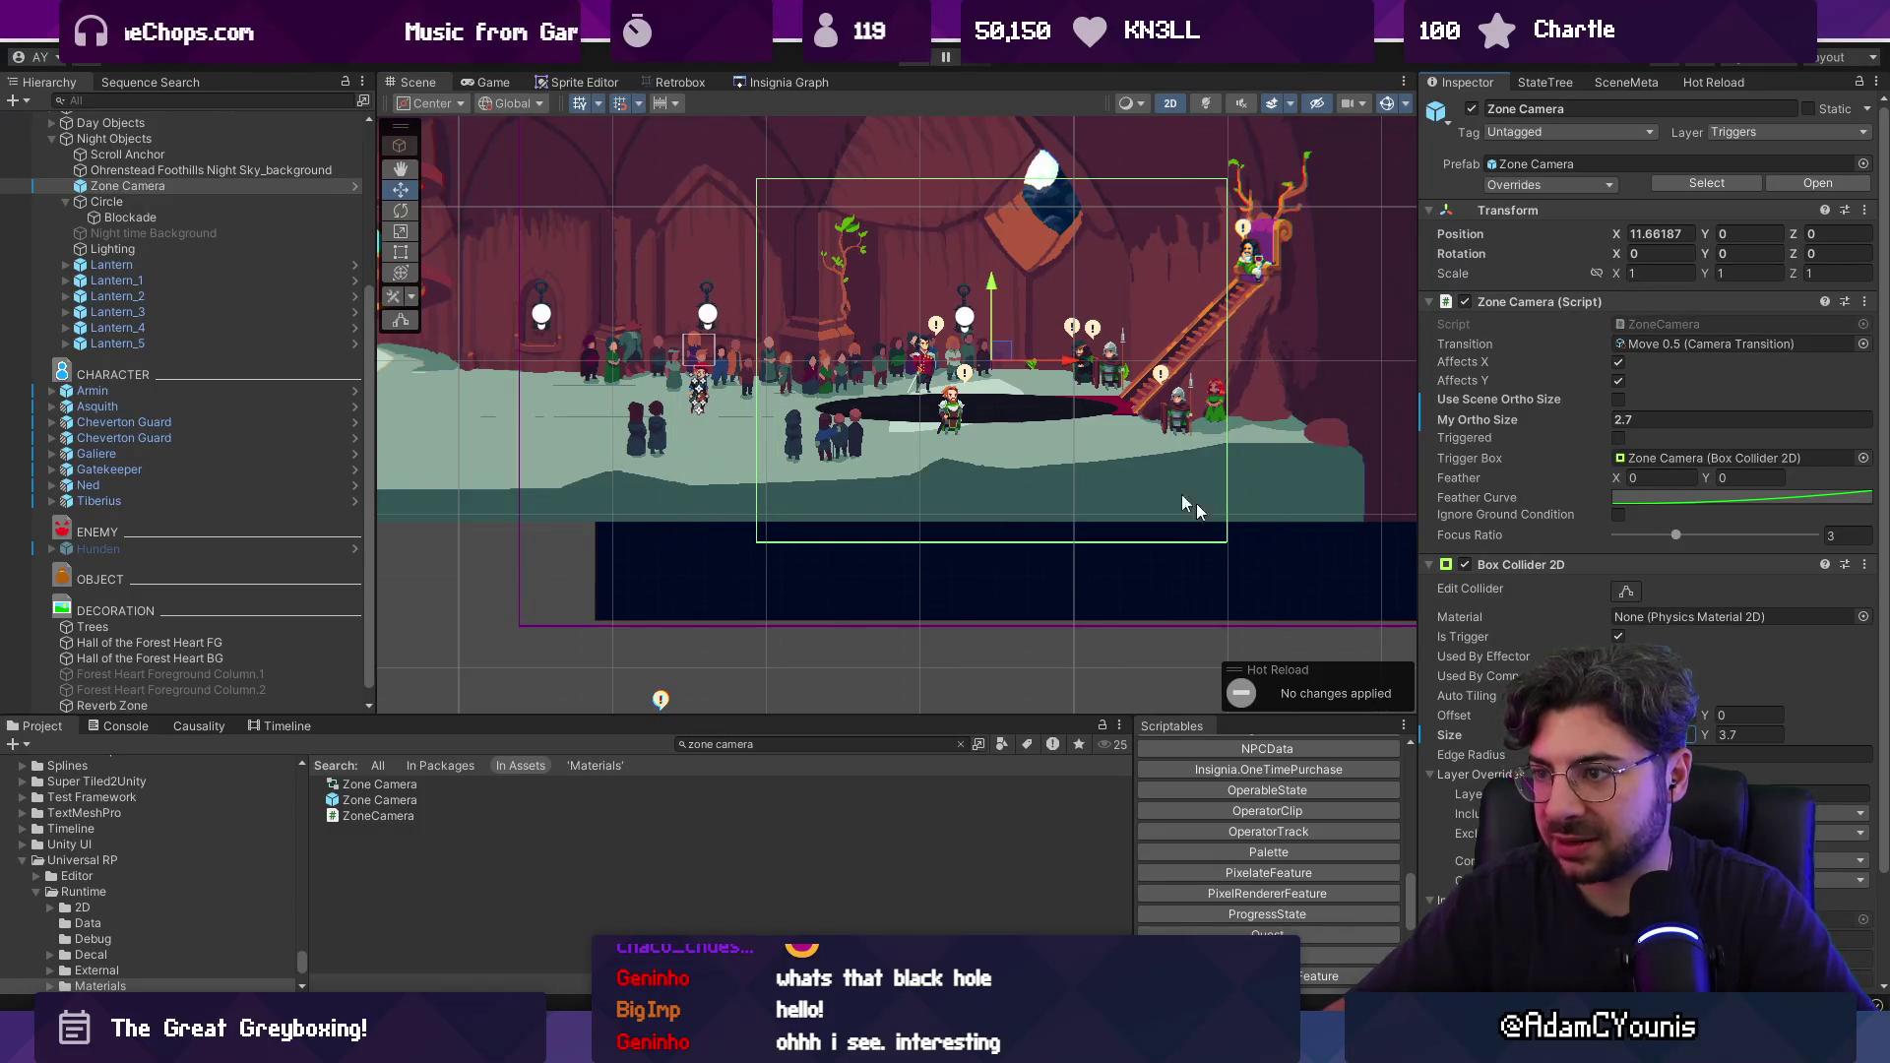
scroll(1028, 335, down, 1)
drag(1077, 364, 1102, 380)
scroll(1093, 369, down, 2)
drag(1616, 714, 1589, 715)
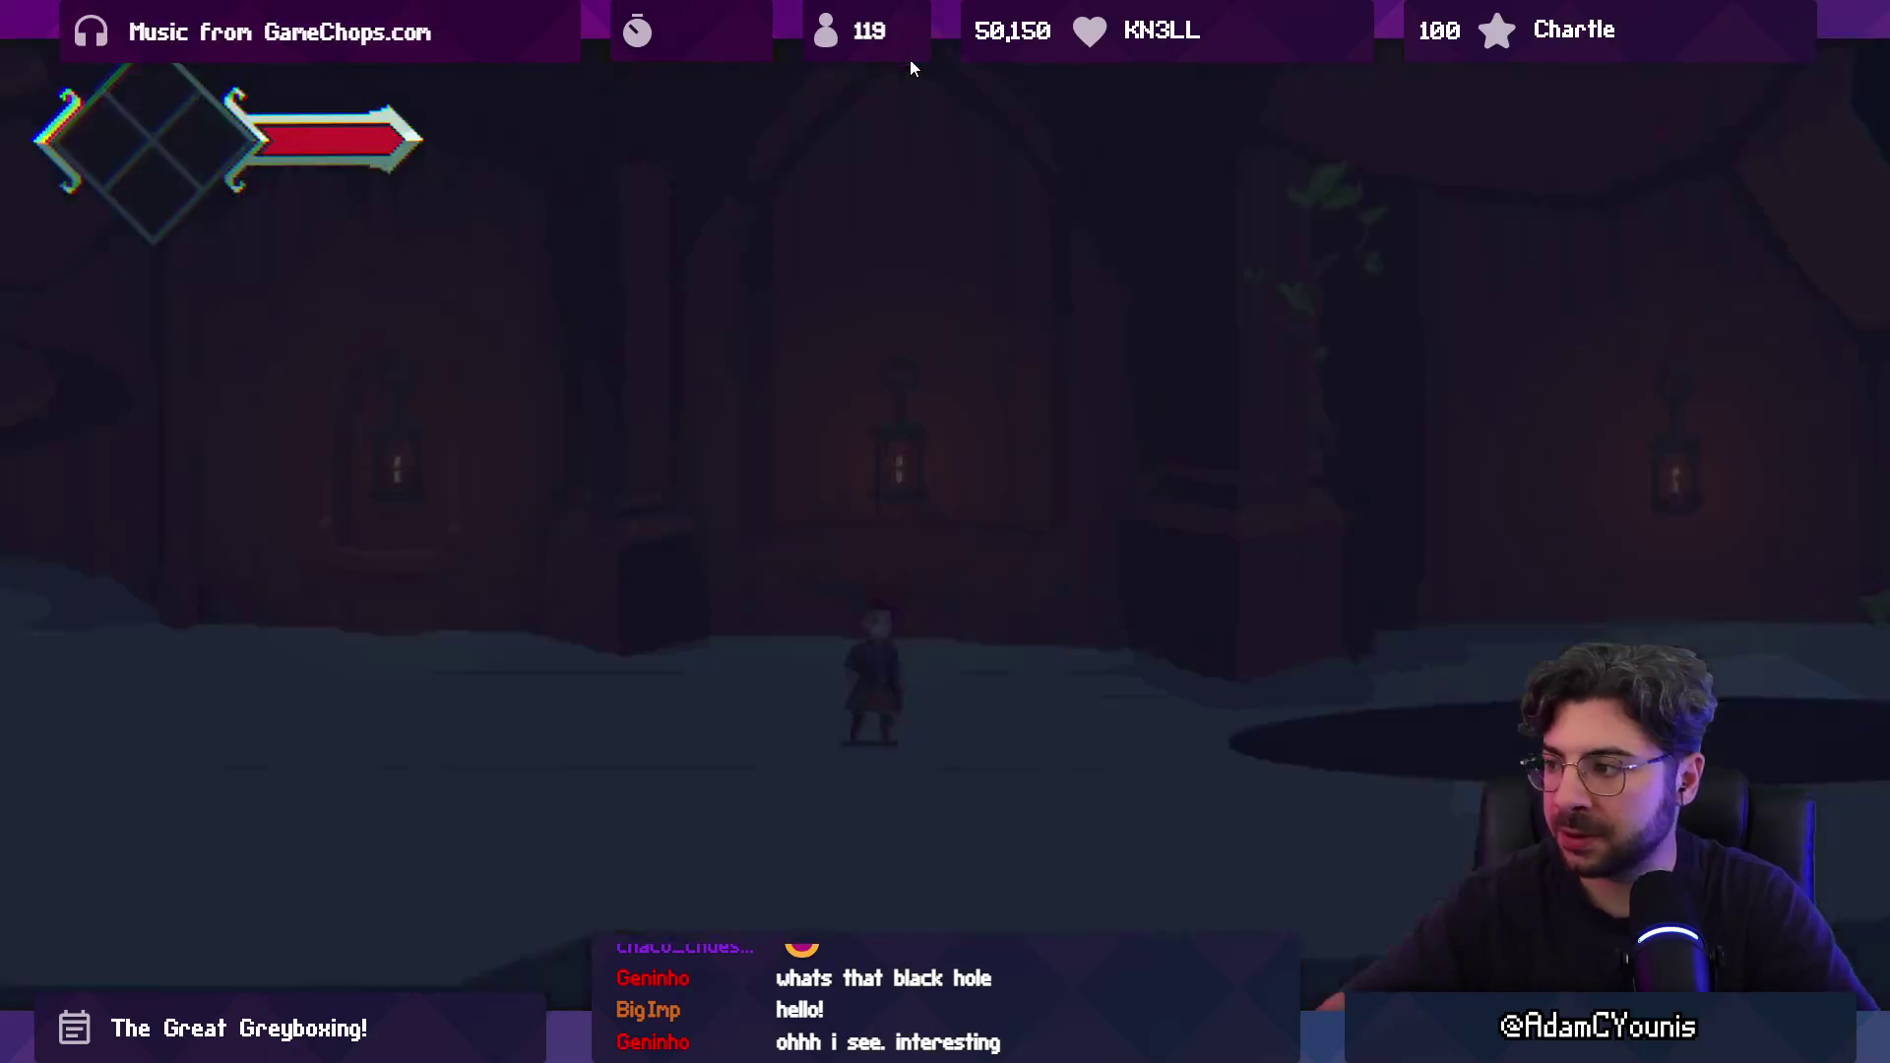
Play-test the new camera zone by walking the character left and right, then stop.
key(Left)
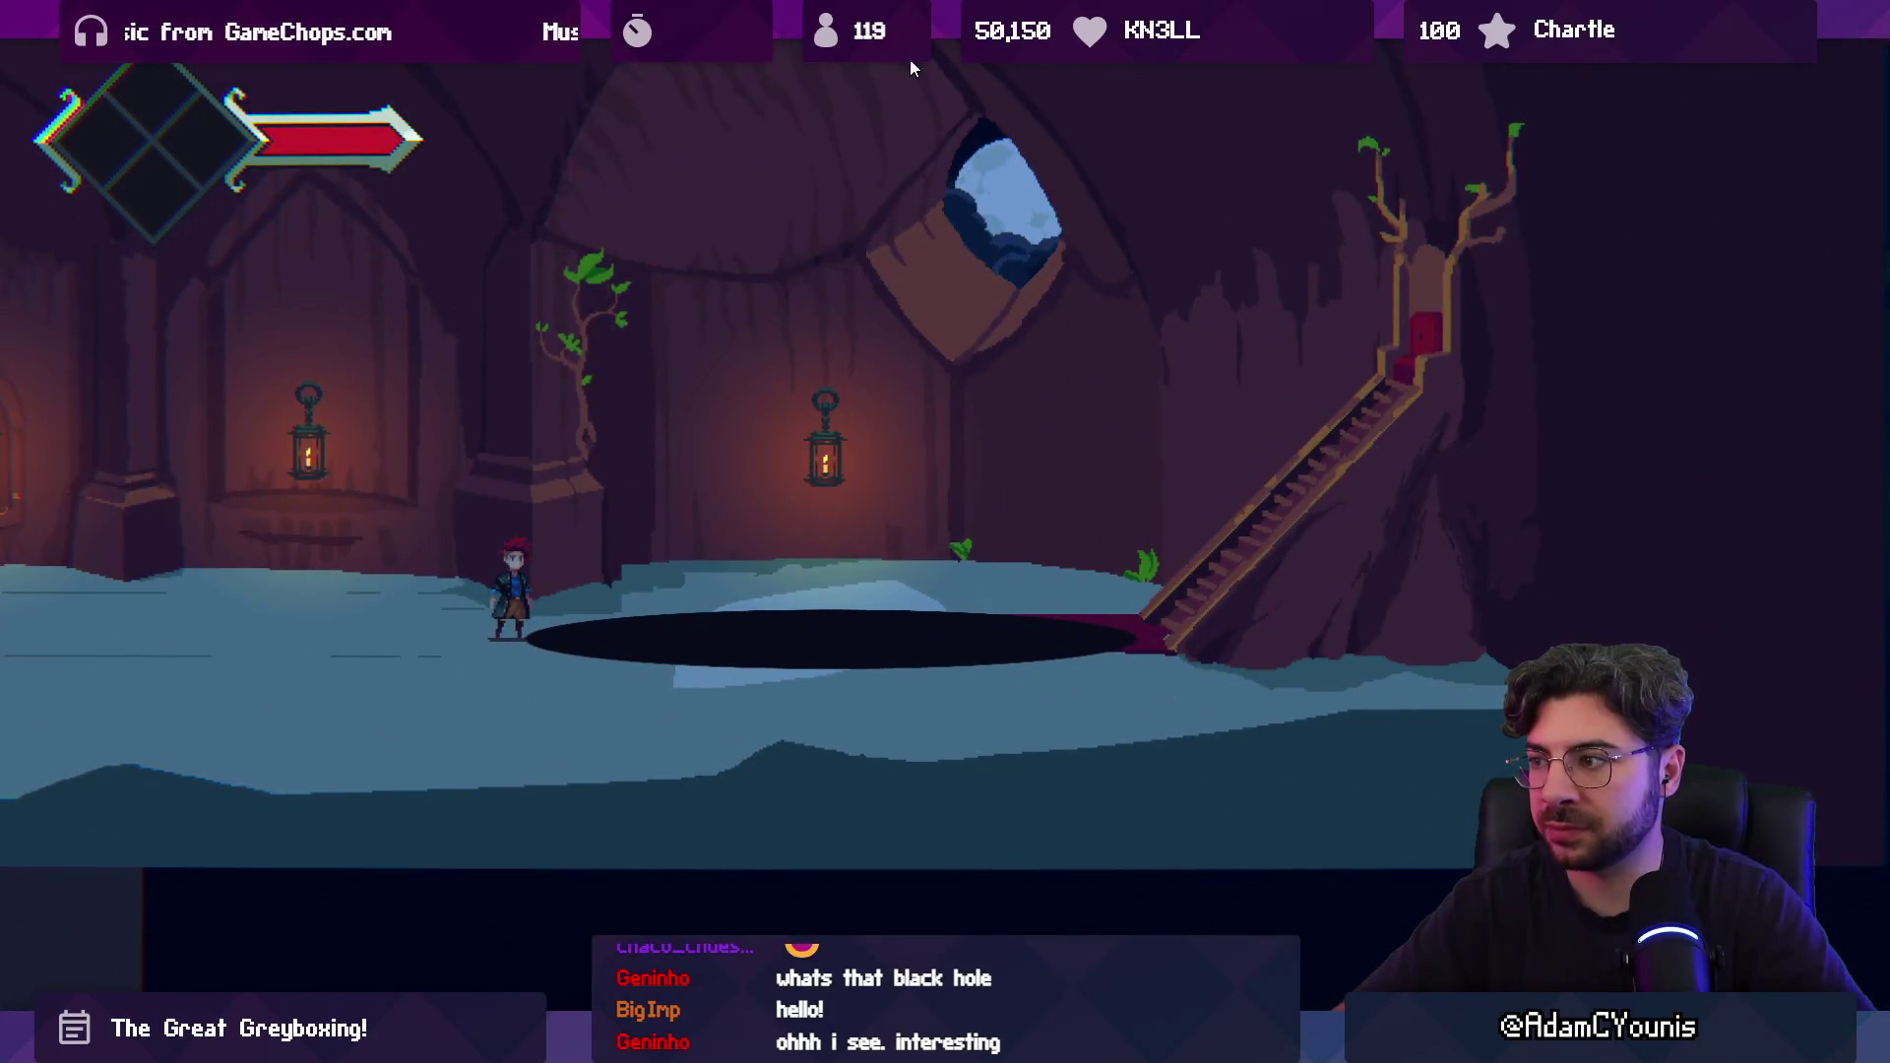
key(Left)
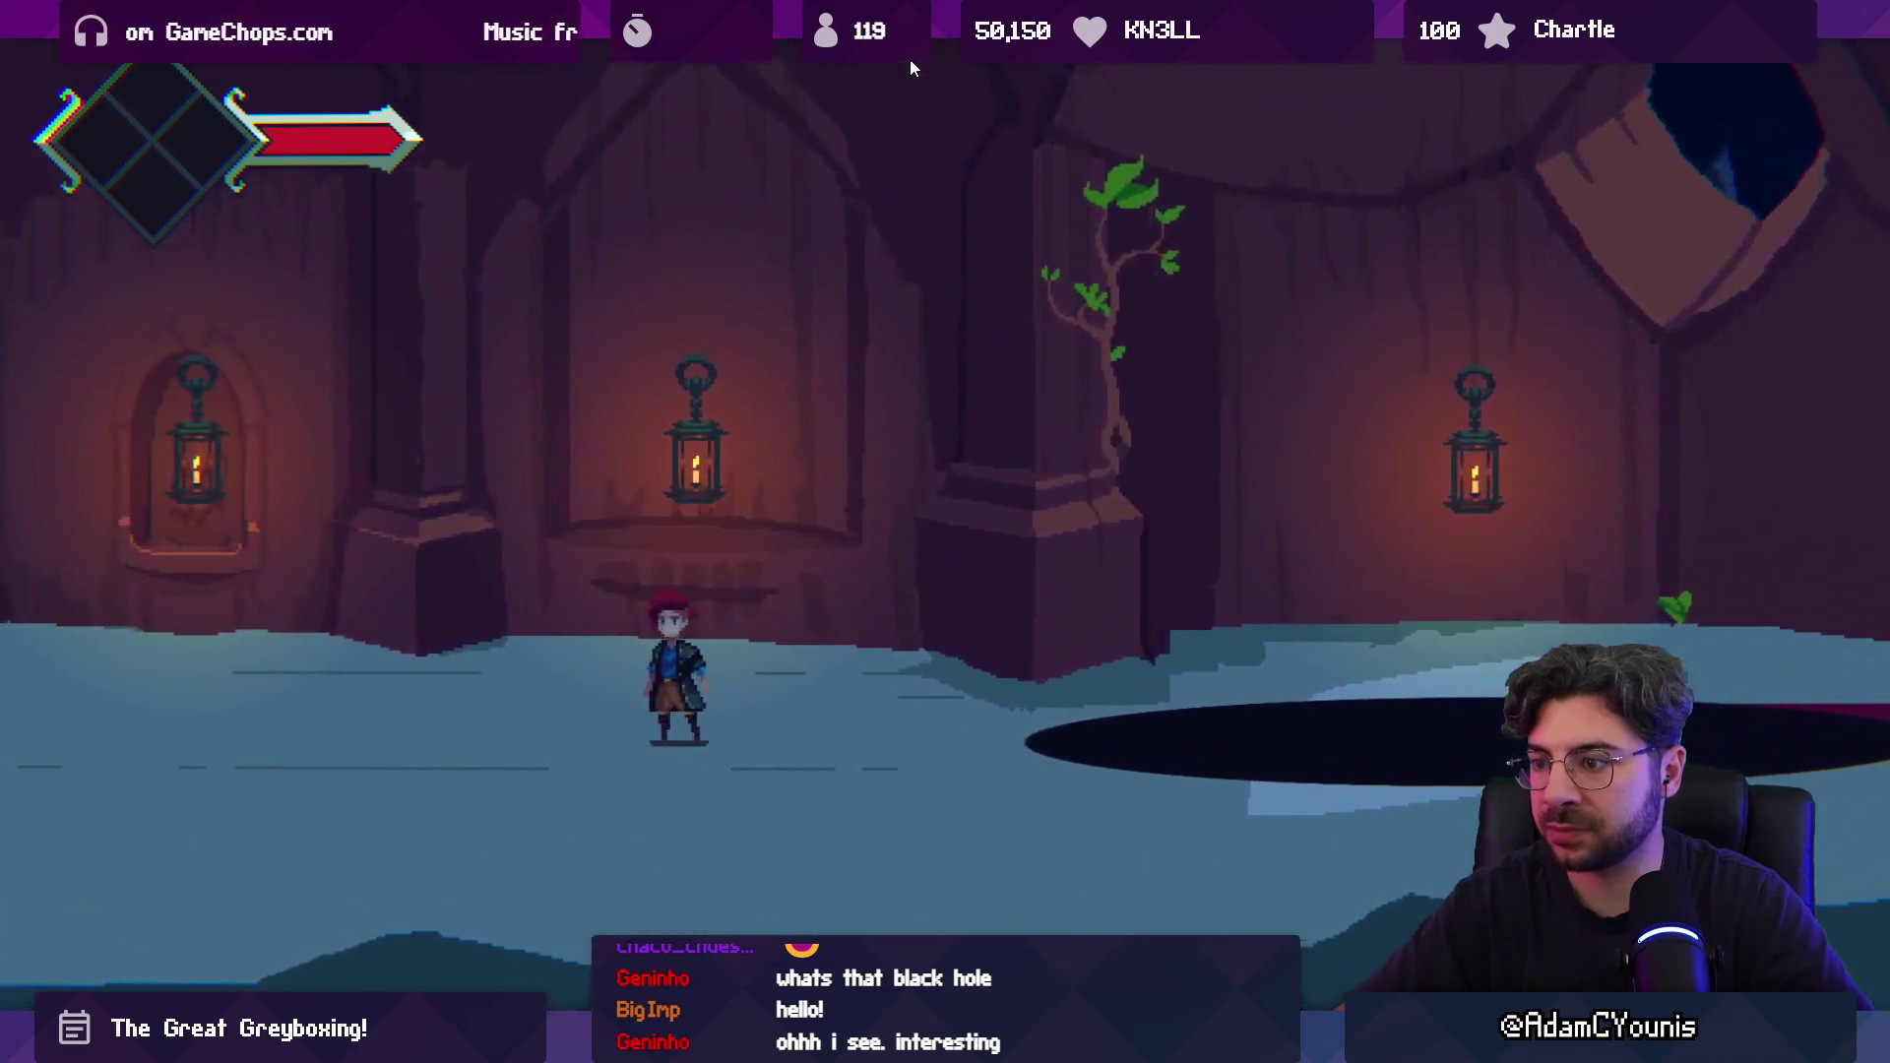
key(Right)
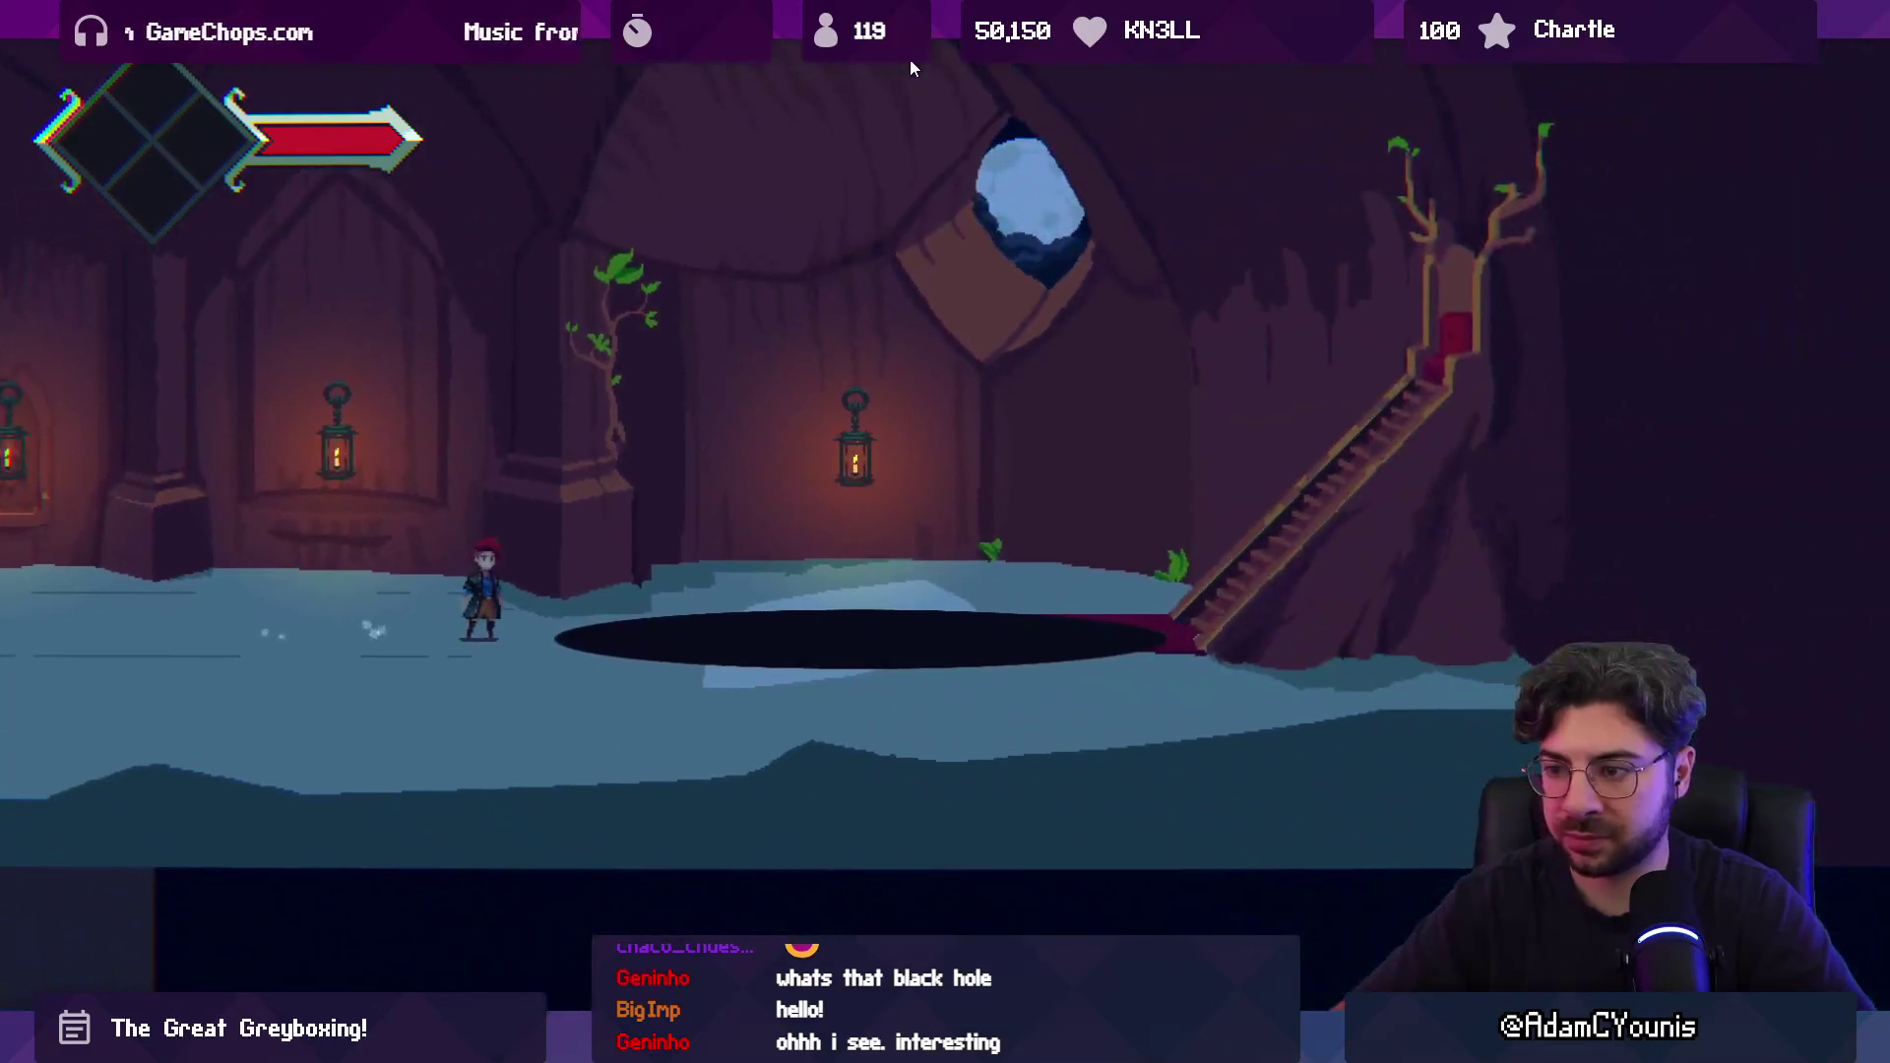
key(ctrl+p)
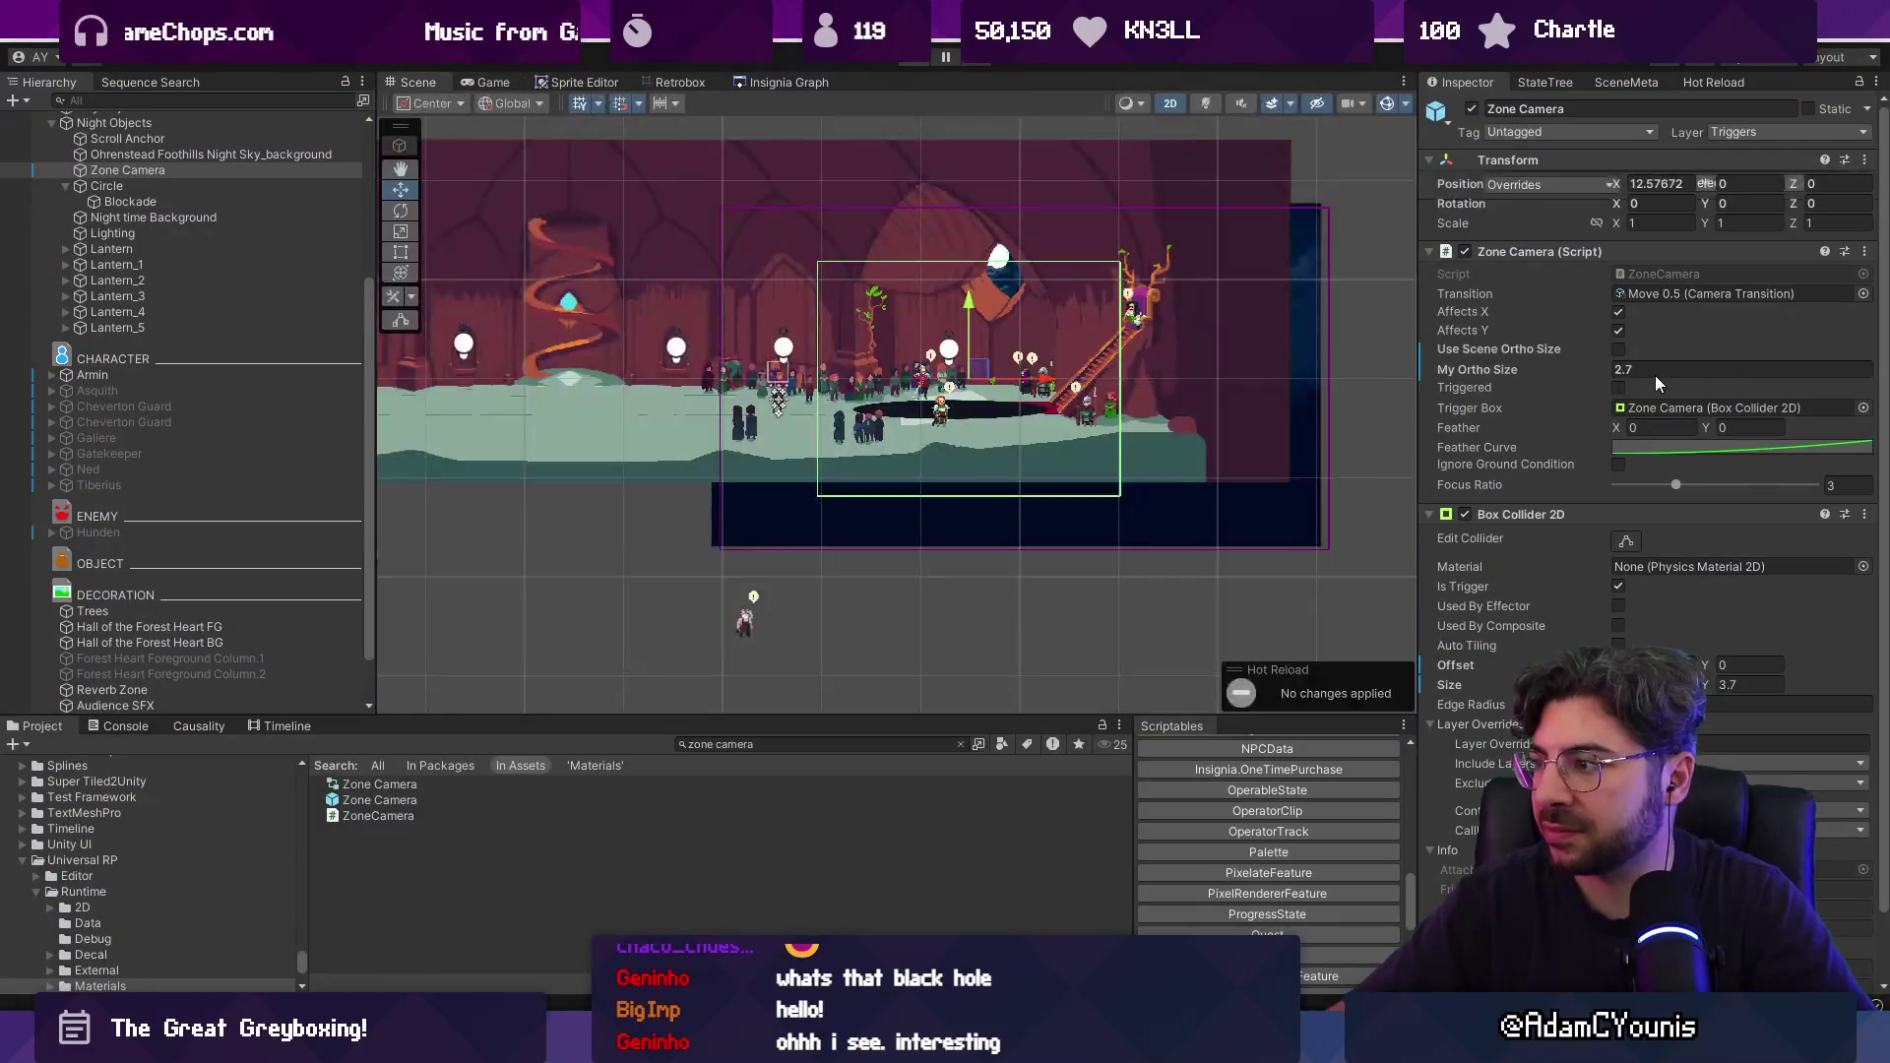
Set My Ortho Size to 1.8 and shift the Zone Camera box slightly left and up.
click(1617, 381)
text(1.8)
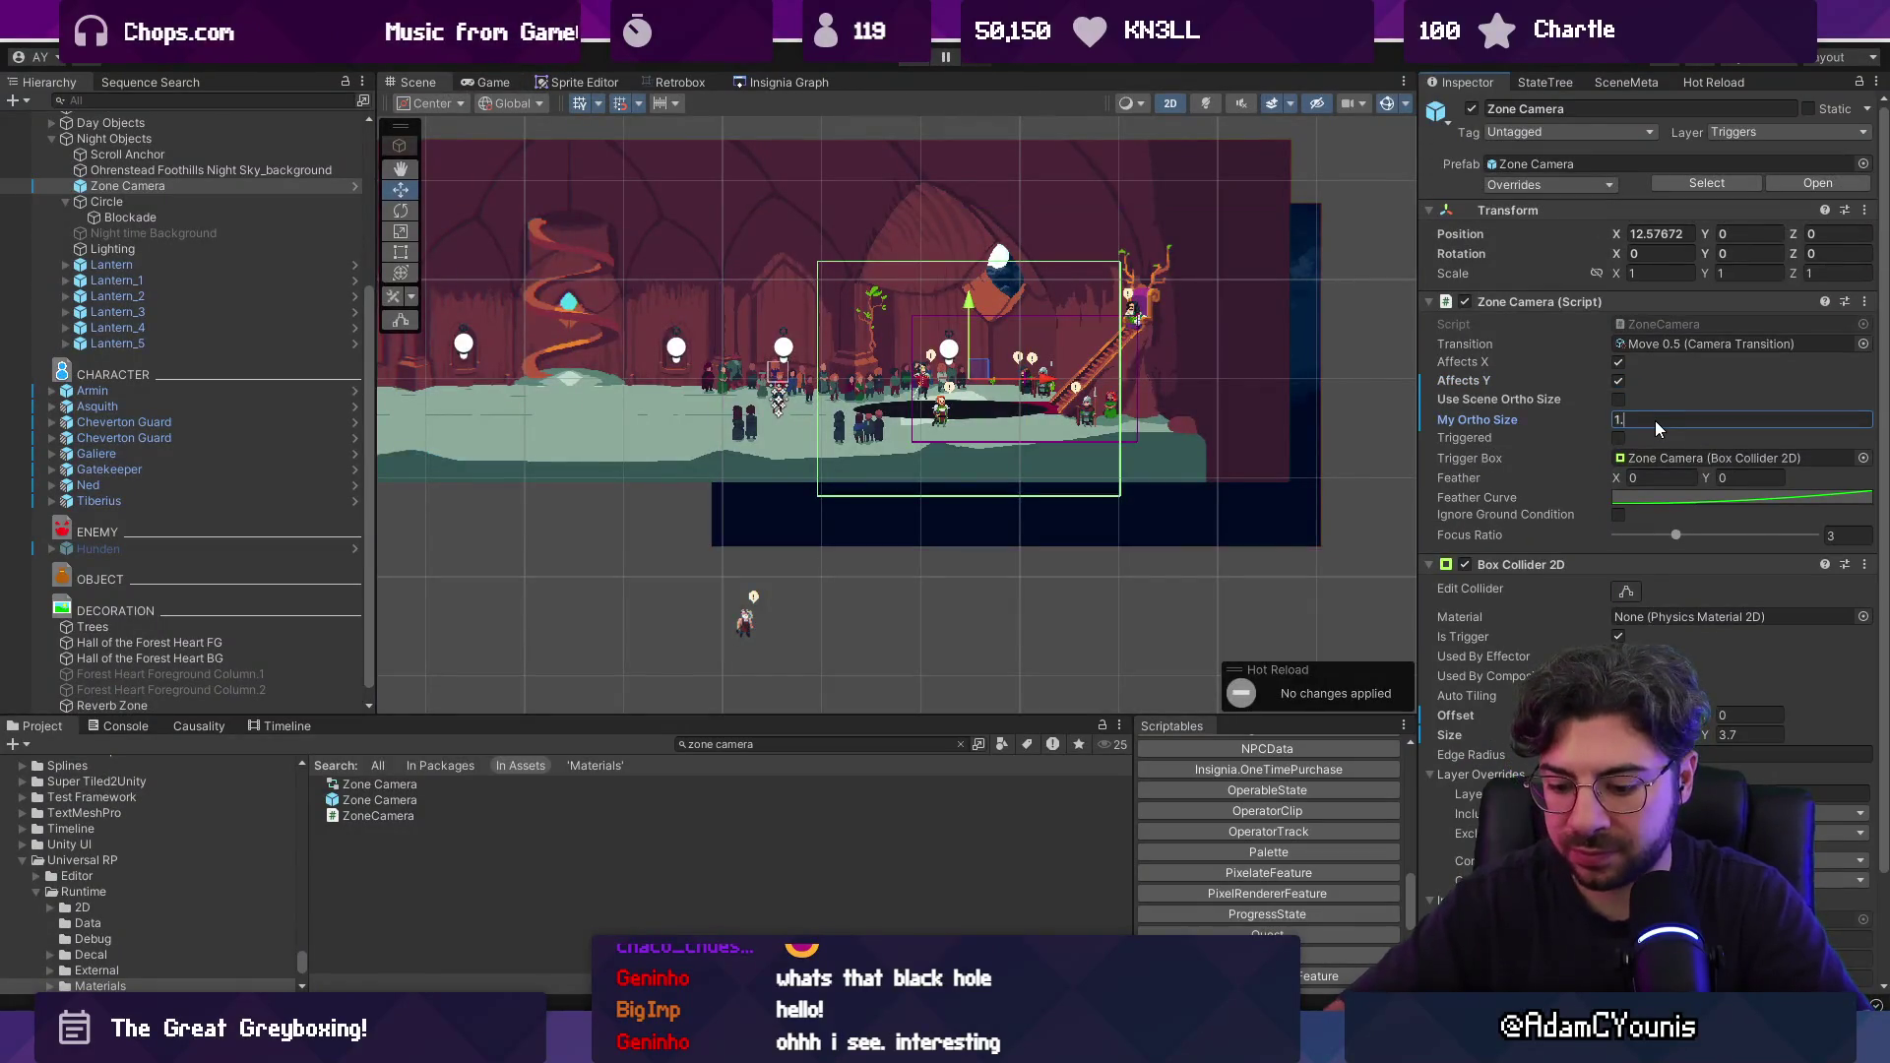
scroll(1008, 353, up, 2)
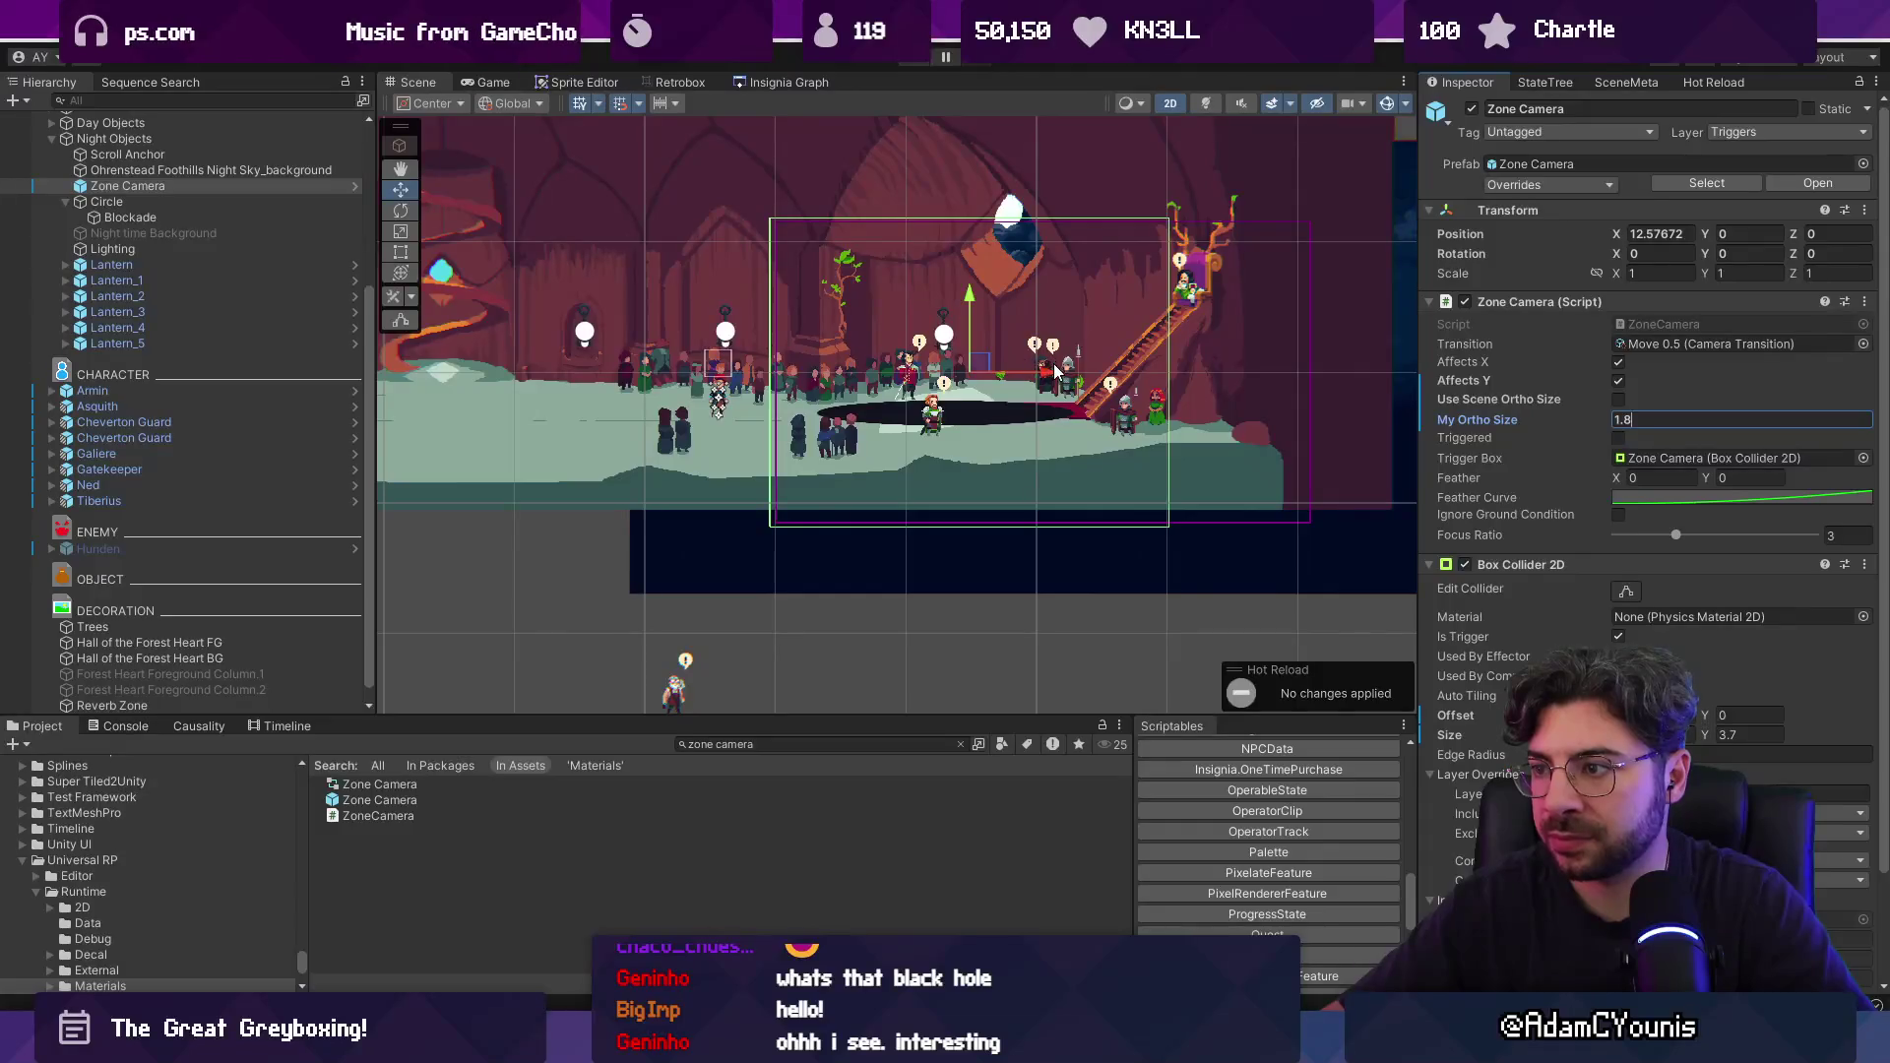
drag(1056, 370, 1016, 373)
drag(941, 301, 941, 280)
Play-test the adjusted camera zone by running through the hall, then stop the game.
key(ctrl+p)
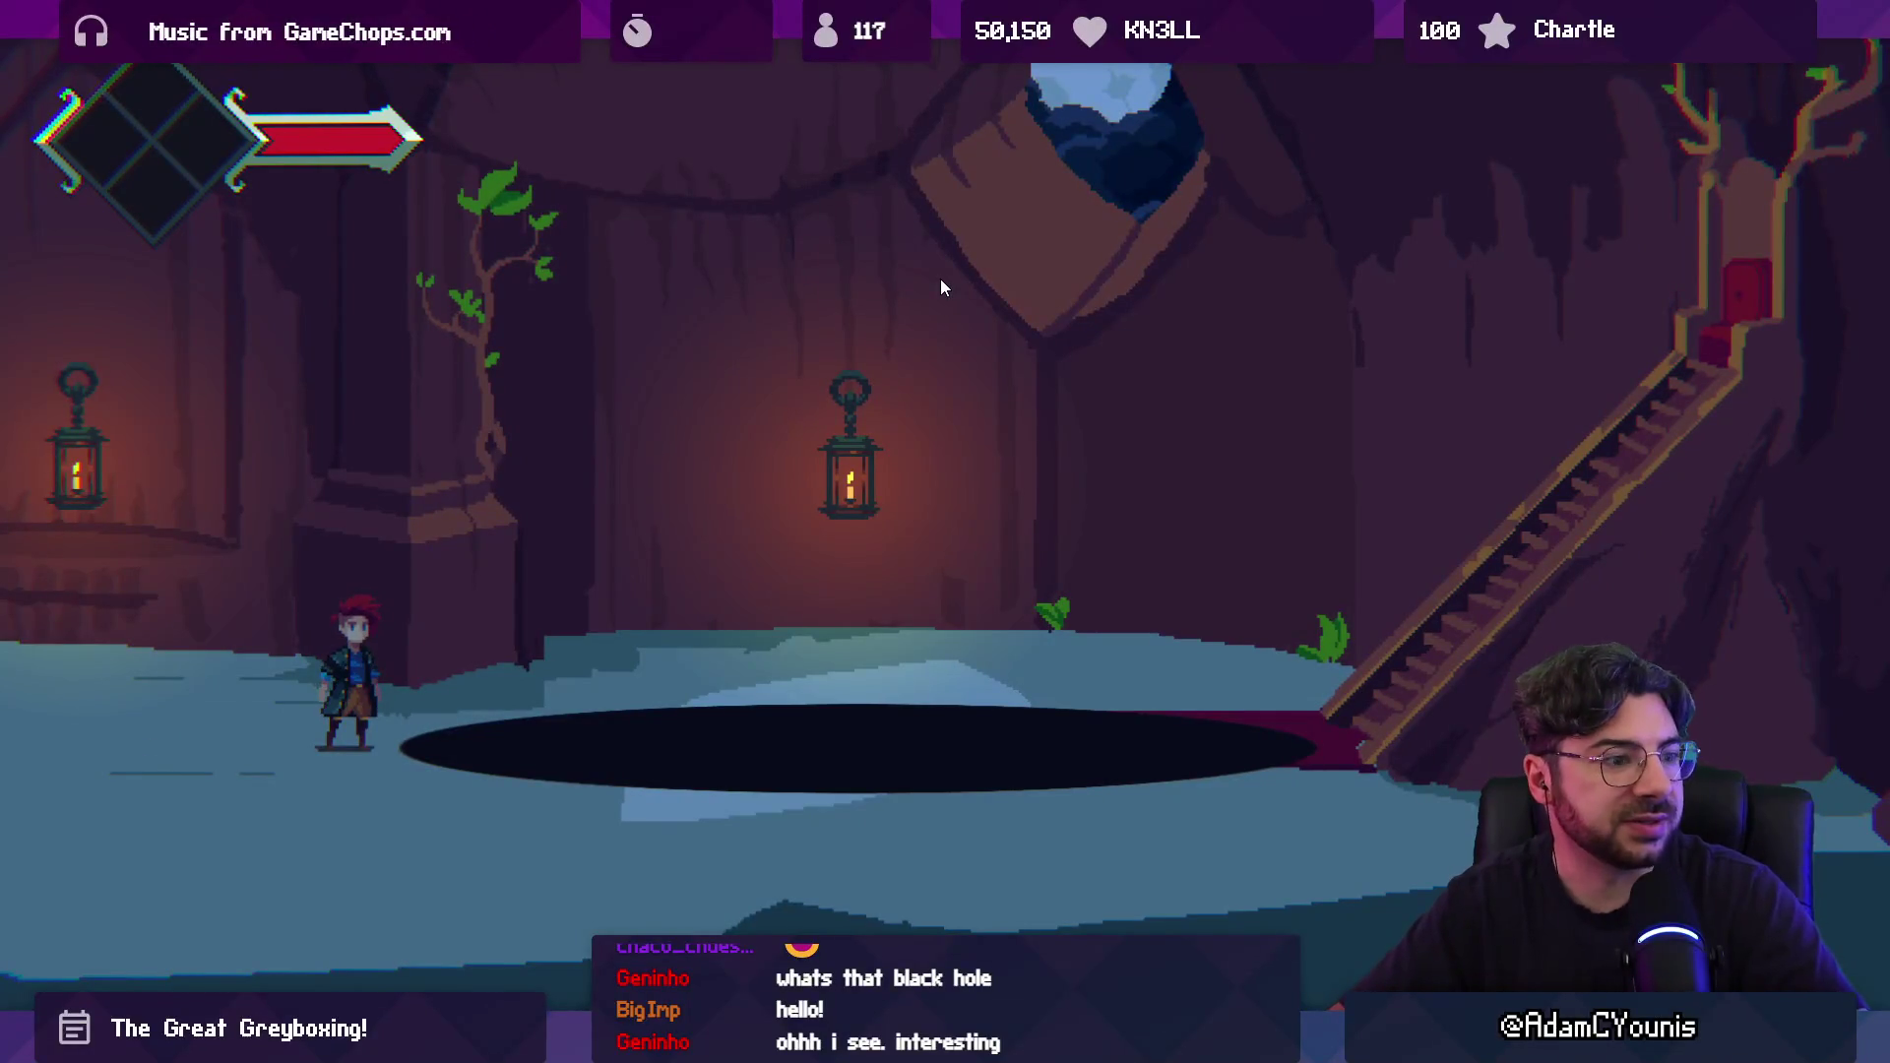
key(Left)
key(Right)
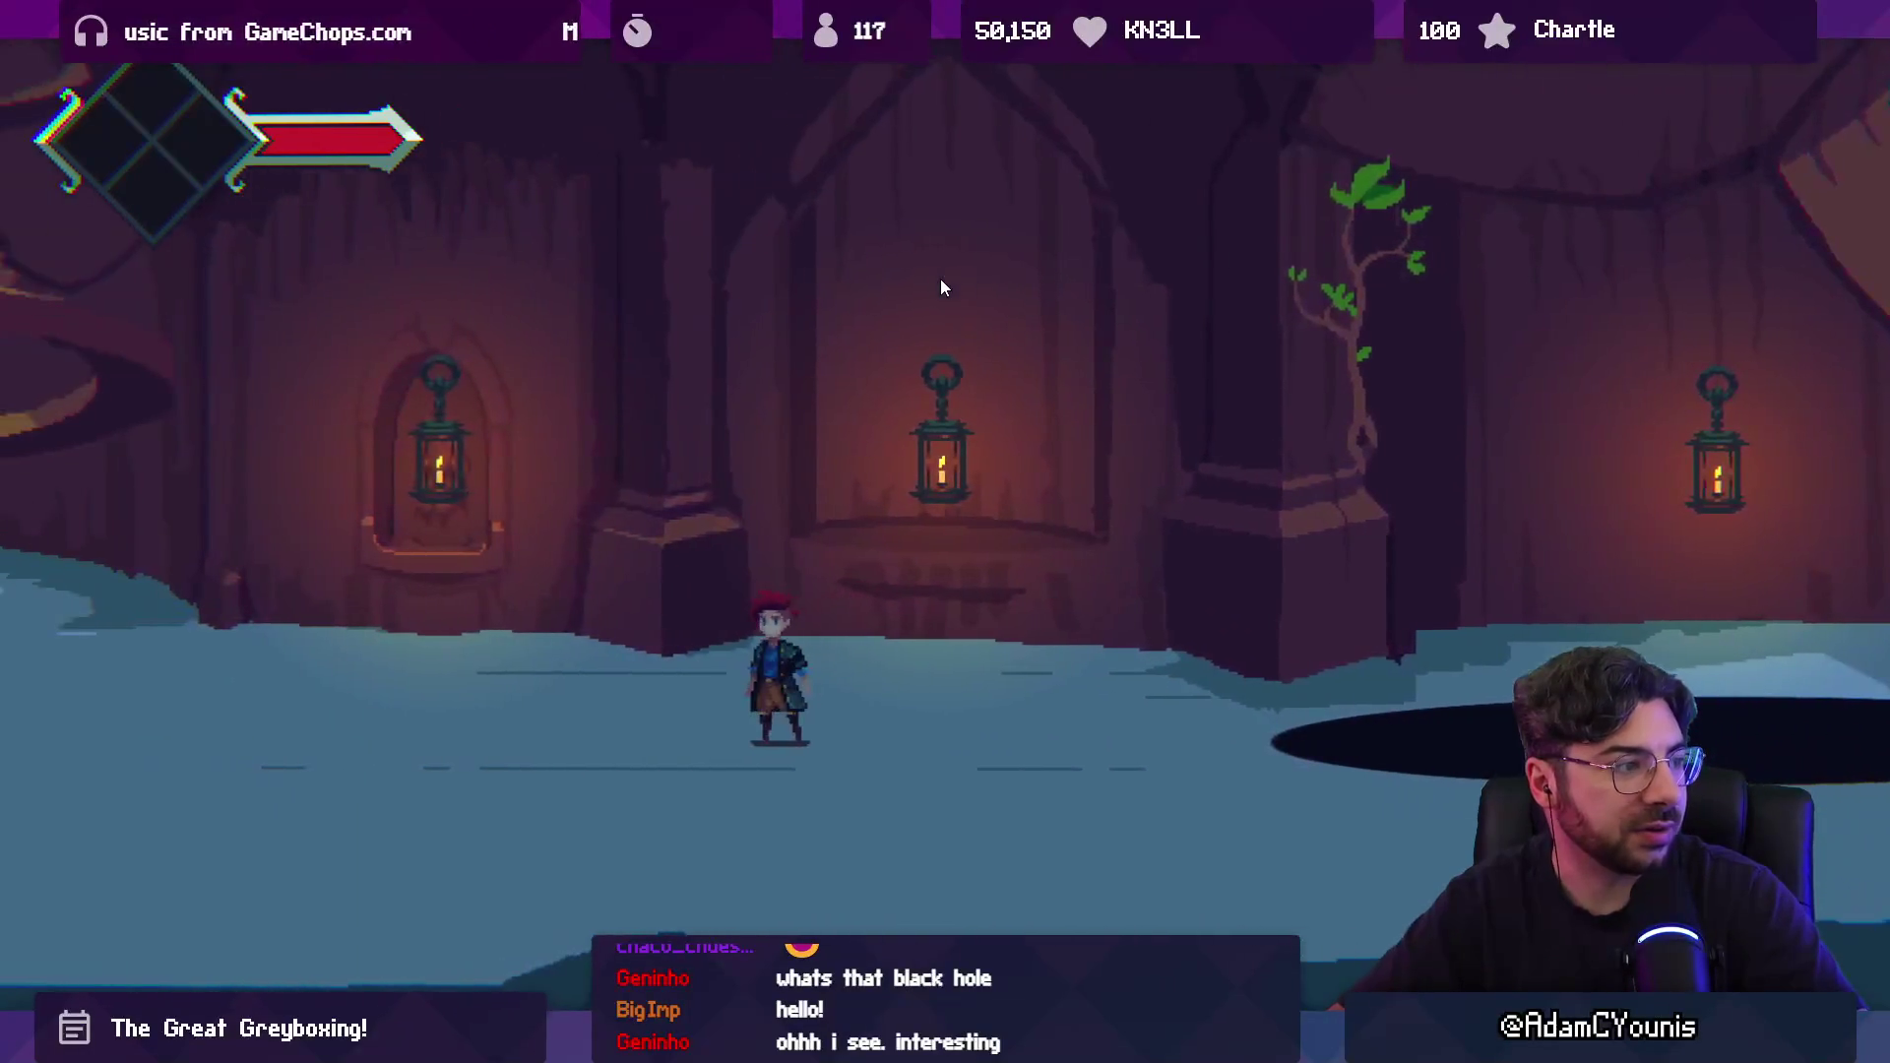
key(Right)
key(Left)
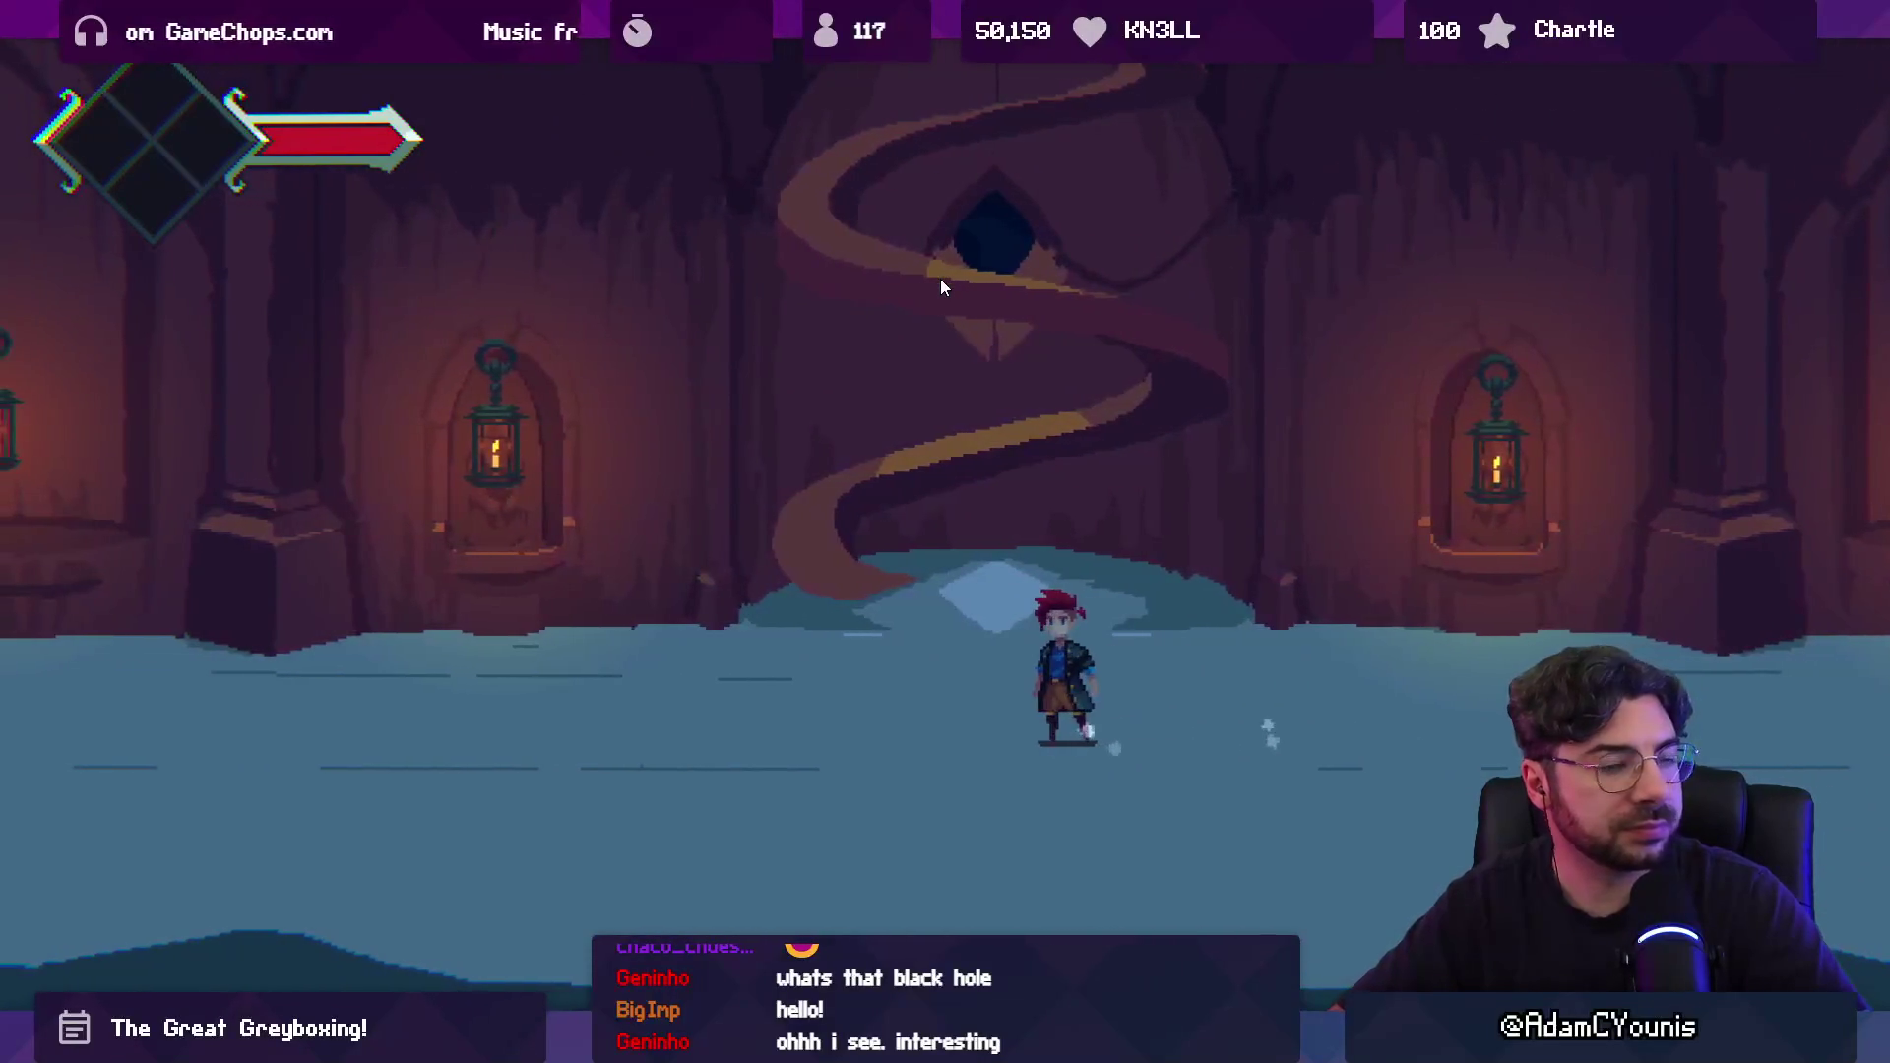
key(shift+space)
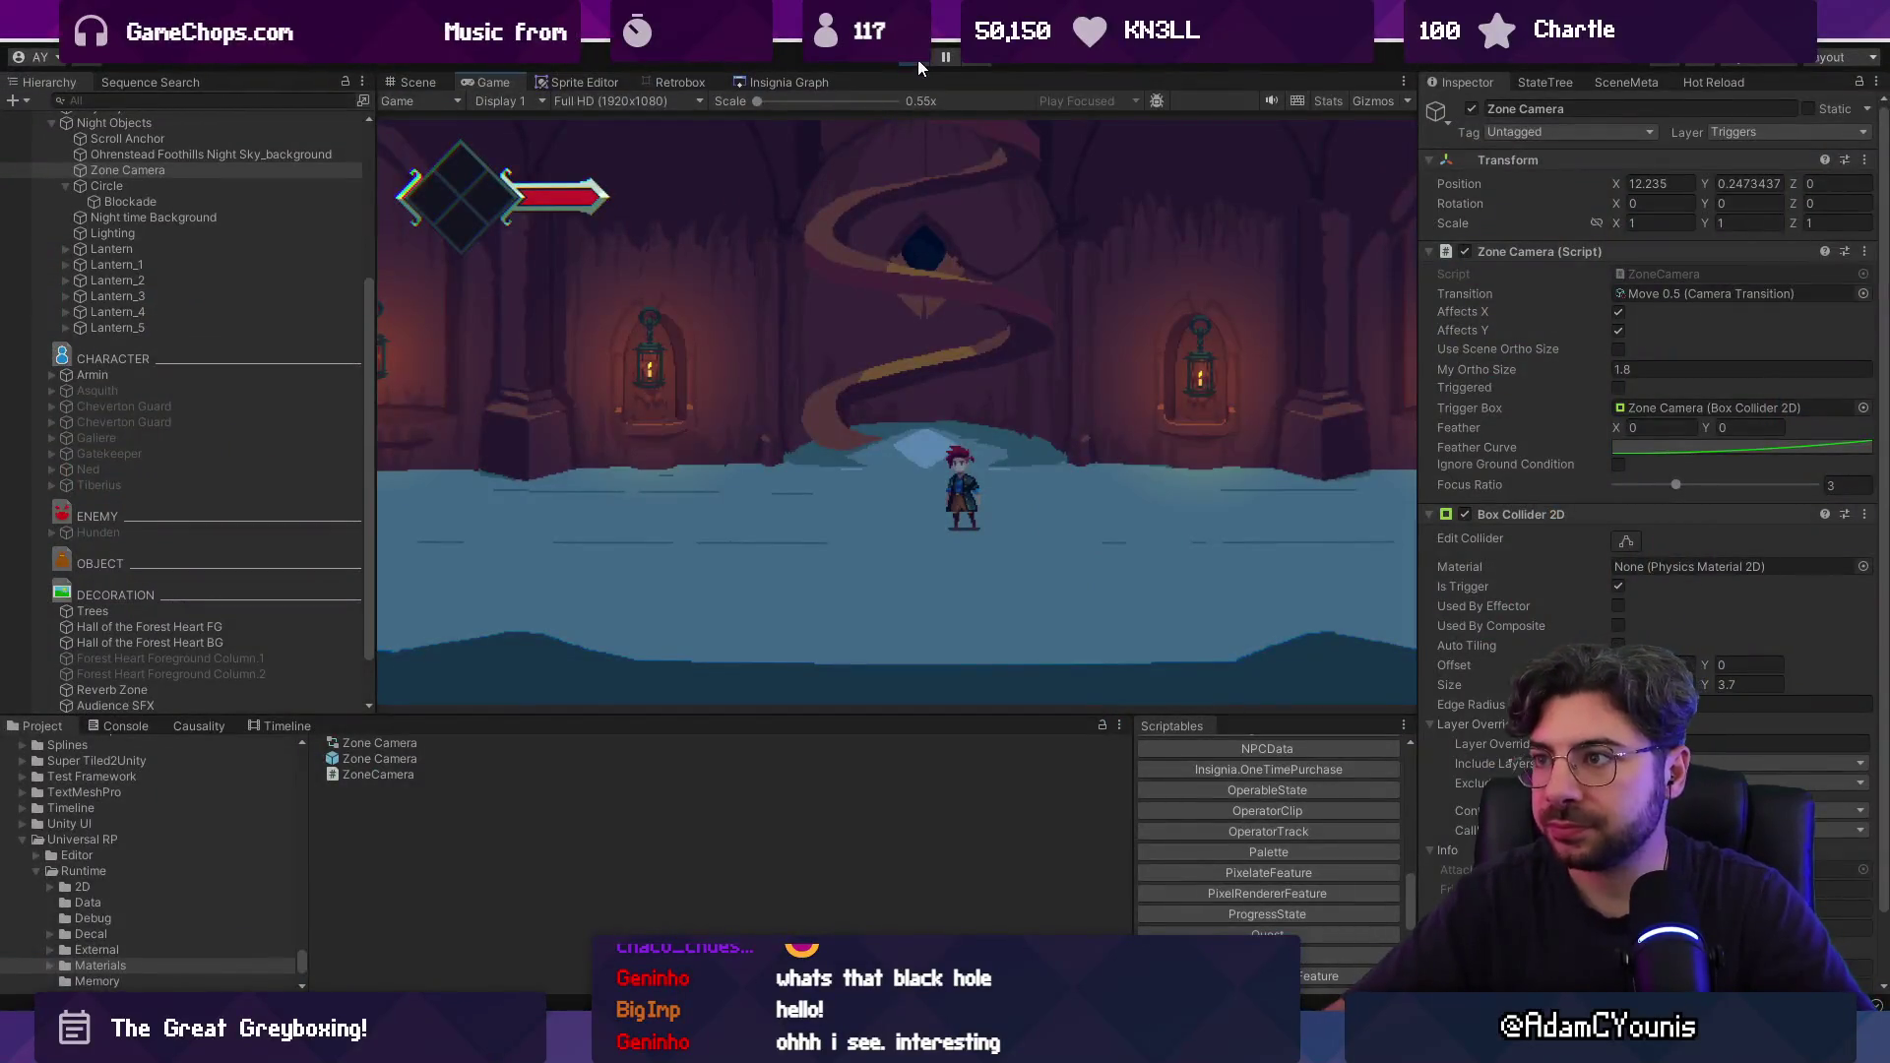
click(918, 59)
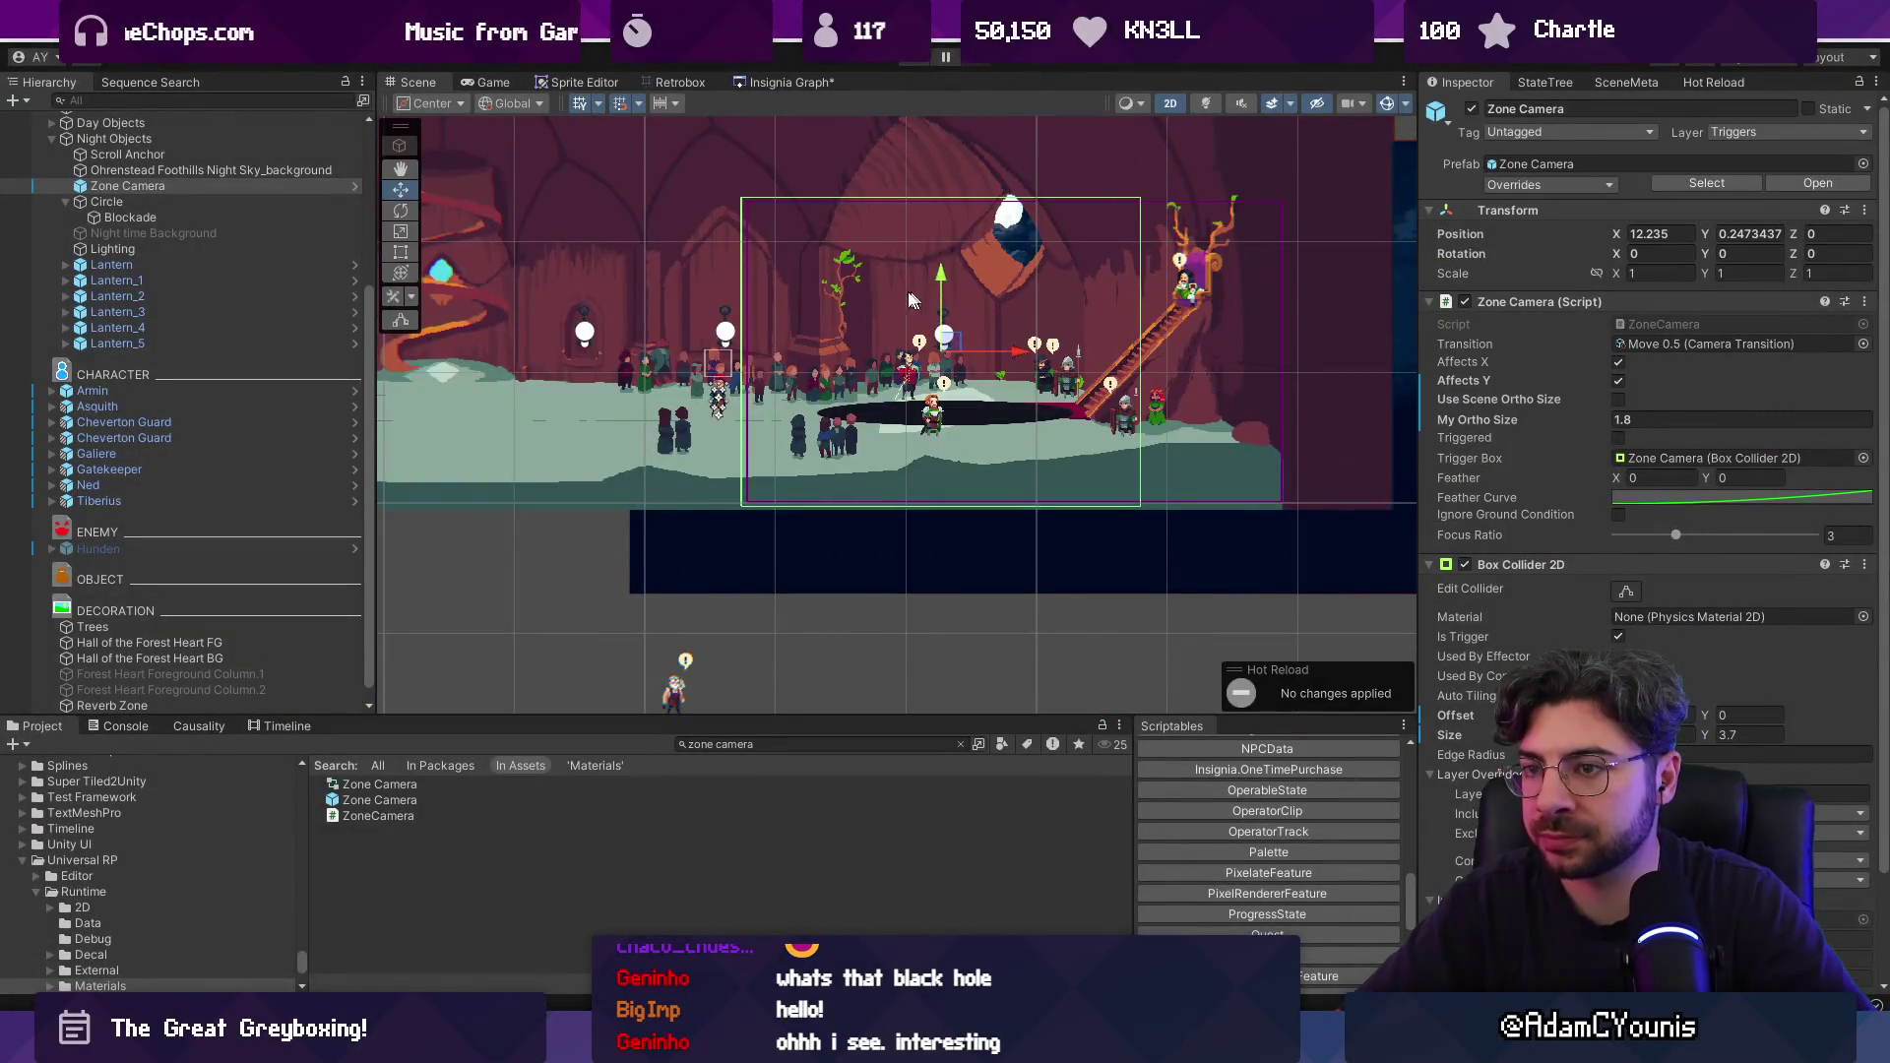
Move Door To Upstairs into the Night Objects group as its first child.
drag(909, 300, 1085, 339)
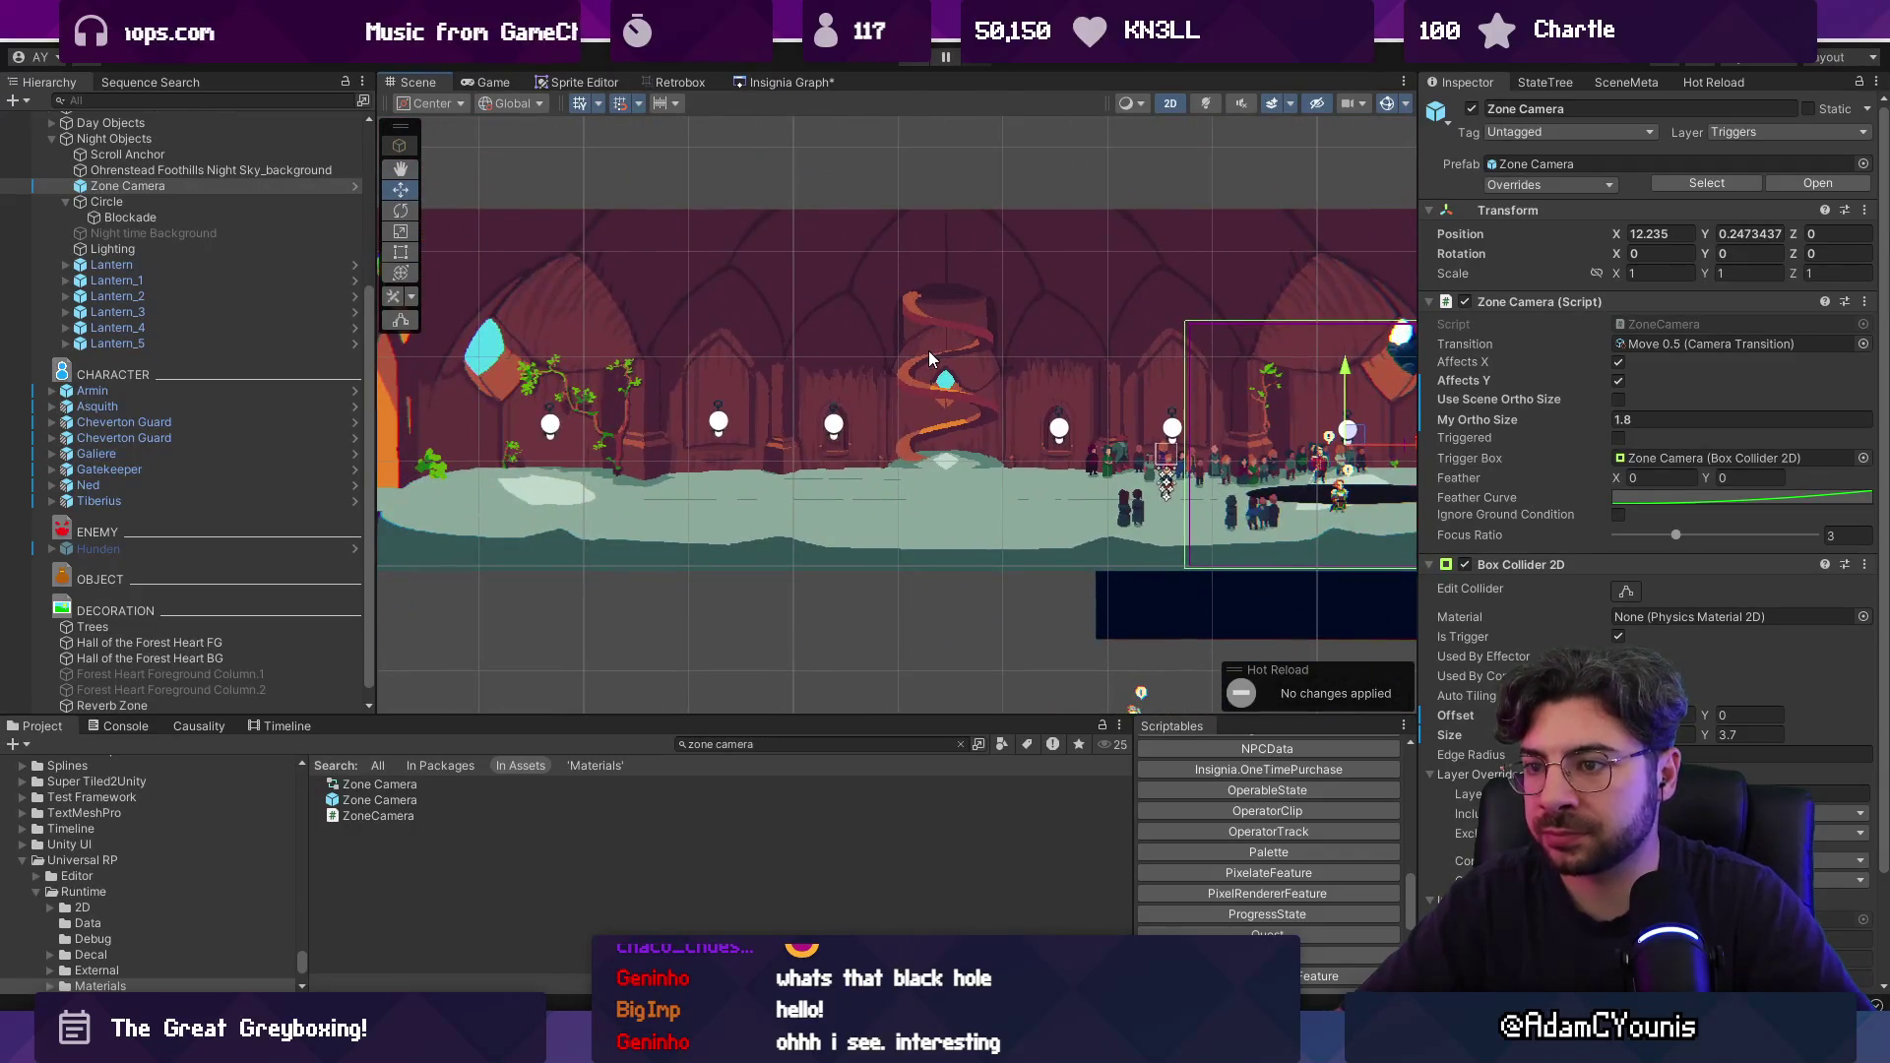
scroll(870, 453, up, 3)
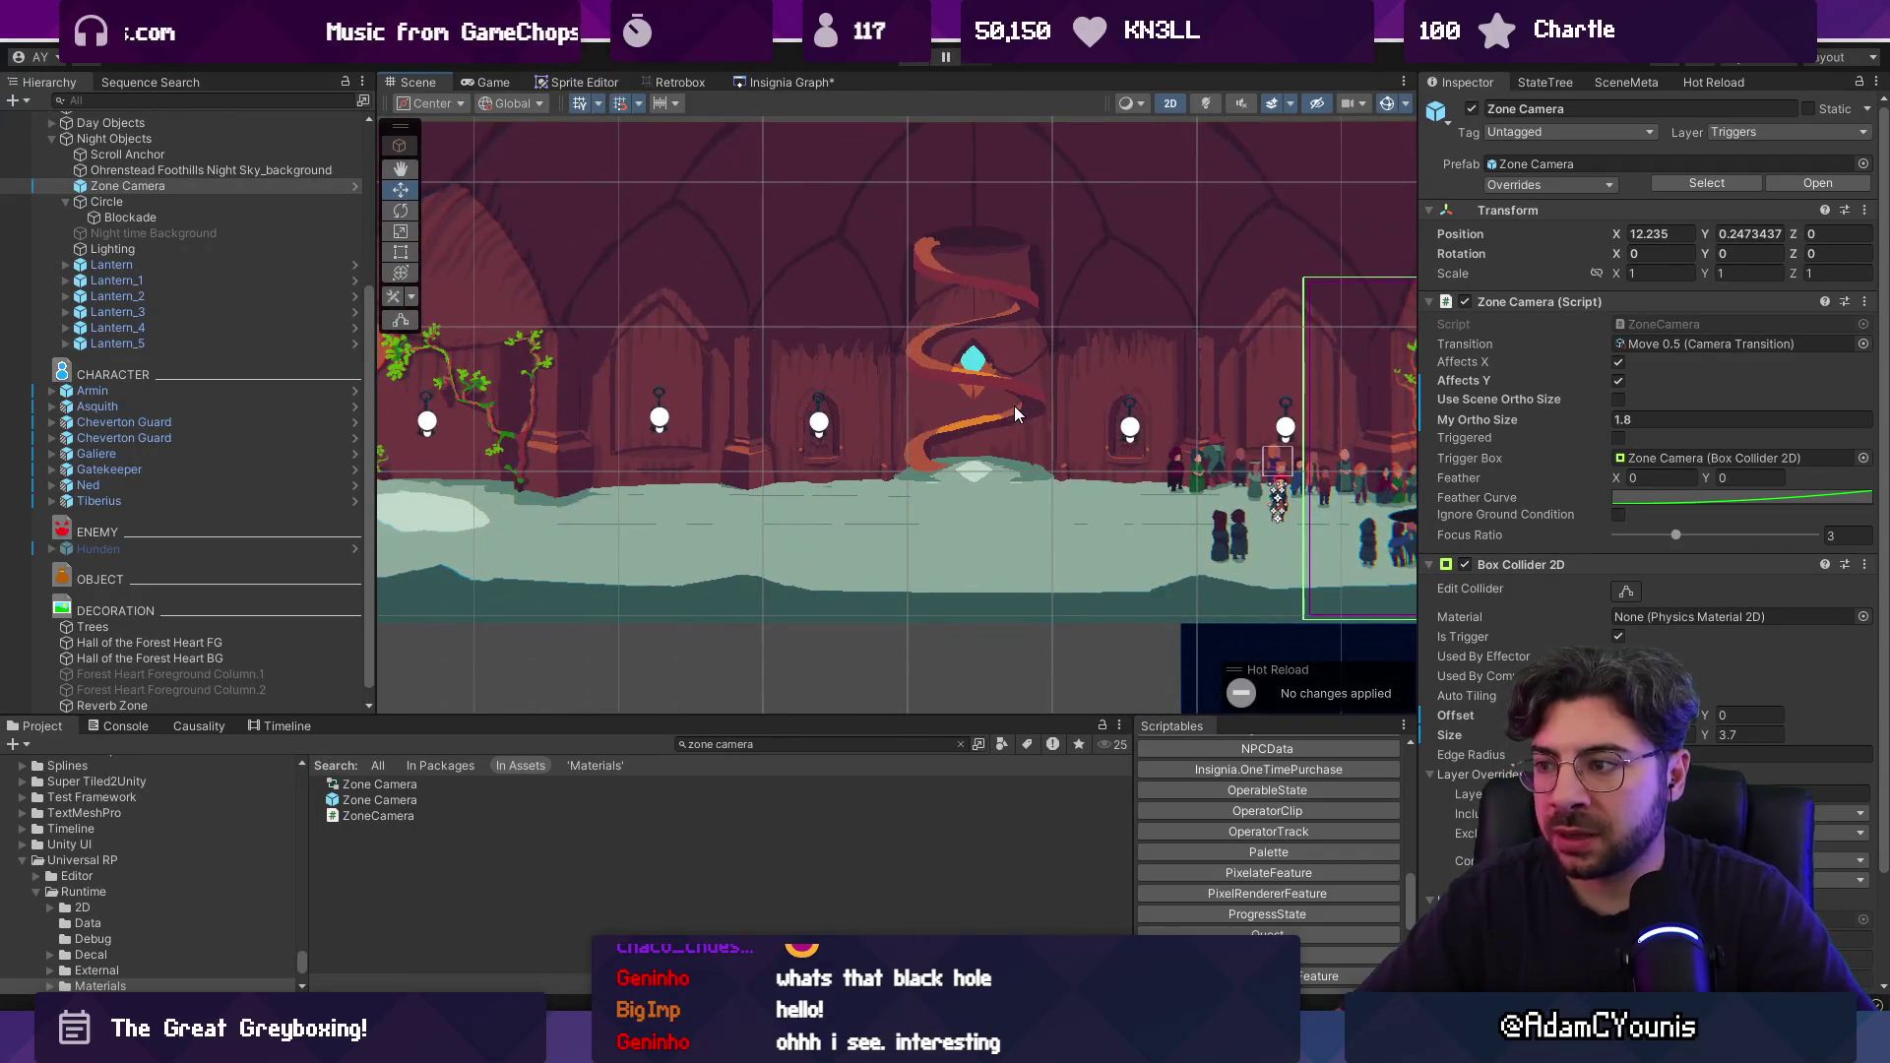
drag(1014, 405, 833, 413)
scroll(705, 417, up, 2)
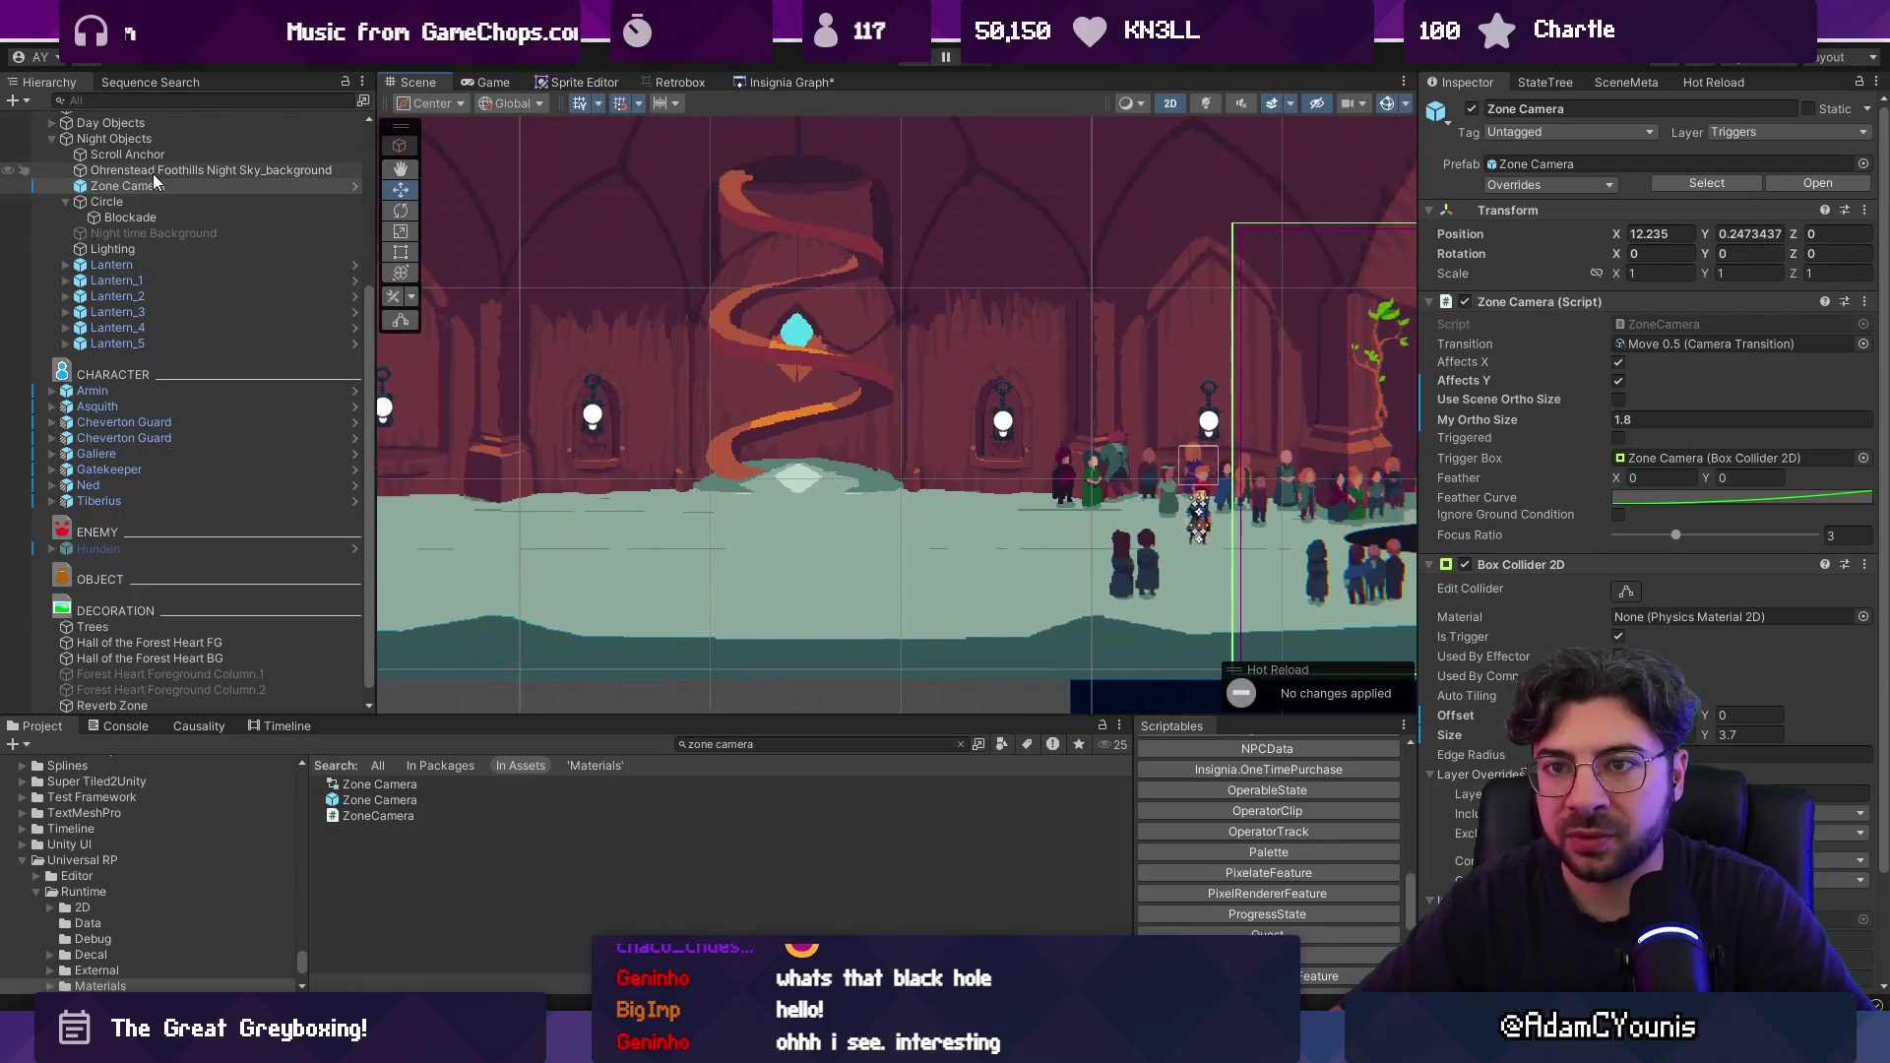
click(168, 140)
scroll(223, 276, up, 5)
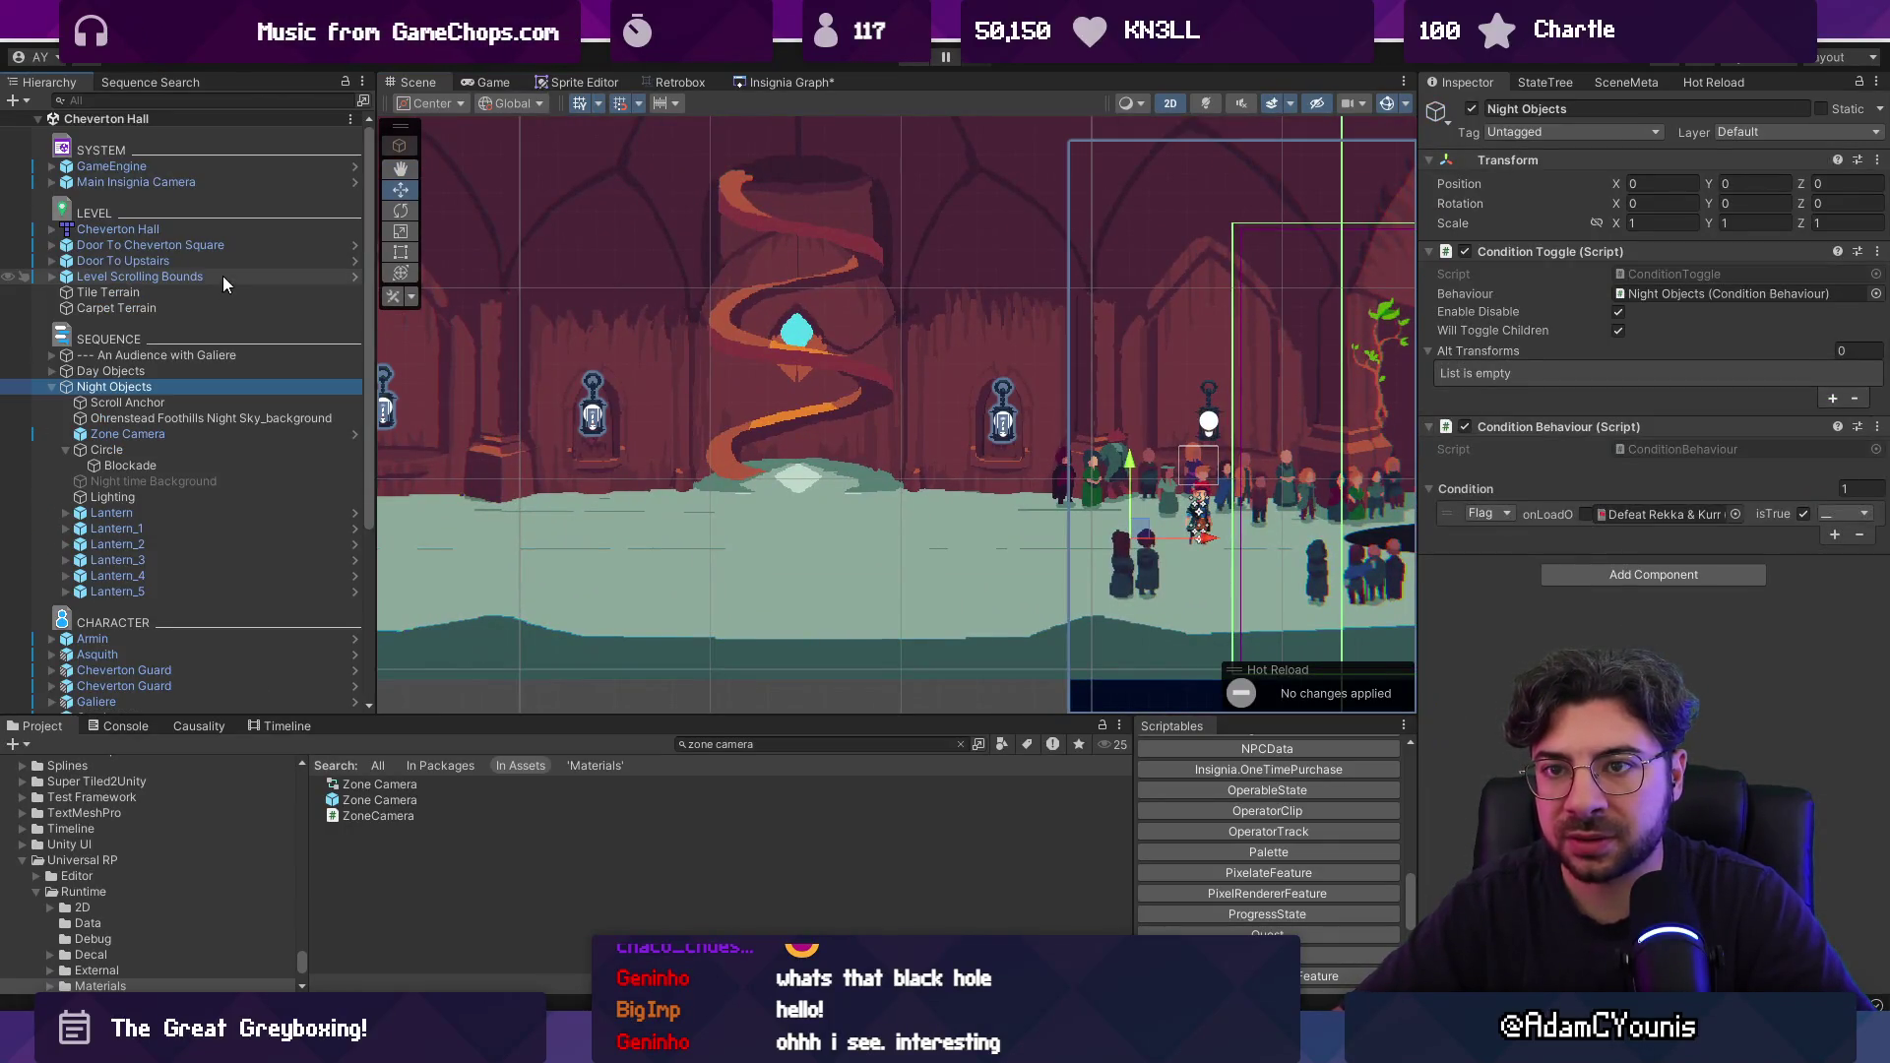
click(165, 260)
drag(162, 262, 216, 396)
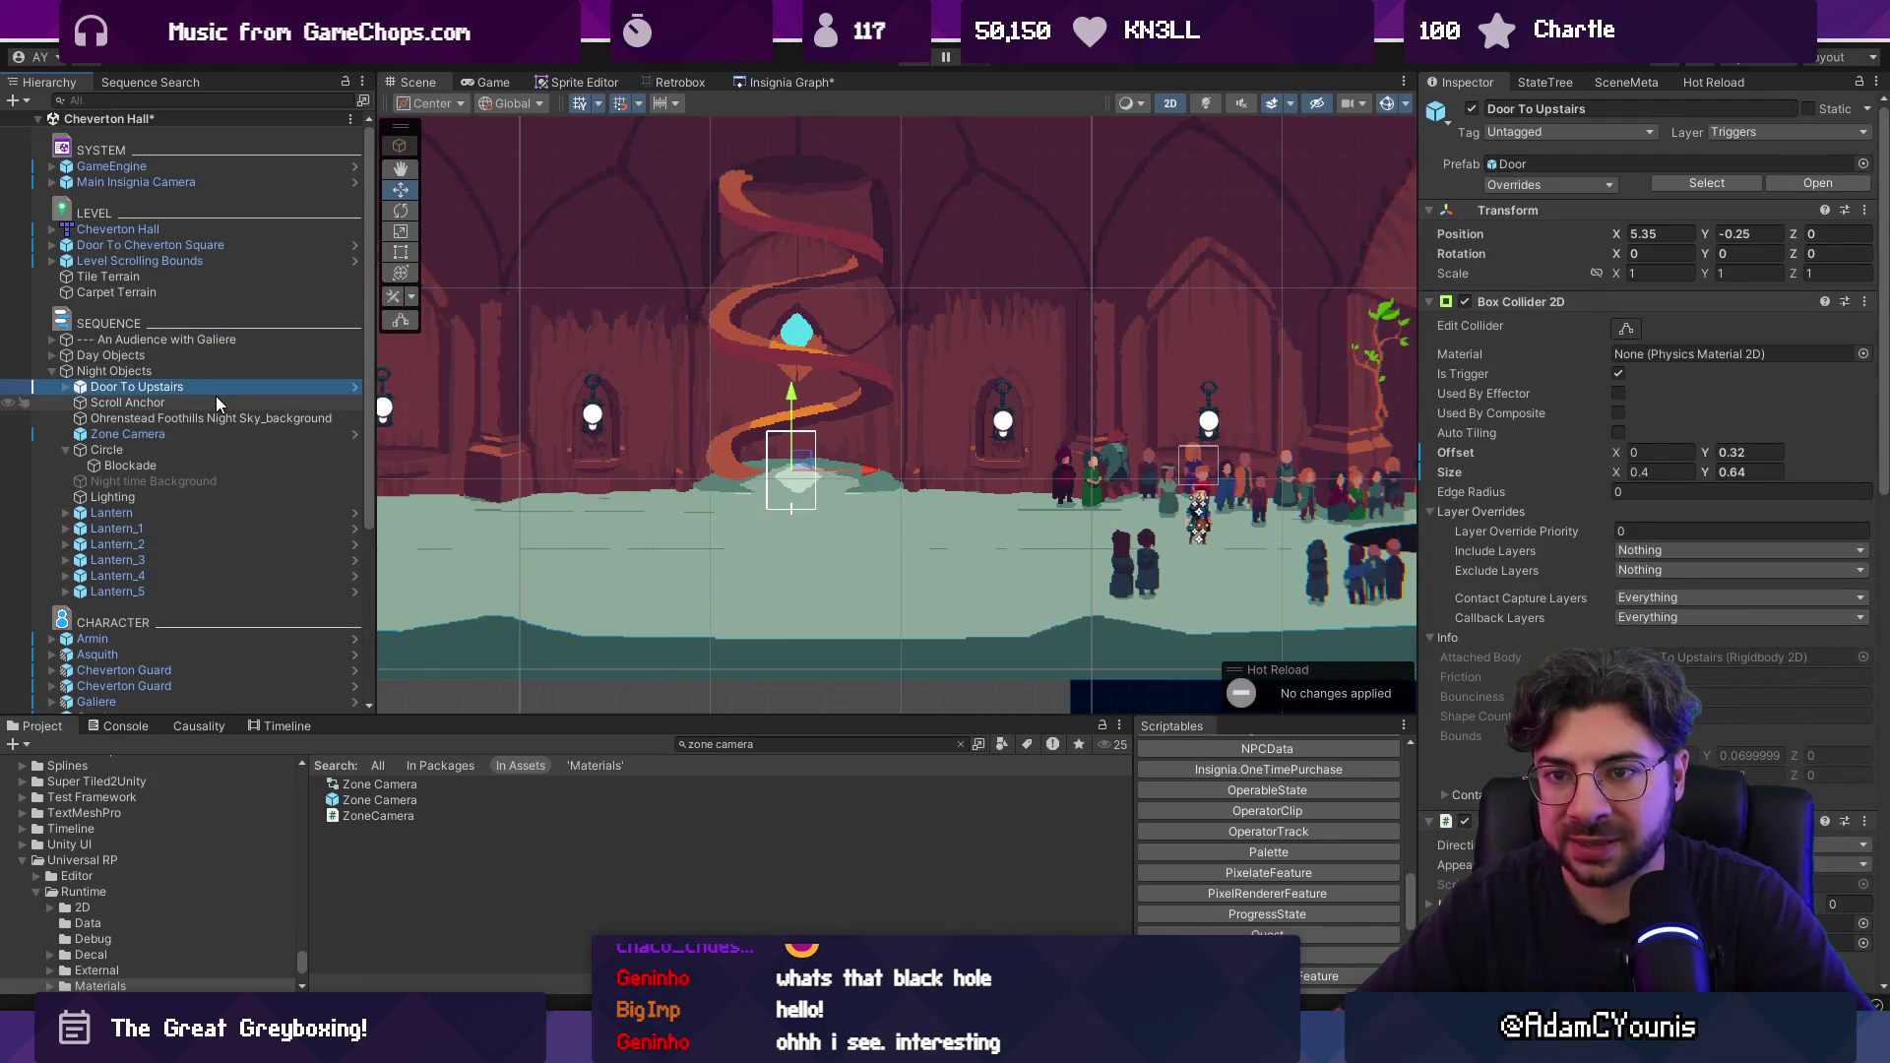
Review the Door script, save the Cheverton Hall scene and start a play test.
scroll(1532, 475, down, 2)
scroll(1530, 478, down, 10)
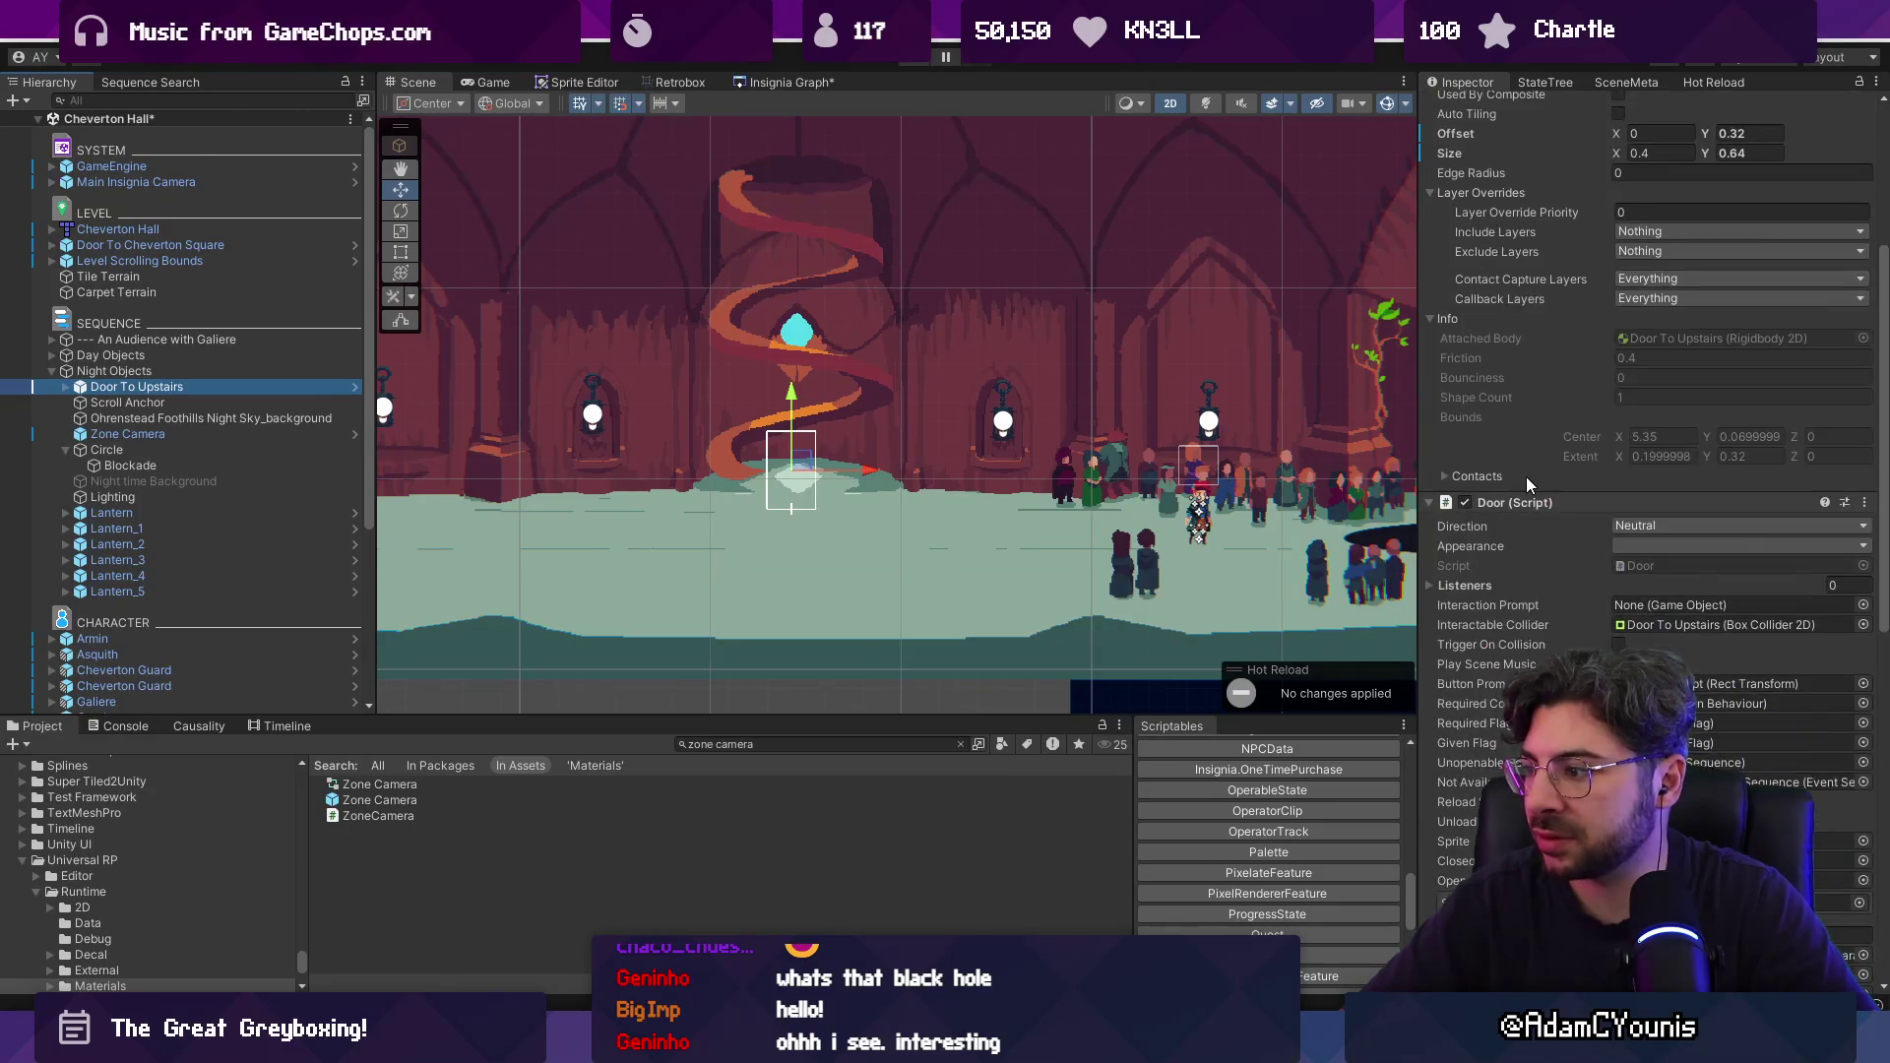
scroll(1520, 492, down, 1)
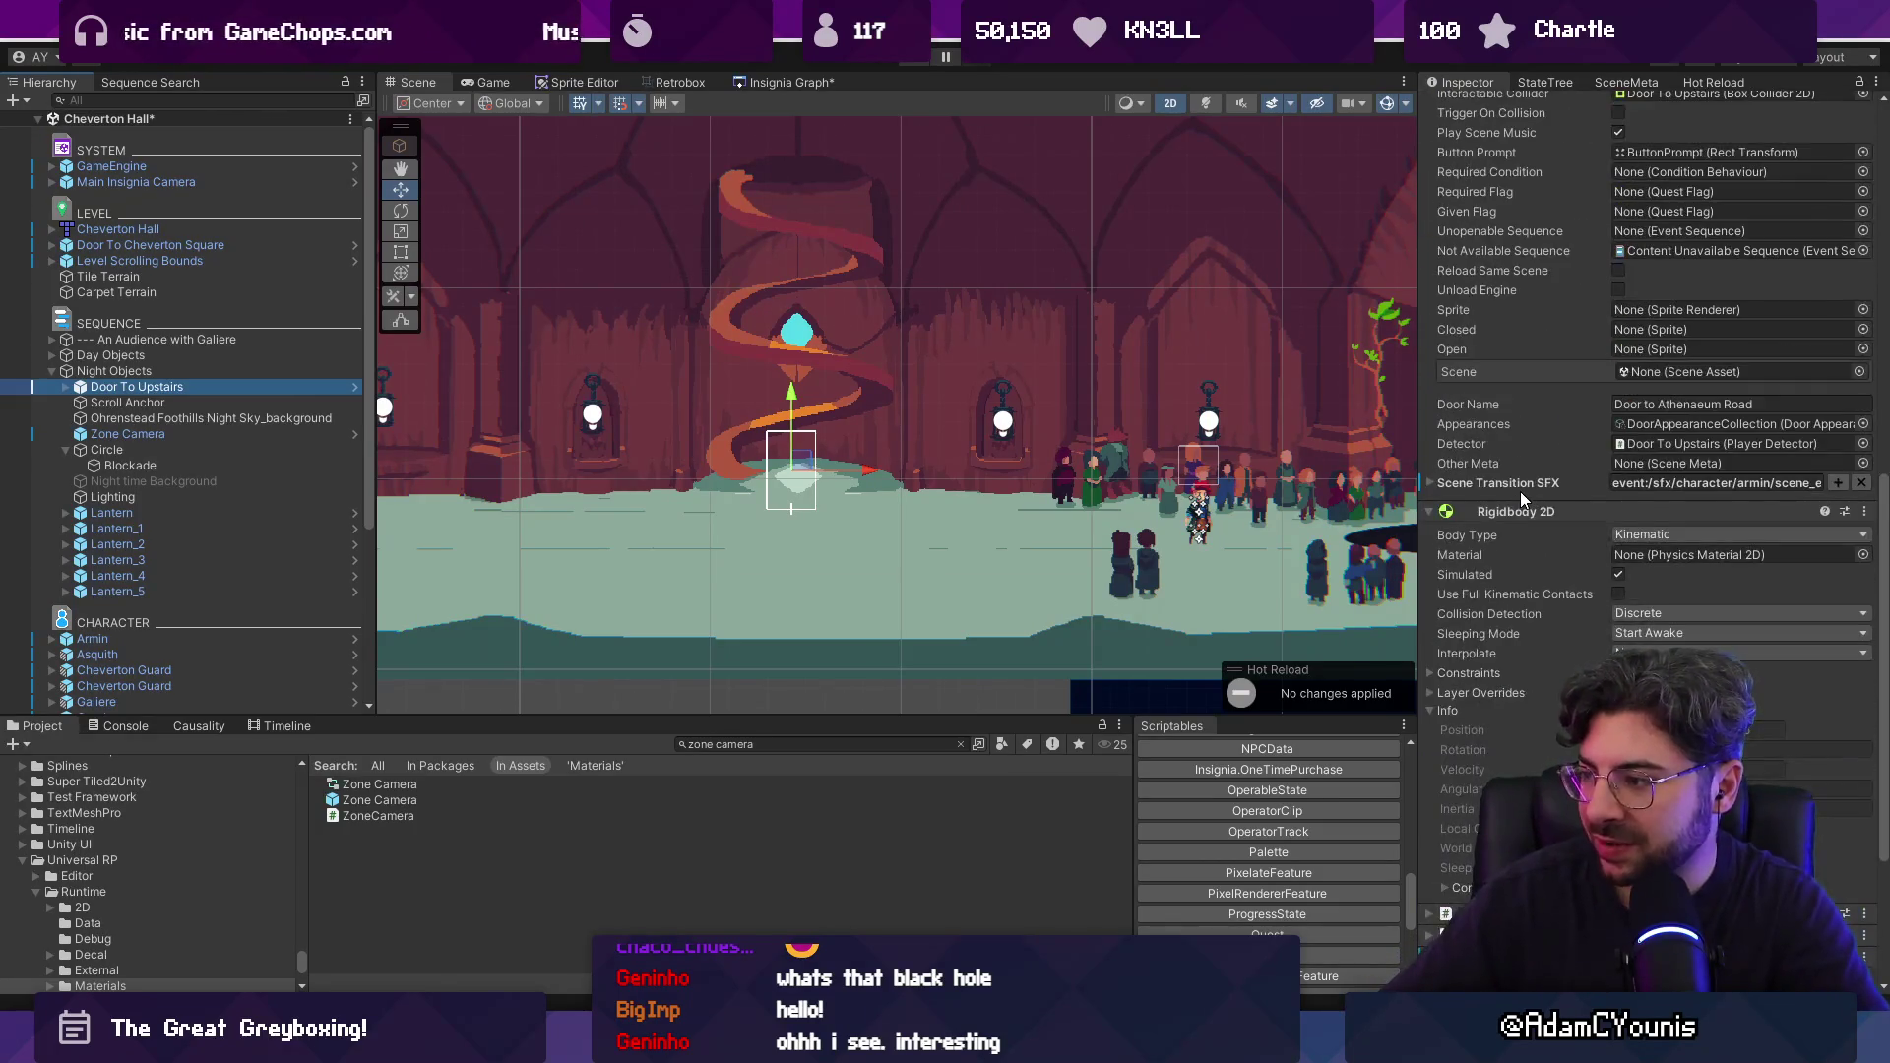
key(ctrl+s)
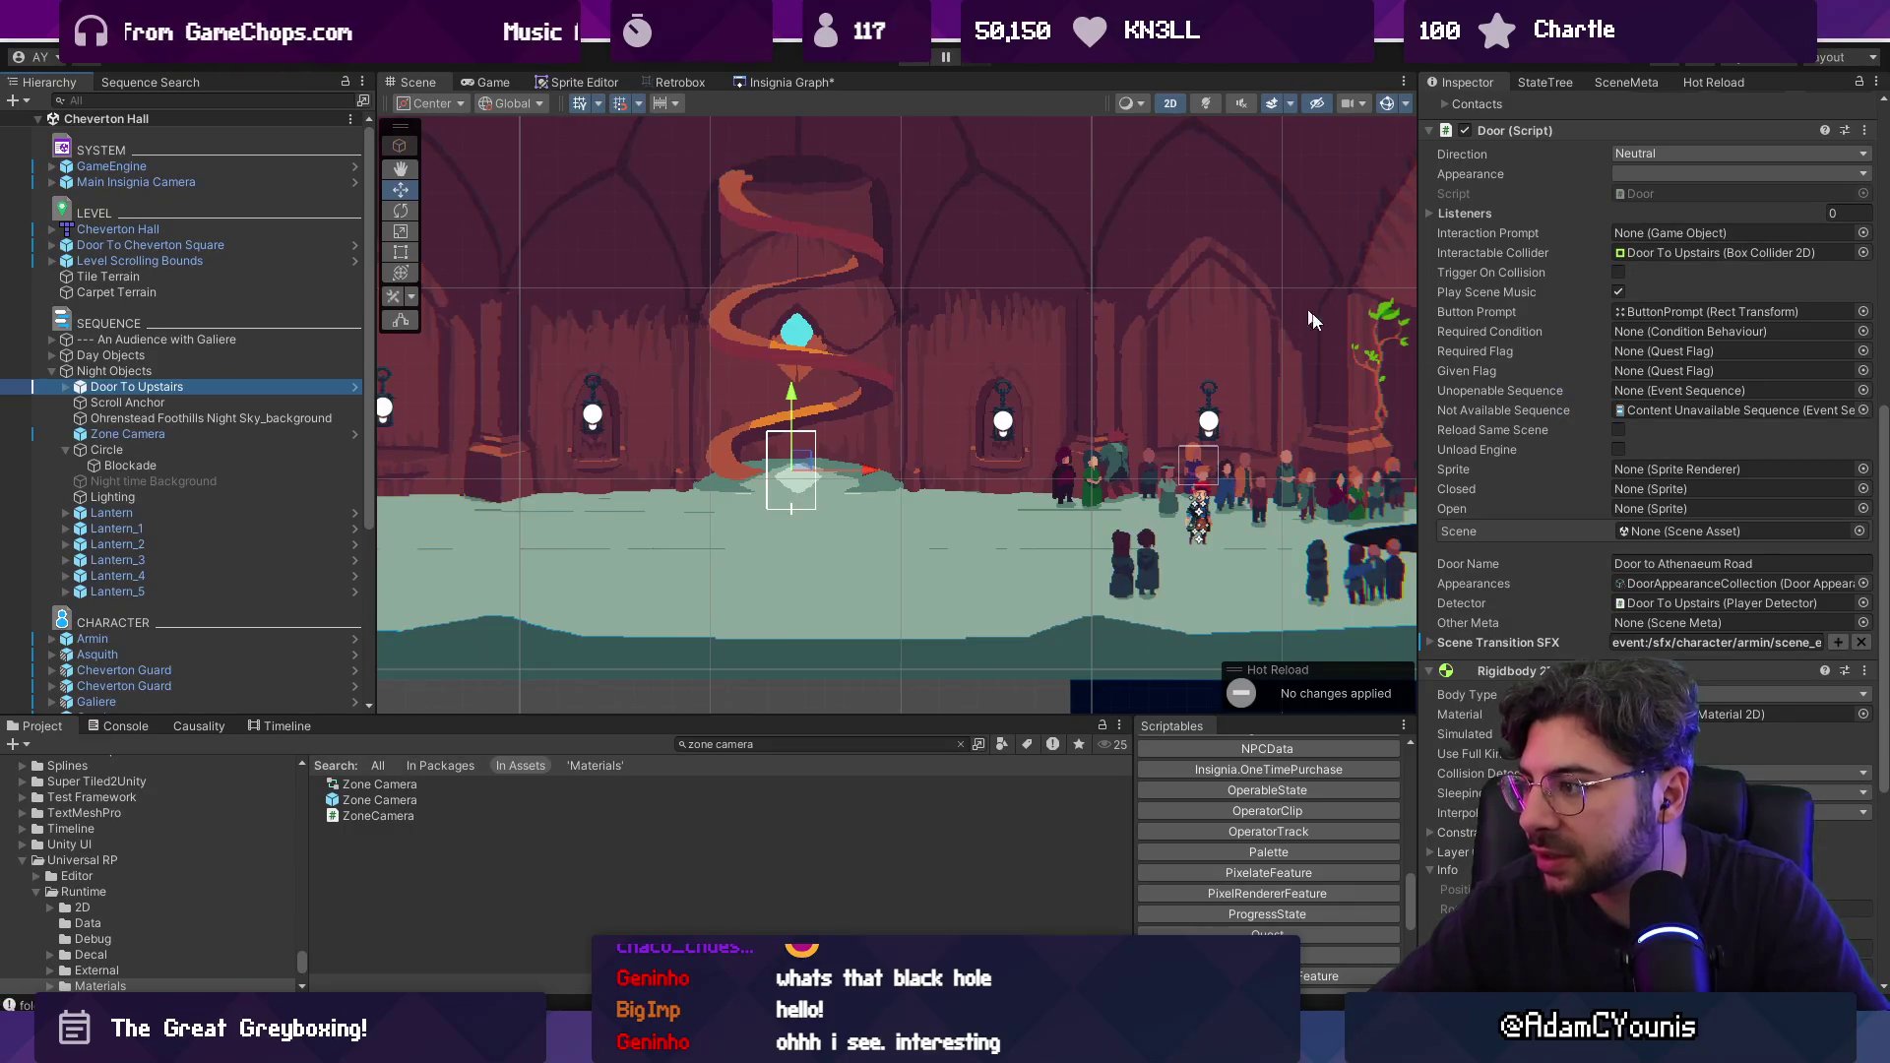
scroll(1579, 469, up, 6)
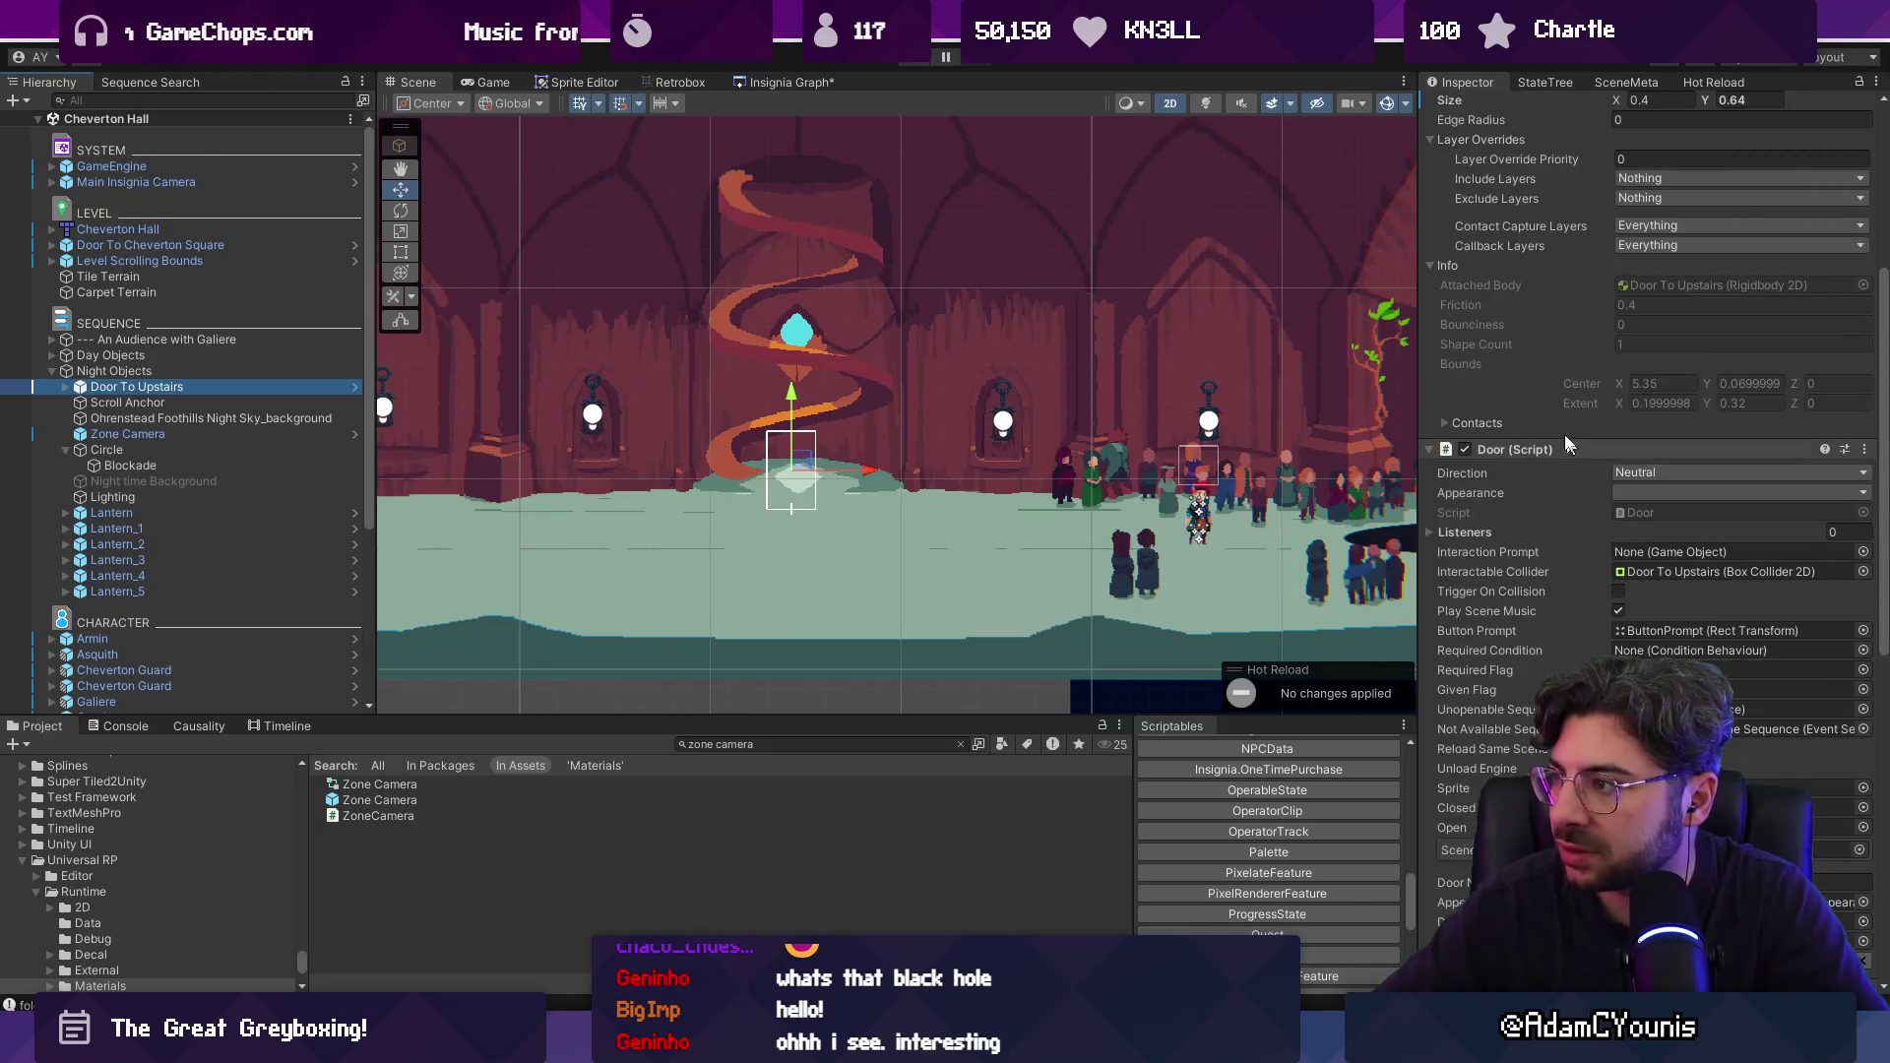
scroll(1506, 354, up, 5)
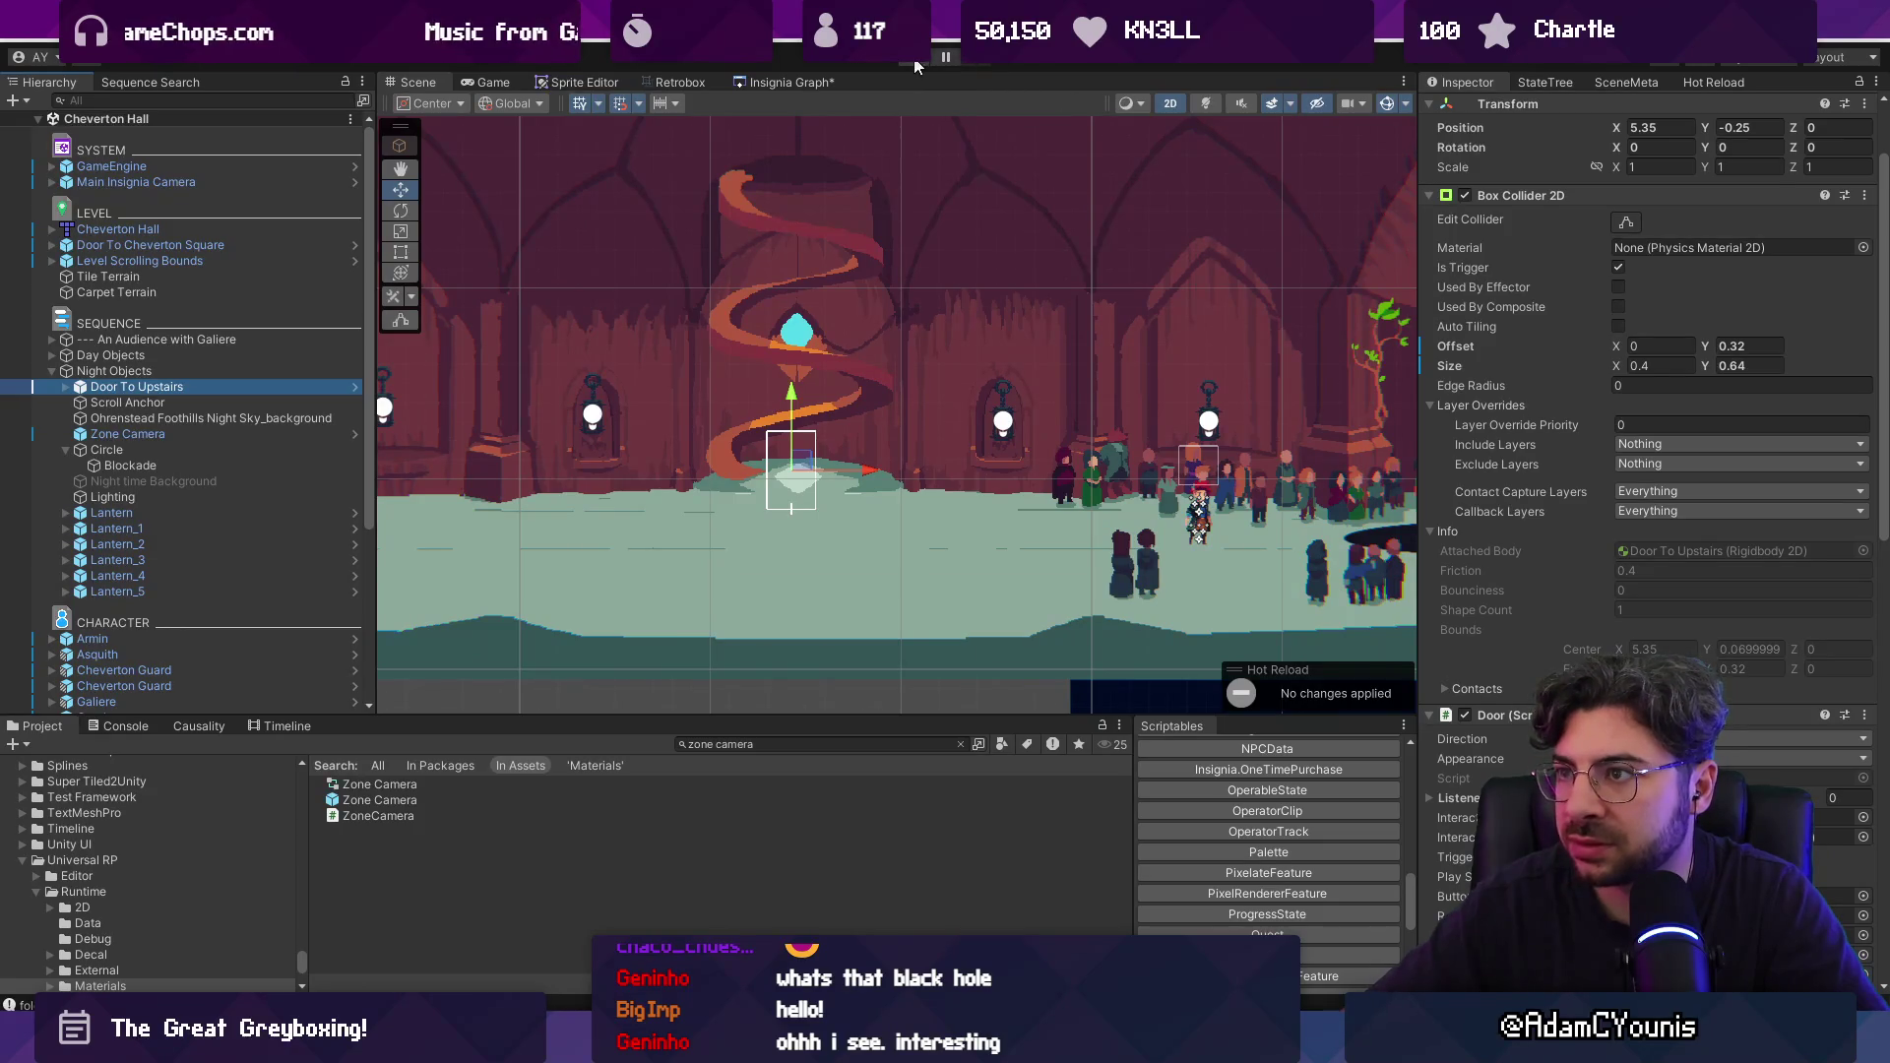
click(916, 66)
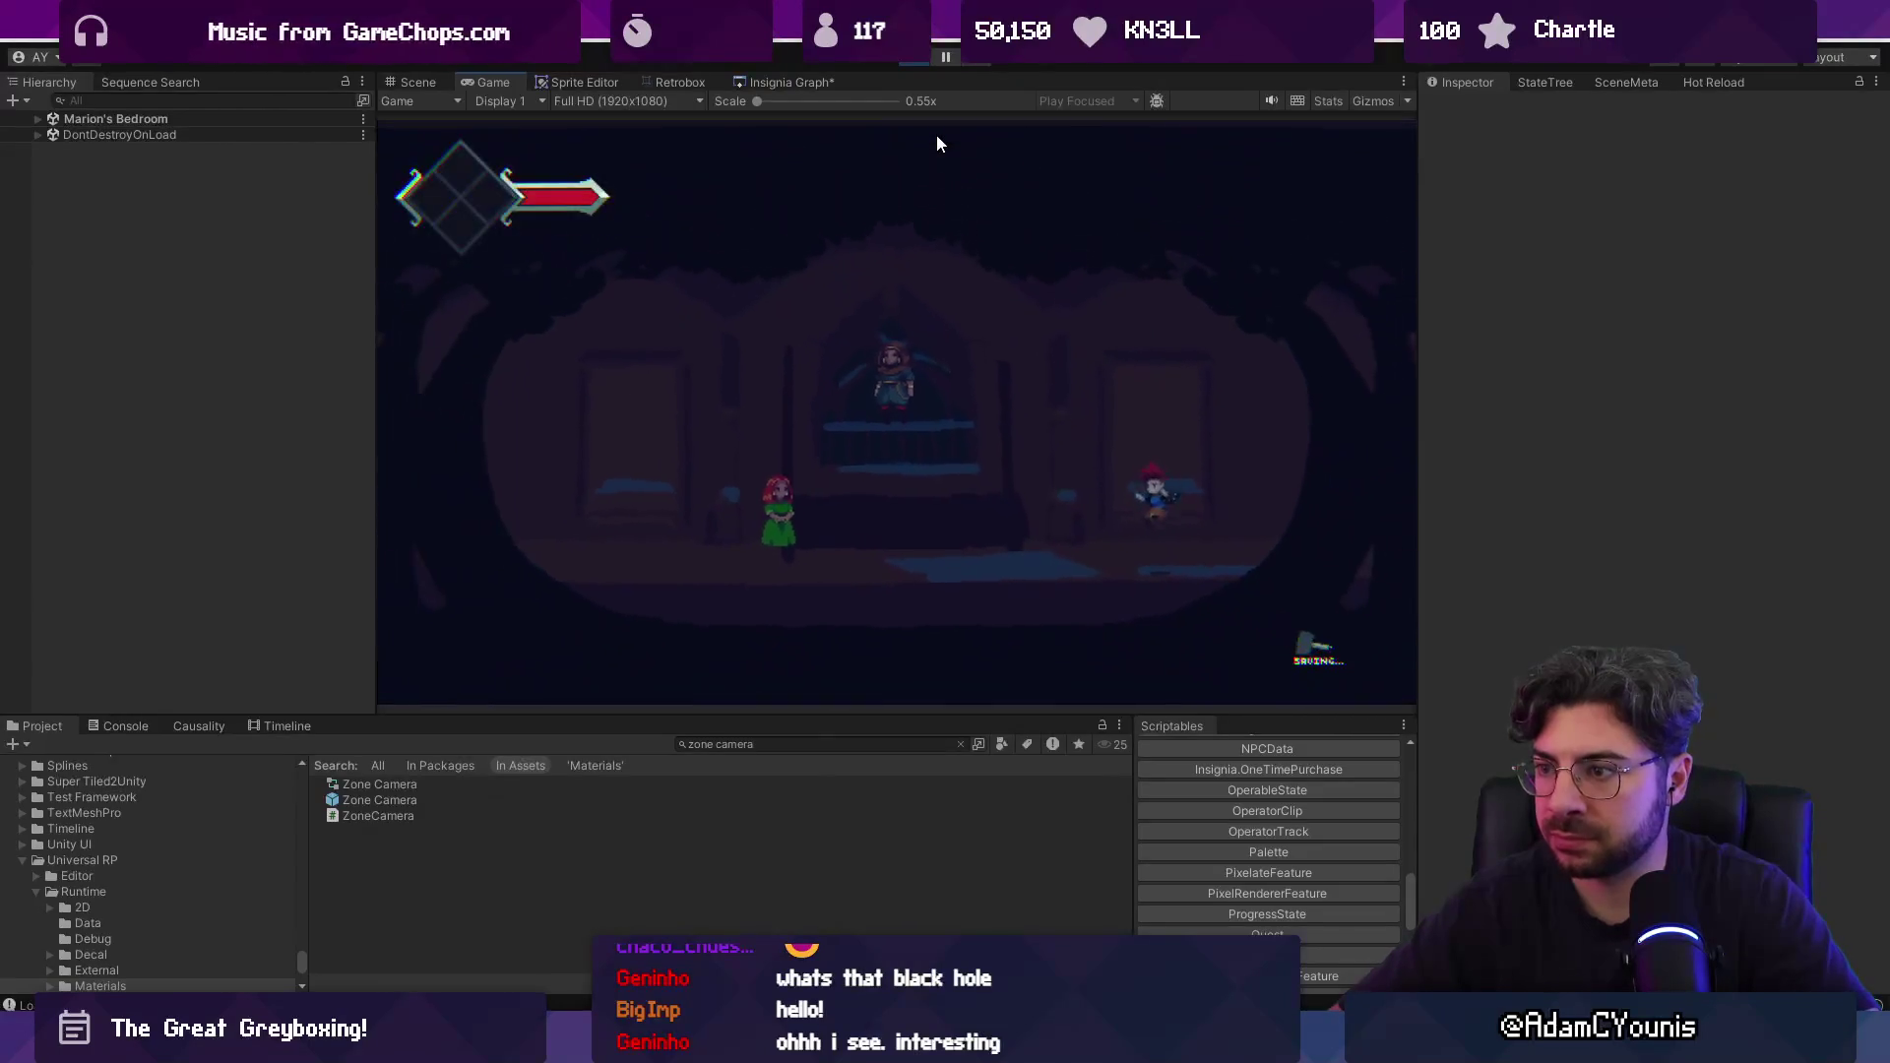
key(Left)
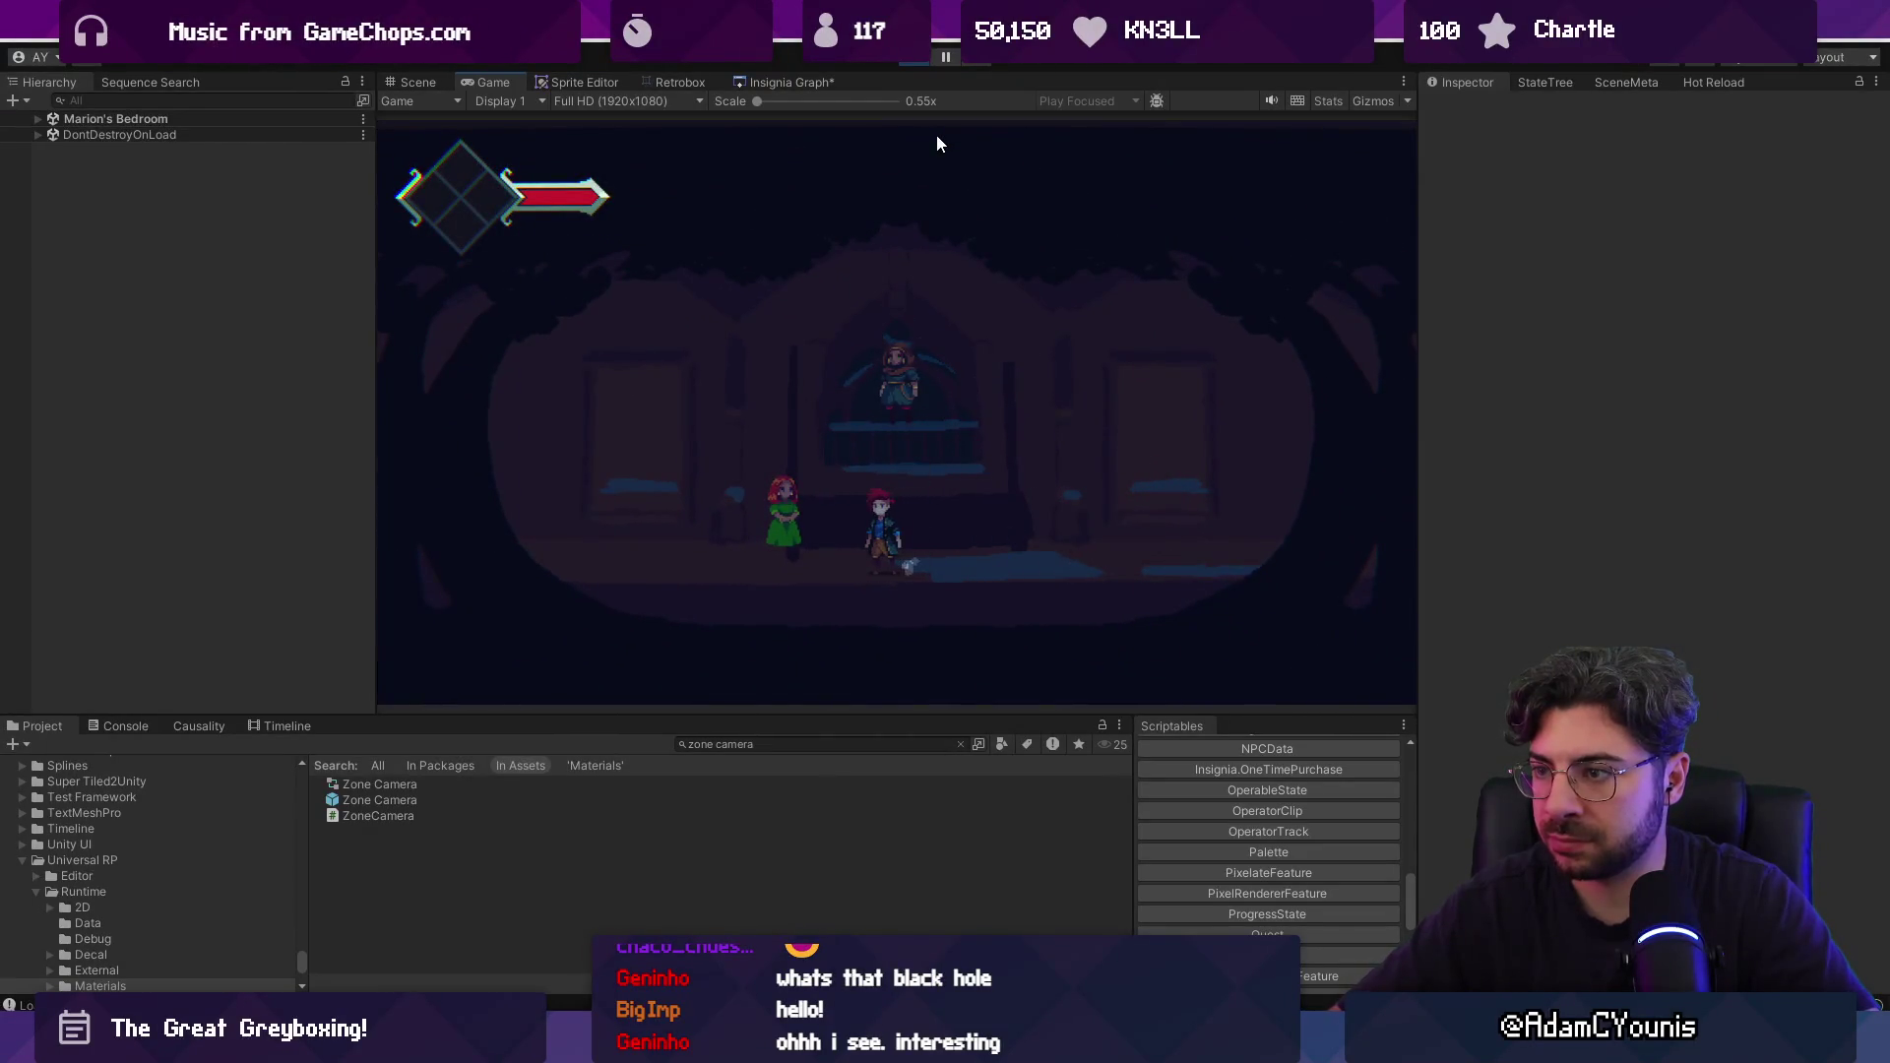
key(Right)
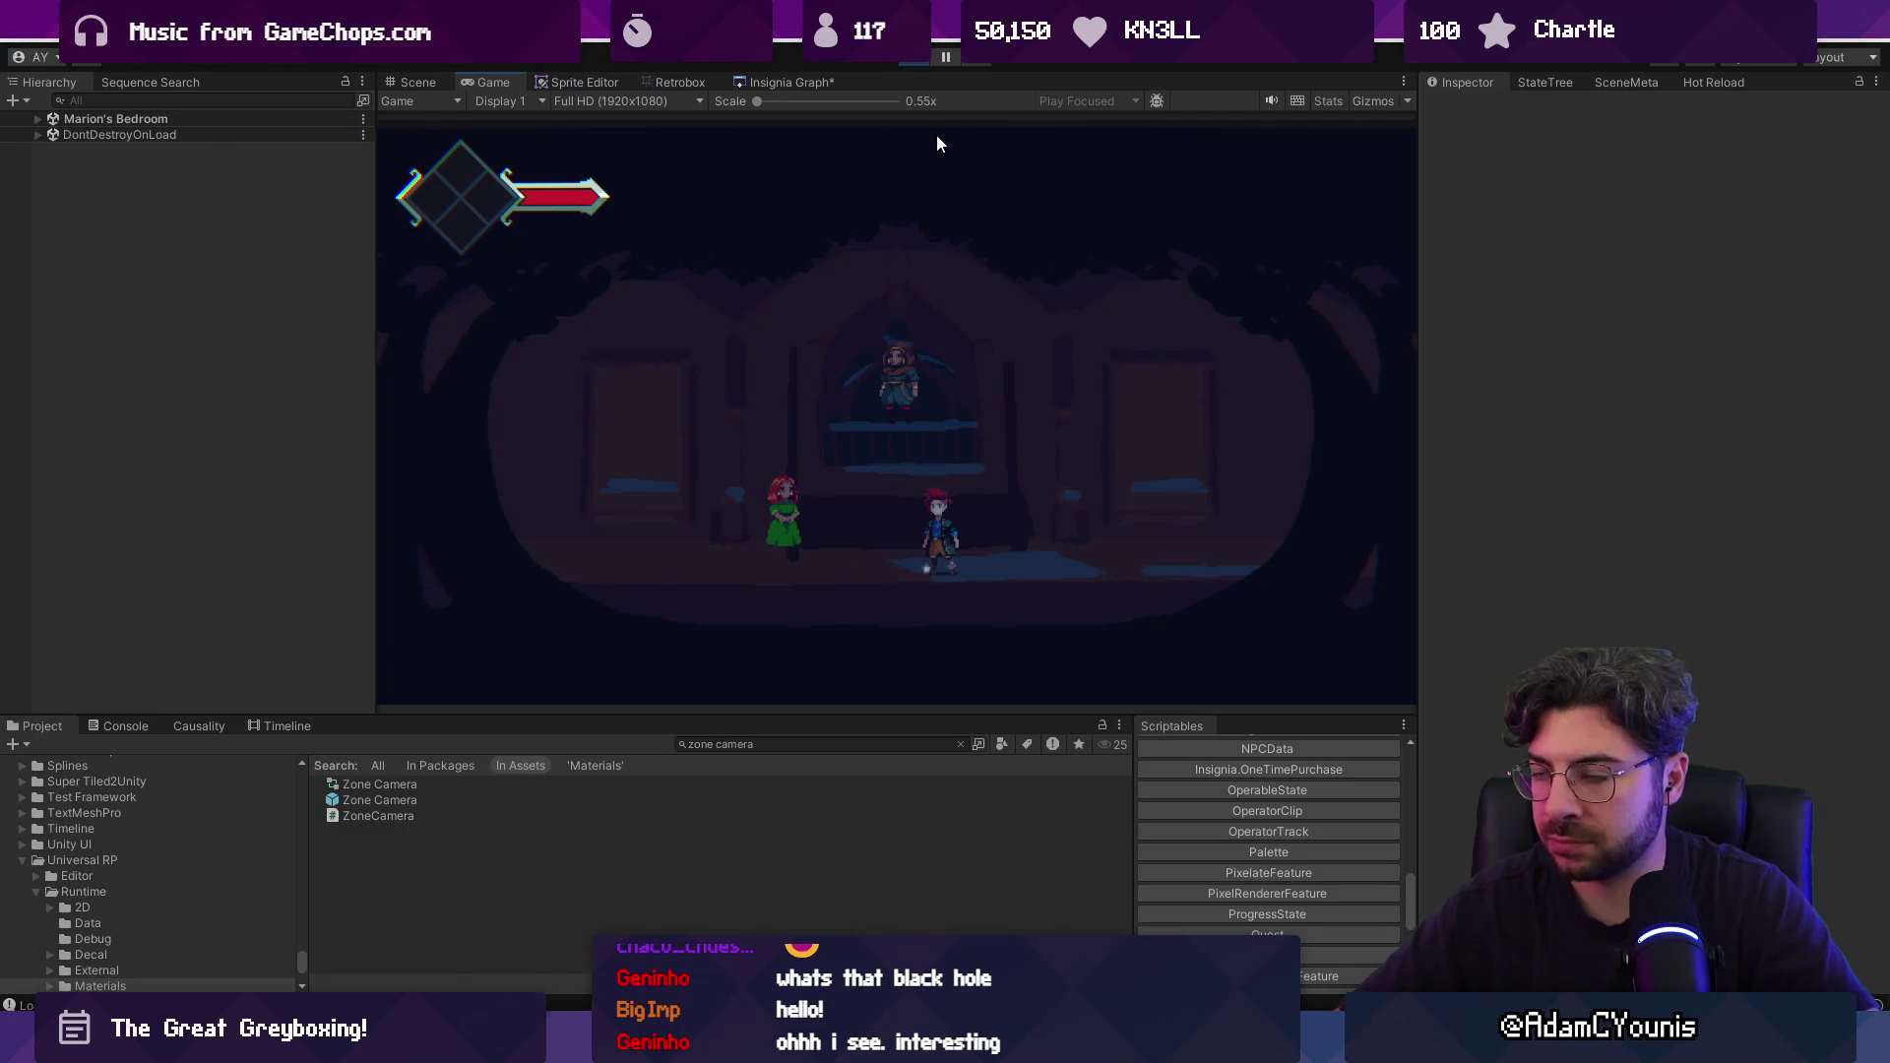
key(ctrl+p)
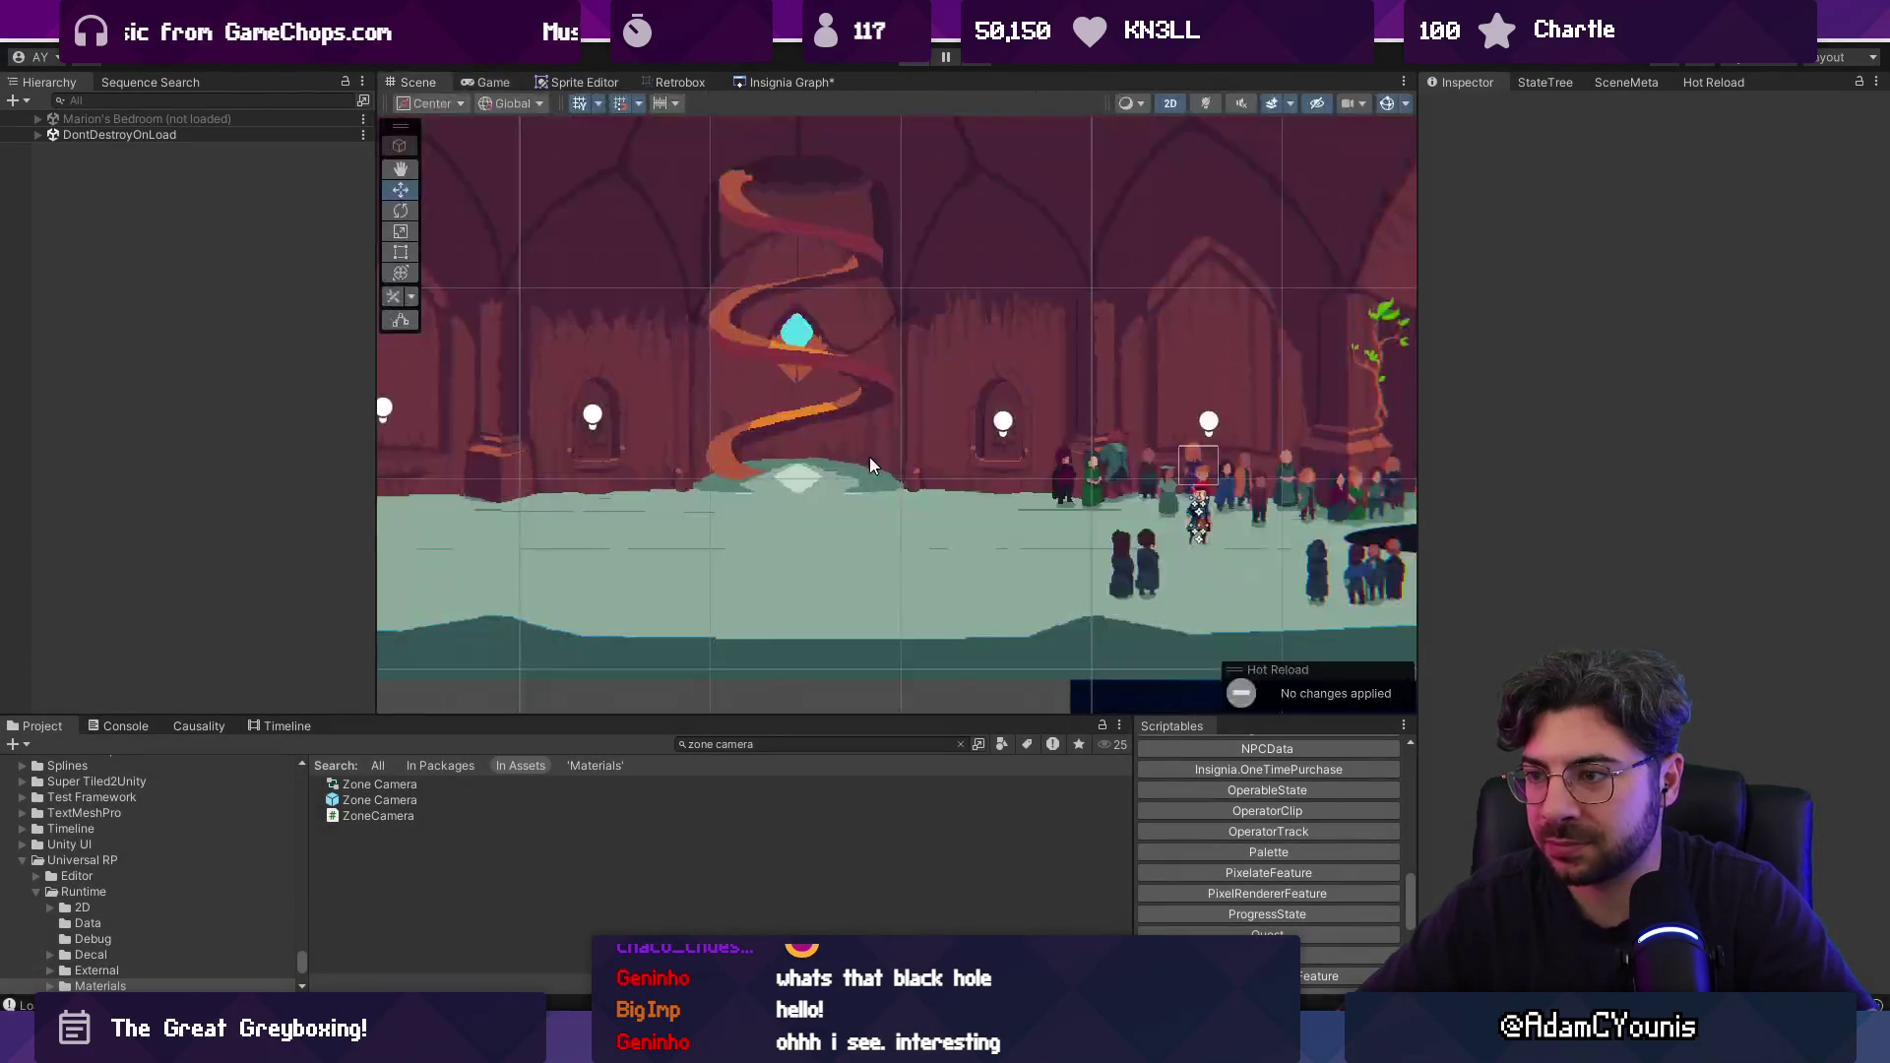
Open the Marion's Bedroom scene from the Insignia Graph.
click(785, 82)
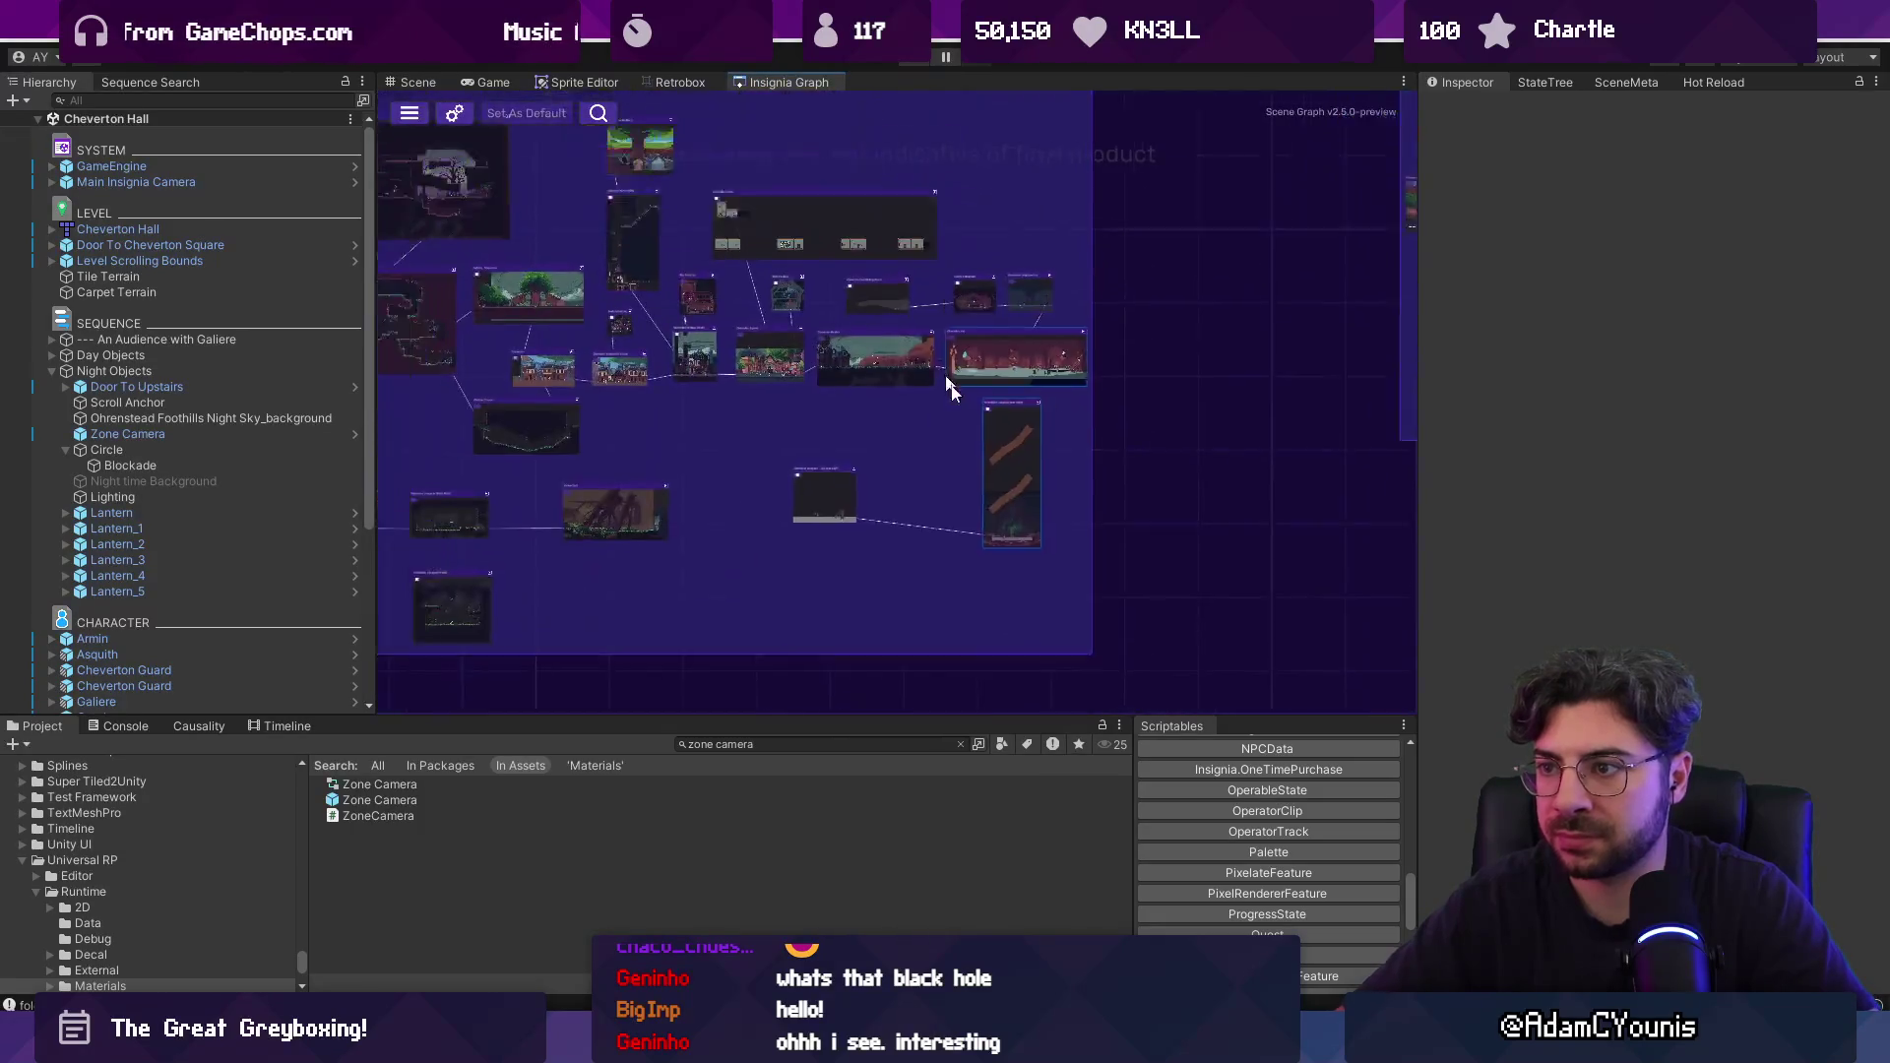
scroll(1043, 388, up, 3)
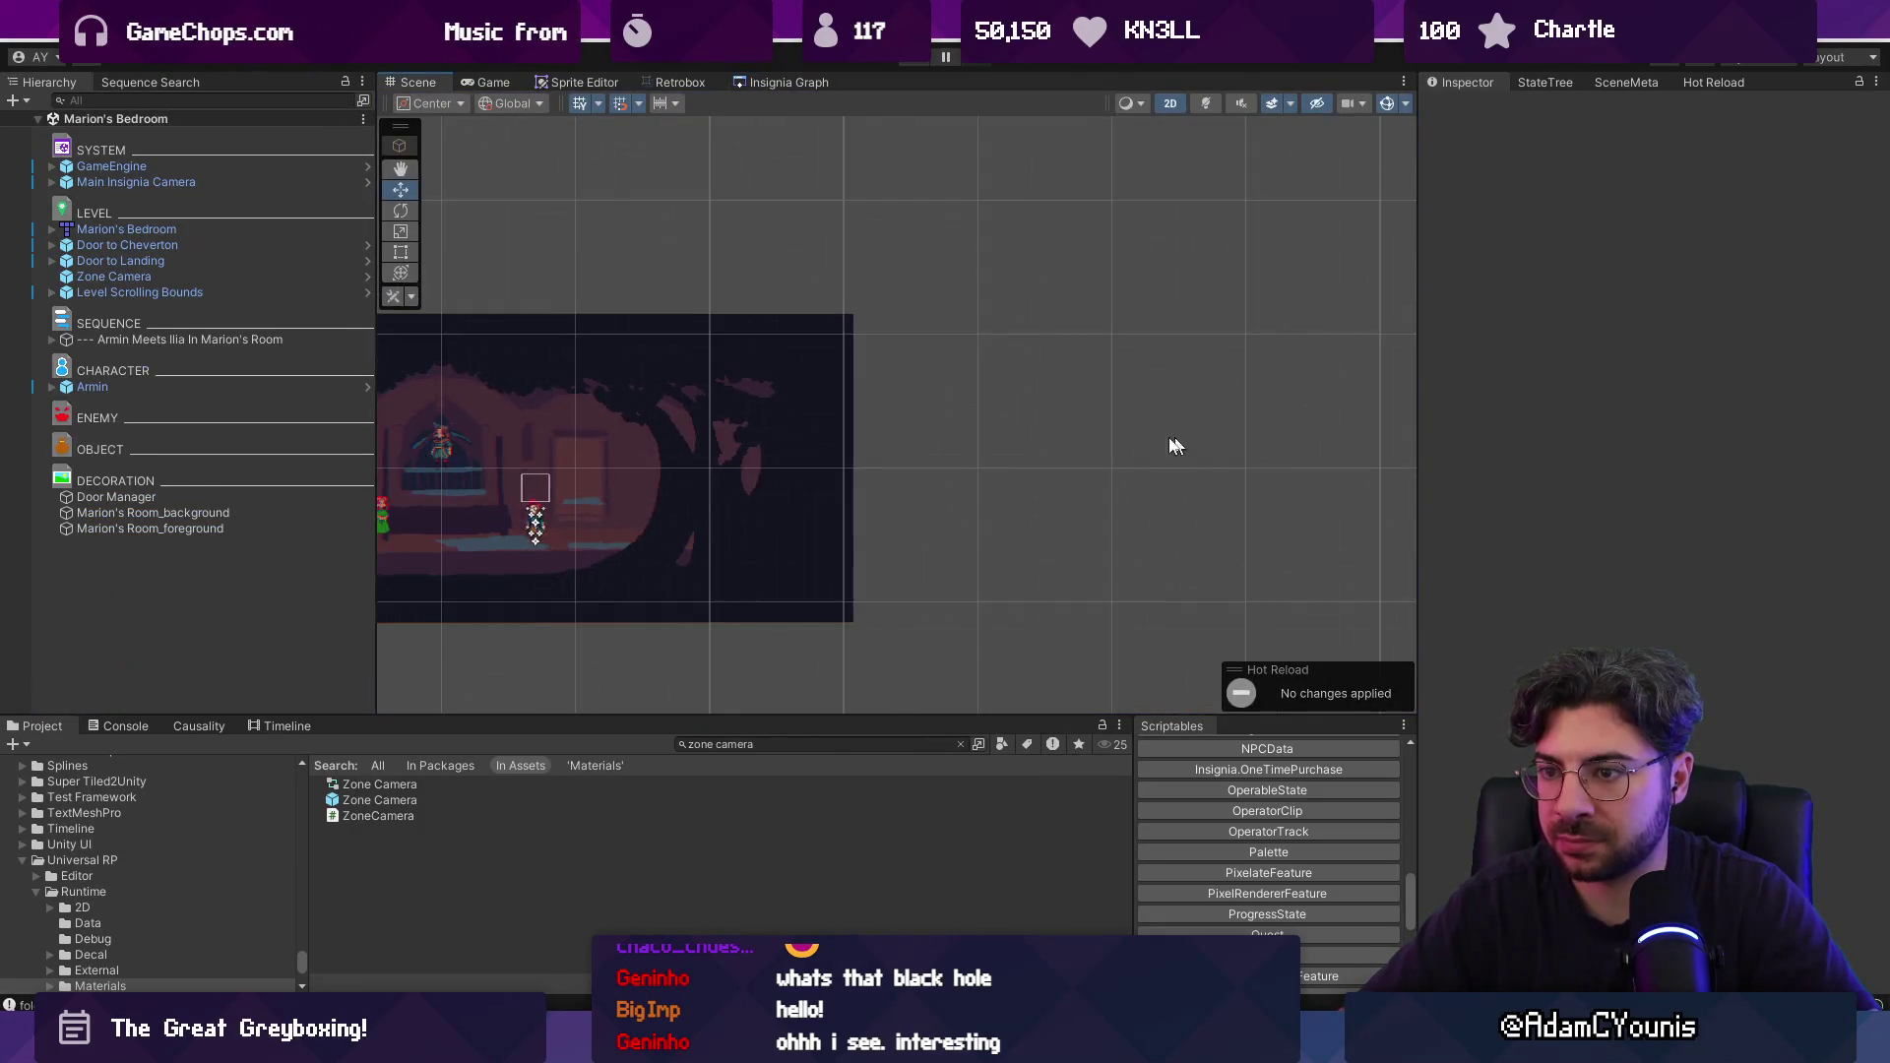
scroll(797, 423, up, 3)
click(740, 458)
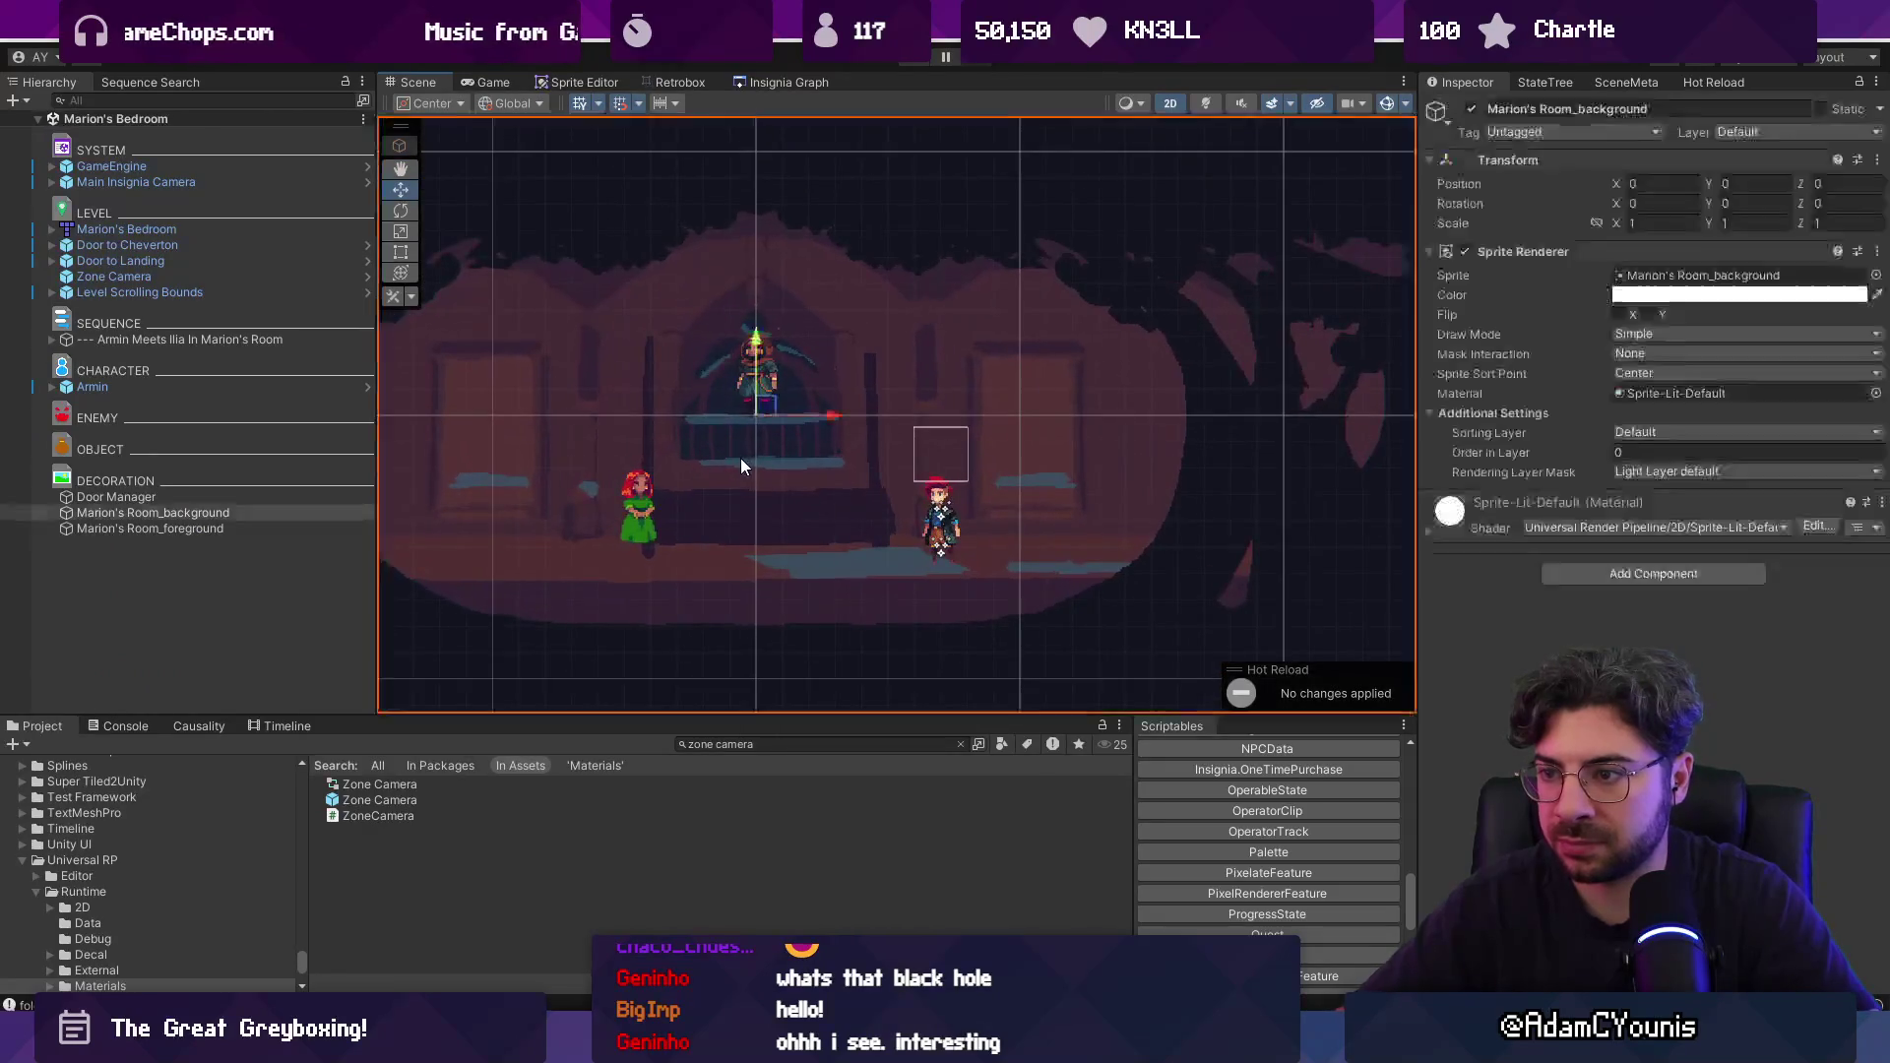
Create an empty object named Bed Collider.
right_click(234, 571)
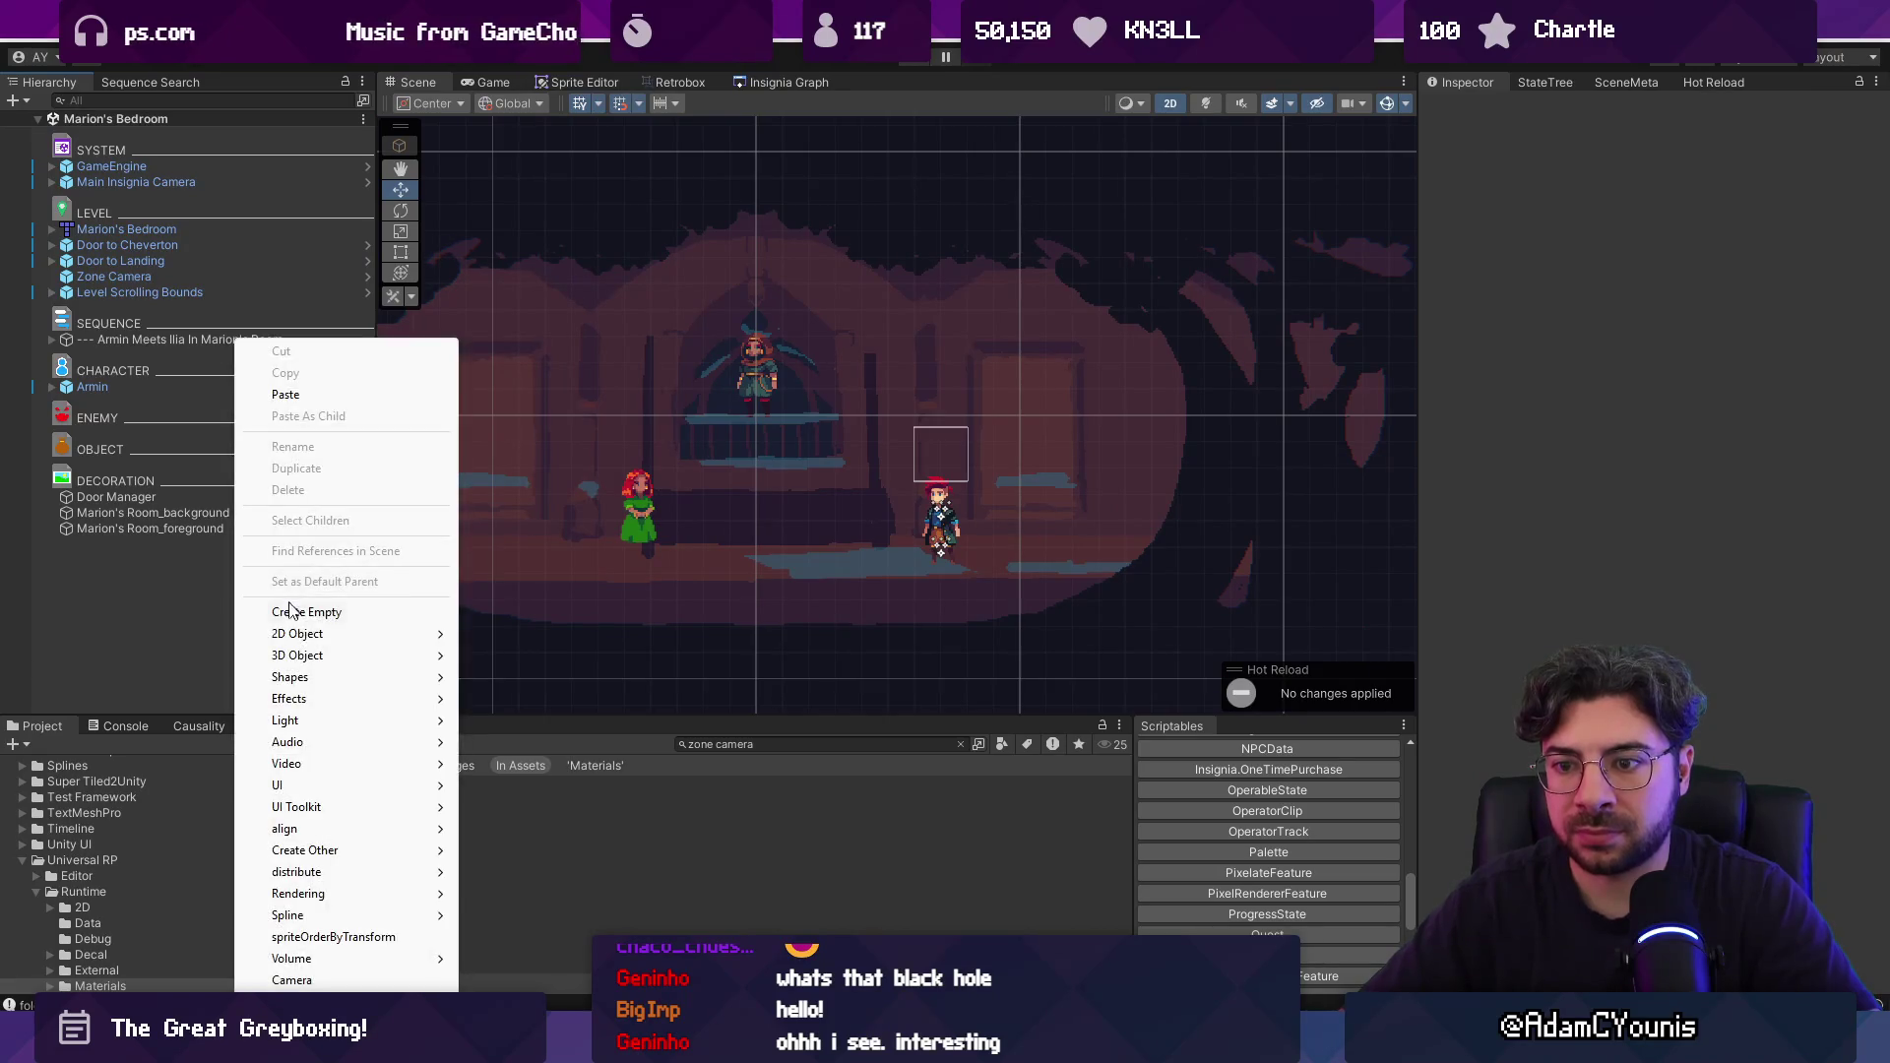
click(281, 582)
text(Ground Coll)
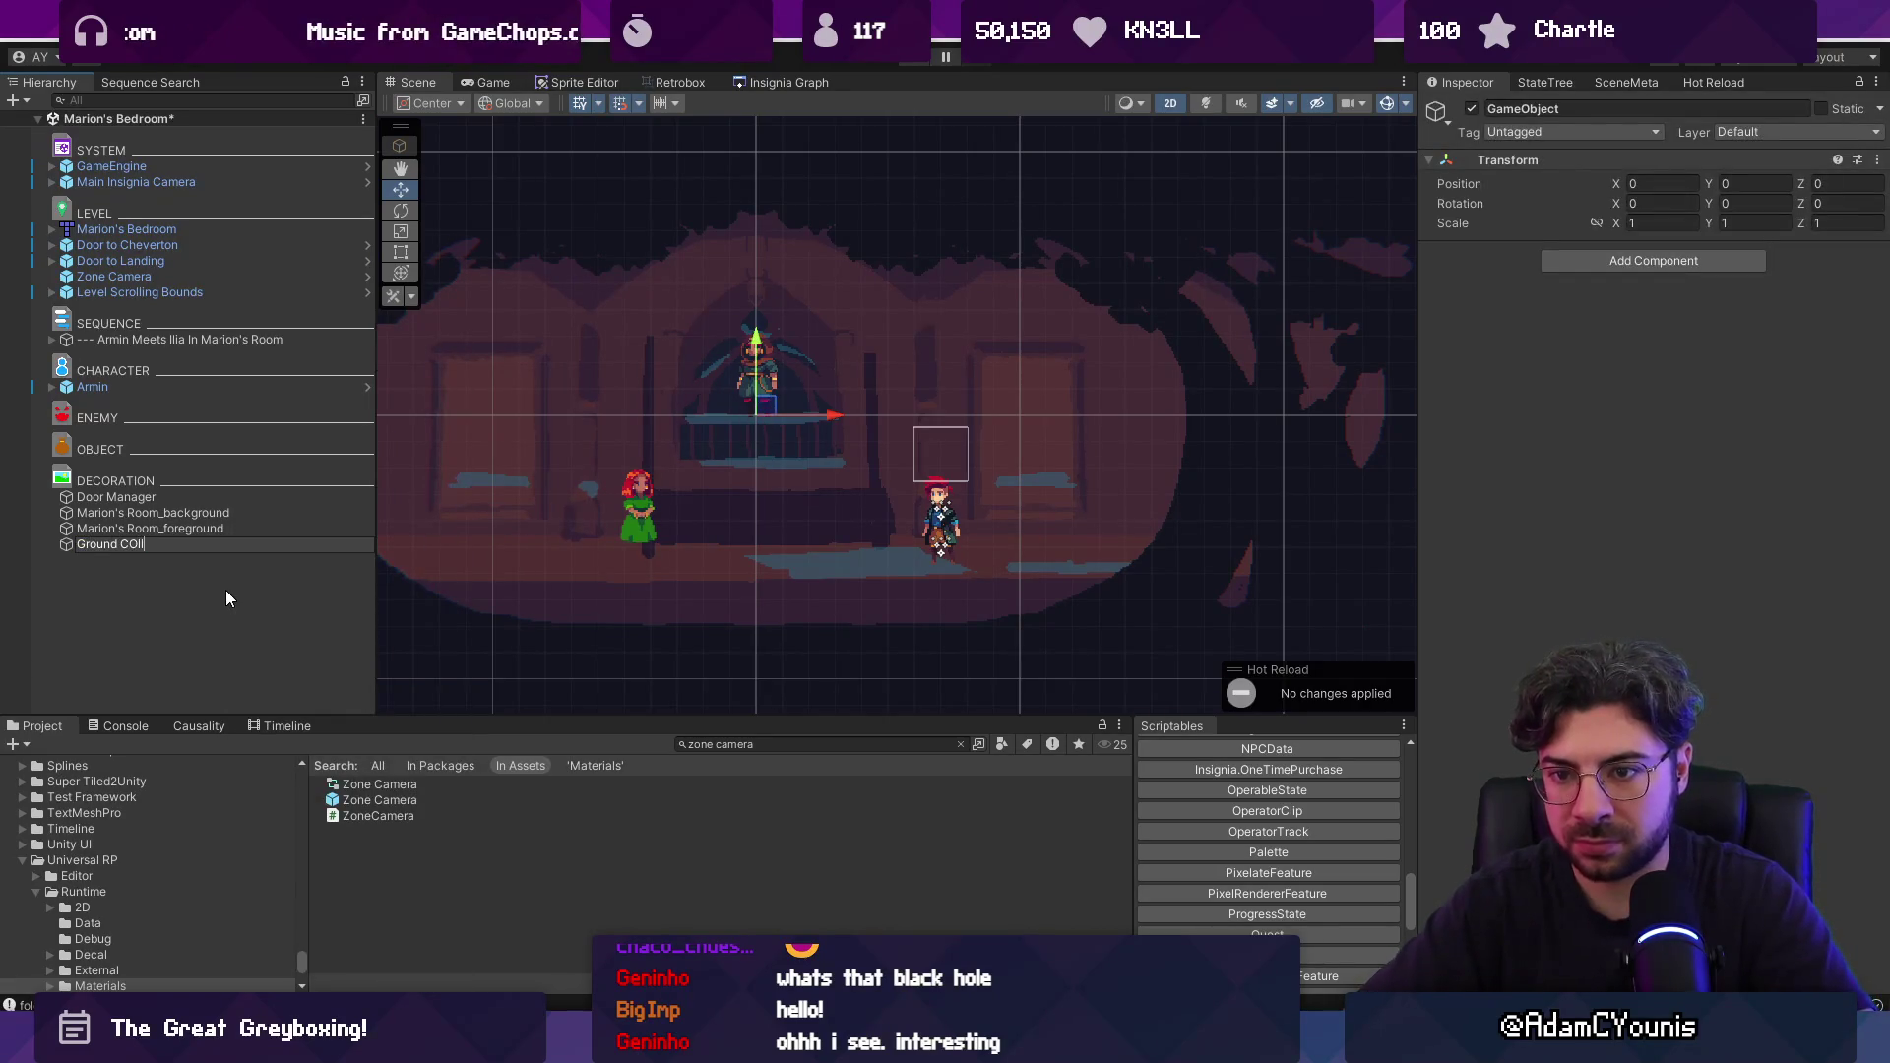
key(BackSpace)
key(BackSpace)
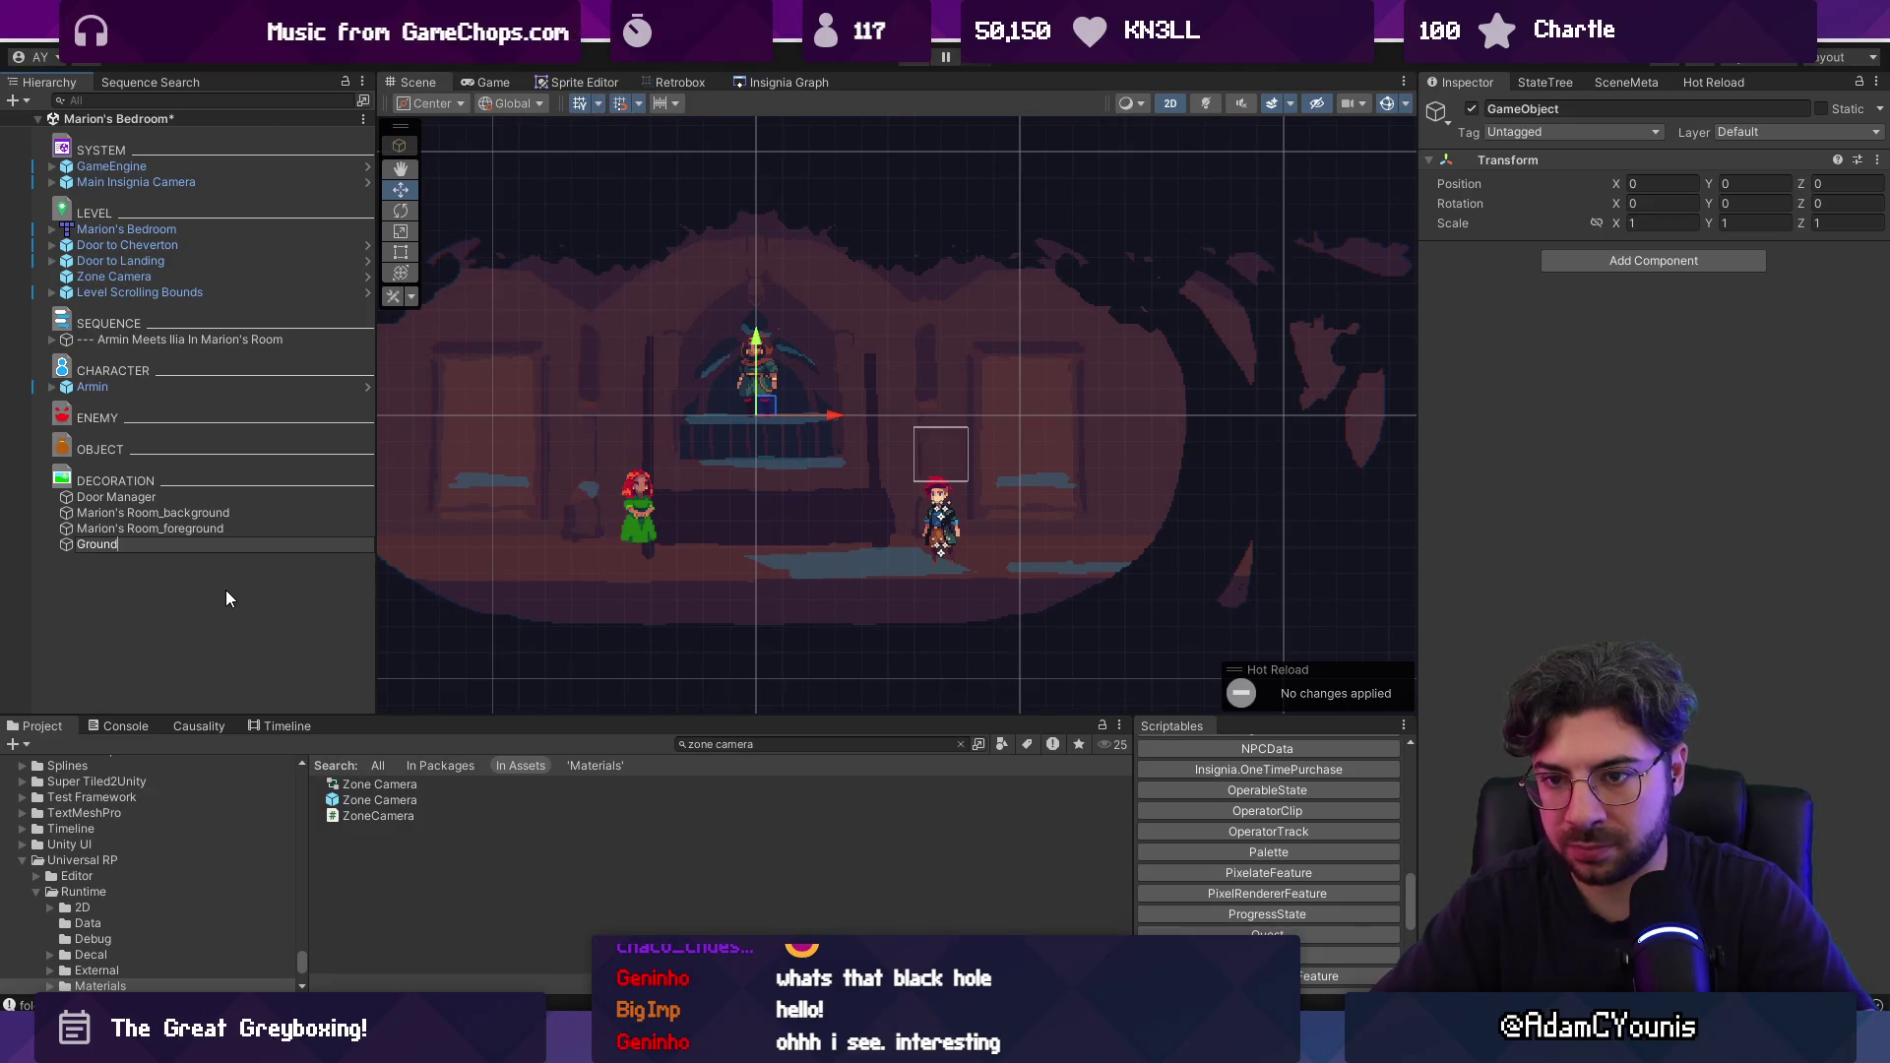
key(ctrl+a)
text(Bed Collider)
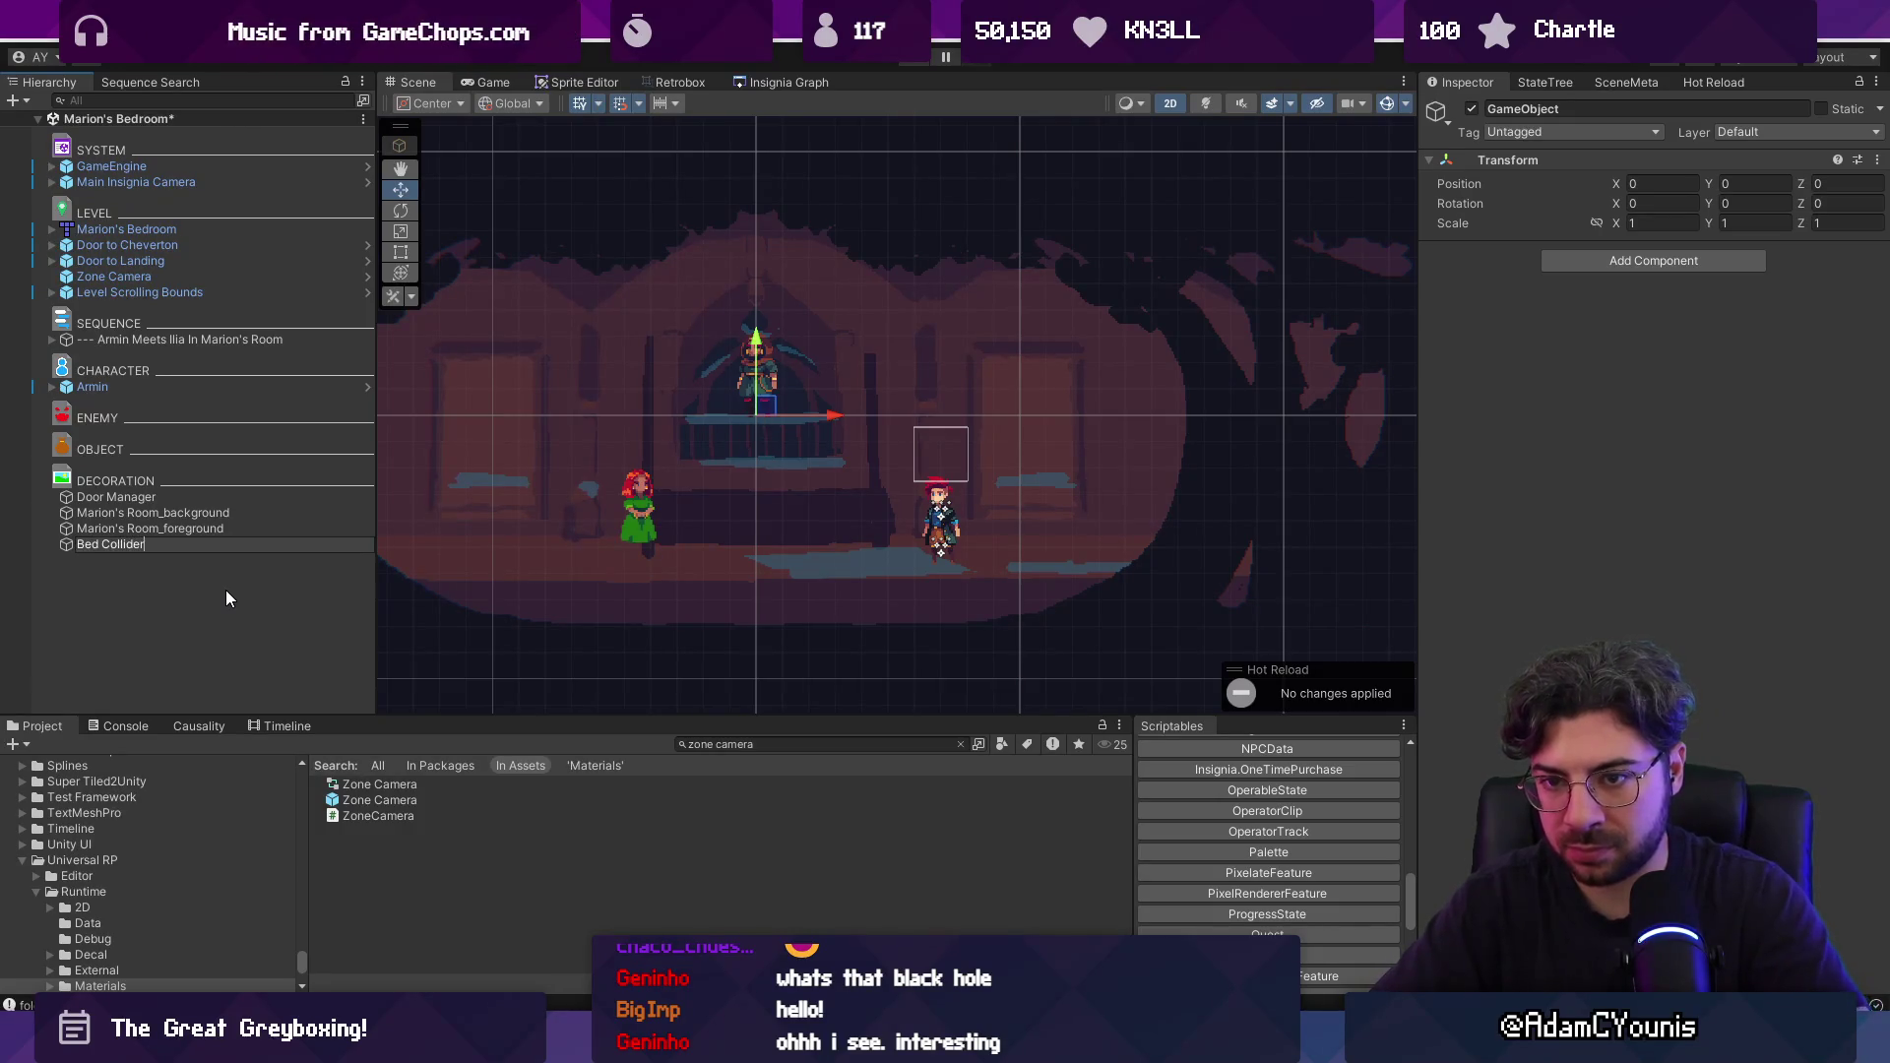
key(Return)
Add a Box Collider 2D to Bed Collider and fit its shape beneath the bed.
click(1620, 268)
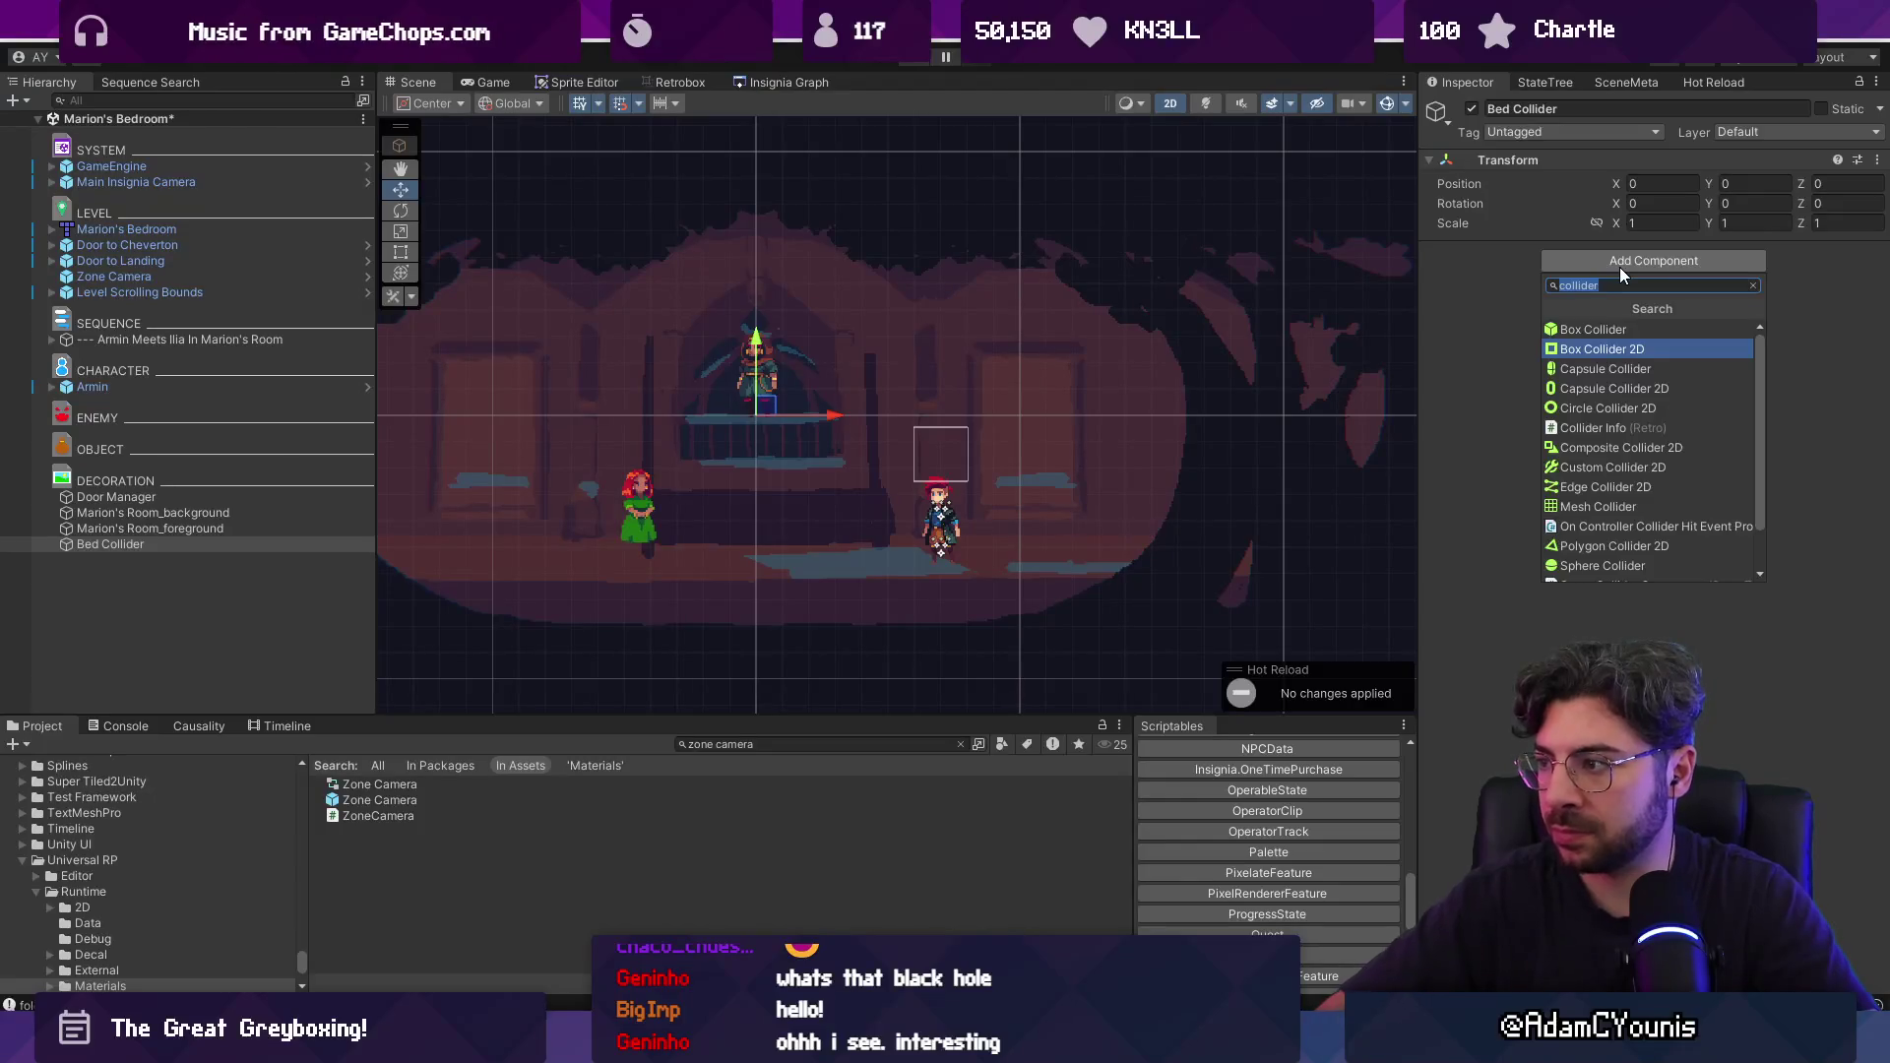
key(Return)
key(e)
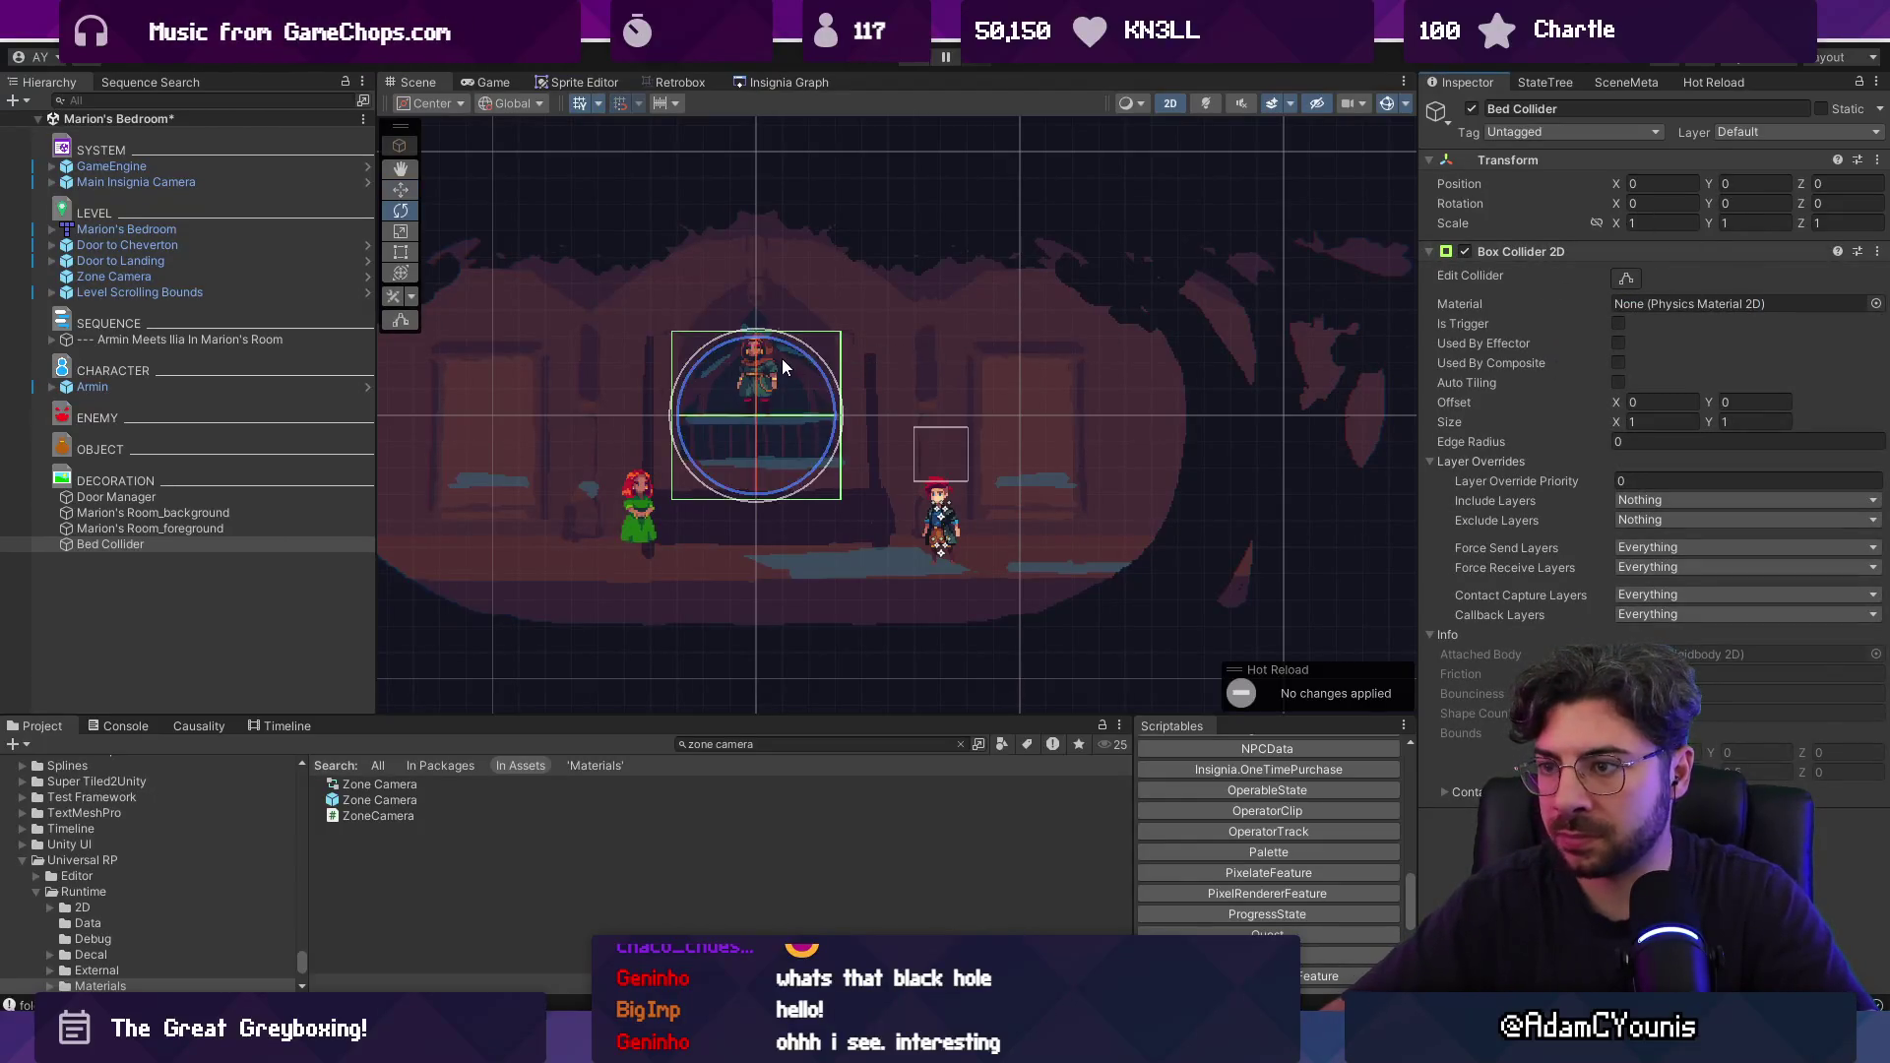
key(r)
key(t)
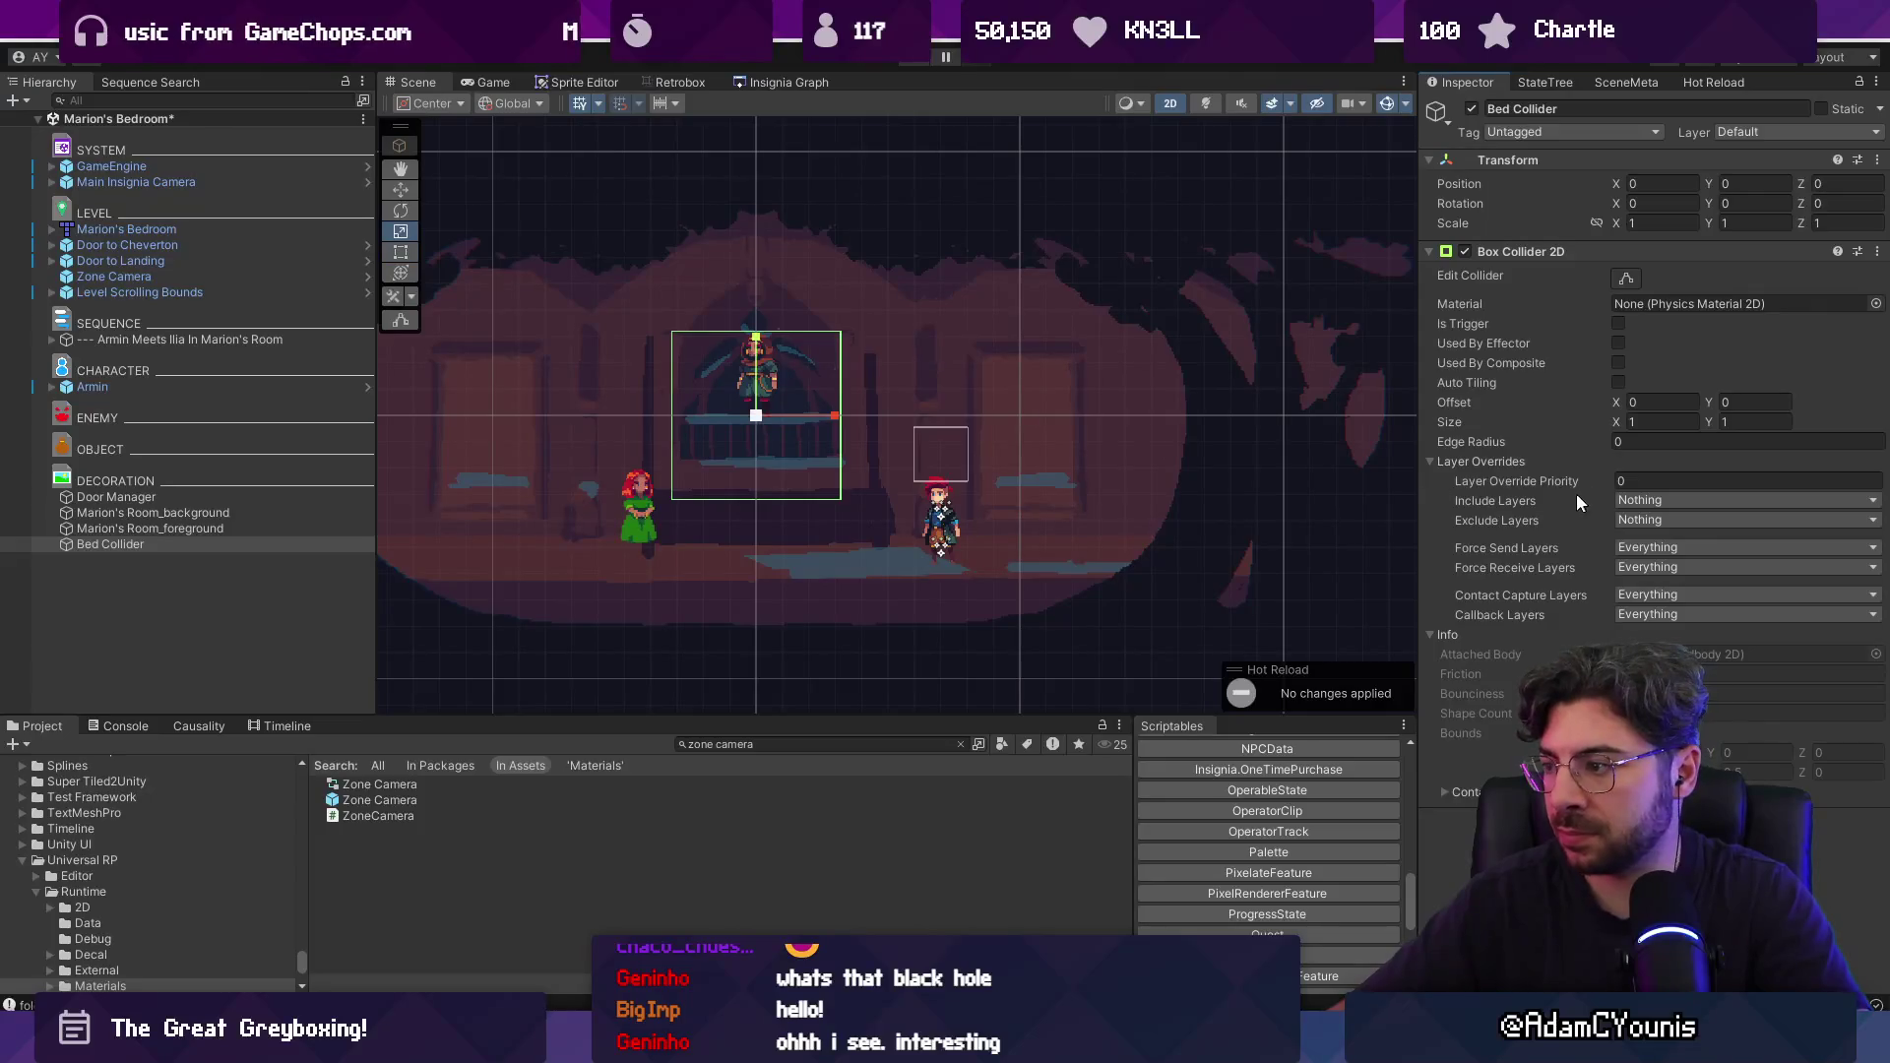
click(1626, 278)
drag(756, 333, 755, 463)
key(ctrl+z)
key(w)
click(1626, 279)
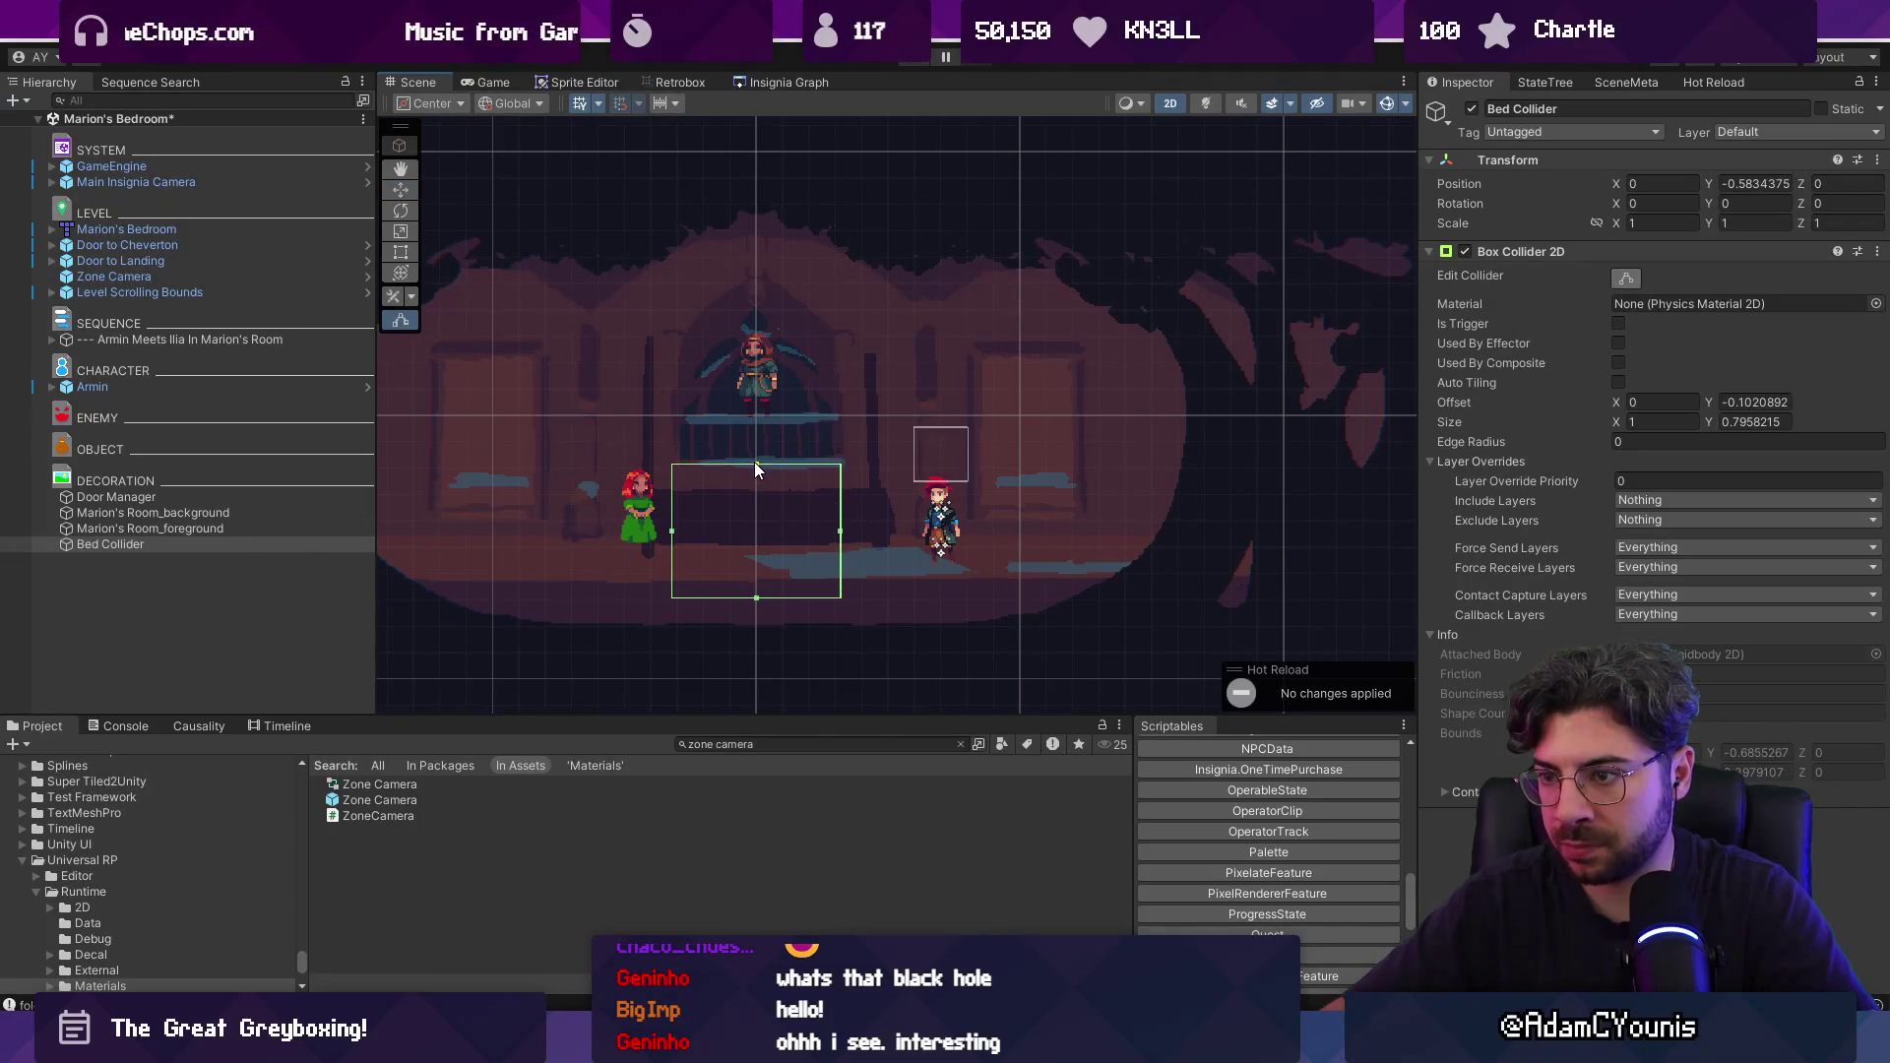
drag(678, 531, 682, 535)
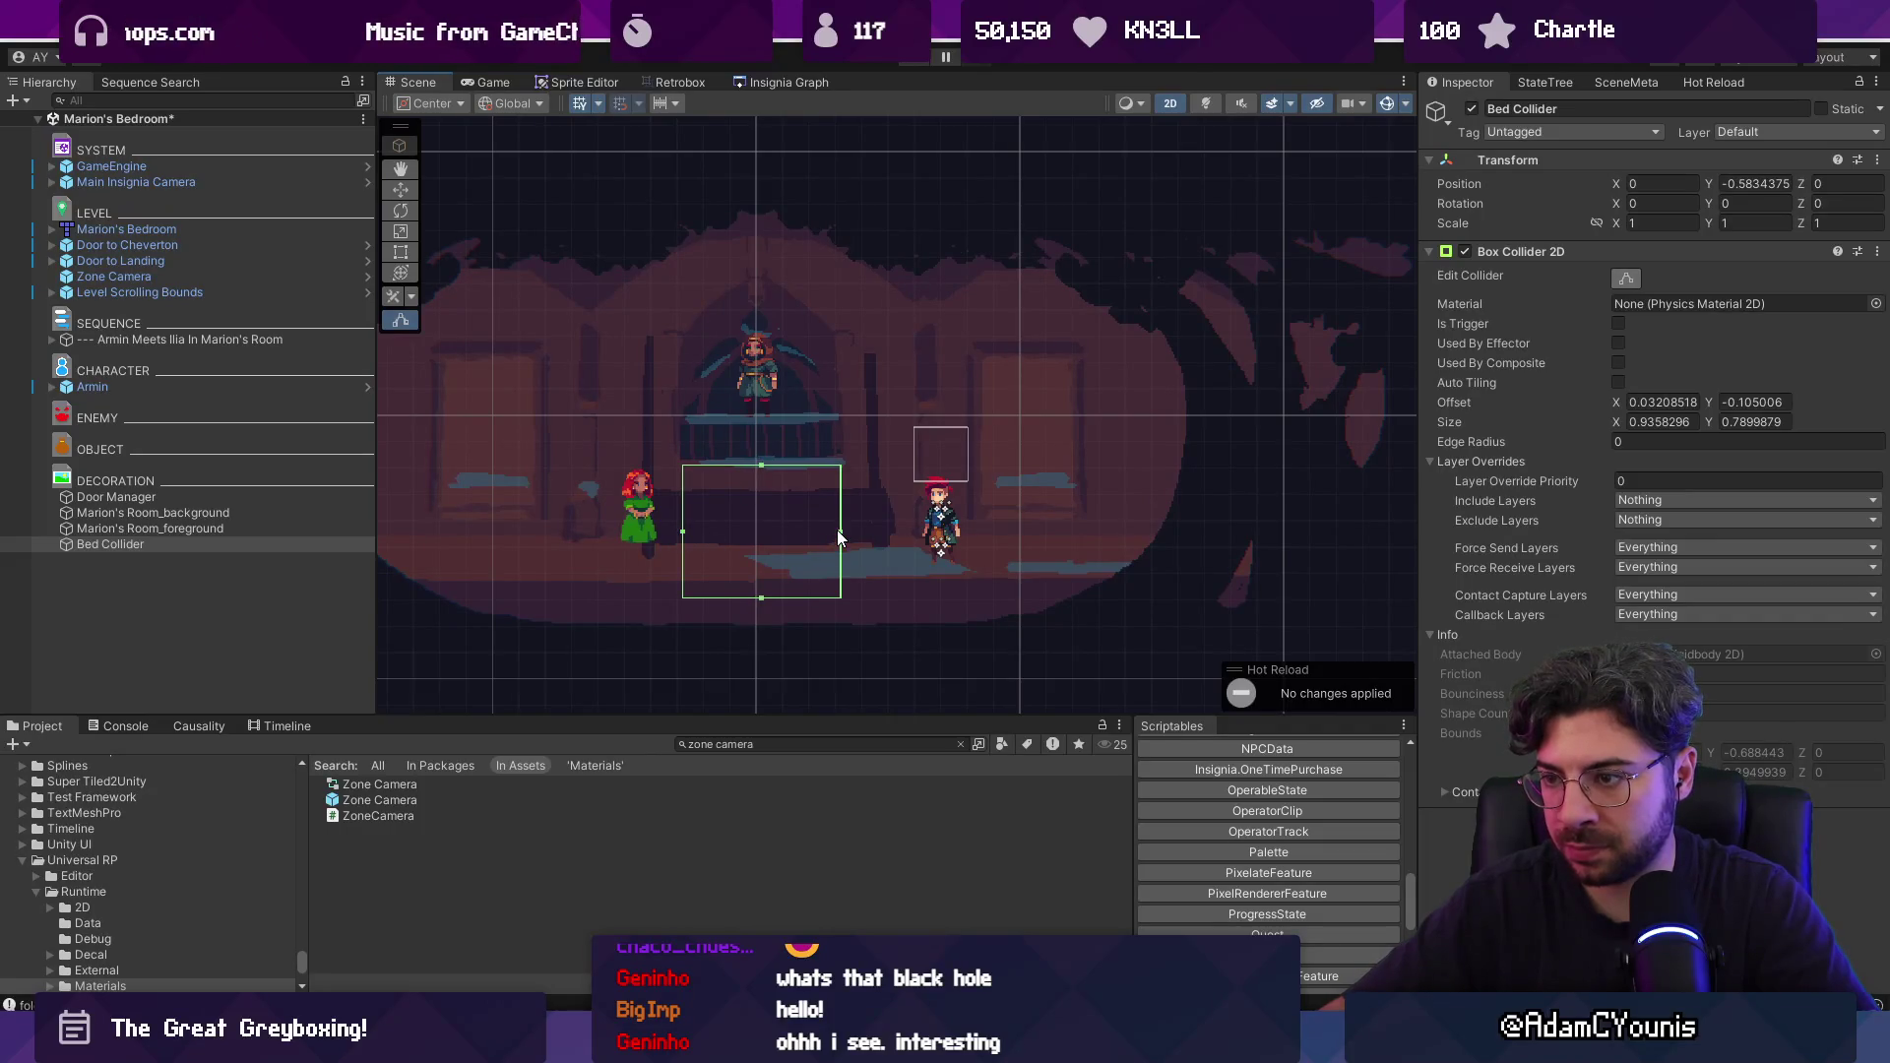
Put Bed Collider on the Ground layer and reselect it for renaming.
click(1788, 138)
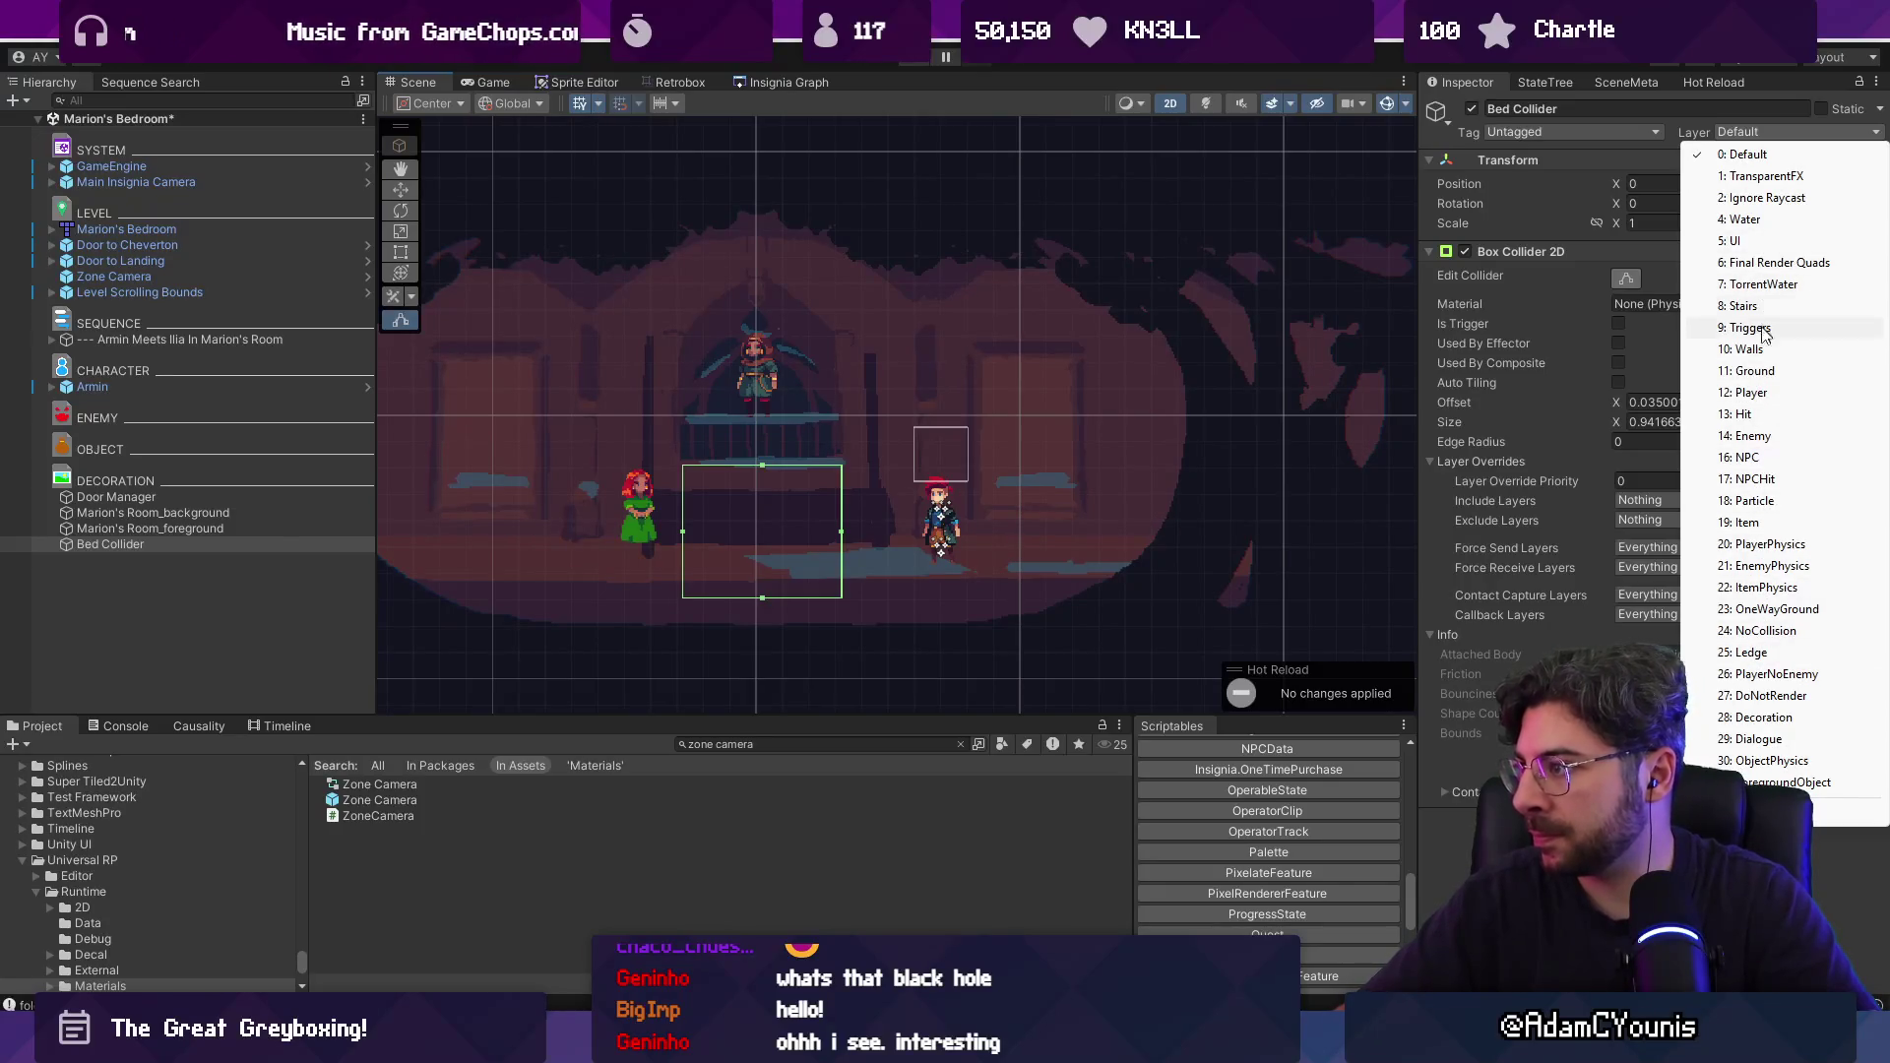
click(1767, 373)
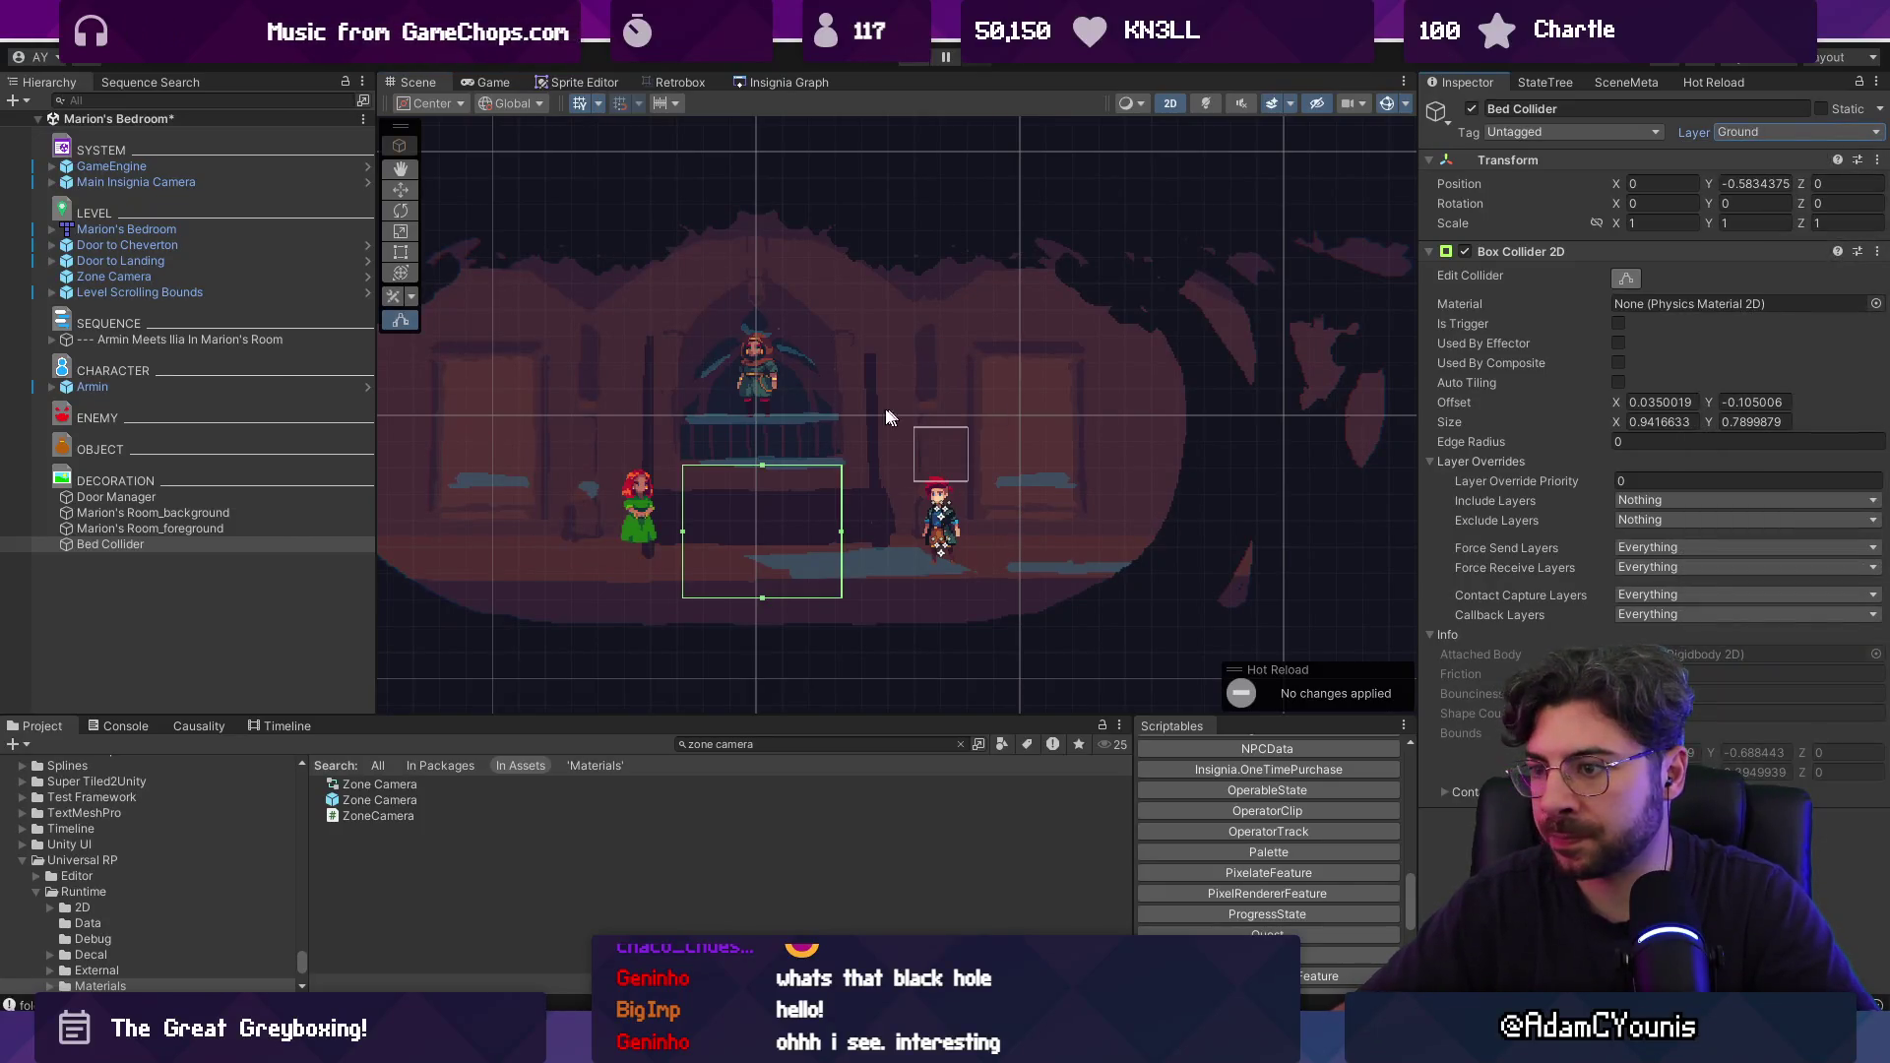
click(148, 513)
click(138, 543)
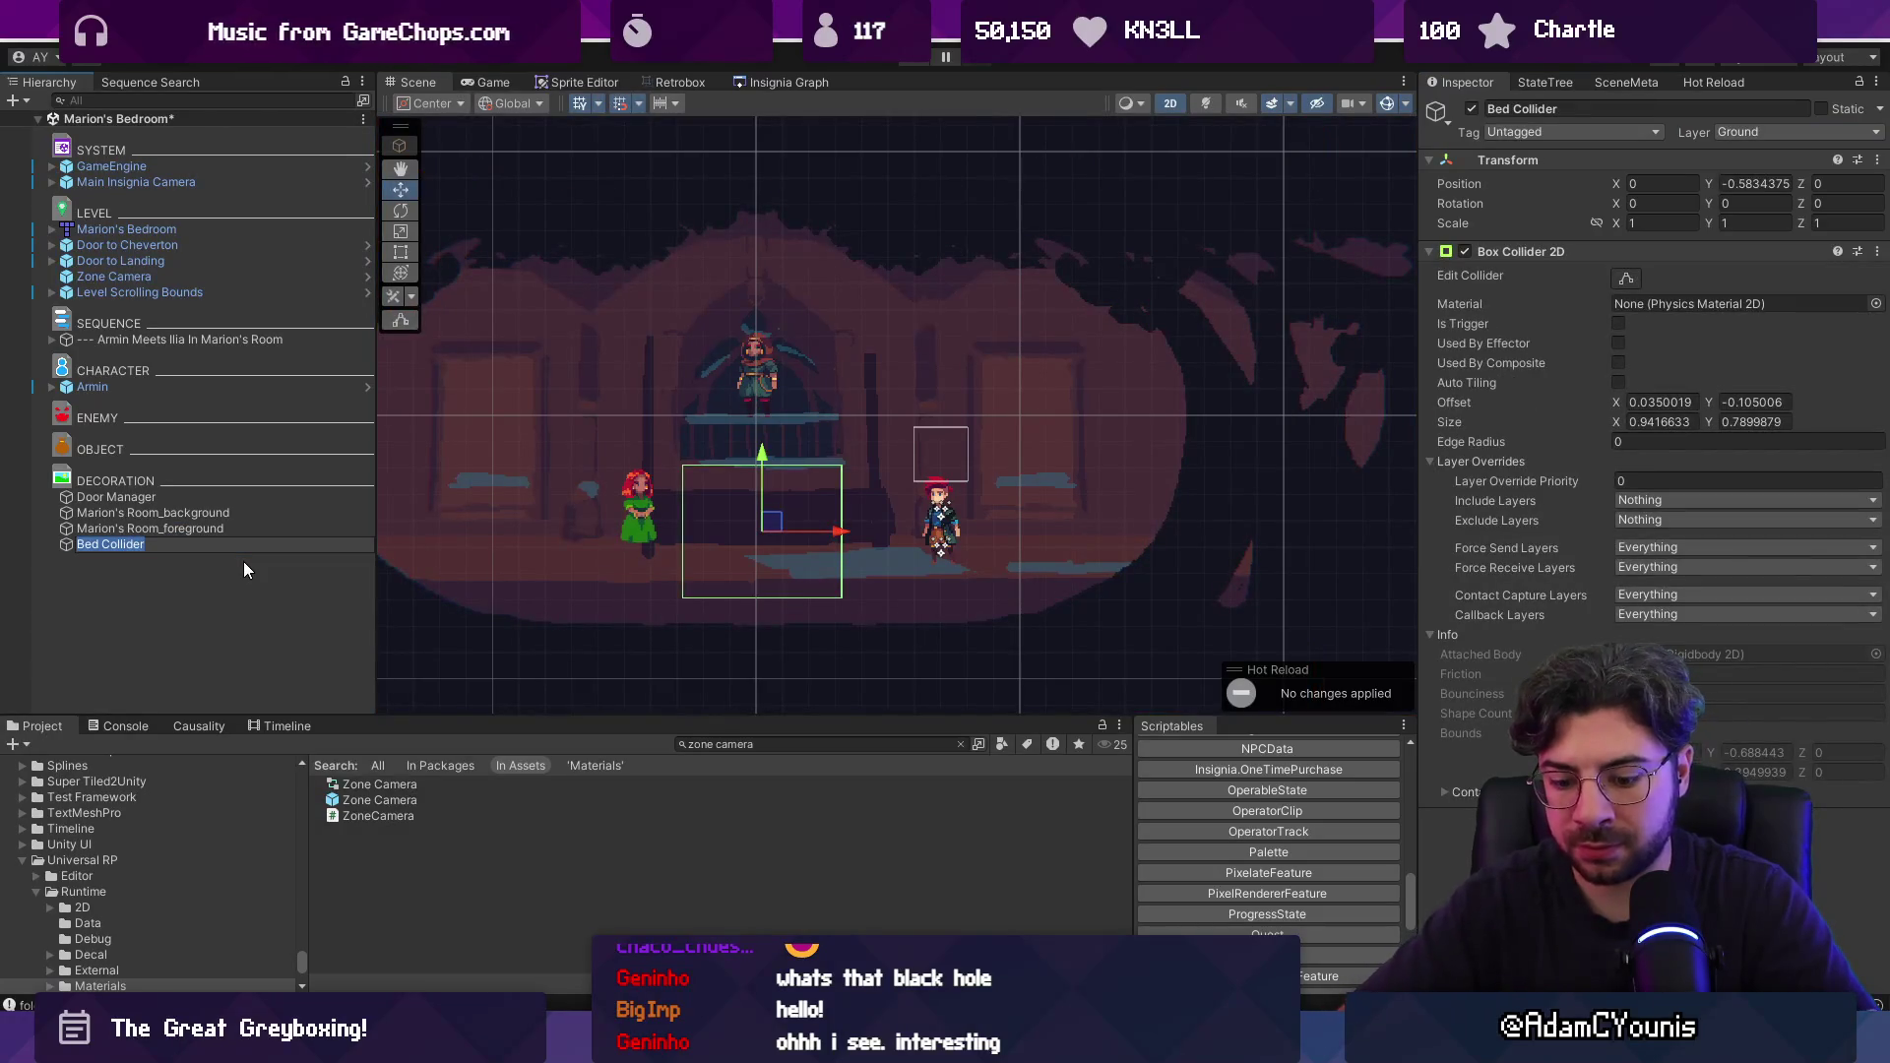
Rename the collider to Window Collider and start a playtest.
text(Window)
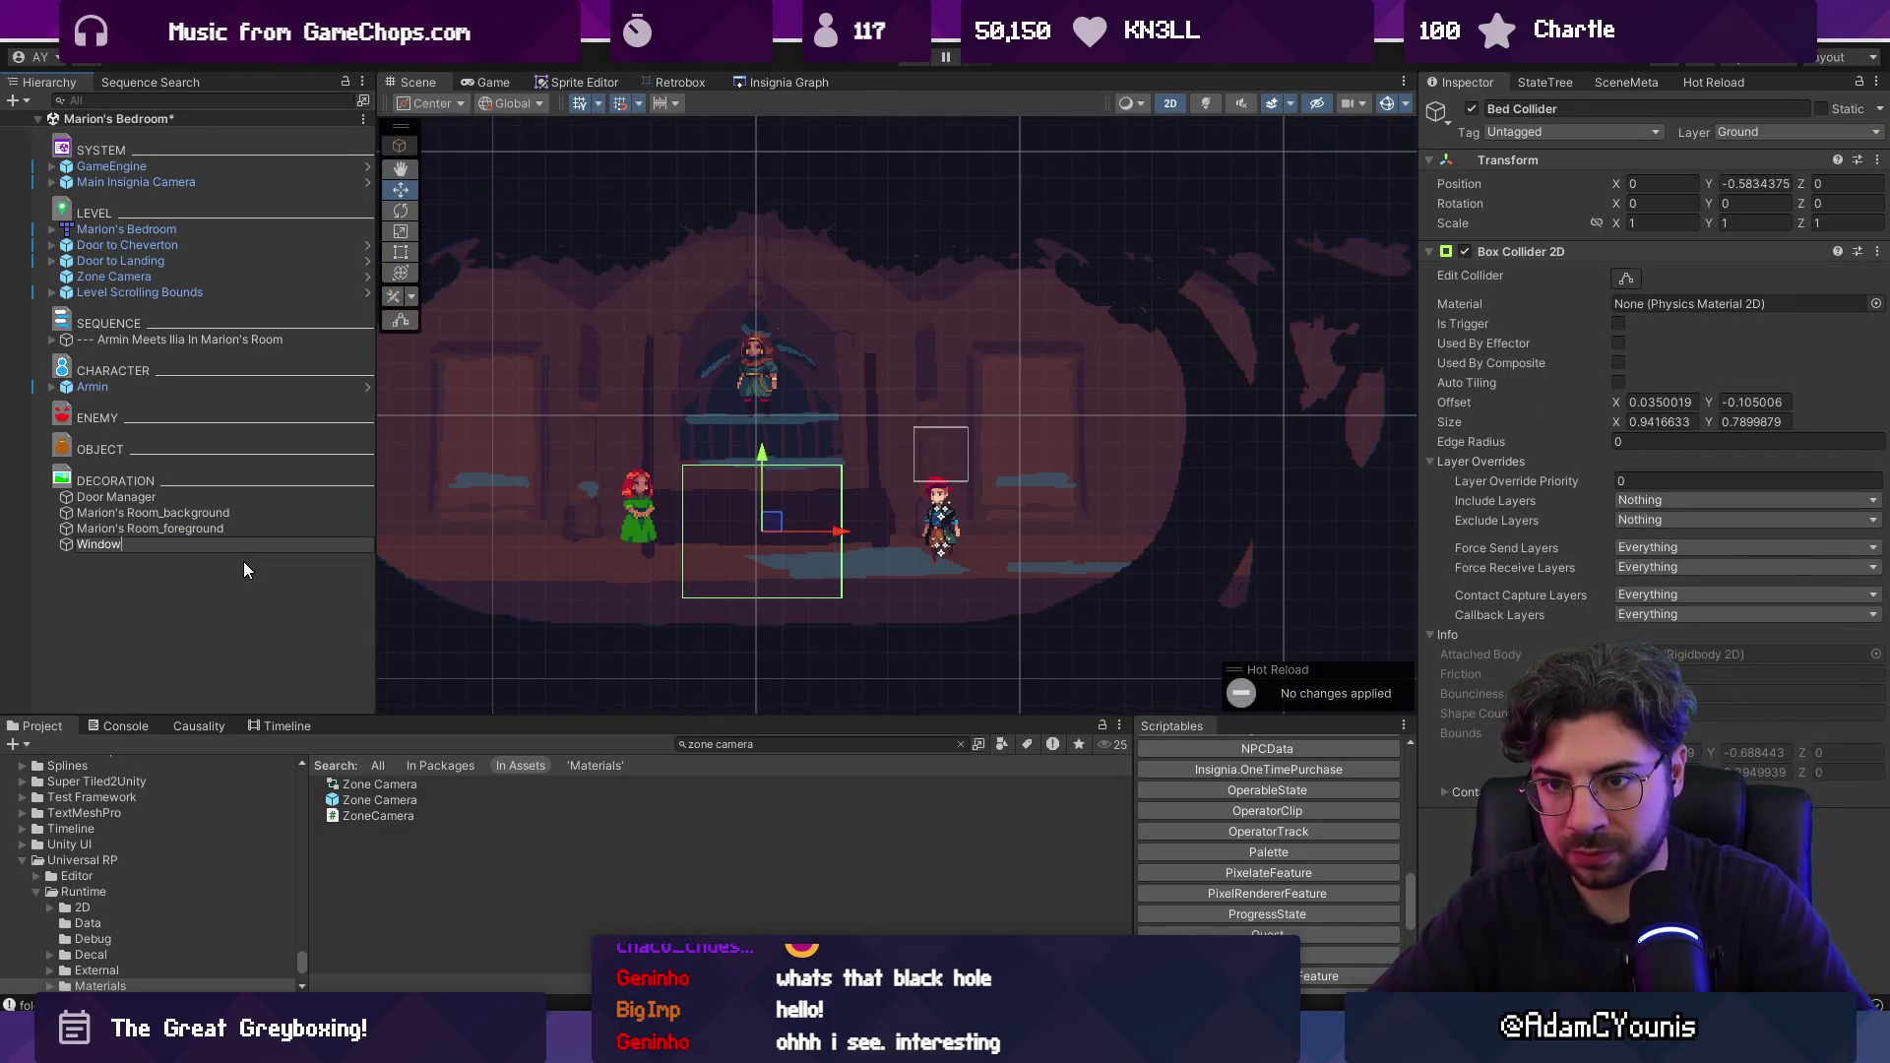
text( Collider)
key(Return)
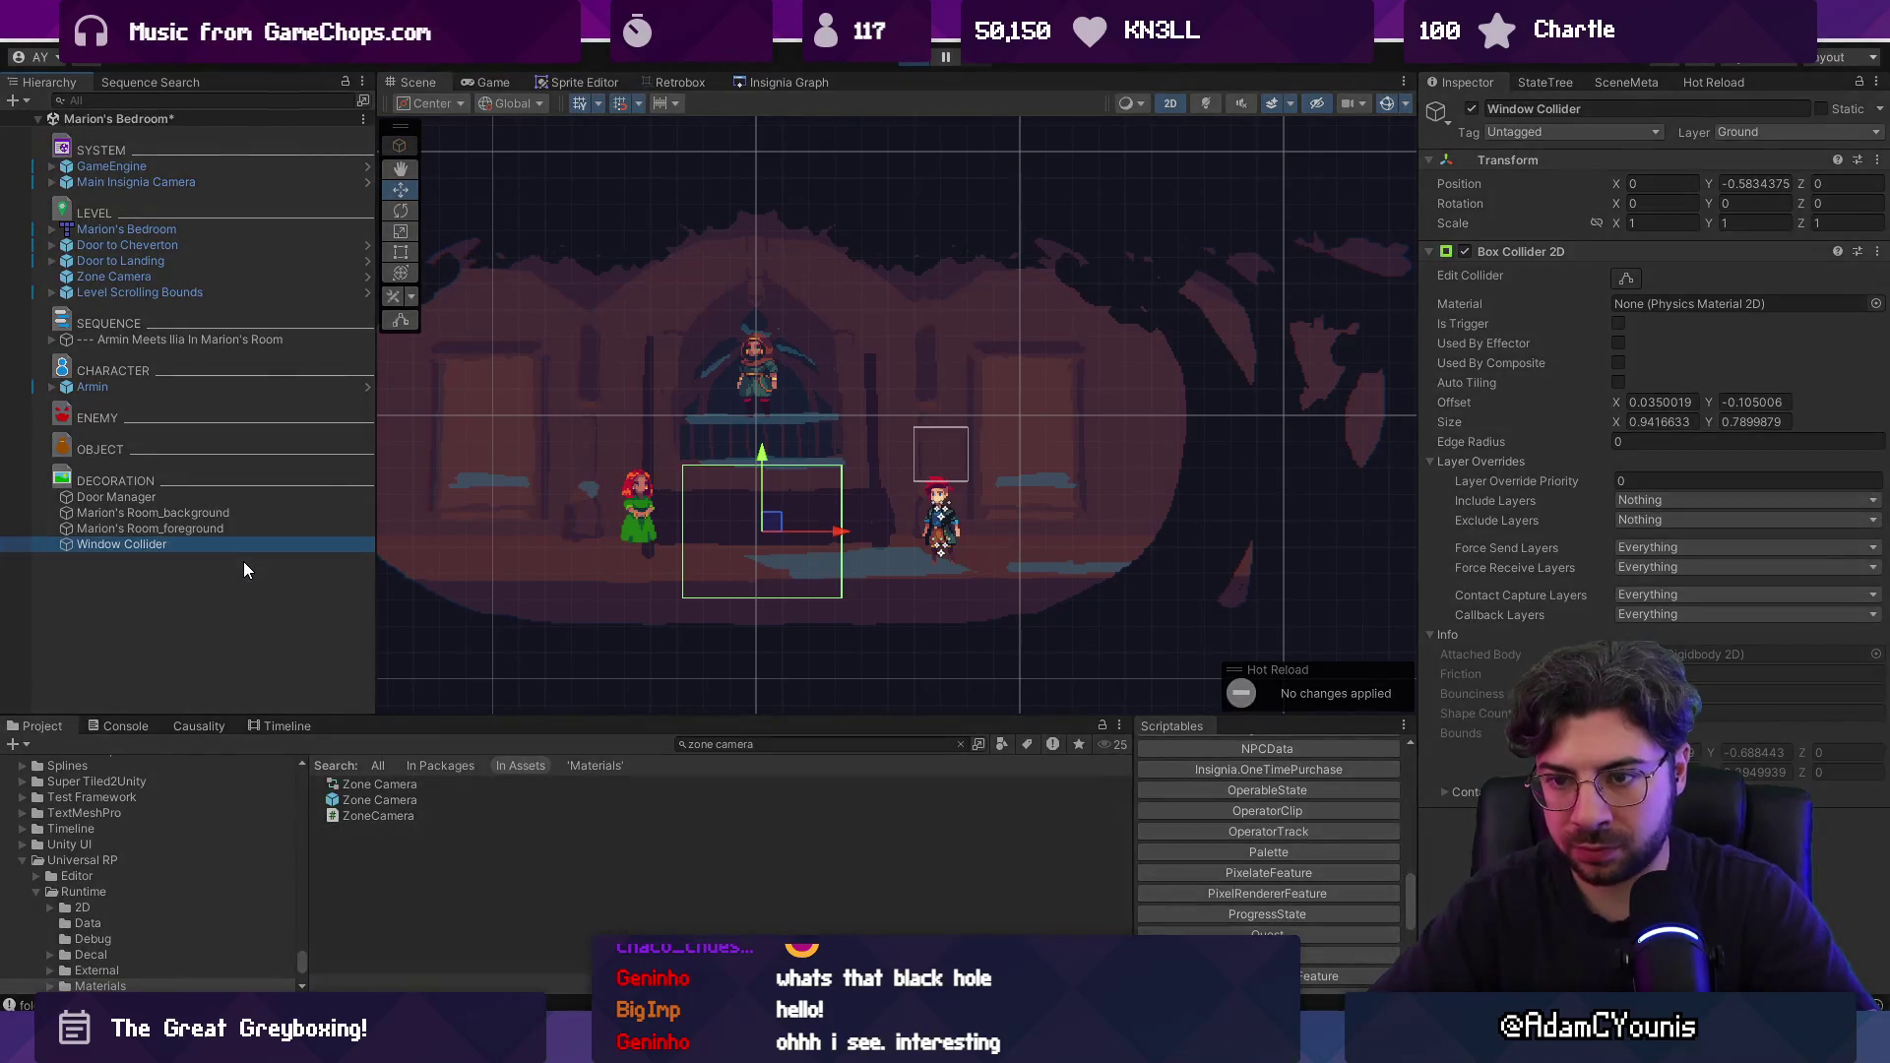
key(ctrl+p)
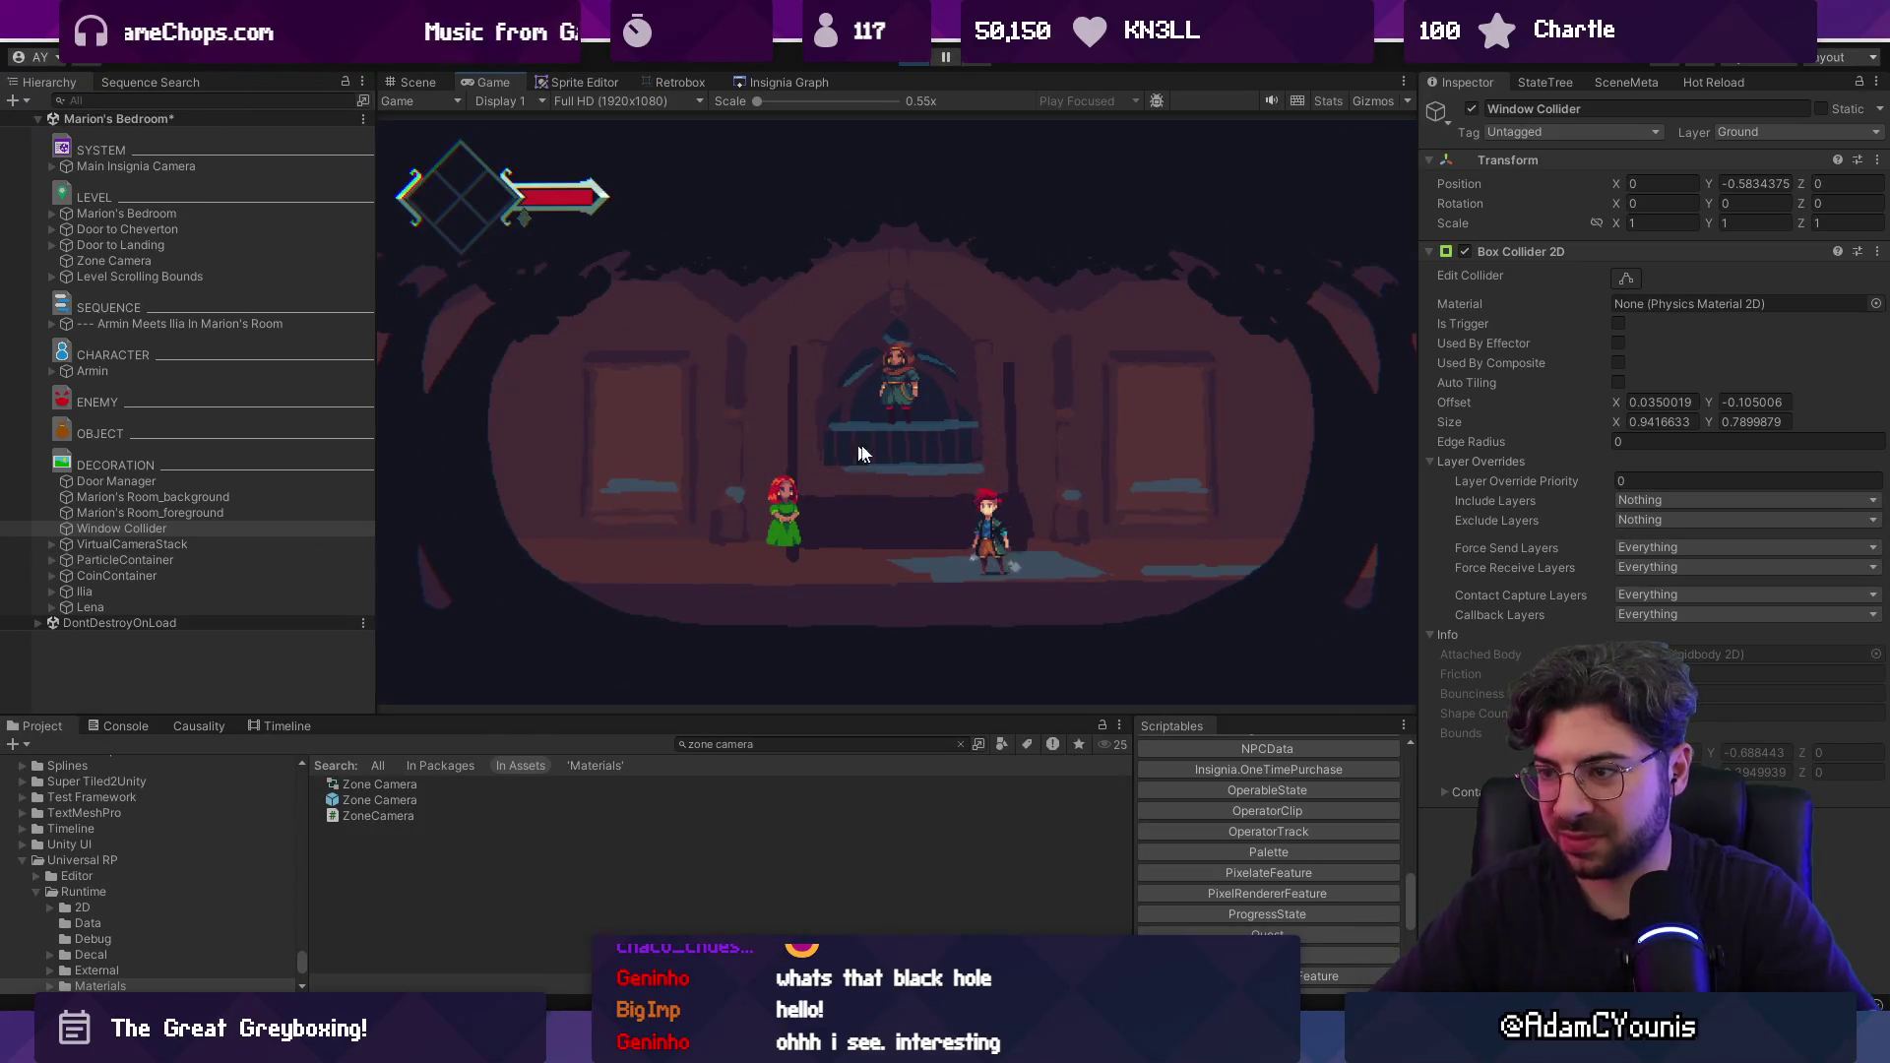
Walk to Armin and interact to reach the gliding scene, then stop the playtest.
key(Left)
key(space)
key(s)
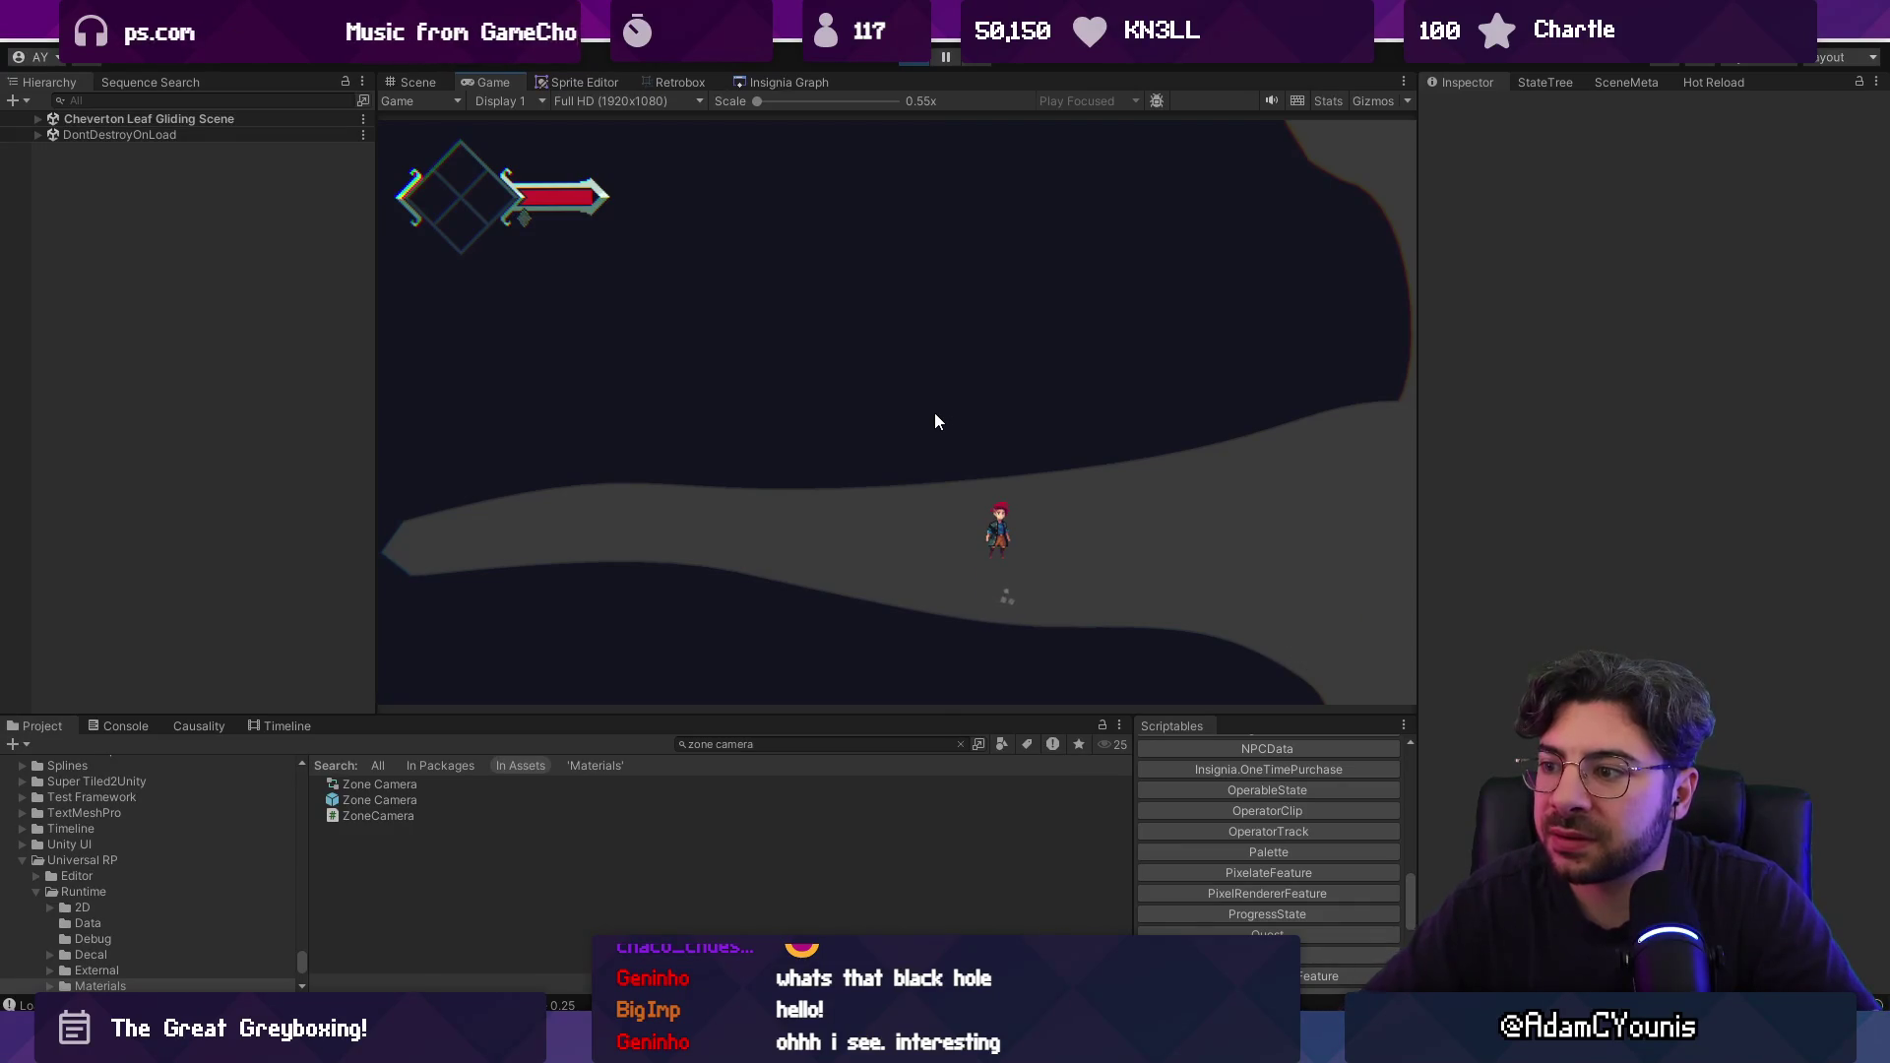
key(Left)
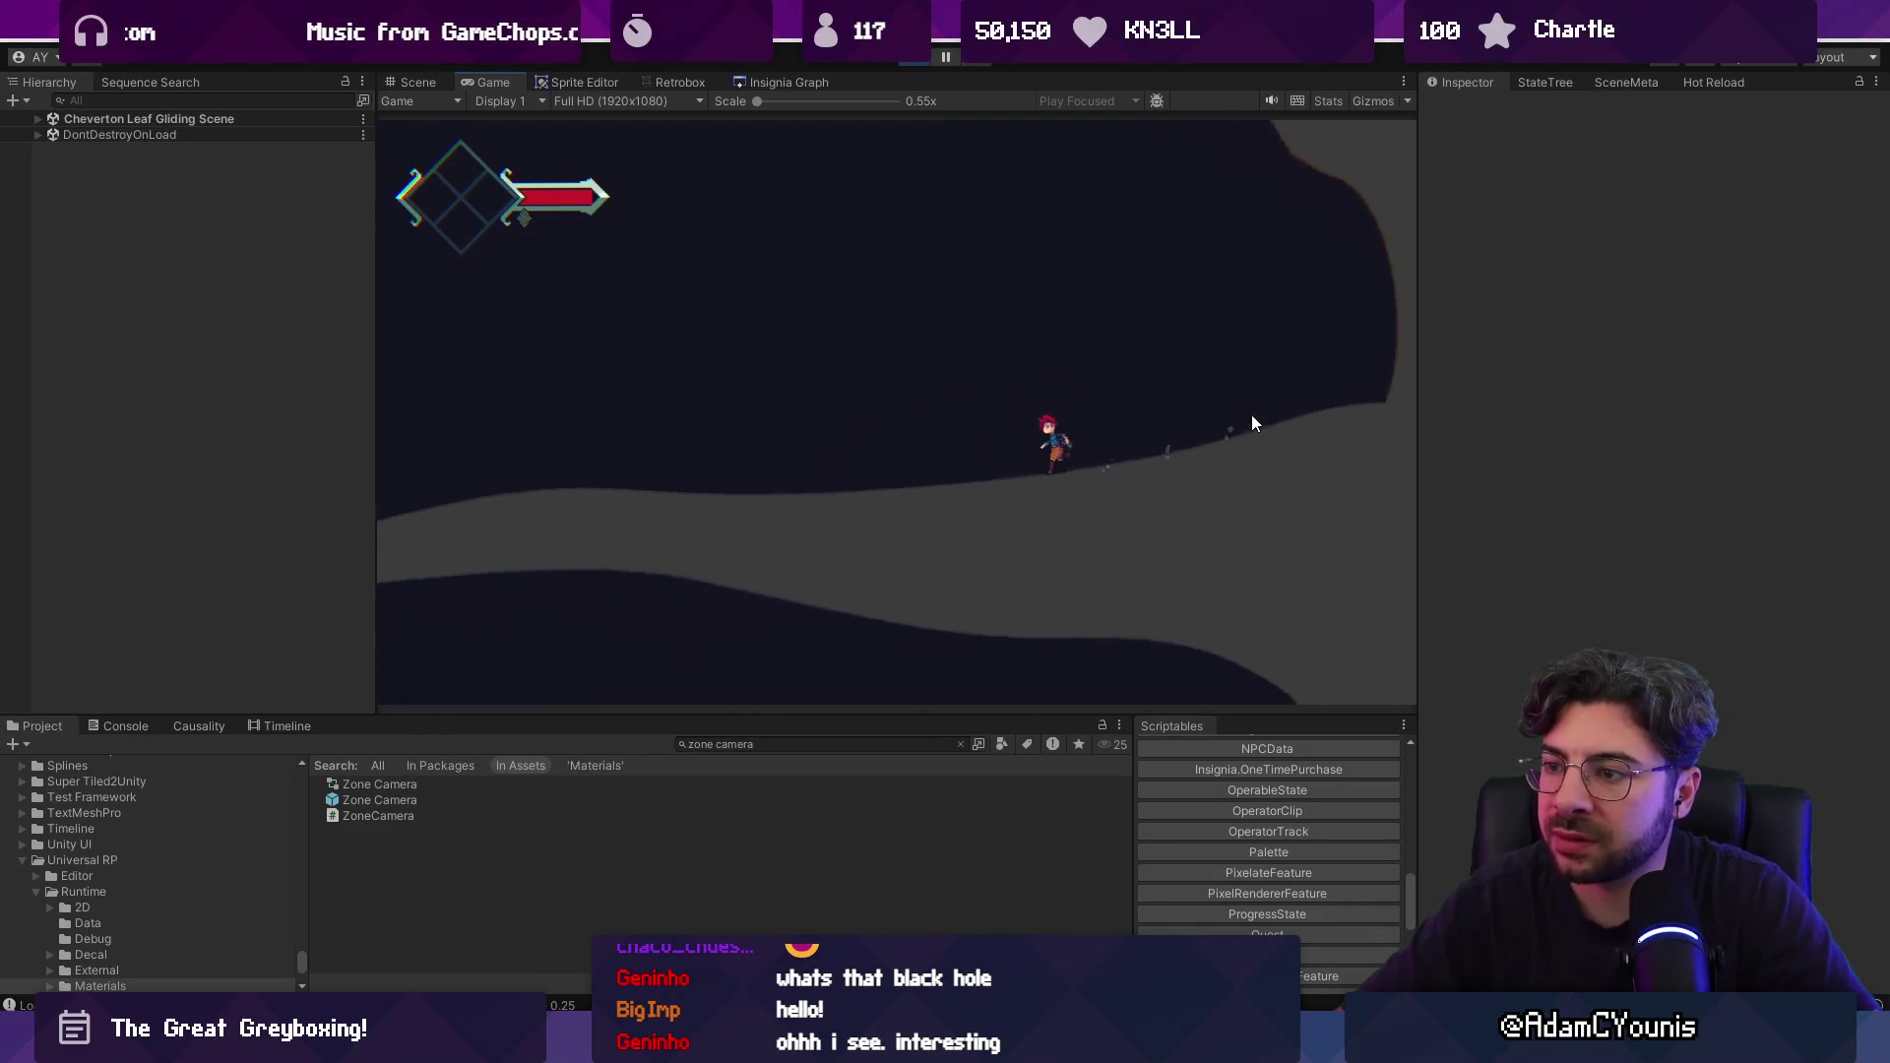
key(Left)
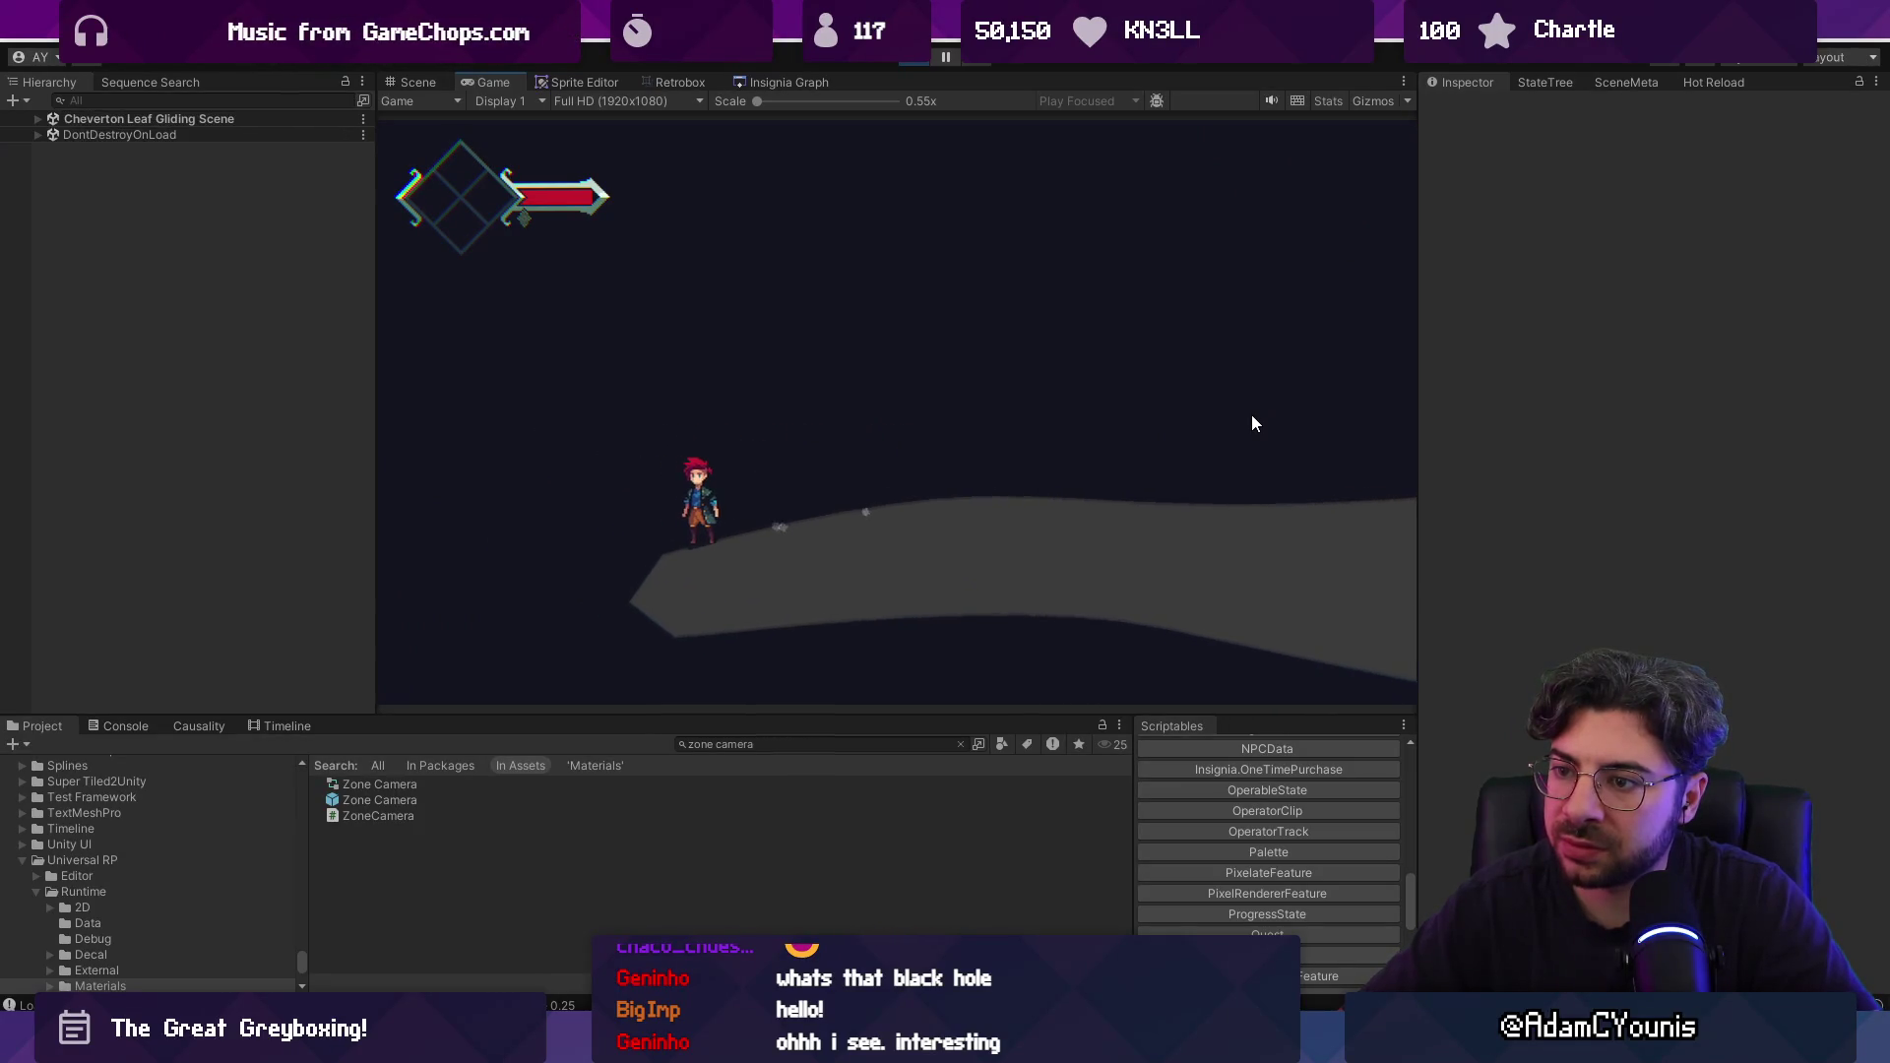
click(910, 61)
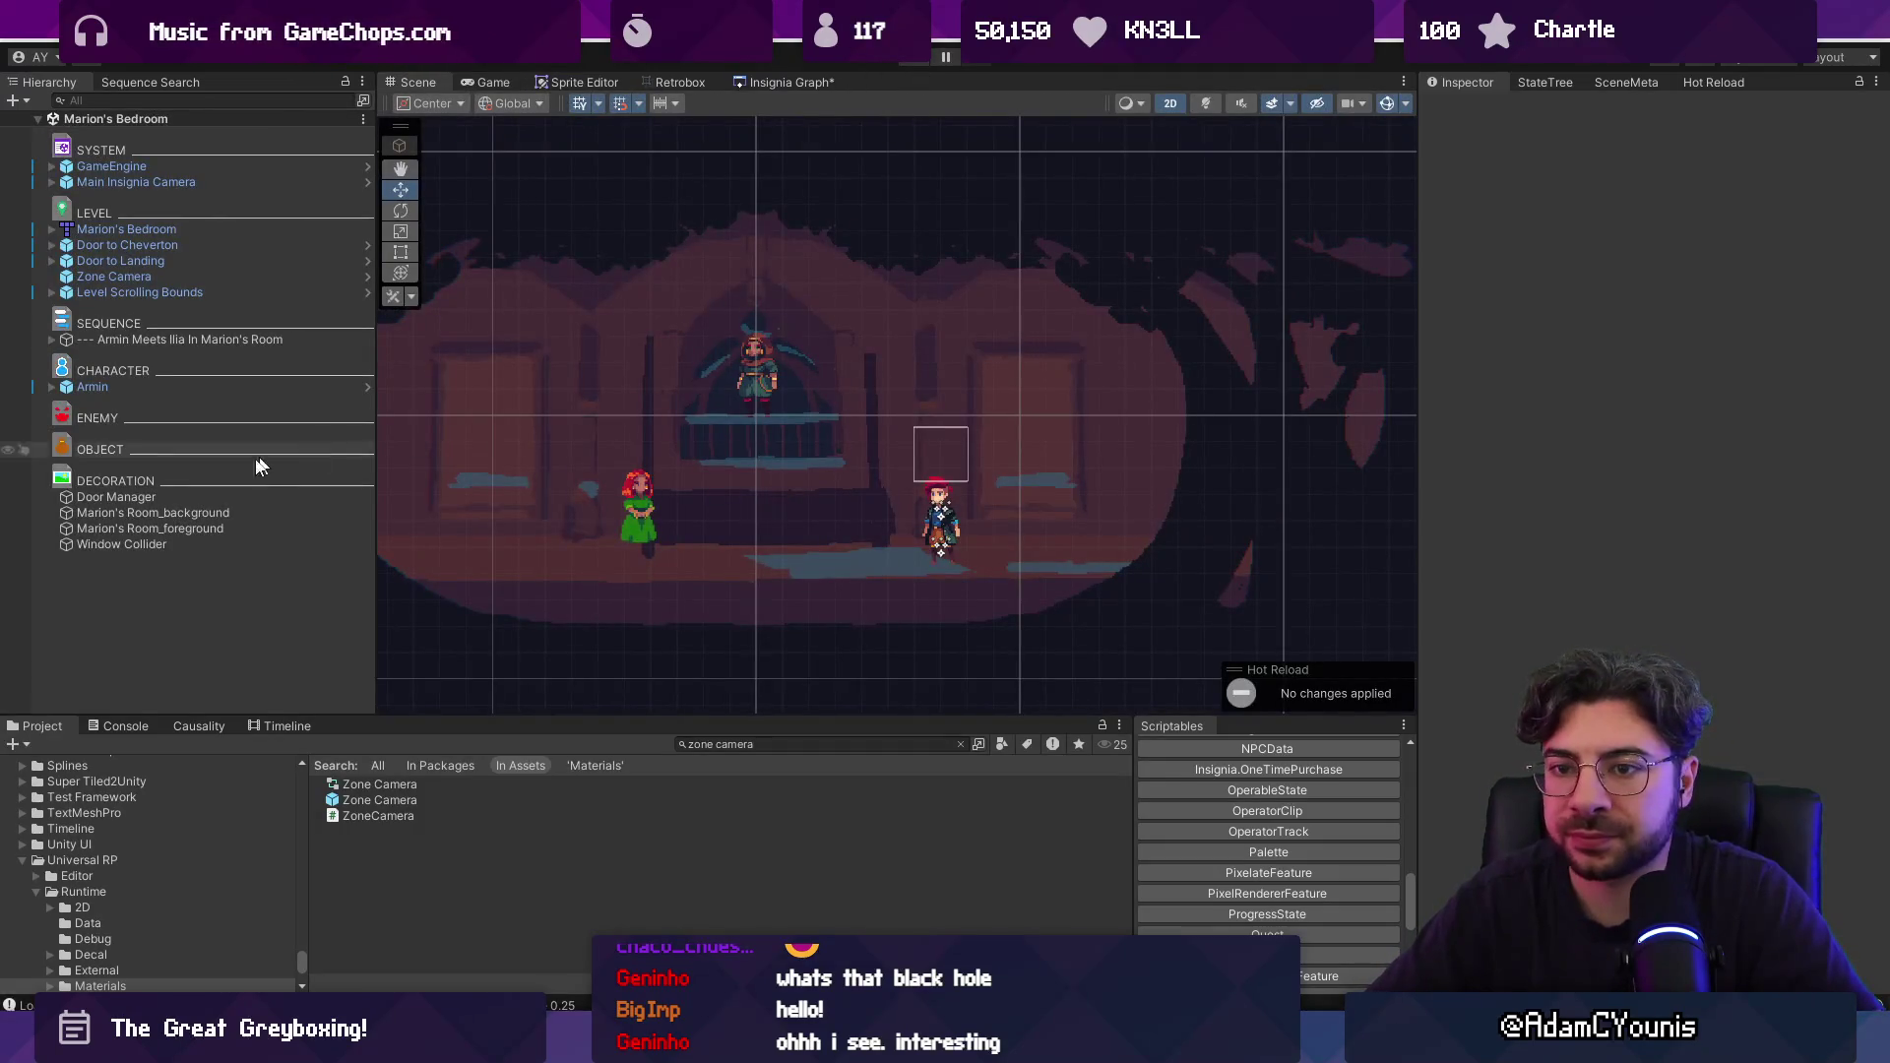
click(187, 547)
Lower the Window Collider, then move the gliding scene's Door up-right to about (5.78, 1.08).
drag(769, 453, 759, 476)
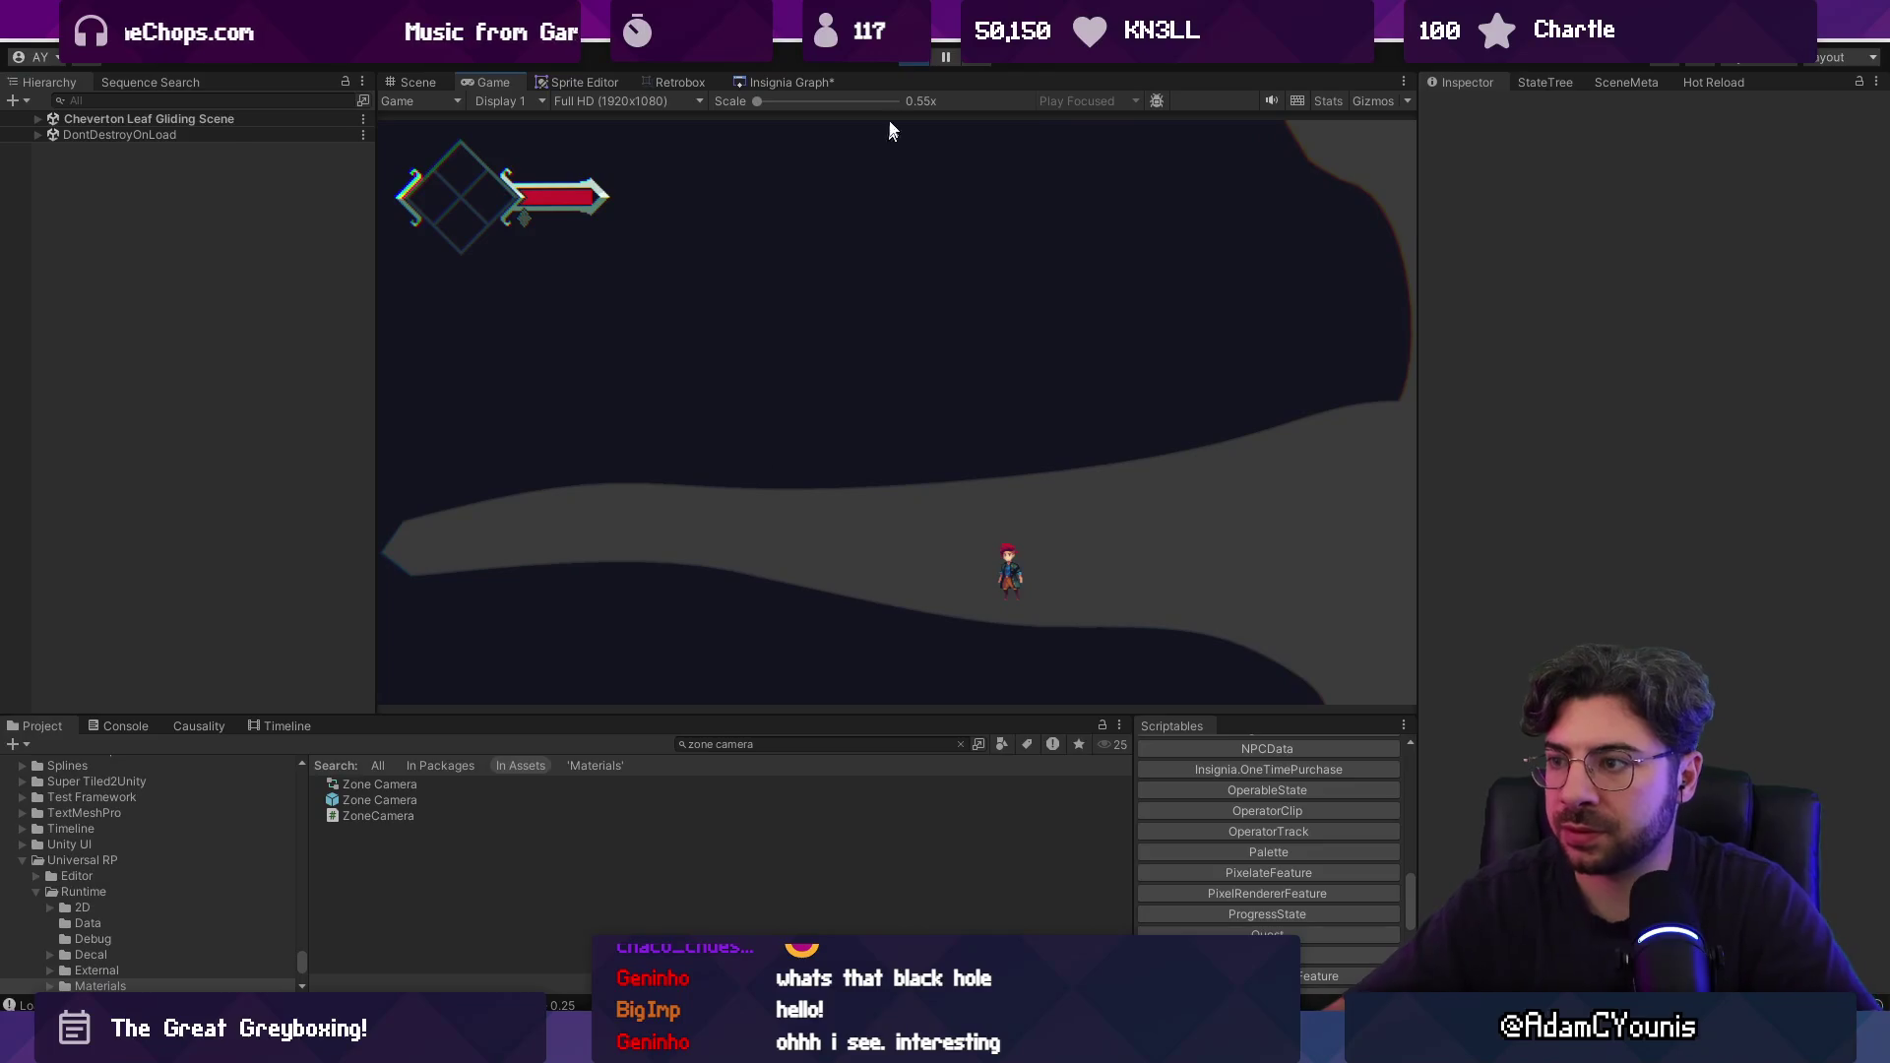
key(ctrl+p)
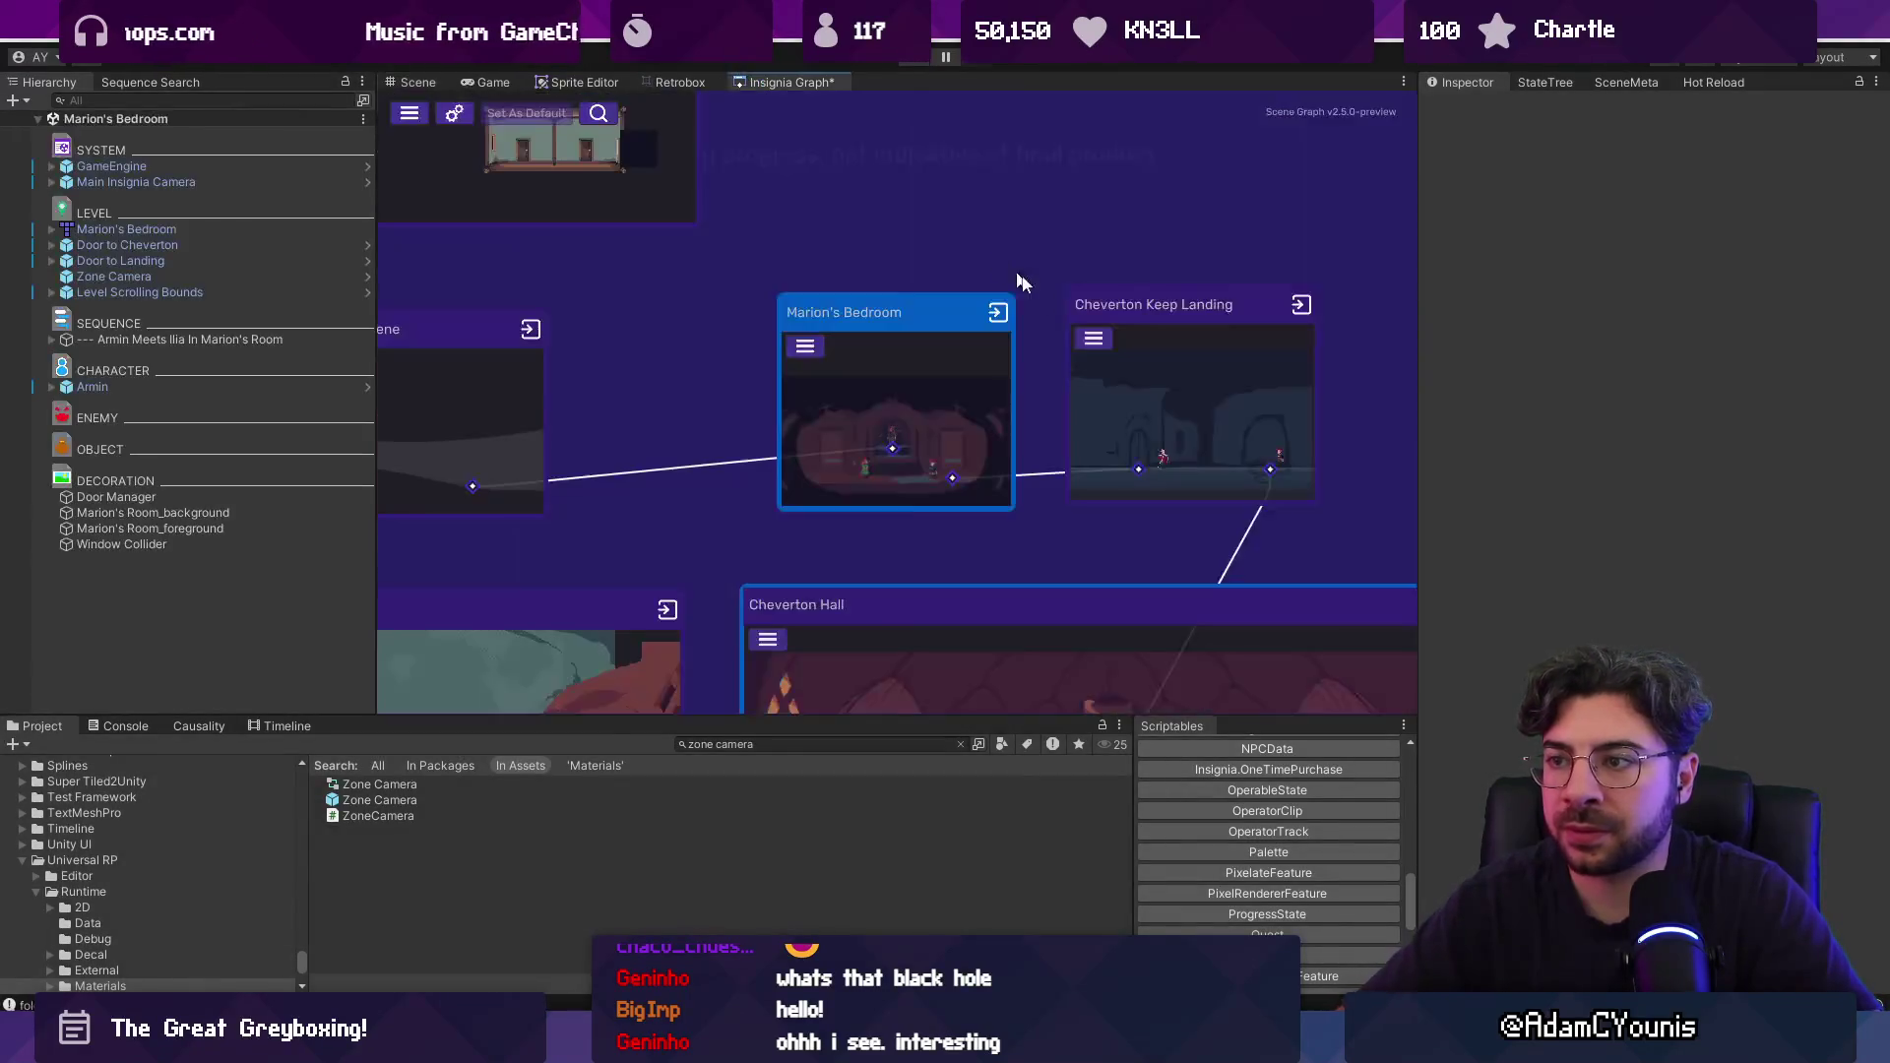
drag(553, 421, 699, 374)
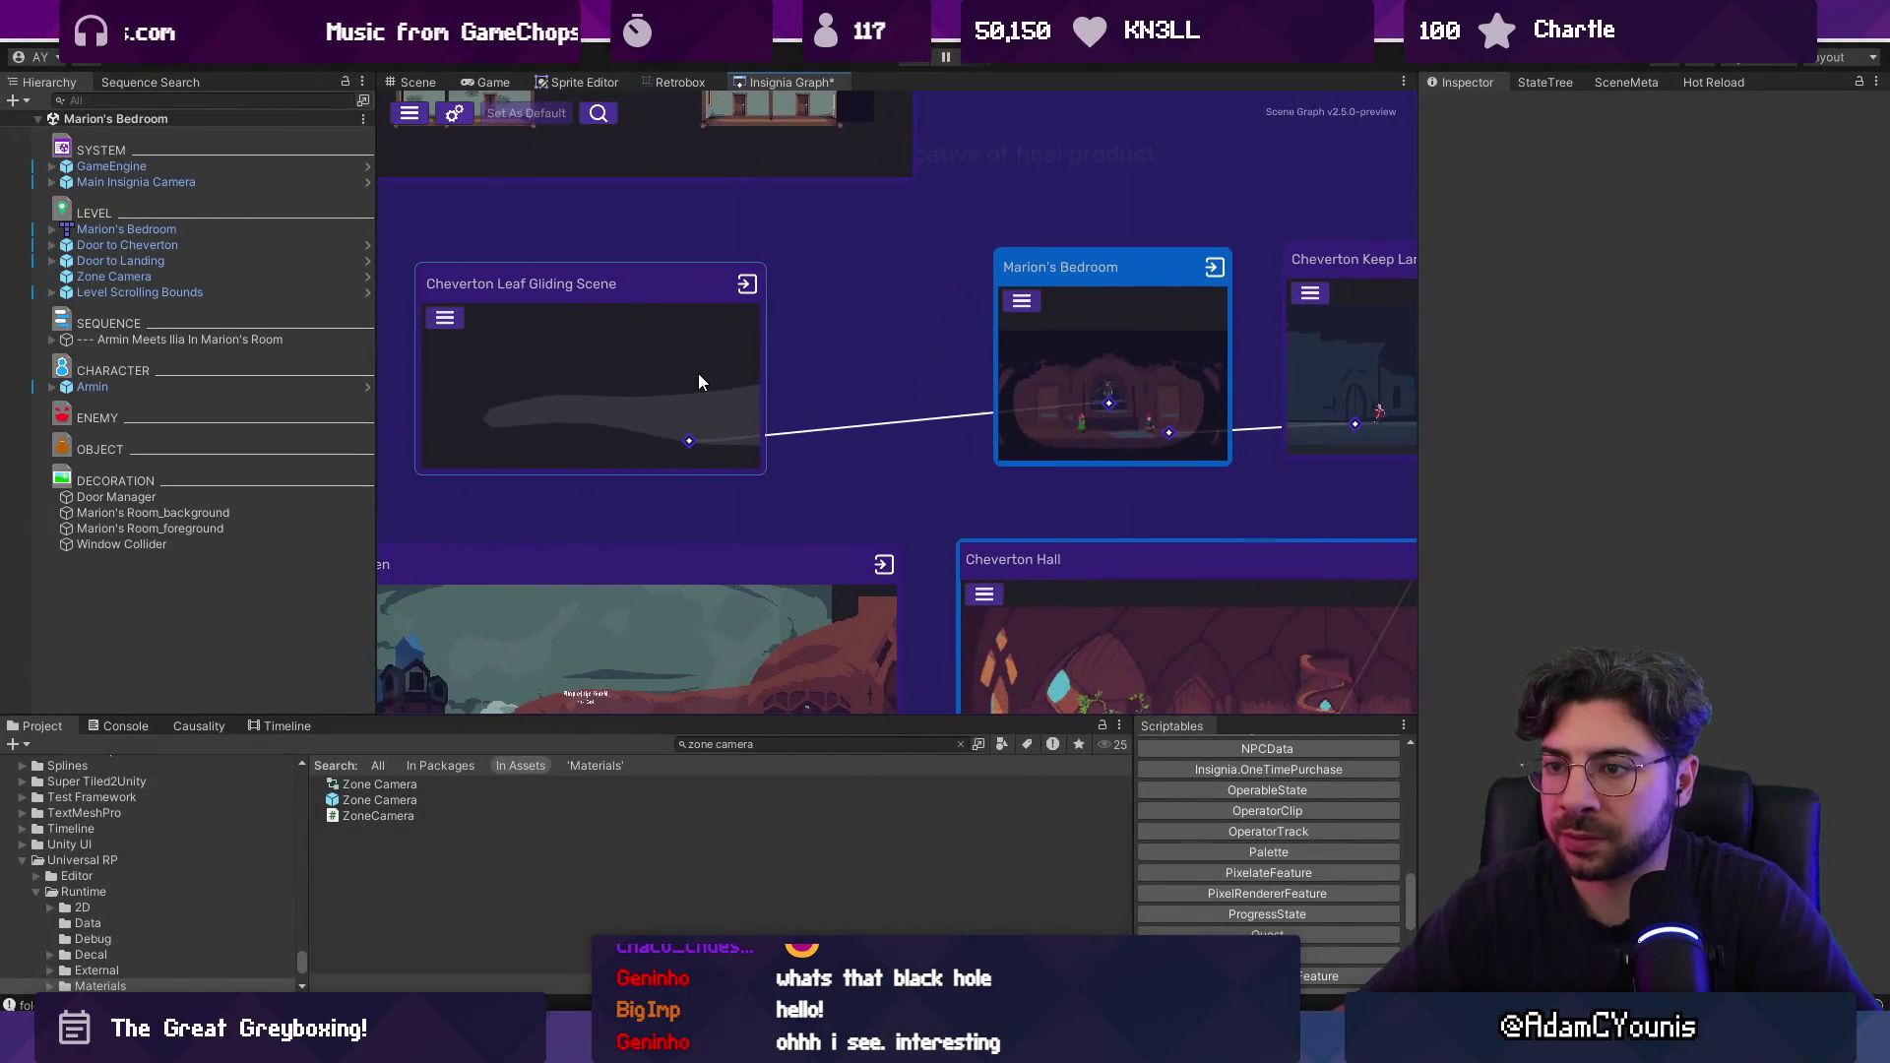
double_click(696, 371)
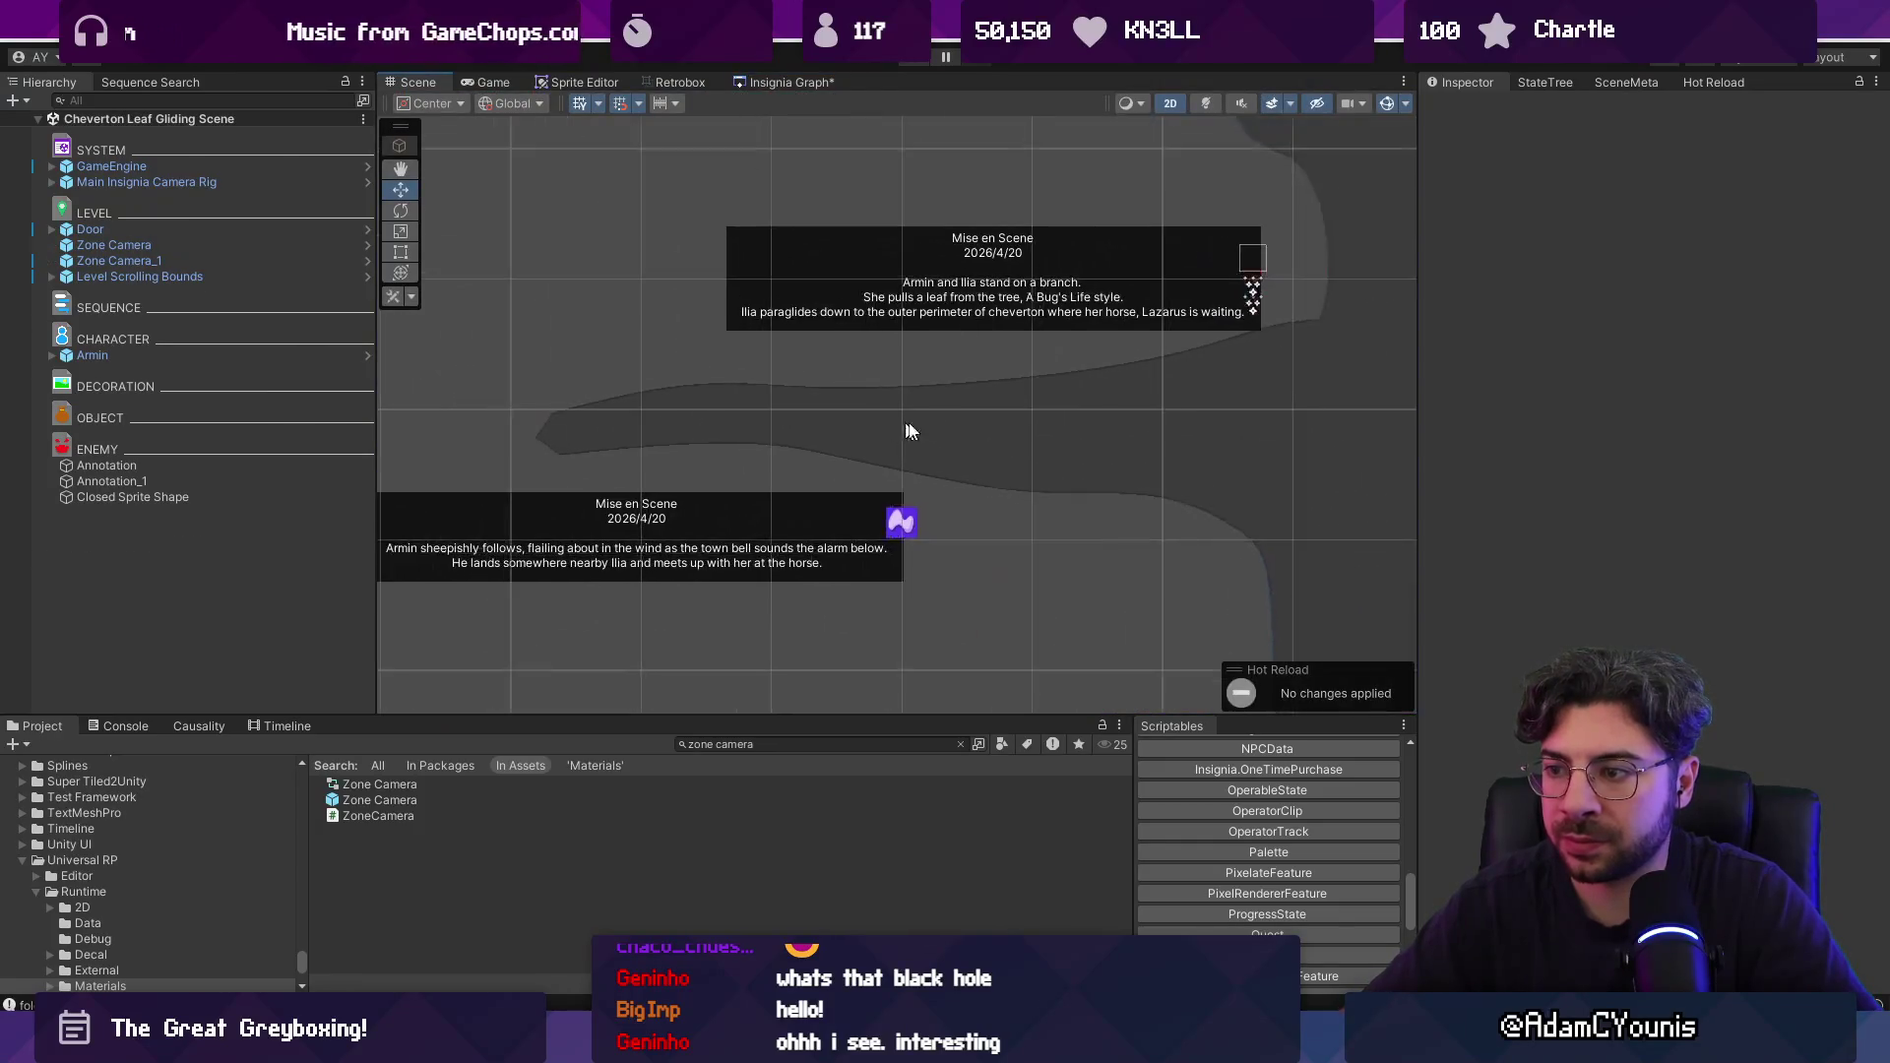
click(212, 231)
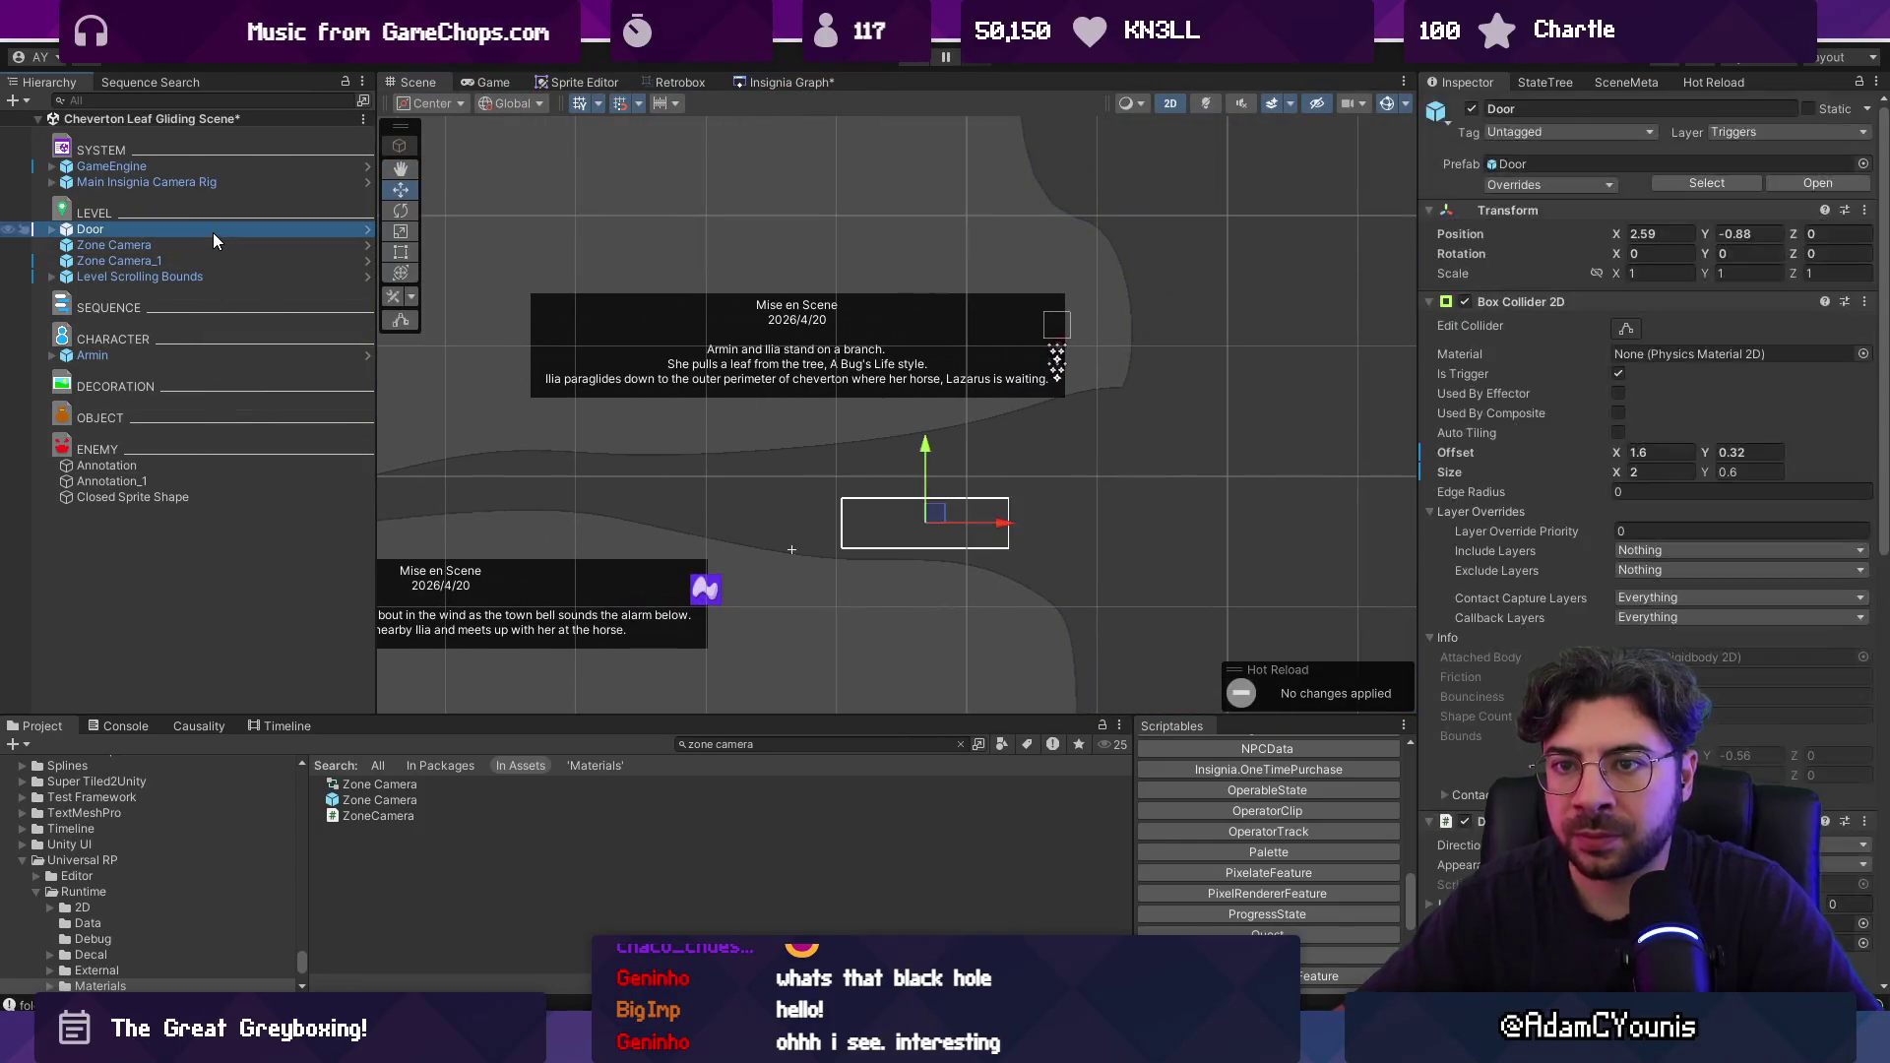
mouse_move(936, 509)
mouse_down()
mouse_move(1050, 355)
mouse_move(1201, 352)
mouse_up()
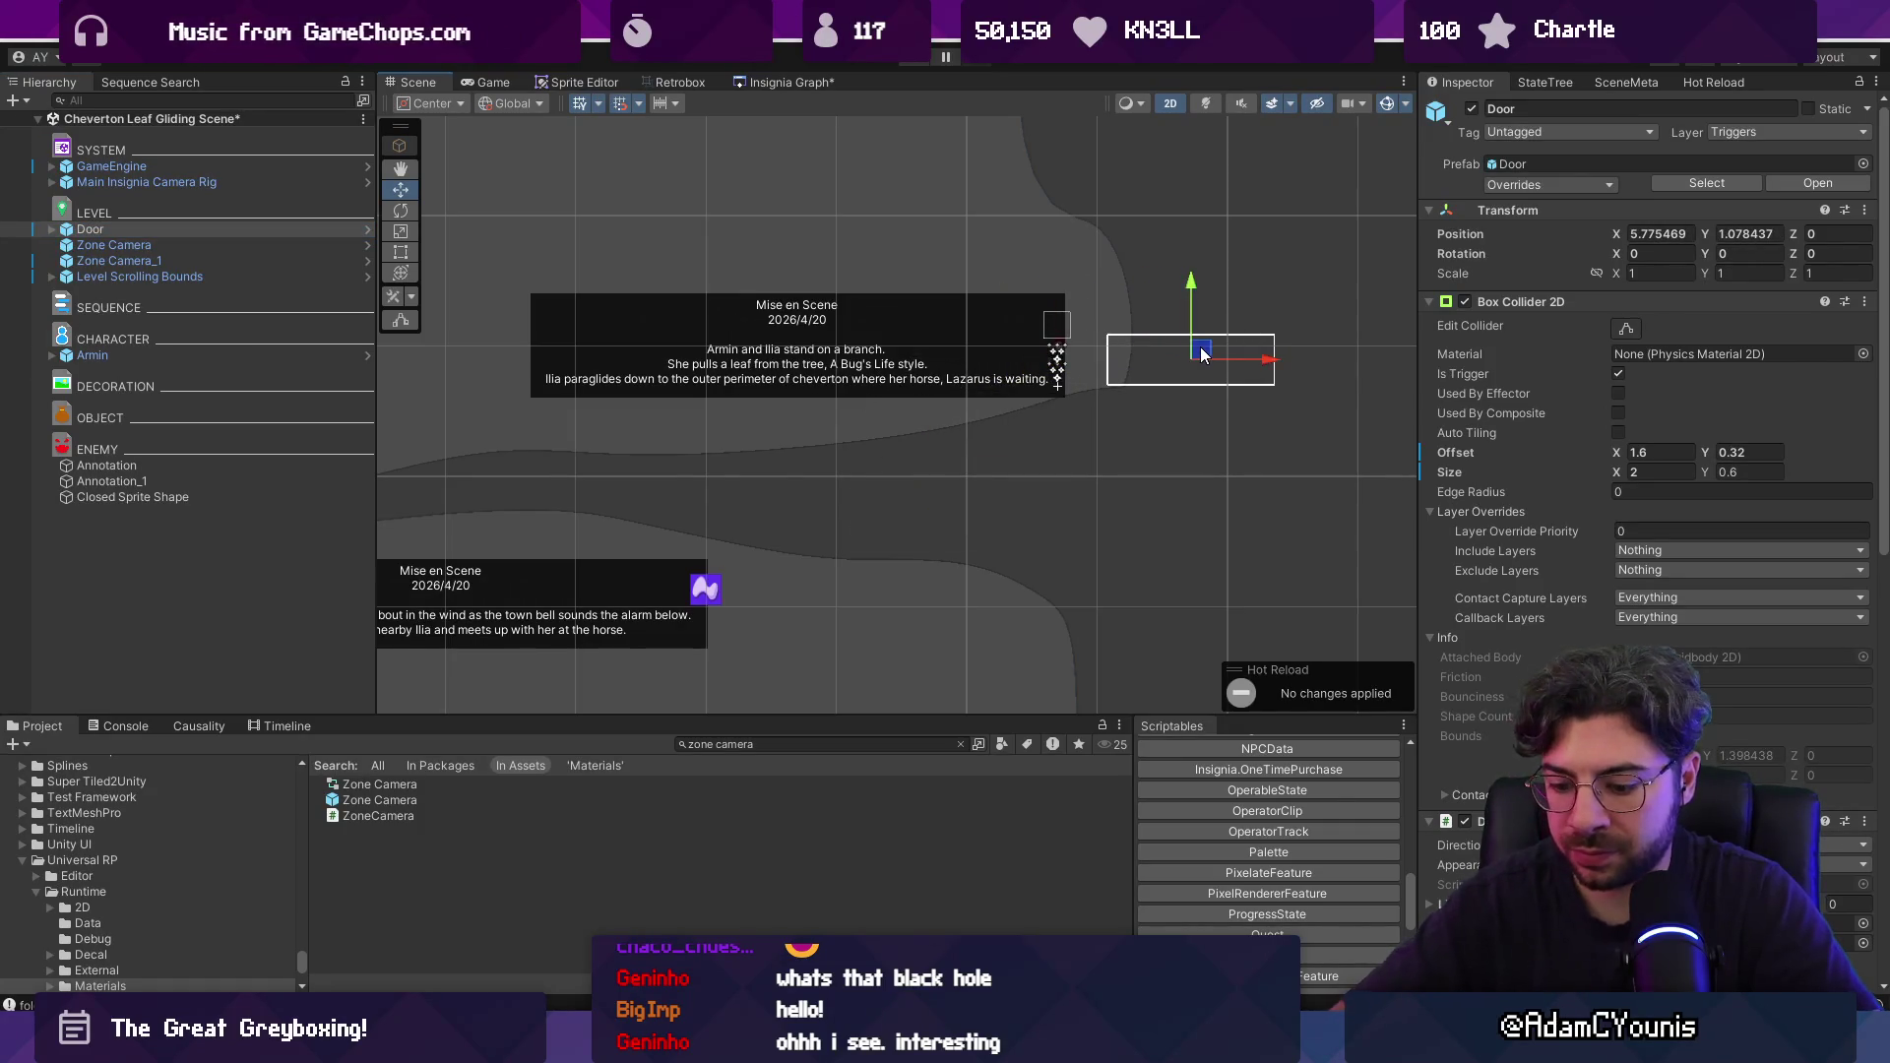
key(ctrl+p)
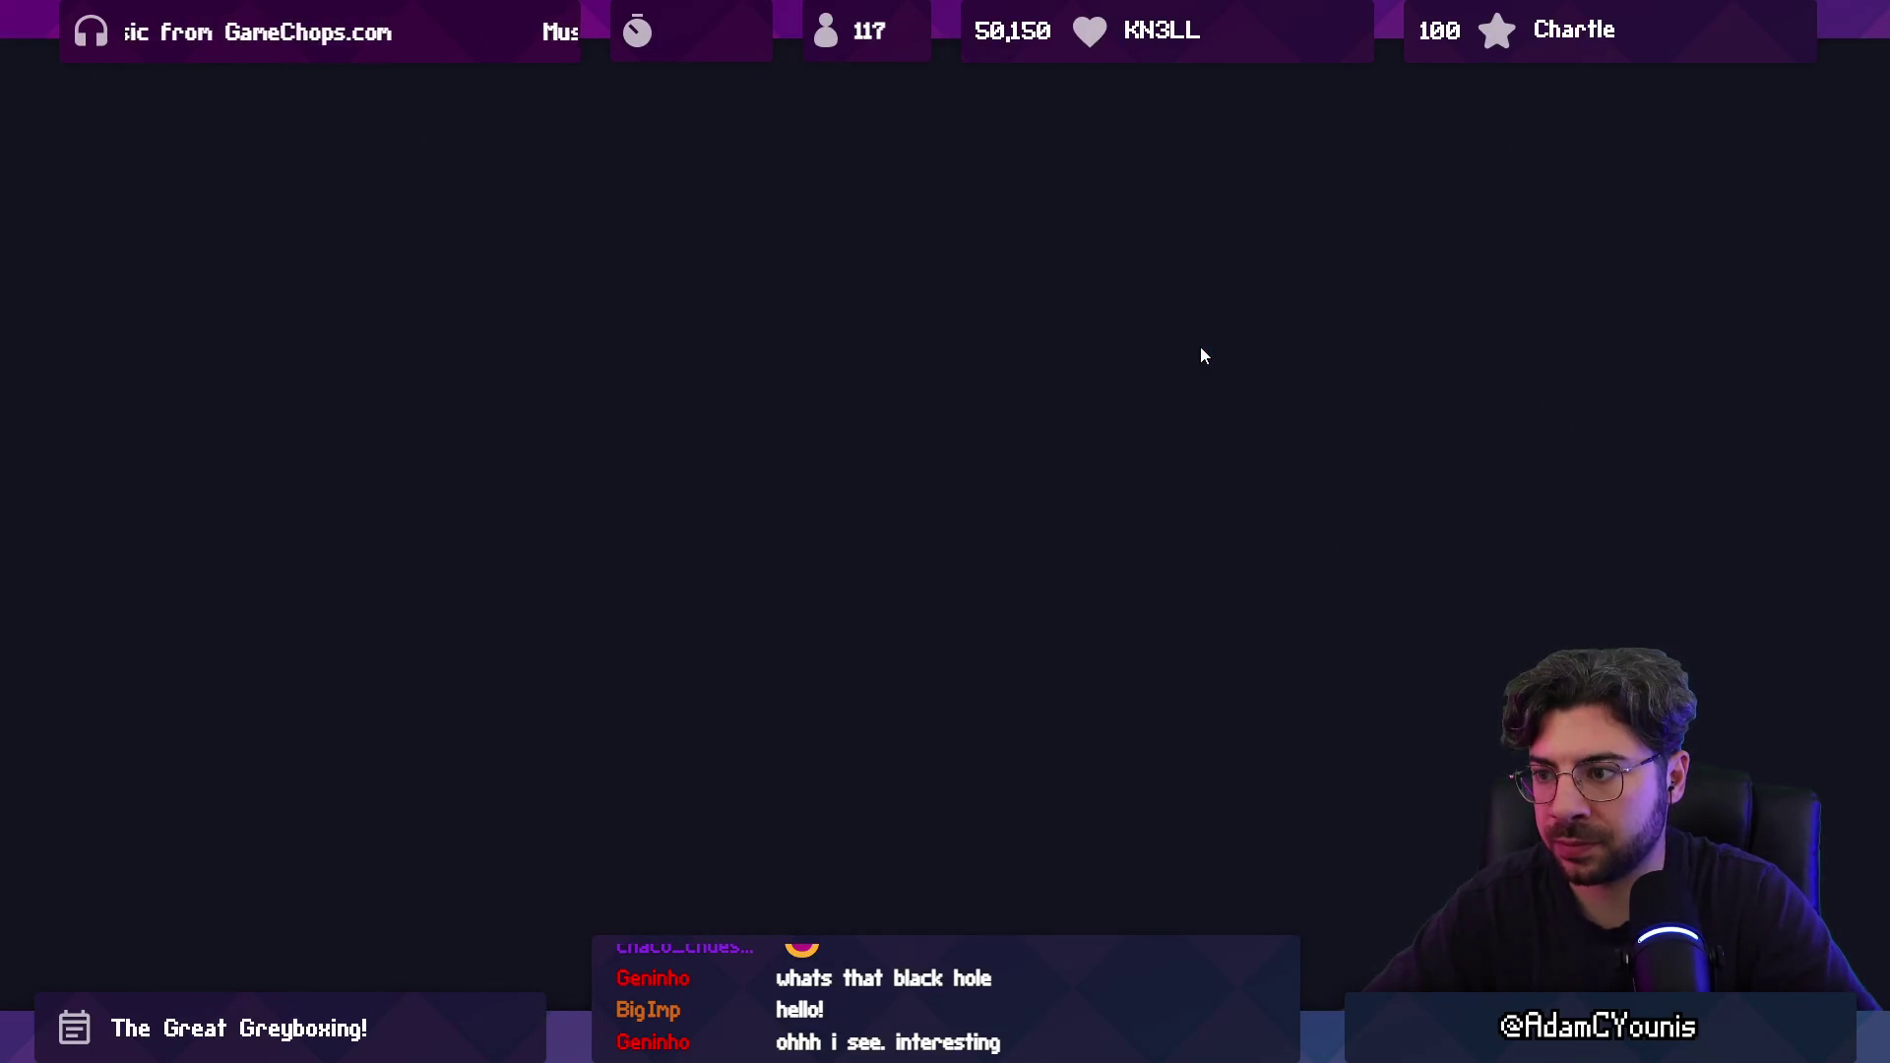
Skip the opening cutscene and run the character left and right on the grey slope.
key(Escape)
key(Up)
key(Return)
key(s)
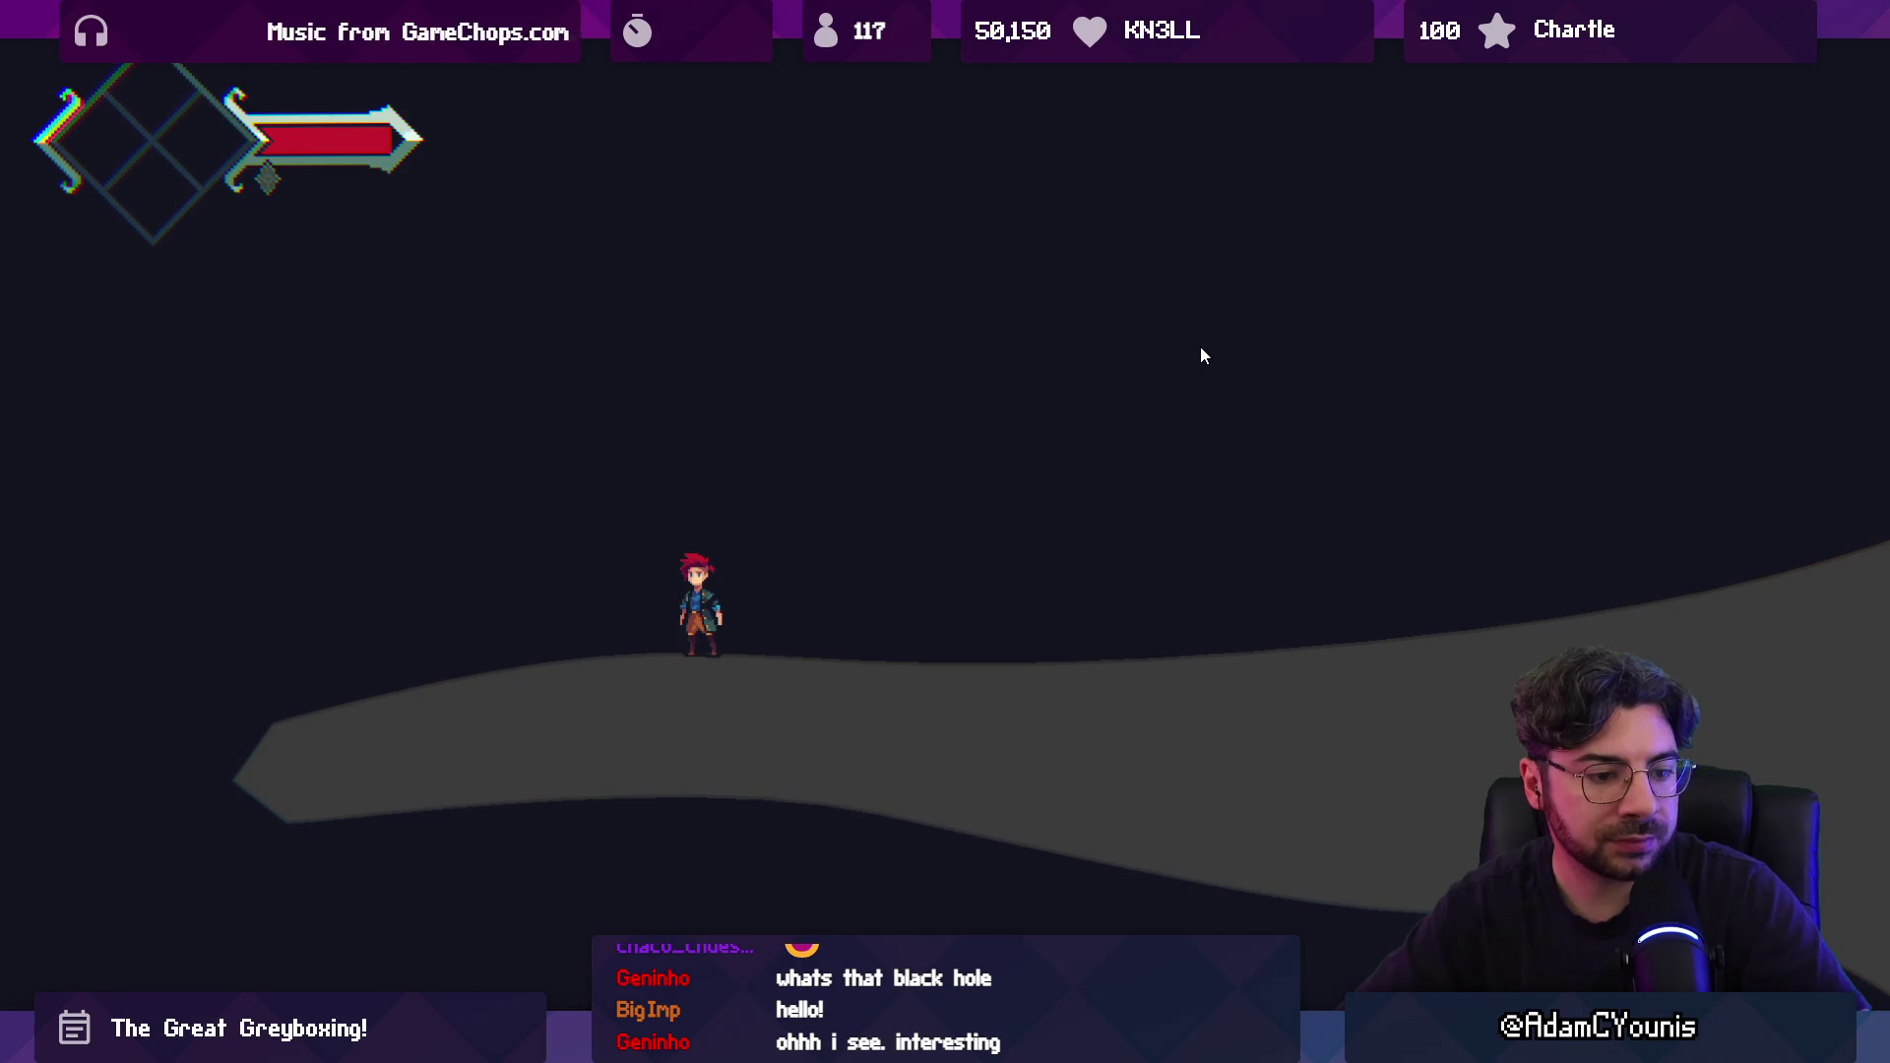
key(Right)
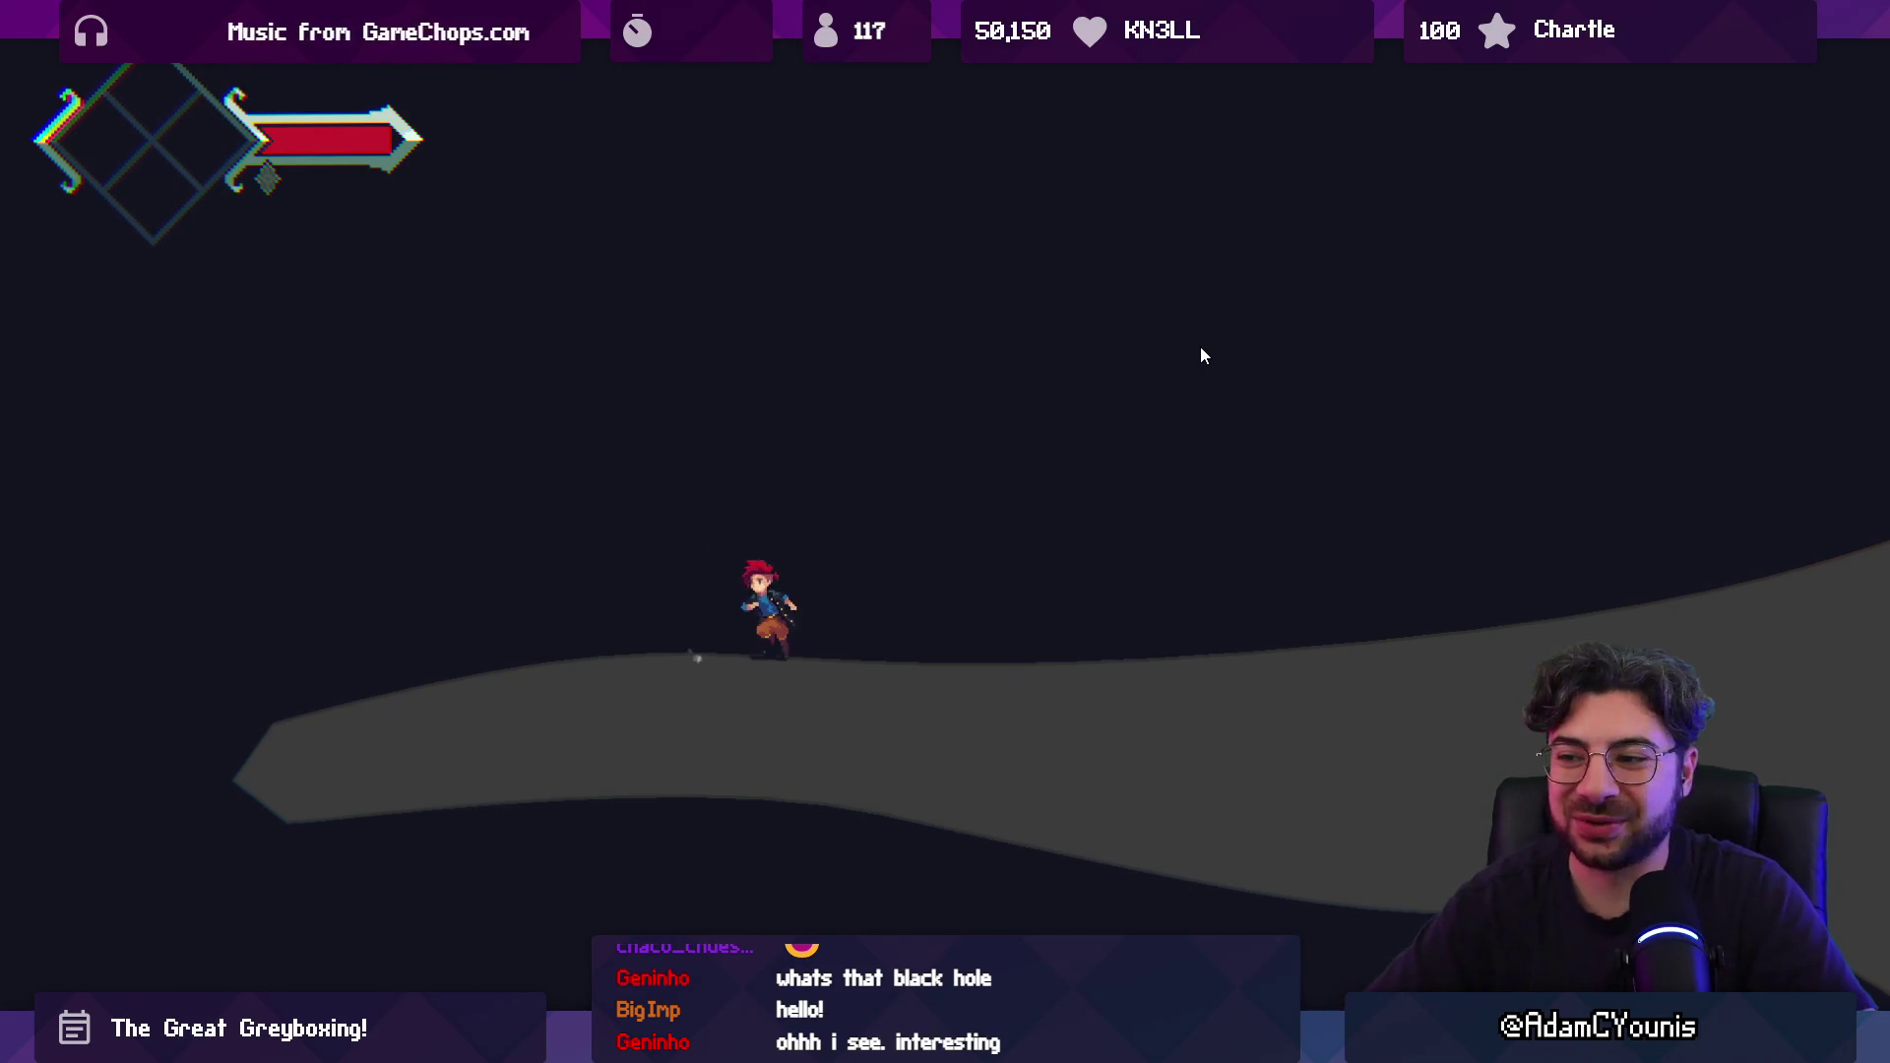
key(Left)
key(Right)
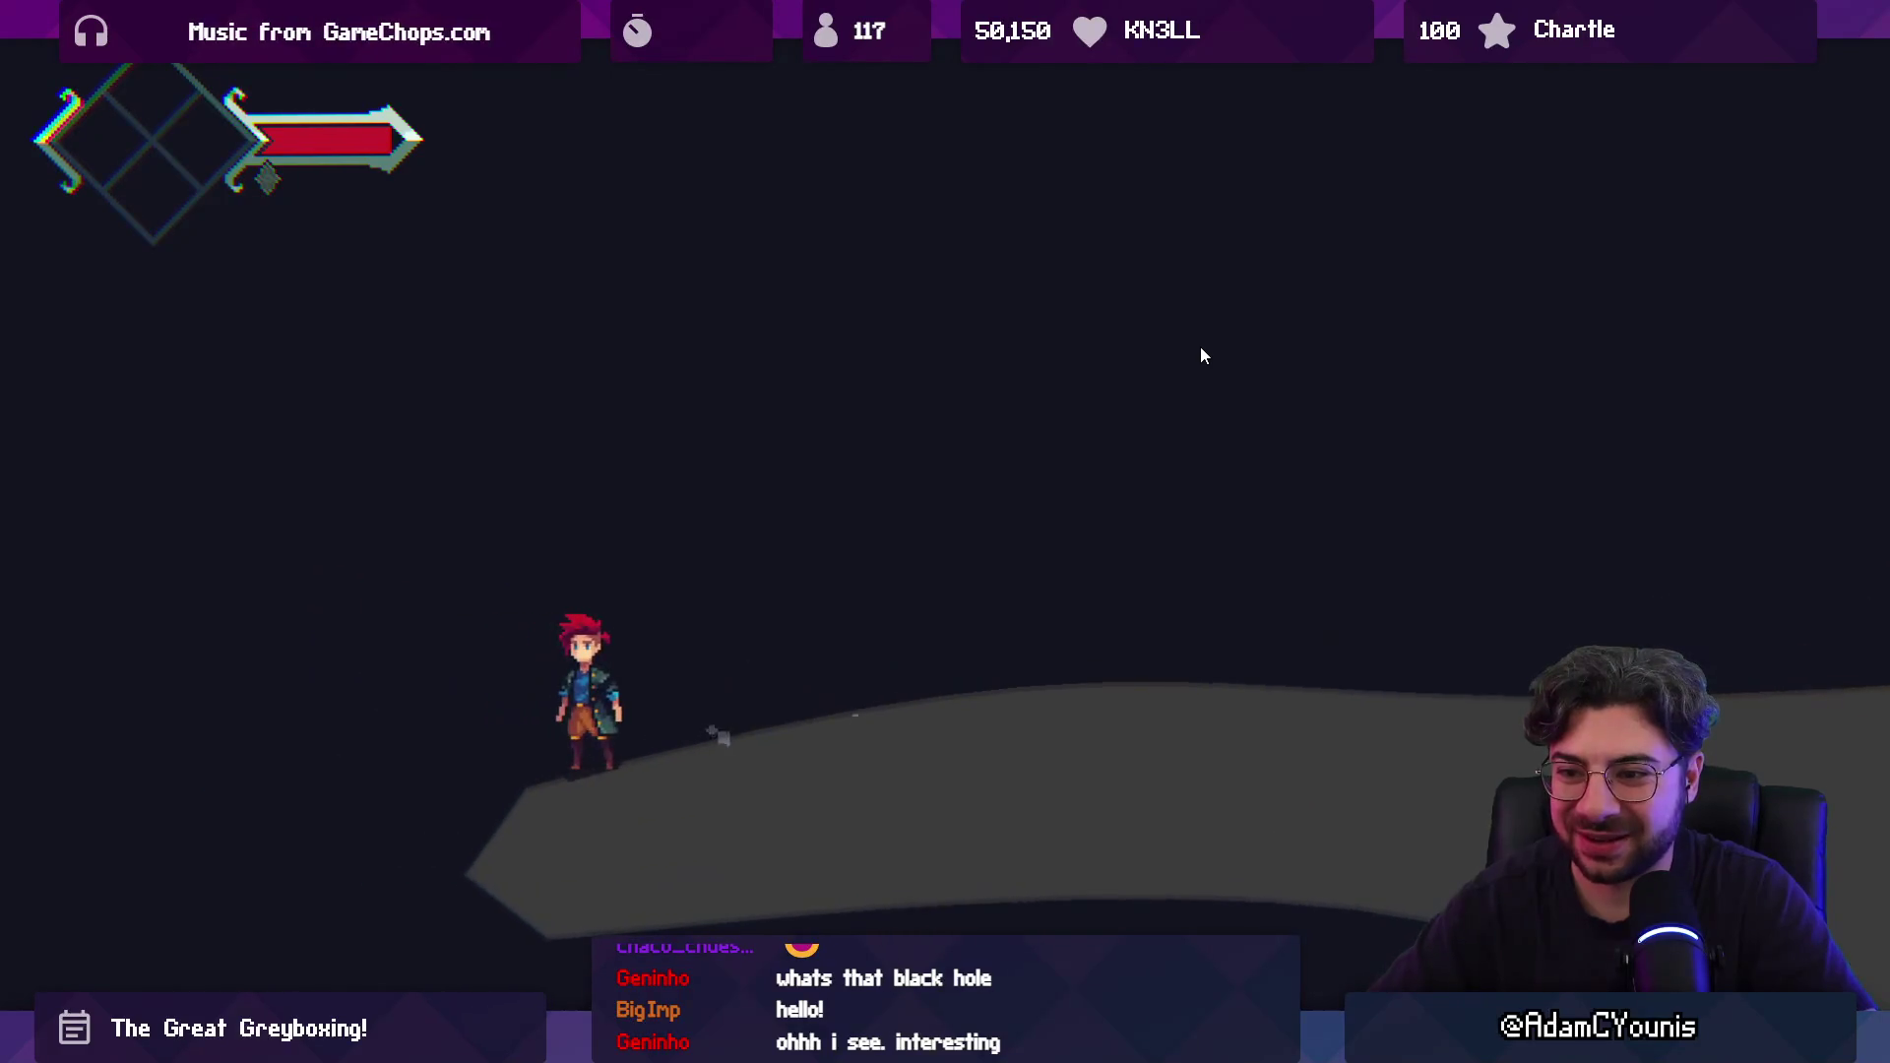
key(shift+space)
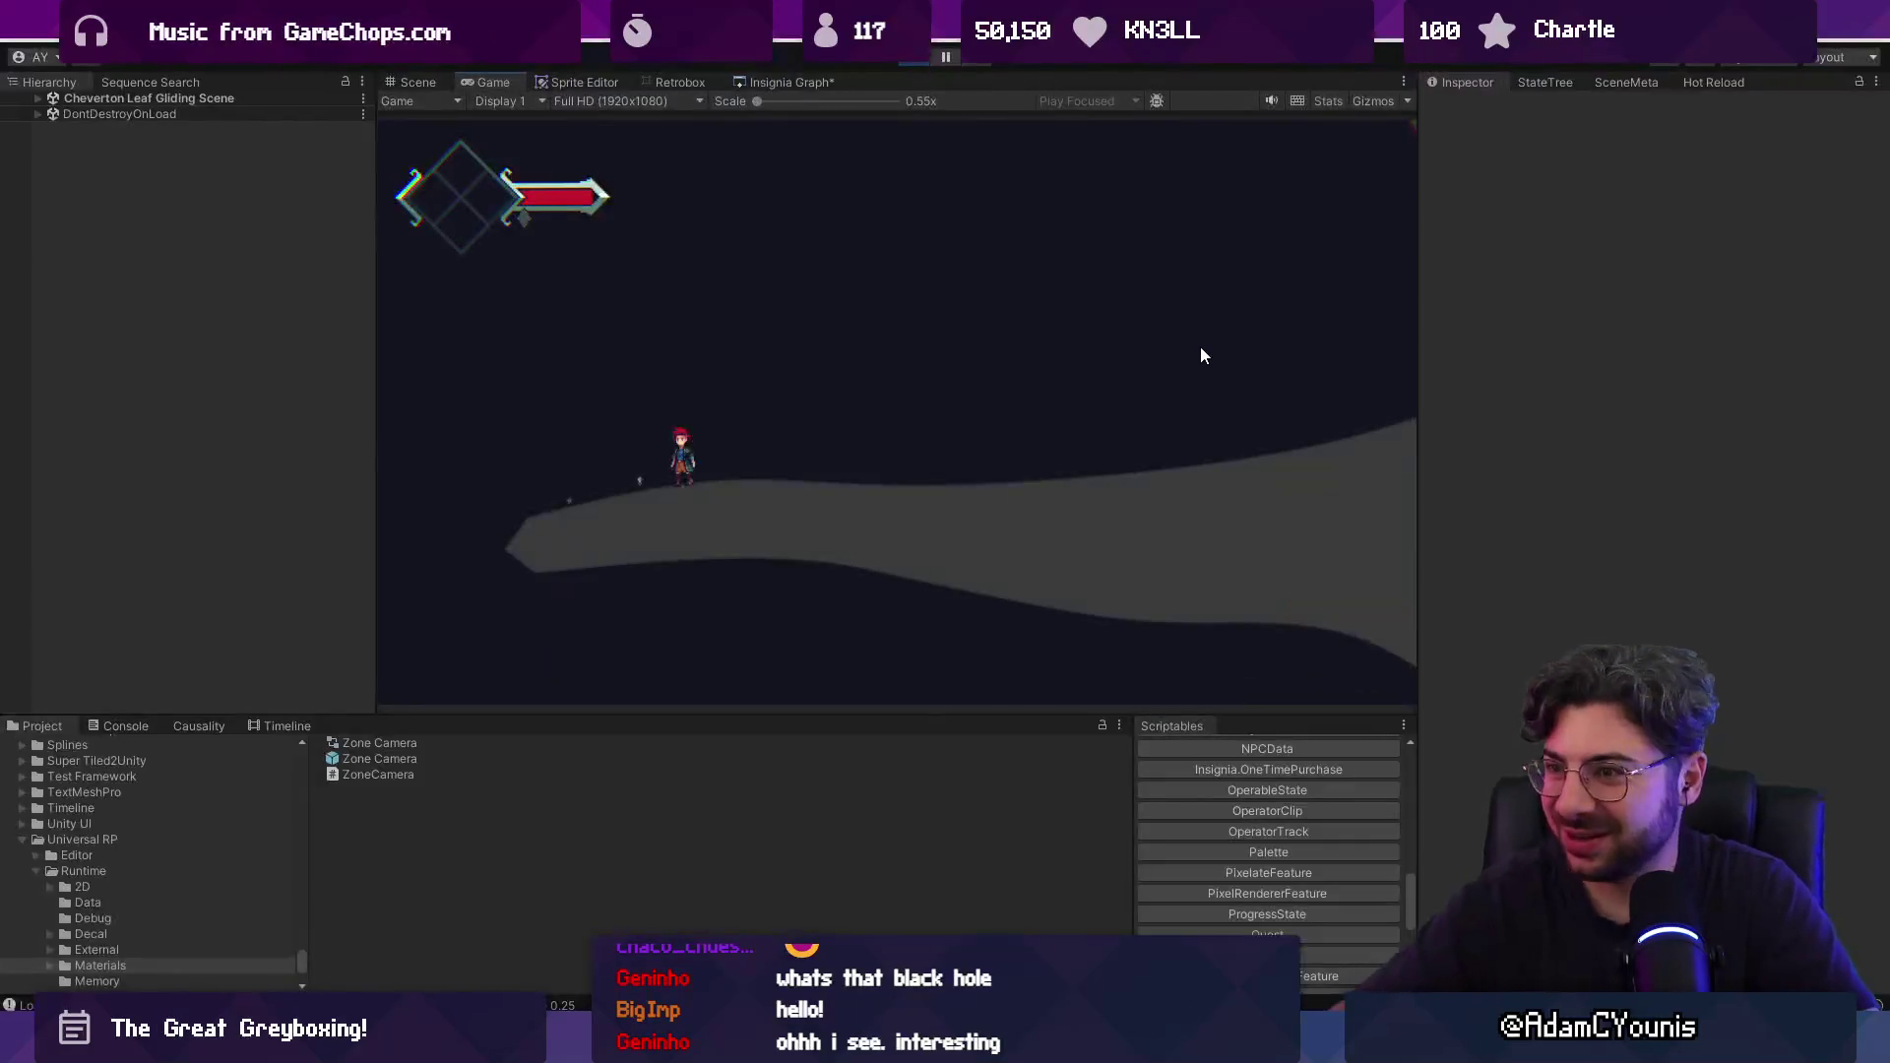
Revert Zone Camera_1's Feather to 0 and move it left to X 0.288.
key(ctrl+p)
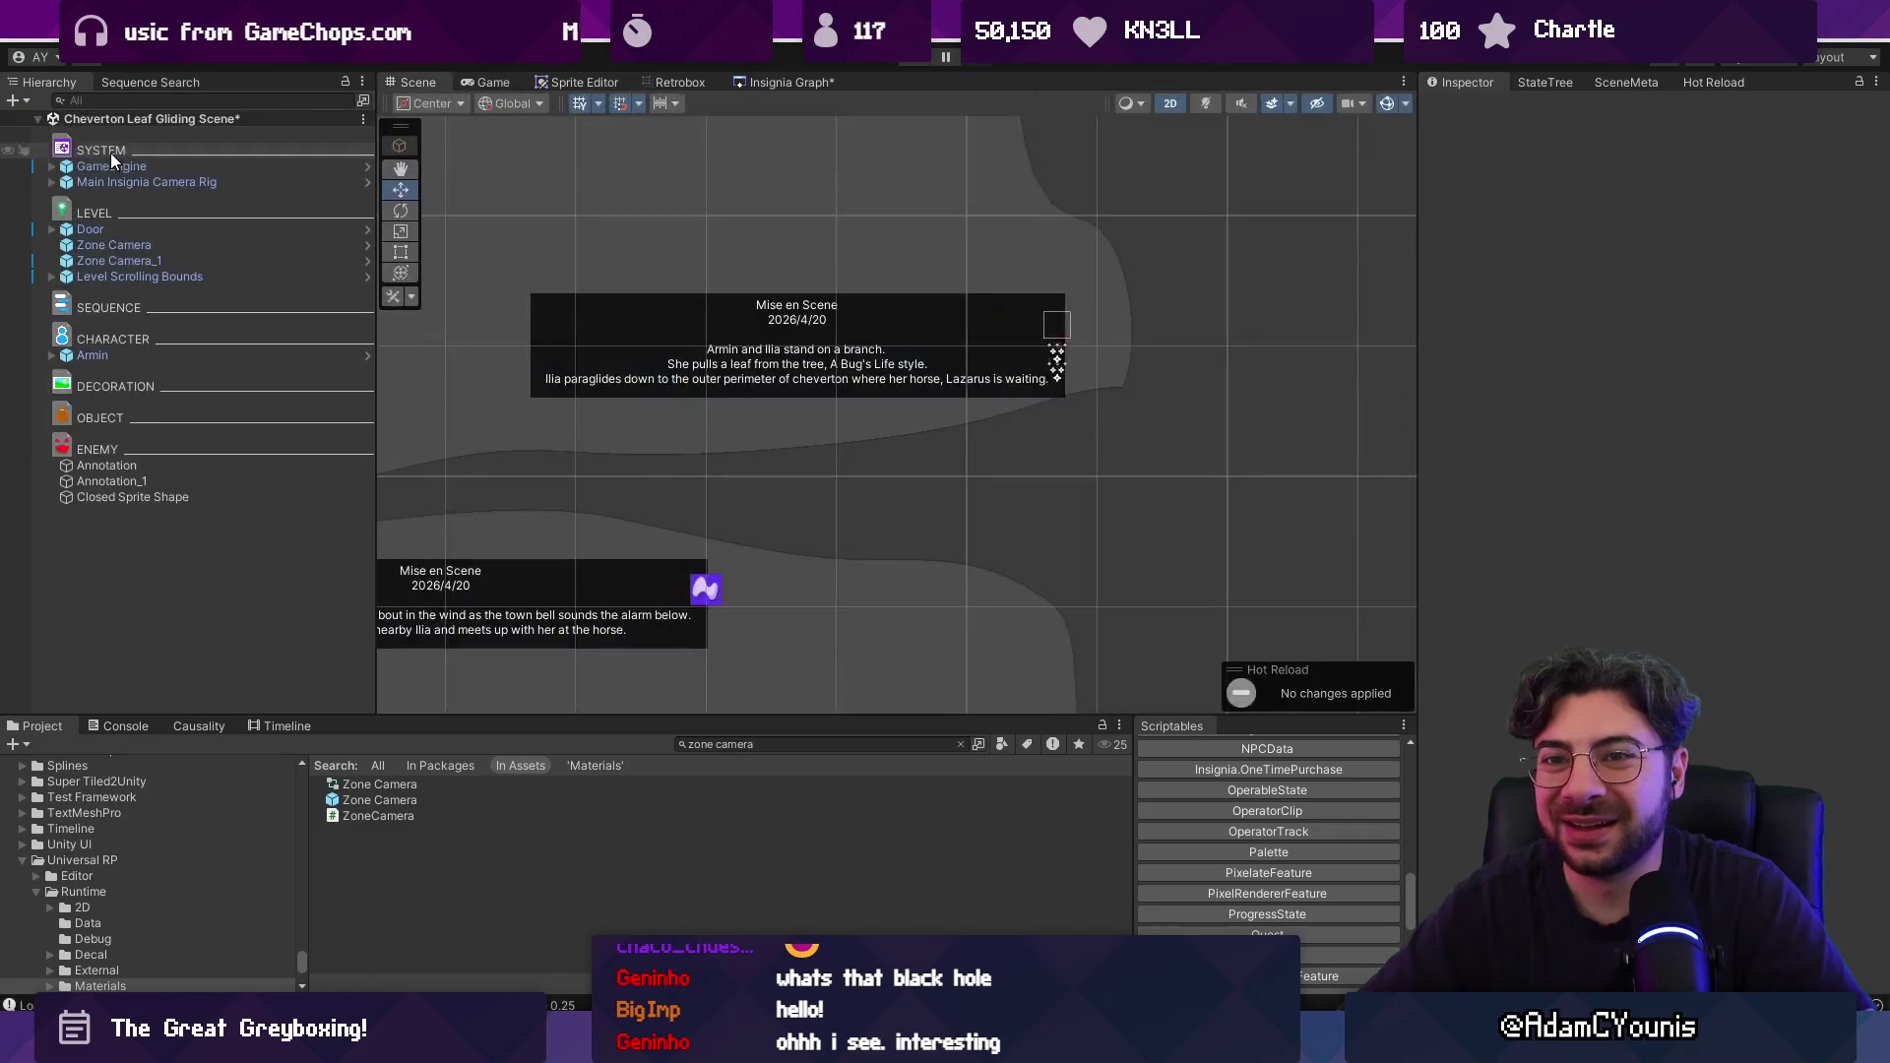
click(129, 494)
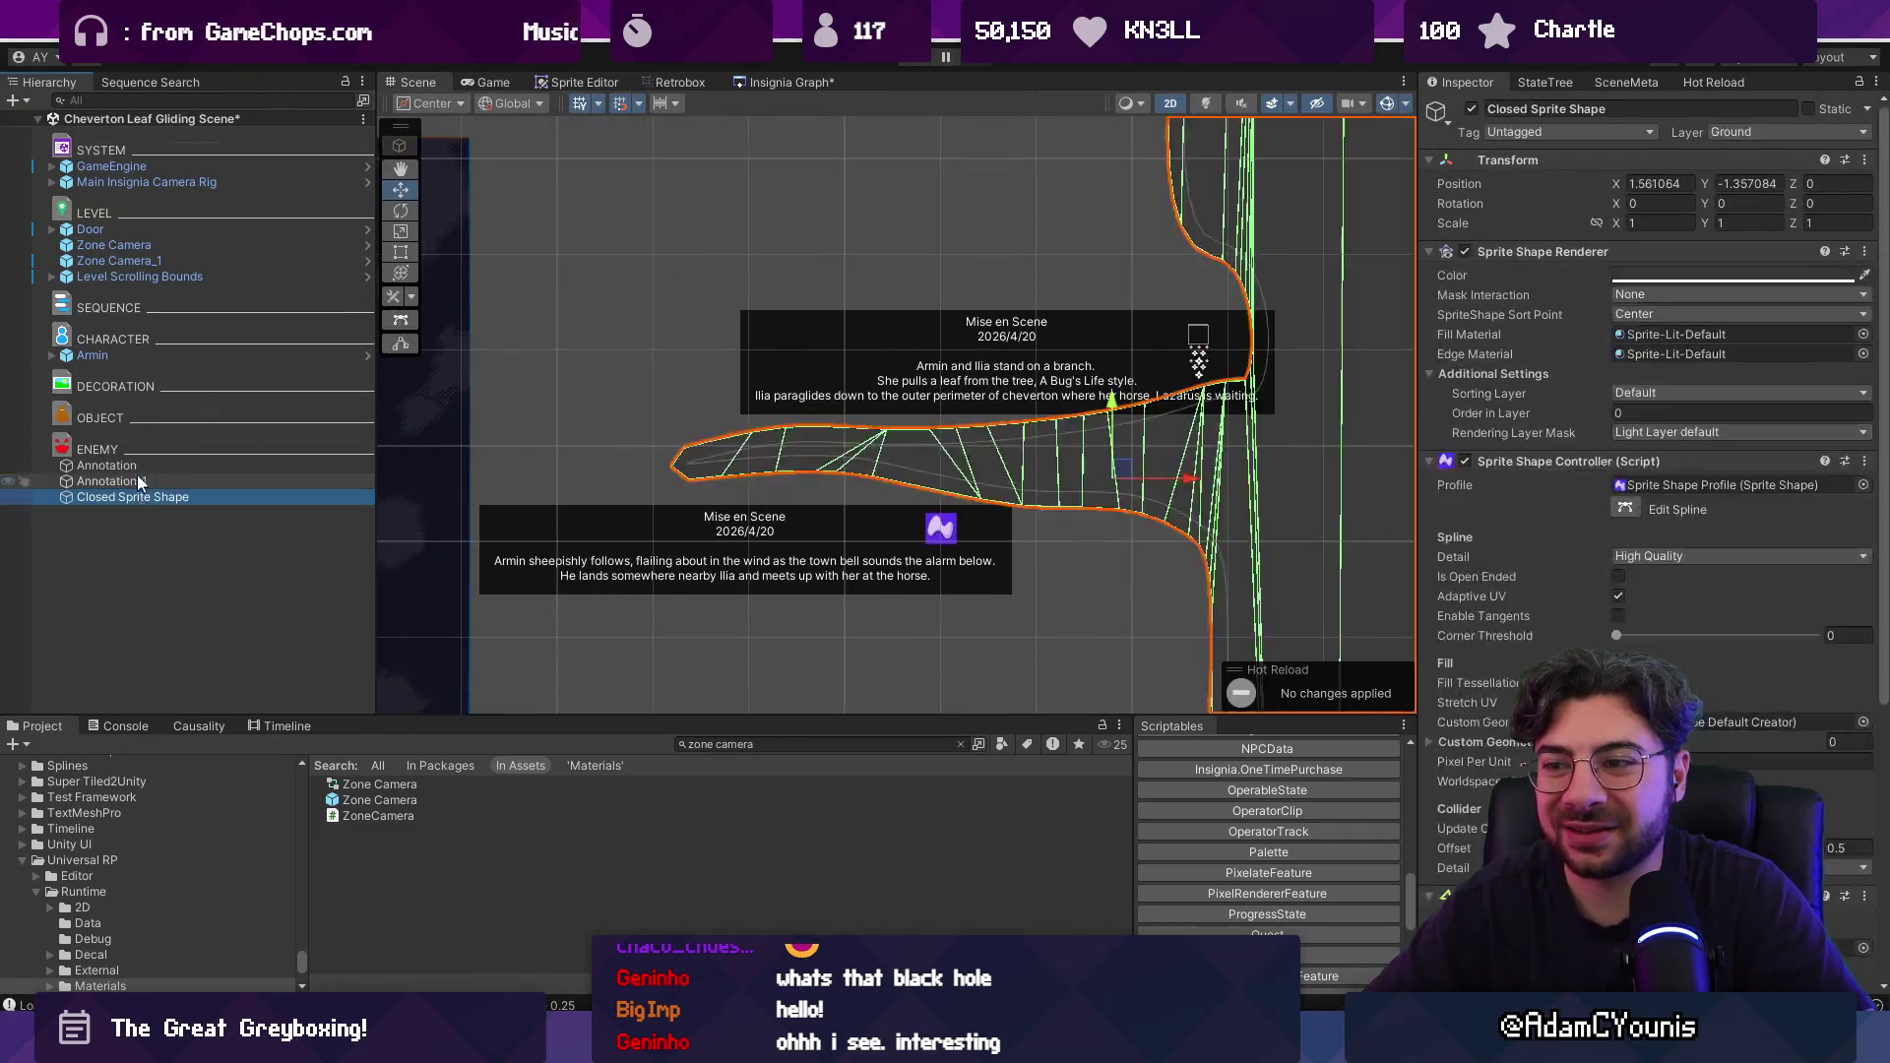
click(146, 465)
key(Up)
key(Up)
key(Up)
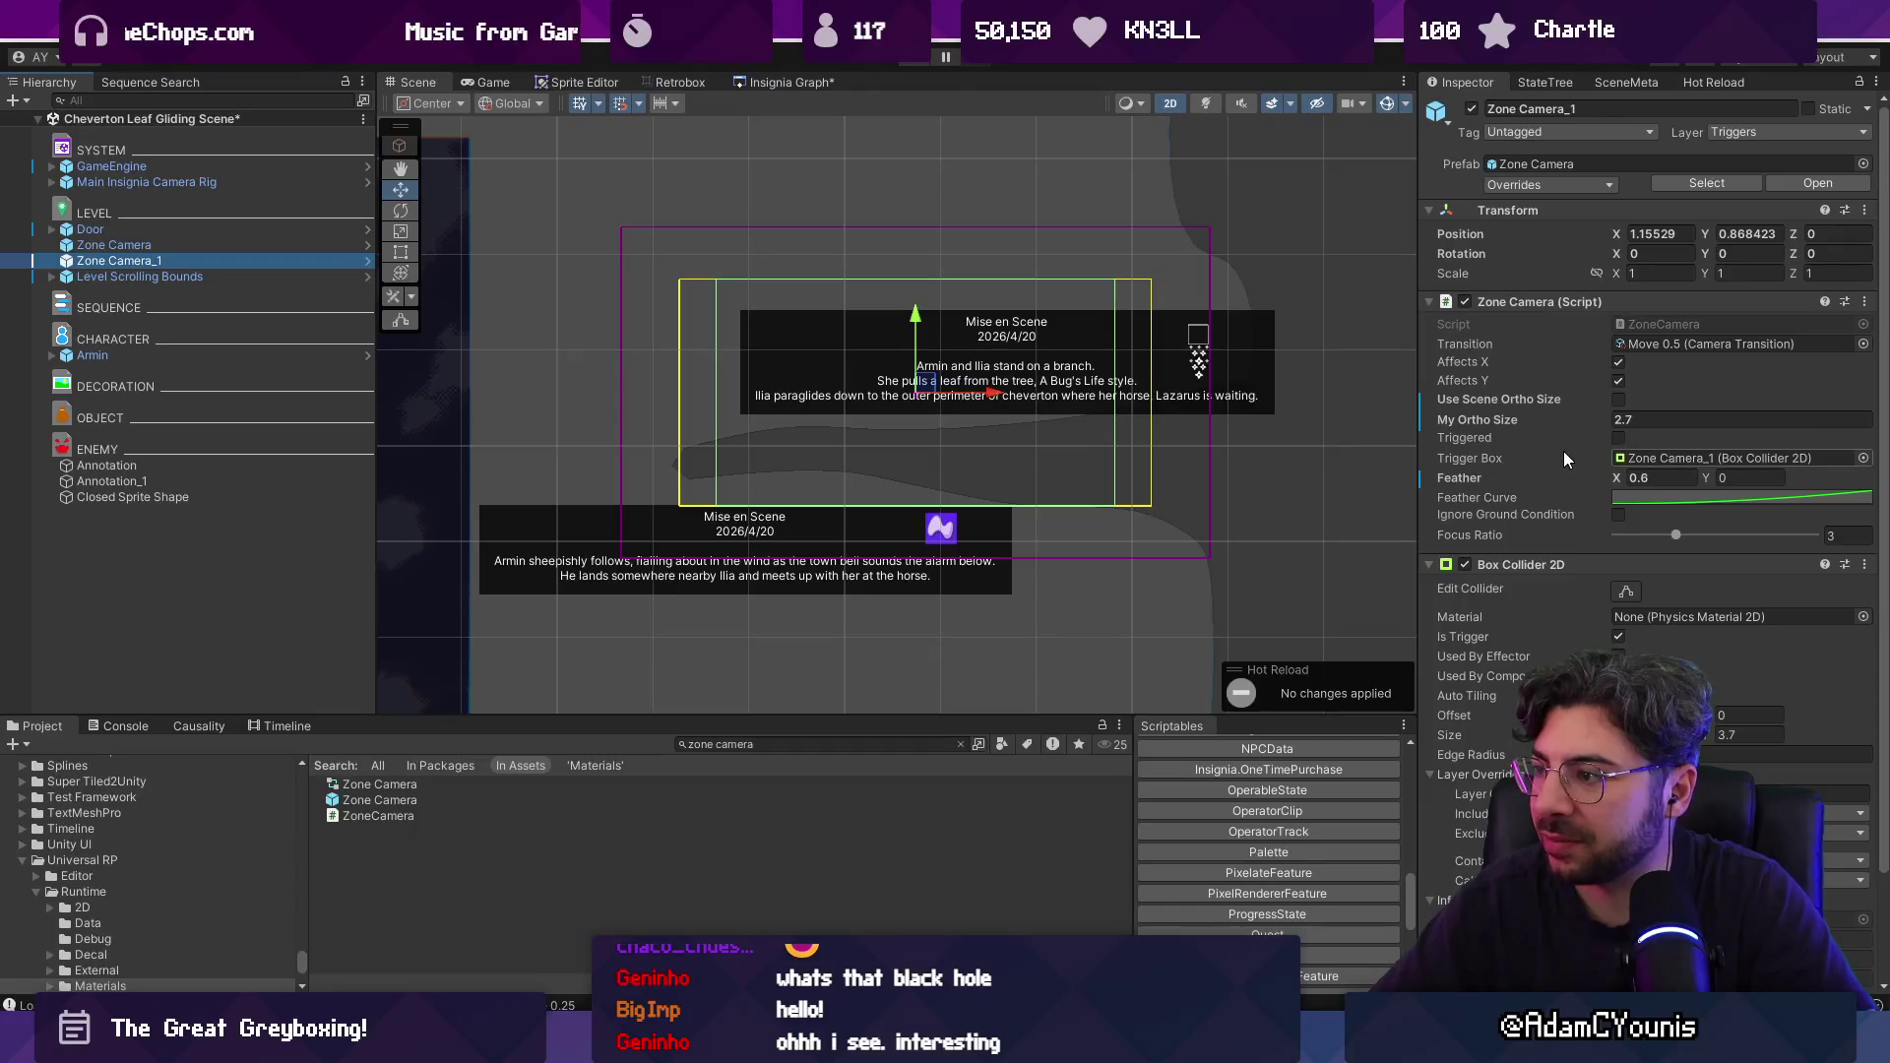
click(1595, 423)
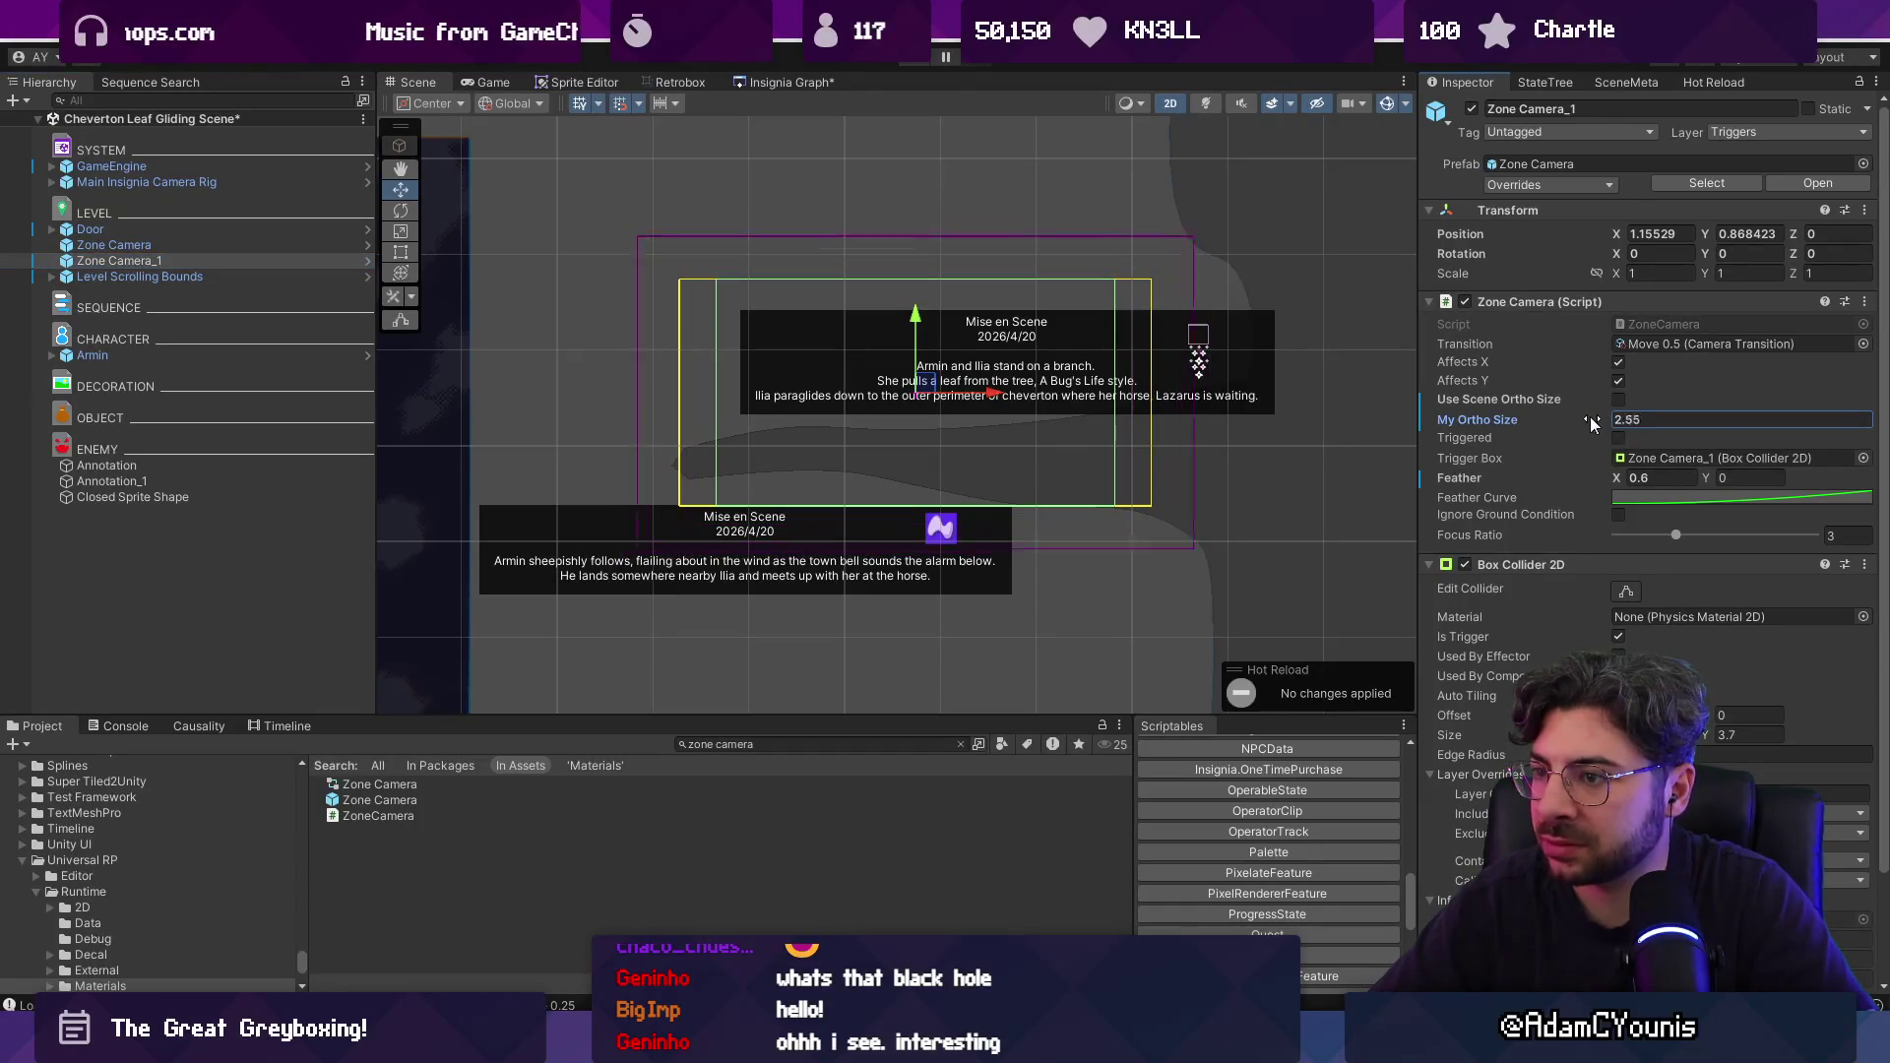
text(2.7)
right_click(1615, 478)
click(1664, 549)
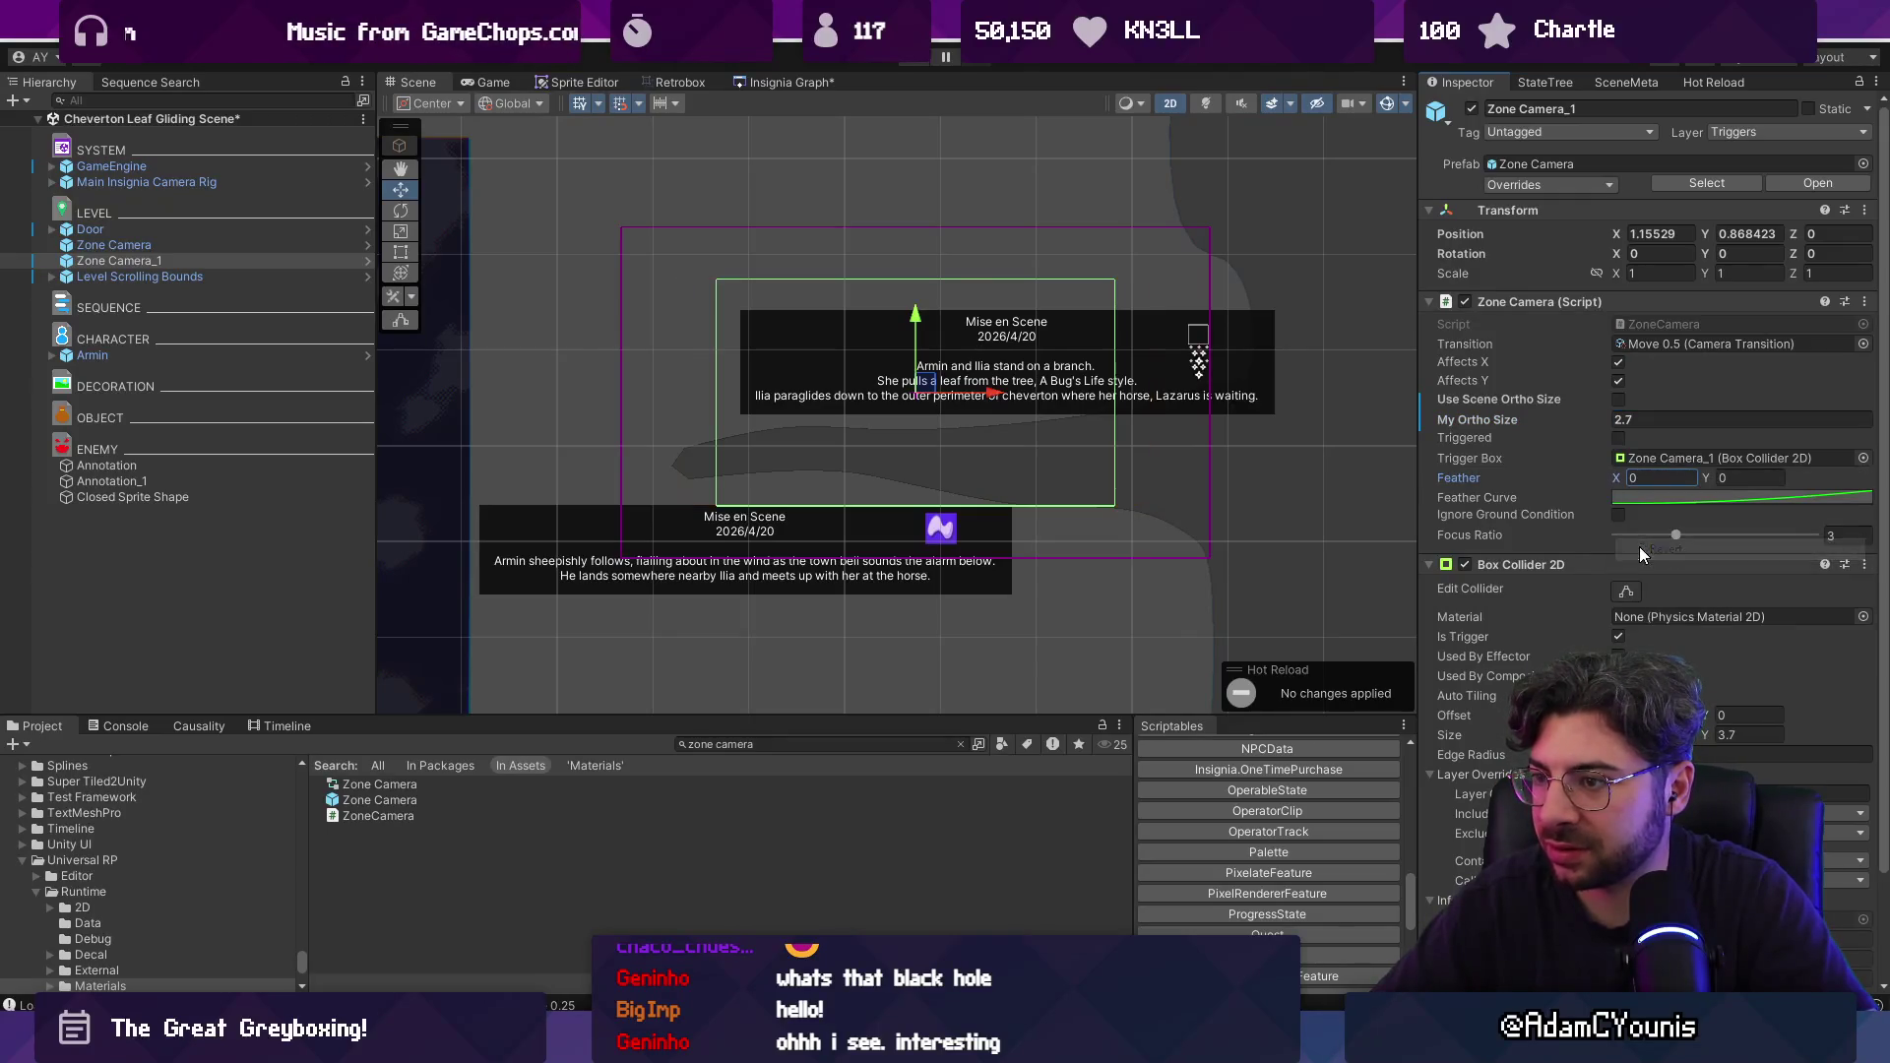
drag(1002, 397, 949, 398)
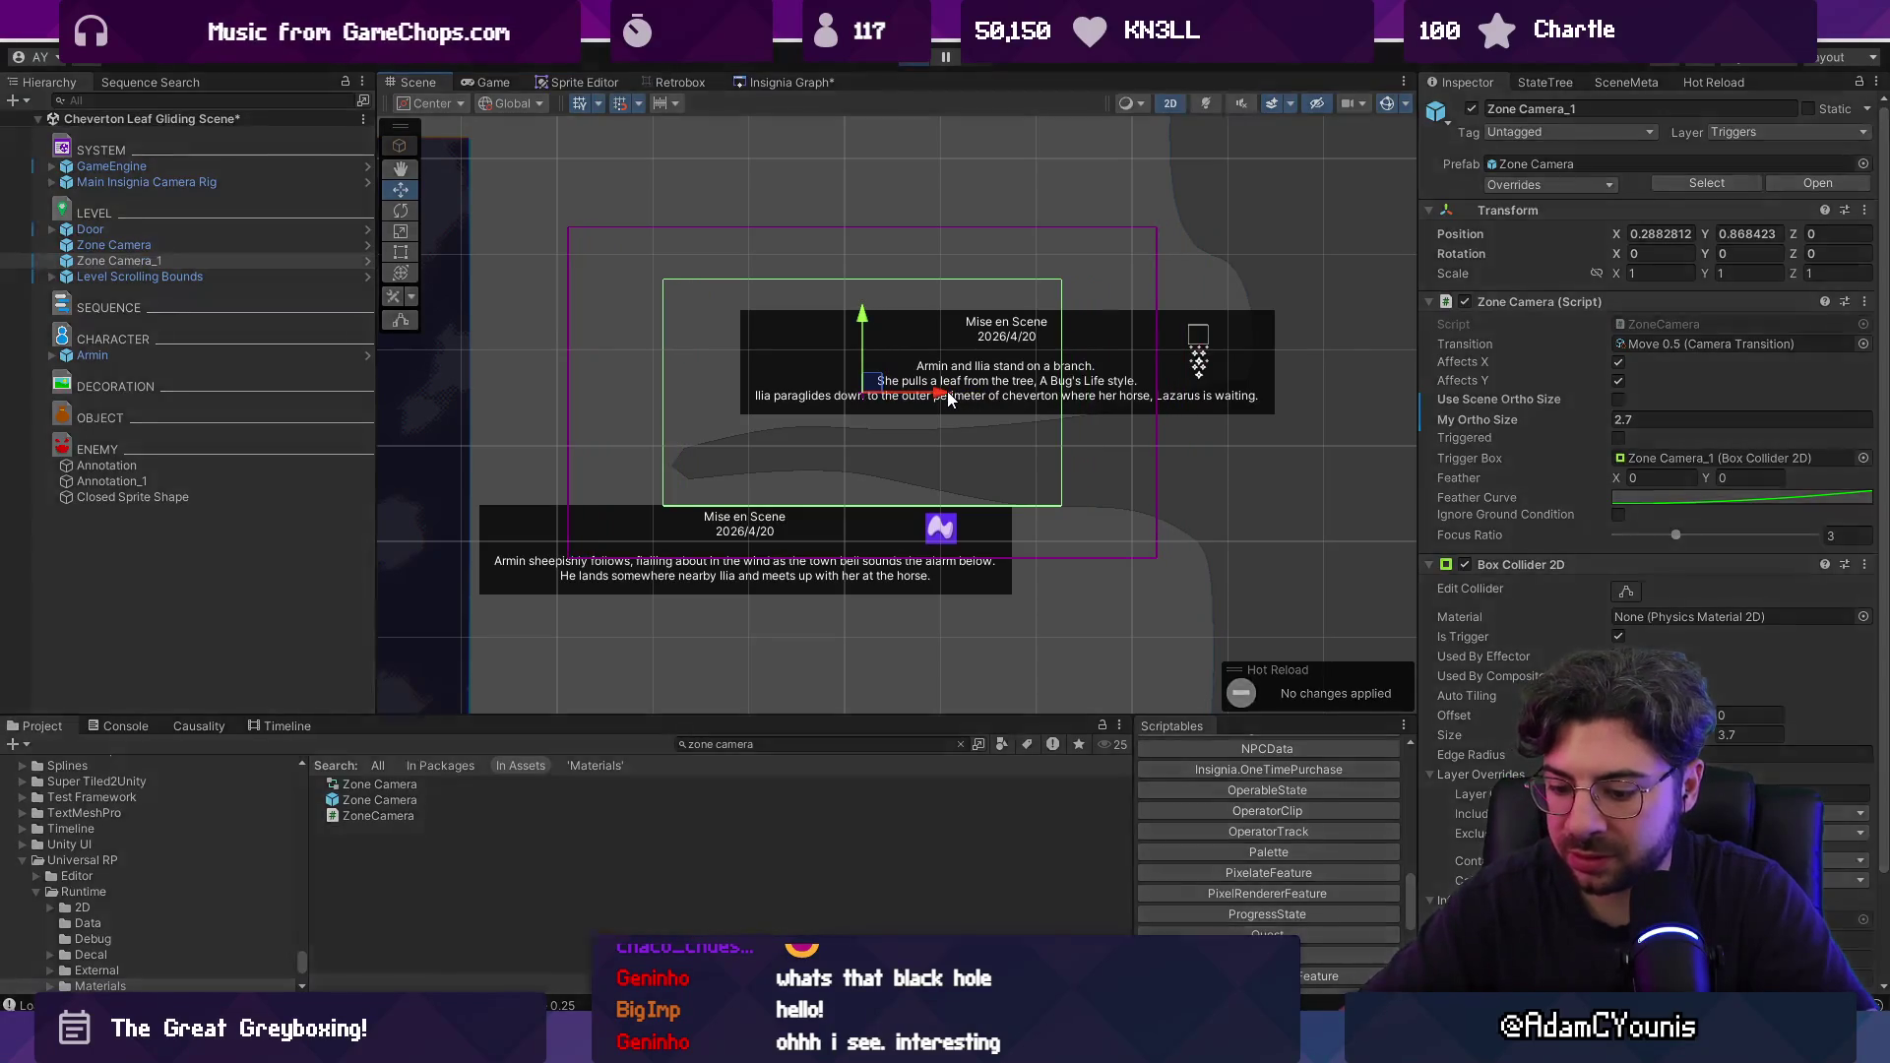
Playtest, then set the camera transition to Move 0.8 and playtest again.
key(ctrl+p)
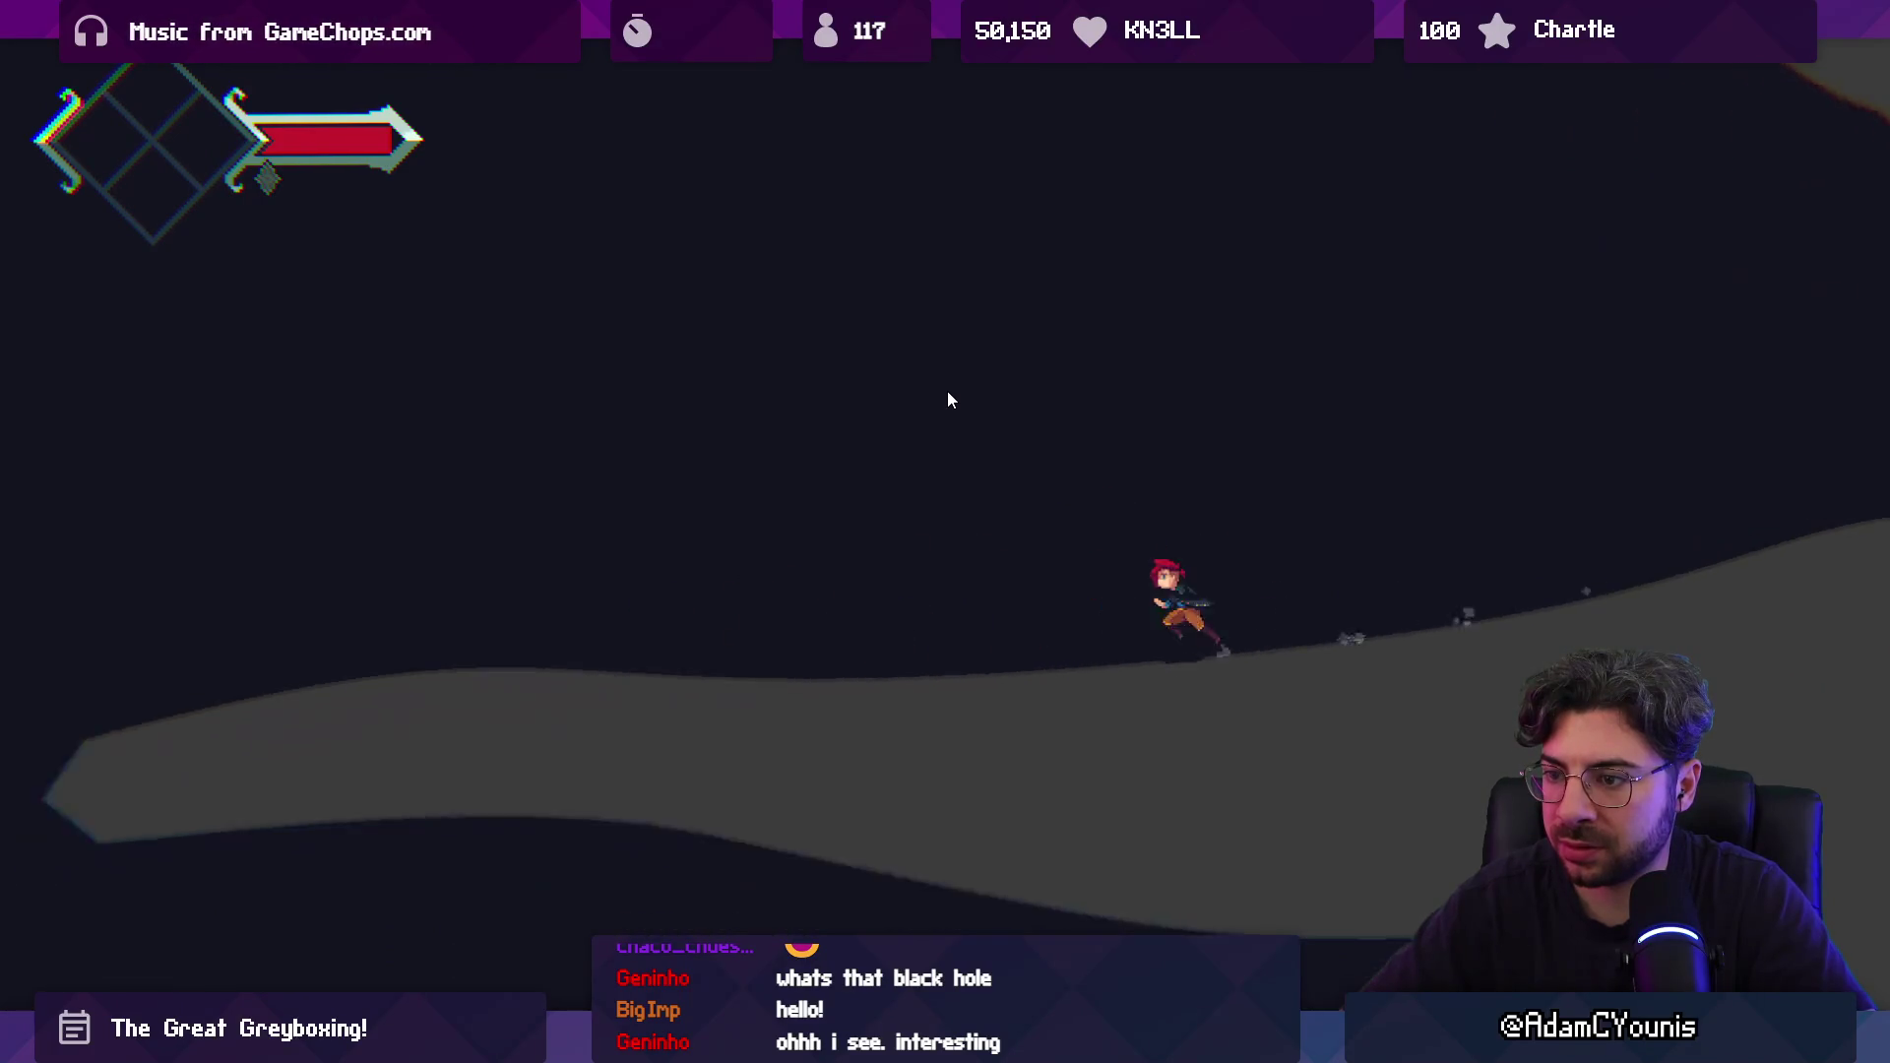
key(shift+space)
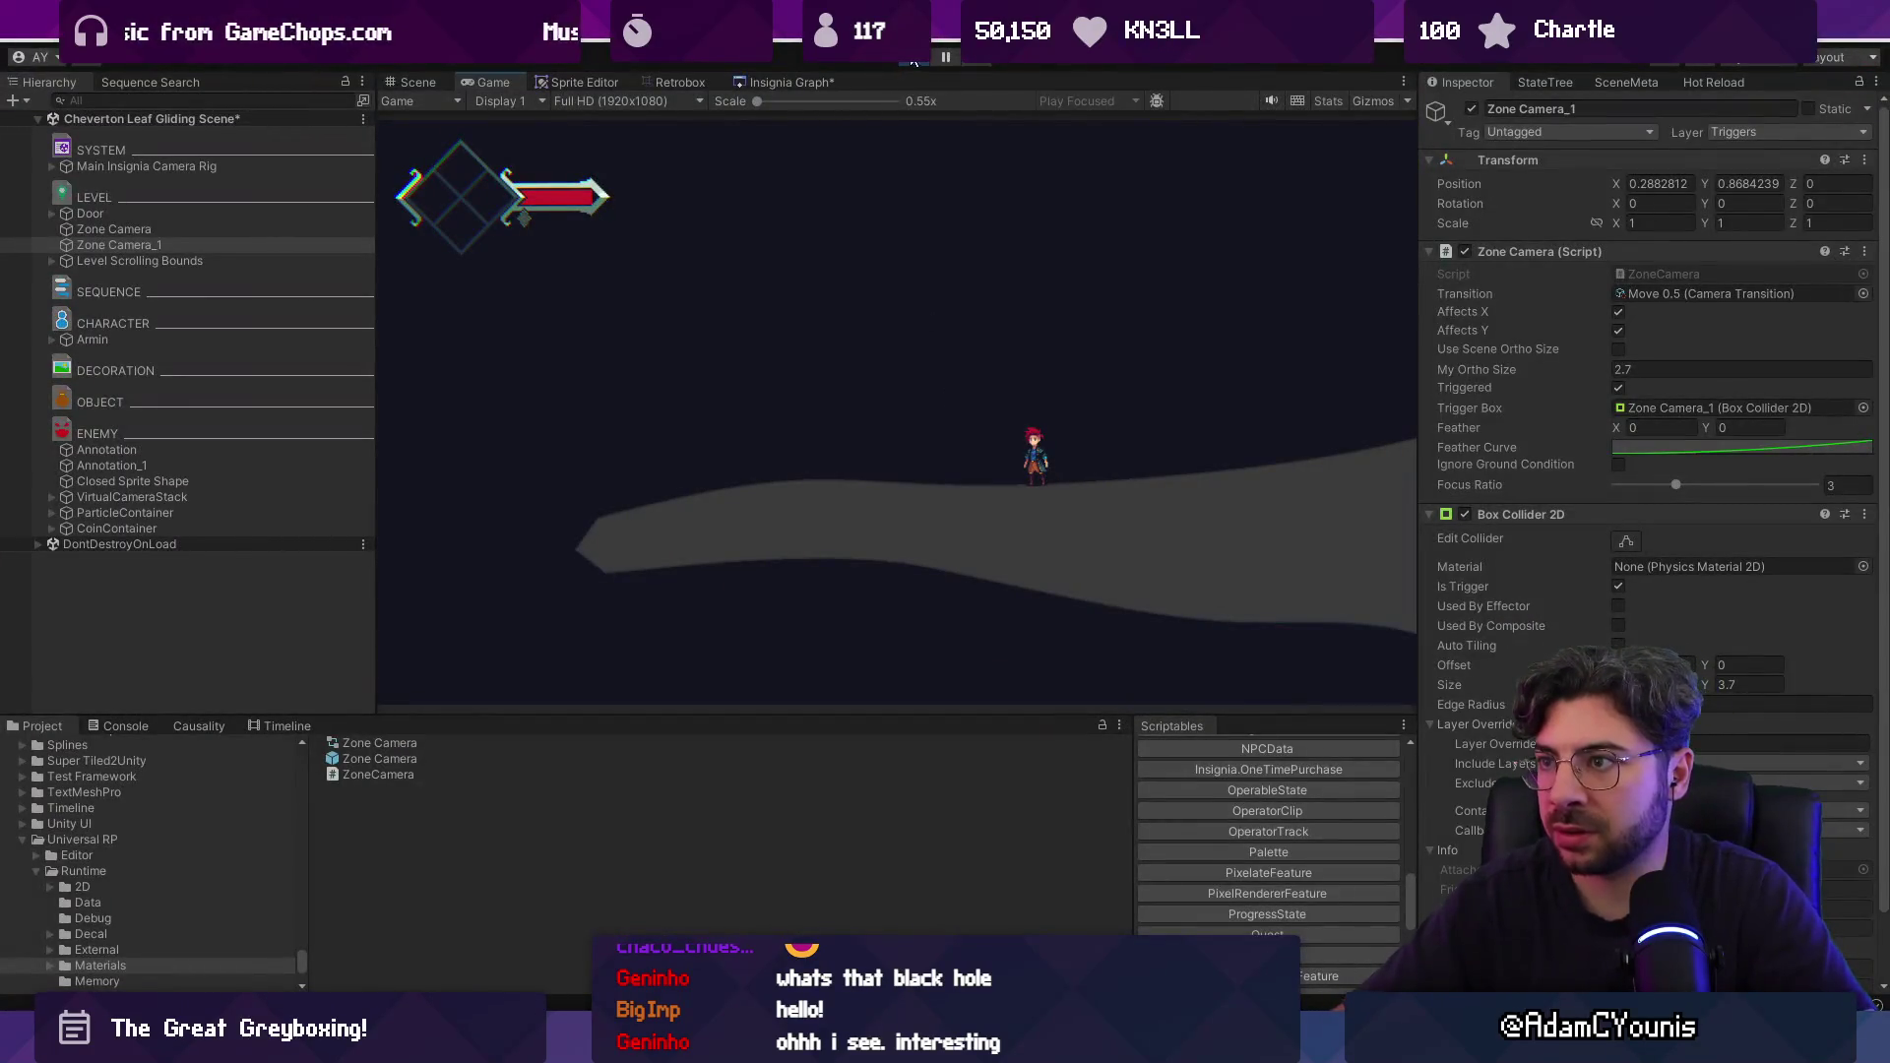
key(ctrl+p)
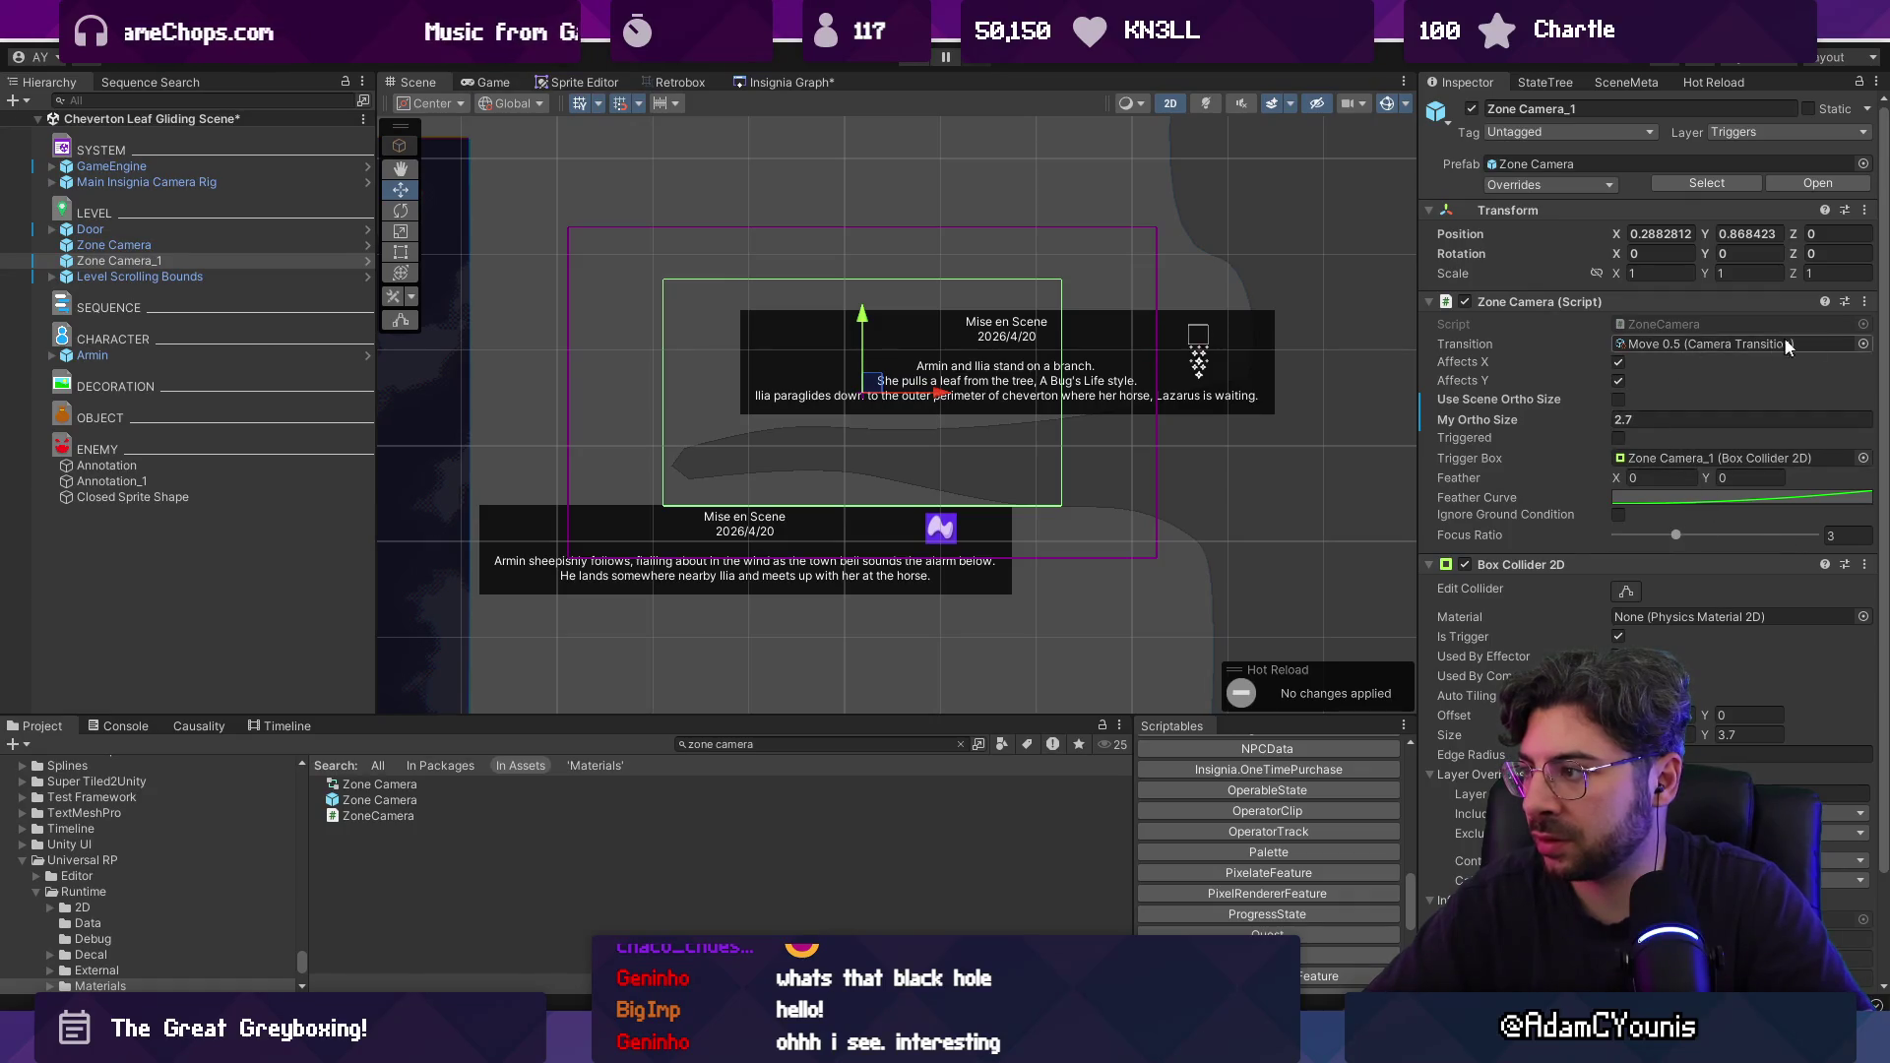
click(1862, 345)
double_click(1522, 566)
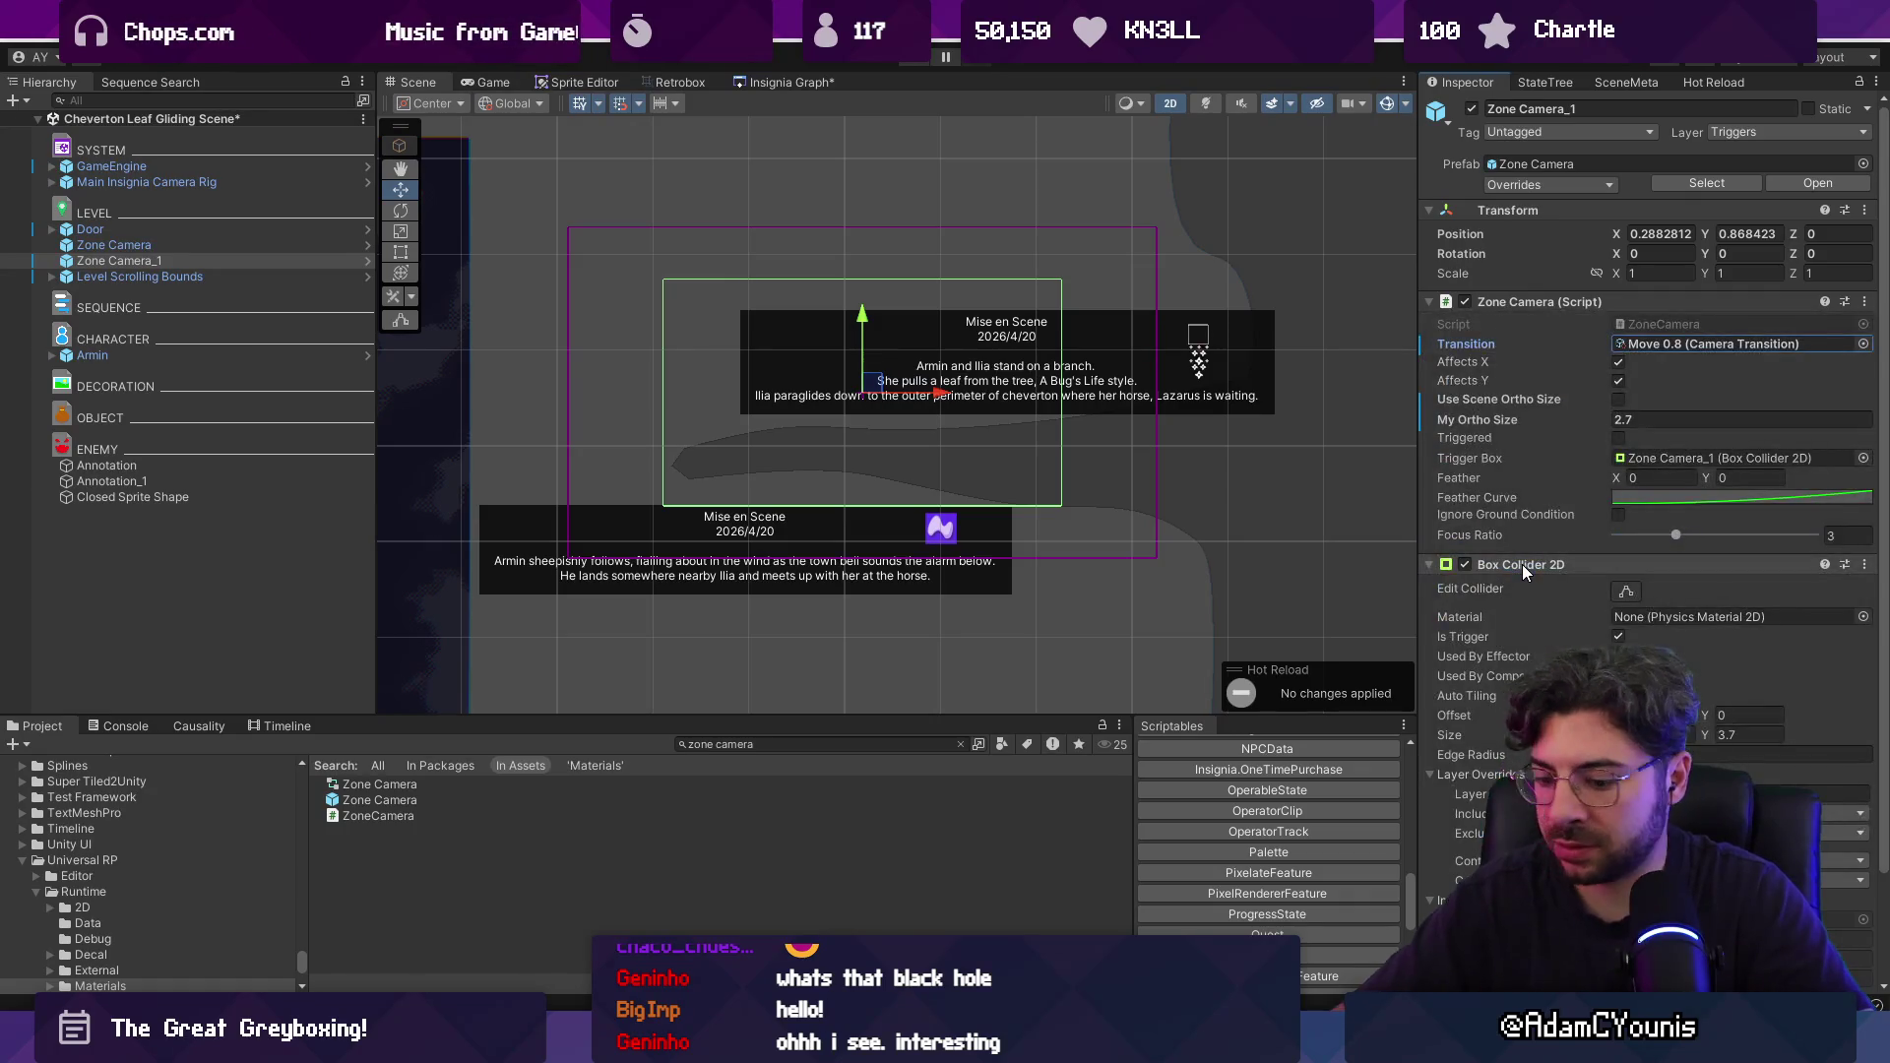
key(ctrl+p)
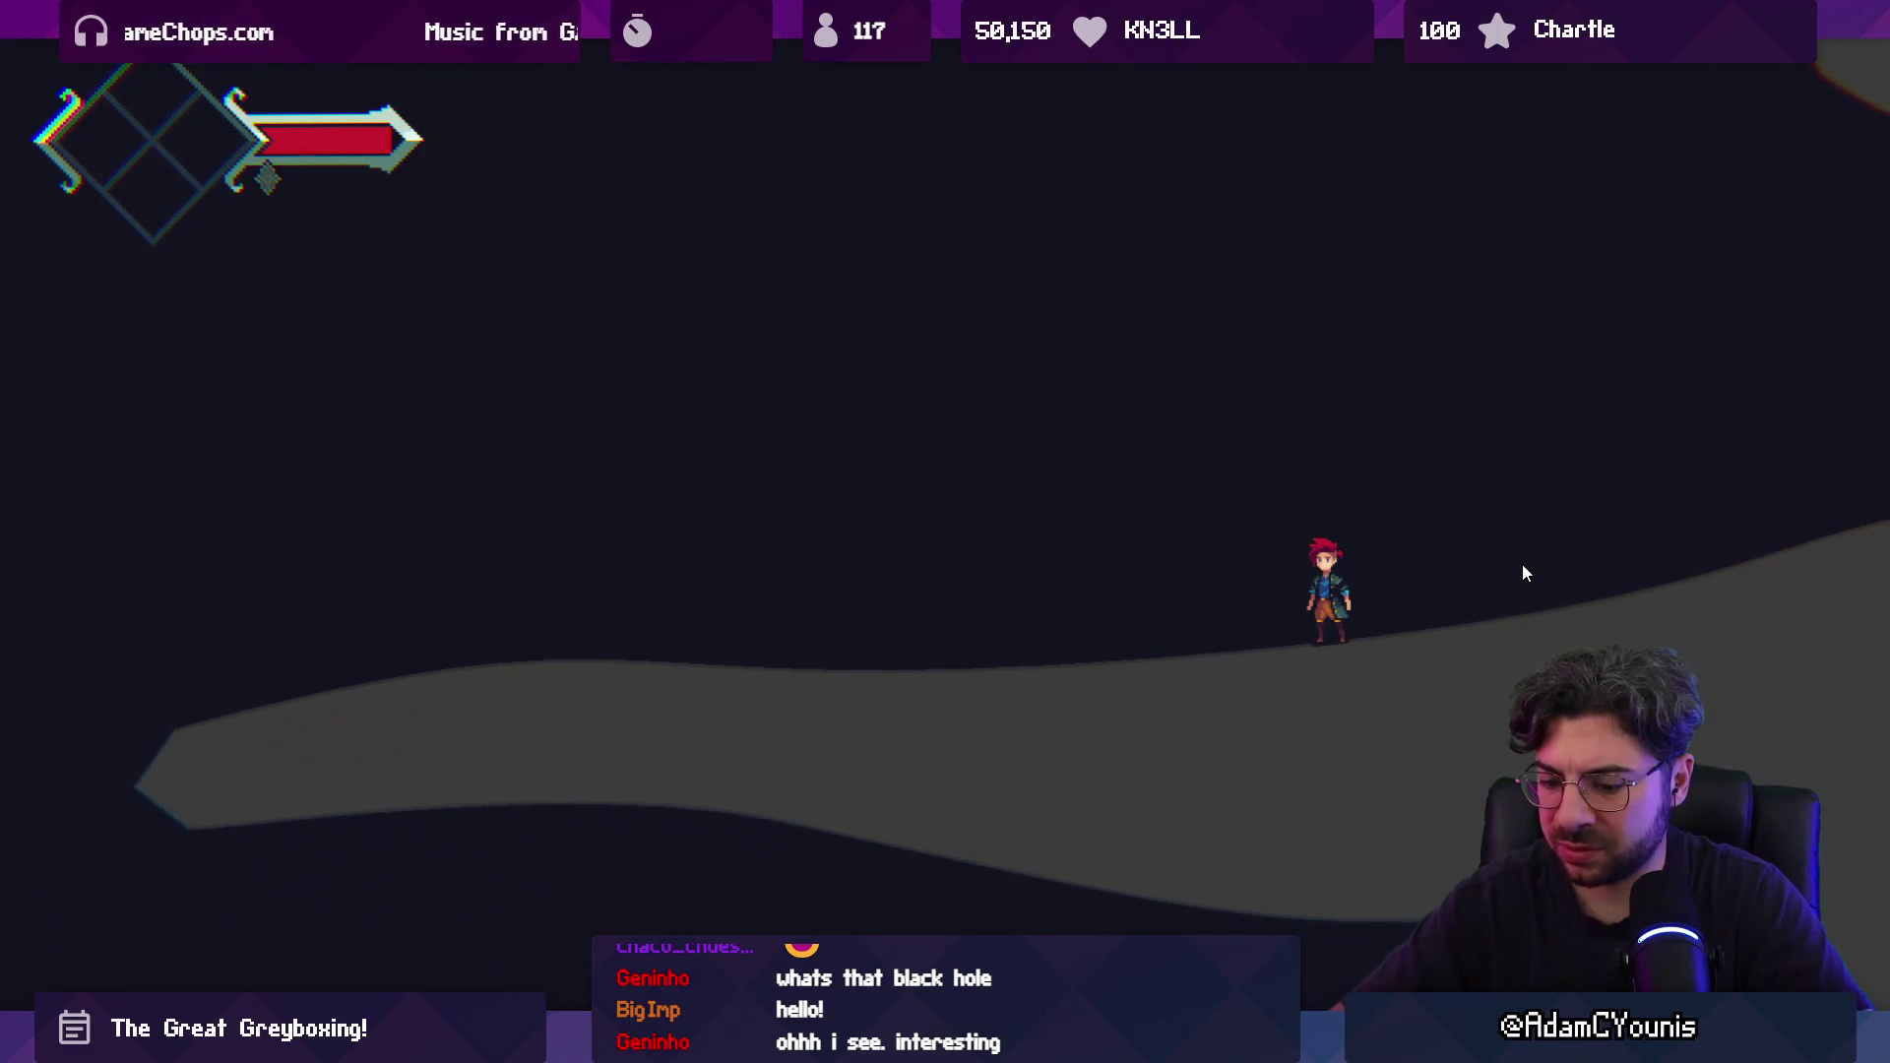
key(Escape)
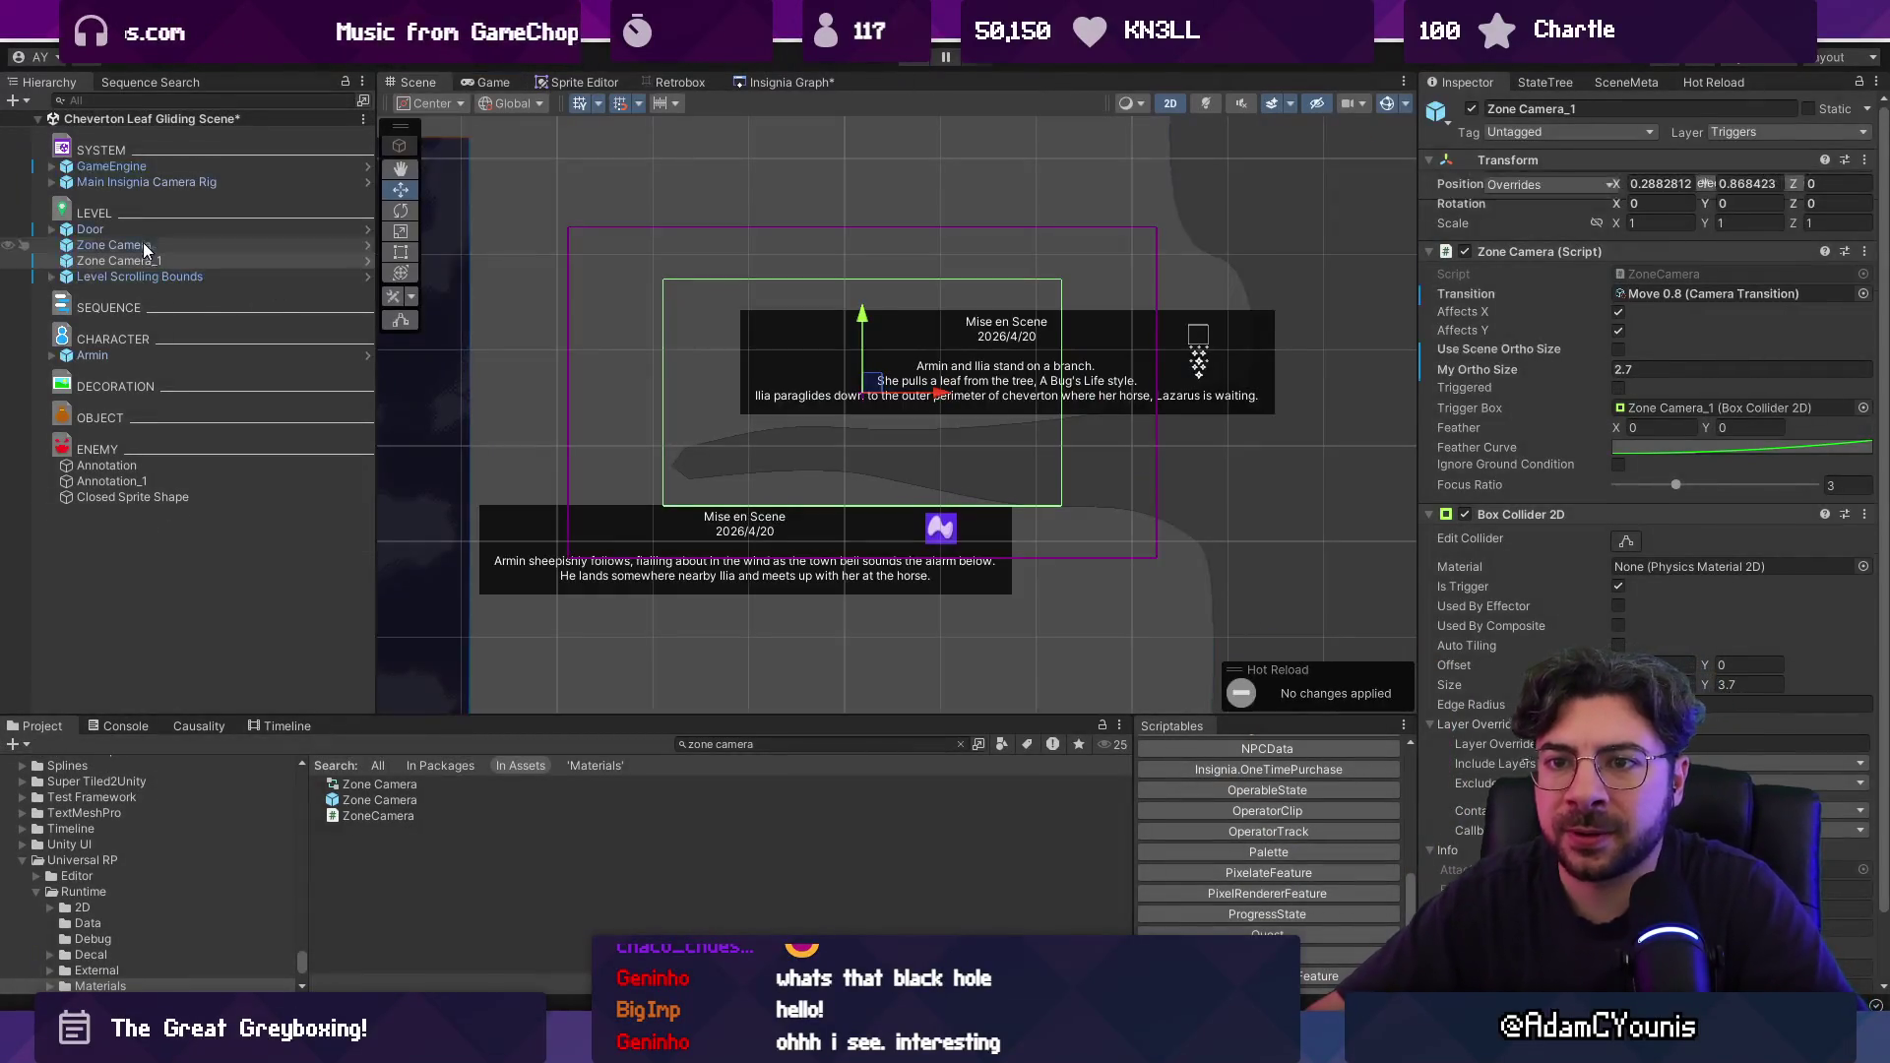
Compare Zone Camera with Zone Camera_1, delete the redundant Zone Camera, and test-run.
click(144, 244)
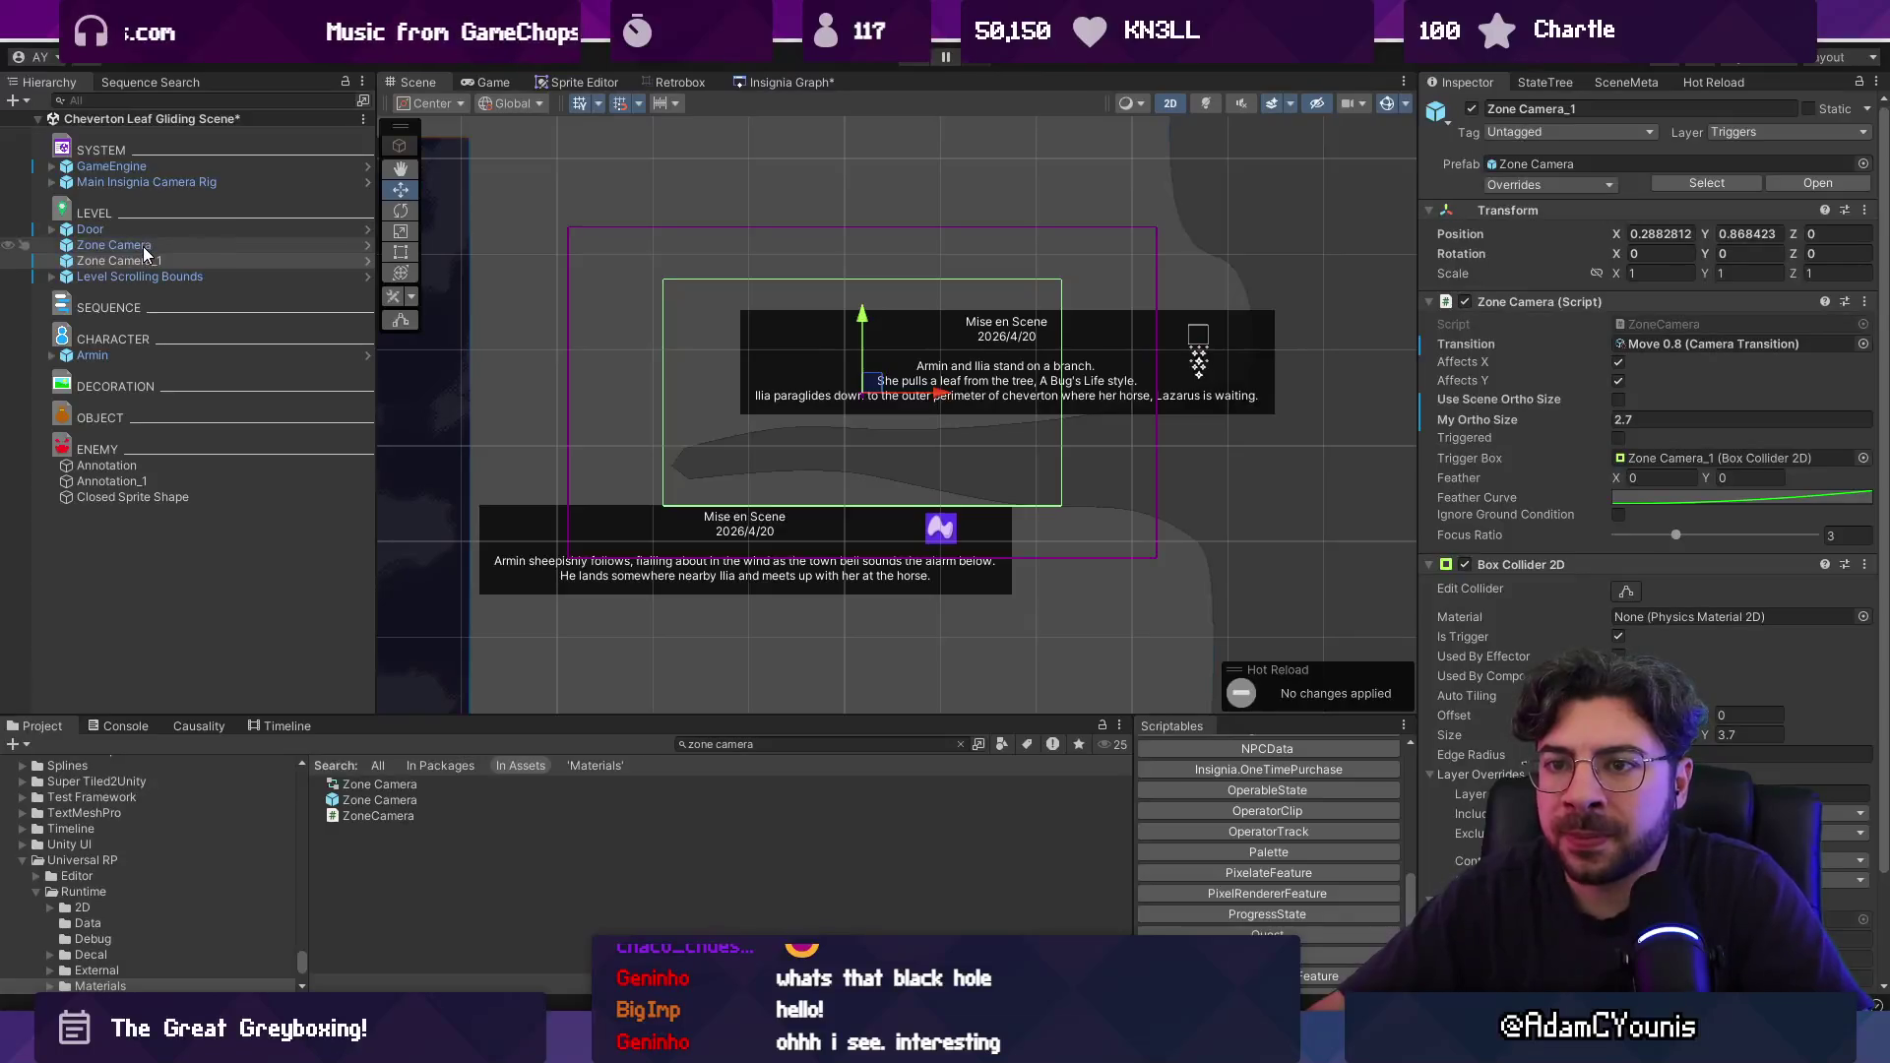
click(158, 259)
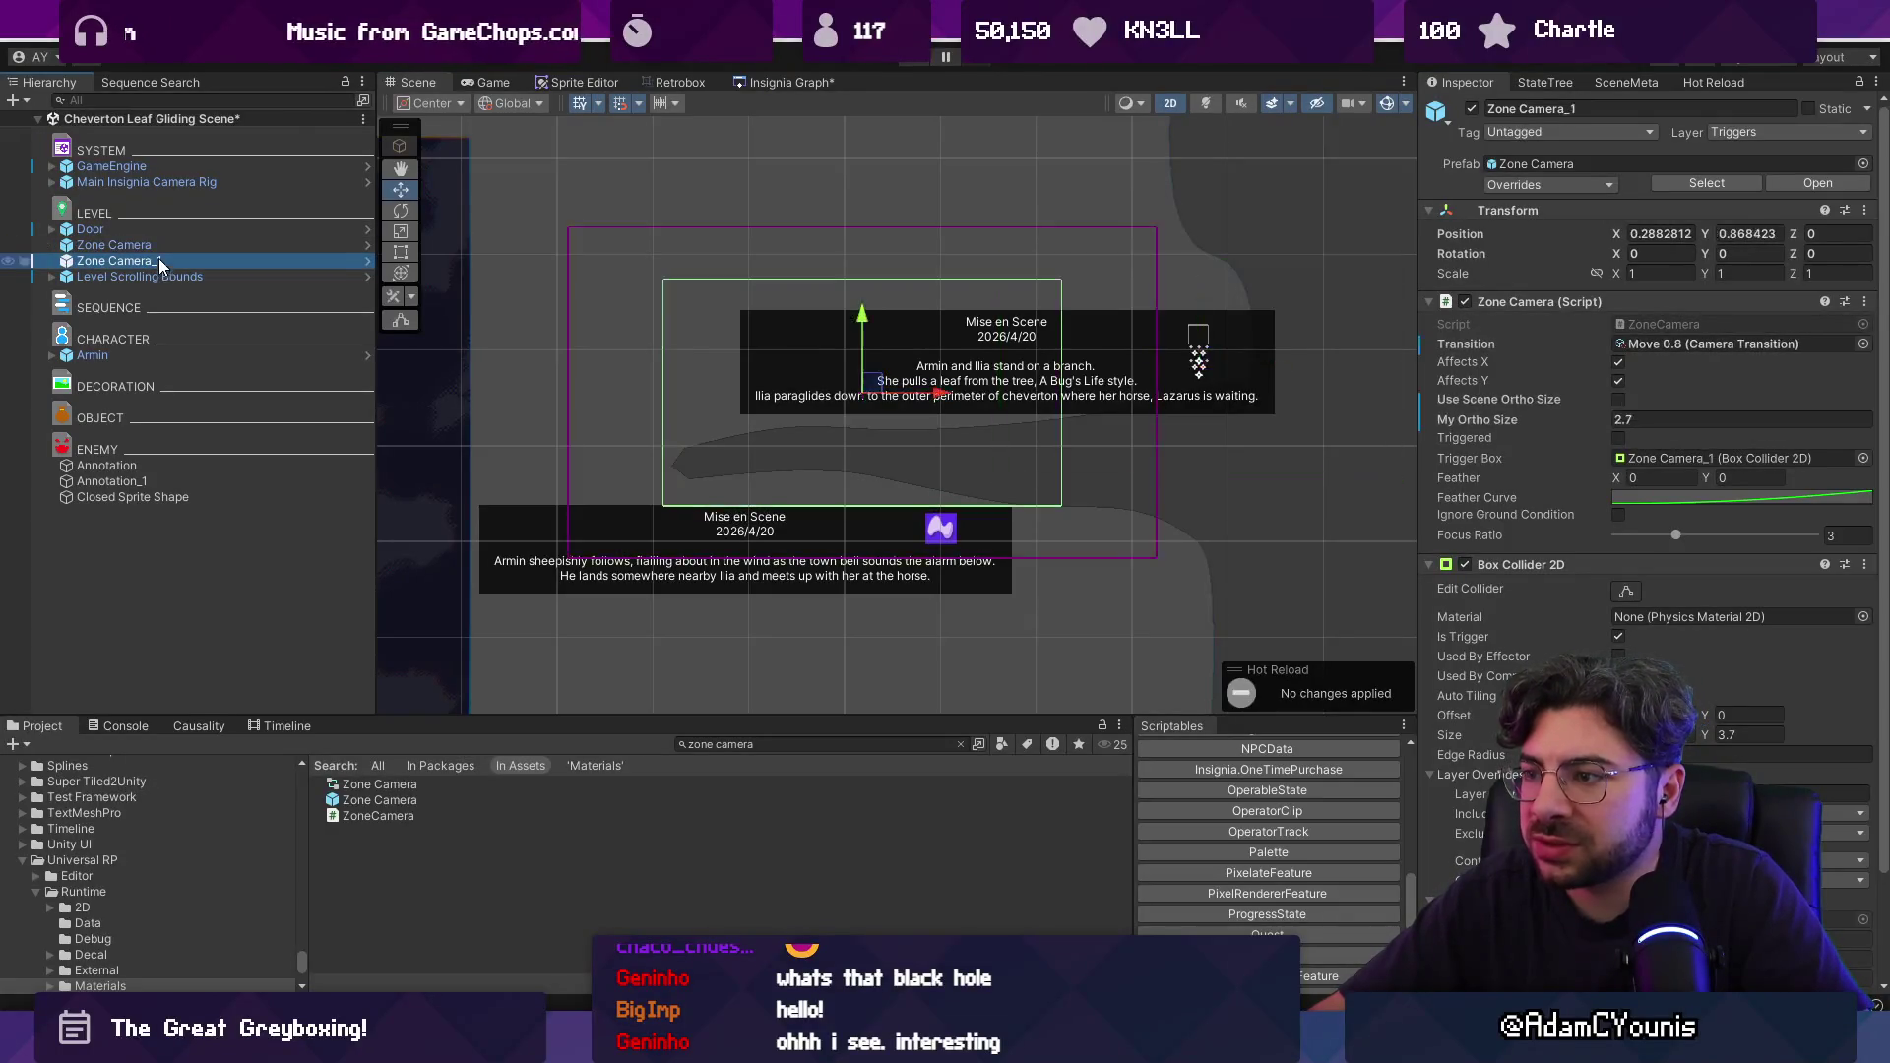
click(157, 246)
click(162, 258)
double_click(161, 246)
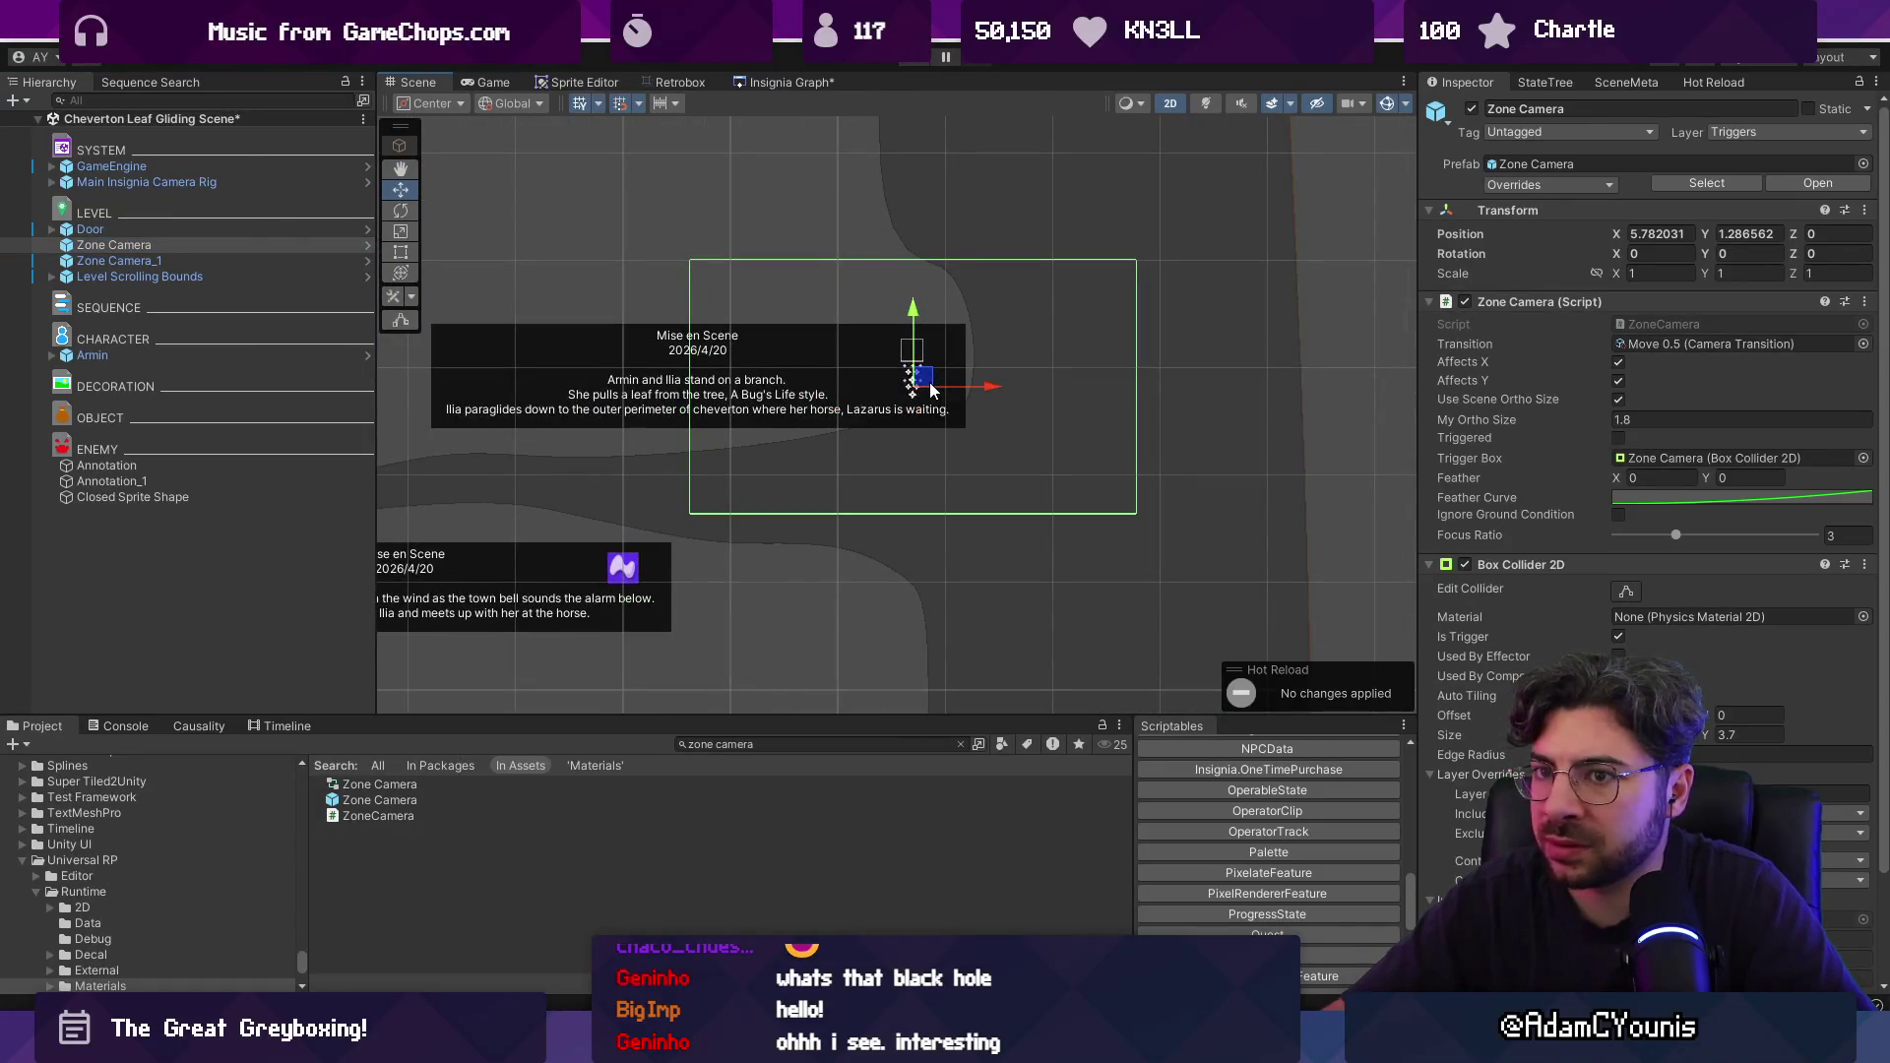
key(Delete)
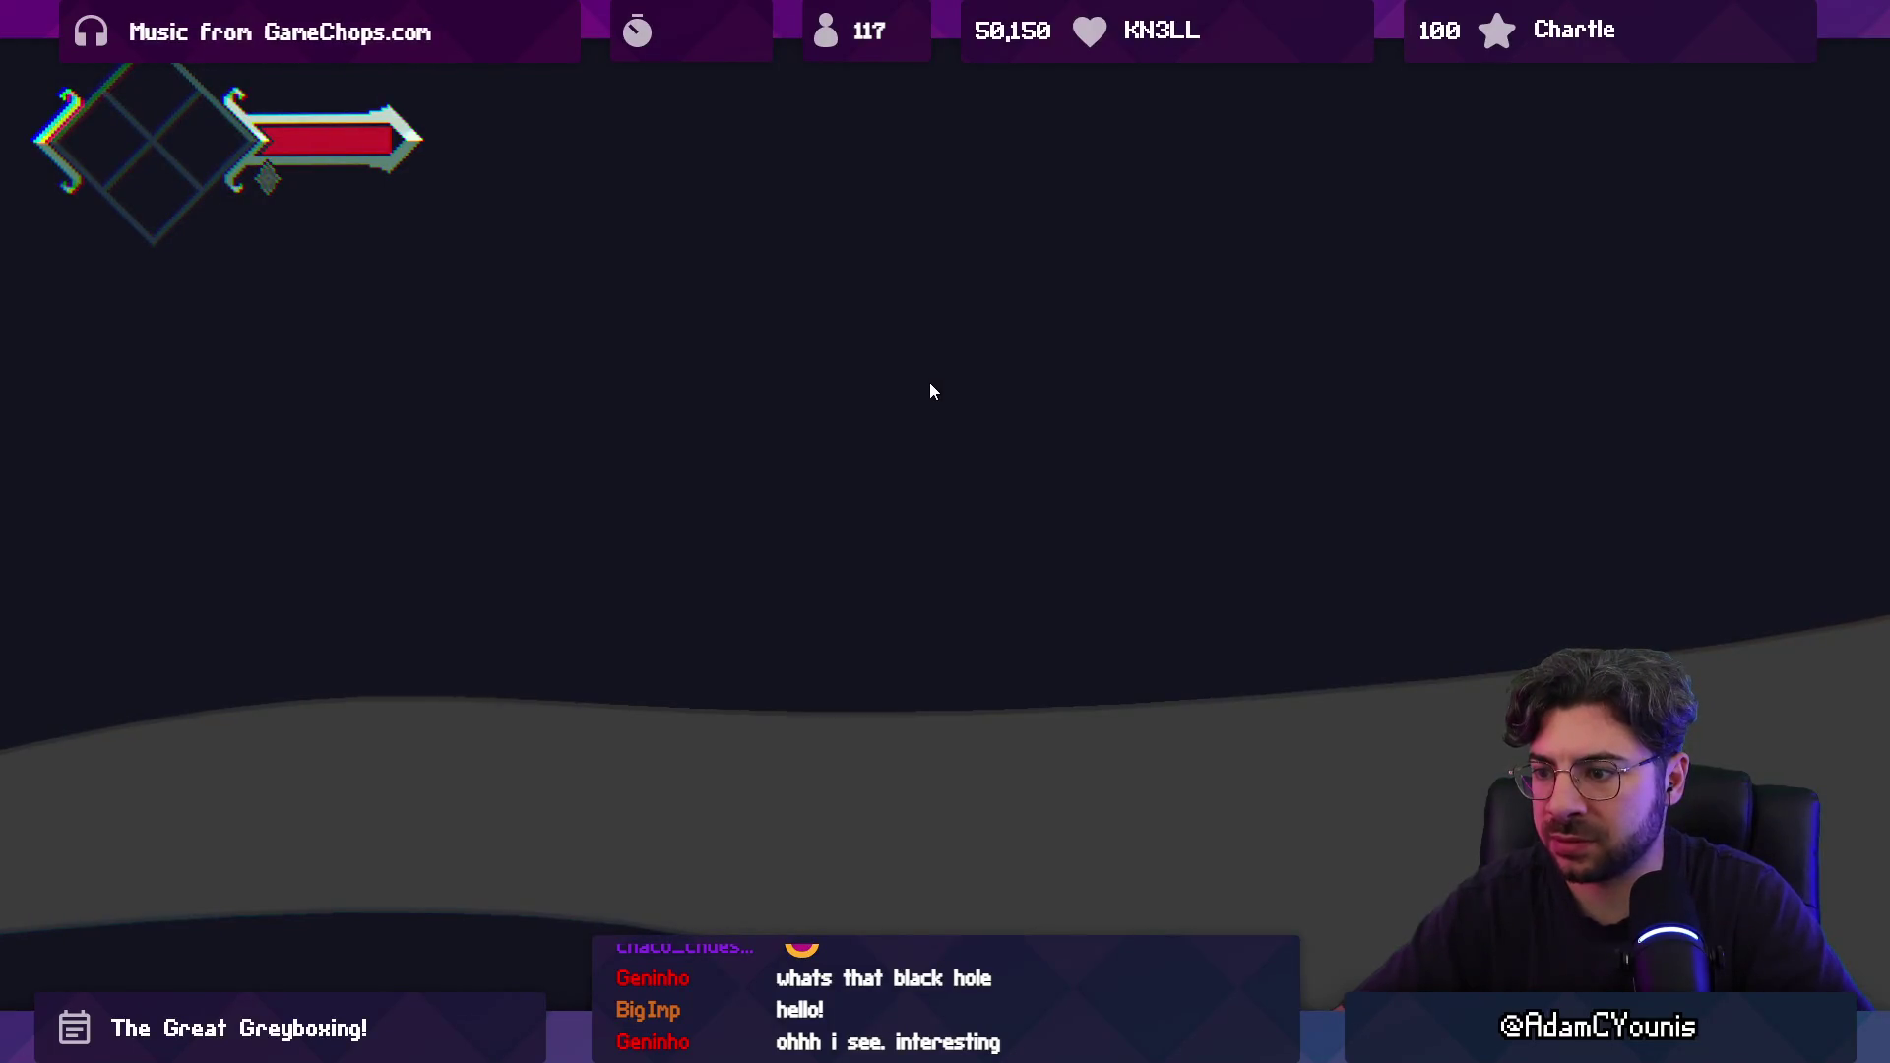
key(shift+space)
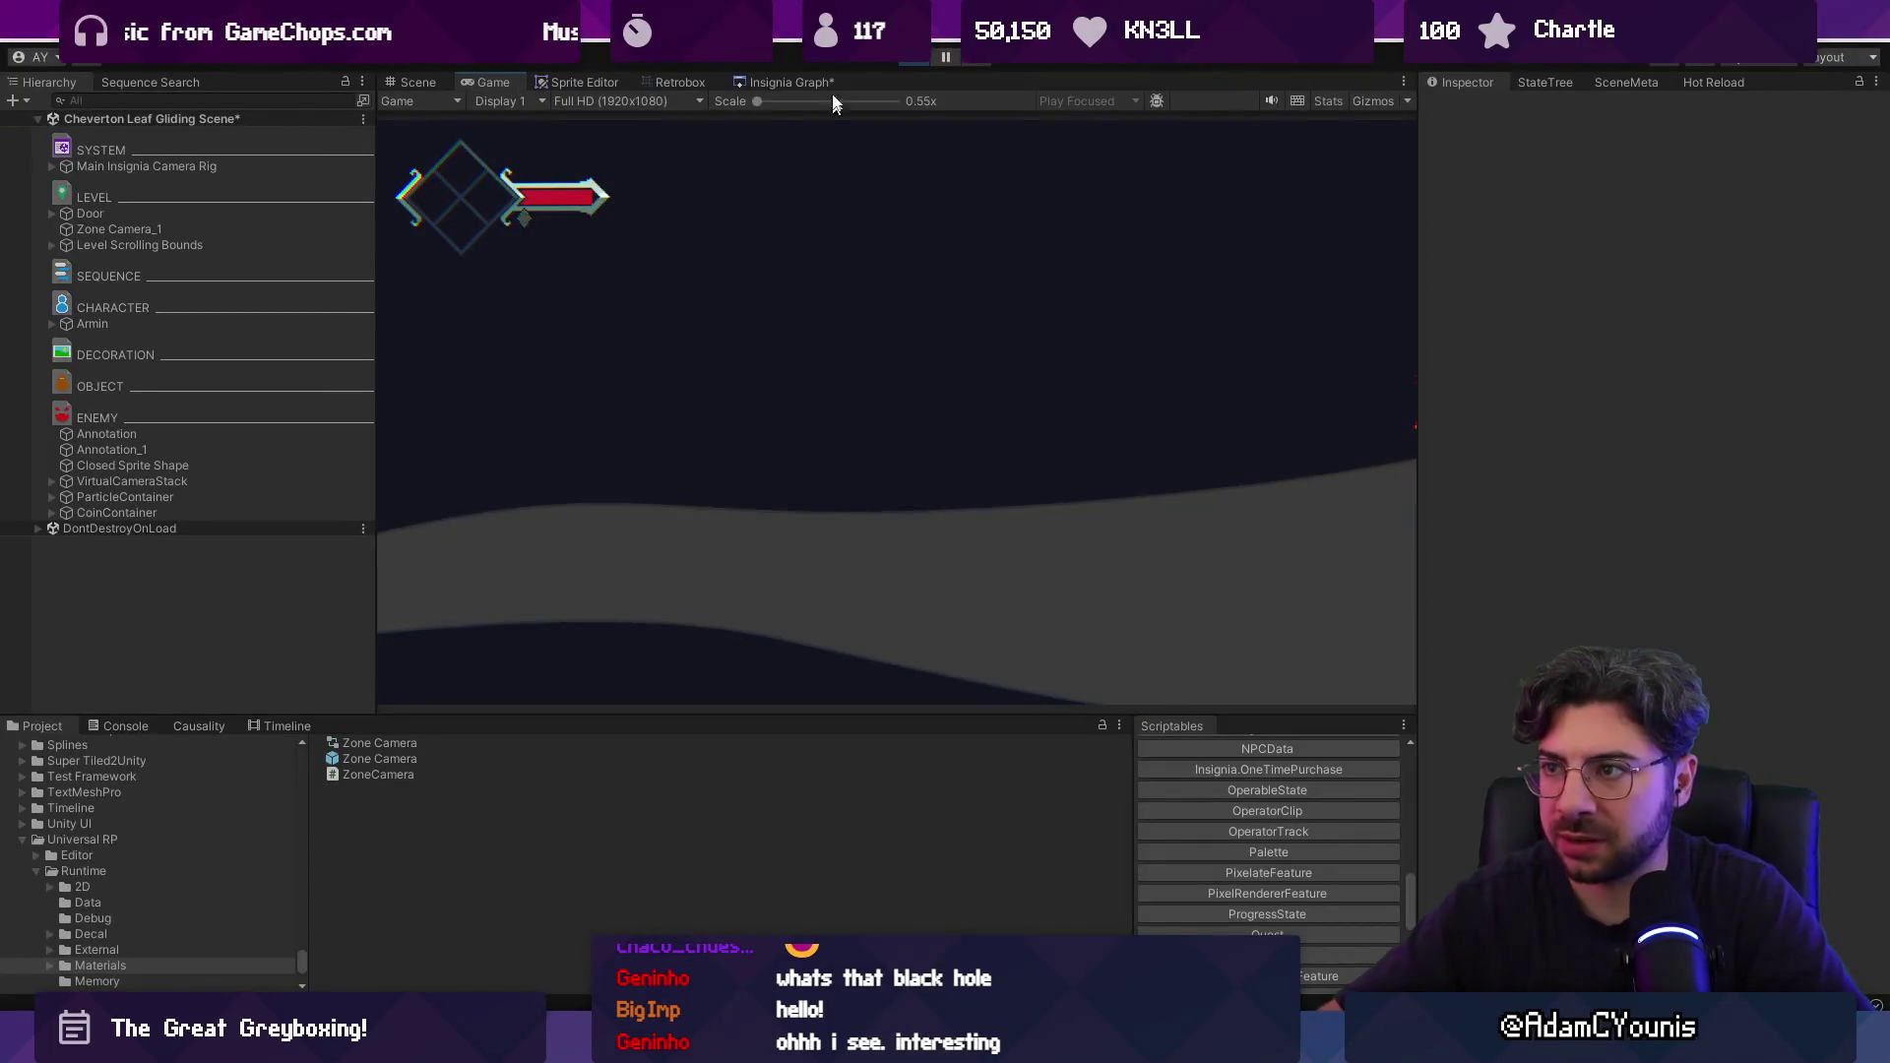
key(ctrl+p)
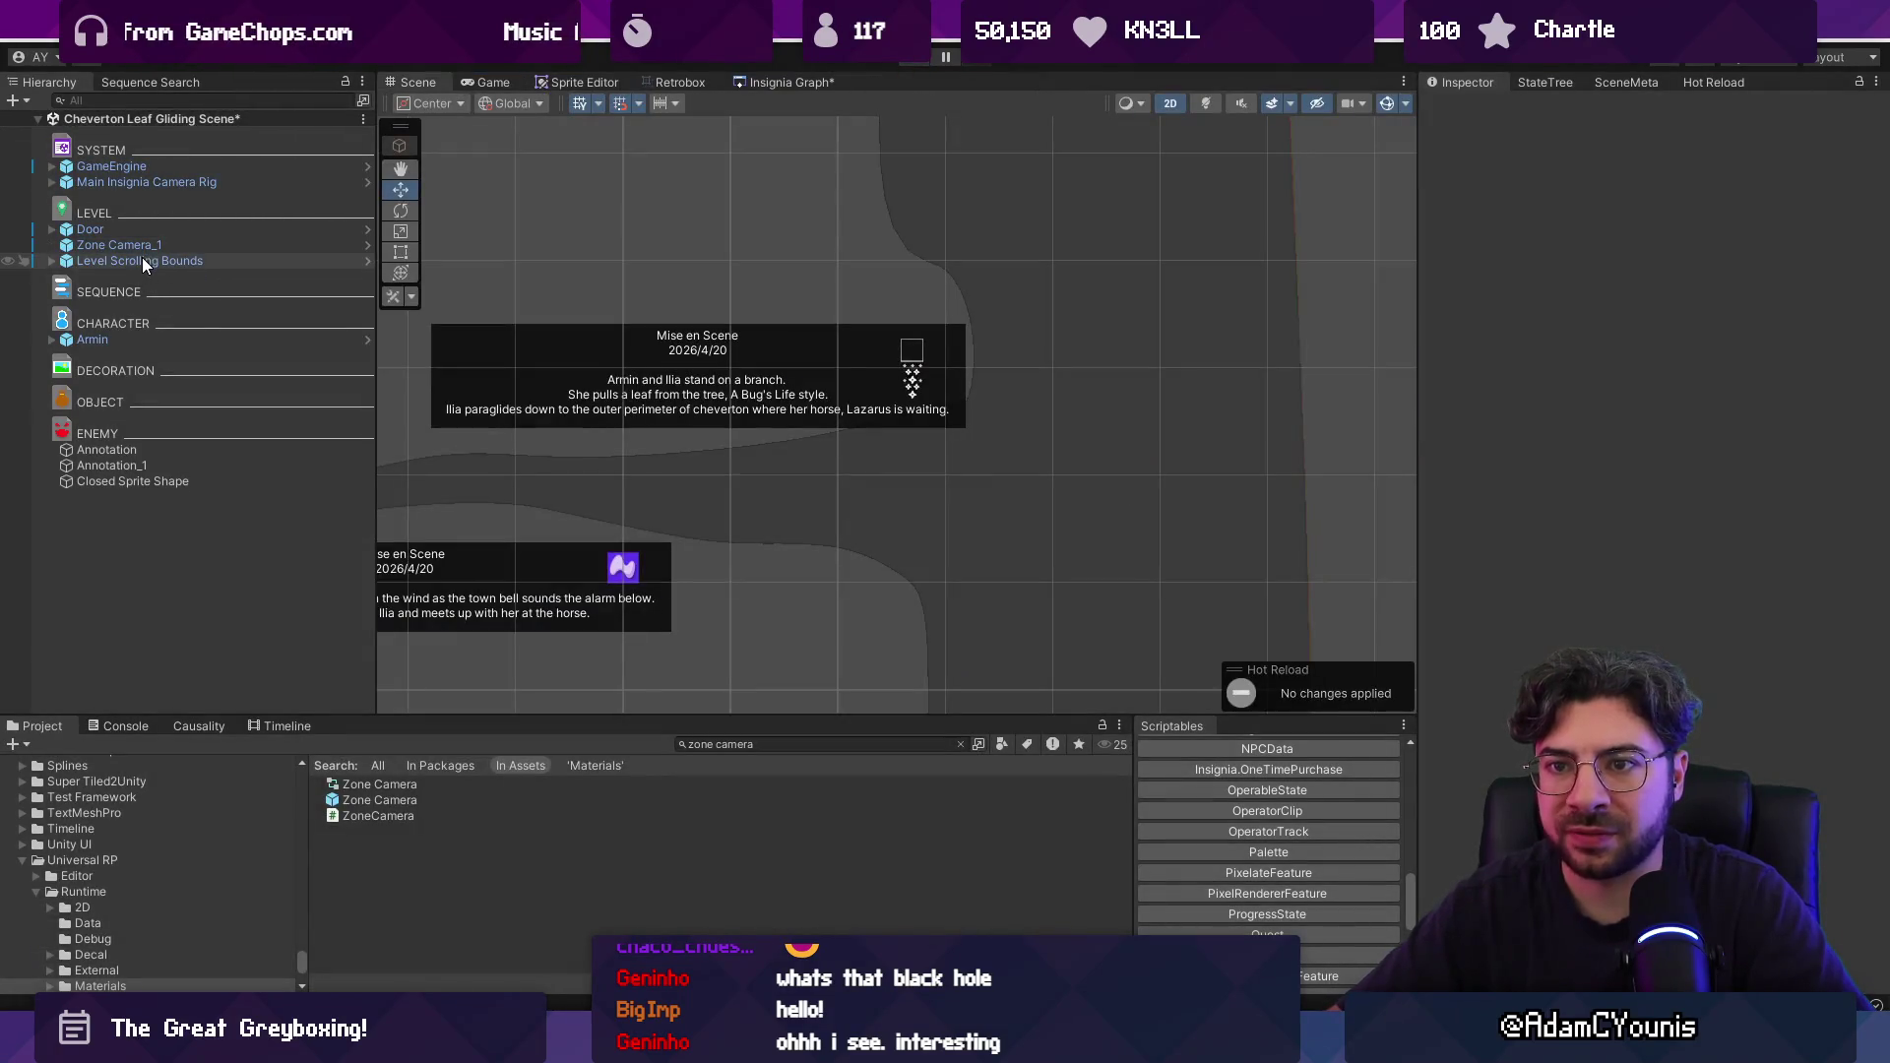
Shift Level Scrolling Bounds right and up, nudge Right Edge right and Left Edge left.
click(141, 259)
drag(645, 435, 745, 417)
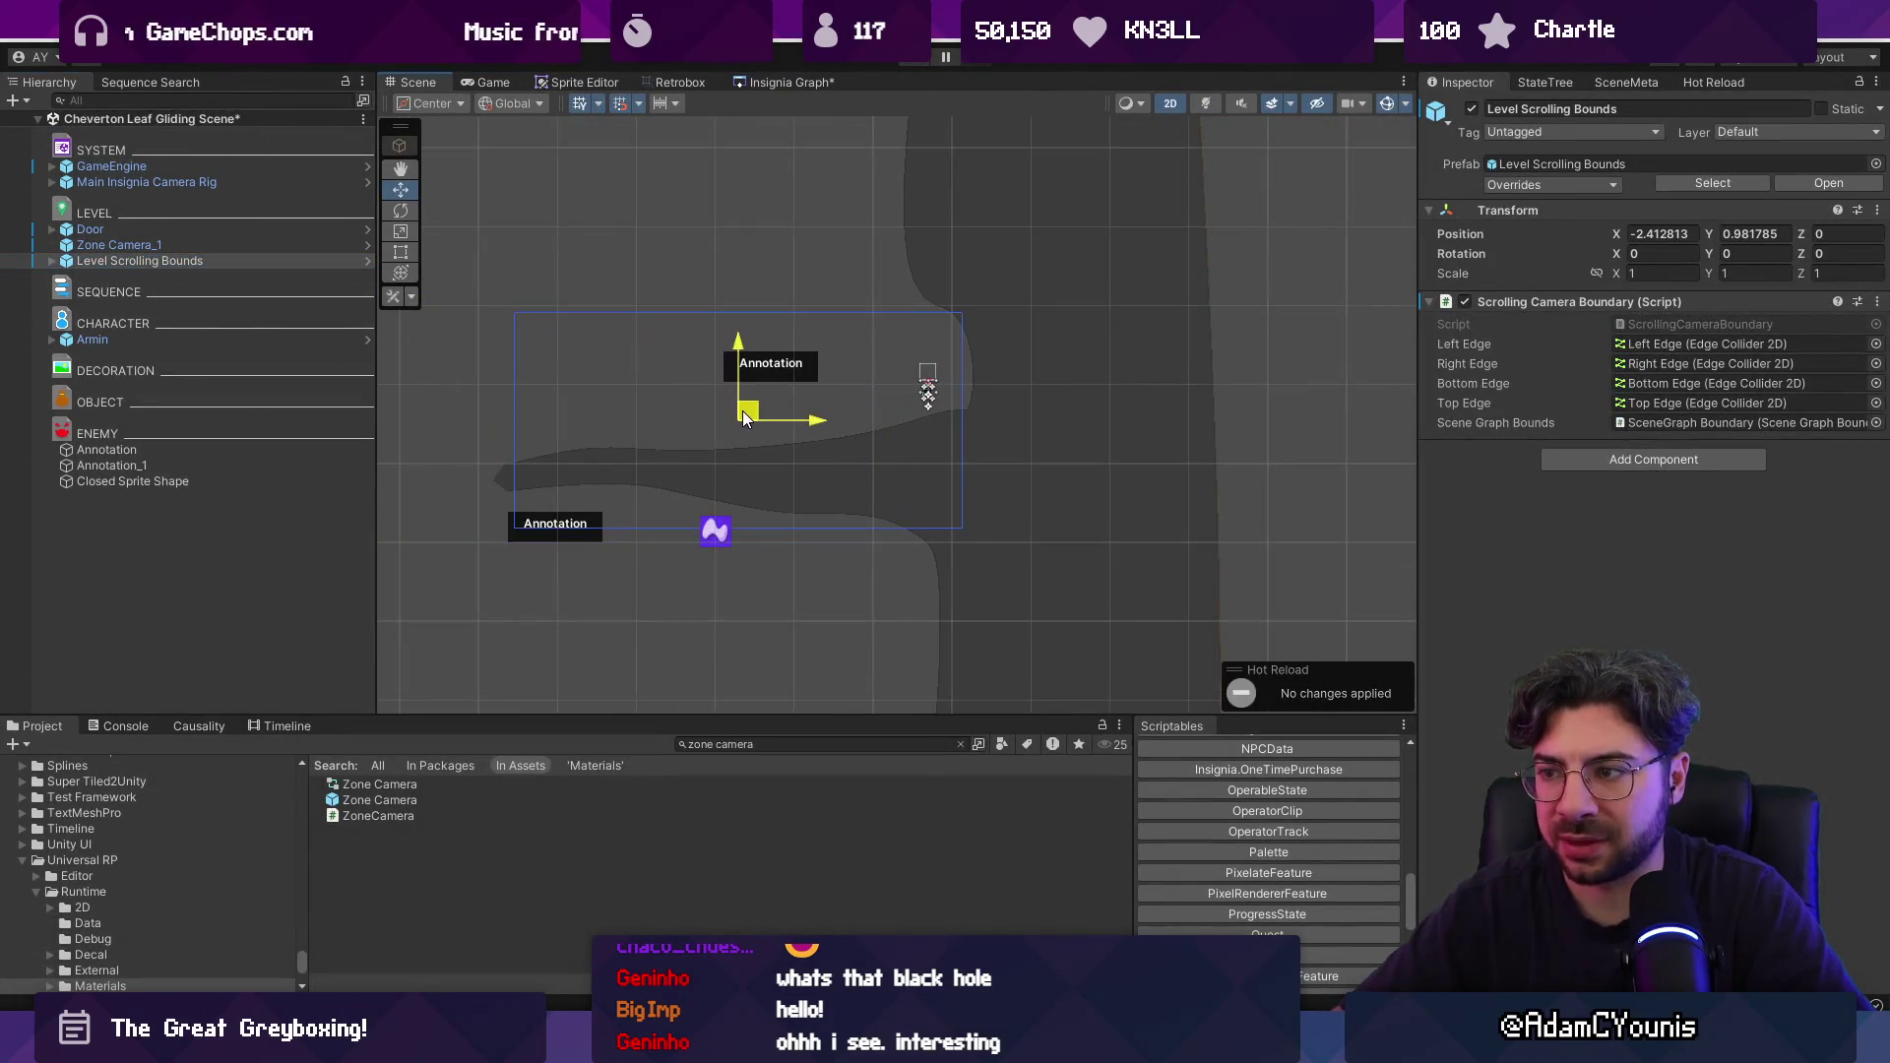
click(52, 261)
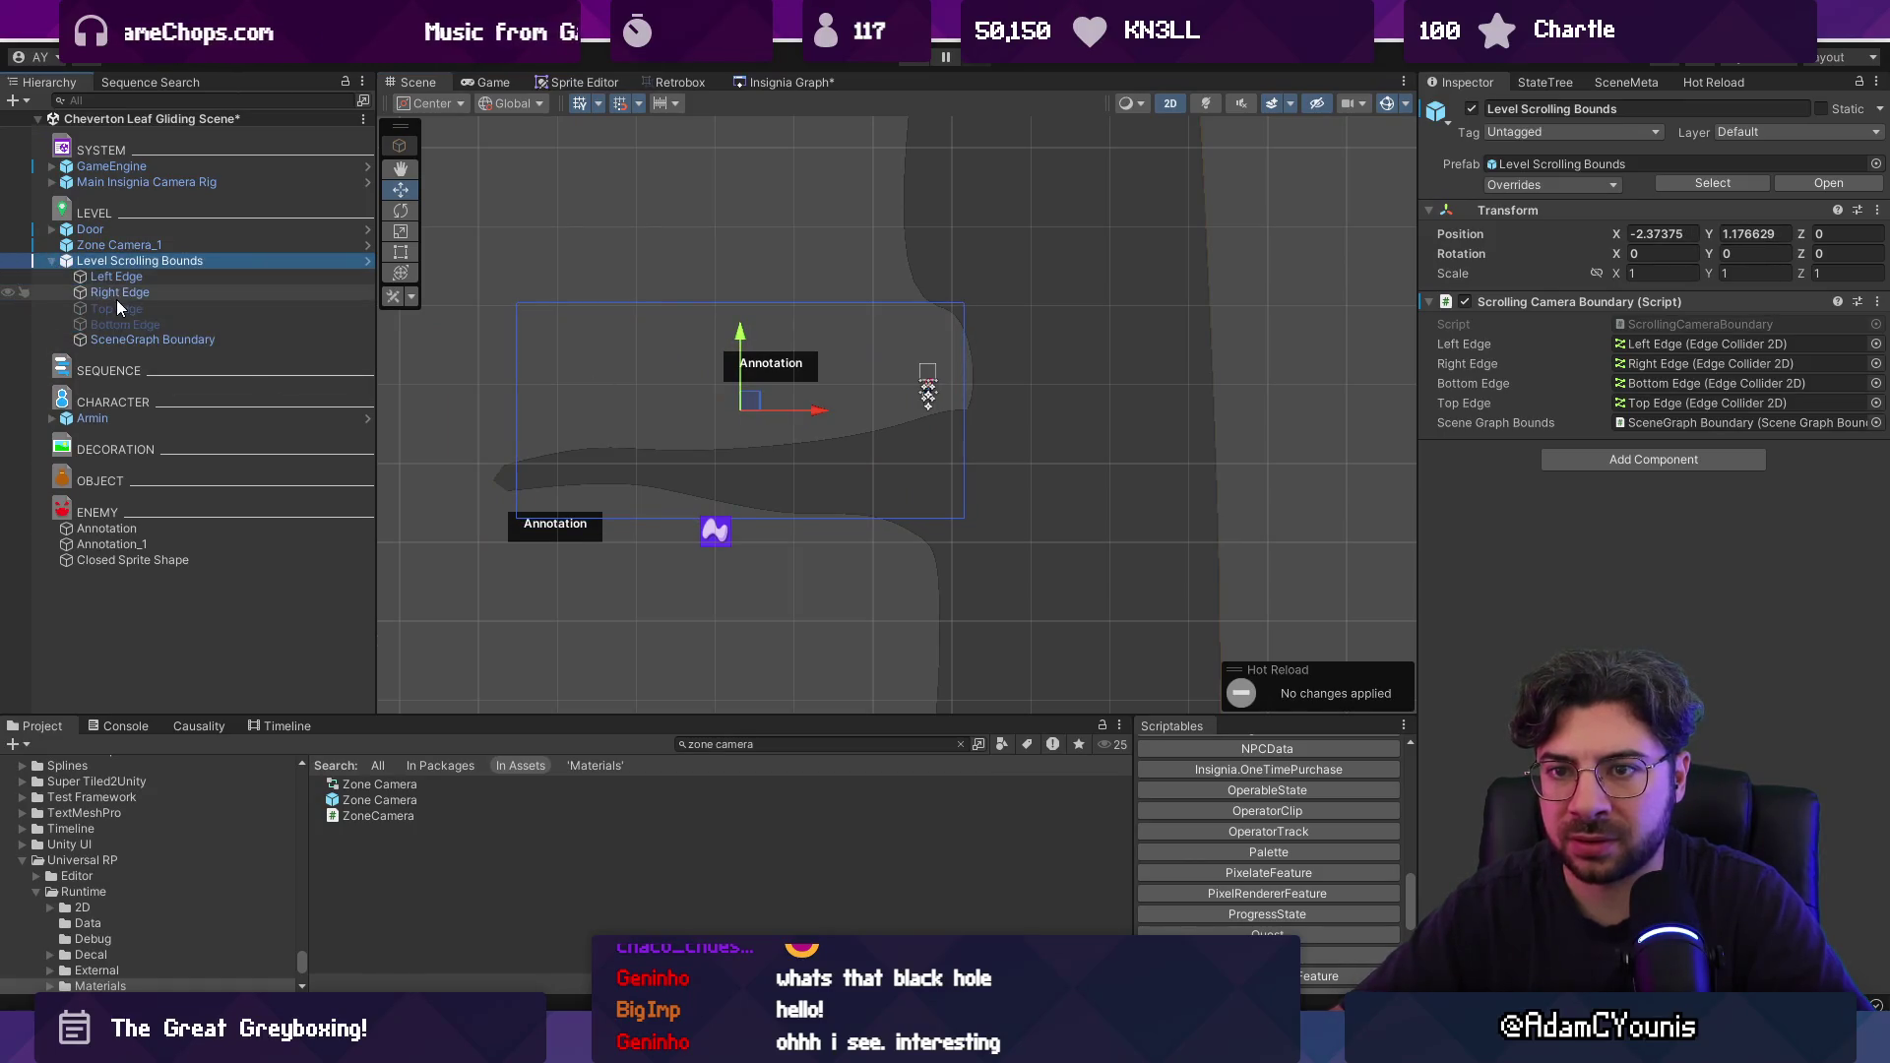
click(120, 293)
drag(1042, 404, 1072, 404)
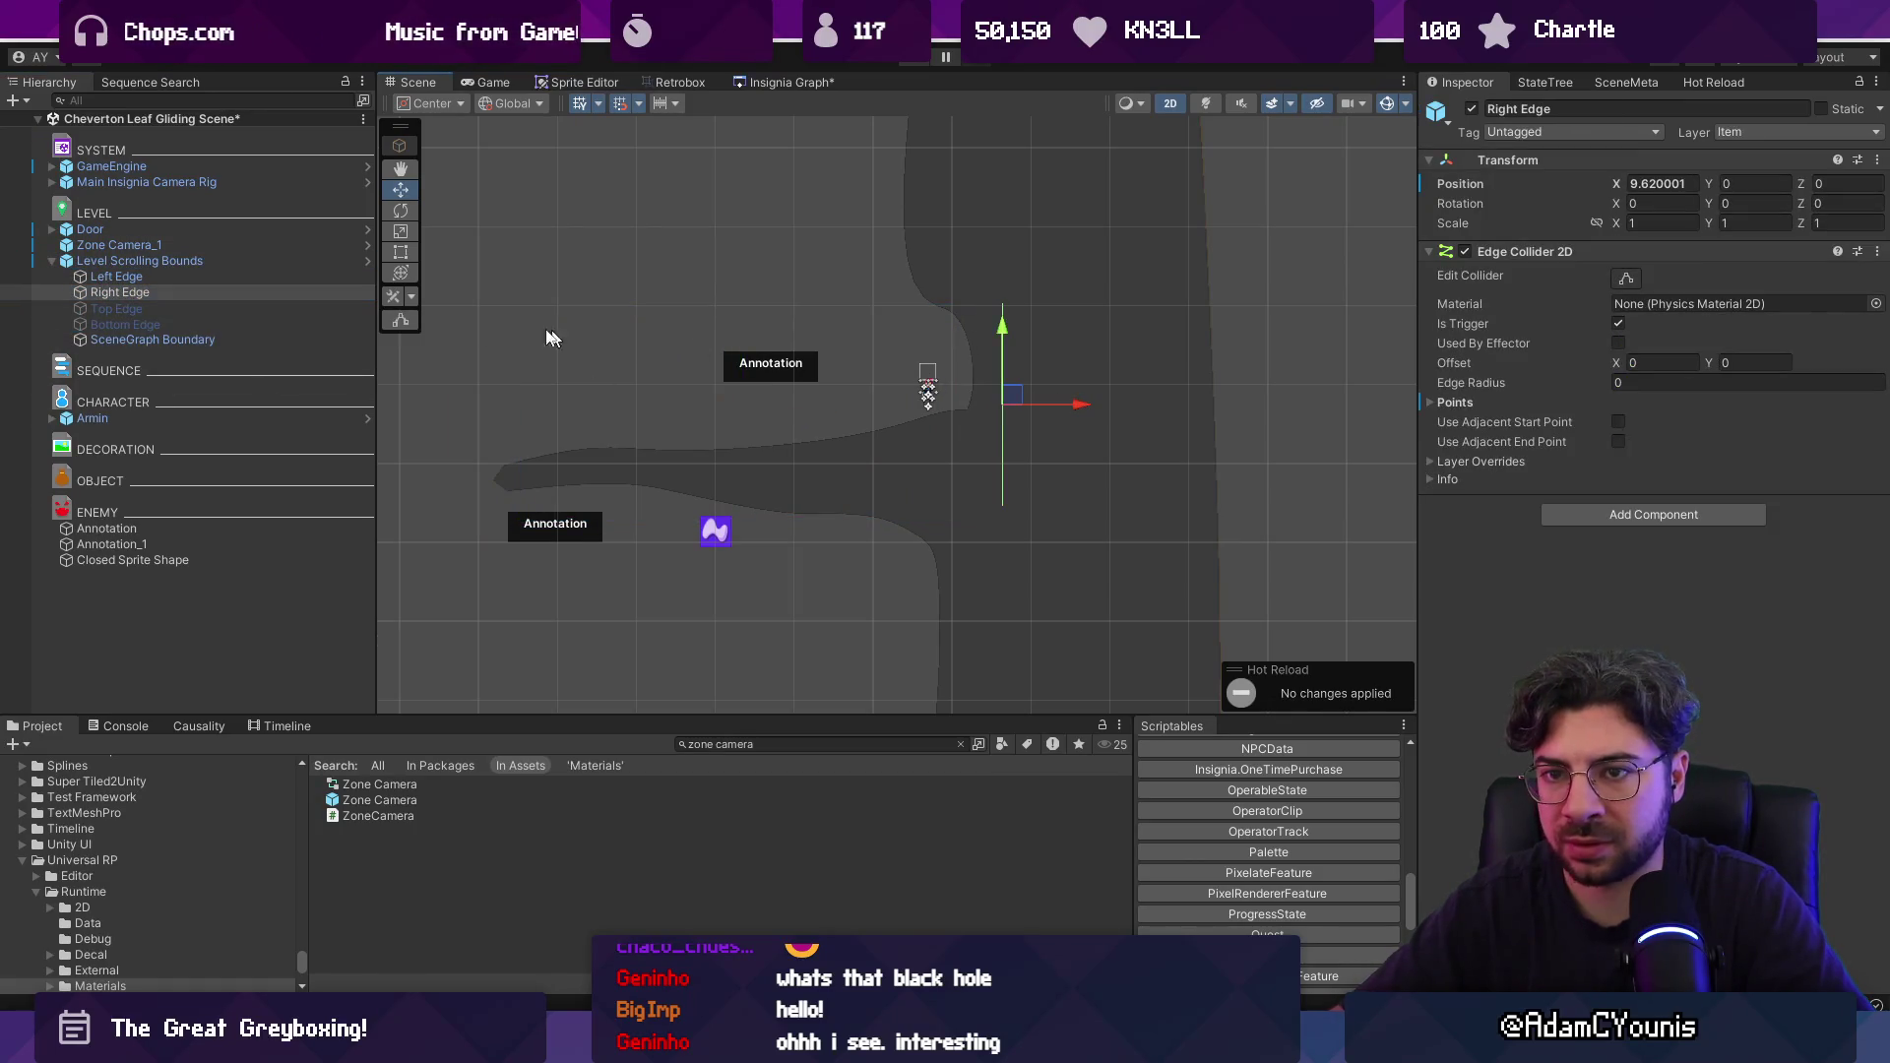
click(234, 282)
drag(596, 411, 565, 415)
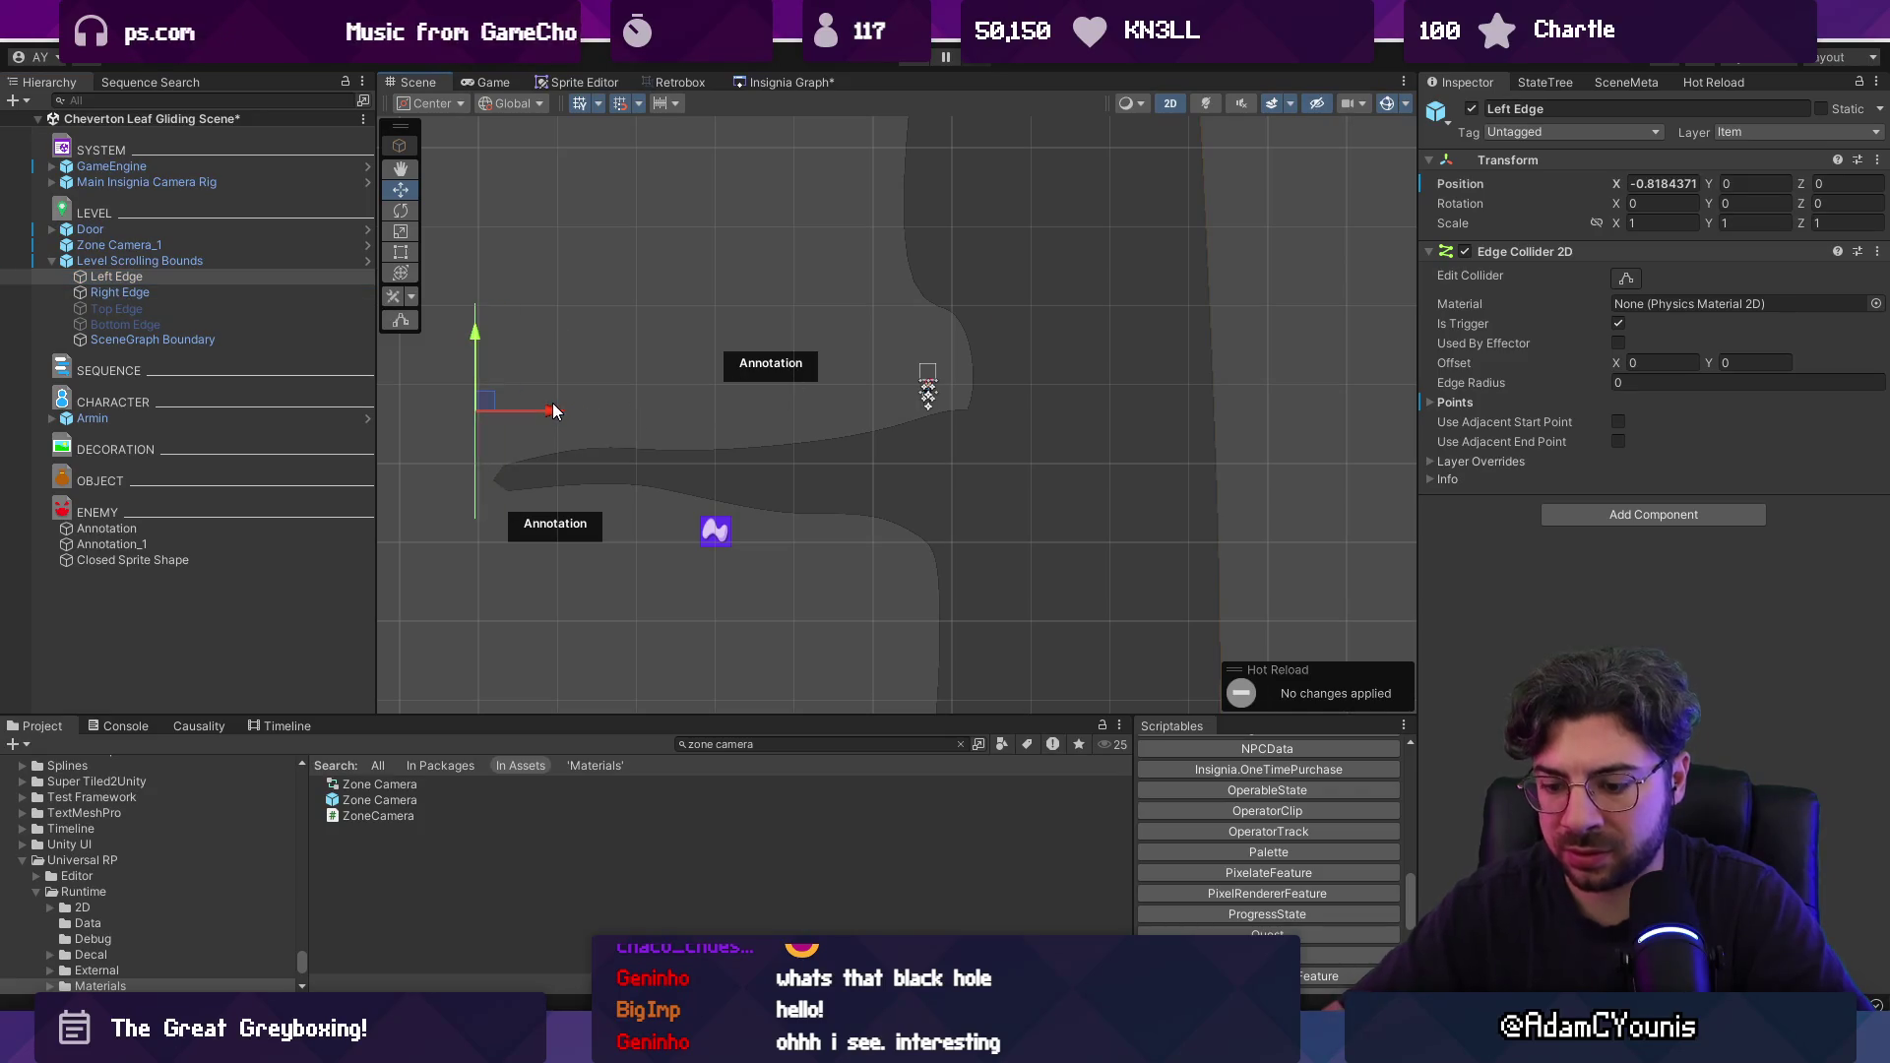
Playtest by running the character left to the level's end, then stop.
key(ctrl+p)
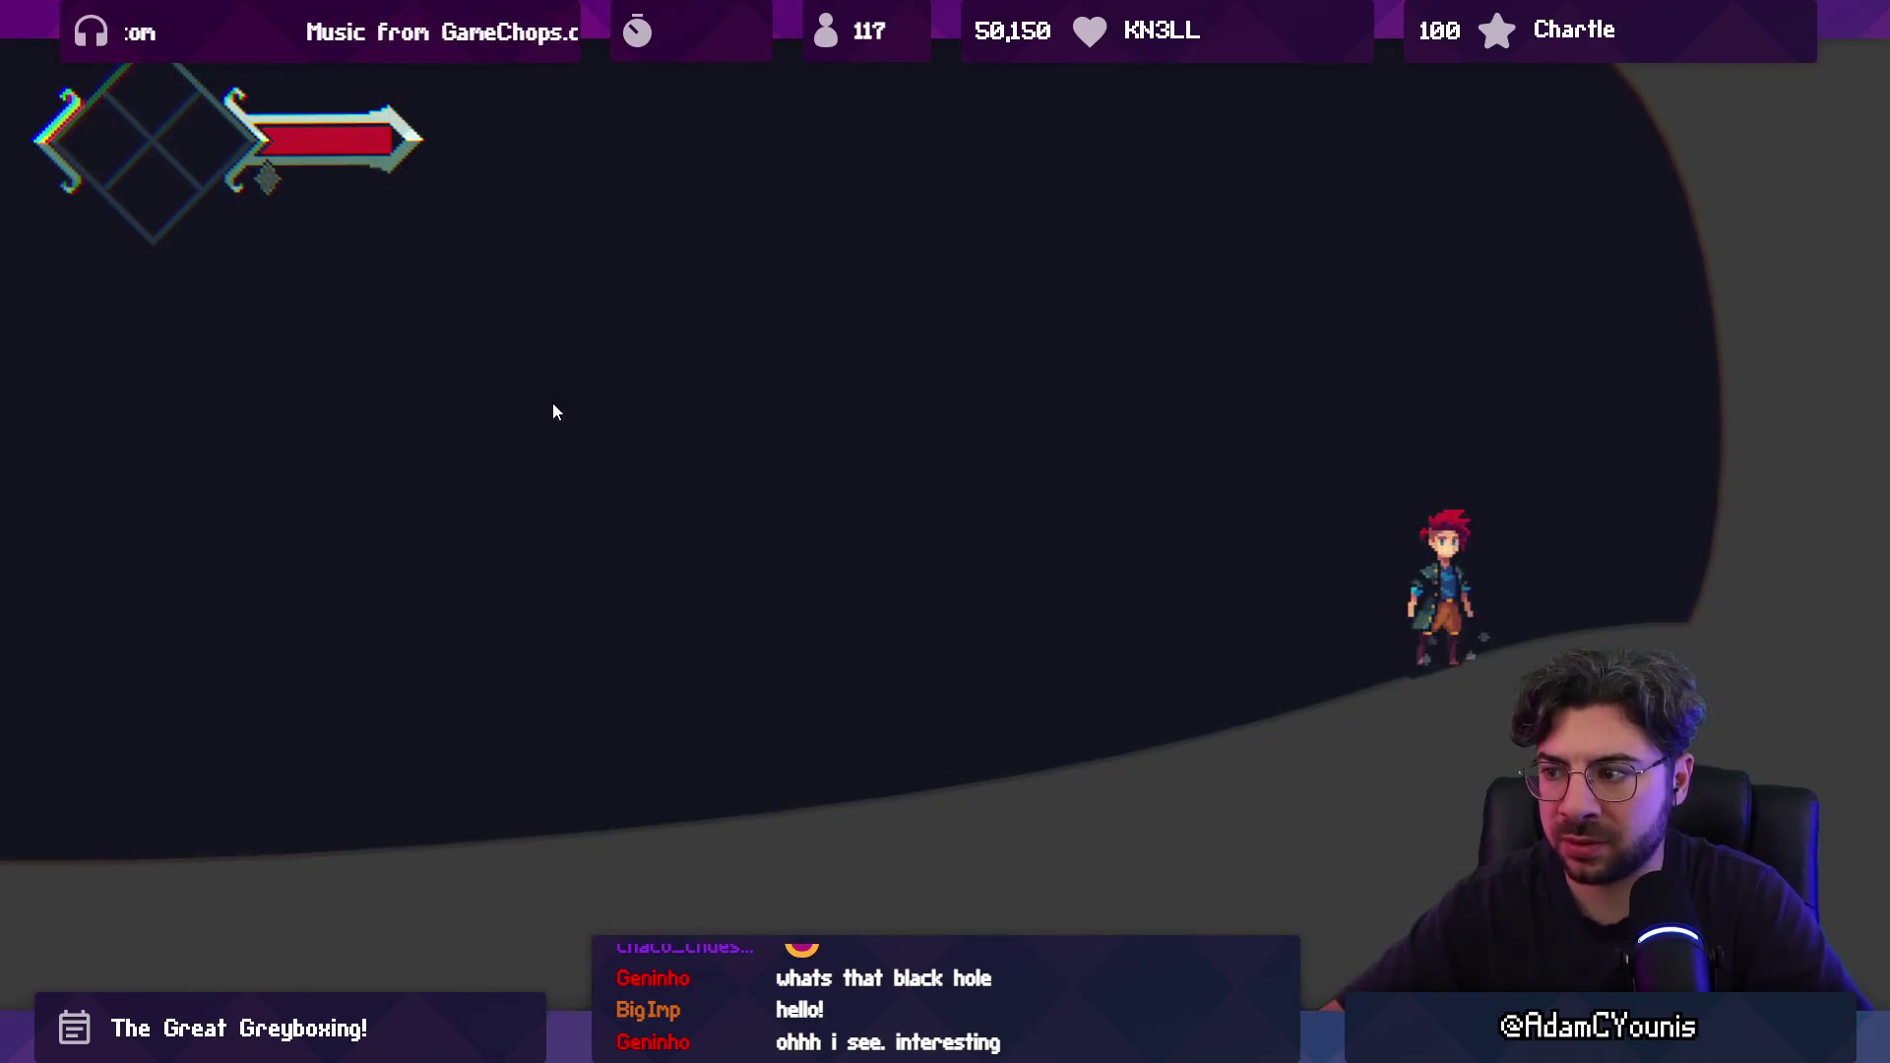
key(Left)
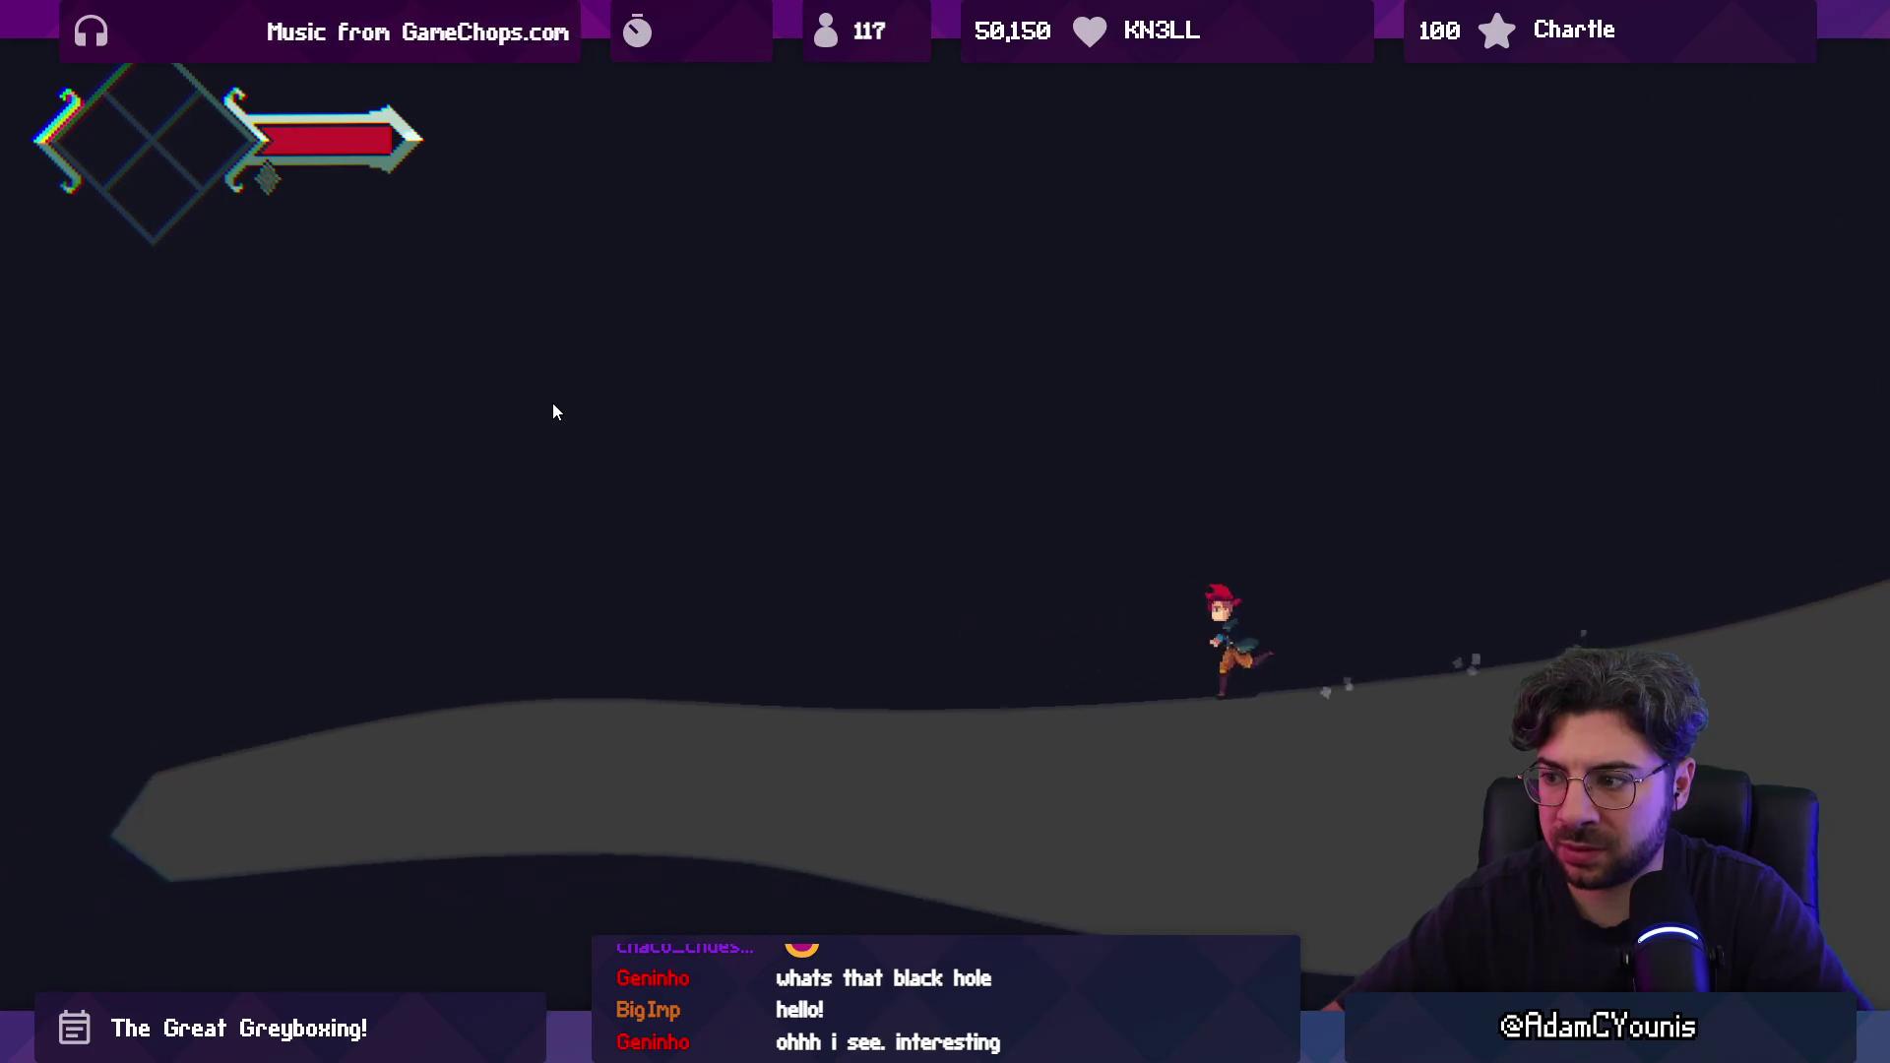
key(Left)
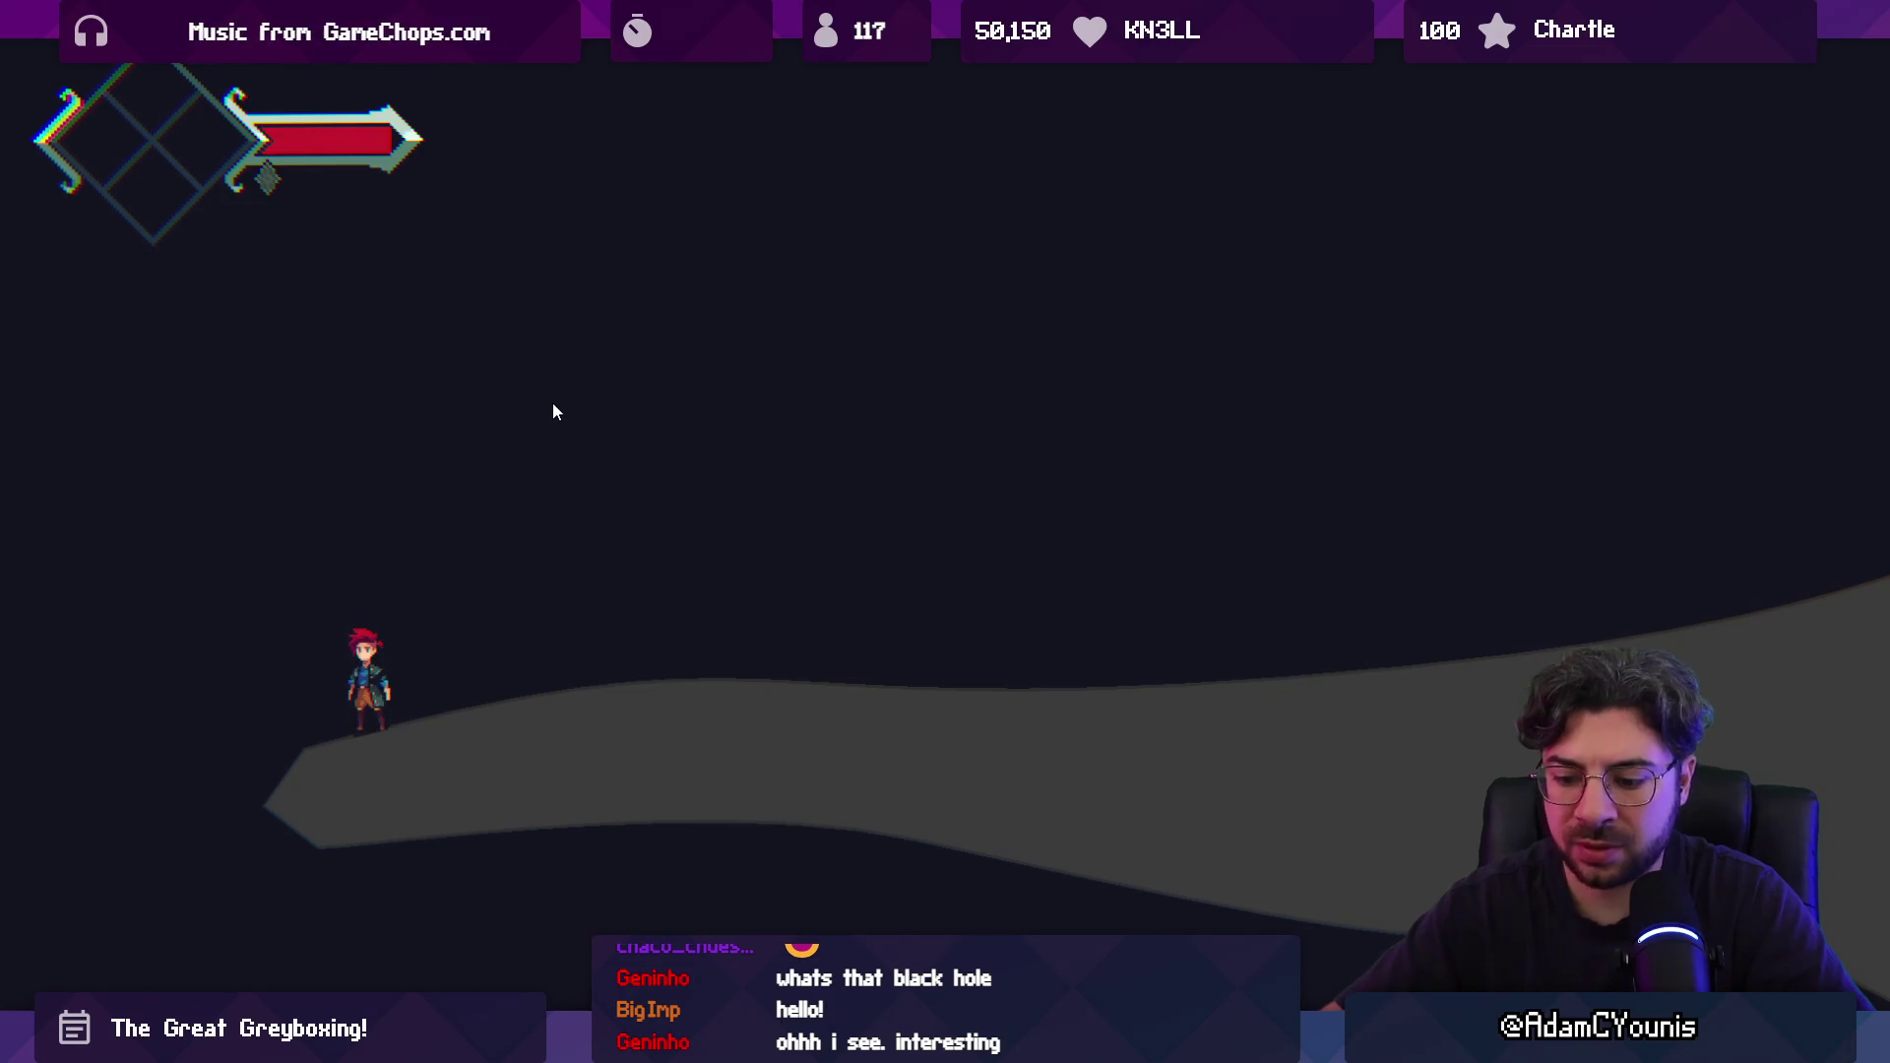
key(shift+space)
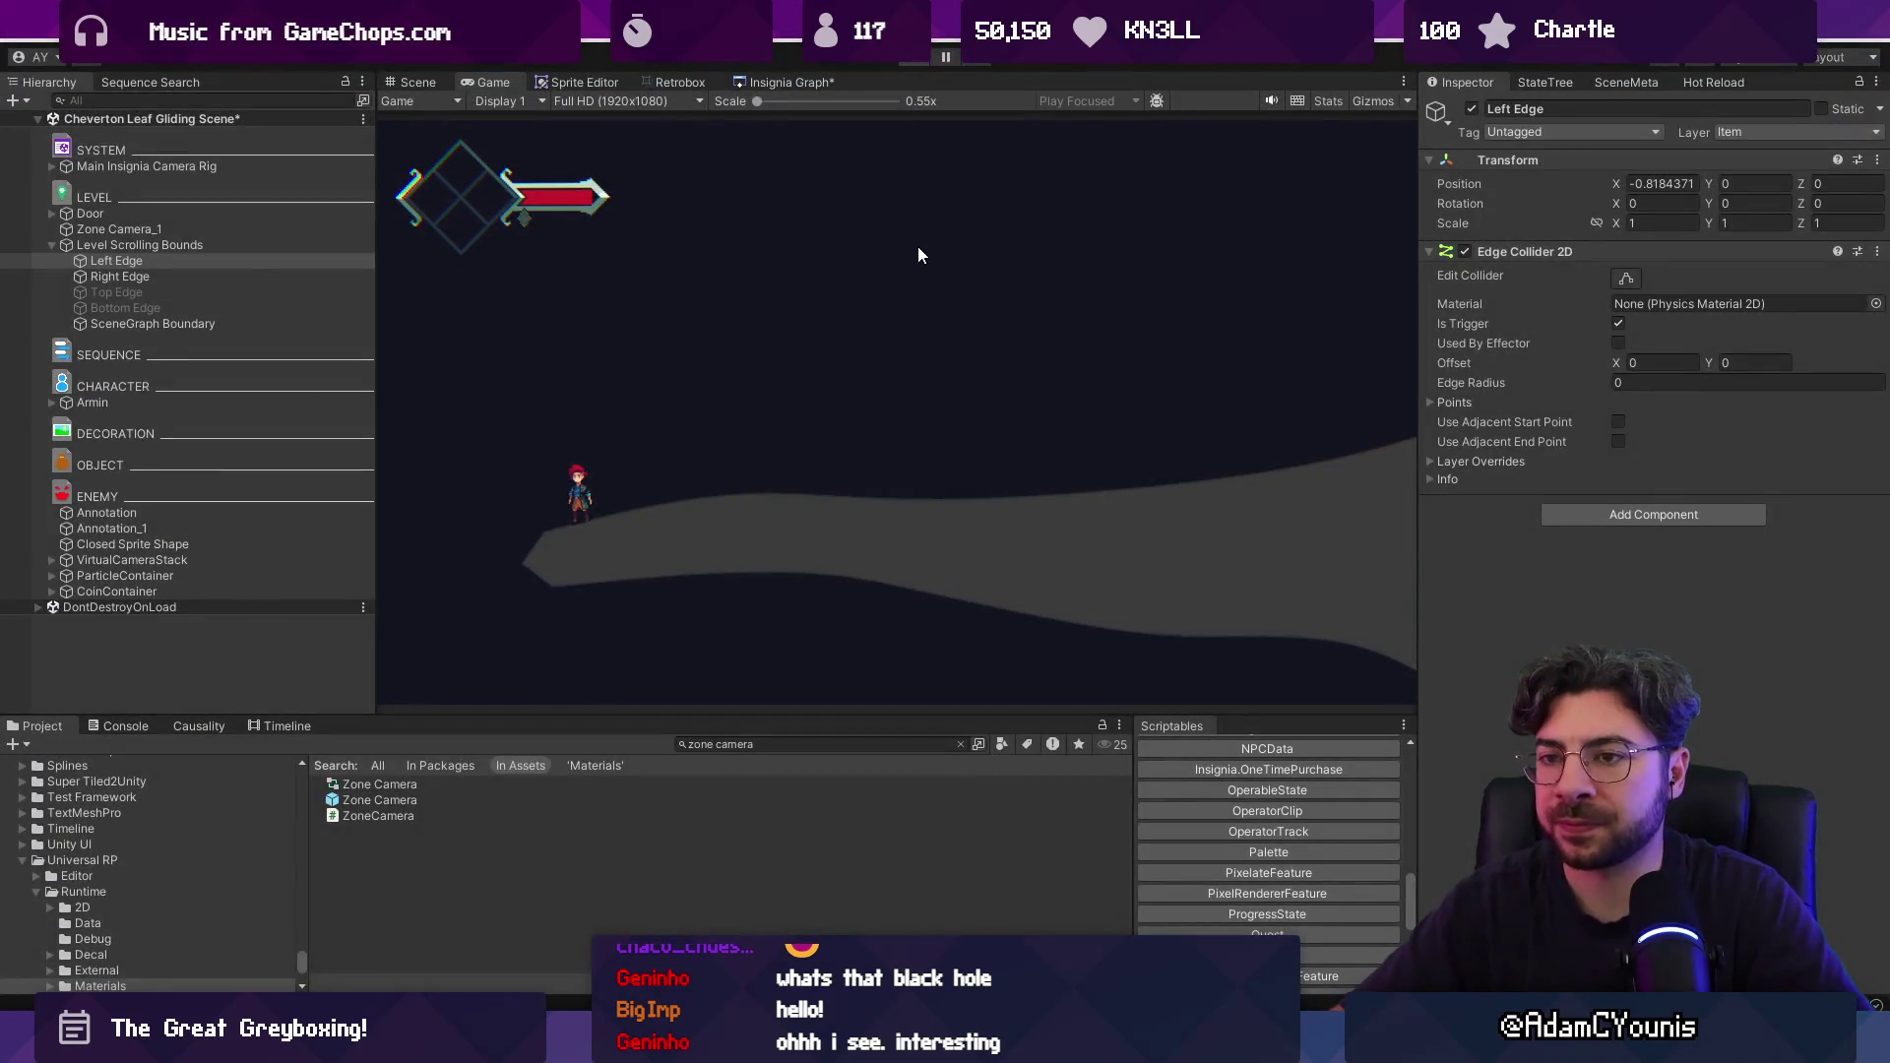
key(ctrl+p)
Refresh Level Scrolling Bounds to fit the moved Left Edge, then select Zone Camera_1.
click(197, 262)
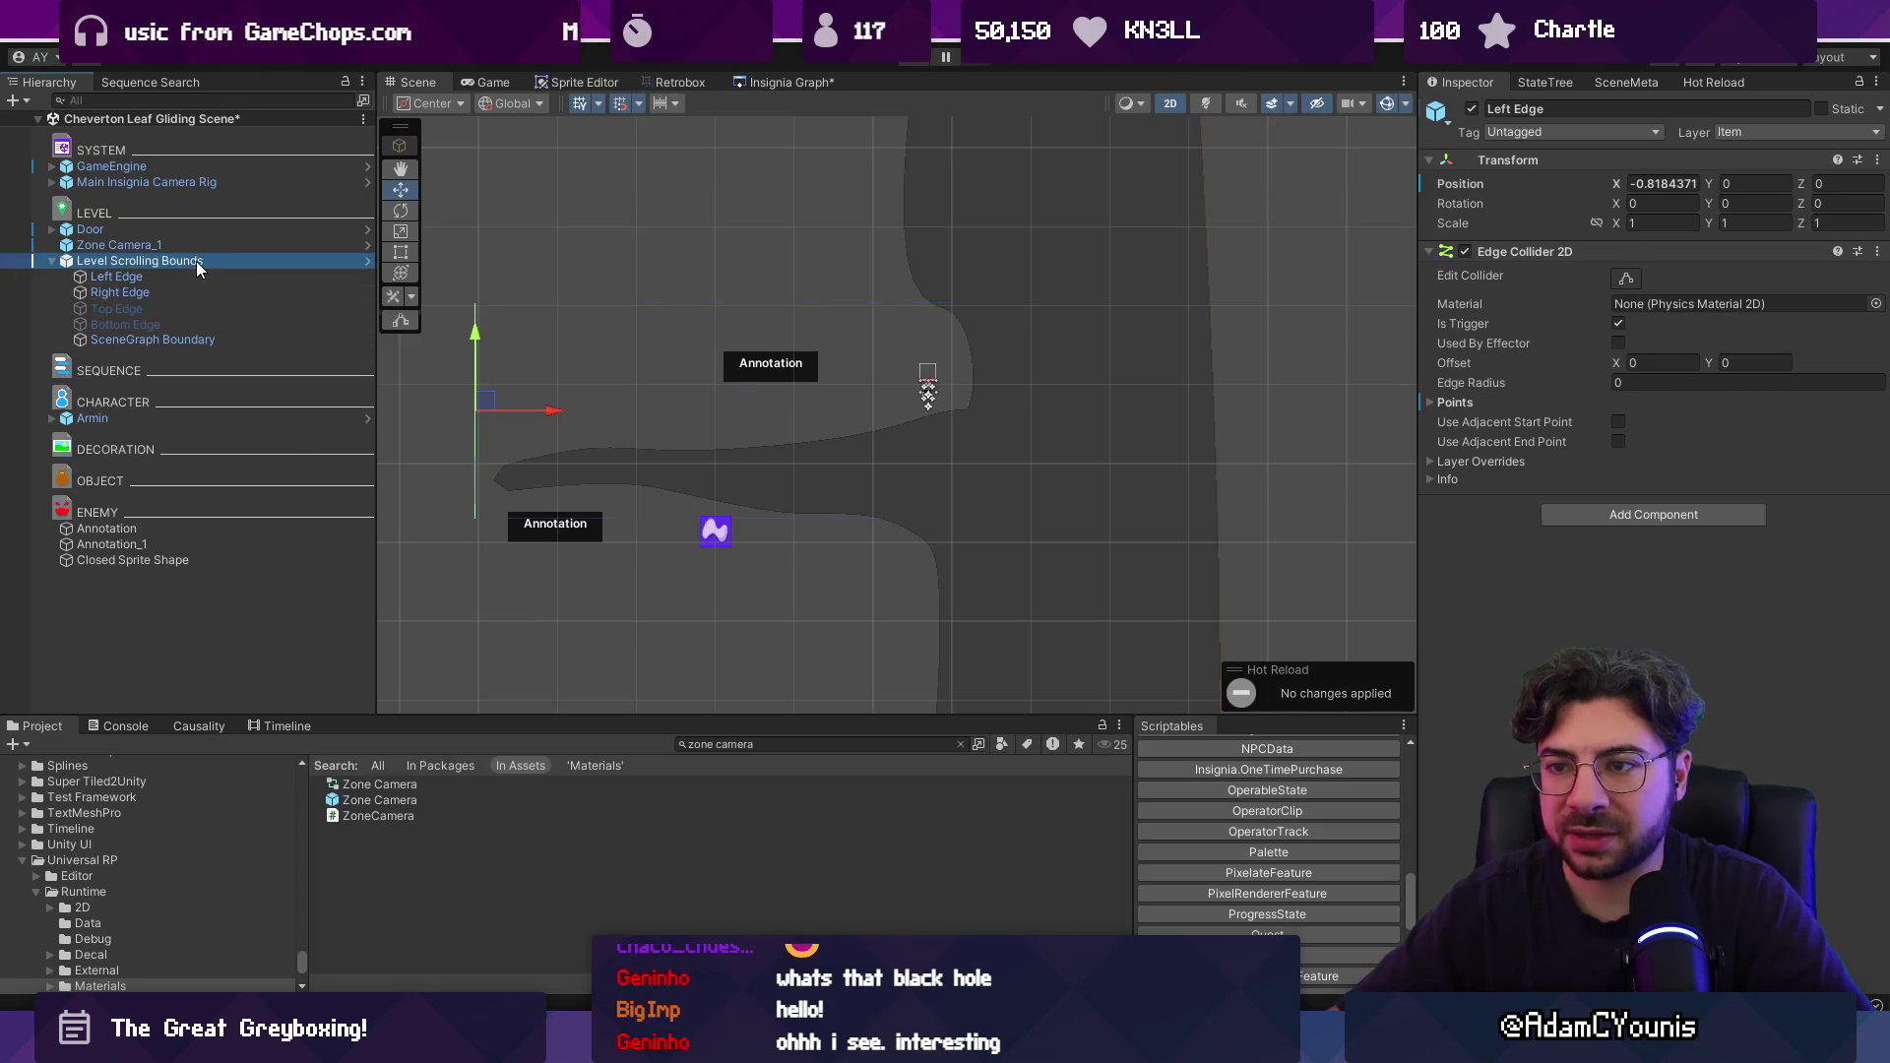
click(264, 280)
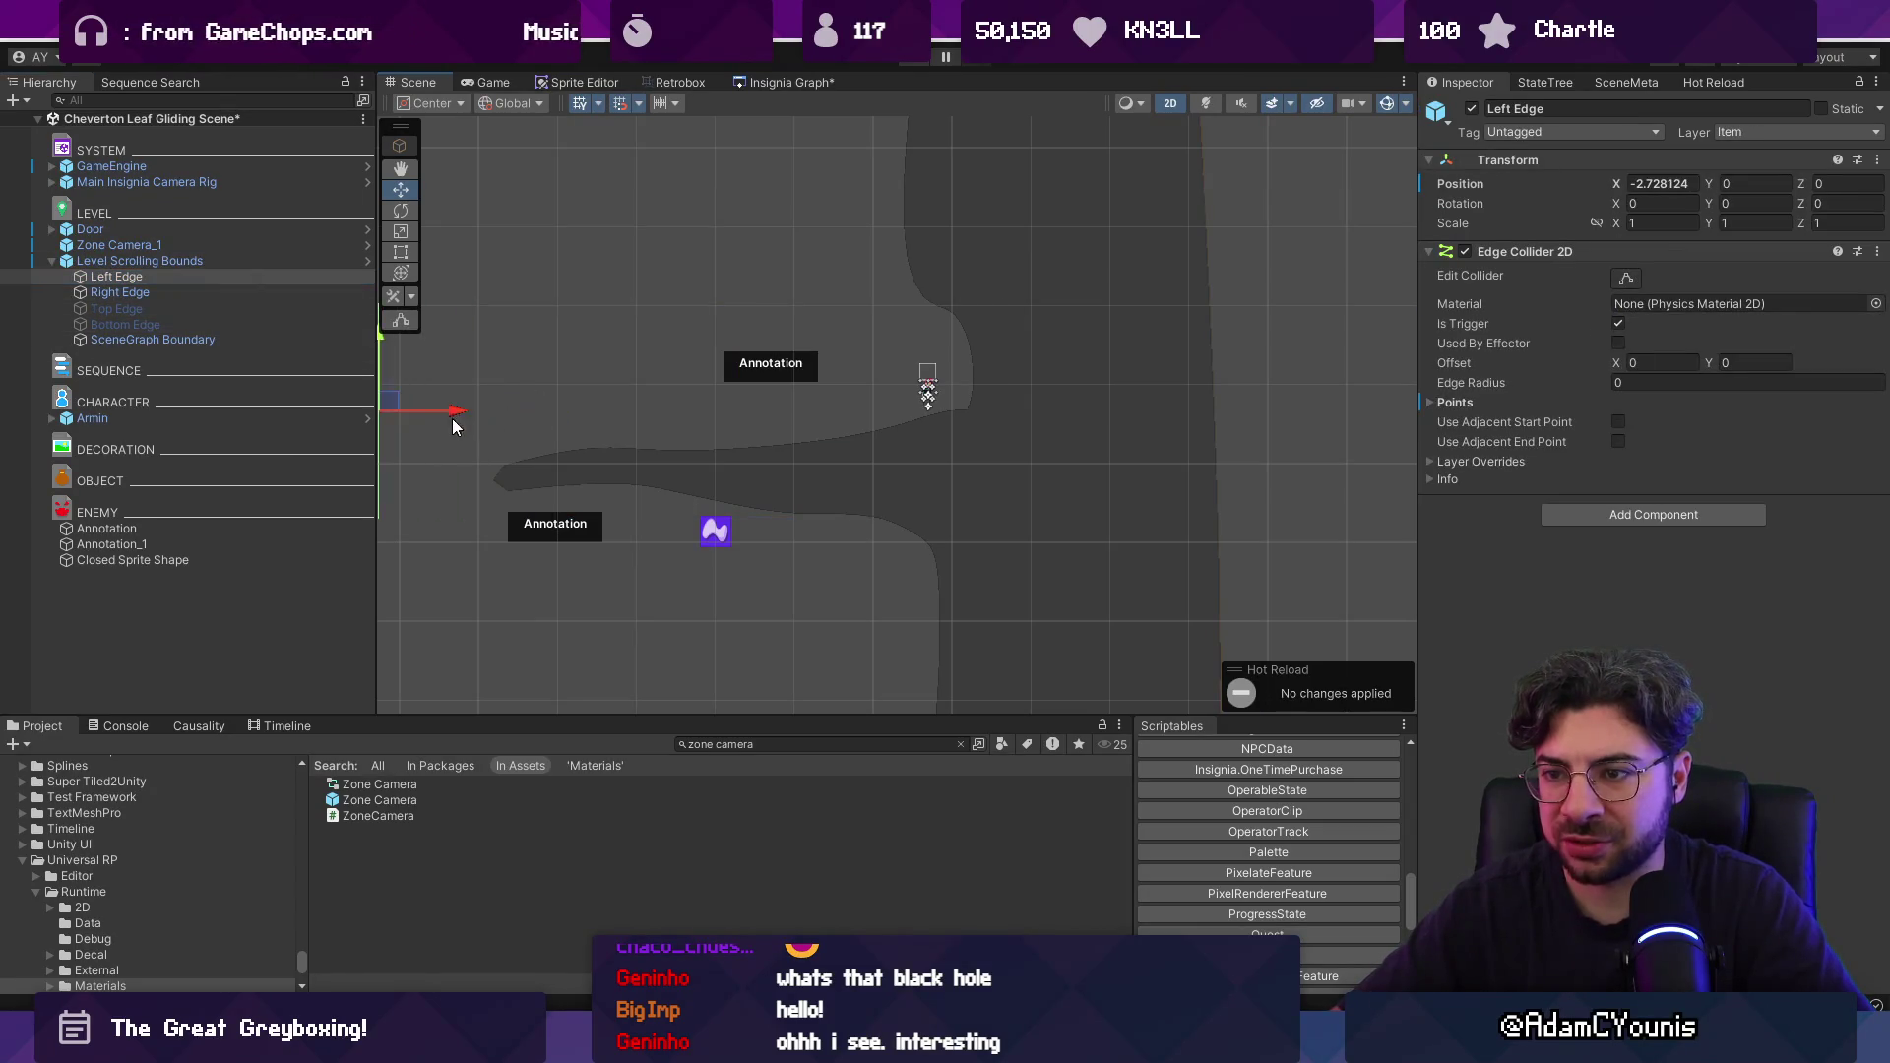
click(262, 261)
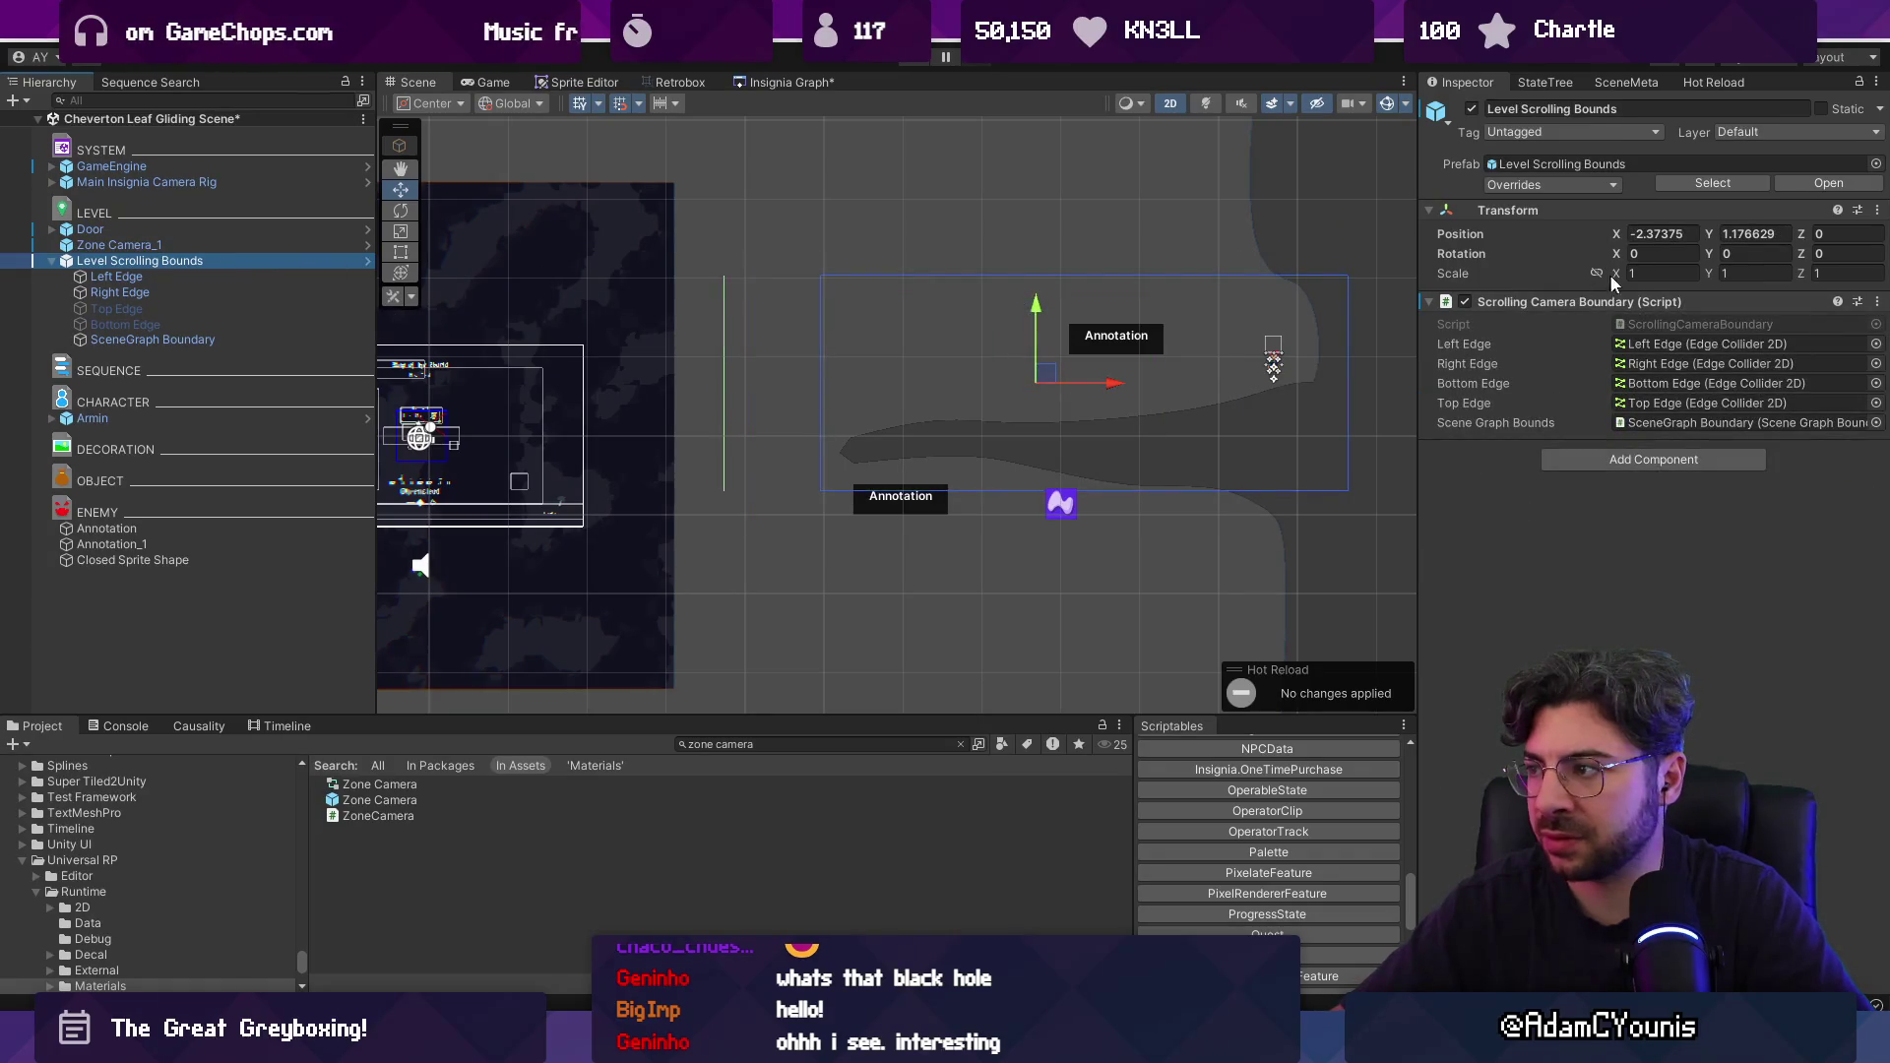
click(1466, 301)
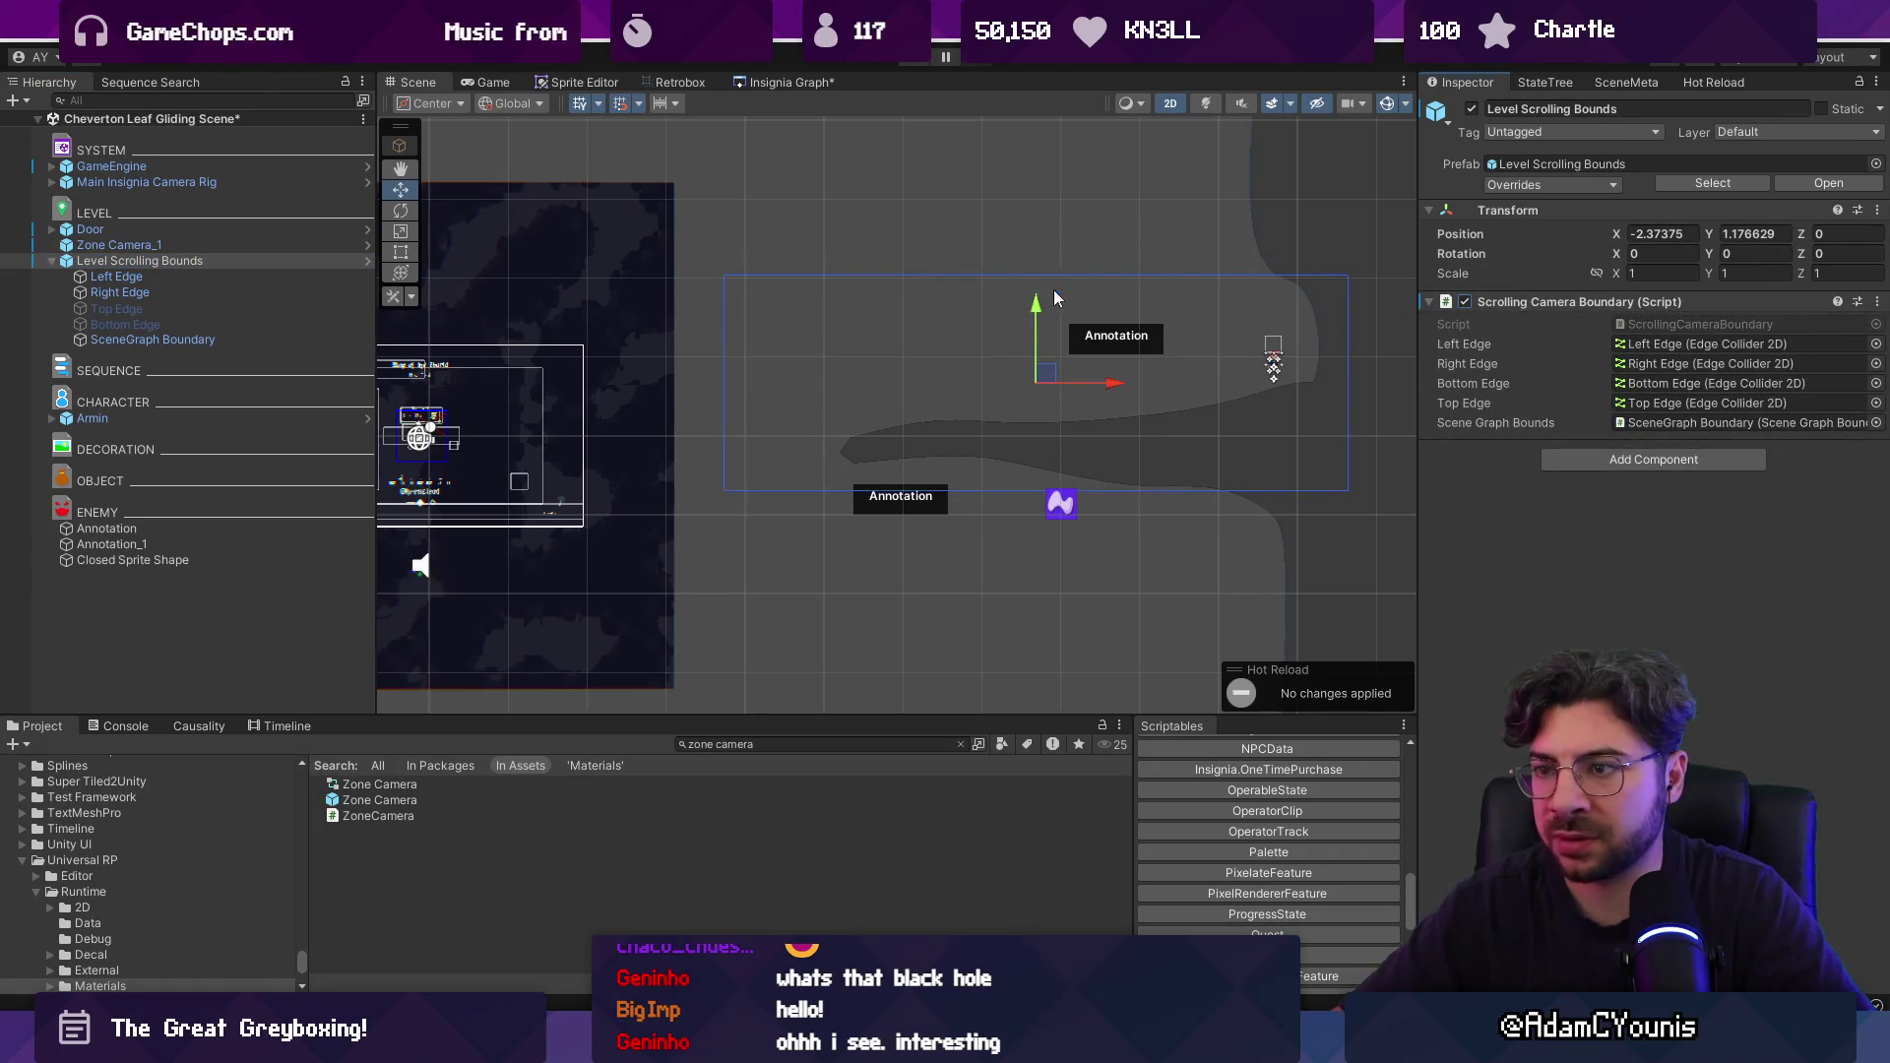
click(167, 248)
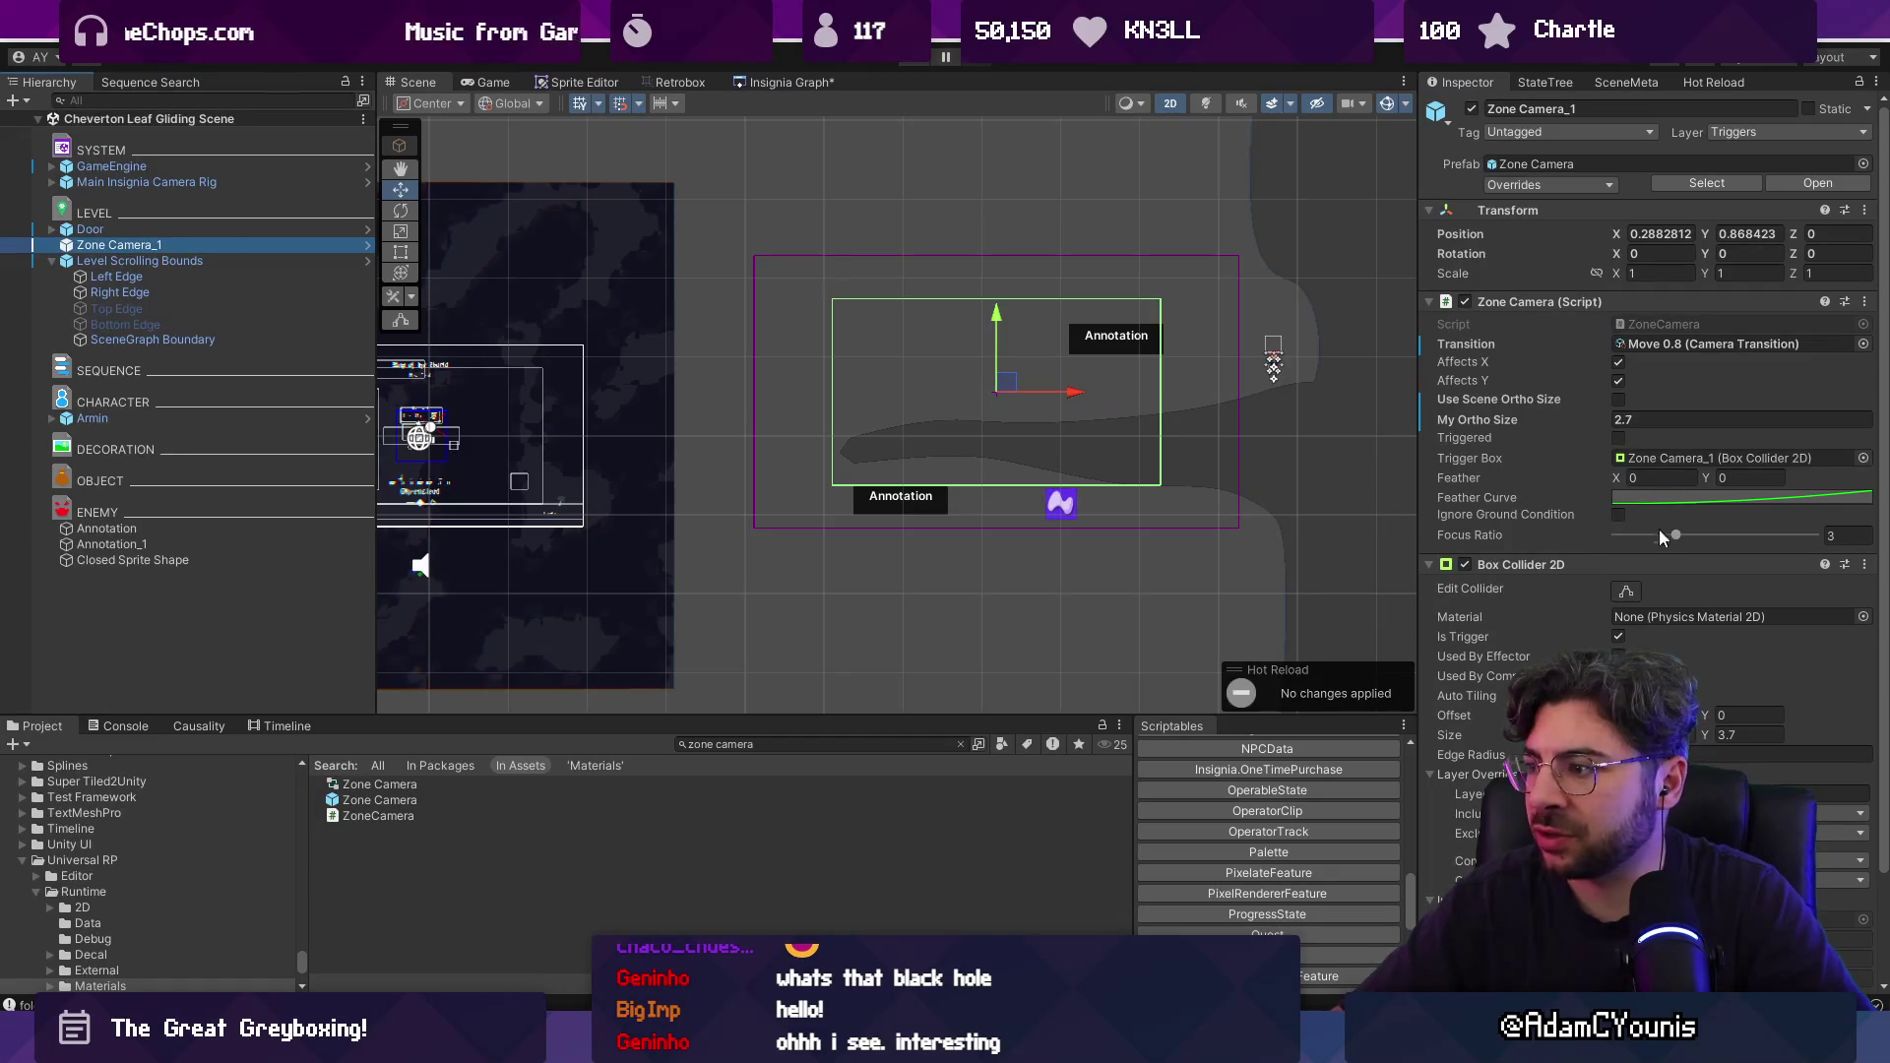
Set Zone Camera_1's Focus Ratio to 2 and playtest it.
click(1843, 537)
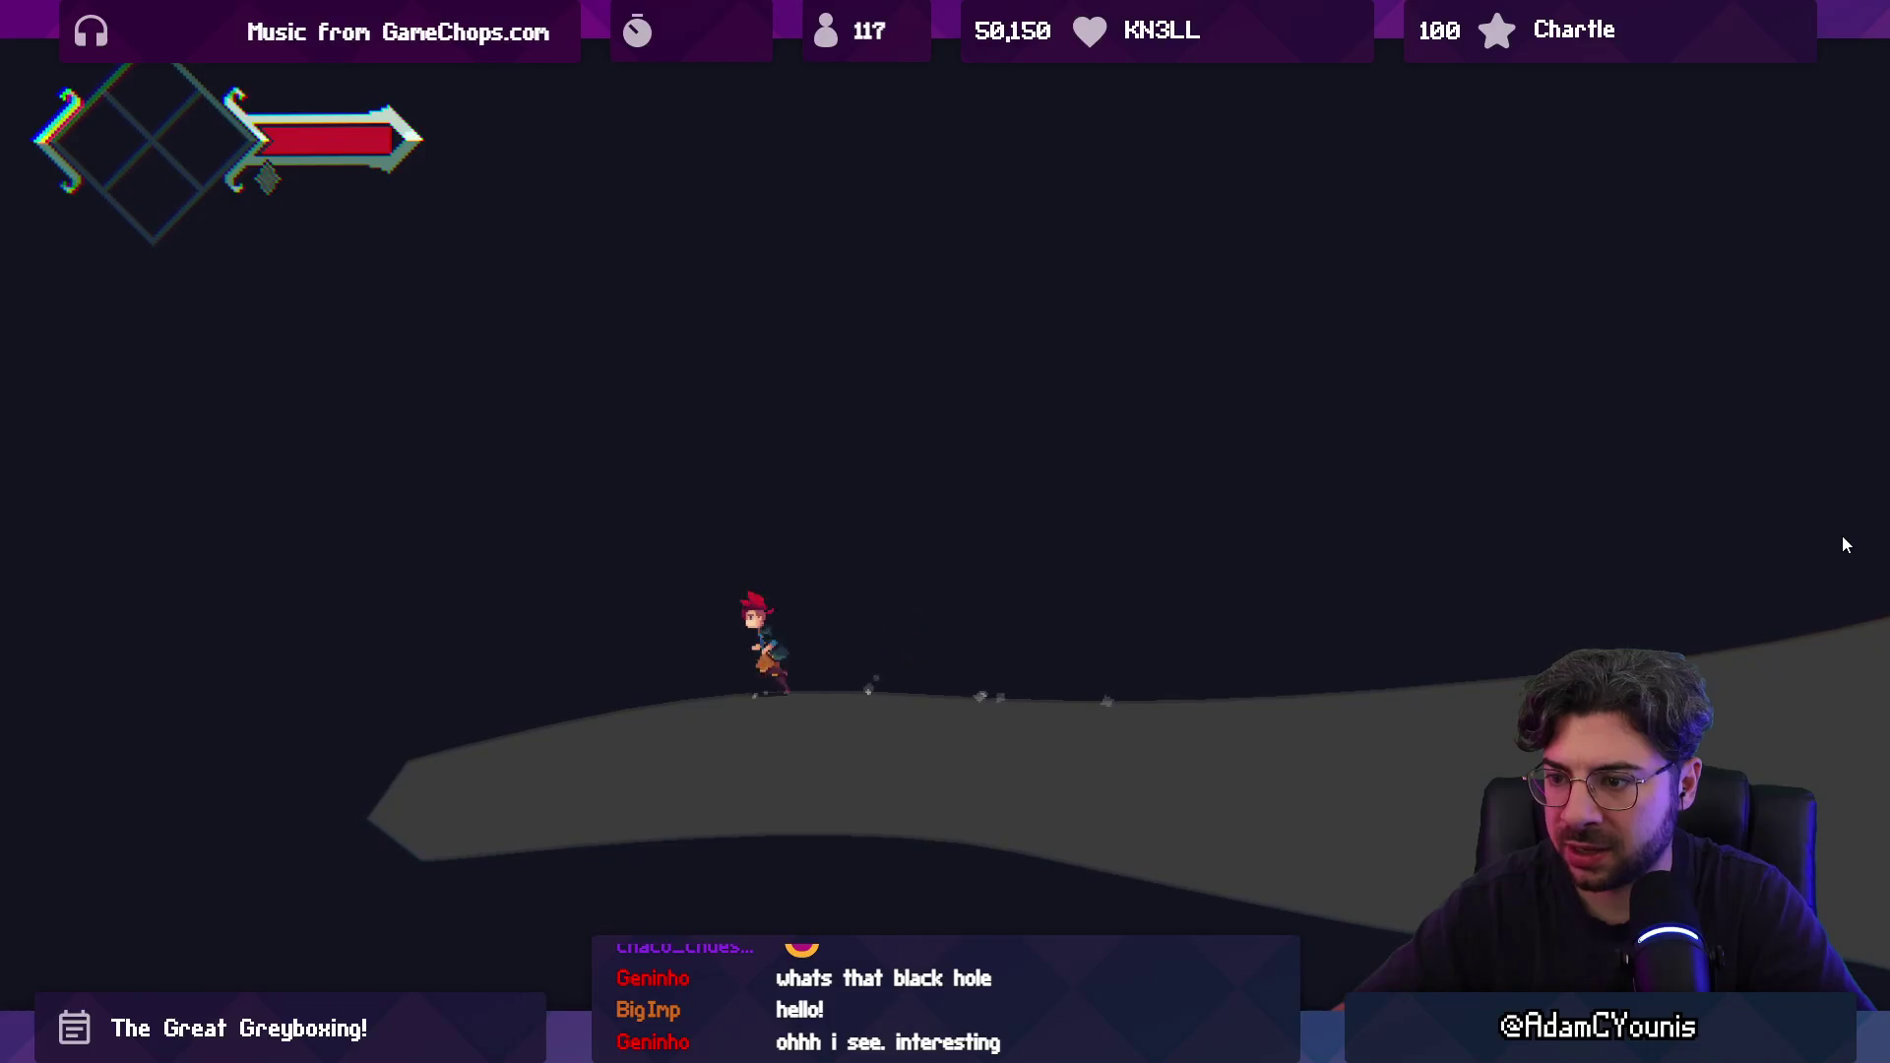
key(shift+space)
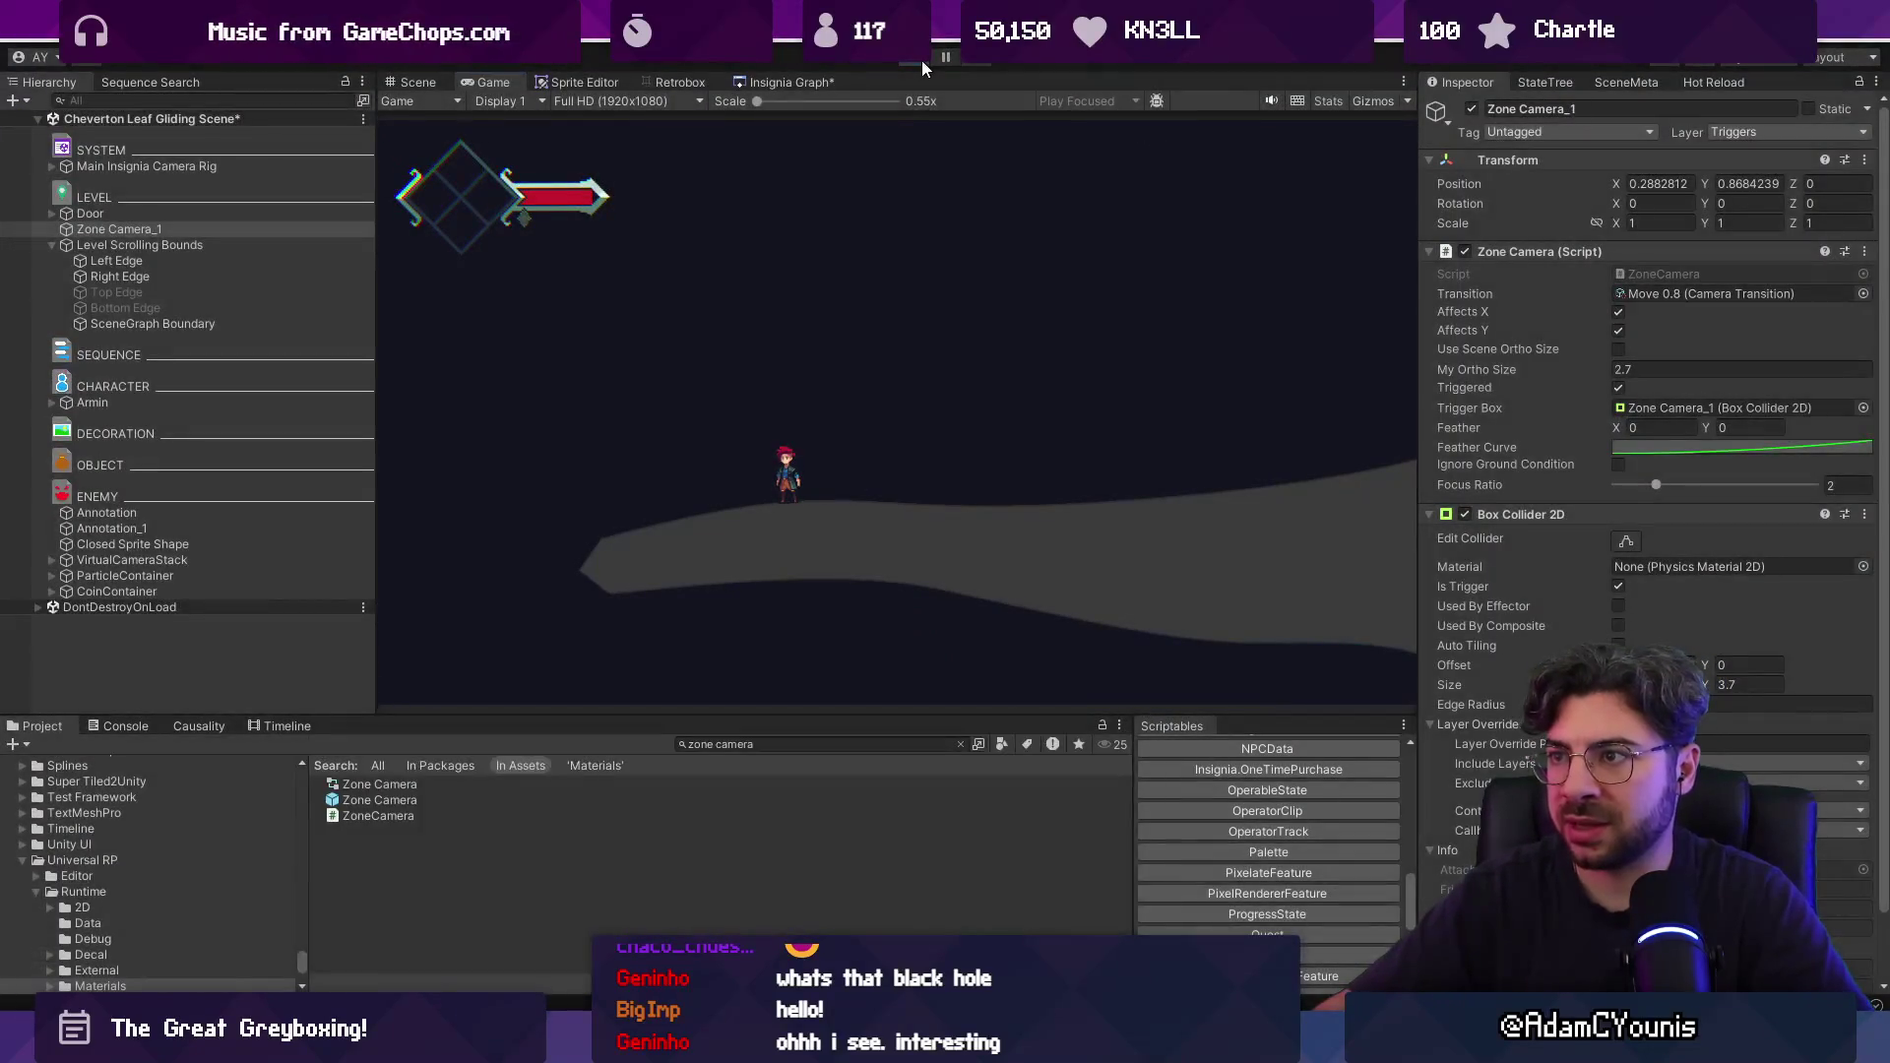
click(922, 61)
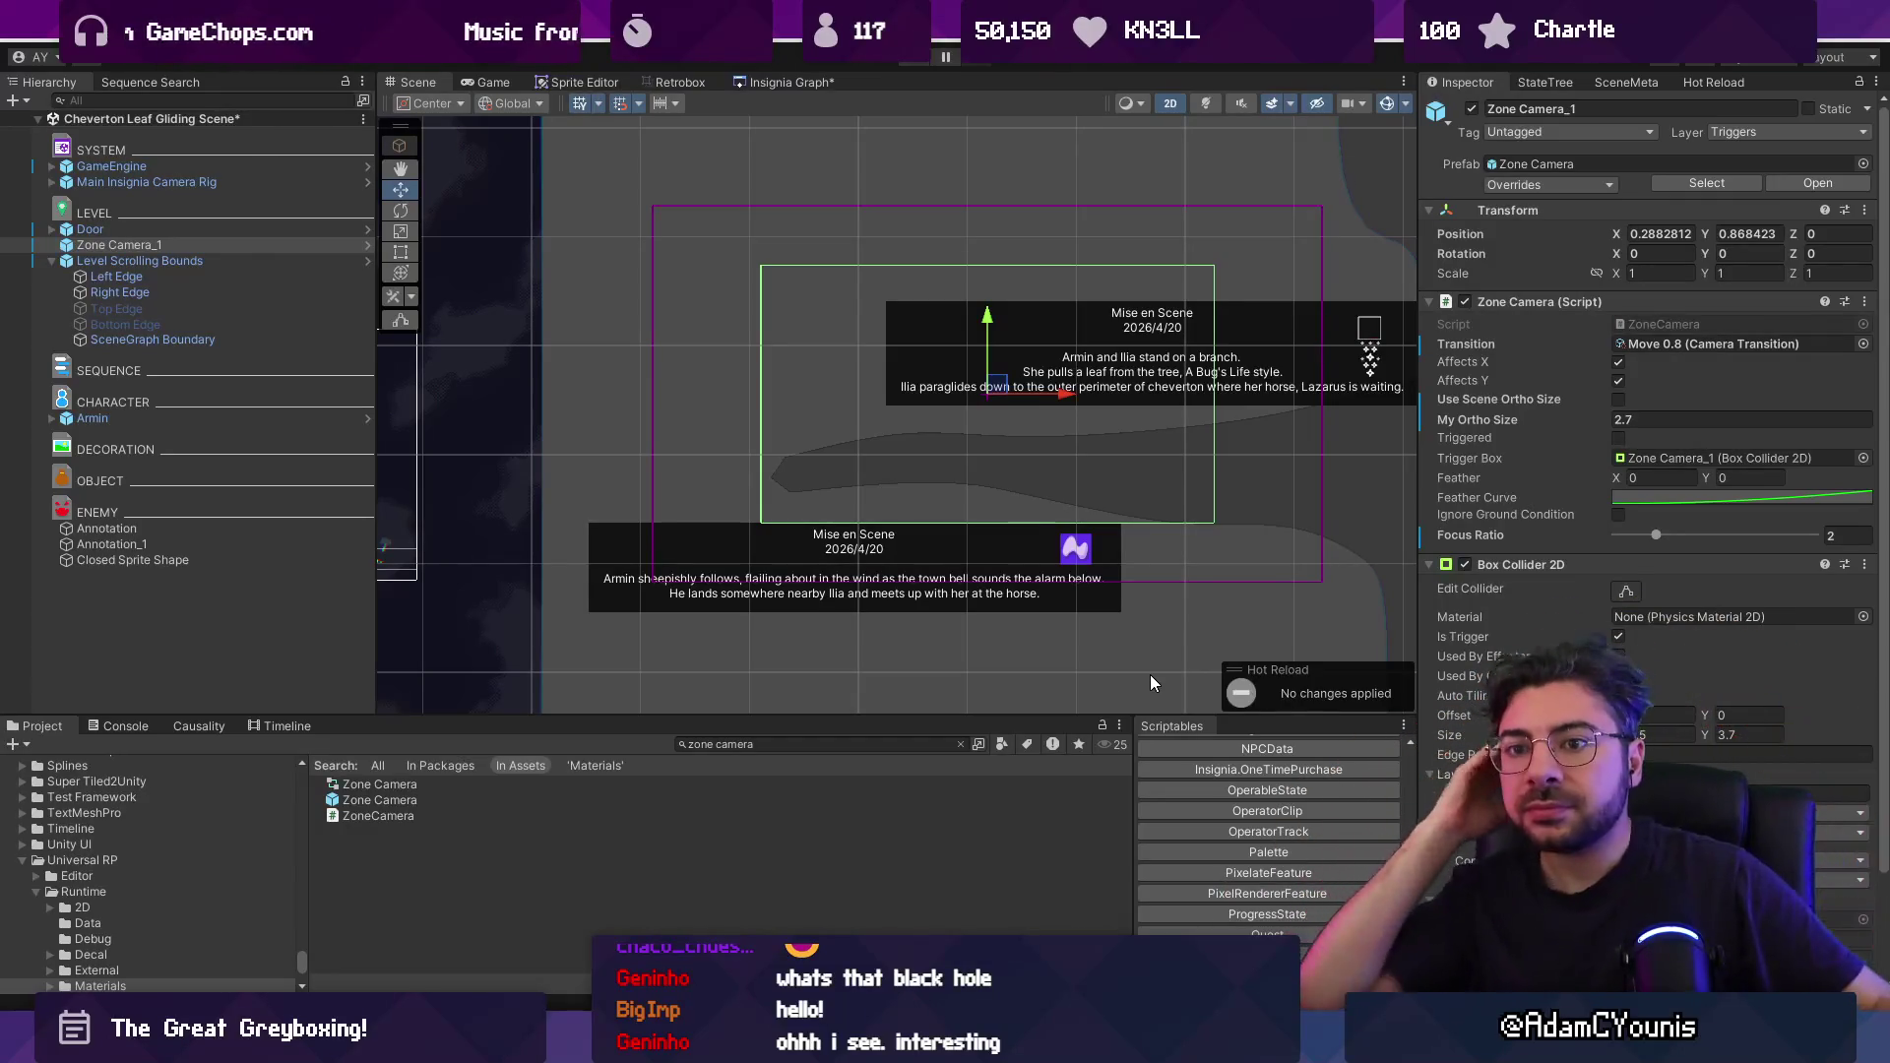
Save the gliding scene, clear the Project search and enlarge the Project panel.
key(ctrl+s)
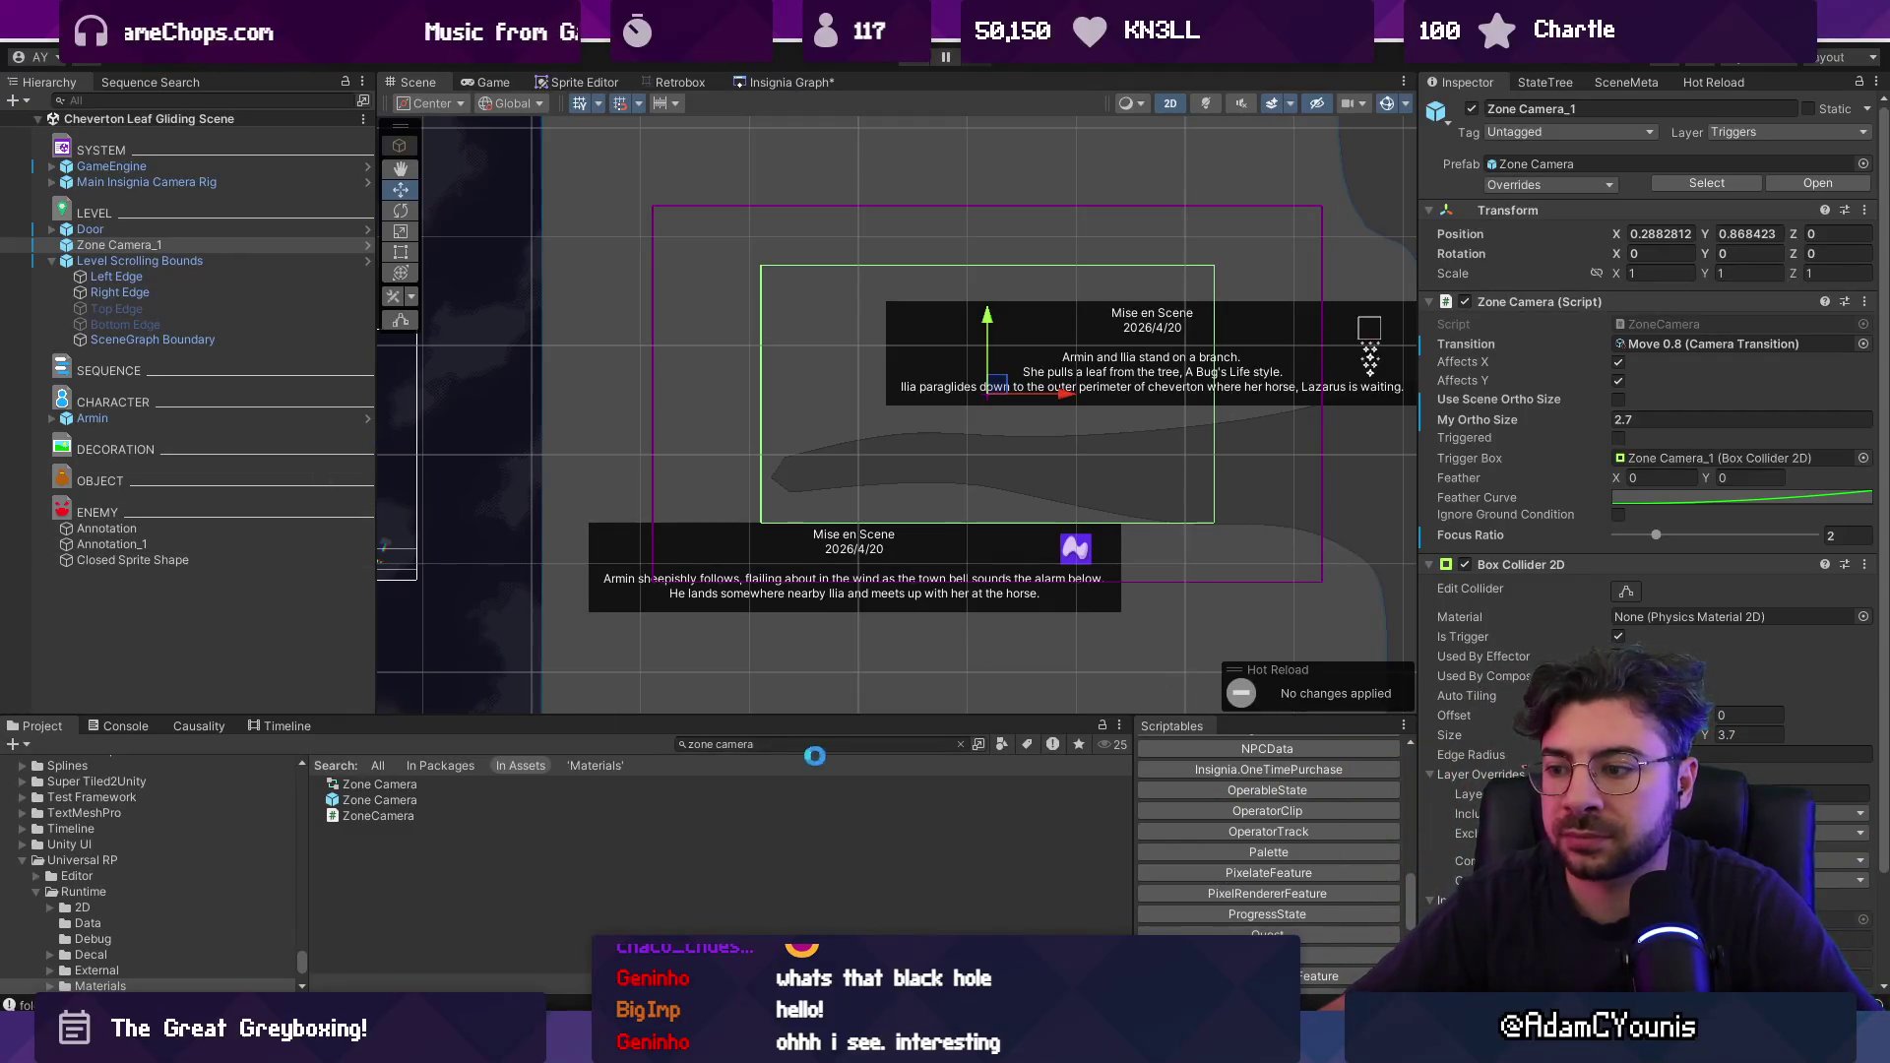
click(961, 745)
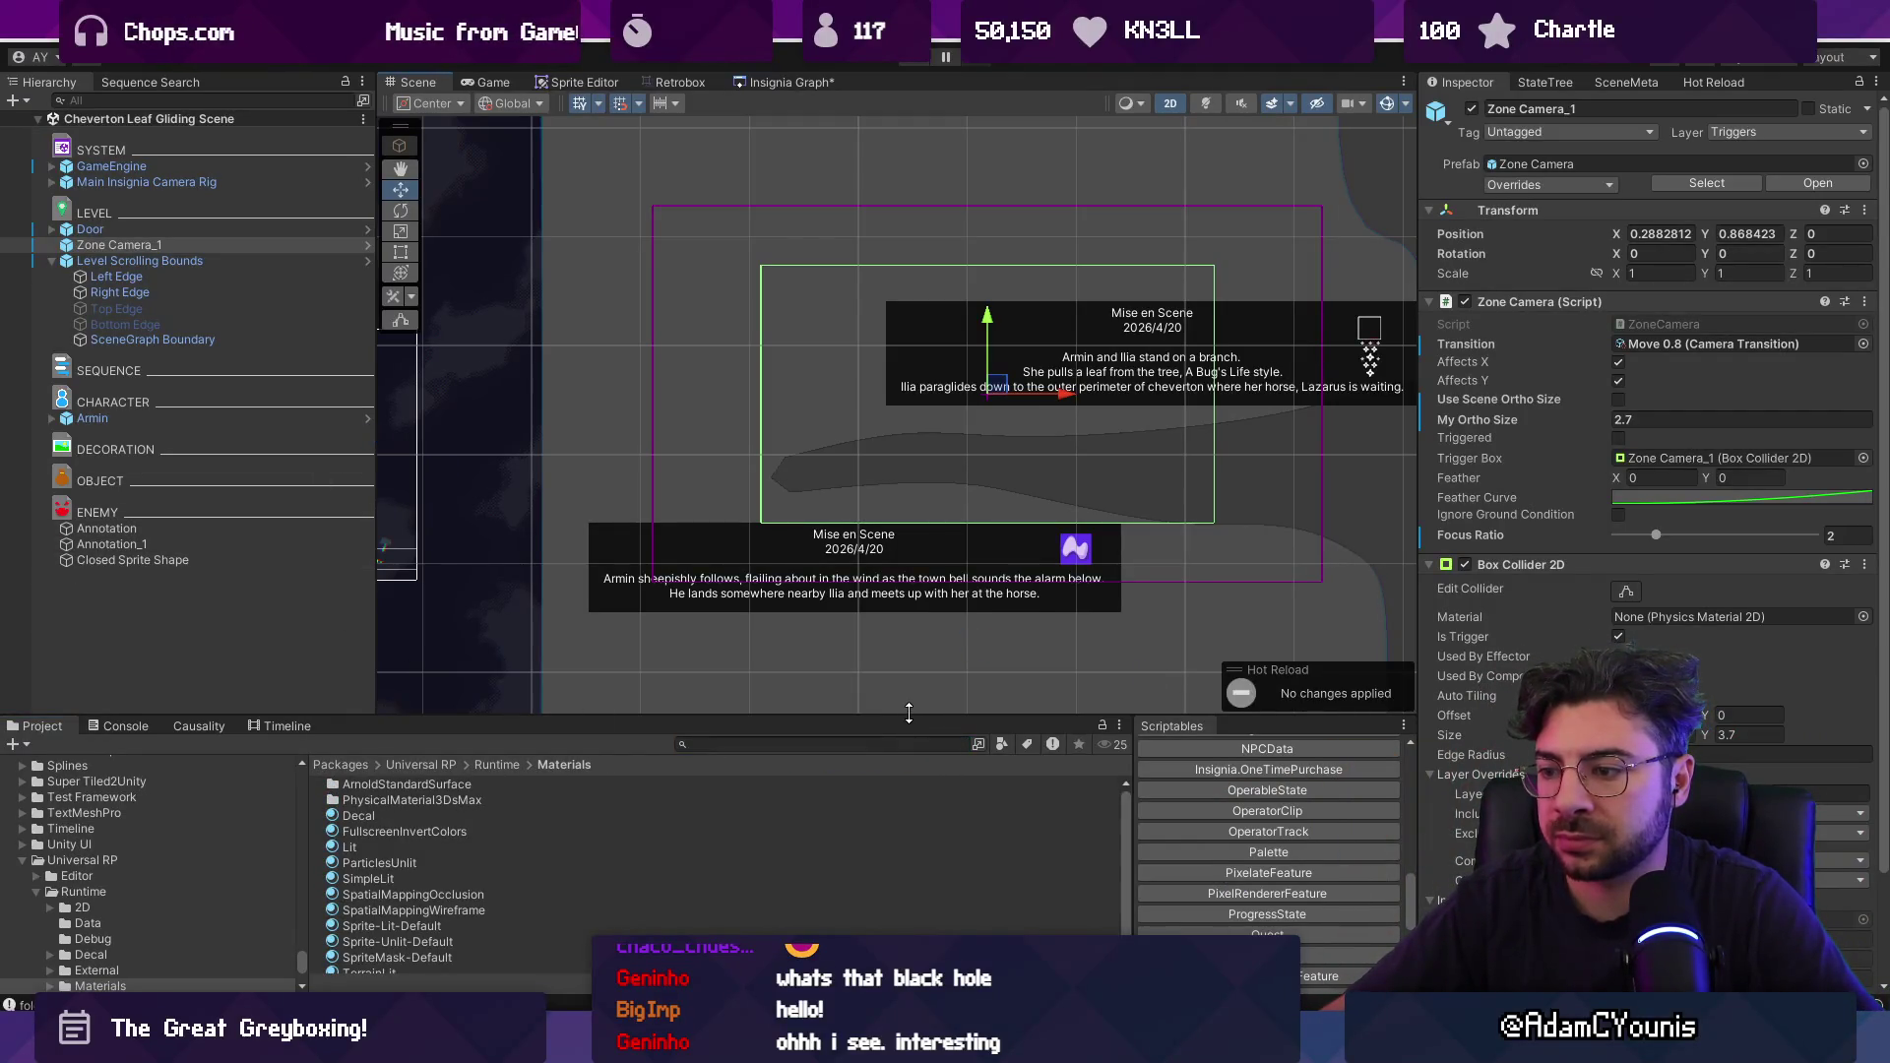
drag(908, 715, 908, 671)
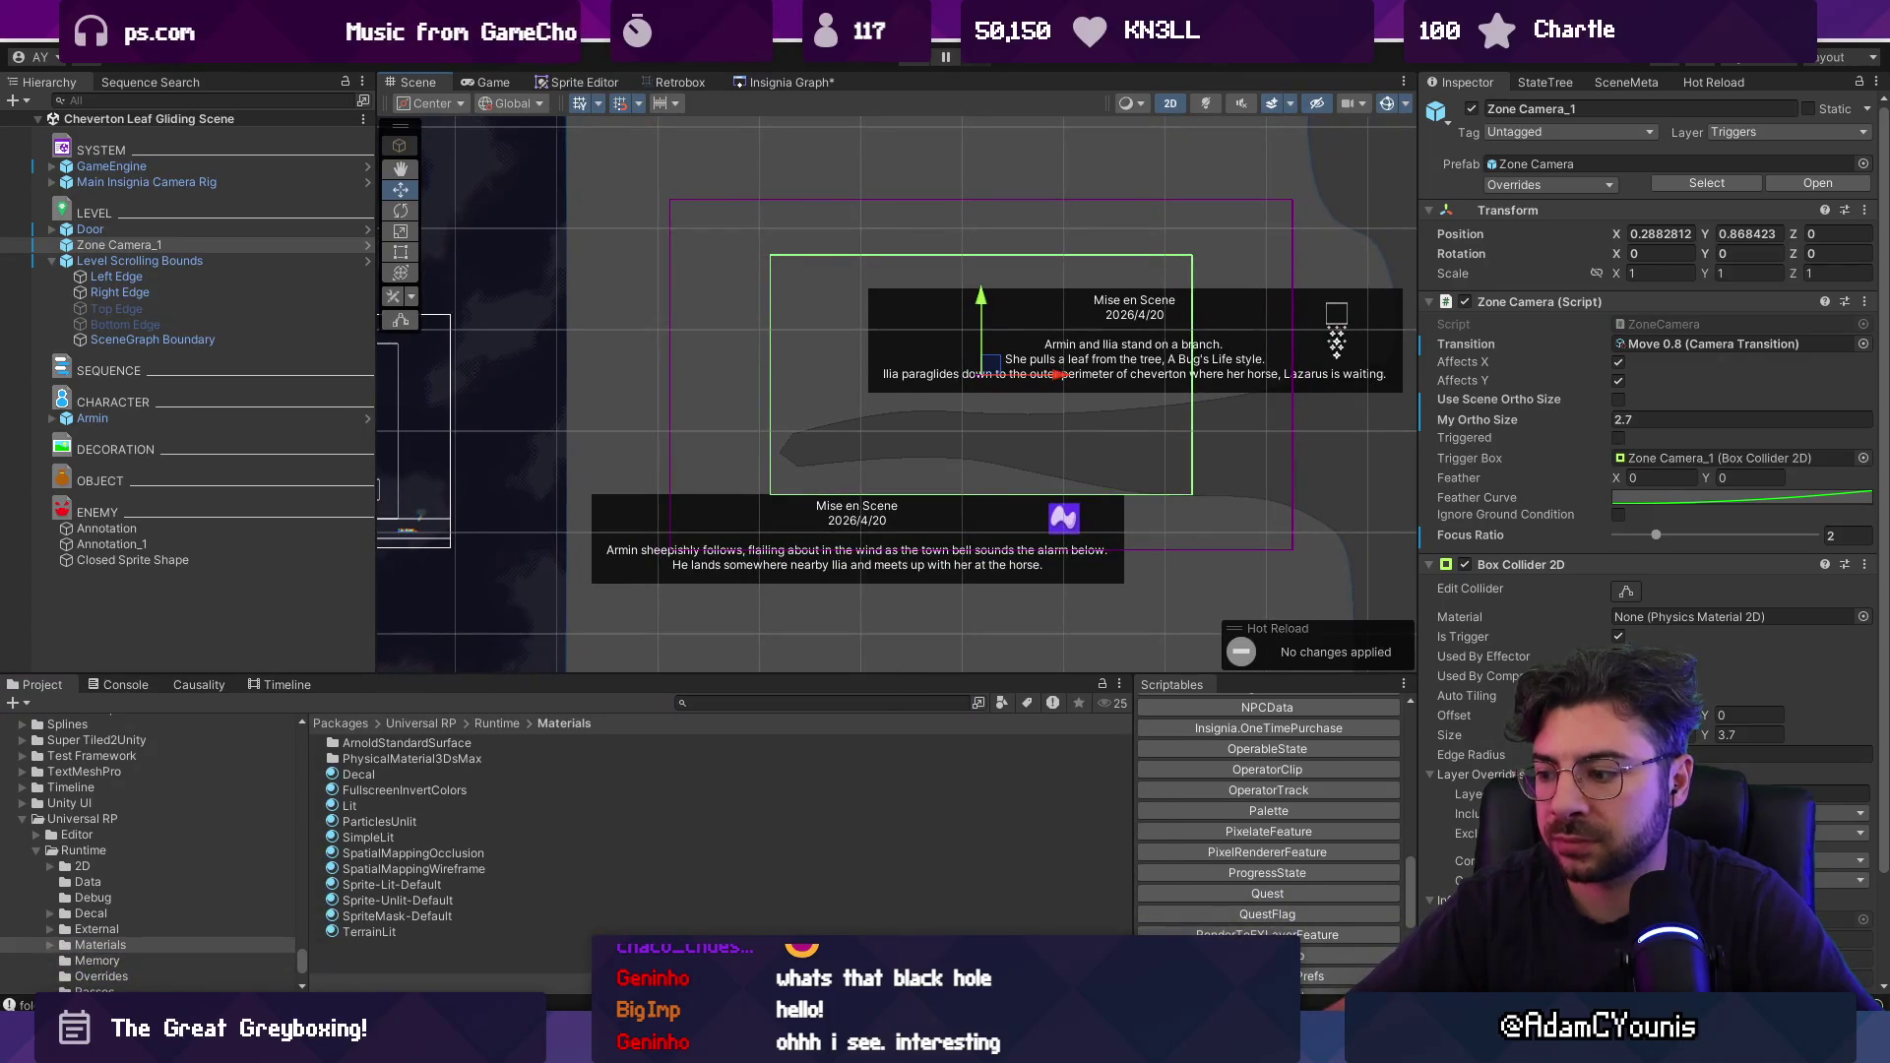
click(1087, 250)
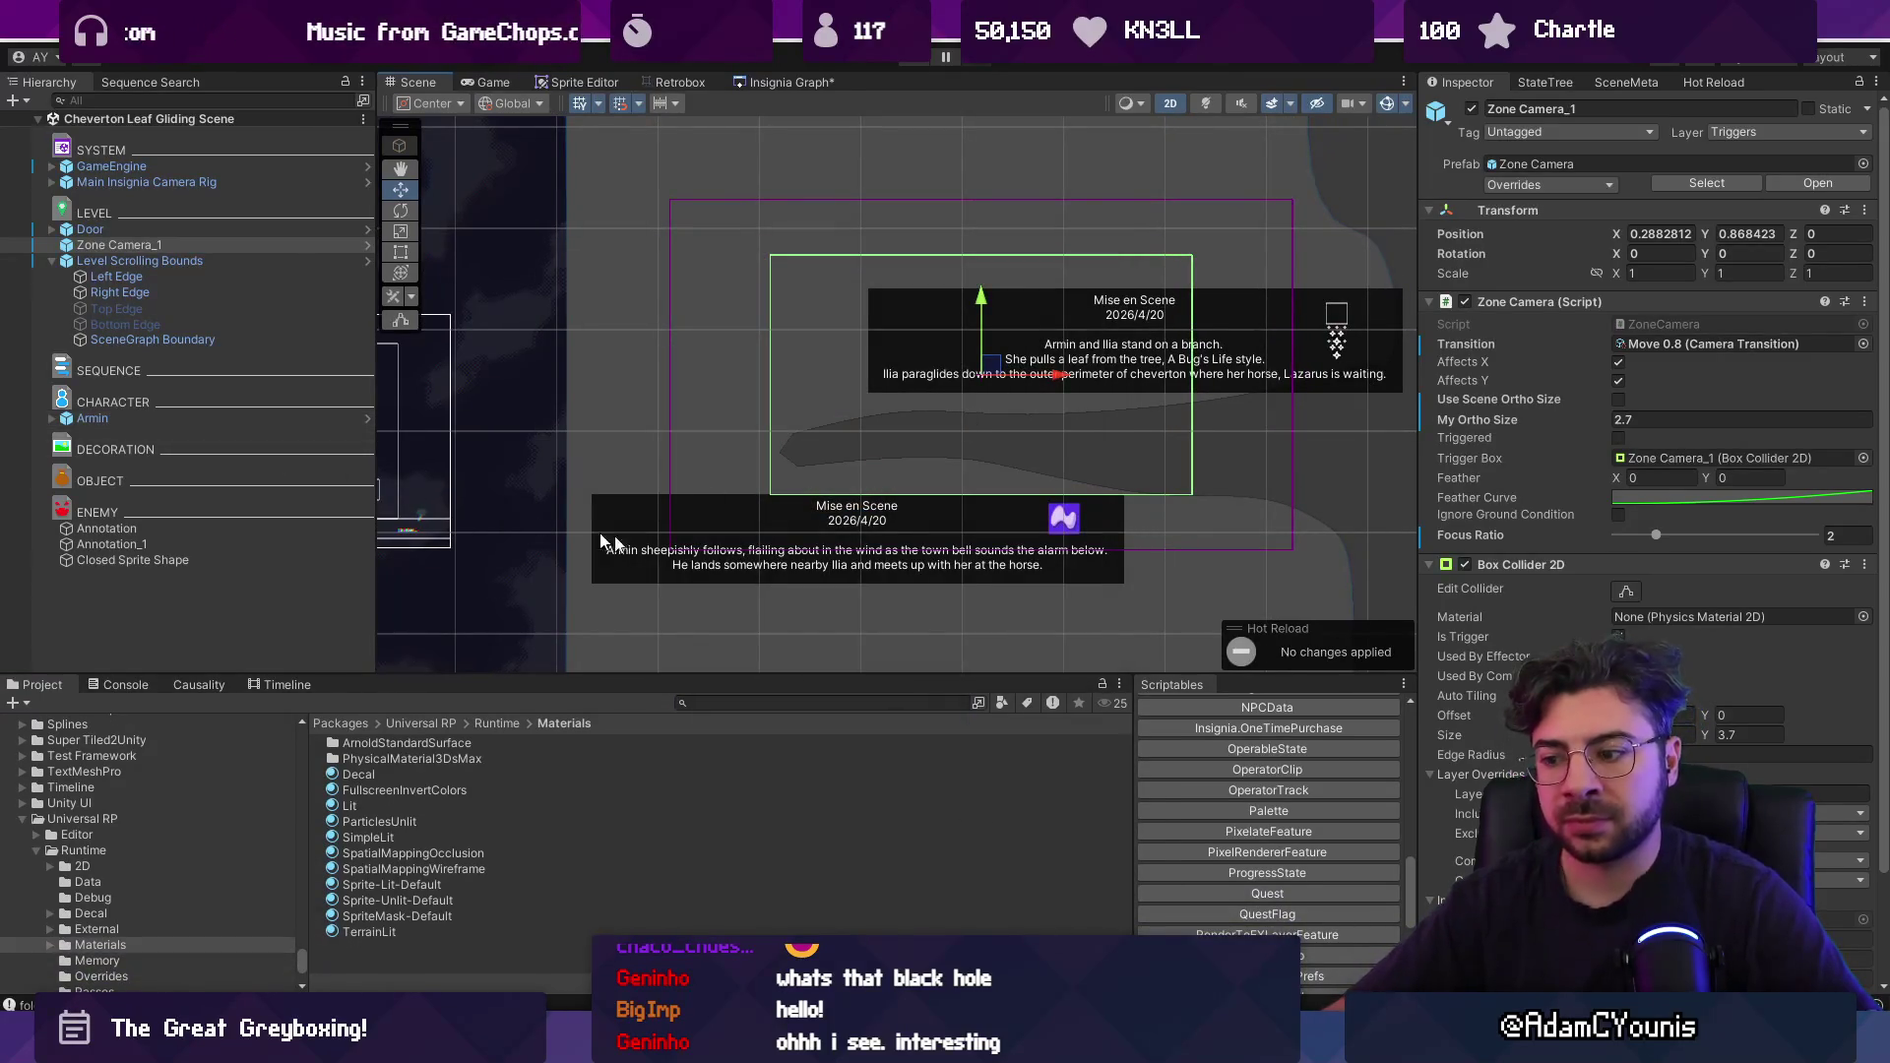
key(alt+Tab)
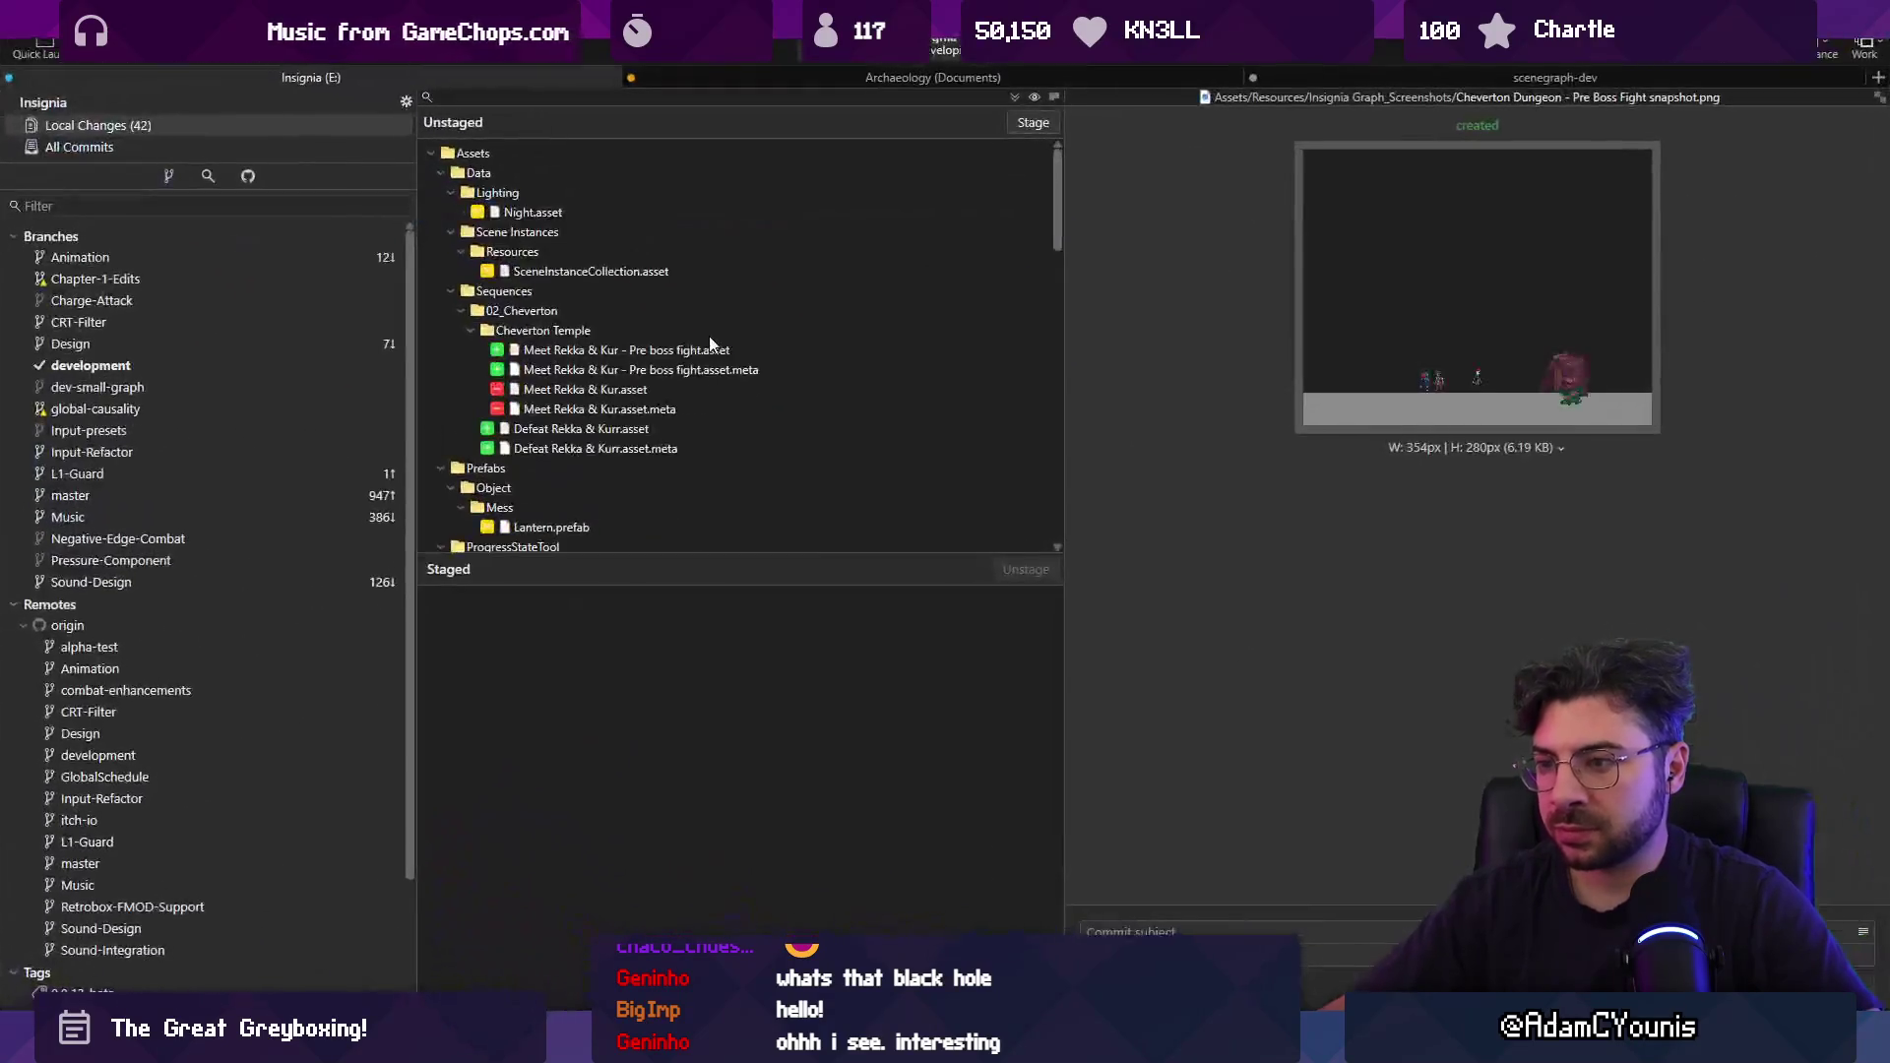
Stage all changes, commit them on development with the CH2 end game message, and push to origin.
click(1033, 122)
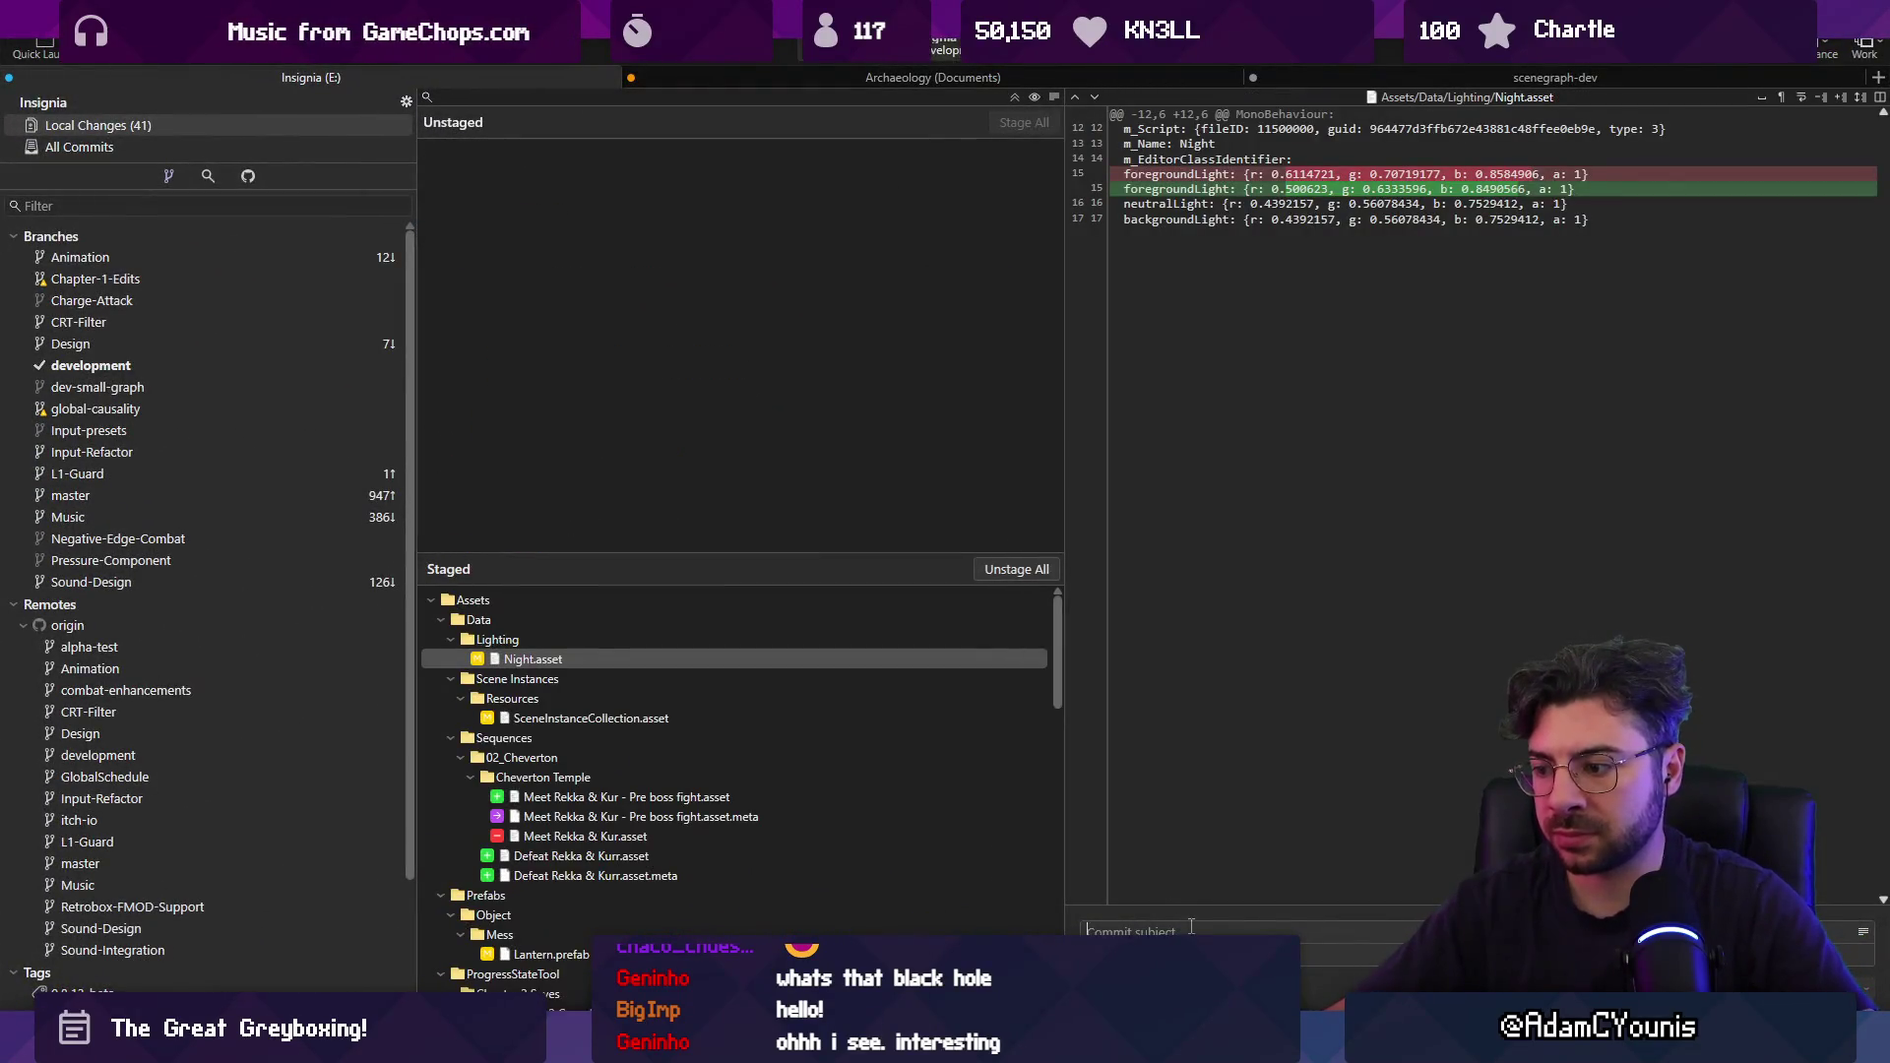
text(Adds CH2 end game sequencing)
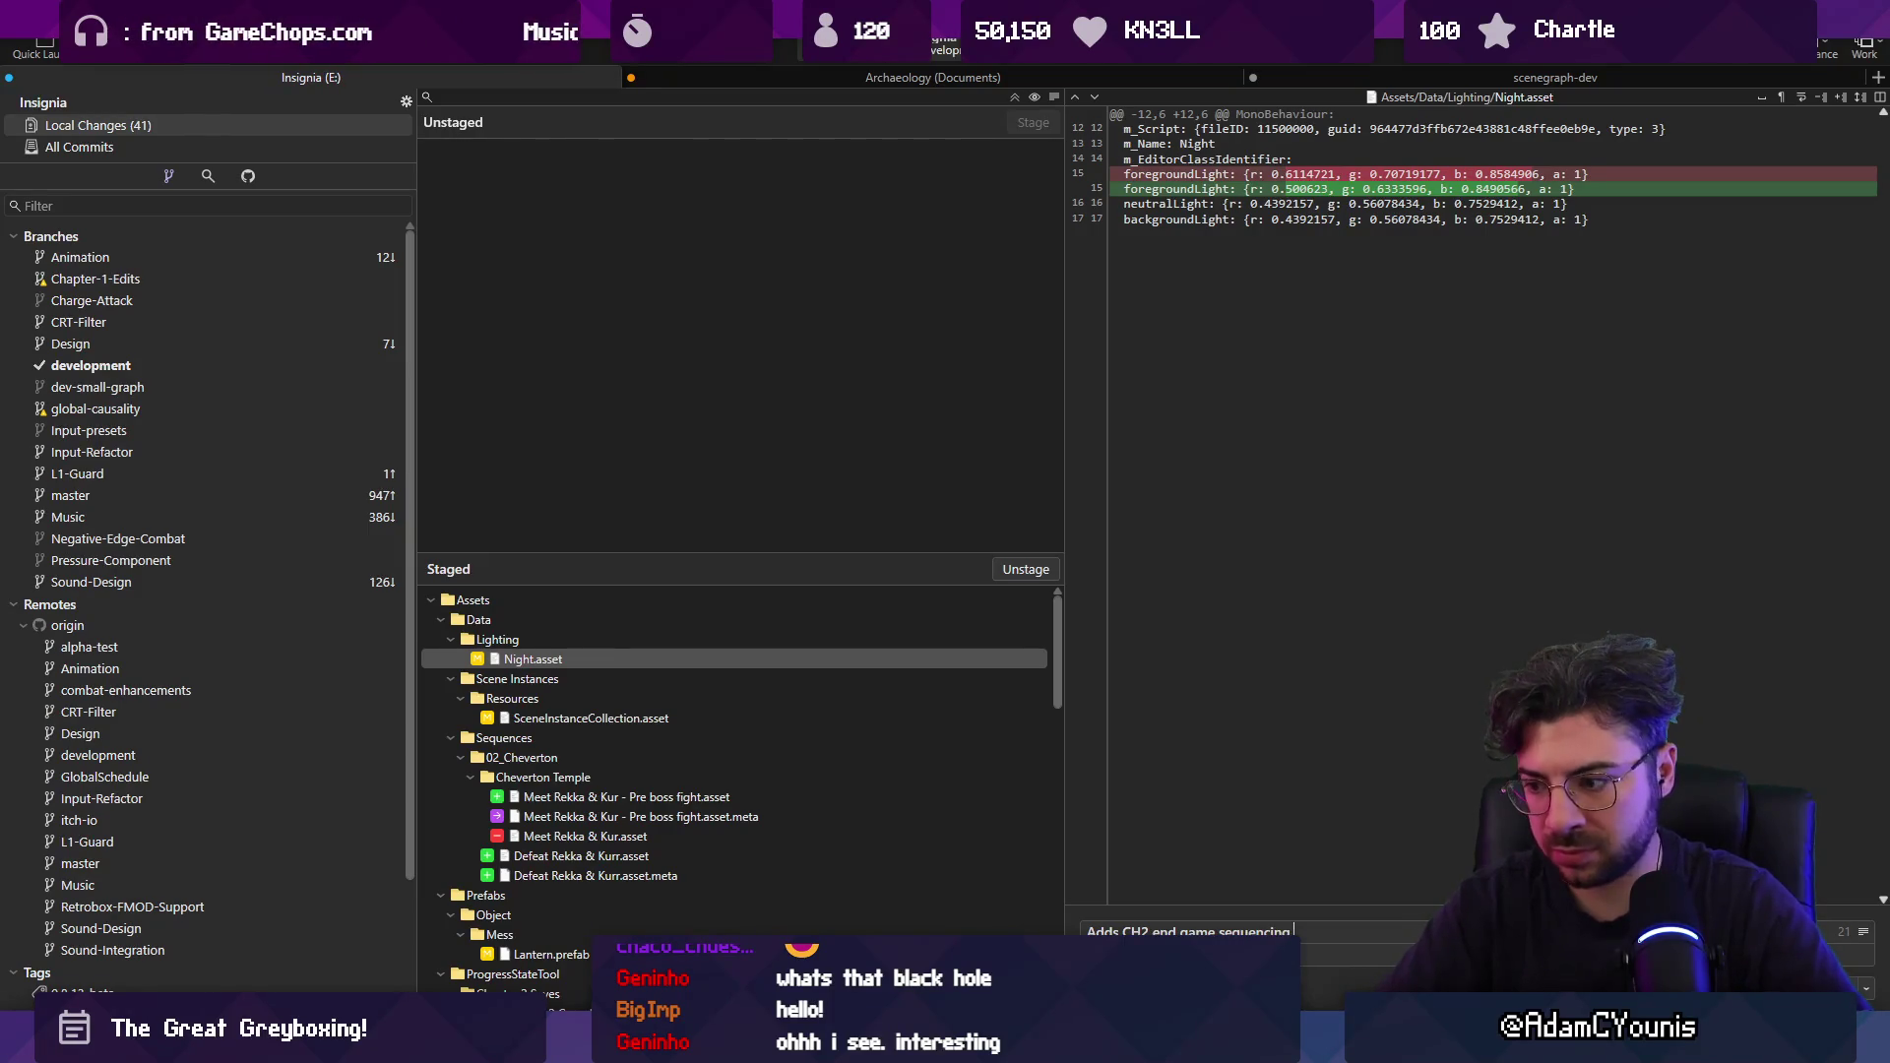
click(1122, 931)
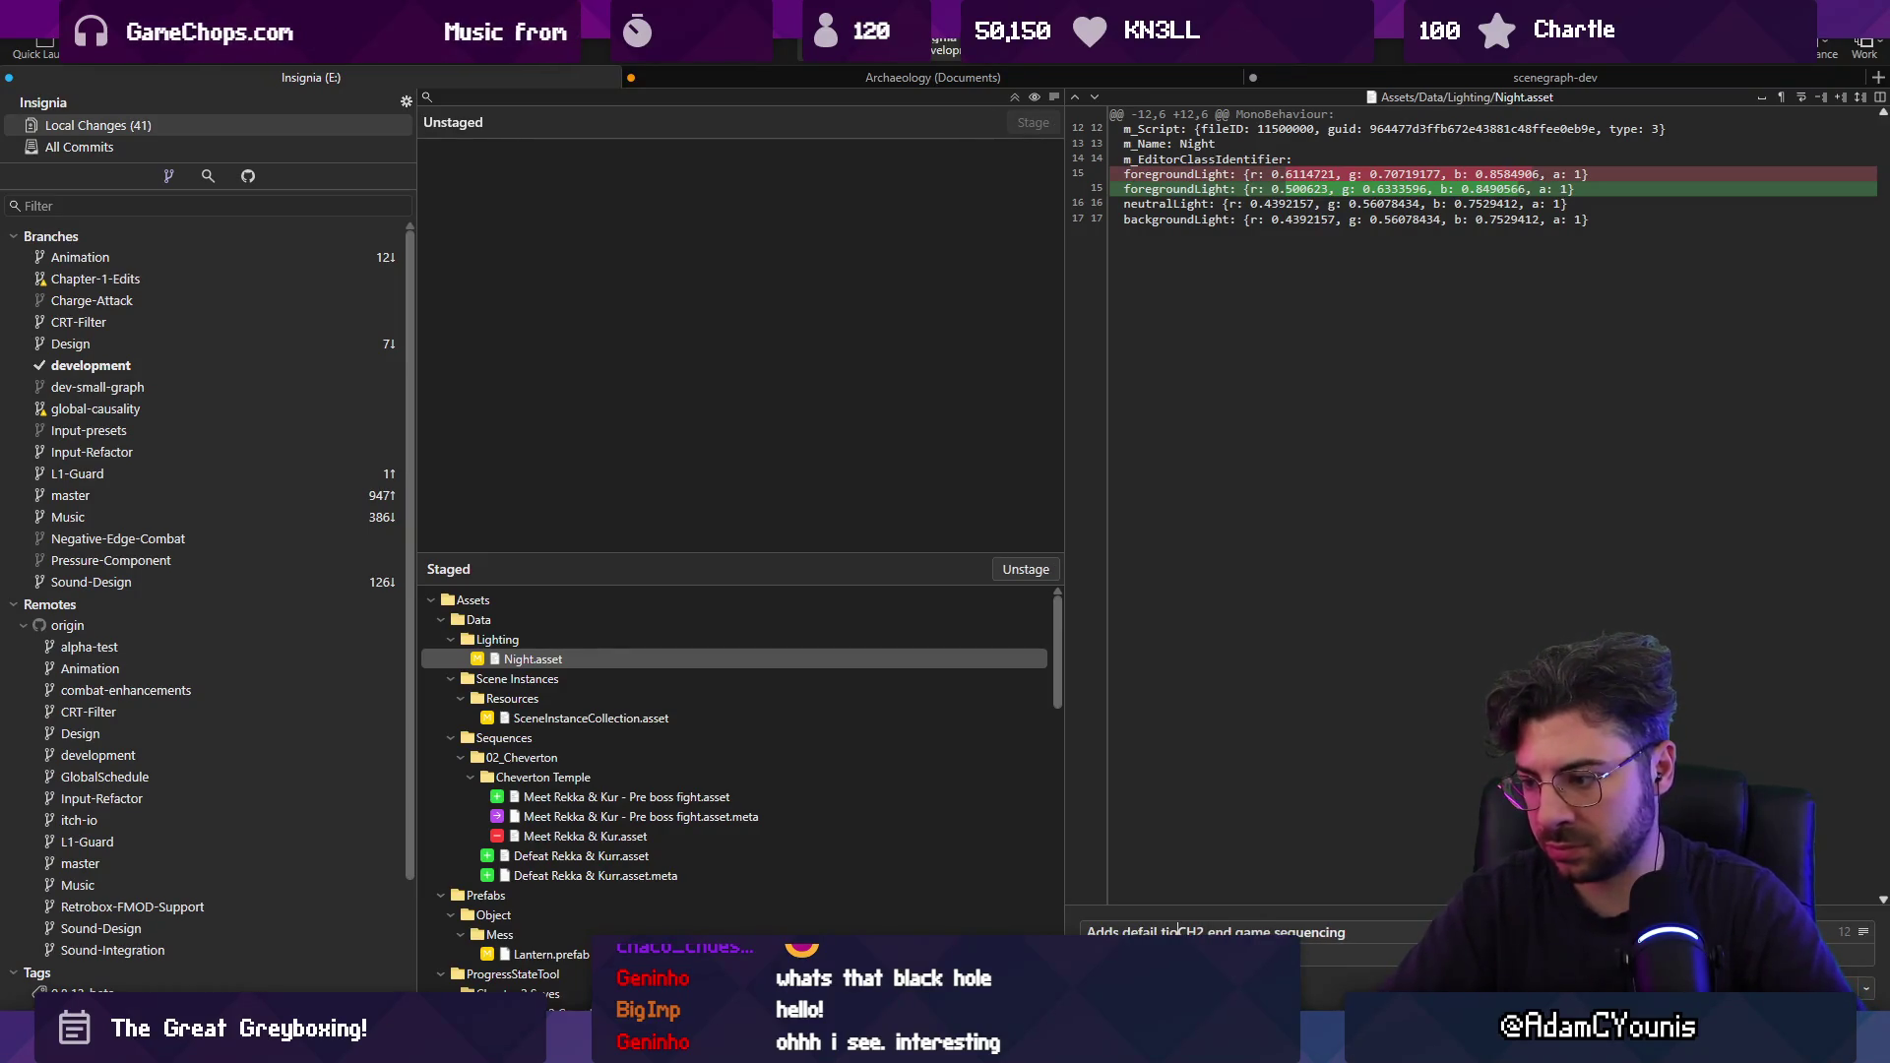
key(ctrl+Return)
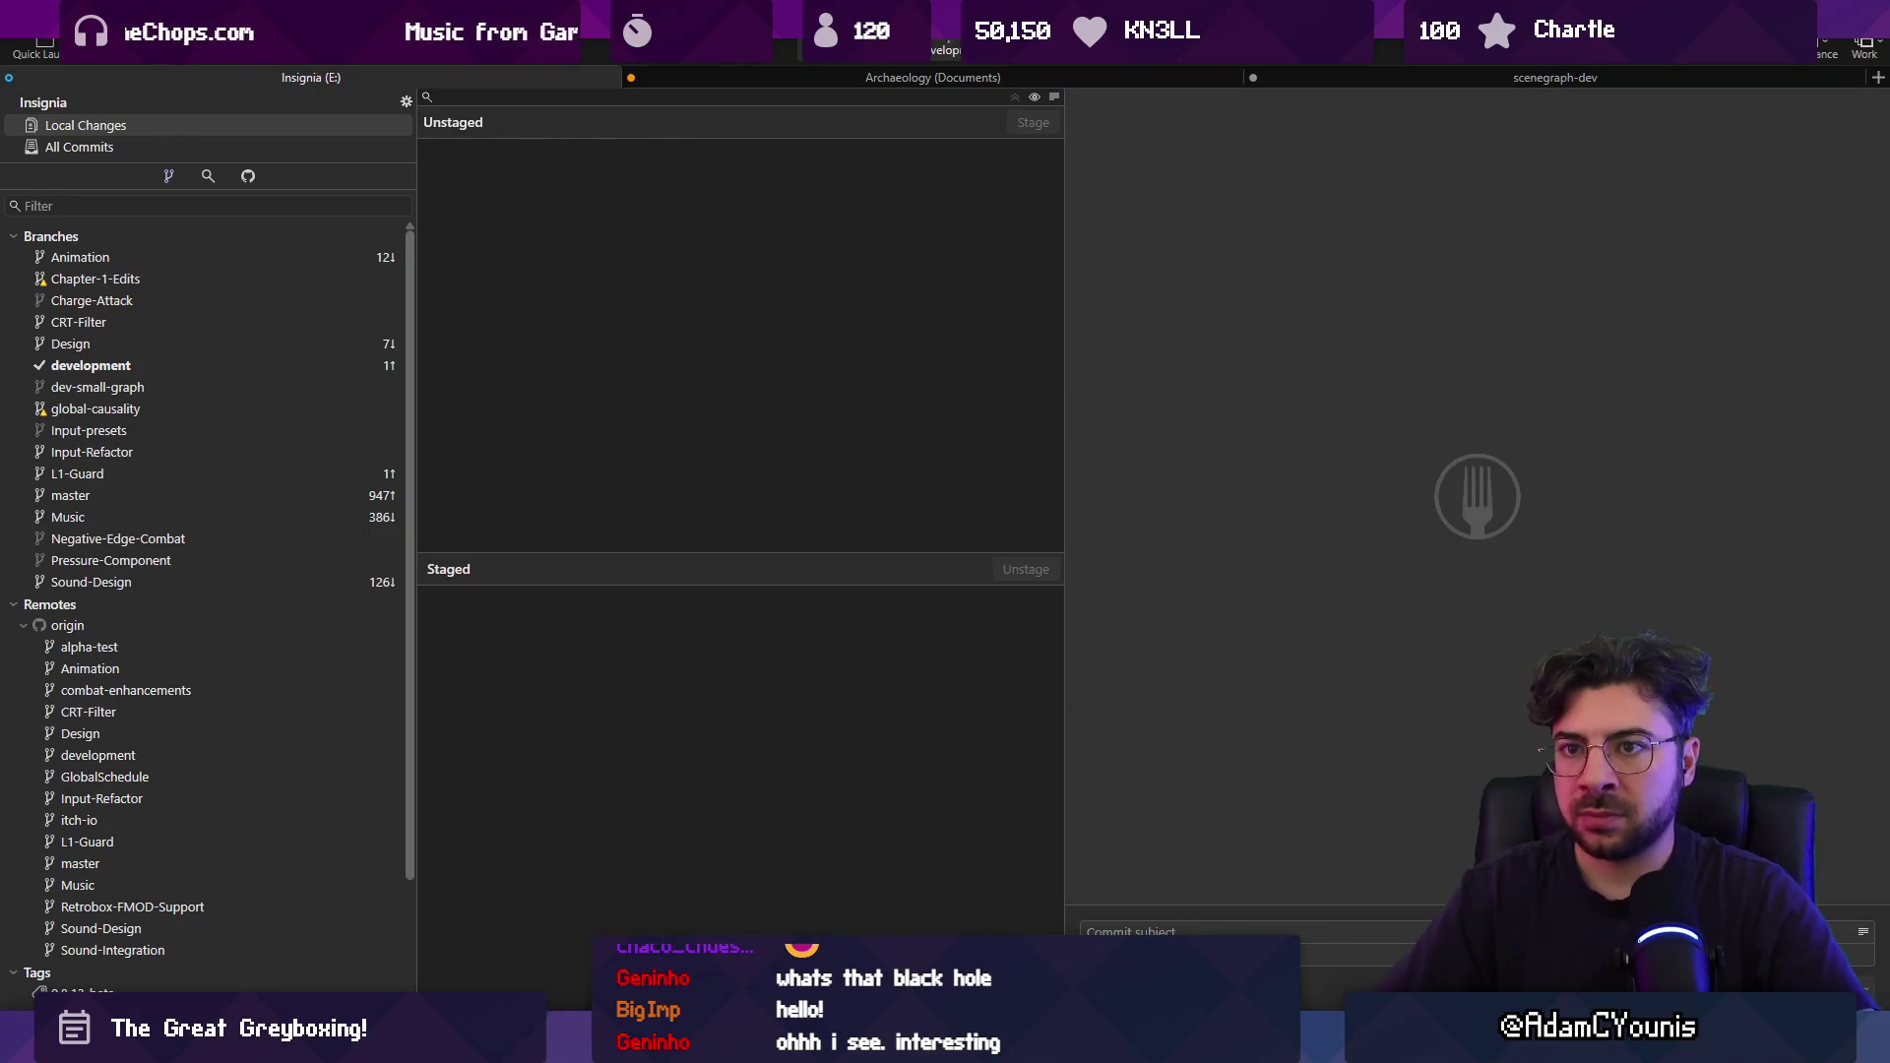
key(ctrl+shift+p)
click(1073, 577)
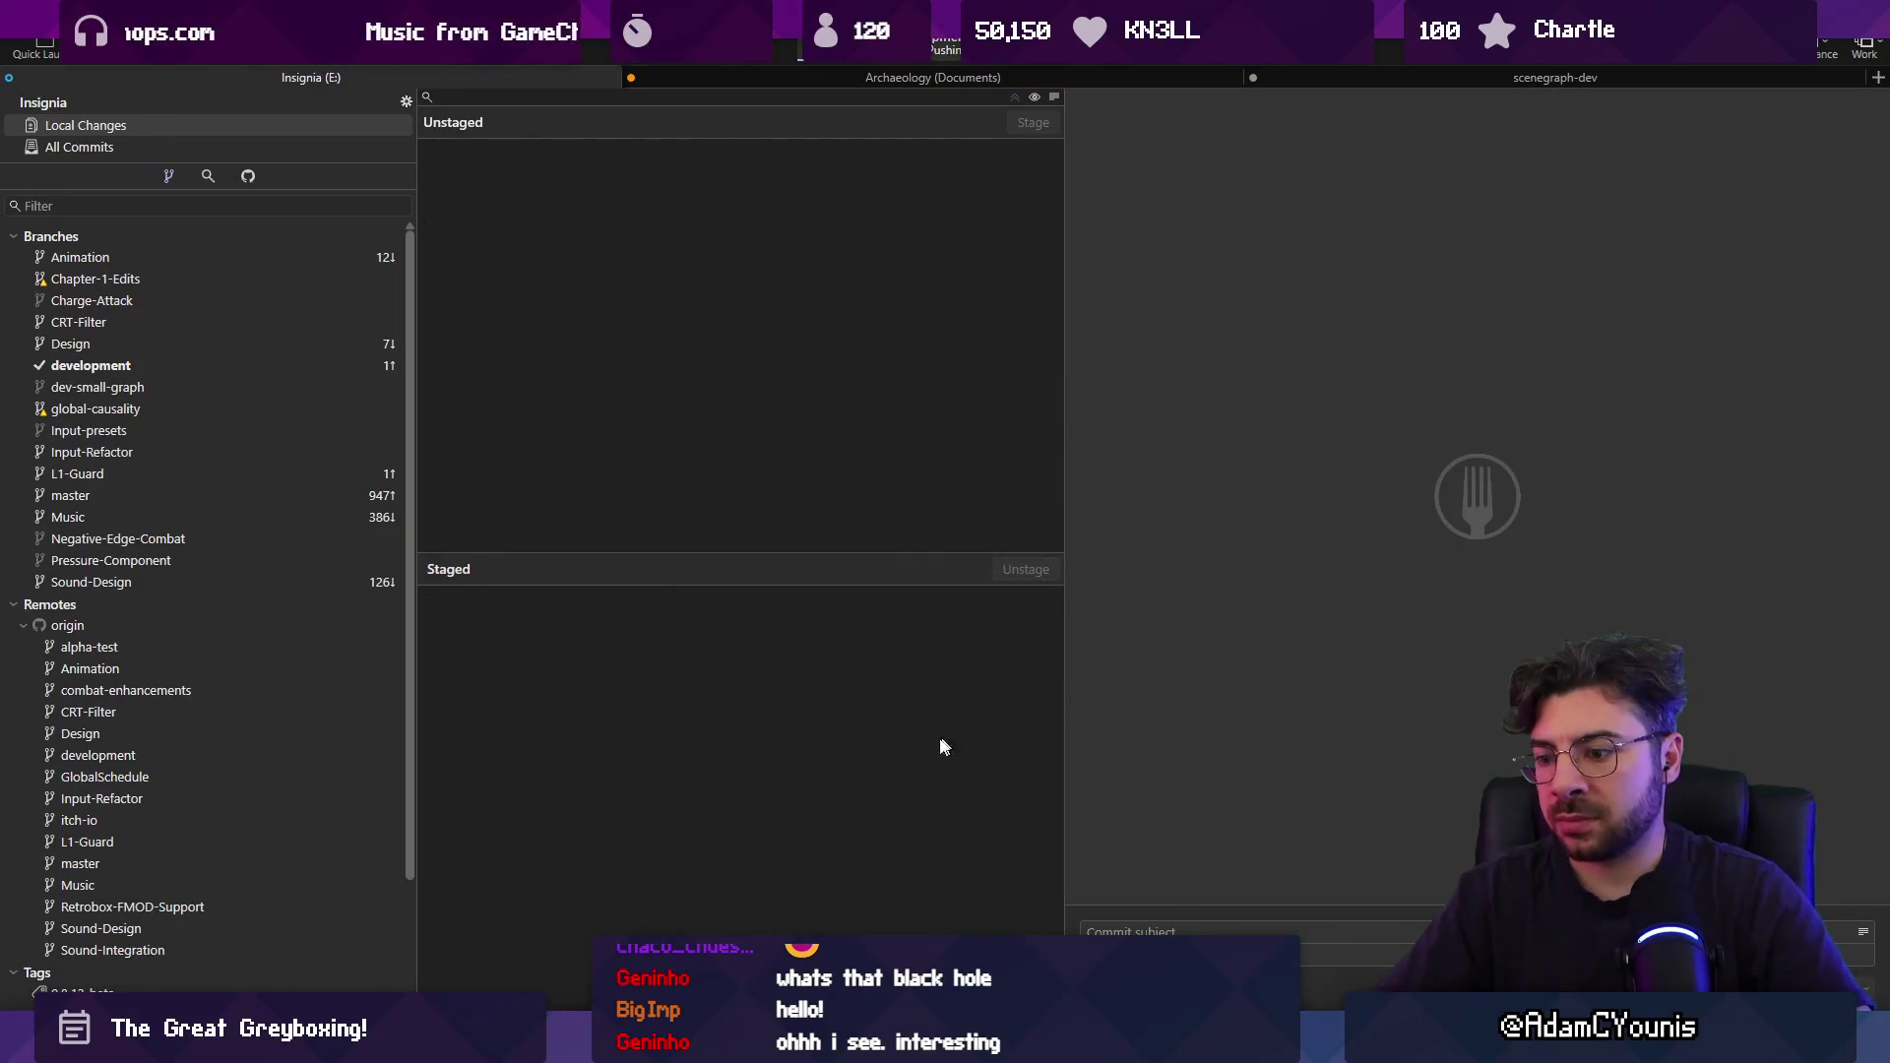
Return to Unity and display the Insignia Graph of connected scenes instead of the Scene view.
click(664, 906)
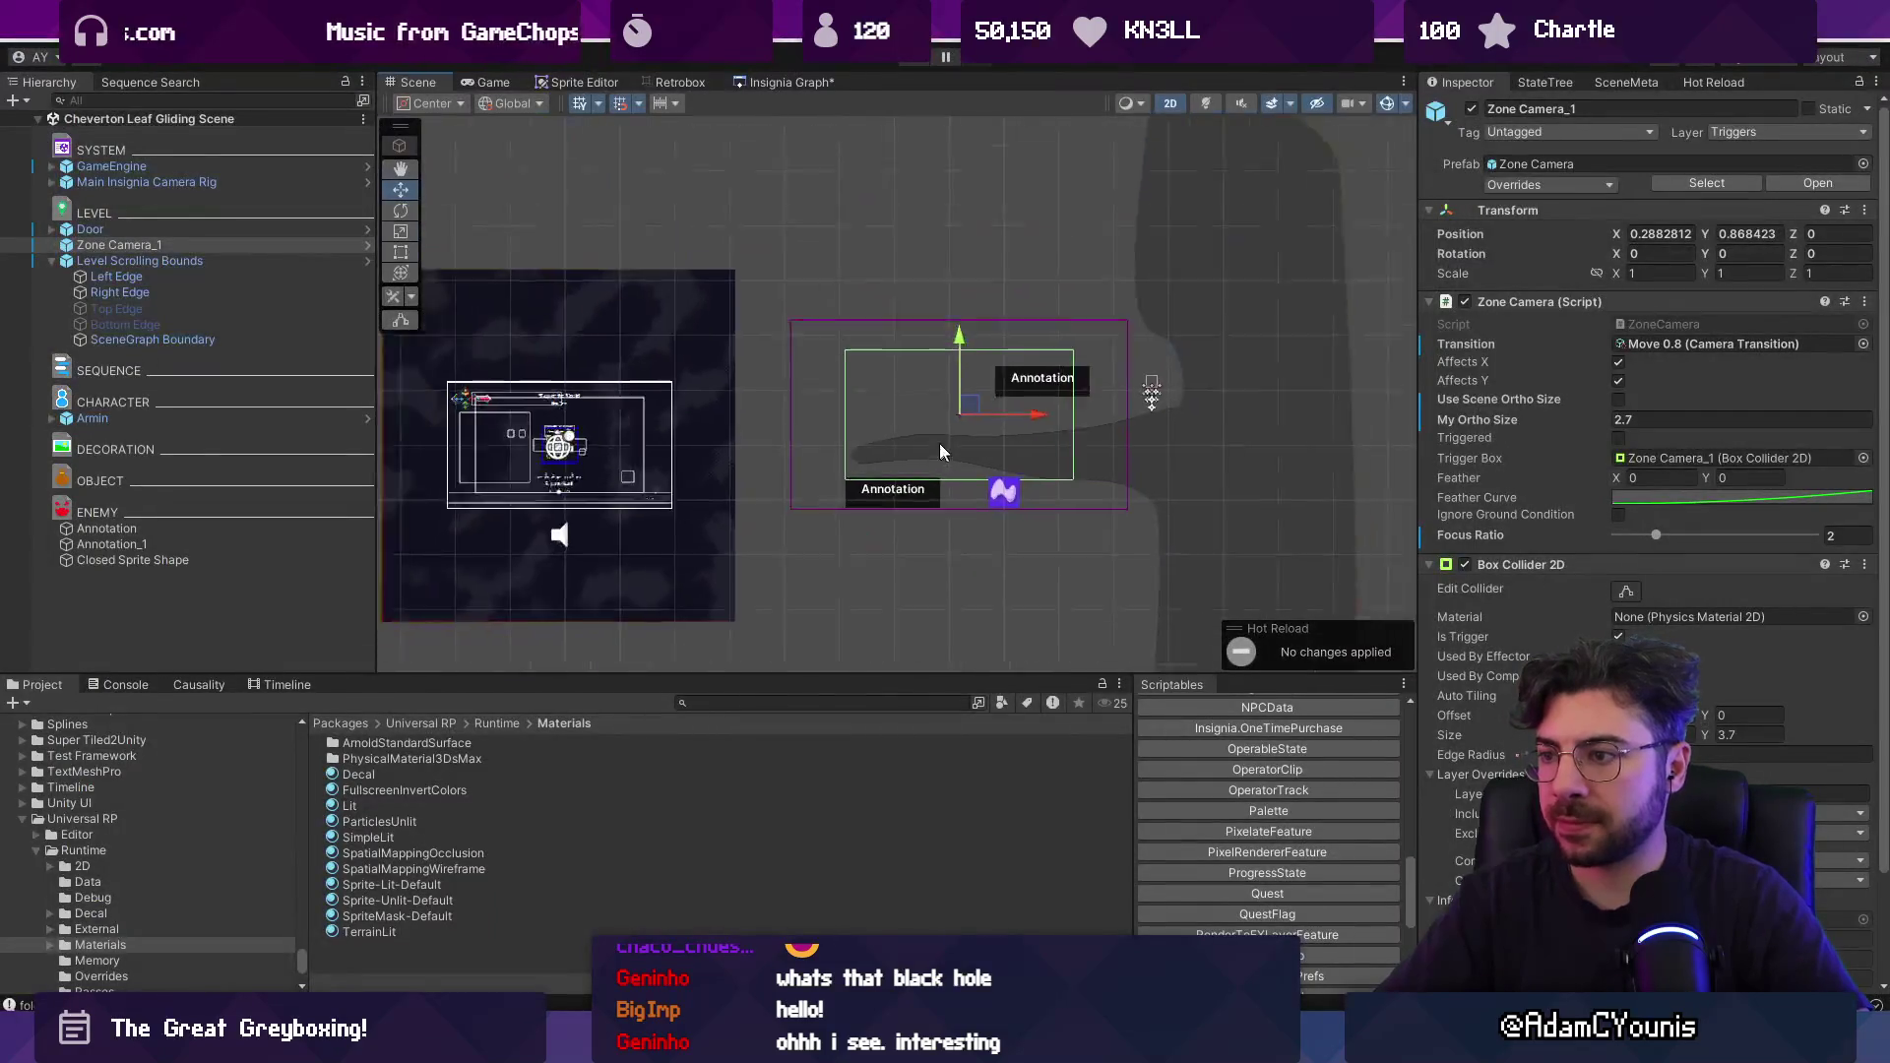
scroll(990, 434, up, 2)
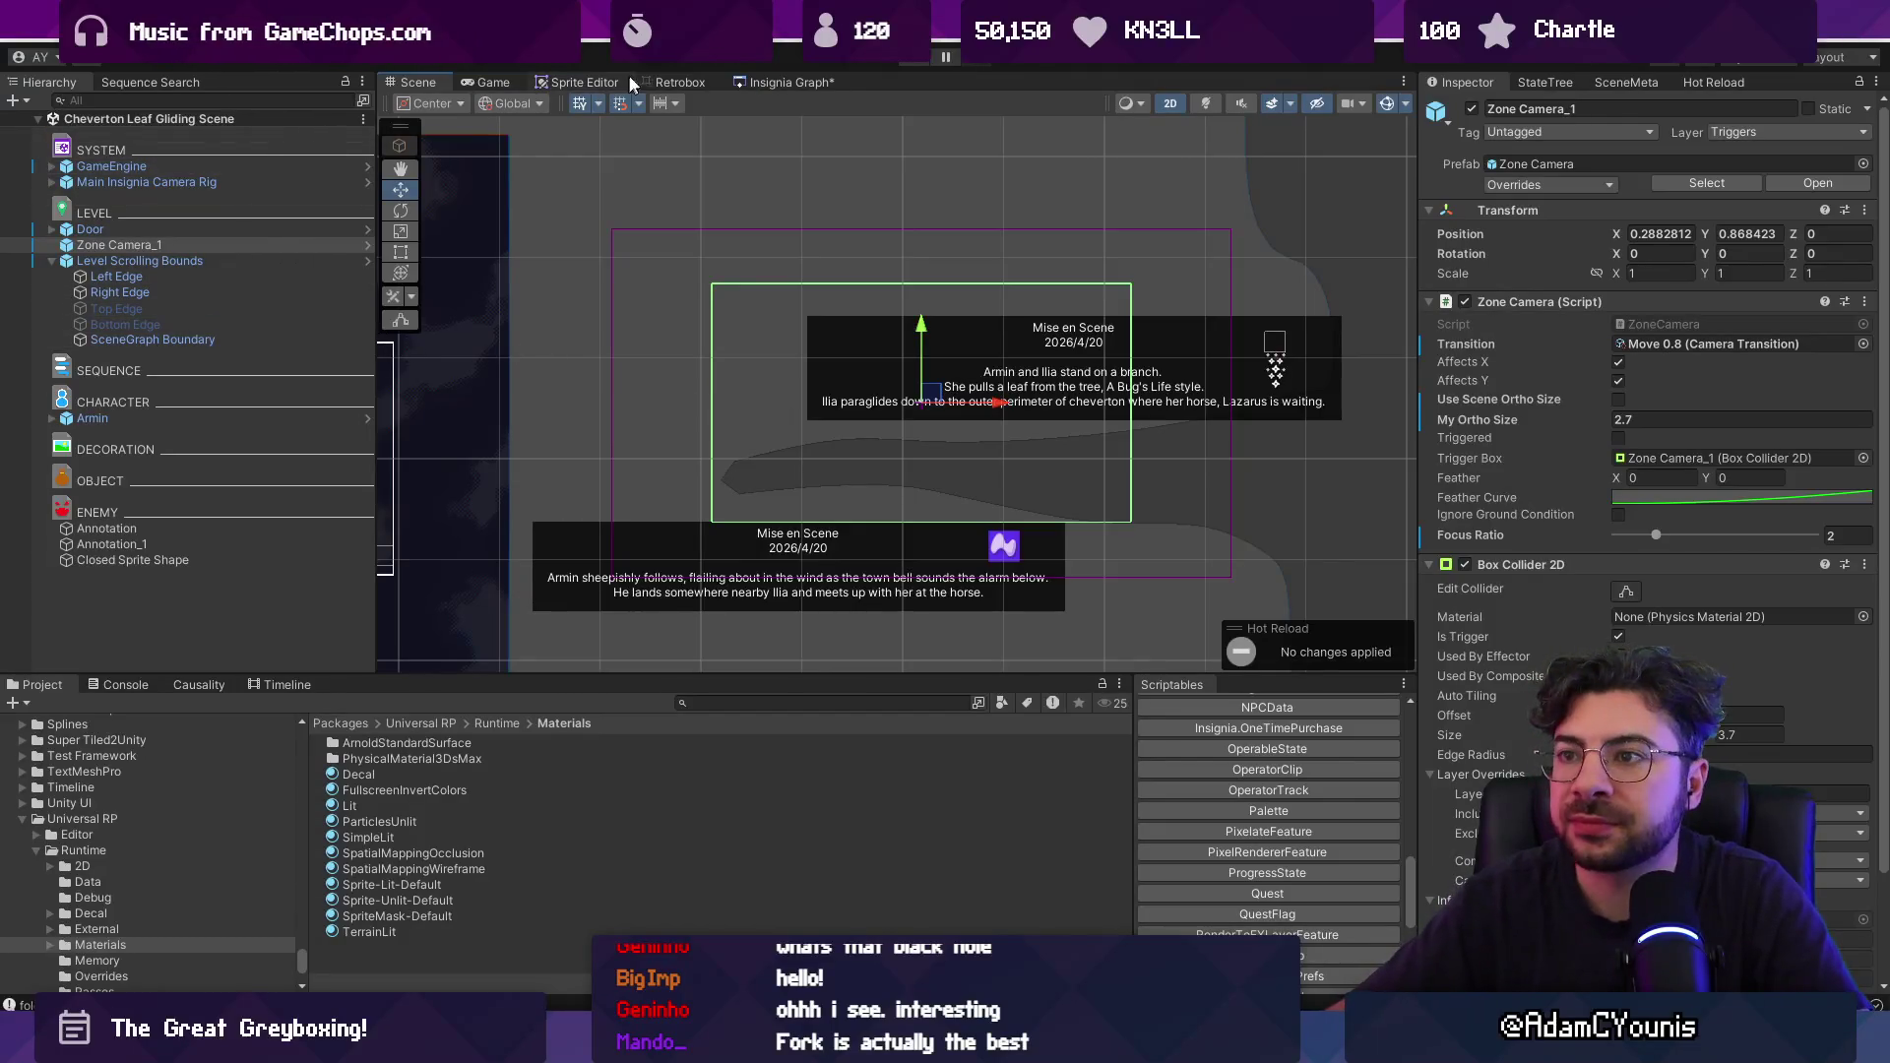
click(792, 82)
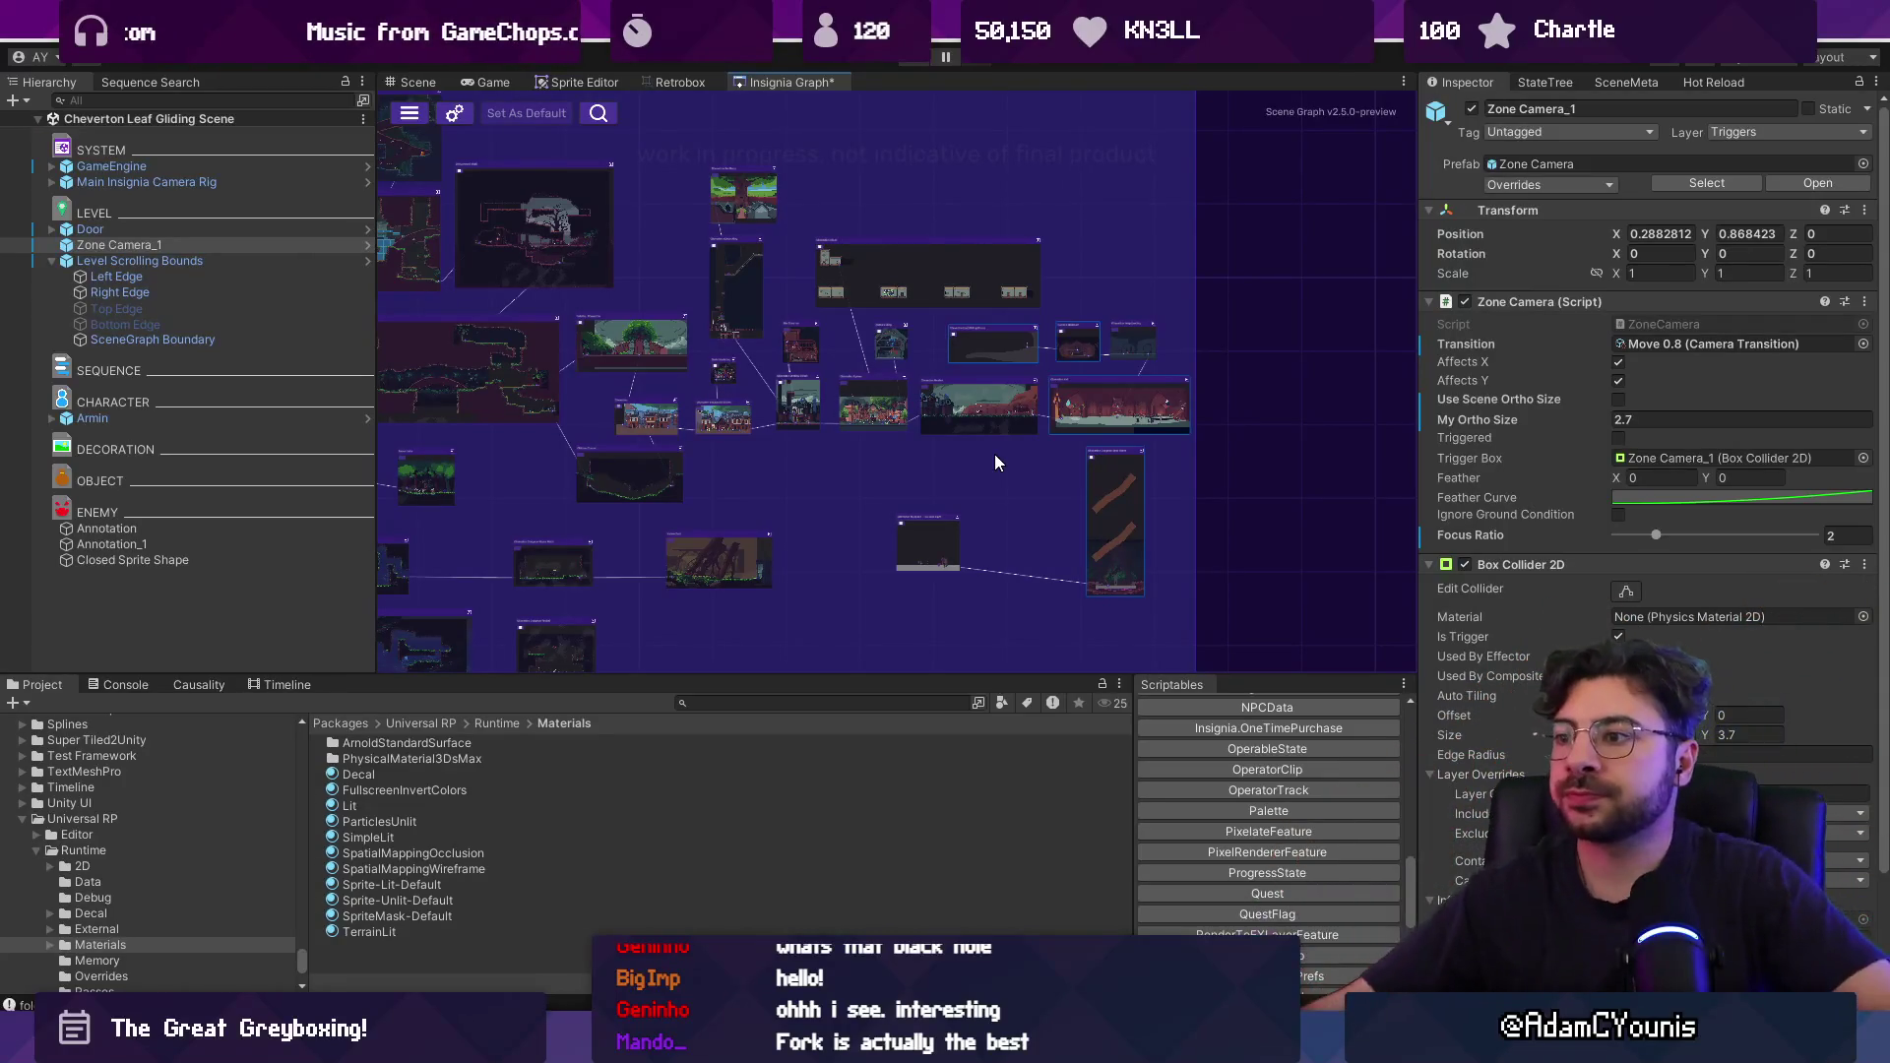
Bring the Pre Boss Fight node into view and open the linked Cheverton Dungeon Boss Room scene.
scroll(1147, 379, down, 3)
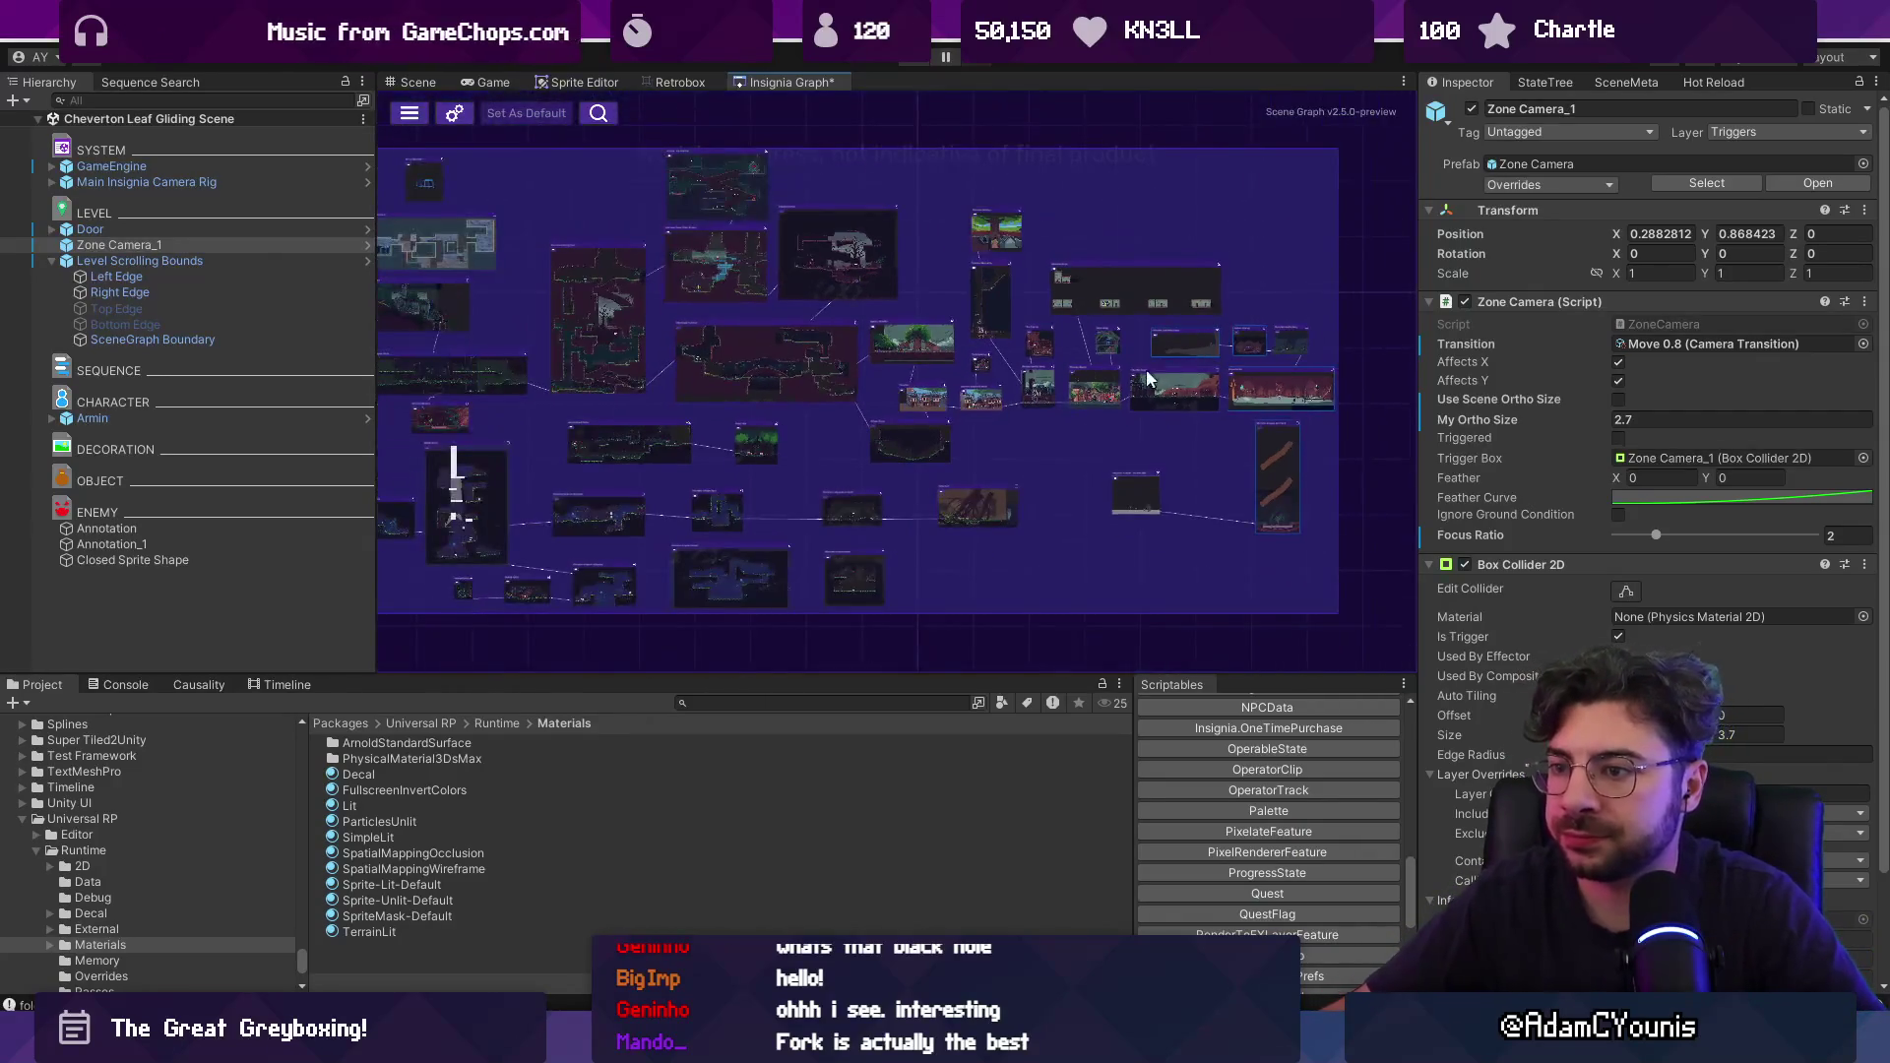
scroll(1096, 425, down, 2)
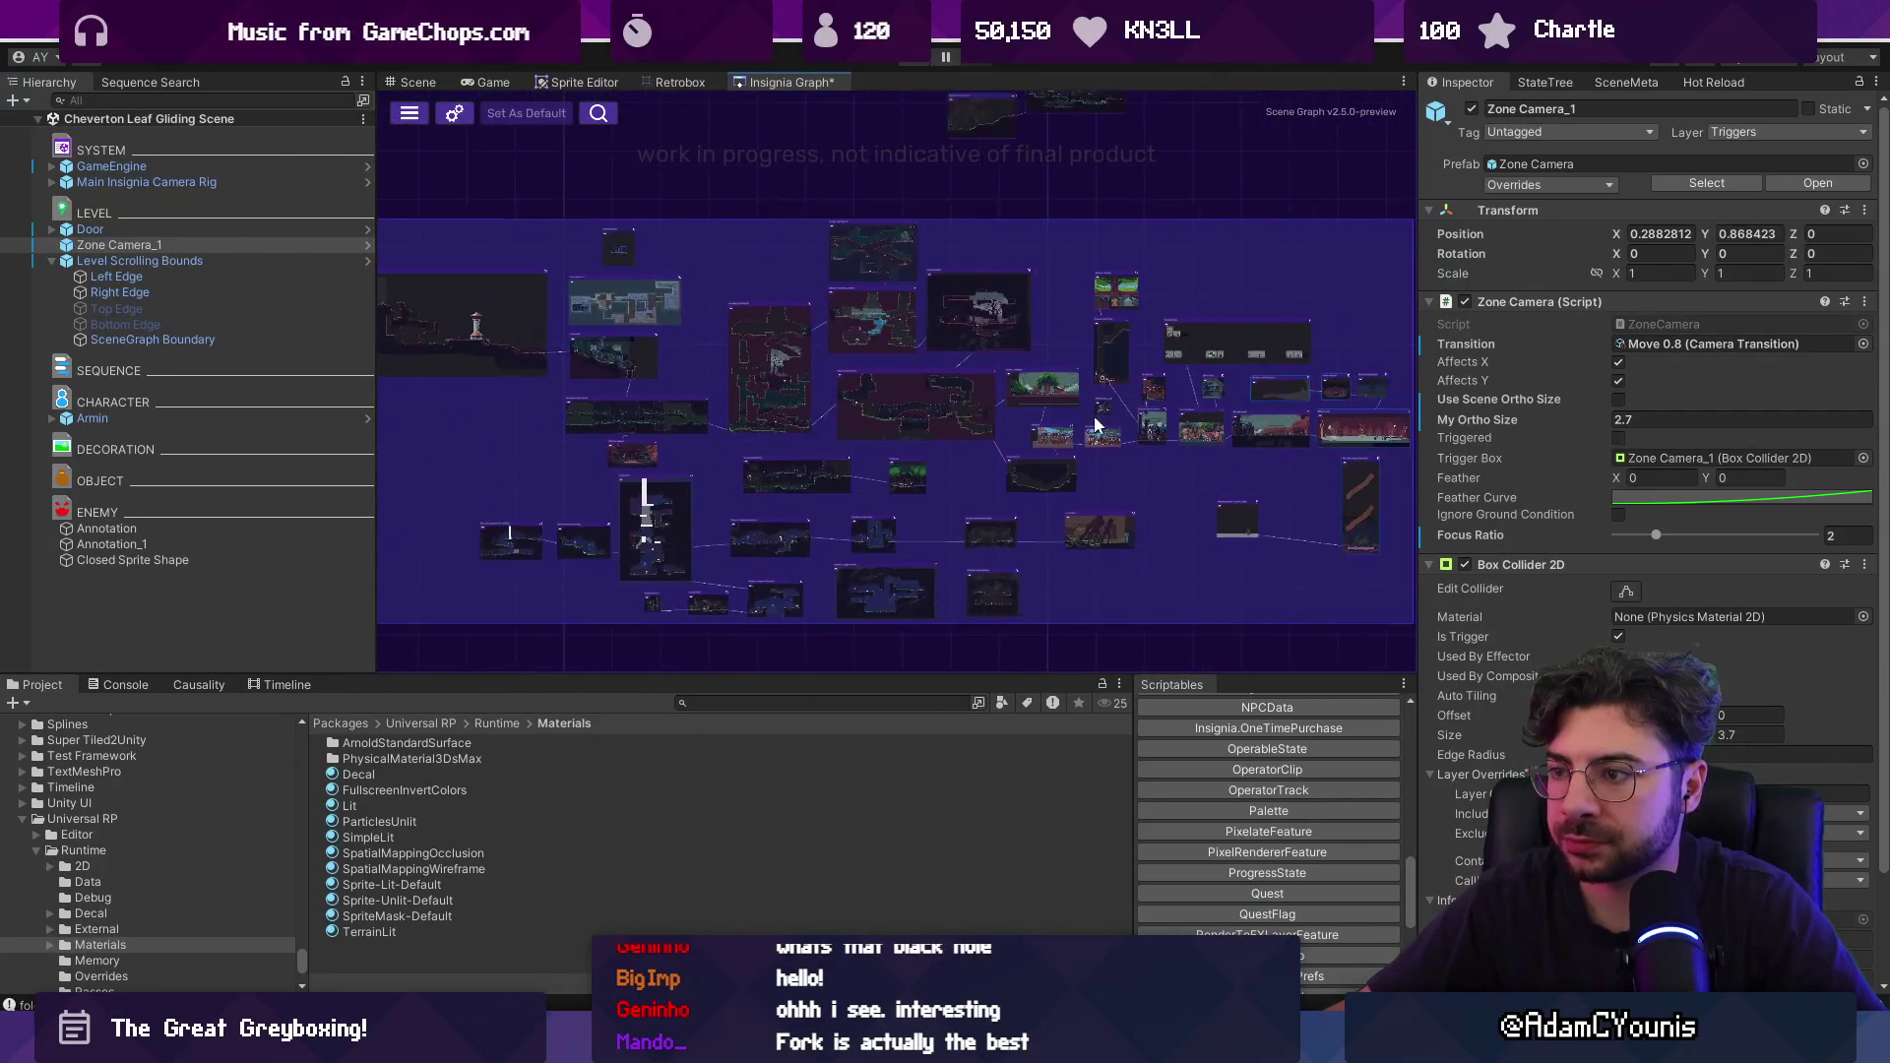
scroll(1096, 425, down, 4)
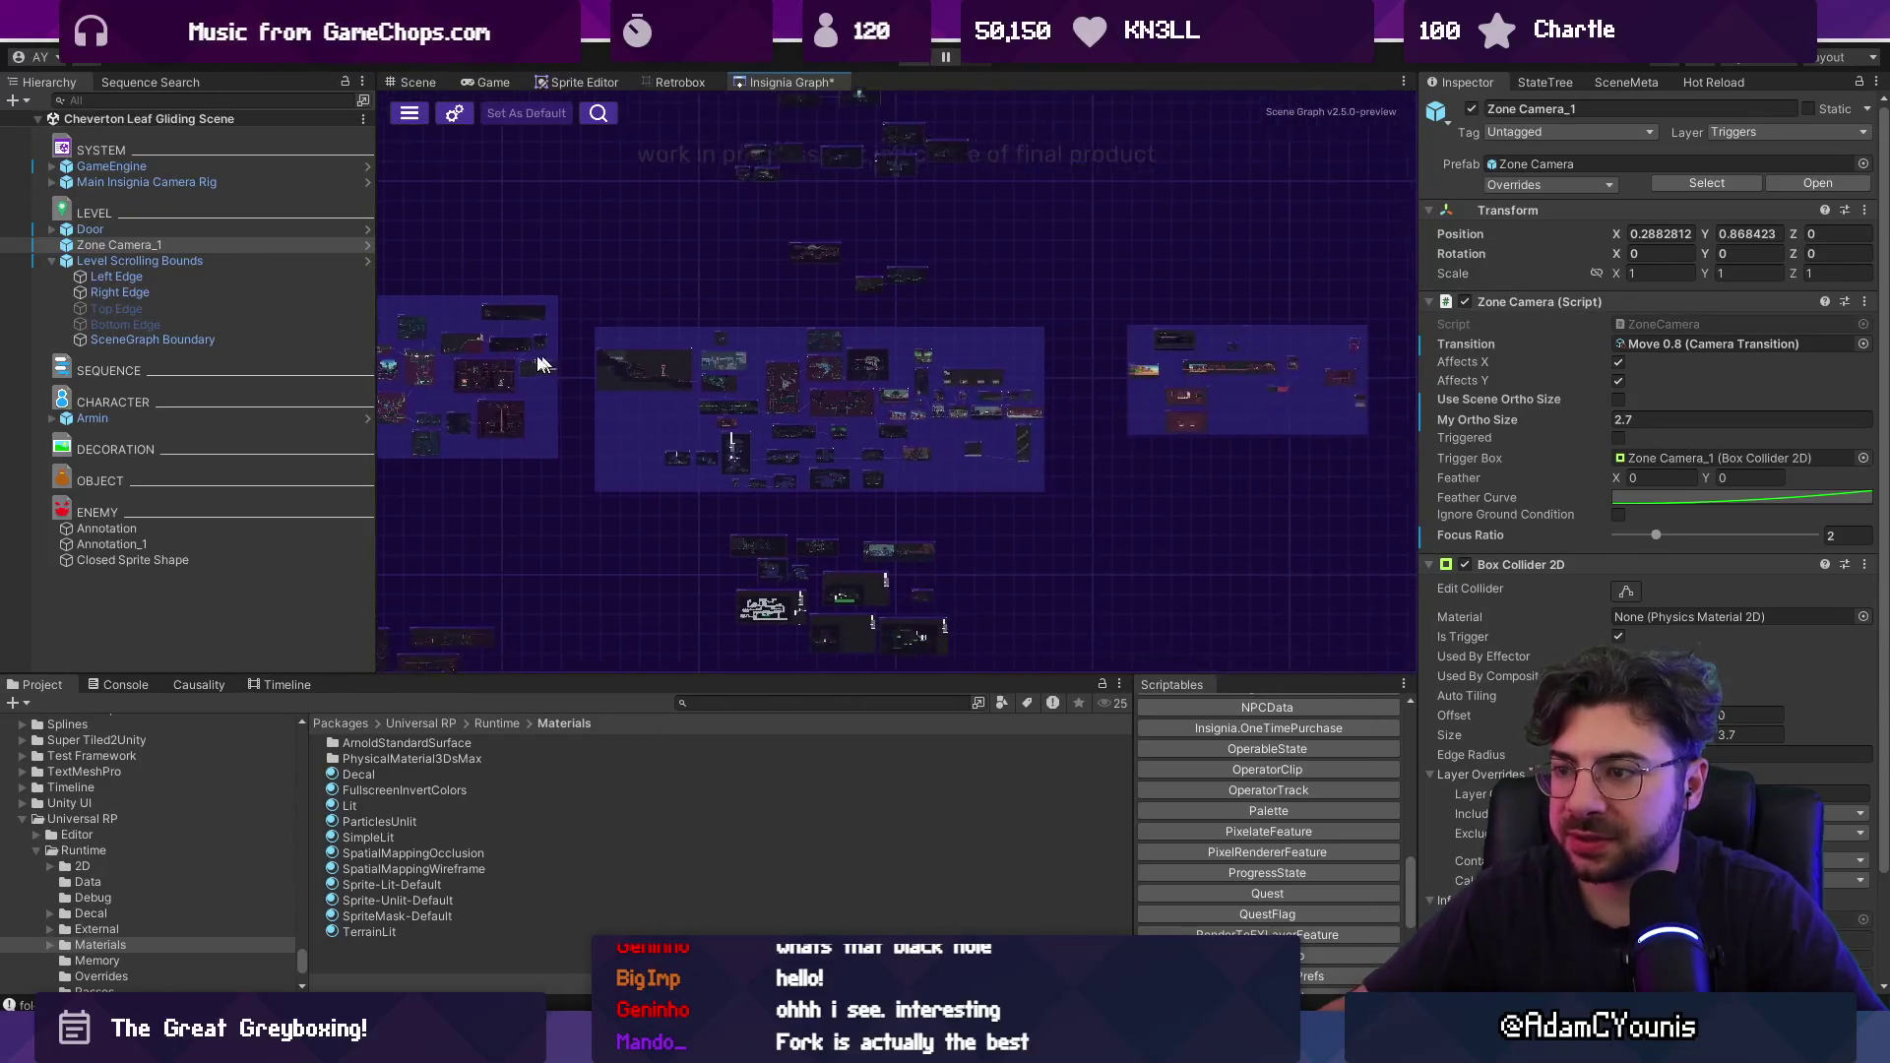
scroll(878, 421, up, 5)
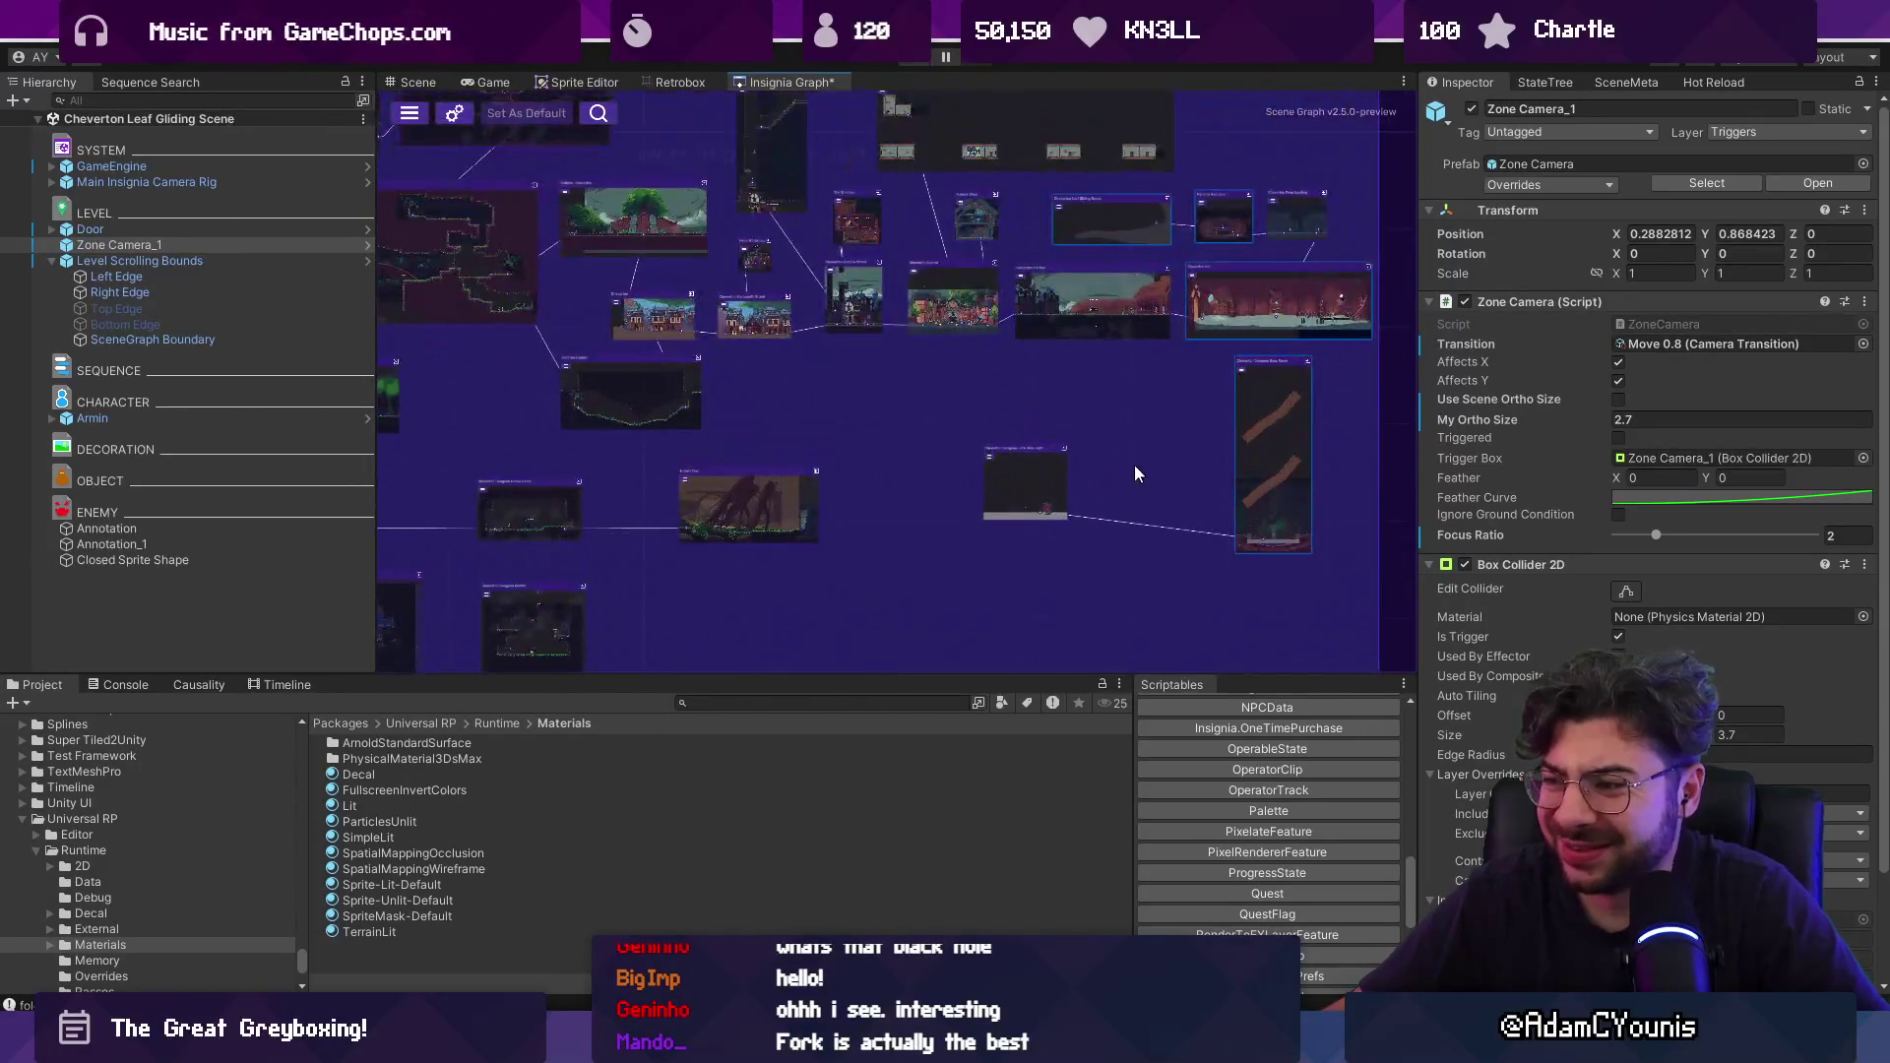
scroll(1135, 474, up, 6)
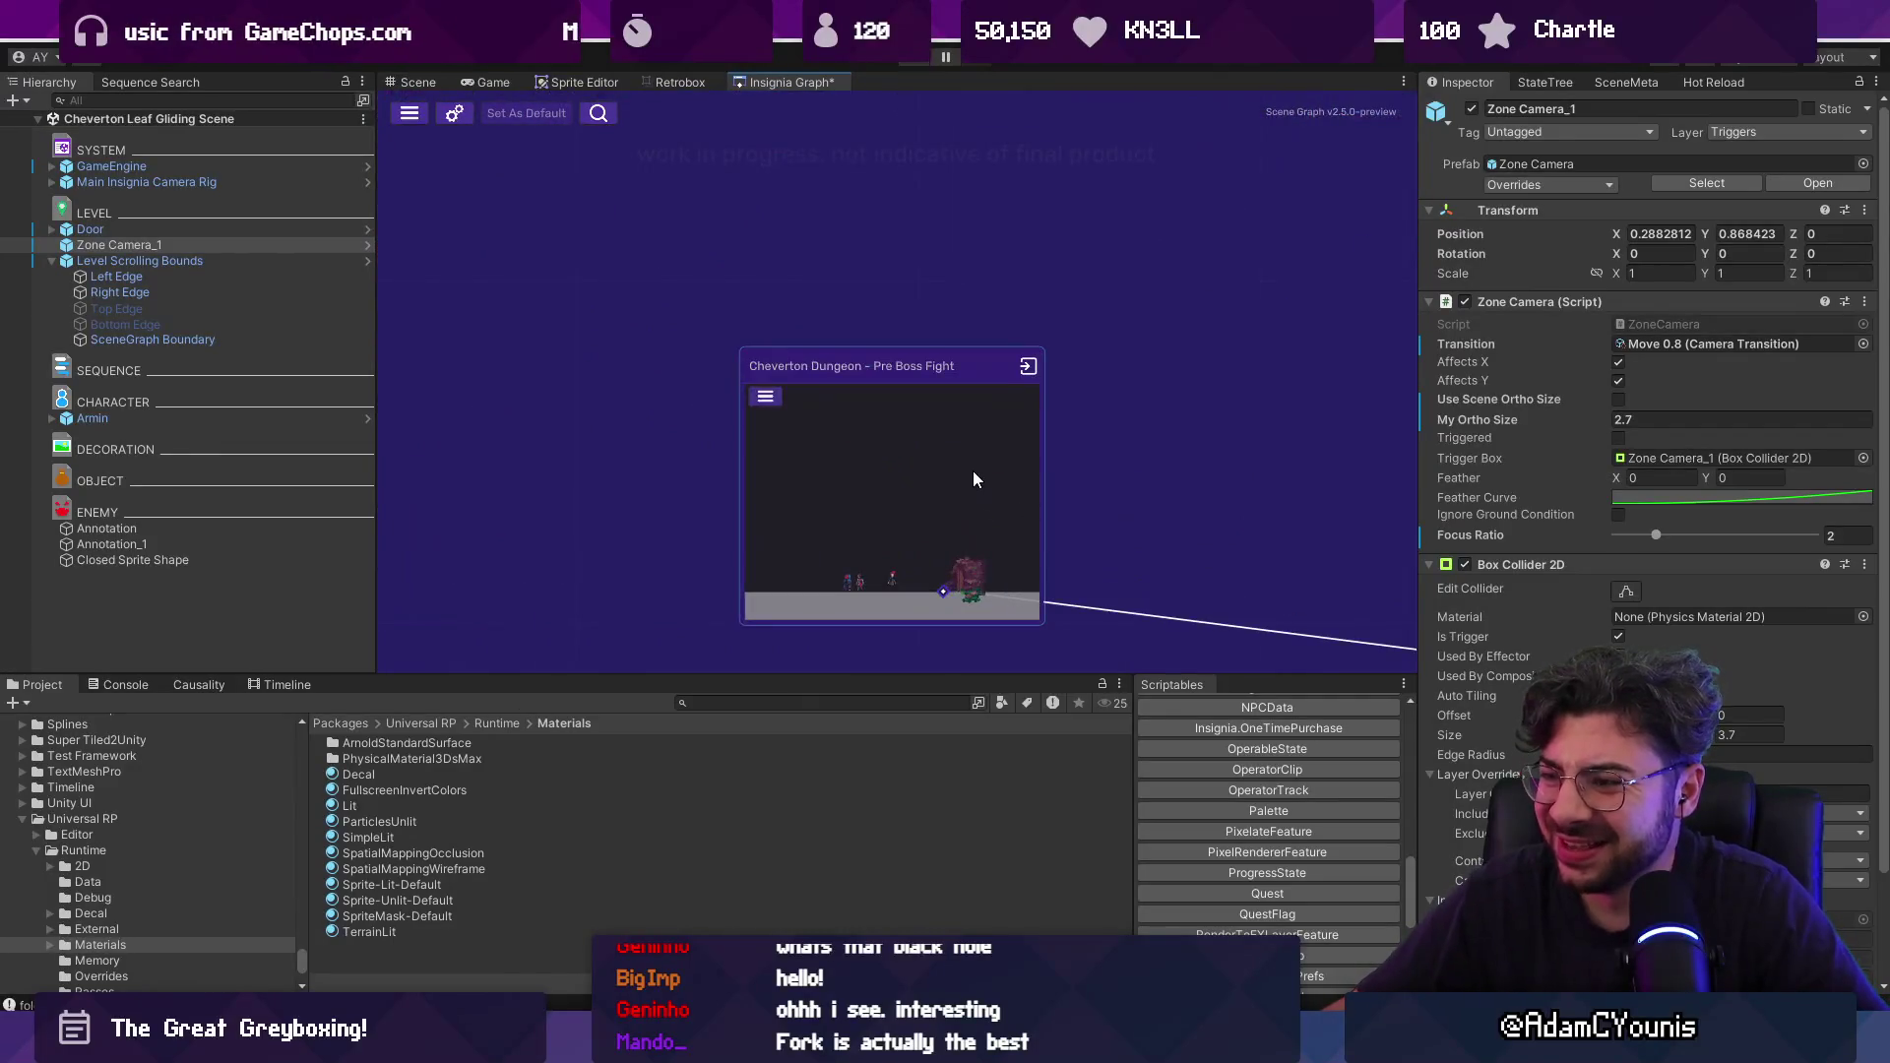
scroll(973, 475, down, 3)
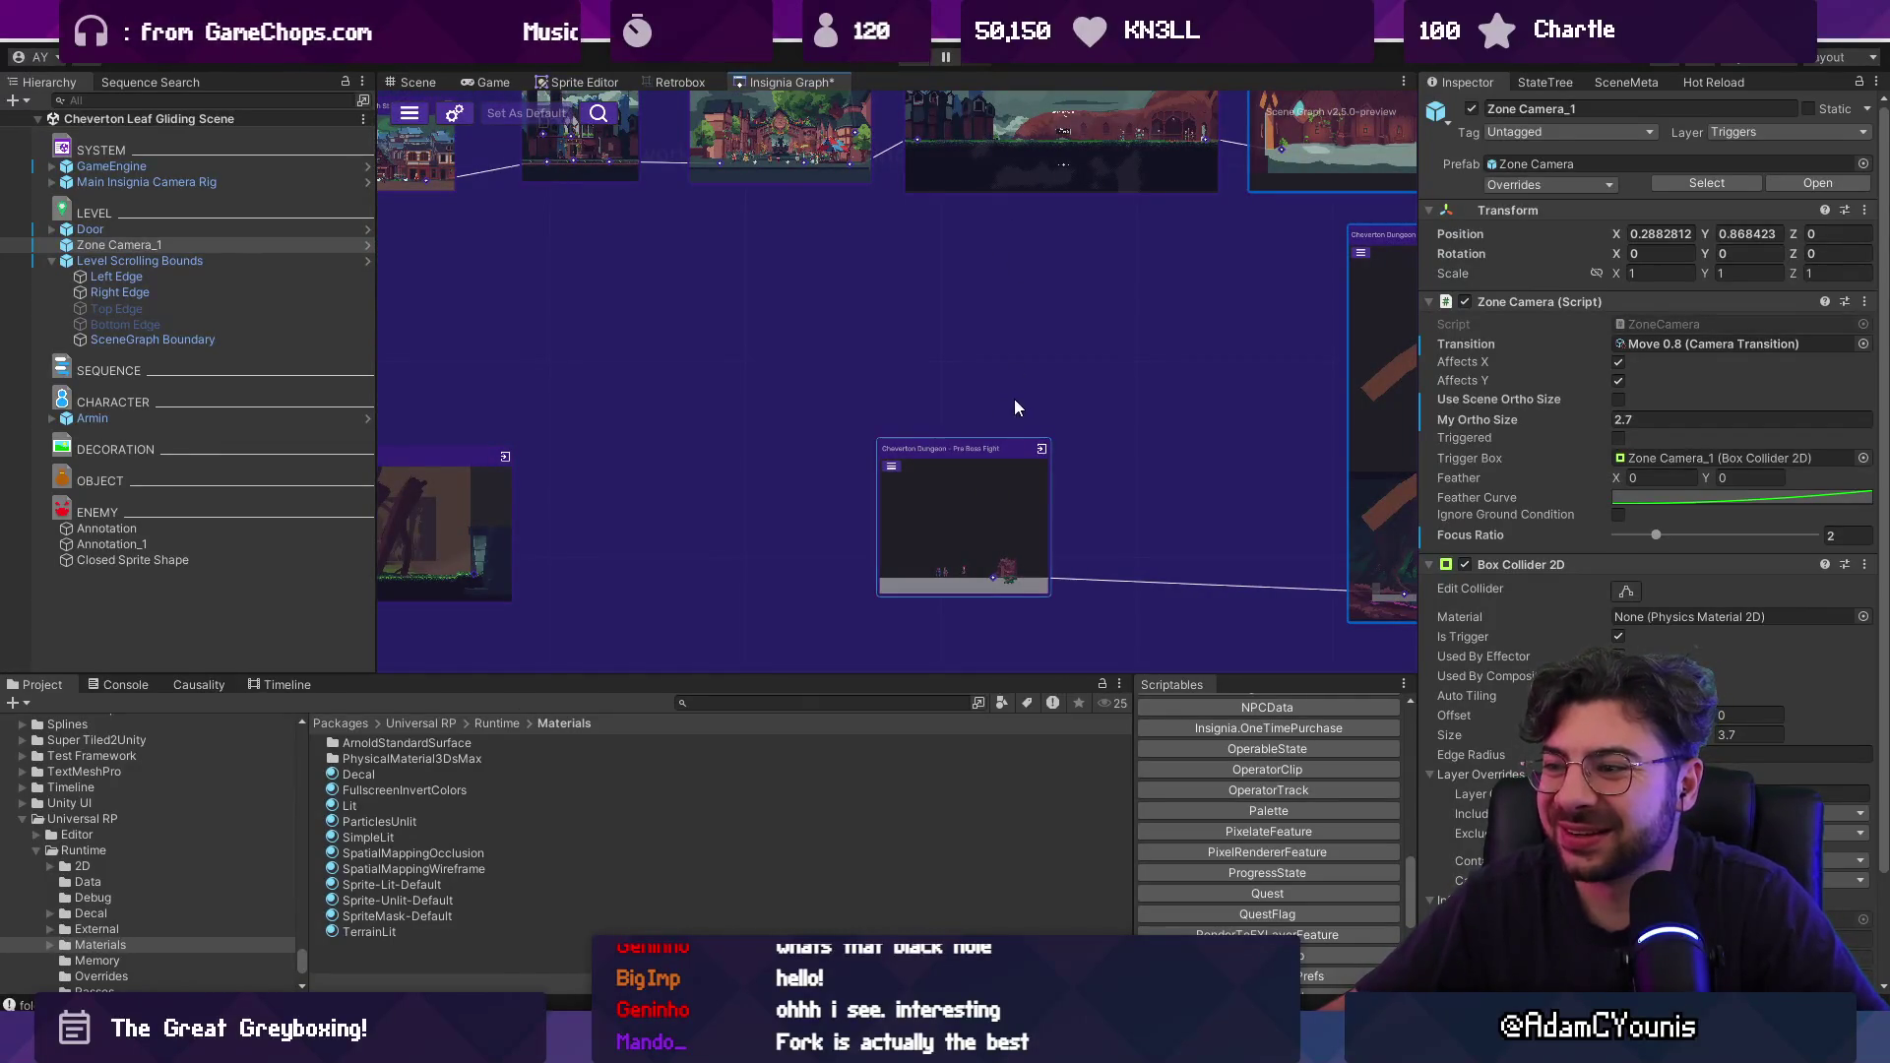
drag(1214, 457, 876, 440)
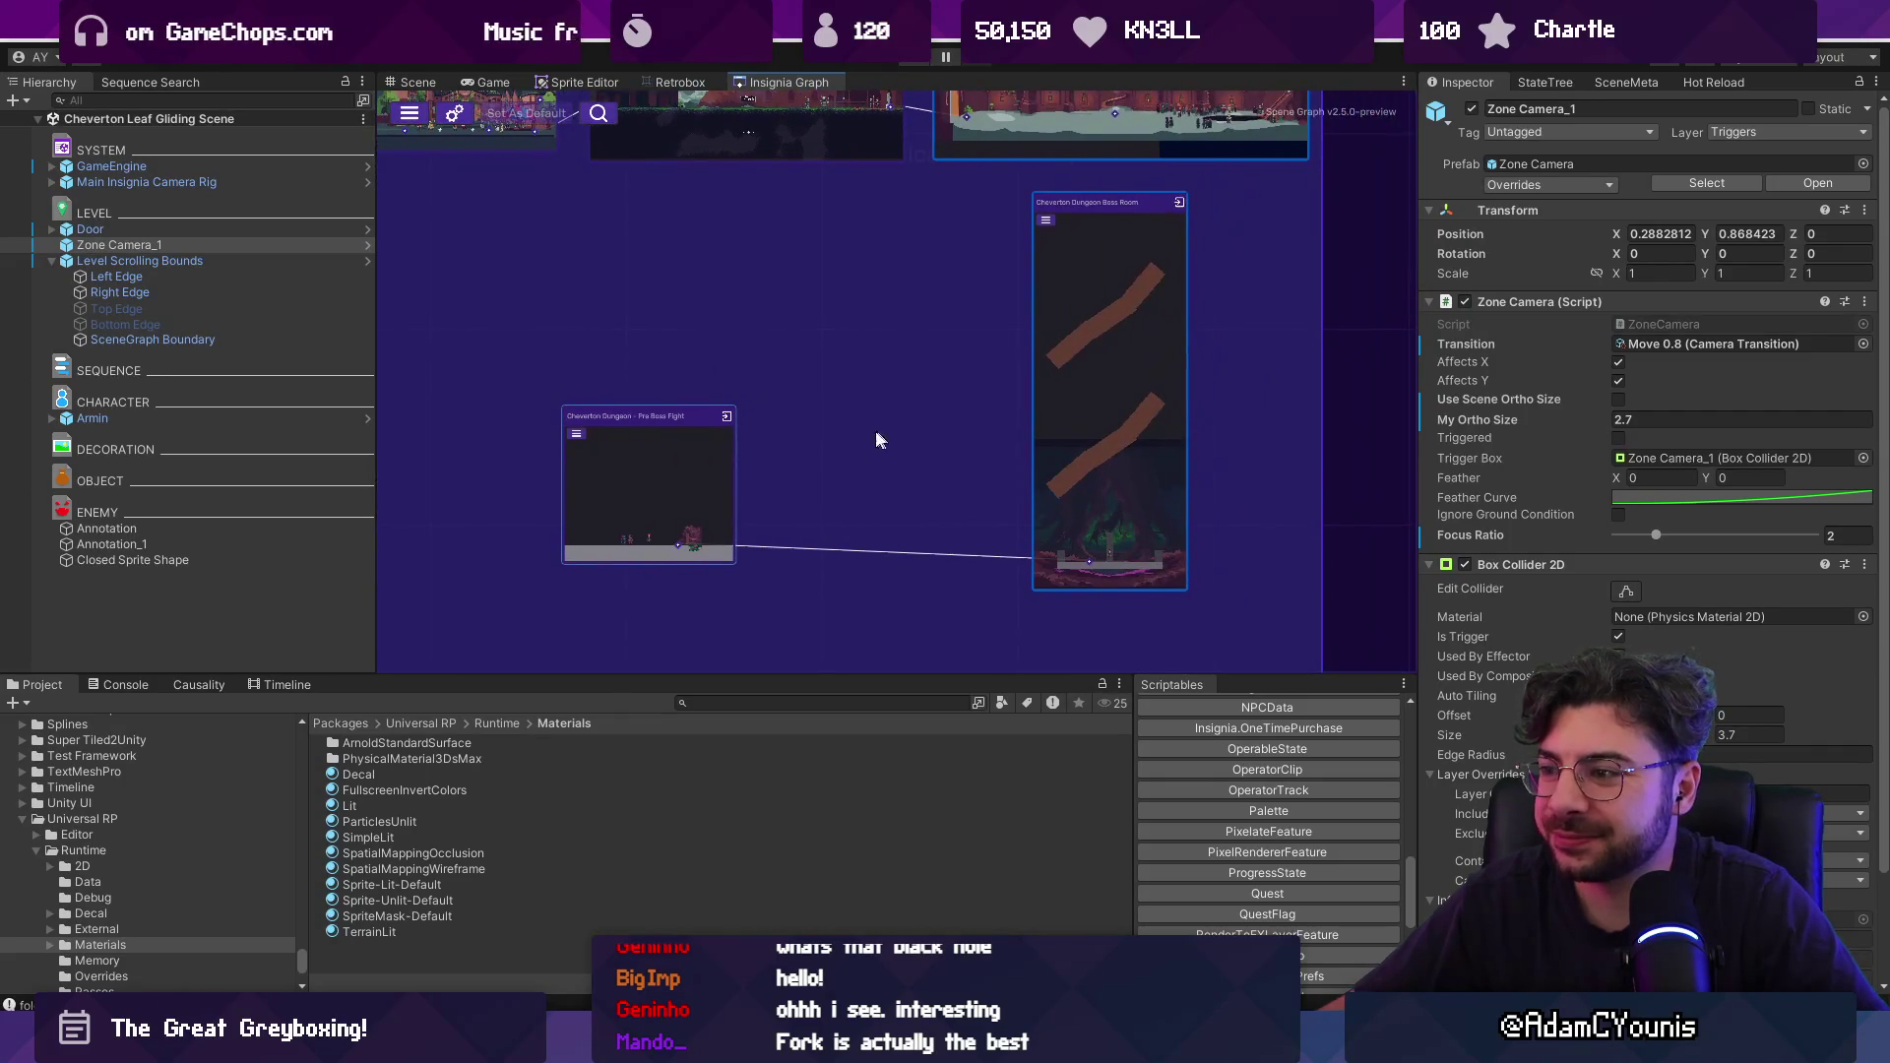
click(1096, 451)
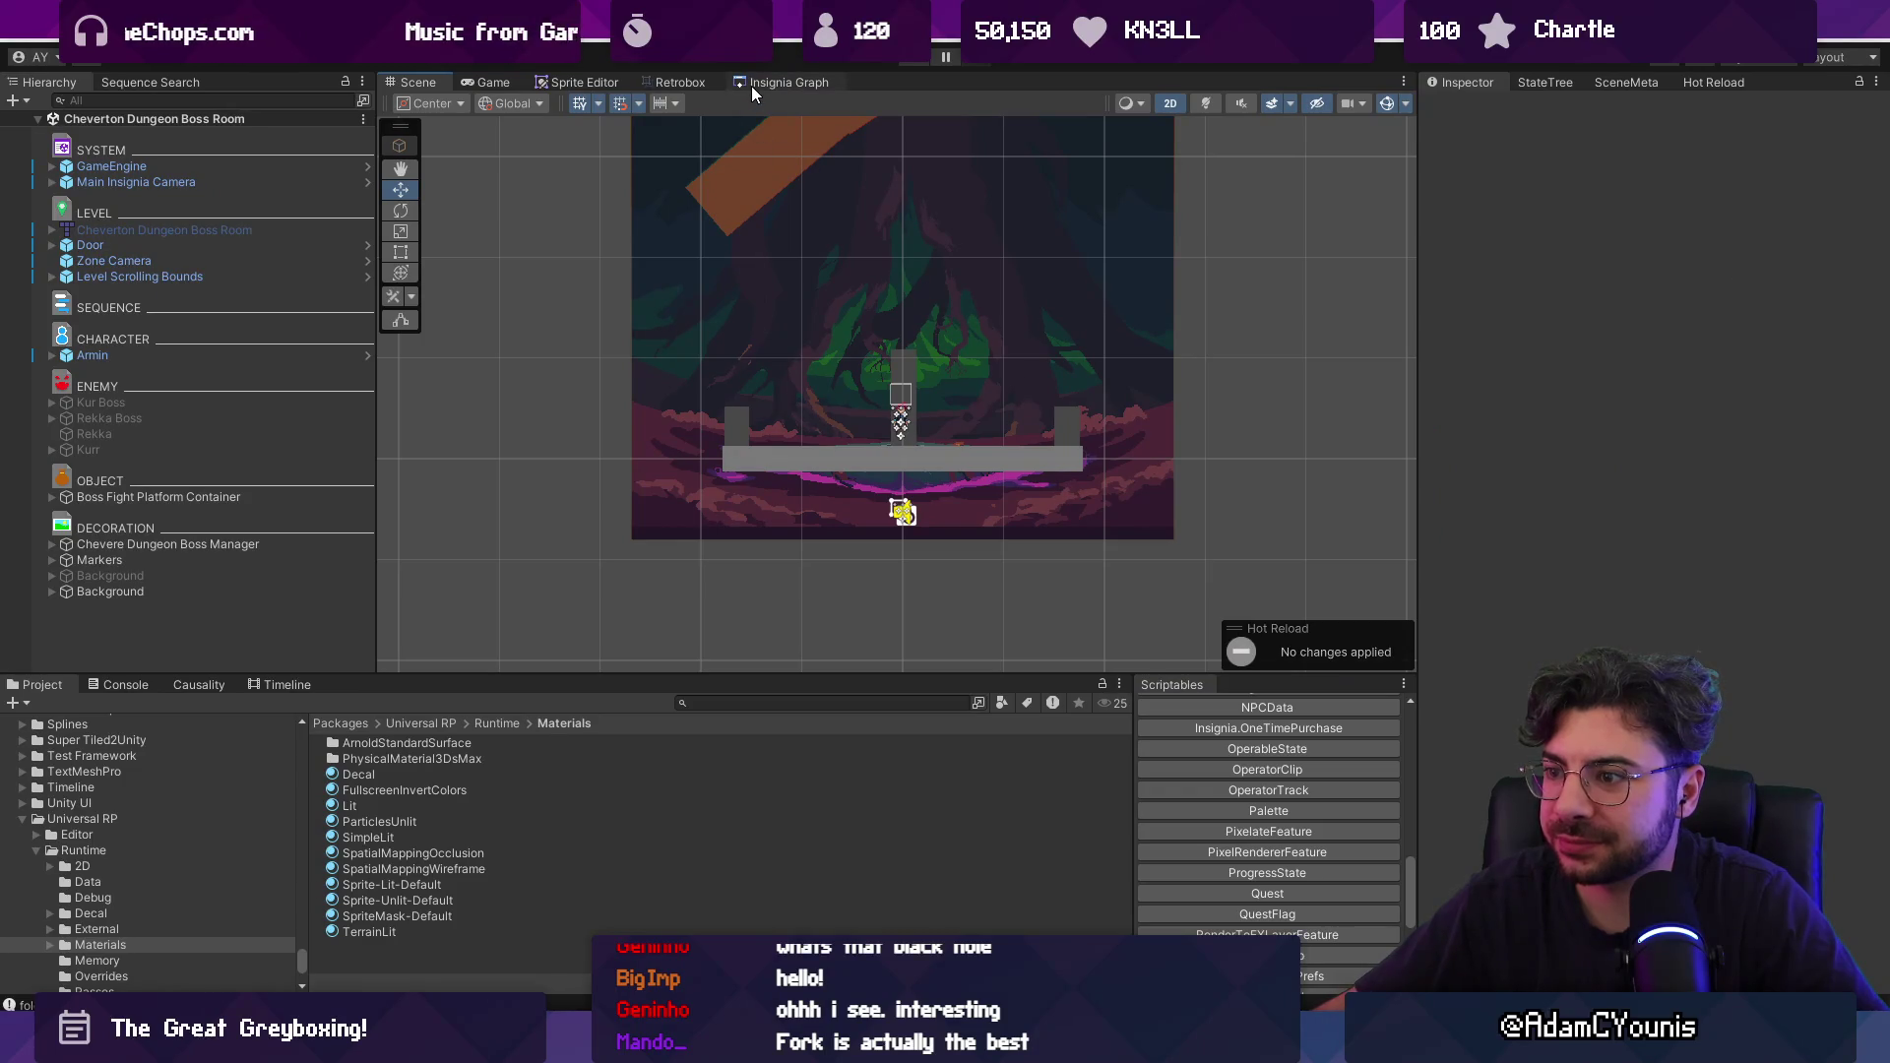
Run Pre Boss Fight, stop play, and select the NullReferenceException in the console.
click(752, 85)
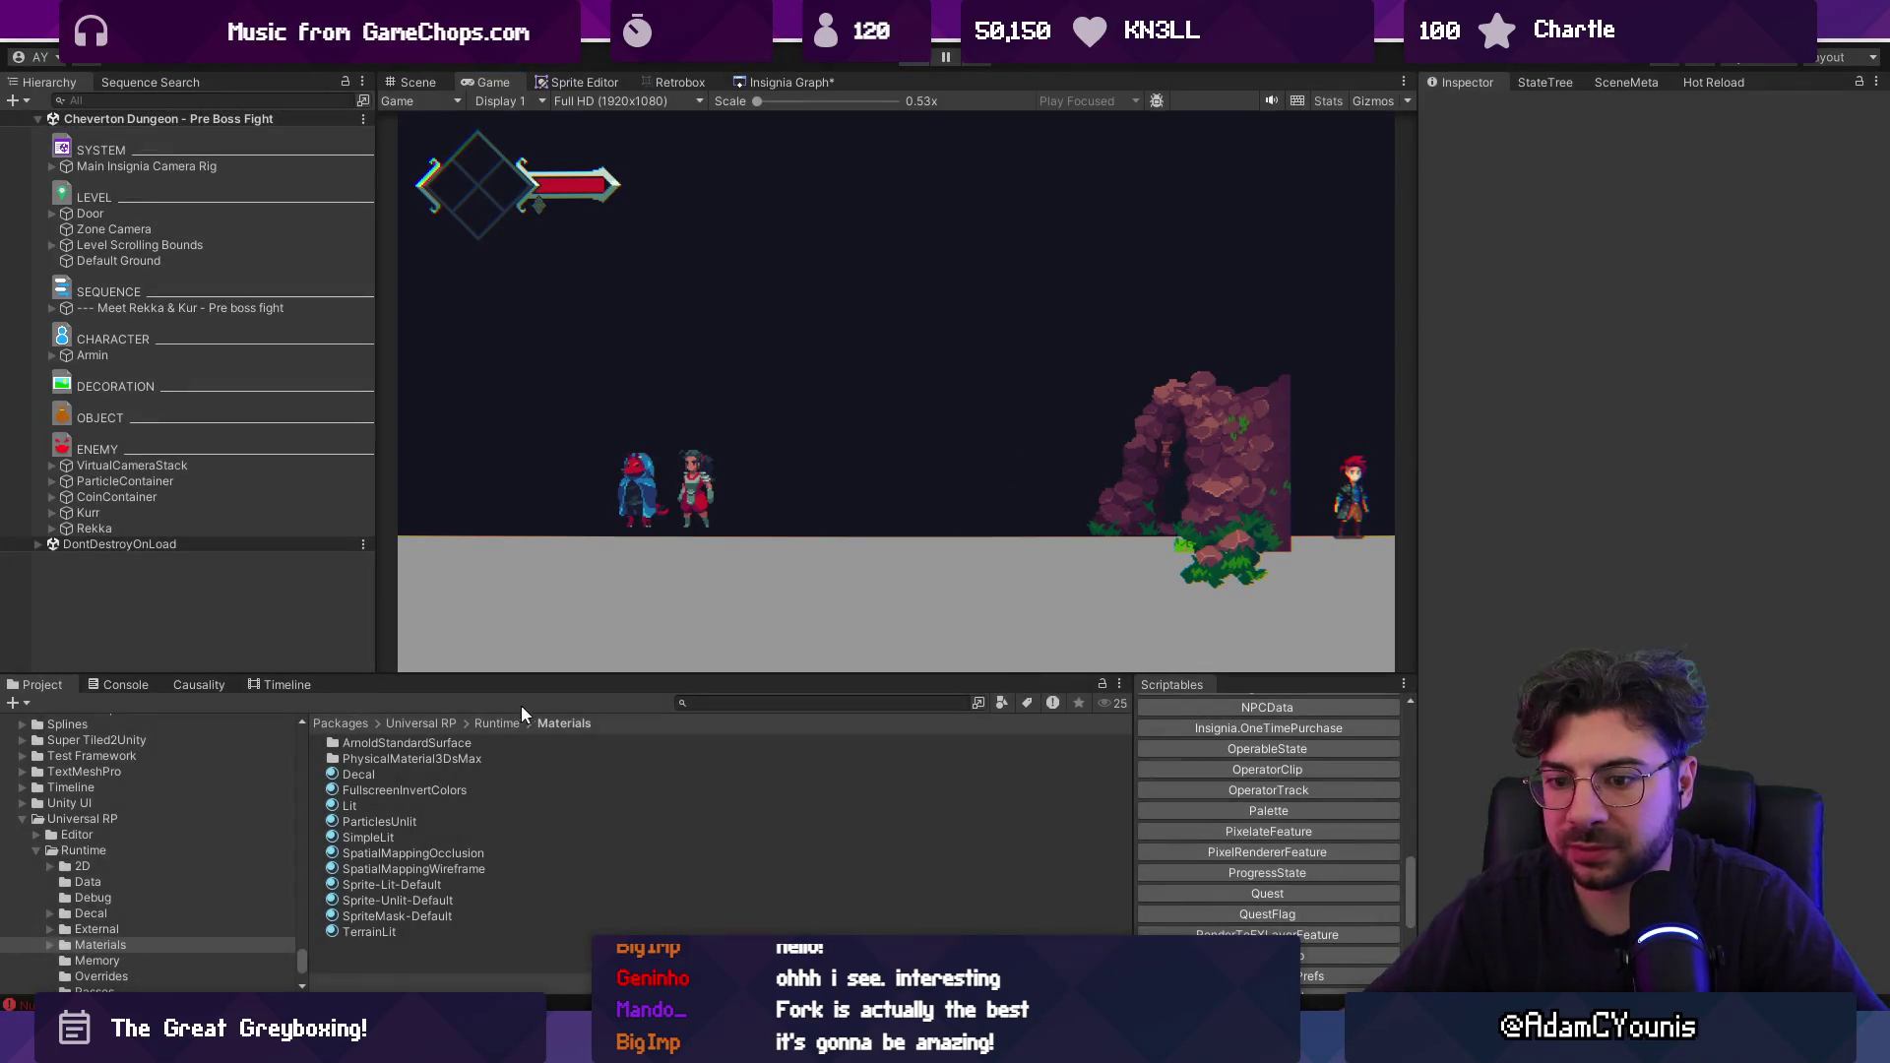
key(ctrl+p)
click(126, 693)
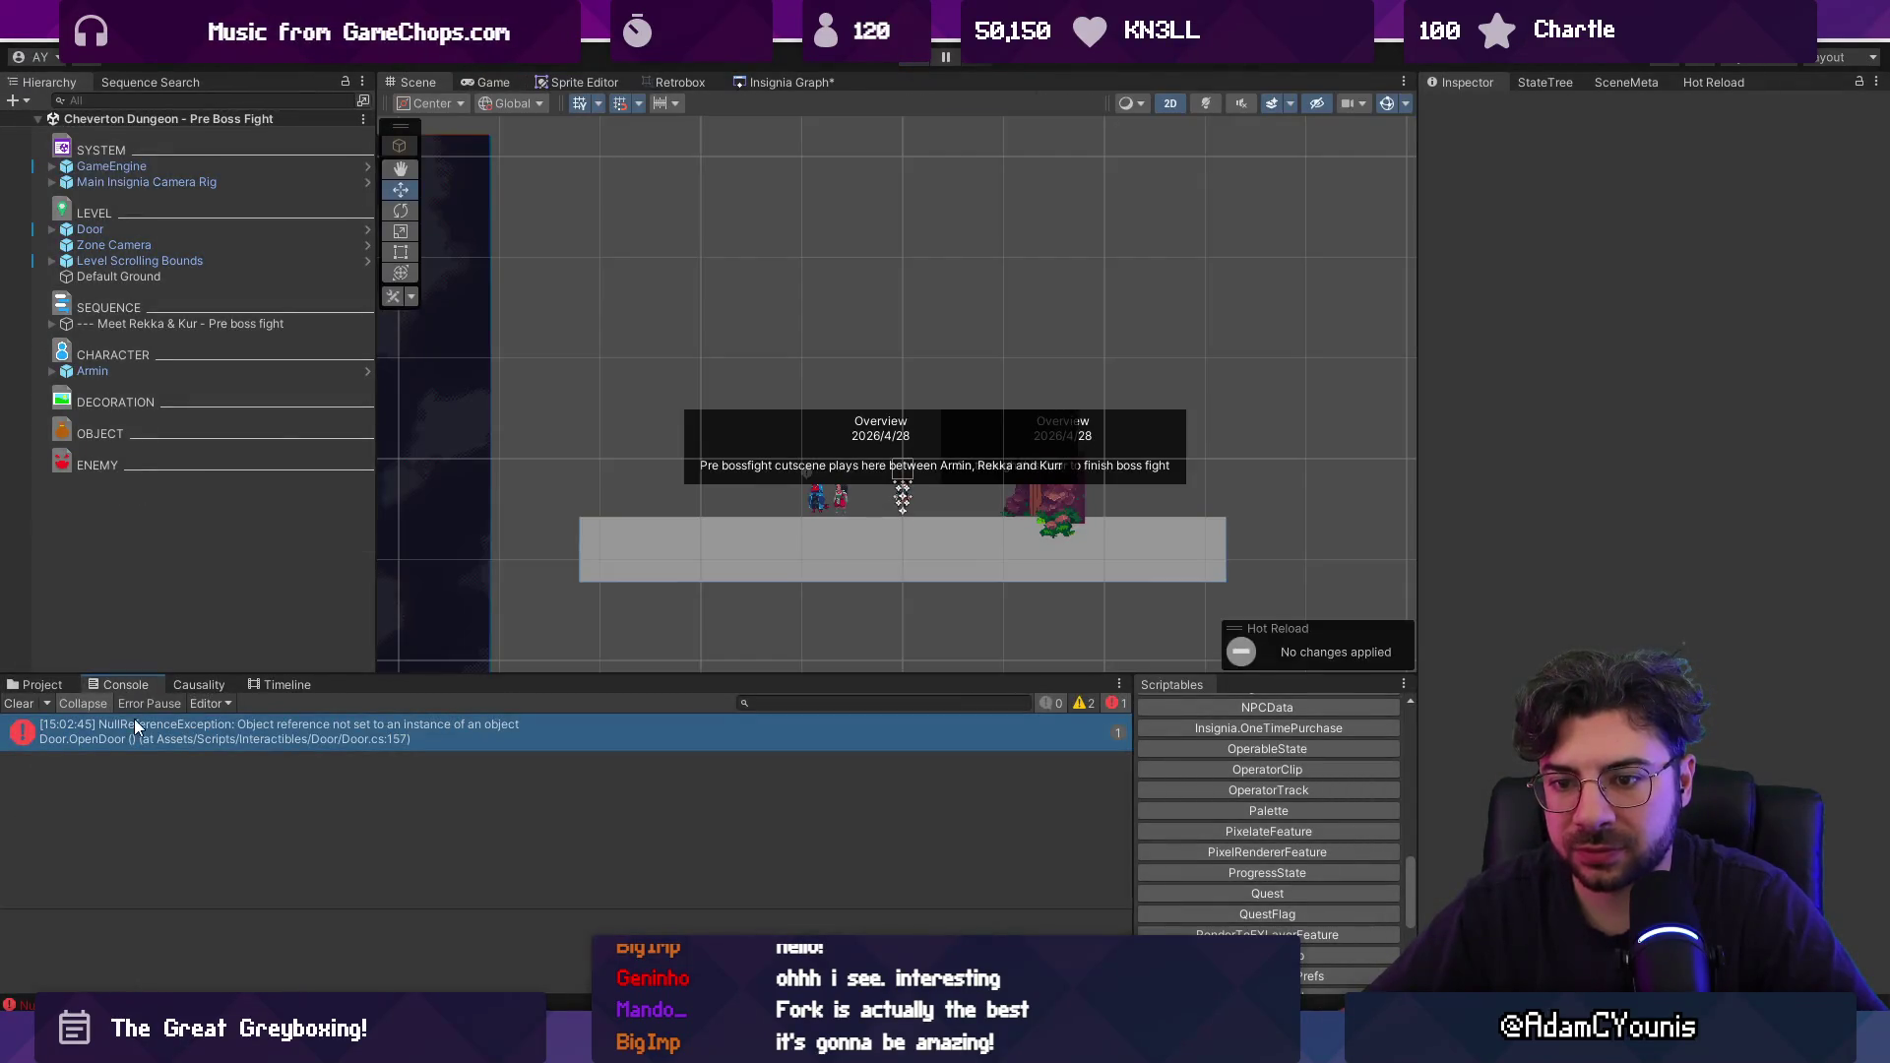
click(134, 721)
Inspect the GameEngine and Door objects' settings in the Inspector.
click(128, 166)
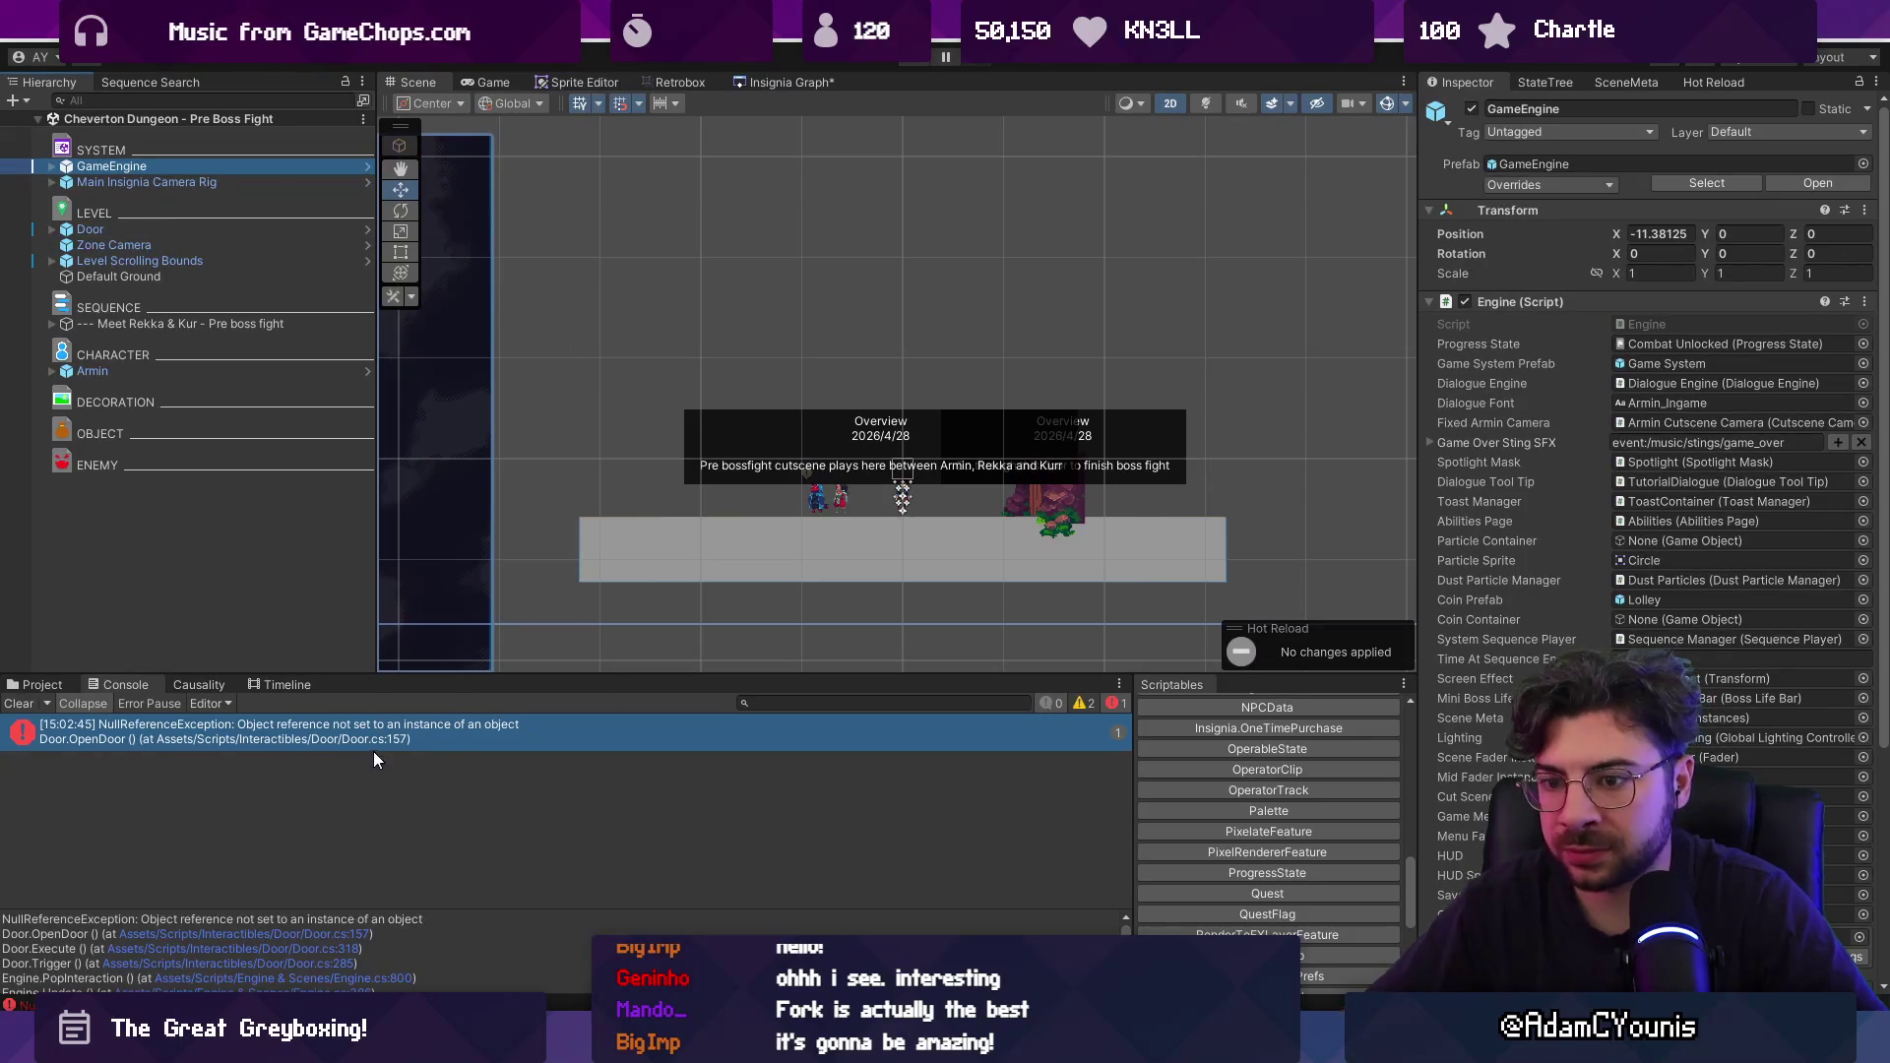
scroll(1644, 565, down, 5)
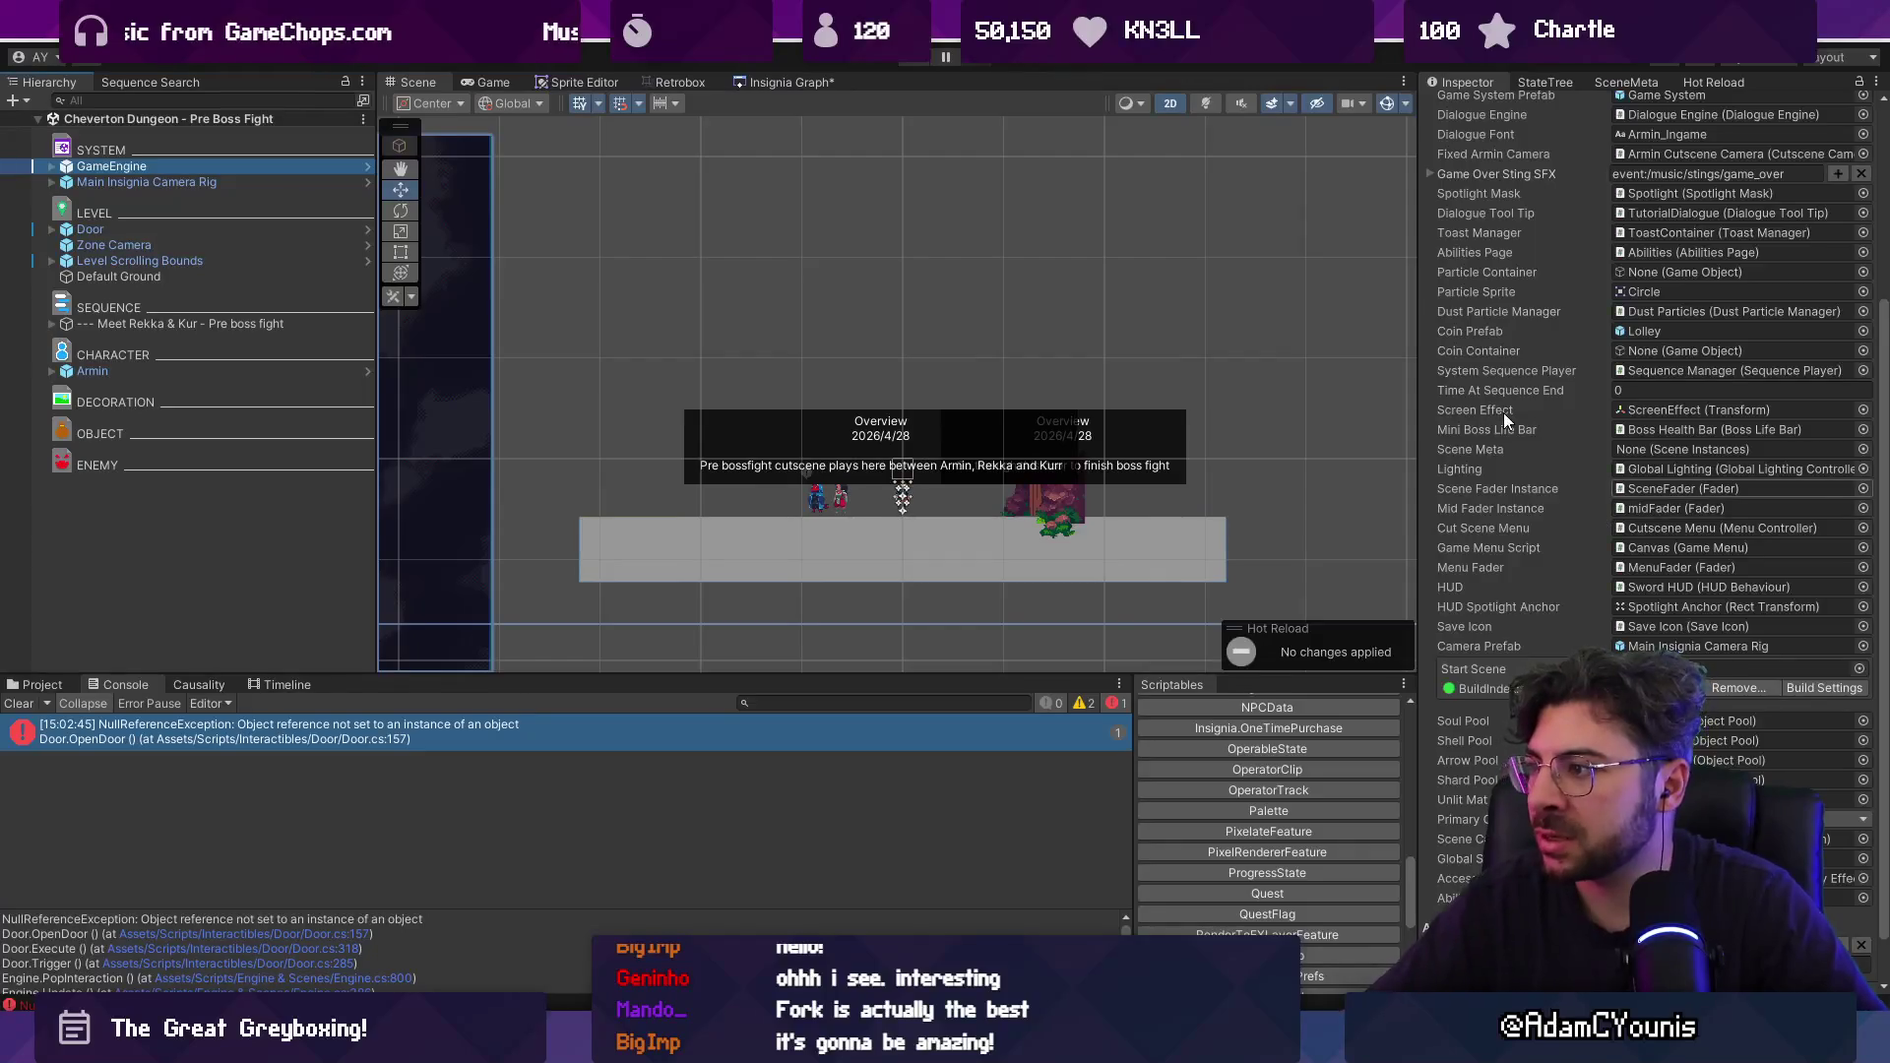
scroll(1503, 412, up, 5)
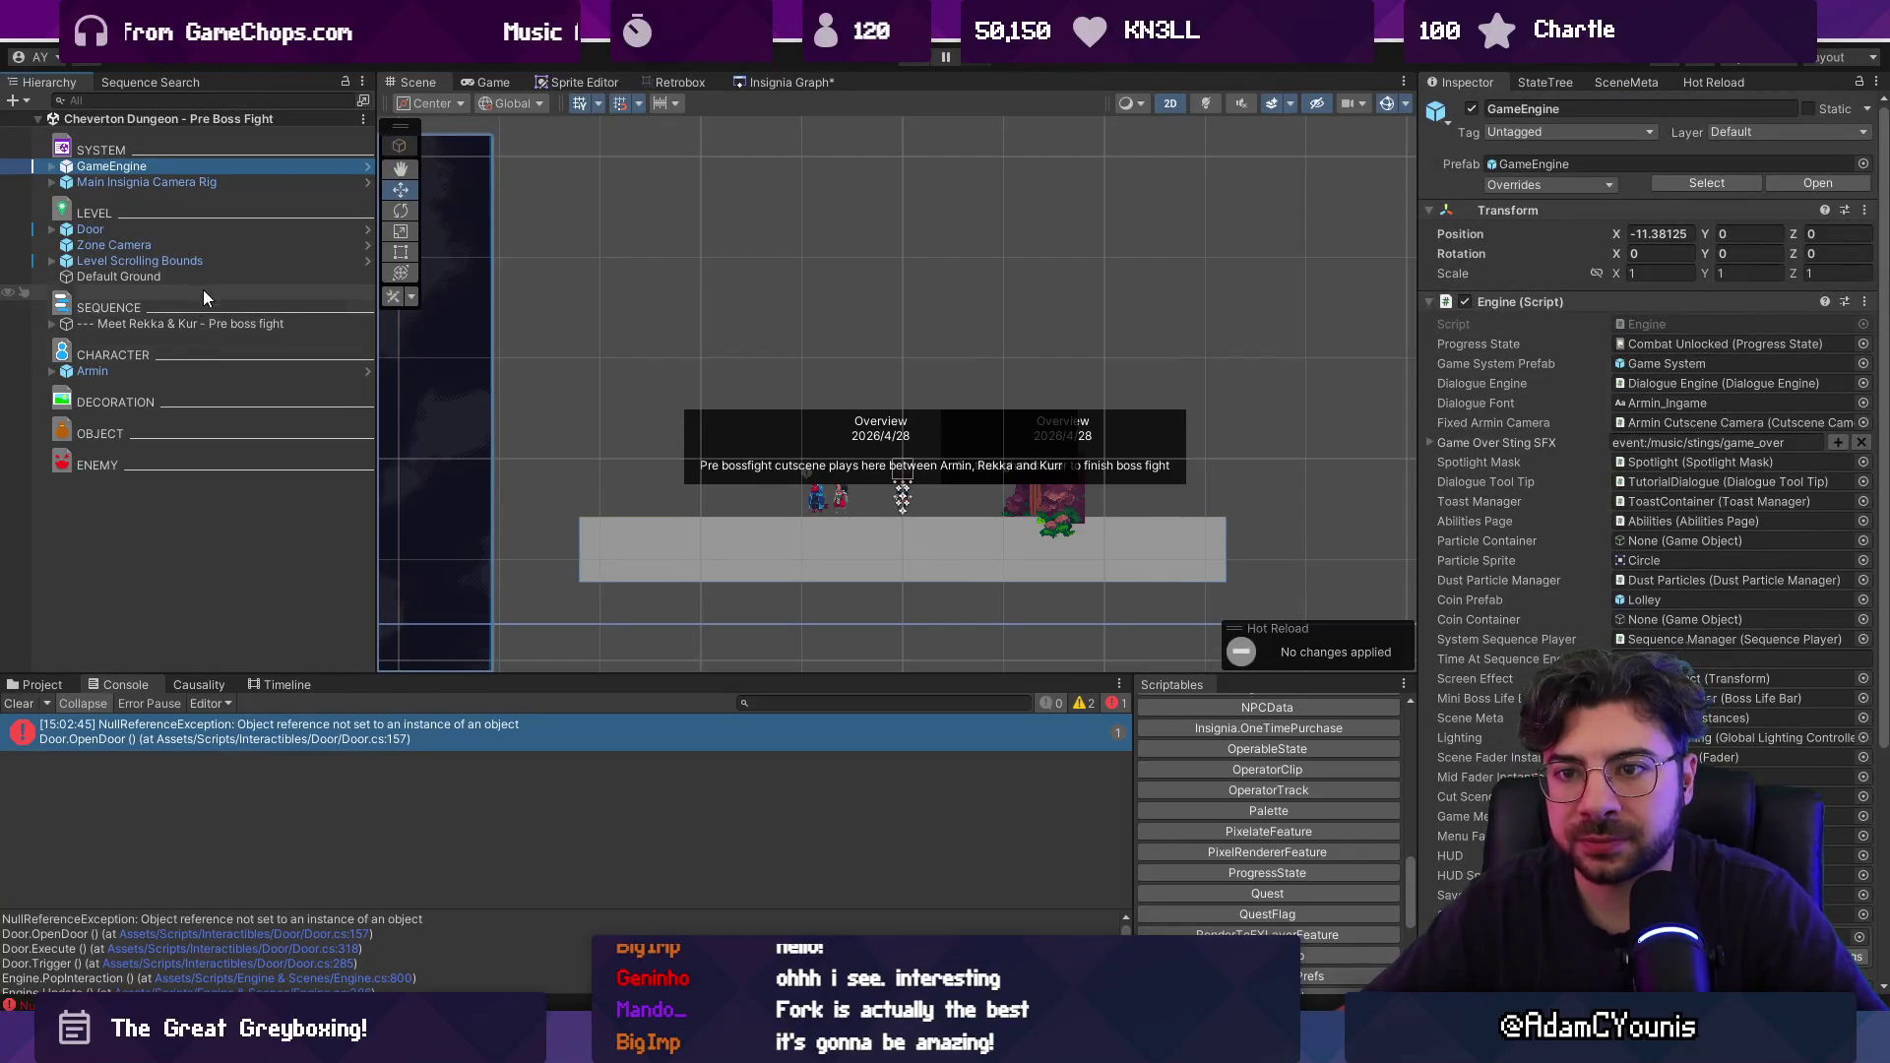
click(189, 228)
scroll(1707, 581, down, 5)
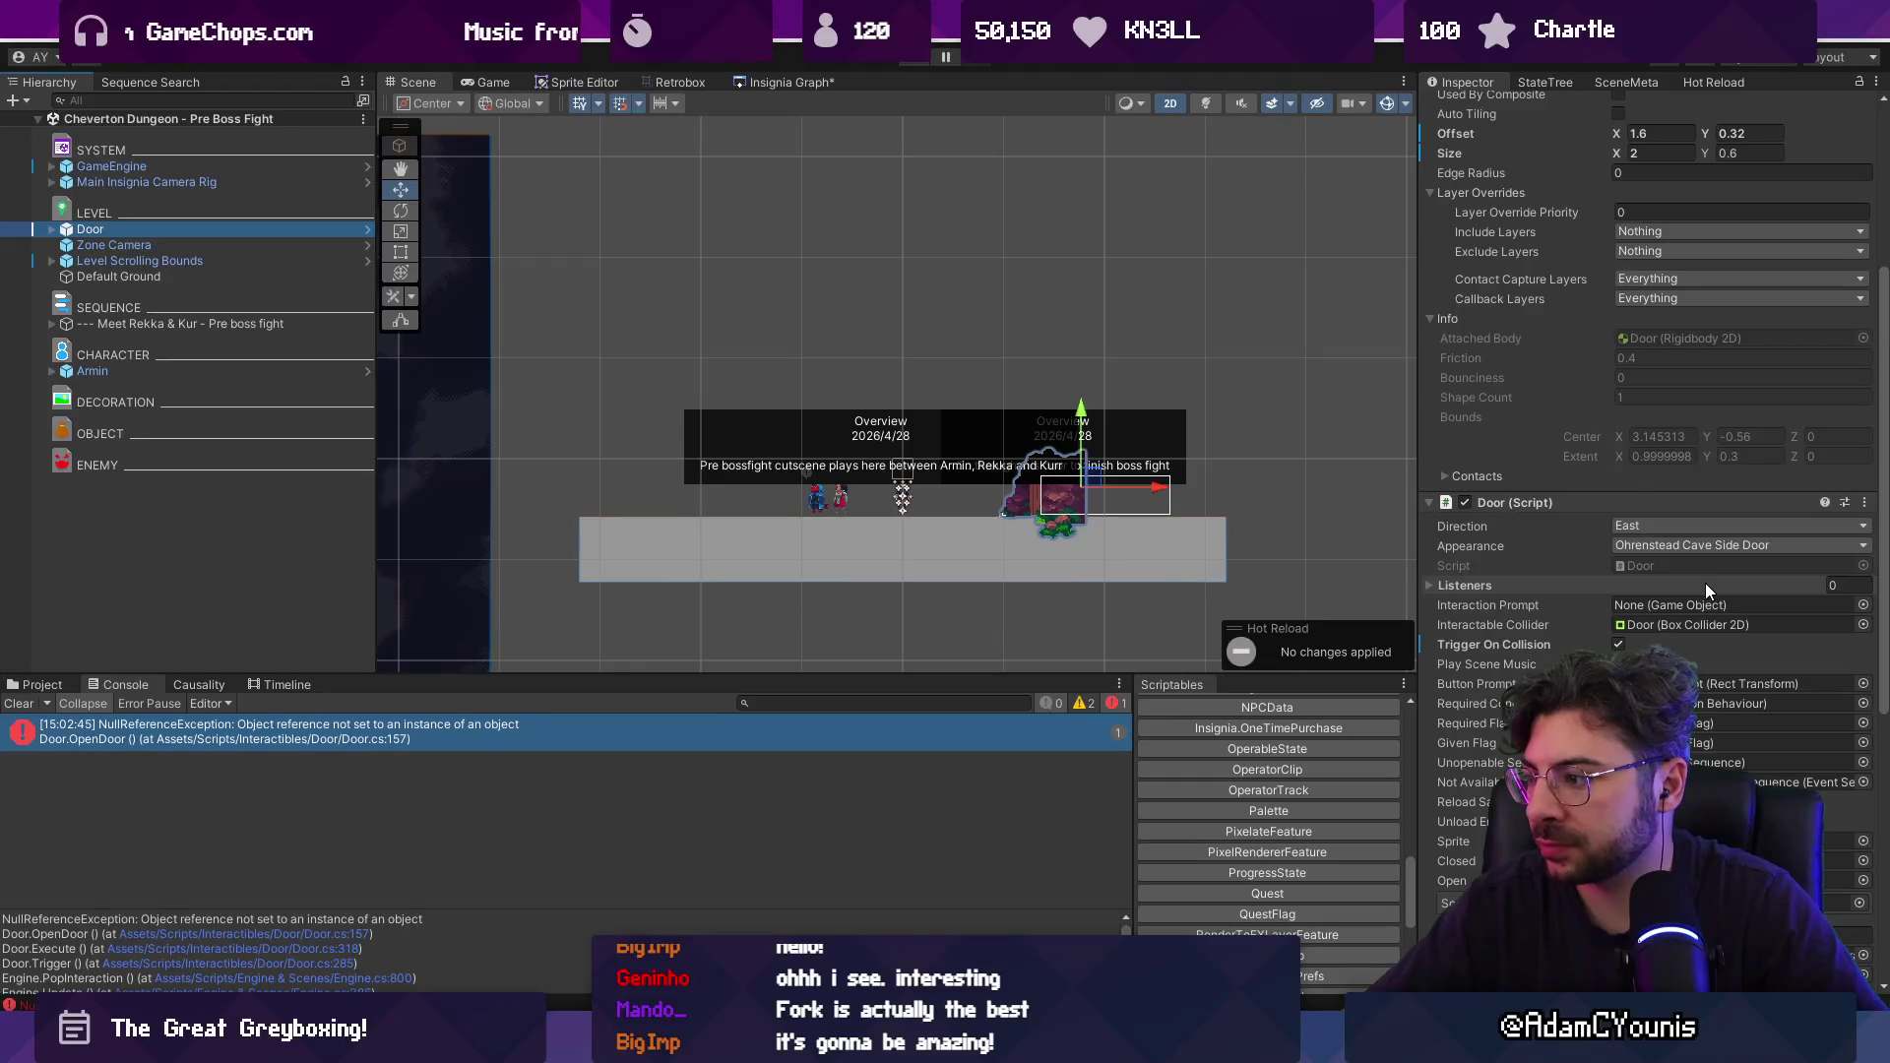
scroll(1722, 612, down, 1)
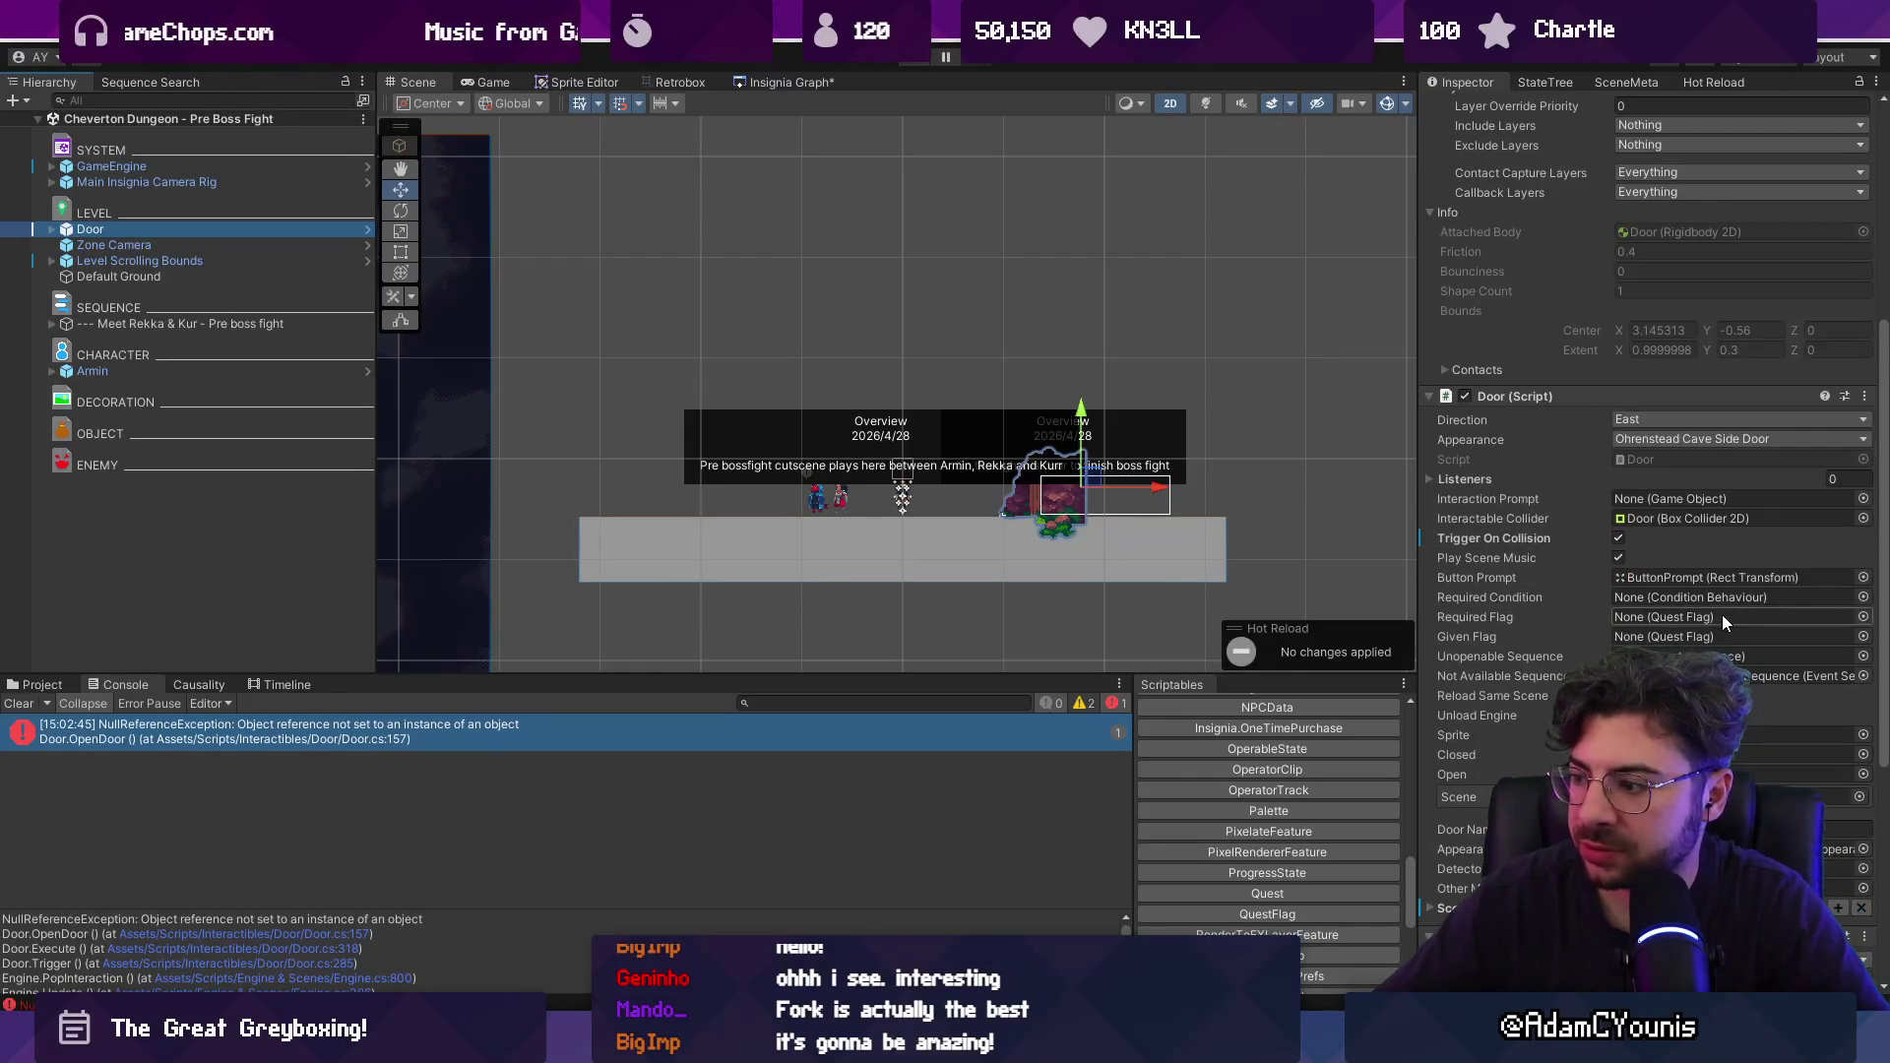
Replay Pre Boss Fight and open Door.cs at line 157 from the error's stack trace.
click(788, 82)
scroll(1087, 403, up, 5)
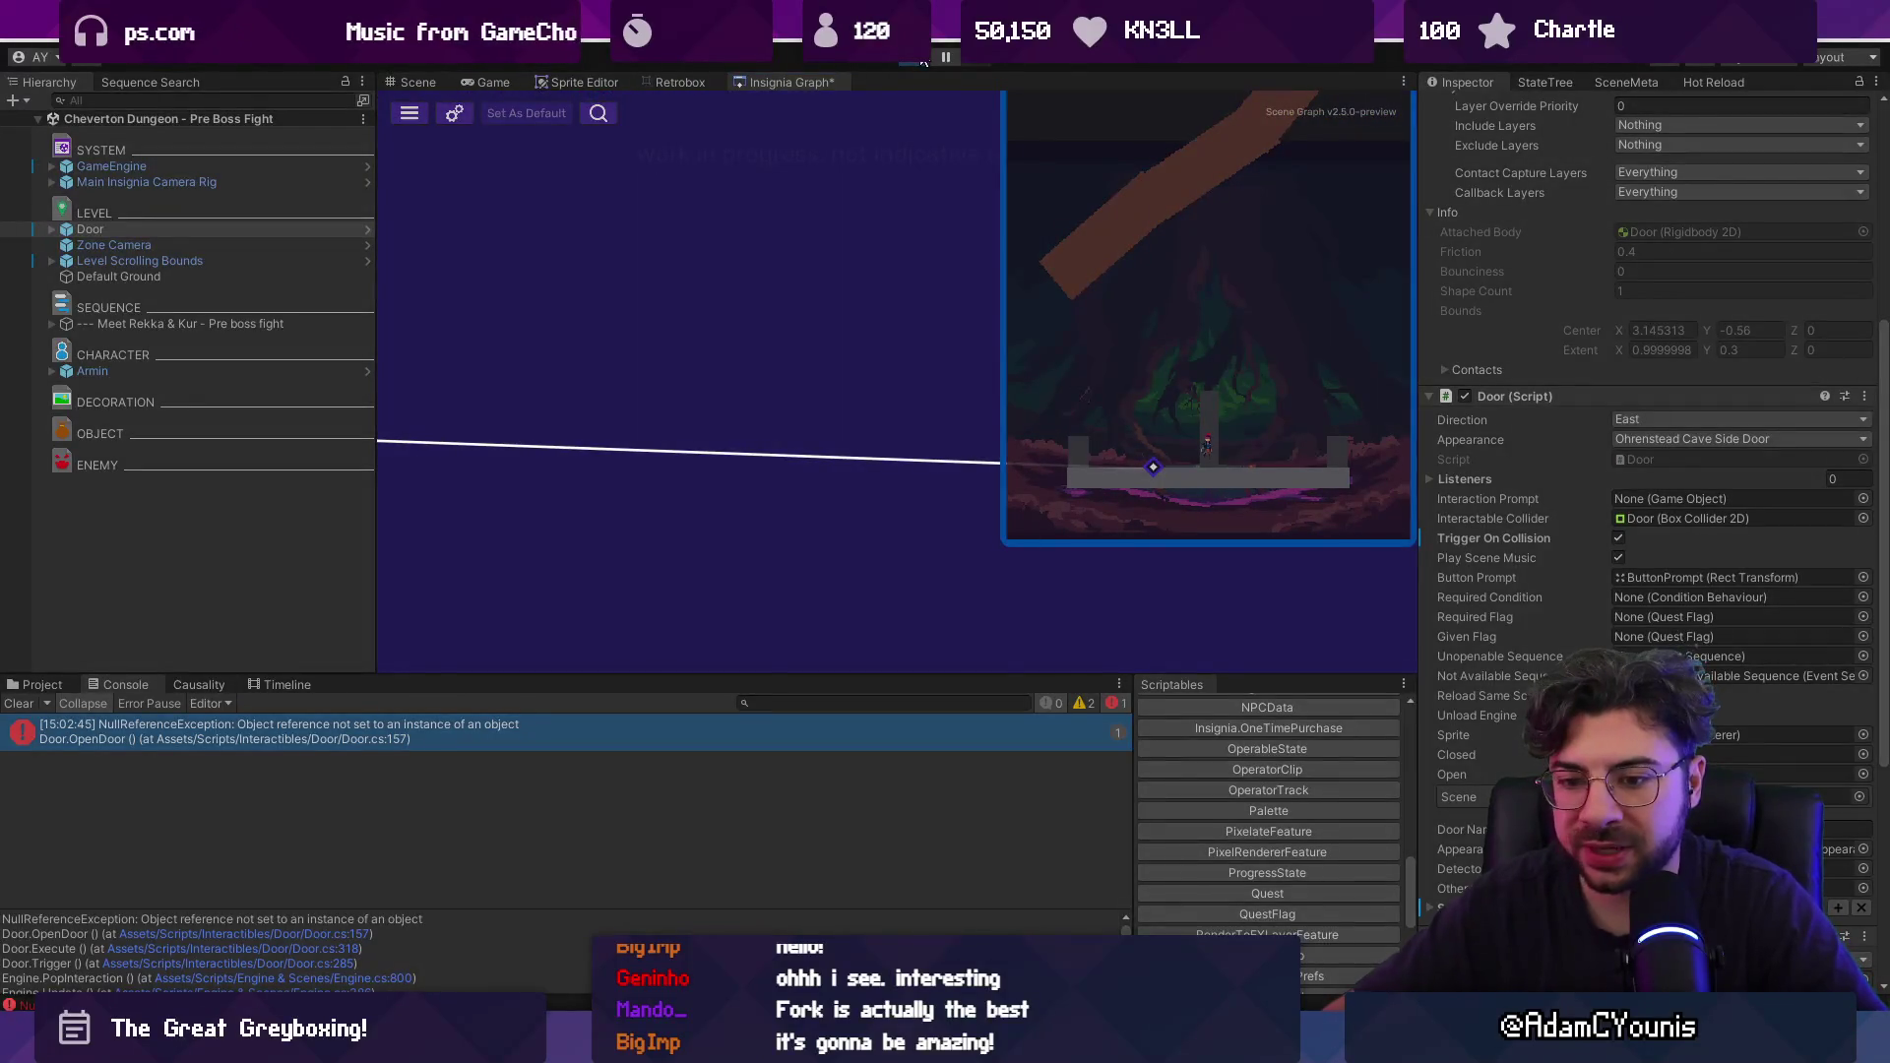
click(923, 61)
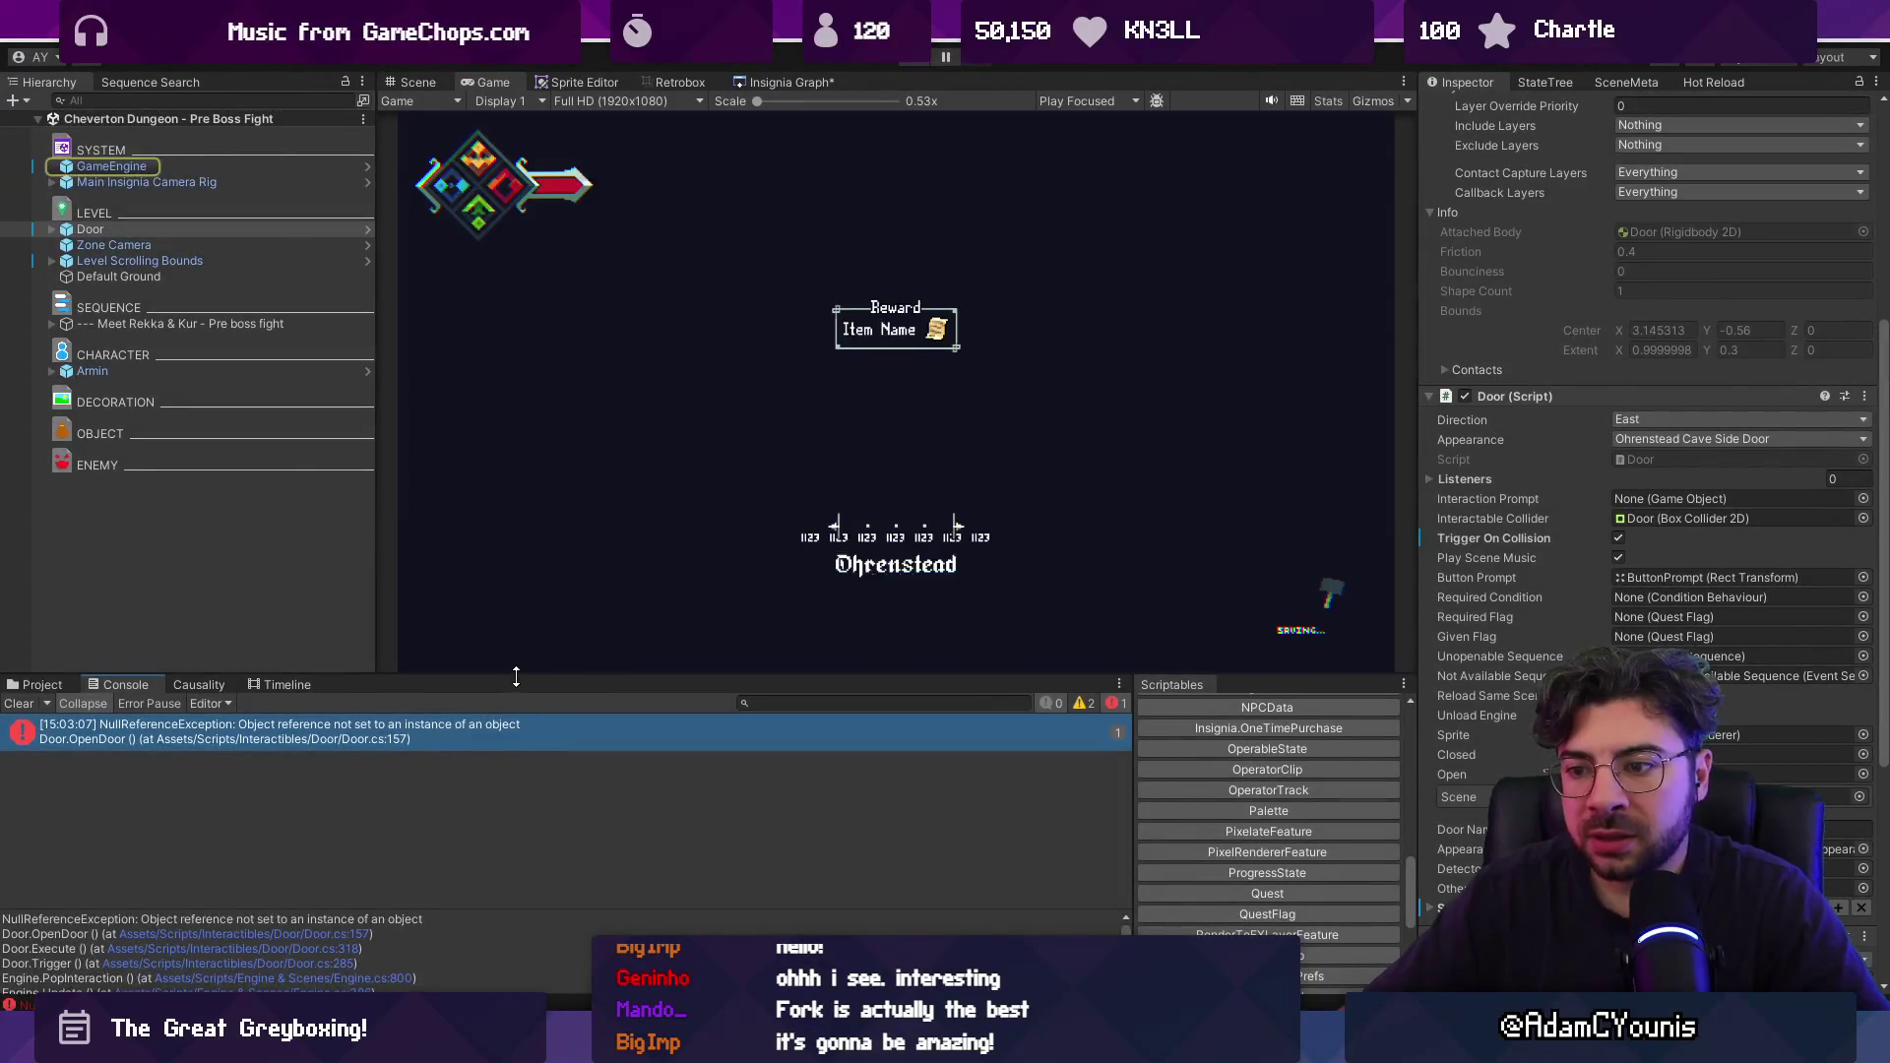
click(463, 734)
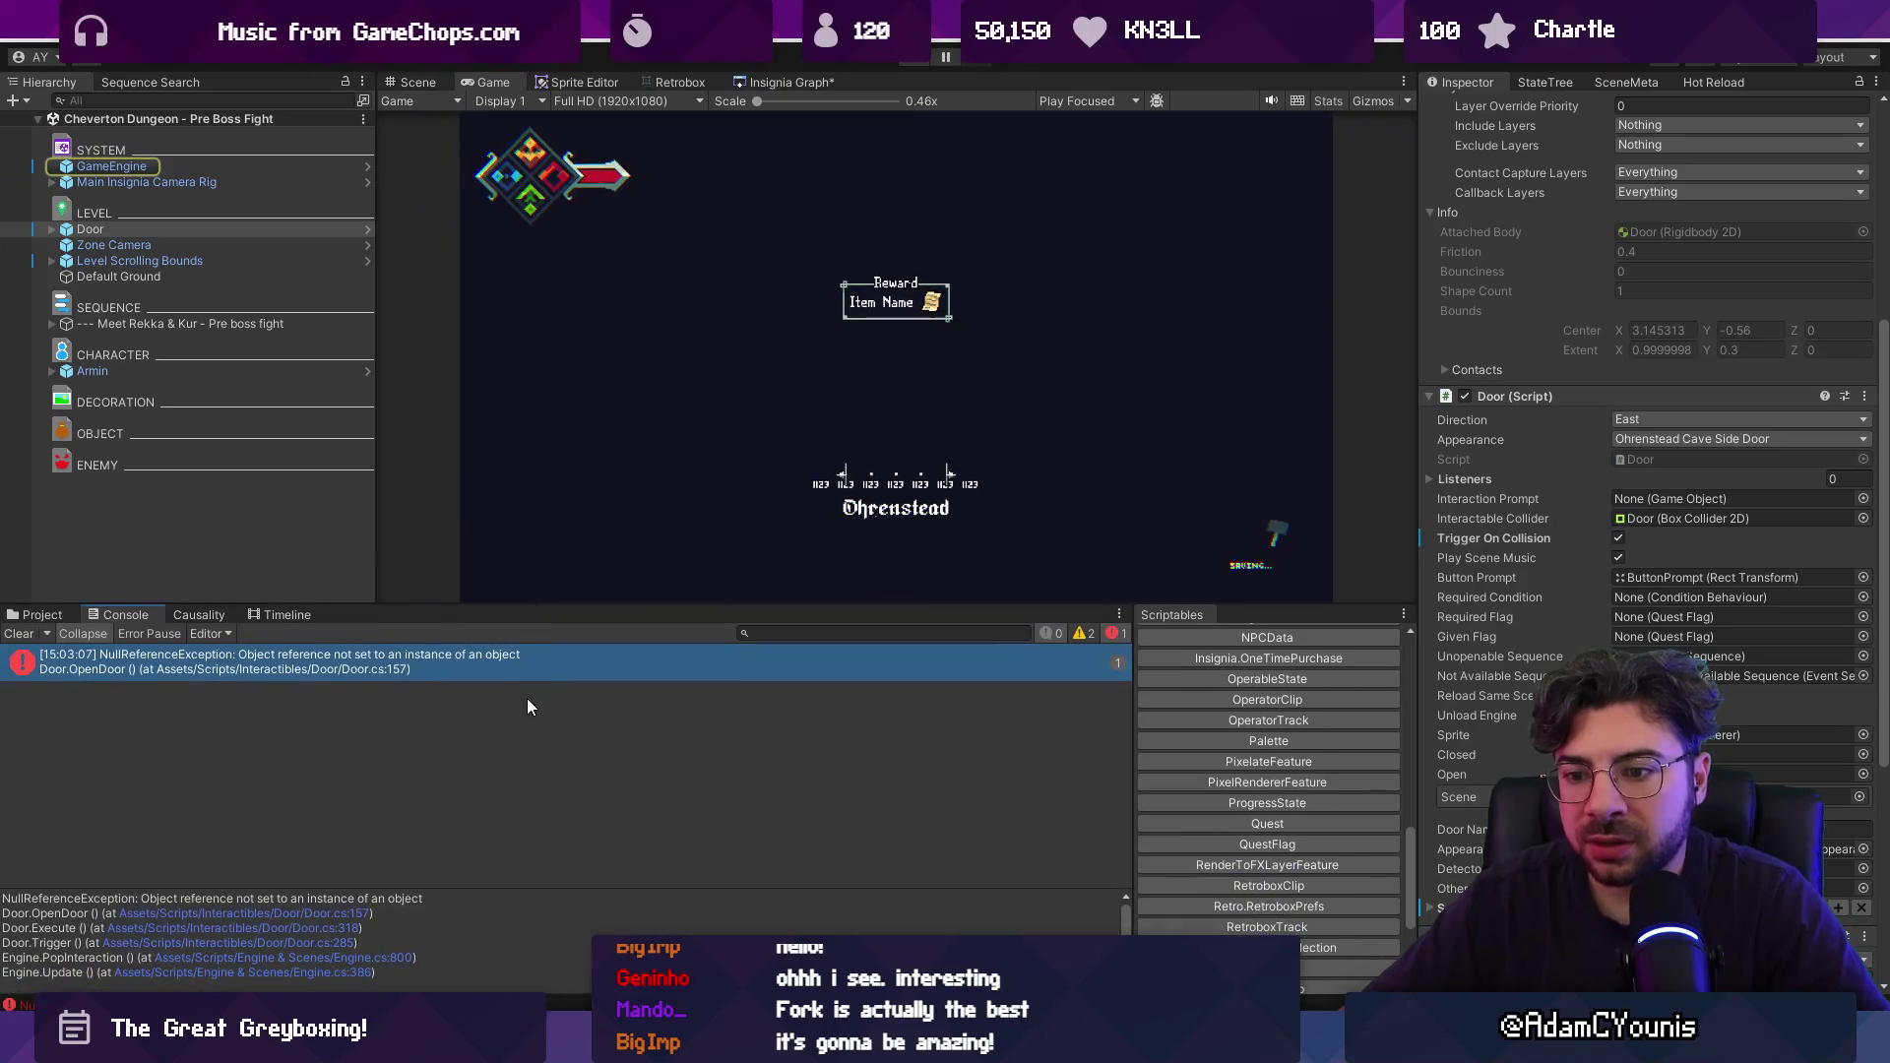
click(293, 913)
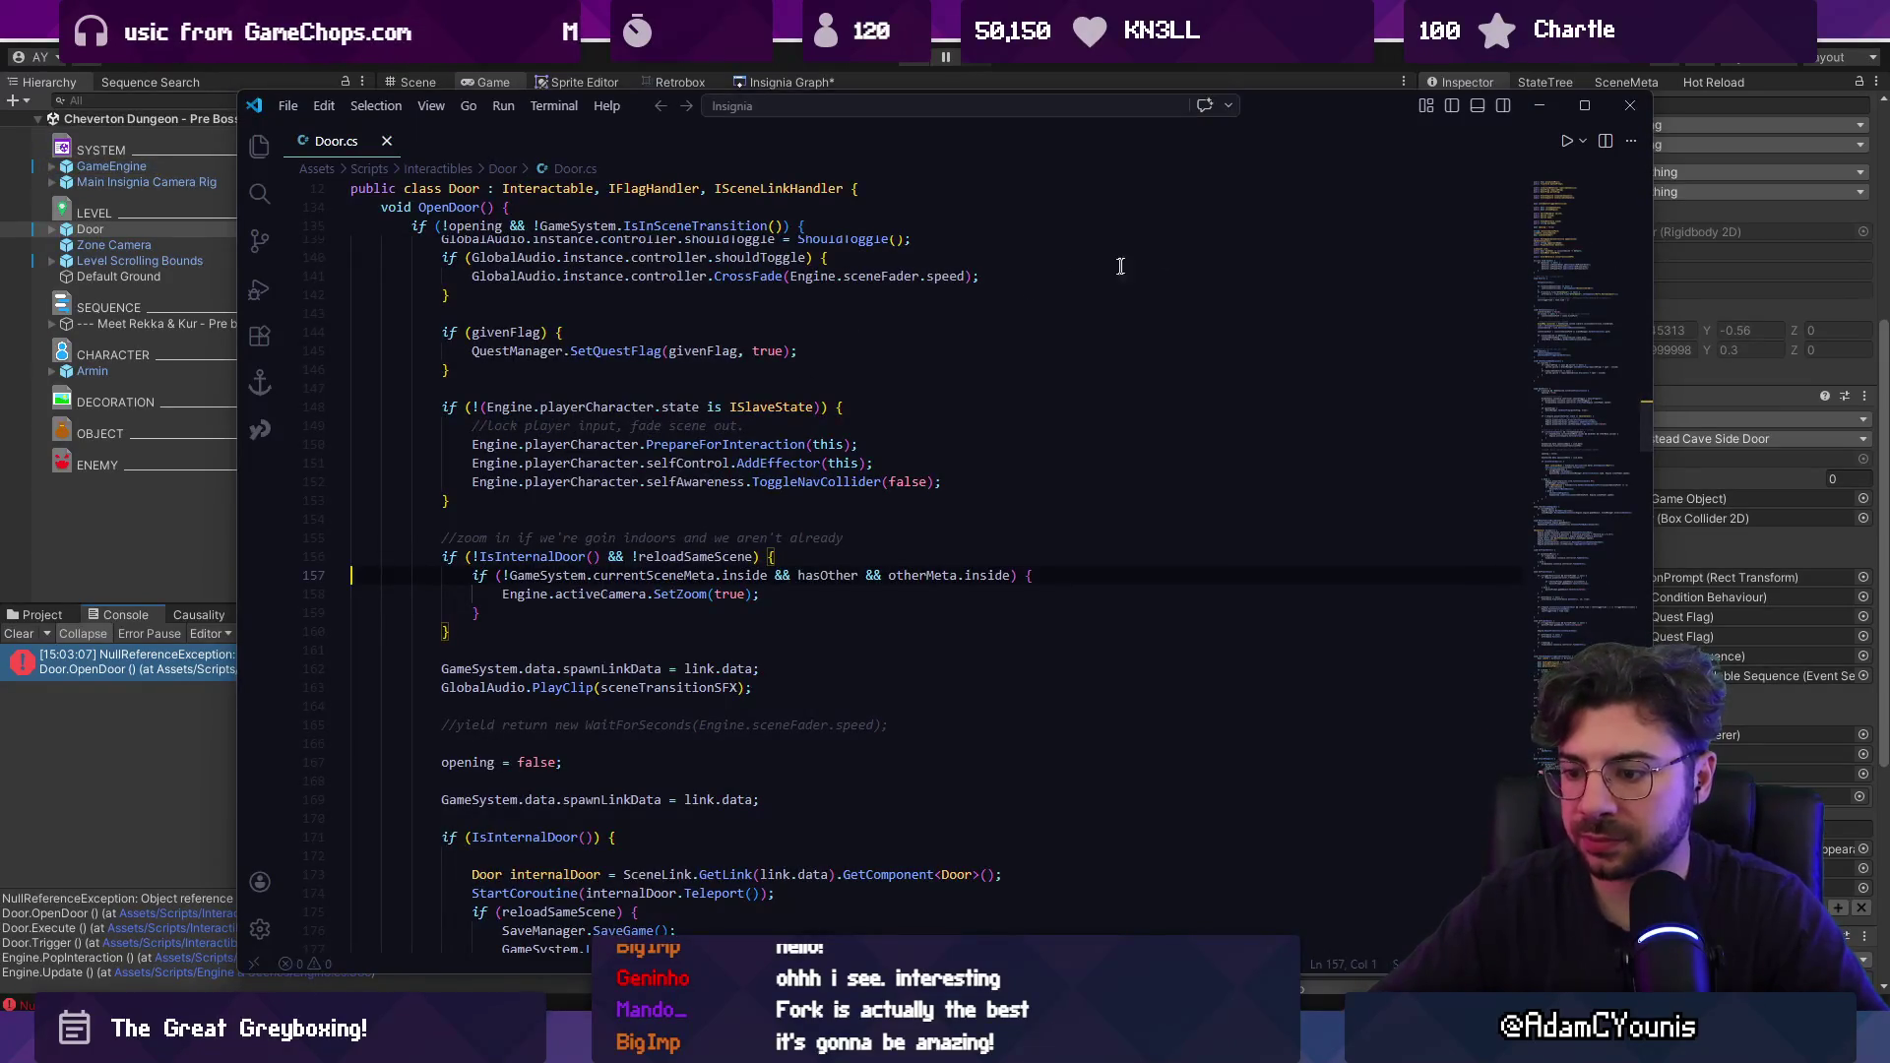
Review Door.cs line 157 in a maximised VS Code, then show Unity's SceneMeta panel.
click(1626, 106)
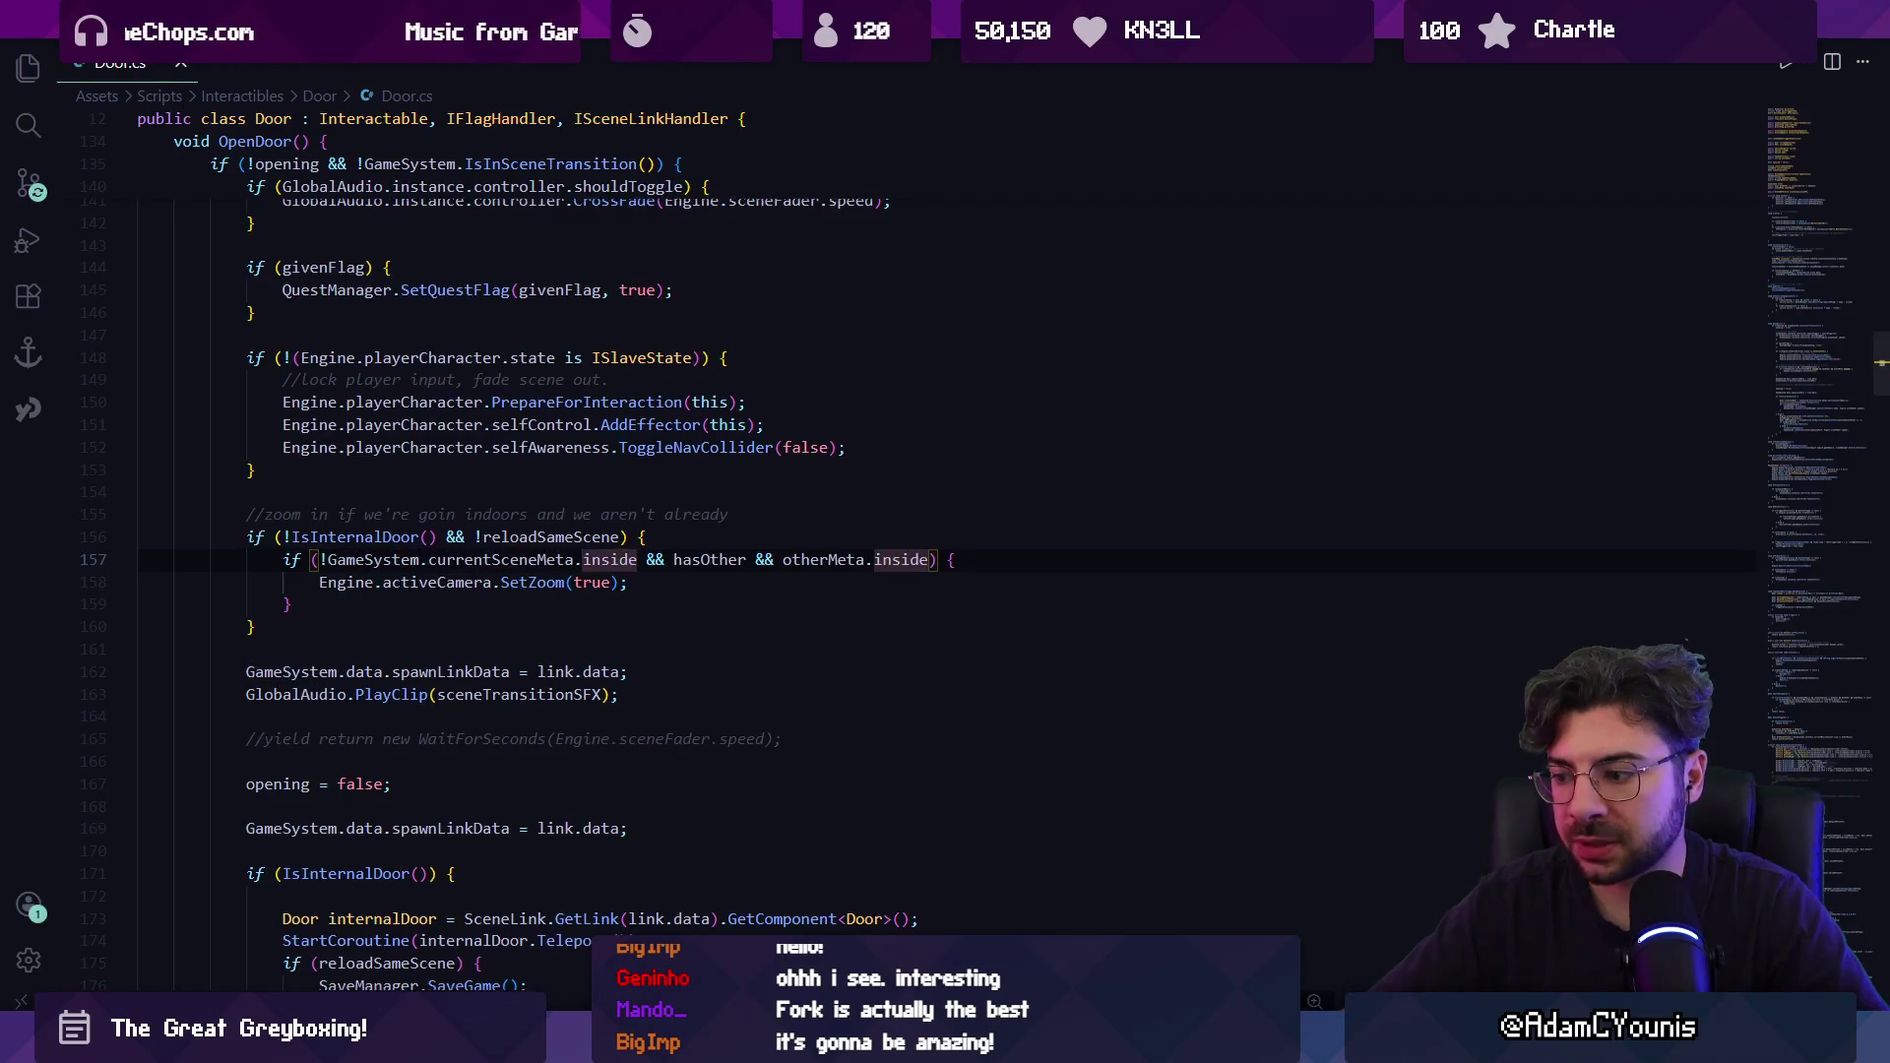
key(alt+Tab)
click(1591, 82)
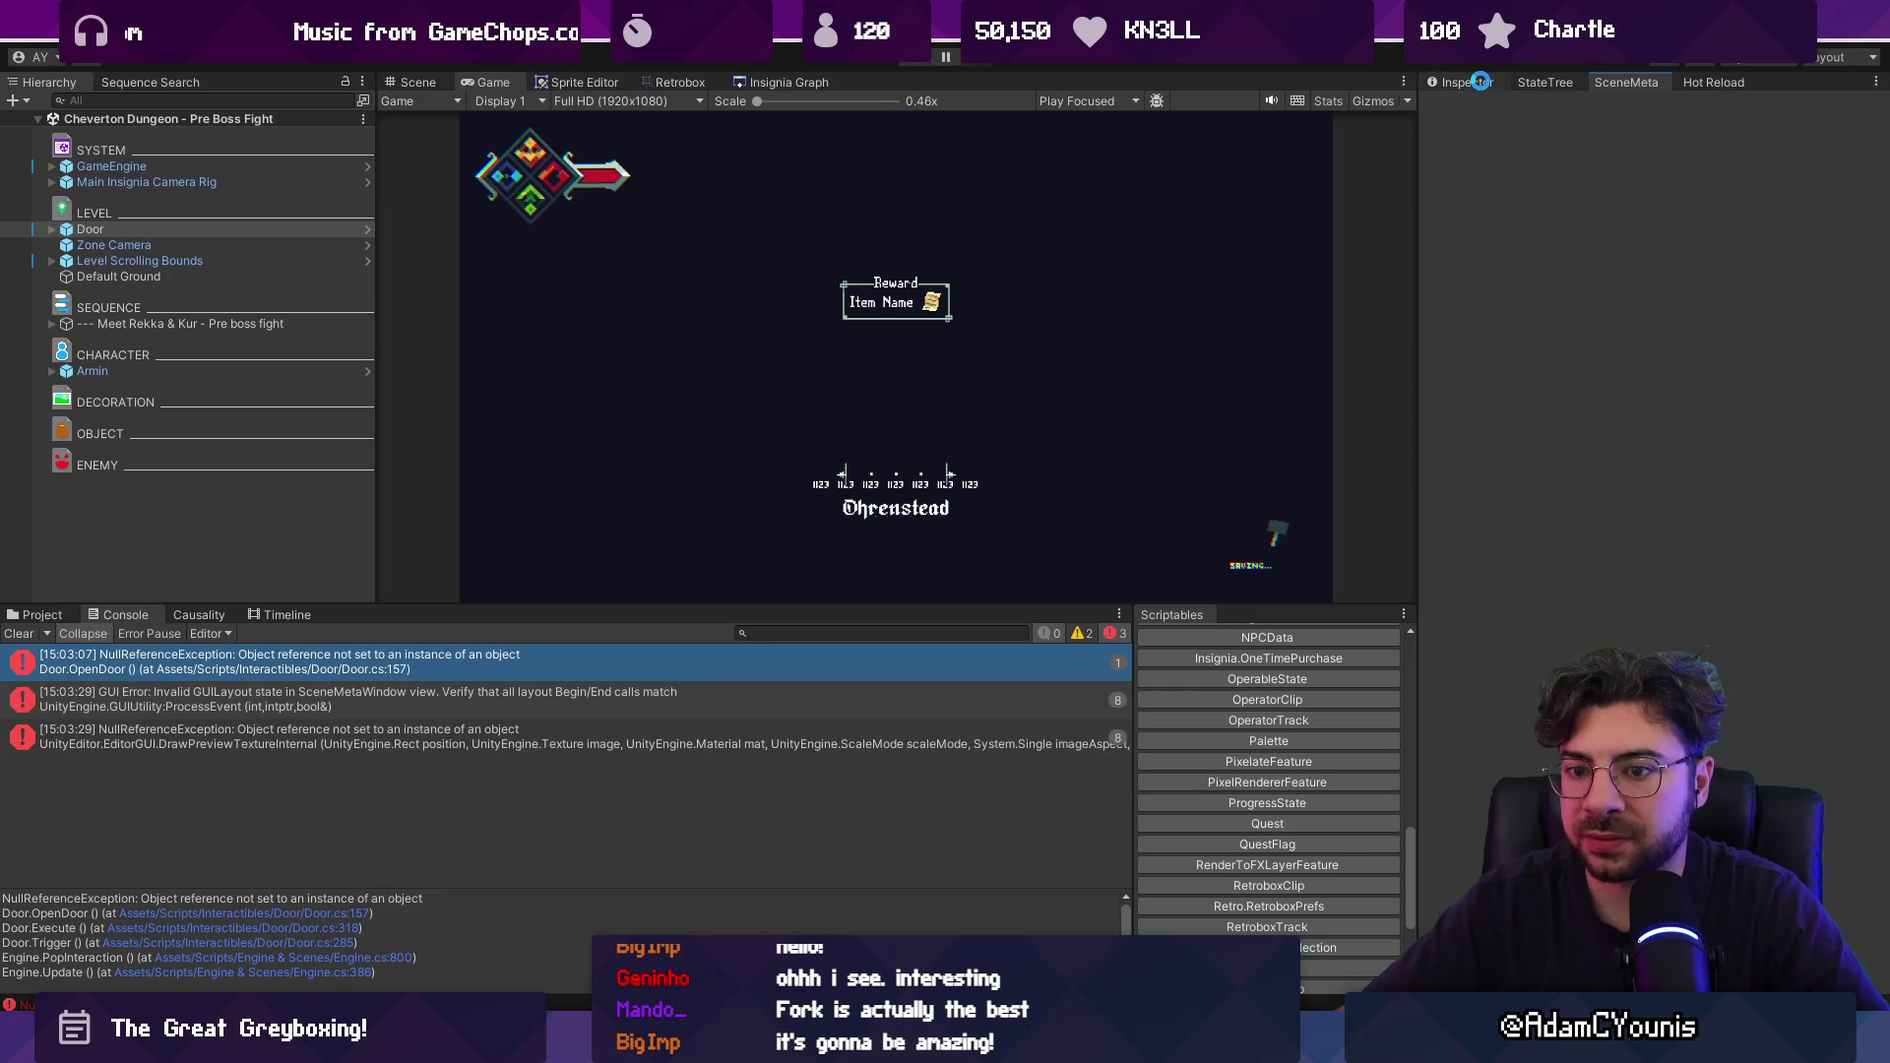
Filter the Project assets to the SceneInstanceCollection files with the search 'ceco'.
click(1480, 82)
click(1622, 82)
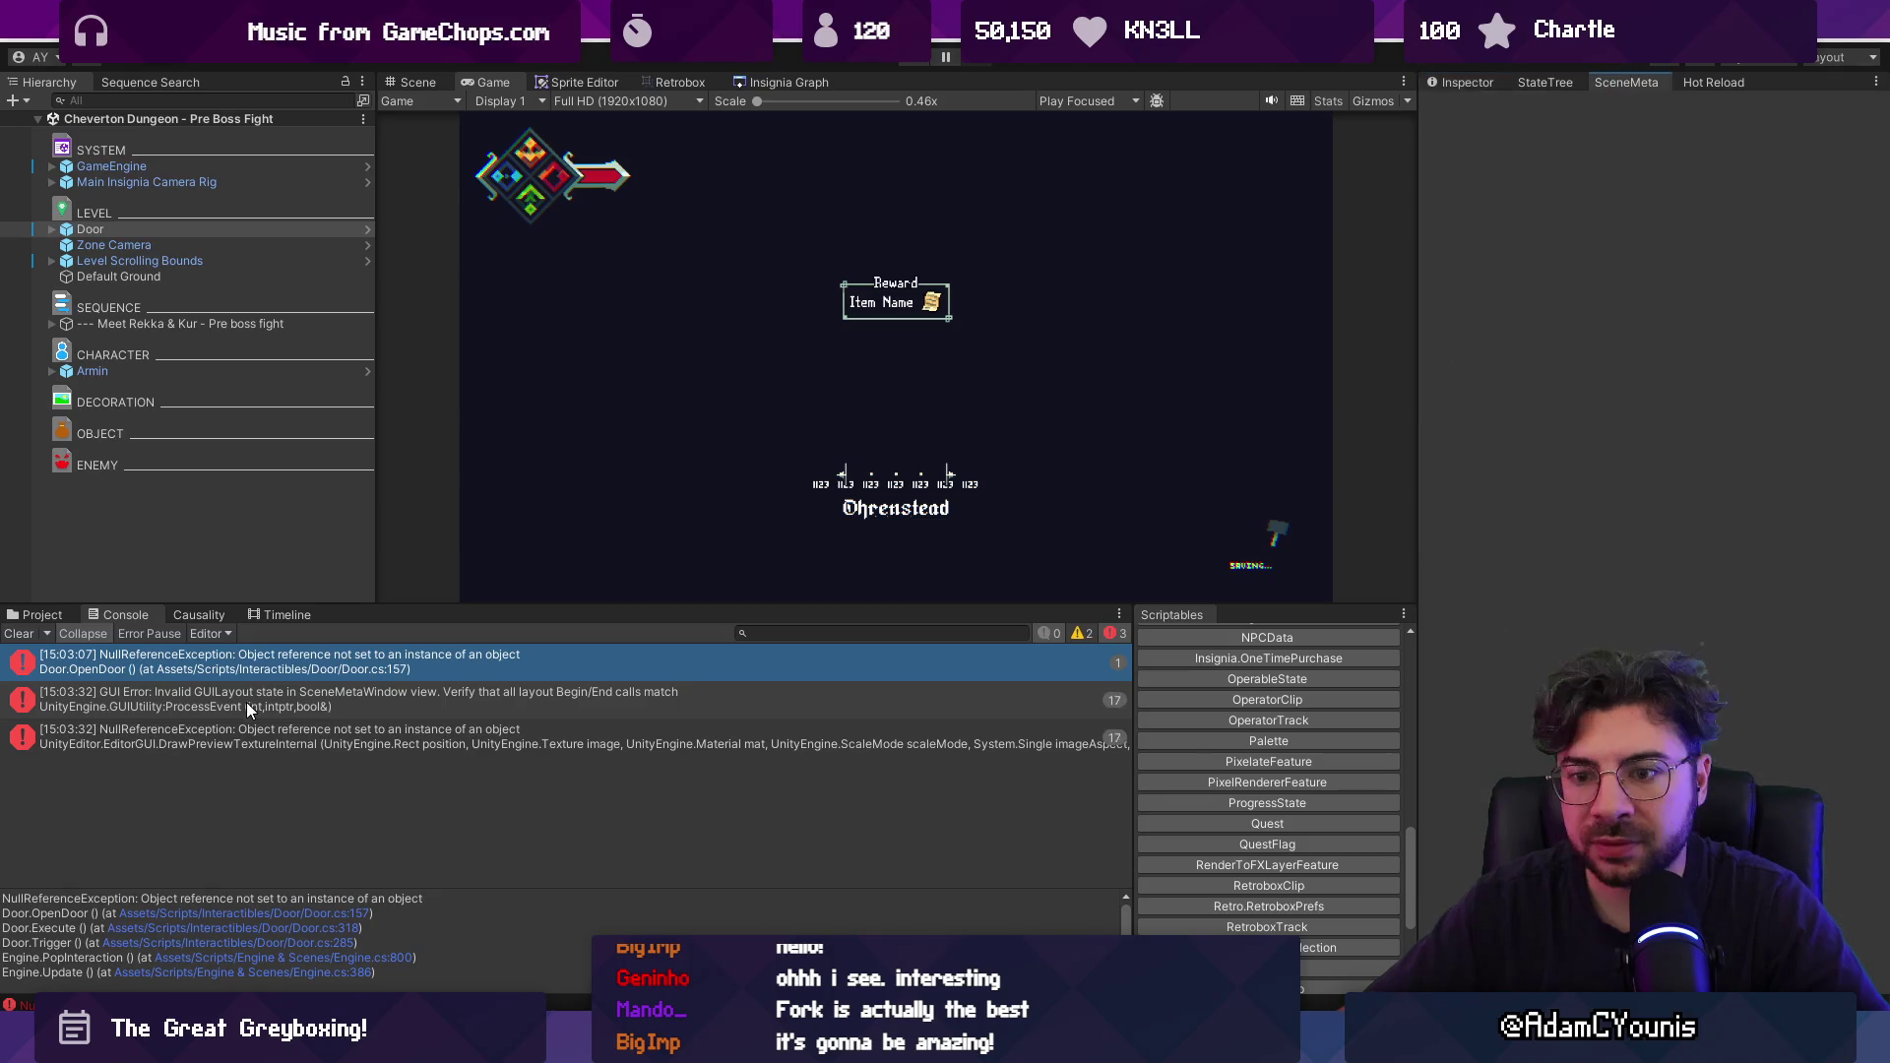
click(40, 615)
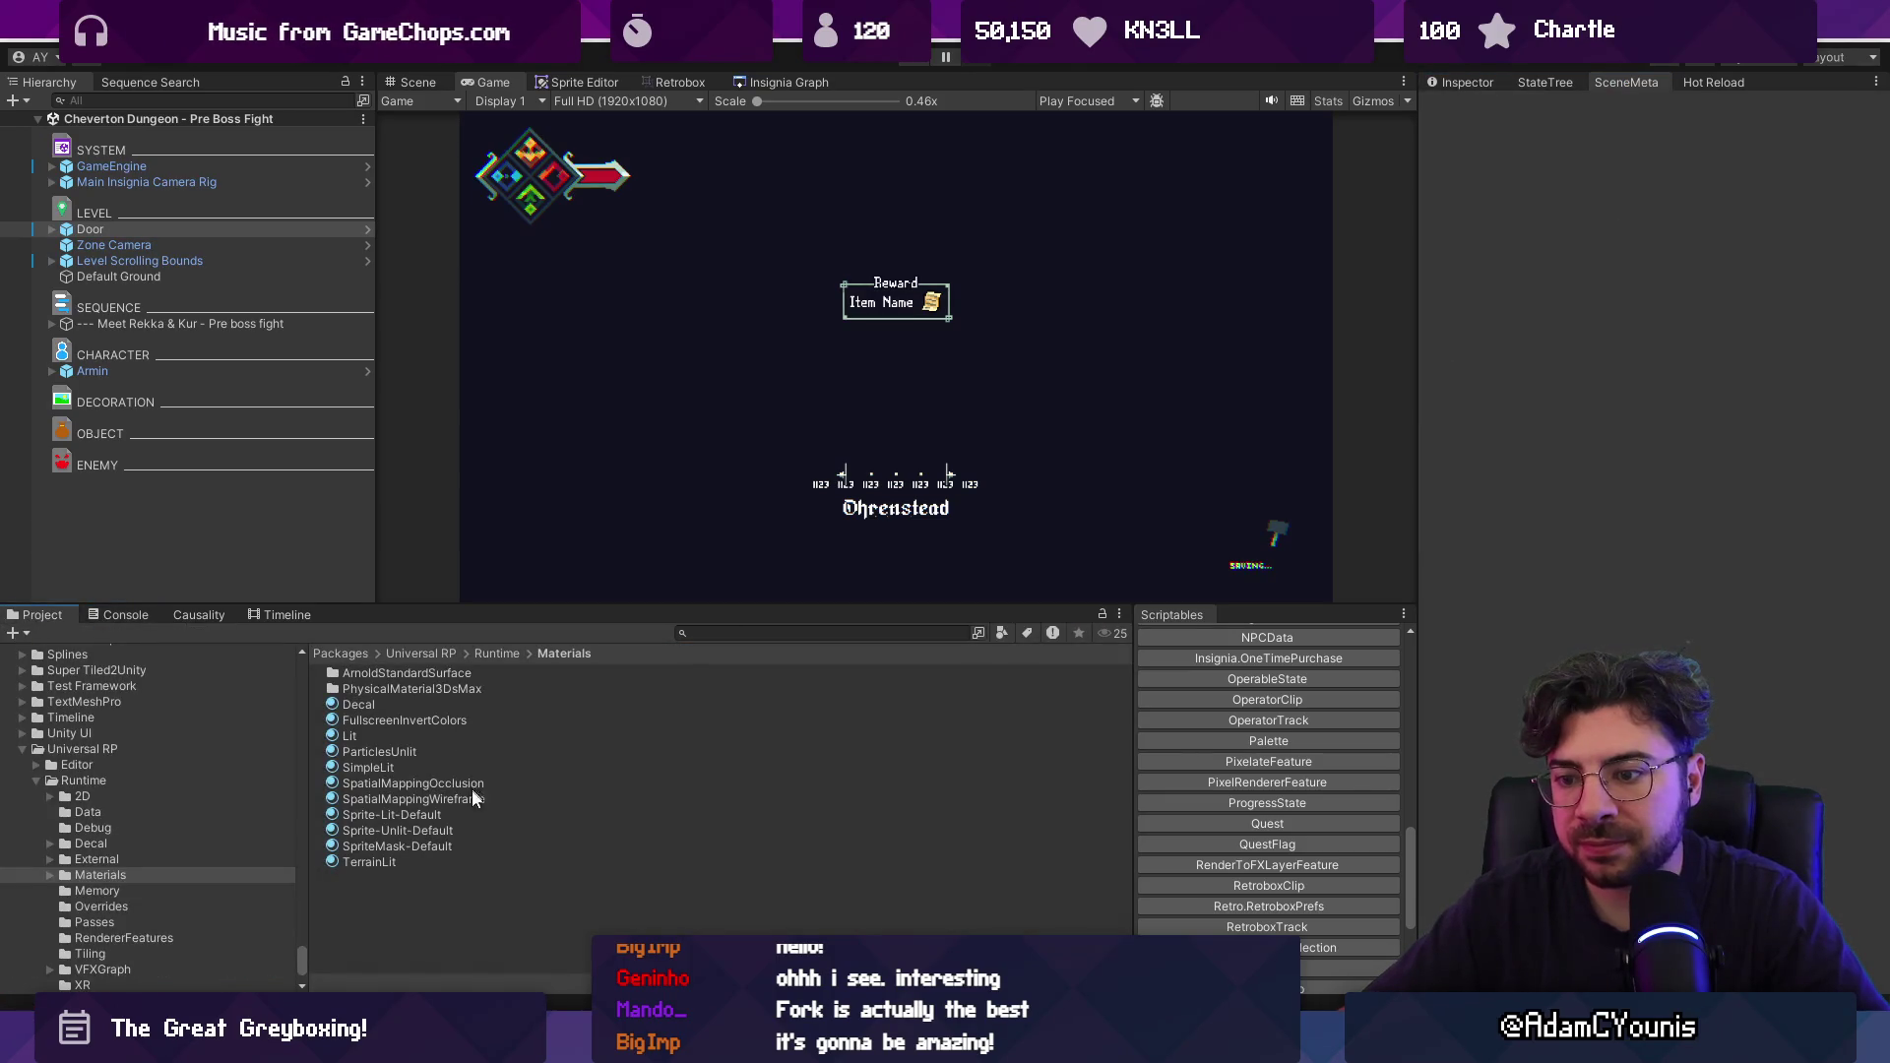
text(sce)
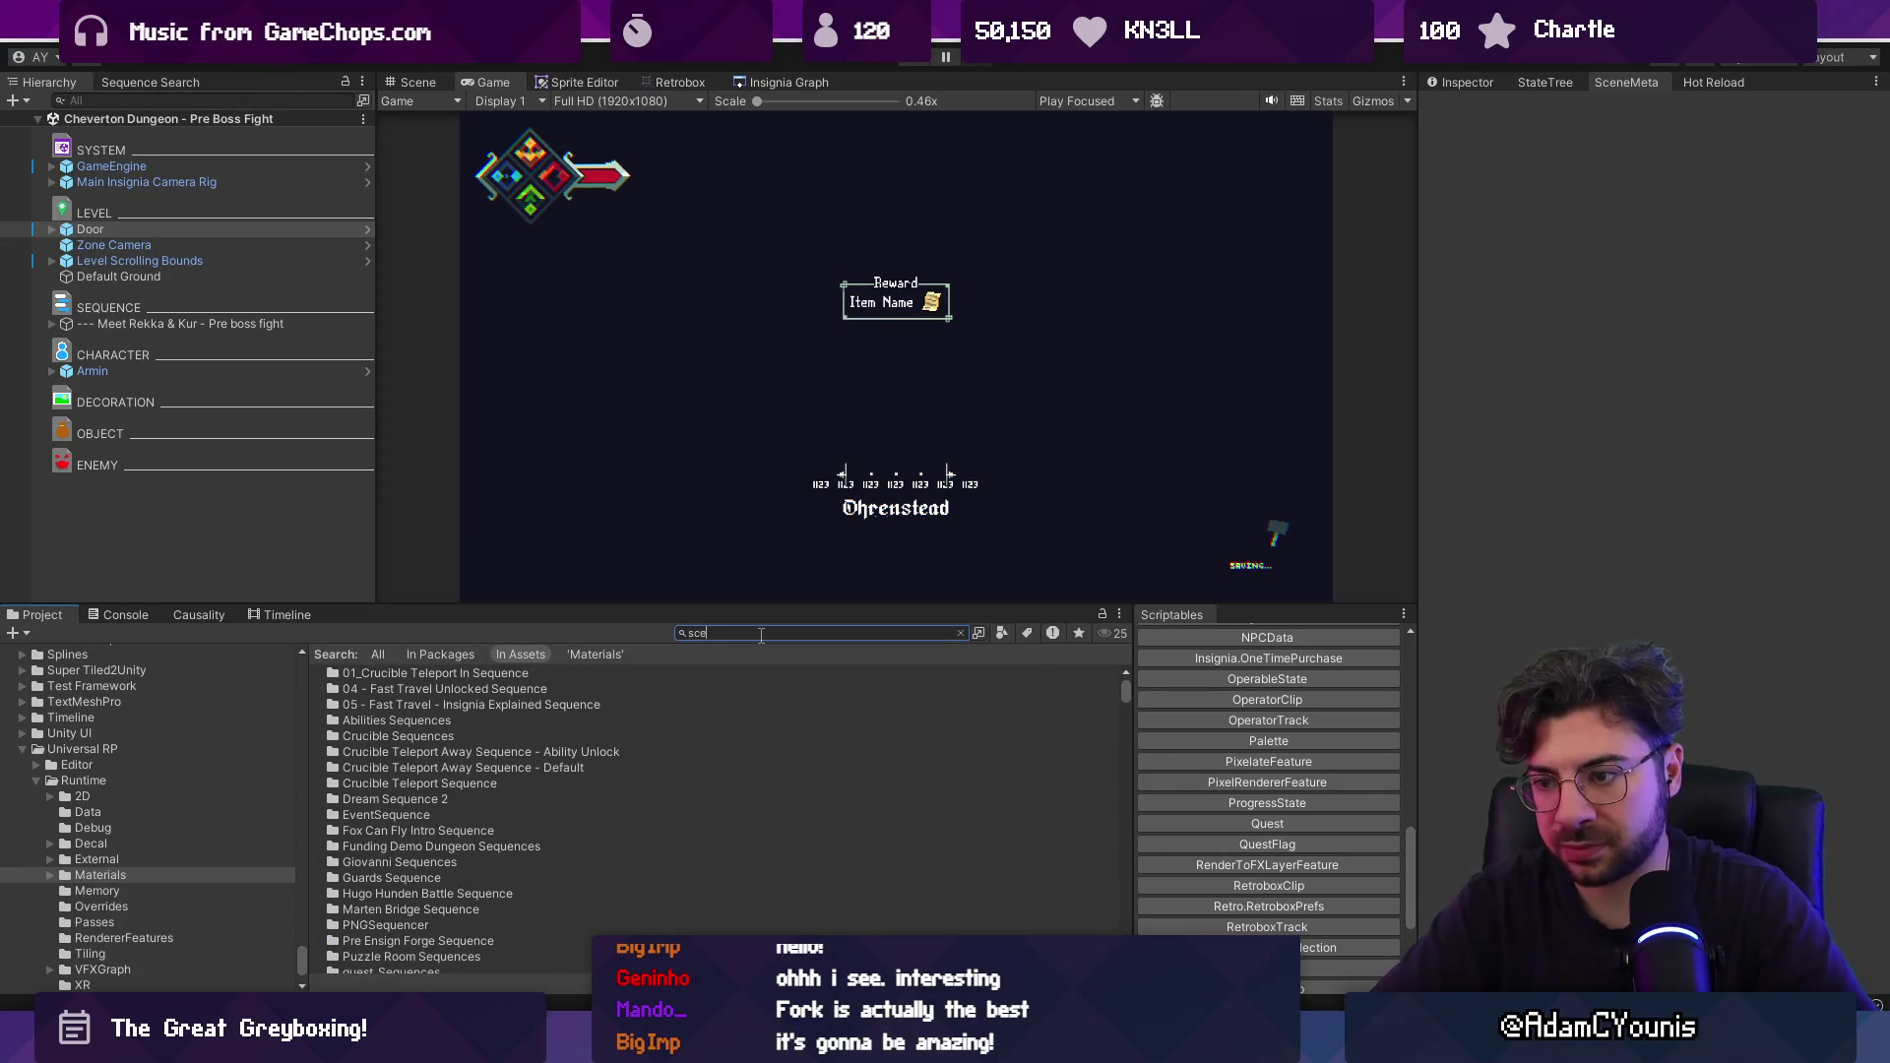
text(co)
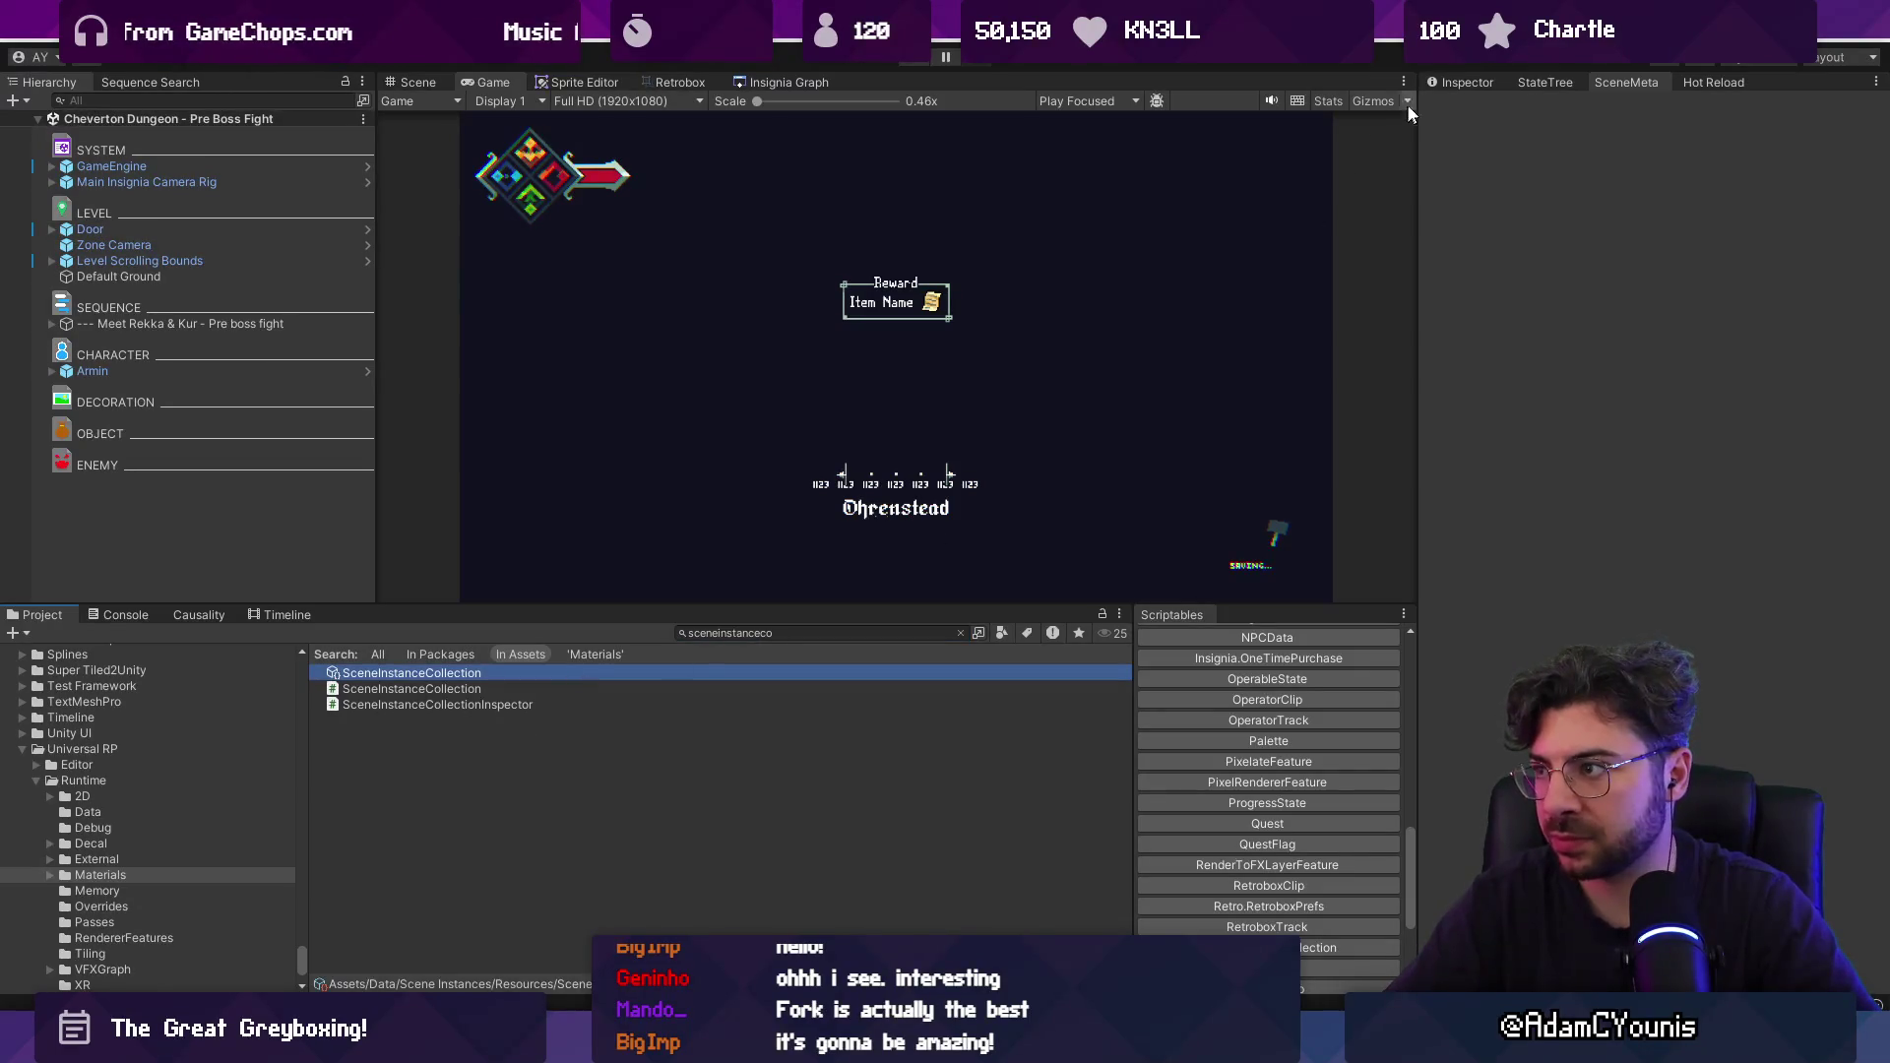
Inspect SceneInstanceCollection, view the Pre Boss Fight scene metadata, and start a playtest.
click(1454, 82)
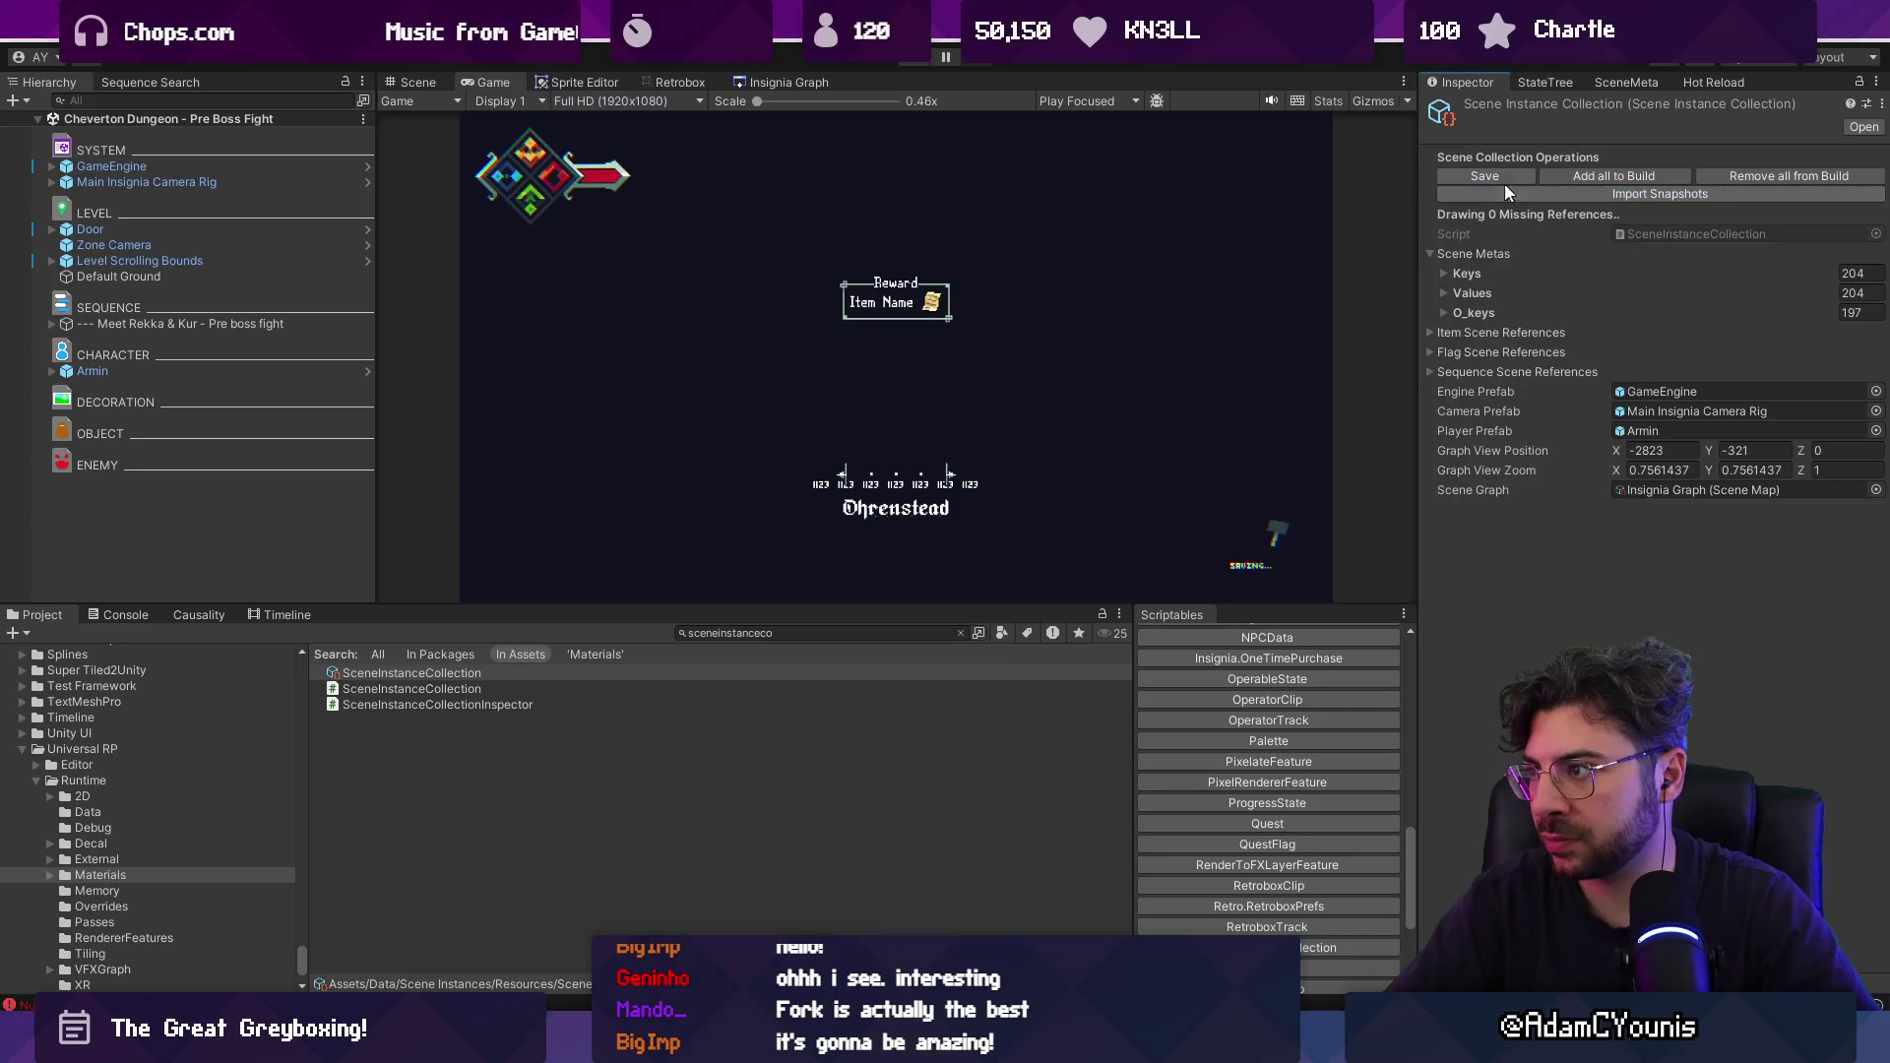
click(1612, 86)
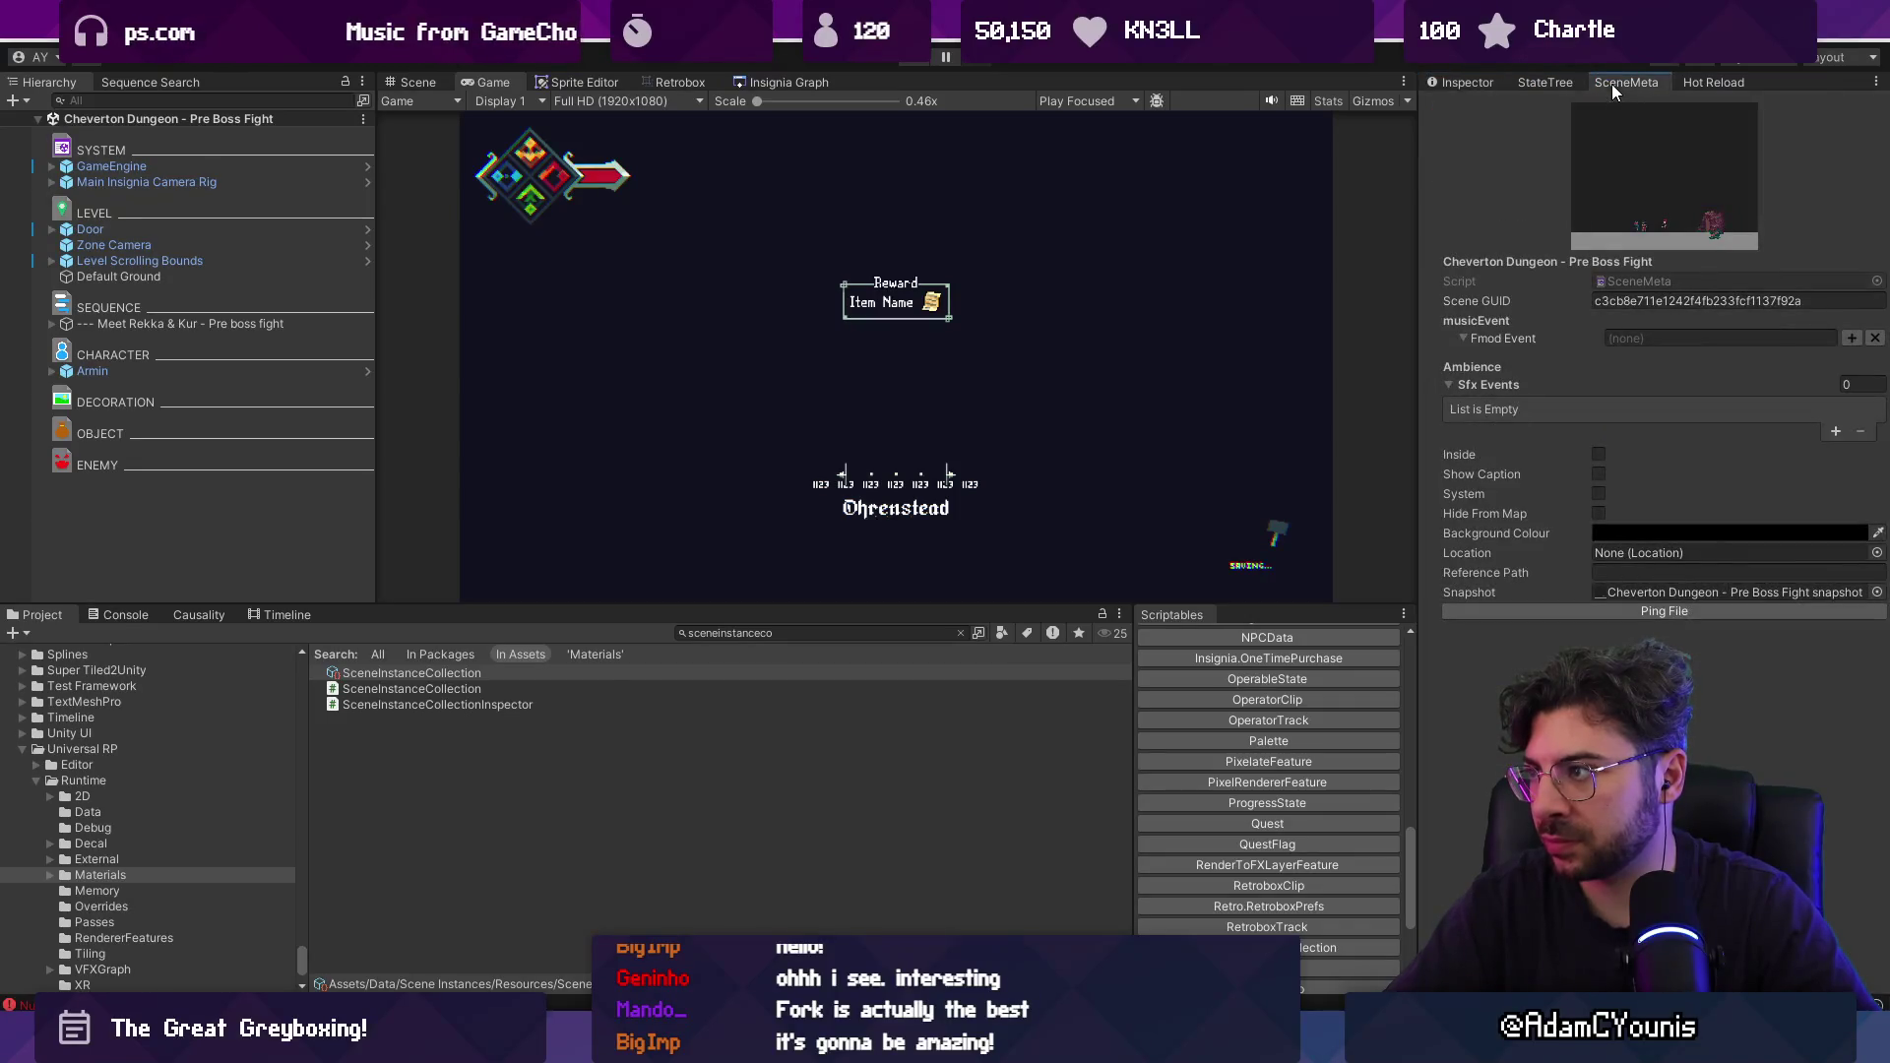
click(921, 65)
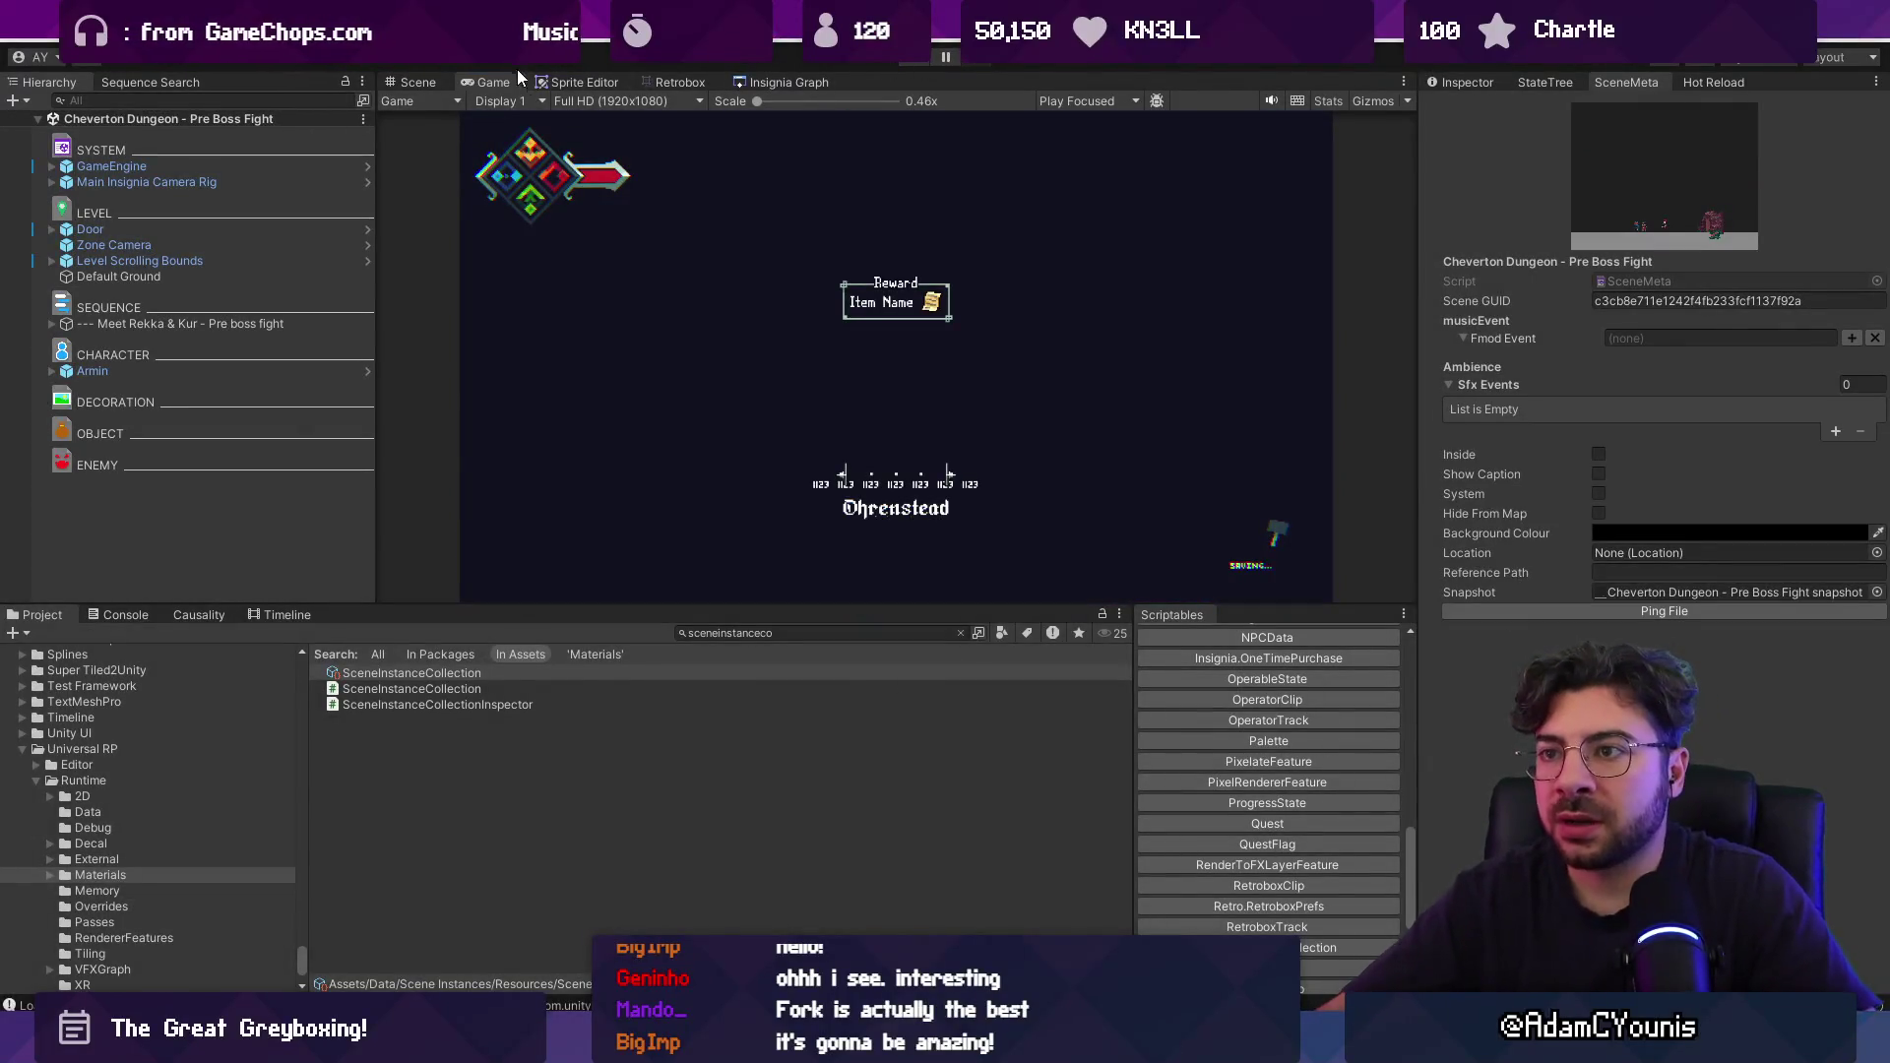
Load the Boss Room scene via the Insignia Graph and select the existing Door object.
click(744, 86)
scroll(975, 412, up, 5)
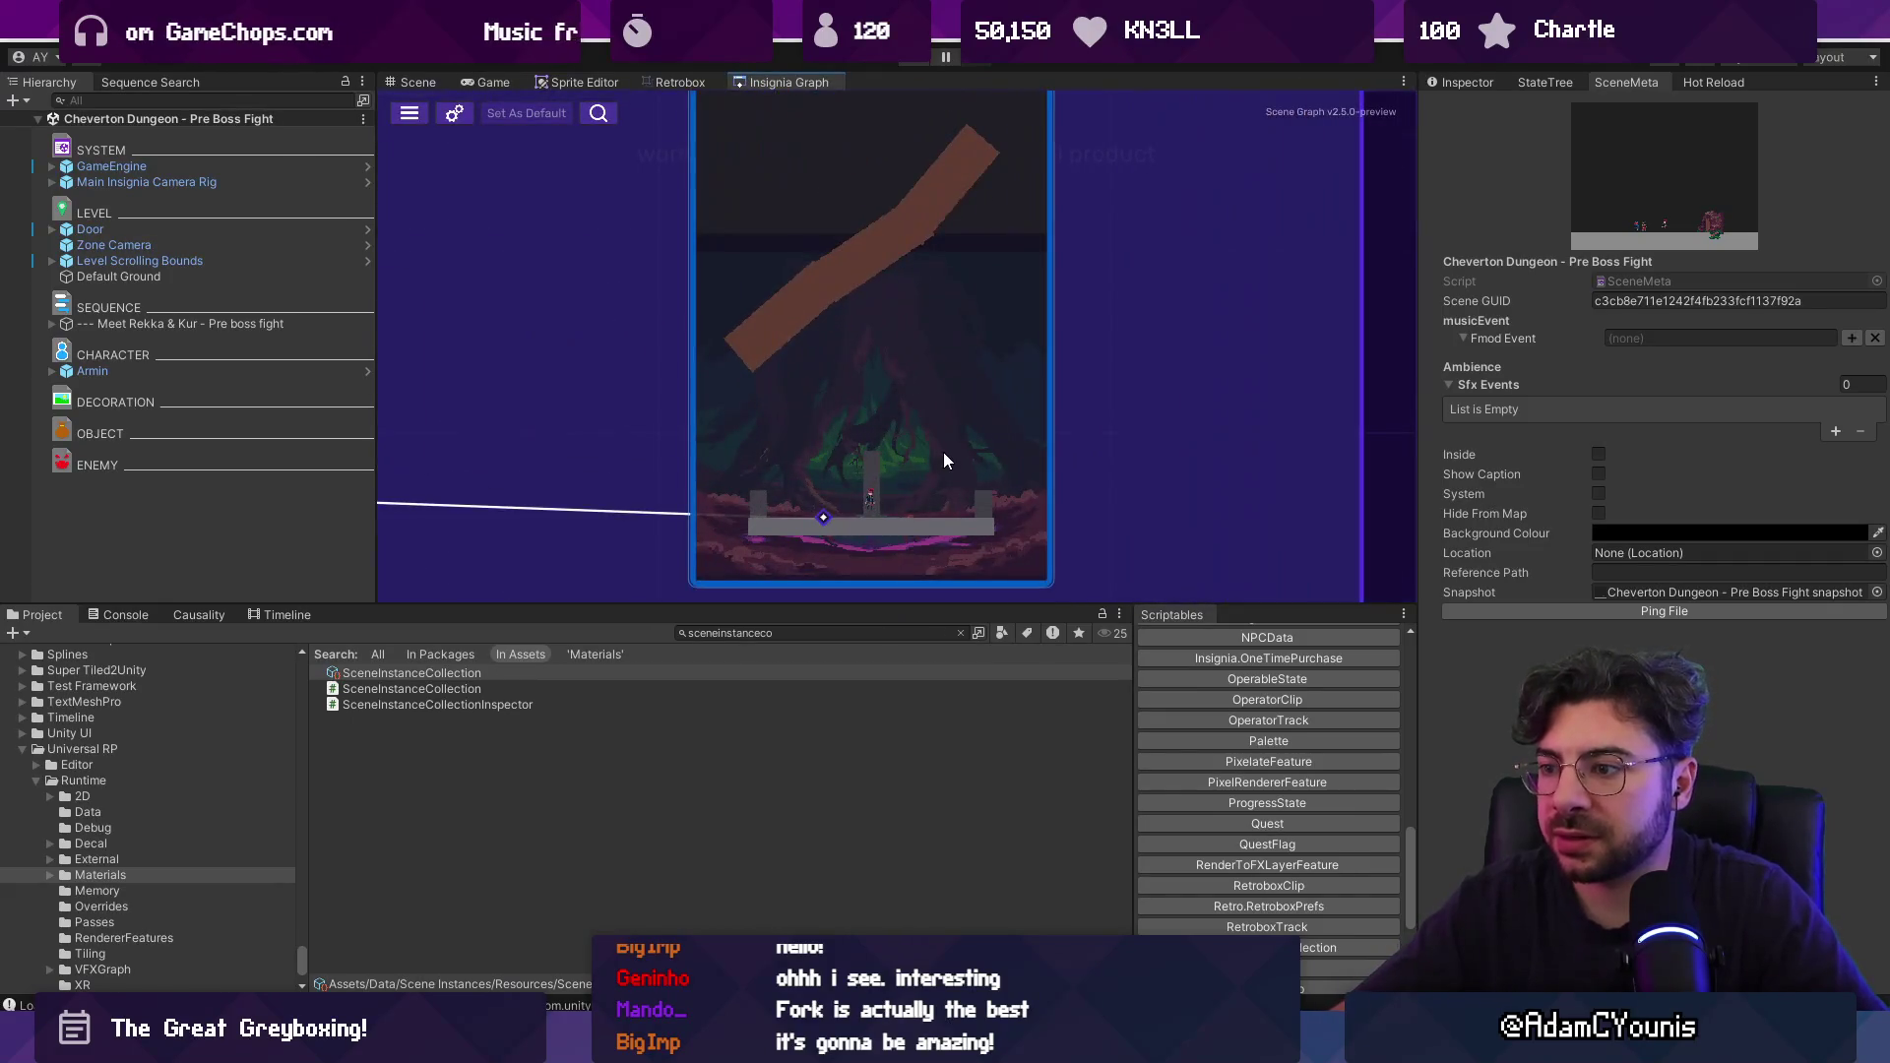
scroll(934, 416, down, 5)
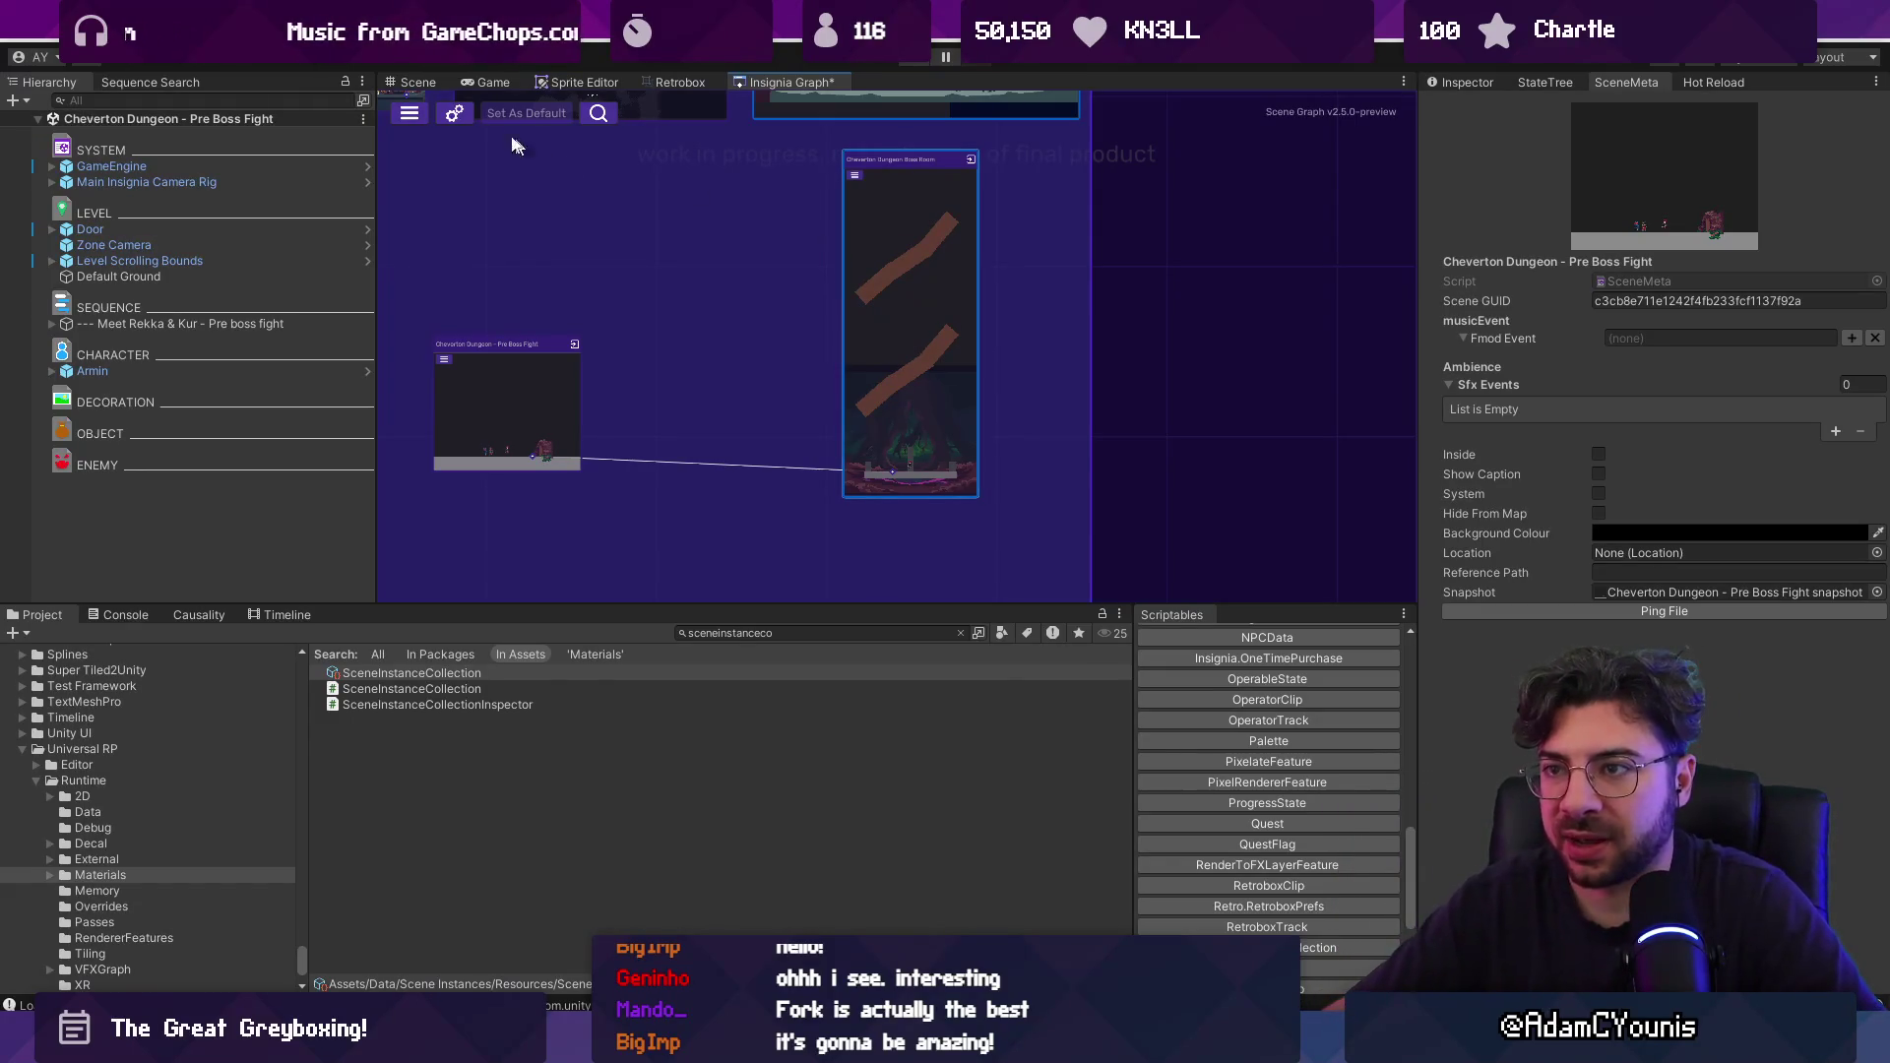
click(417, 82)
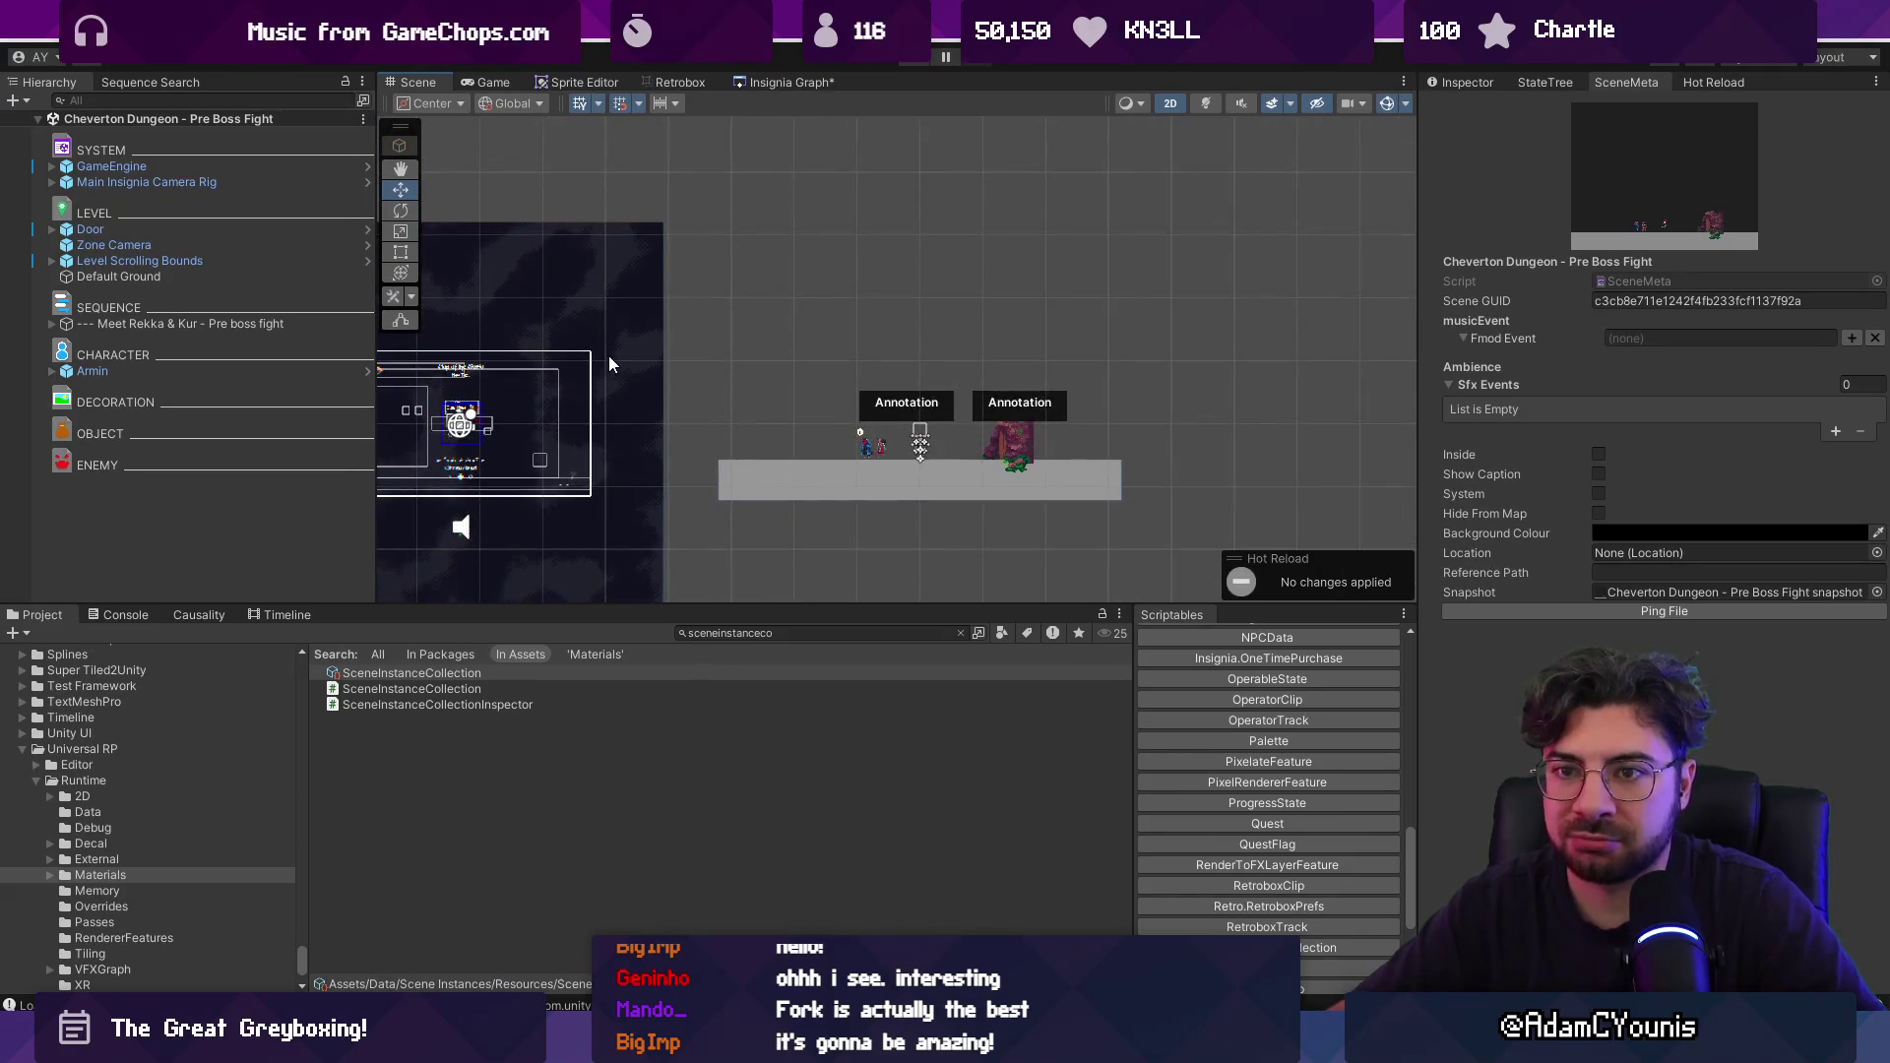
click(171, 229)
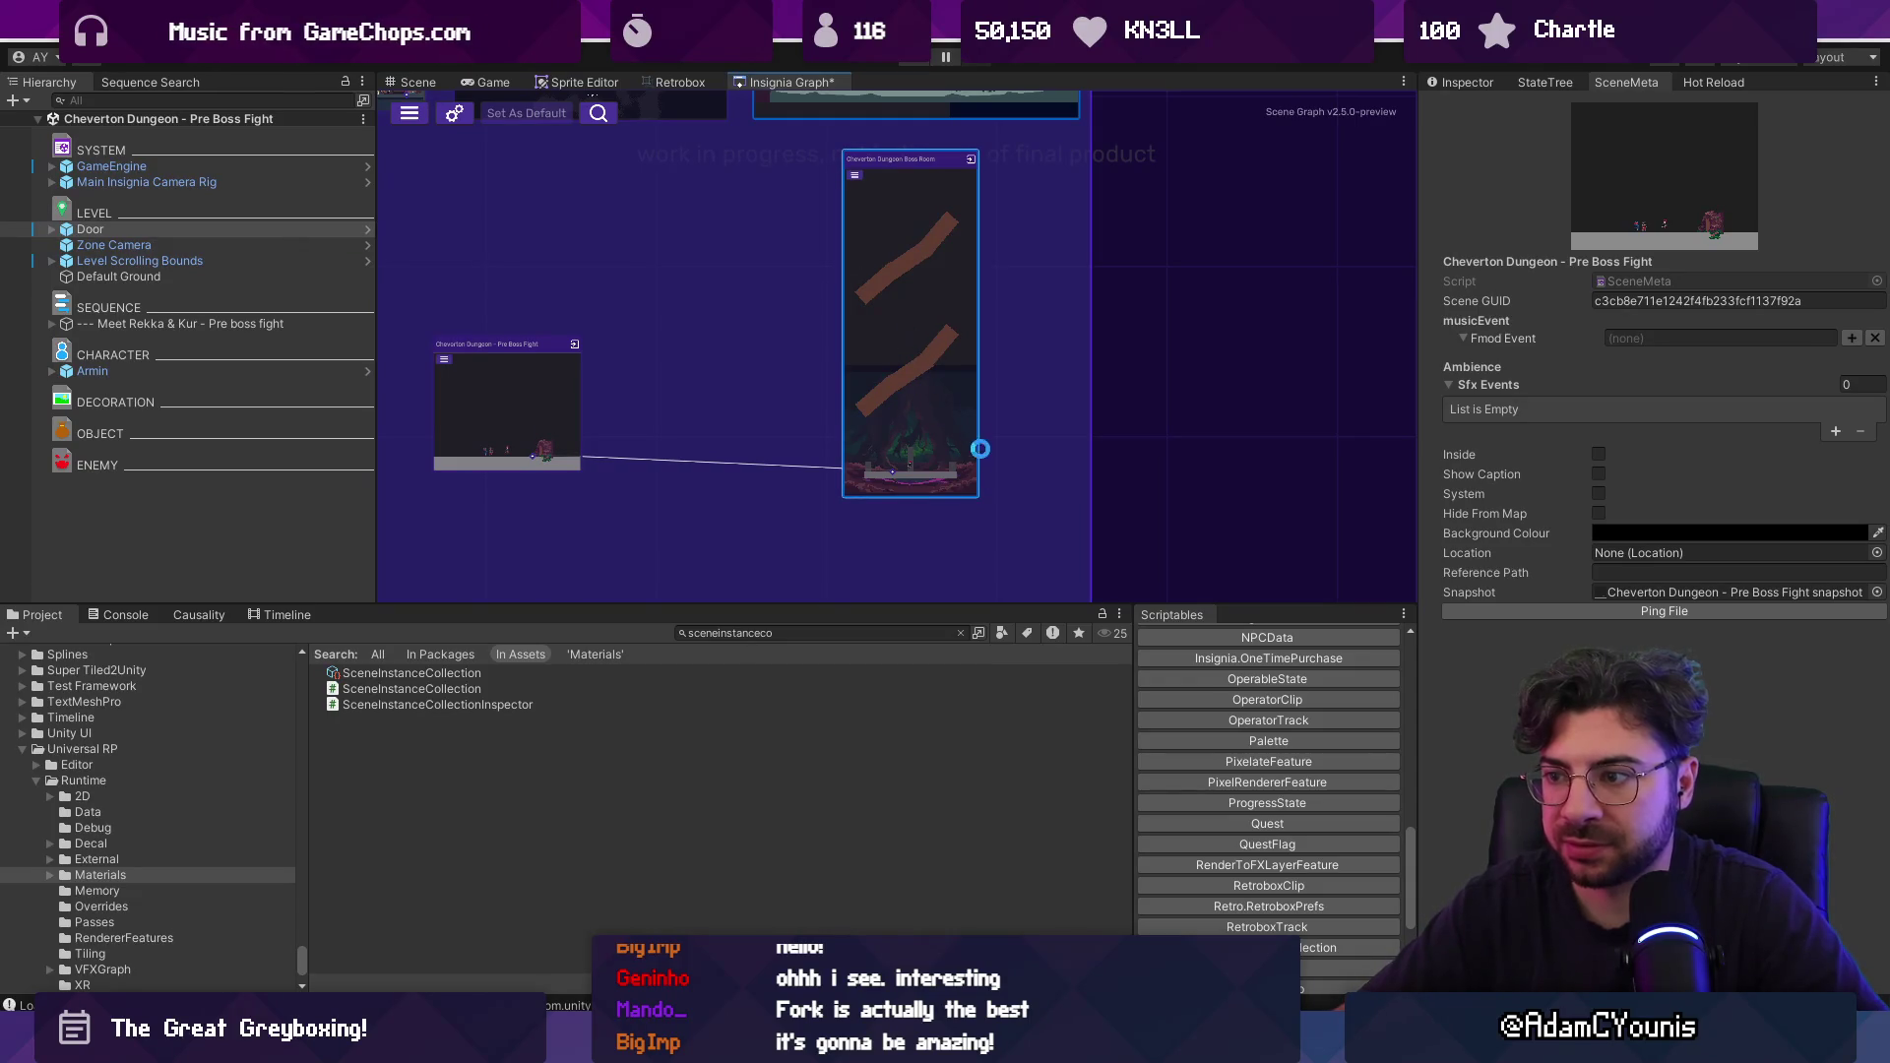
Move Door_1 into the LEVEL group, right after Door in the Hierarchy.
scroll(975, 455, up, 5)
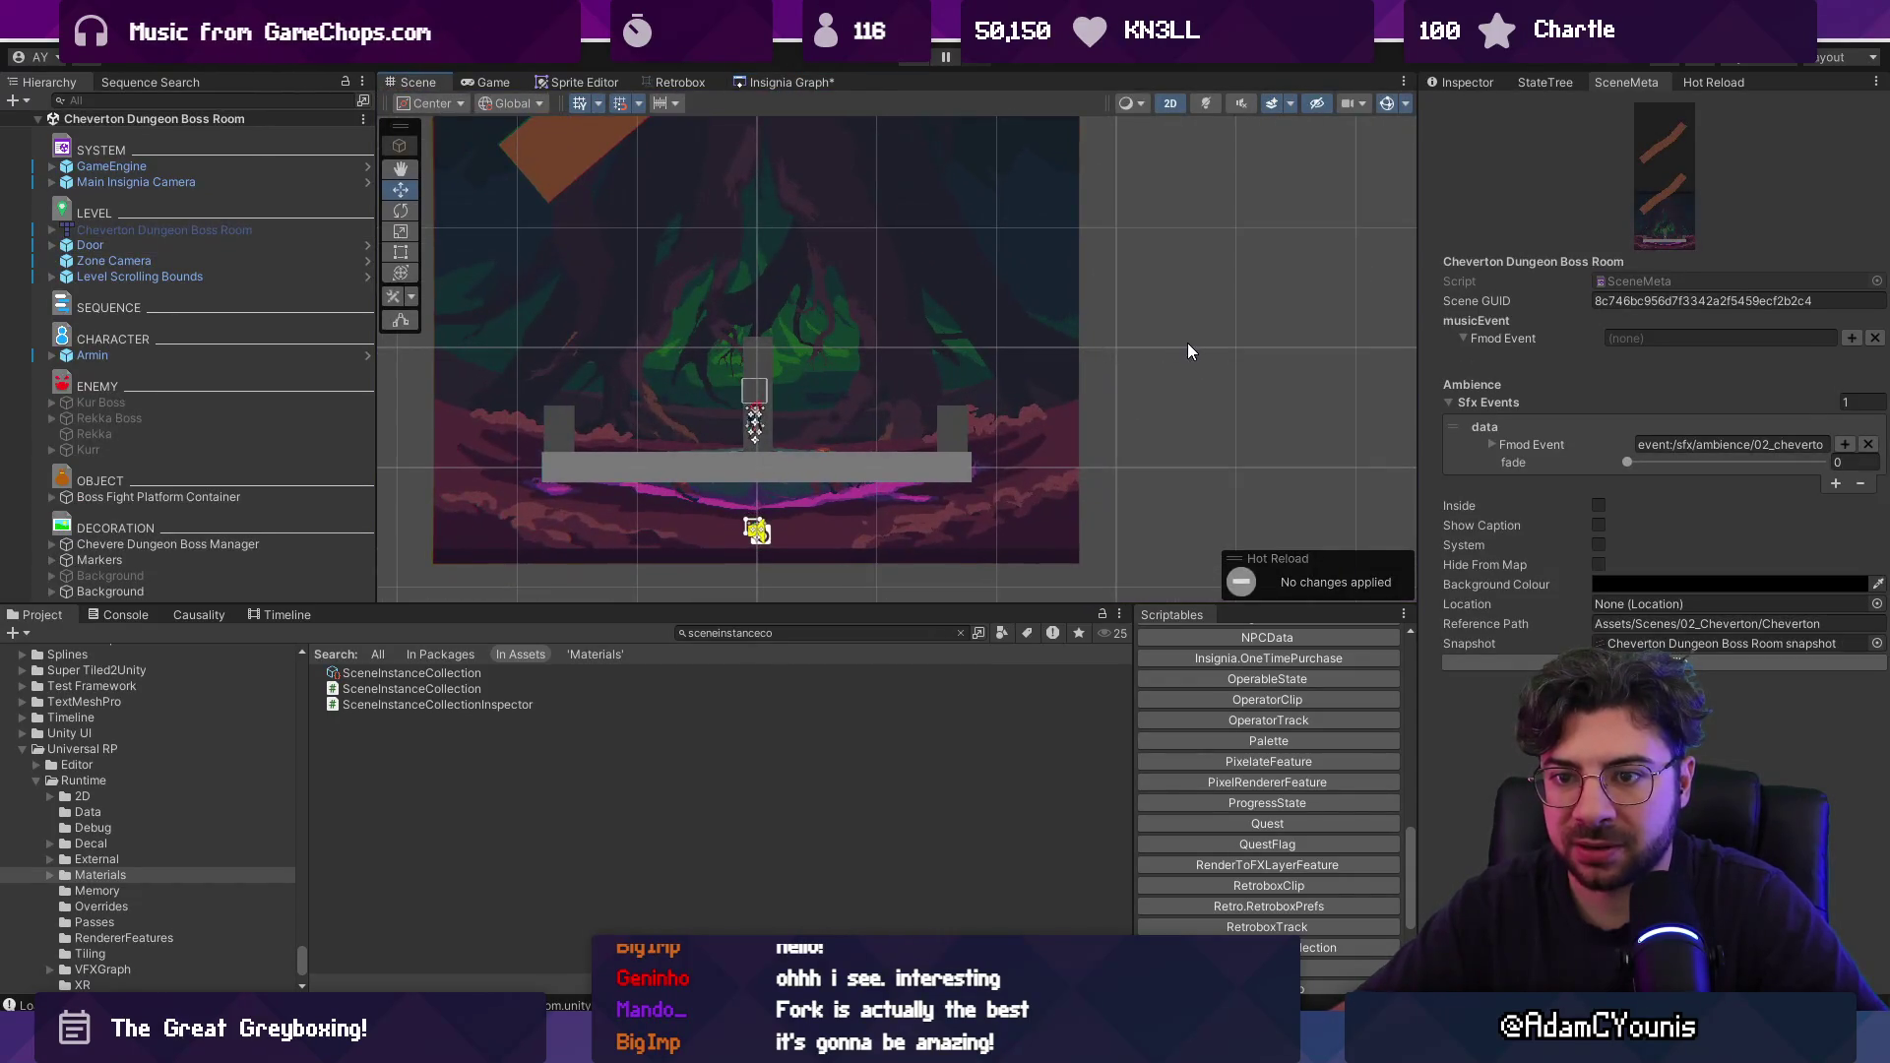
drag(182, 591, 237, 280)
scroll(936, 455, down, 1)
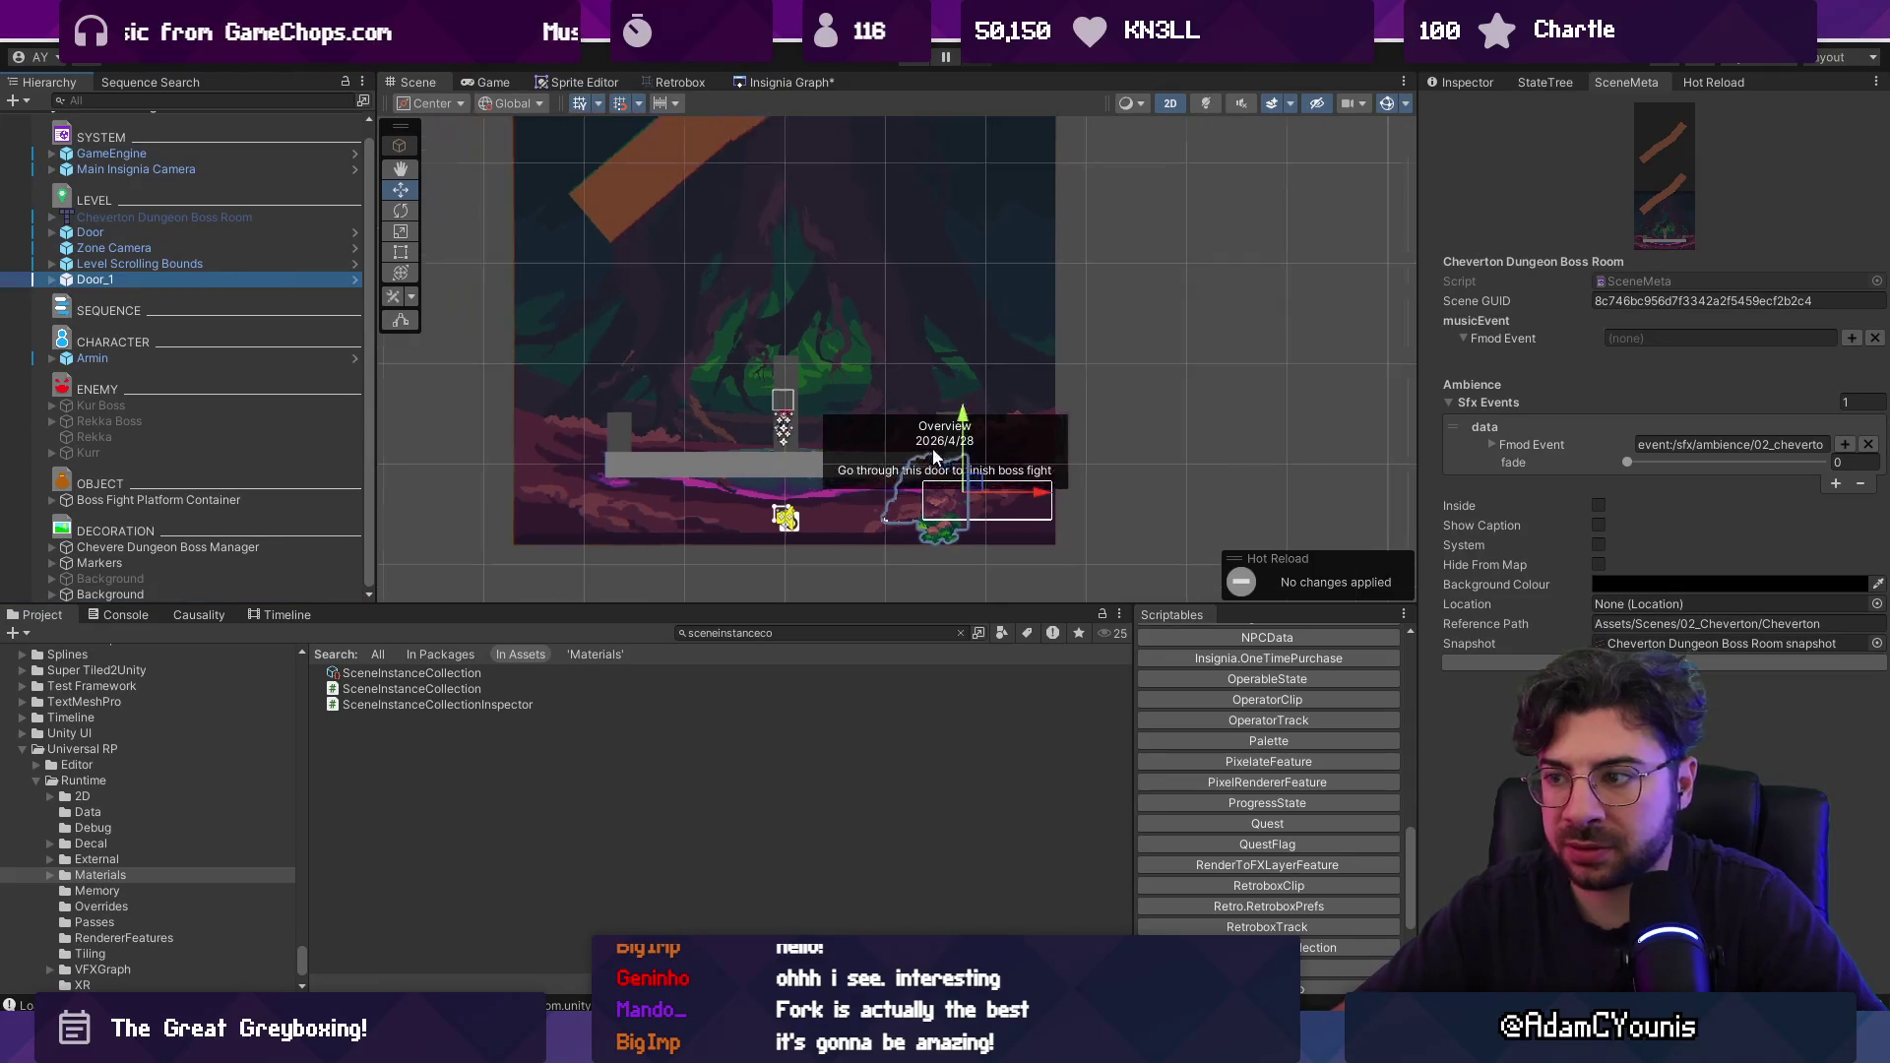
scroll(940, 394, up, 4)
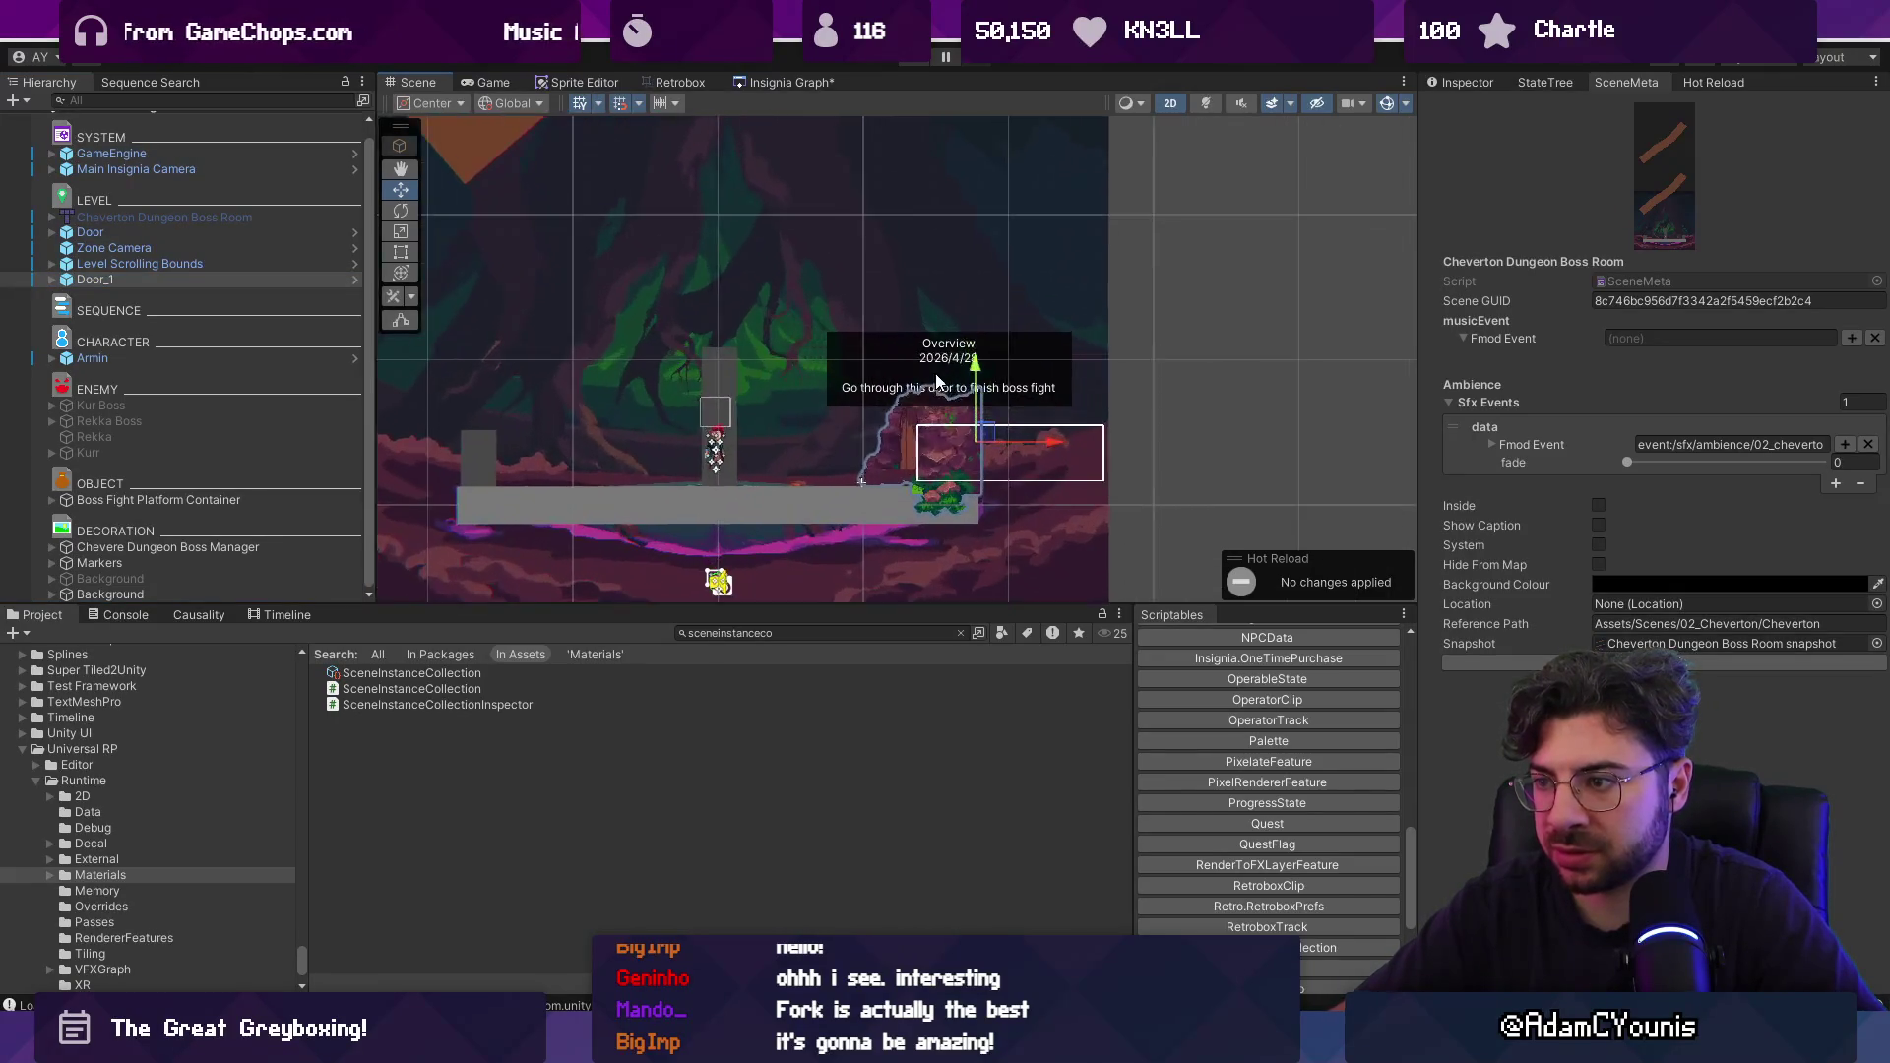
scroll(942, 401, down, 2)
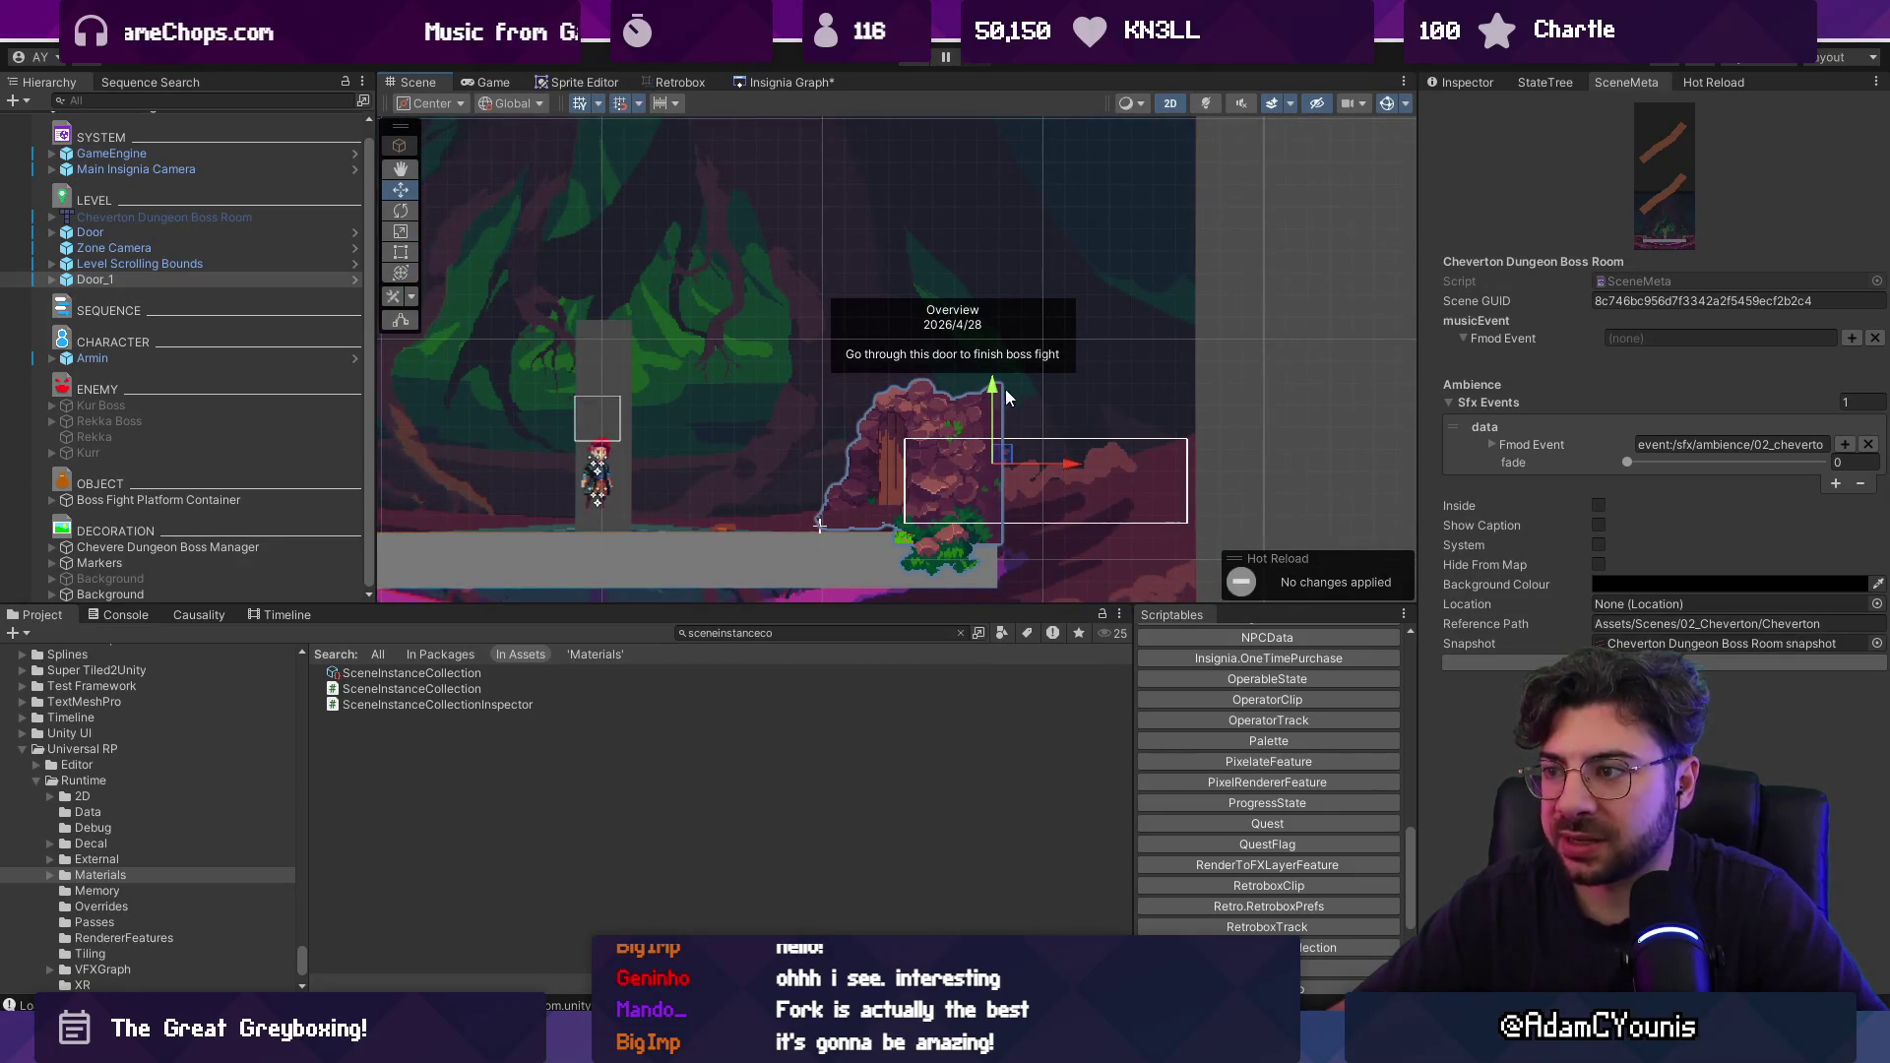
Revisit the Insignia Graph, return to the Boss Room, and show Door_1's Inspector properties.
double_click(927, 395)
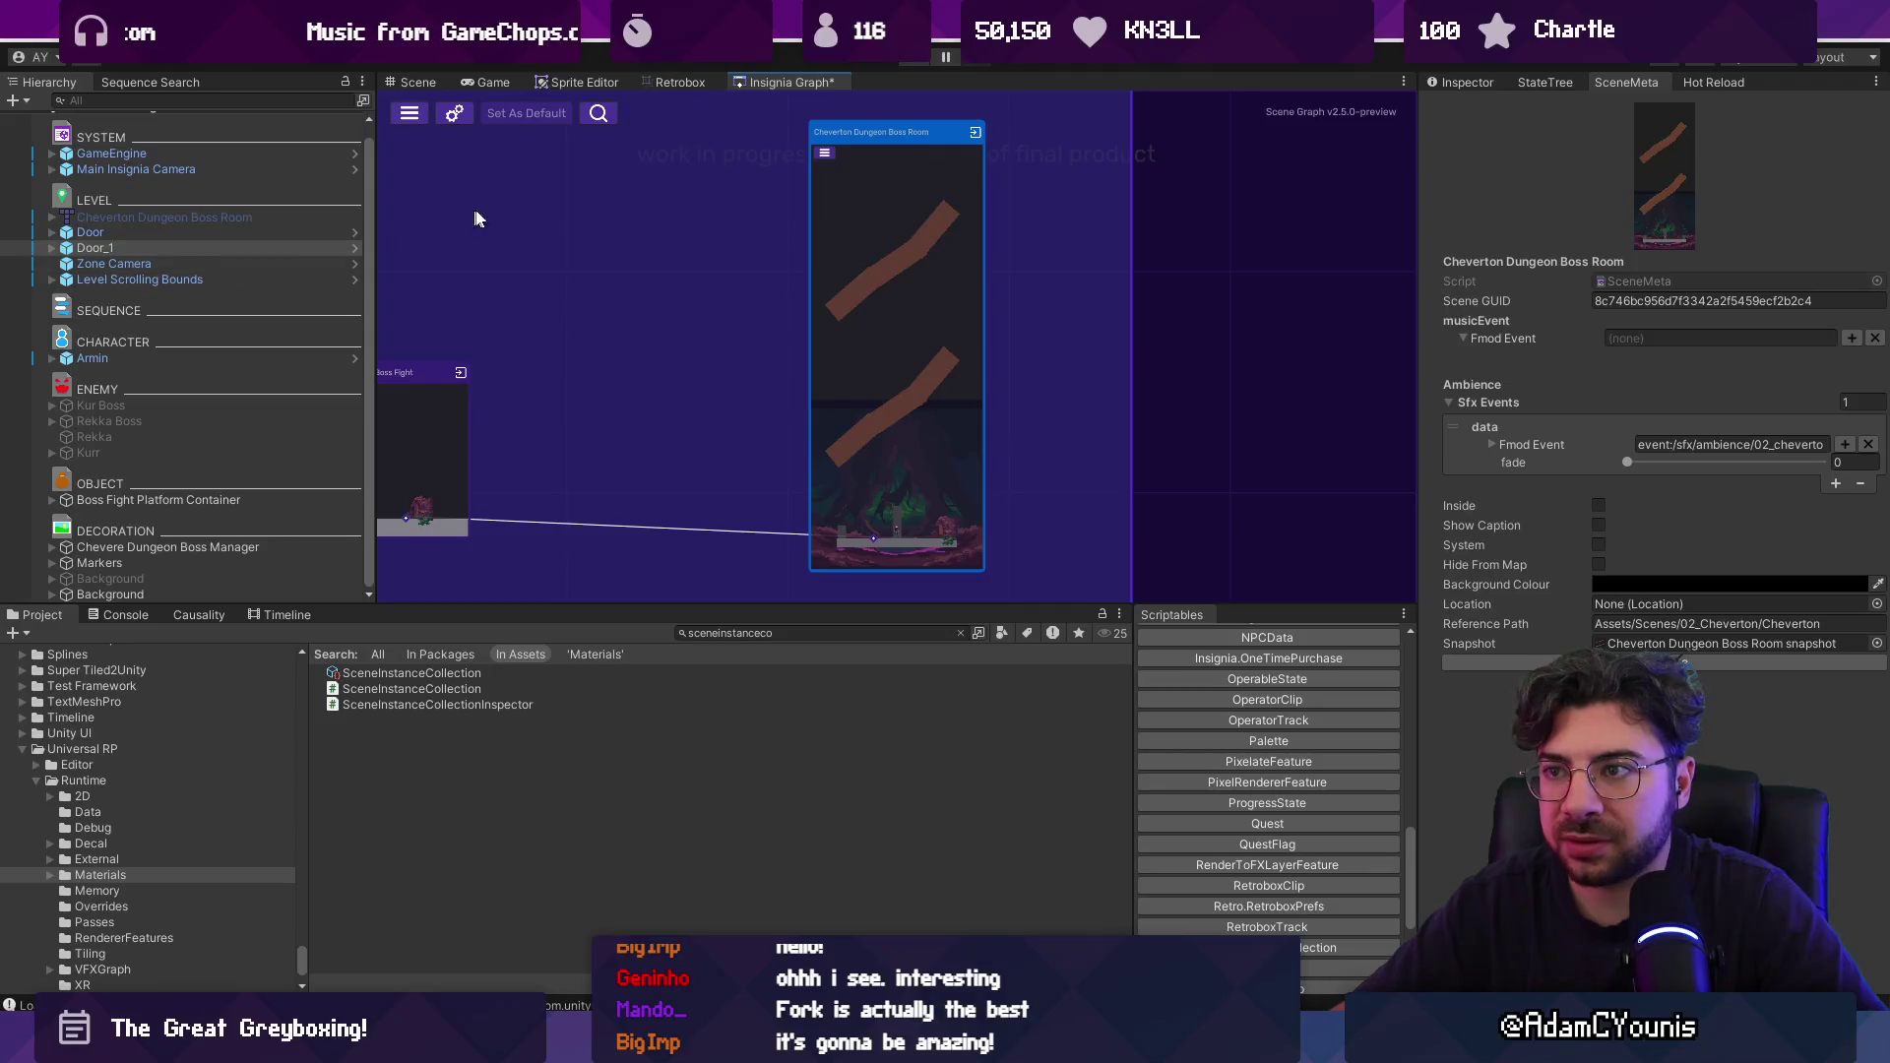
scroll(708, 457, down, 5)
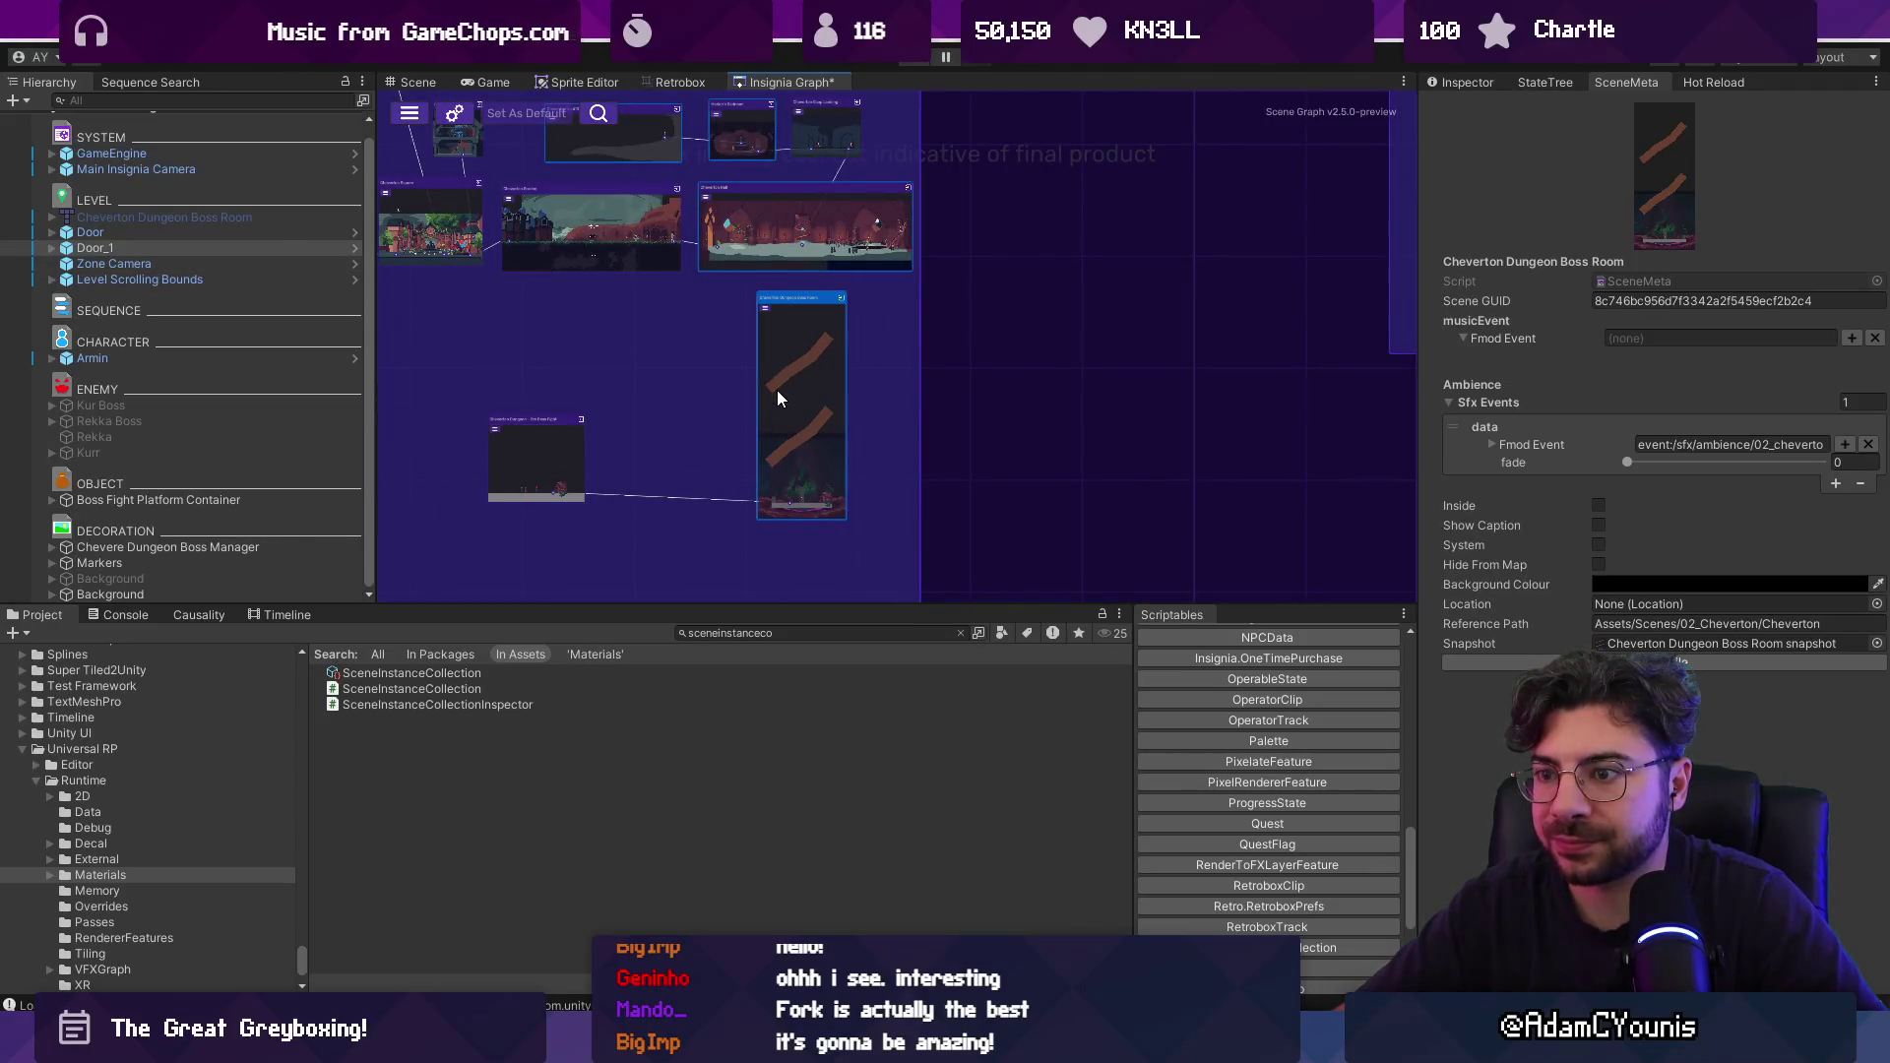
scroll(778, 398, up, 3)
click(414, 84)
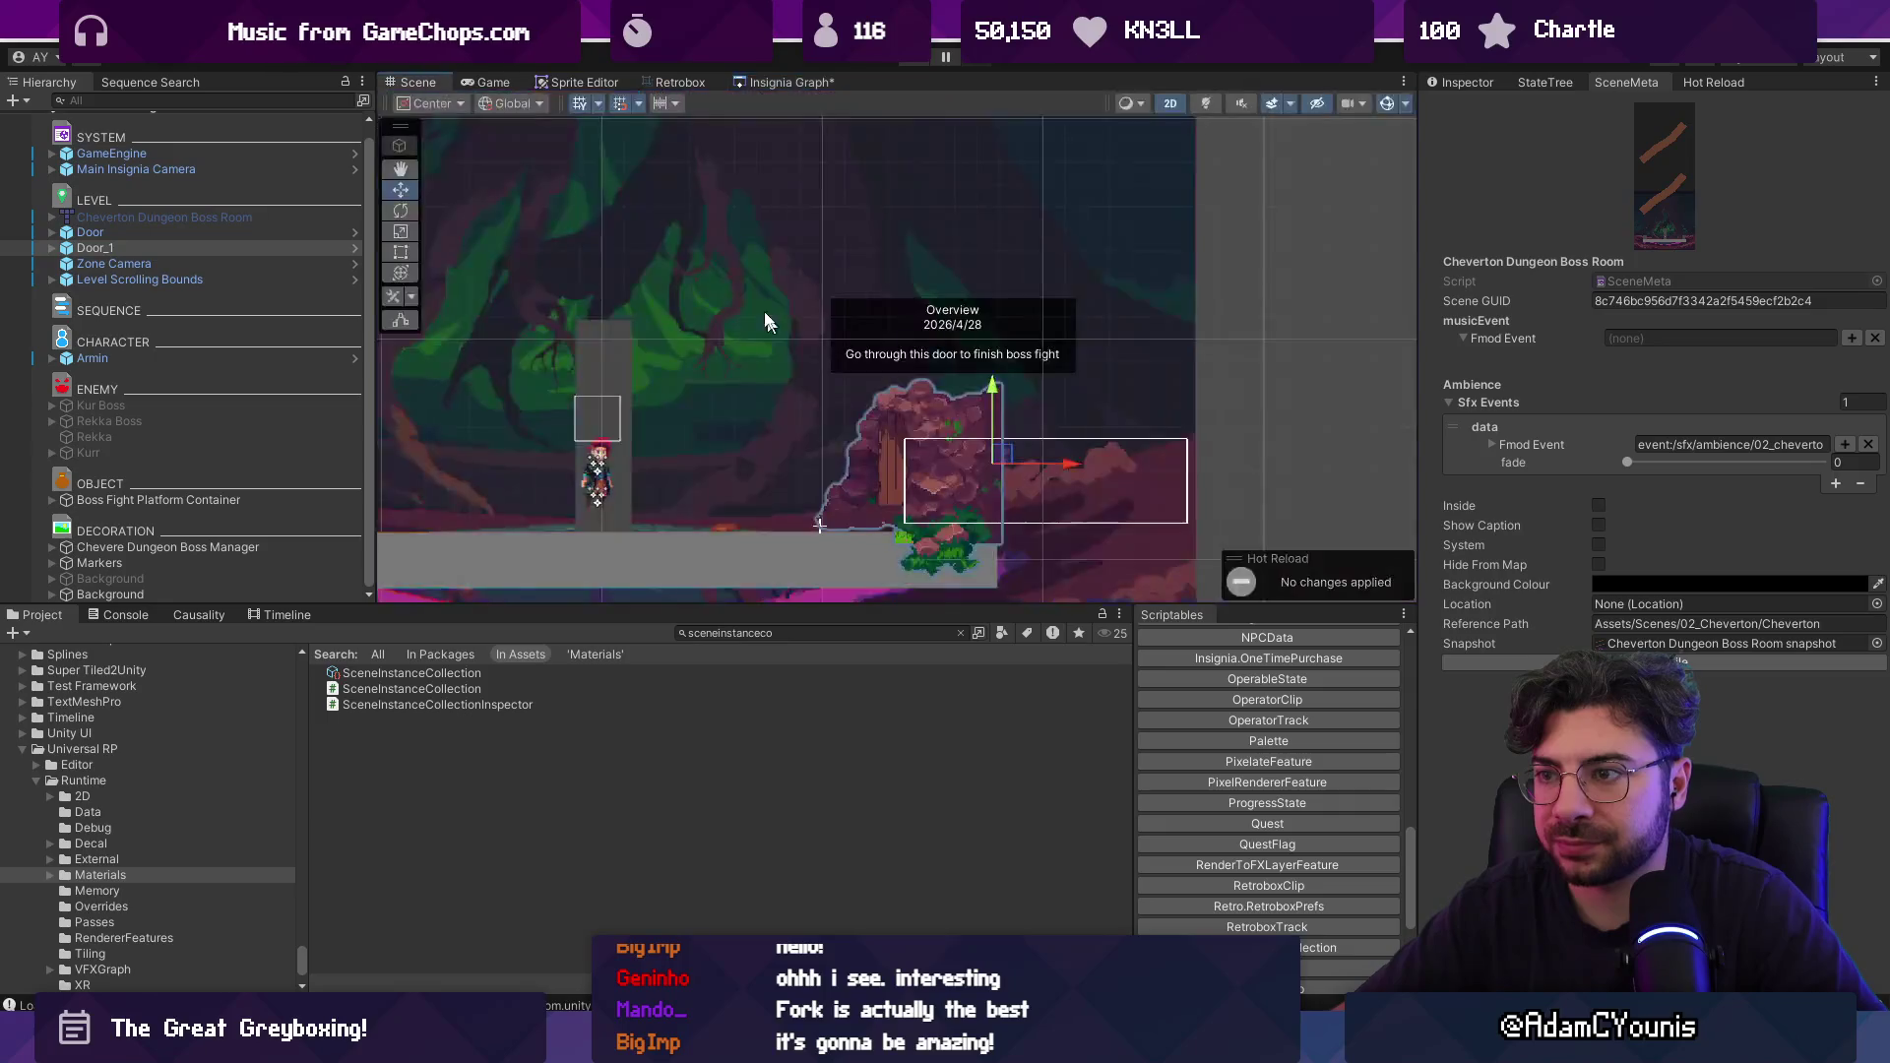
click(1467, 82)
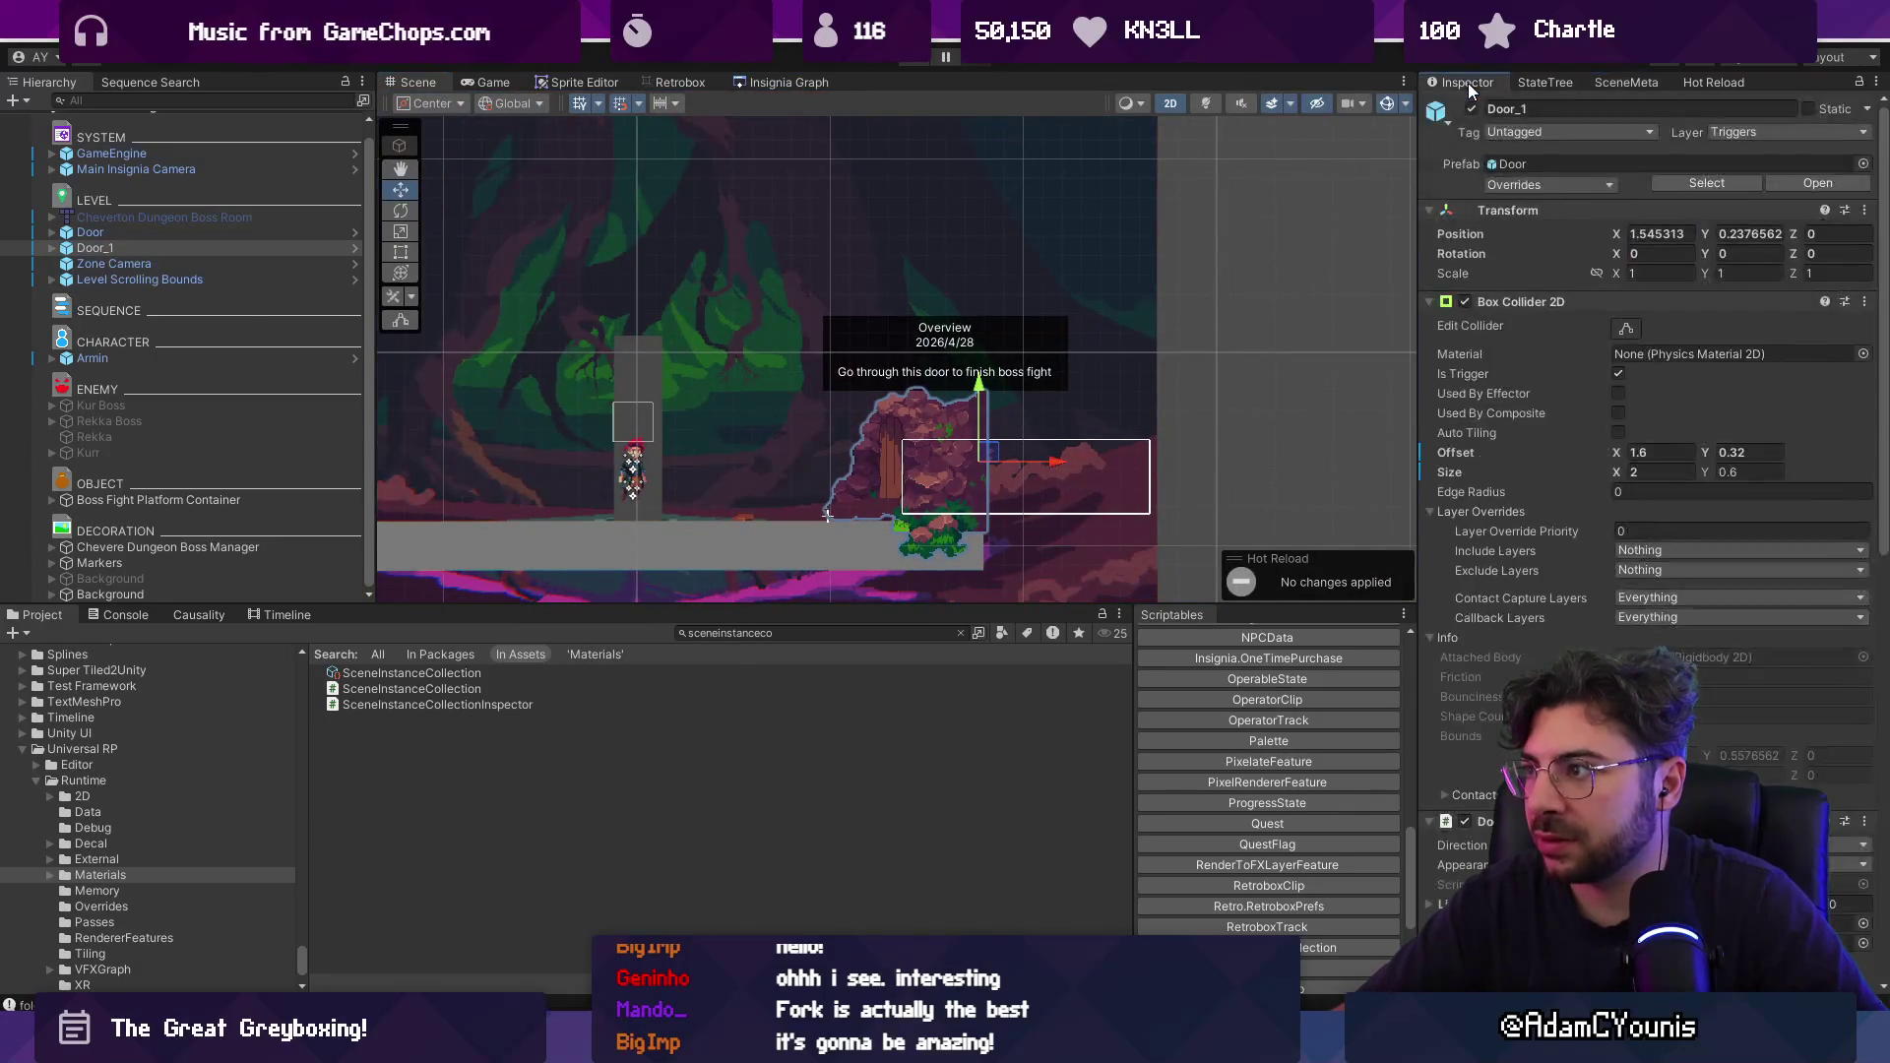
Set Door_1's Door script Scene field to Cheverton Hall.
scroll(1789, 783, down, 10)
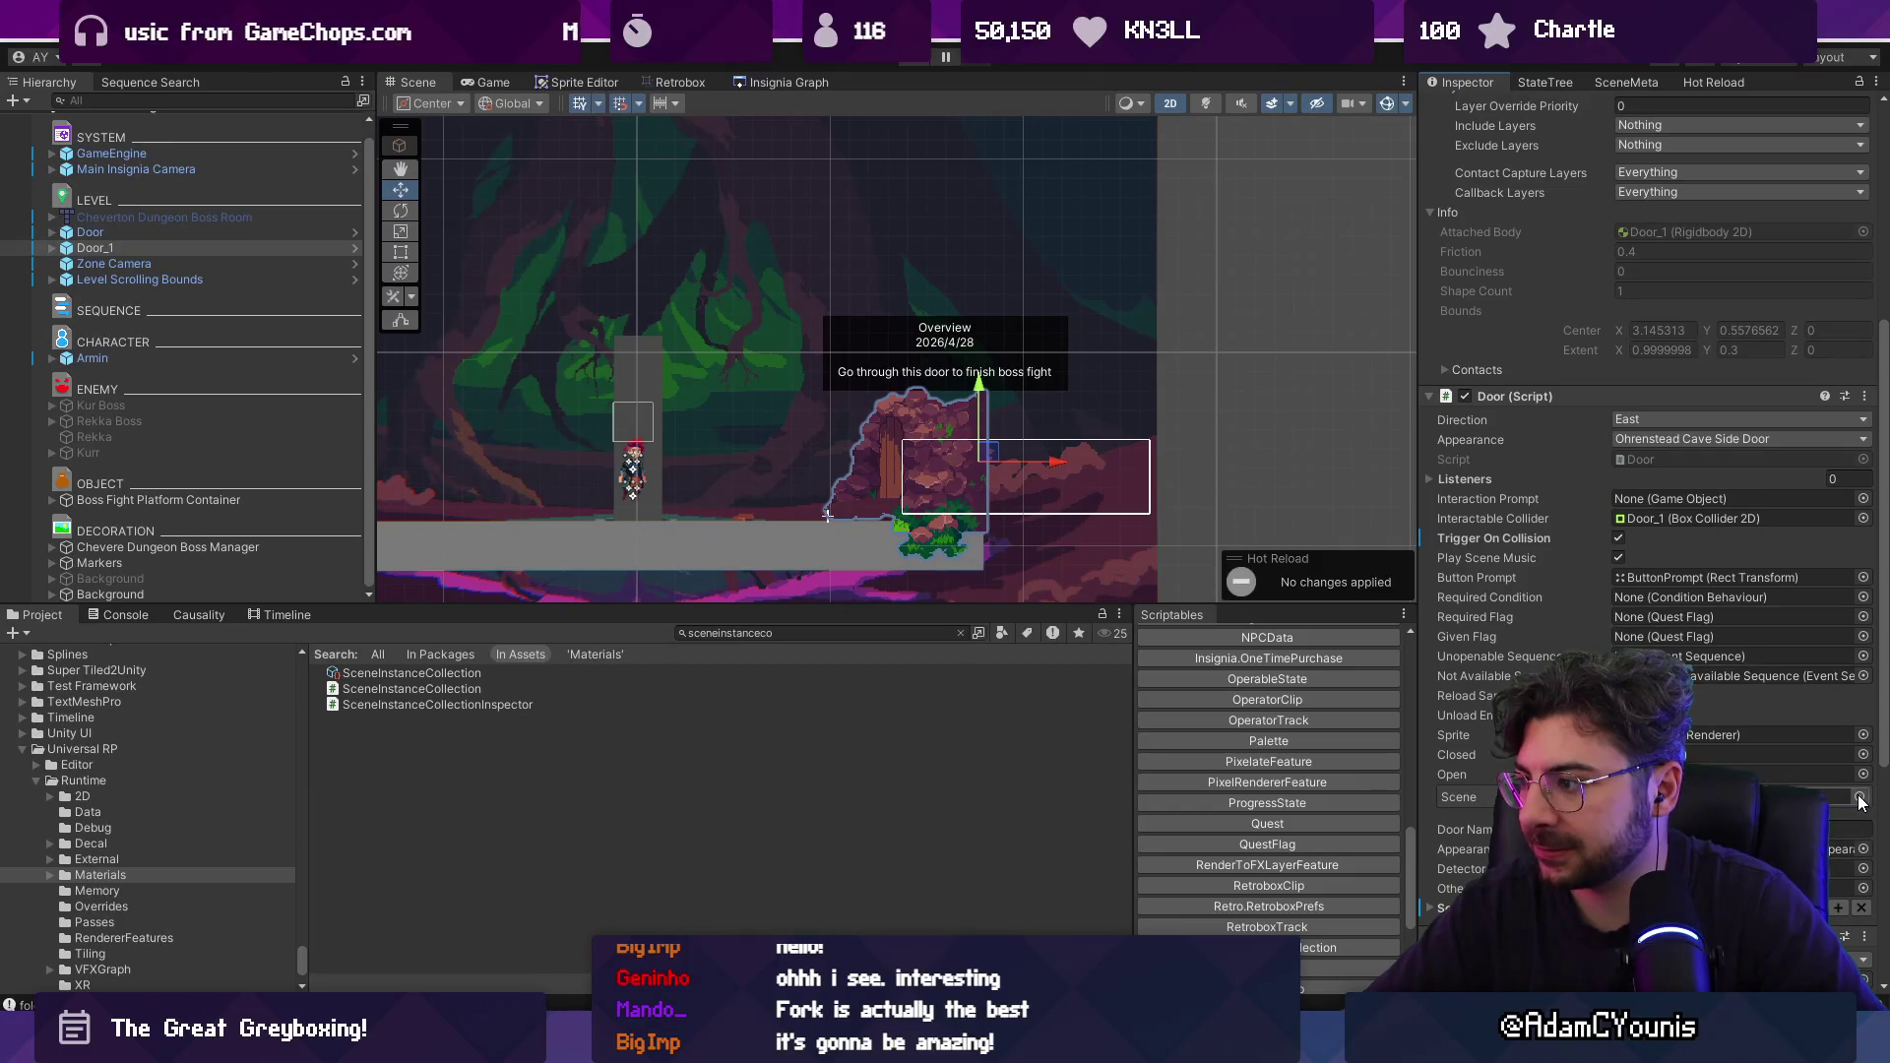
click(1860, 798)
text(hall)
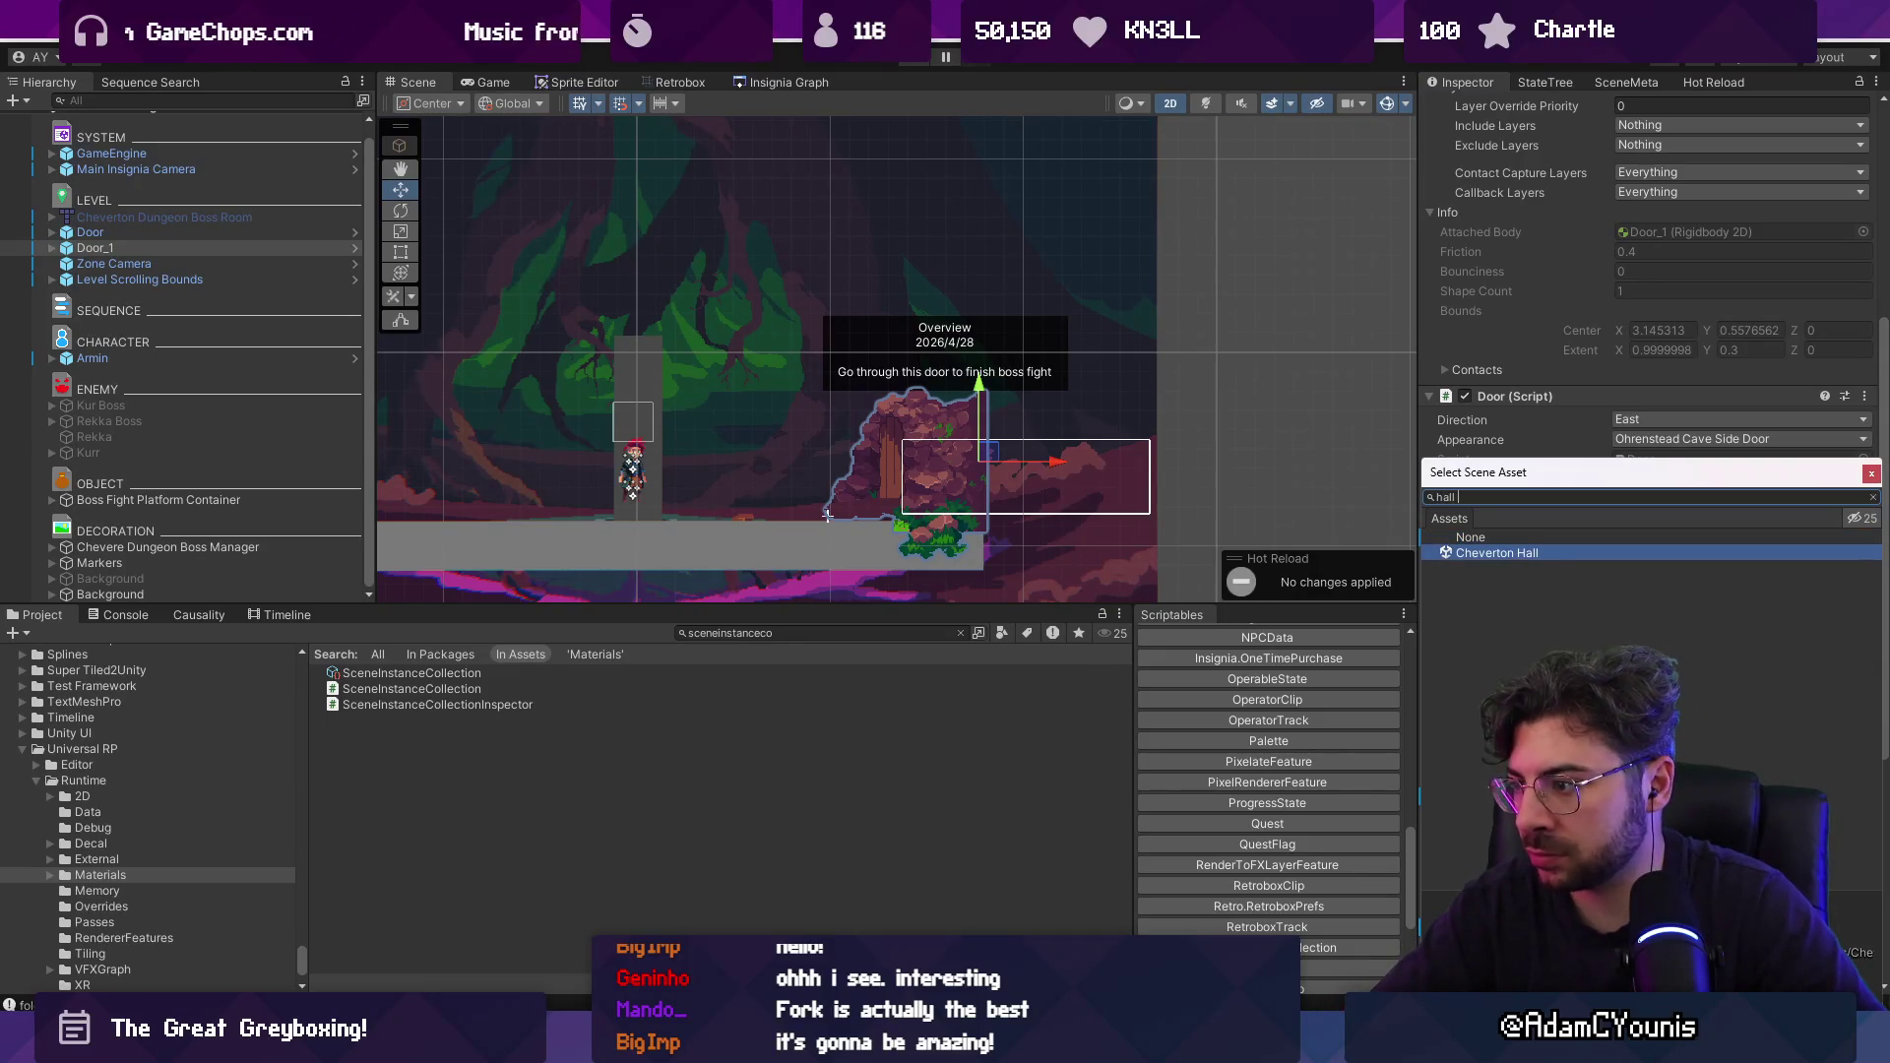
key(Escape)
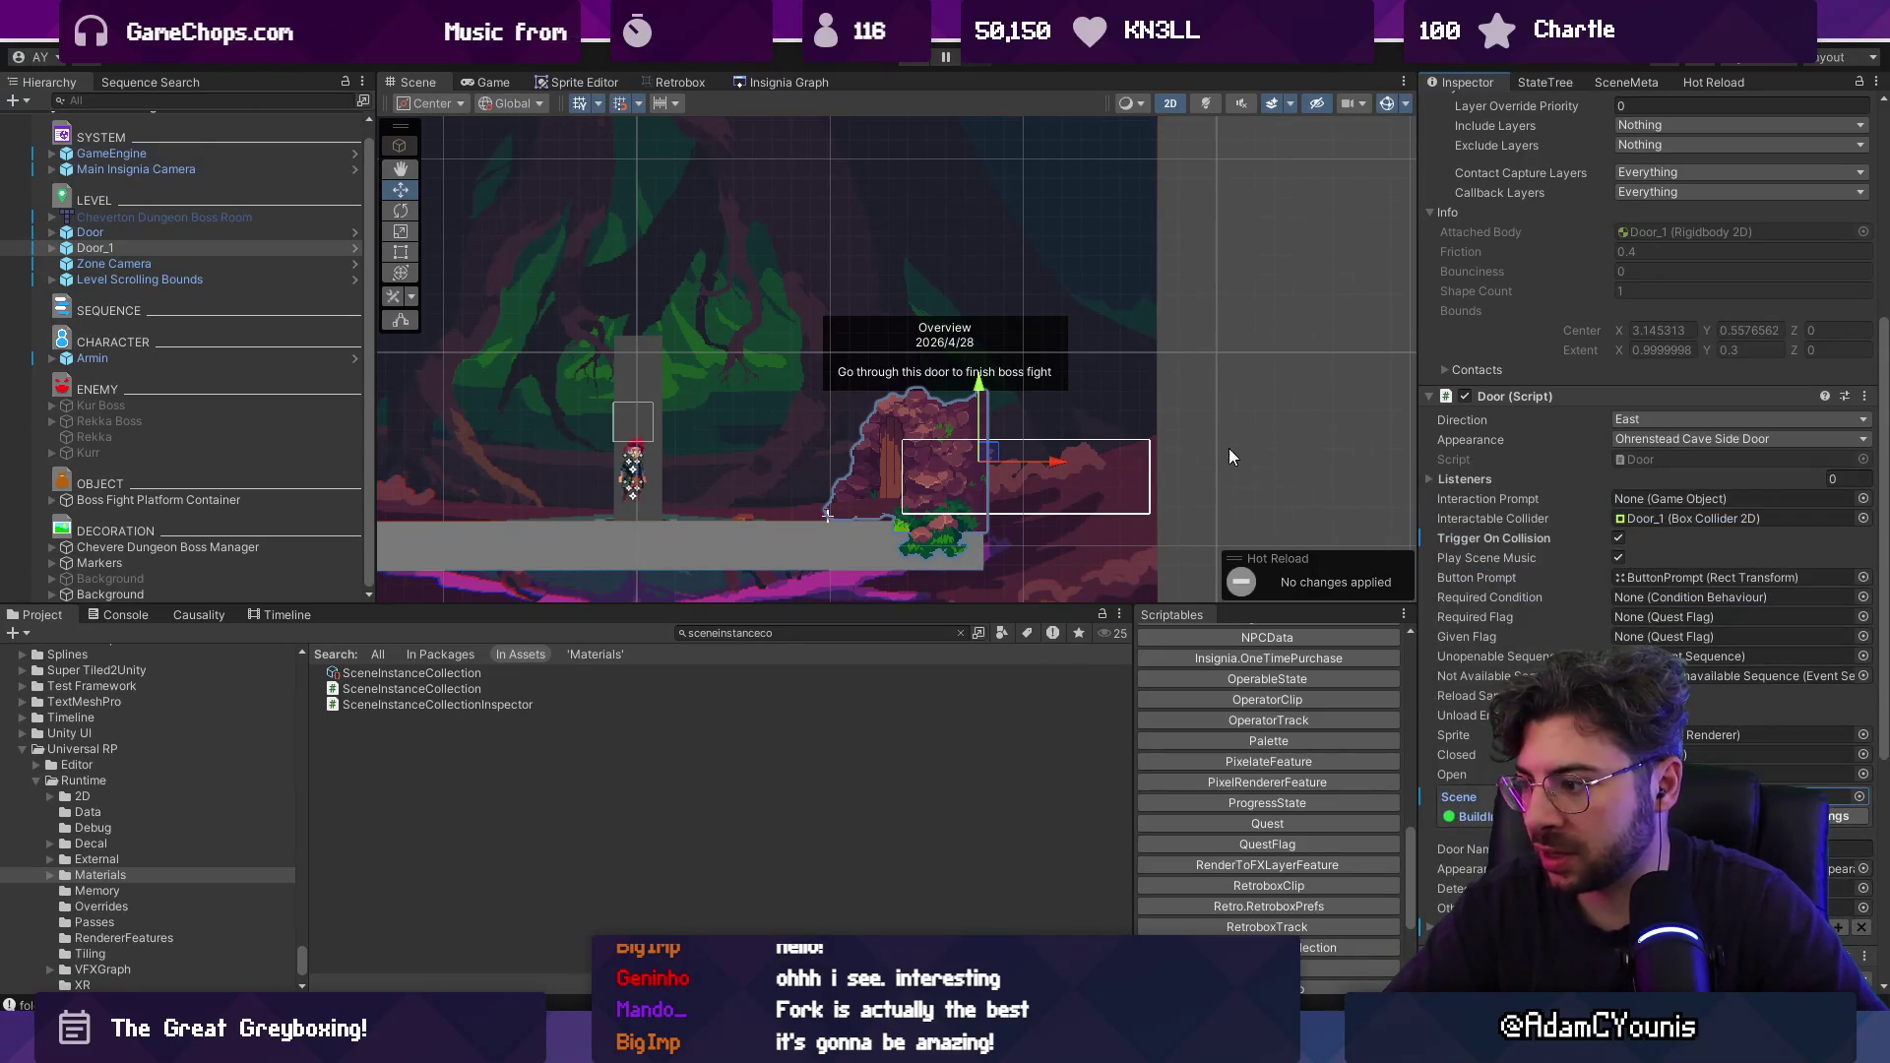
Playtest by walking the character through Door_1 into Cheverton Hall, then stop play.
click(914, 59)
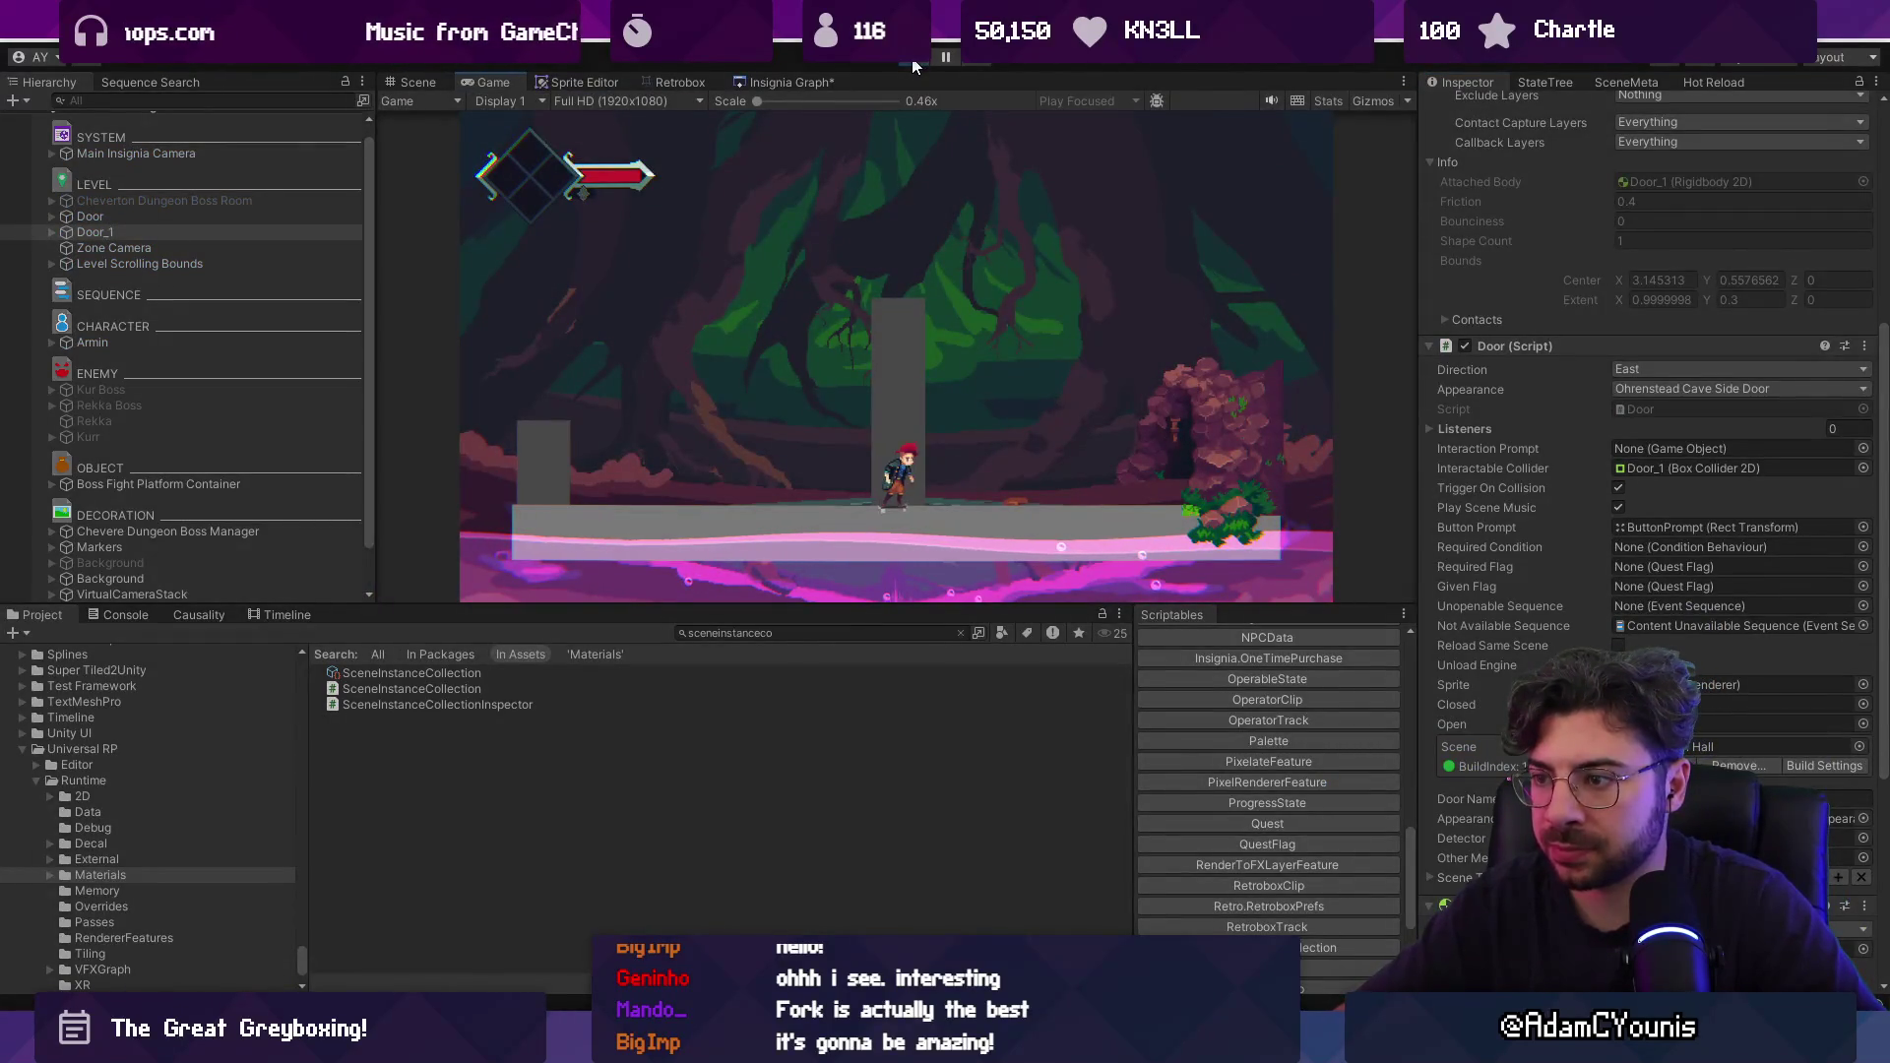
key(Right)
key(space)
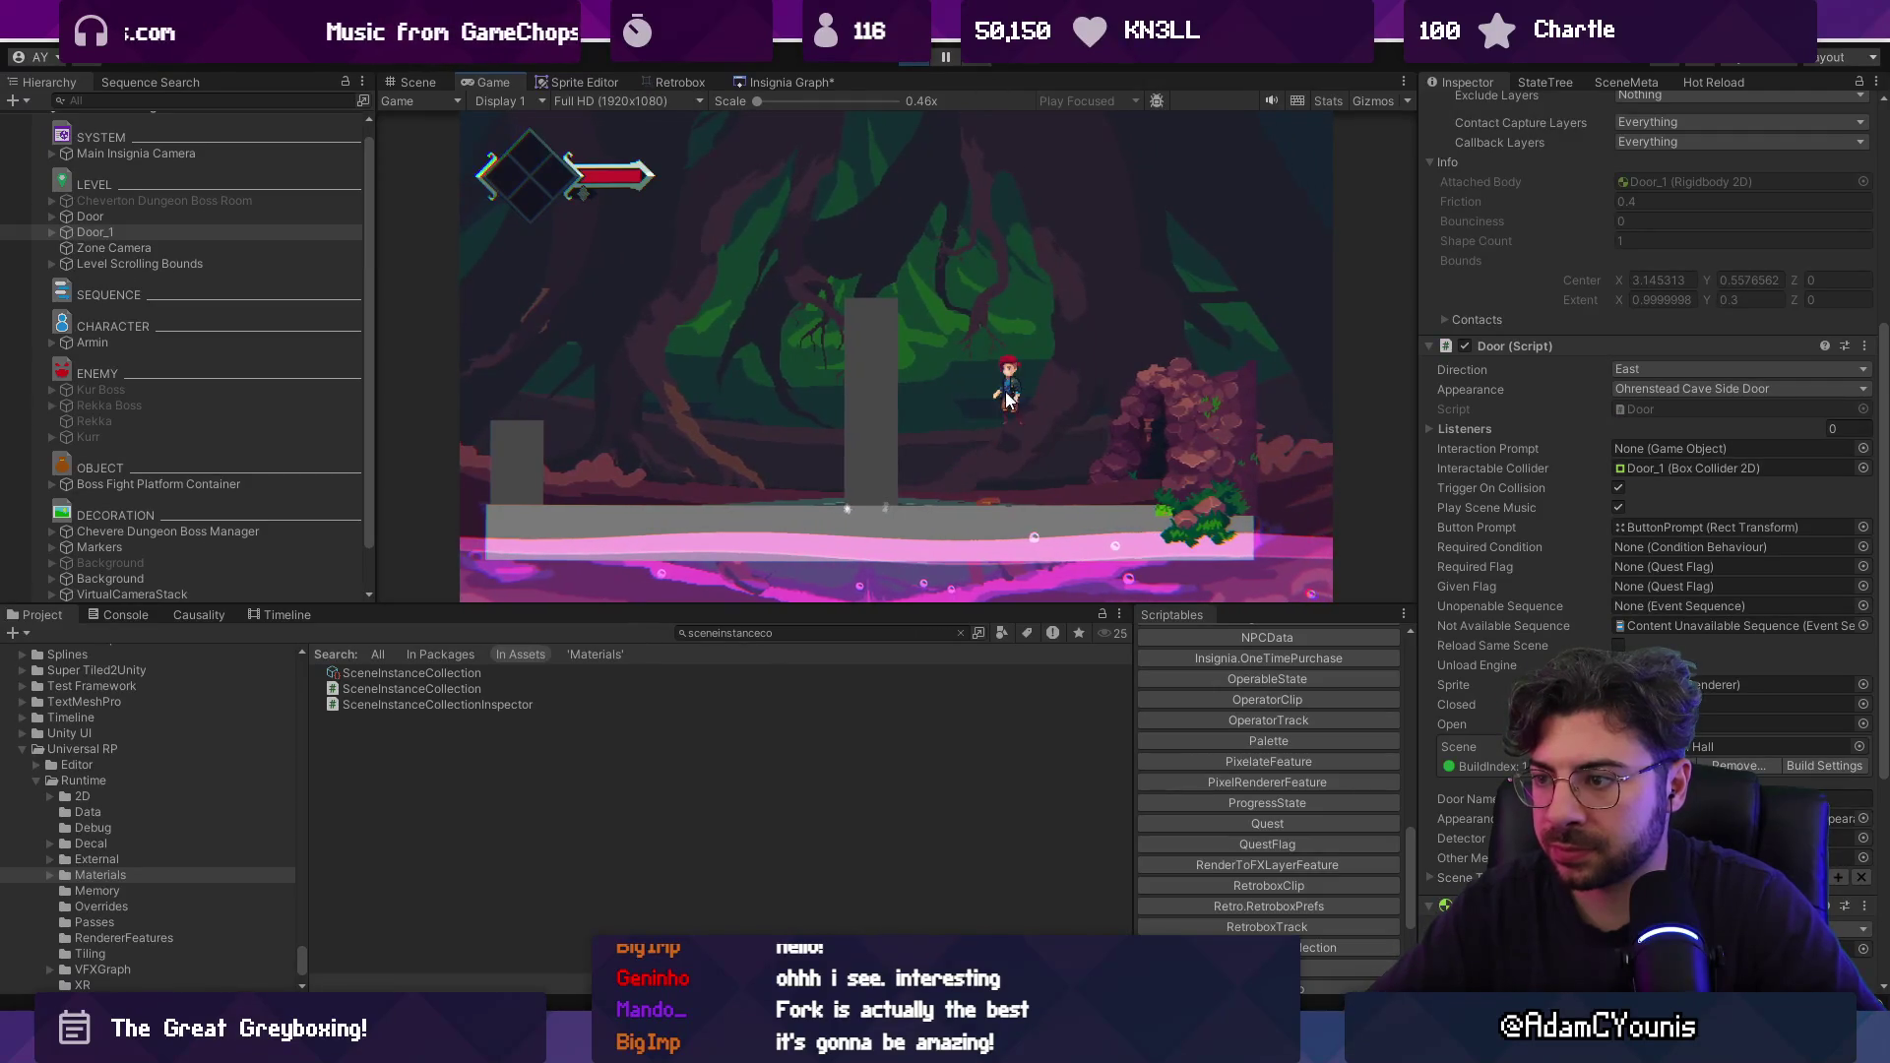
click(122, 231)
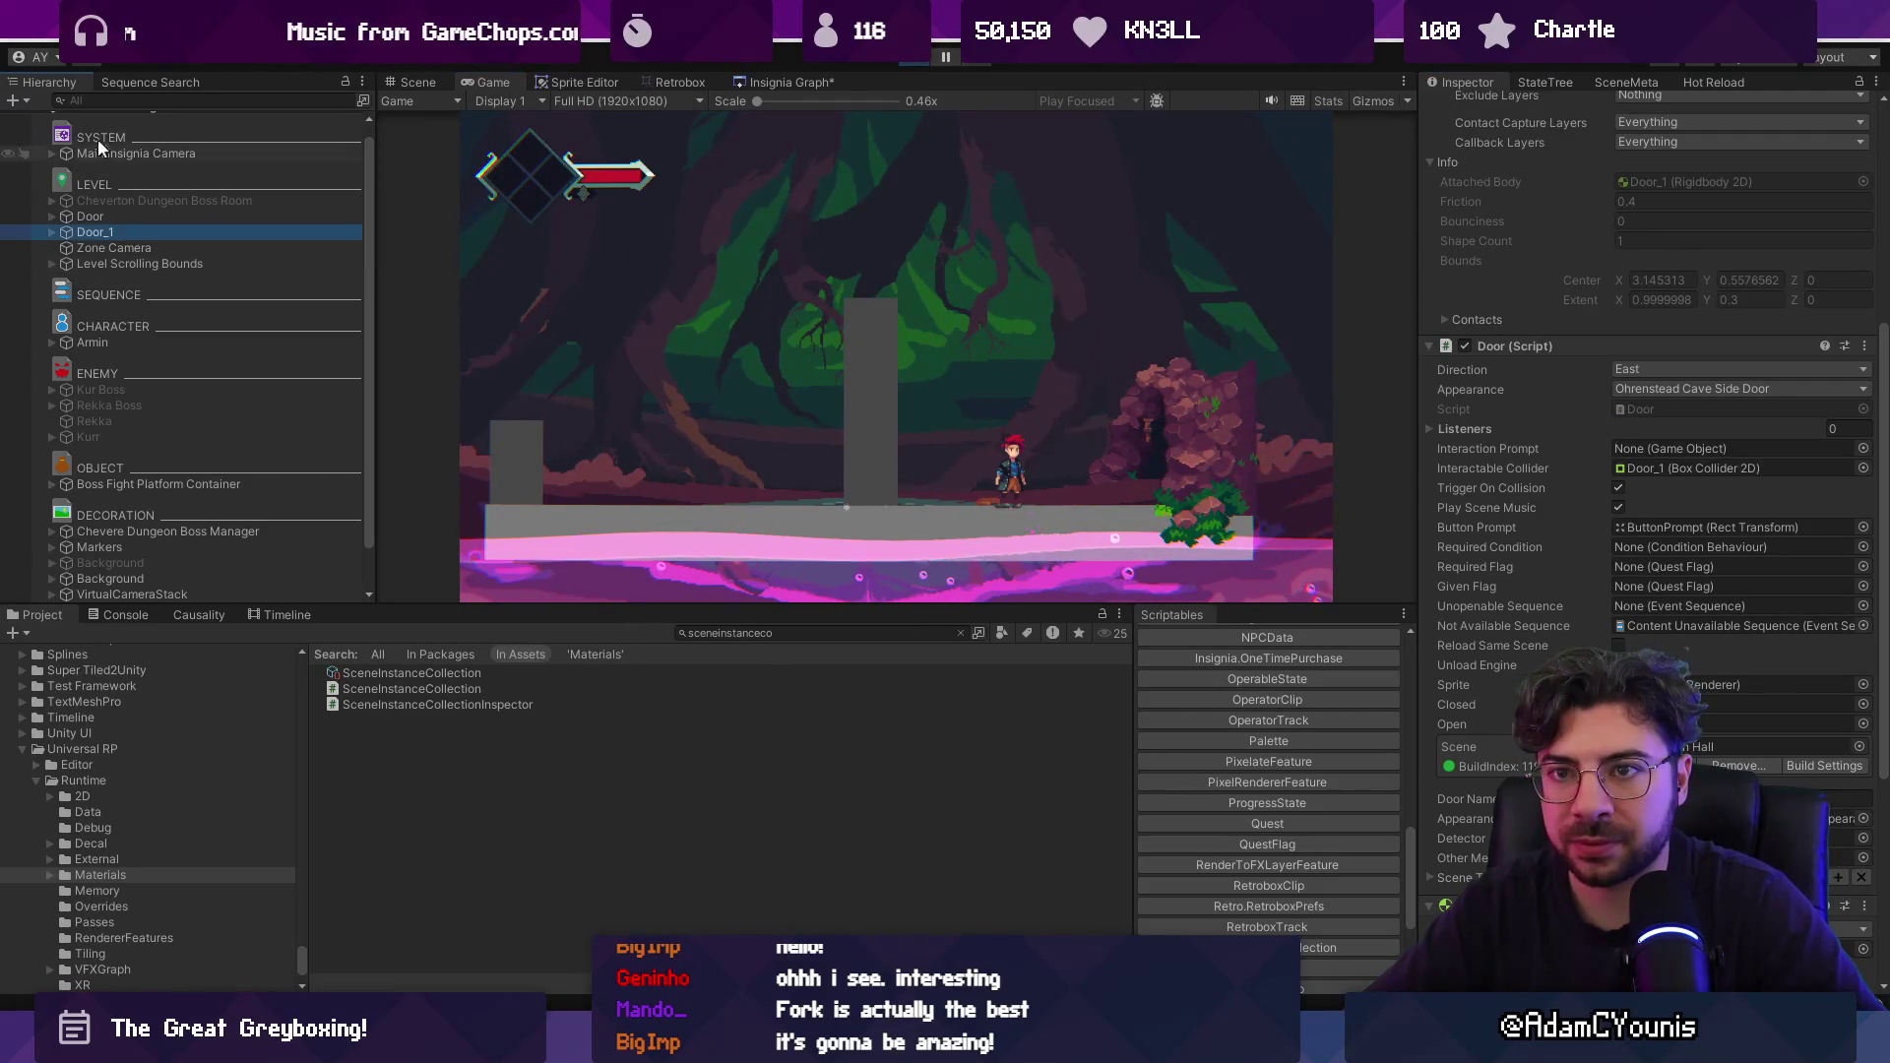
scroll(118, 138, up, 1)
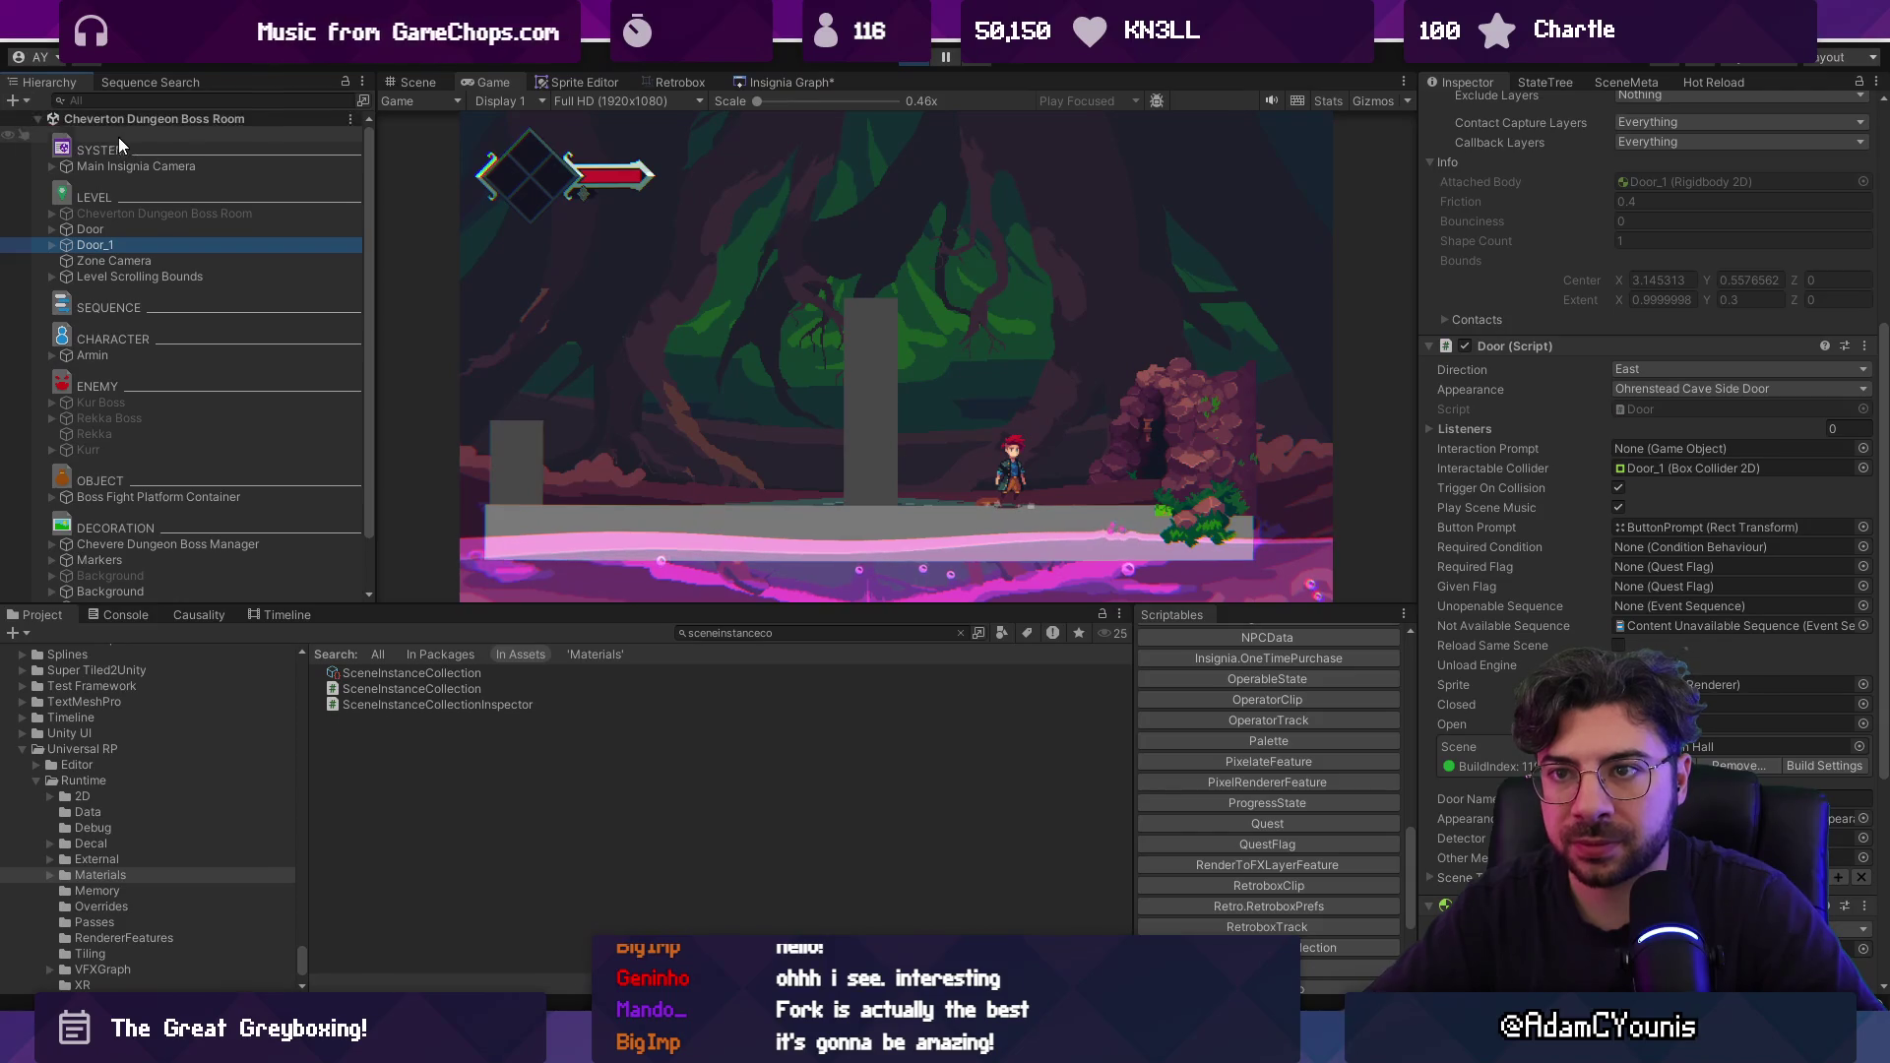
click(39, 118)
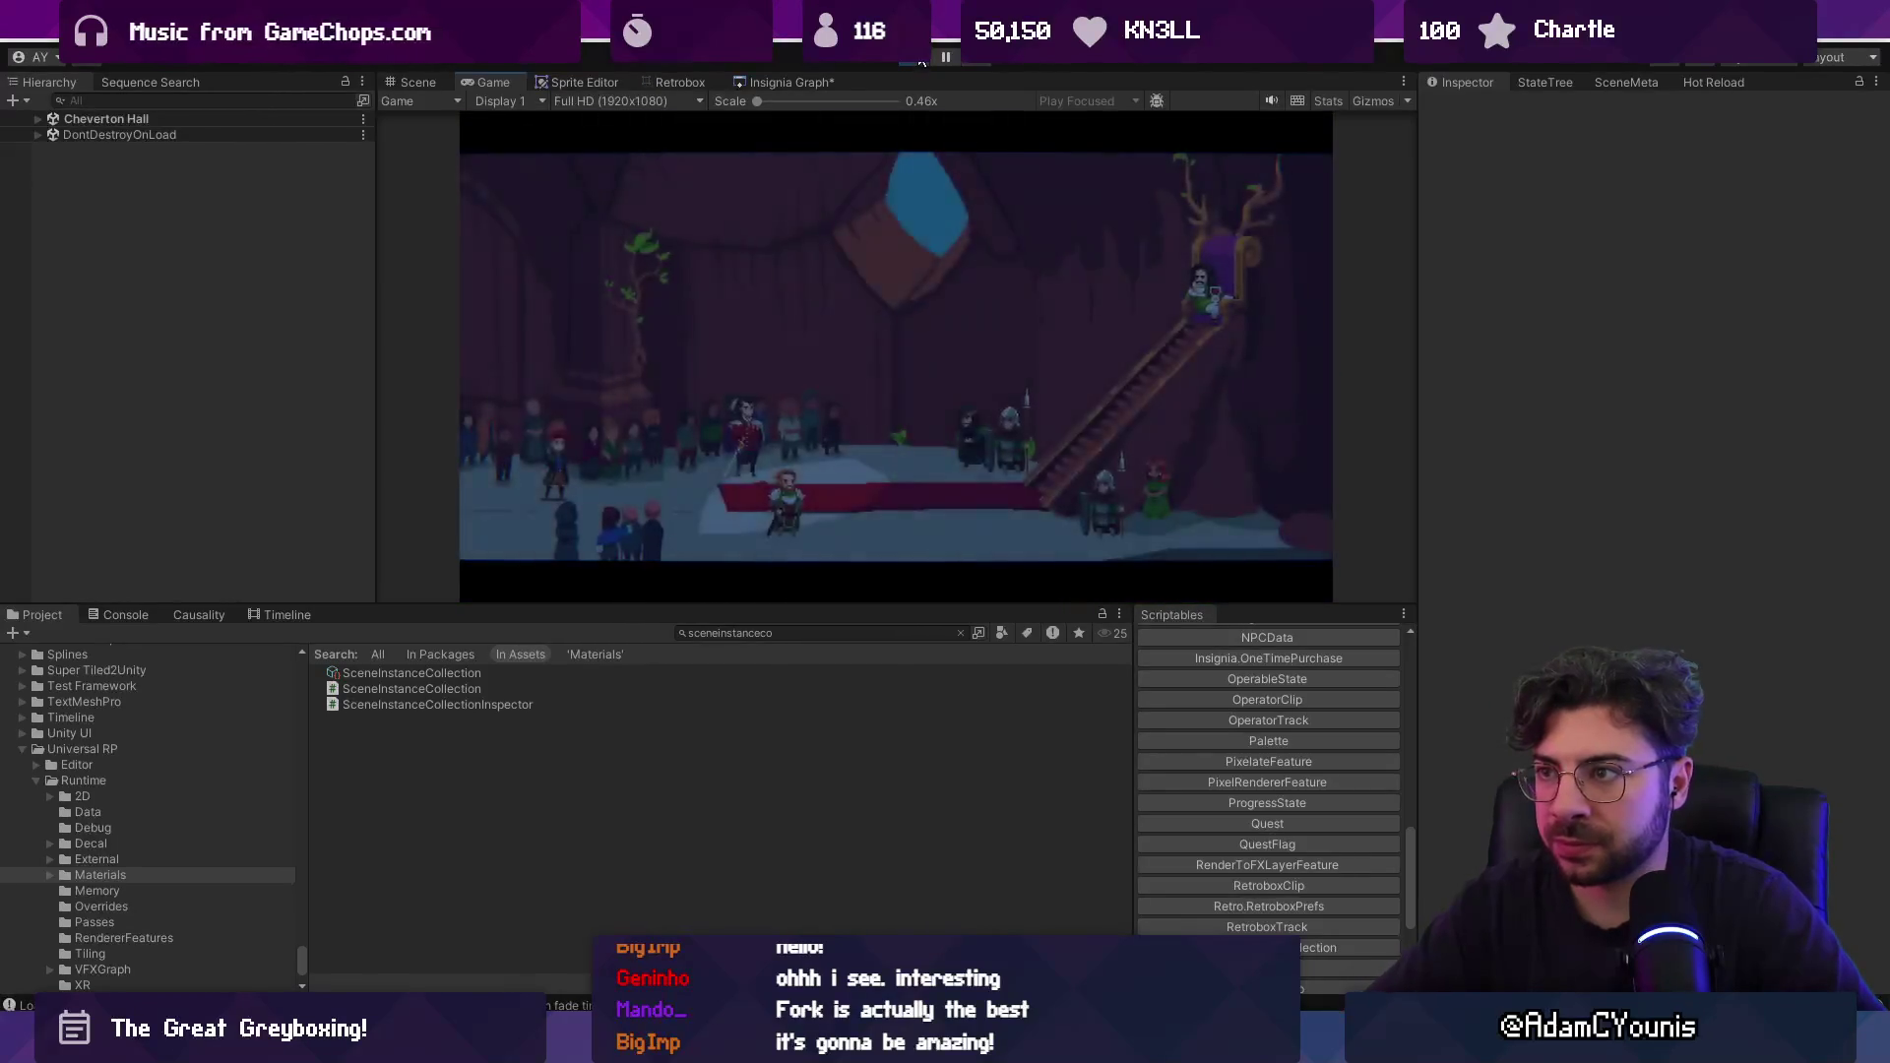
key(ctrl+p)
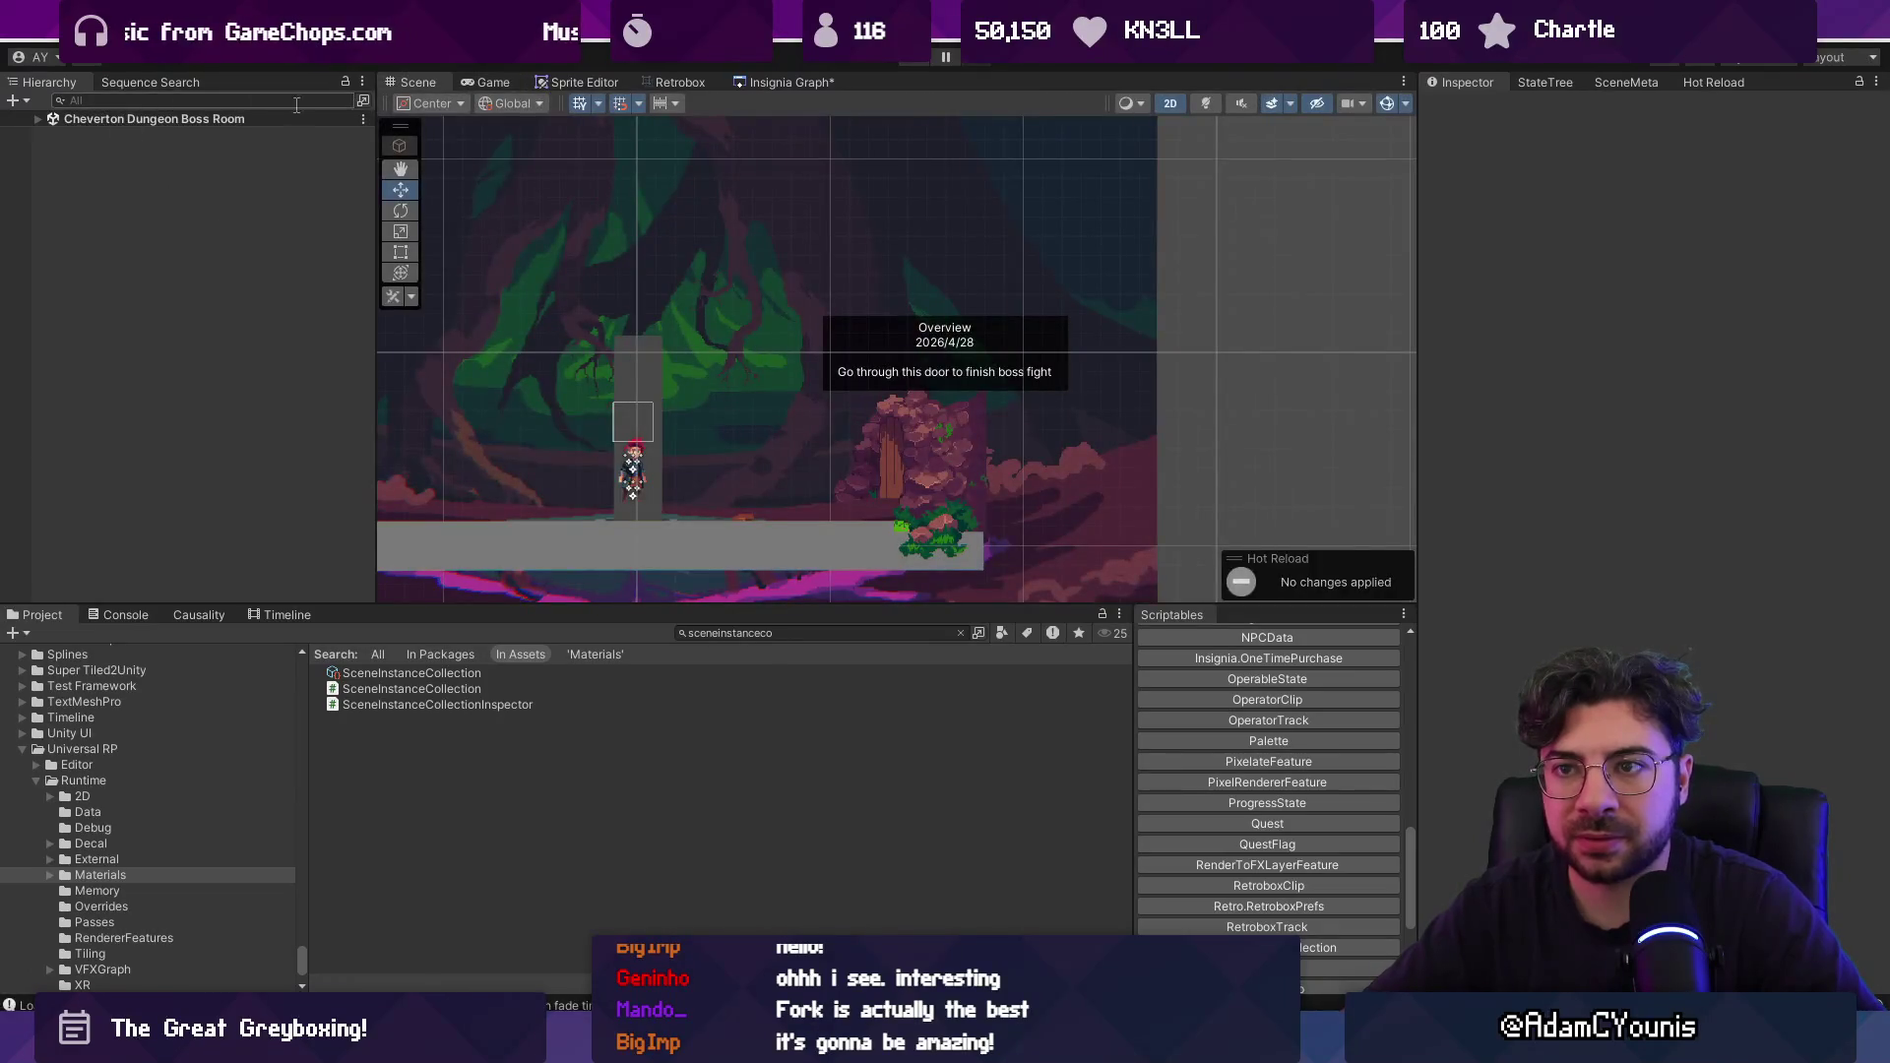
click(51, 120)
Open Cheverton Hall, expand Night Objects, and select Lighting to see its Night lighting behaviour.
click(783, 82)
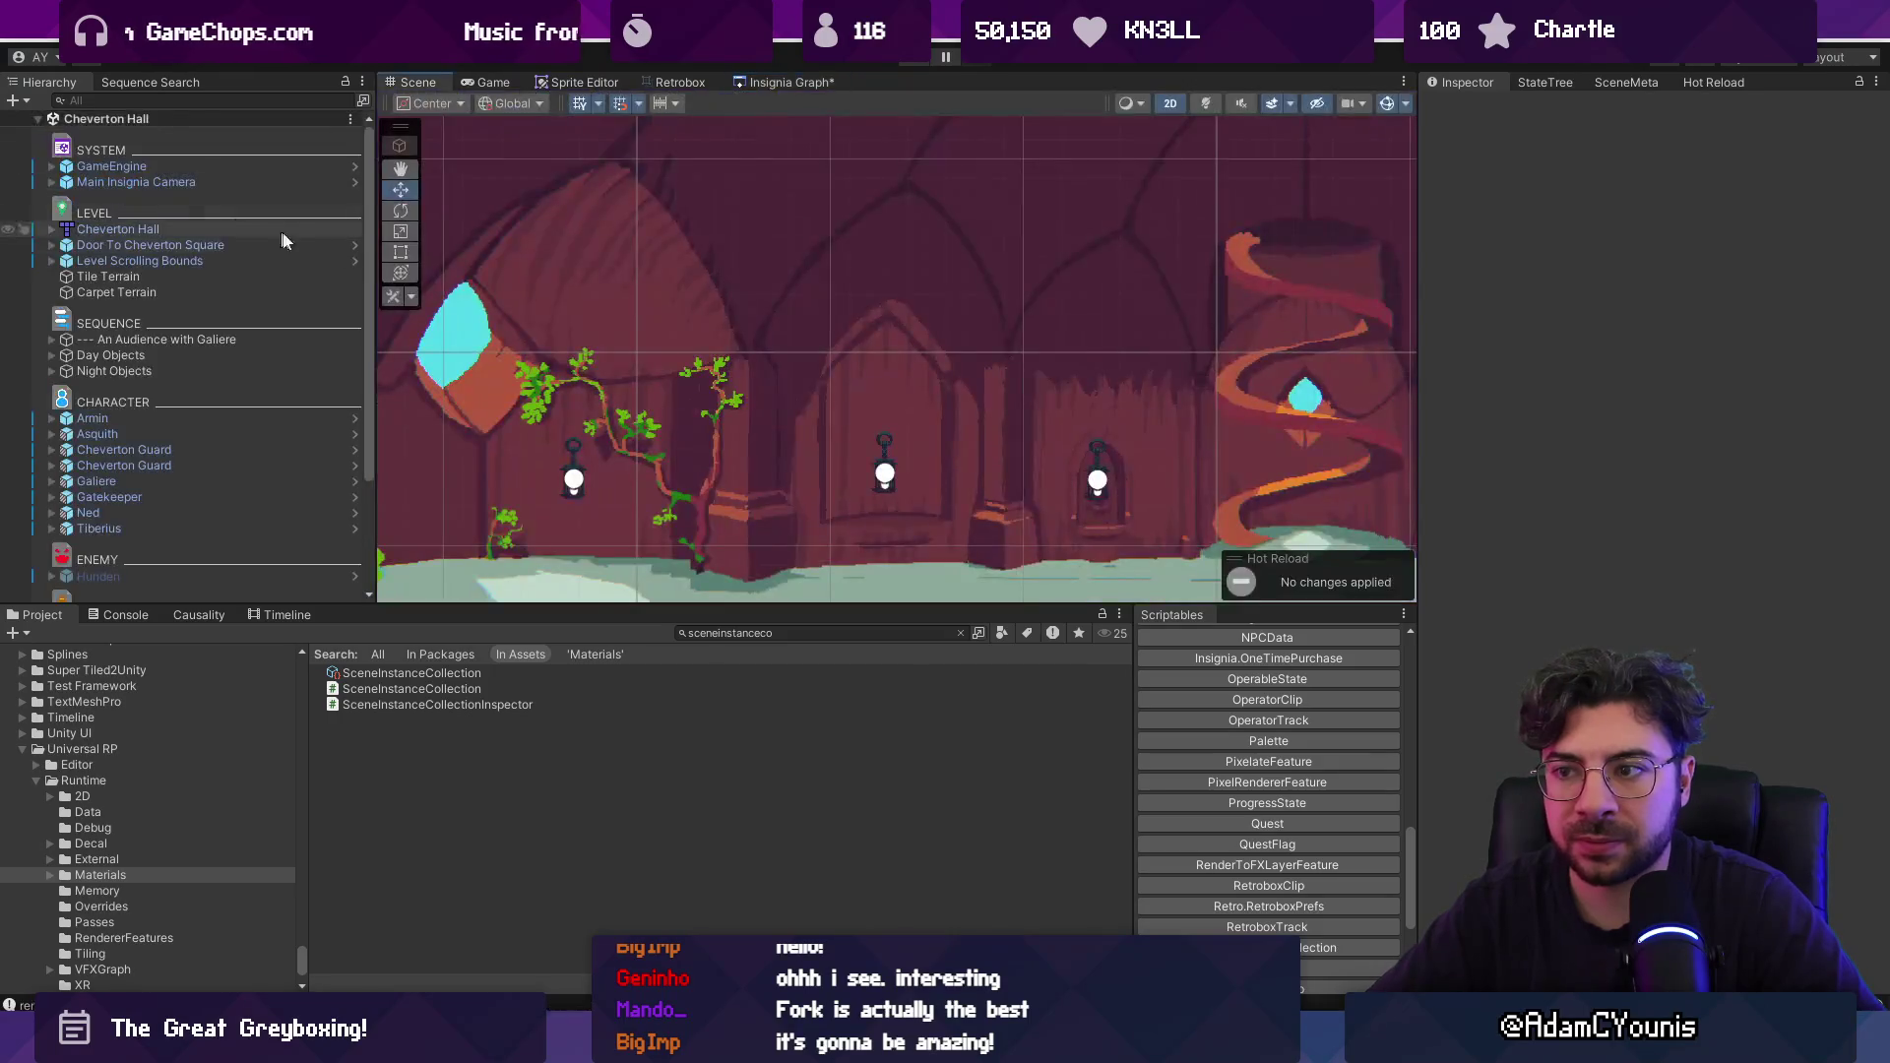
click(53, 371)
scroll(101, 379, down, 3)
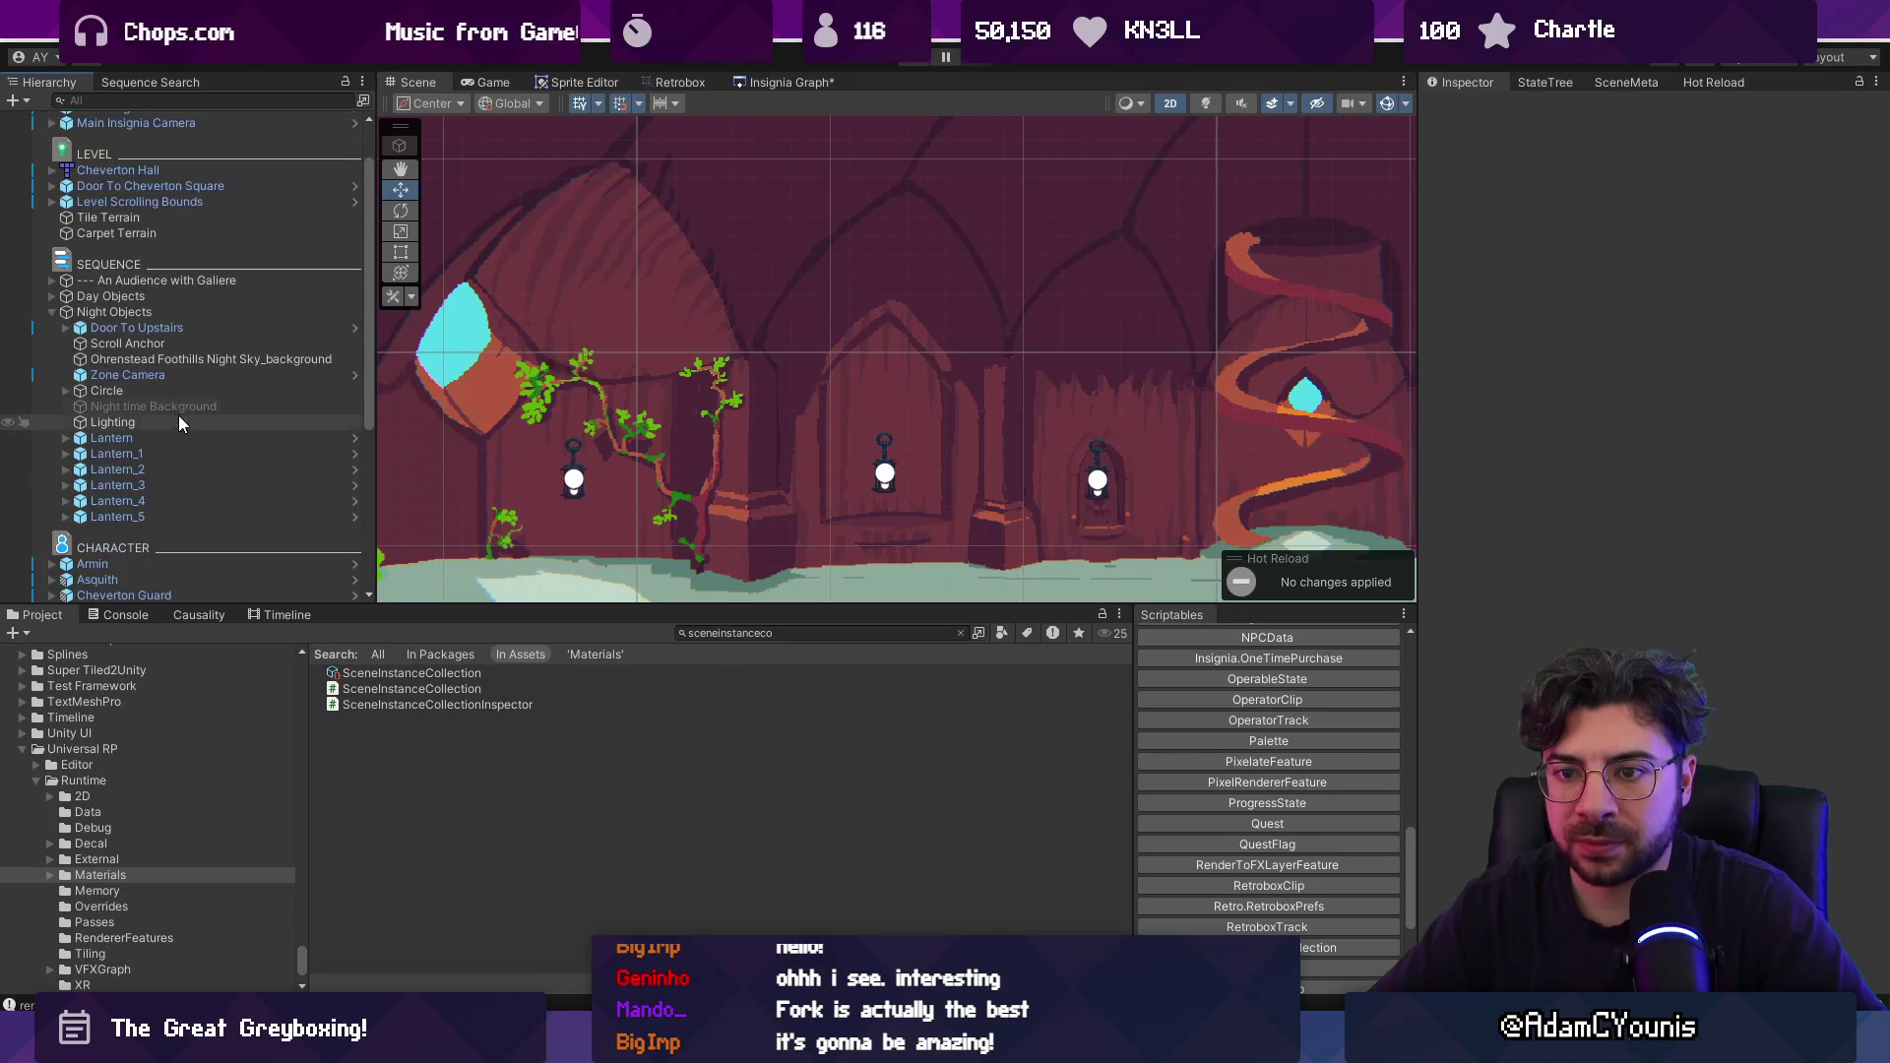
click(112, 421)
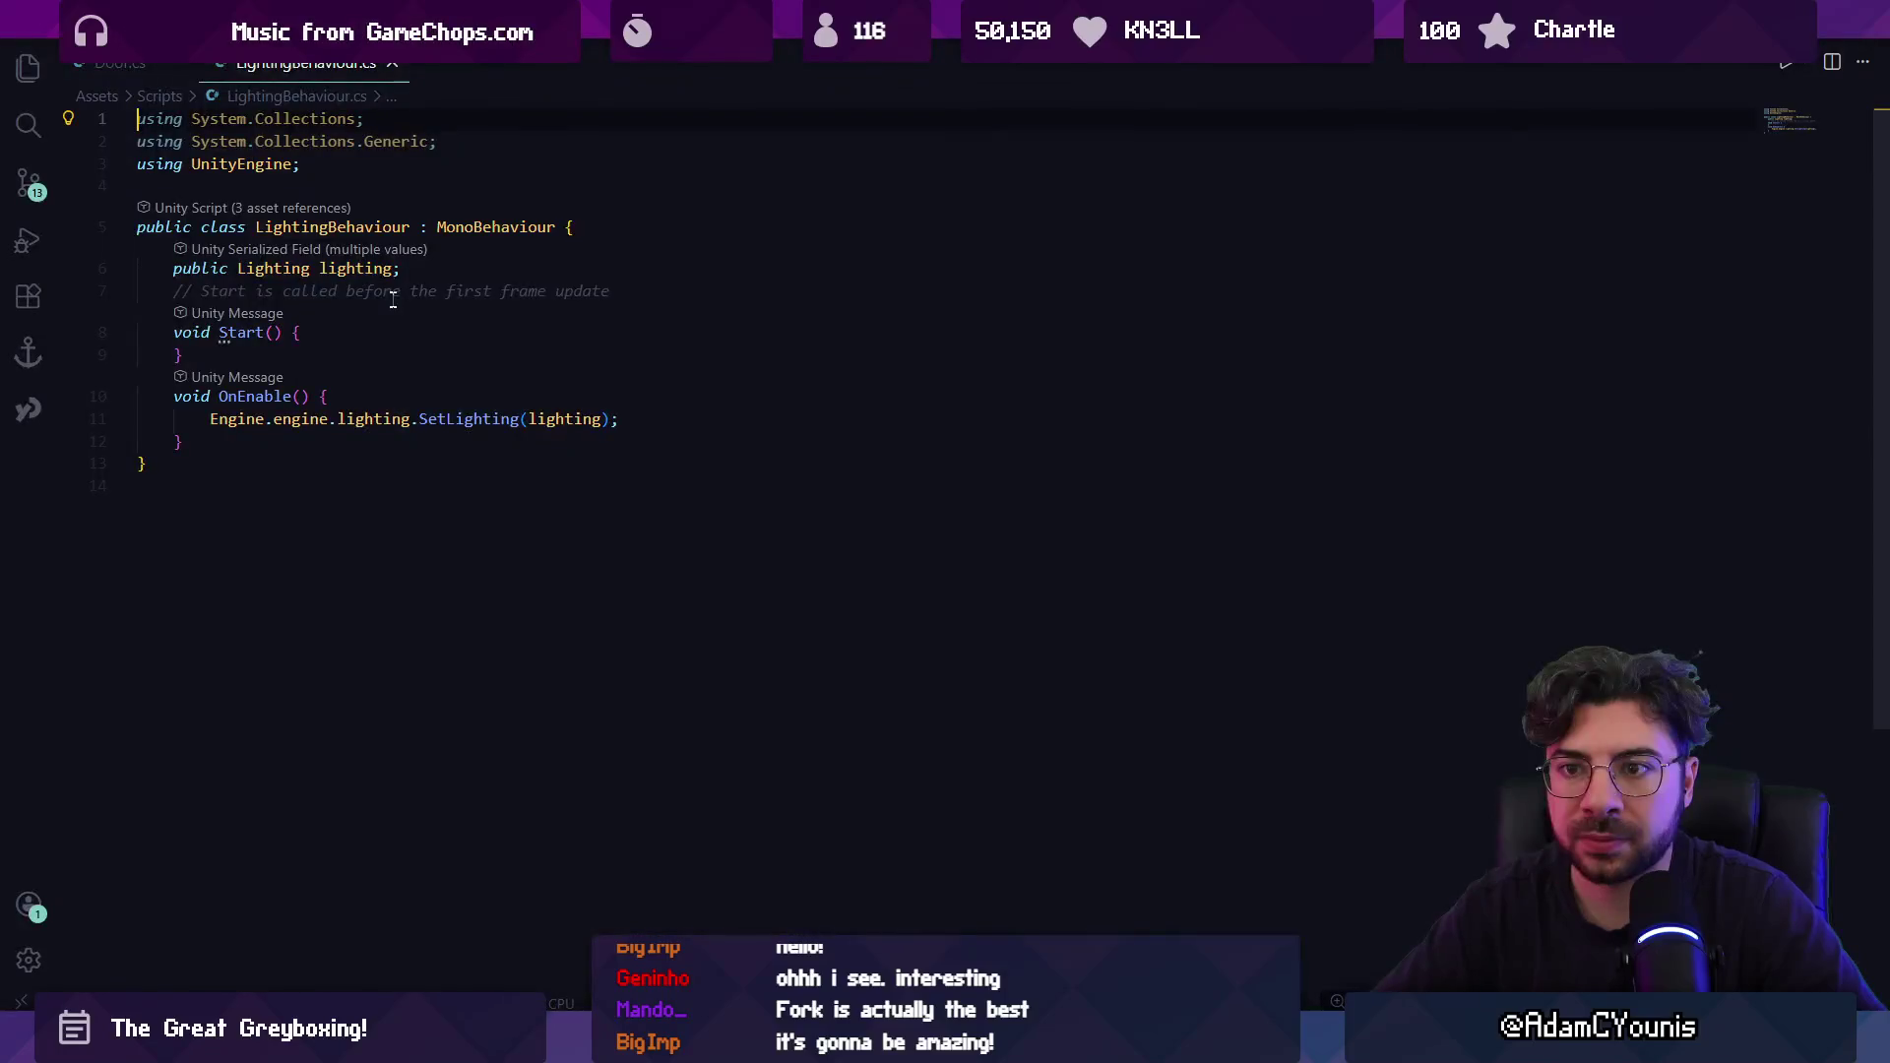
Open a blank line after the Start method in LightingBehaviour.cs and save.
click(361, 354)
key(Return)
key(Down)
key(Down)
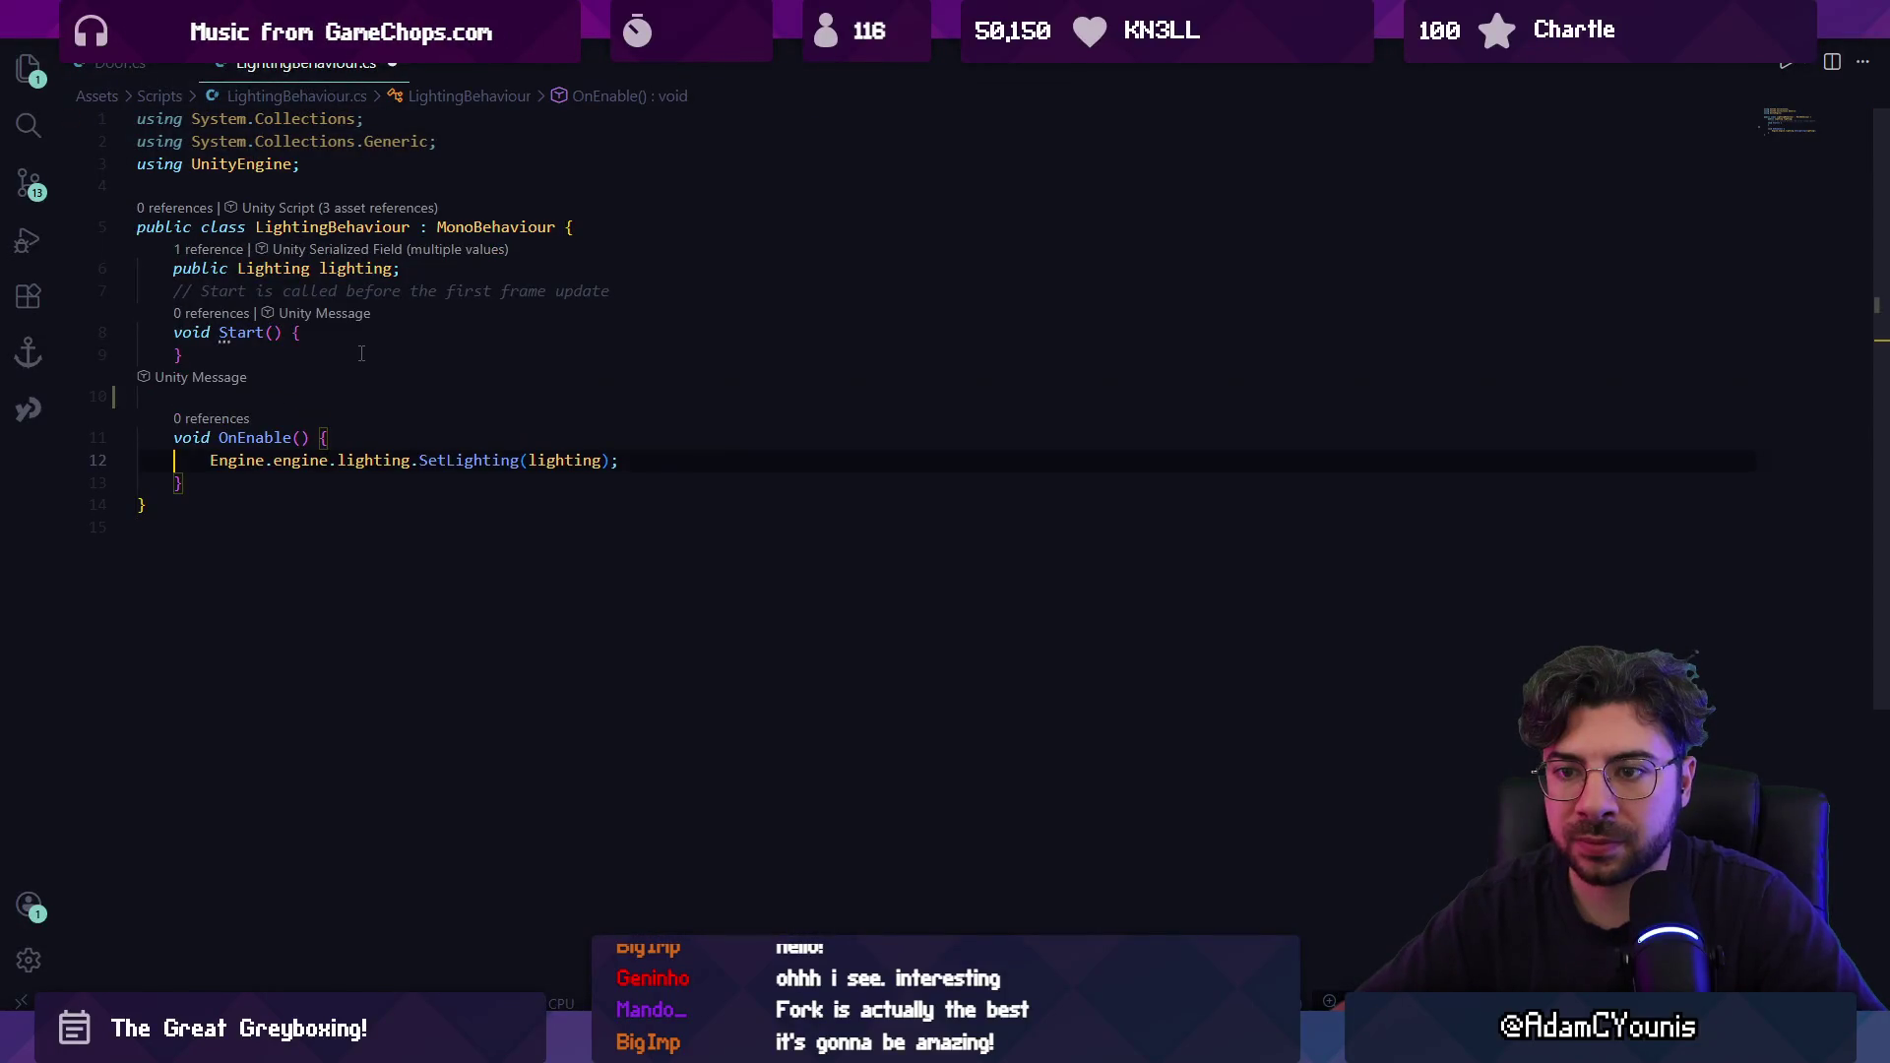
key(ctrl+s)
Copy OnEnable's SetLighting call into Start(), undoing an accidental cut-and-paste first.
key(shift+Down)
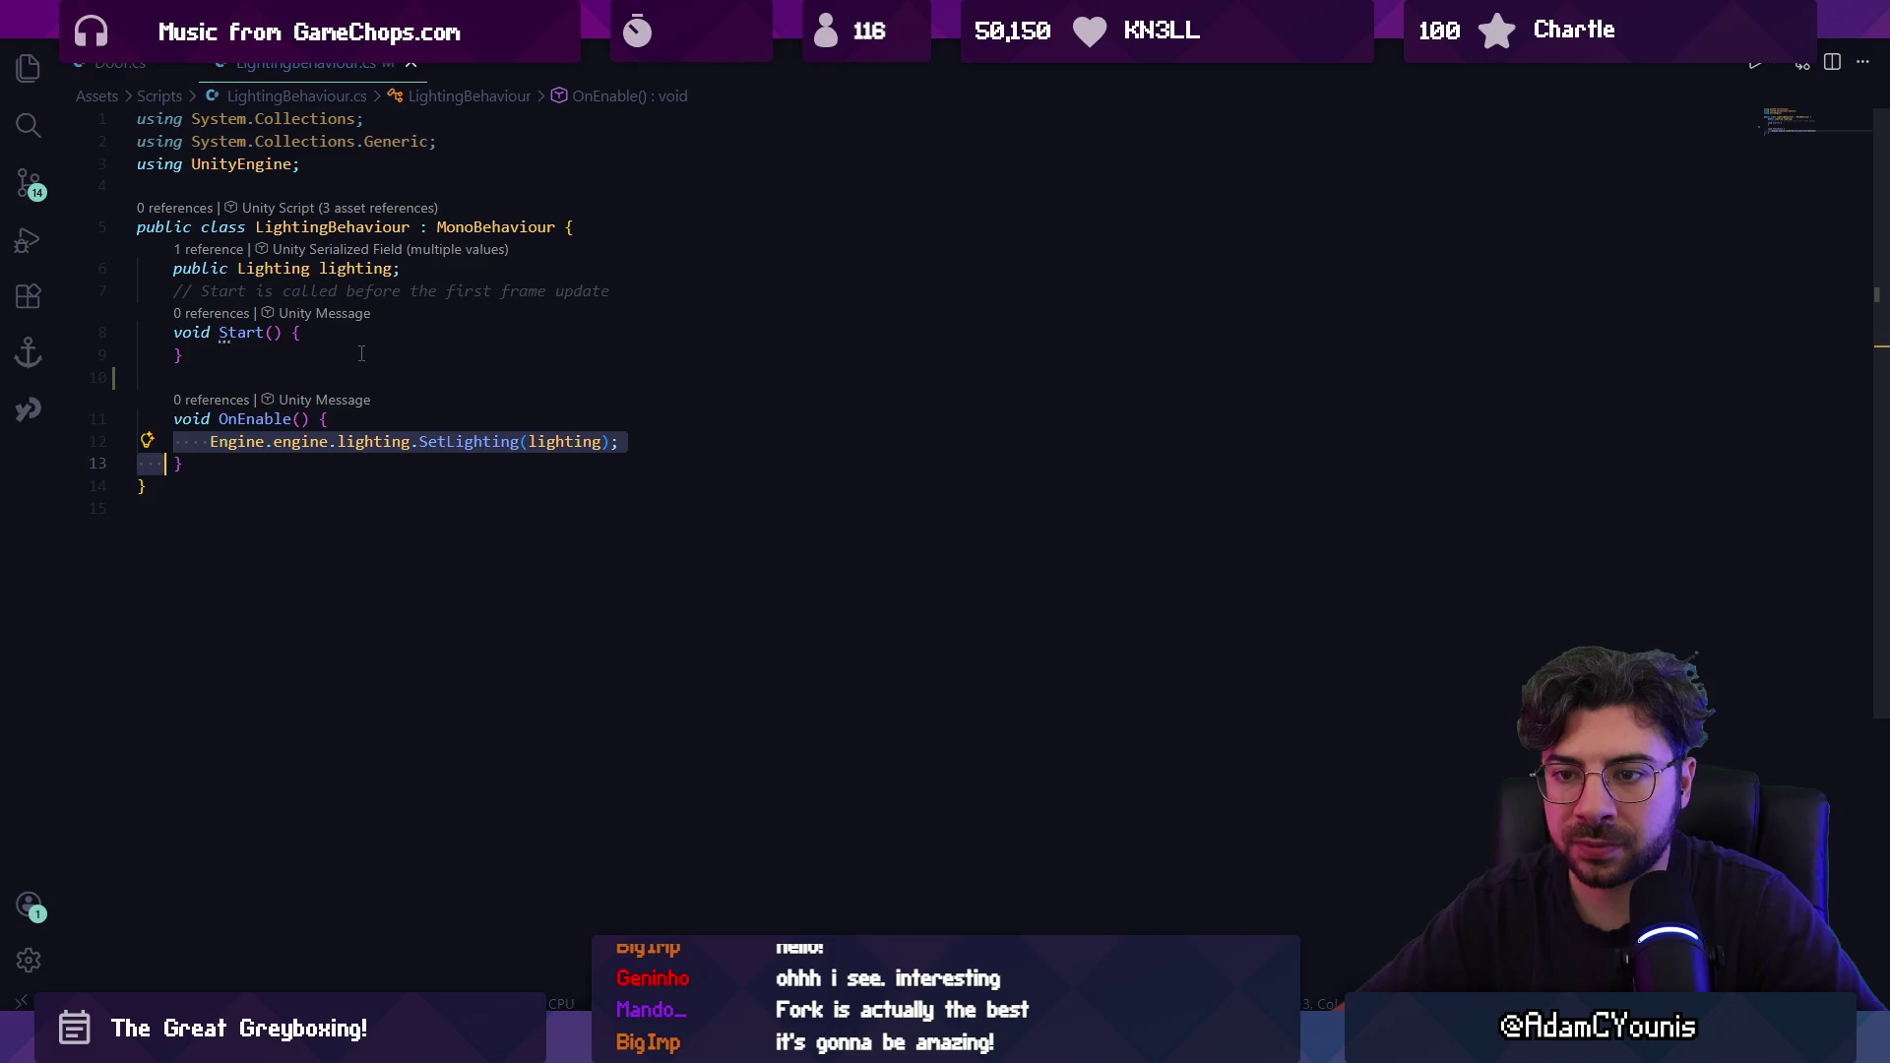
key(shift+Home)
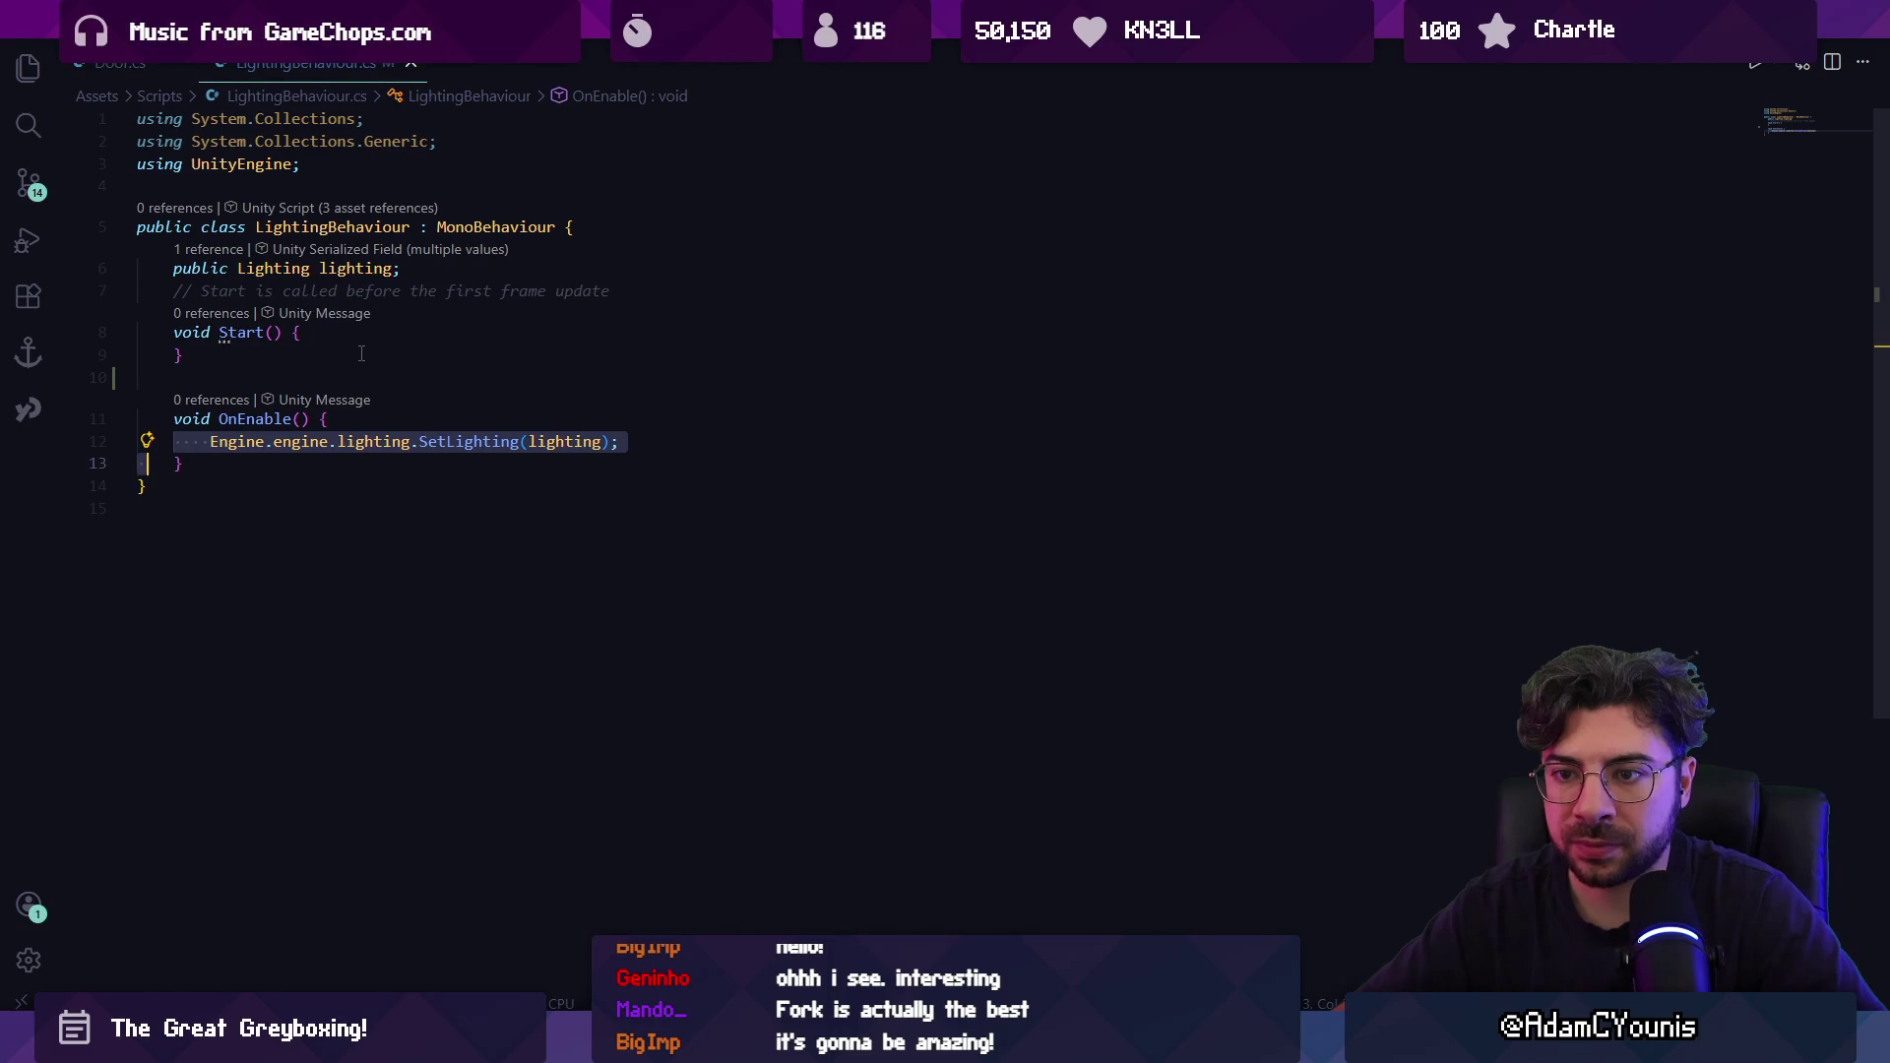
key(ctrl+x)
key(Up)
key(Up)
key(Up)
key(ctrl+Right)
key(ctrl+v)
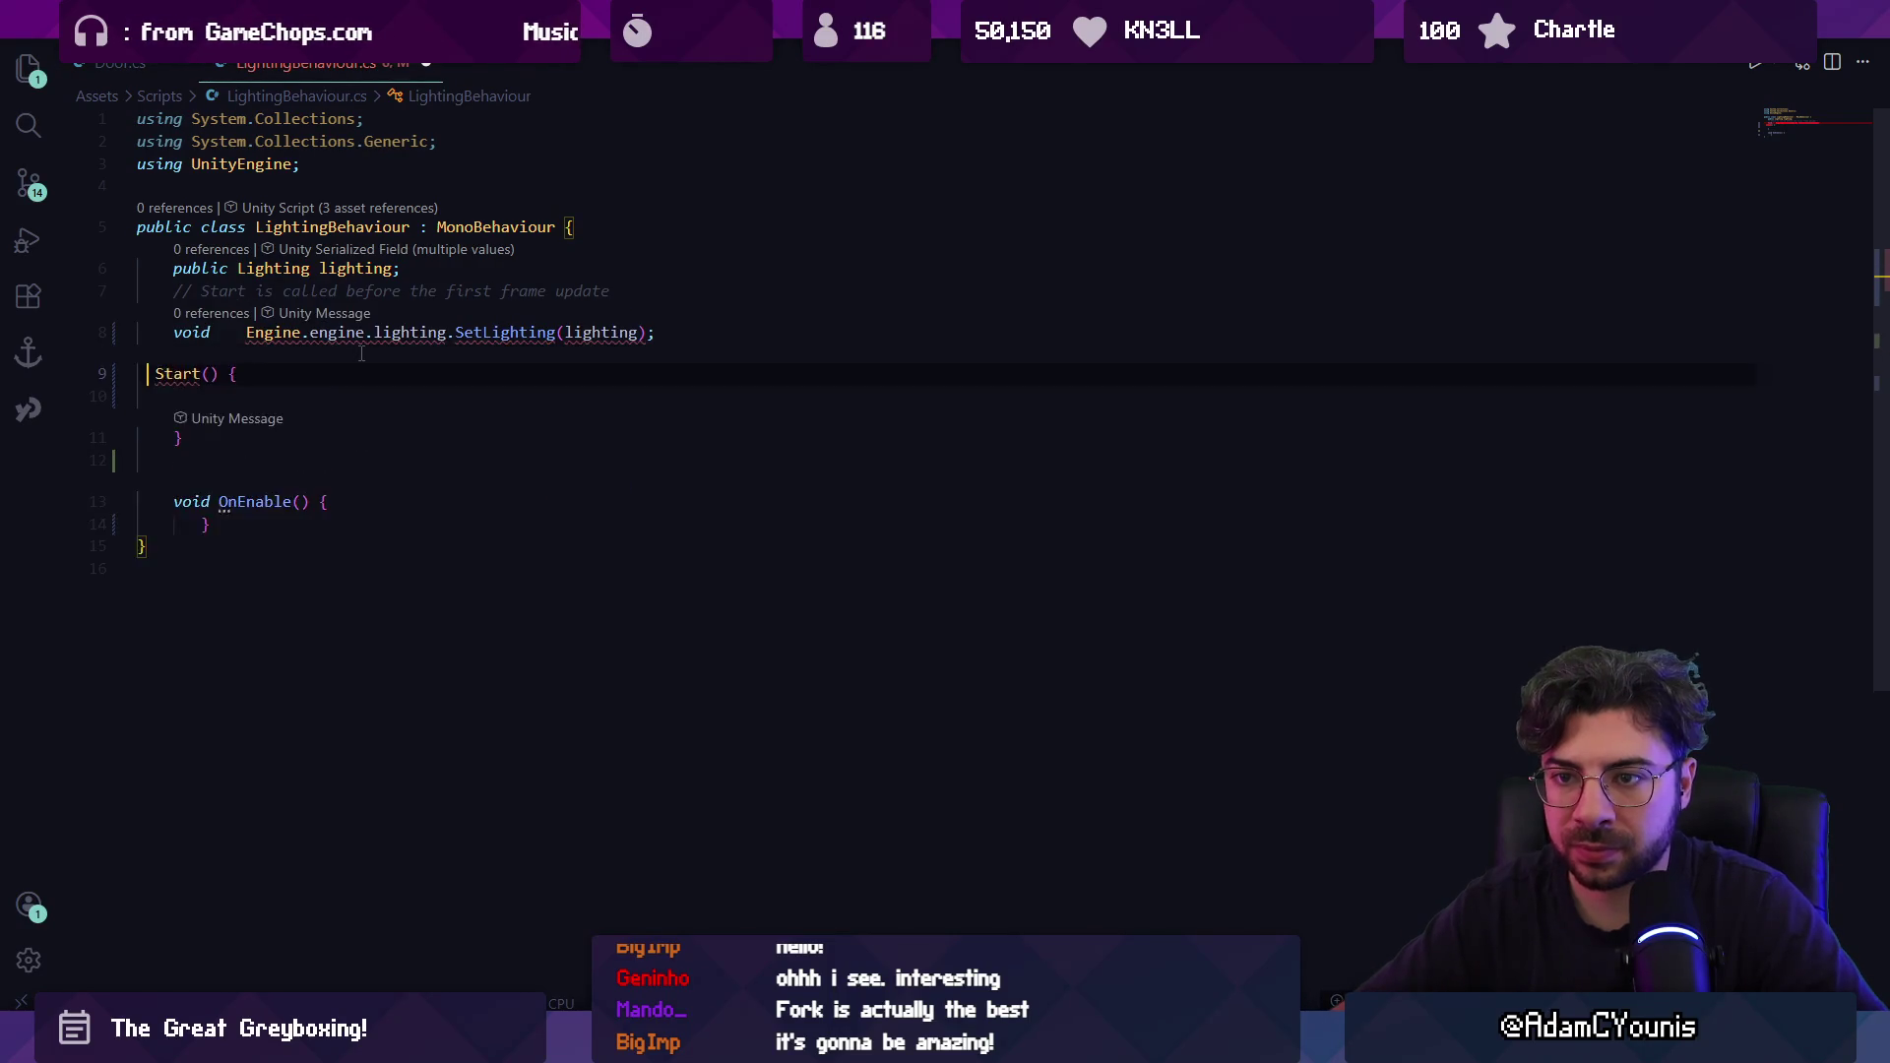
key(ctrl+z)
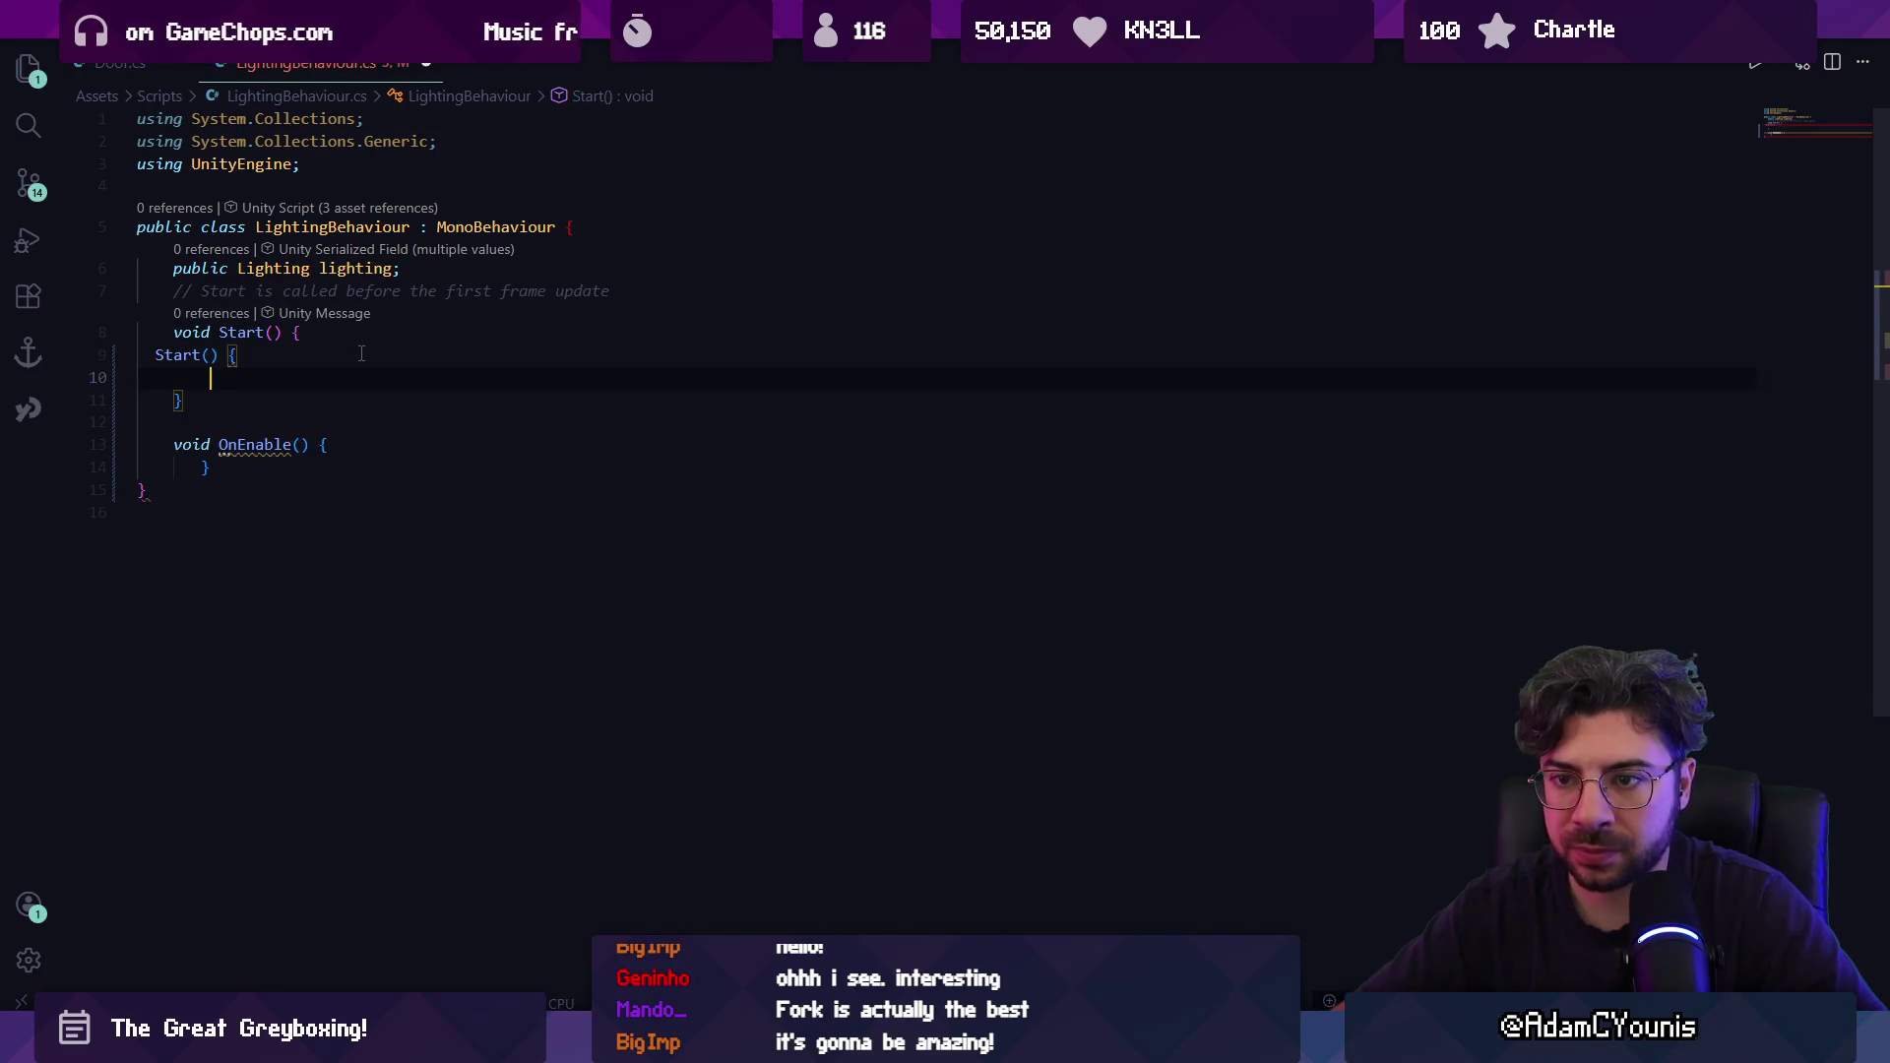
key(ctrl+z)
key(ctrl+z)
key(ctrl+z)
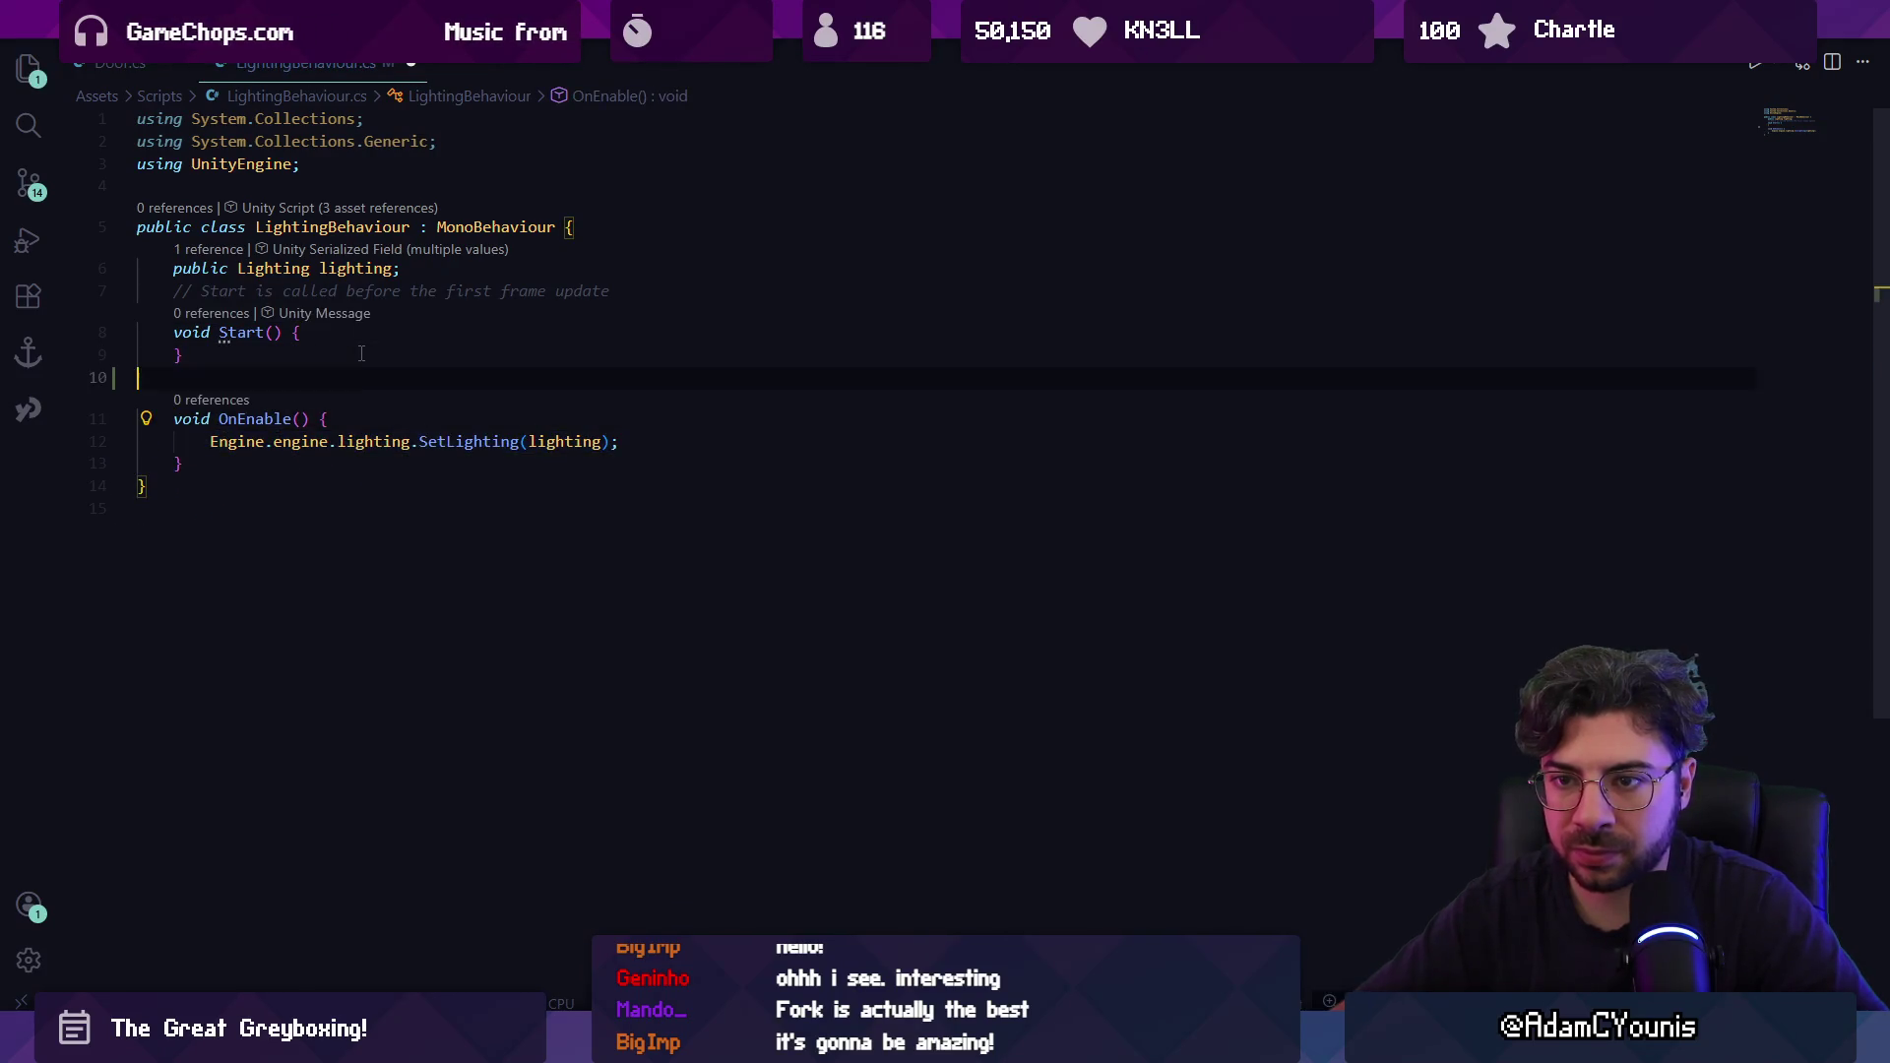
key(Up)
key(Return)
key(Up)
key(ctrl+v)
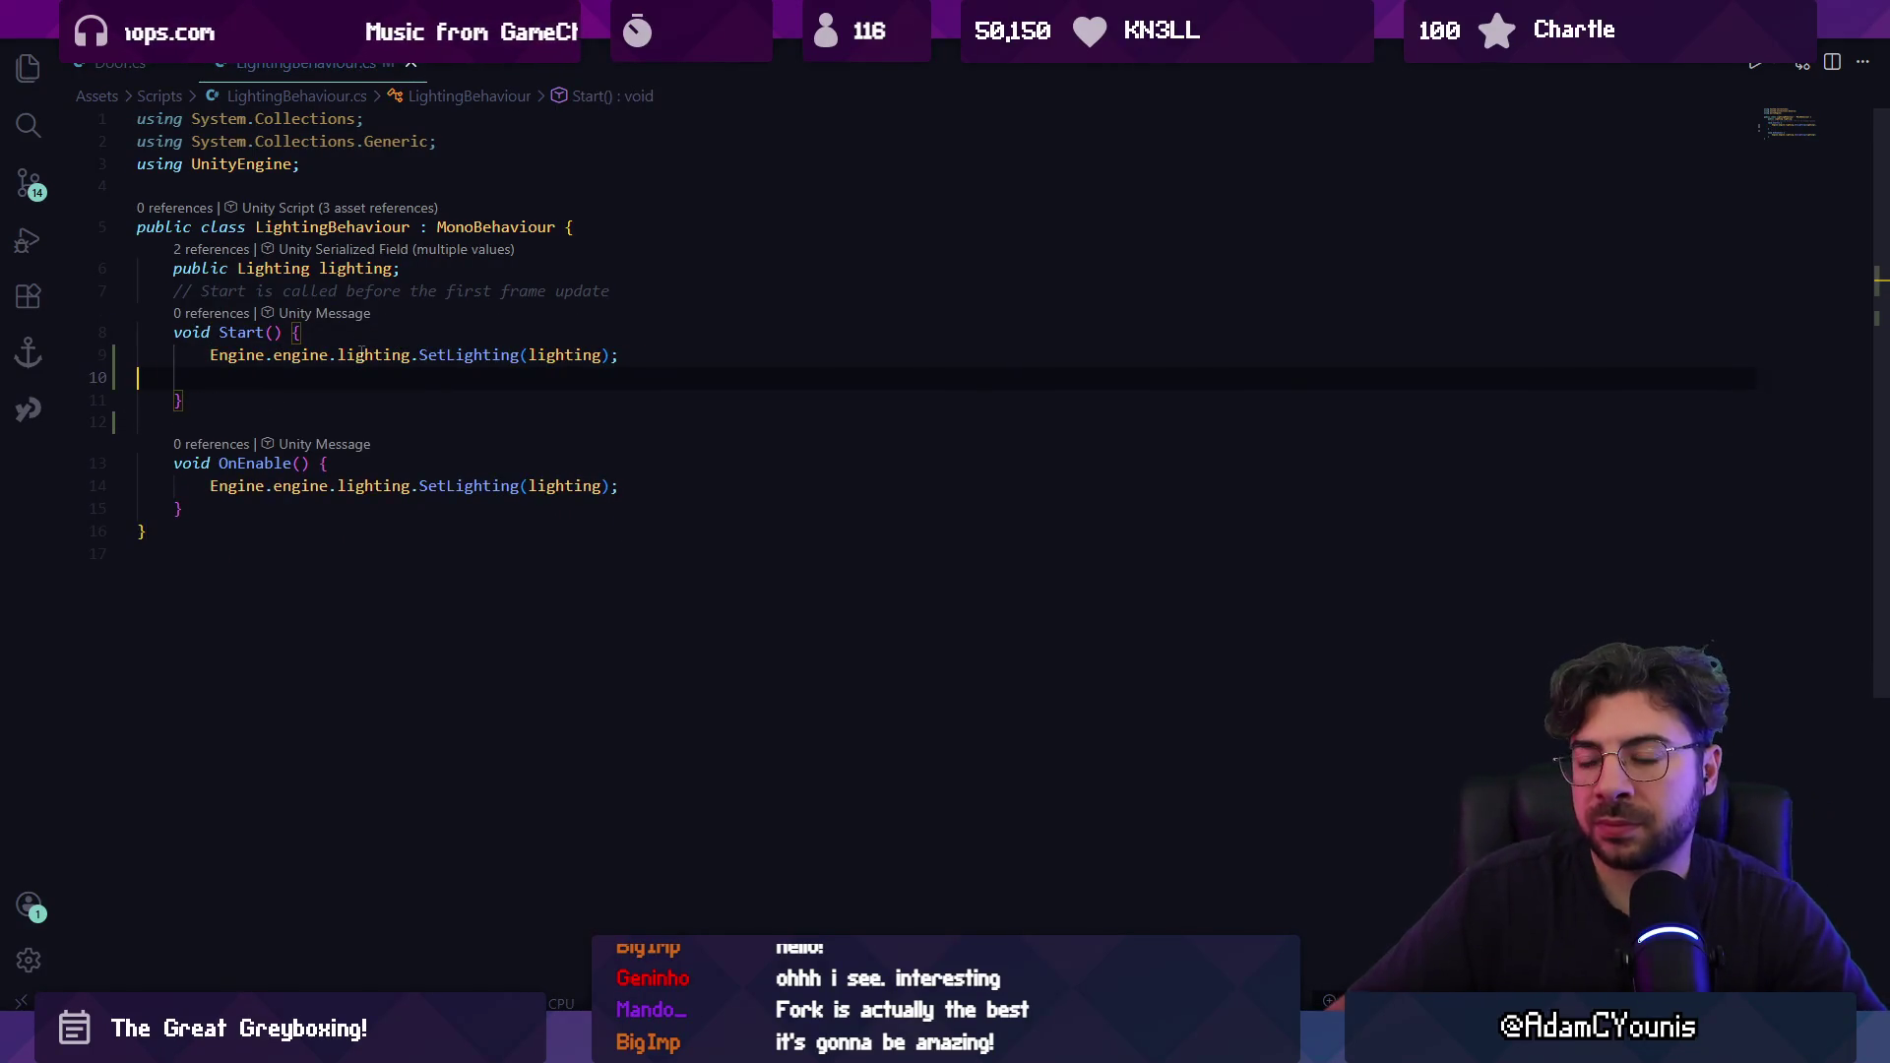
Wrap OnEnable's SetLighting call in an if (gameObject.activeInHierarchy) block.
key(Down)
key(Return)
key(Up)
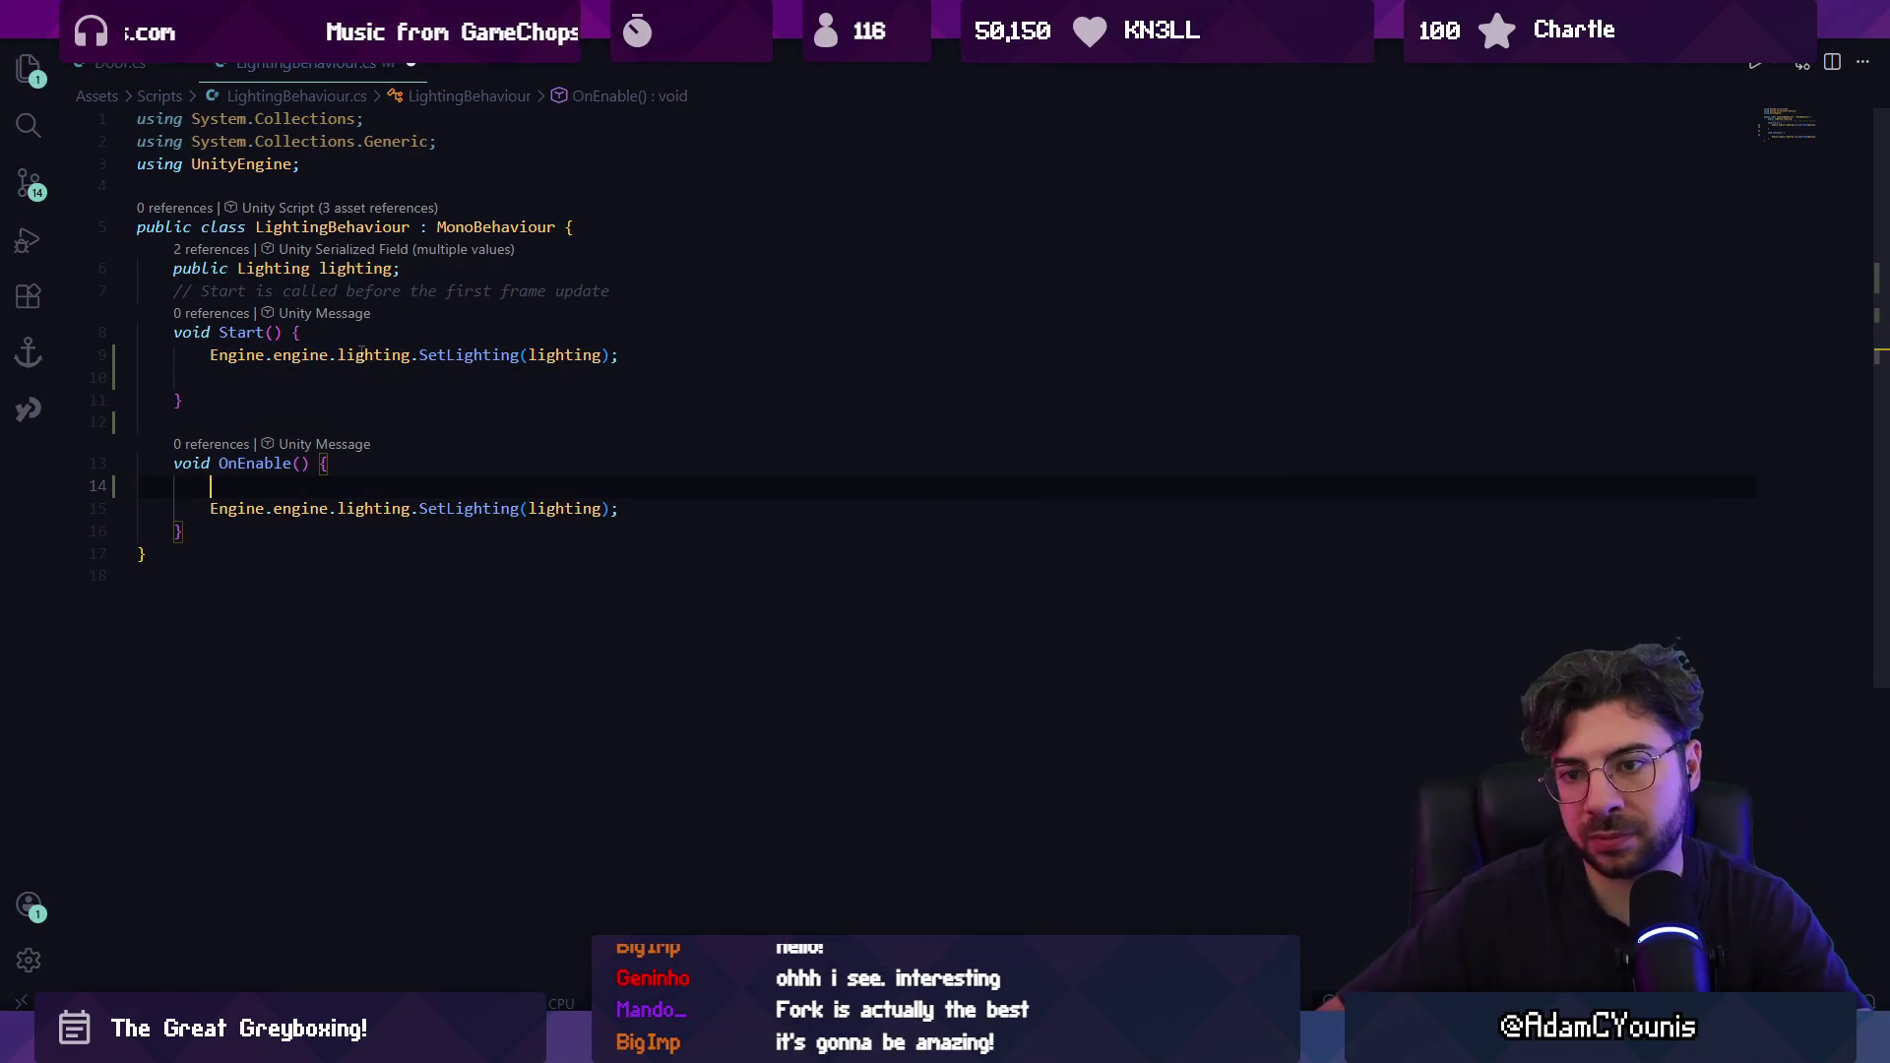
text(if(lighting != null)
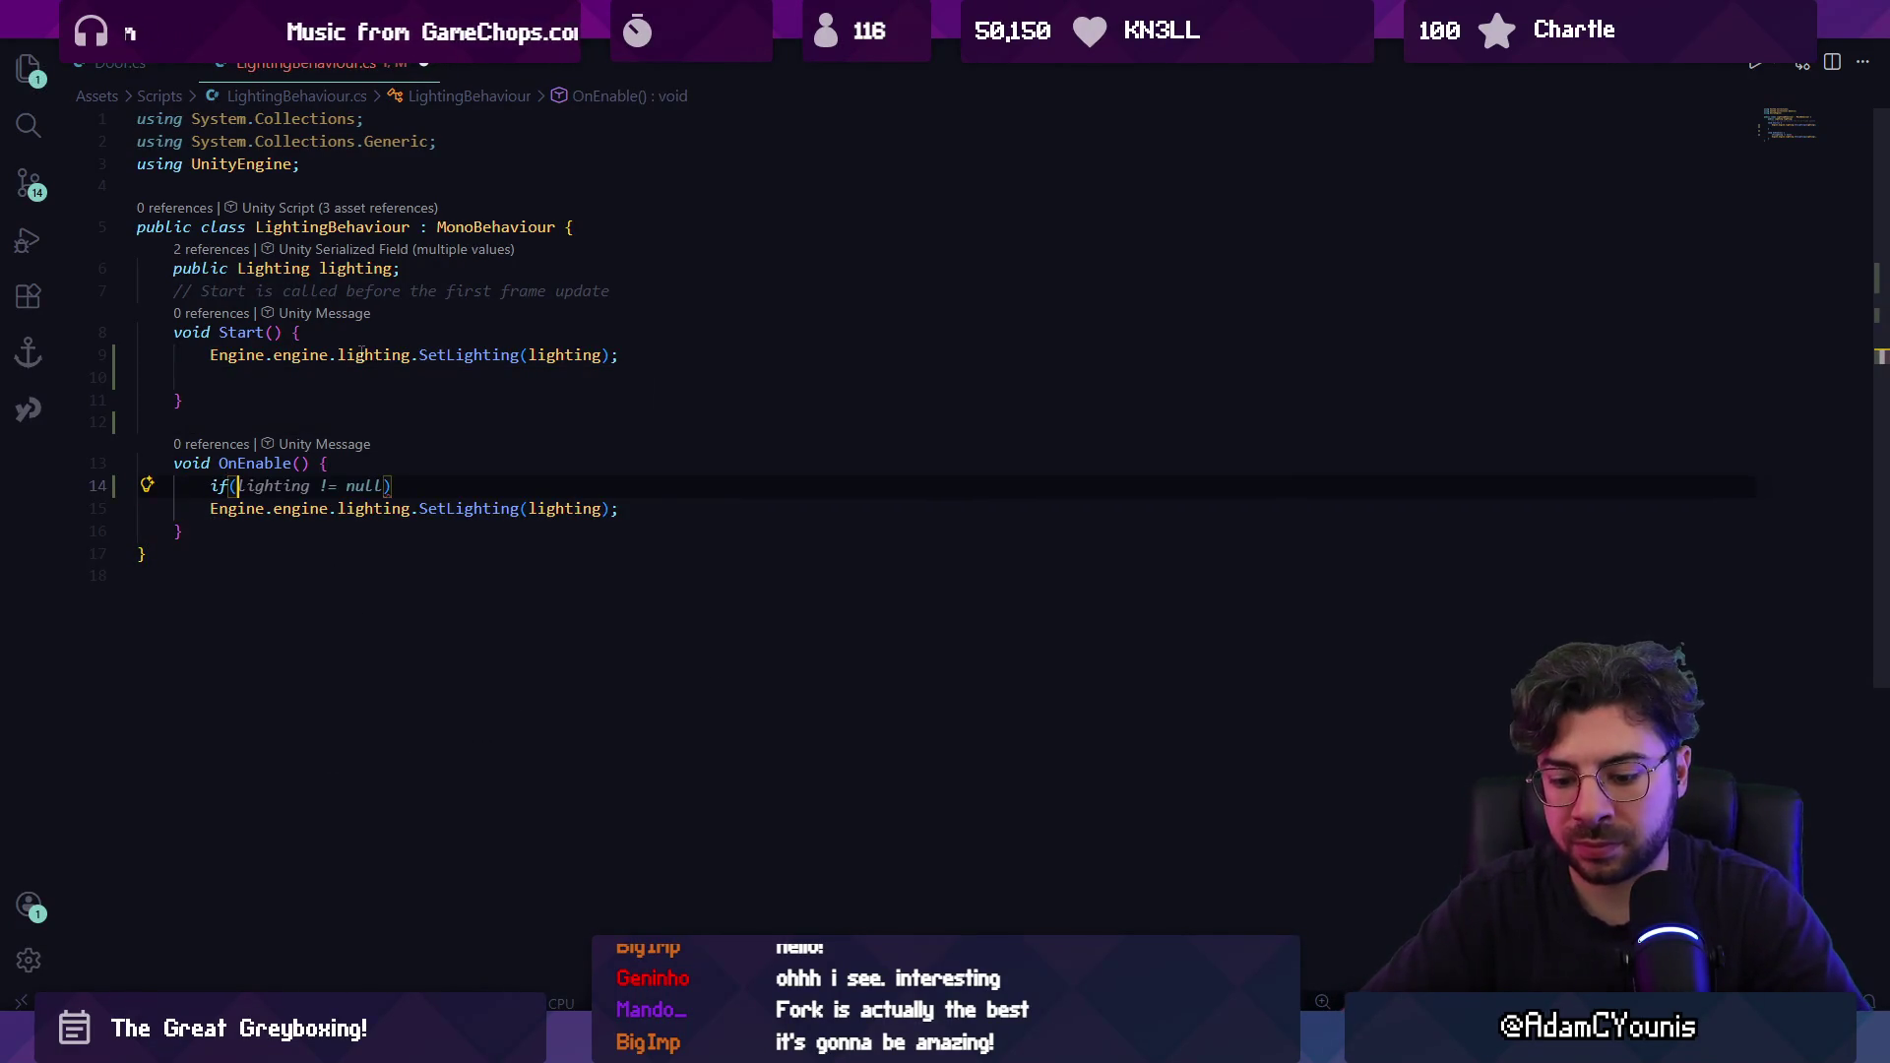
text(ameObject.,)
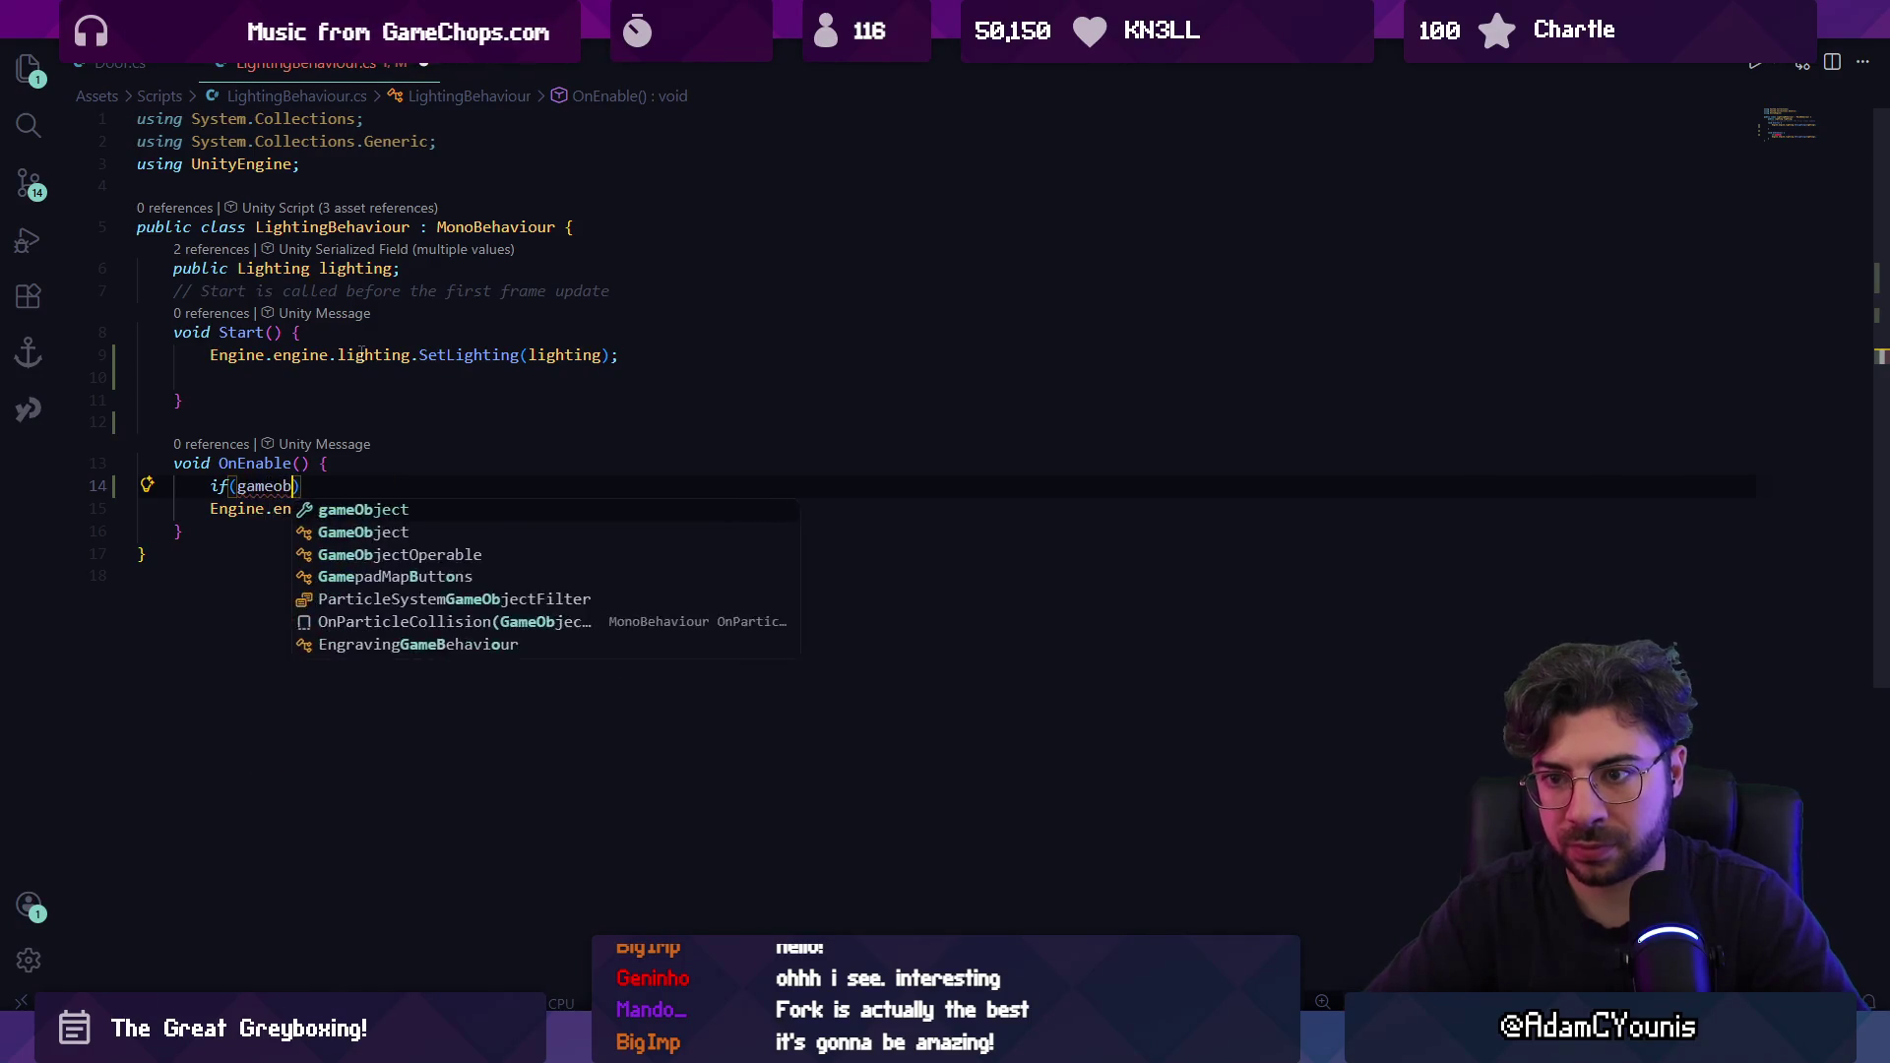
text(.acti)
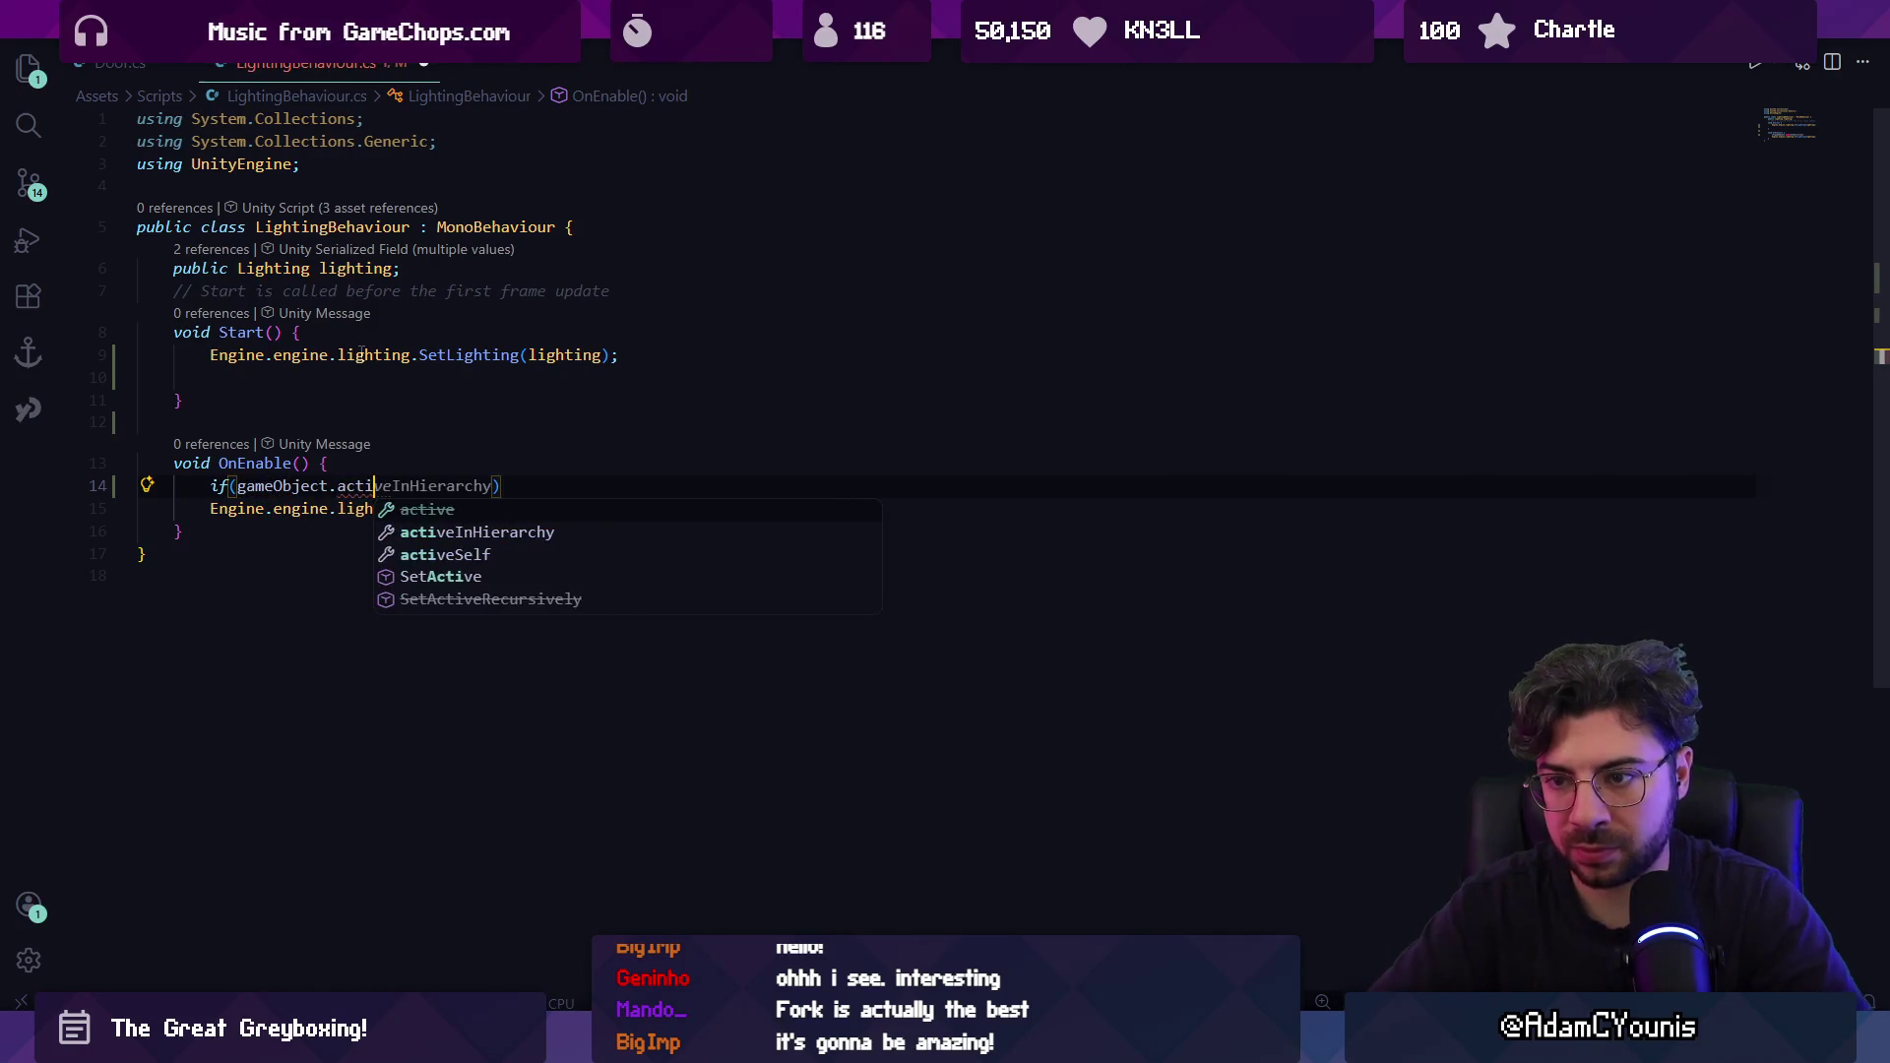
key(Tab)
key(Return)
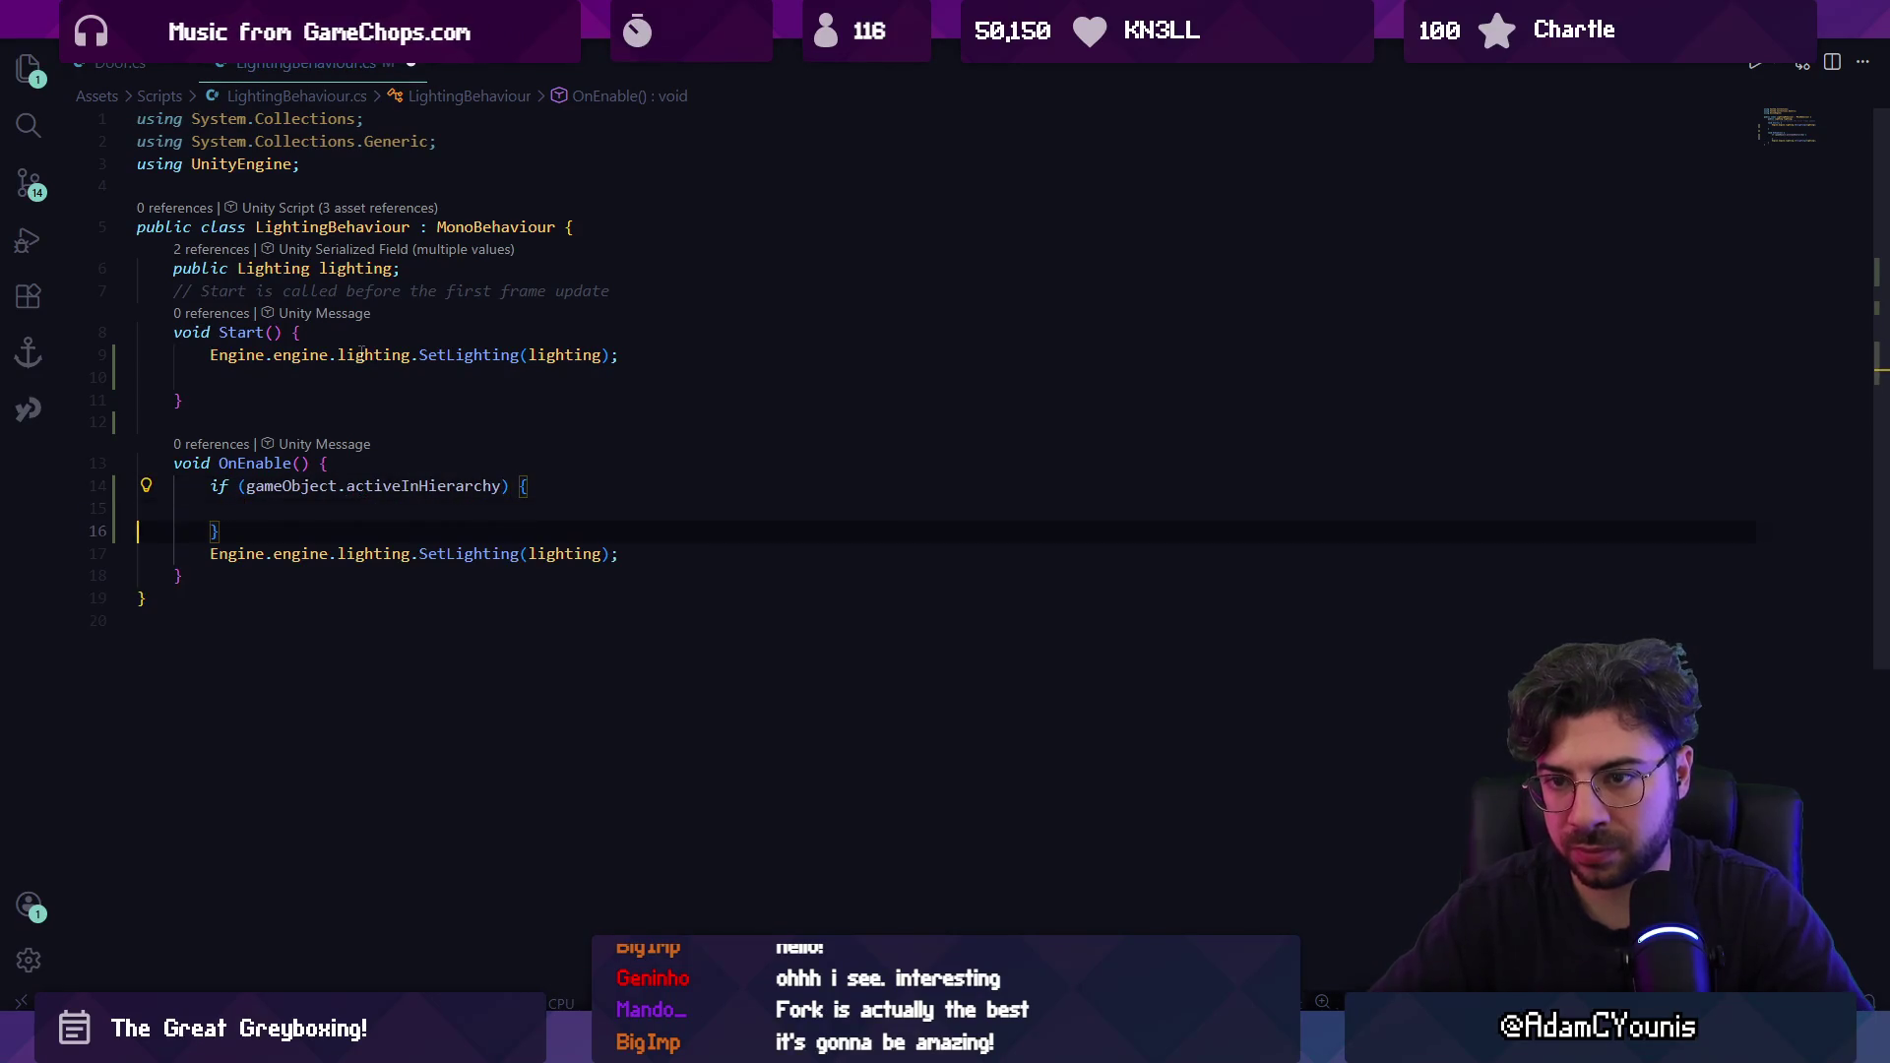
key(Down)
key(Down)
key(alt+Up)
key(alt+Up)
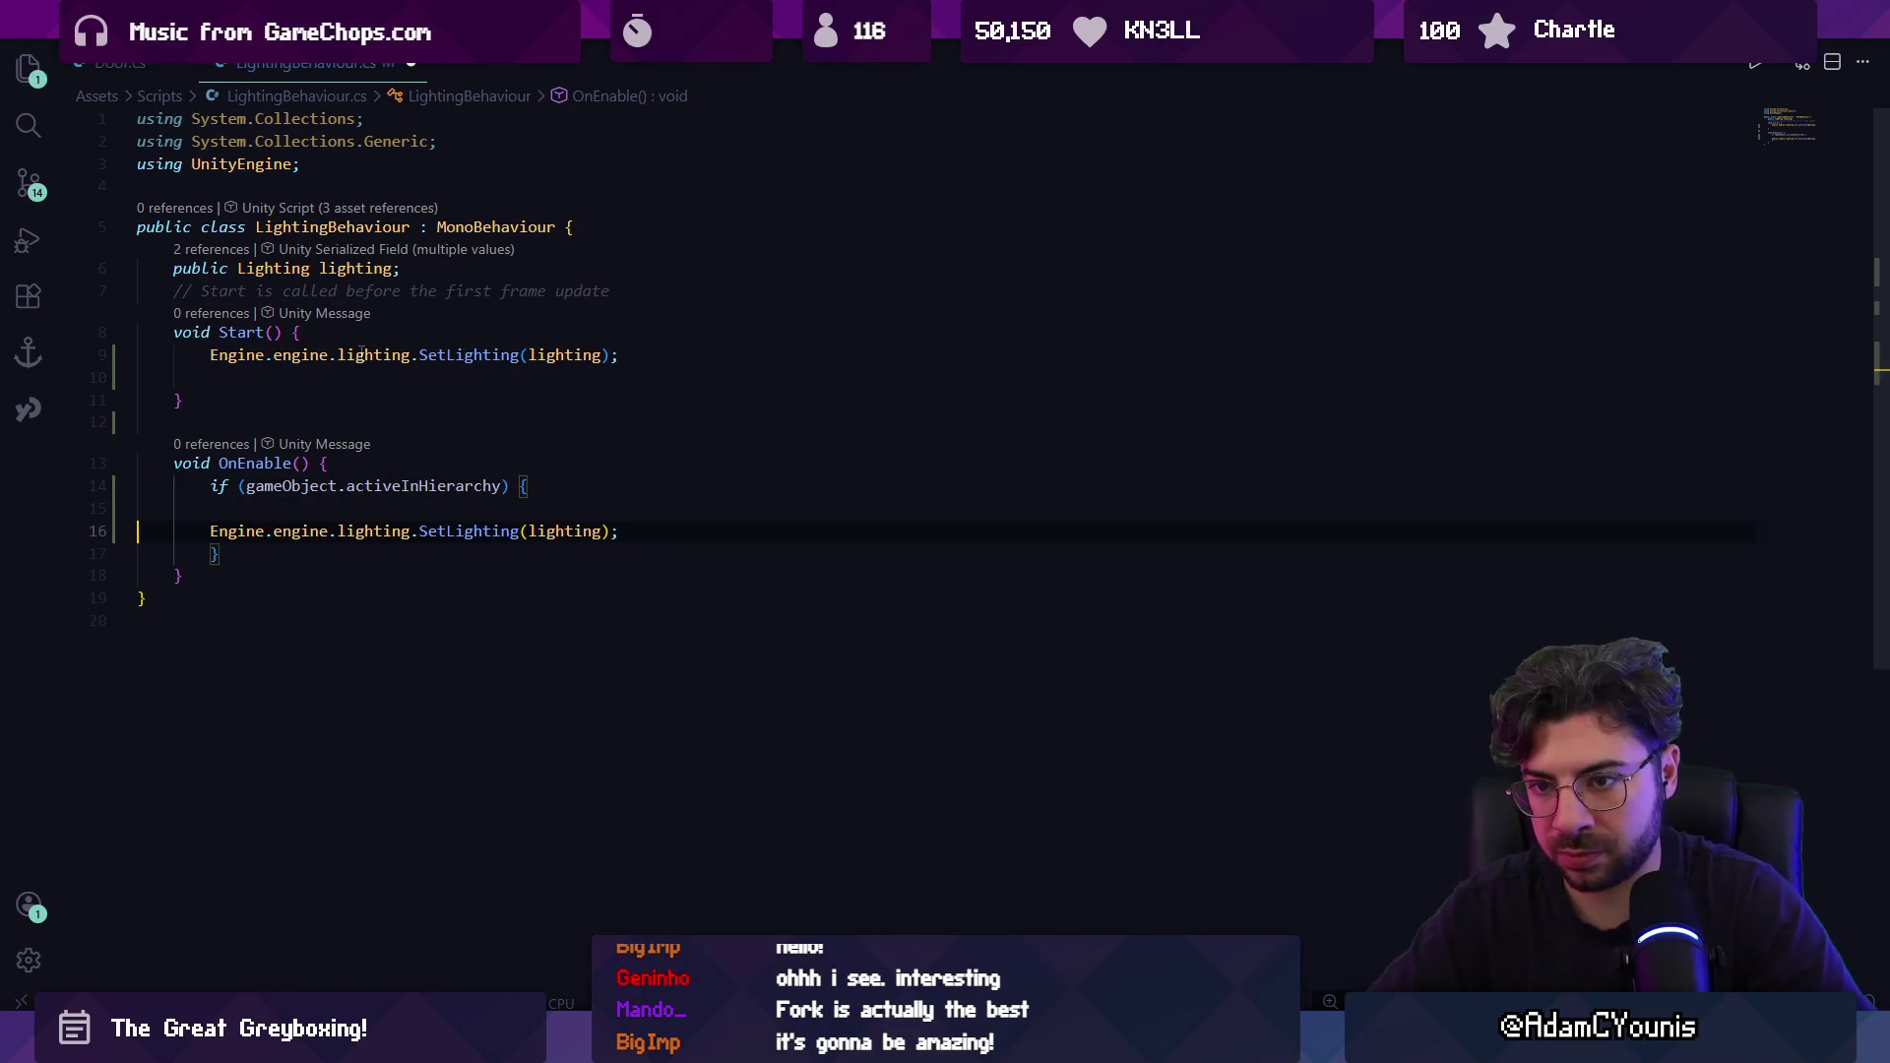
Correct the condition's property name to activeInHierarchy, save the script, and return to Unity.
key(Up)
key(Left)
key(Left)
key(Left)
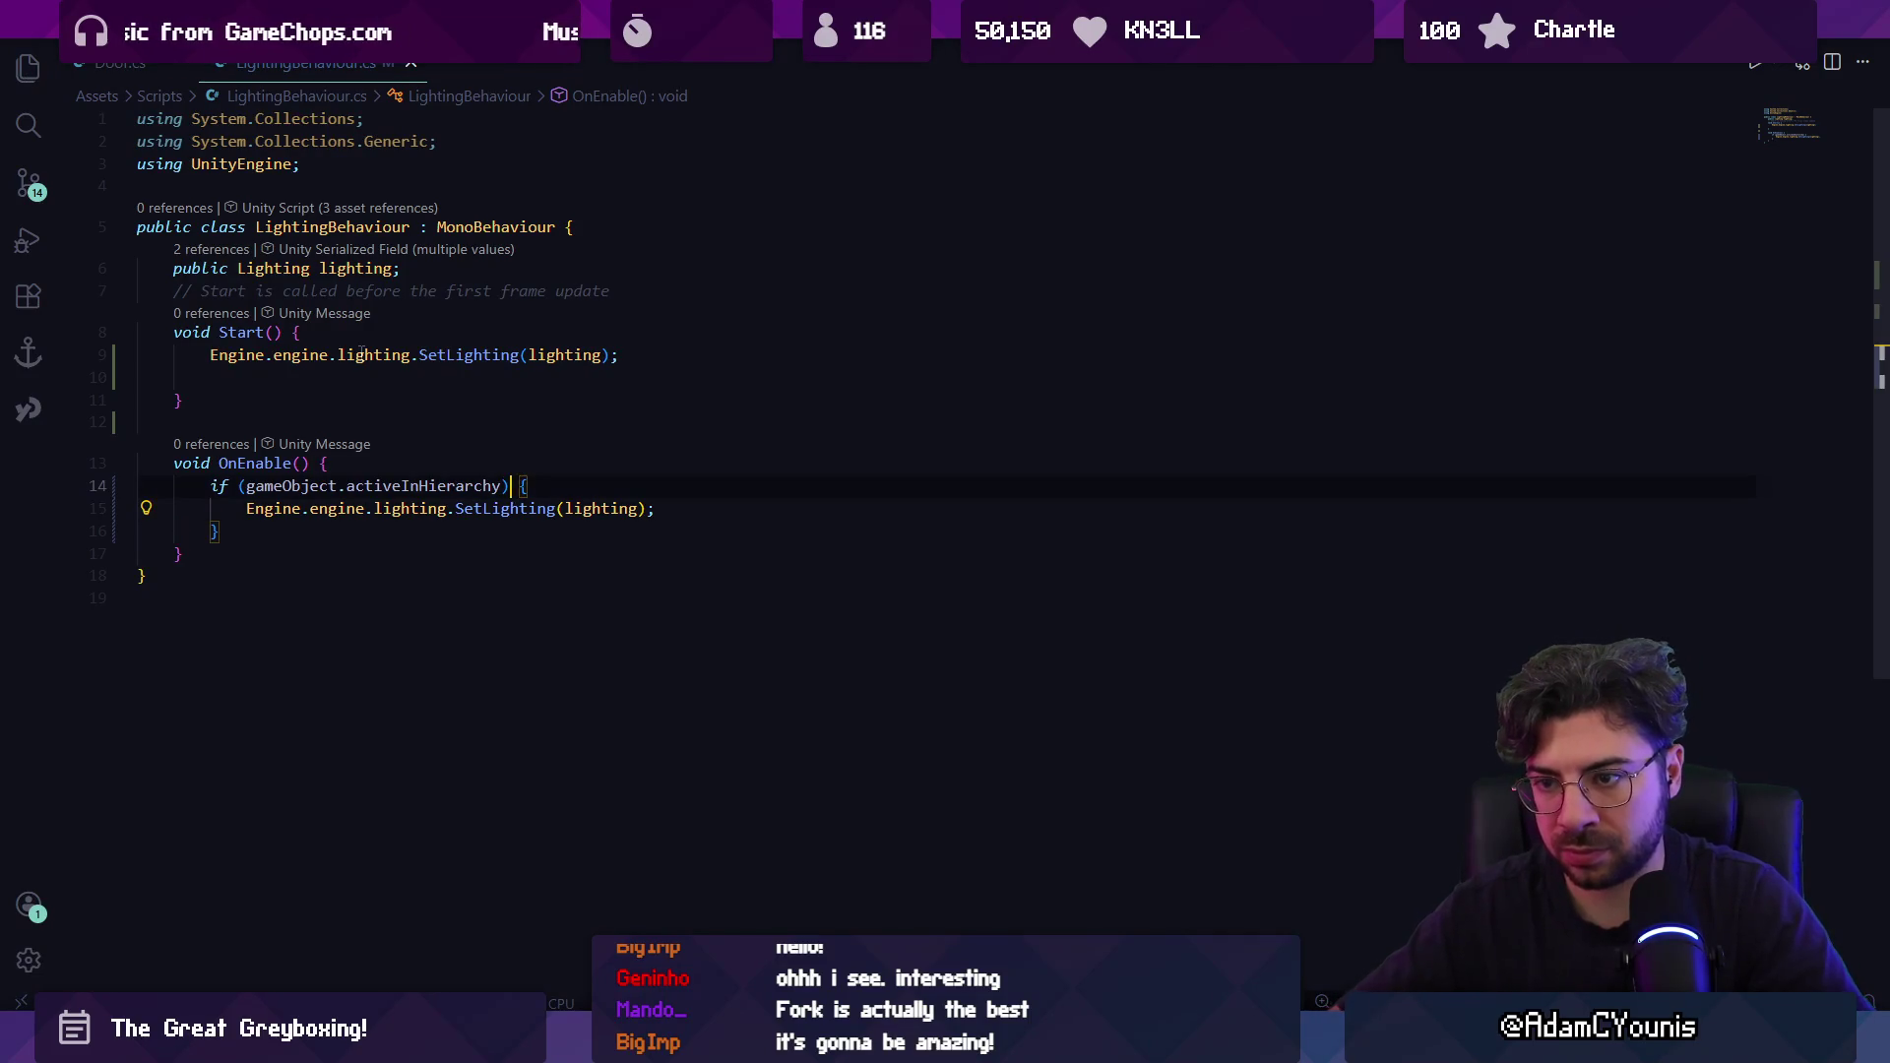
key(ctrl+shift+Left)
text(act)
key(Down)
key(Tab)
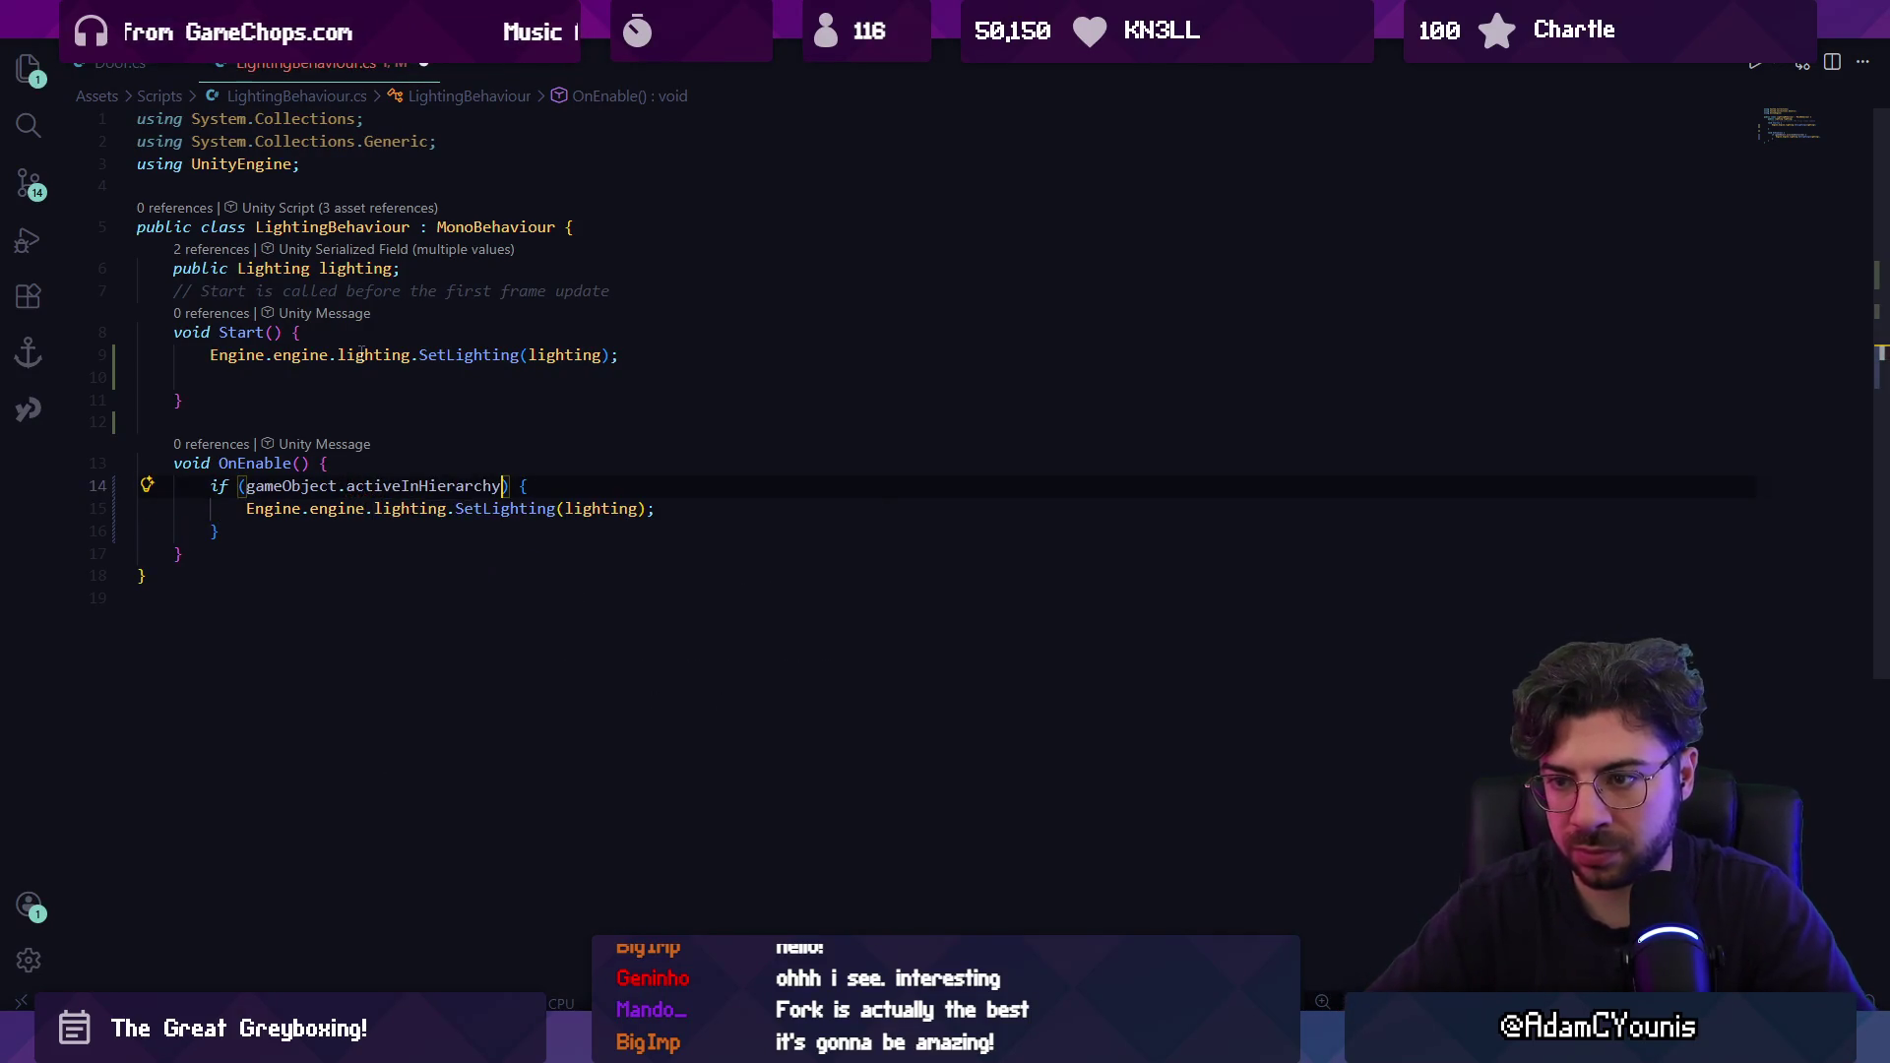
key(alt+Tab)
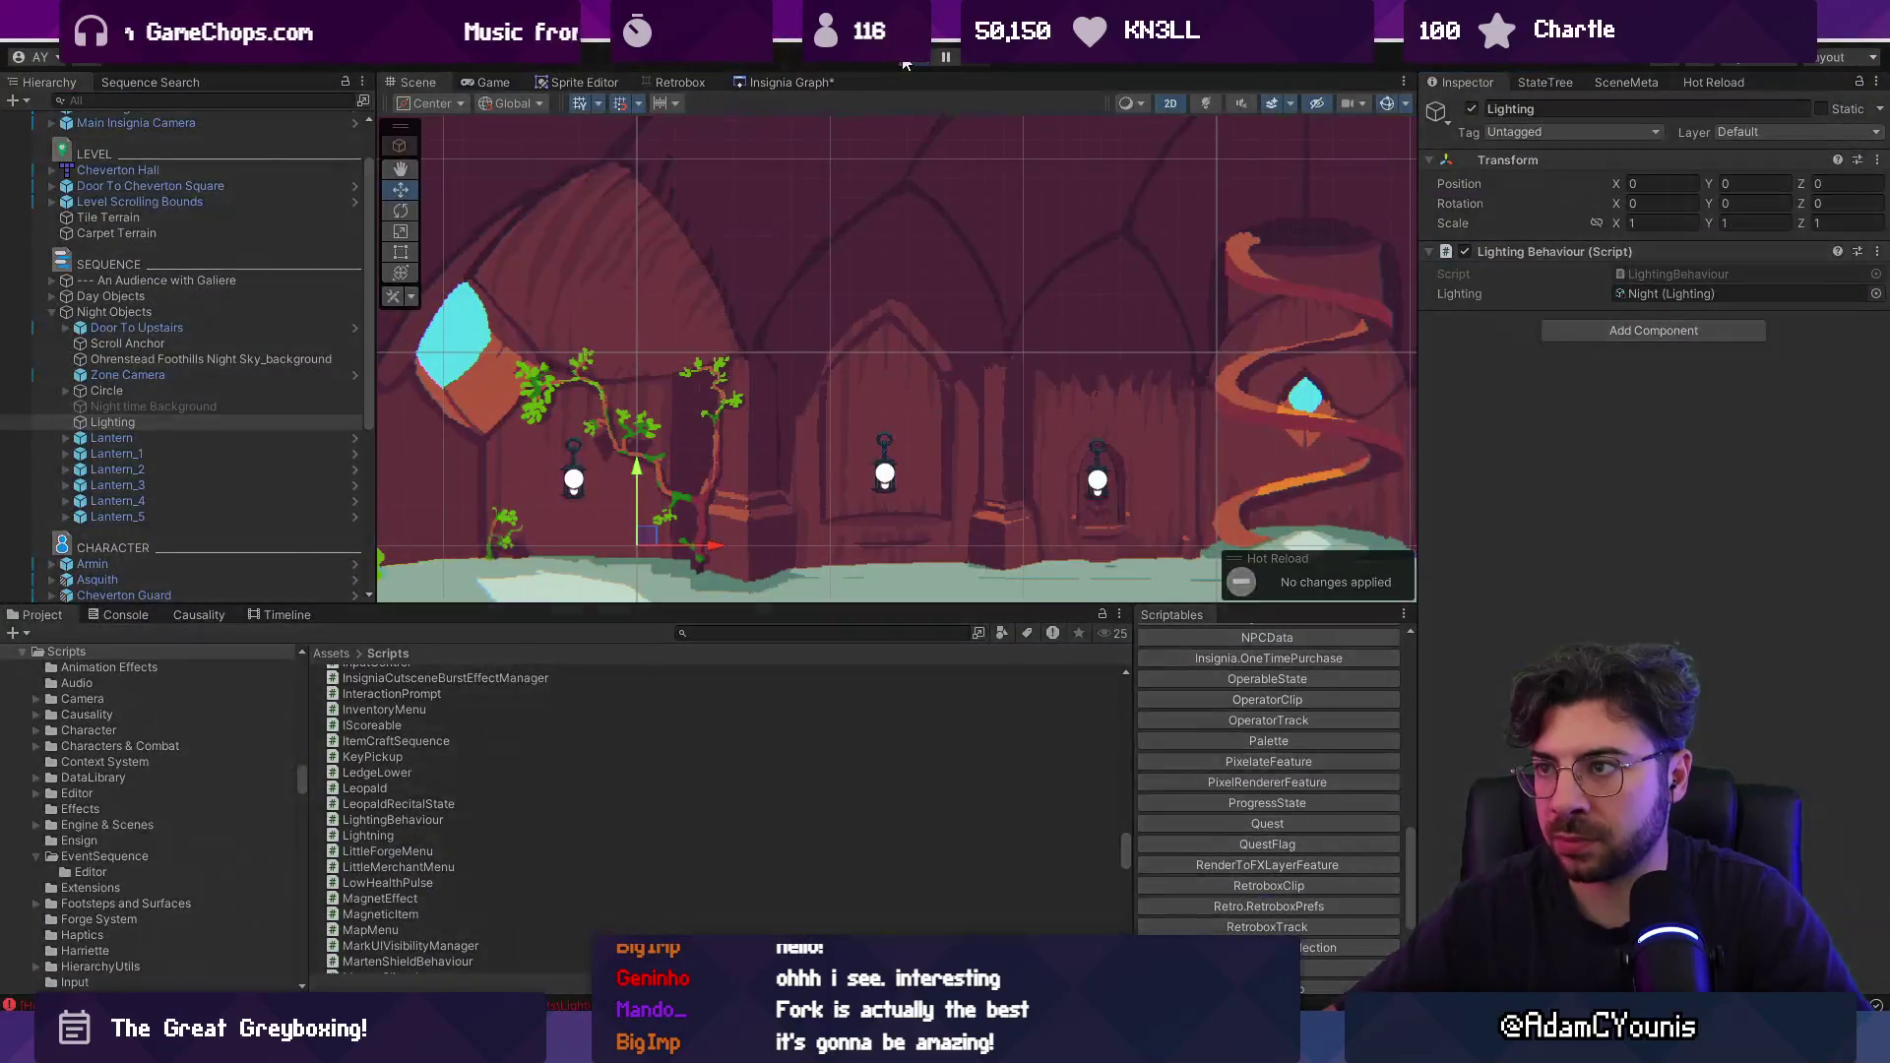
Briefly play and stop Cheverton Hall, then bring up the Insignia Graph of linked scenes.
click(906, 59)
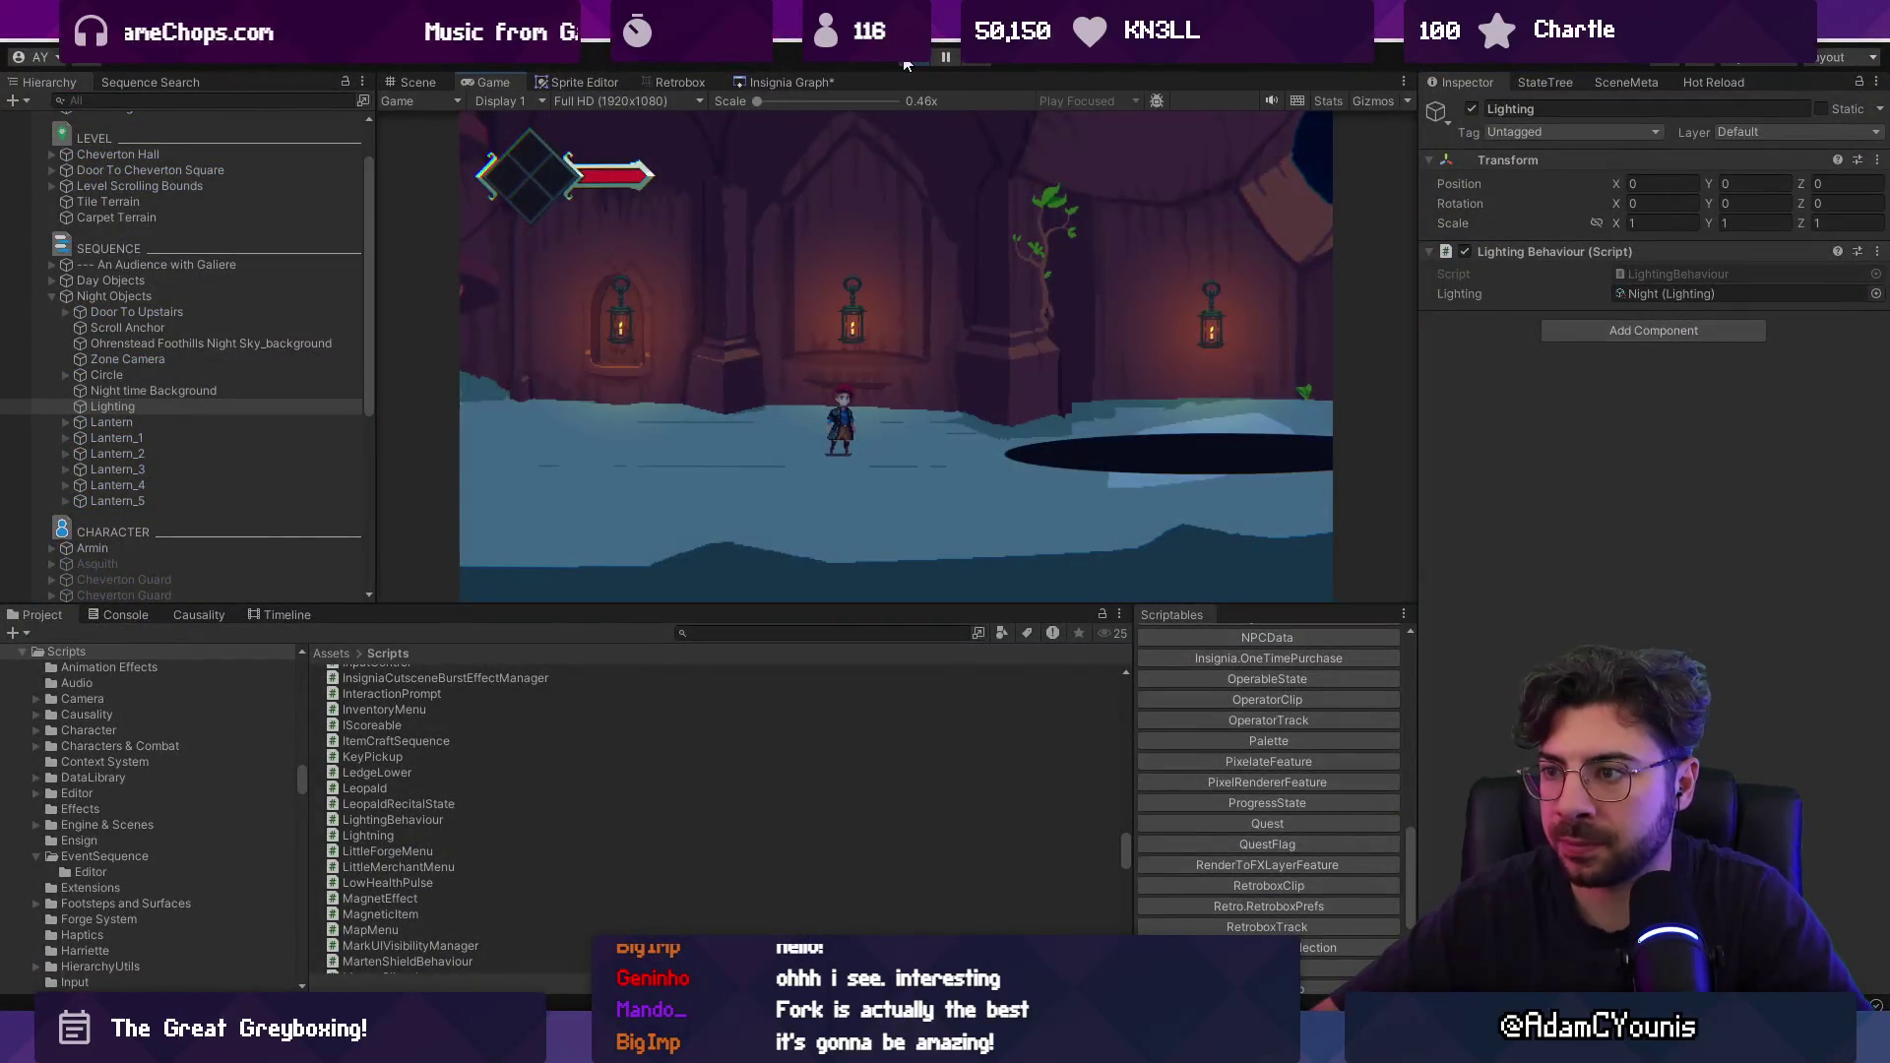
key(ctrl+p)
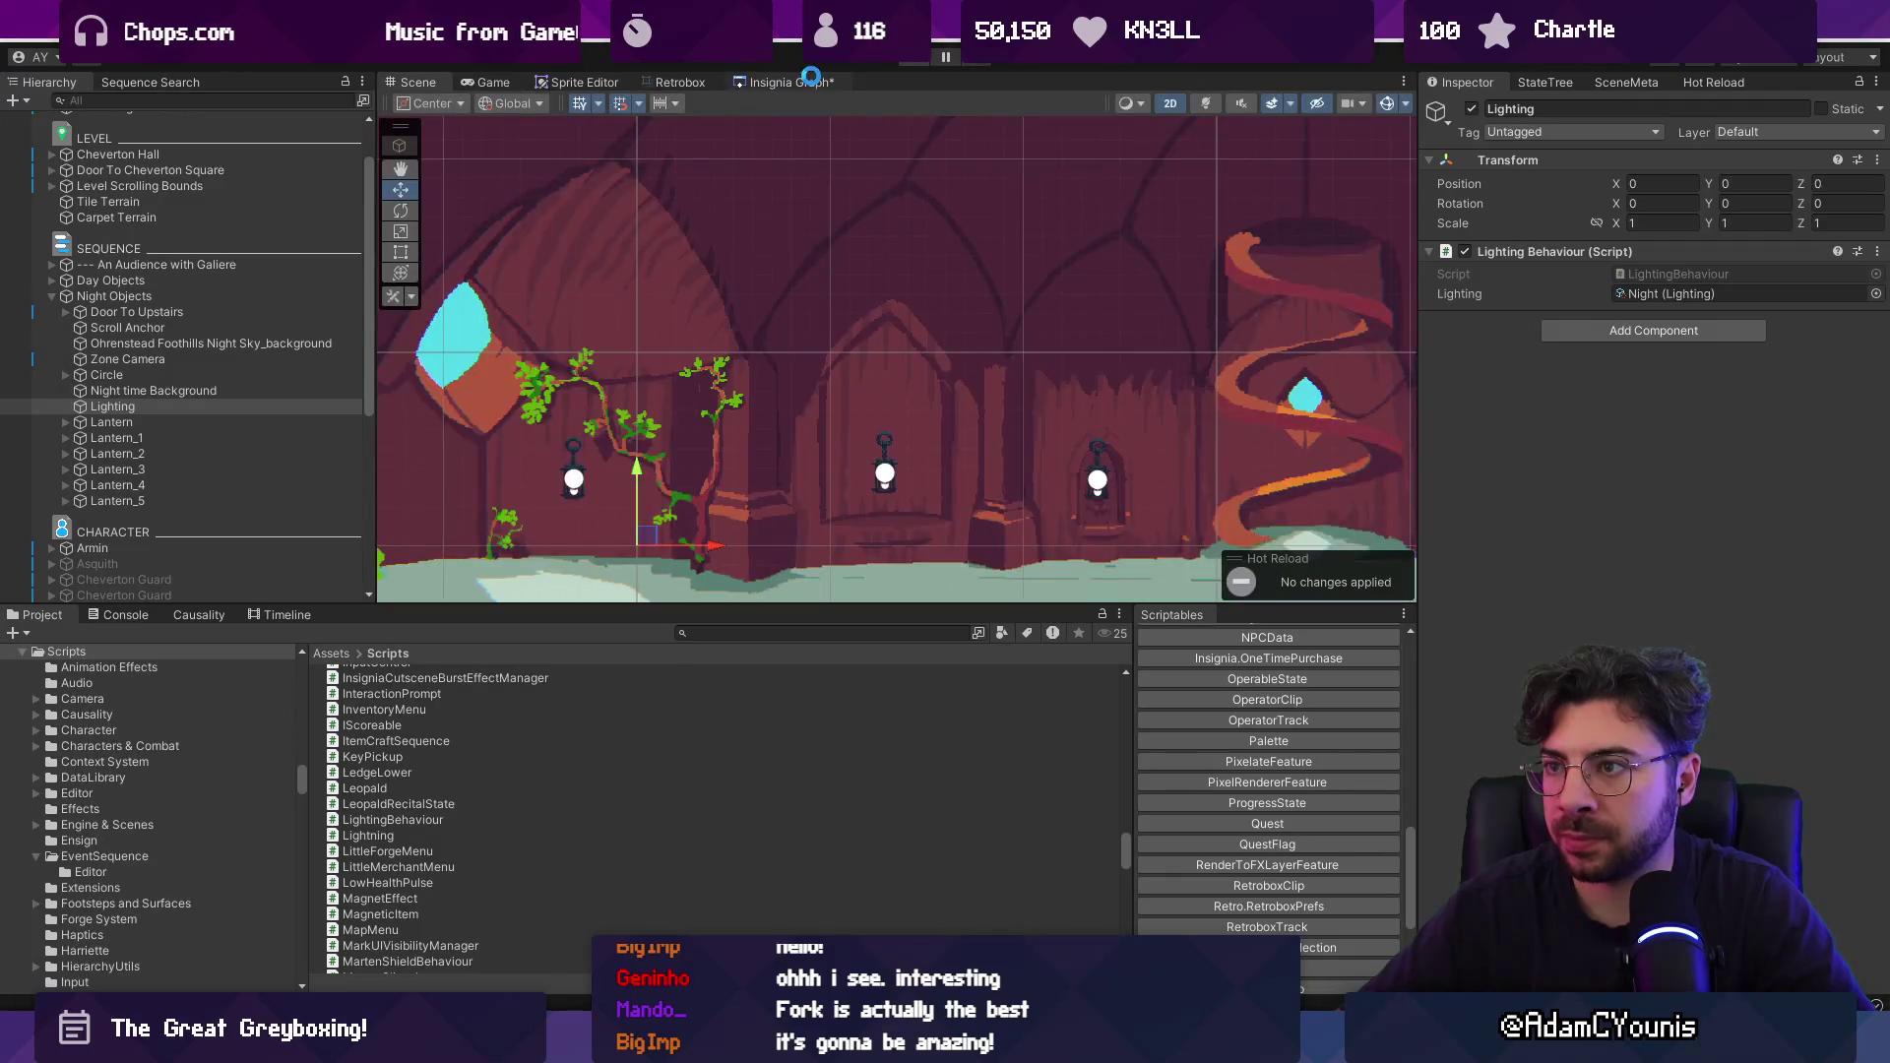
click(812, 79)
scroll(918, 393, down, 3)
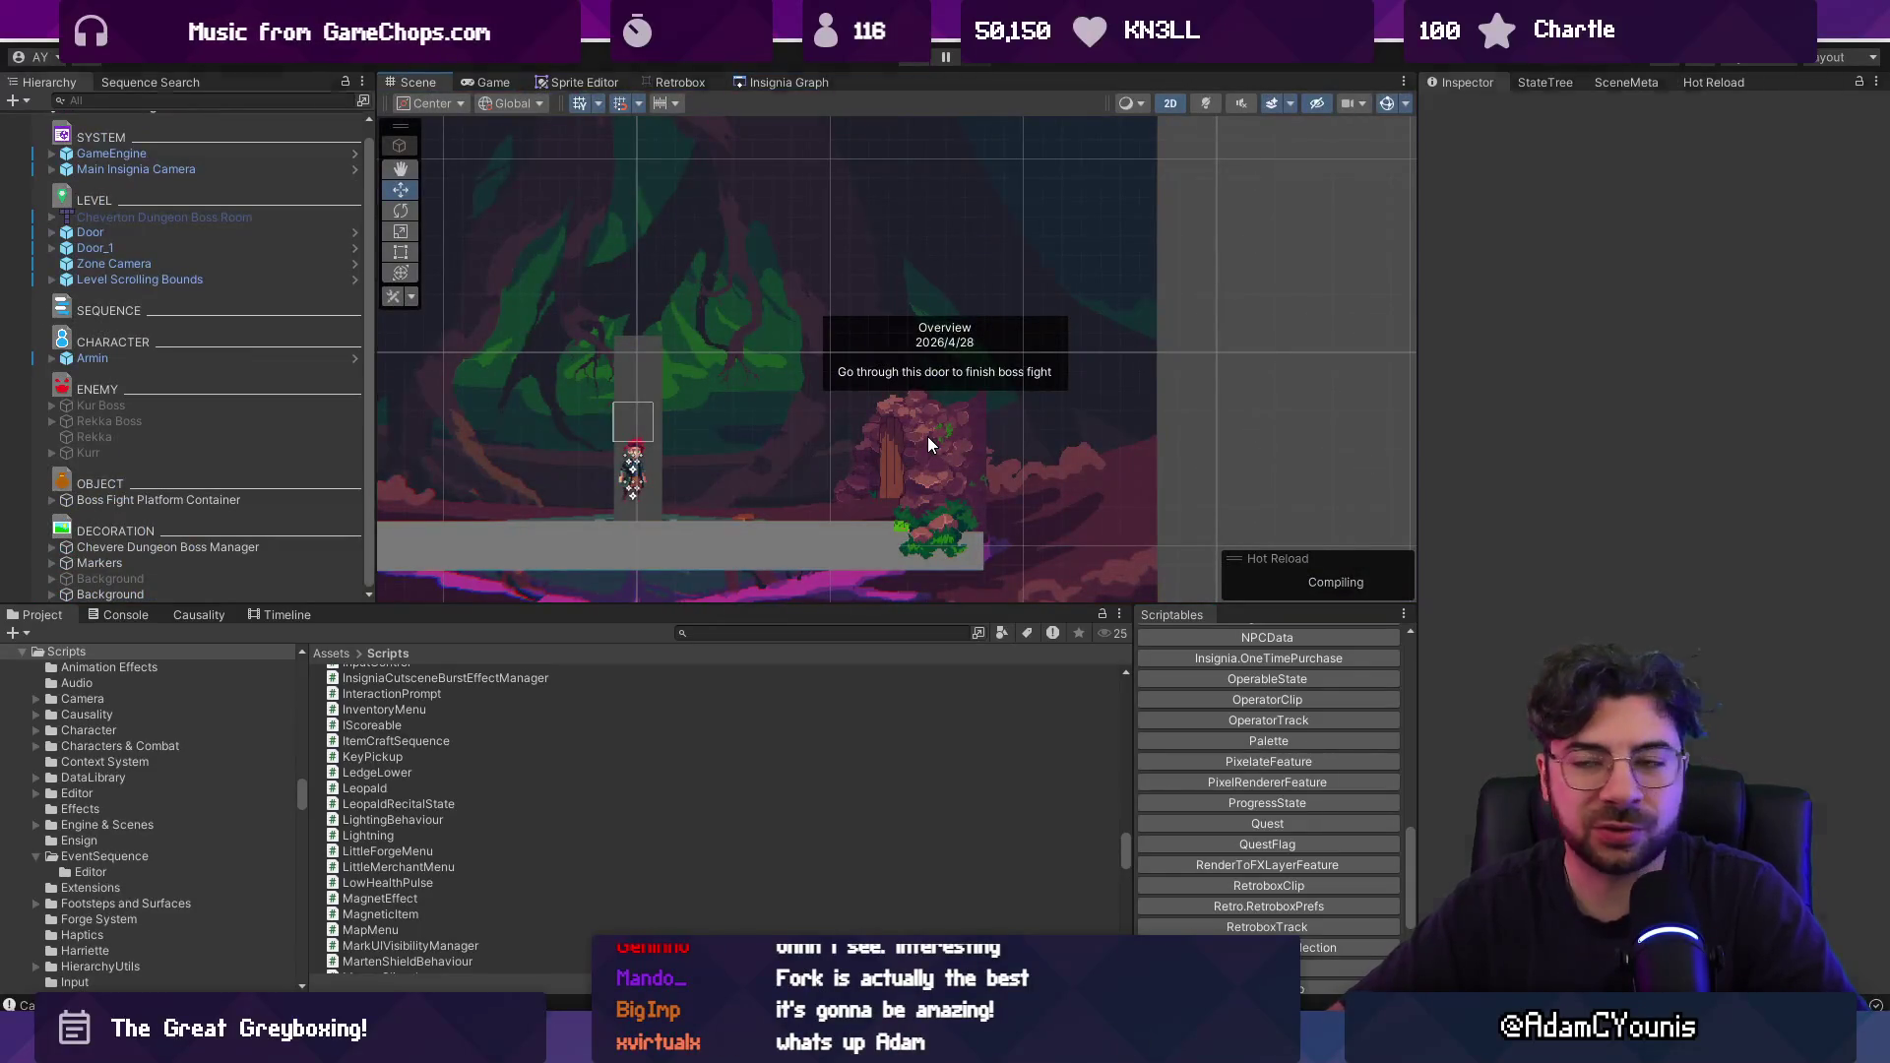
Play-test the Boss Room through its door into Cheverton Hall's crowd scene, then stop.
key(ctrl+p)
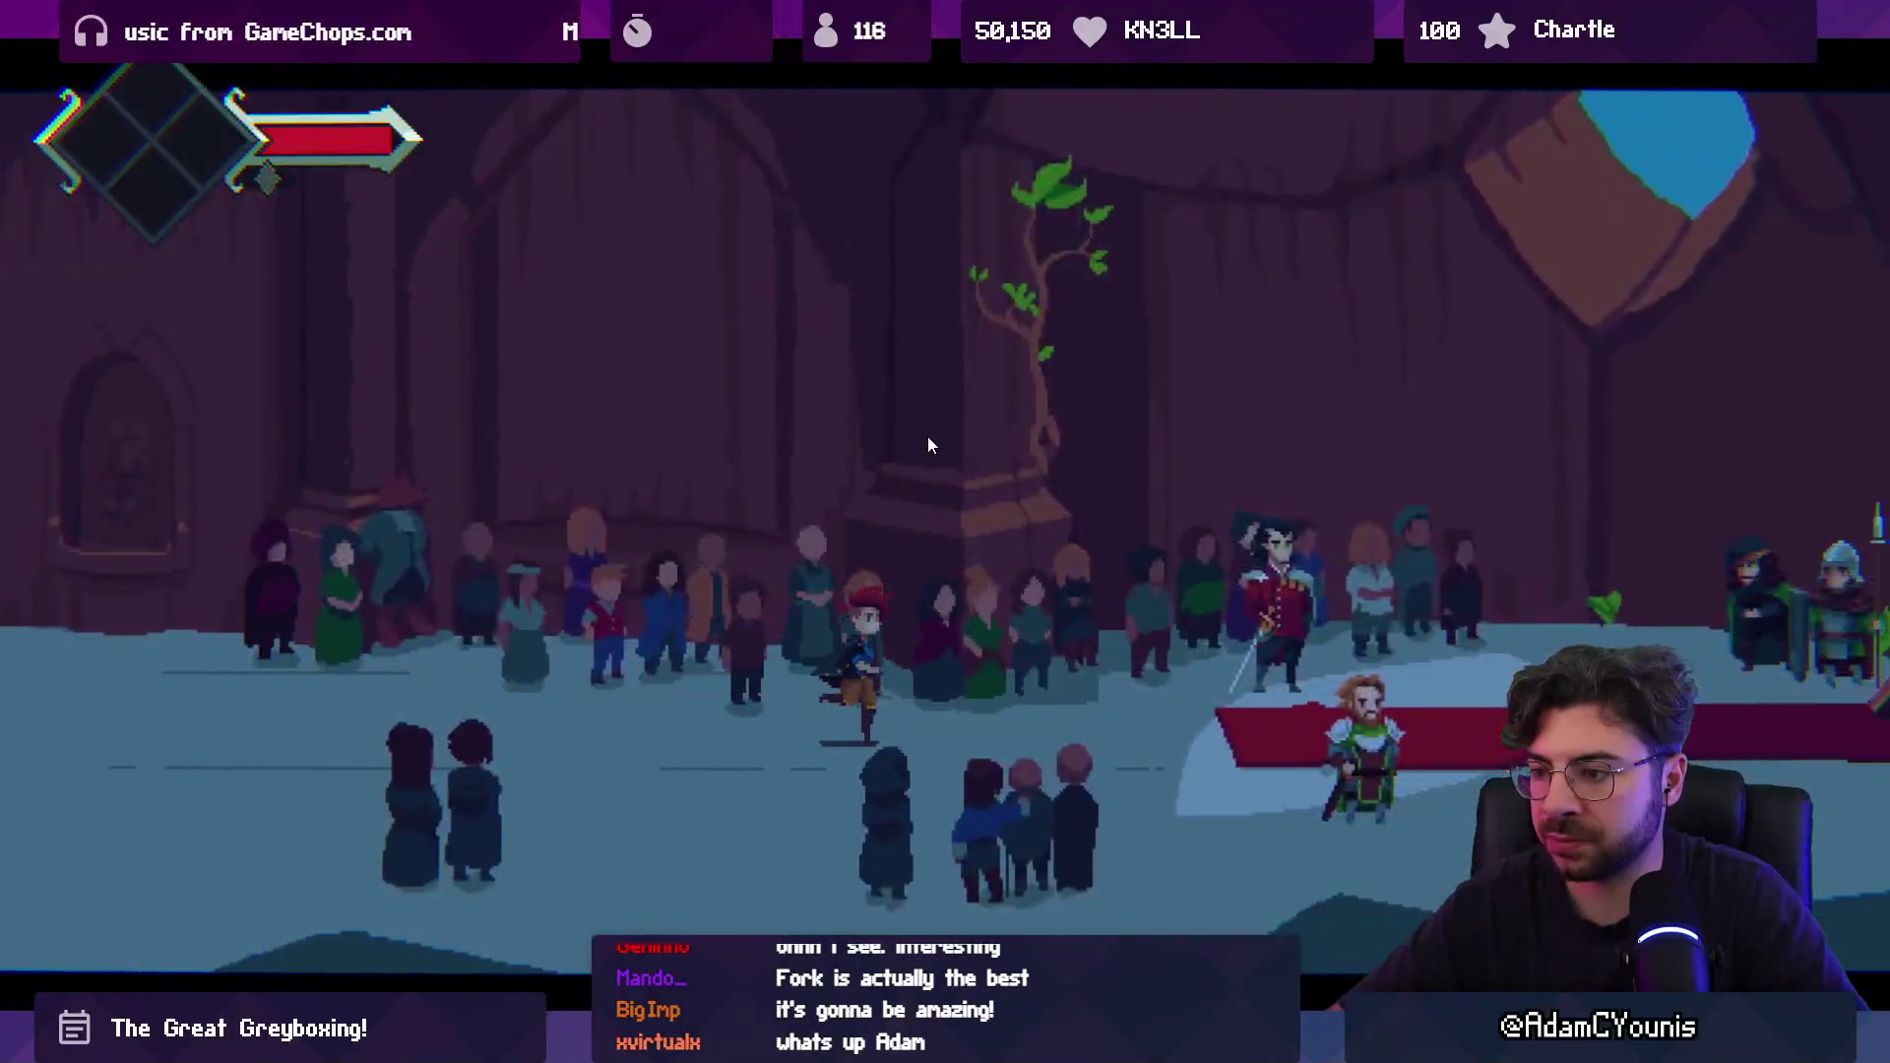
key(shift+space)
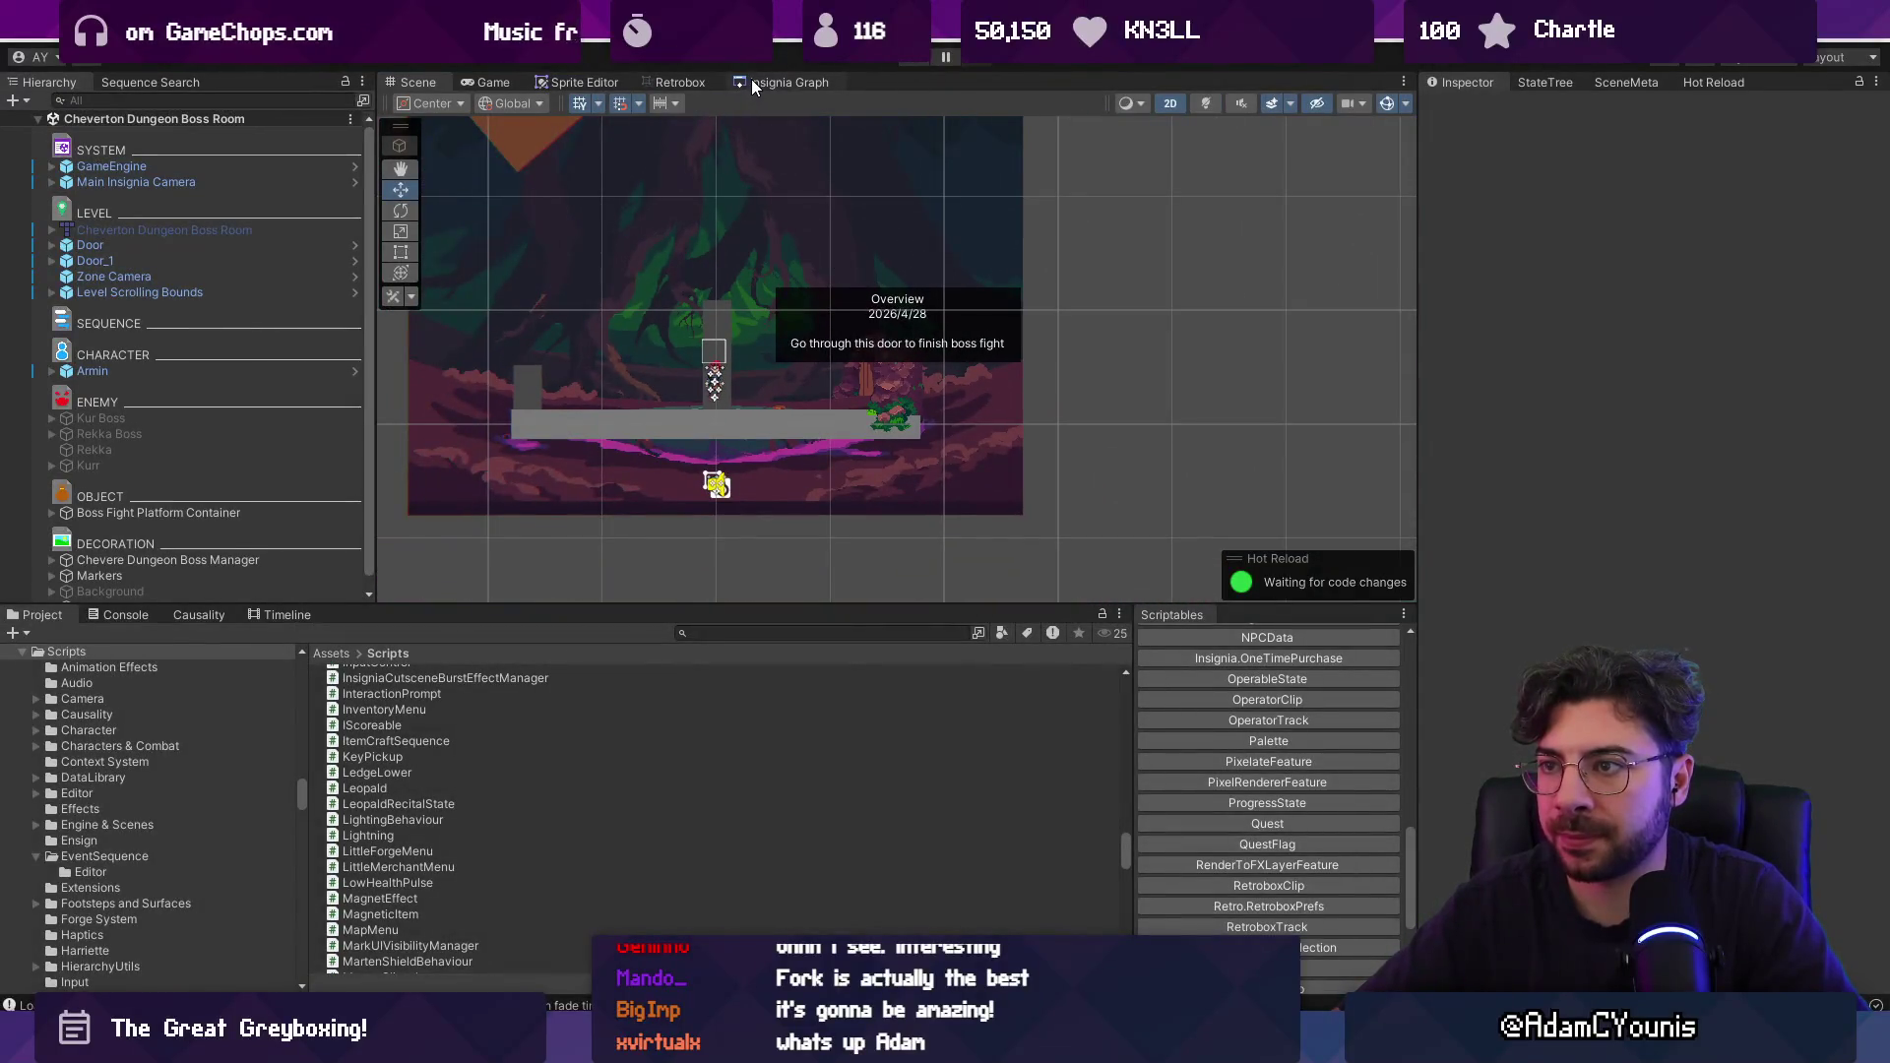
click(752, 79)
Reload Cheverton Hall, inspect Lighting under Night Objects, then select and expand Day Objects.
scroll(855, 262, down, 3)
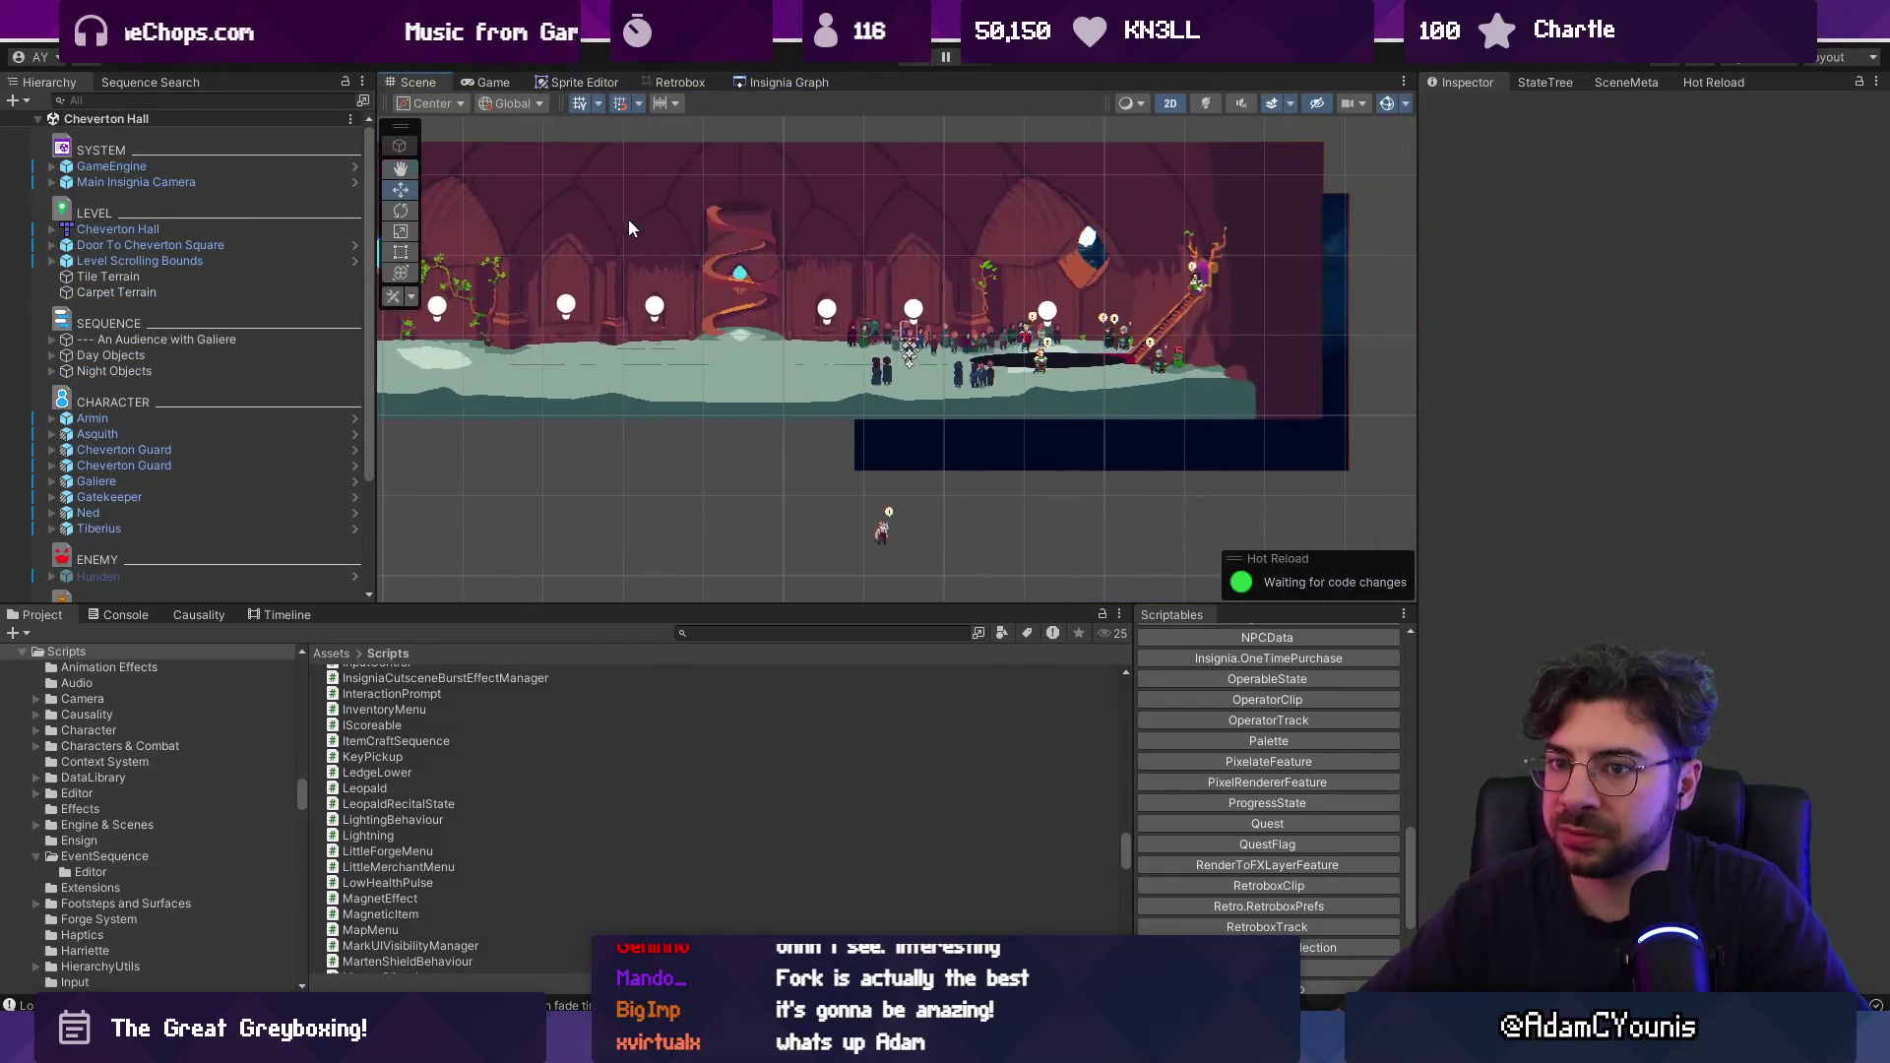
click(71, 372)
click(53, 371)
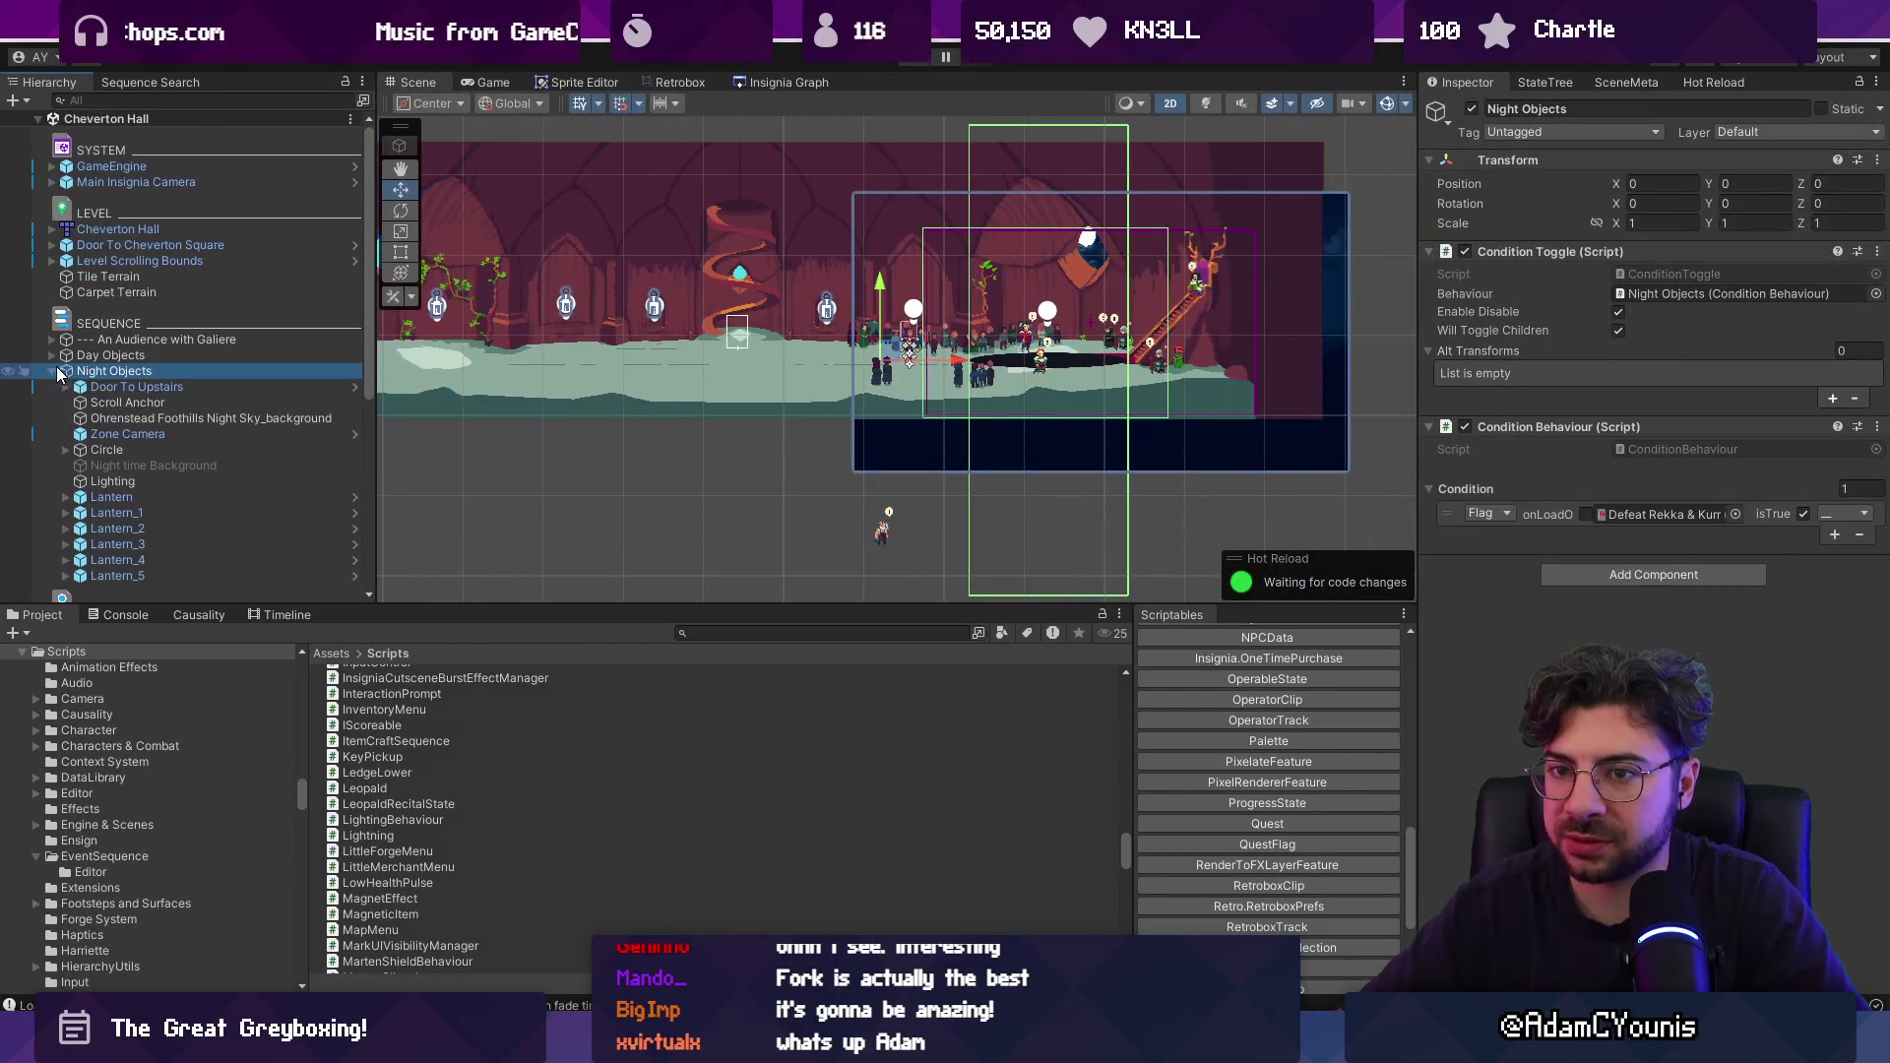
scroll(150, 416, down, 2)
click(156, 424)
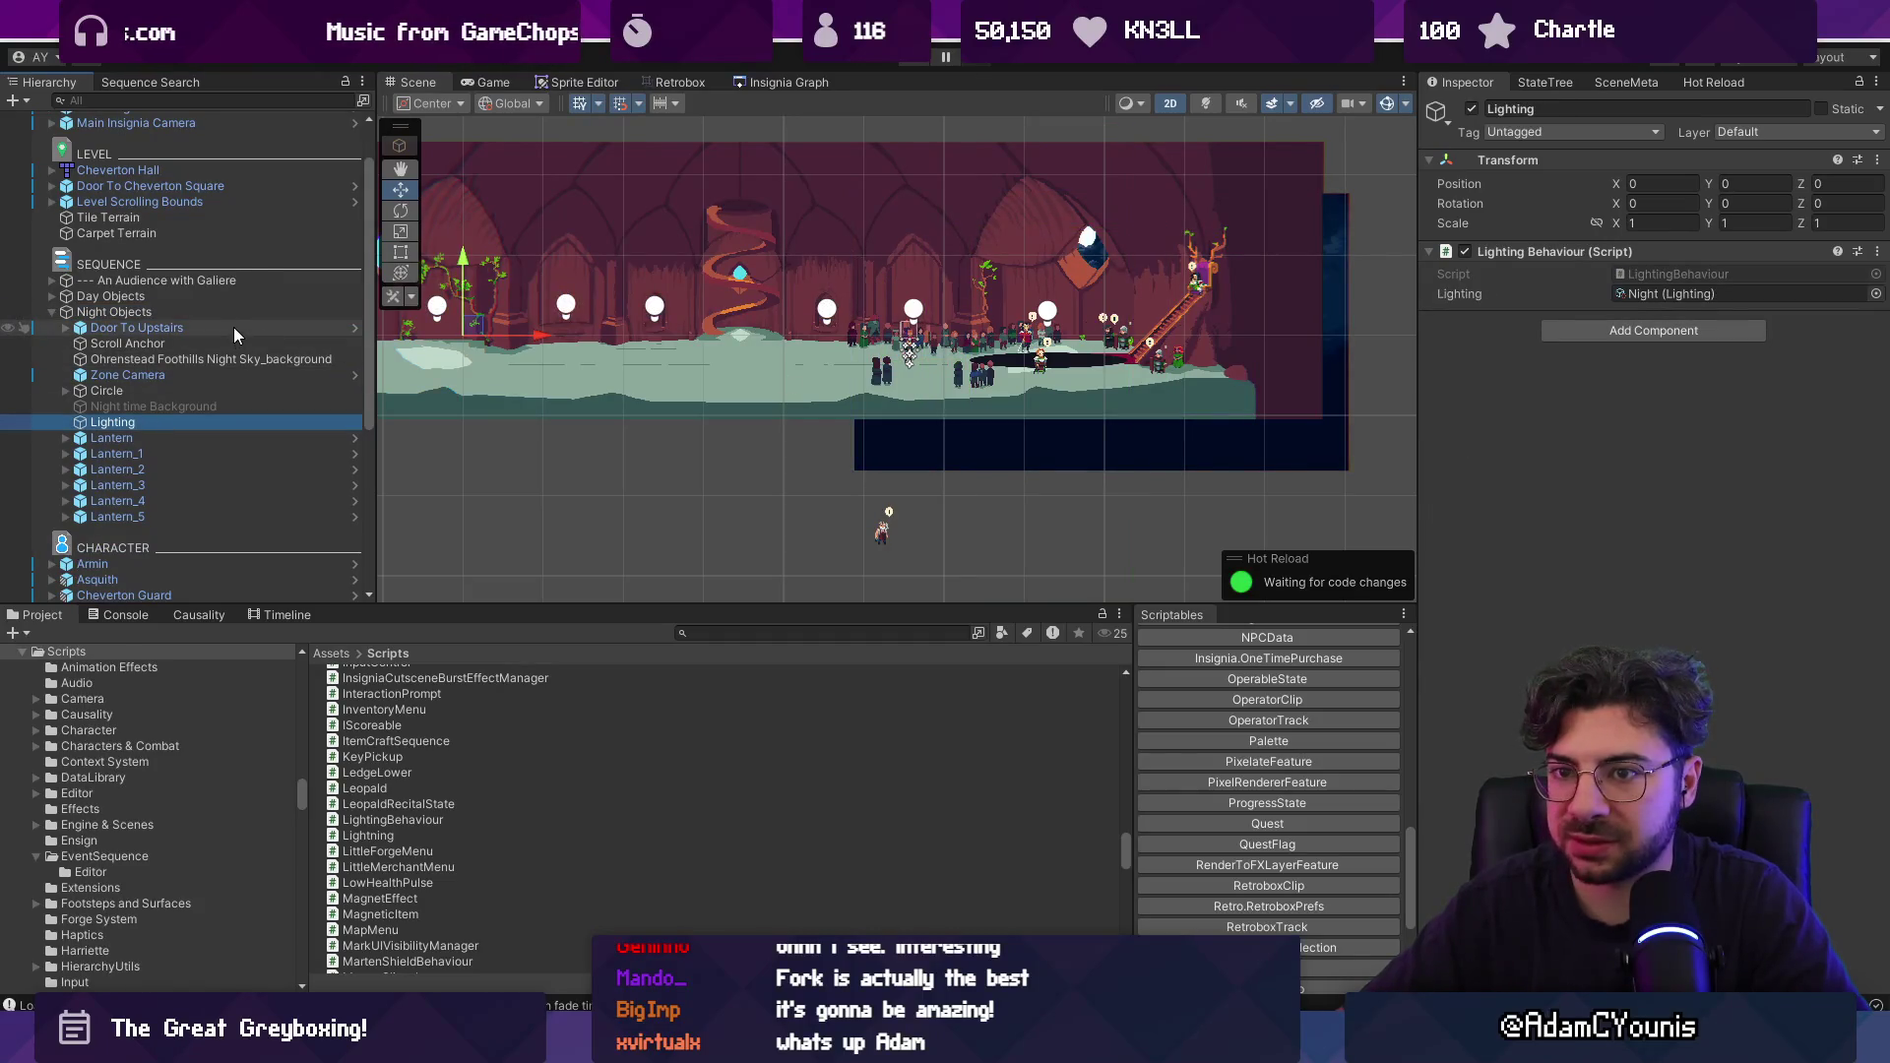
click(68, 298)
click(54, 296)
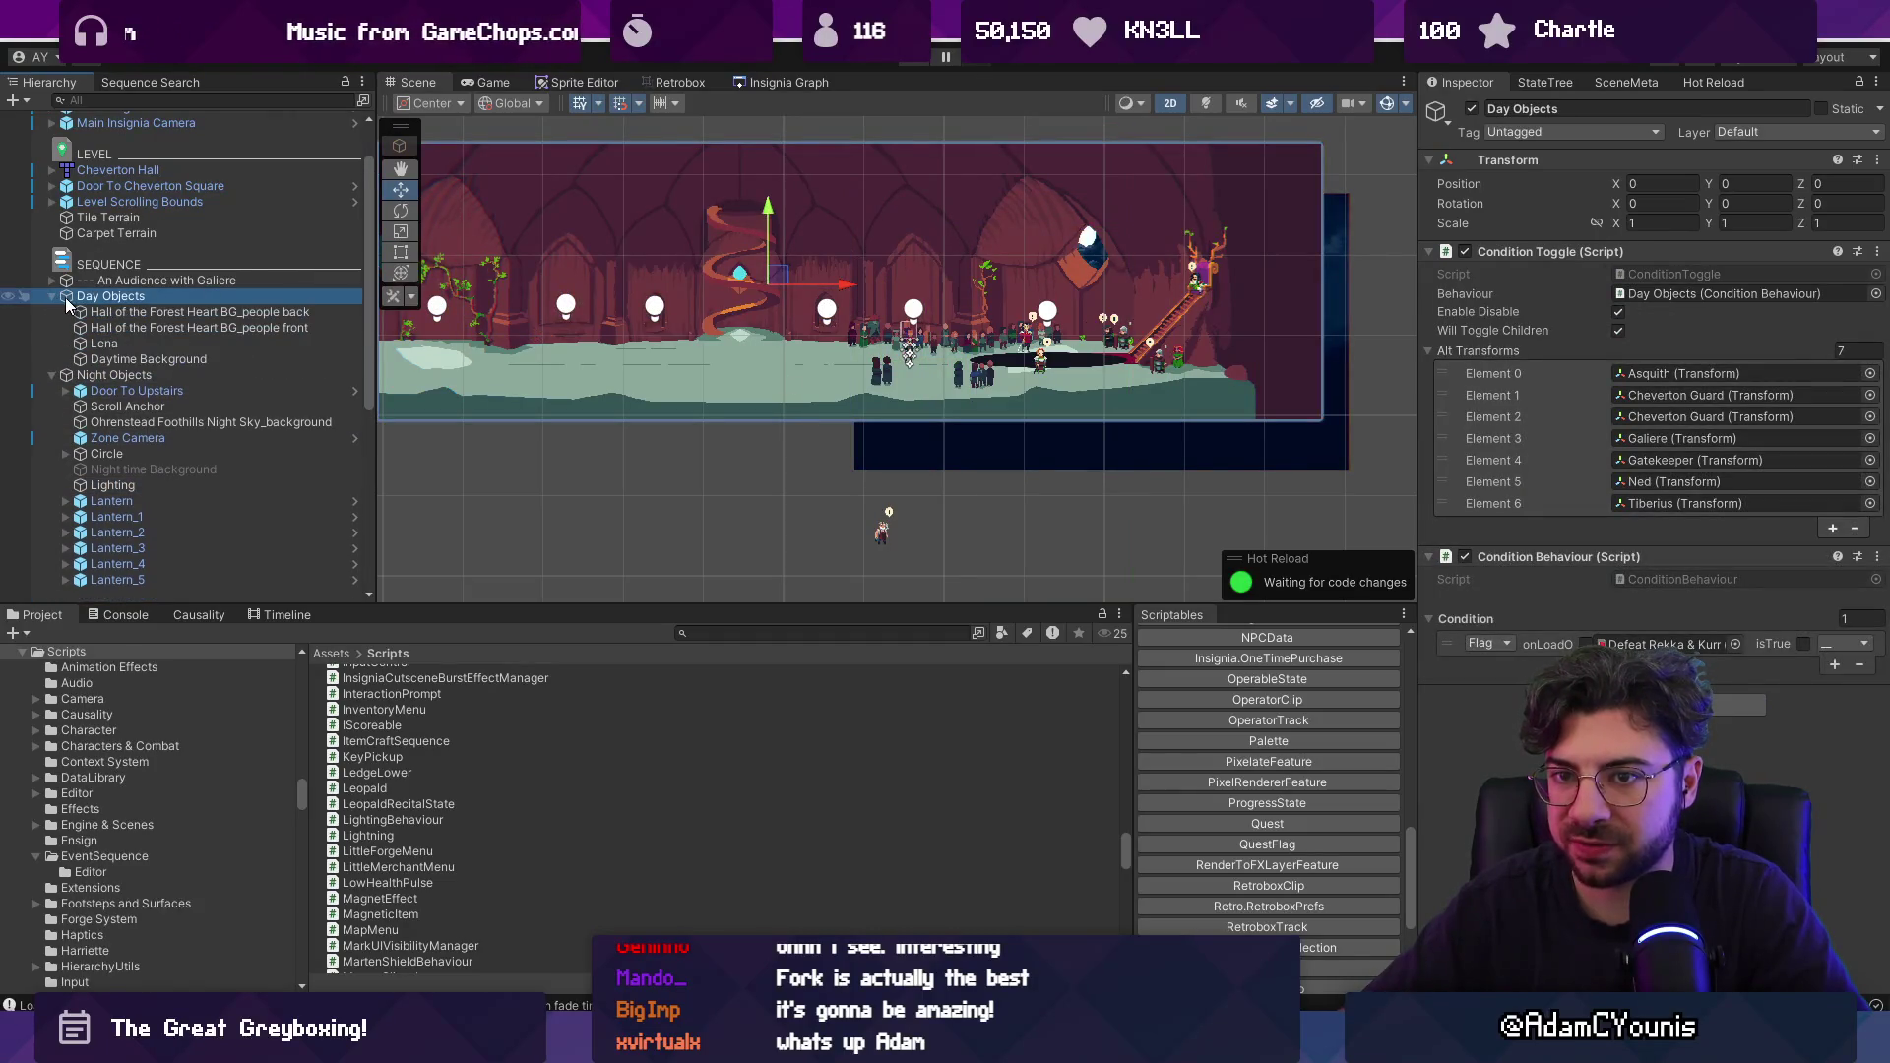
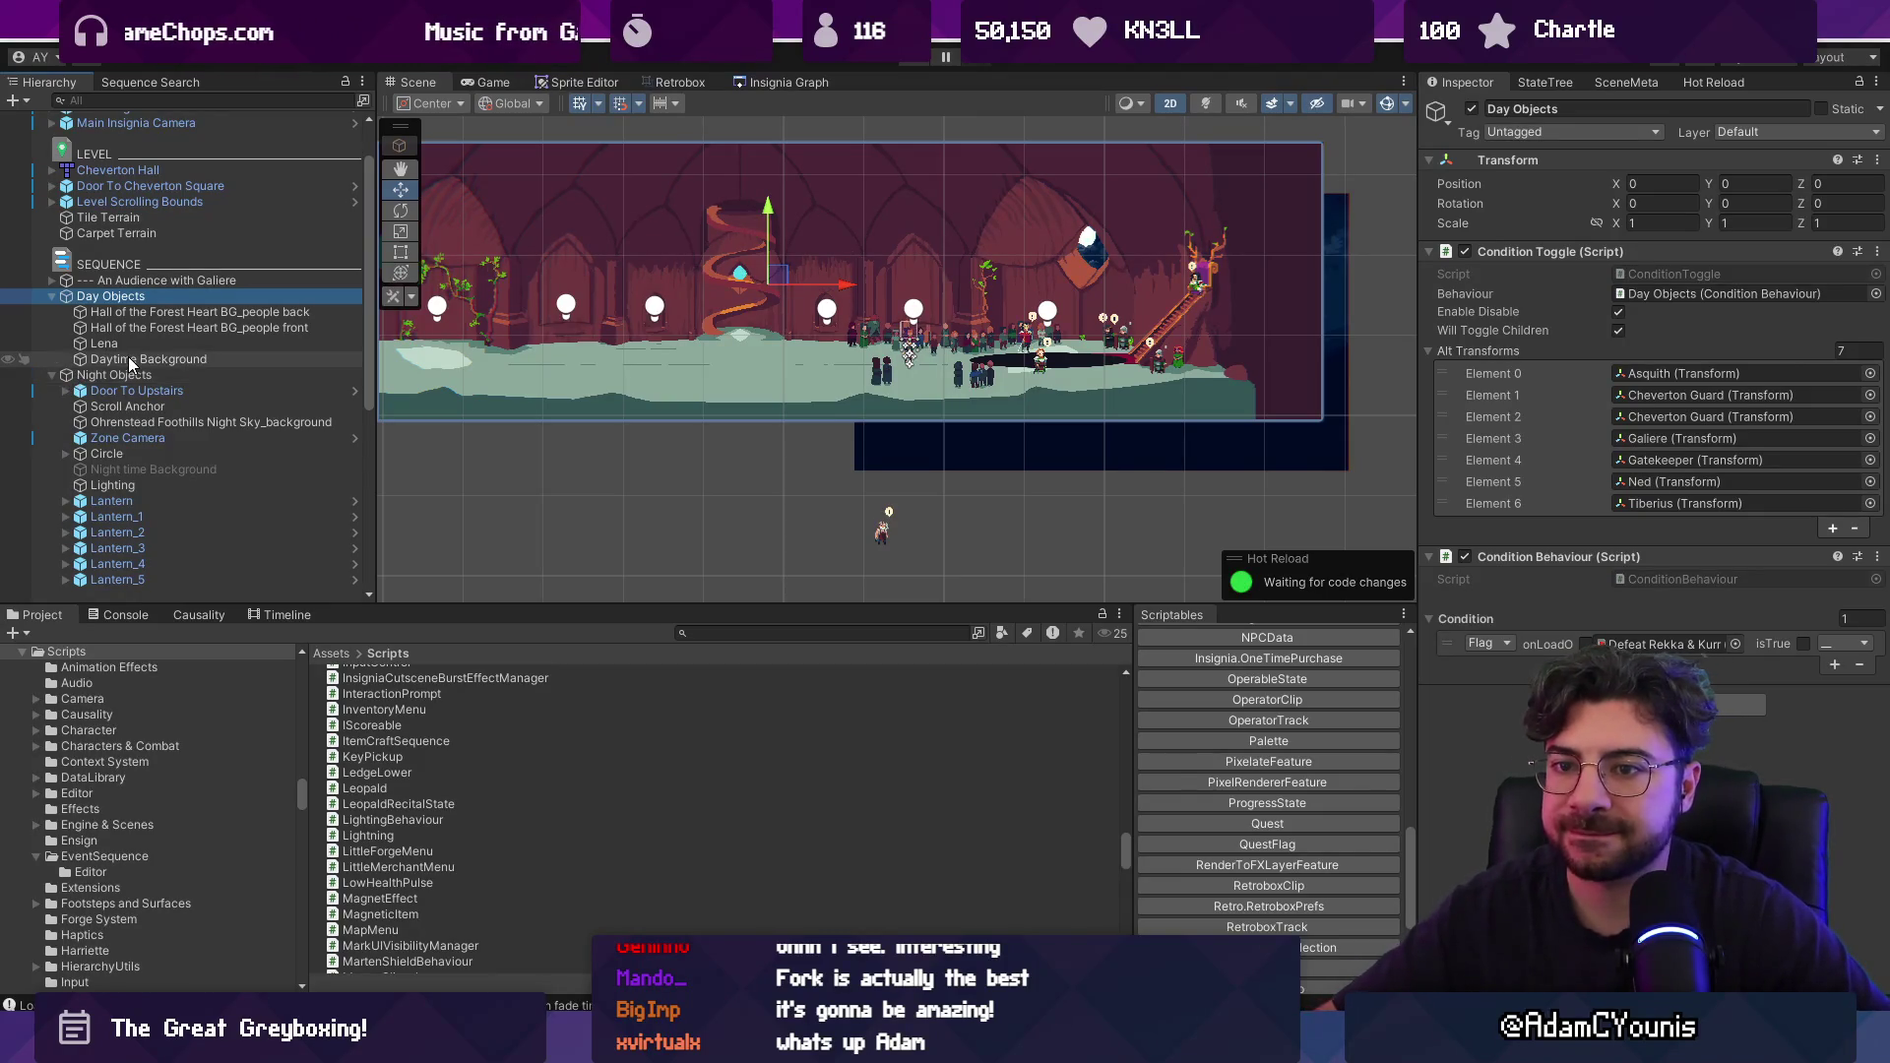
Deactivate the Lighting object under Night Objects and test it in Play mode.
scroll(147, 379, down, 2)
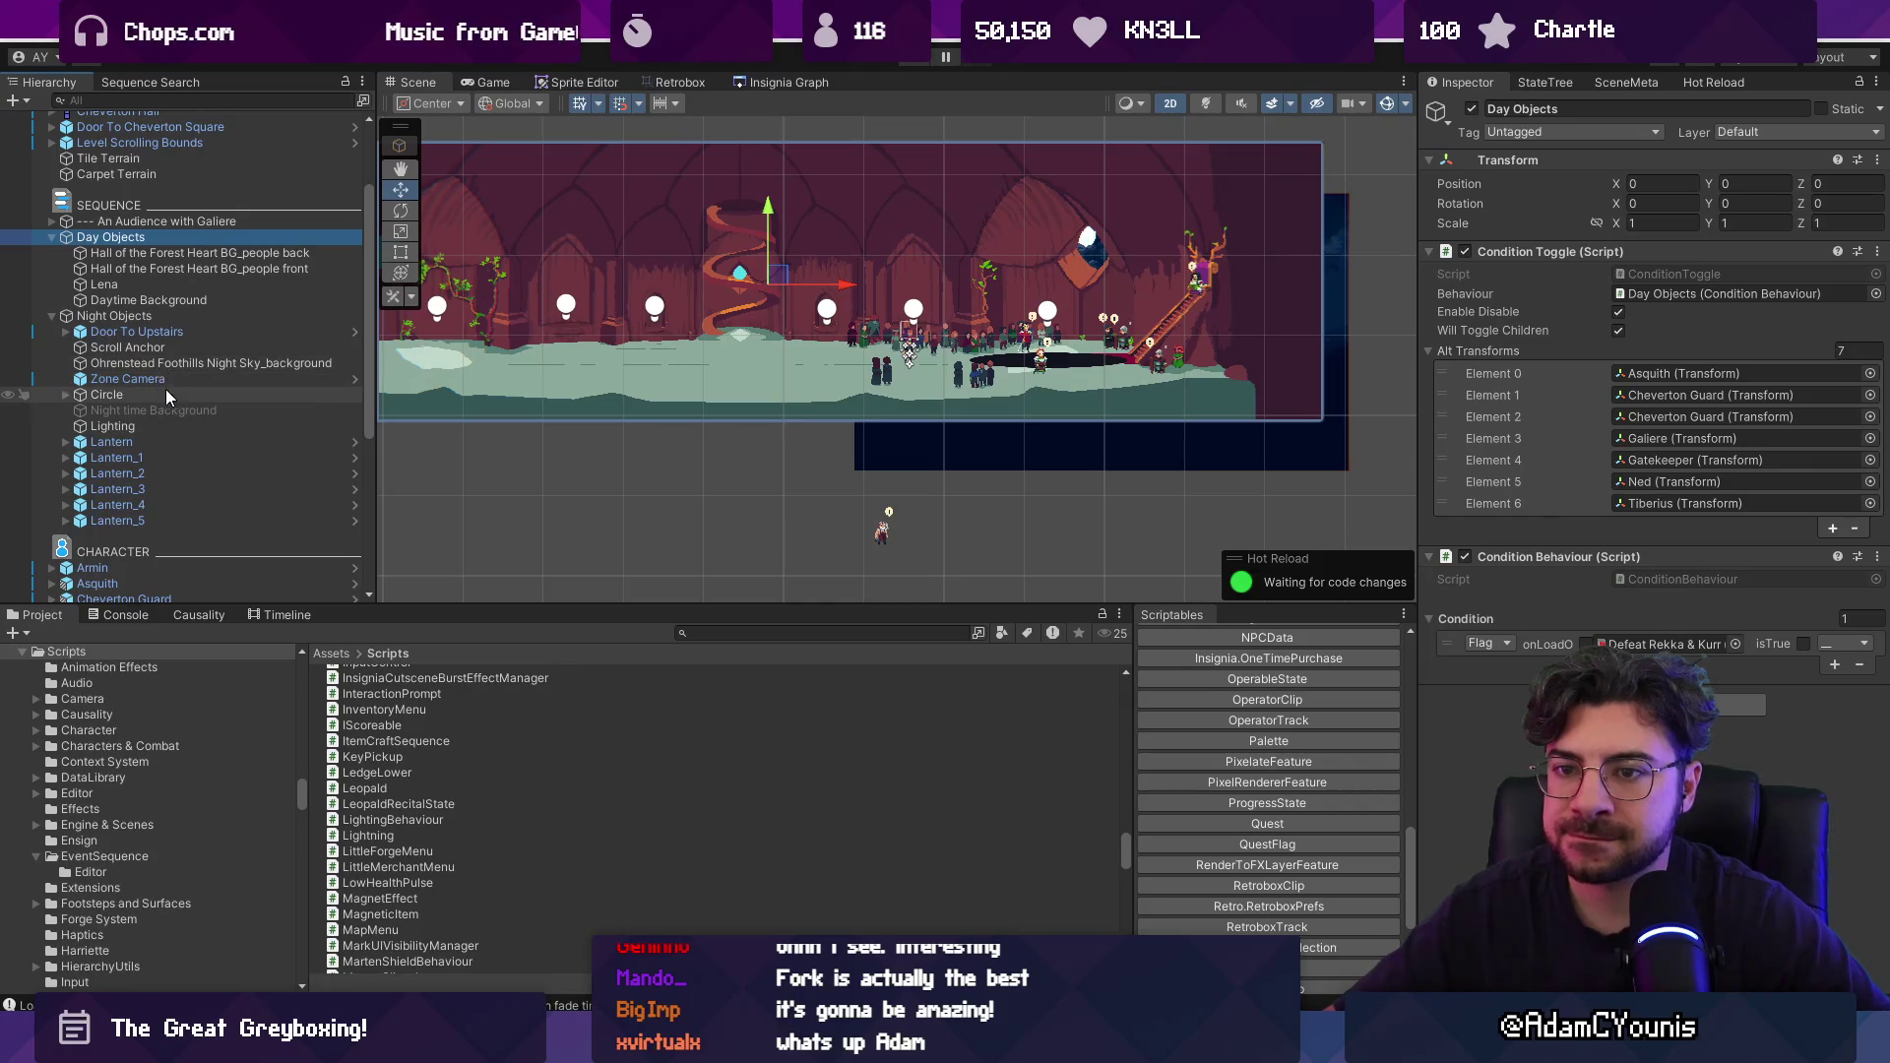
click(165, 426)
click(1472, 109)
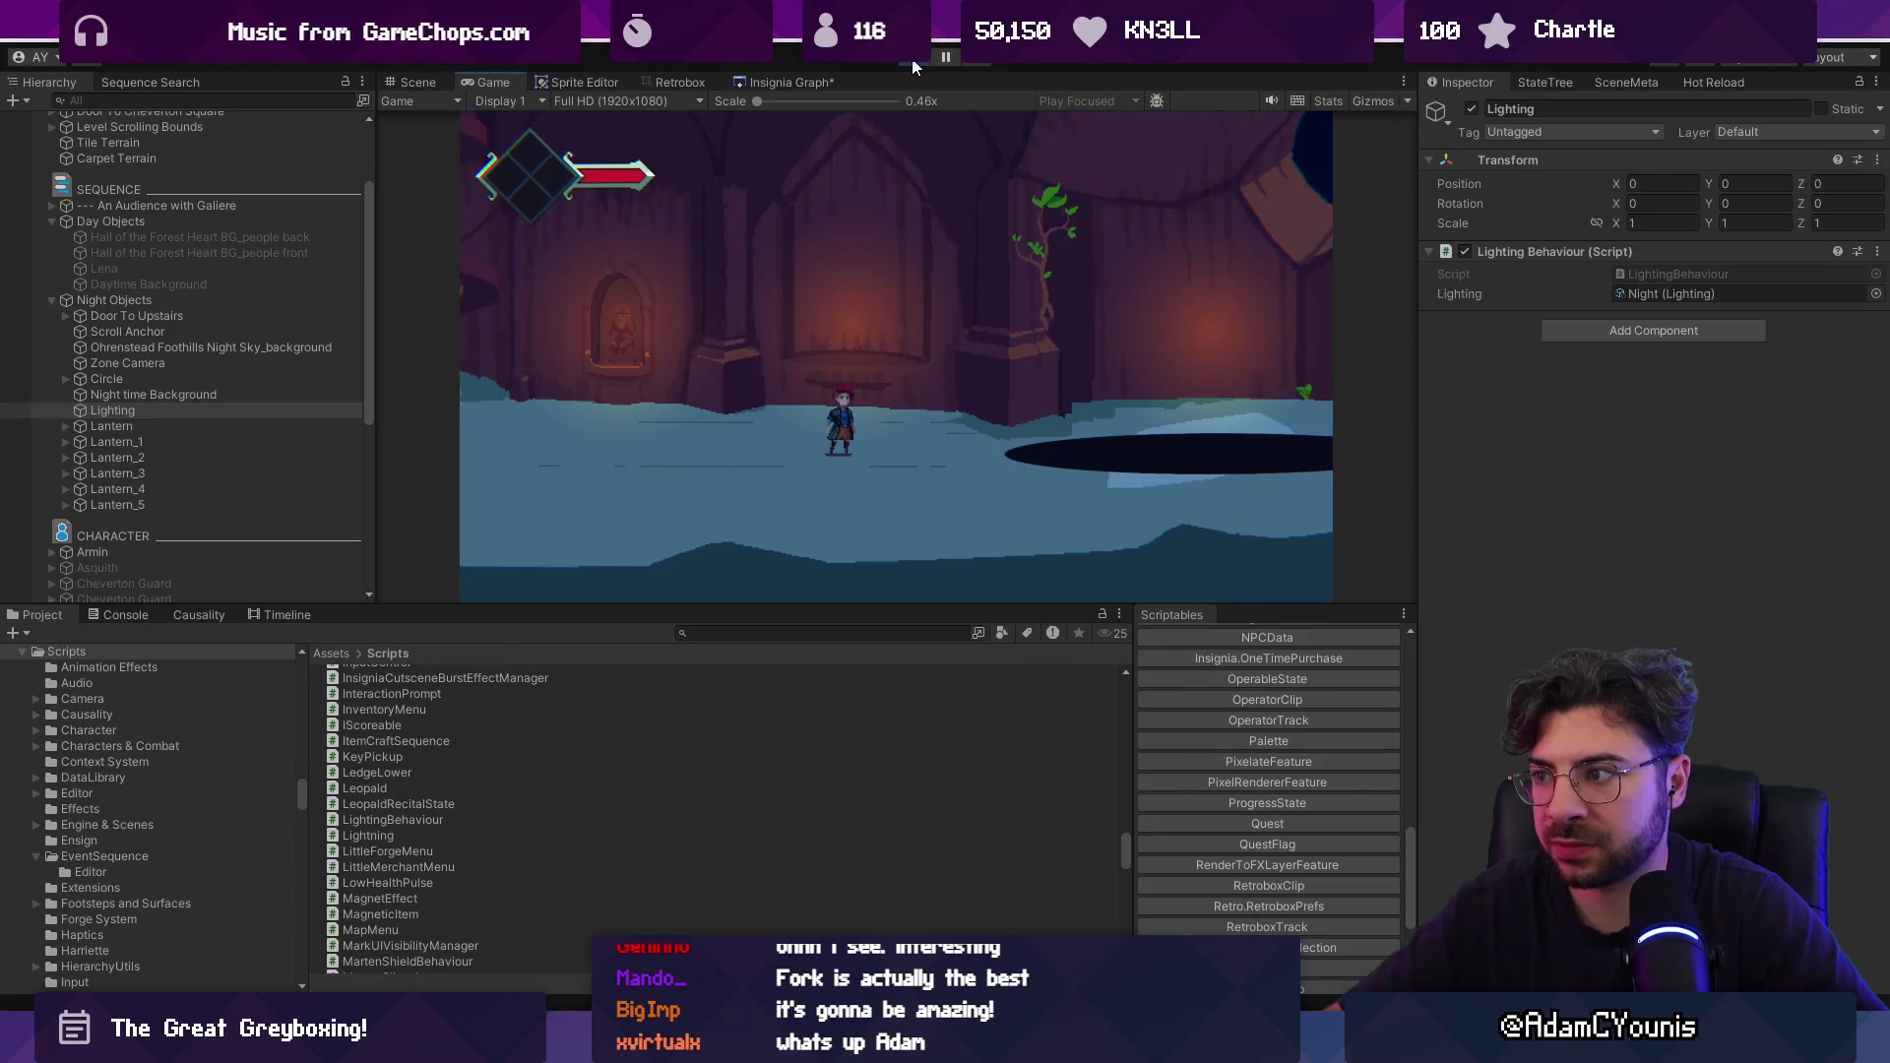
click(918, 61)
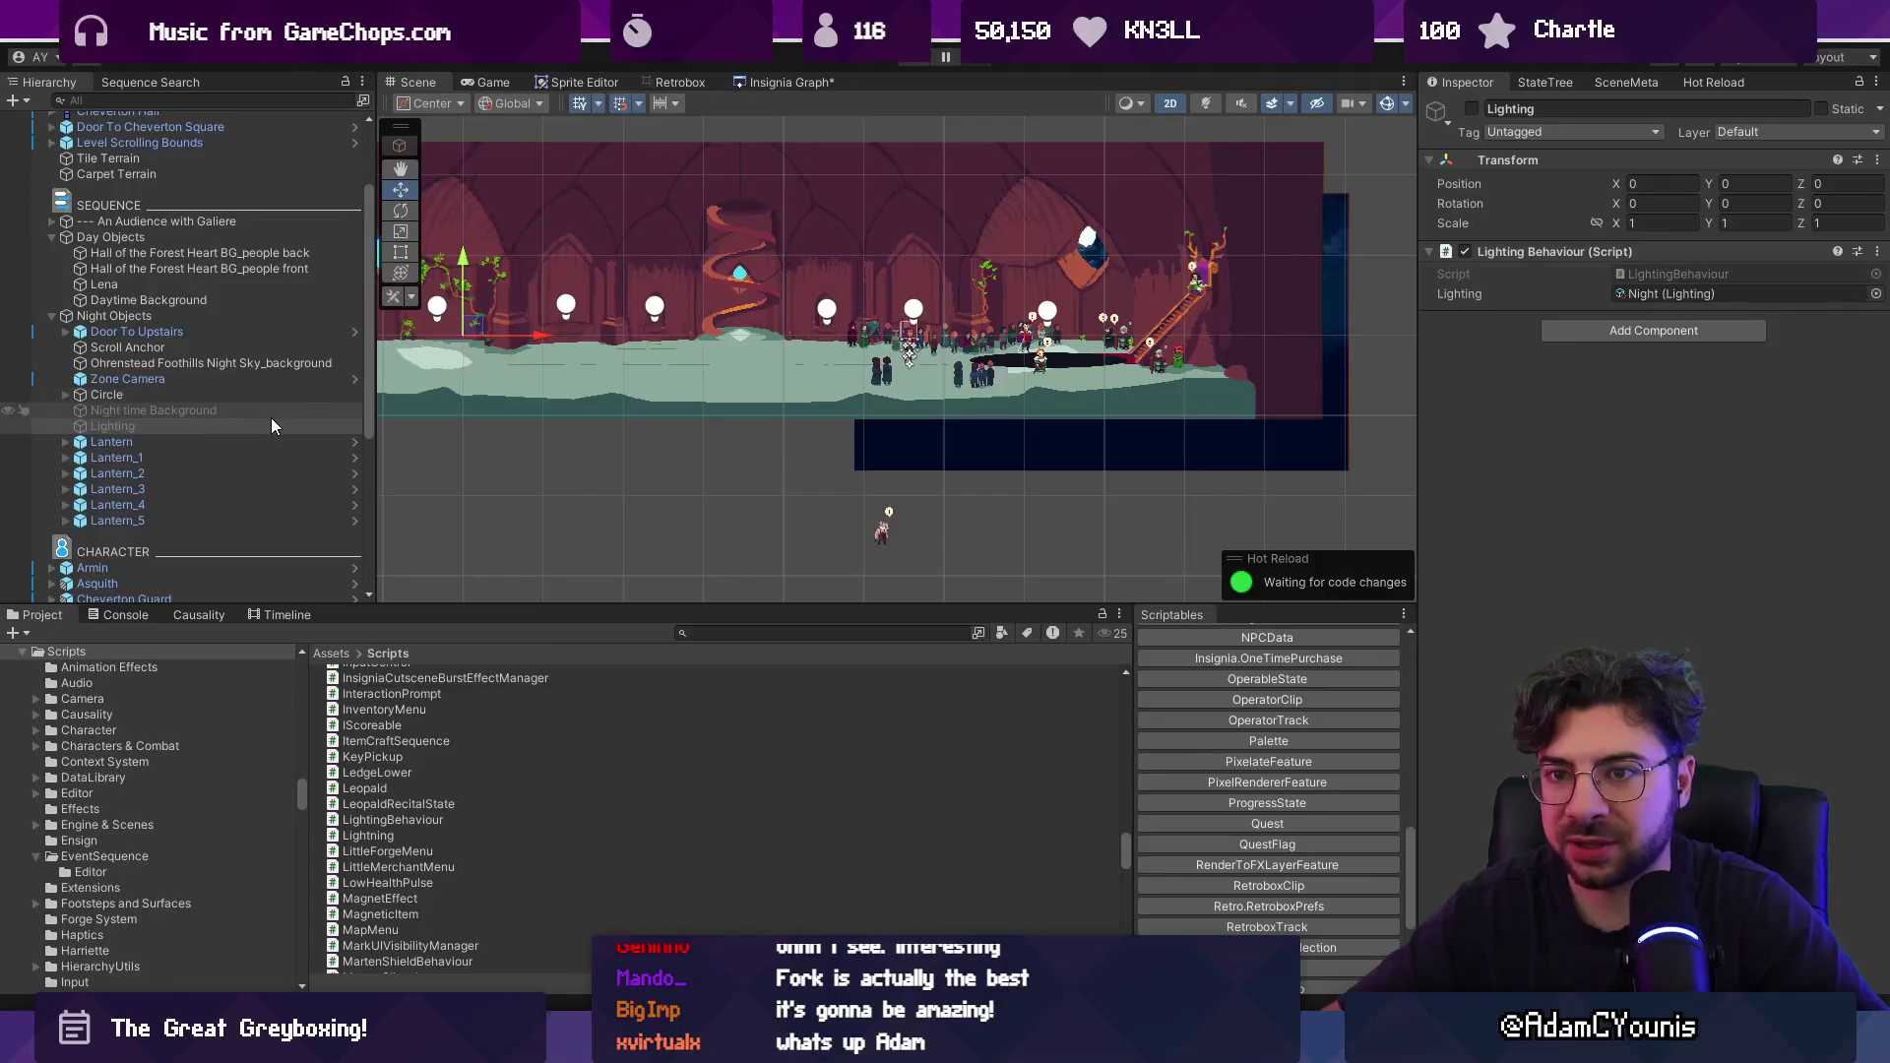
Move Lighting below Lantern_5 at the end of Night Objects and deactivate it again.
click(269, 423)
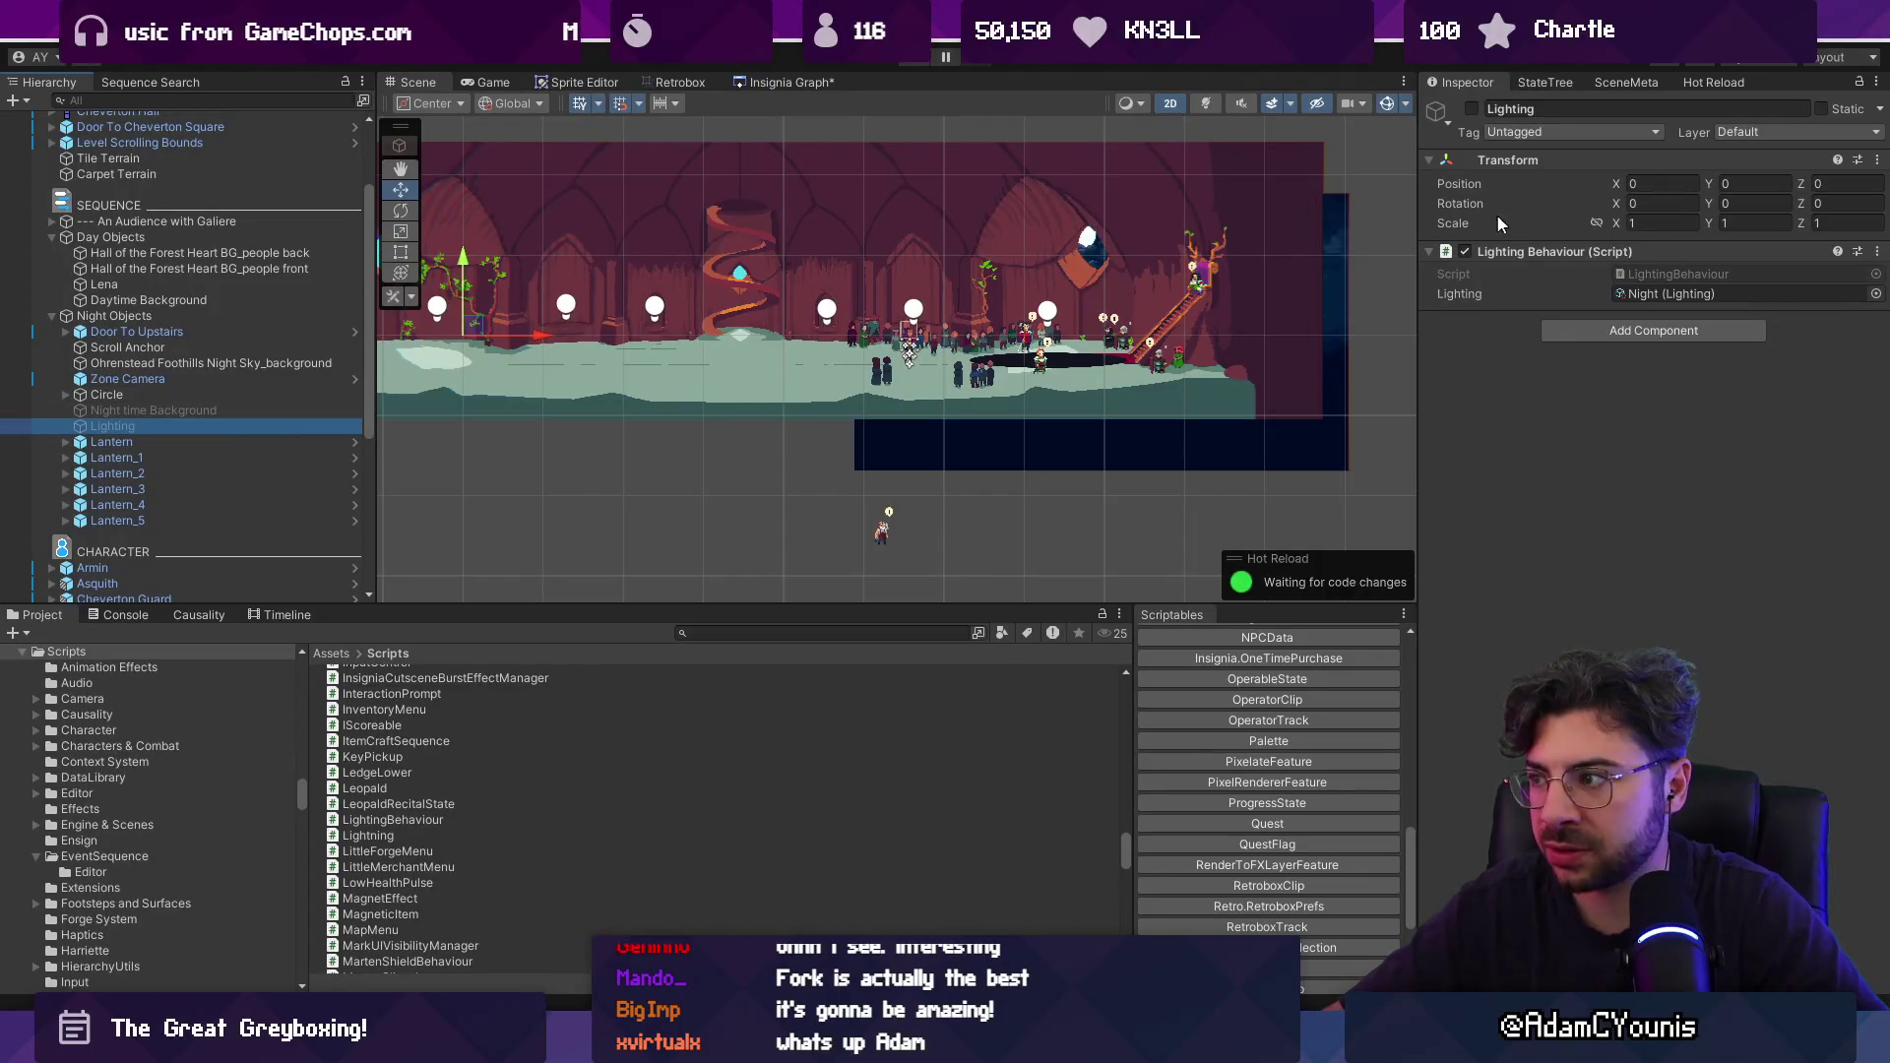
click(1471, 109)
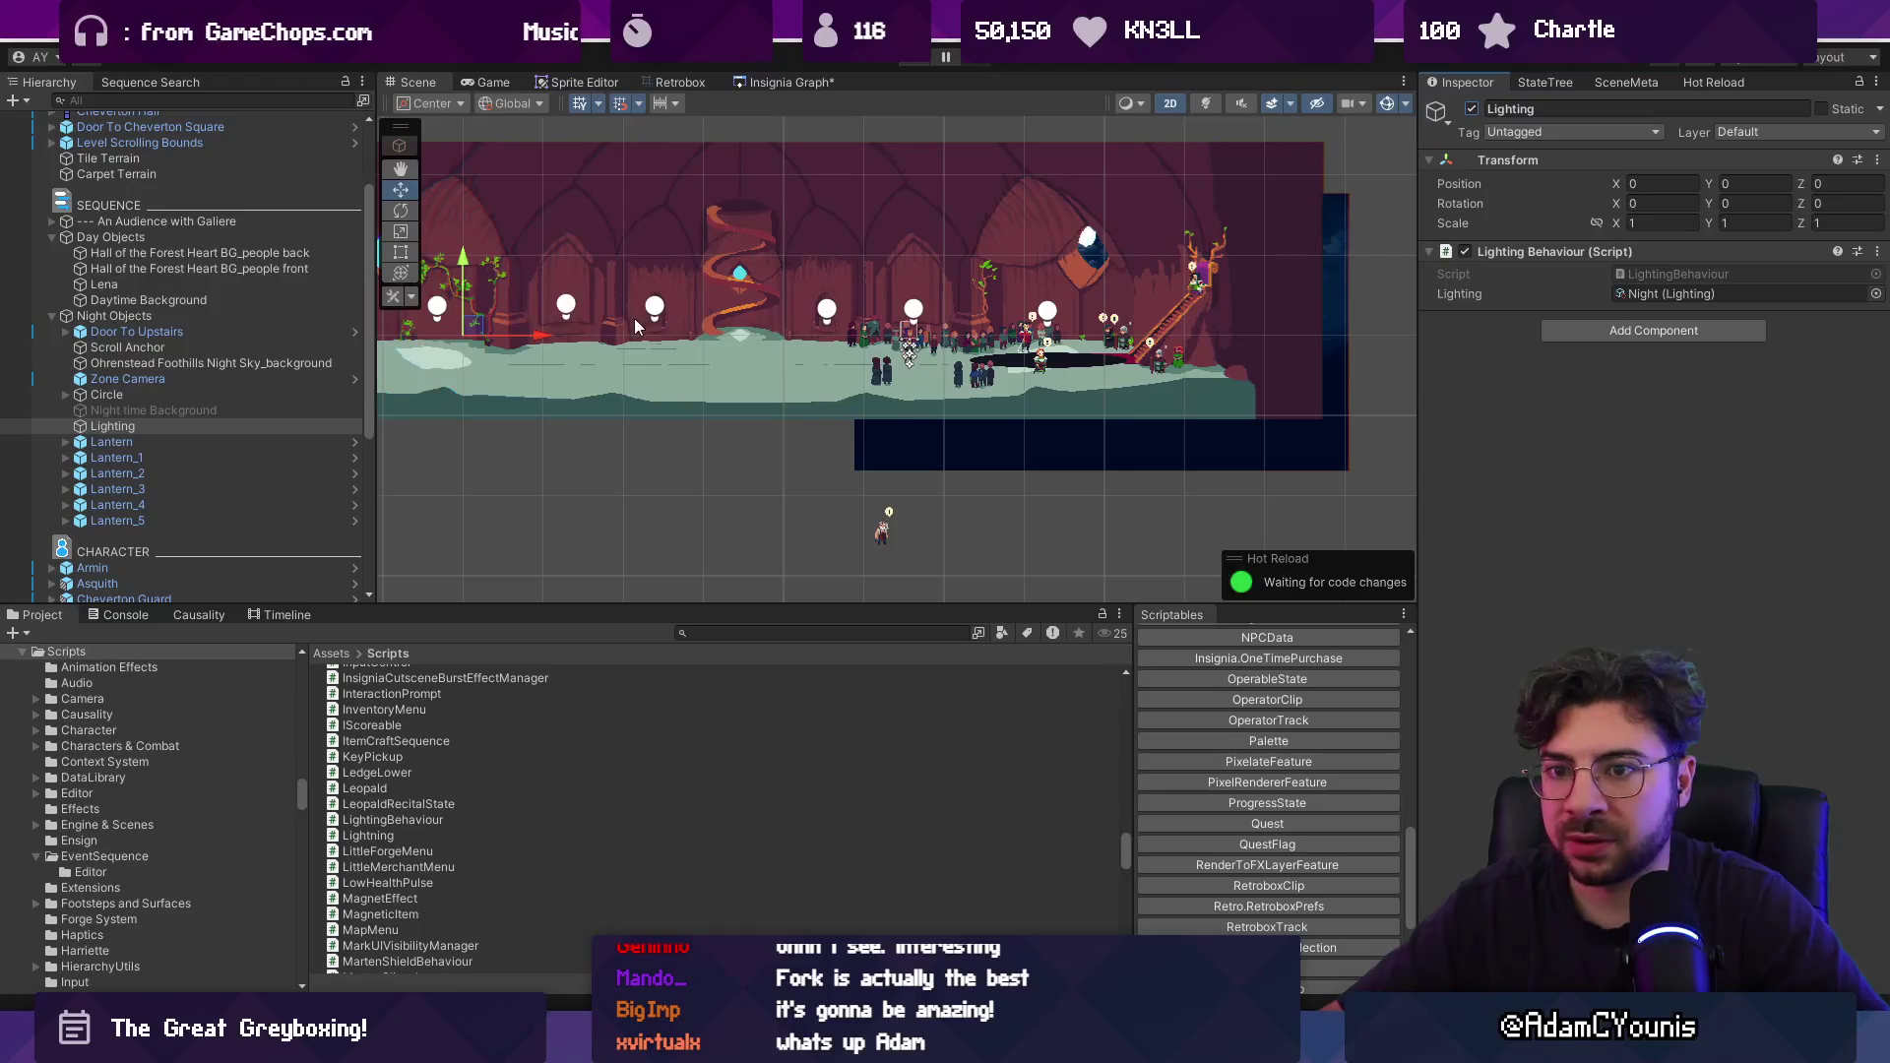
drag(246, 426, 248, 232)
click(1472, 110)
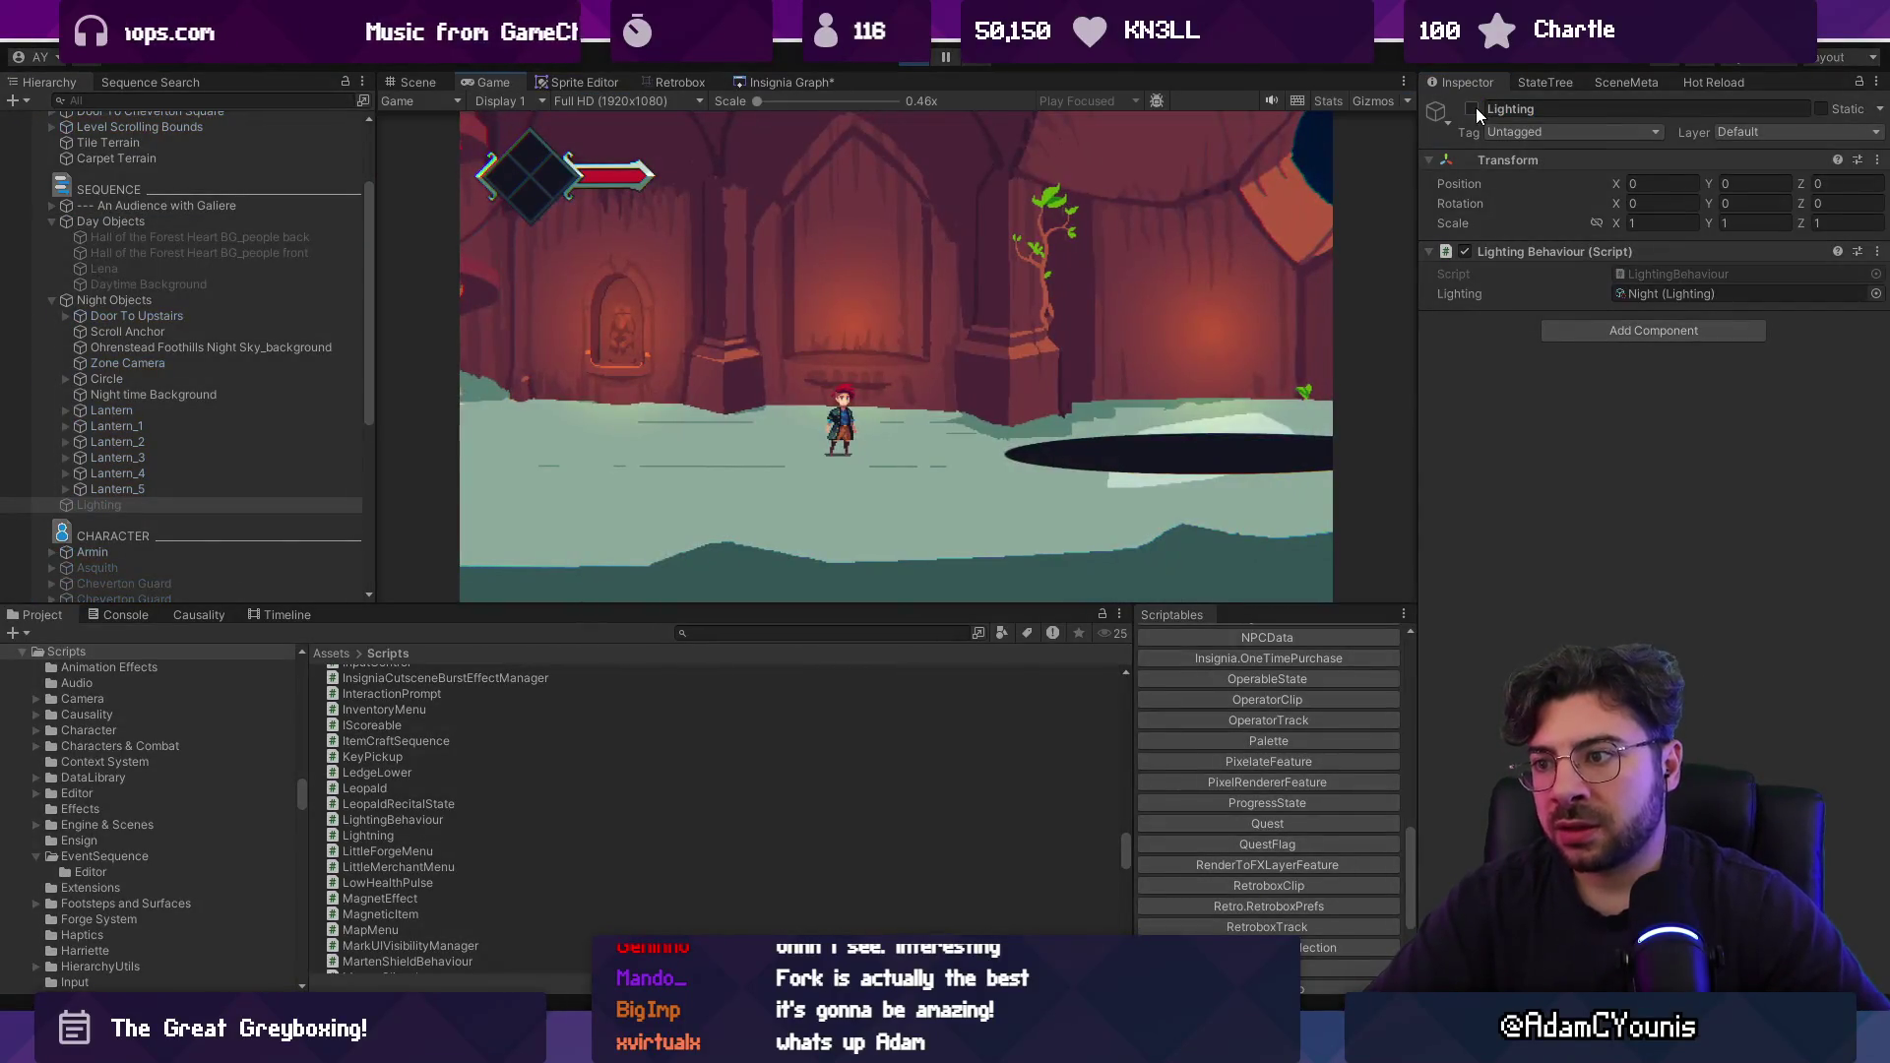
click(926, 61)
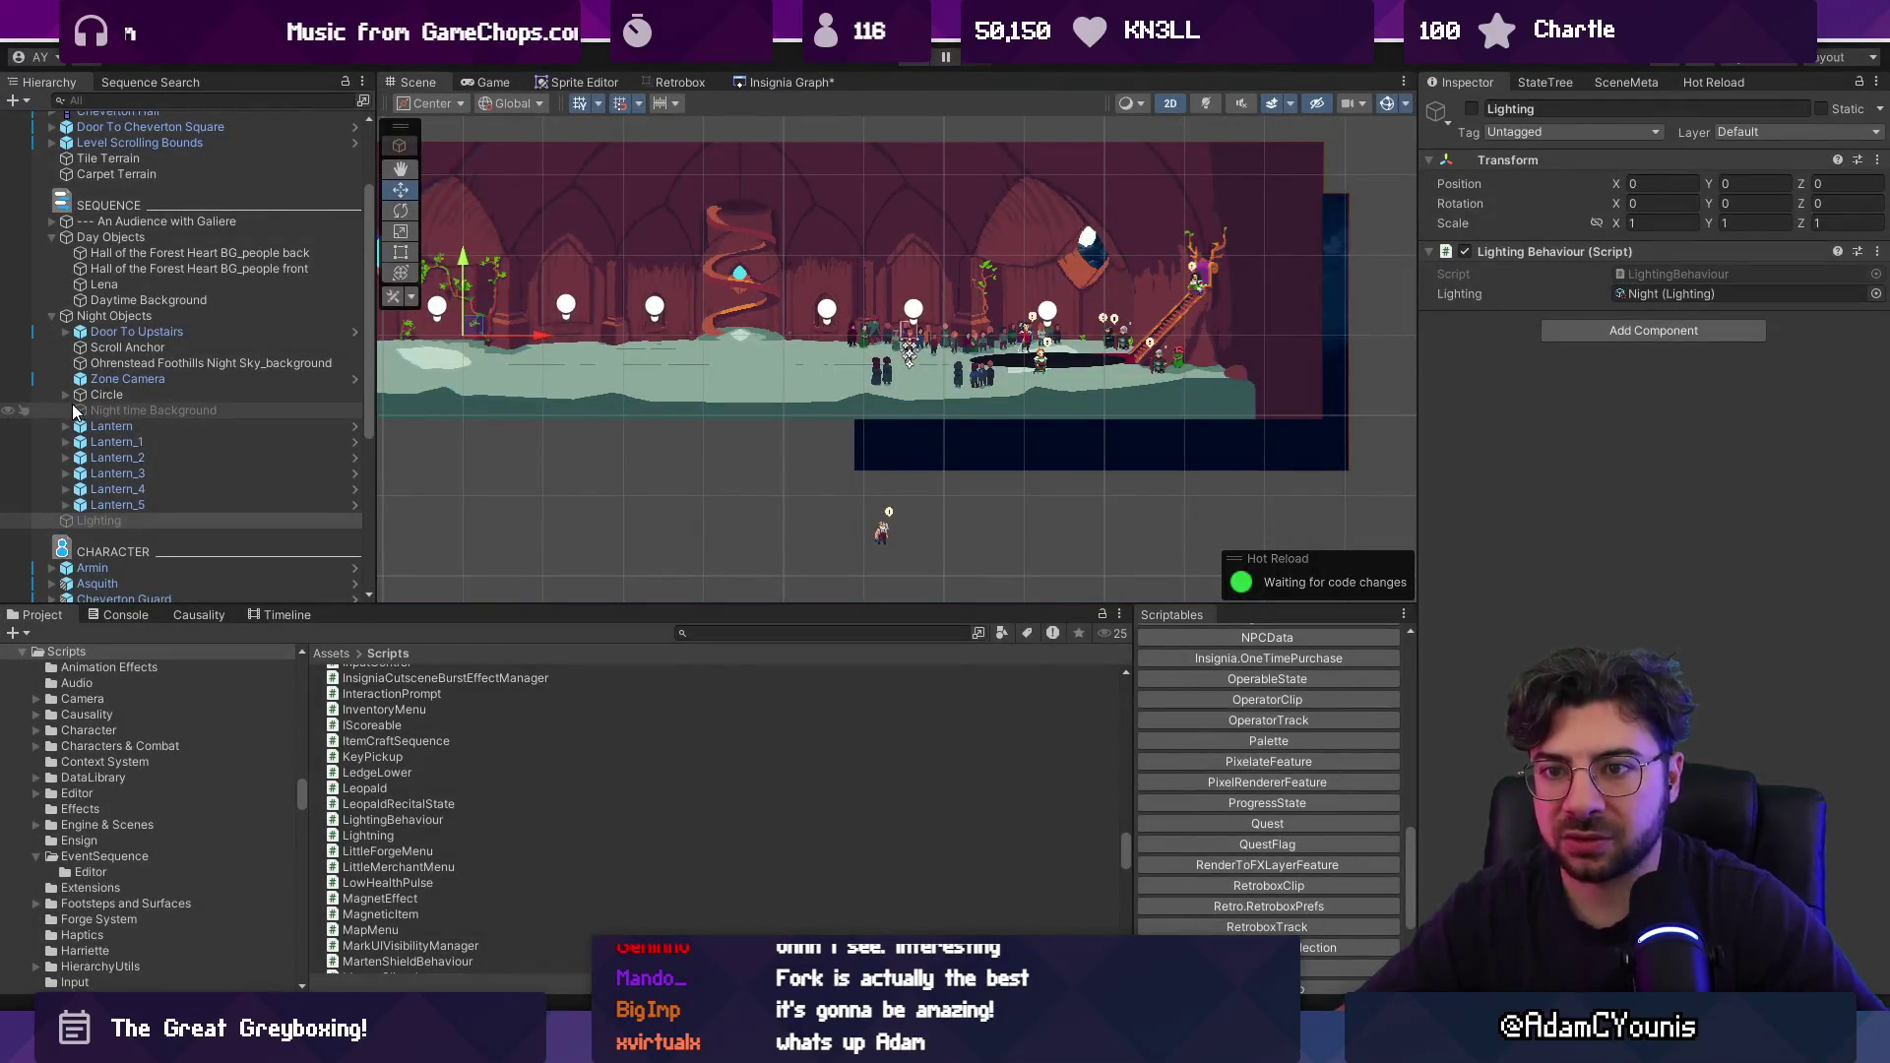
Check the Night Objects toggle conditions and run a quick Play test of the lighting.
click(118, 442)
click(113, 316)
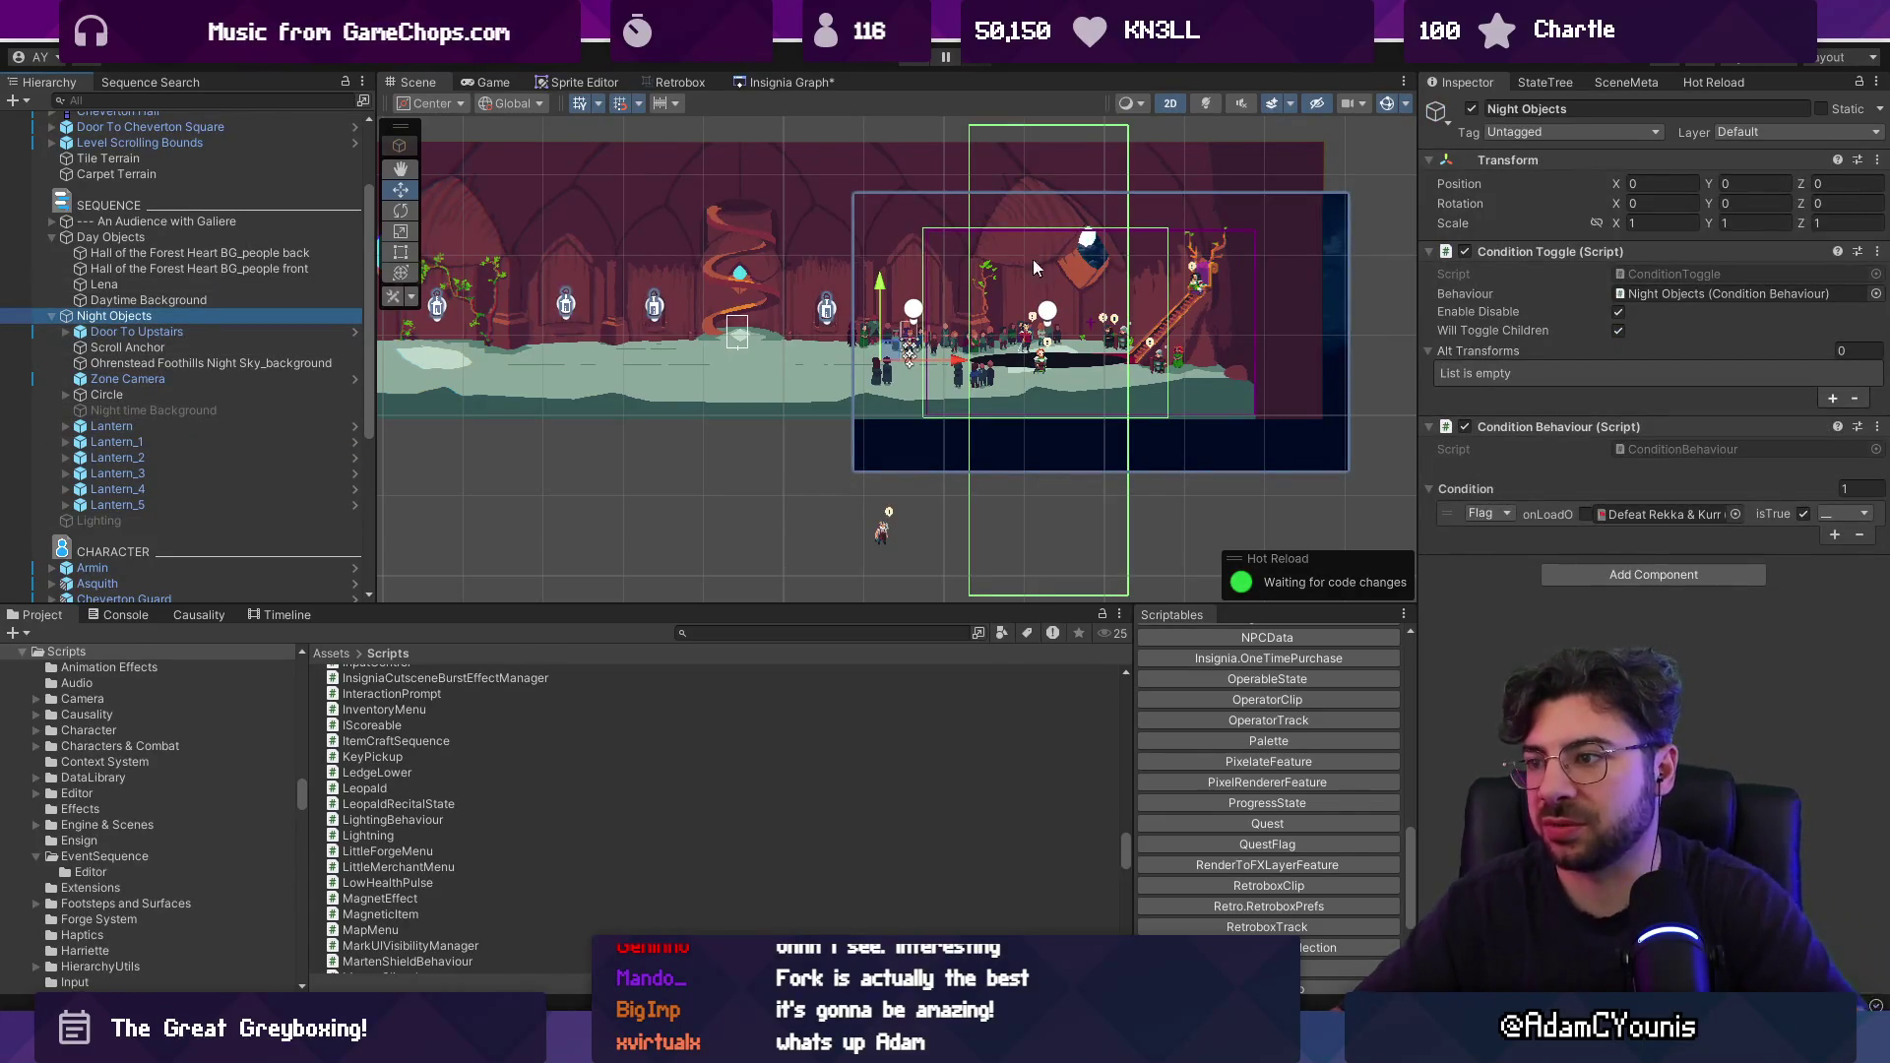
click(914, 63)
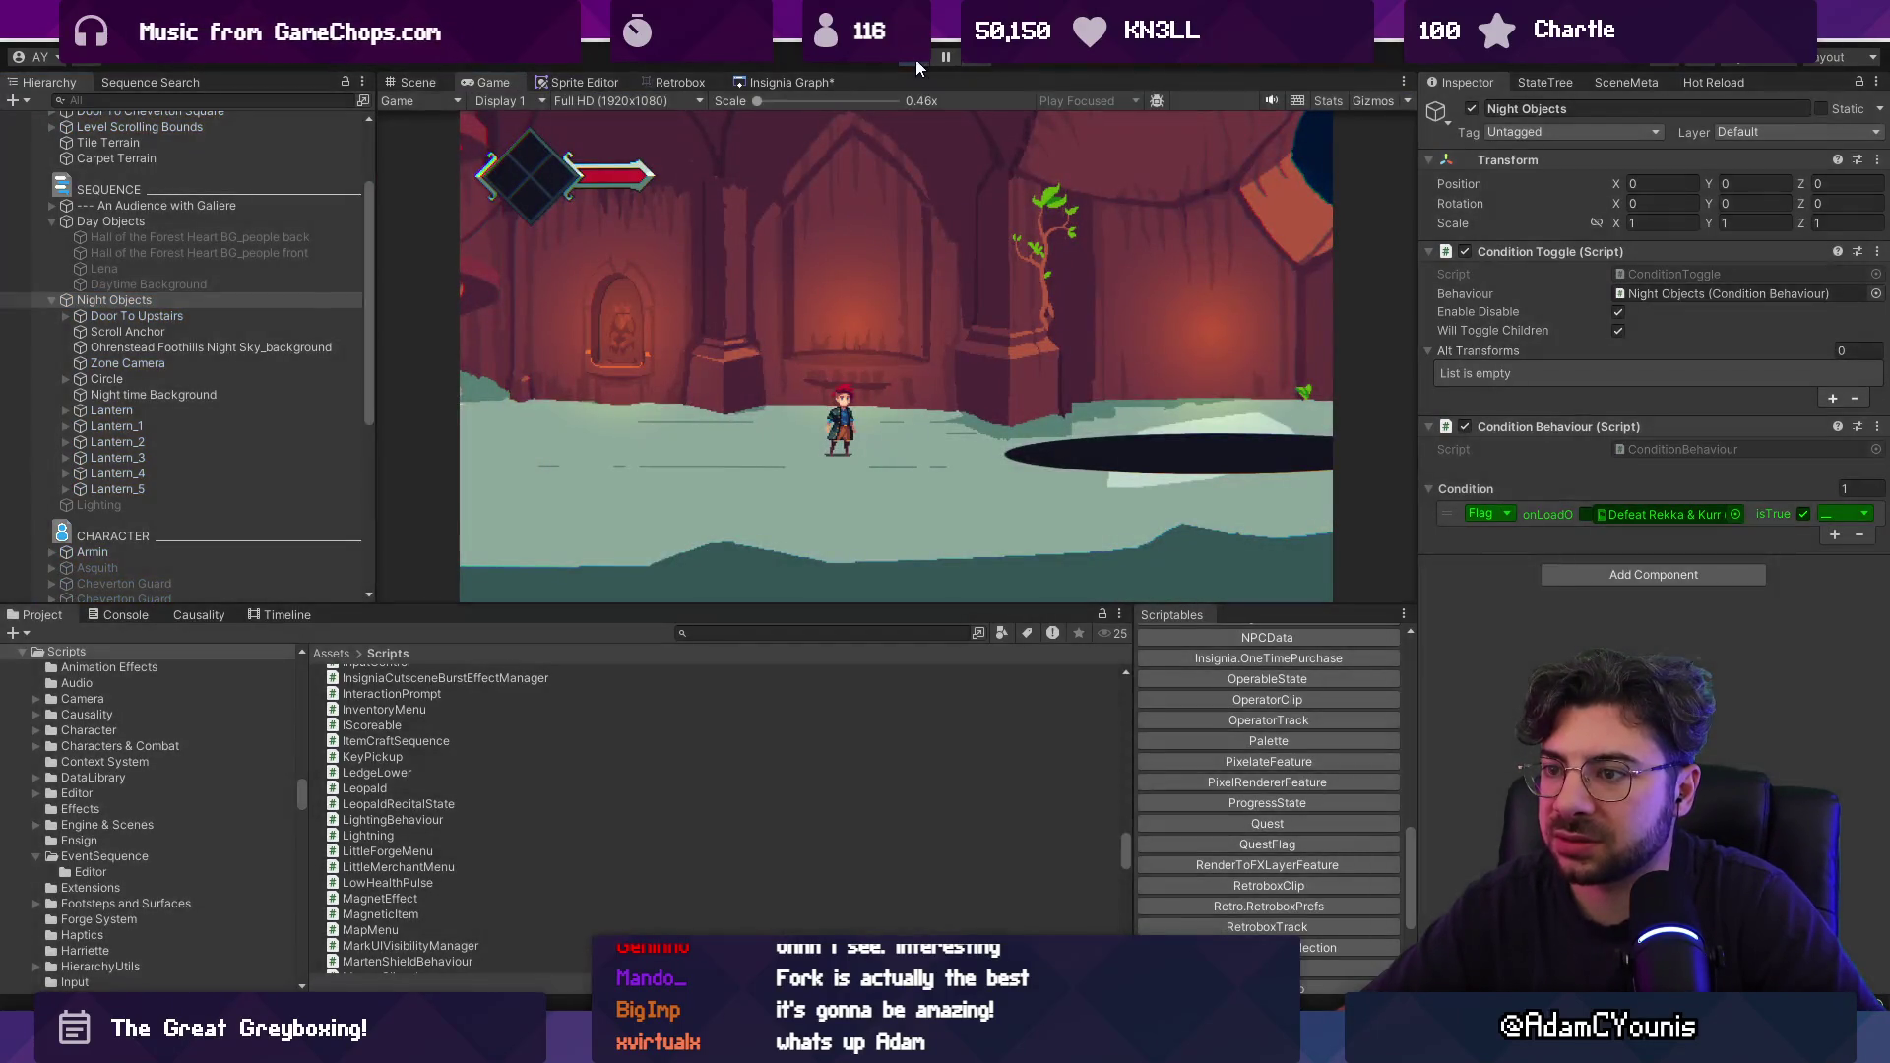
click(916, 59)
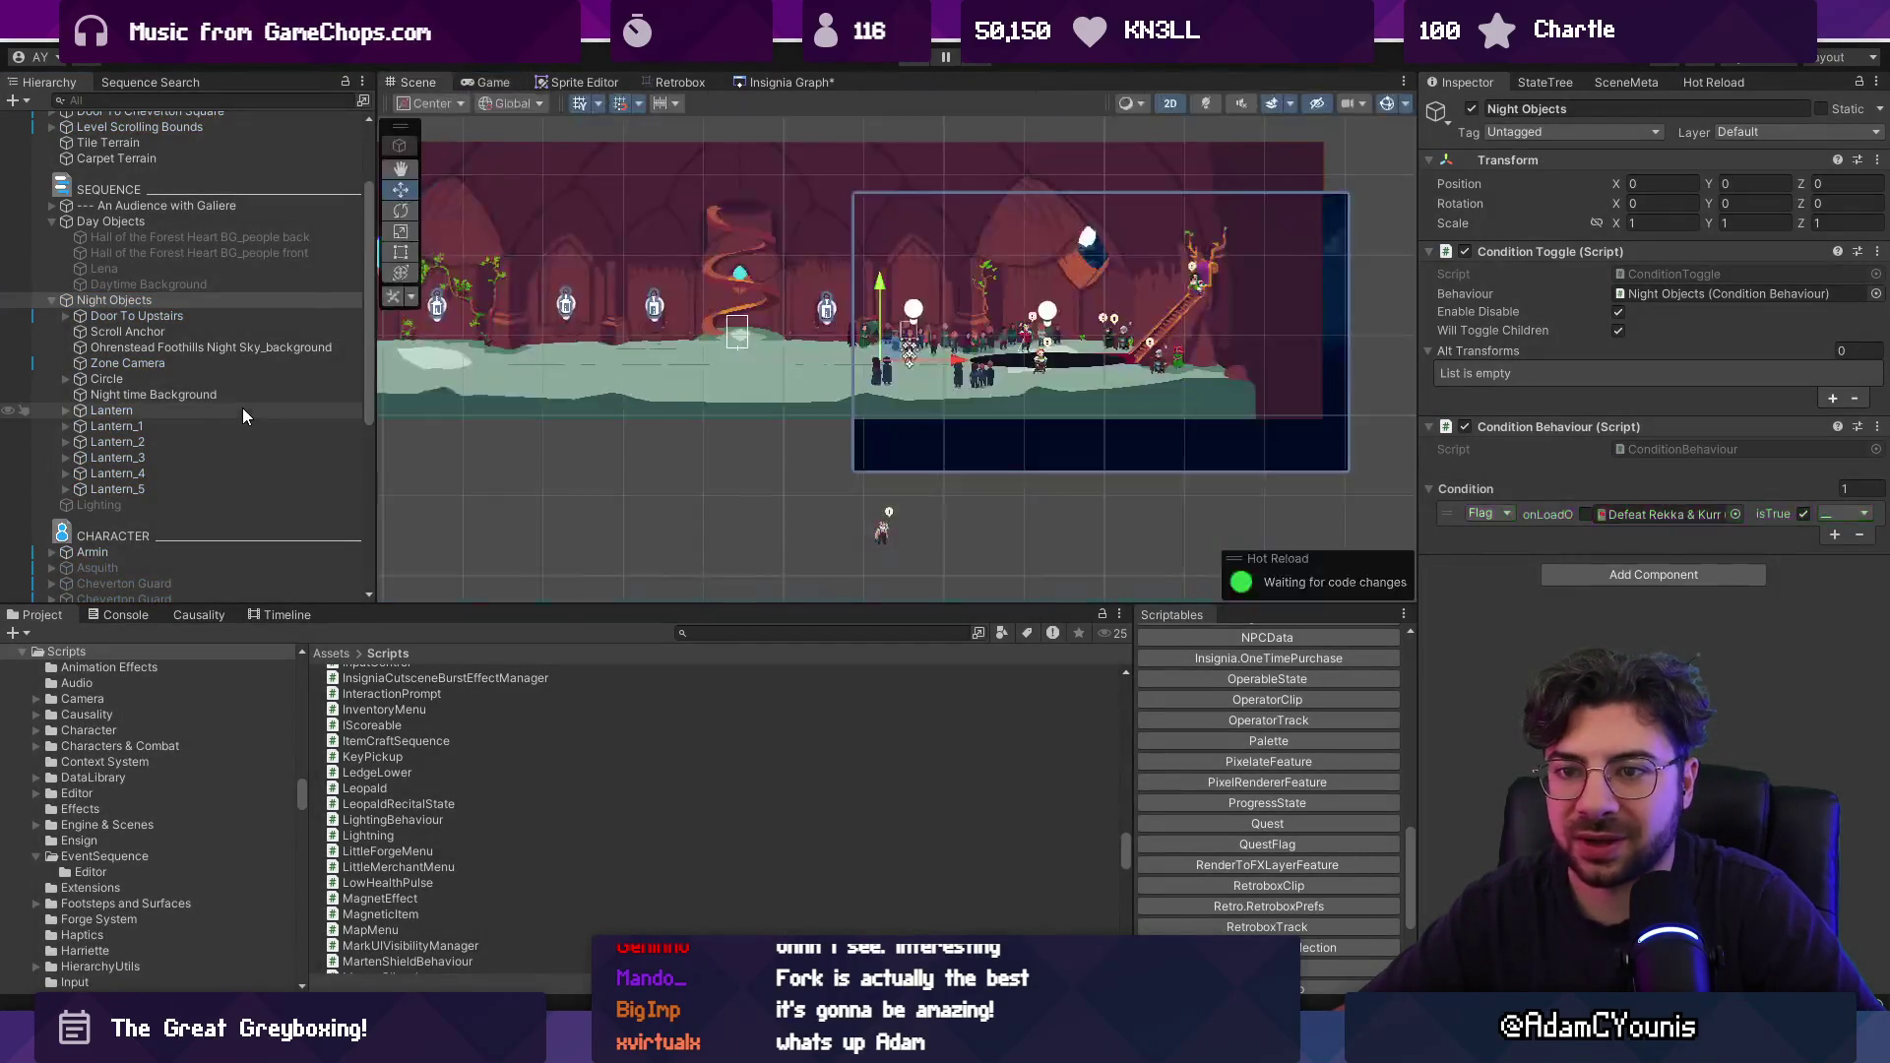
Set the Lantern prefab's Sprite Renderer Order in Layer to 15 and return to the scene.
click(220, 428)
click(366, 421)
click(1646, 454)
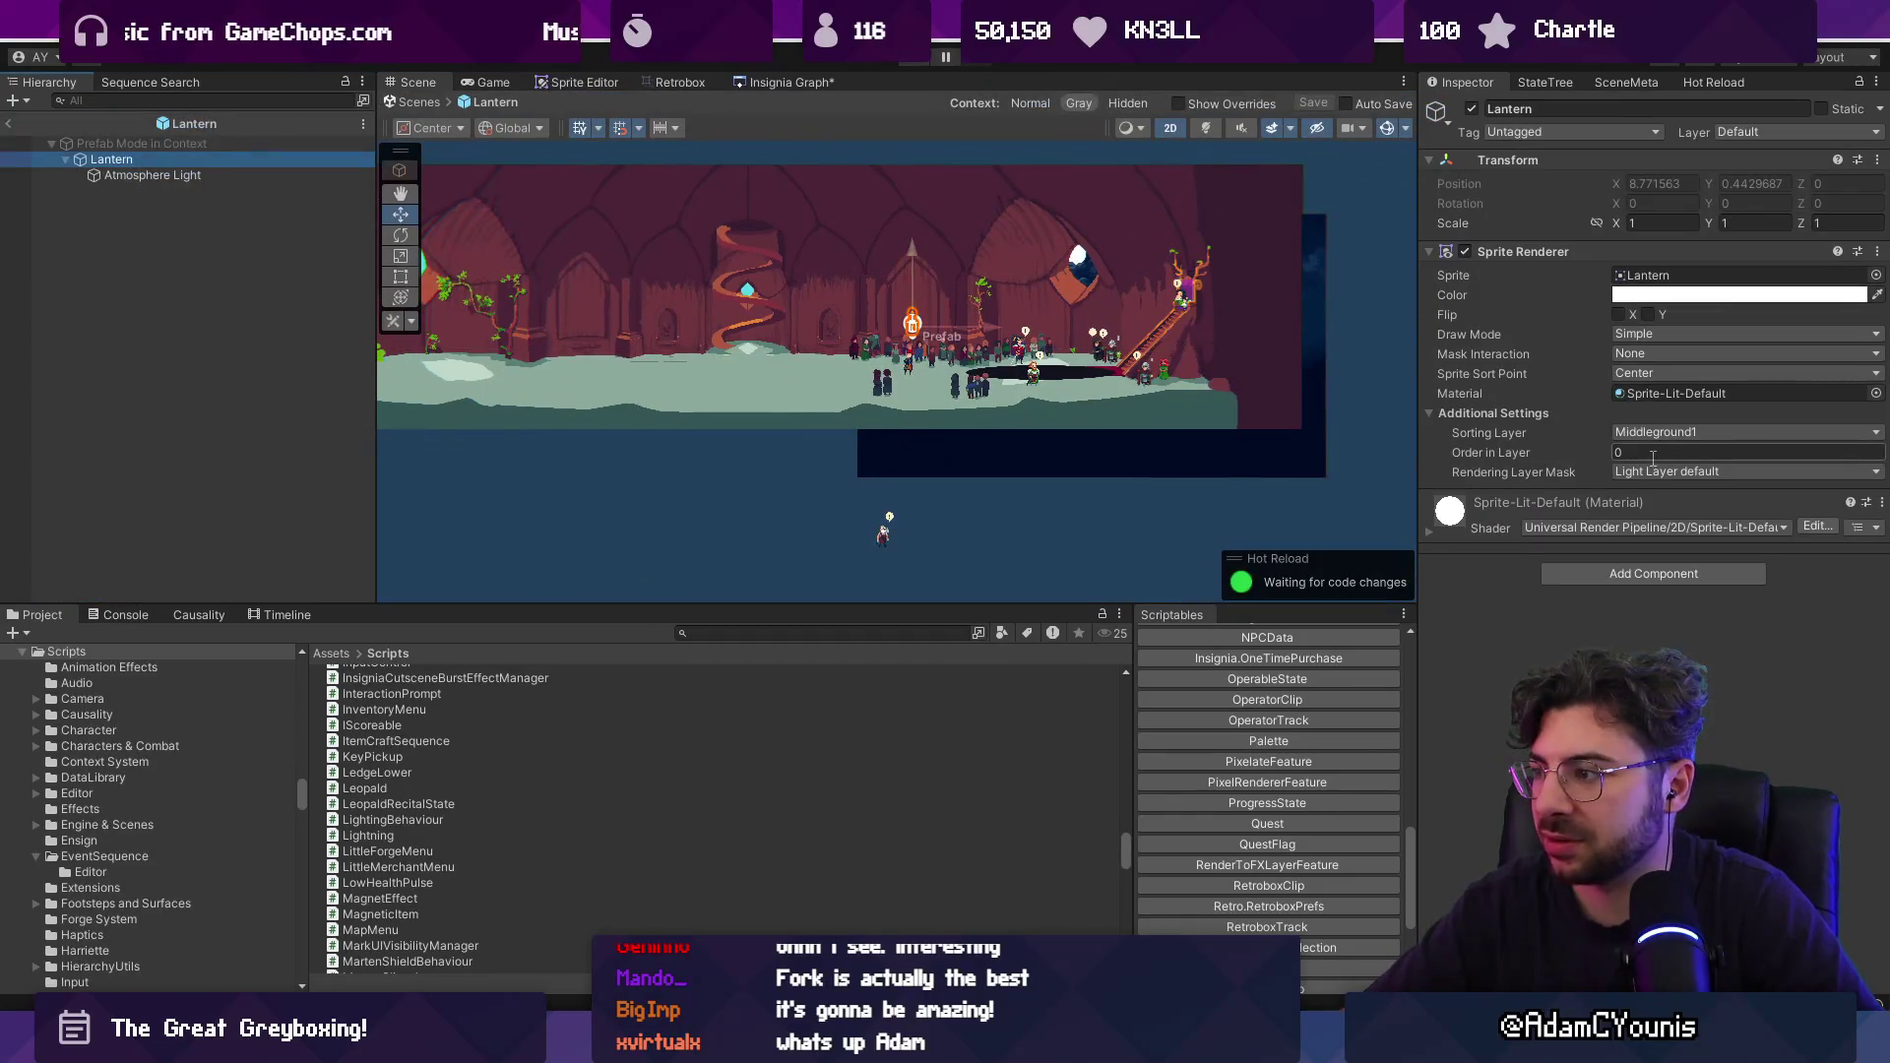
text(15)
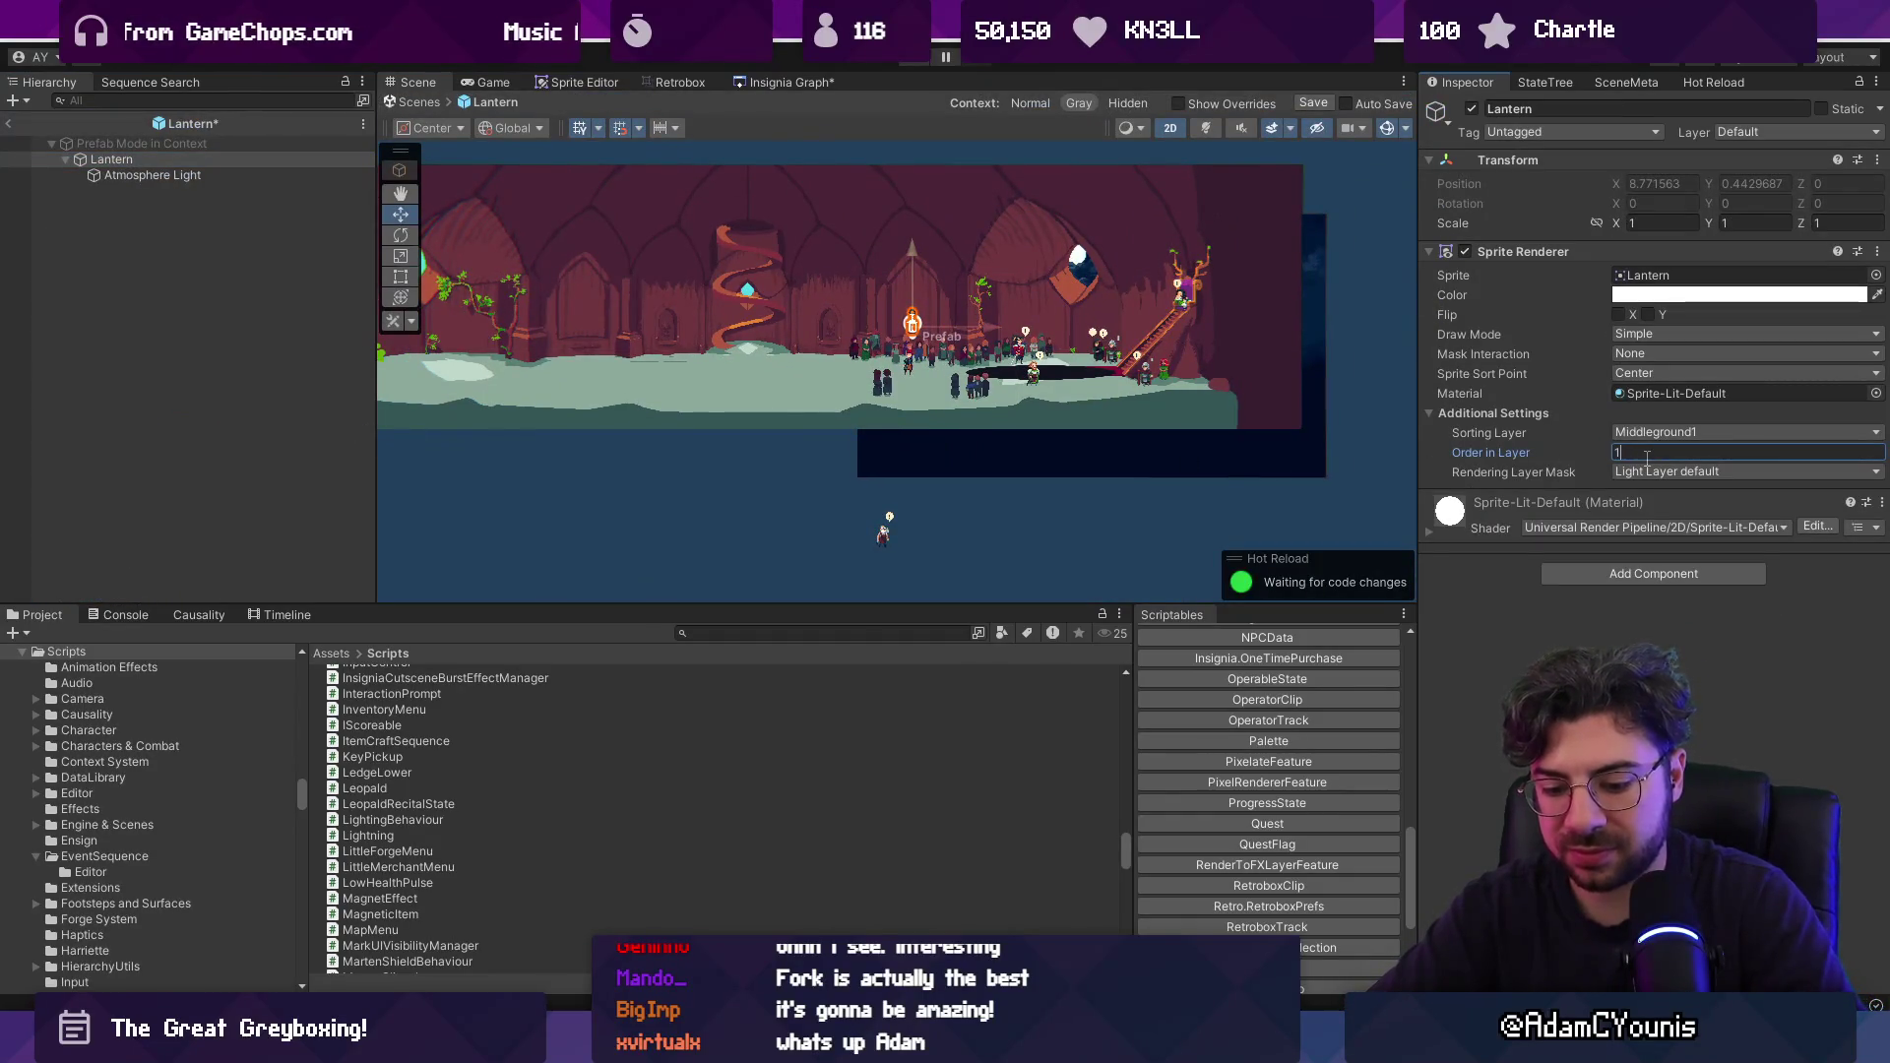
click(439, 104)
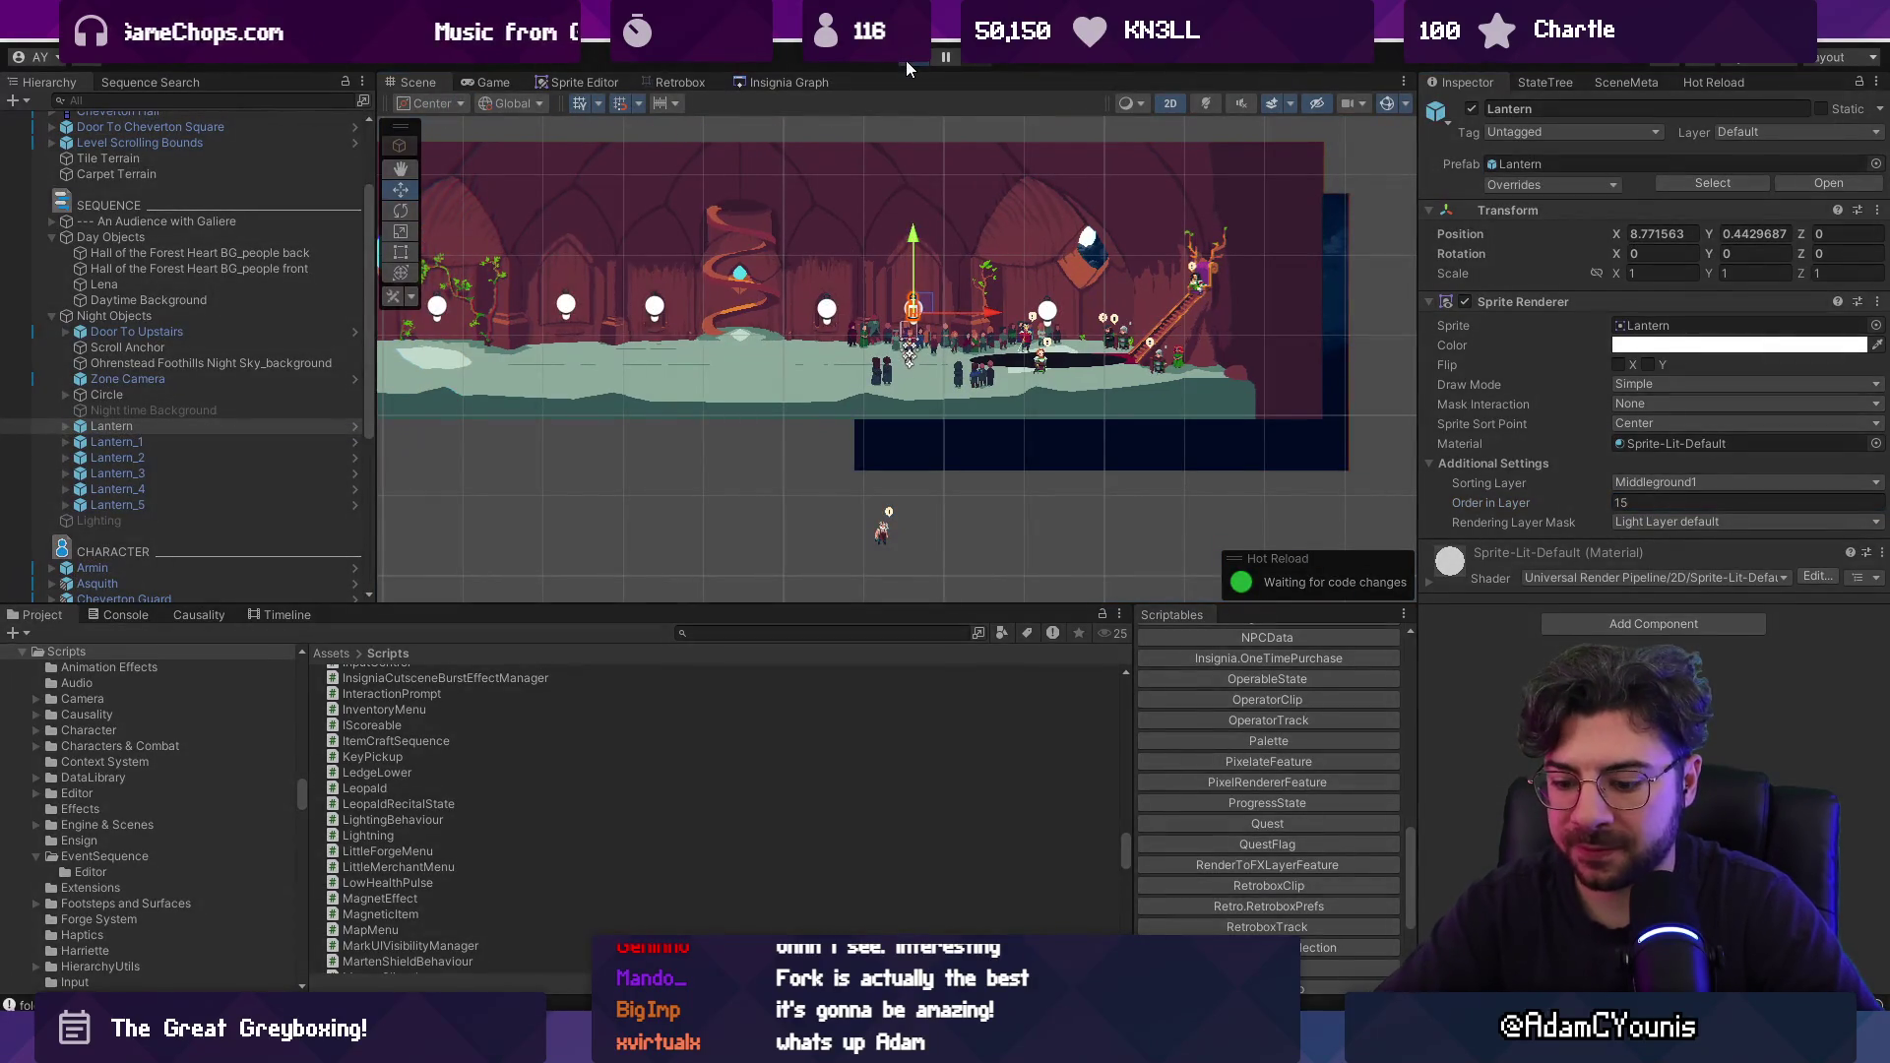
Test the lanterns in Play mode, then bring the Boss Room node into view in the graph.
click(906, 61)
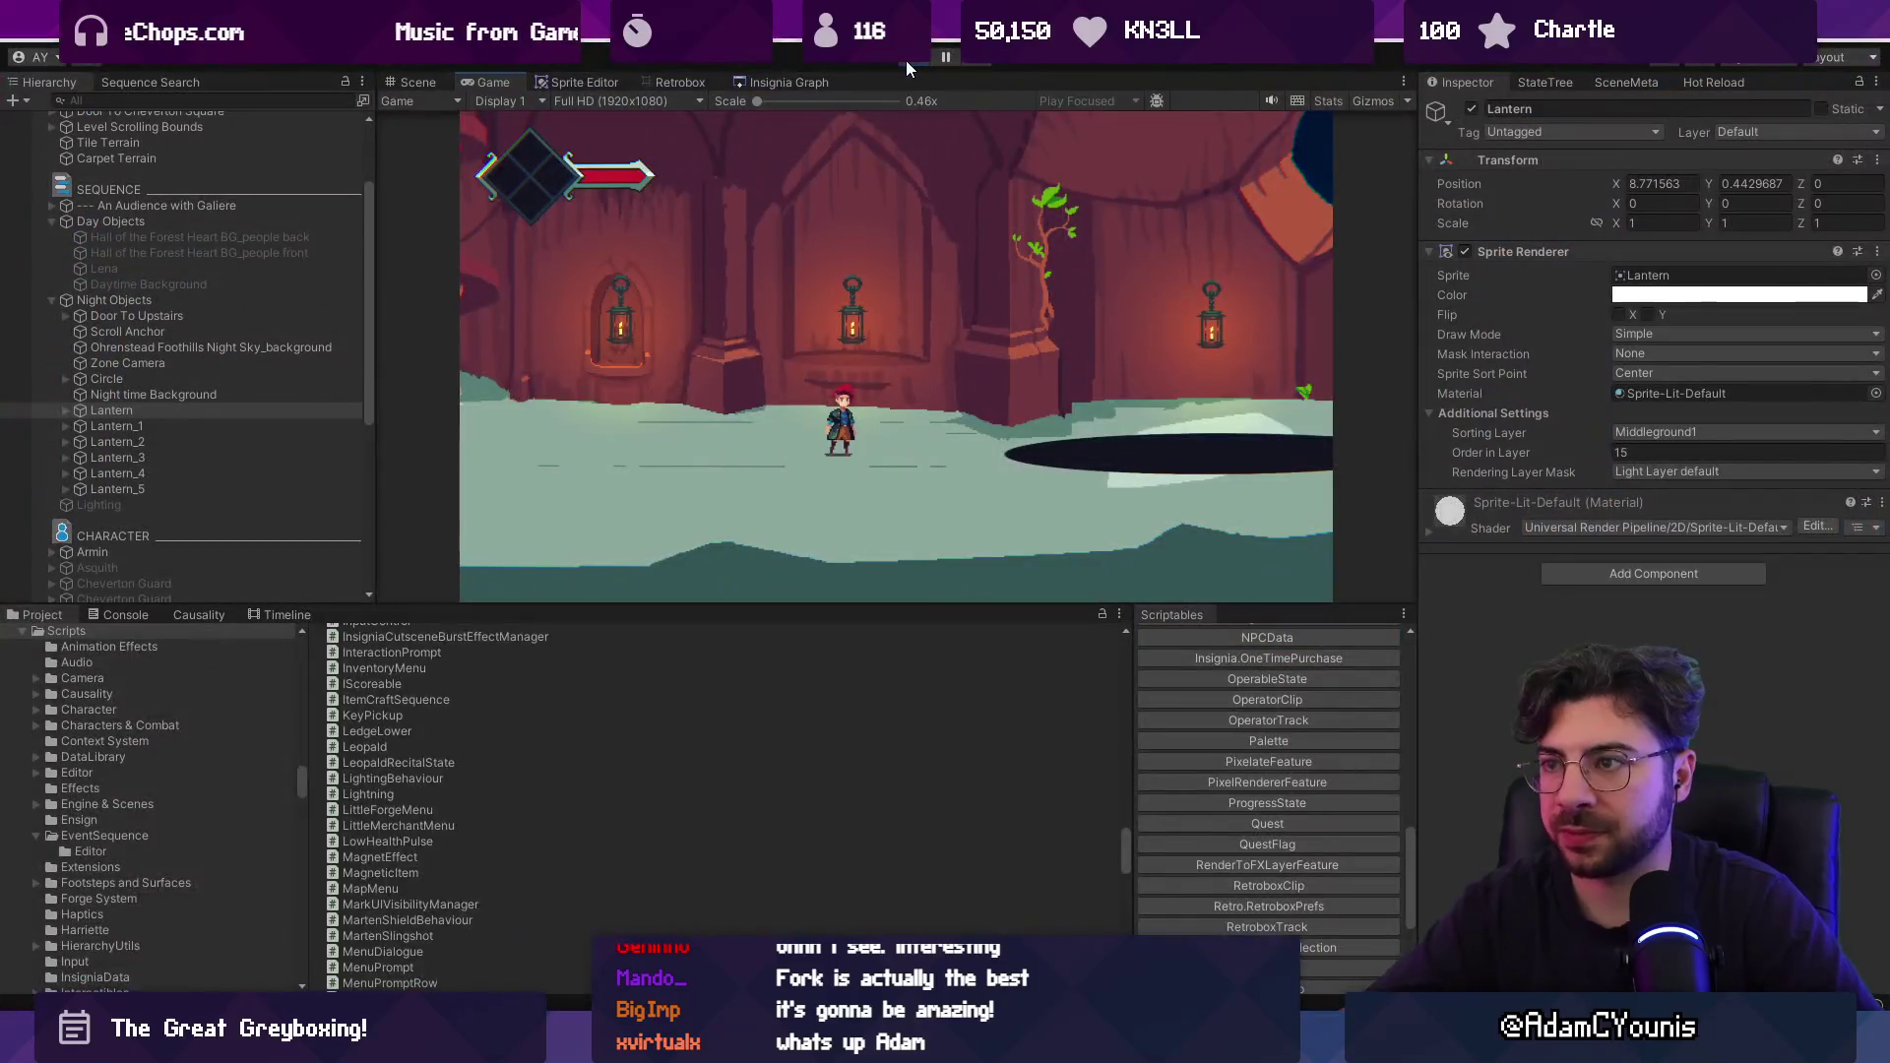
click(905, 61)
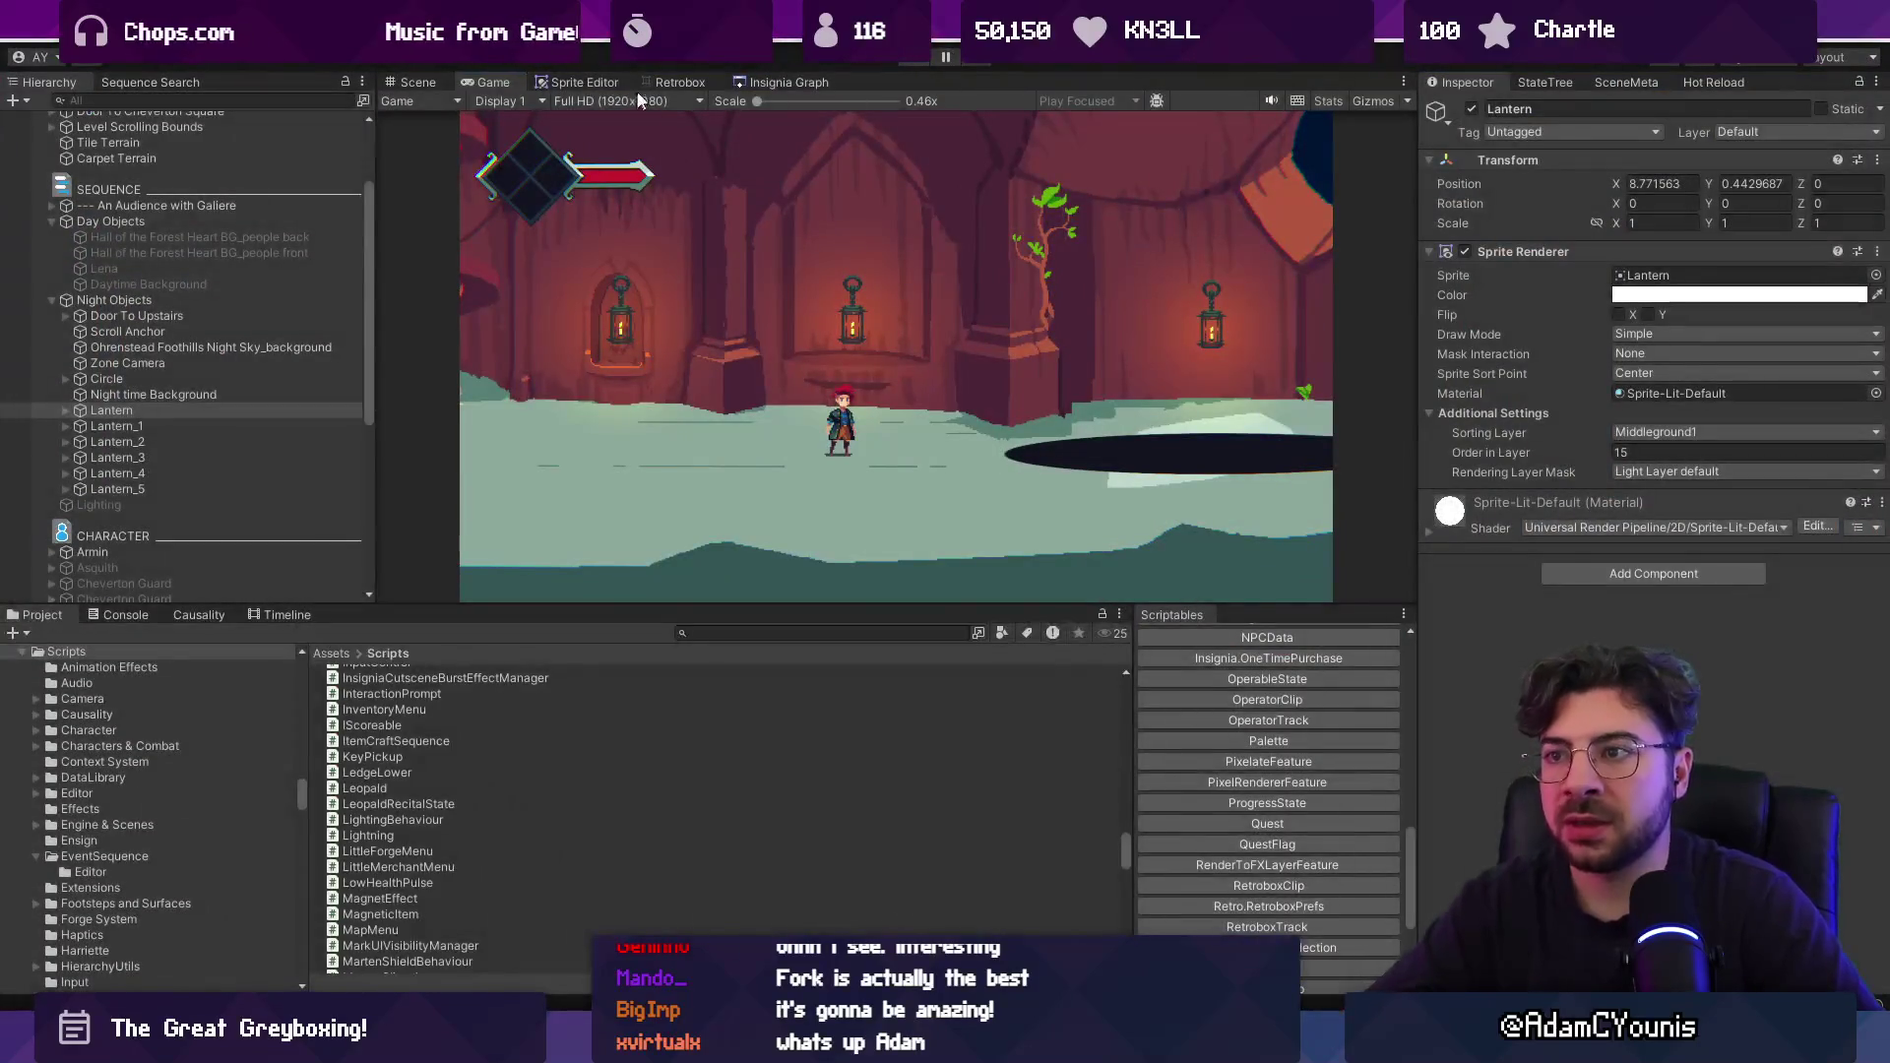
drag(925, 516, 901, 334)
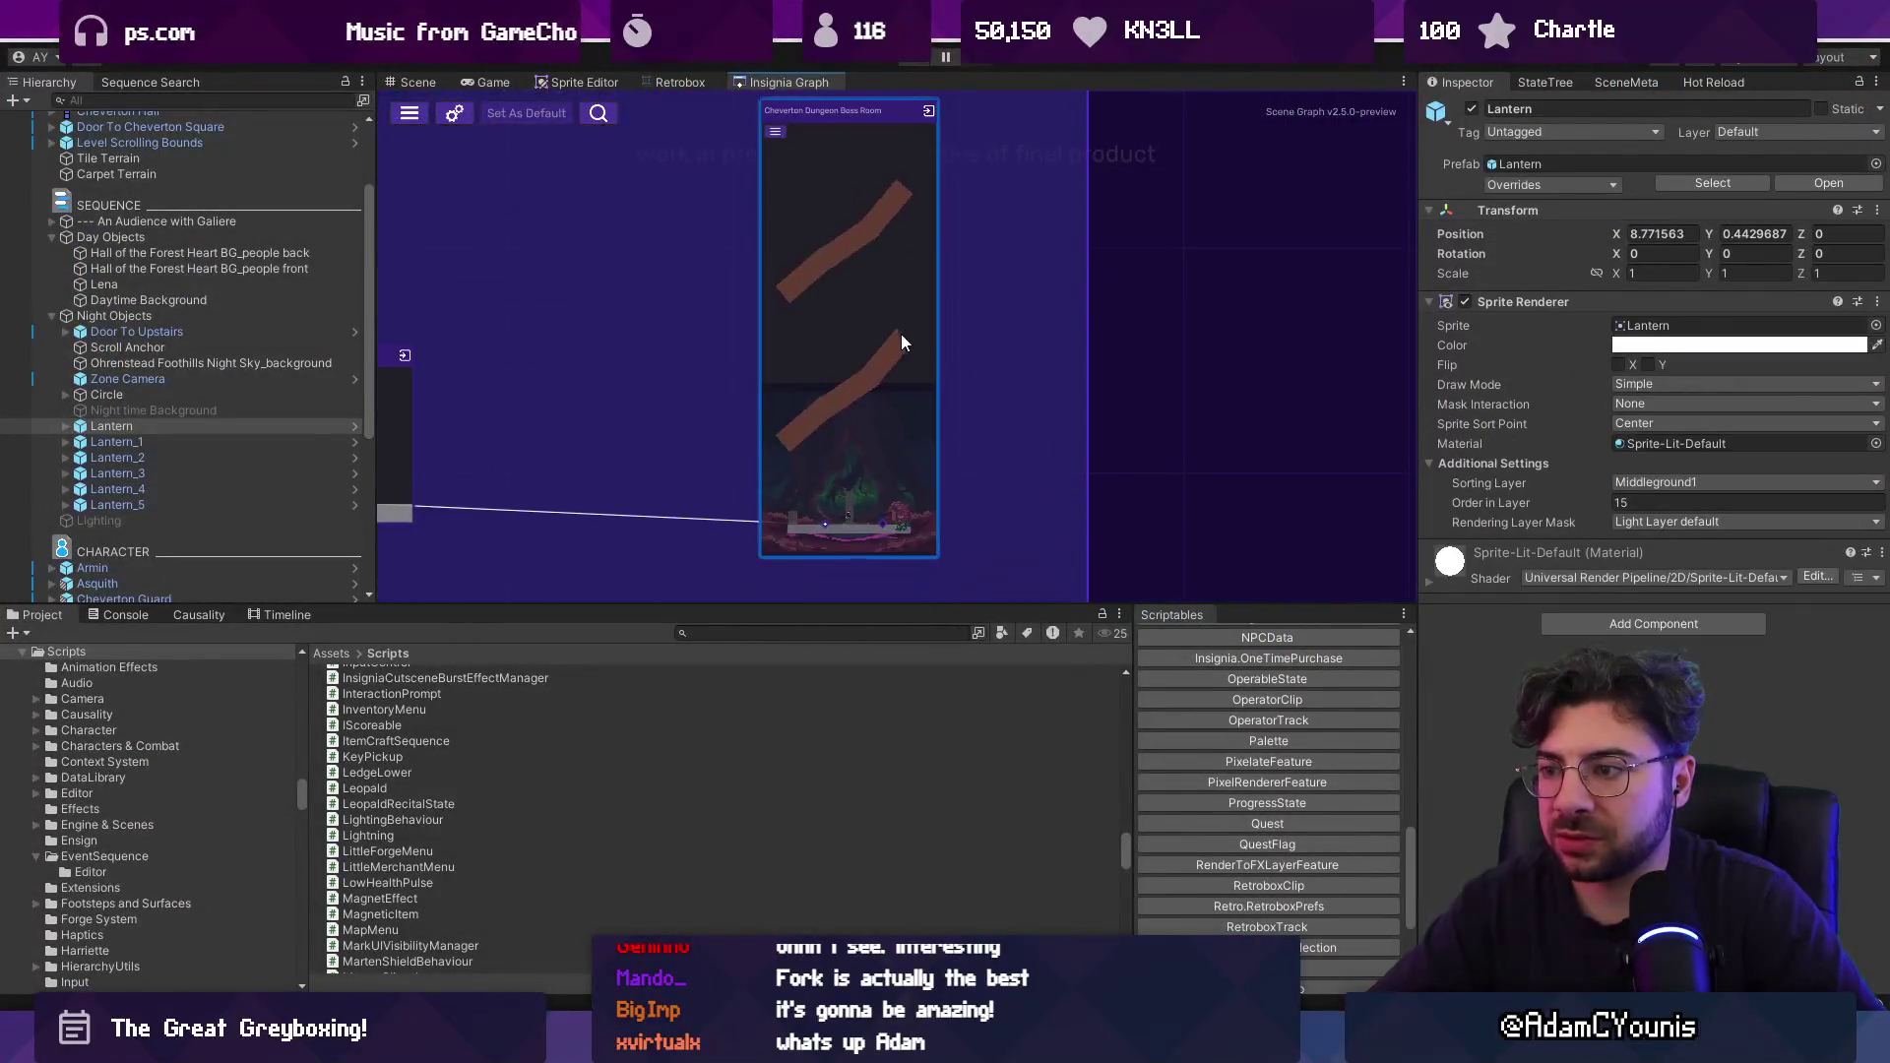
Open the Boss Room scene, delete Door_1, and save the scene.
double_click(898, 337)
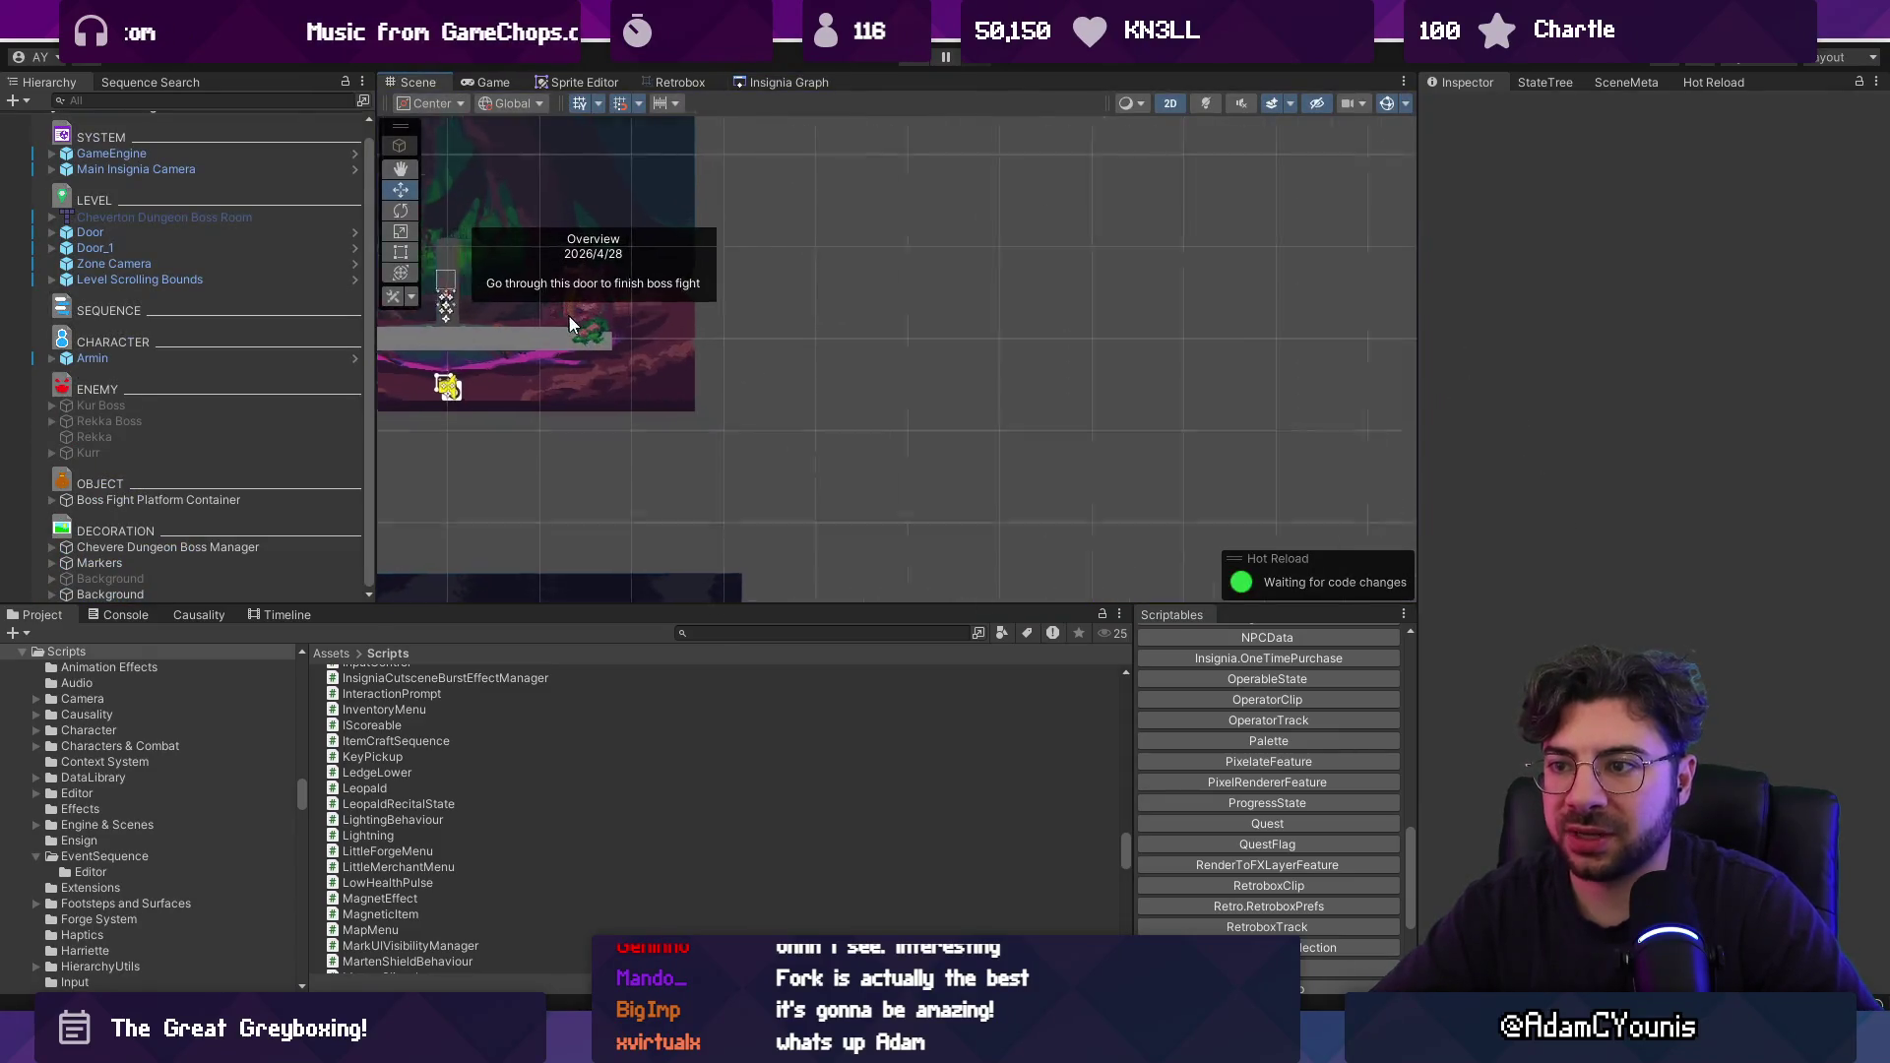
click(598, 299)
key(f)
click(220, 292)
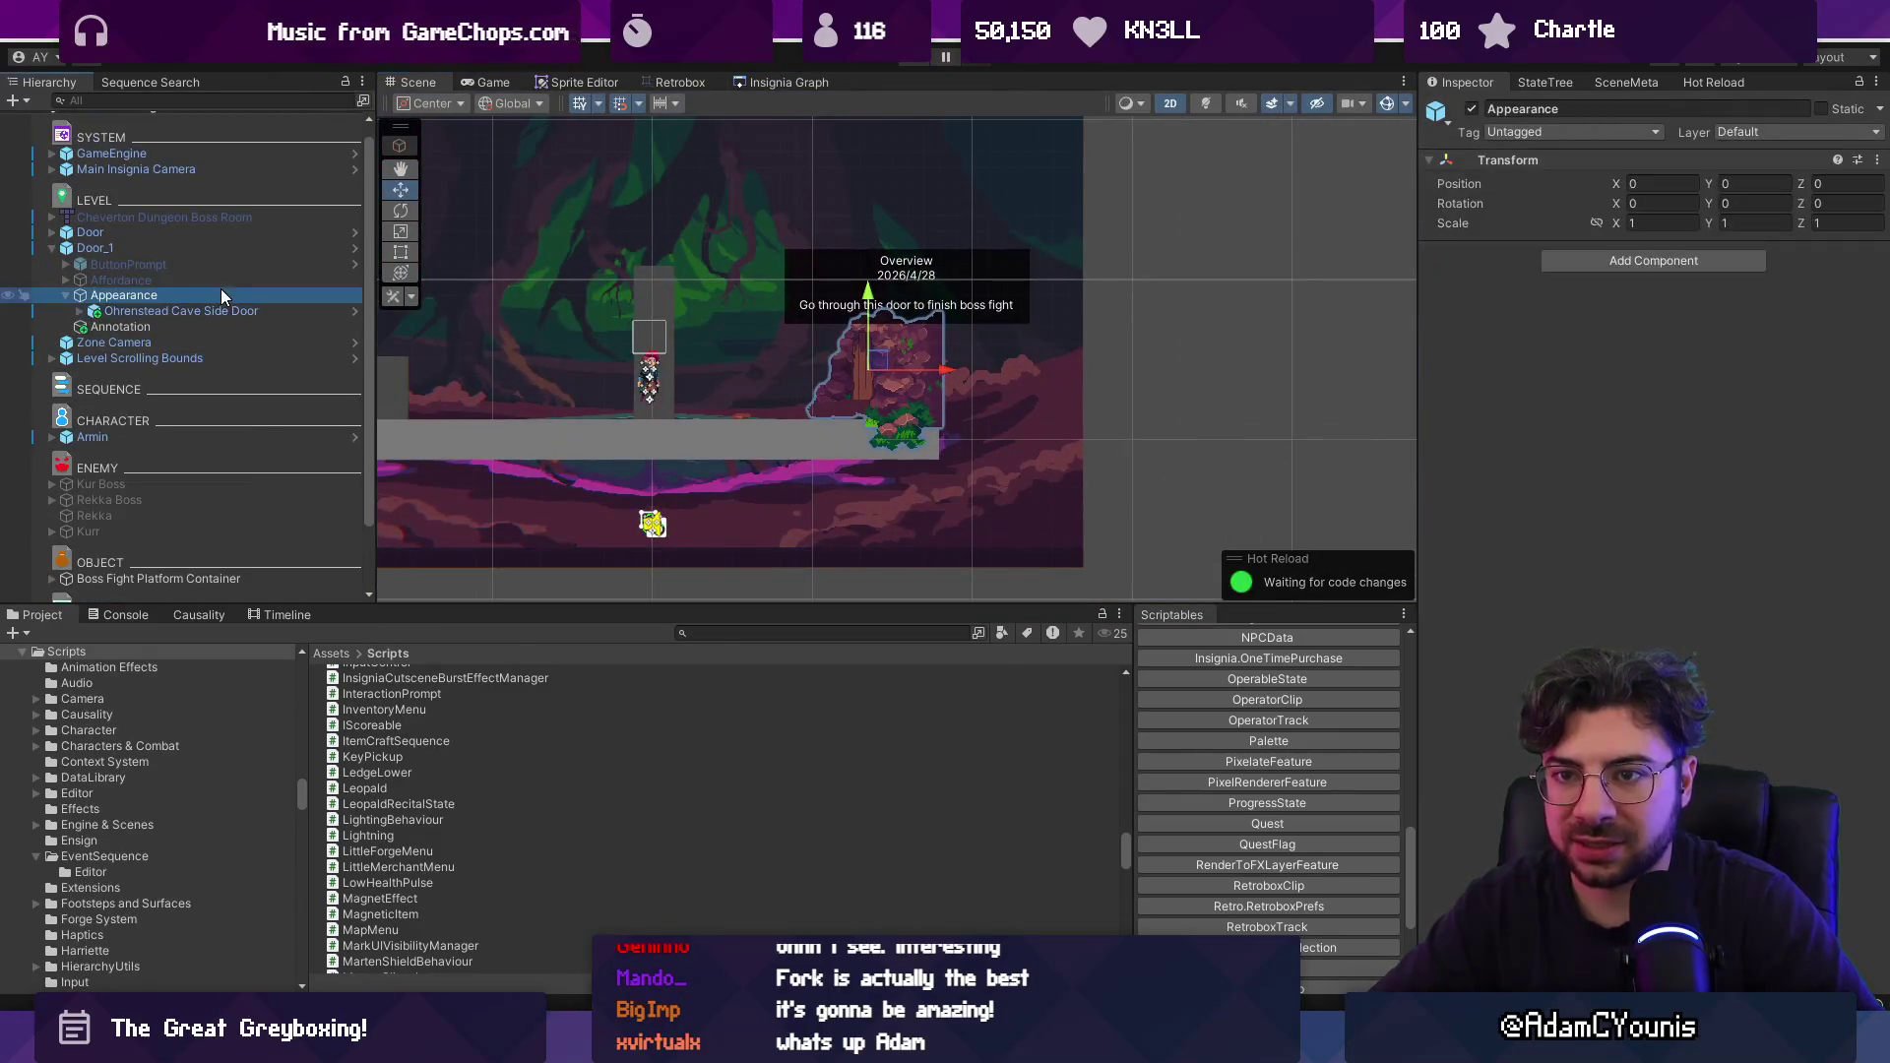
click(293, 247)
key(Delete)
key(ctrl+s)
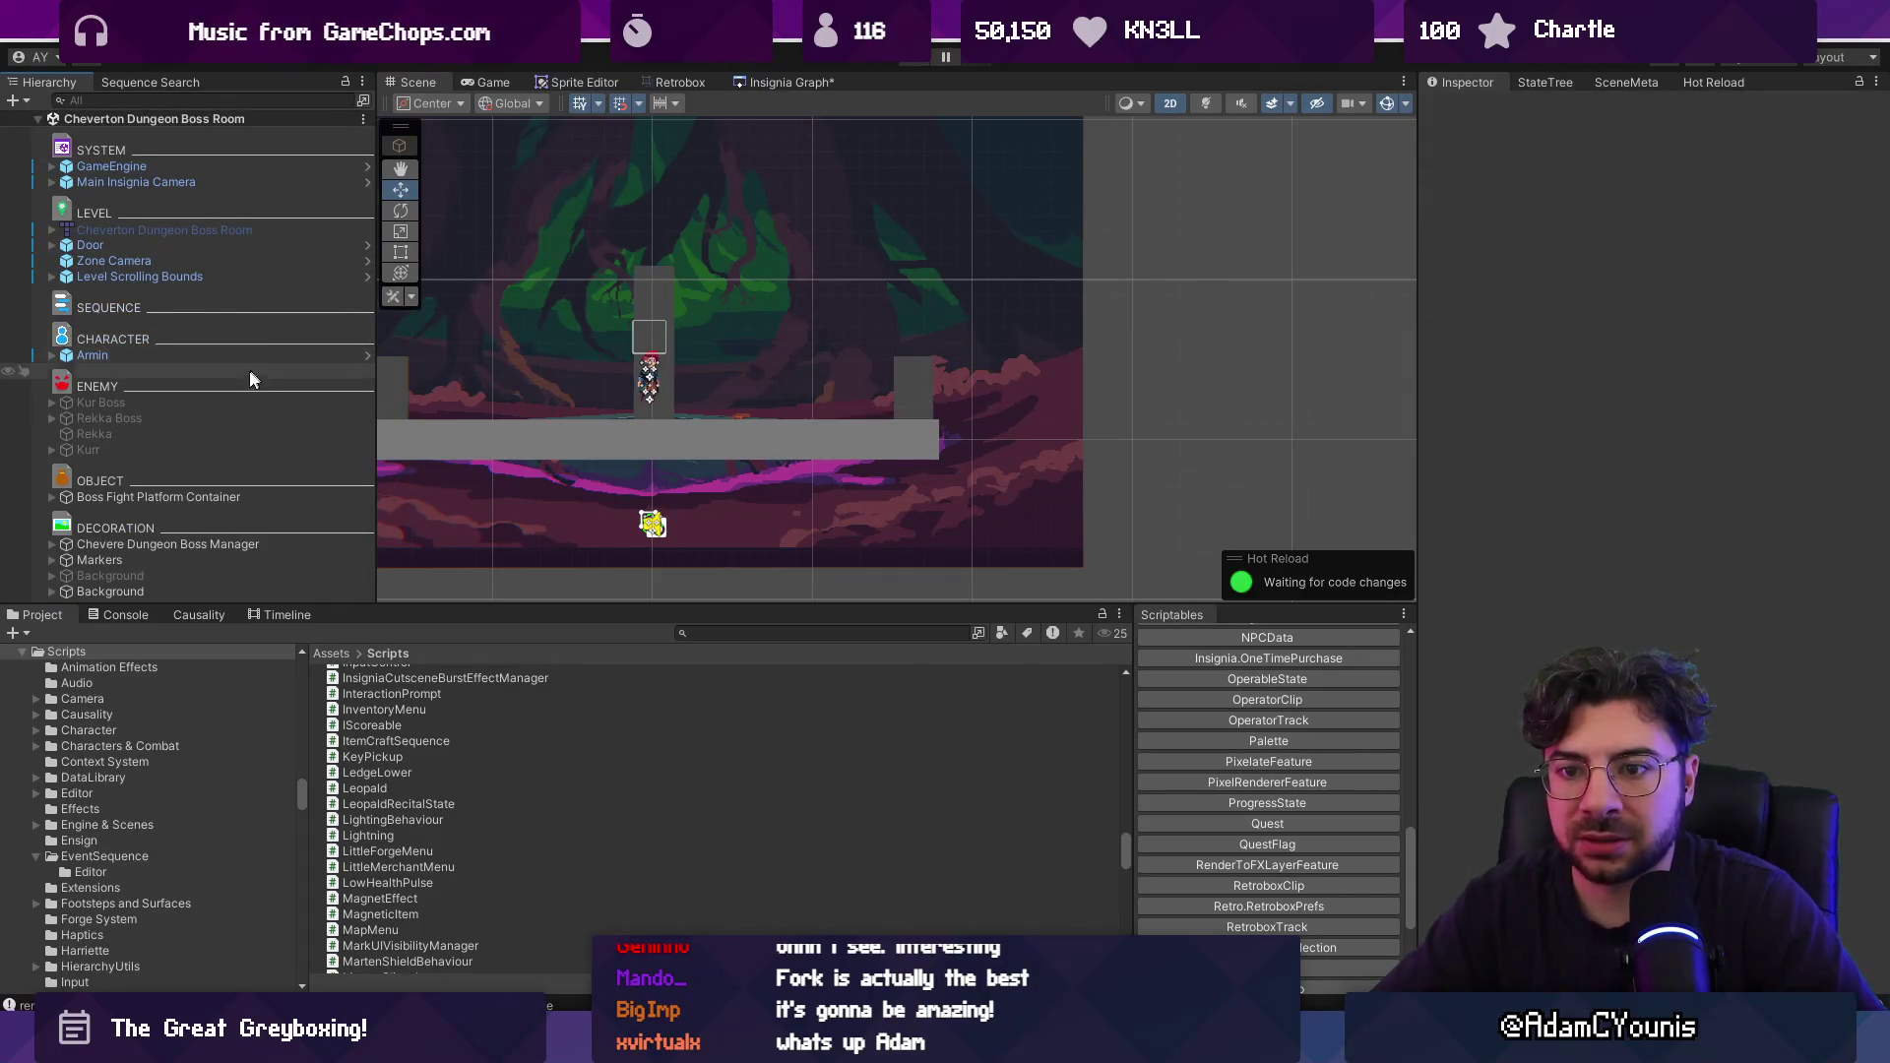
Inspect the Boss Manager and Boss Fight Platform Container, then return to the zoomed-out room graph.
click(236, 545)
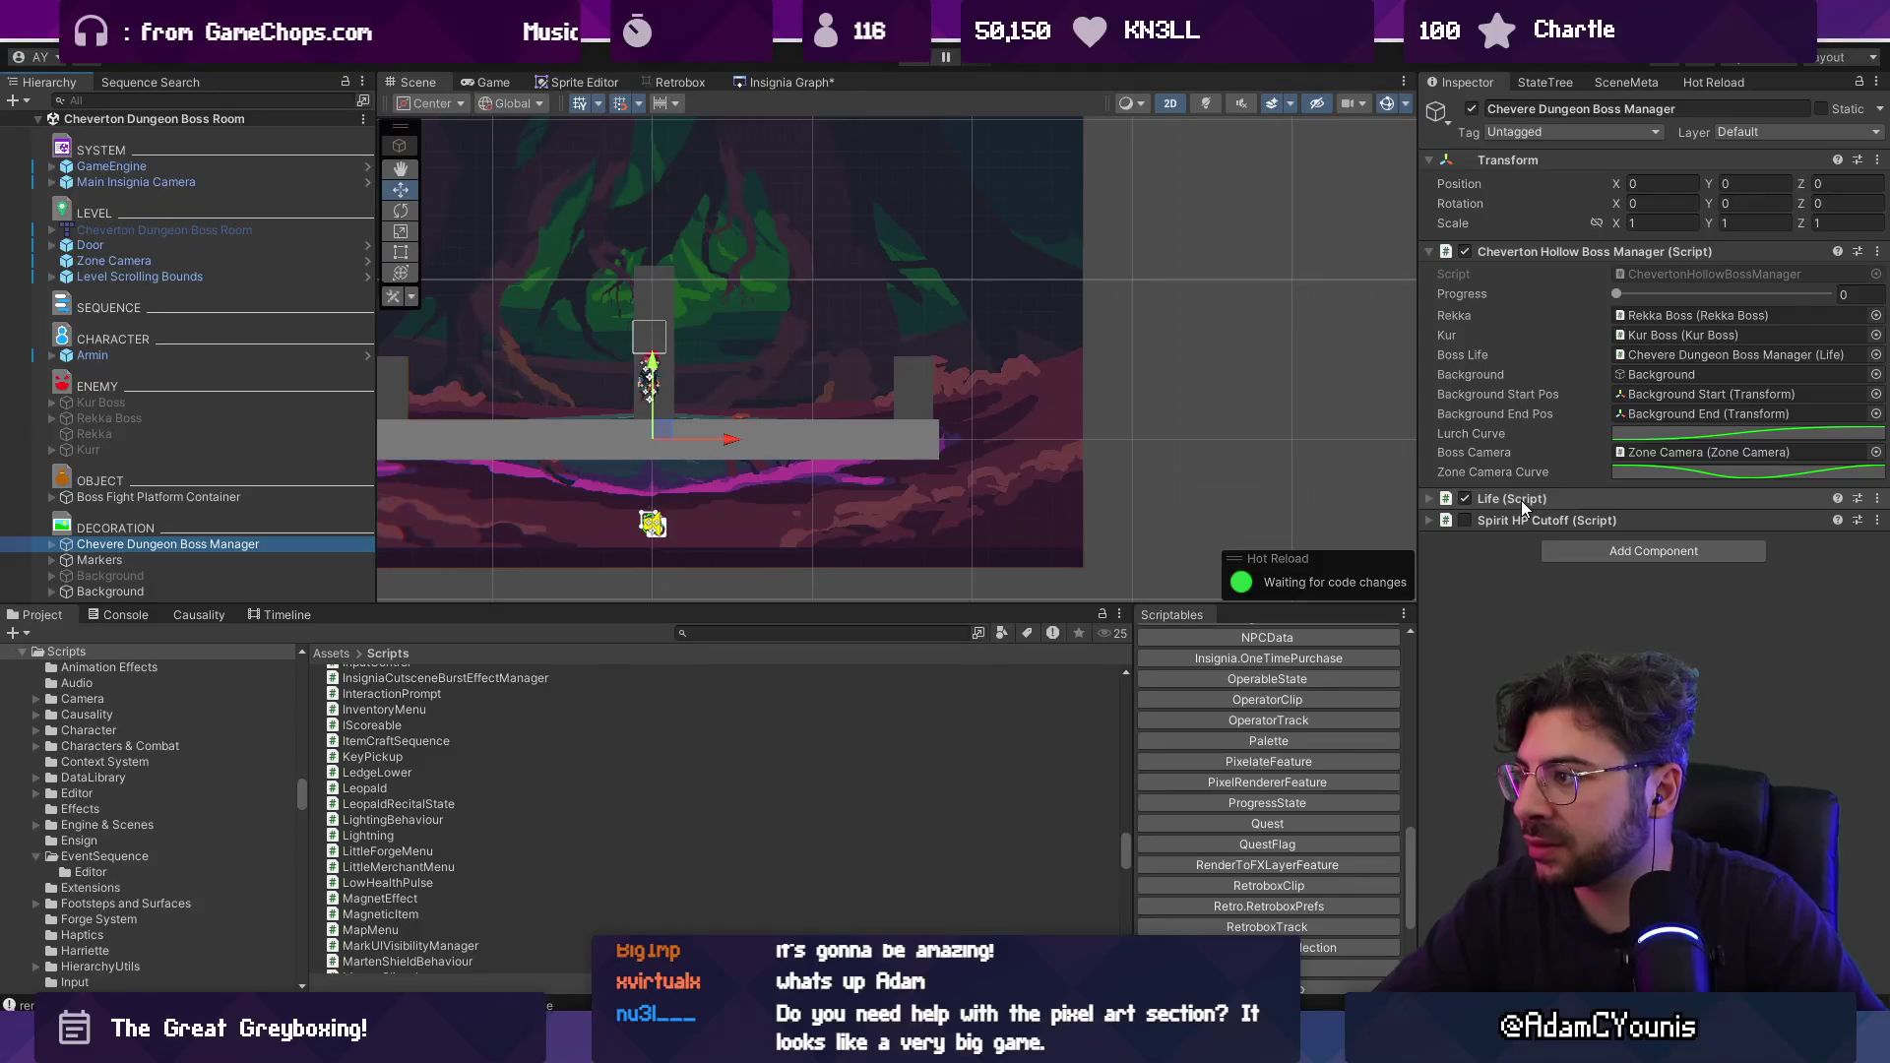
click(197, 497)
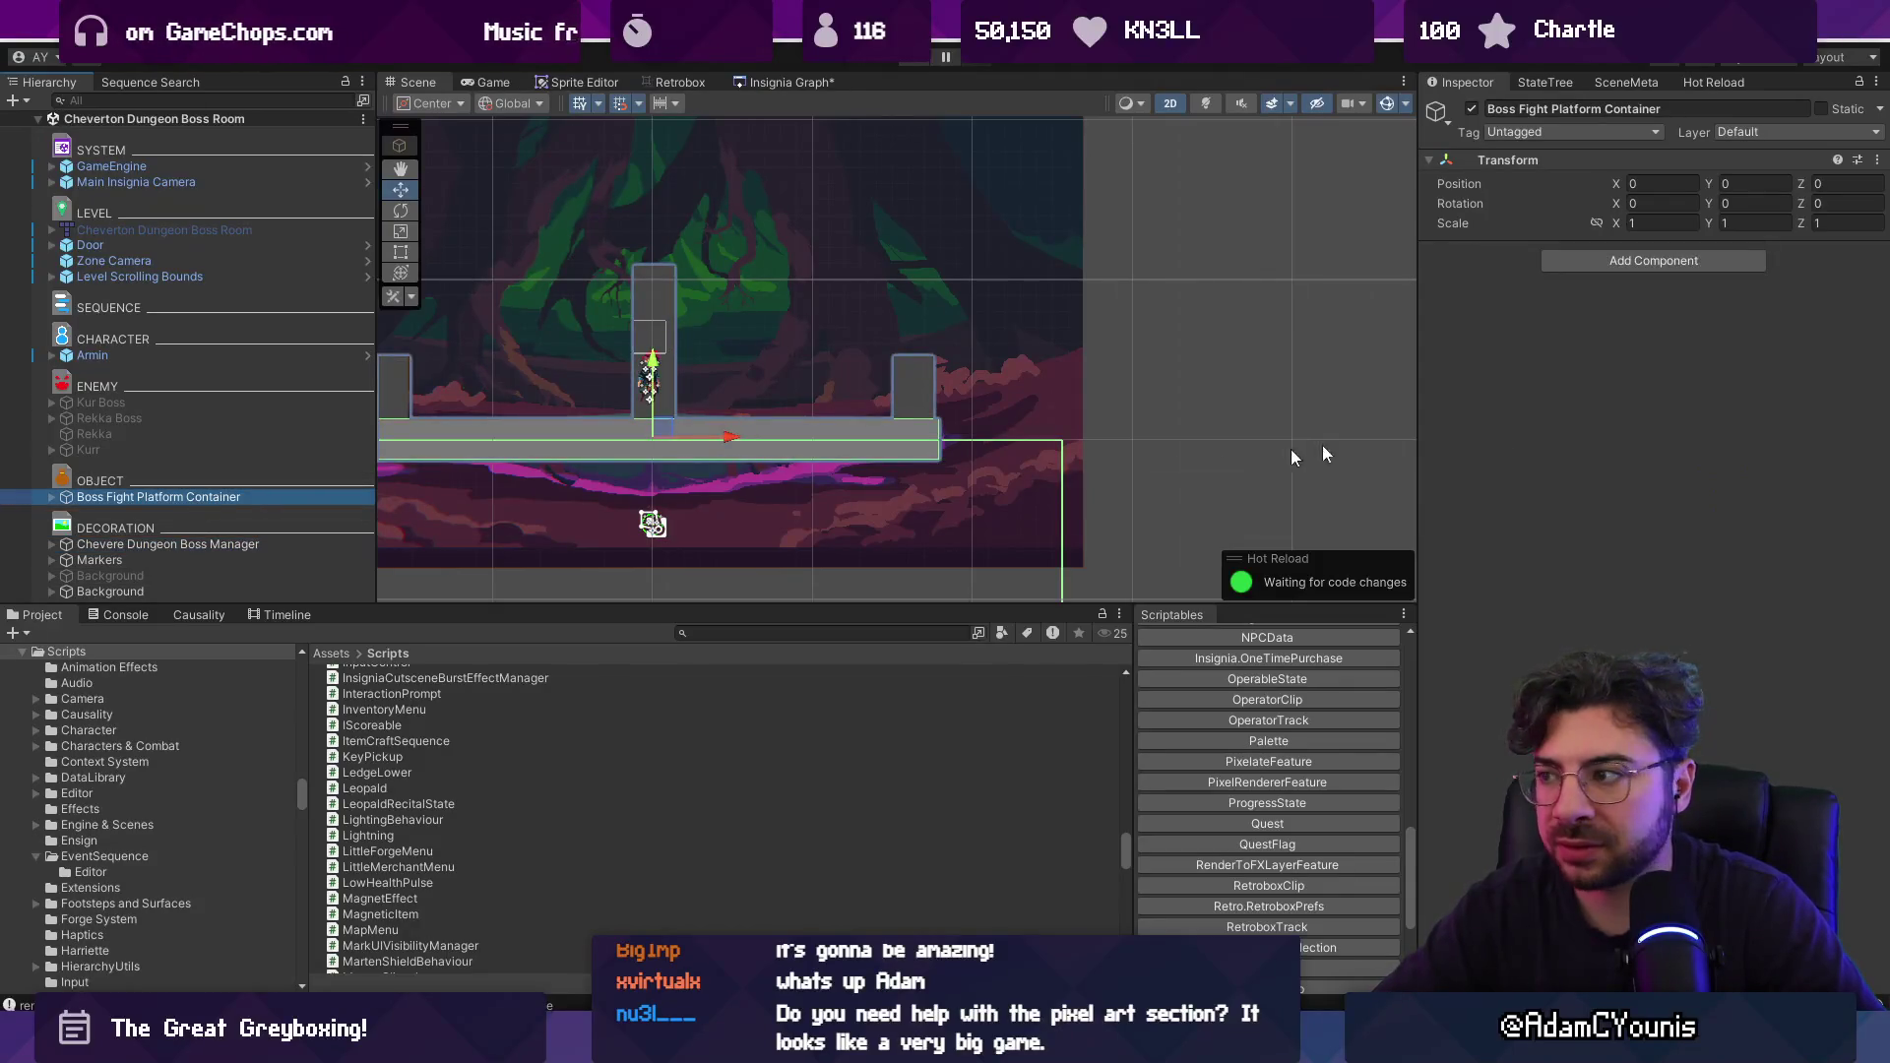
click(225, 101)
text(bossmanage)
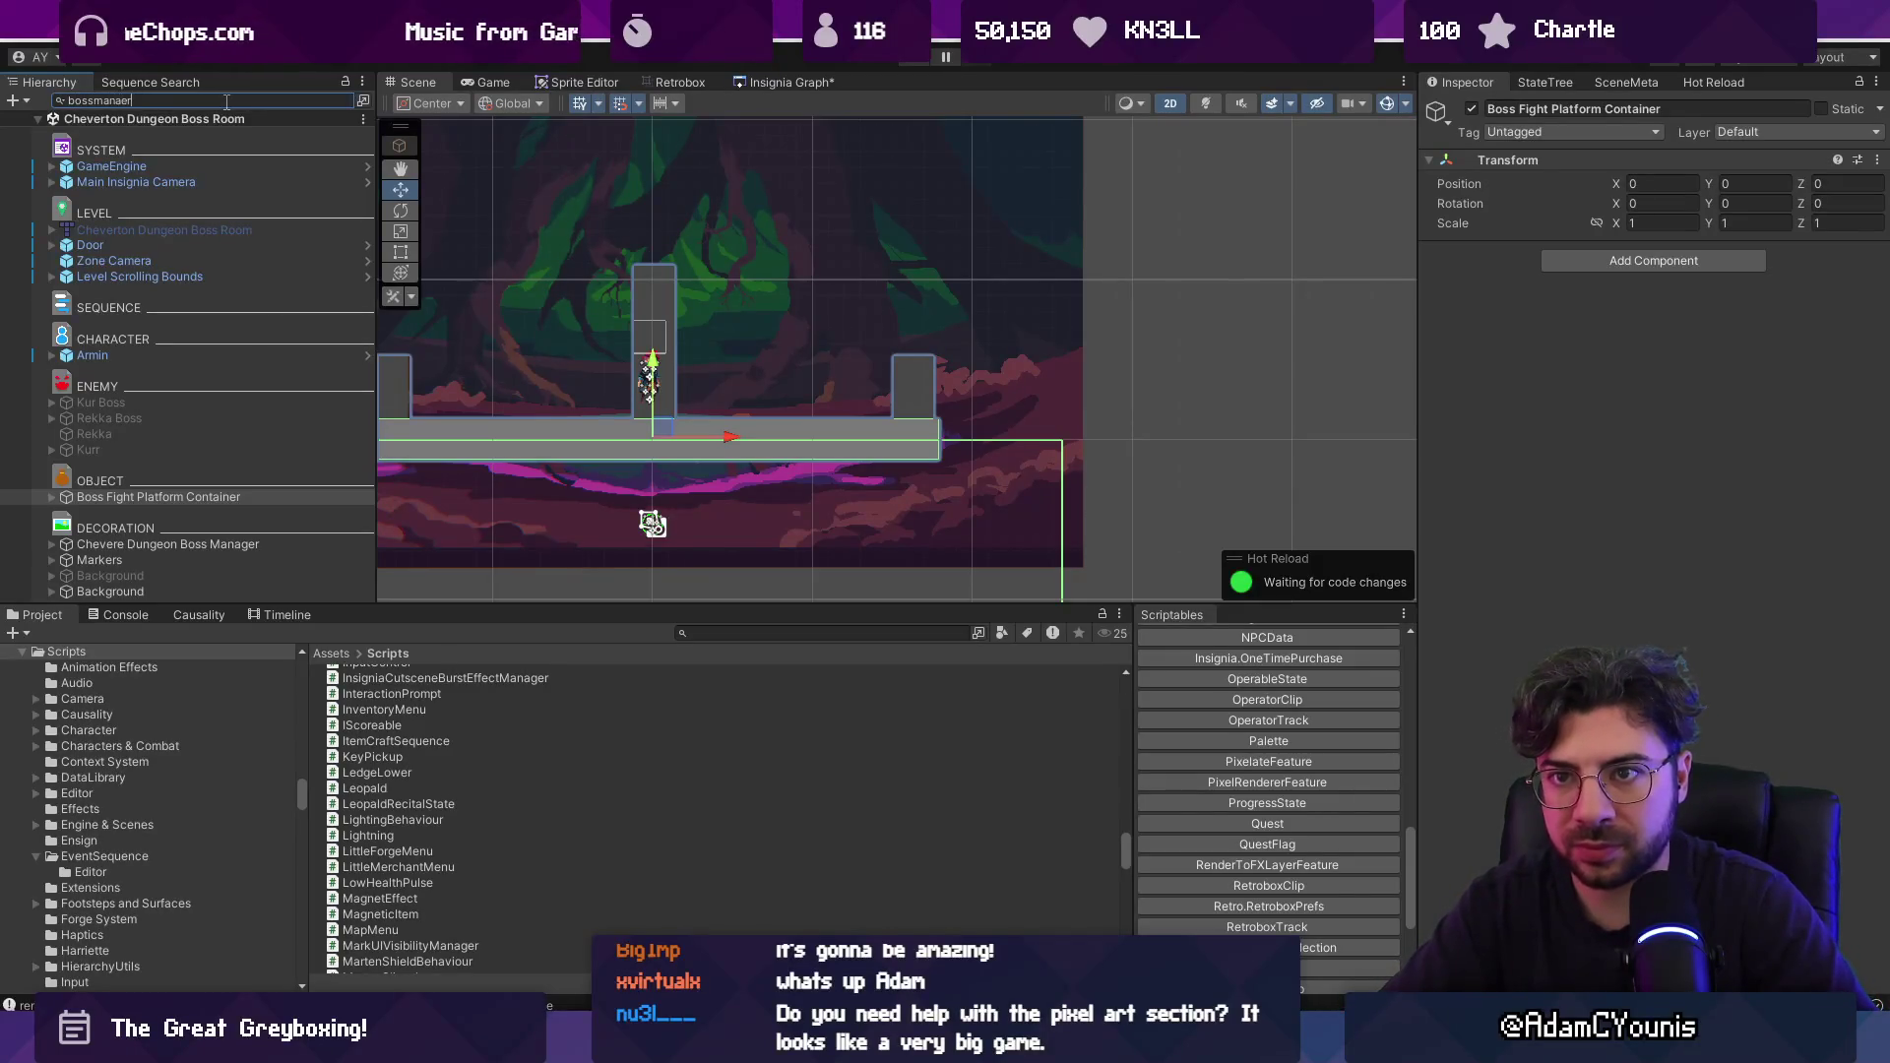
text(r)
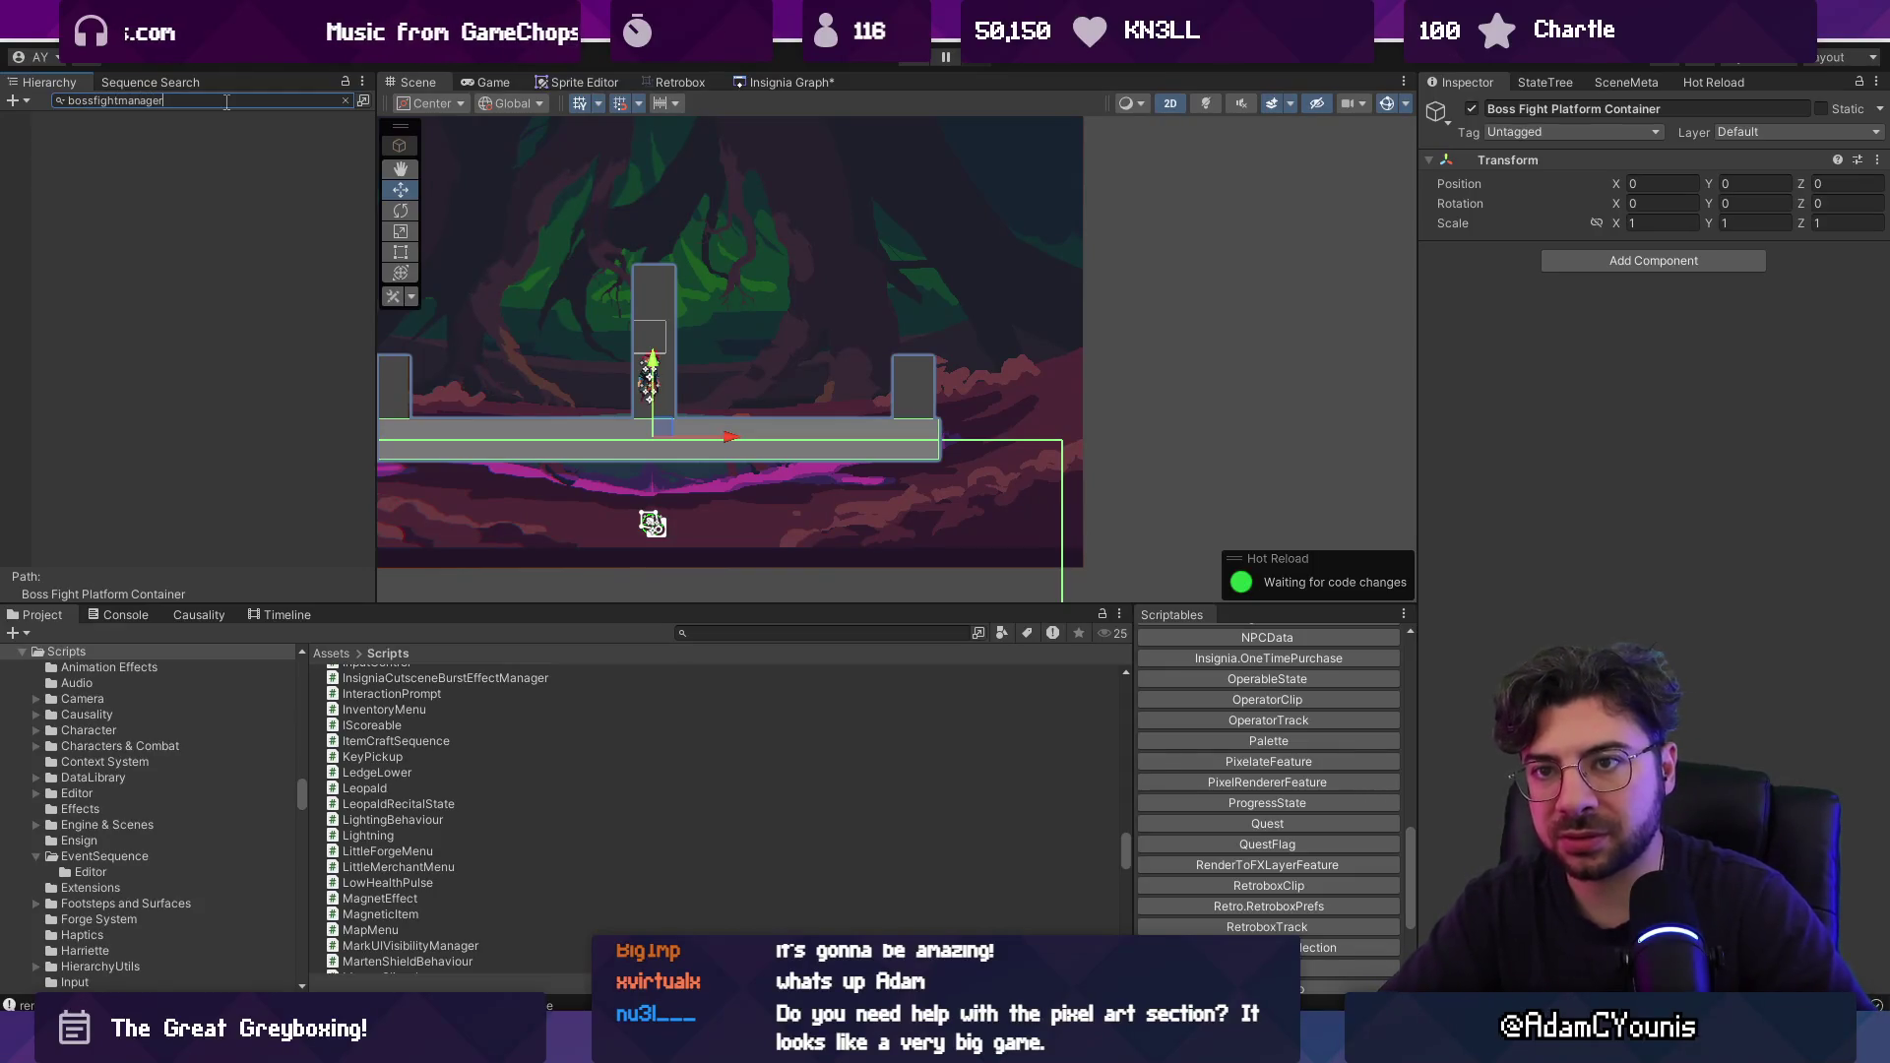
key(Escape)
click(776, 84)
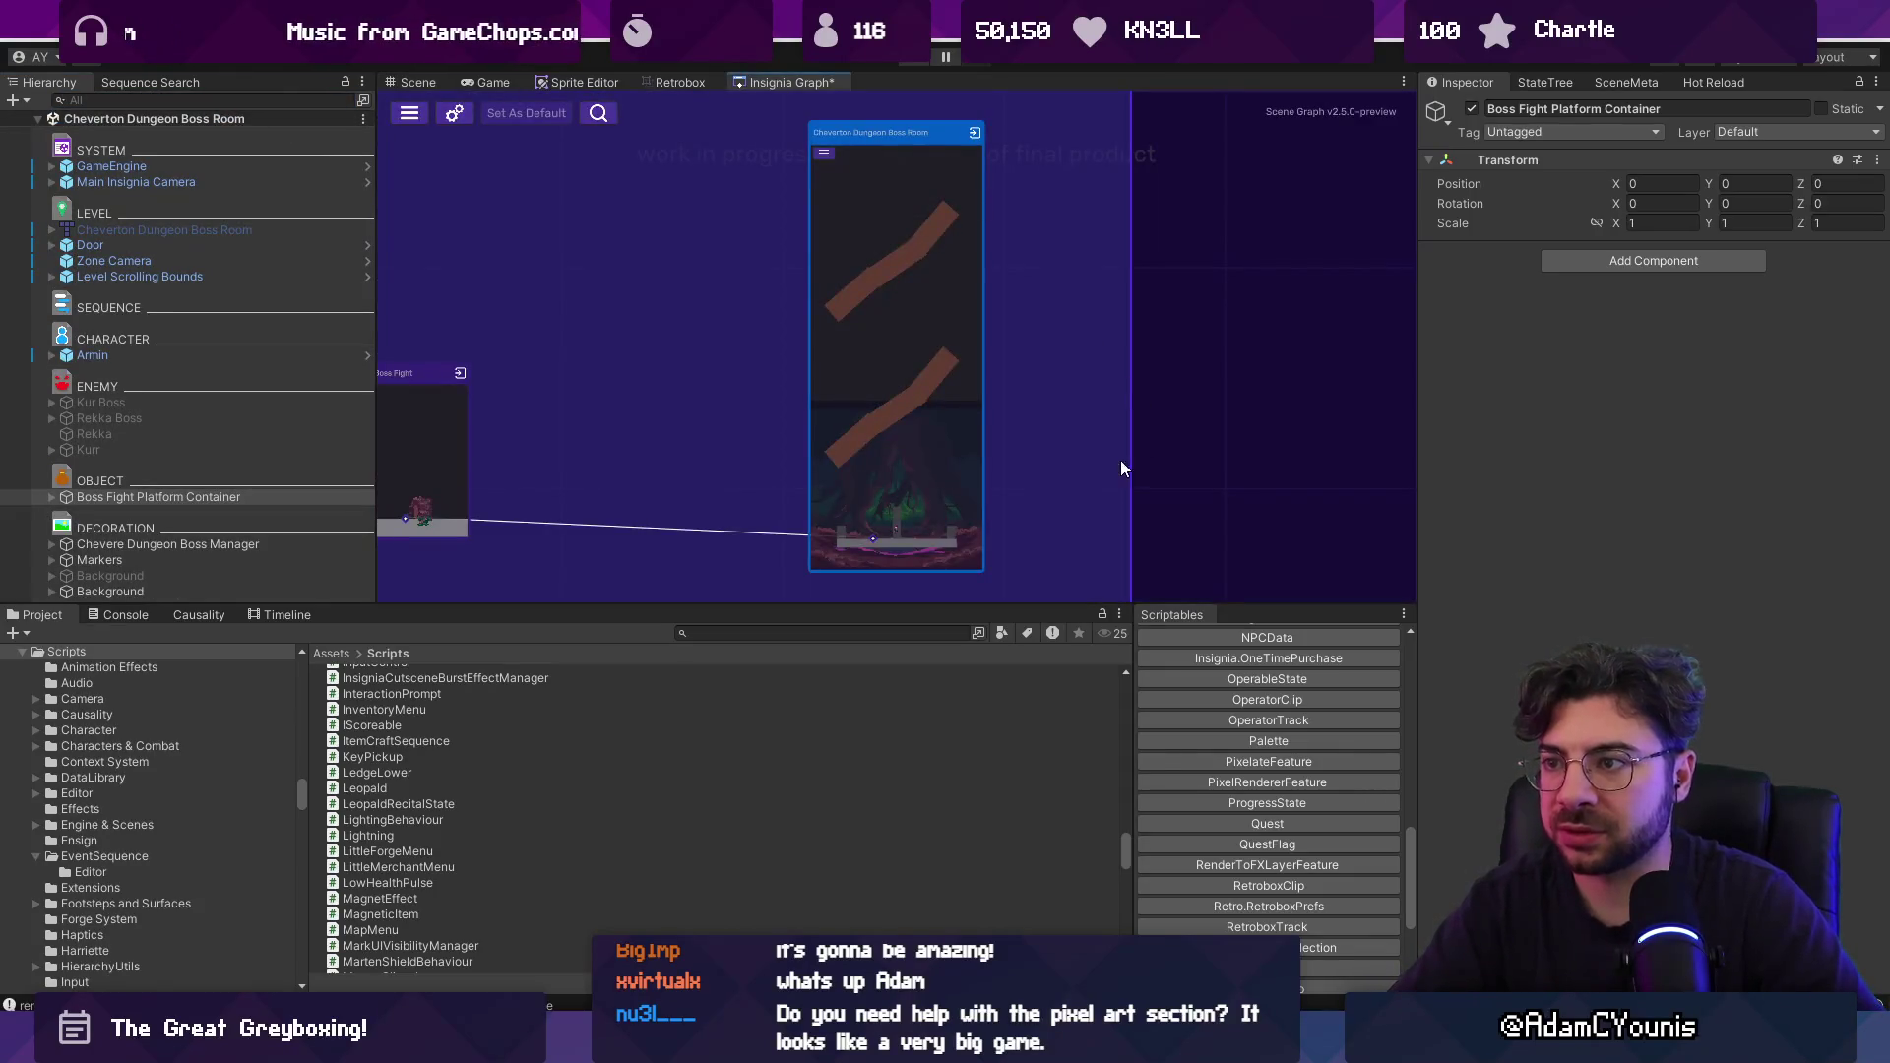
scroll(1147, 464, down, 5)
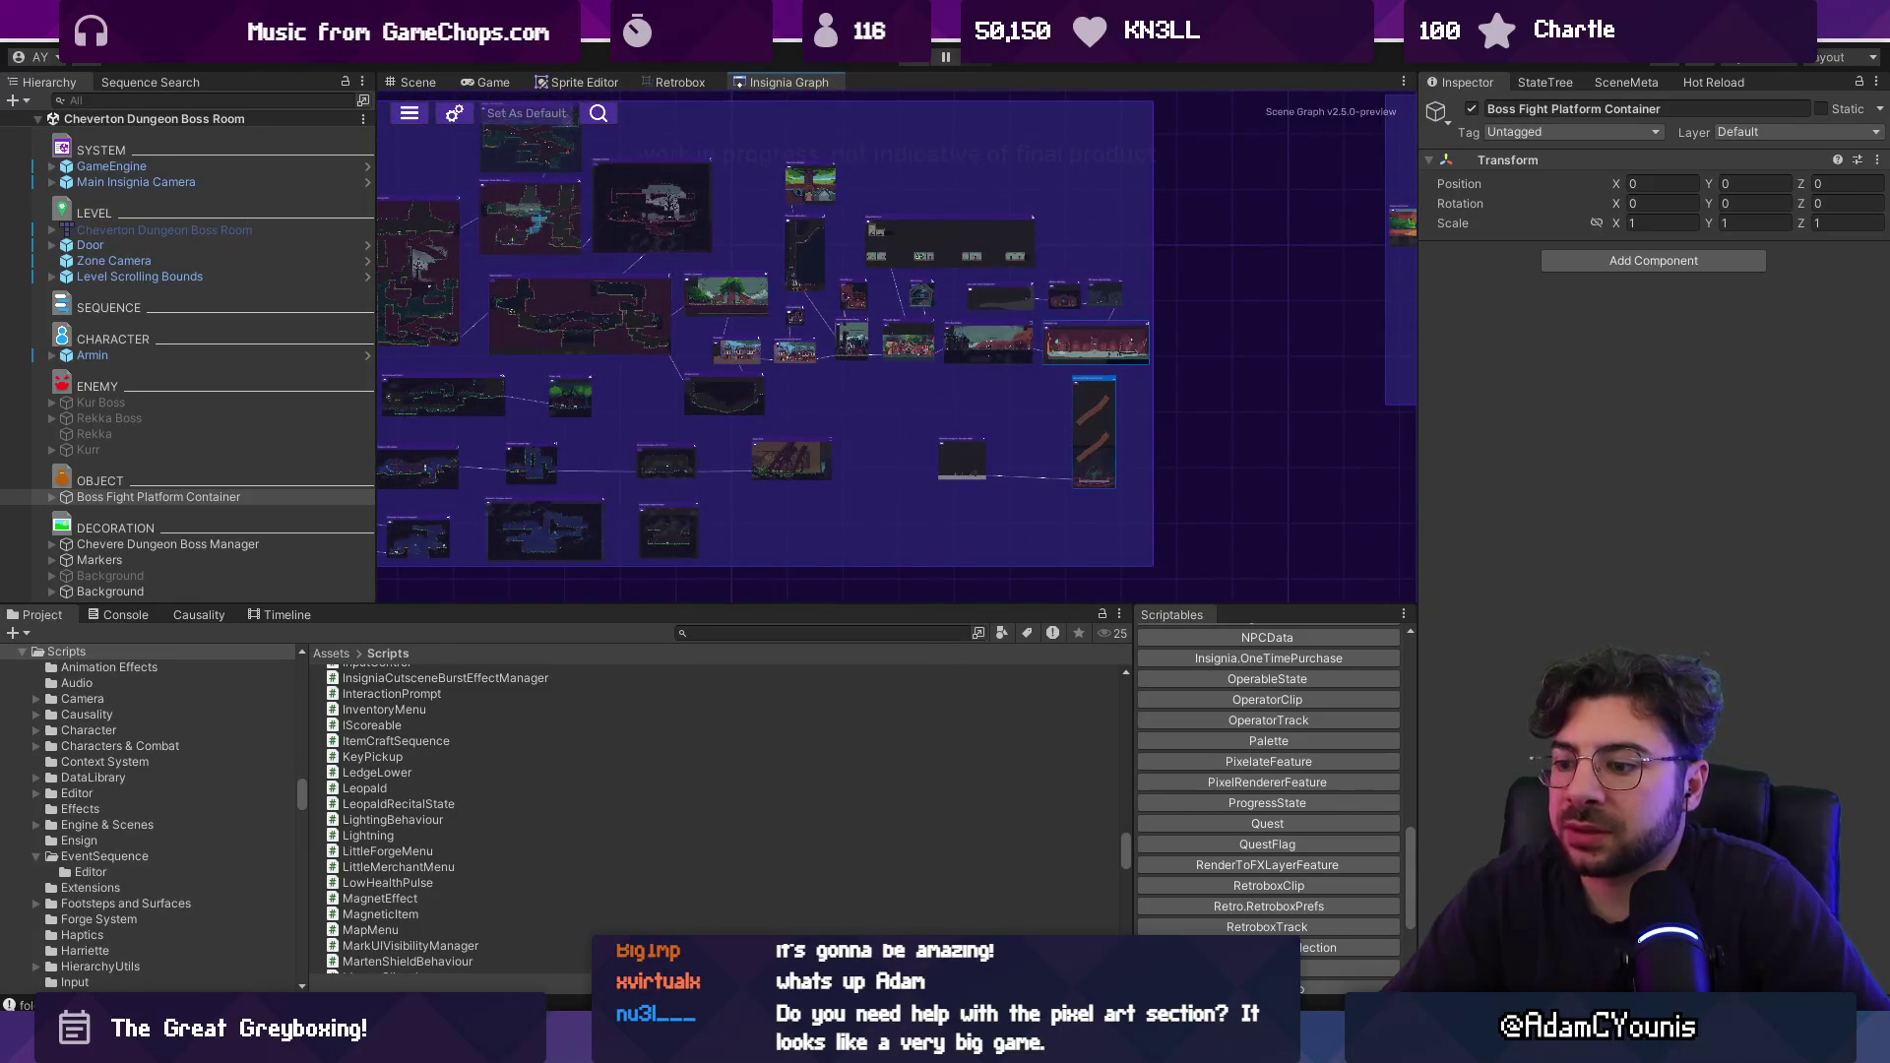
Open BossFightContainer.cs in VS Code via quick search, skim it, and switch back to Unity.
key(alt+Tab)
key(ctrl+p)
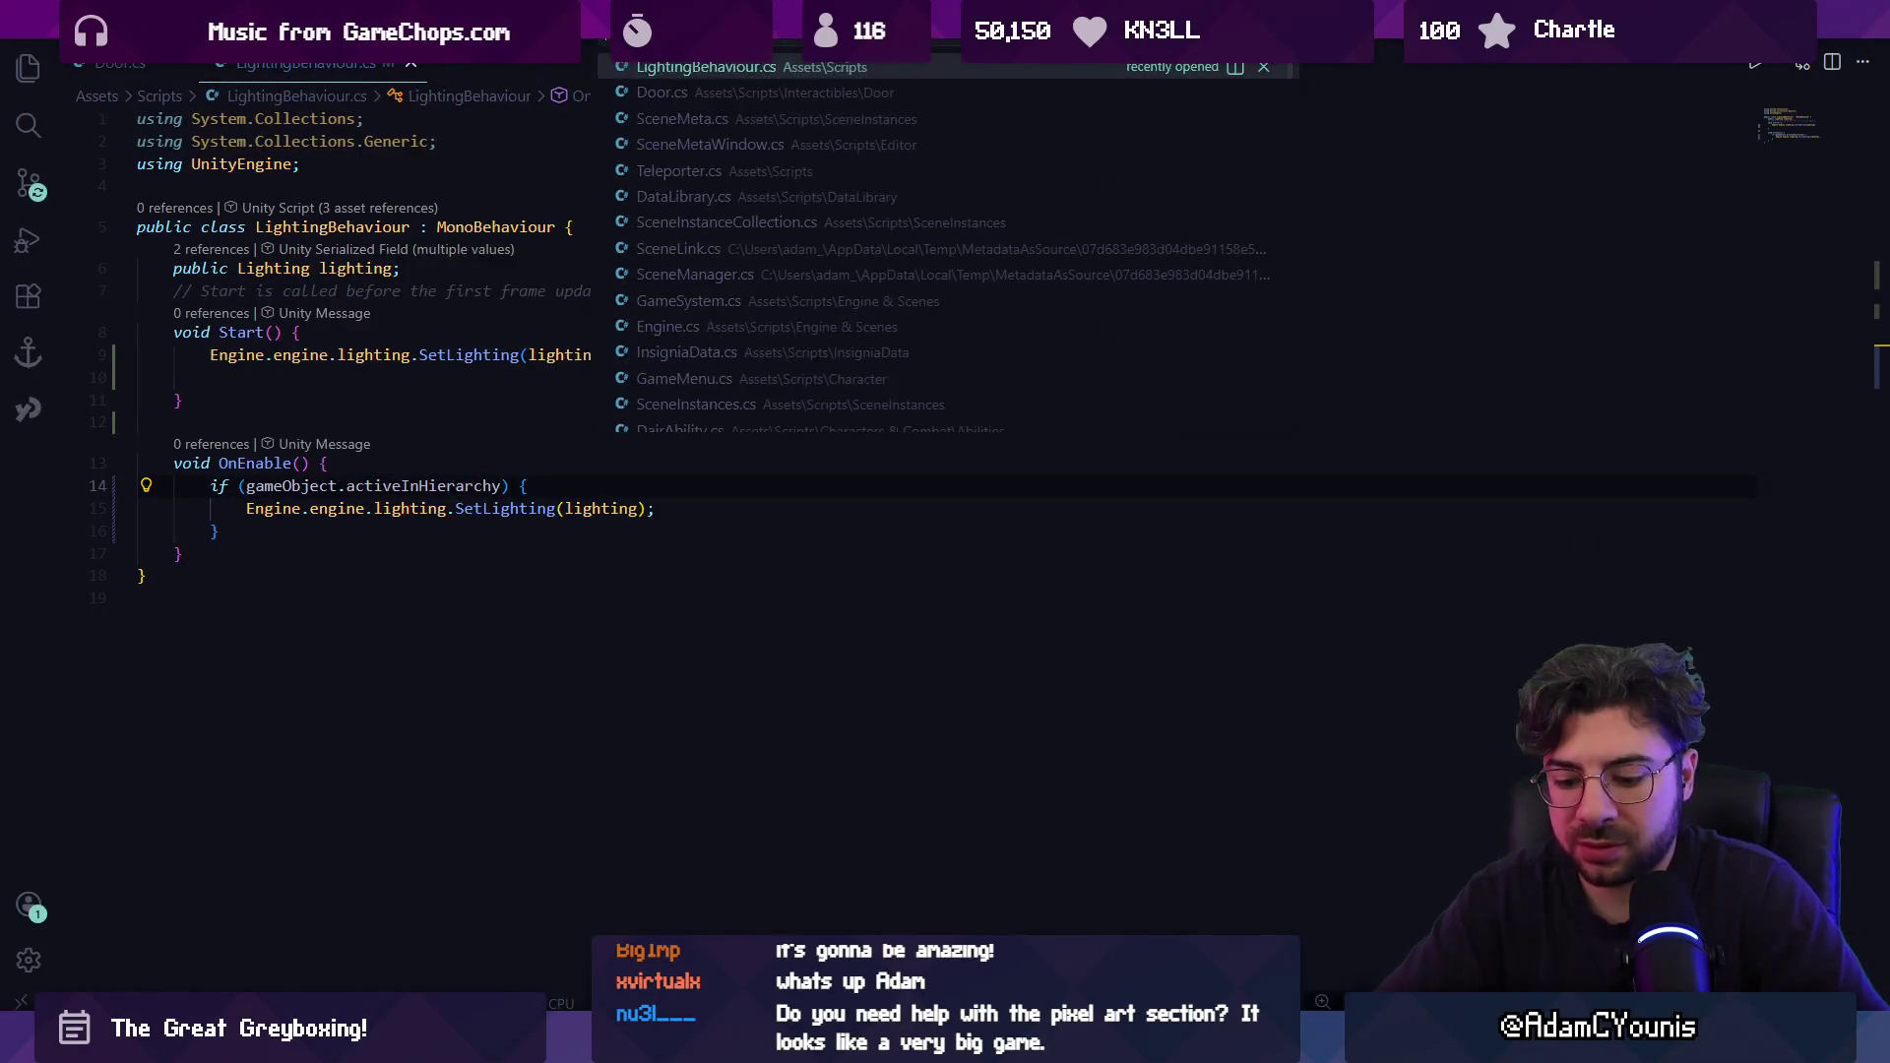
text(gravsgfbos)
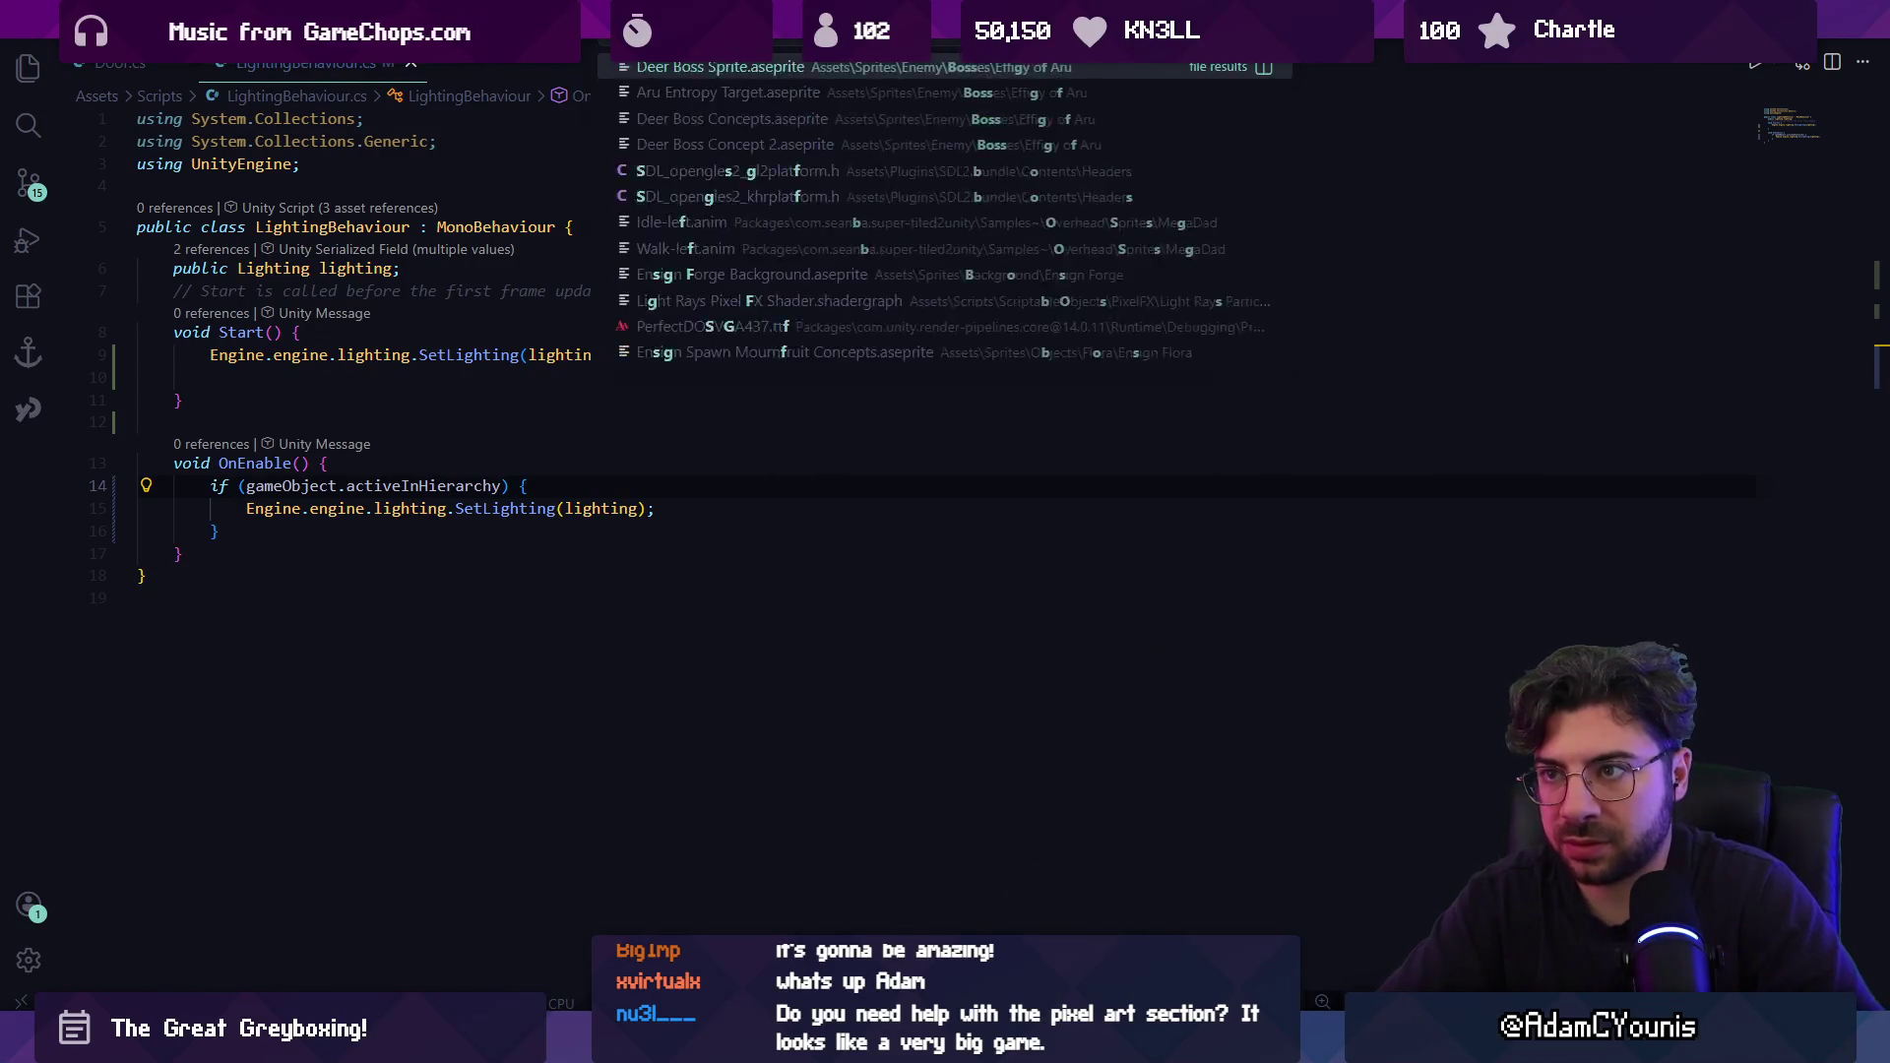
text(bosfigh)
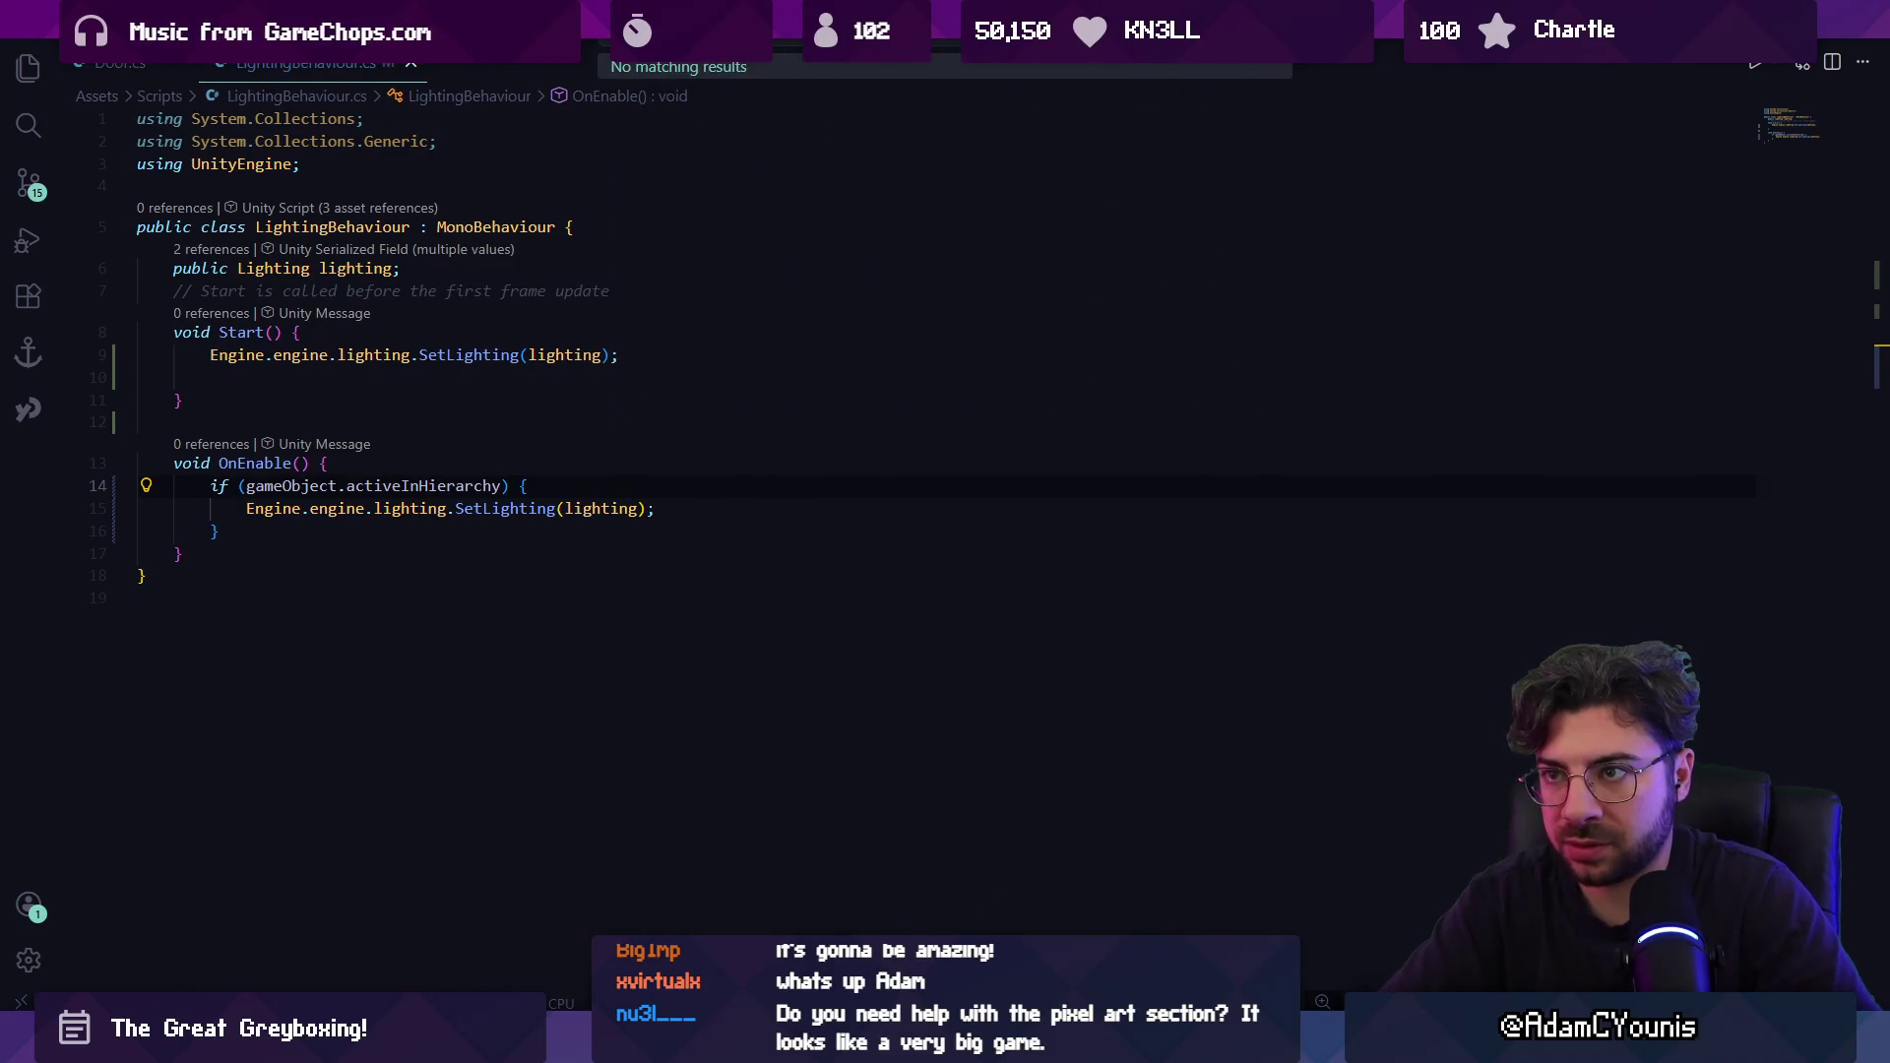
key(Return)
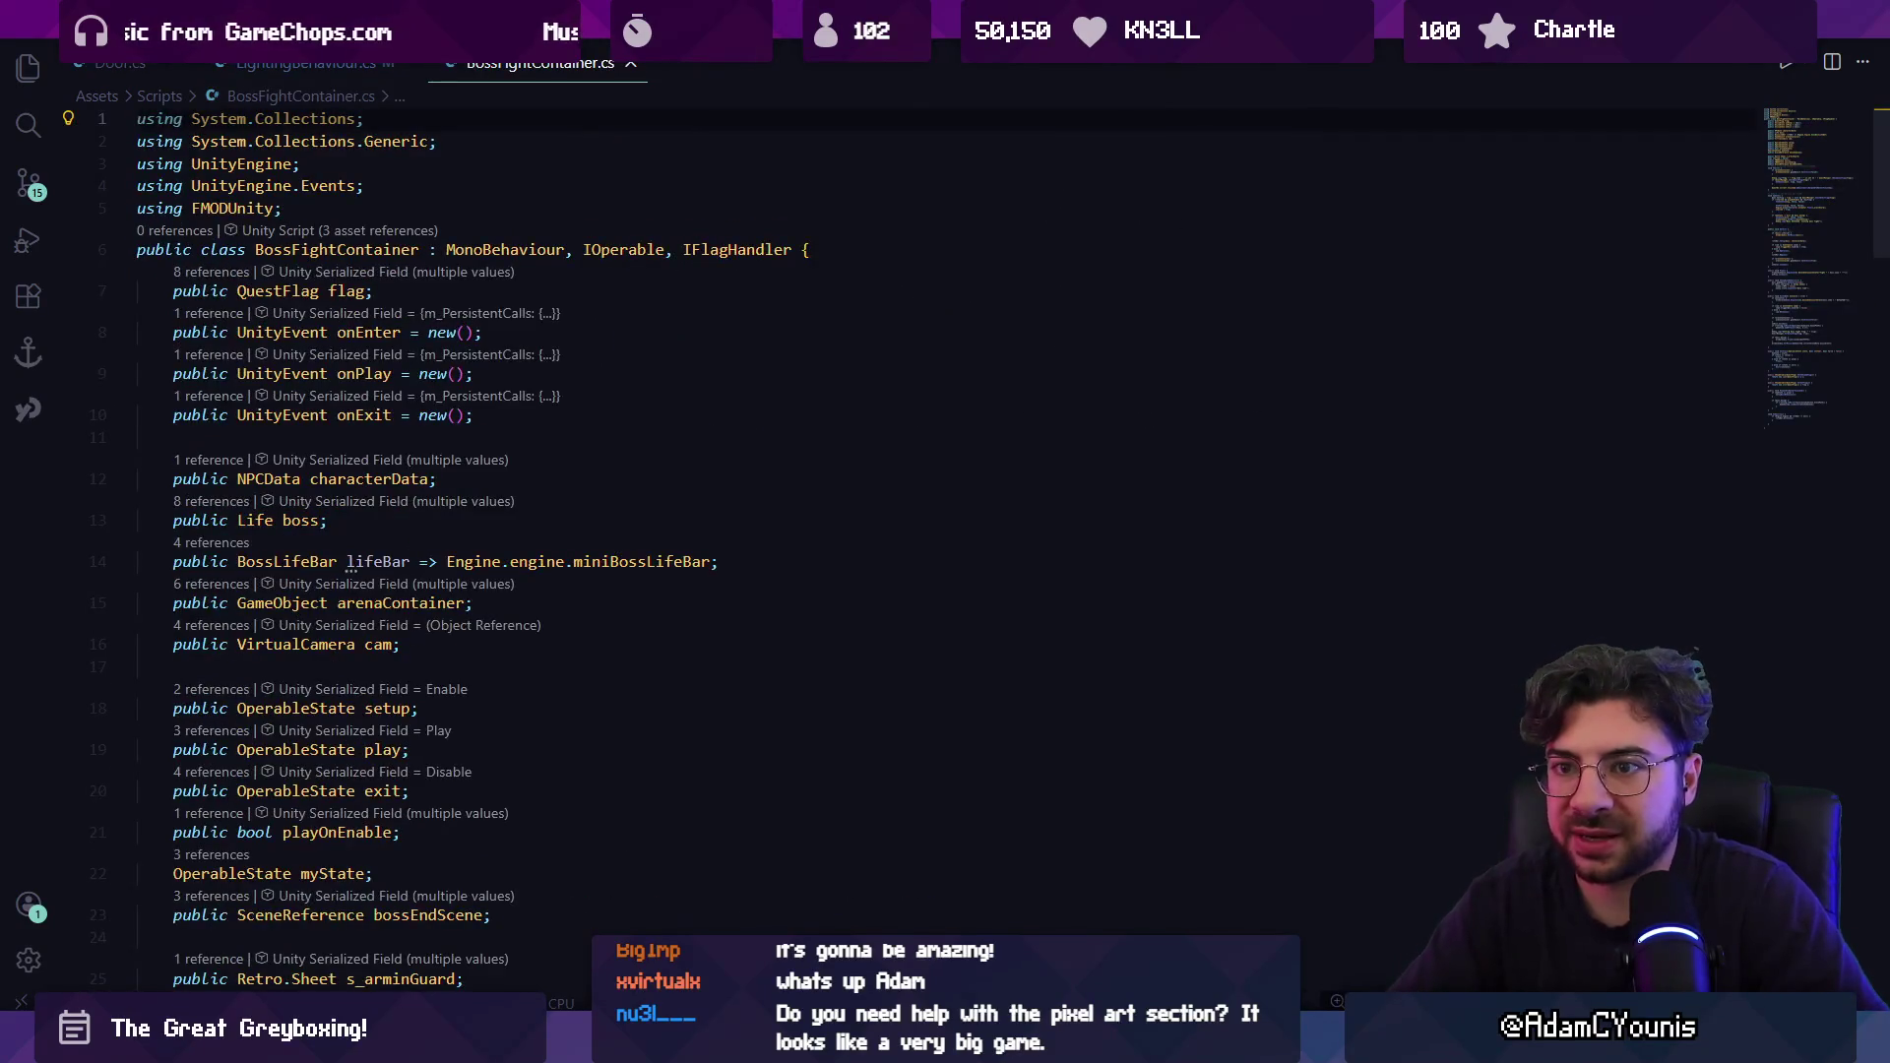
scroll(836, 541, down, 2)
key(alt+Tab)
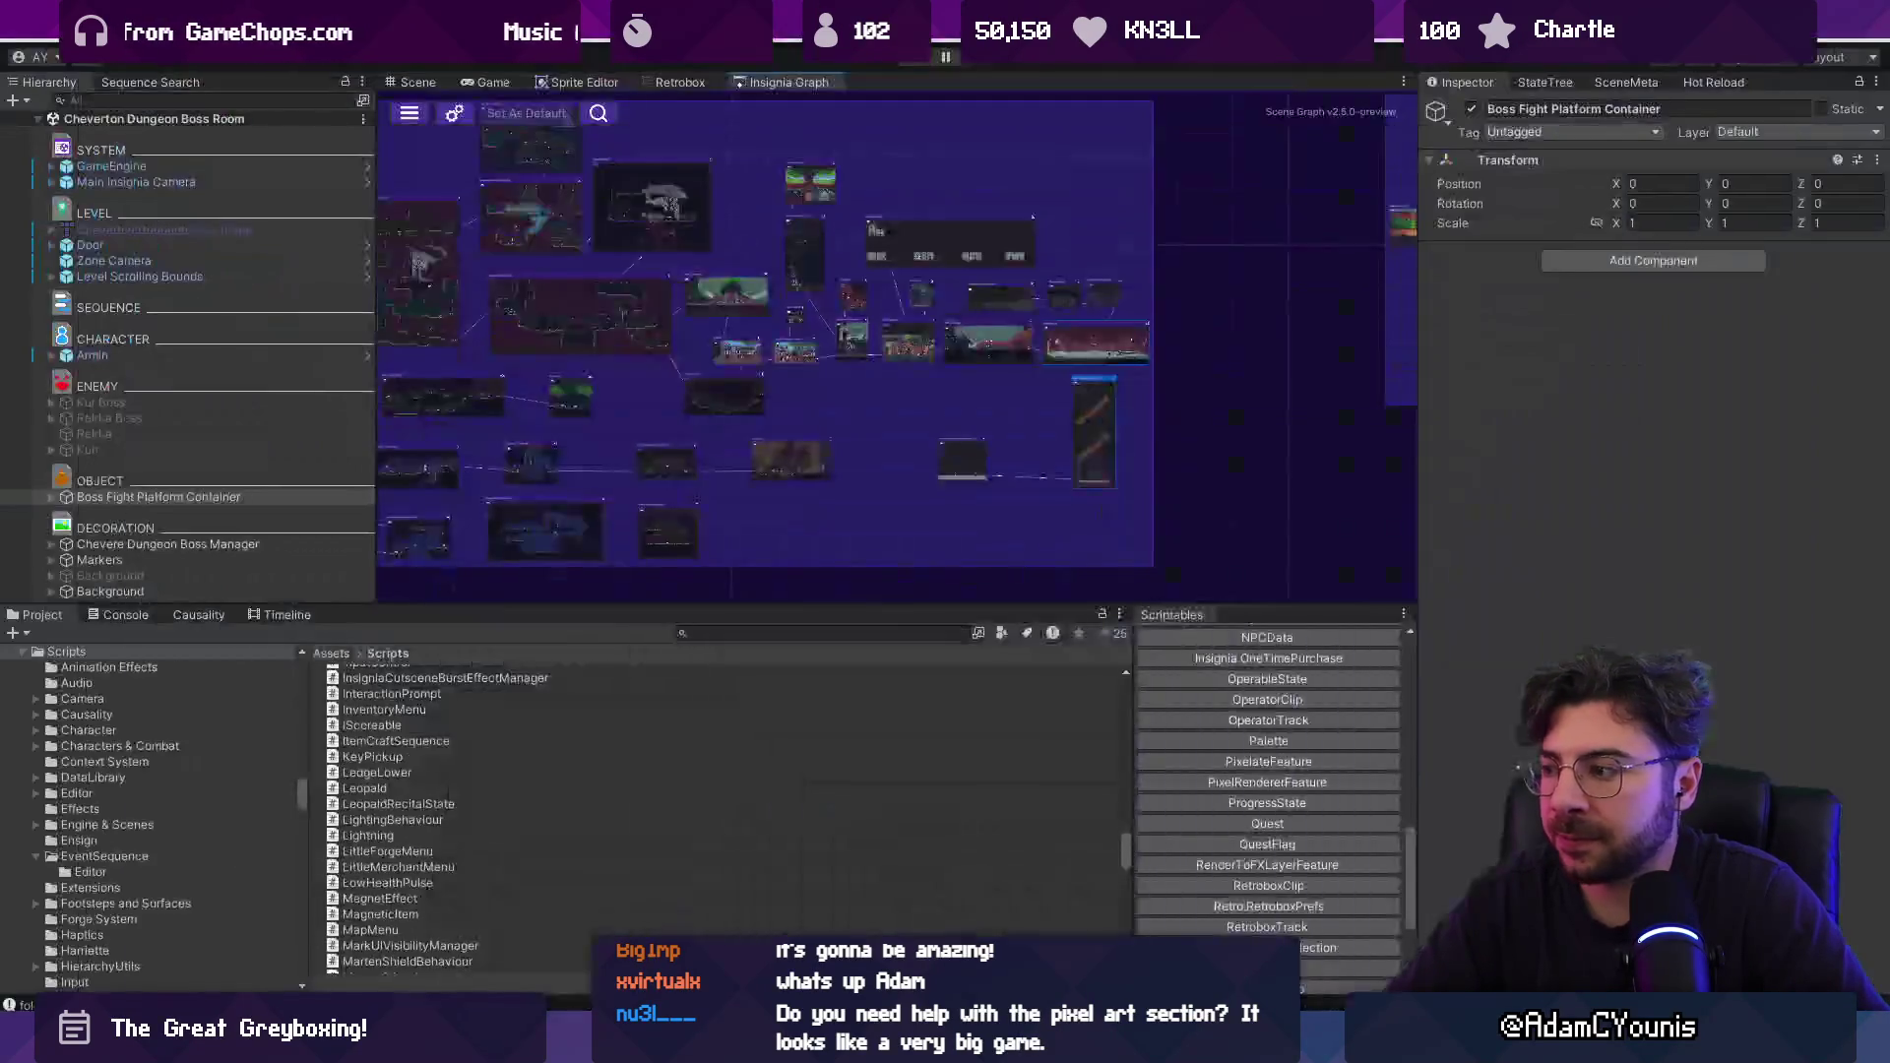
Search the Hierarchy for 'bossfightcontainer', then select the 08_Athenaeum_Battle scene node.
click(173, 100)
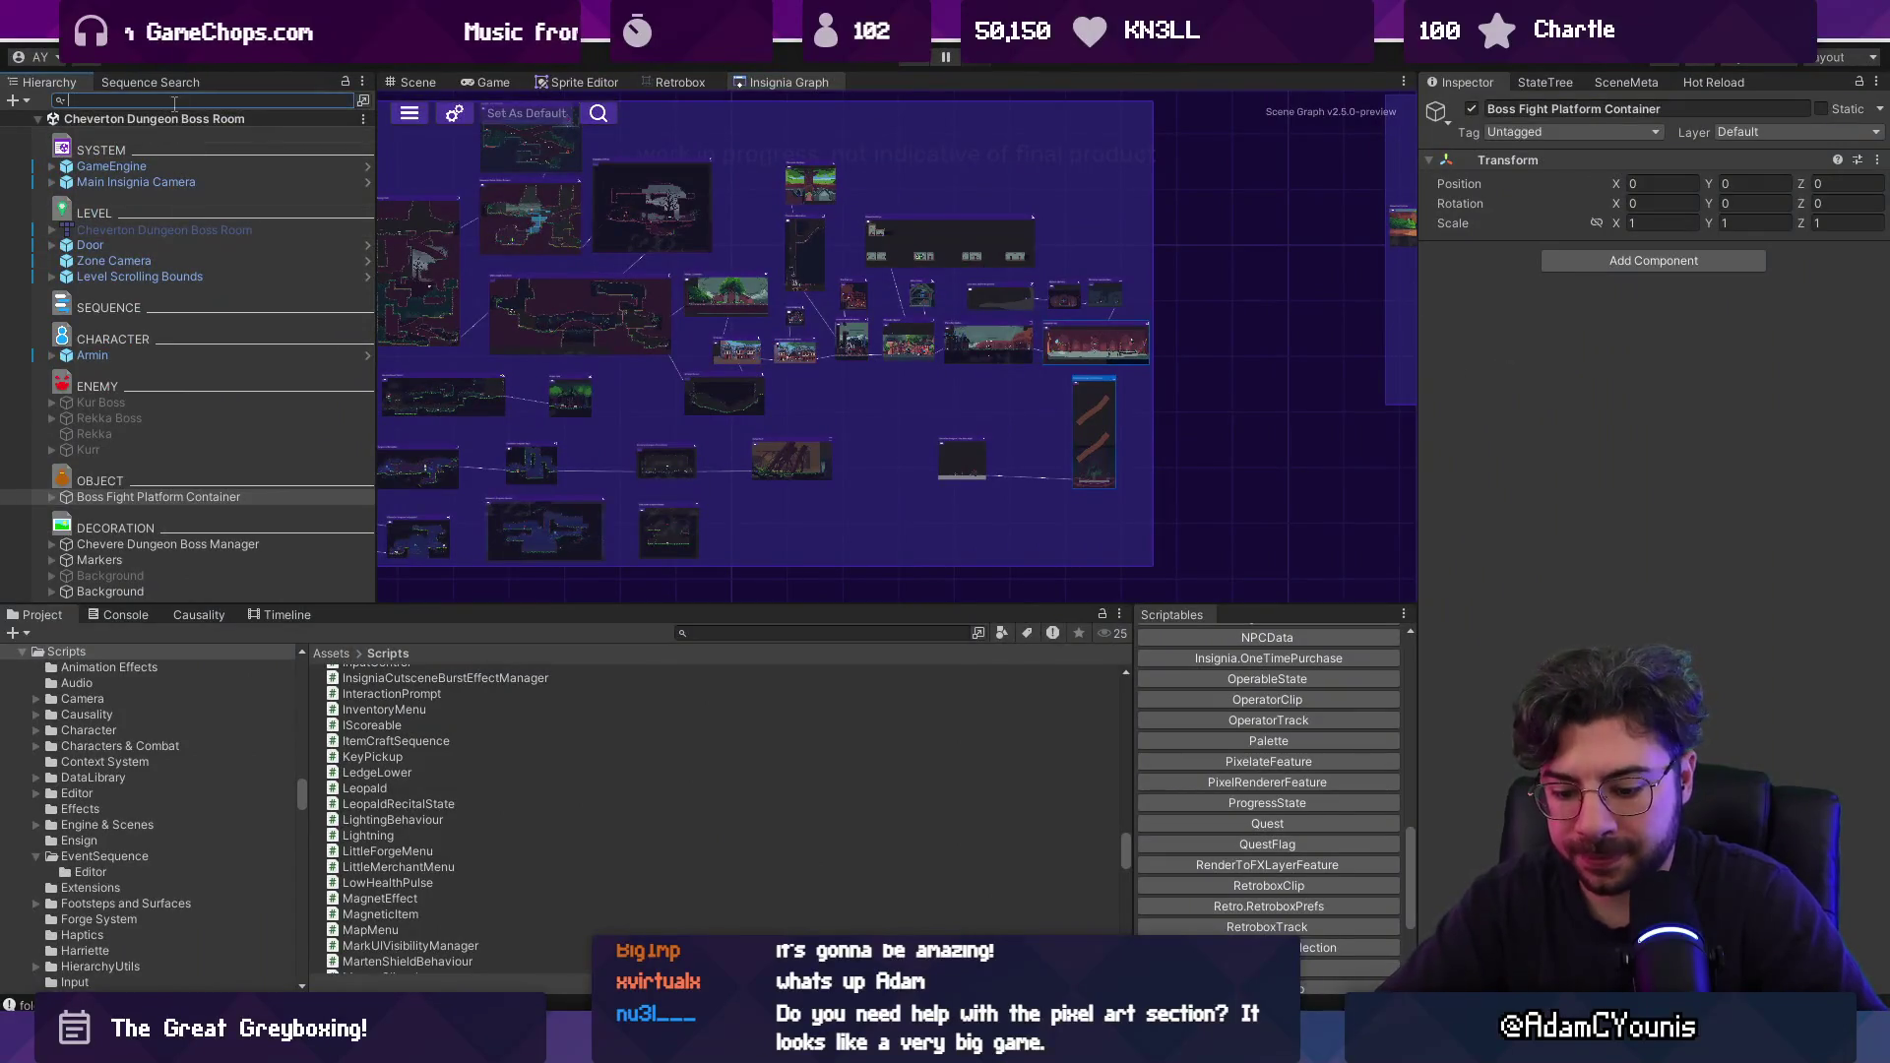
text(bossfightcontainer)
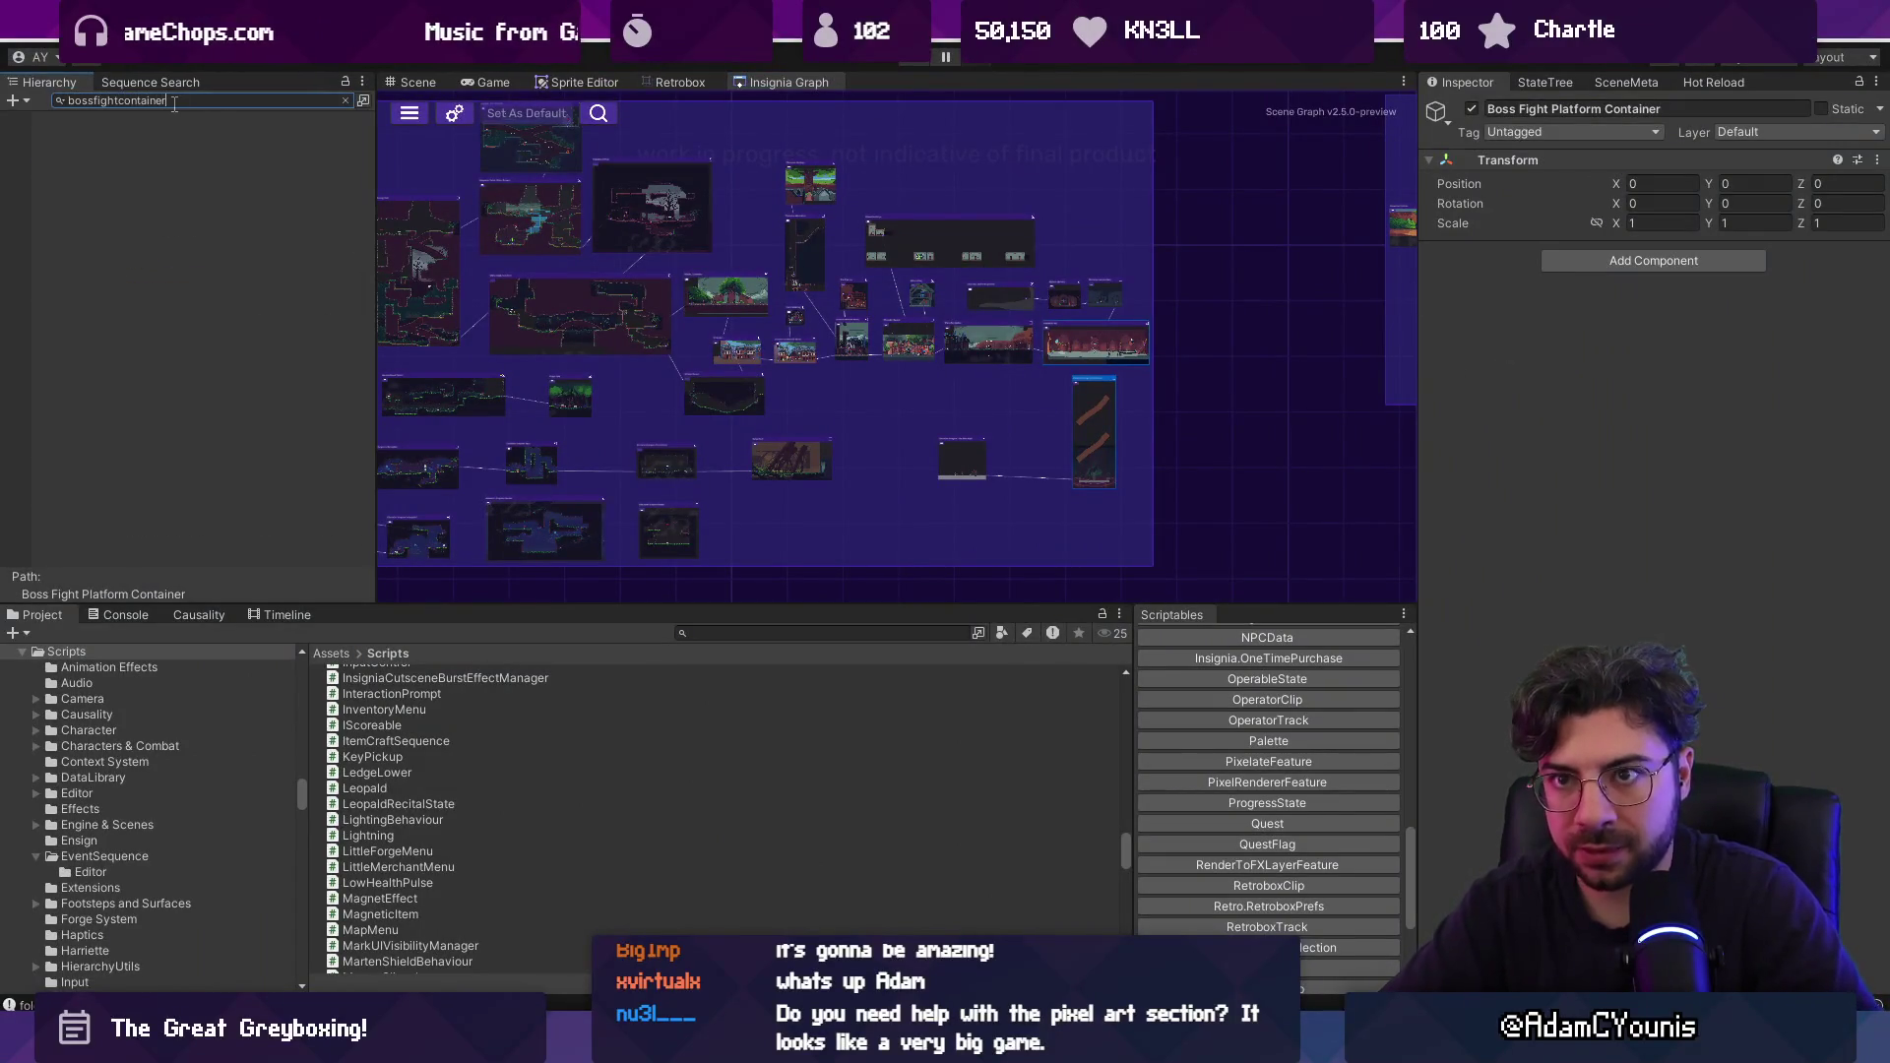
double_click(173, 100)
key(BackSpace)
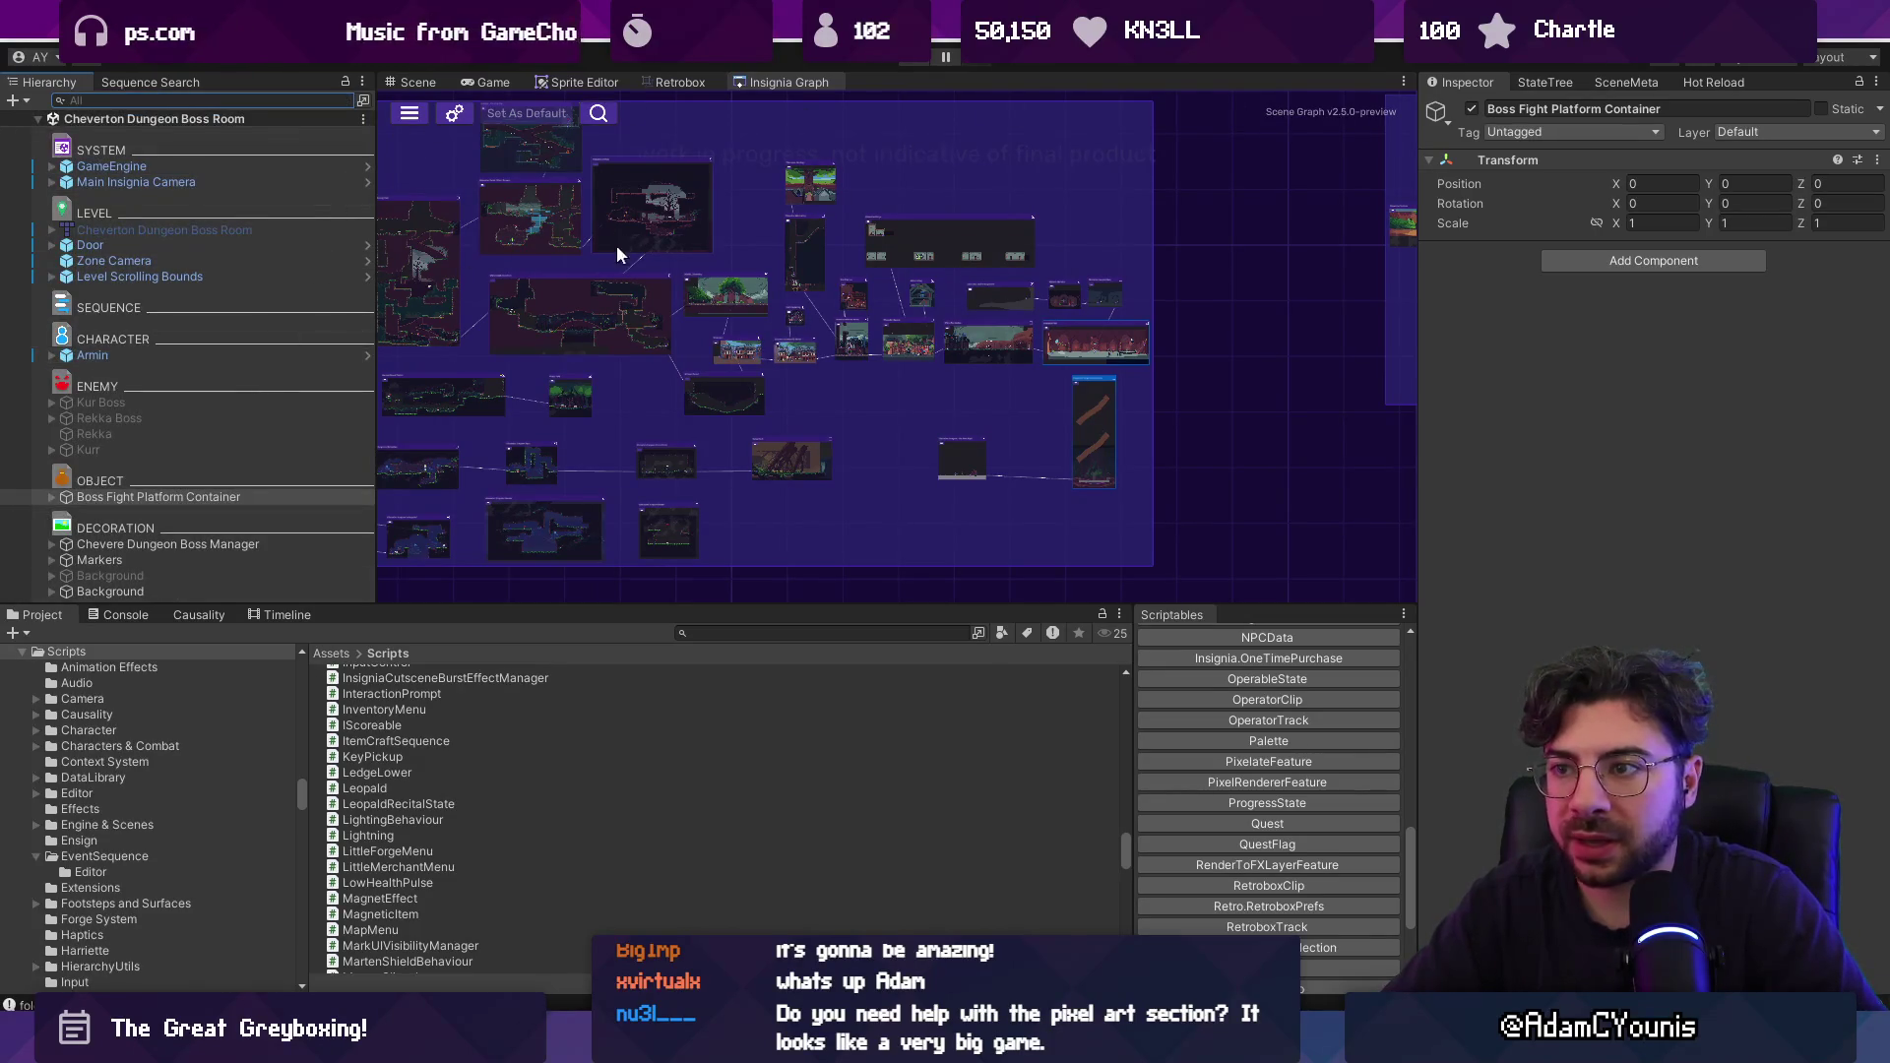
scroll(675, 274, up, 5)
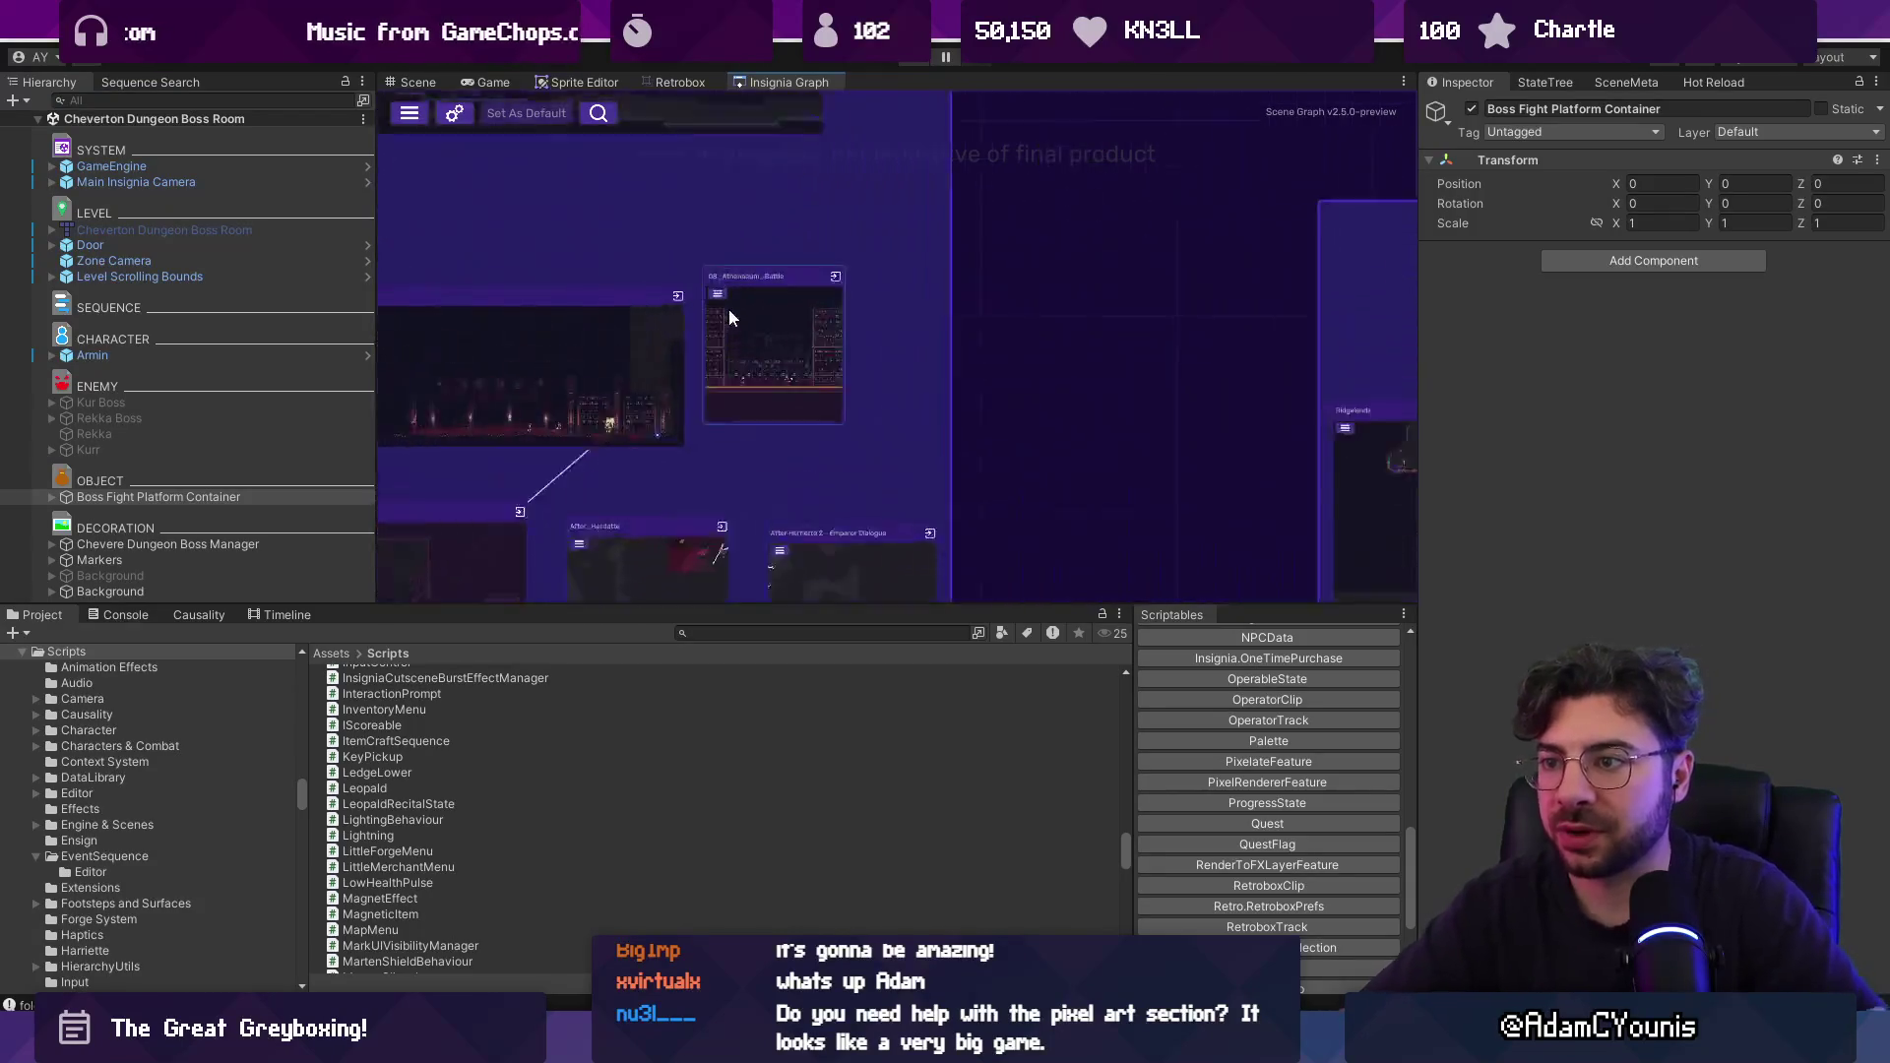
click(770, 315)
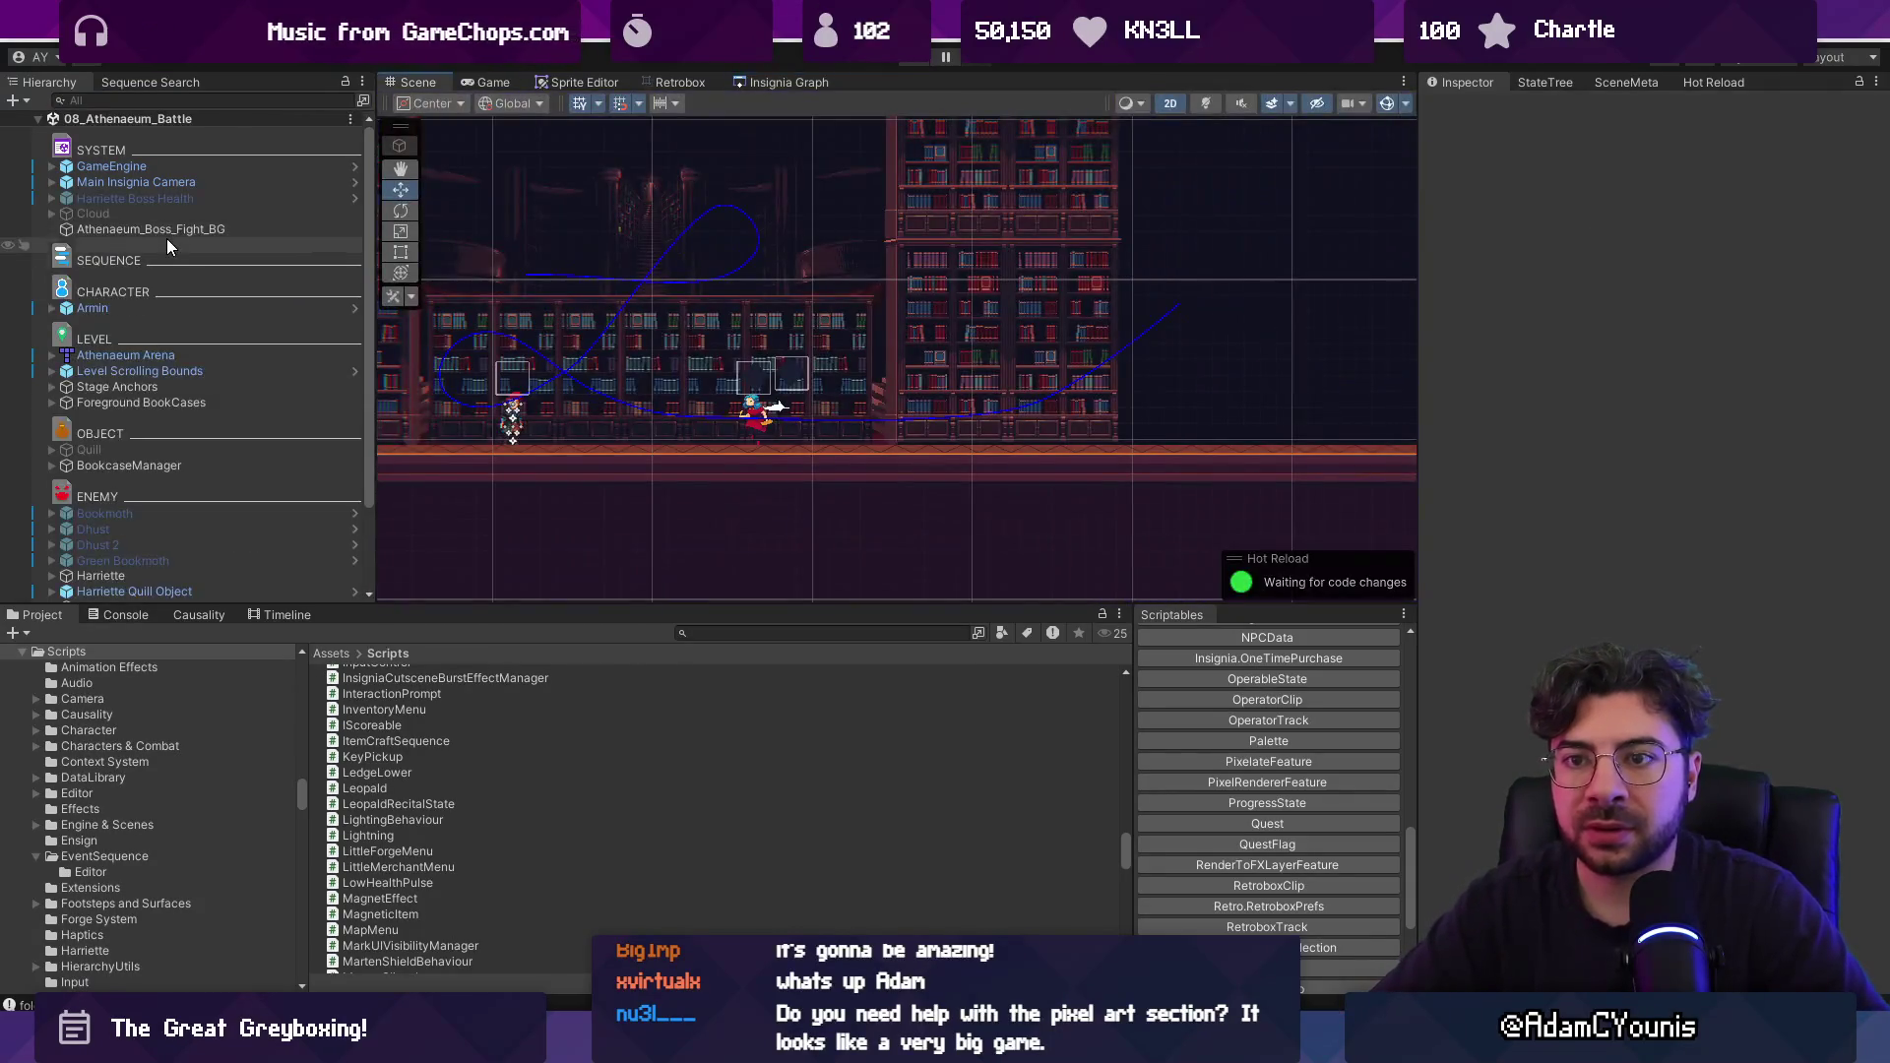
Inspect the Quill and Harriette objects, GameEngine, Athenaeum Arena and Level Scrolling Bounds.
scroll(201, 382, down, 3)
click(195, 344)
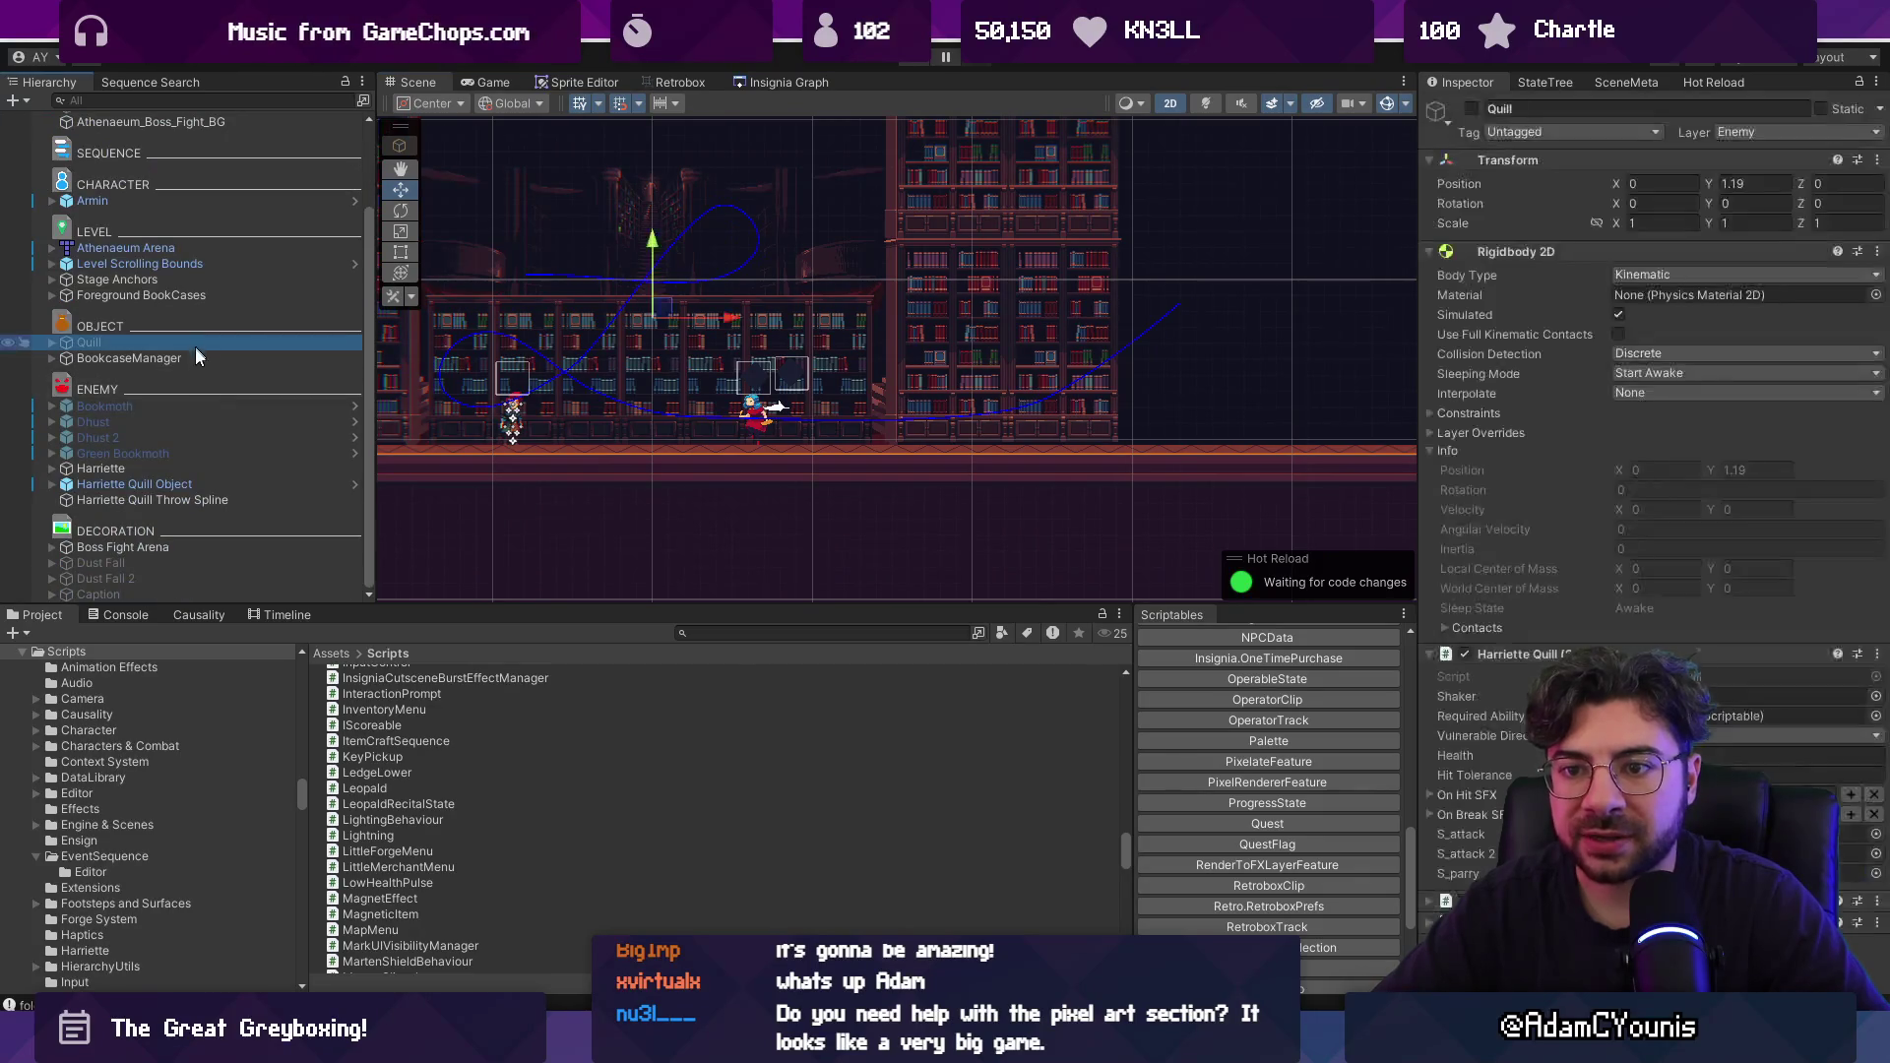
click(221, 499)
click(218, 484)
click(221, 466)
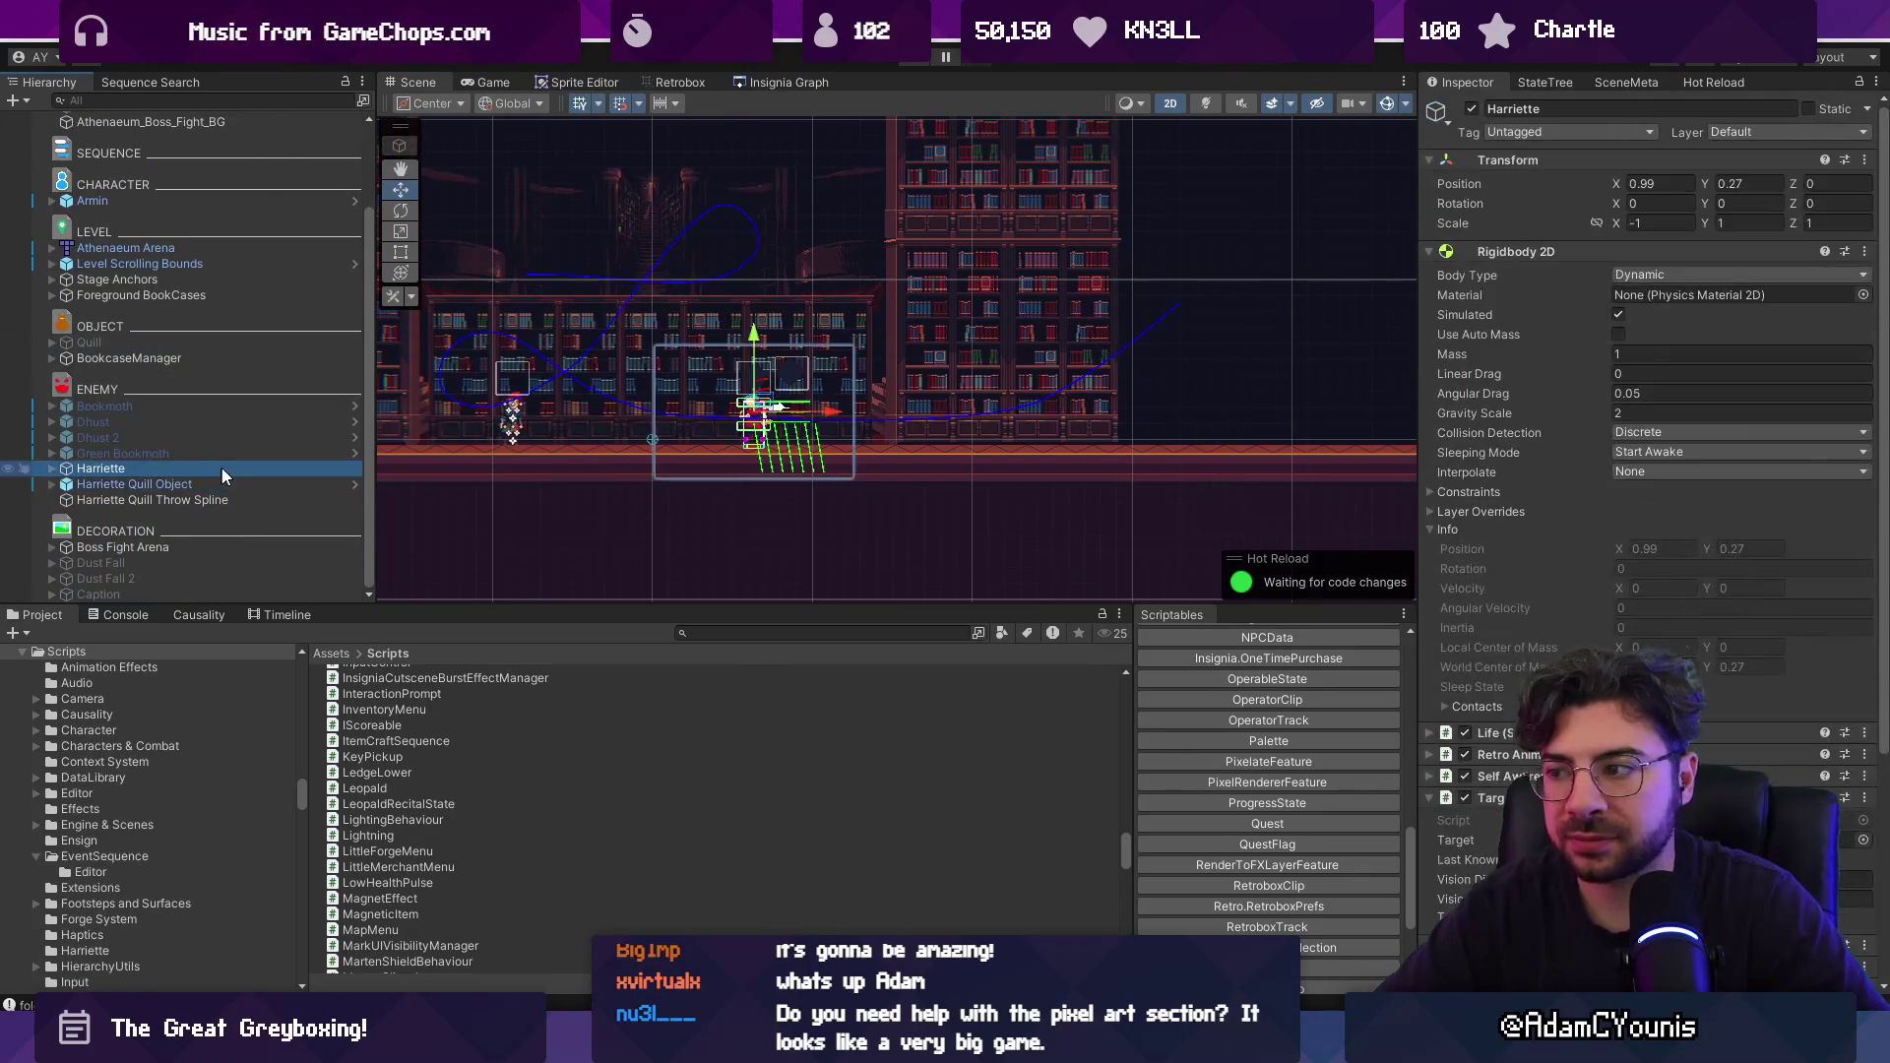
scroll(170, 226, up, 3)
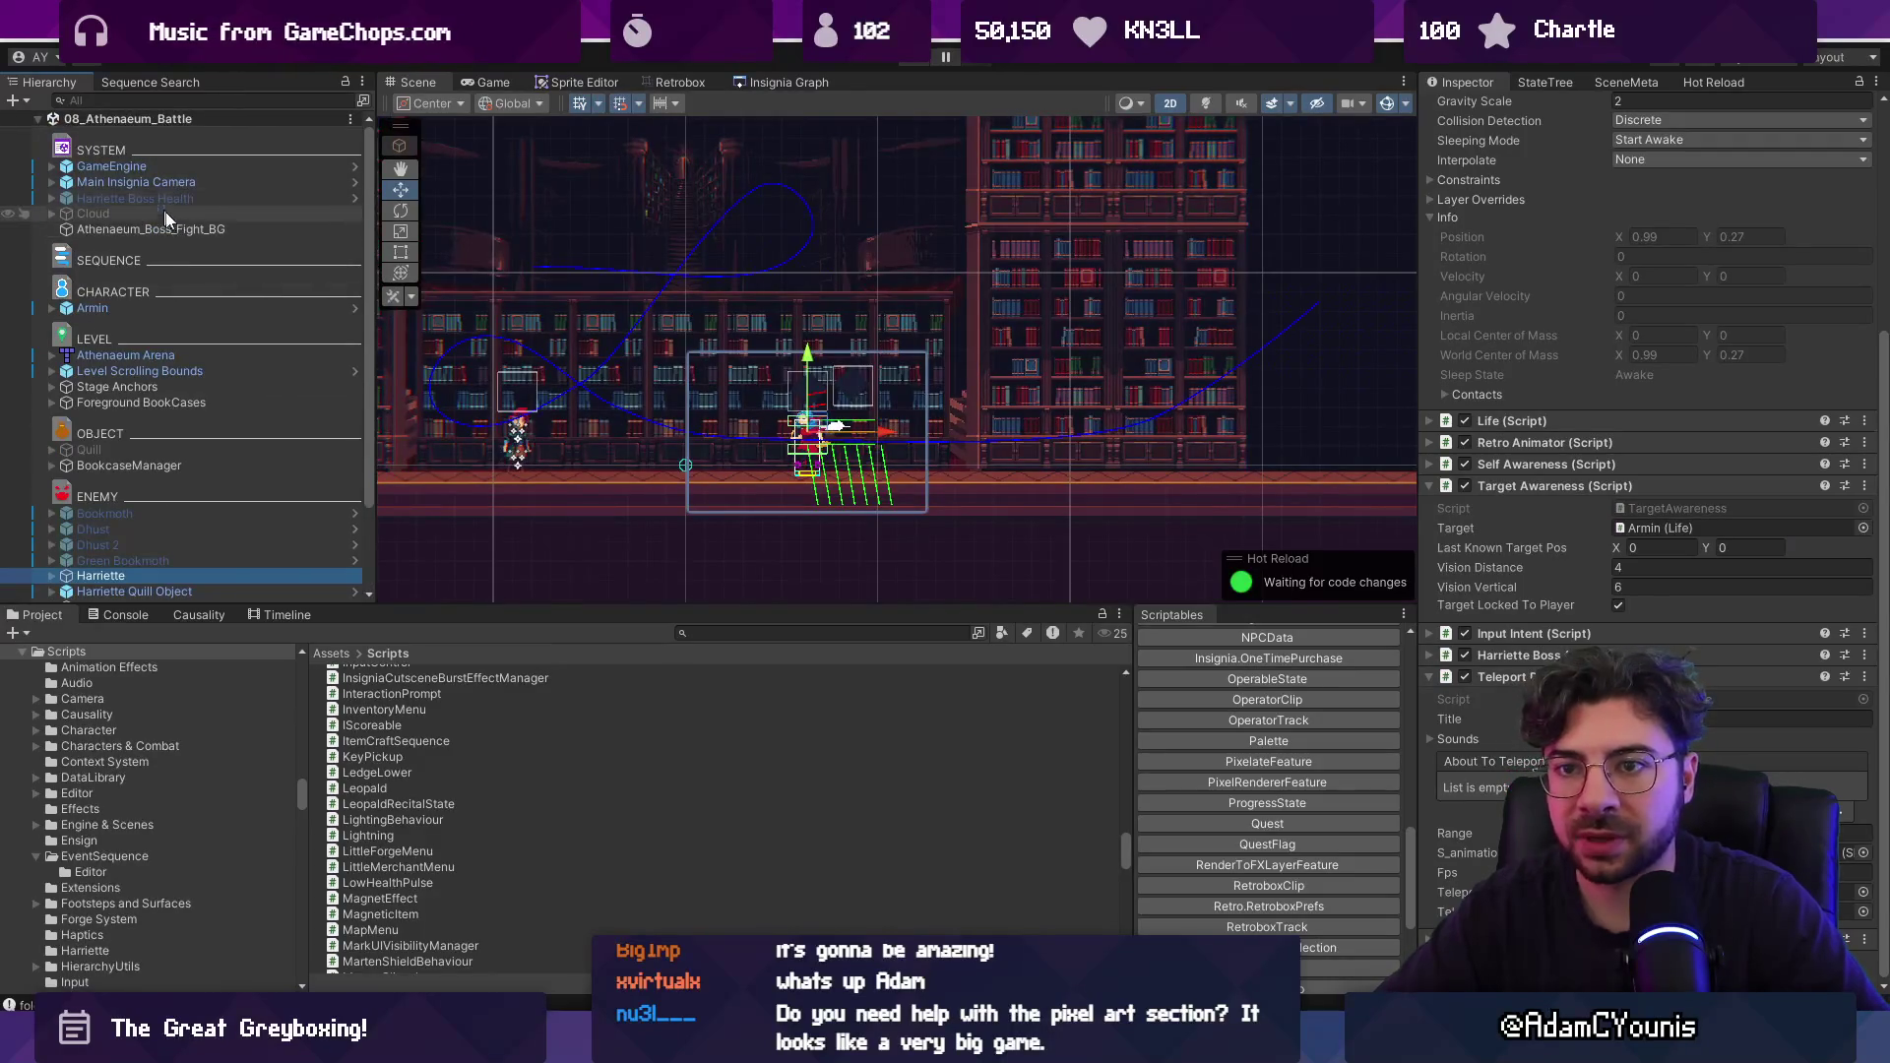
click(179, 308)
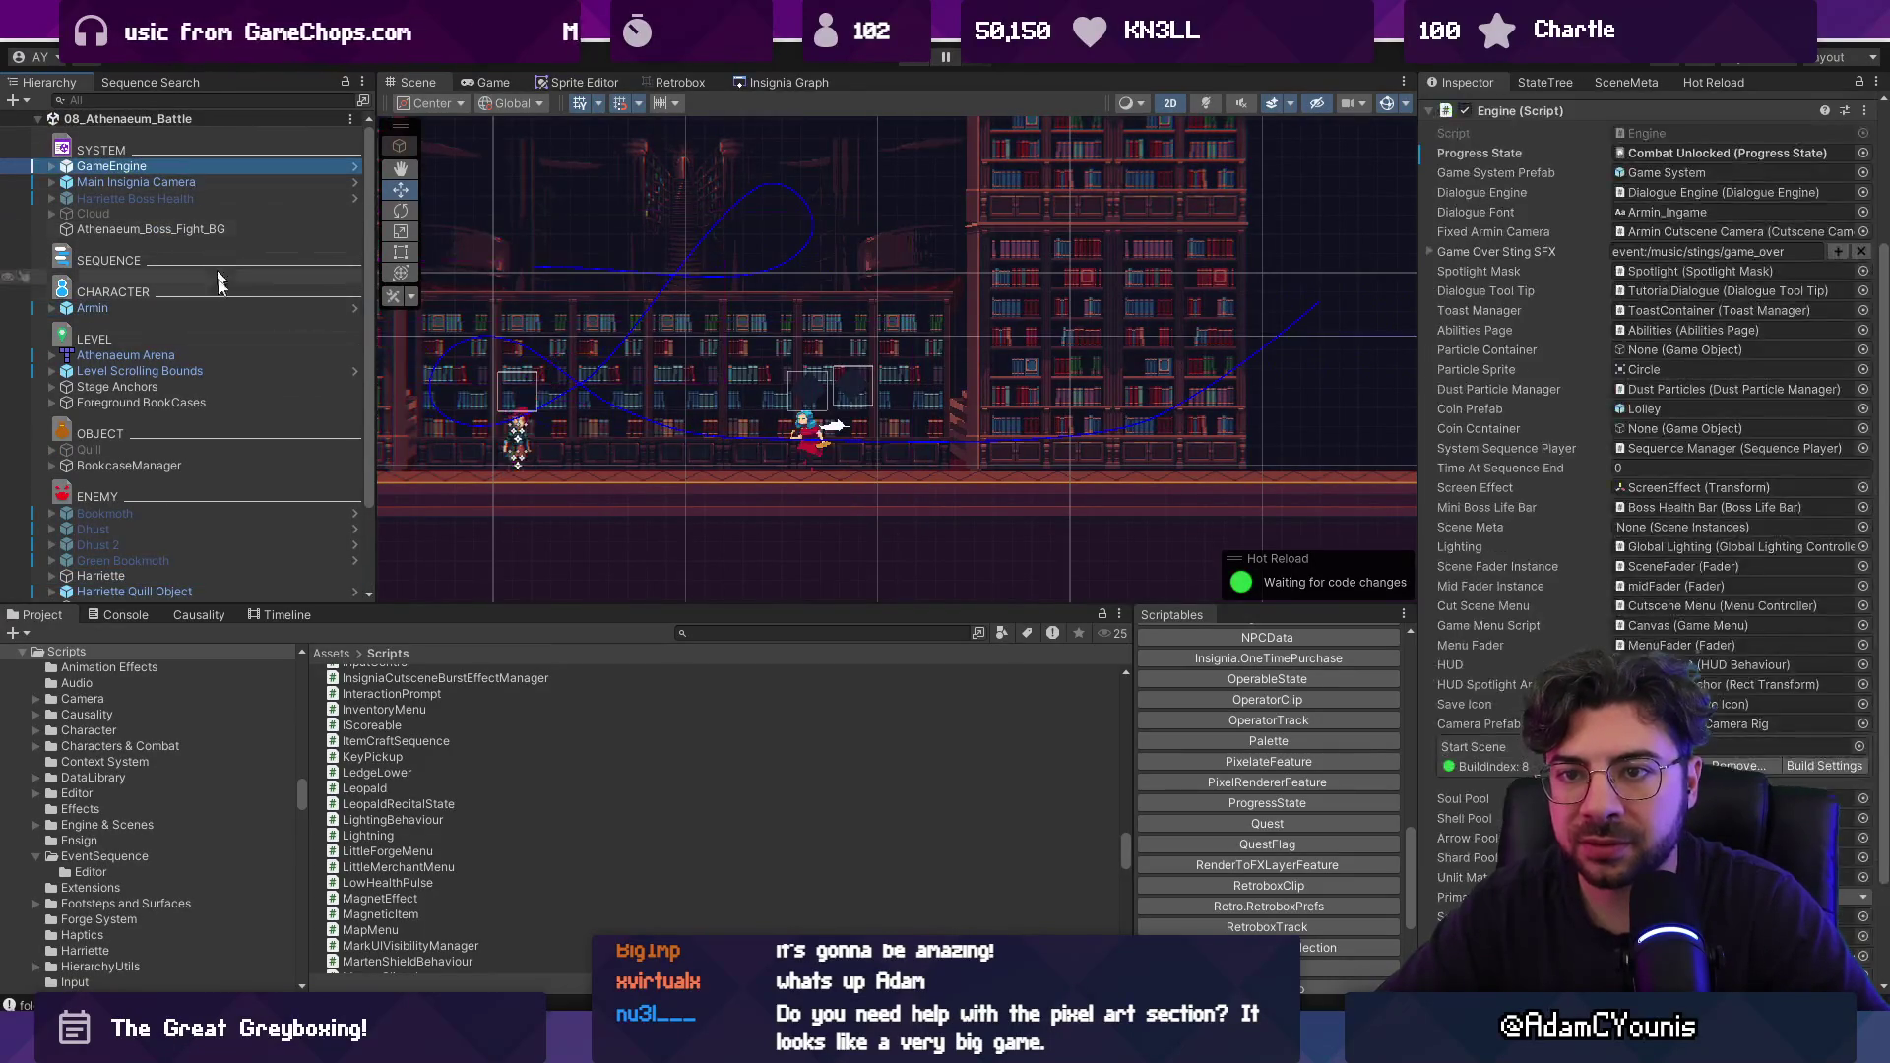
click(238, 391)
click(244, 371)
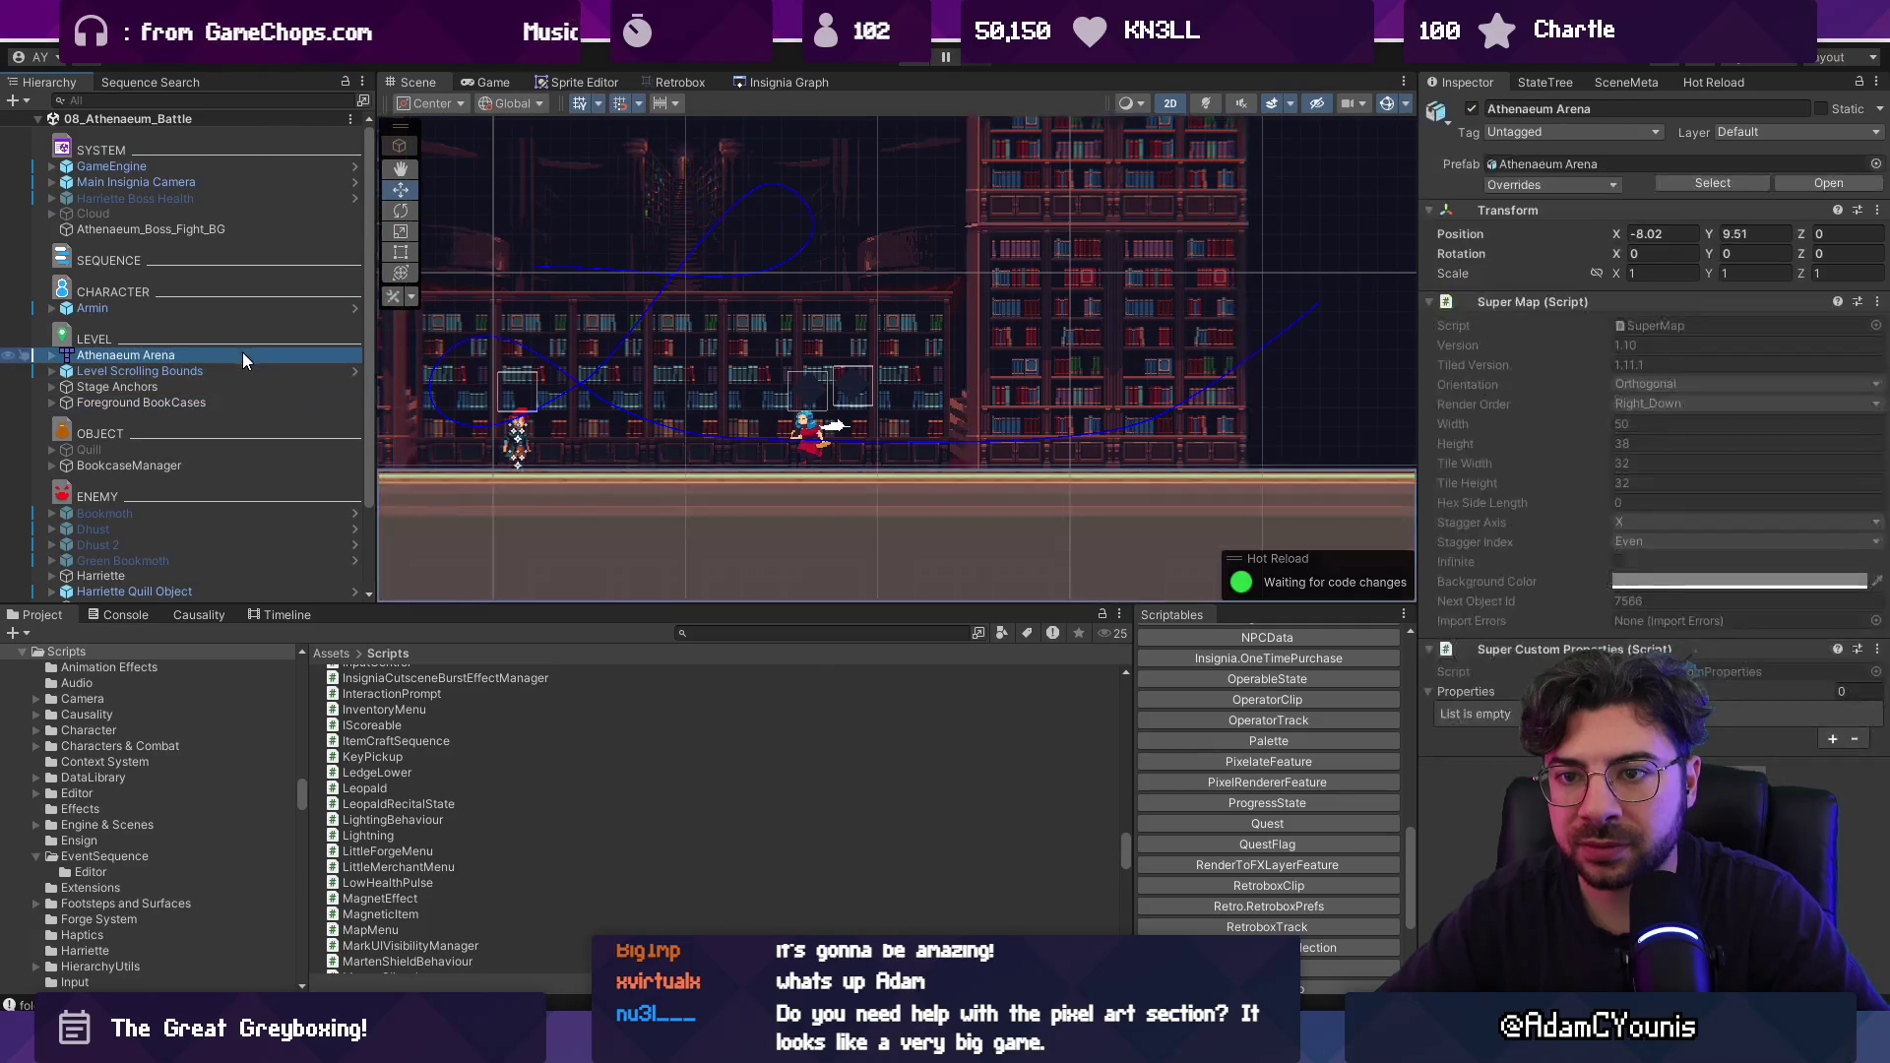
Find Boss Fight Arena through a Hierarchy search and copy it.
click(226, 99)
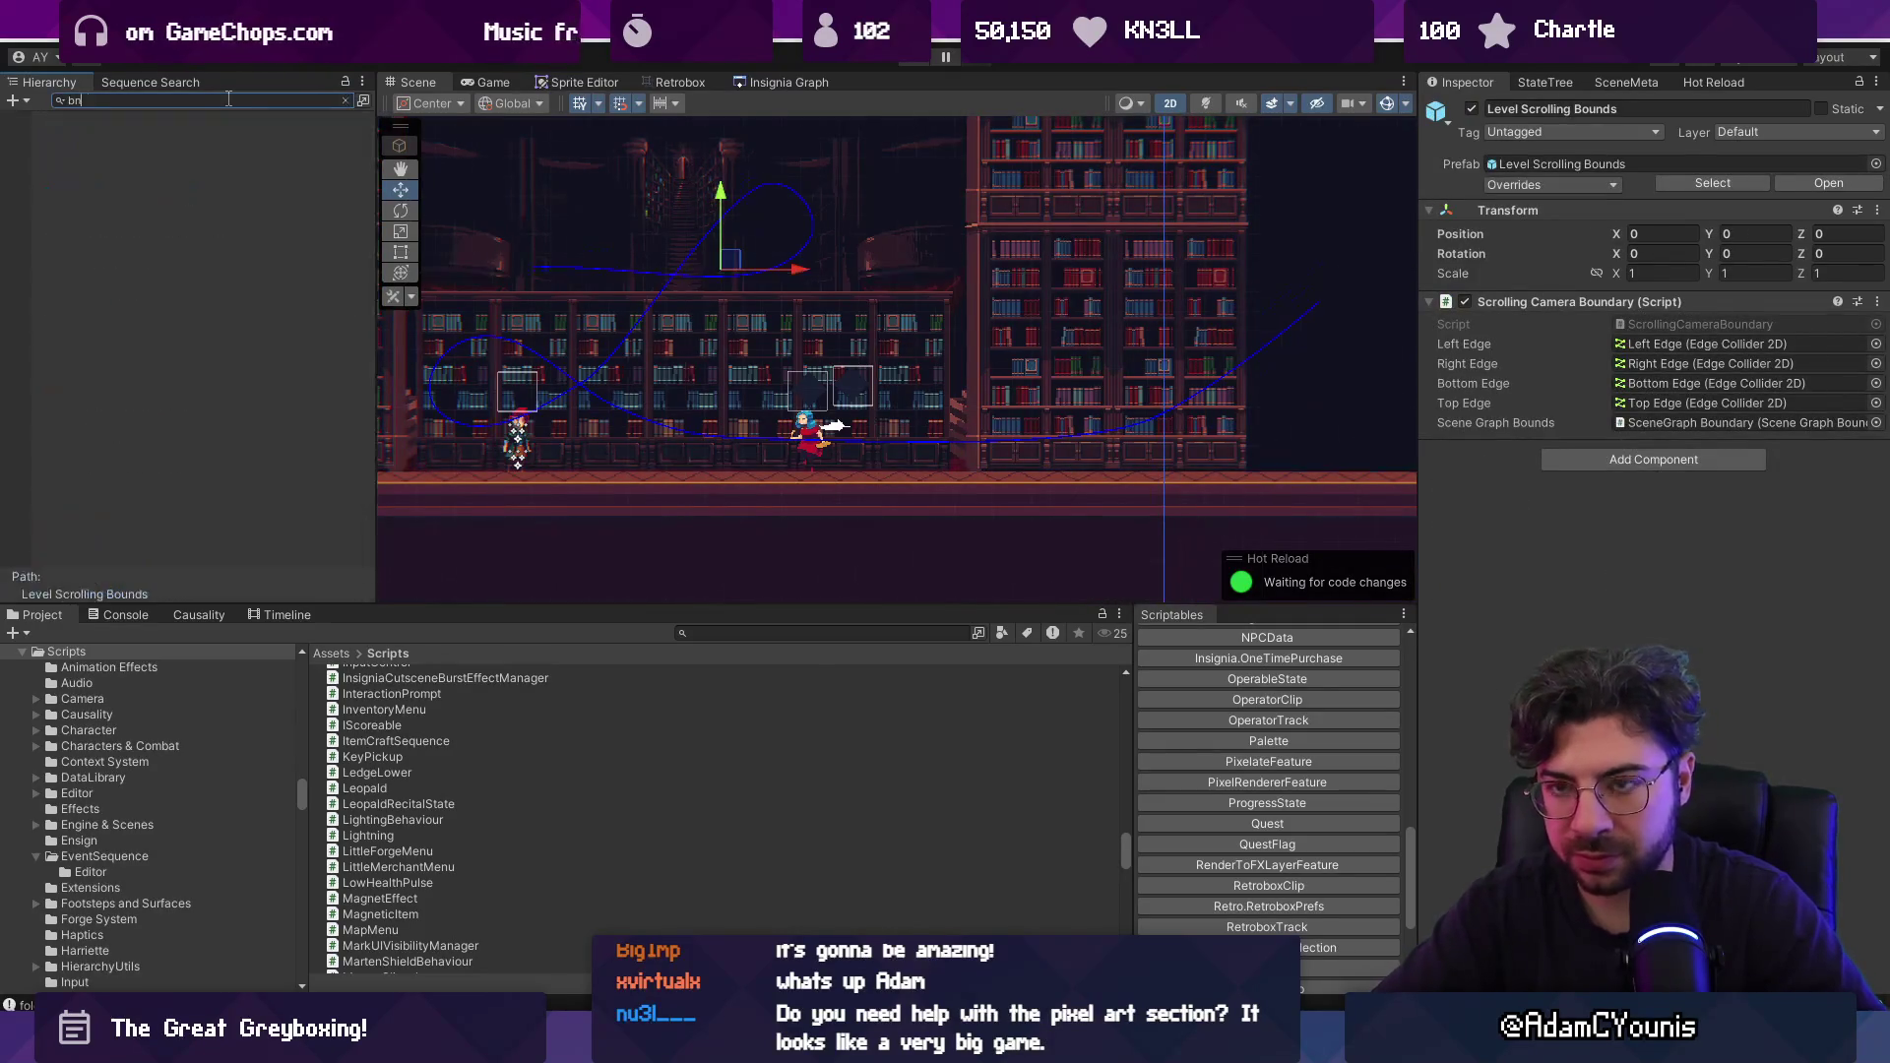
text(sfightcontrainer)
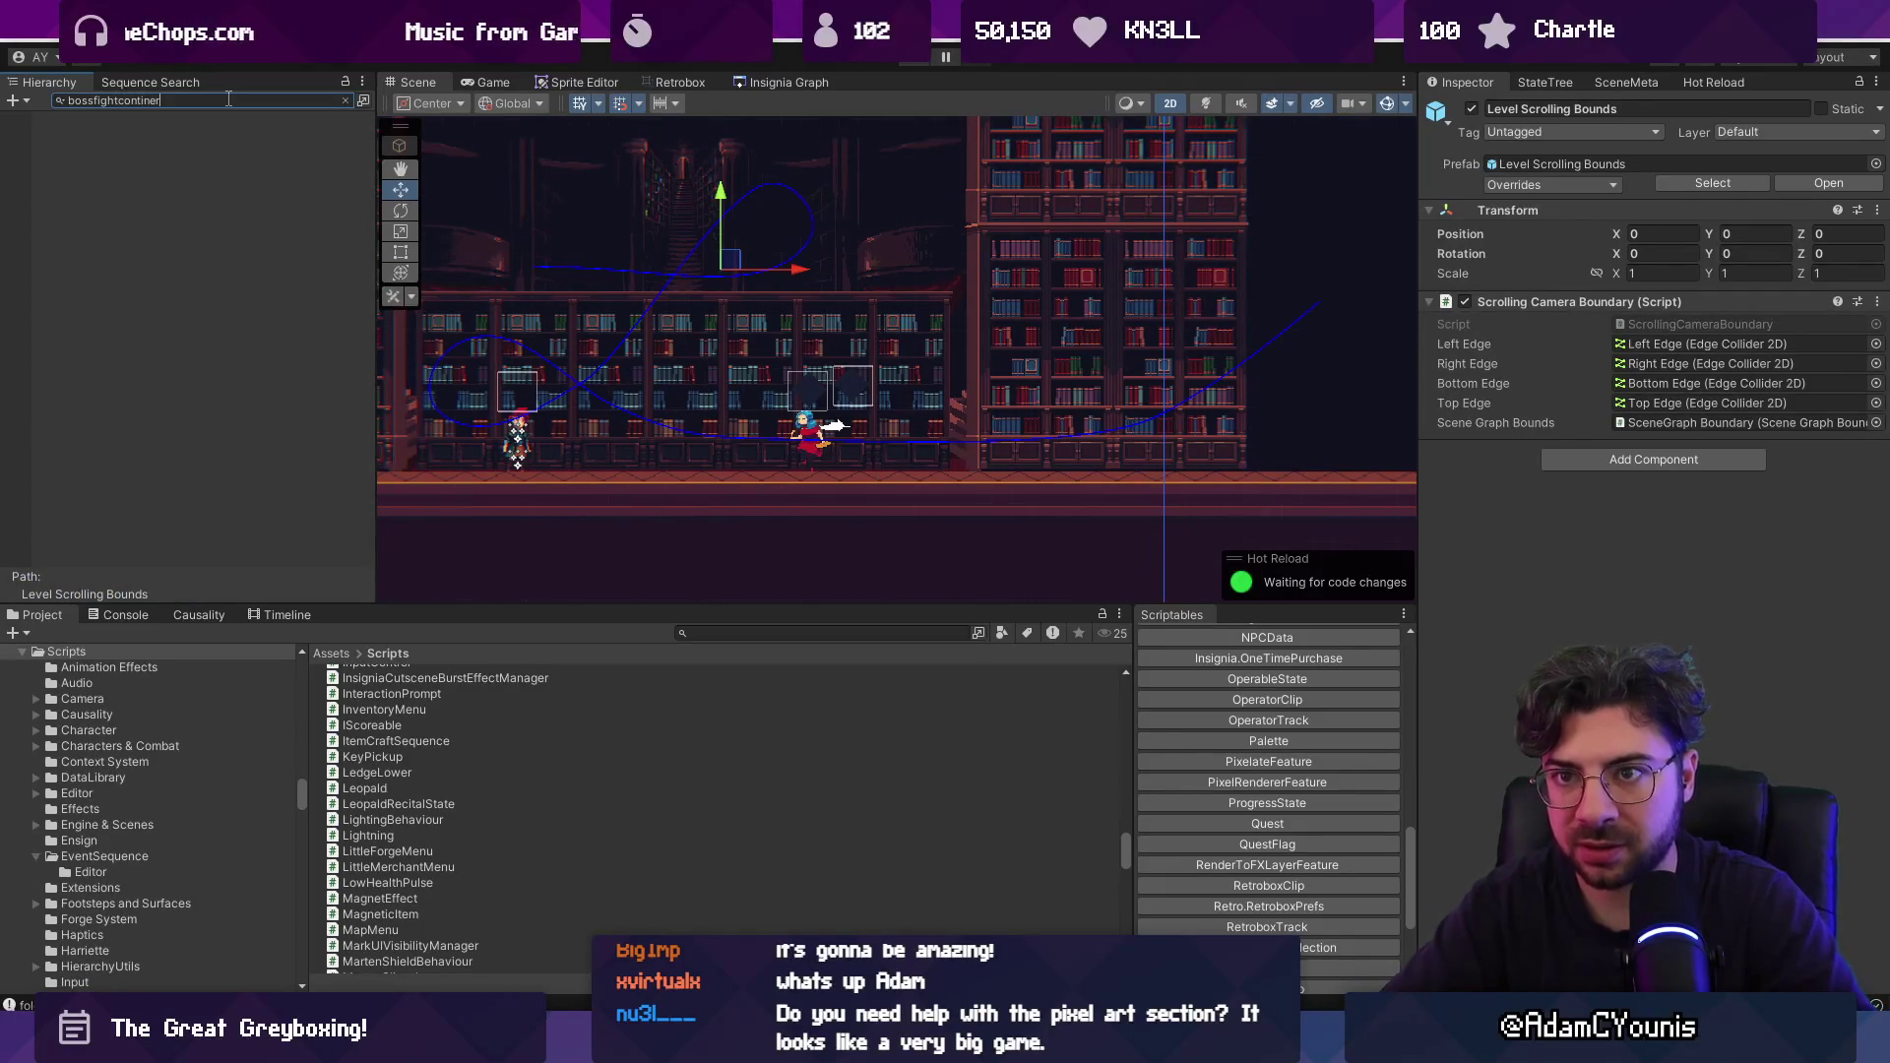
key(BackSpace)
text(a)
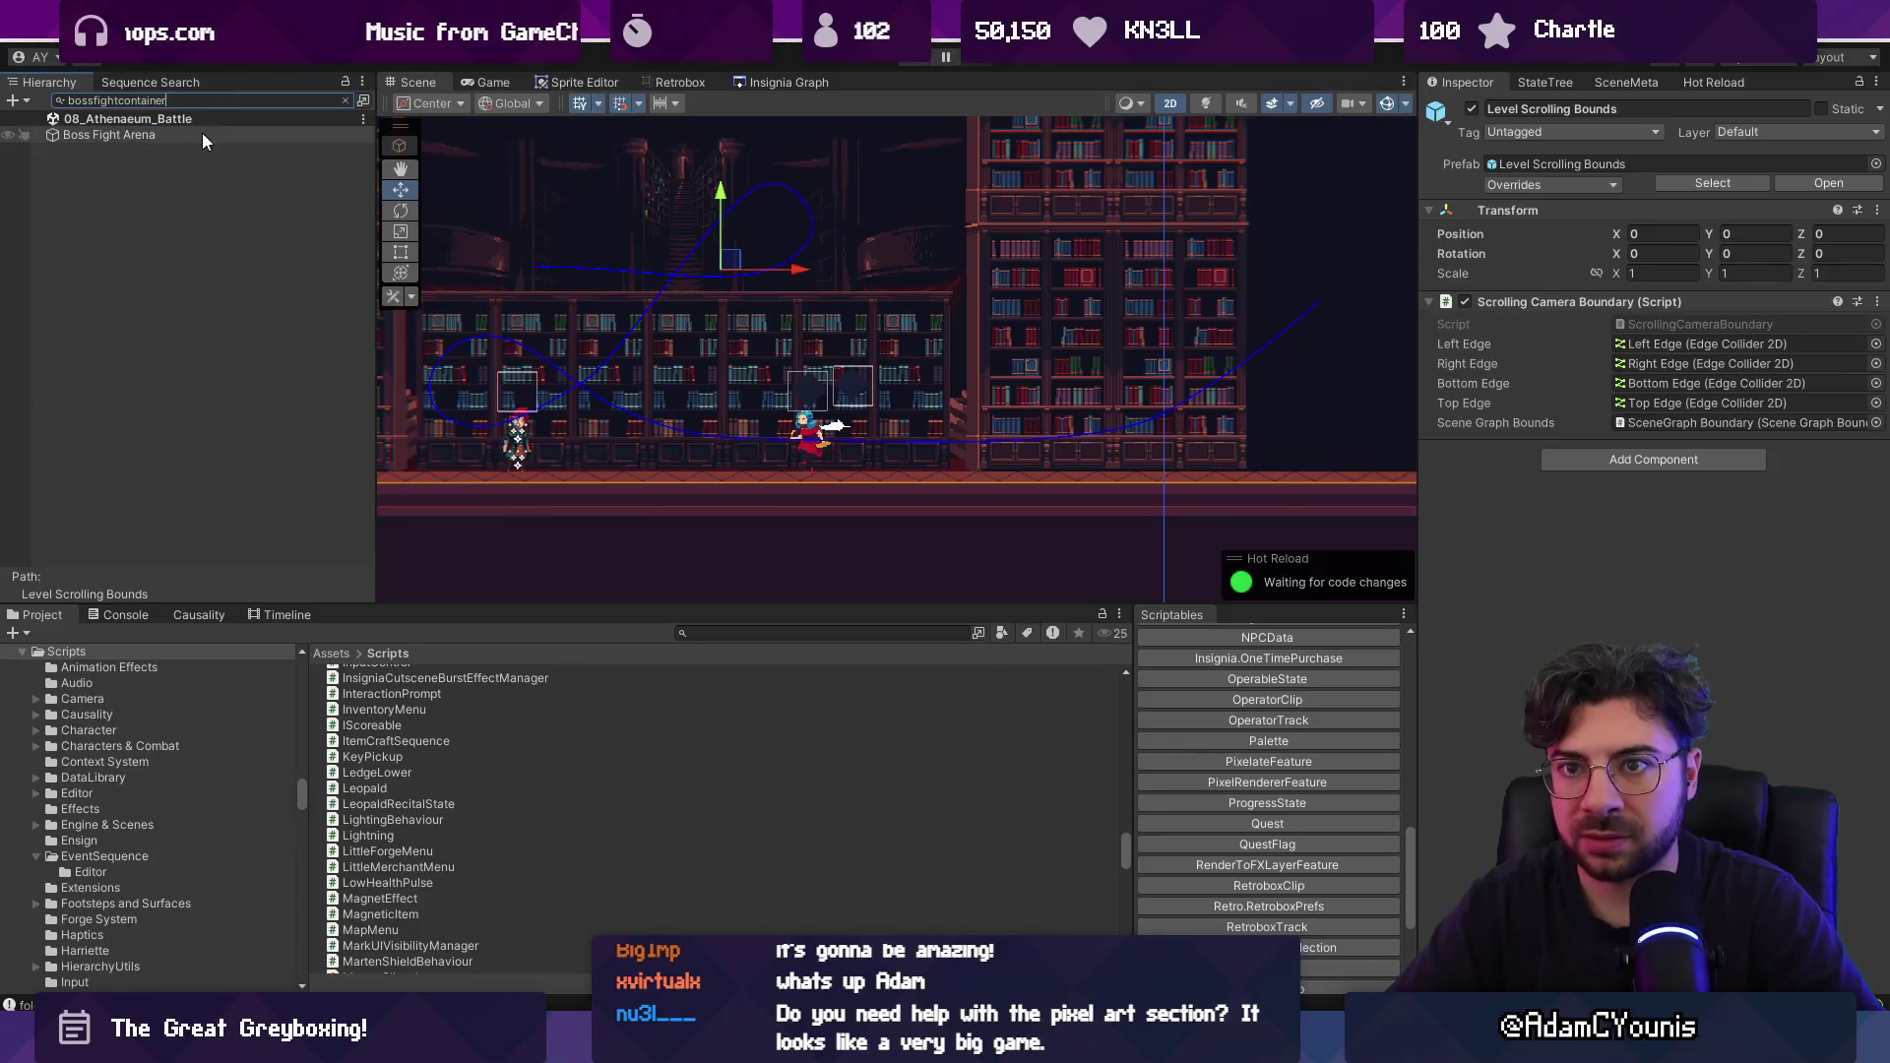
click(203, 132)
click(346, 100)
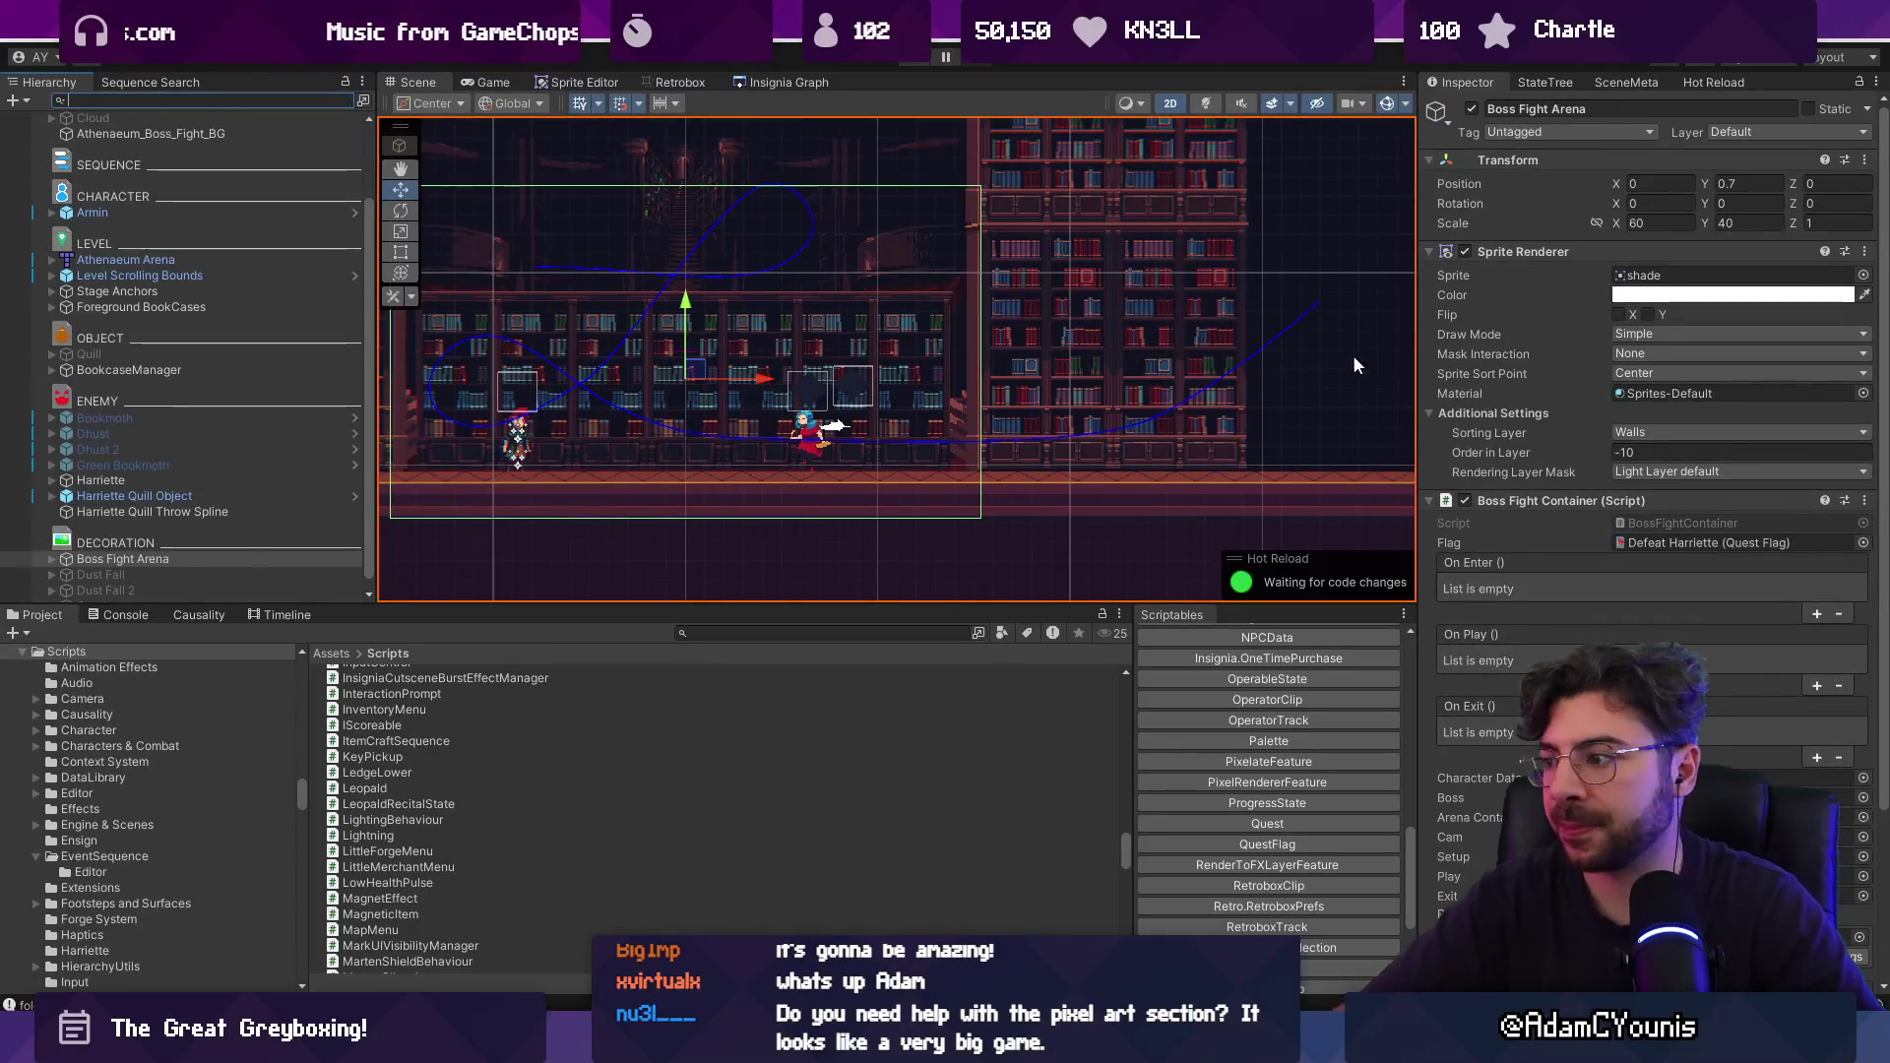
drag(1487, 108, 1553, 109)
key(Right)
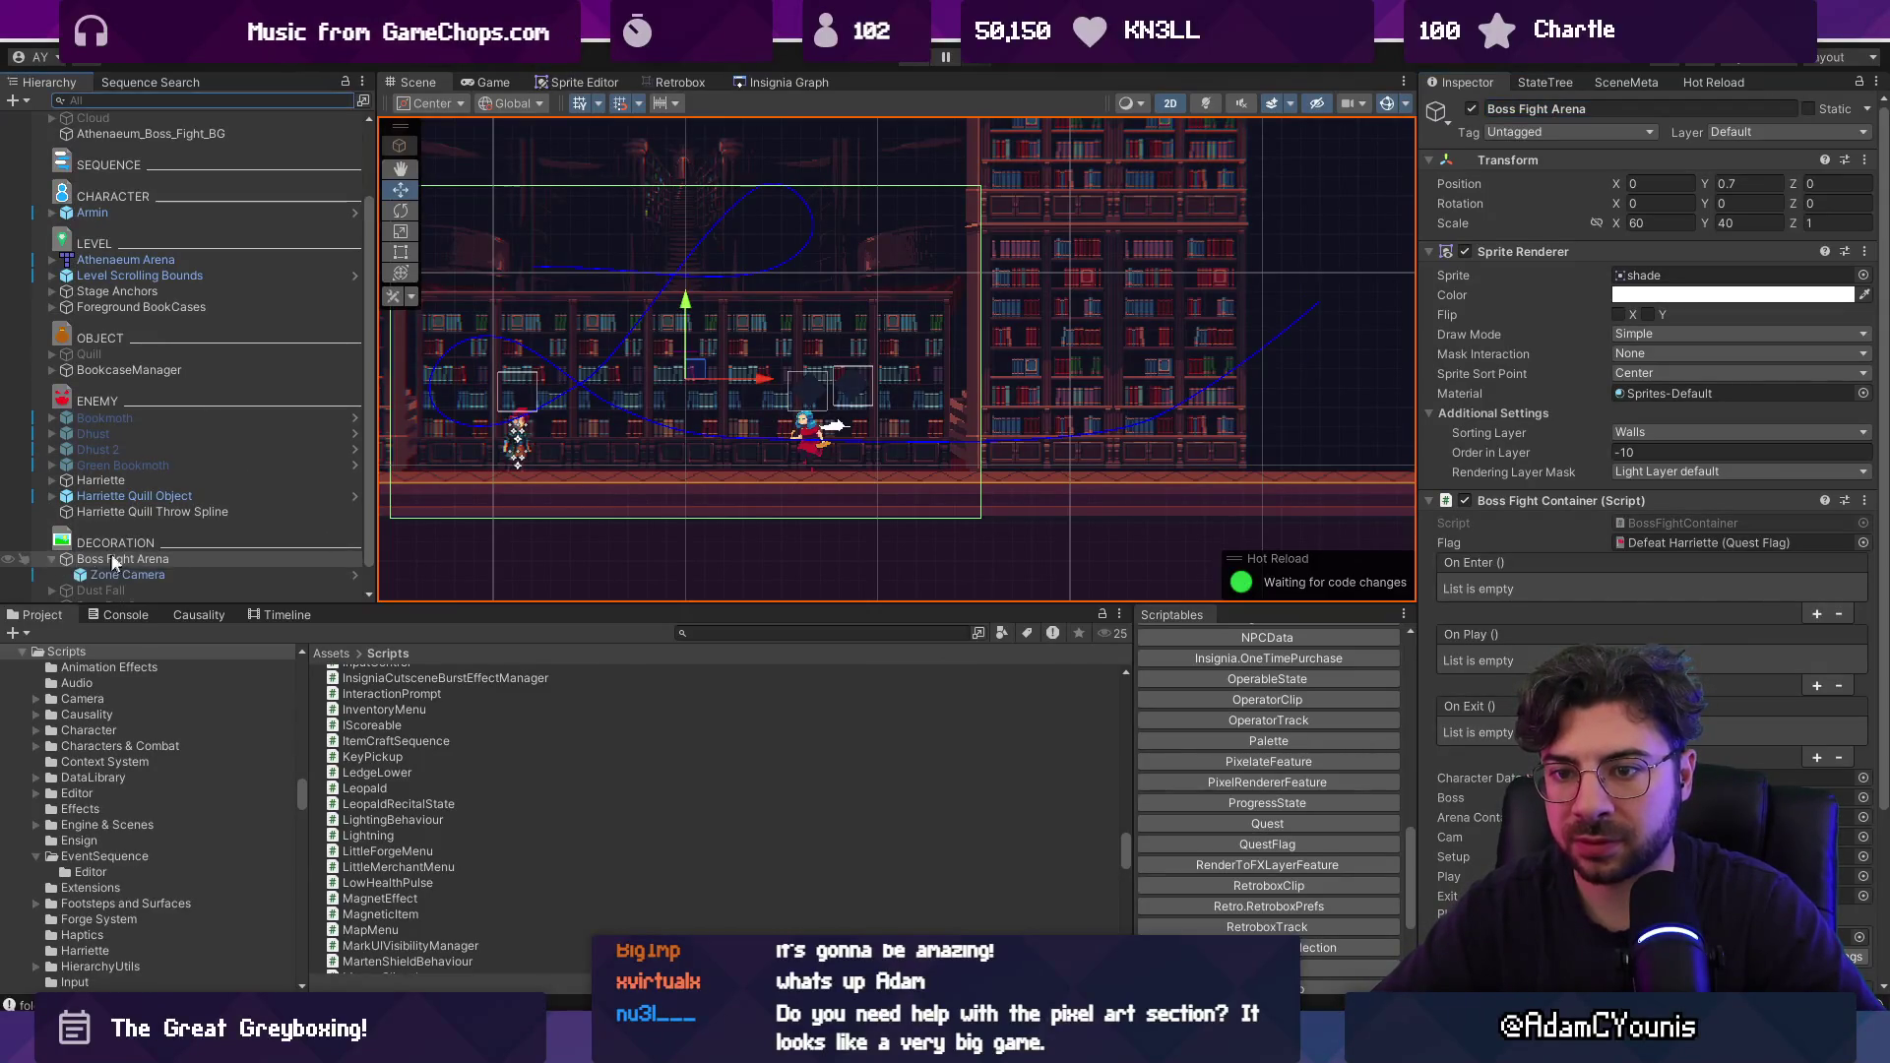
Expand Boss Fight Arena's children, then open another scene from the Insignia Graph.
click(51, 558)
scroll(1579, 487, down, 3)
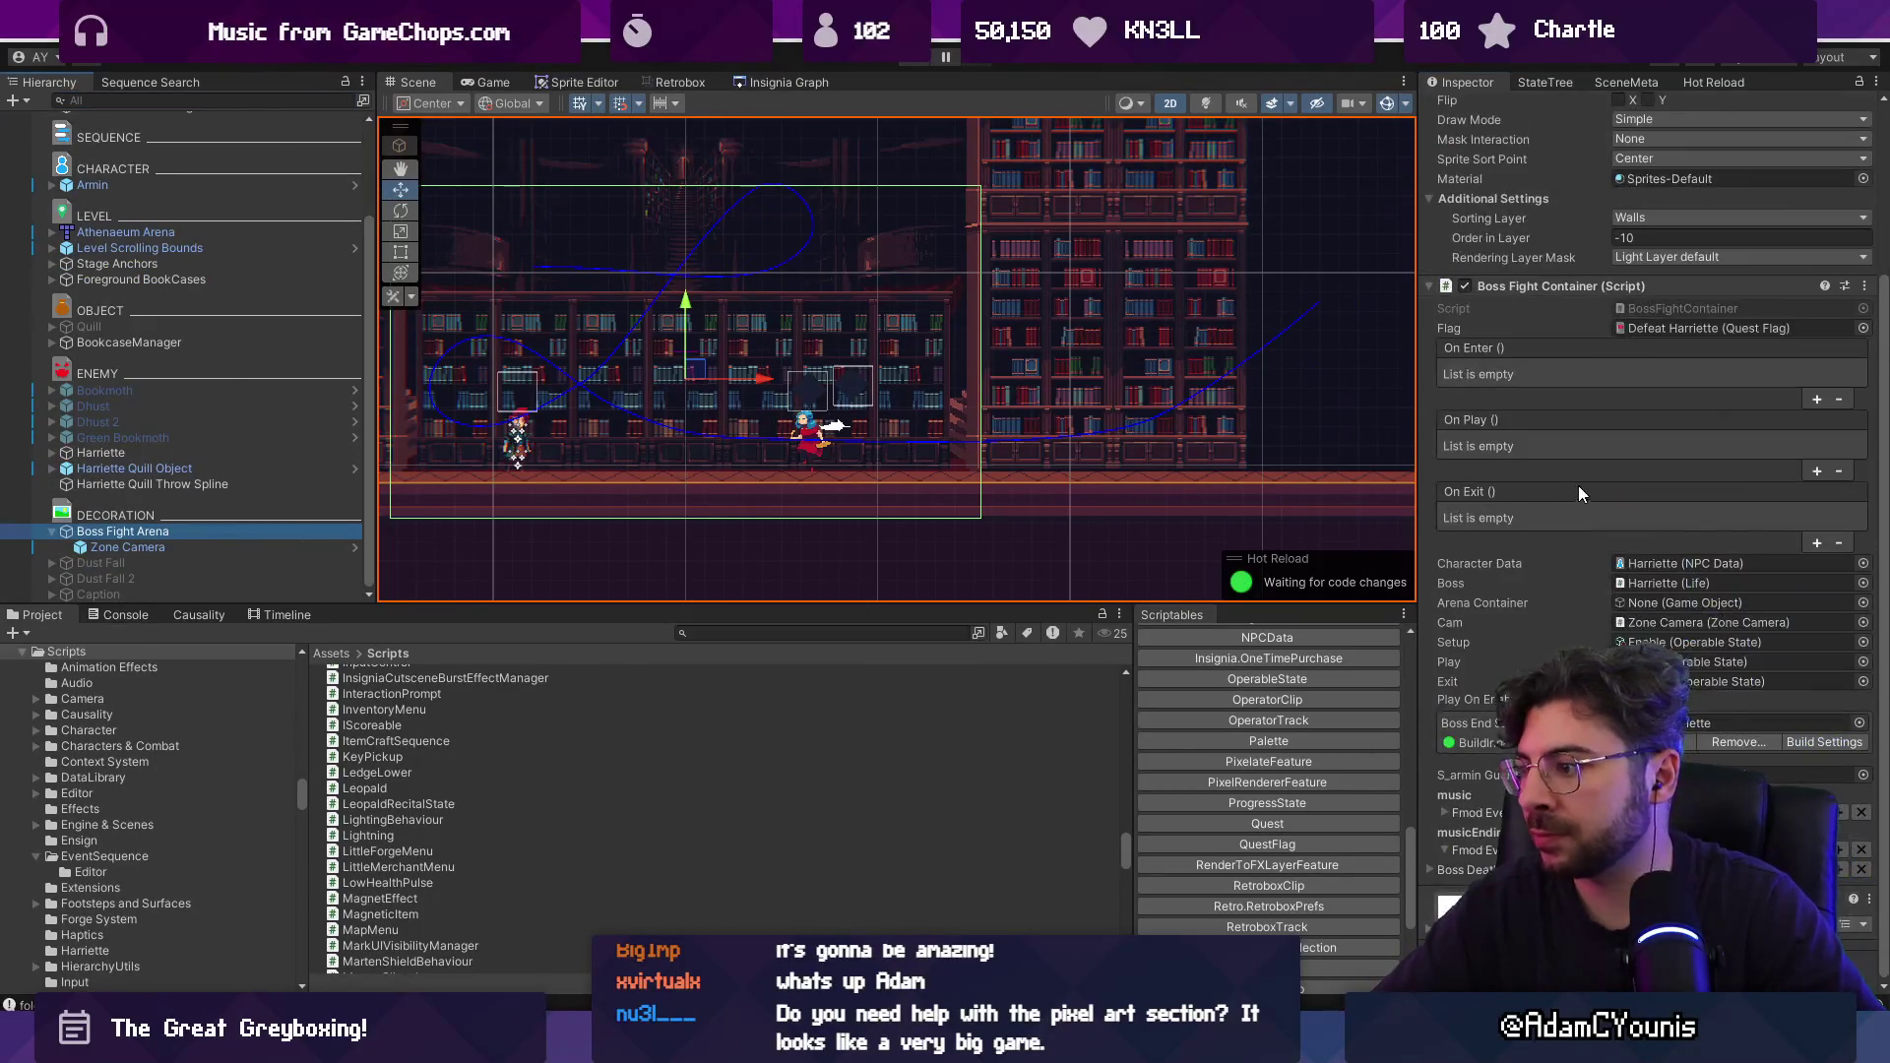
scroll(1562, 495, up, 3)
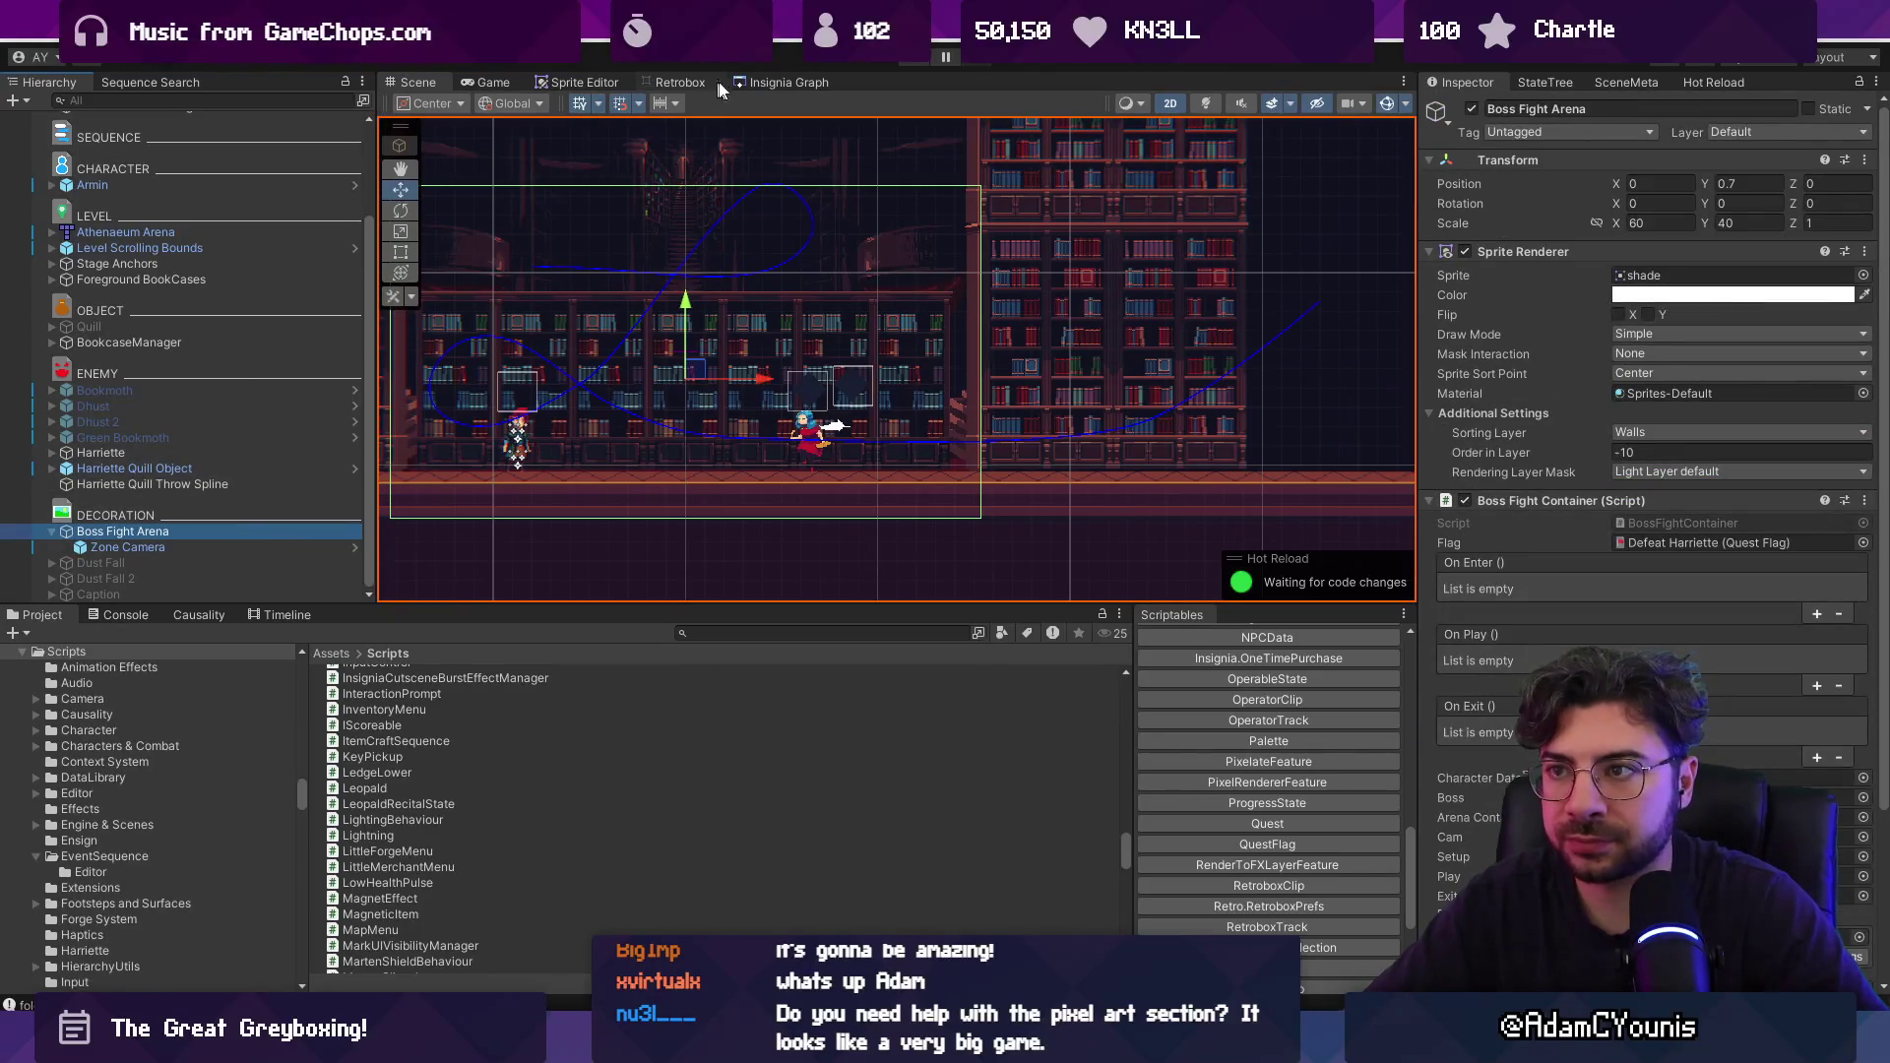
click(785, 83)
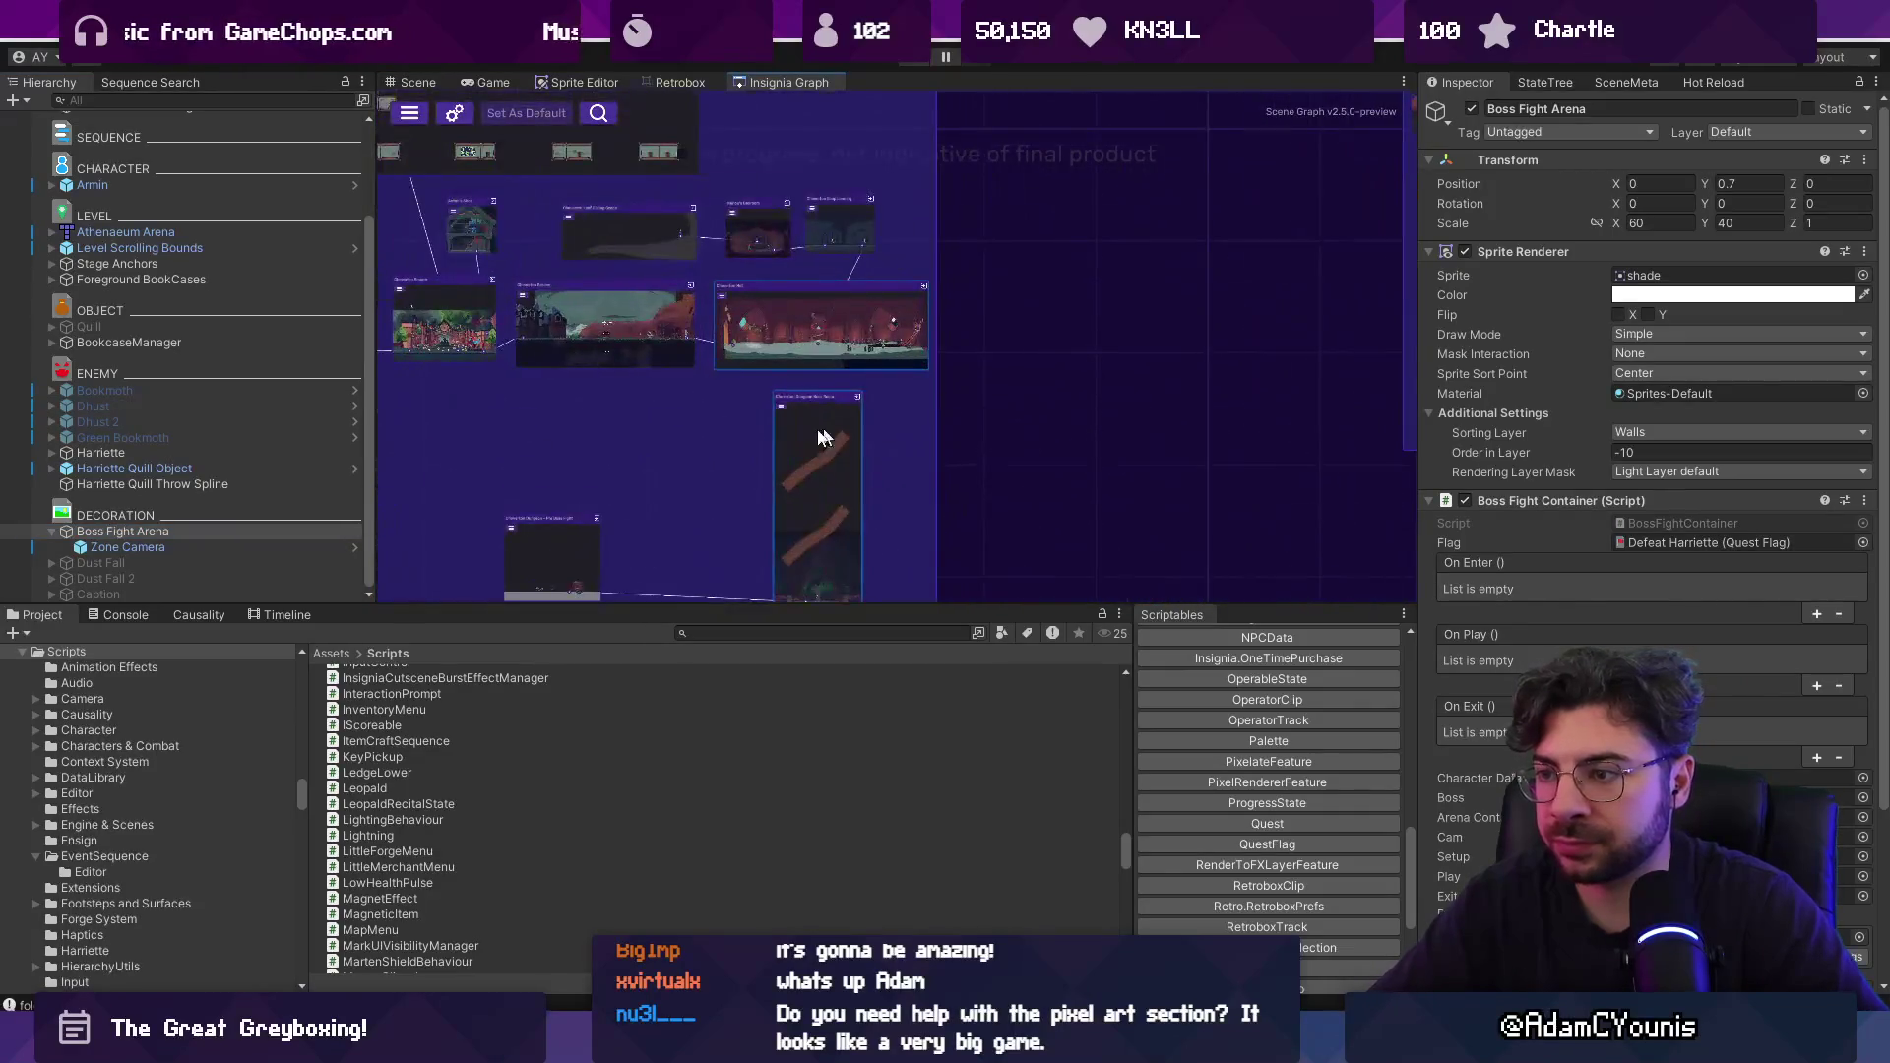
double_click(790, 440)
Load the Cheverton Dungeon Boss Room and paste Boss Fight Arena into it.
click(933, 557)
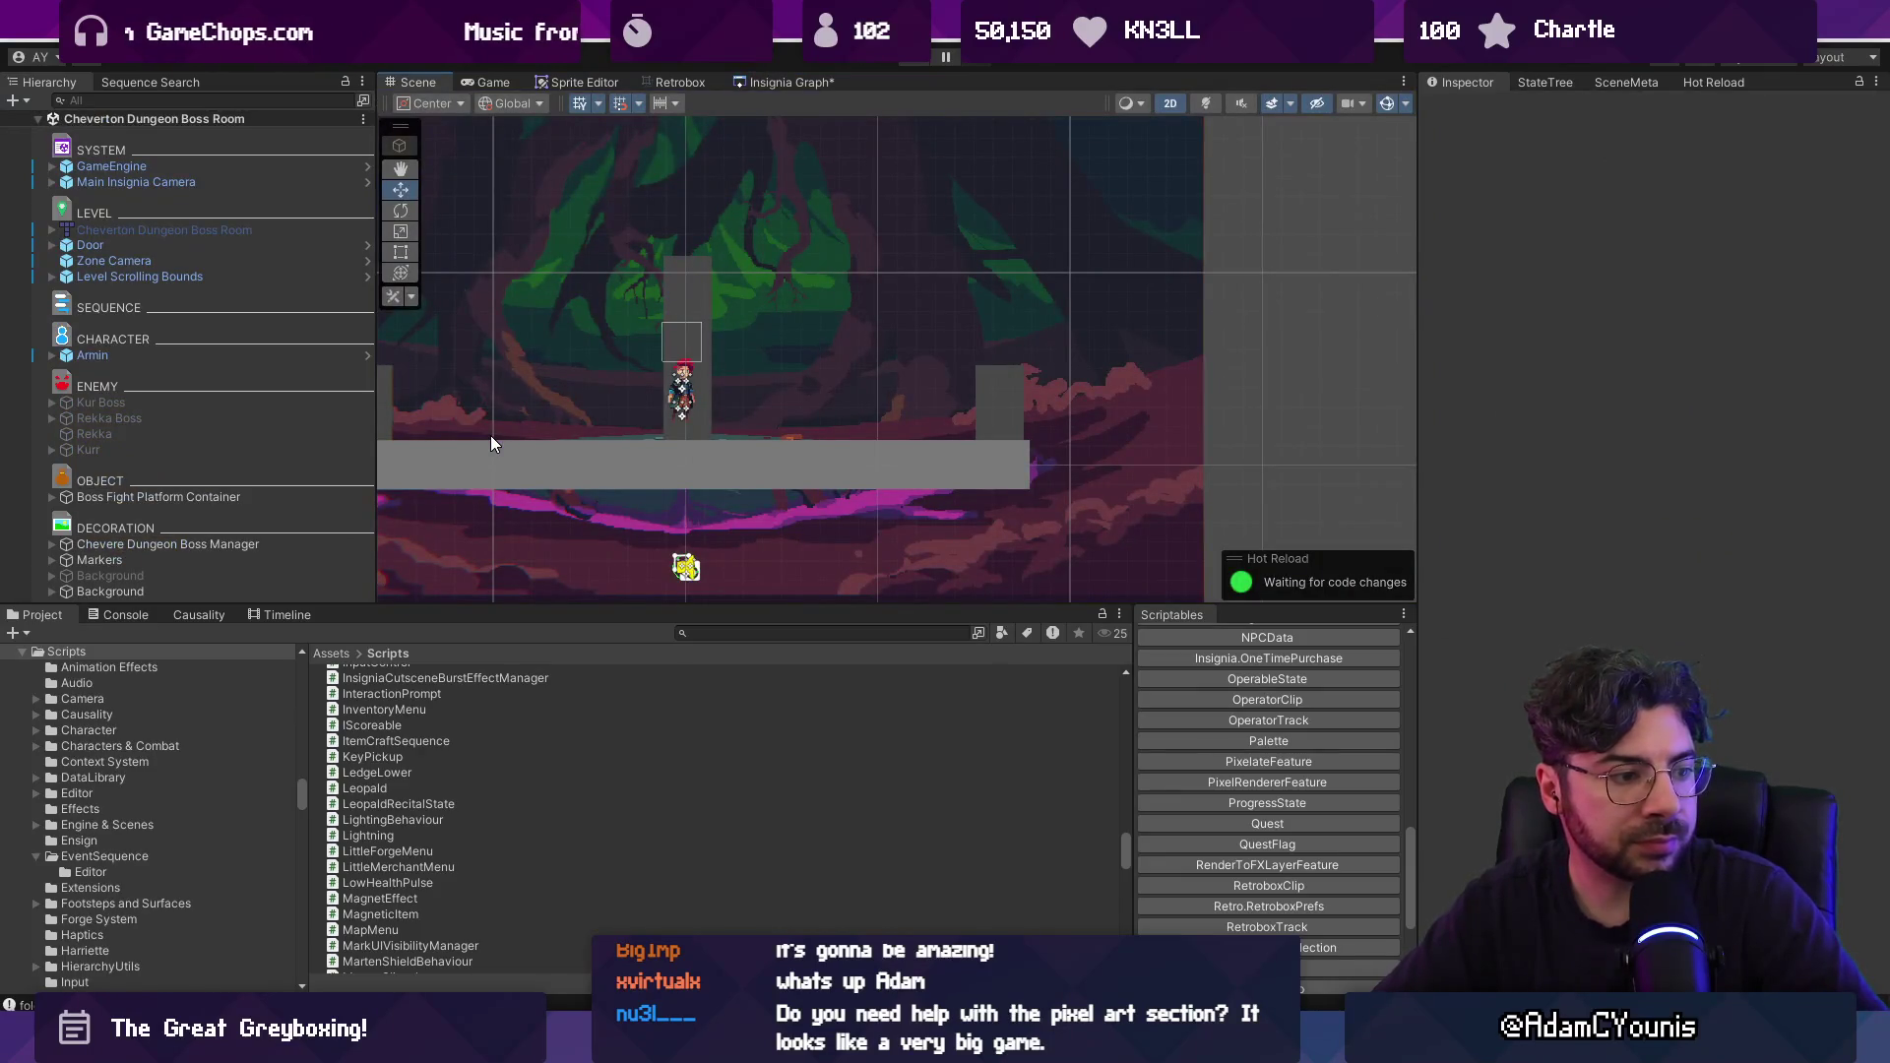
drag(571, 605, 559, 685)
key(ctrl+v)
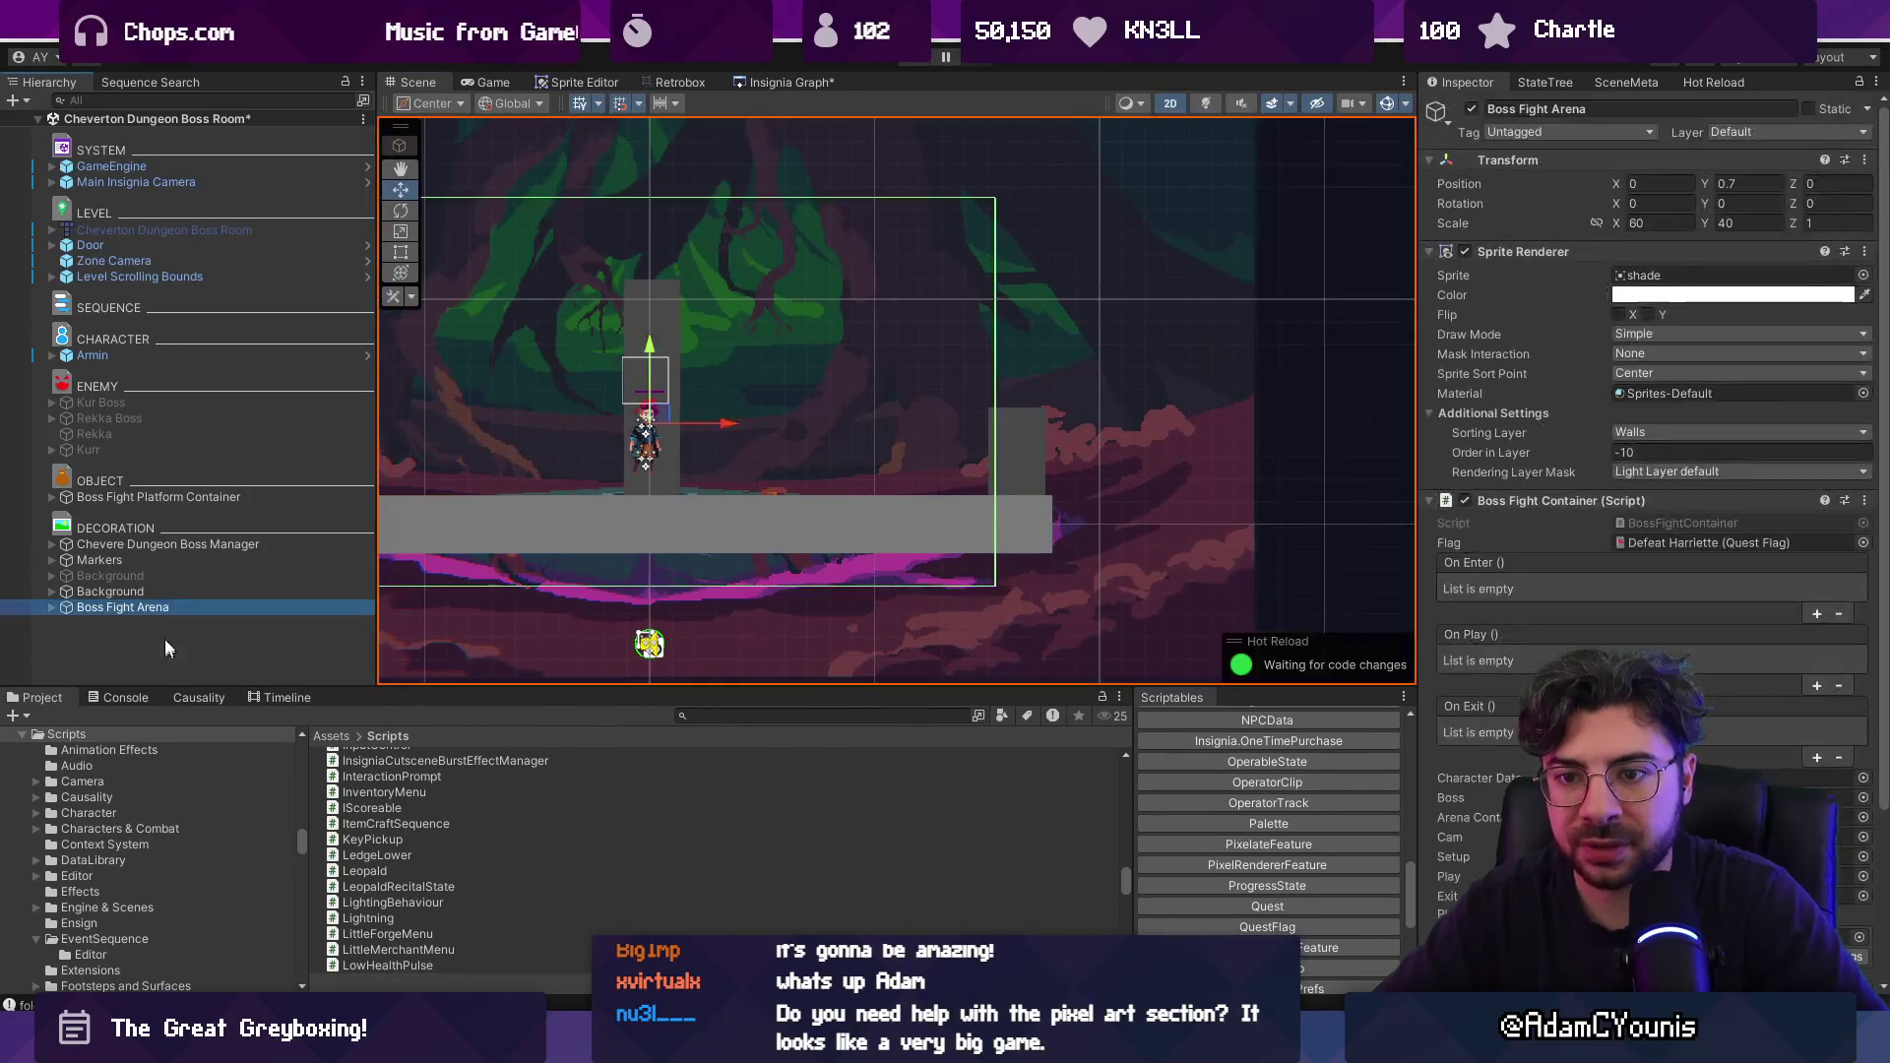
click(176, 636)
click(178, 607)
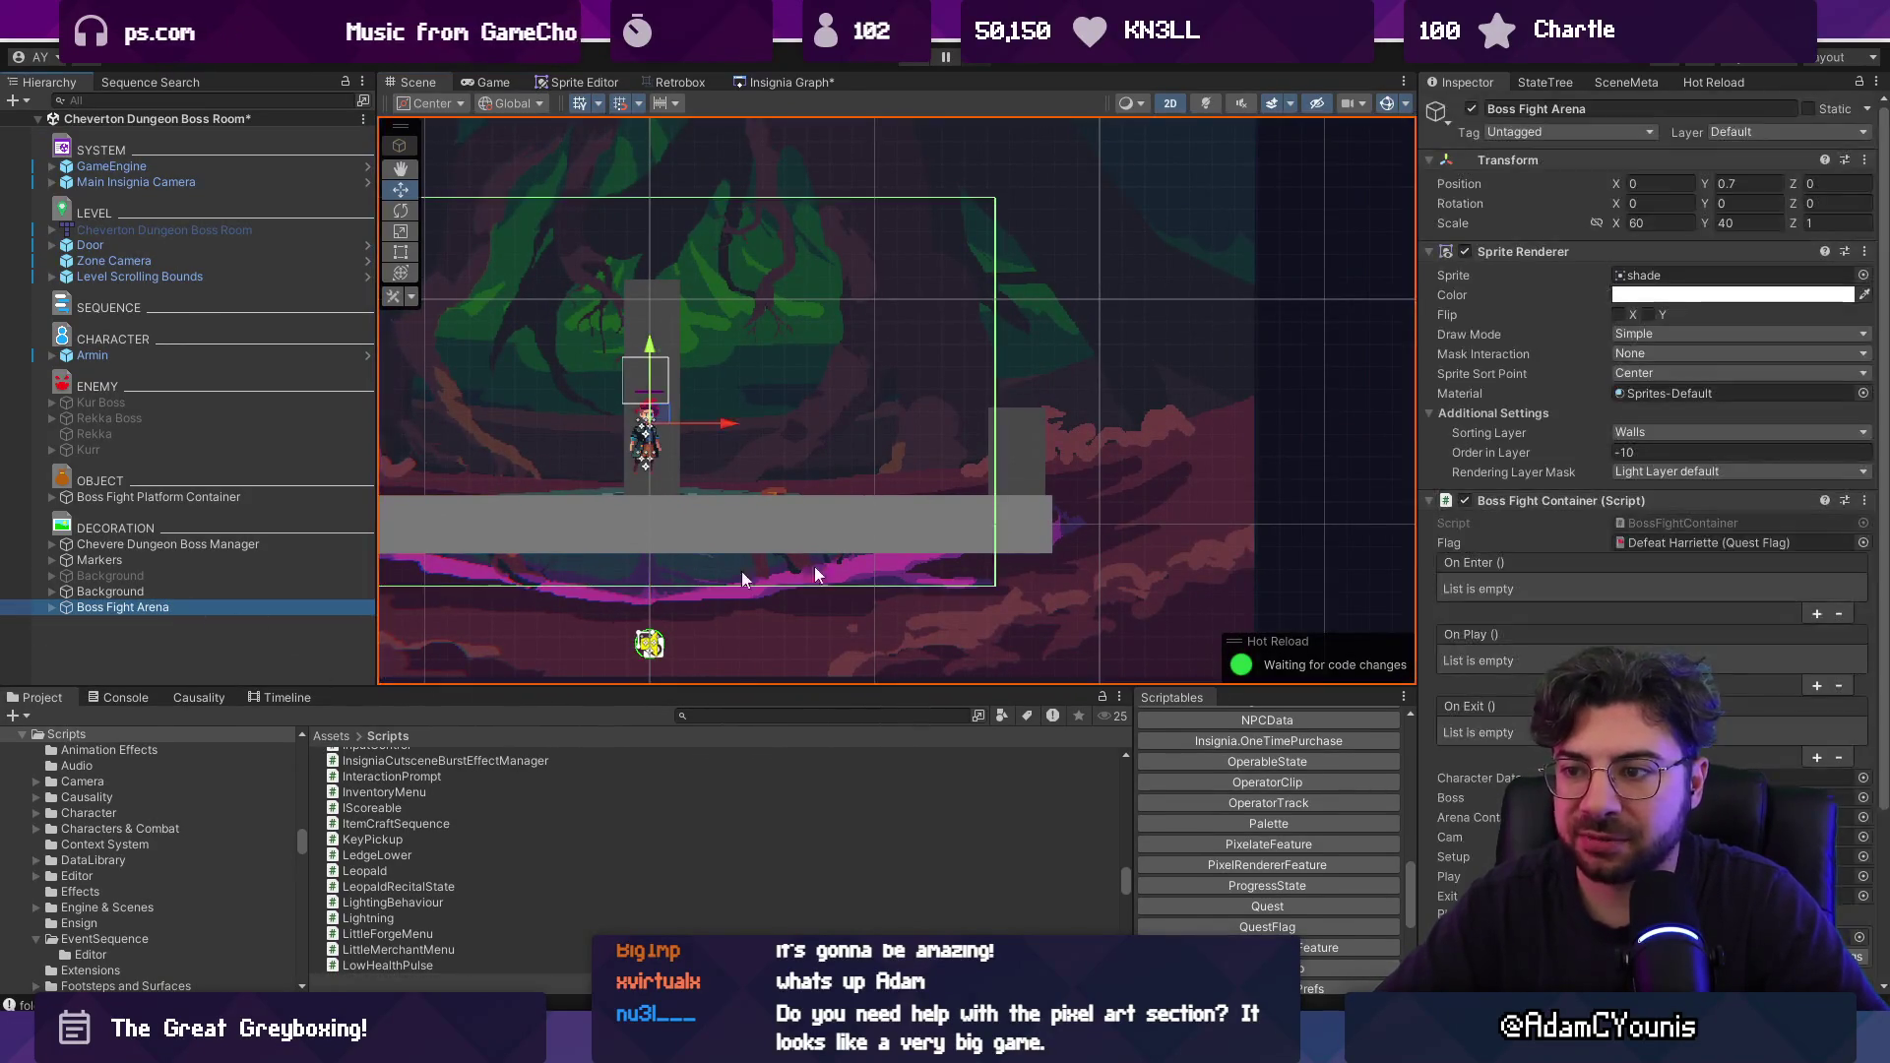
Set the arena's quest flag to Defeat Rekka & Kurr.
click(1542, 252)
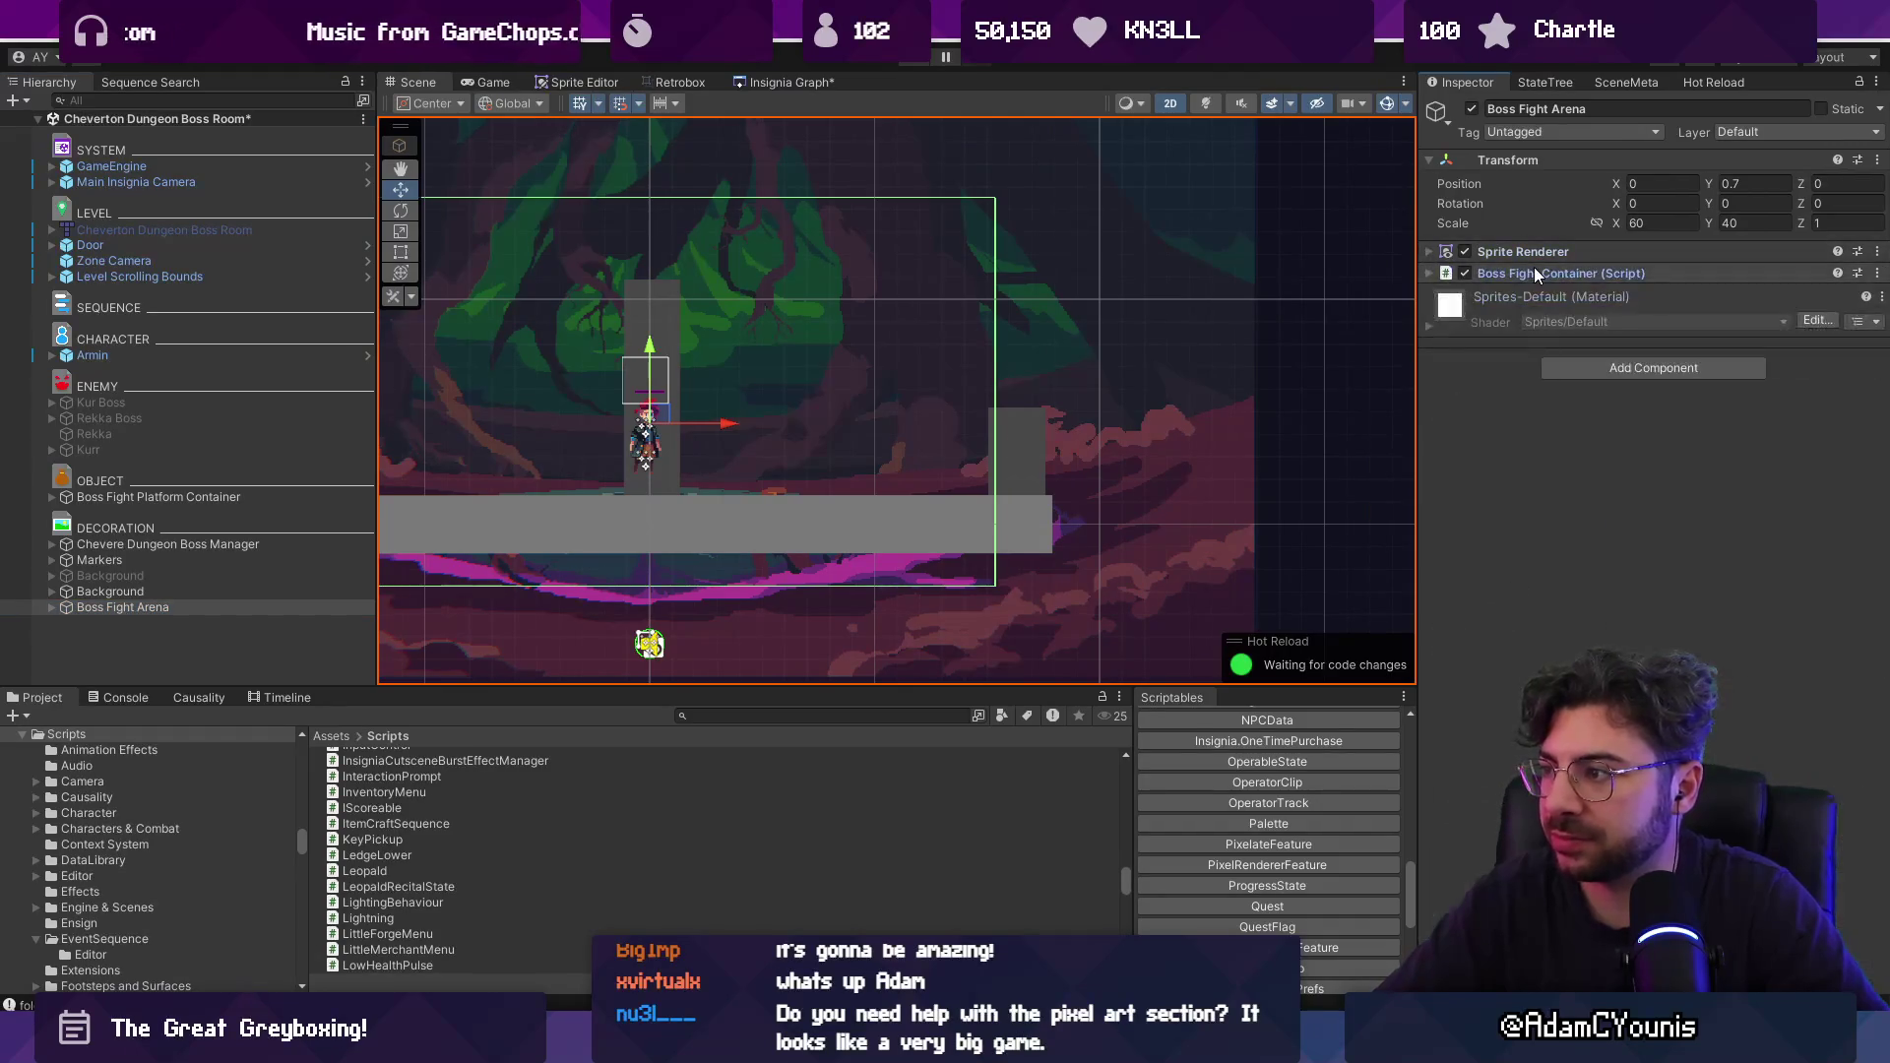
click(1875, 317)
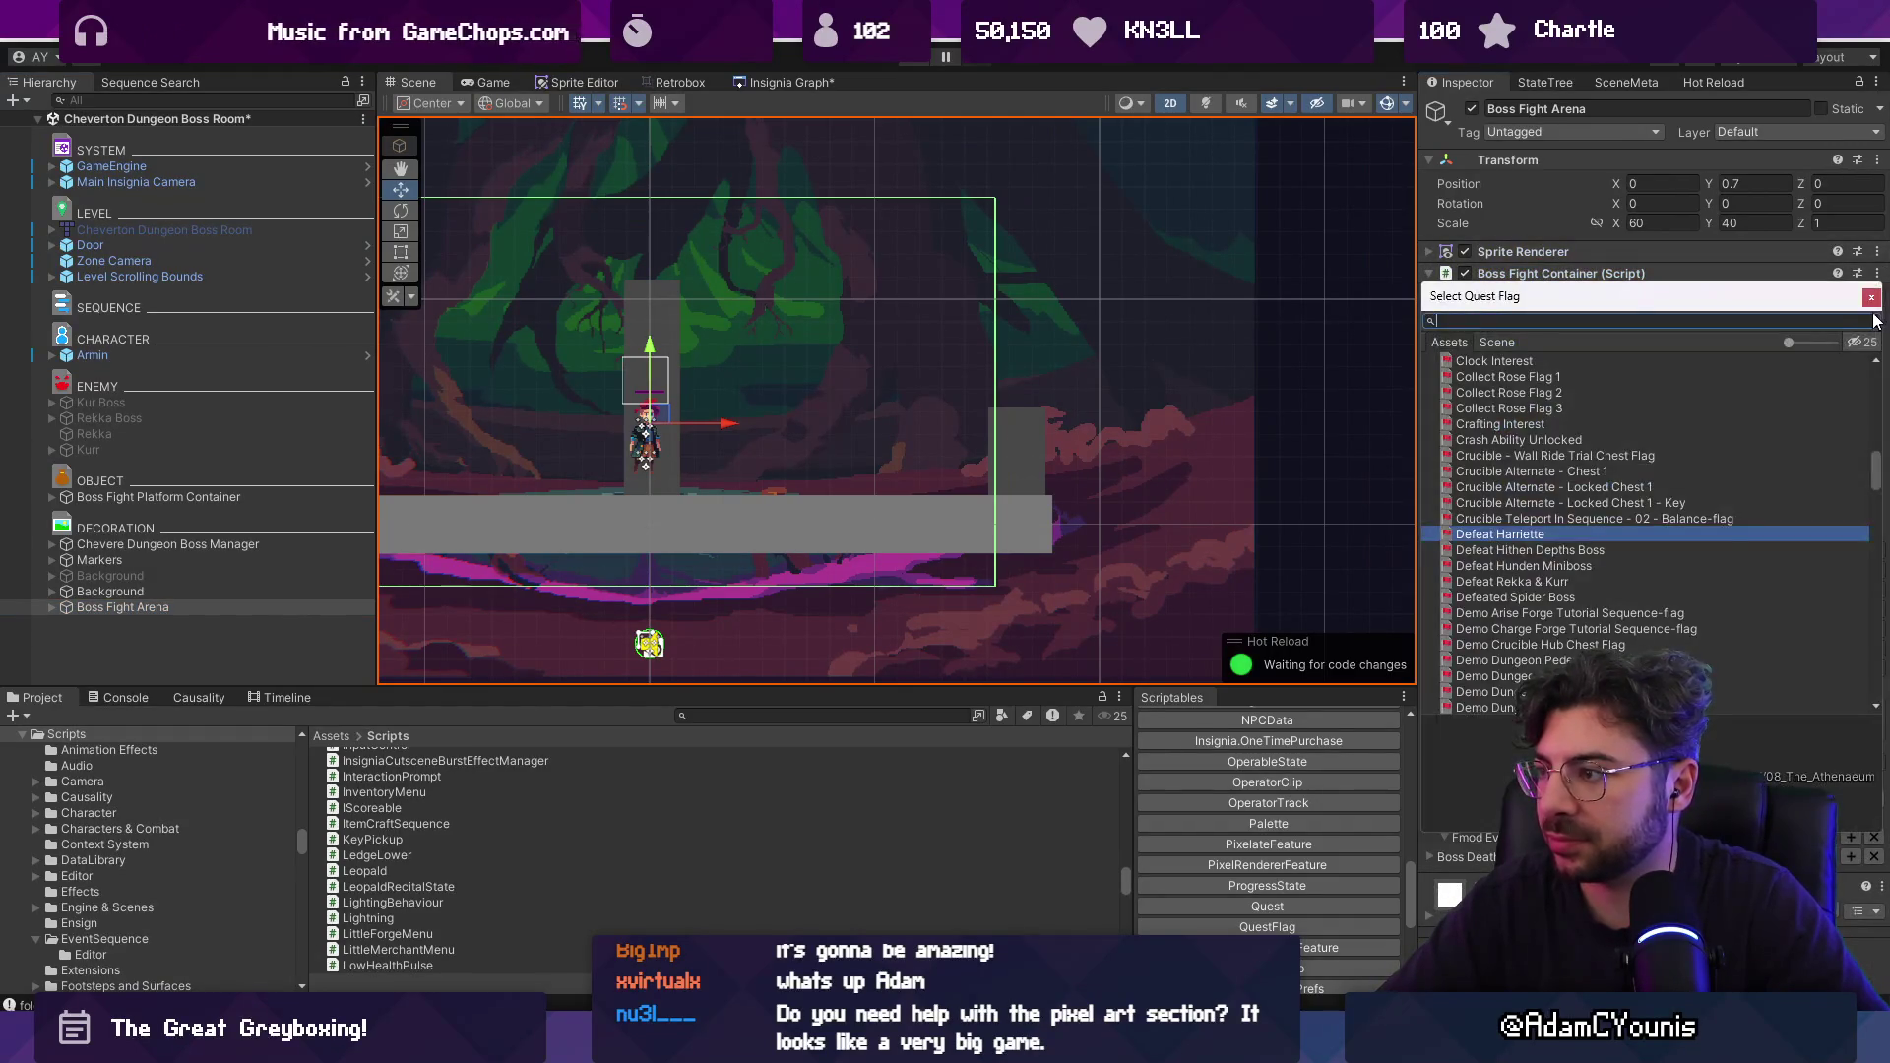
text(deffeat)
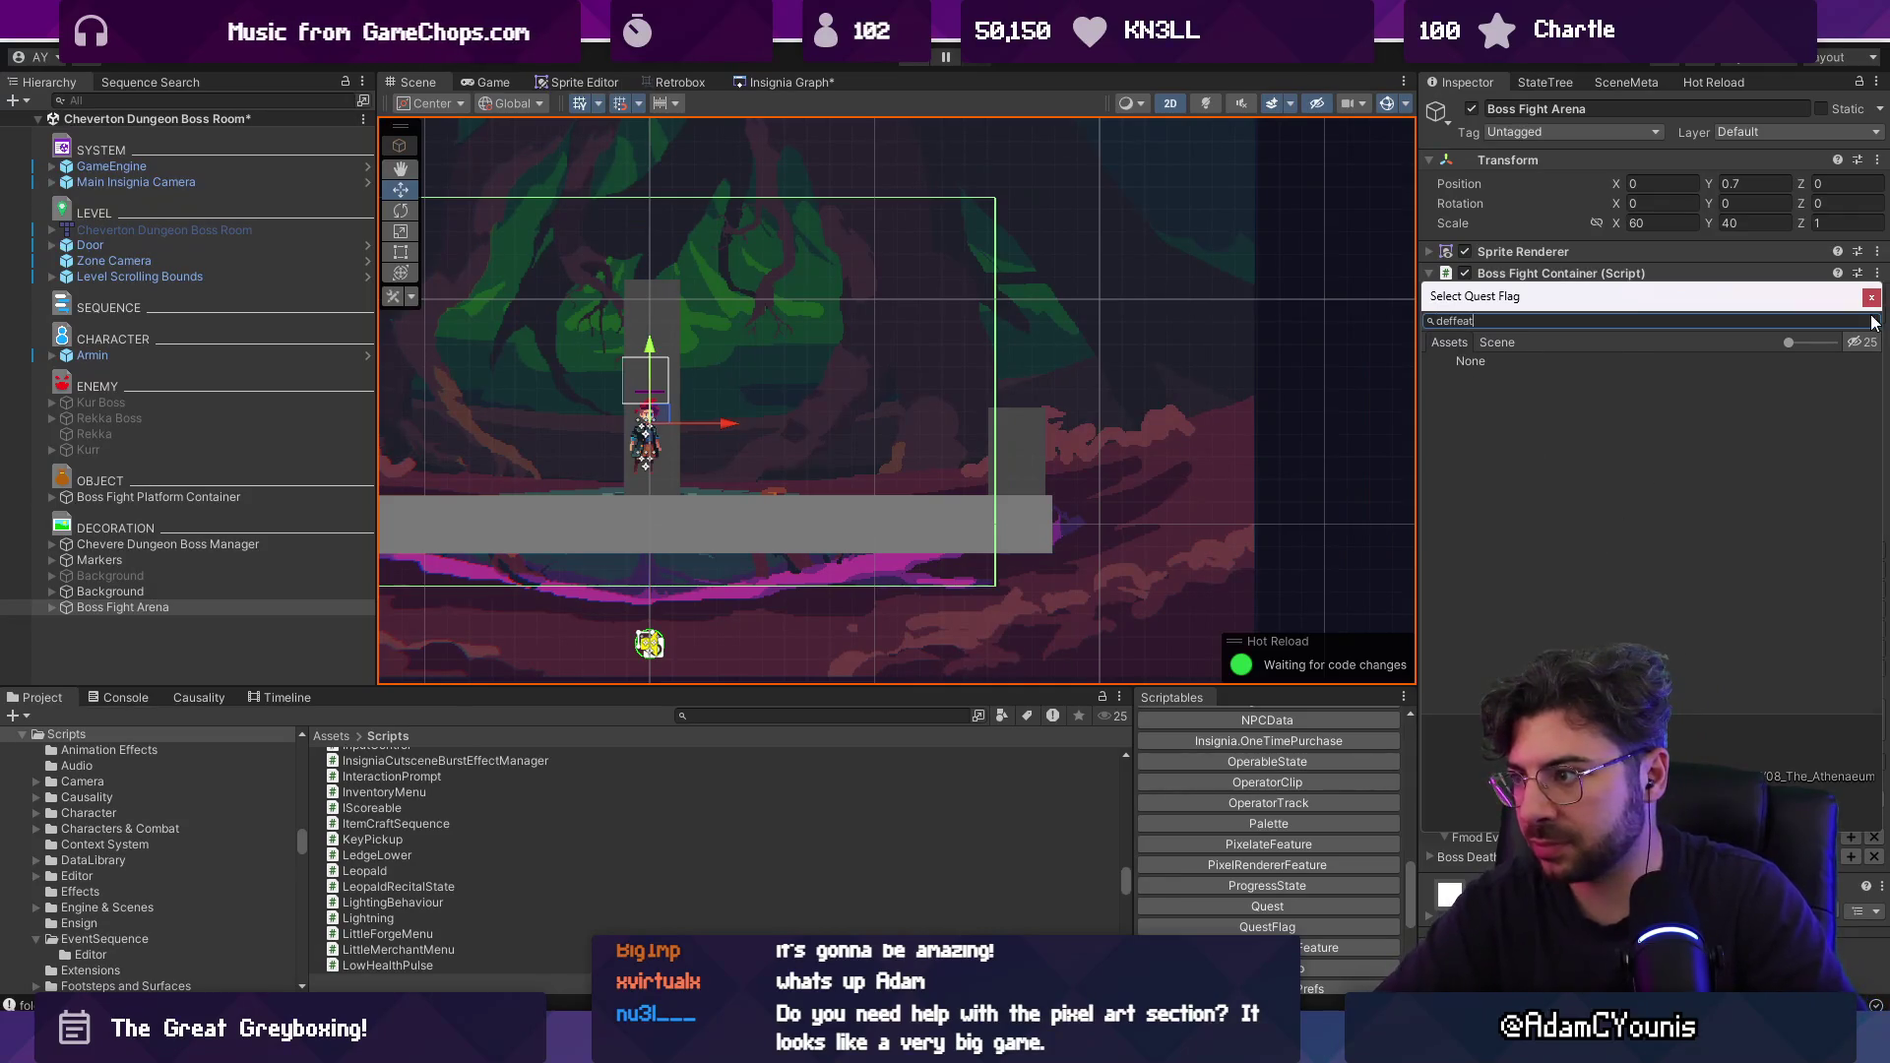
key(BackSpace)
key(BackSpace)
key(Down)
key(Down)
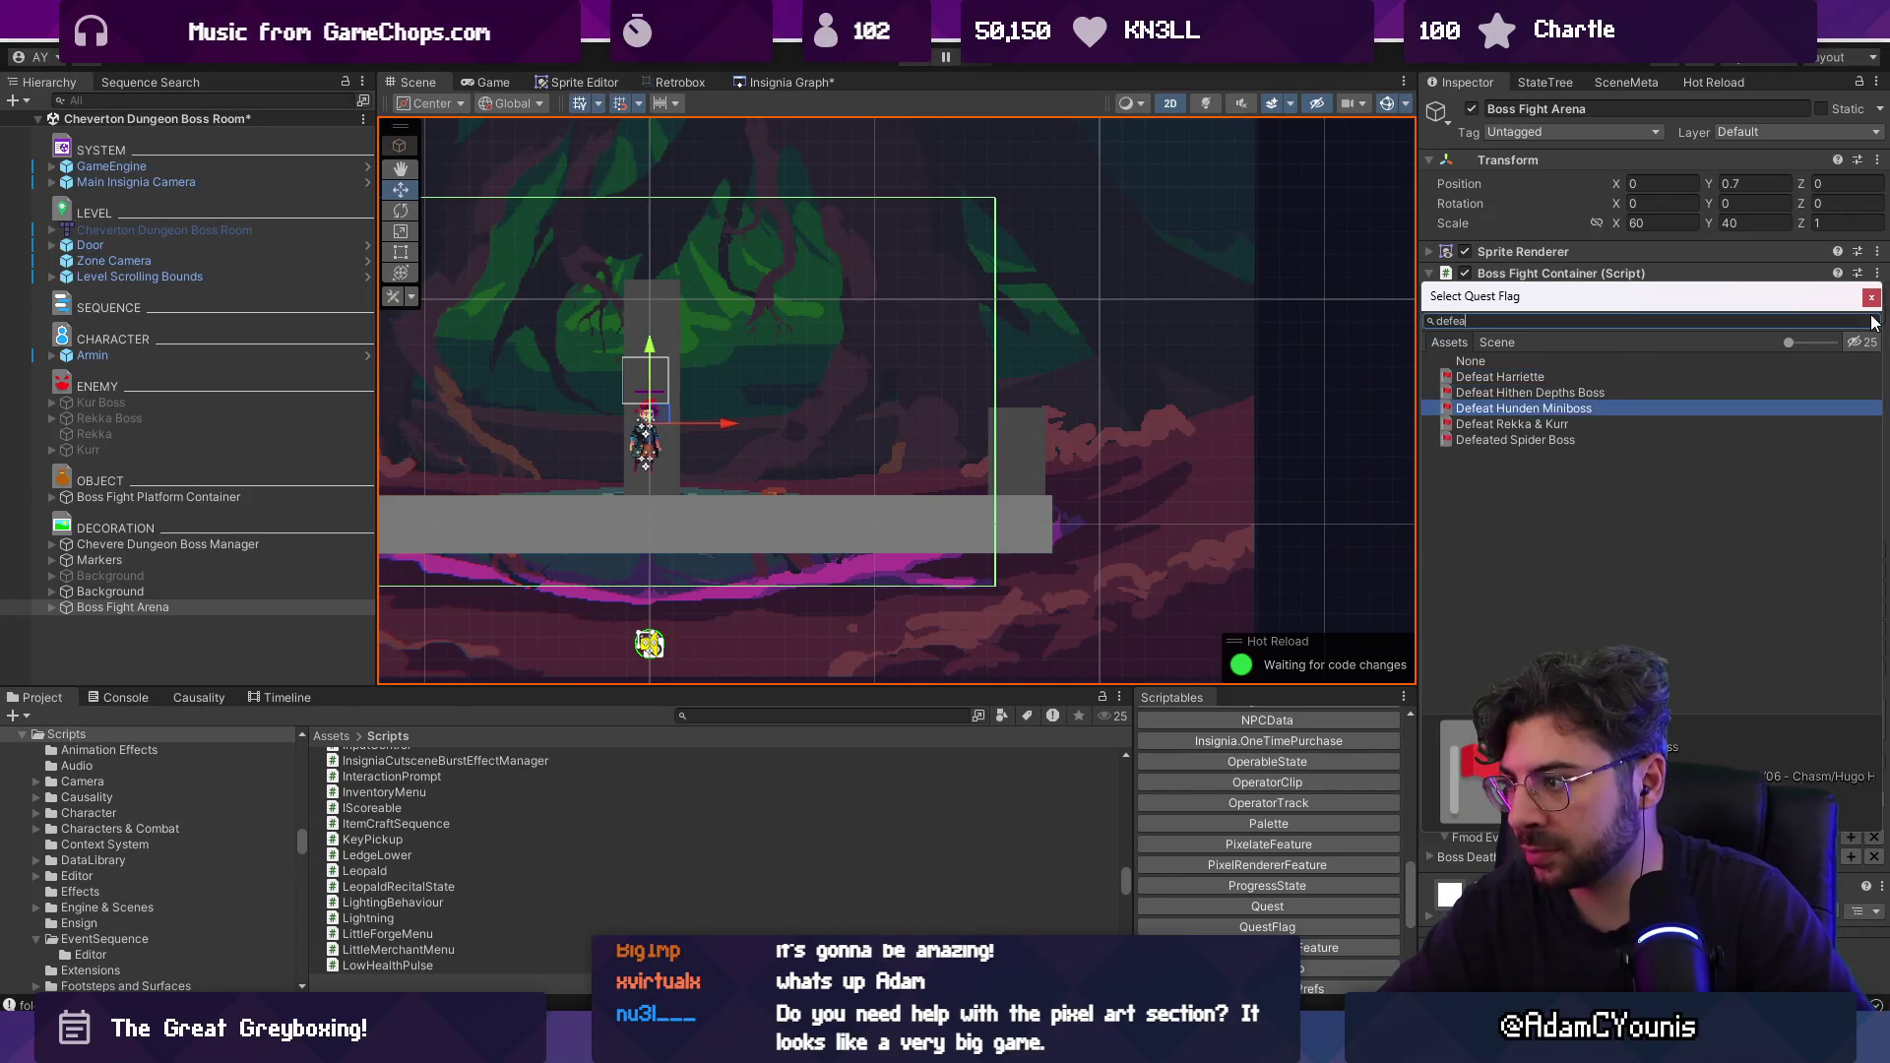
key(Return)
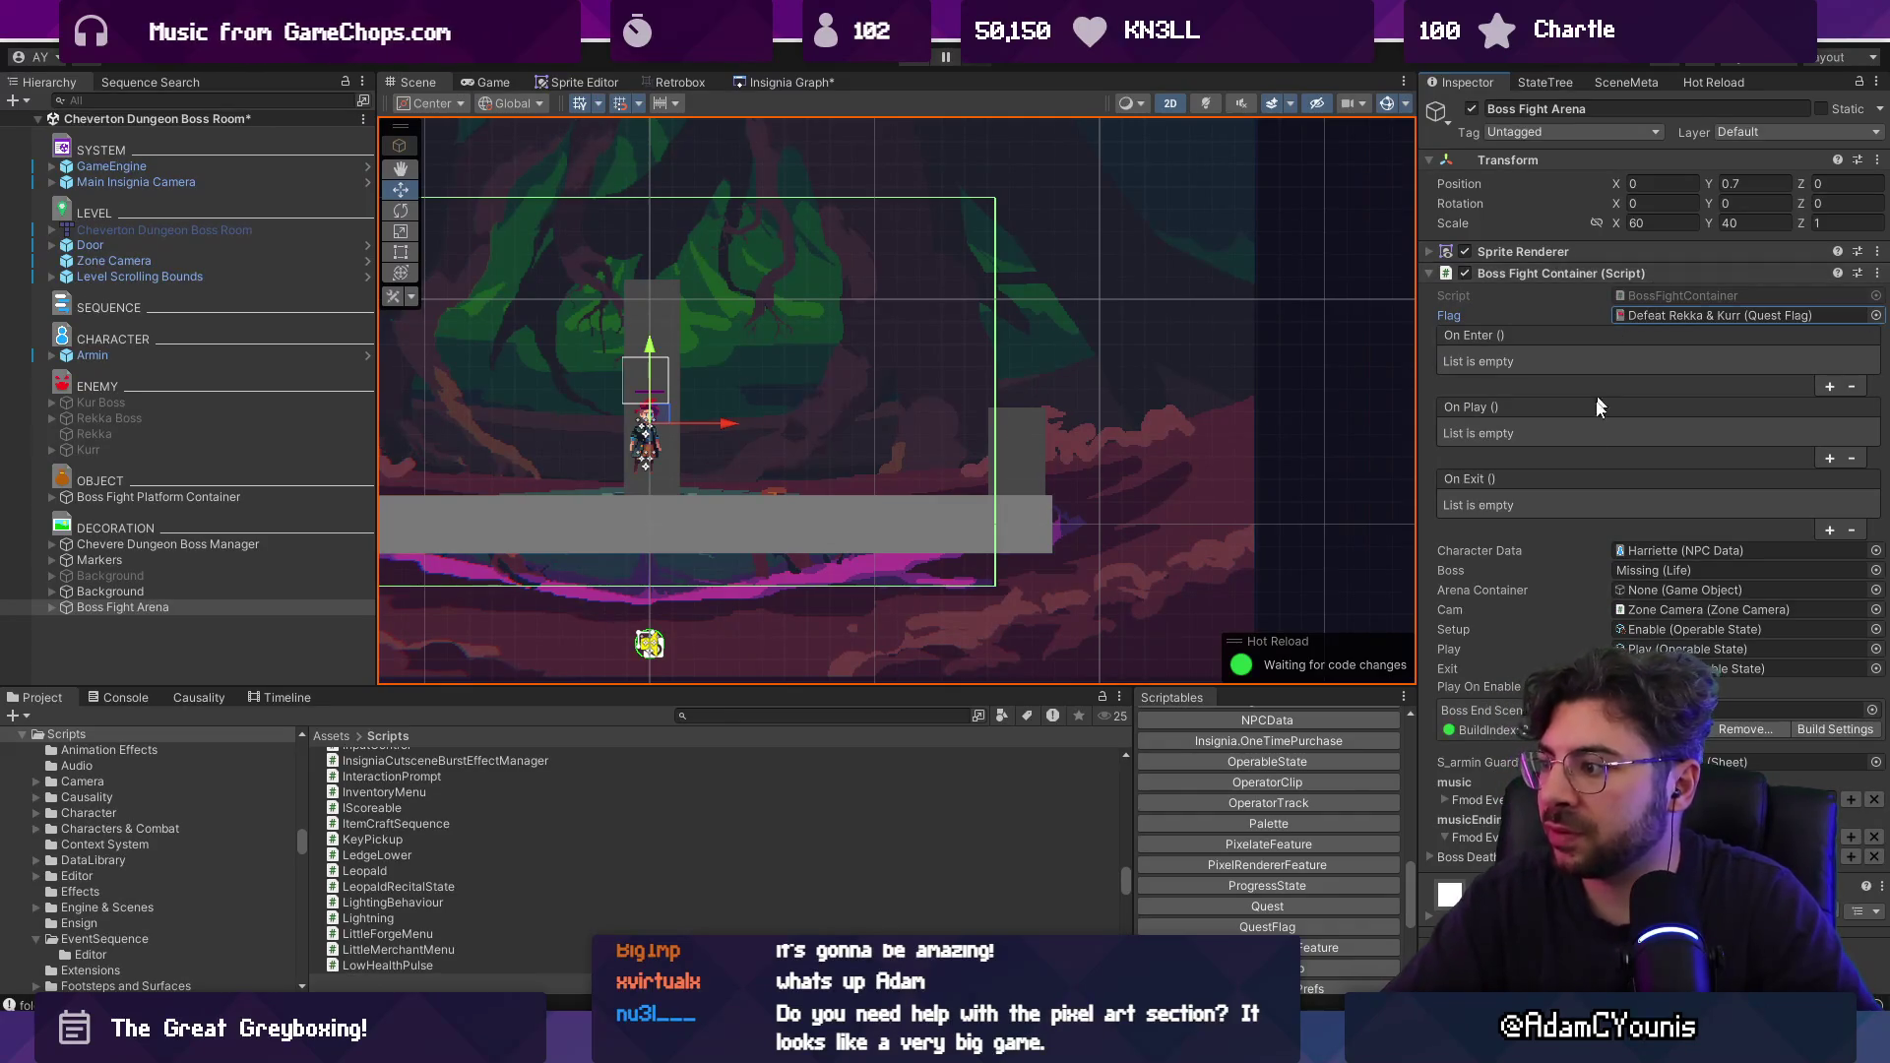
Set the arena's boss to Chevere Dungeon Boss Manager.
click(1877, 572)
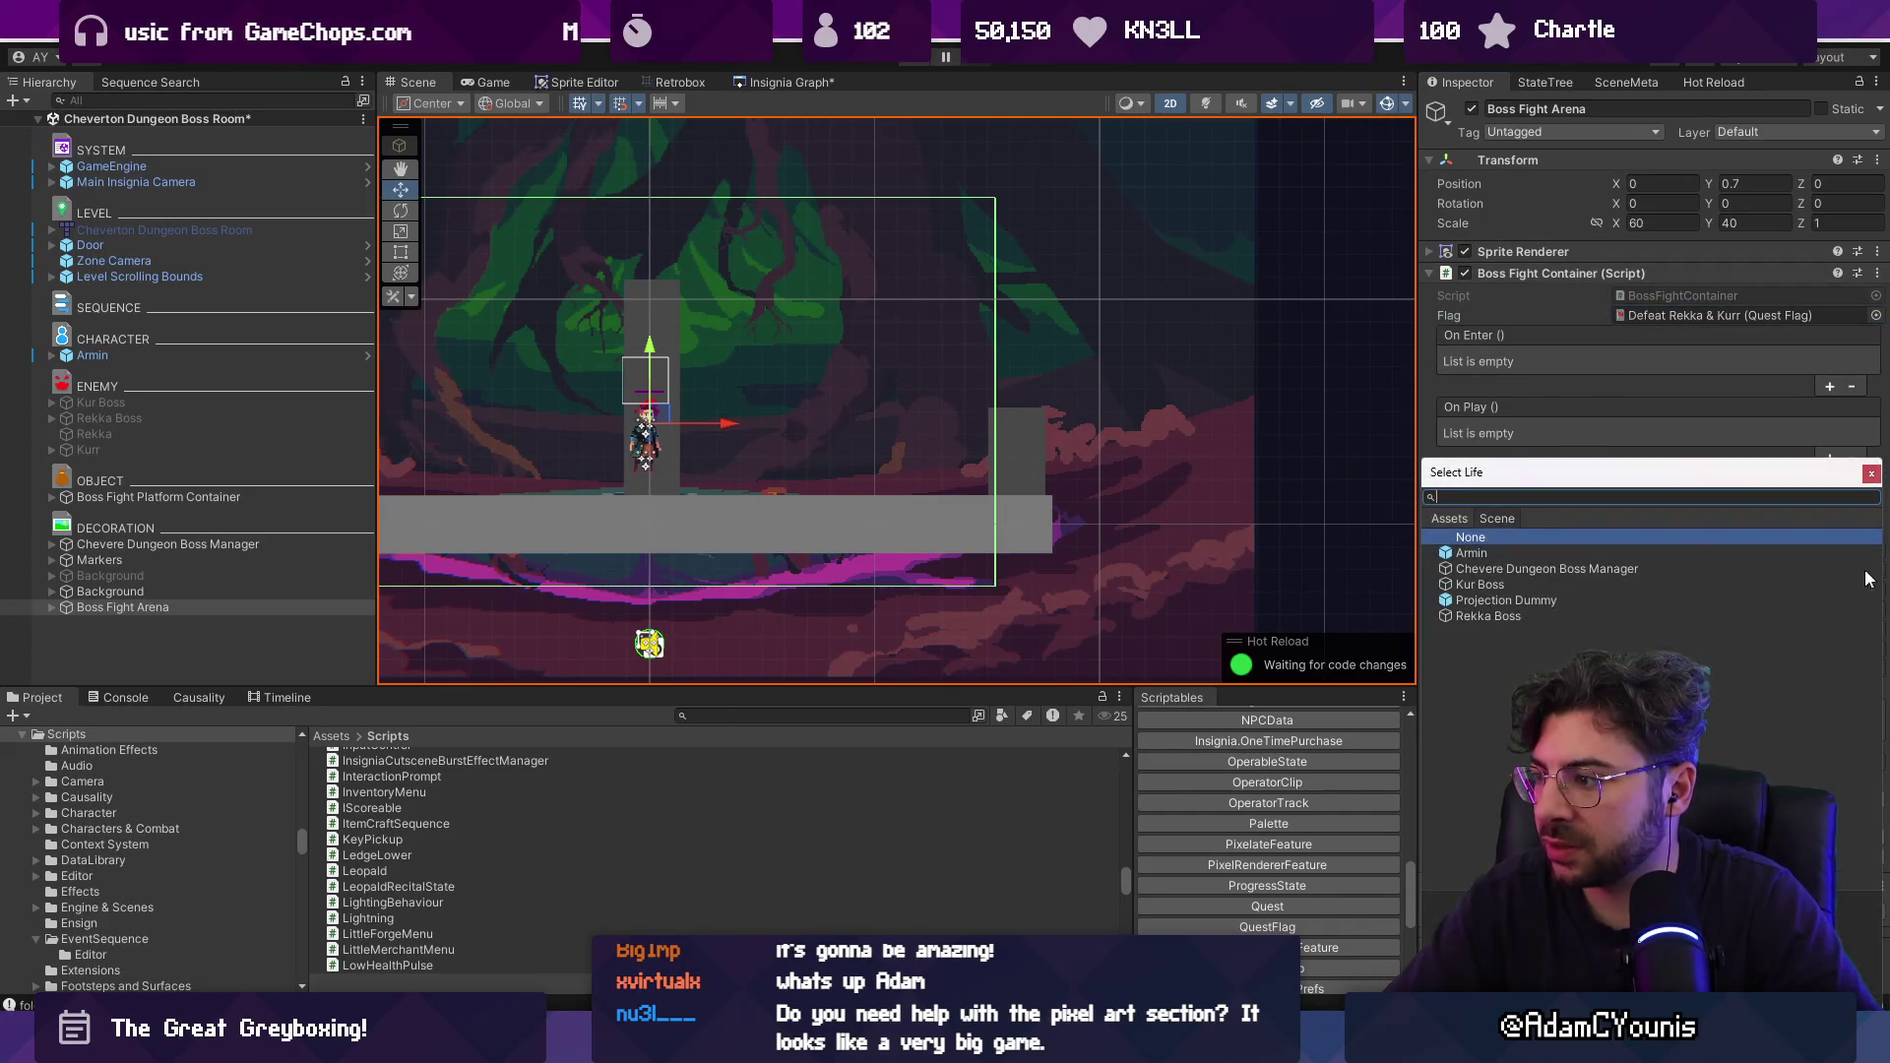
click(1514, 616)
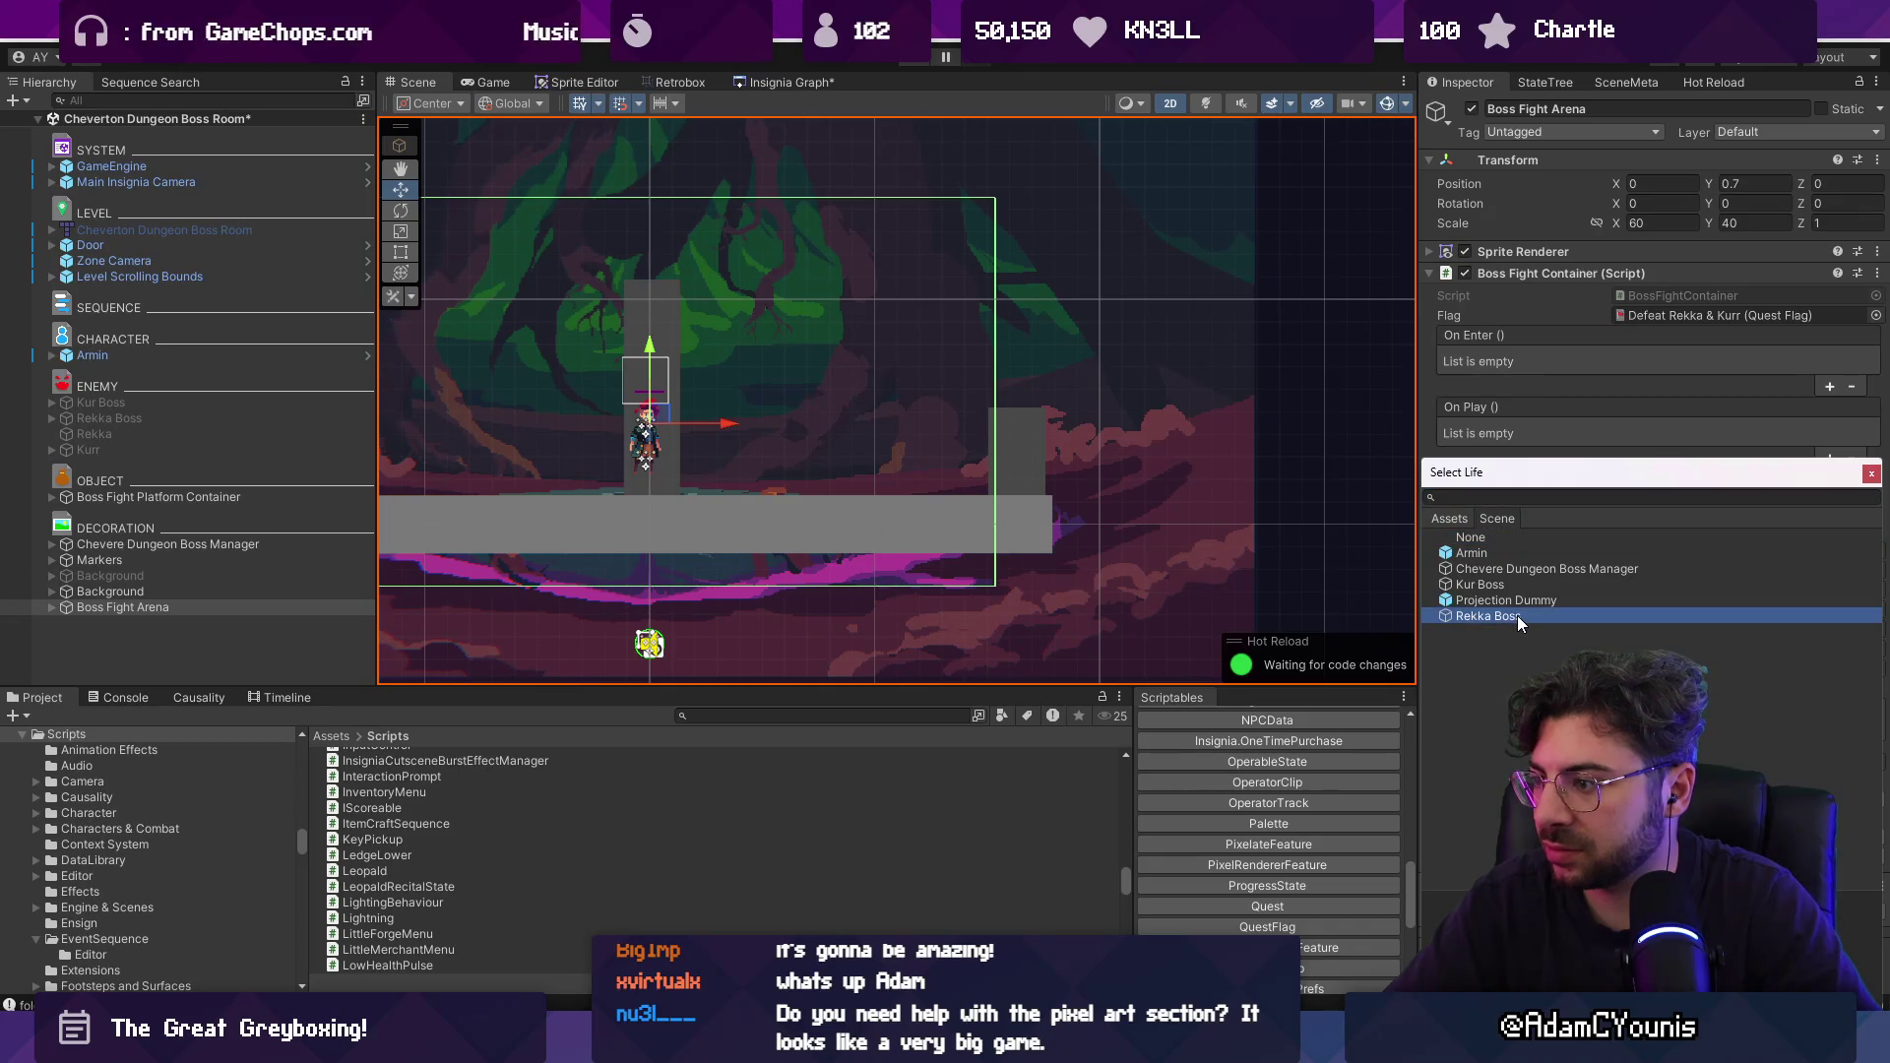
click(1511, 588)
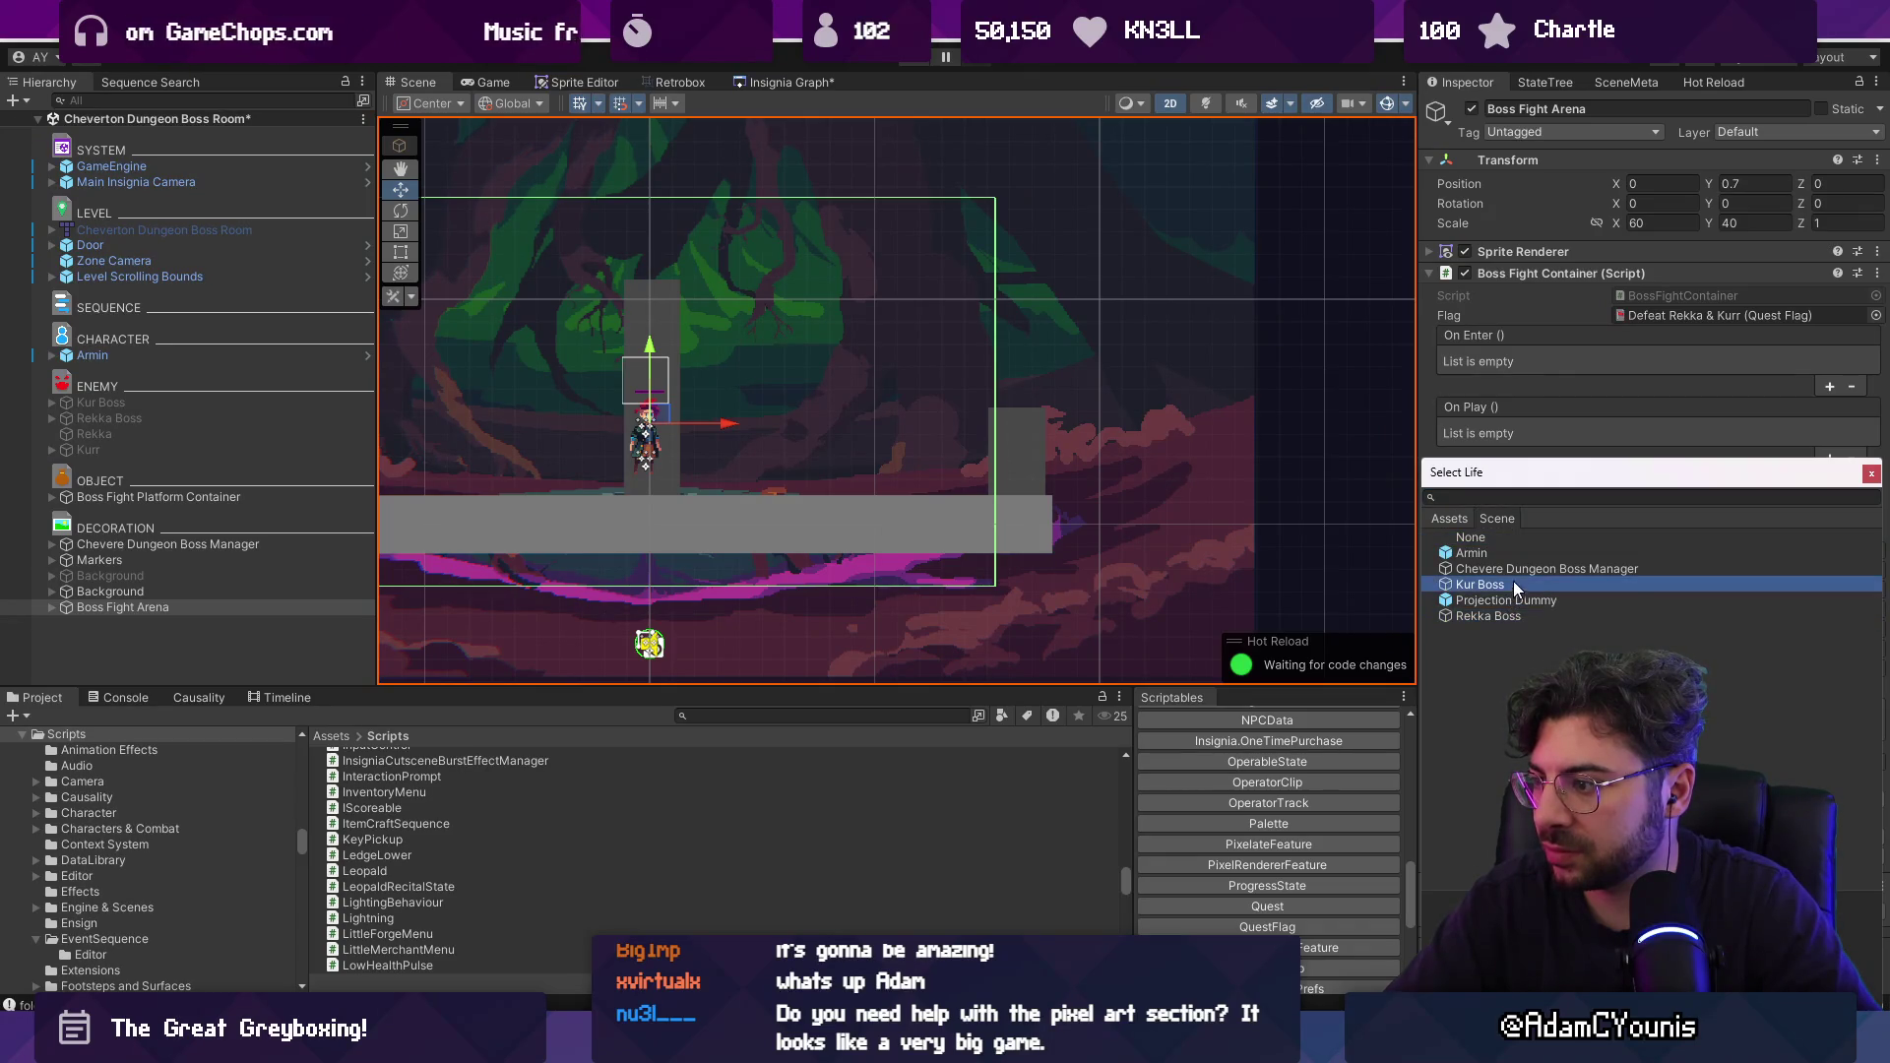
double_click(1515, 570)
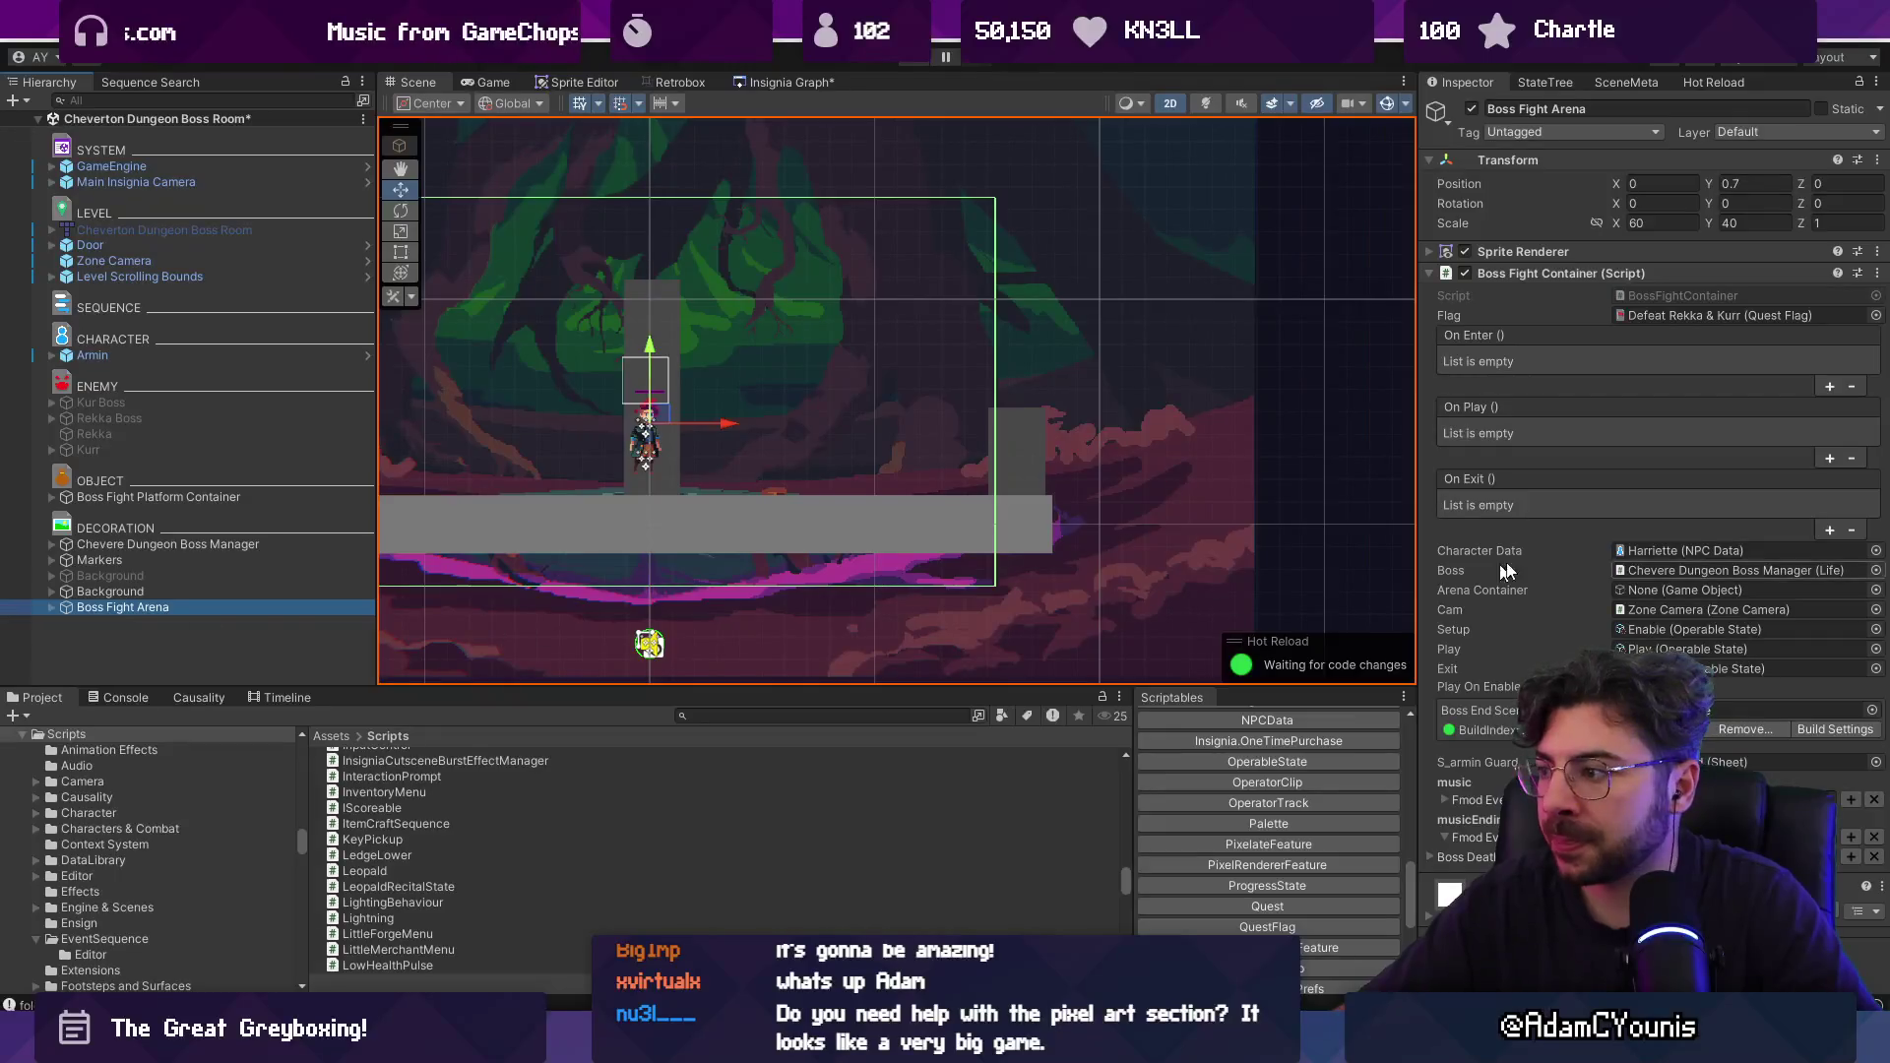
Set the Boss End Scene to Cheverton Hall.
click(1870, 715)
text(chev erta)
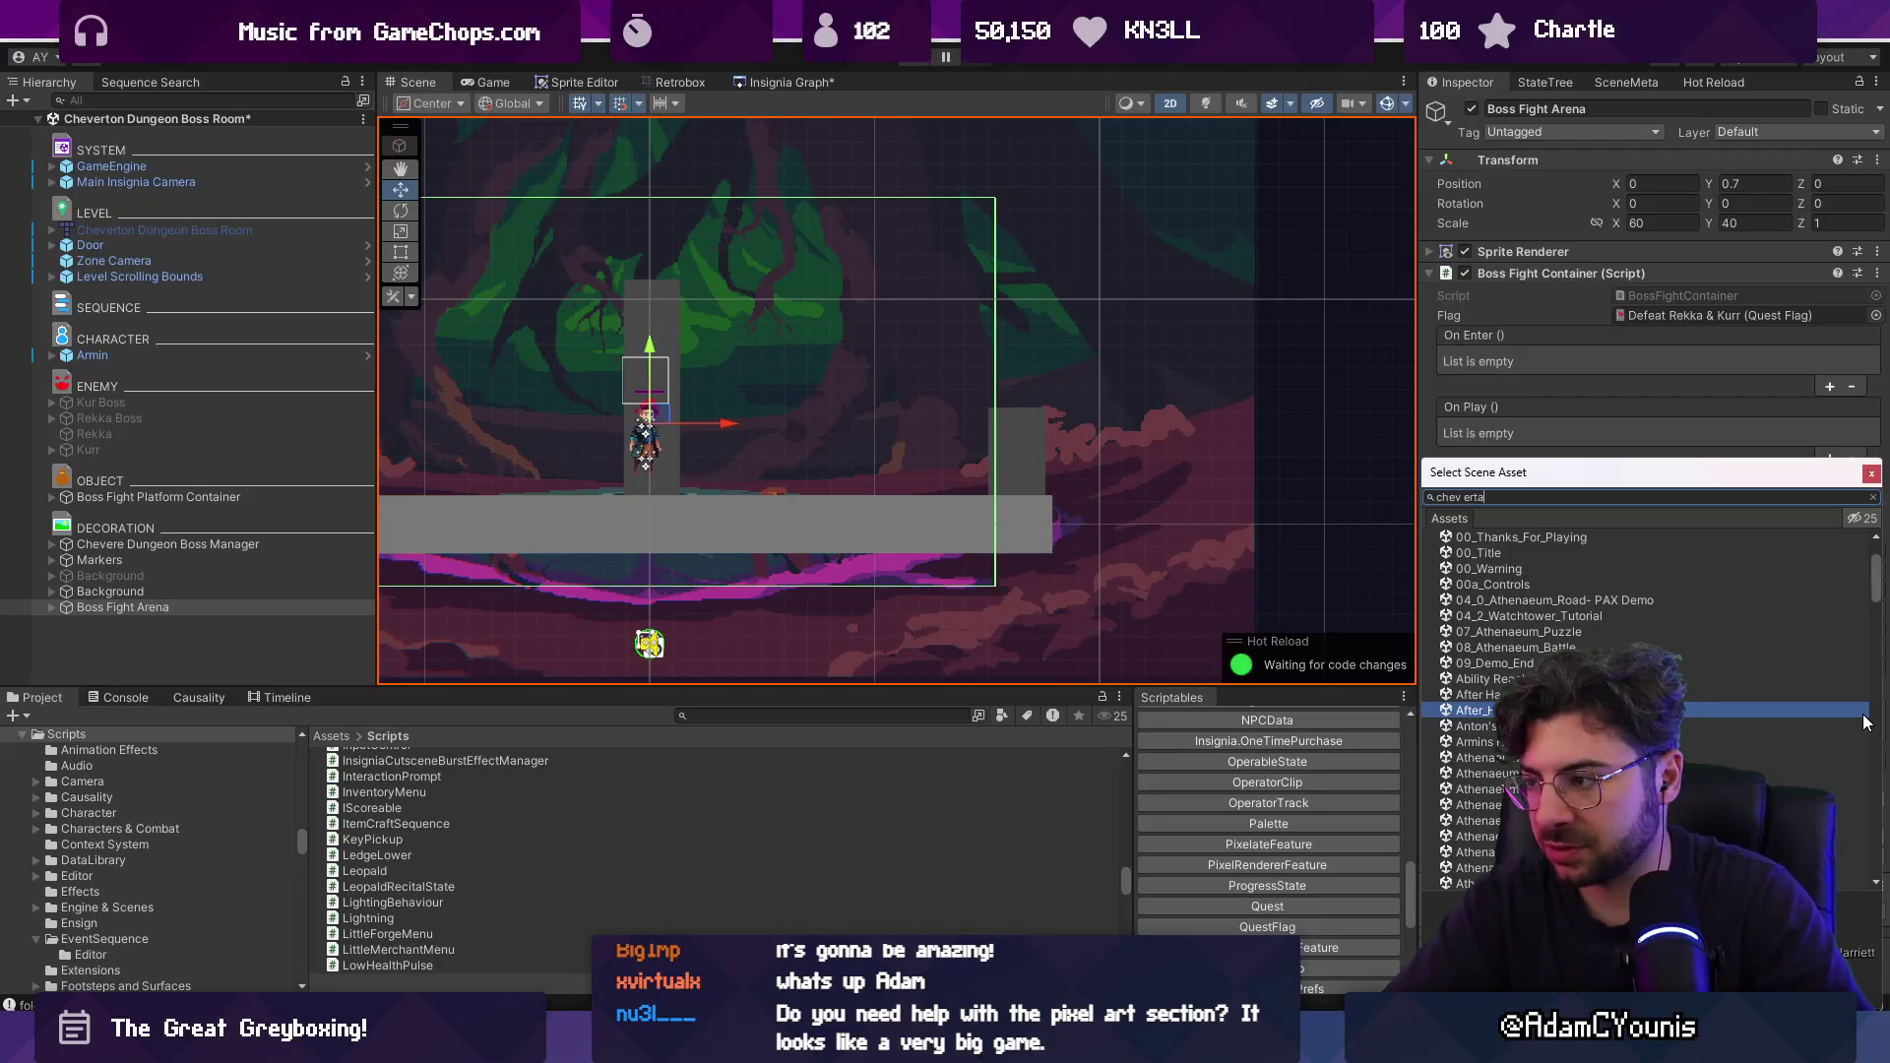
key(BackSpace)
key(BackSpace)
key(BackSpace)
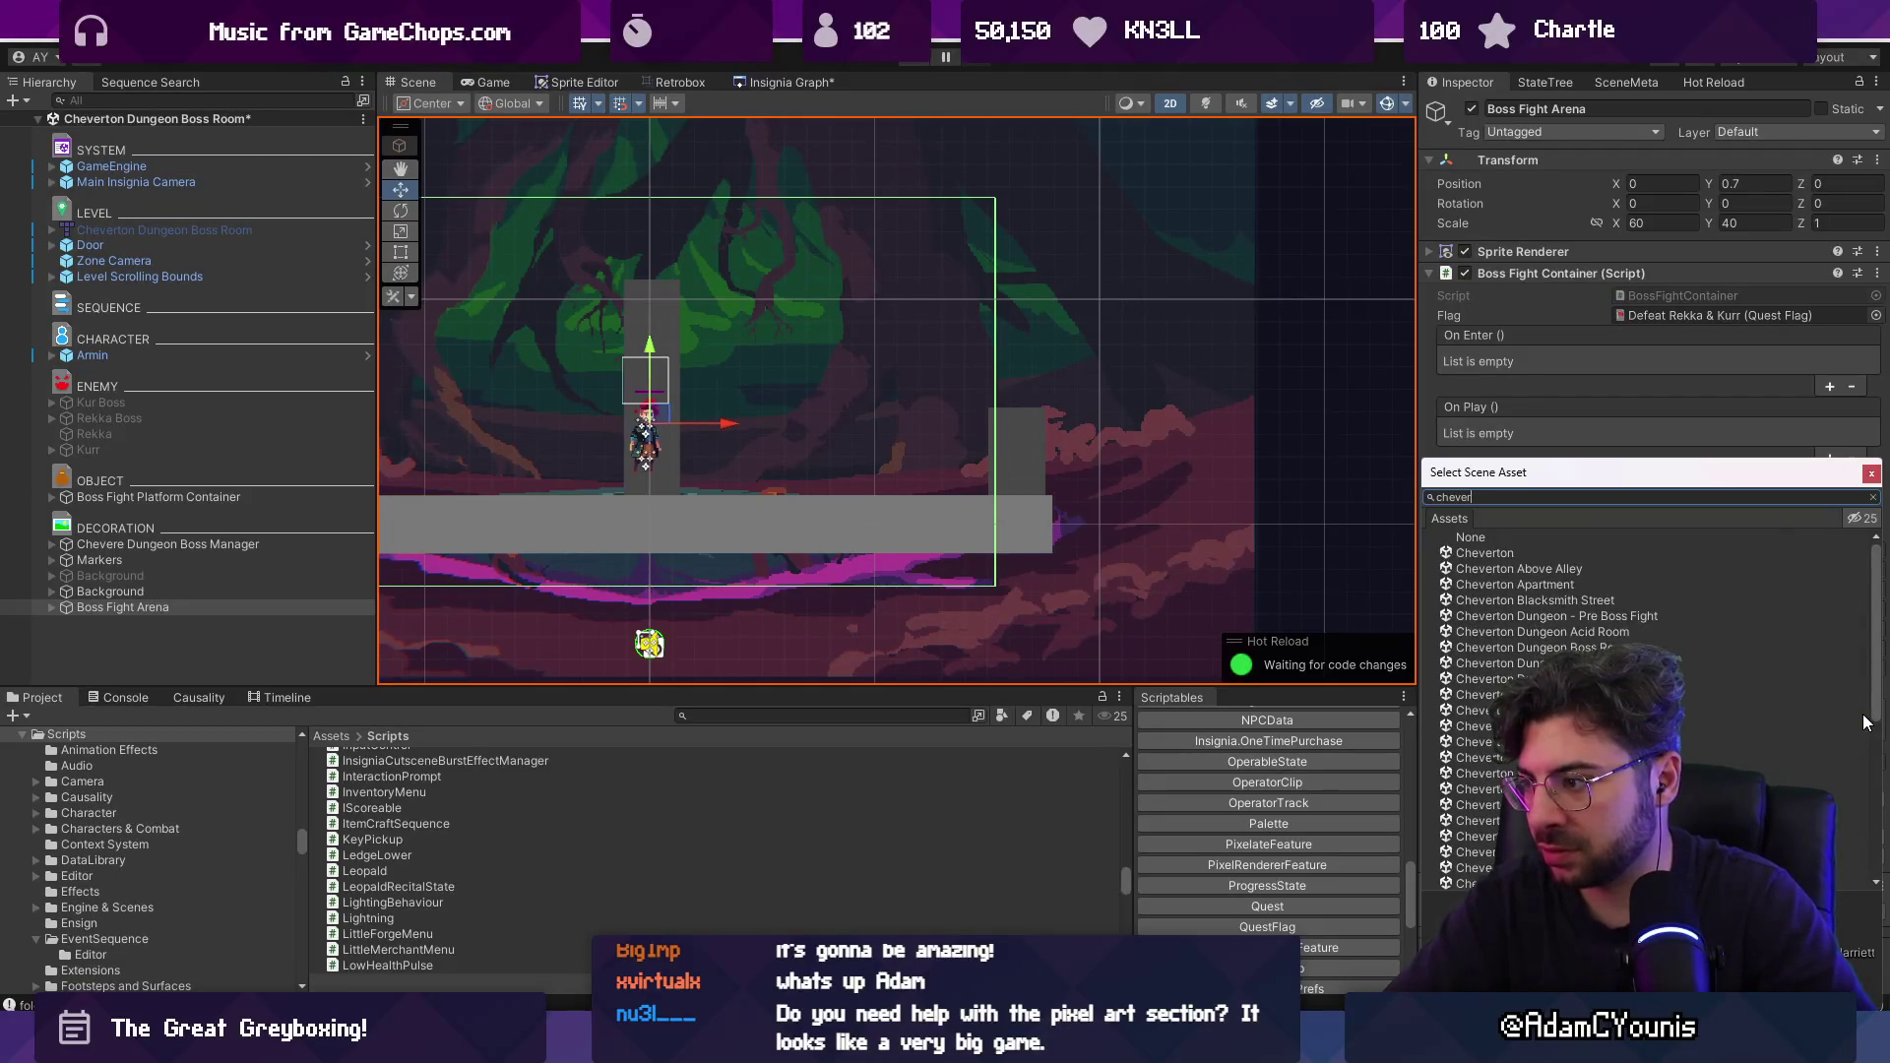
text(c)
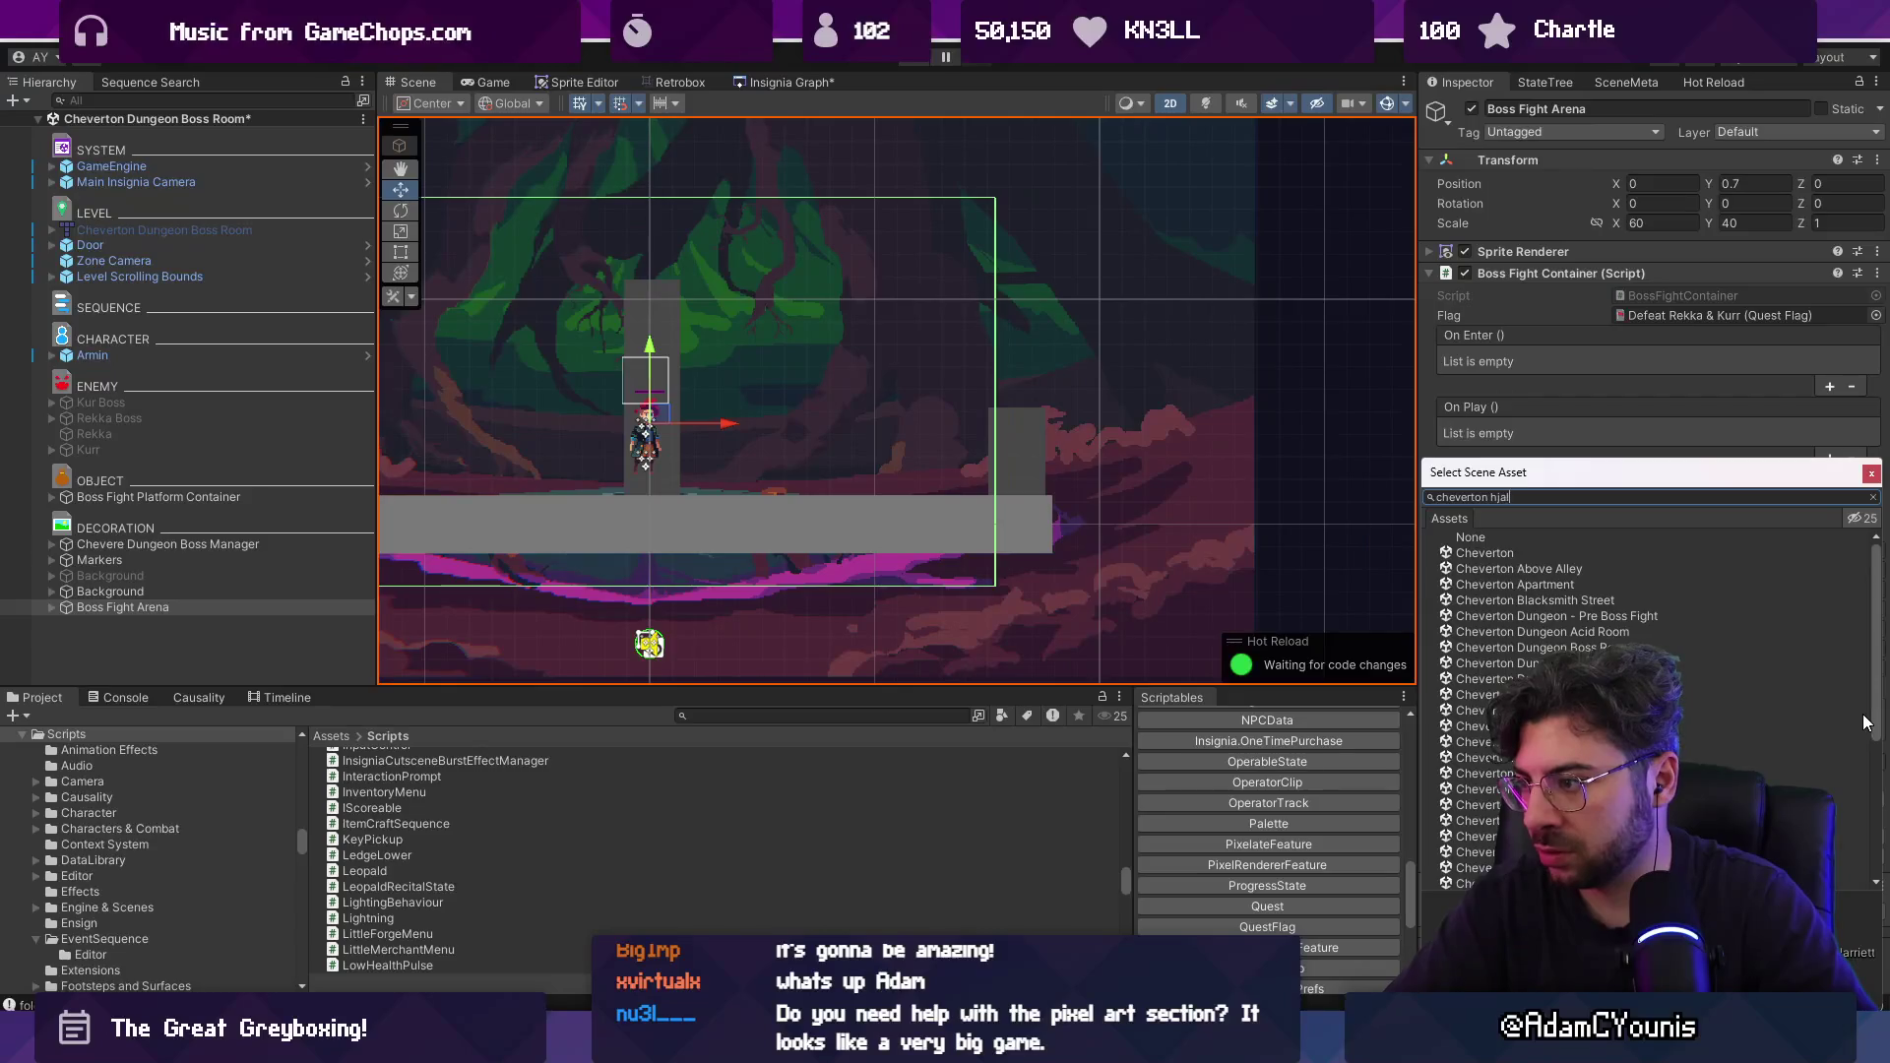
key(BackSpace)
key(BackSpace)
key(BackSpace)
text(all)
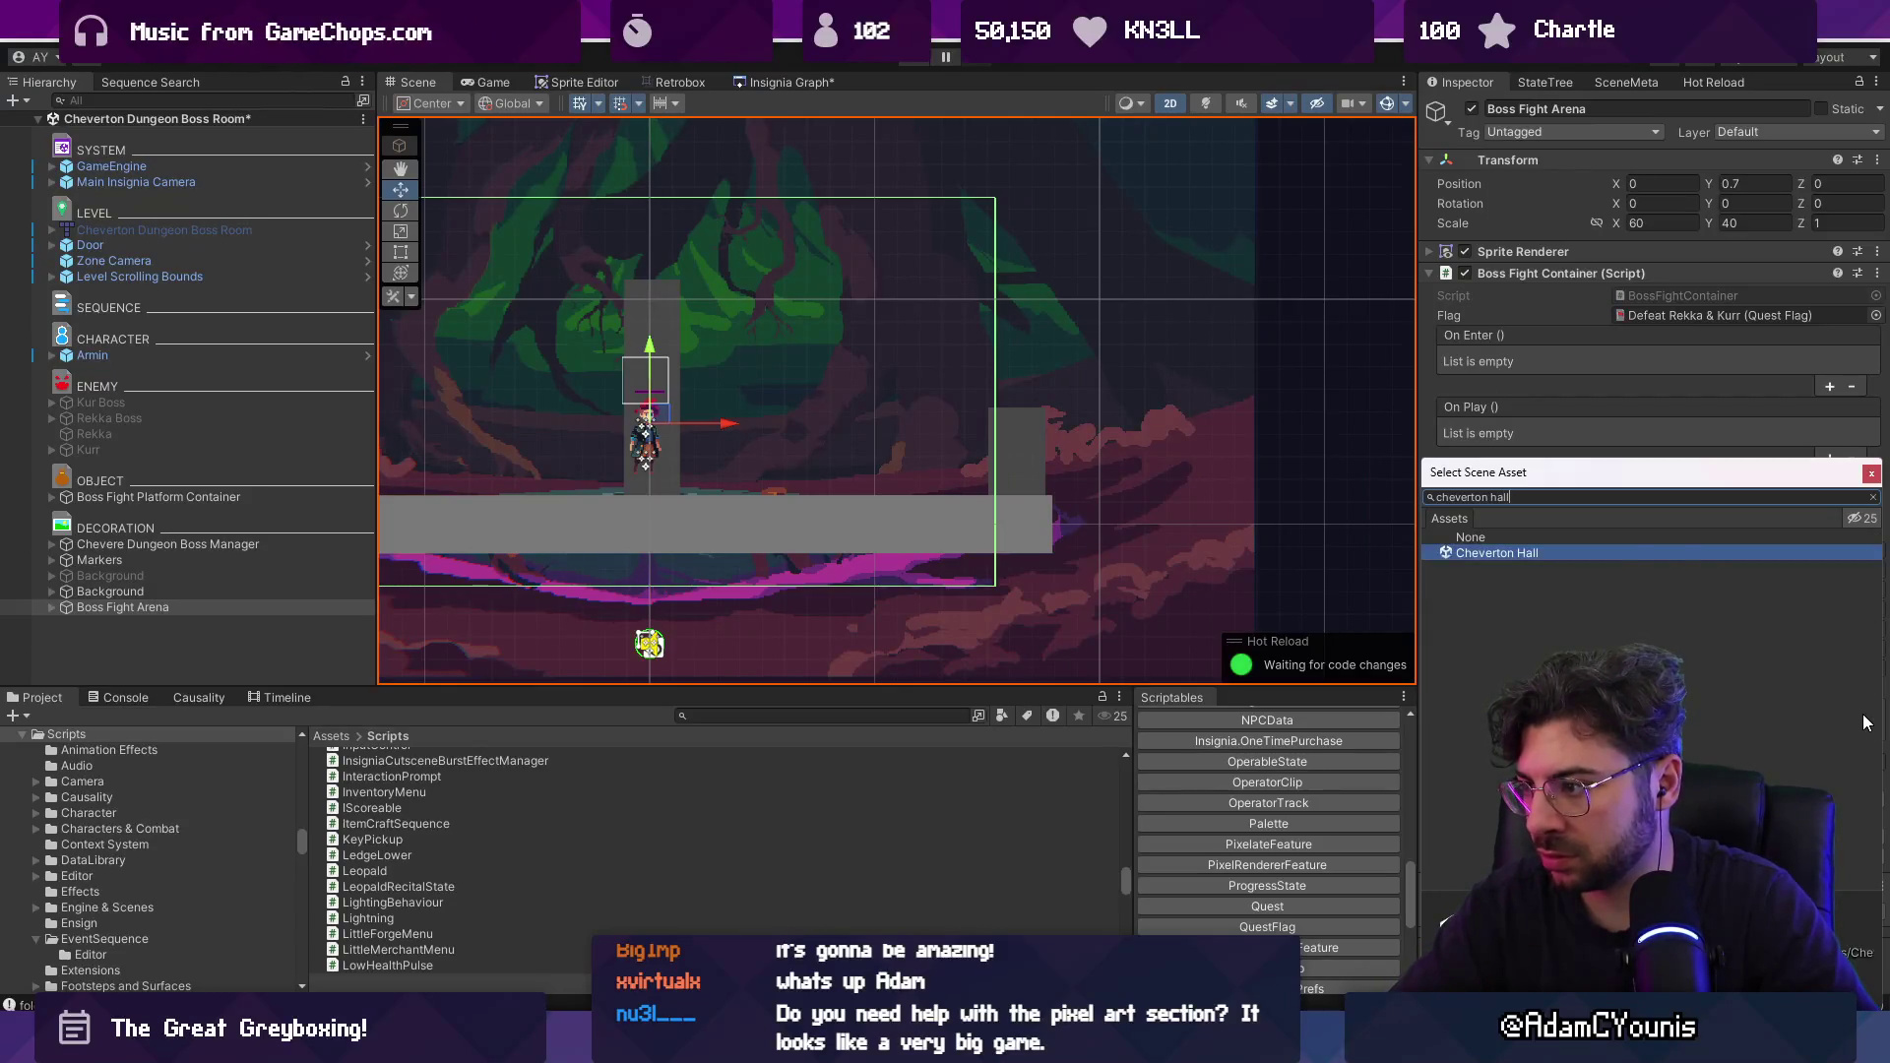
key(Return)
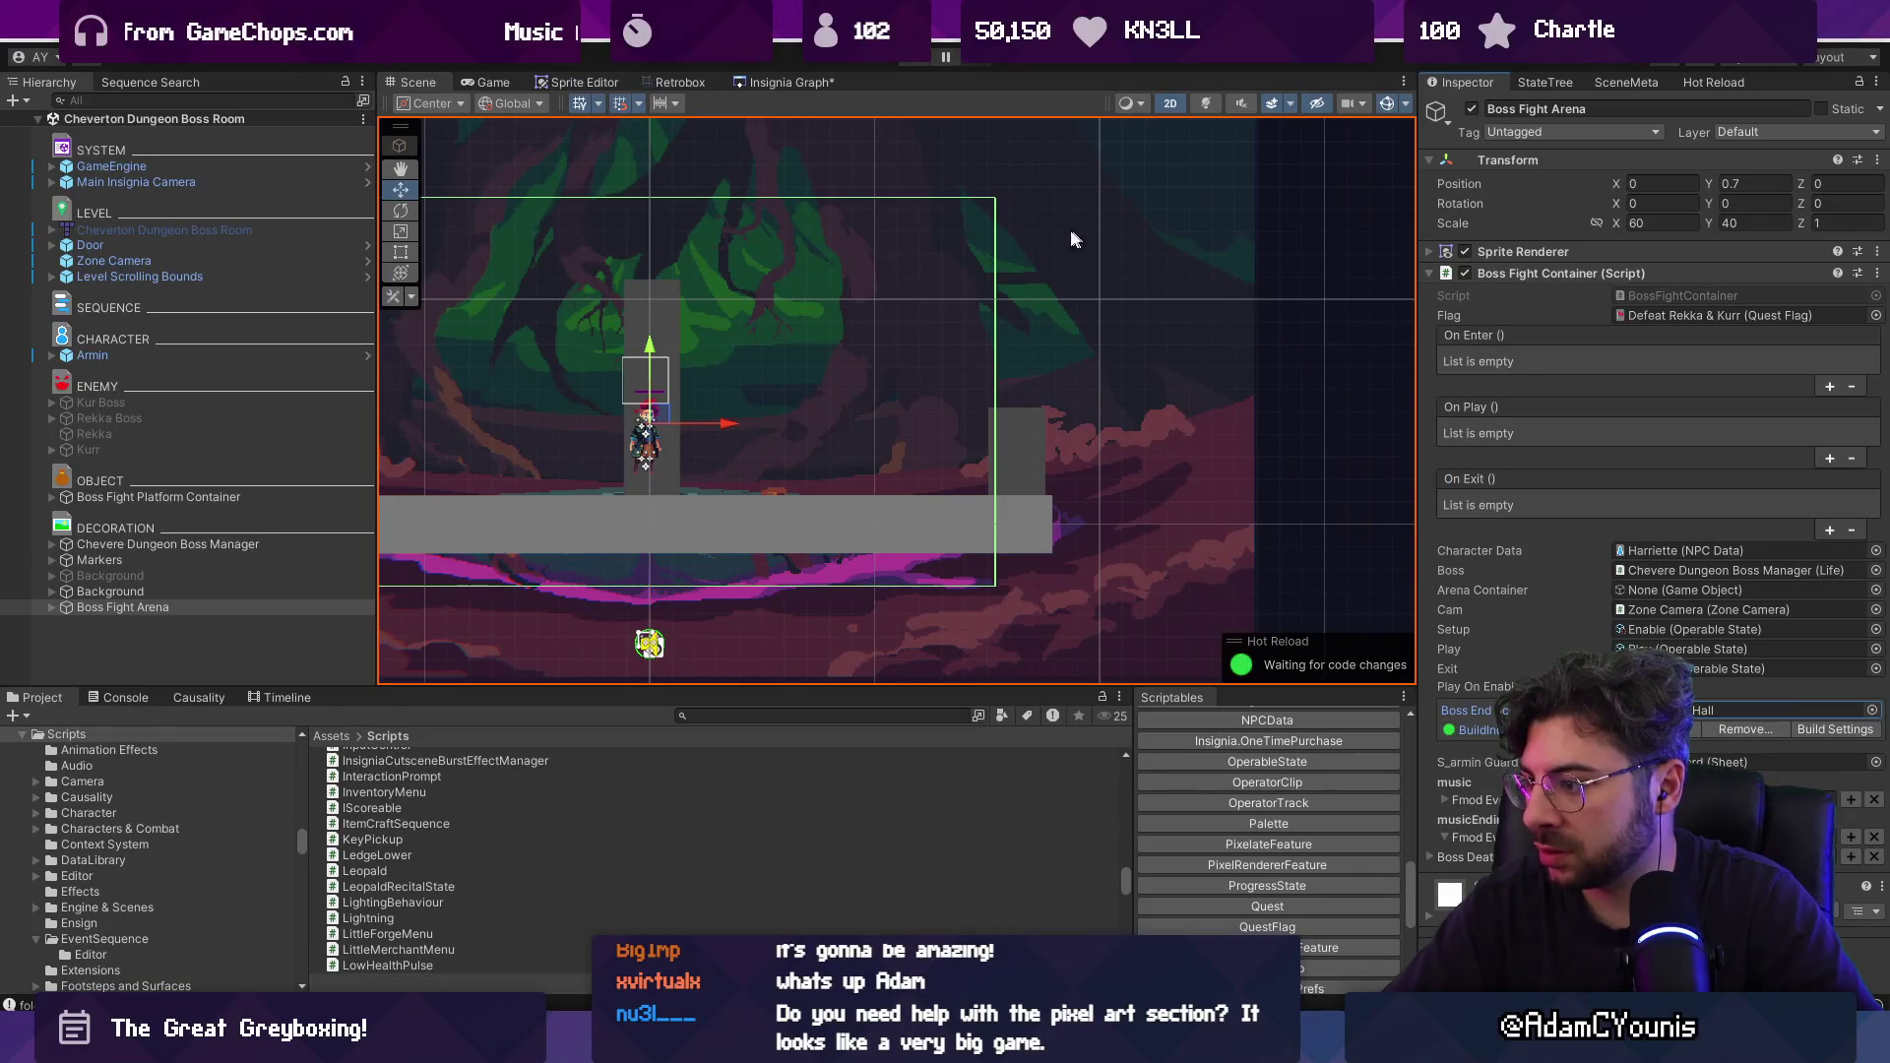
Test-run the fight, rename Chevere Dungeon Boss Manager to 'Rekka & Kurr', then play again.
click(920, 59)
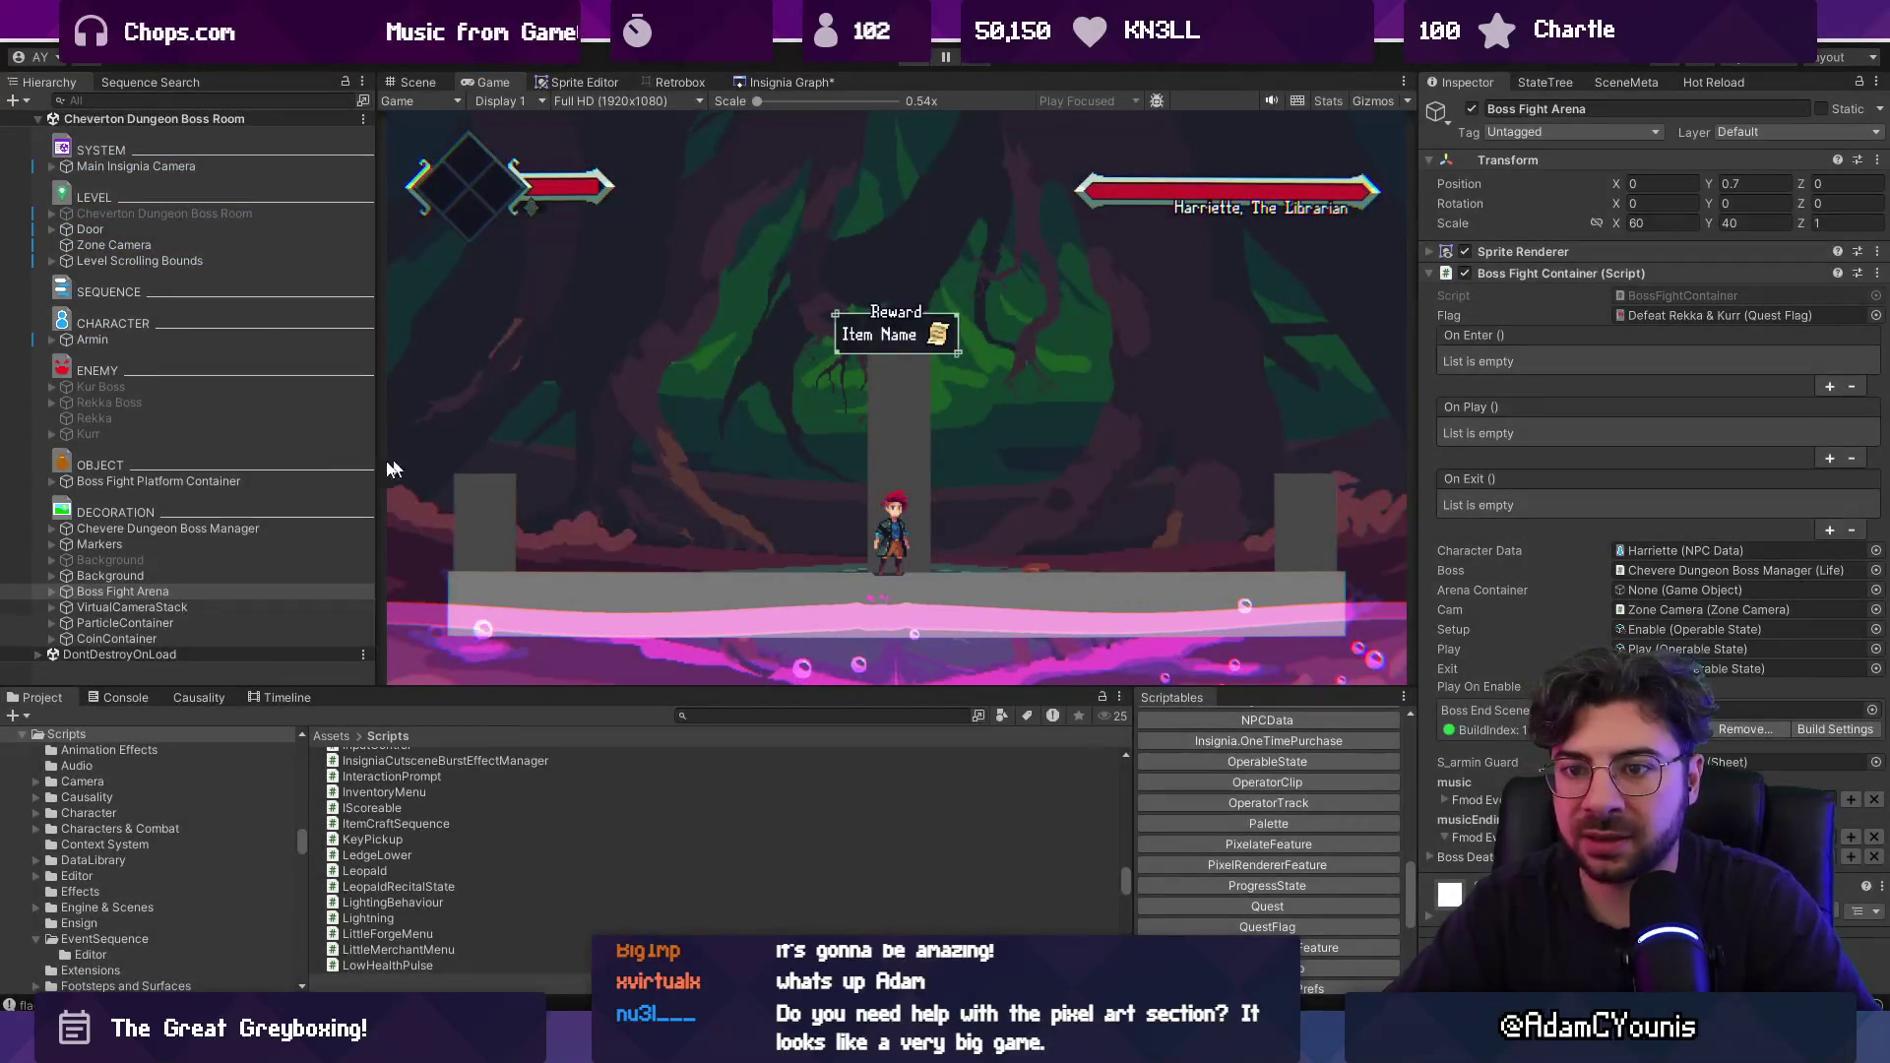
key(ctrl+p)
click(236, 543)
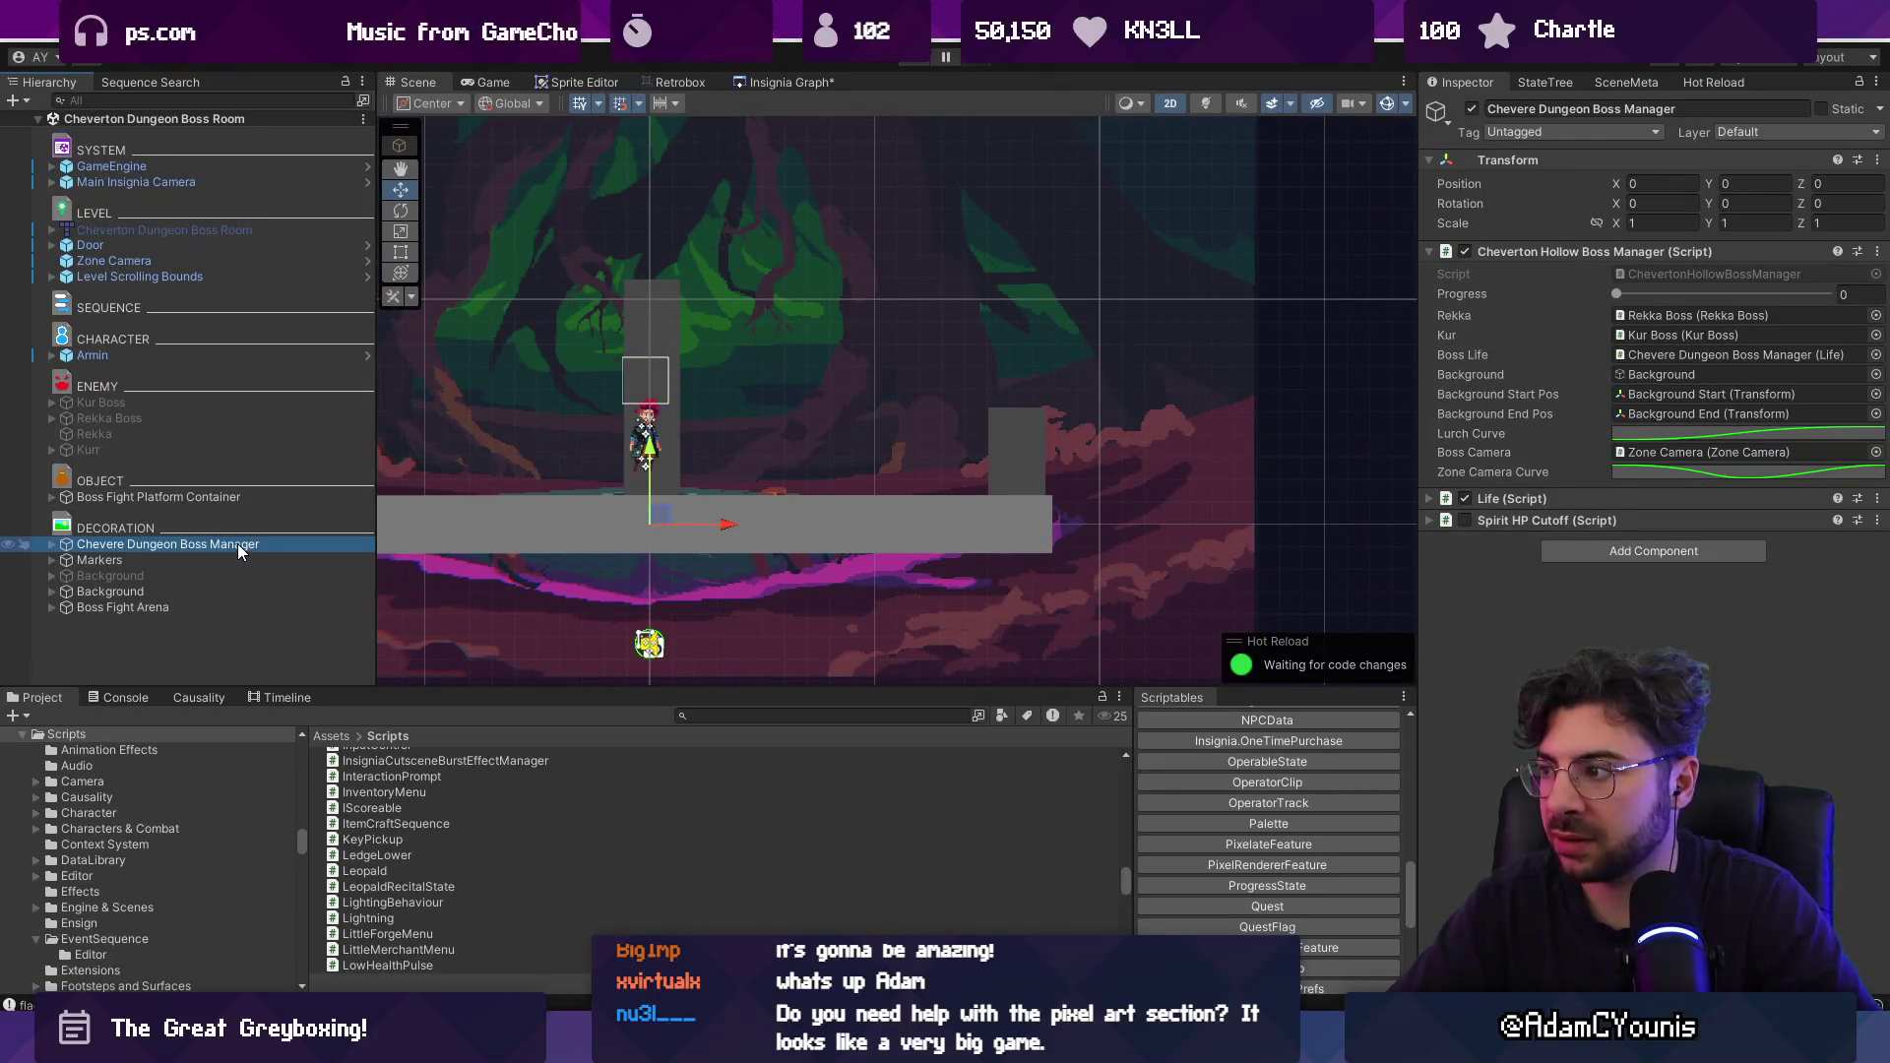
key(F2)
text(Rekka & Kurr)
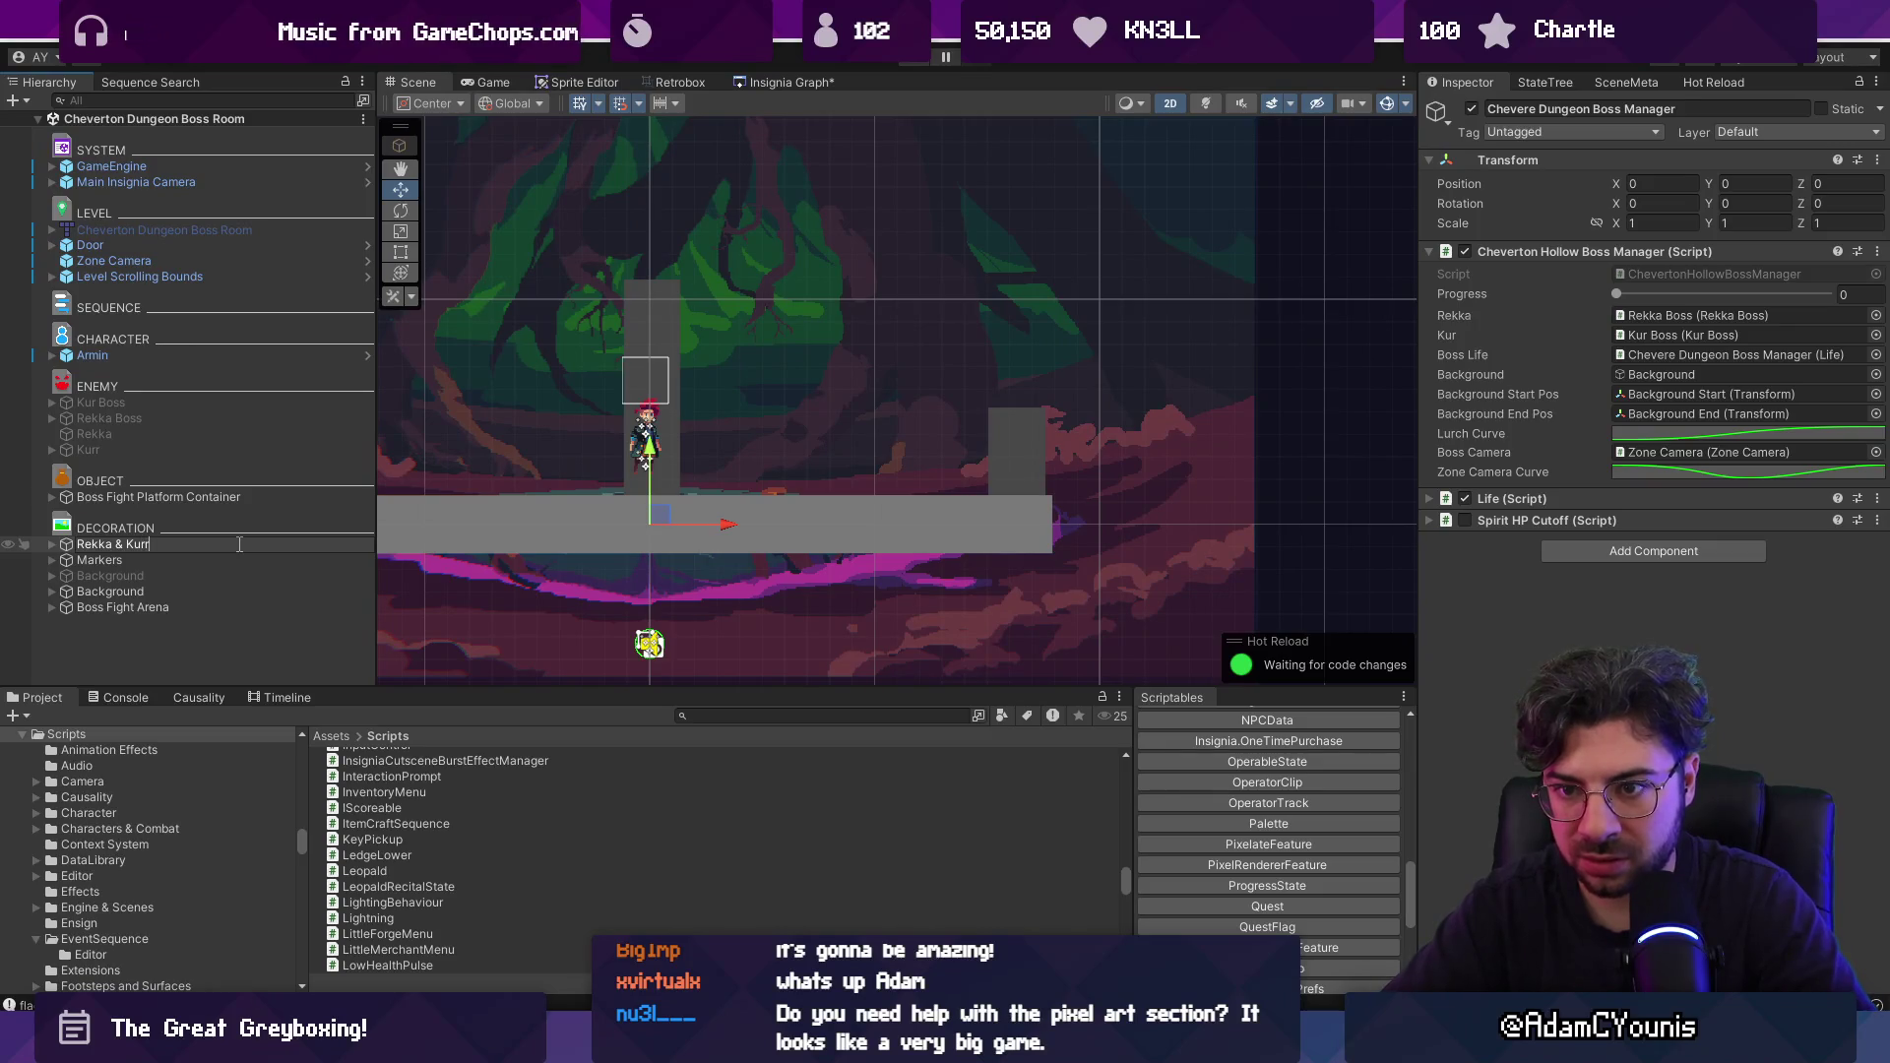
key(Return)
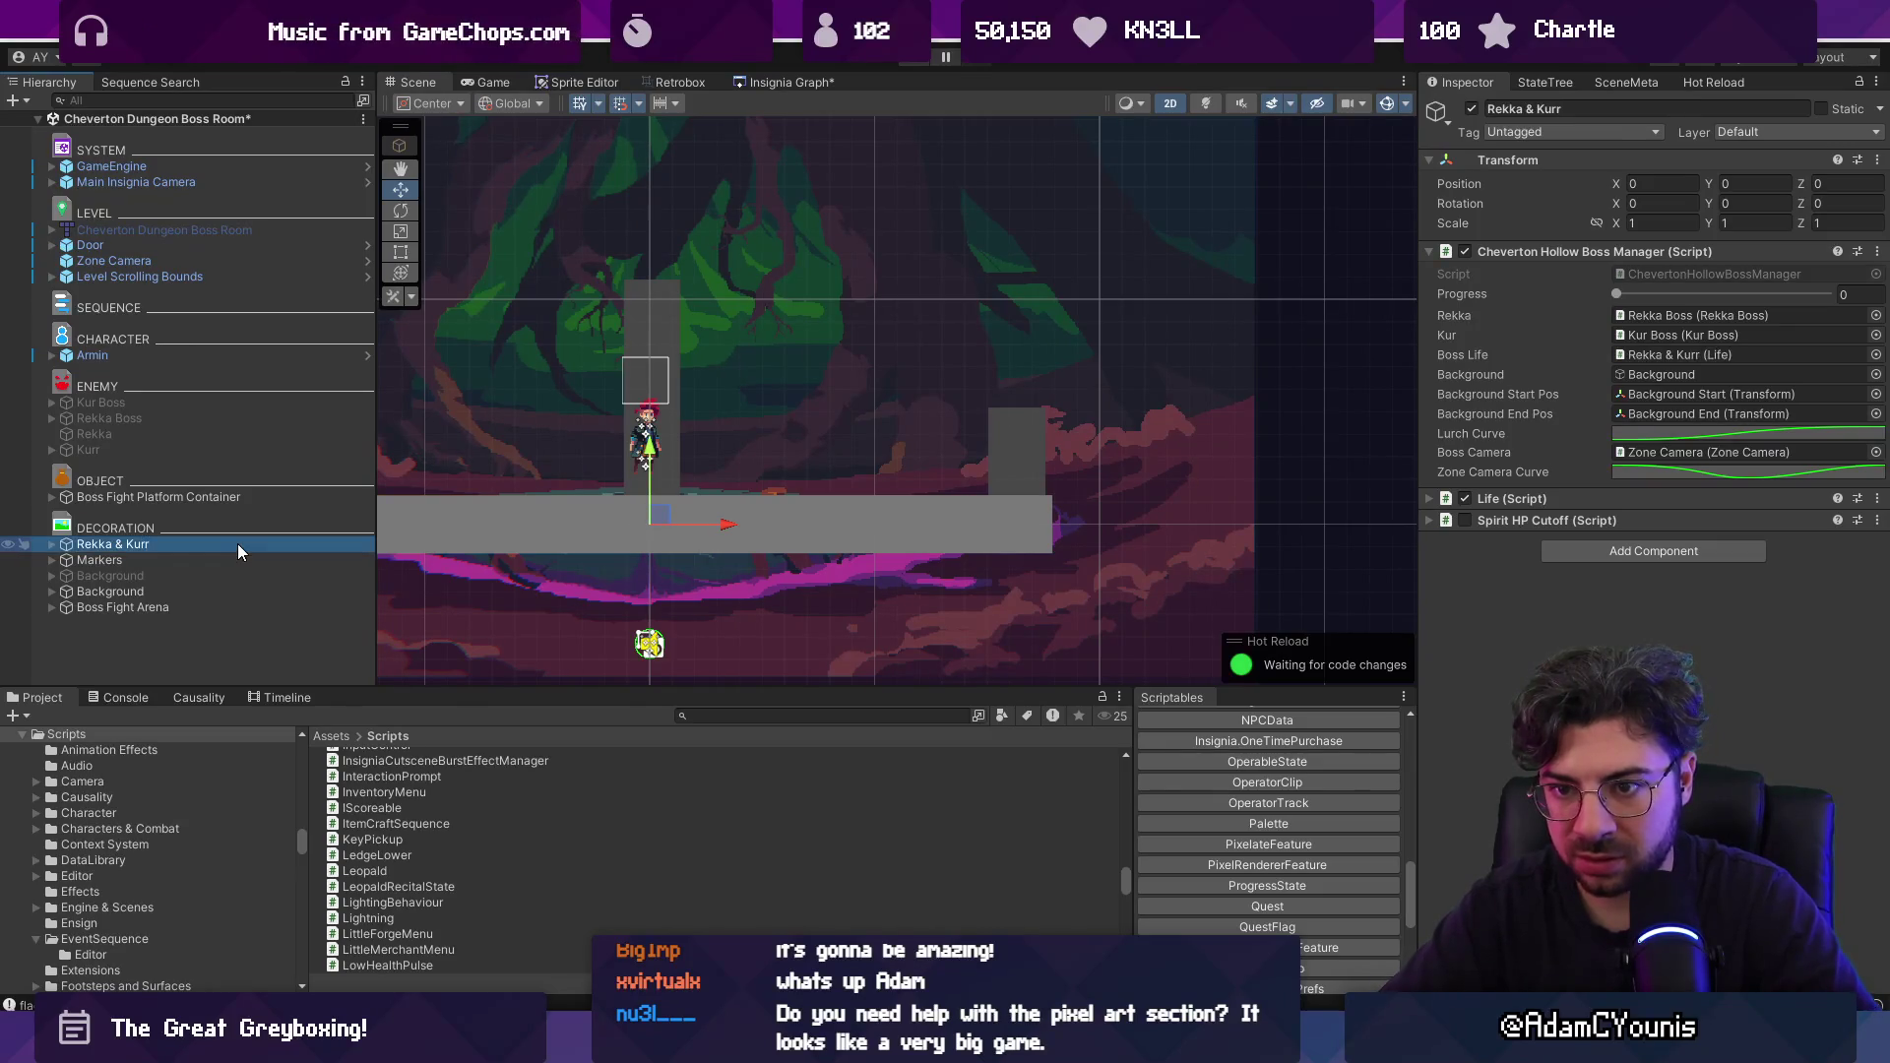
key(ctrl+p)
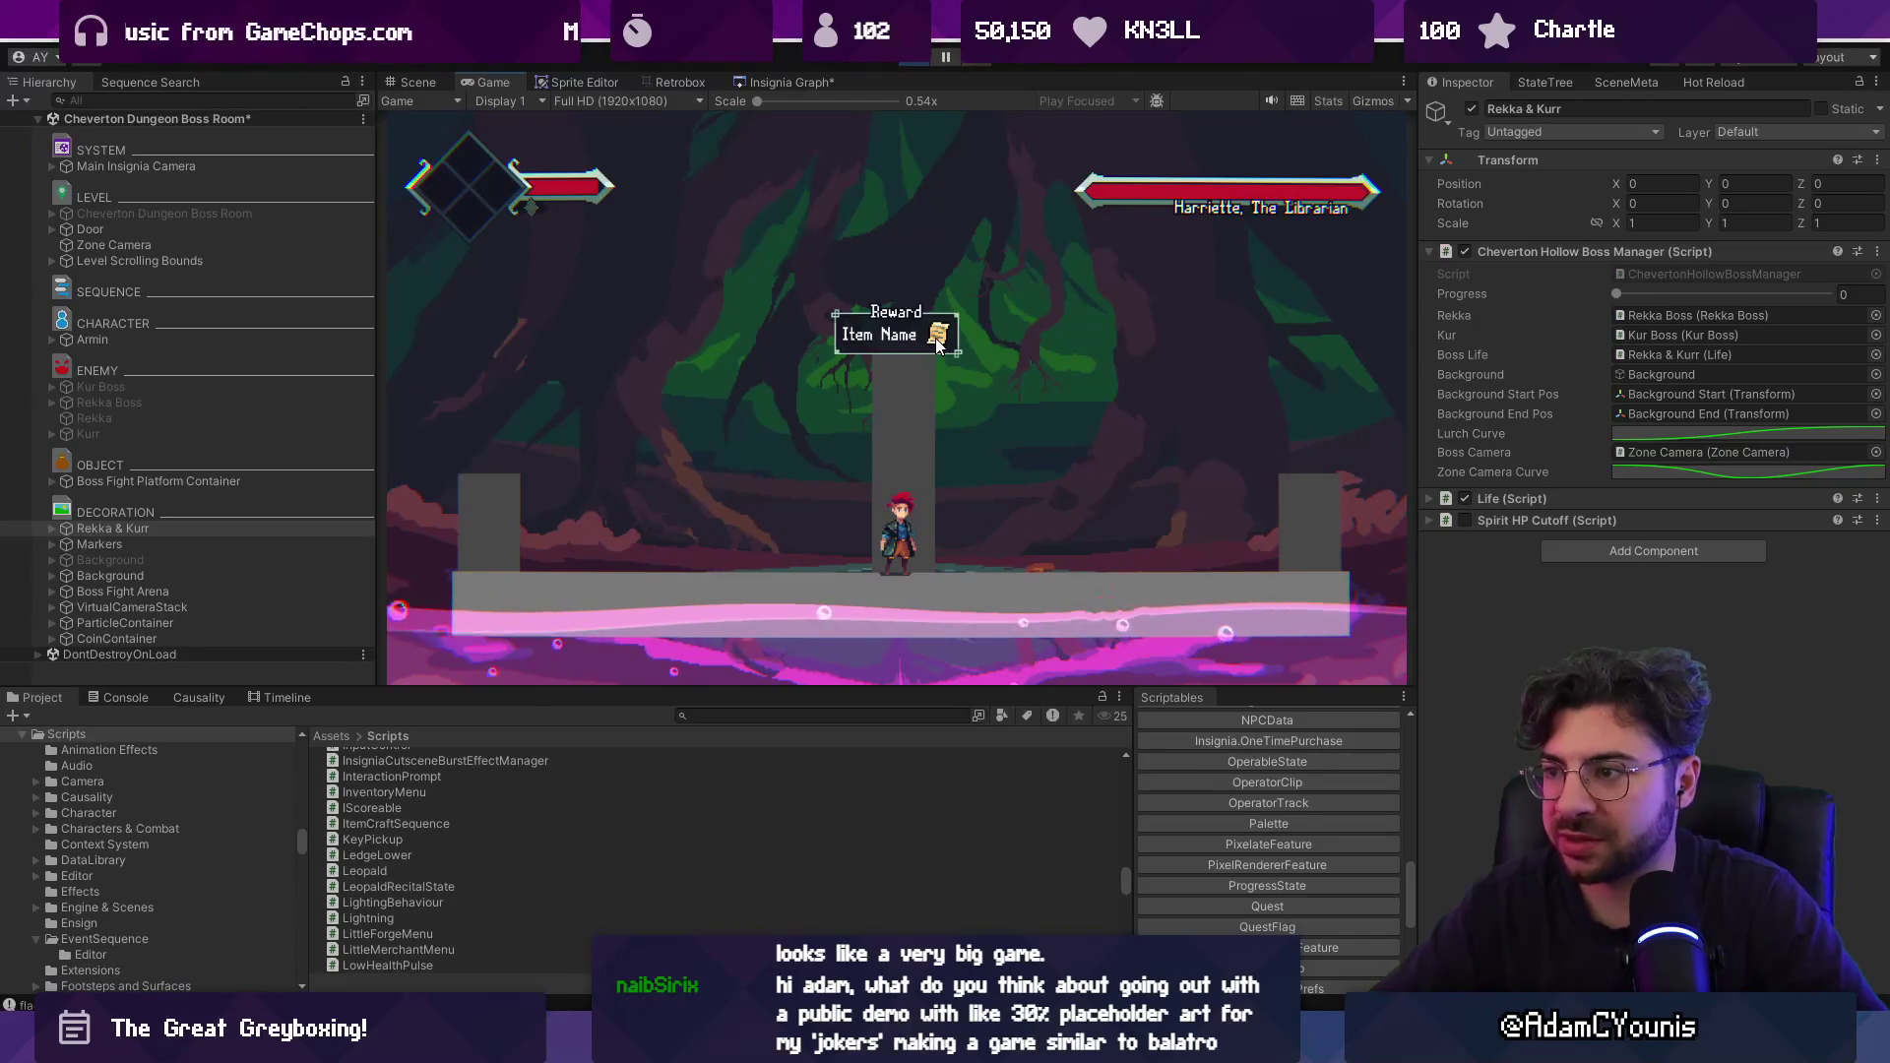
Watch the Console log, restart the boss fight test, then stop and select Boss Fight Arena.
click(117, 699)
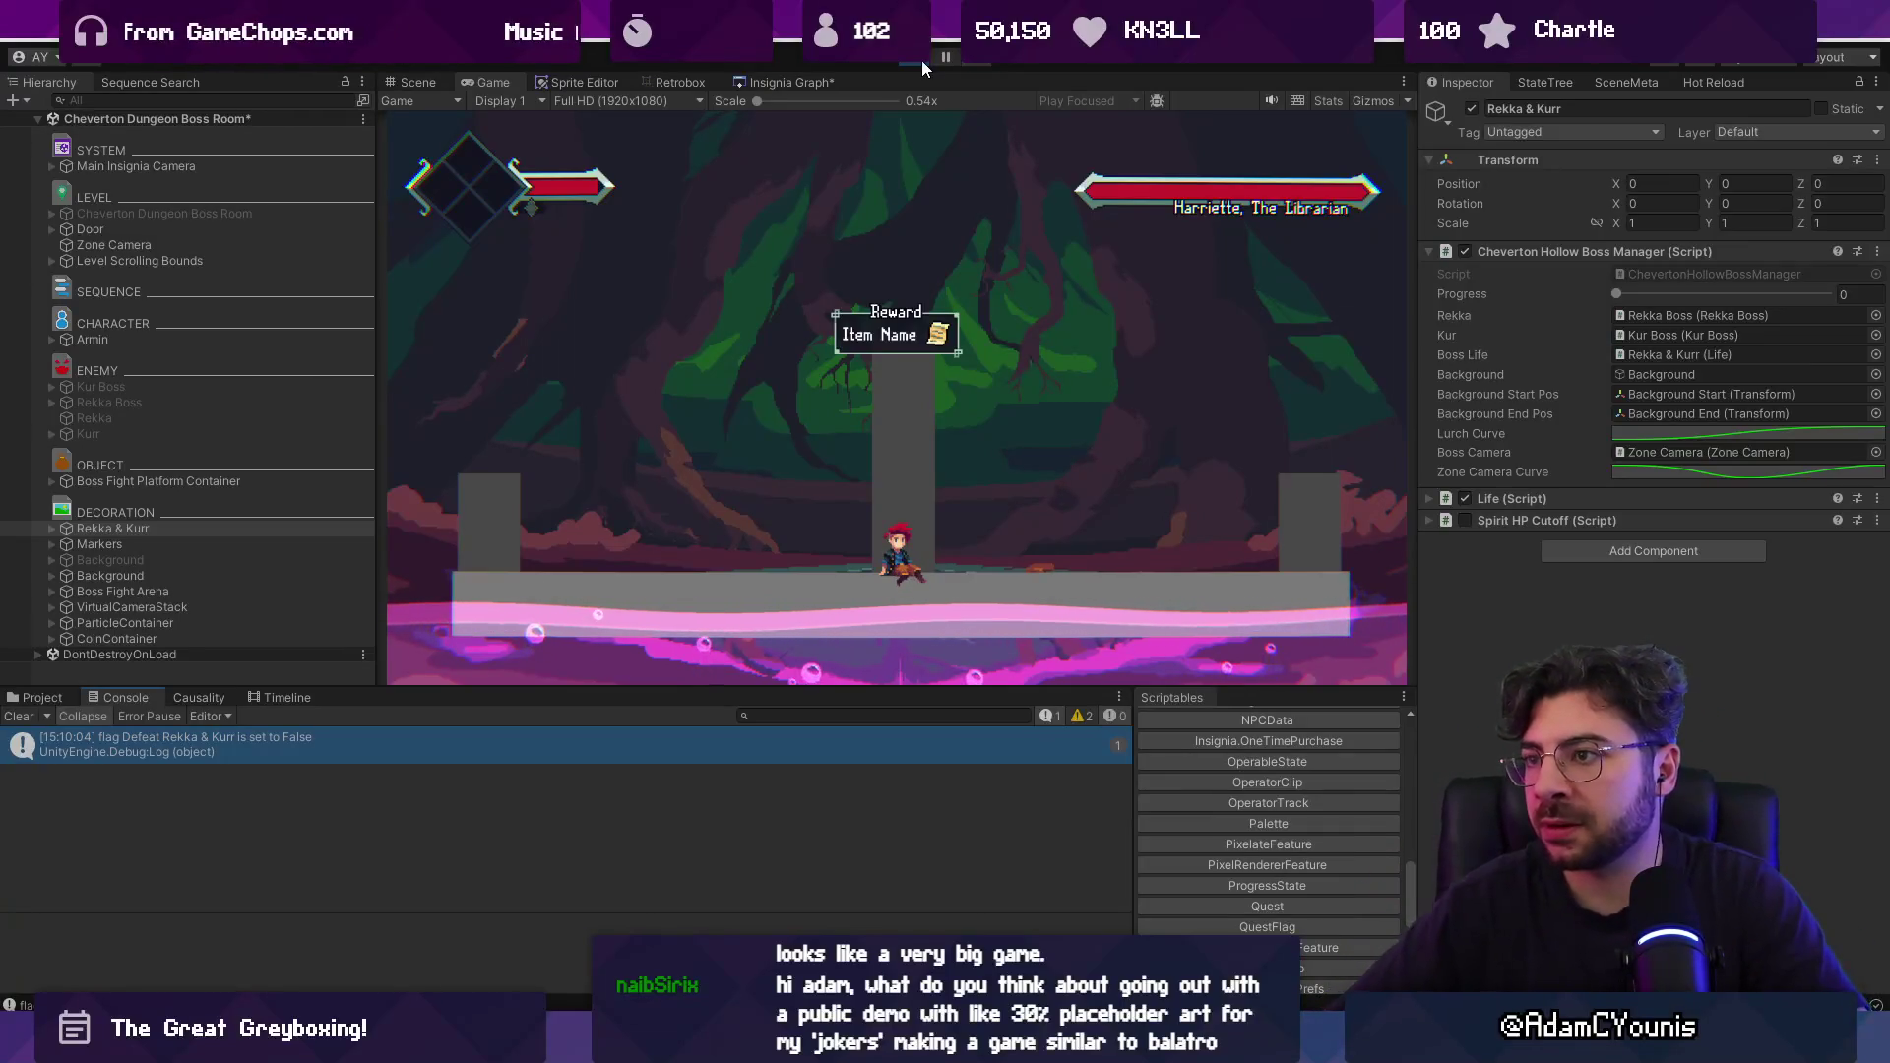
click(922, 61)
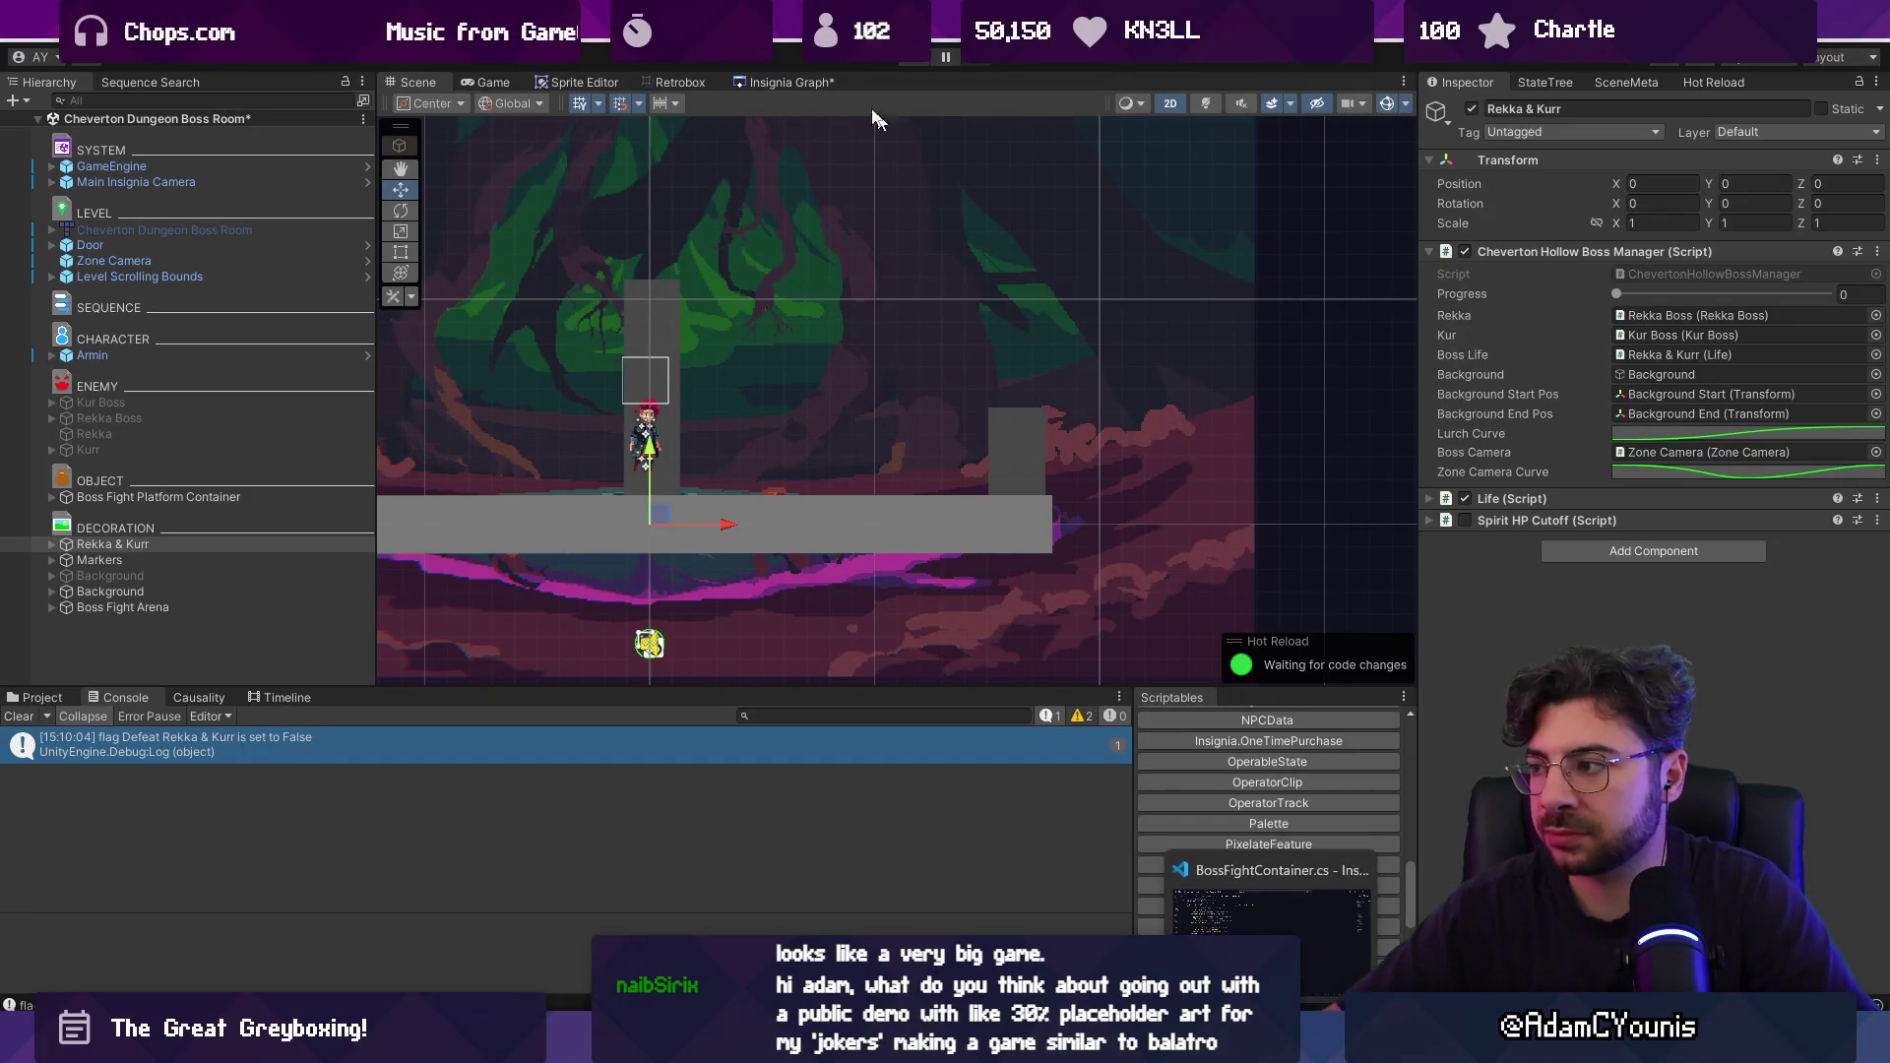
click(911, 65)
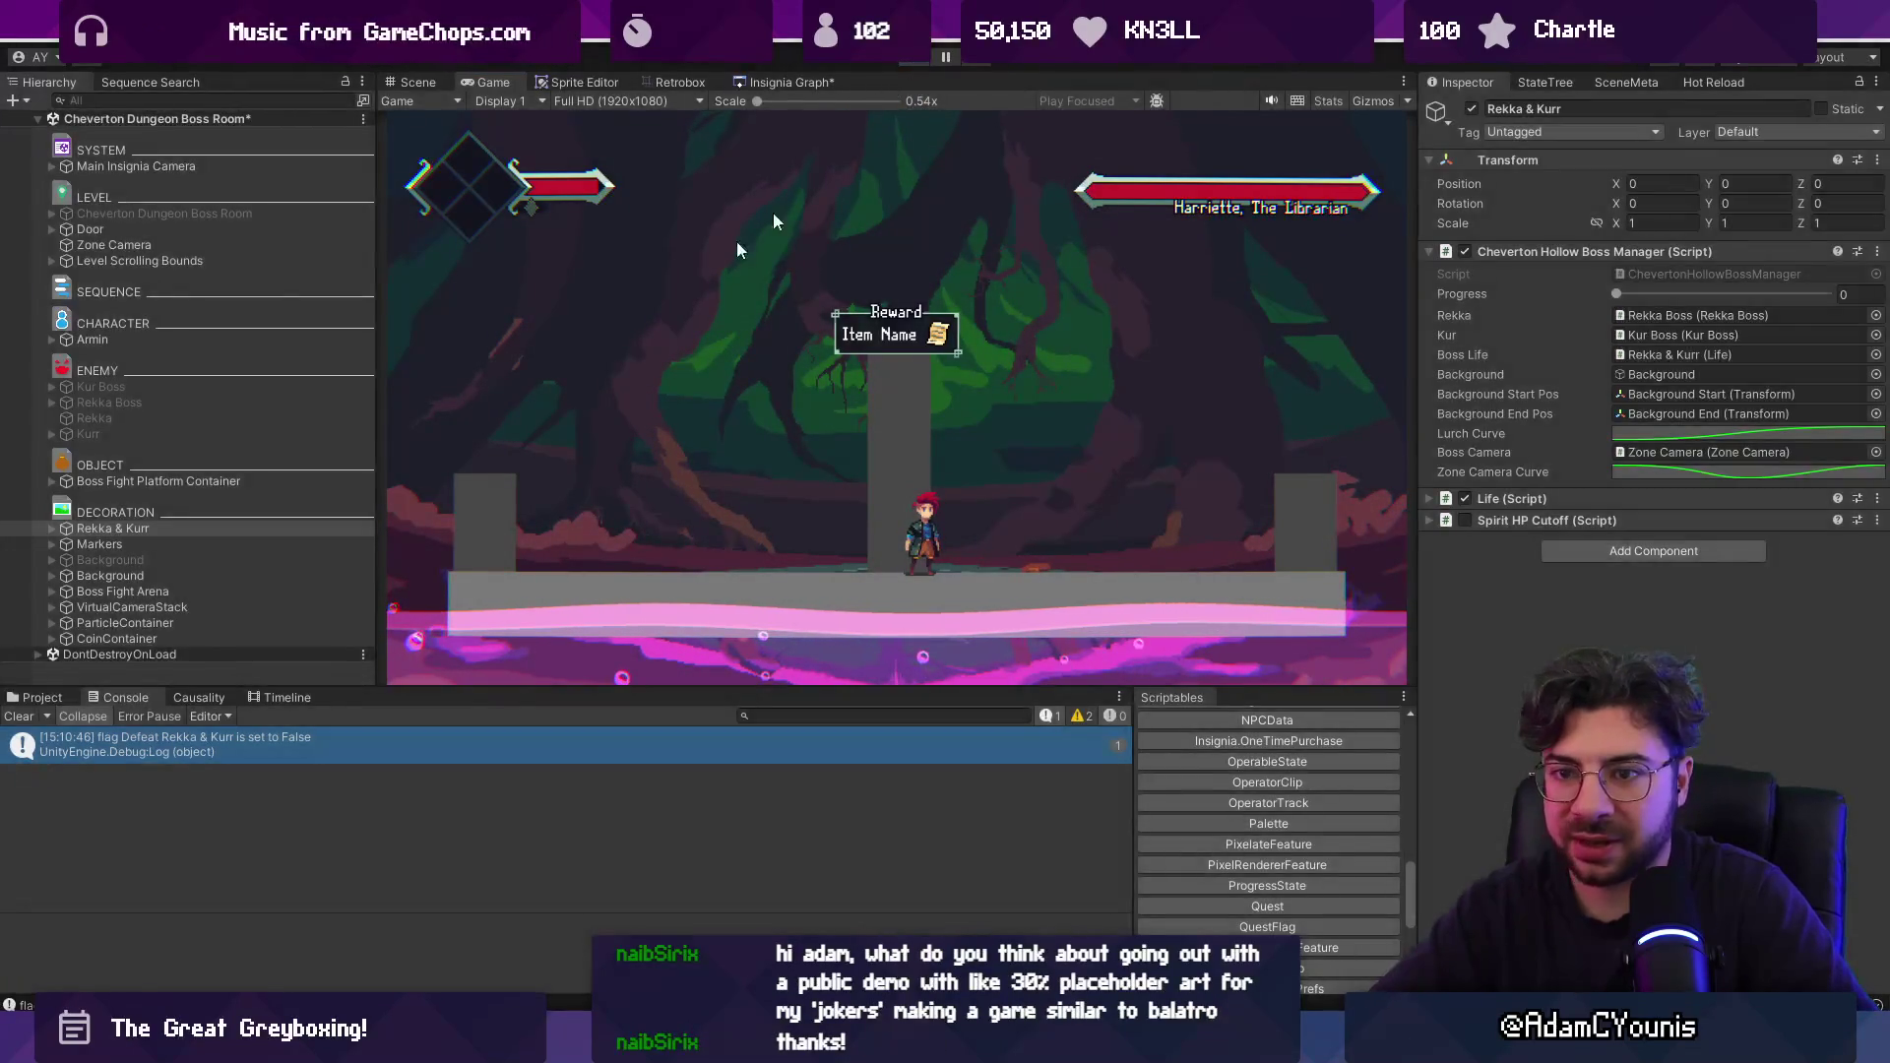
key(ctrl+1)
click(177, 607)
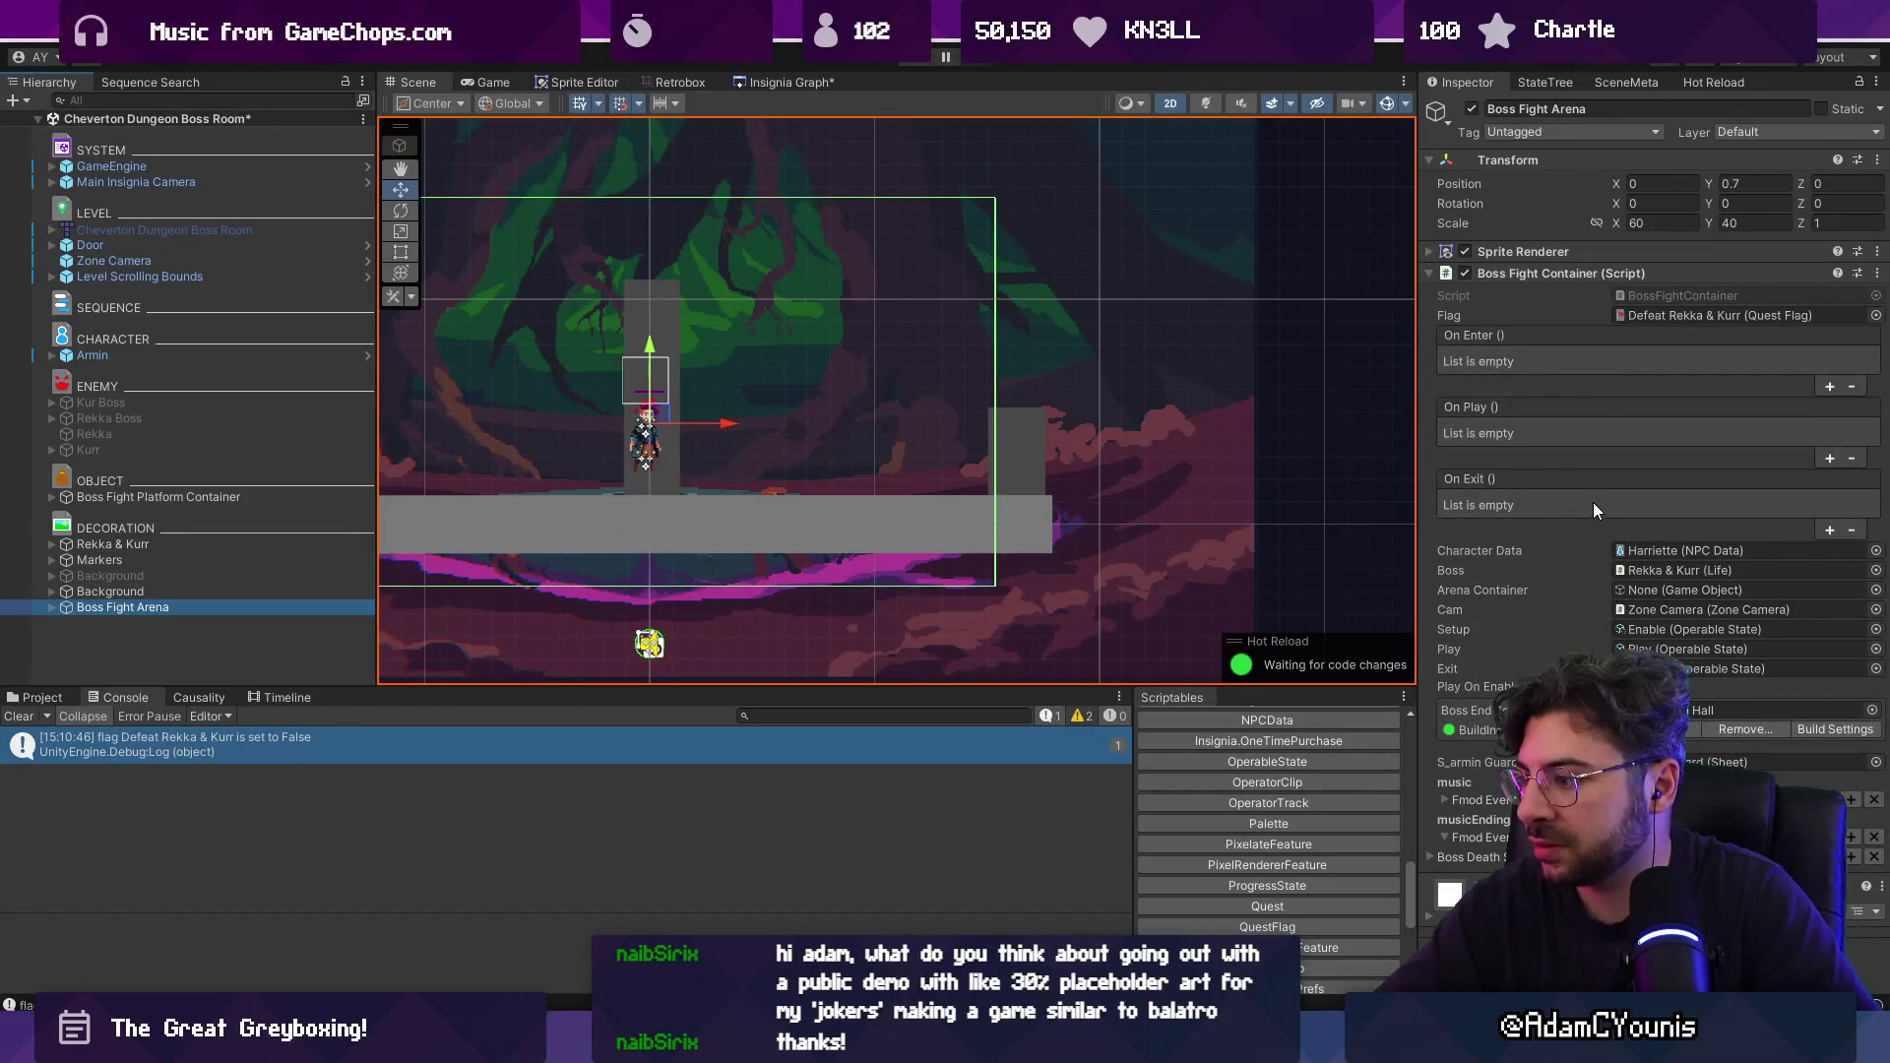
Check the arena's quest flag, expand it to its Zone Camera, then select Rekka & Kurr.
click(1667, 315)
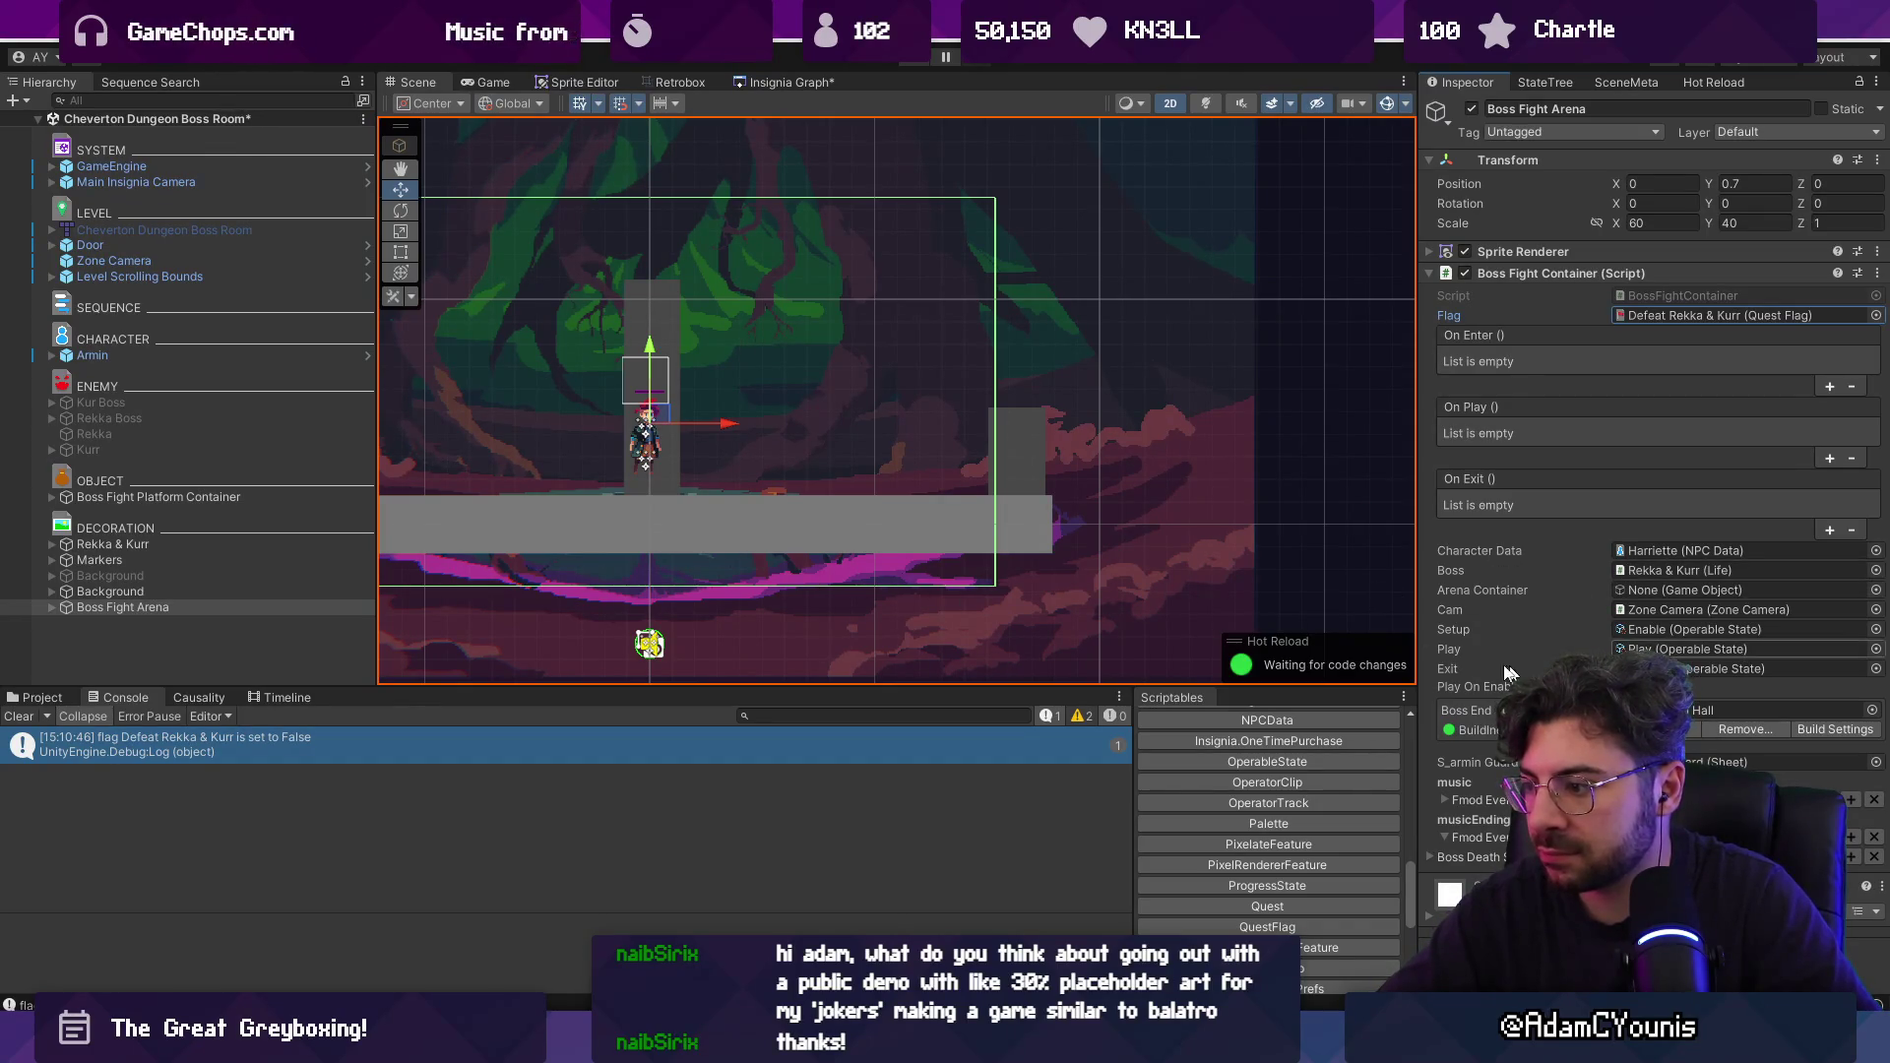
click(52, 608)
click(91, 622)
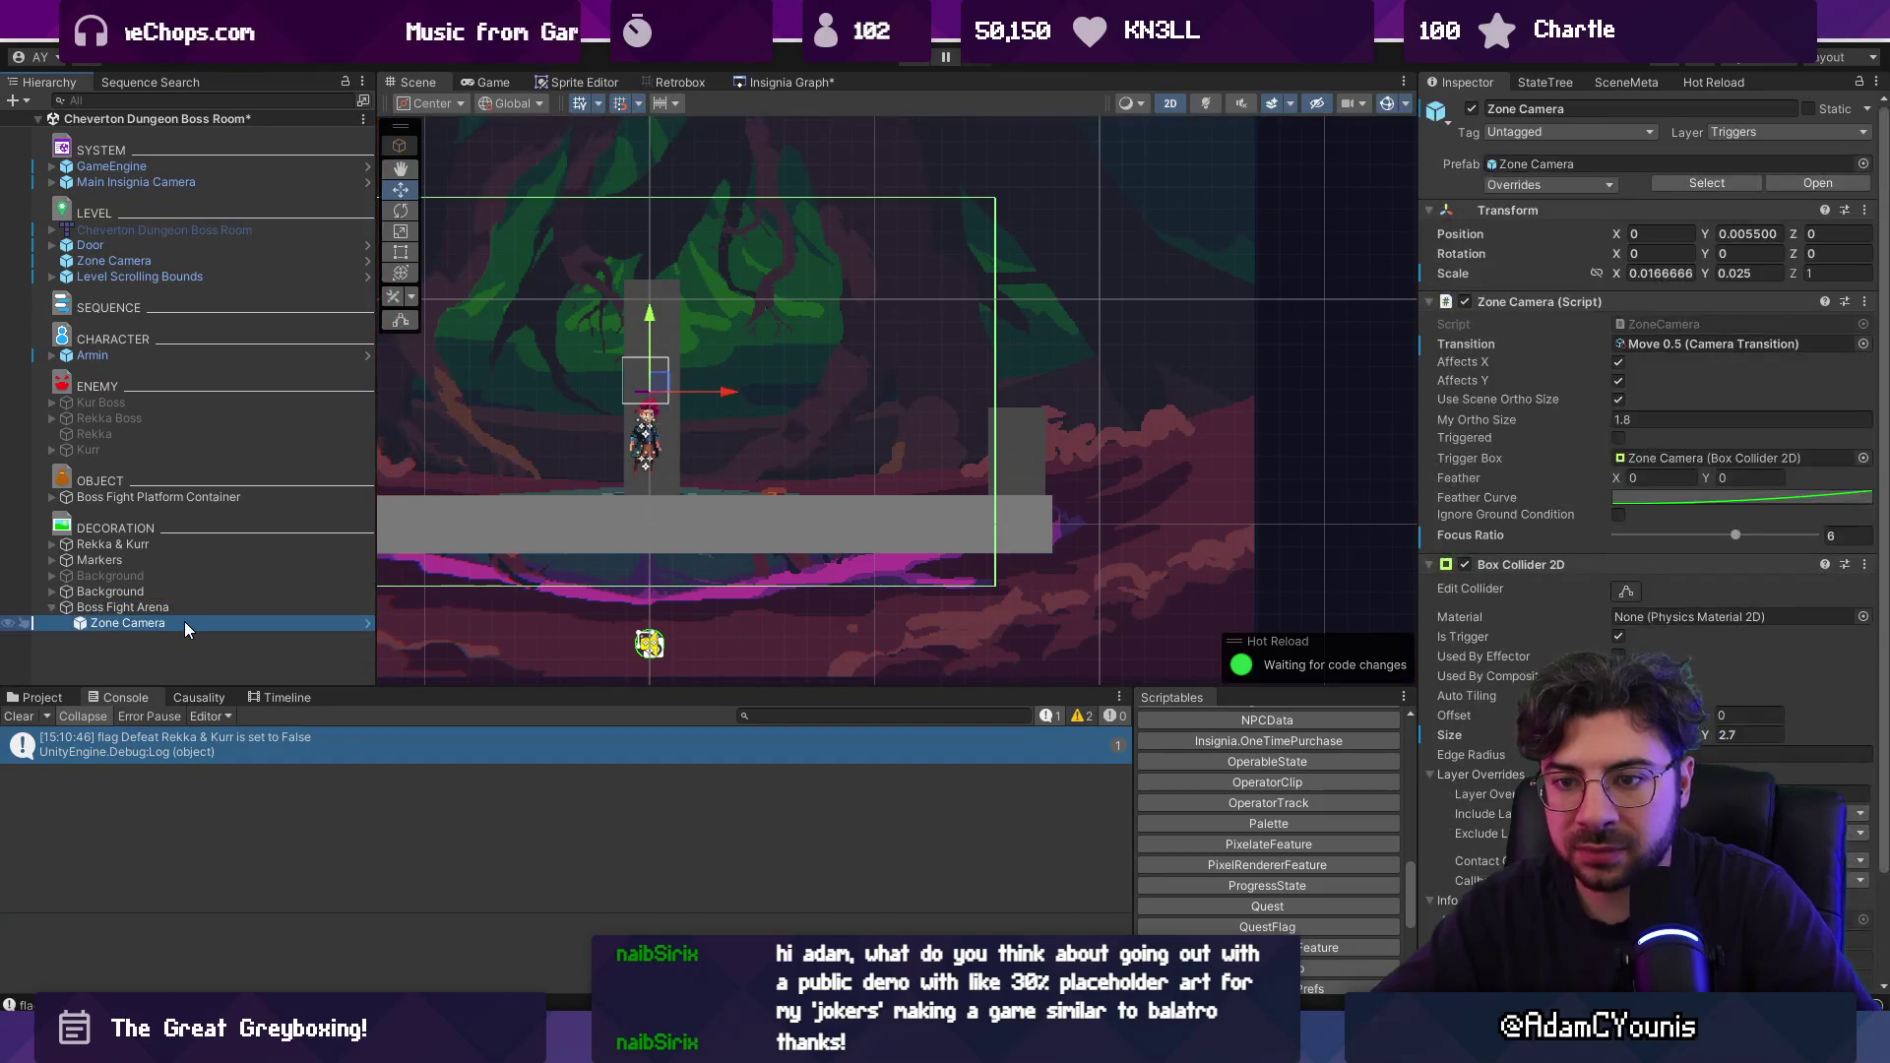
click(113, 544)
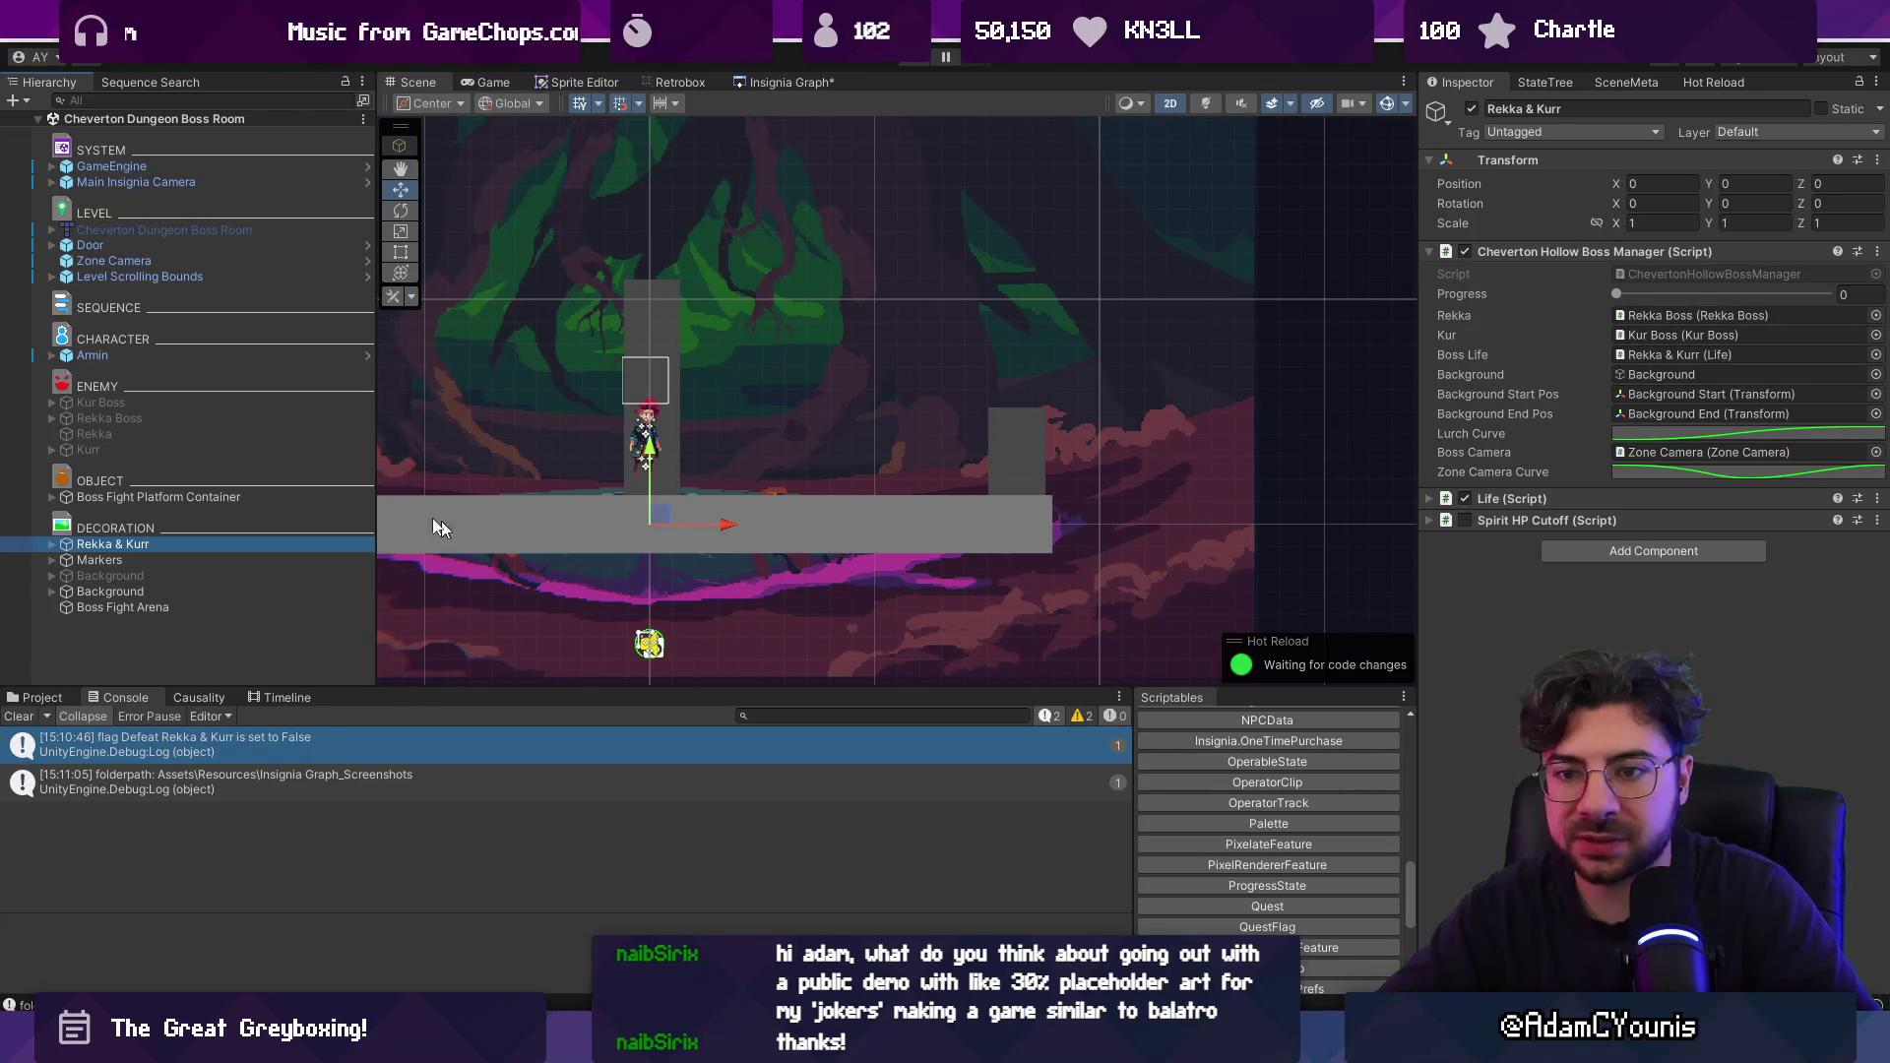
Find and select Boss Health Bar through a Hierarchy search.
click(171, 100)
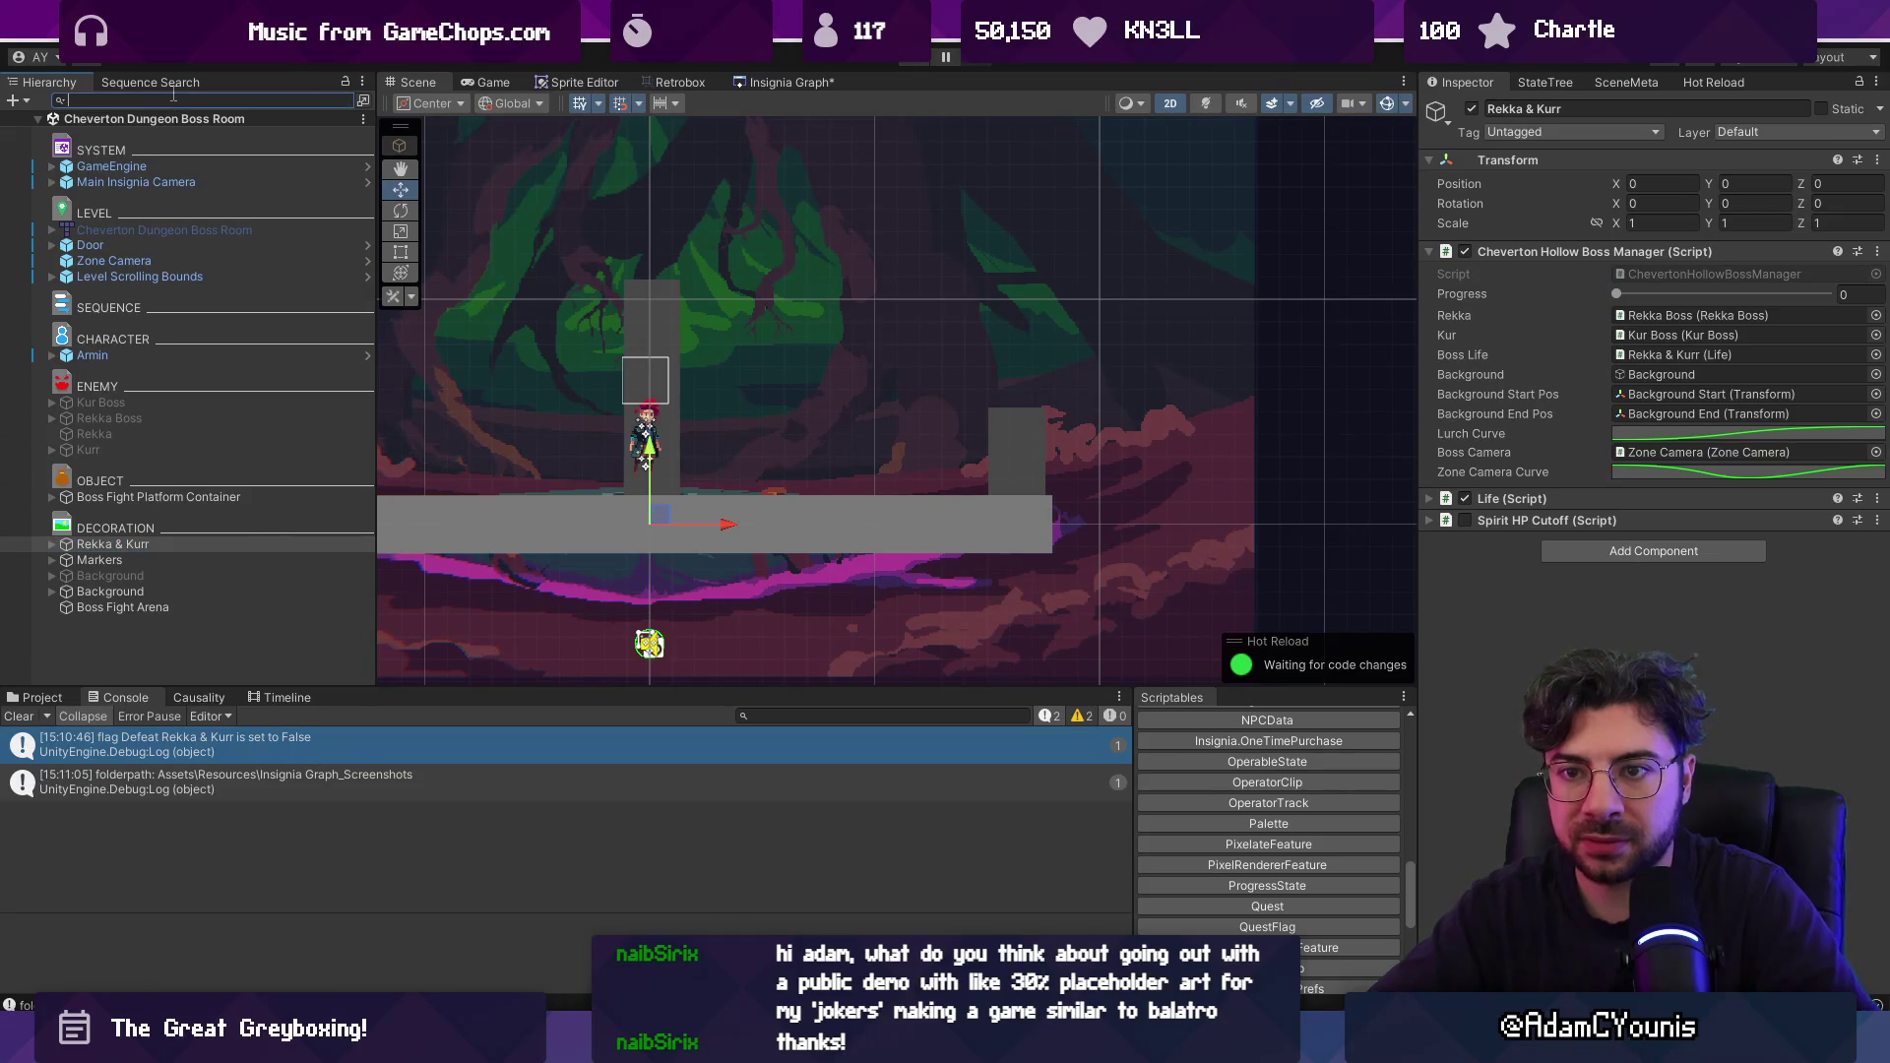
text(boiss)
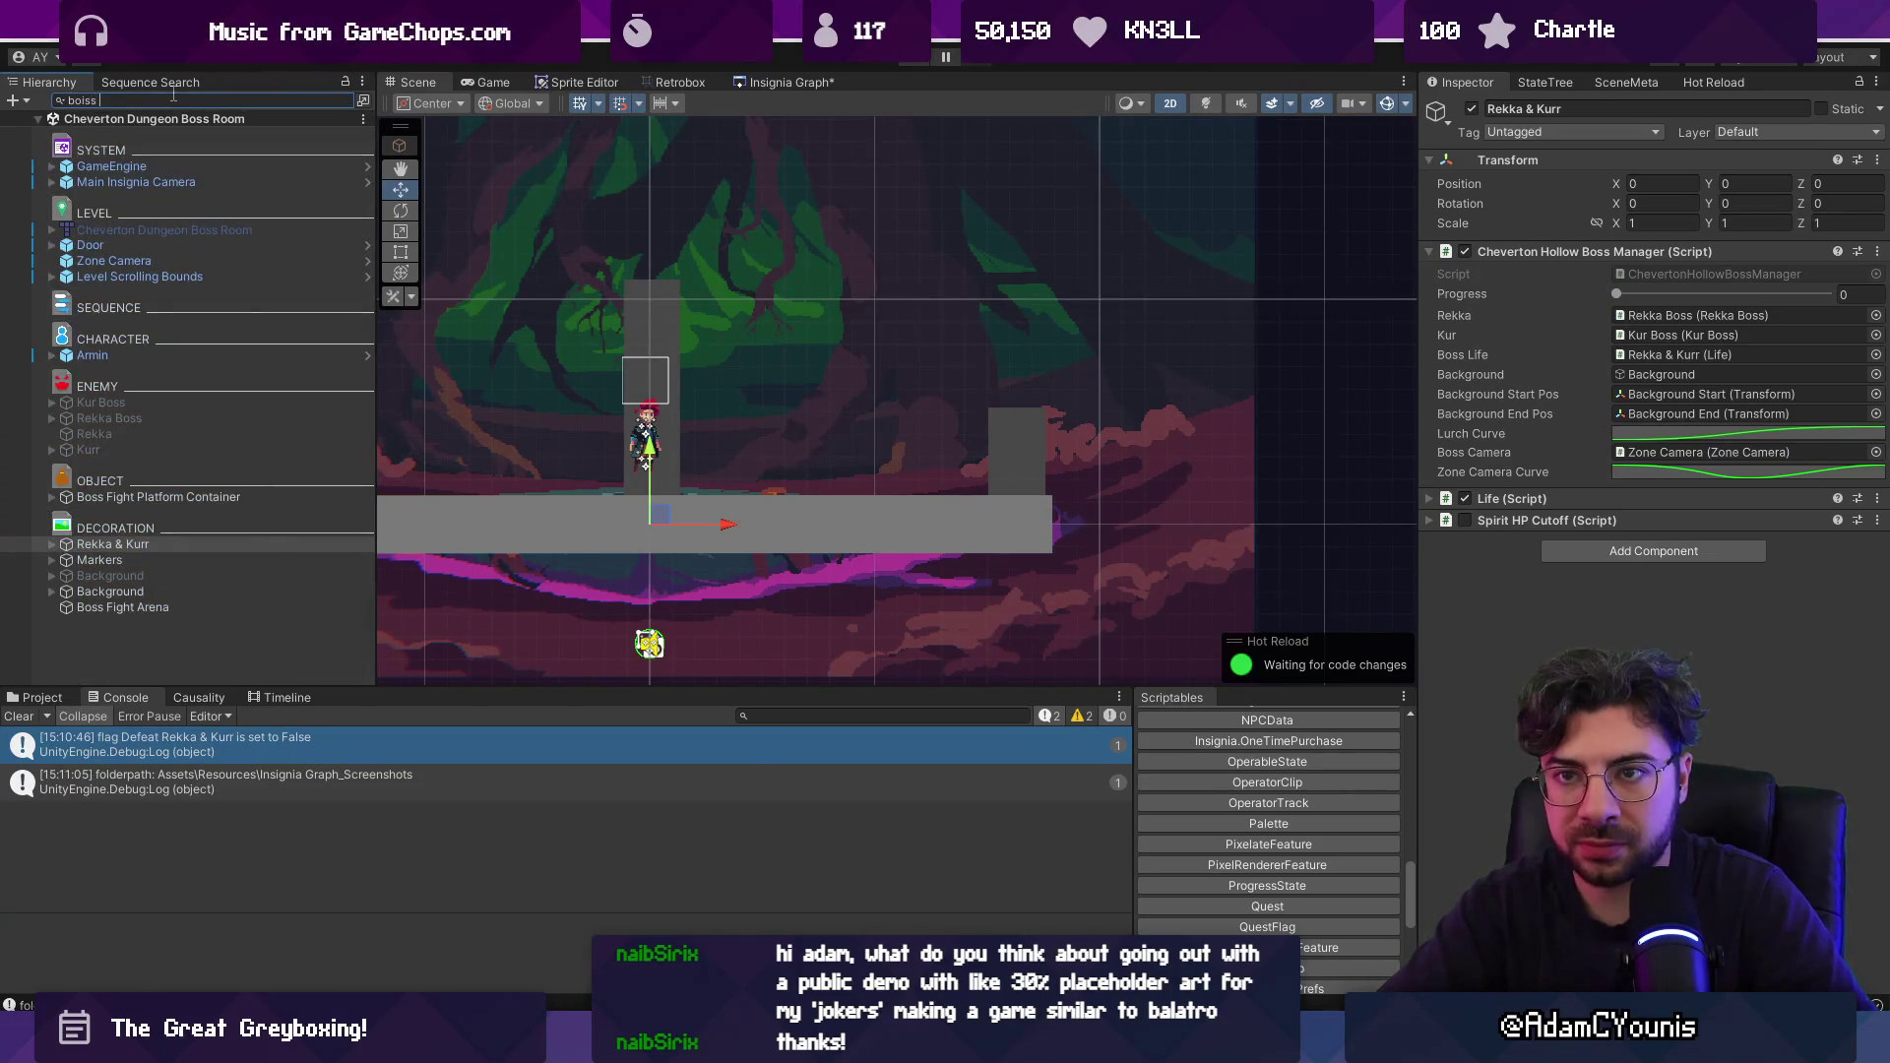
text(ss health bar)
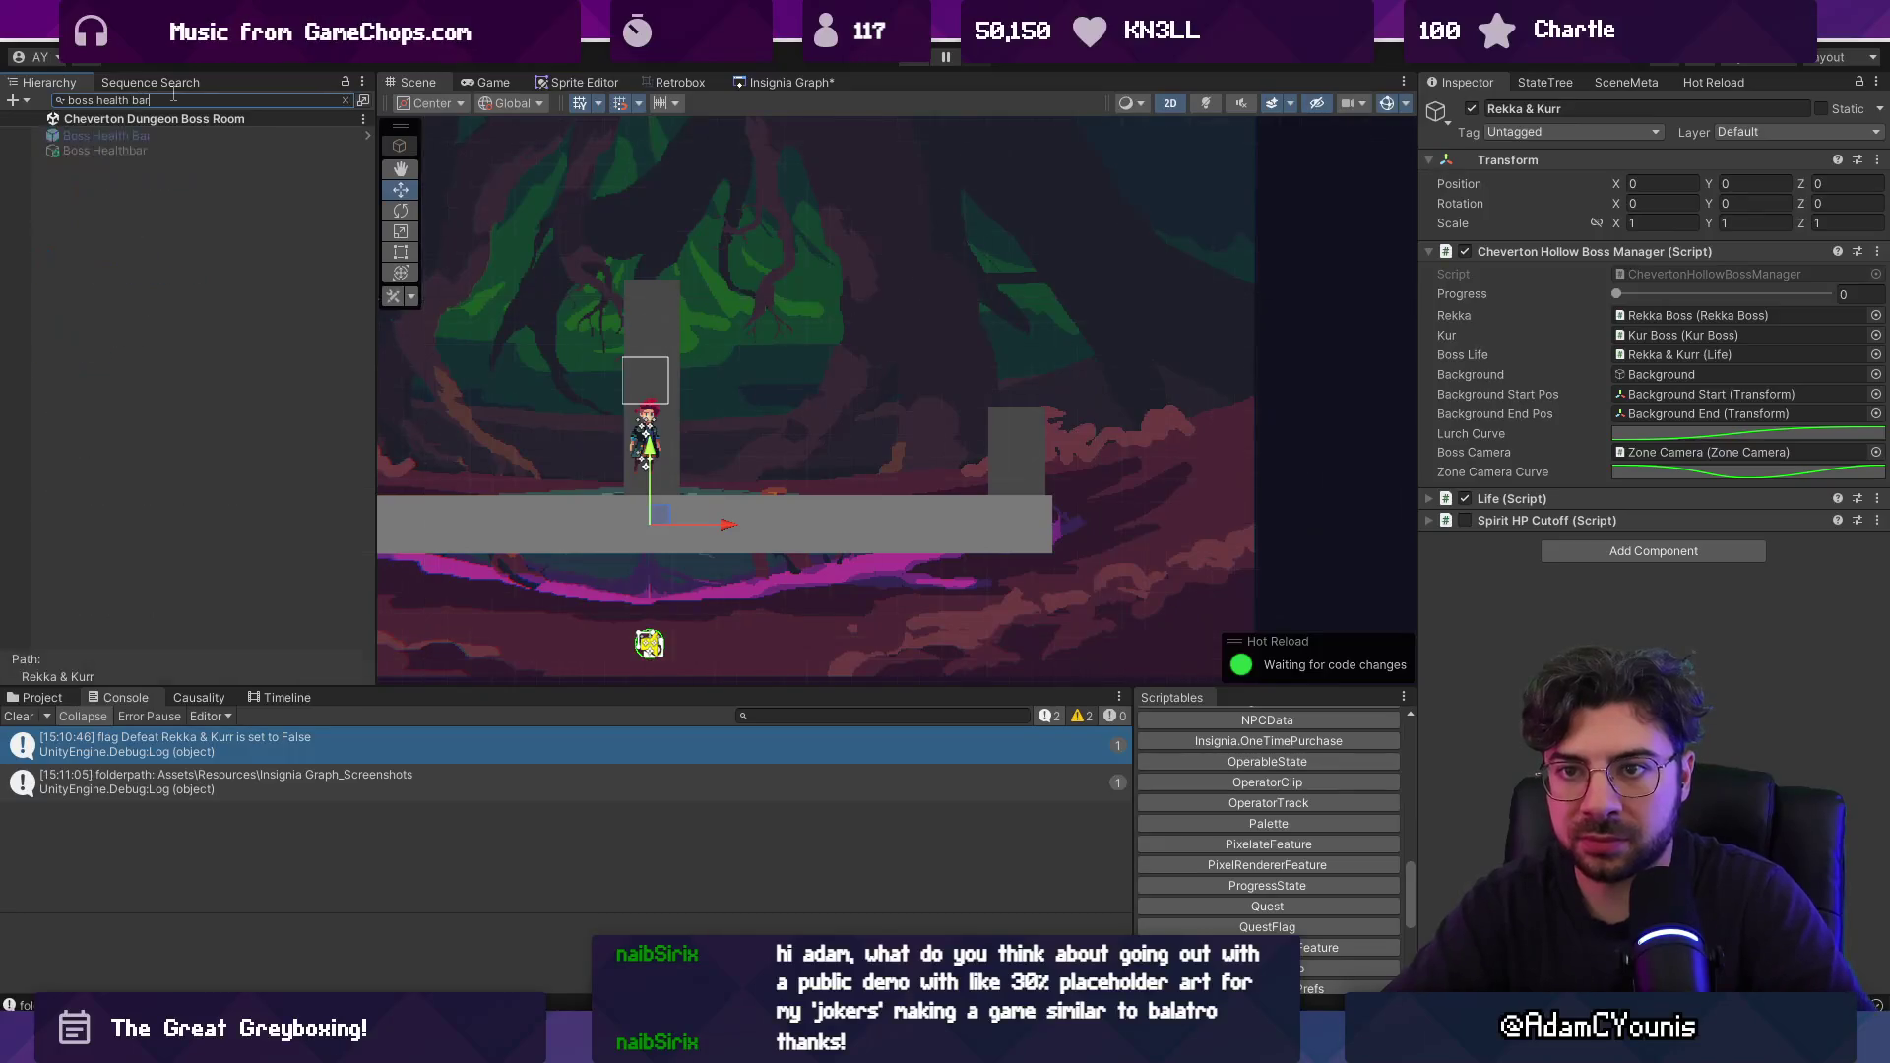
click(169, 135)
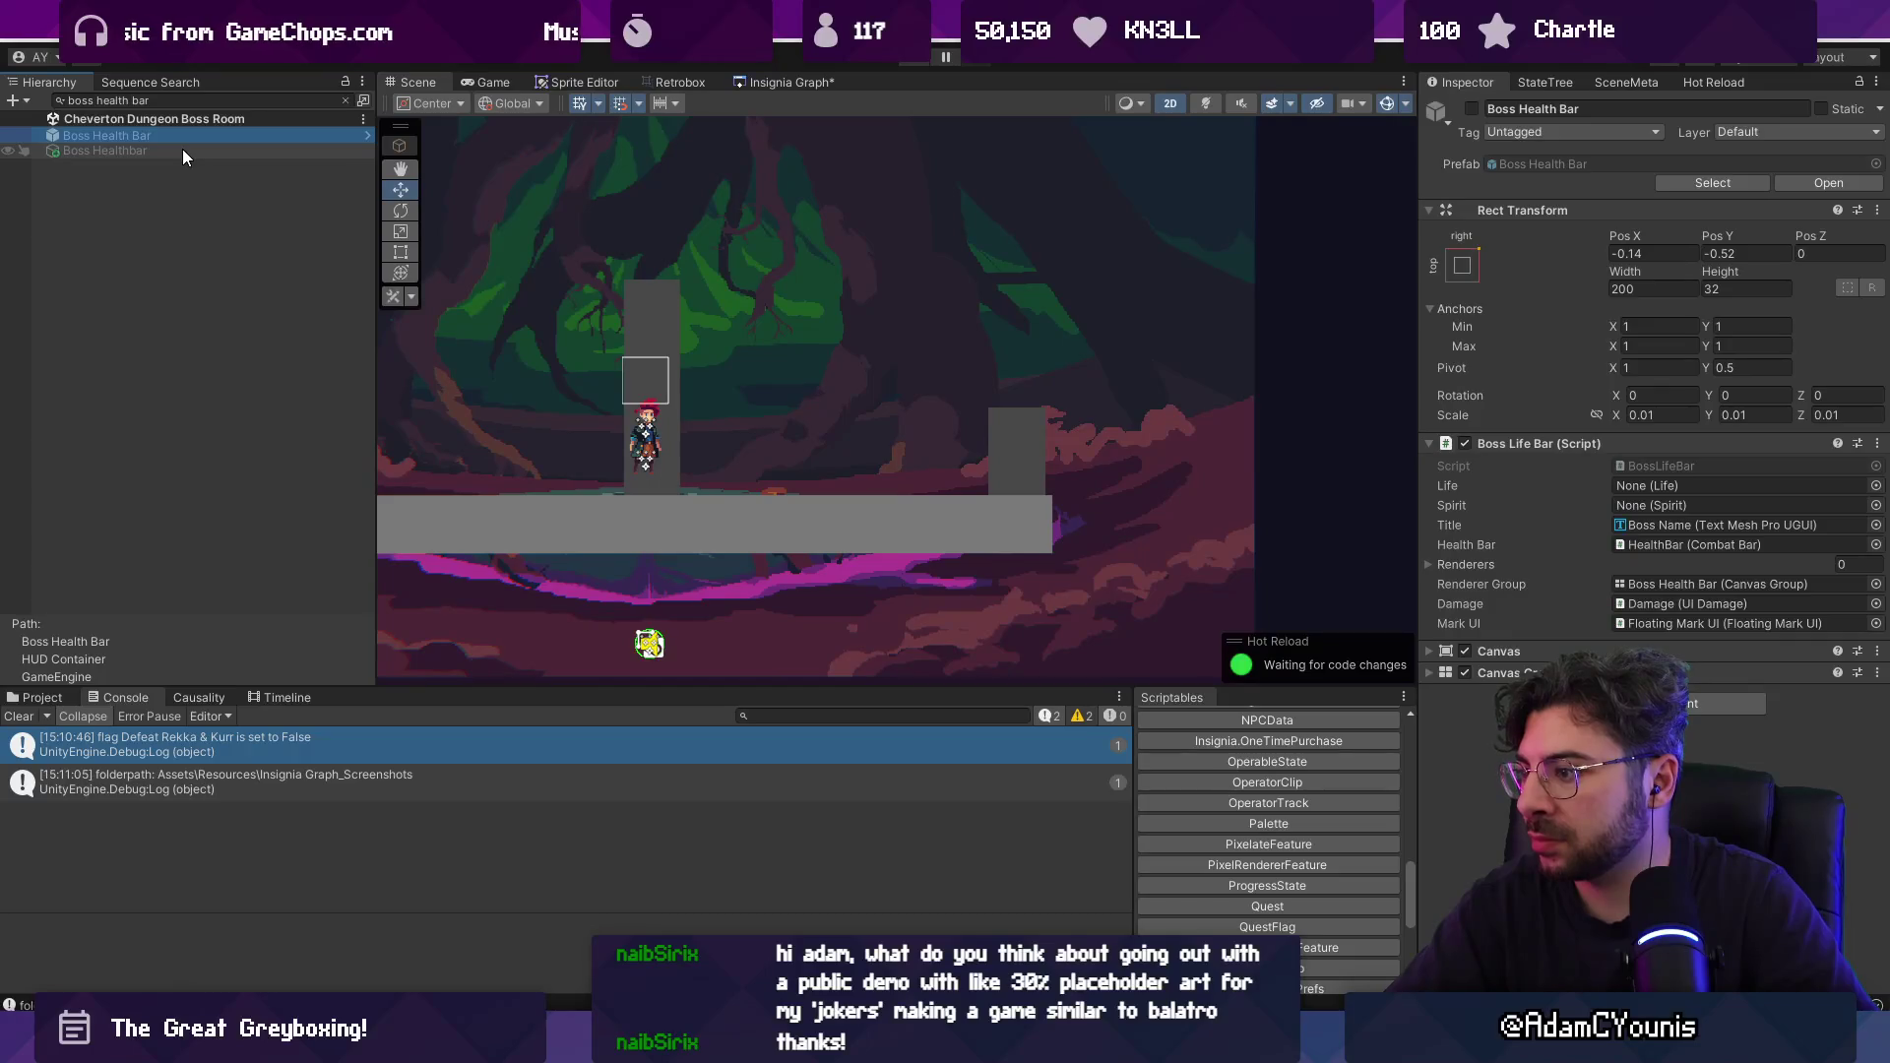
click(346, 101)
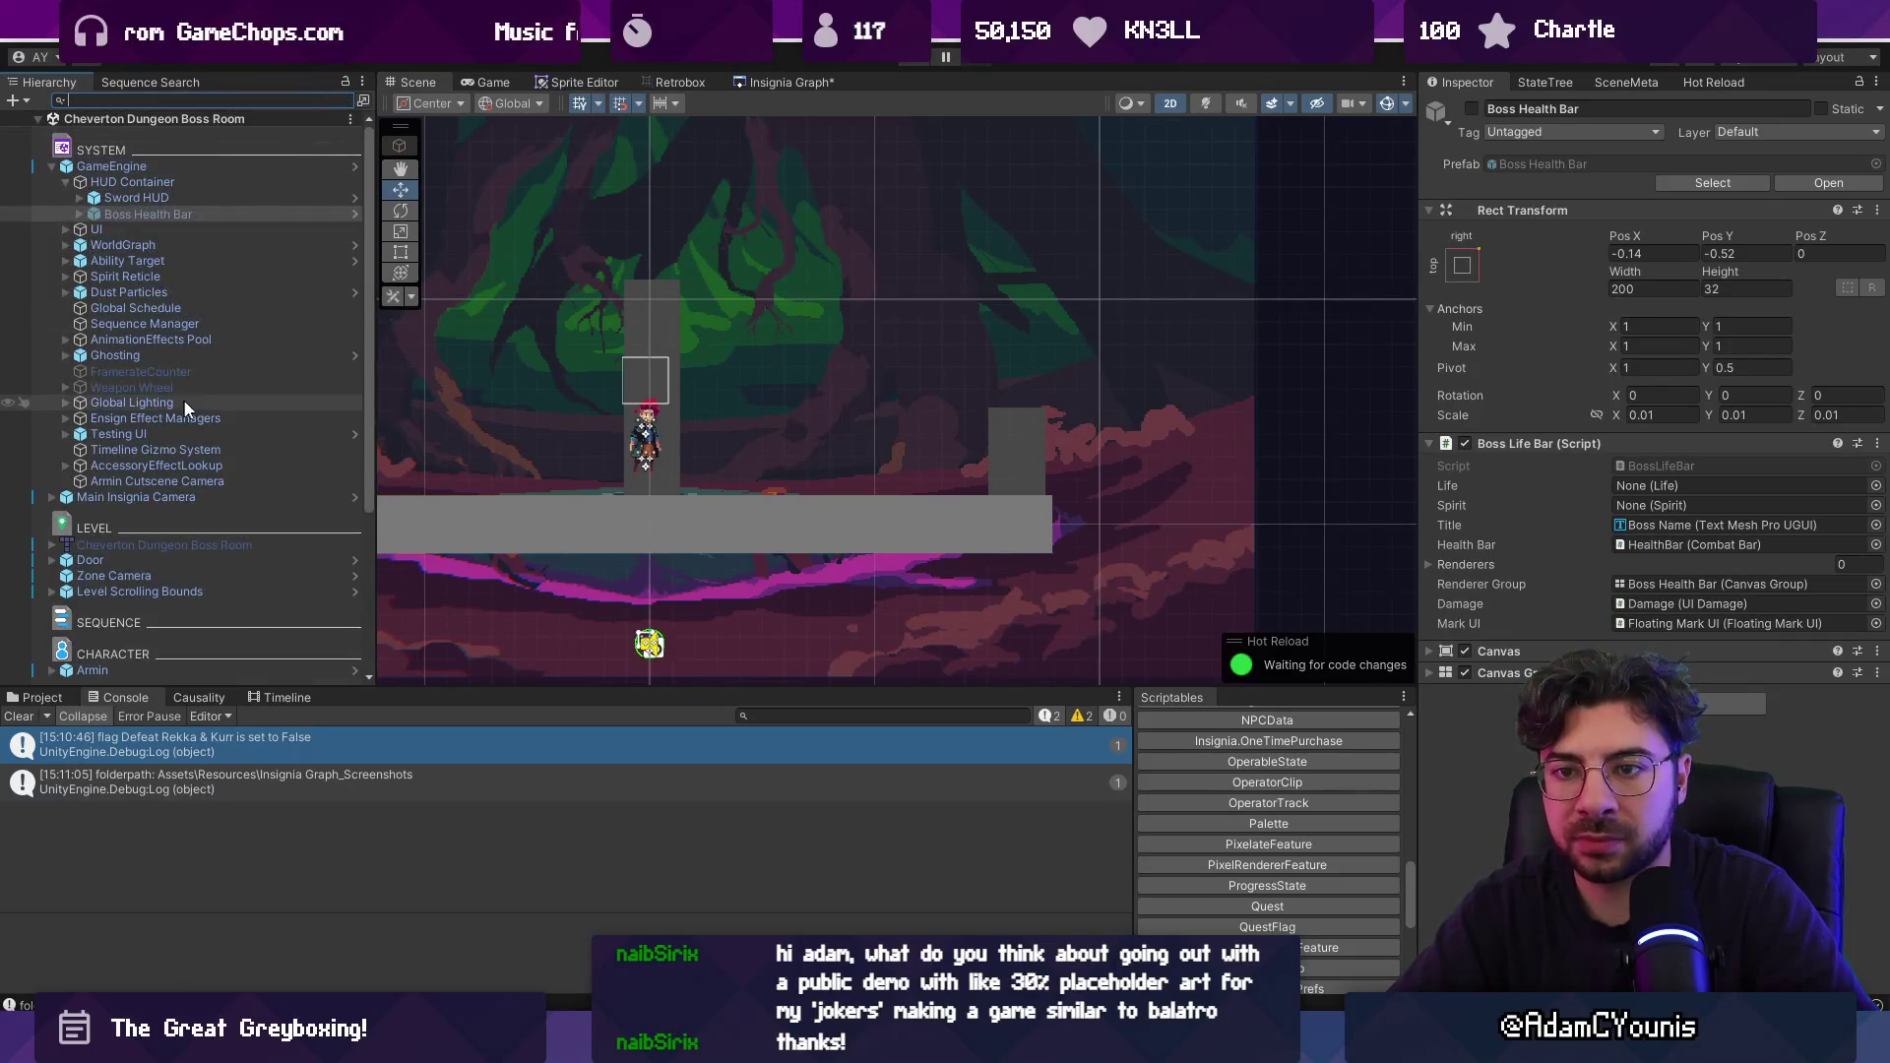
Browse Boss Health Bar's children and nearby objects, then locate its assigned Life object.
click(79, 214)
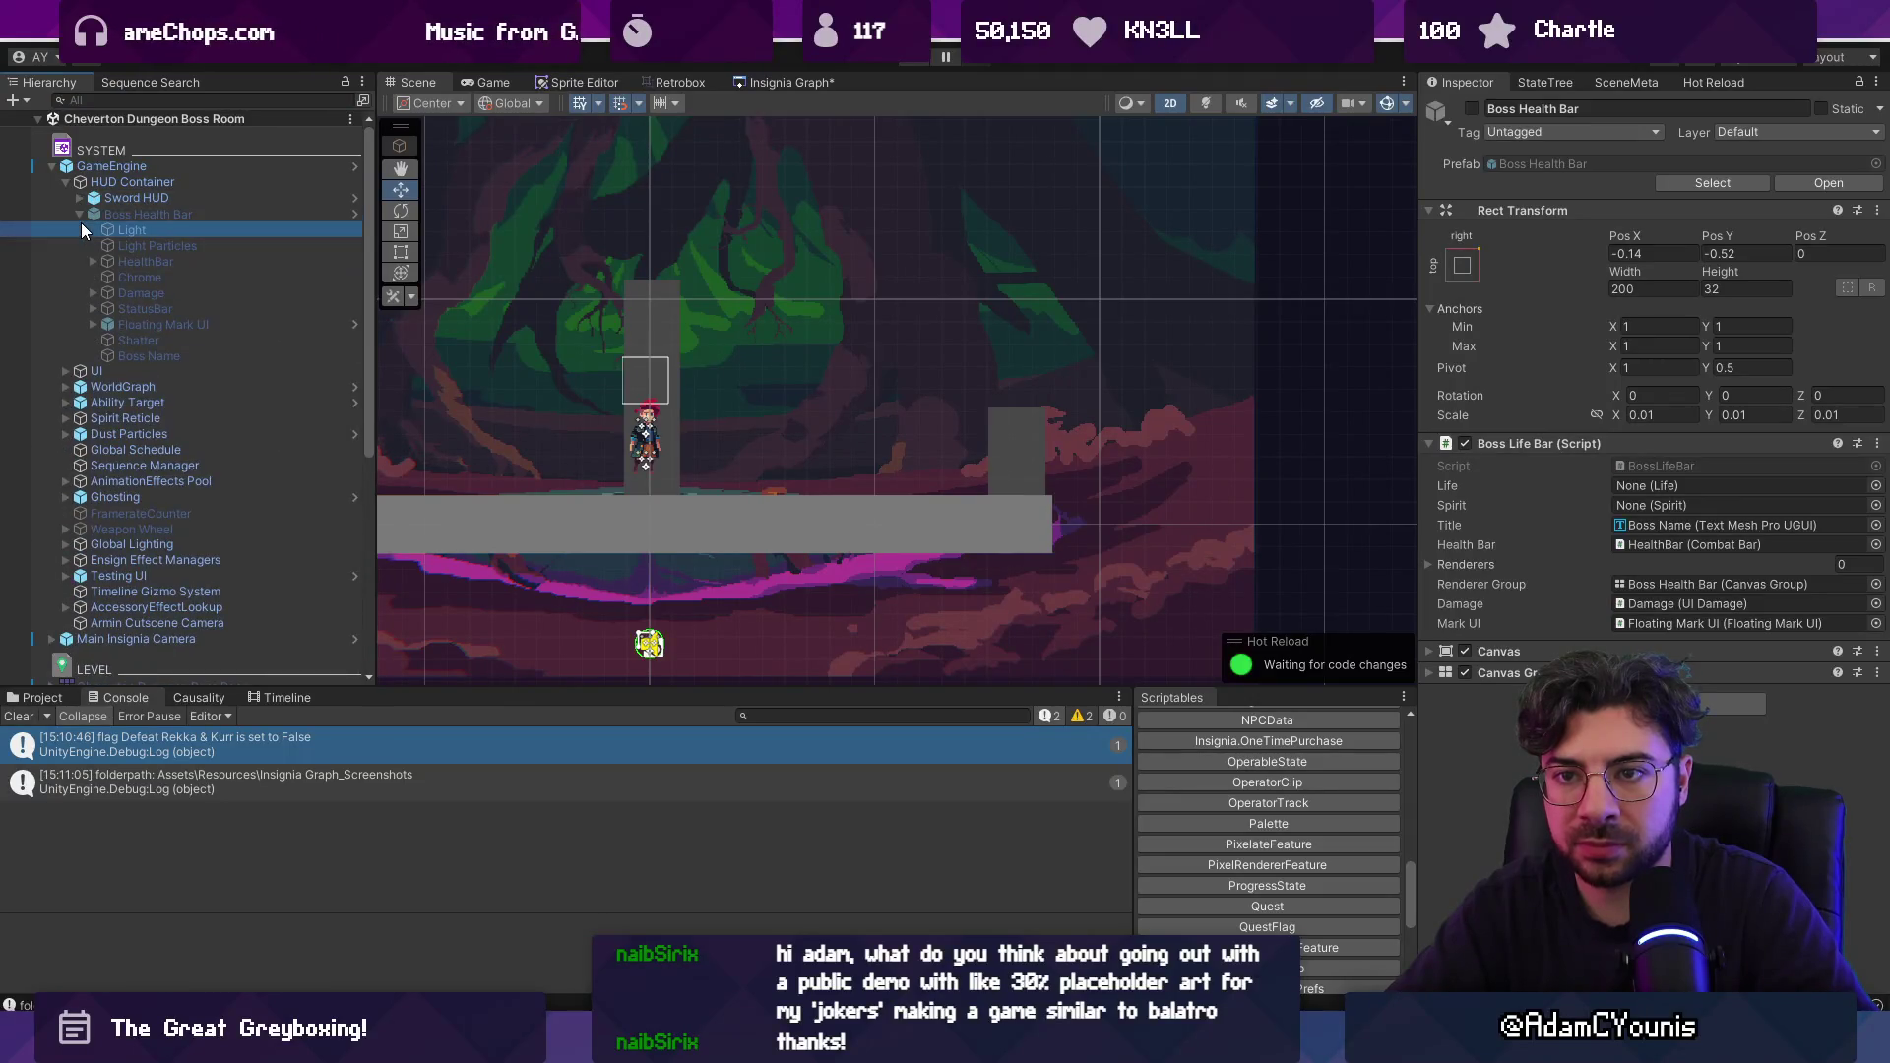
click(80, 226)
click(81, 213)
scroll(121, 276, down, 5)
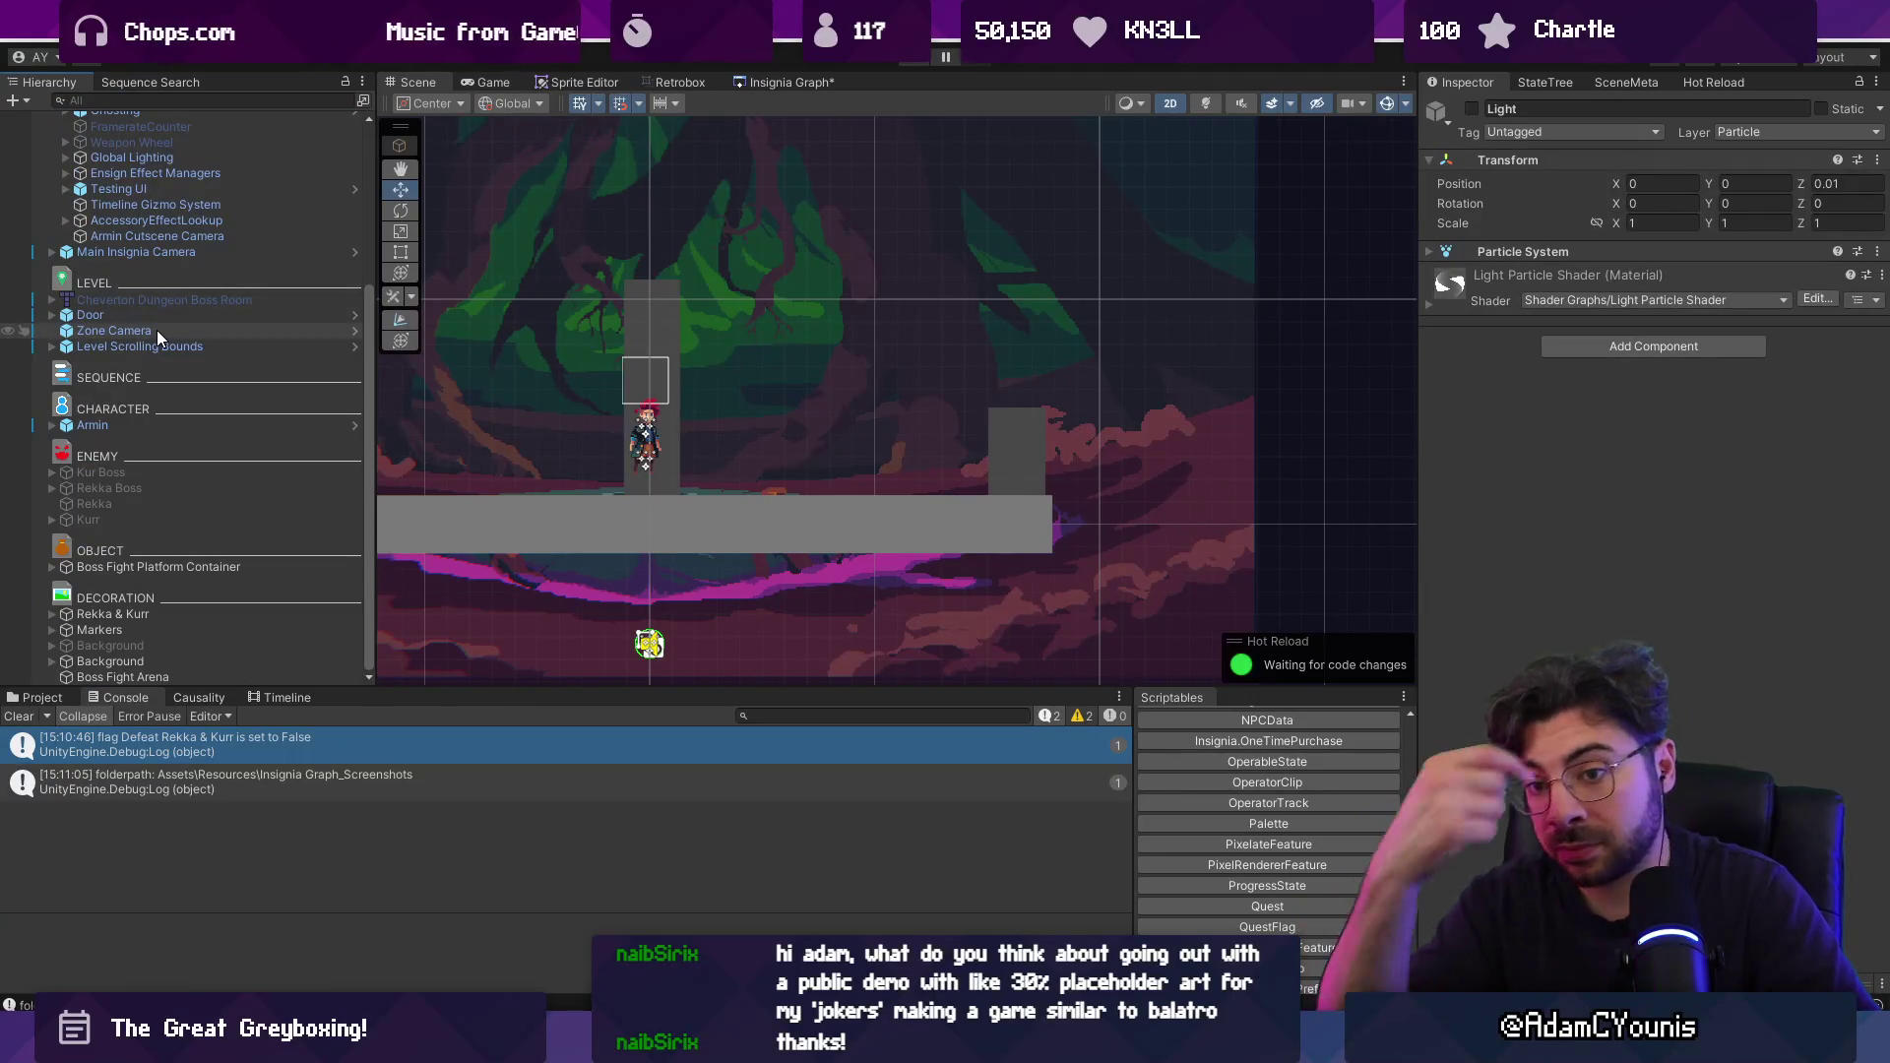
click(155, 662)
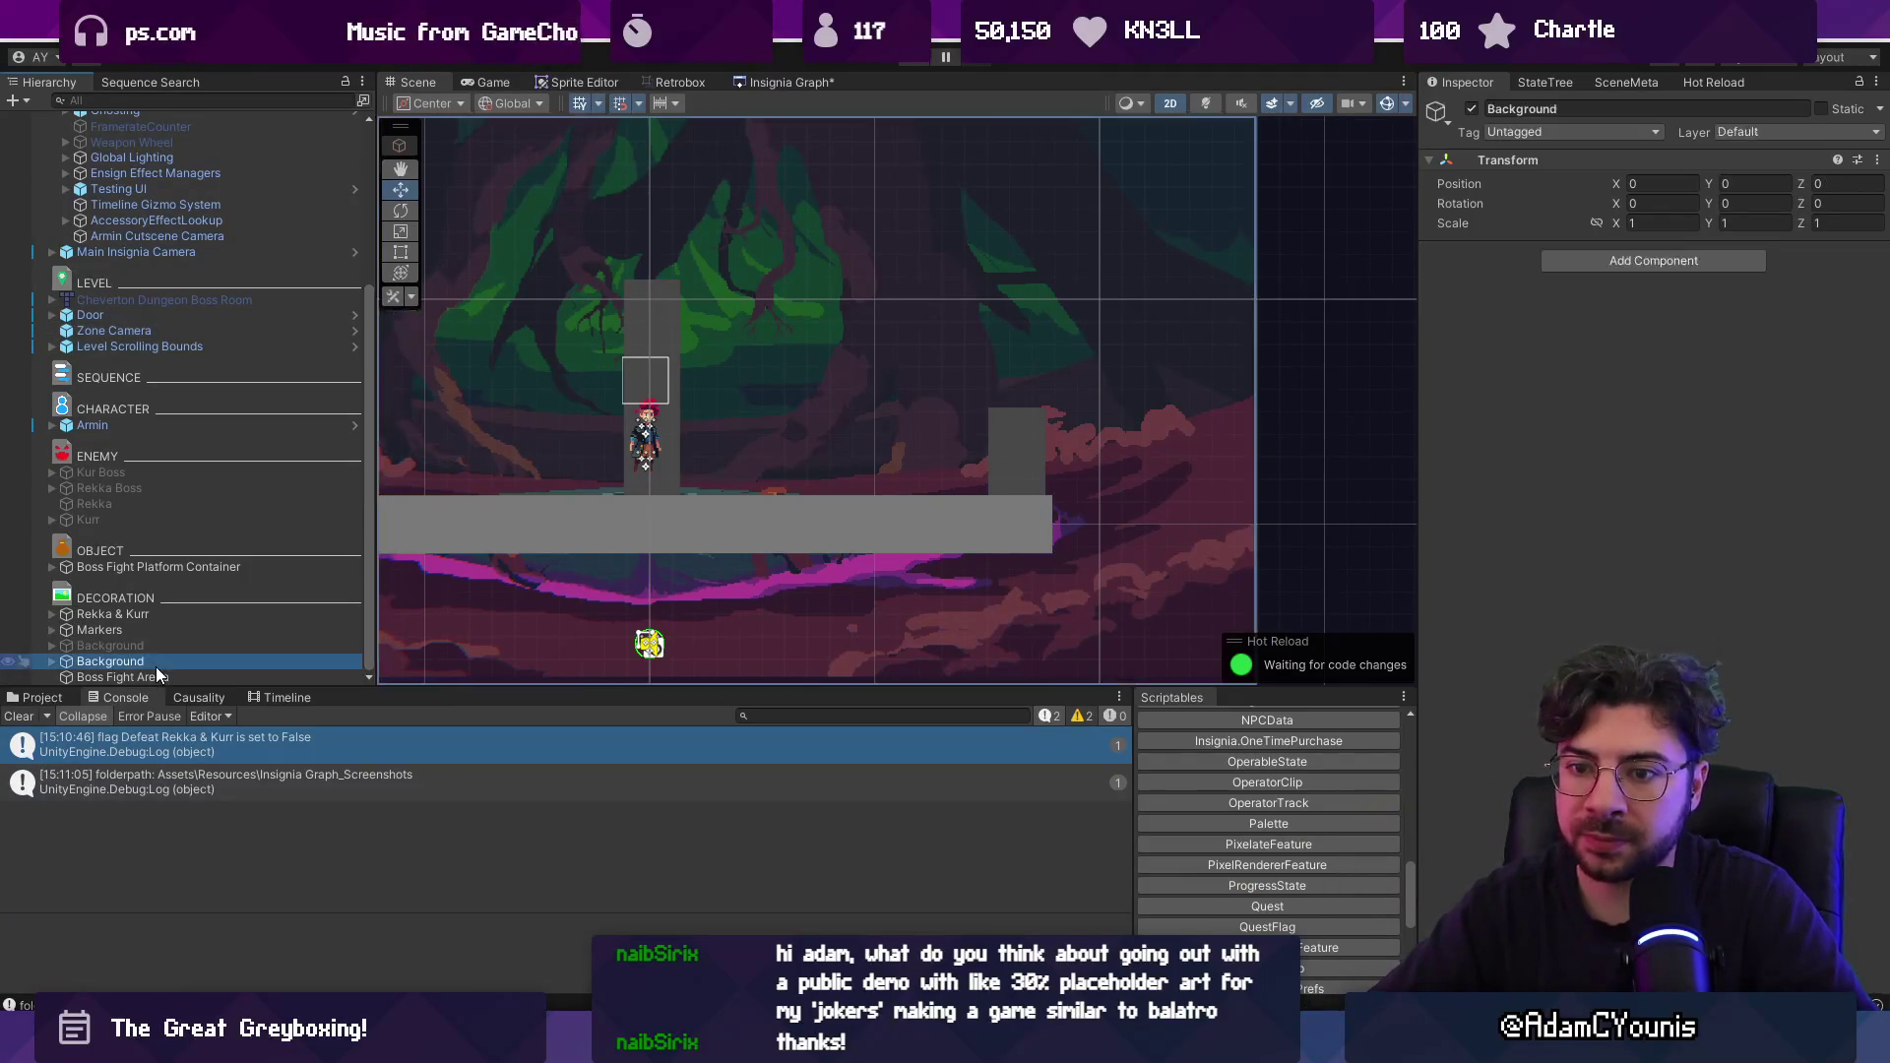
click(170, 676)
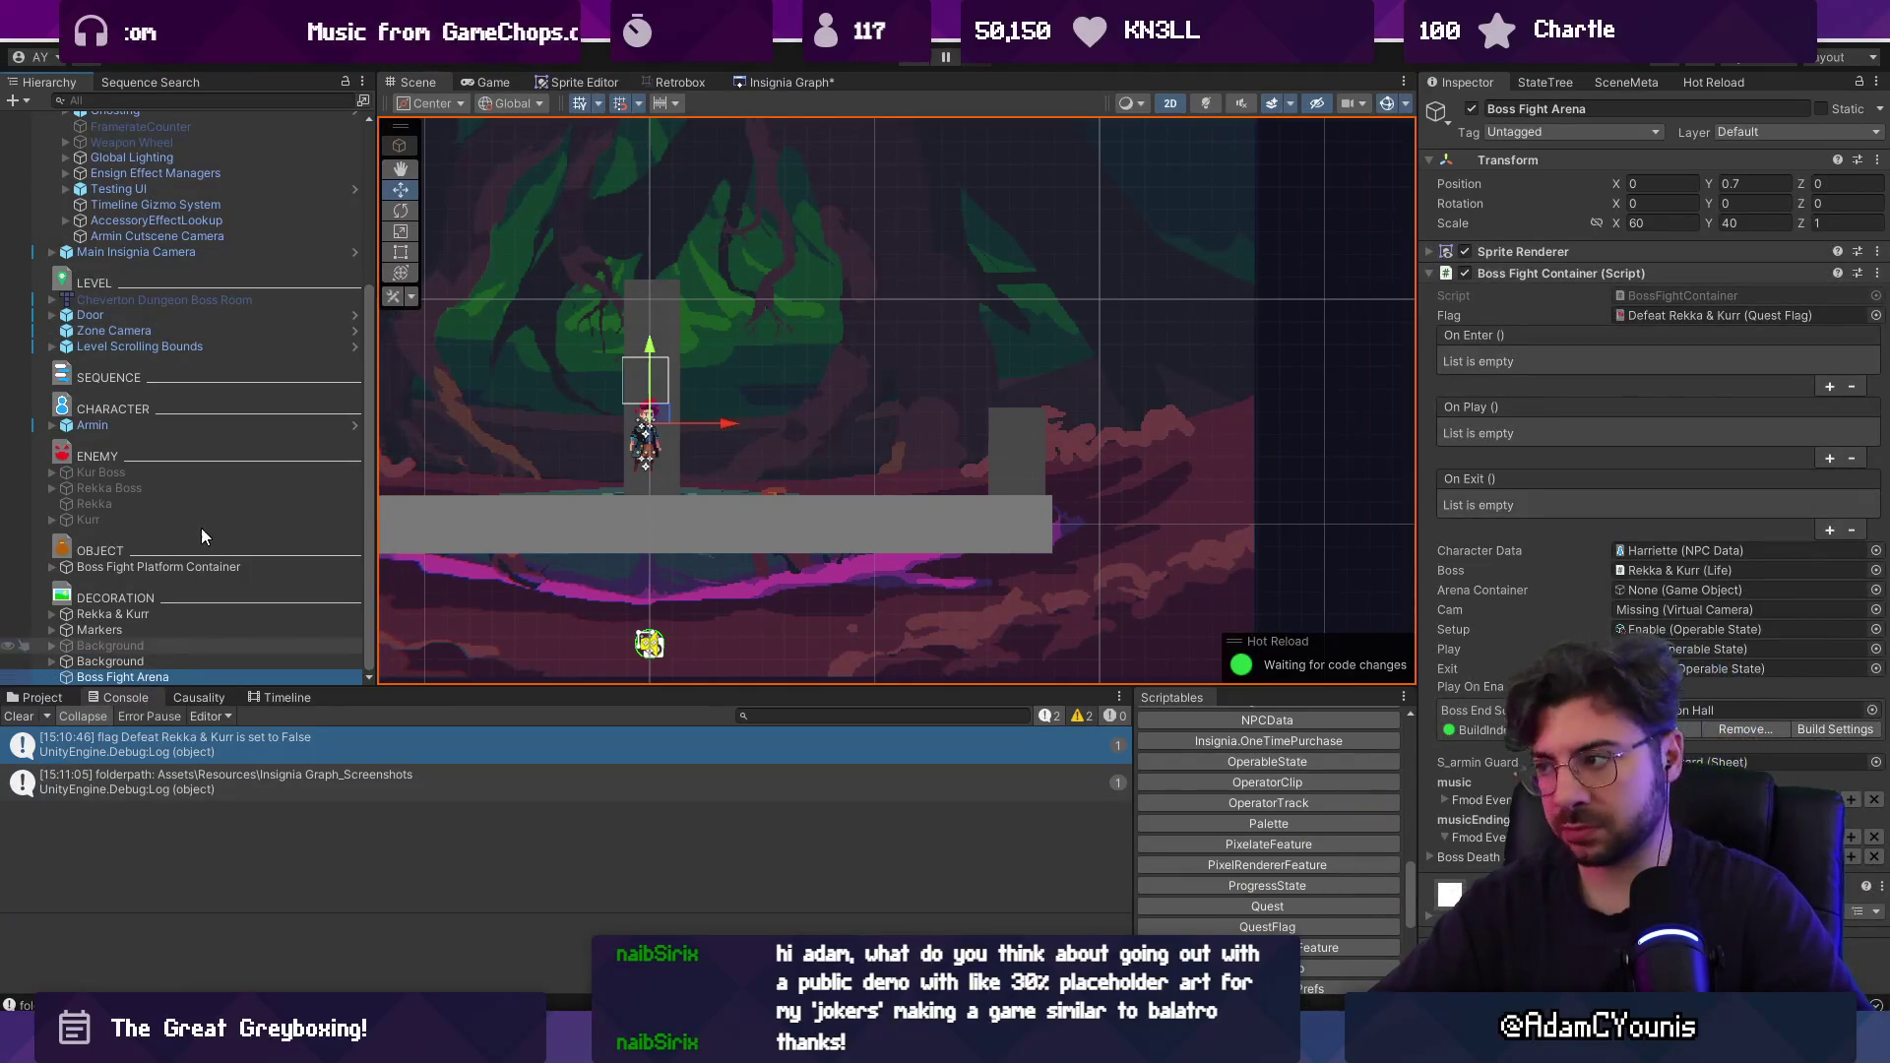
scroll(202, 502, up, 5)
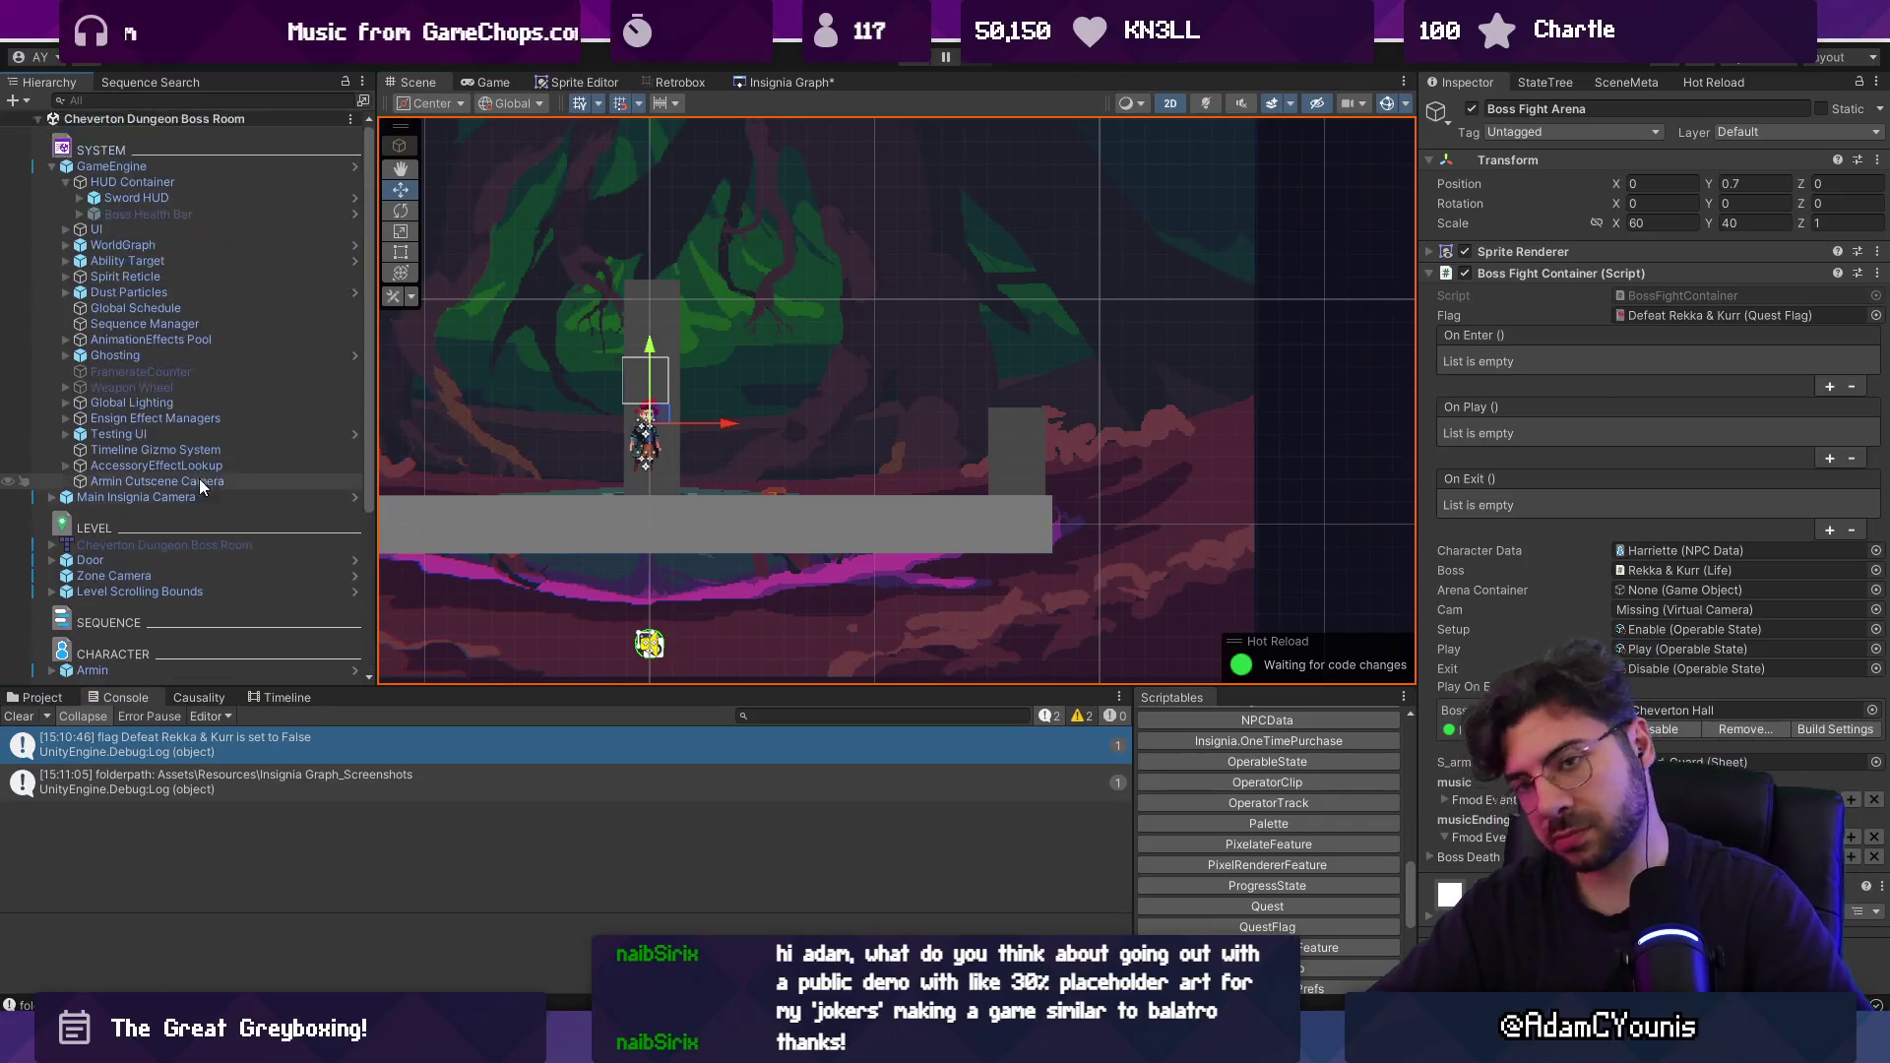
click(180, 215)
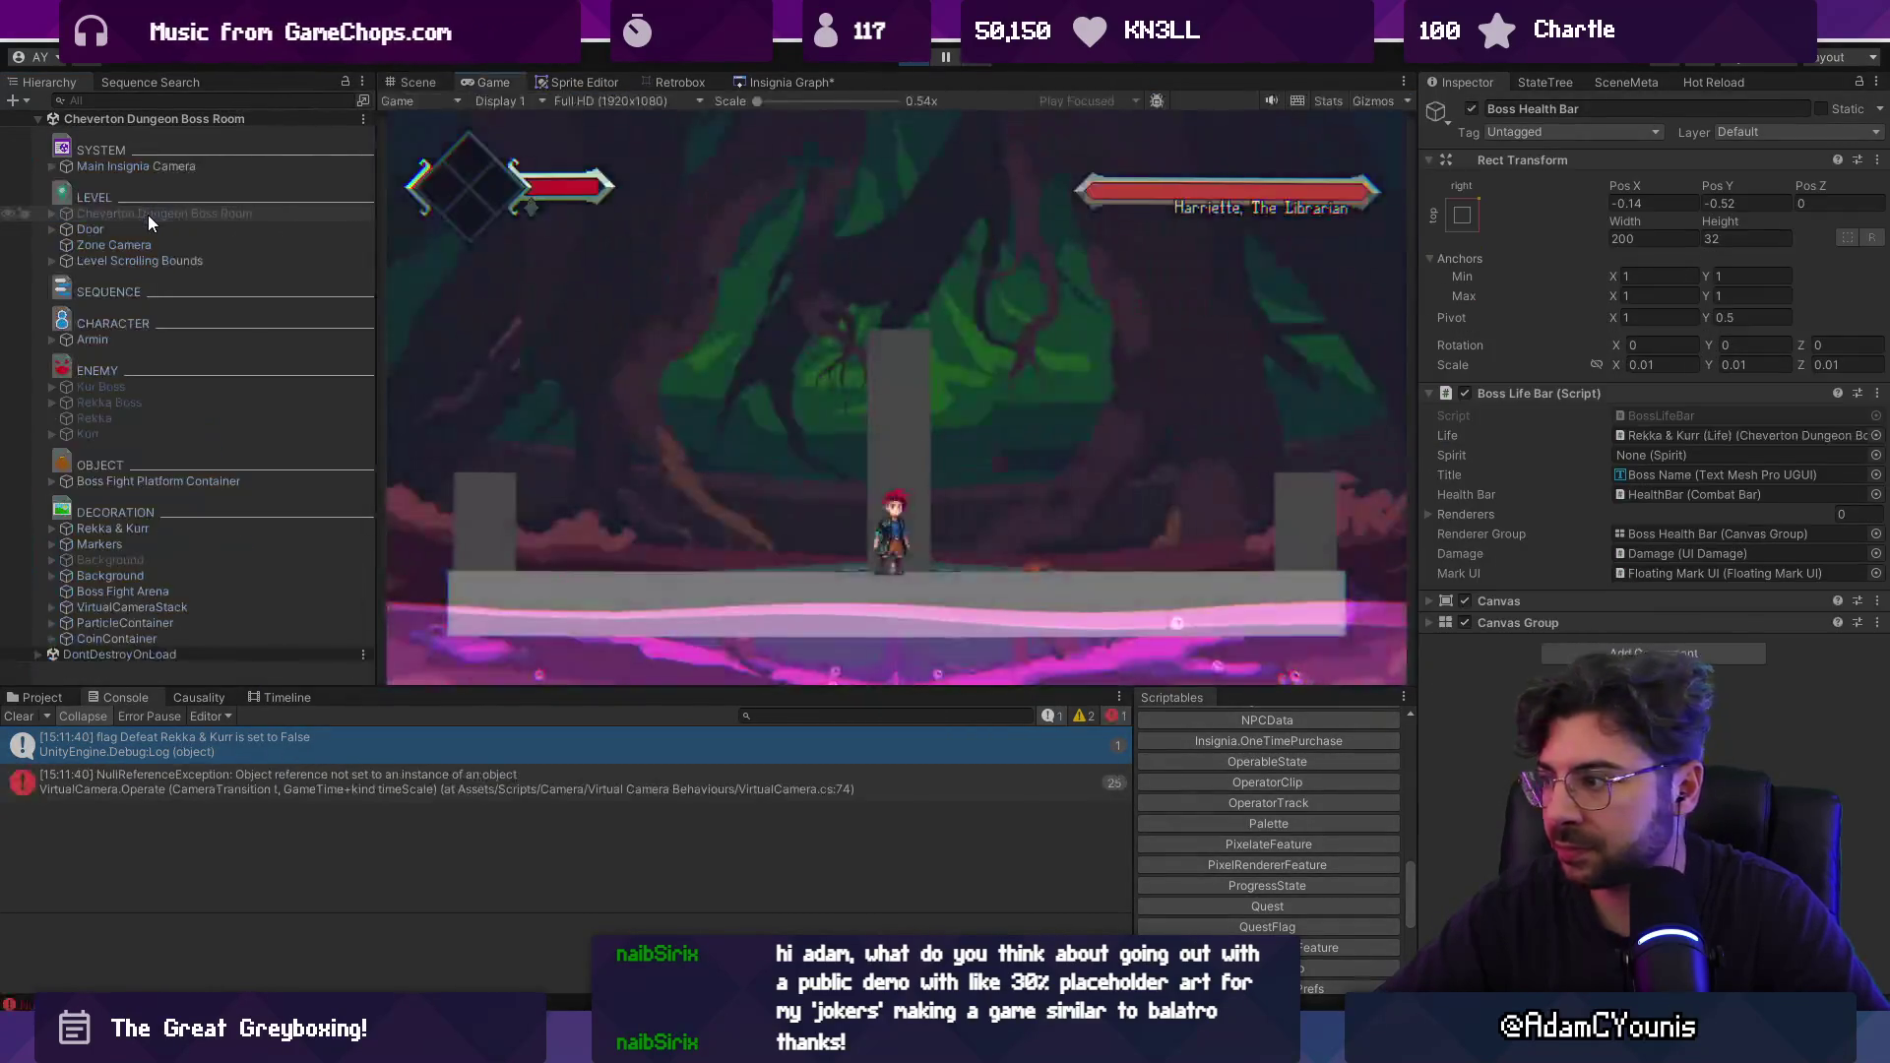
click(1663, 436)
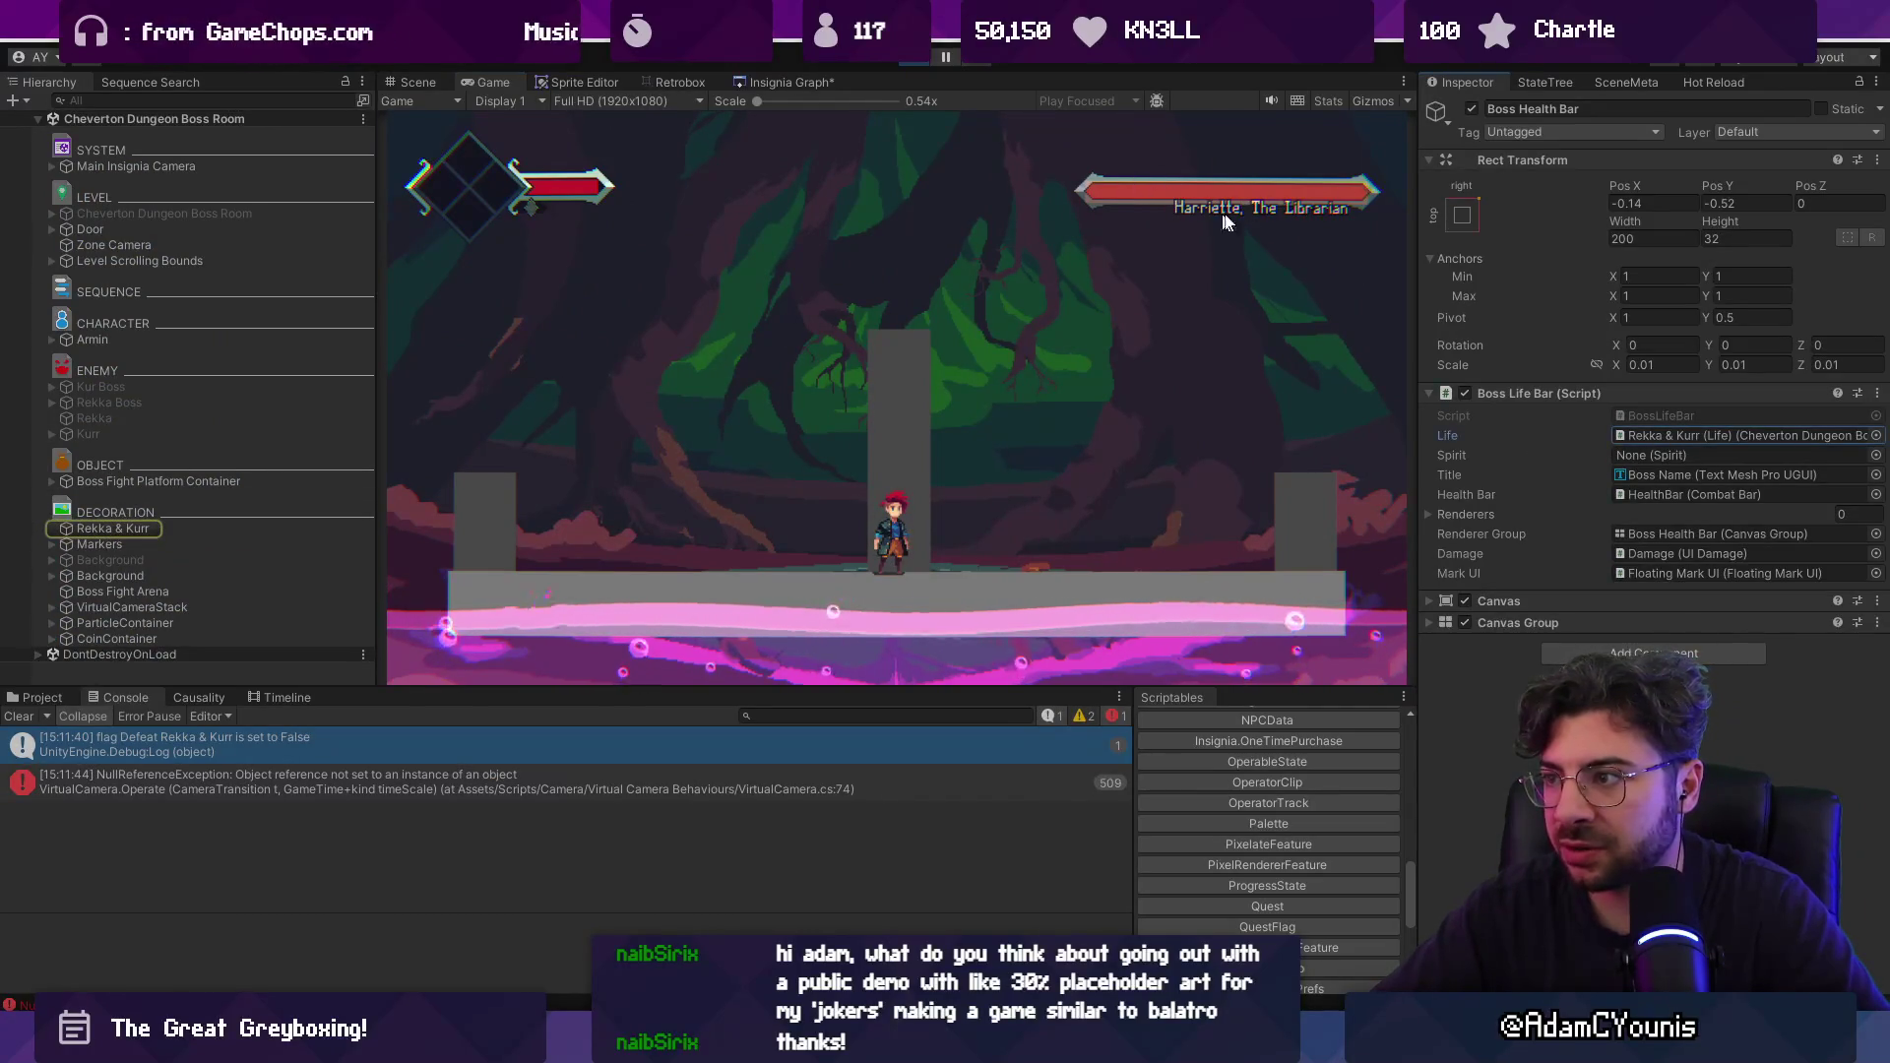
In the Scene view, cycle through objects under the boss bar to its Chrome part.
click(409, 82)
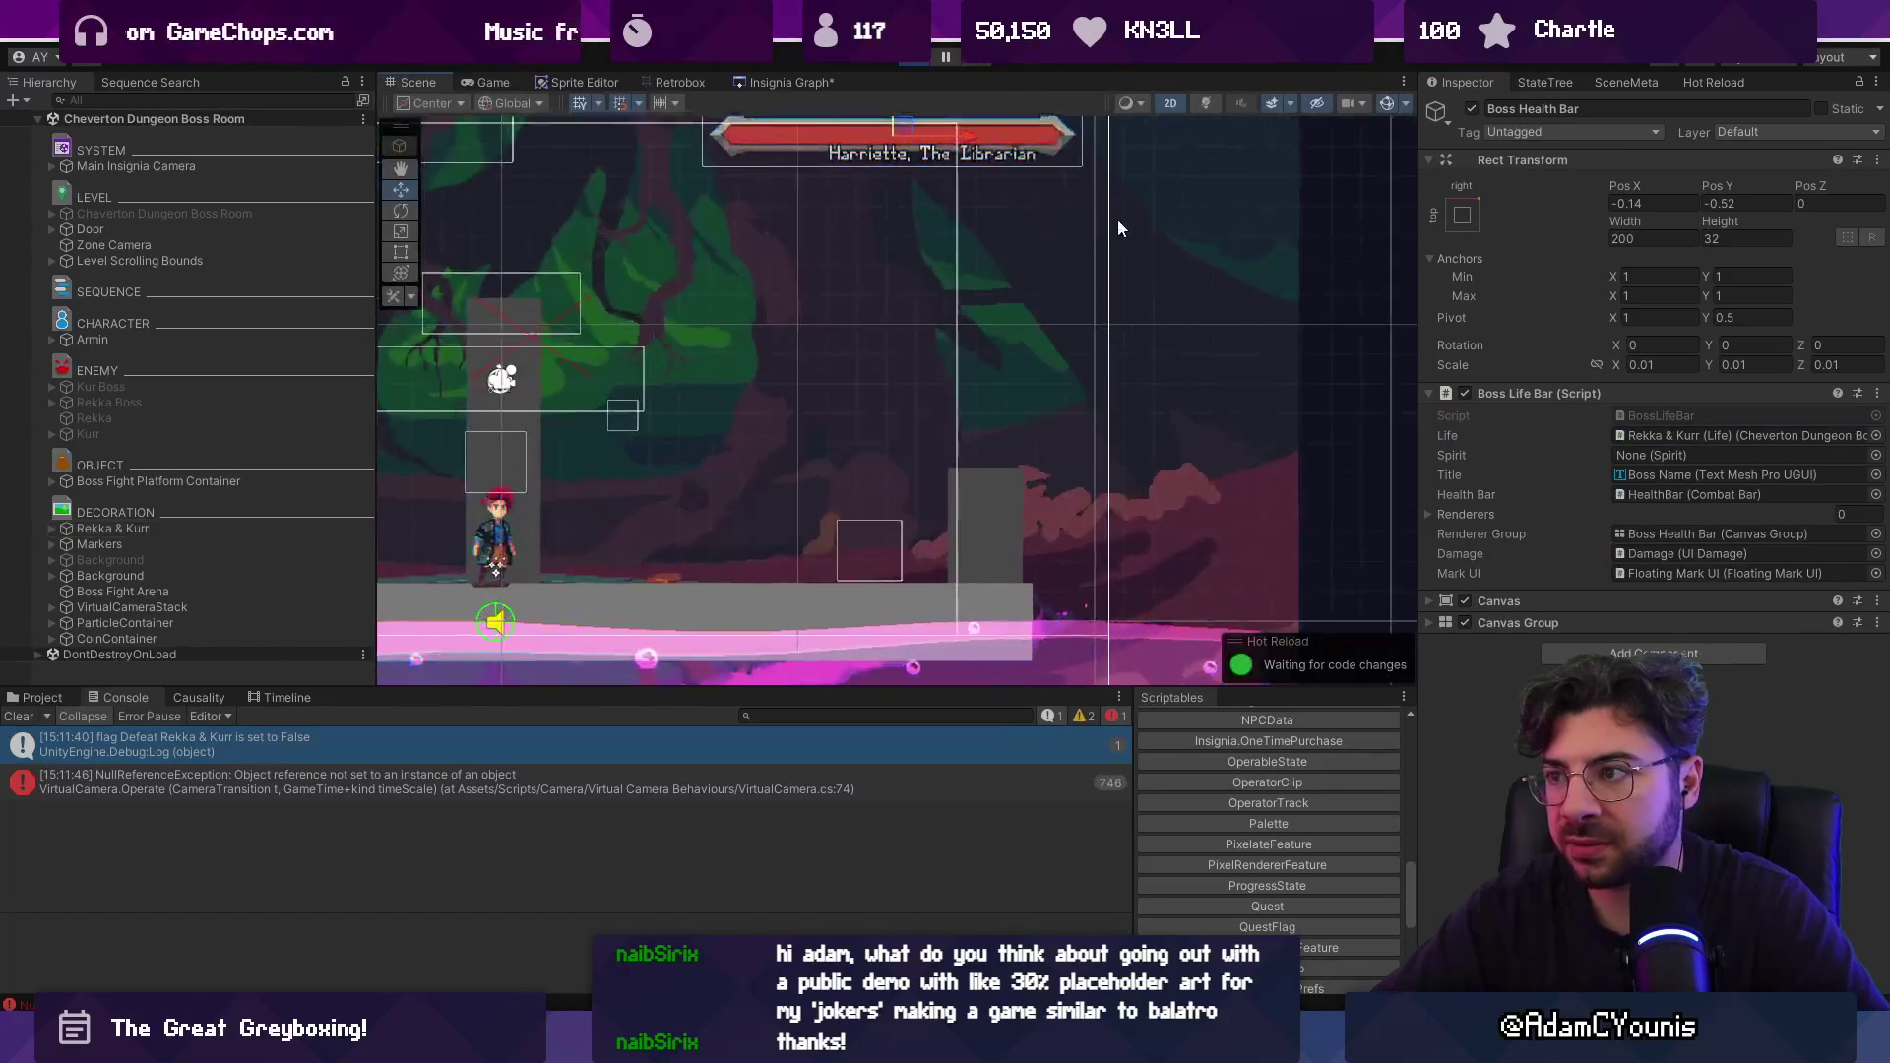
scroll(880, 145, up, 5)
click(816, 169)
click(816, 169)
click(816, 169)
click(817, 169)
click(816, 170)
click(816, 170)
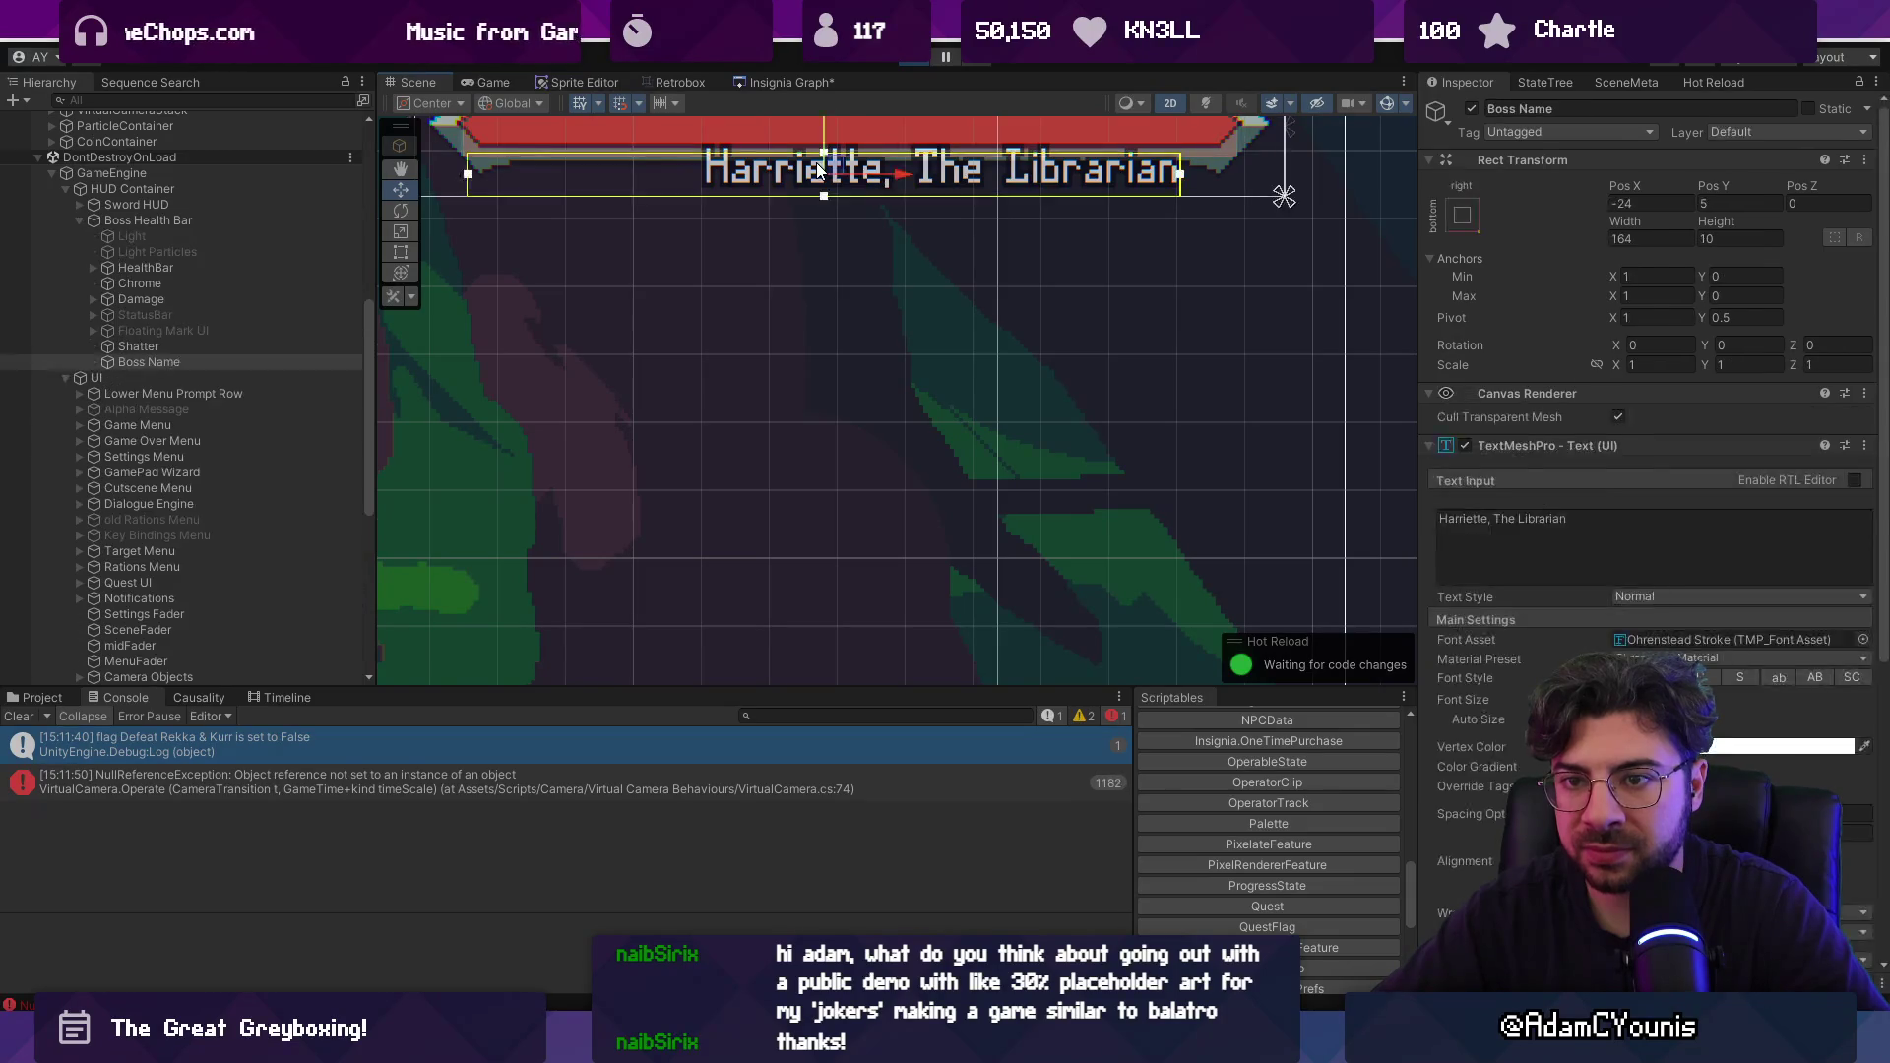
Open the Boss Name text object and check its Text Input reading Harriette, The Librarian.
click(153, 220)
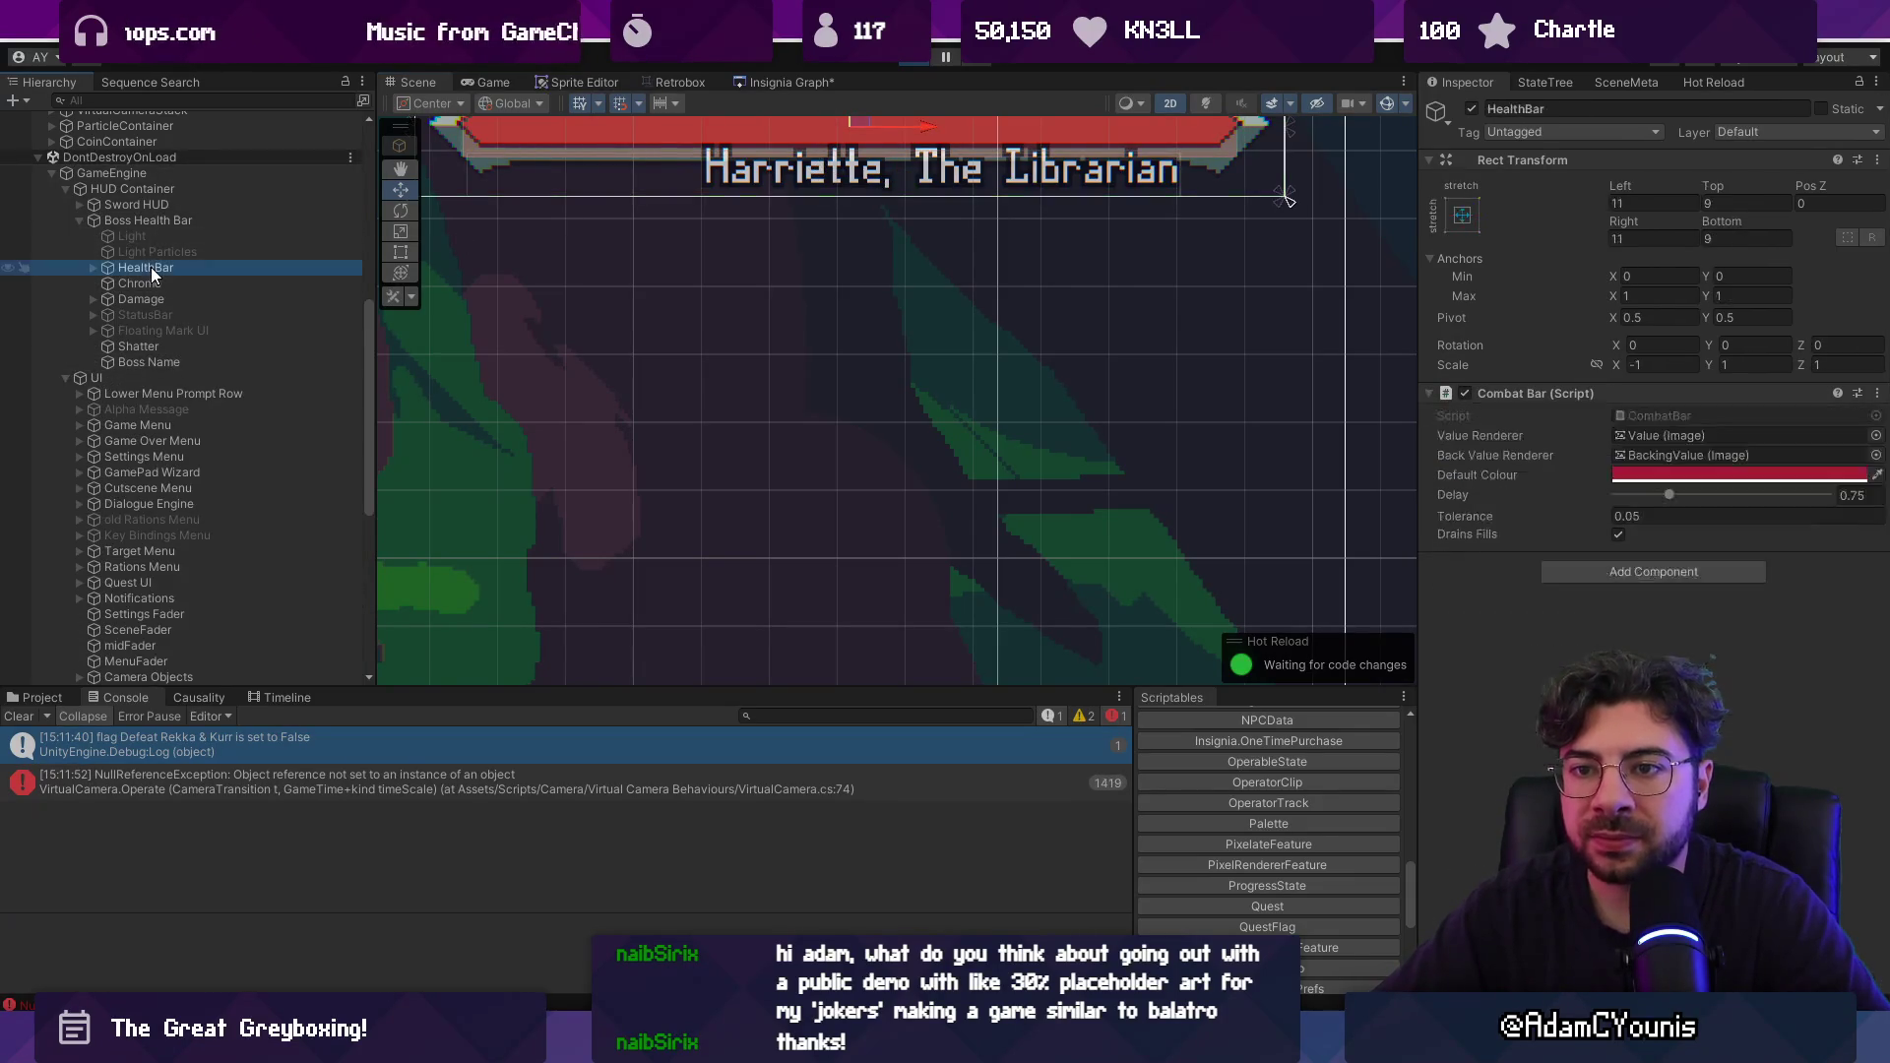
double_click(1666, 477)
click(1573, 539)
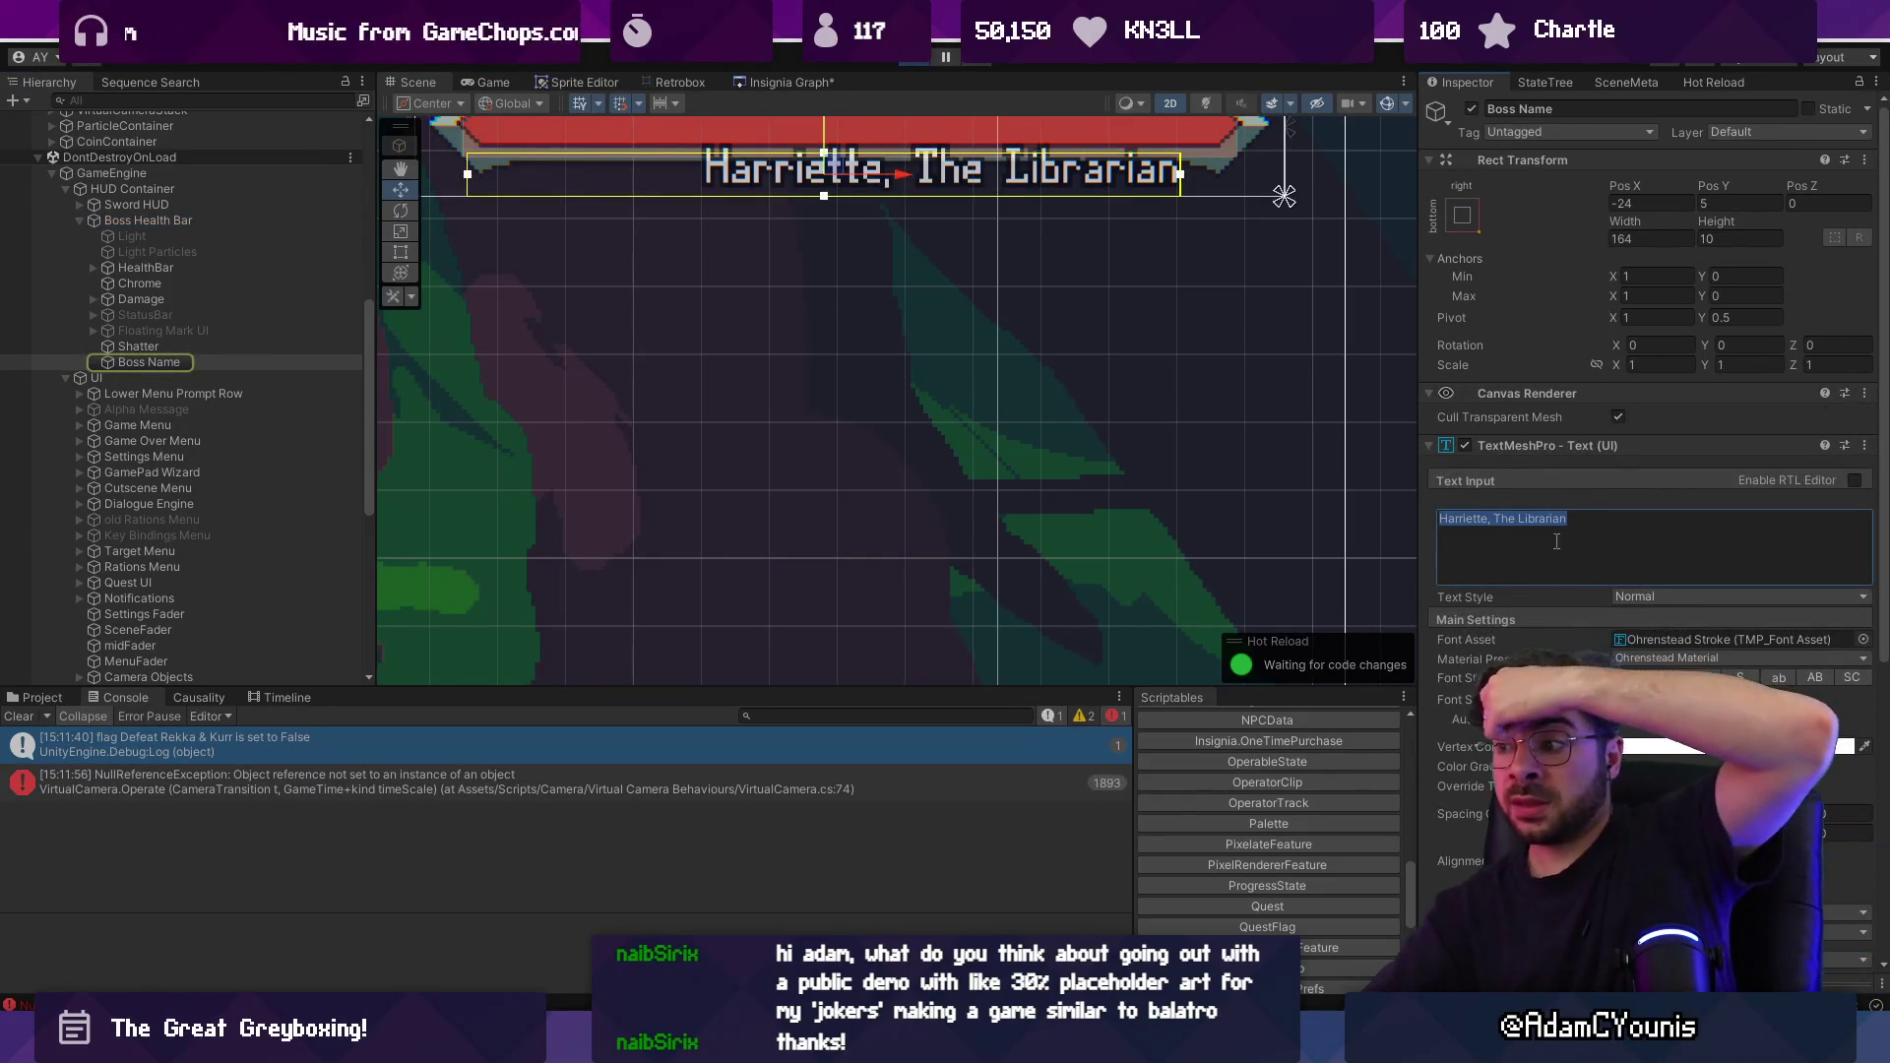
scroll(1498, 539, down, 3)
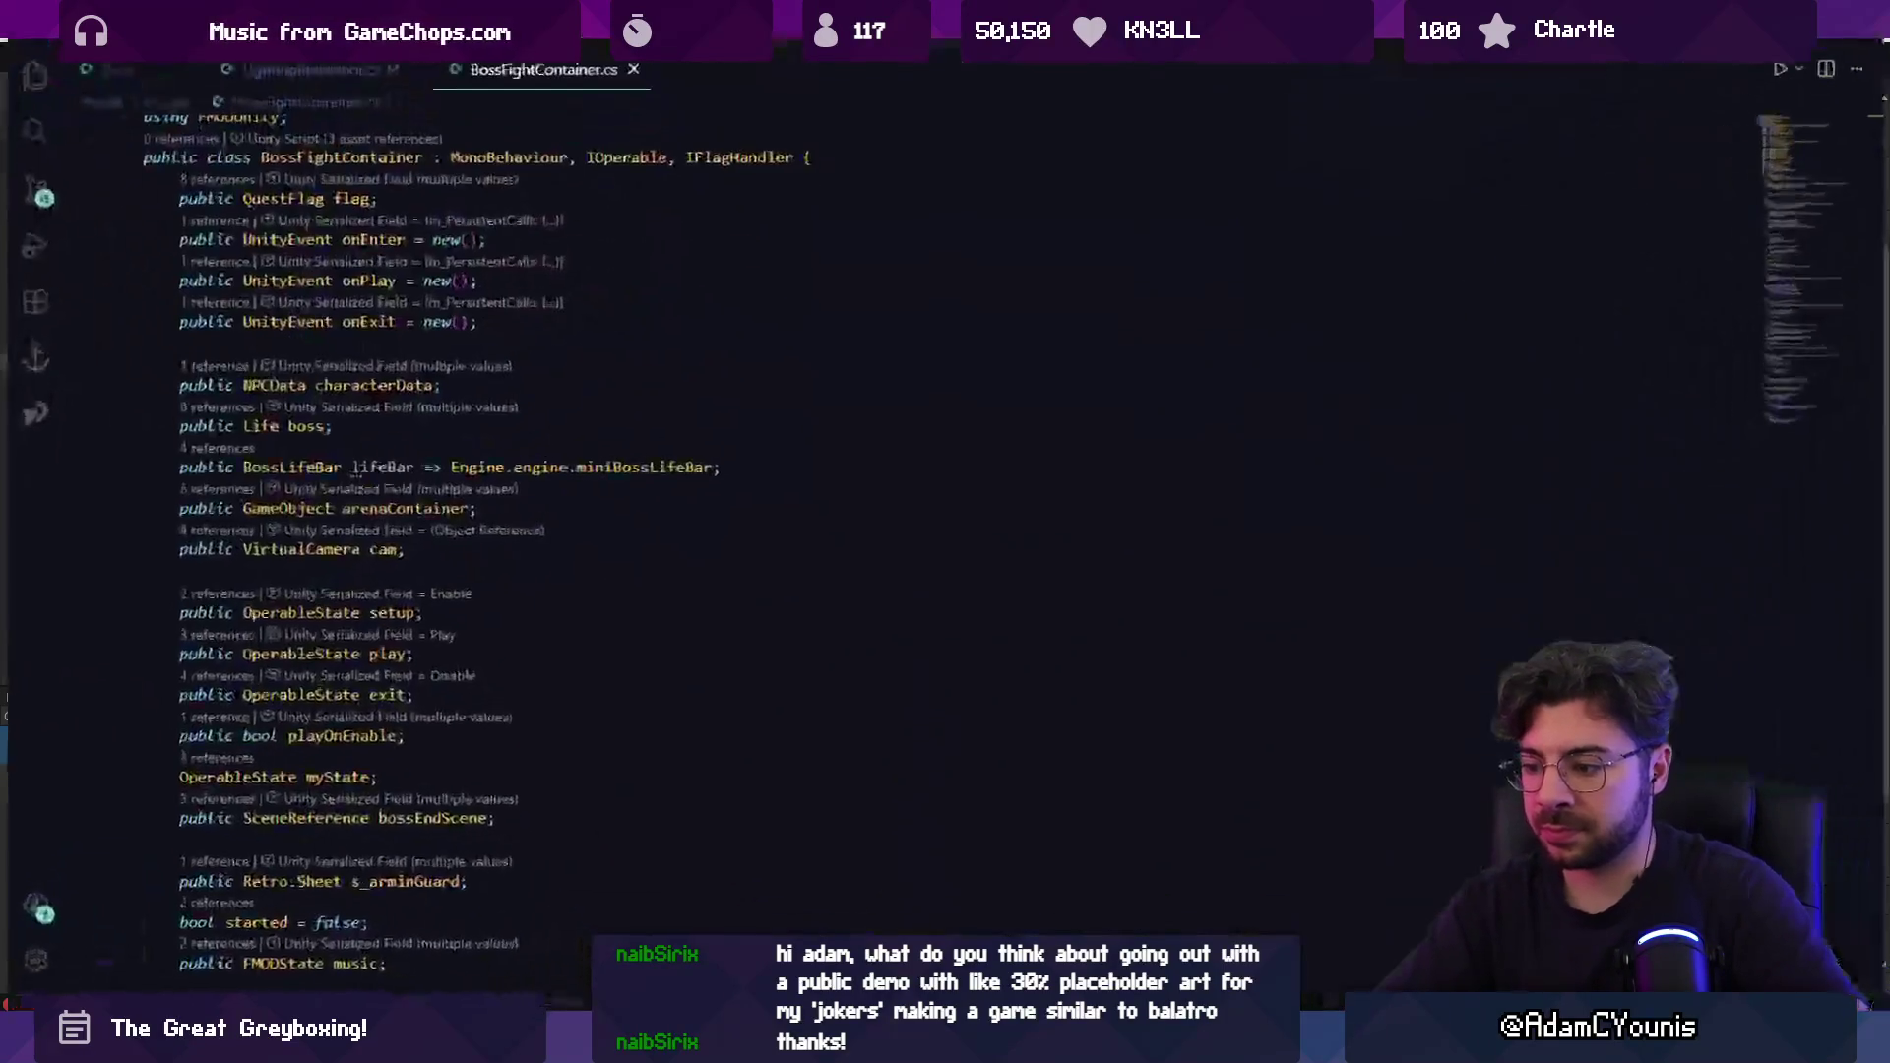
Search BossHealth.cs for 'title', then inspect Unity's Boss Name and Boss Health Bar objects.
key(alt+Tab)
key(ctrl+p)
text(bossh)
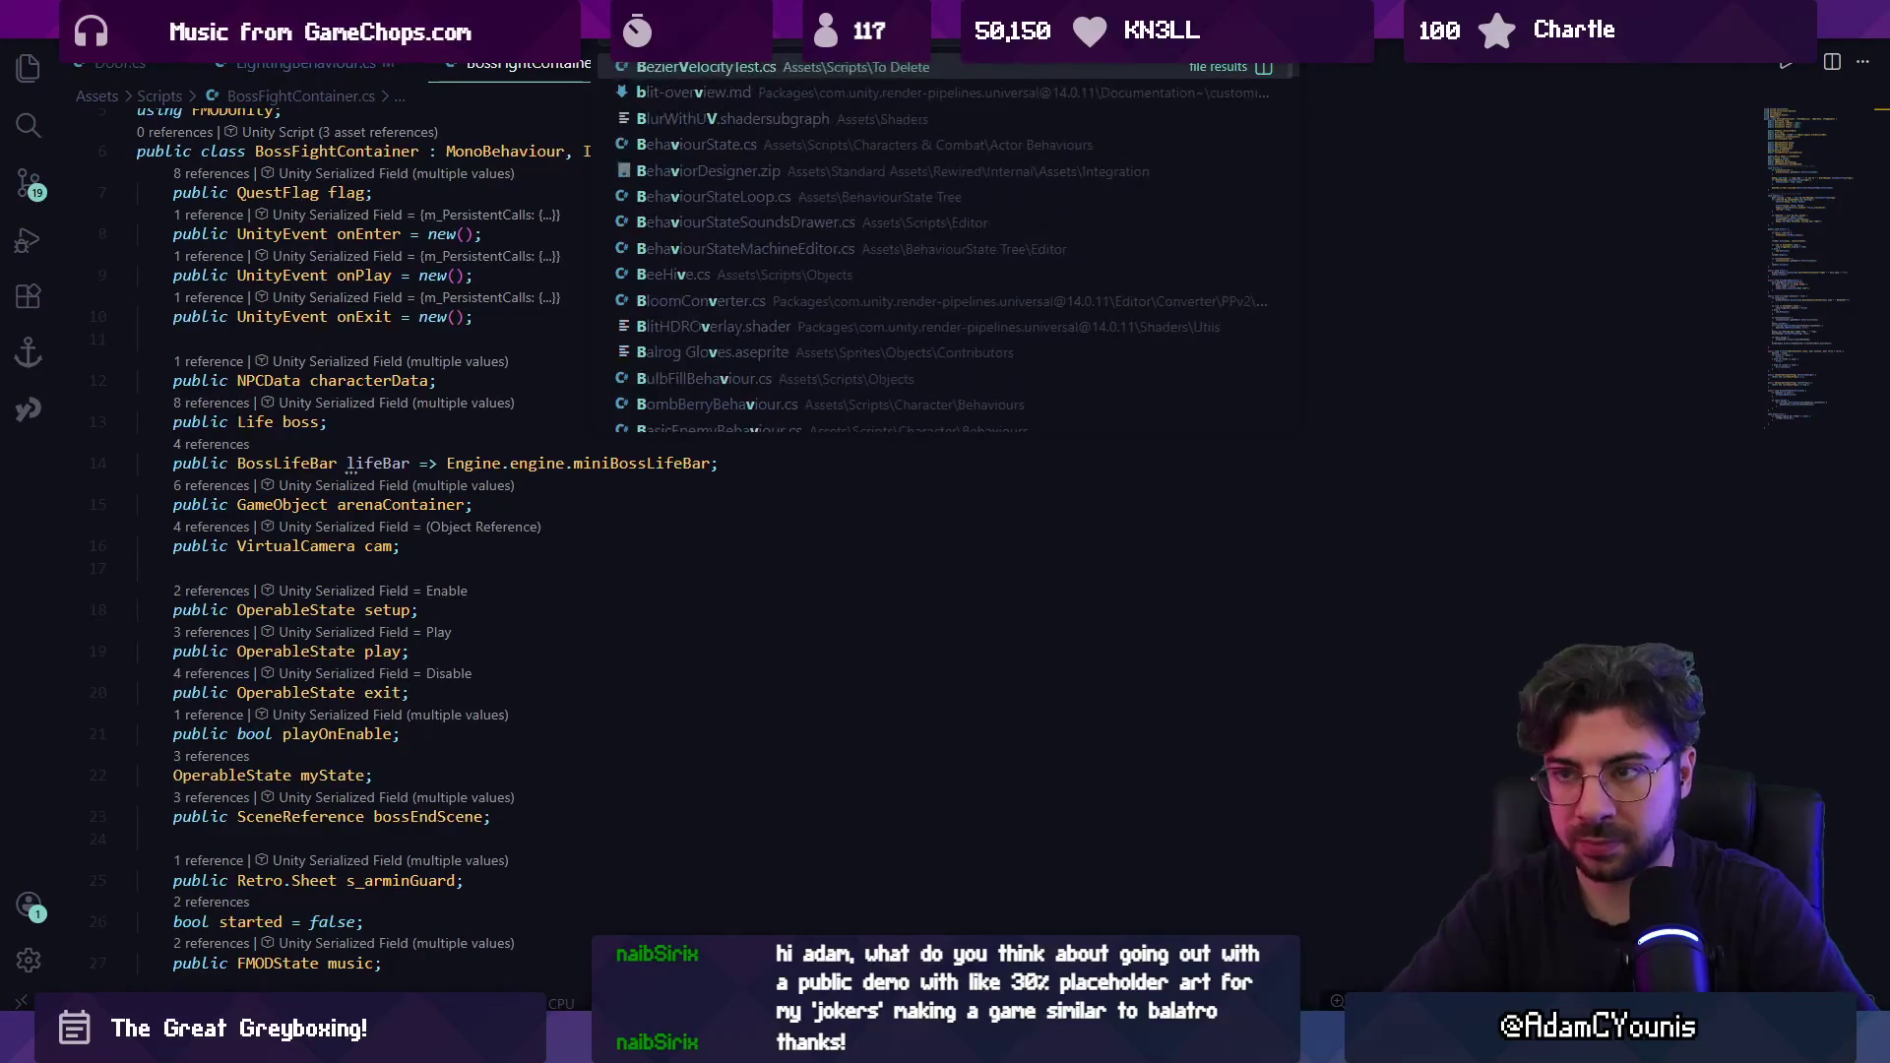
text(ealth)
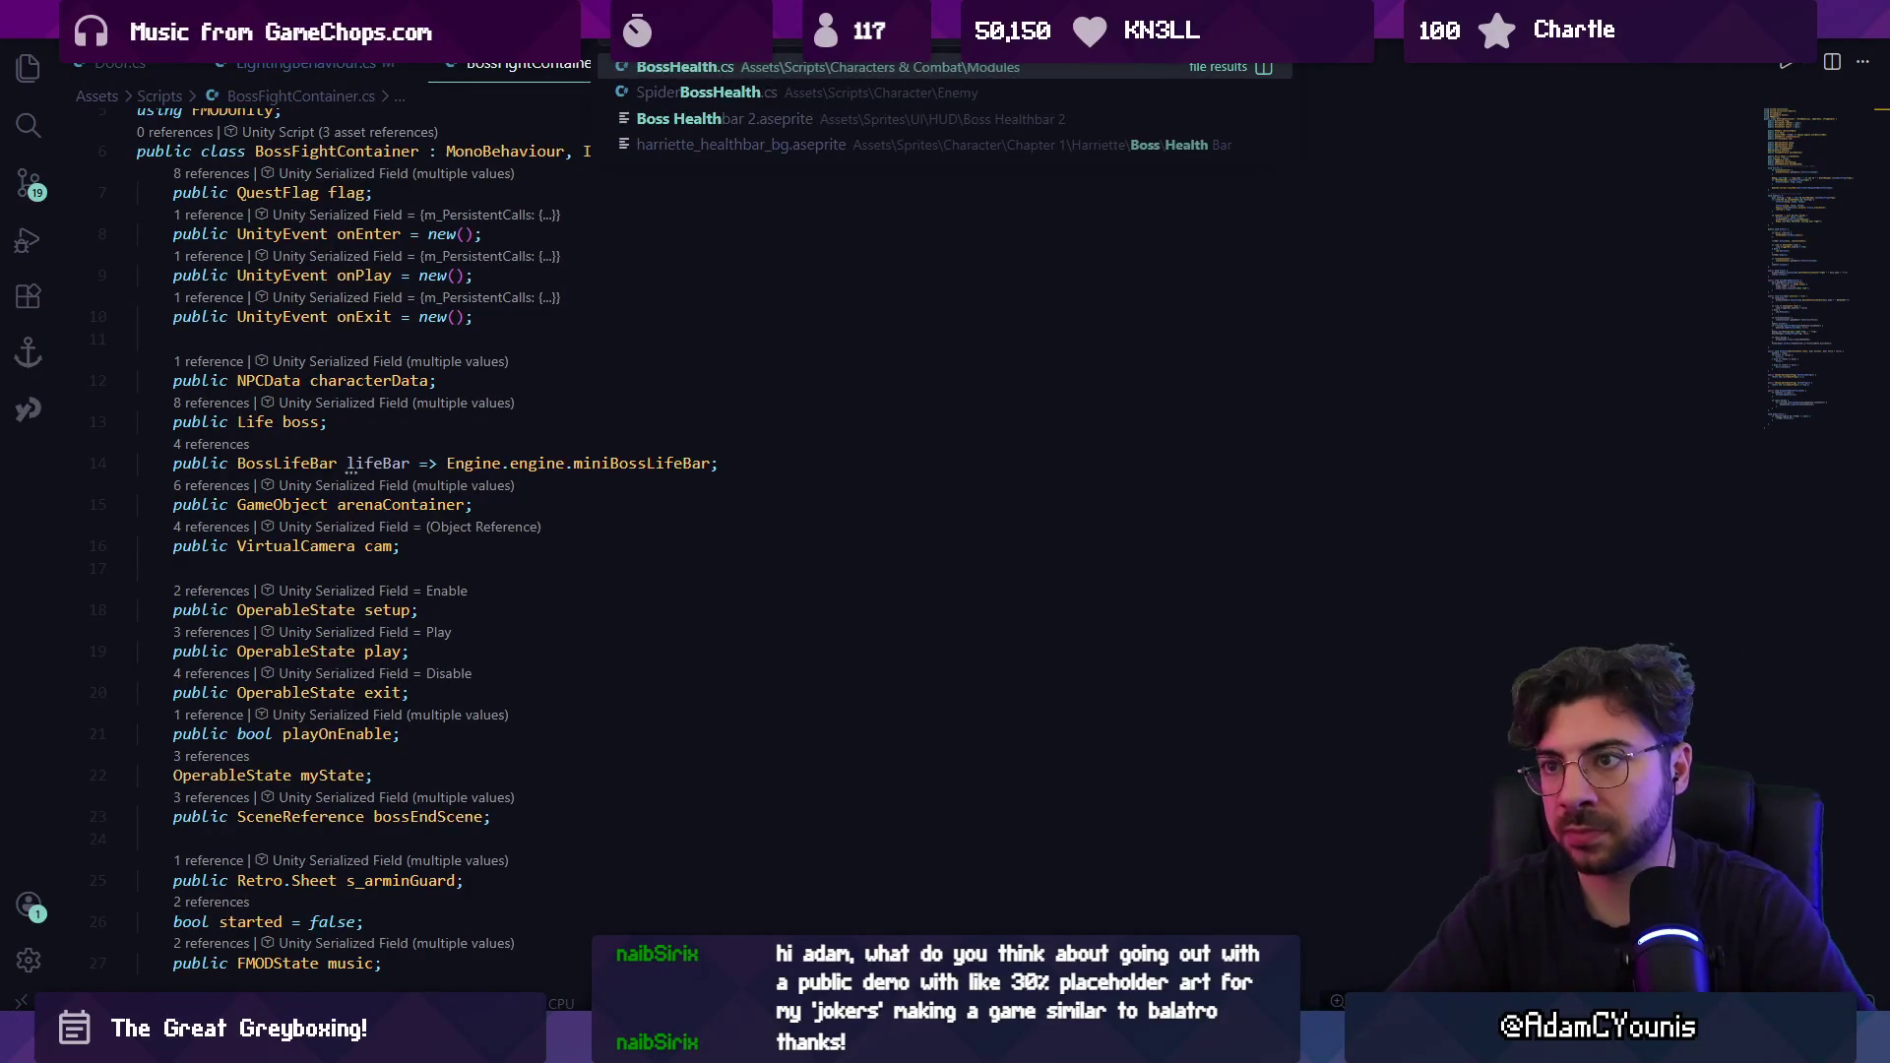
key(Return)
key(ctrl+f)
text(title)
key(Escape)
scroll(872, 846, down, 5)
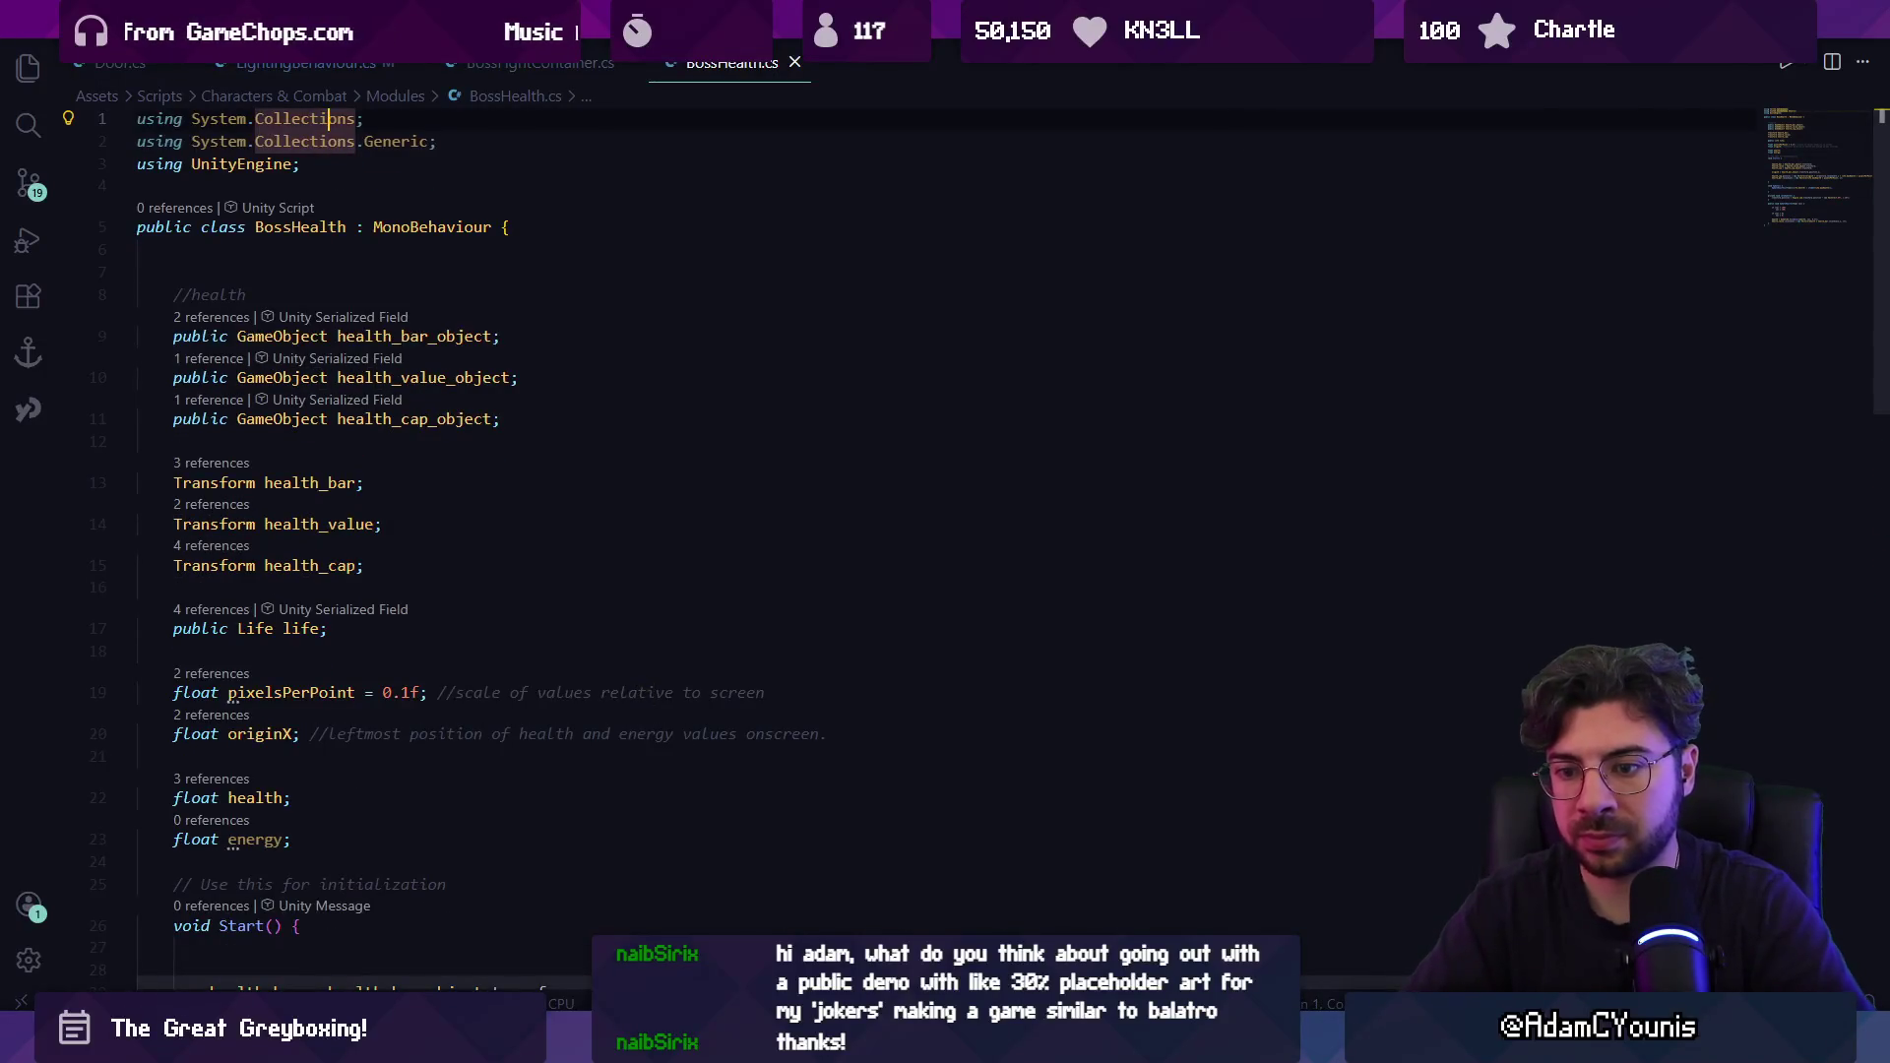
key(alt+Tab)
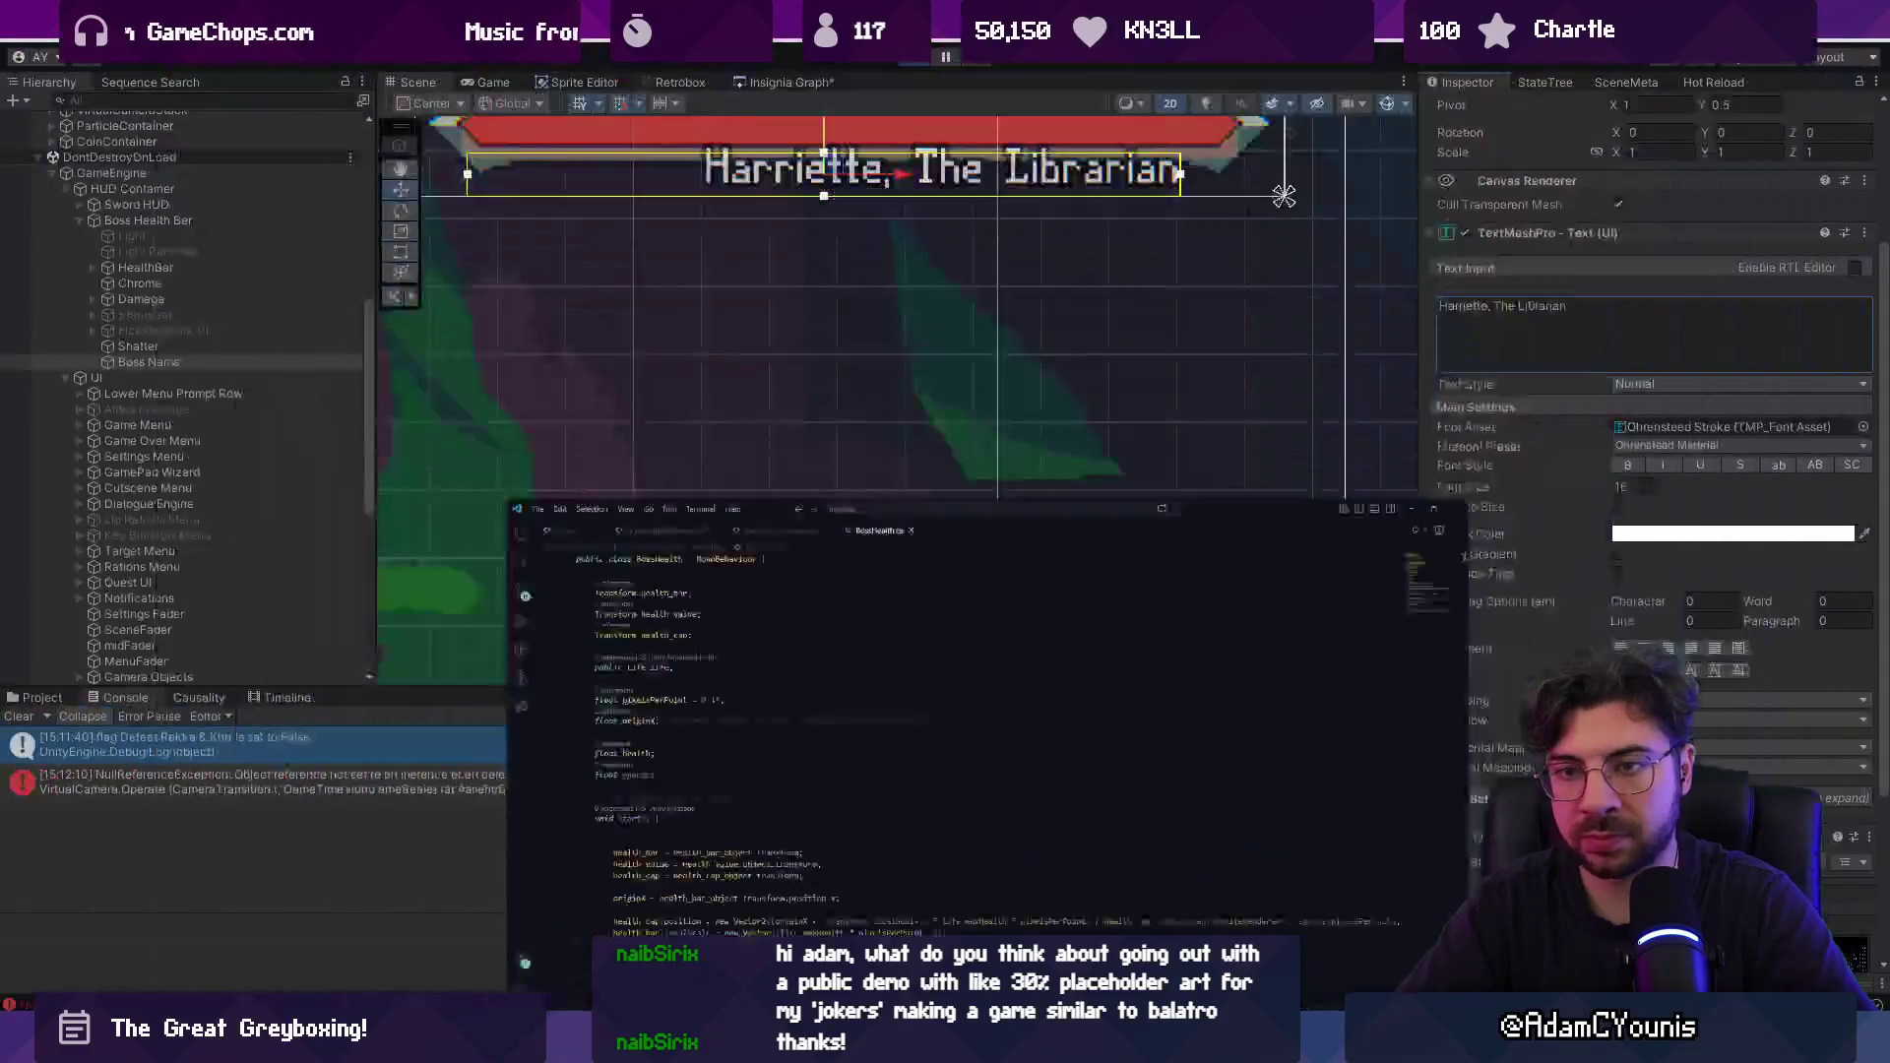
click(137, 364)
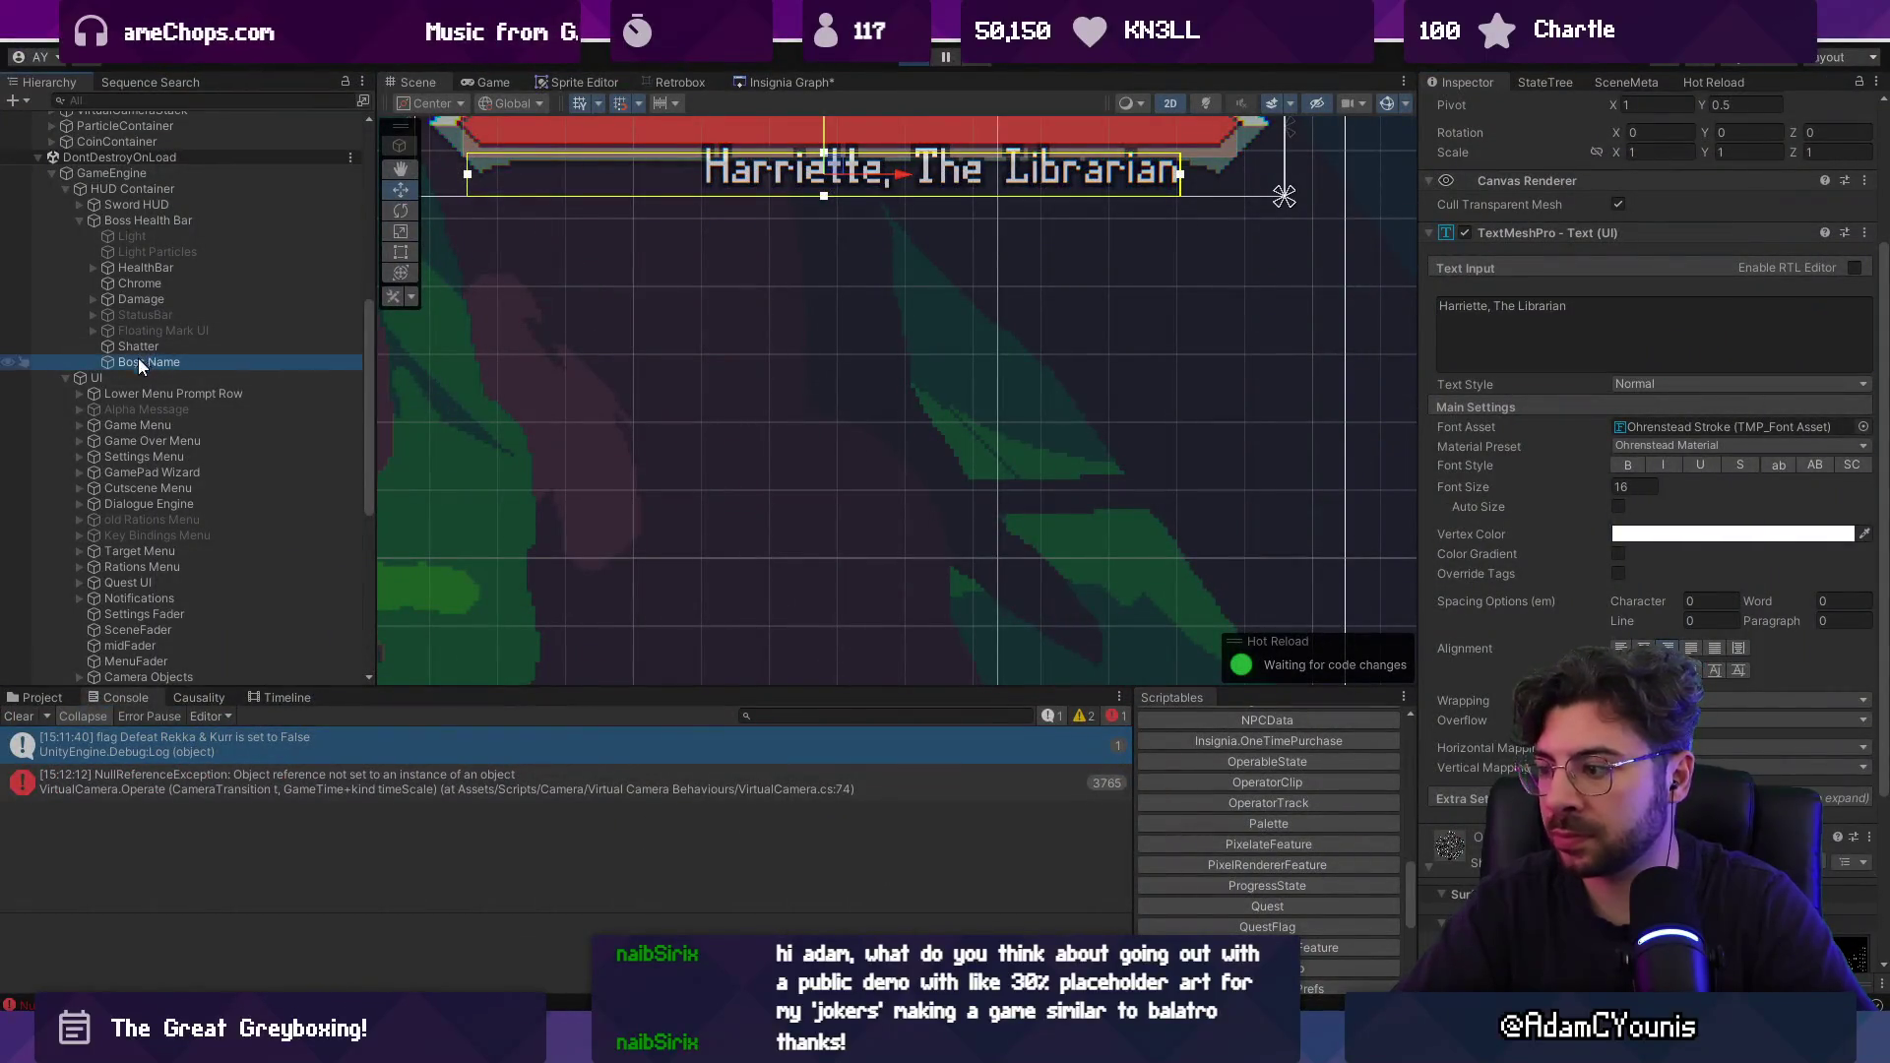
click(148, 222)
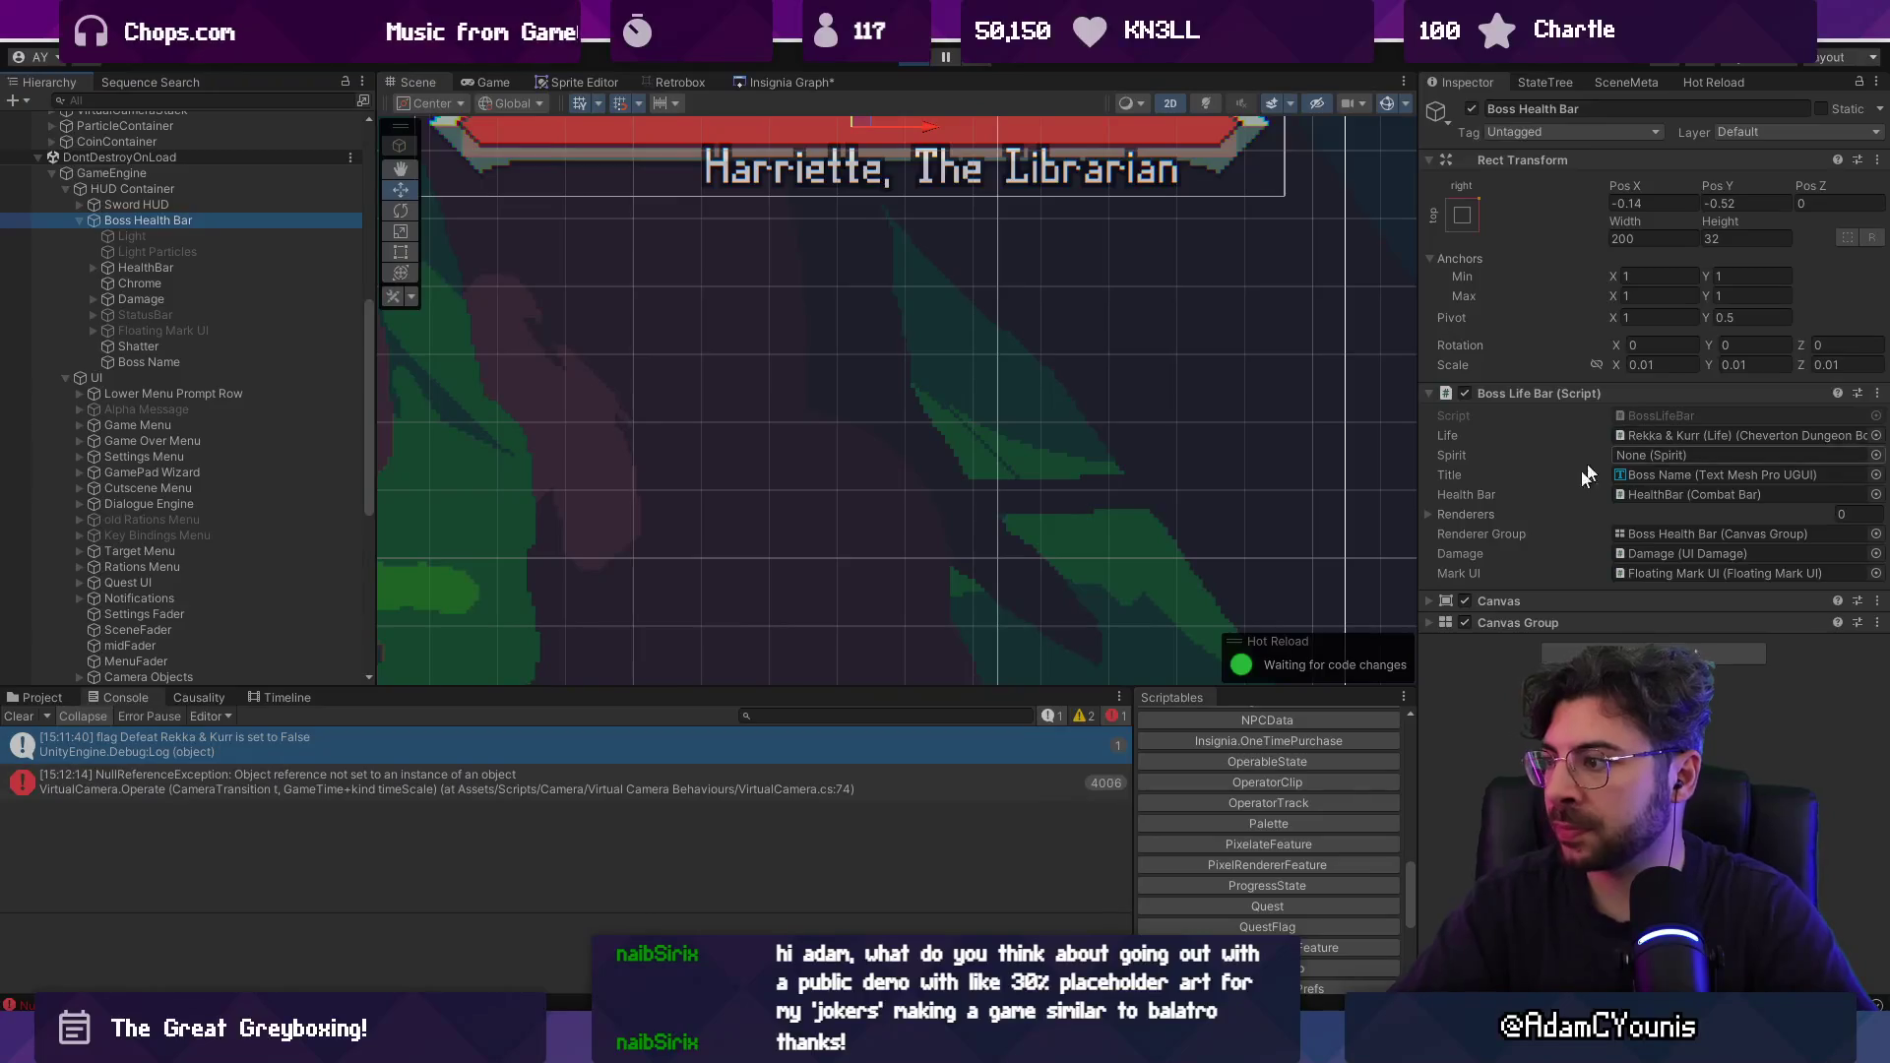
Open BossLifeBar.cs and find where the title is set from character data.
key(alt+Tab)
key(ctrl+p)
text(bosslifebar)
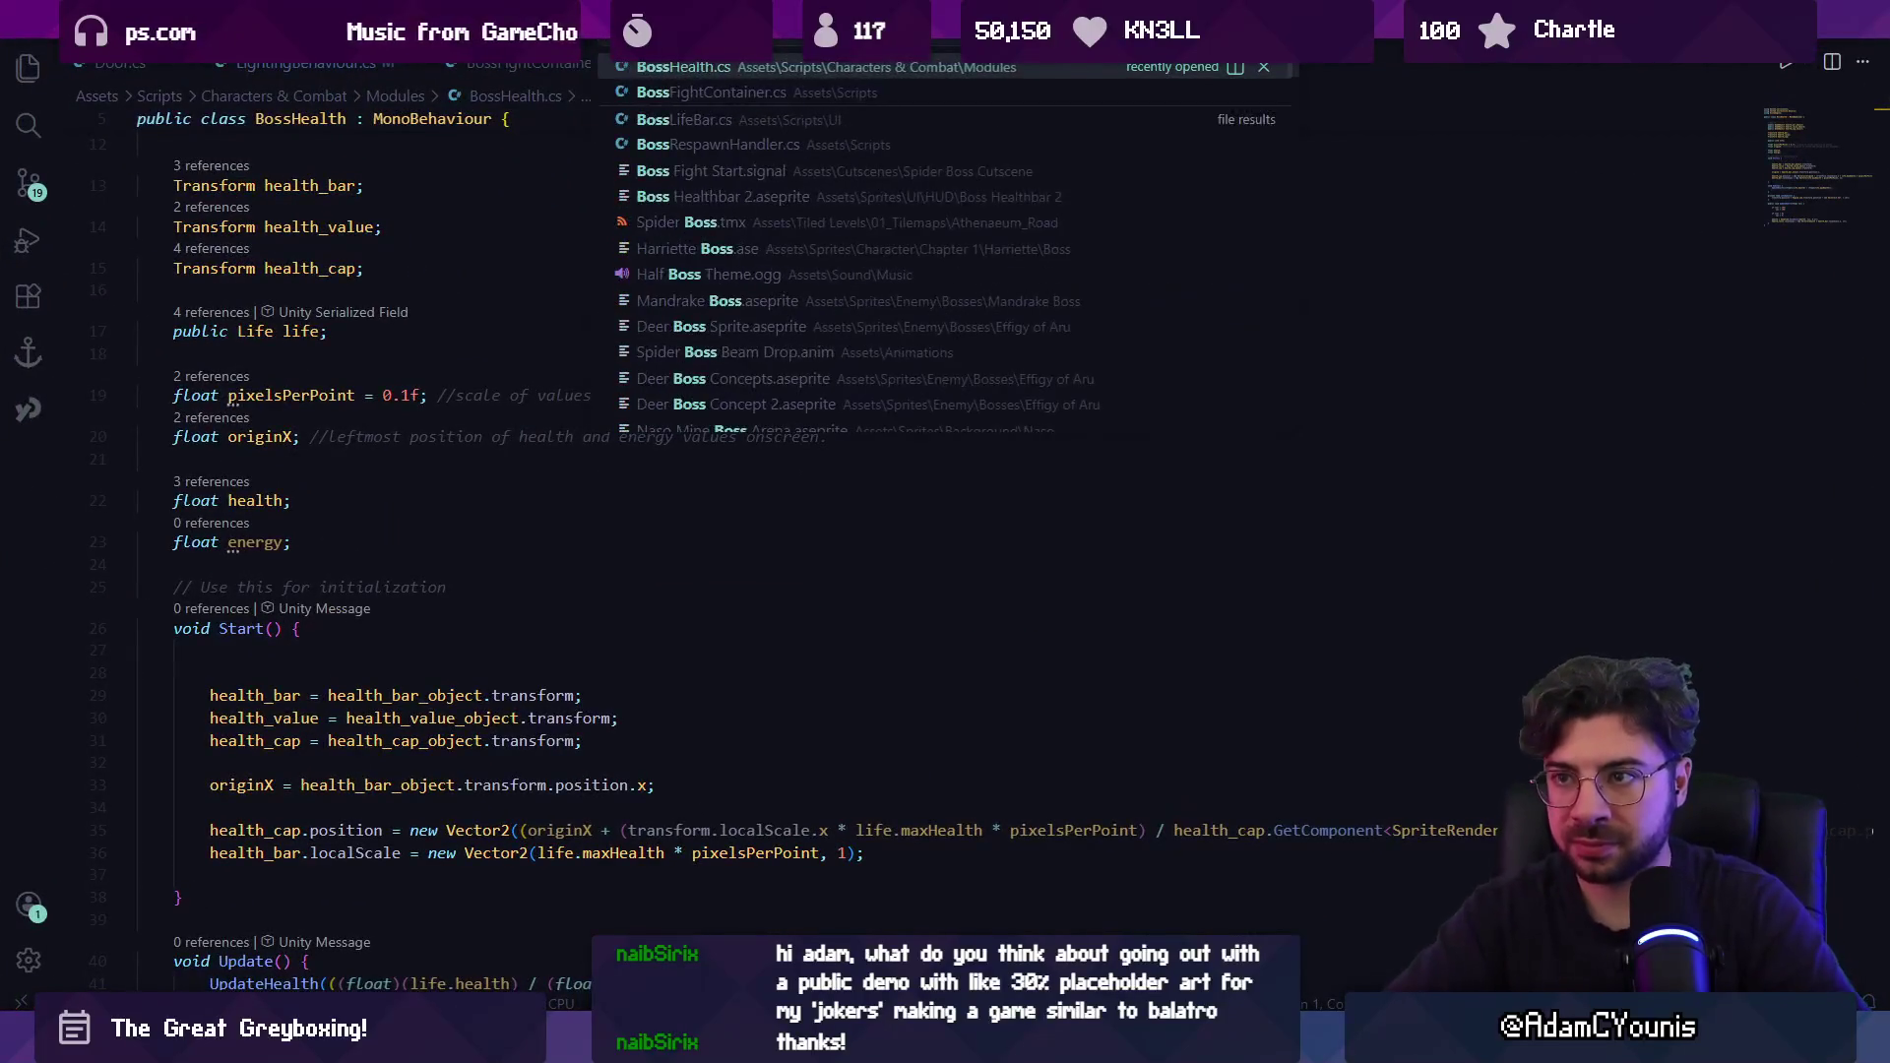
key(Return)
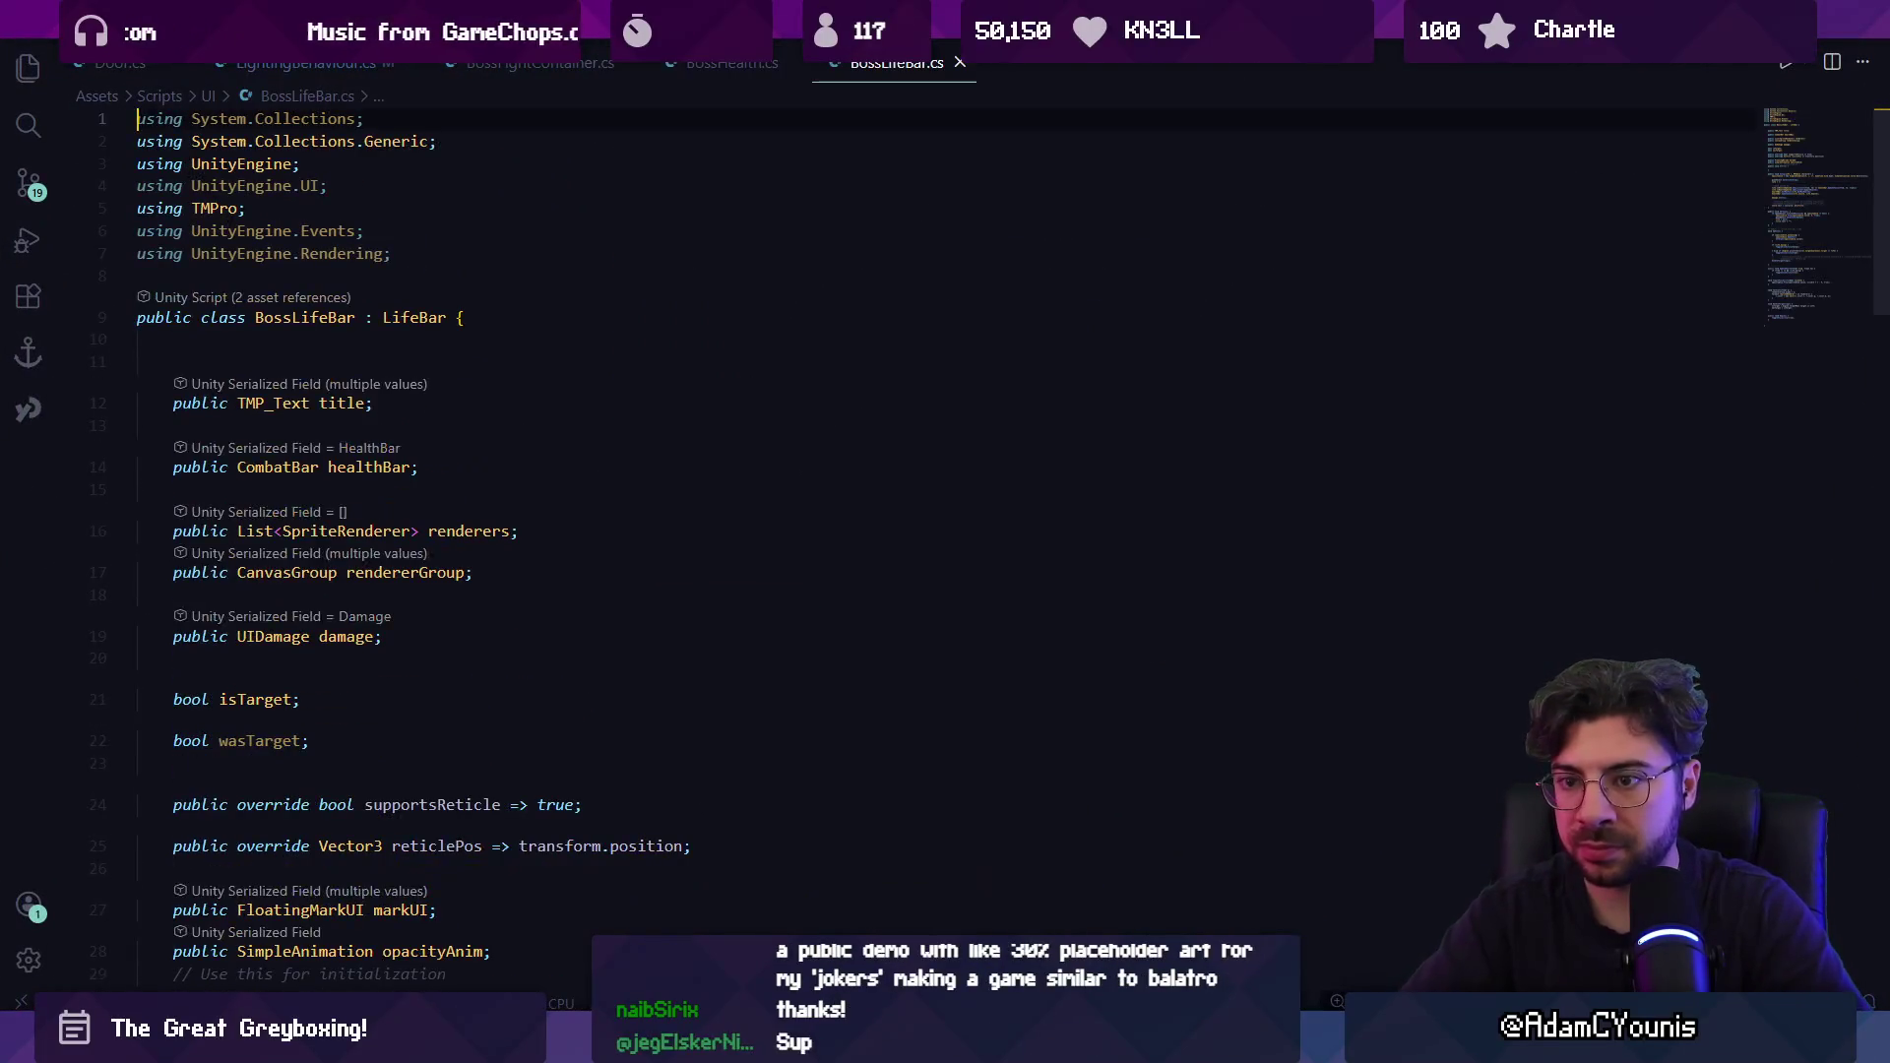
key(ctrl+f)
text(title)
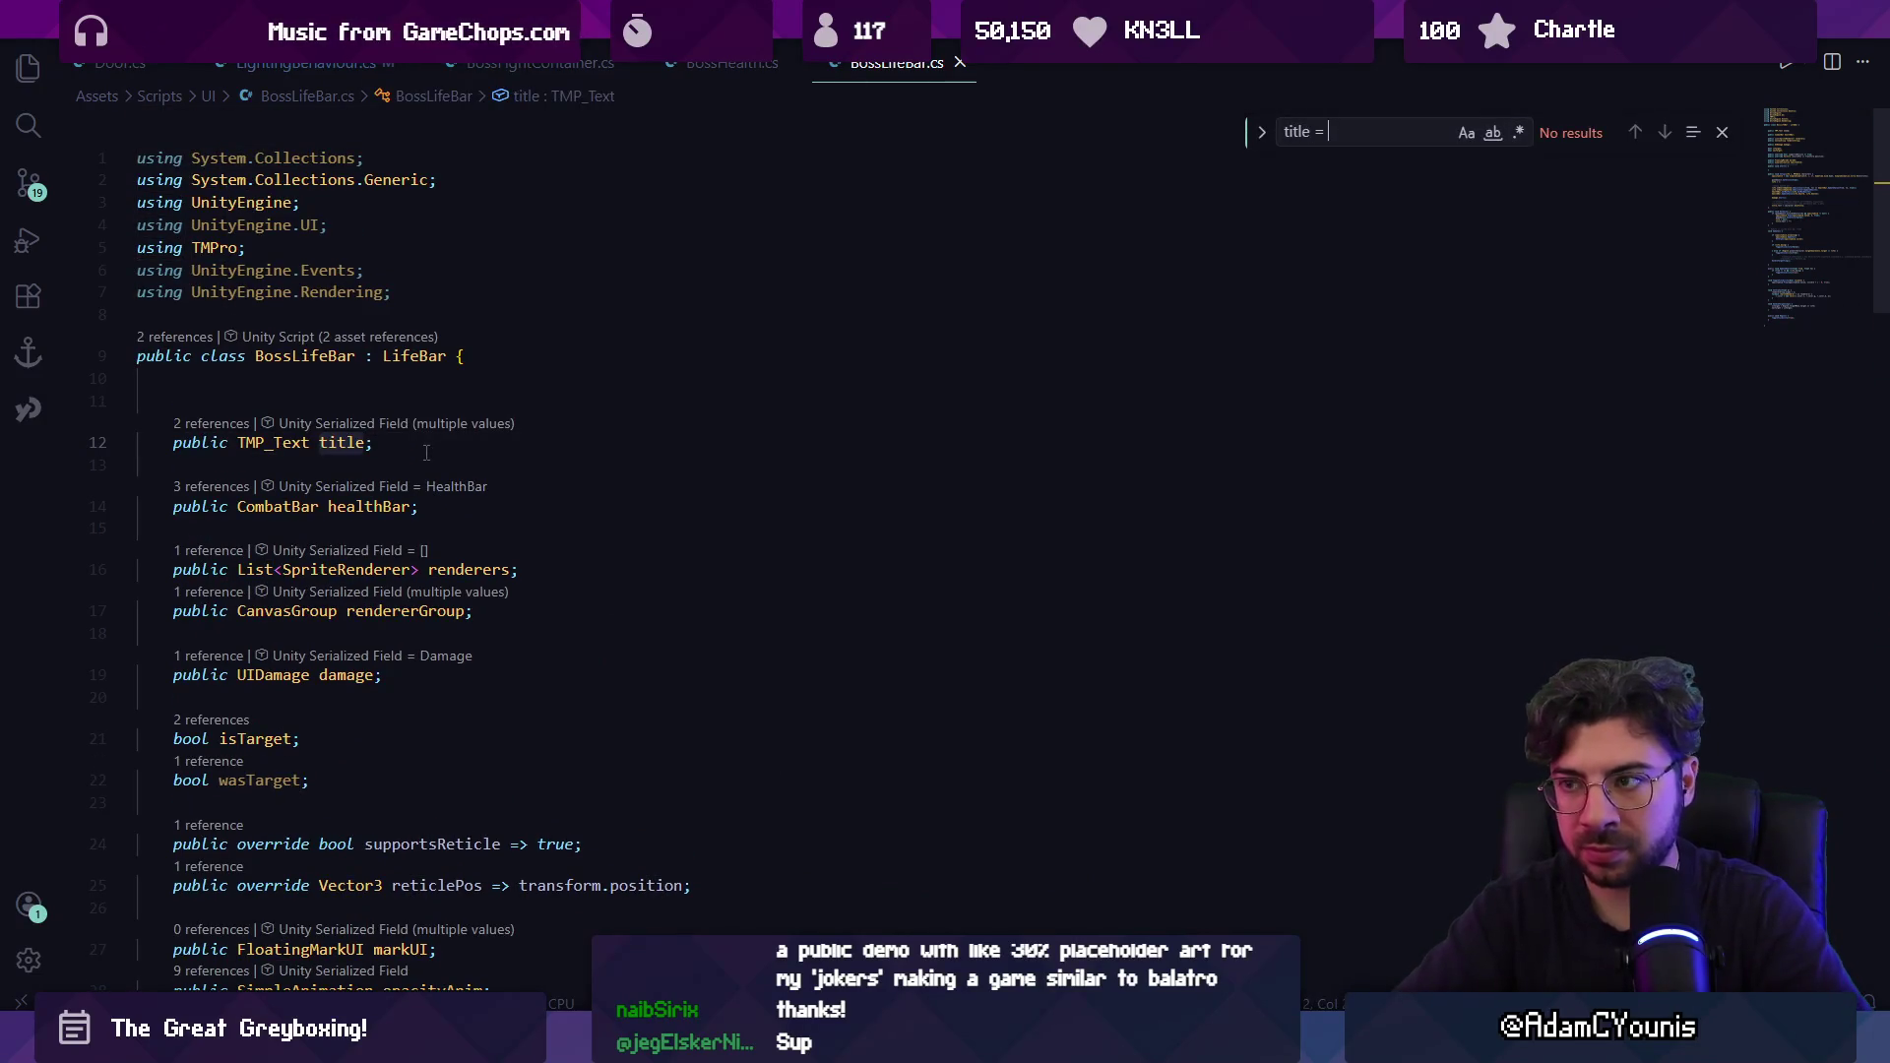
key(Return)
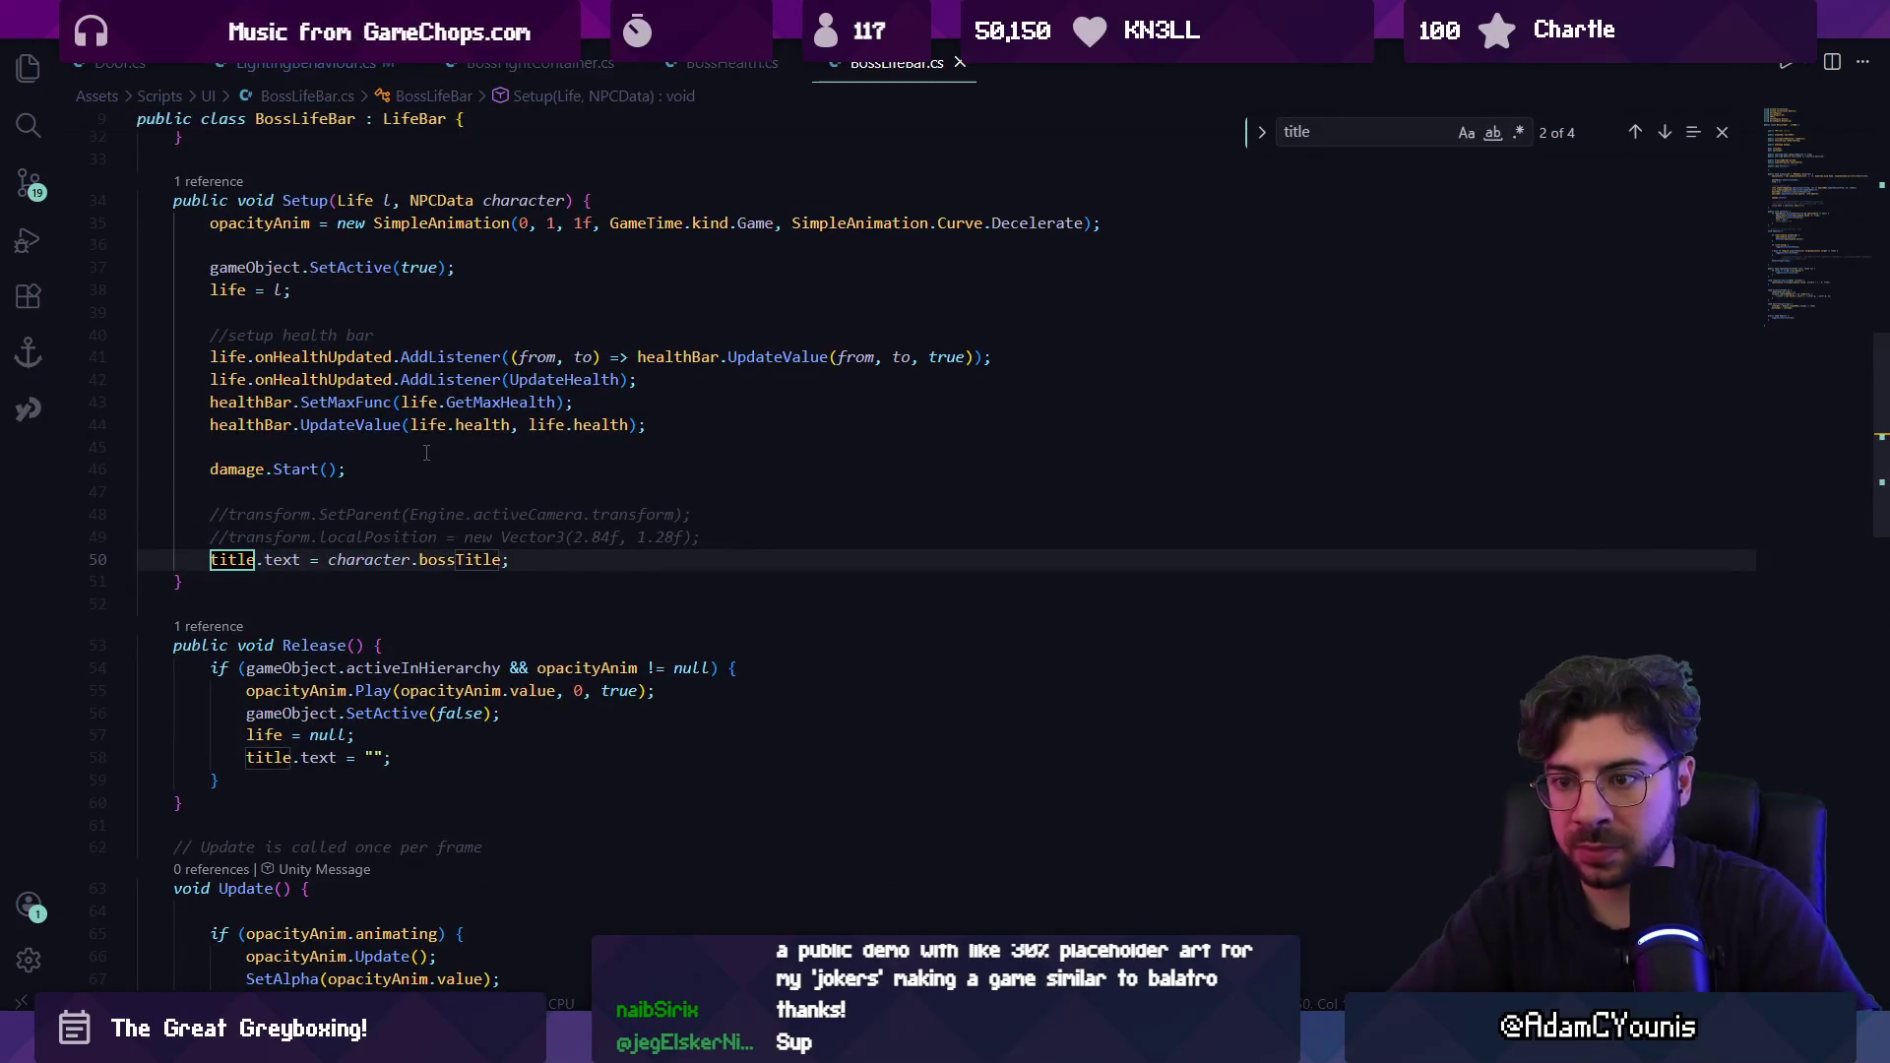
click(383, 559)
Trace Setup's caller into BossFightContainer.cs, where characterData supplies the bossTitle.
scroll(421, 514, up, 2)
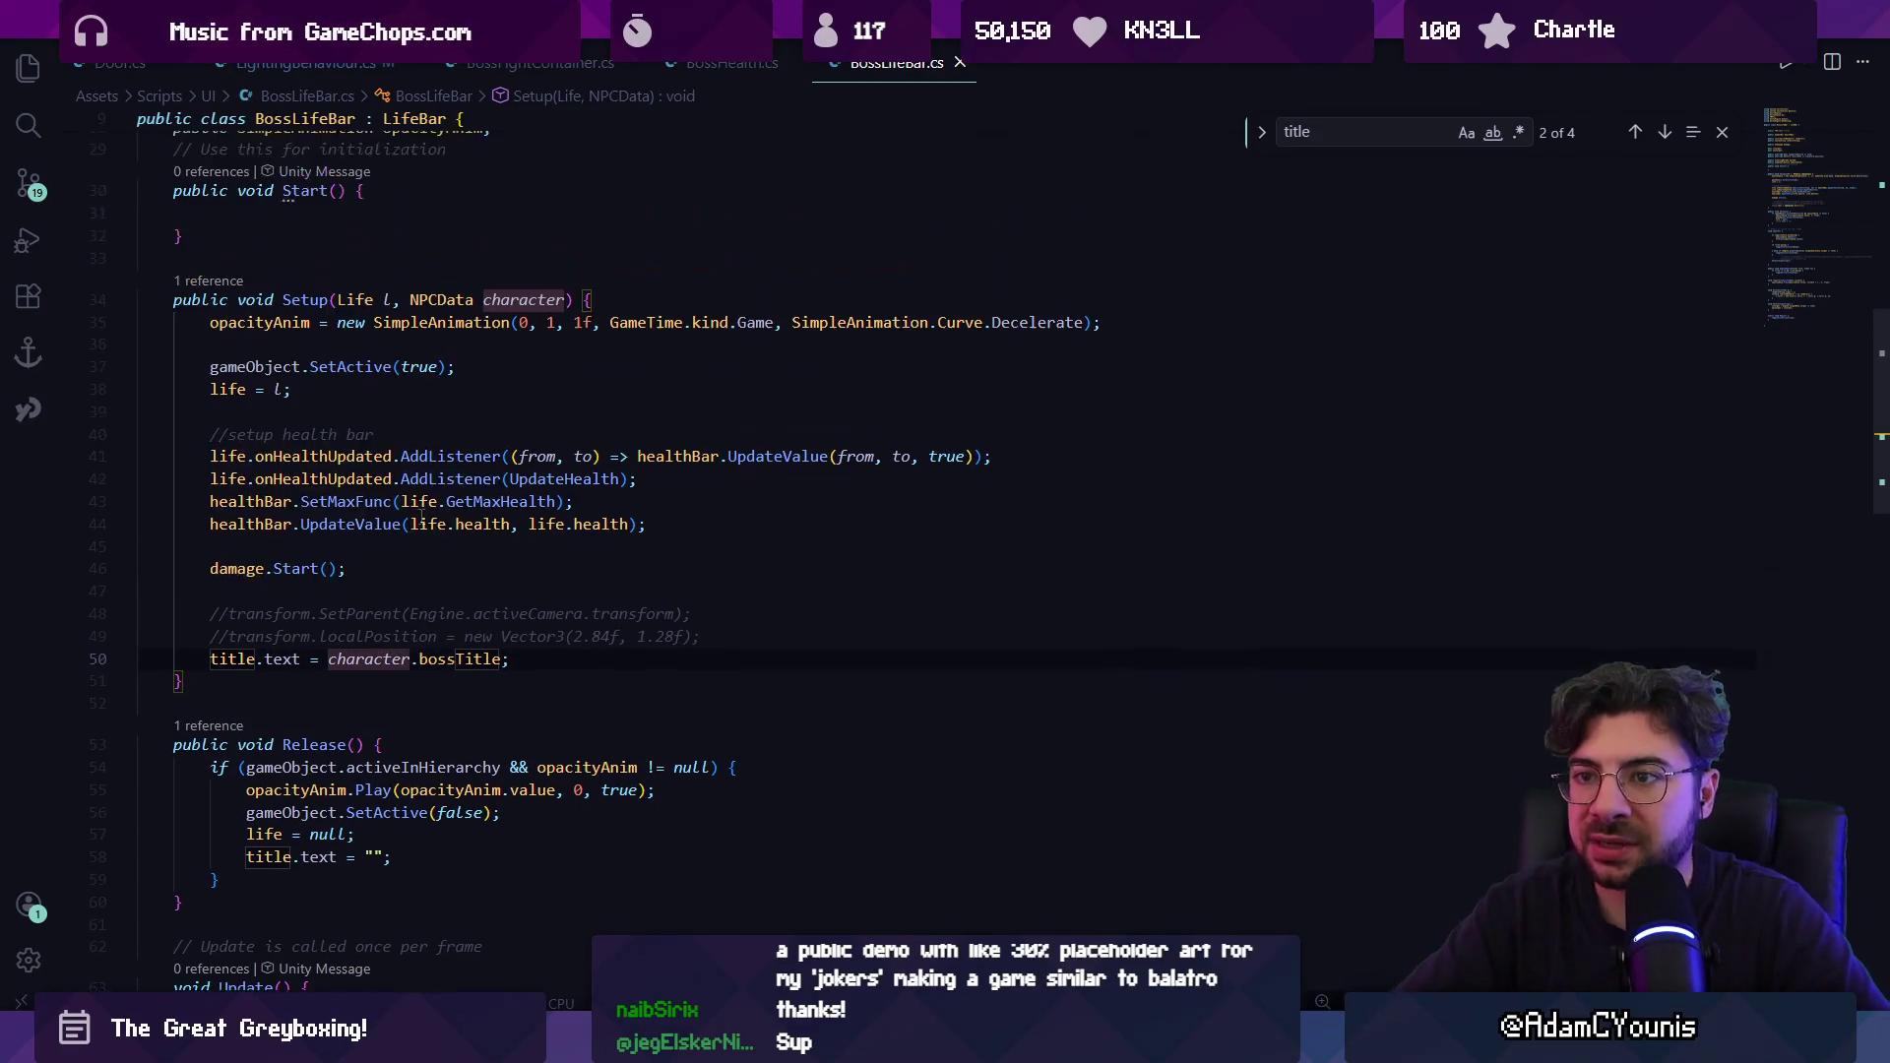
click(223, 283)
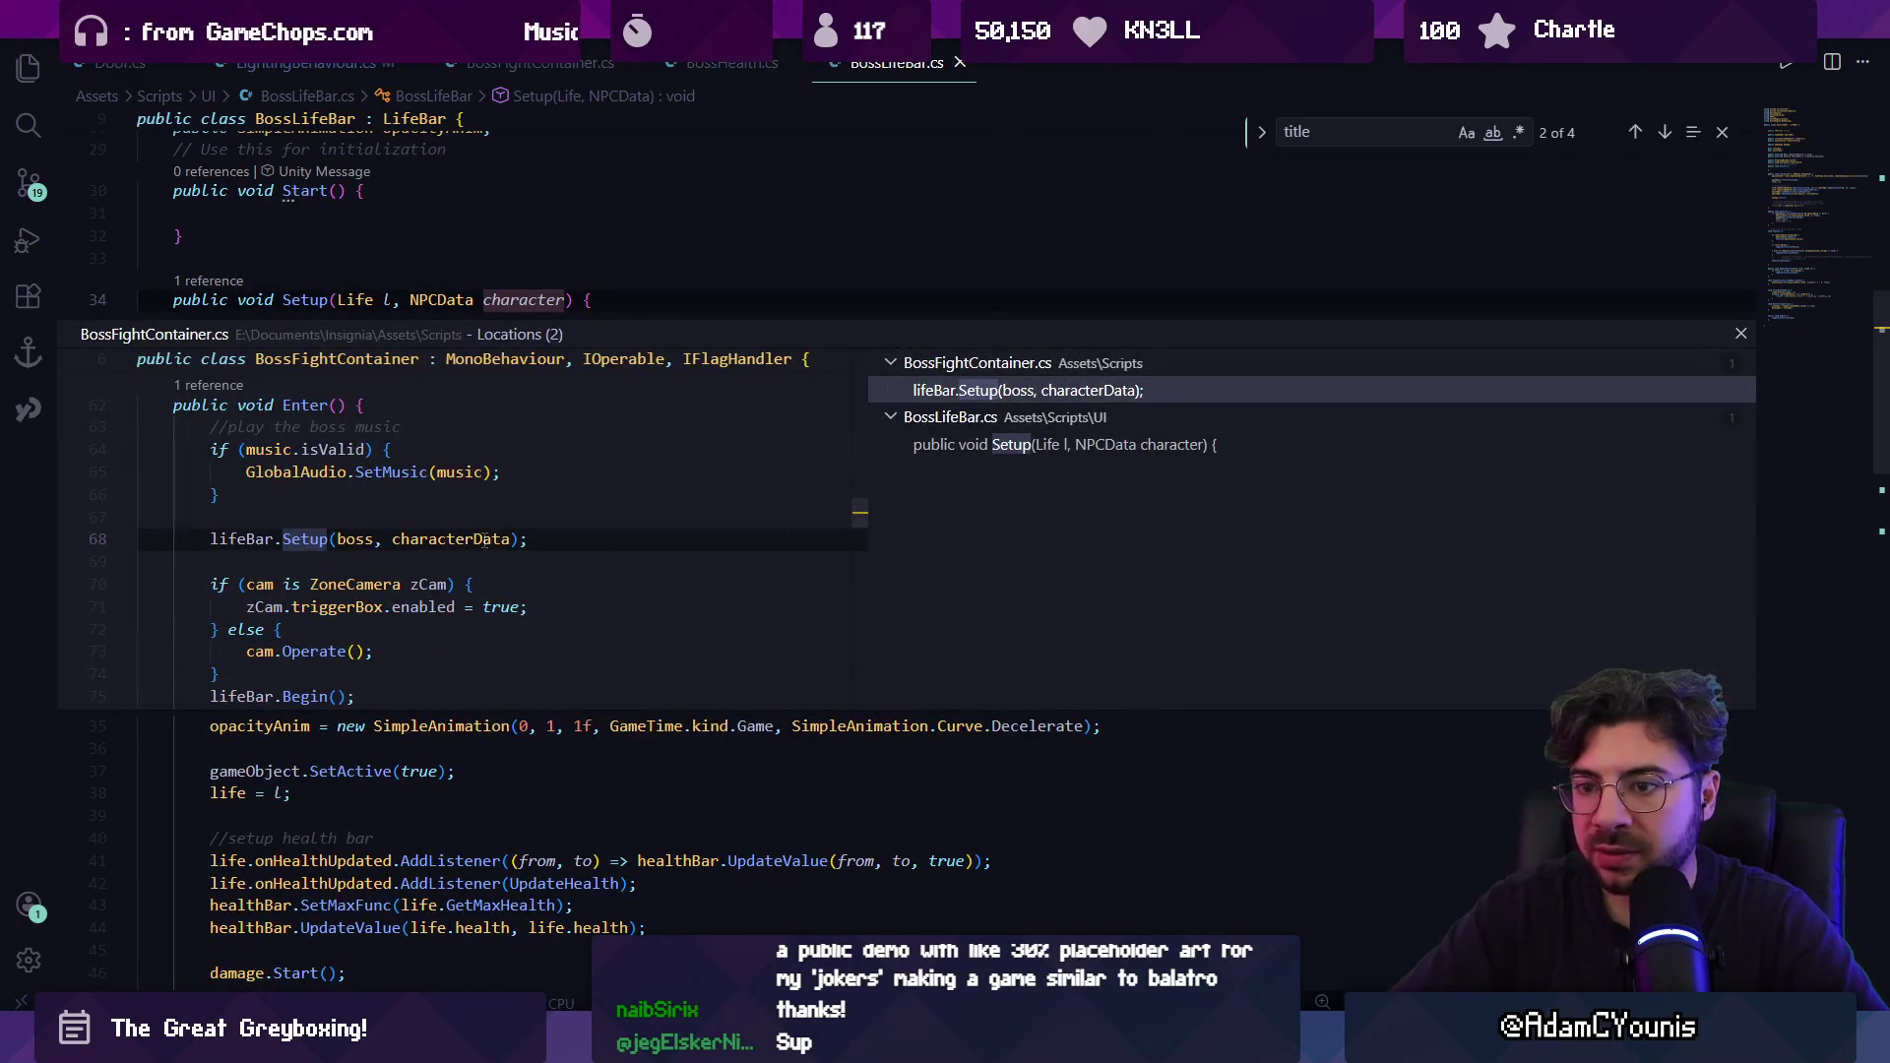
double_click(483, 538)
click(338, 562)
click(411, 561)
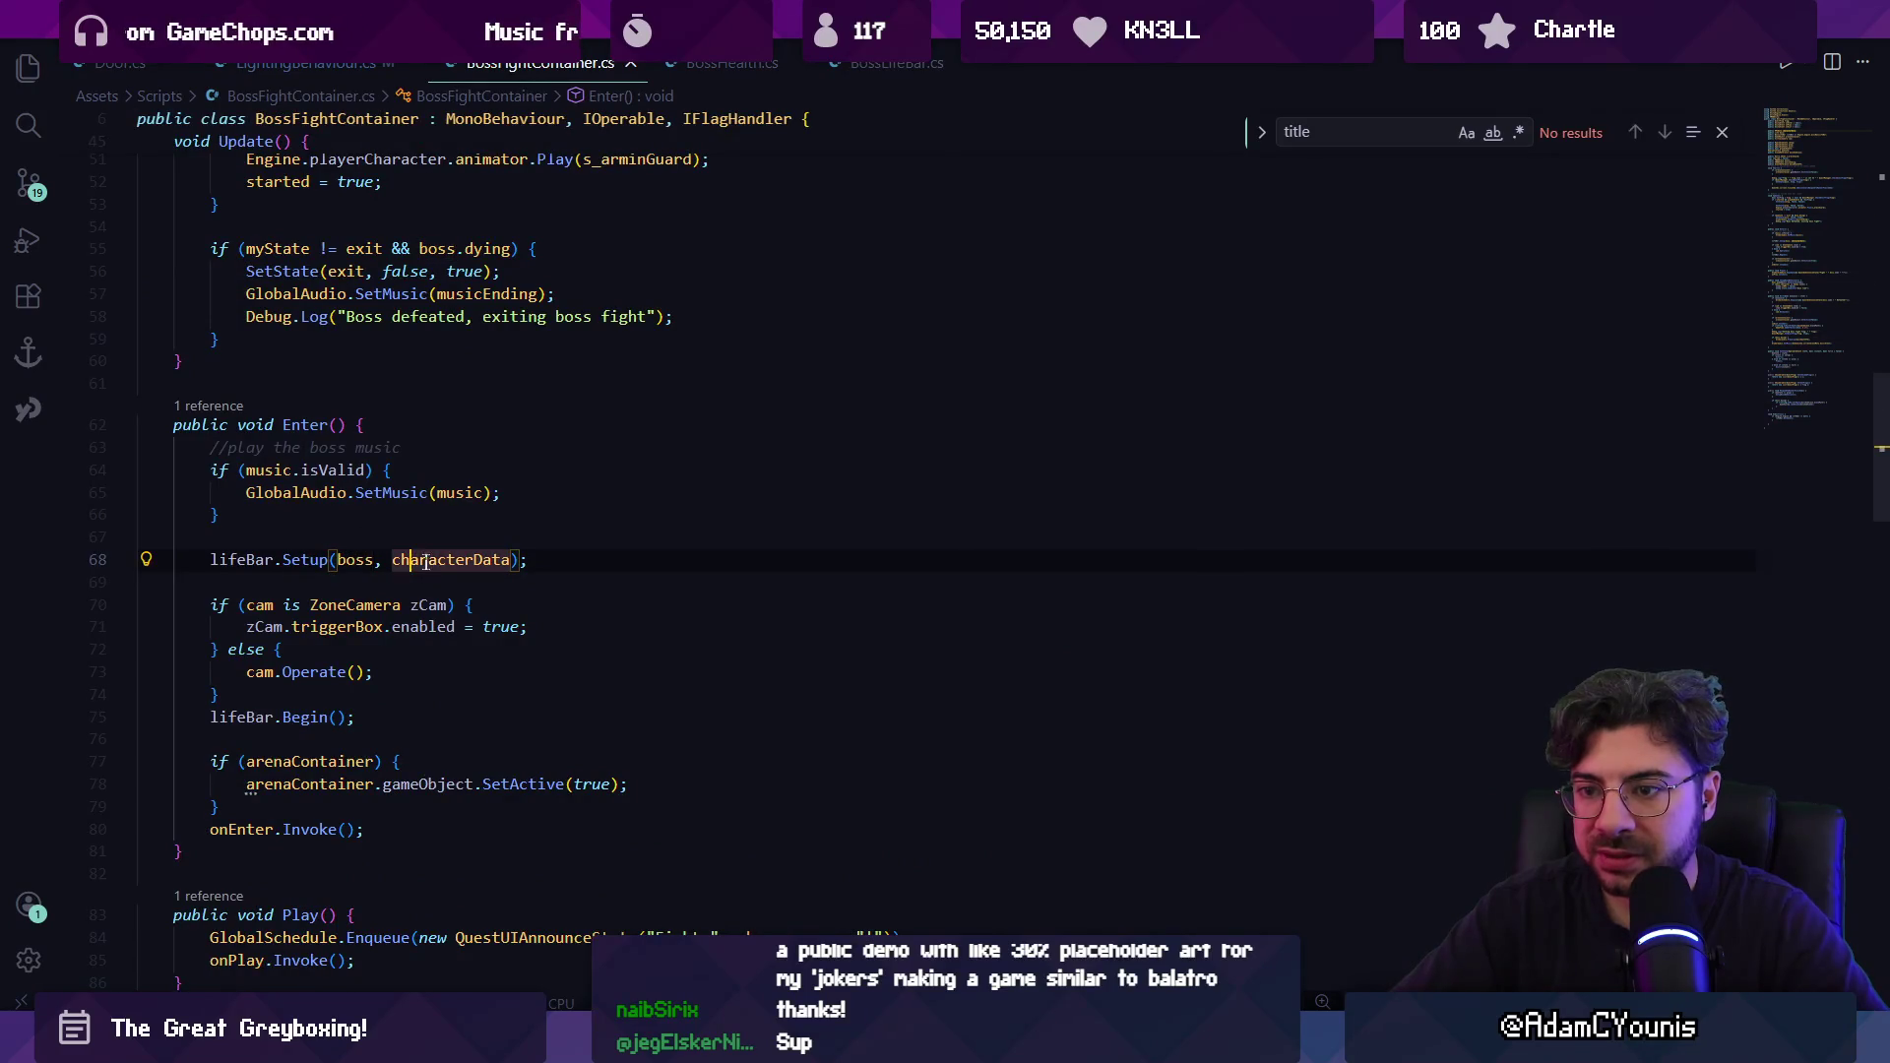
key(alt+Tab)
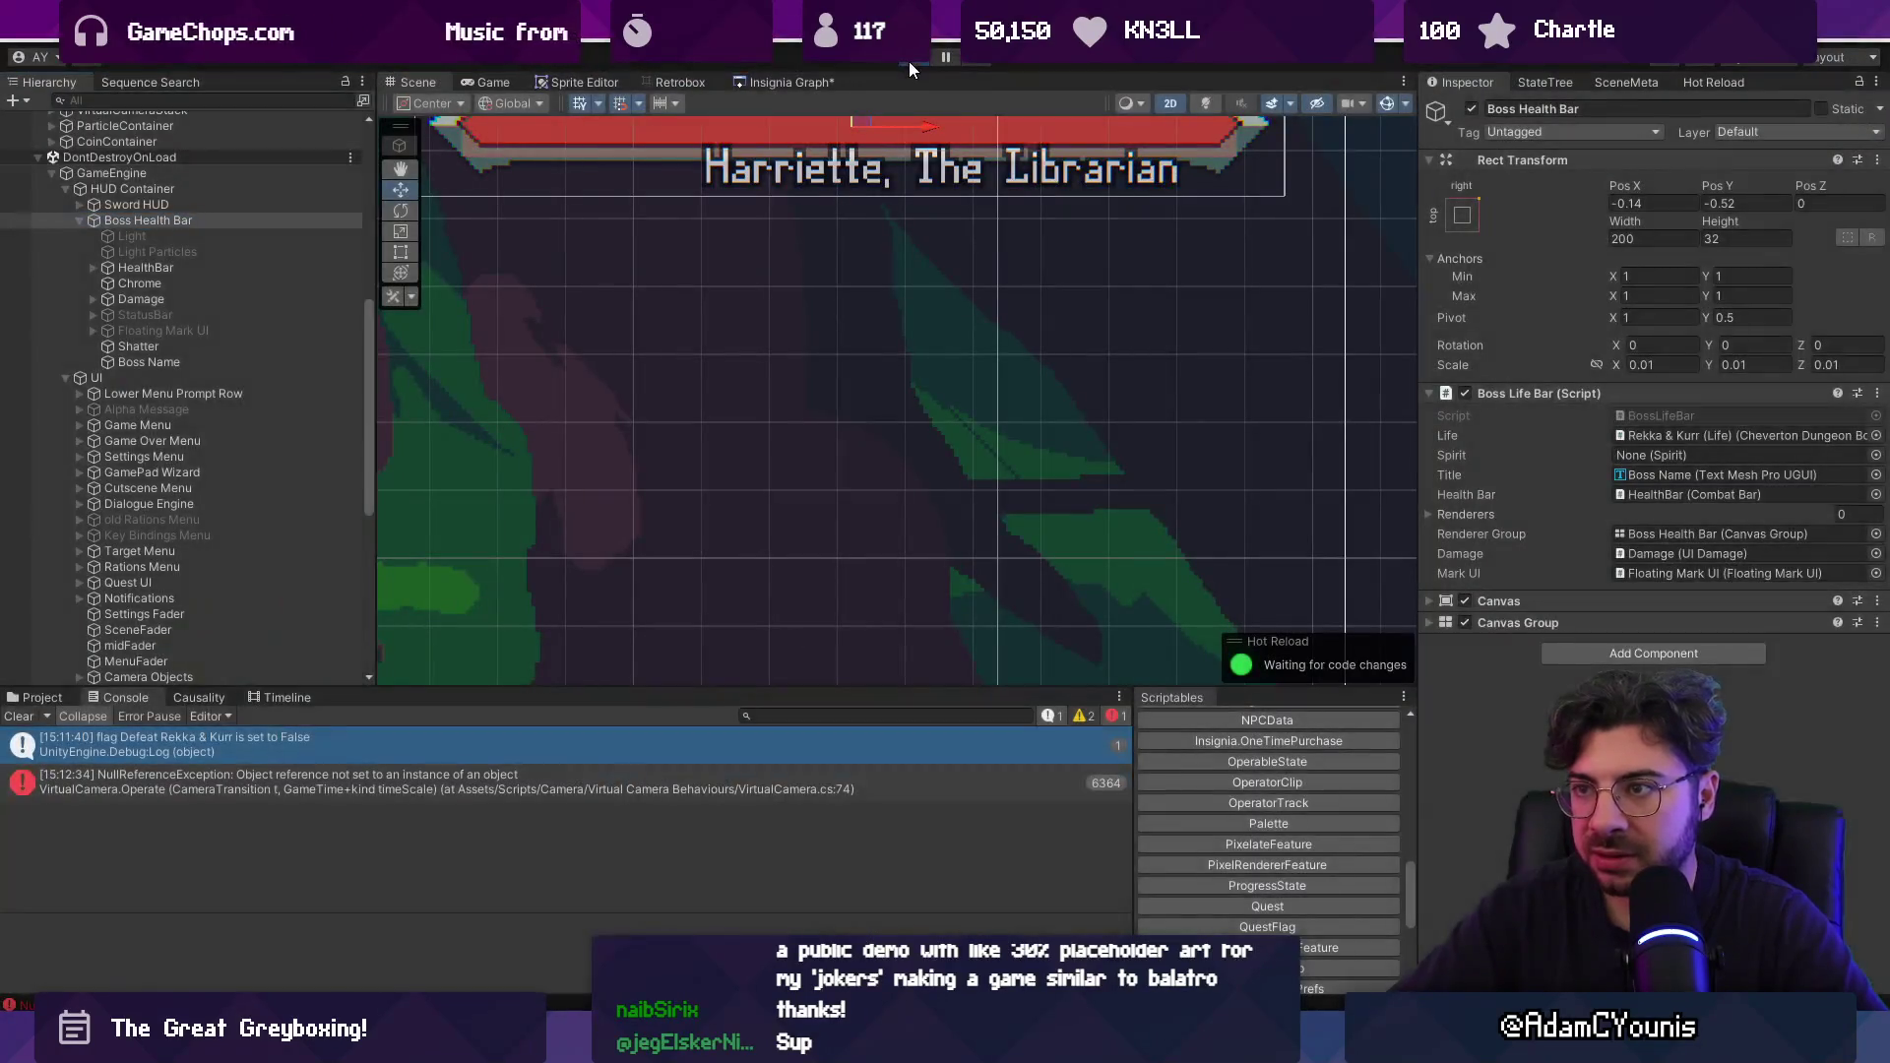
Set Boss Fight Arena's Character Data to Rekka and briefly test-run the game.
scroll(176, 422, down, 5)
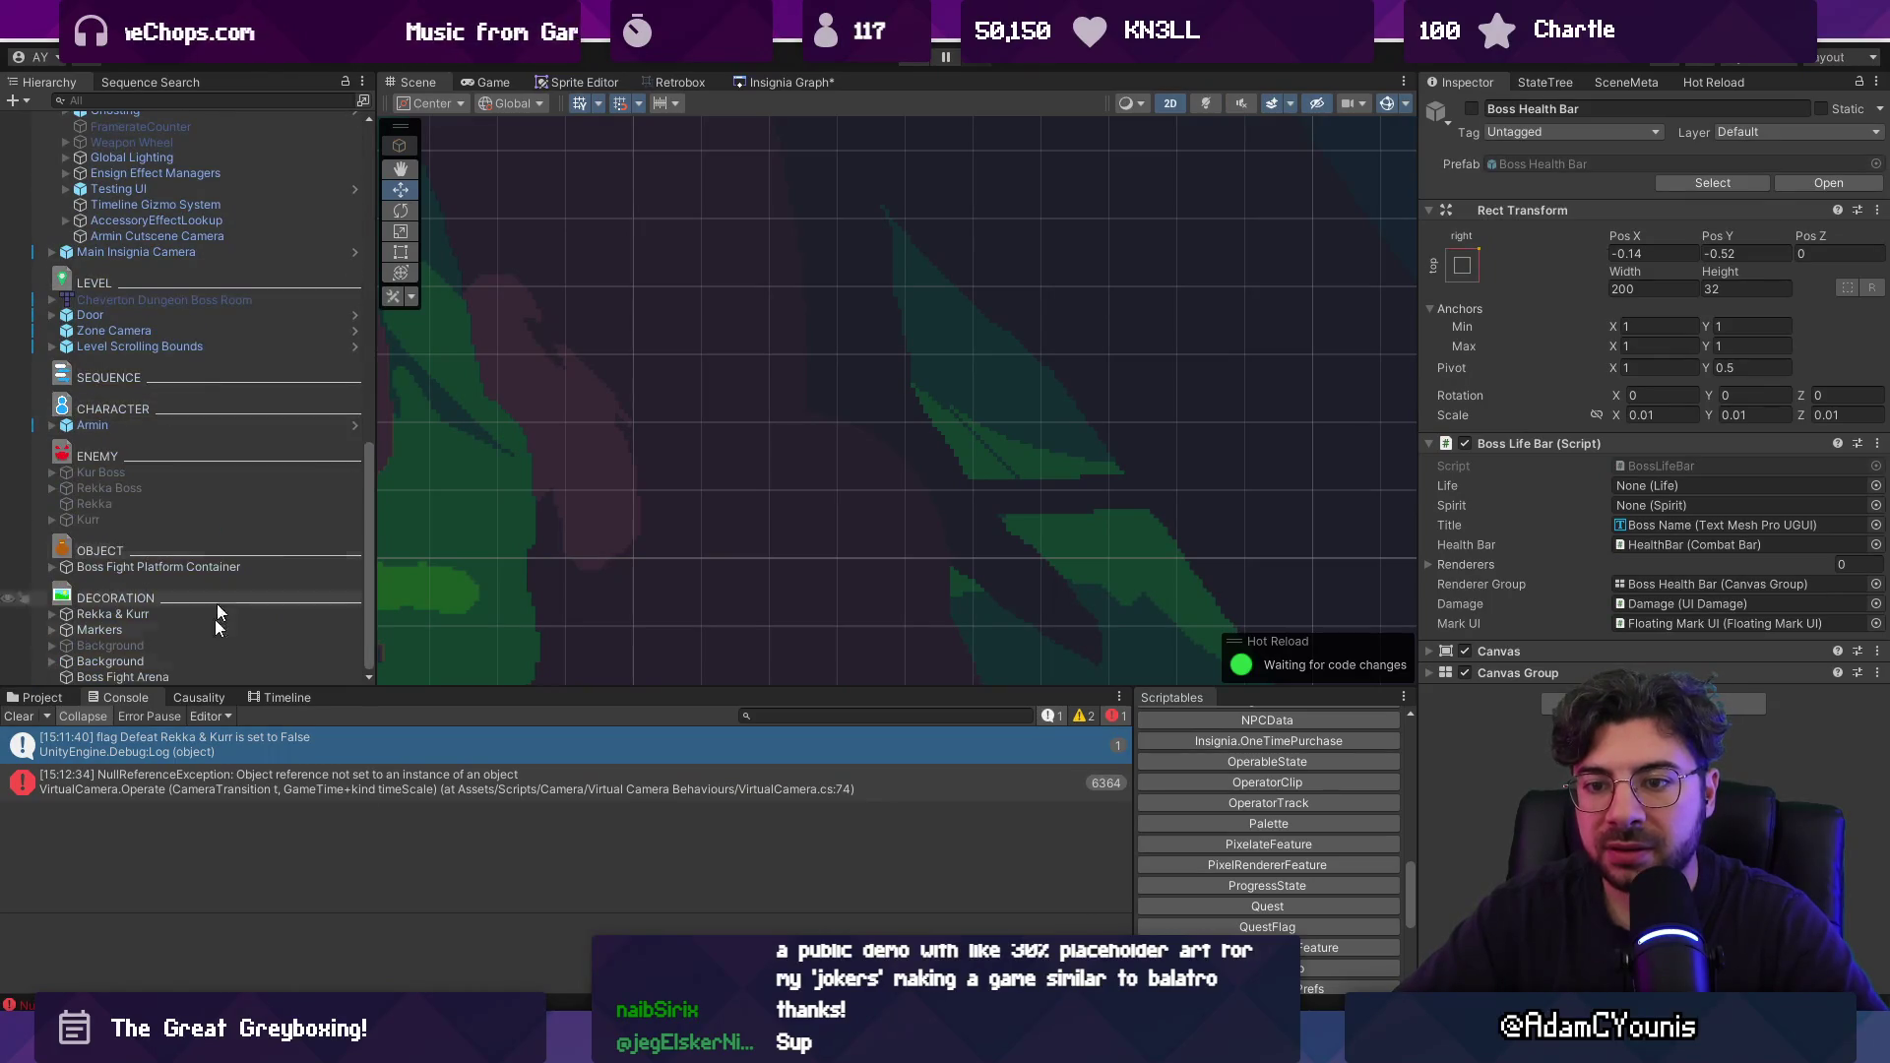
click(180, 568)
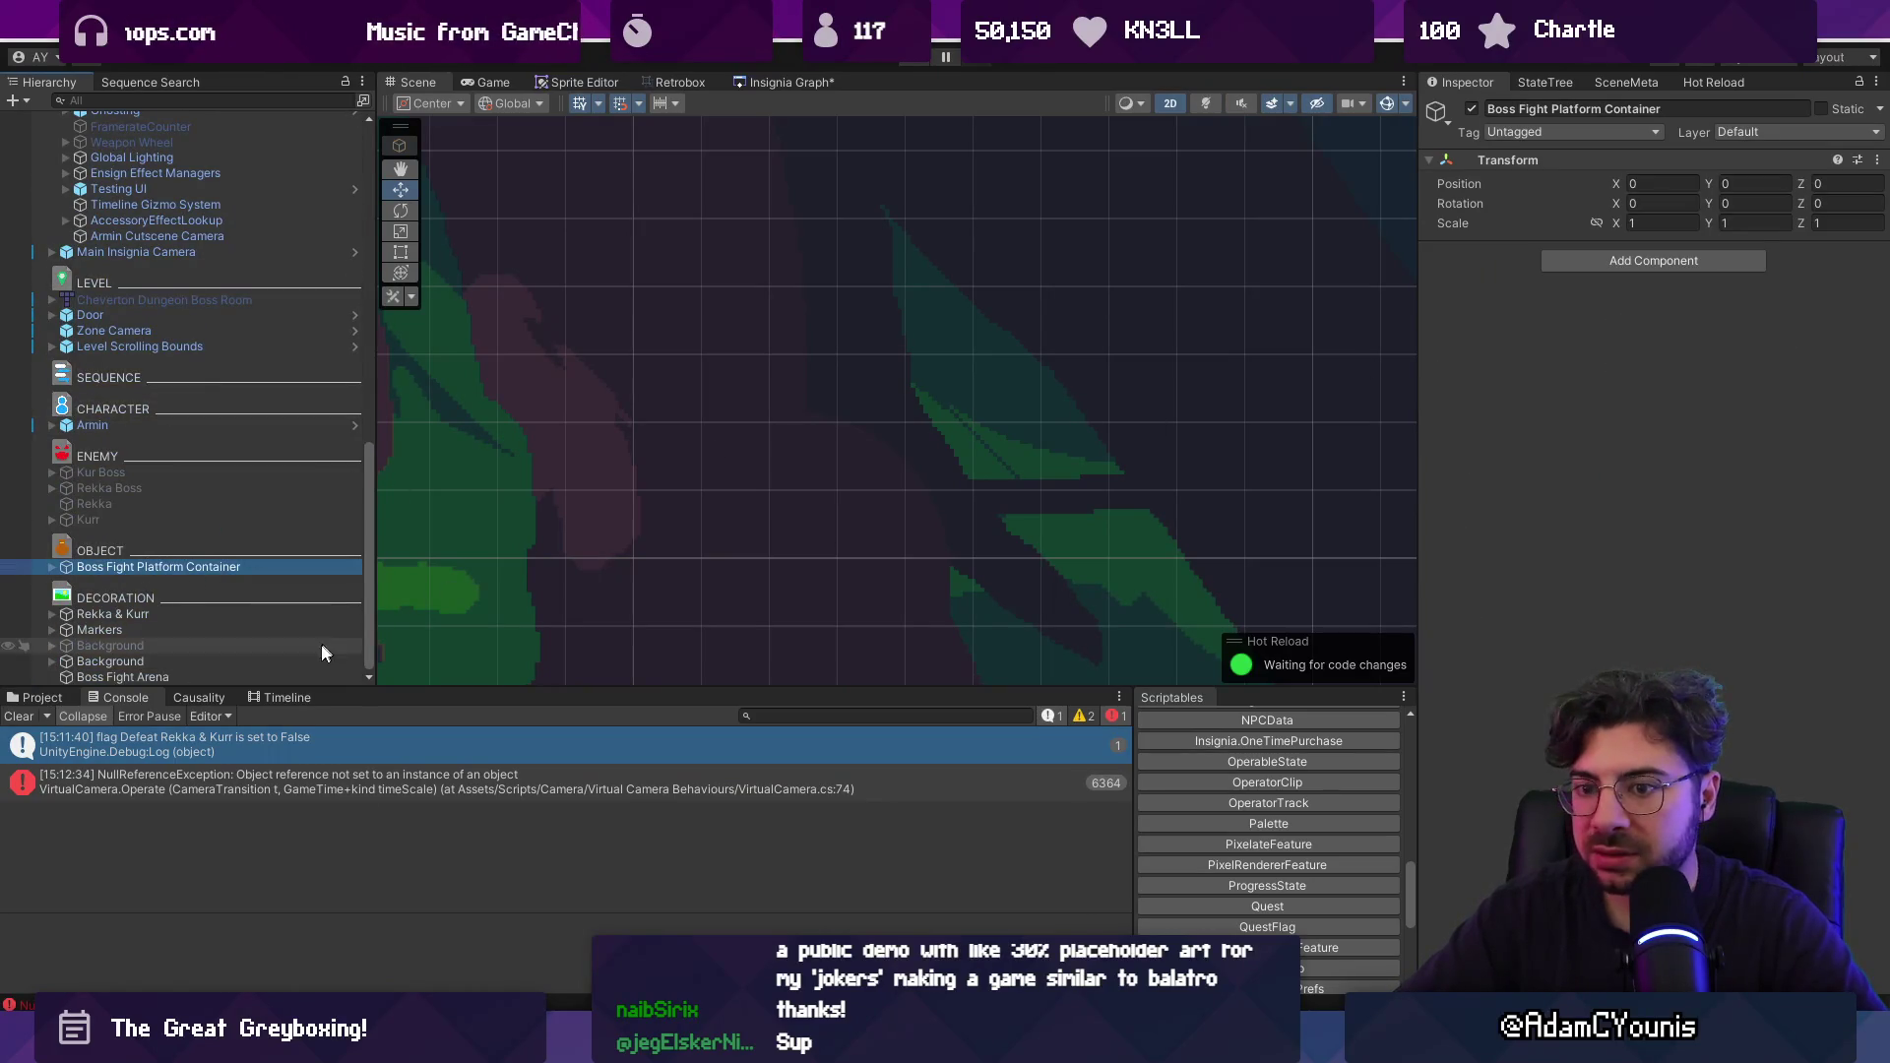
click(287, 672)
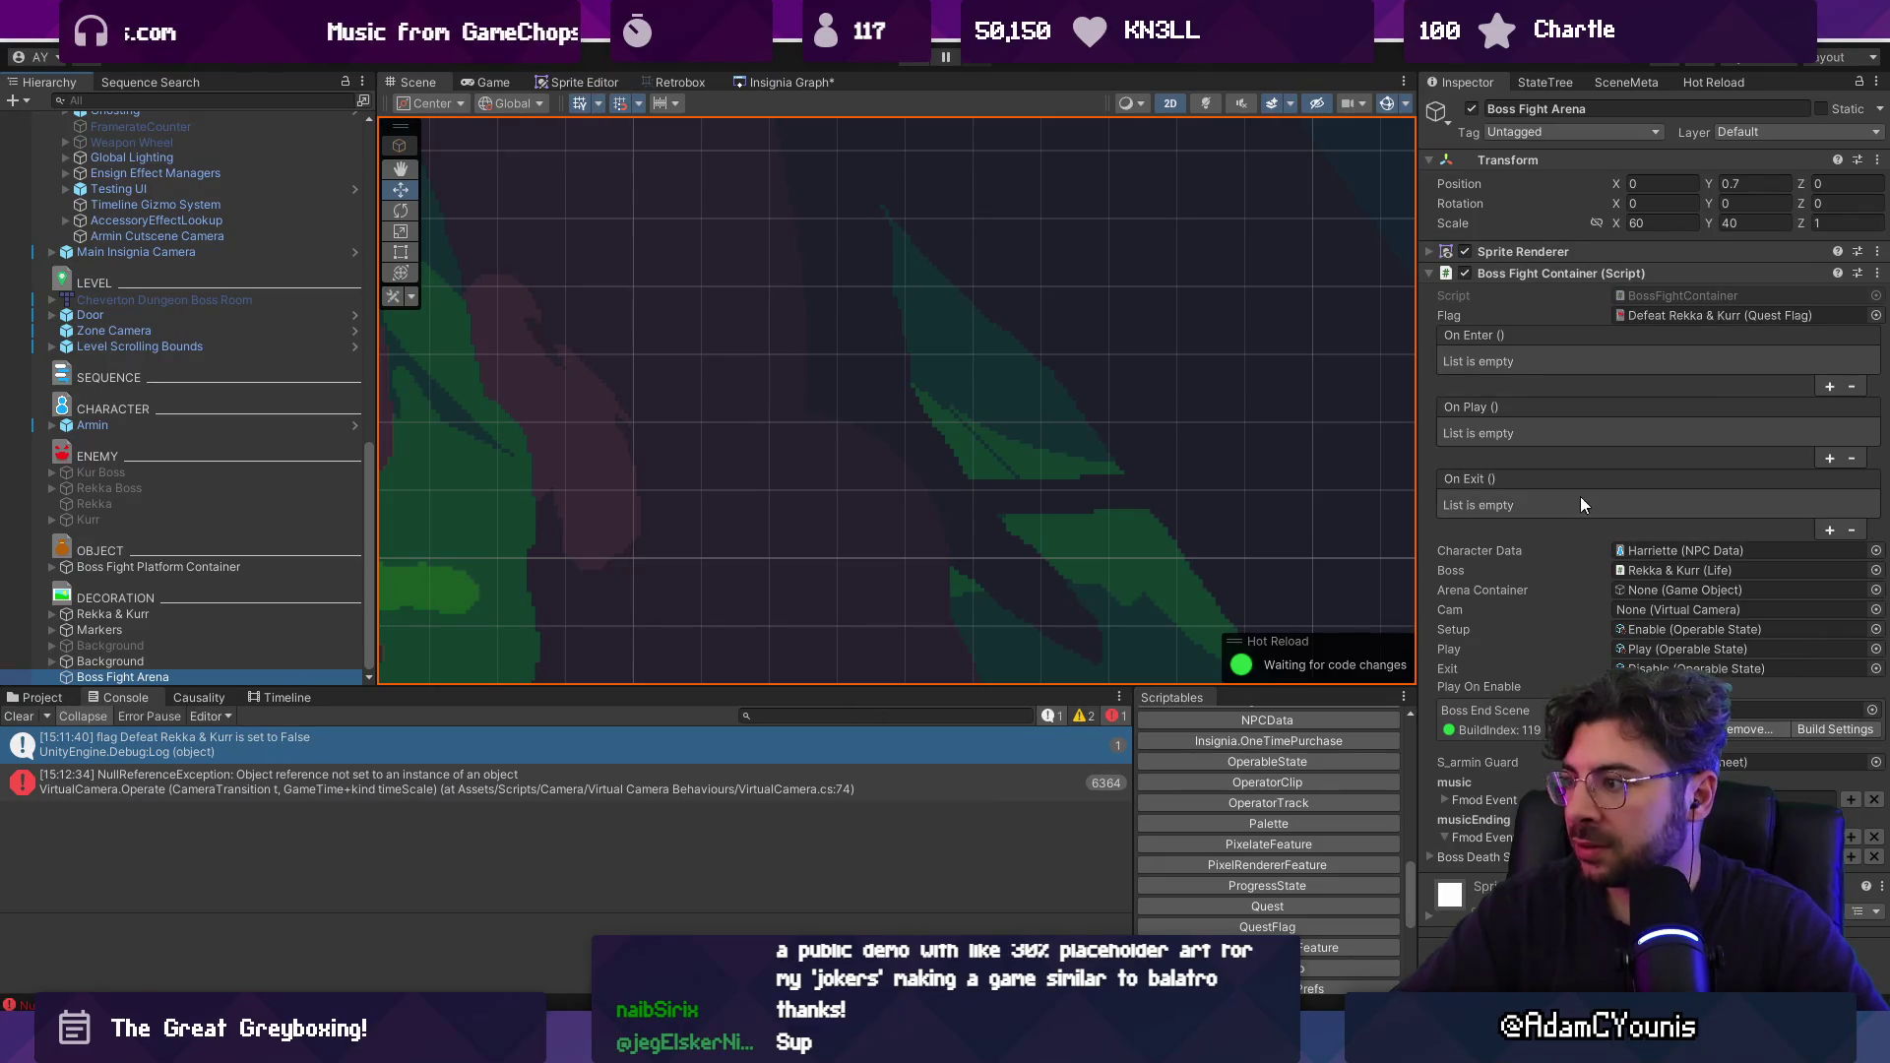
click(1876, 551)
text(rekka)
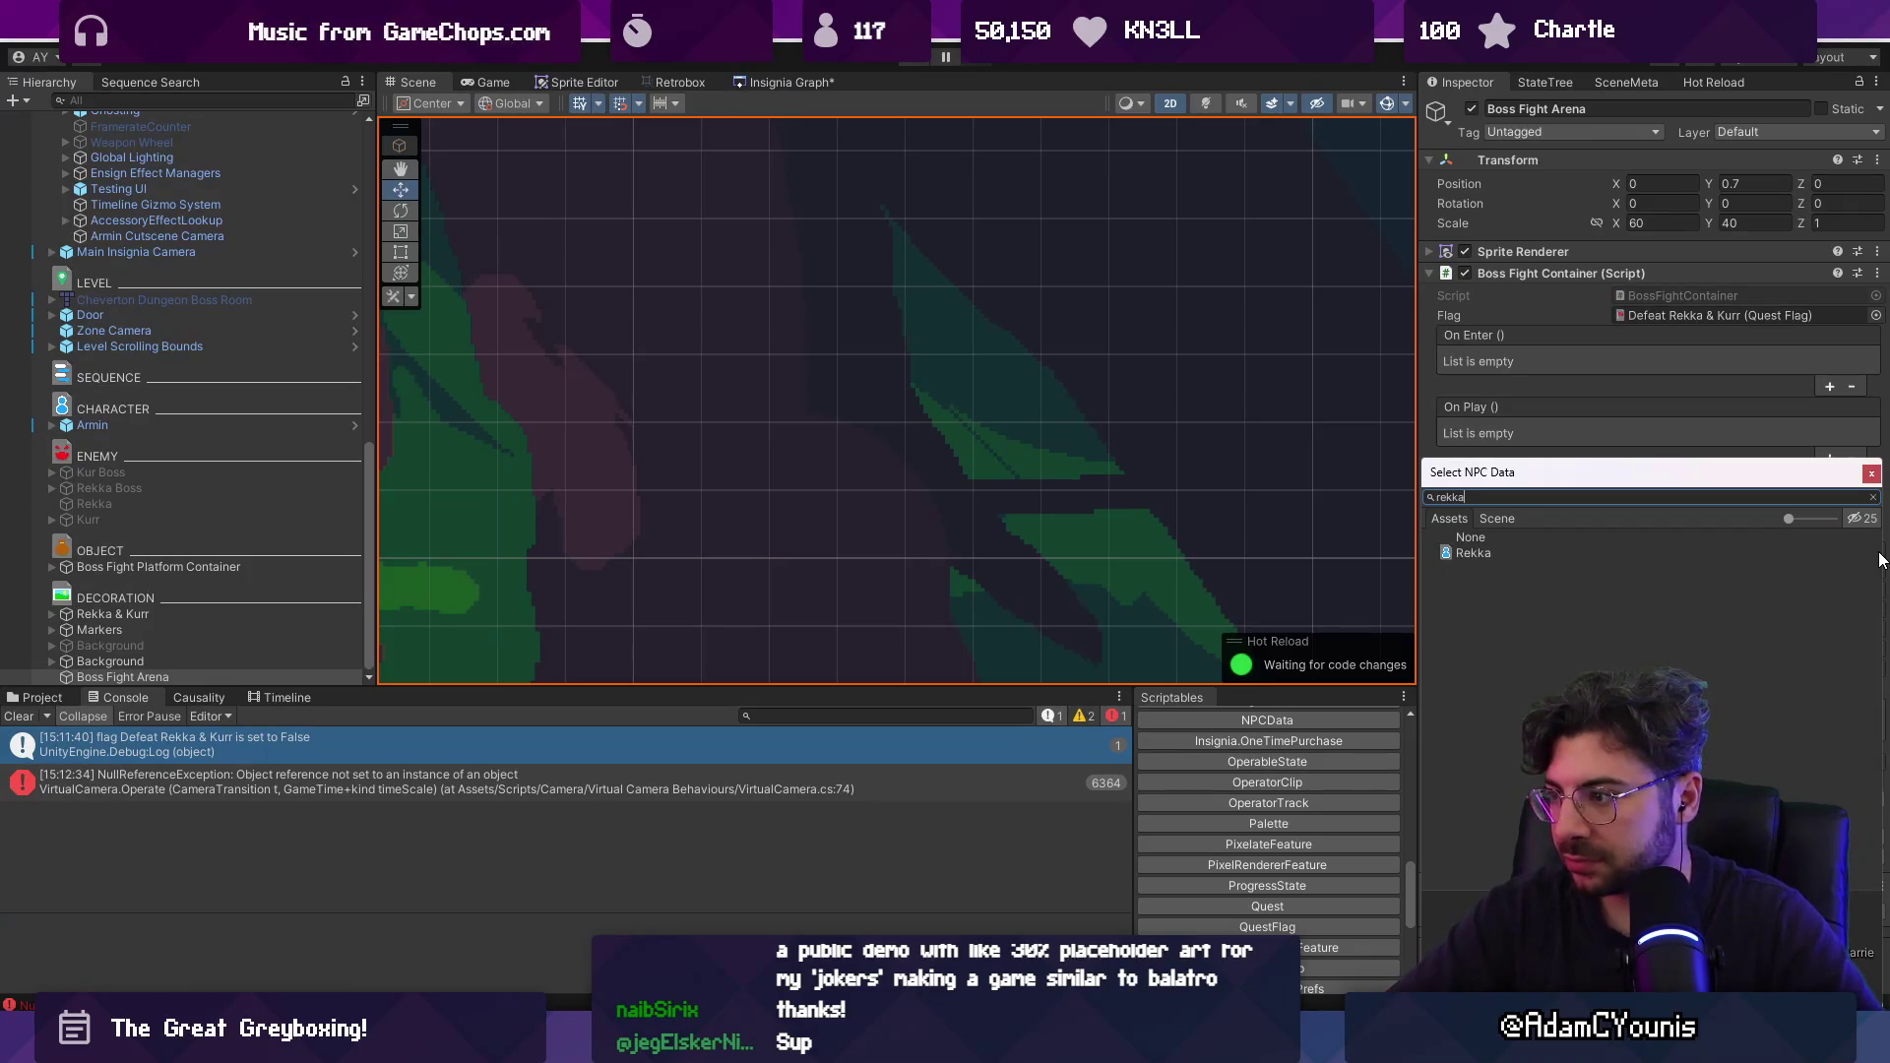
key(Return)
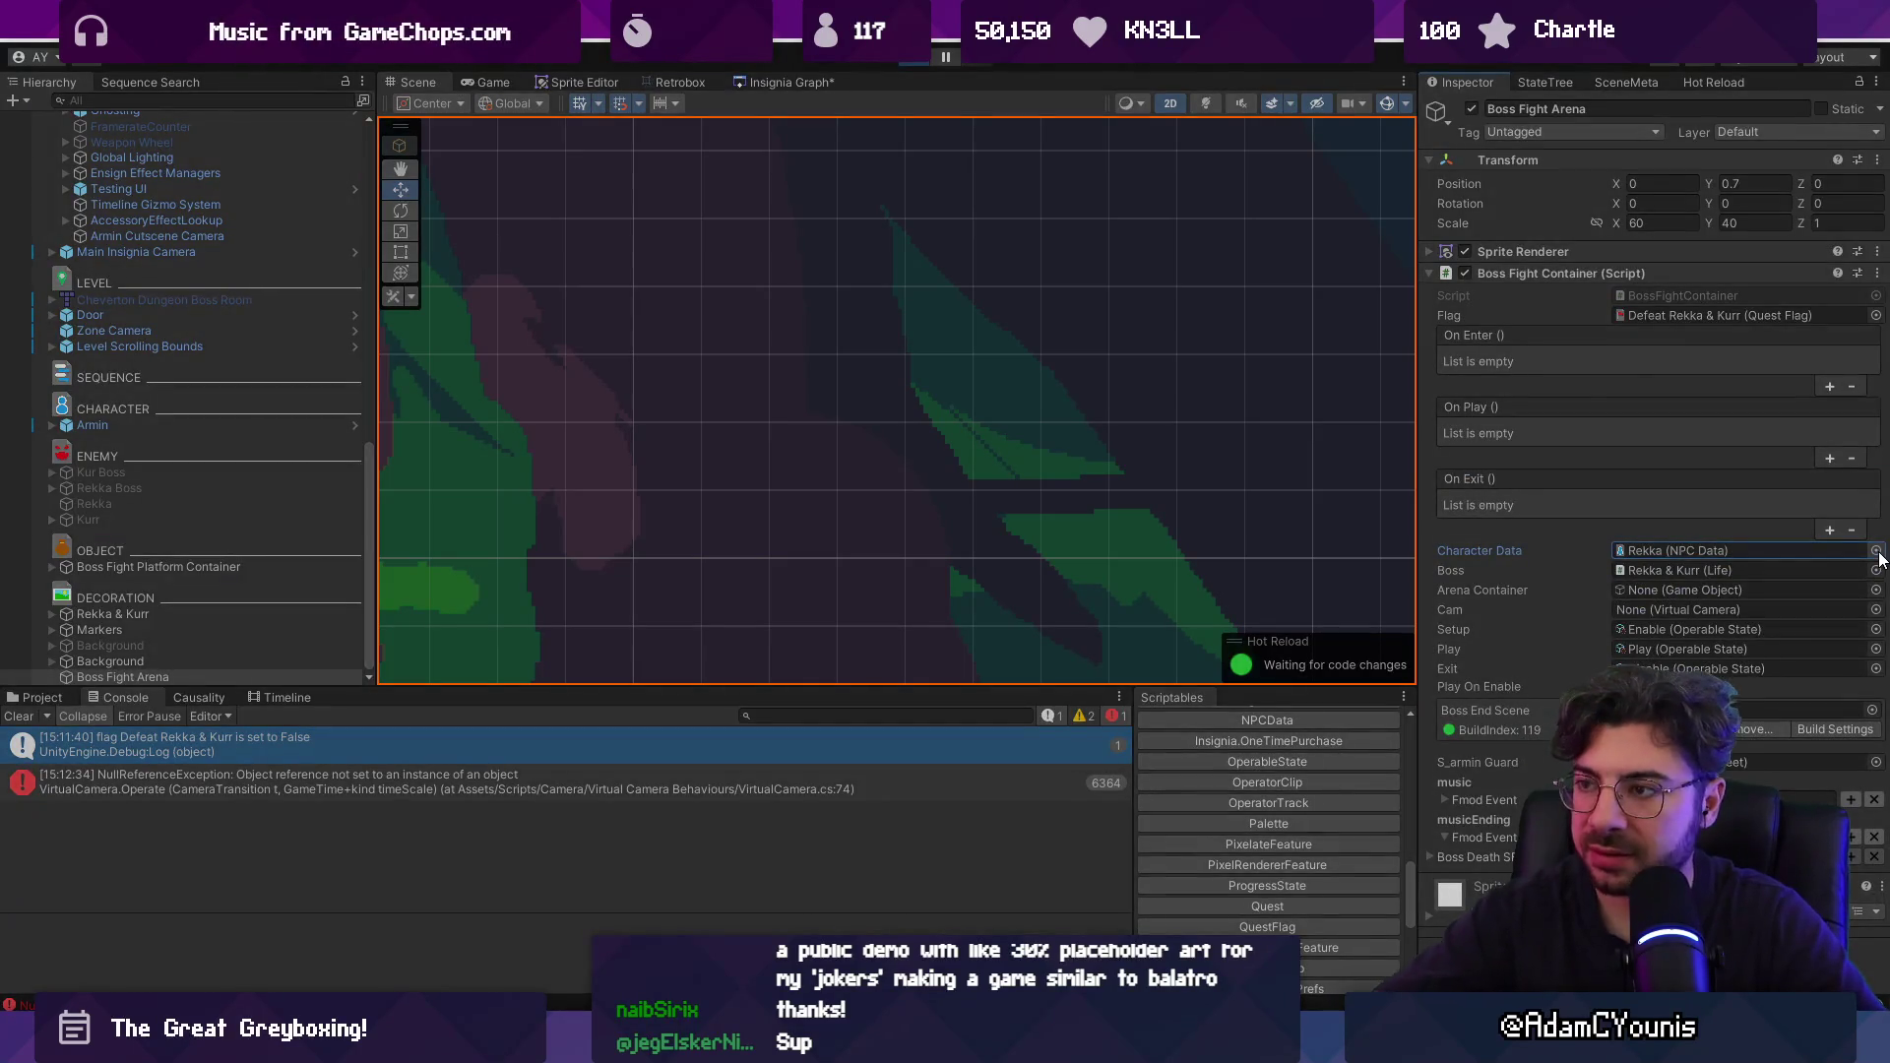
key(ctrl+p)
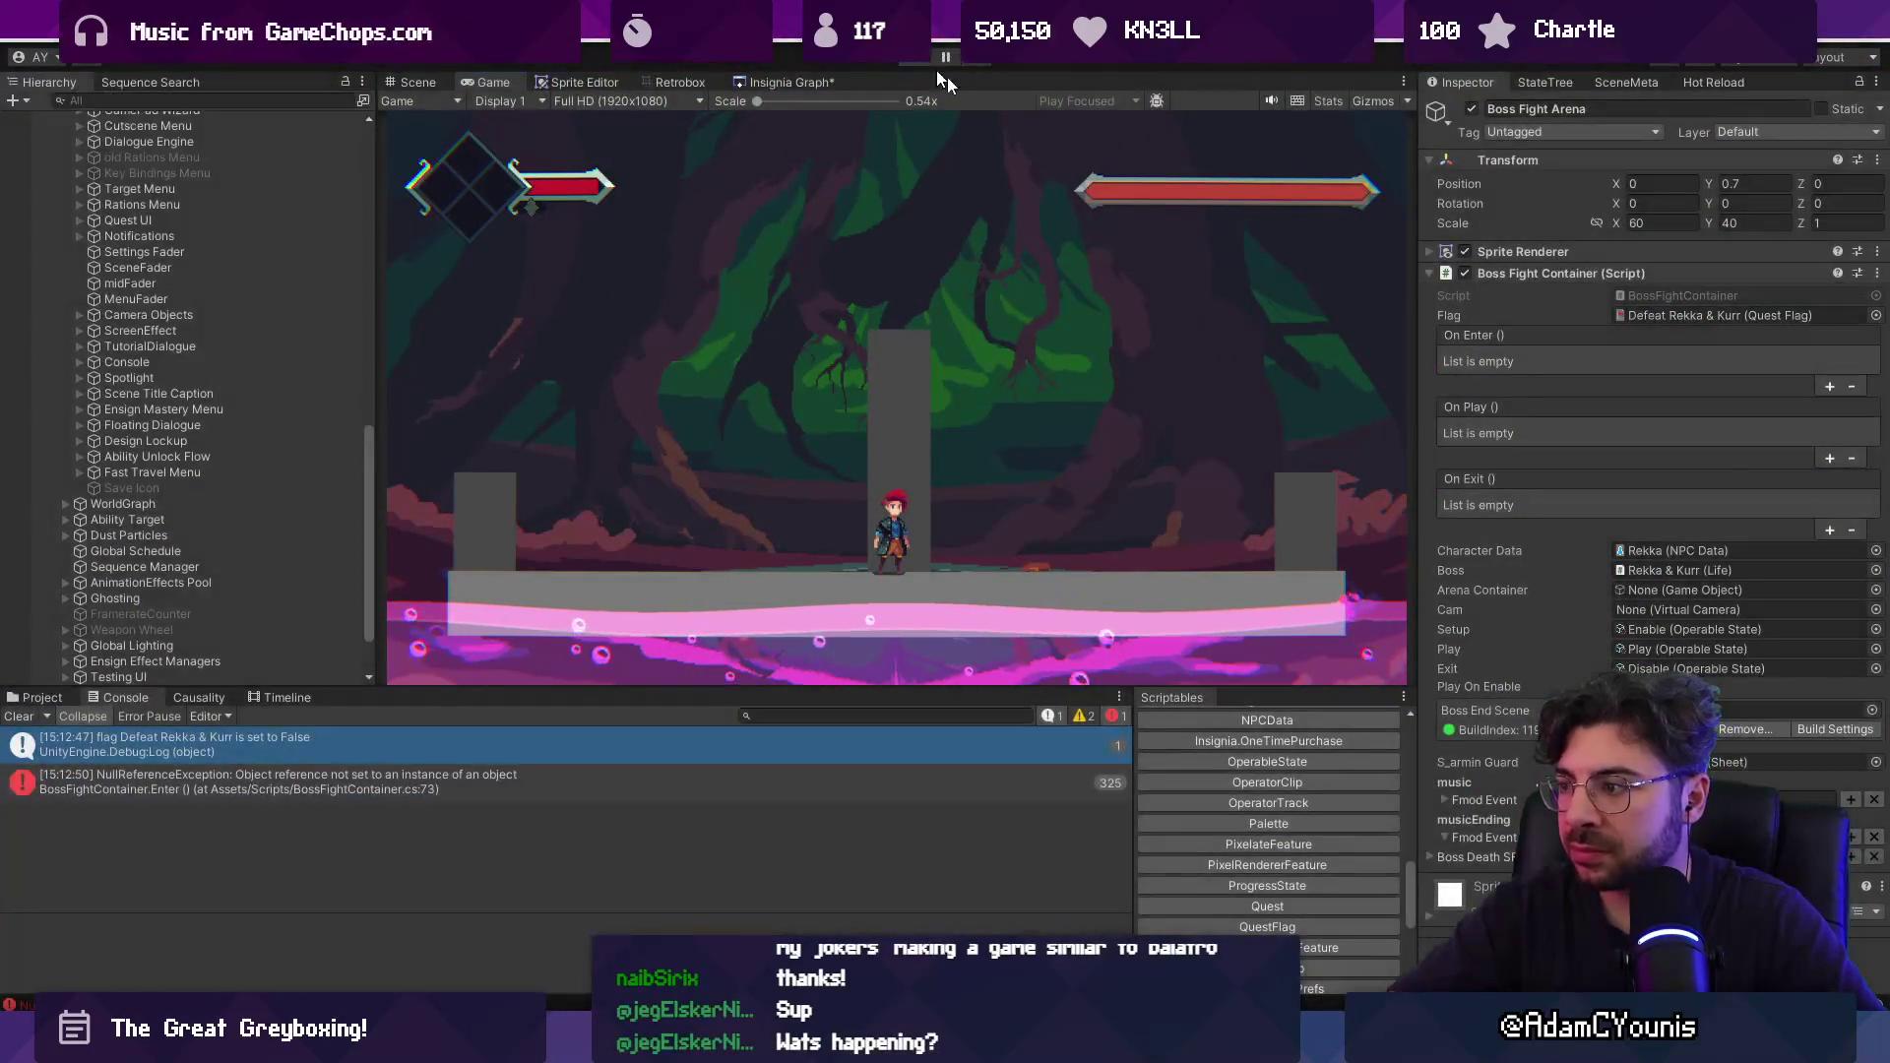
key(ctrl+p)
Give Rekka's NPC Data the Boss Title 'Rekka & Kurr', test it, and check the null reference error.
double_click(1699, 551)
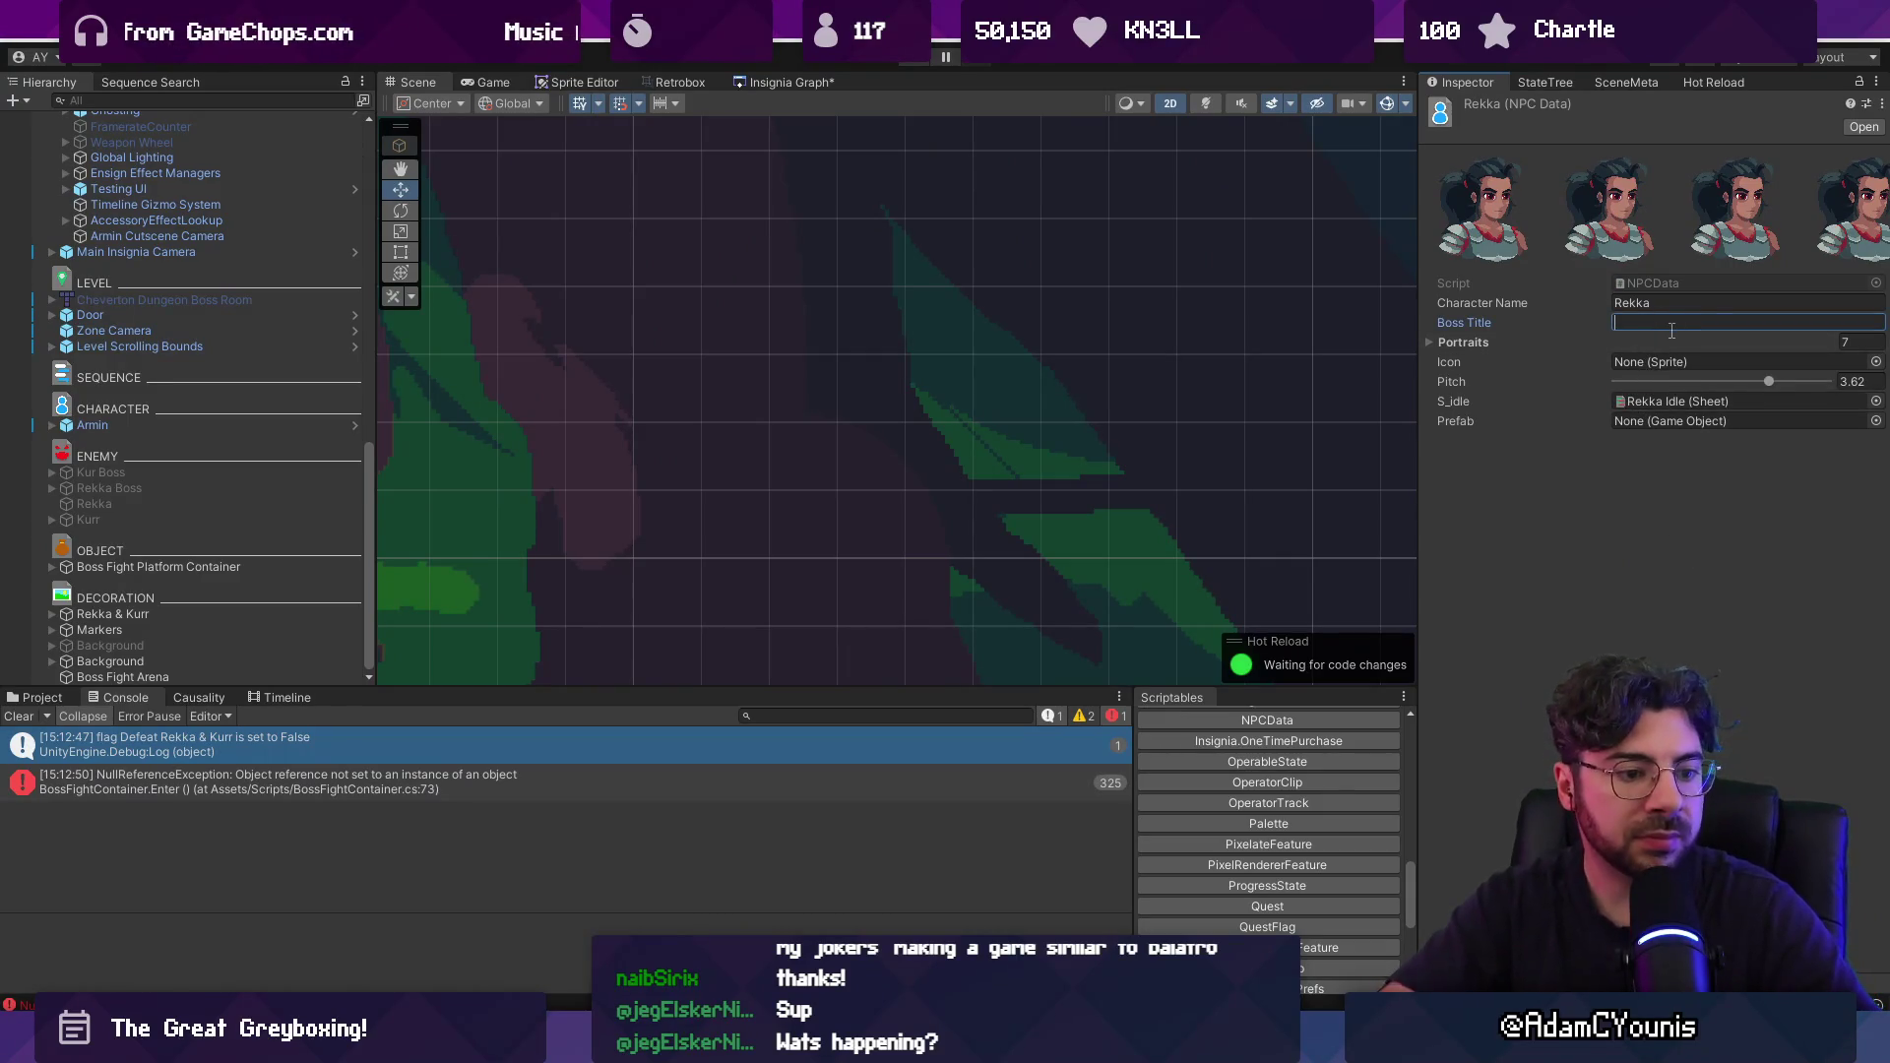
text(Rekka & Kurr)
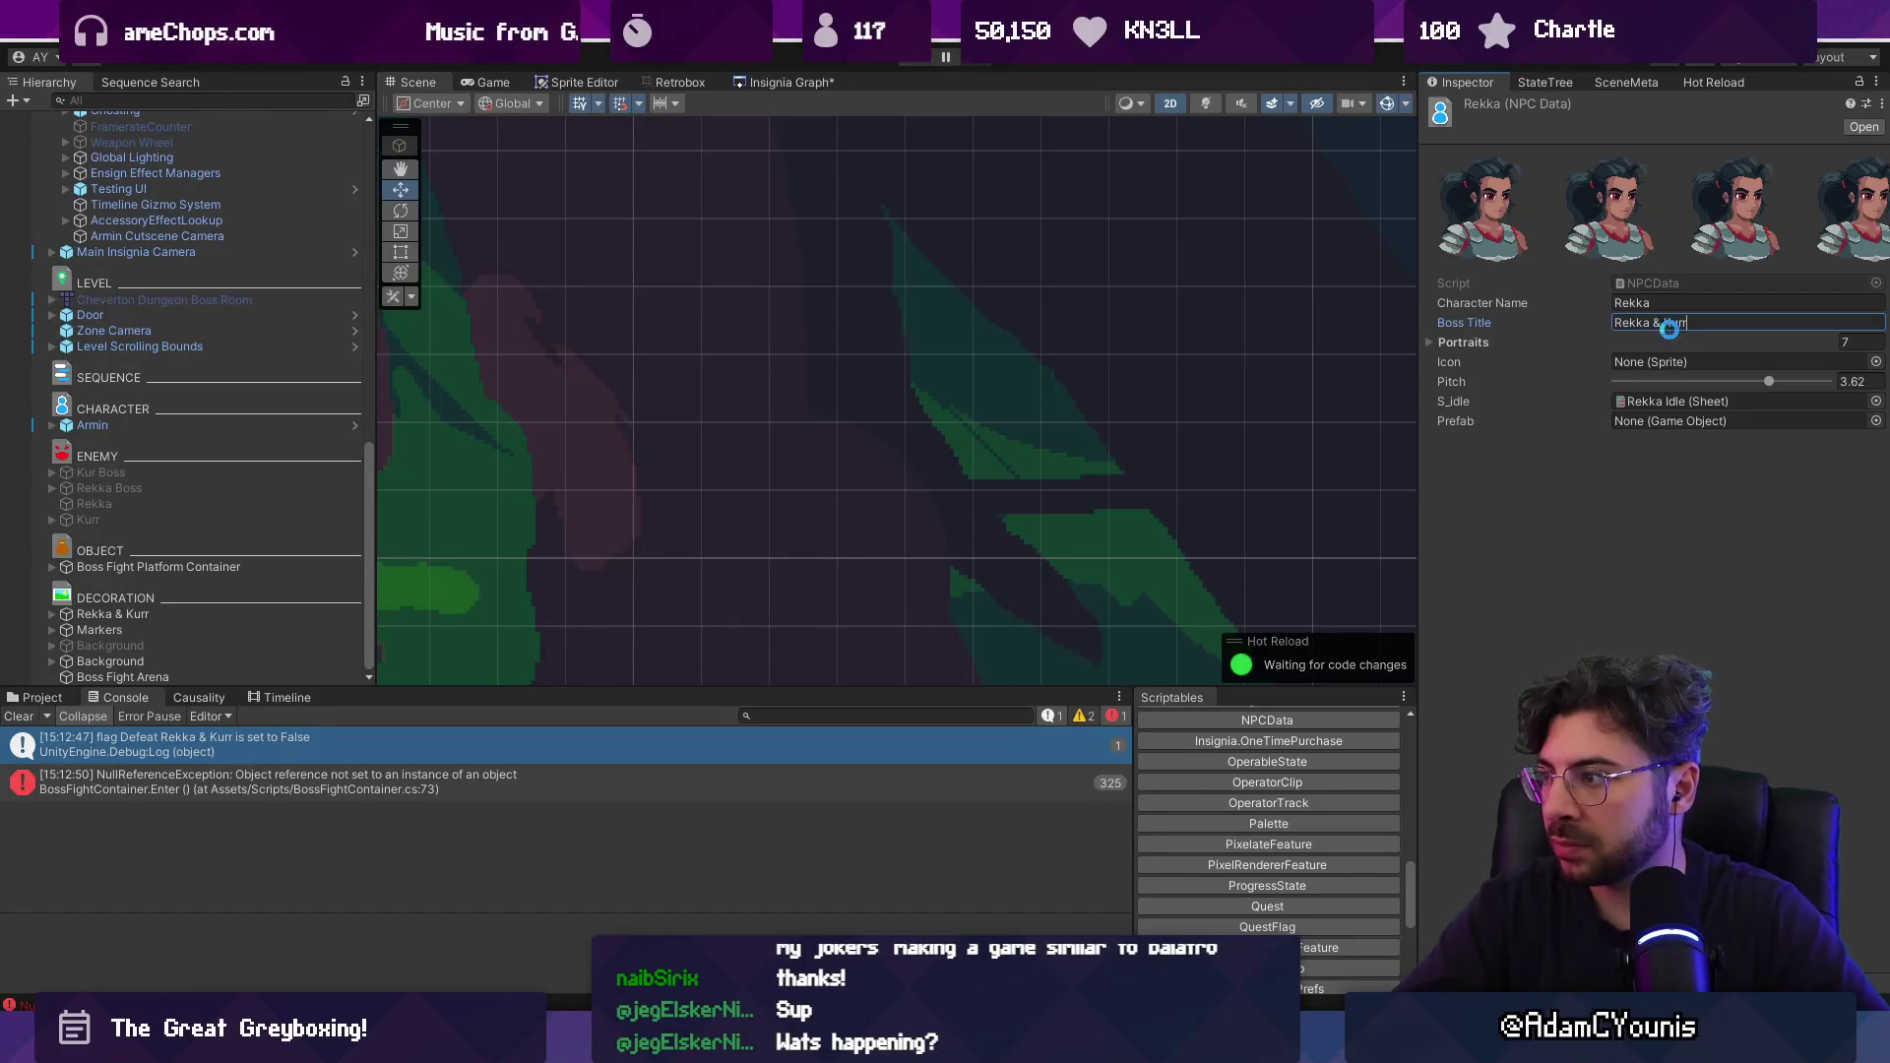
click(913, 64)
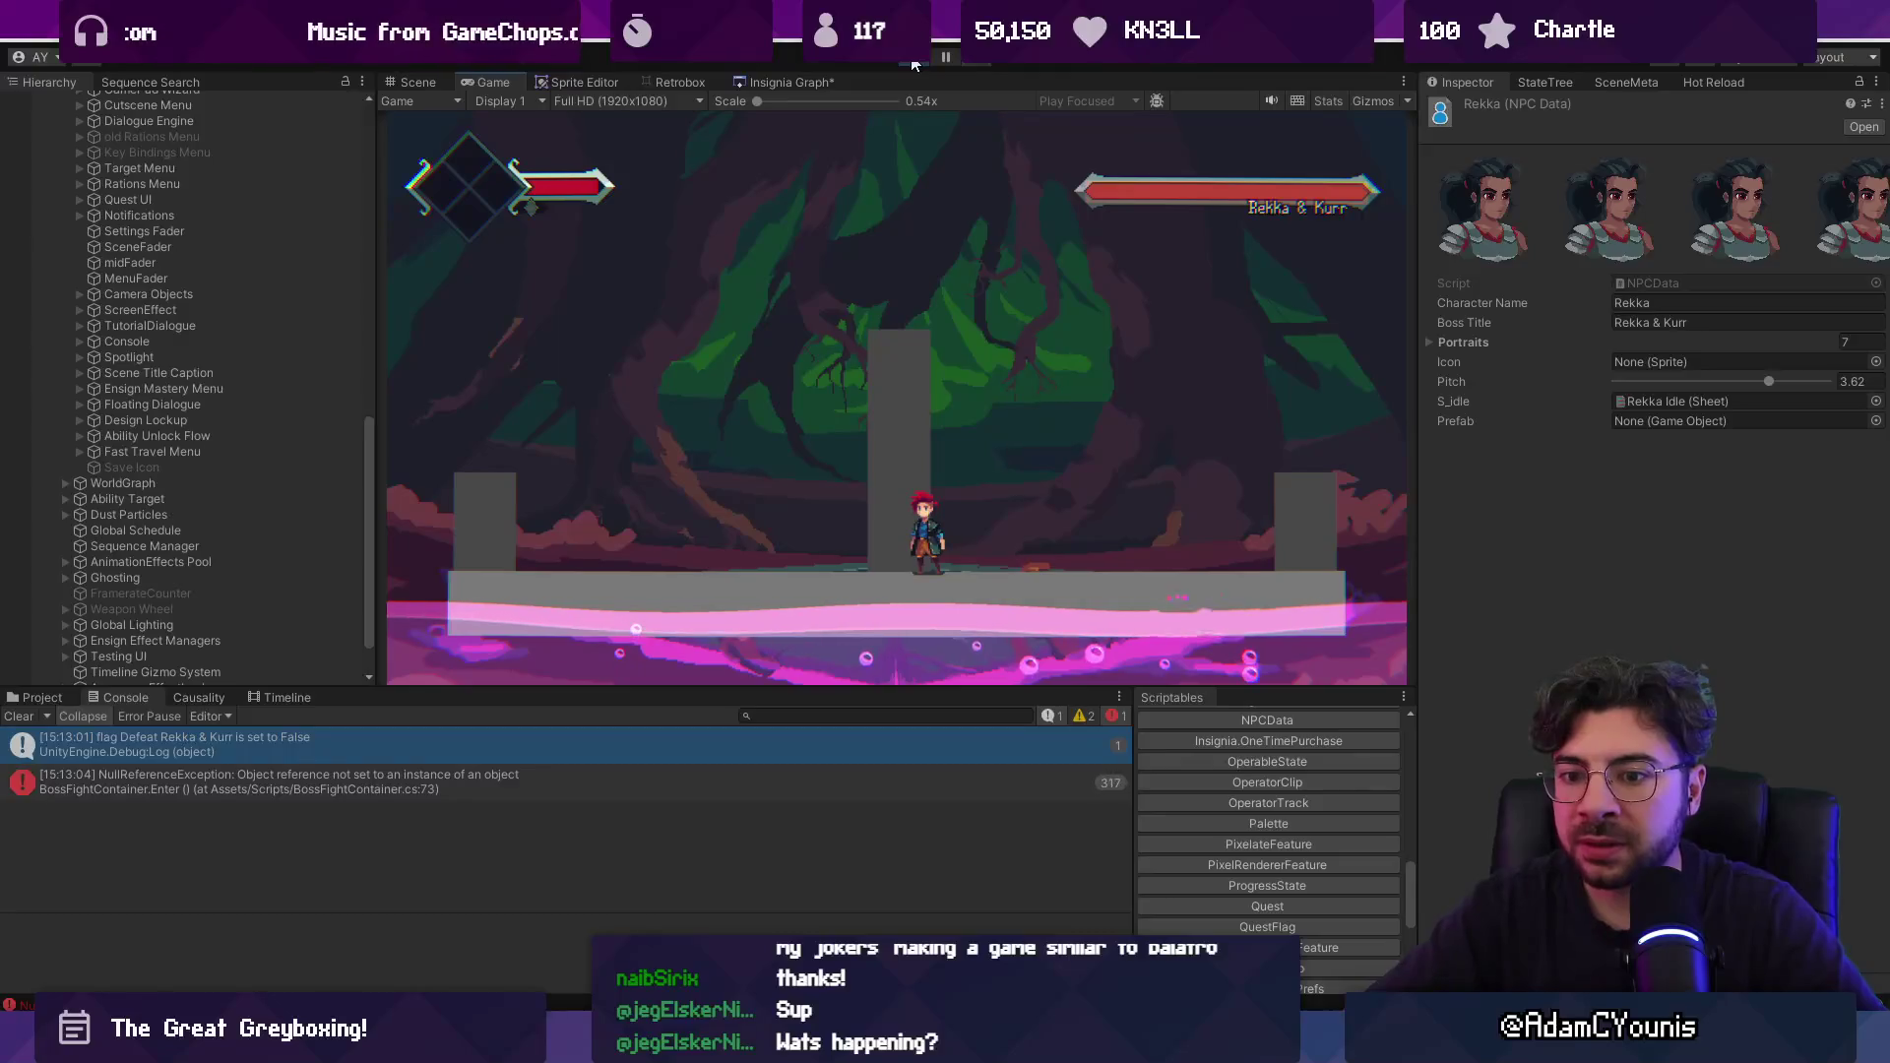
click(913, 64)
click(315, 781)
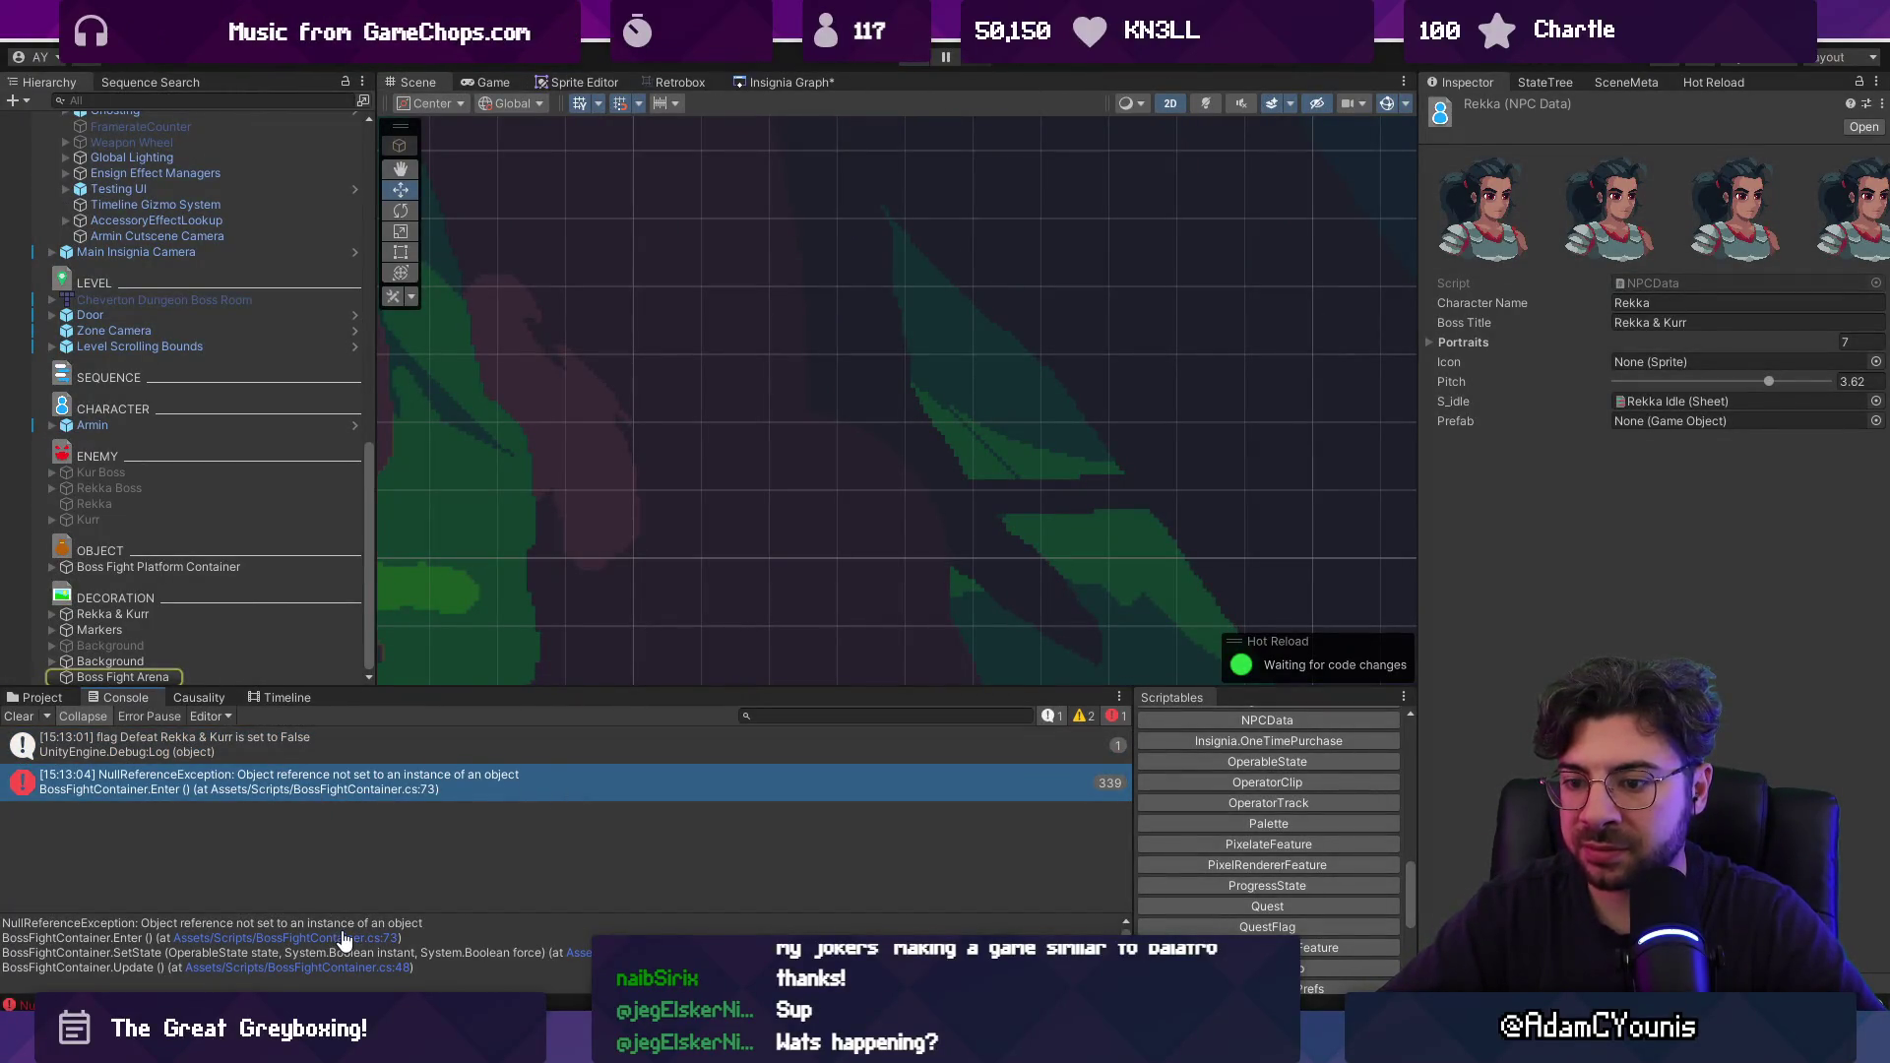
Check the error's script line, then select and frame the Zone Camera near Boss Fight Arena.
click(343, 938)
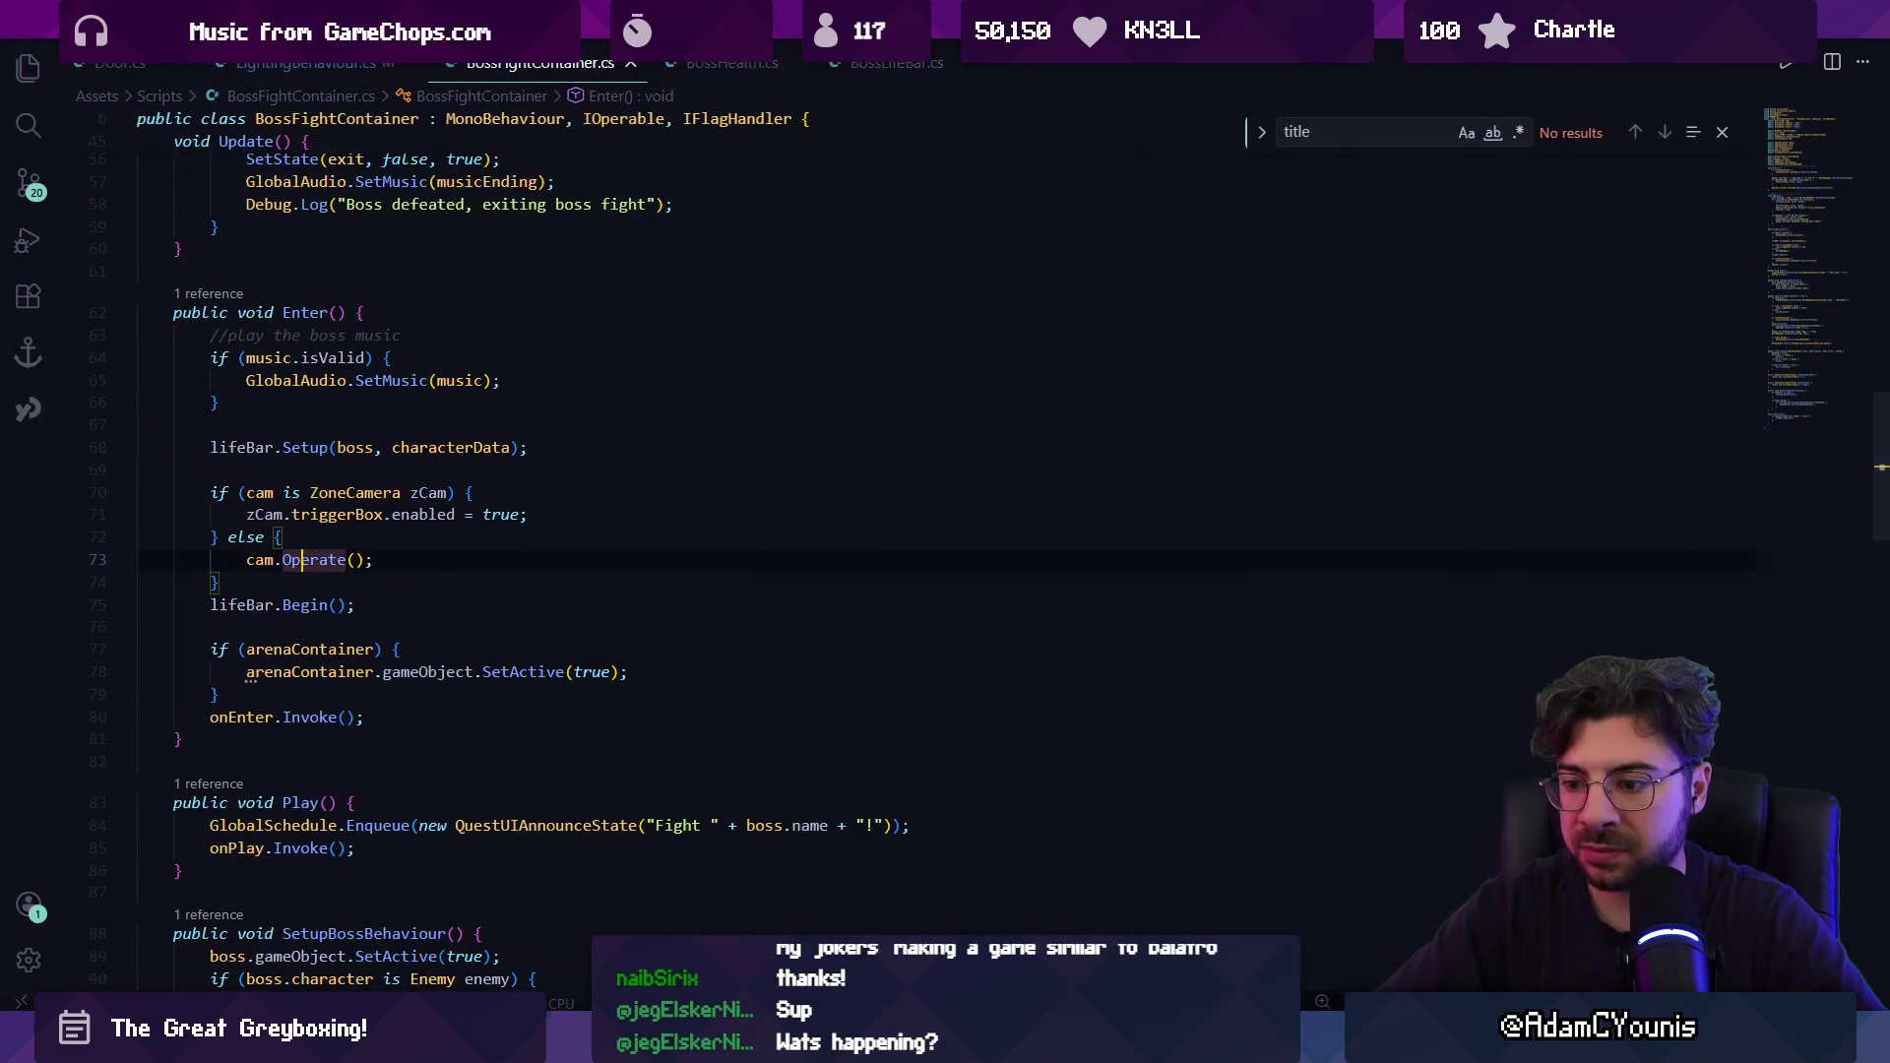
key(alt+Tab)
click(223, 677)
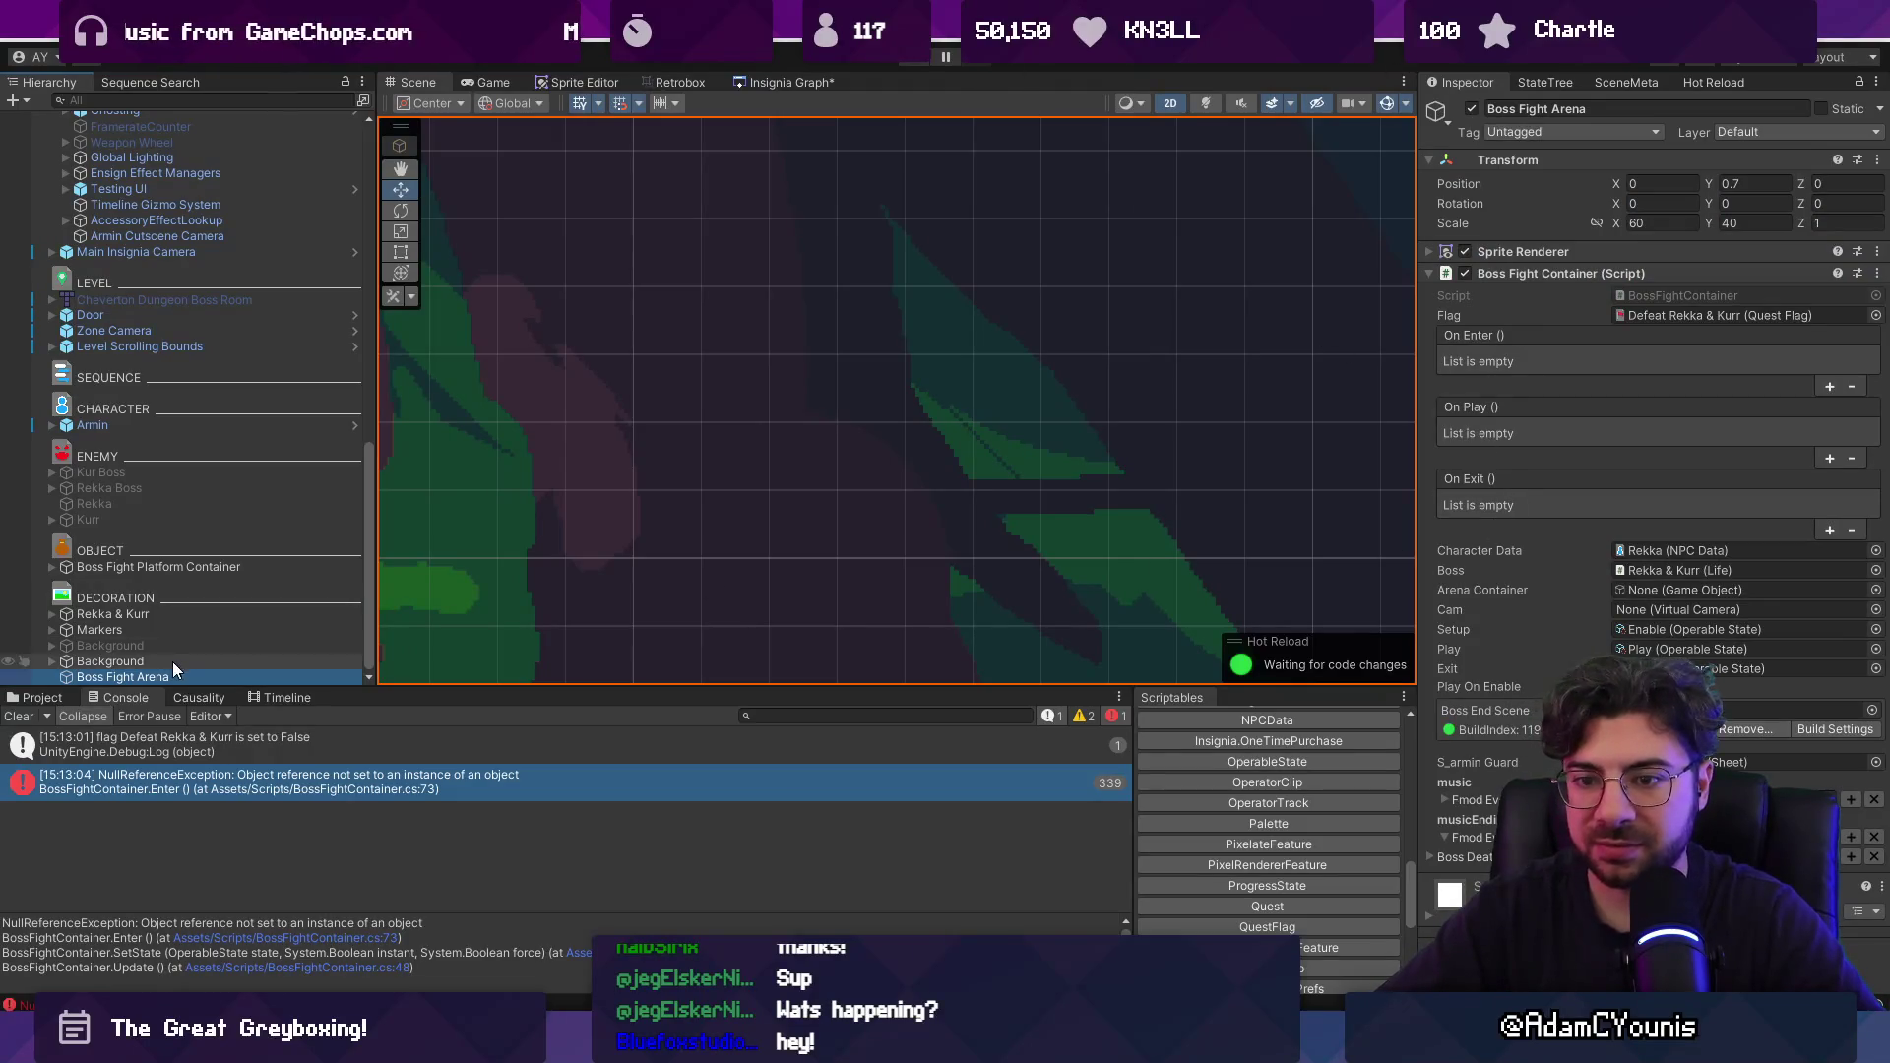
double_click(107, 329)
key(f)
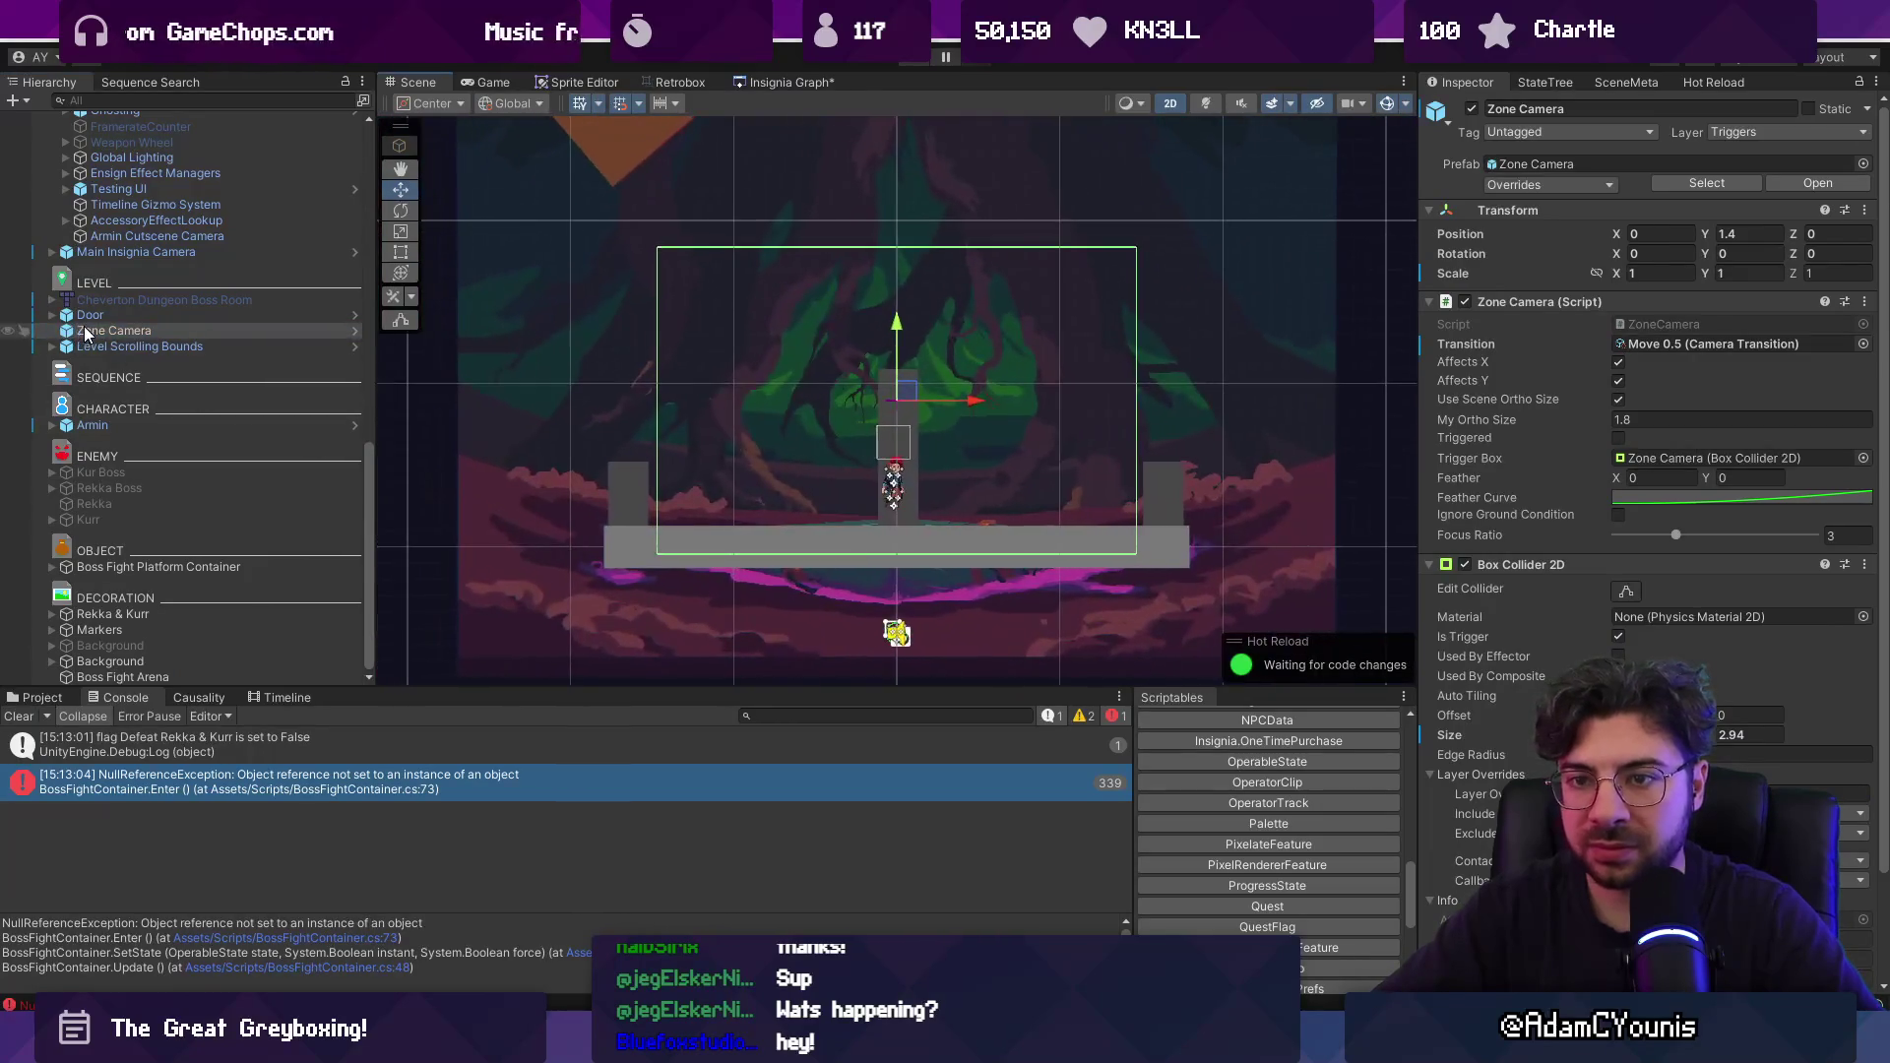
drag(187, 658, 182, 675)
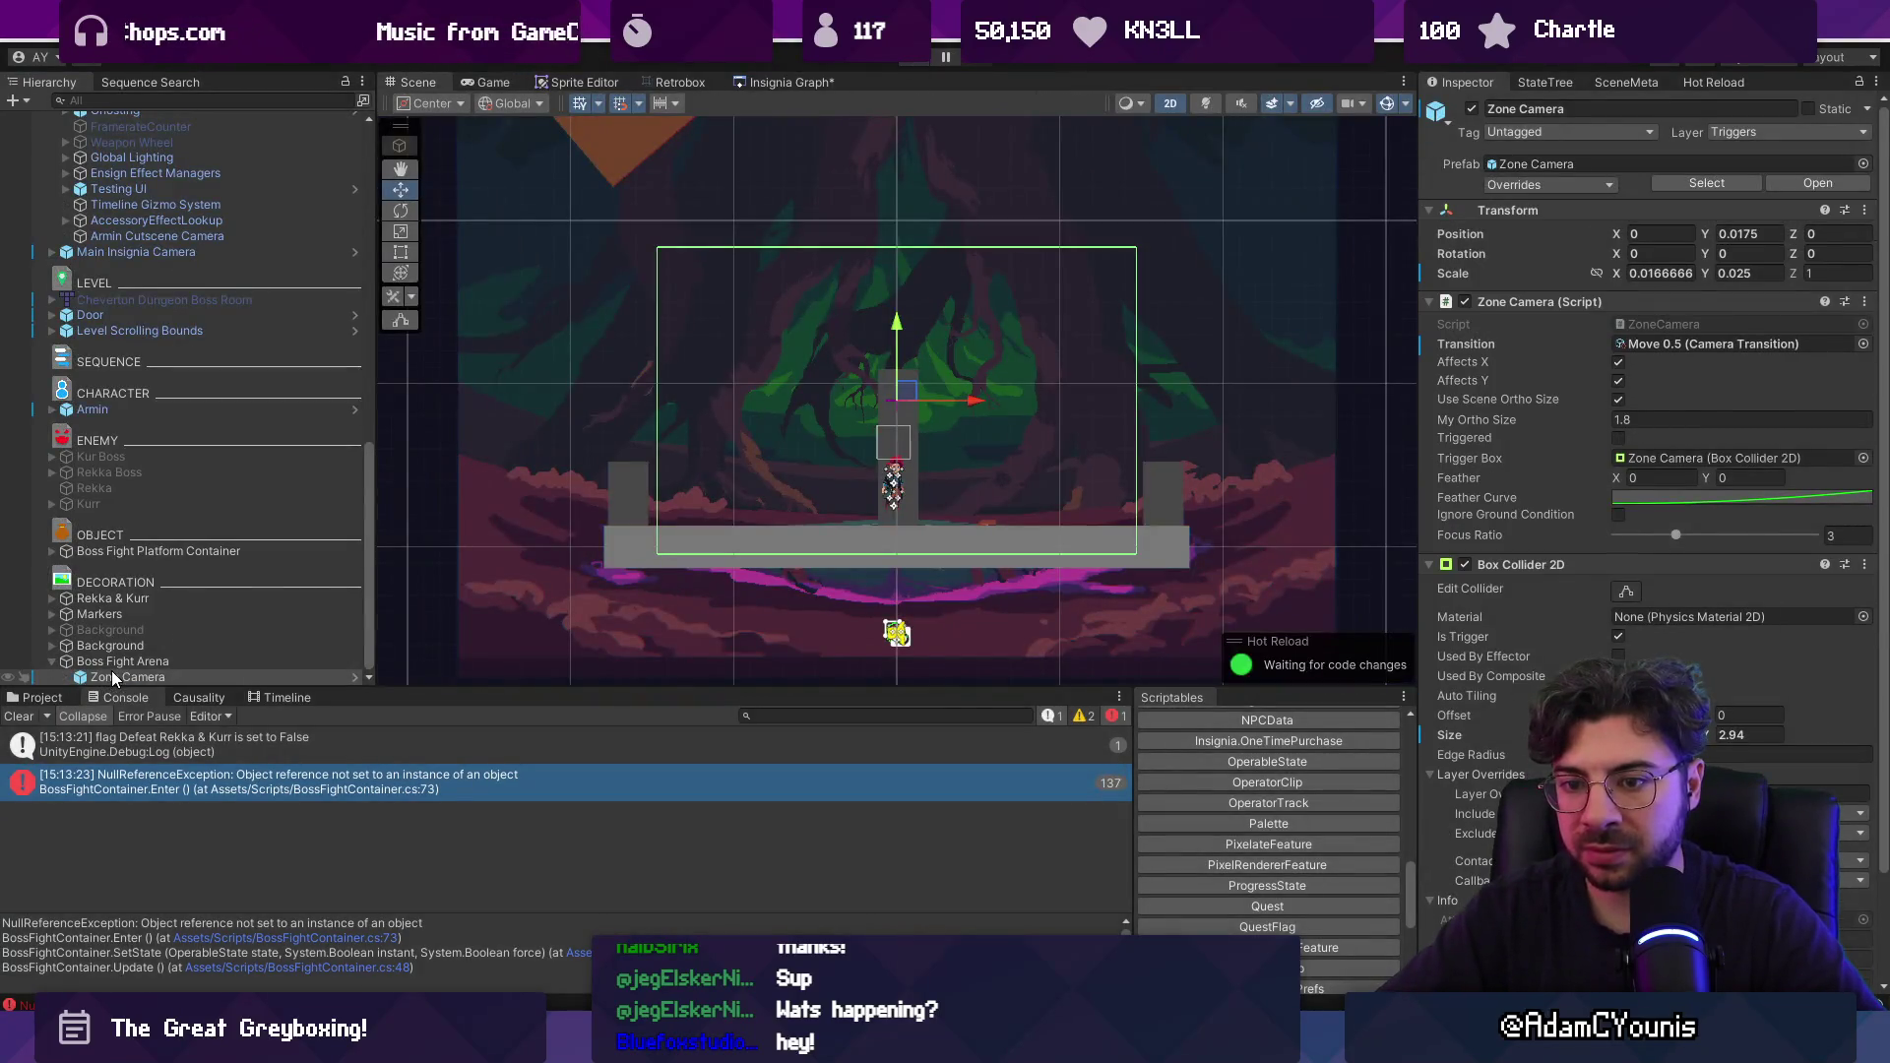
Assign the Zone Camera under LEVEL to Boss Fight Arena's Cam field and start a test run.
click(110, 664)
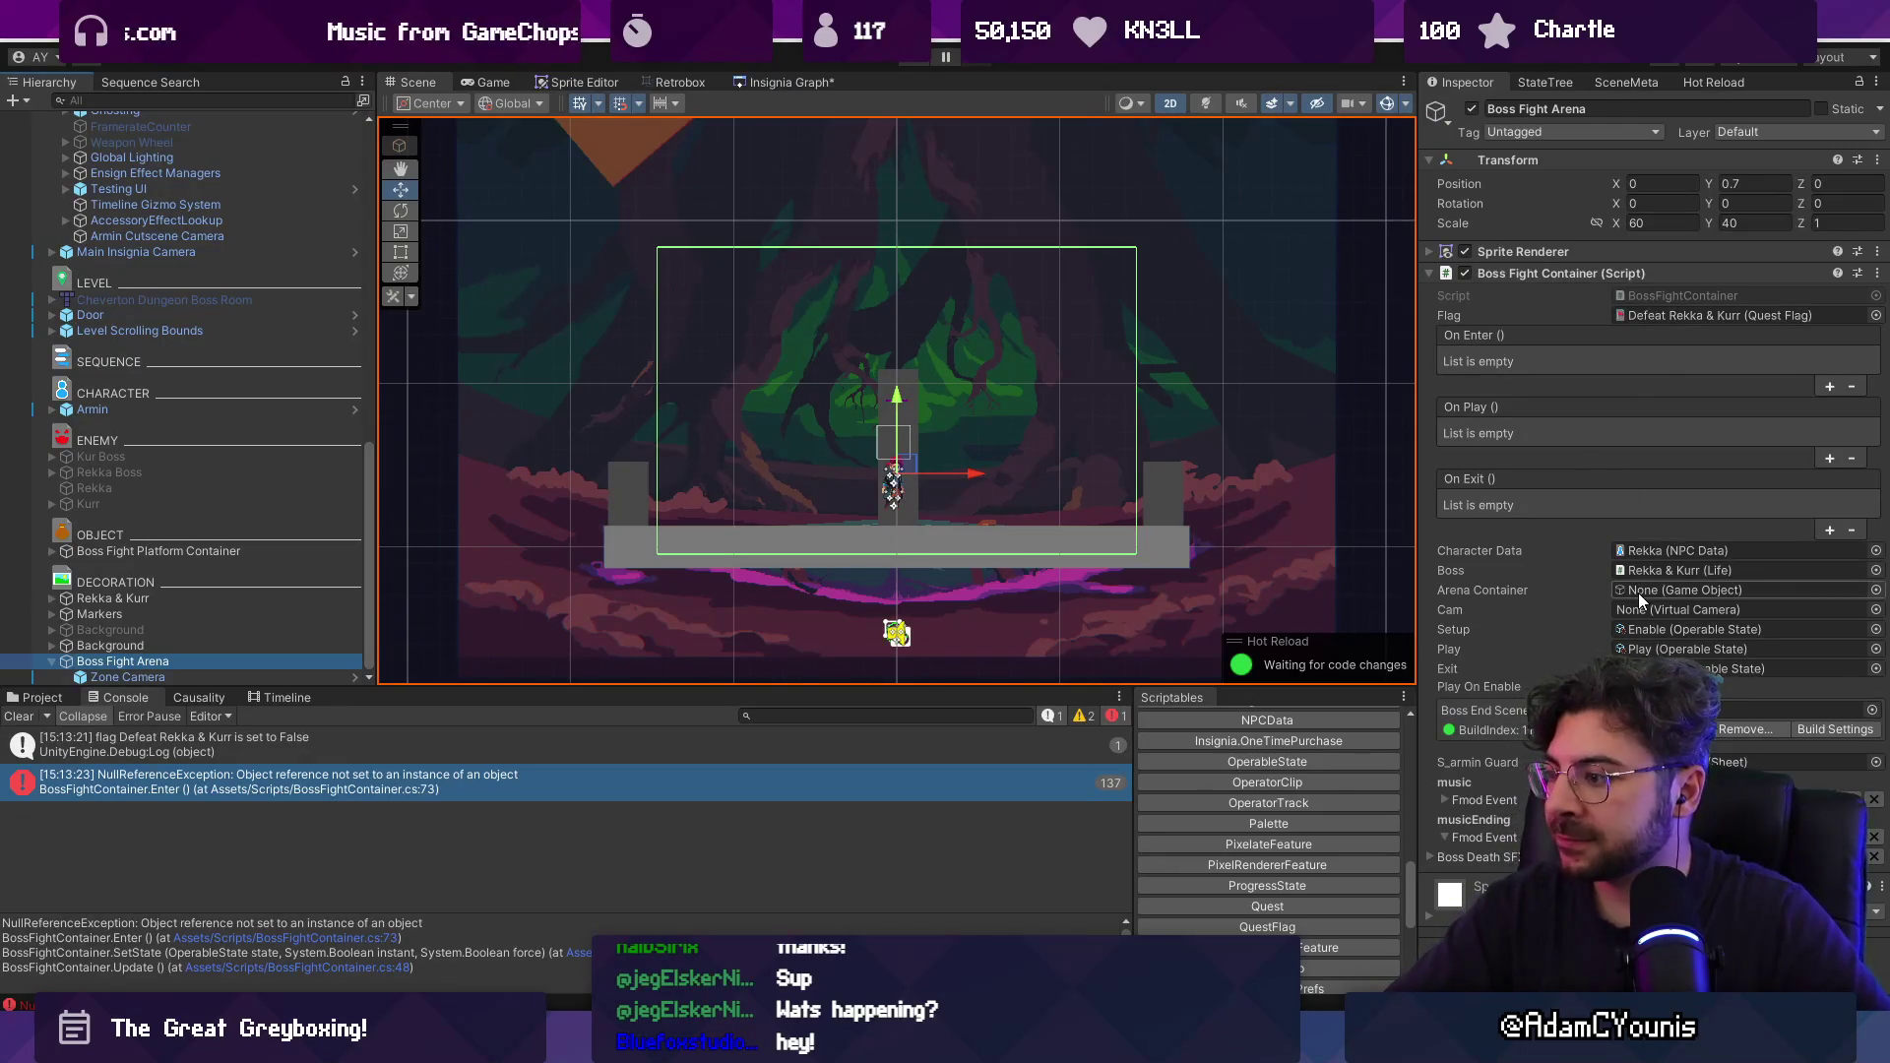
click(753, 483)
click(752, 481)
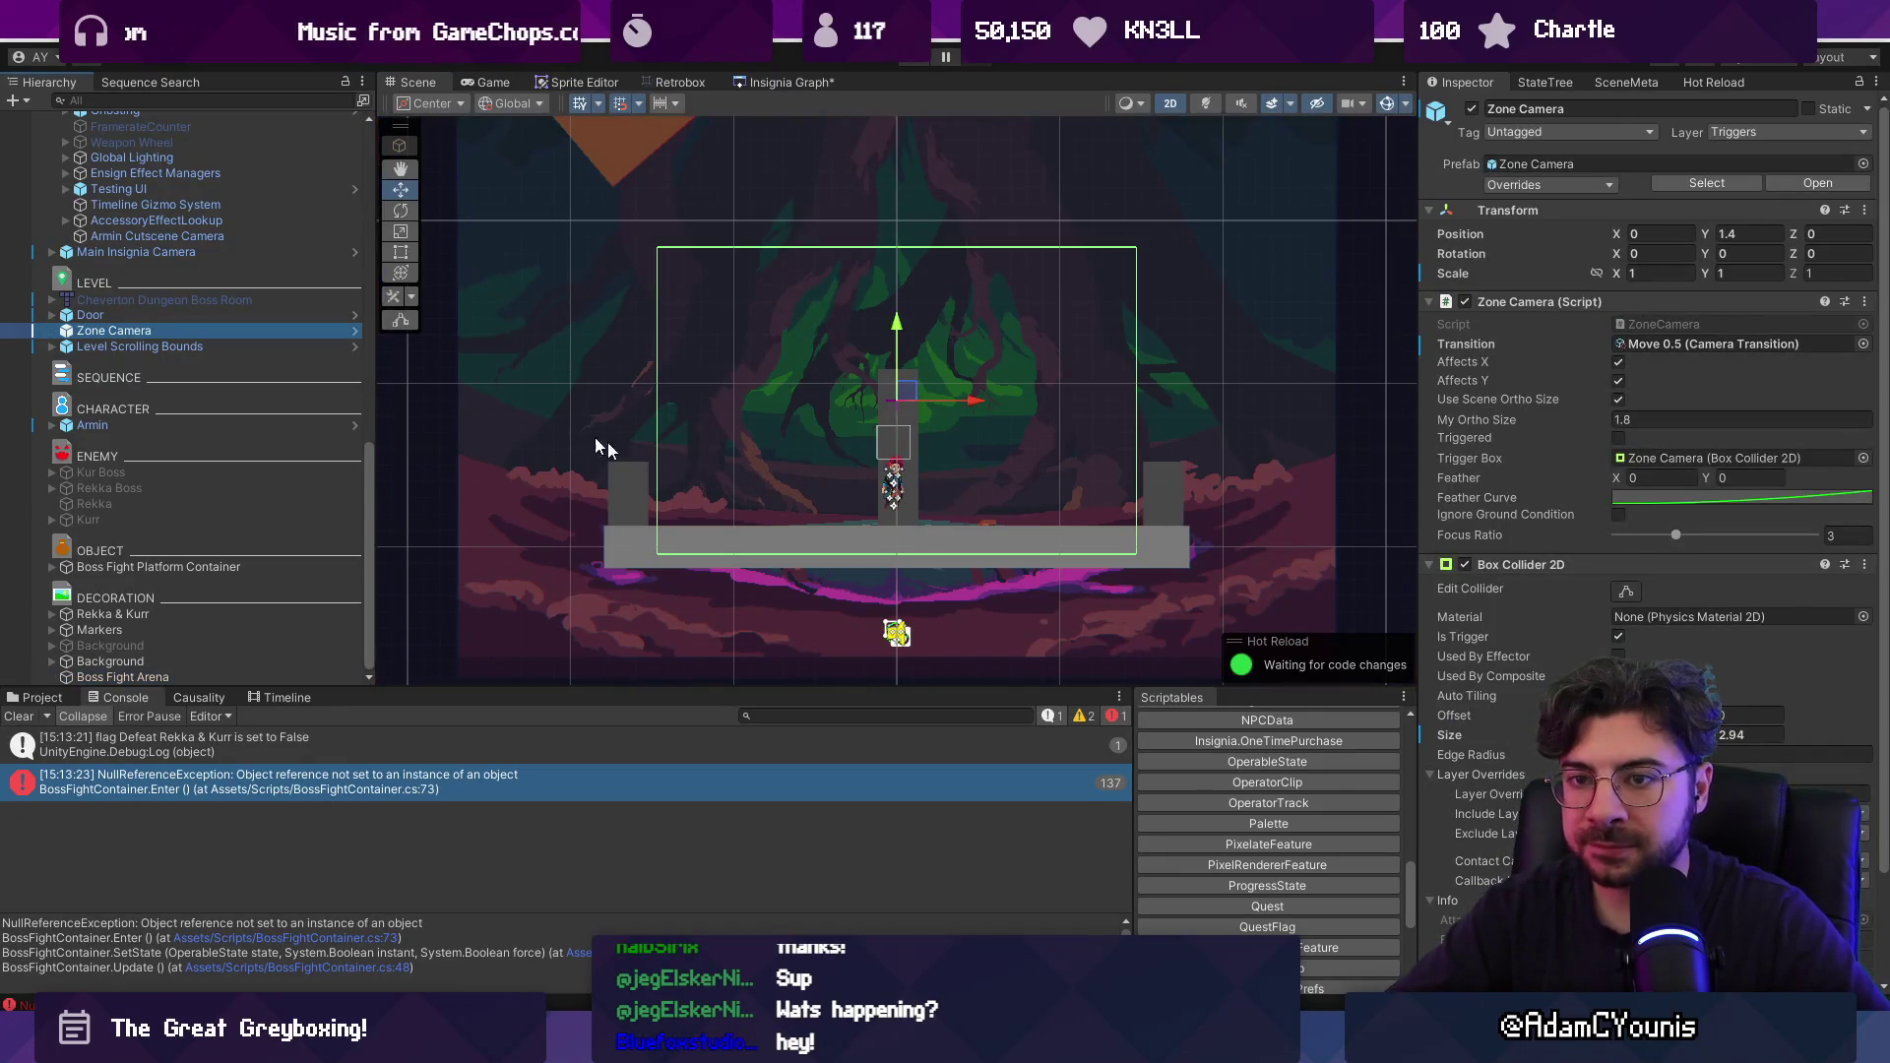
click(154, 679)
mouse_move(186, 330)
mouse_down()
mouse_move(1194, 565)
mouse_move(1649, 611)
mouse_move(1648, 593)
mouse_move(1664, 669)
mouse_move(1648, 606)
mouse_up()
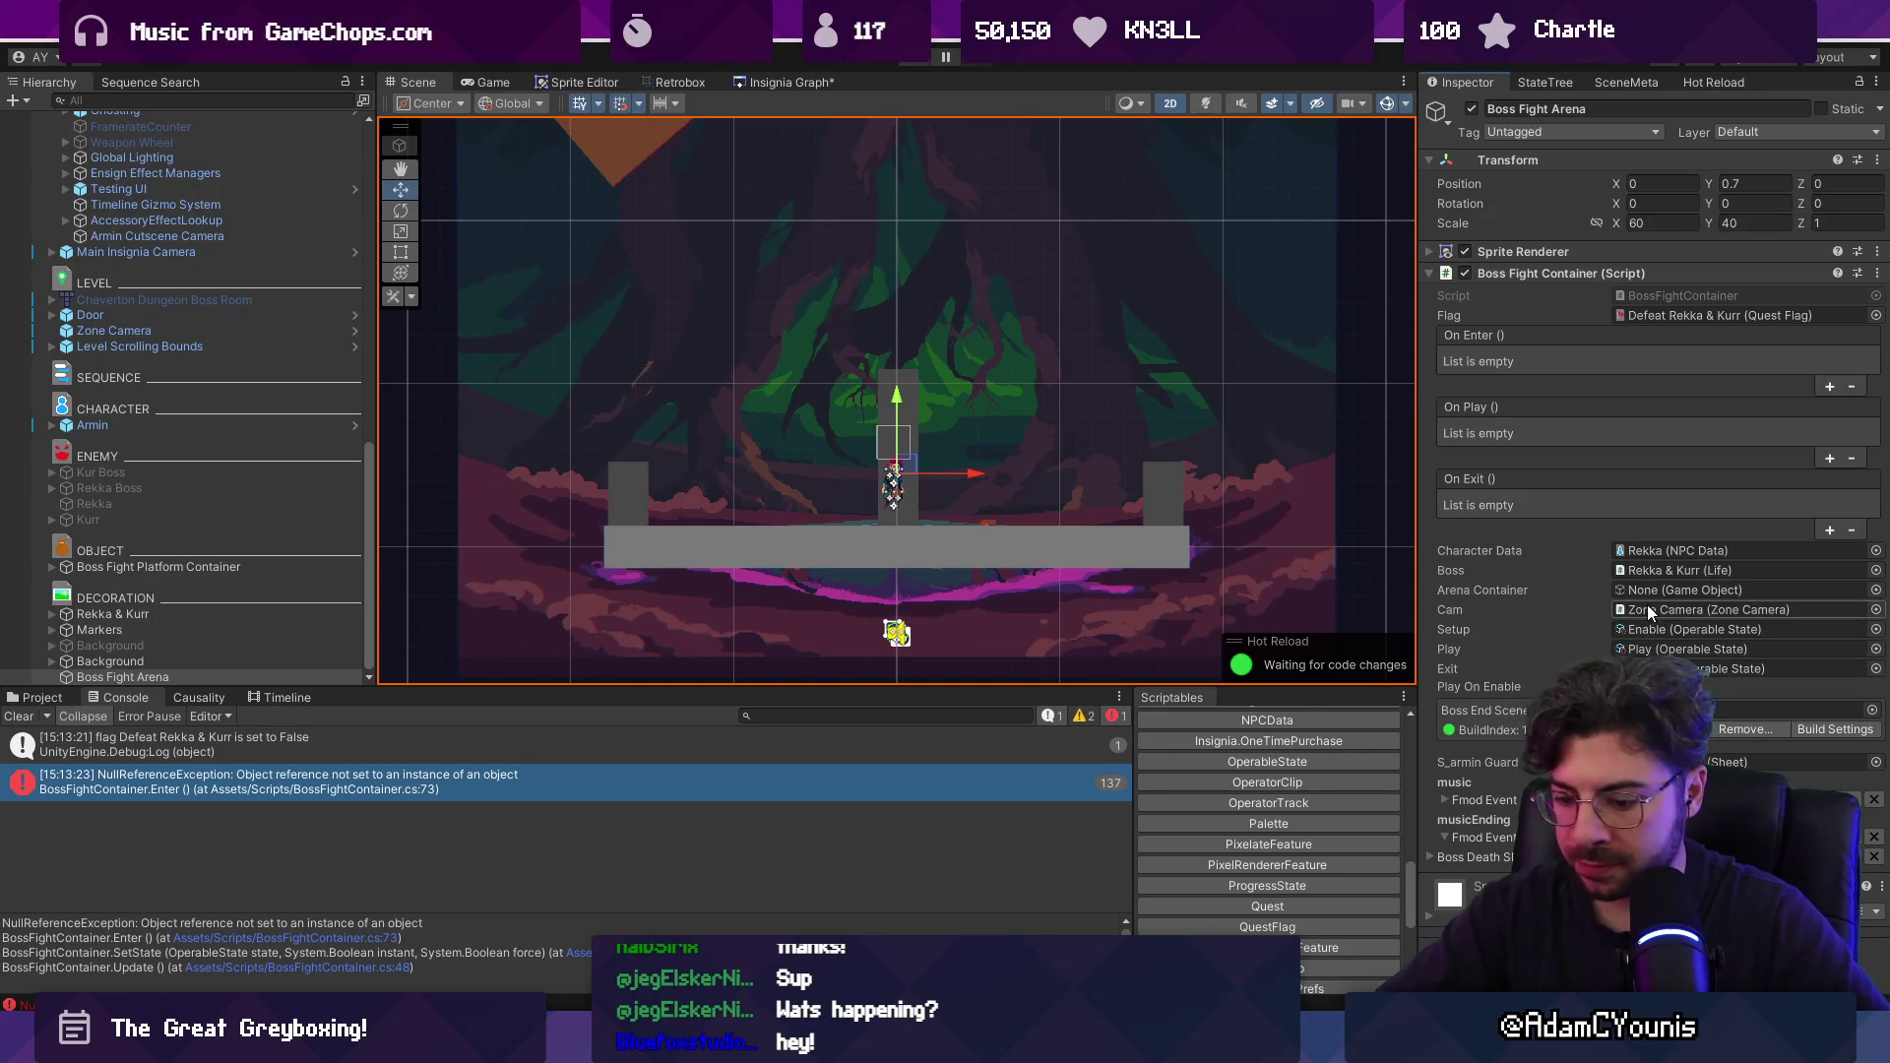
key(ctrl+p)
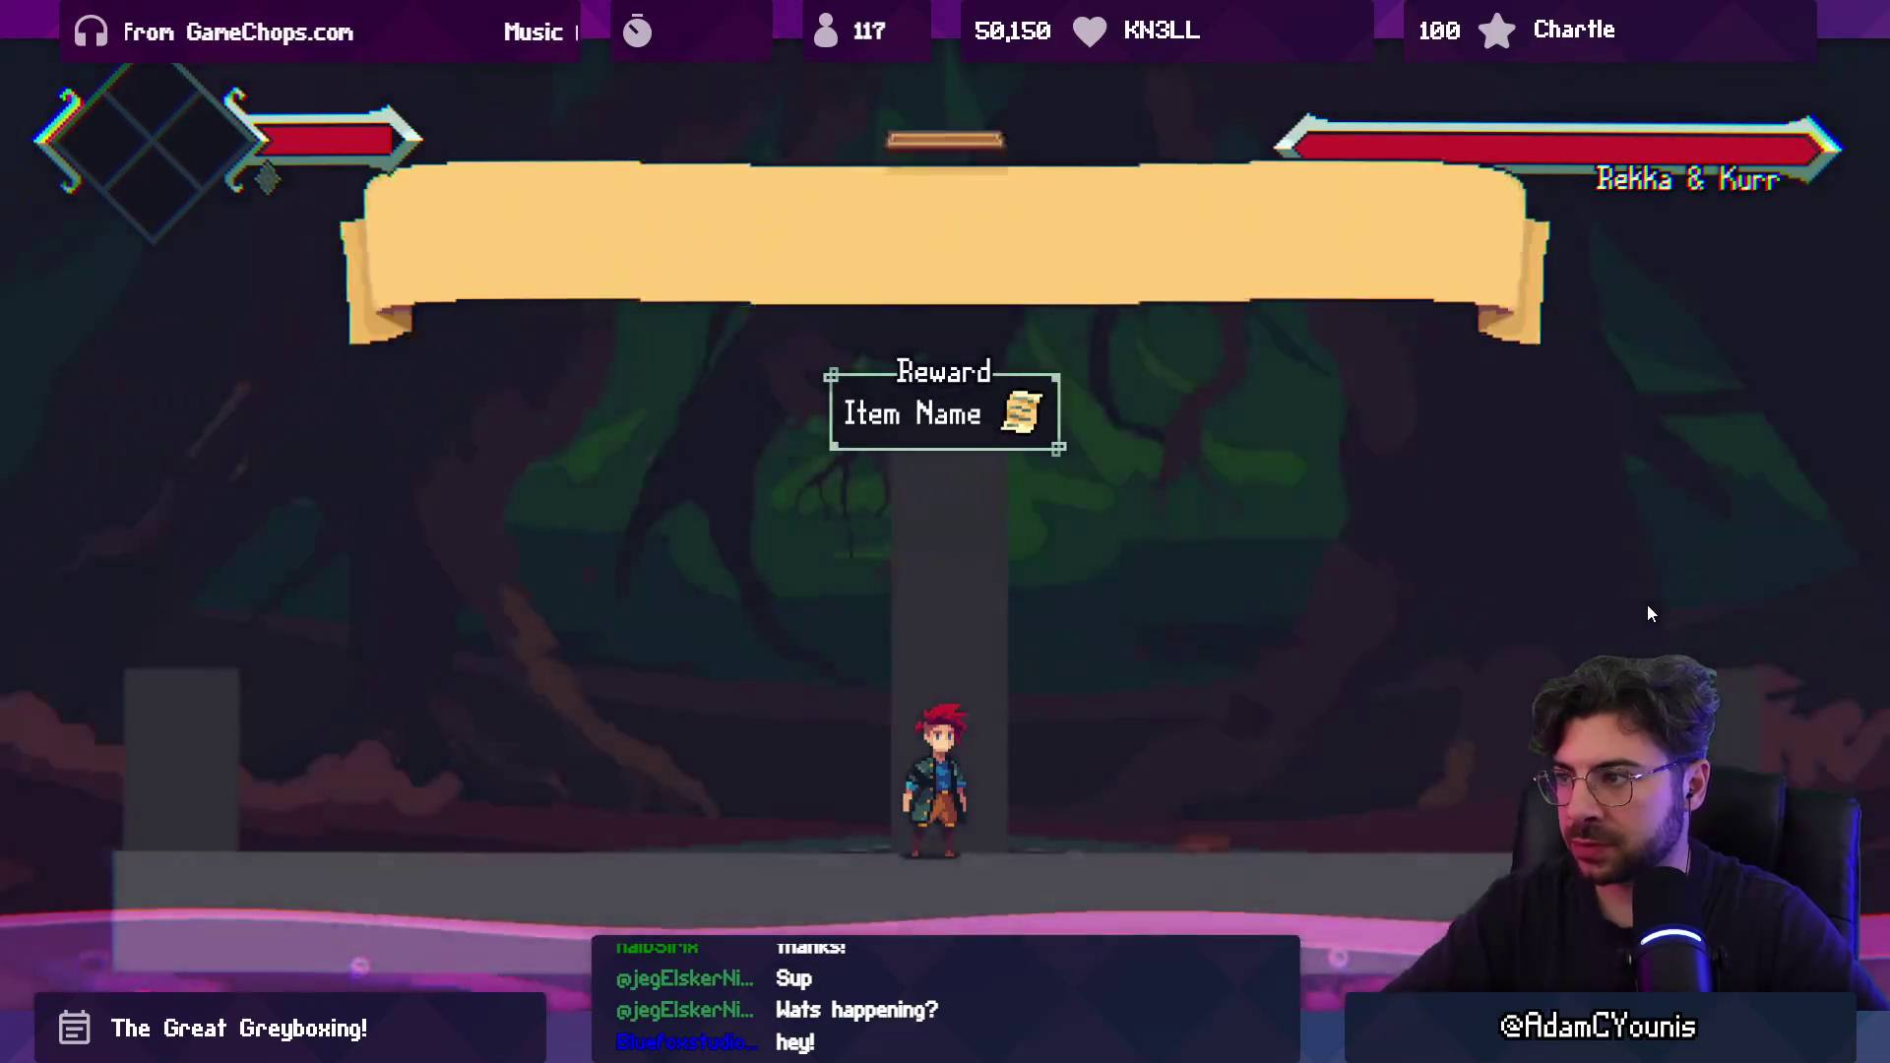
Walk the character beside the Reward pillar in the test run, then stop it.
key(Right)
key(Left)
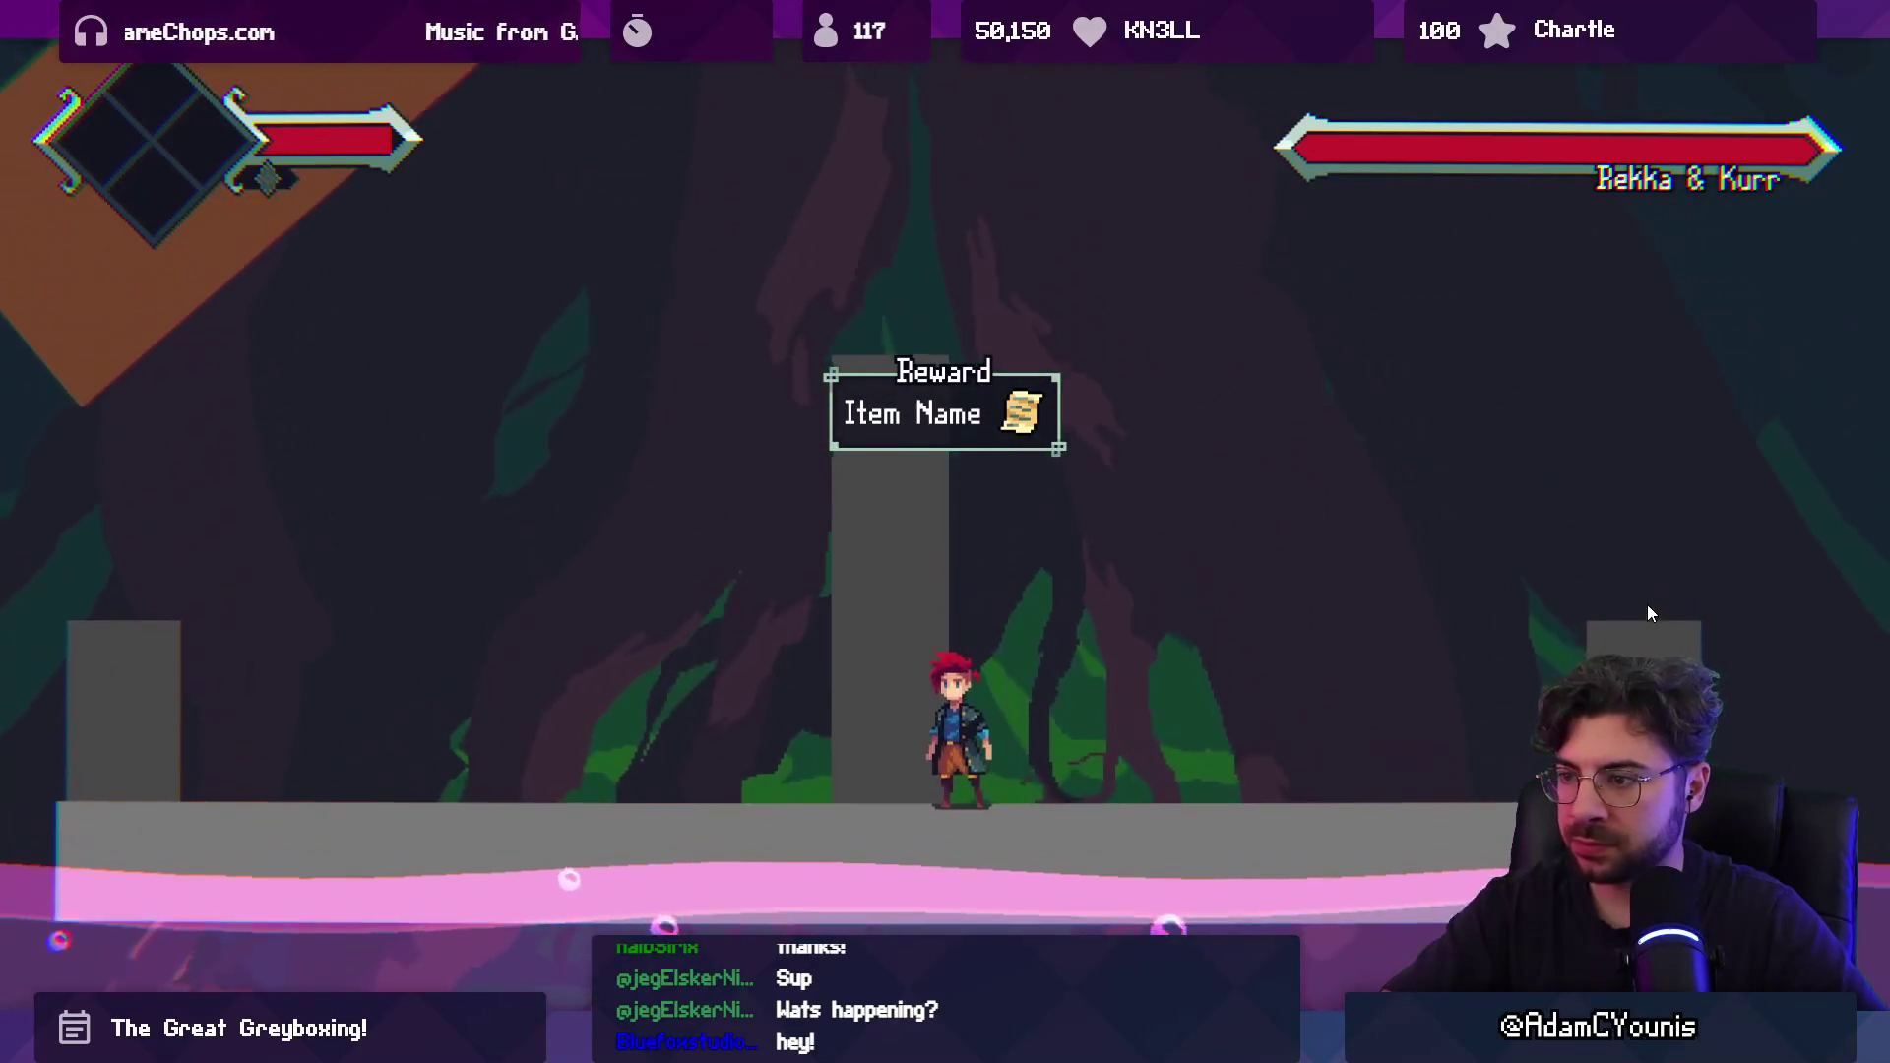
key(shift+space)
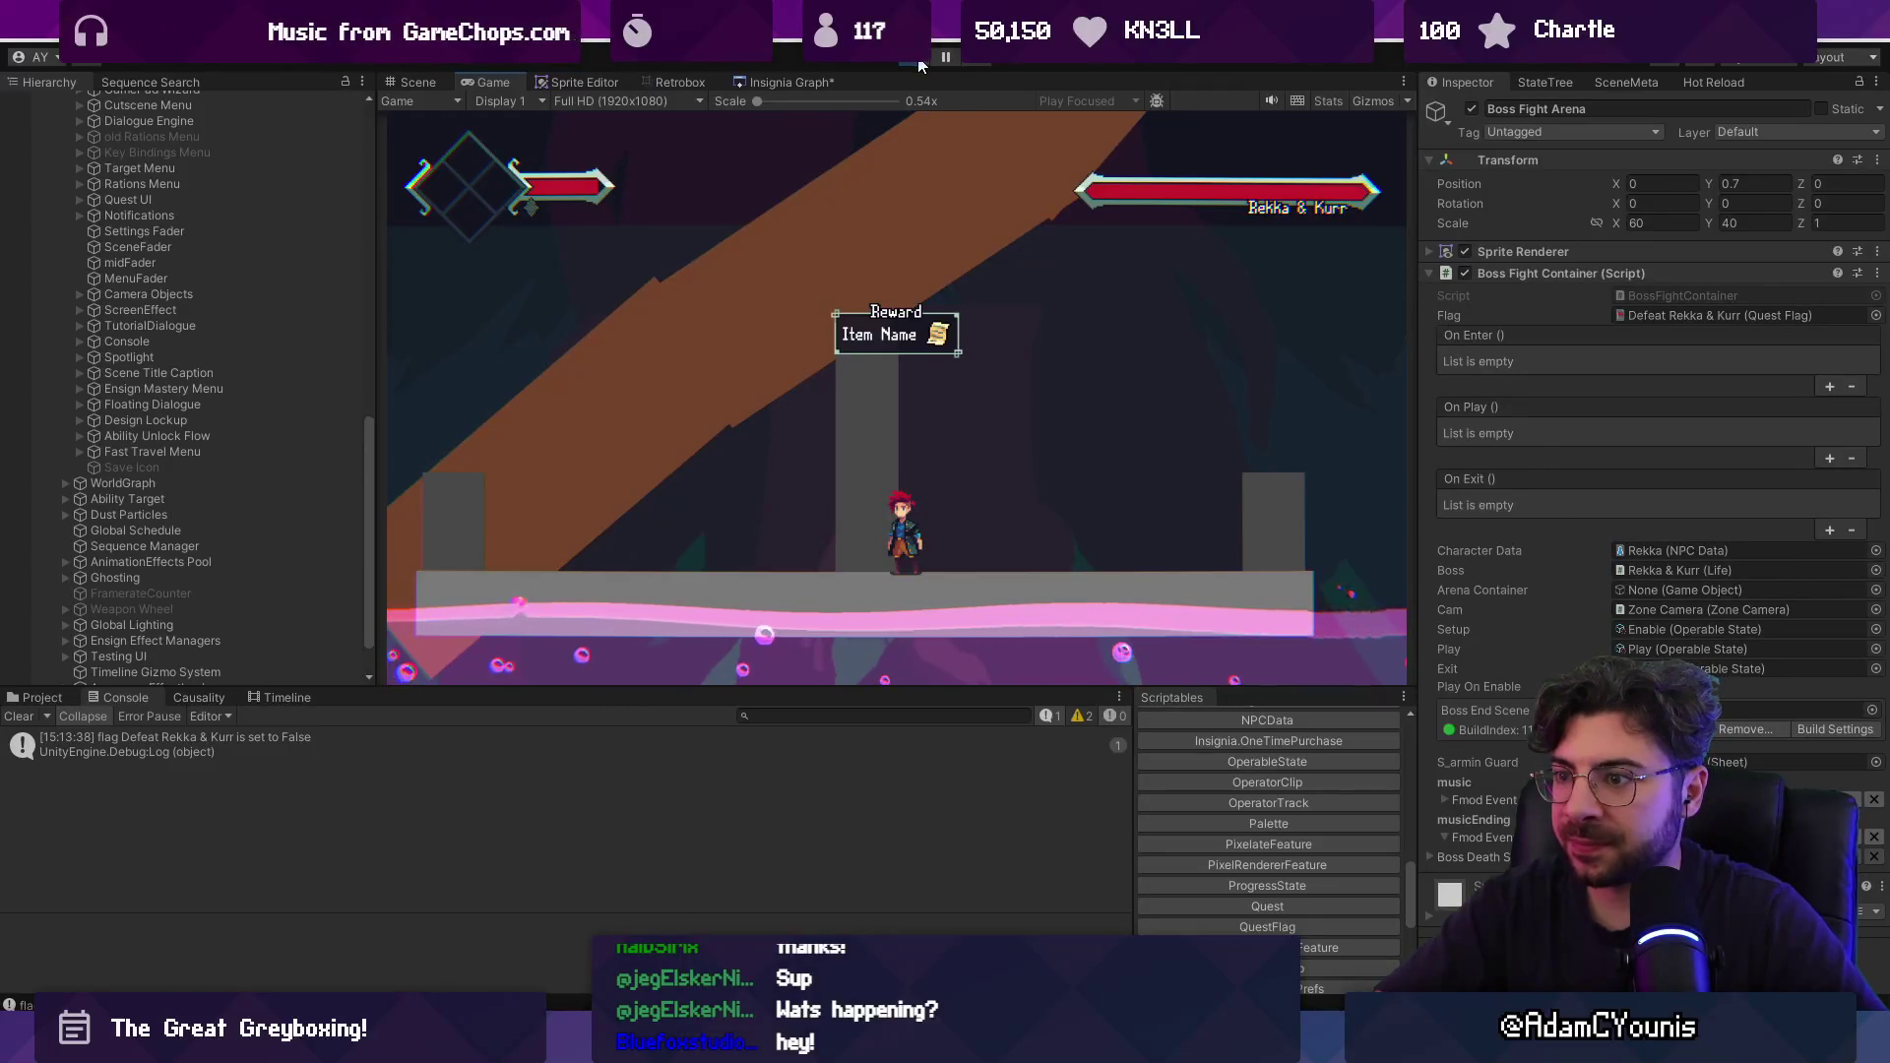
key(ctrl+p)
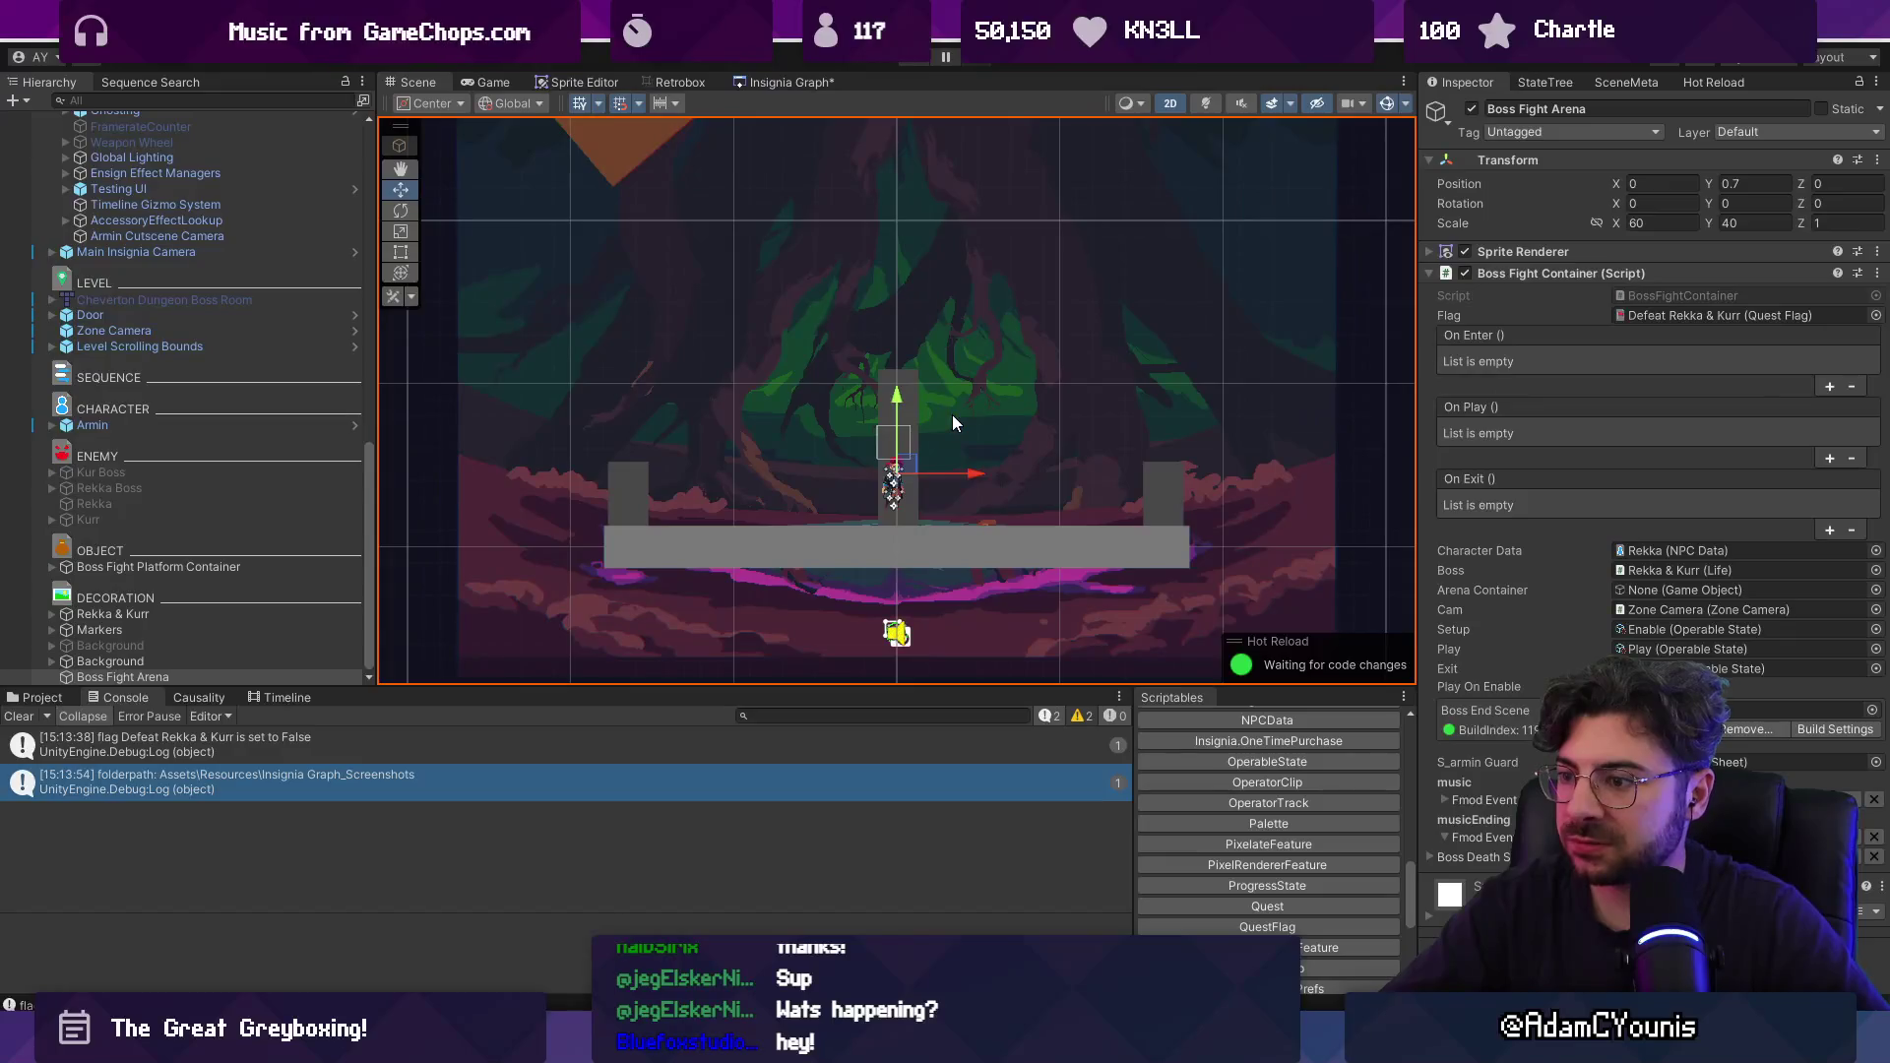
Move Boss Fight Arena under the ENEMY group in the Hierarchy.
scroll(804, 347, down, 2)
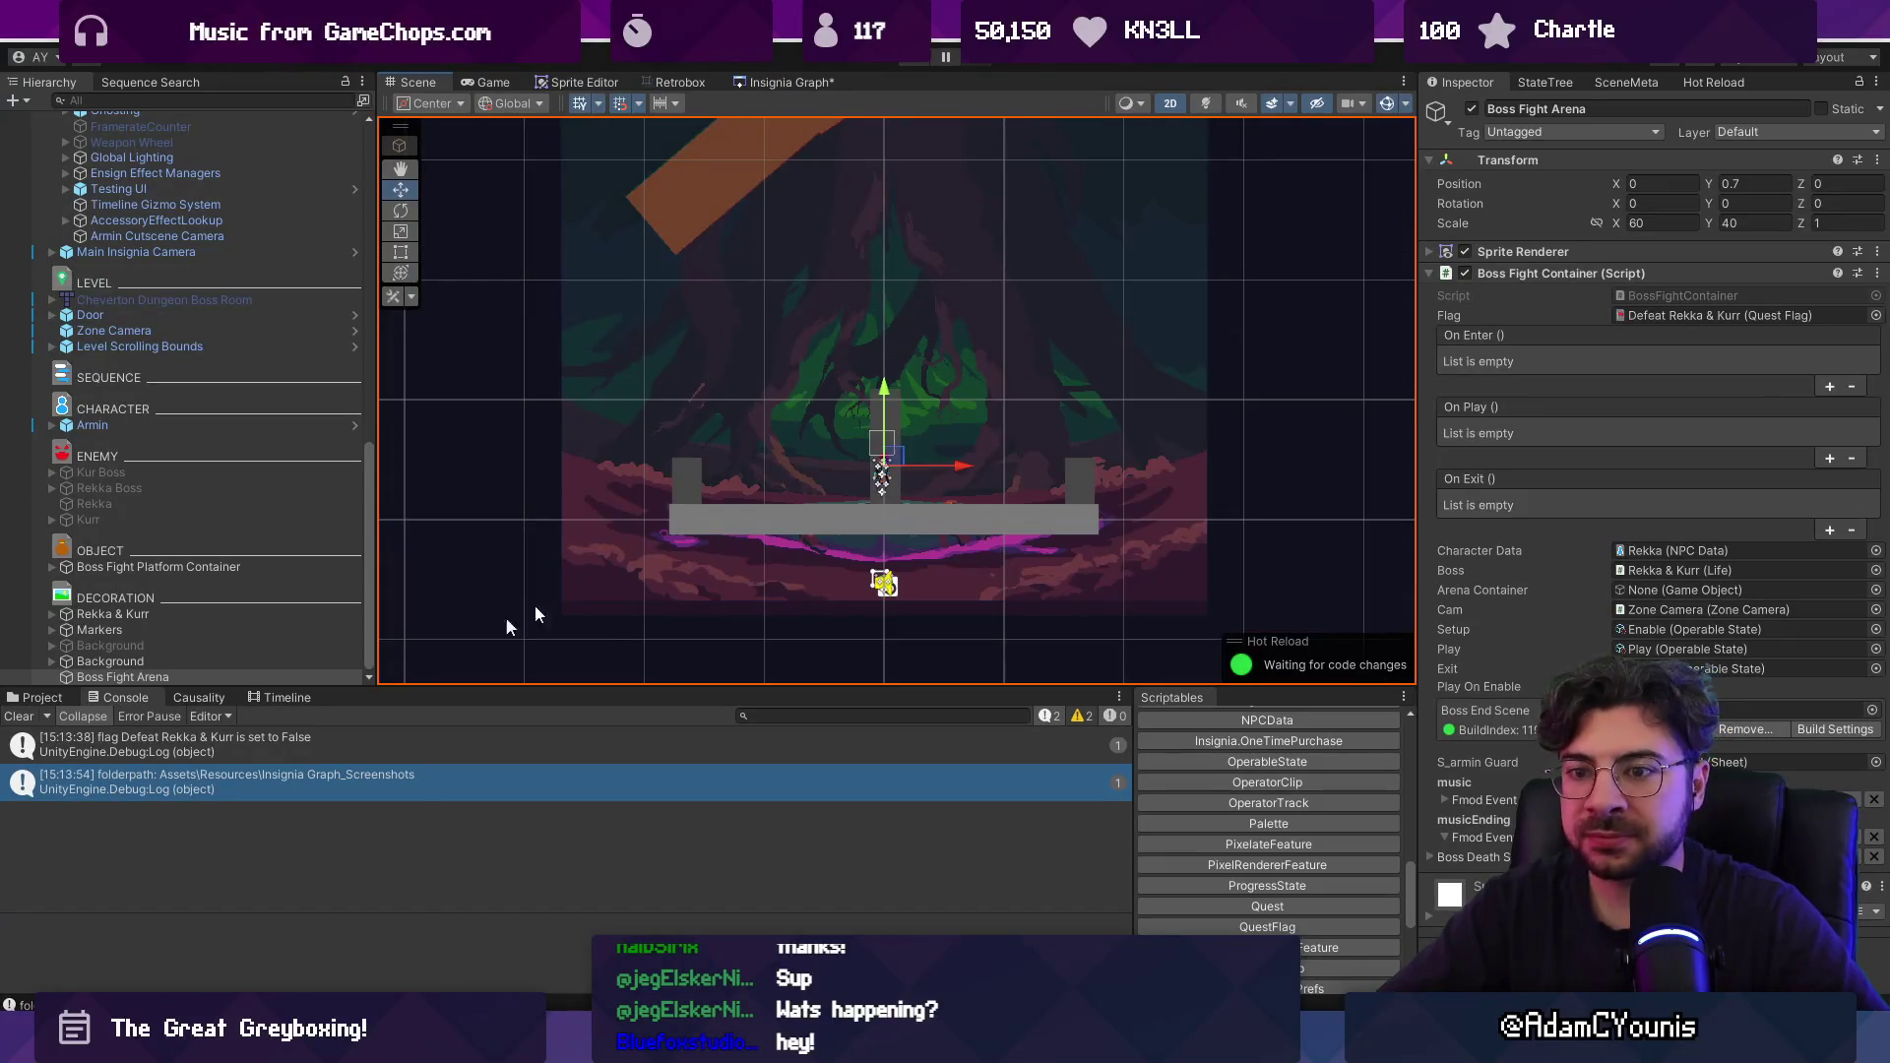
click(190, 675)
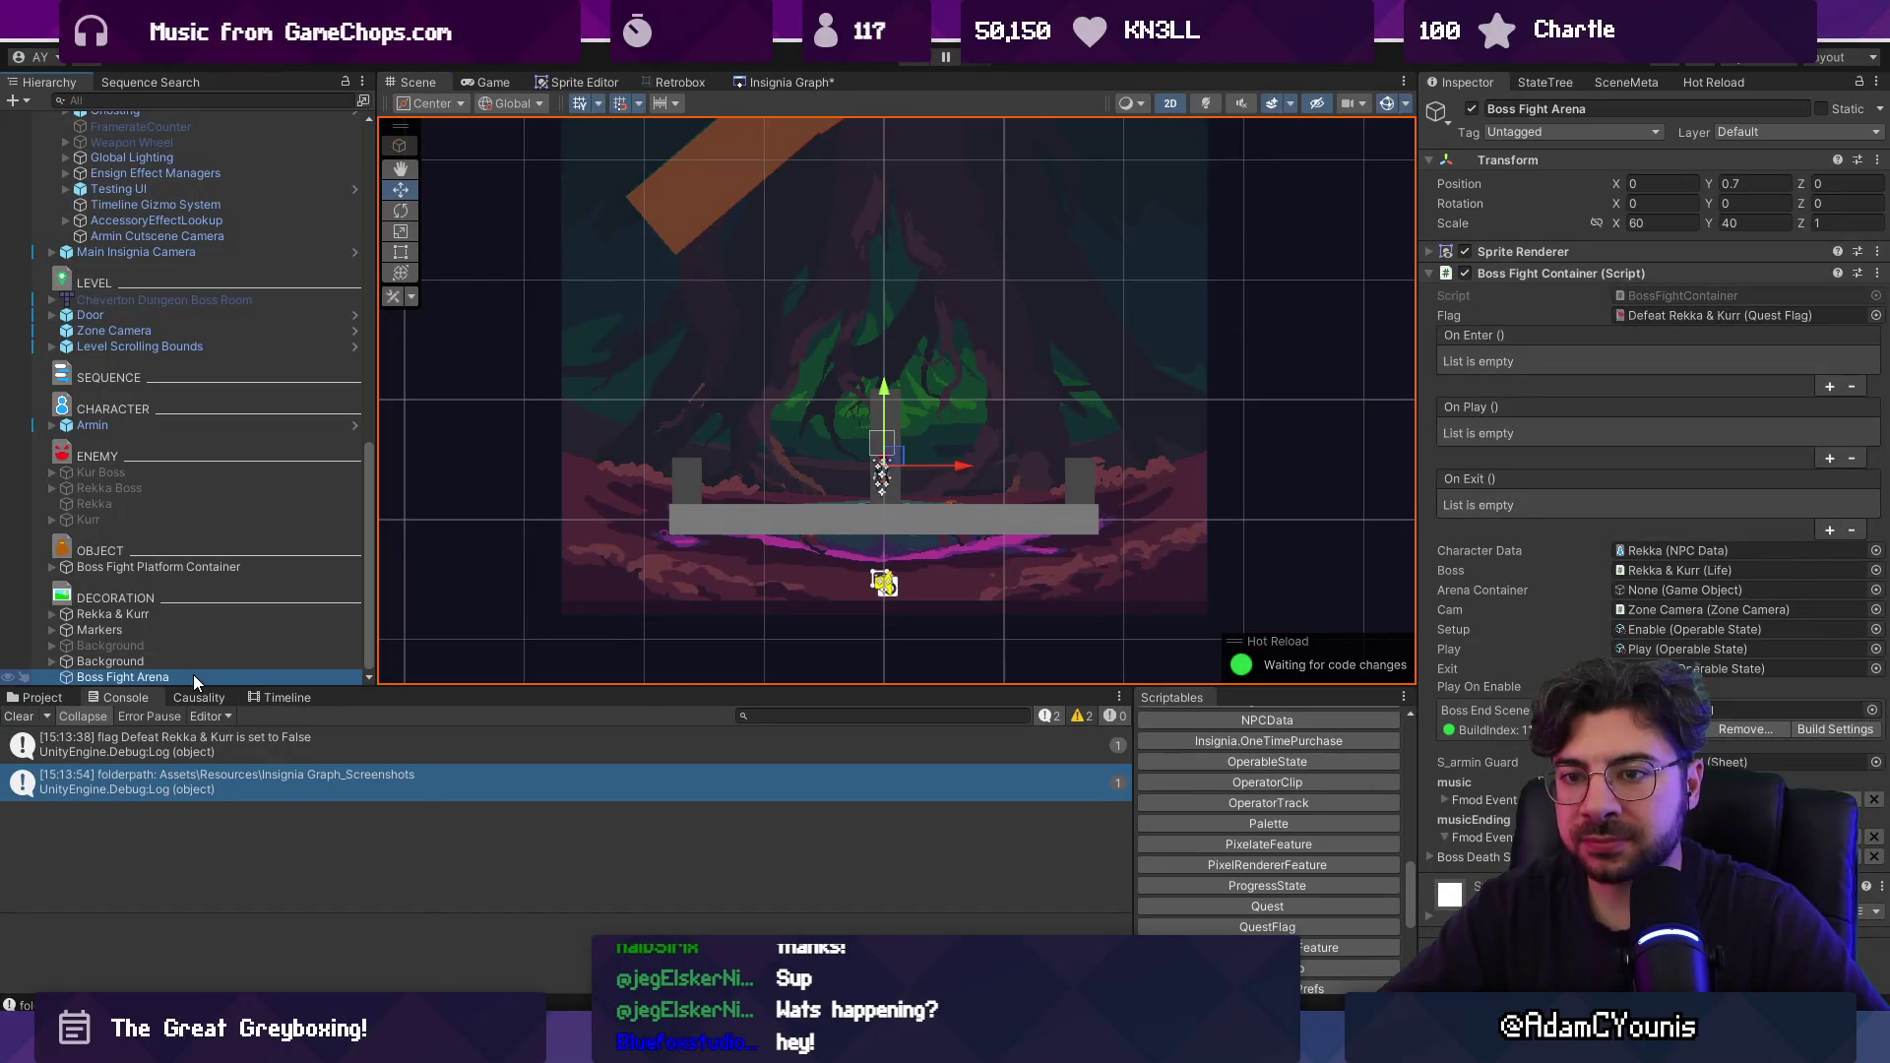
mouse_move(262, 361)
mouse_down()
mouse_move(335, 228)
mouse_move(236, 457)
mouse_move(334, 507)
mouse_up()
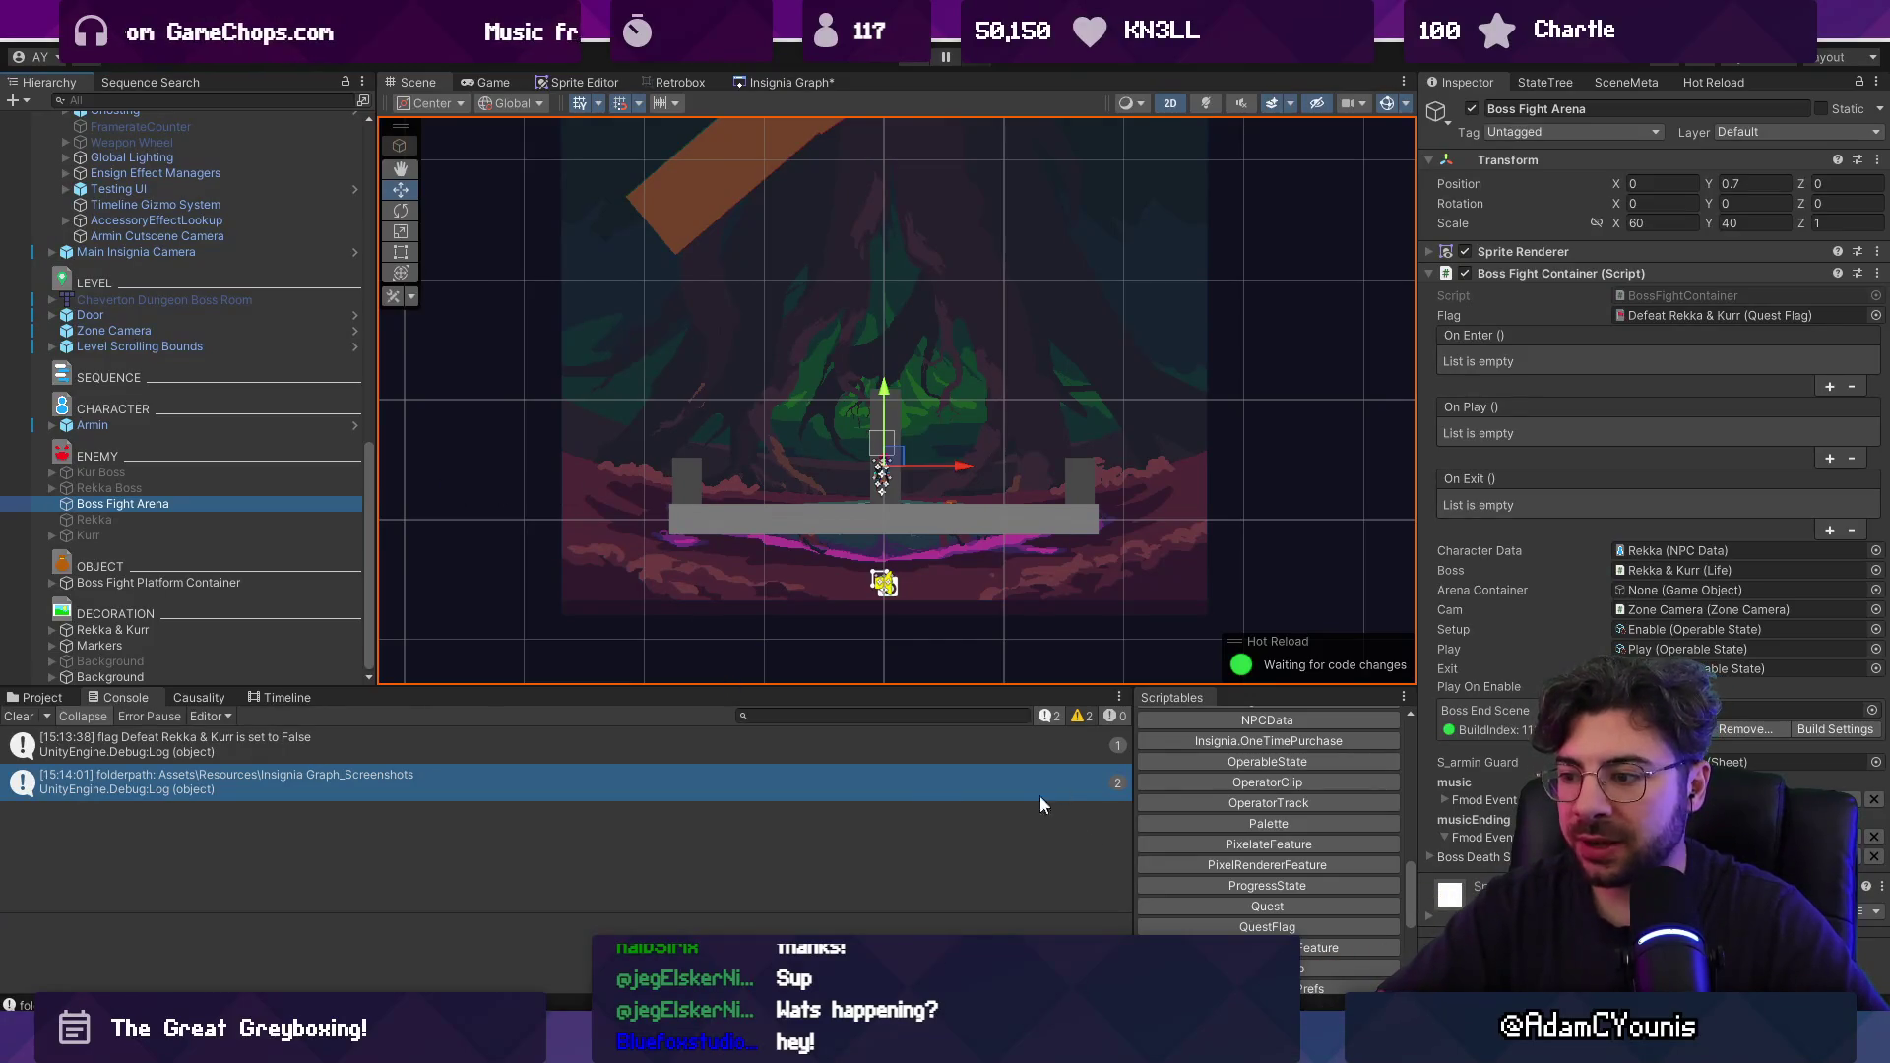
key(alt+Tab)
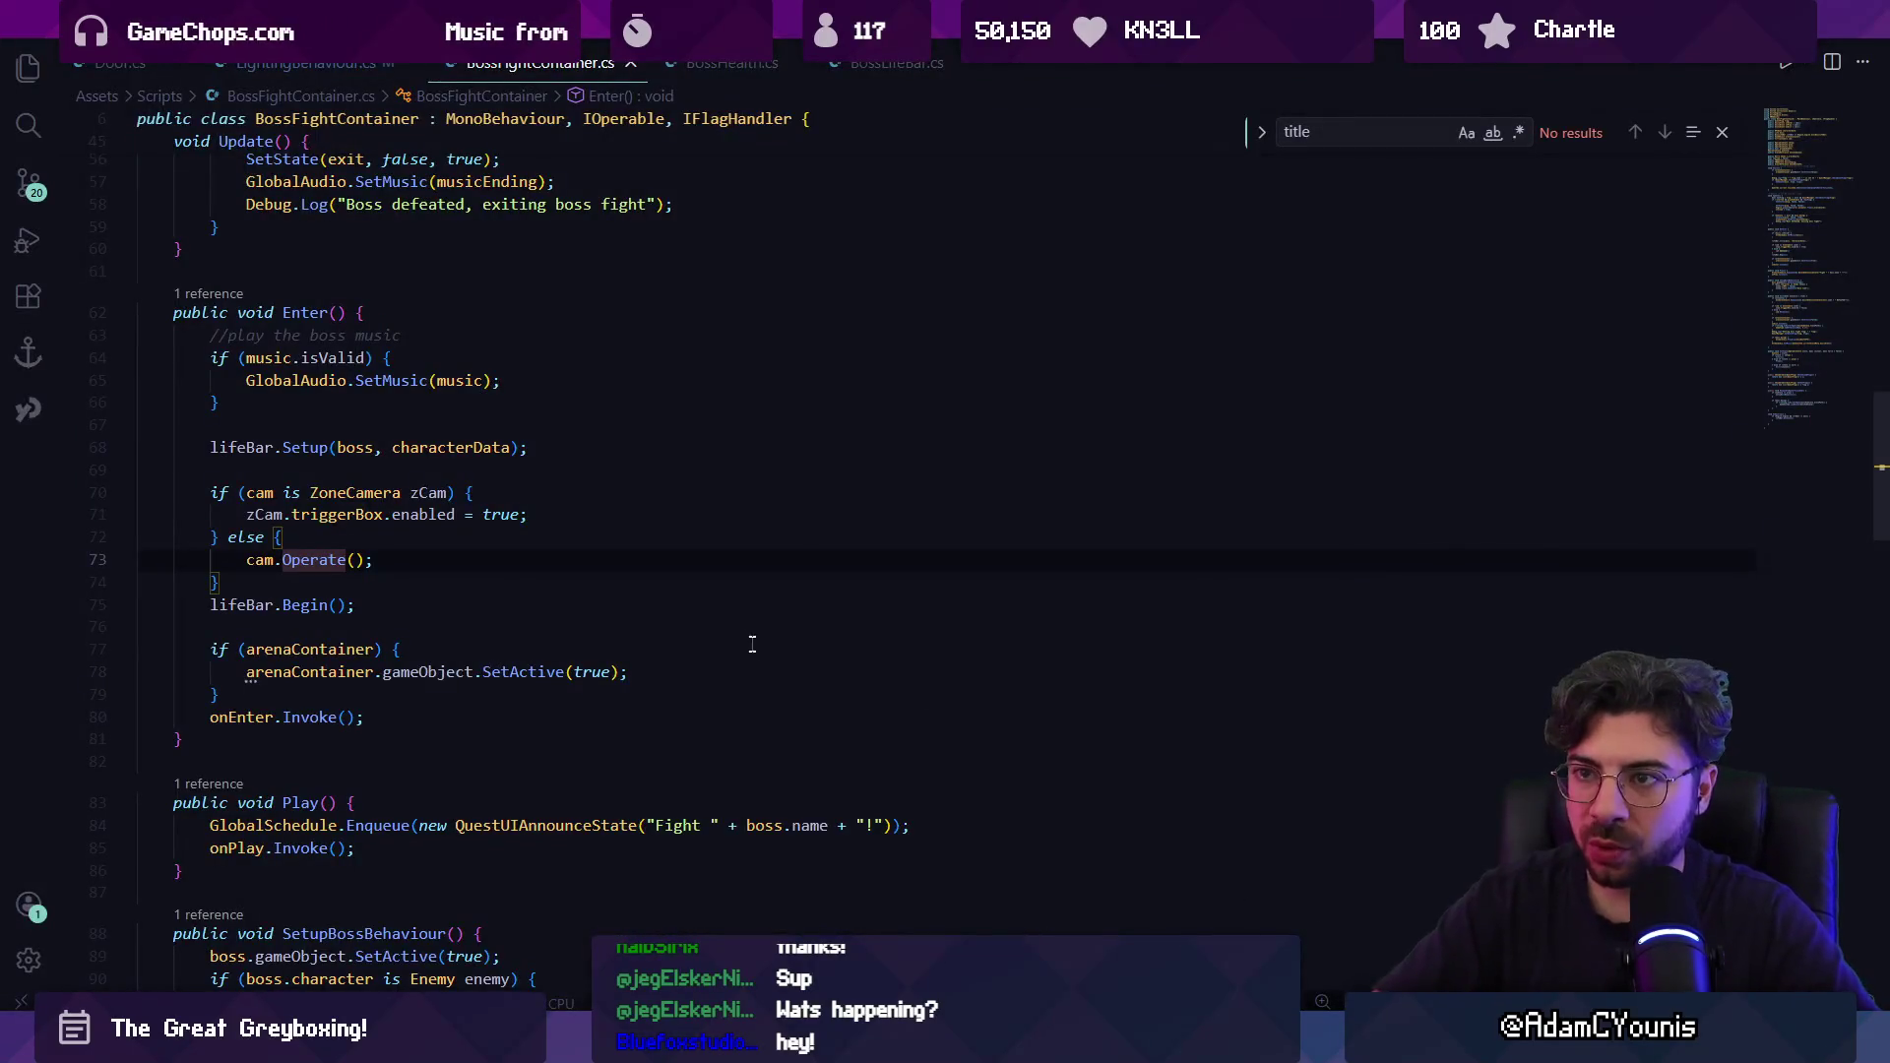
Follow BossFightContainer's Enter method to the QuestUIAnnounceState definition in QuestUI.cs.
click(746, 634)
key(ctrl+p)
text(boss)
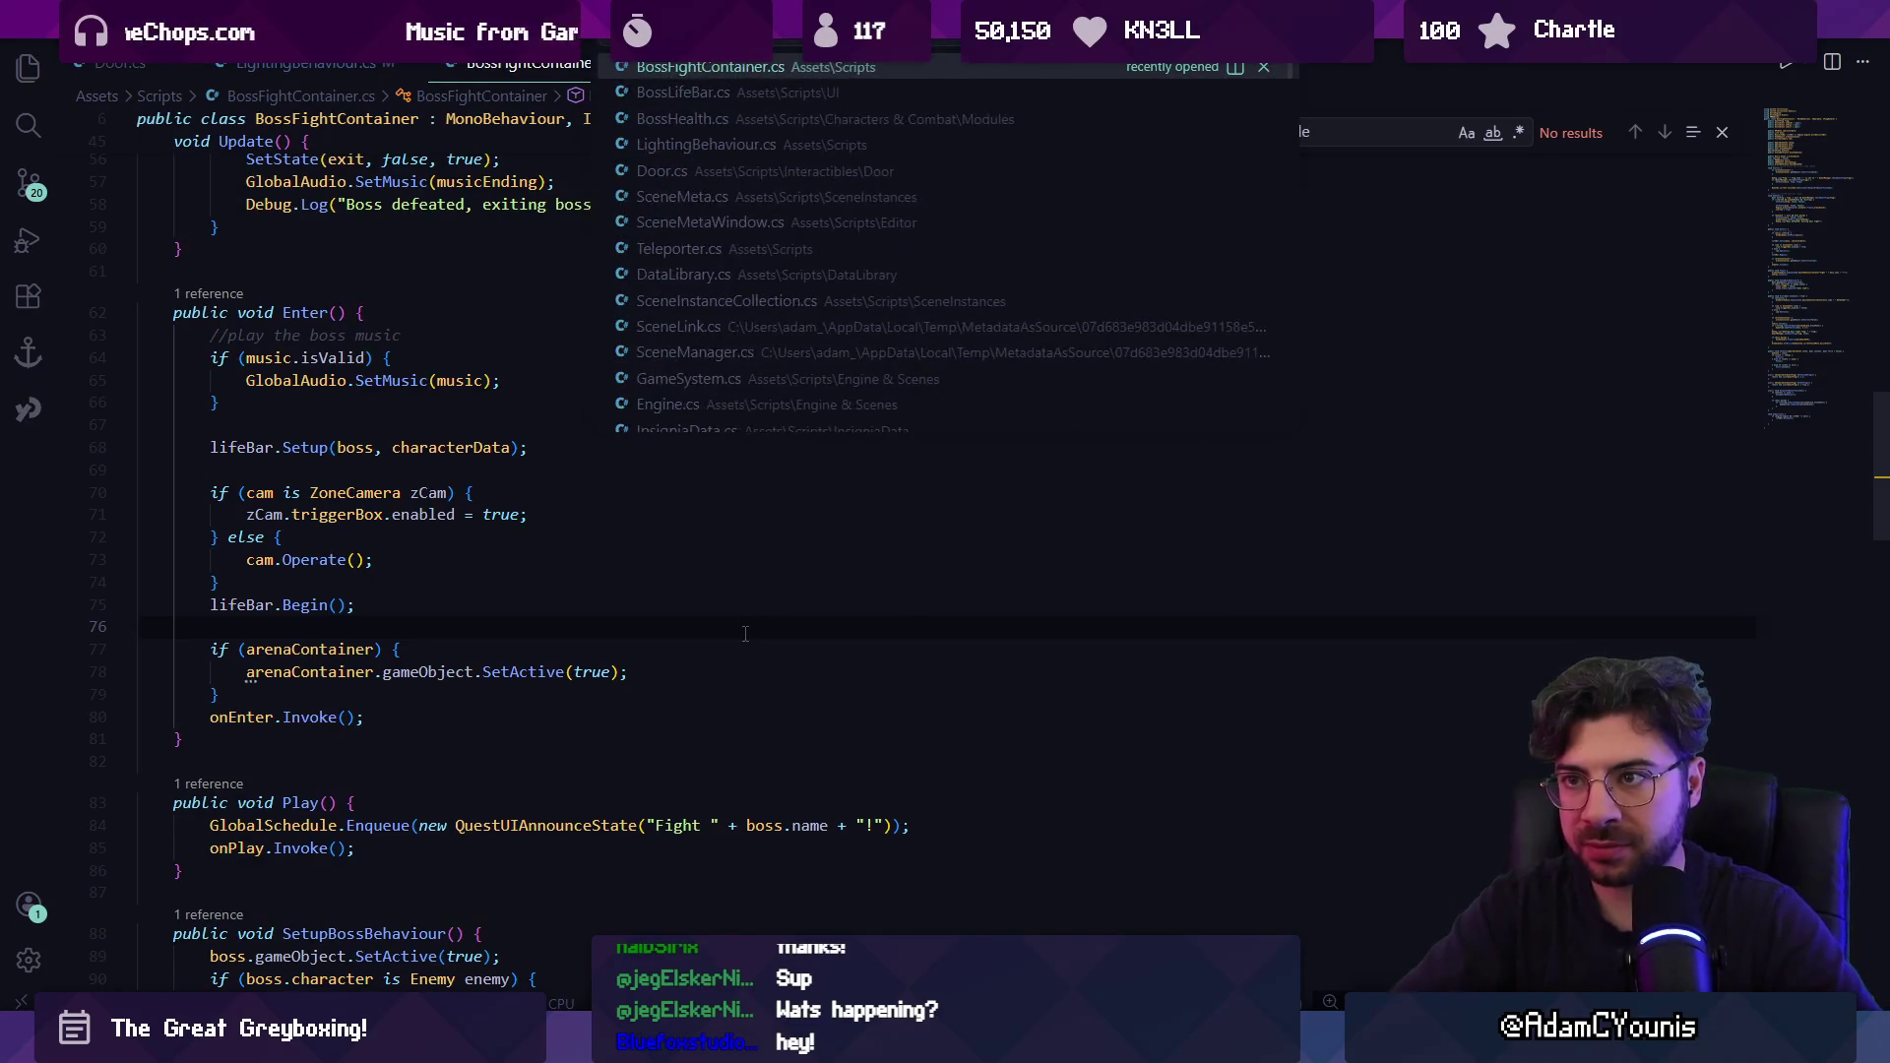
key(Escape)
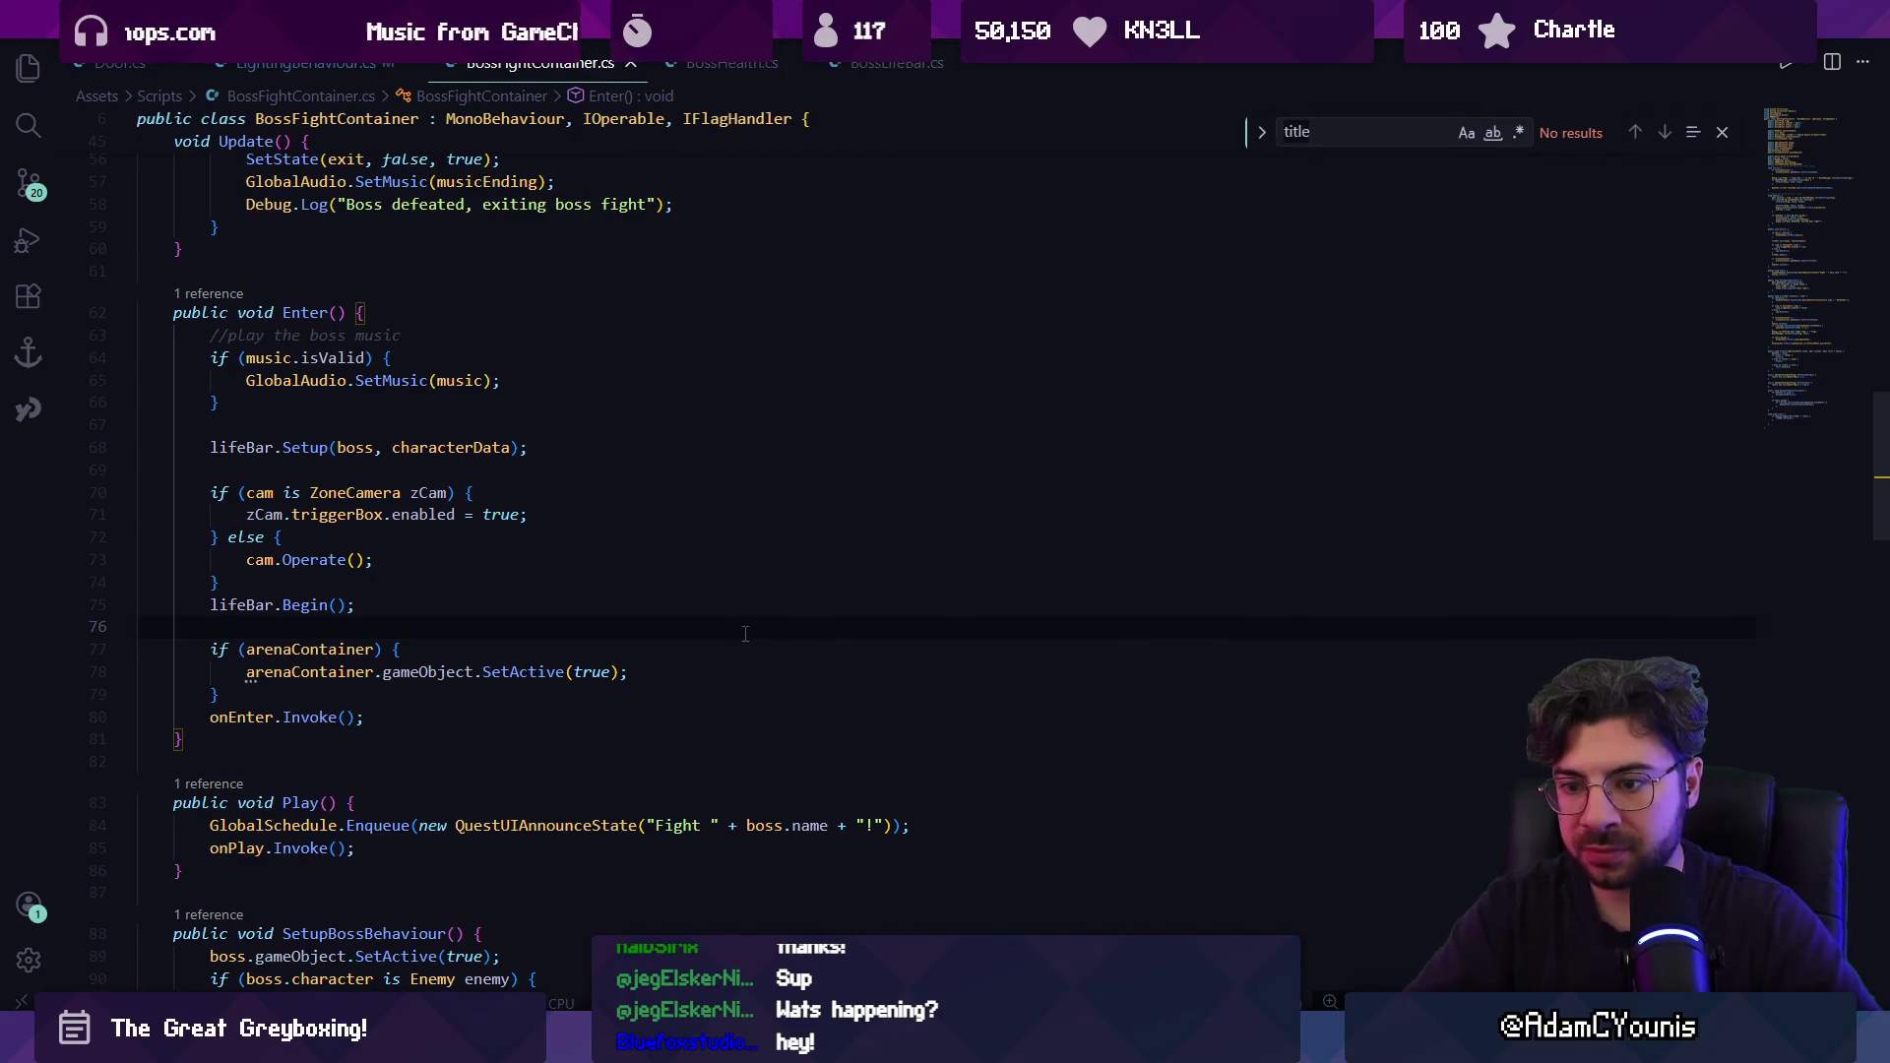
scroll(604, 614, down, 4)
ctrl+click(581, 577)
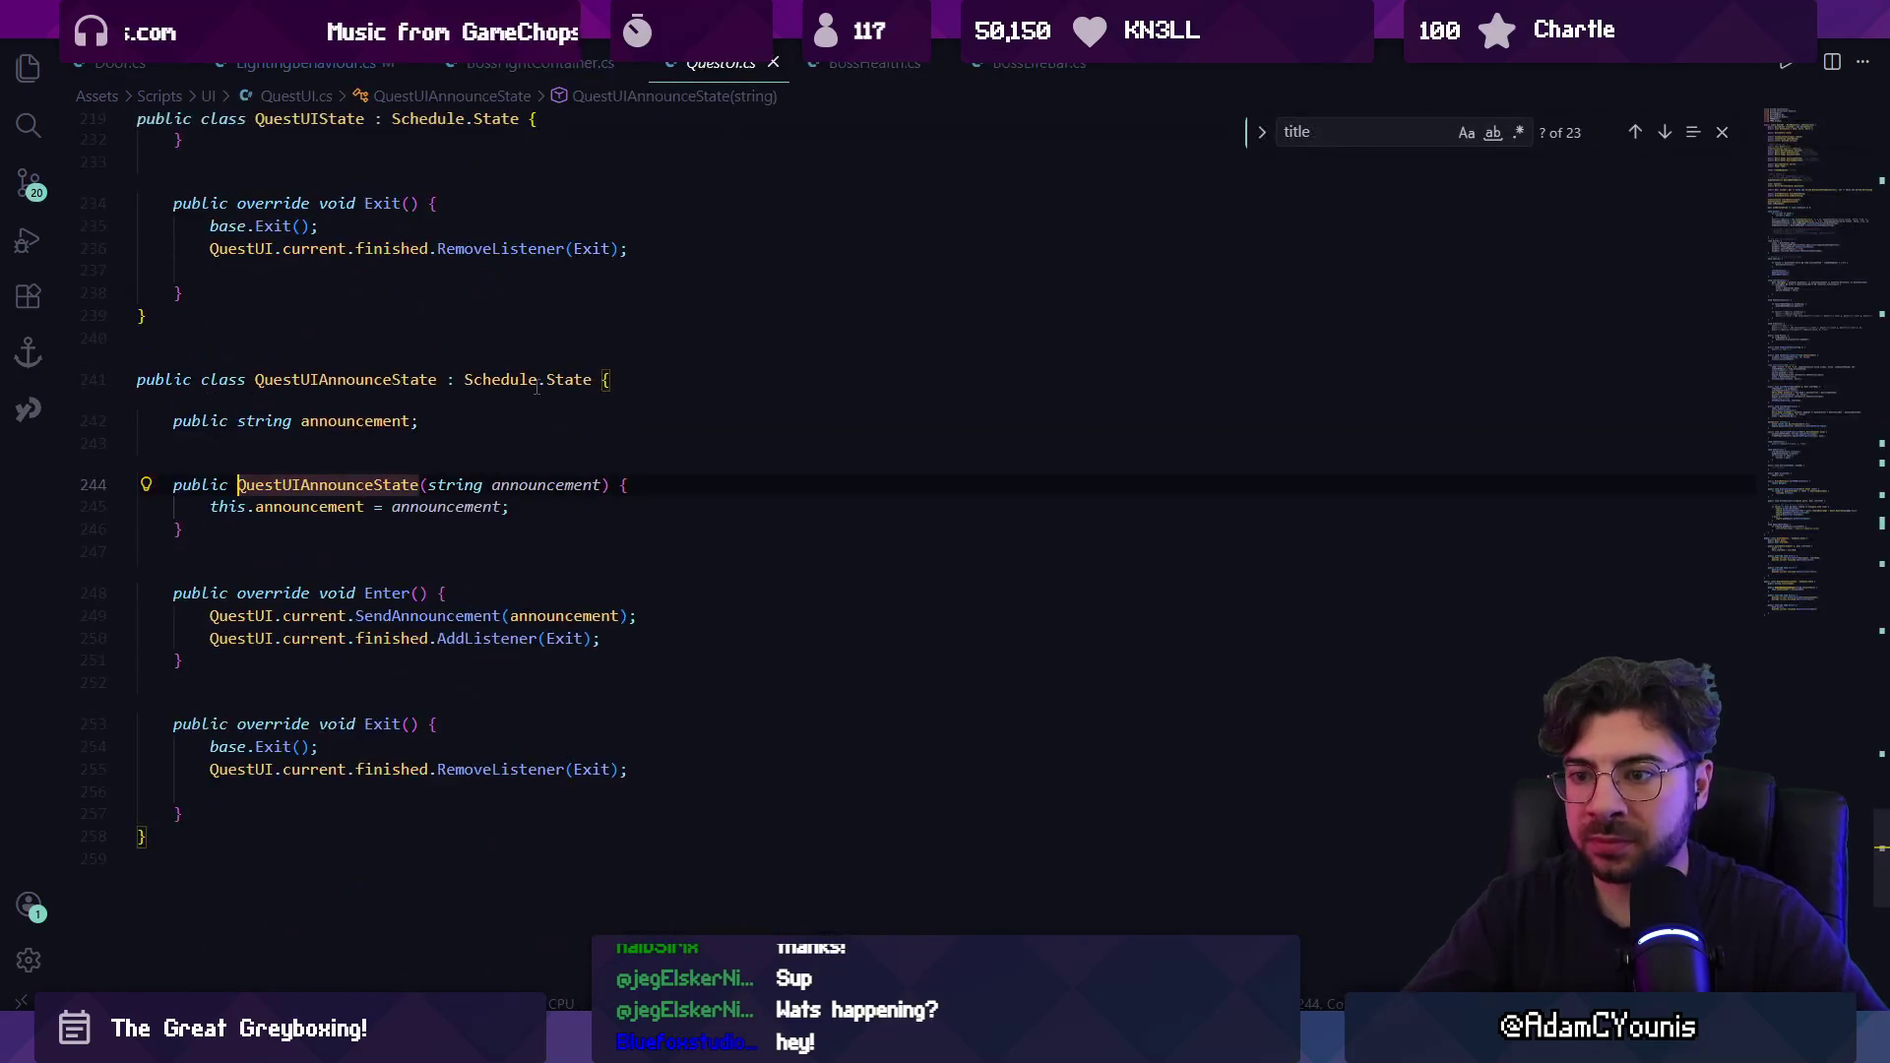
scroll(318, 527, up, 1)
scroll(446, 484, up, 8)
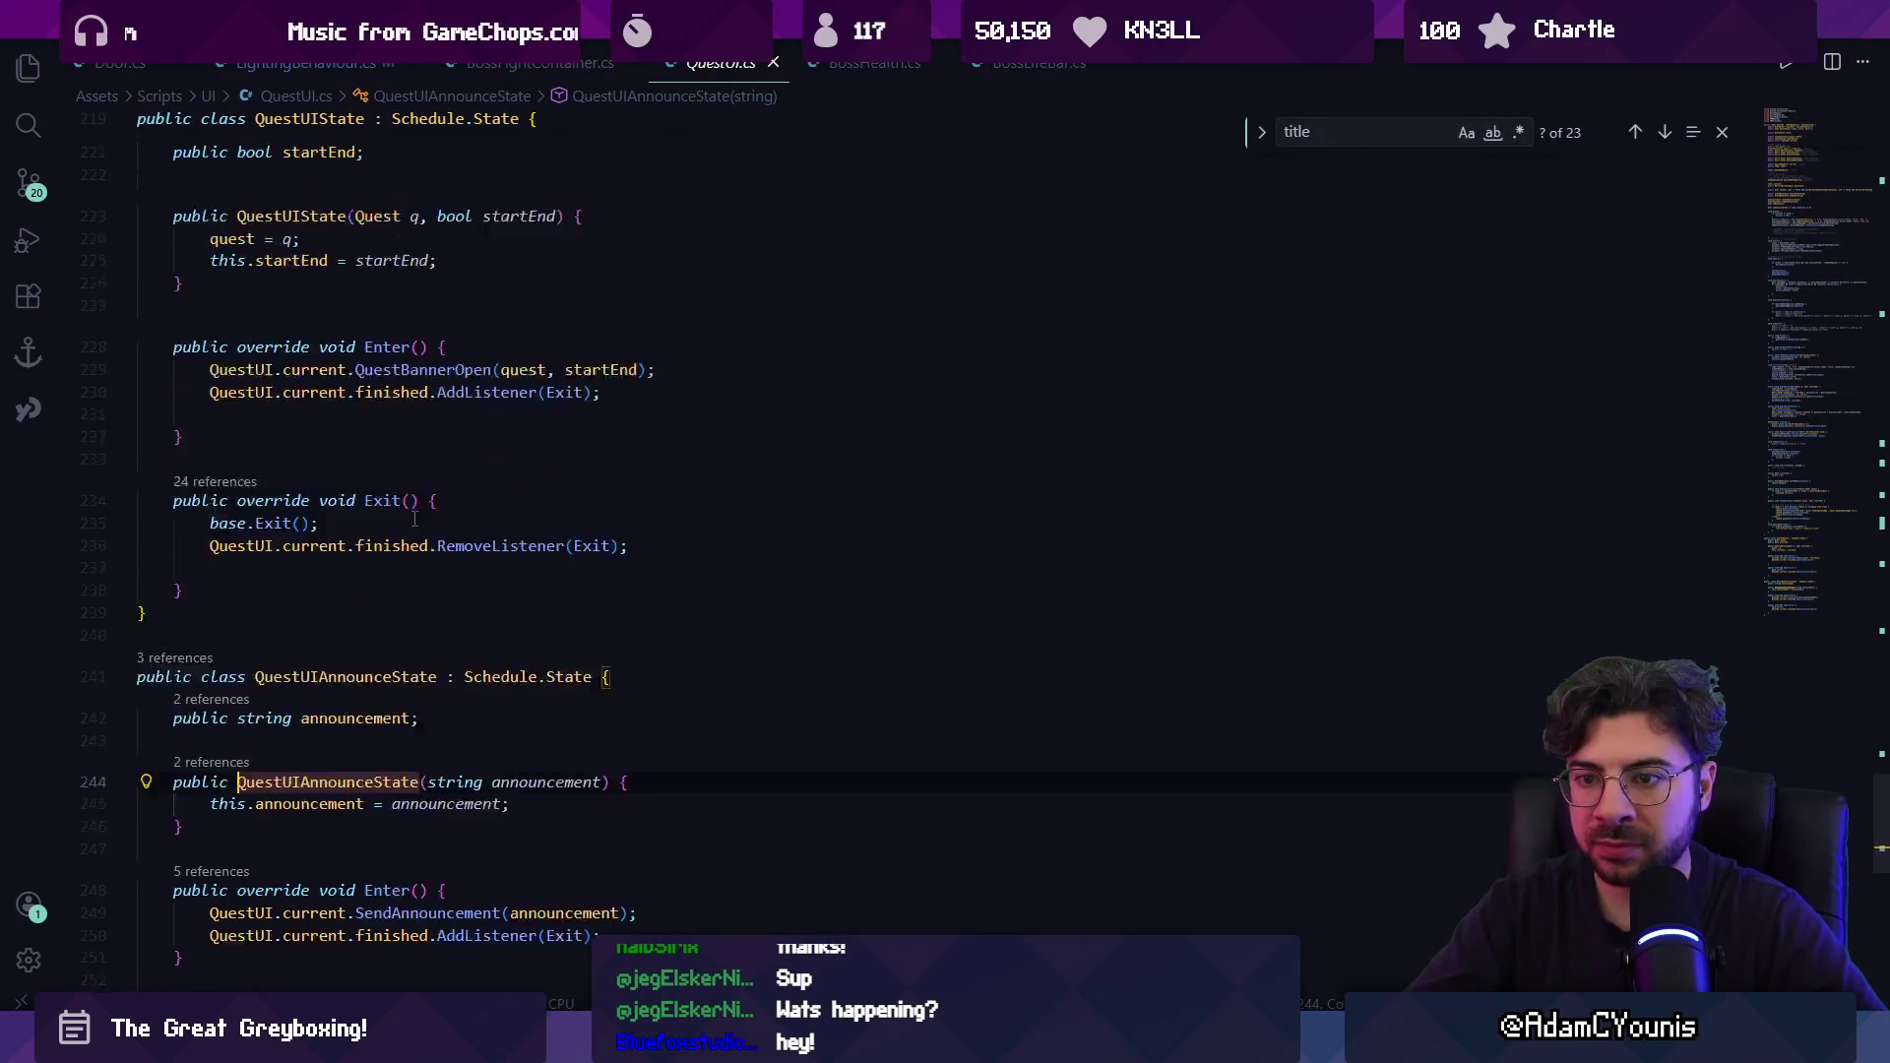
scroll(452, 490, up, 8)
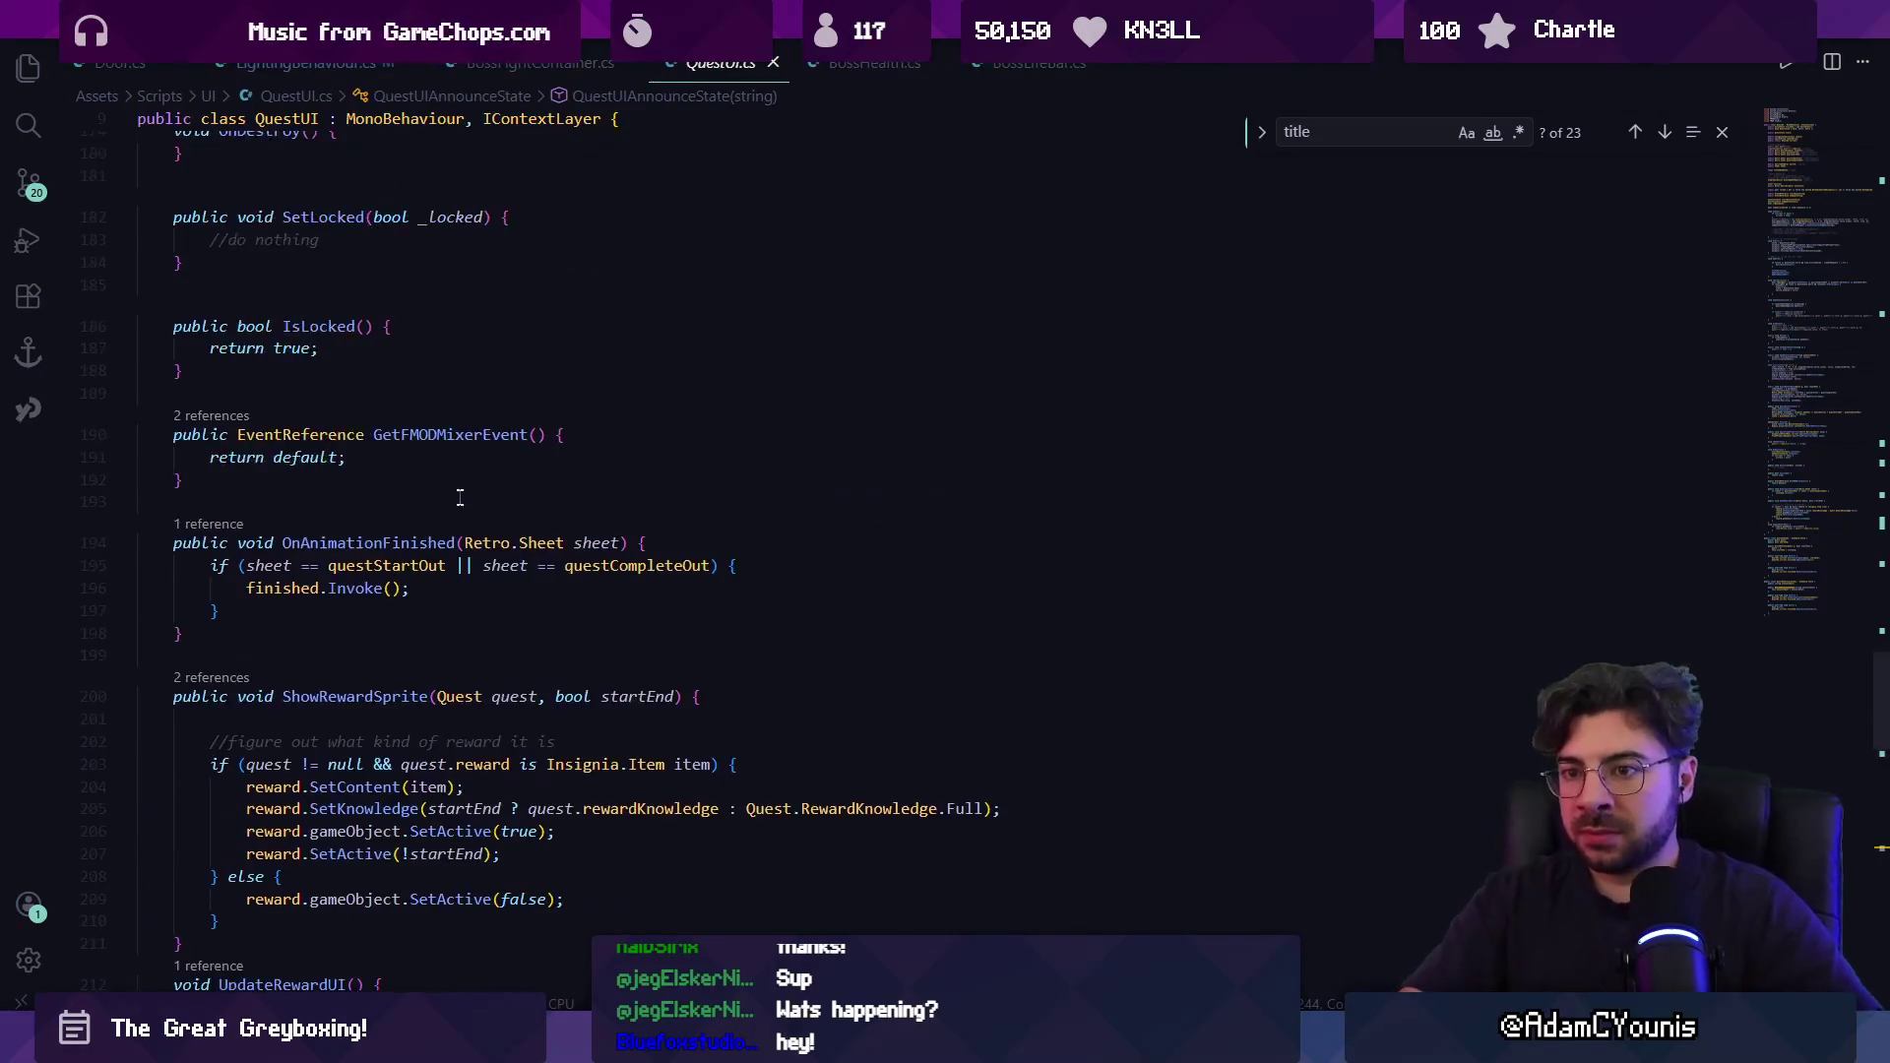
Search QuestUI.cs for 'rewardui' and the reward.gameObject matches around UpdateRewardUI.
key(ctrl+f)
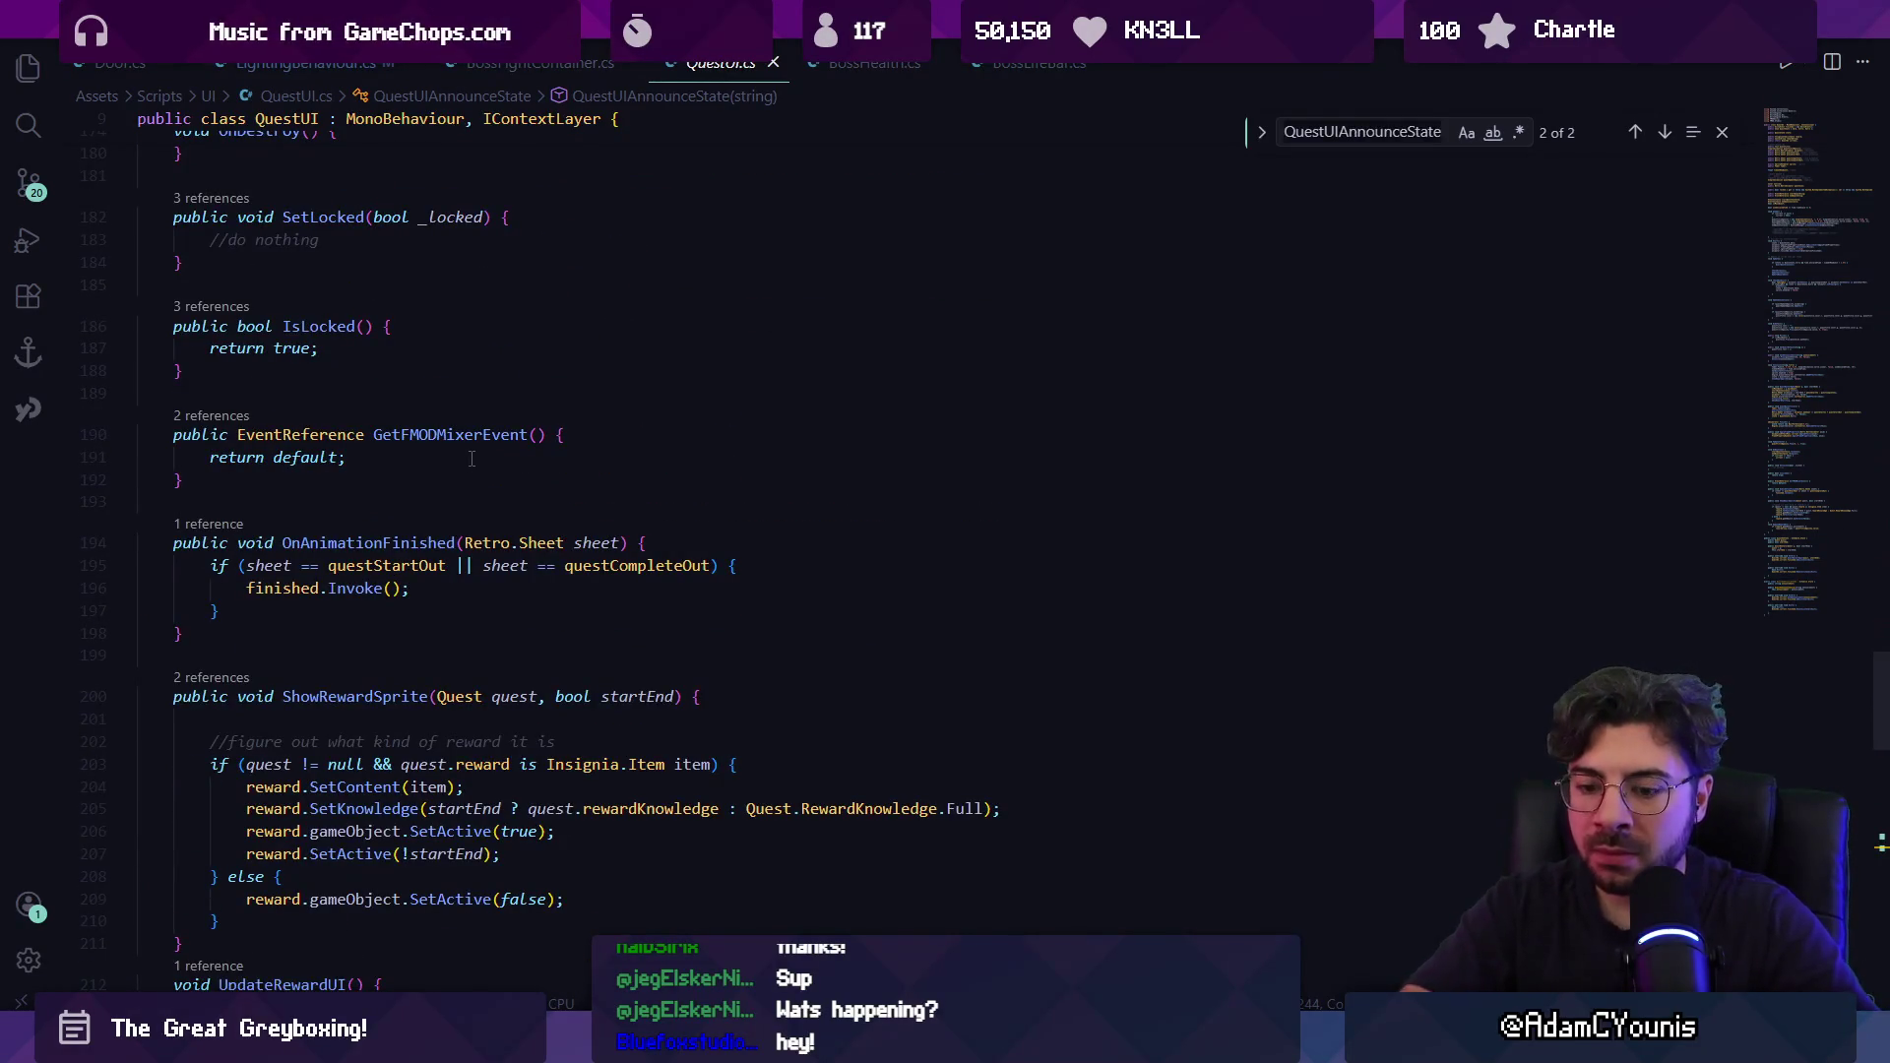
text(rewardui)
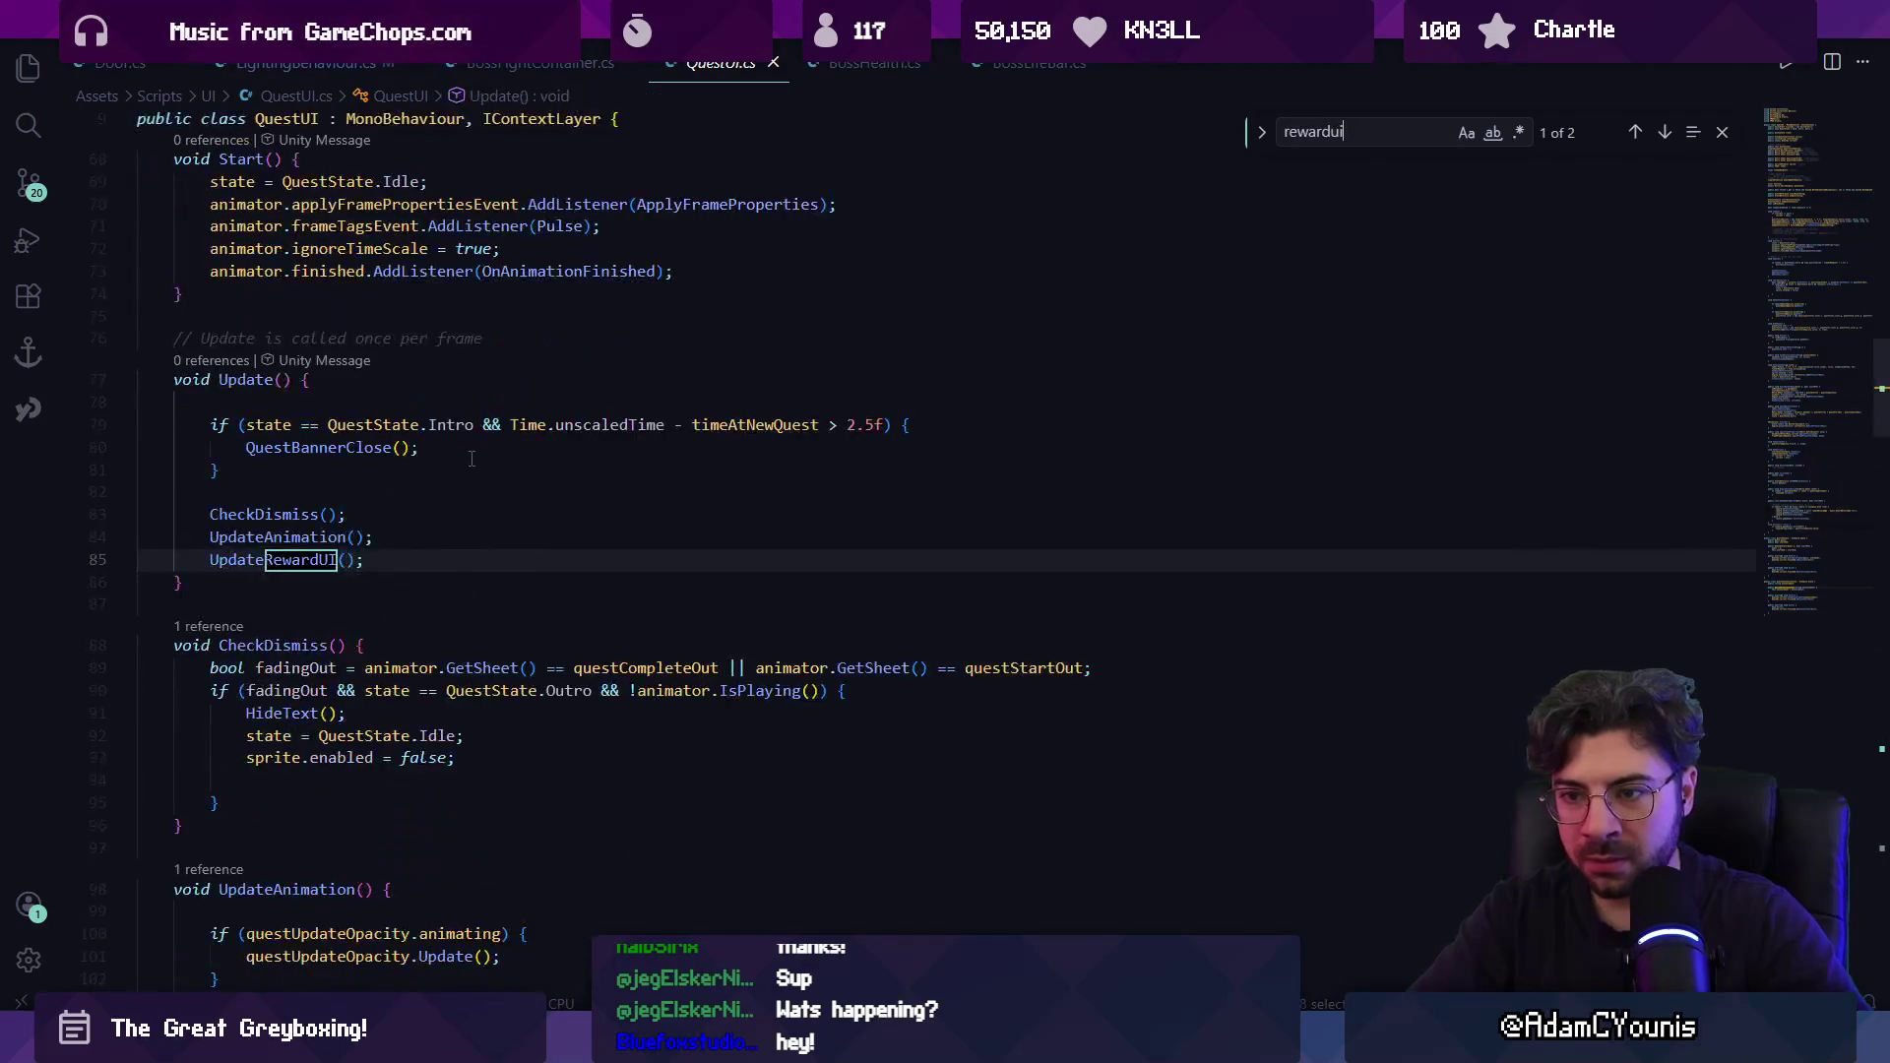
key(Return)
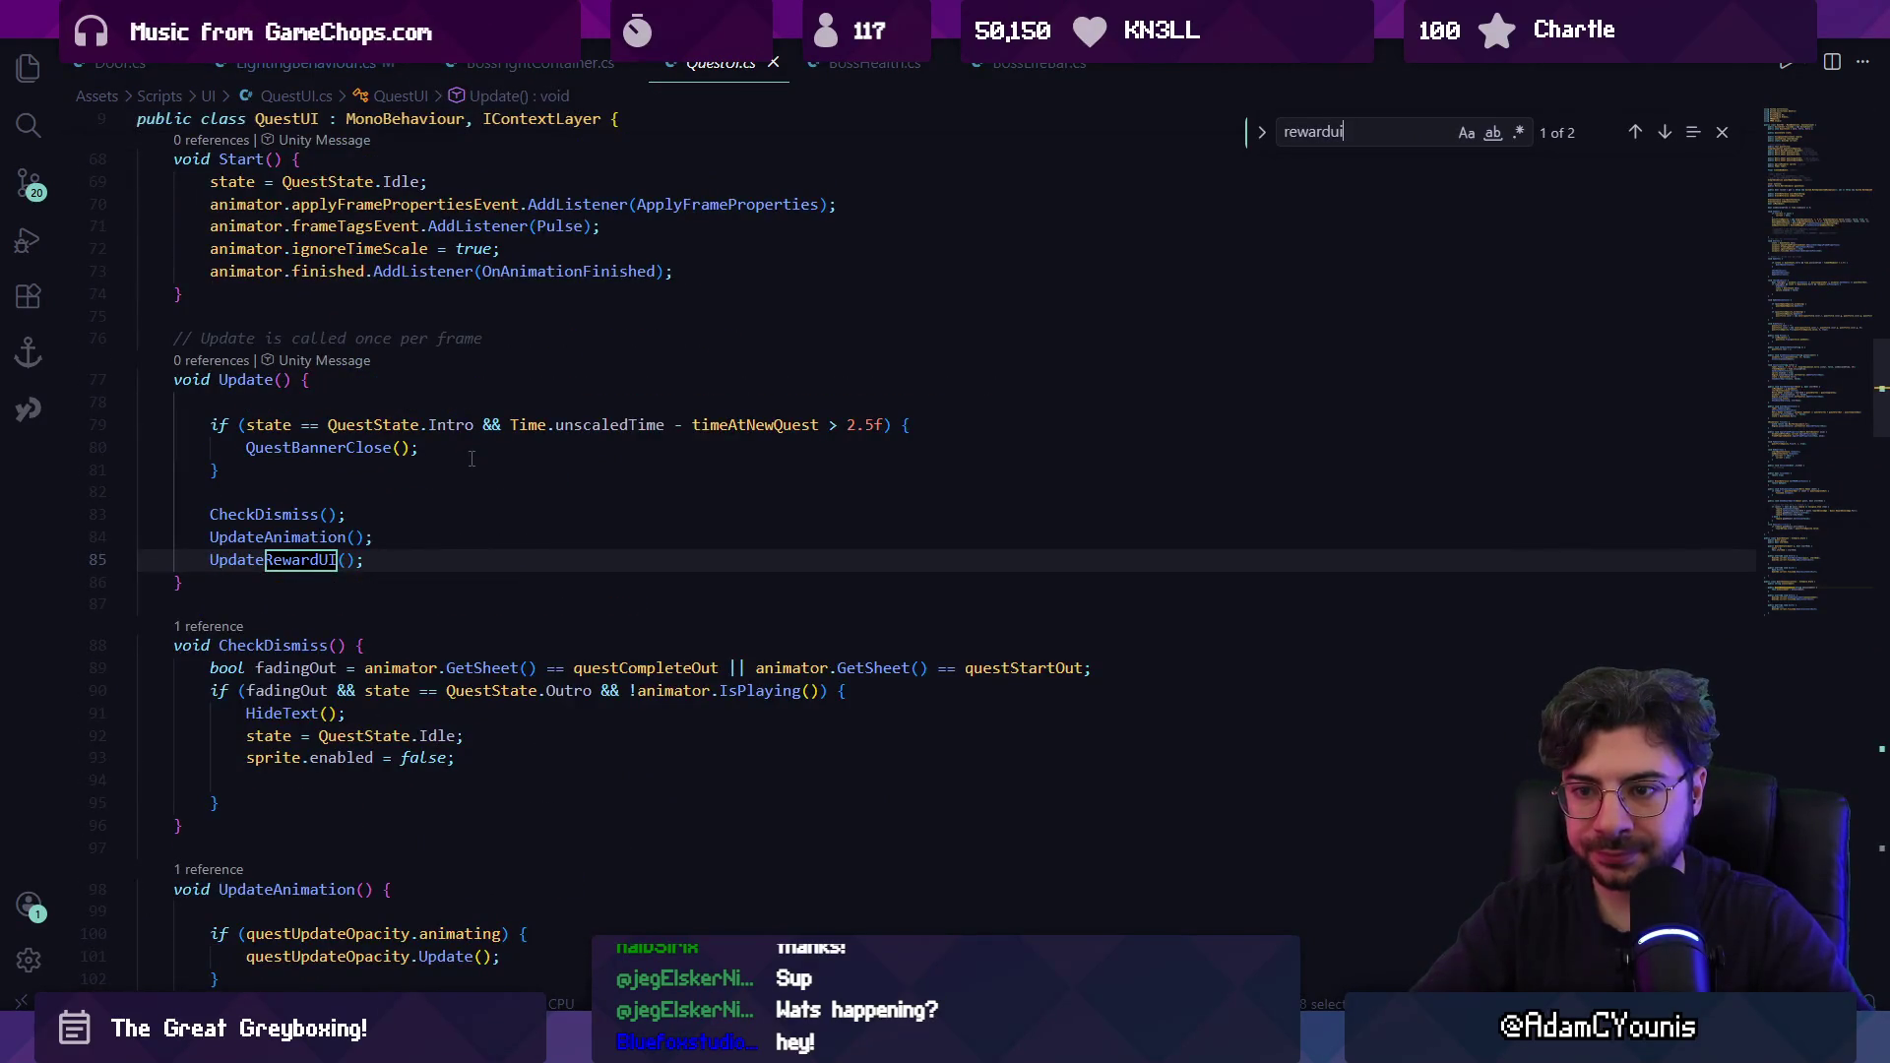
key(Return)
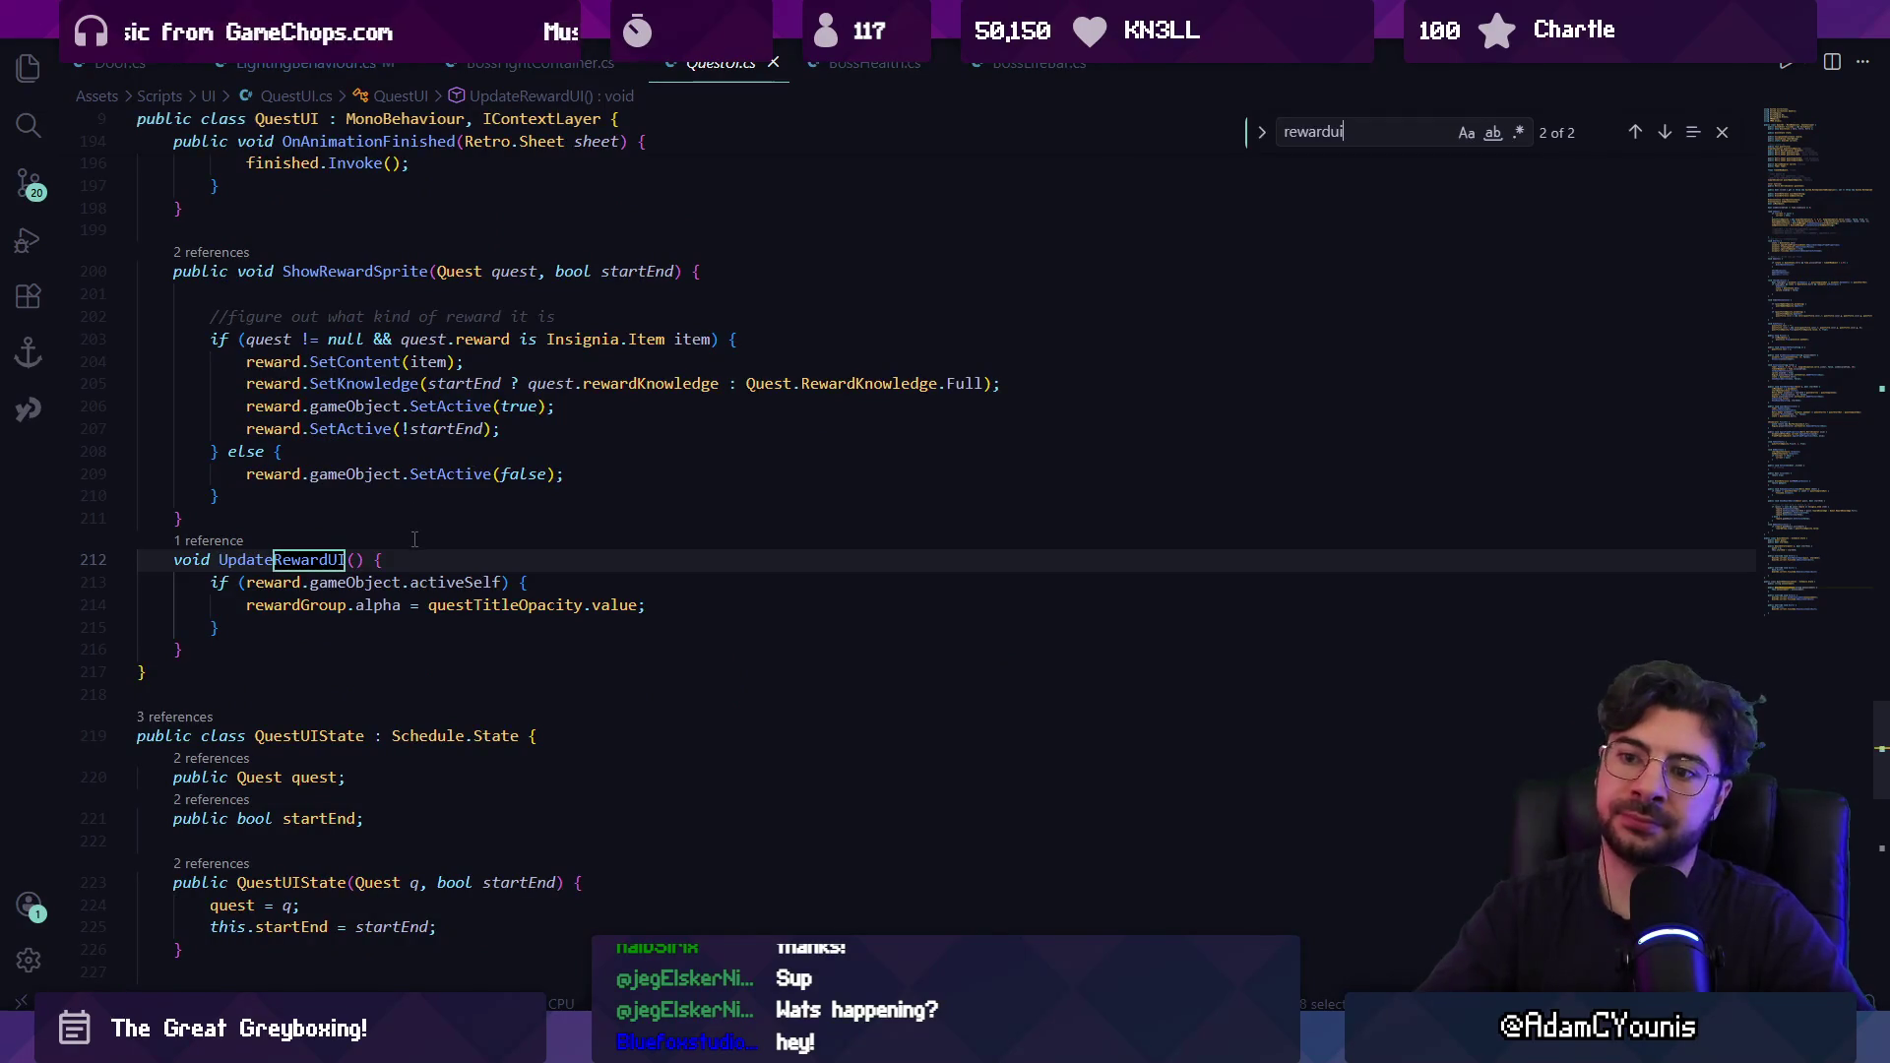
key(BackSpace)
key(BackSpace)
key(BackSpace)
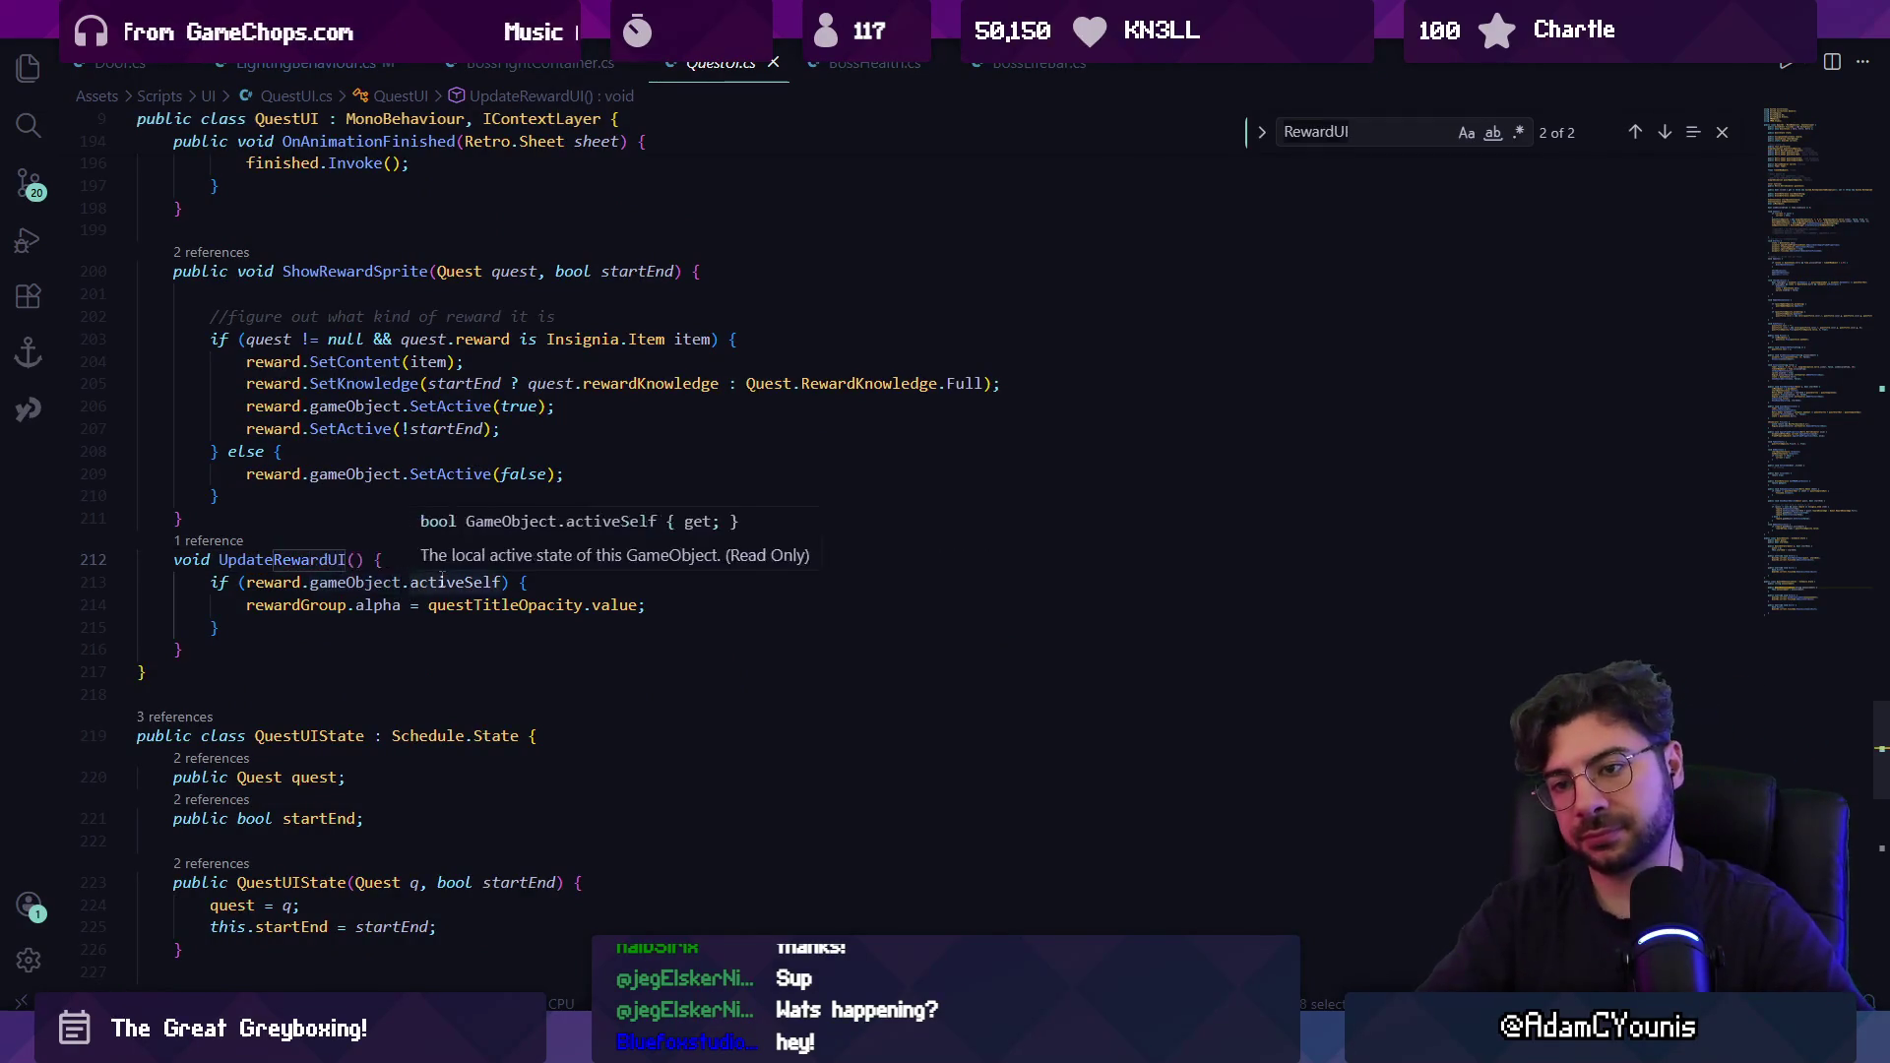
text(d.gameobject)
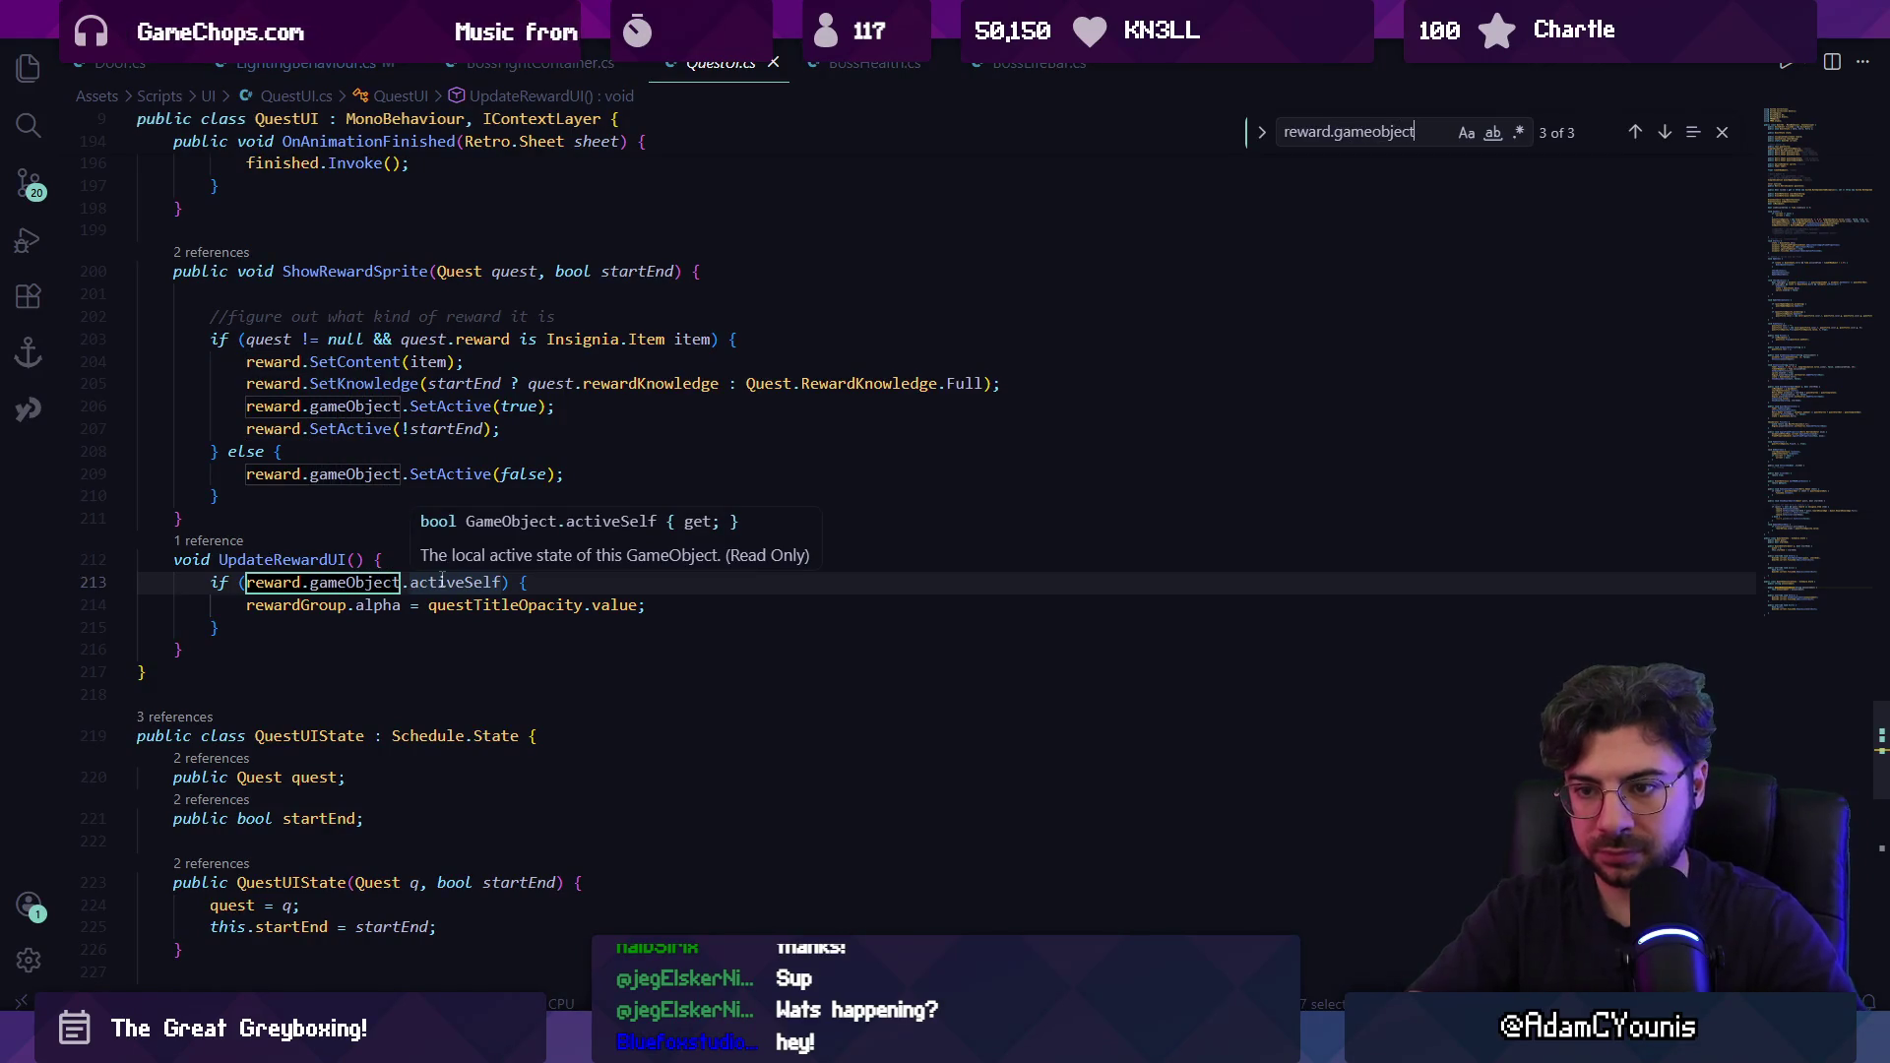
key(Return)
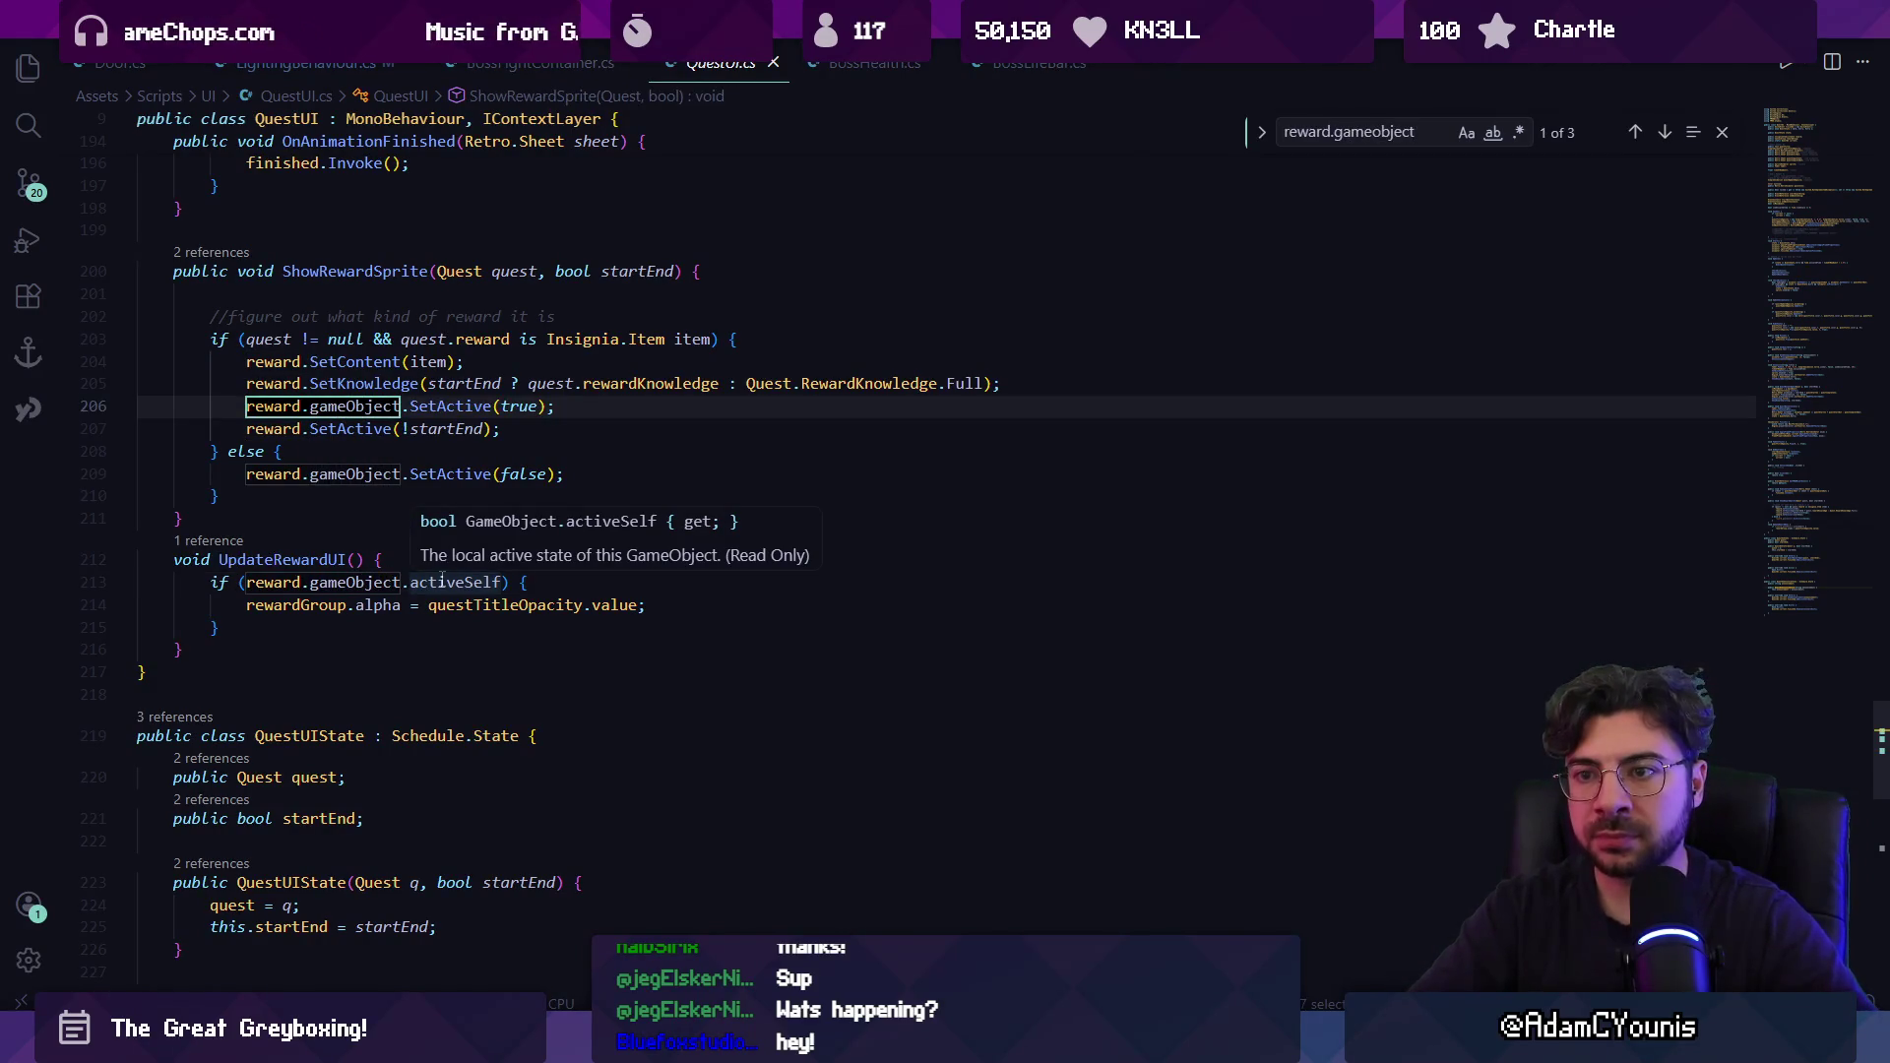
key(Return)
key(Return)
key(Return)
Search for ShowRewardSprite, visit the QuestState enum, and close the extra QuestUI.cs pane.
key(ctrl+a)
text(sgoiwo)
key(BackSpace)
key(BackSpace)
text(howrewa)
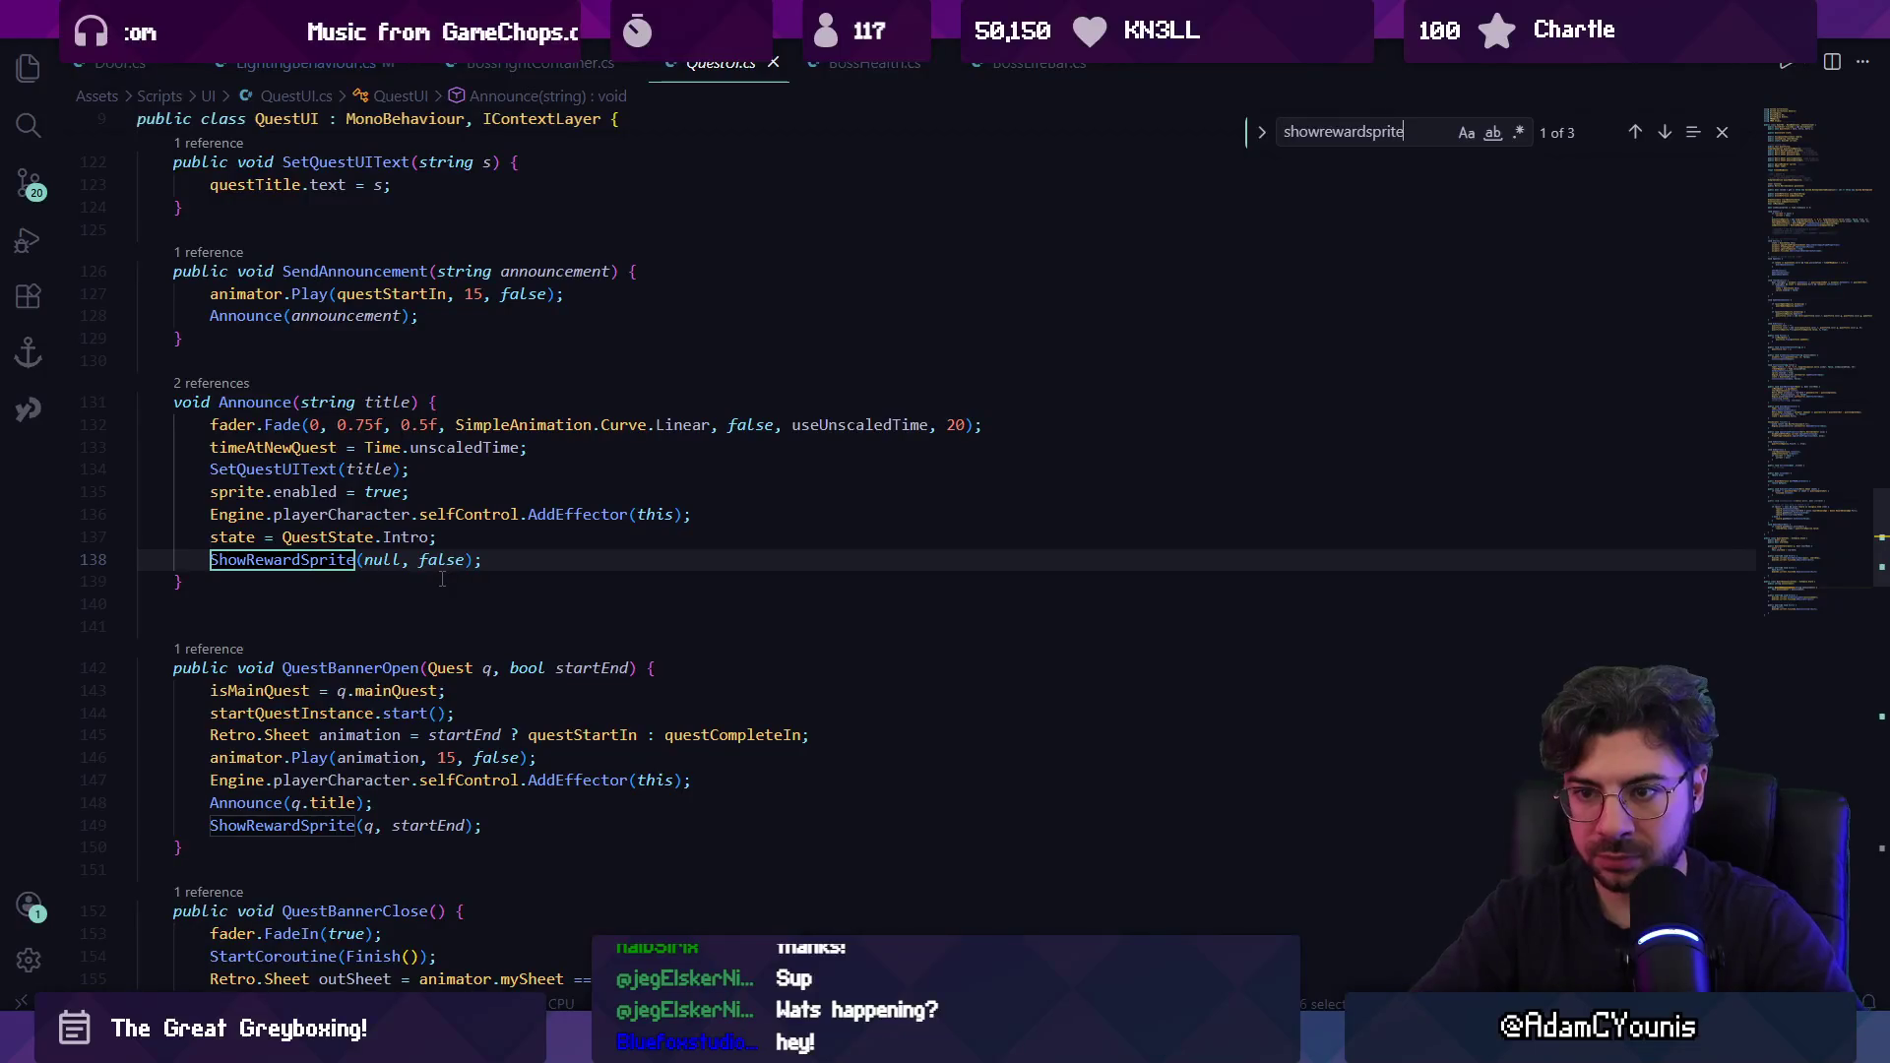
ctrl+click(305, 537)
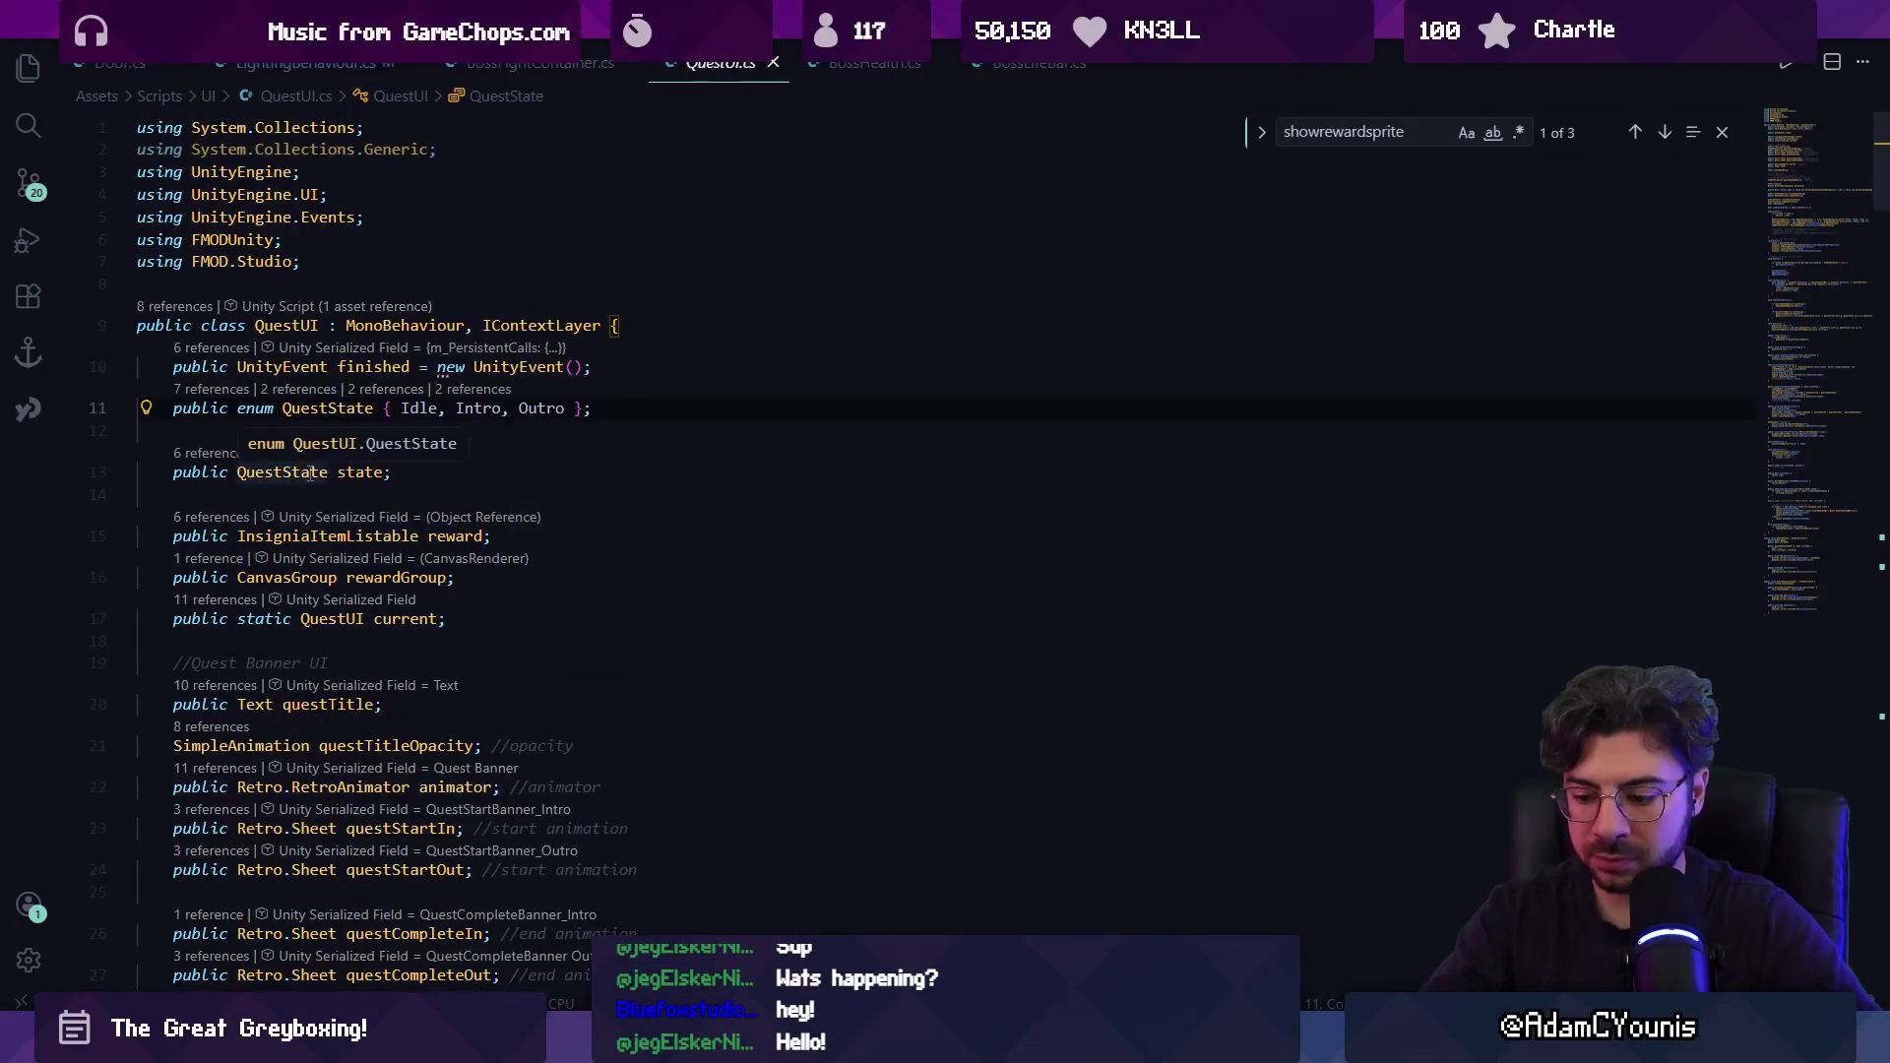
key(ctrl+alt+Left)
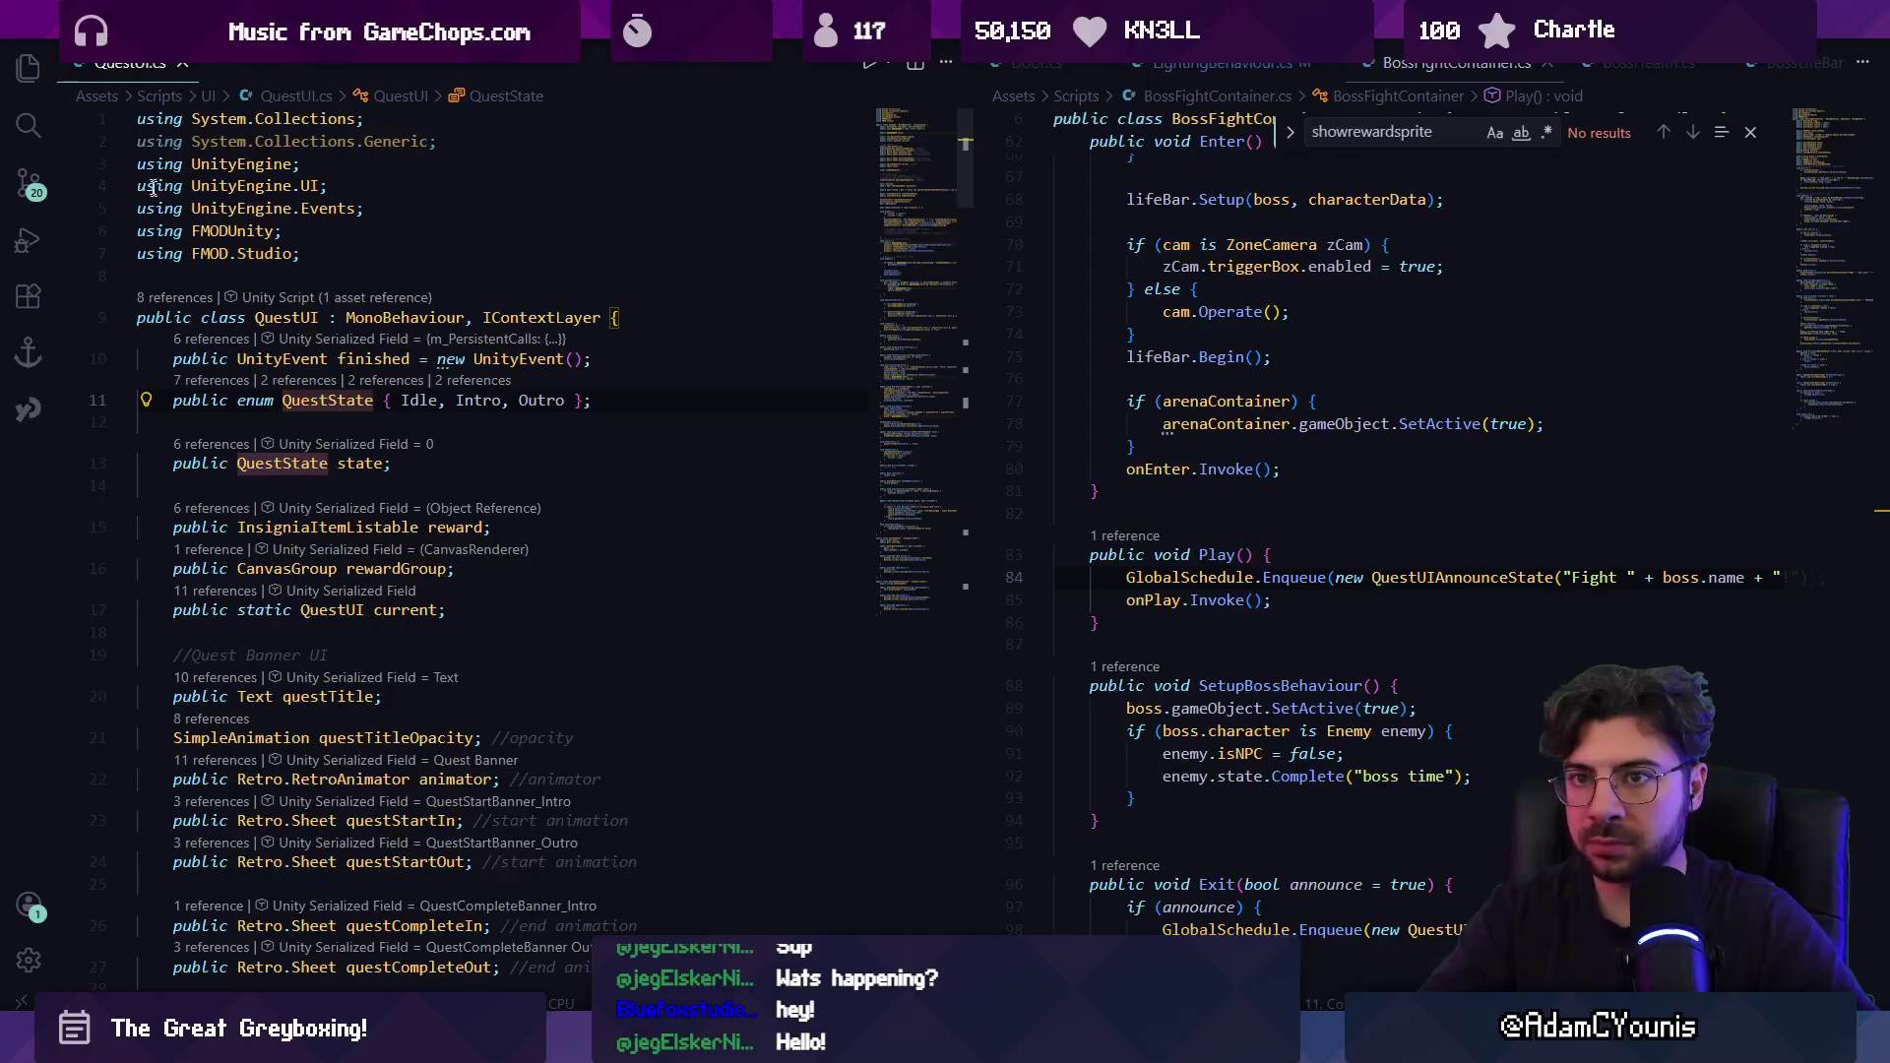
click(179, 72)
Reopen QuestUI.cs, find 'show', and jump to the ShowRewardSprite definition at line 201.
key(ctrl+p)
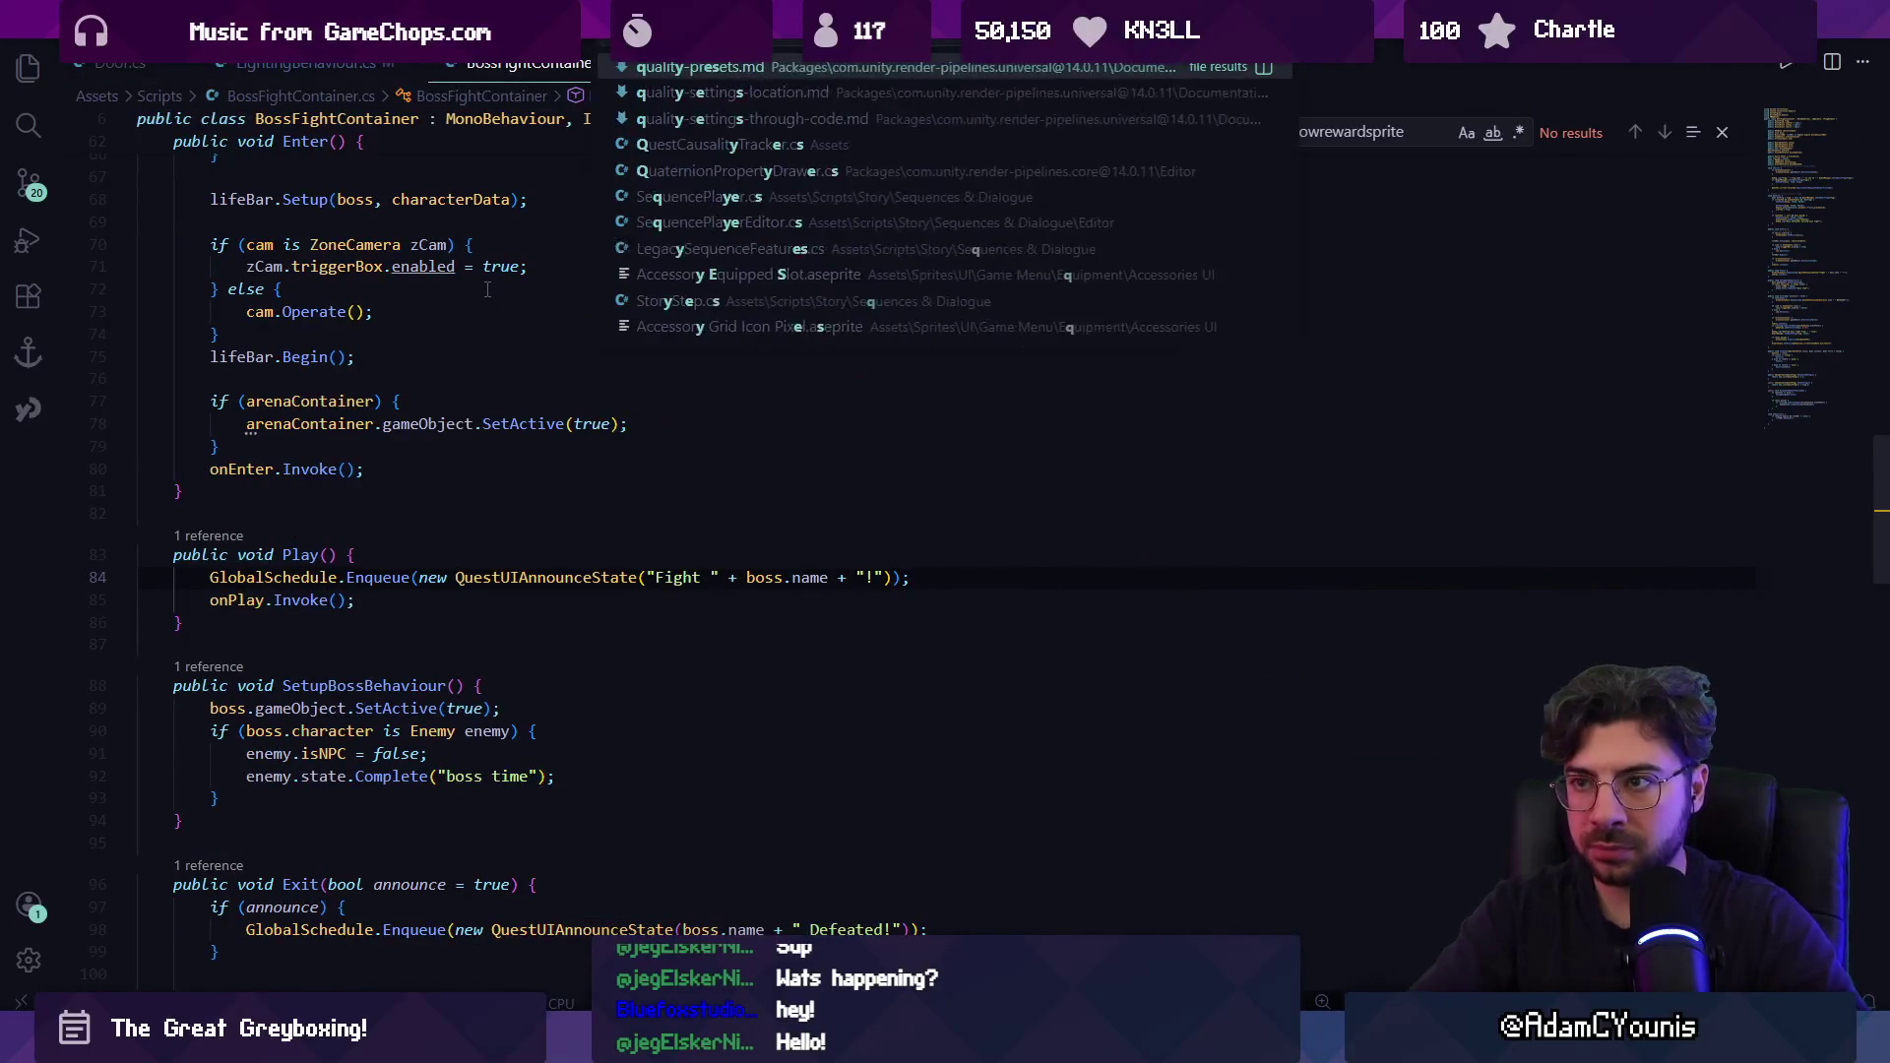
text(questui)
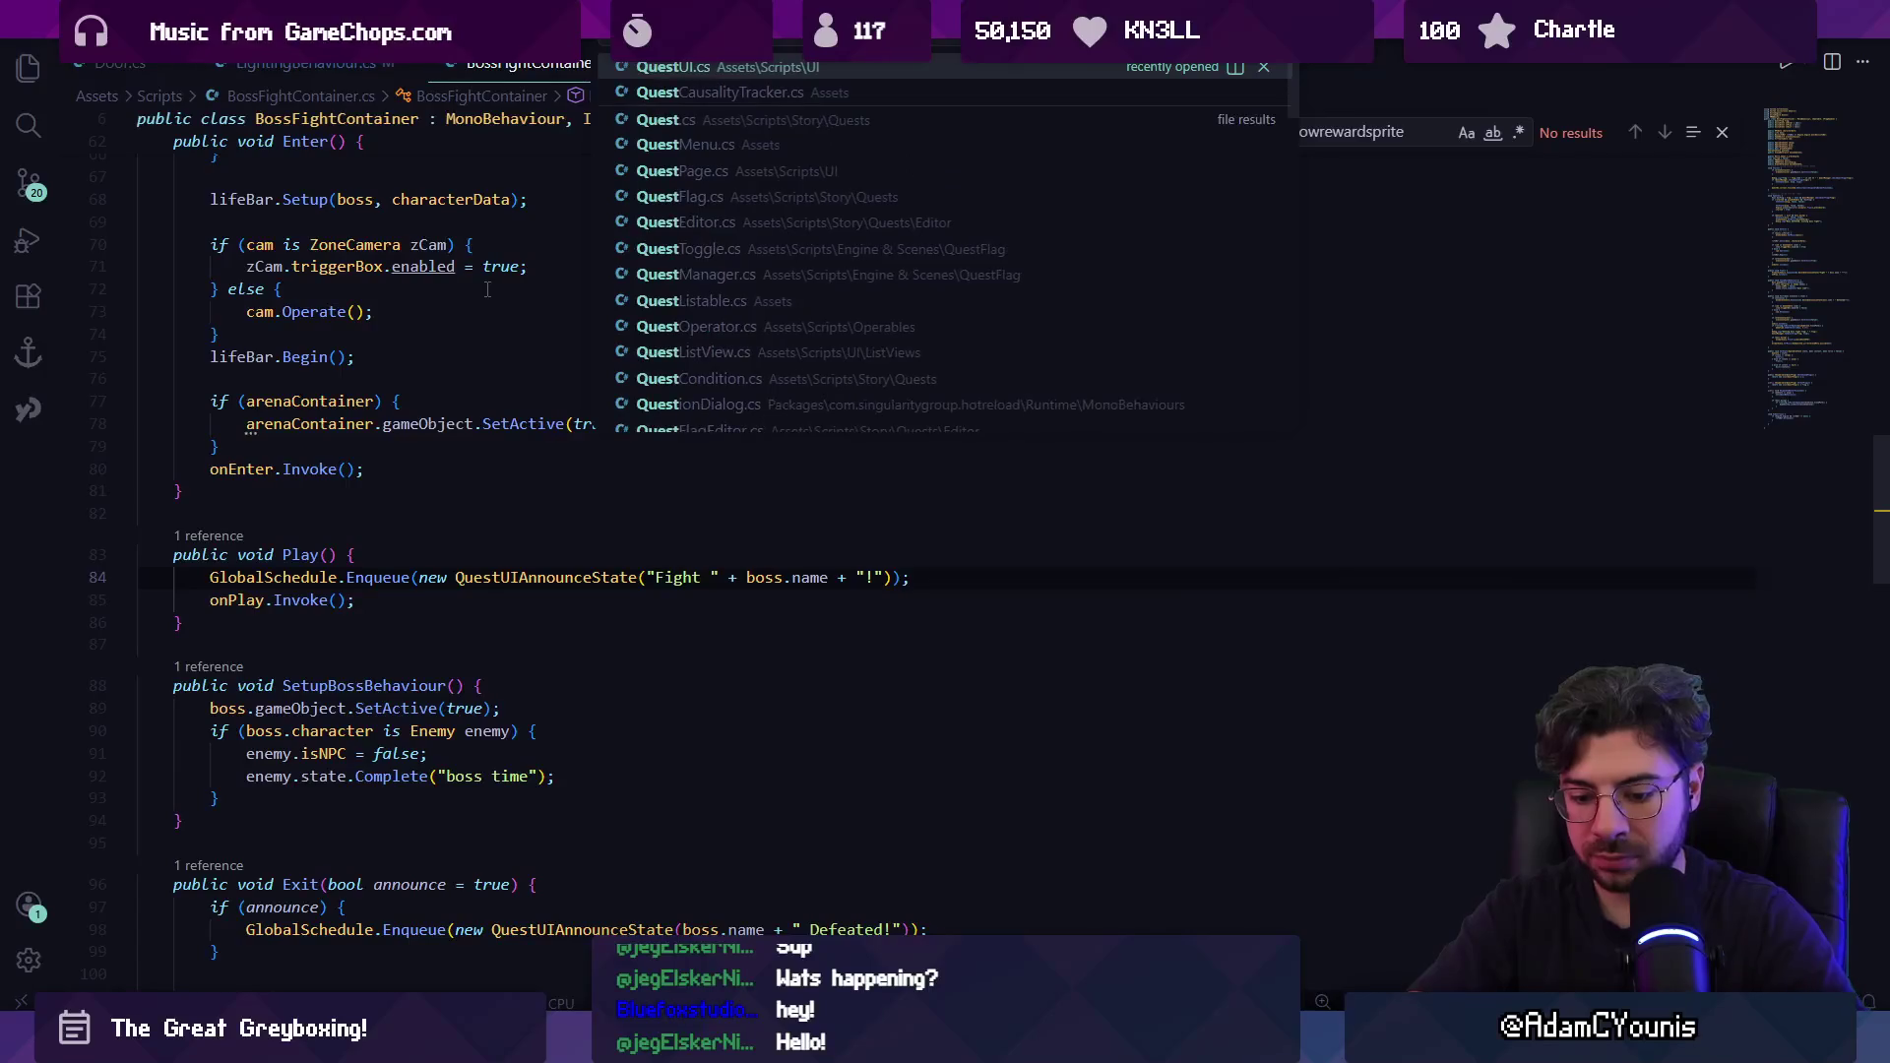
key(Return)
key(ctrl+f)
text(show)
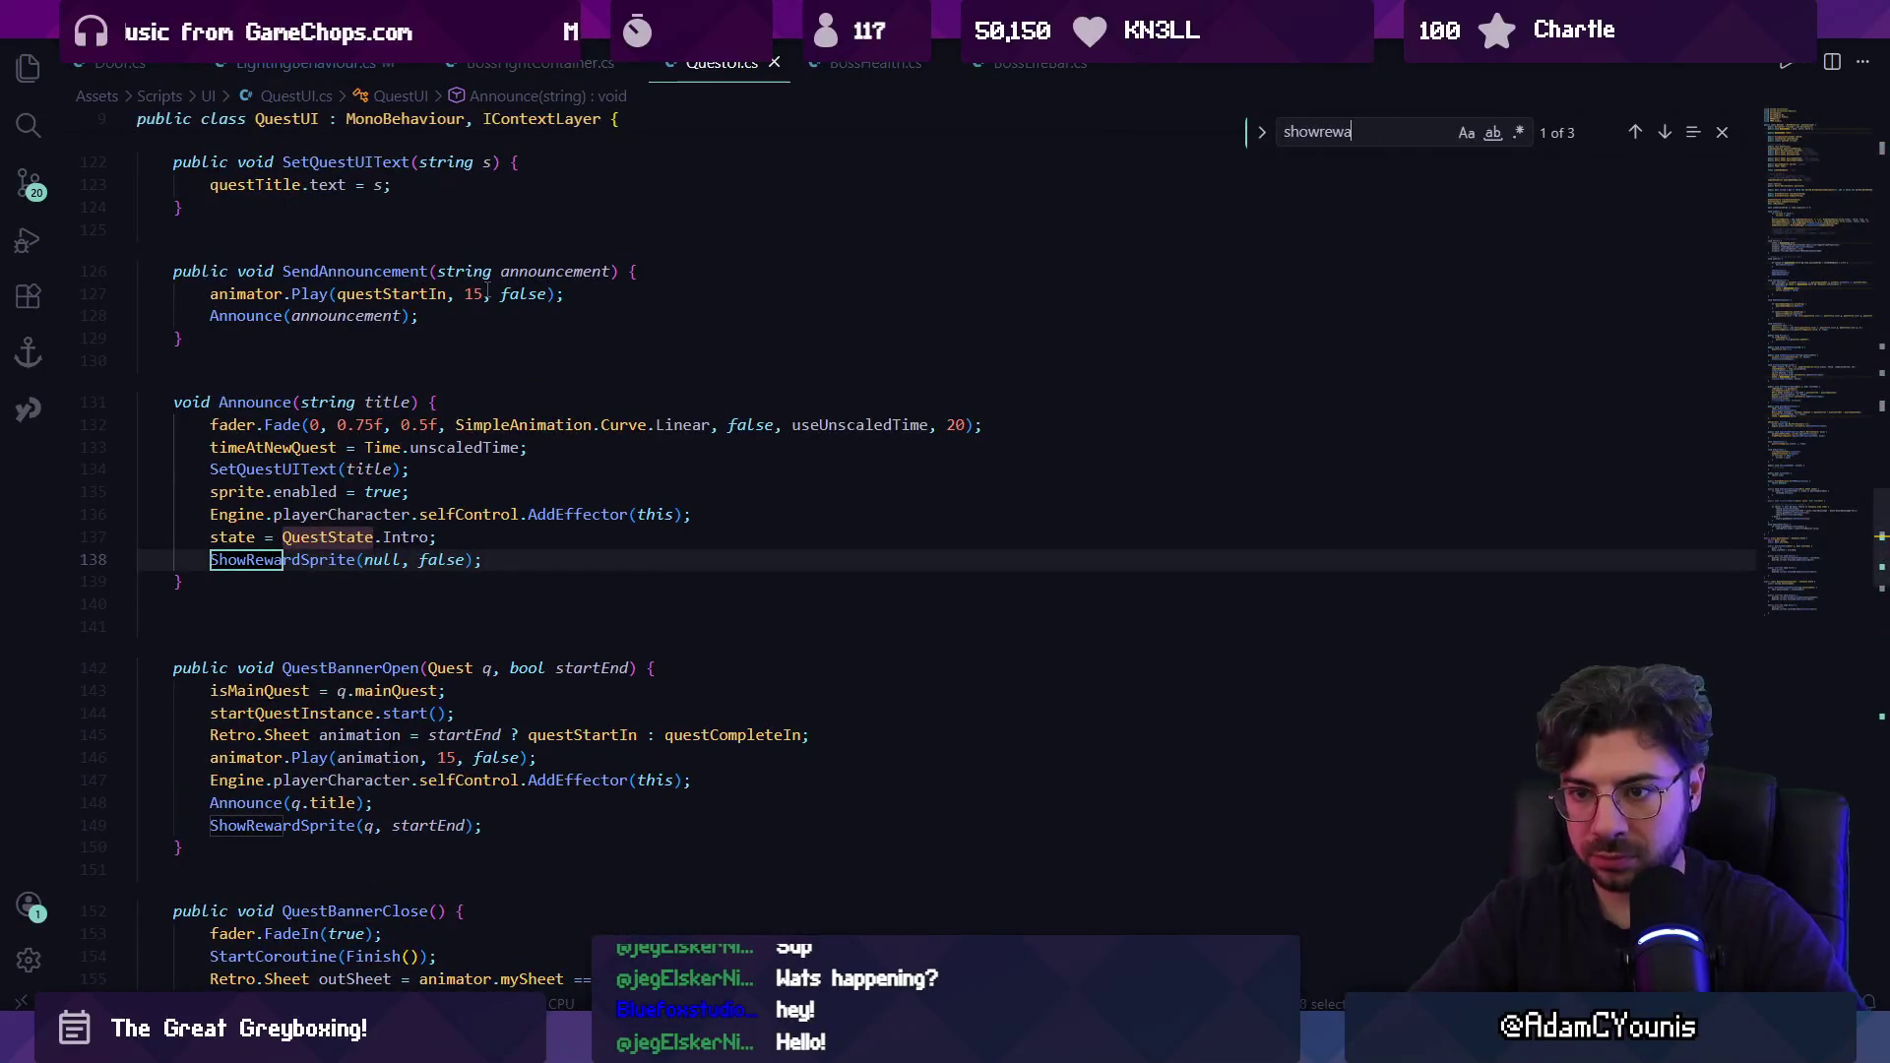
click(345, 536)
key(Escape)
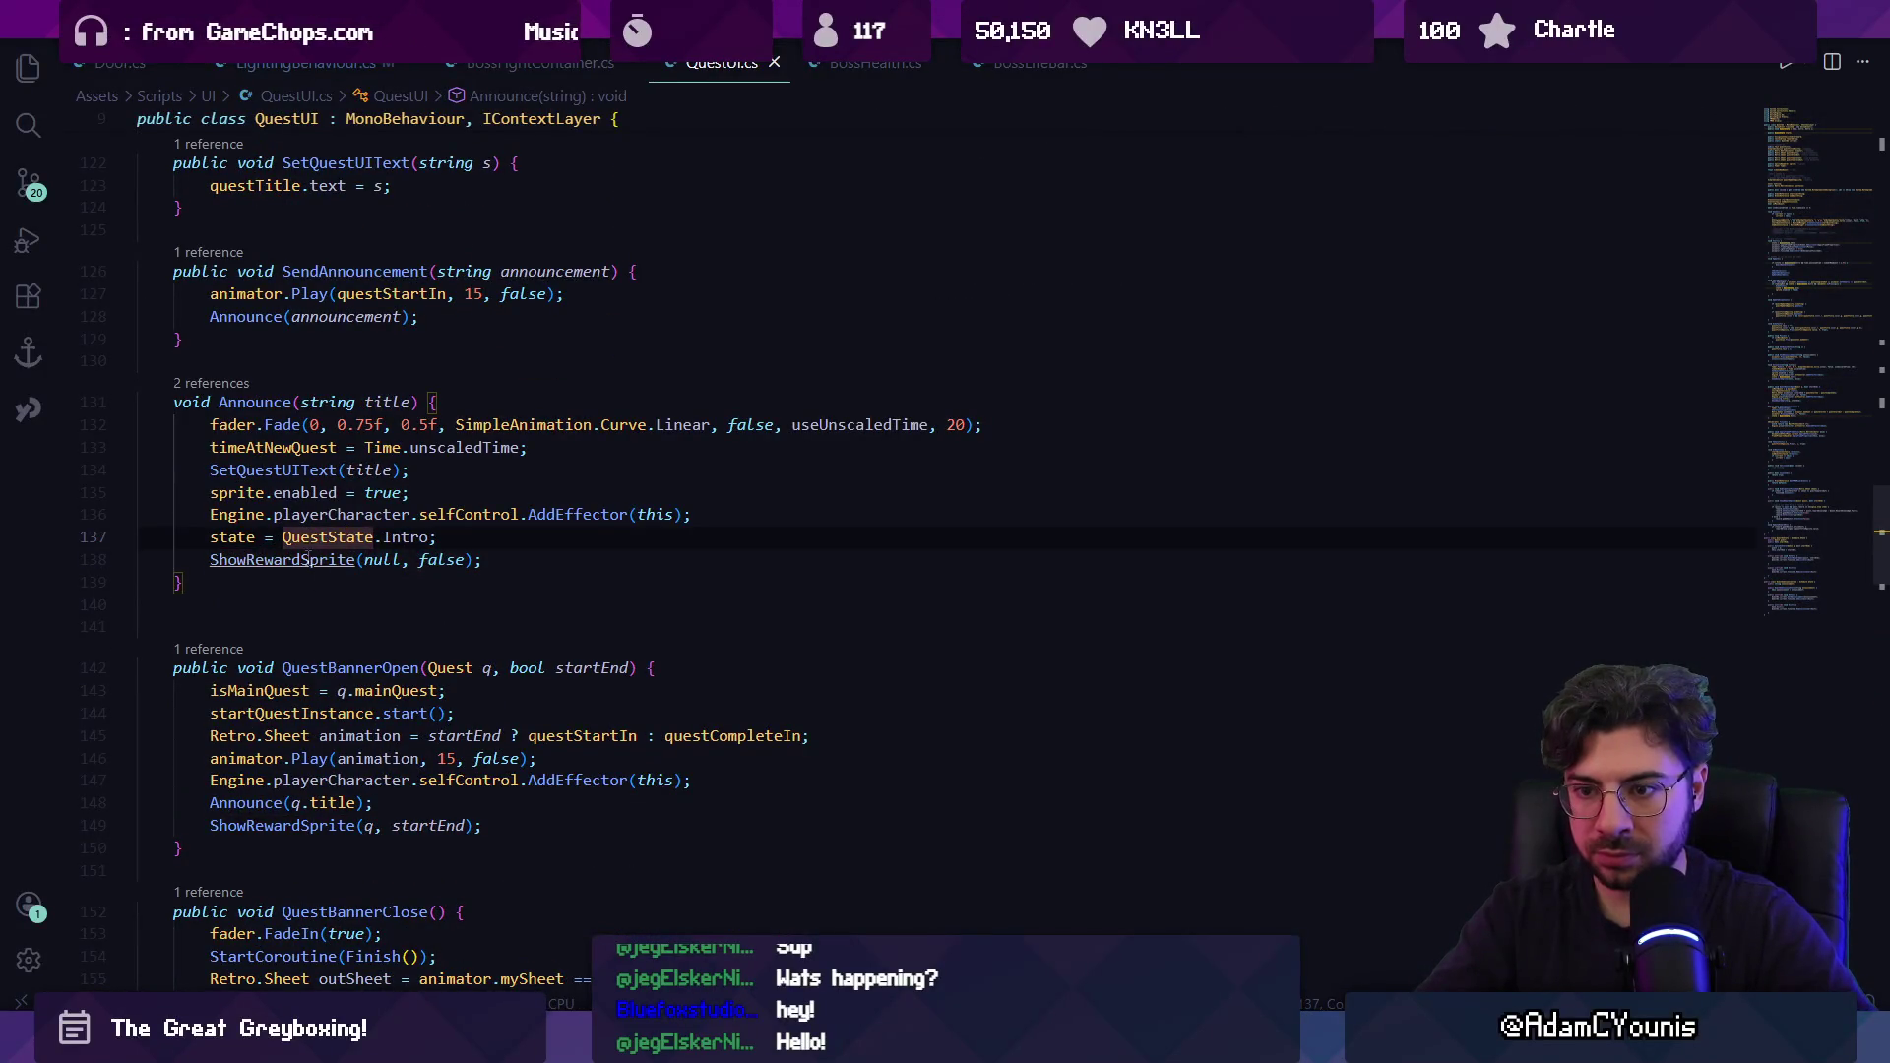
mouse_move(308, 559)
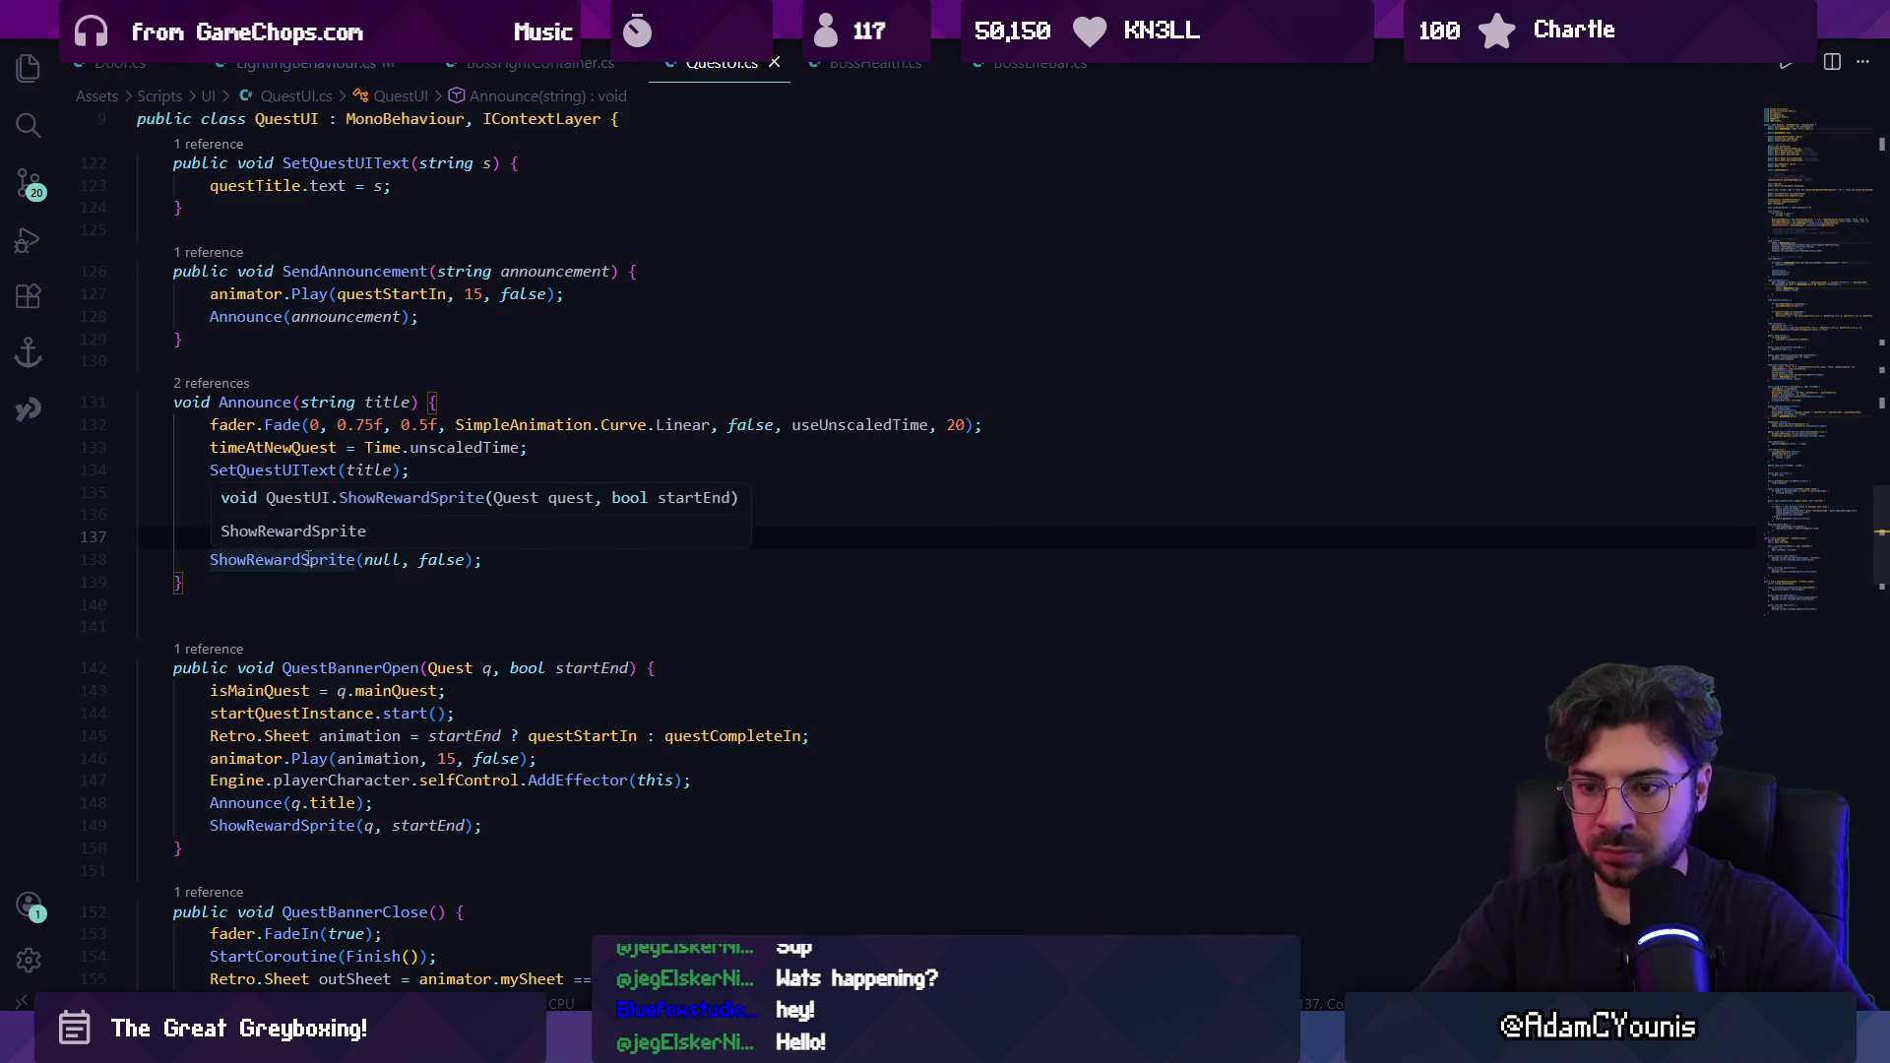
click(320, 825)
ctrl+click(325, 825)
click(416, 424)
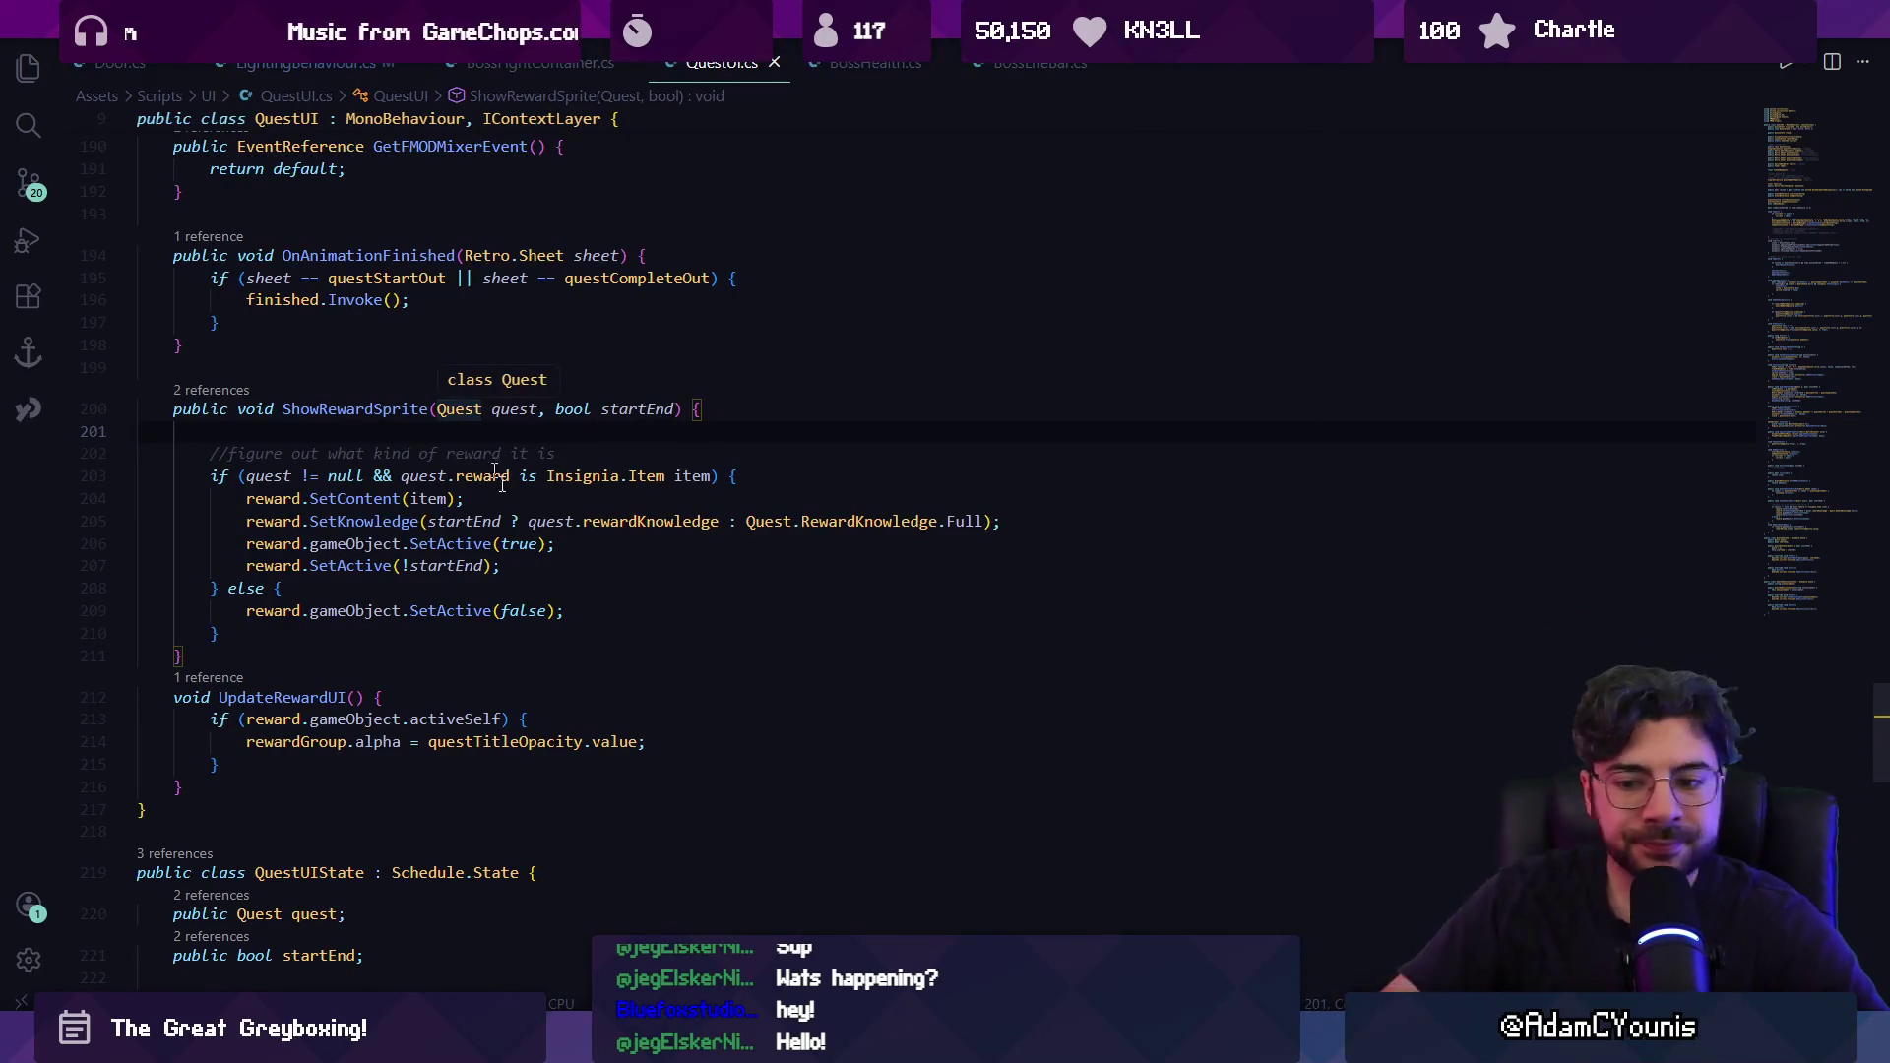
key(alt+Tab)
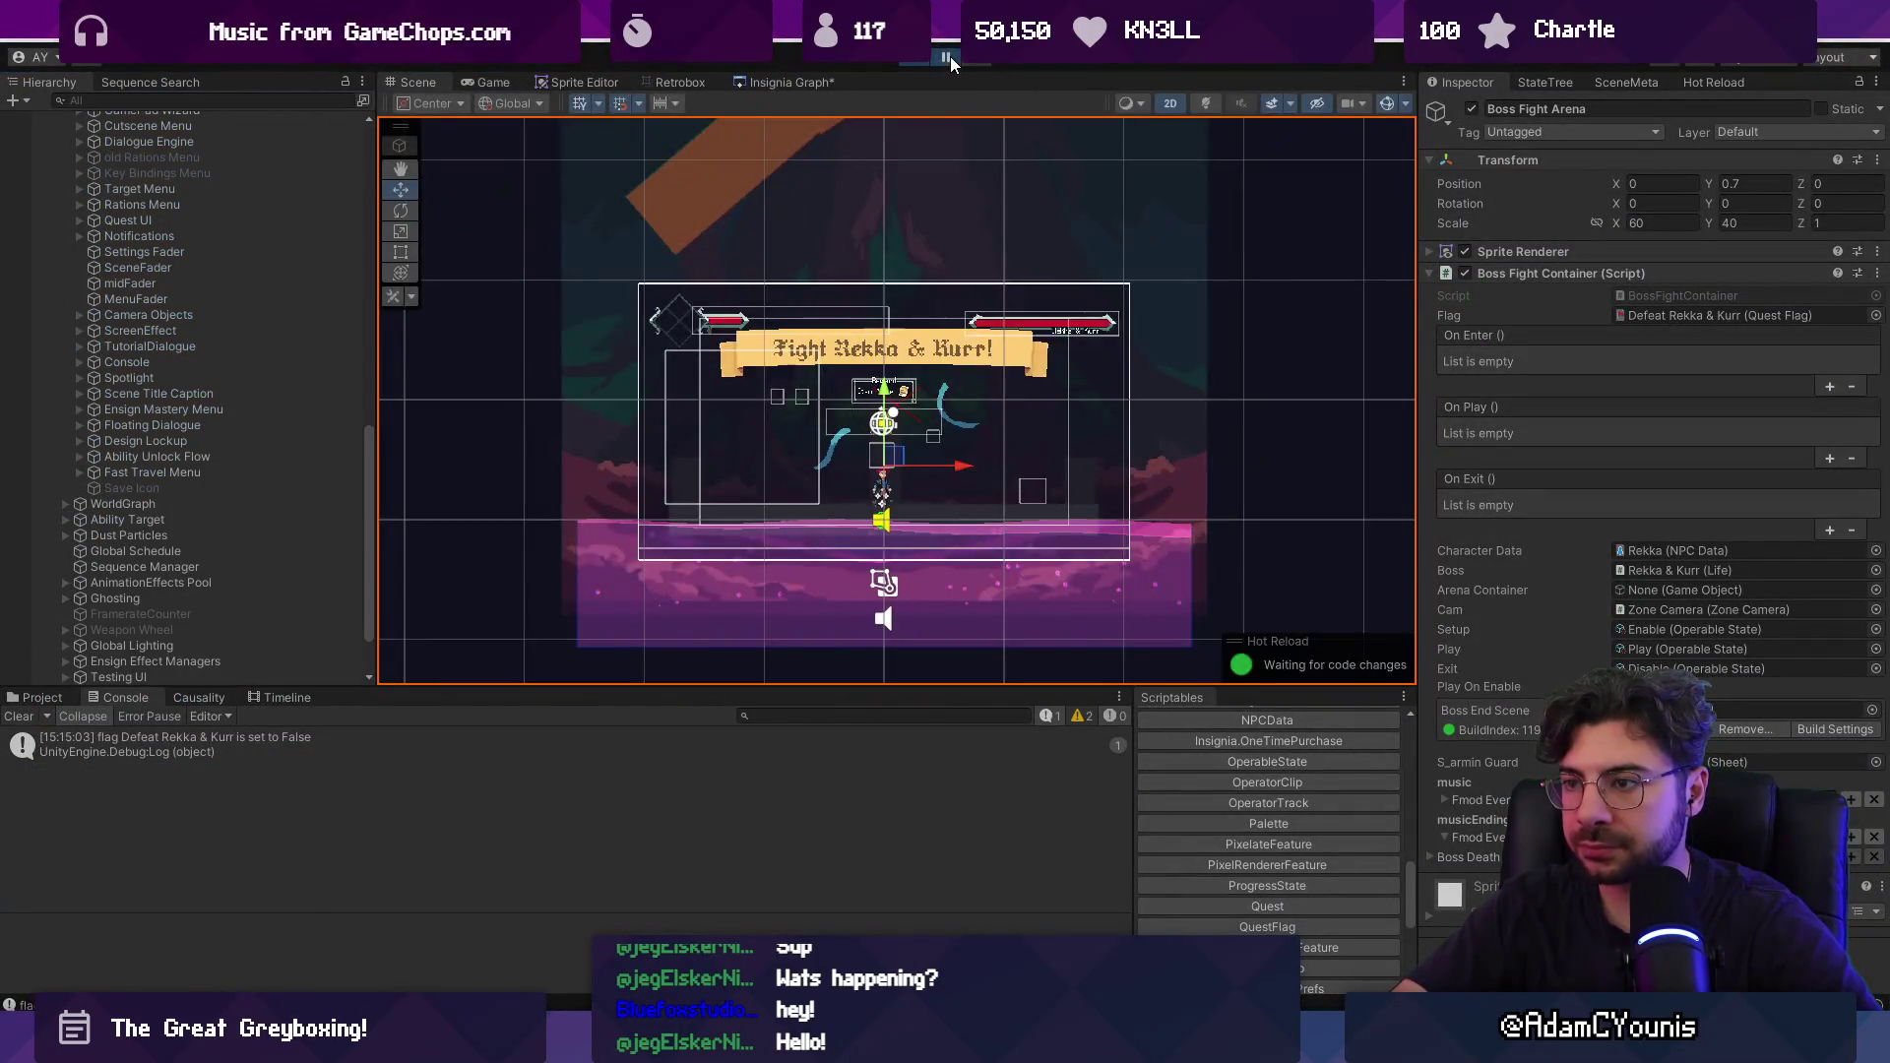
Add a Debug.Log on line 201 of ShowRewardSprite and test it in Unity.
key(alt+Tab)
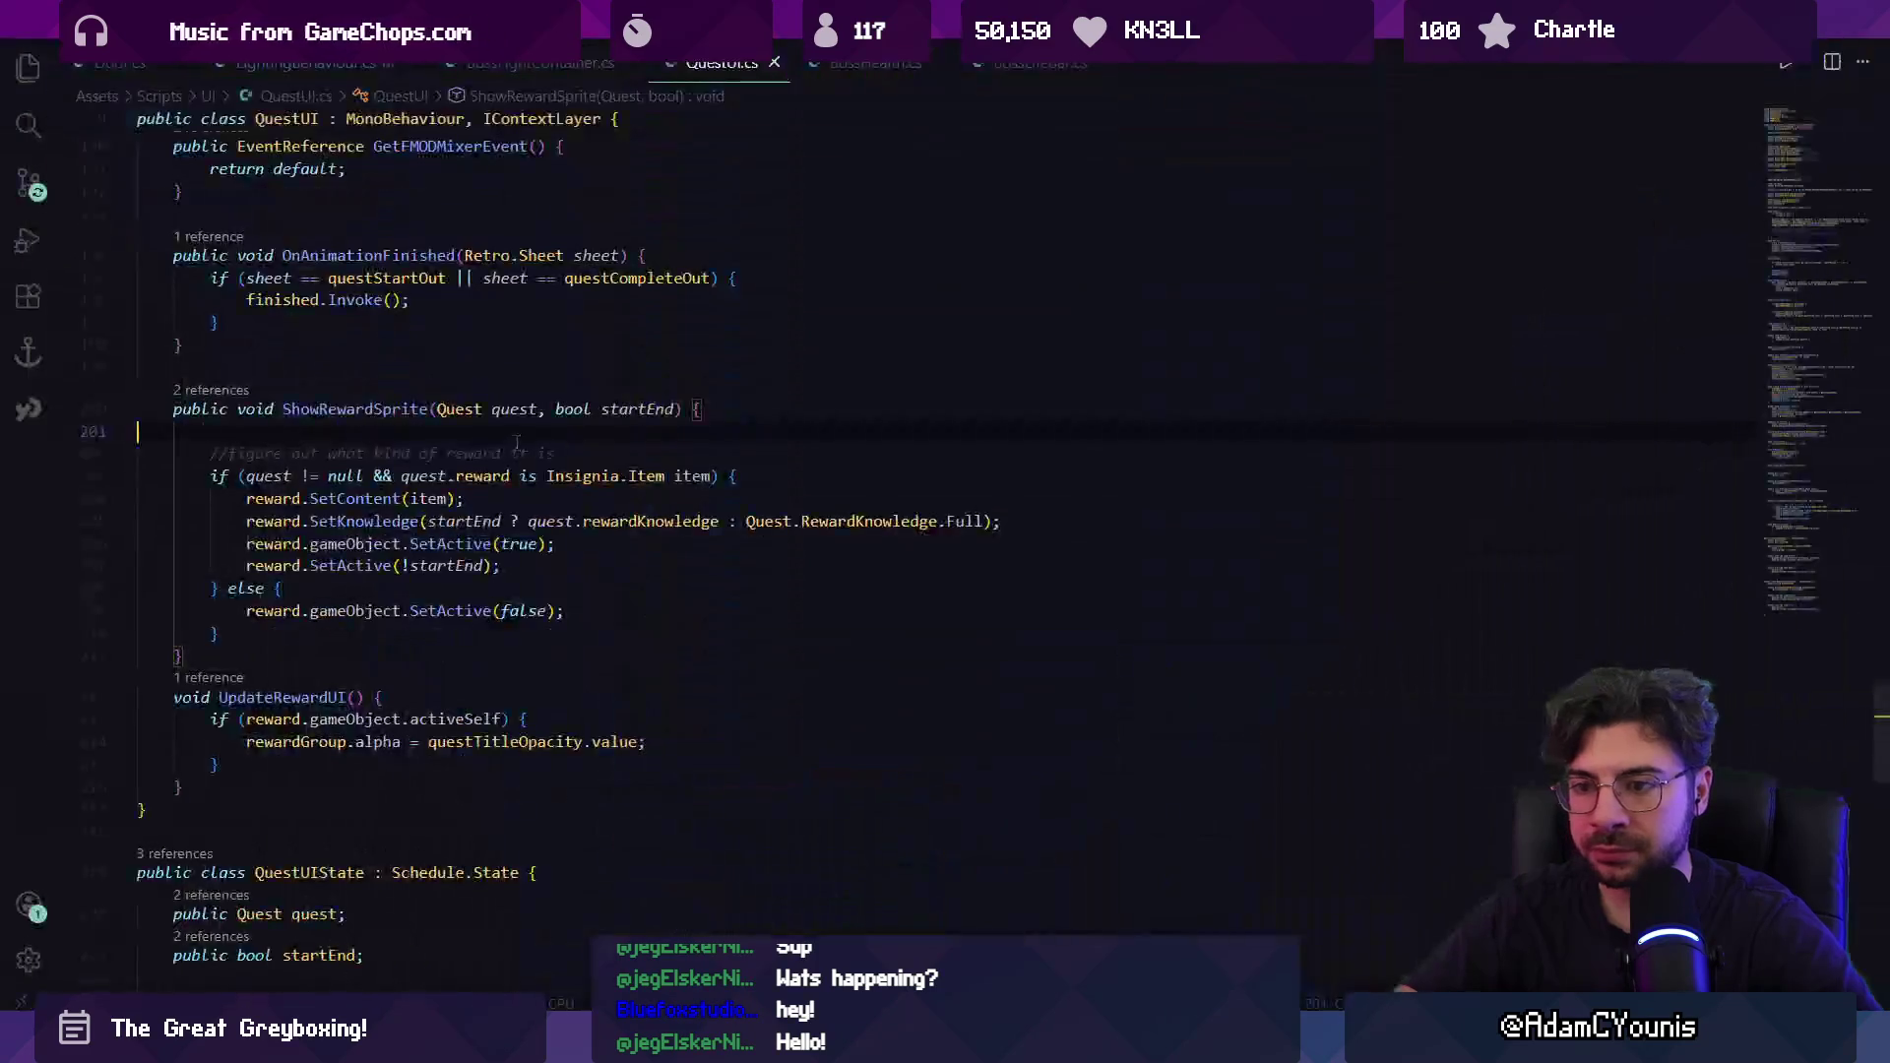
text(Debug)
key(Tab)
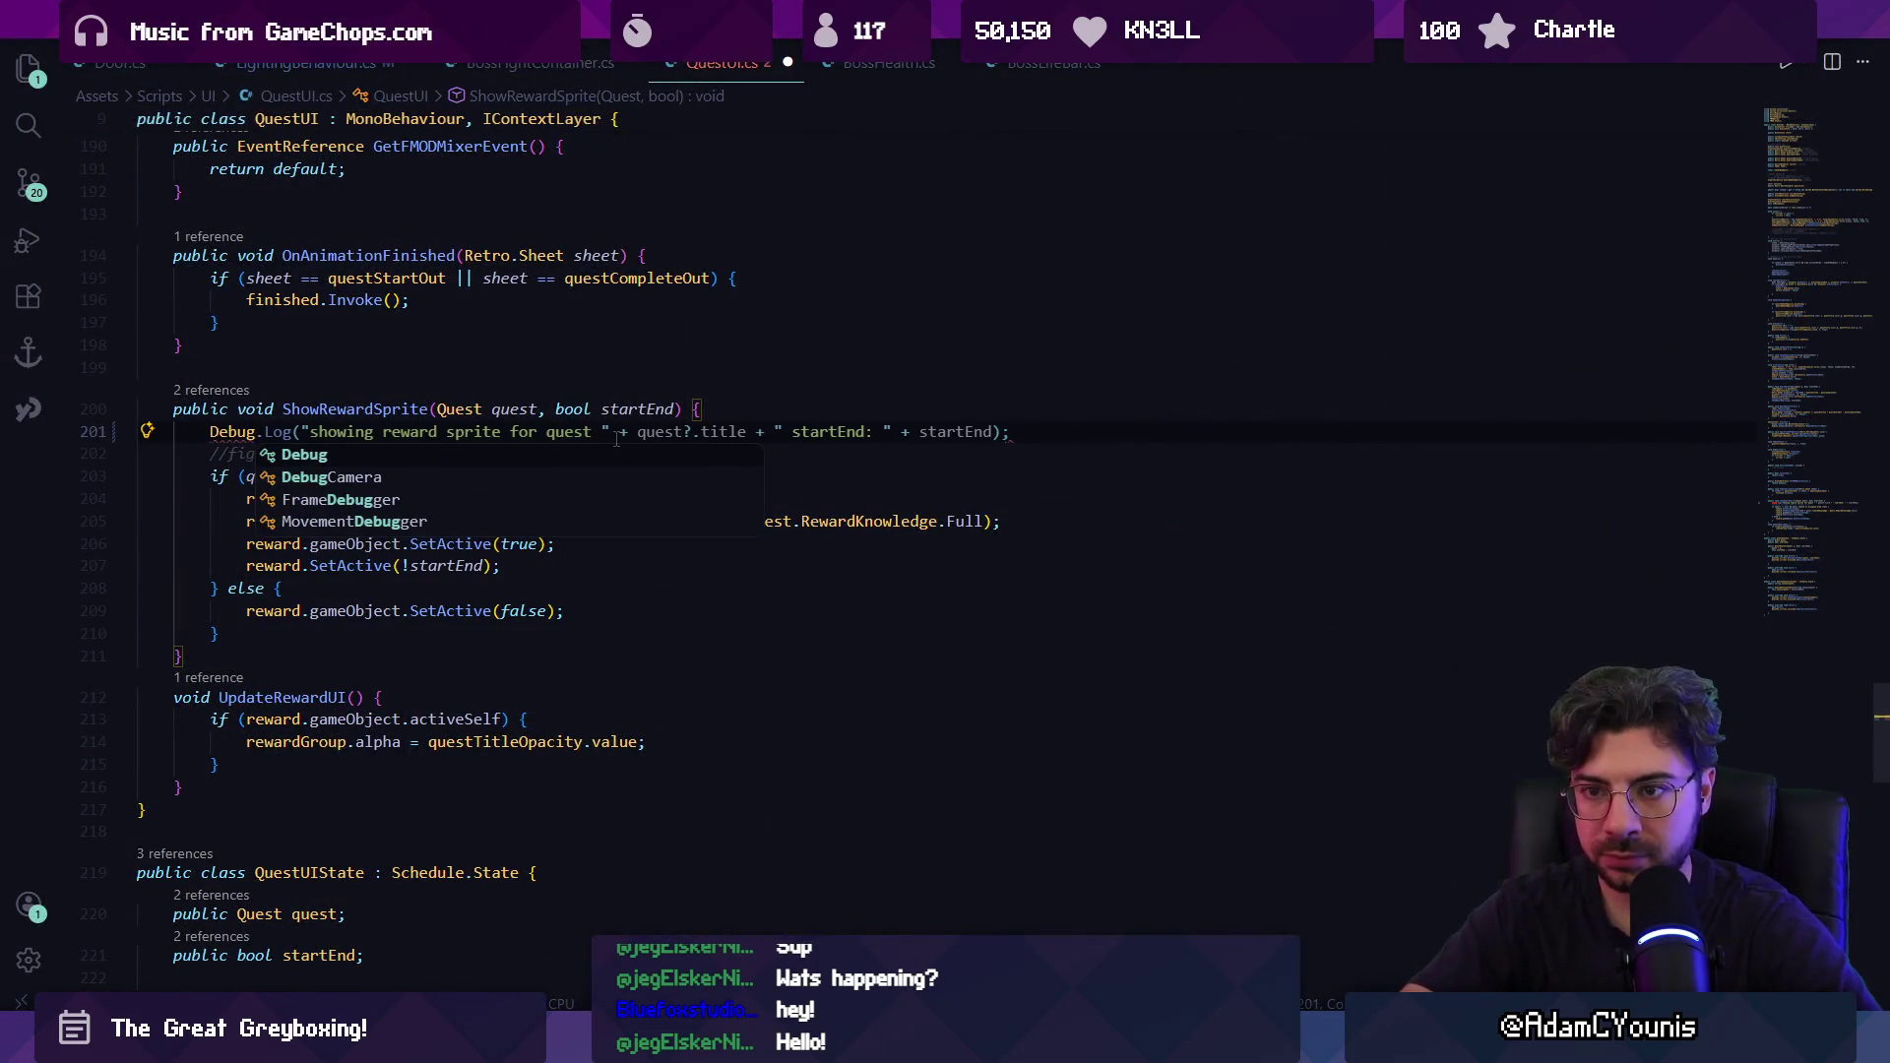
key(alt+Tab)
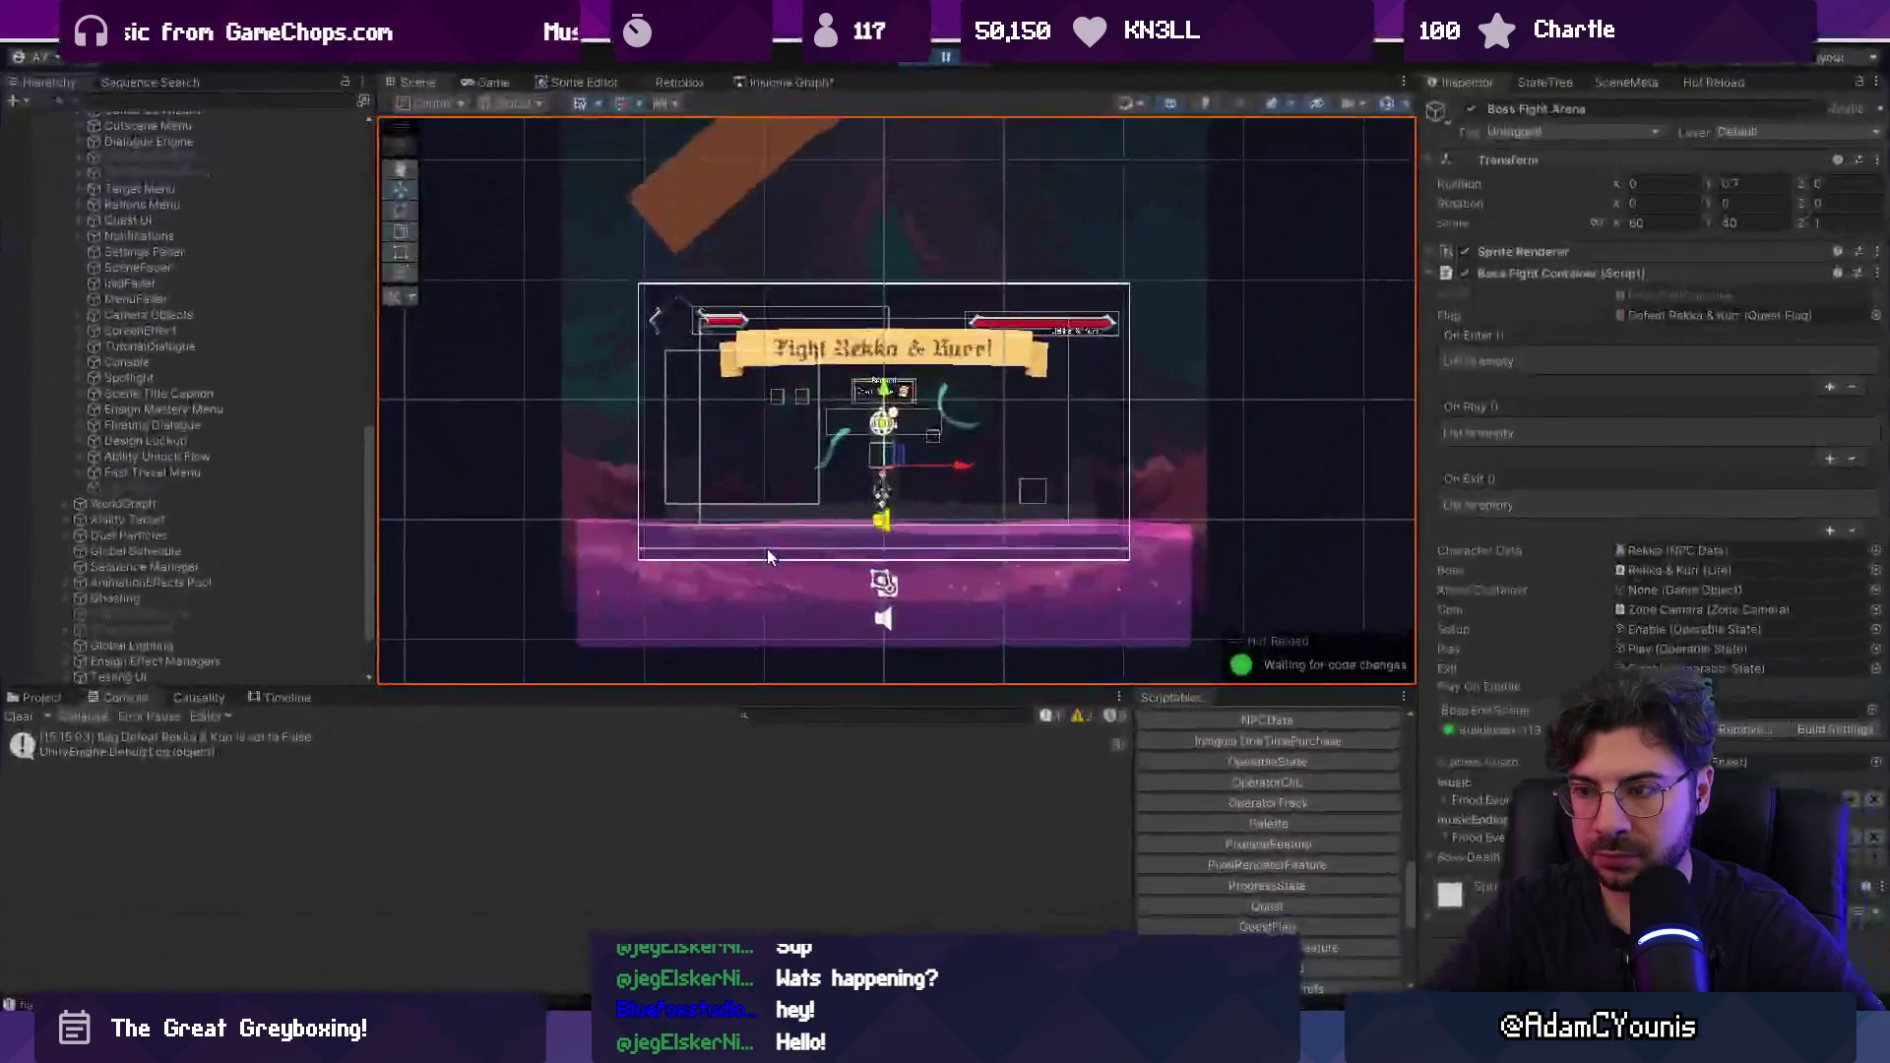
key(ctrl+p)
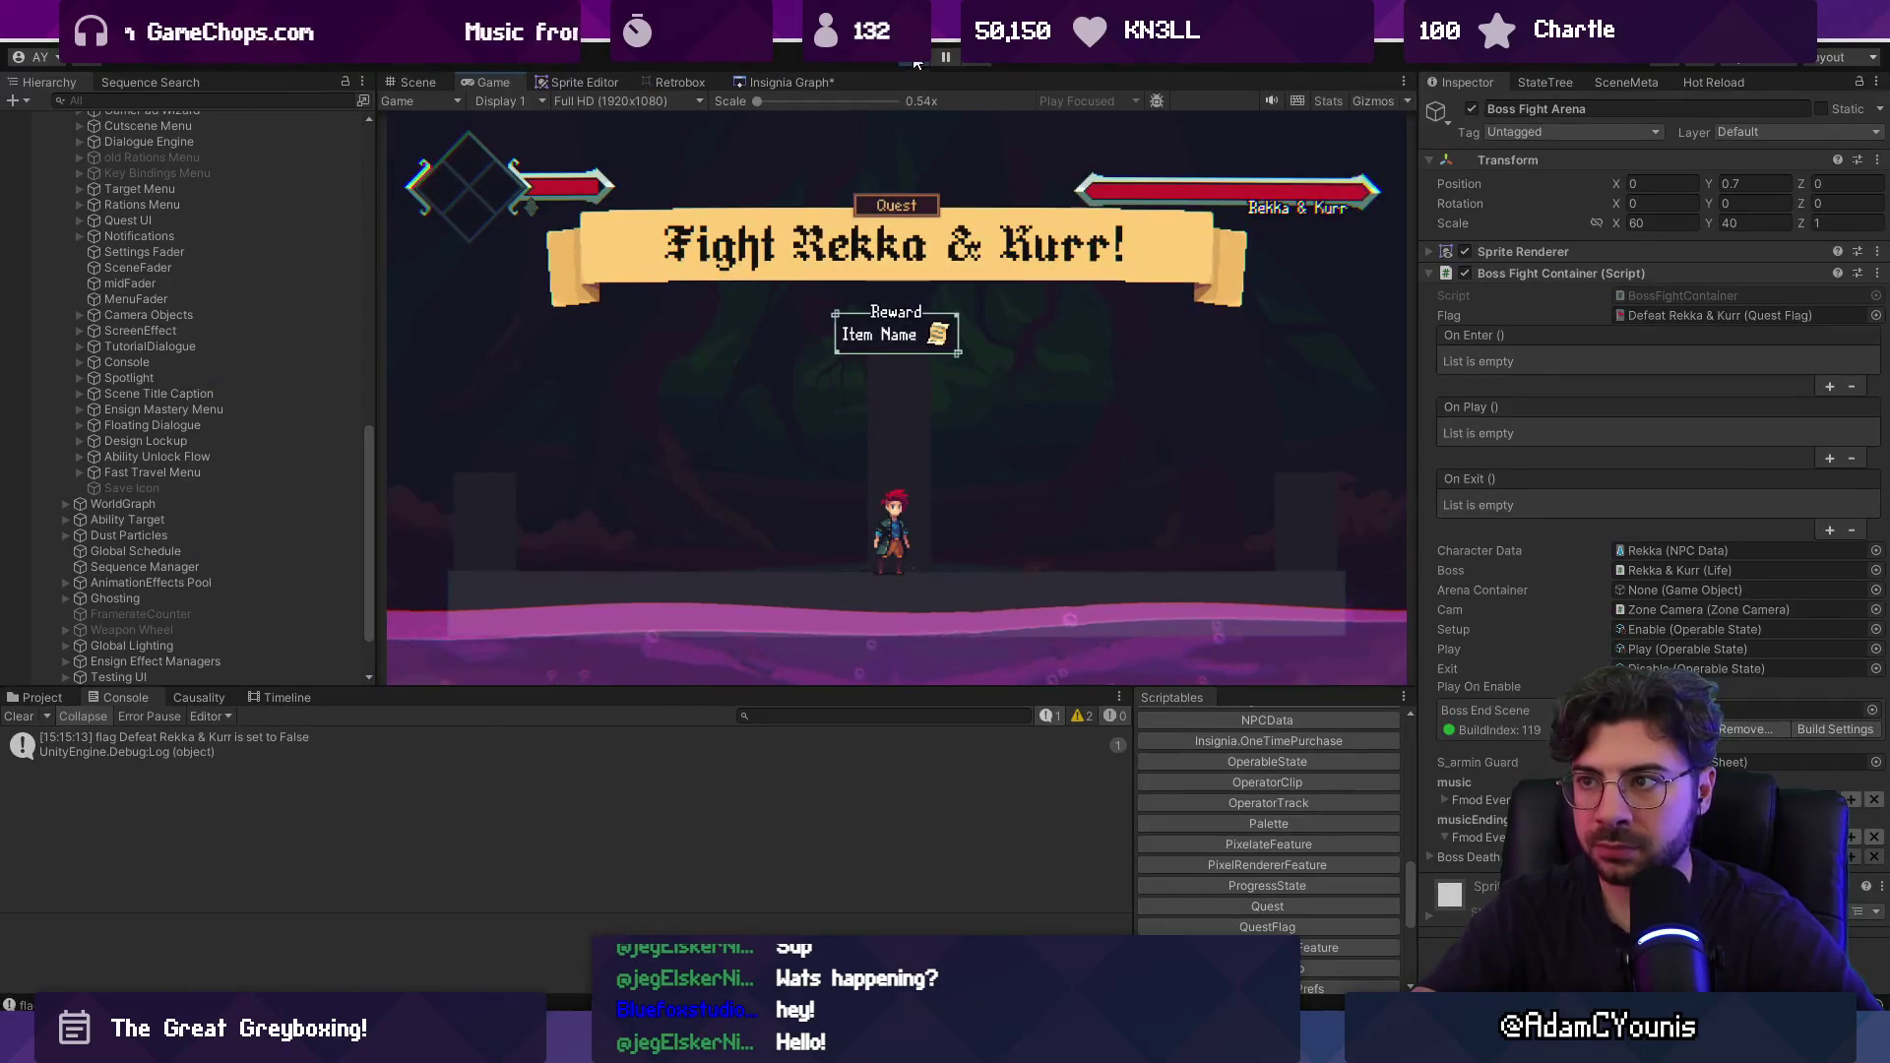
key(ctrl+p)
Delete the Debug.Log line and step through the 'rewardsprite' matches in QuestUI.cs.
key(alt+Tab)
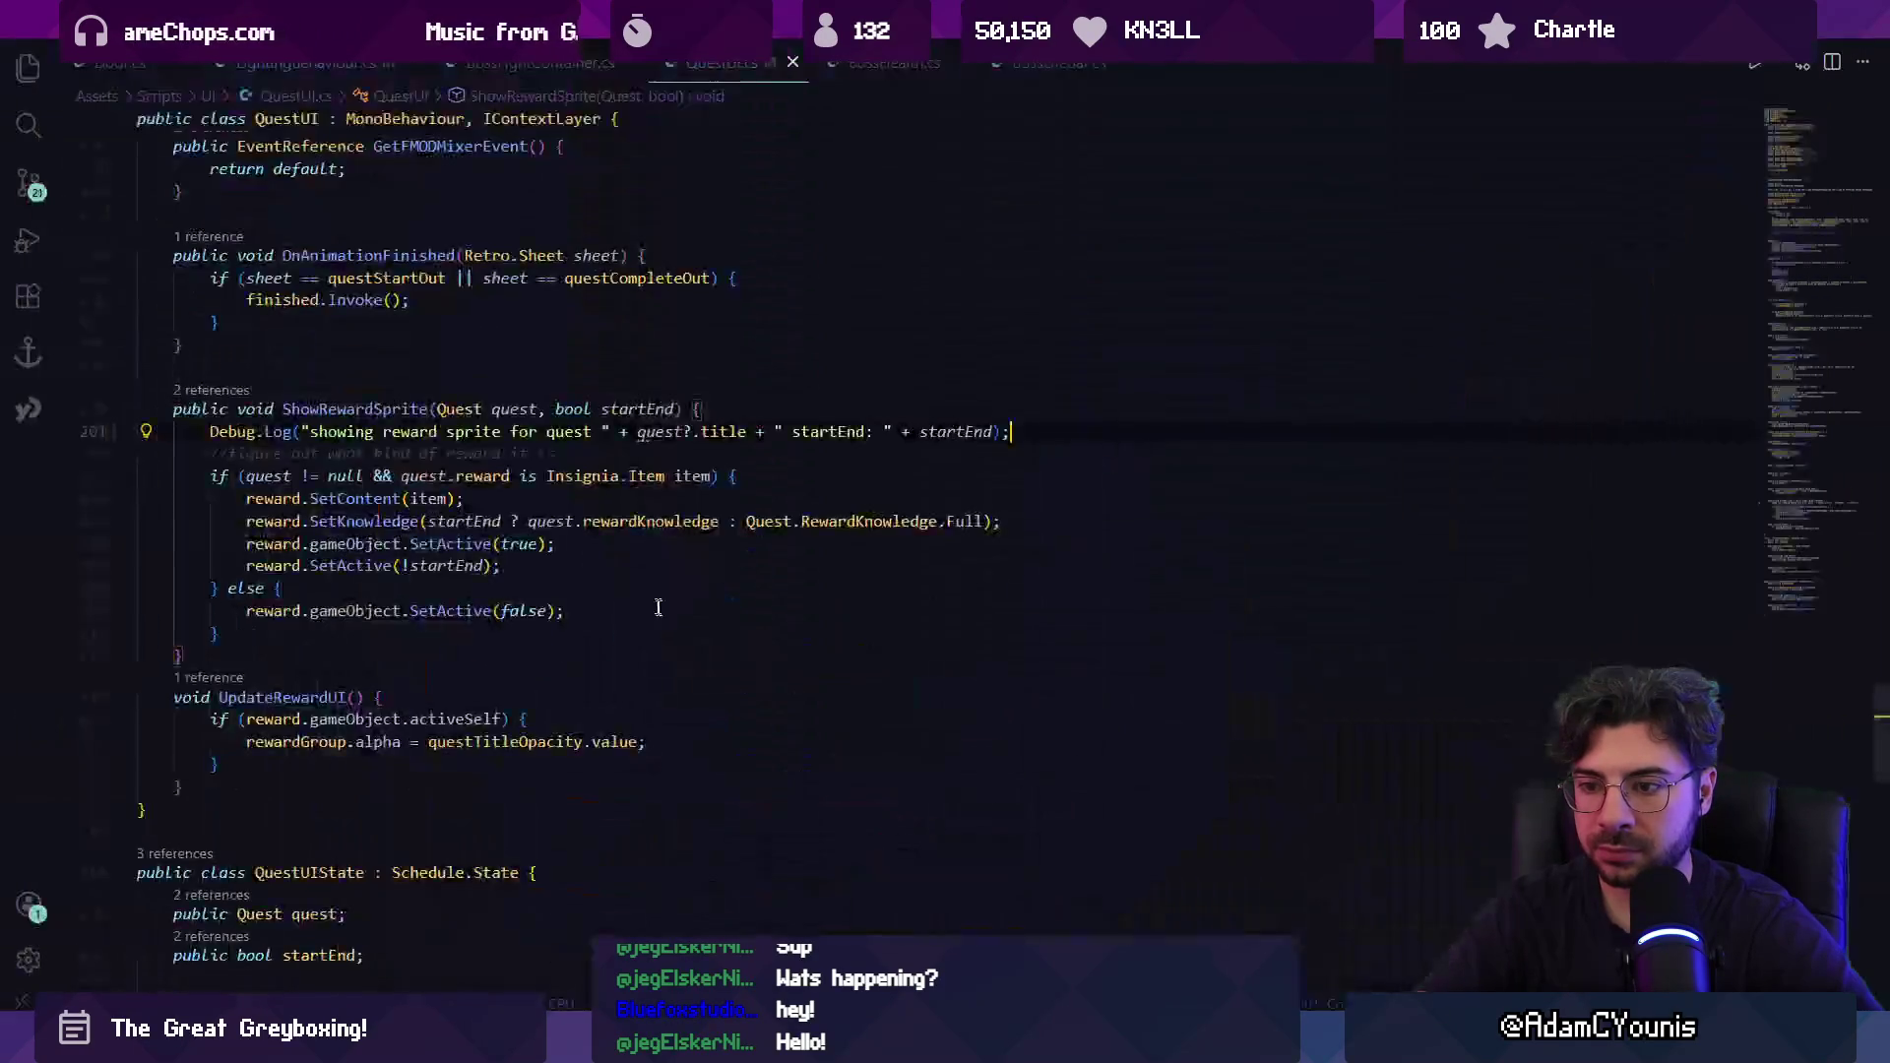
click(483, 409)
triple_click(467, 437)
key(Delete)
key(ctrl+f)
text(rewardsprite)
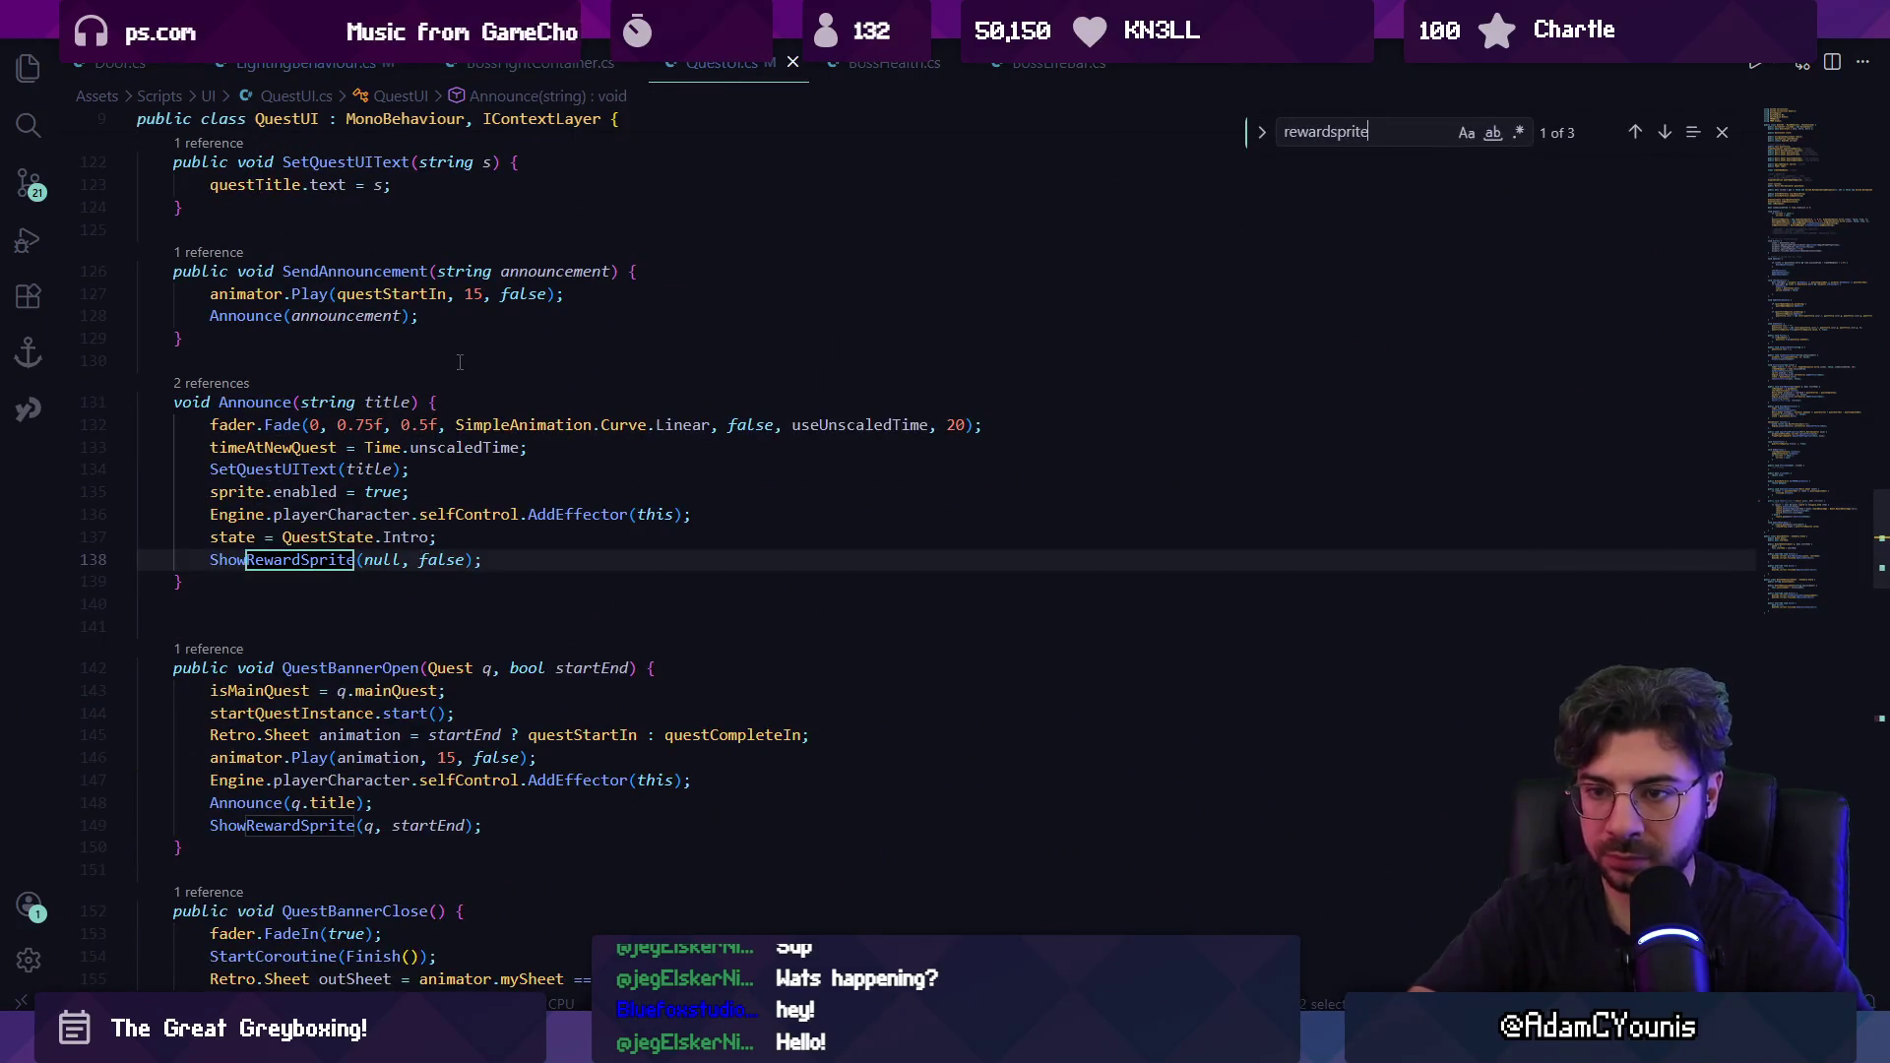
key(Return)
key(Return)
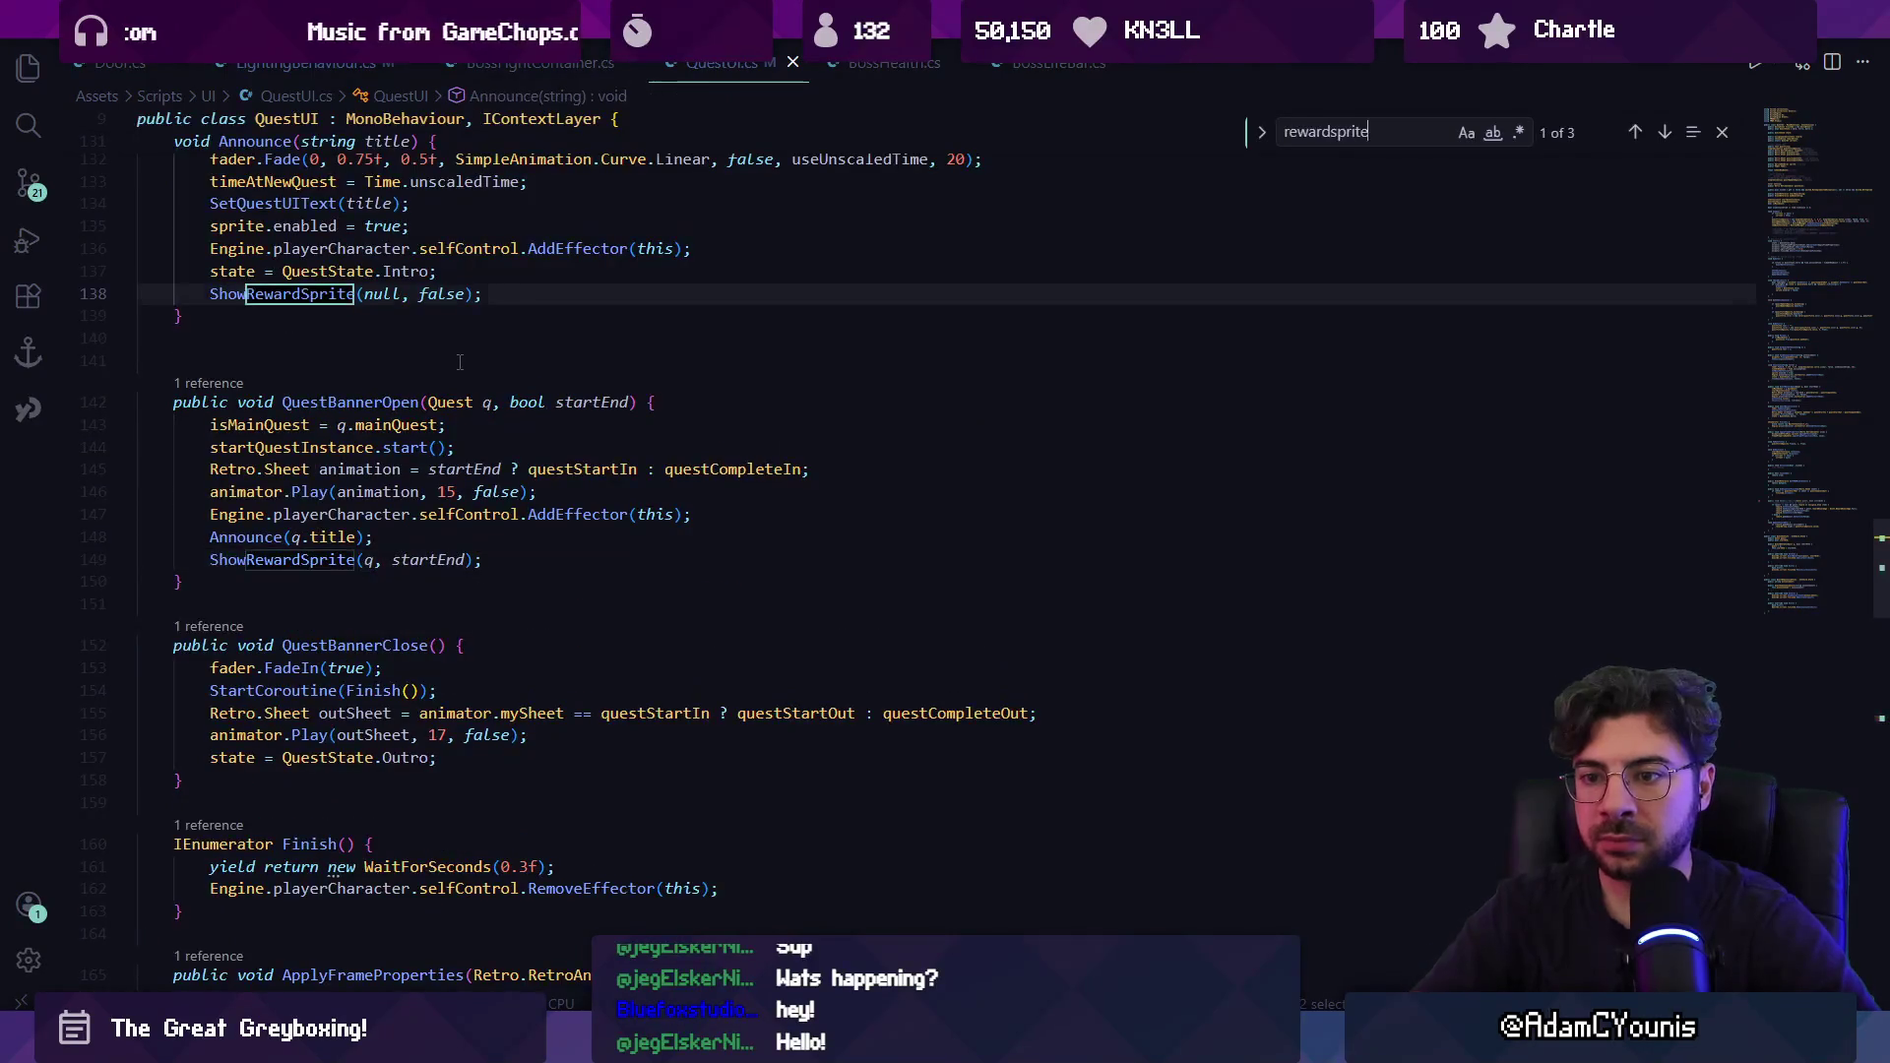
key(Escape)
key(alt+Left)
key(alt+Tab)
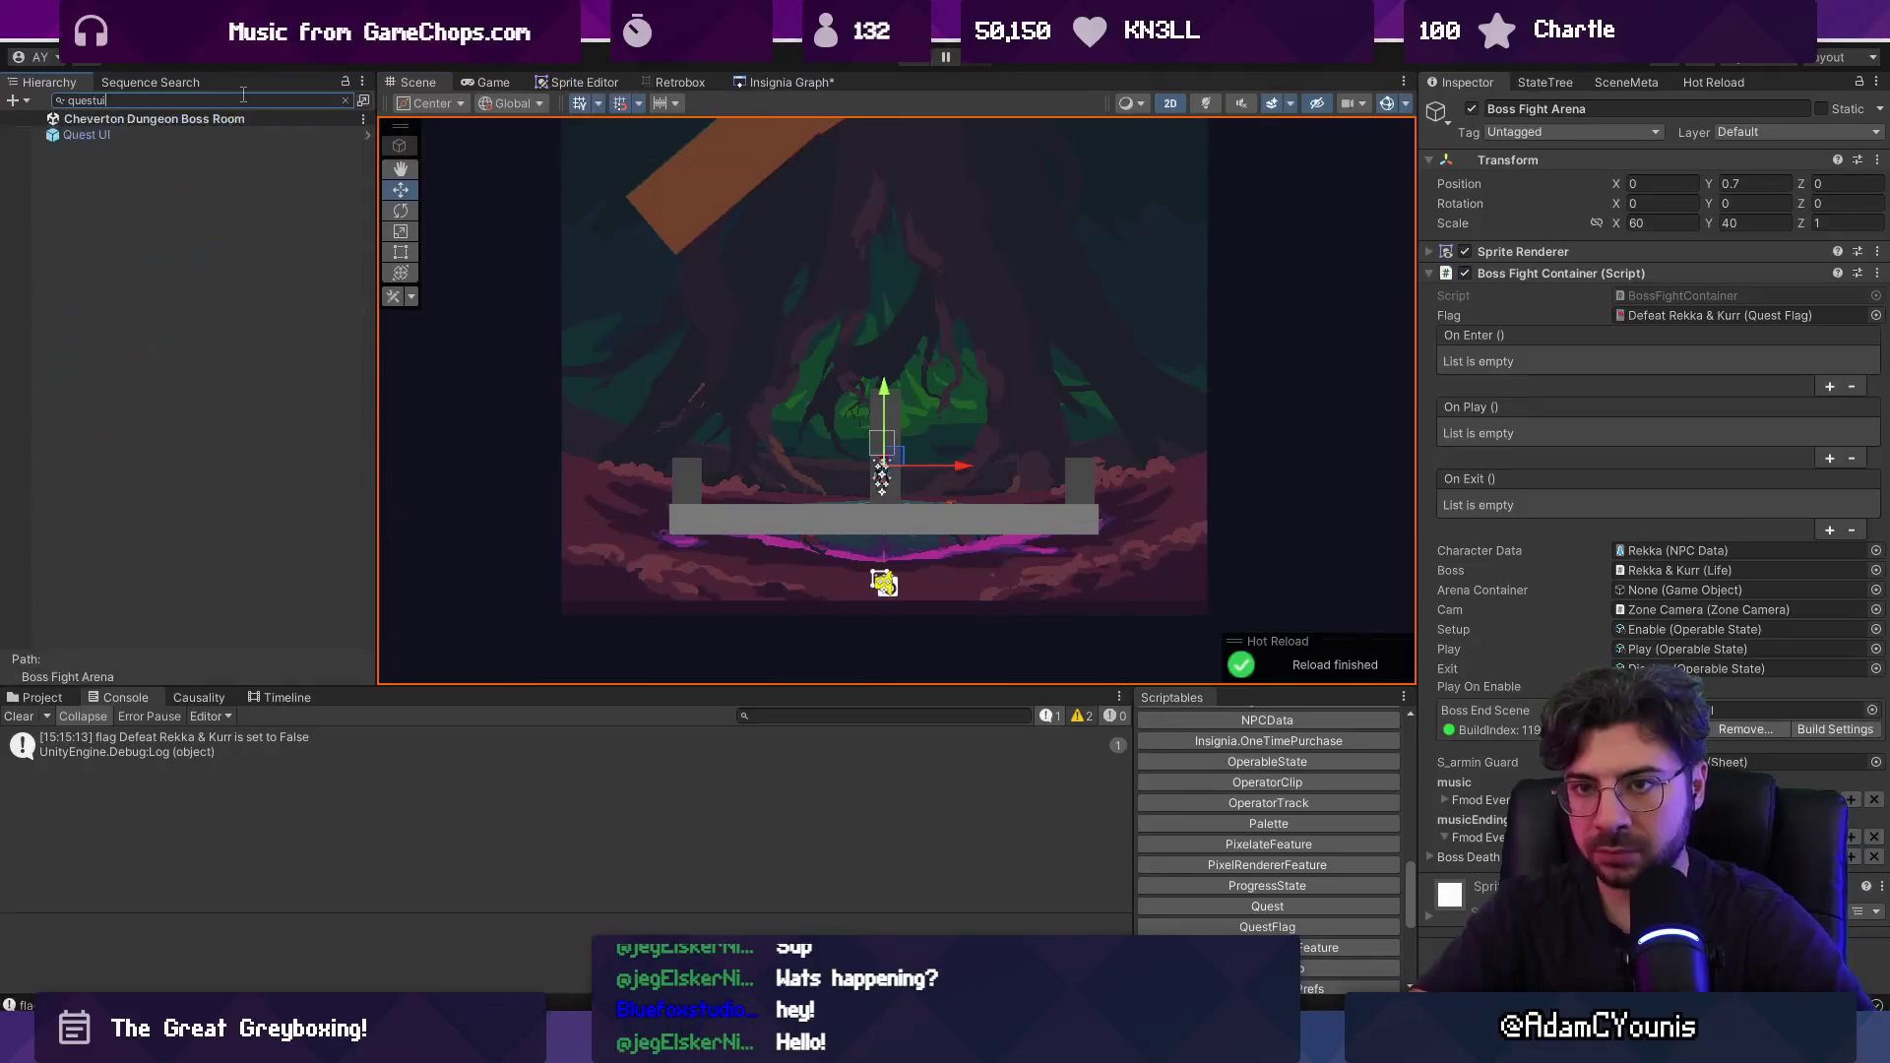
Open the Quest UI prefab, dismiss the save prompt, and reload it from disk.
double_click(232, 138)
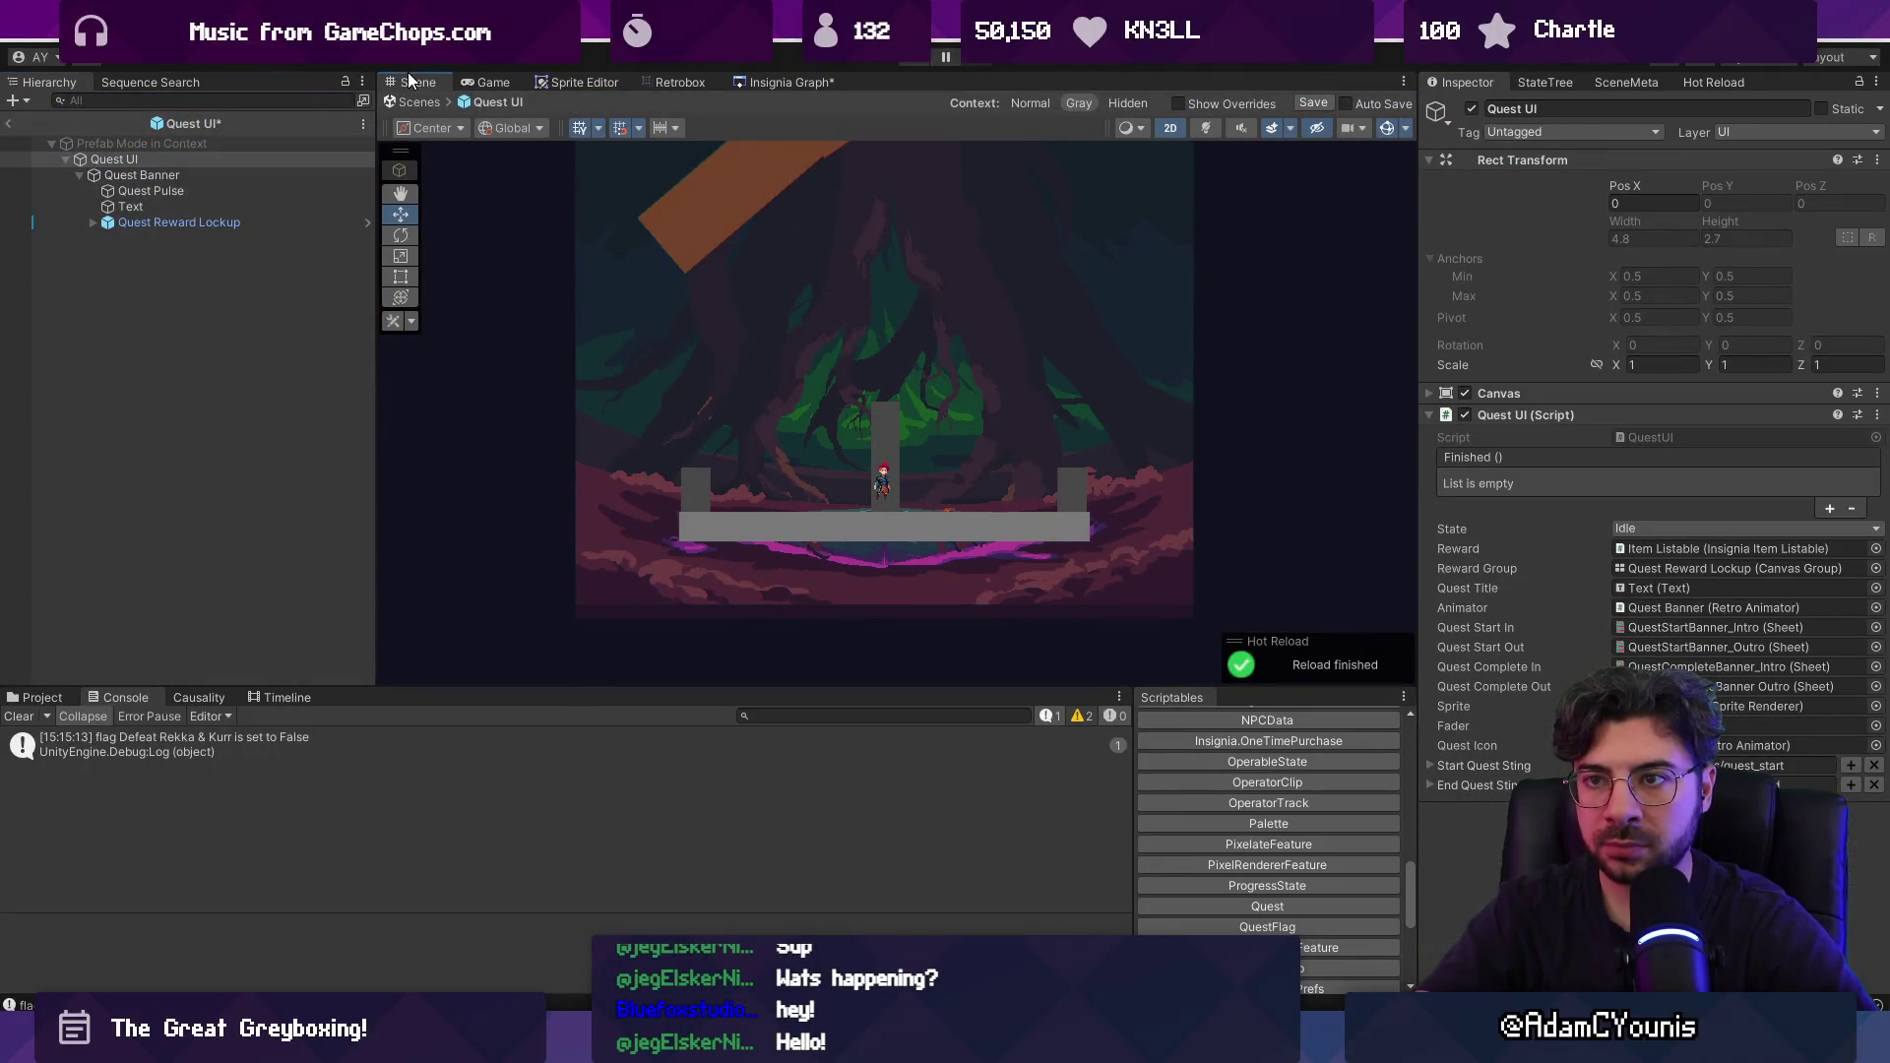
click(413, 102)
click(1046, 532)
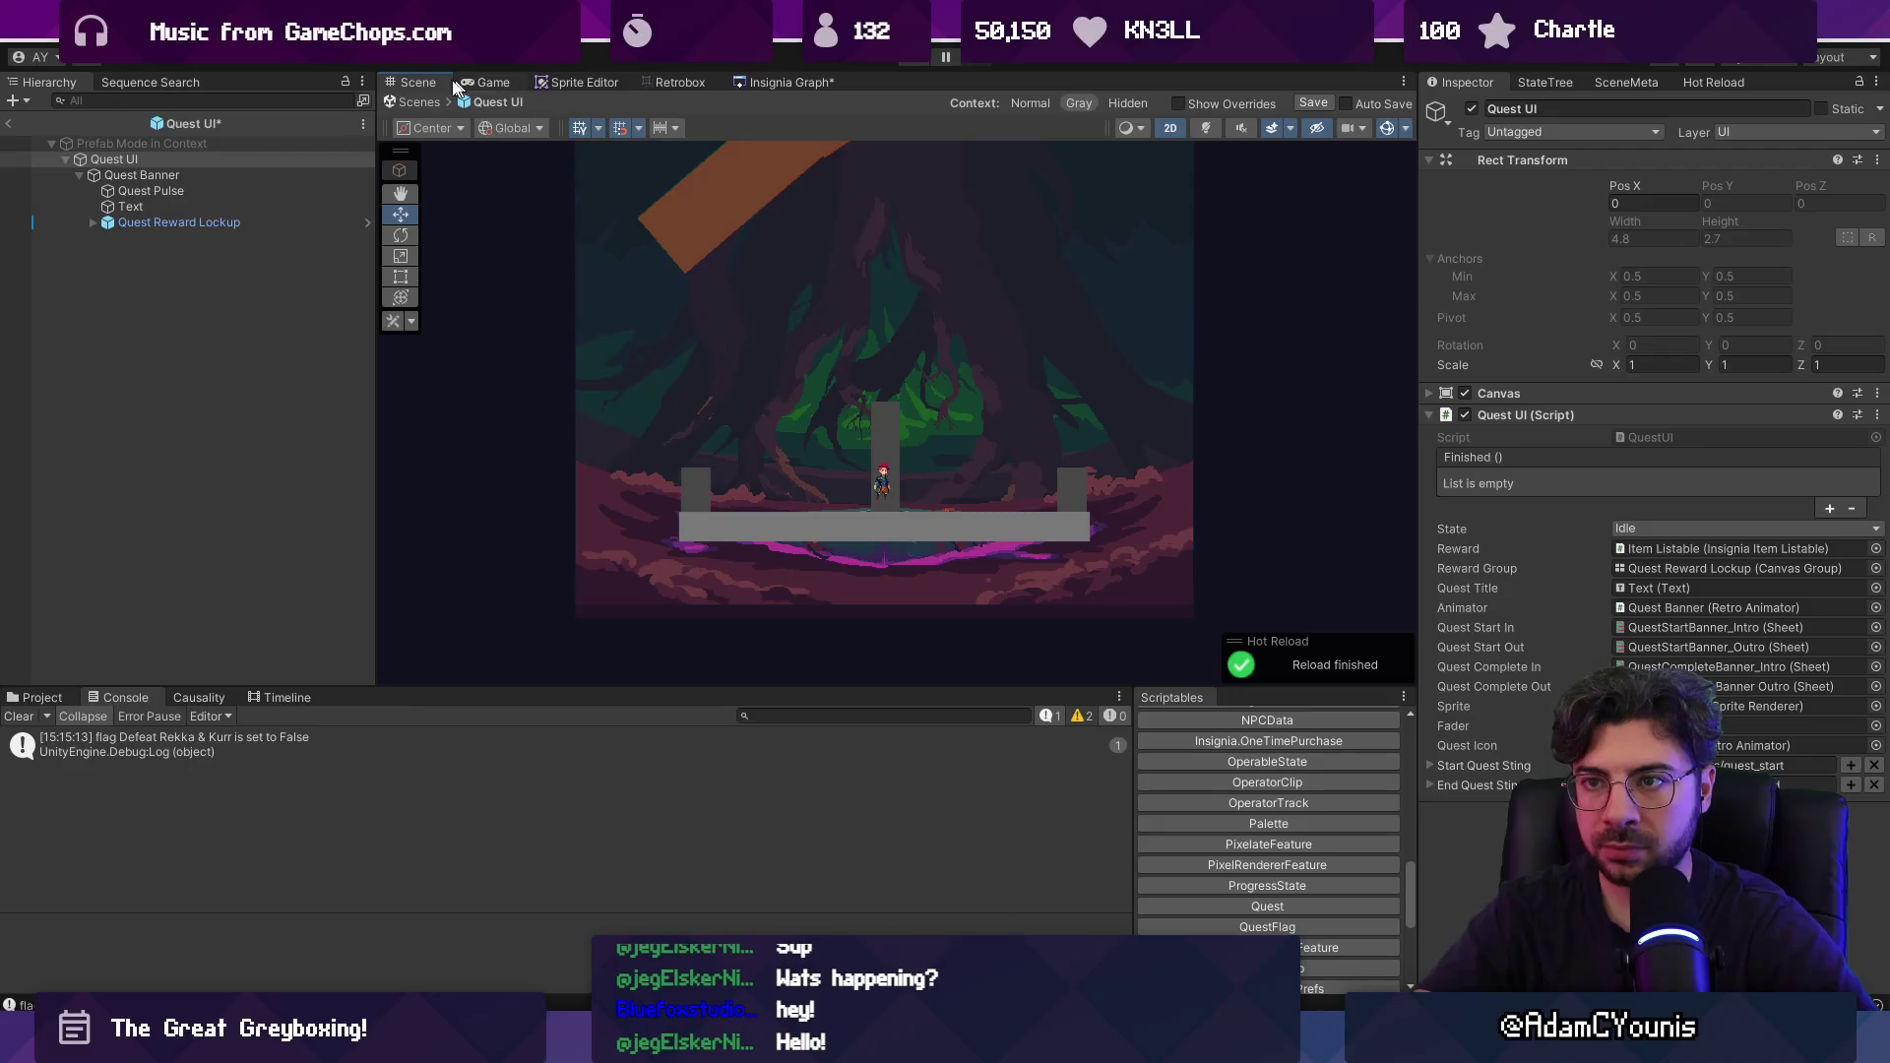
click(207, 124)
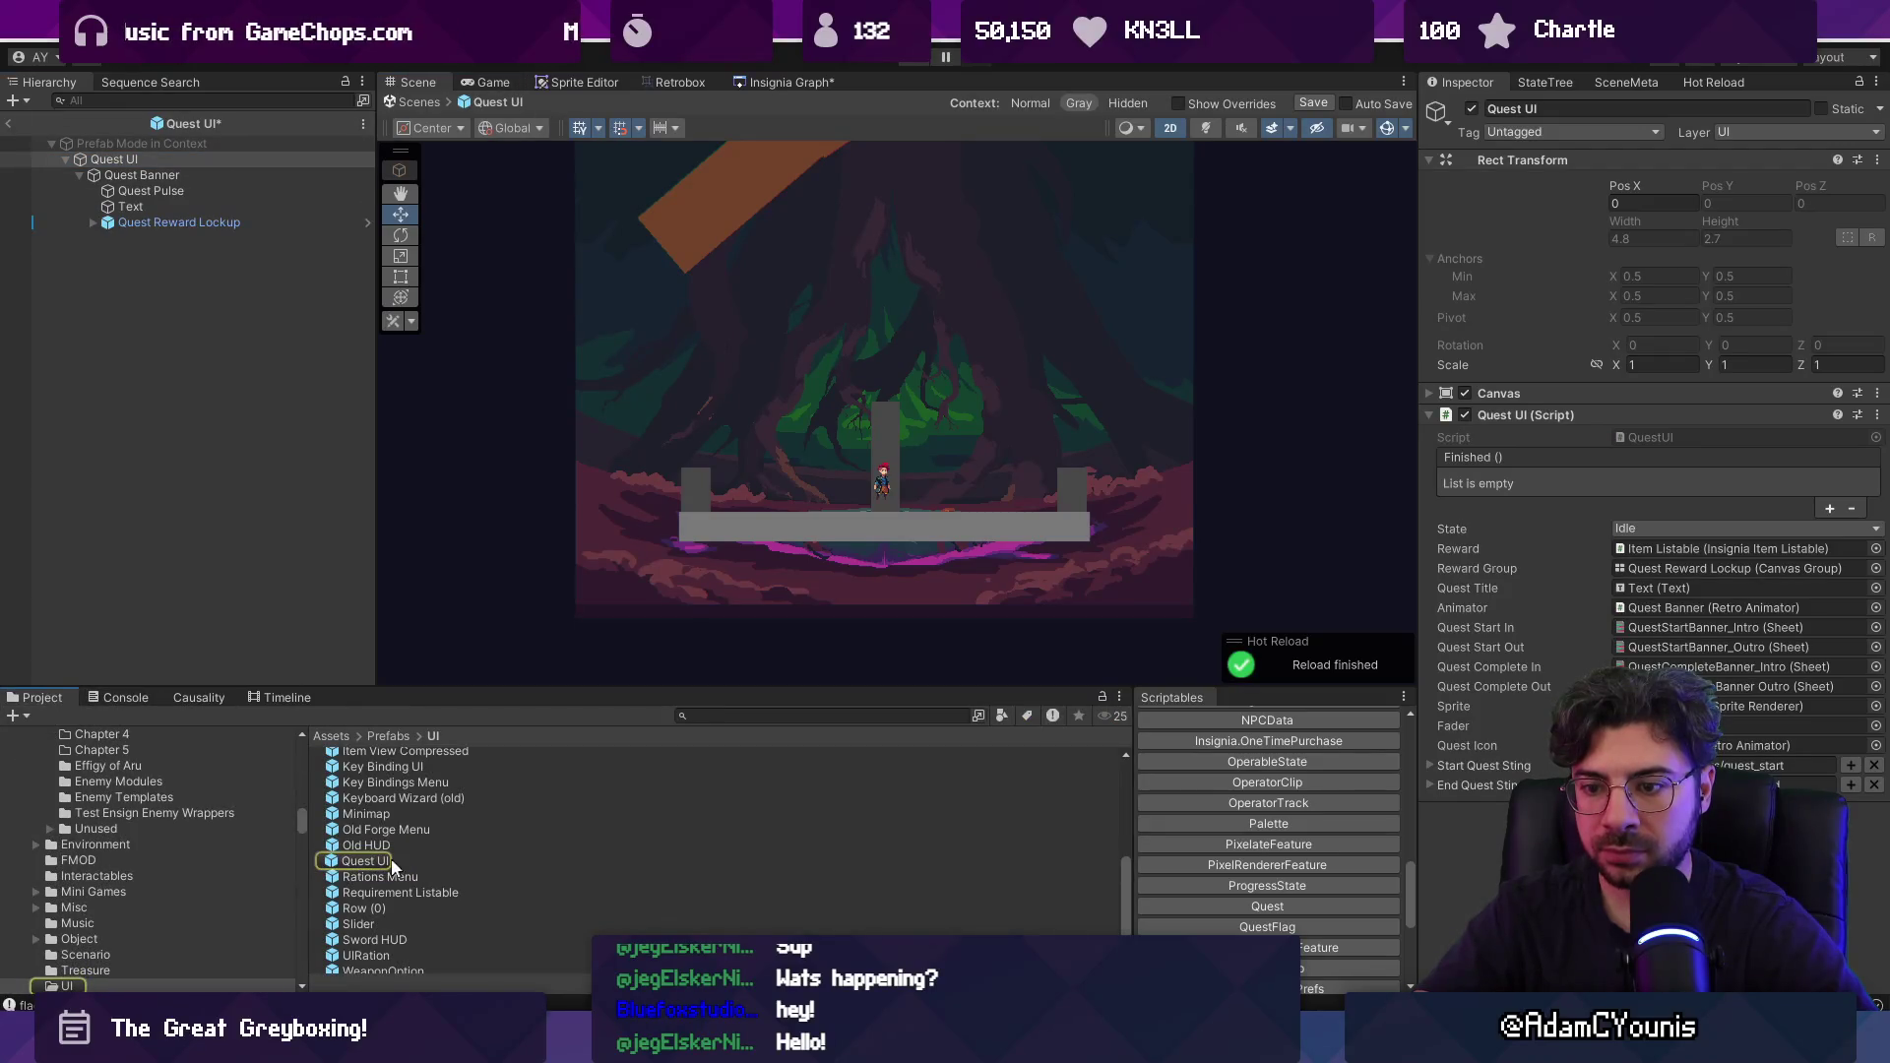
click(366, 861)
click(999, 556)
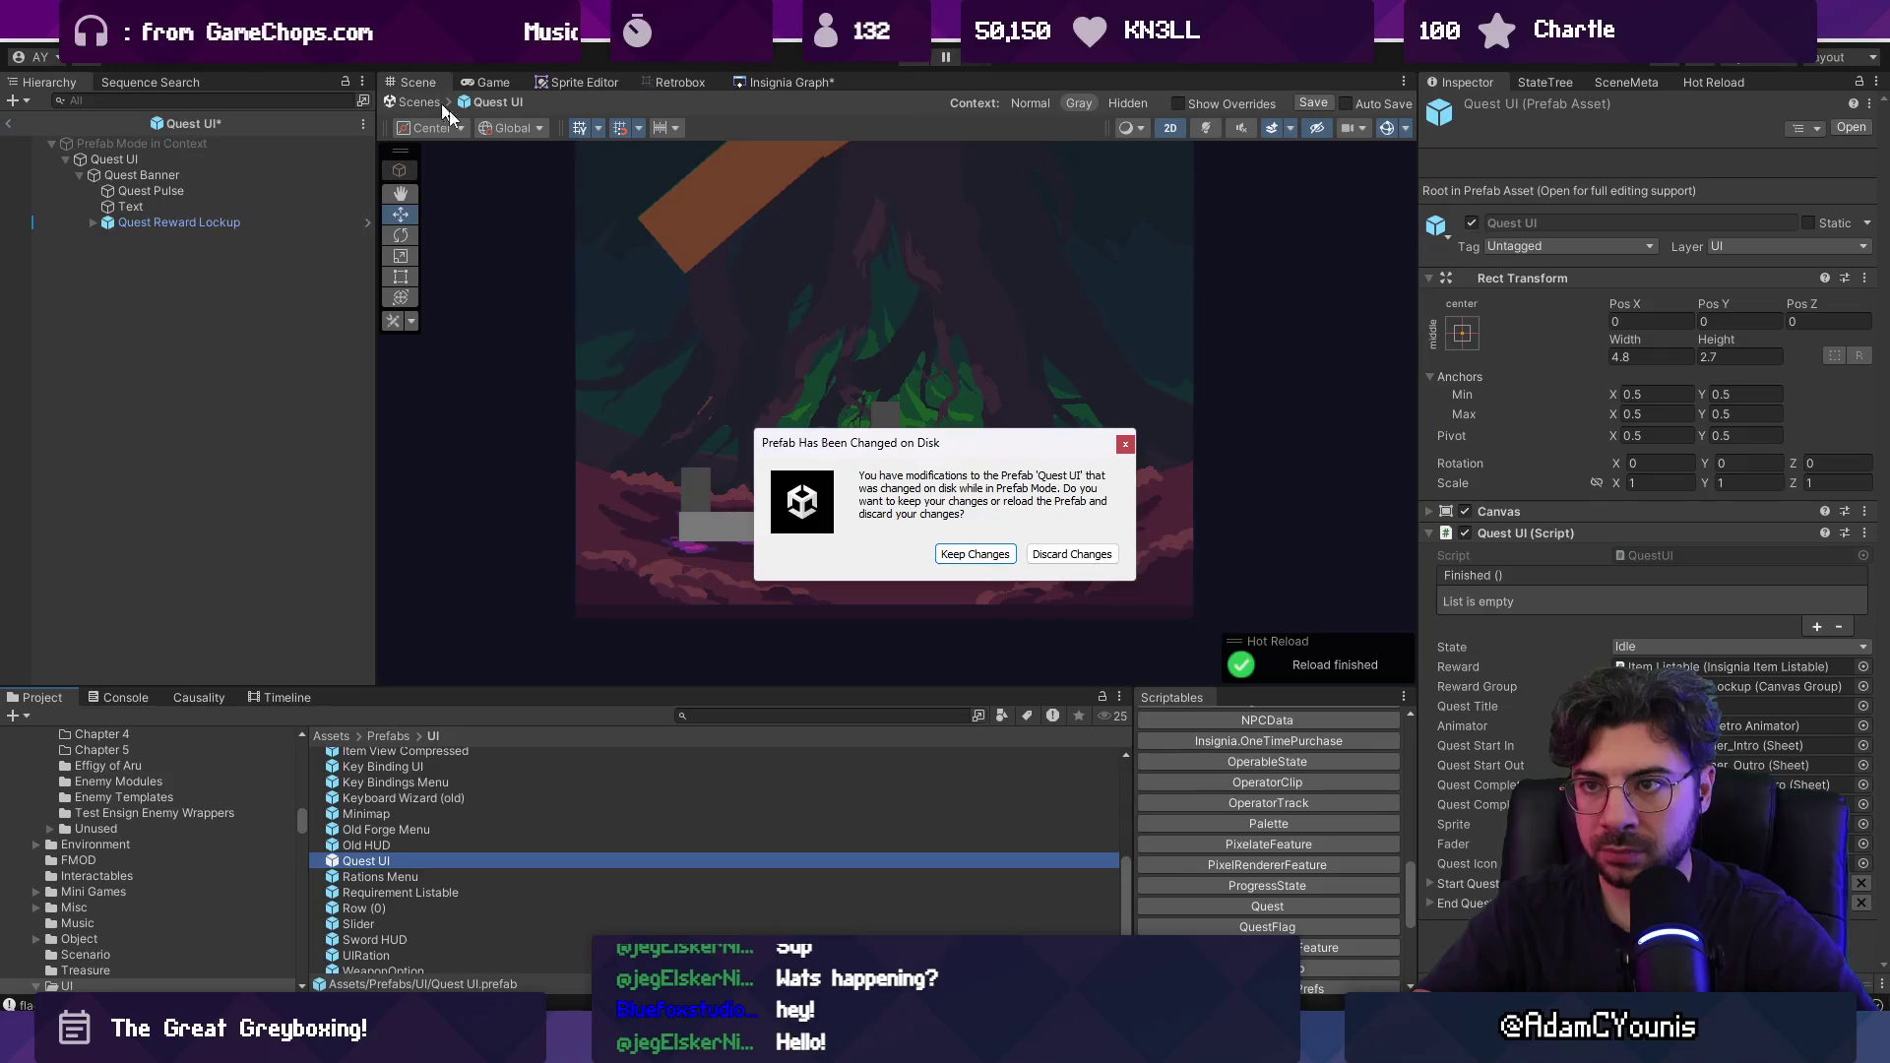
click(1058, 555)
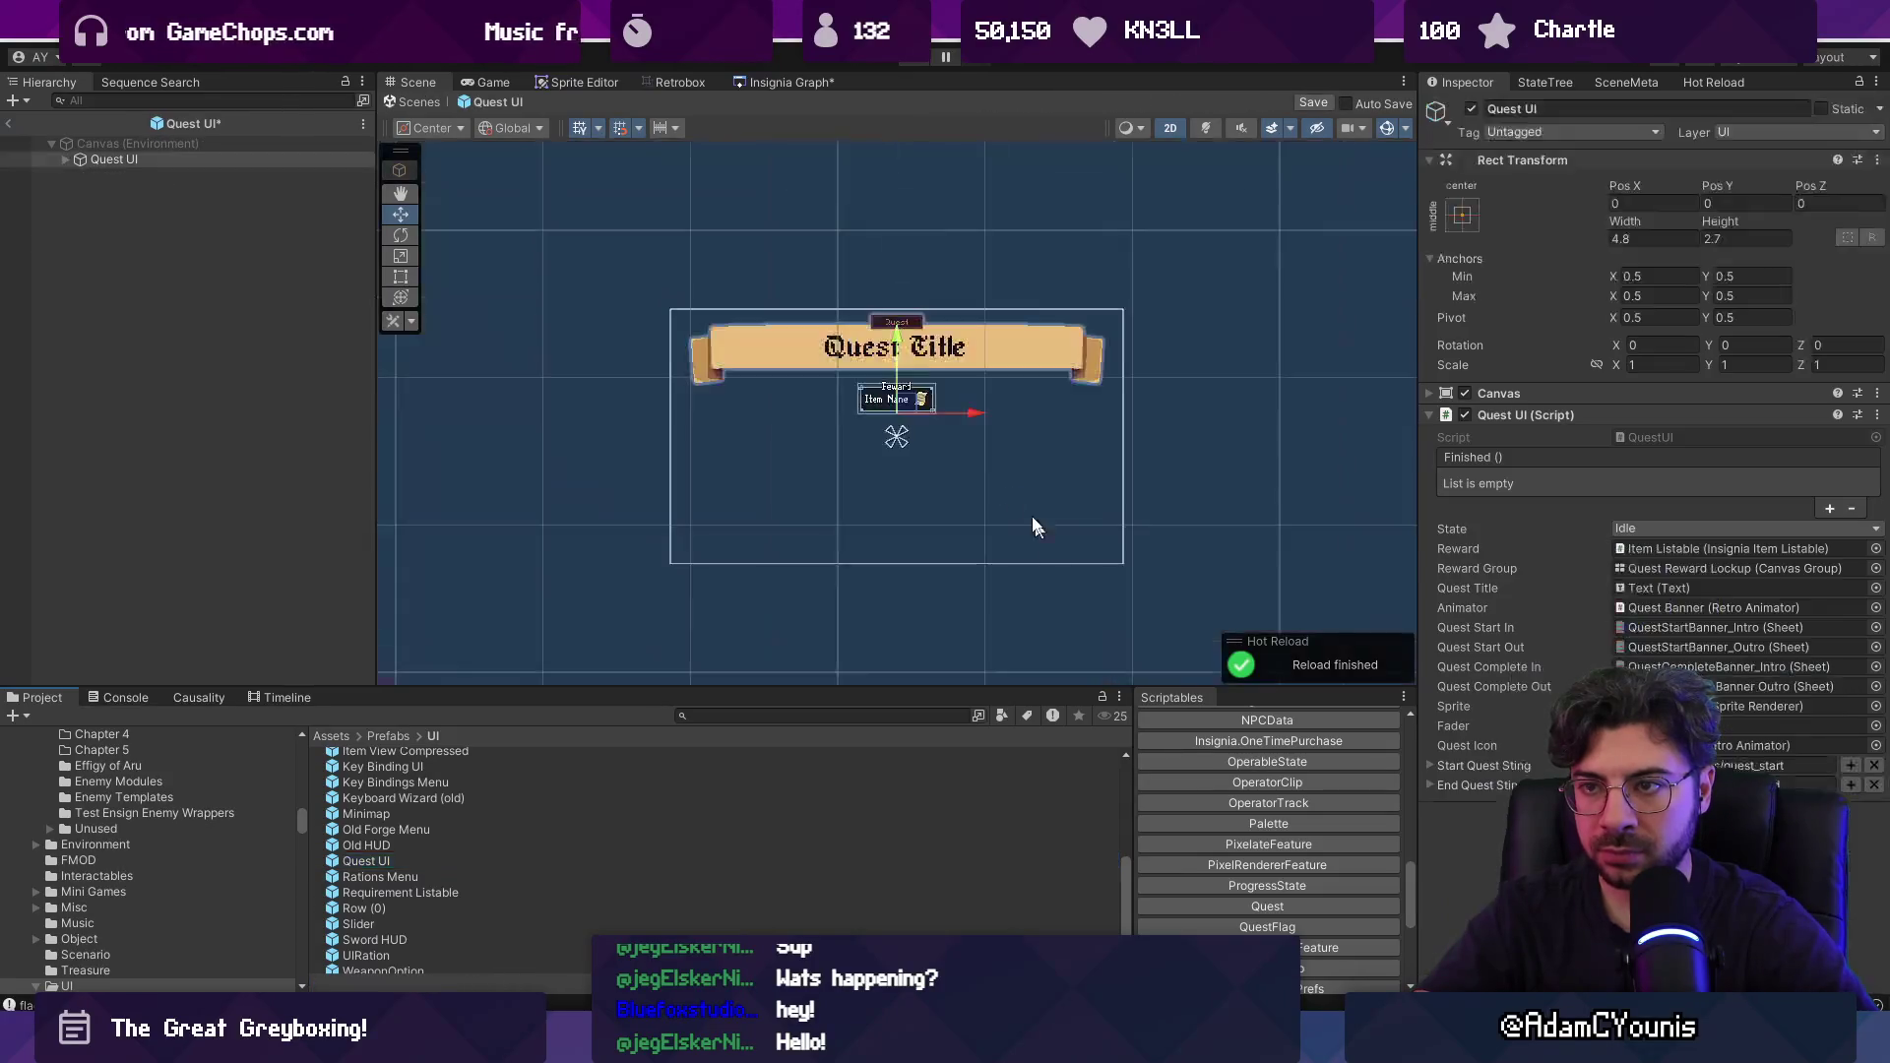
double_click(281, 160)
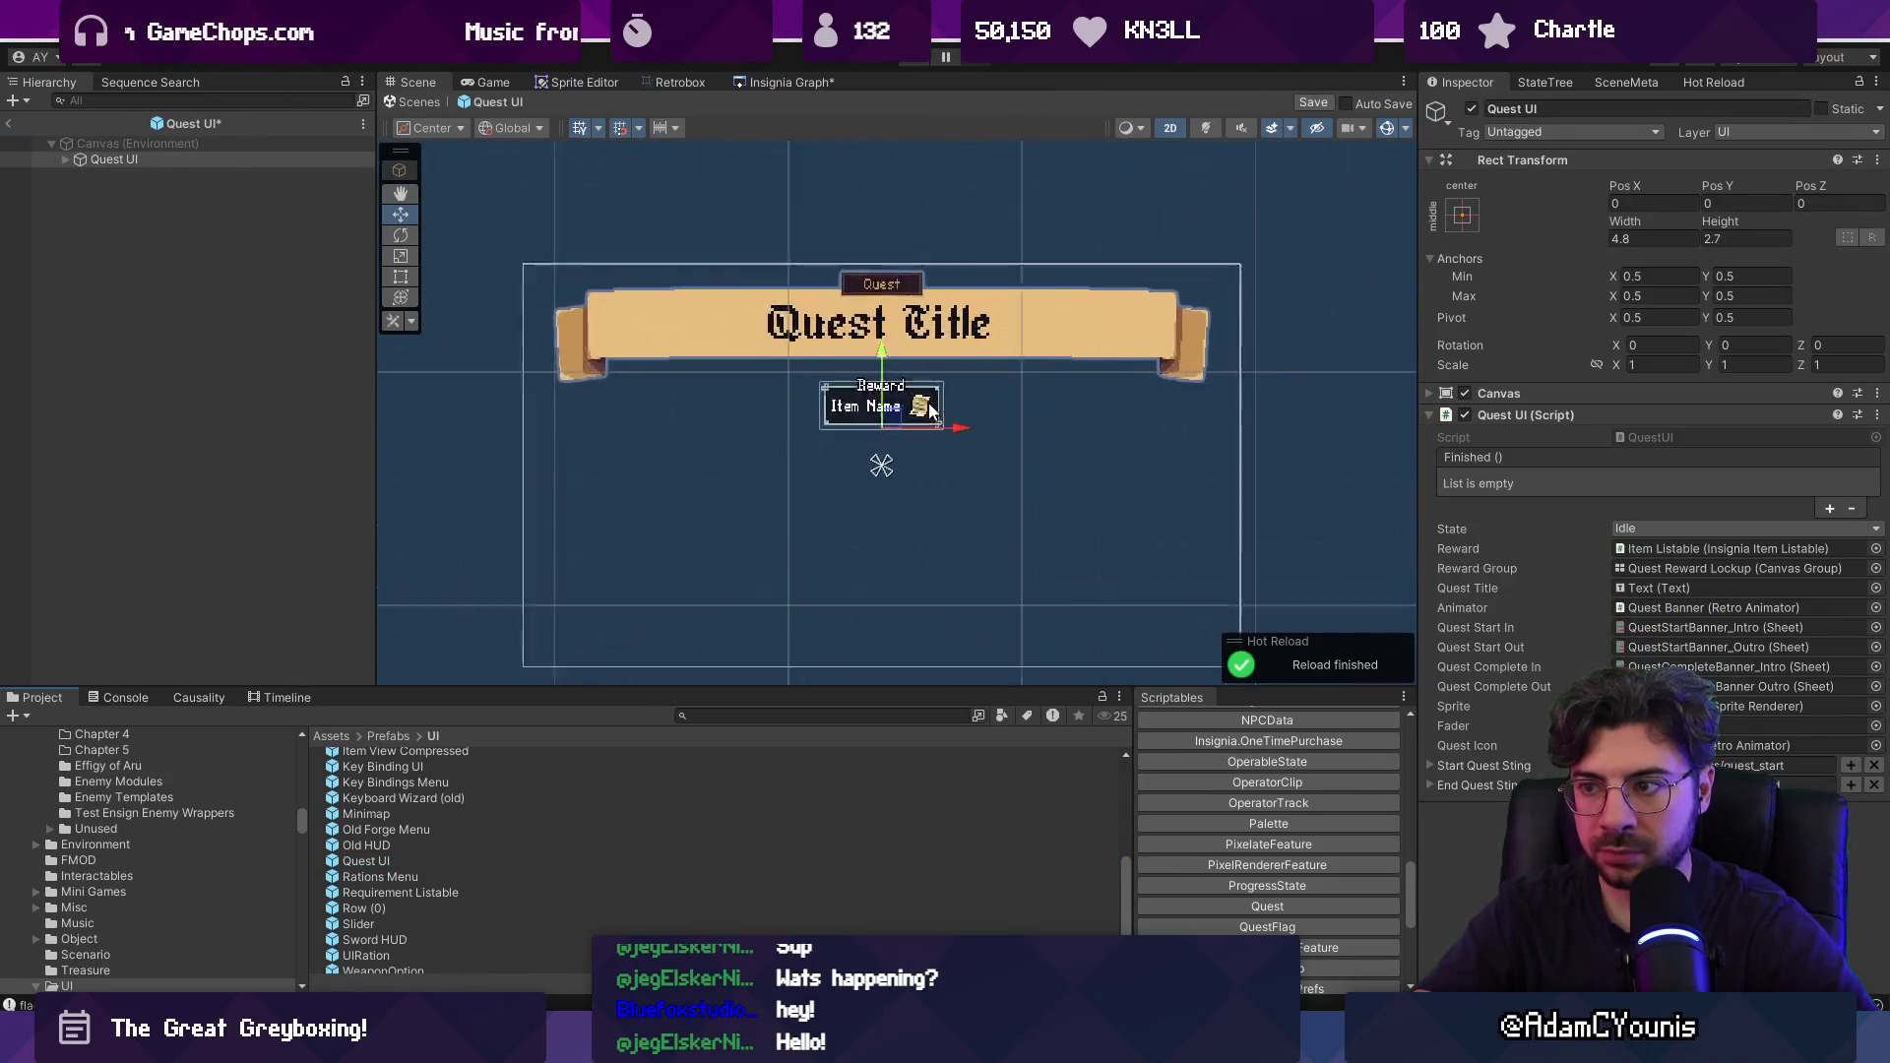
Expand Quest UI > Quest Banner, deactivate Quest Reward Lockup, and save the prefab.
click(65, 159)
click(108, 175)
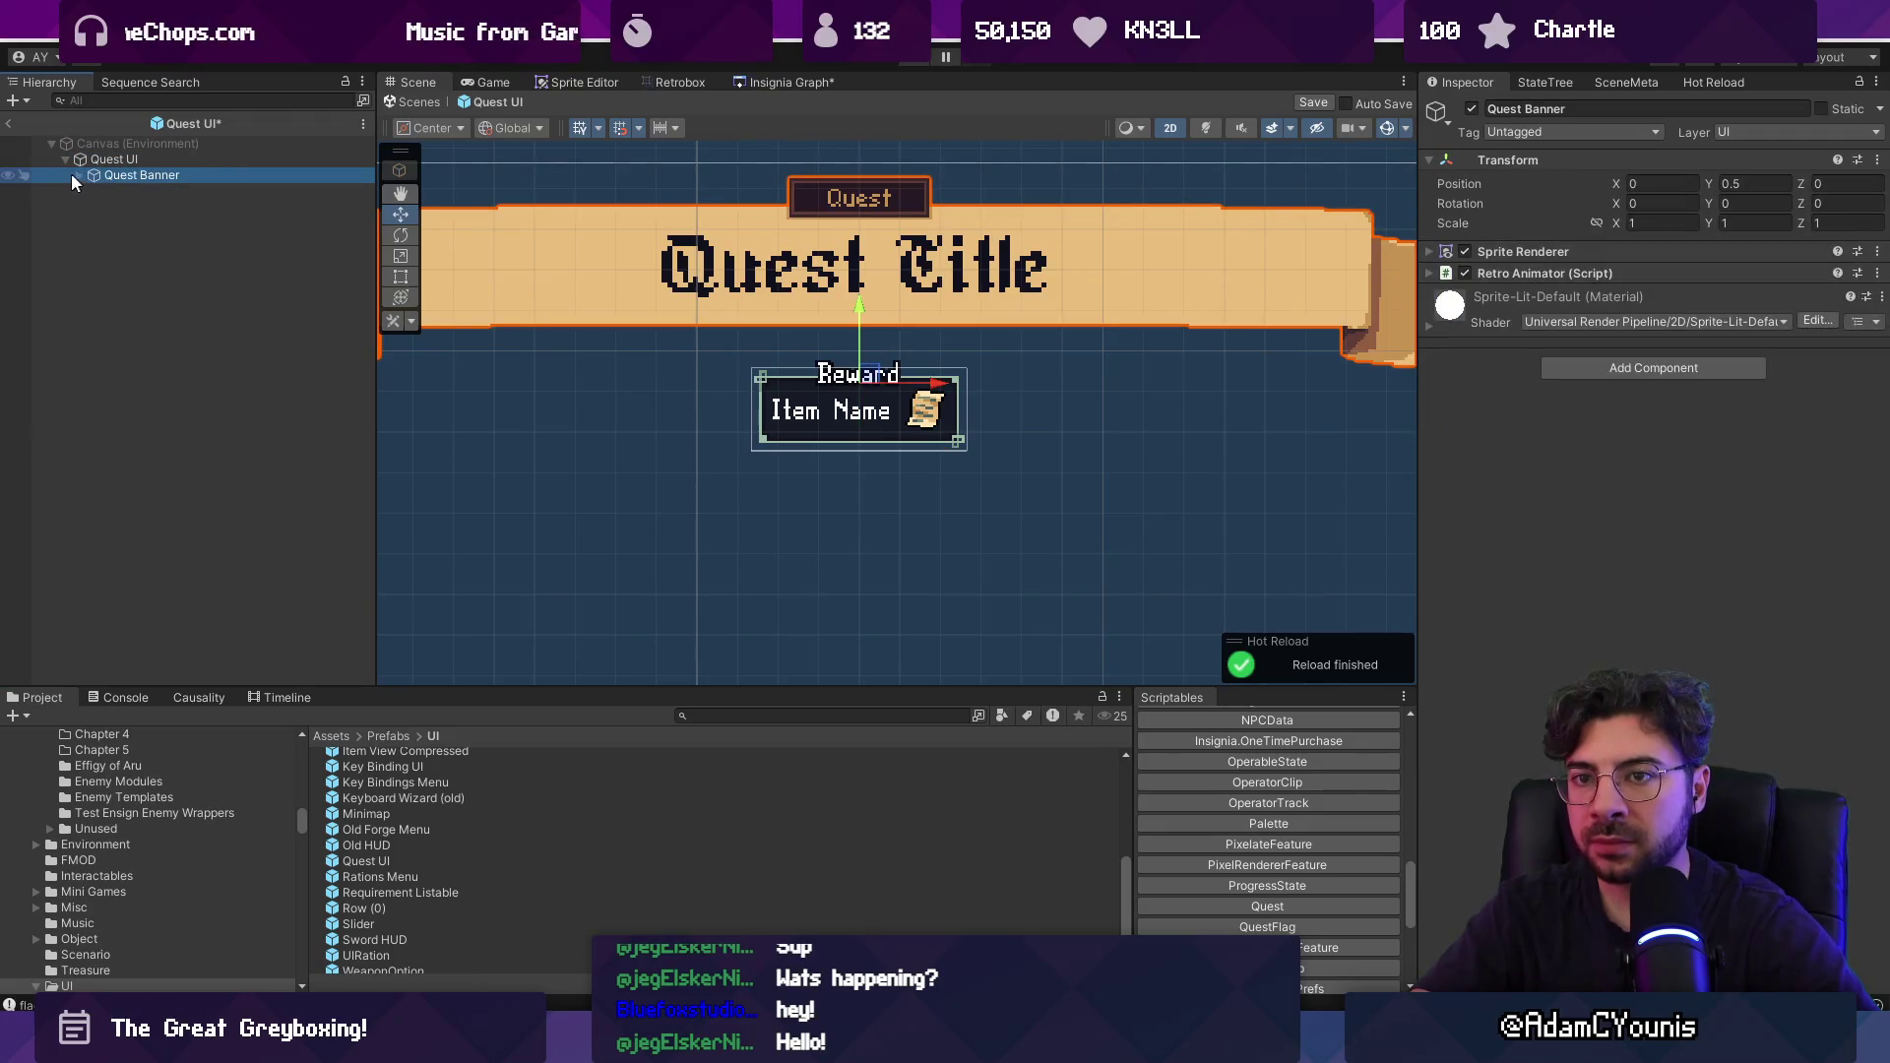
click(79, 174)
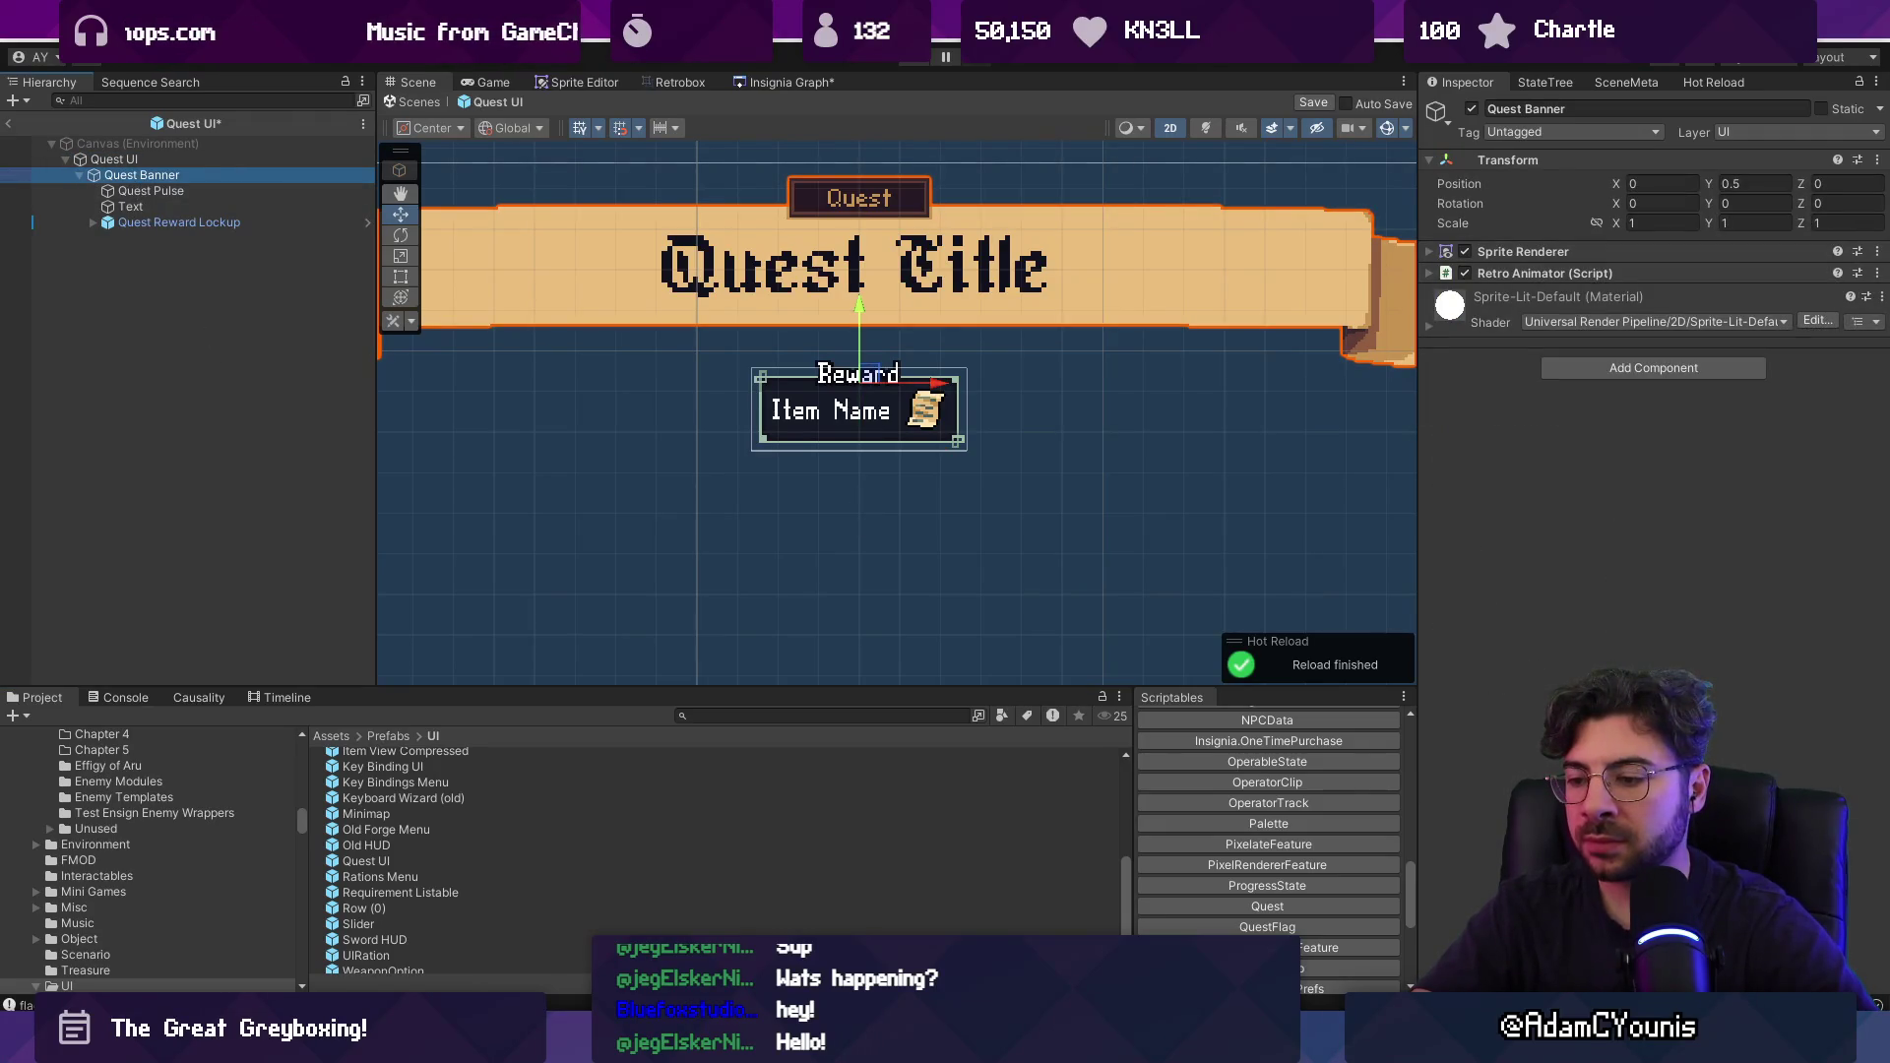
key(alt+Tab)
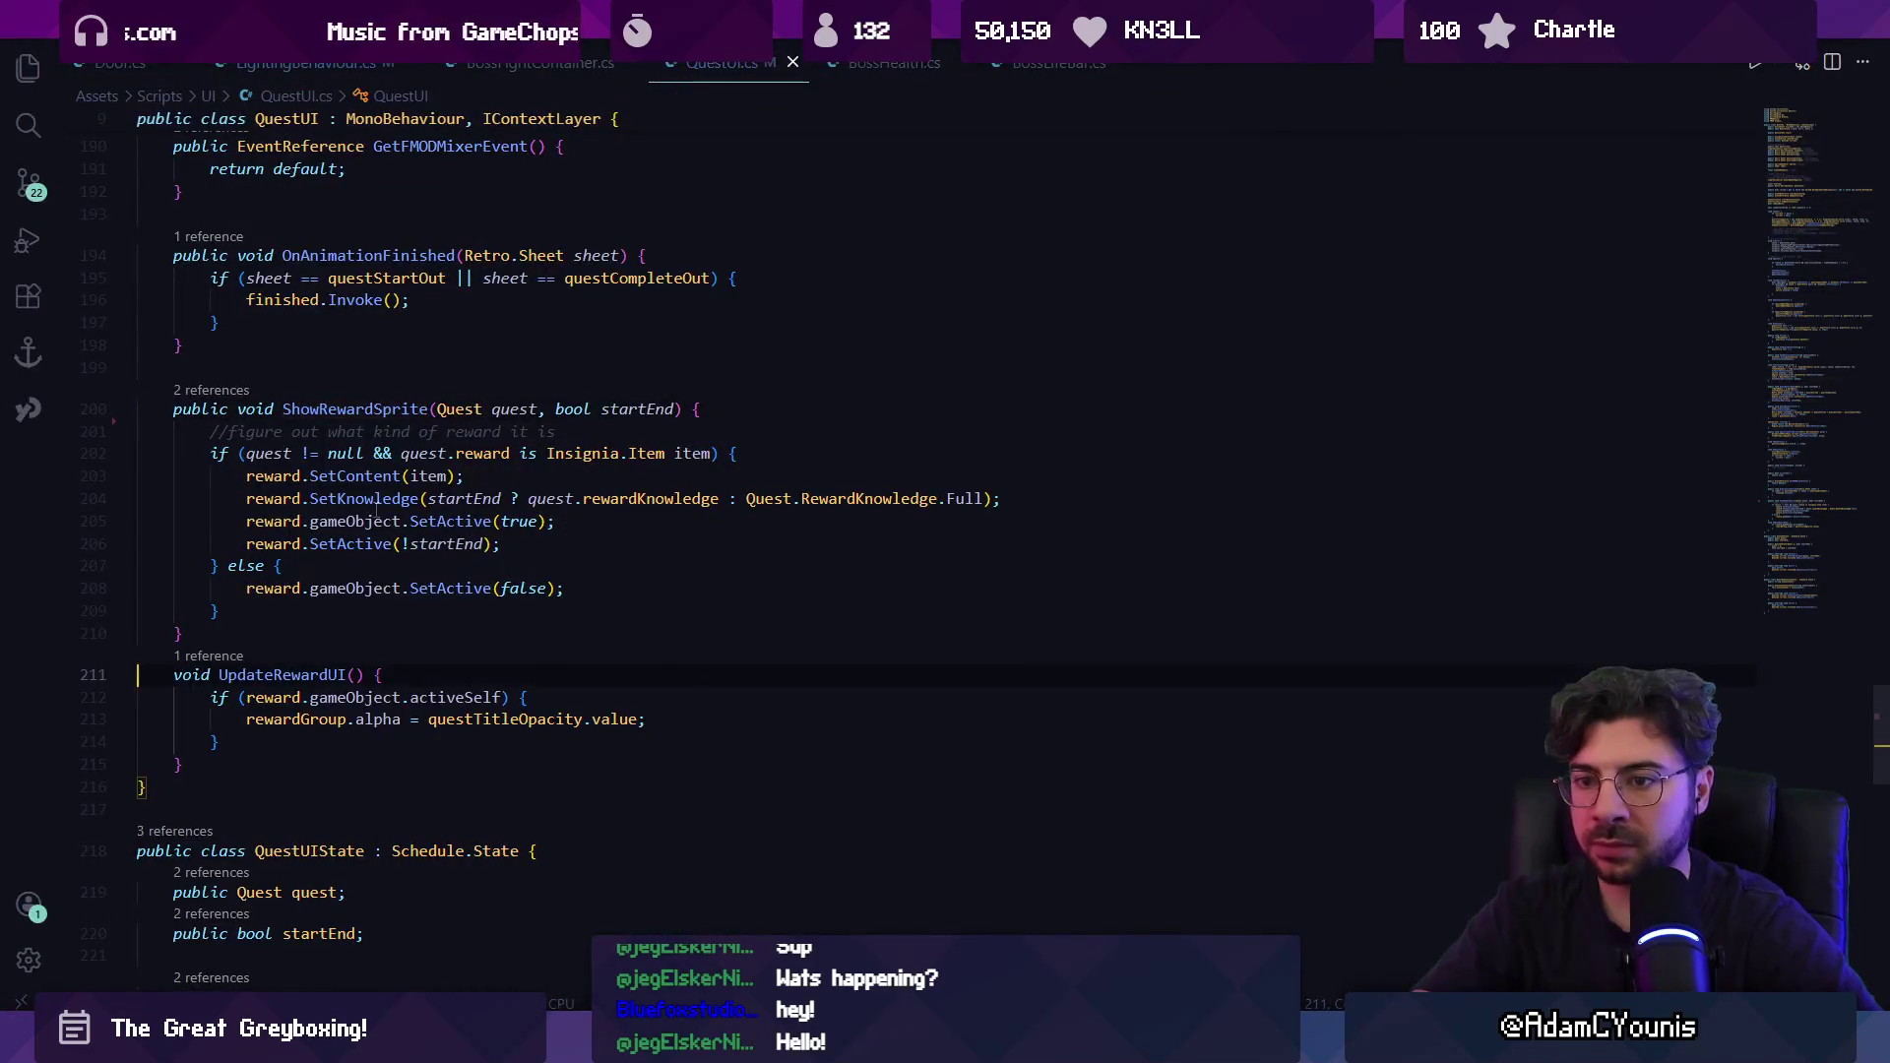
key(alt+Tab)
click(124, 177)
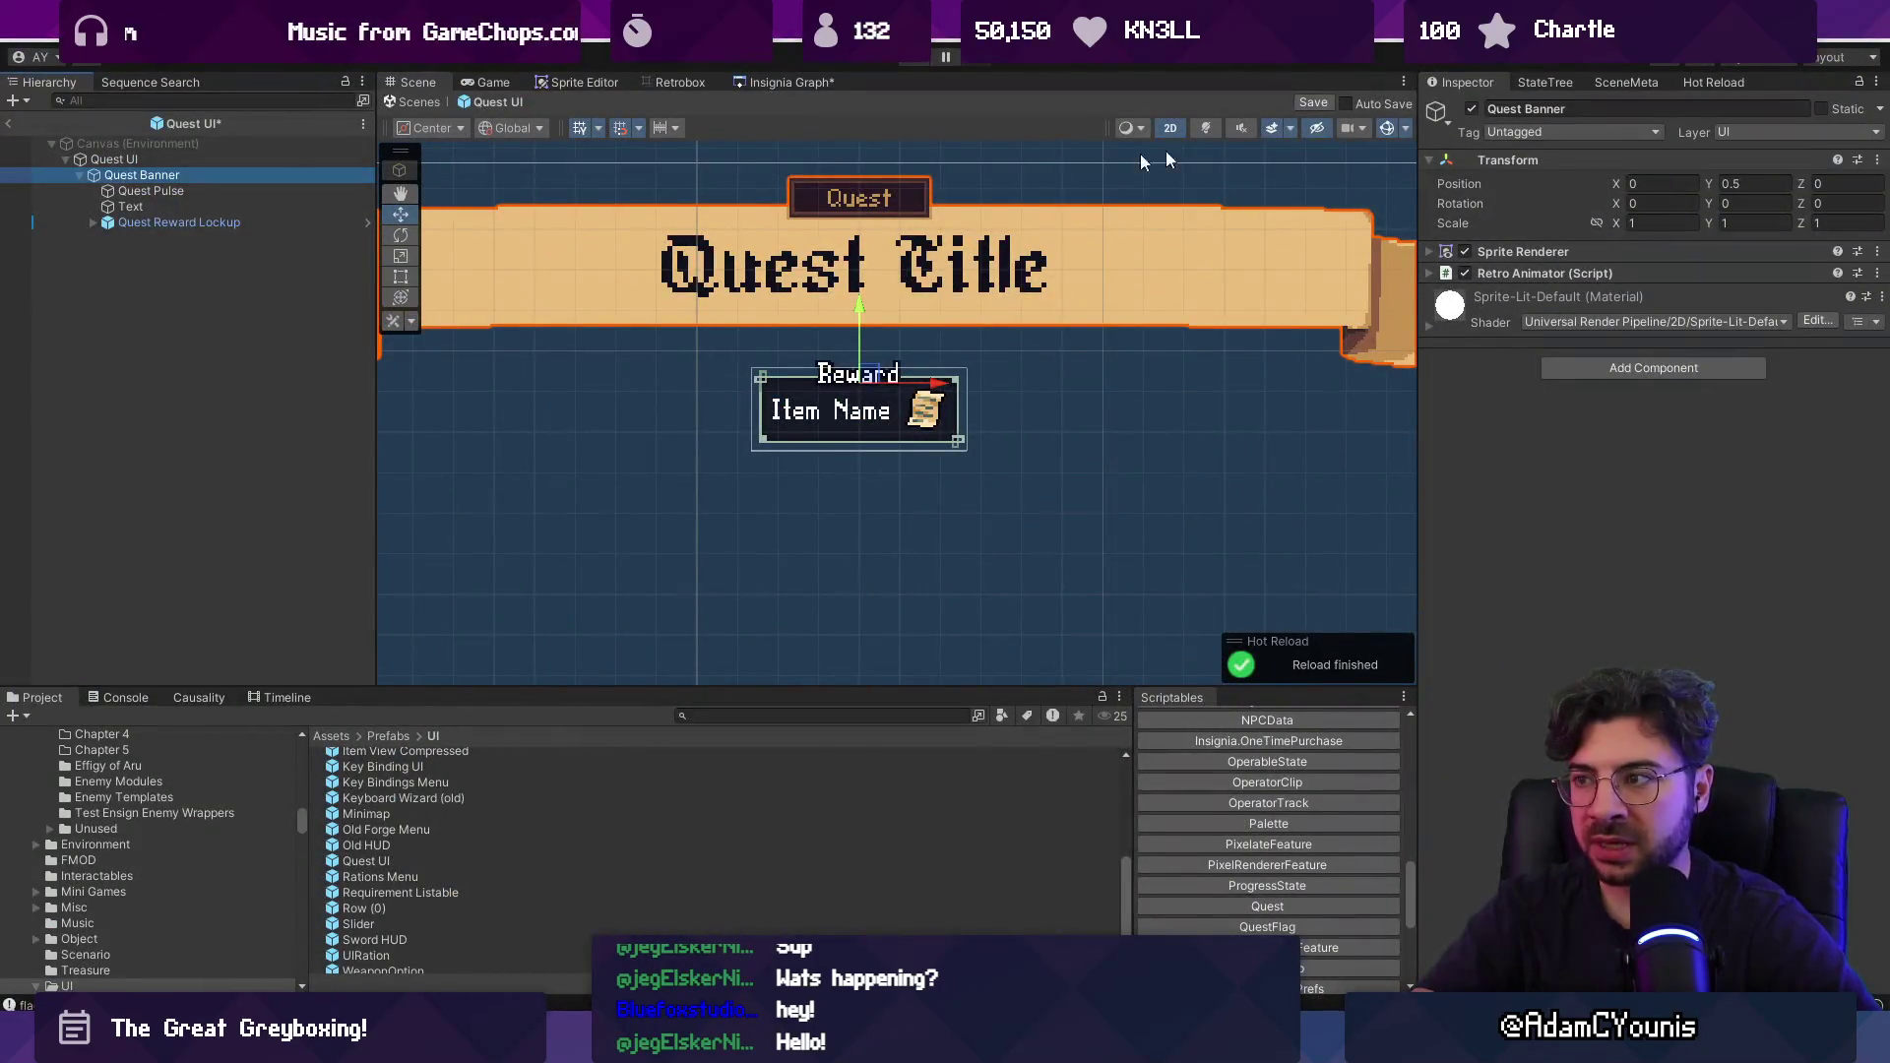
click(181, 221)
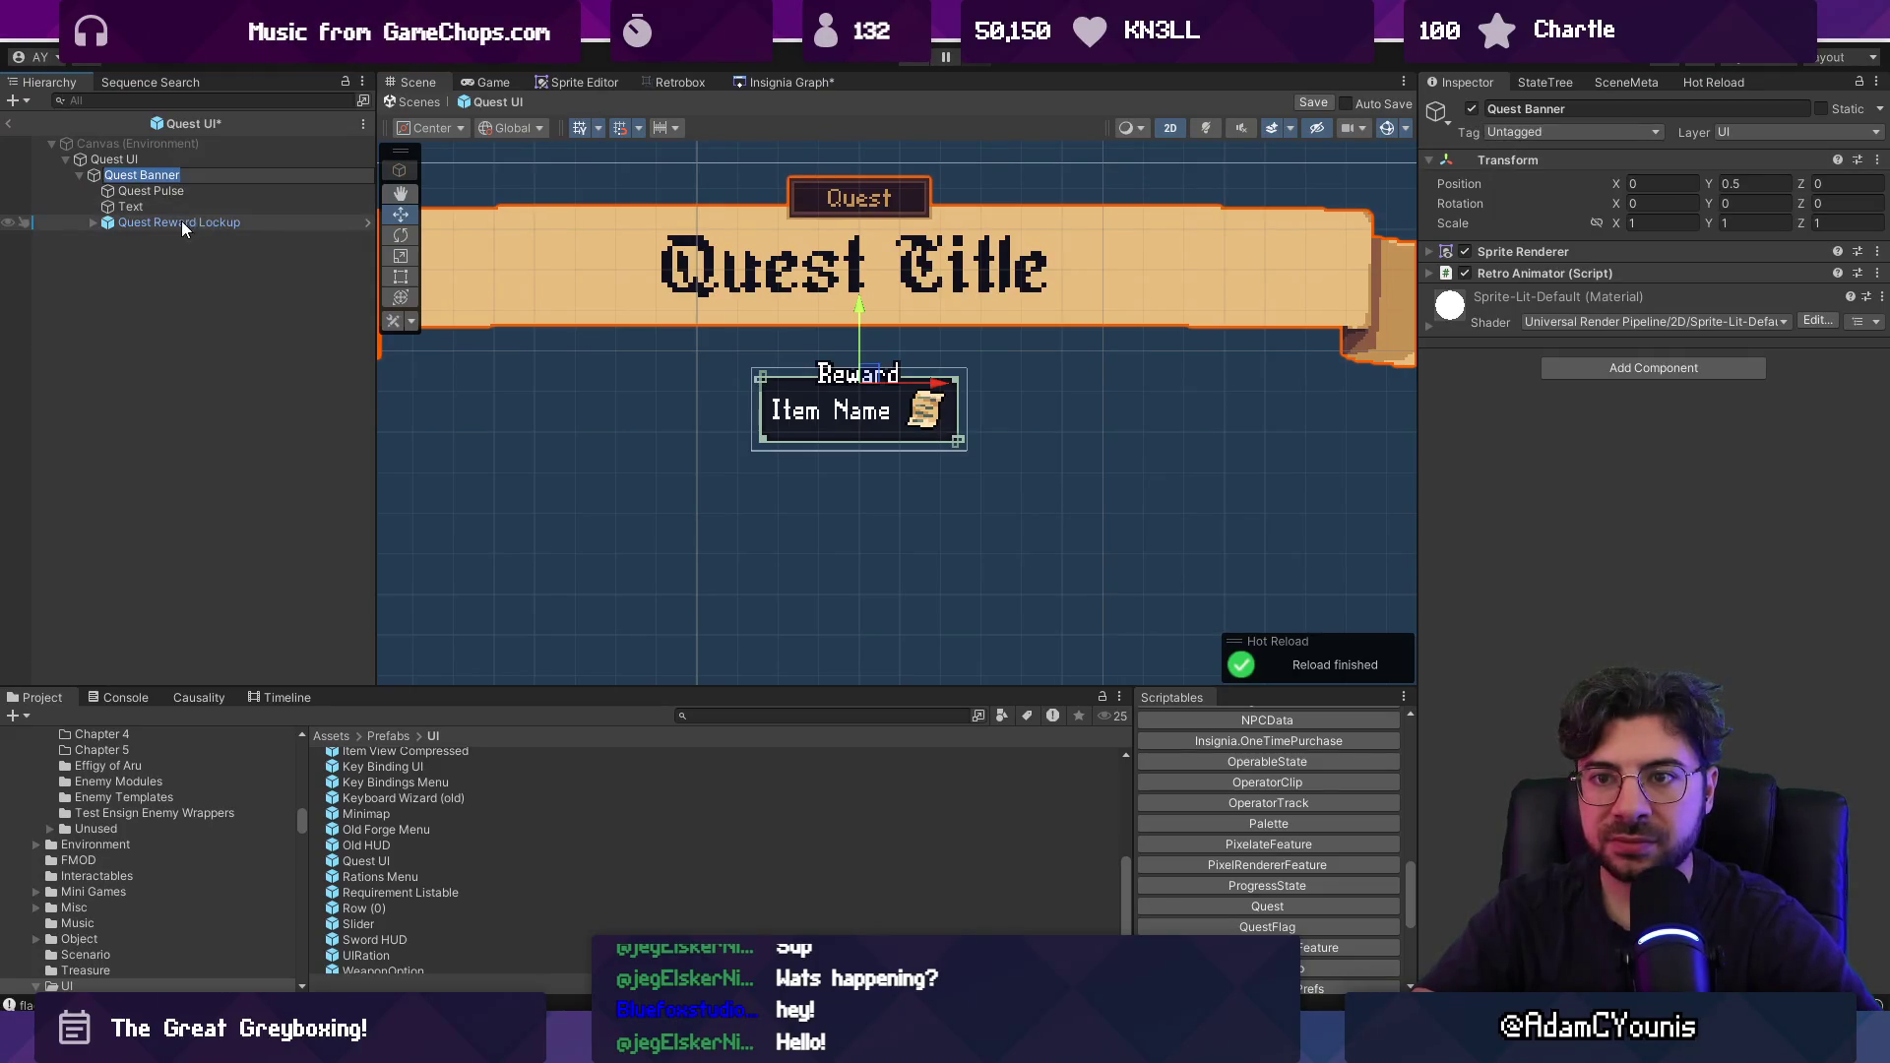
click(1469, 108)
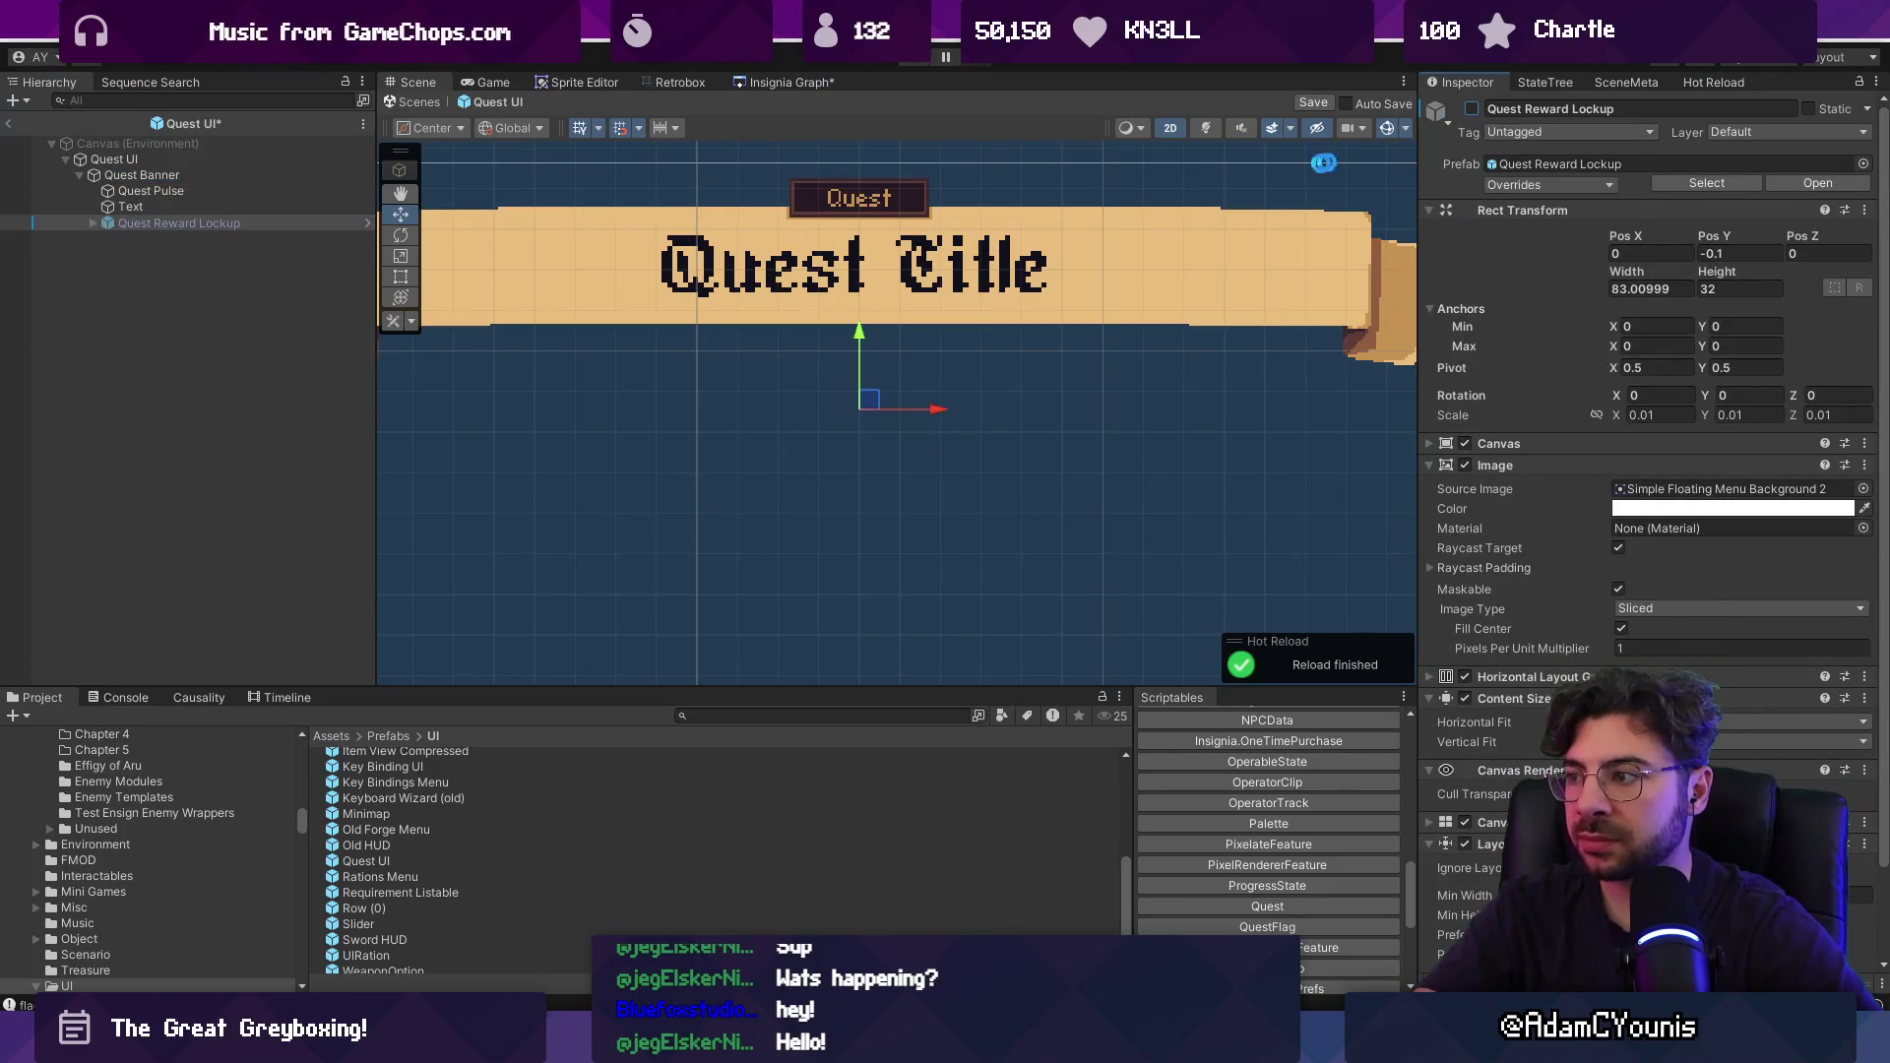
key(ctrl+s)
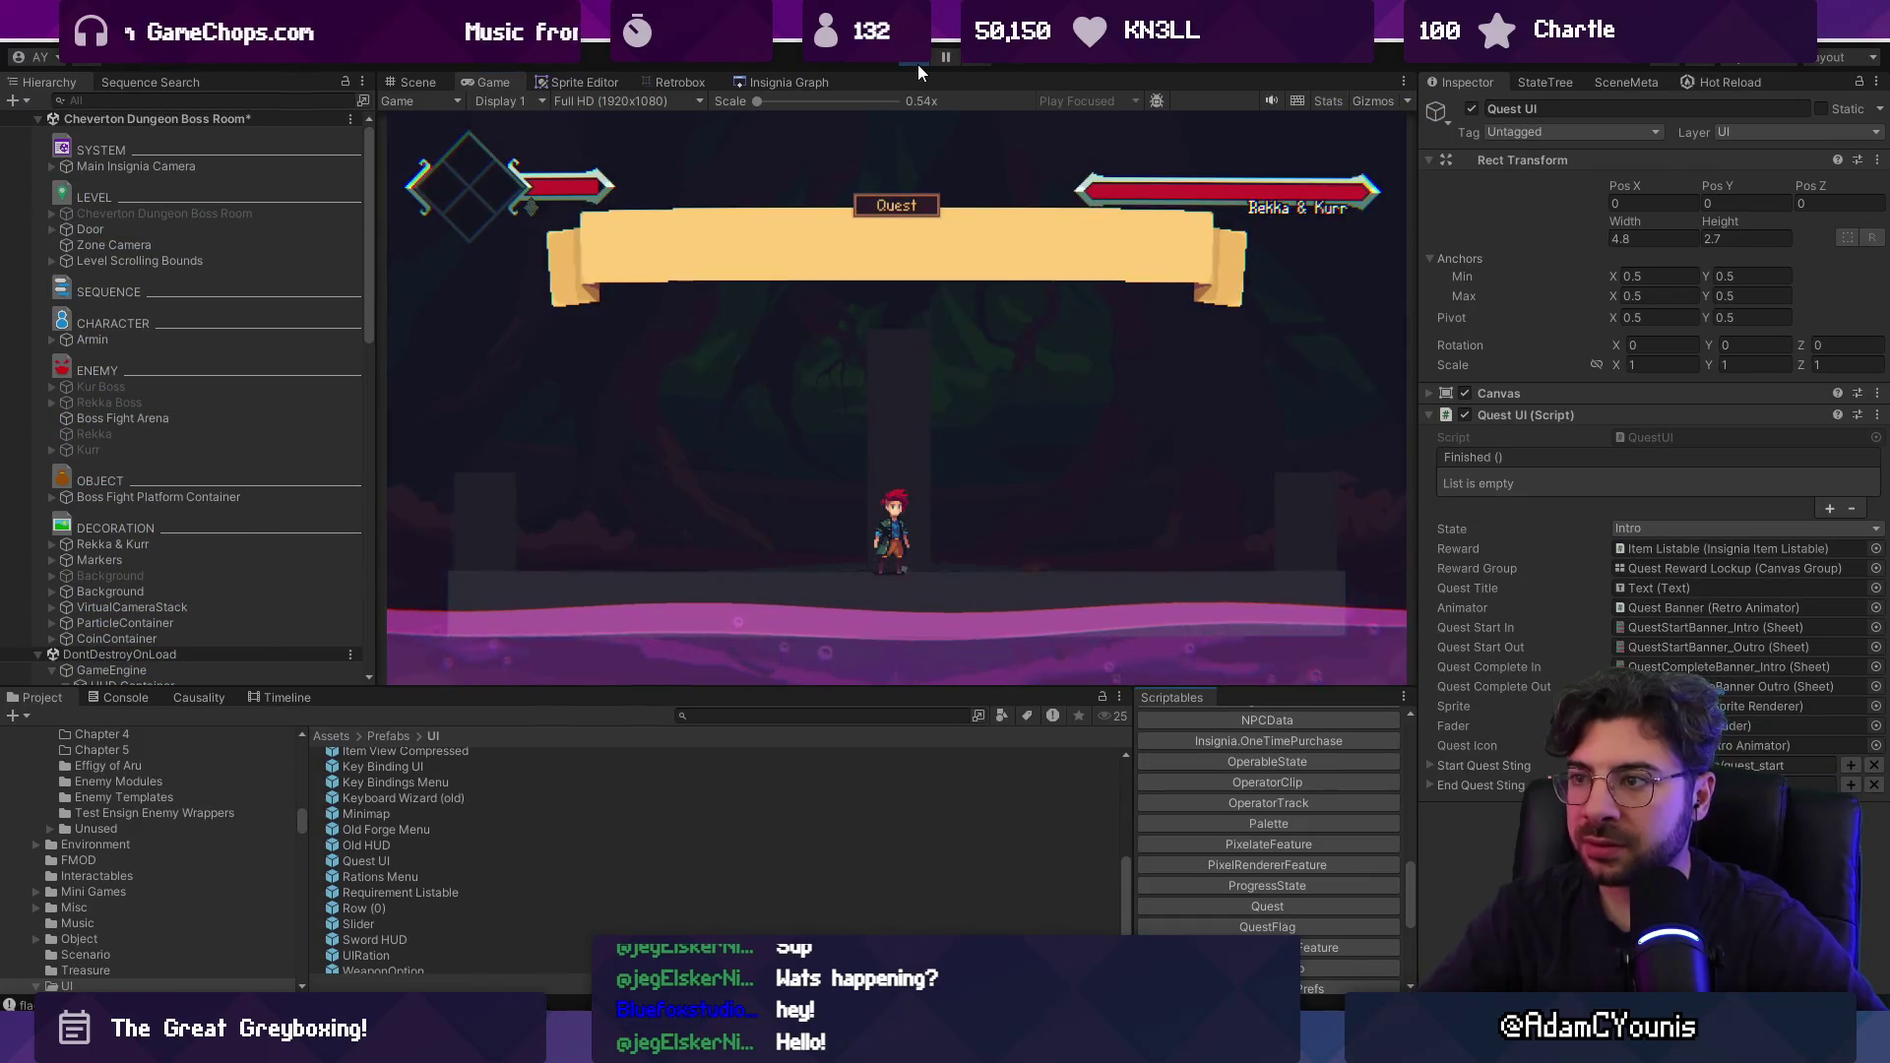
Stop and replay the game to confirm the banner lacks the reward box, then view Insignia Graph.
click(907, 59)
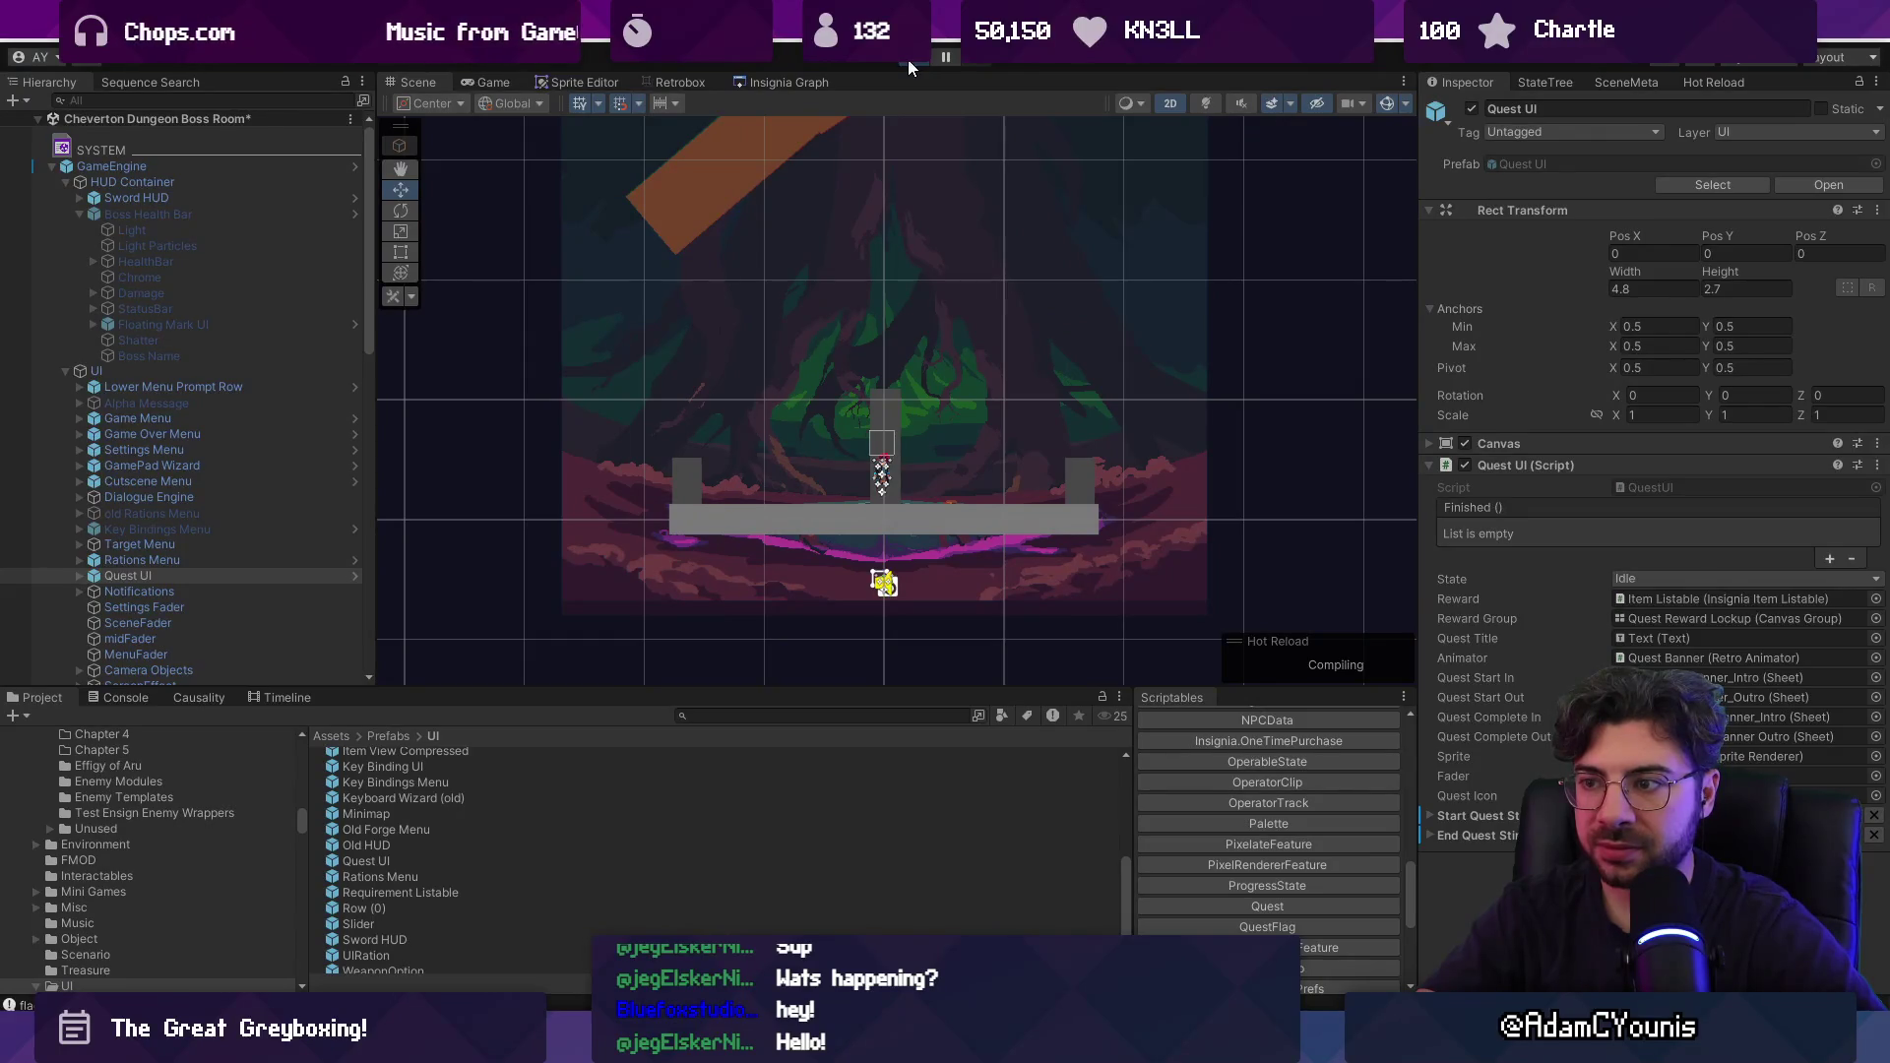
click(908, 59)
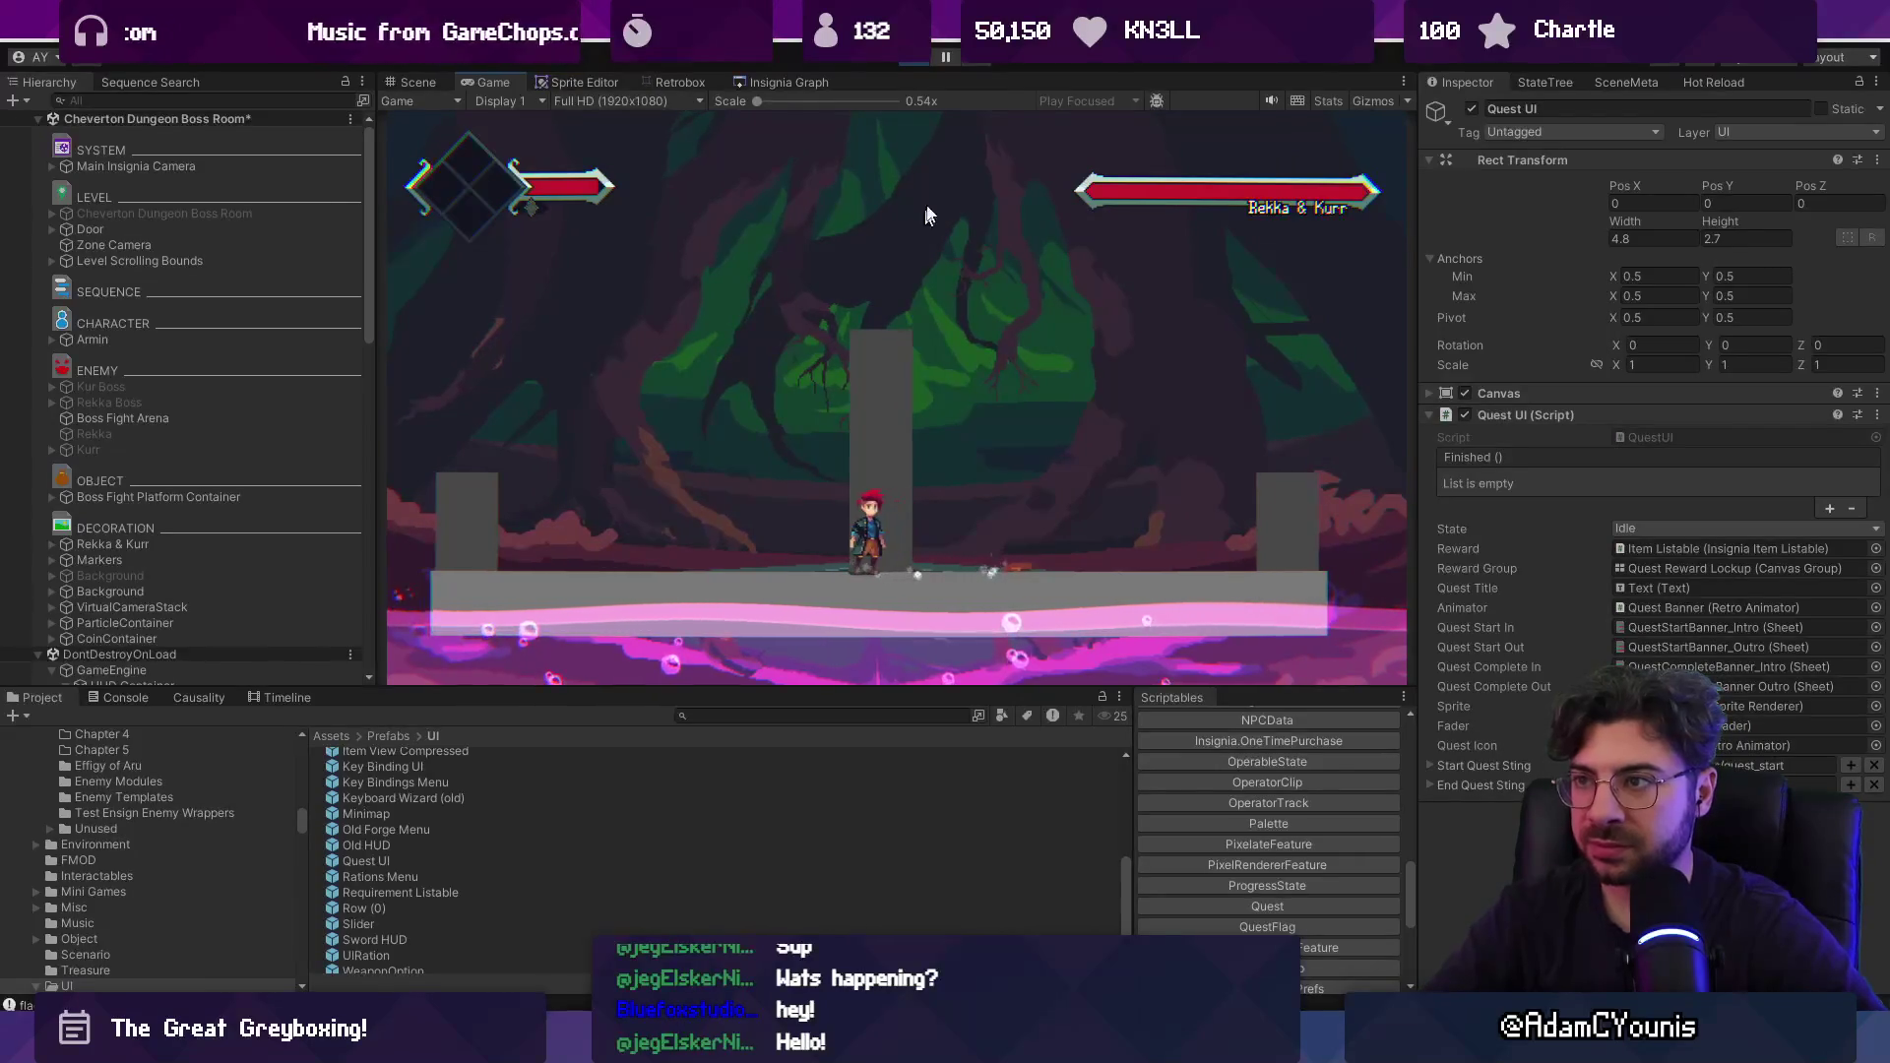
click(923, 63)
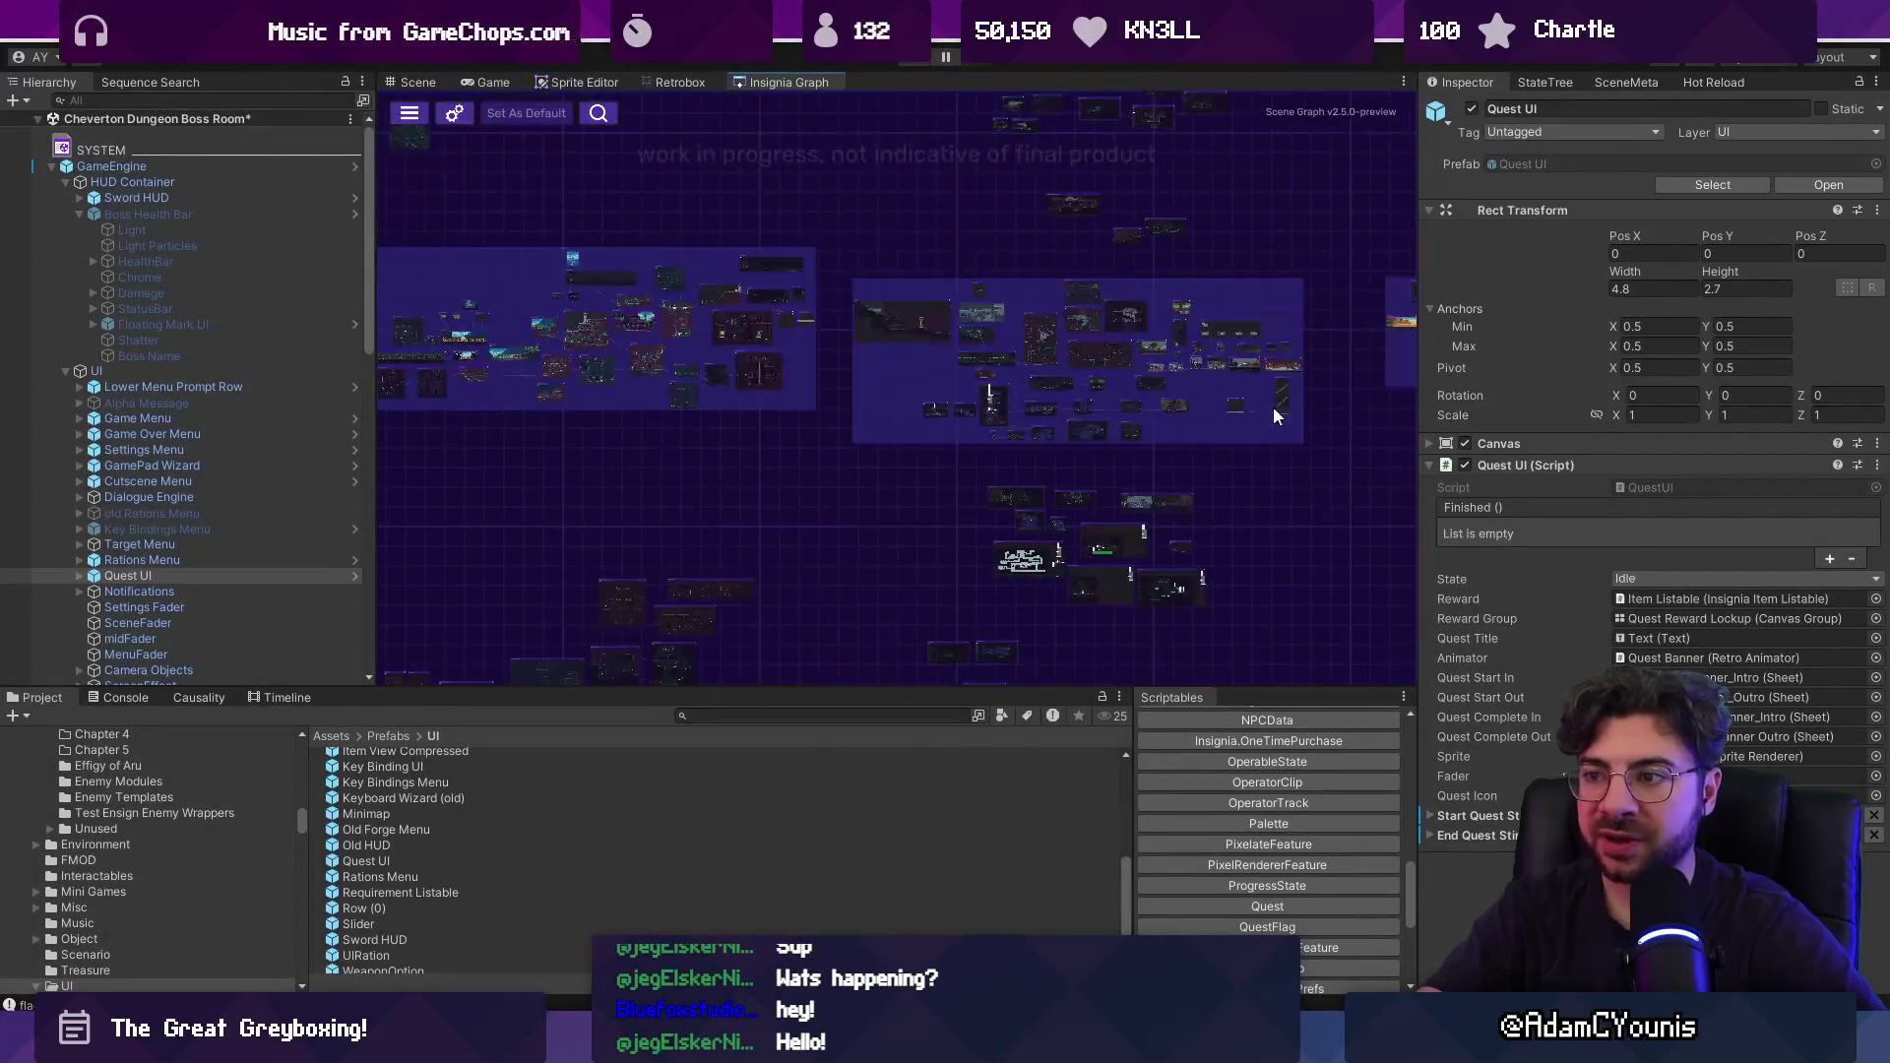
scroll(882, 363, up, 5)
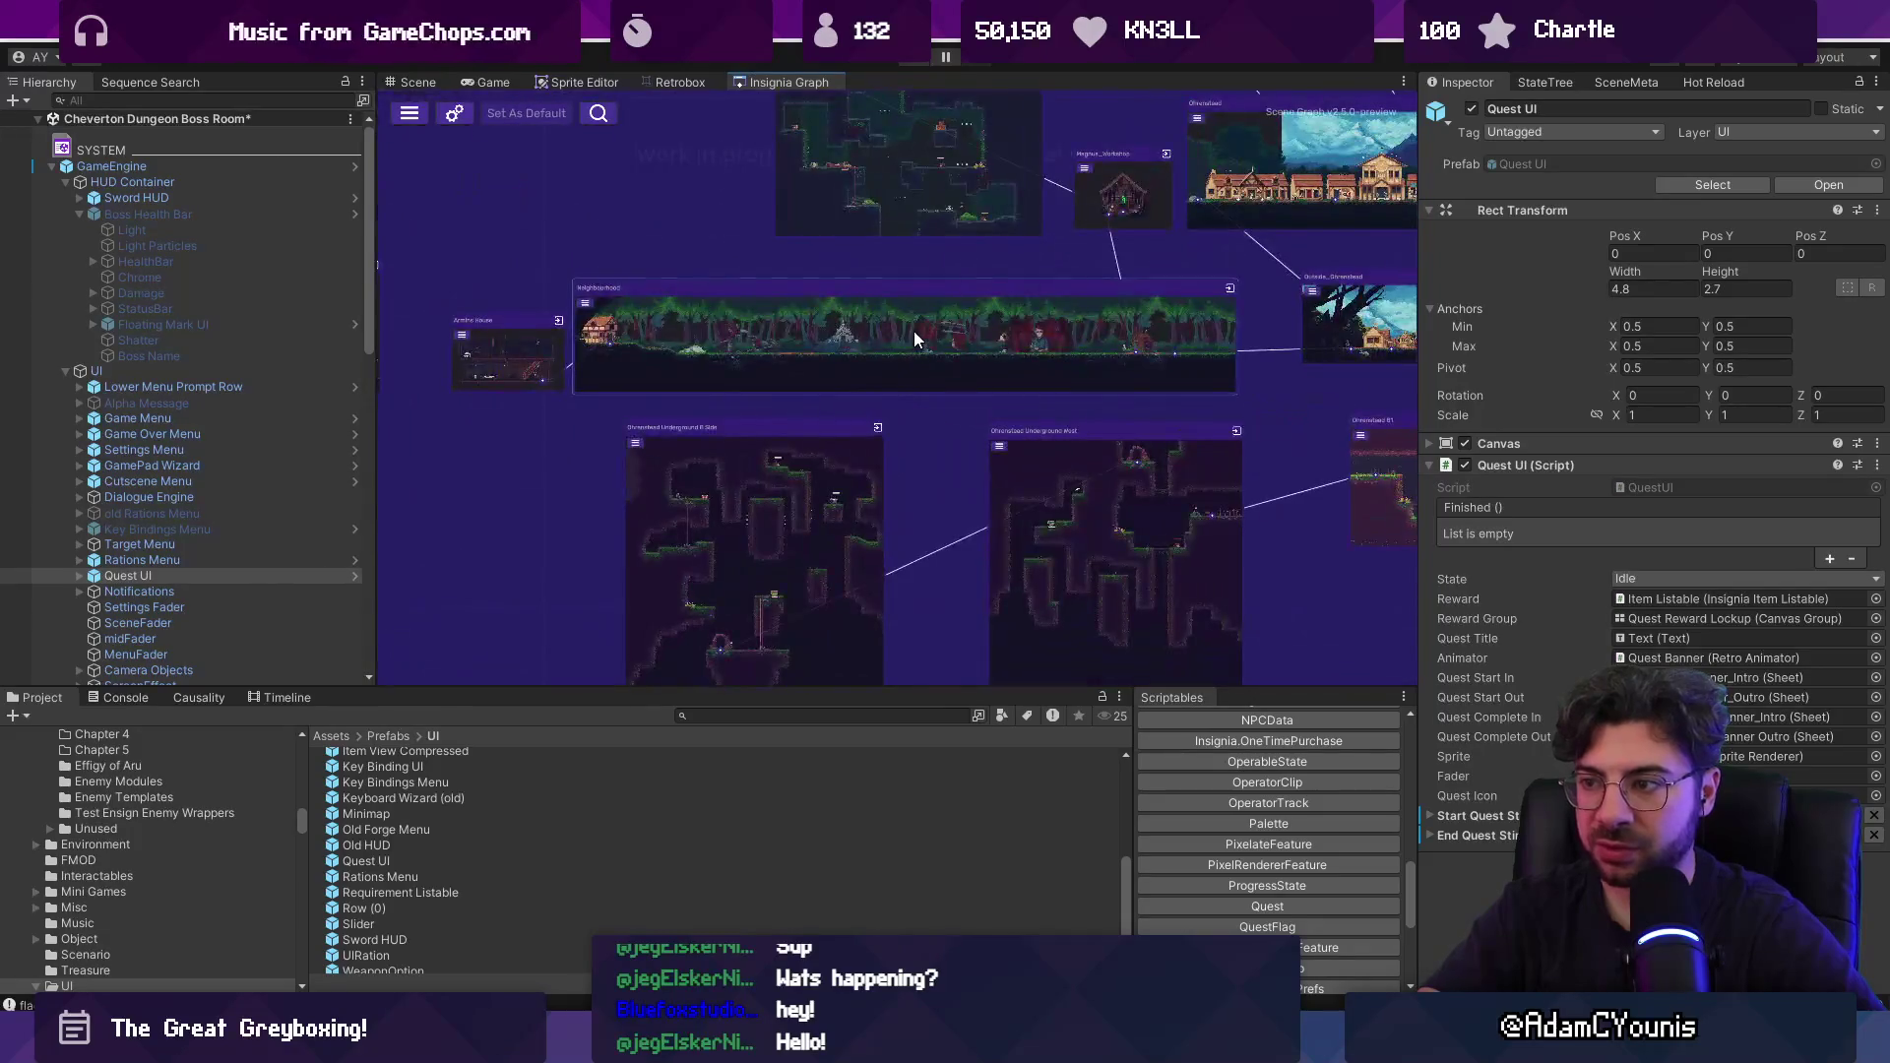
Load the Neighbourhood scene from the graph, skipping the save prompt, then end the play-test.
double_click(914, 338)
key(Return)
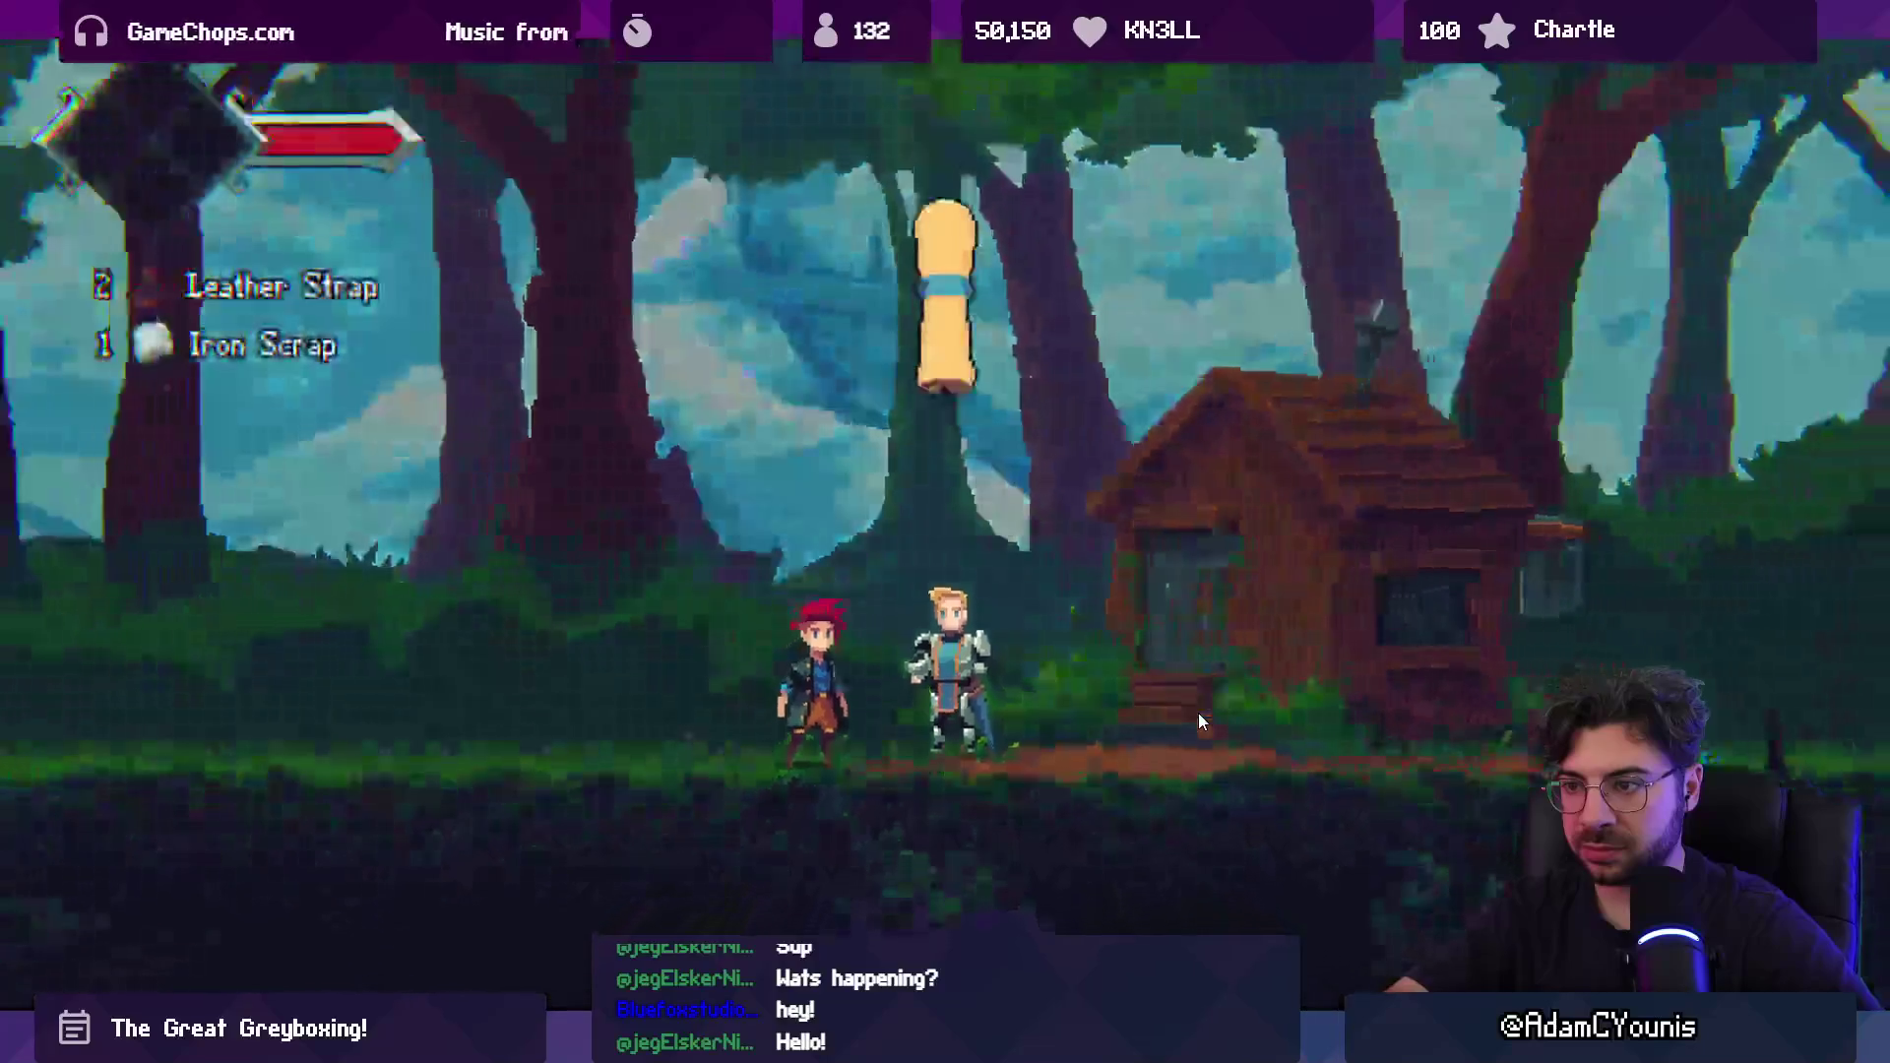
key(ctrl+p)
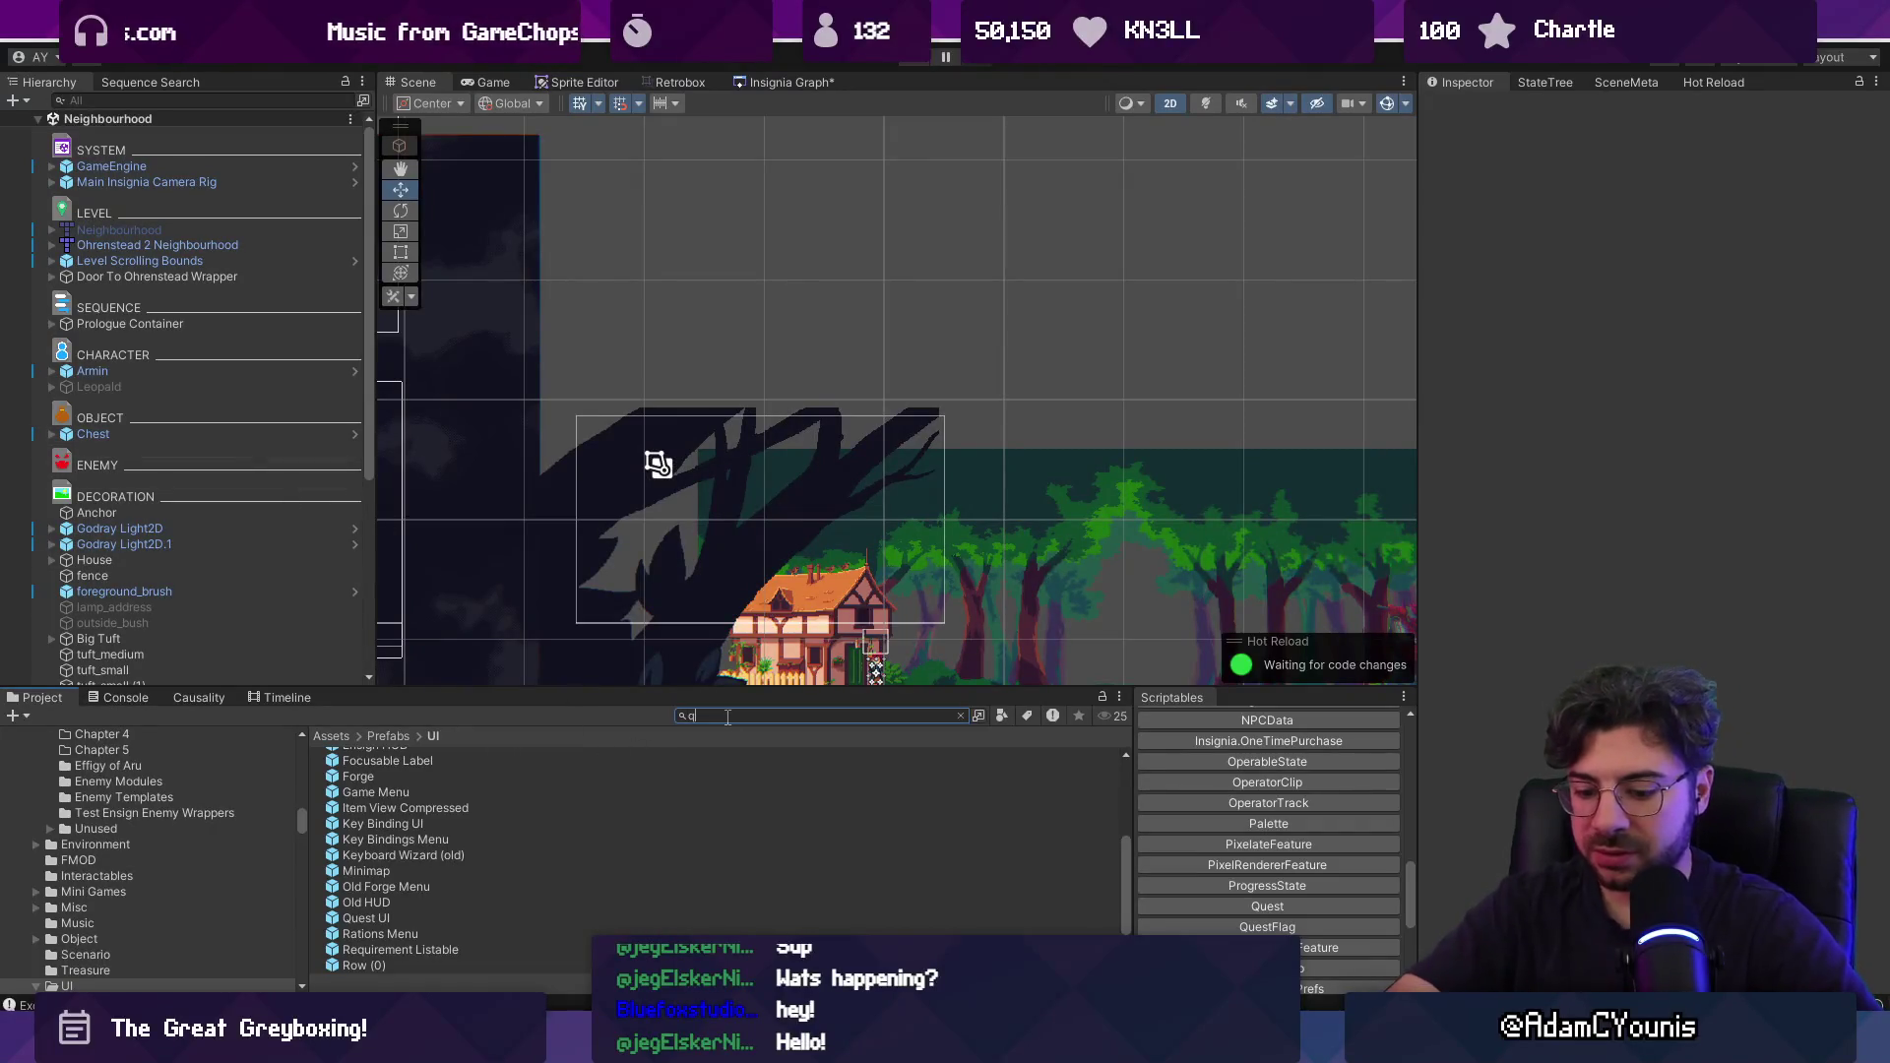
Find questUI in the Project and open the Quest UI prefab for editing.
text(questUI)
click(508, 760)
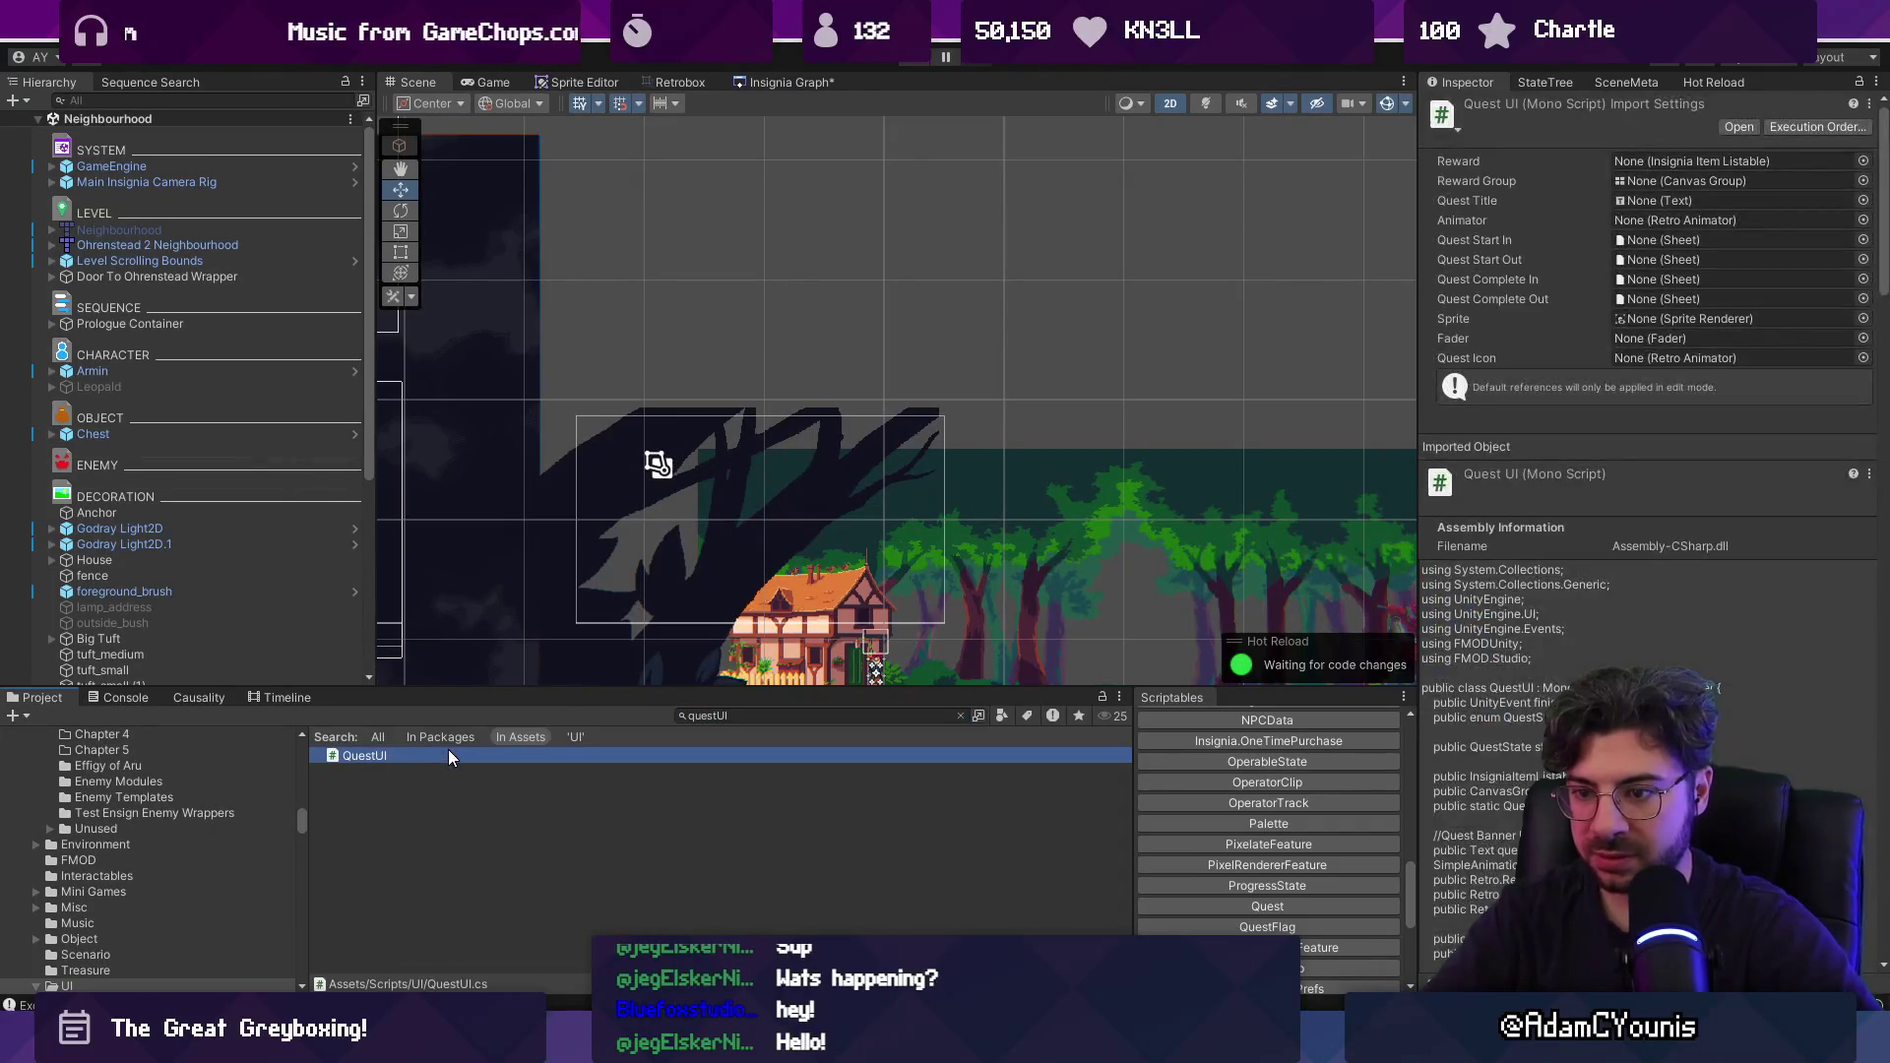
click(744, 715)
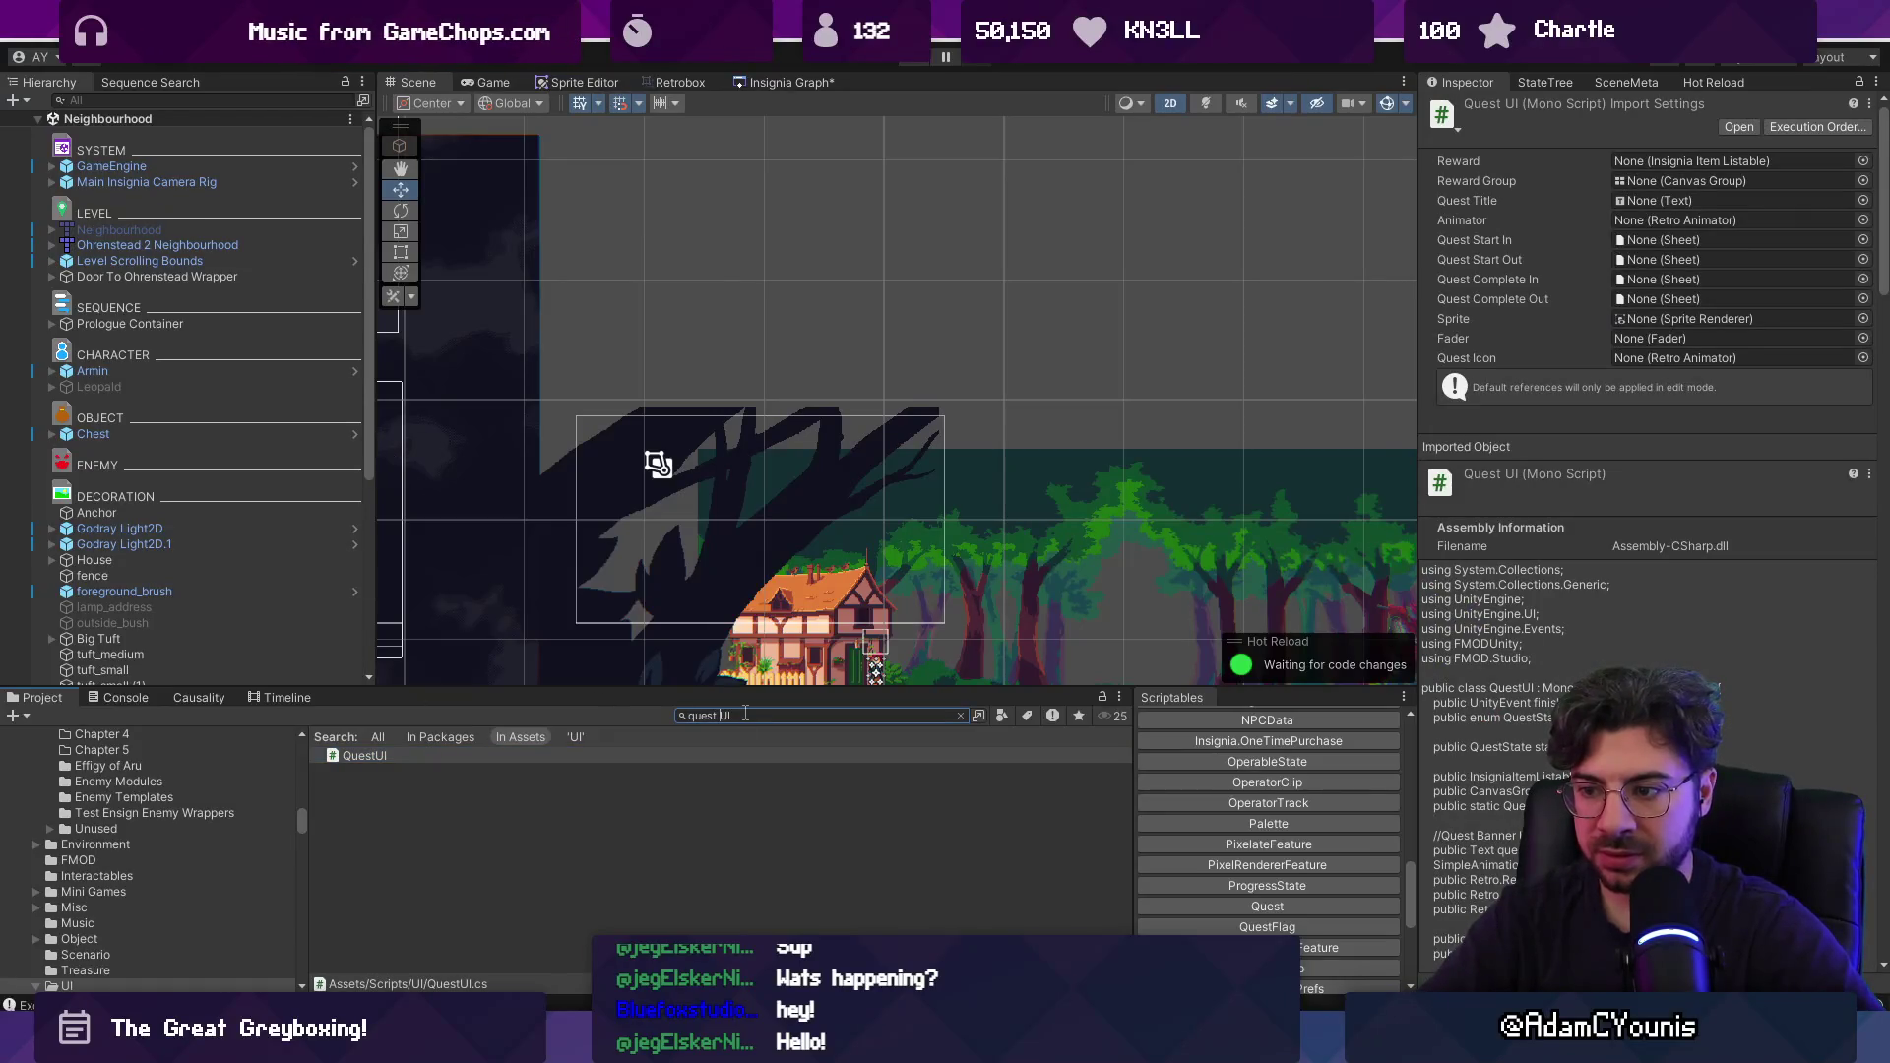
double_click(365, 755)
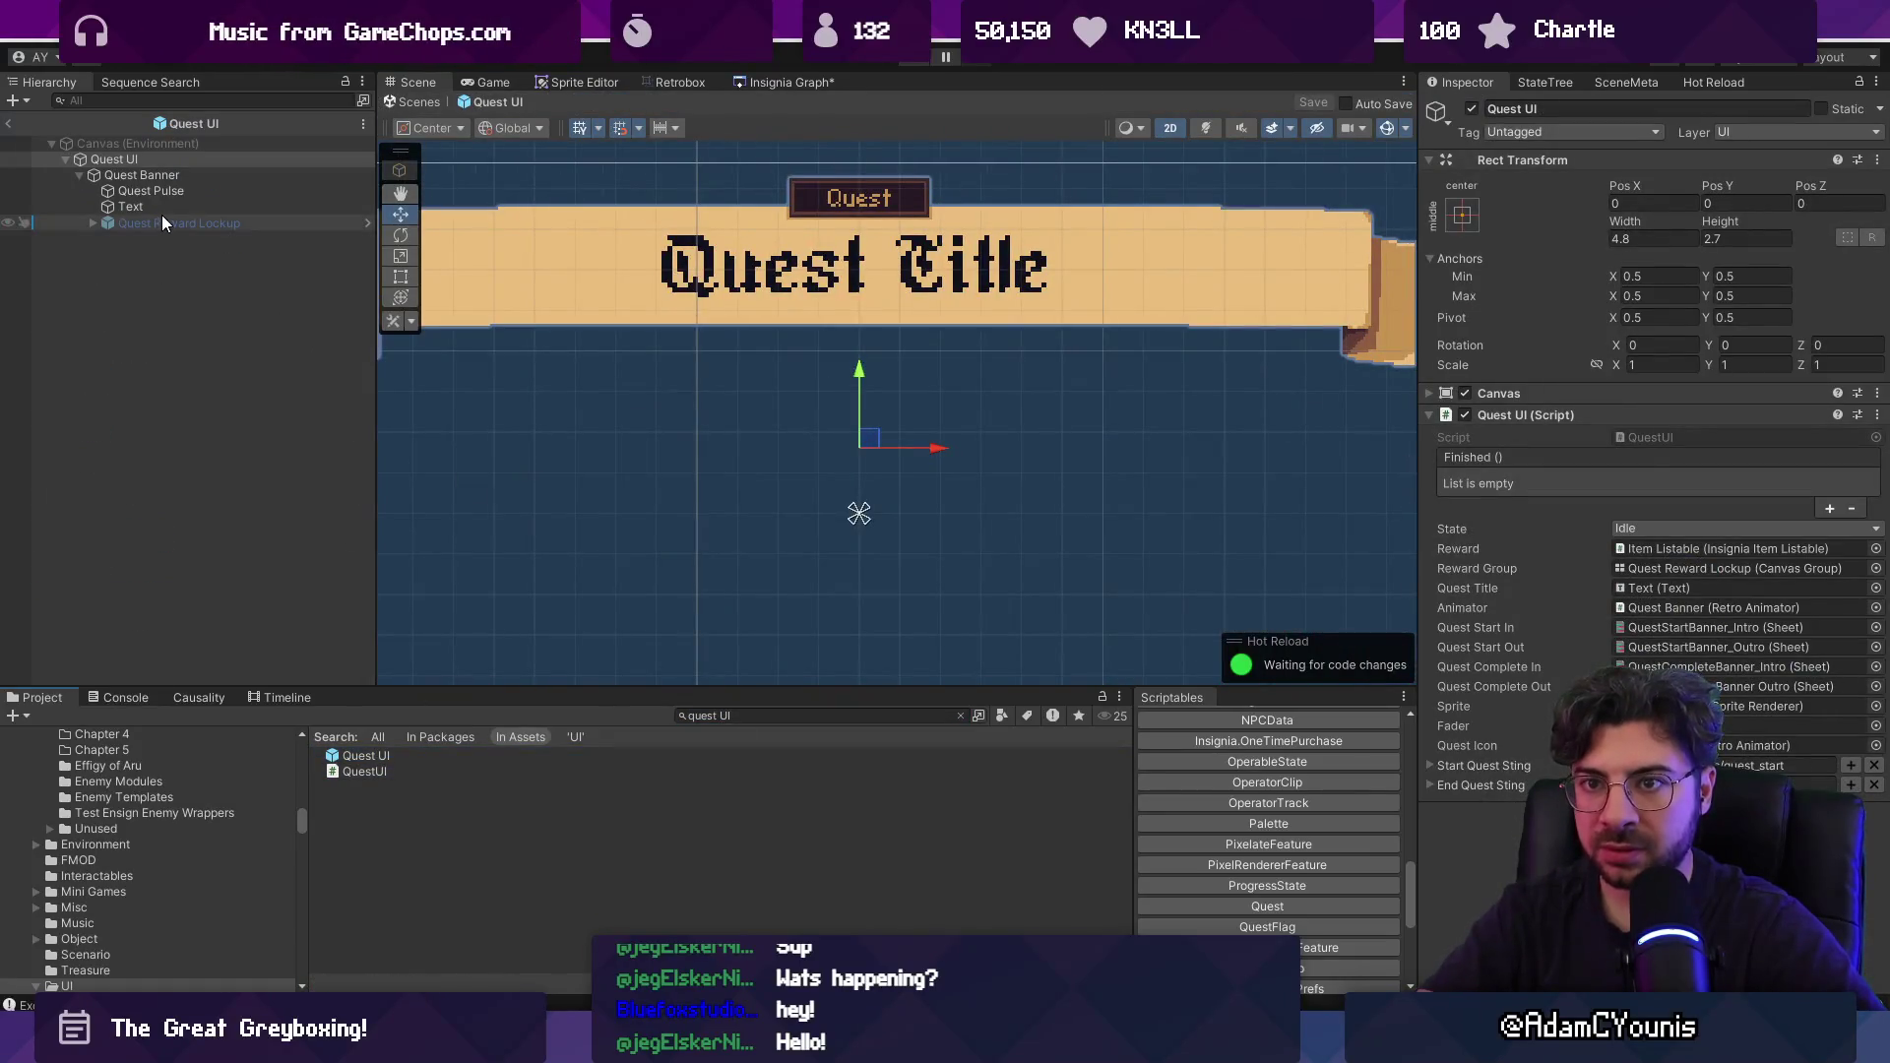
Enable Quest Reward Lockup and toggle its Item Listable child off and back on.
click(161, 223)
click(1472, 109)
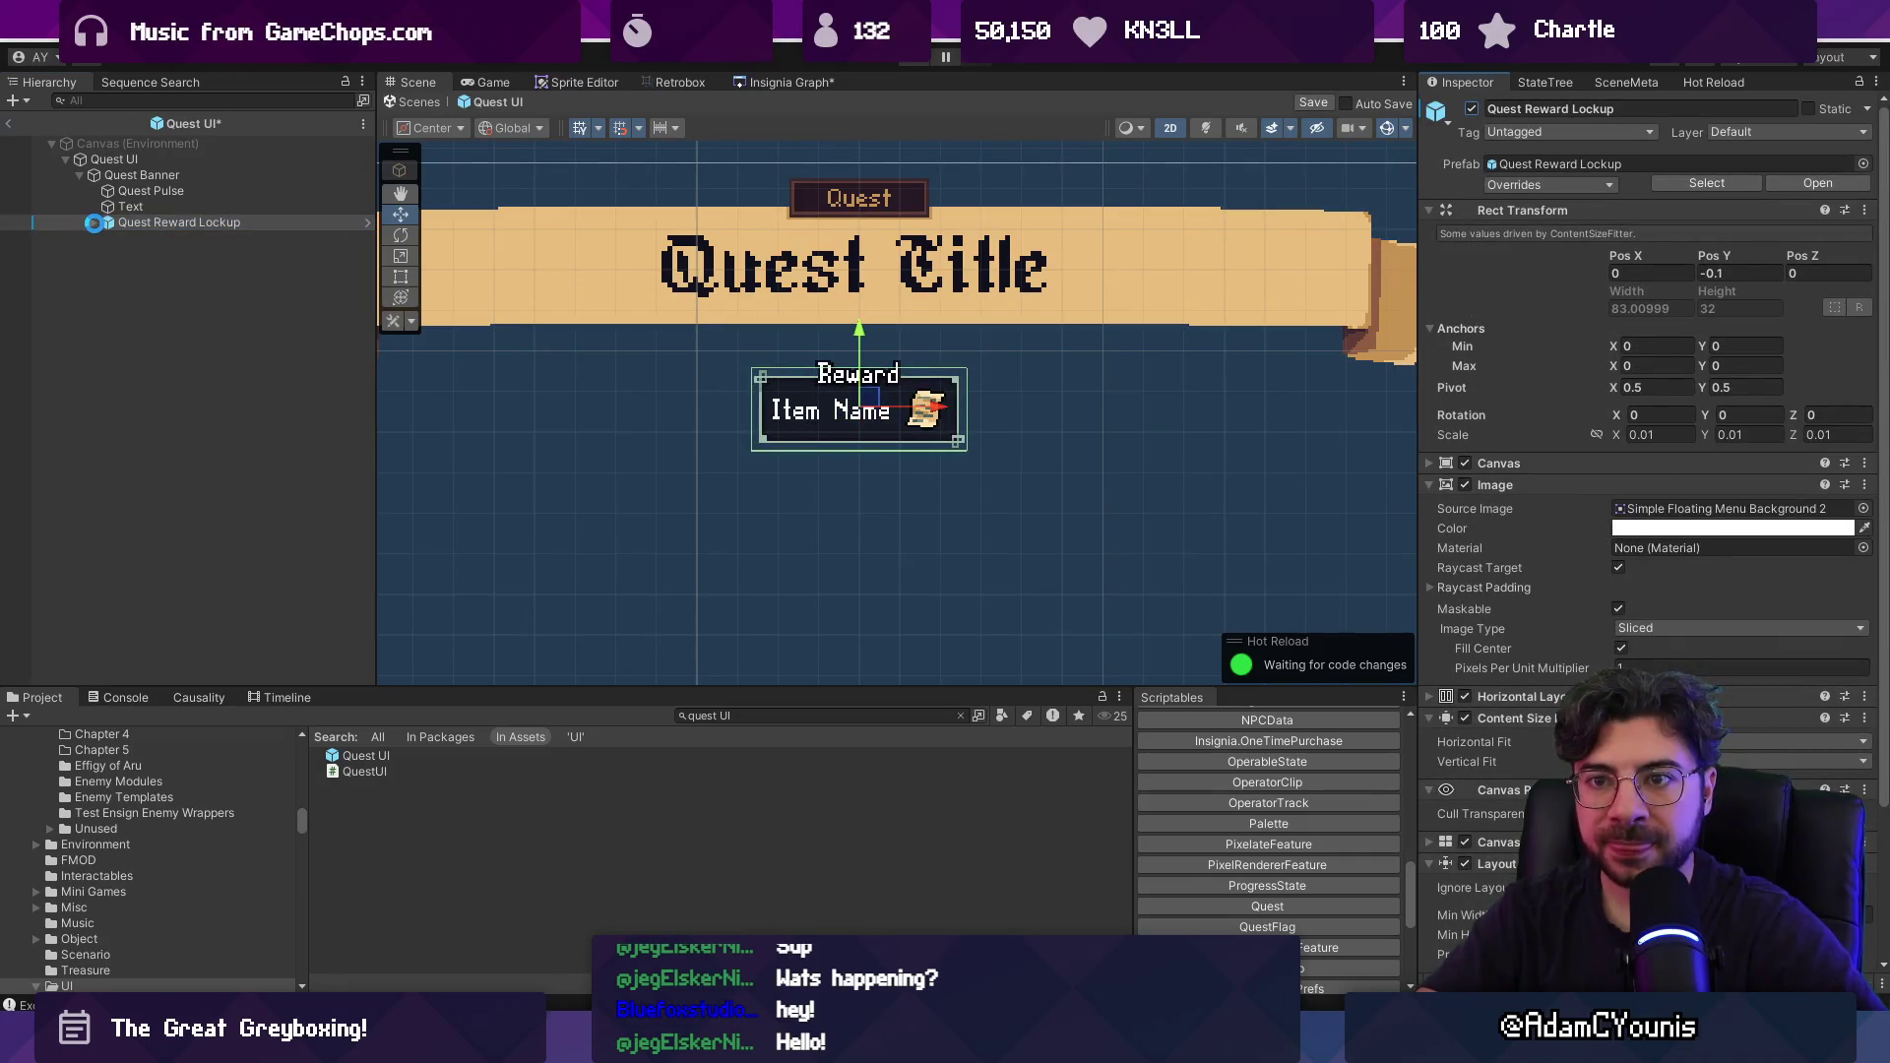
click(95, 223)
click(187, 297)
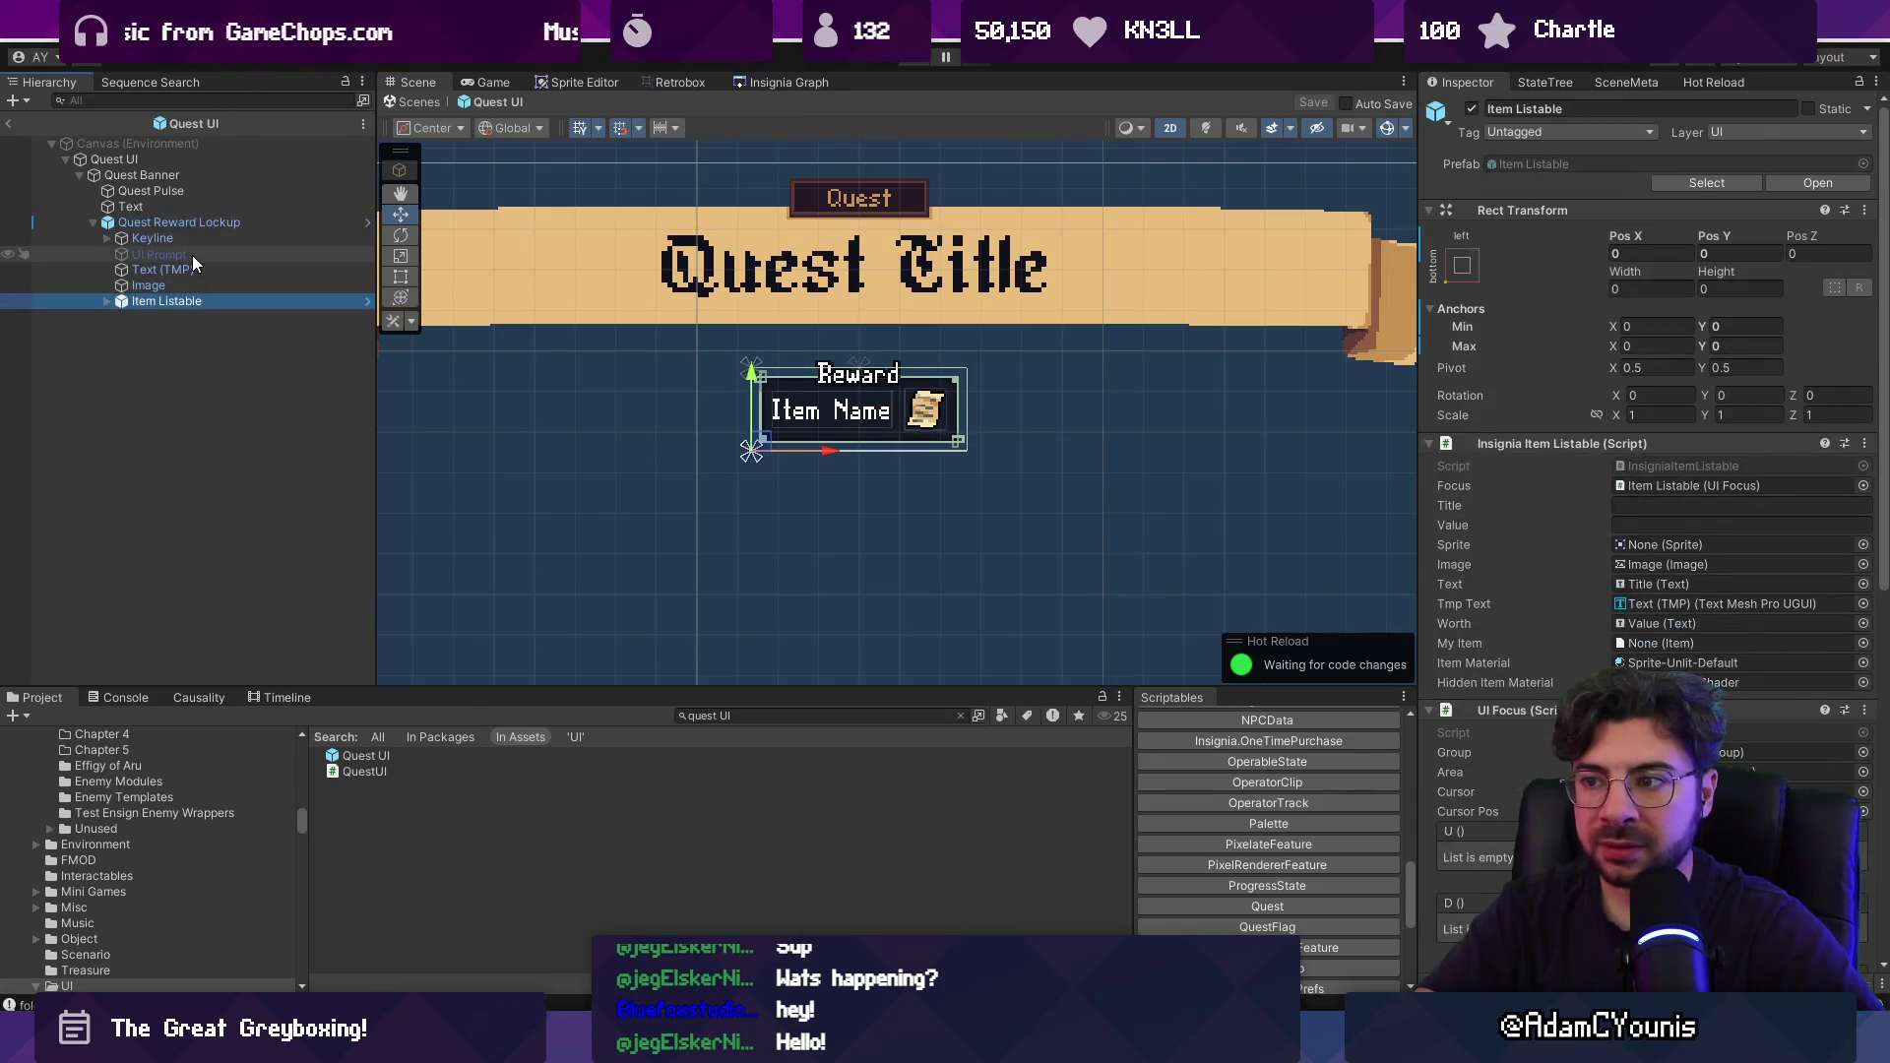
click(1472, 109)
click(1471, 109)
click(199, 225)
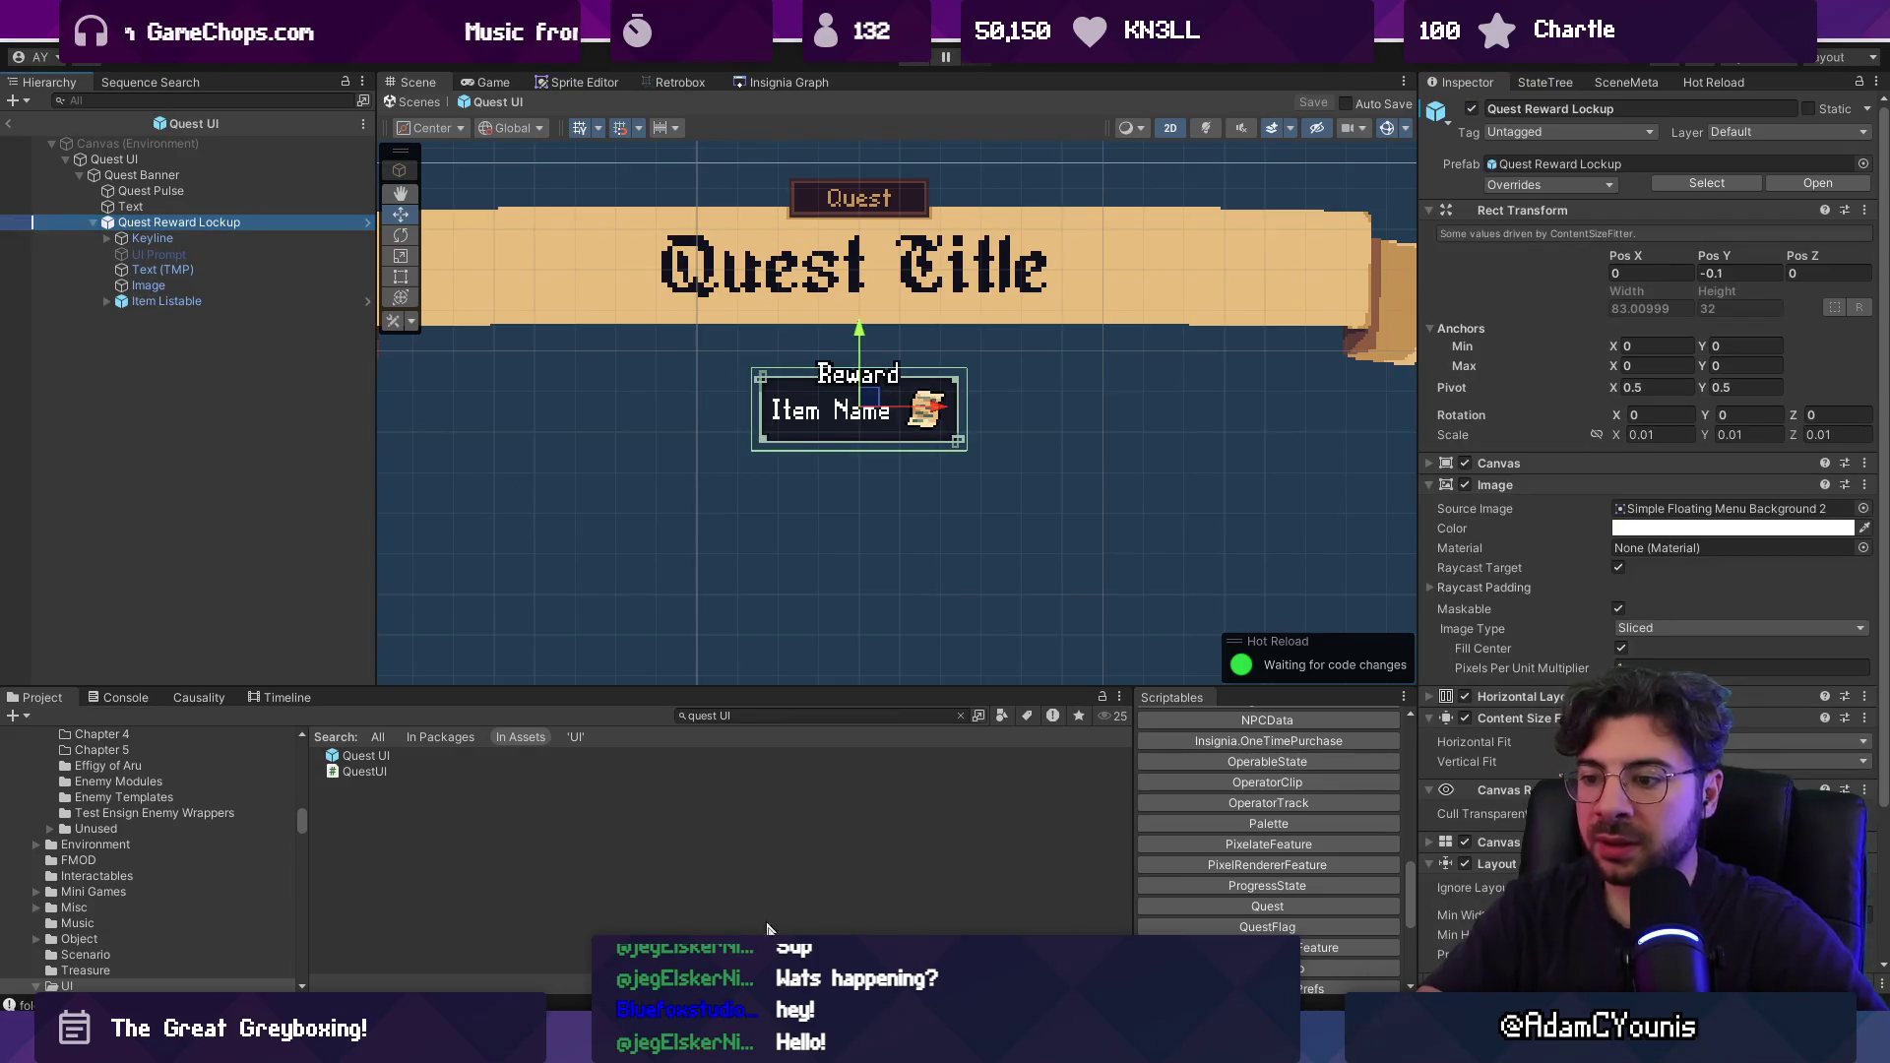
key(alt+Tab)
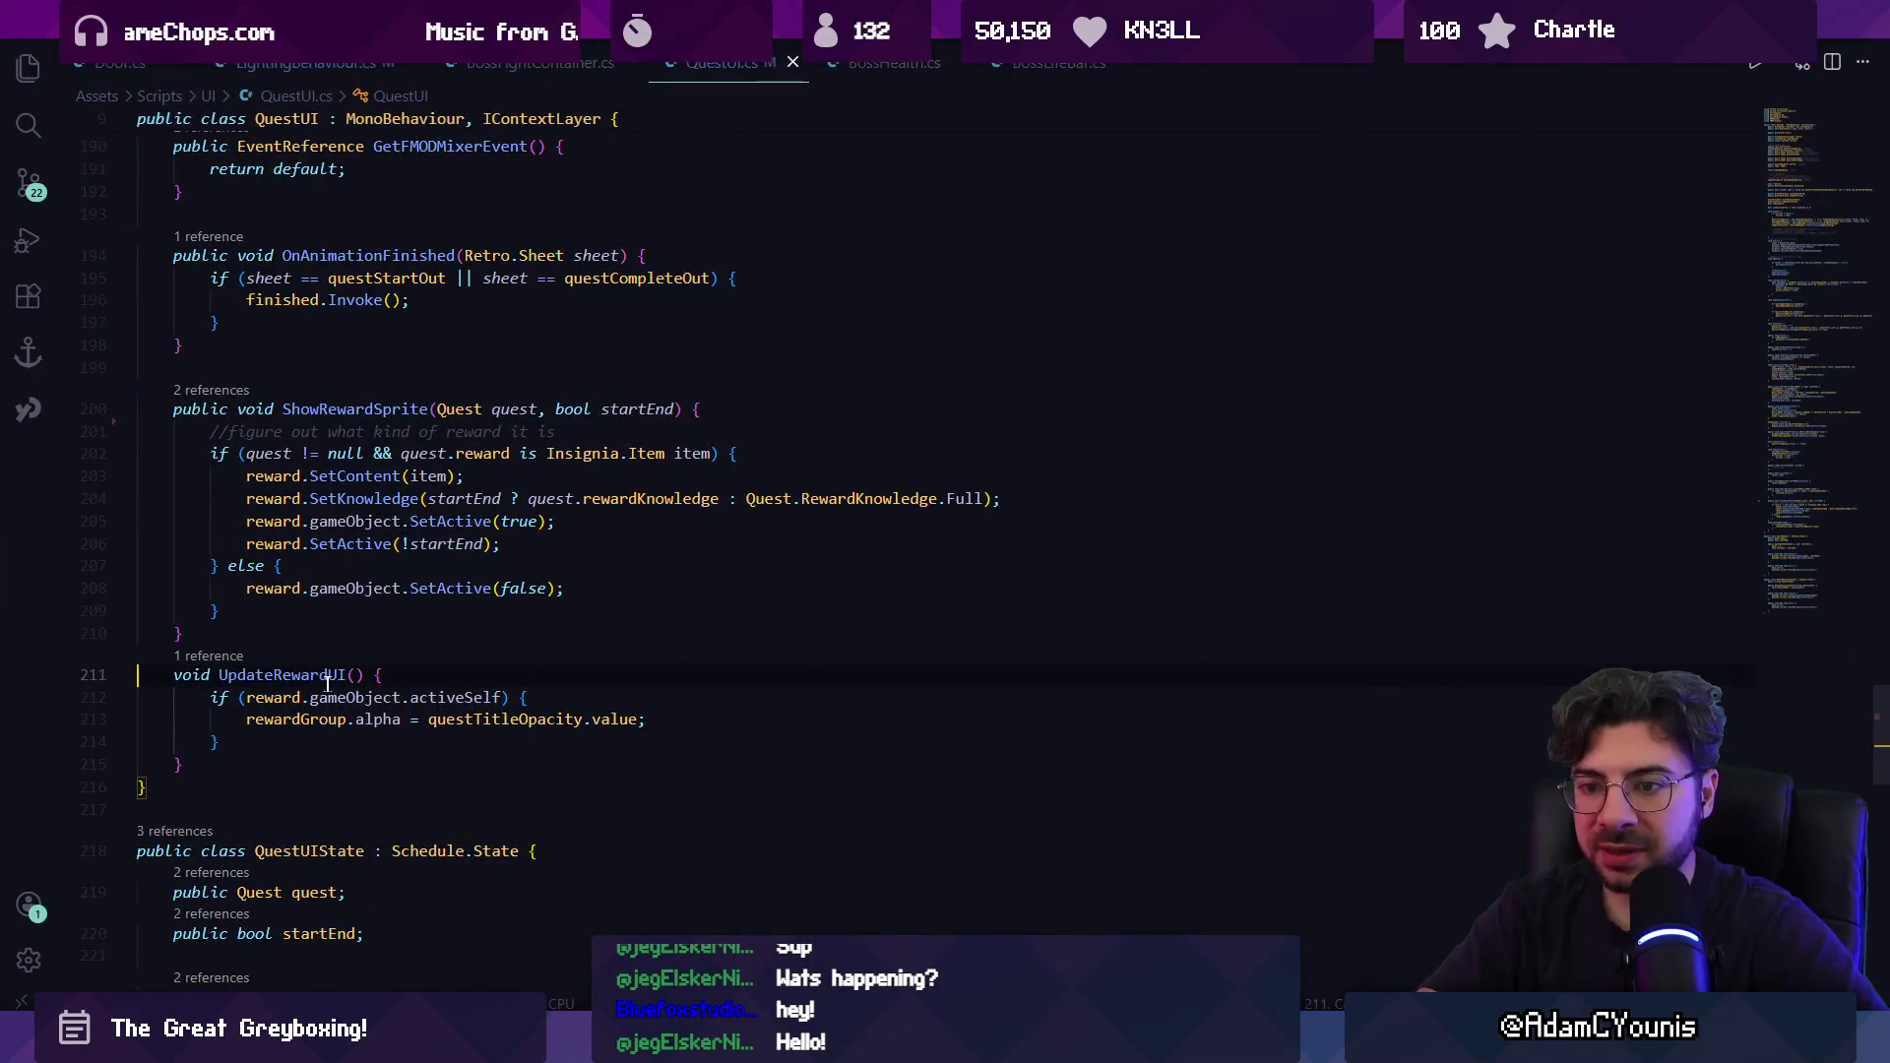
click(304, 697)
click(355, 698)
click(346, 588)
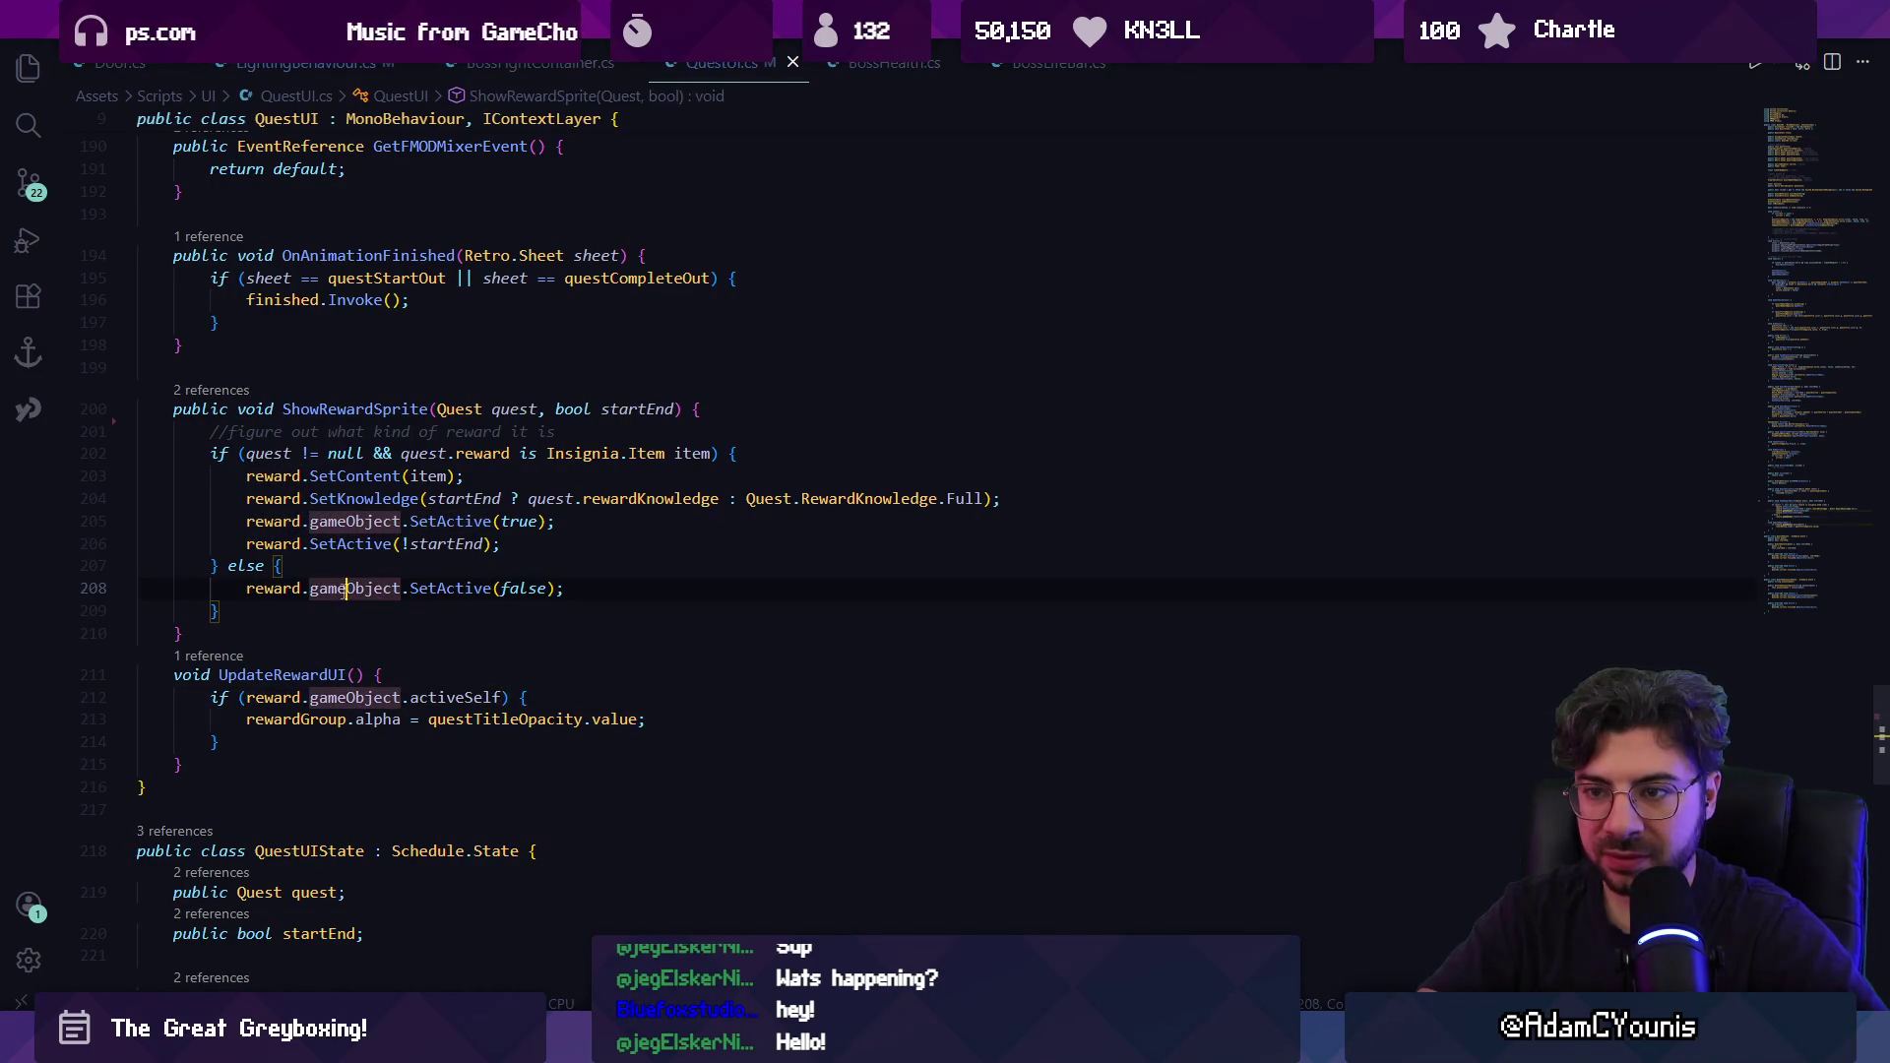
click(365, 587)
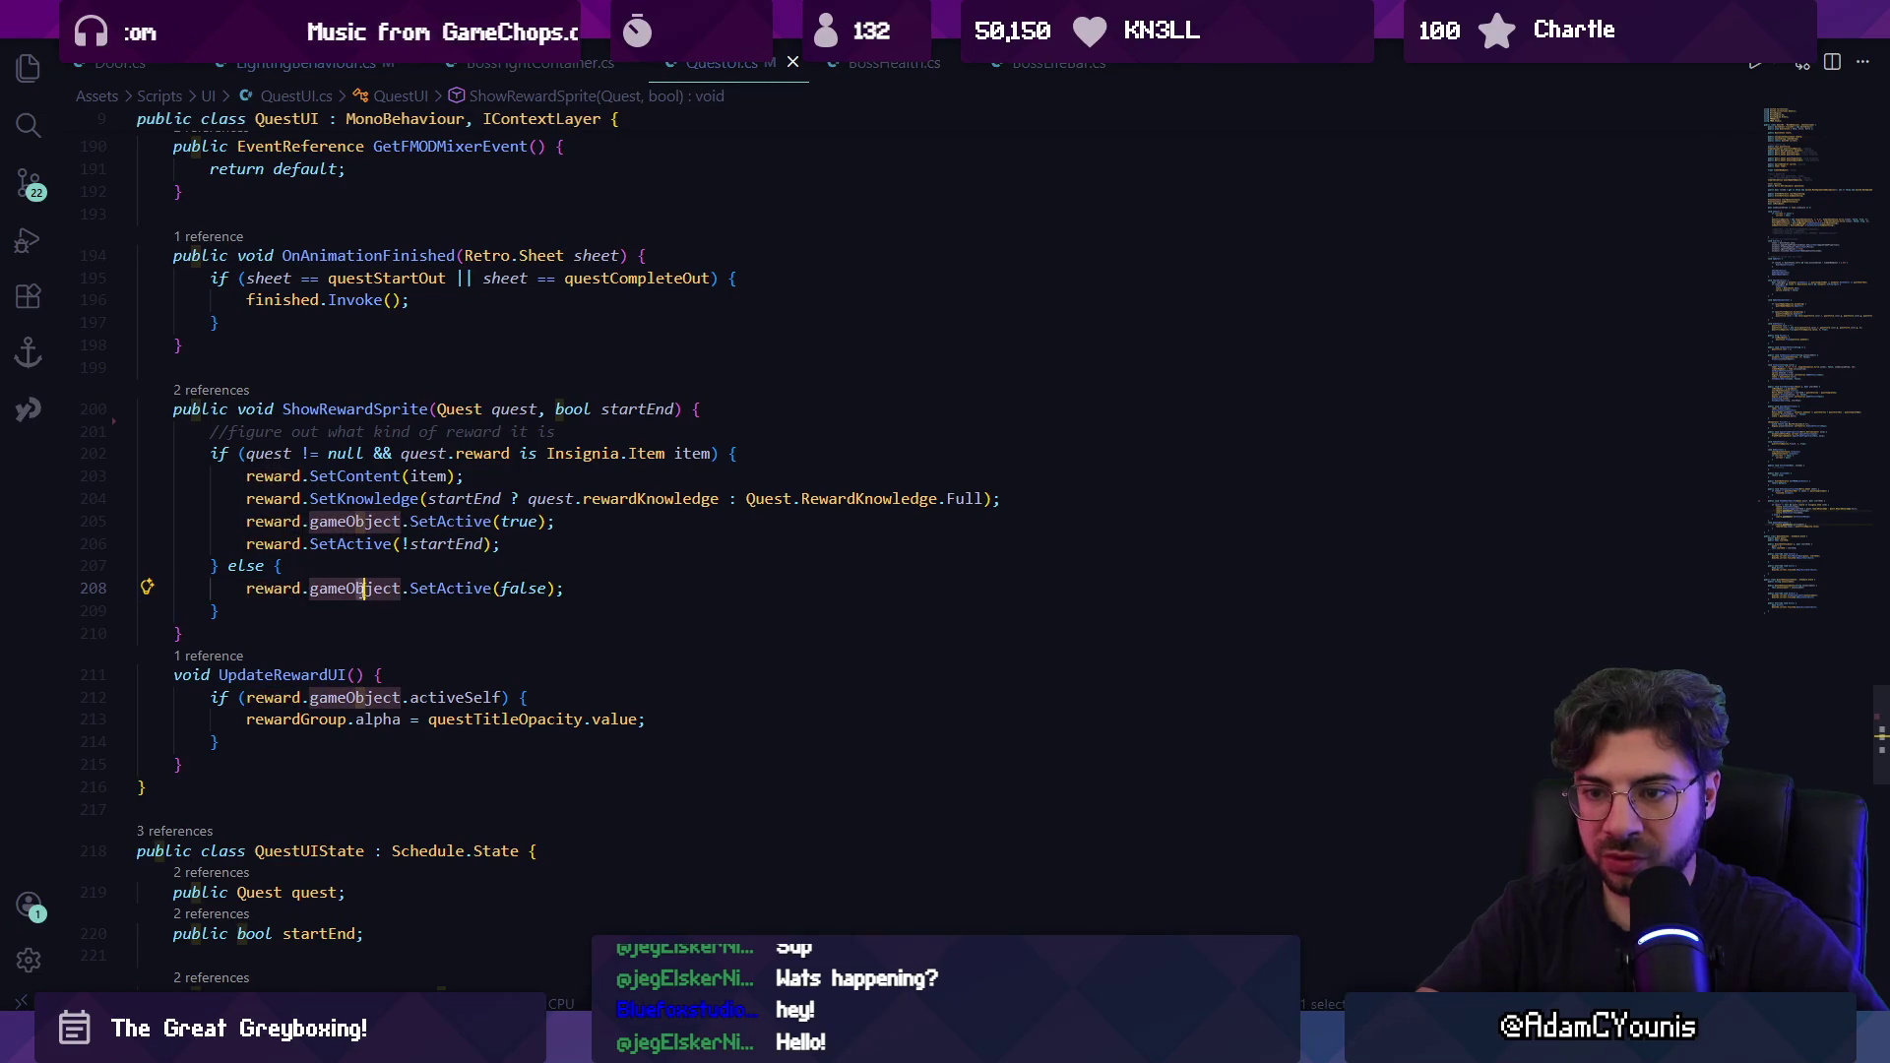
key(F12)
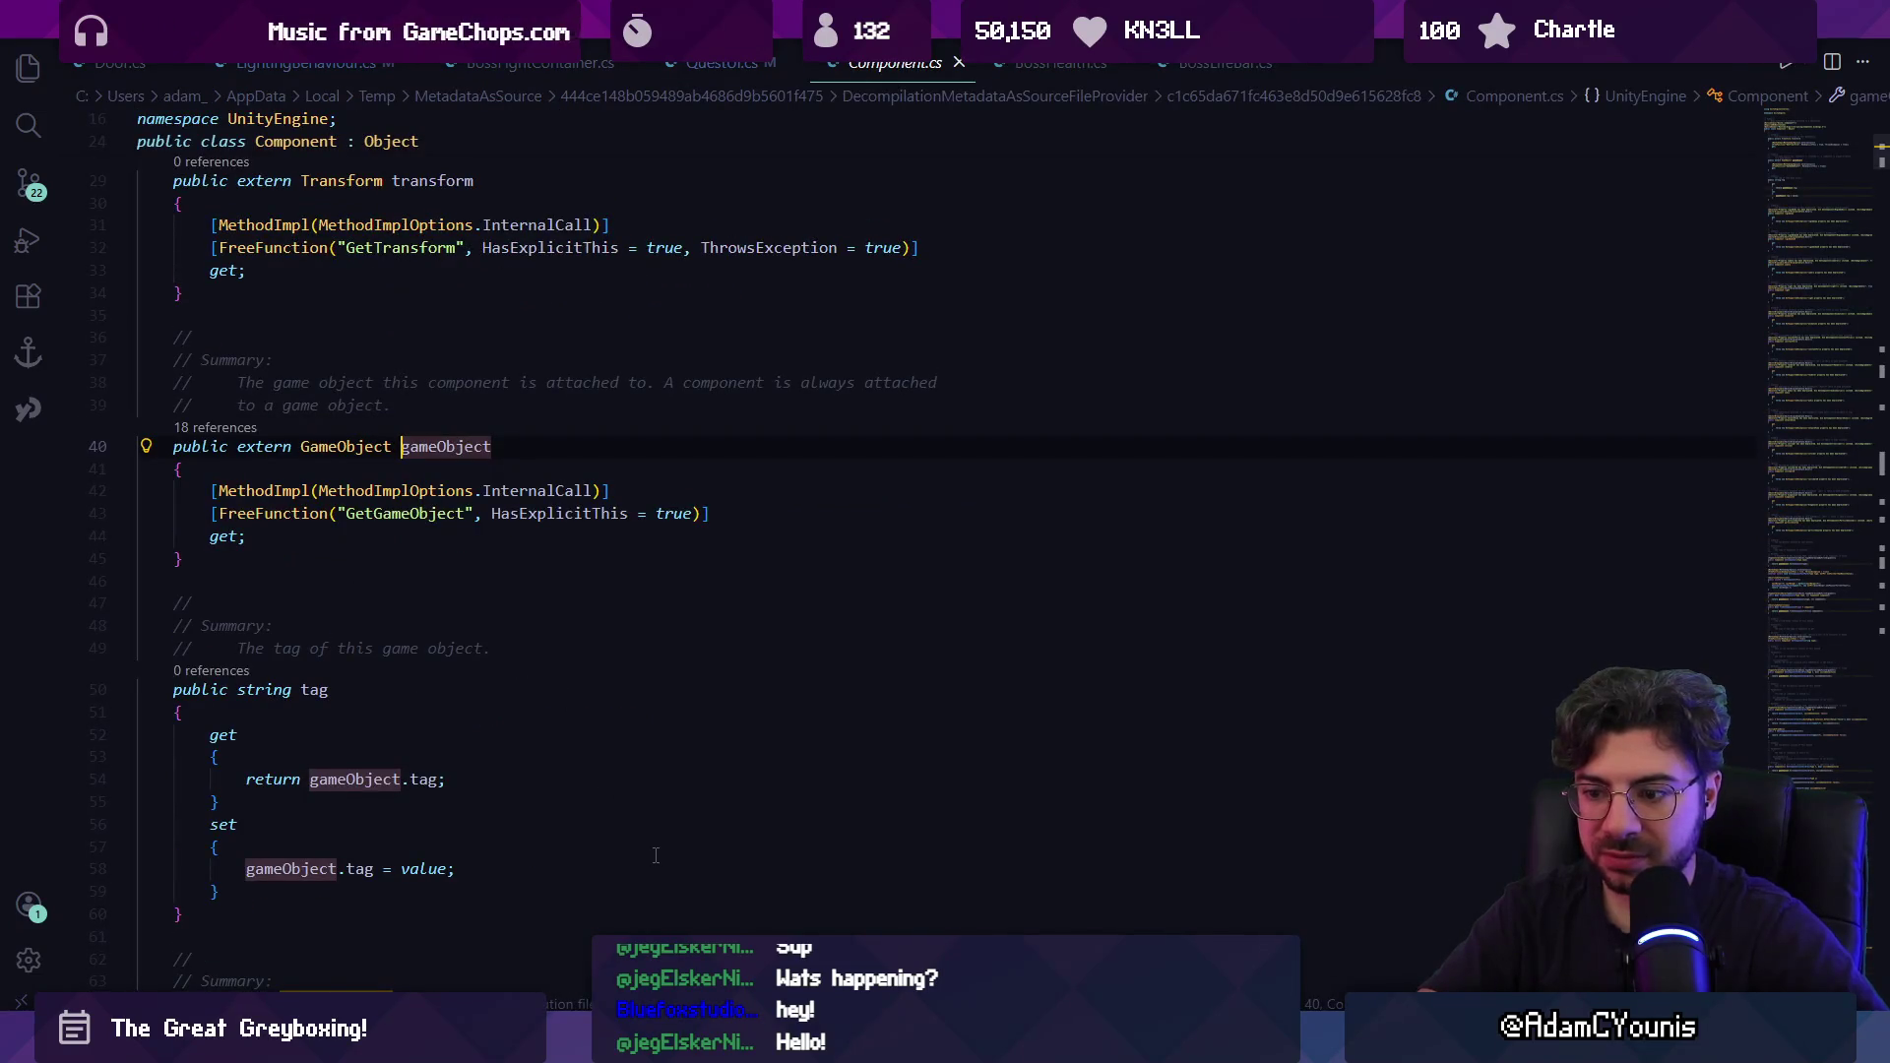
key(alt+Left)
ctrl+click(265, 532)
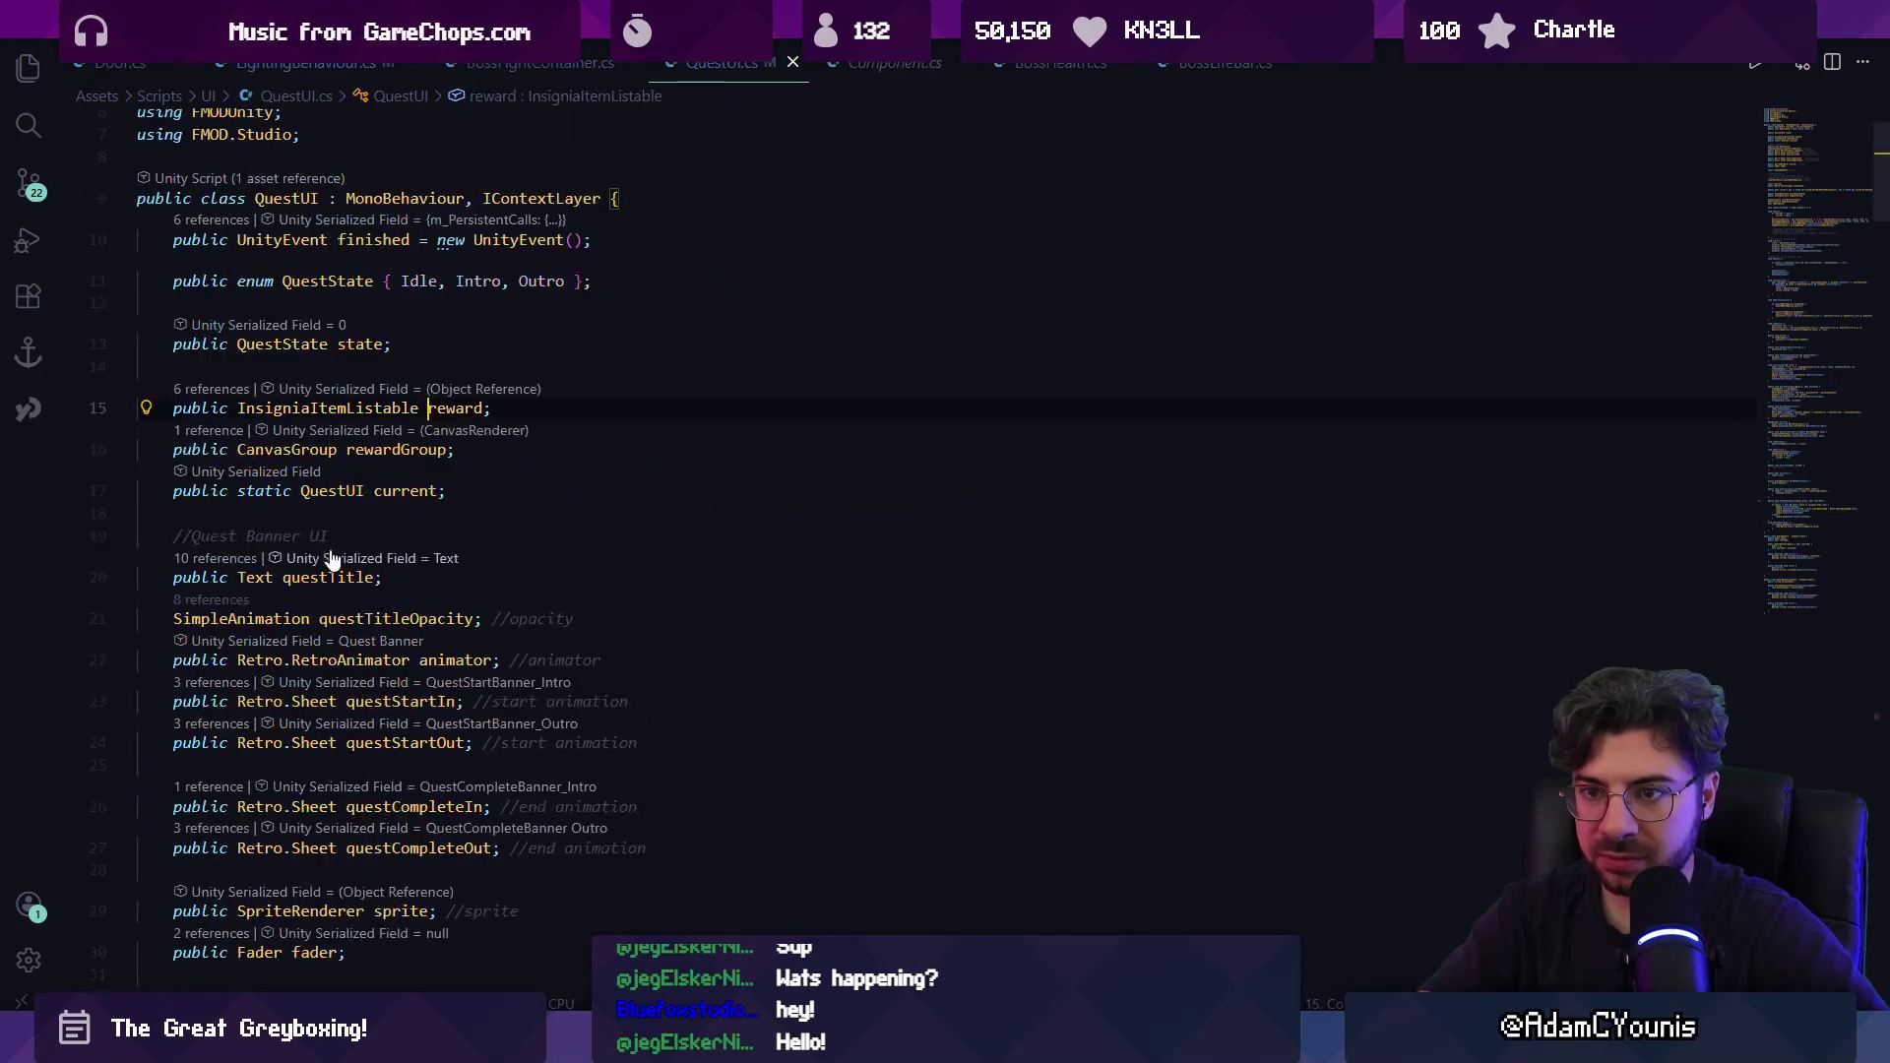
click(347, 408)
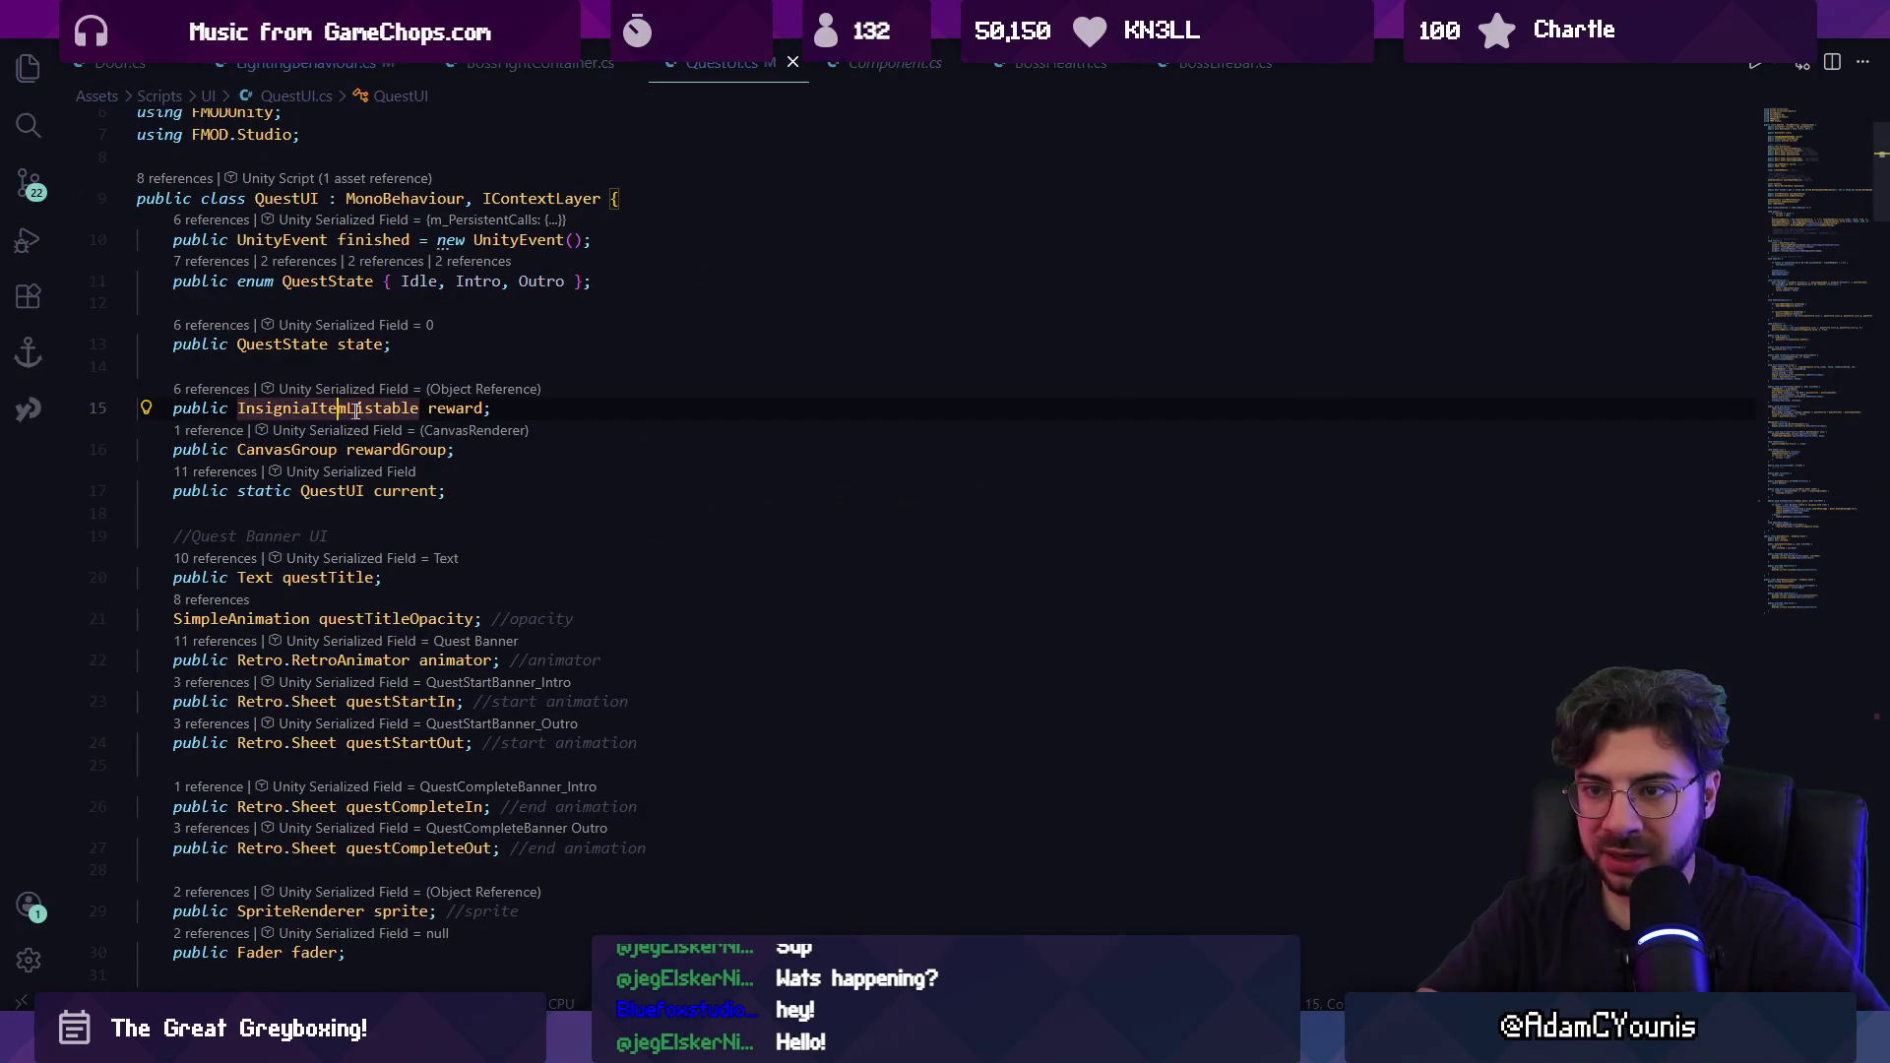
click(455, 407)
key(alt+Tab)
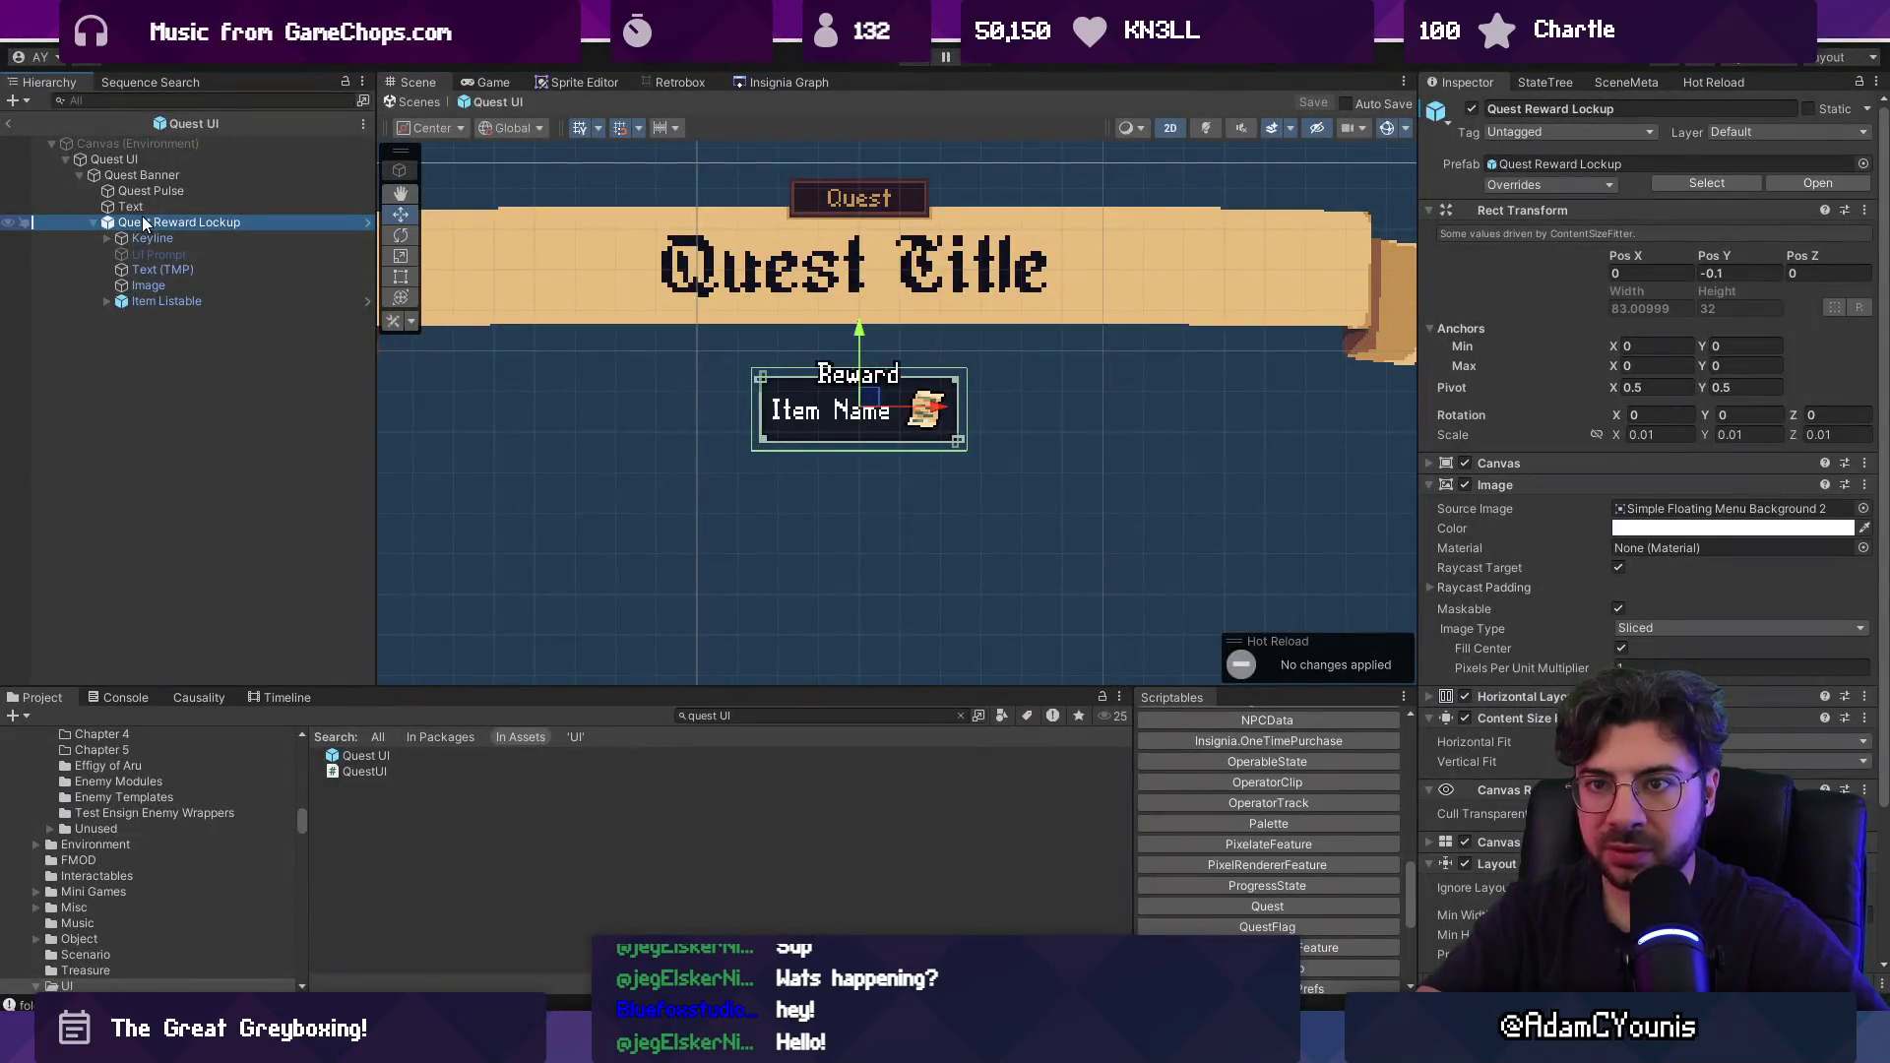
click(1674, 485)
click(1563, 529)
click(1515, 210)
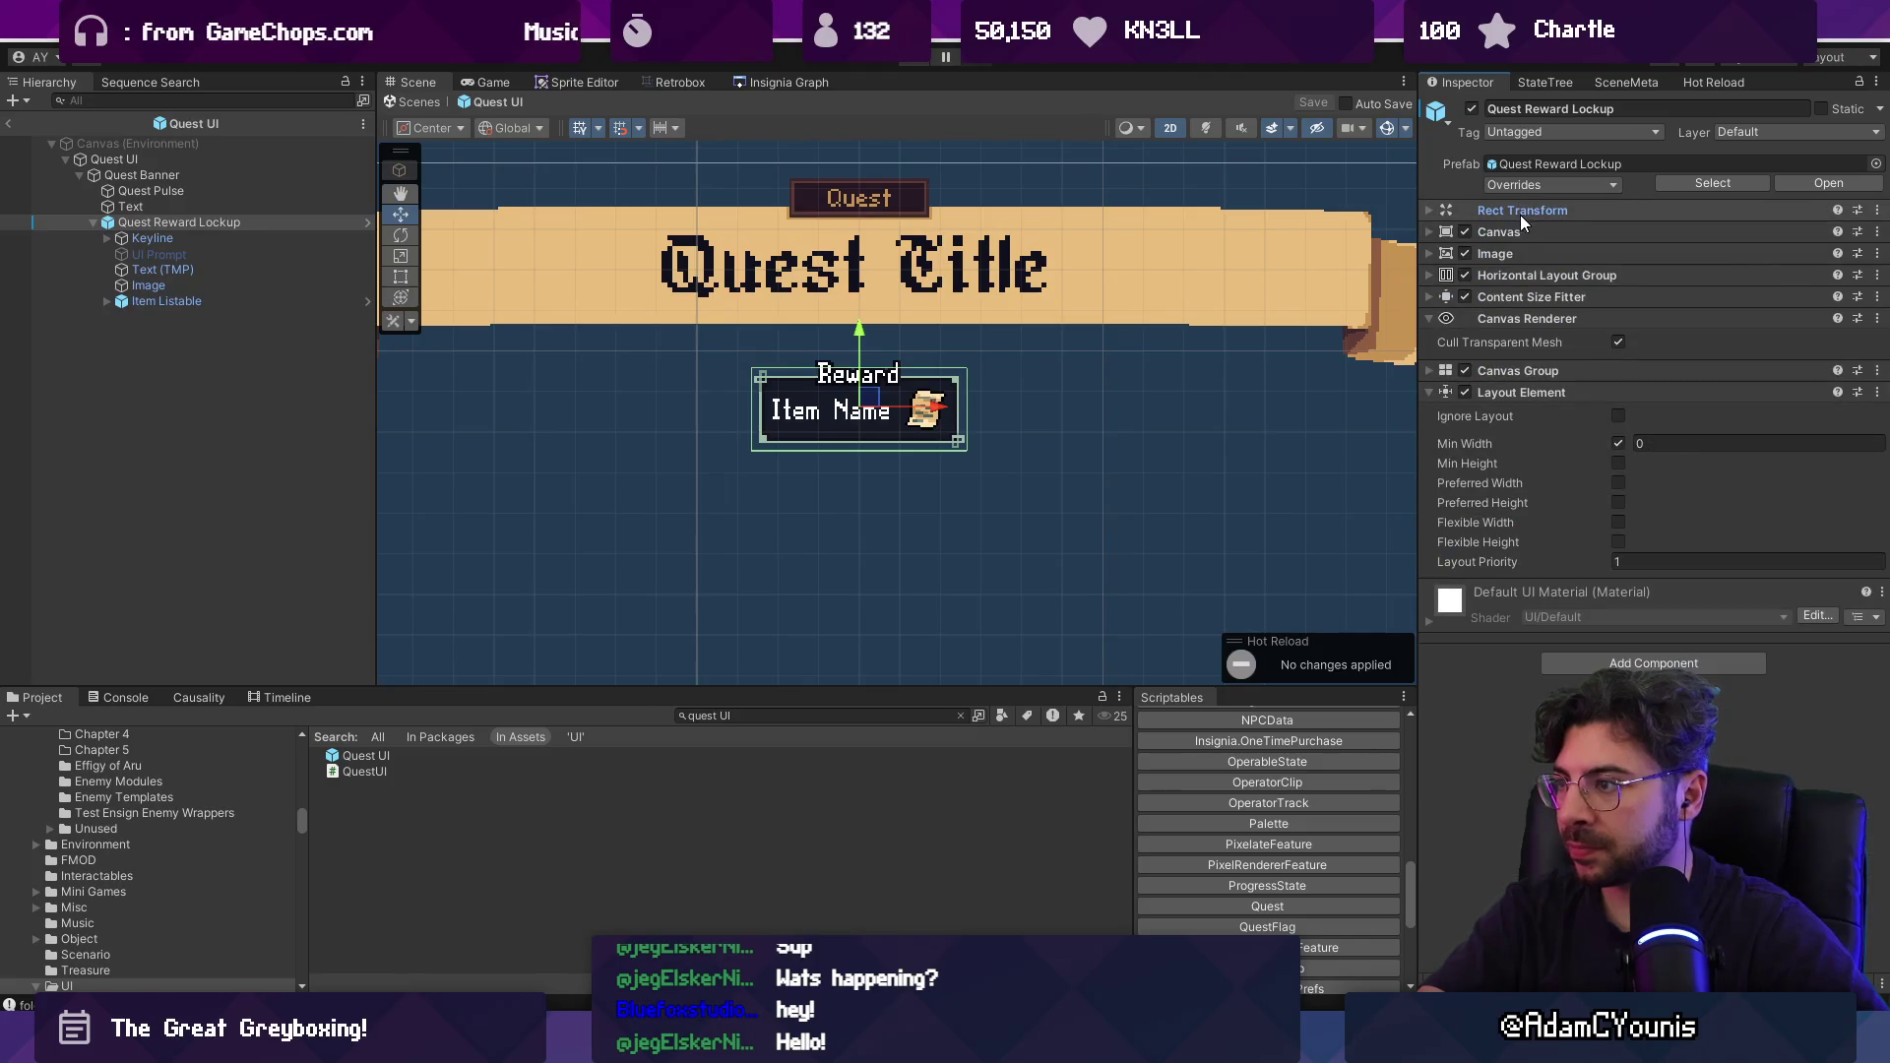
click(162, 239)
click(167, 300)
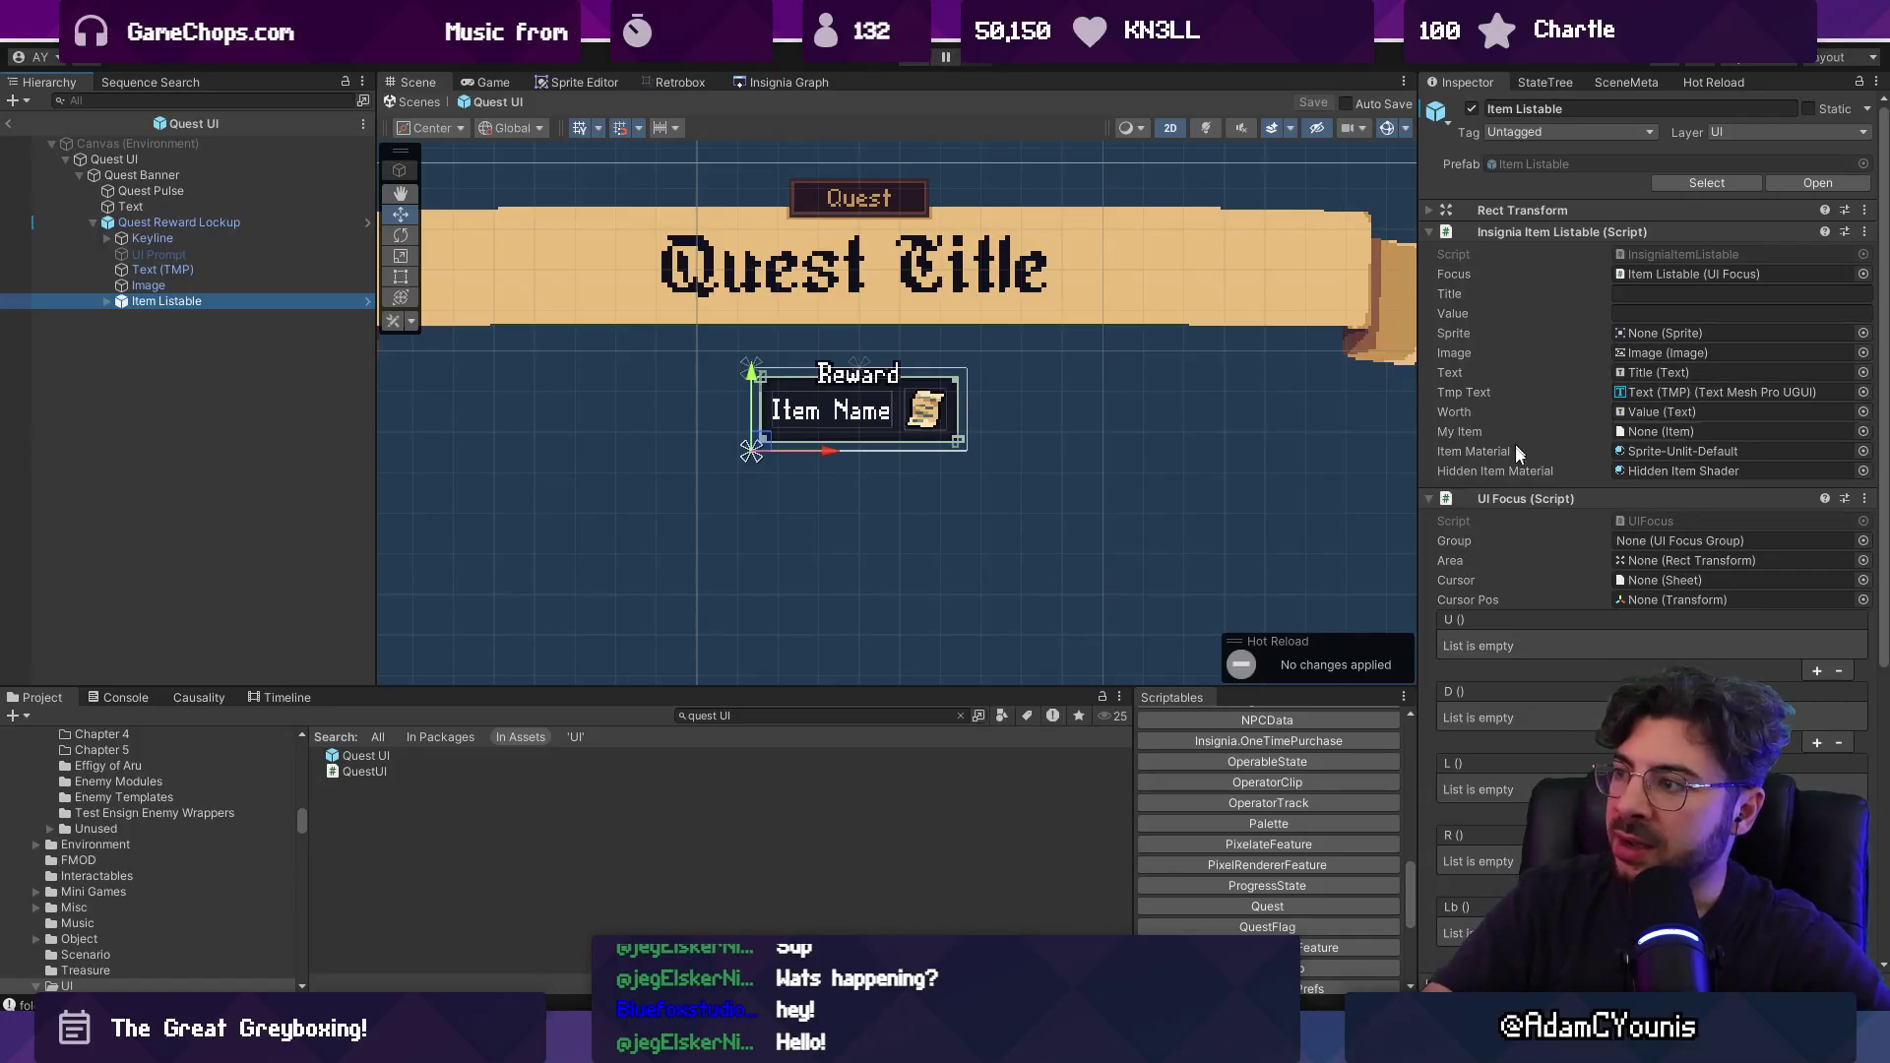
click(1511, 498)
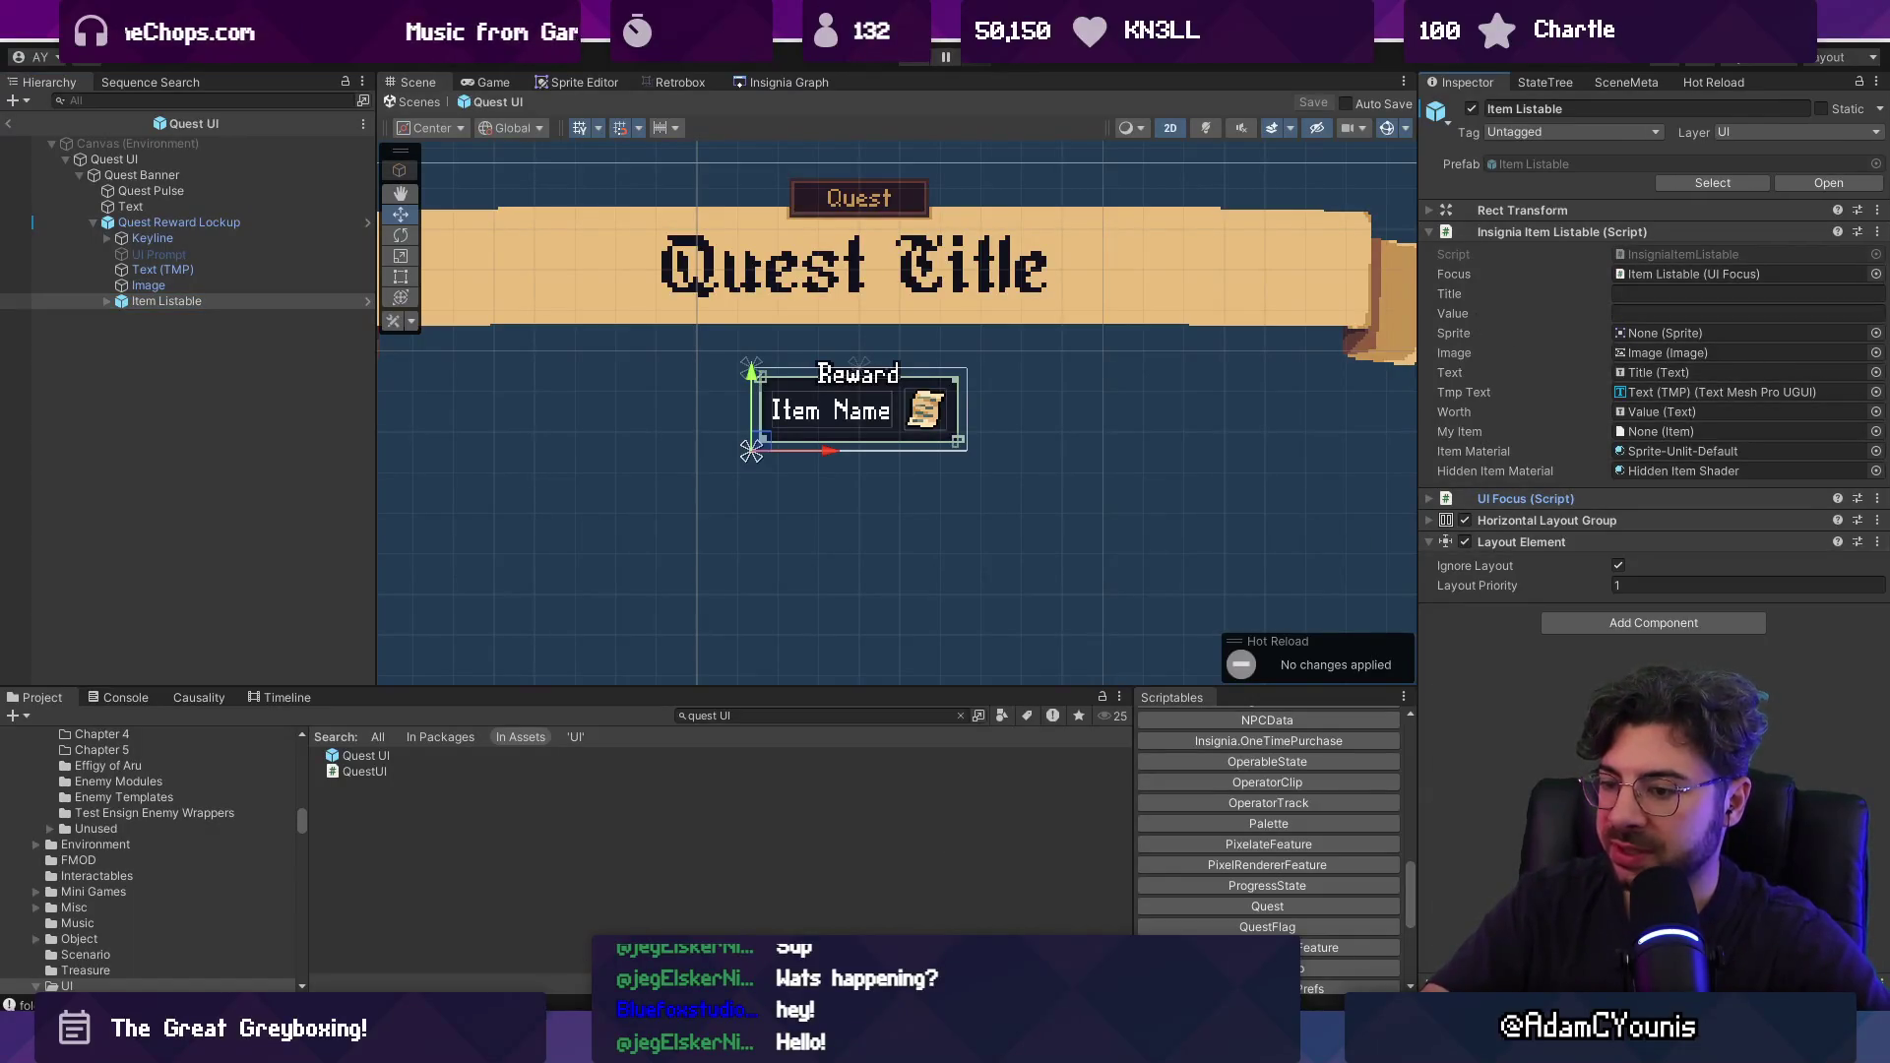
key(alt+Tab)
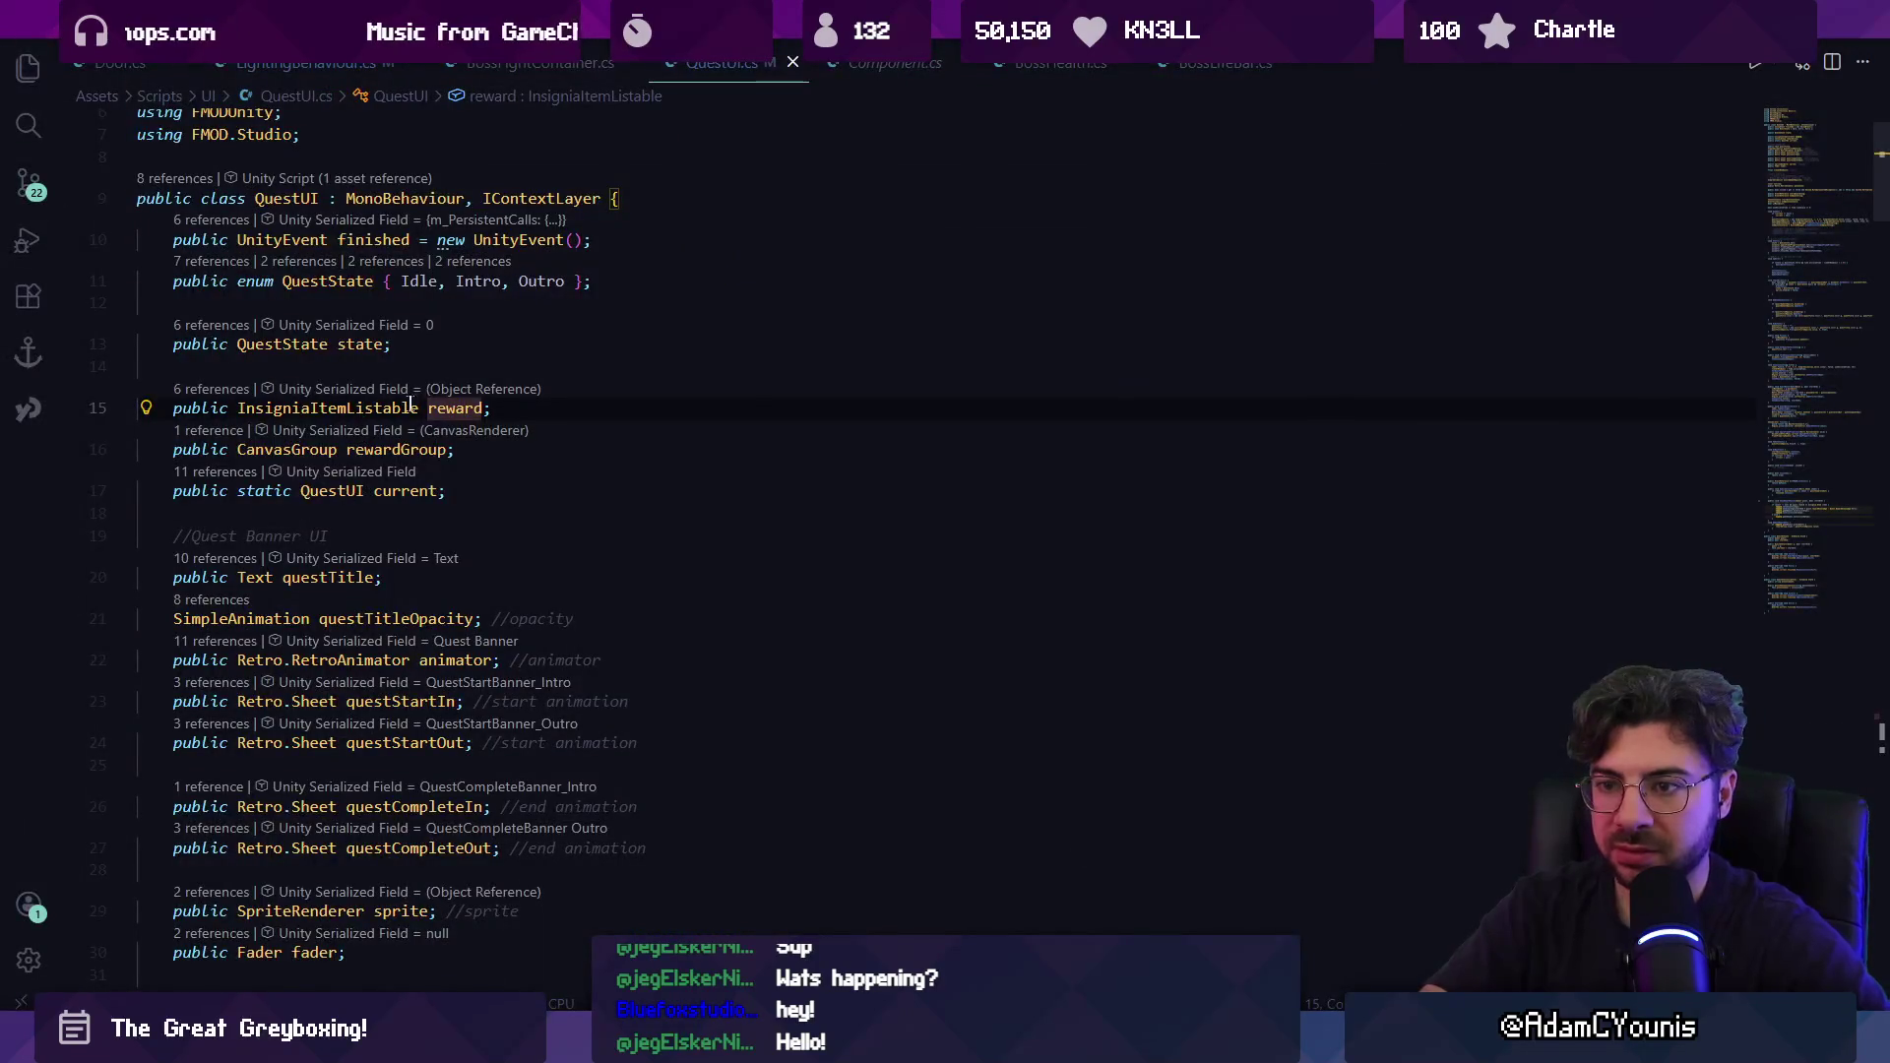
Search QuestUI.cs for reward.gameObject and try adding parent.transform on line 205.
ctrl+click(466, 408)
key(Escape)
key(ctrl+f)
text(reward.gameOb)
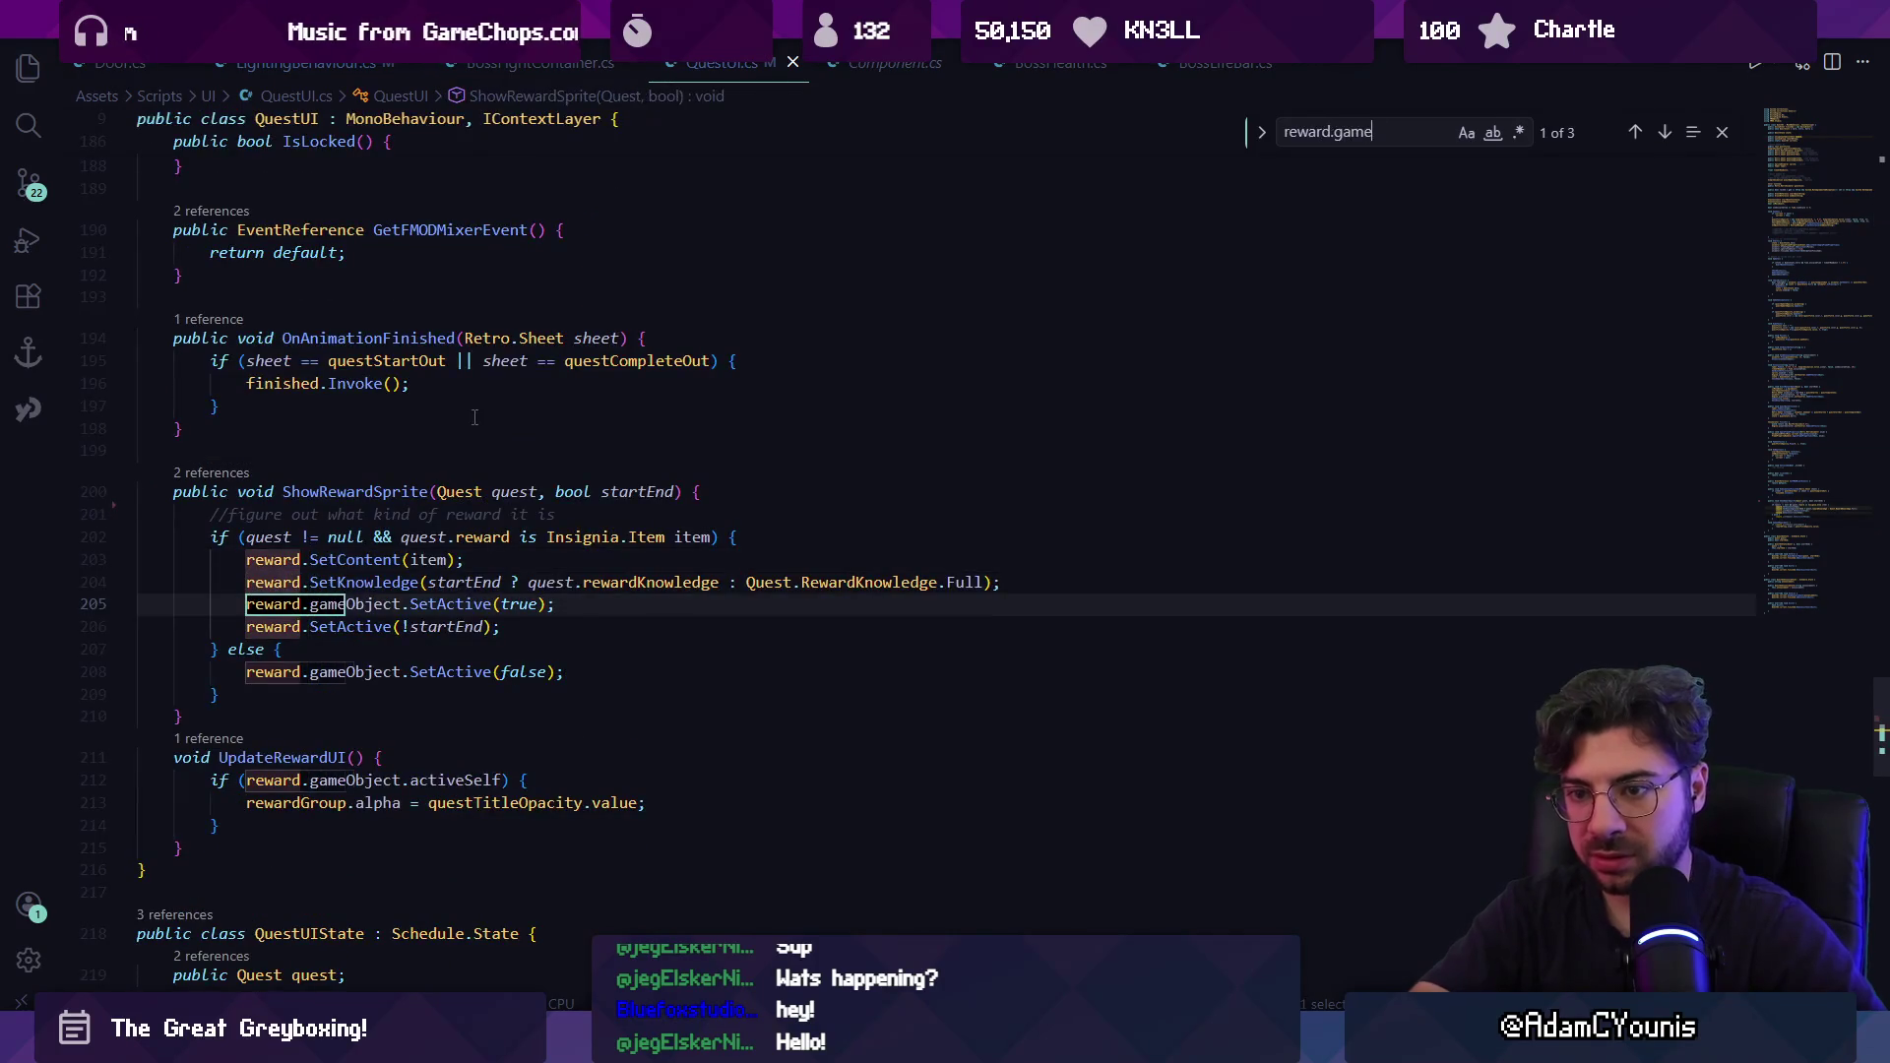
key(Escape)
key(Right)
key(Right)
key(Right)
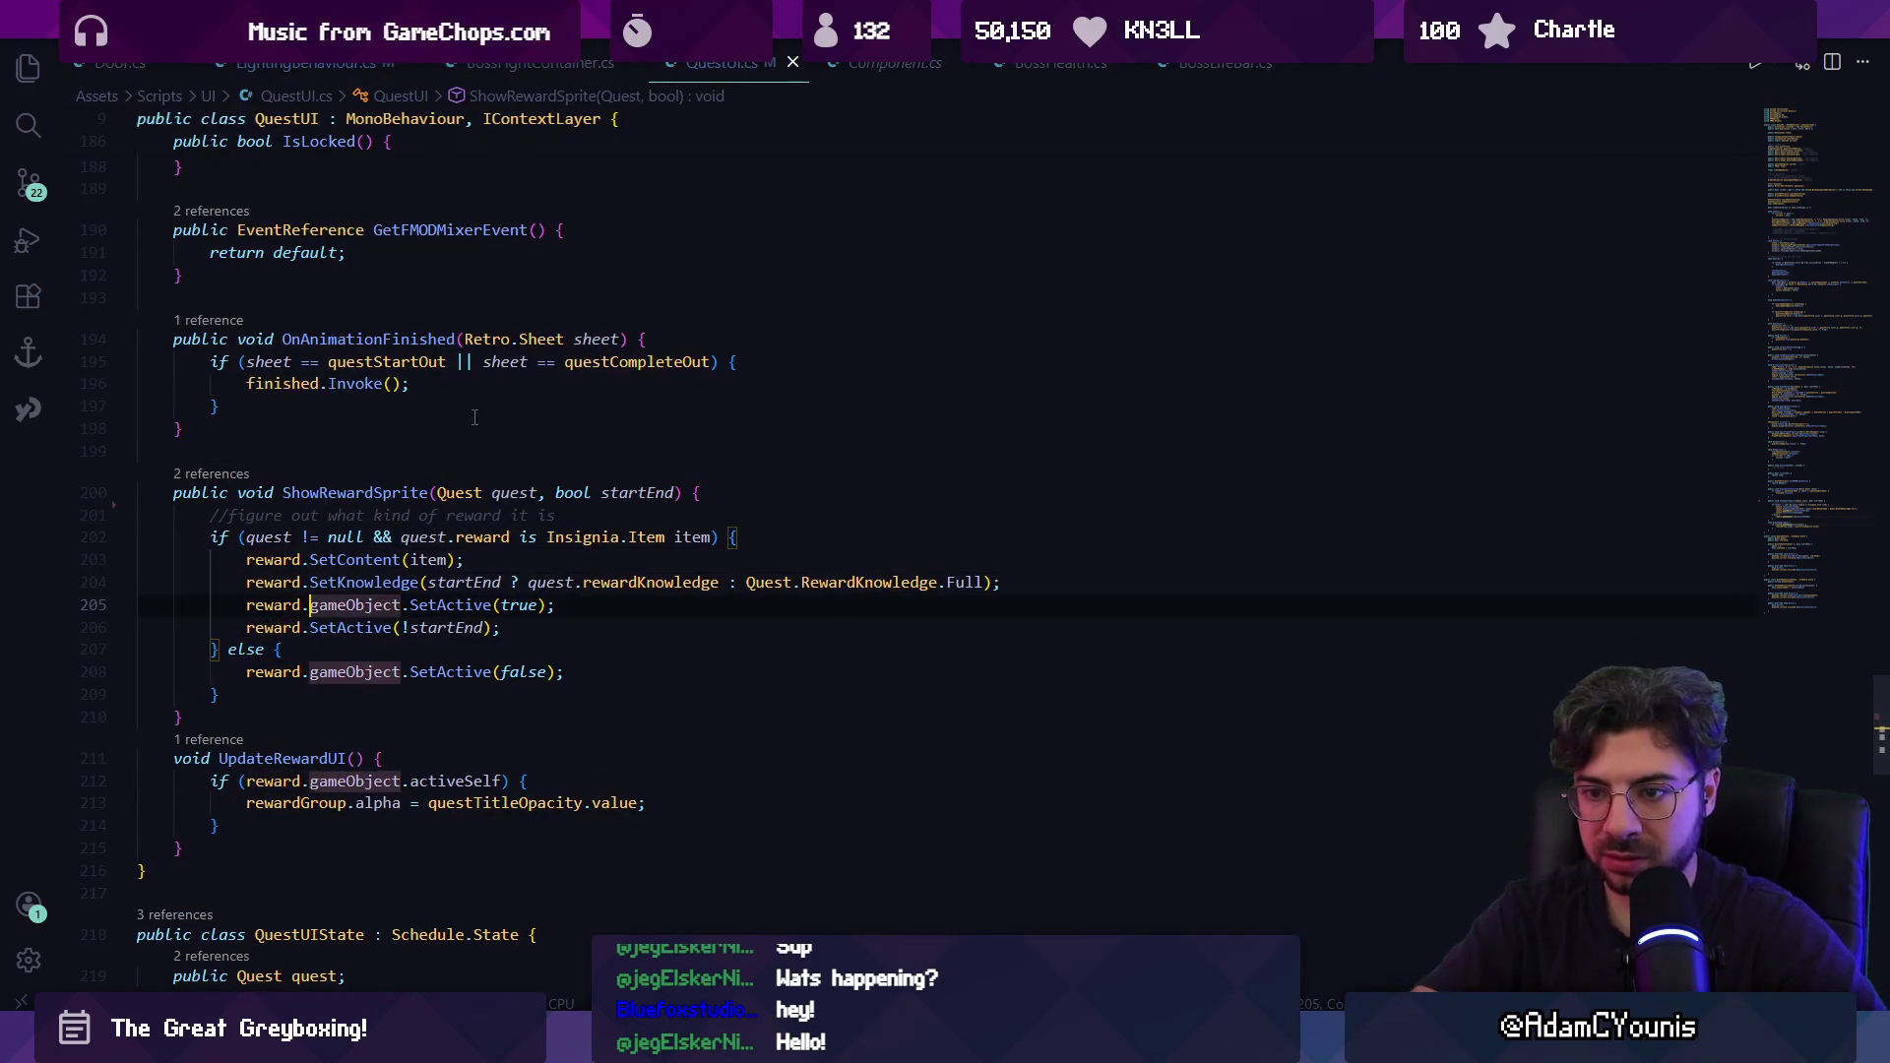
text(trparent.)
text(transform.)
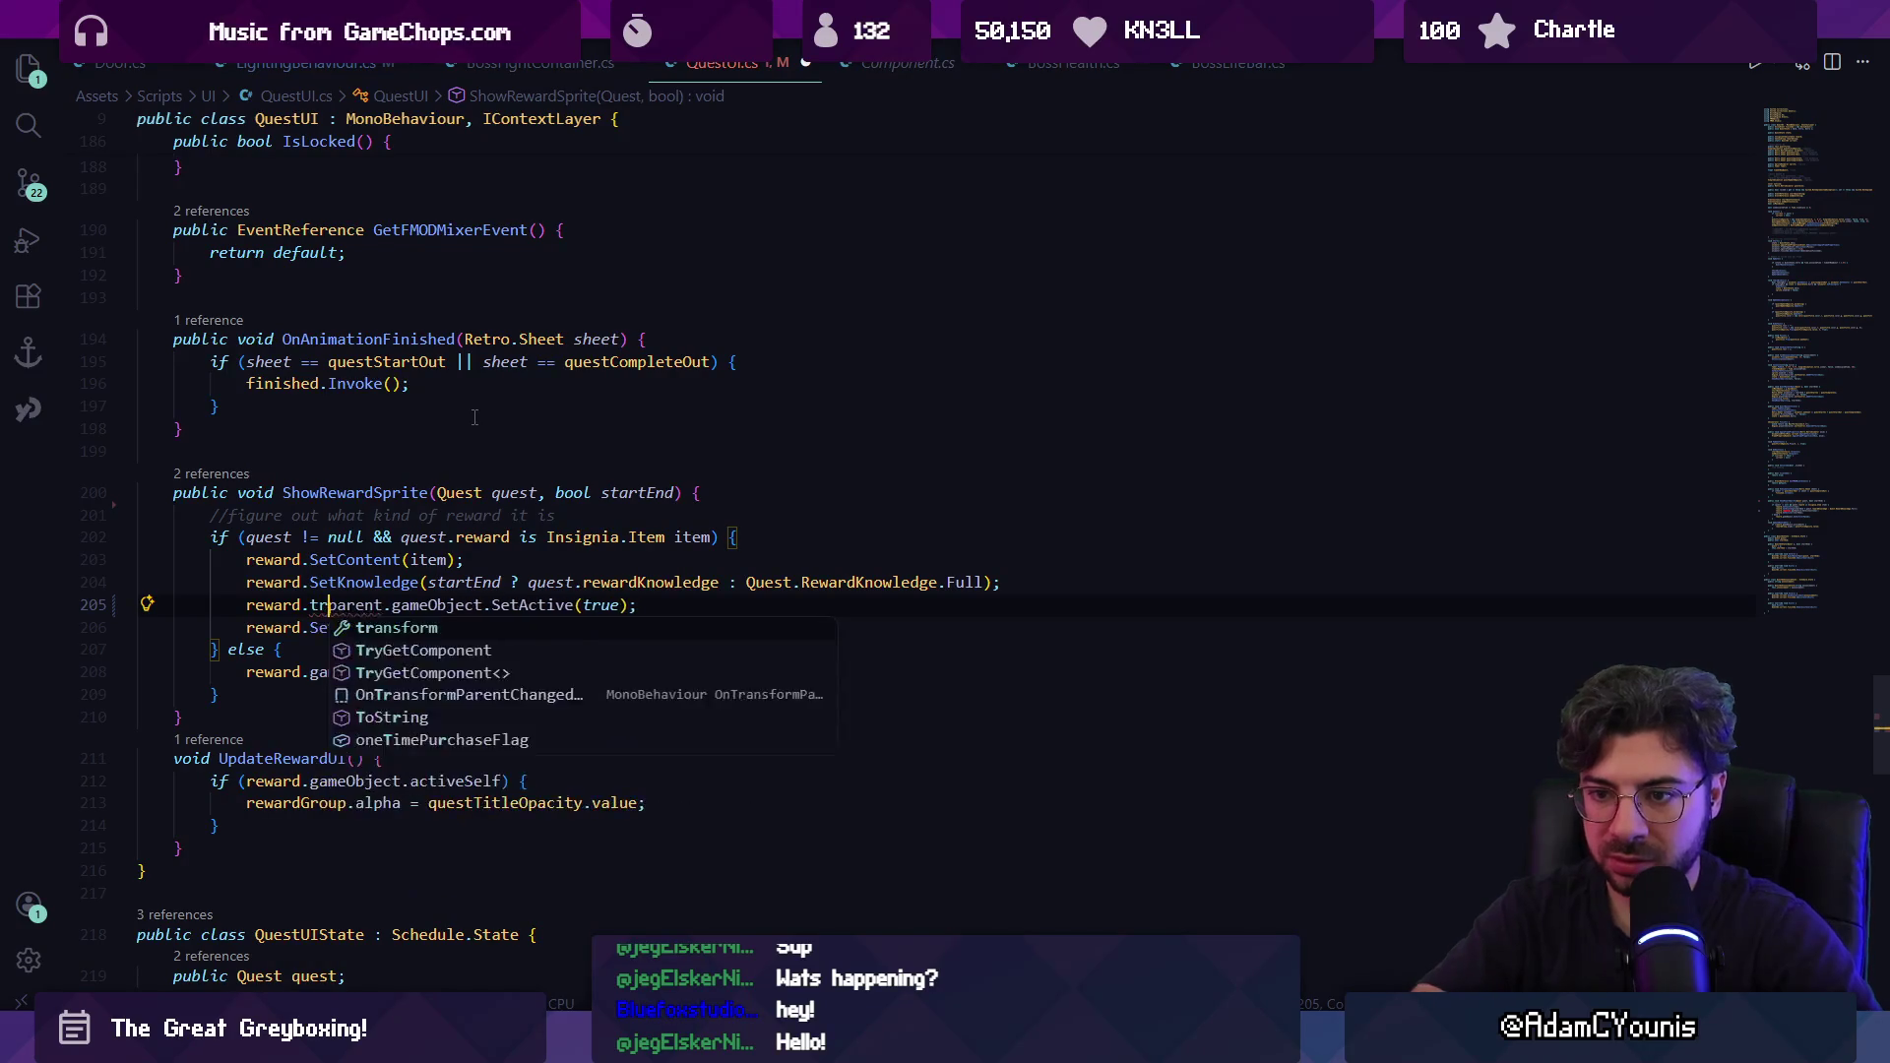
key(ctrl+Left)
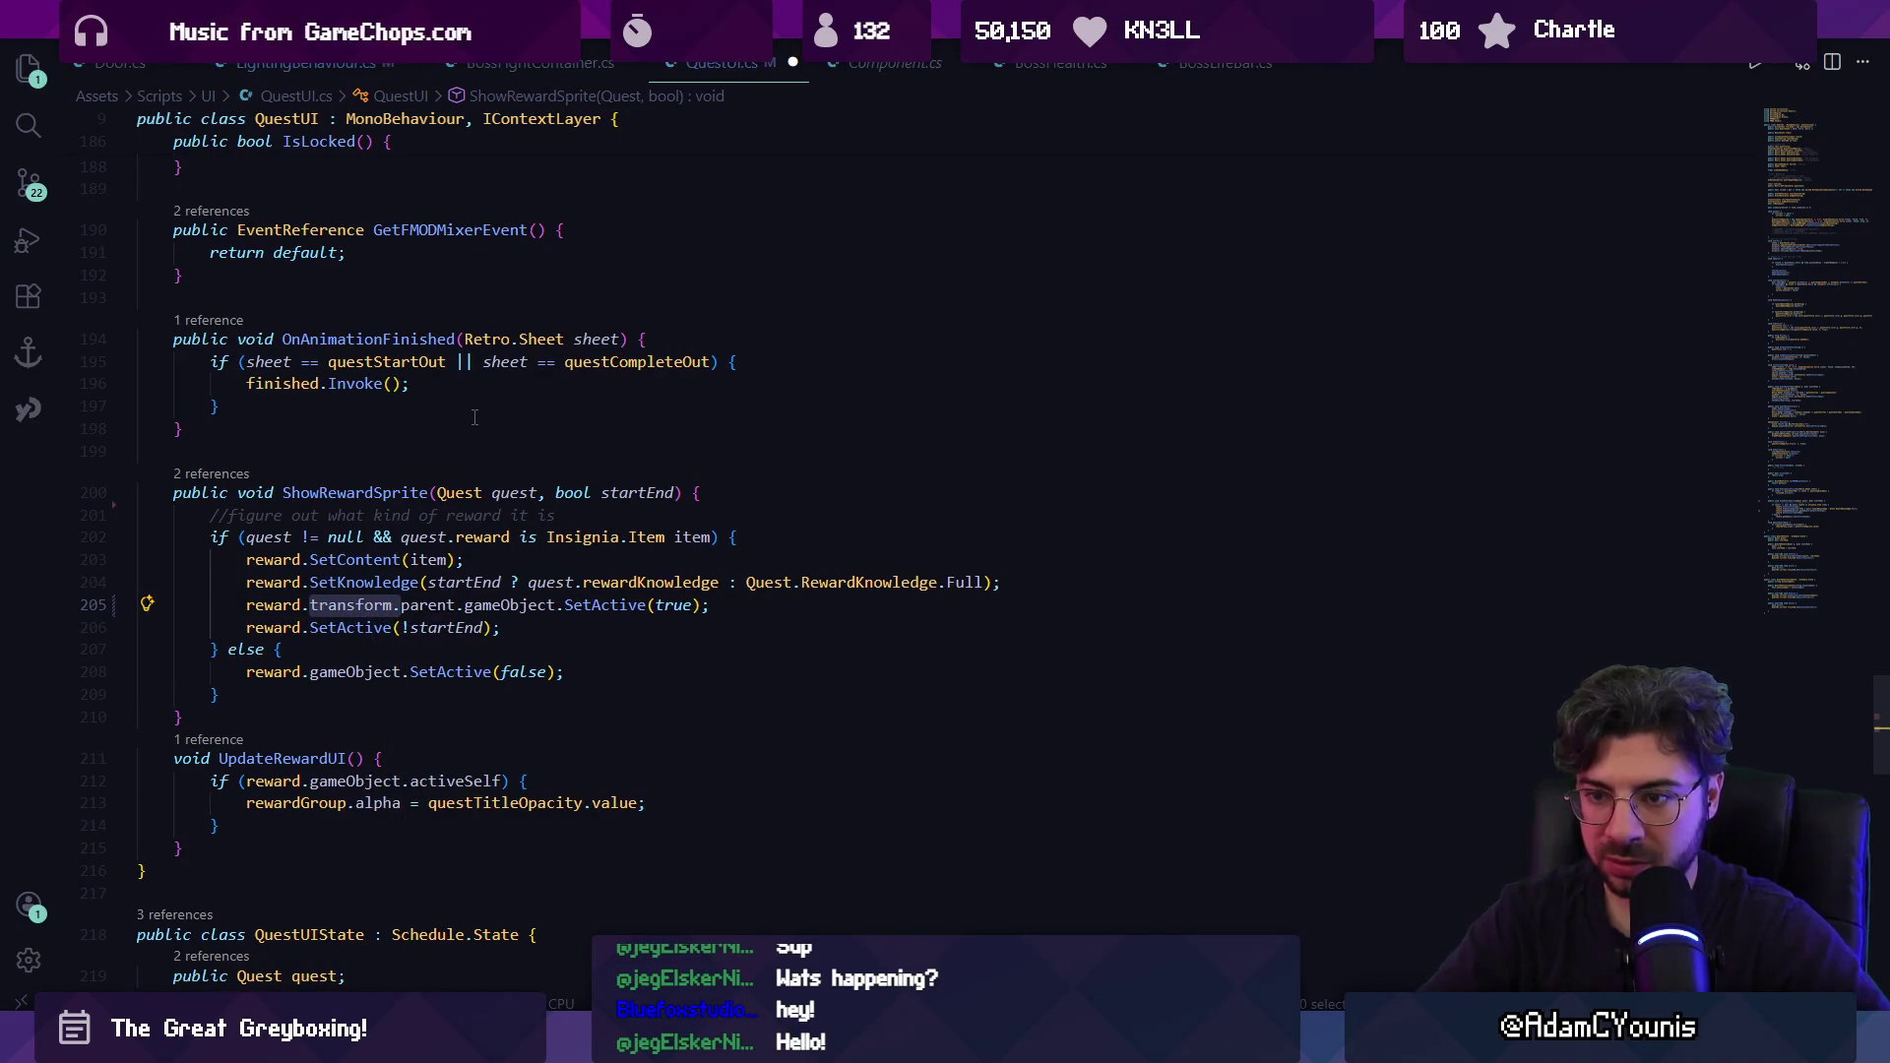
key(Down)
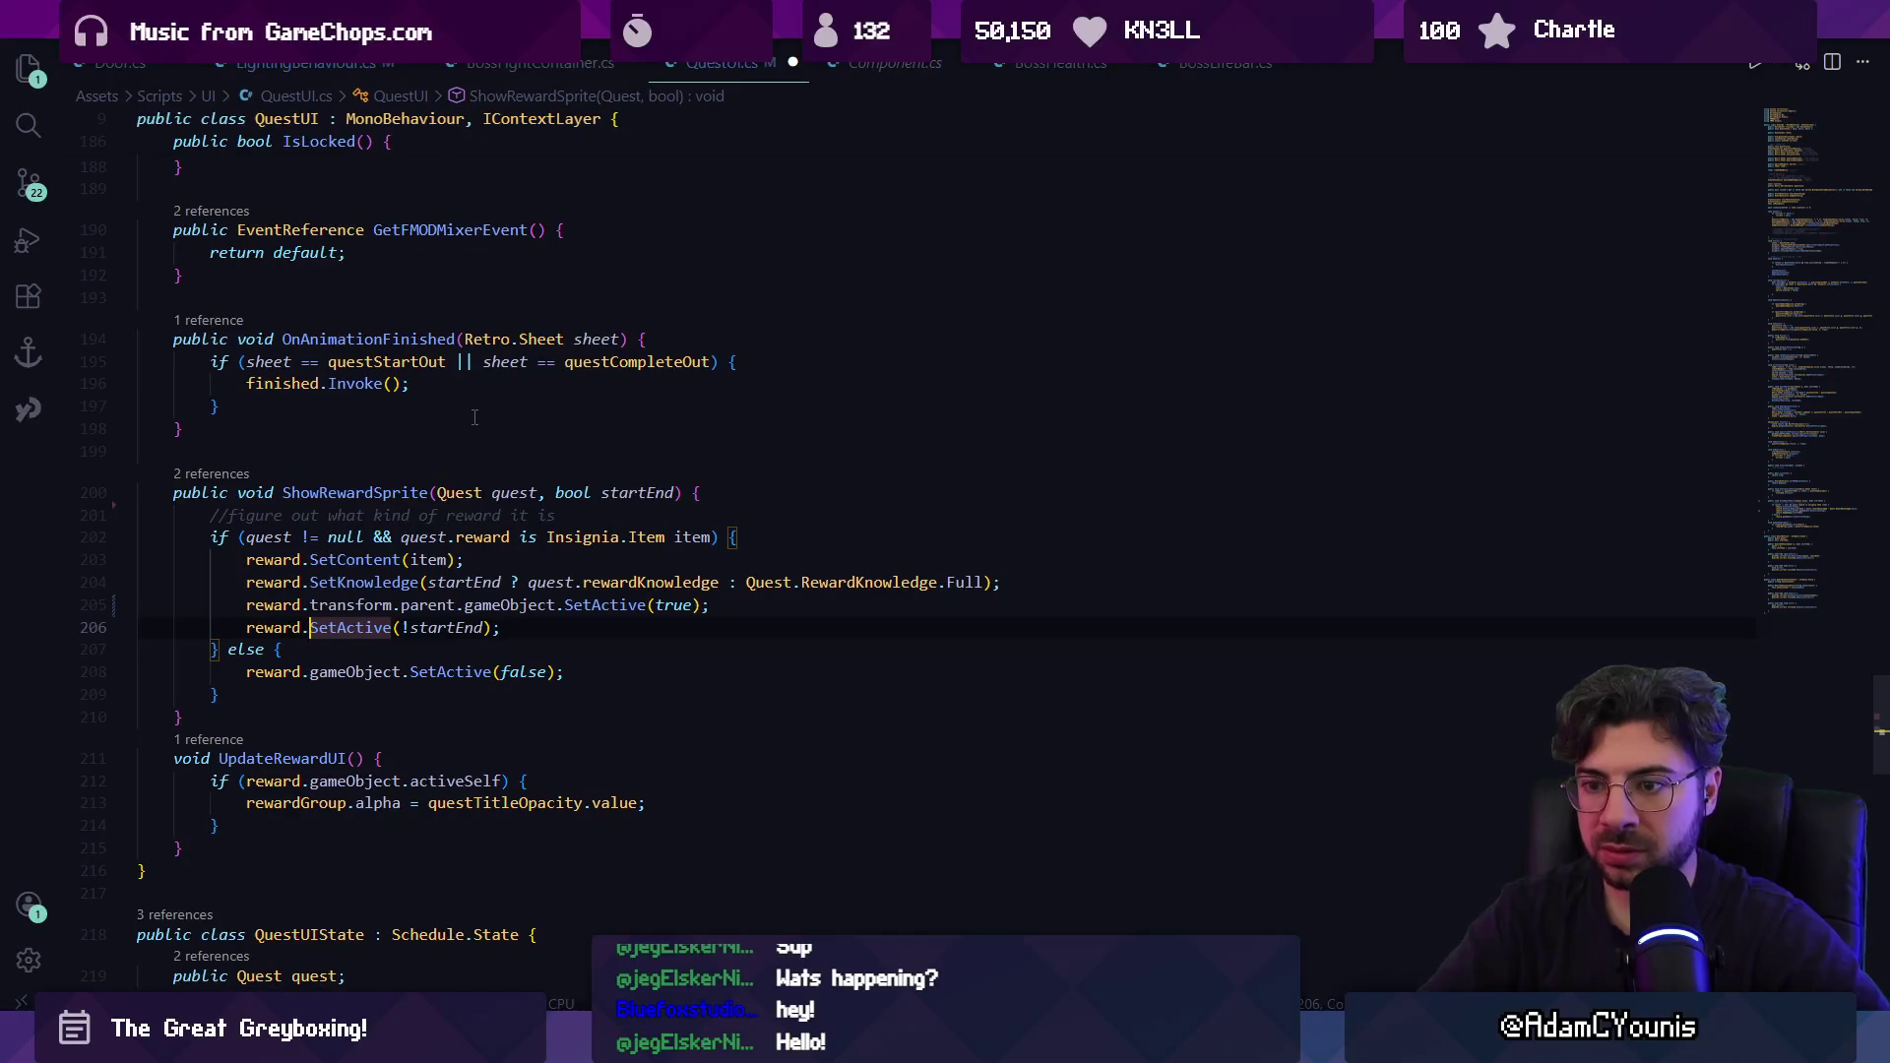
Check SetActive's definition in InsigniaItemListable, then restore line 205 and save QuestUI.cs.
ctrl+click(365, 628)
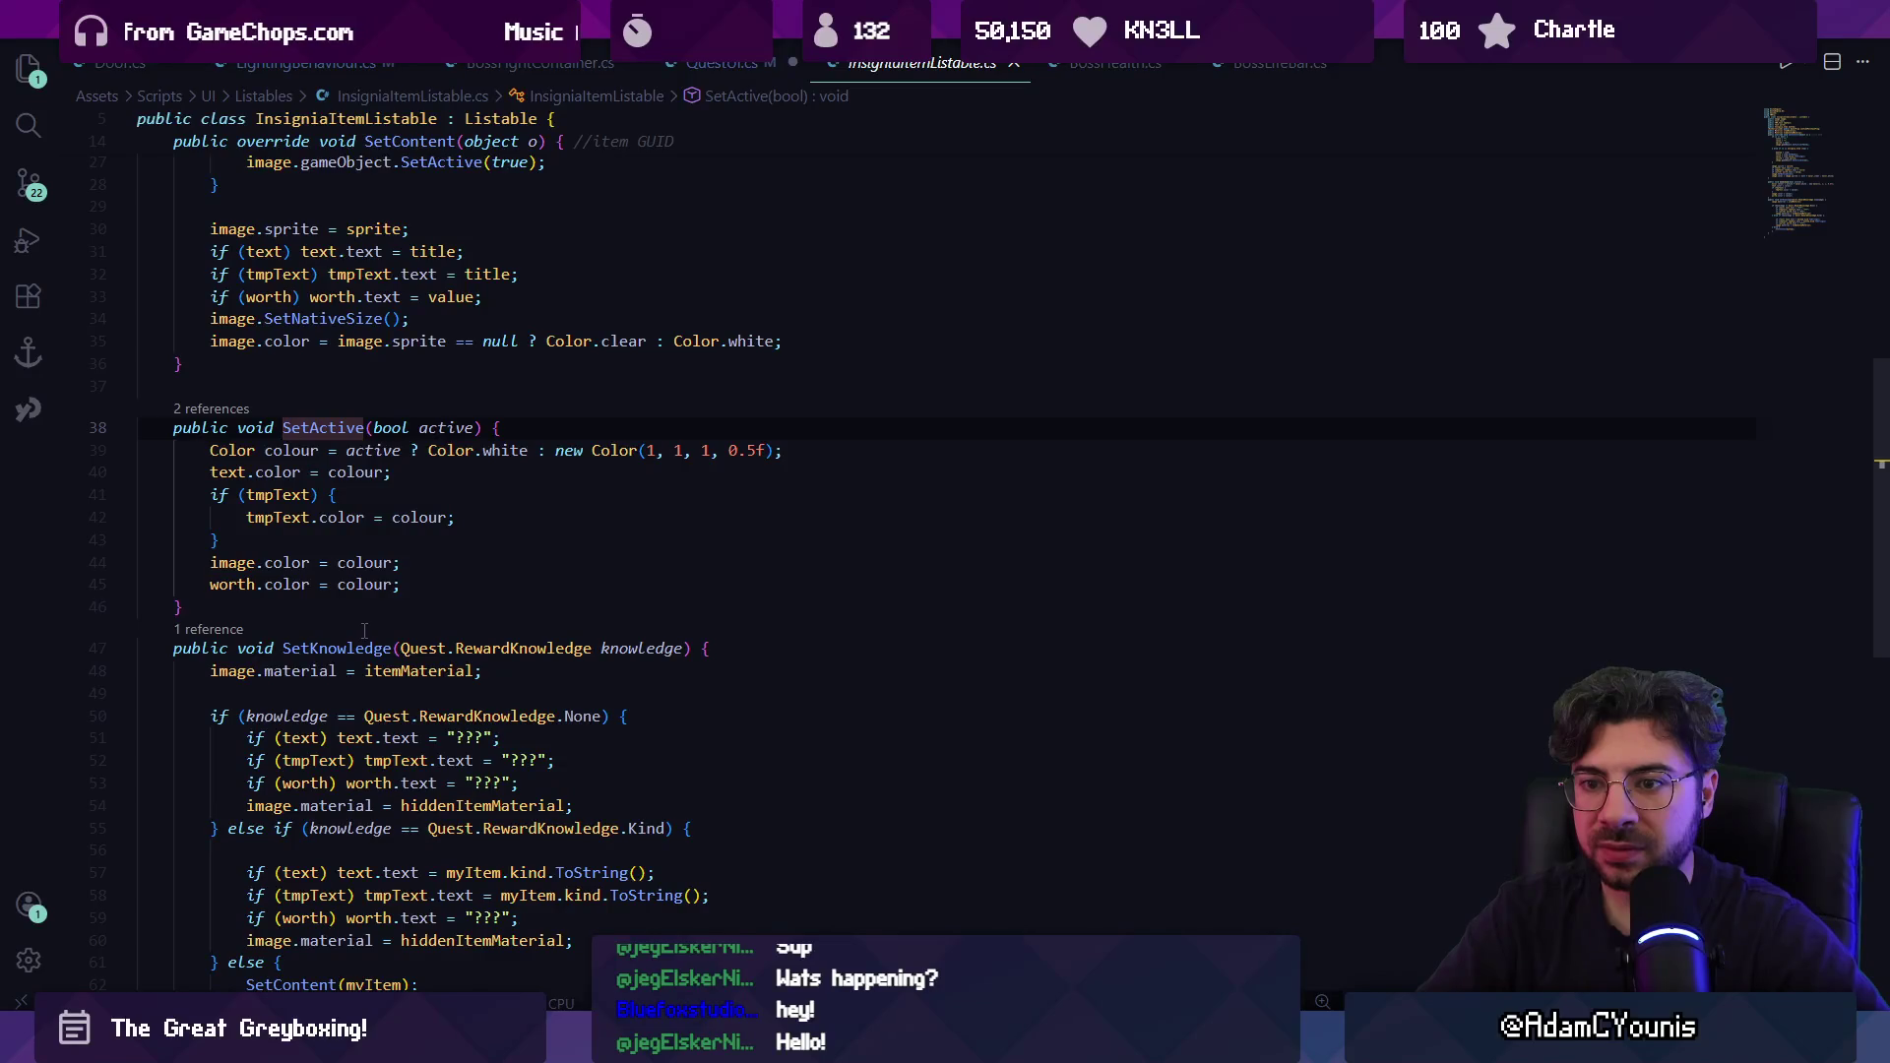
key(alt+Left)
key(ctrl+Delete)
key(ctrl+Delete)
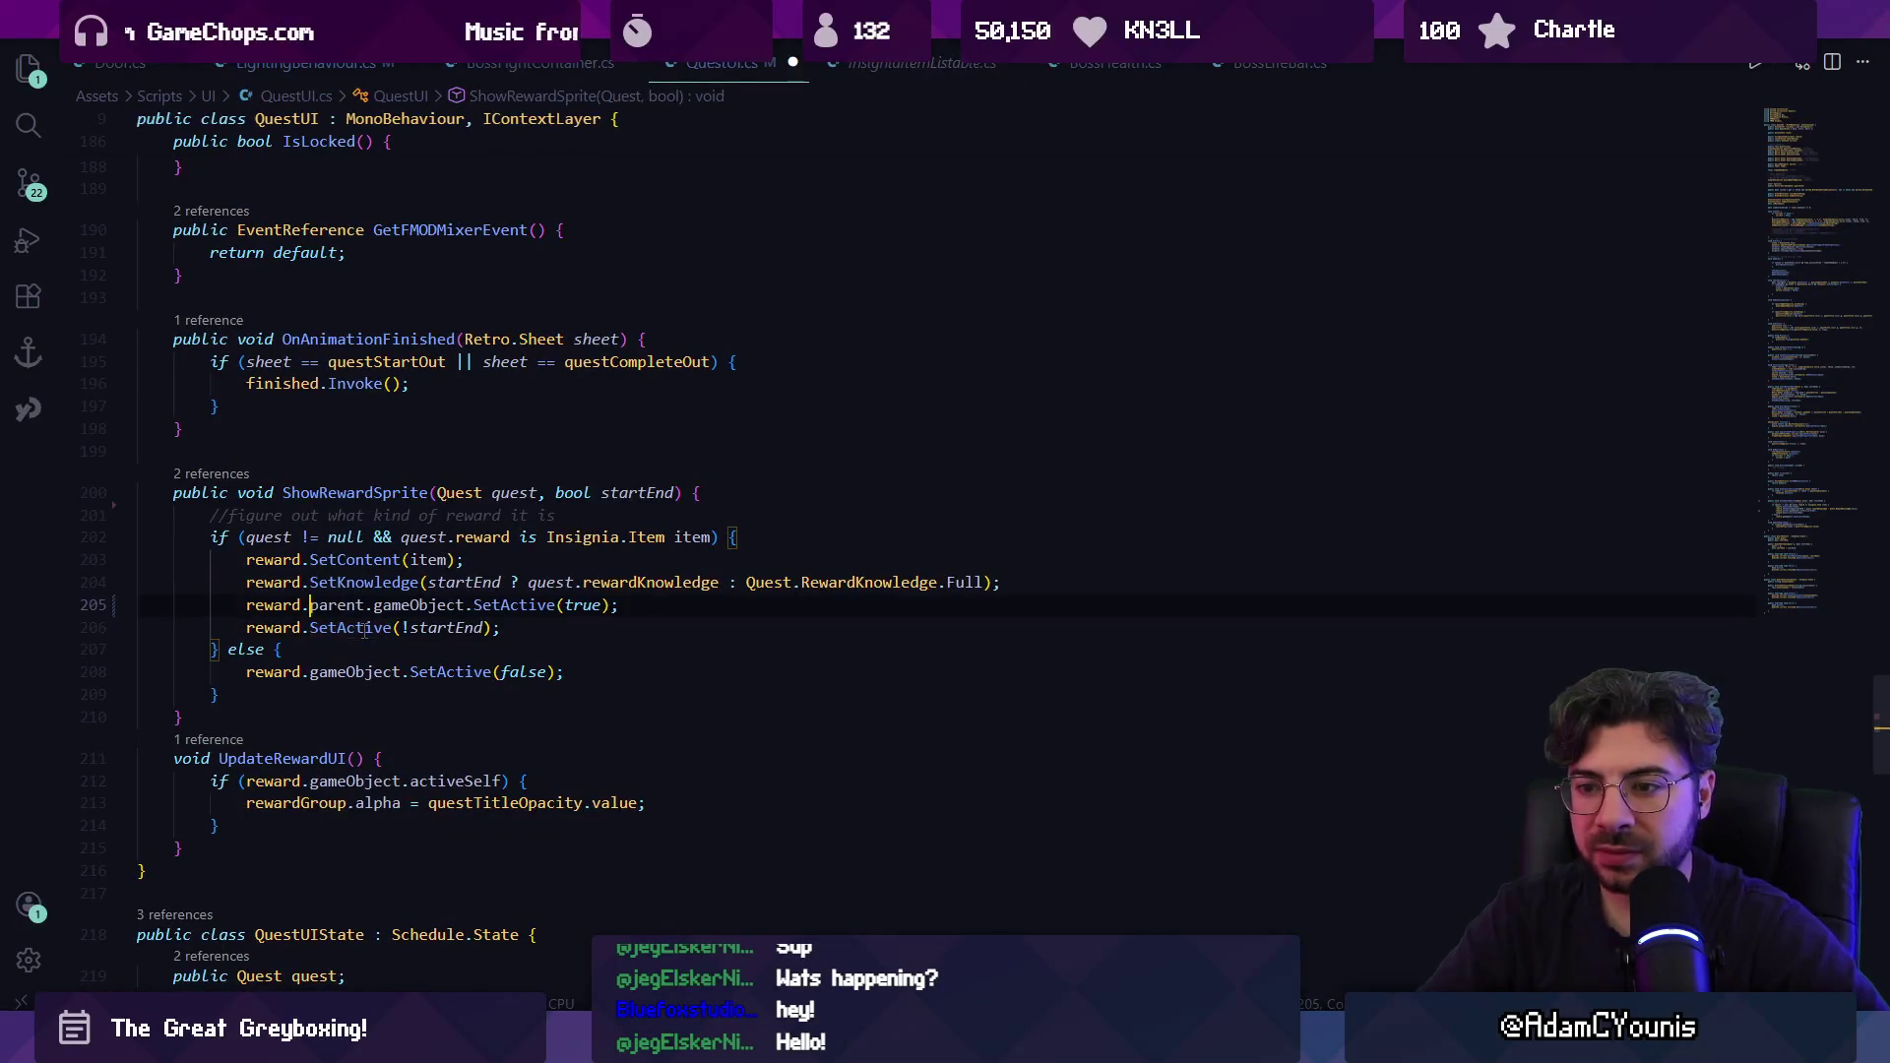
text(rt)
key(ctrl+BackSpace)
key(ctrl+Delete)
key(ctrl+Delete)
key(ctrl+s)
Remove gameObject. from line 208, leaving reward.SetActive(false).
click(396, 671)
key(ctrl+Left)
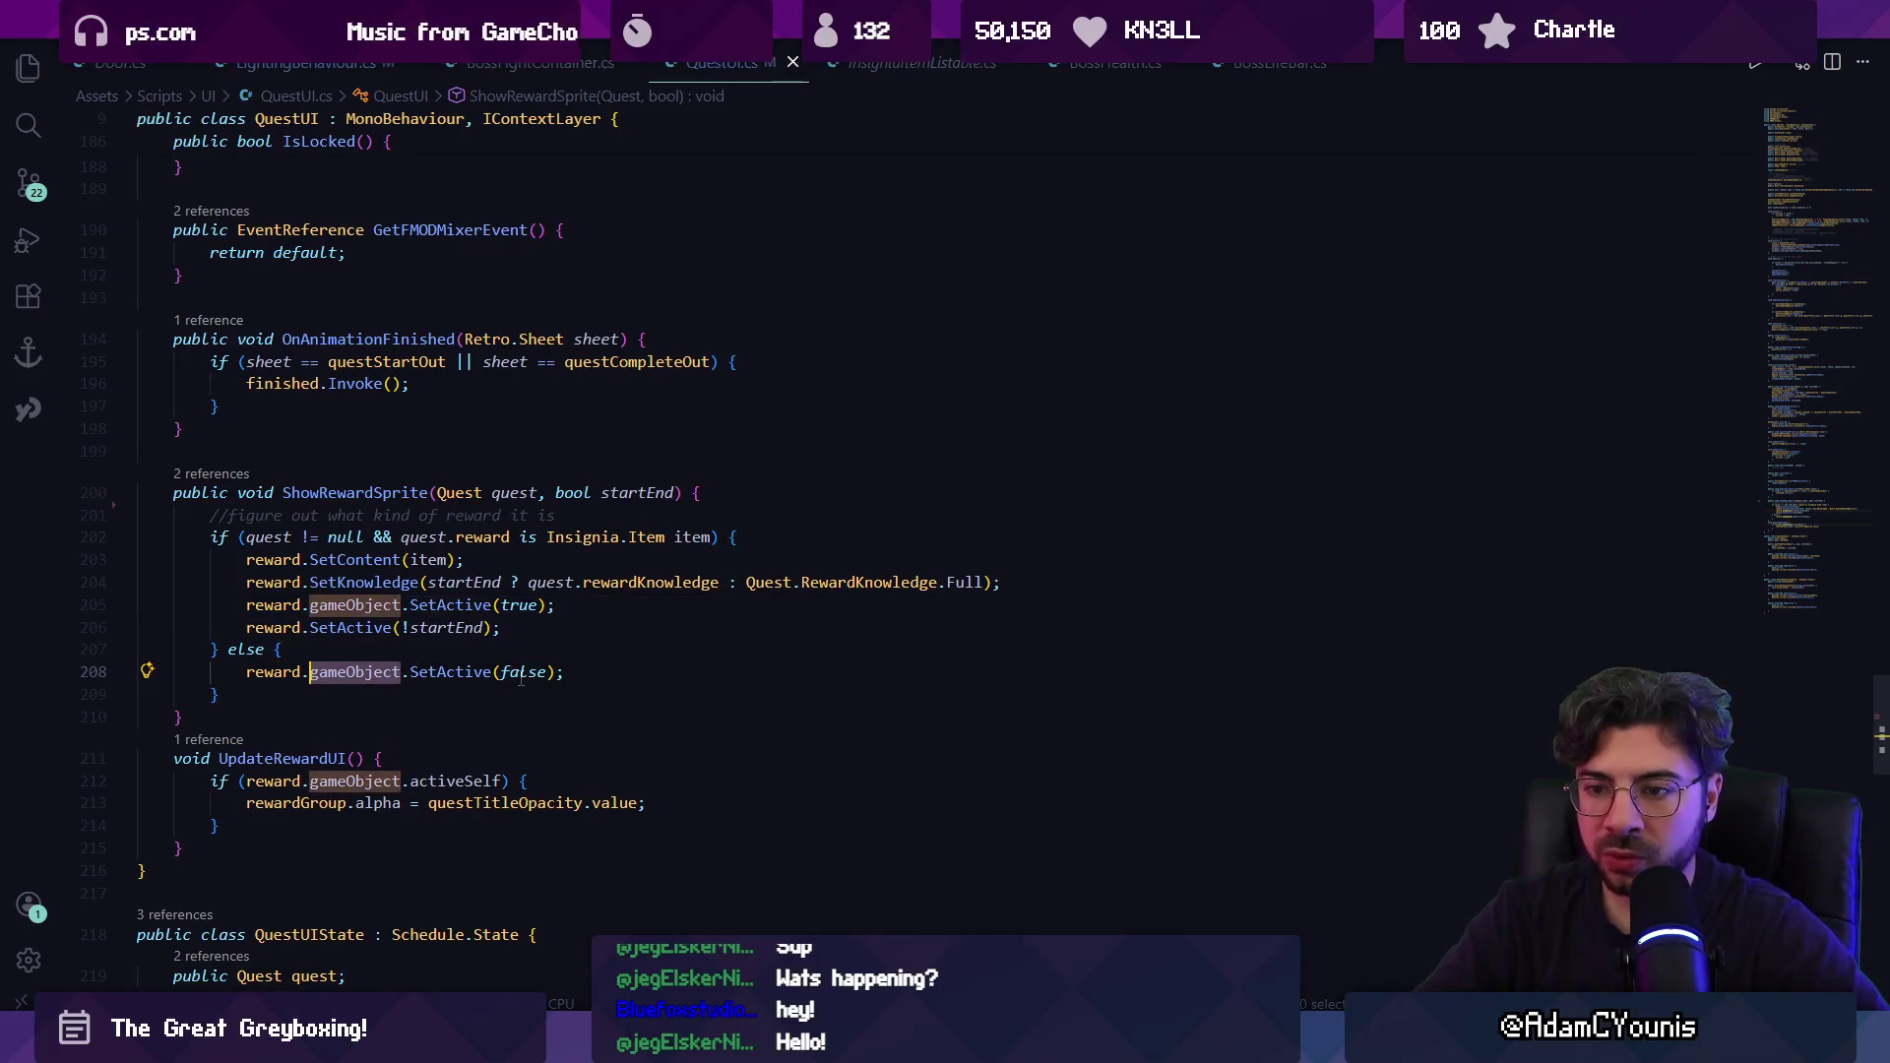
key(ctrl+Delete)
key(BackSpace)
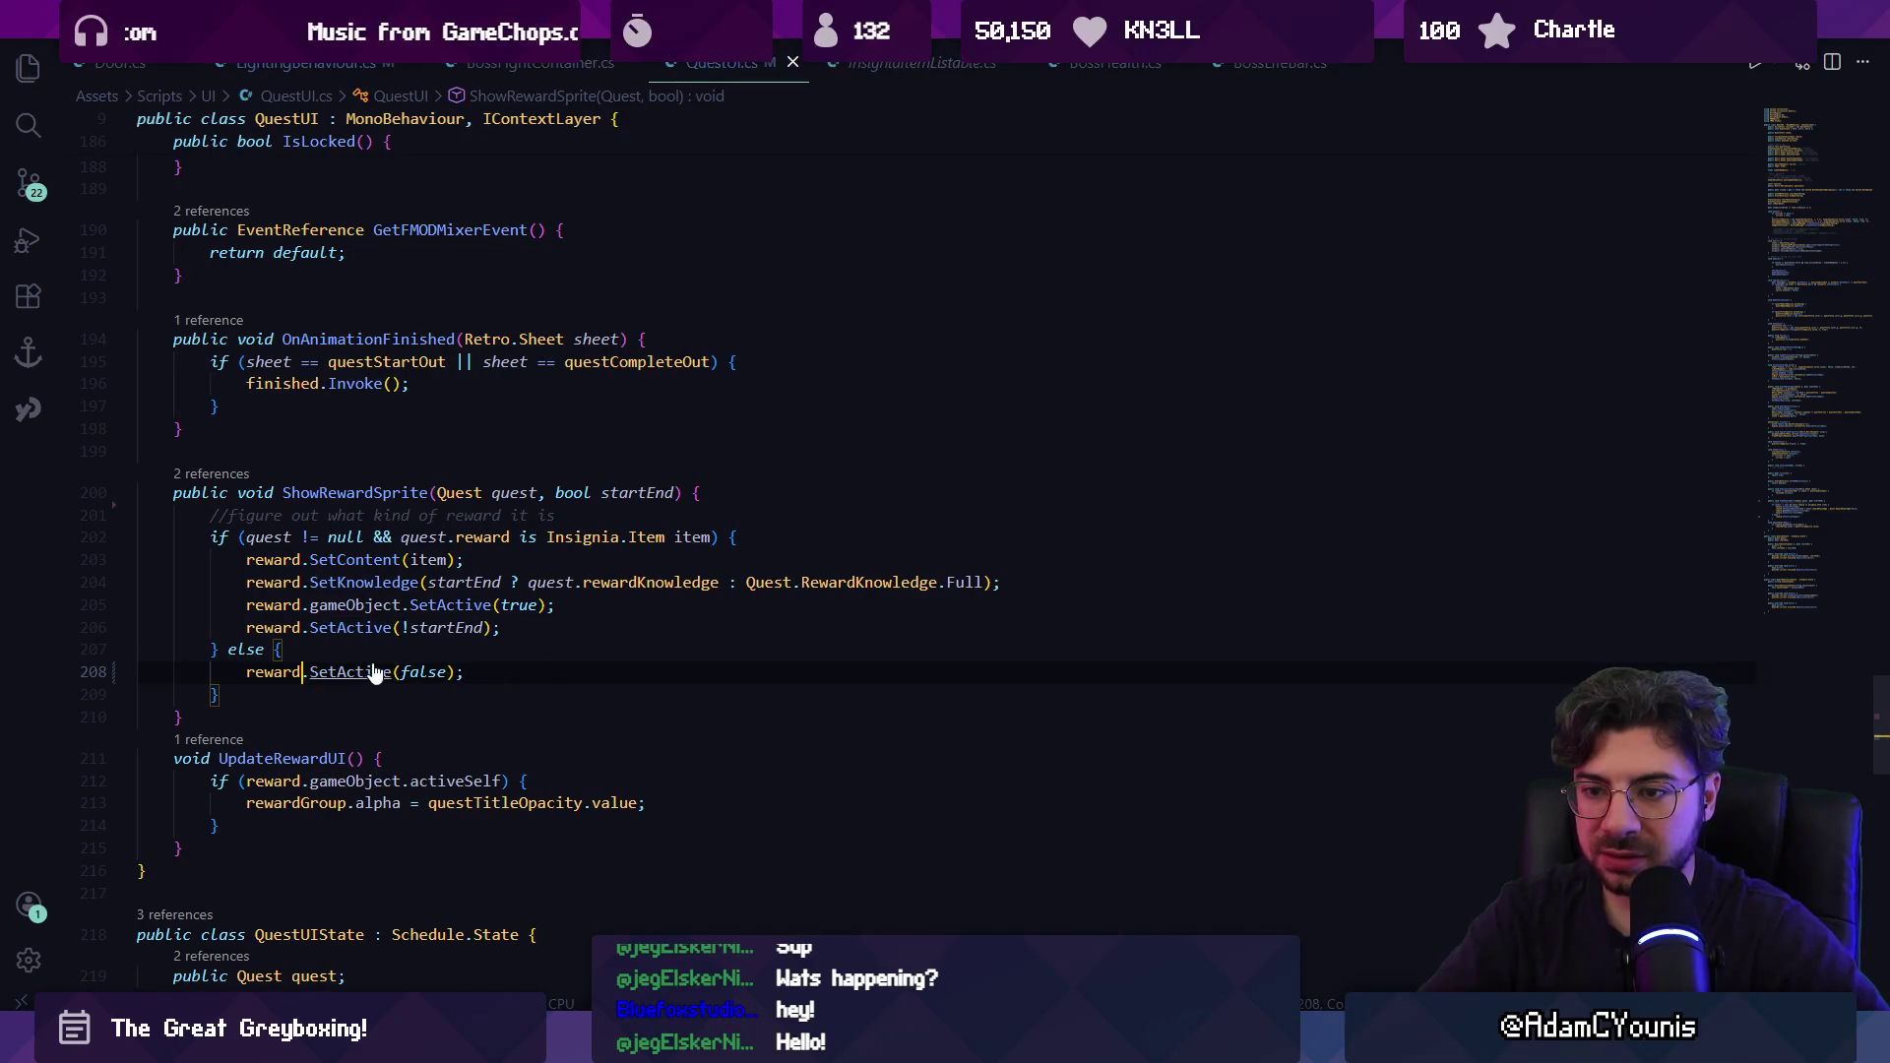
Review reward's uses and SetActive definition, then restore line 208 to reward.gameObject.SetActive(false).
click(338, 605)
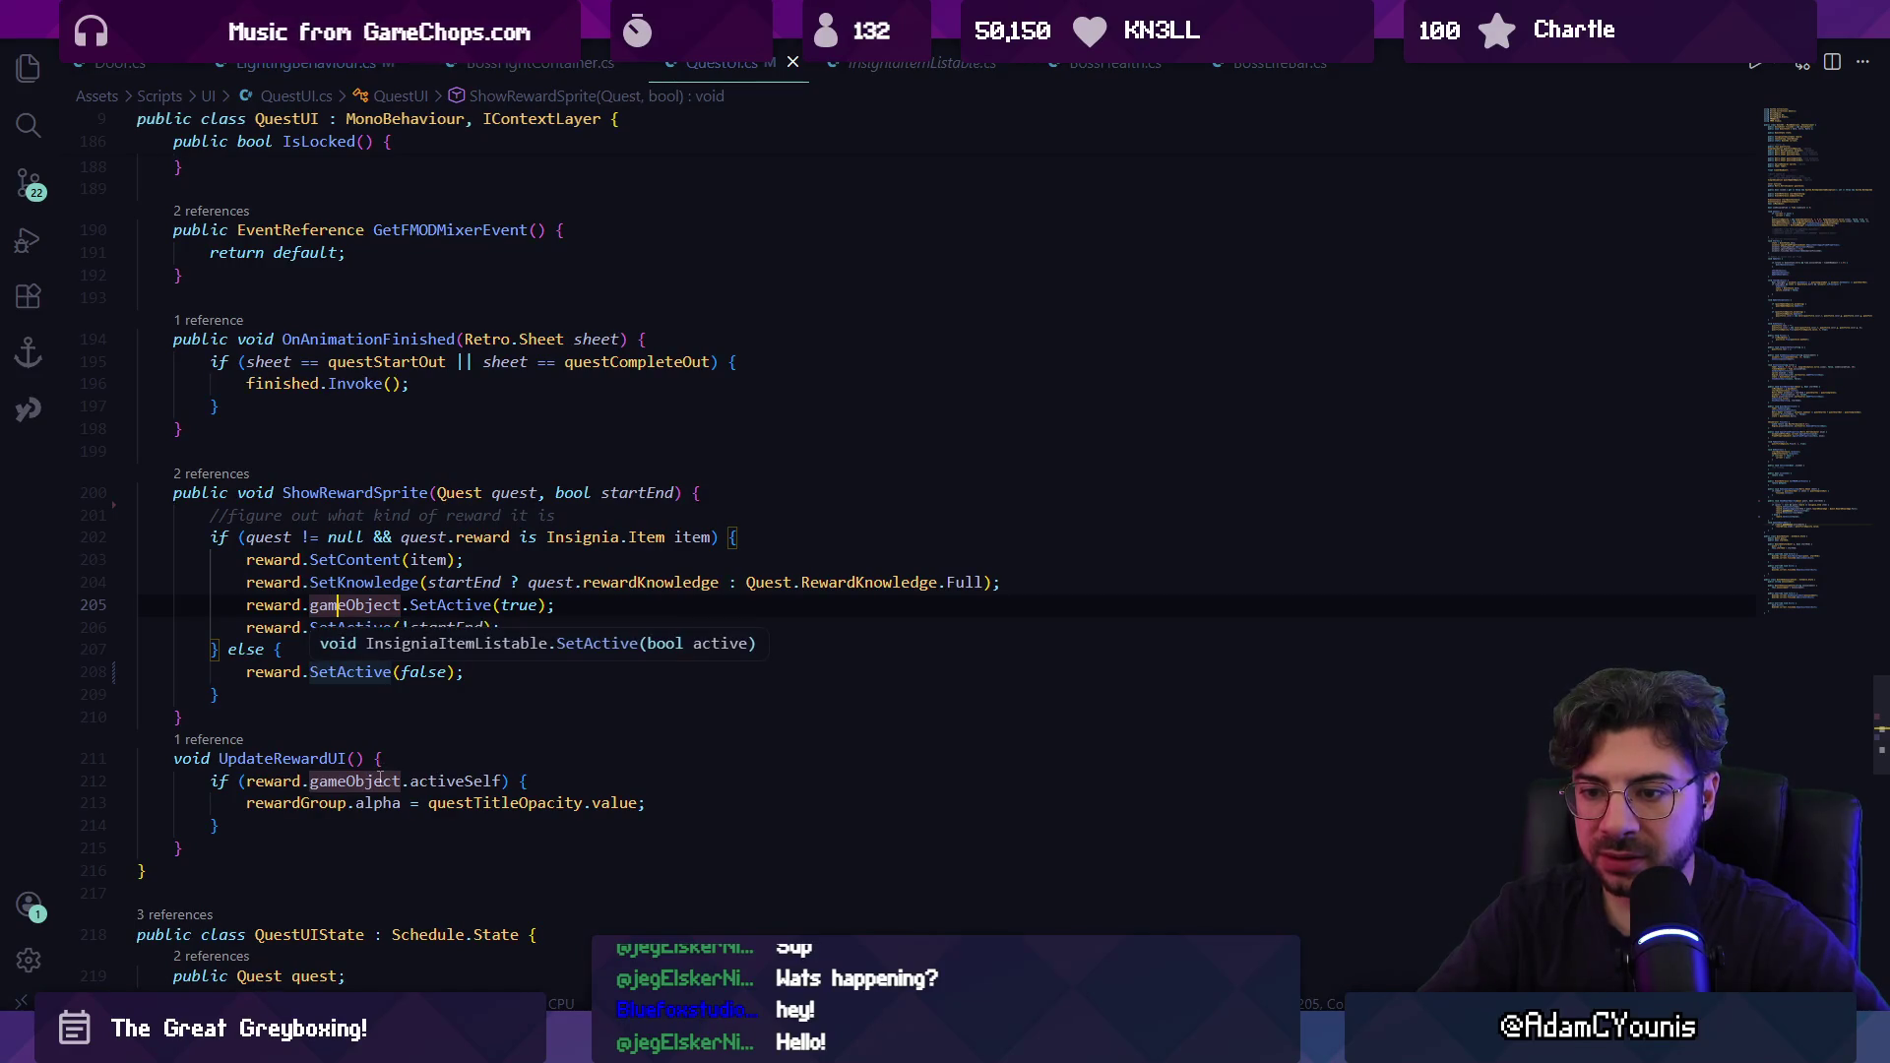
click(272, 581)
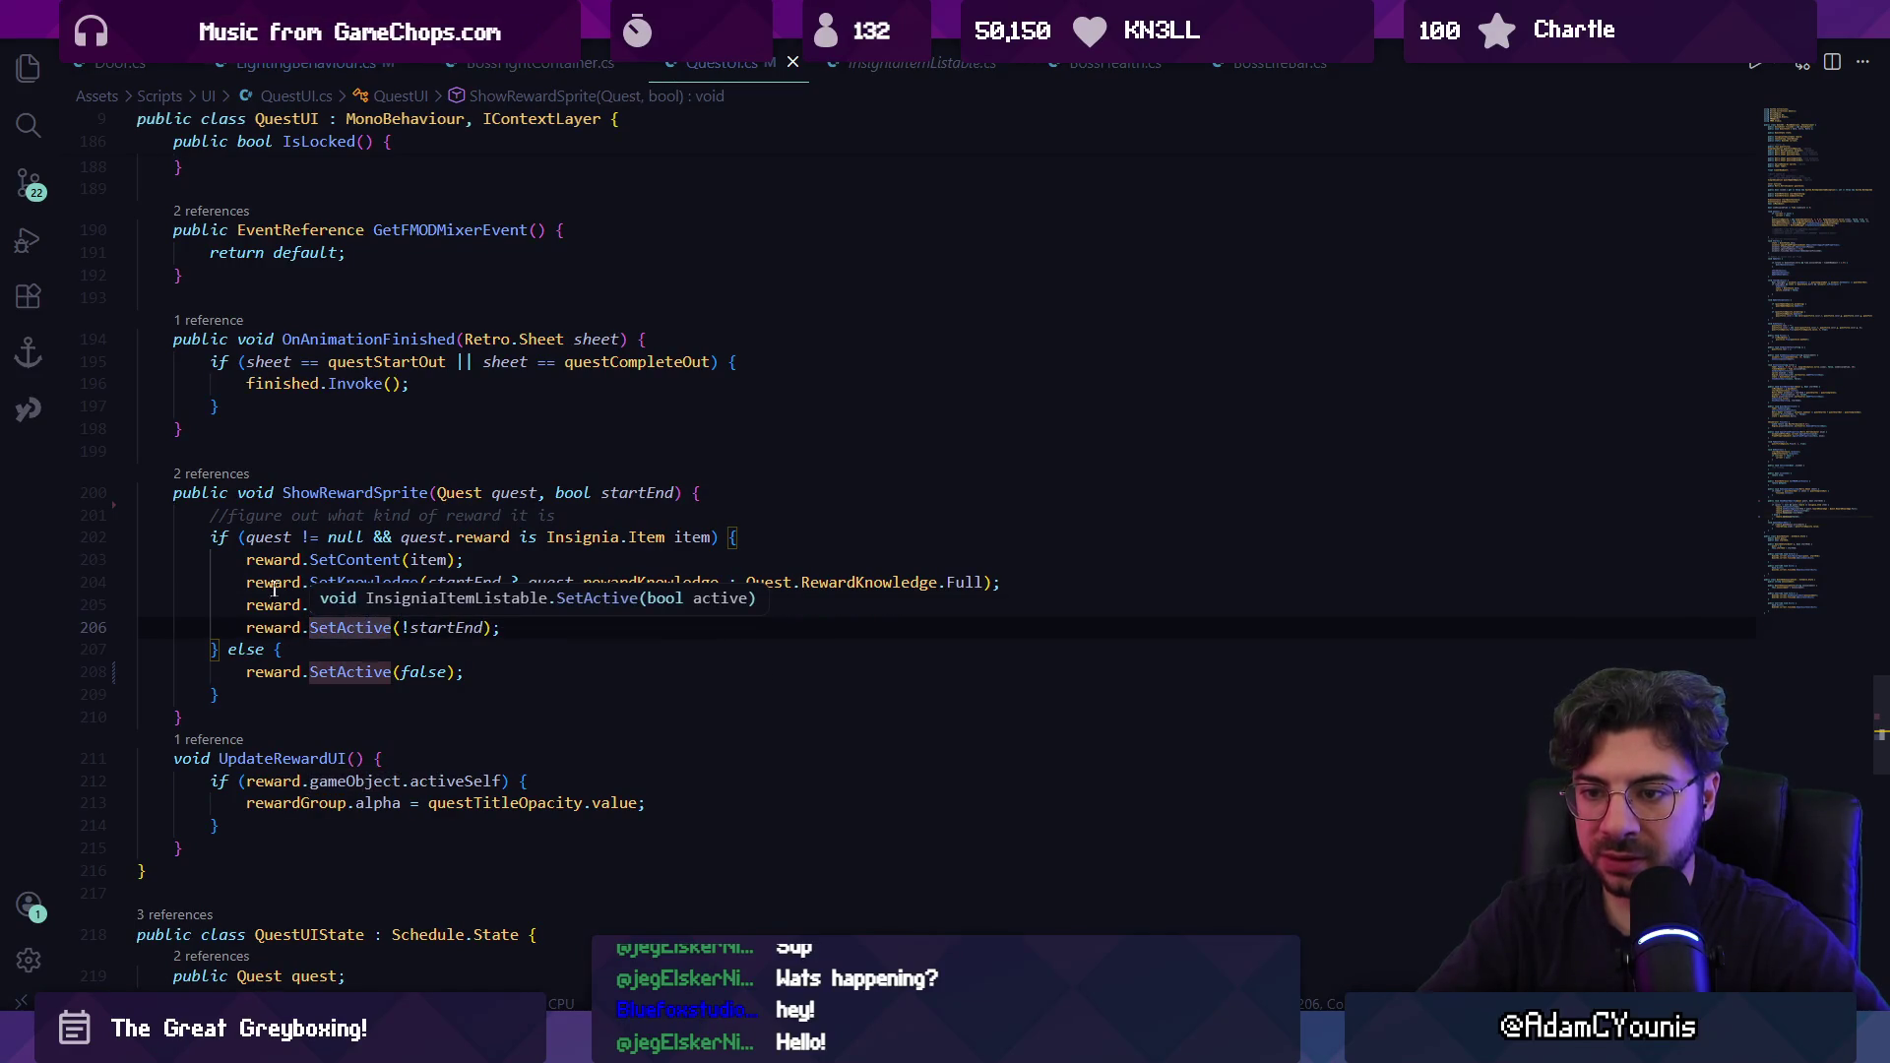
ctrl+click(347, 627)
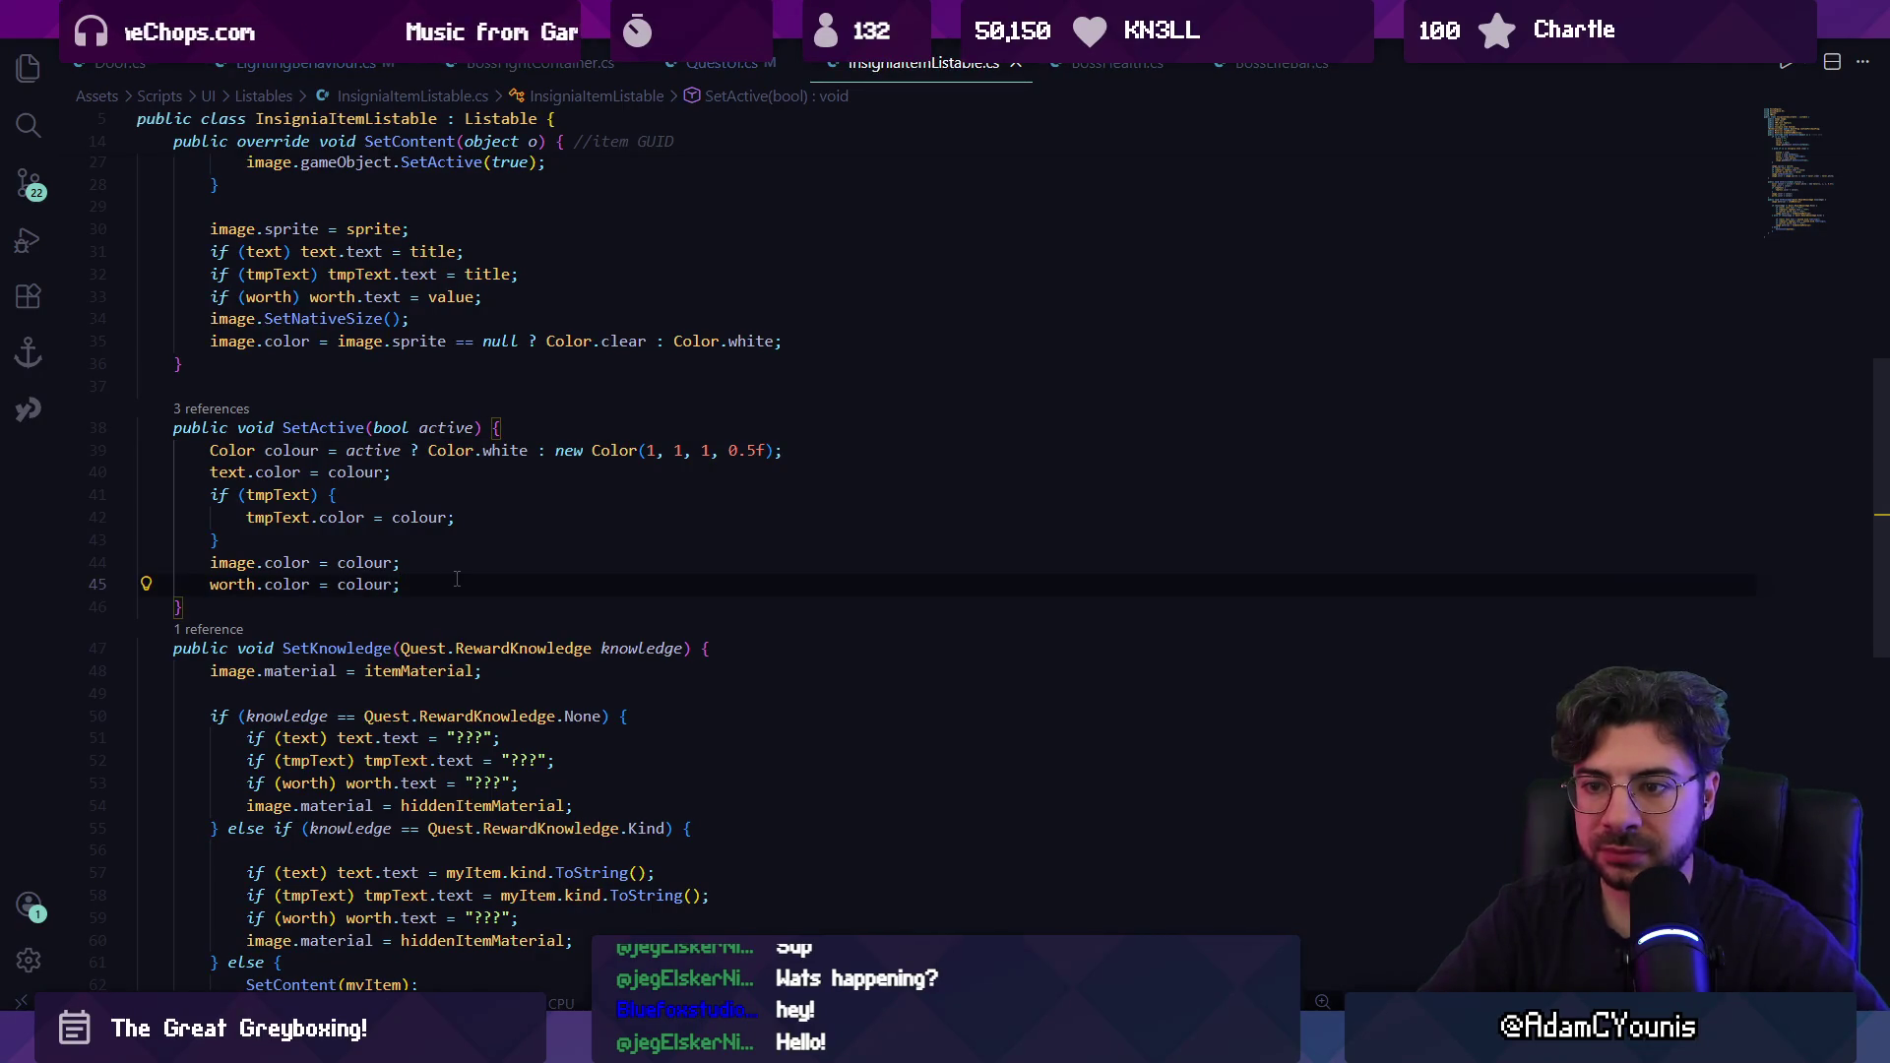
key(alt+Left)
key(alt+Right)
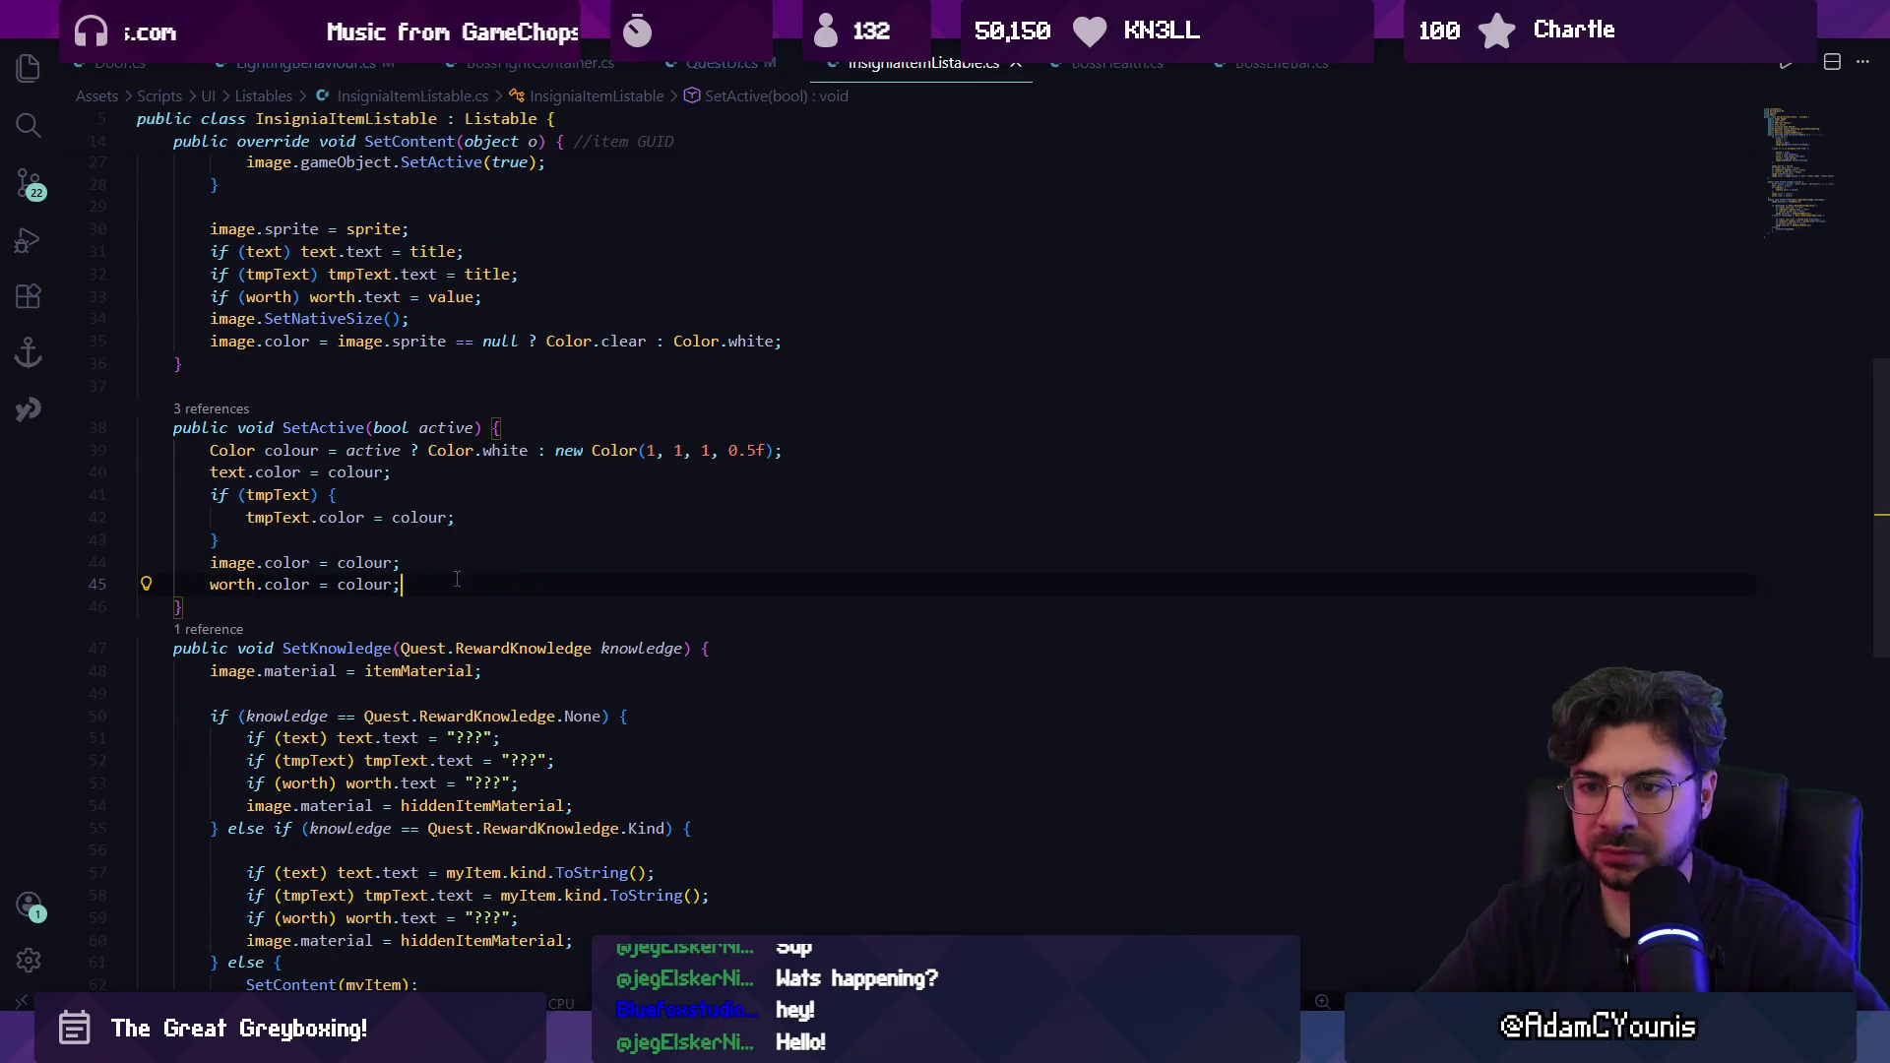
key(alt+Left)
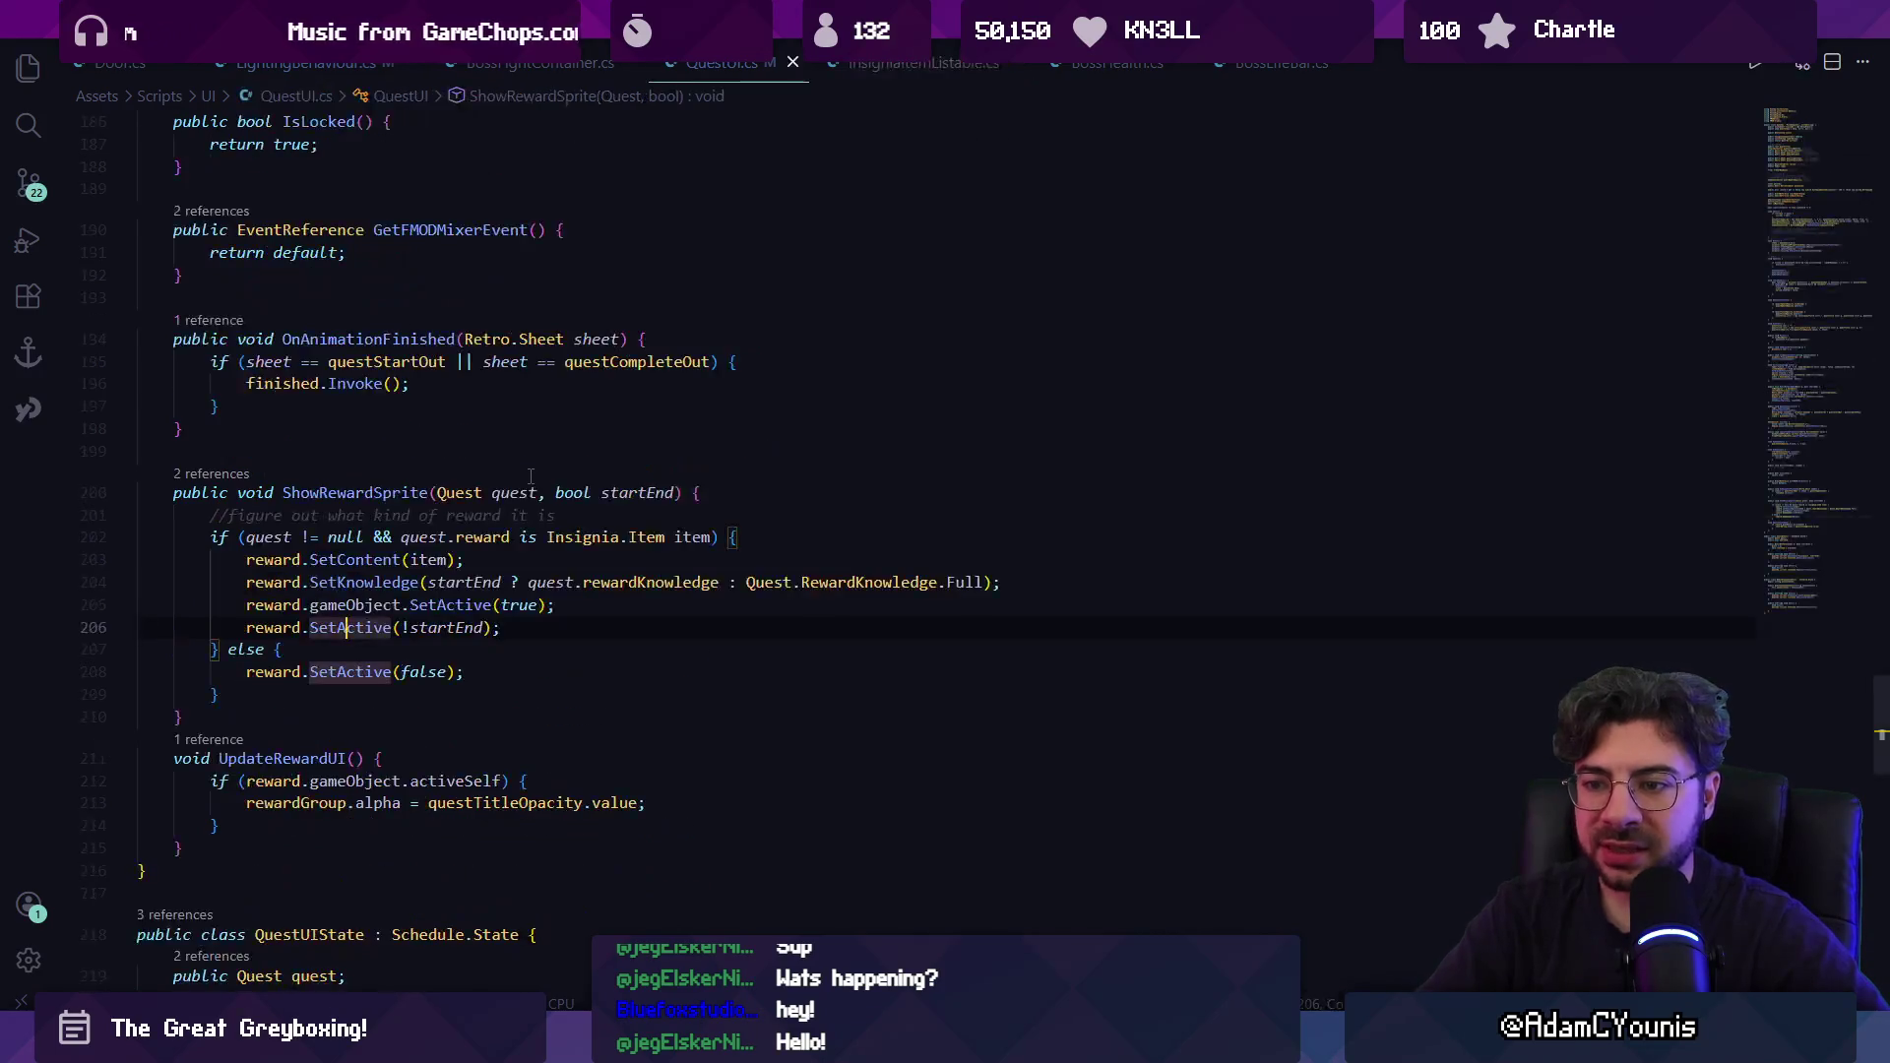
key(ctrl+z)
key(ctrl+z)
key(ctrl+z)
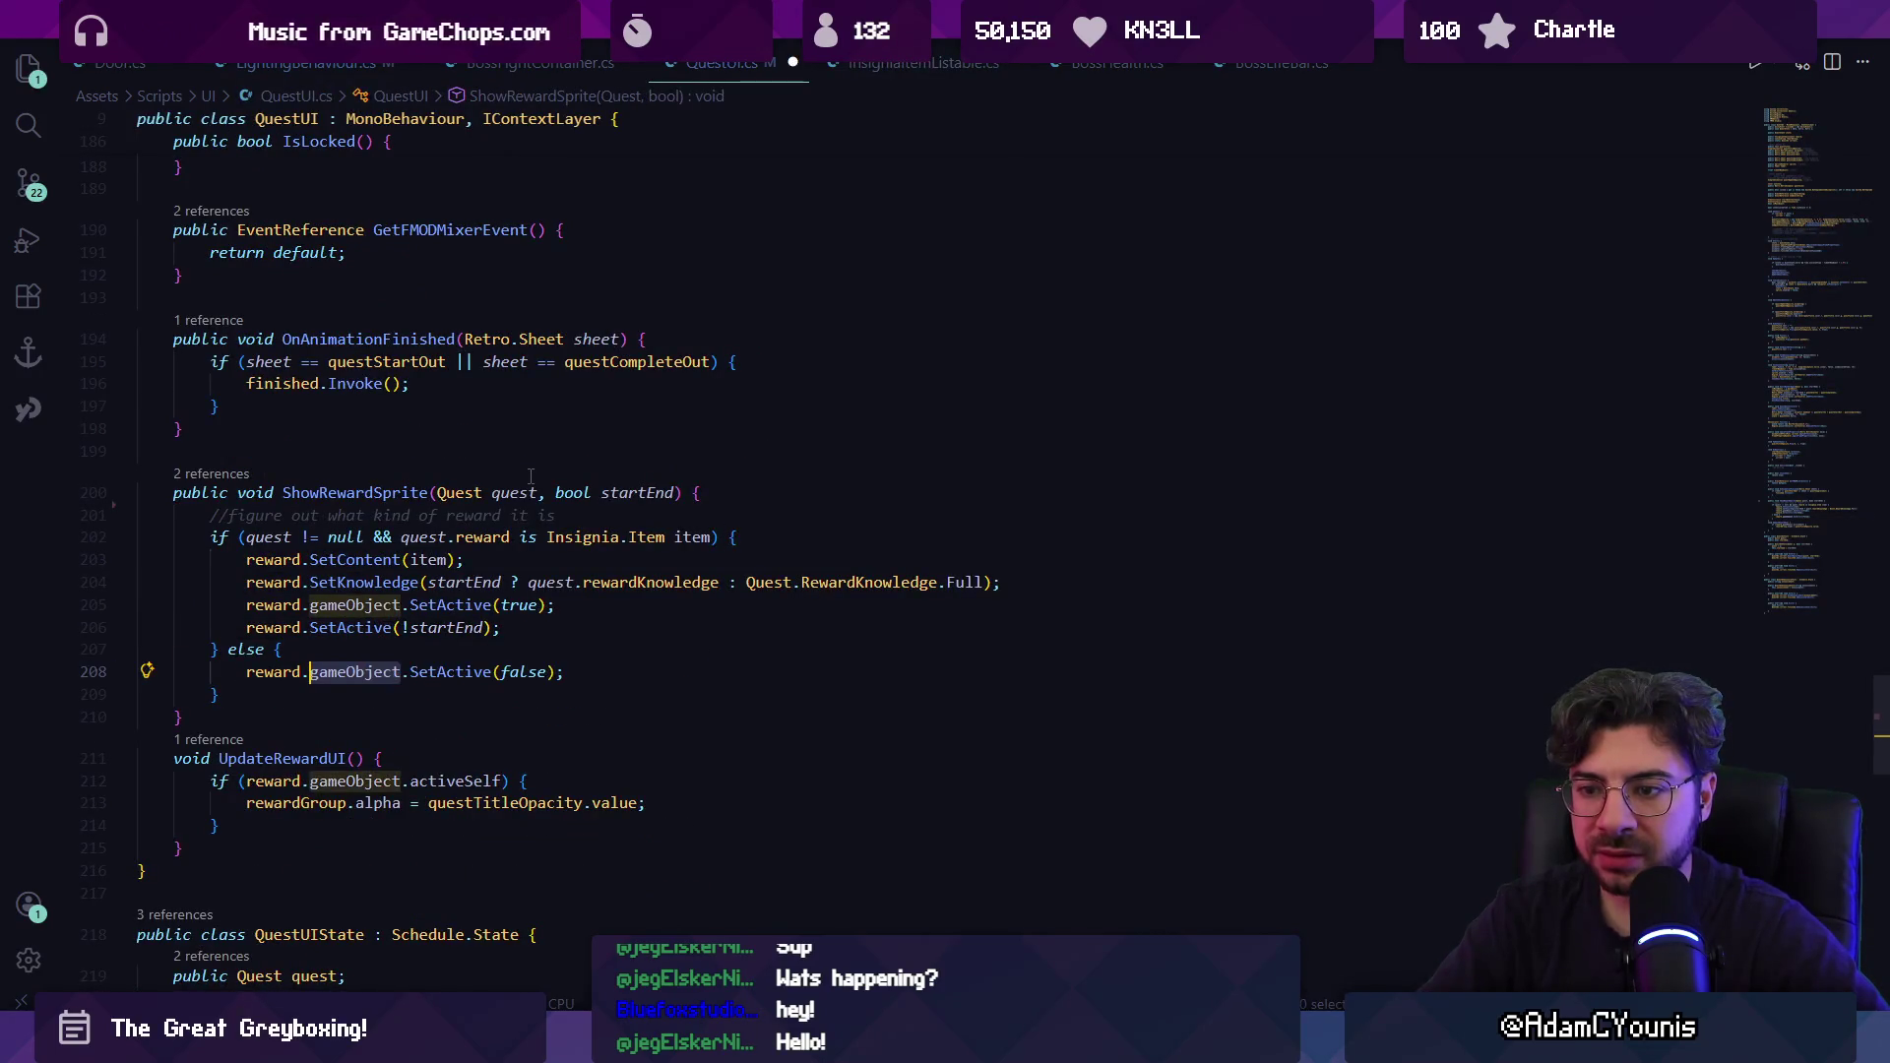
Open SetActive's definition in InsigniaItemListable and inspect its Color.white 0.5f colour line.
ctrl+click(349, 628)
key(F2)
text(Sert)
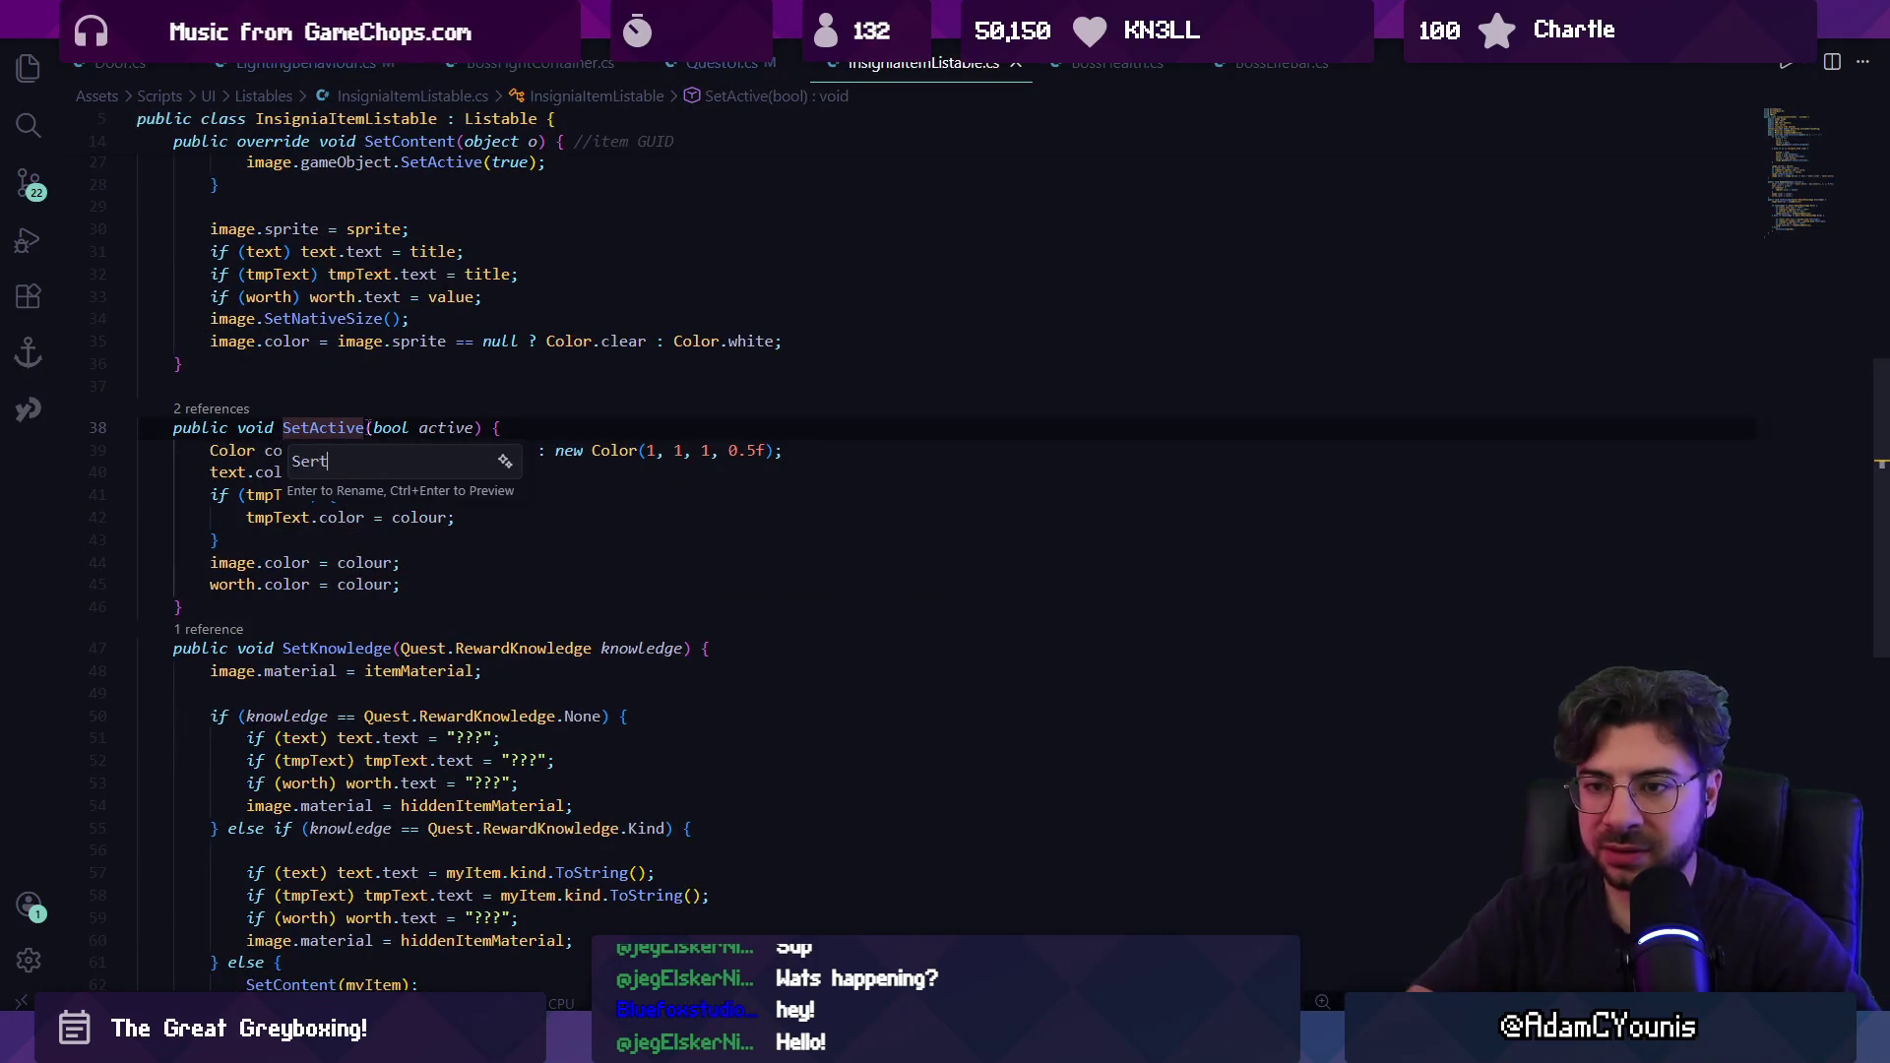
key(BackSpace)
text(t)
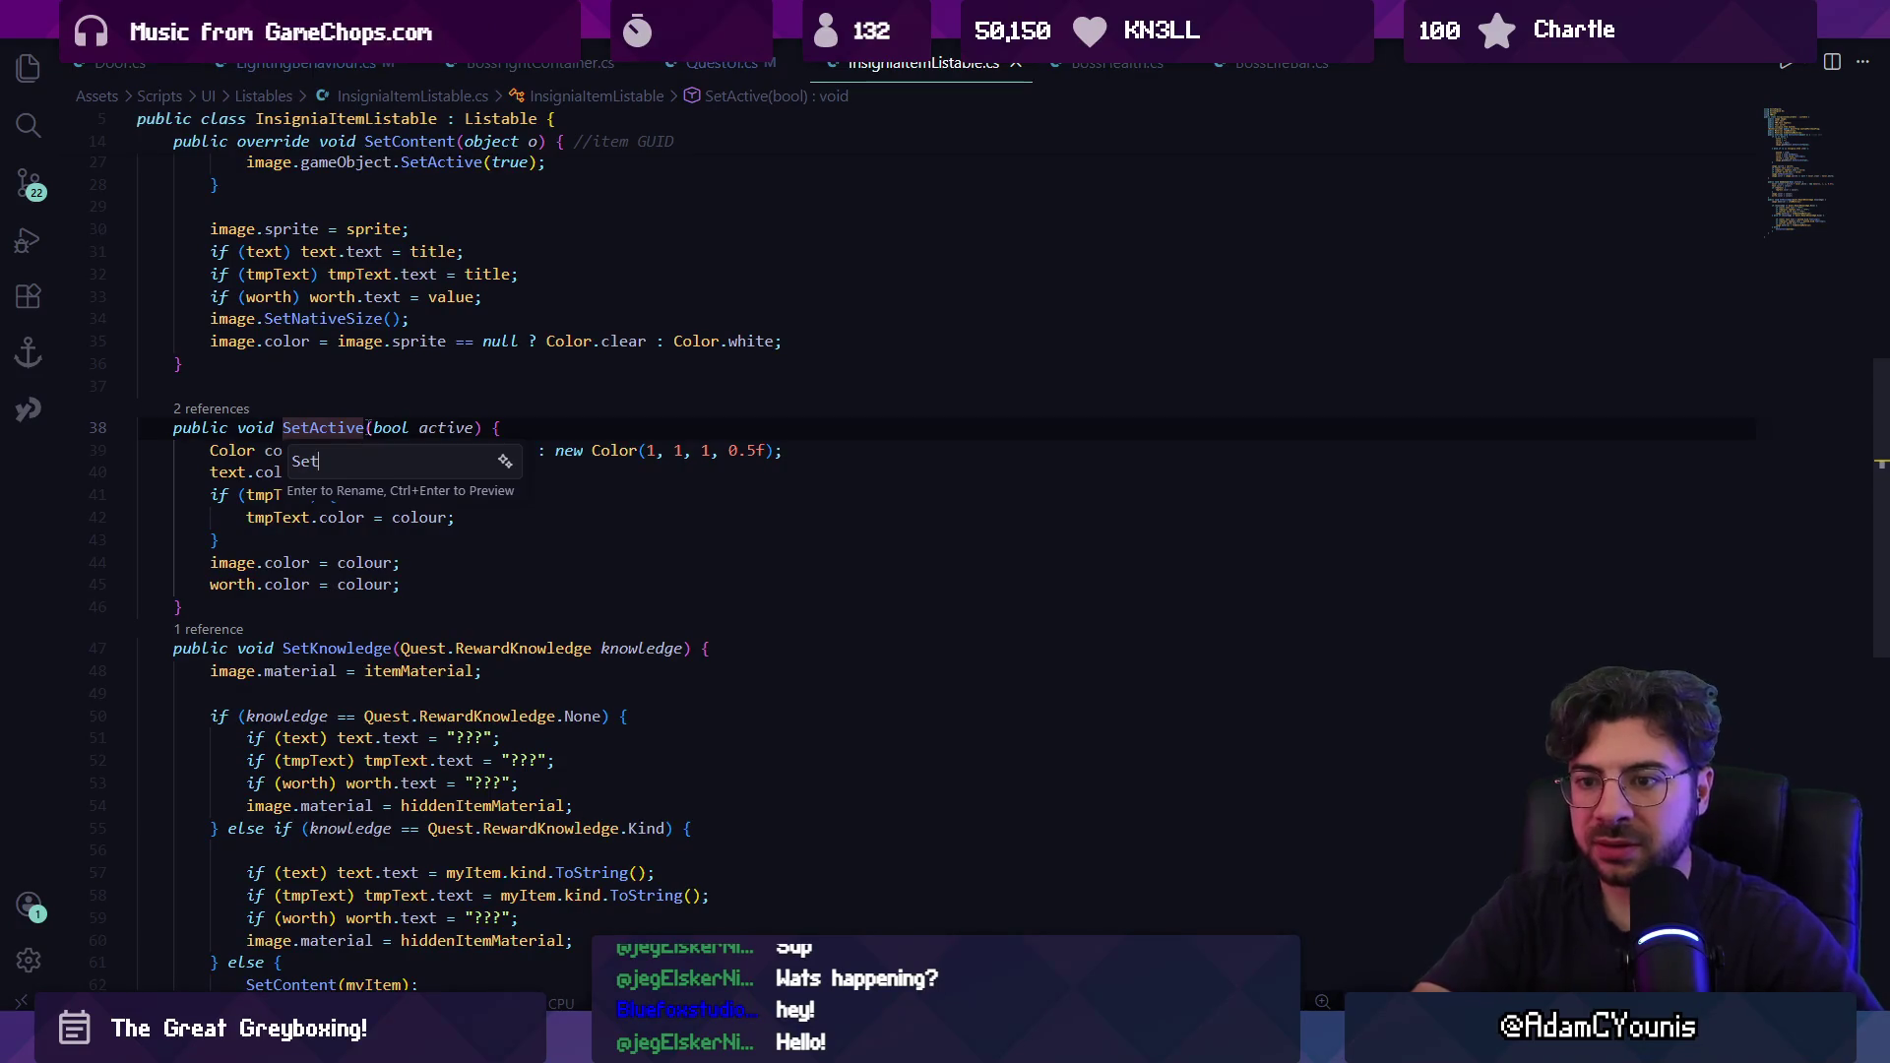
key(Escape)
double_click(756, 450)
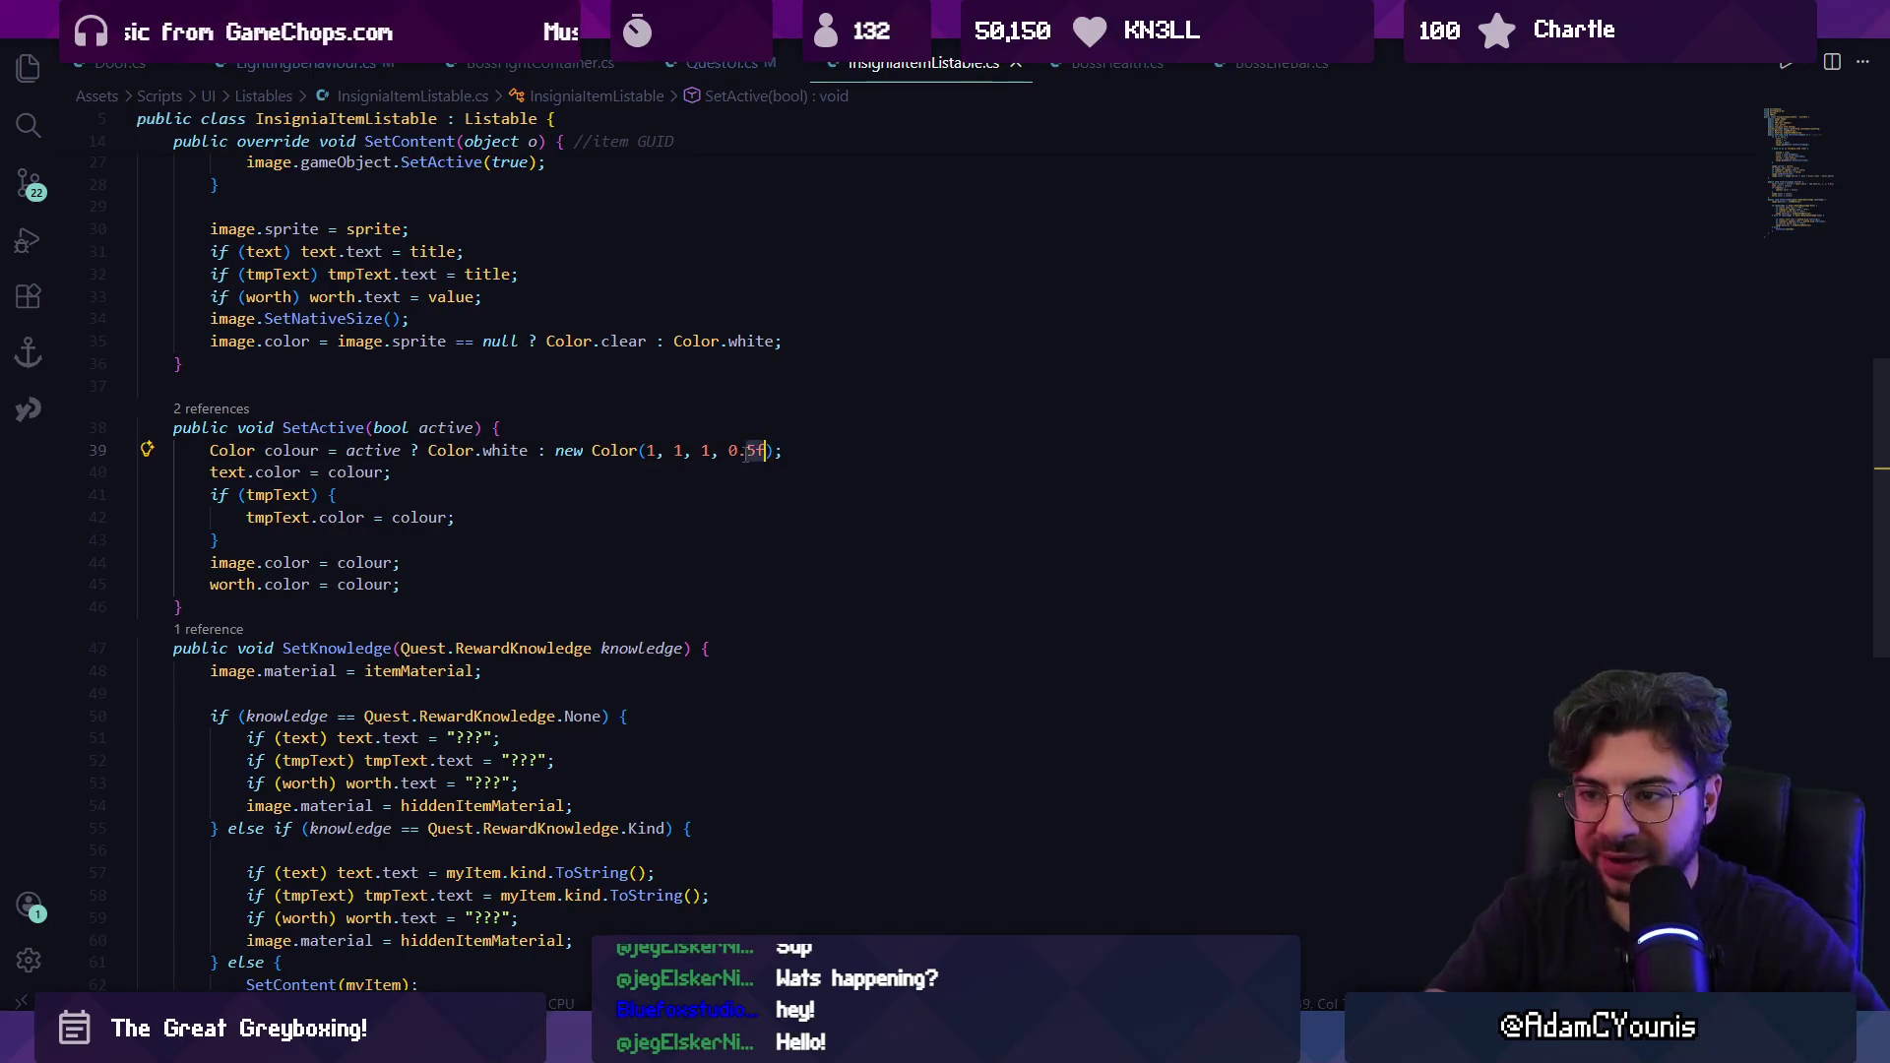
double_click(506, 450)
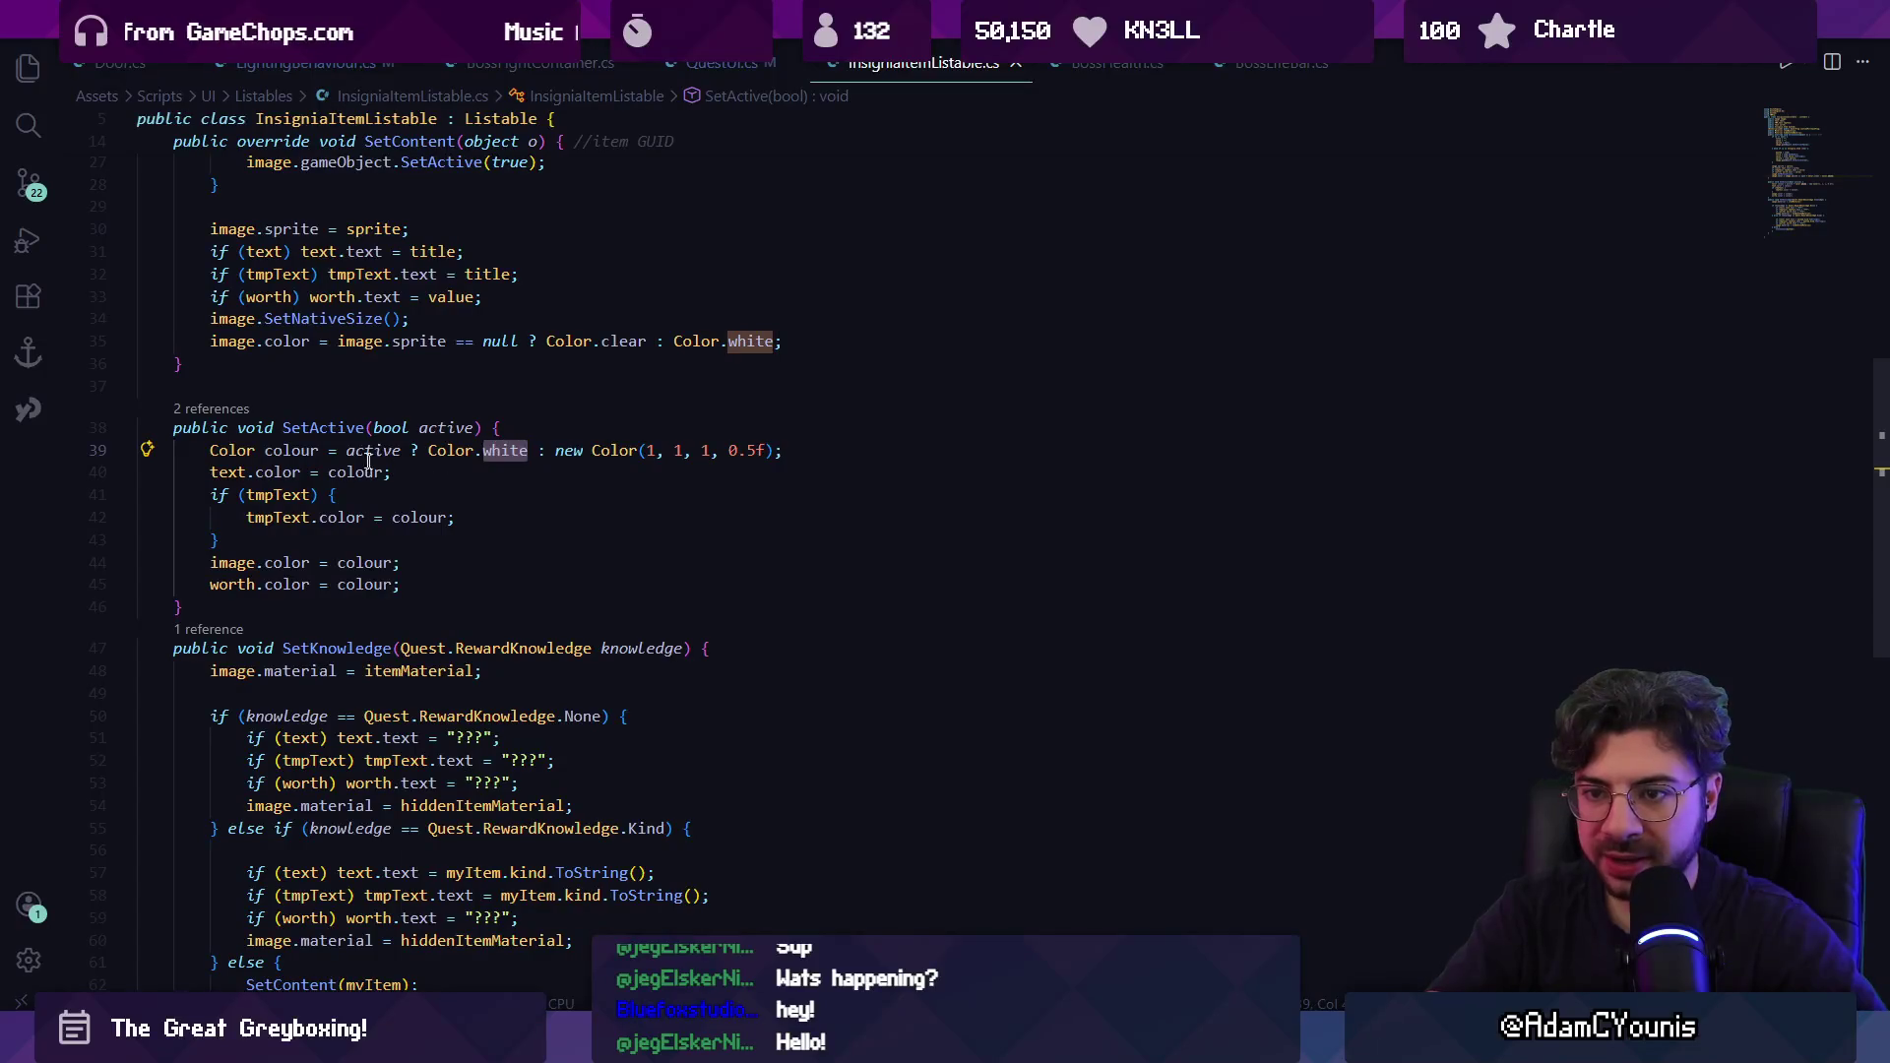
Rename the SetActive method to SetColour with F2.
click(350, 431)
key(F2)
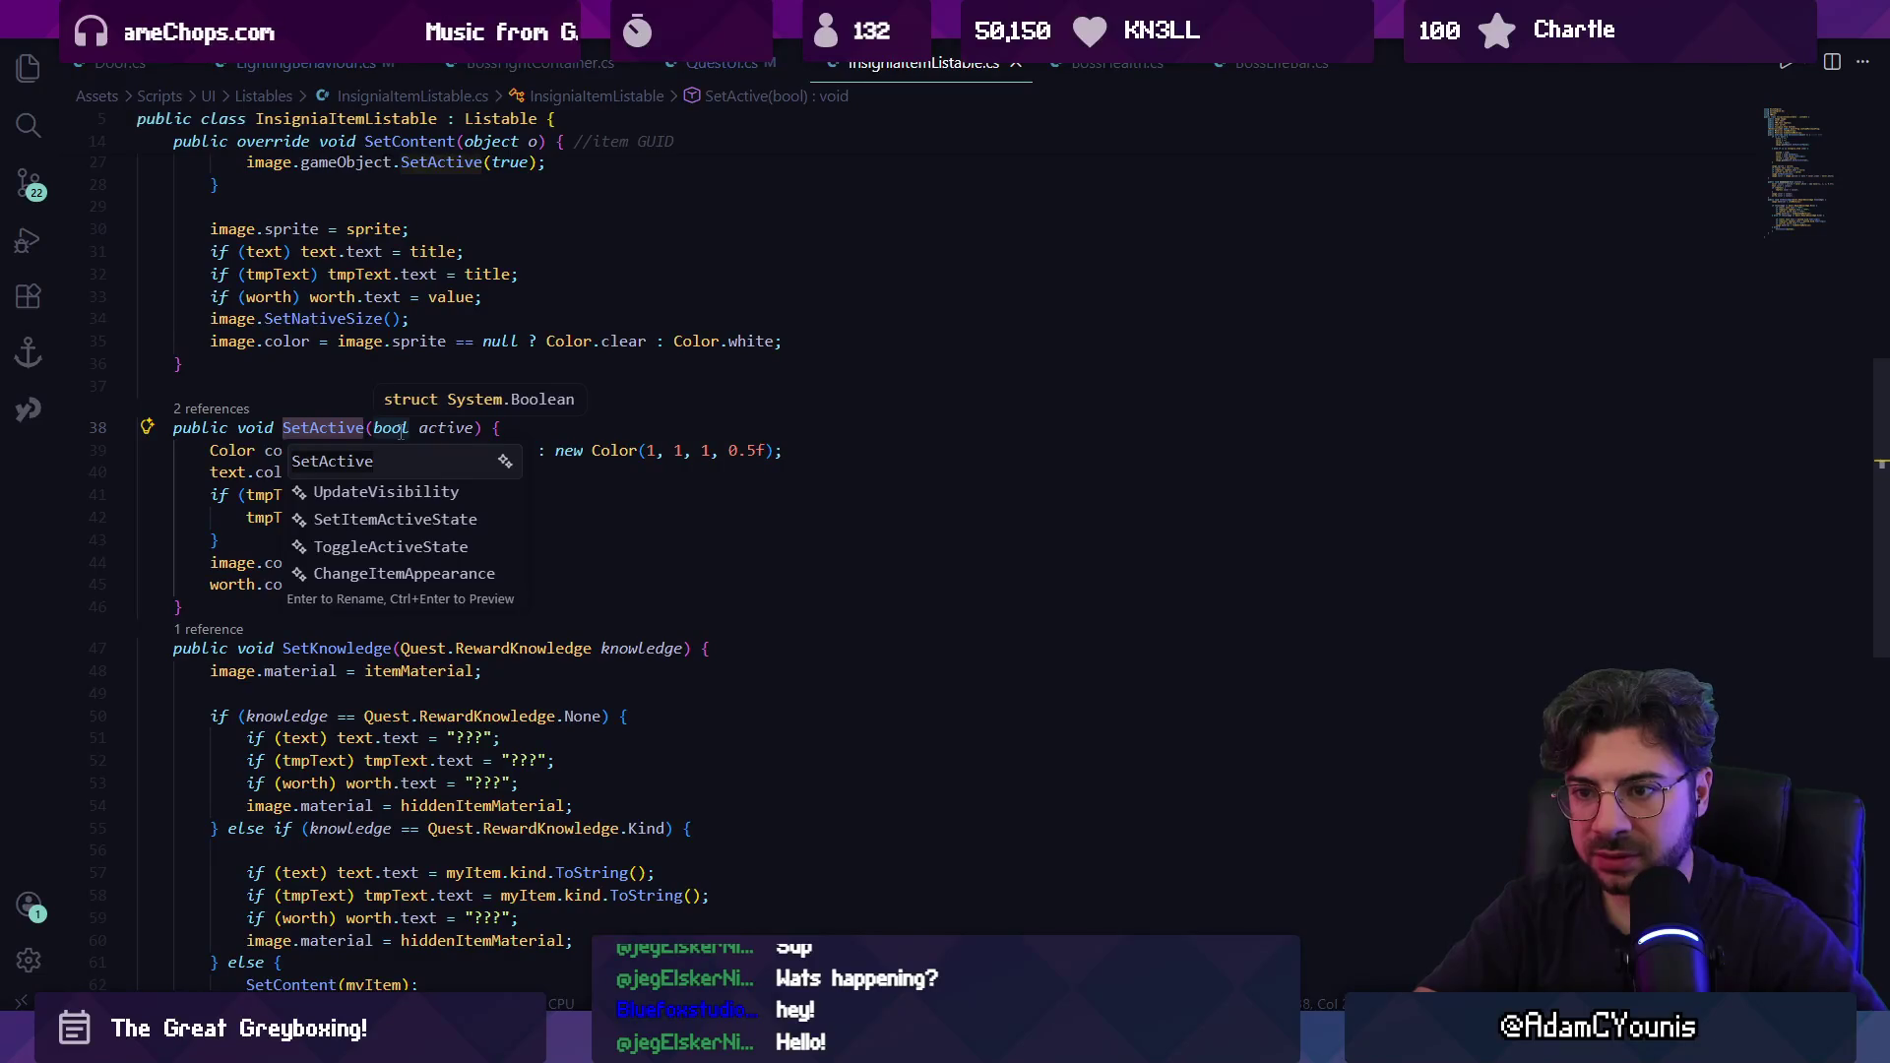
text(Setup)
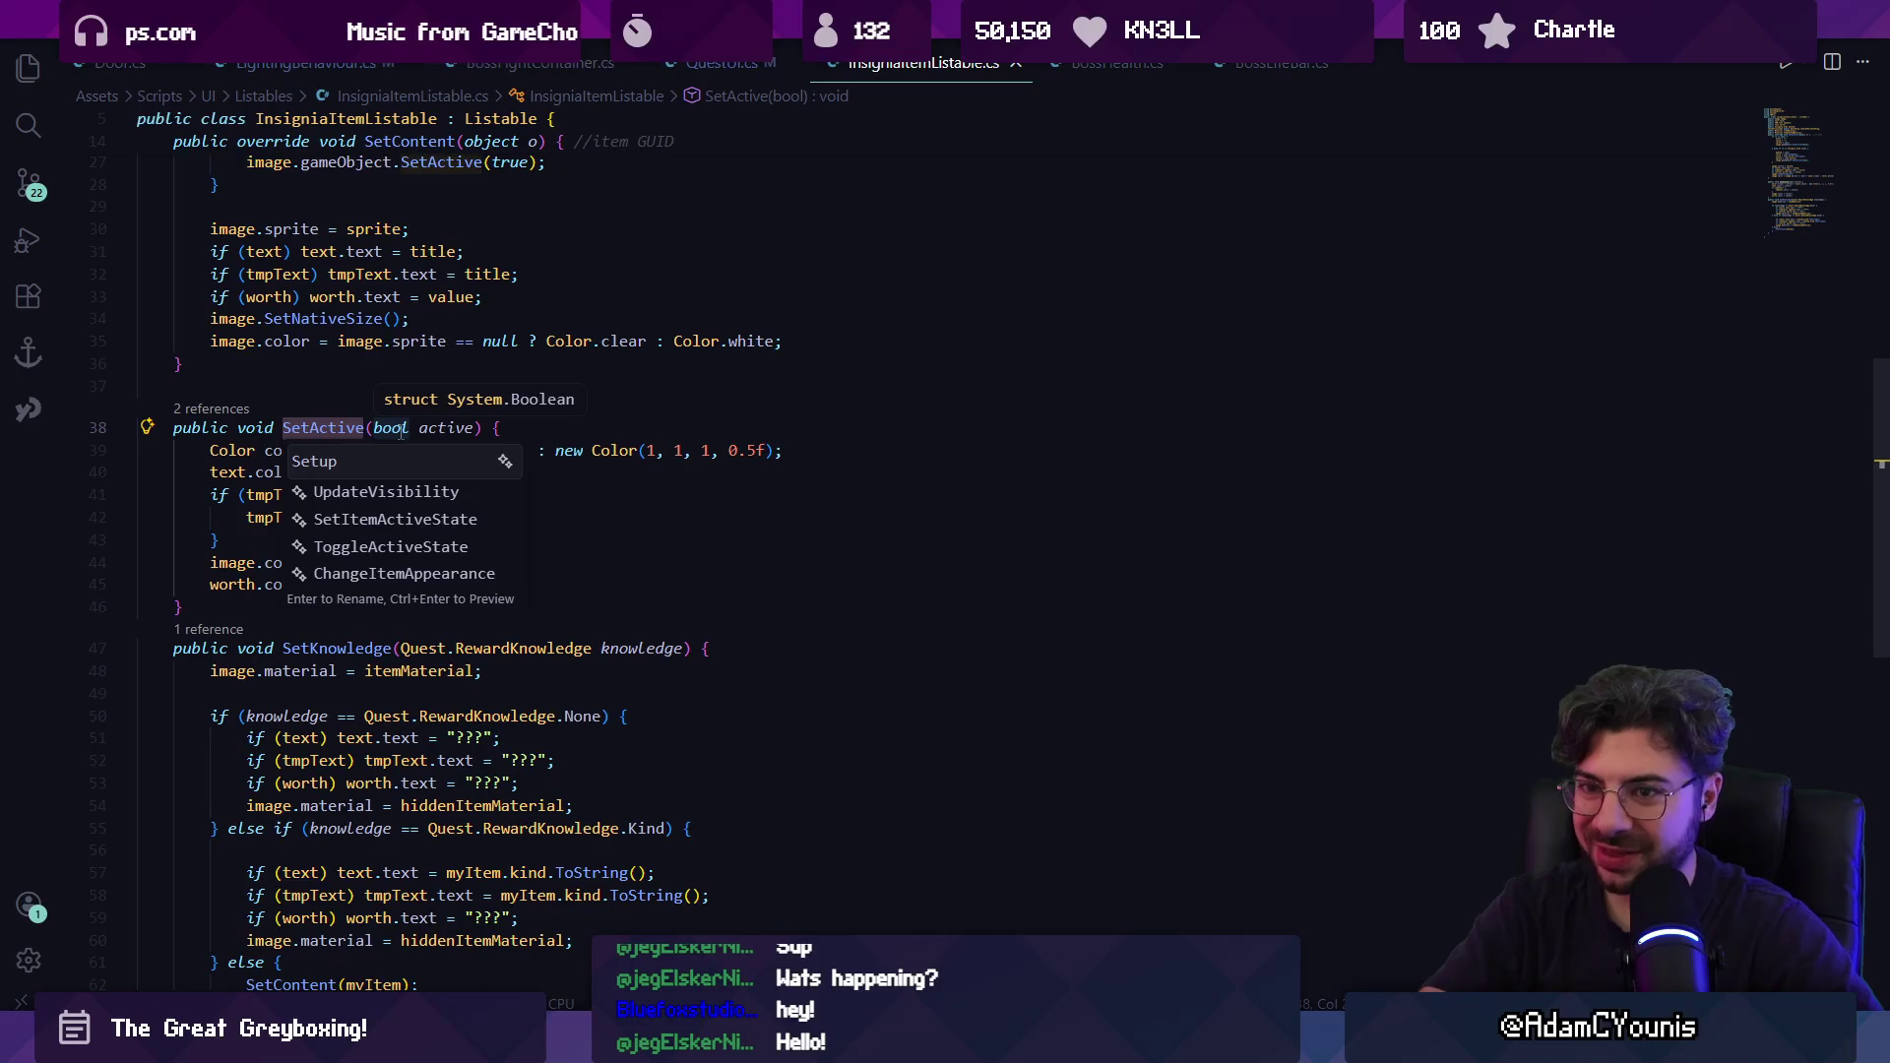
key(Return)
click(444, 476)
click(311, 427)
key(F2)
text(Set)
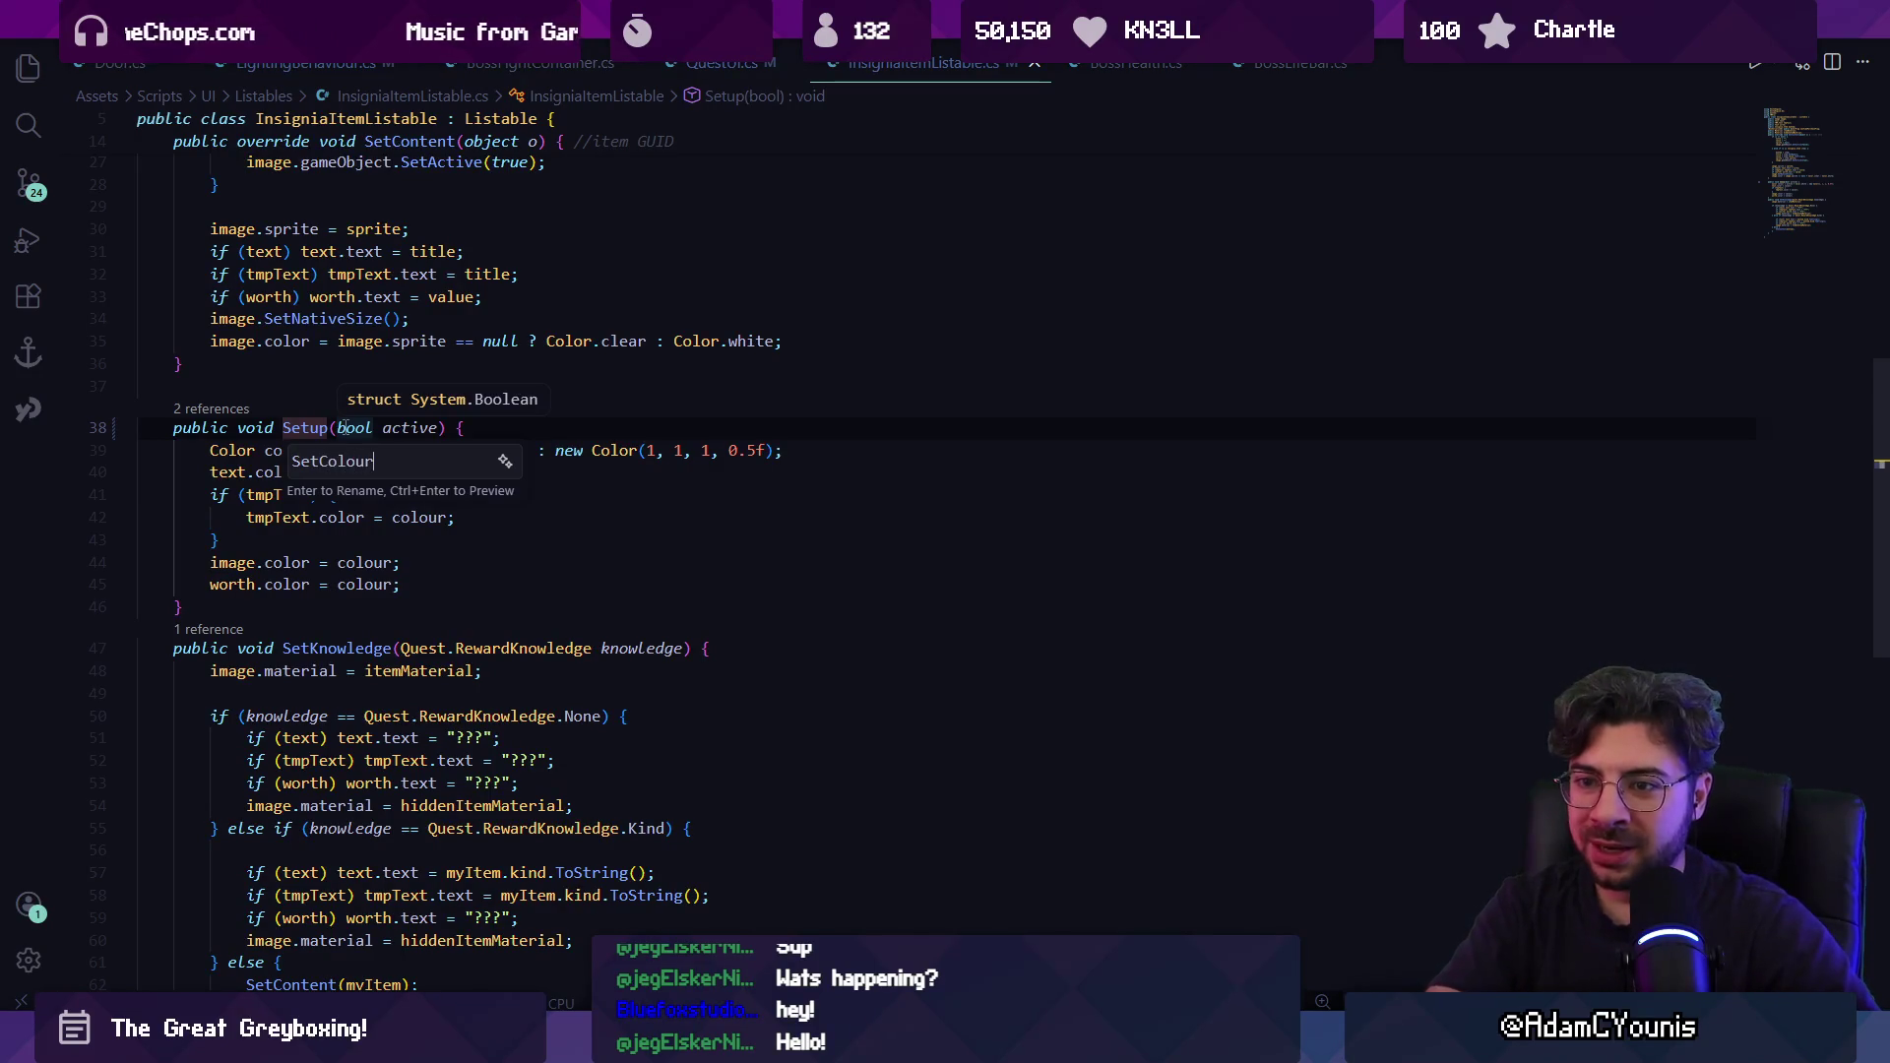
Make lines 205 and 208 toggle reward.transform.parent.gameObject and save.
ctrl+click(346, 427)
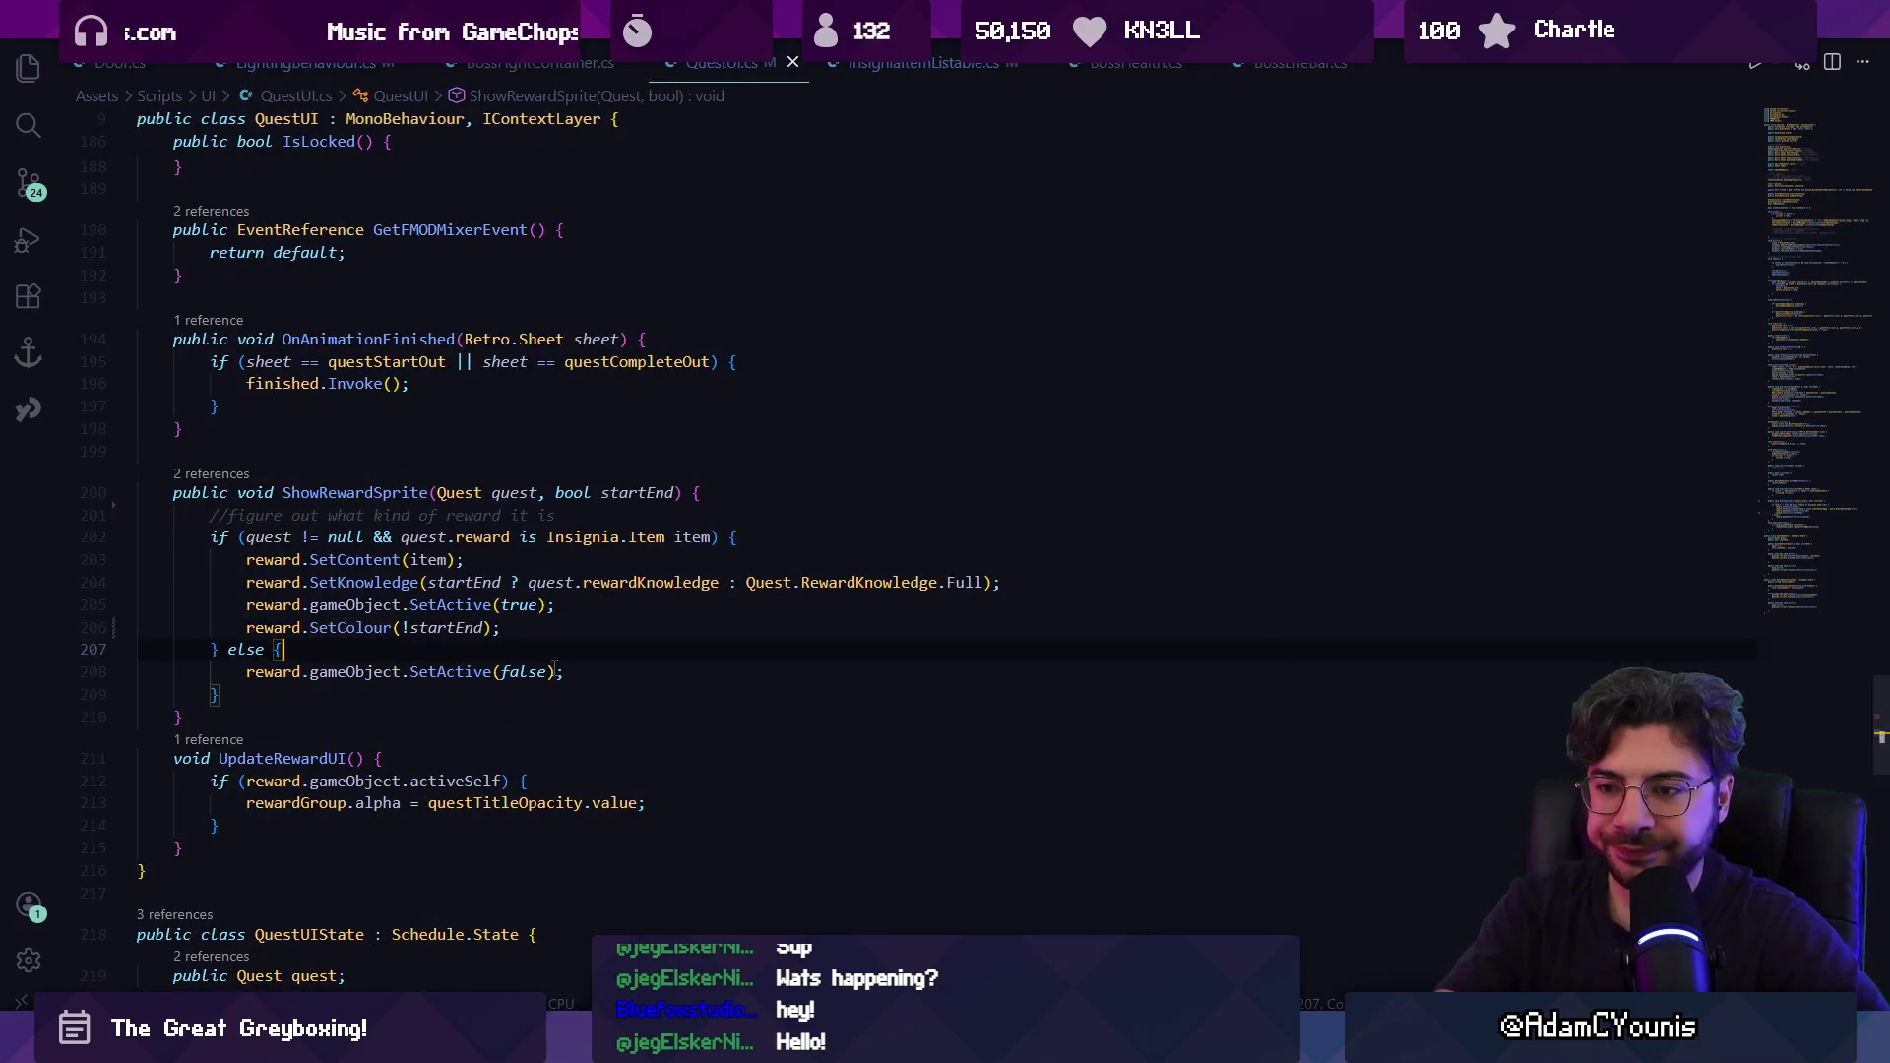
click(310, 605)
text(tra)
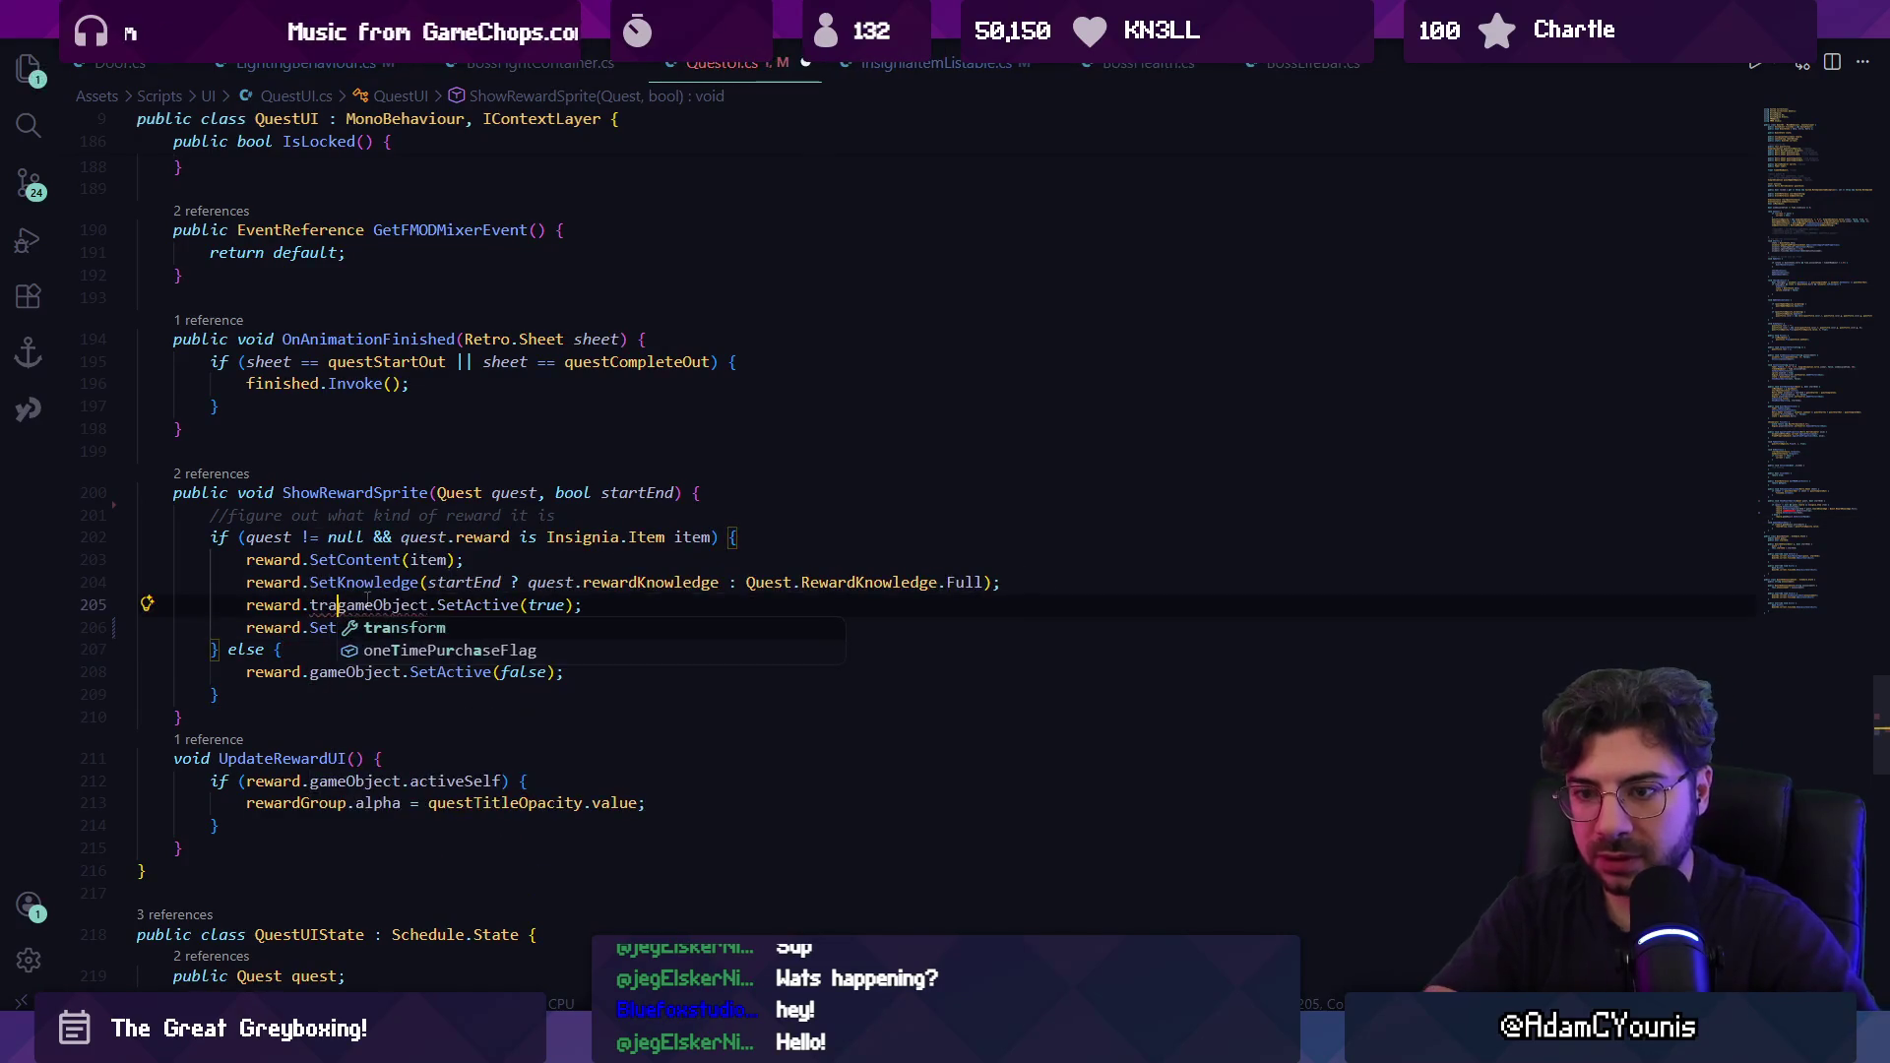
key(Tab)
text(.parent.)
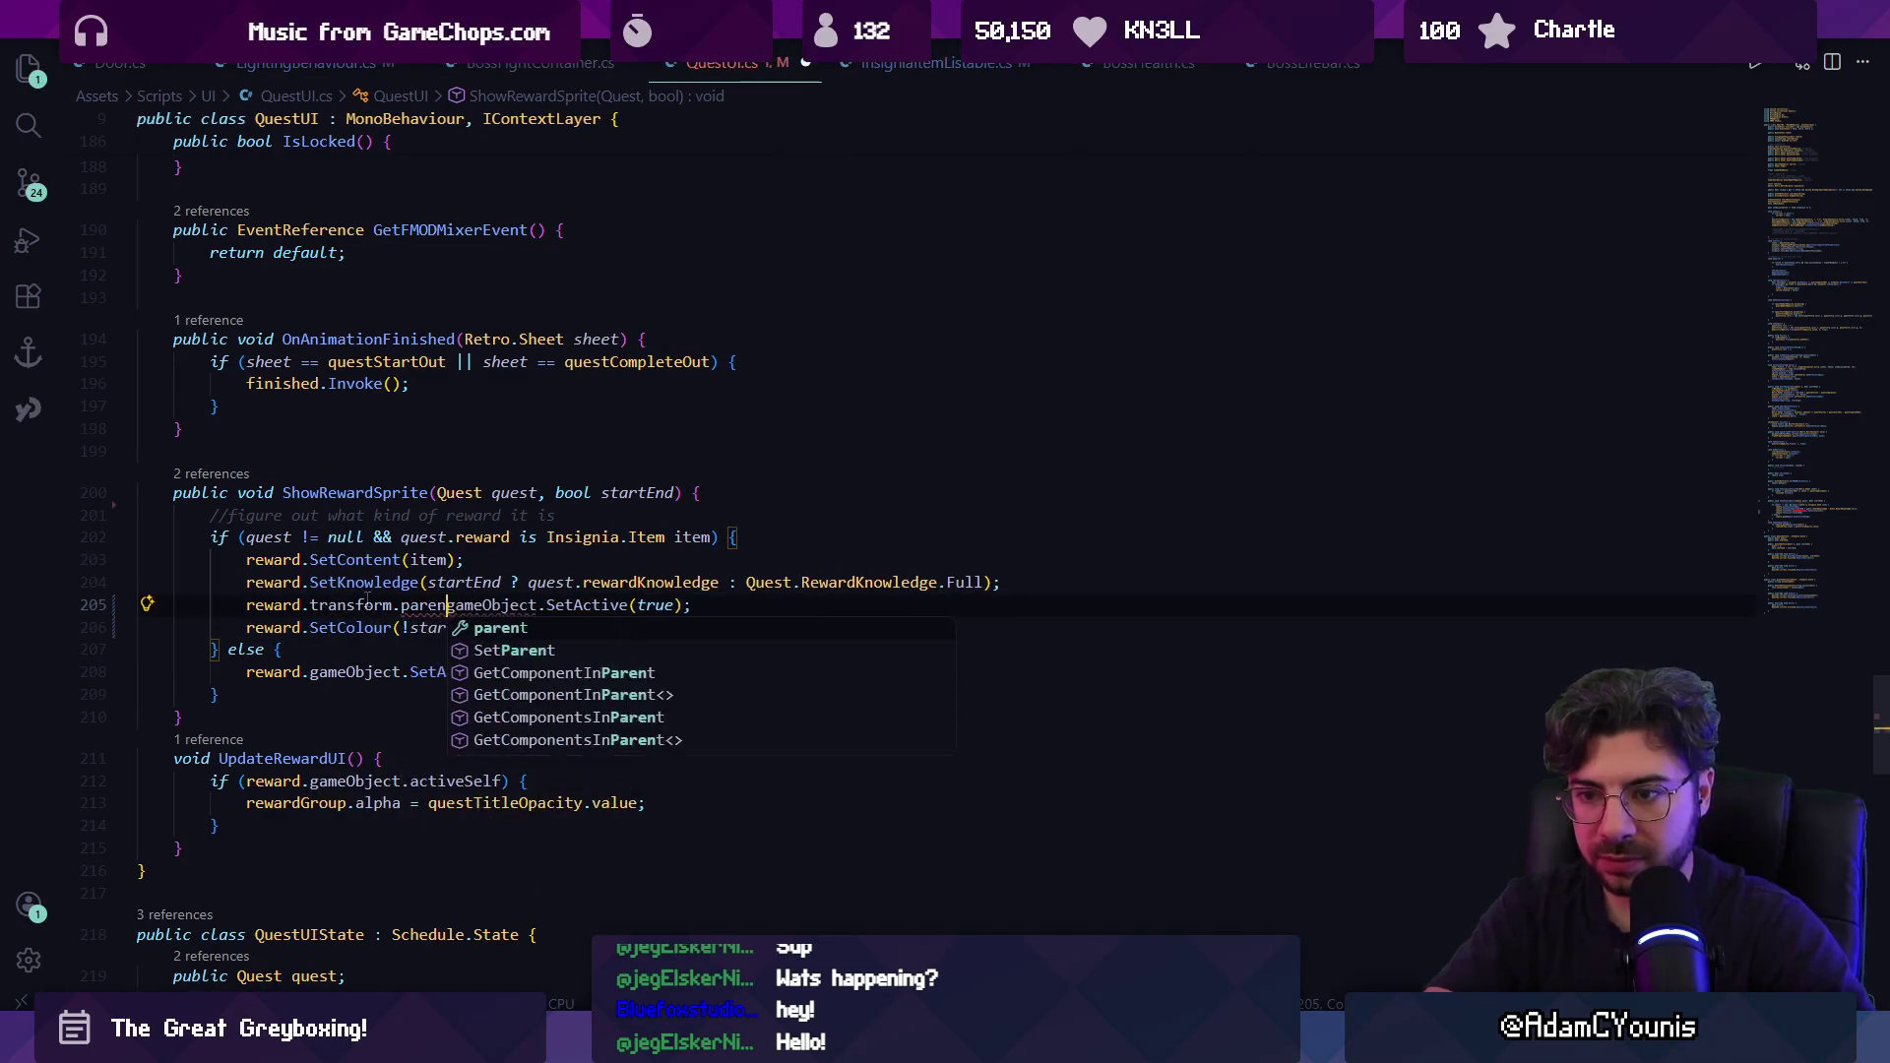
key(ctrl+shift+Left)
key(ctrl+shift+Left)
key(ctrl+shift+Left)
key(ctrl+c)
key(Down)
key(Down)
key(Down)
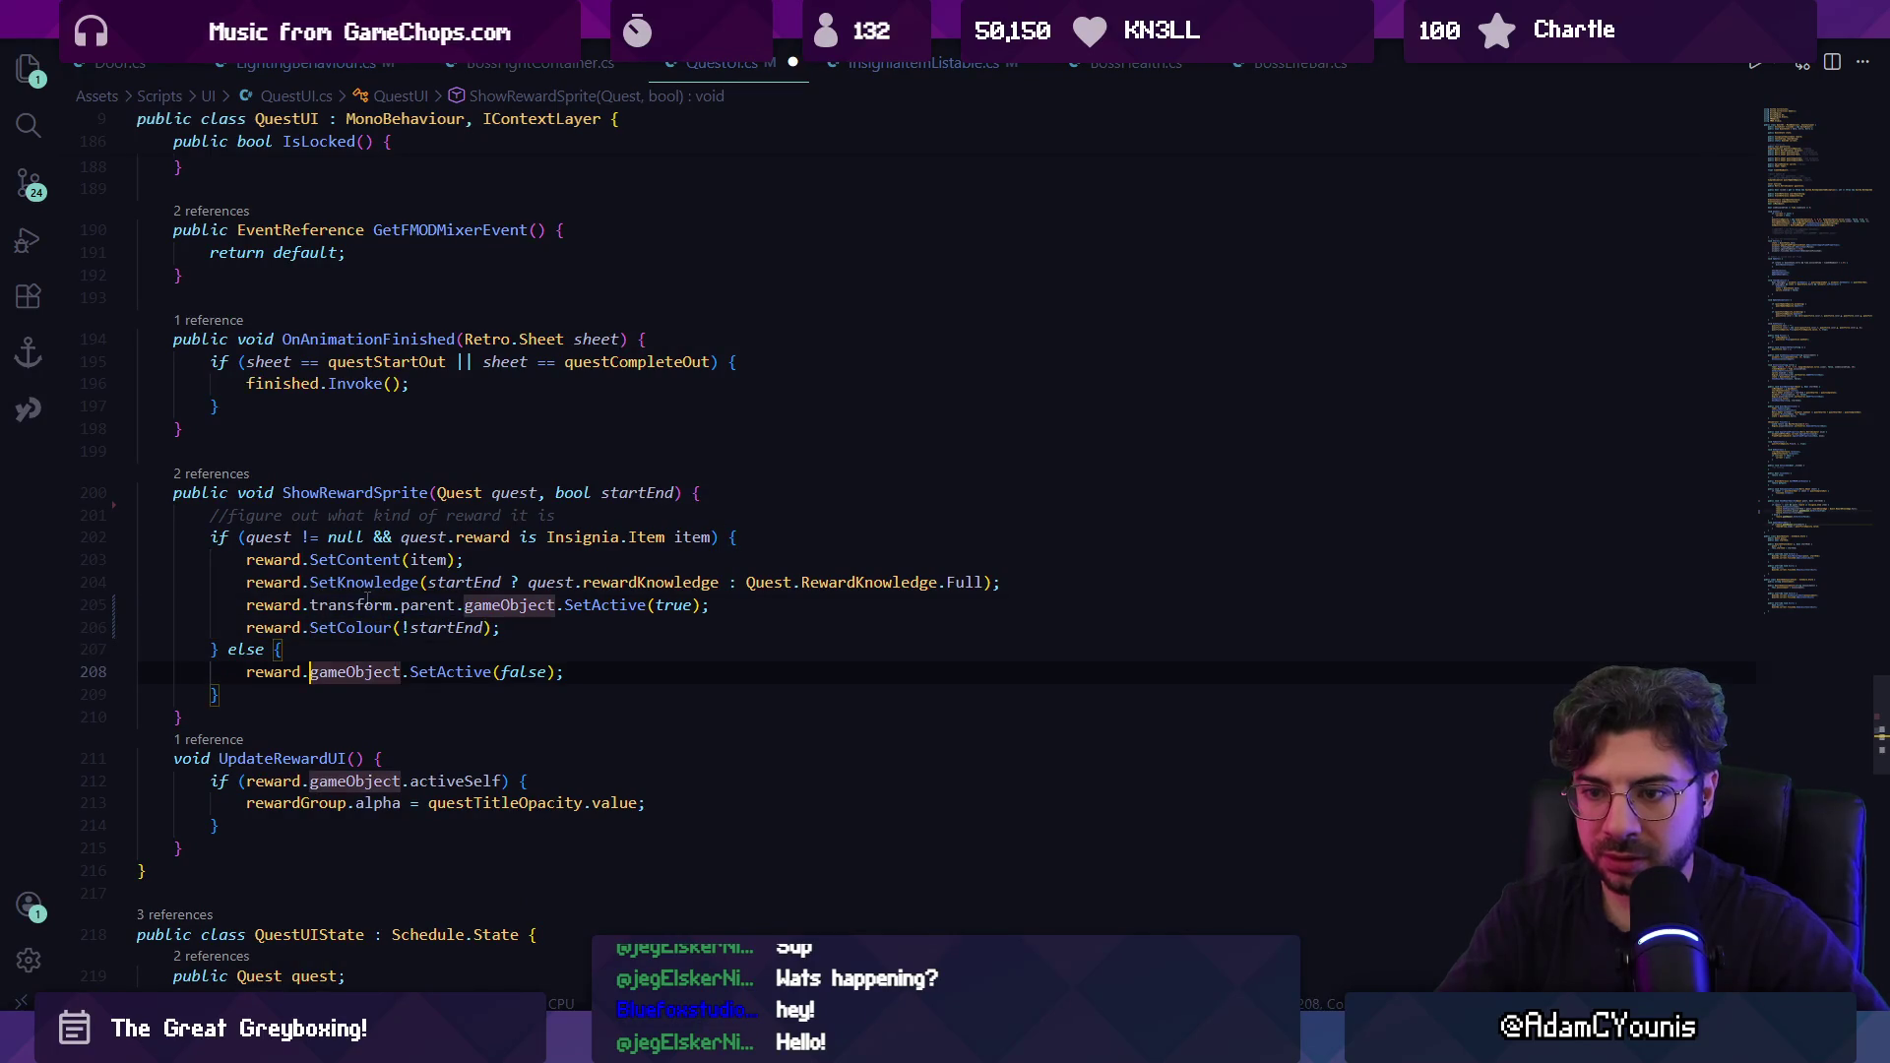
key(ctrl+v)
key(ctrl+s)
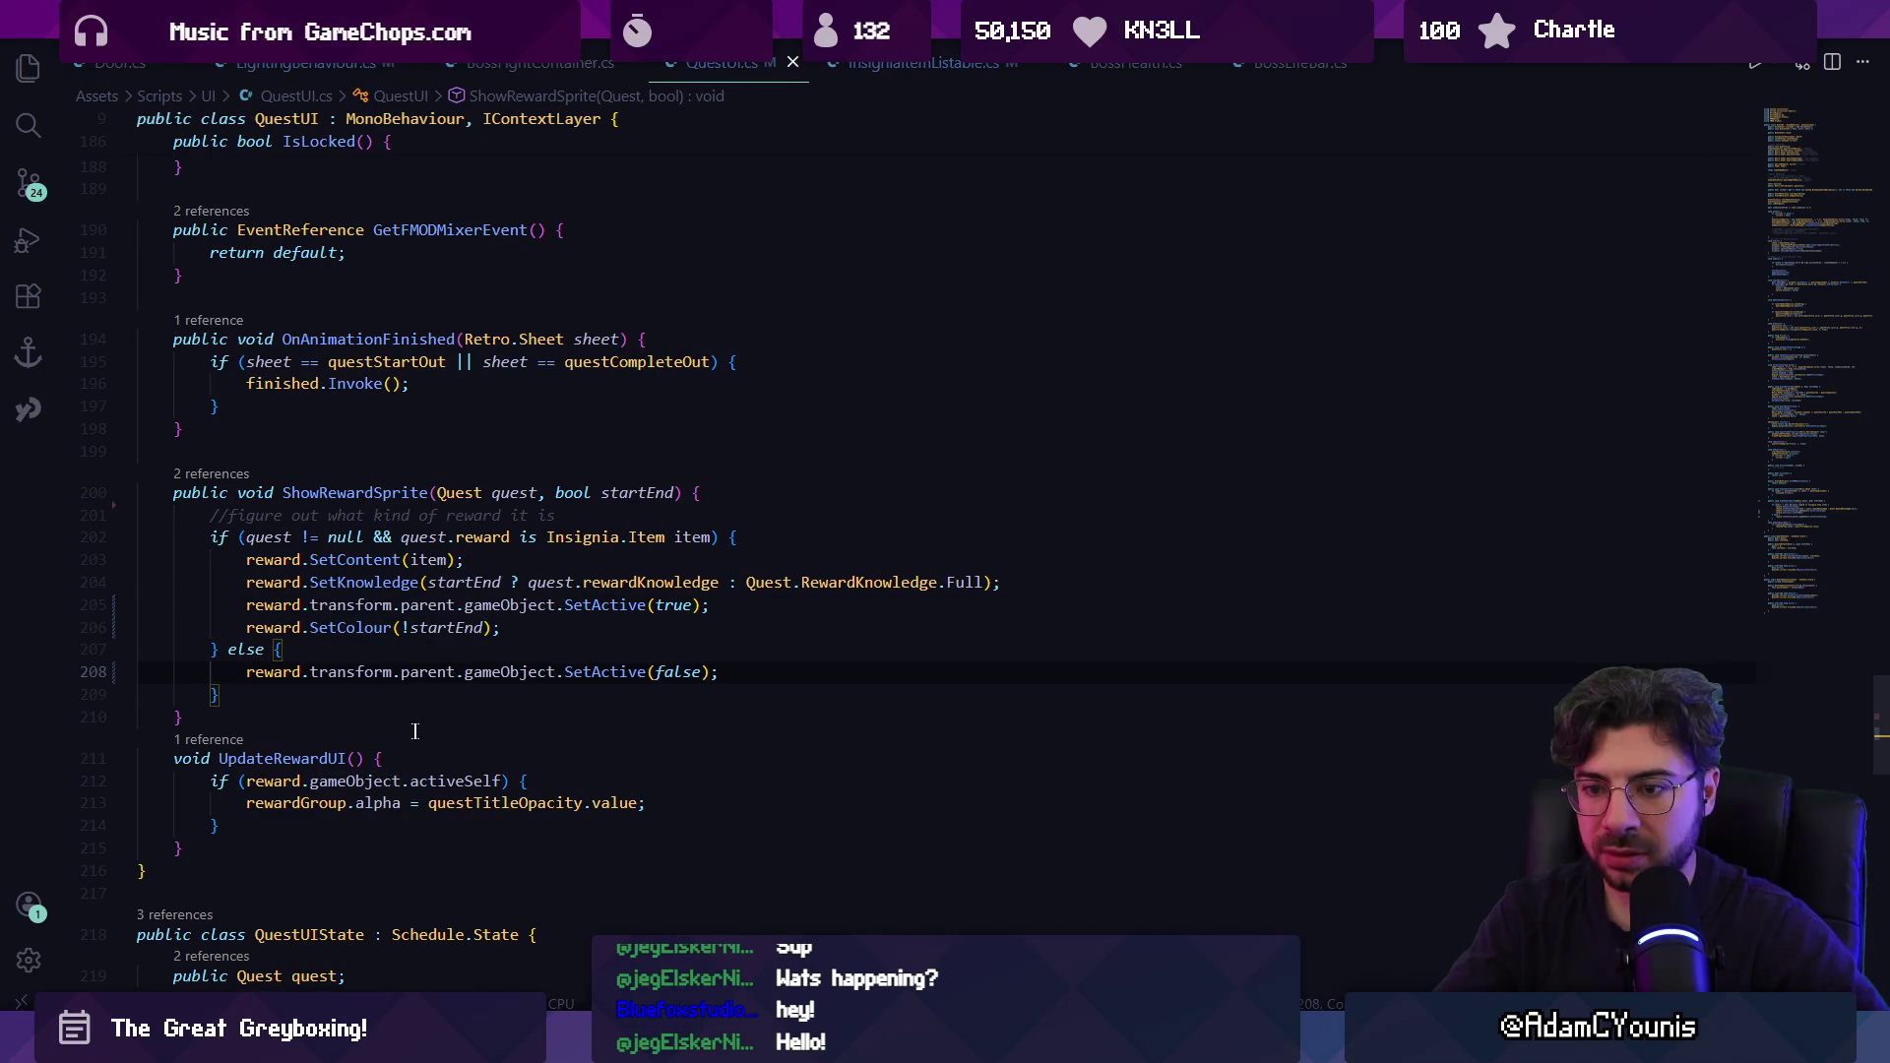
Locate the reward field declaration in QuestUI.cs.
scroll(373, 541, up, 5)
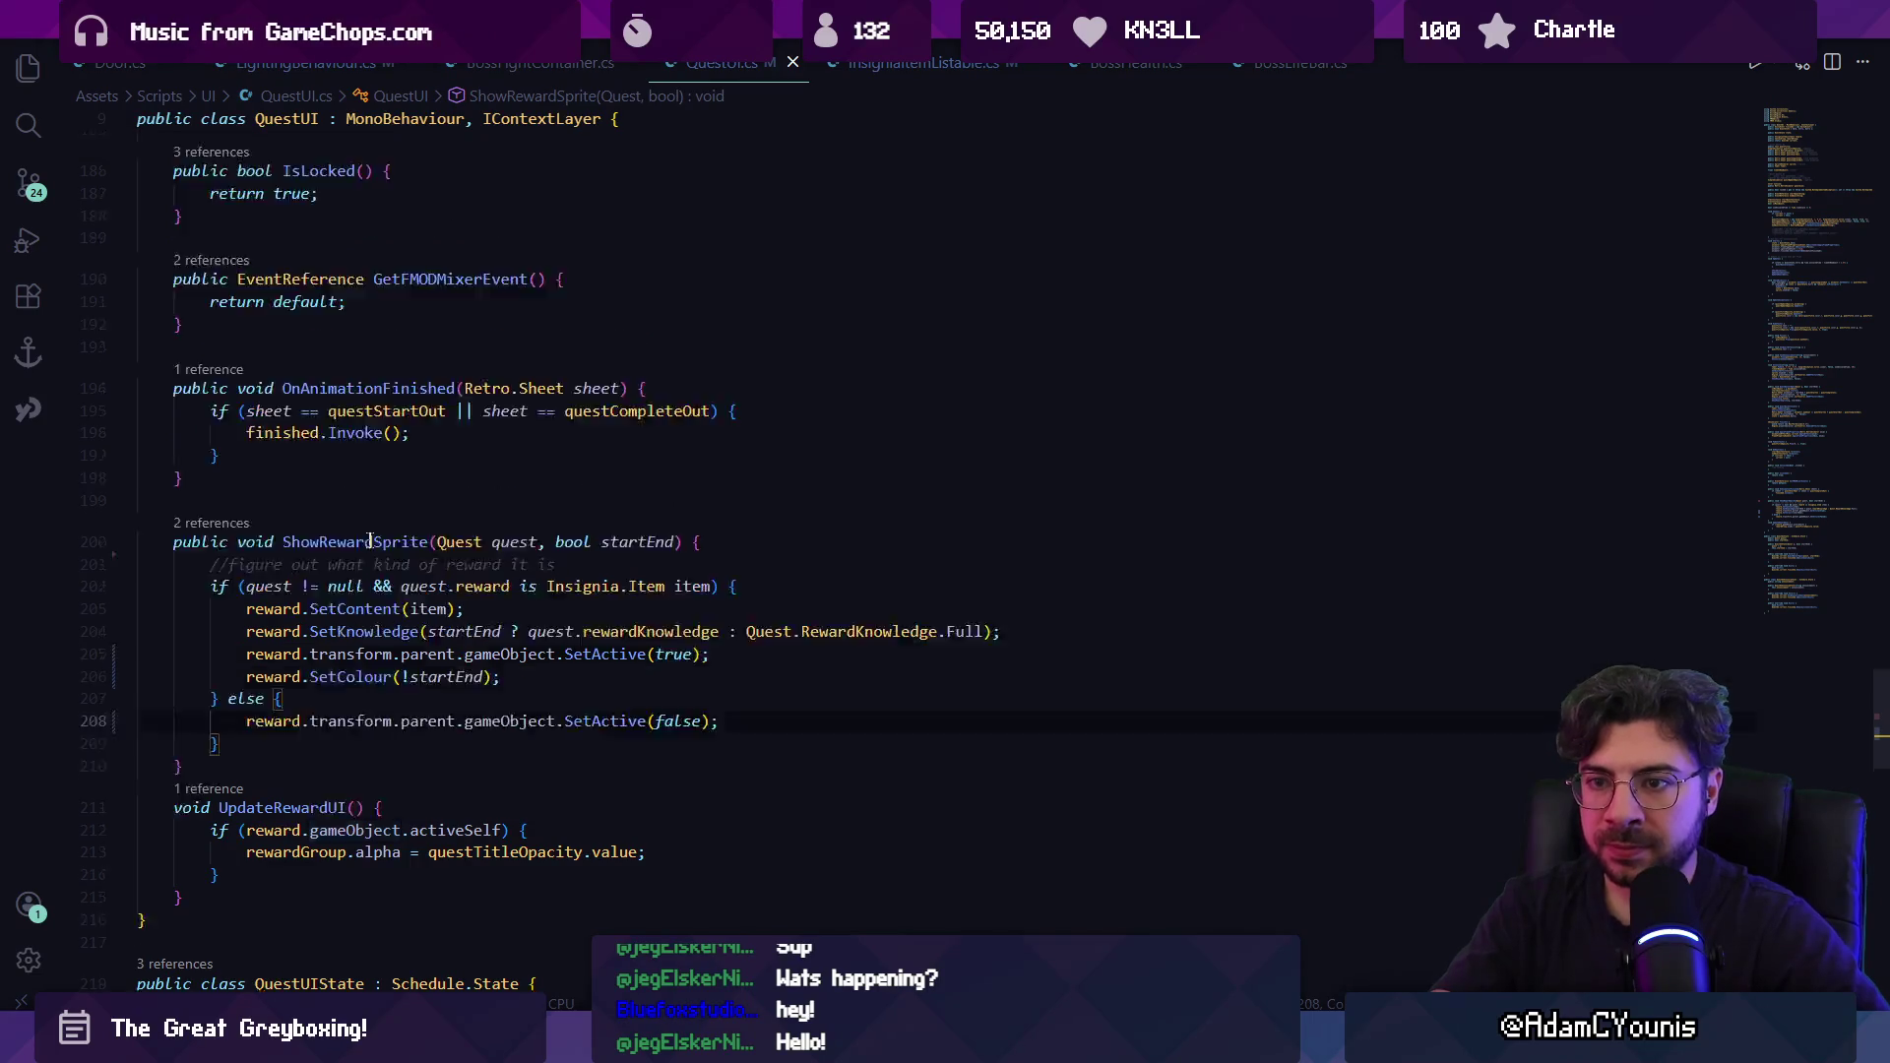
scroll(373, 541, up, 20)
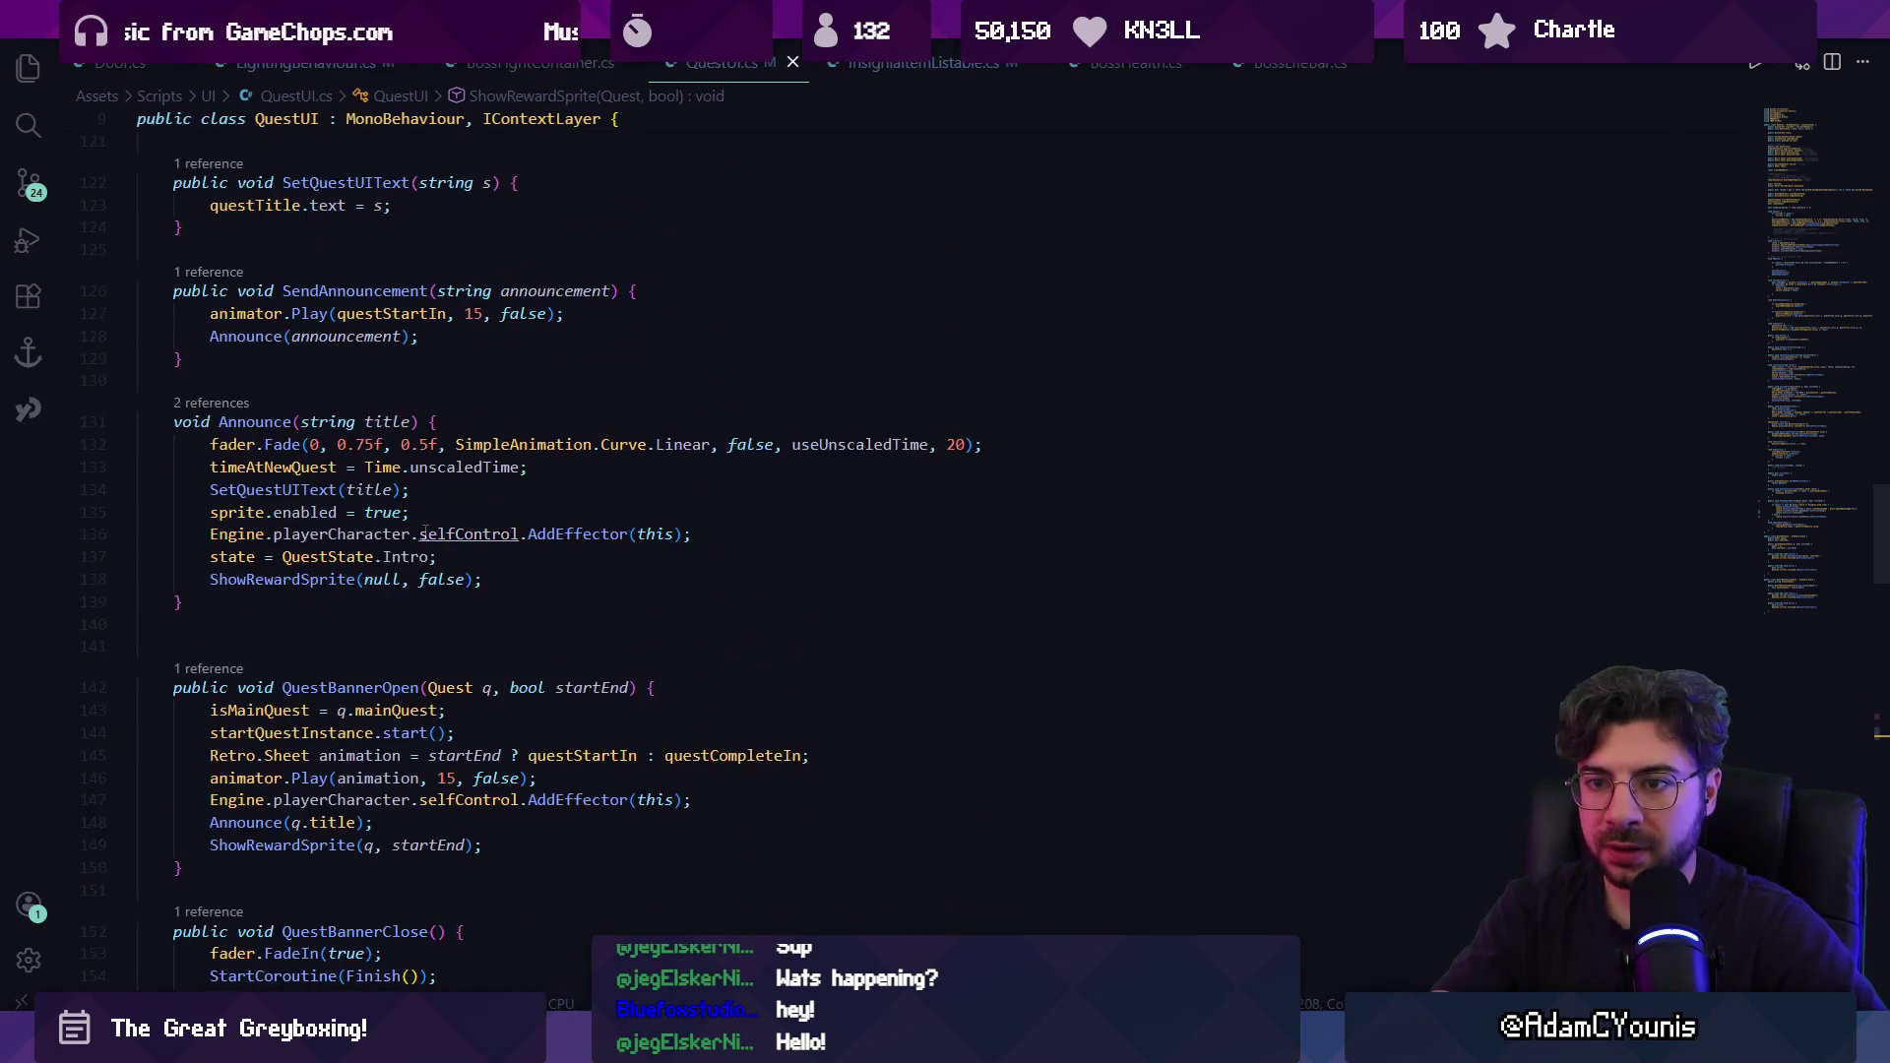
key(ctrl+f)
text(rew)
double_click(477, 316)
key(Escape)
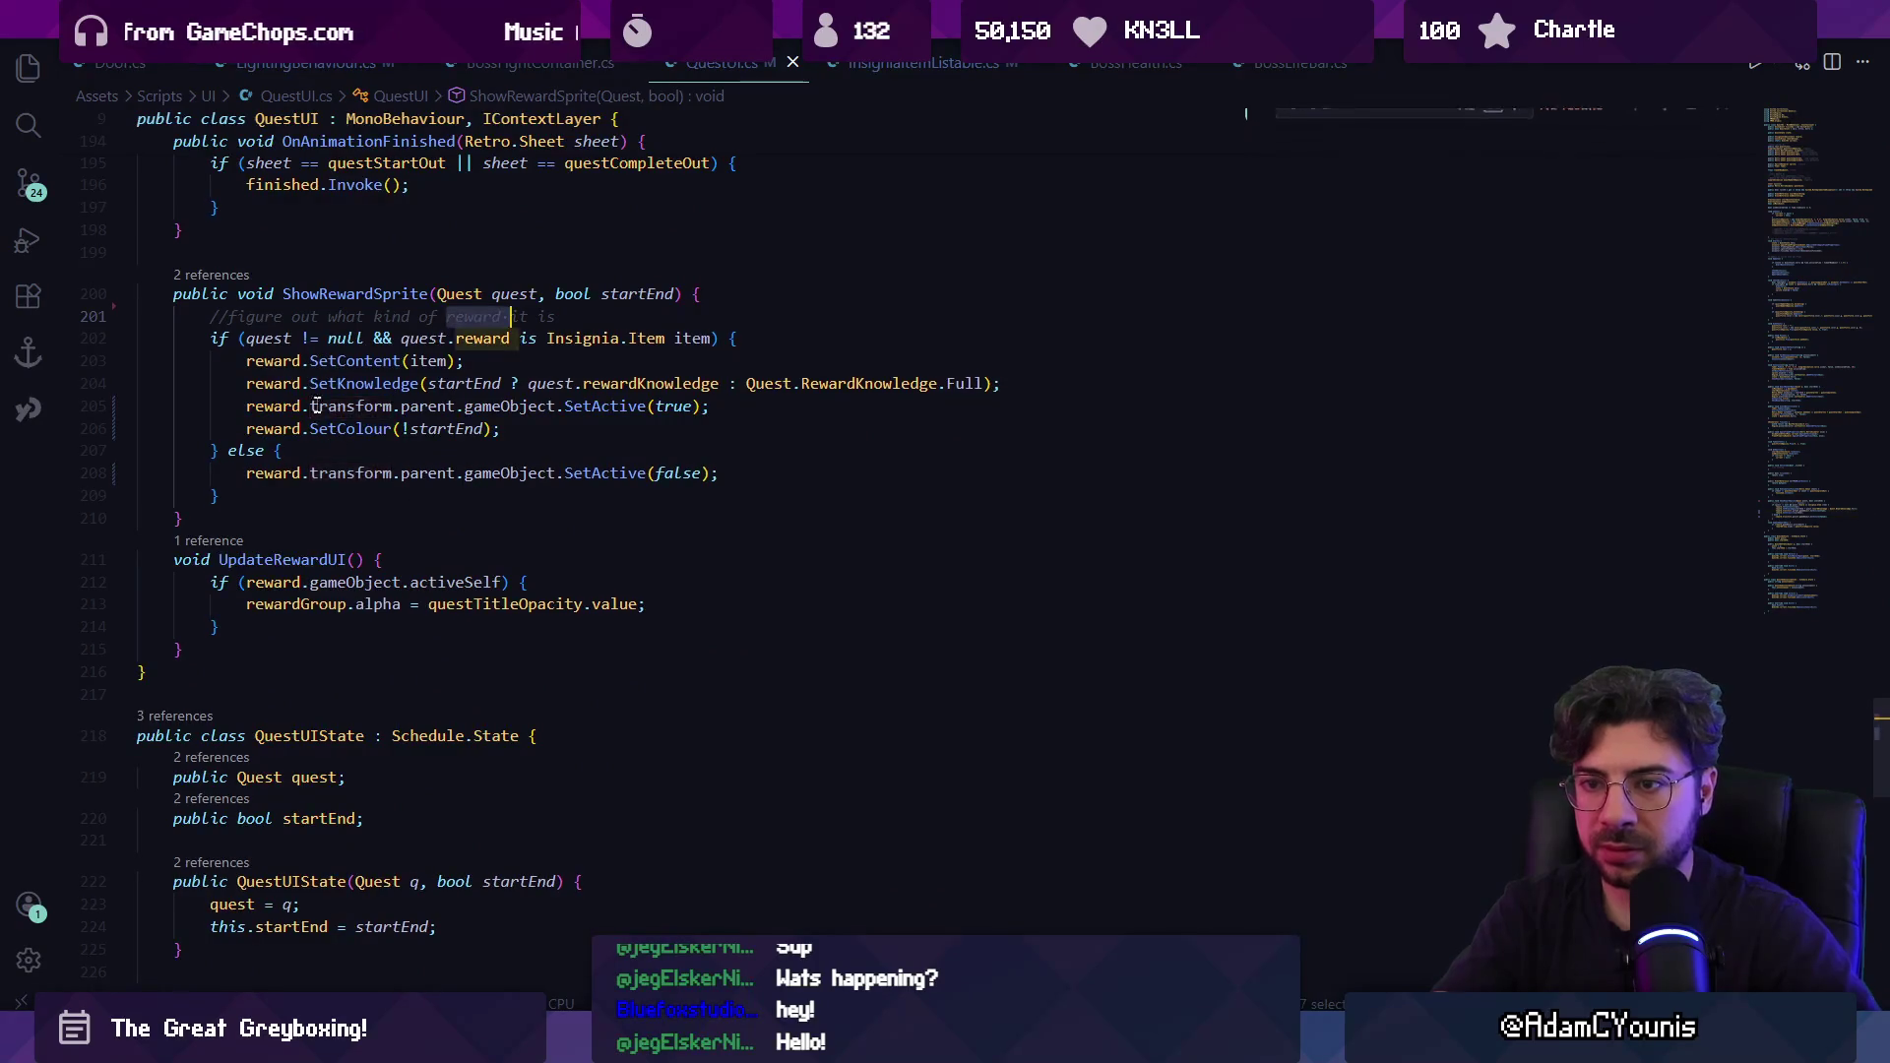
ctrl+click(295, 408)
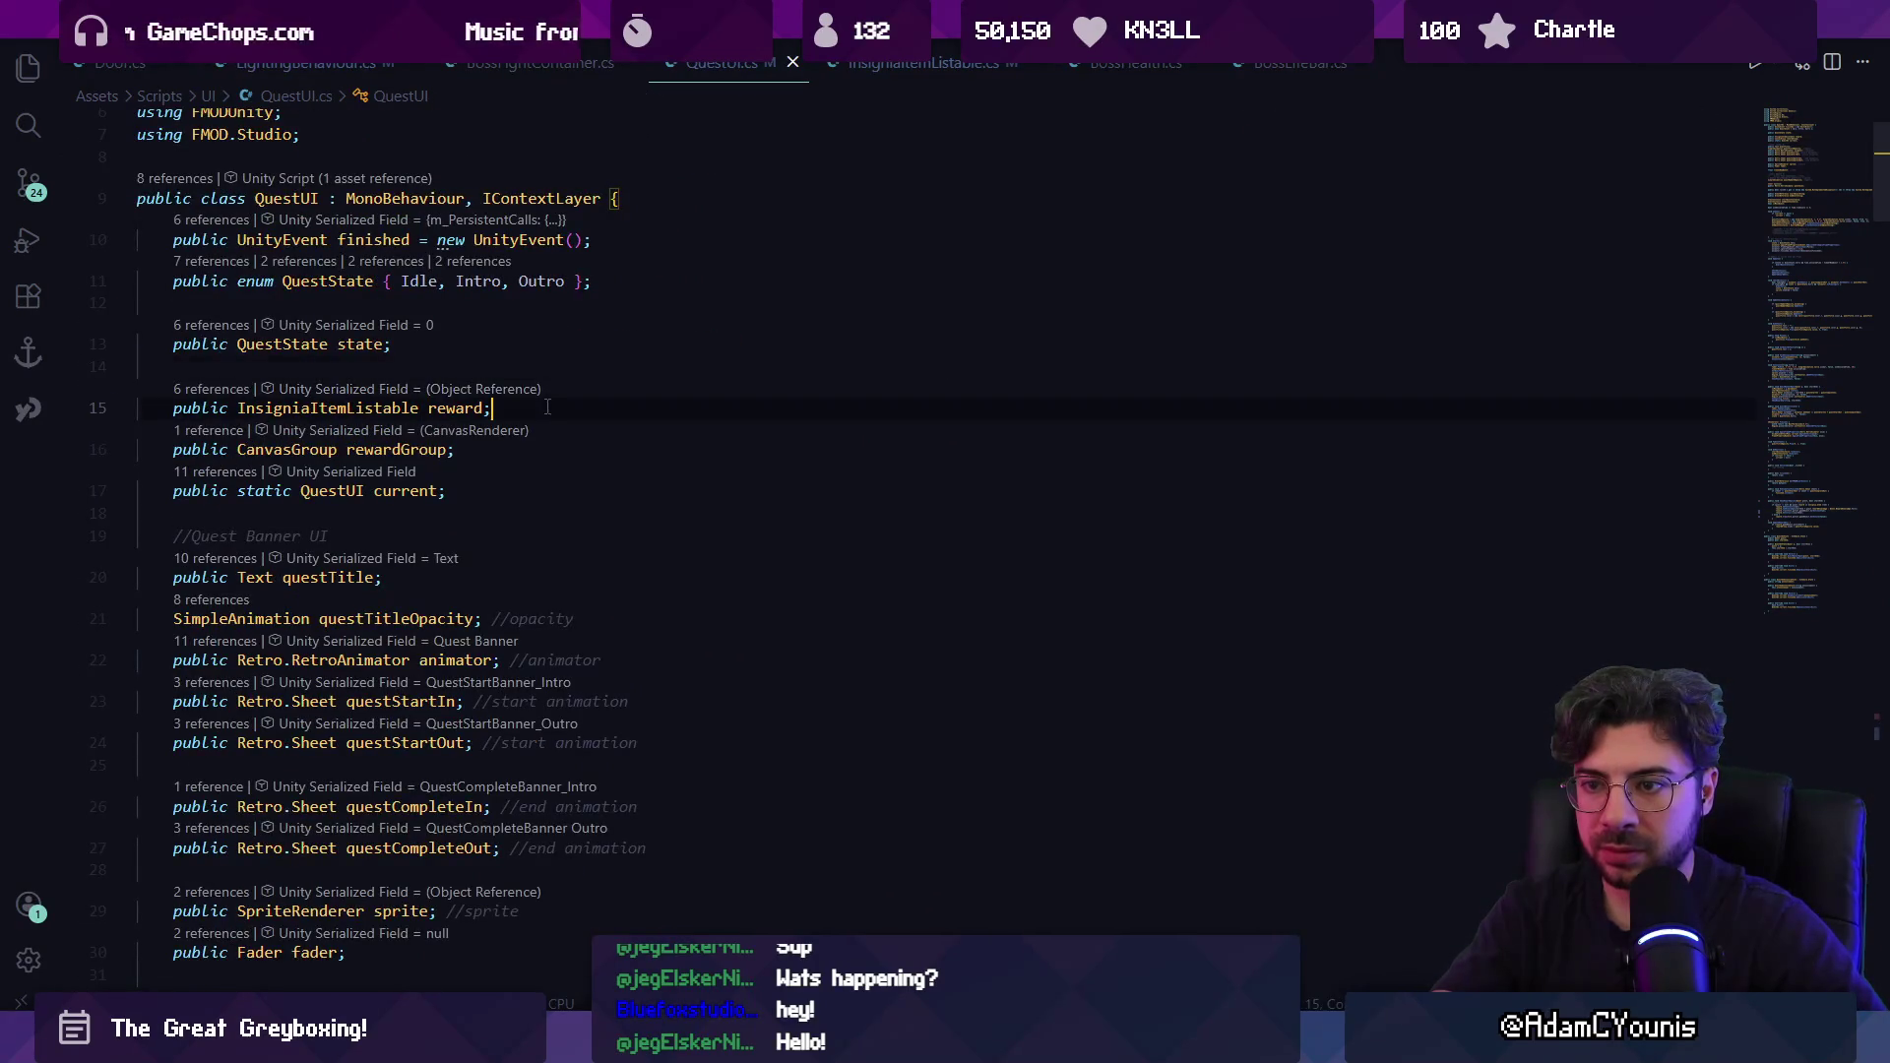
Add a public rewardParent property below the reward field and save.
key(Return)
text(publi)
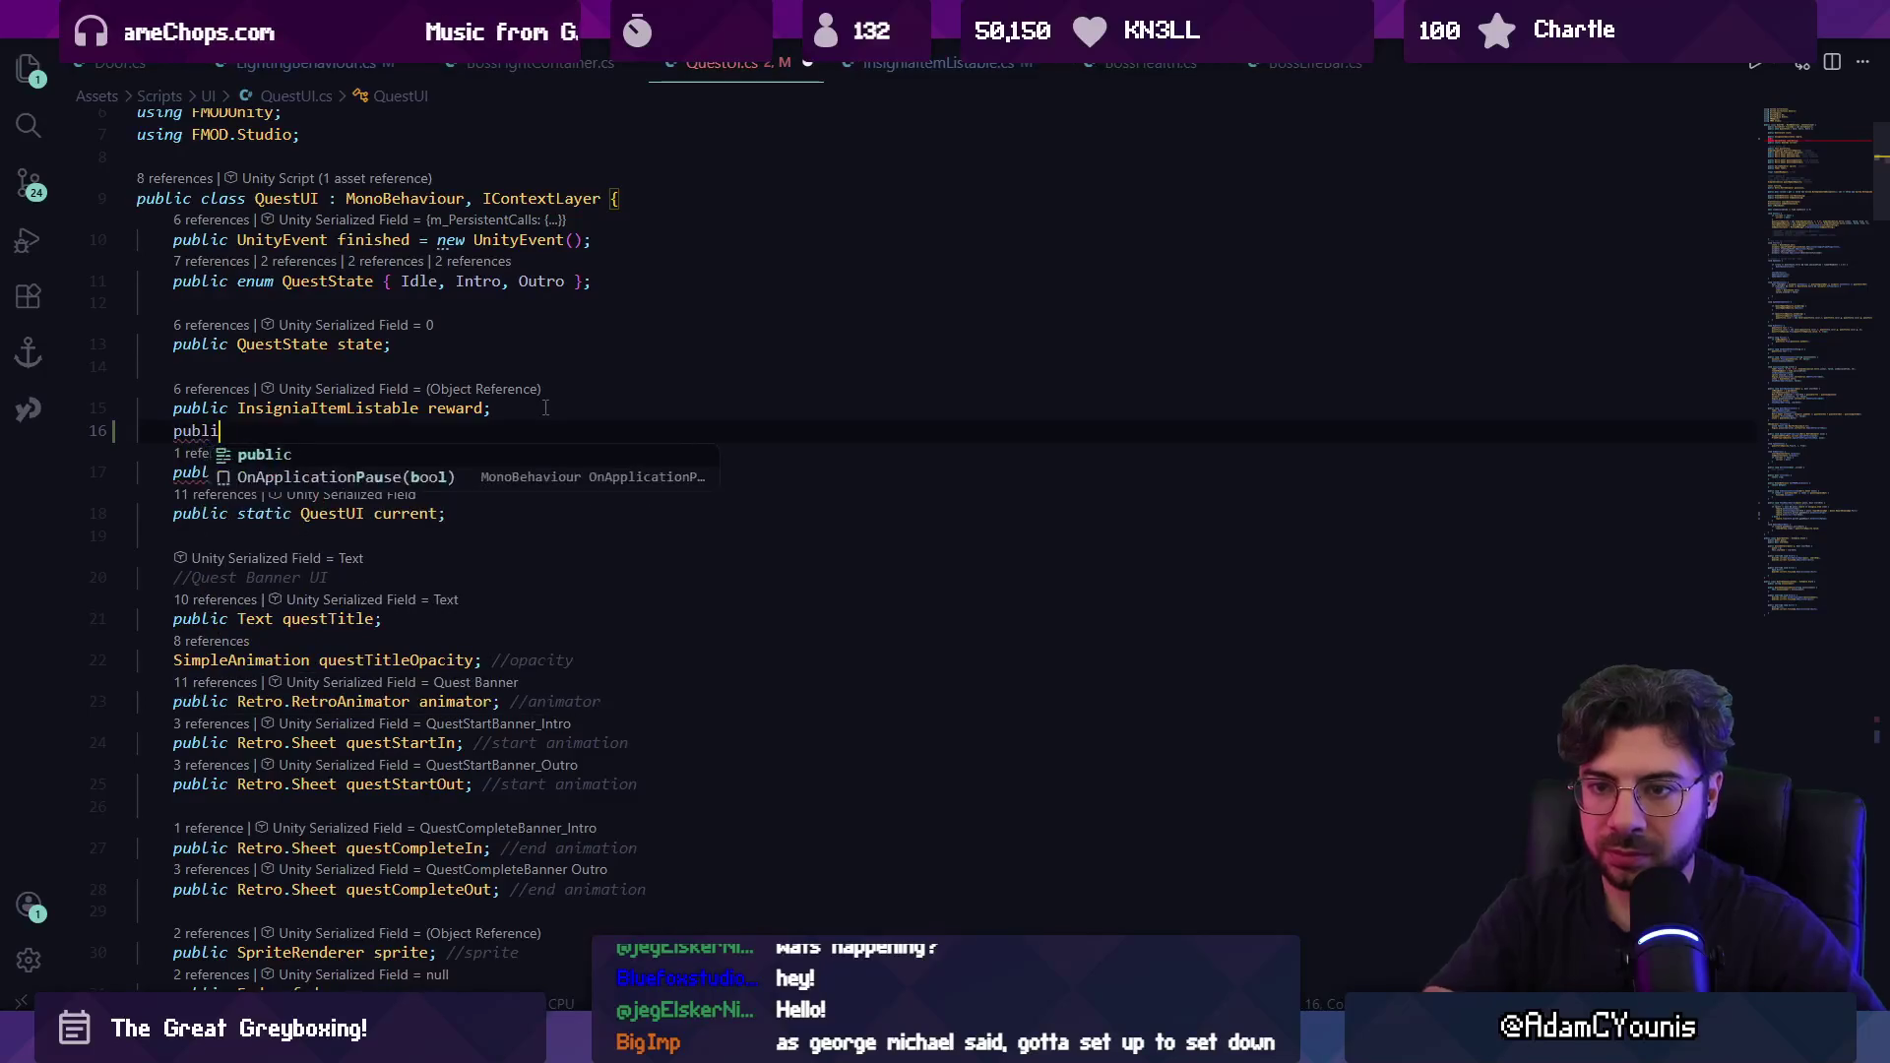
text(c Transform =)
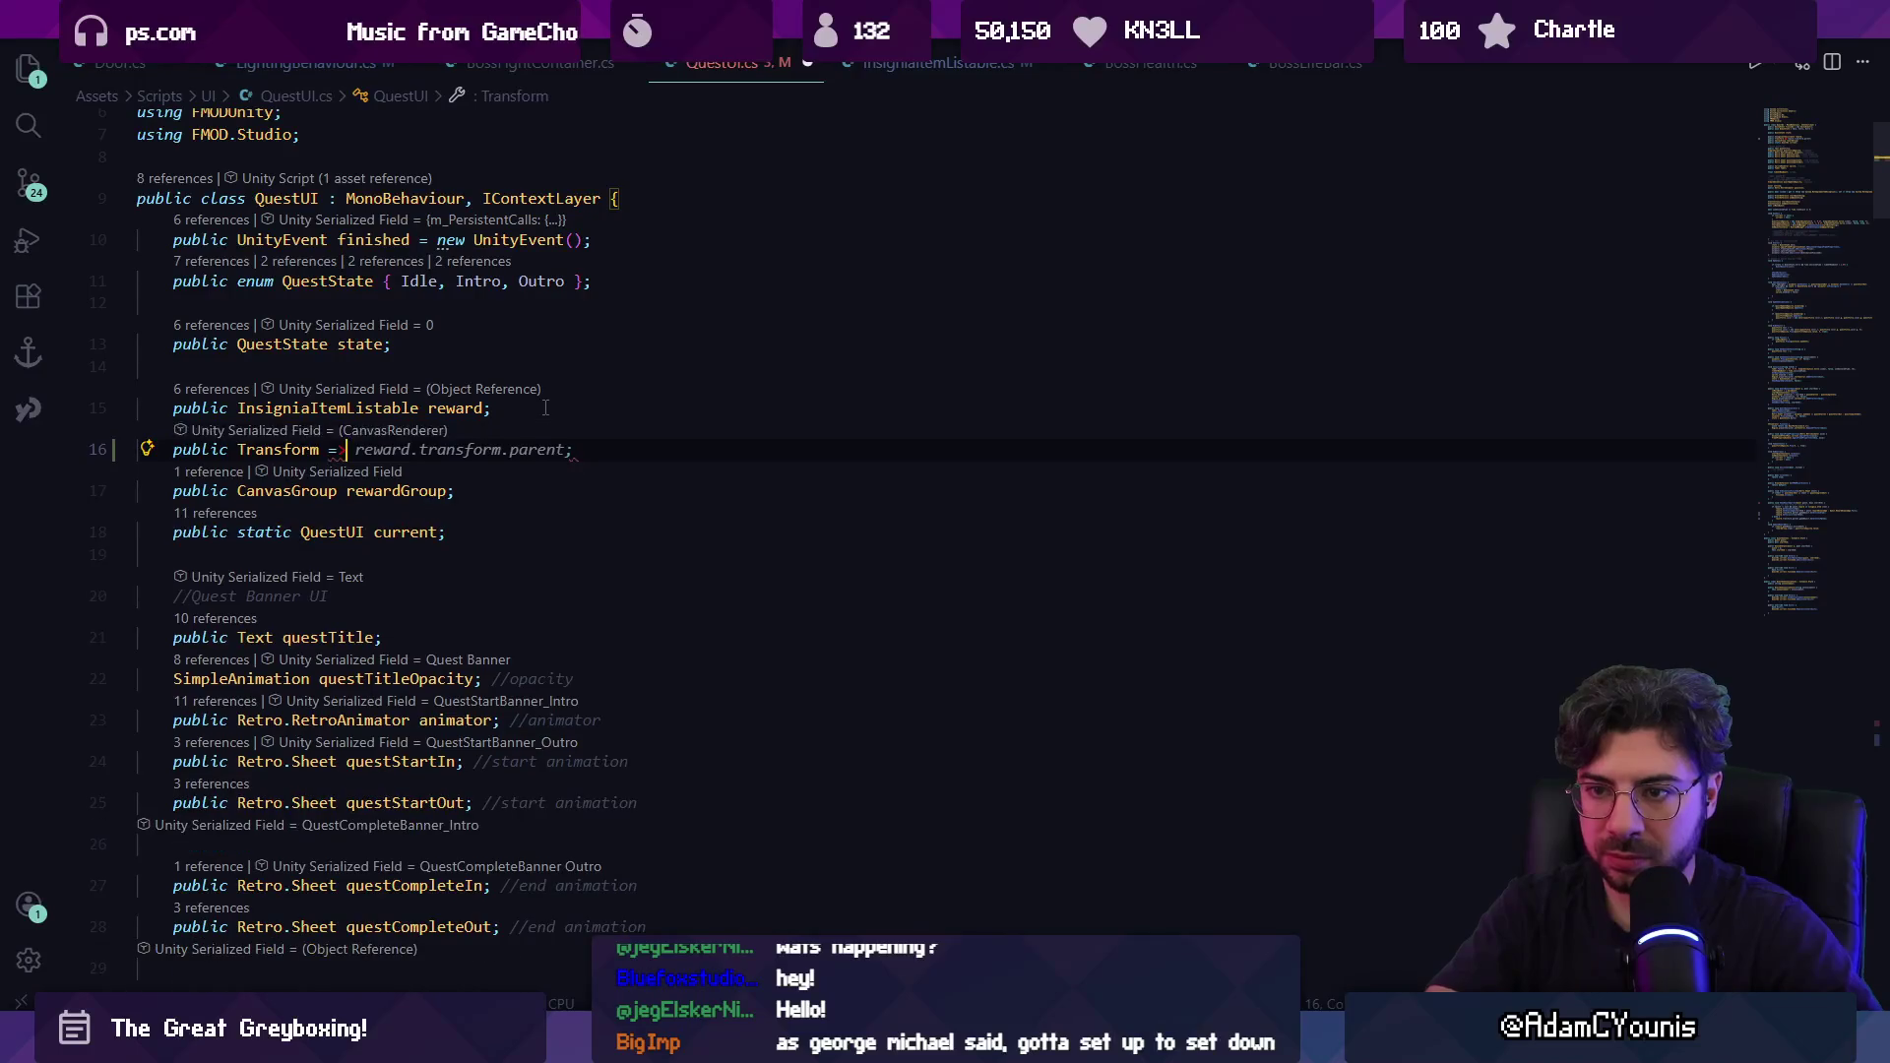
key(BackSpace)
text(rewardParent)
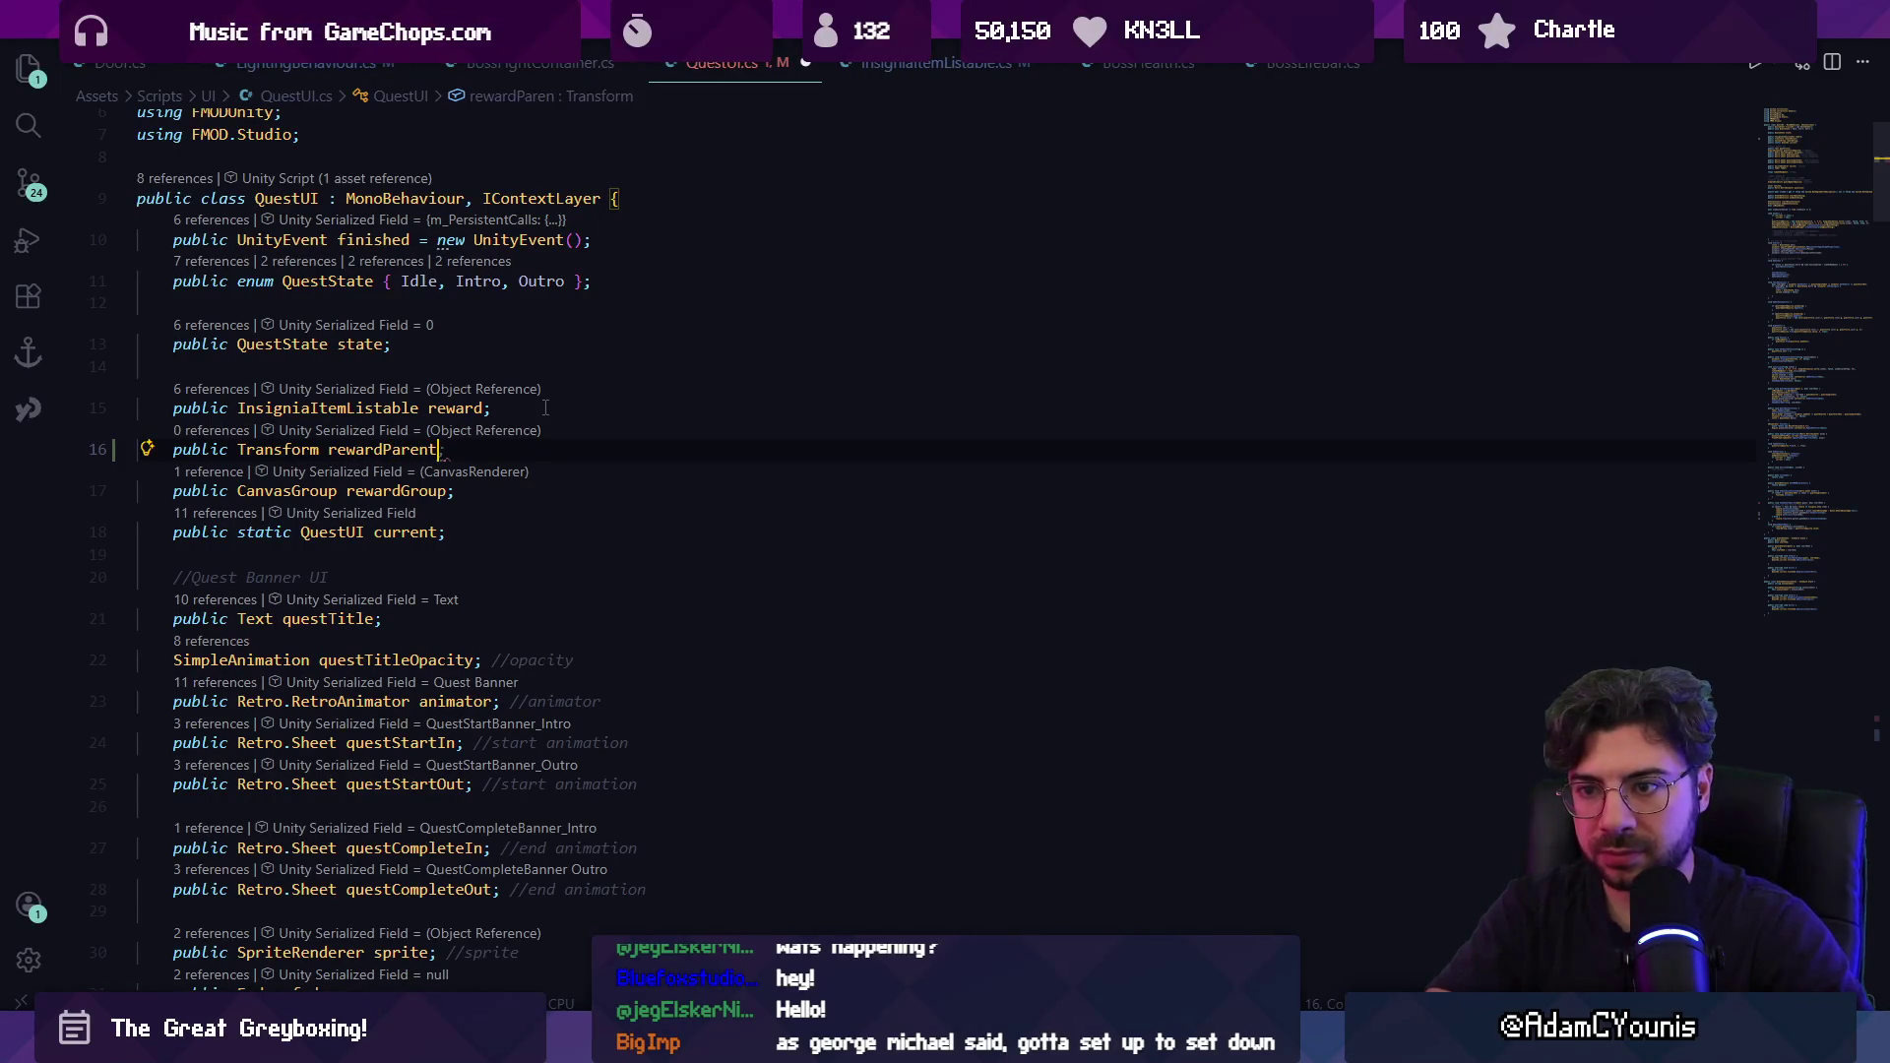
key(Tab)
key(ctrl+s)
Replace reward.transform.parent with rewardParent on line 206.
key(alt+Left)
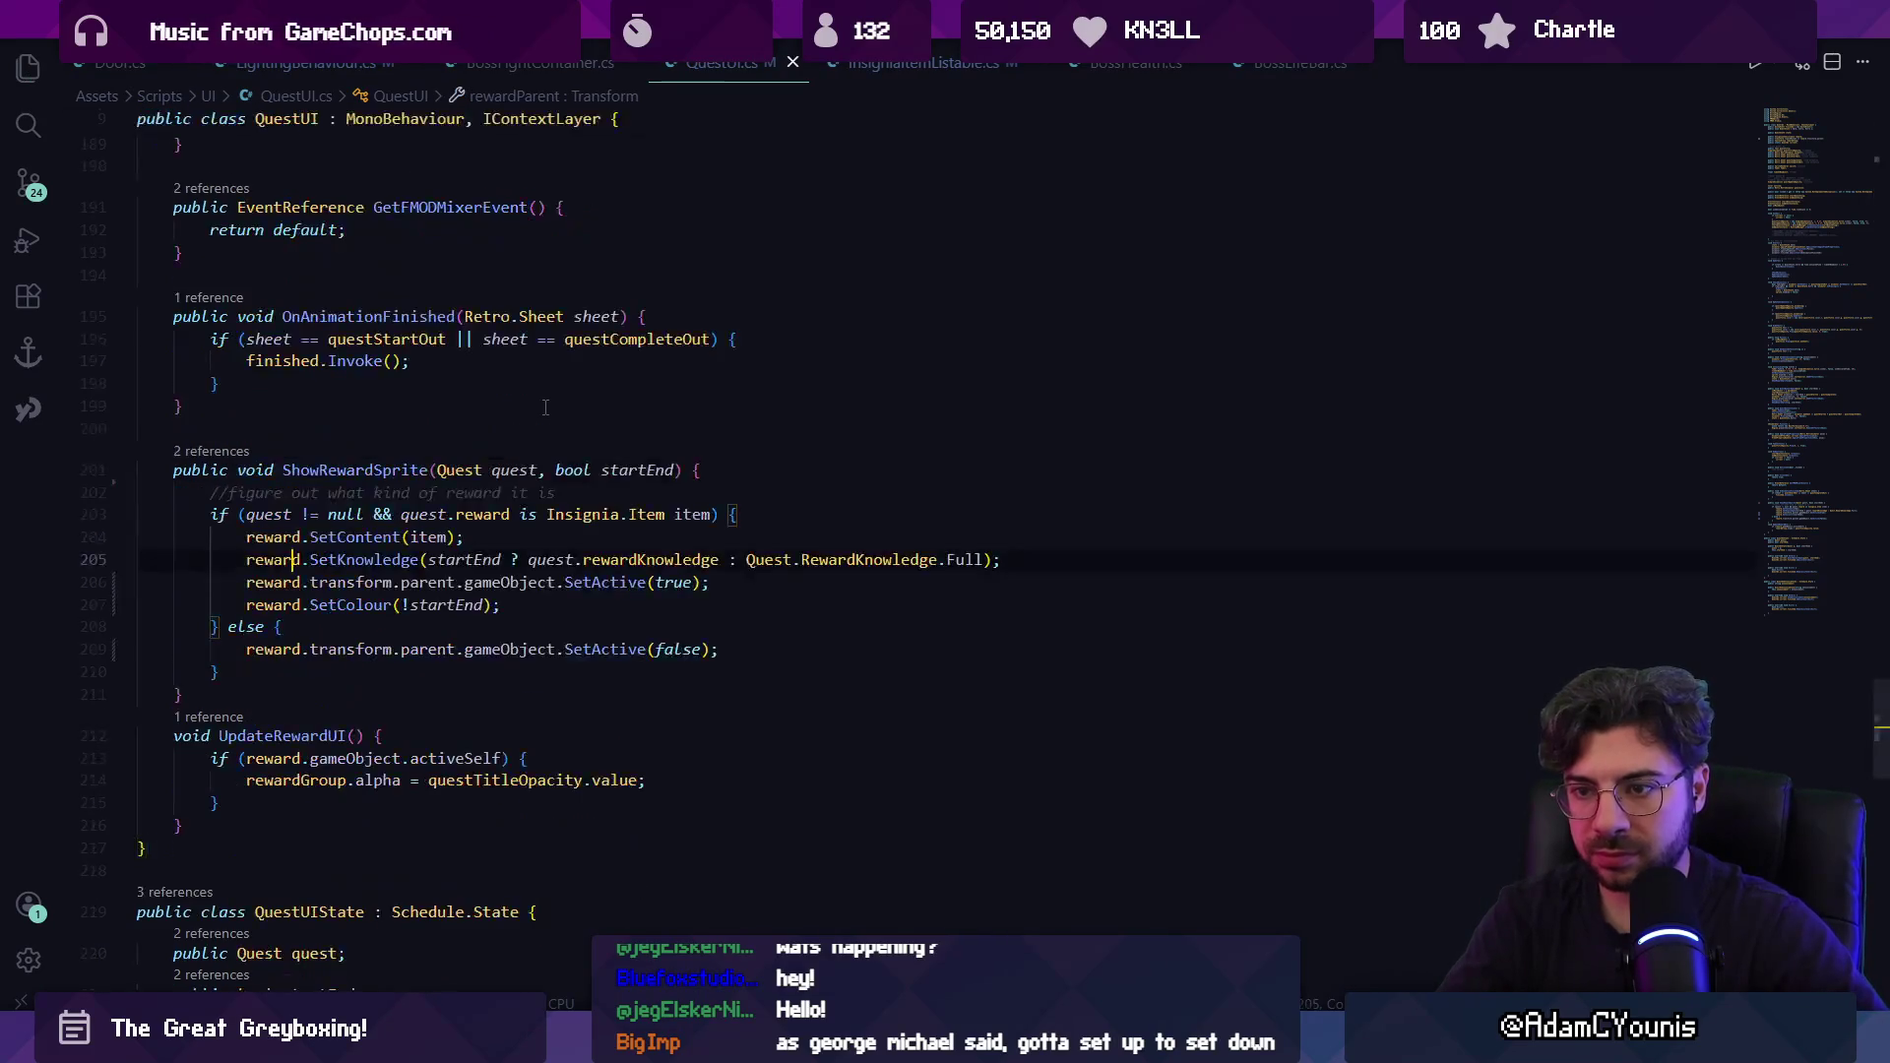
key(Down)
key(Right)
key(Right)
key(Right)
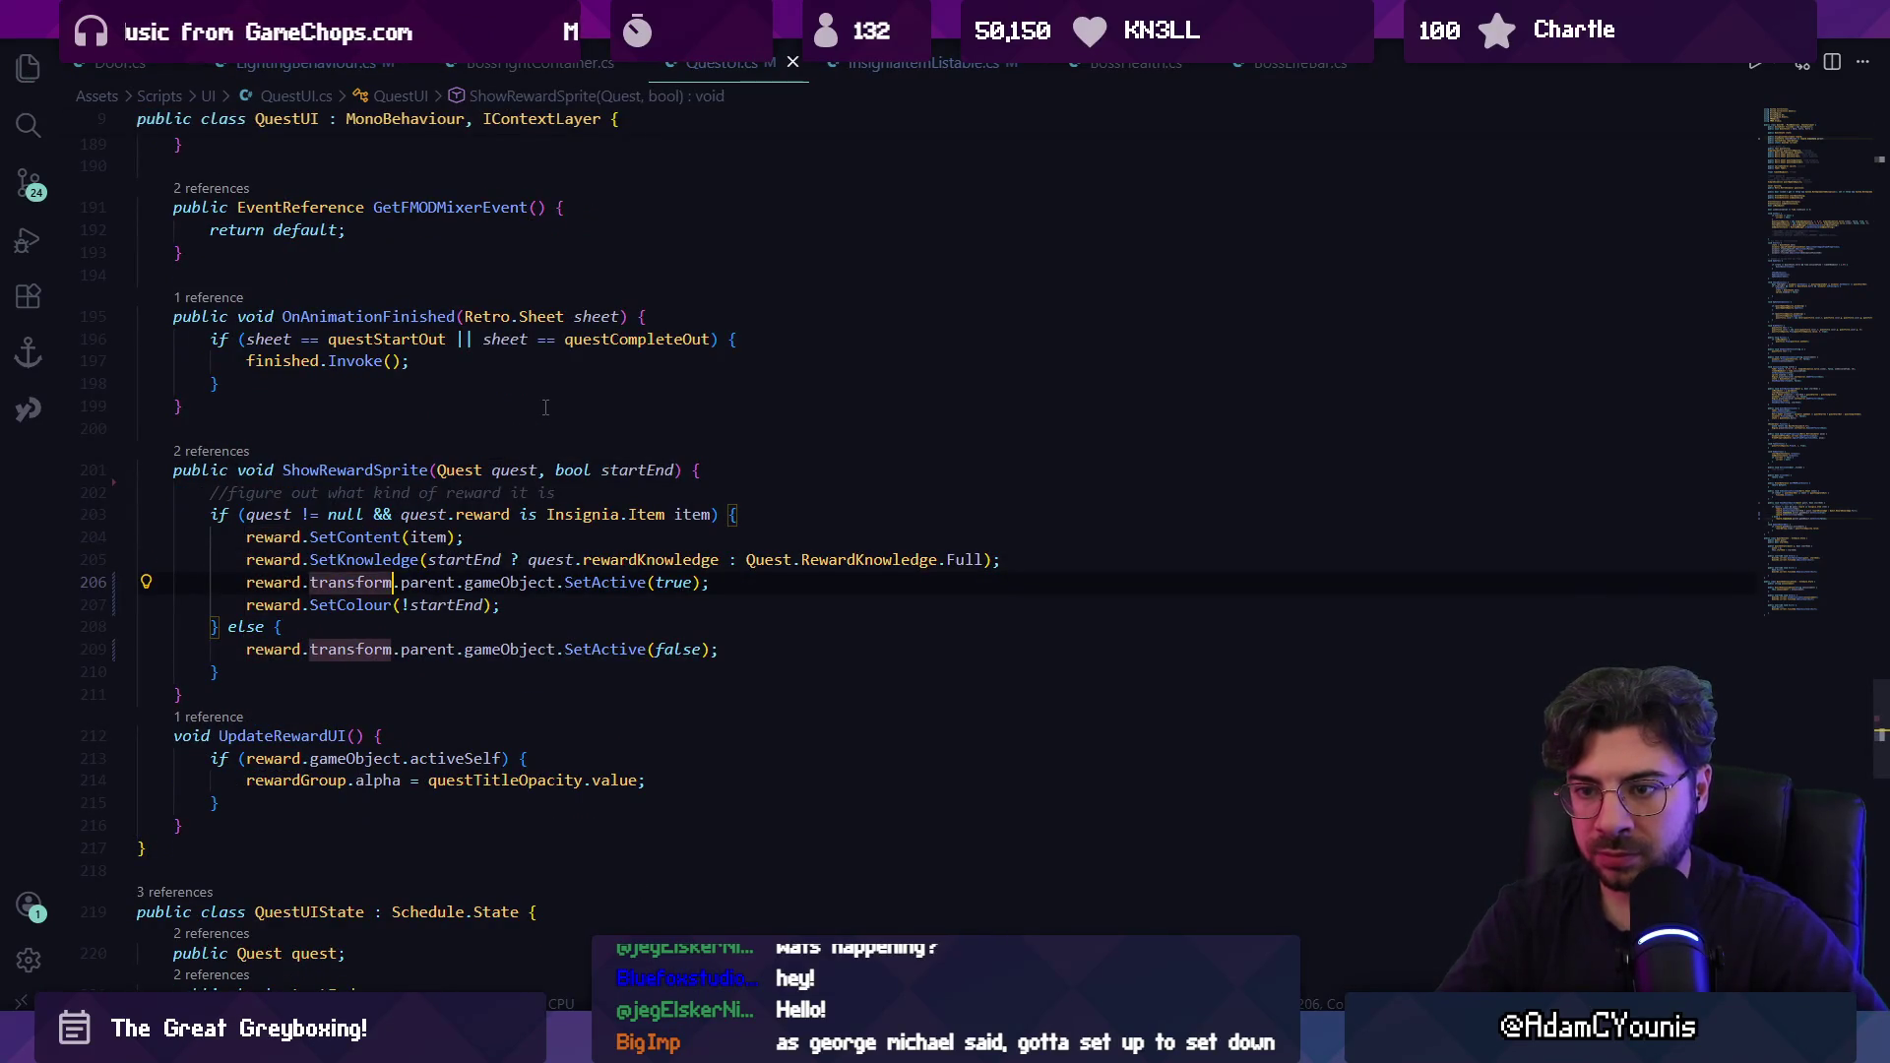
key(ctrl+Delete)
key(Delete)
key(BackSpace)
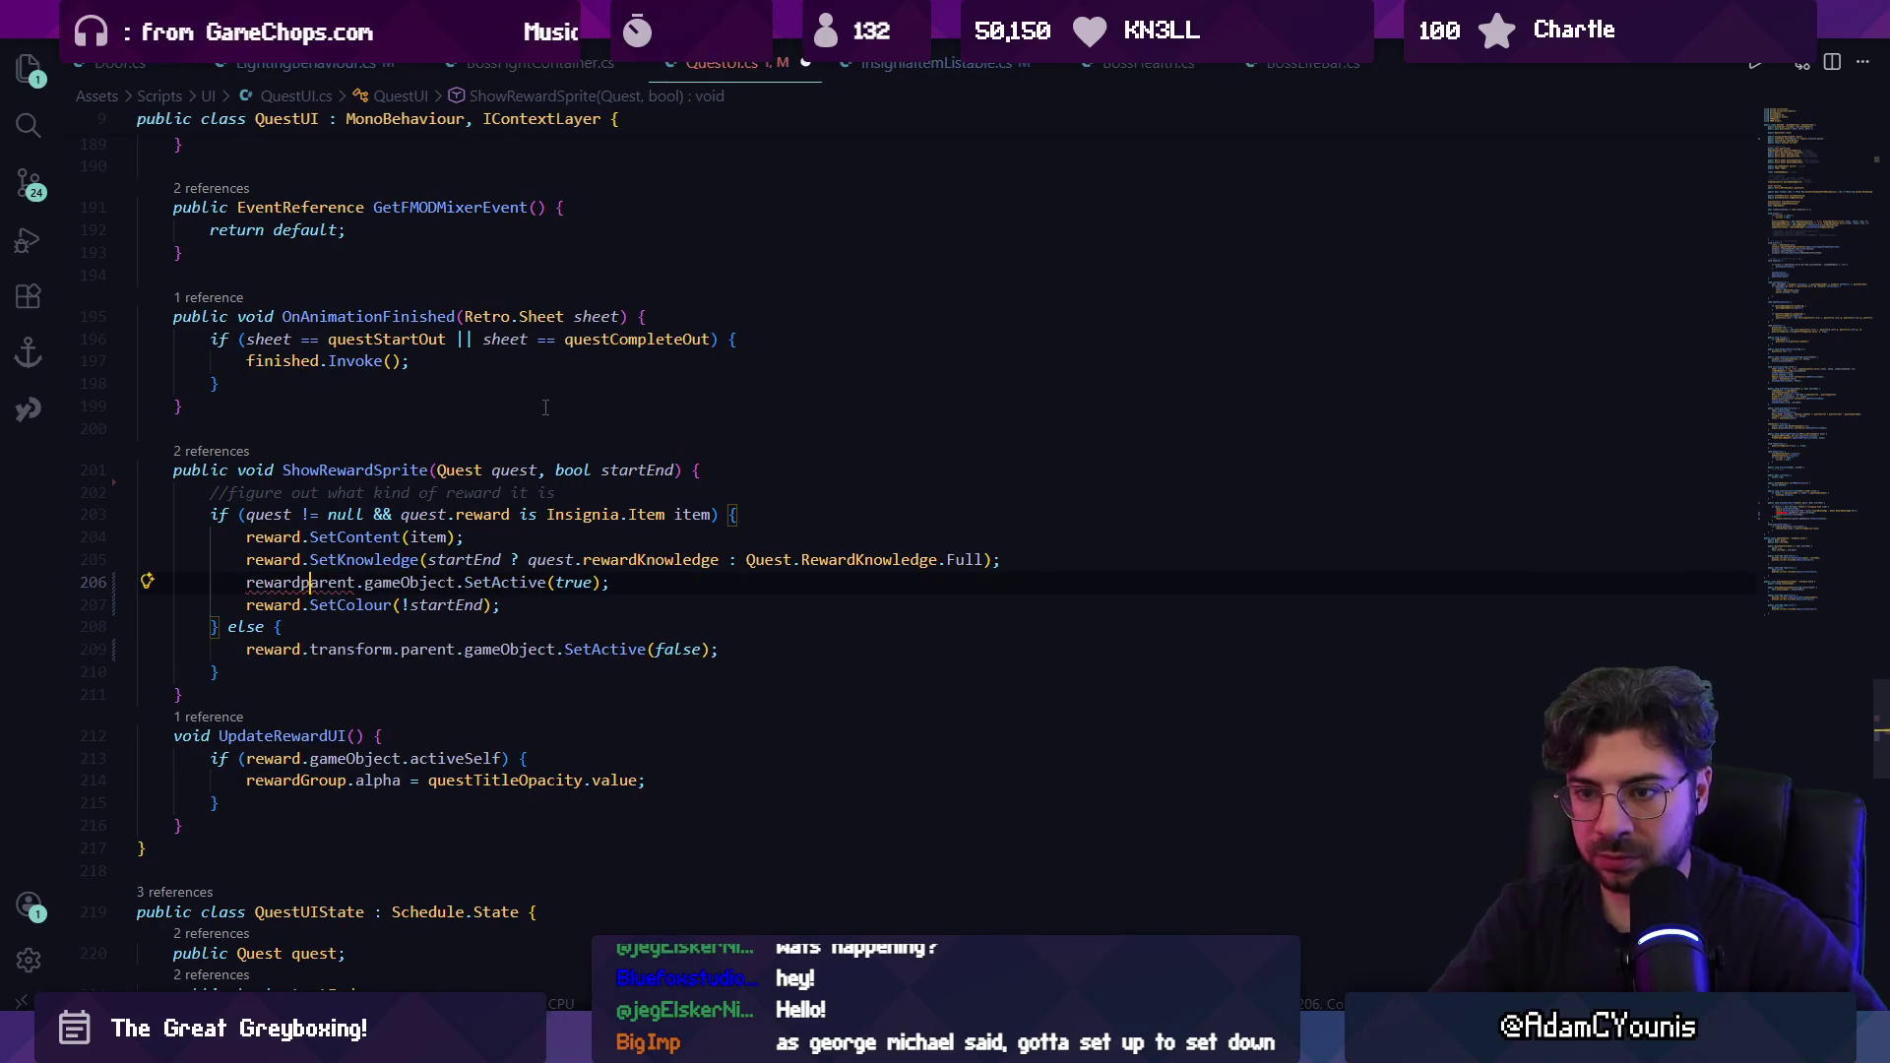
key(Delete)
text(P)
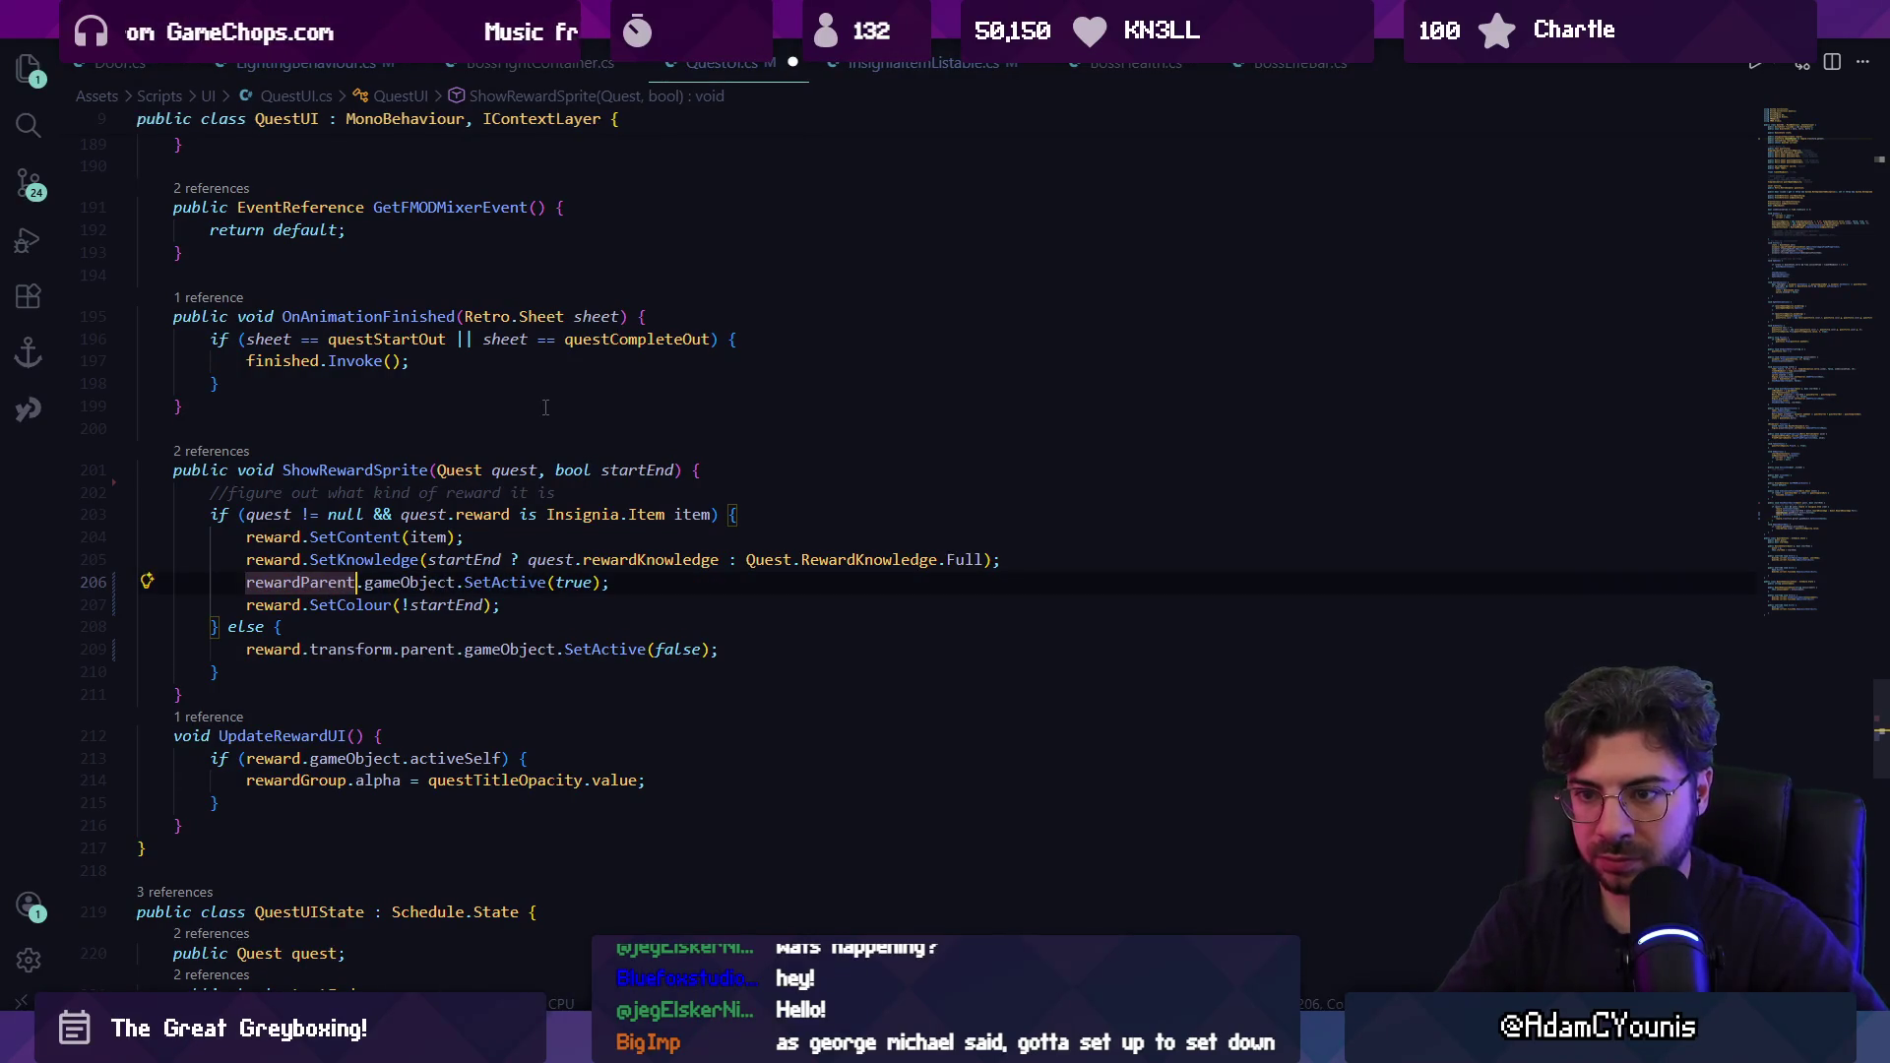
Make rewardParent a GameObject returning reward.transform.parent.gameObject and save.
key(F12)
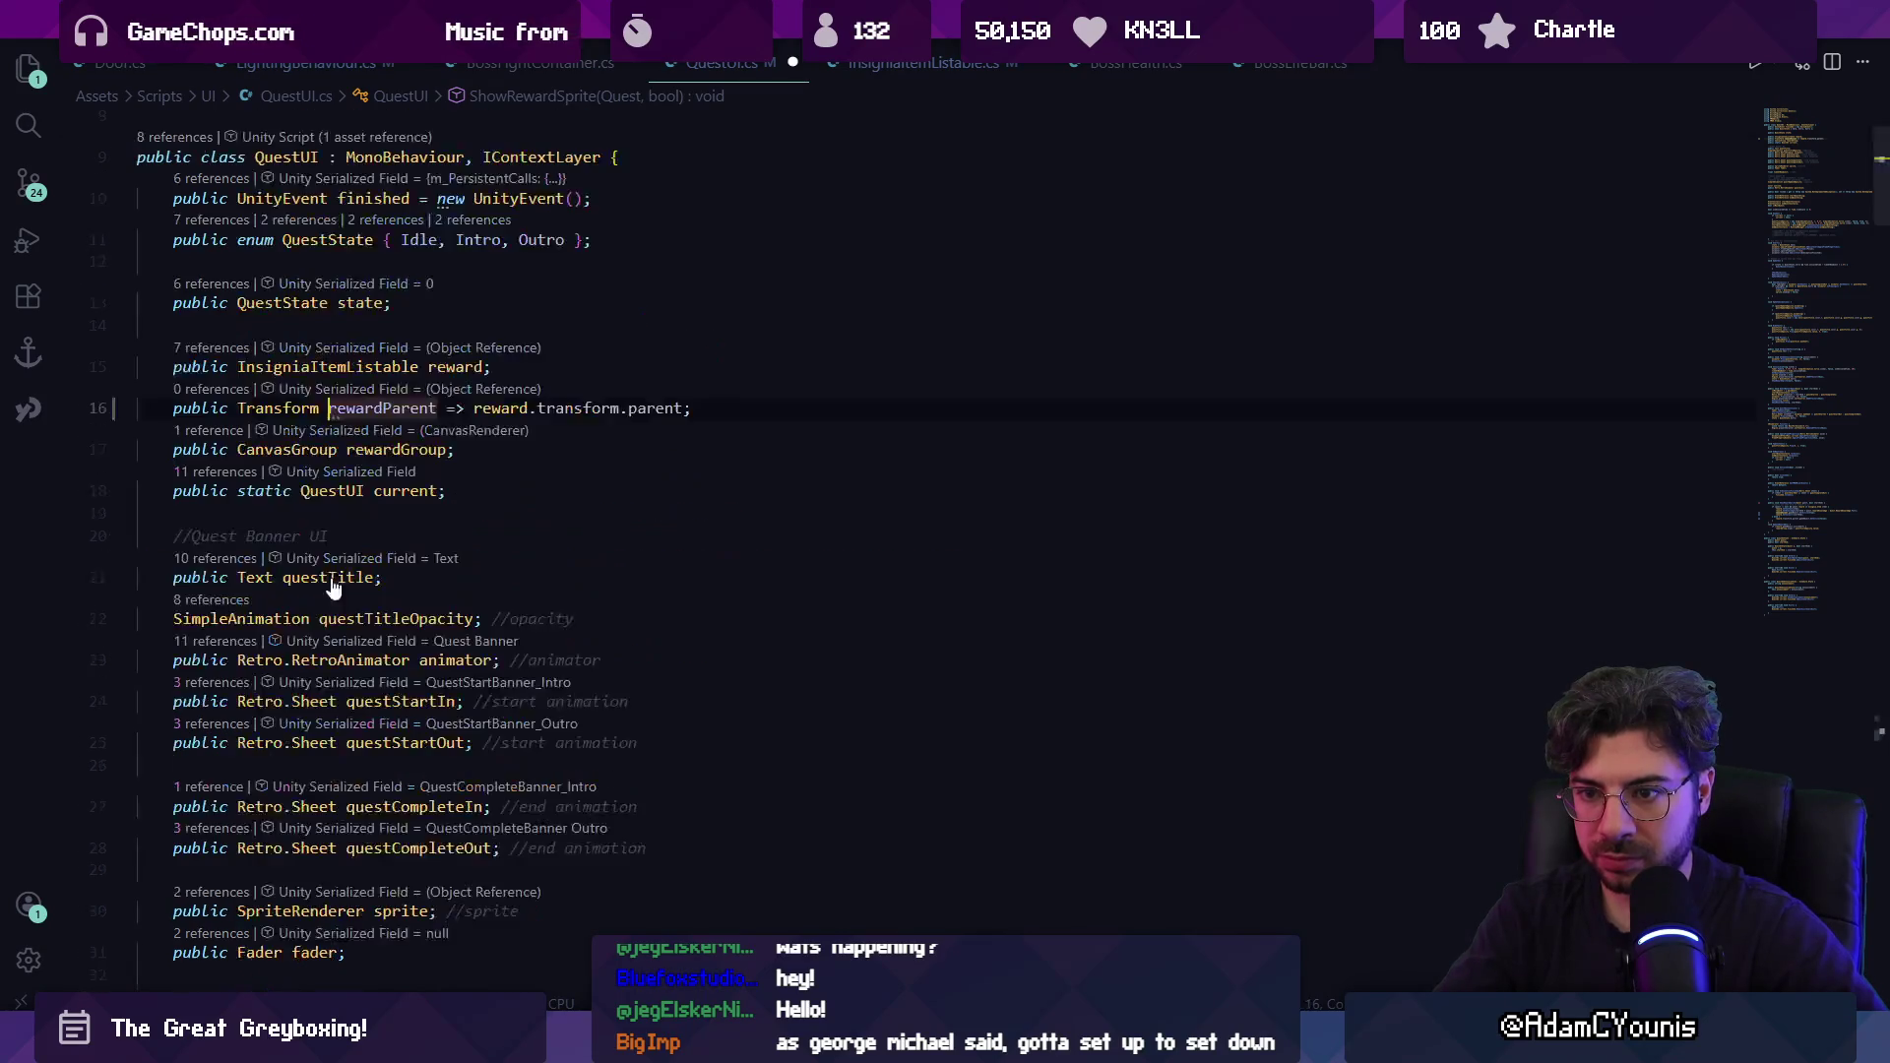
double_click(295, 408)
text(GameObject)
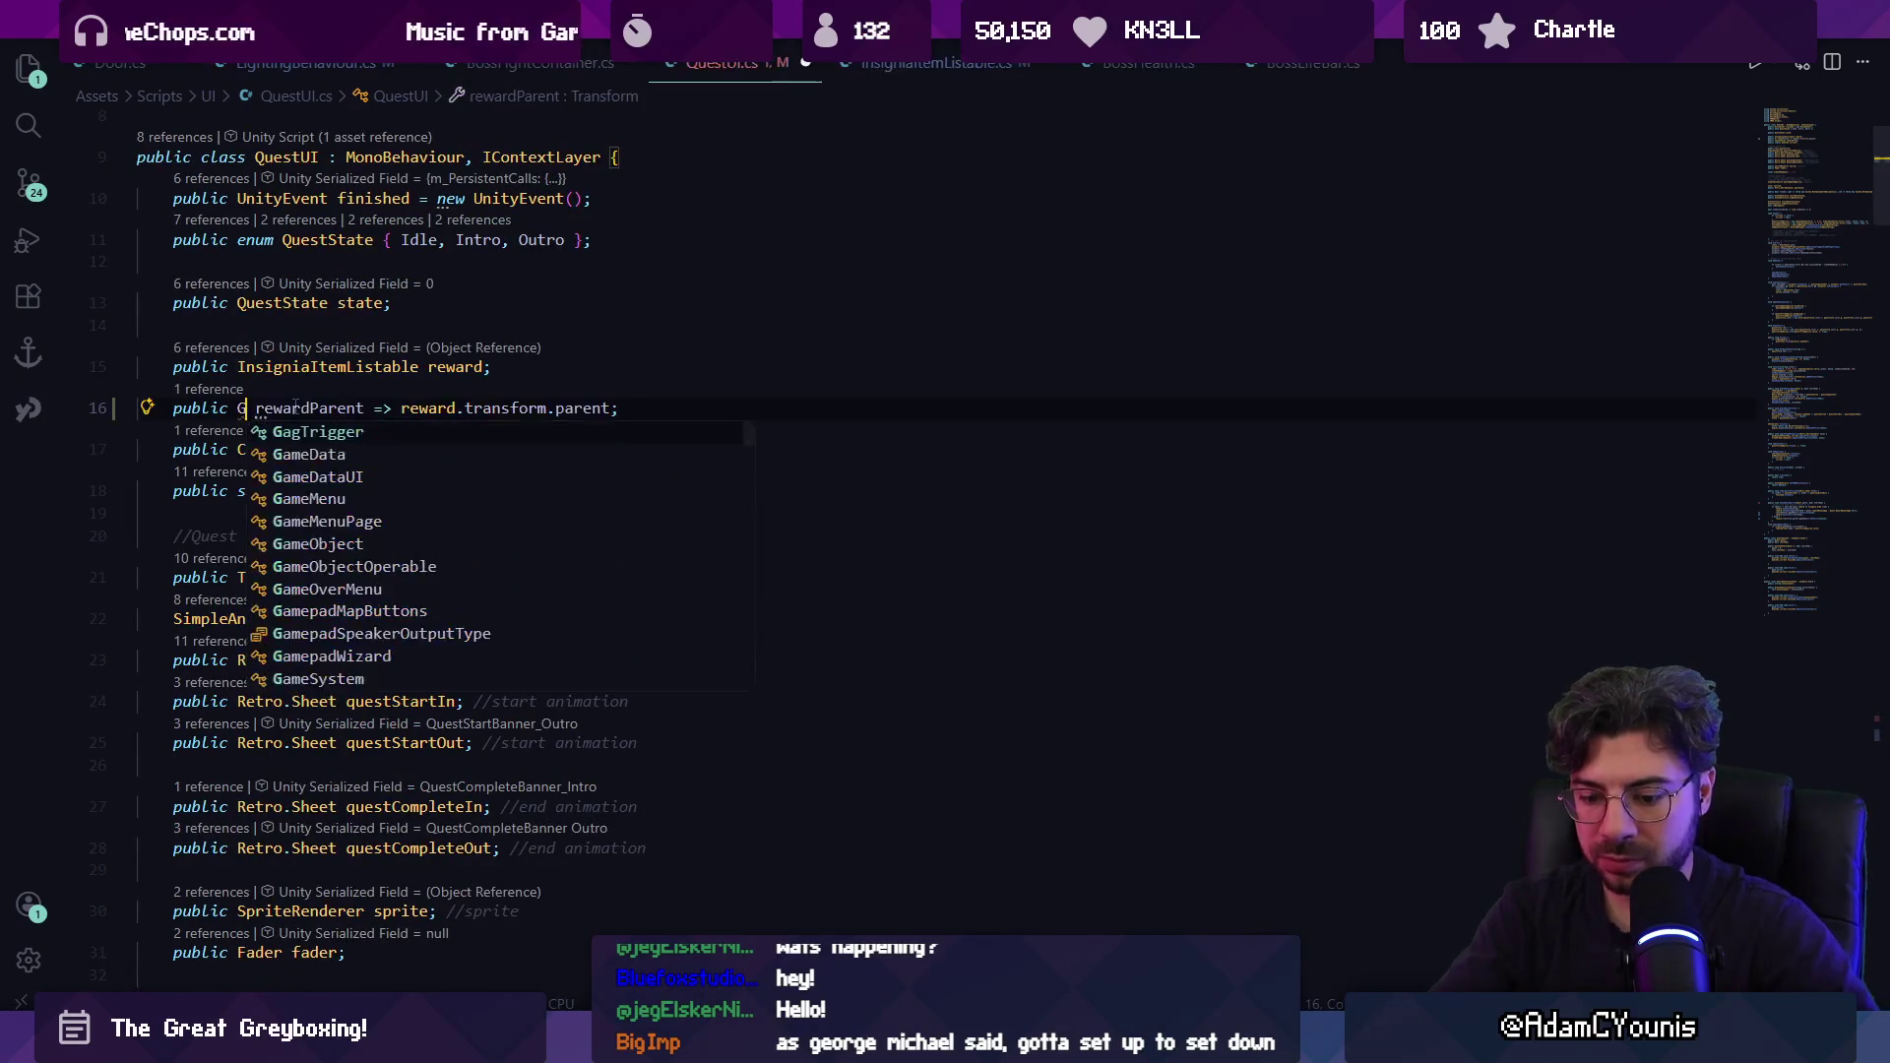
key(ctrl+Right)
key(ctrl+Right)
key(ctrl+Right)
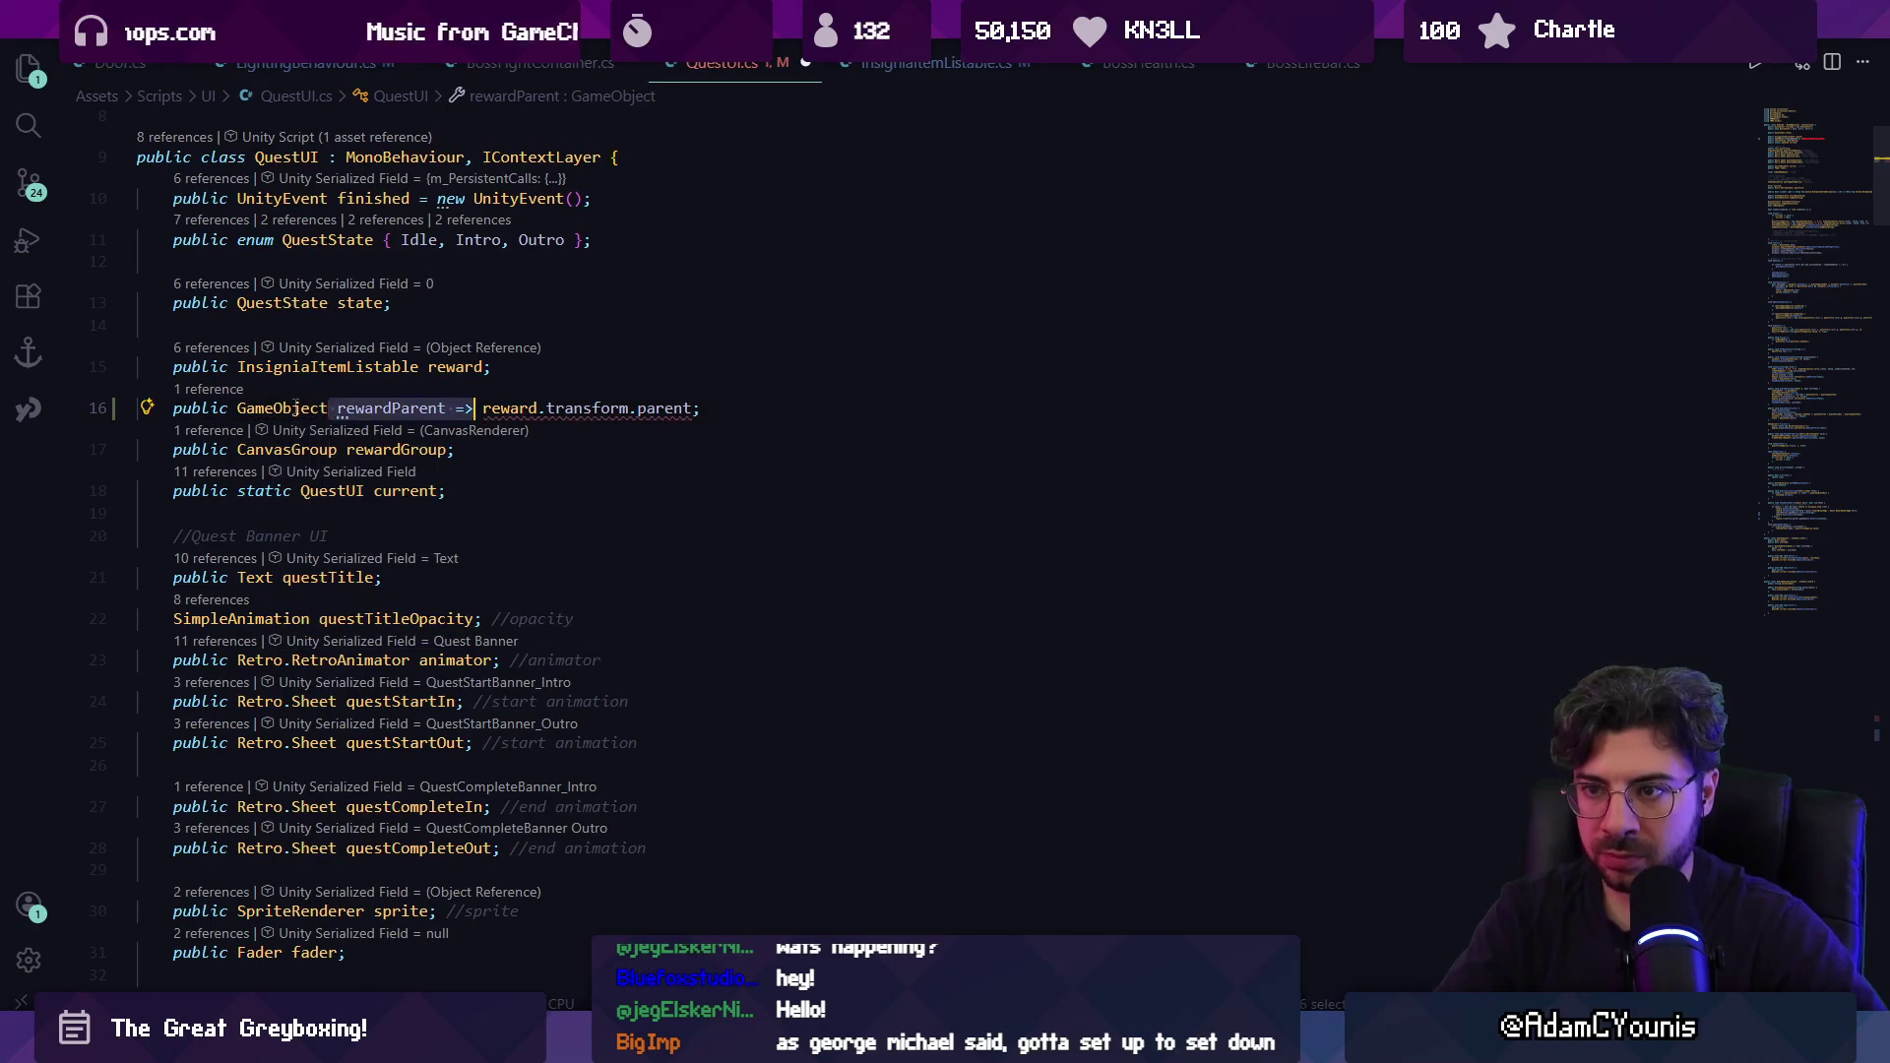
text(.game)
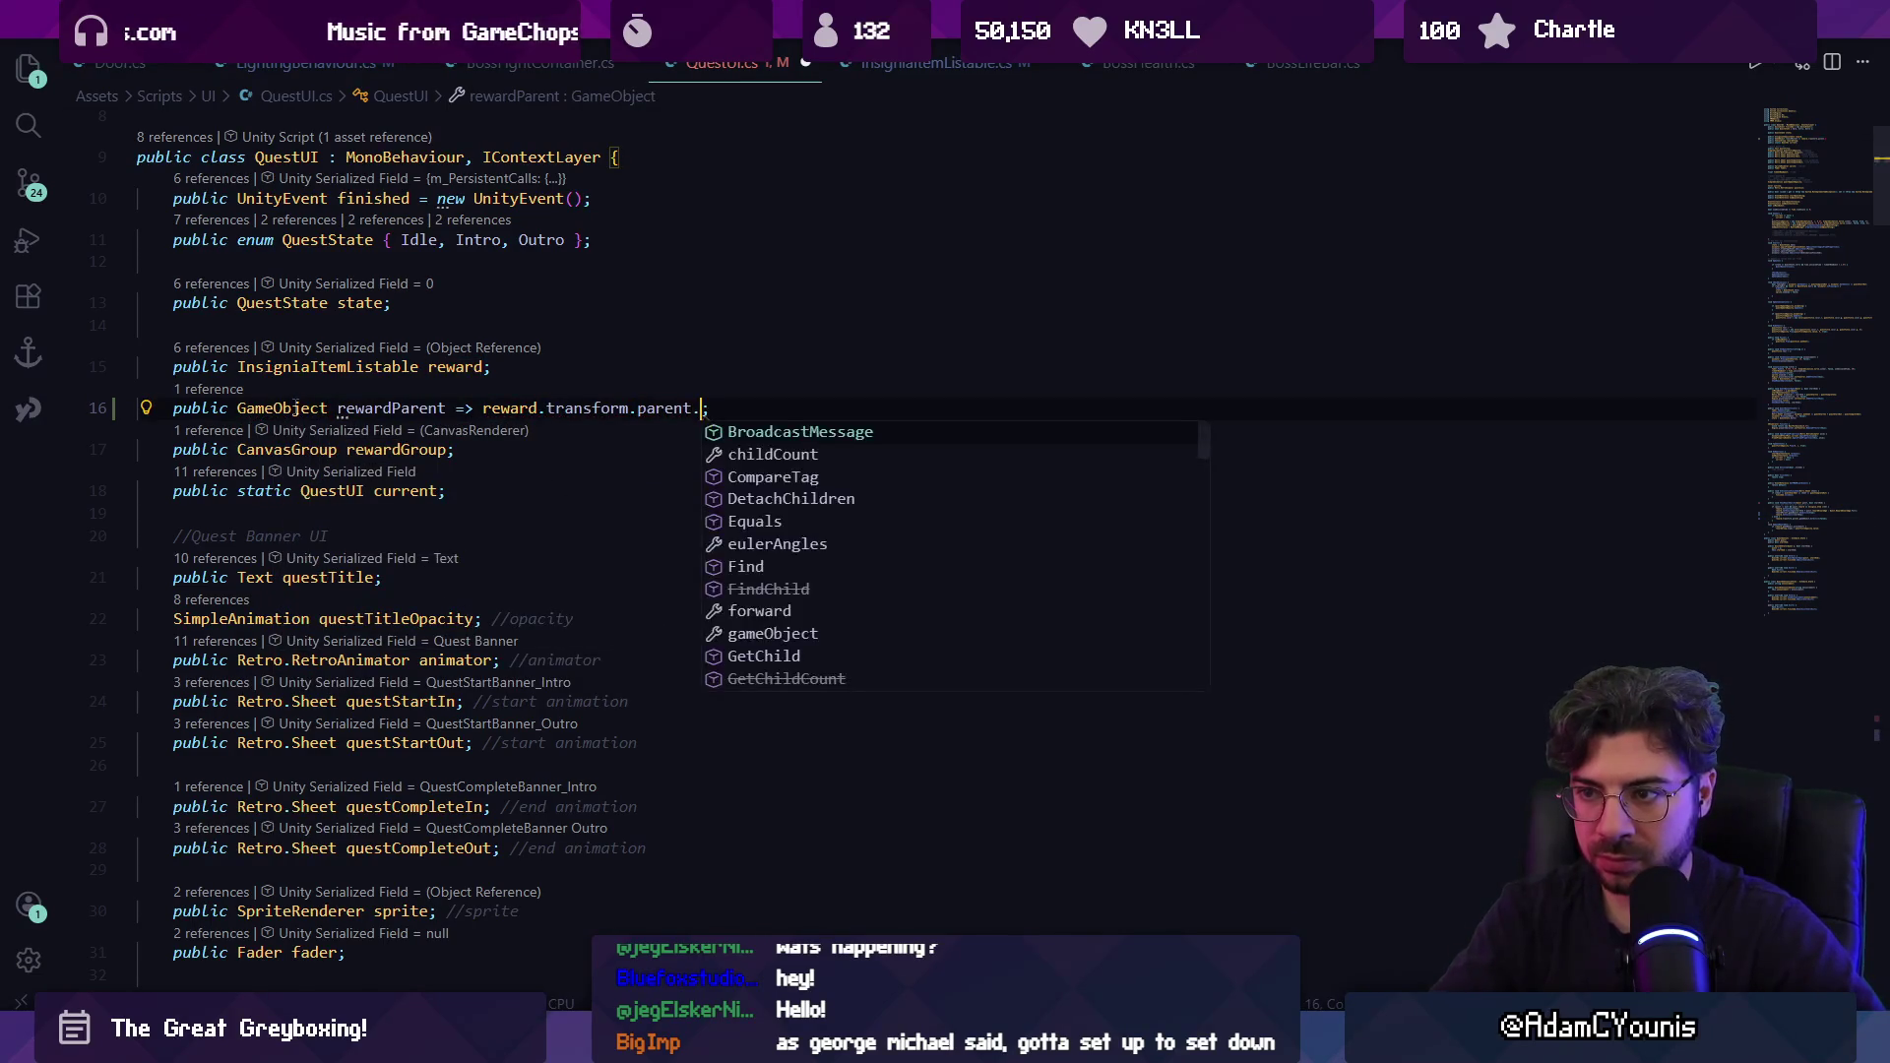
key(Tab)
key(ctrl+s)
Drop the redundant gameObject on line 206 and use rewardParent on line 209.
key(alt+Left)
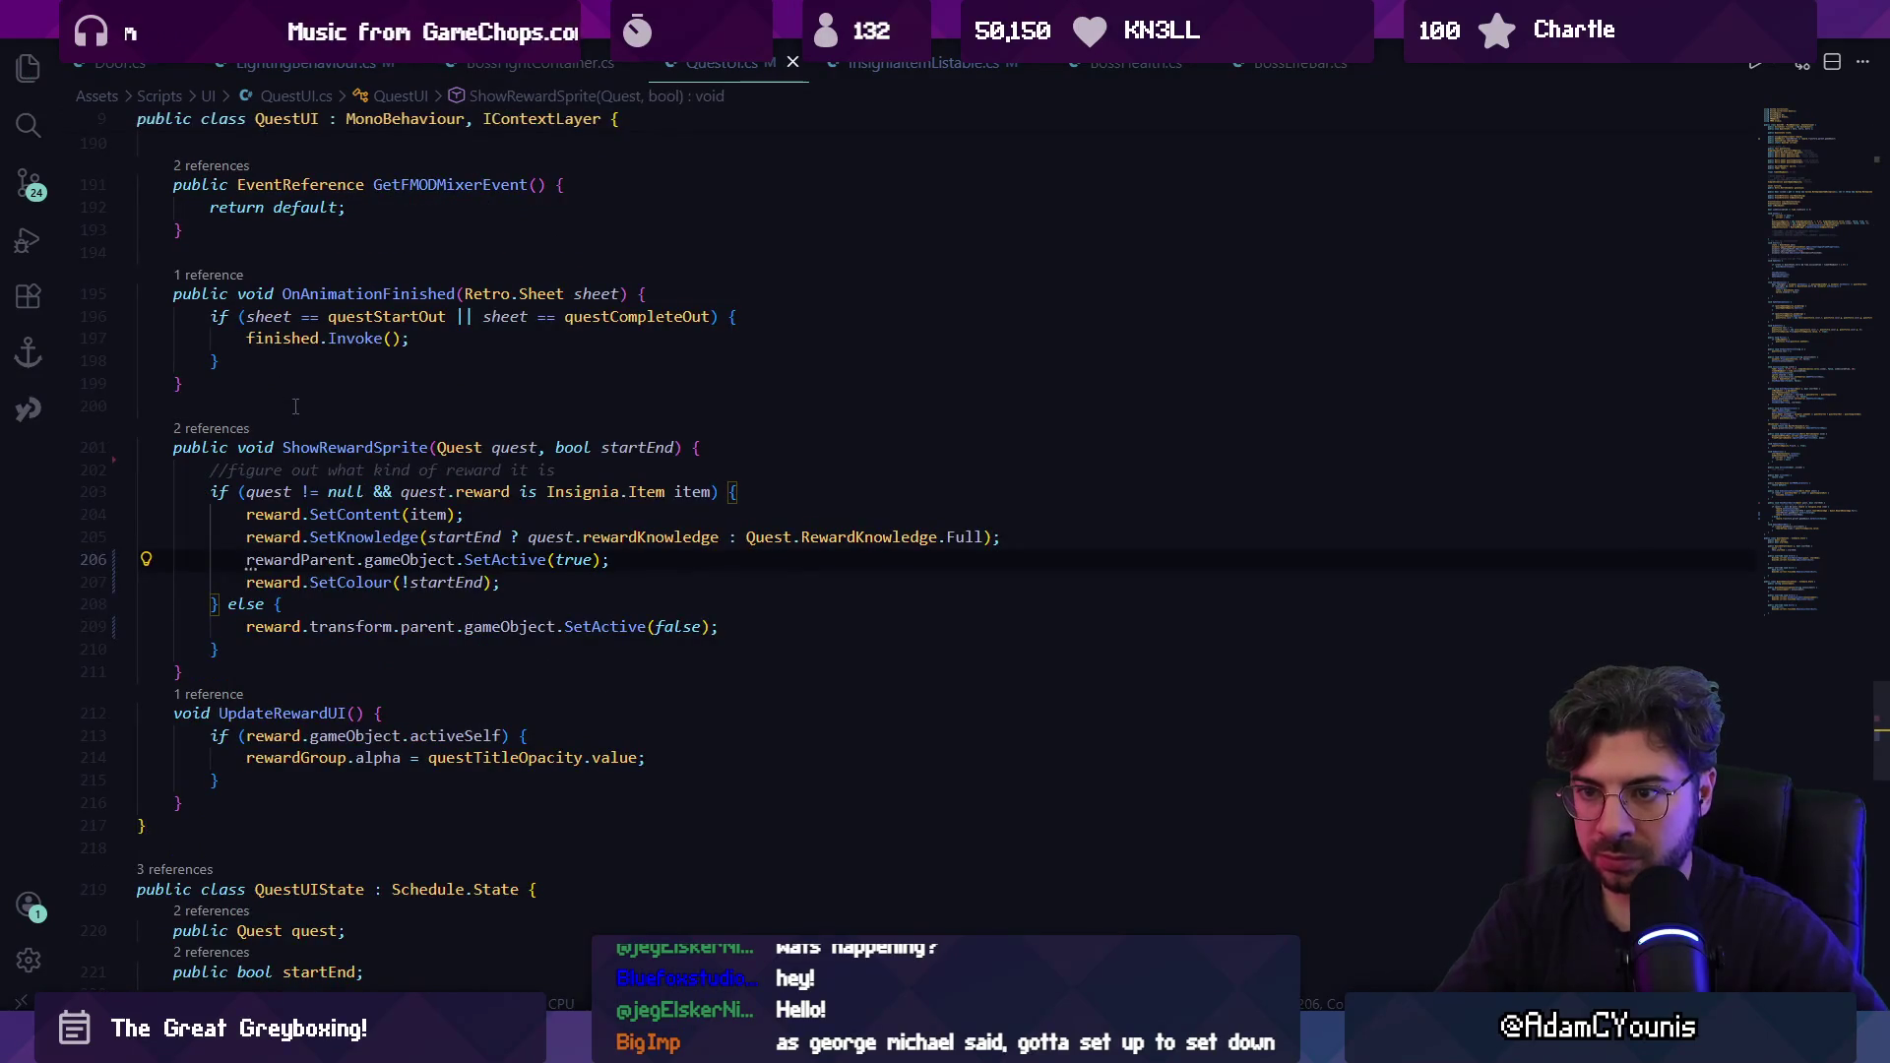
key(ctrl+Delete)
key(BackSpace)
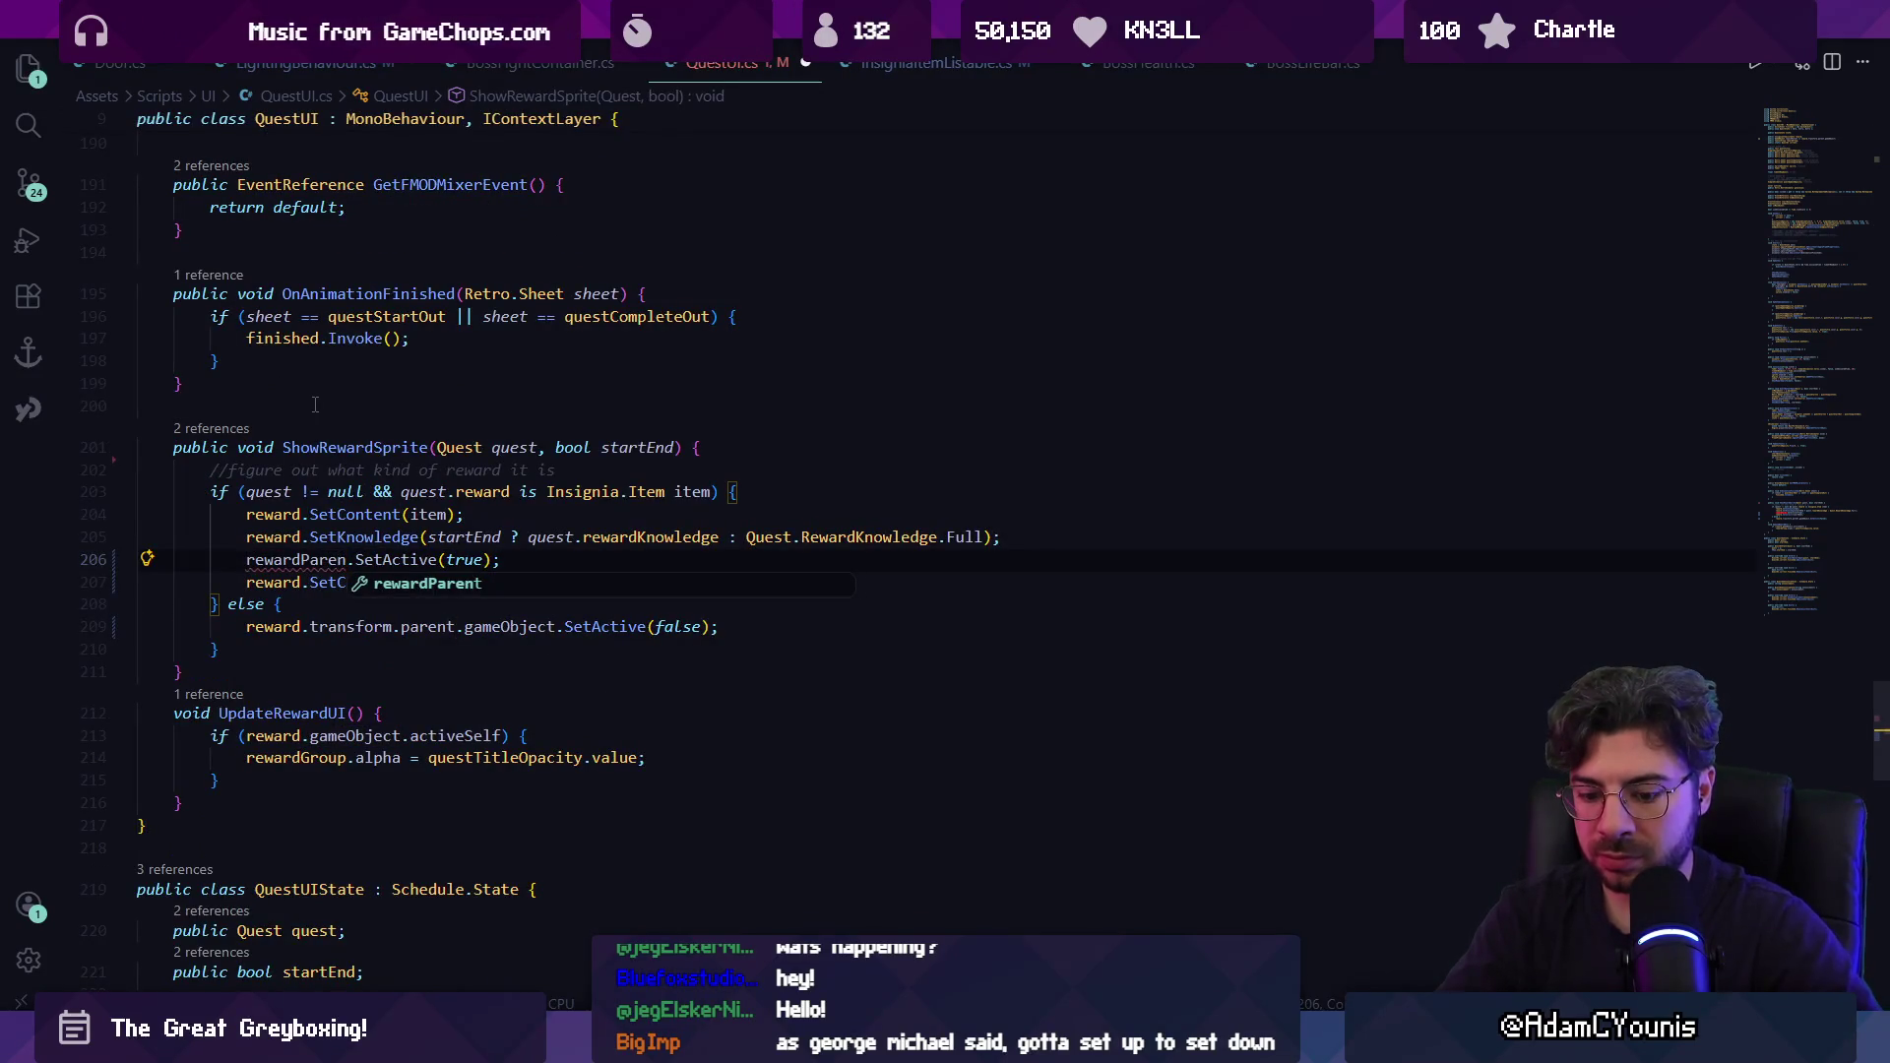
text(t)
key(ctrl+Left)
key(Down)
key(Down)
key(Down)
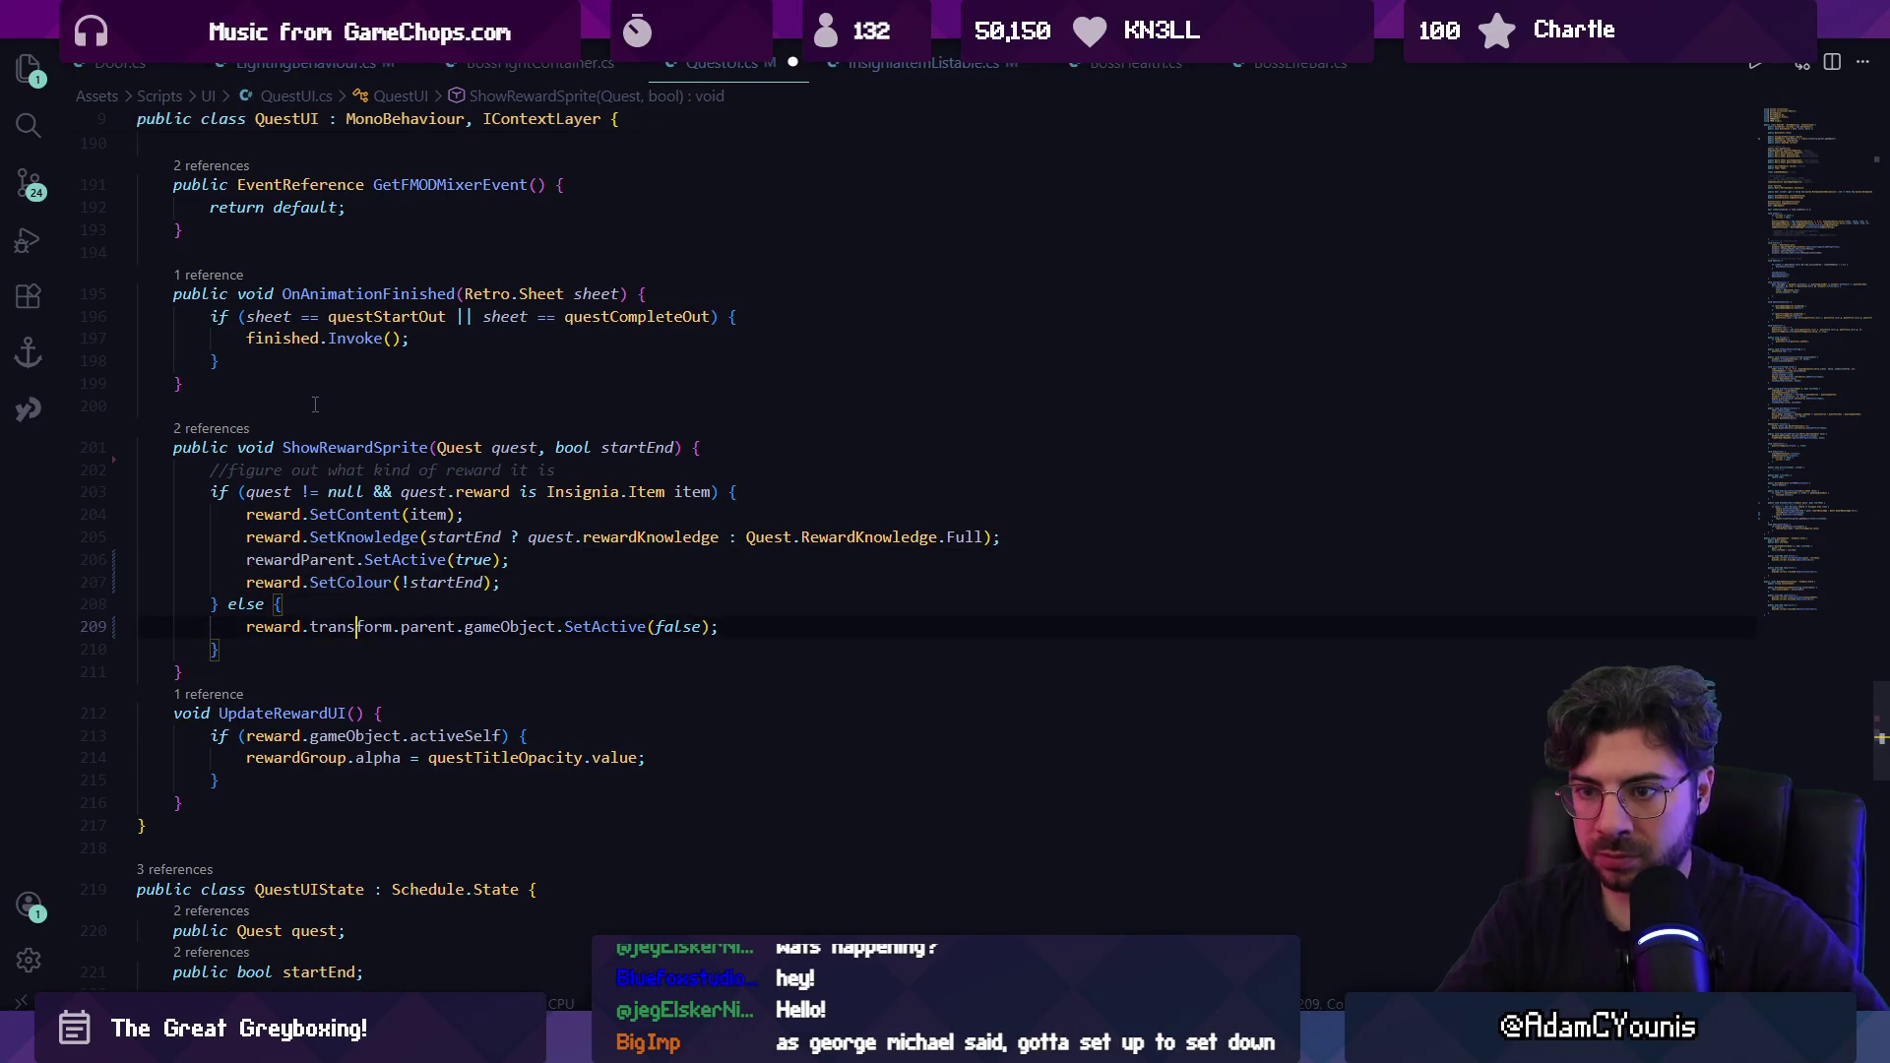
key(Home)
key(ctrl+shift+Right)
key(ctrl+shift+Right)
key(ctrl+shift+Right)
key(ctrl+shift+Right)
text(rewardParent)
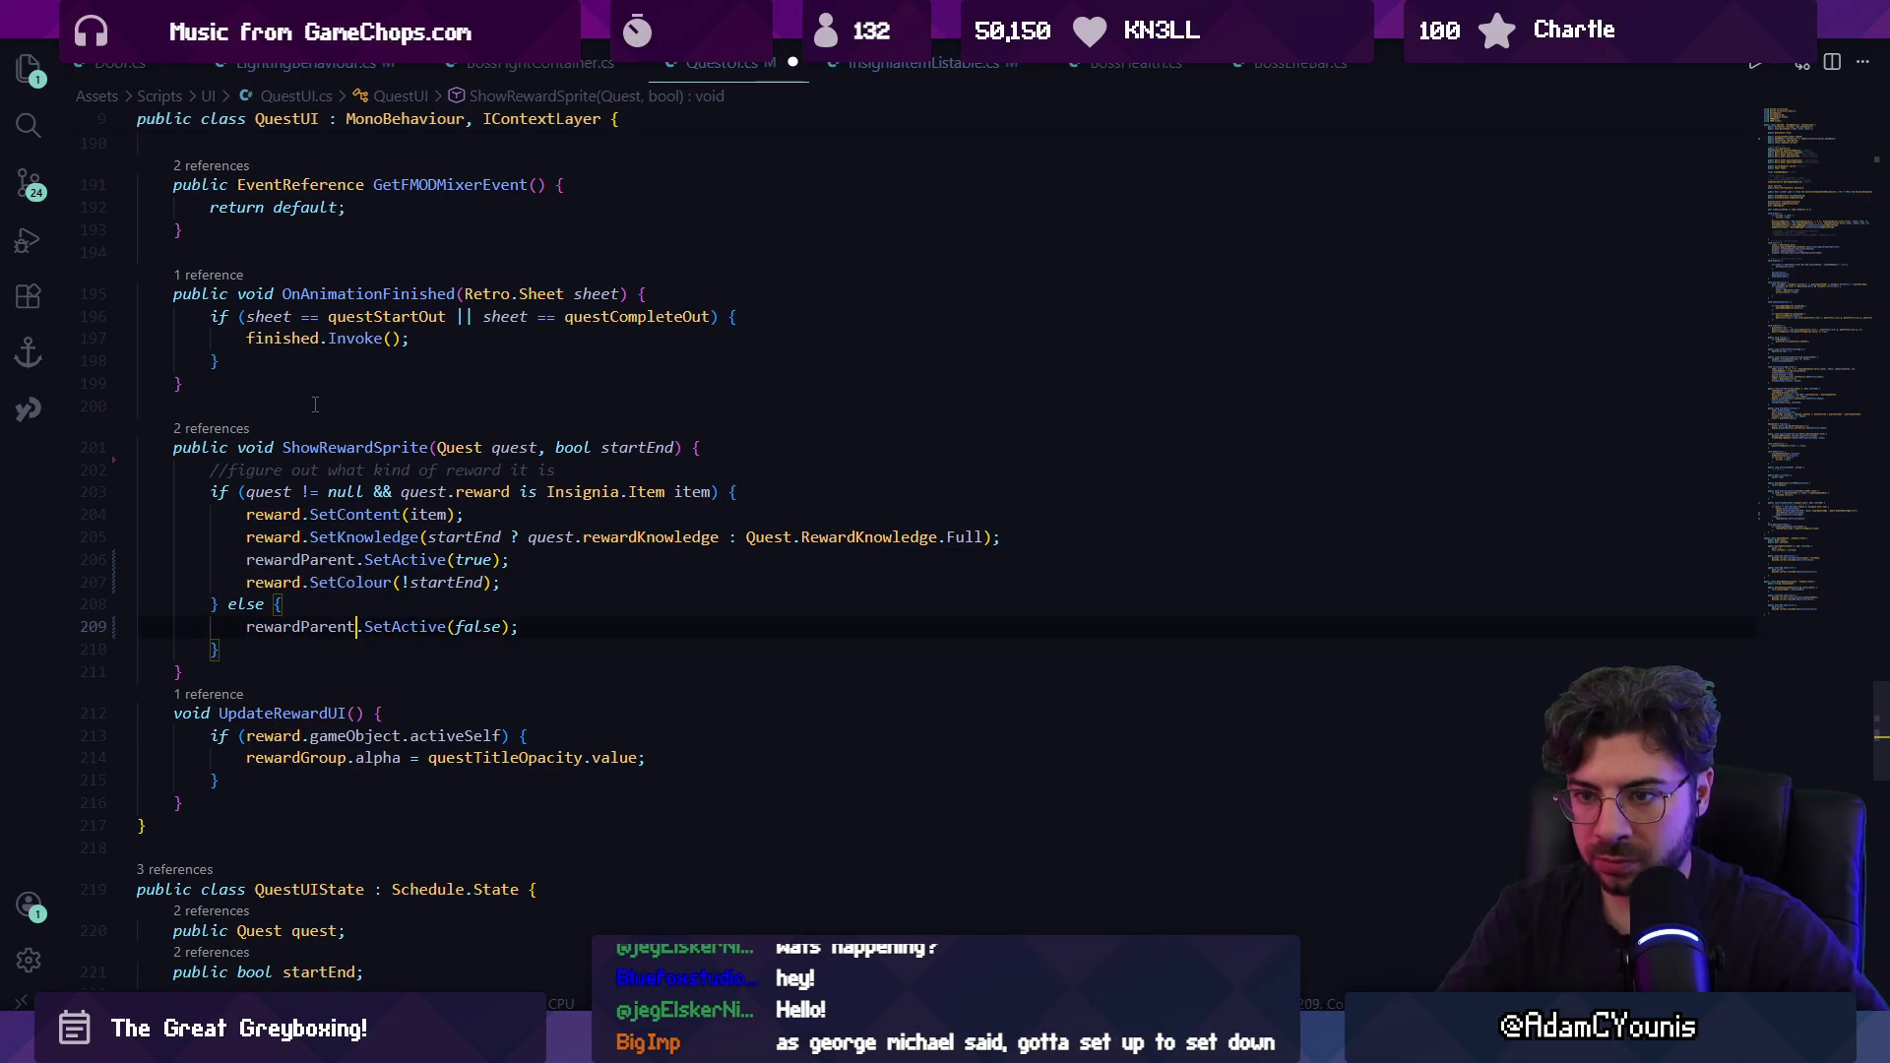
Use rewardParent in UpdateRewardUI's check on line 213 and search for leftover reward.g uses.
key(Down)
key(ctrl+Right)
key(ctrl+z)
key(ctrl+shift+Left)
key(ctrl+shift+Left)
key(ctrl+shift+Left)
text(rewardP)
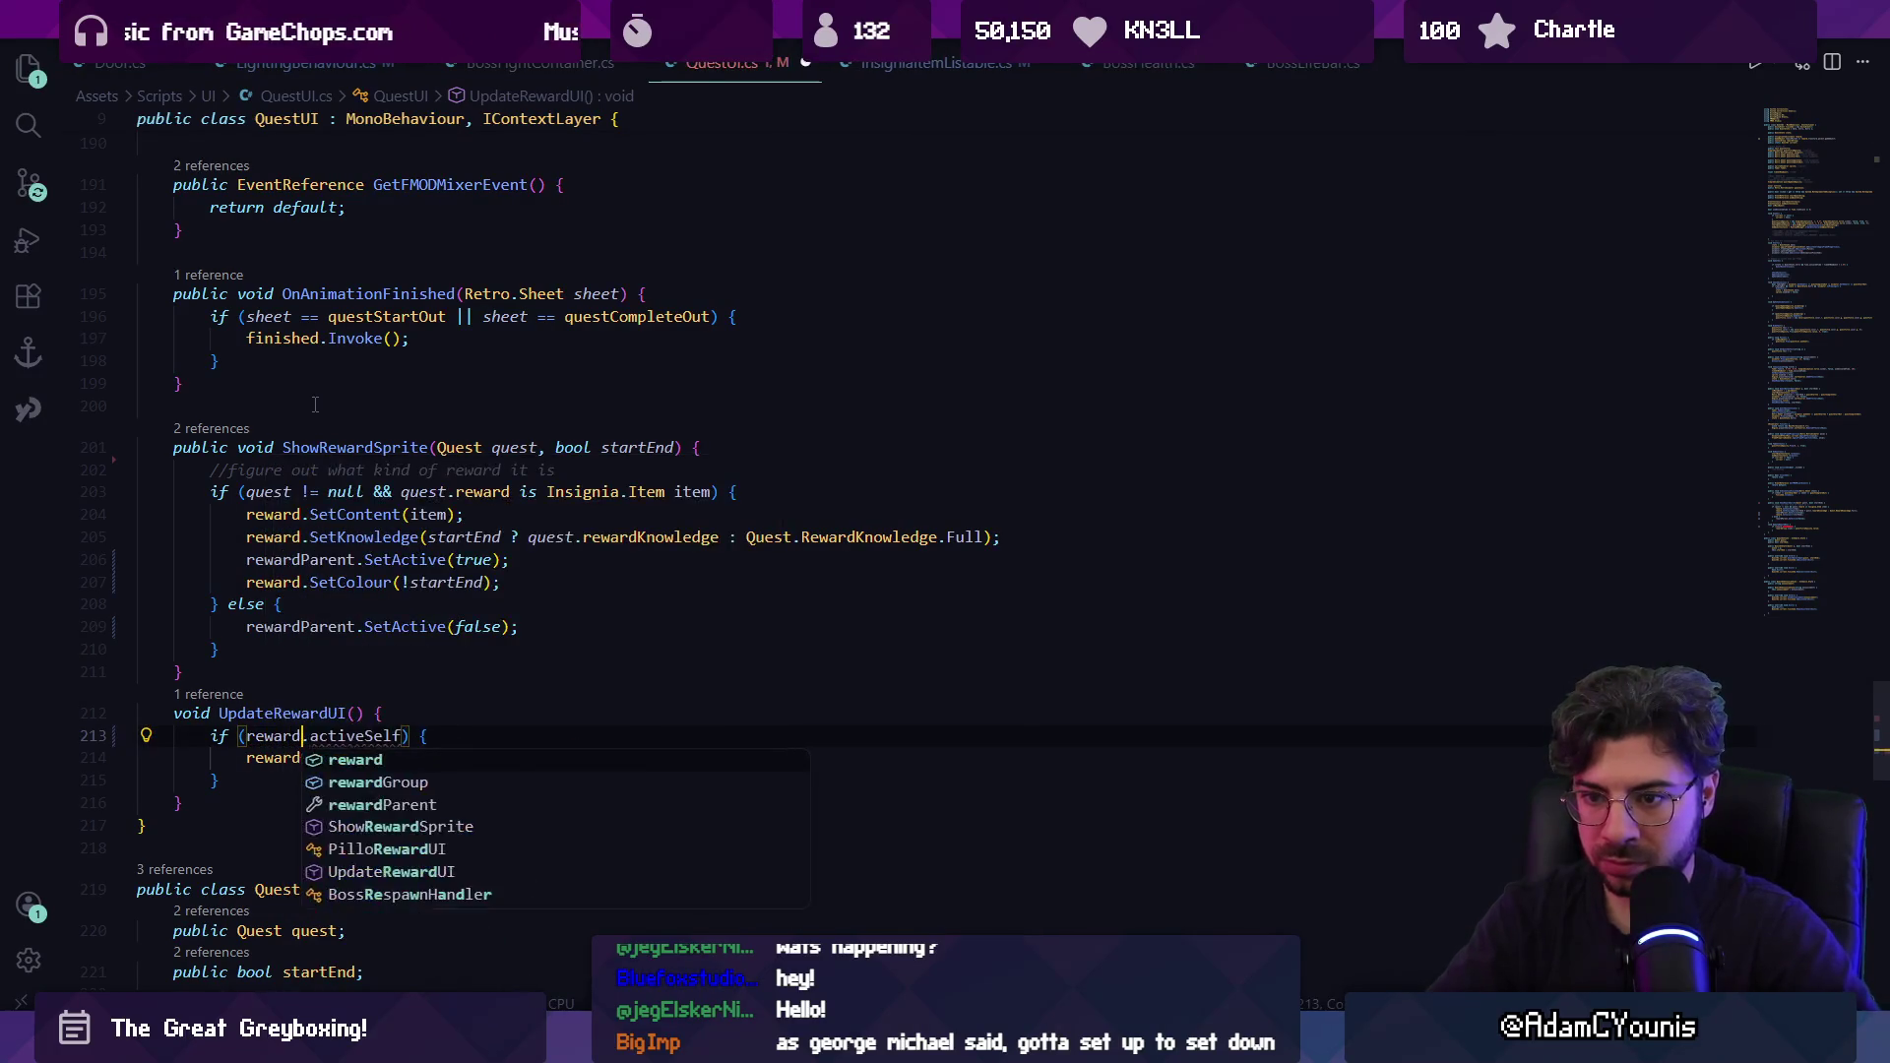
key(Tab)
key(ctrl+f)
text(reward.gameob)
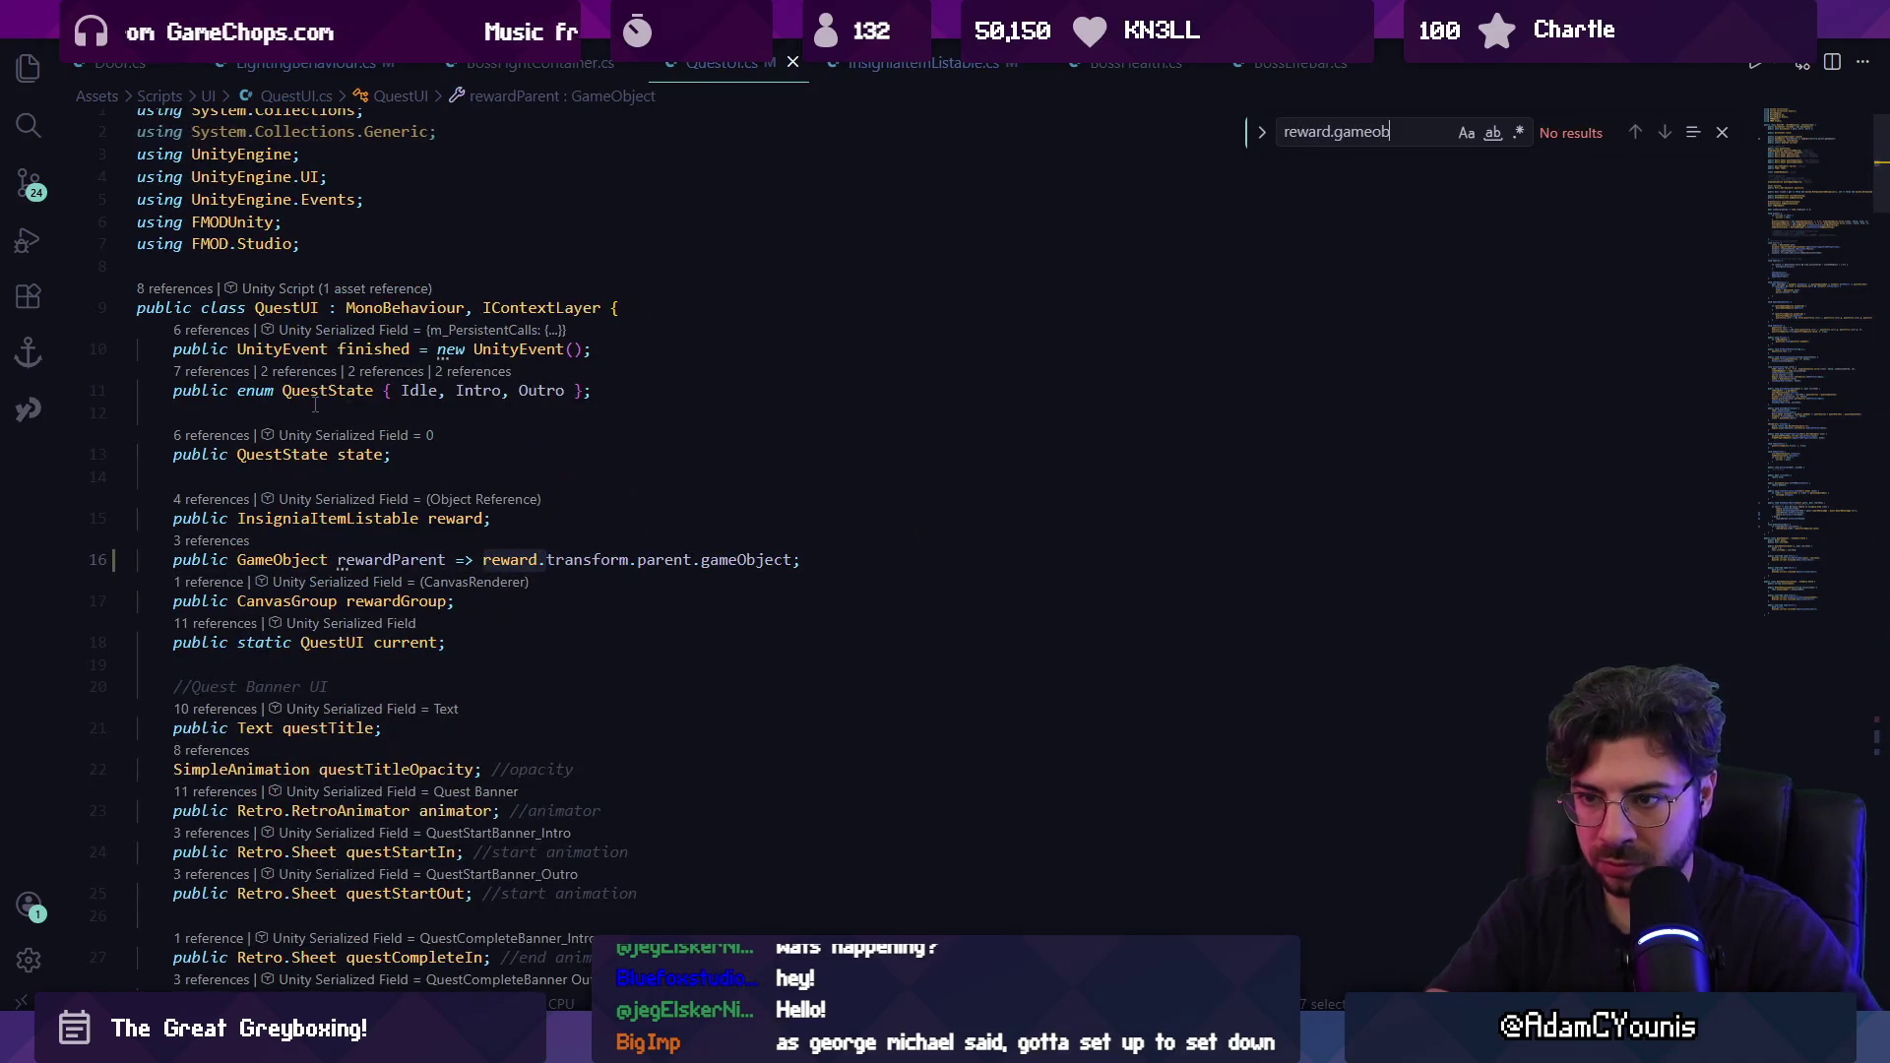
key(Escape)
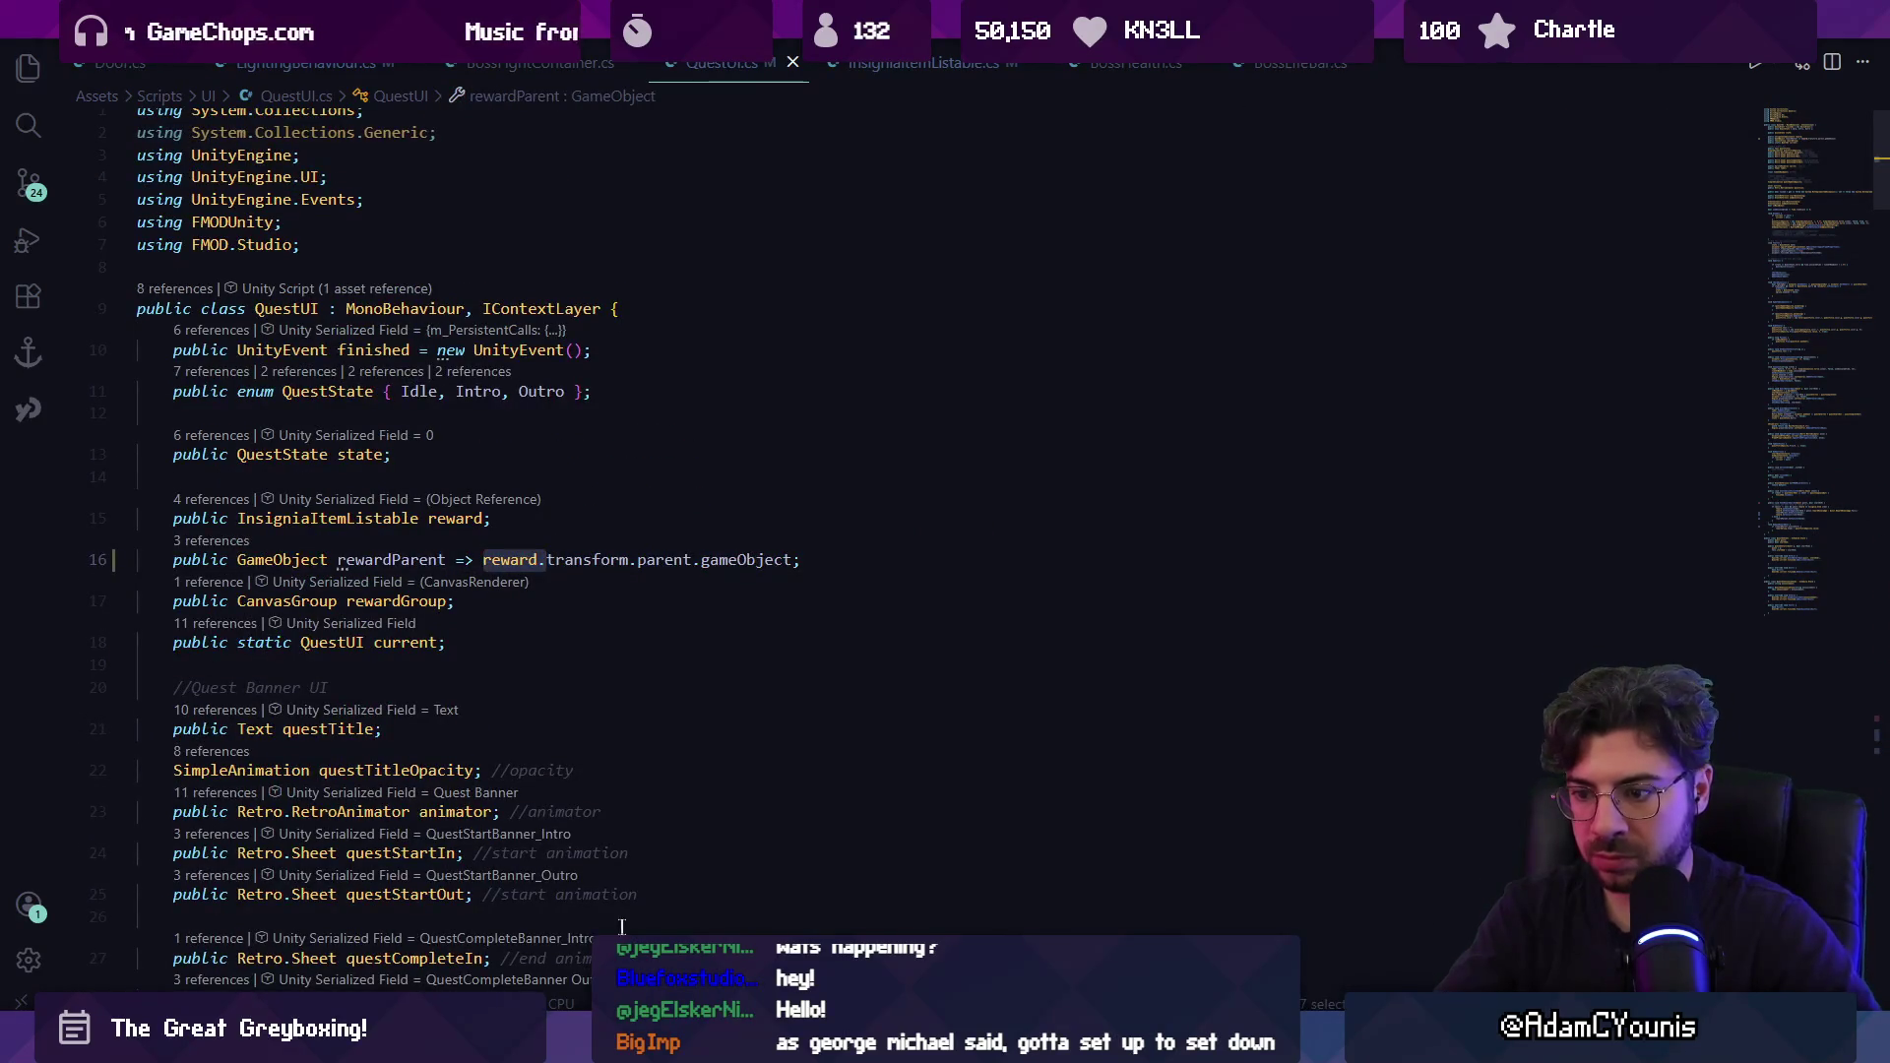
key(alt+Tab)
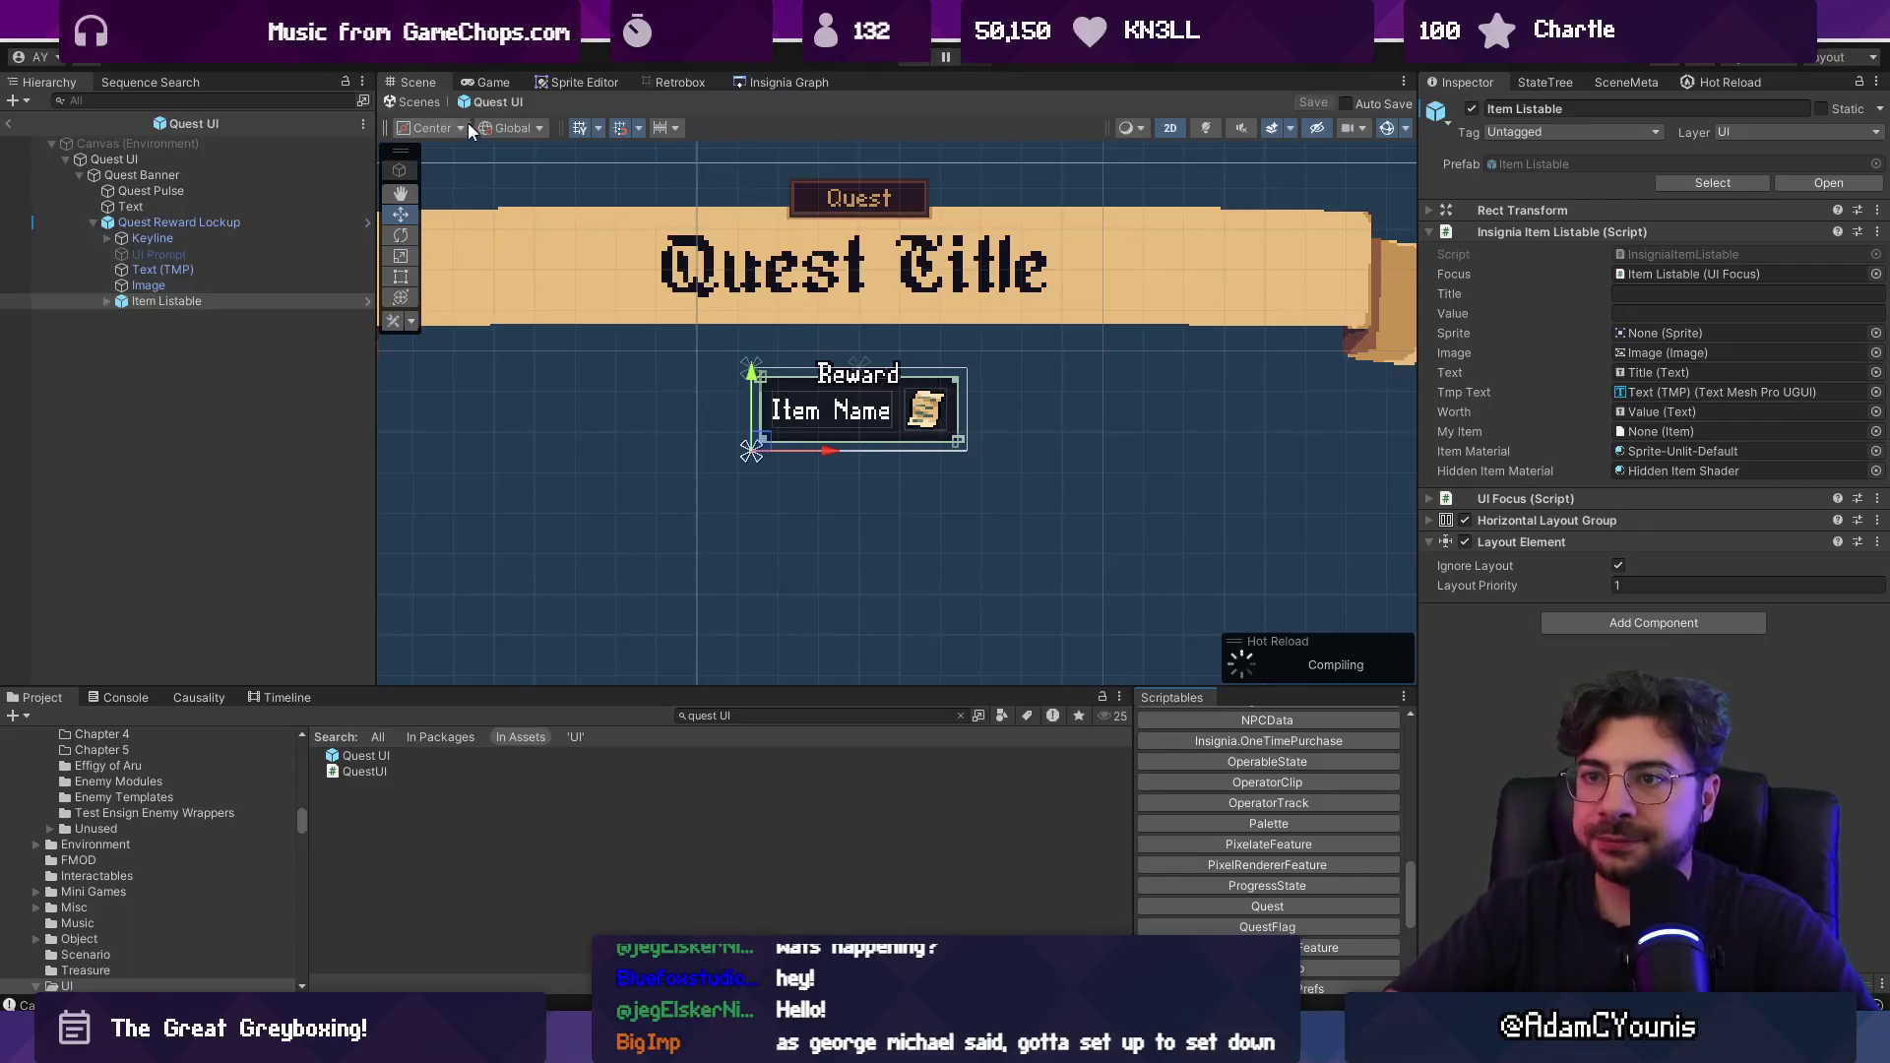
Leave the Quest UI prefab, test the reward box in Play mode, then open the scene graph.
click(439, 102)
key(ctrl+p)
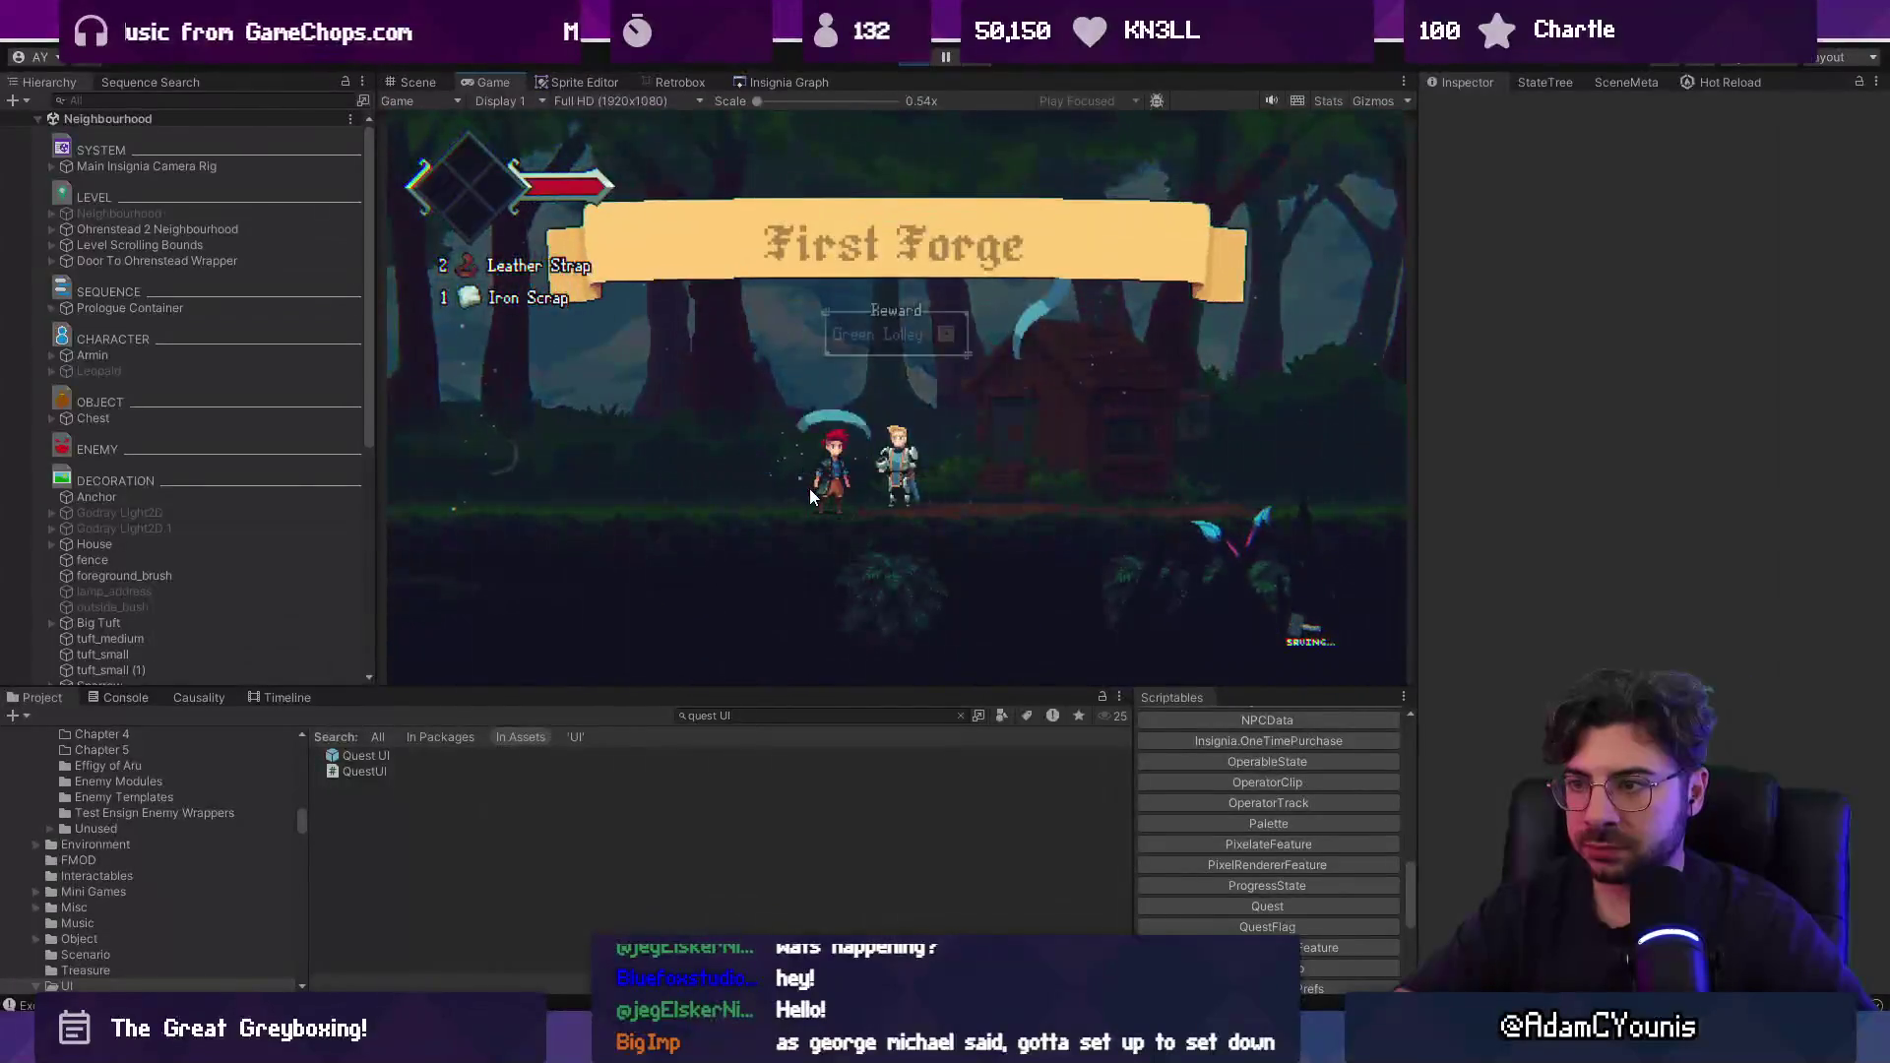
click(915, 61)
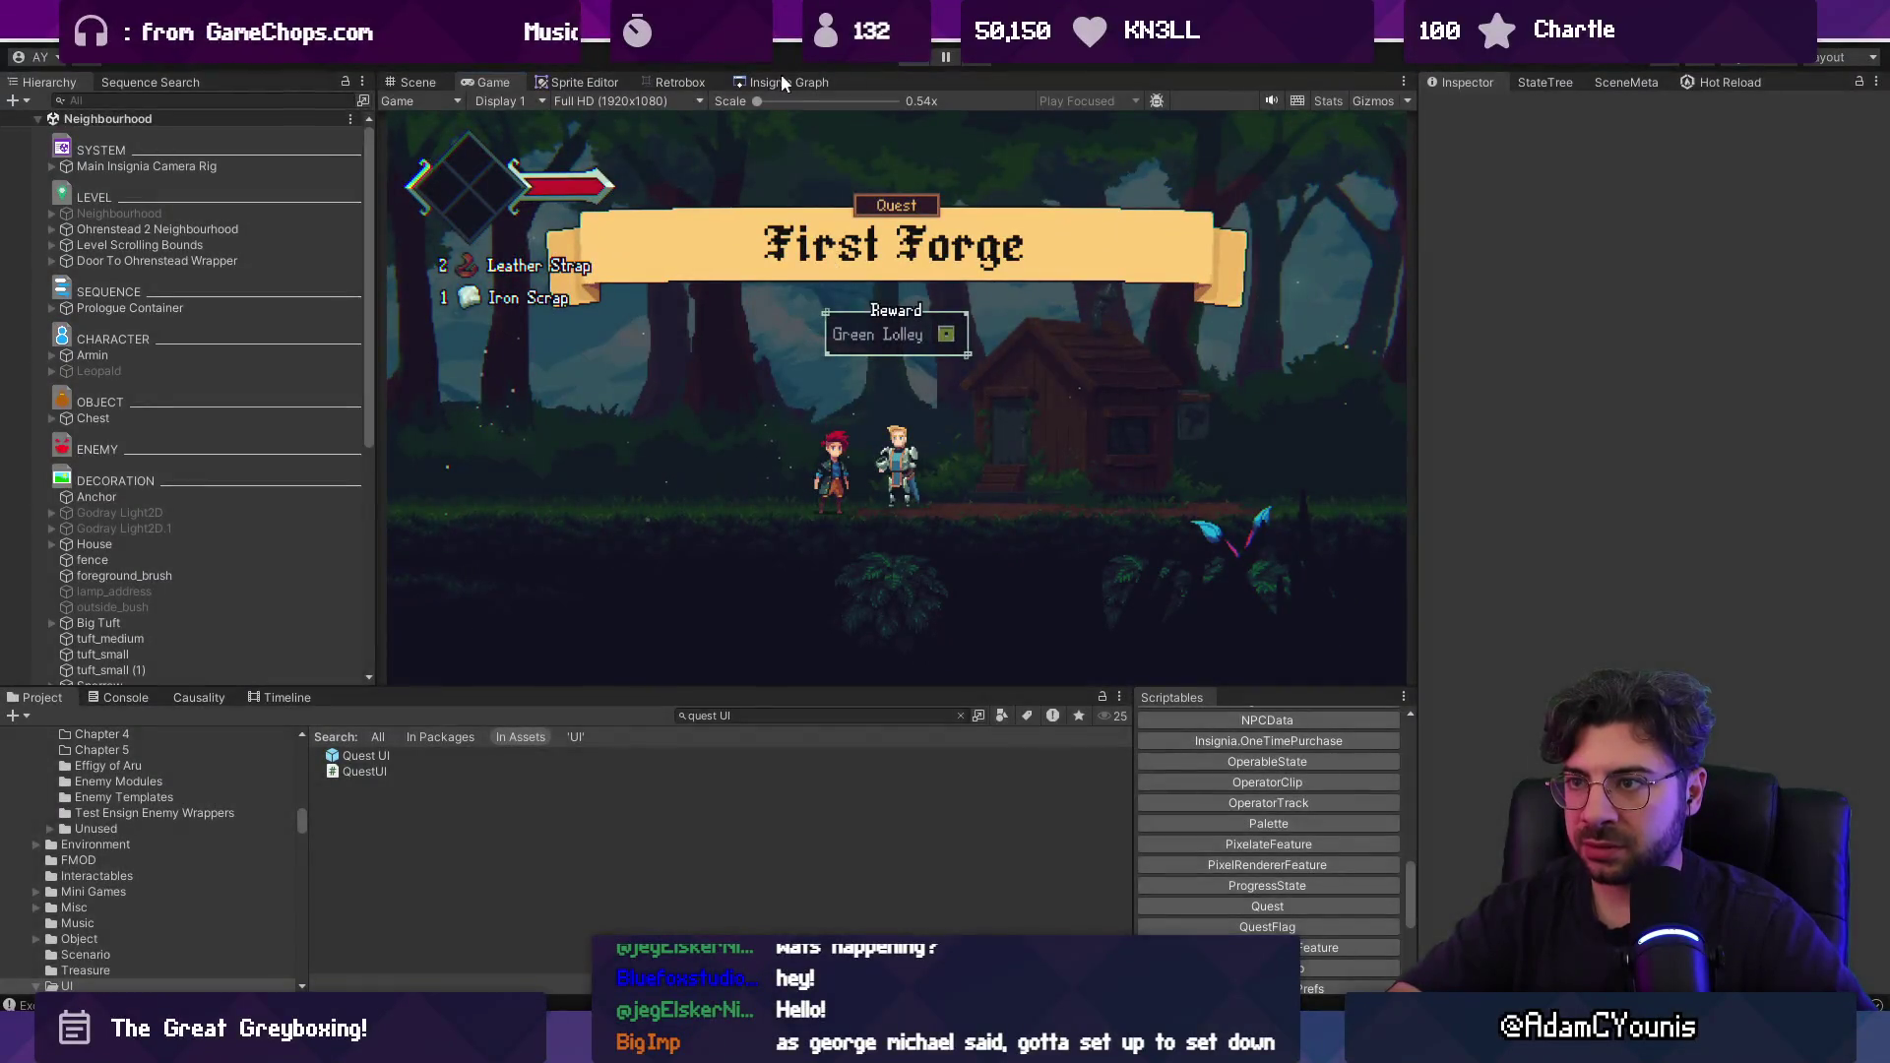
click(780, 79)
scroll(1216, 488, up, 5)
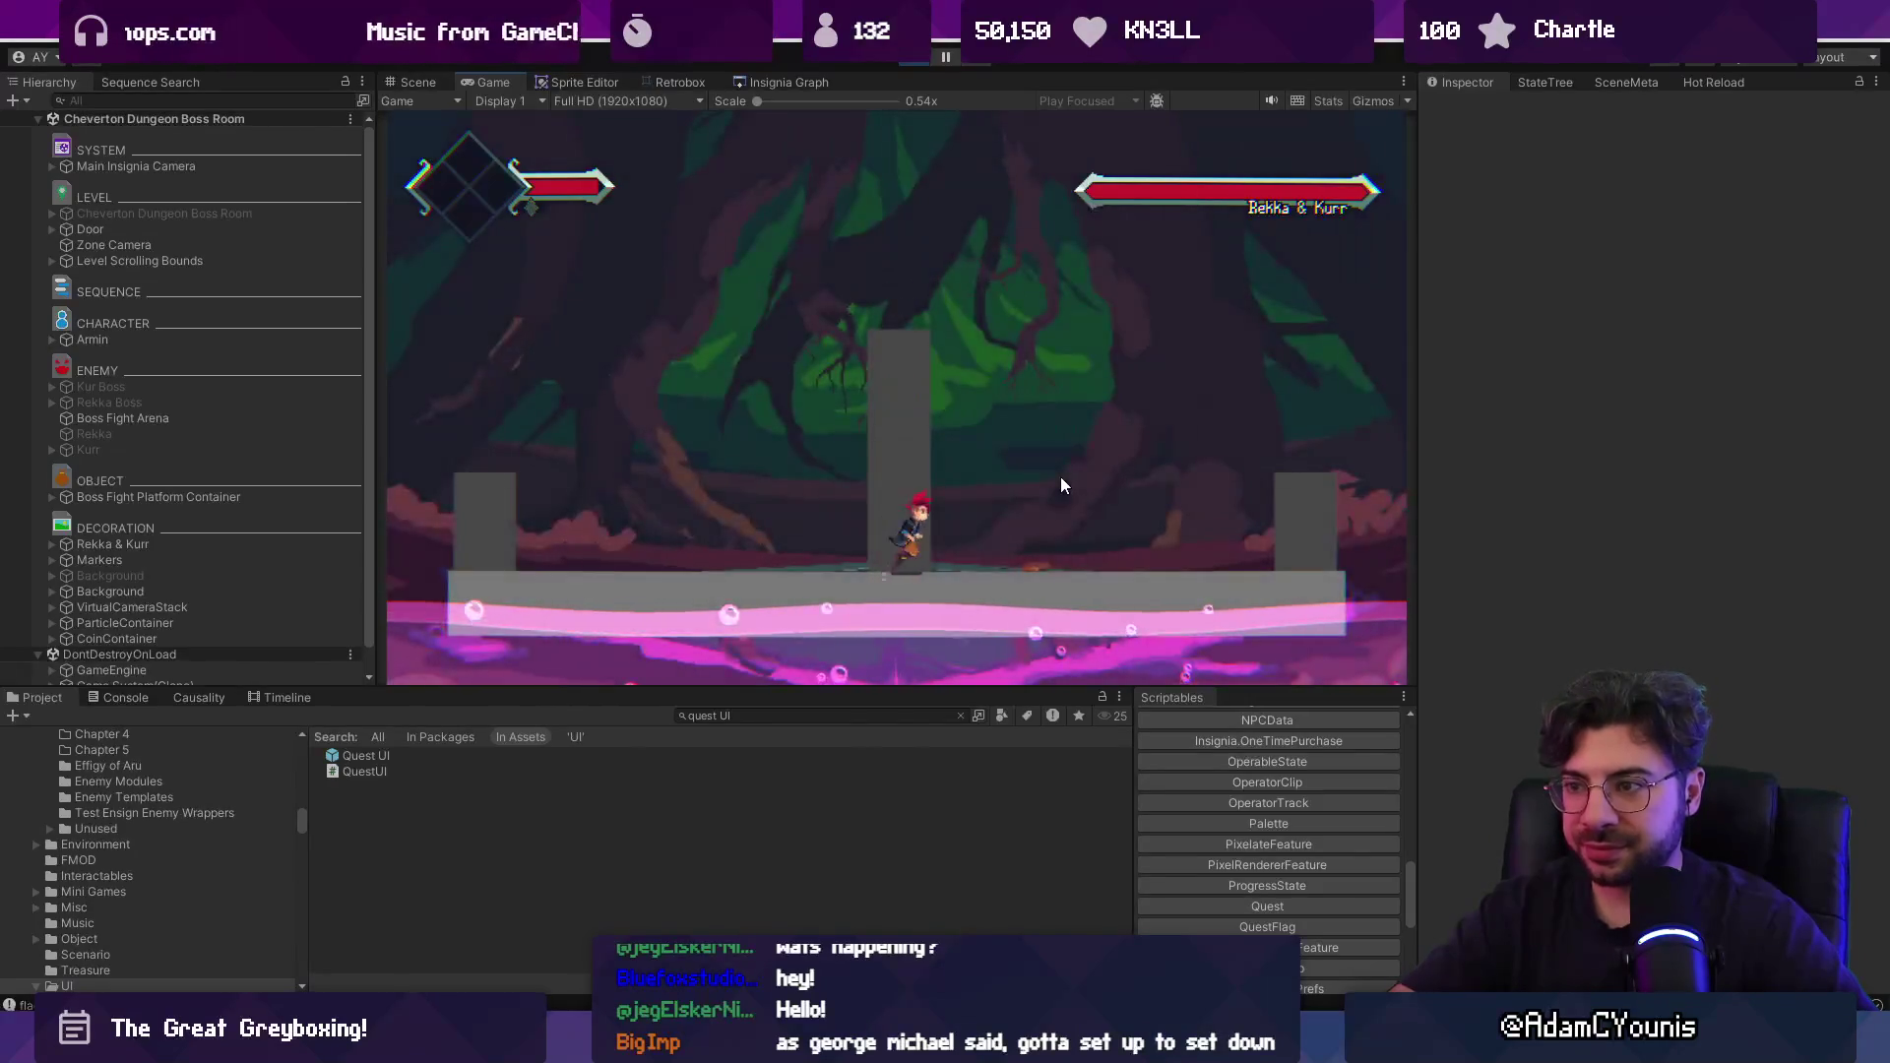
Stop the boss-room run, select Boss Fight Arena, and search the Project for enemy prefabs.
key(Right)
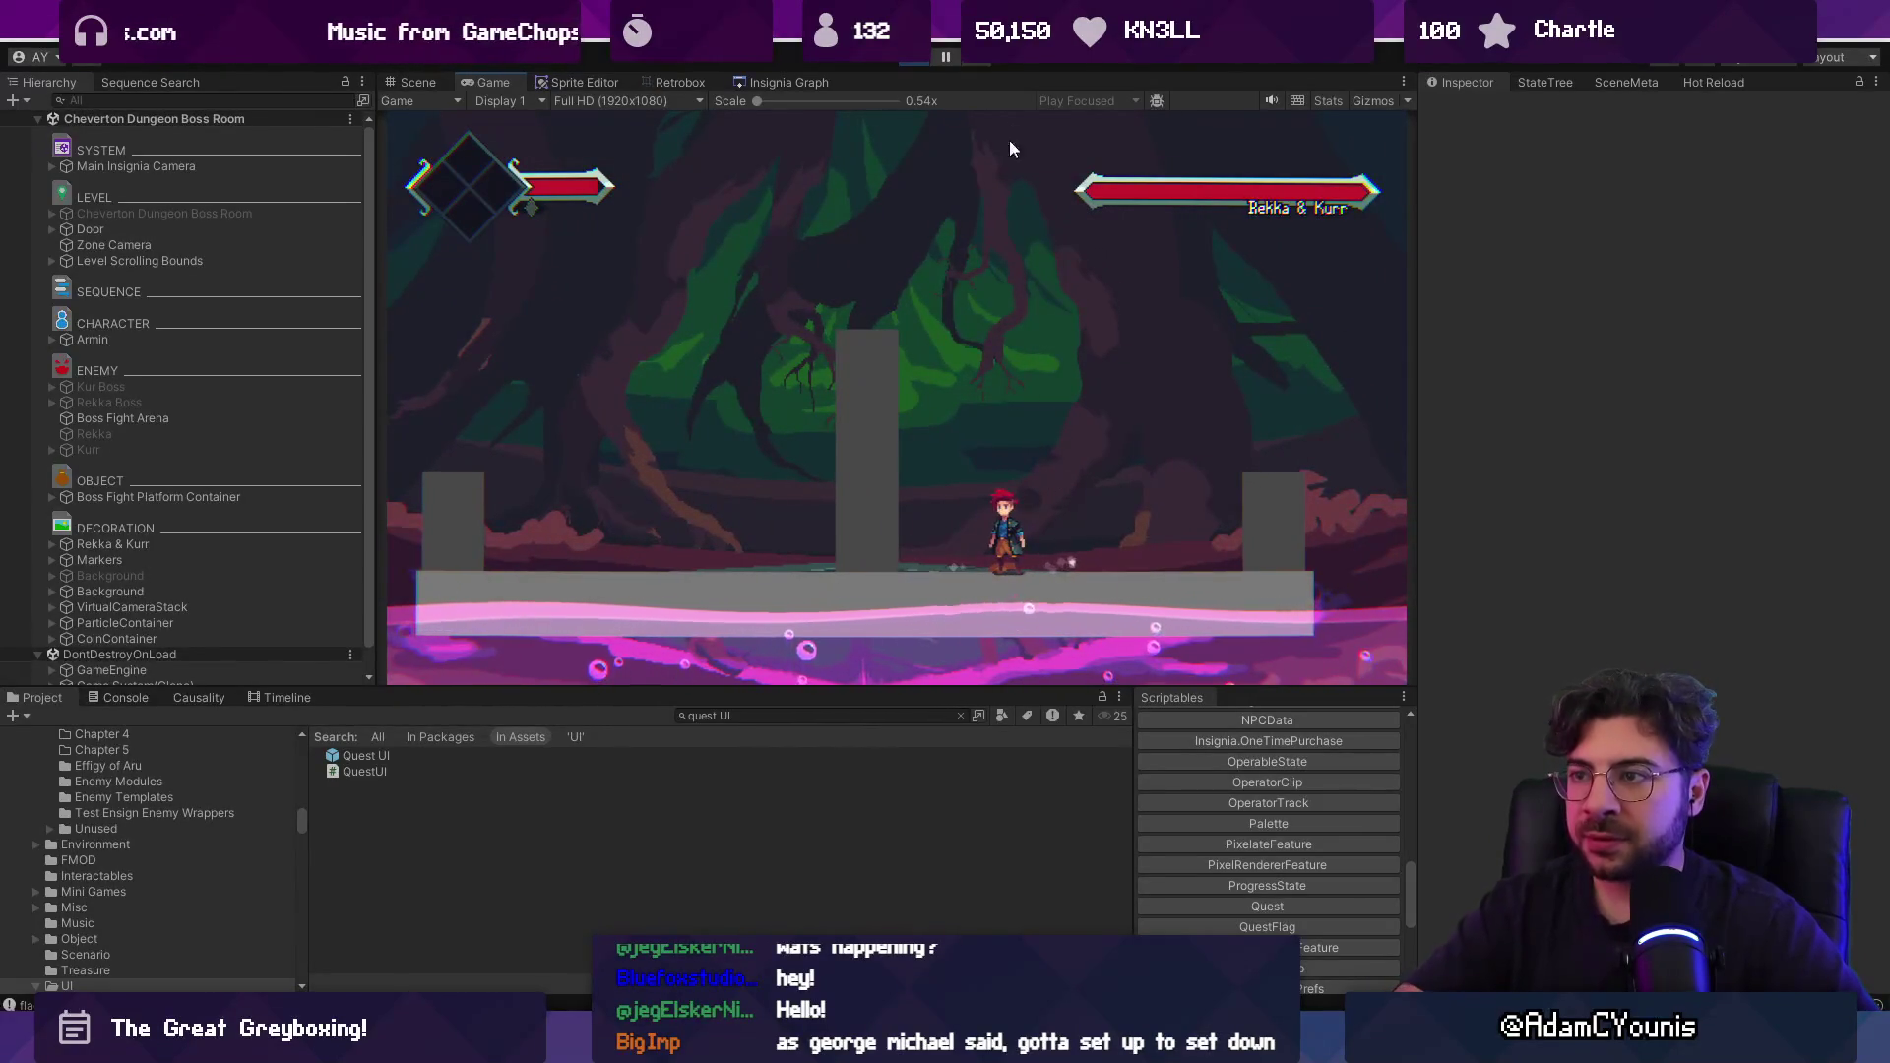
click(912, 59)
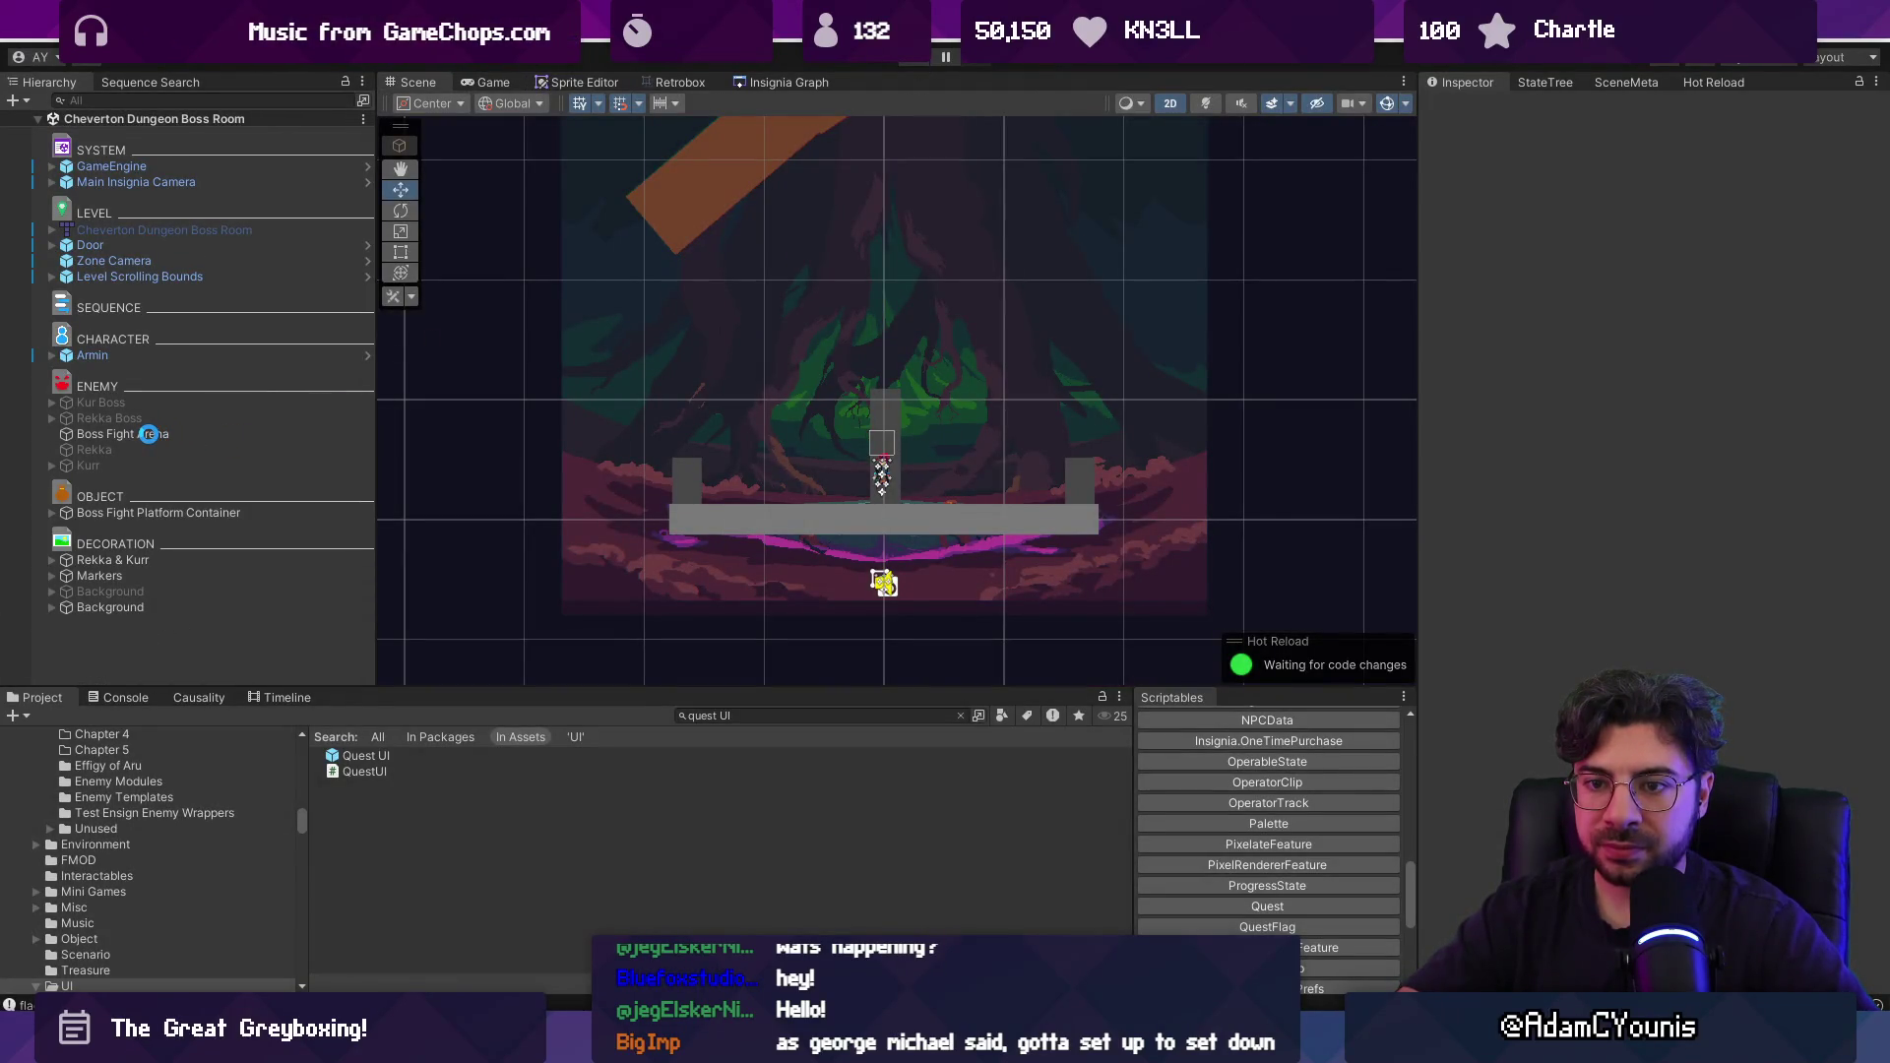
click(148, 434)
click(737, 717)
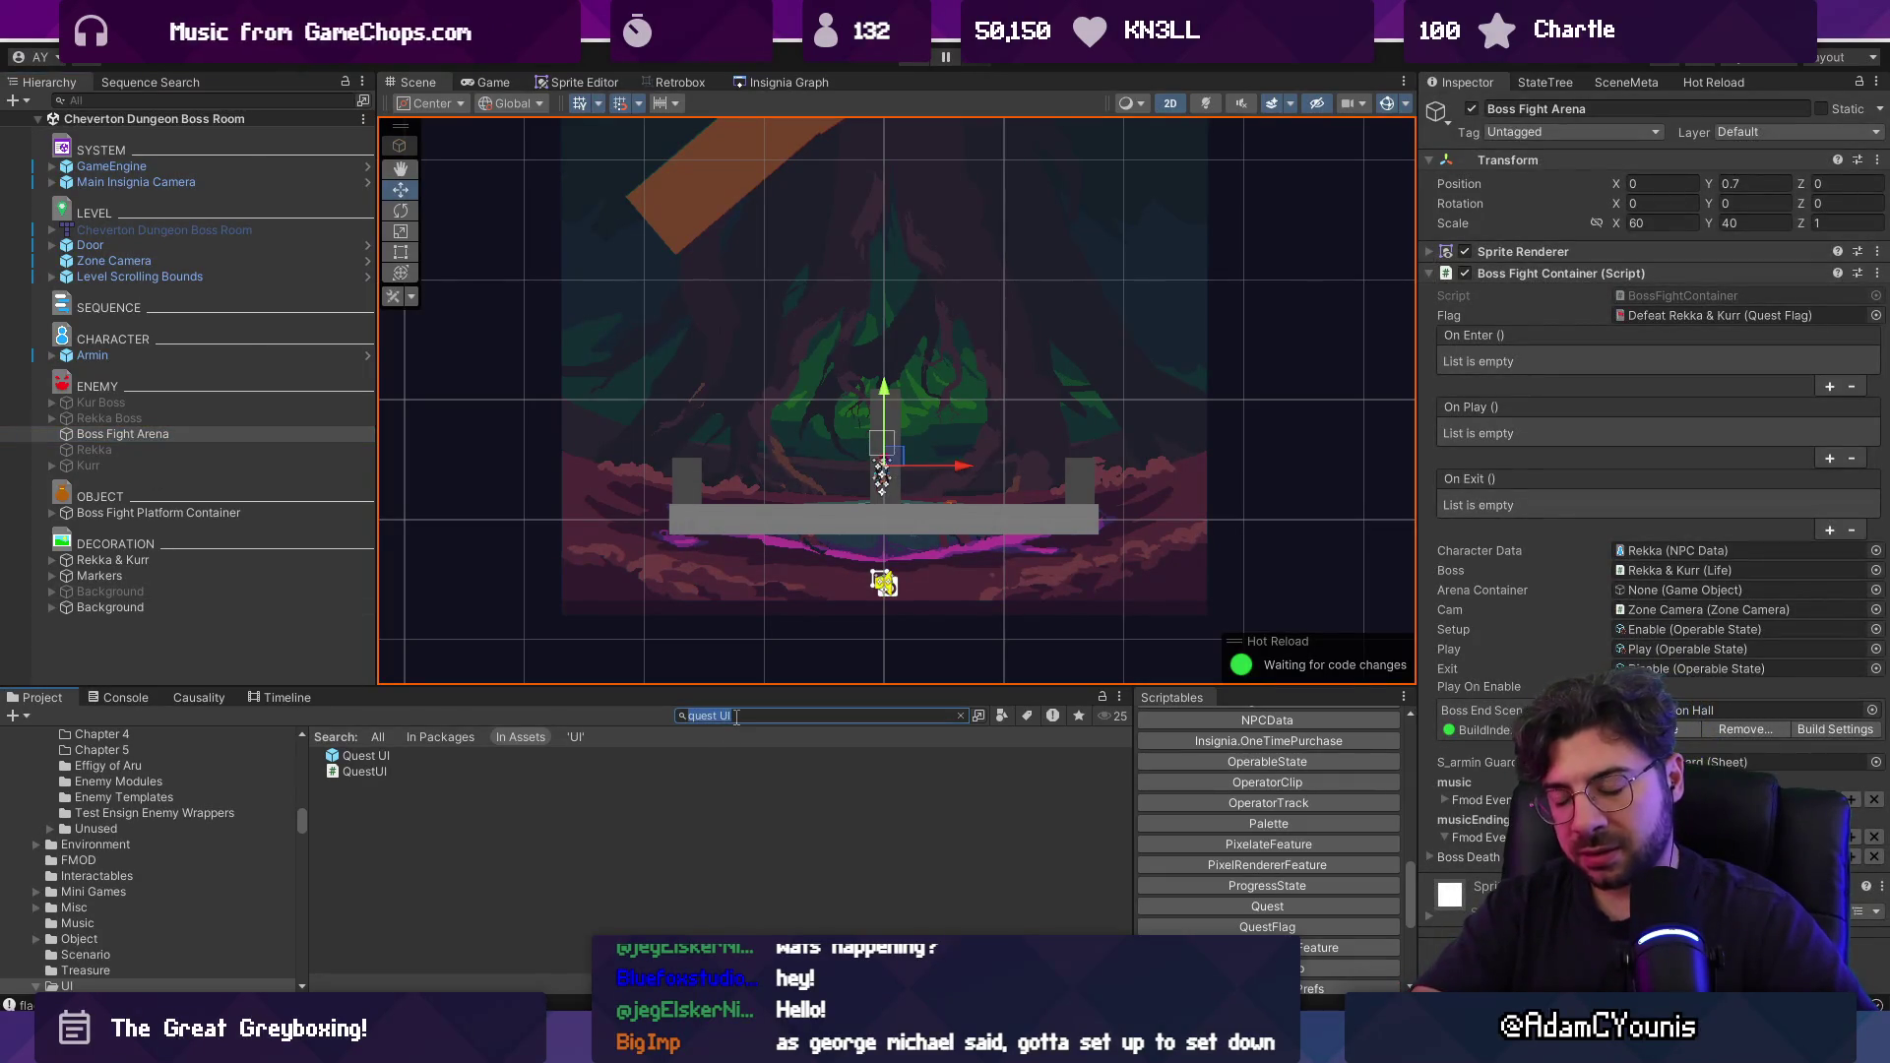
text(ife)
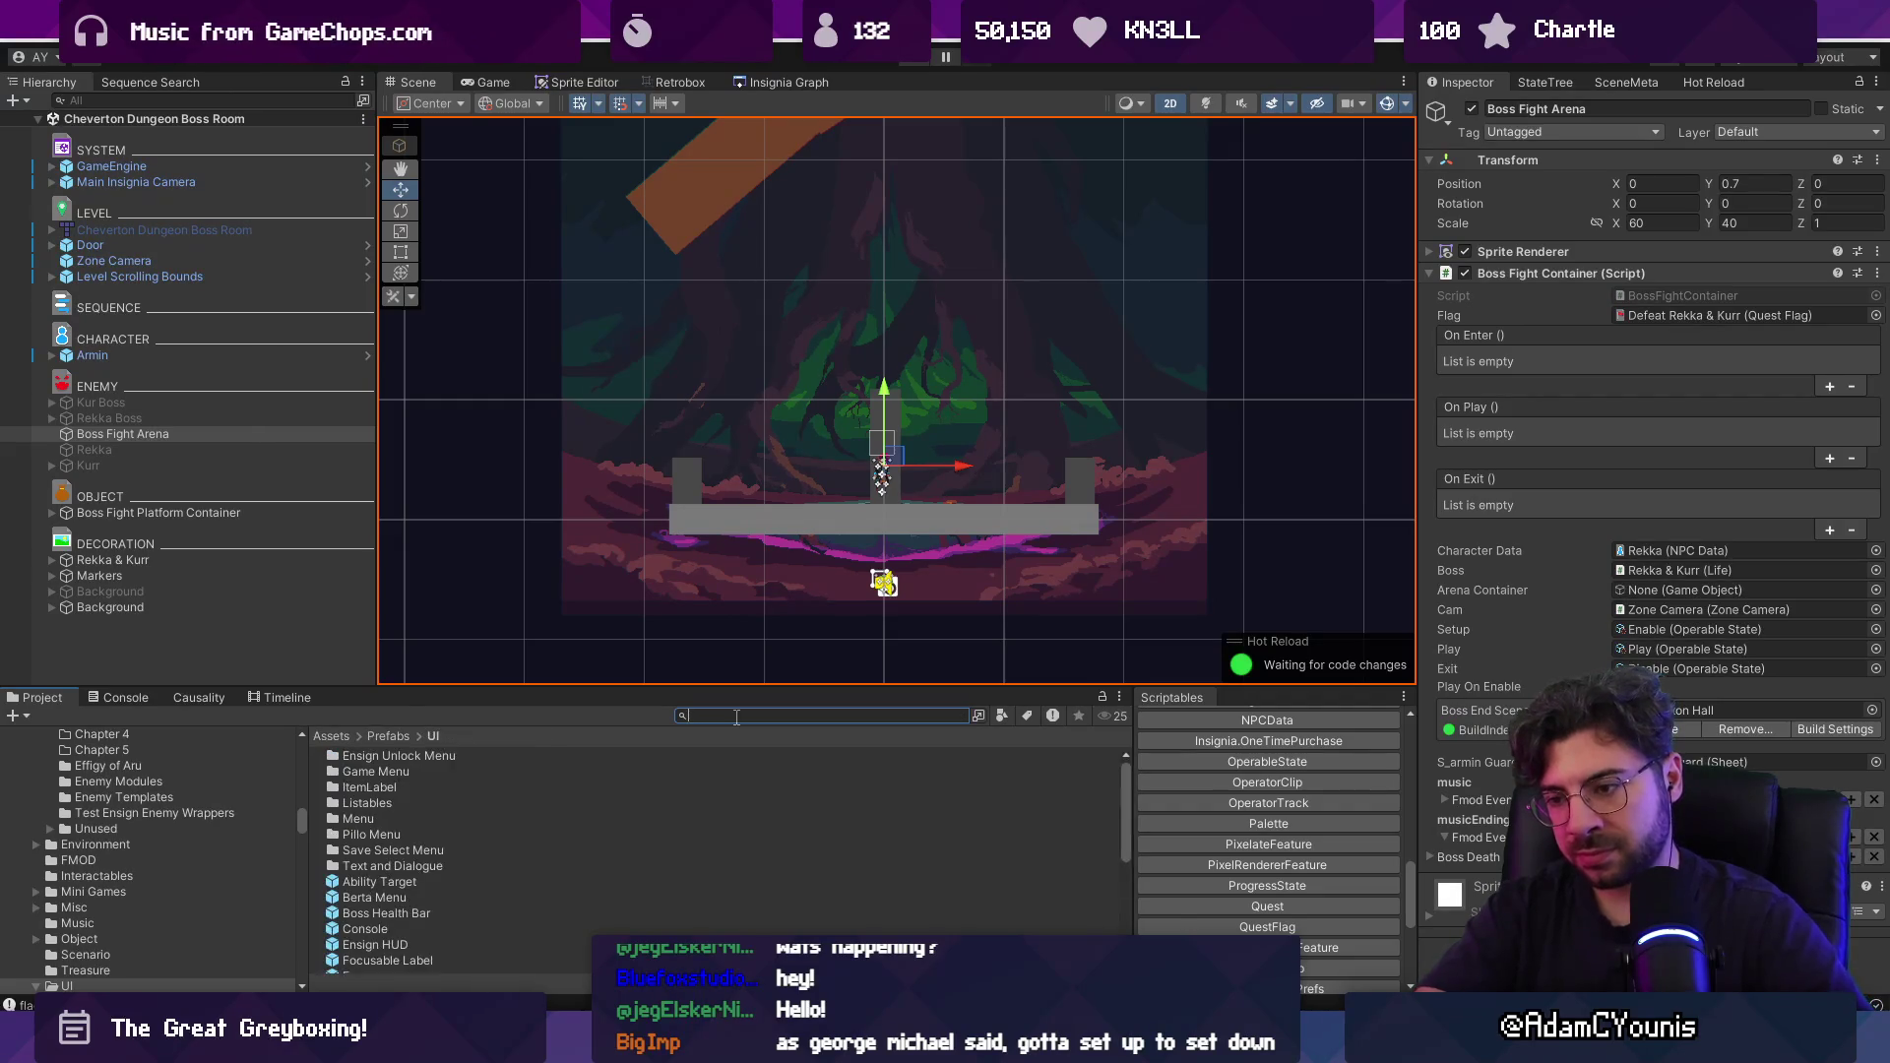
text(y)
text(y)
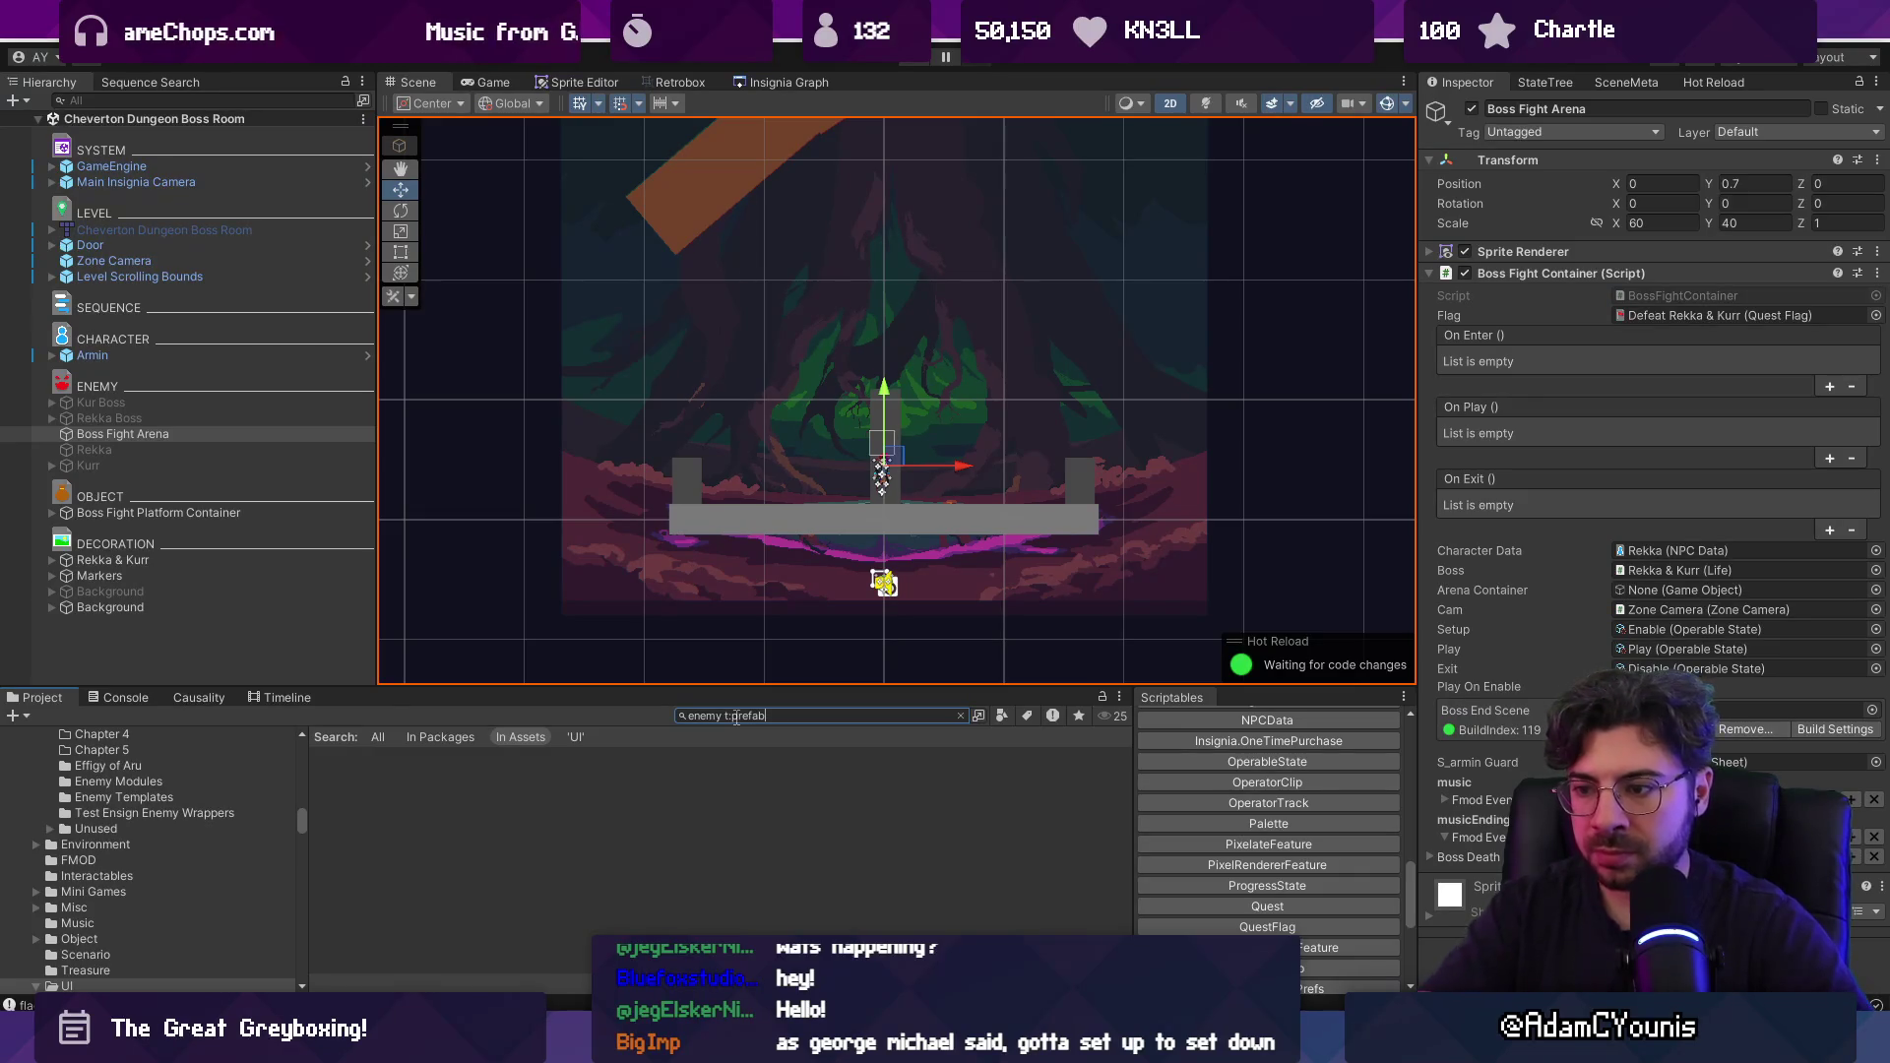
Place a Small Grounded Enemy on the arena platform, undoing an accidental Guard Enemy.
click(477, 758)
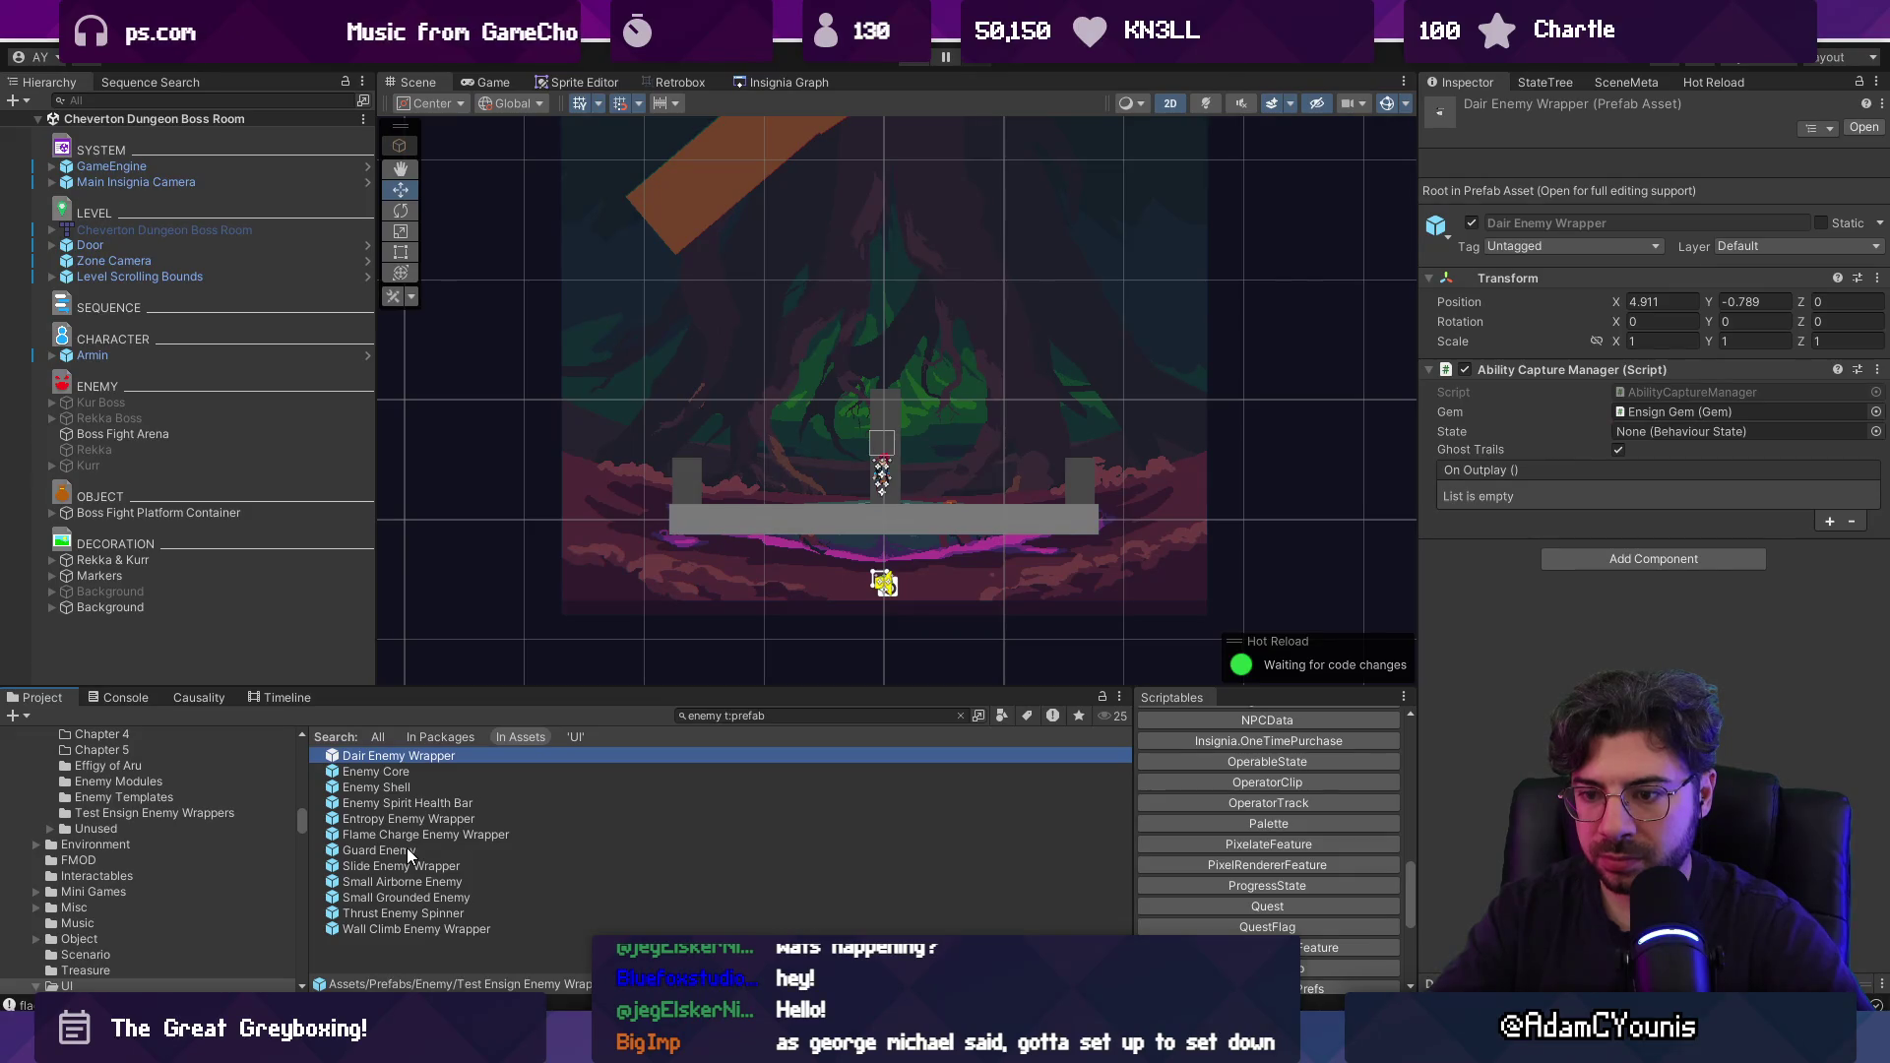
drag(416, 854, 693, 510)
key(ctrl+z)
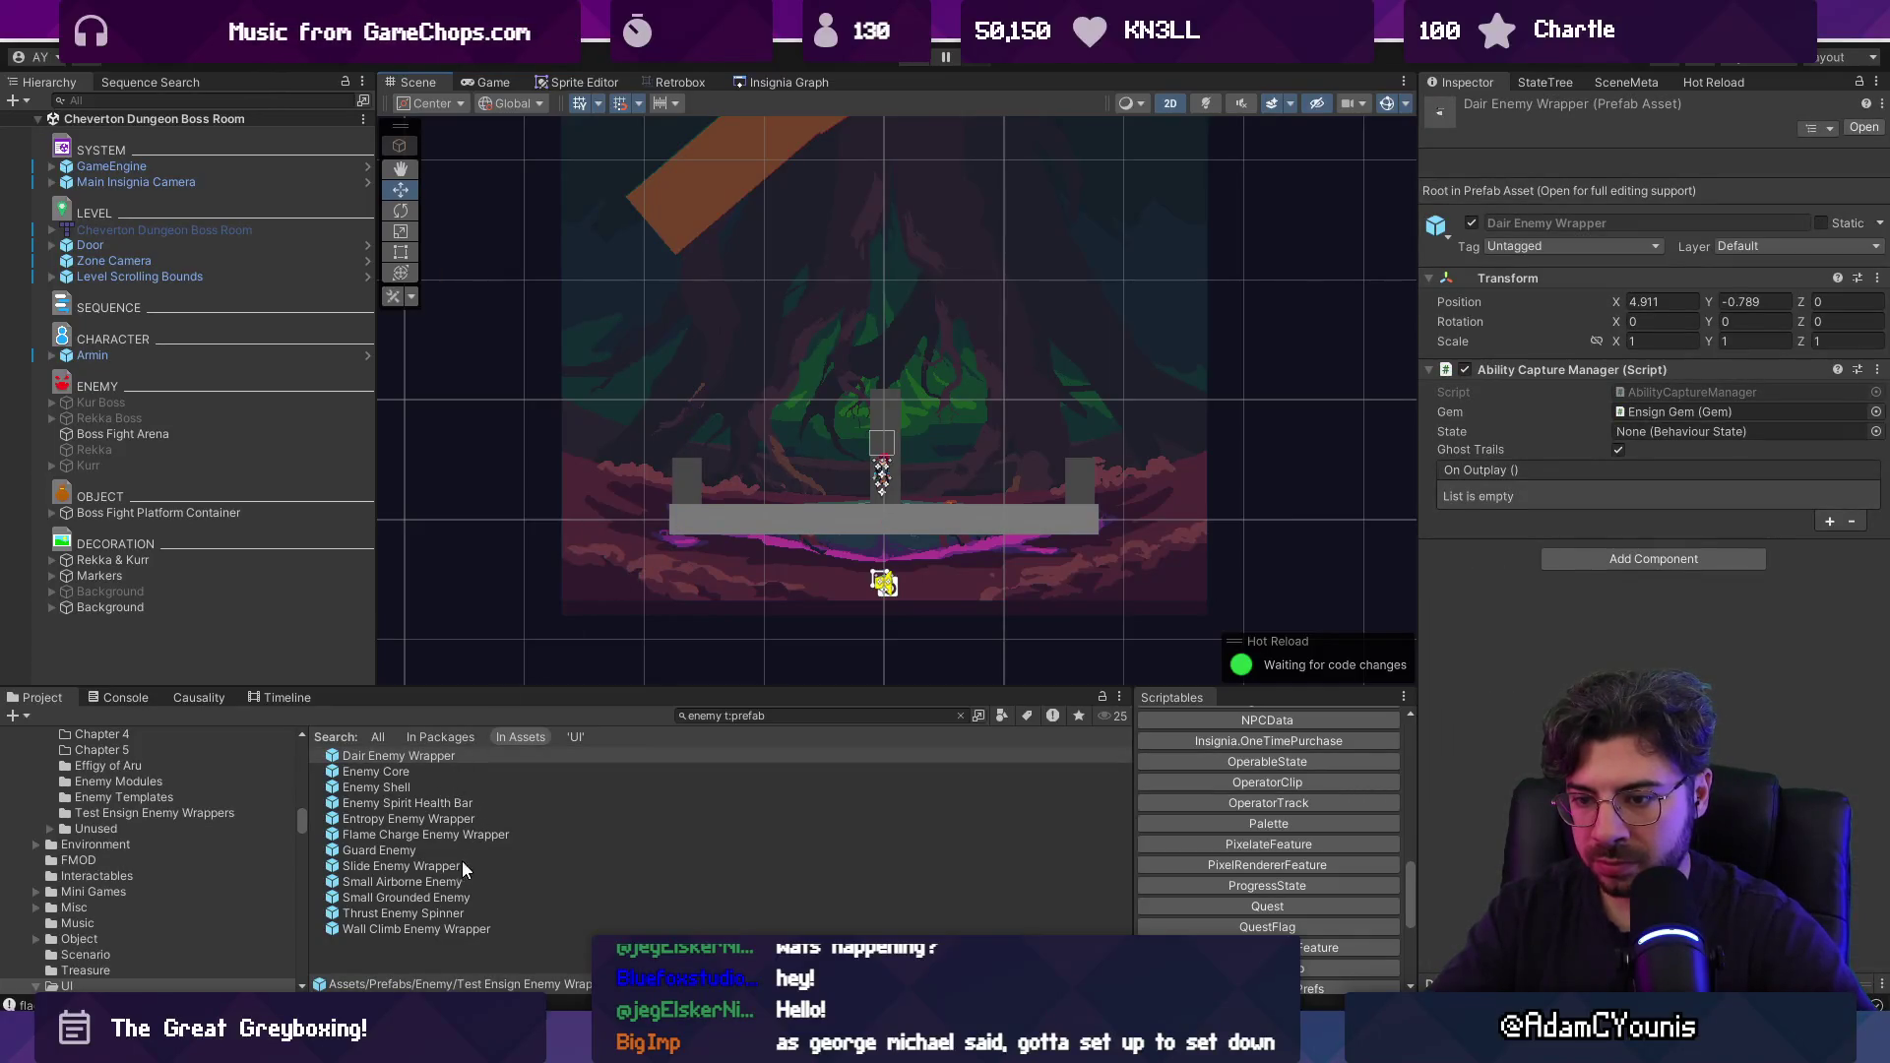
drag(456, 906, 1000, 558)
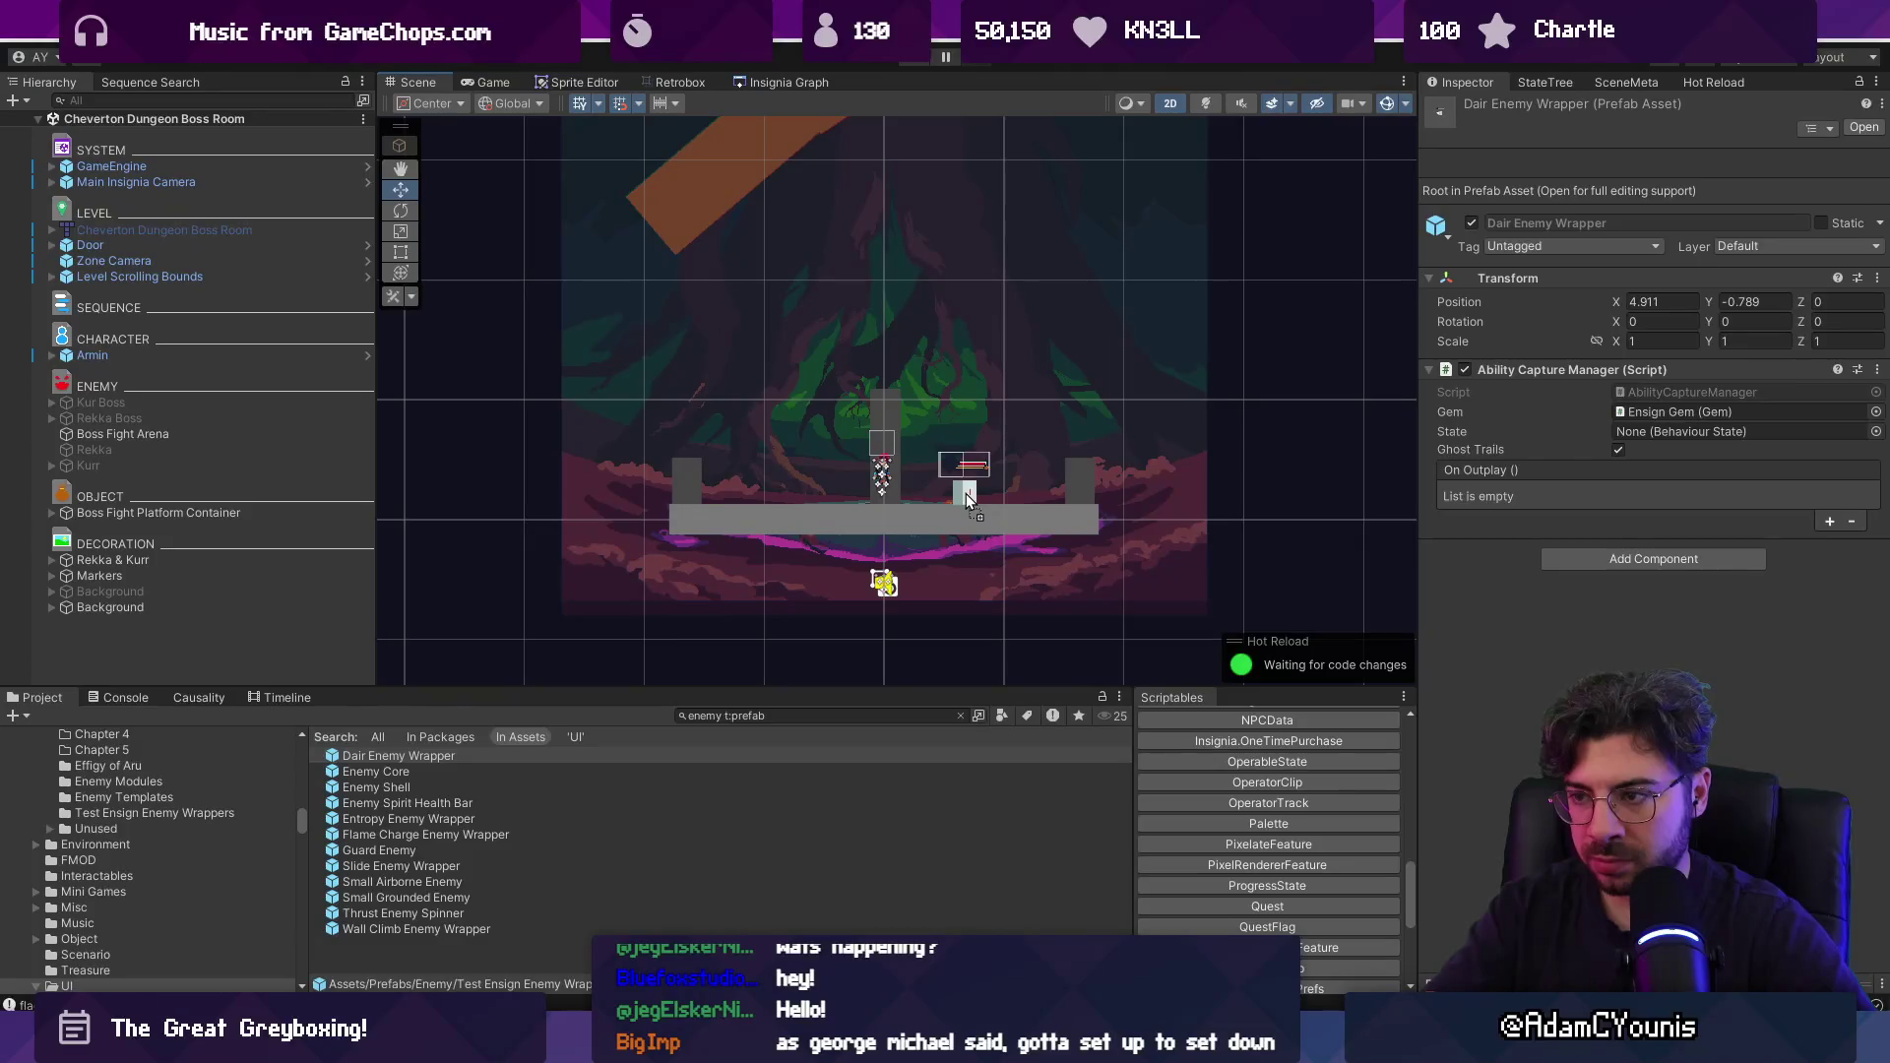
drag(966, 493, 965, 490)
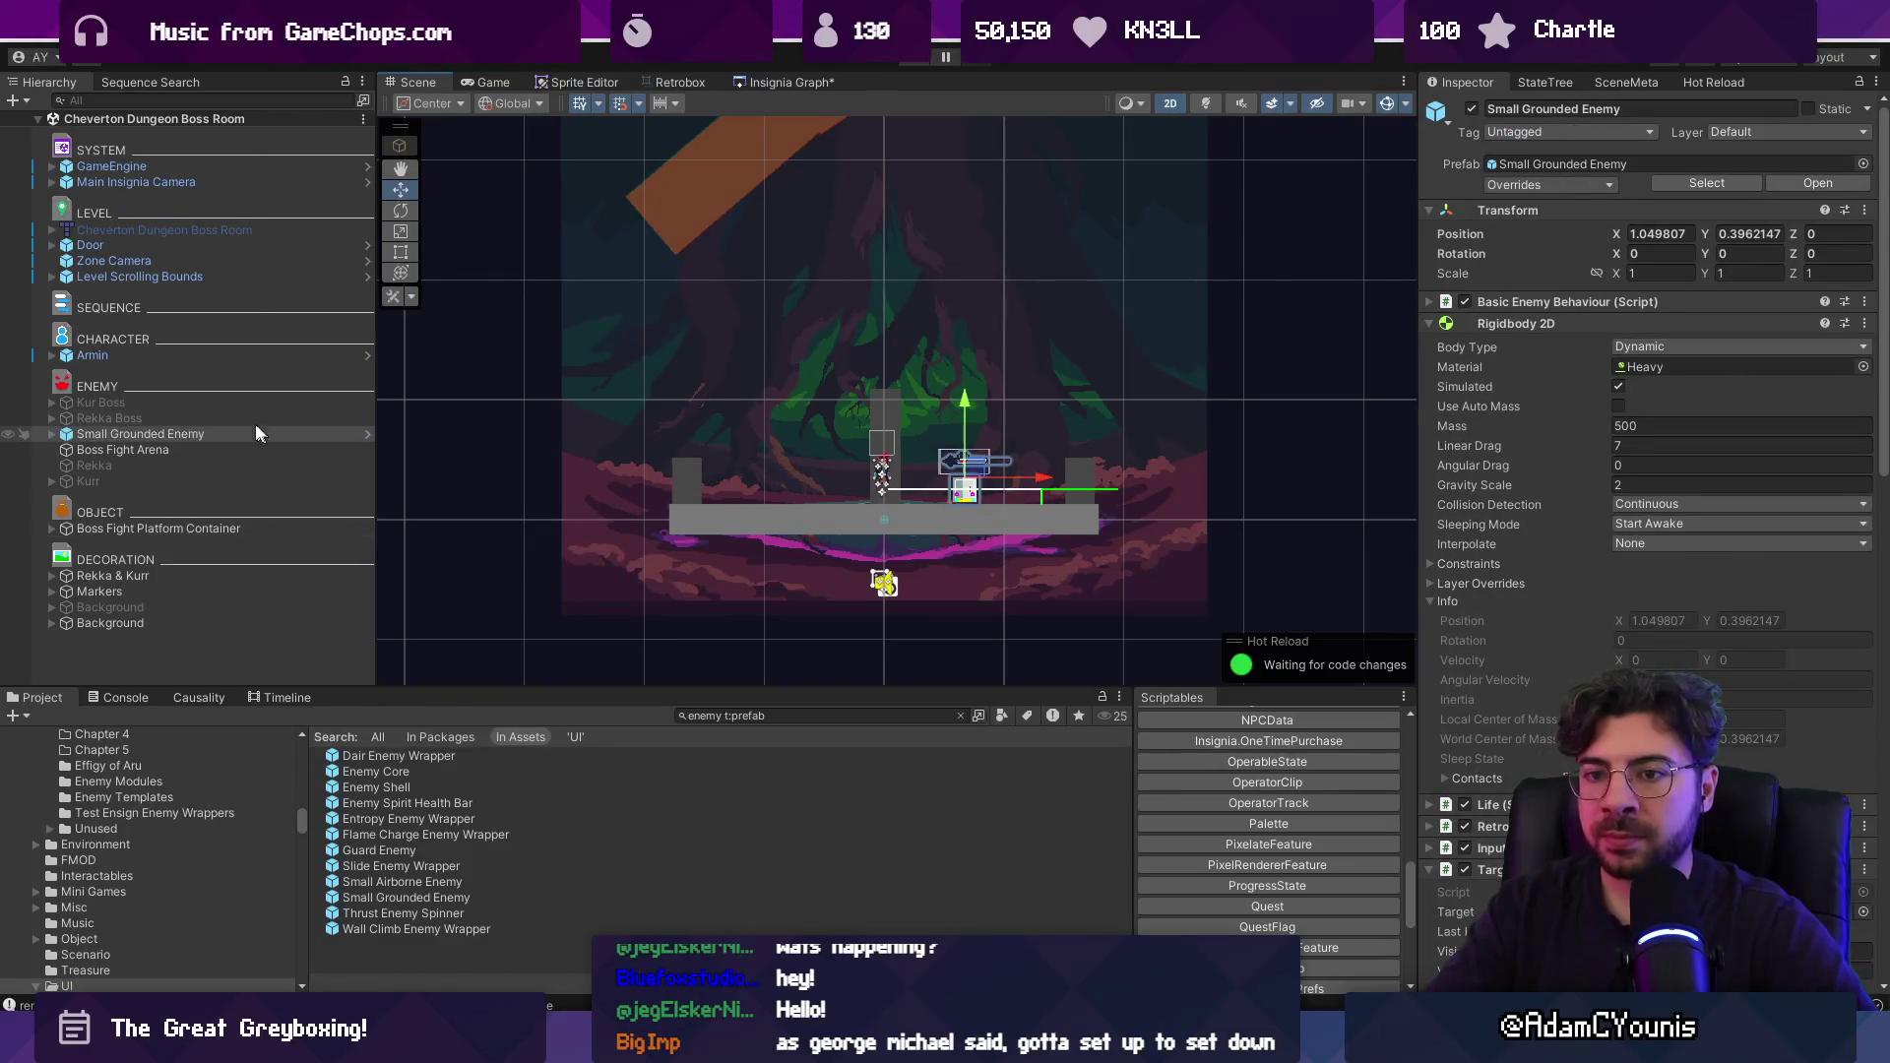
Assign Small Grounded Enemy as Boss Fight Arena's boss and play to test the fight.
click(195, 447)
click(193, 434)
mouse_move(193, 448)
mouse_down()
mouse_move(1640, 534)
mouse_move(1642, 616)
mouse_up()
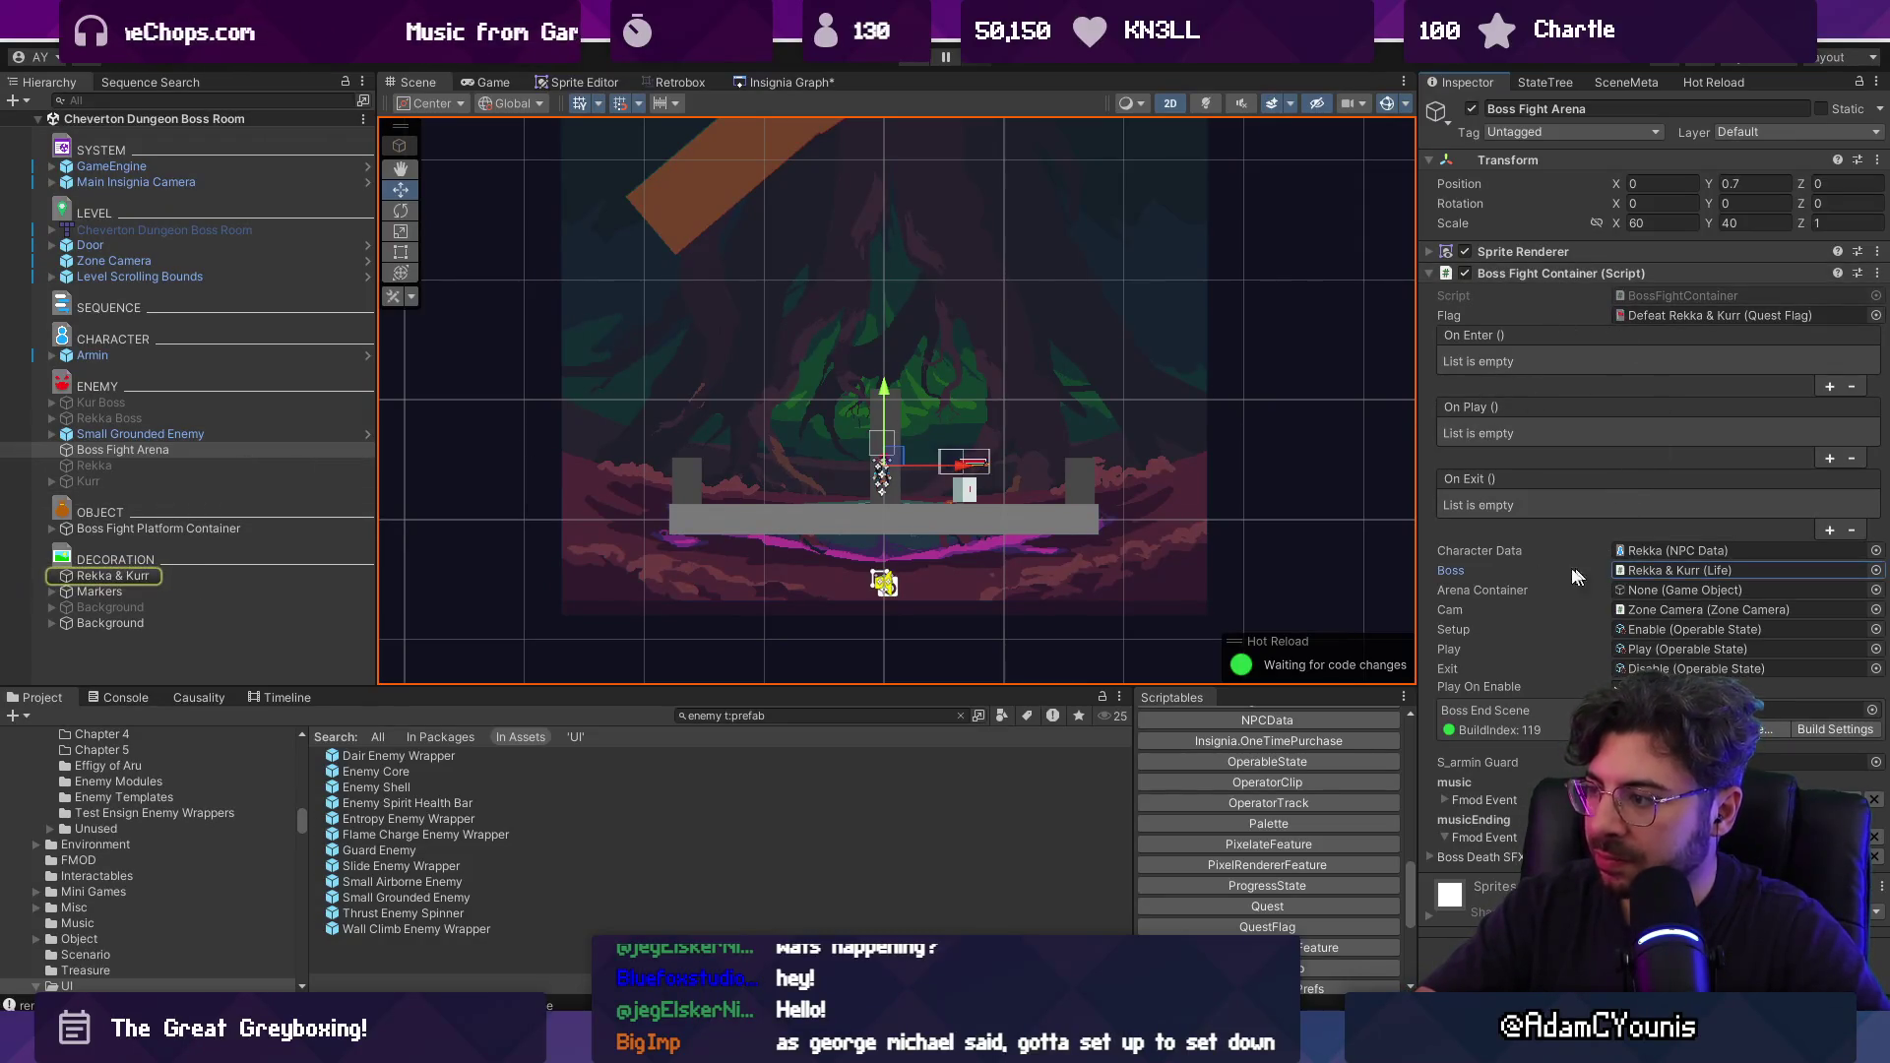
mouse_move(91, 576)
mouse_down()
mouse_move(246, 438)
mouse_move(1674, 570)
mouse_move(1656, 596)
mouse_move(1657, 569)
mouse_up()
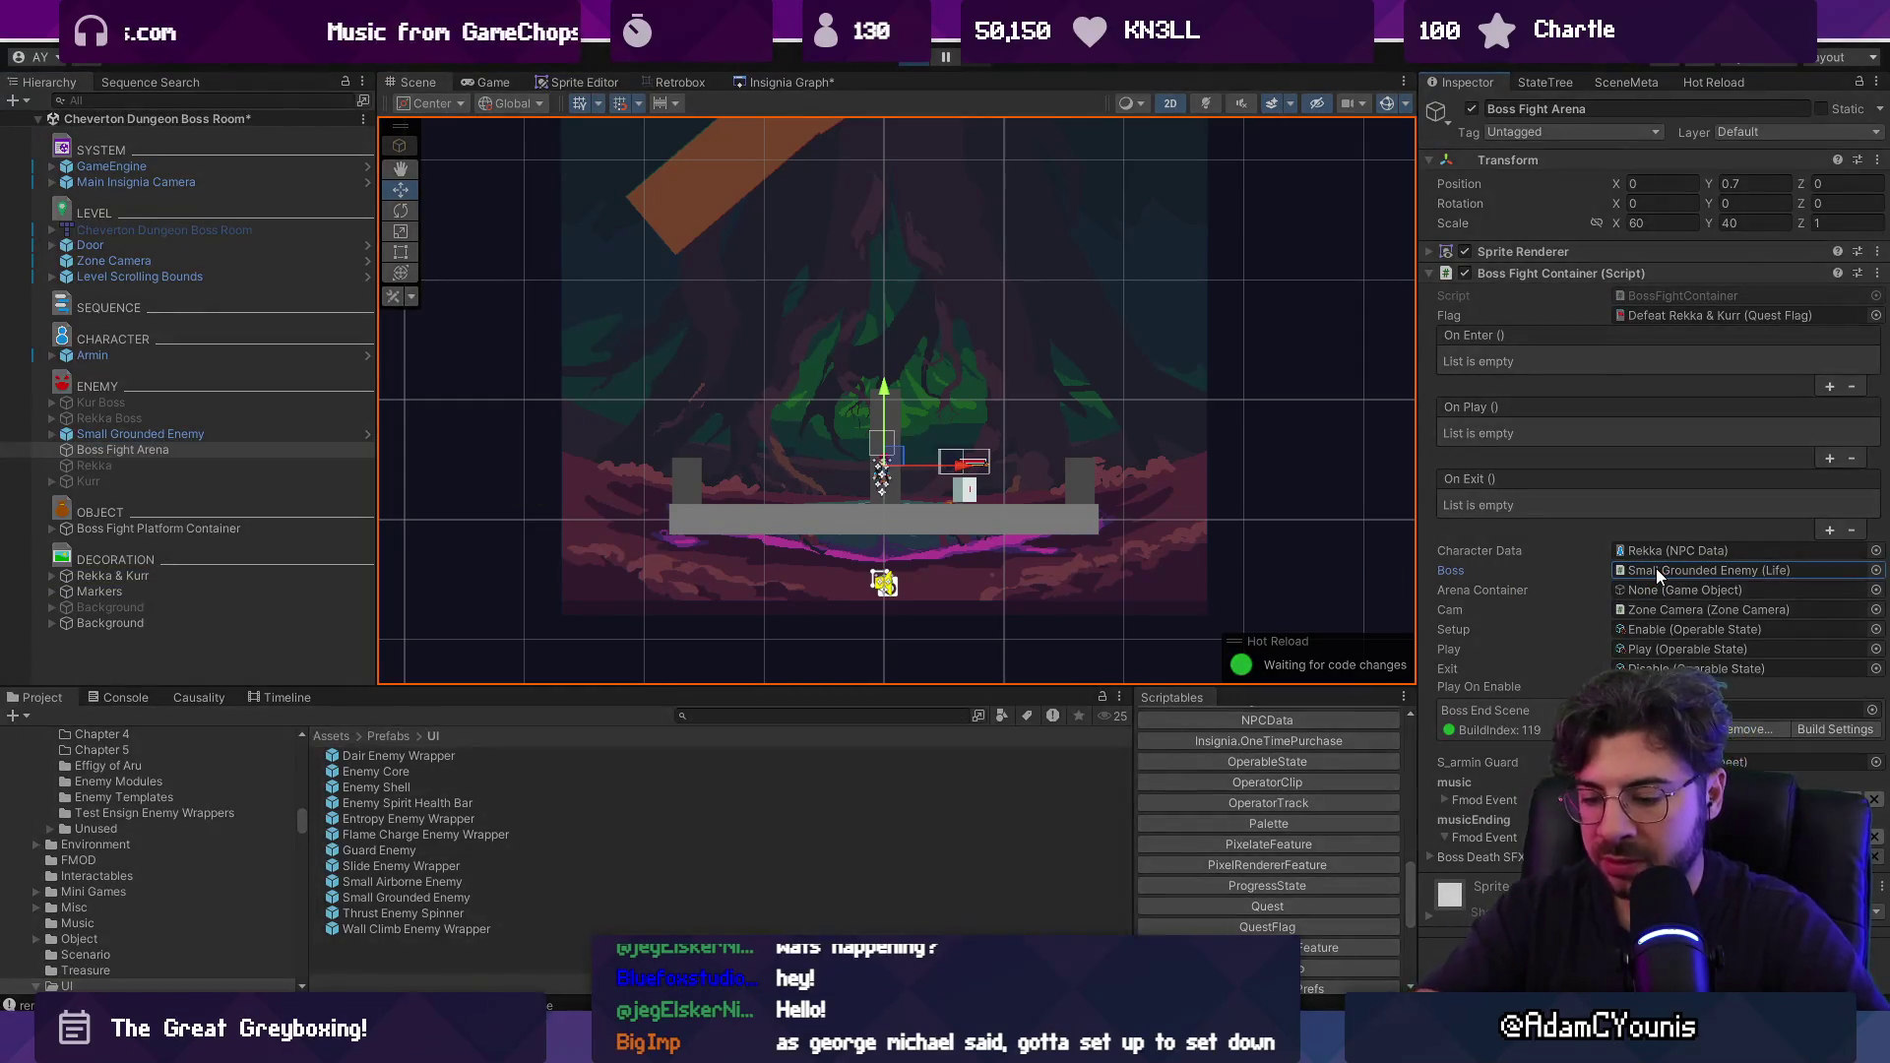
key(ctrl+p)
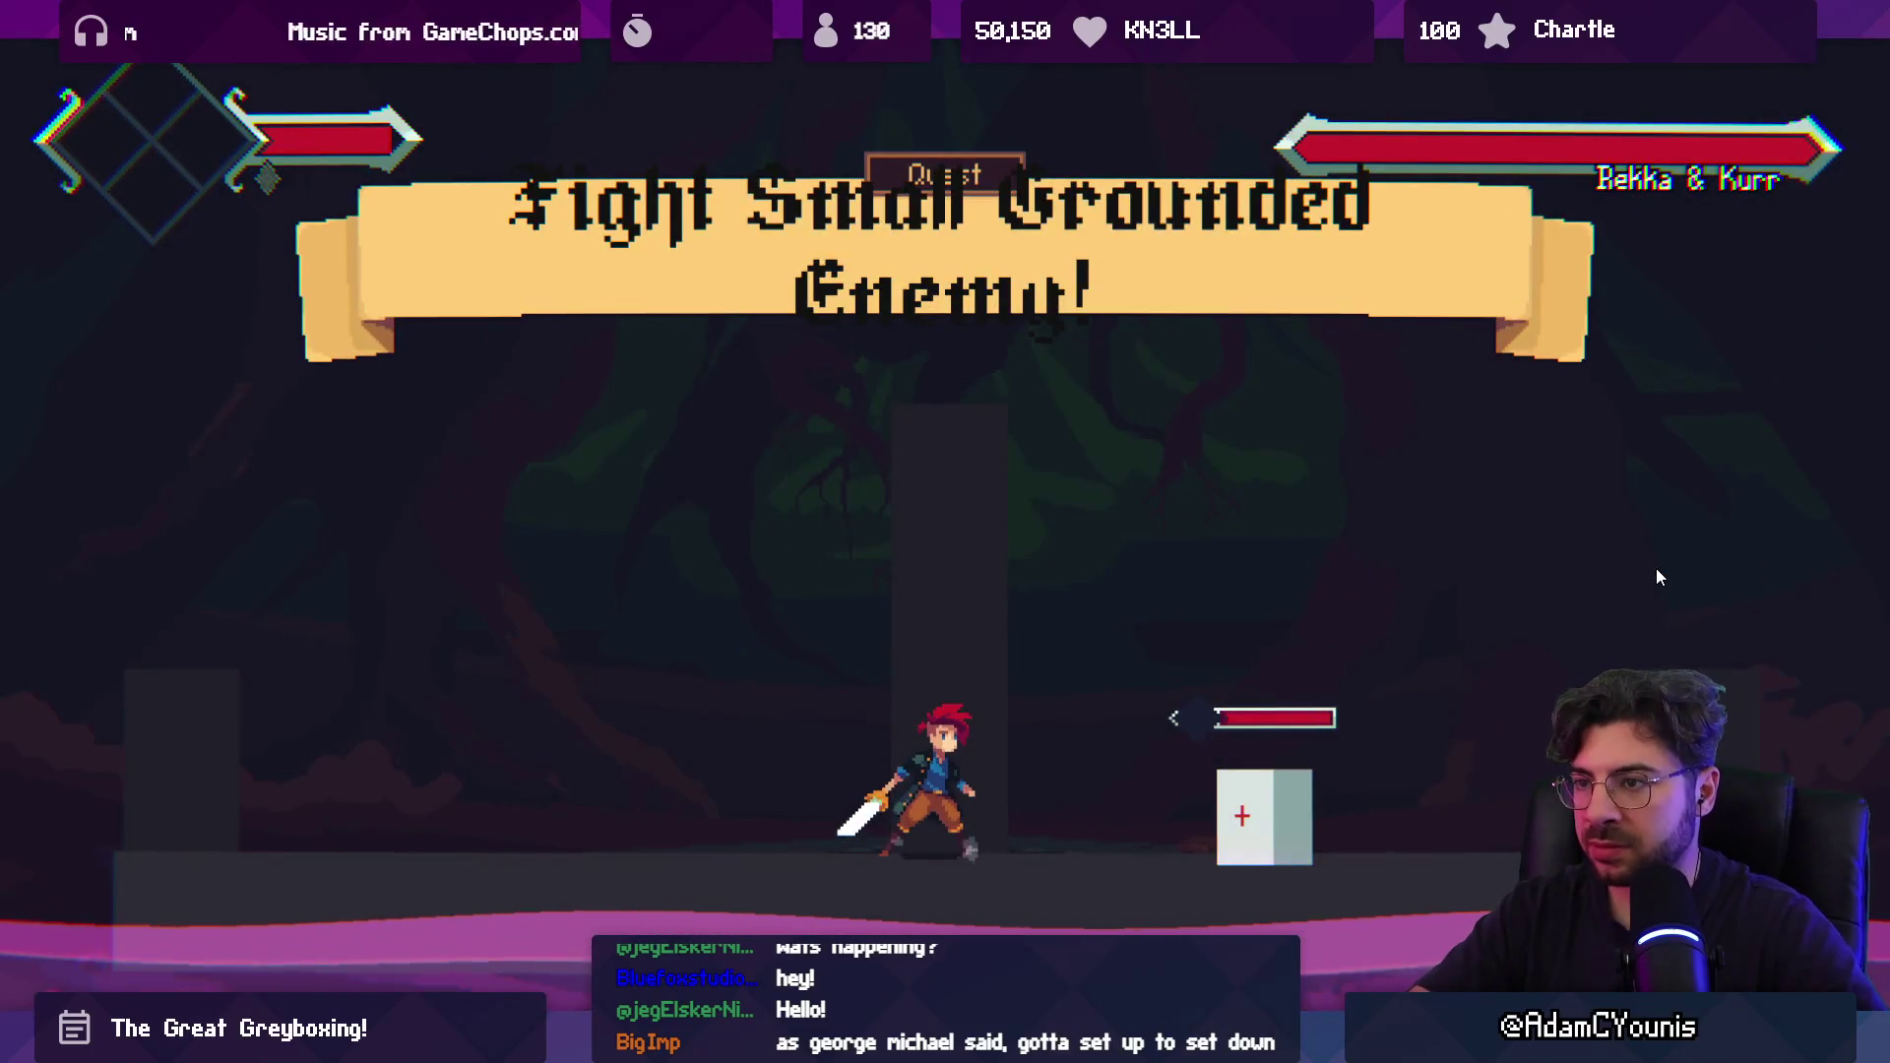
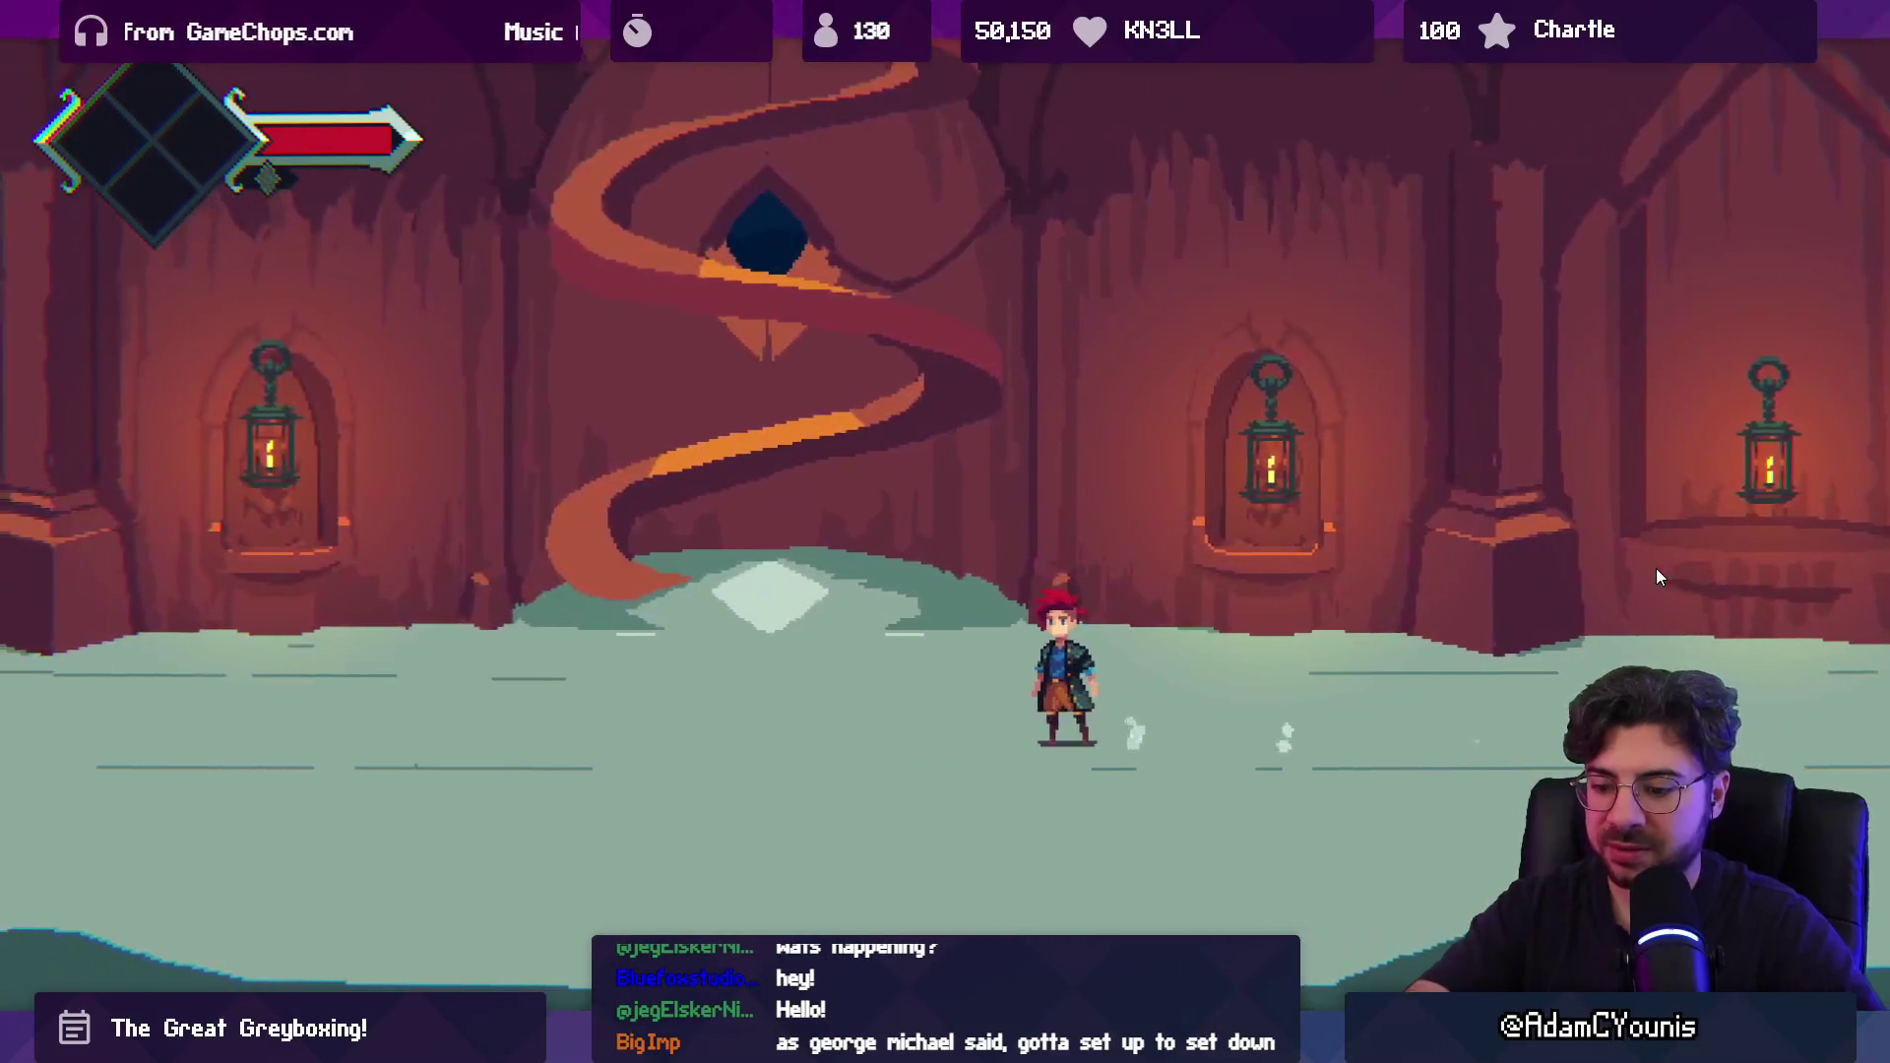
Stop play, open Cheverton Hall, and enable Lighting, nesting it under Night Objects.
key(shift+space)
click(914, 56)
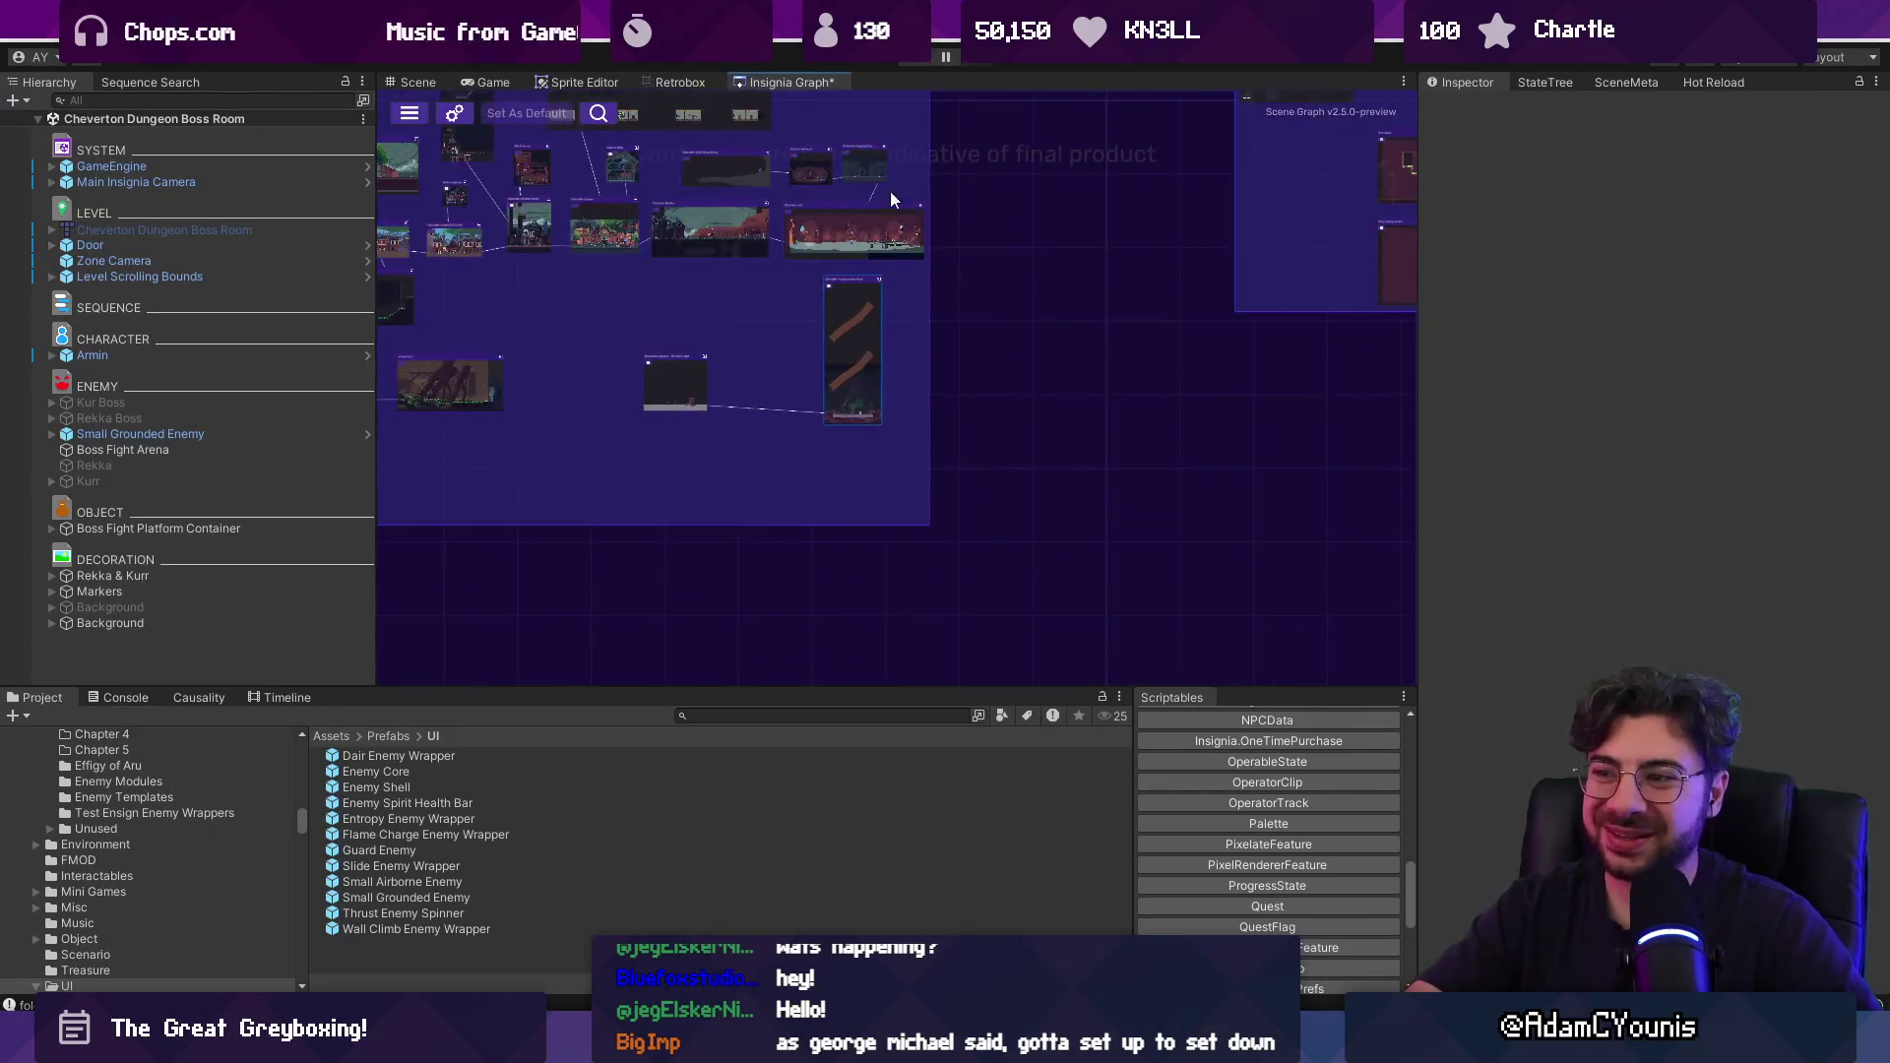
double_click(845, 352)
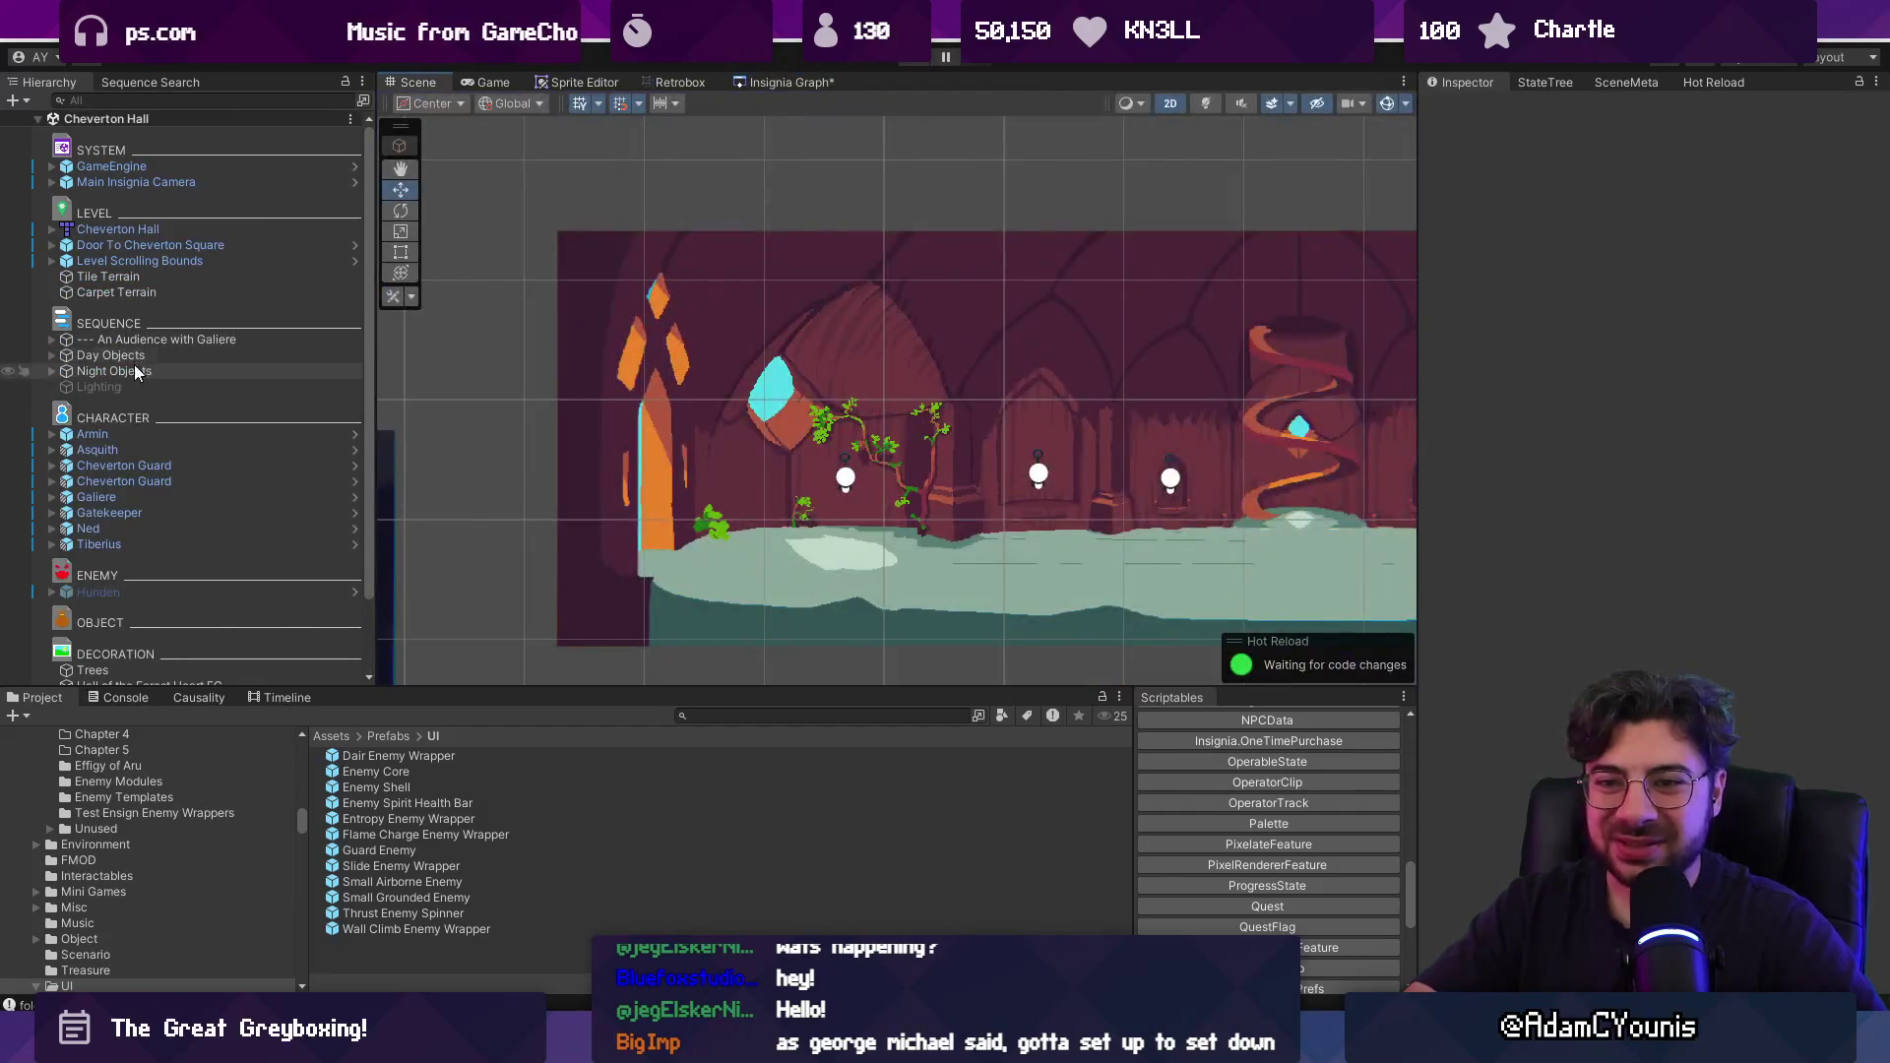
click(104, 387)
click(1472, 109)
mouse_move(98, 387)
mouse_down()
mouse_move(185, 368)
mouse_move(126, 376)
mouse_up()
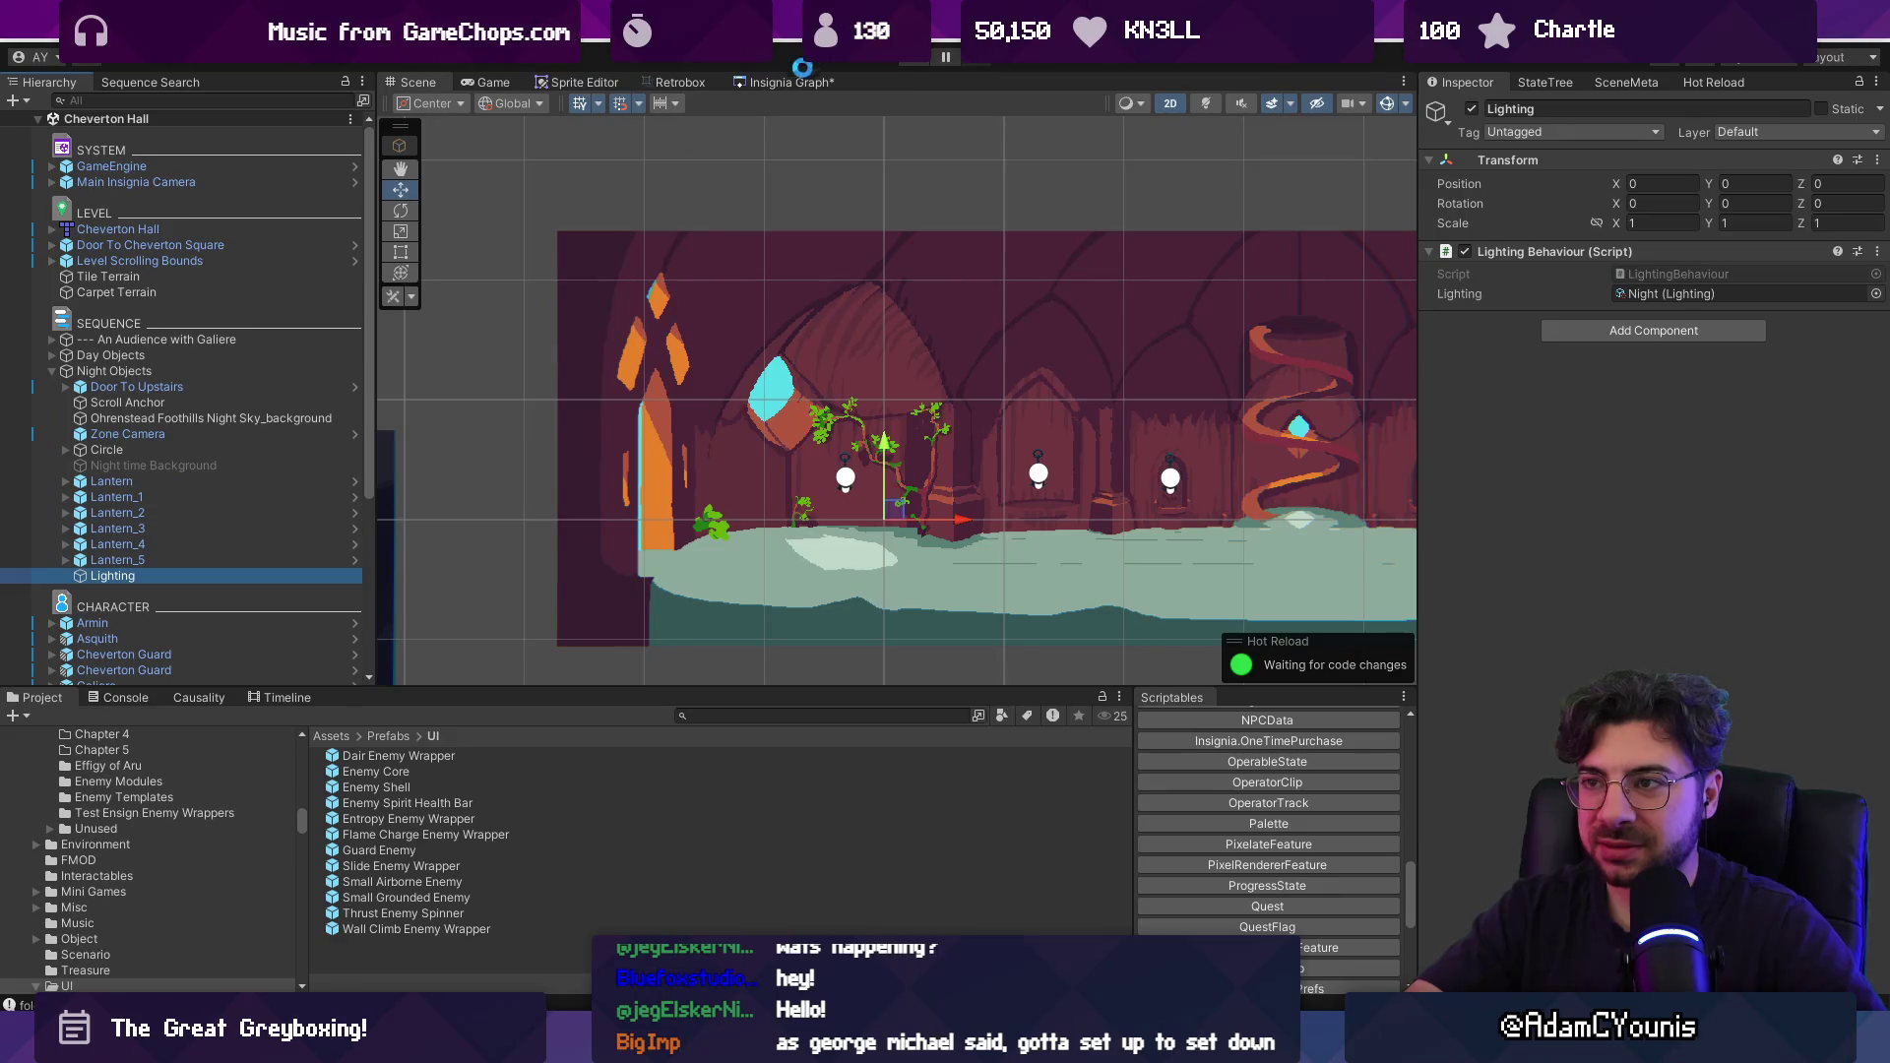
Playtest by defeating the enemy and running right into the next room.
click(799, 81)
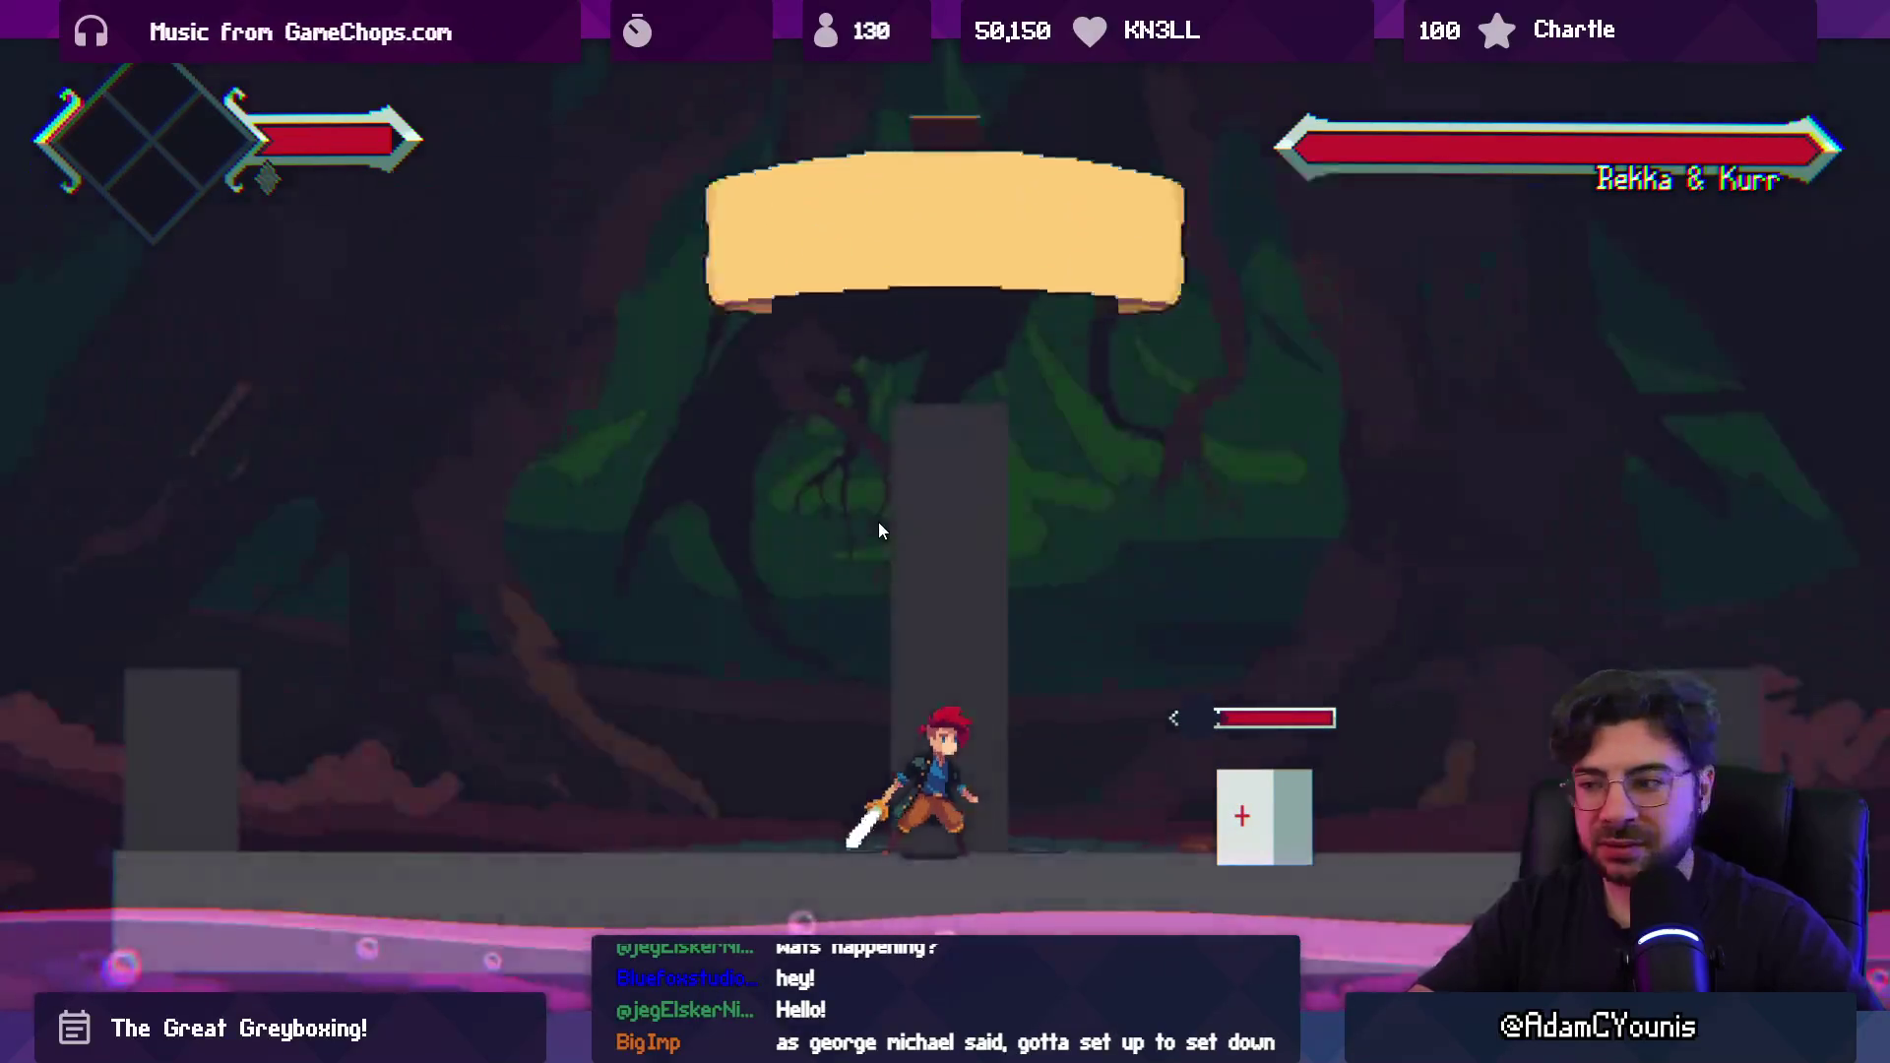
key(Right)
key(Left)
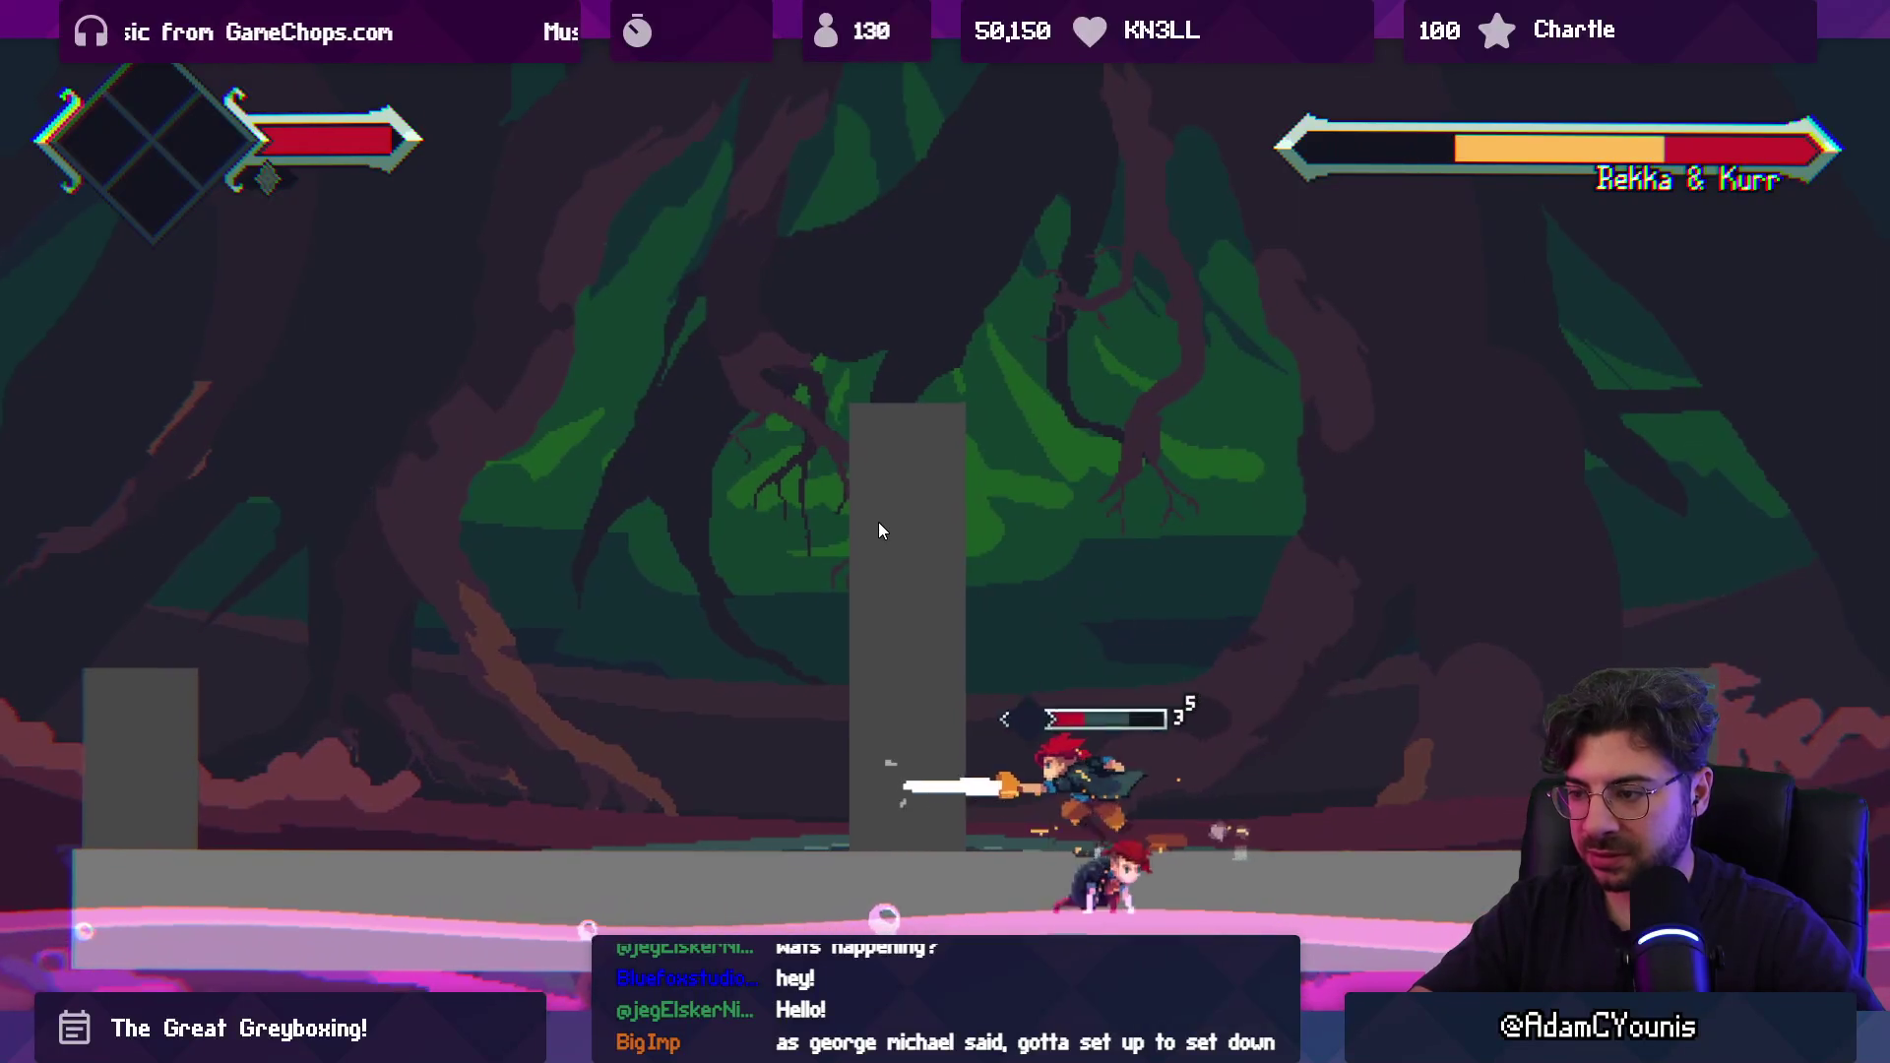
key(Right)
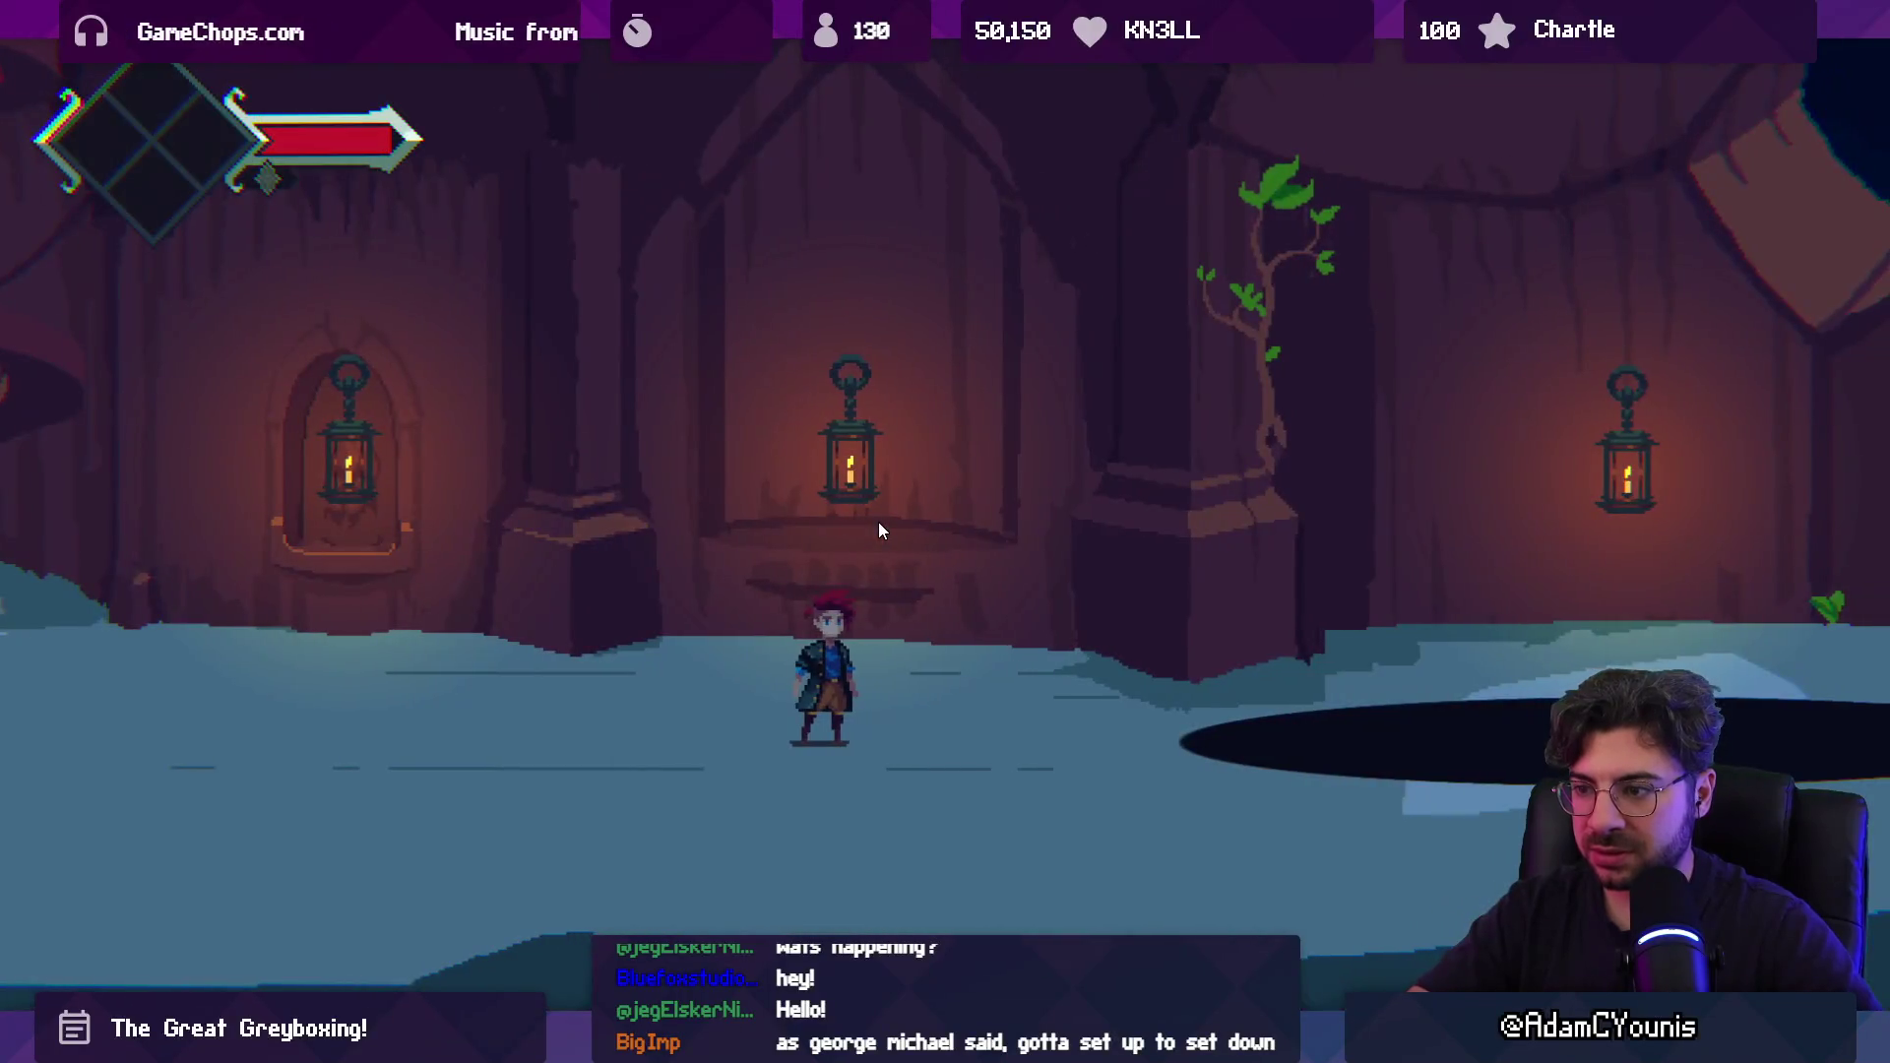
key(Right)
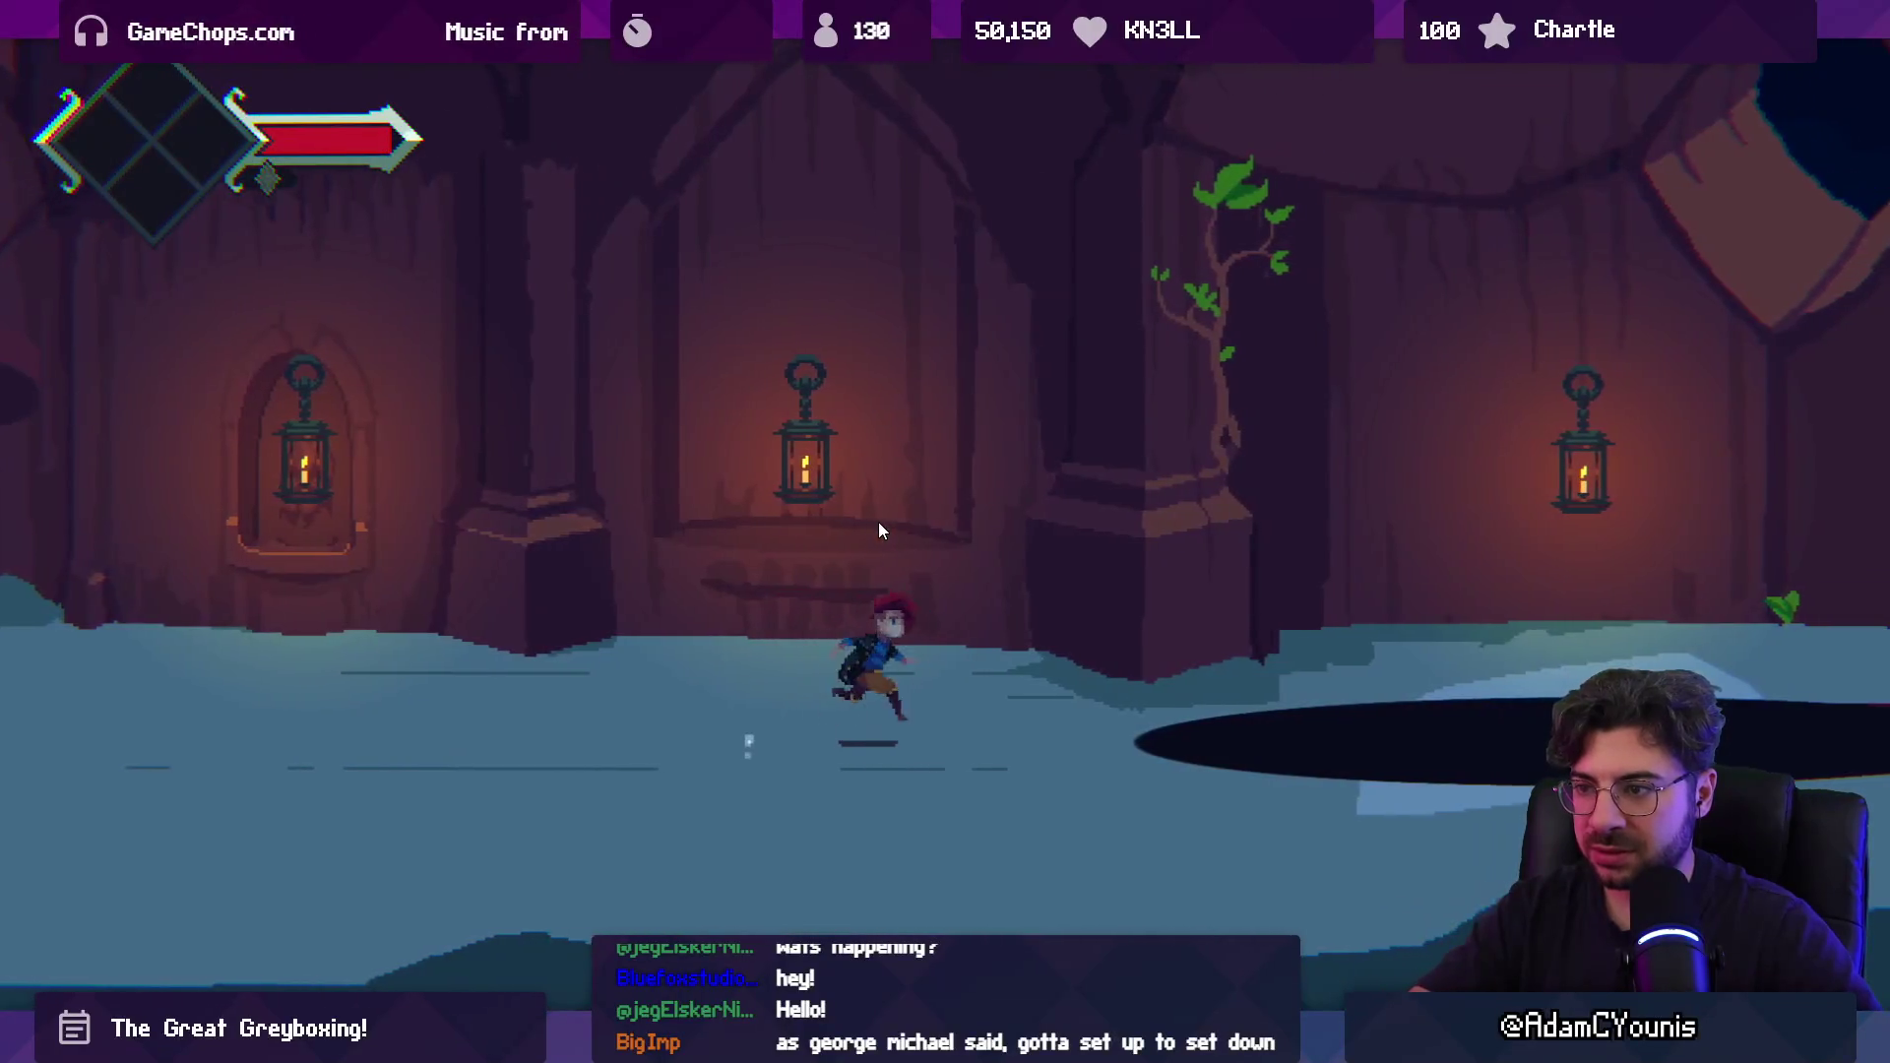
Set GameEngine's Progress State to Chapter 2 - Fete Solstice.
key(shift+space)
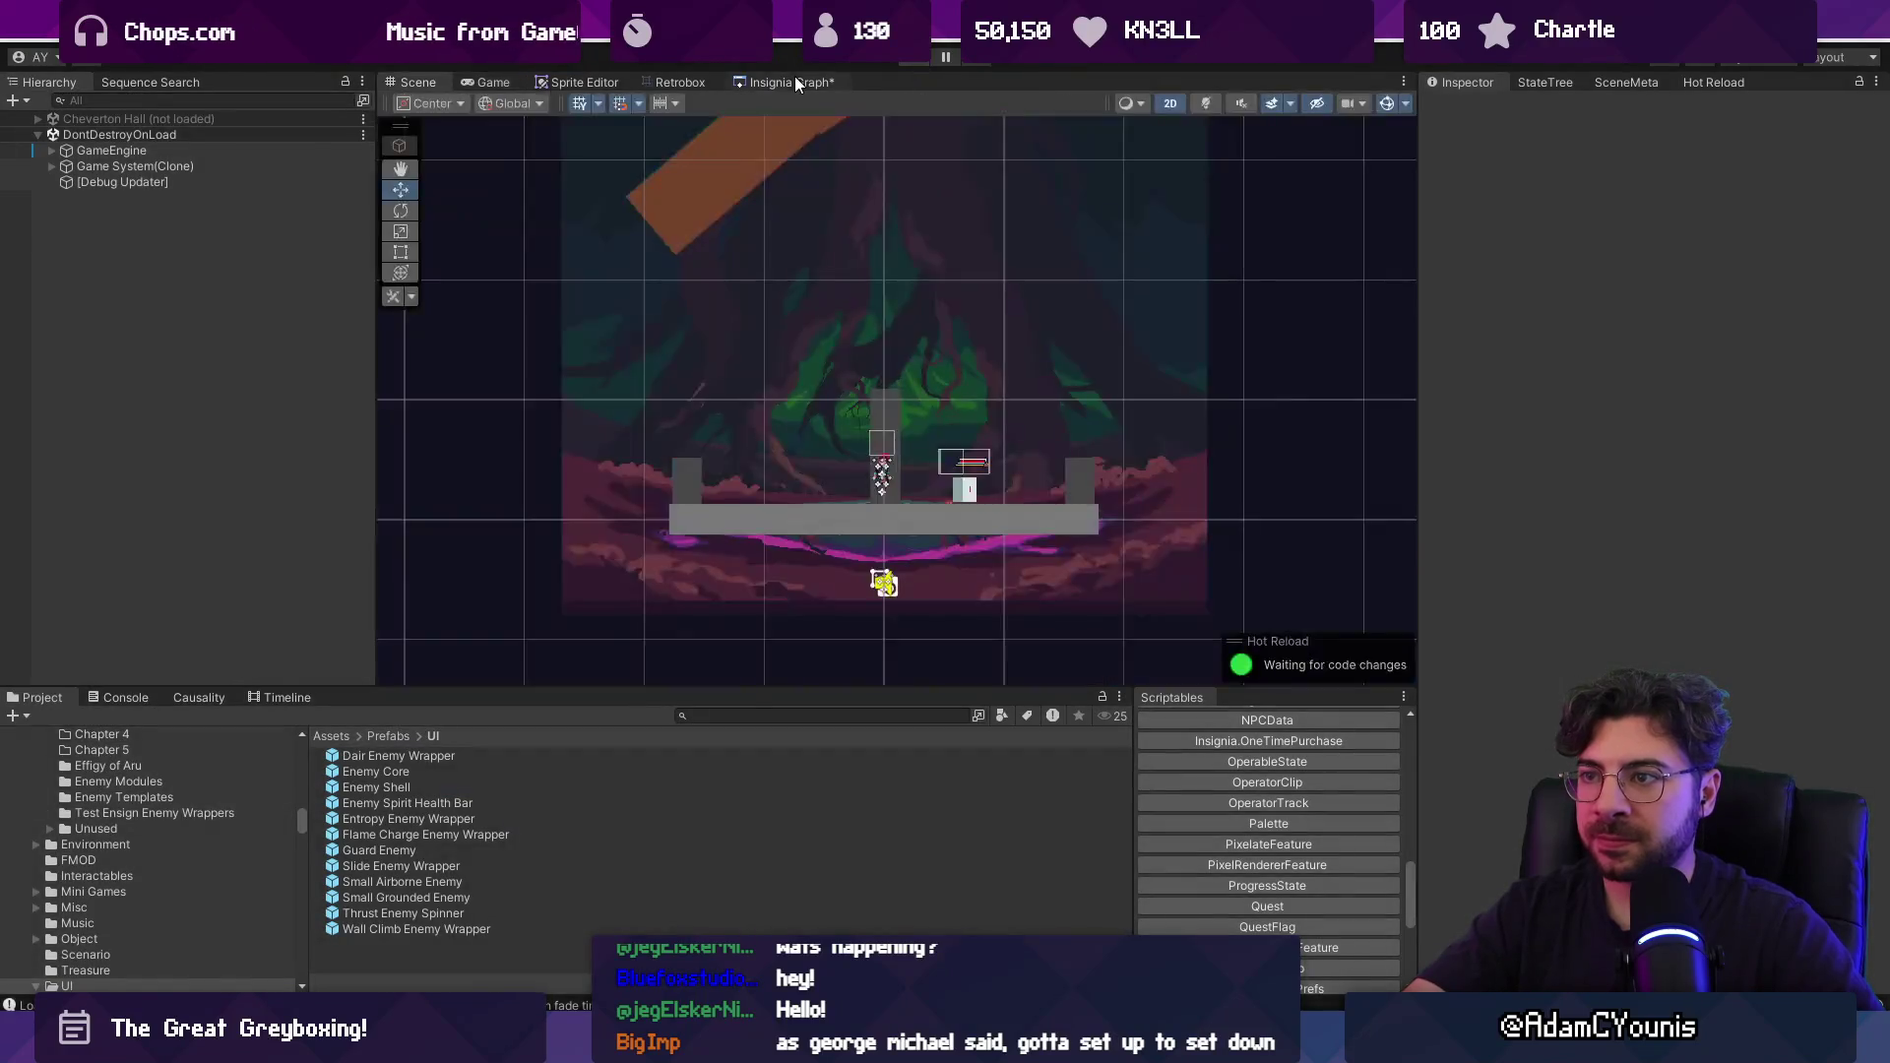
click(794, 79)
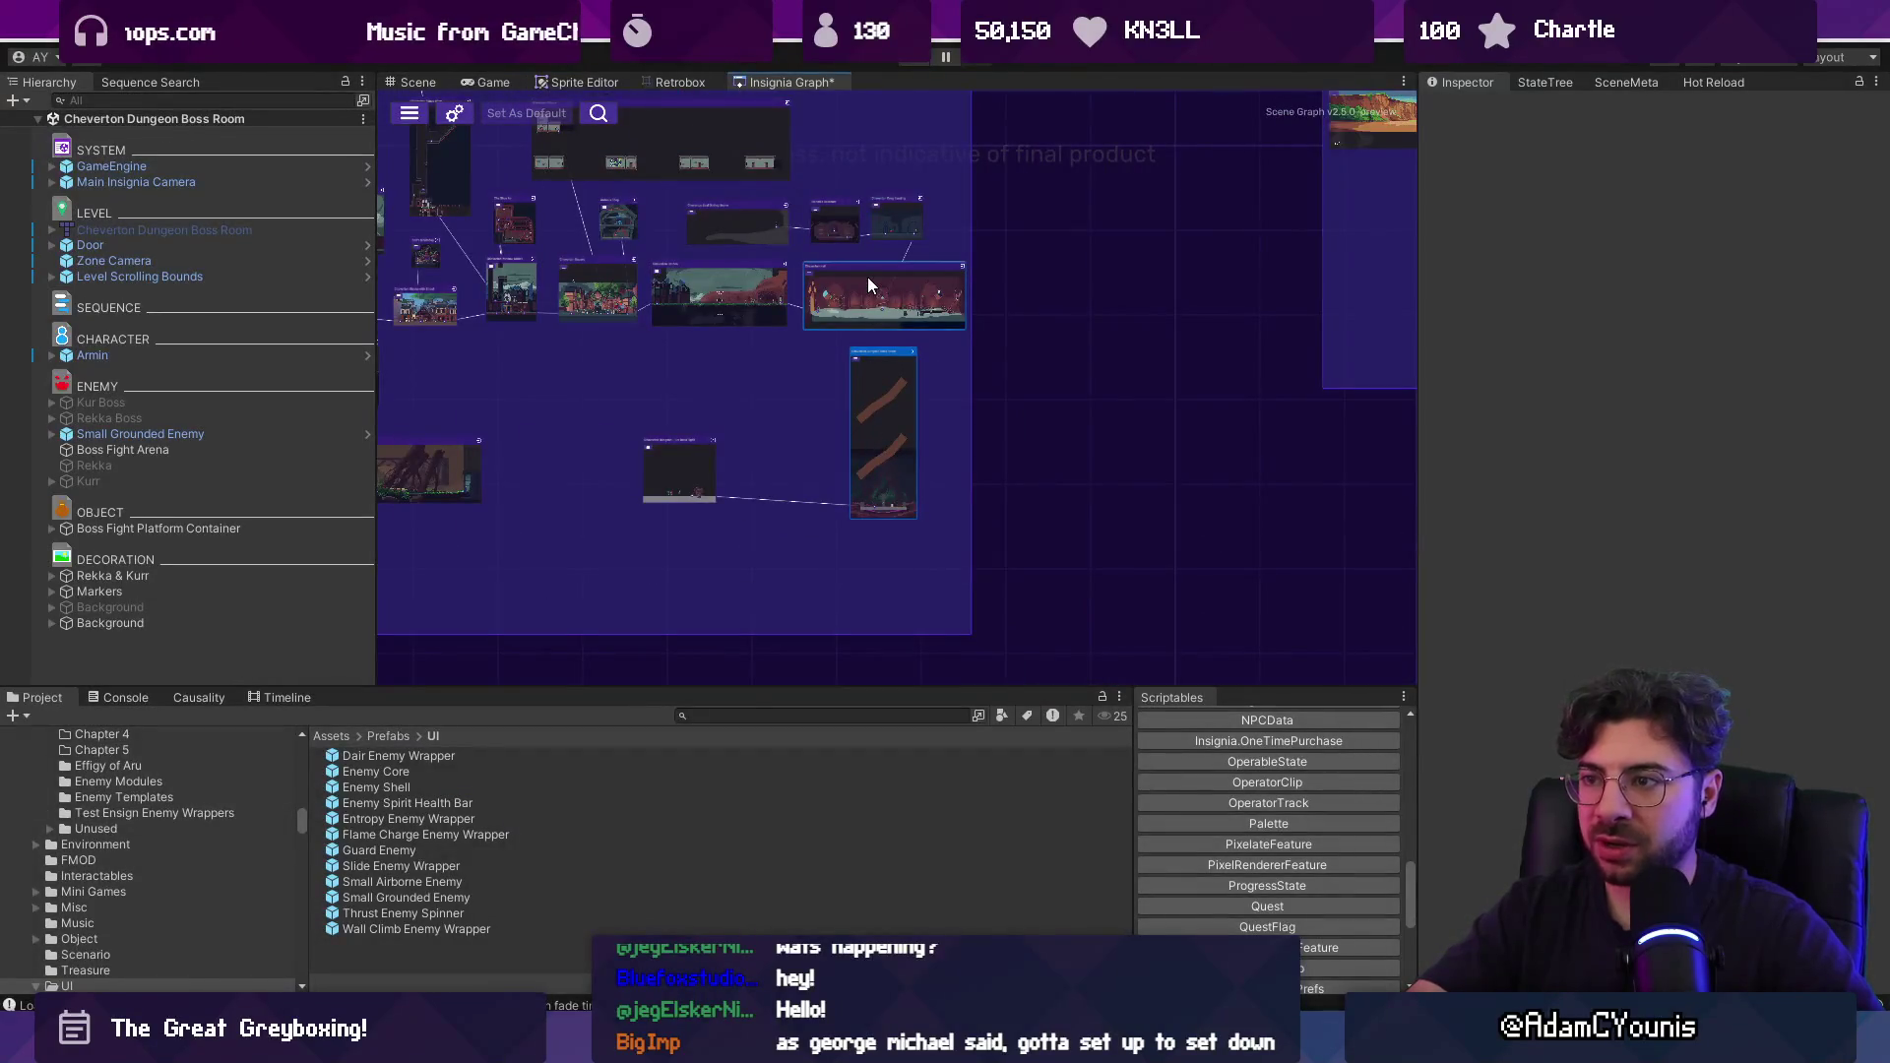
click(331, 169)
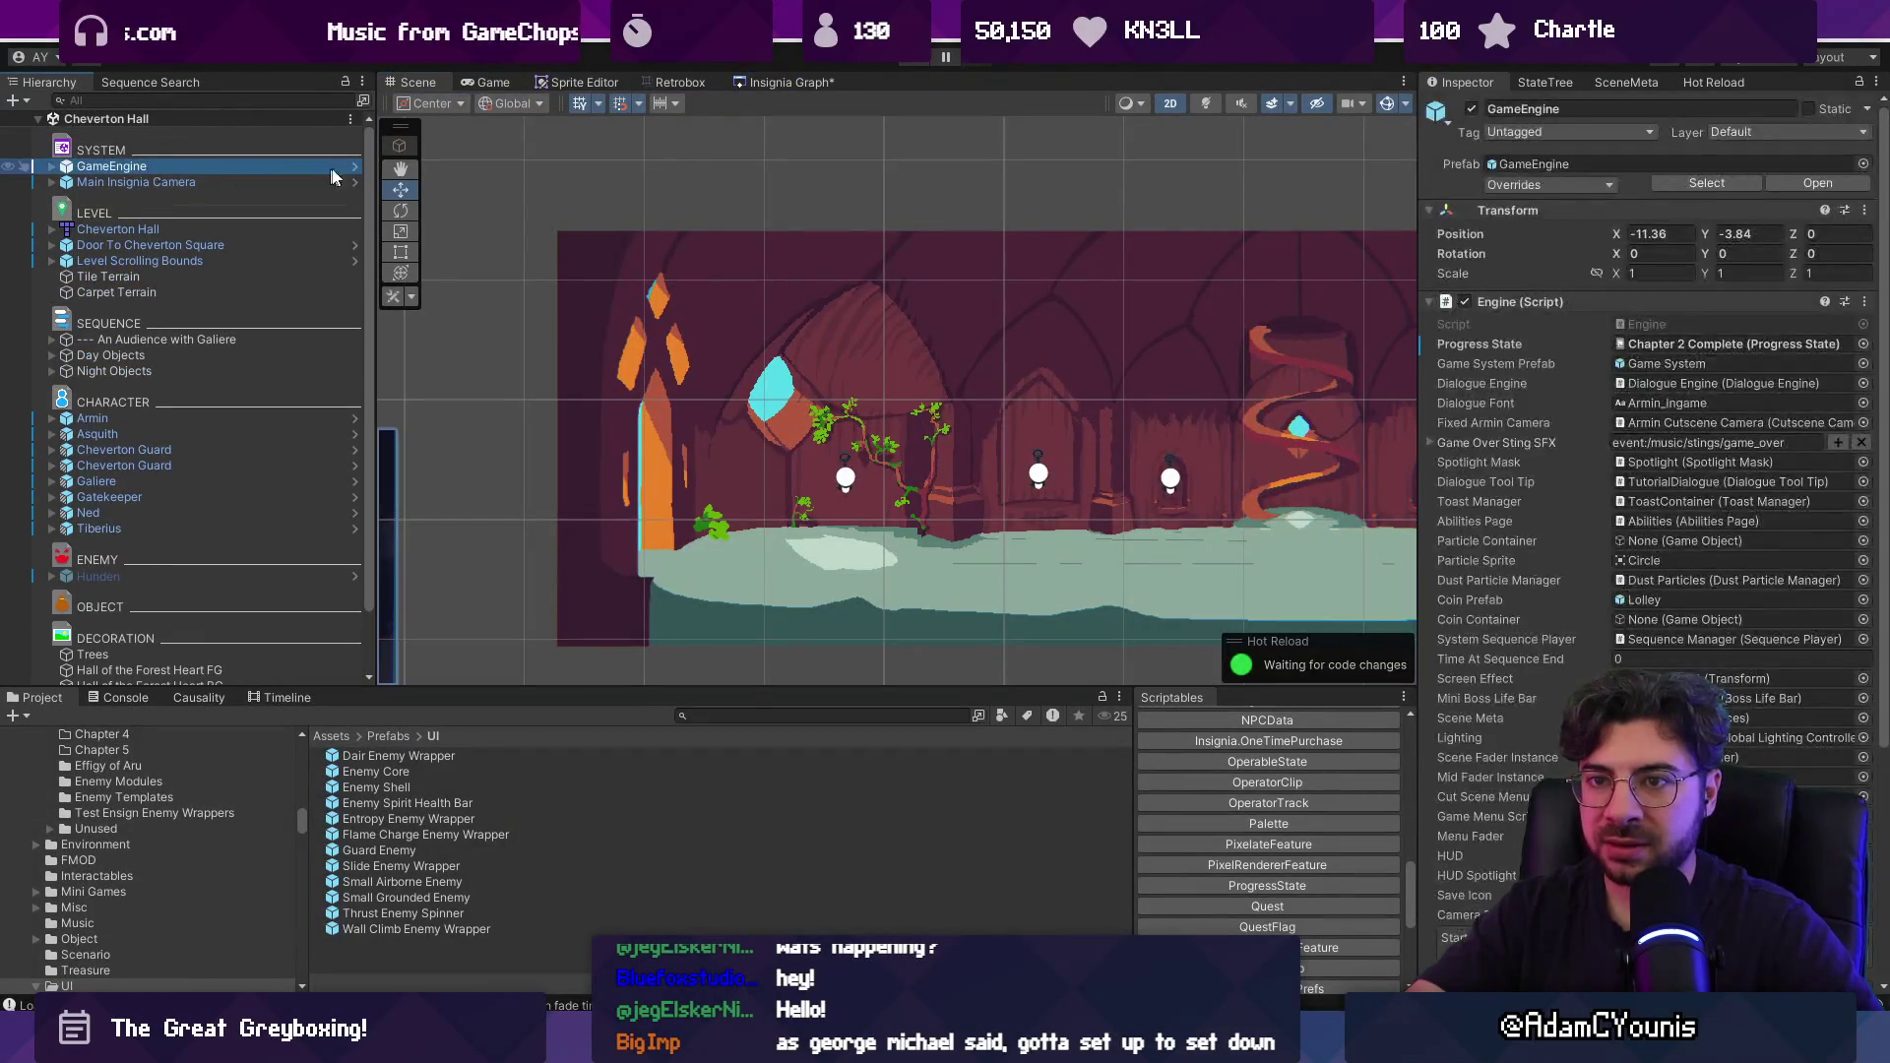
click(1858, 345)
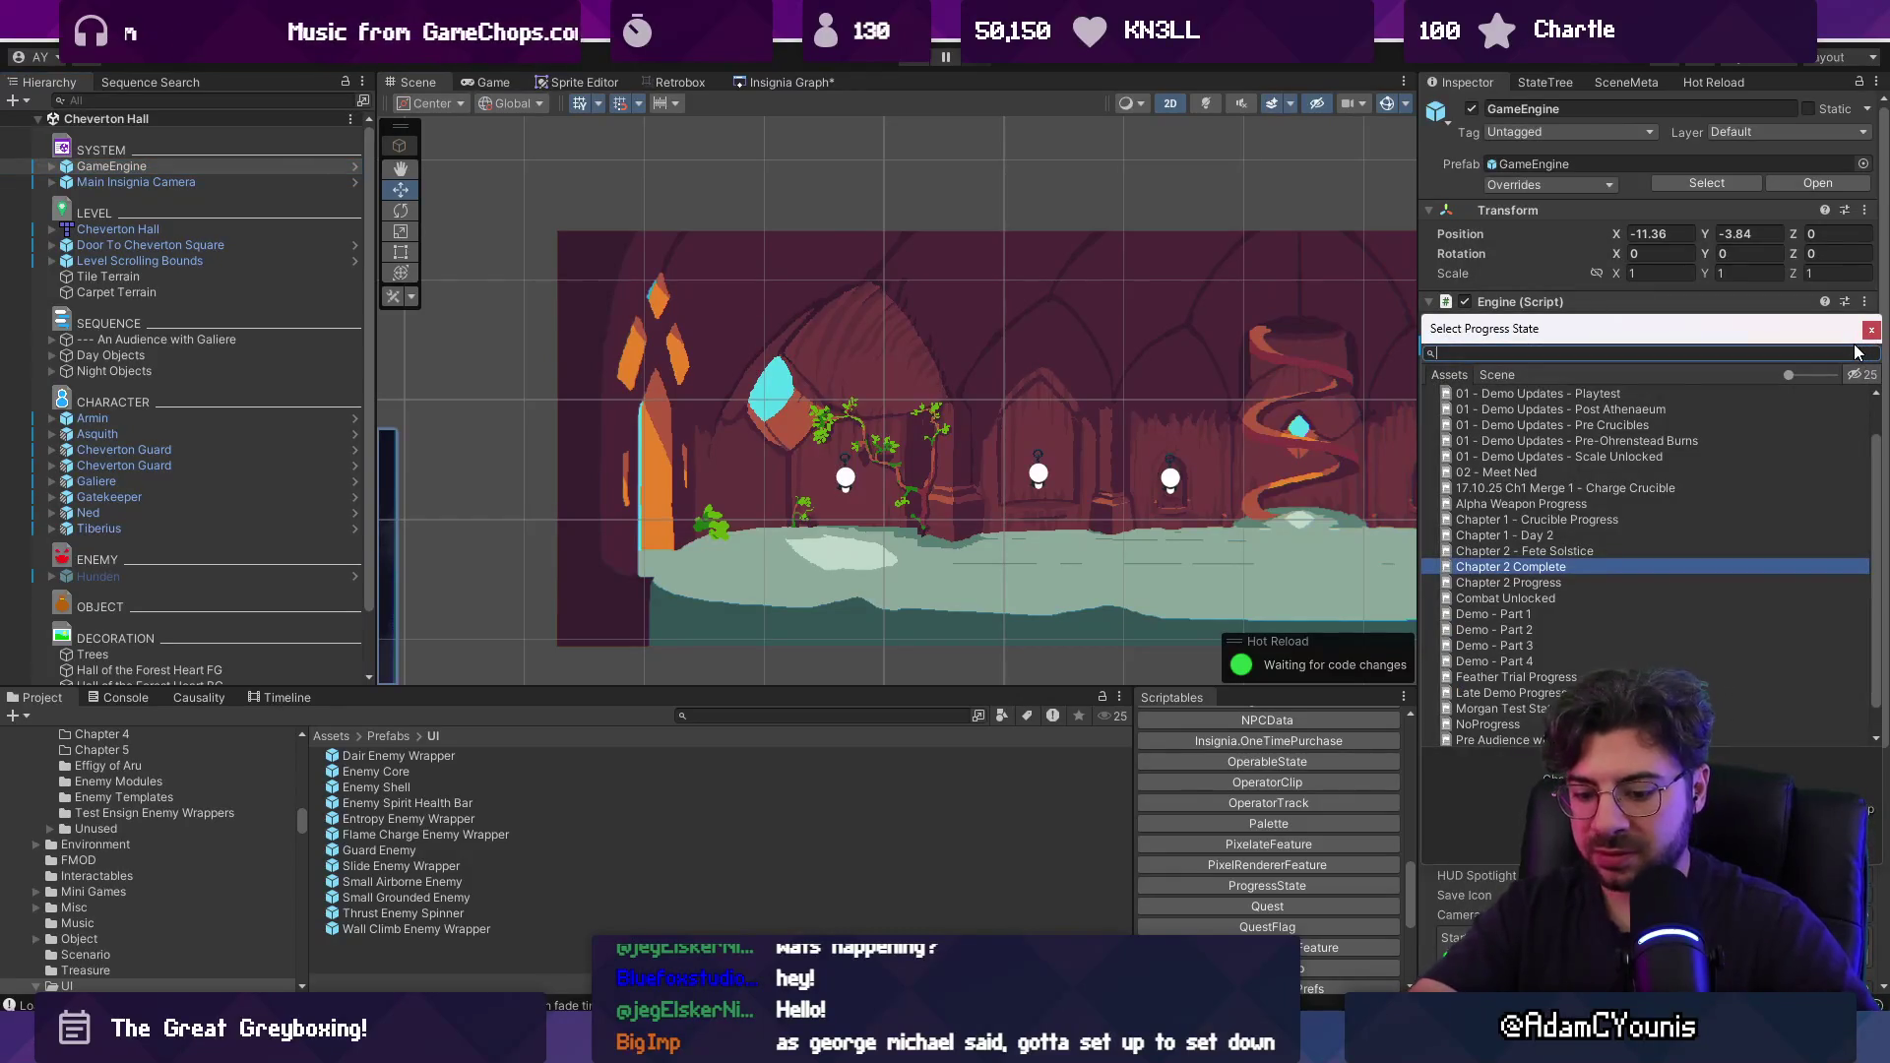
text(ete)
key(Return)
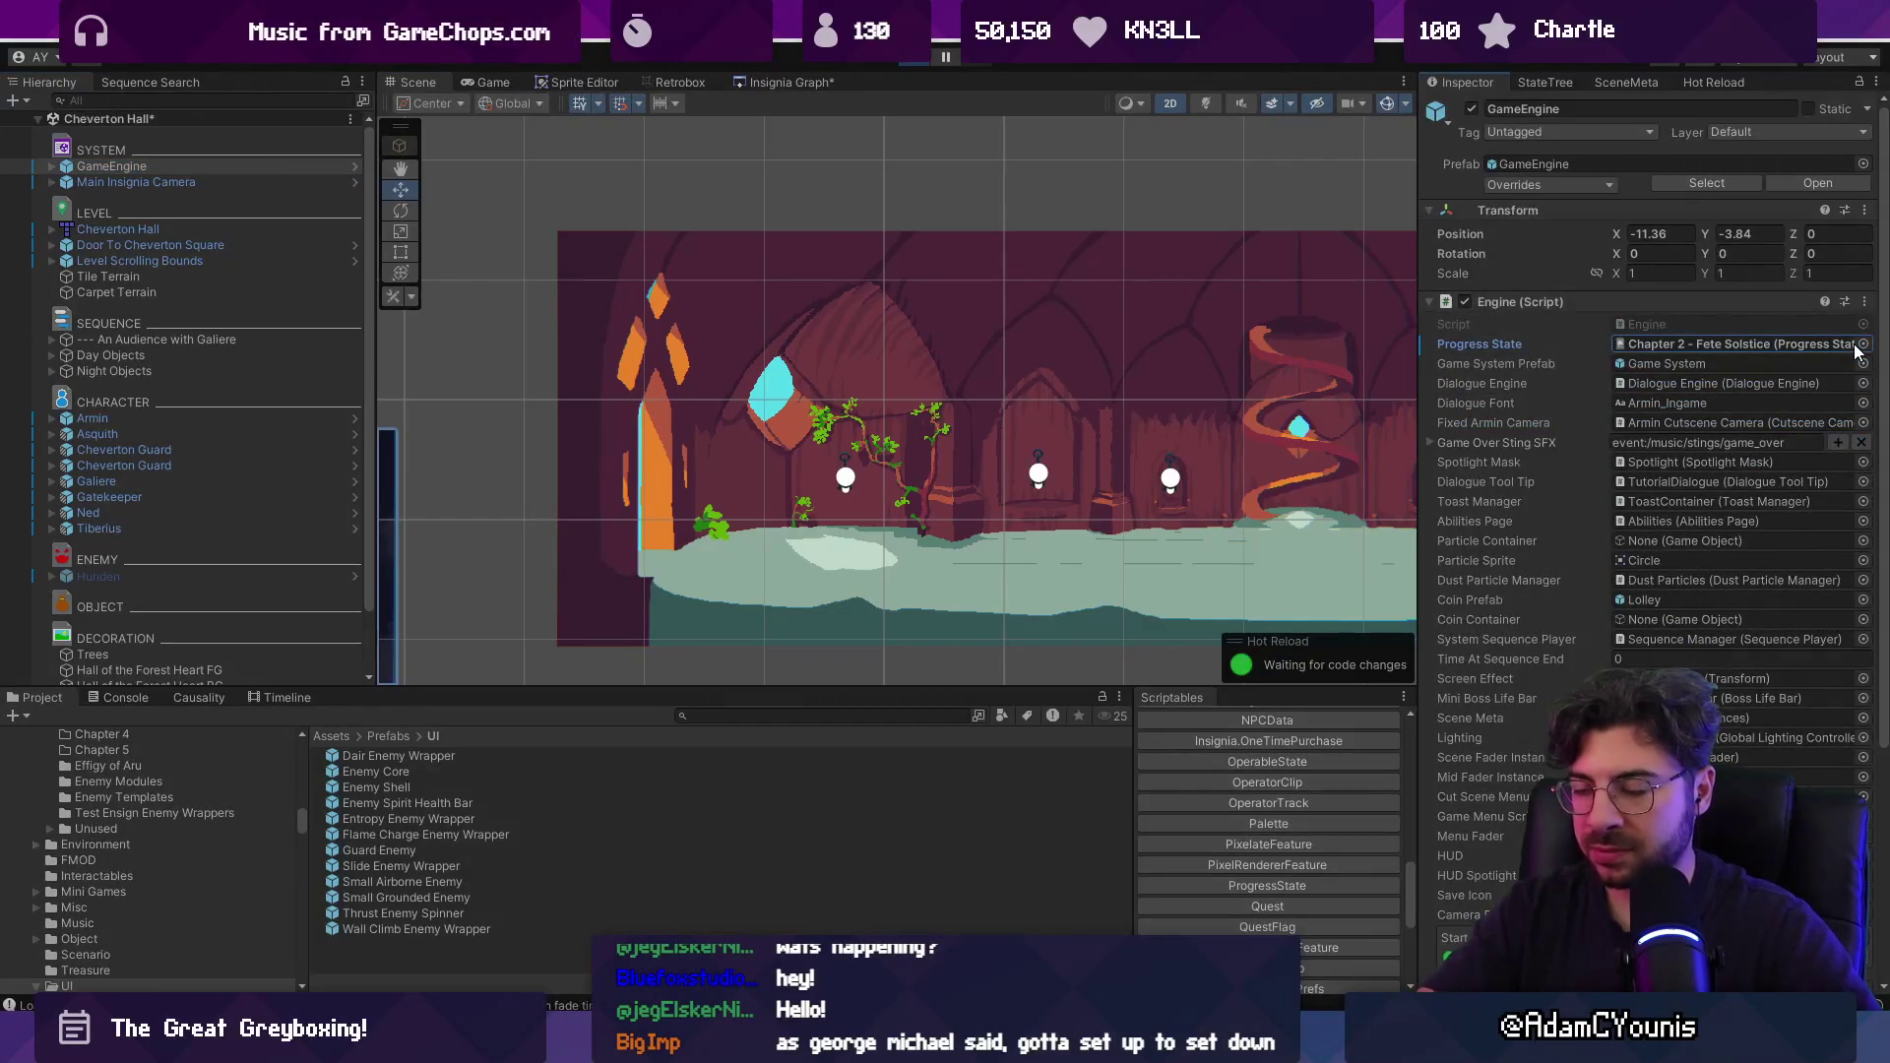
Playtest the change, then open the Night Objects ConditionToggle script for editing.
key(ctrl+p)
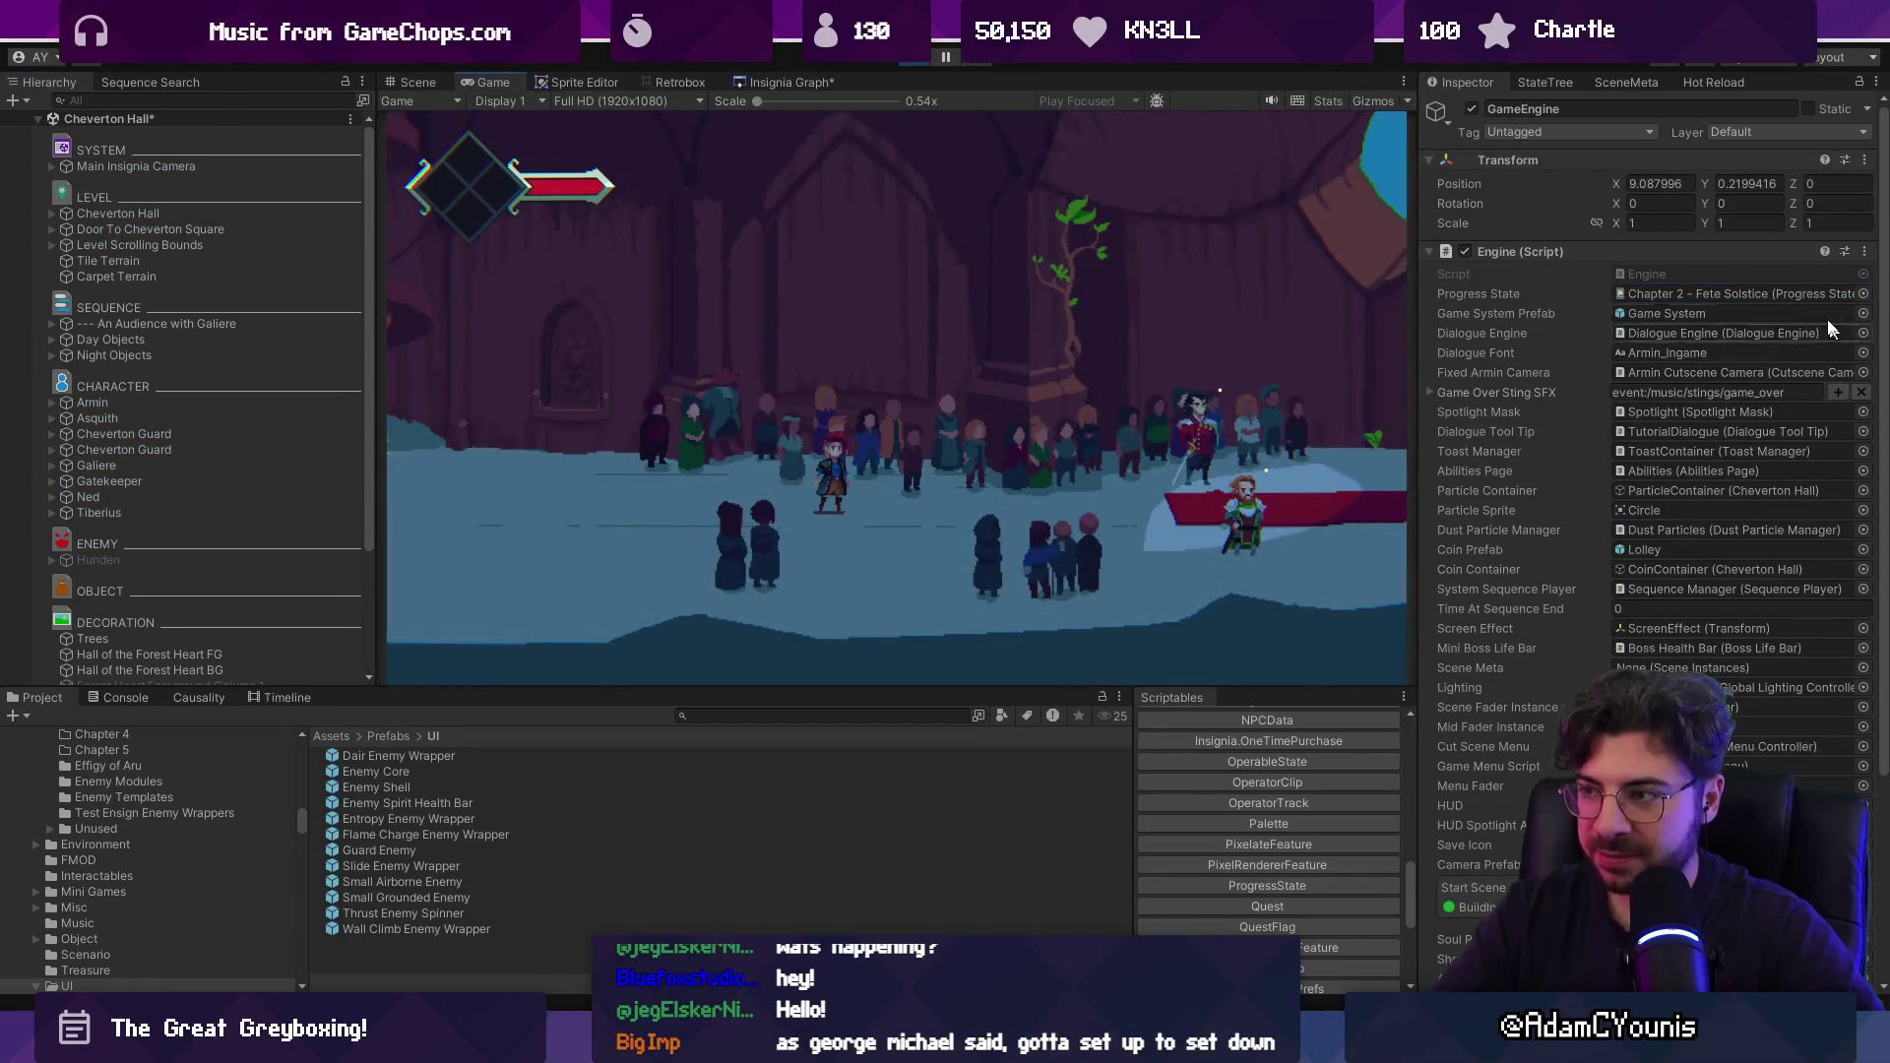
click(931, 59)
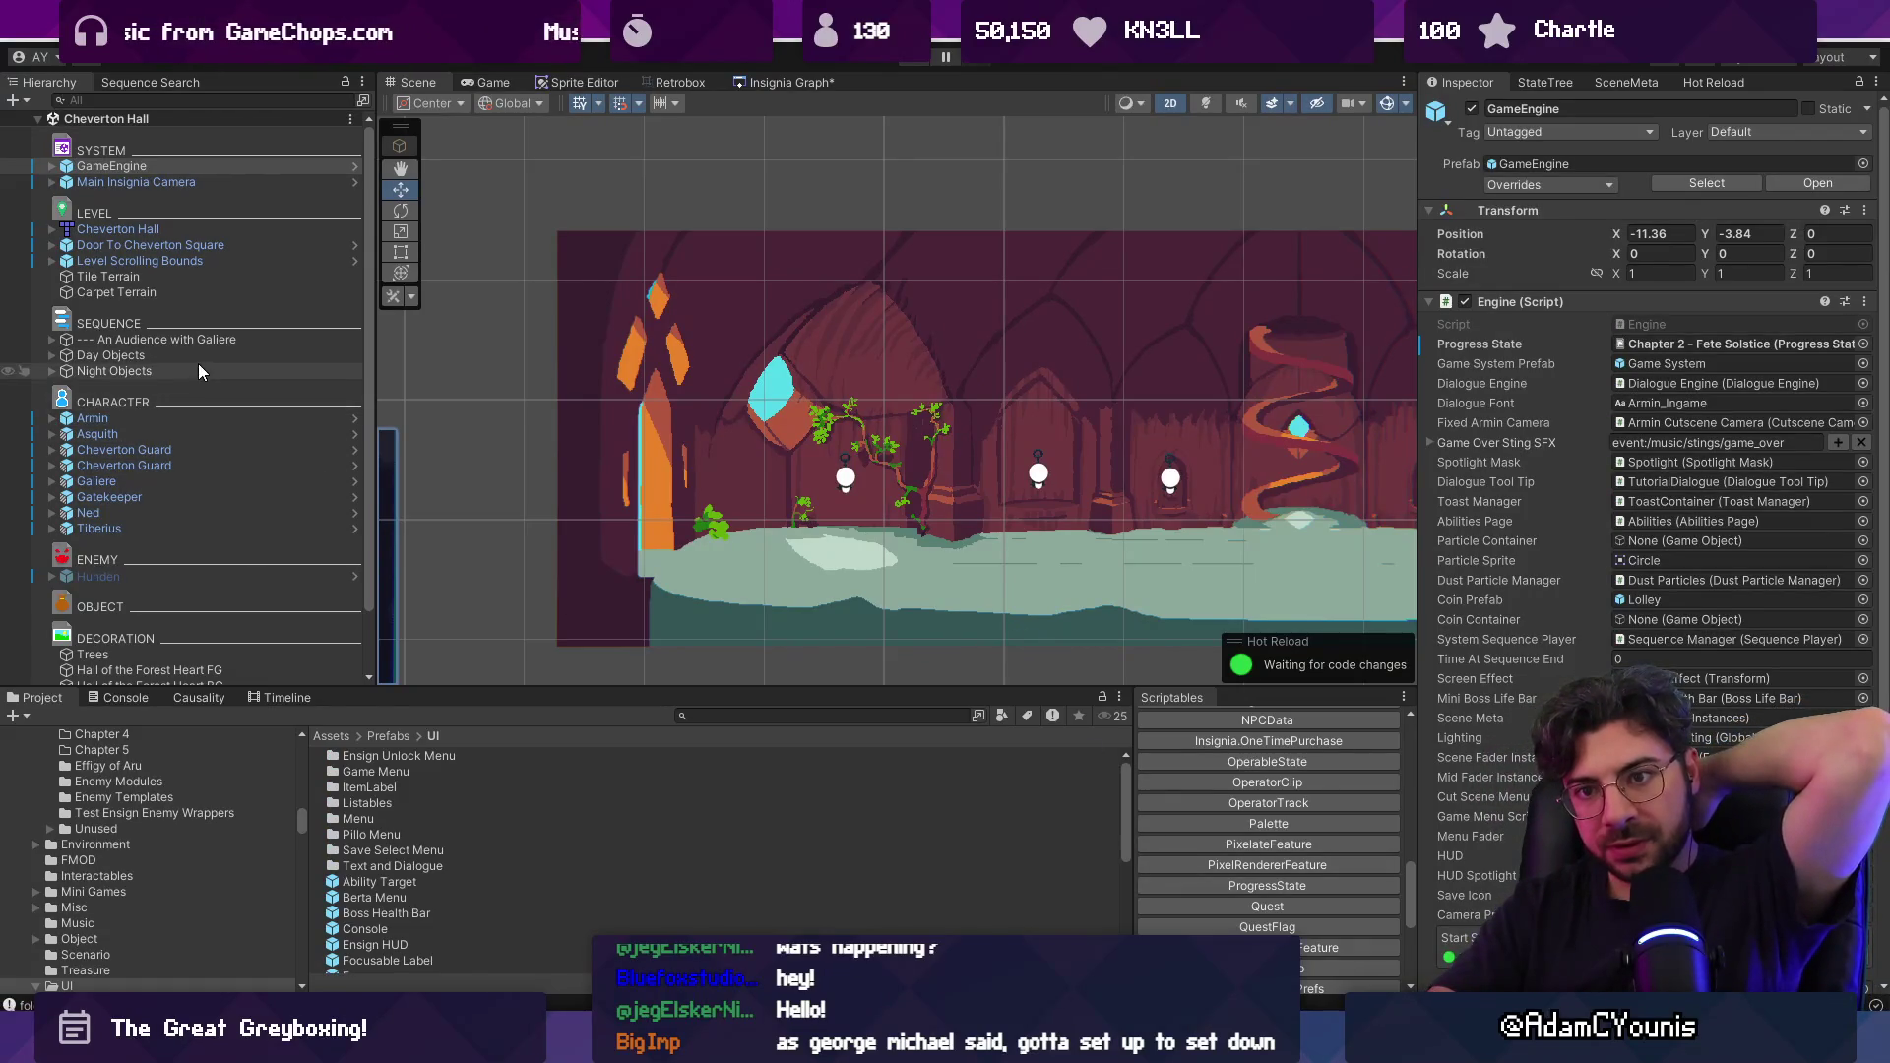
click(118, 371)
double_click(1664, 272)
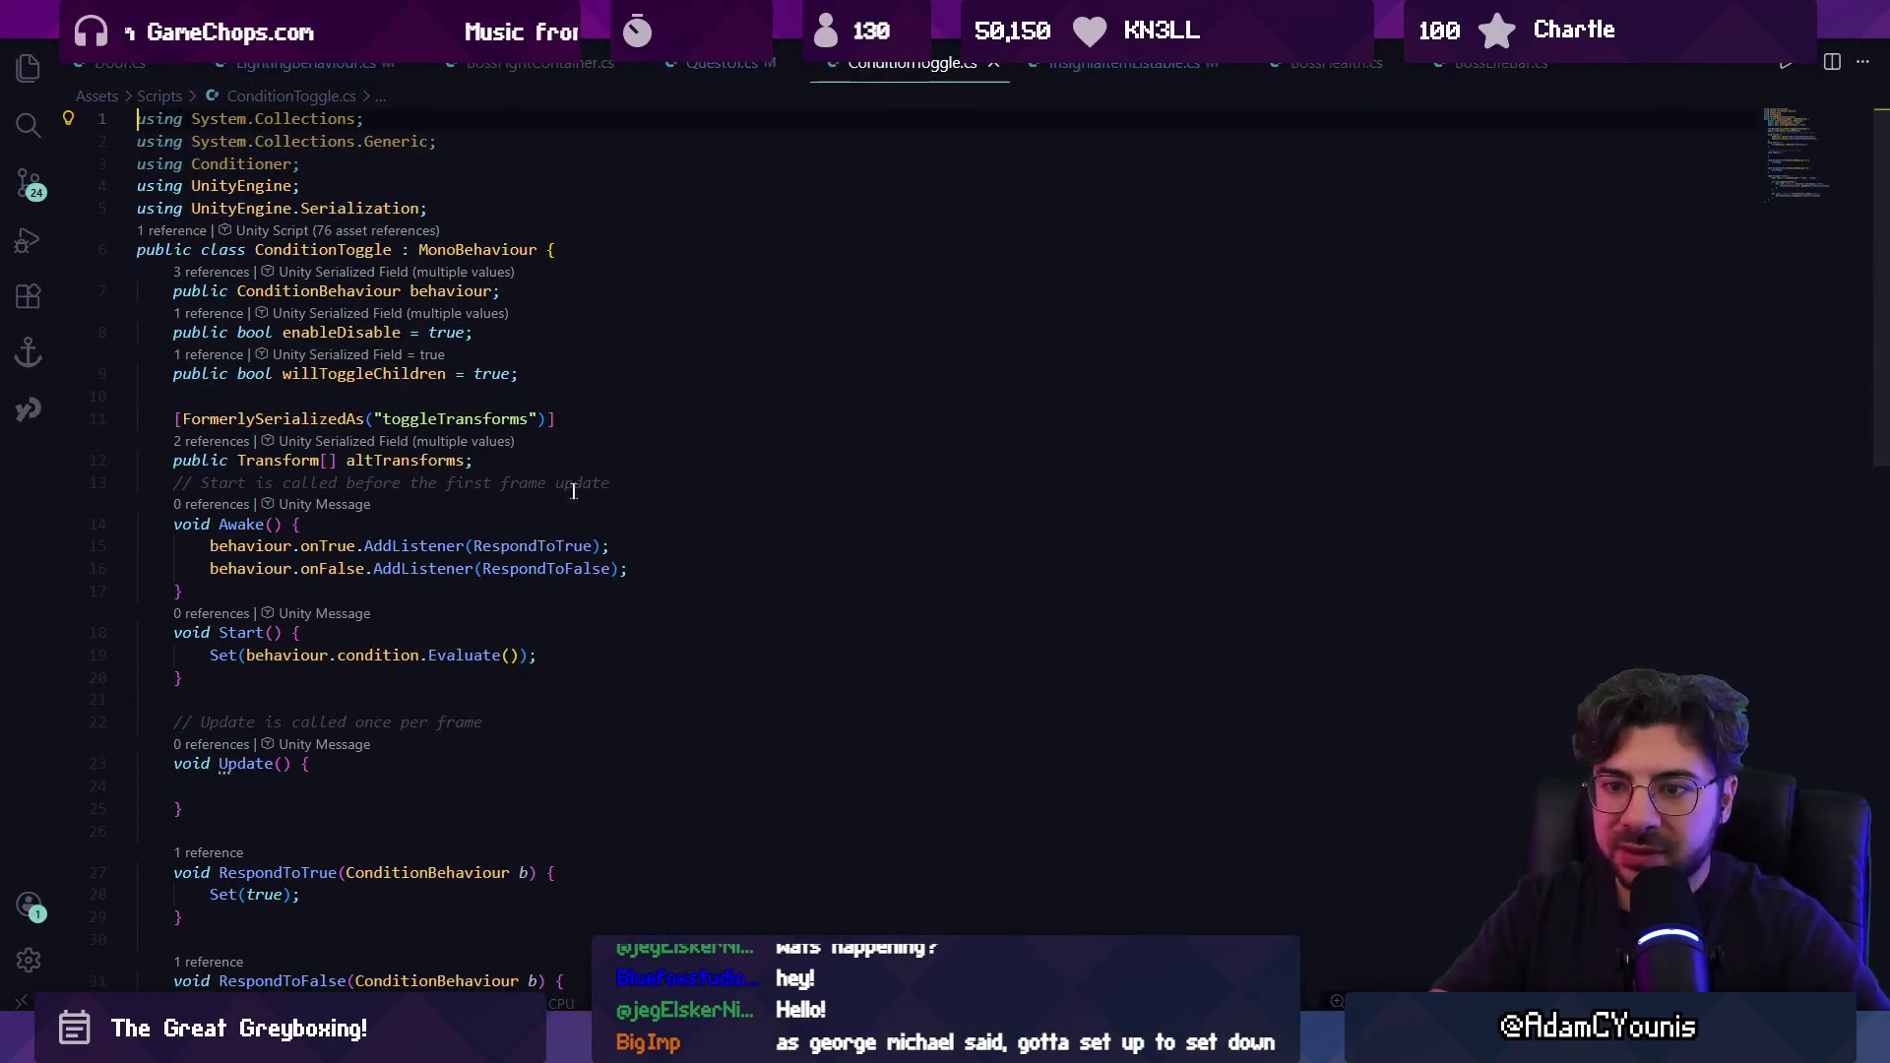
Move the Set(behaviour.condition.Evaluate()) line from Start() up into Awake() in ConditionToggle.cs.
mouse_move(541, 542)
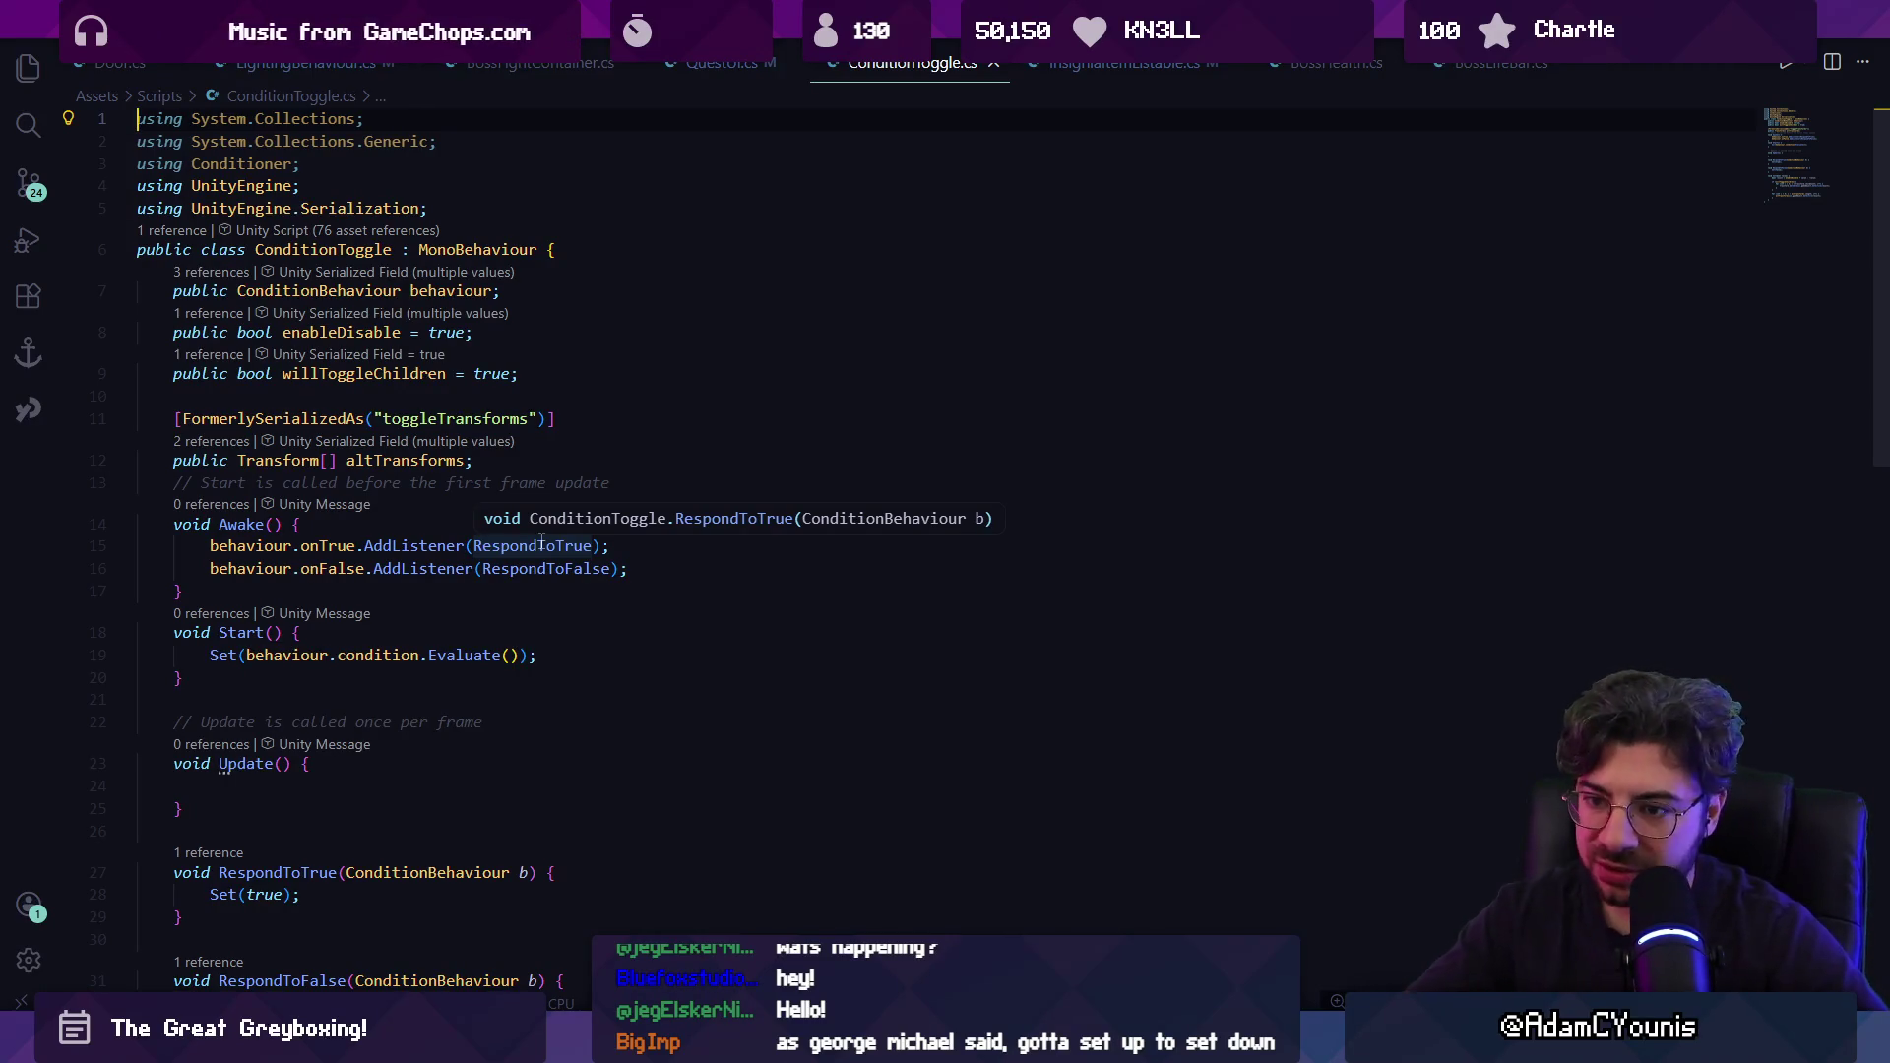
click(504, 655)
scroll(703, 623, down, 5)
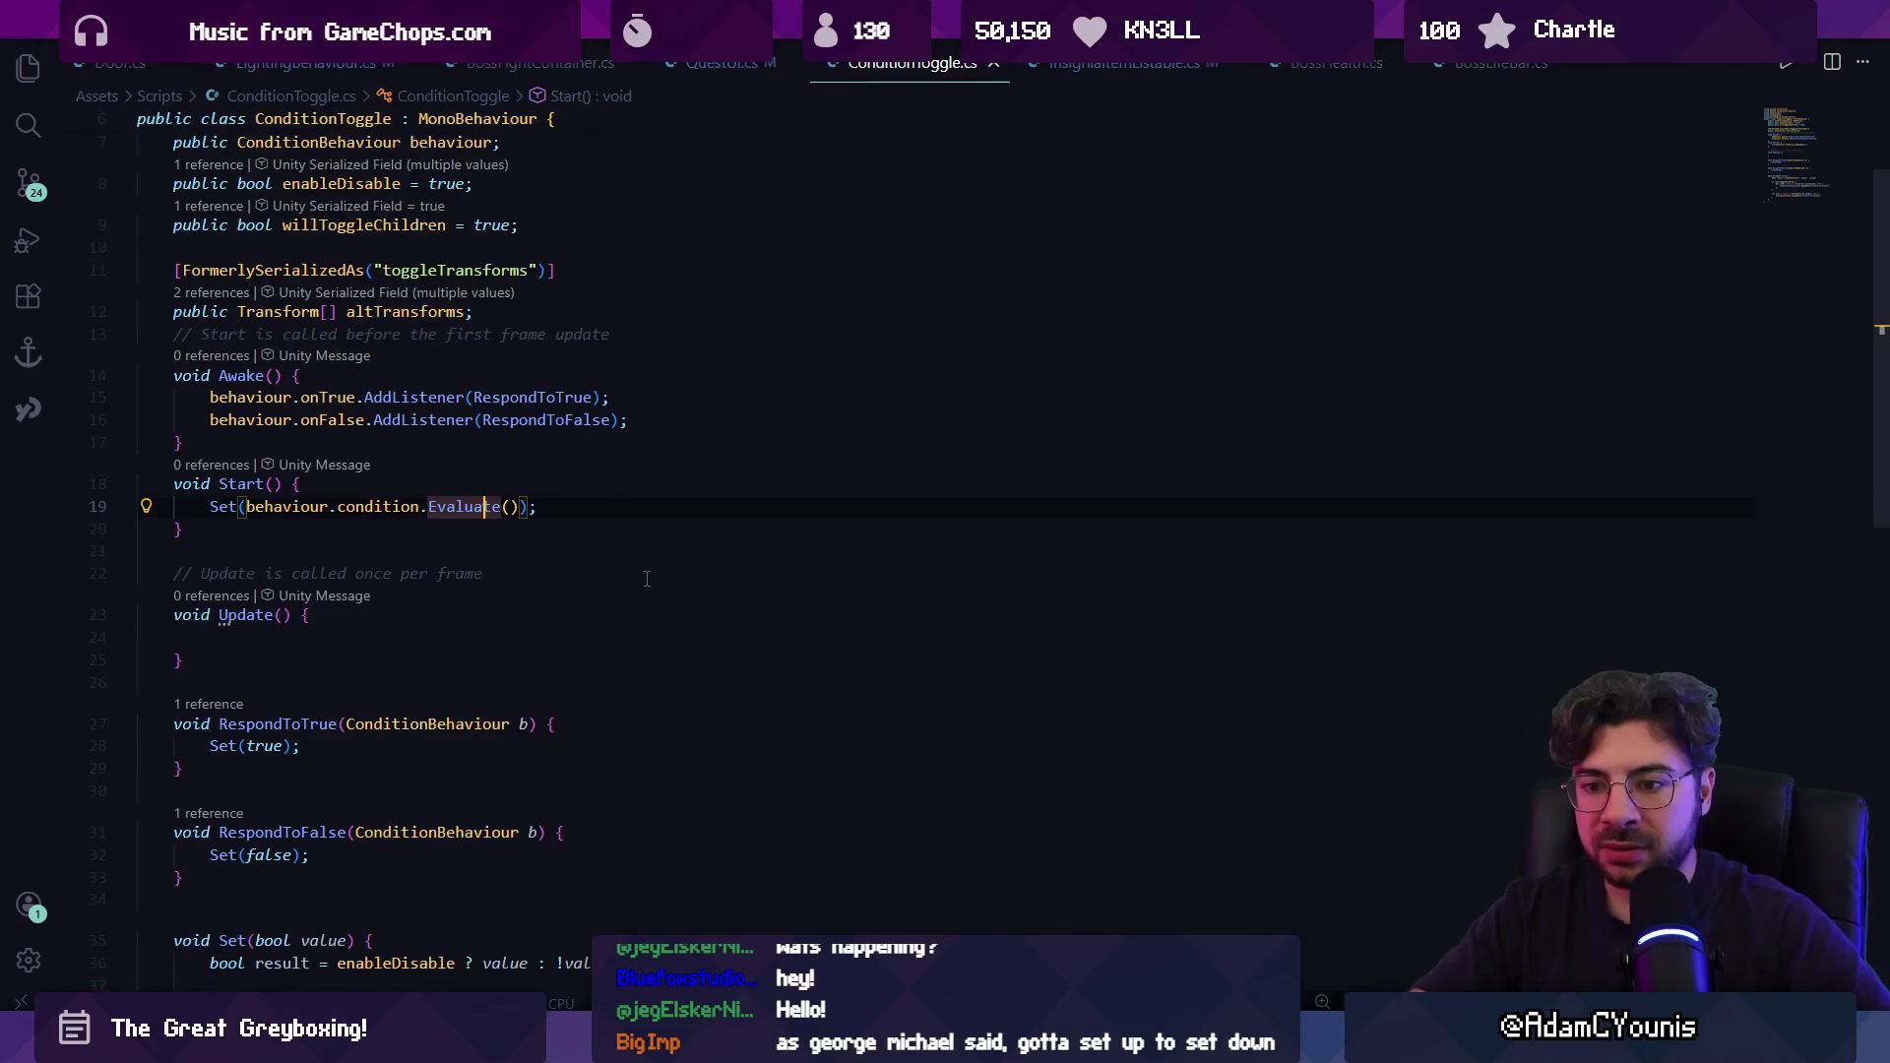
scroll(648, 557, up, 5)
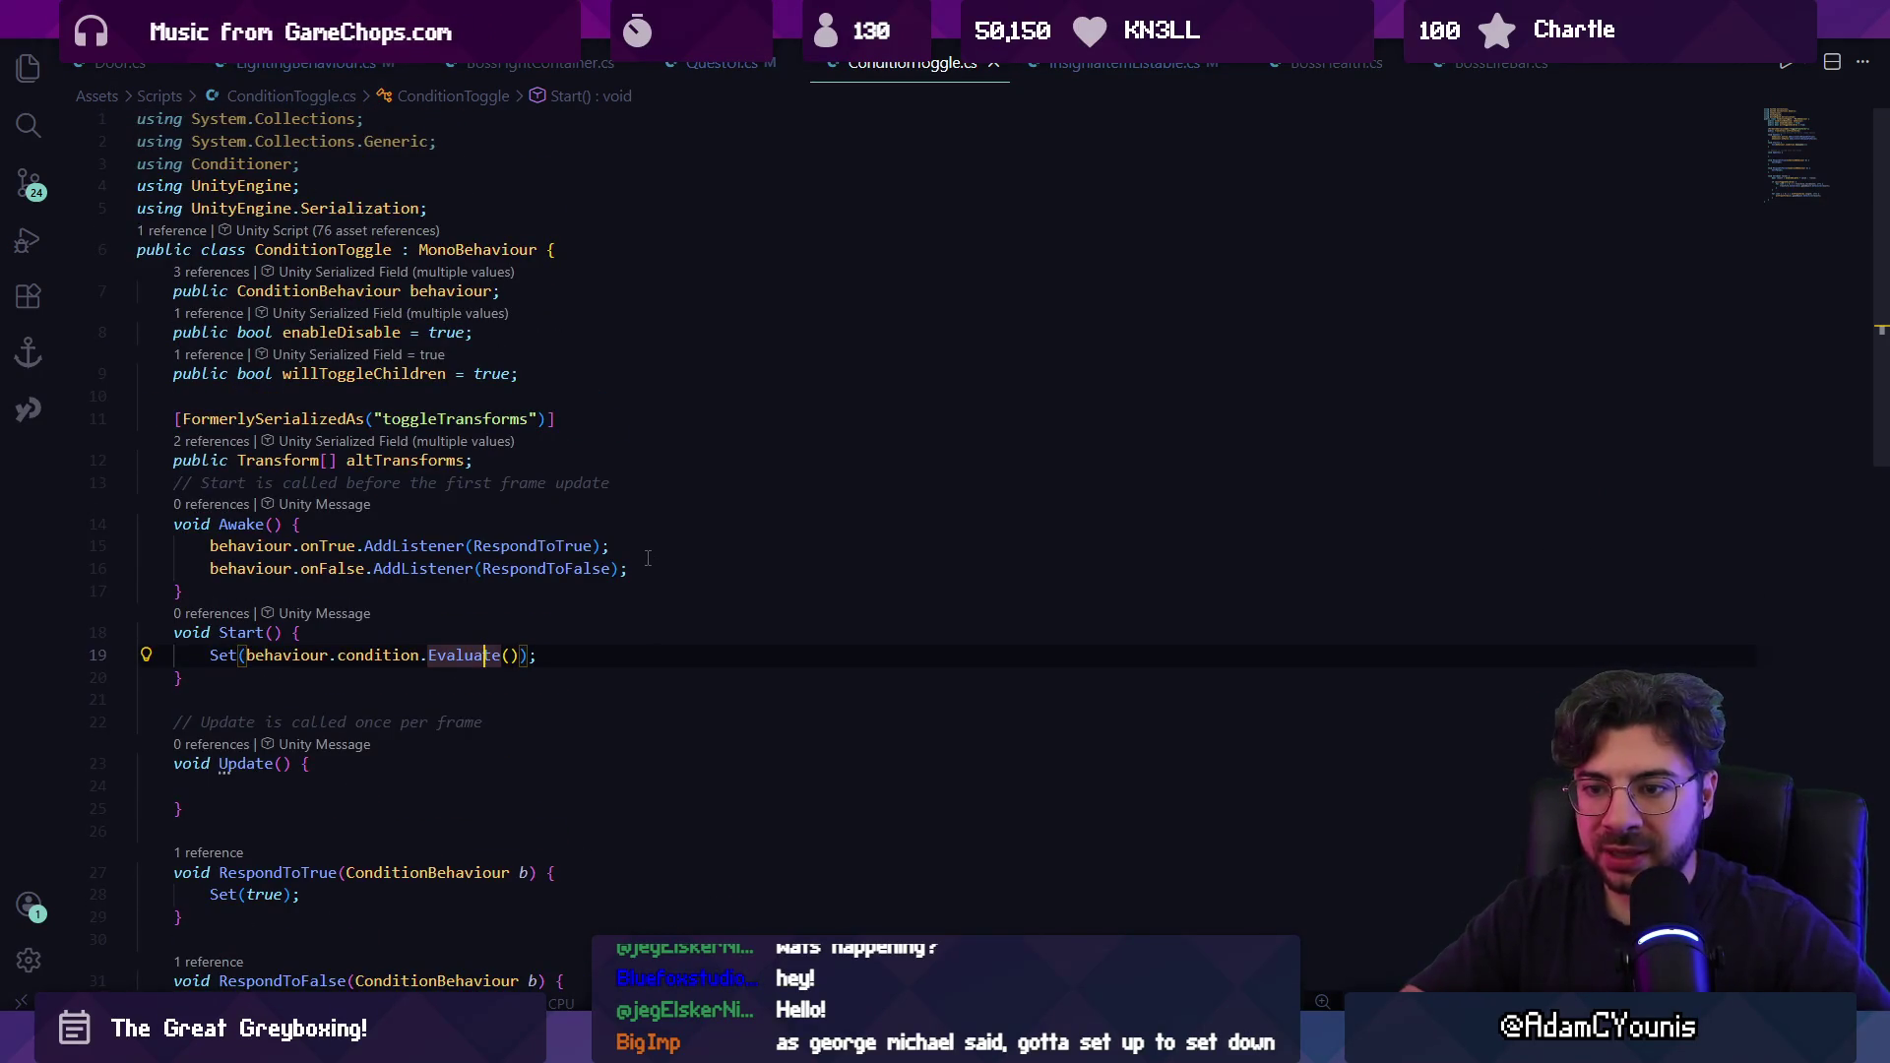
key(alt+Up)
key(alt+Up)
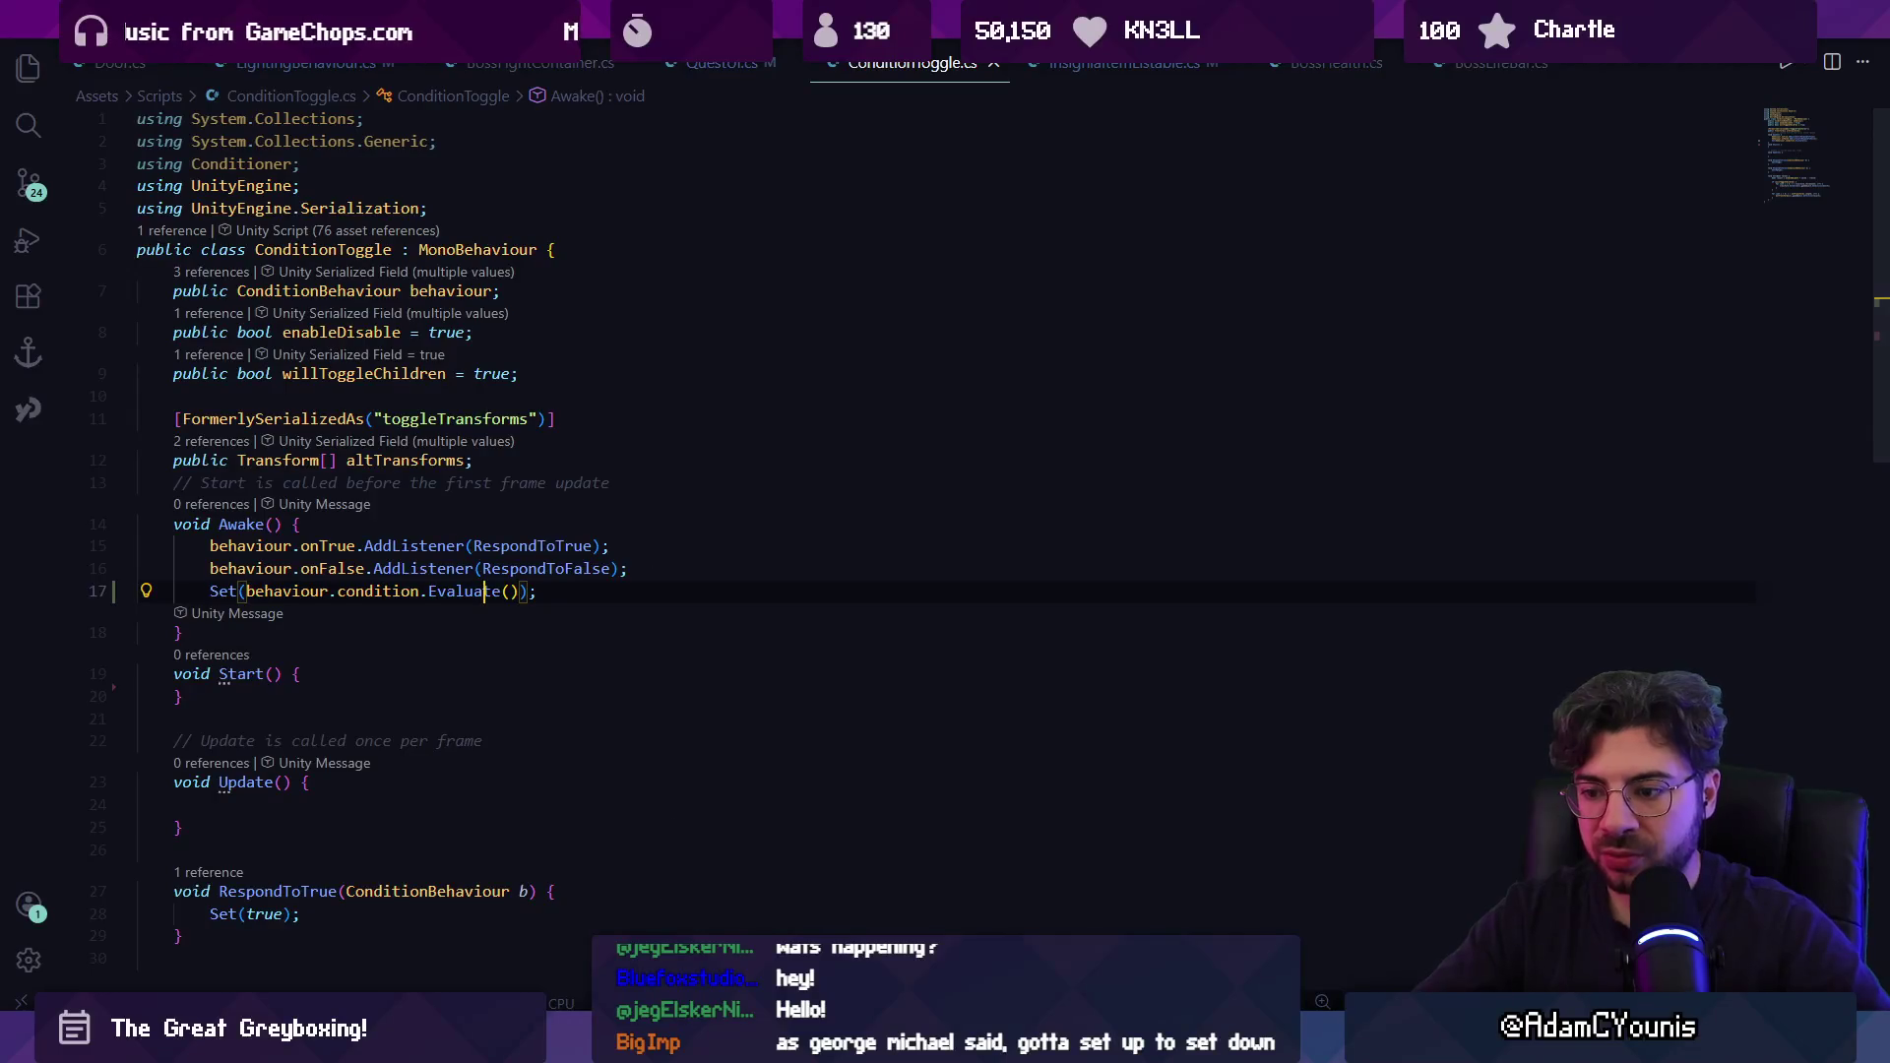
key(alt+Tab)
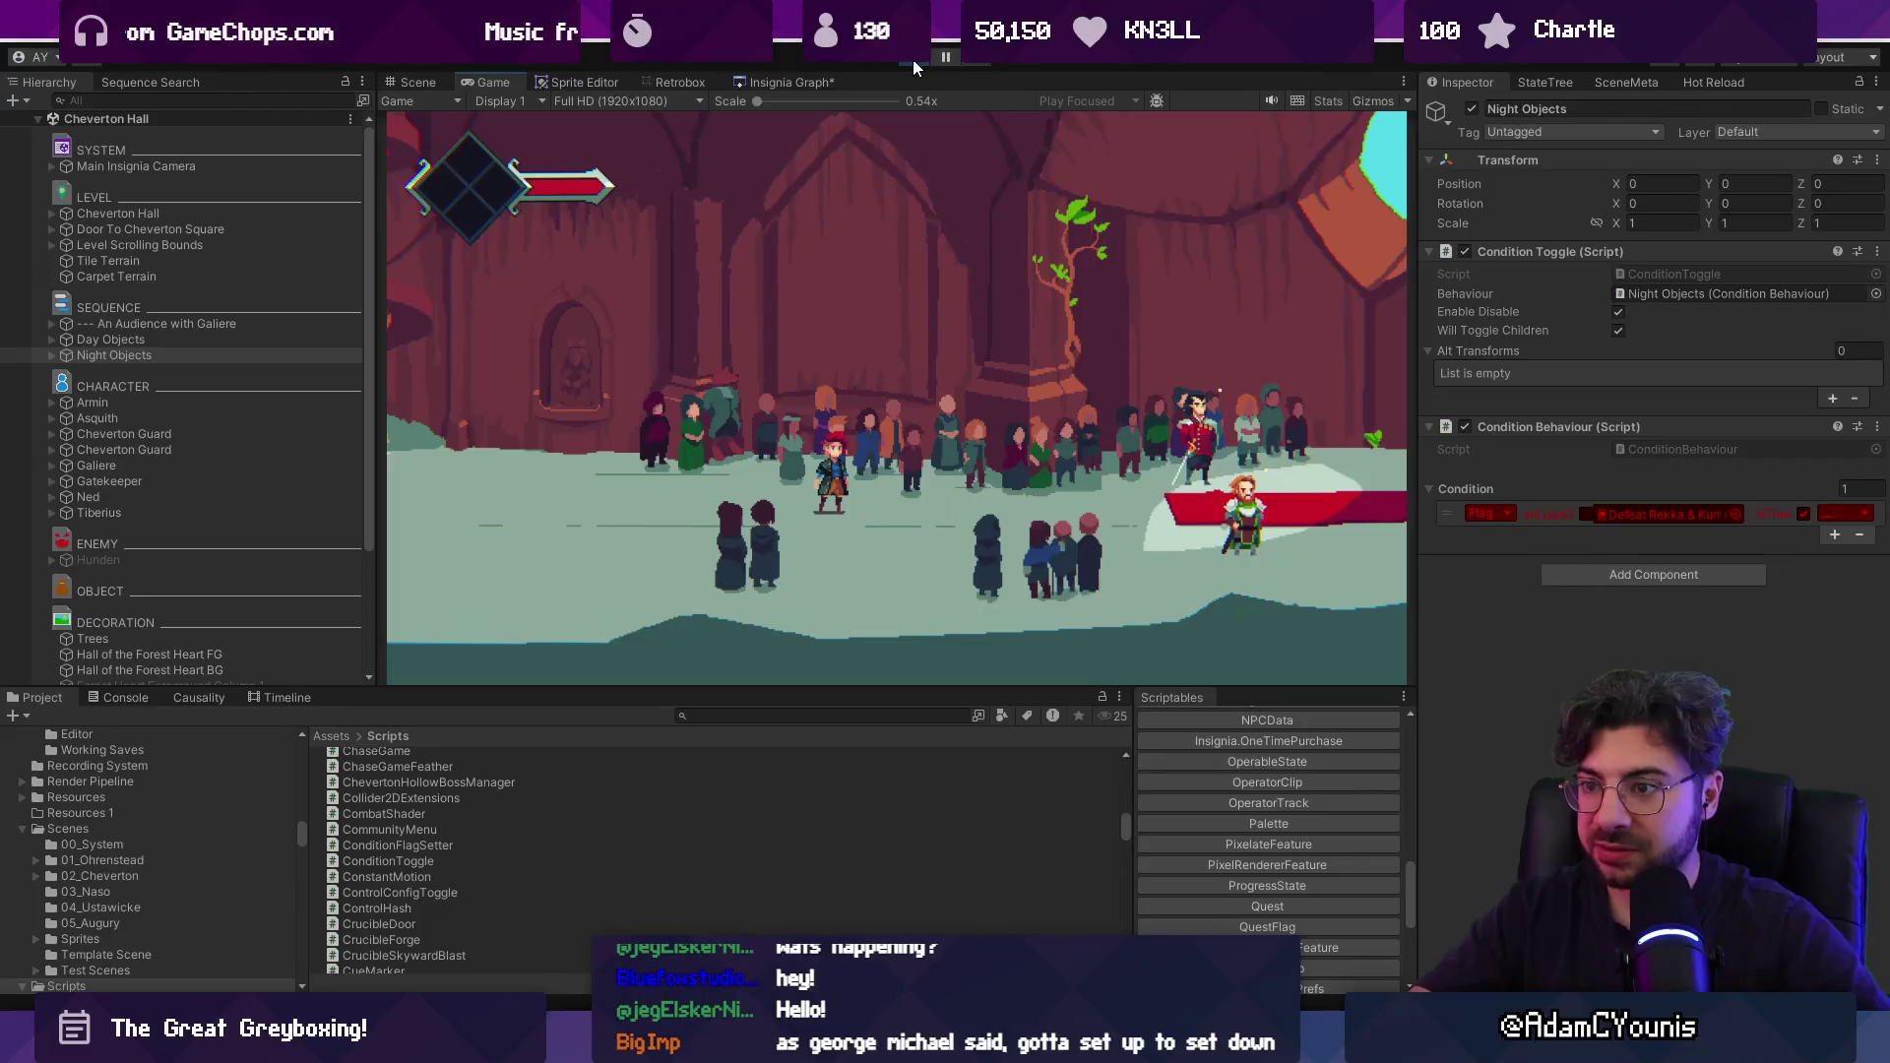
Stop play and set GameEngine's Progress State back to Chapter 2 Complete.
click(913, 59)
click(137, 183)
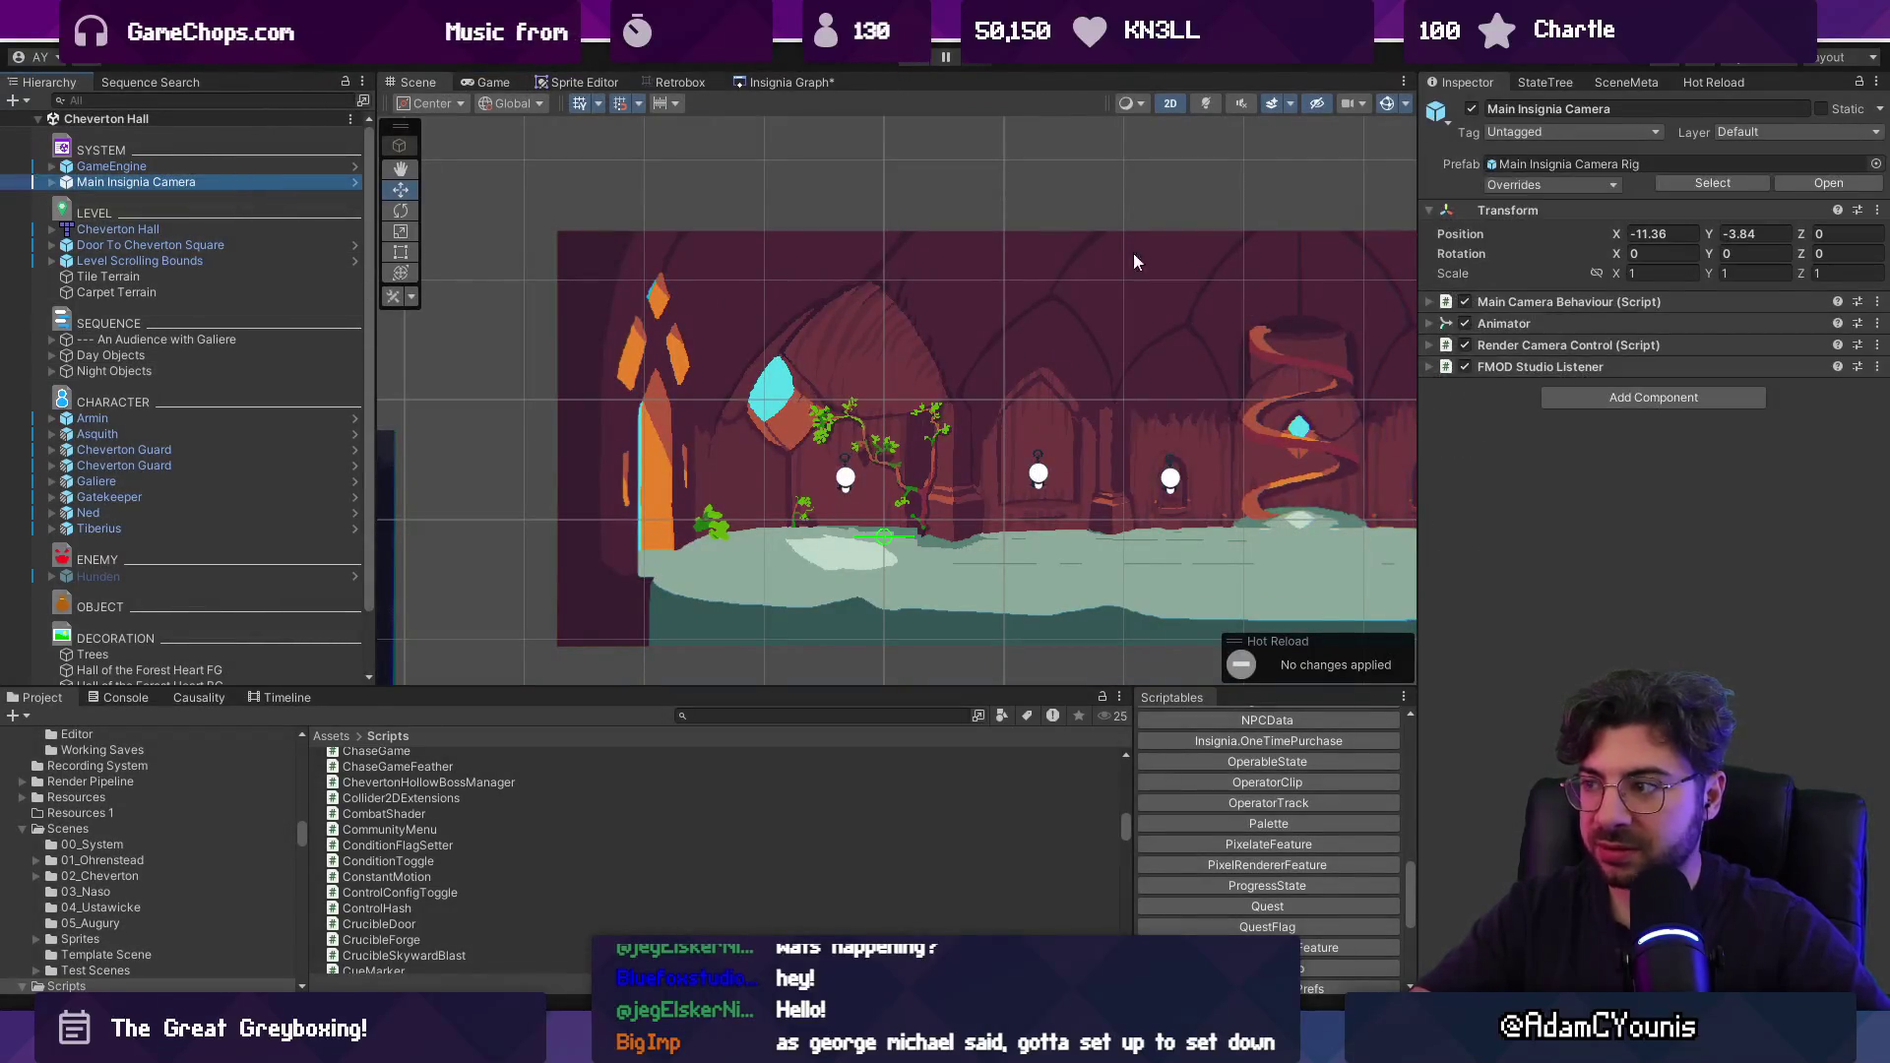
click(111, 166)
click(1864, 344)
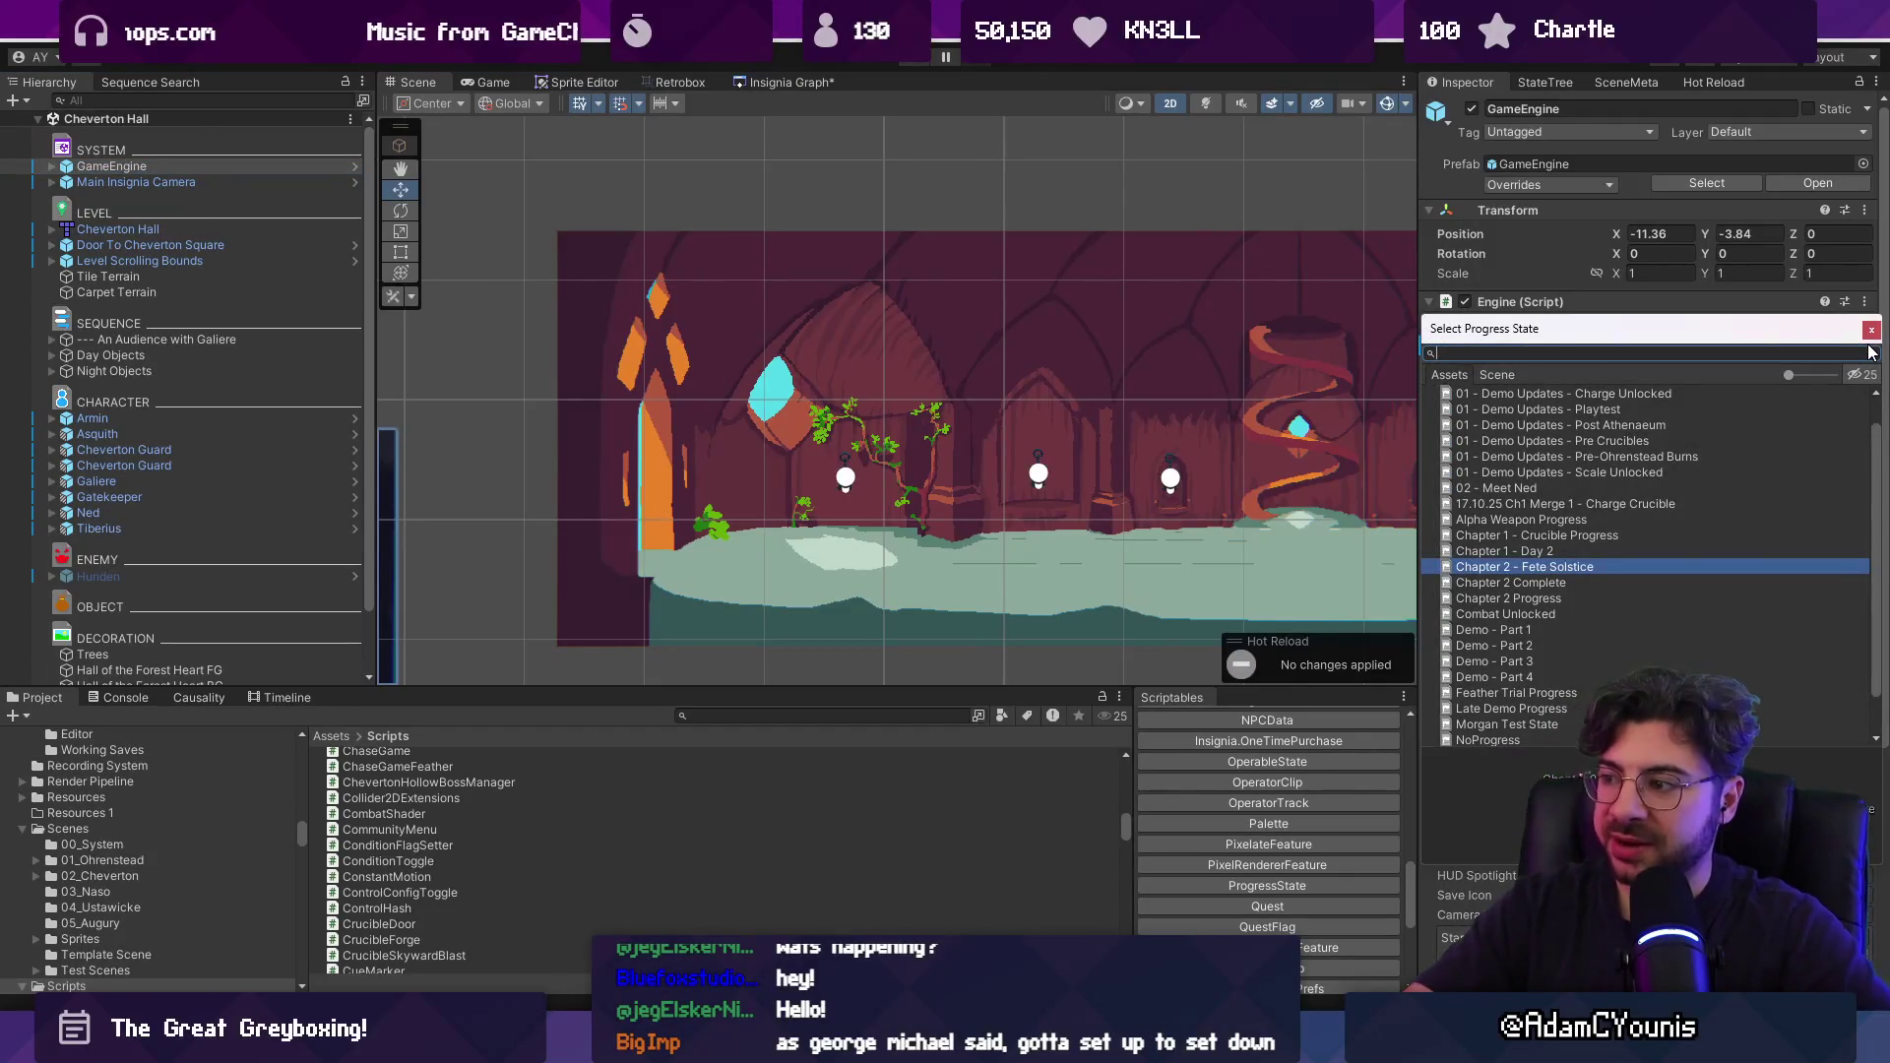
key(Down)
key(Return)
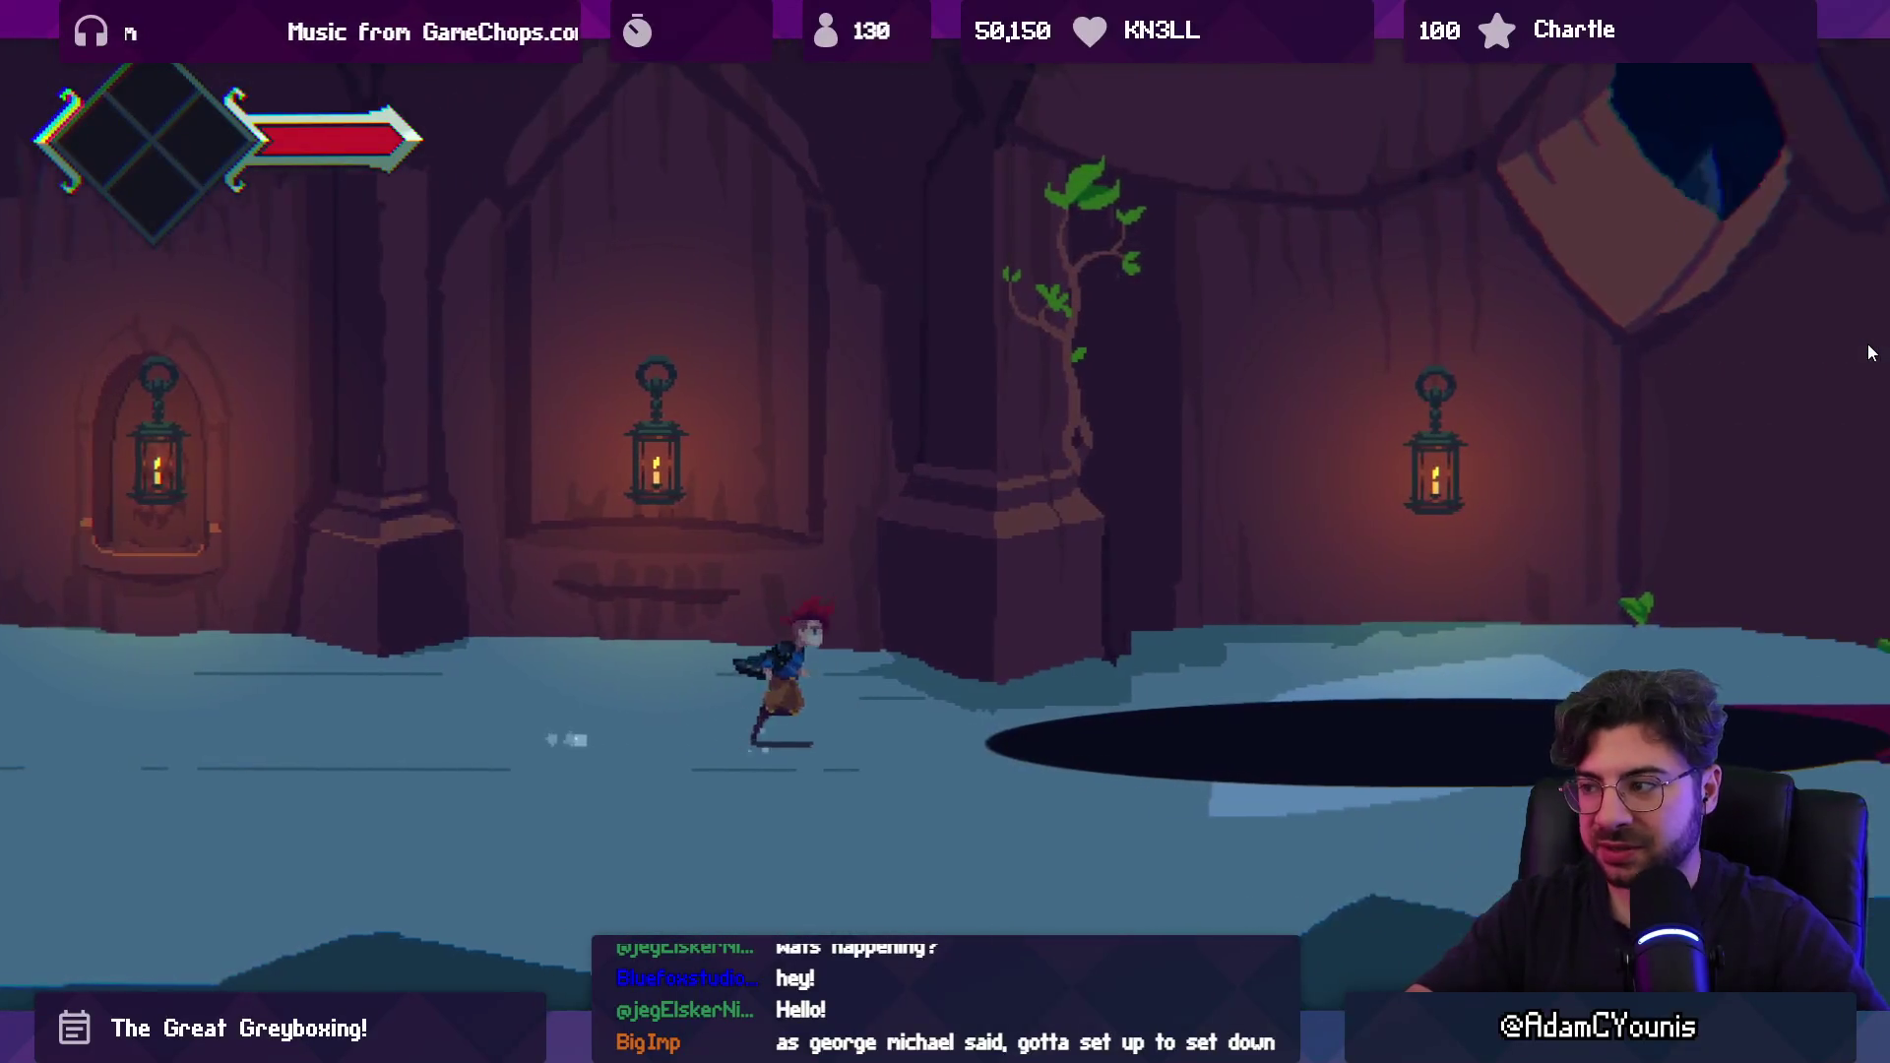
Exit the maximized game view and browse the Insignia scene graph of rooms.
key(shift+space)
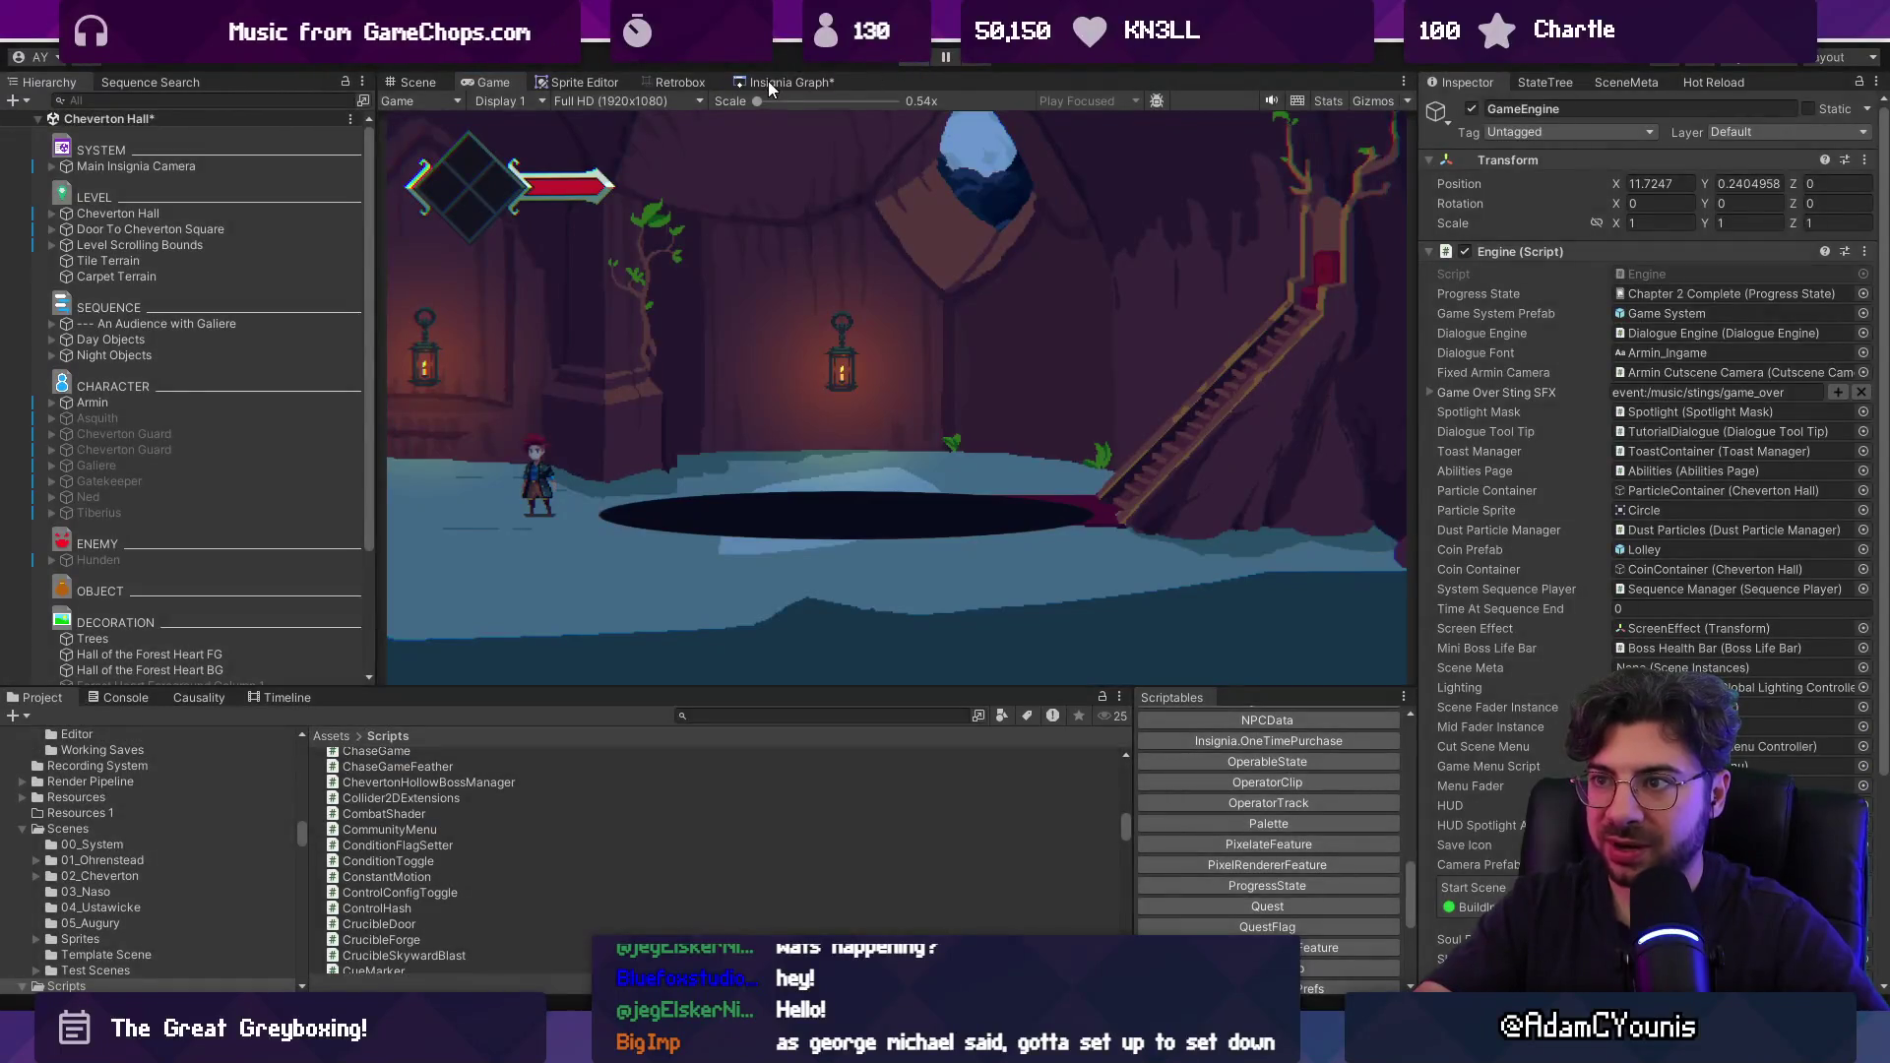
click(768, 81)
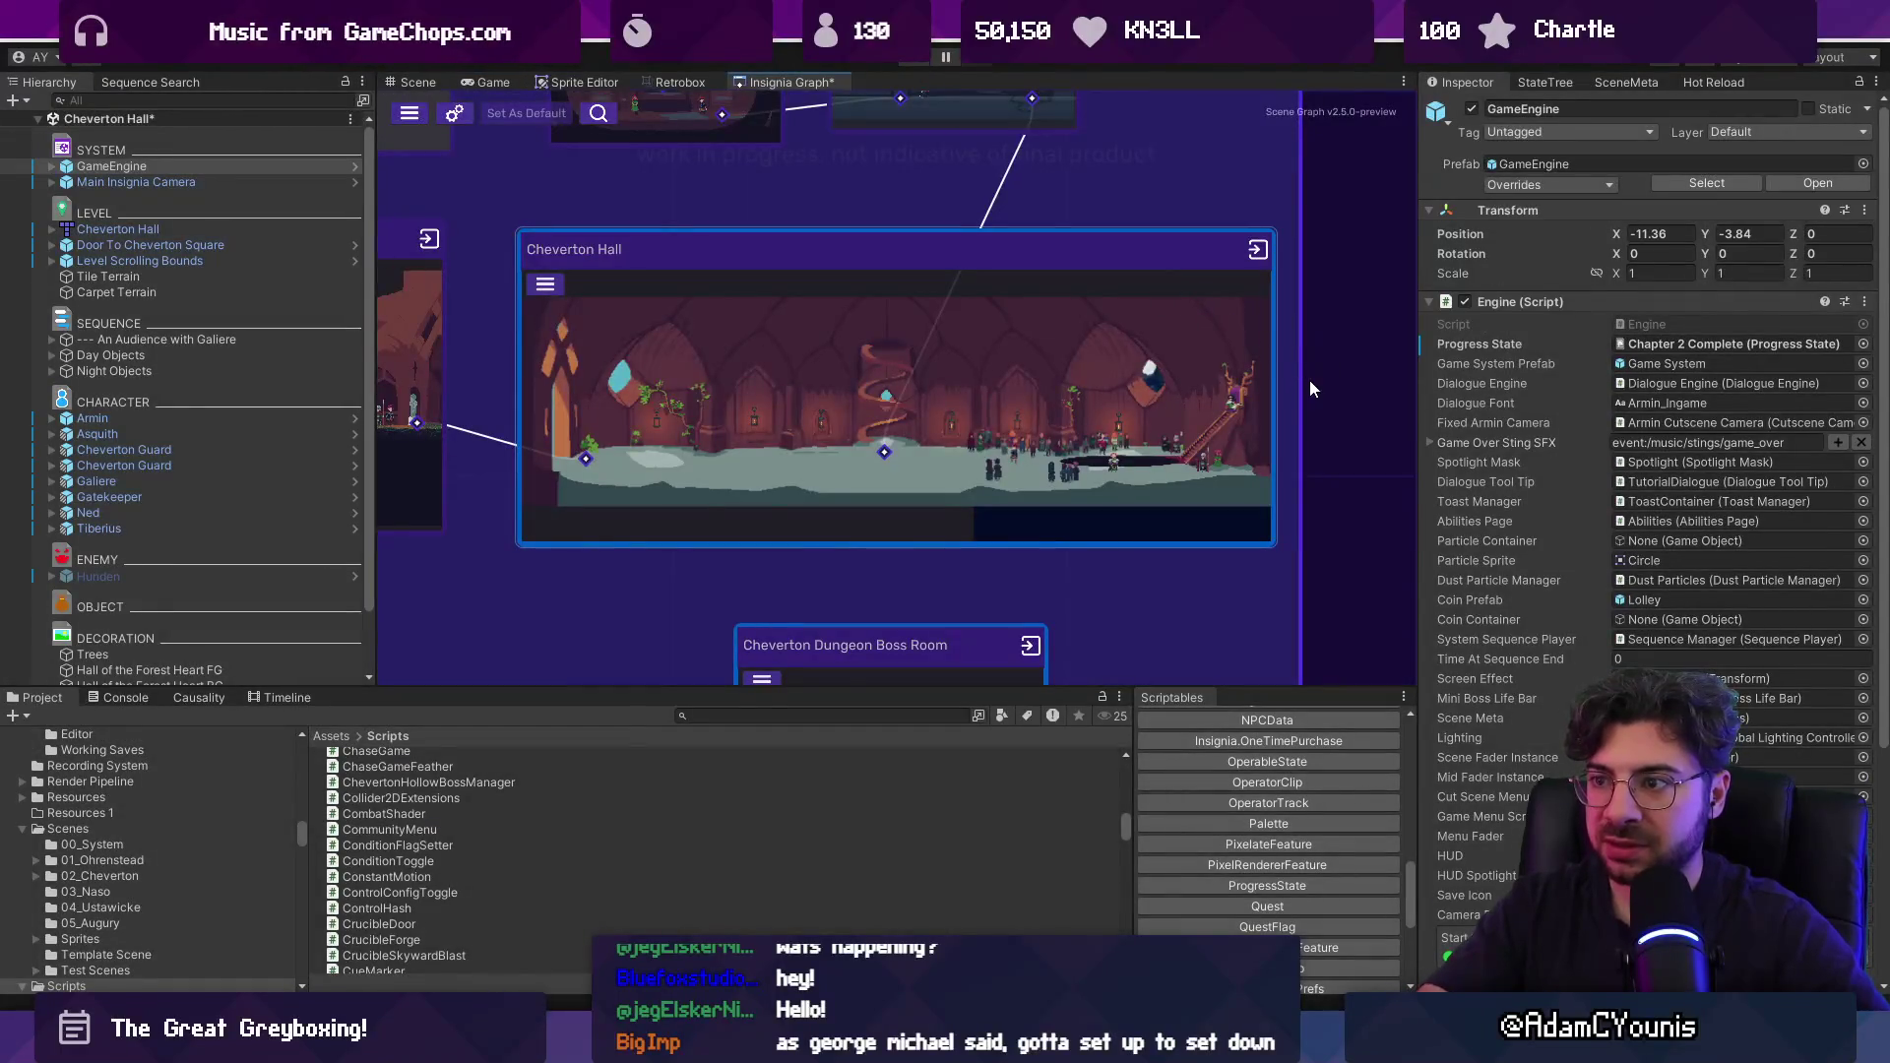
scroll(1305, 384, down, 10)
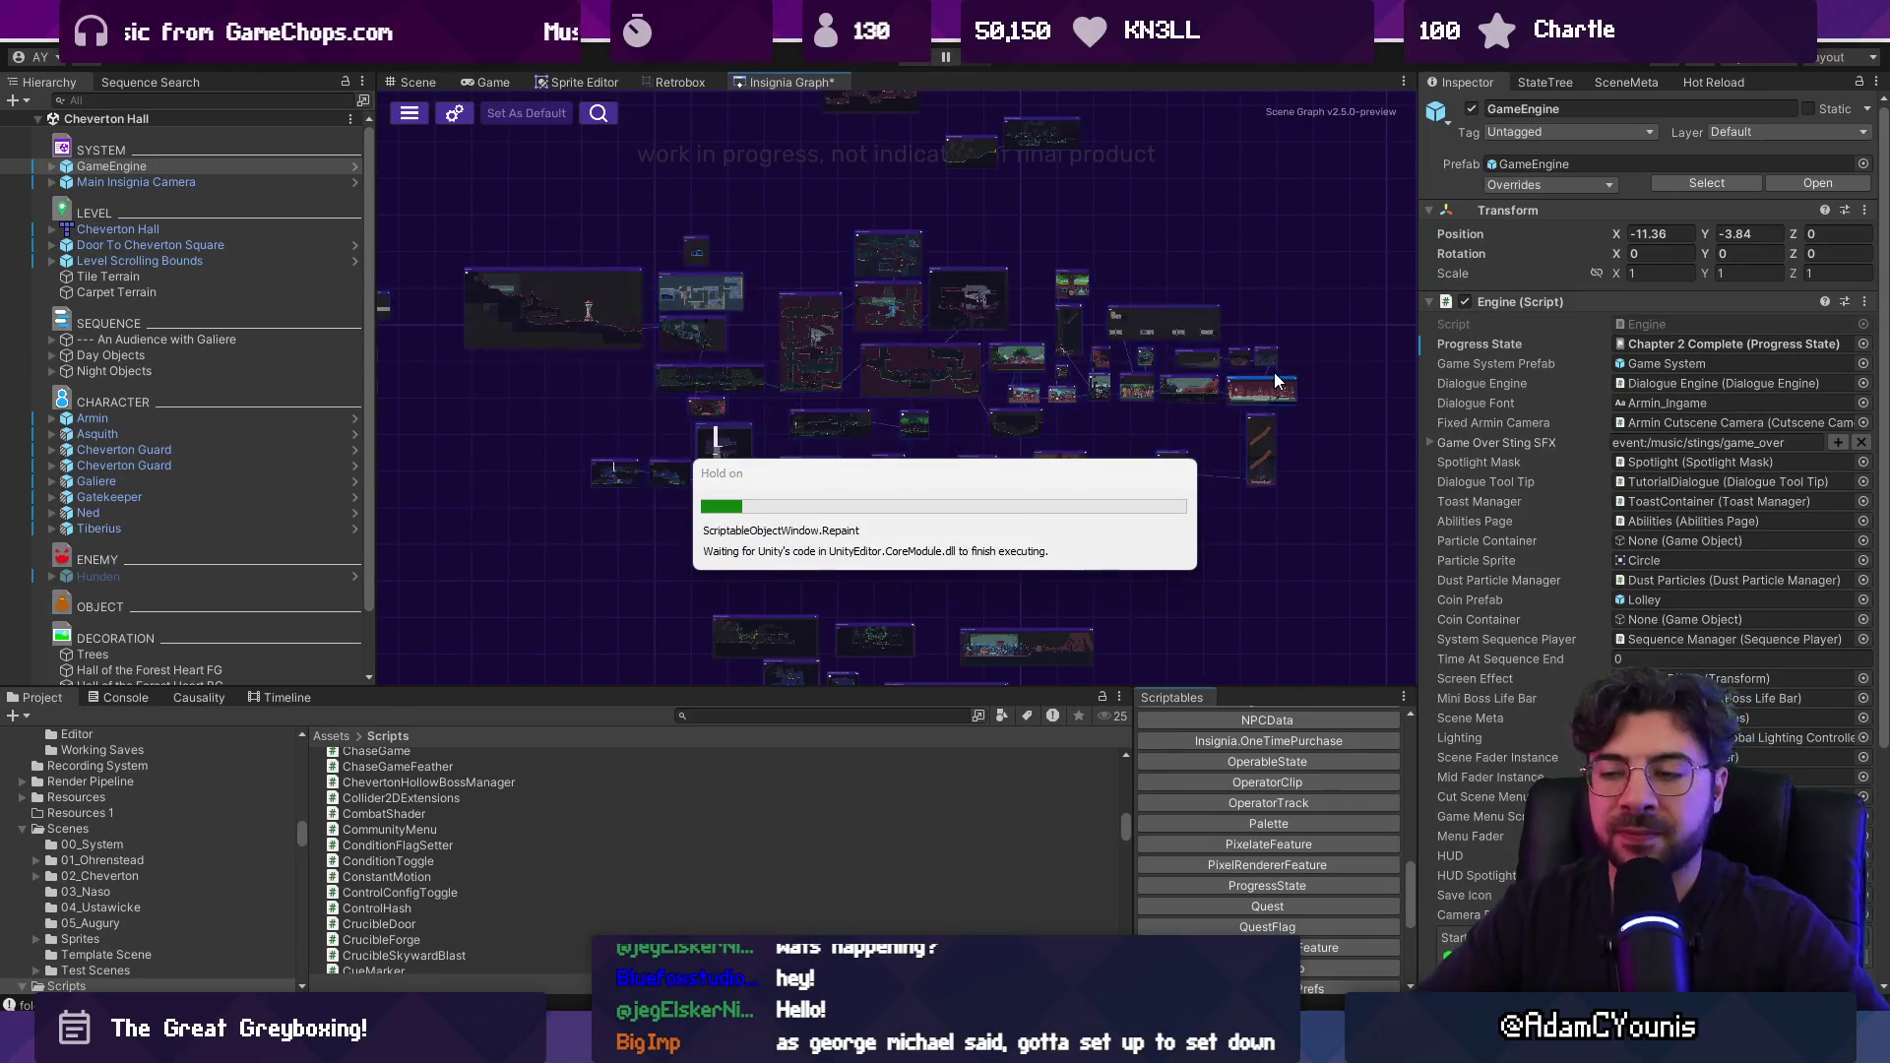
scroll(912, 363, up, 5)
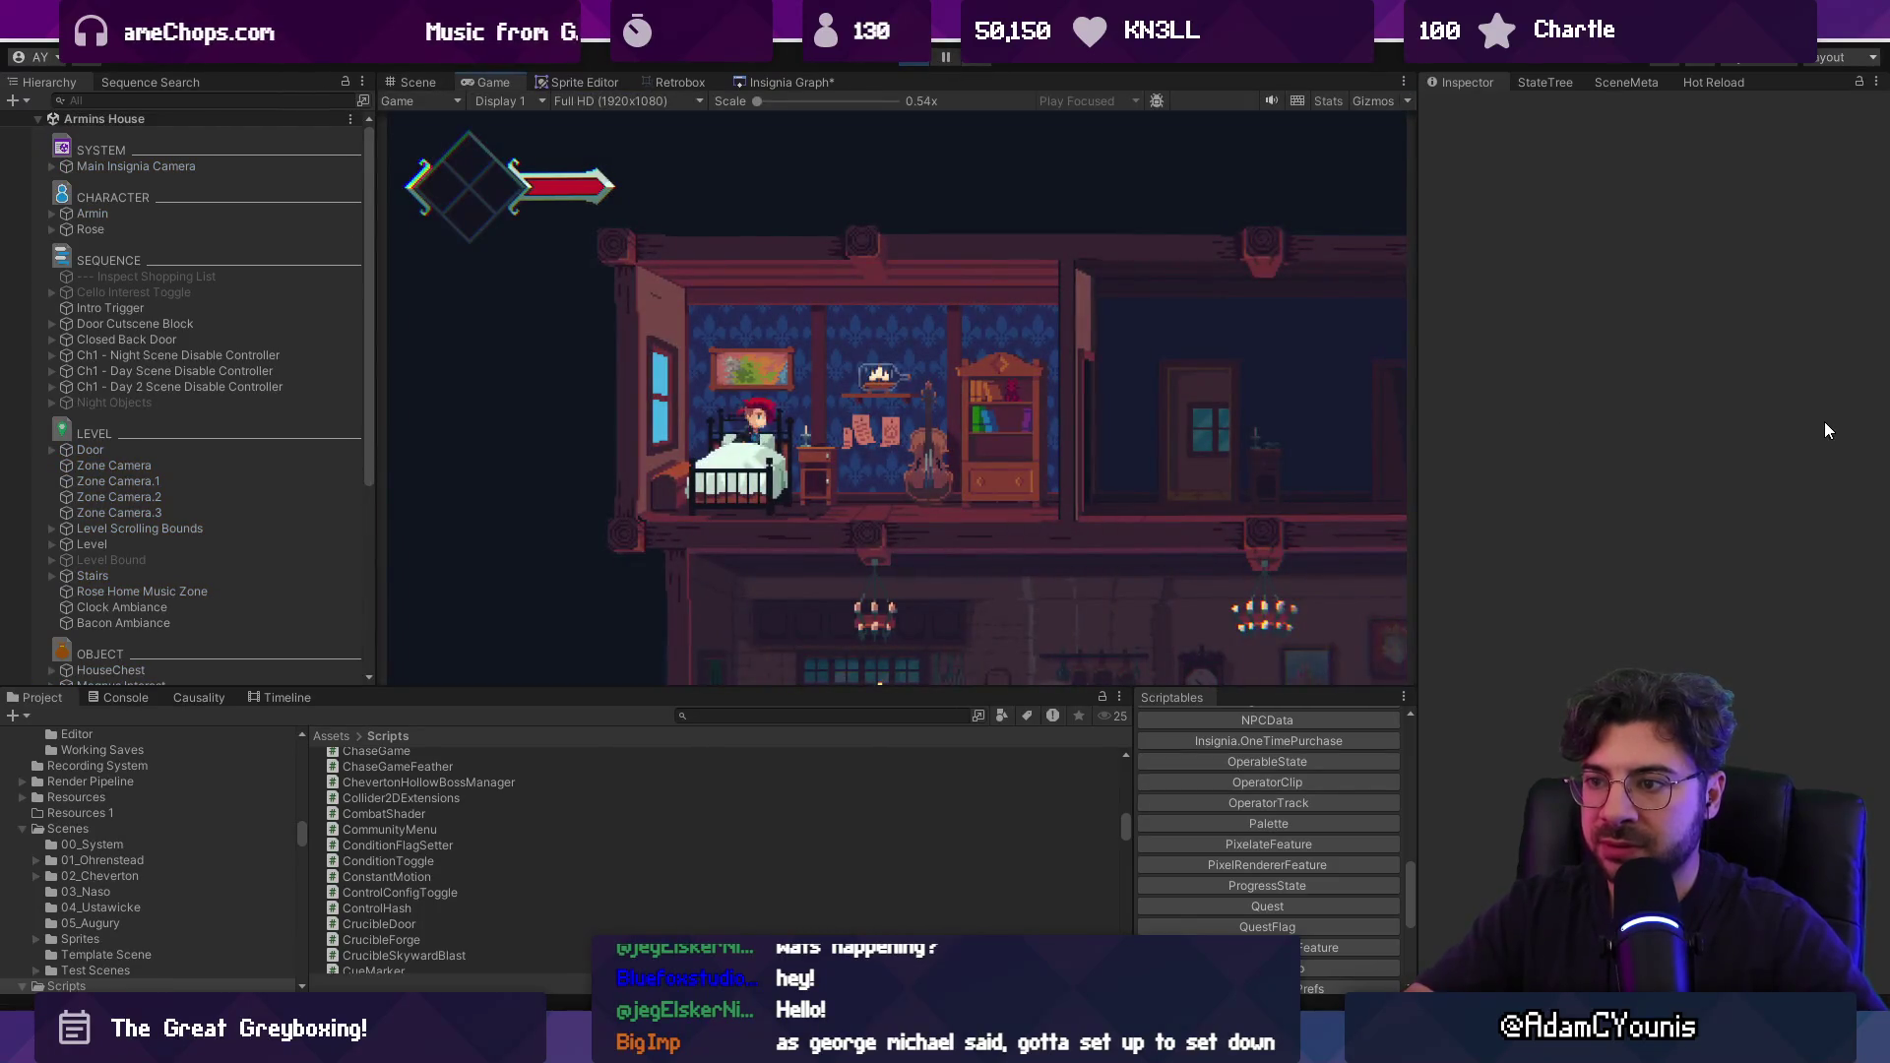
Stop play, choose Chapter 1 - Day 2 as GameEngine's Progress State, and start playing.
click(921, 63)
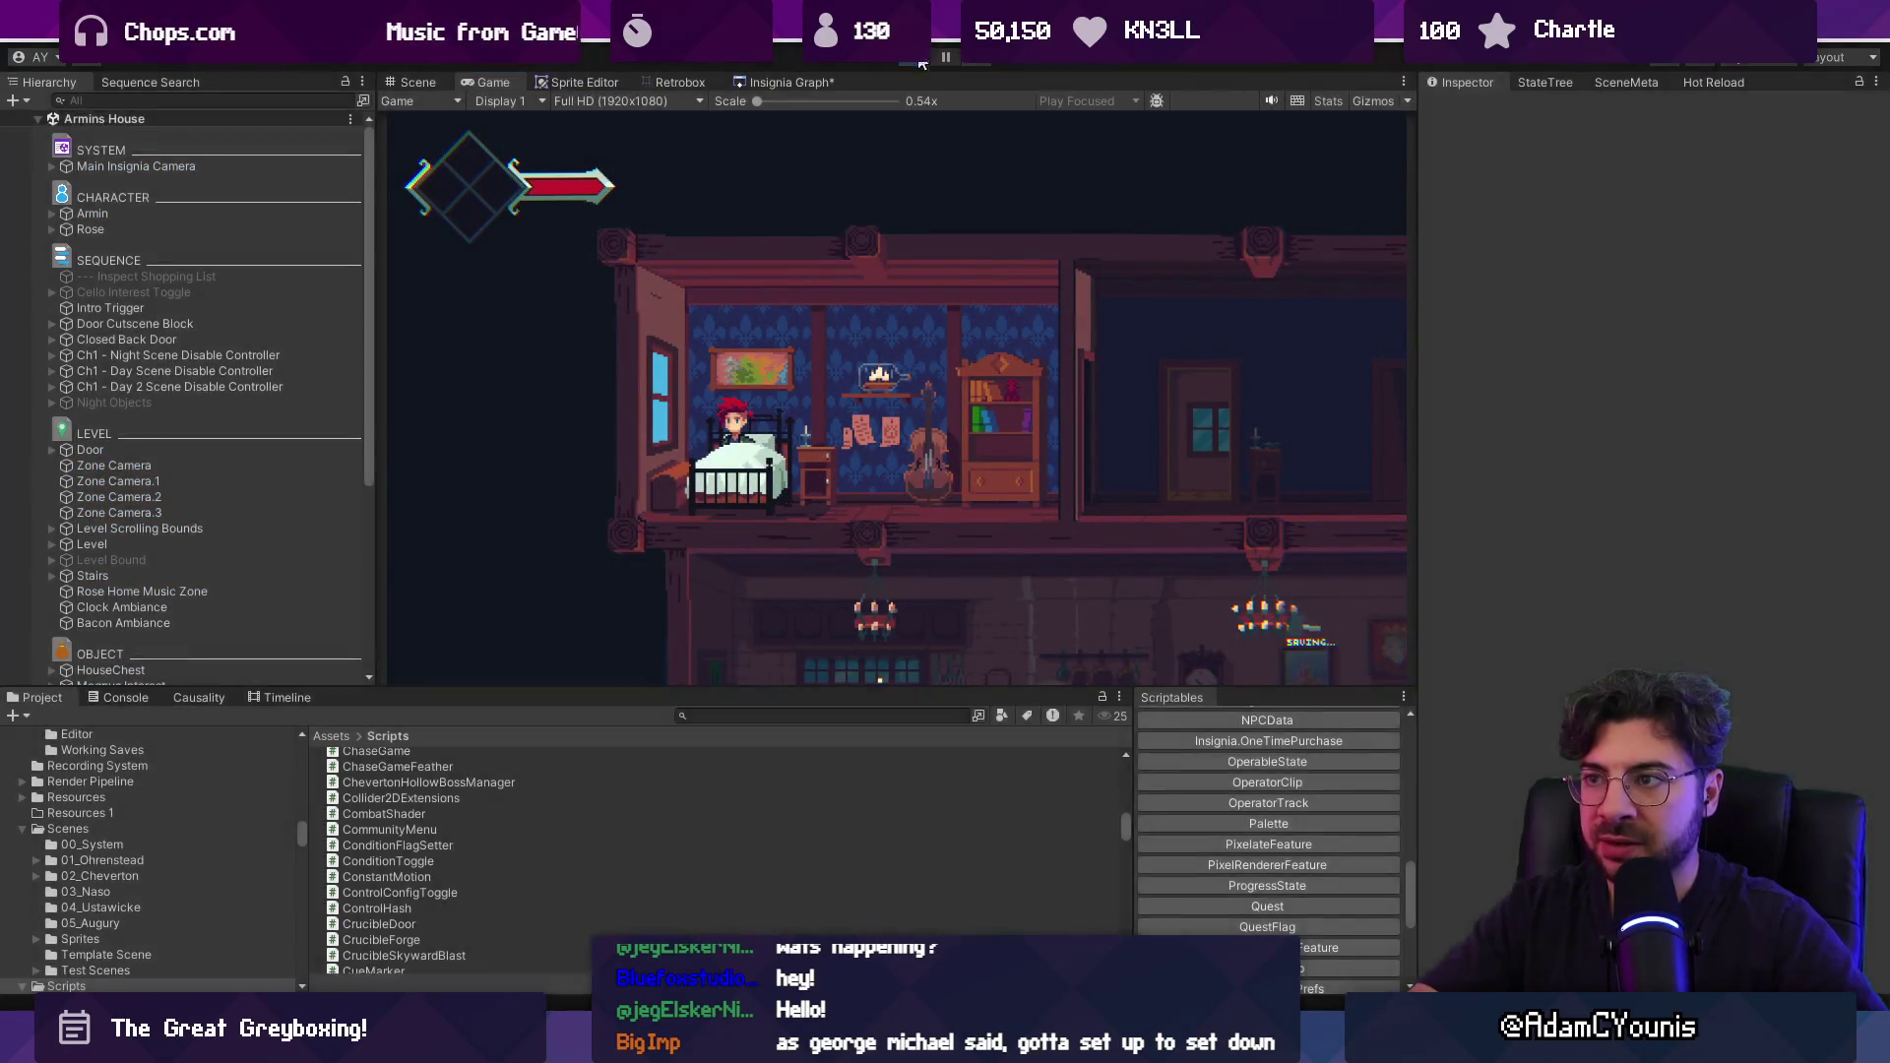
click(163, 168)
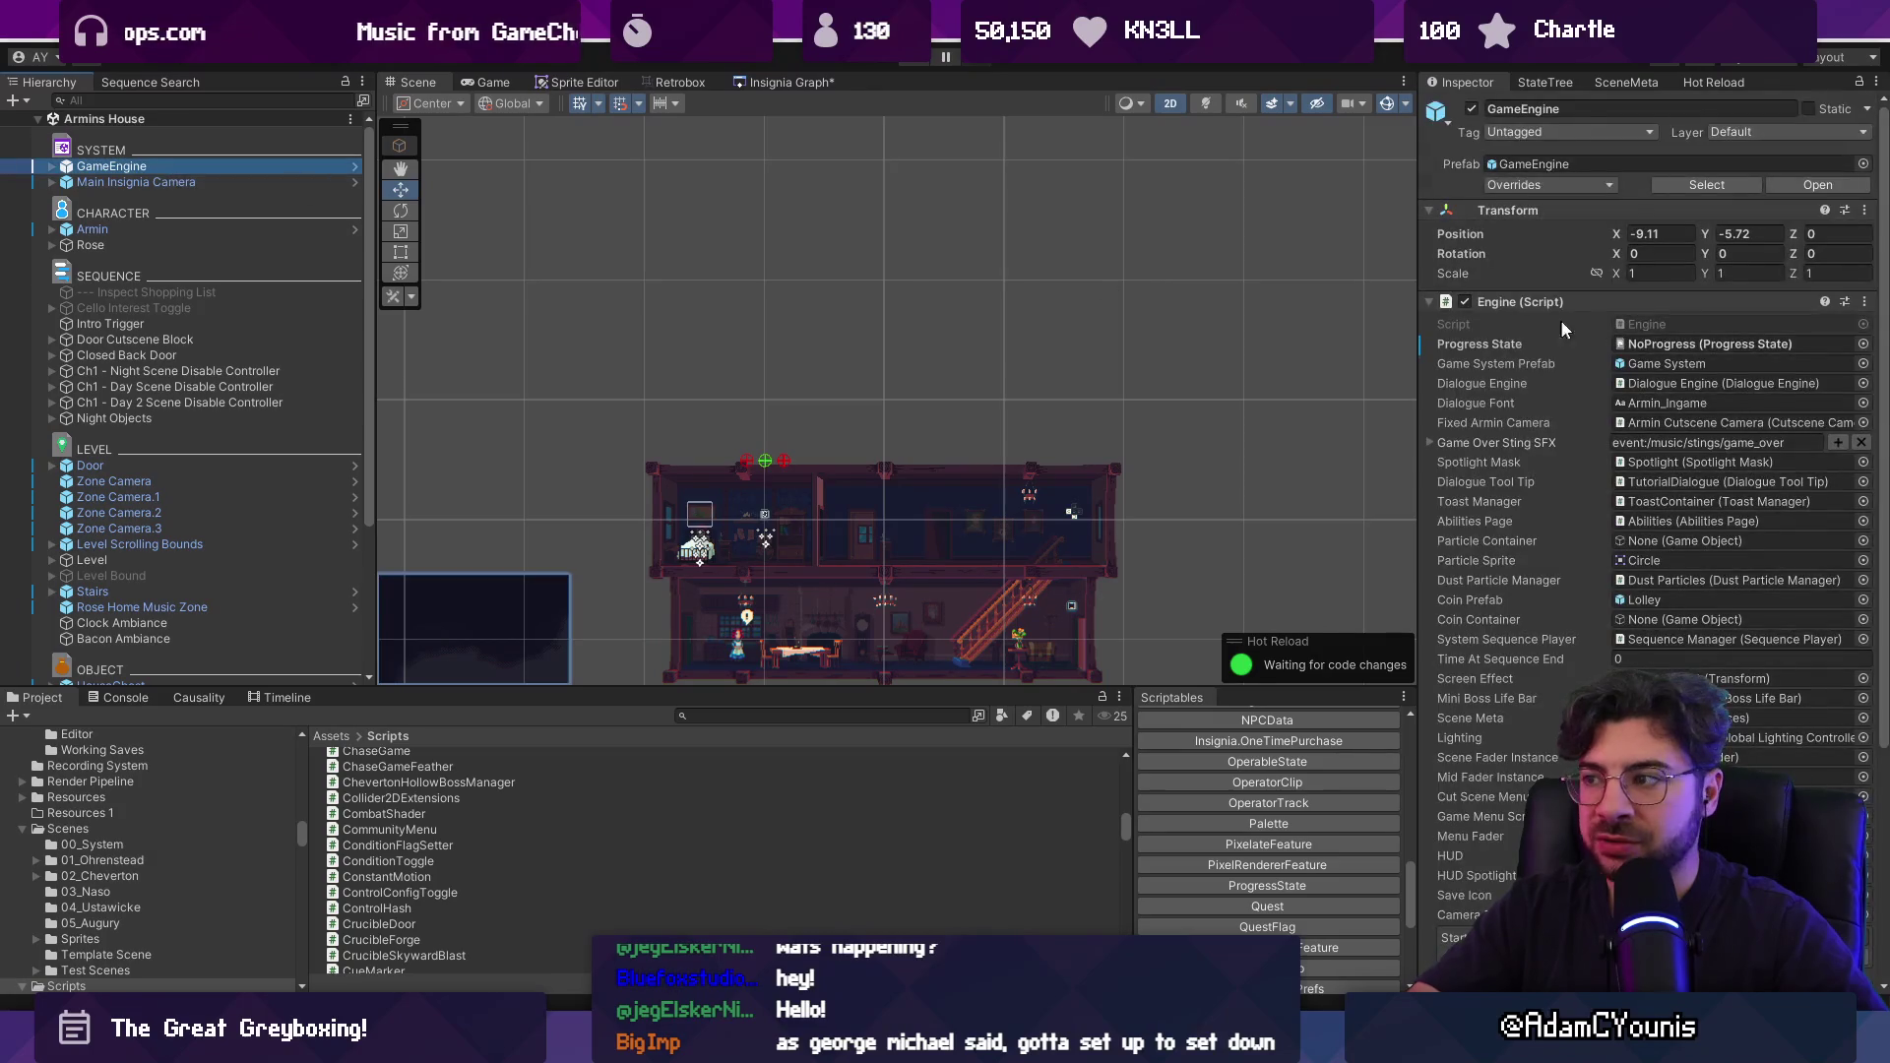
click(1862, 345)
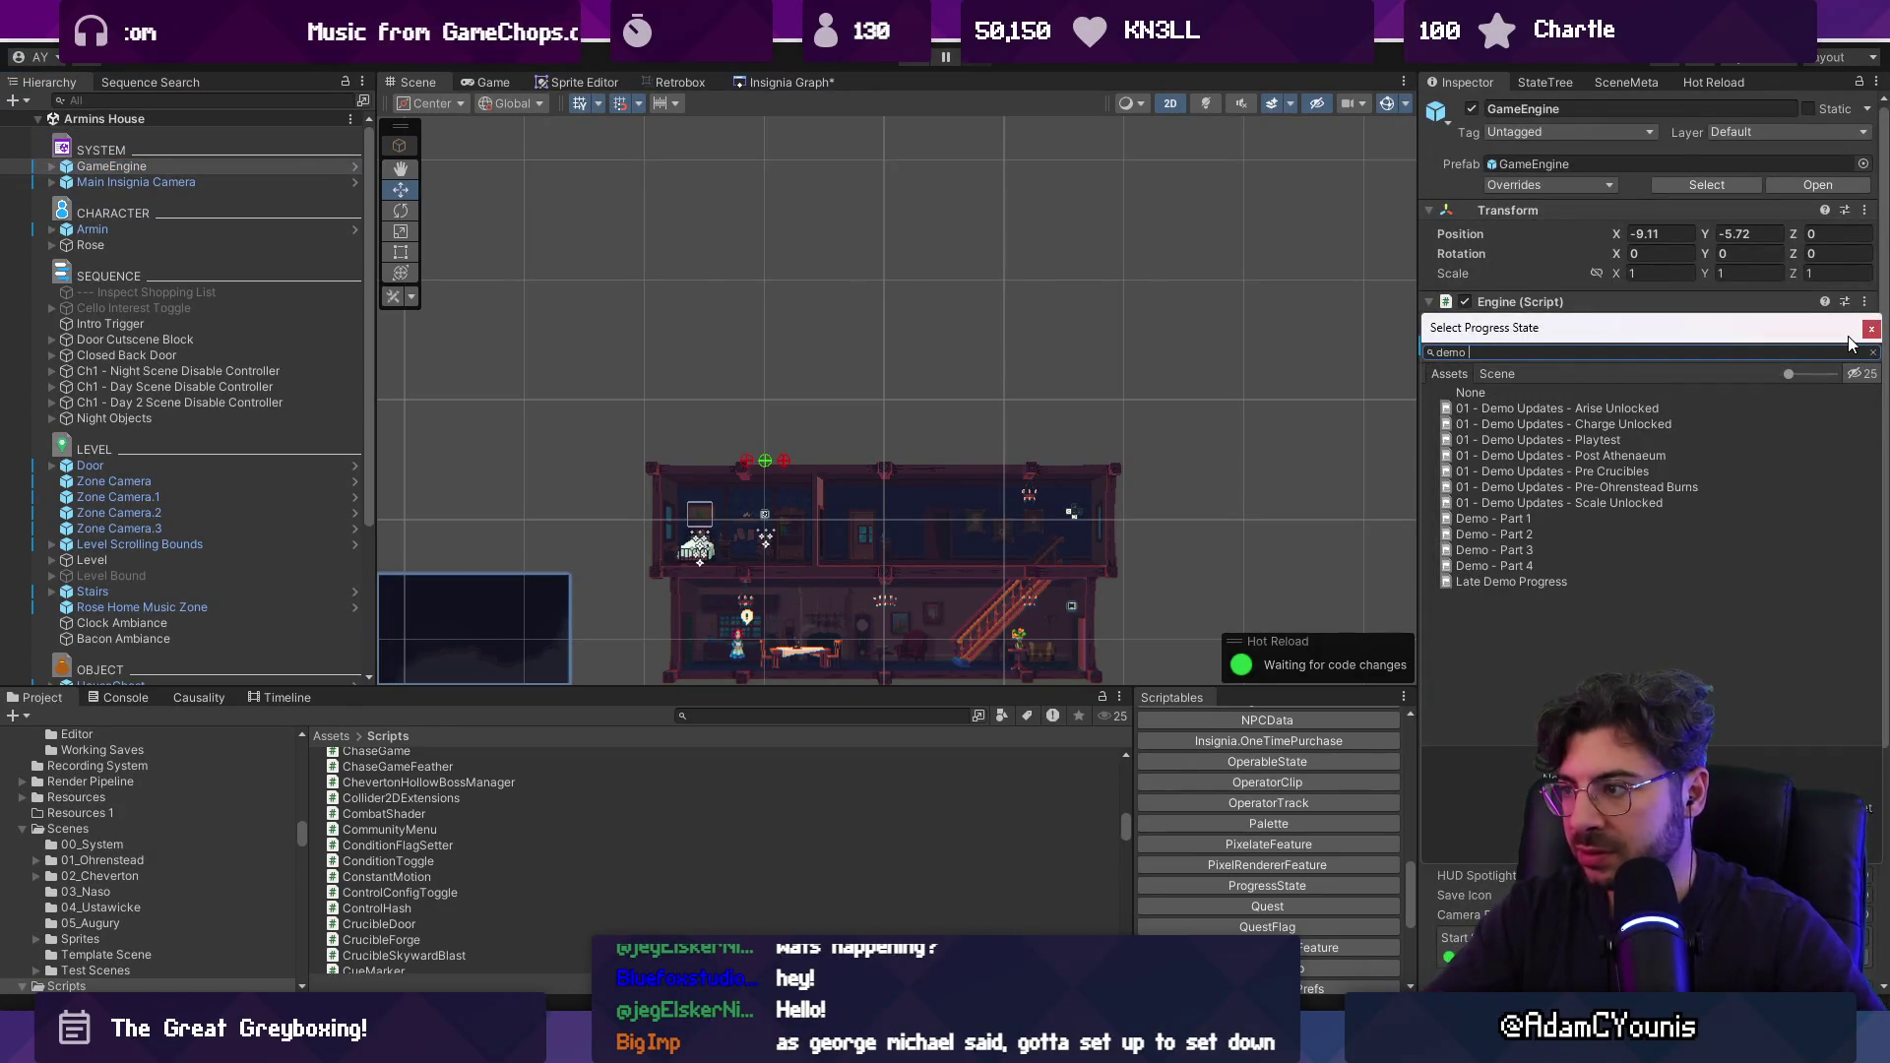
key(Down)
key(Down)
key(Down)
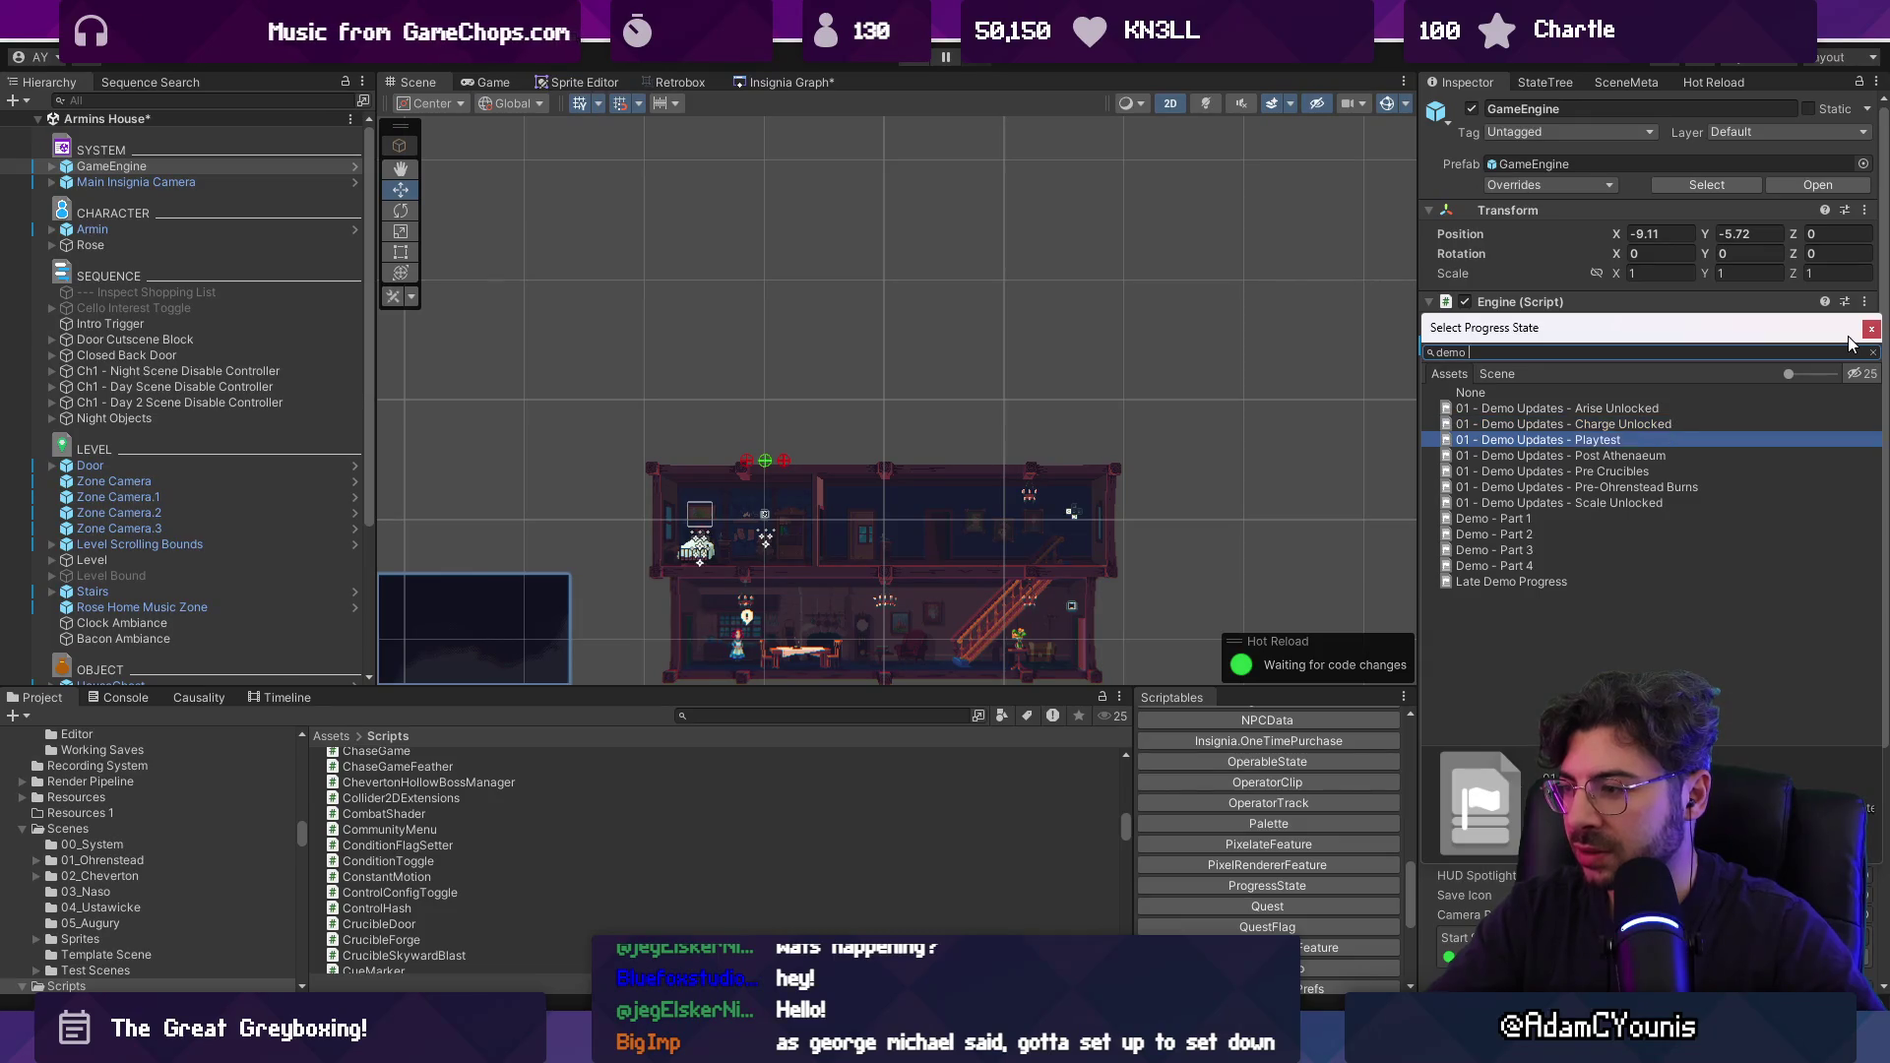
key(Up)
key(Up)
key(Up)
key(Down)
key(Down)
key(Down)
key(Up)
key(Up)
key(Up)
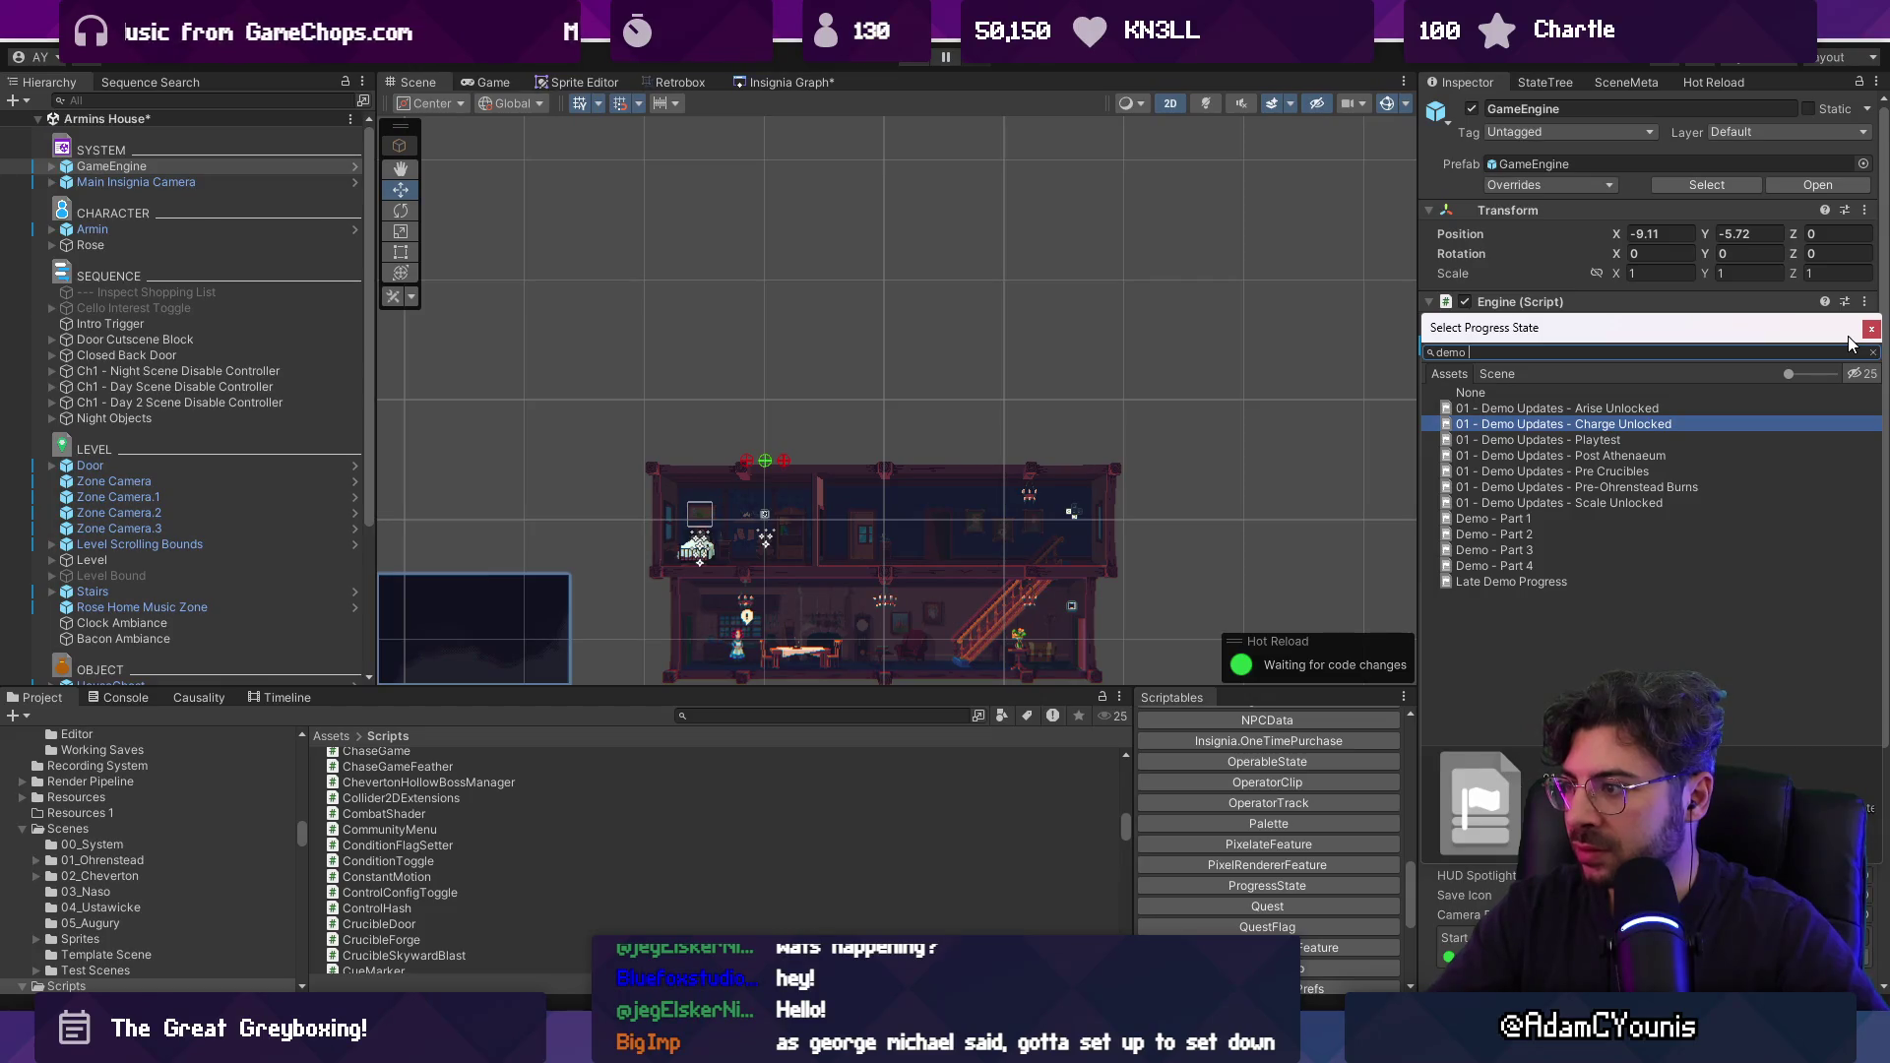
text(jaja)
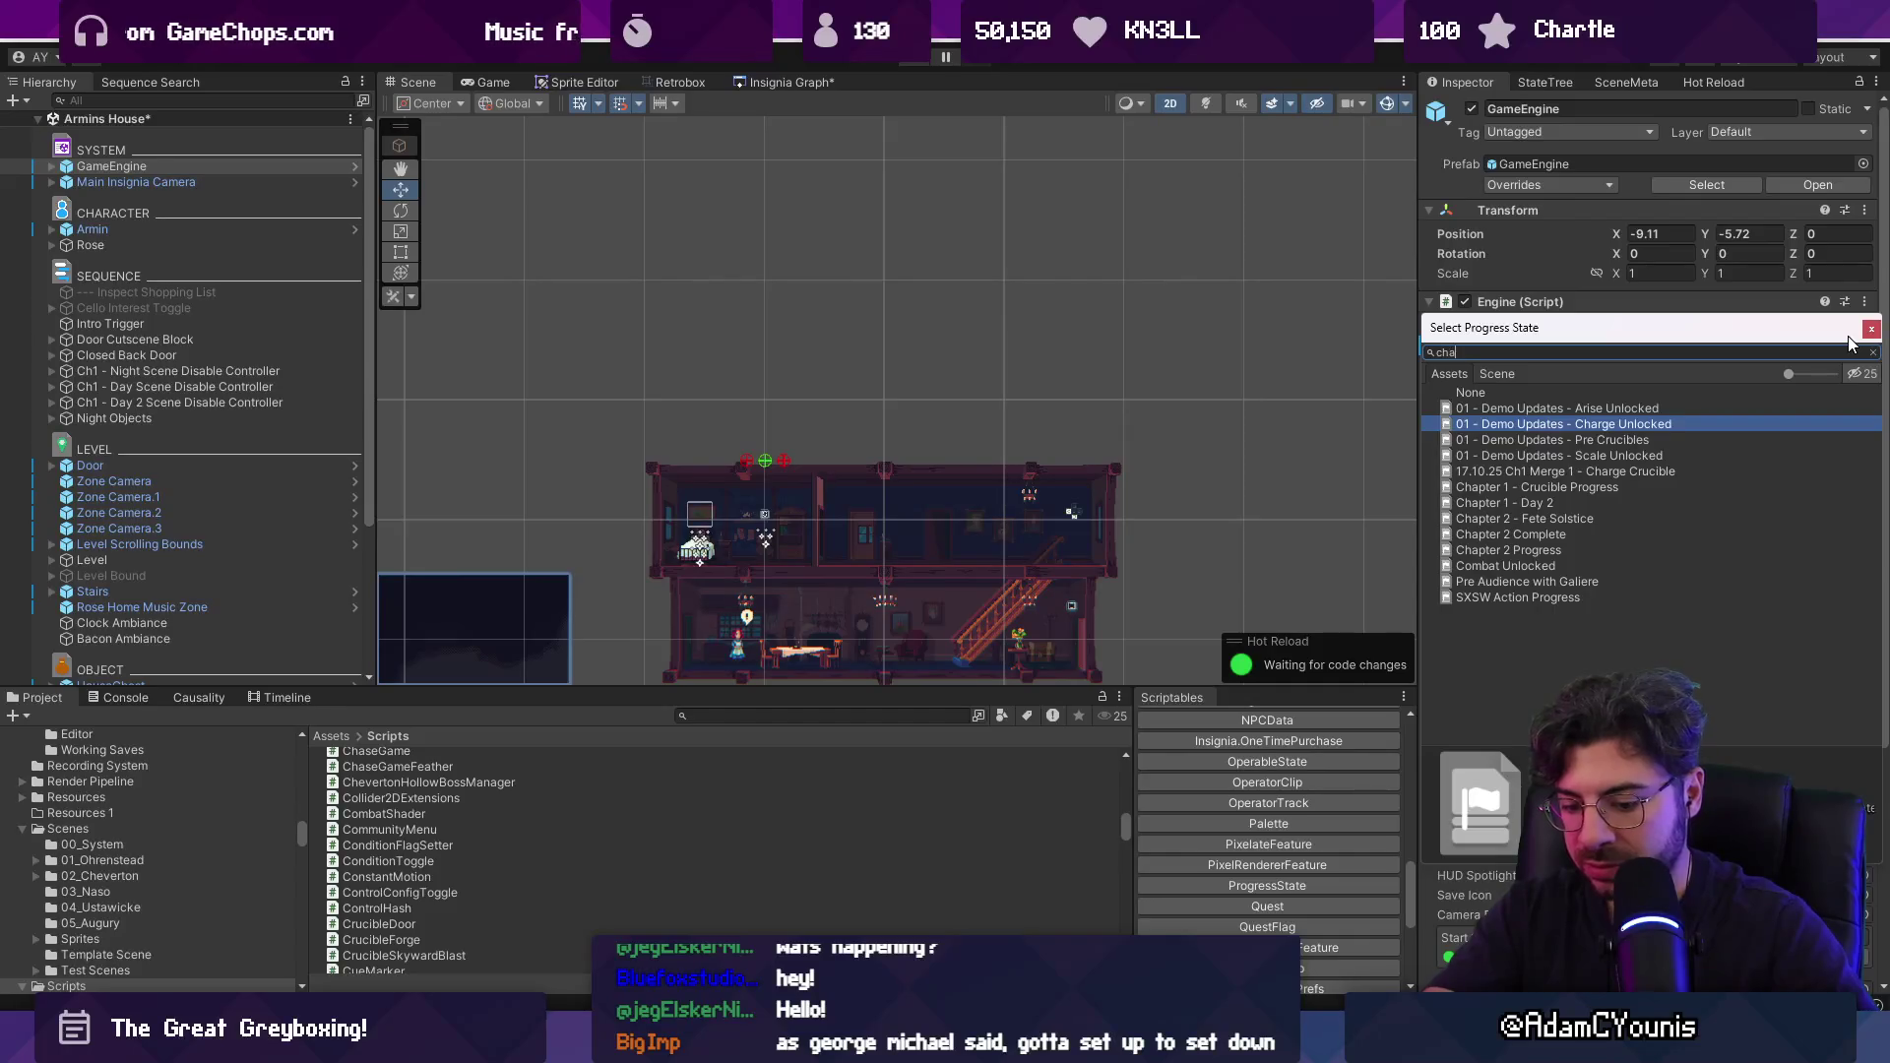
key(Down)
key(Down)
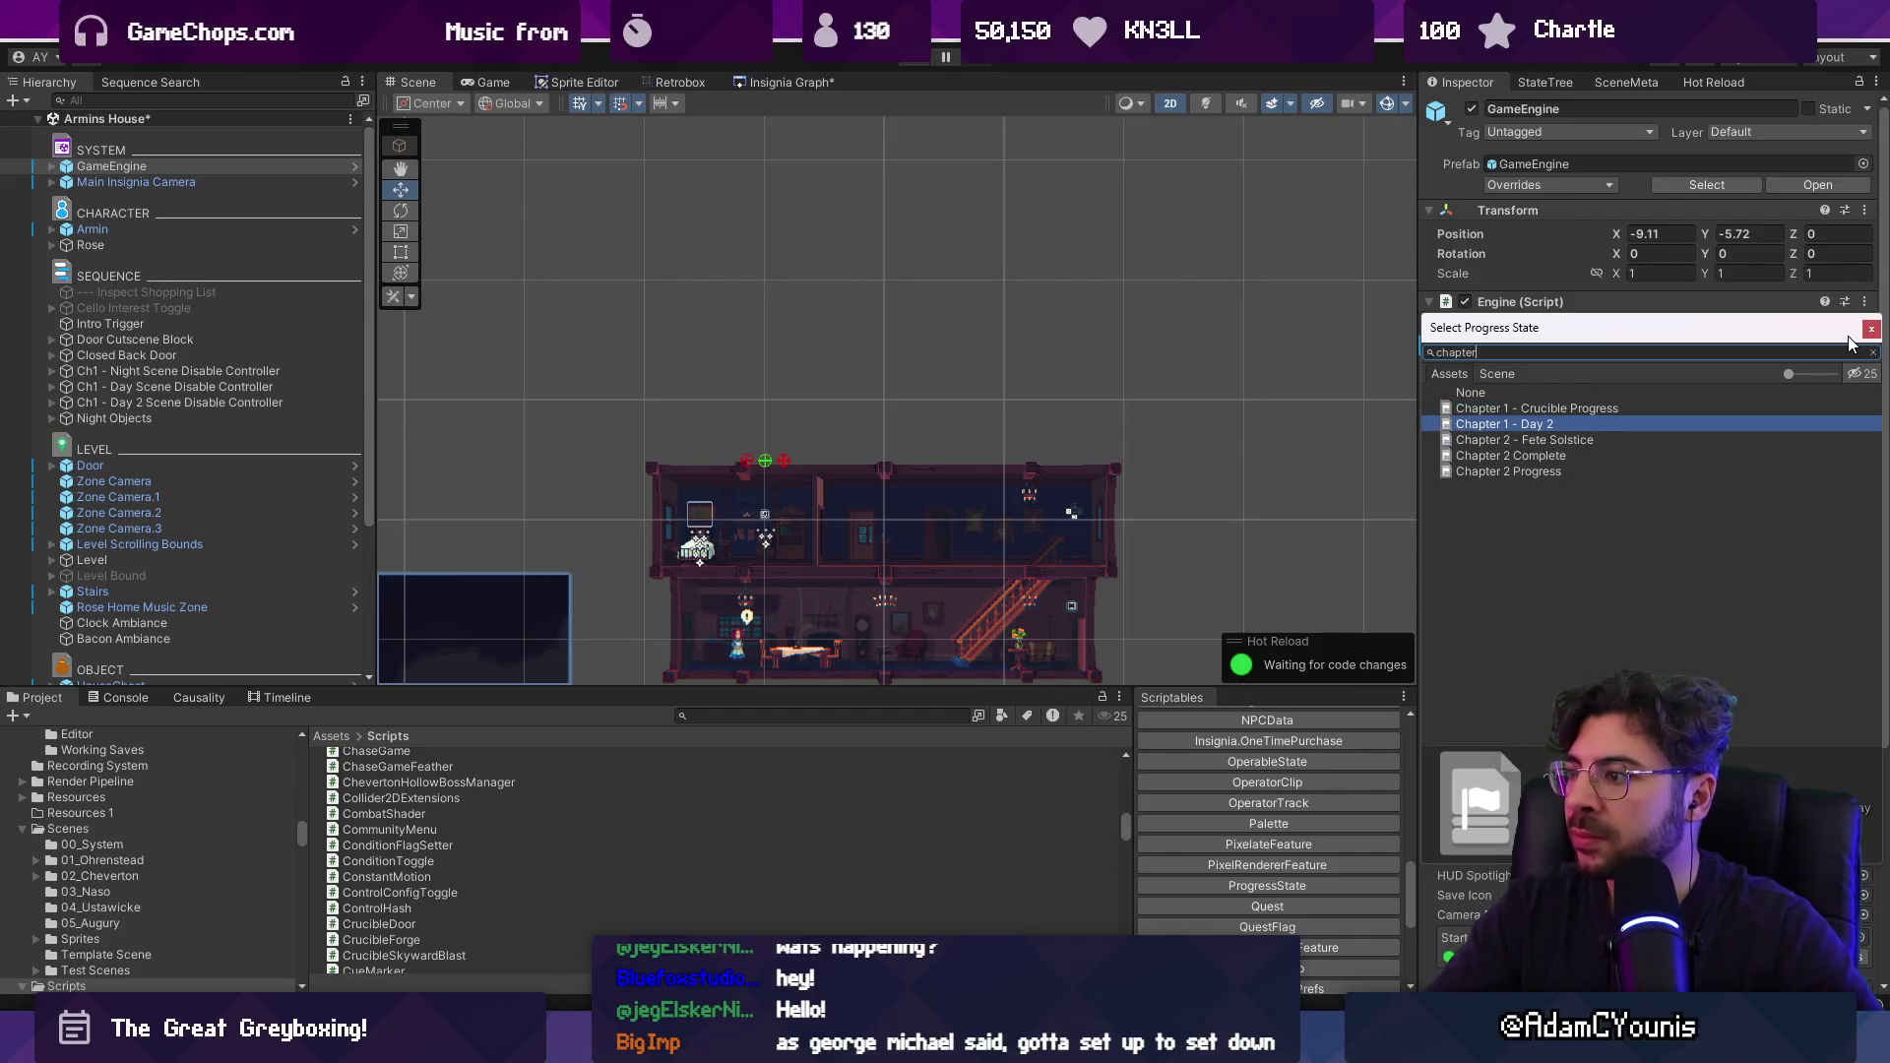
key(Return)
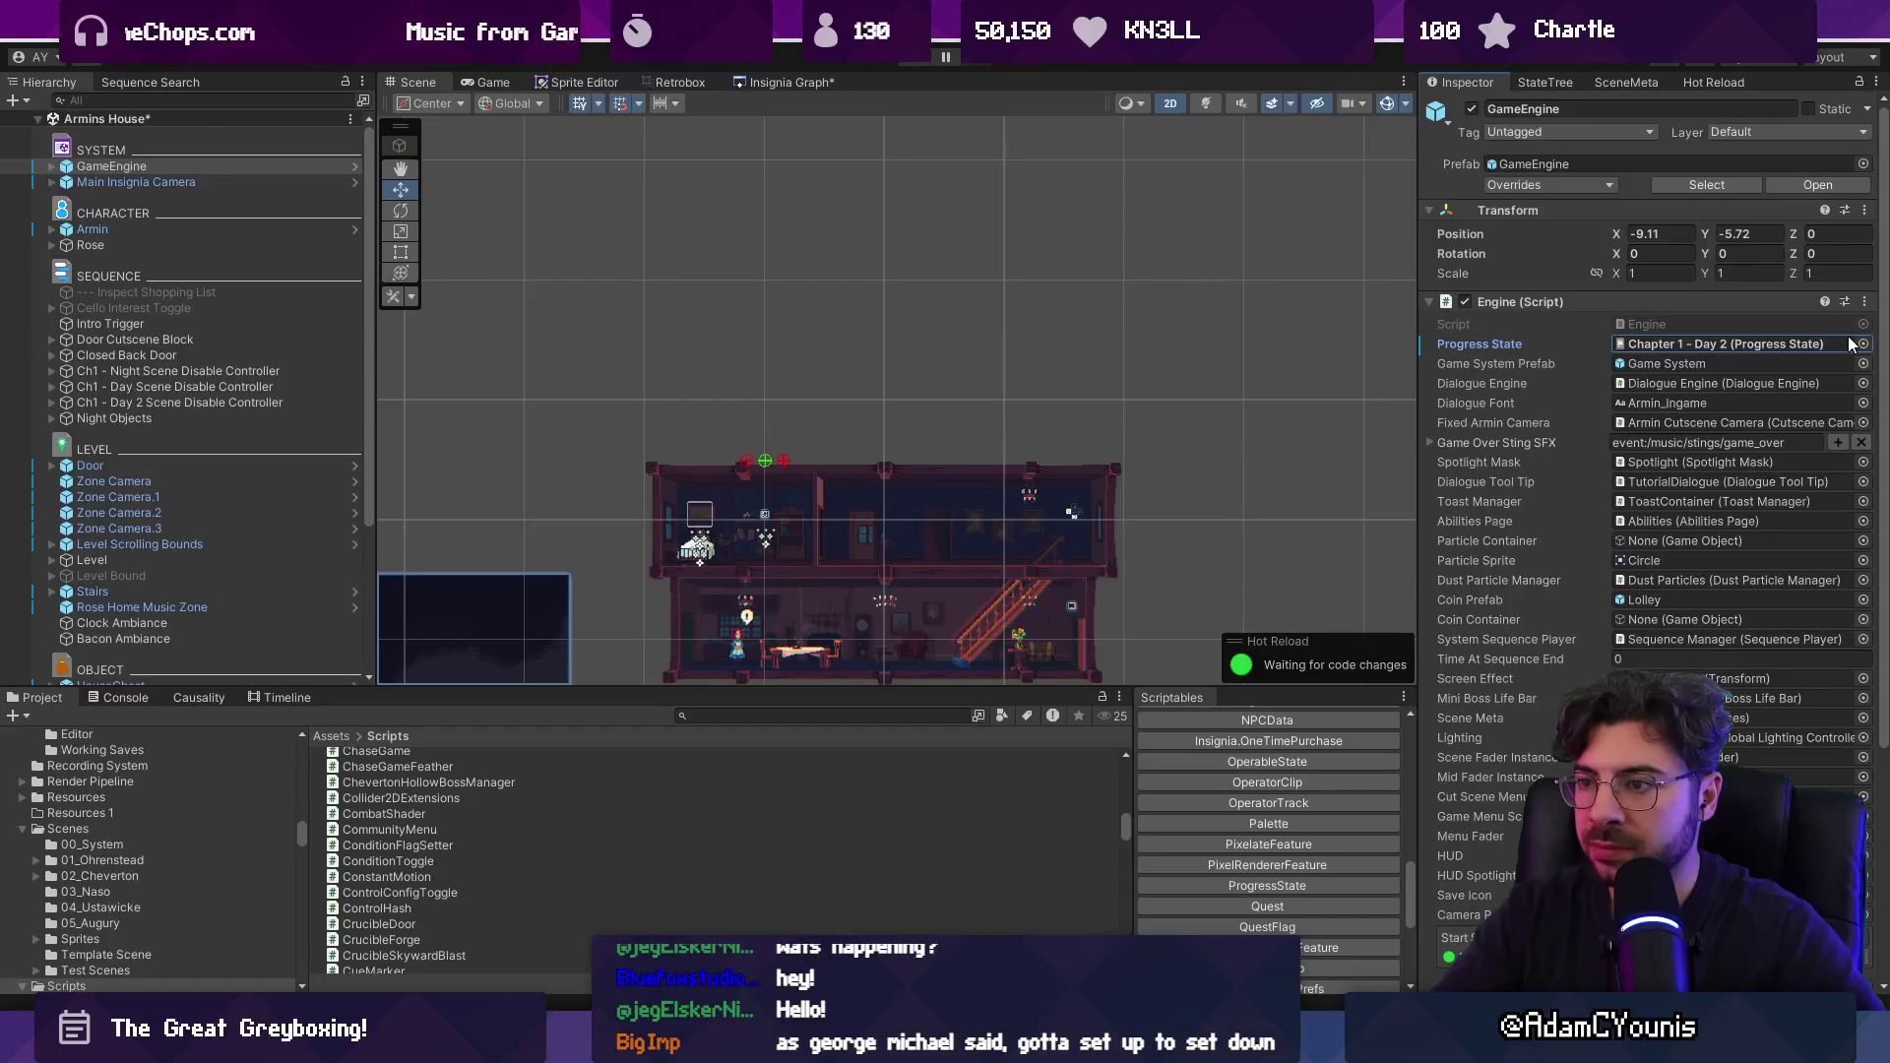
key(ctrl+p)
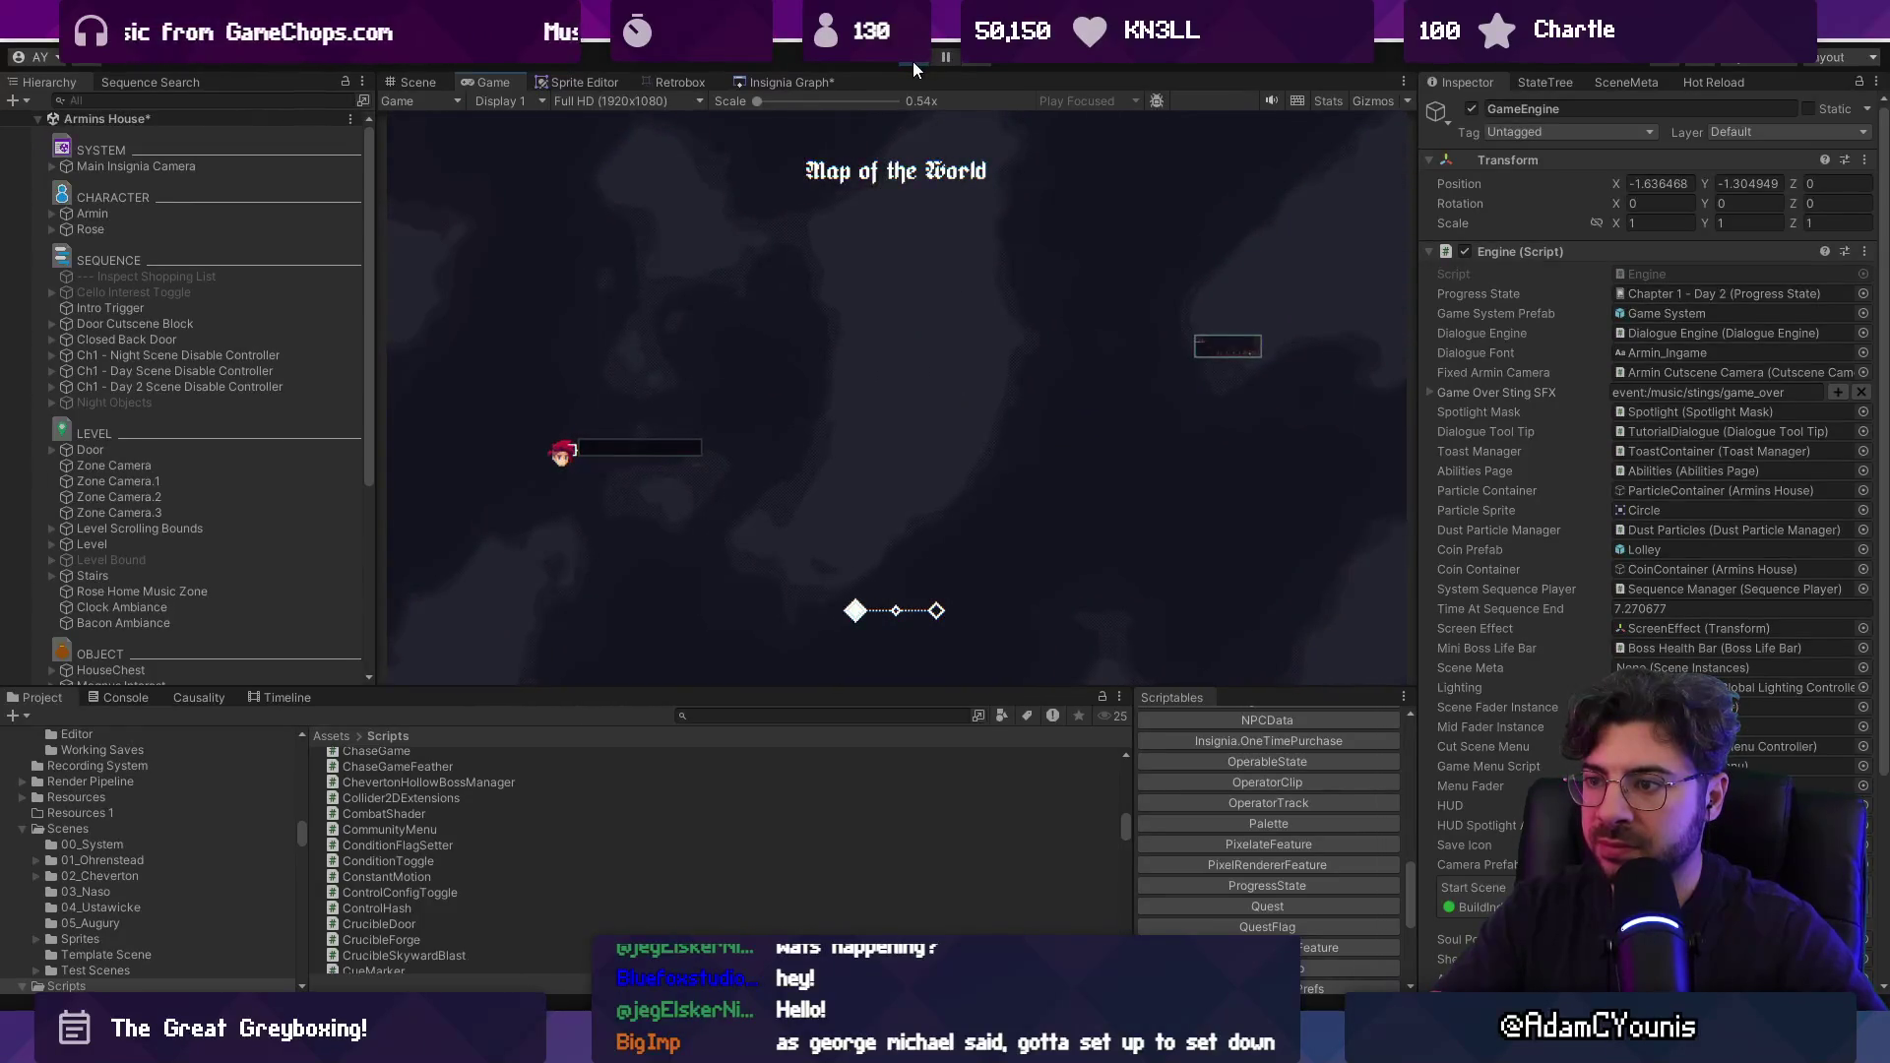
Set the Progress State to Demo - Part 2 and start a playtest.
click(912, 61)
click(1862, 344)
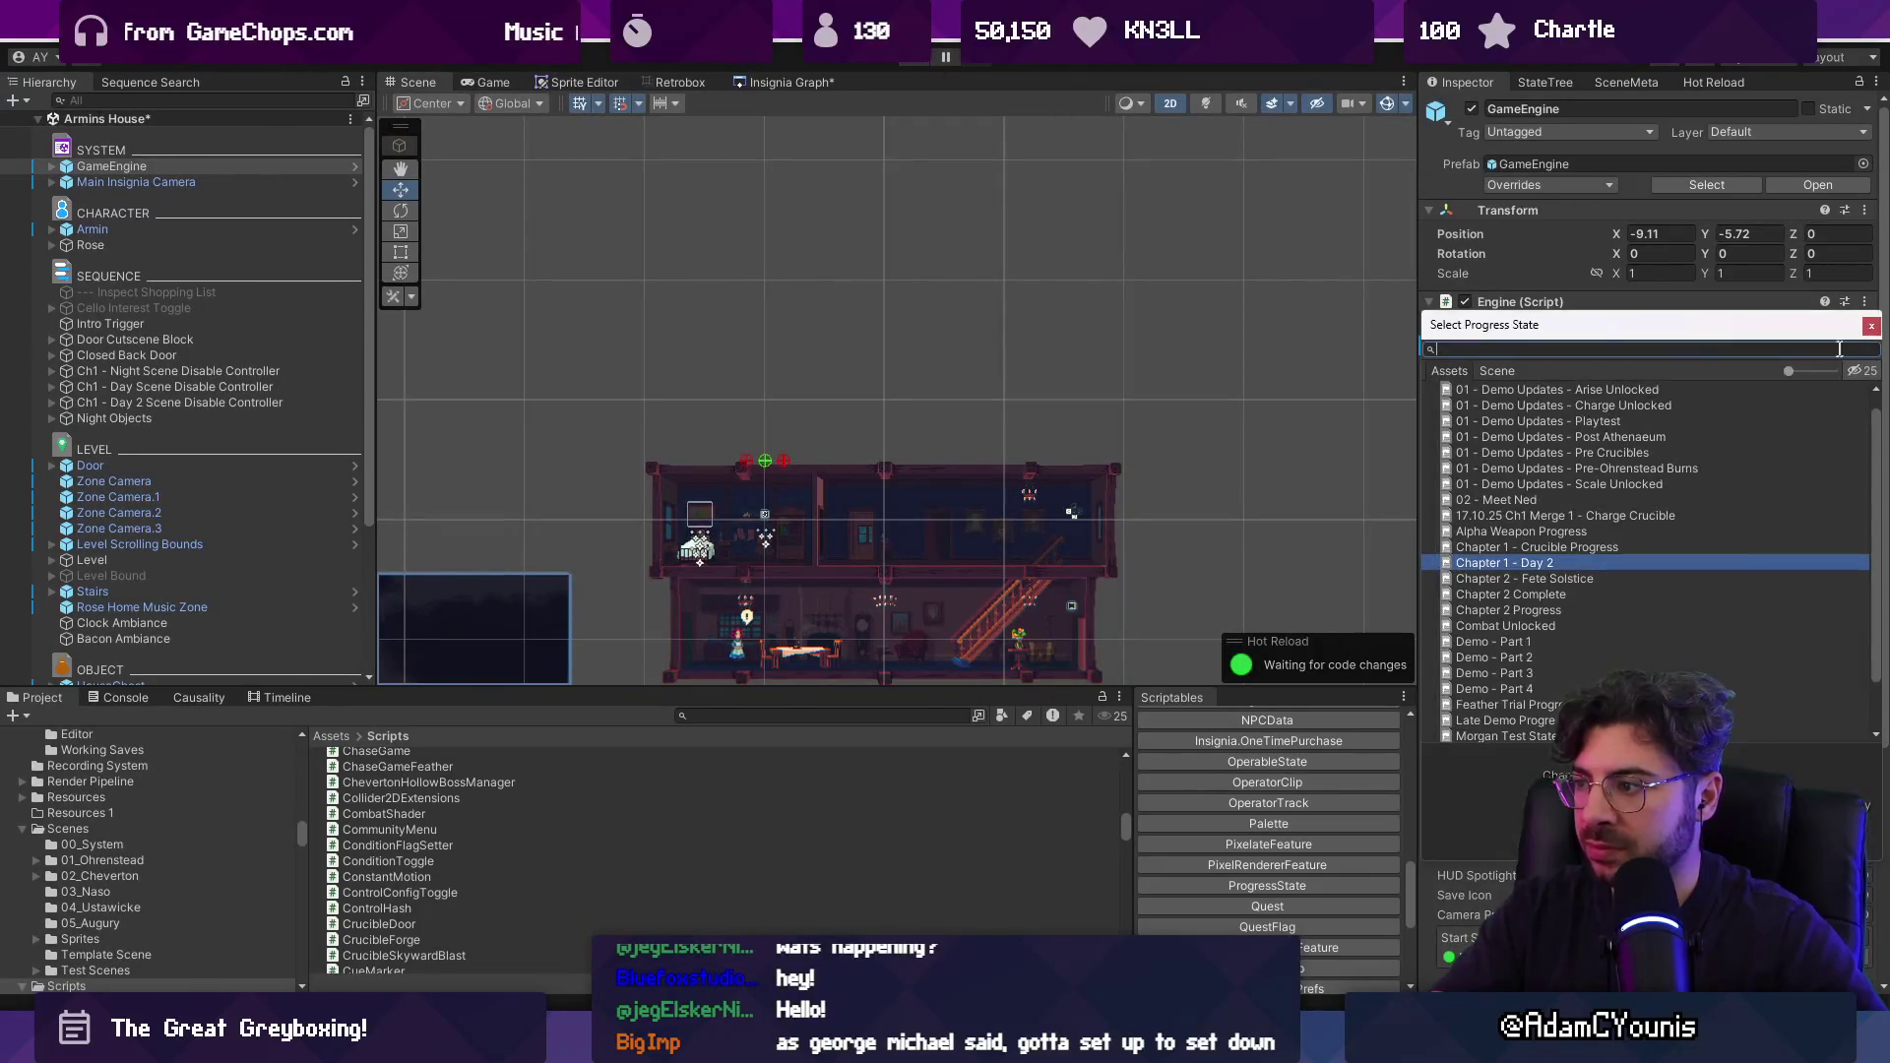
click(1578, 534)
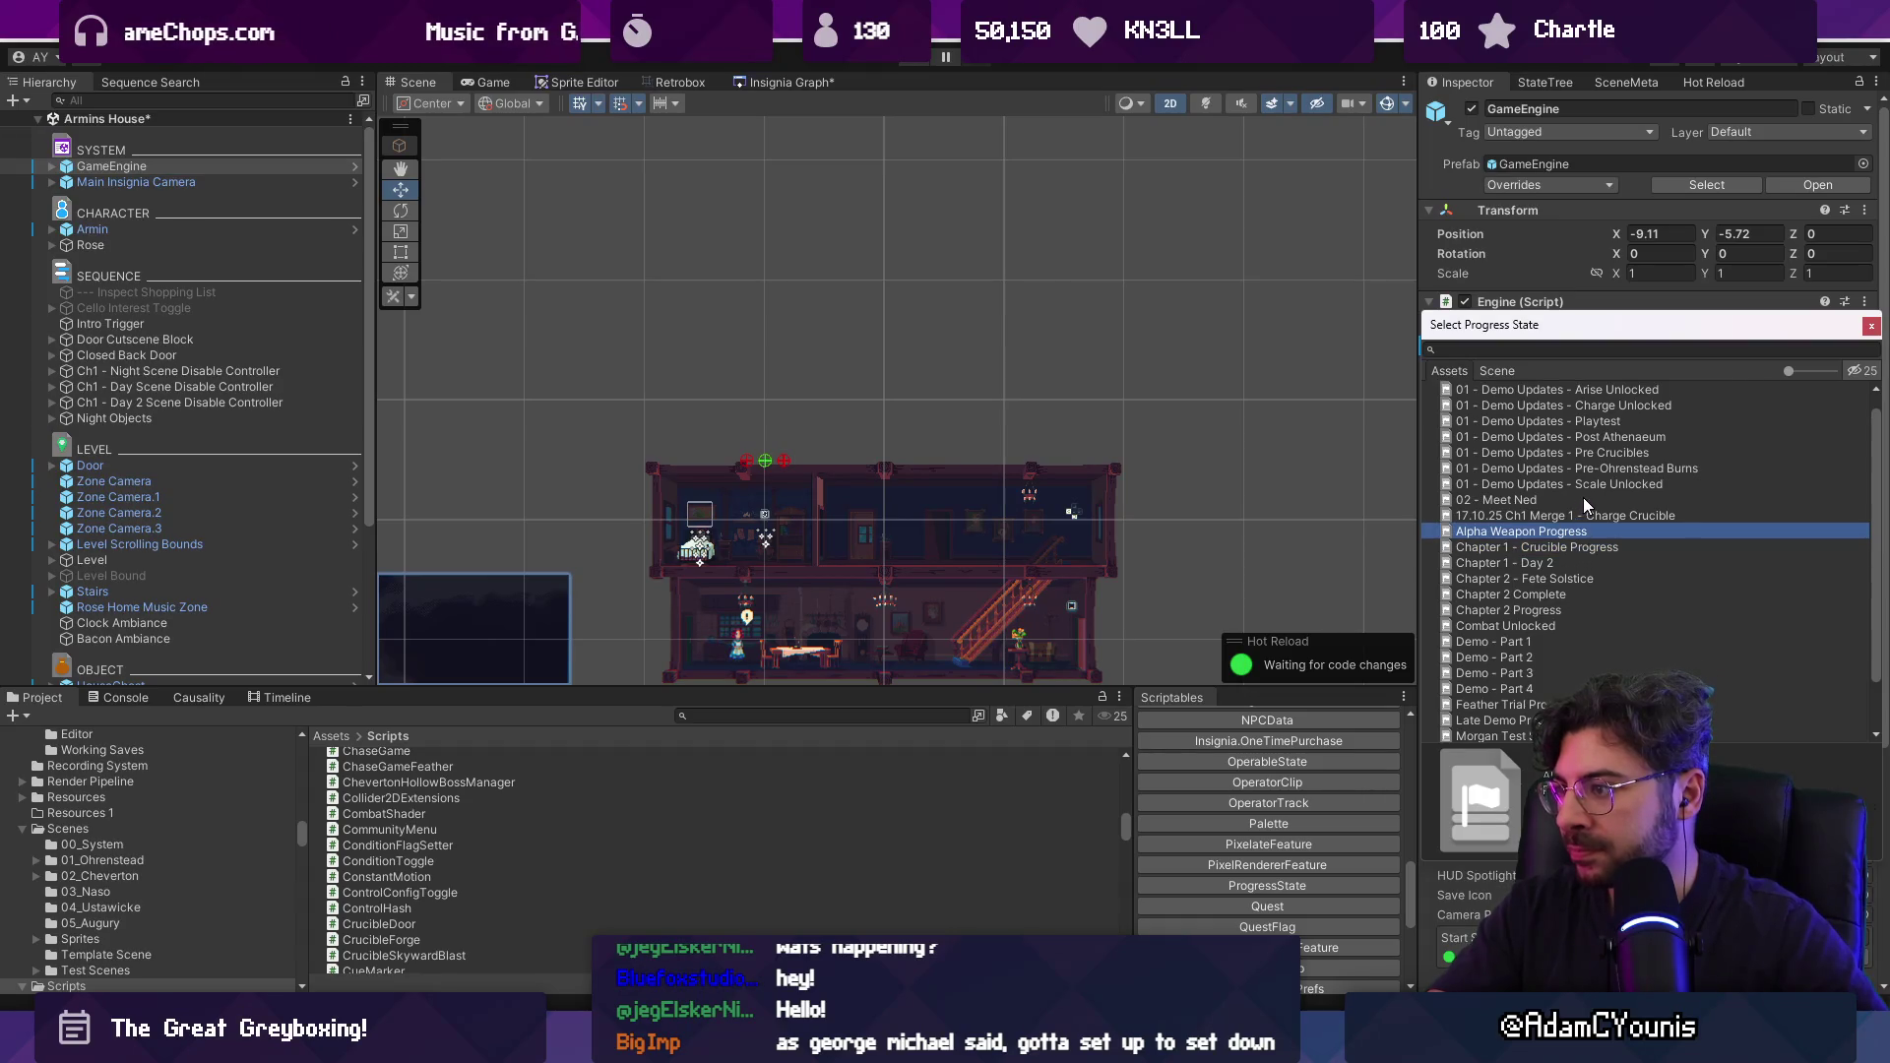
scroll(1585, 504, up, 1)
scroll(1586, 507, down, 5)
text(old man)
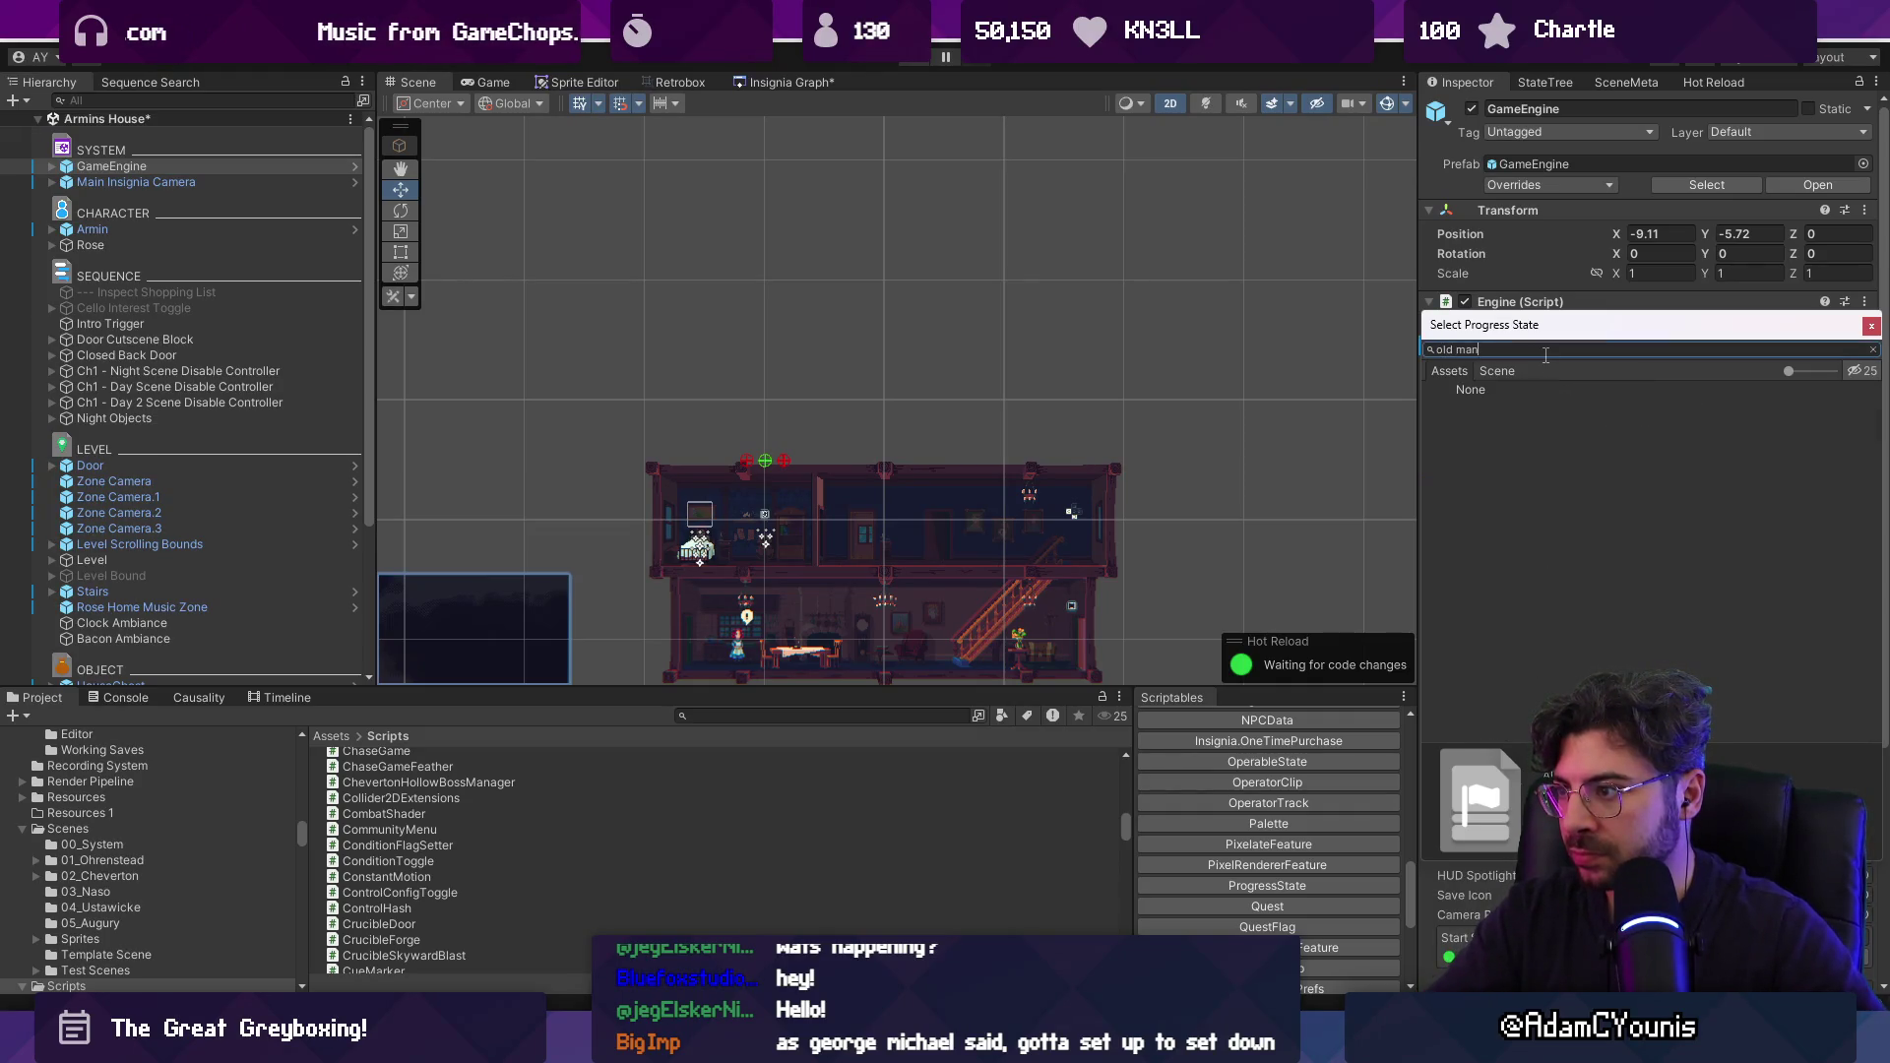
key(ctrl+a)
key(BackSpace)
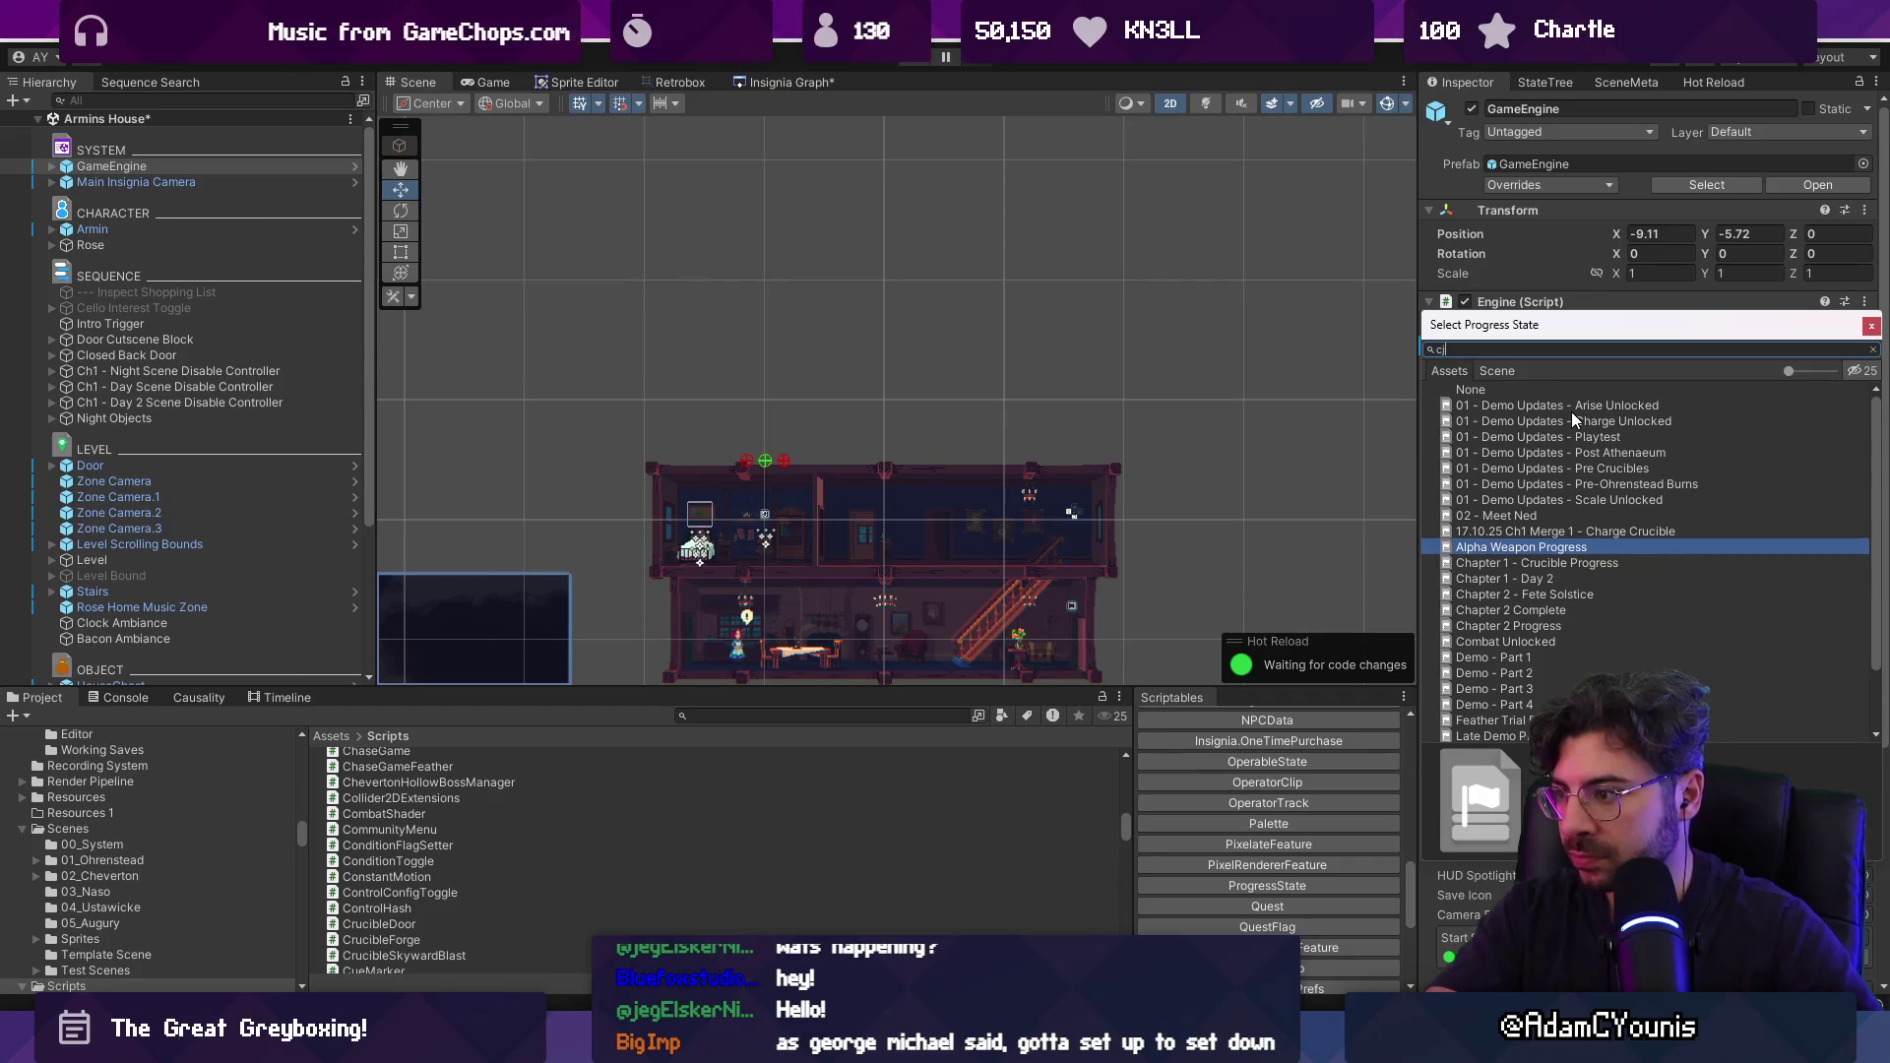
key(BackSpace)
key(BackSpace)
key(Down)
key(Down)
key(Down)
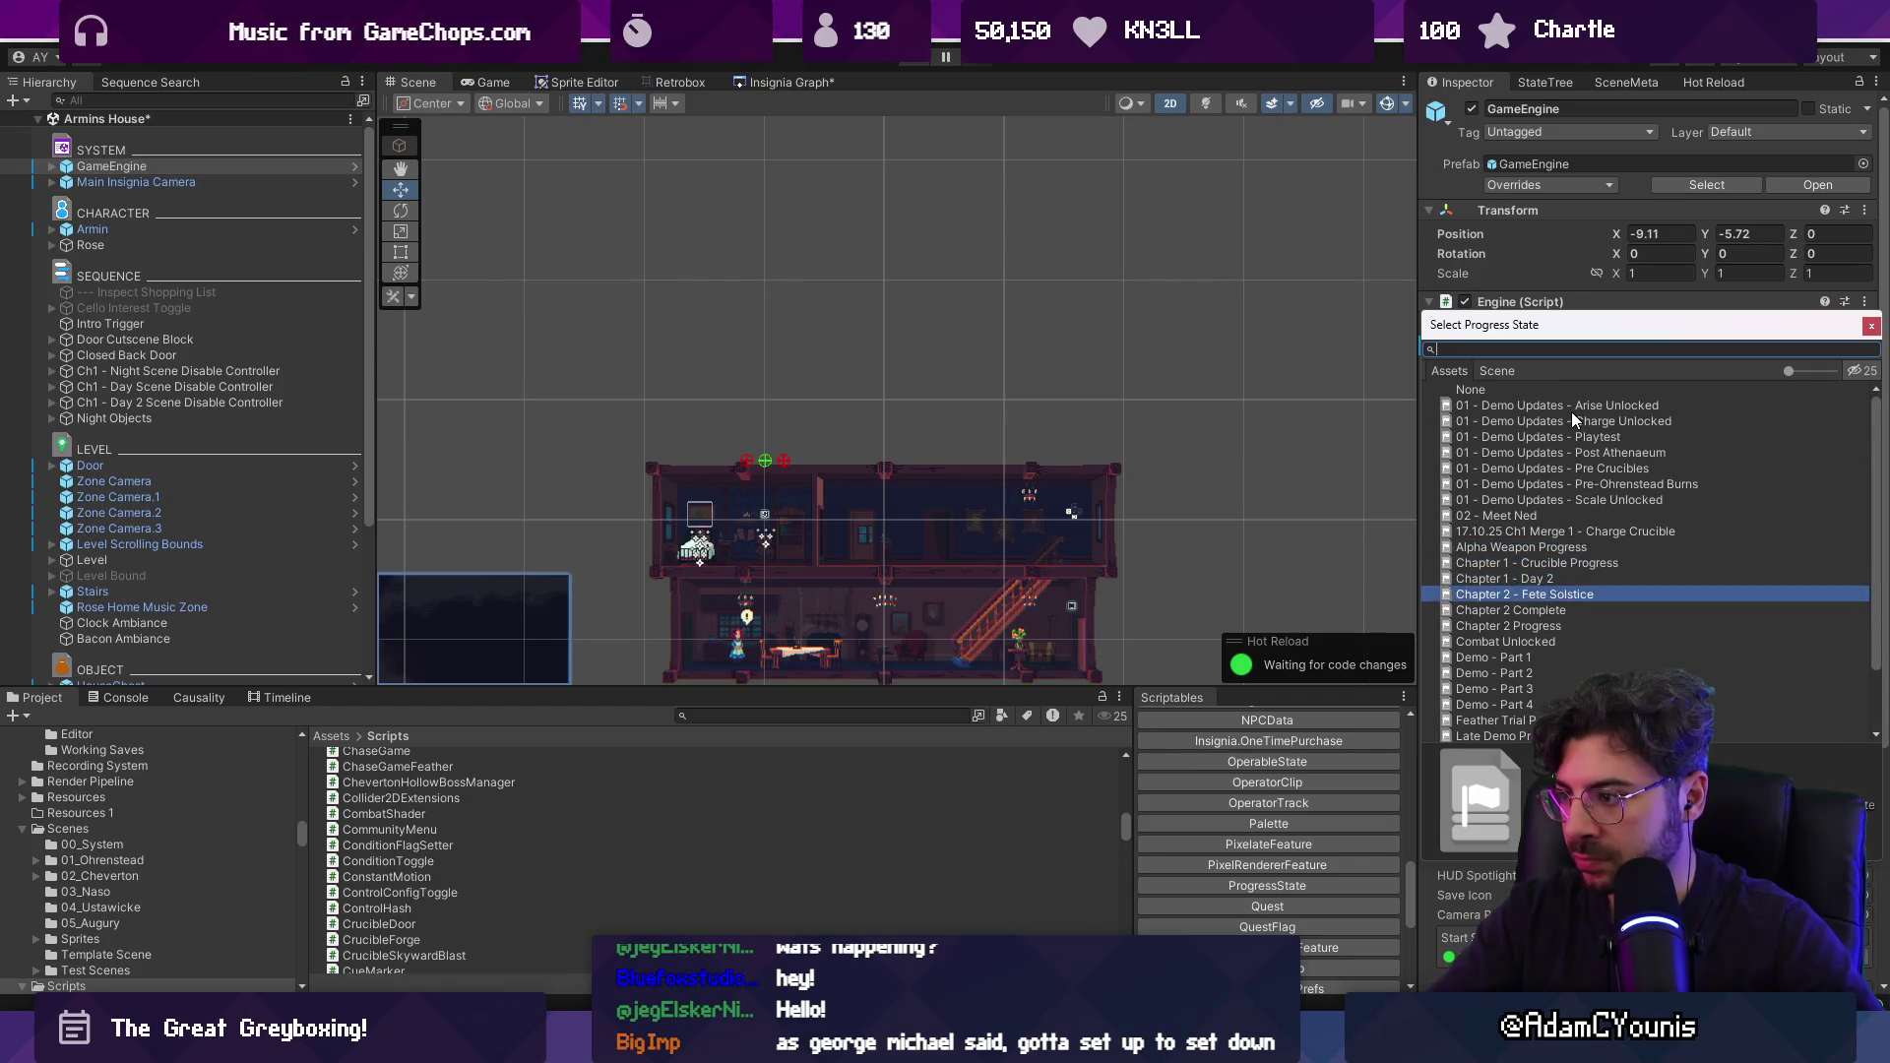
key(Return)
key(ctrl+p)
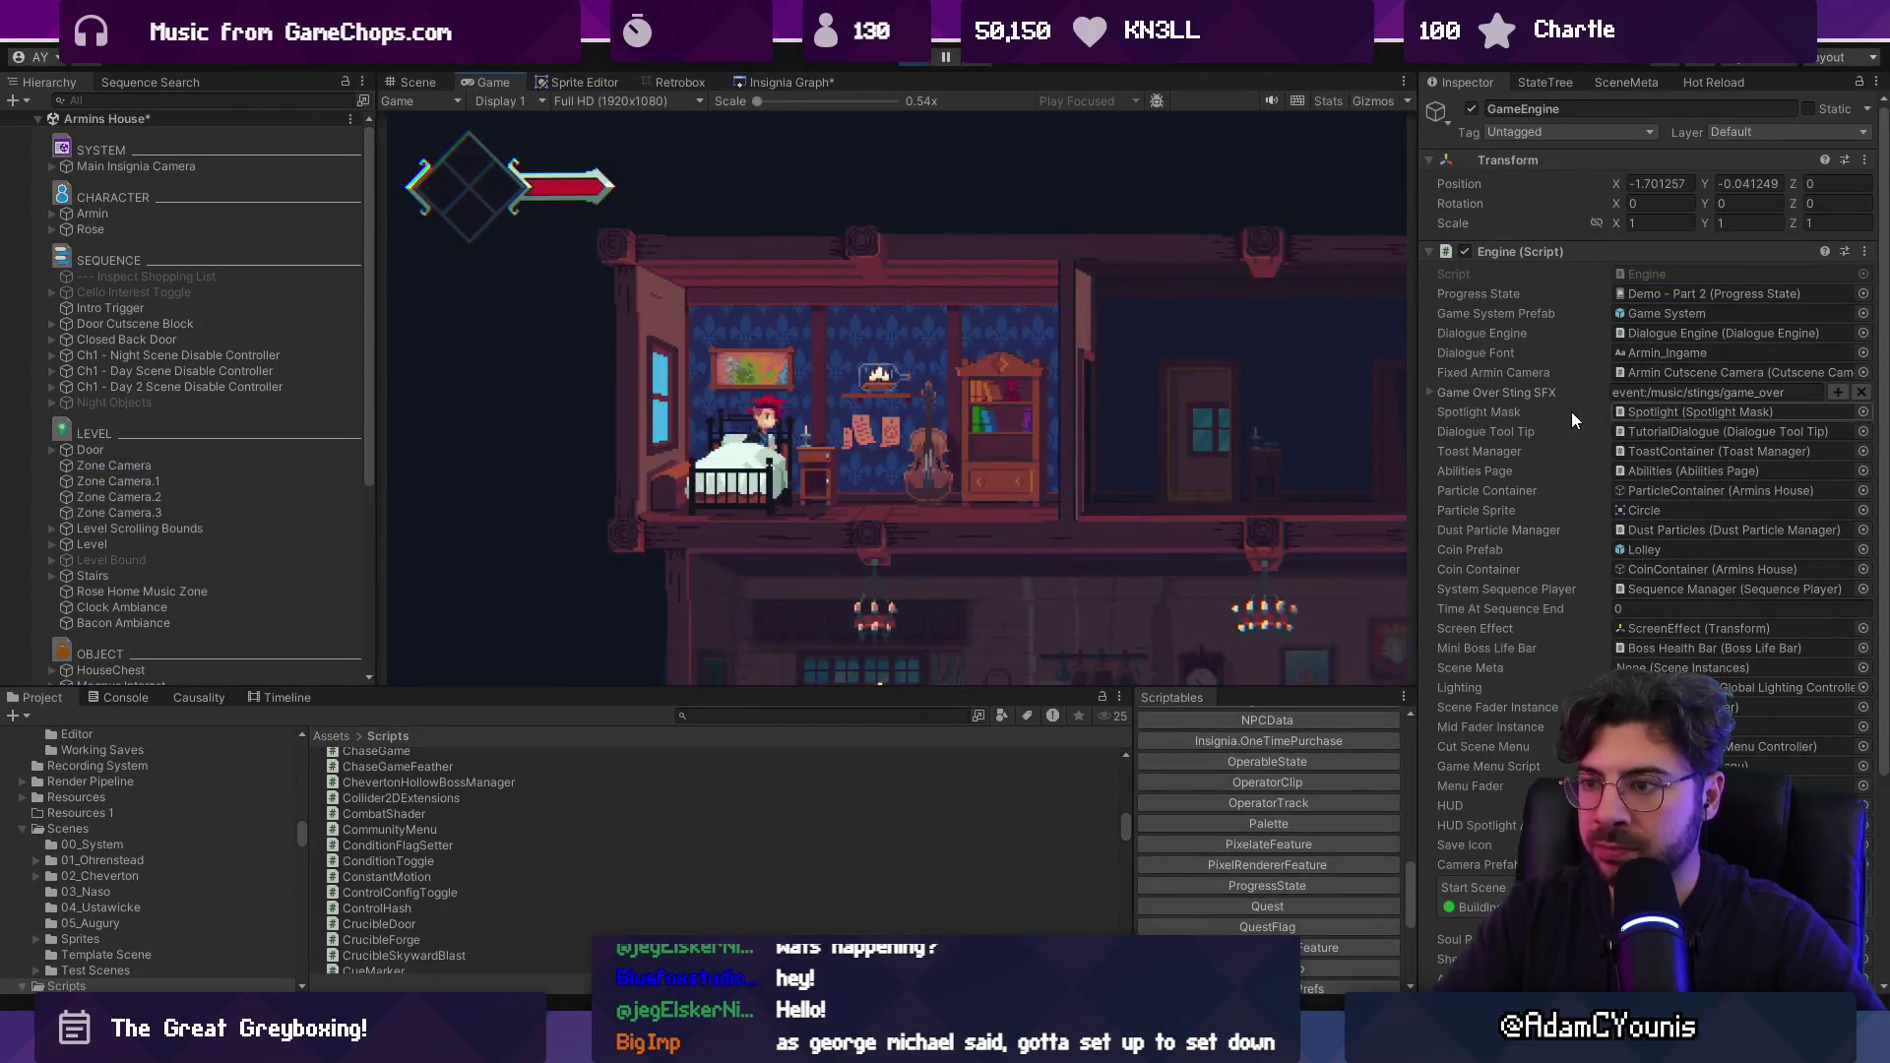
Switch the Progress State to Test Progress, playtest past the dialogue, then stop.
click(899, 65)
click(1864, 345)
text(est)
key(Down)
key(Down)
key(Down)
key(Return)
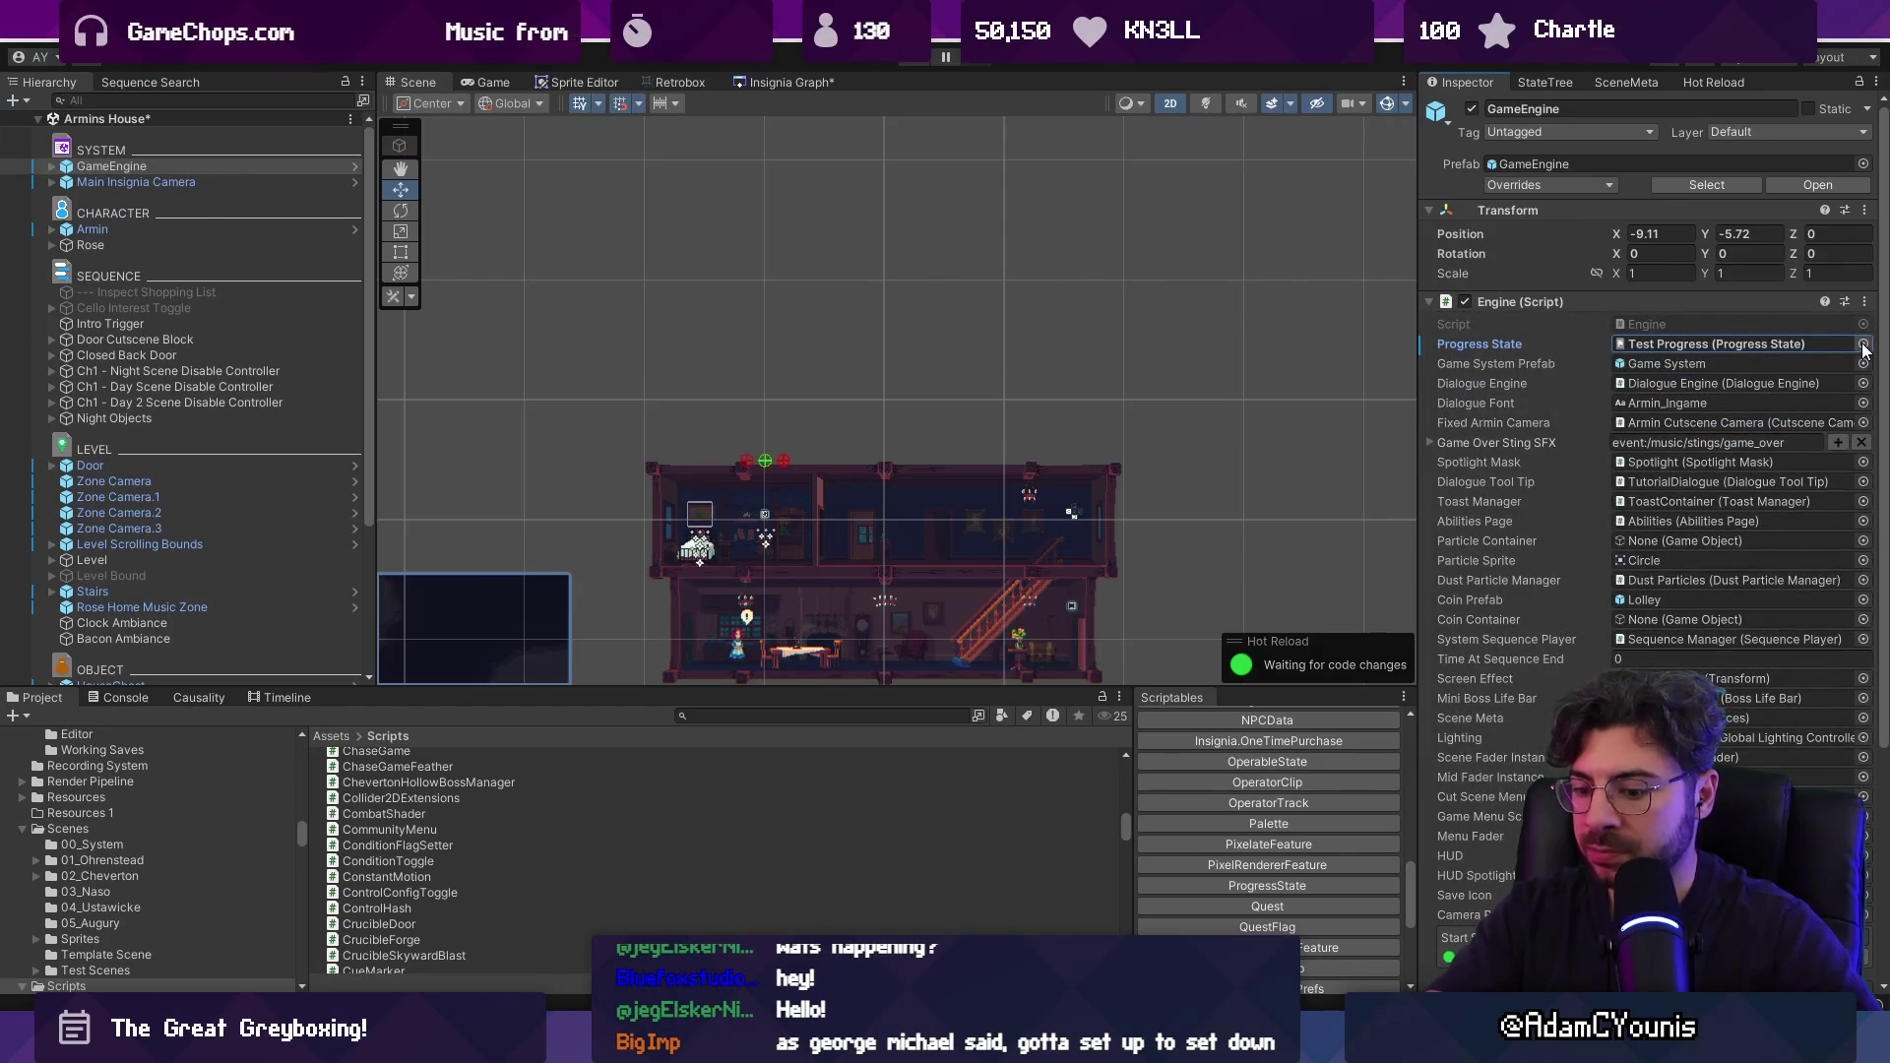
key(ctrl+p)
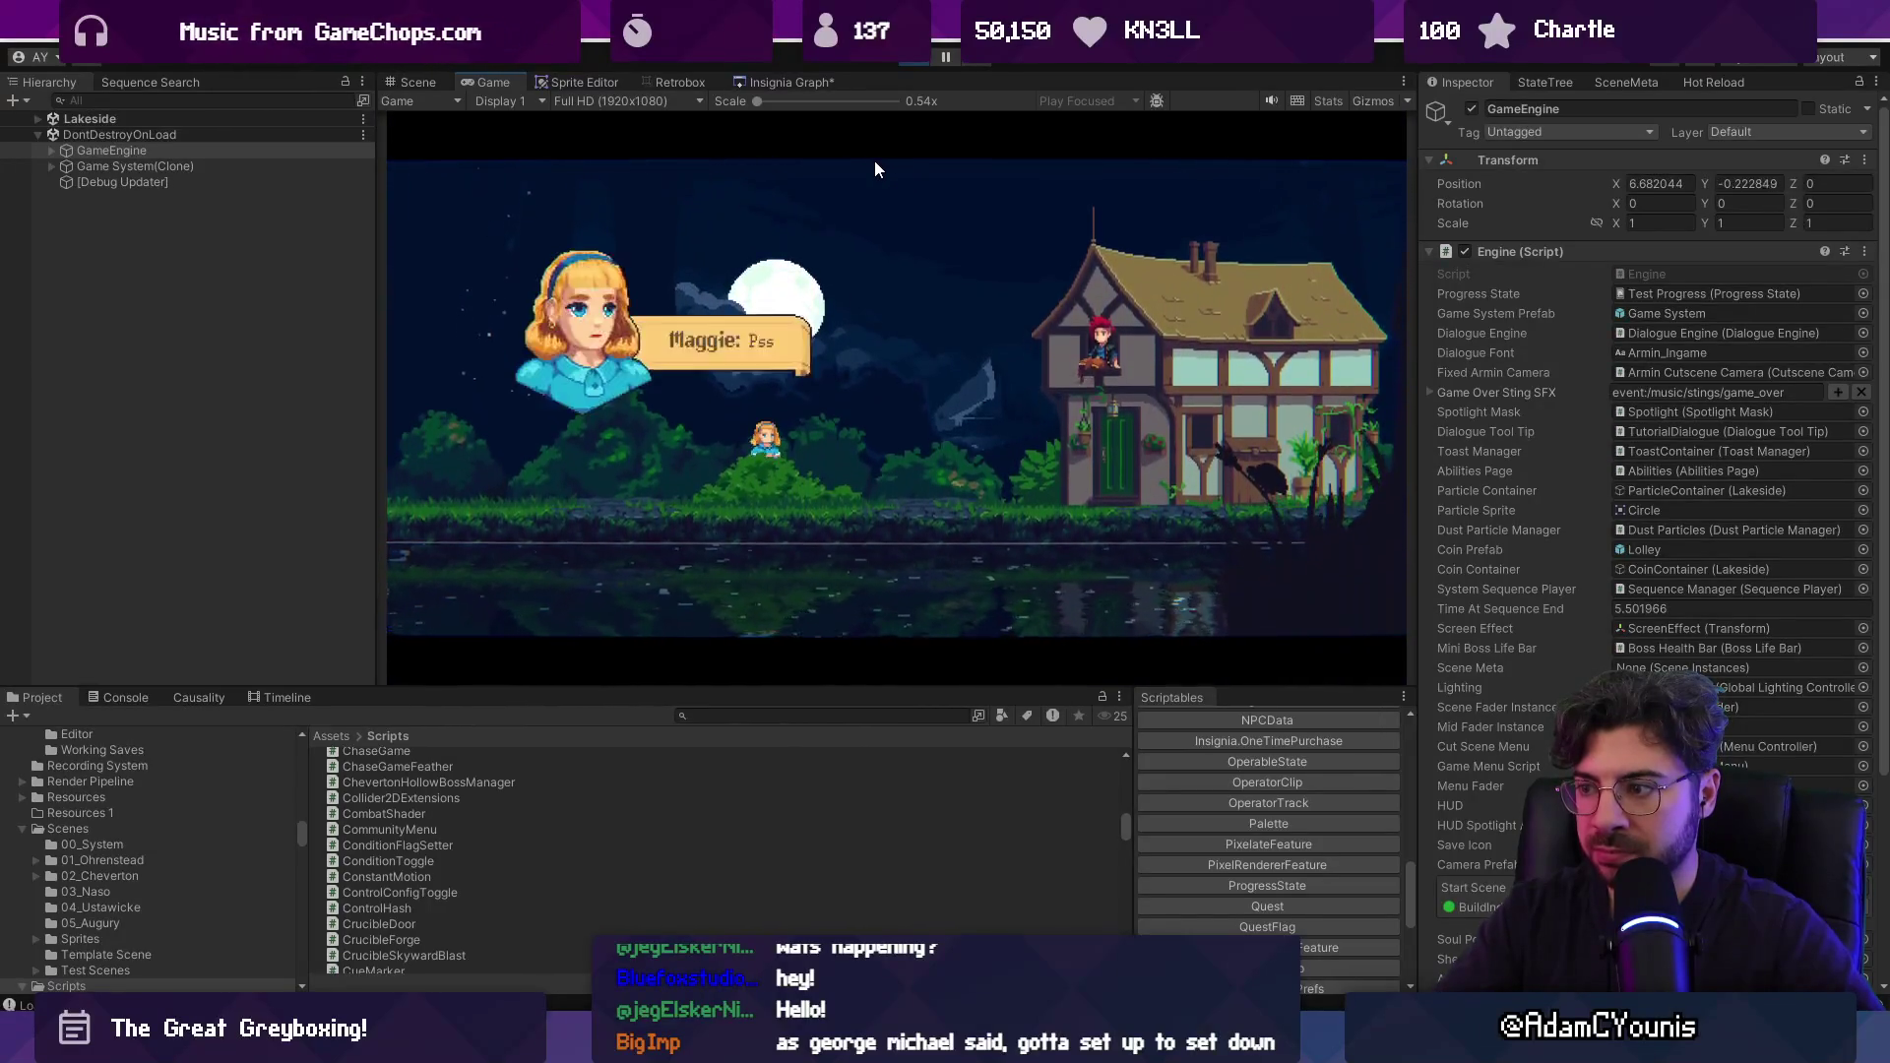
click(874, 169)
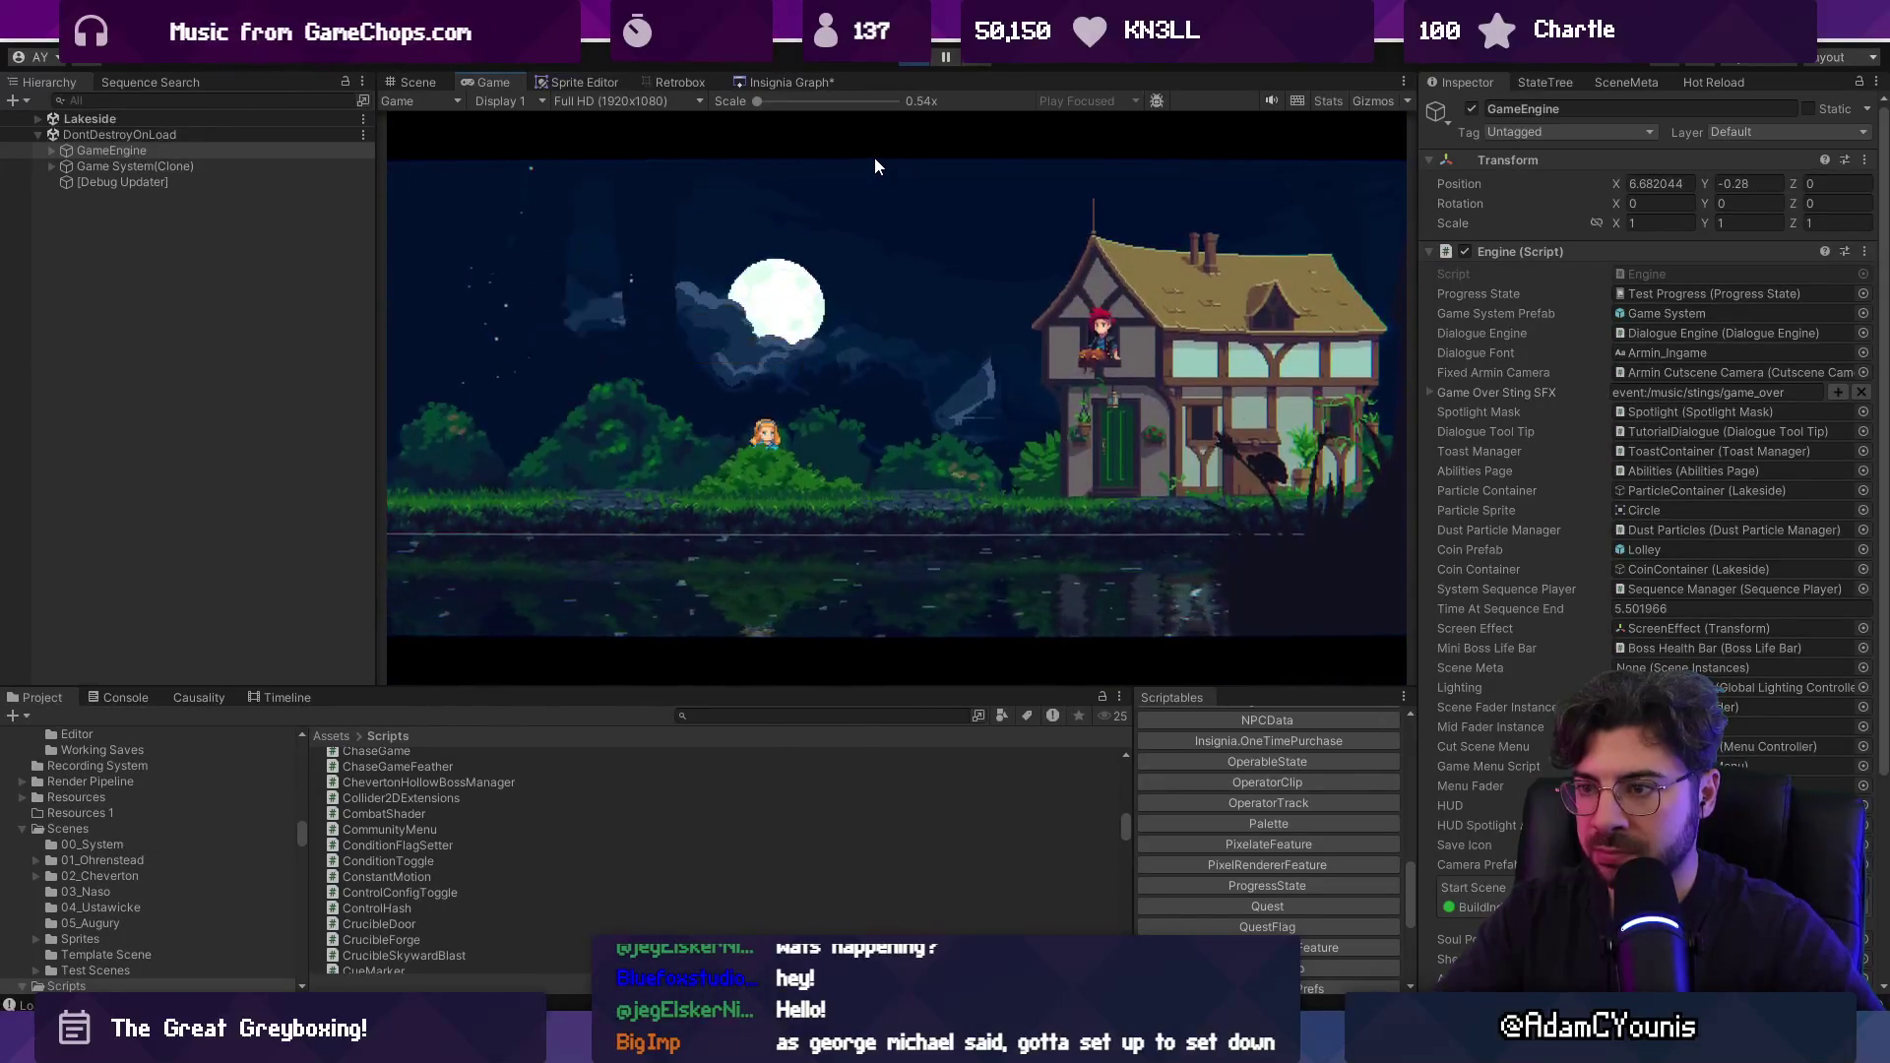
key(ctrl+p)
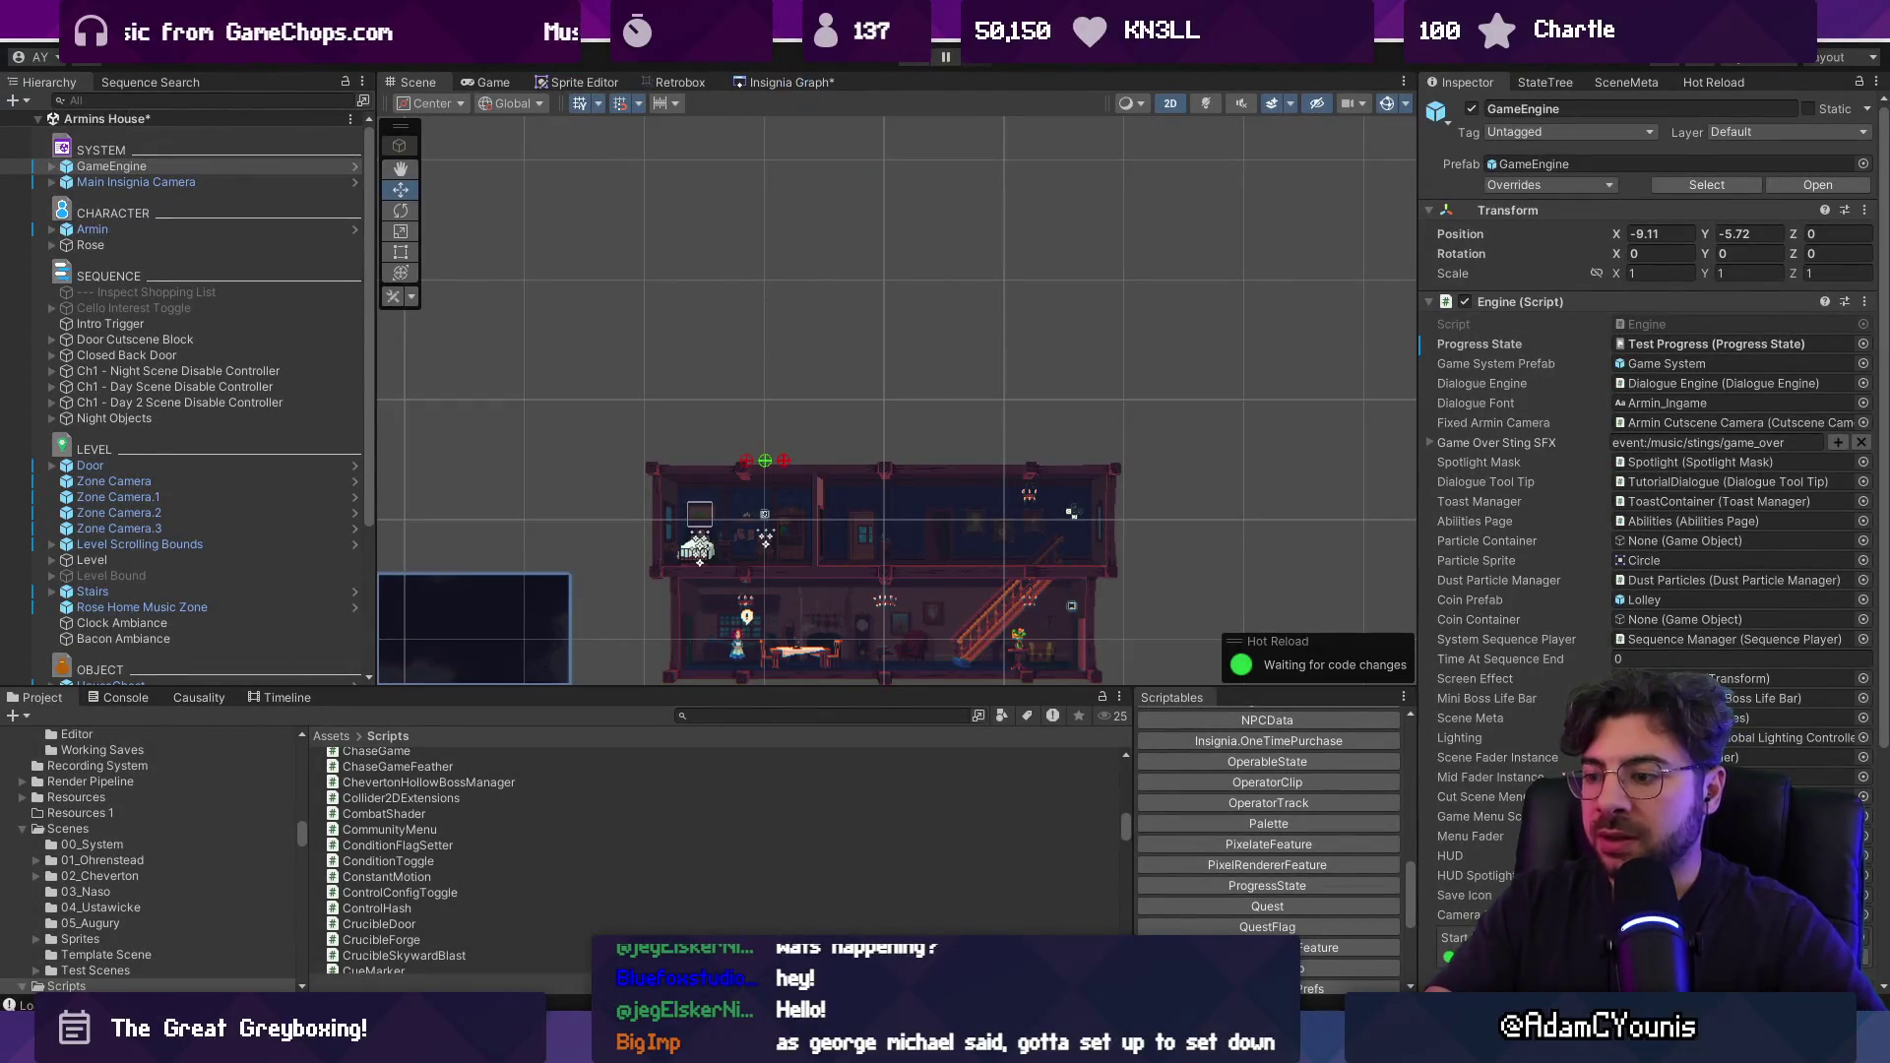
key(alt+Tab)
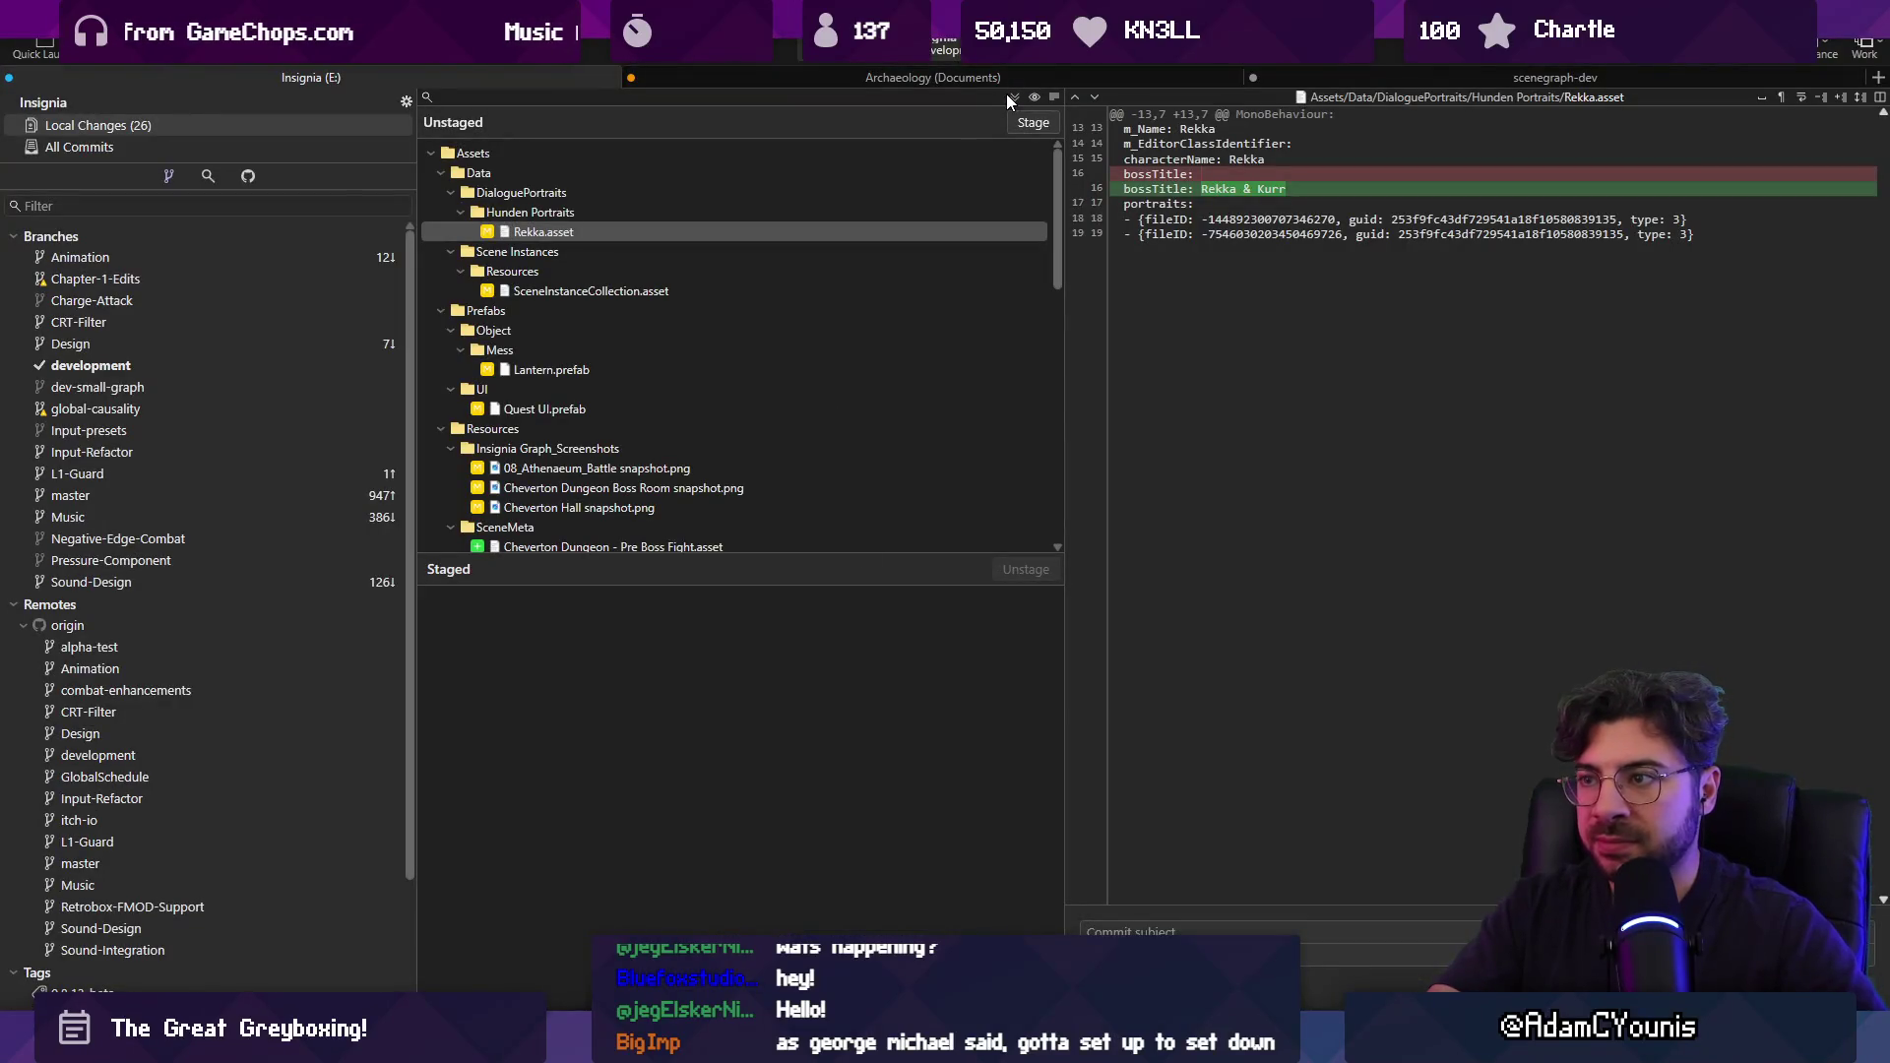
Stage all 26 changes and commit them as 'Fixes raced condition and setup issues…'.
click(1013, 97)
scroll(924, 742, down, 10)
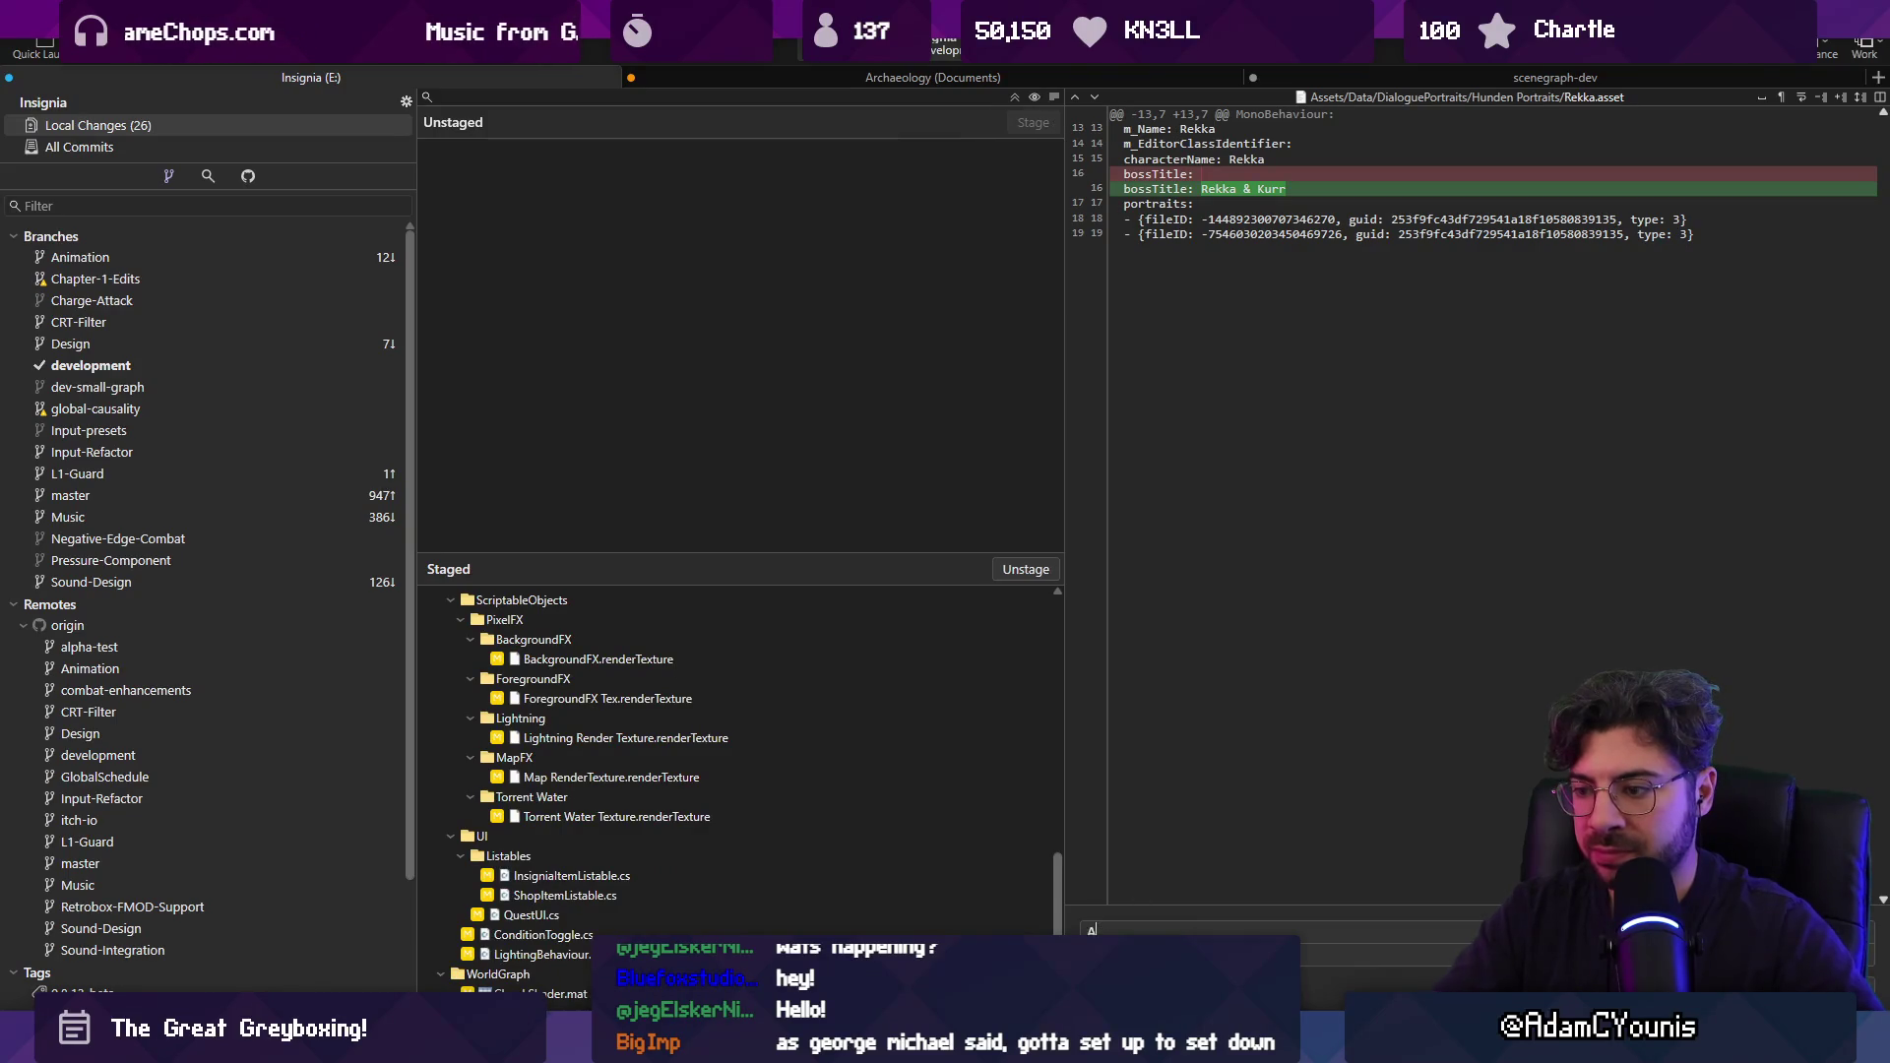
key(BackSpace)
key(BackSpace)
key(BackSpace)
text(Edi)
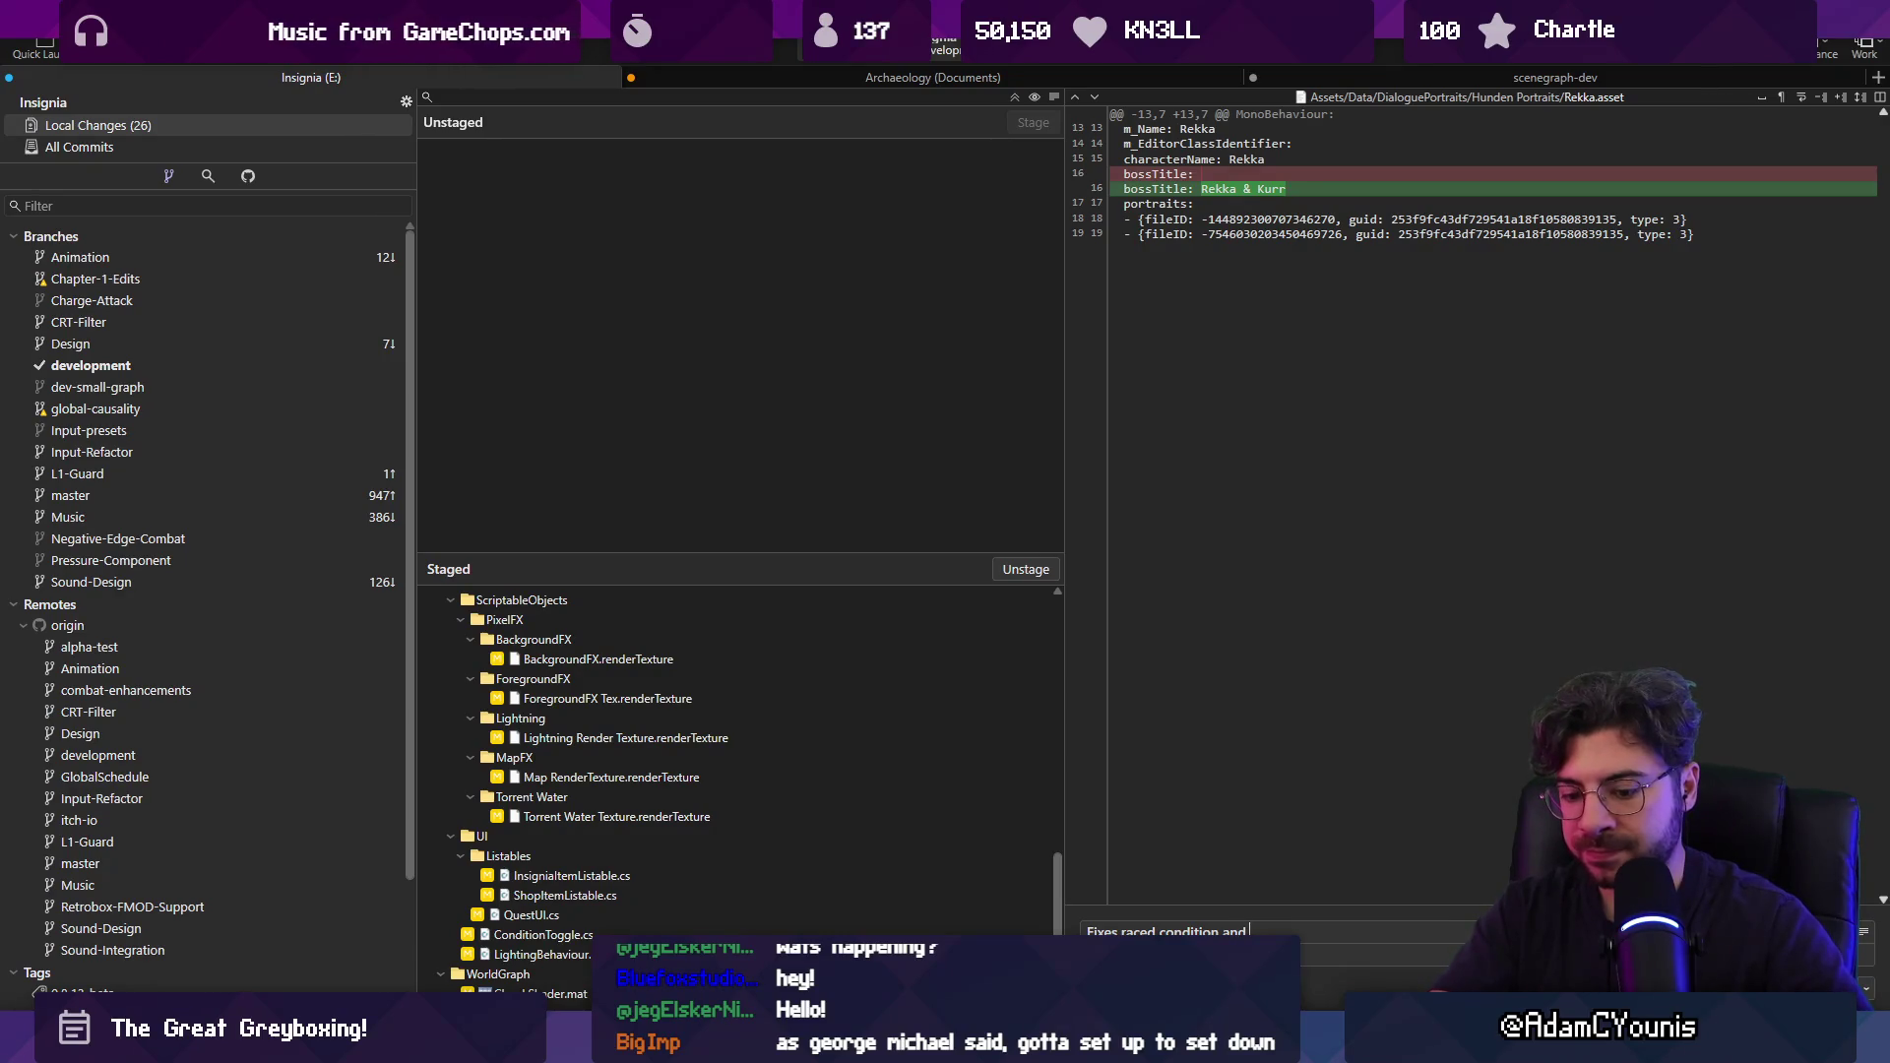
text(etup issues around )
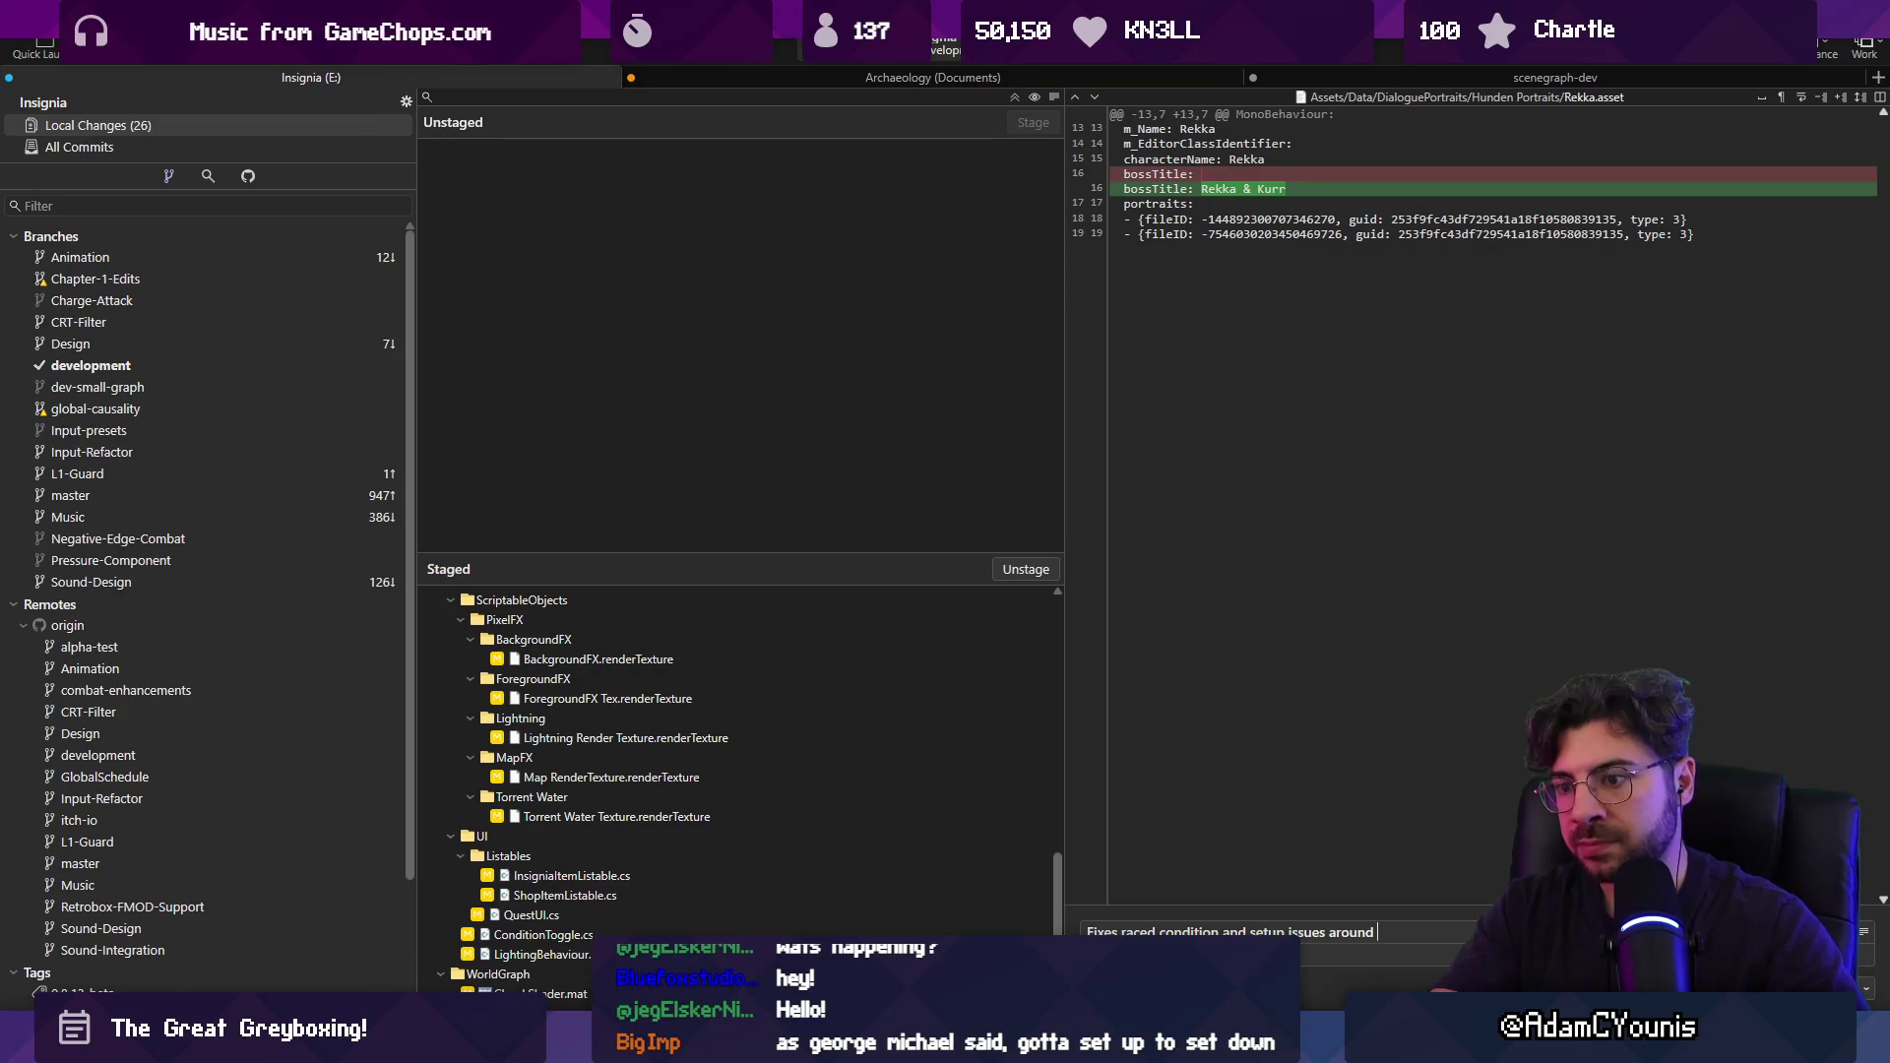
text(condition toggl)
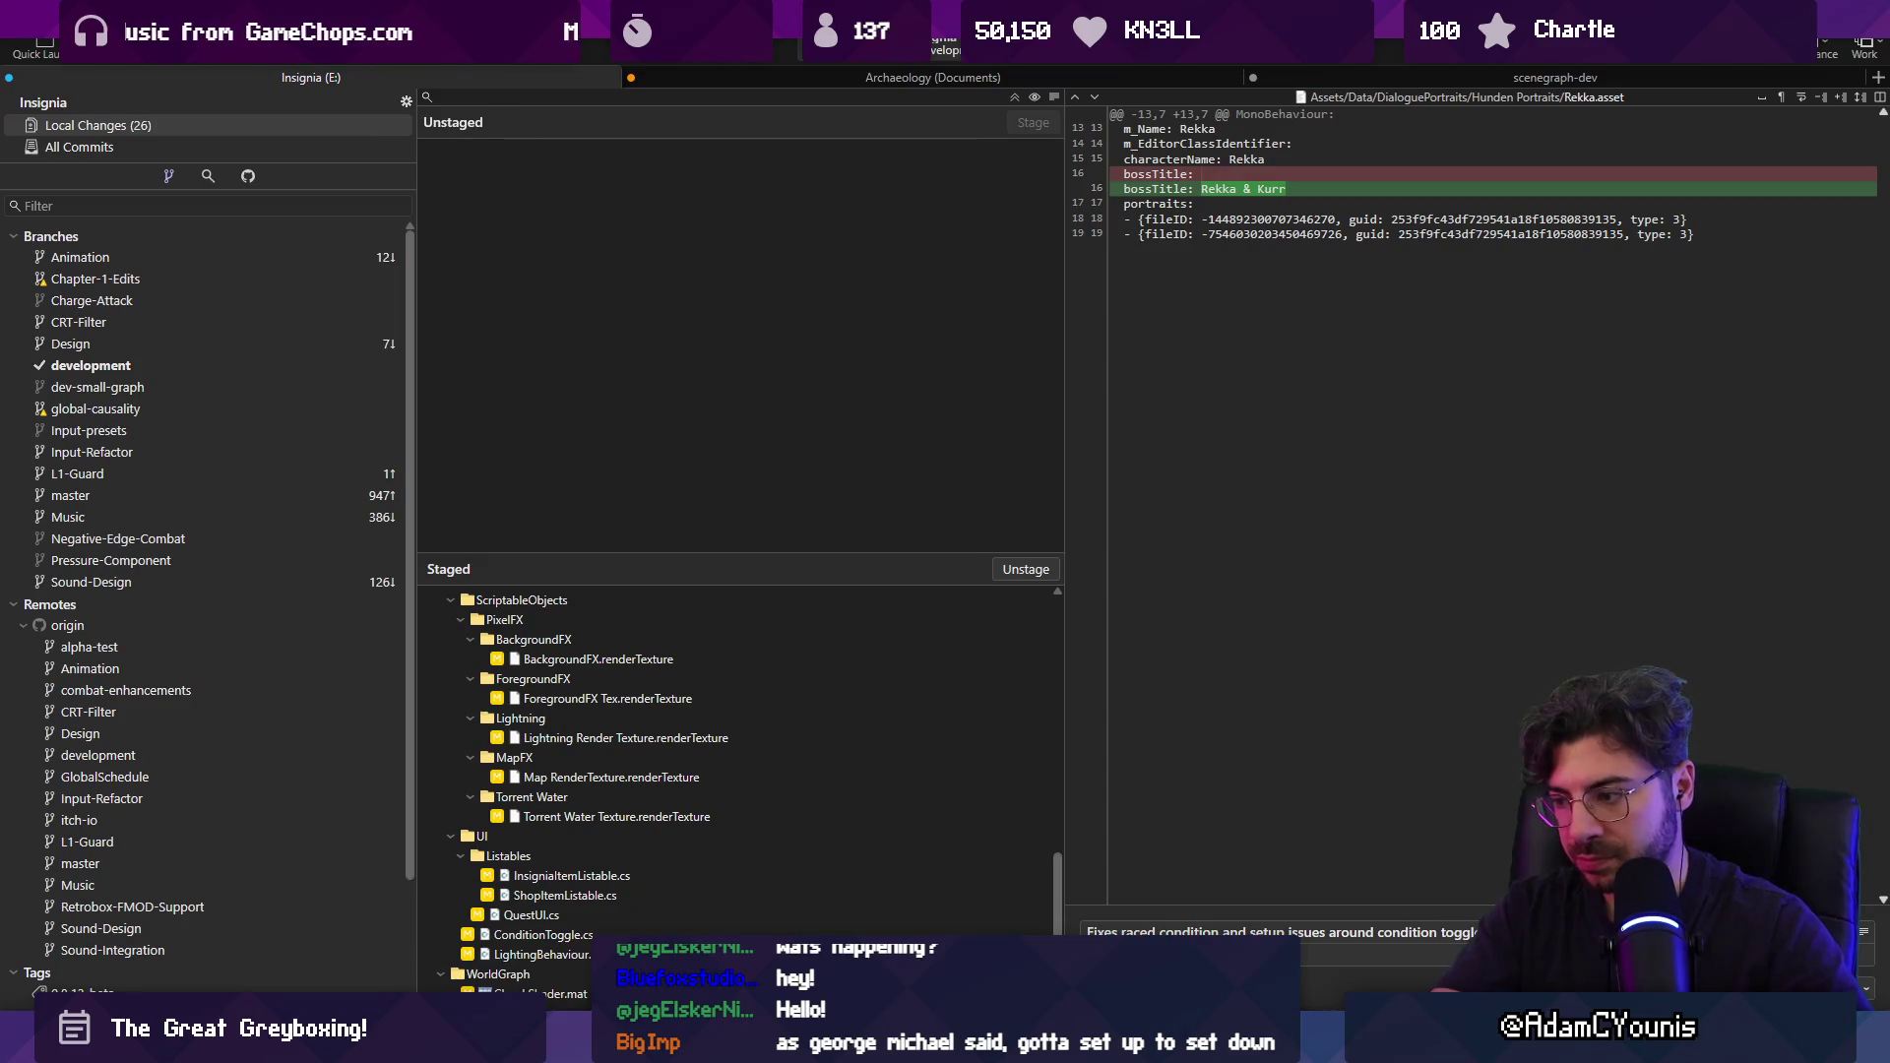
key(ctrl+Return)
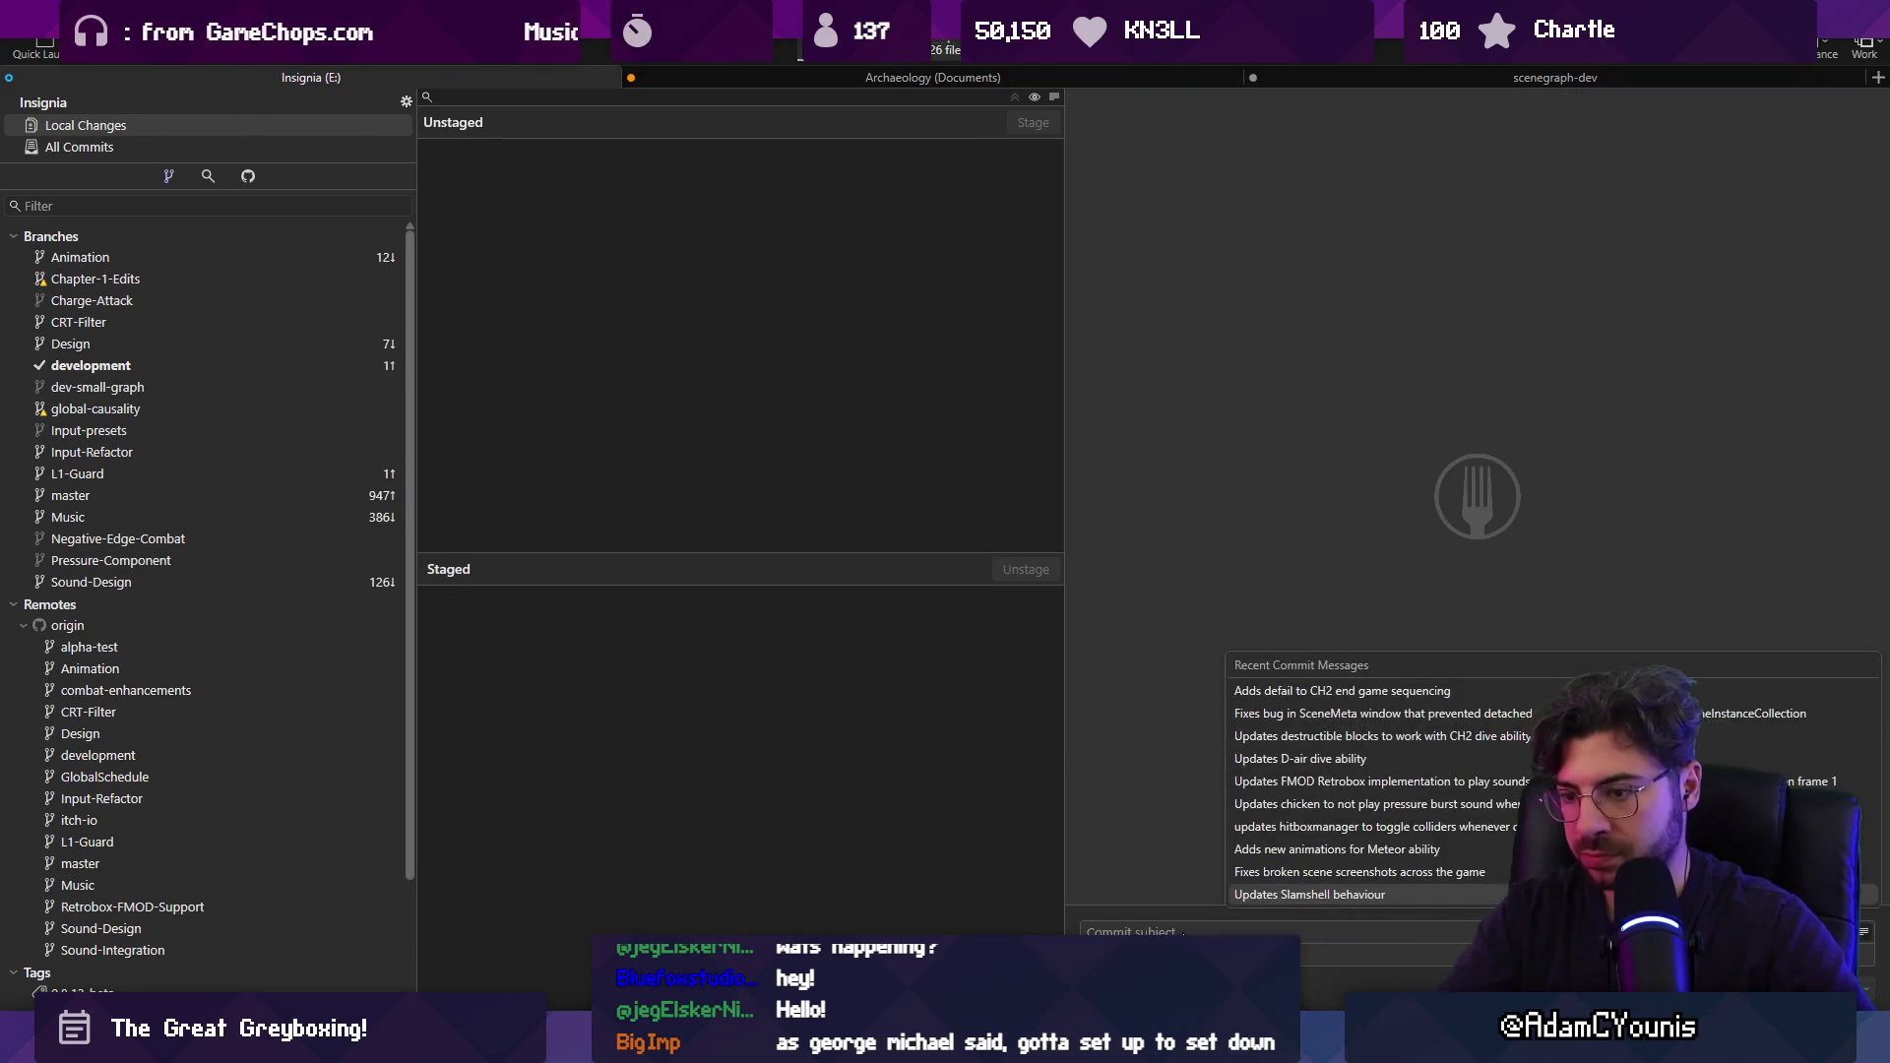
key(alt+Tab)
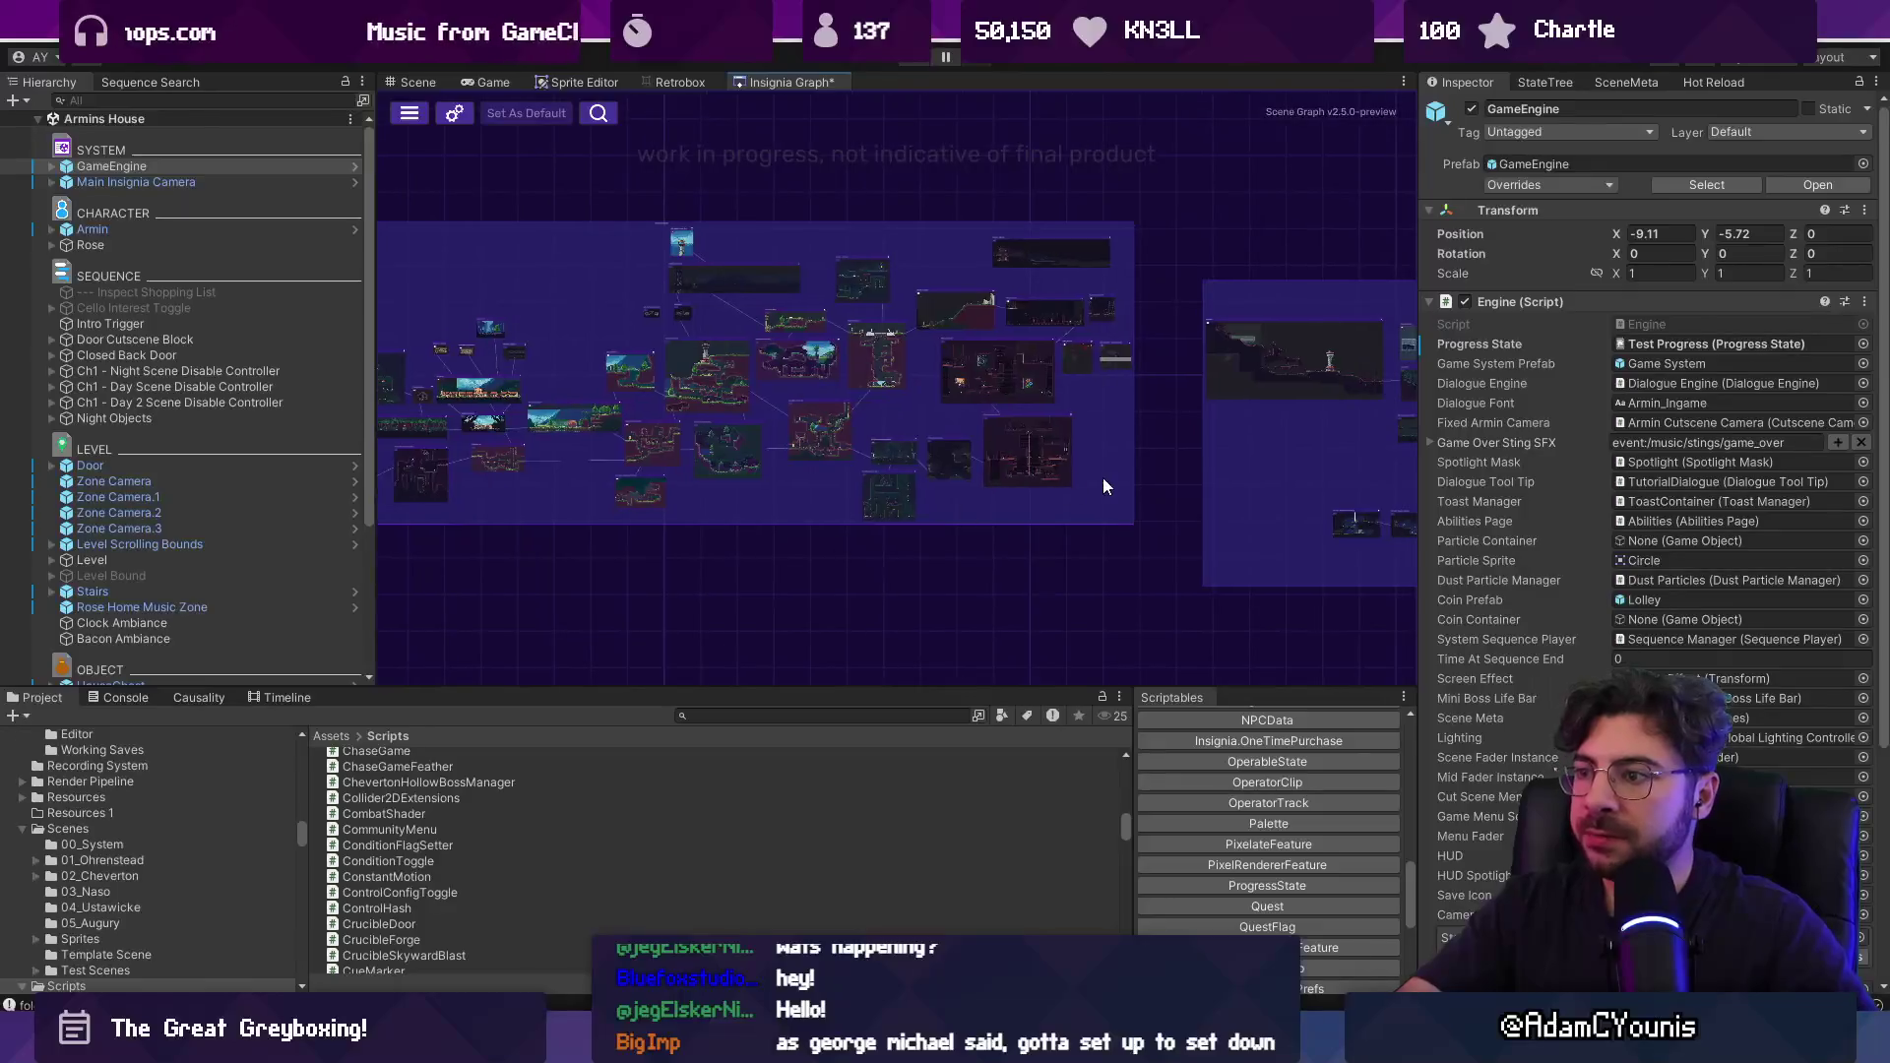
Open the Cheverton Dungeon Boss Room scene and briefly run it in play mode.
scroll(1051, 459, up, 5)
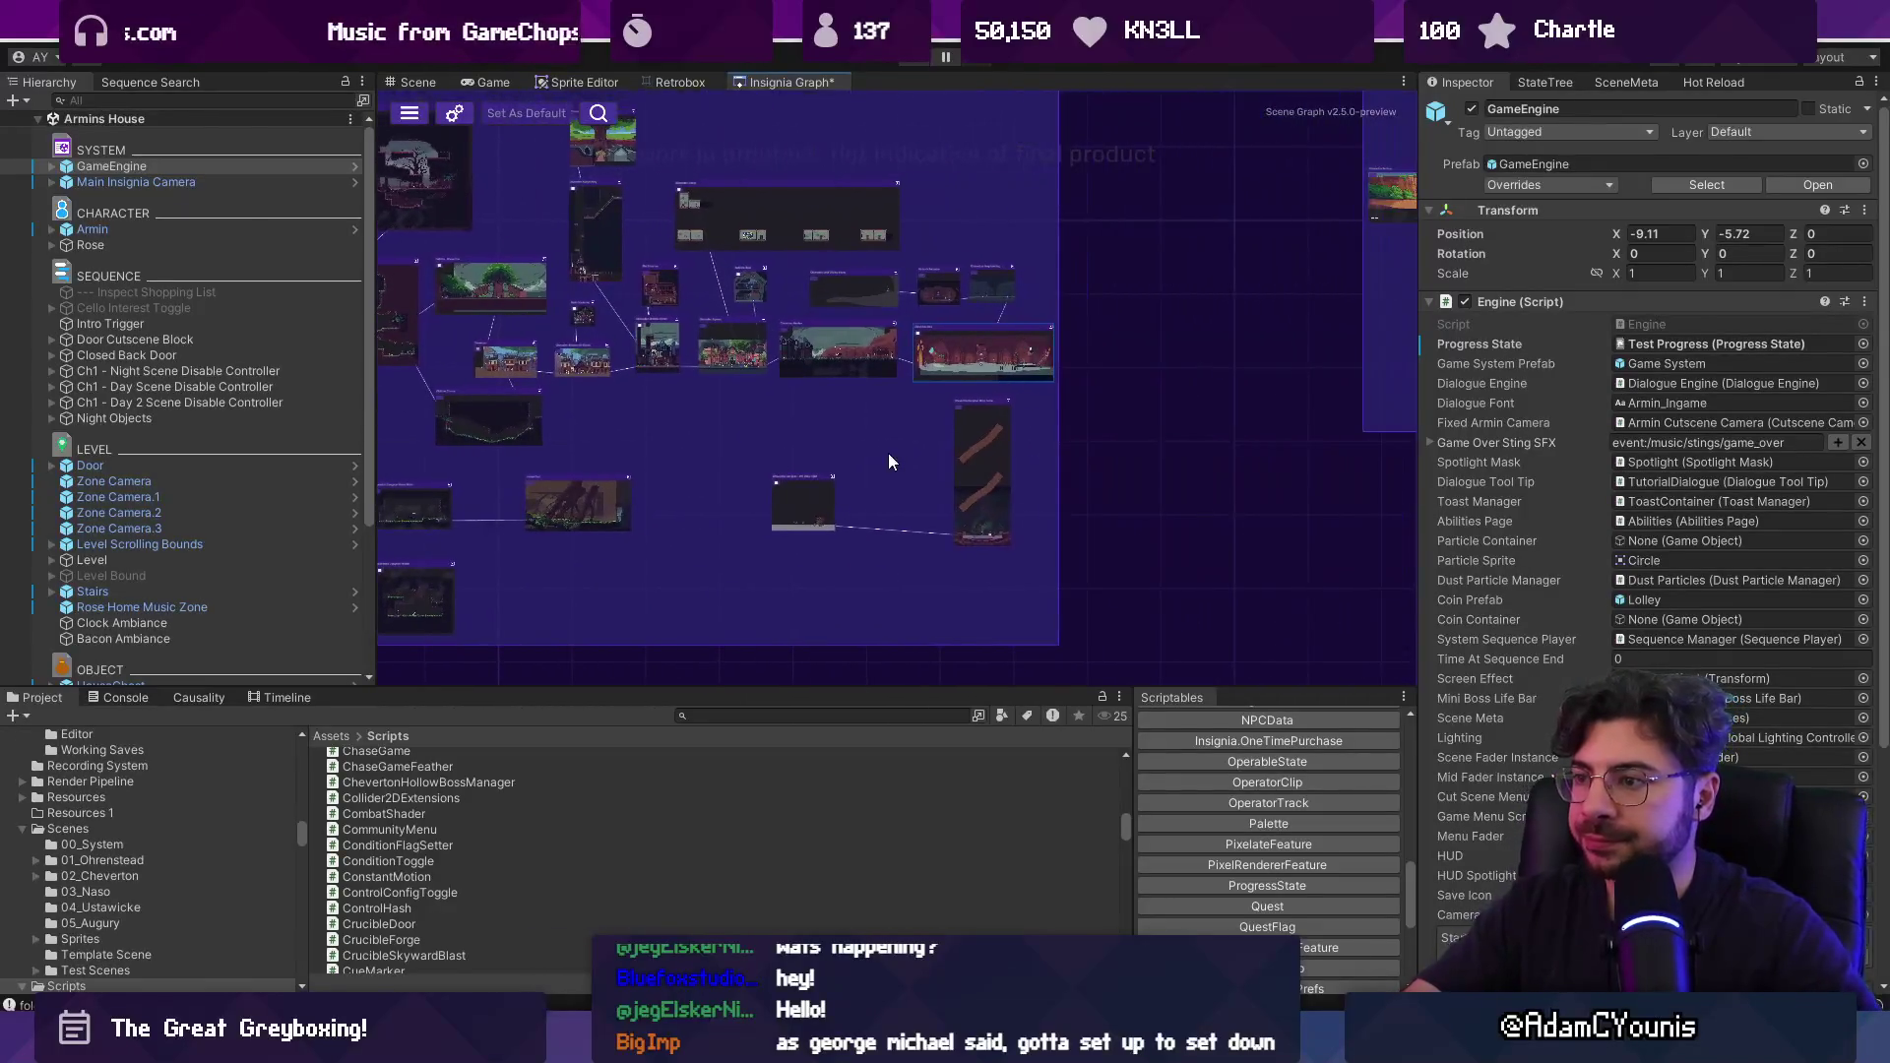
double_click(948, 339)
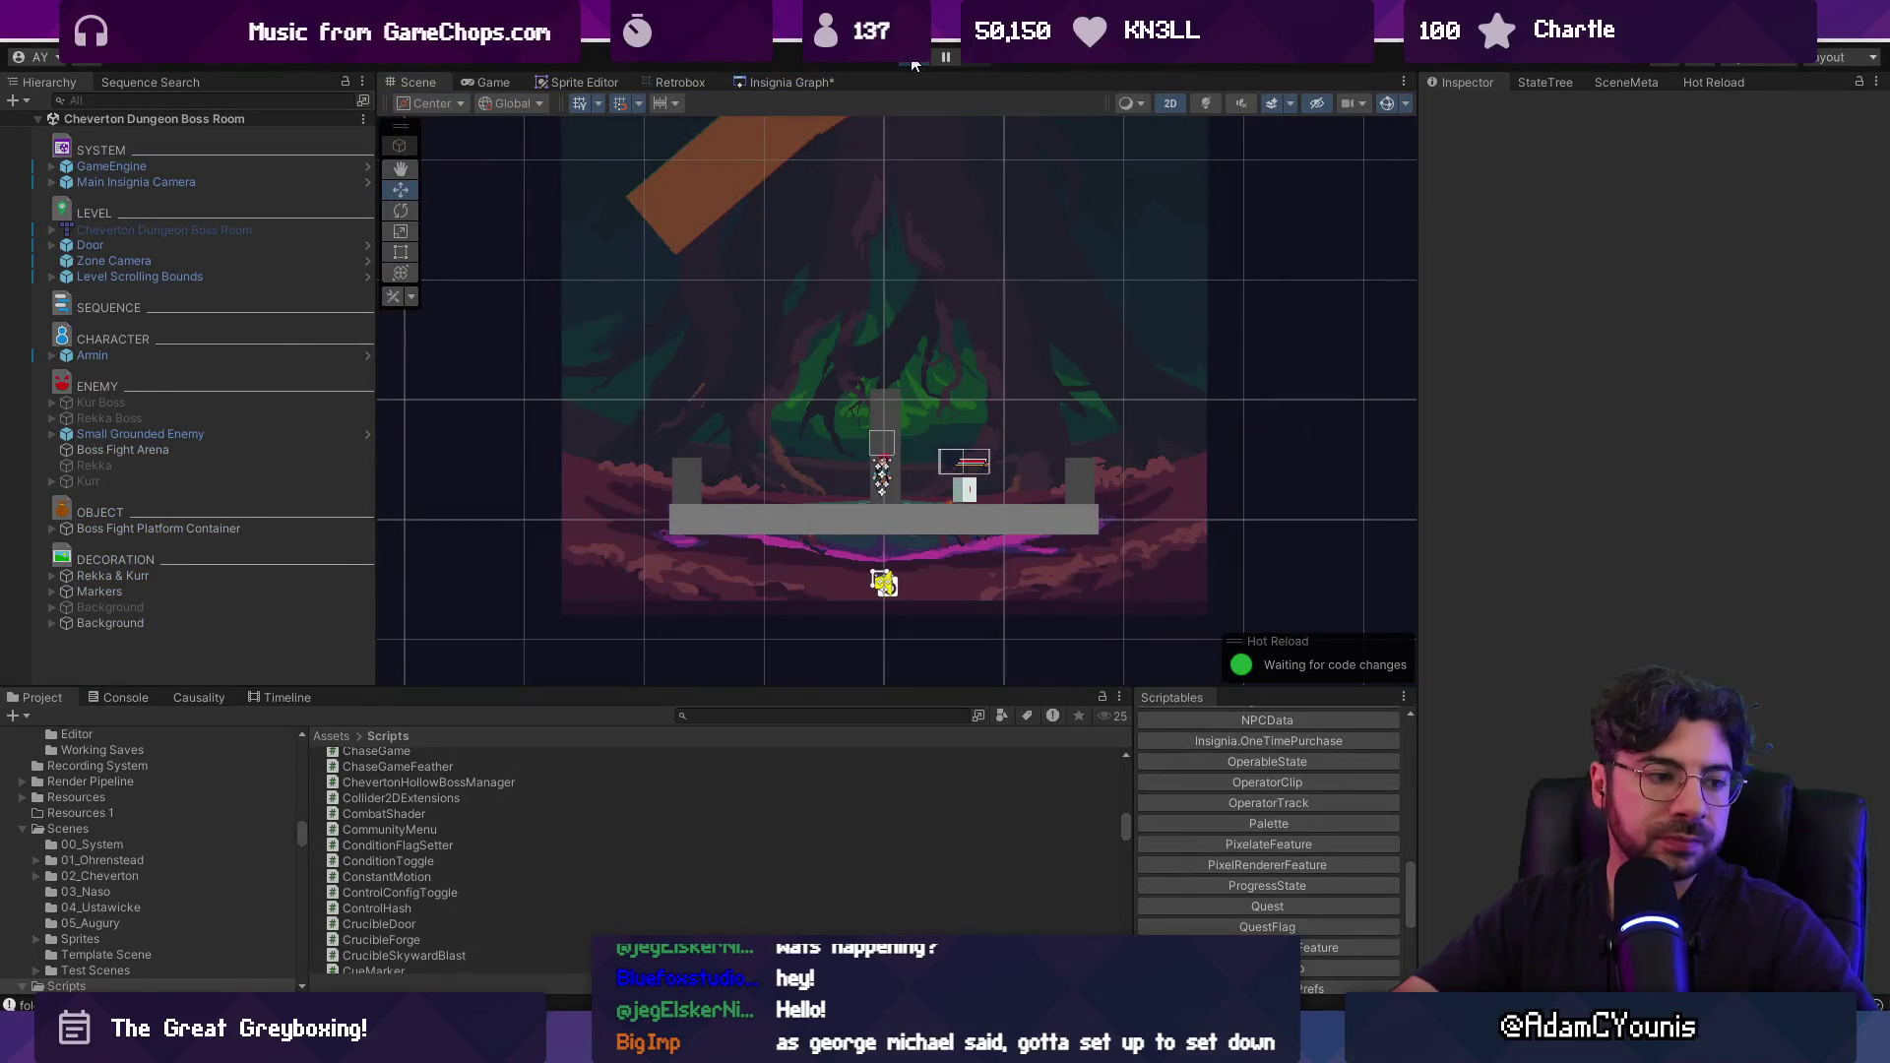
click(913, 61)
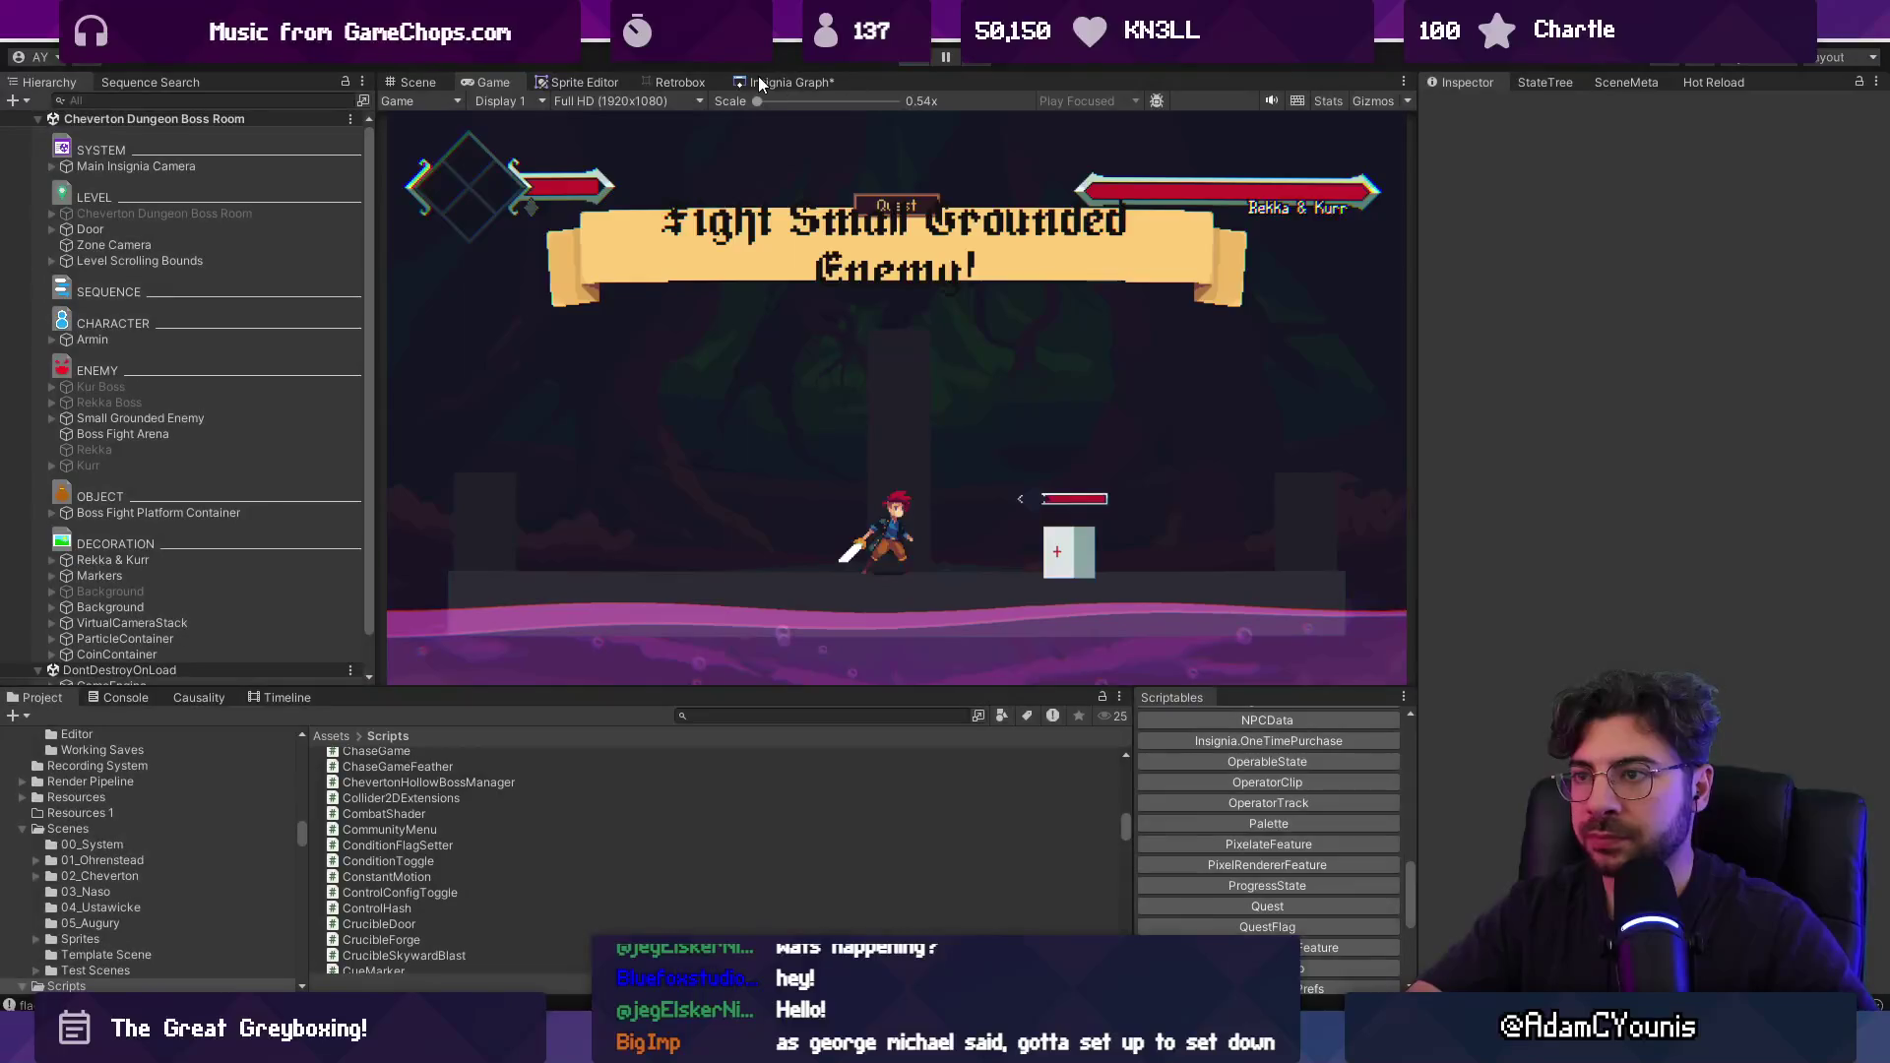
click(758, 82)
scroll(976, 425, down, 5)
scroll(942, 339, up, 2)
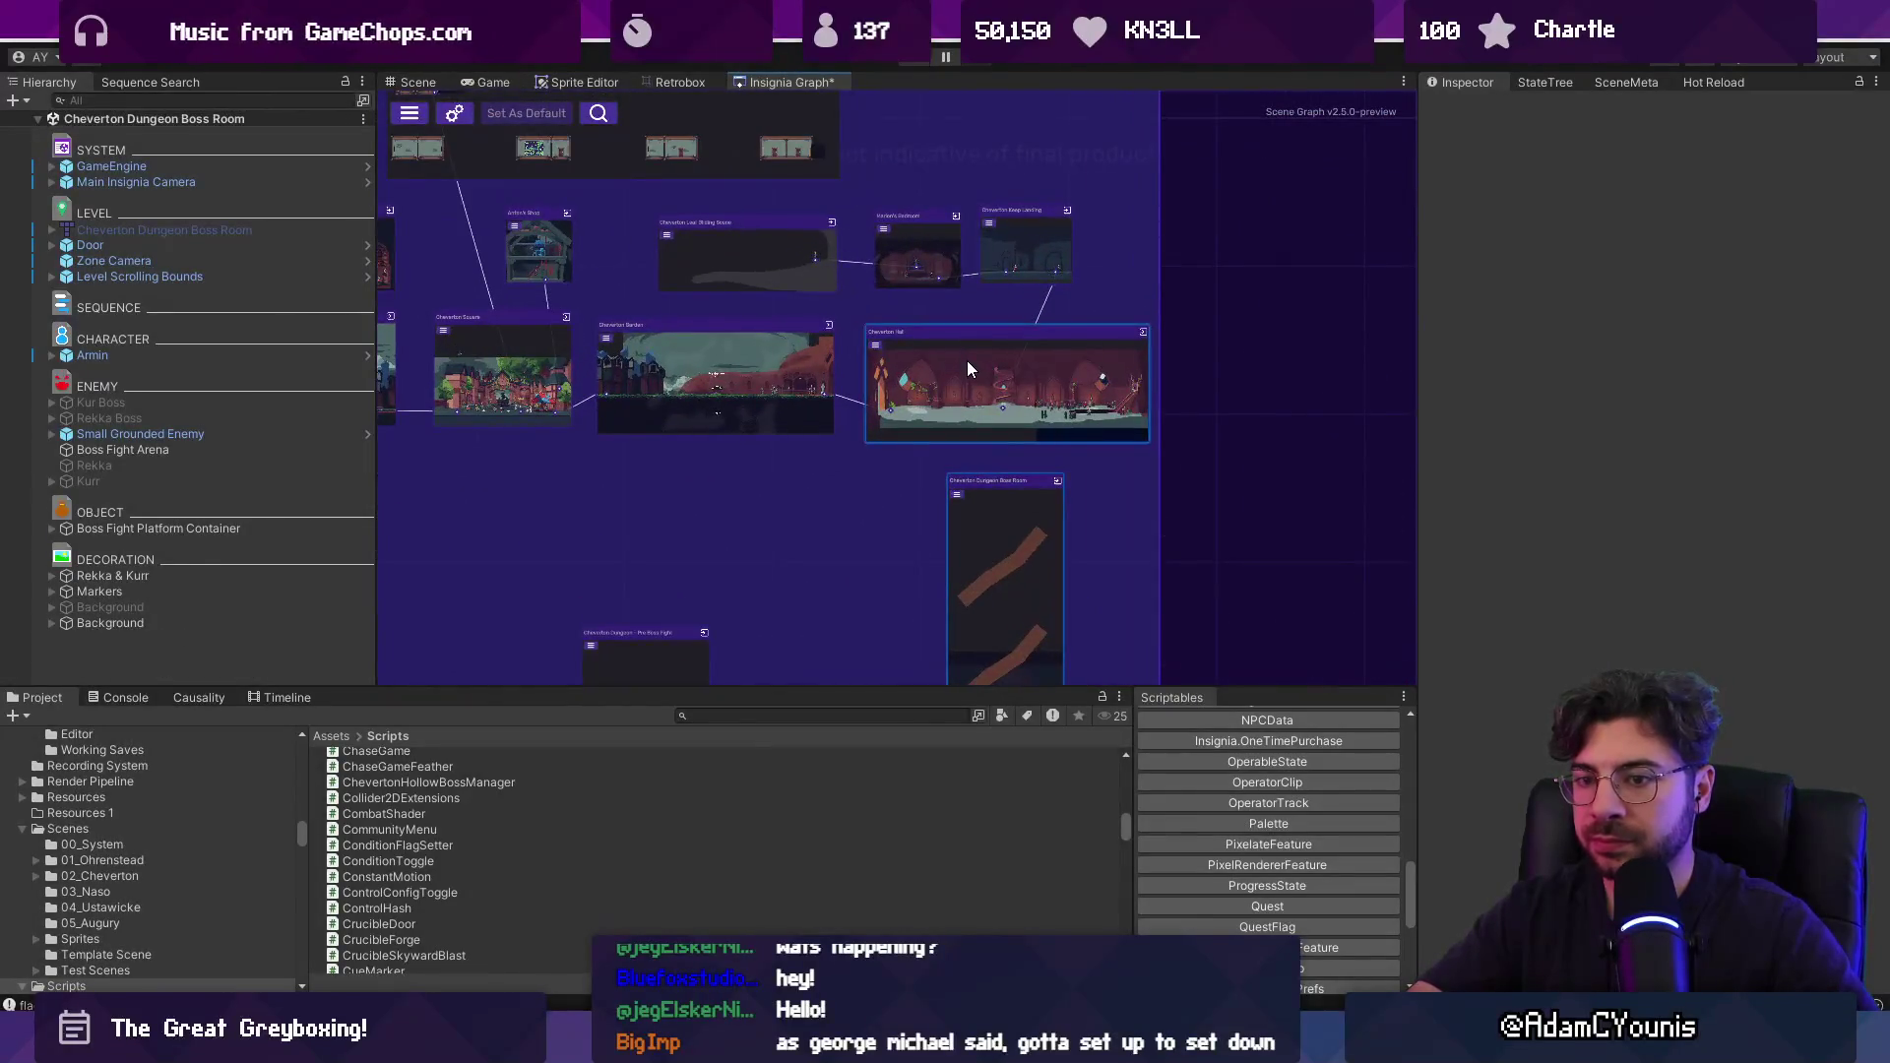
Rename the Small Grounded Enemy object to 'Enemy'.
click(192, 436)
key(F2)
text(Enemyu)
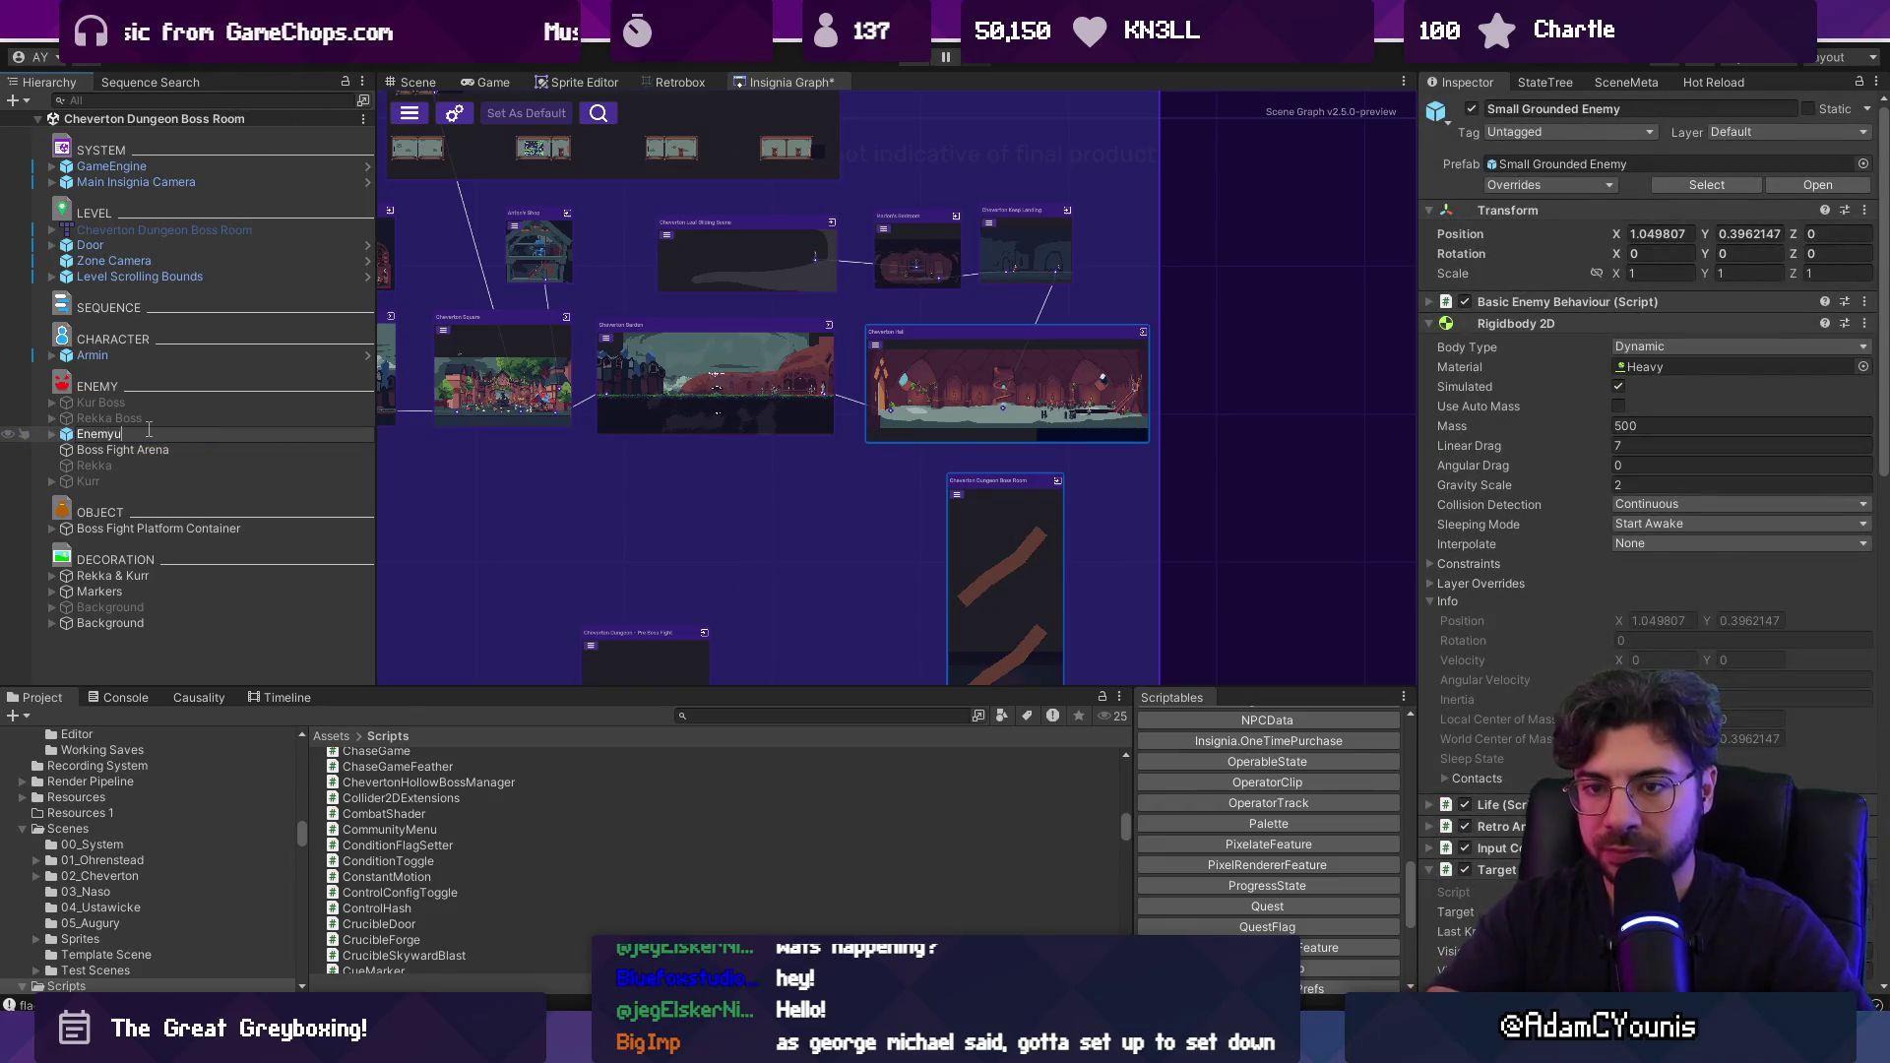
key(BackSpace)
key(Return)
key(ctrl+o)
key(Escape)
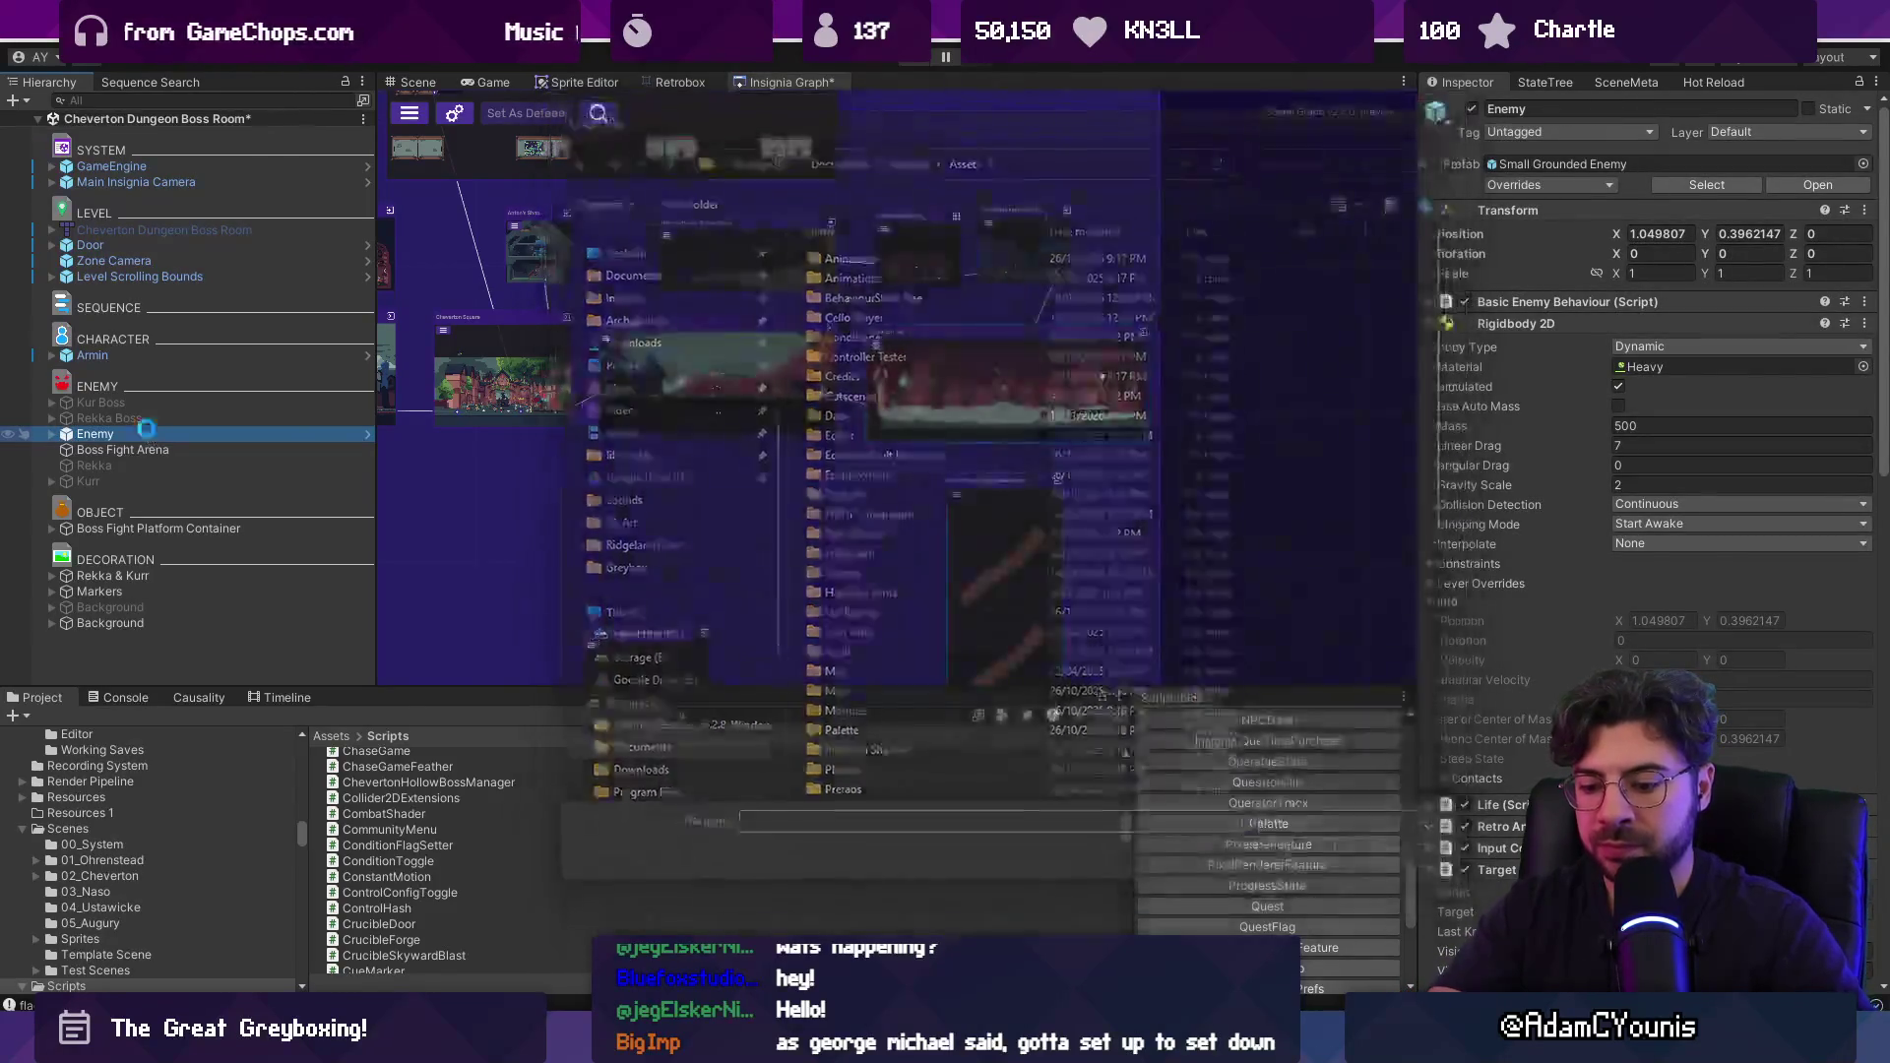
Playtest the boss room, skipping the cutscene and running the hero left into the dark cave.
key(ctrl+p)
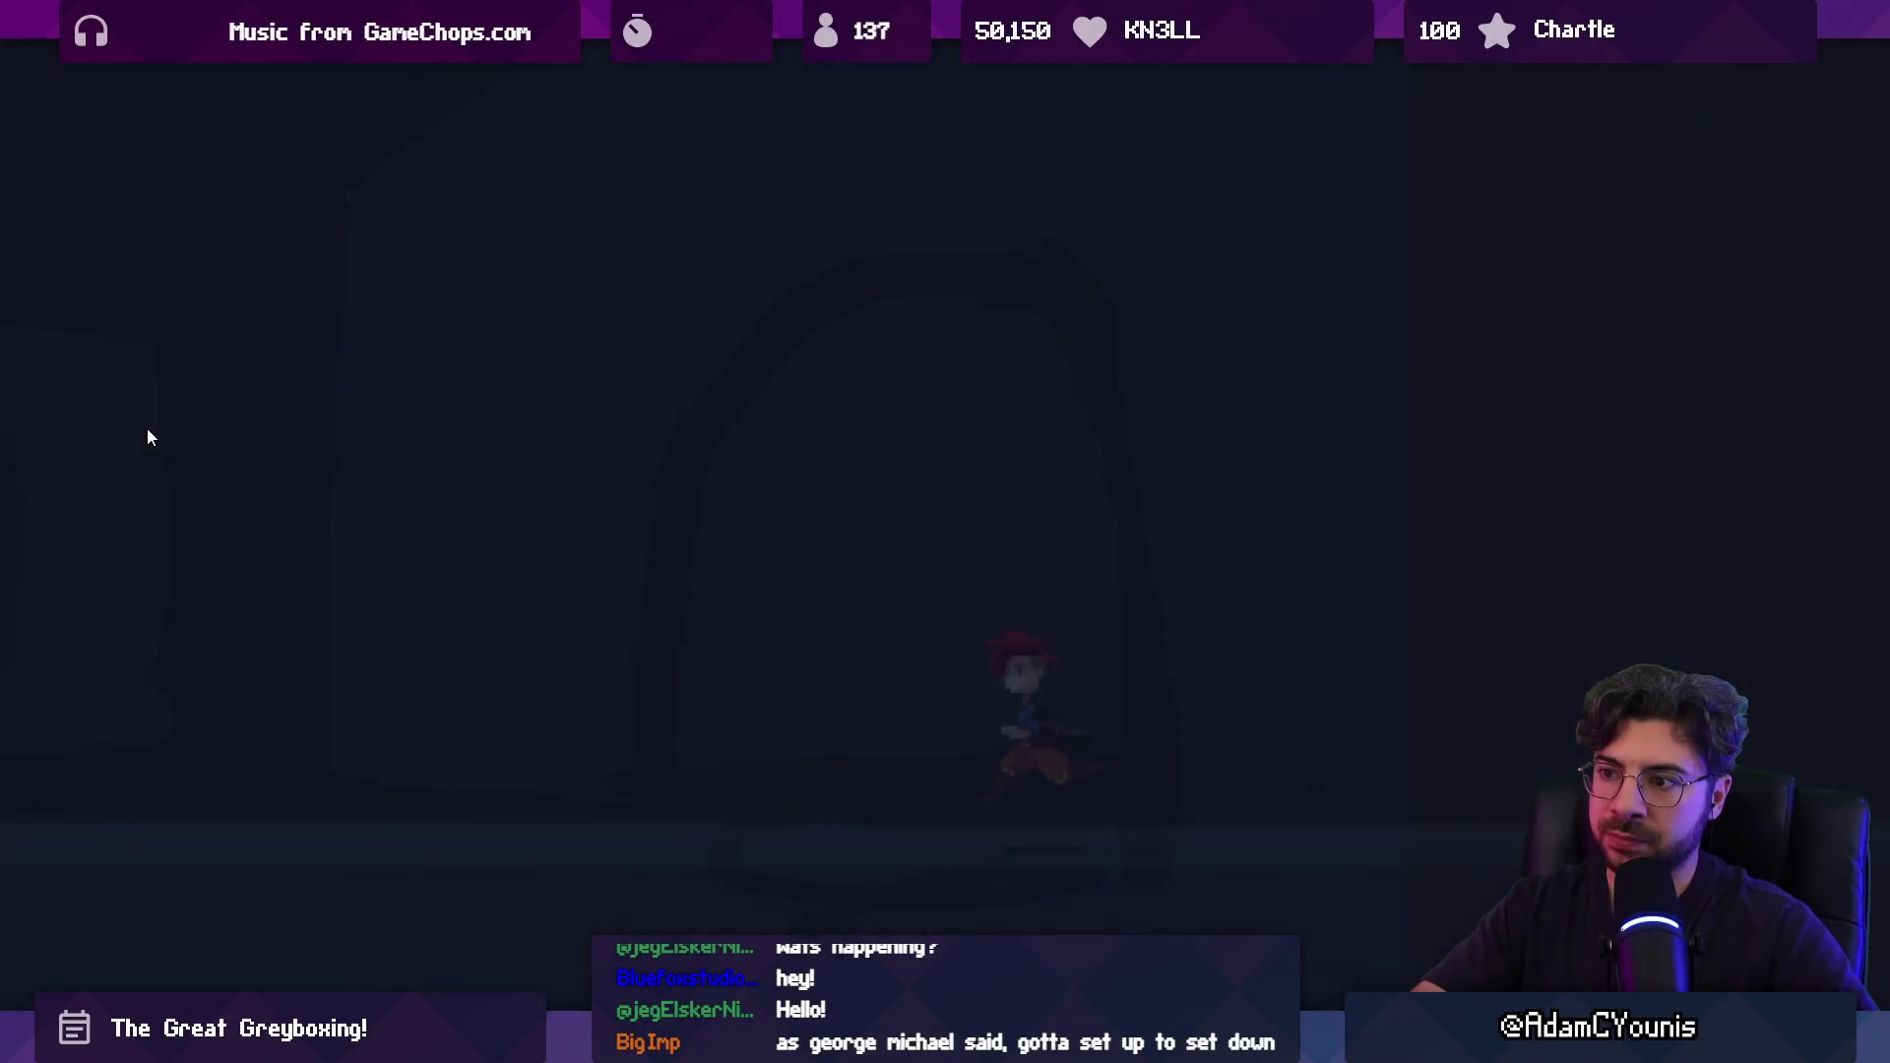
key(Escape)
key(Up)
key(Return)
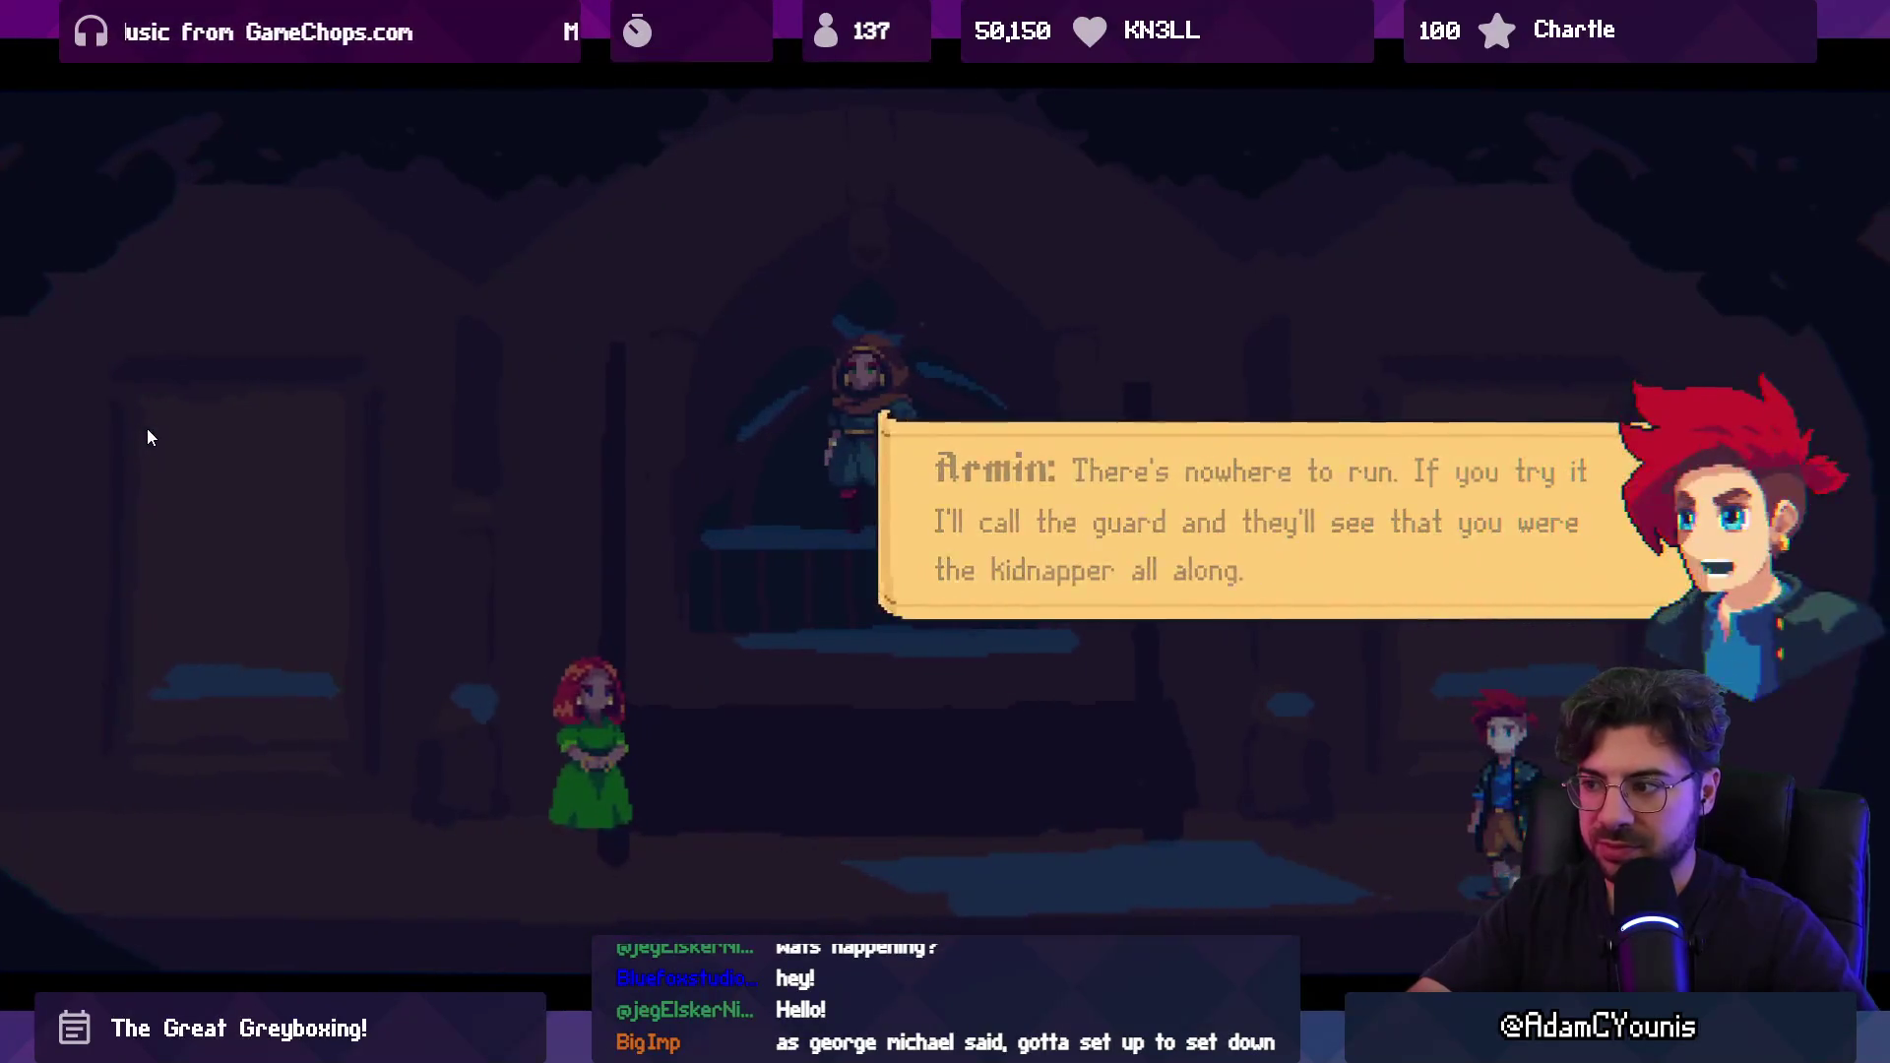
key(space)
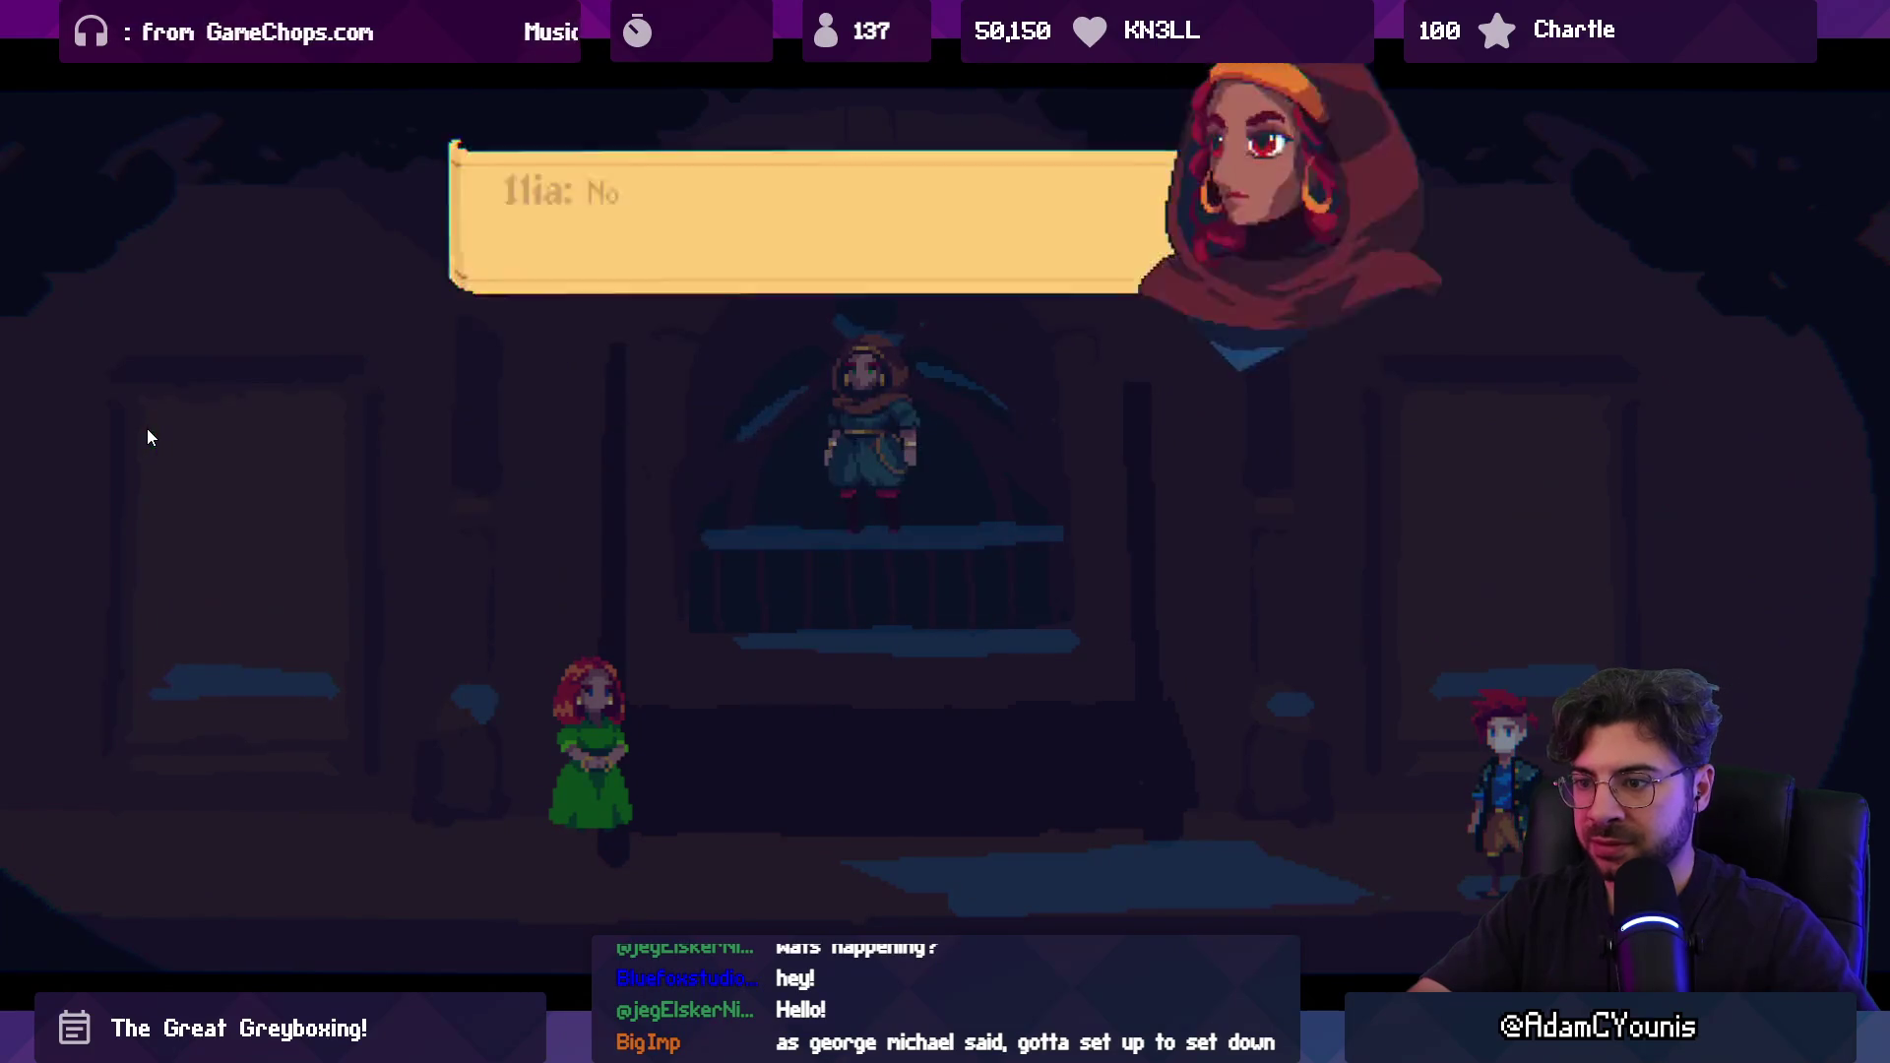
key(Left)
key(space)
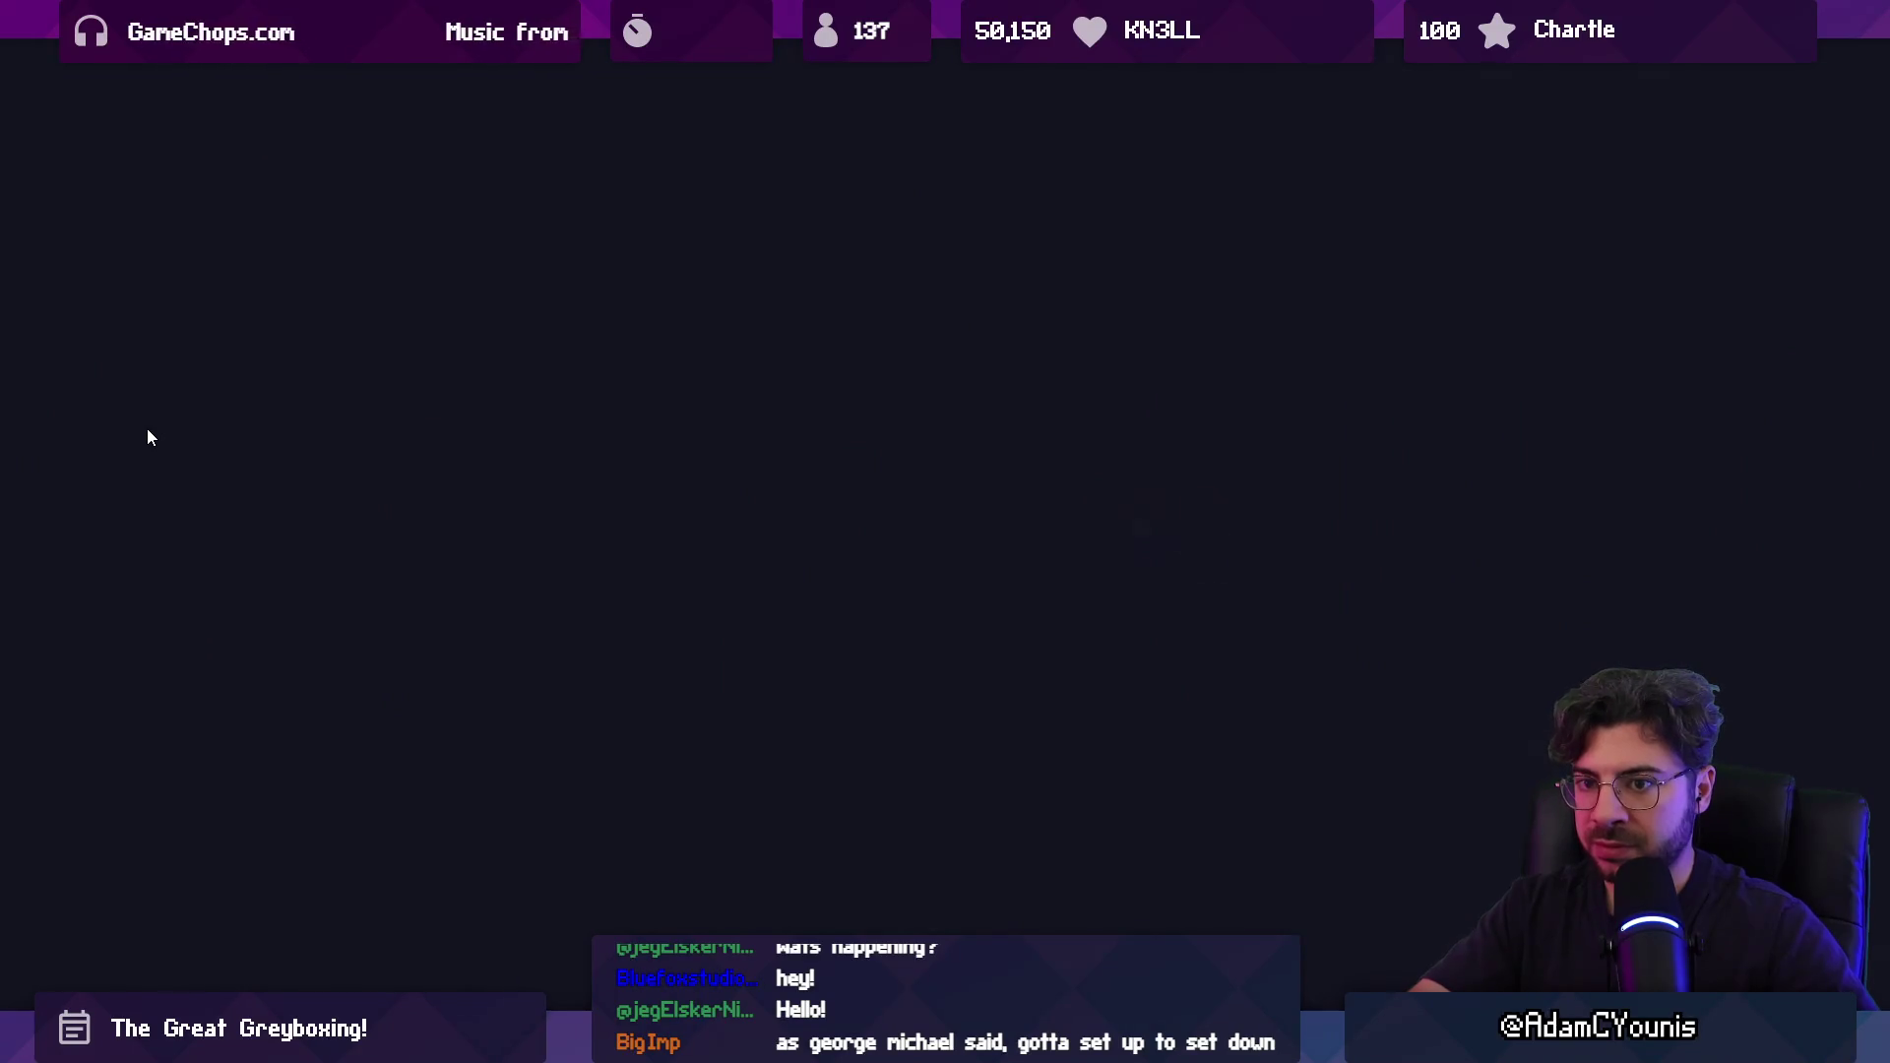
key(Left)
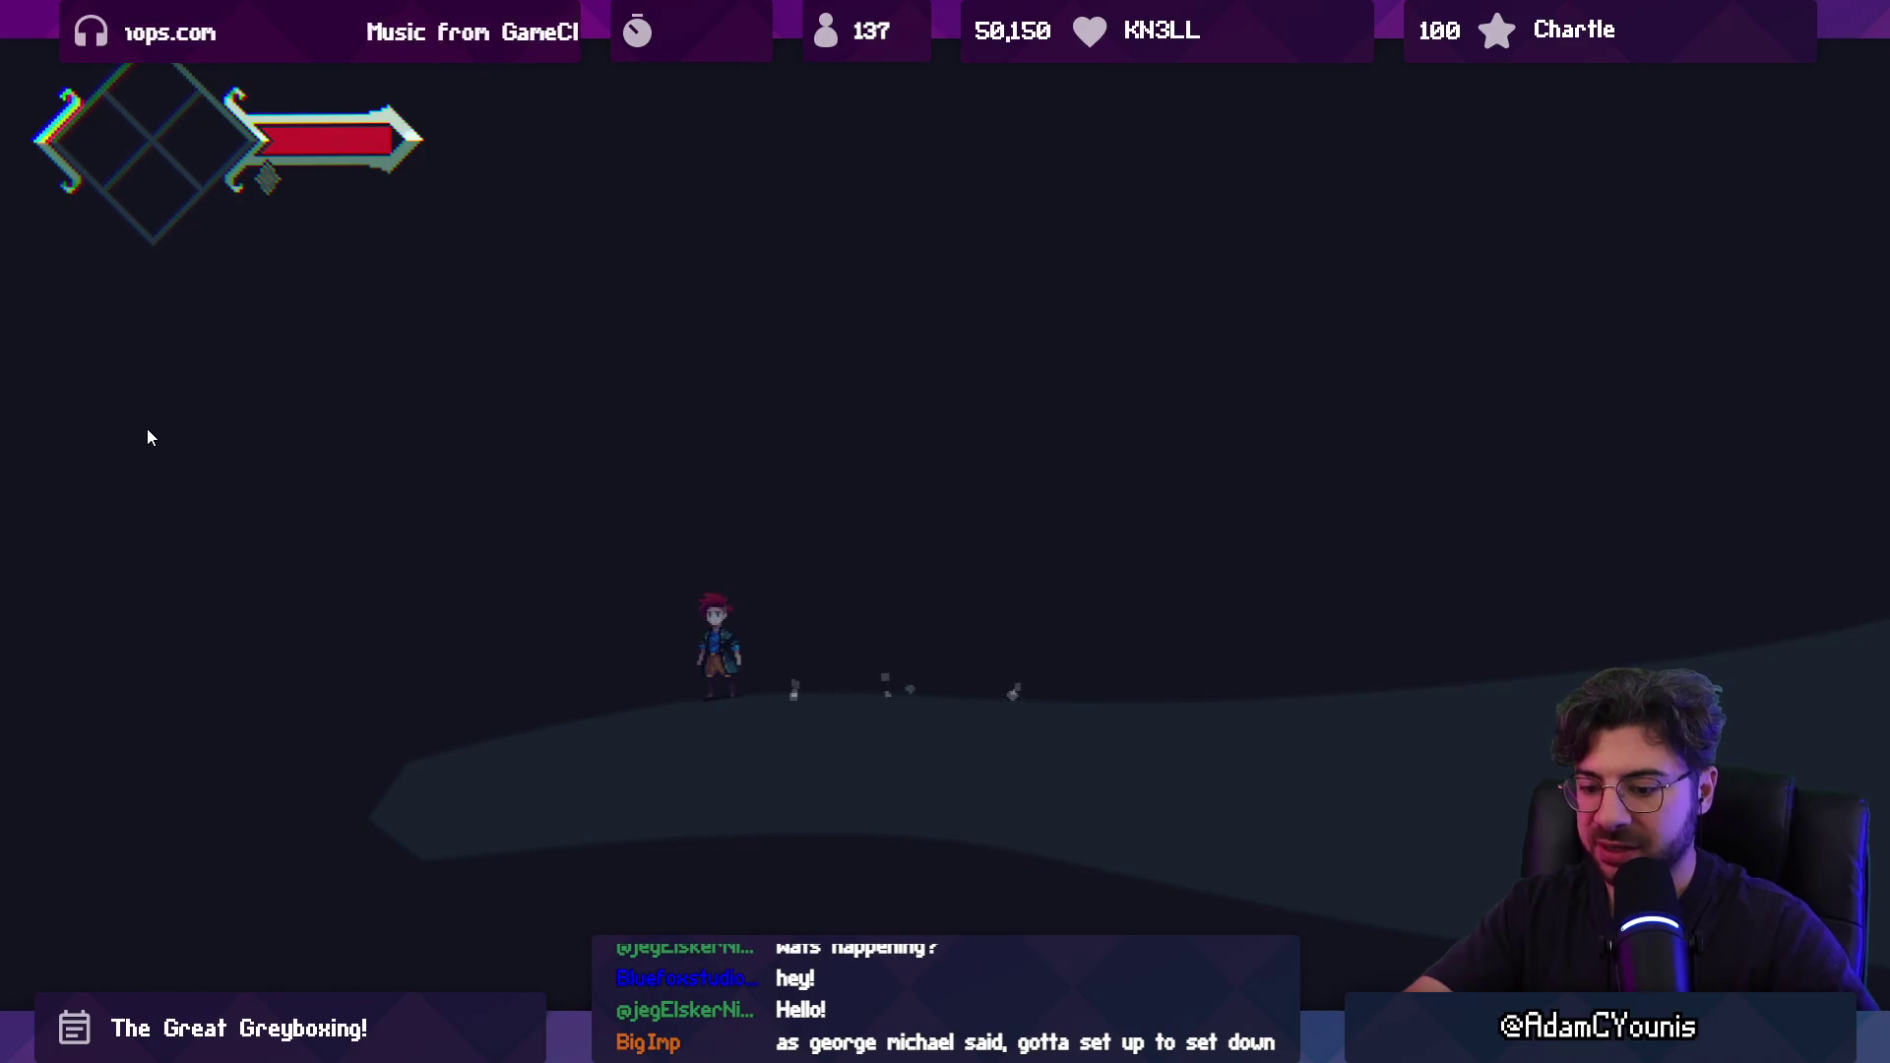
key(F11)
click(904, 64)
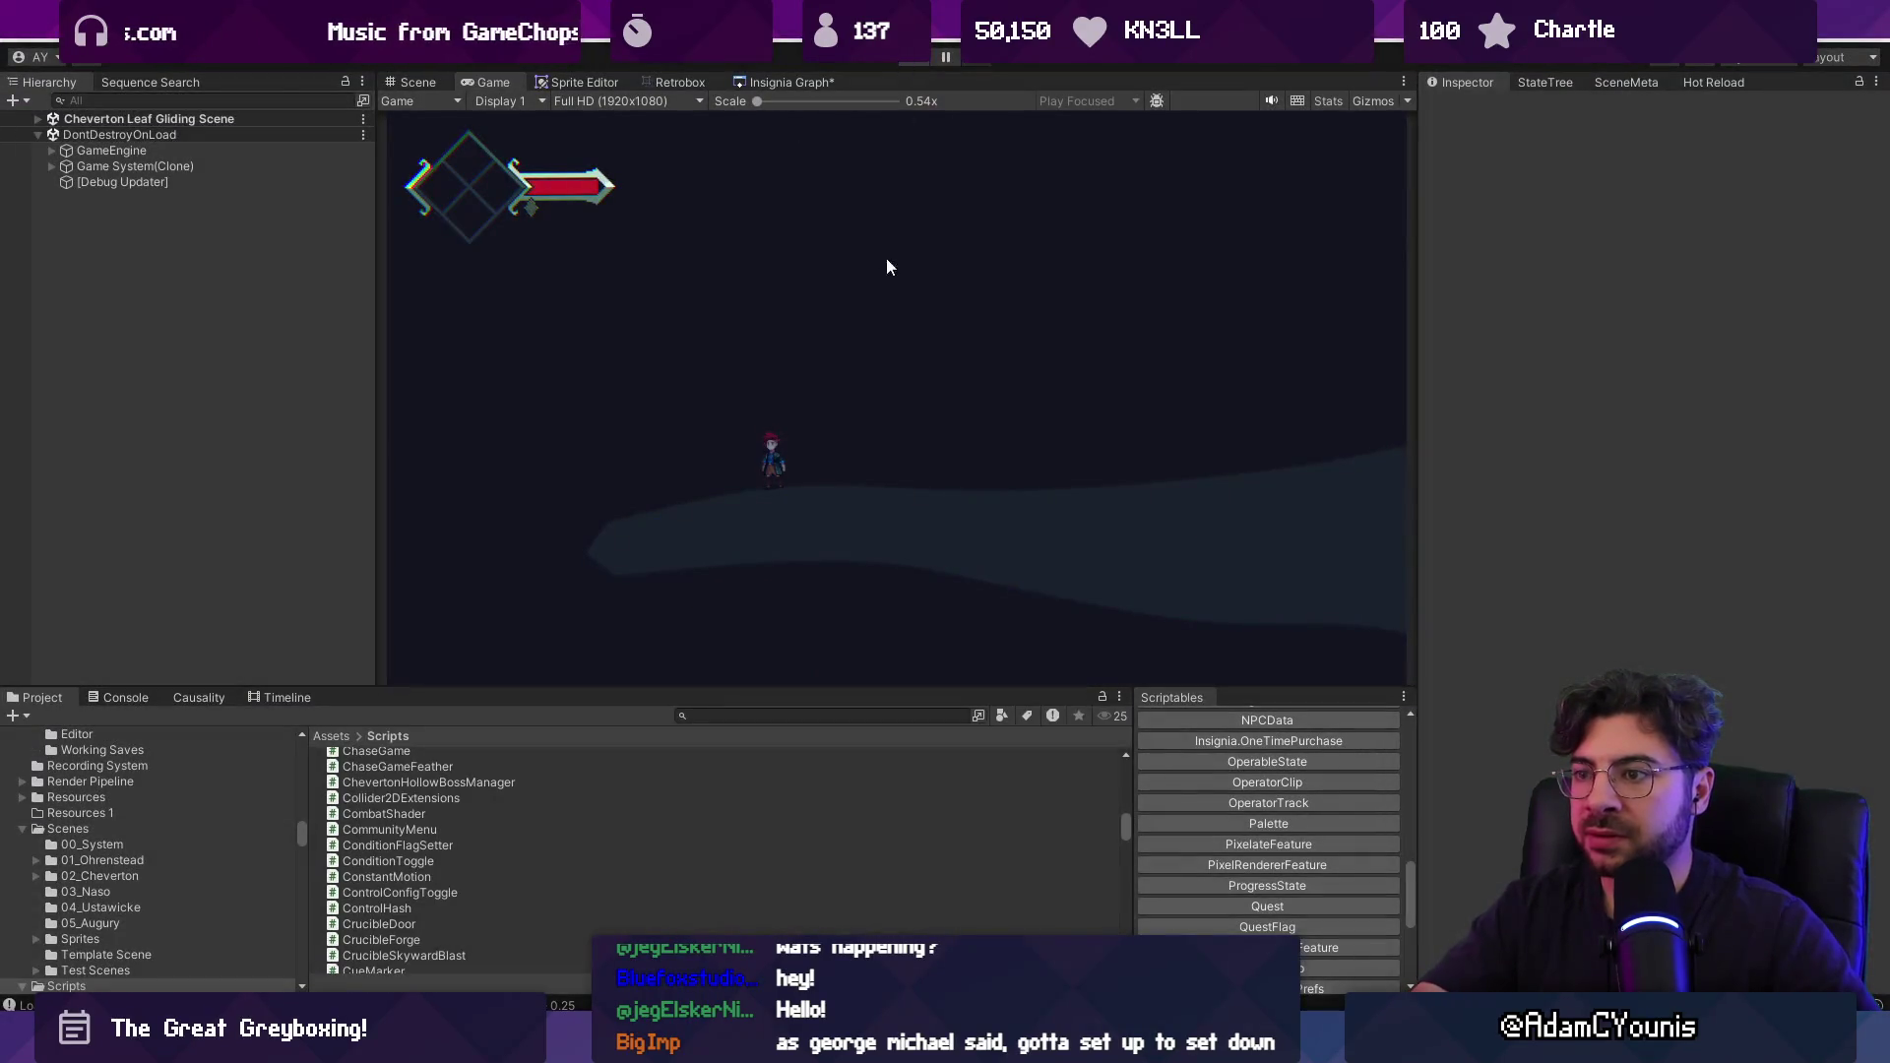
Save the boss room scene and navigate the Insignia scene graph, pulling a connection from a node.
scroll(878, 342, down, 5)
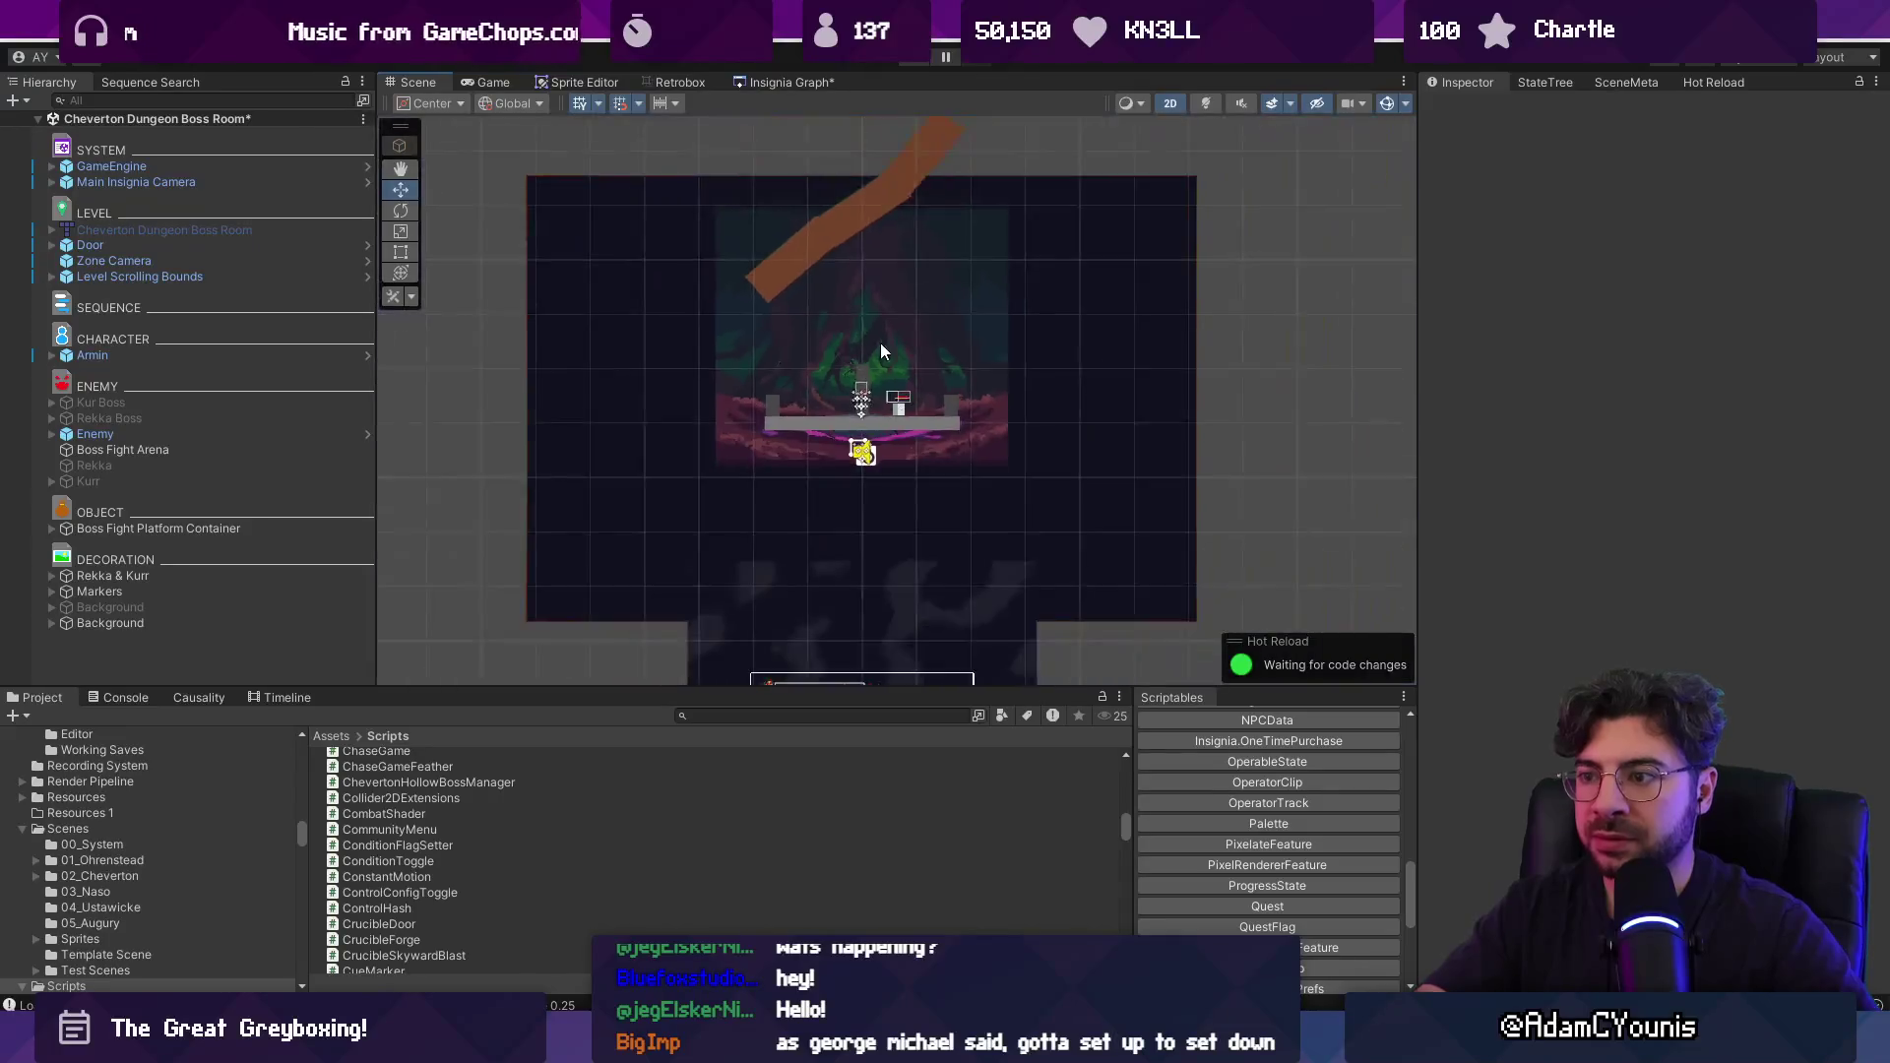
click(778, 82)
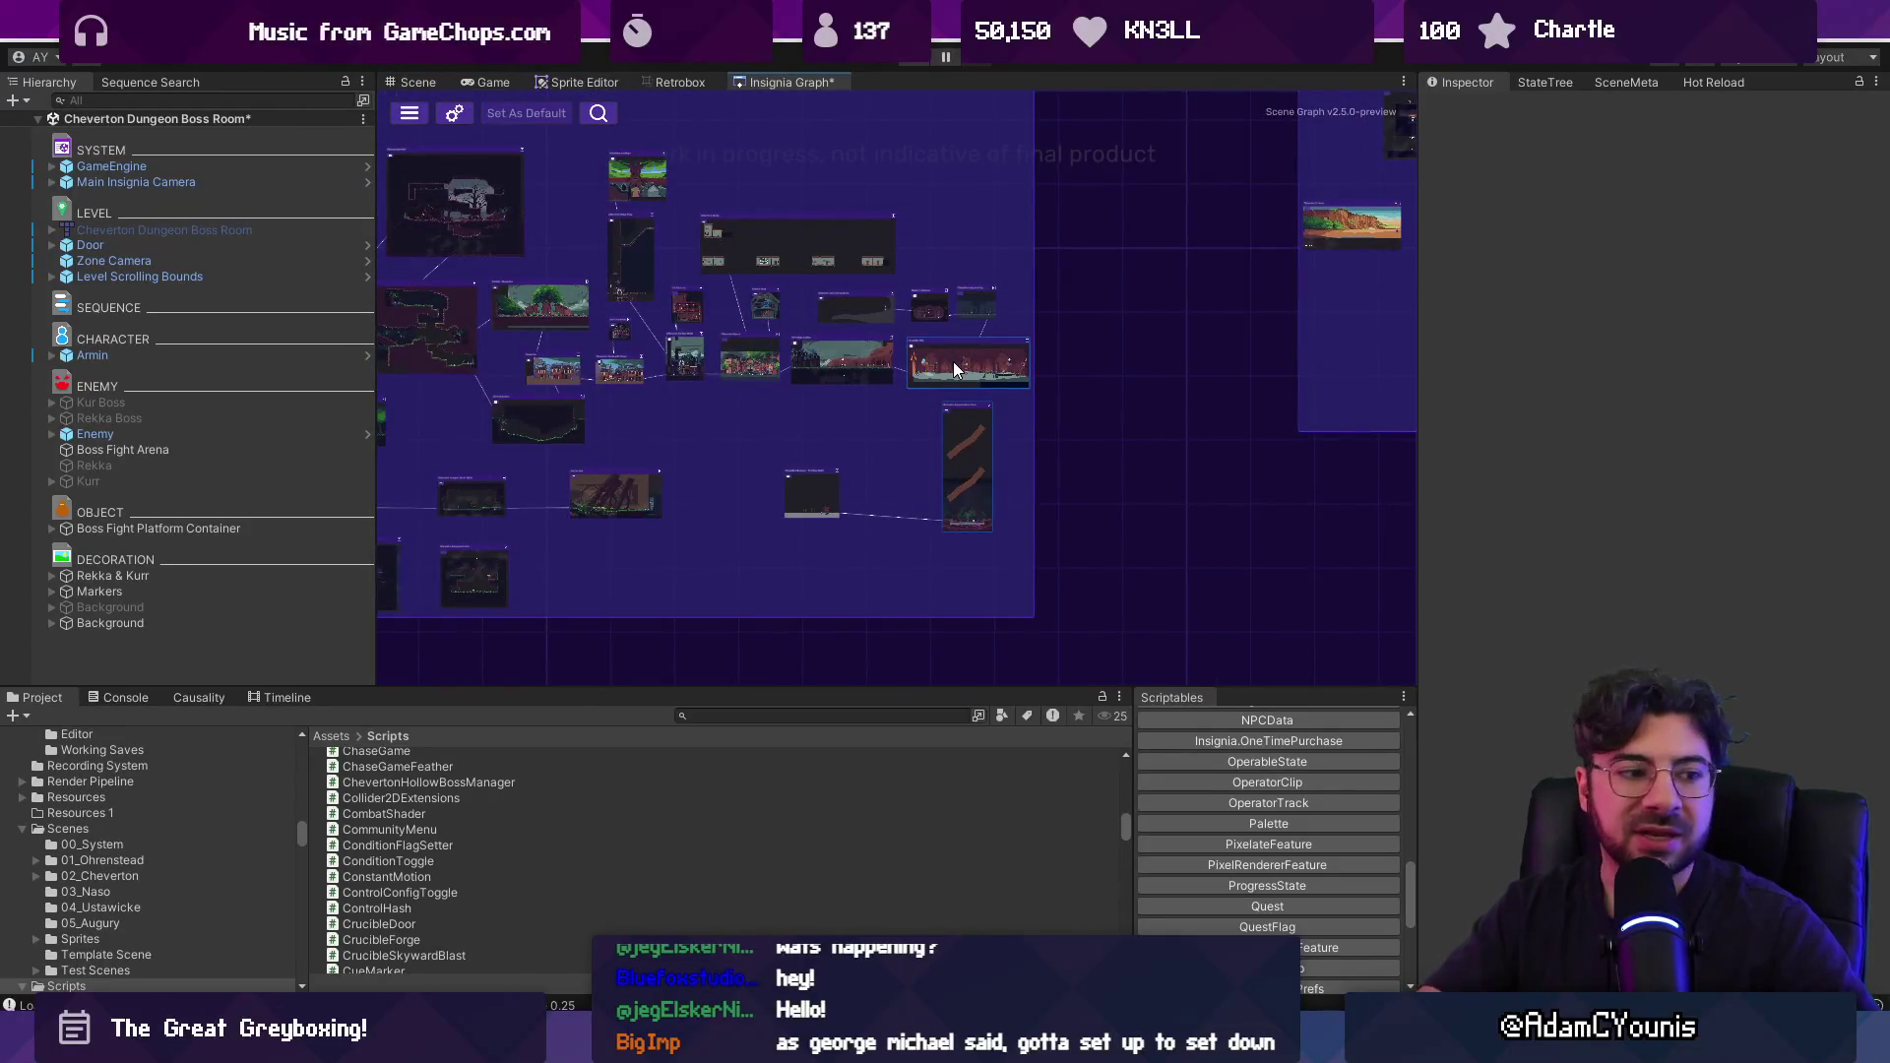
scroll(935, 414, up, 3)
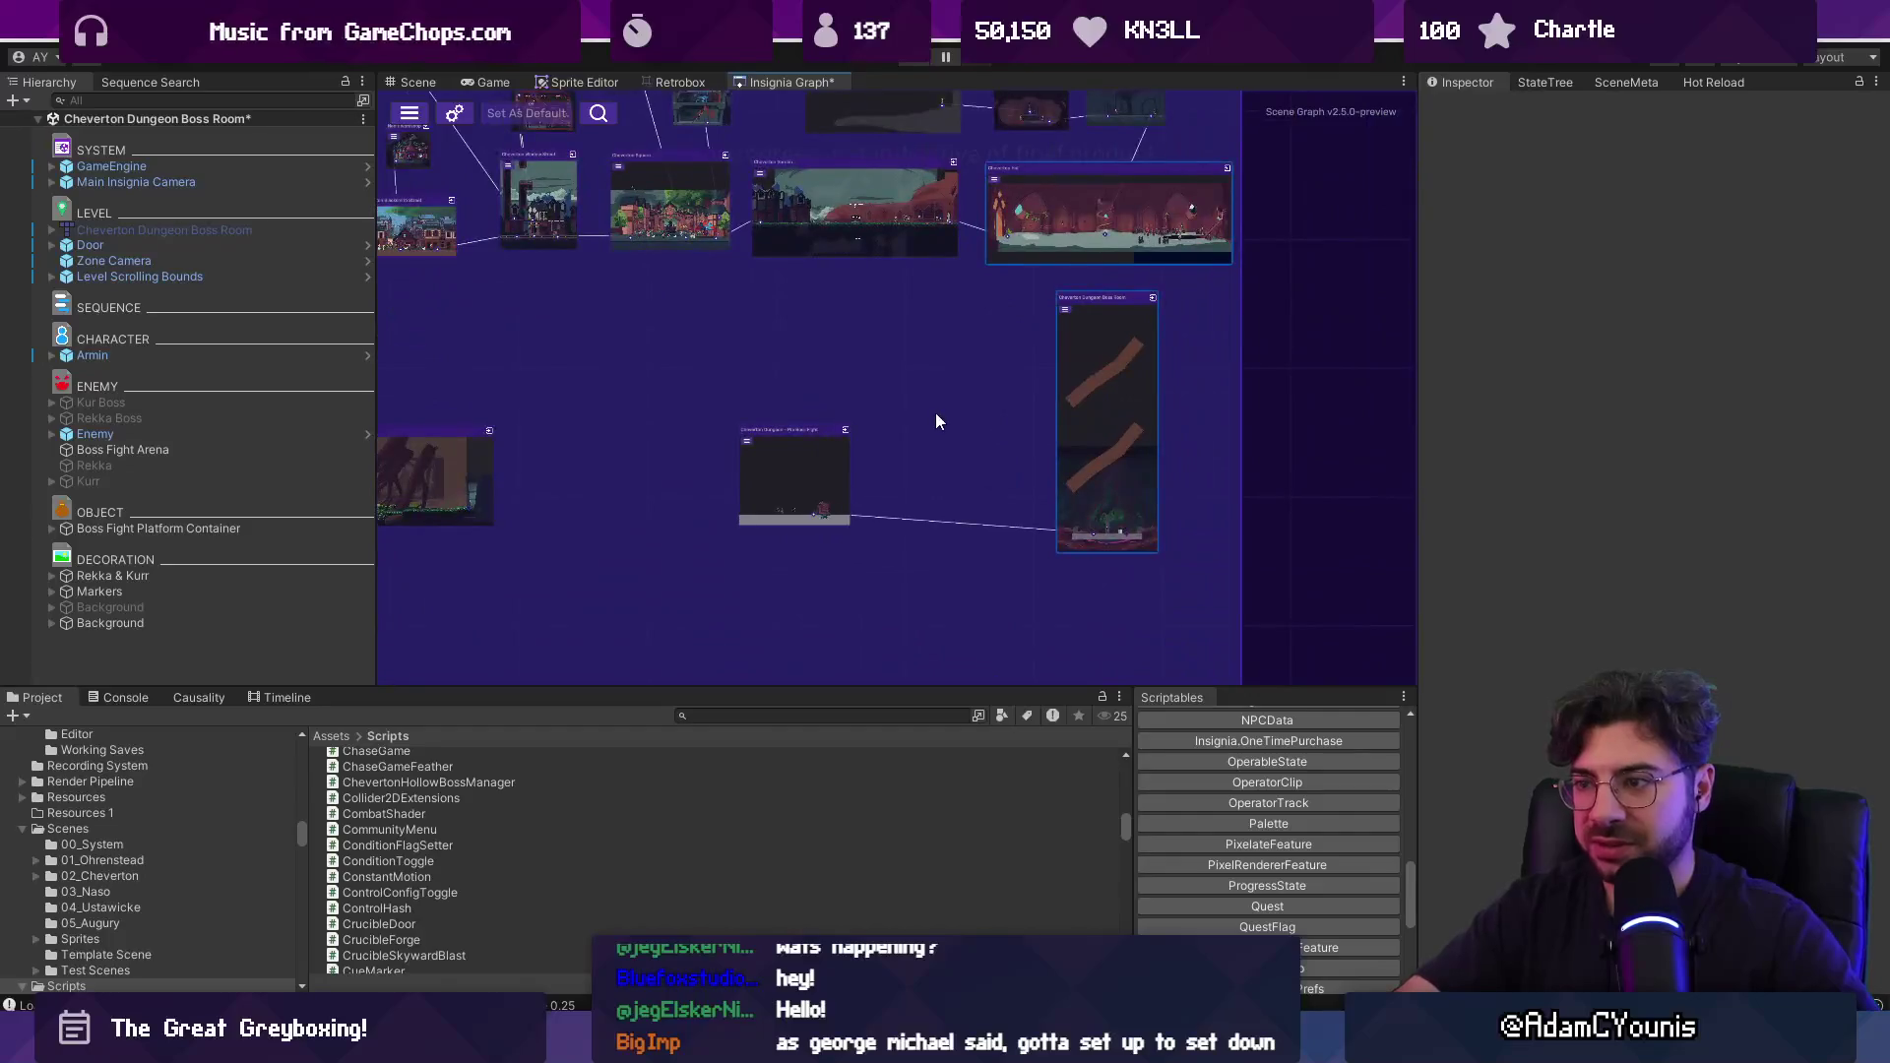
key(ctrl+s)
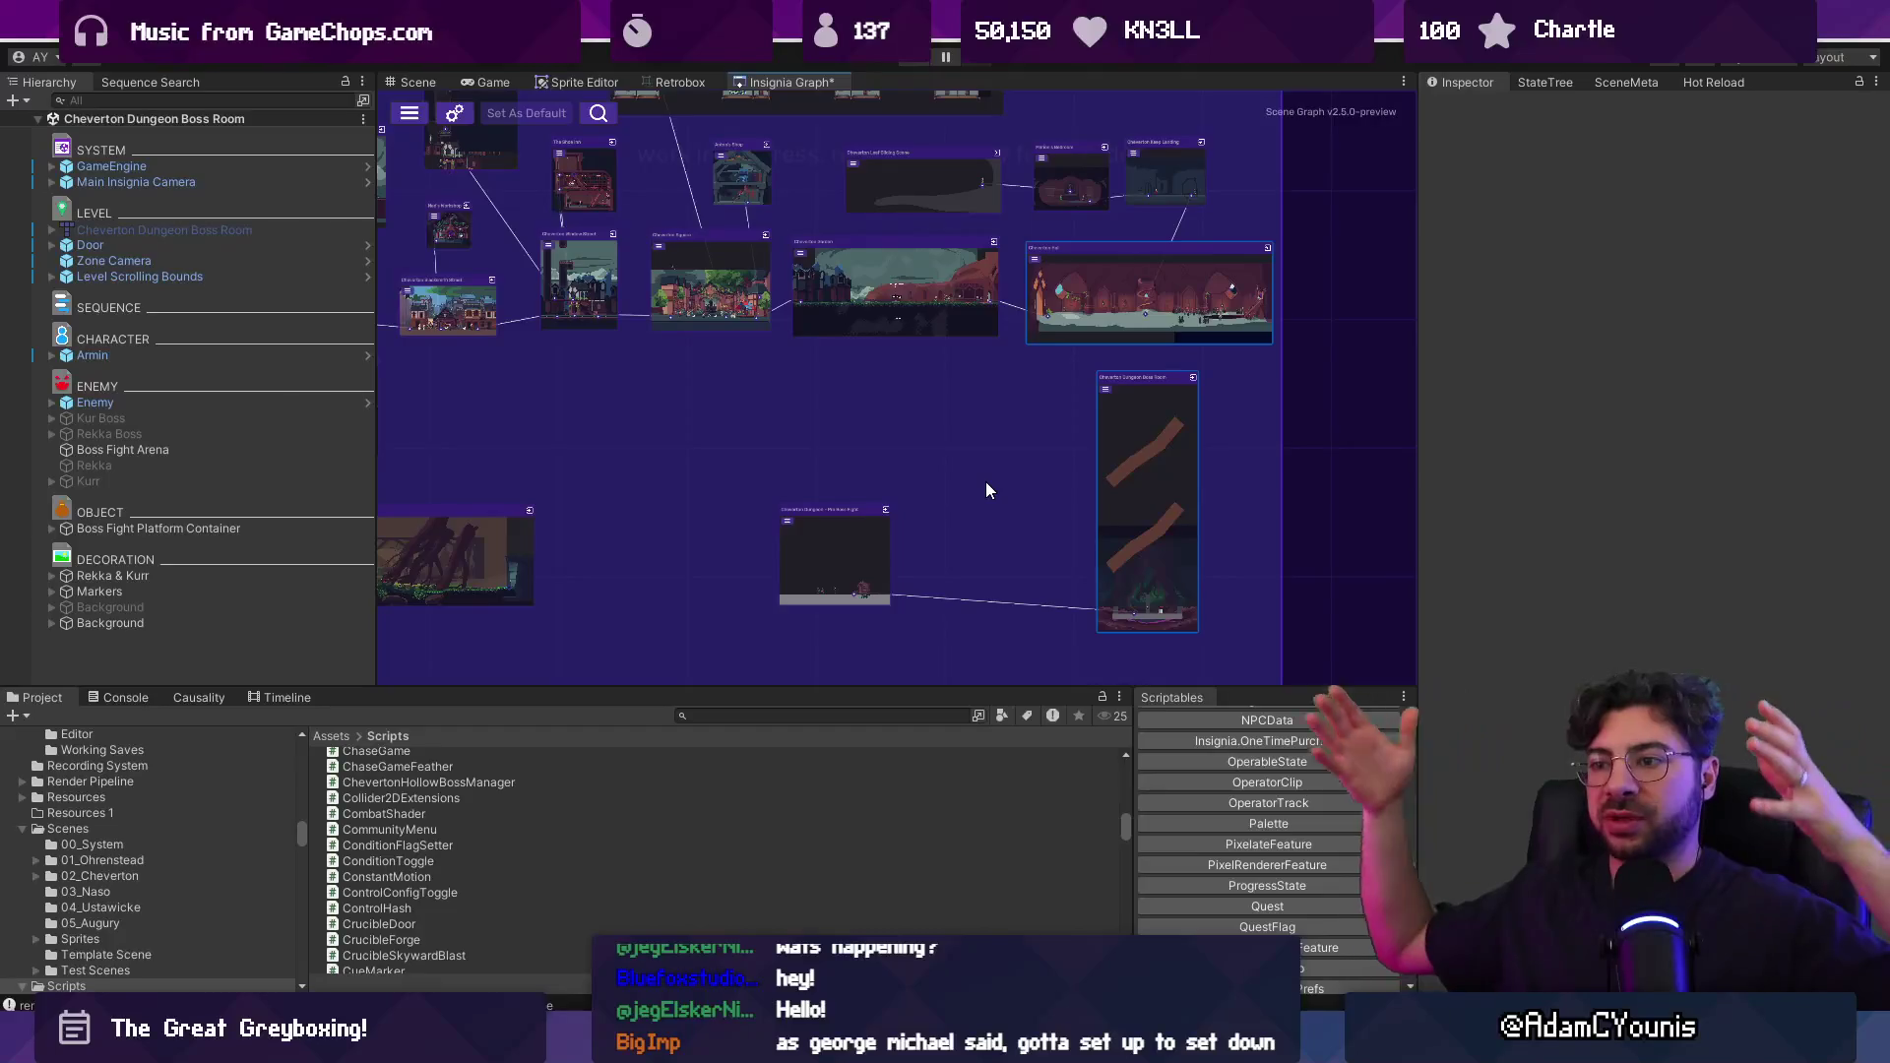
scroll(986, 484, down, 2)
scroll(975, 527, up, 6)
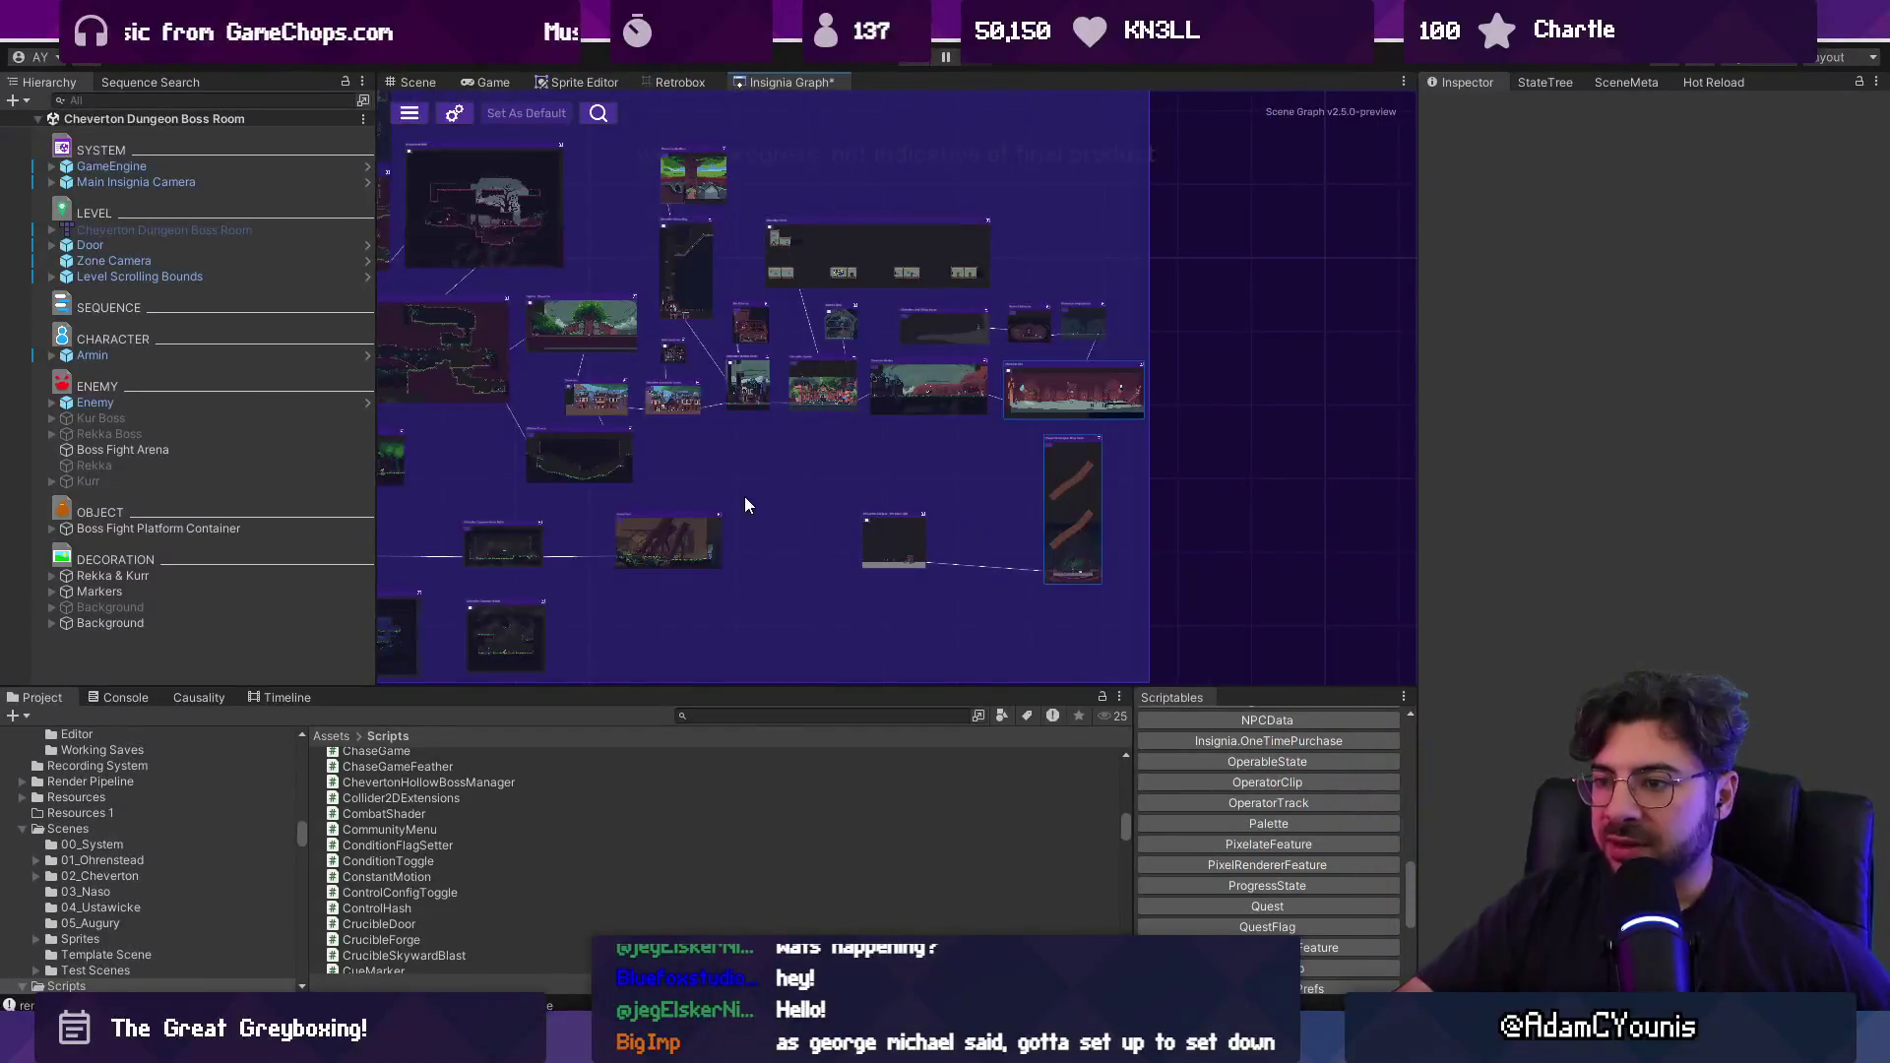
scroll(856, 564, down, 4)
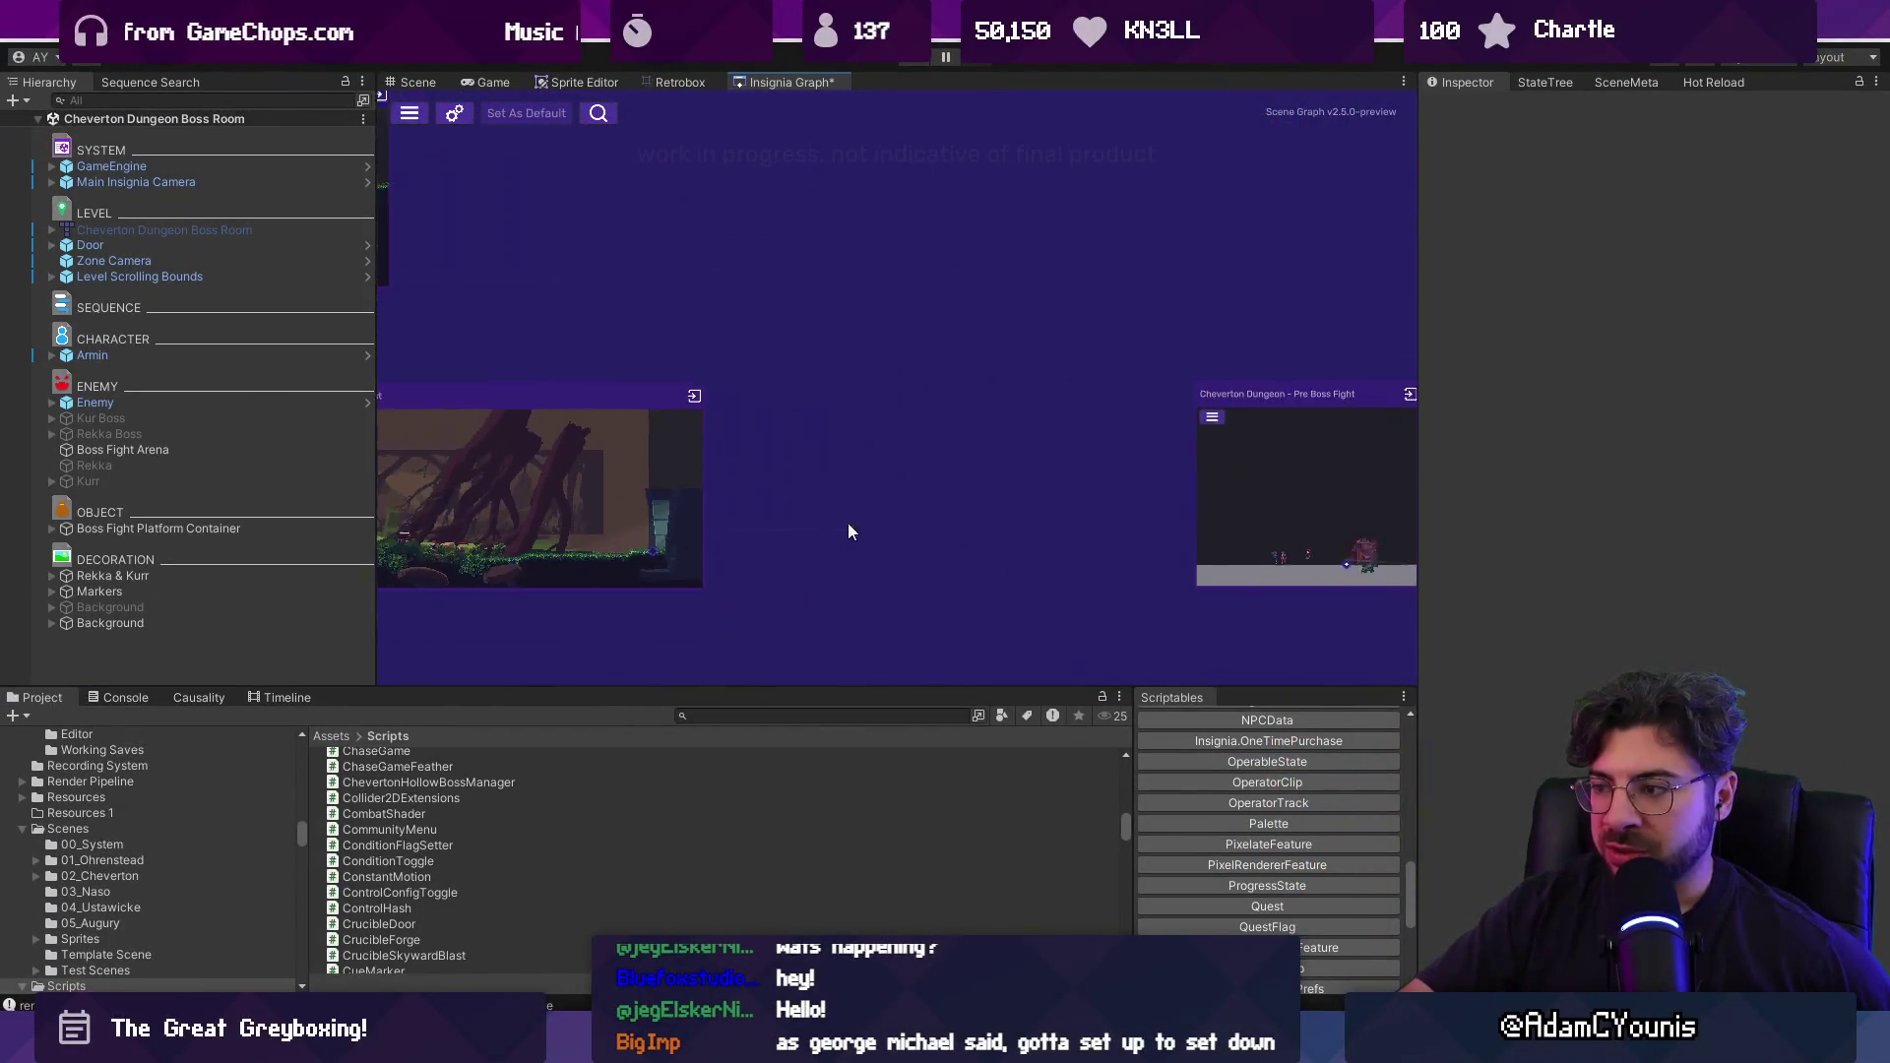
mouse_move(514, 543)
mouse_down()
mouse_move(974, 586)
mouse_move(1084, 547)
mouse_up()
scroll(1109, 479, down, 5)
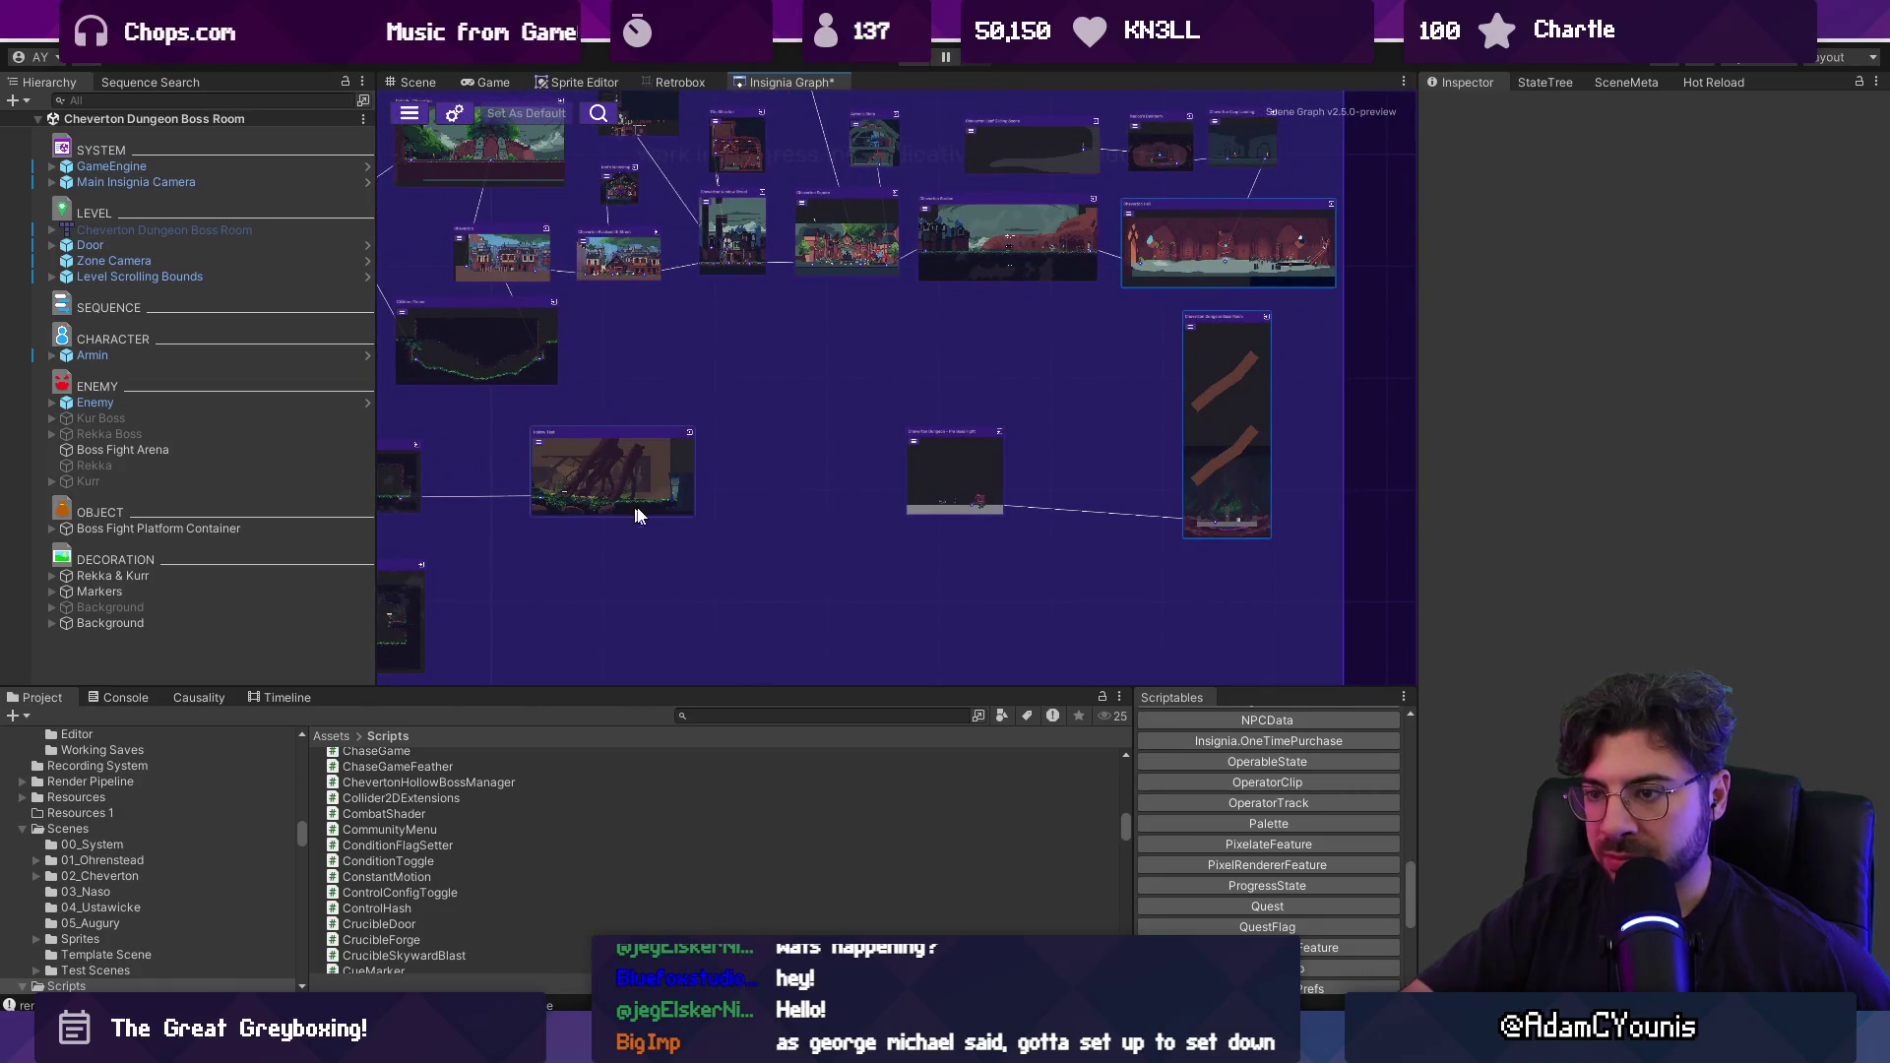
scroll(823, 504, up, 5)
In Pre Boss Fight, duplicate Door as Door_1 and move it left to X -2.93.
double_click(1083, 447)
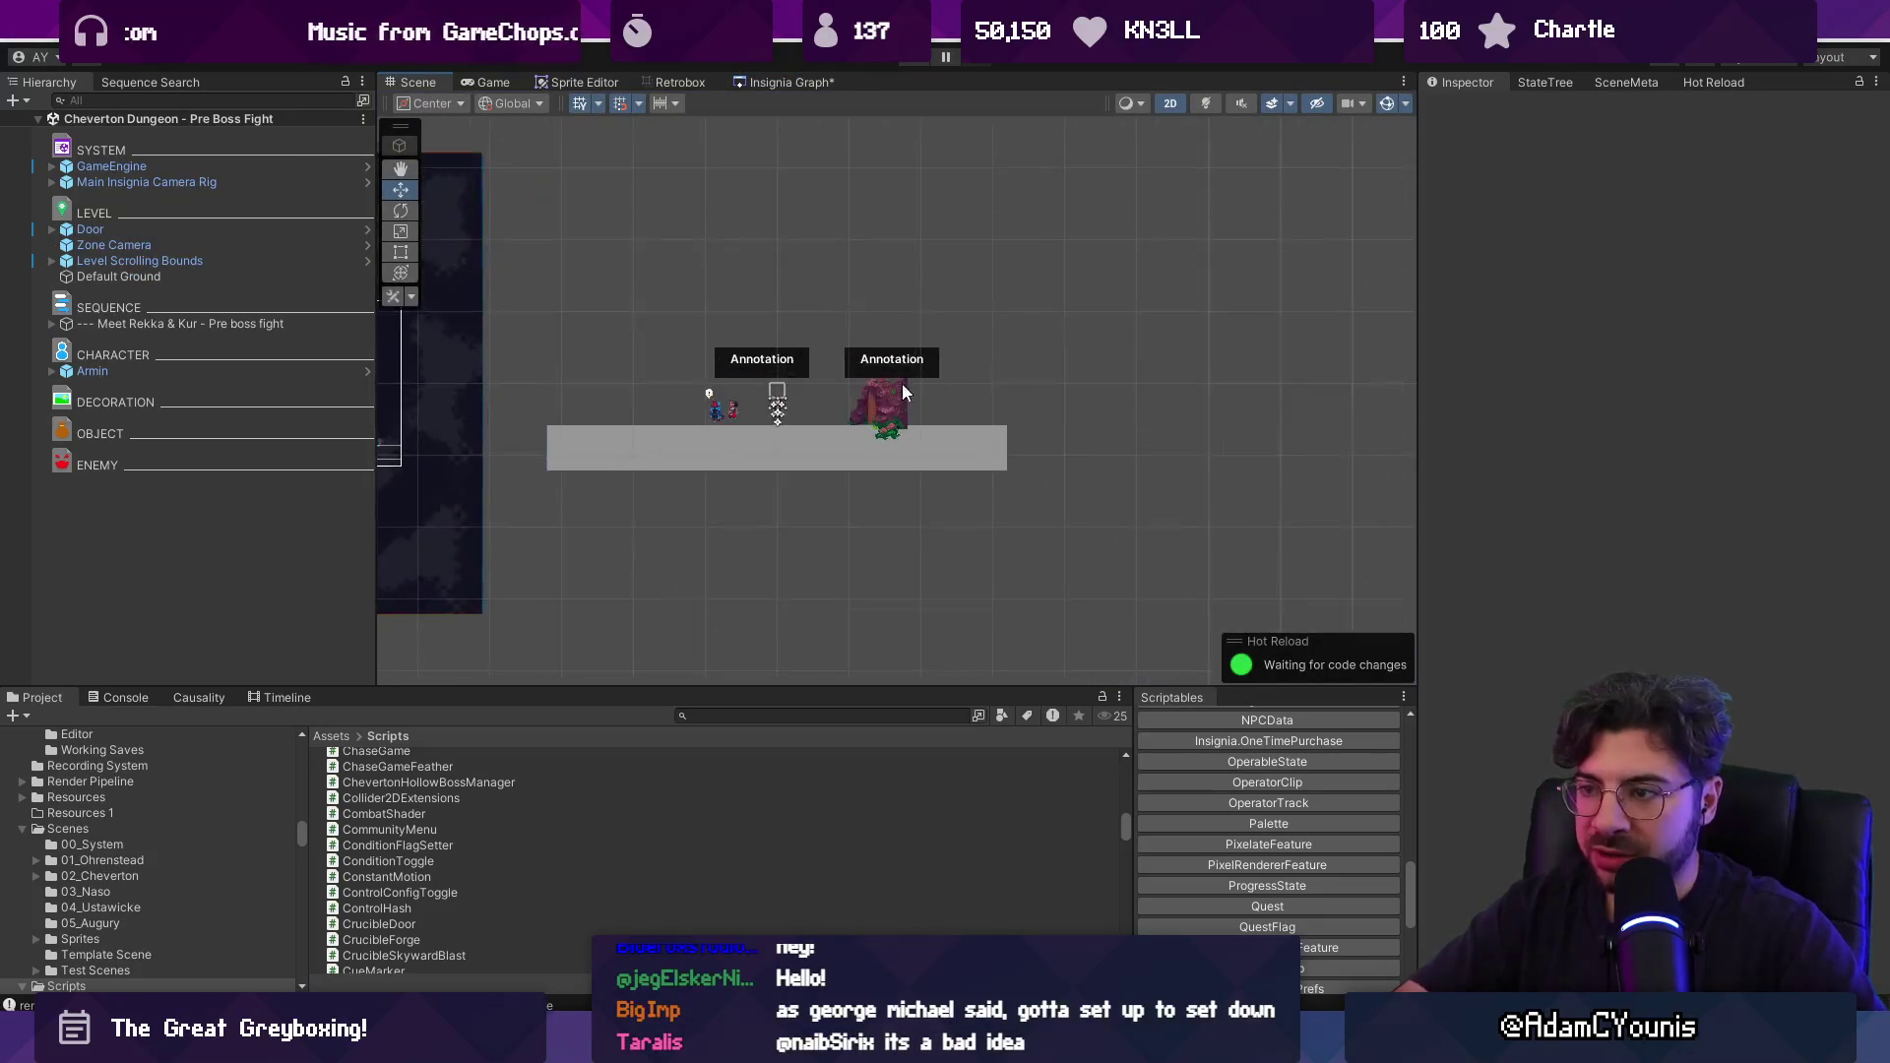
click(889, 423)
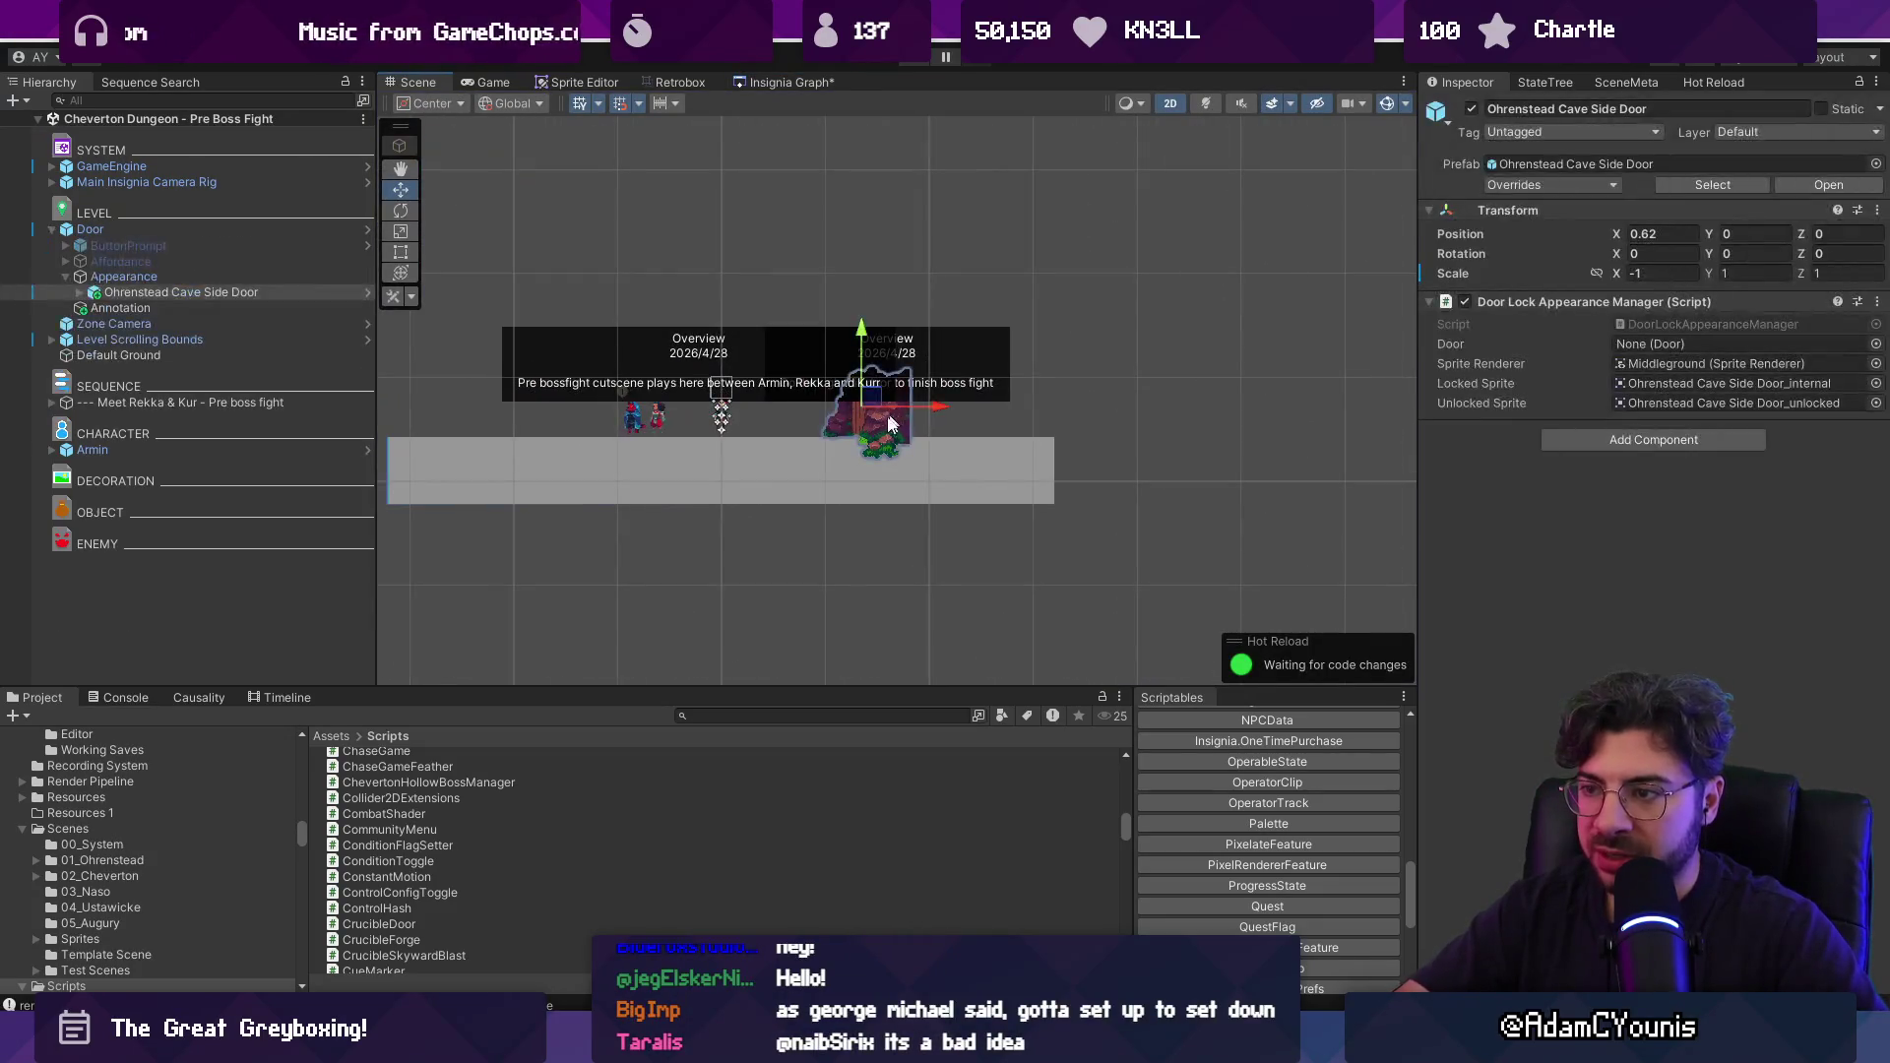
click(210, 233)
key(ctrl+d)
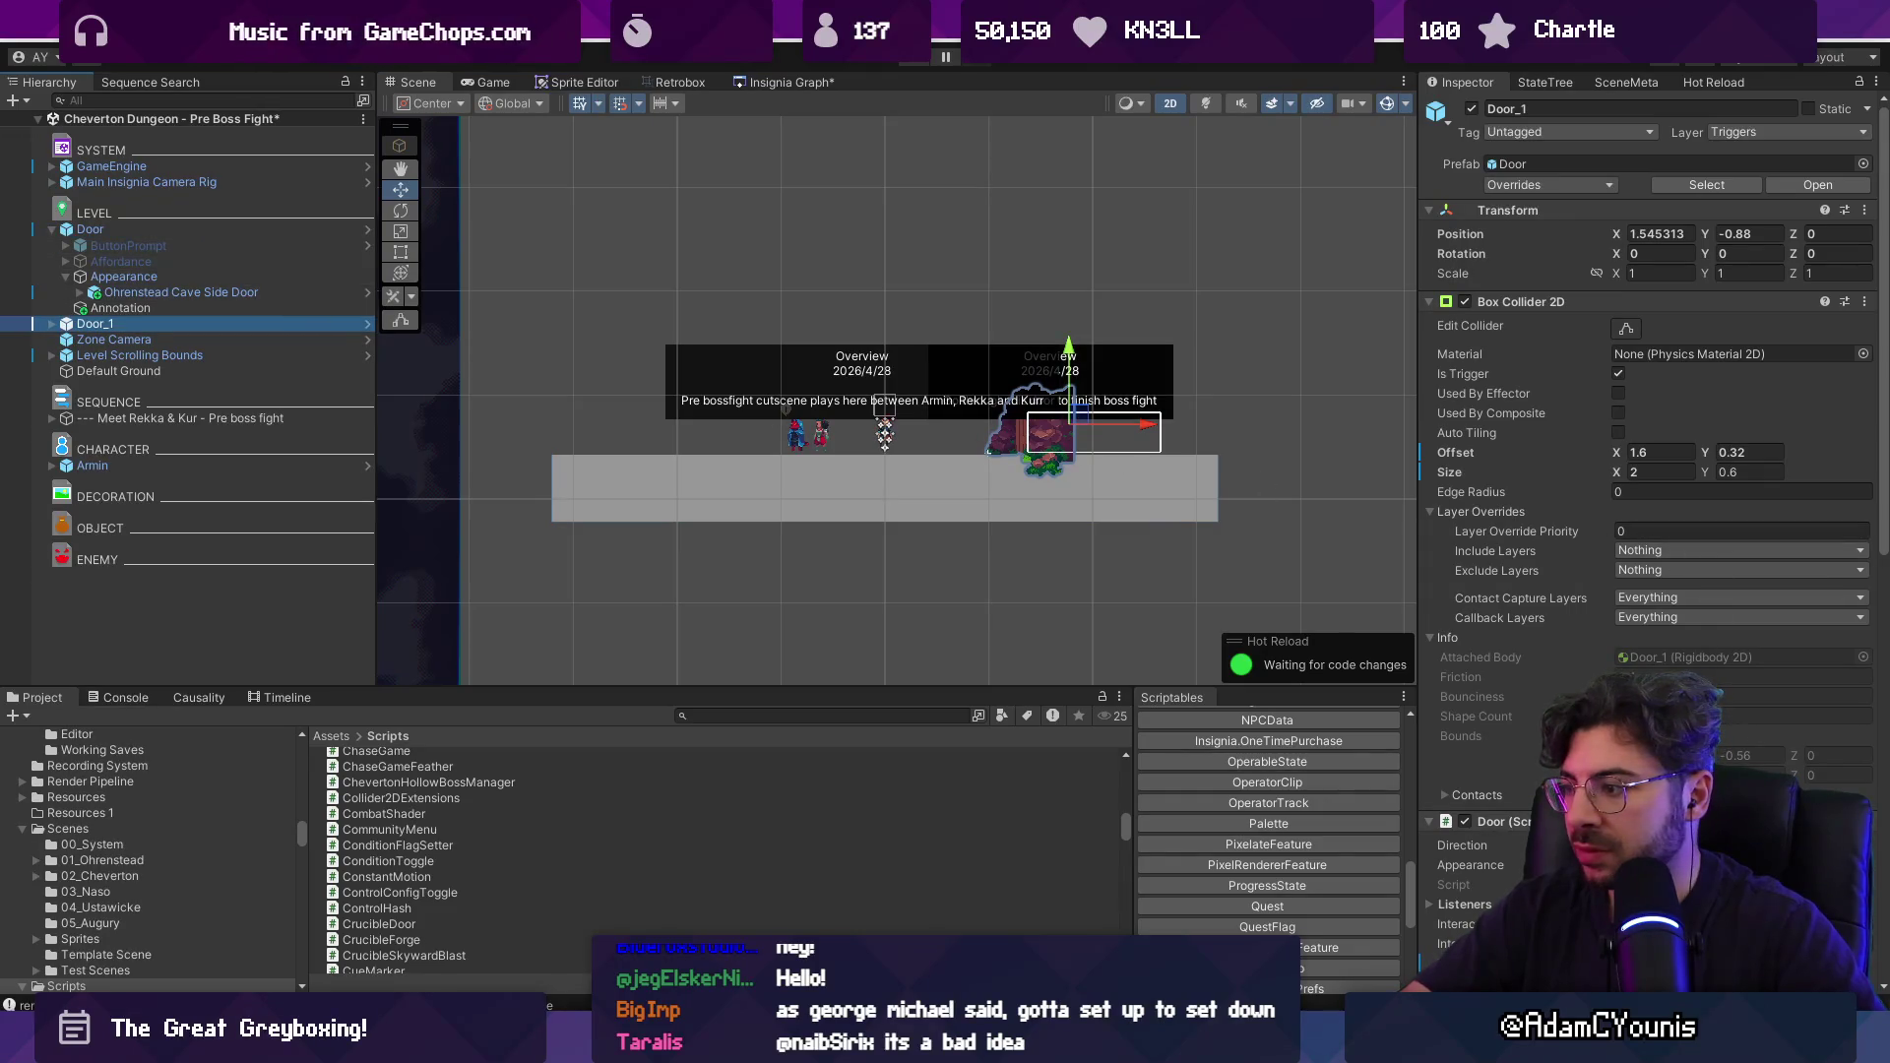
click(1016, 453)
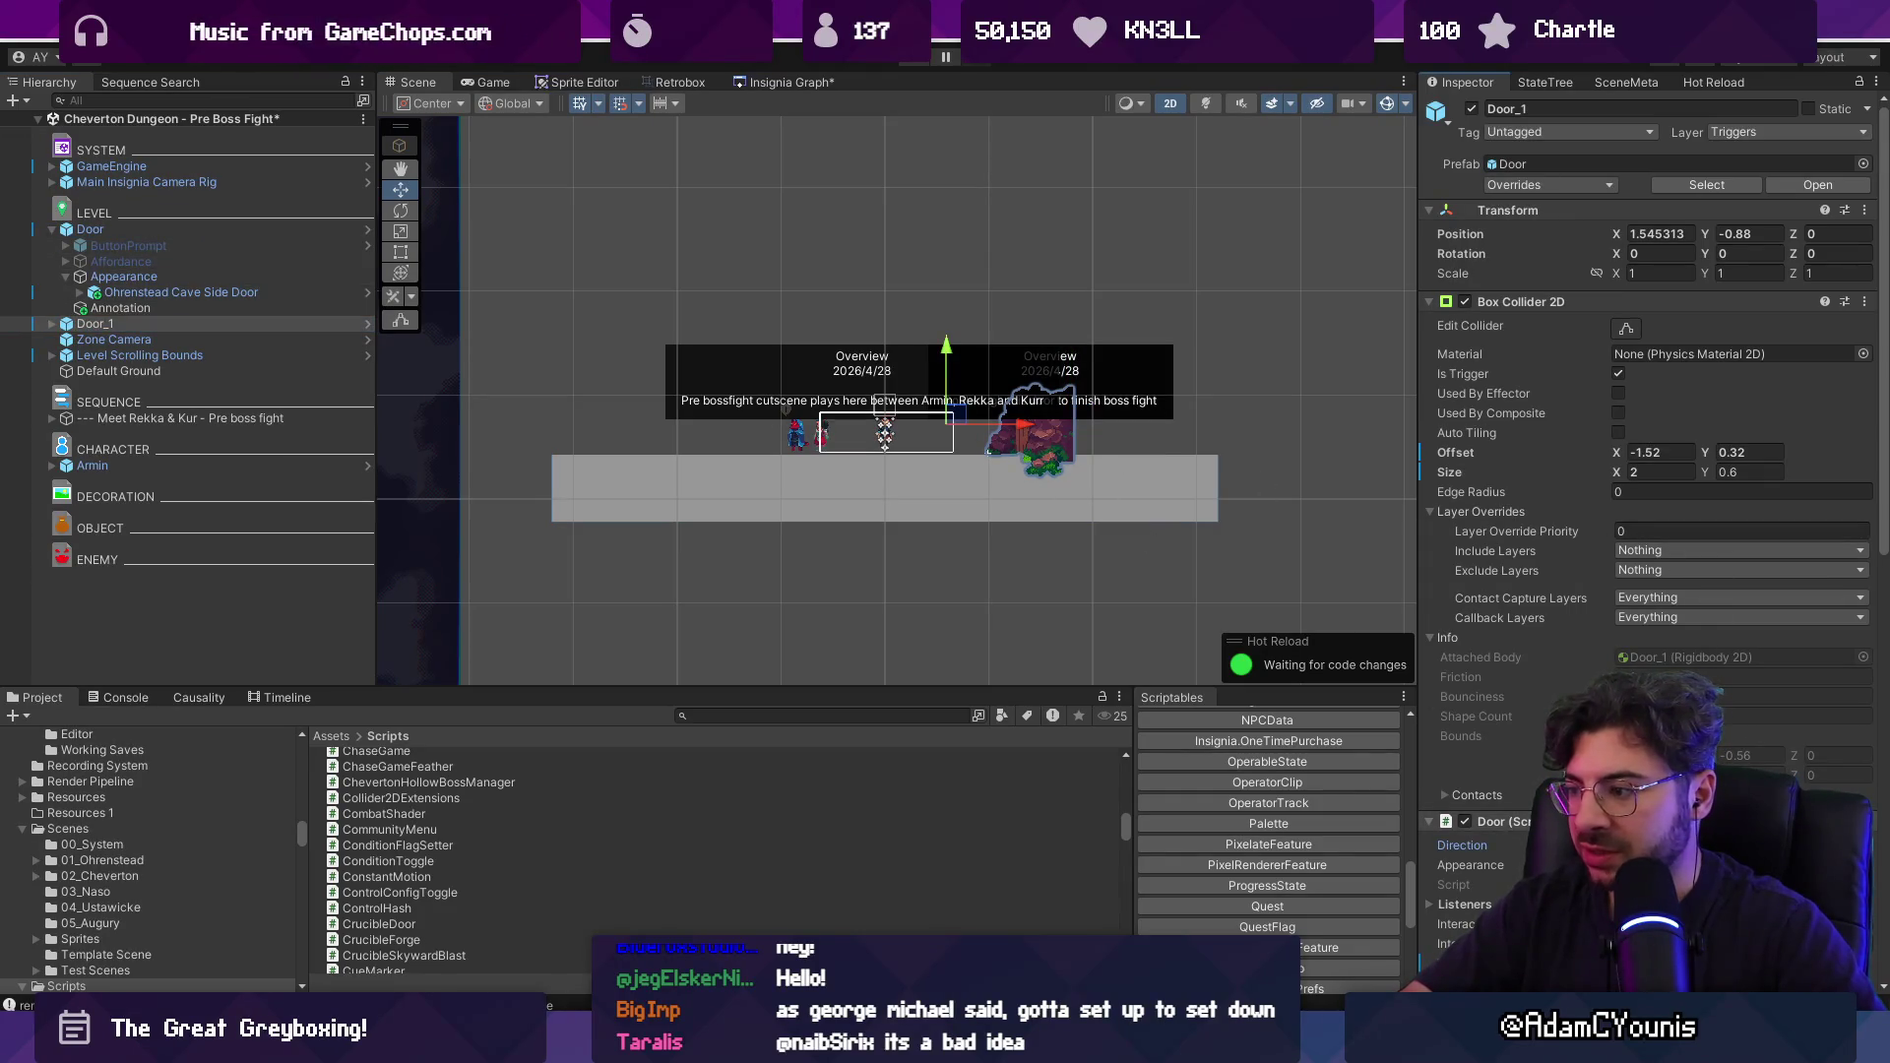
mouse_move(990, 450)
mouse_down()
mouse_move(1021, 417)
mouse_move(986, 453)
mouse_move(692, 424)
mouse_up()
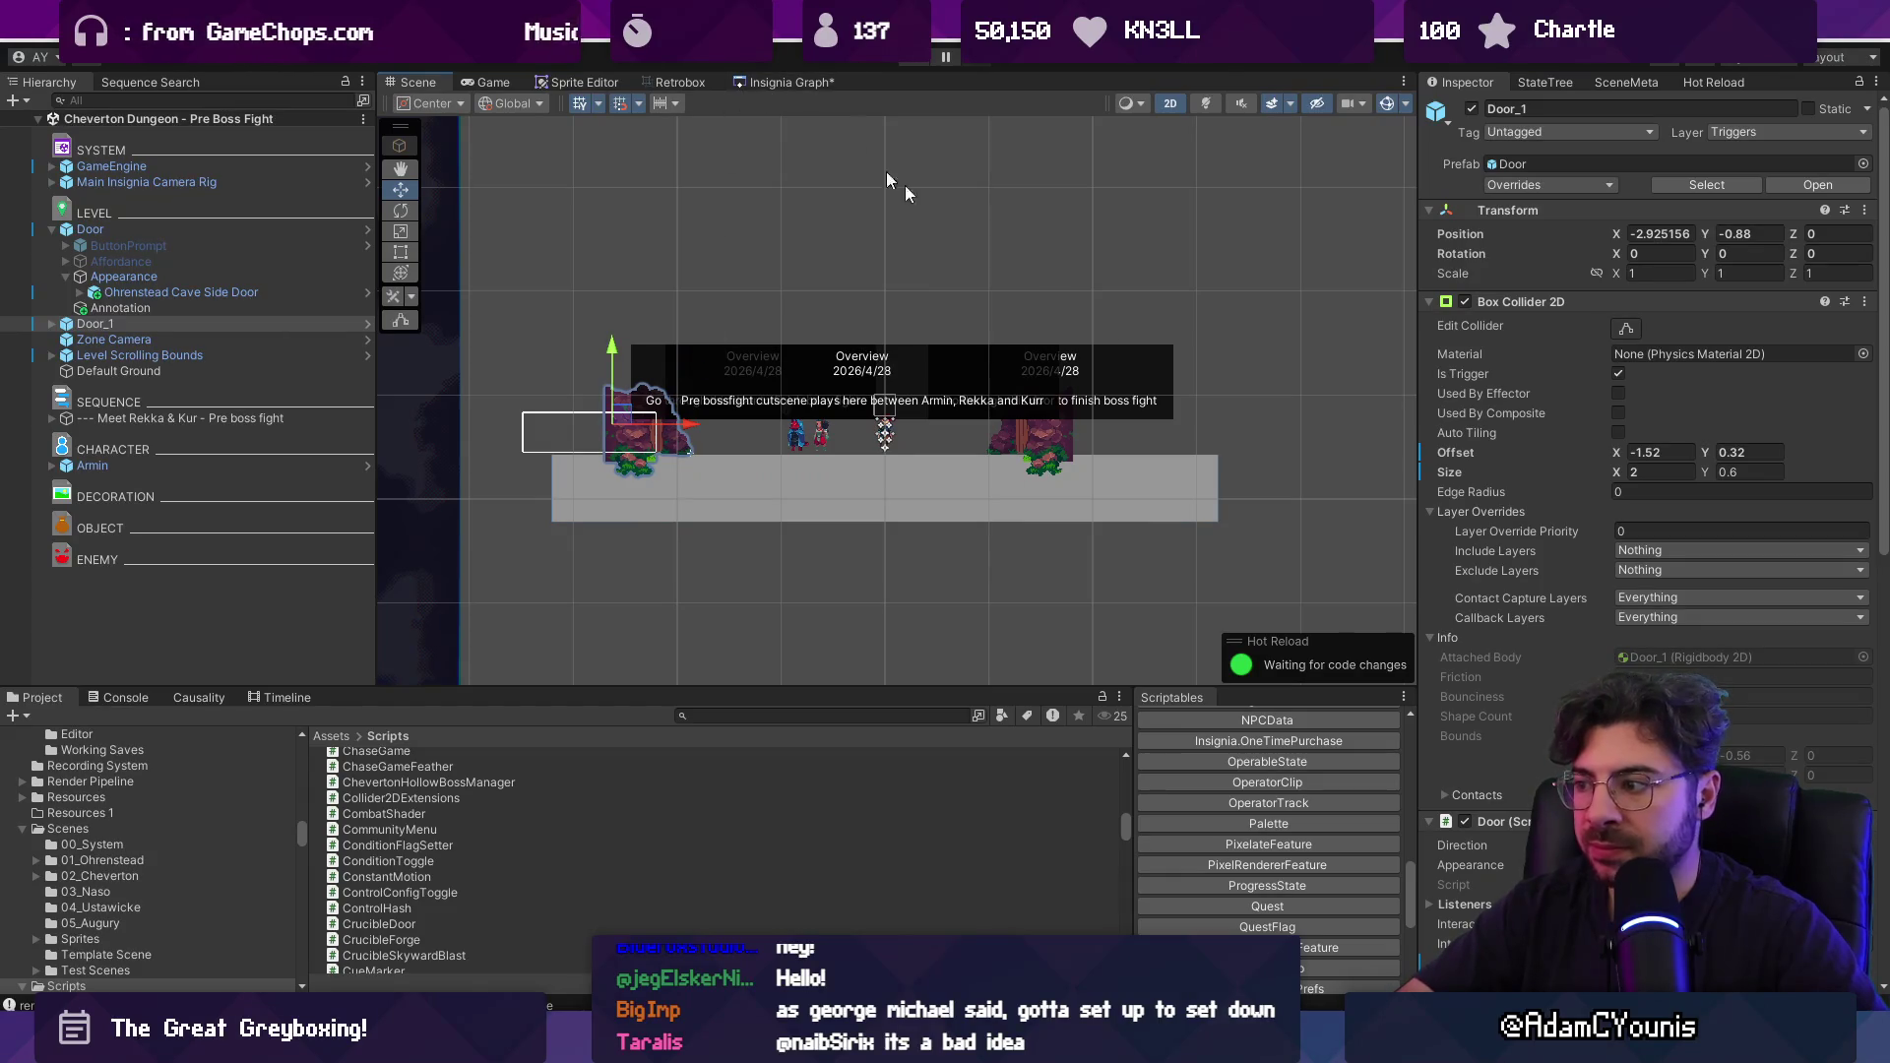
Link the Hollow Test node to Pre Boss Fight in the Insignia Graph and save.
scroll(1621, 641, down, 10)
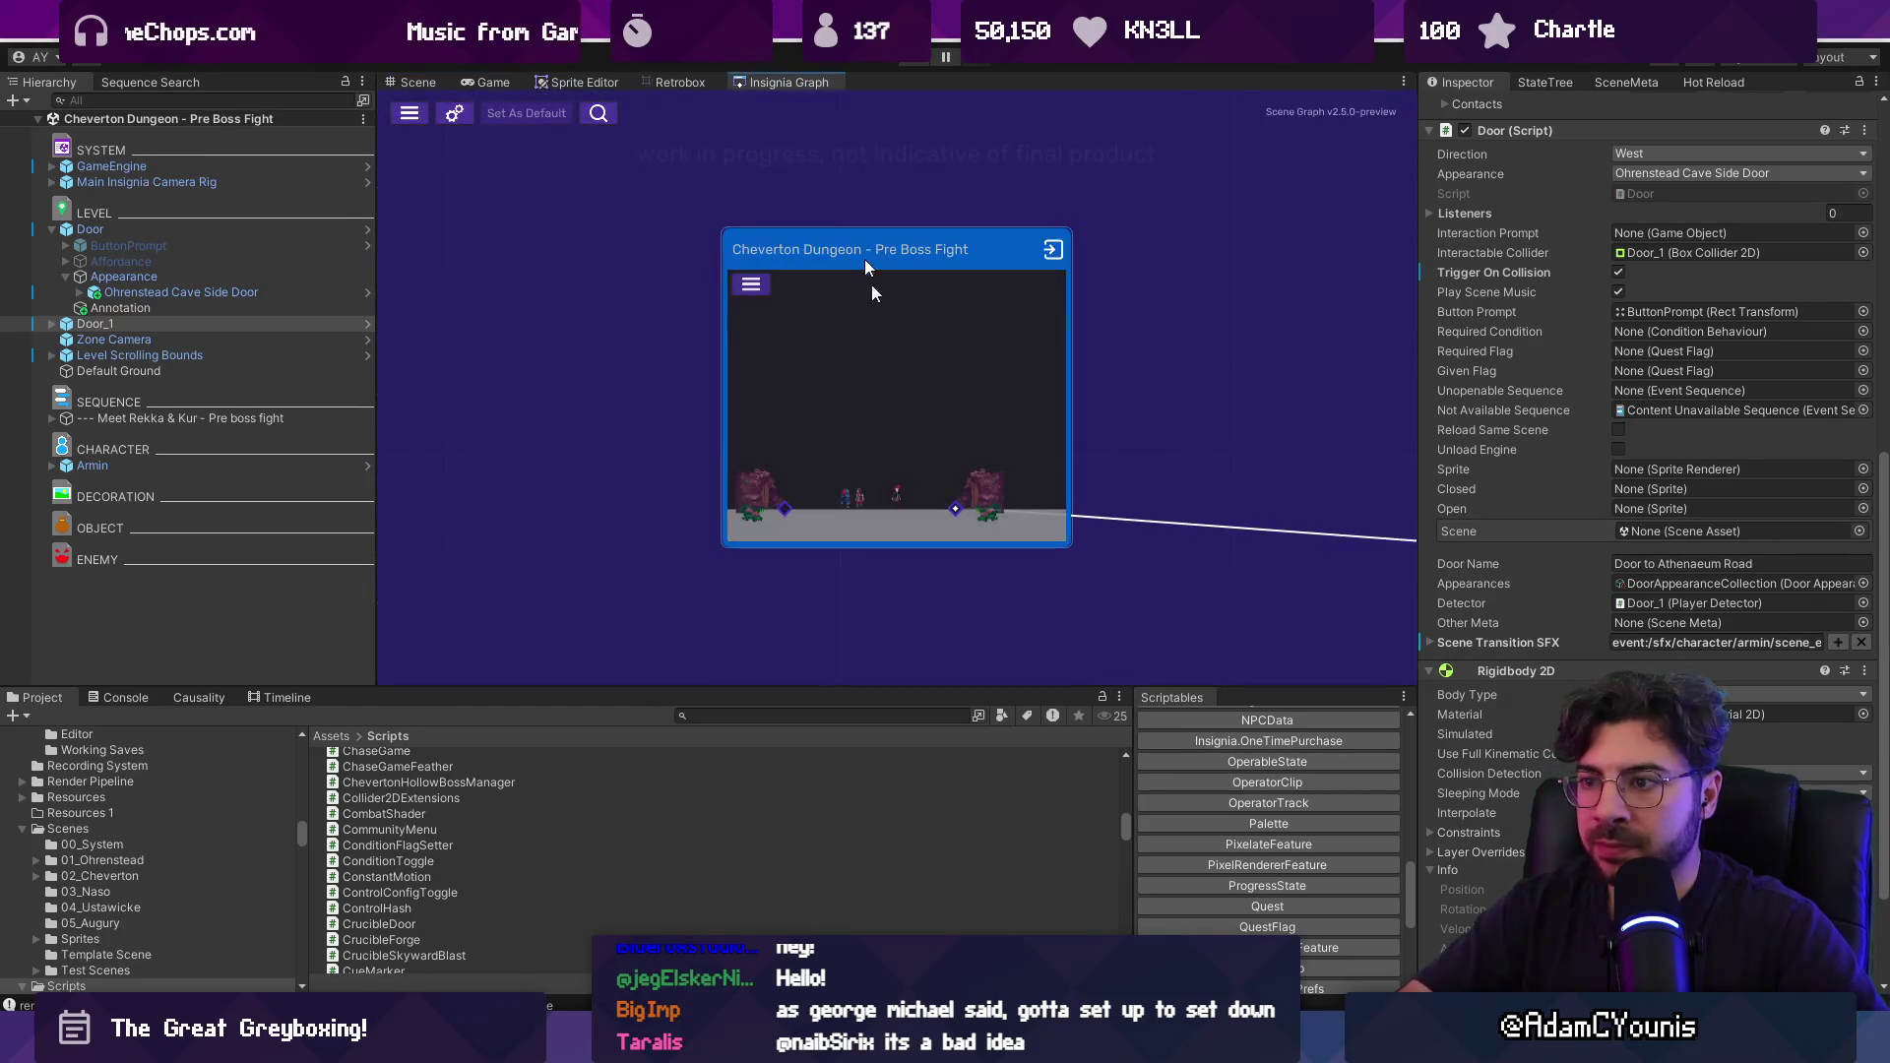
drag(646, 485, 999, 490)
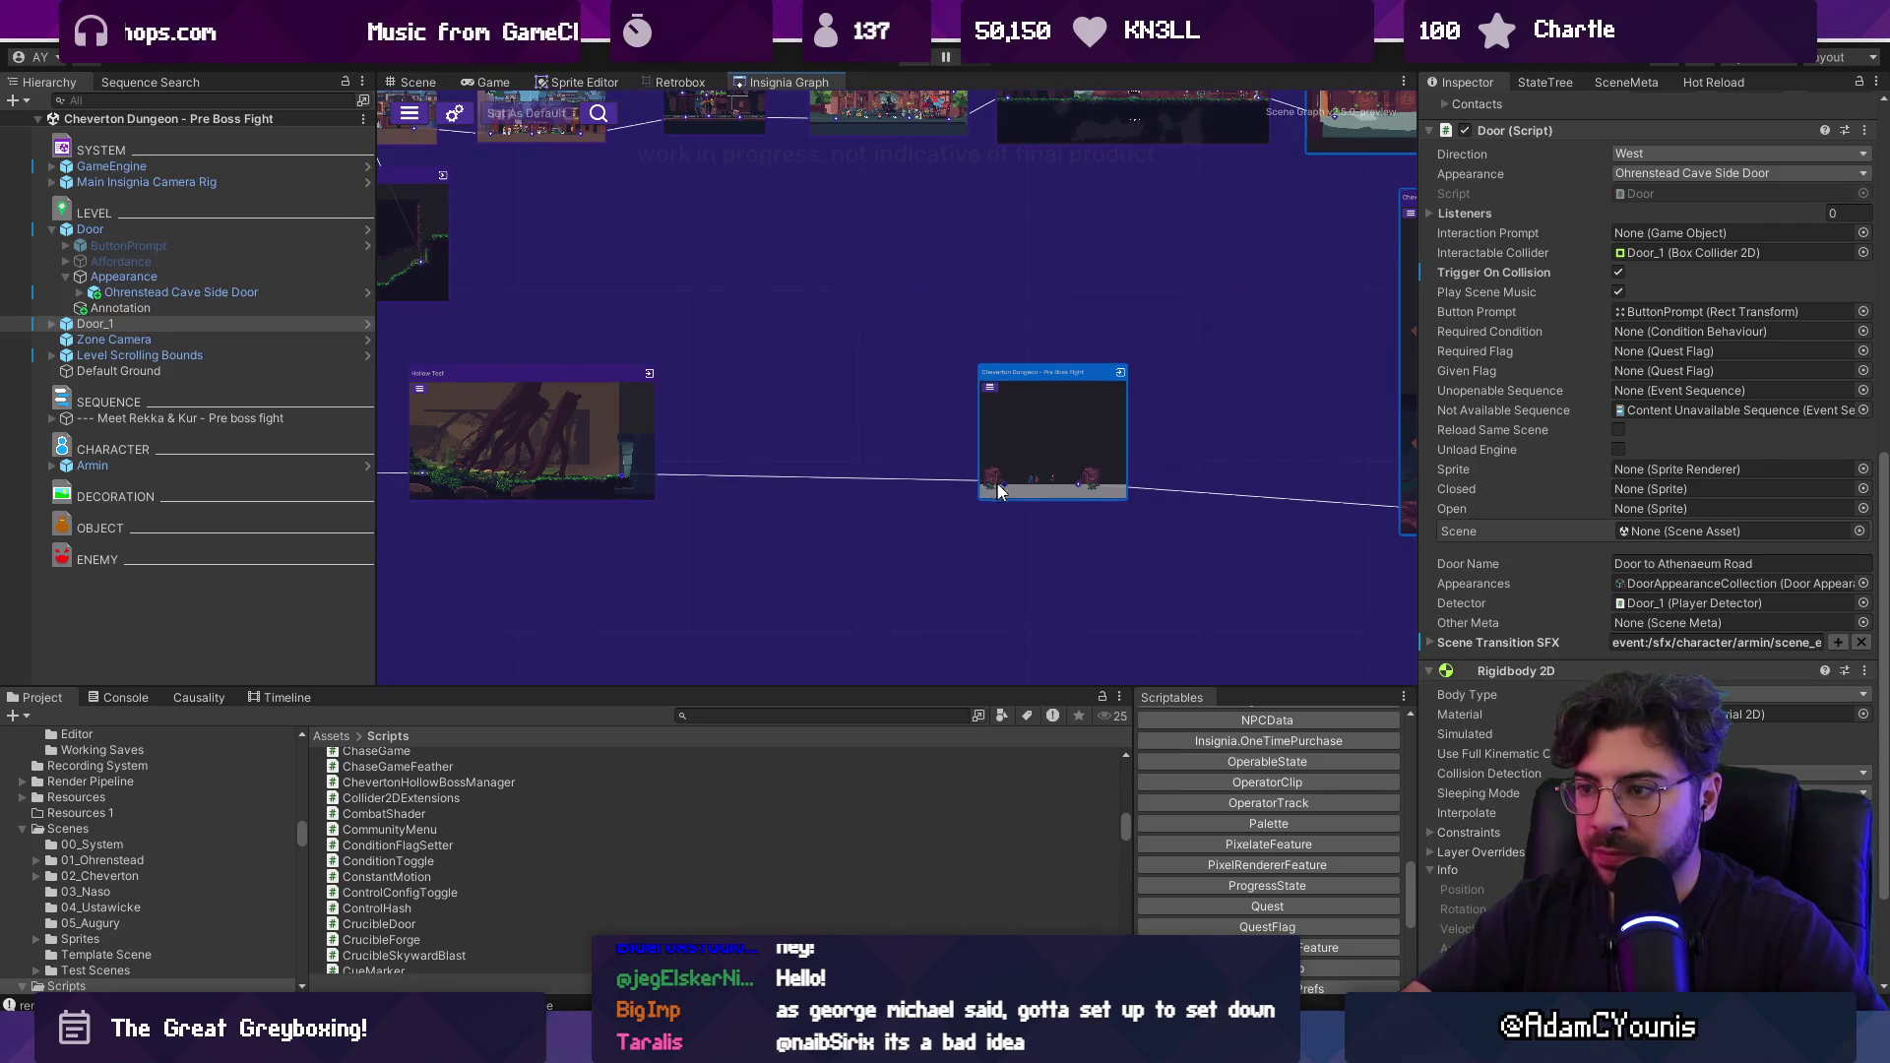
key(ctrl+s)
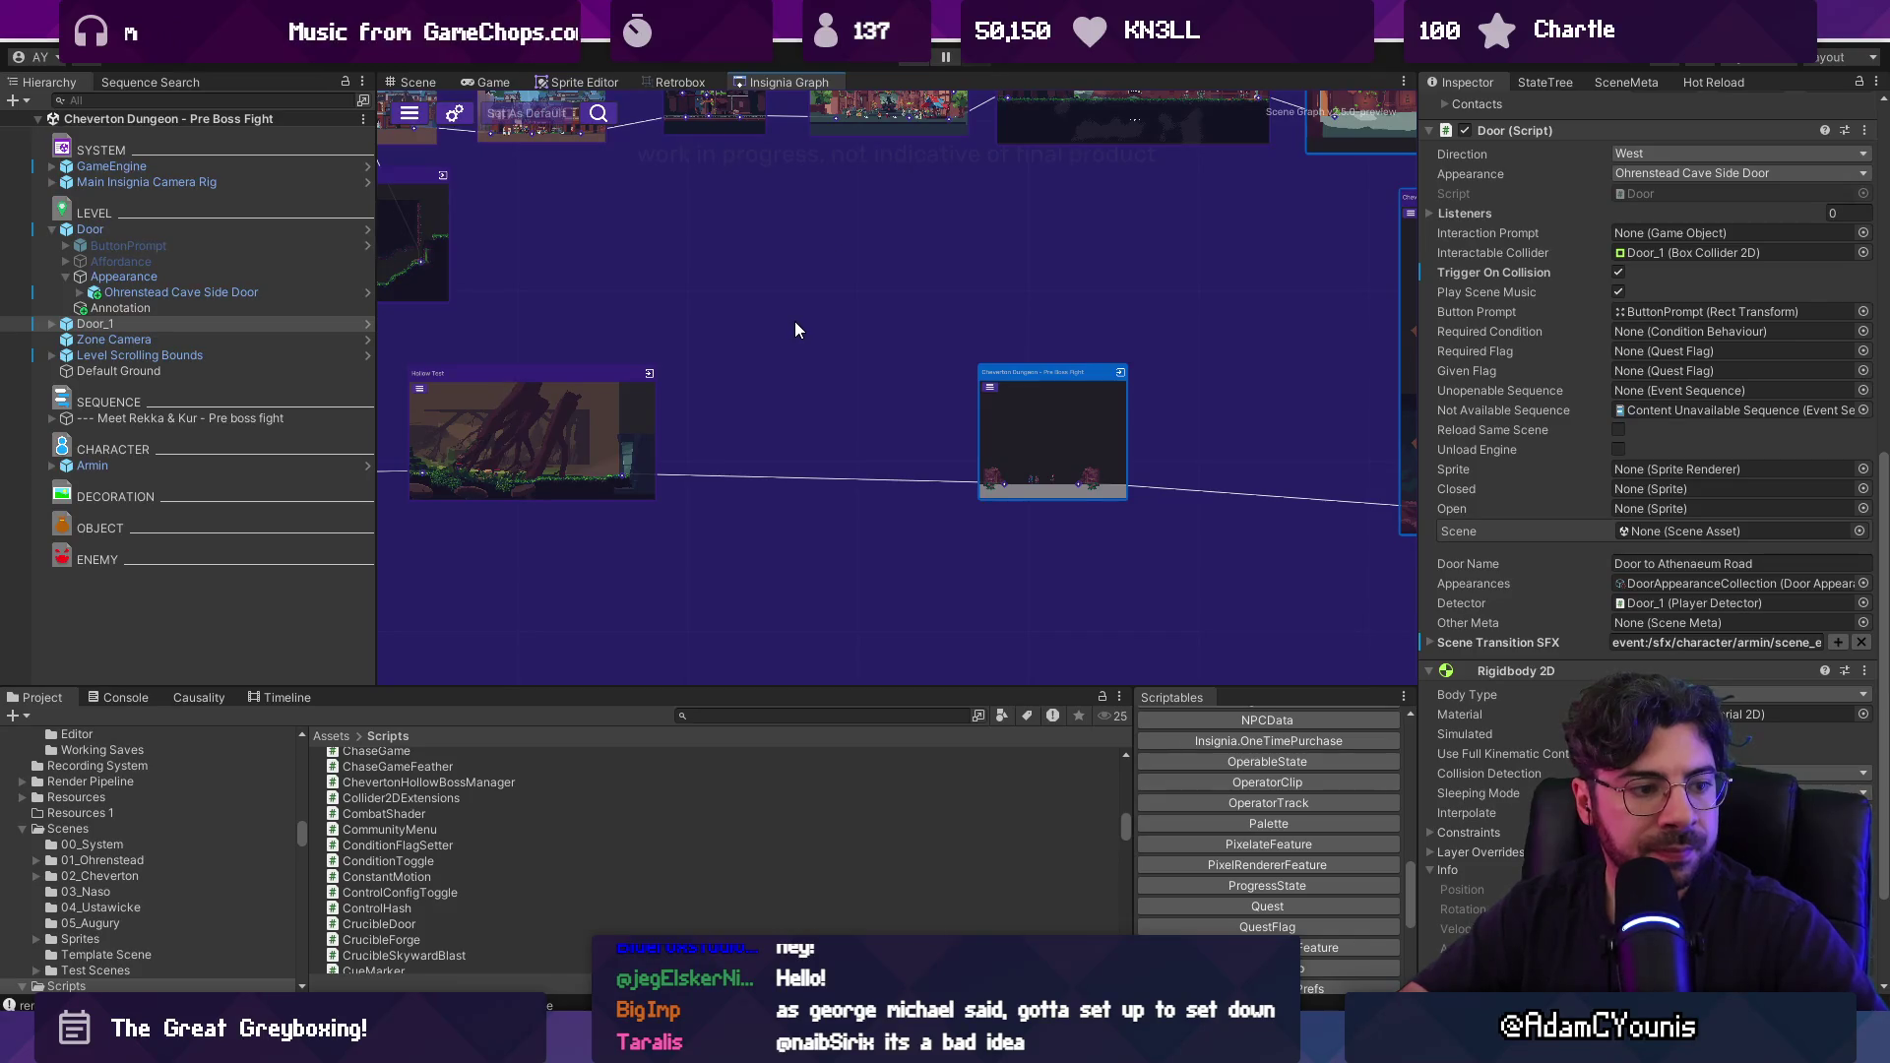
Open the Hollow Test scene, run right through the rooms and defeat the enemy.
double_click(644, 420)
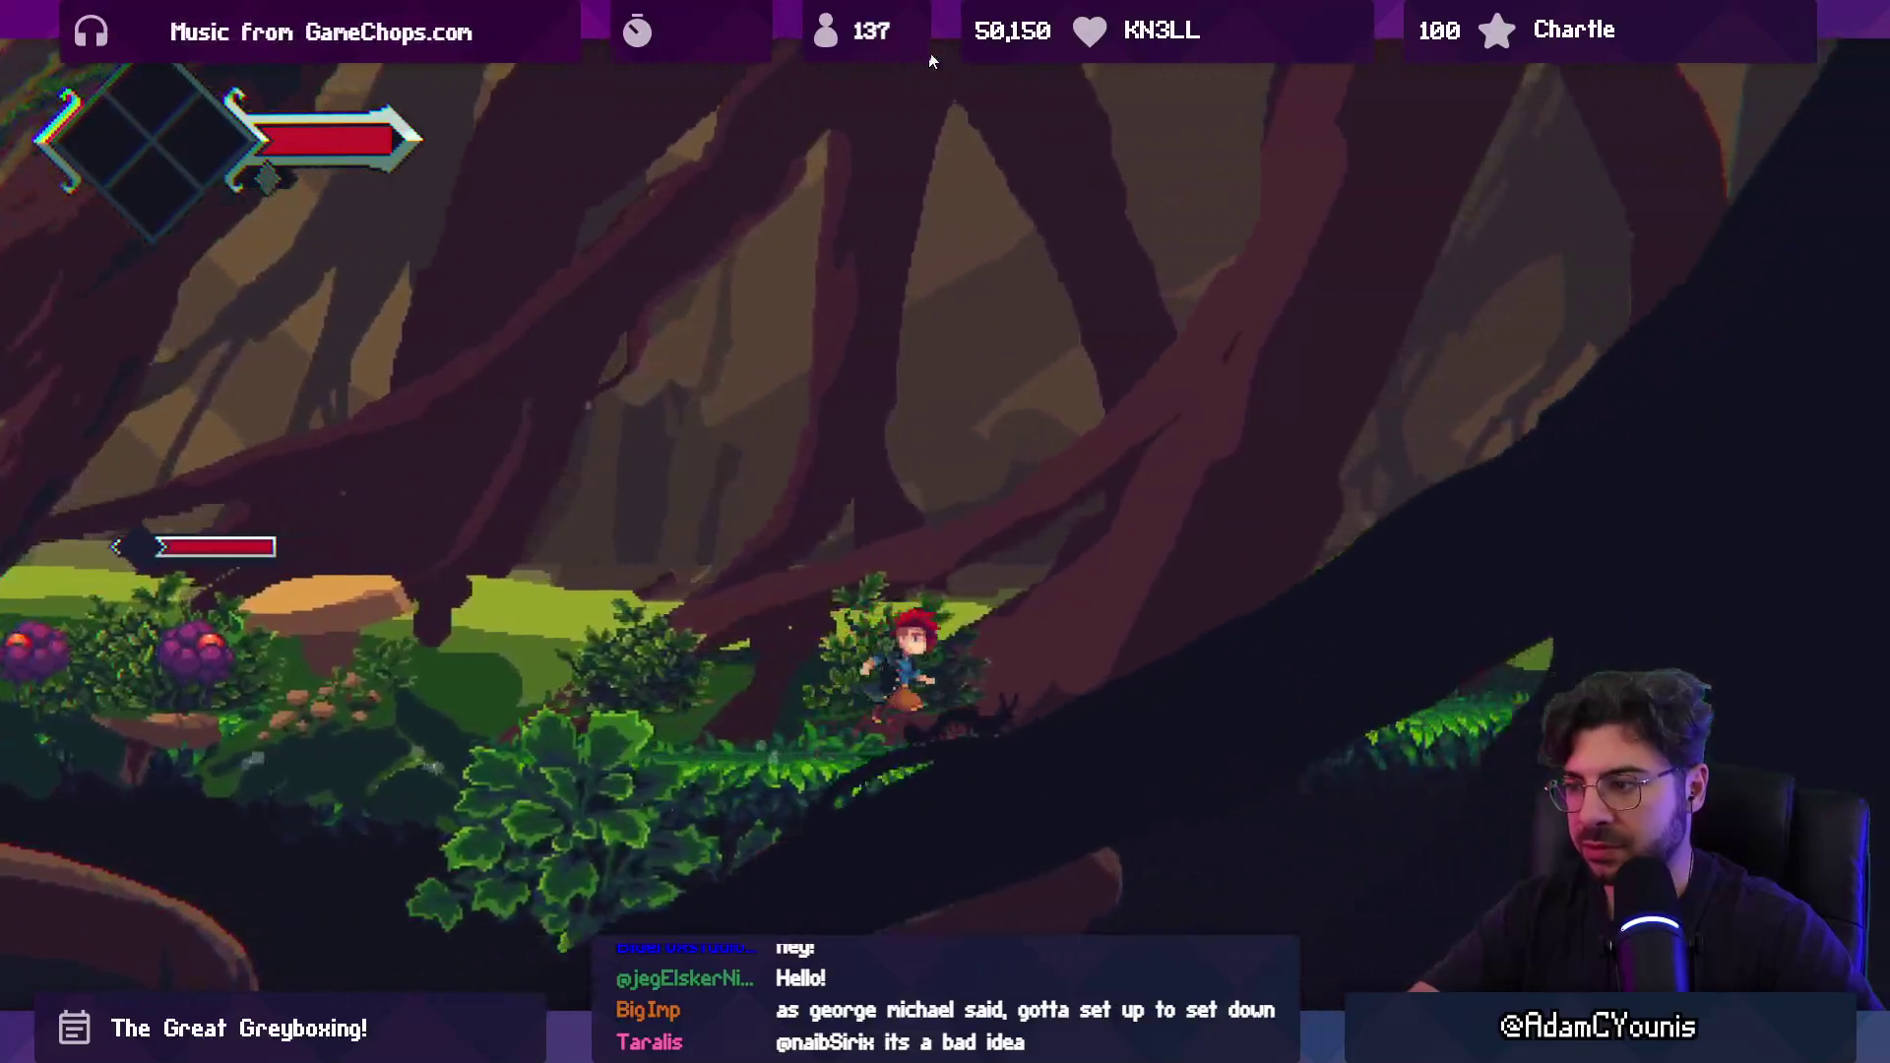
key(Right)
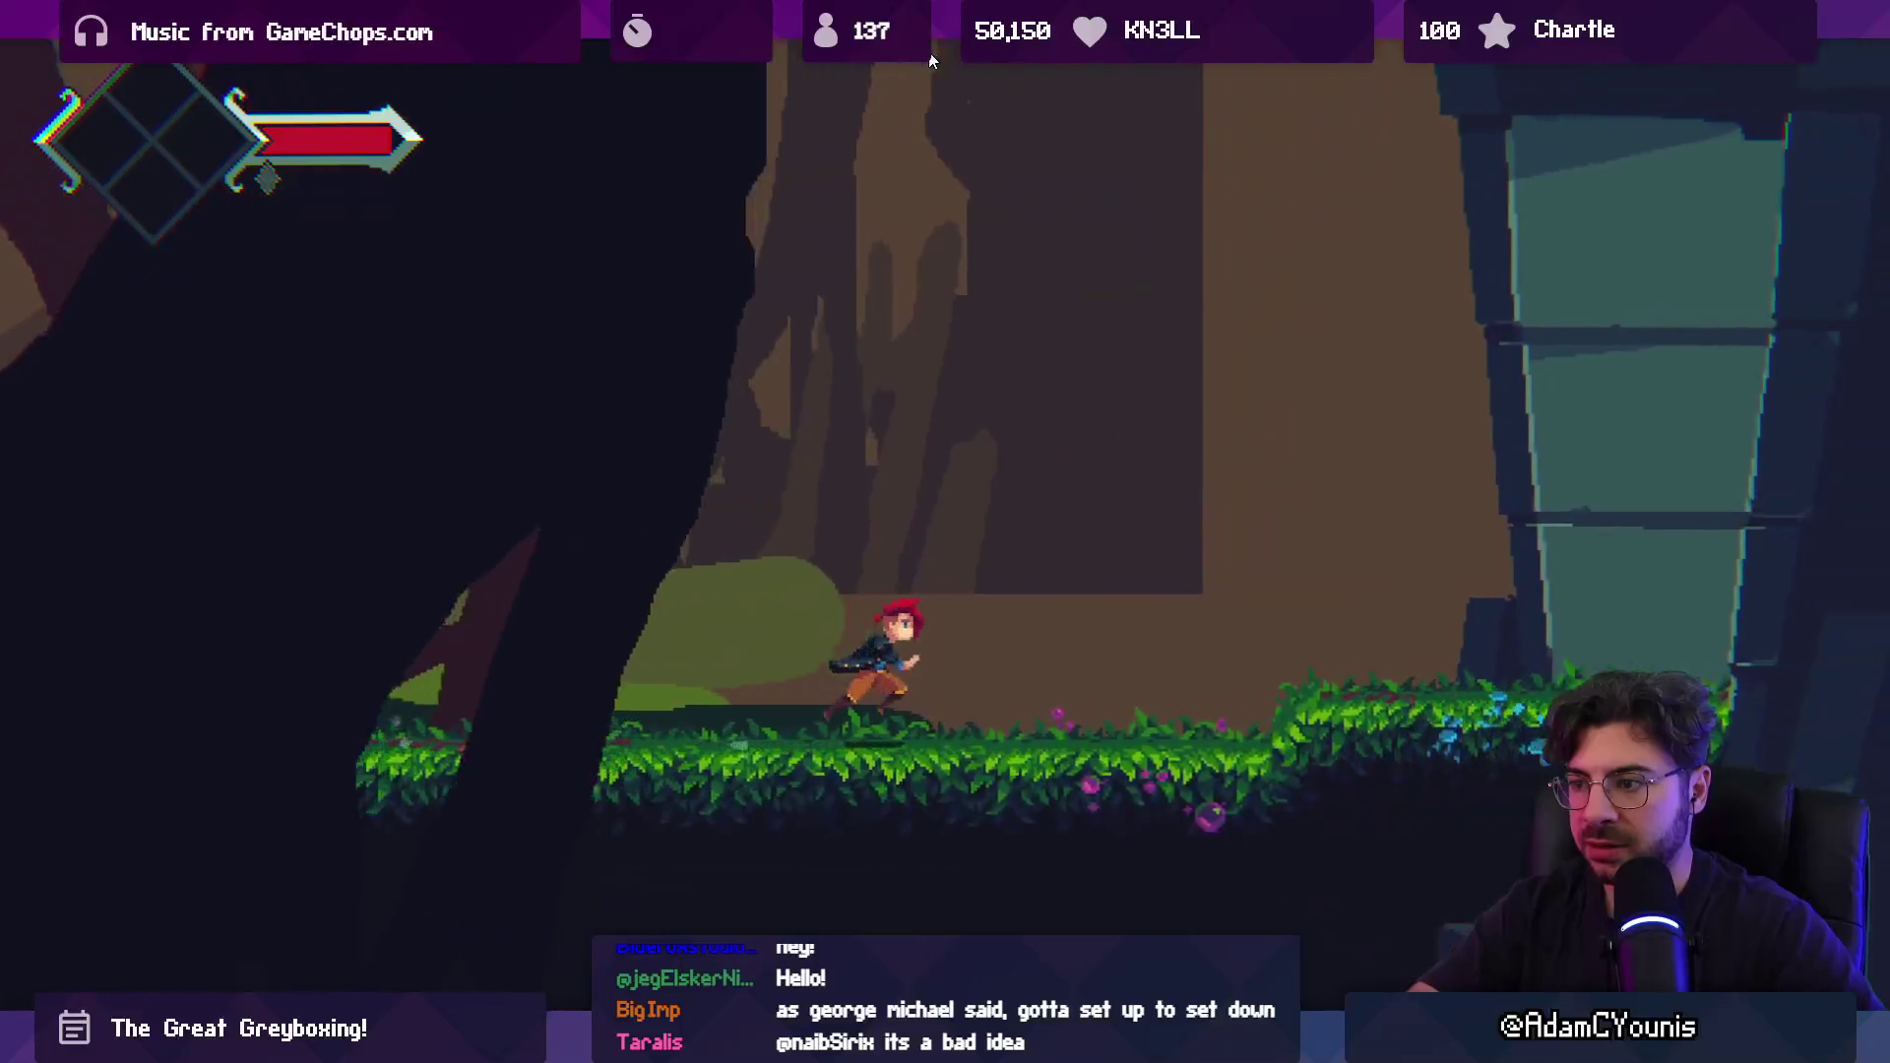
key(Right)
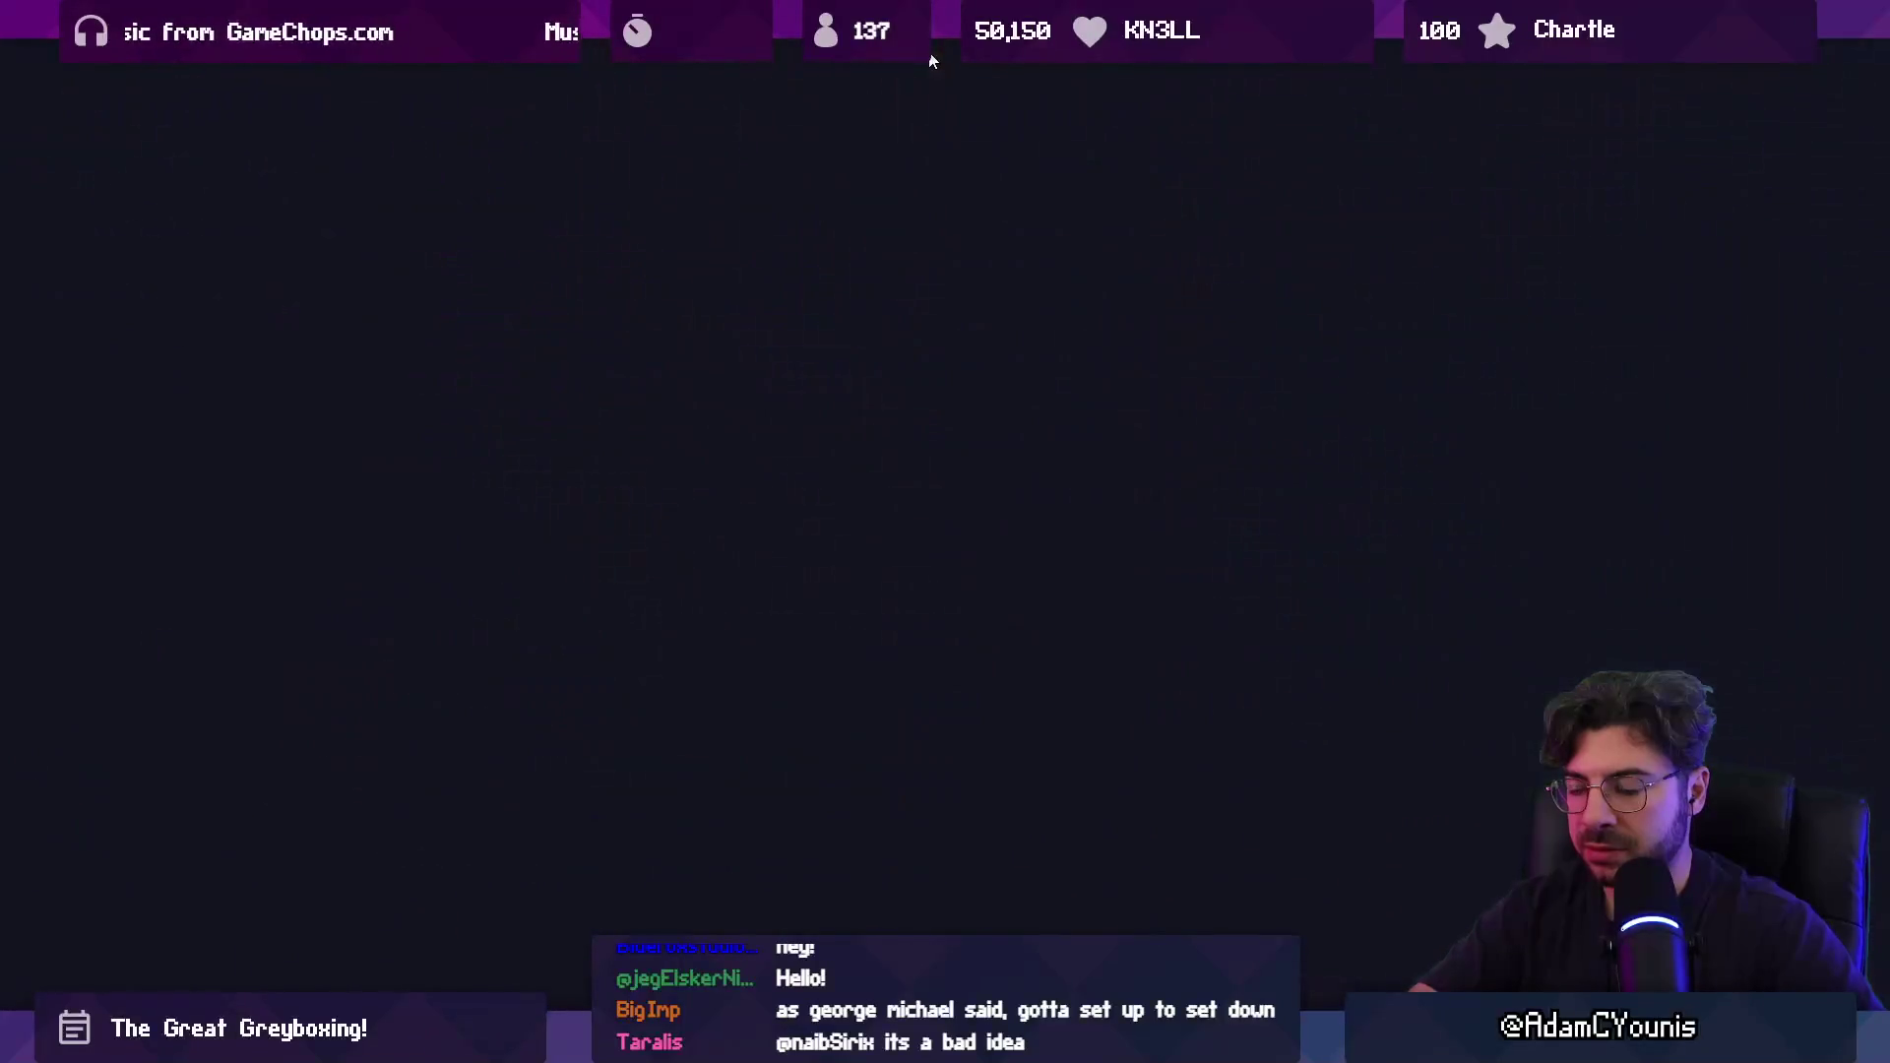
key(Right)
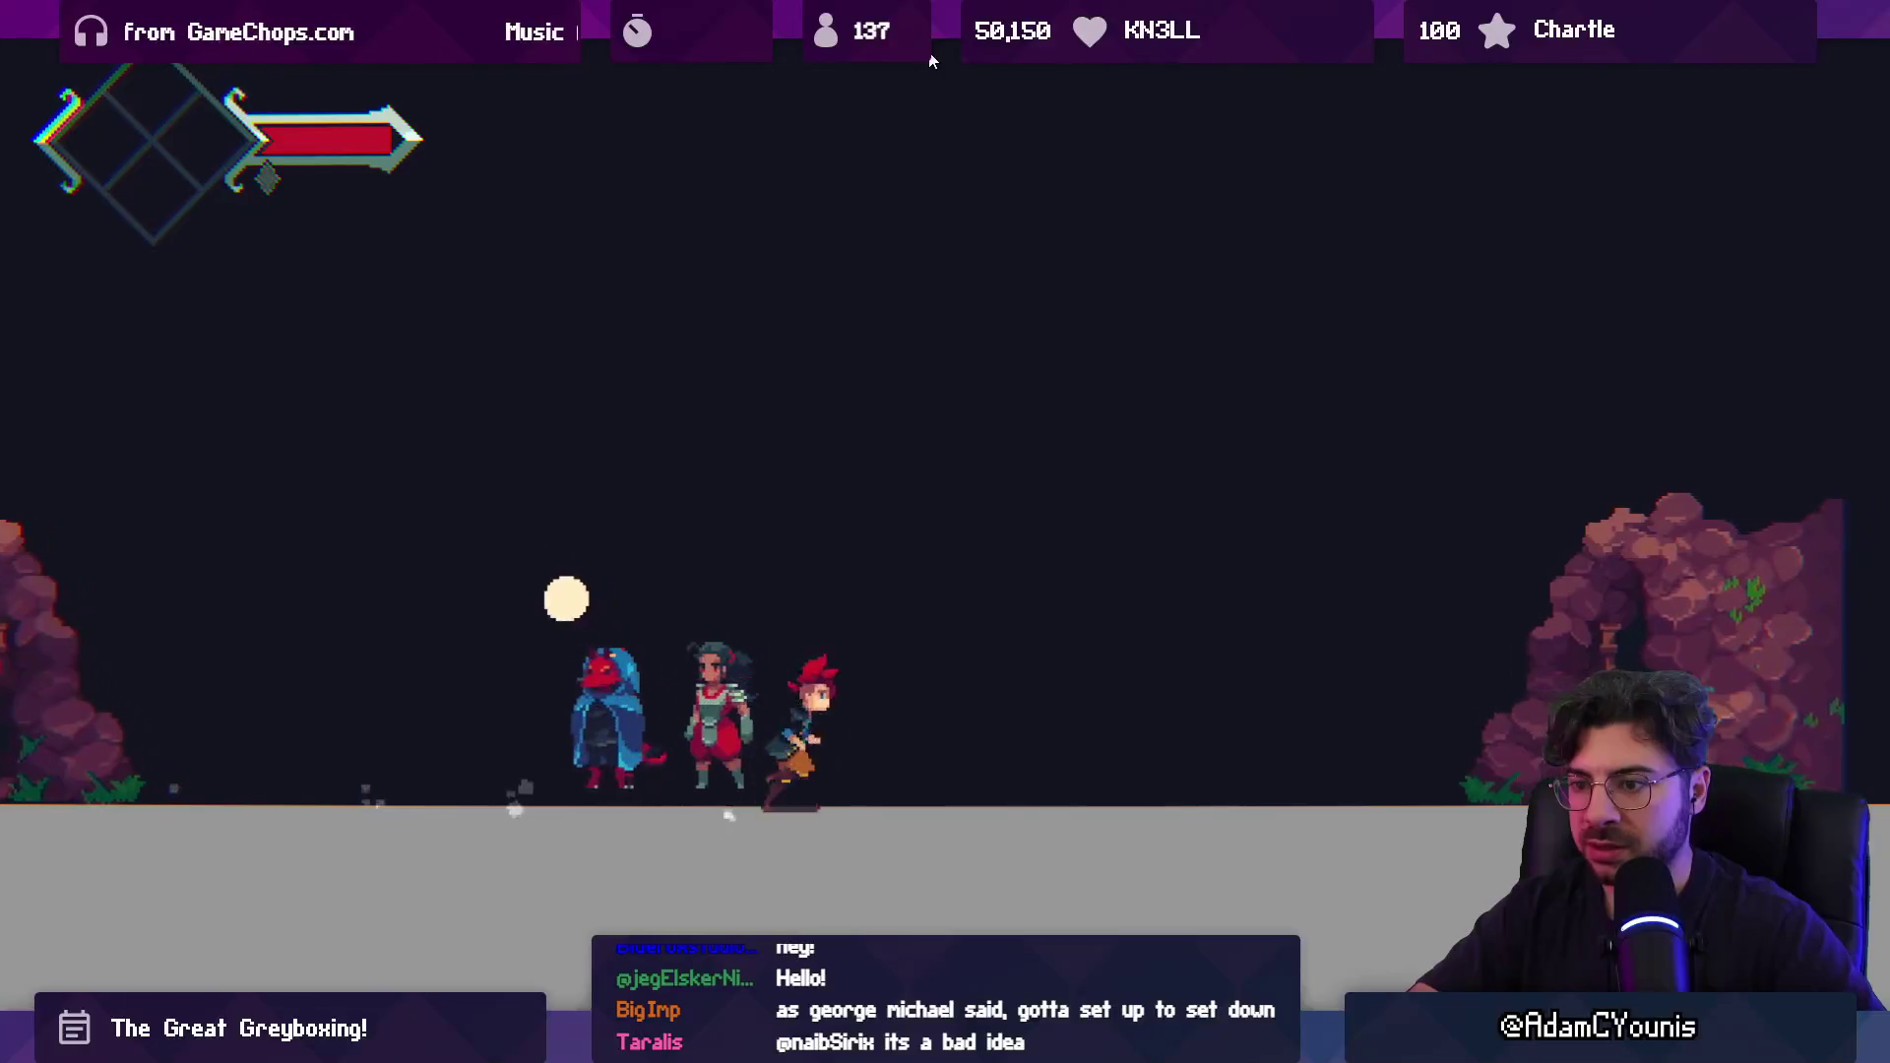
key(Right)
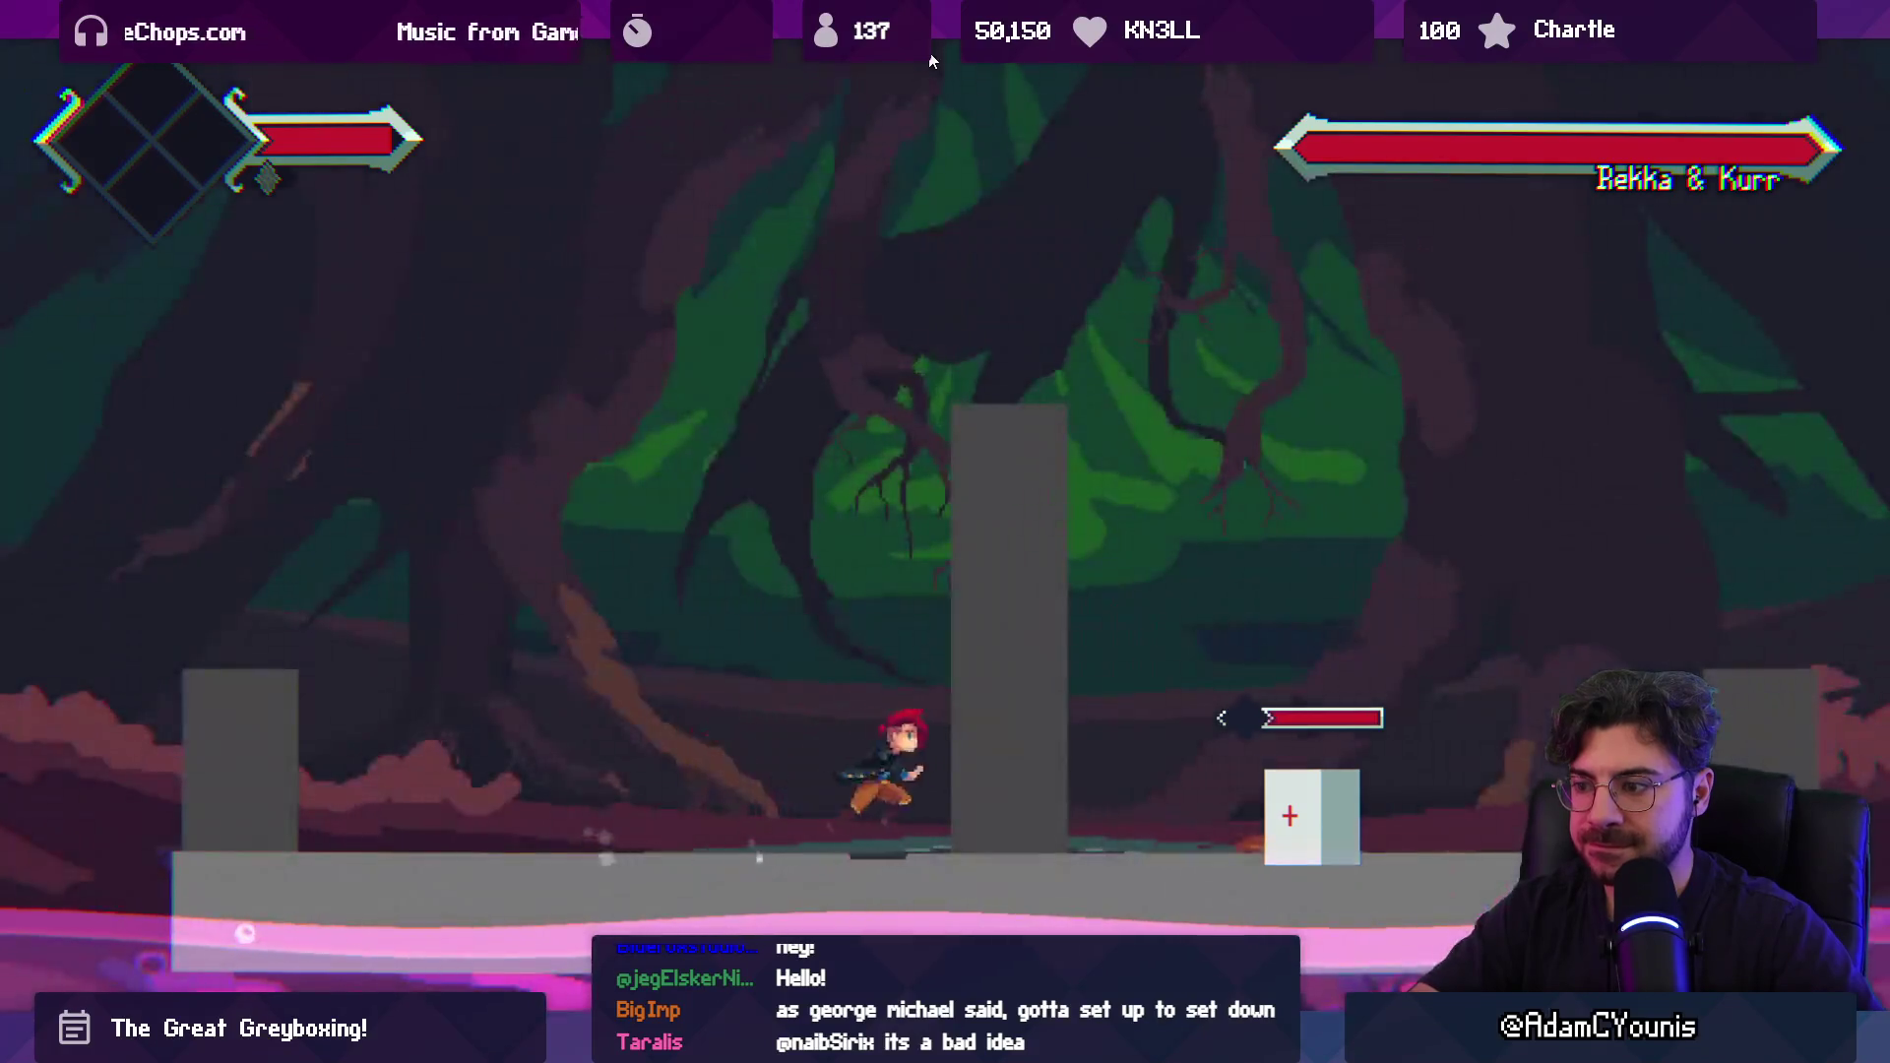
key(Right)
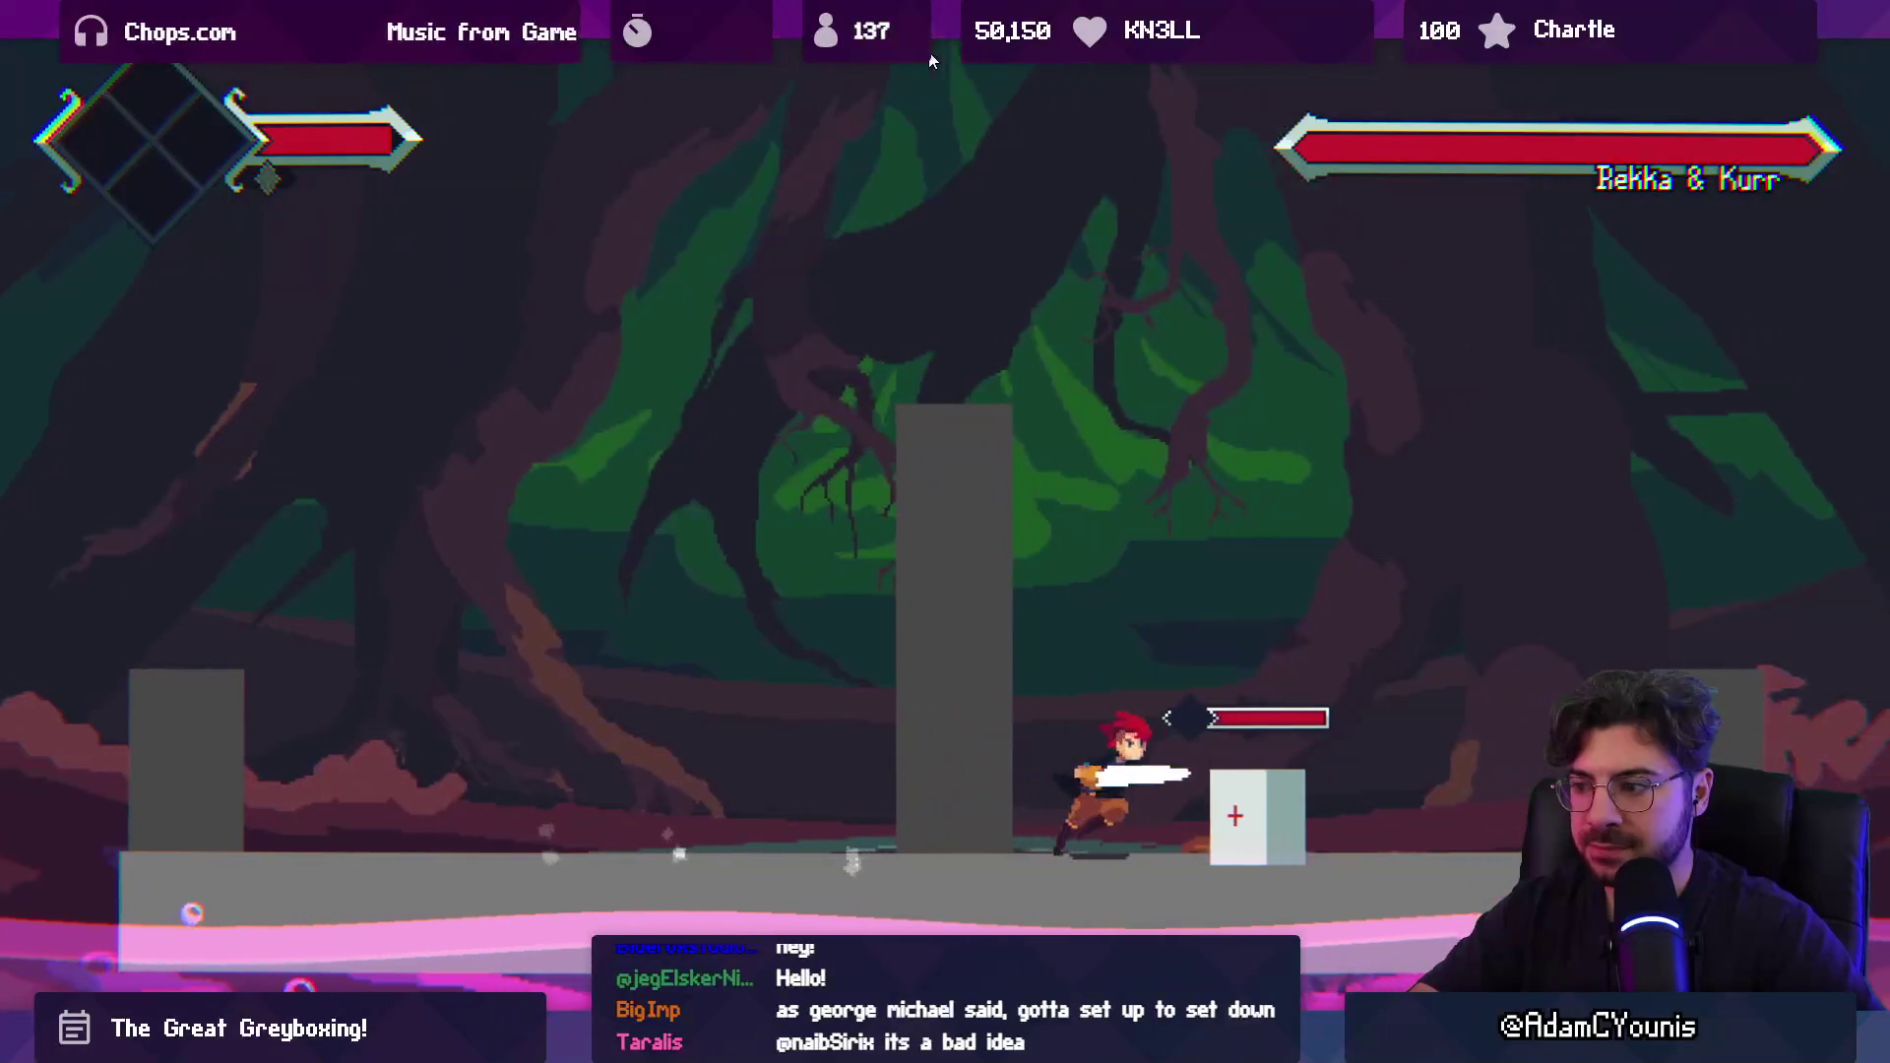
key(Right)
key(x)
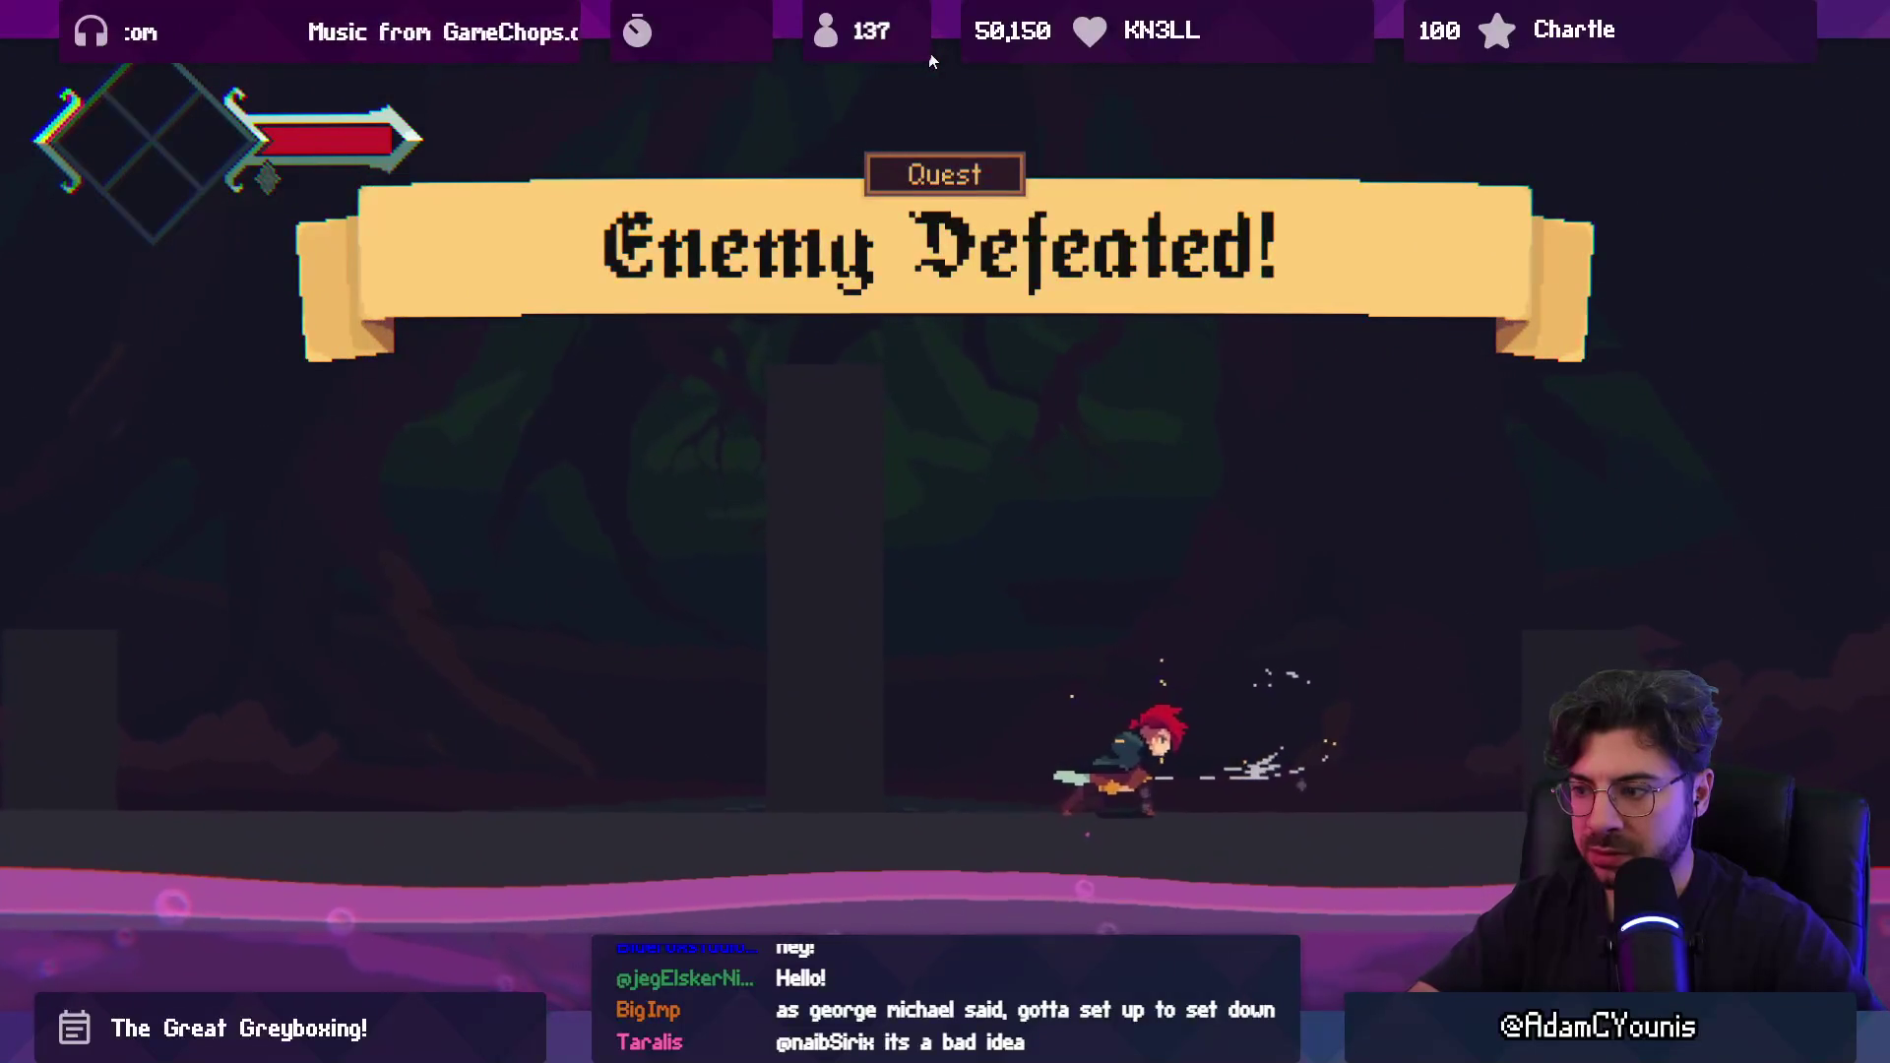
Run left across the room, pause and resume, then skip the cutscene.
key(Left)
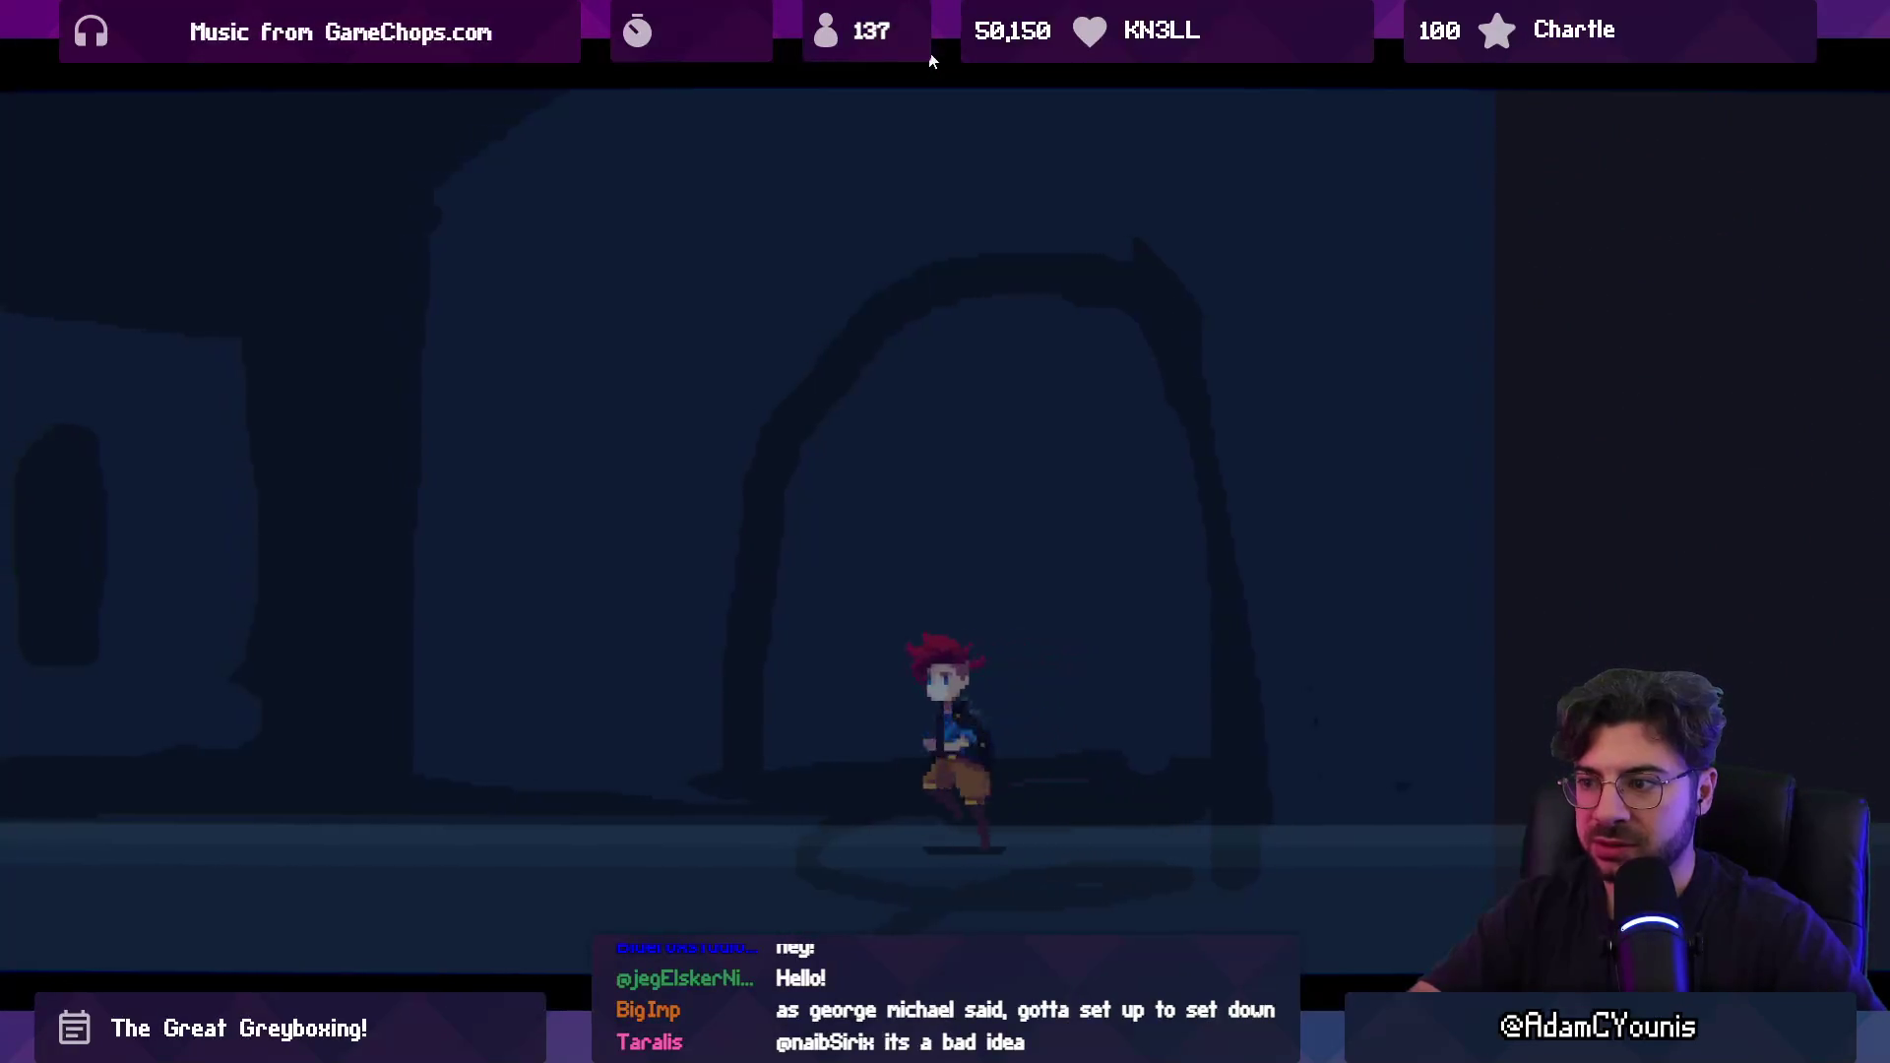
key(Escape)
key(Up)
key(Return)
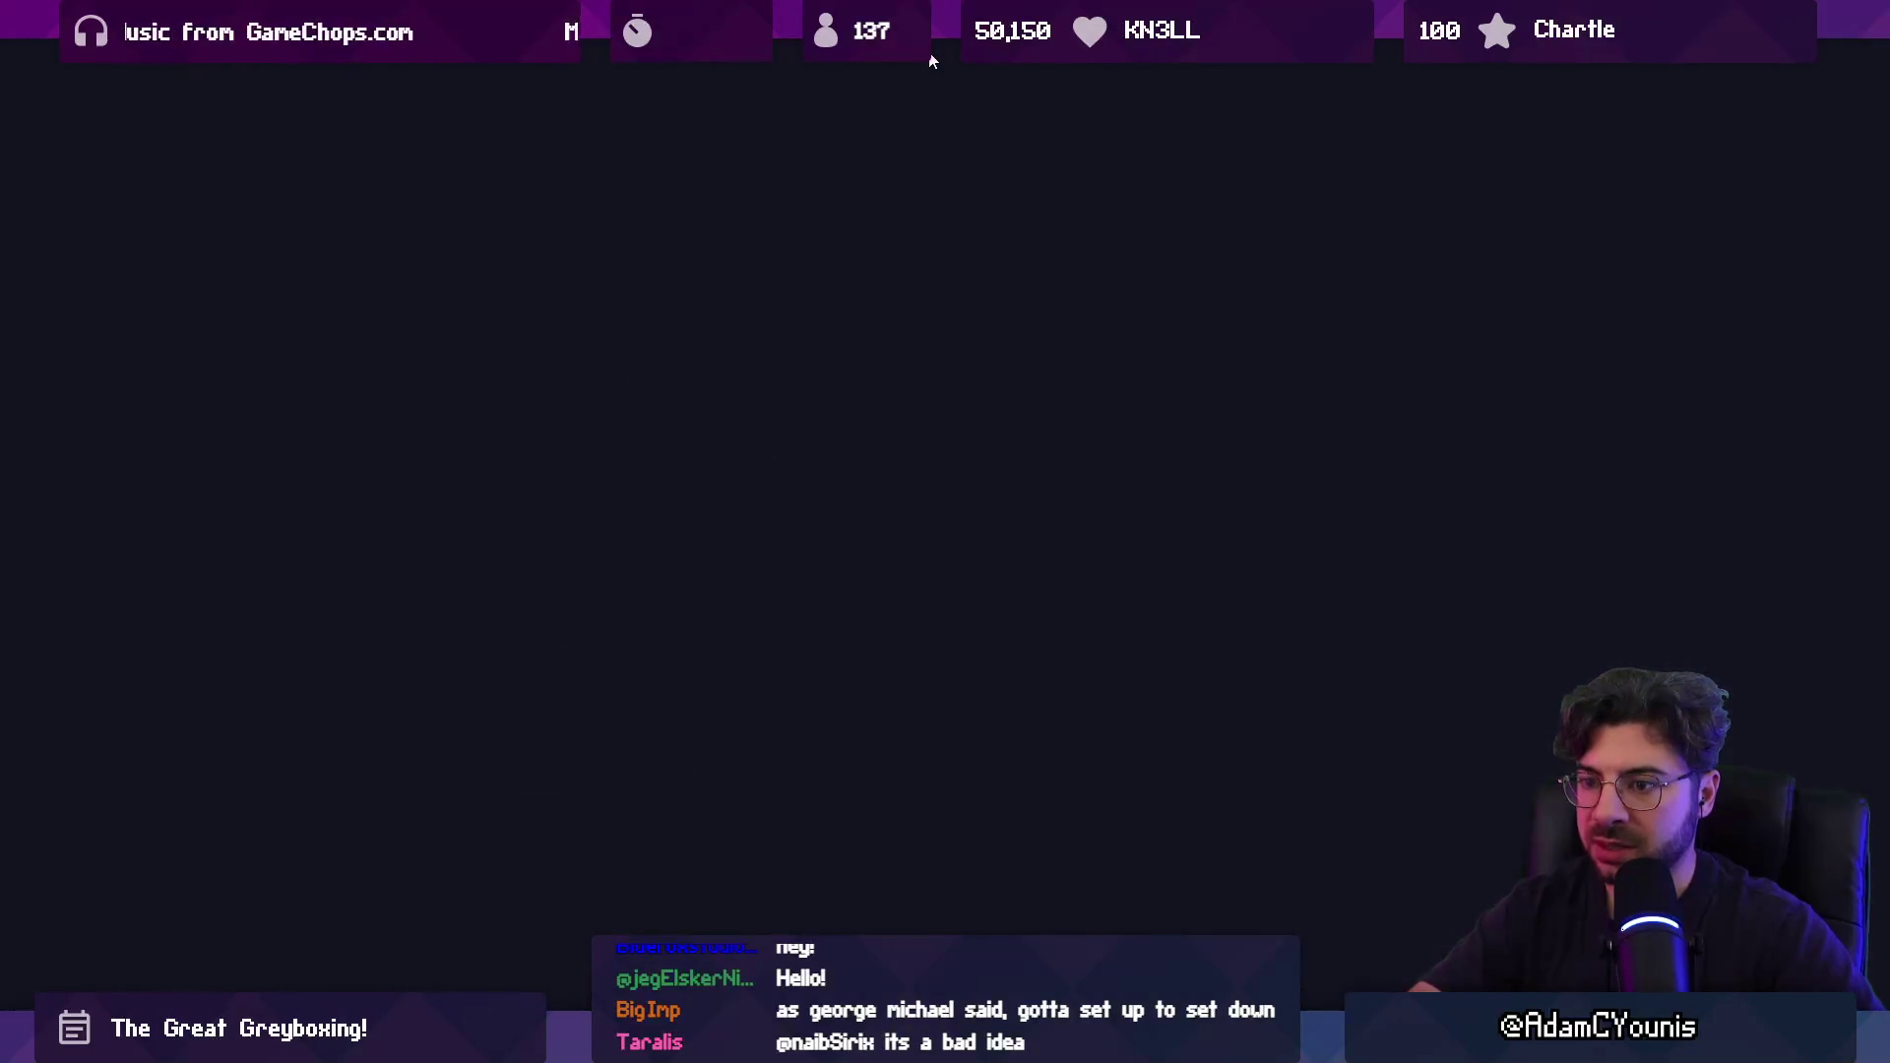
key(Escape)
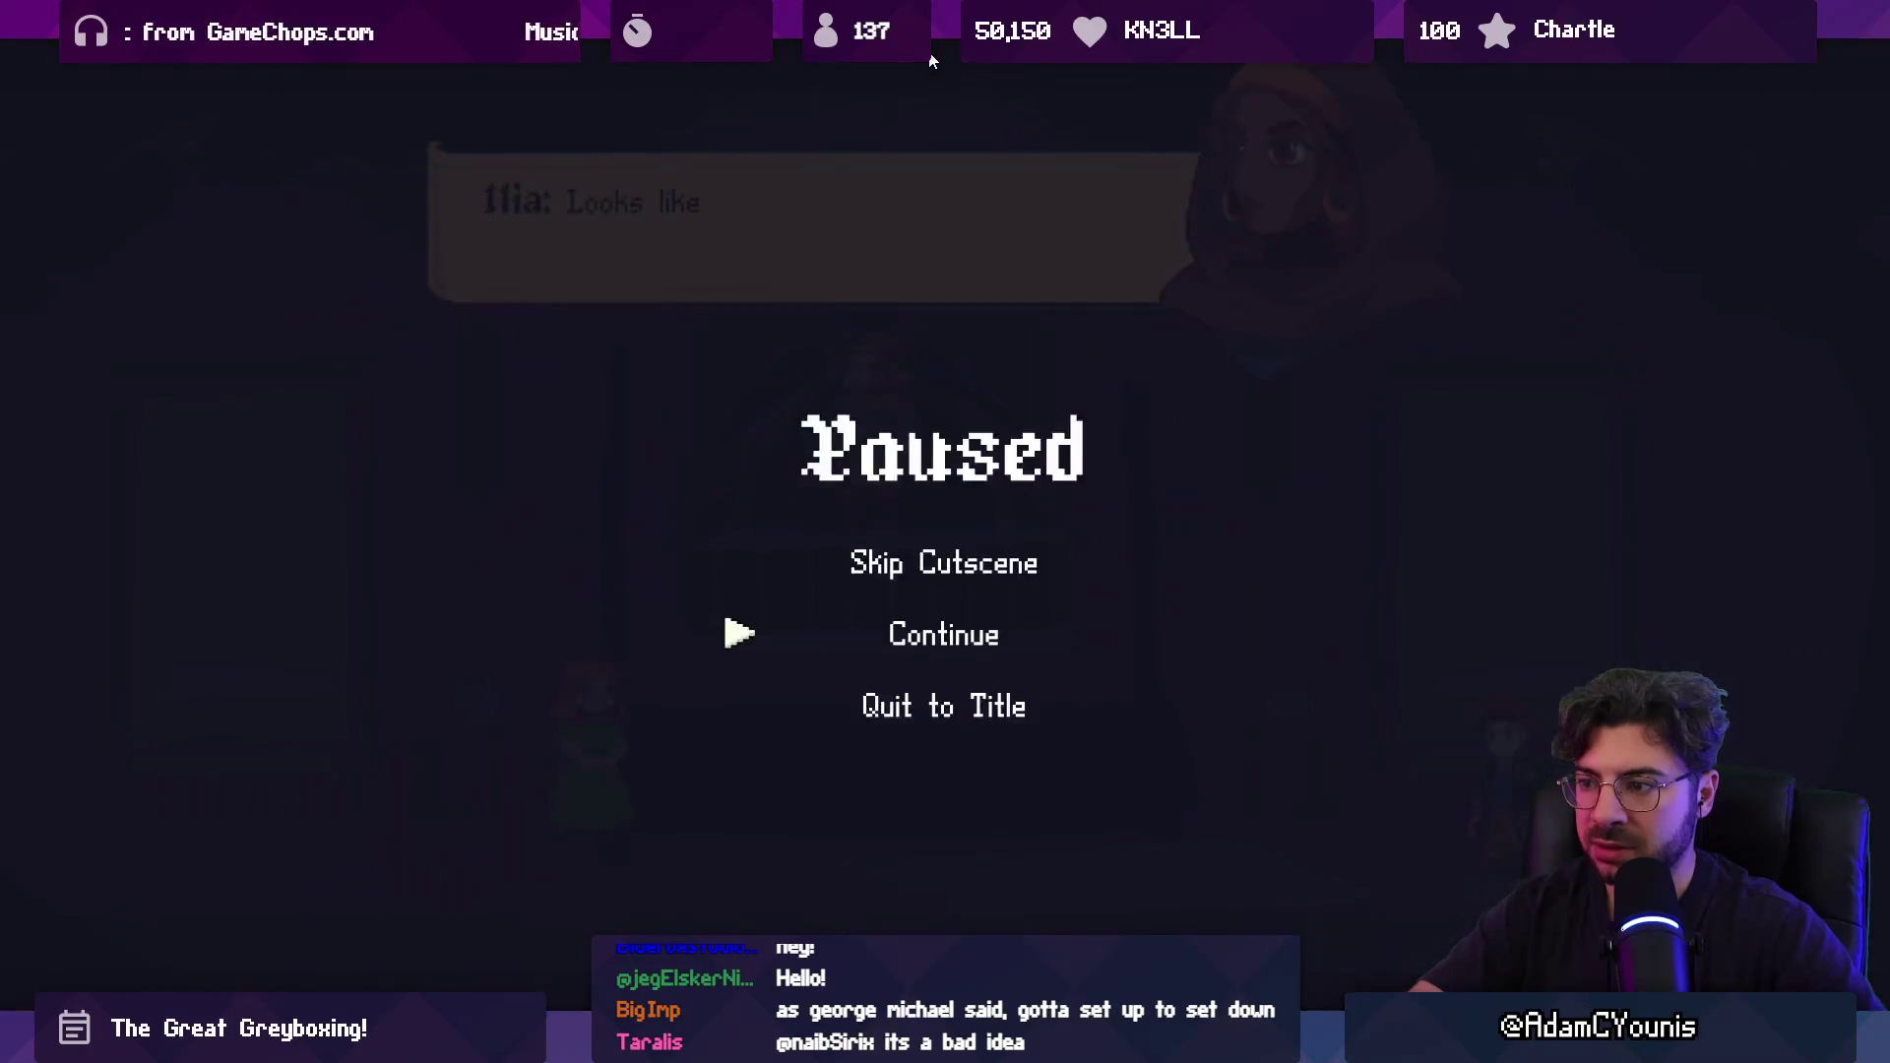
key(Return)
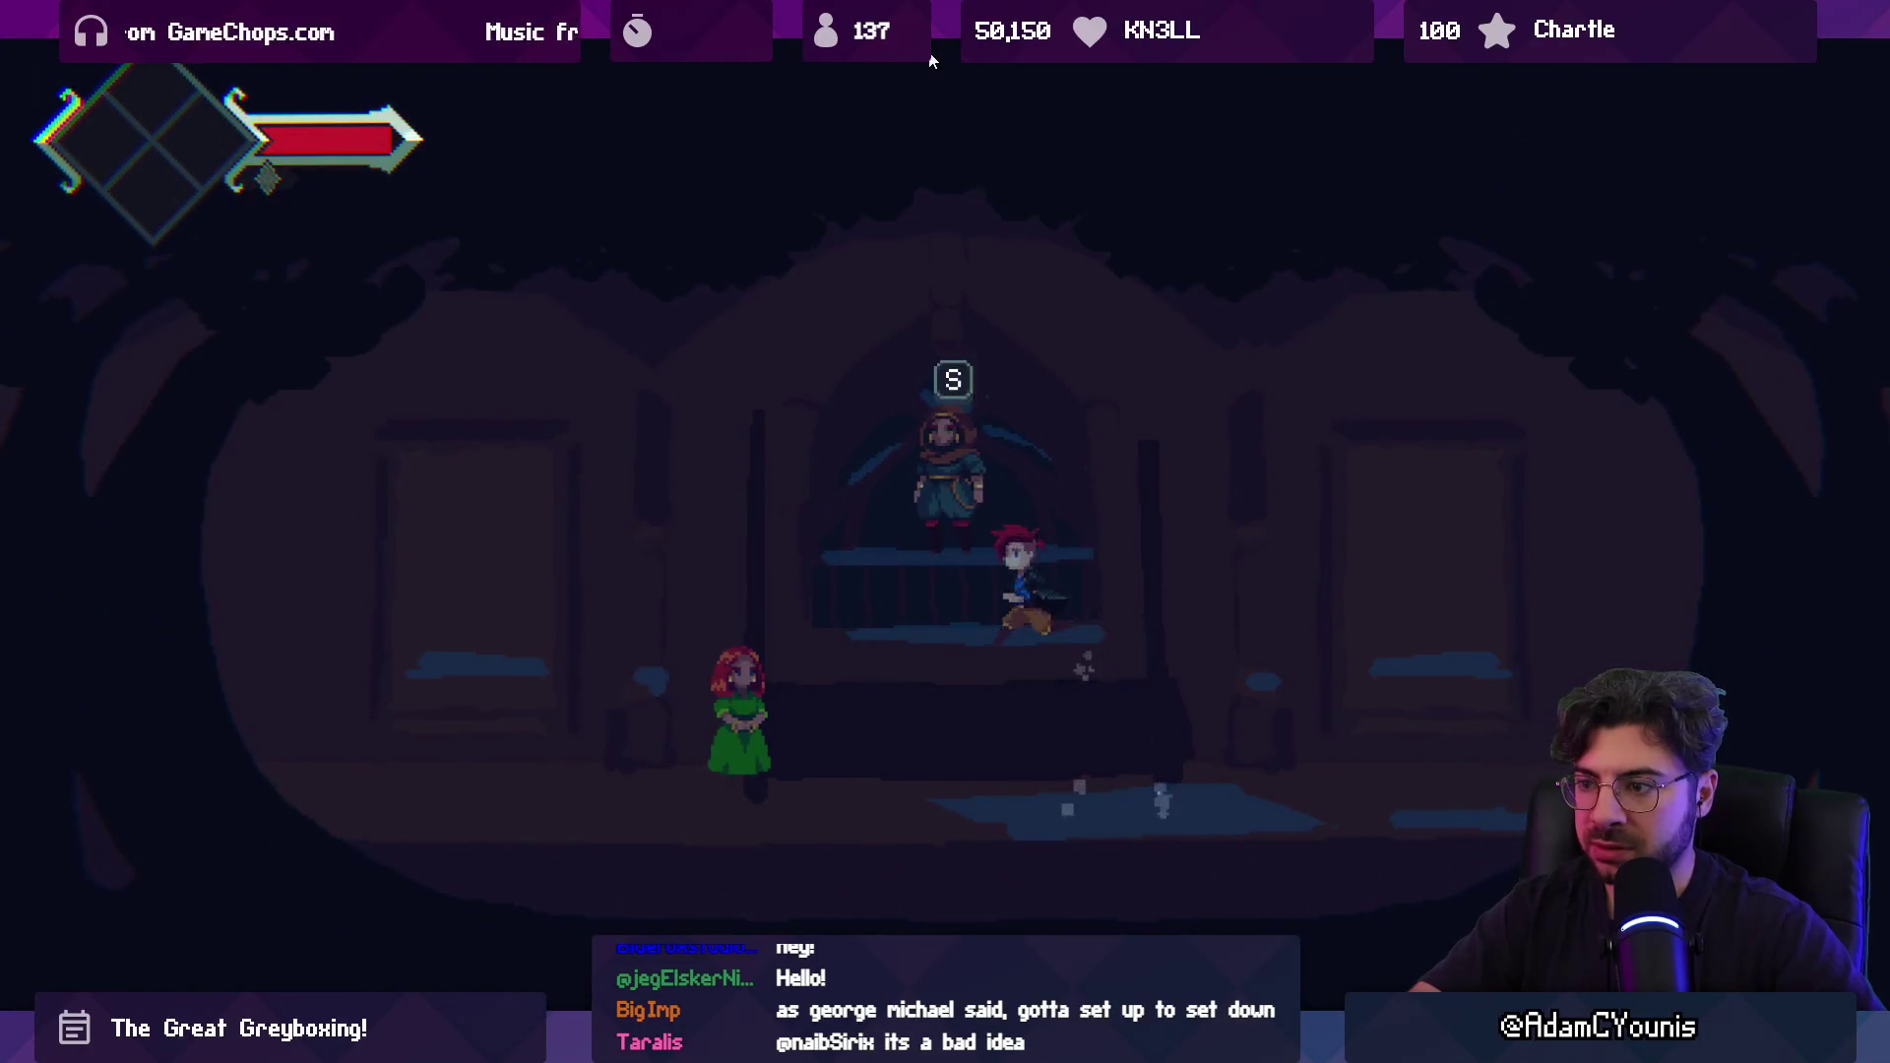
Trigger the leaf-gliding transition, steer back left, and stop Play mode.
key(s)
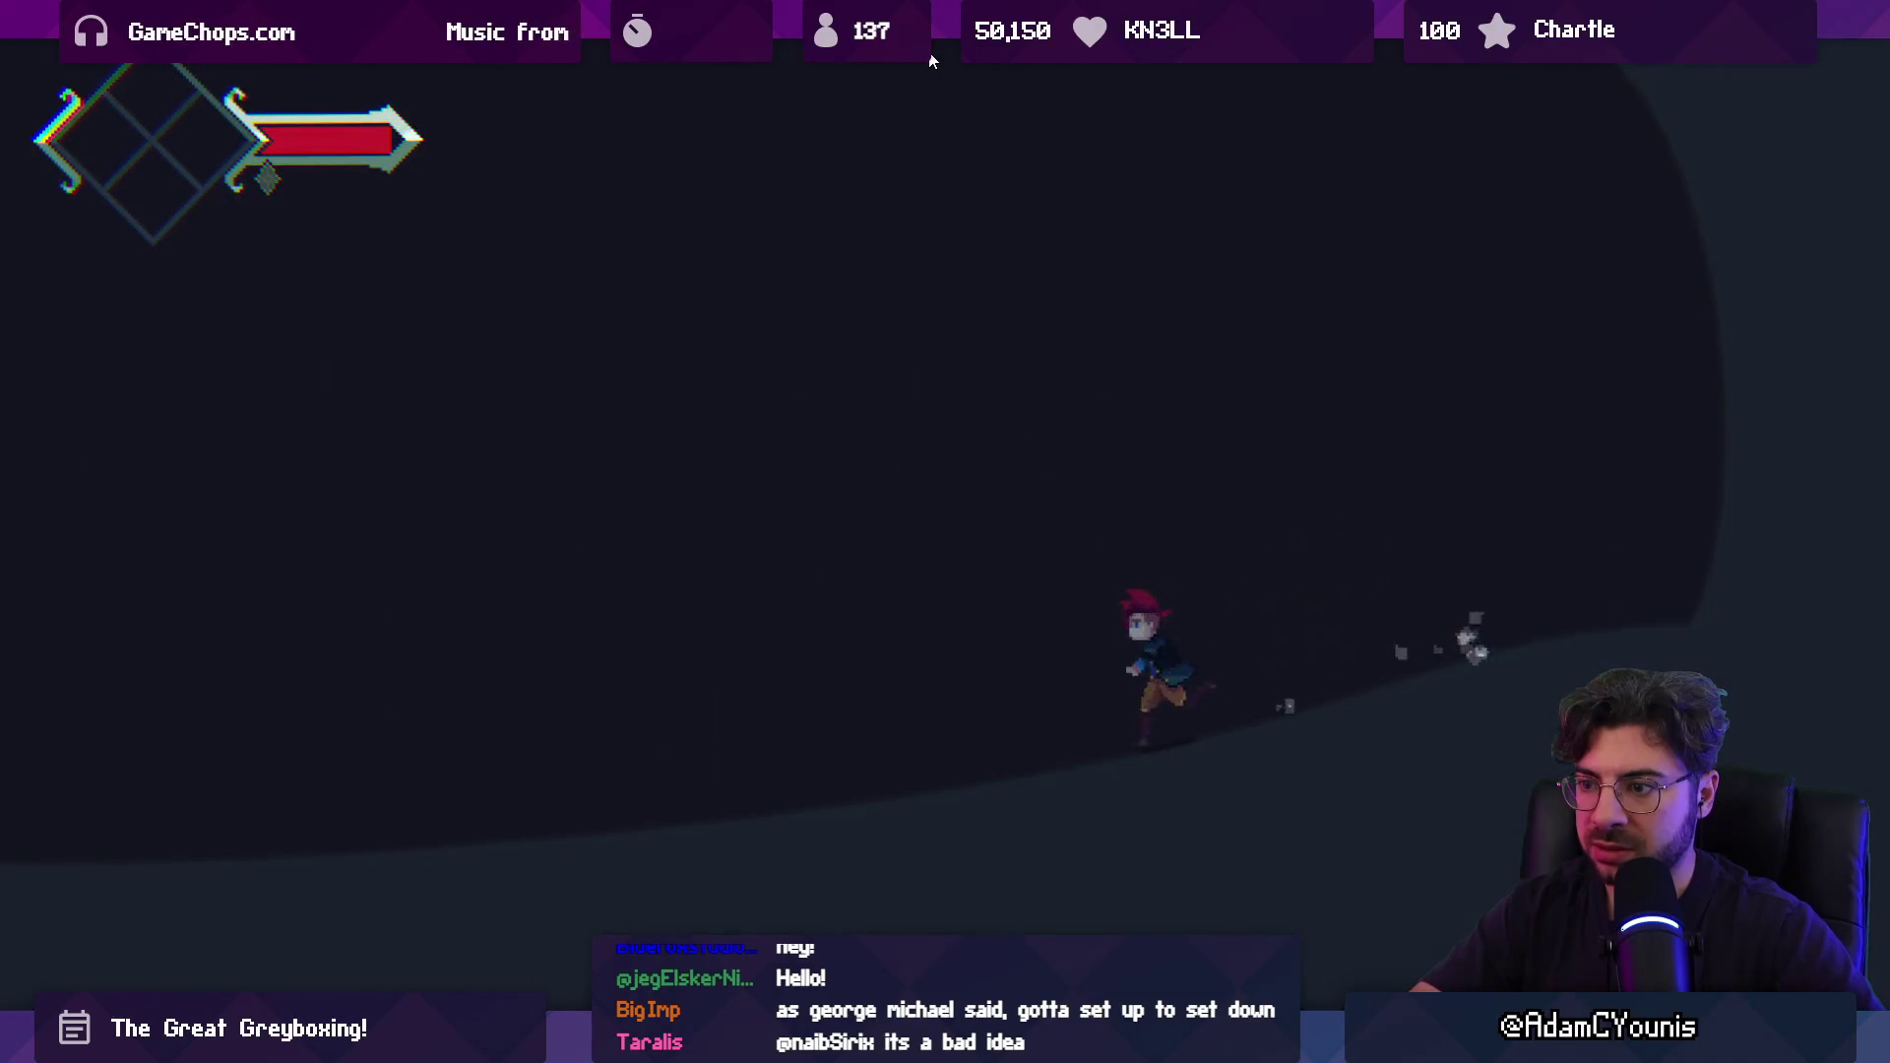
key(Left)
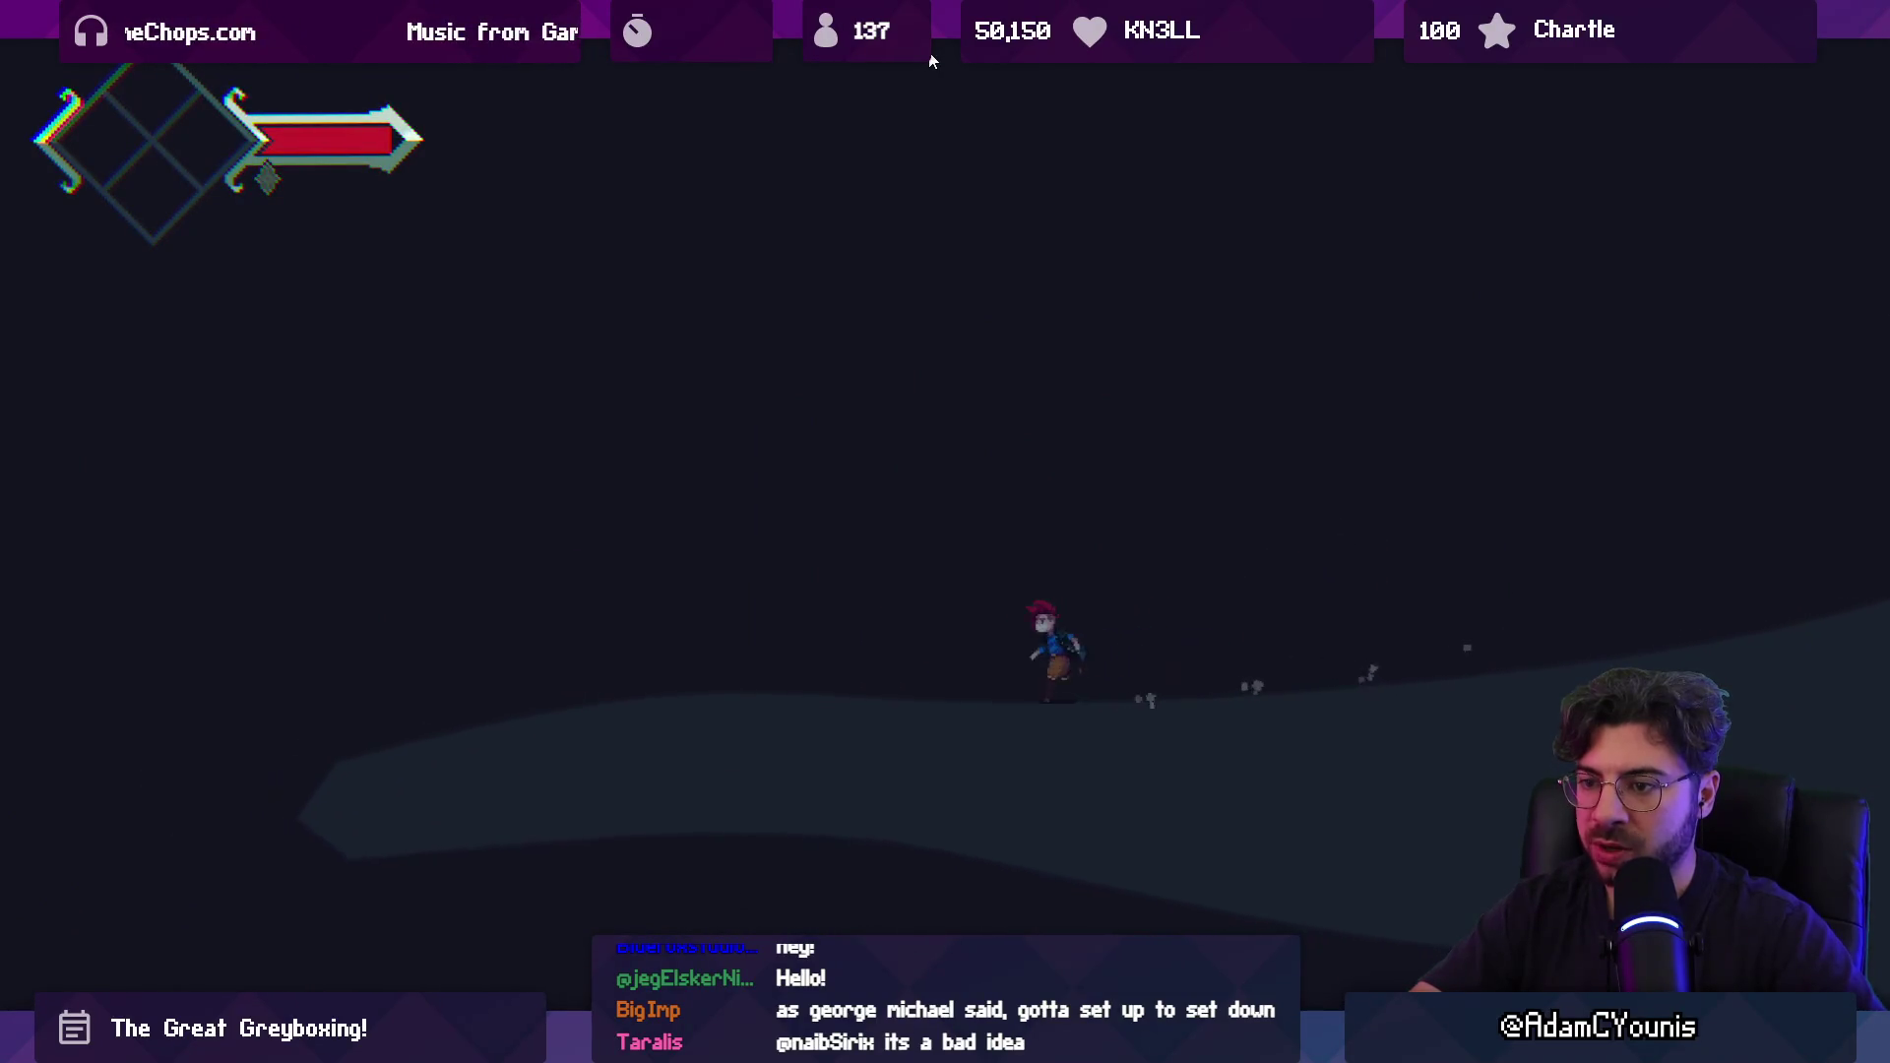
click(931, 61)
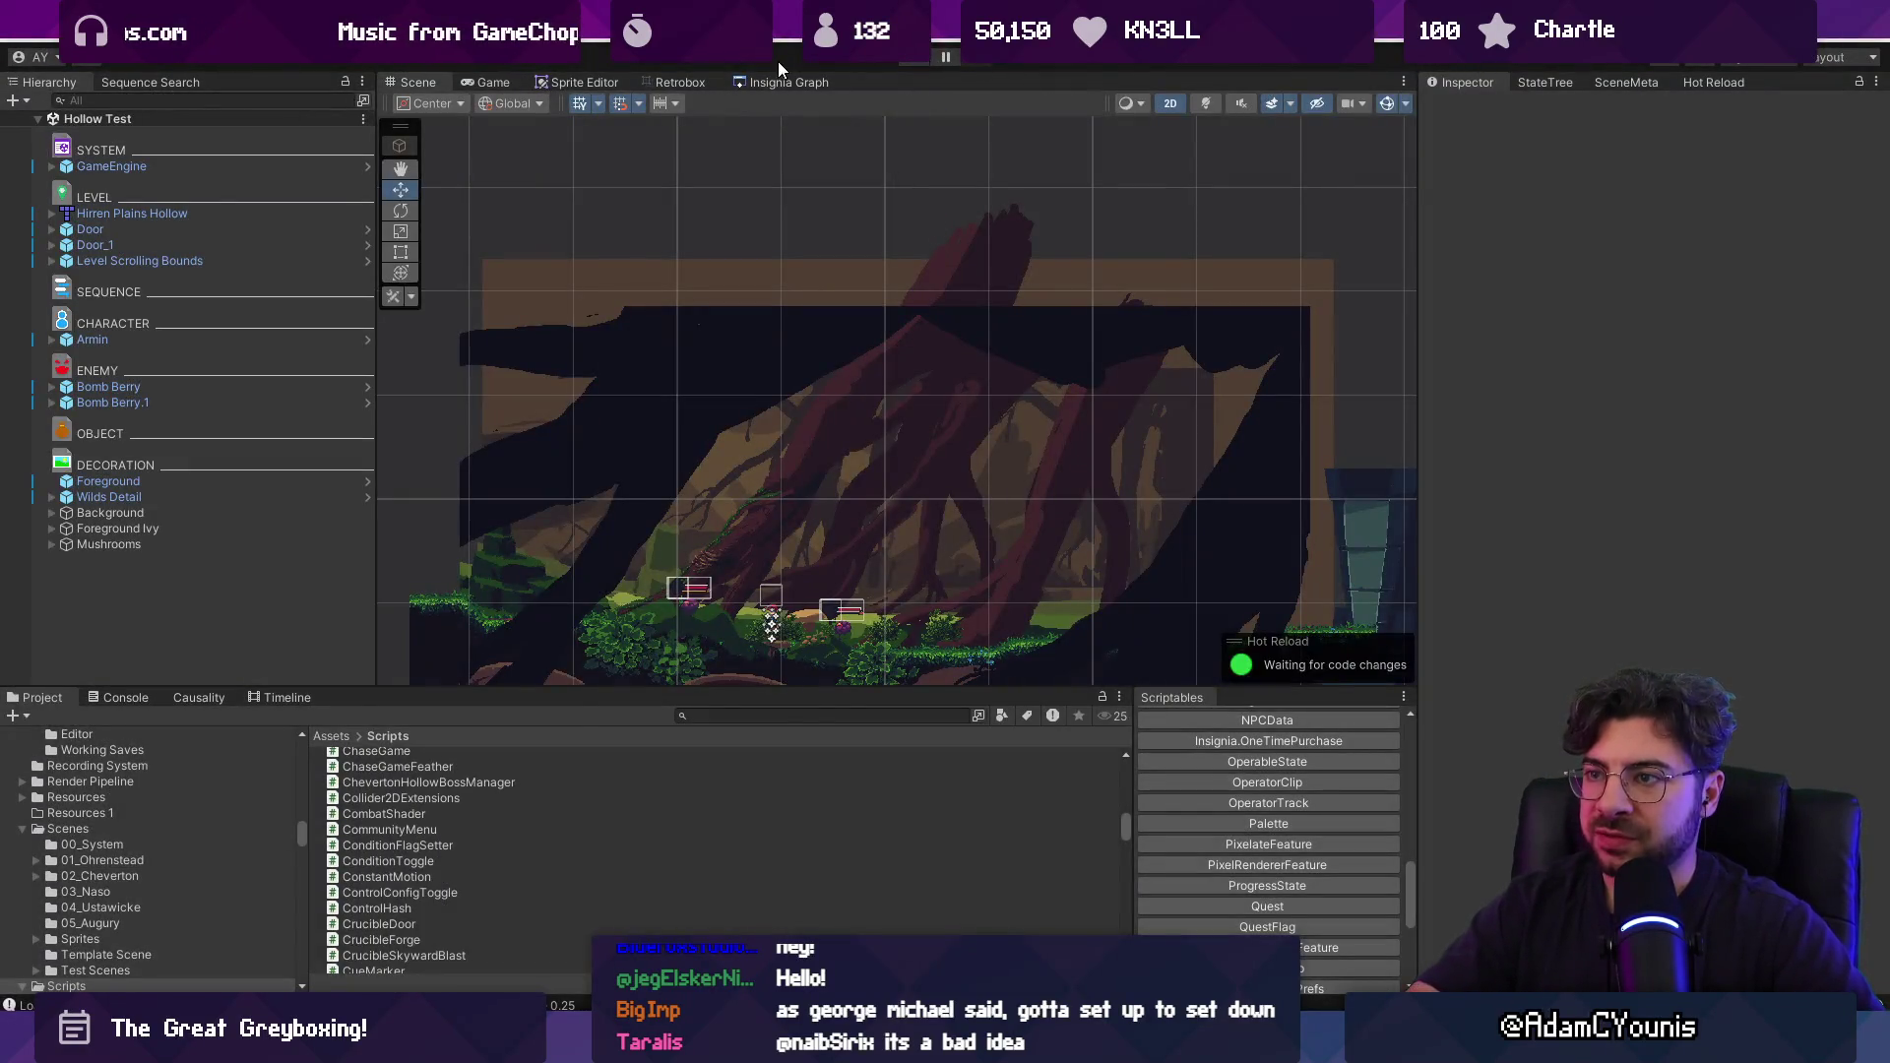
Zoom around the Insignia Graph and open the Cheverton Leaf Gliding Scene node.
click(786, 81)
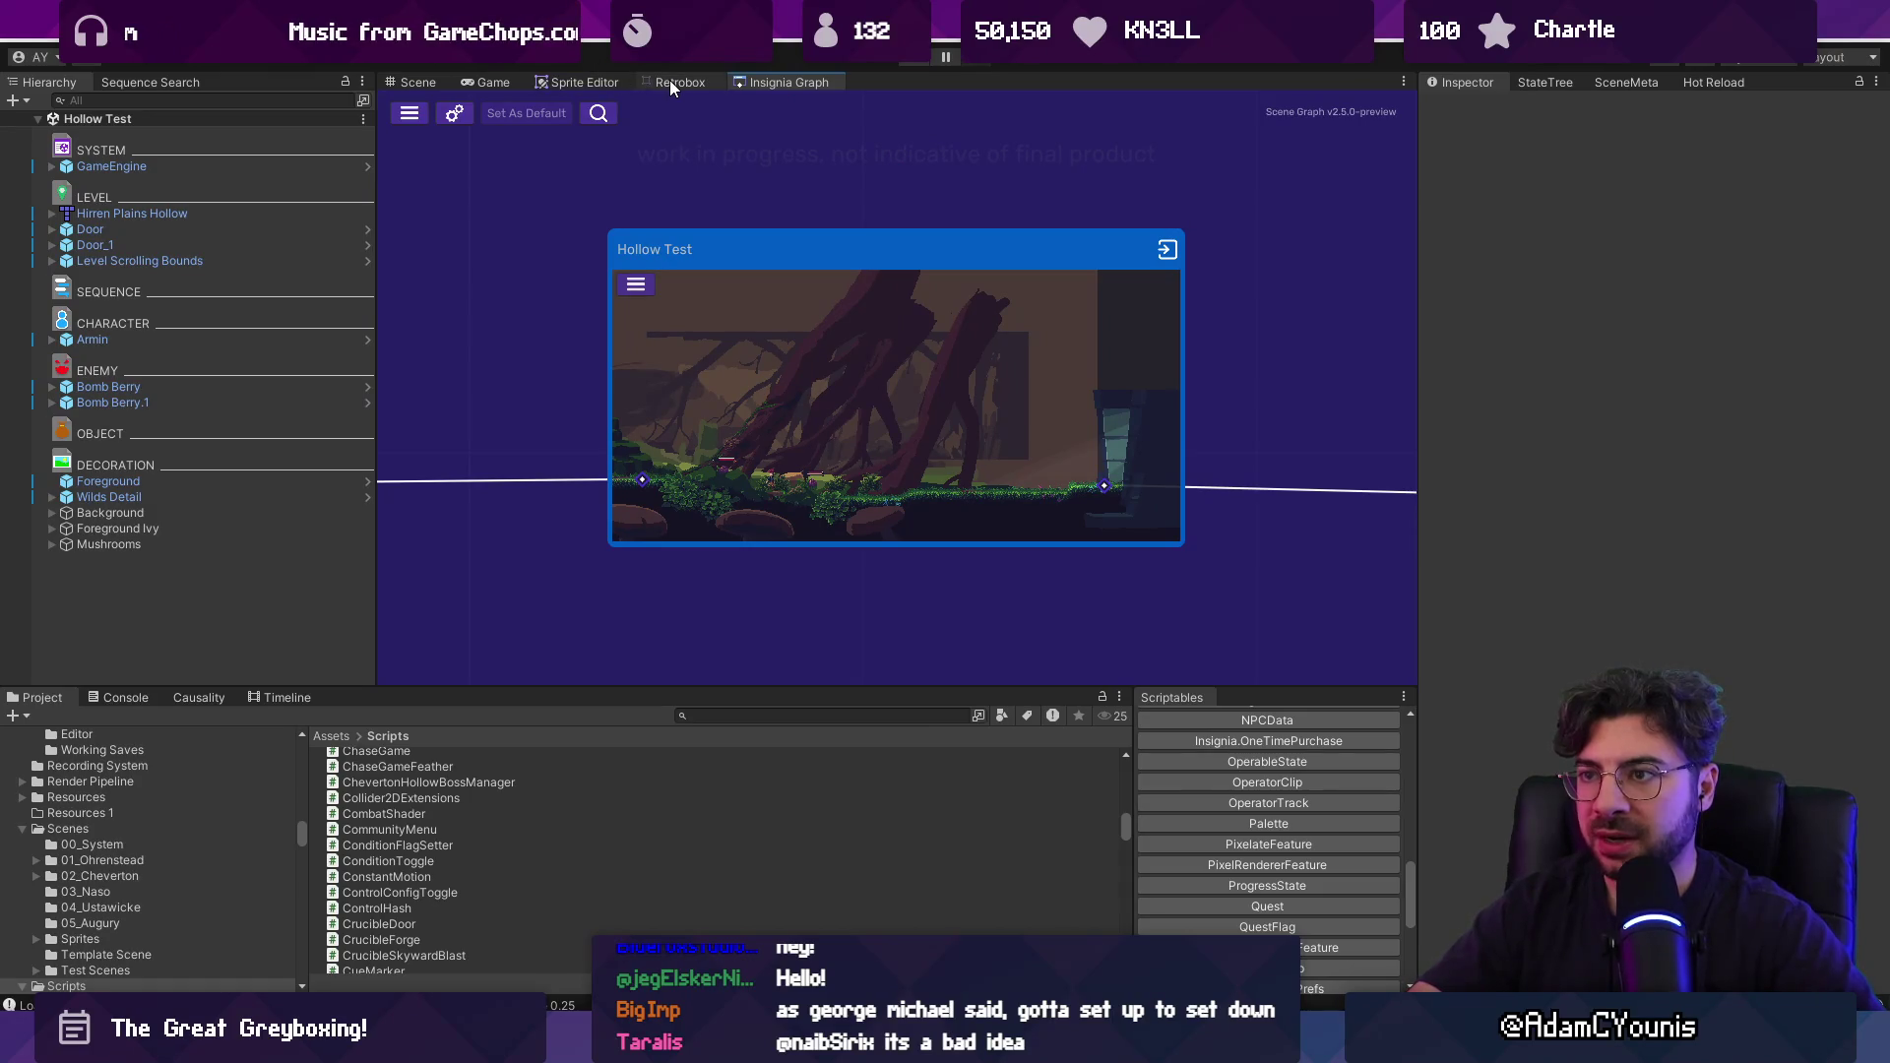
scroll(817, 236, down, 5)
scroll(906, 386, up, 5)
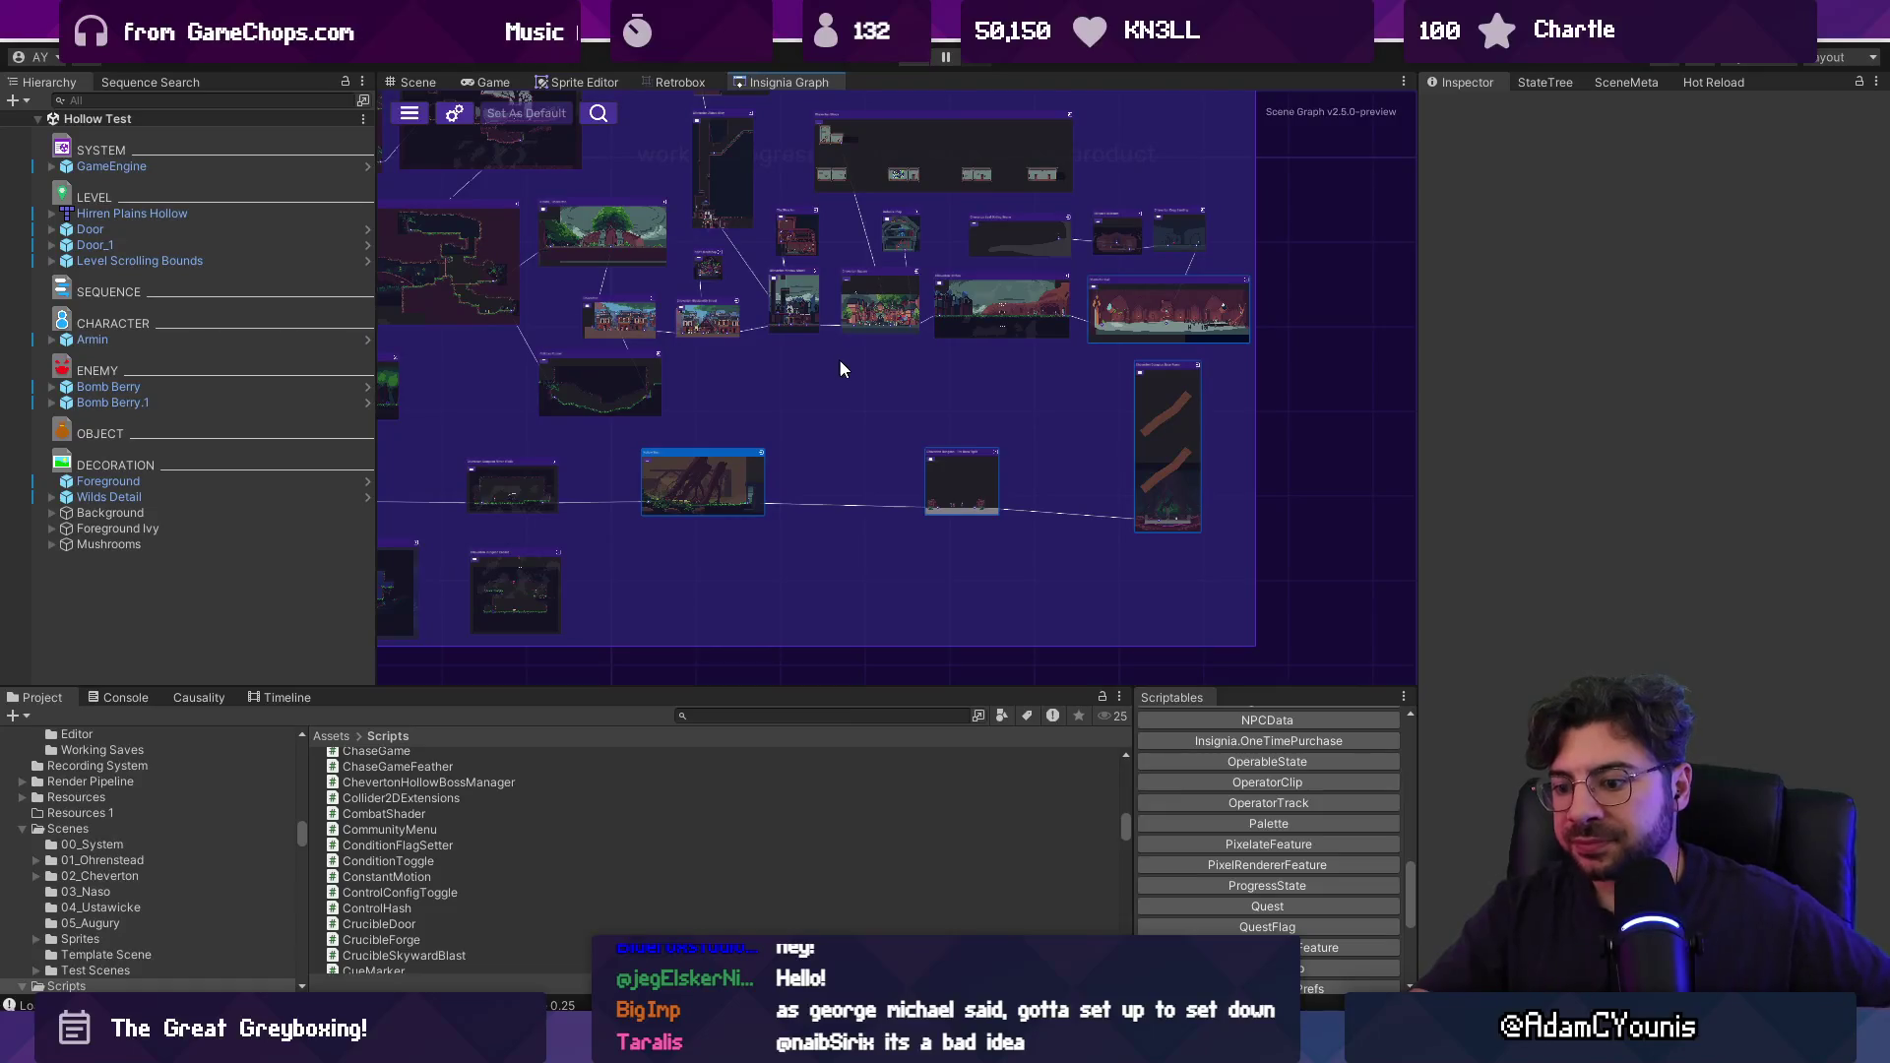
scroll(936, 262, up, 3)
scroll(981, 272, up, 3)
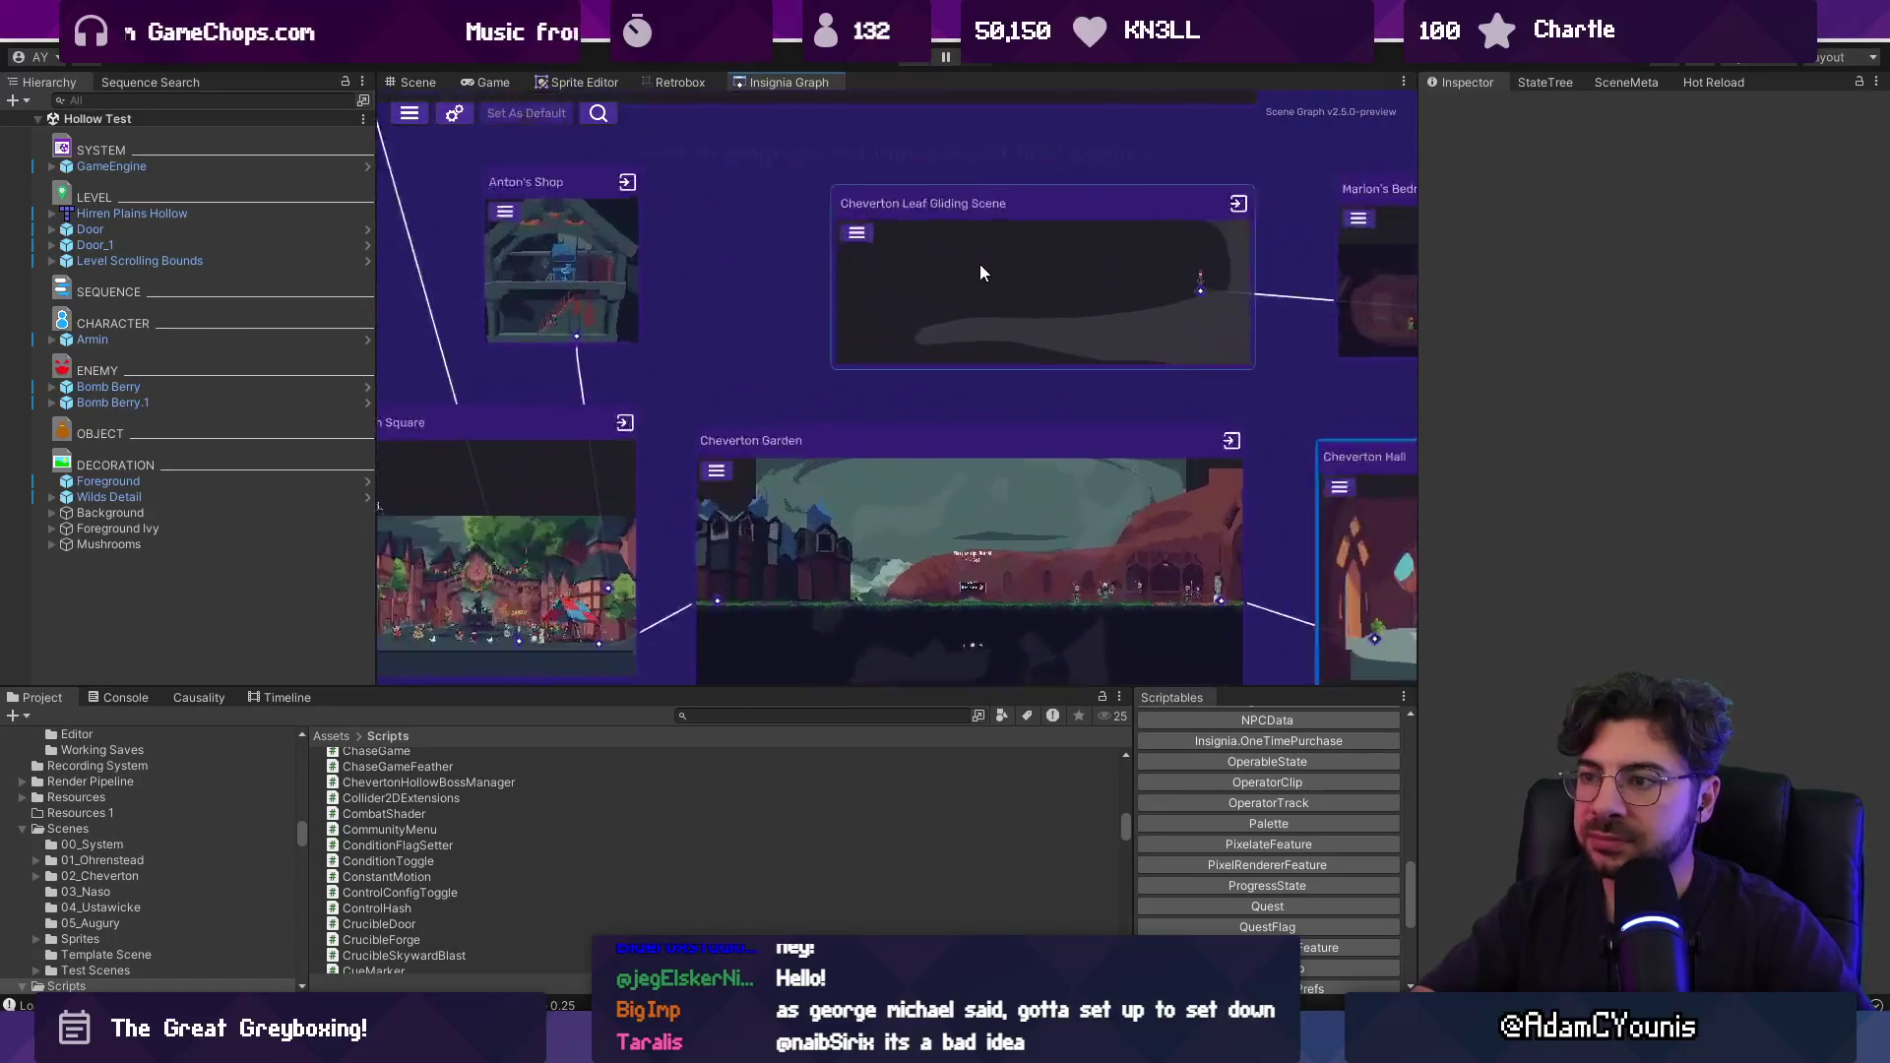
scroll(980, 272, up, 2)
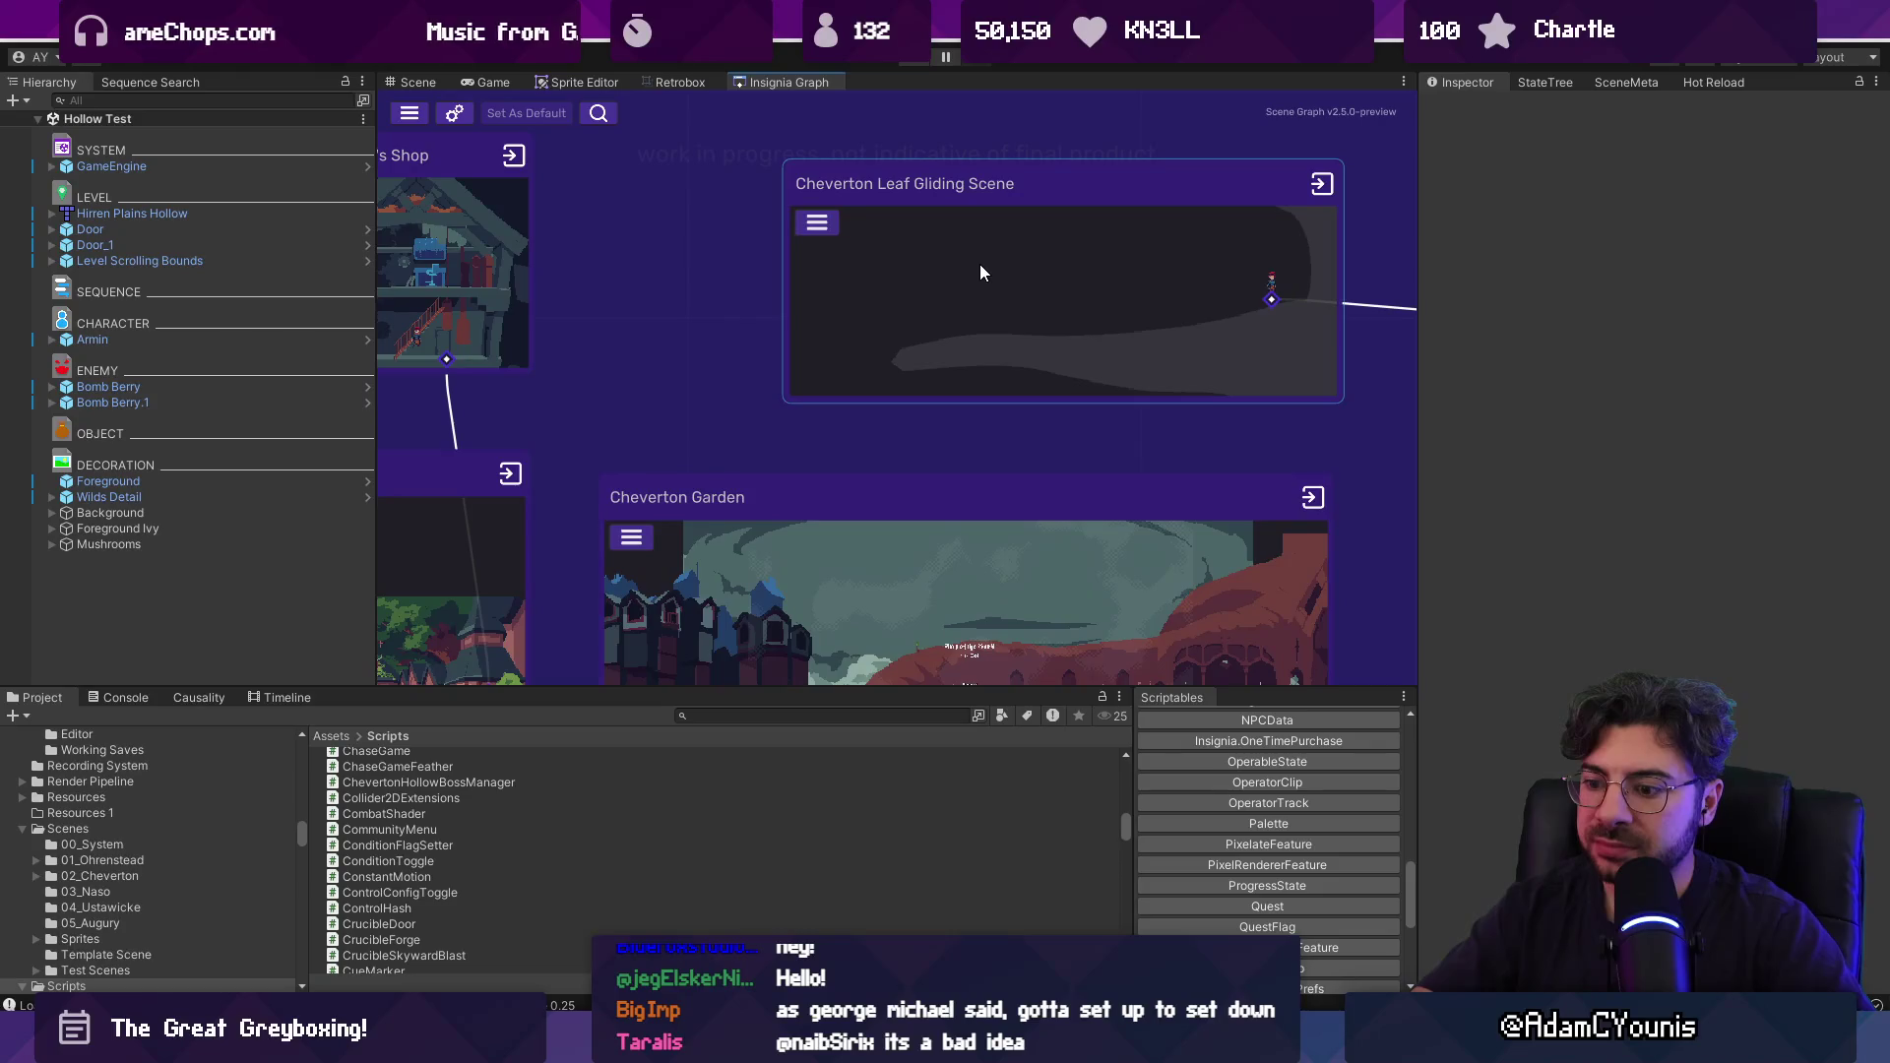
scroll(980, 274, down, 5)
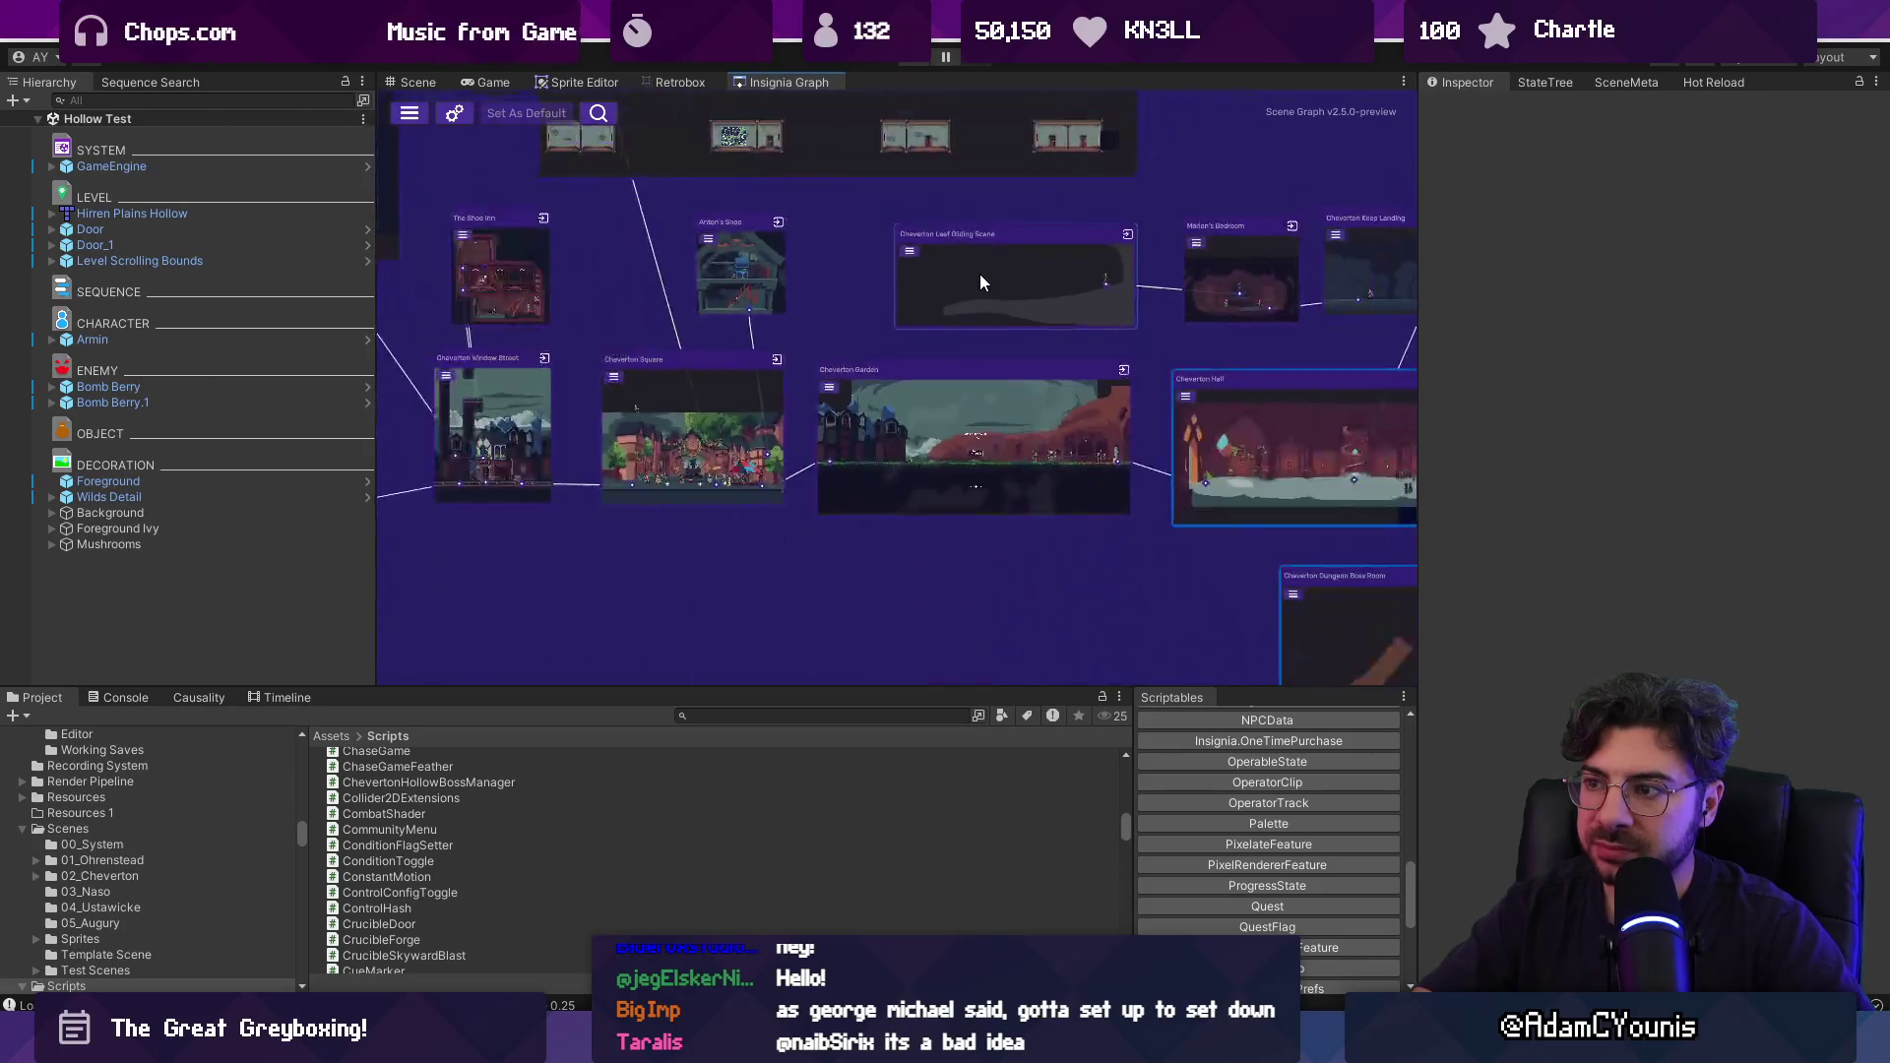
scroll(994, 287, up, 3)
scroll(981, 289, down, 3)
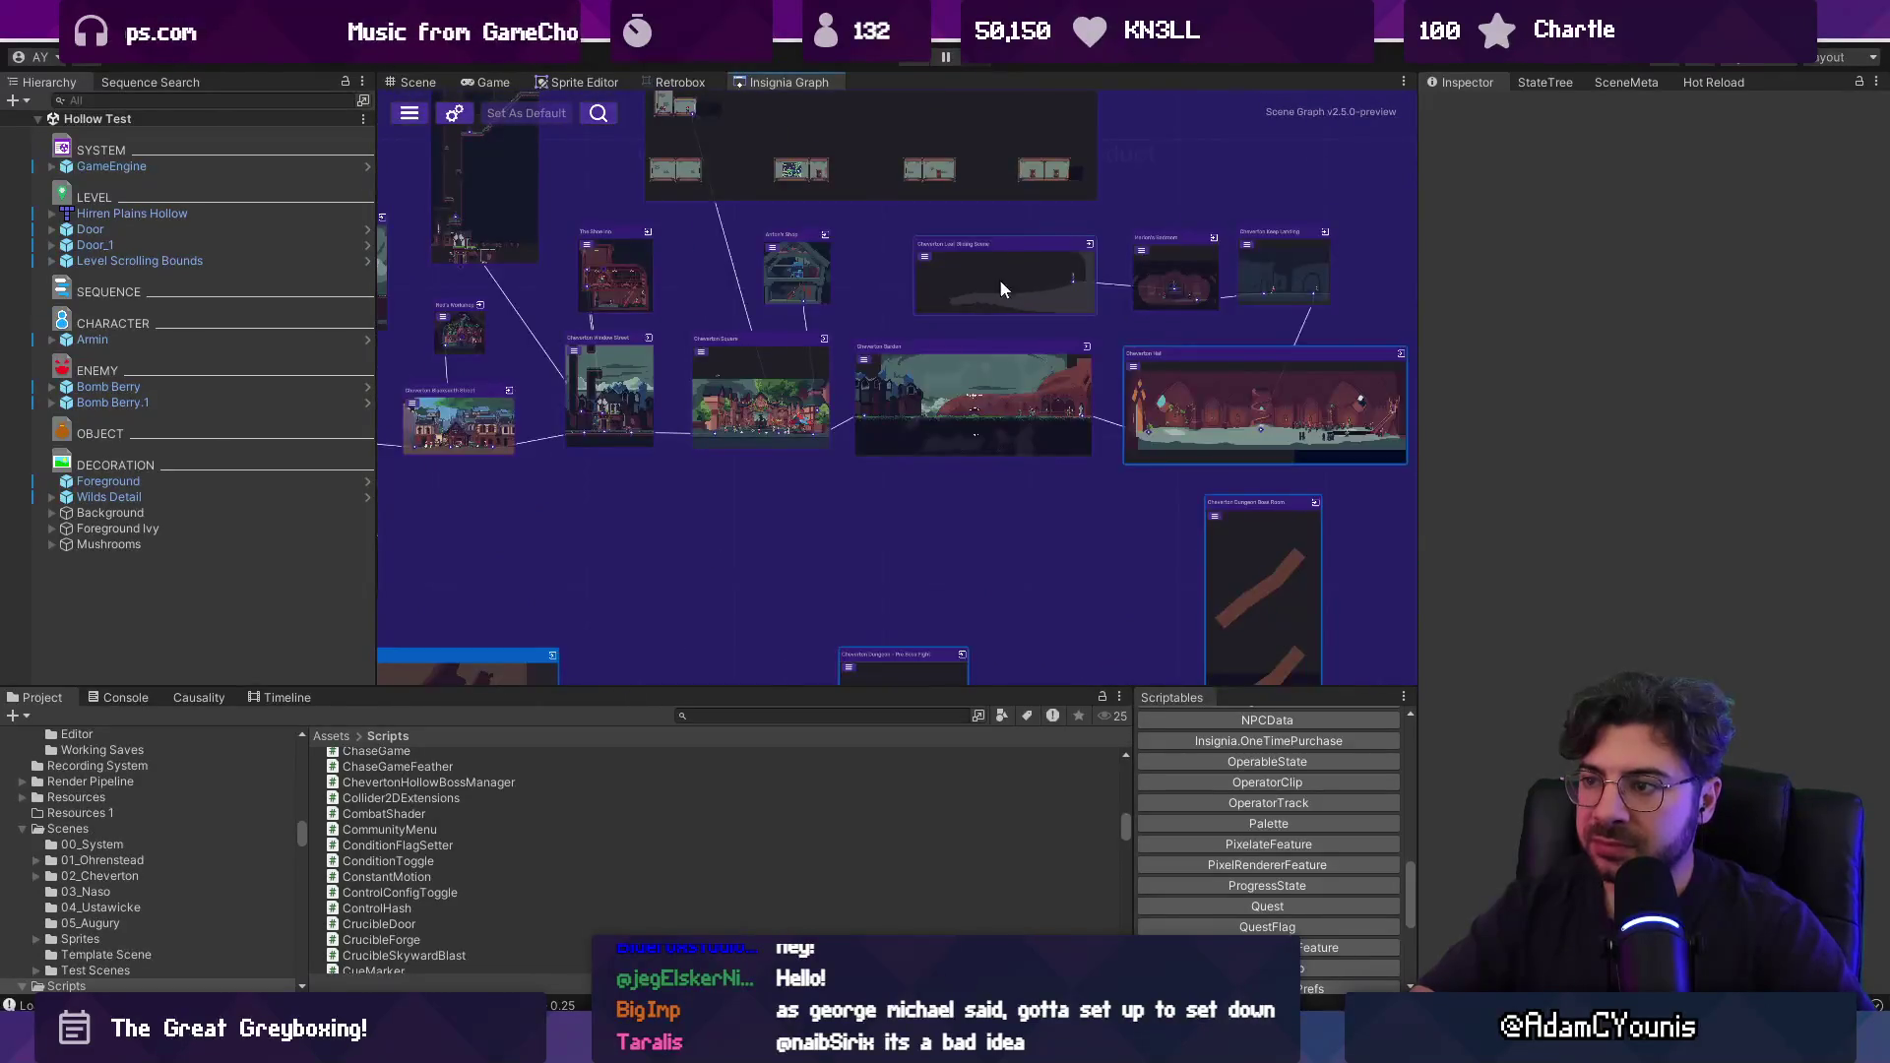
scroll(984, 274, down, 3)
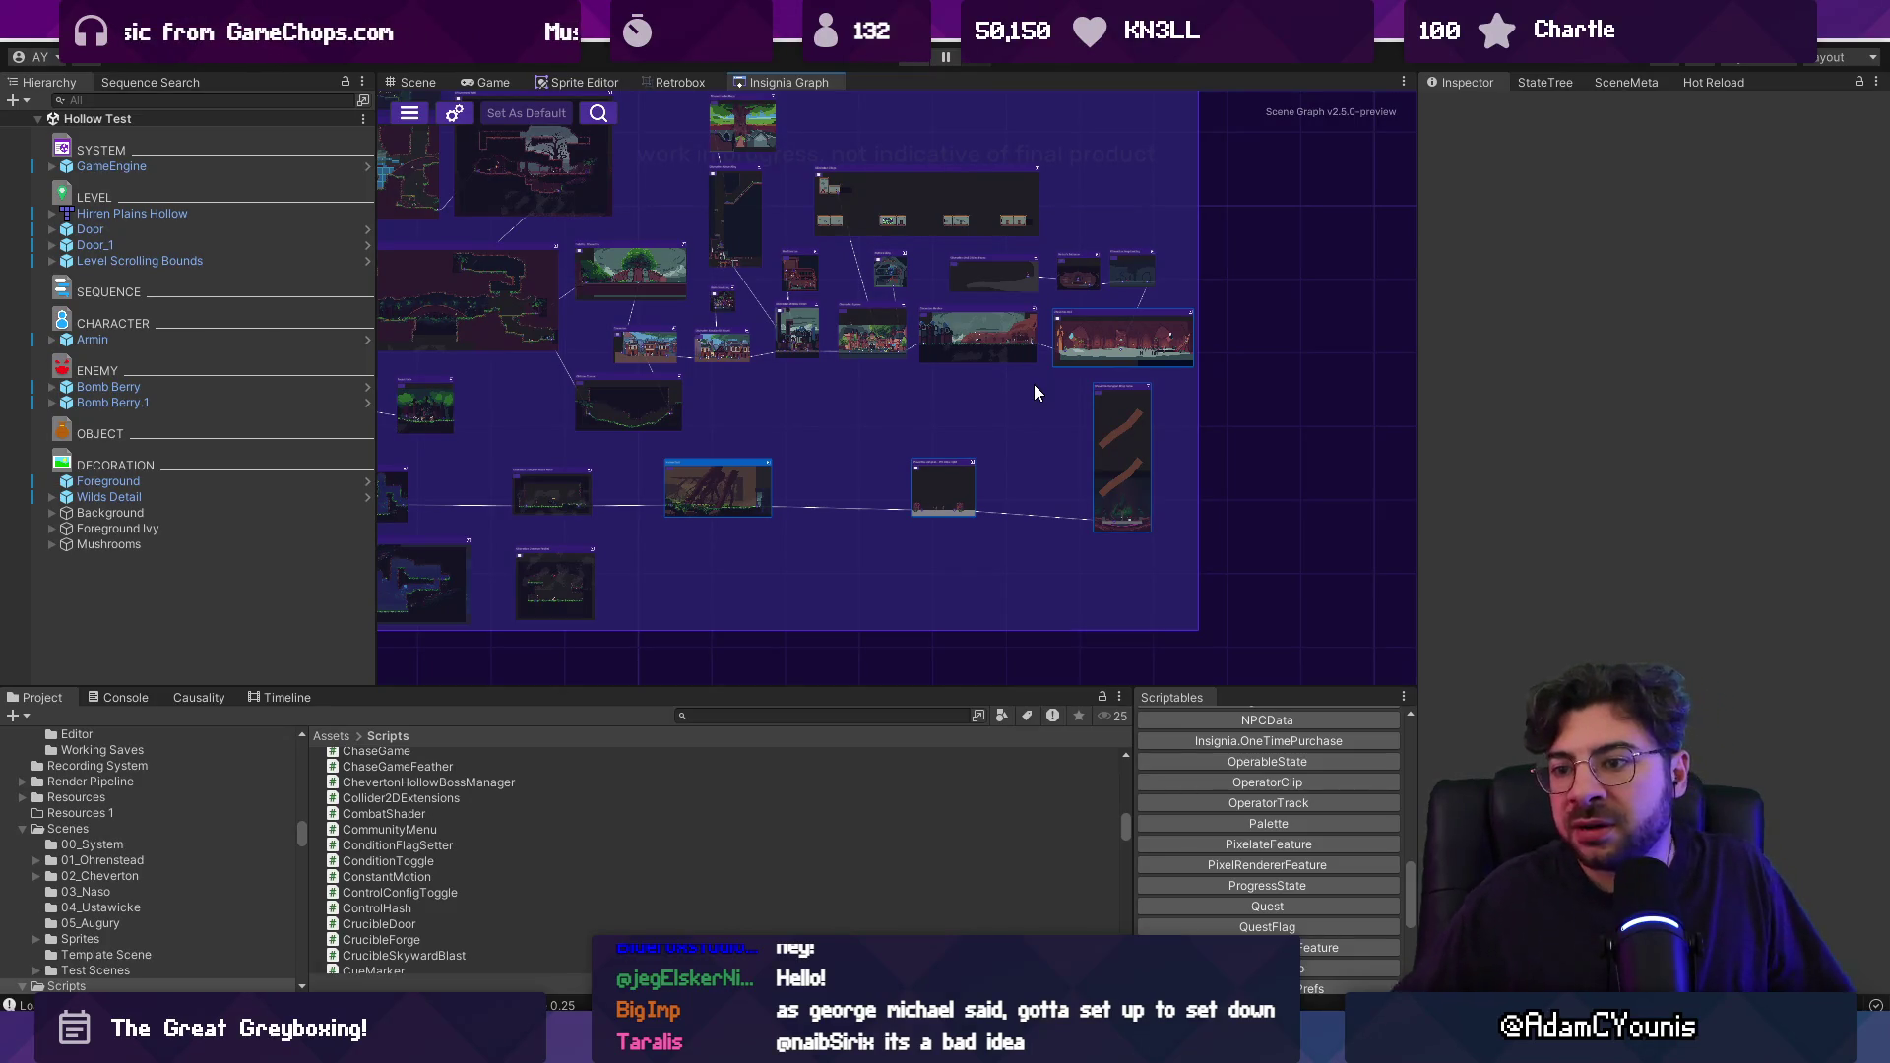
scroll(972, 325, up, 5)
scroll(1048, 358, down, 5)
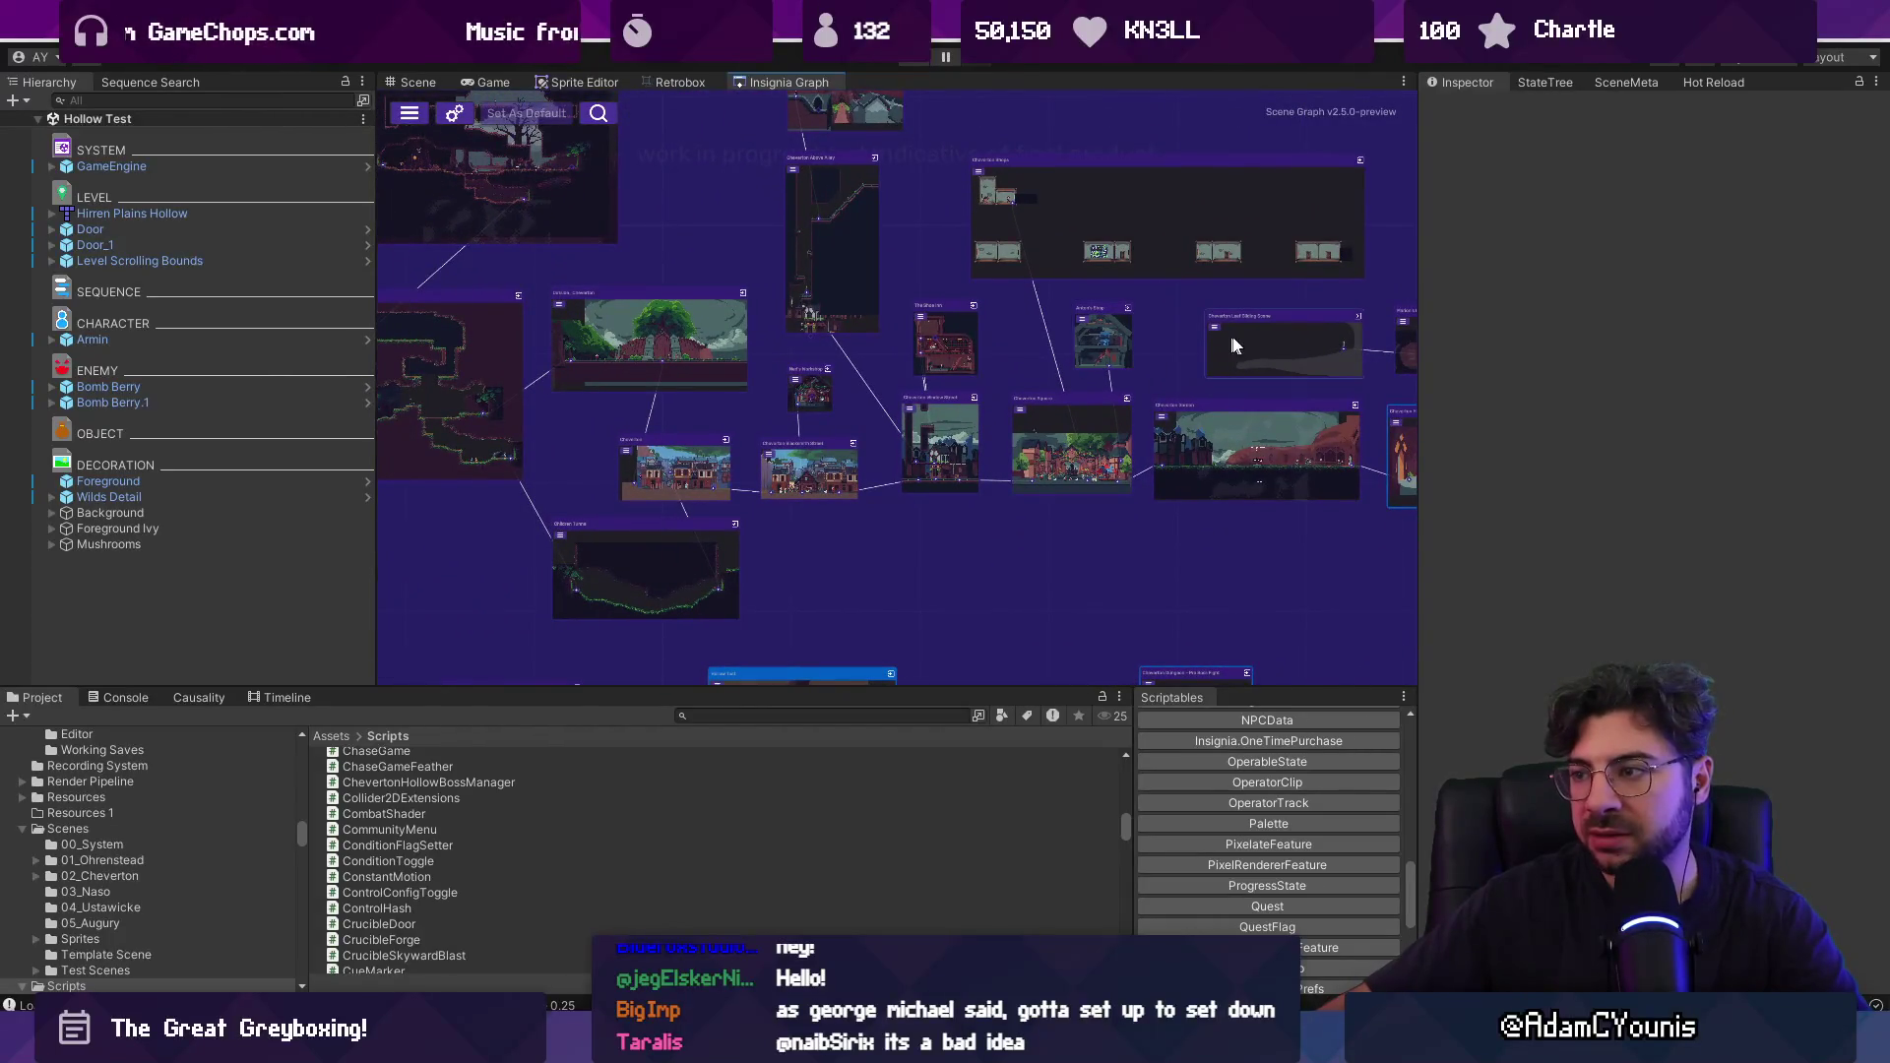
double_click(1235, 340)
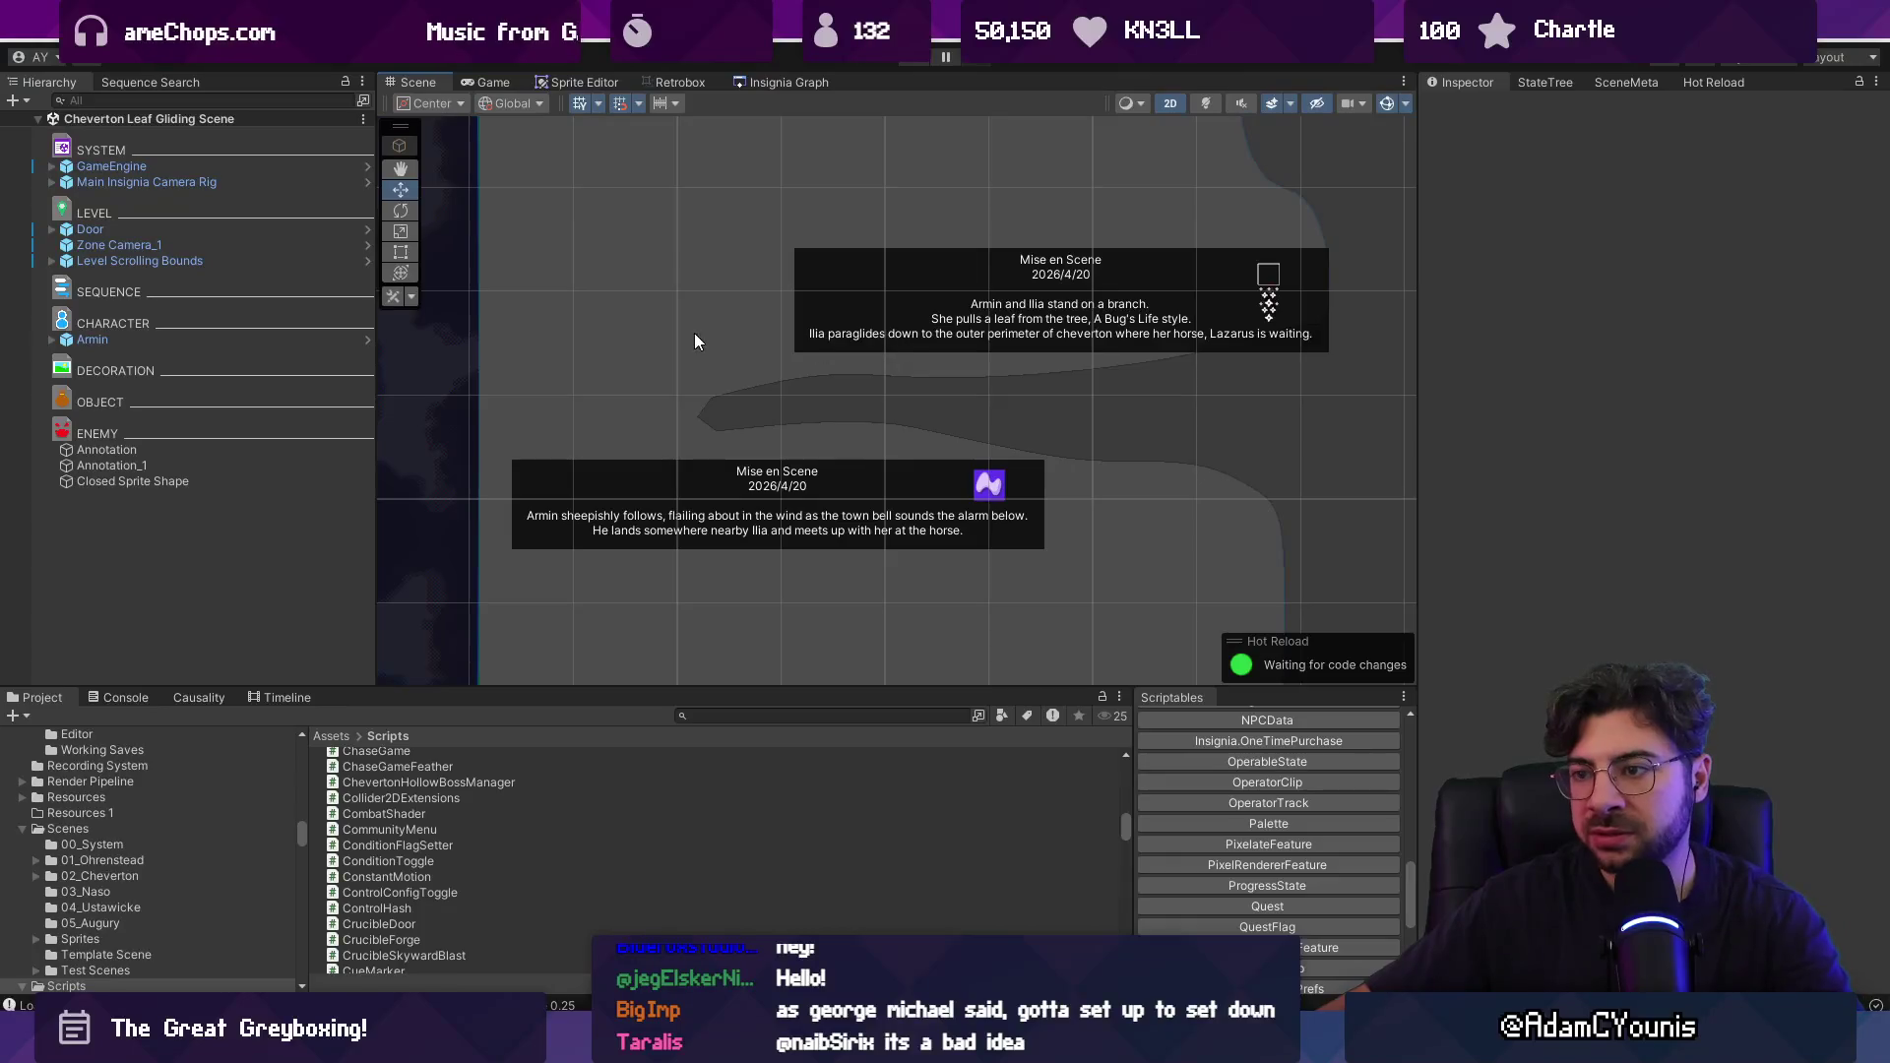
Search project assets for 'door', place a Crucible Door in the scene, then undo it.
click(781, 713)
text(do)
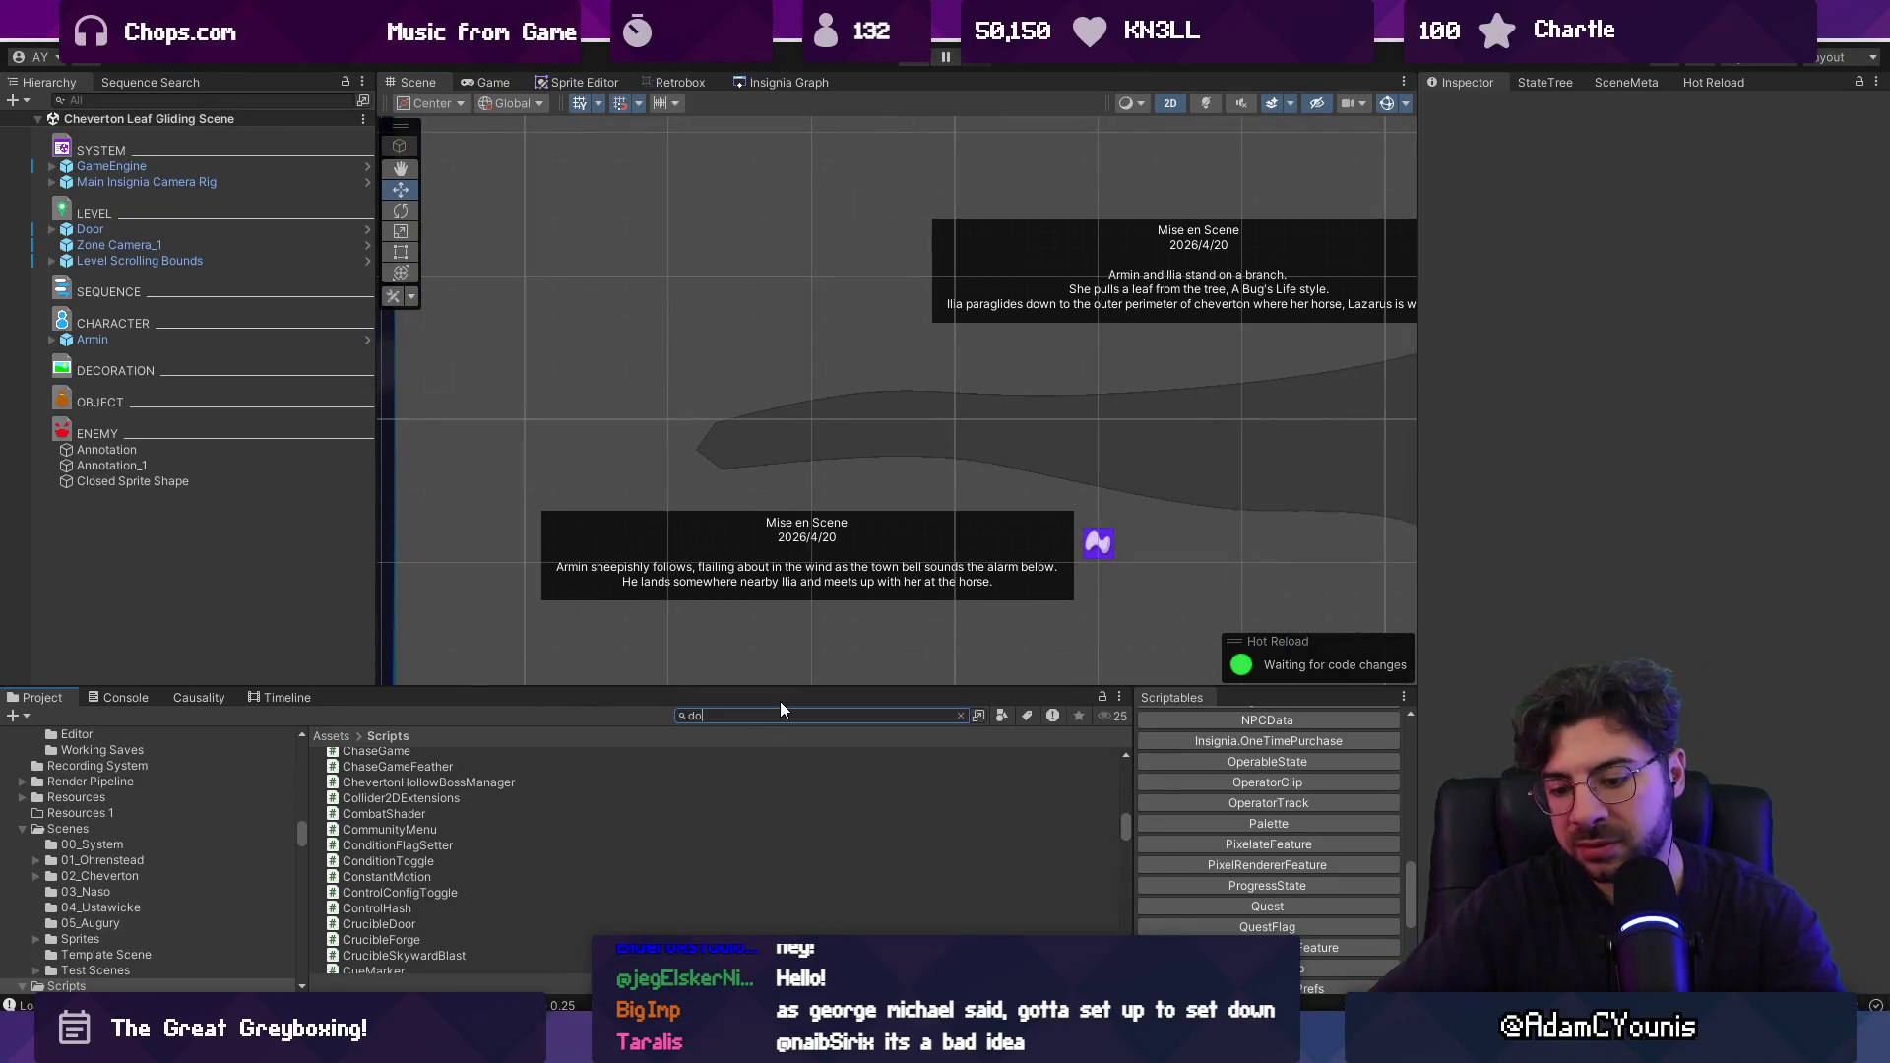
text(or)
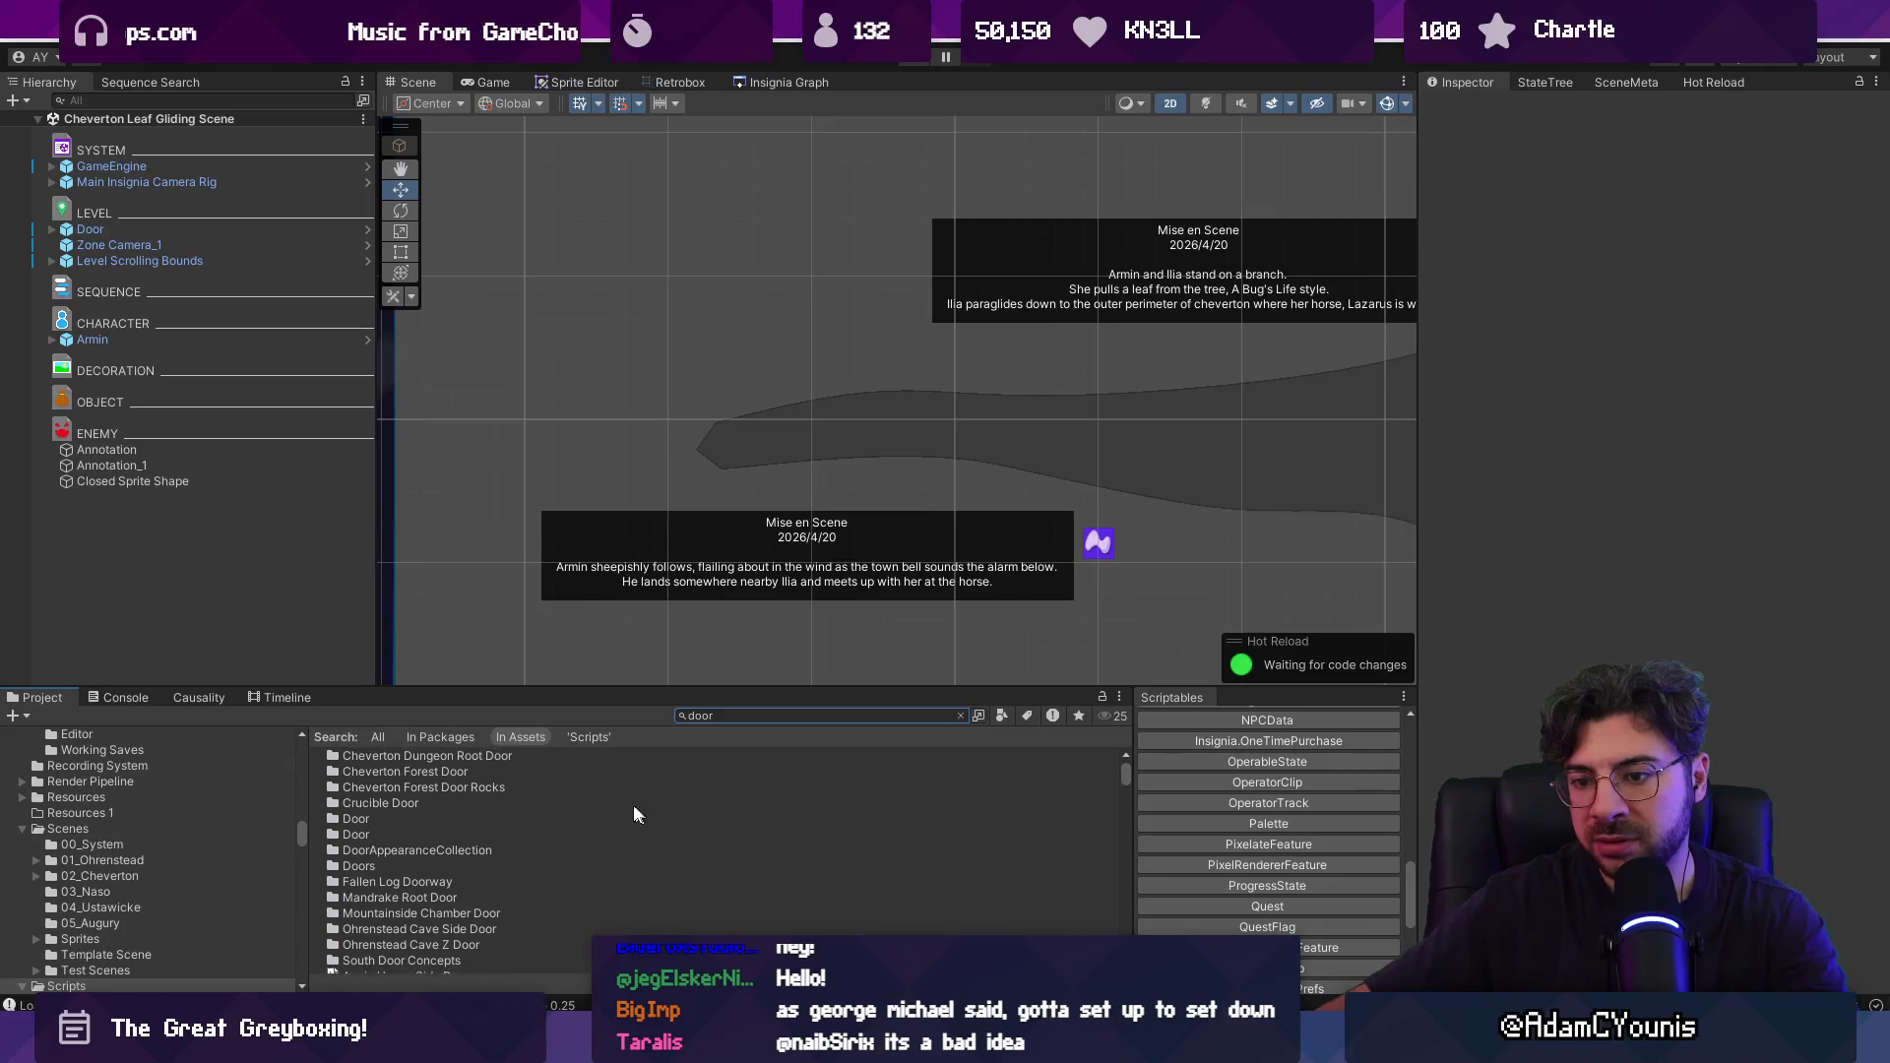
scroll(475, 800, down, 5)
drag(394, 942, 211, 582)
key(f)
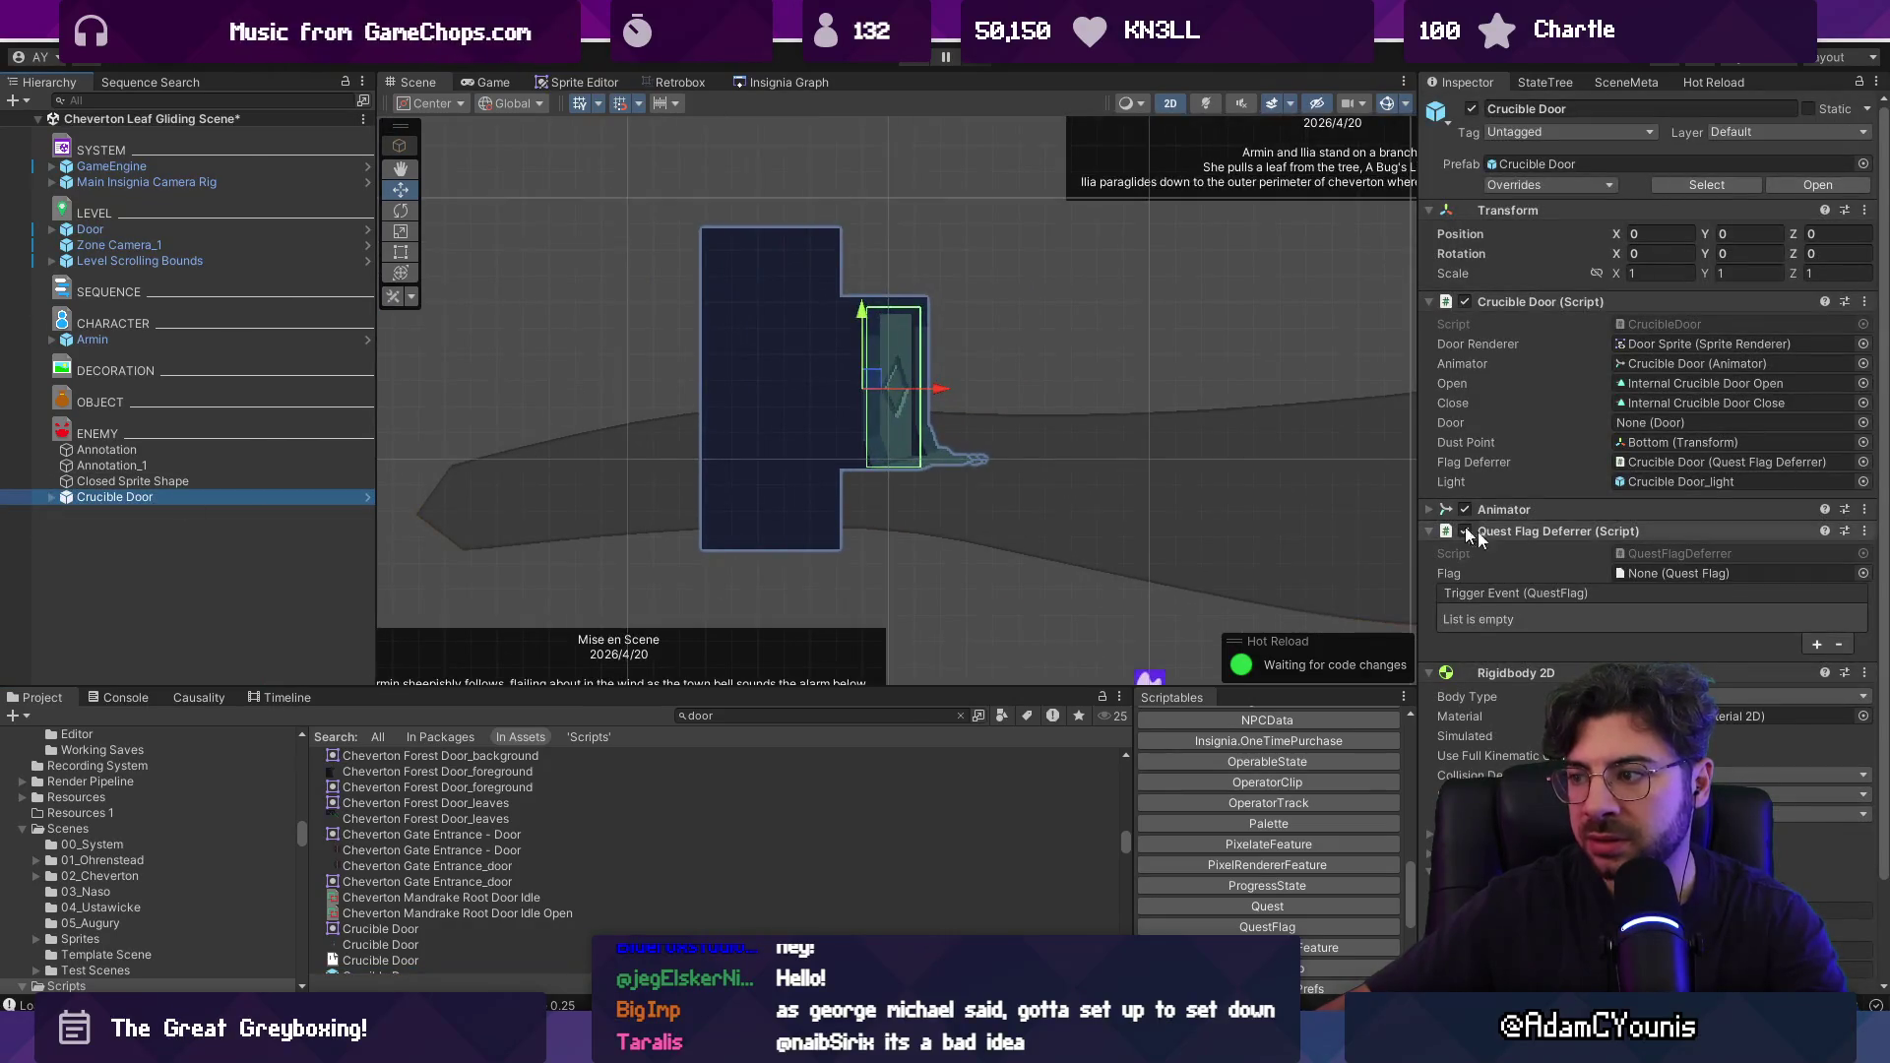
key(ctrl+z)
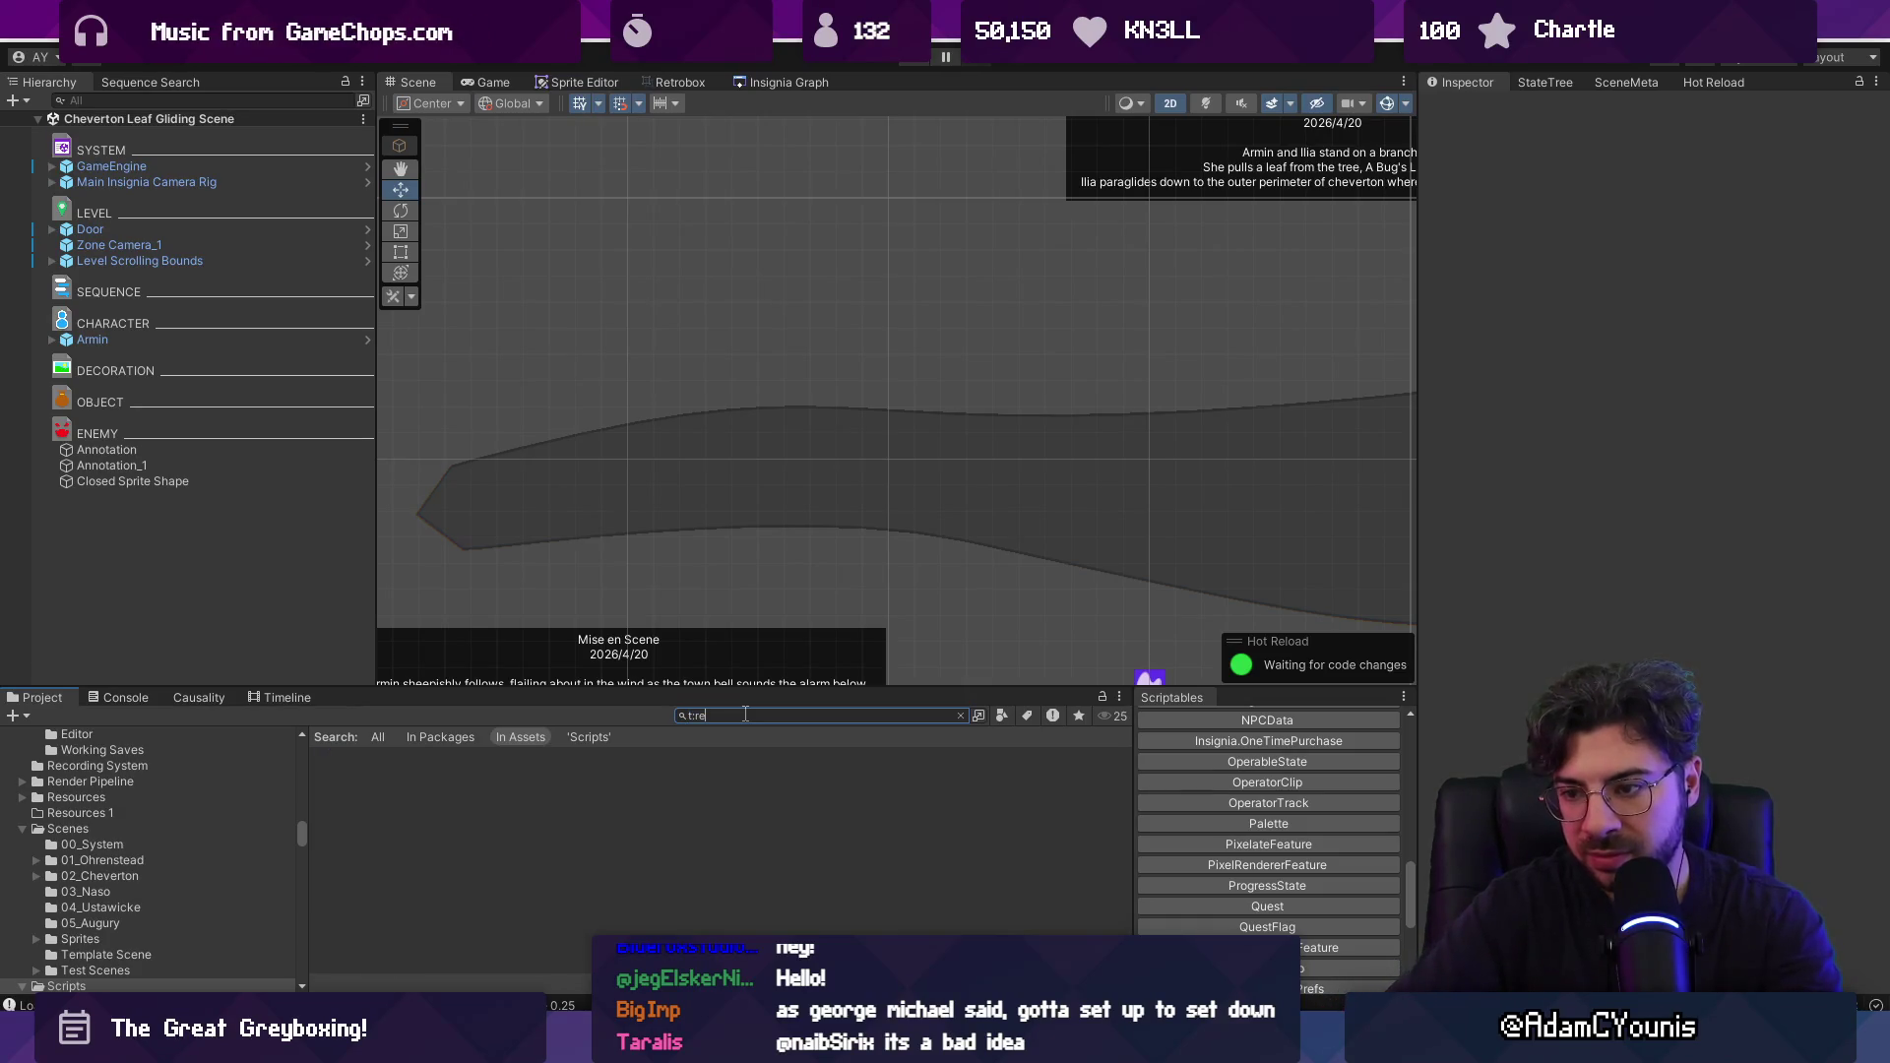
Filter the search to 'door t:prefab' and select the Door prefab.
text(prefab door)
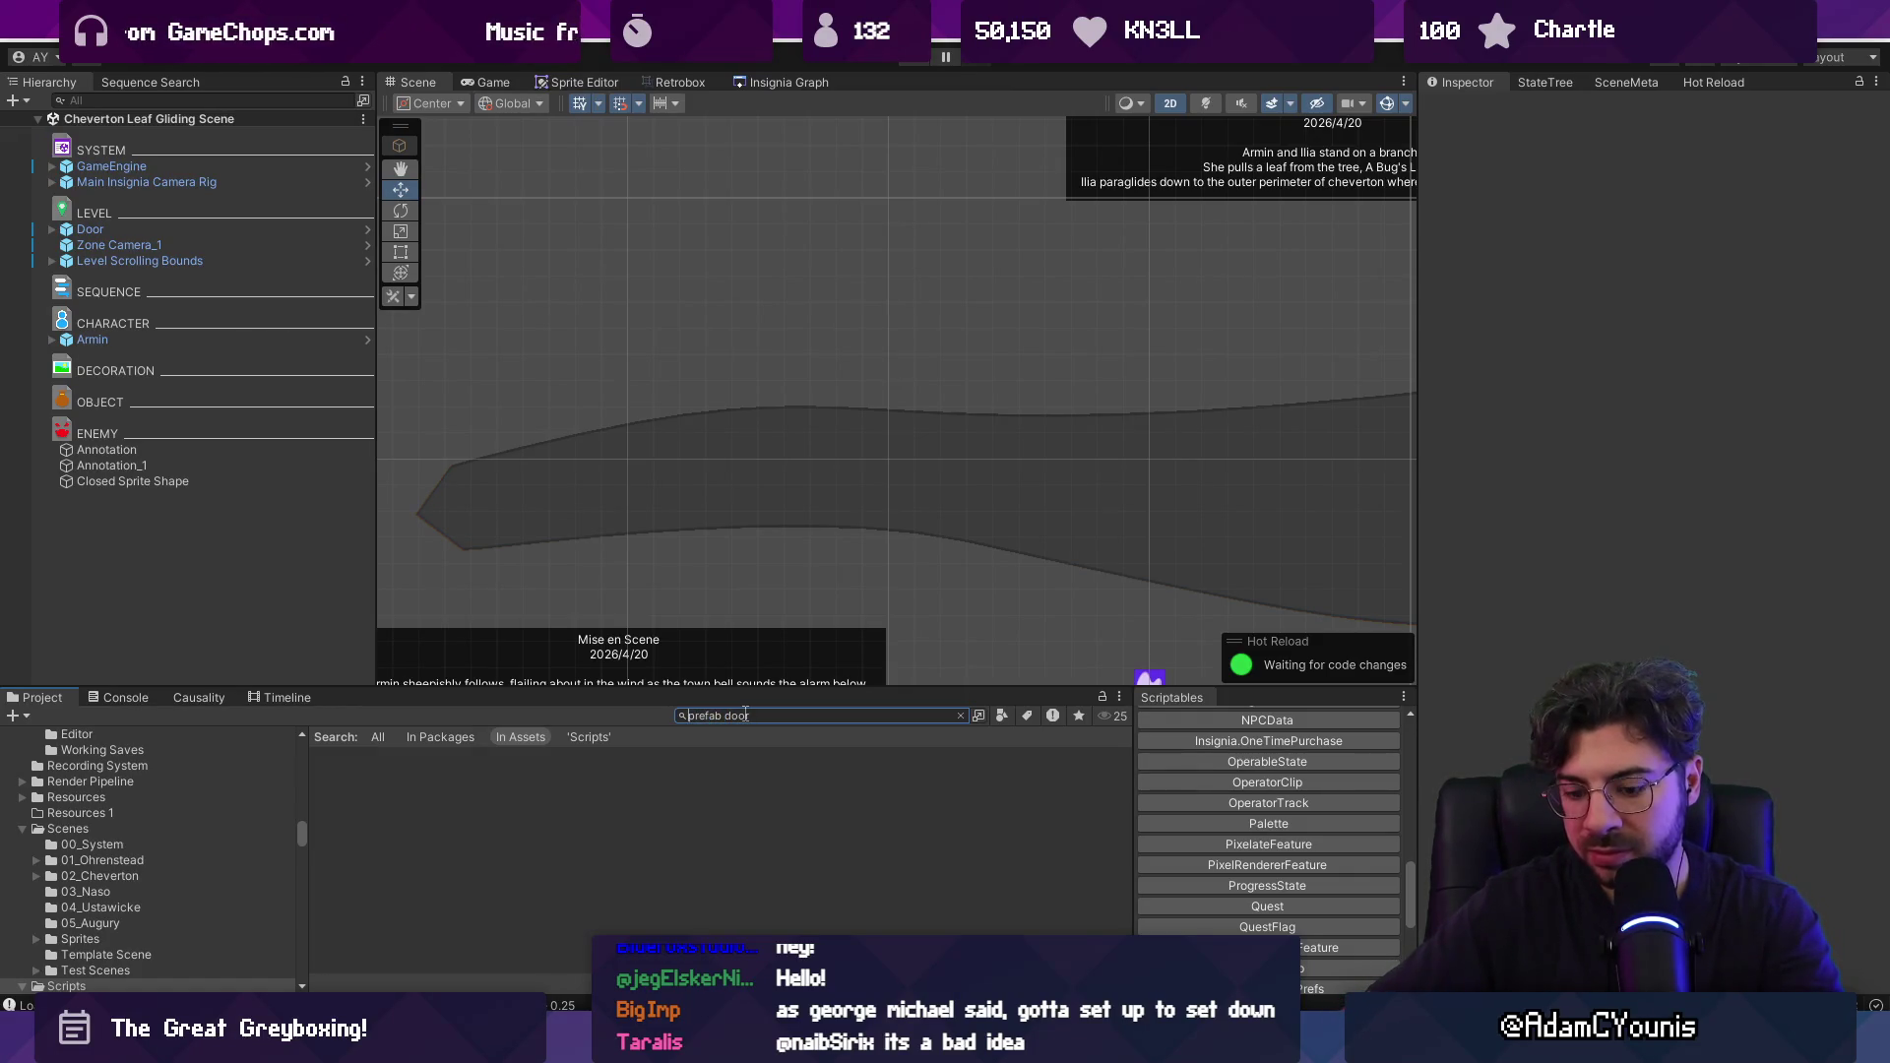
key(Down)
click(382, 819)
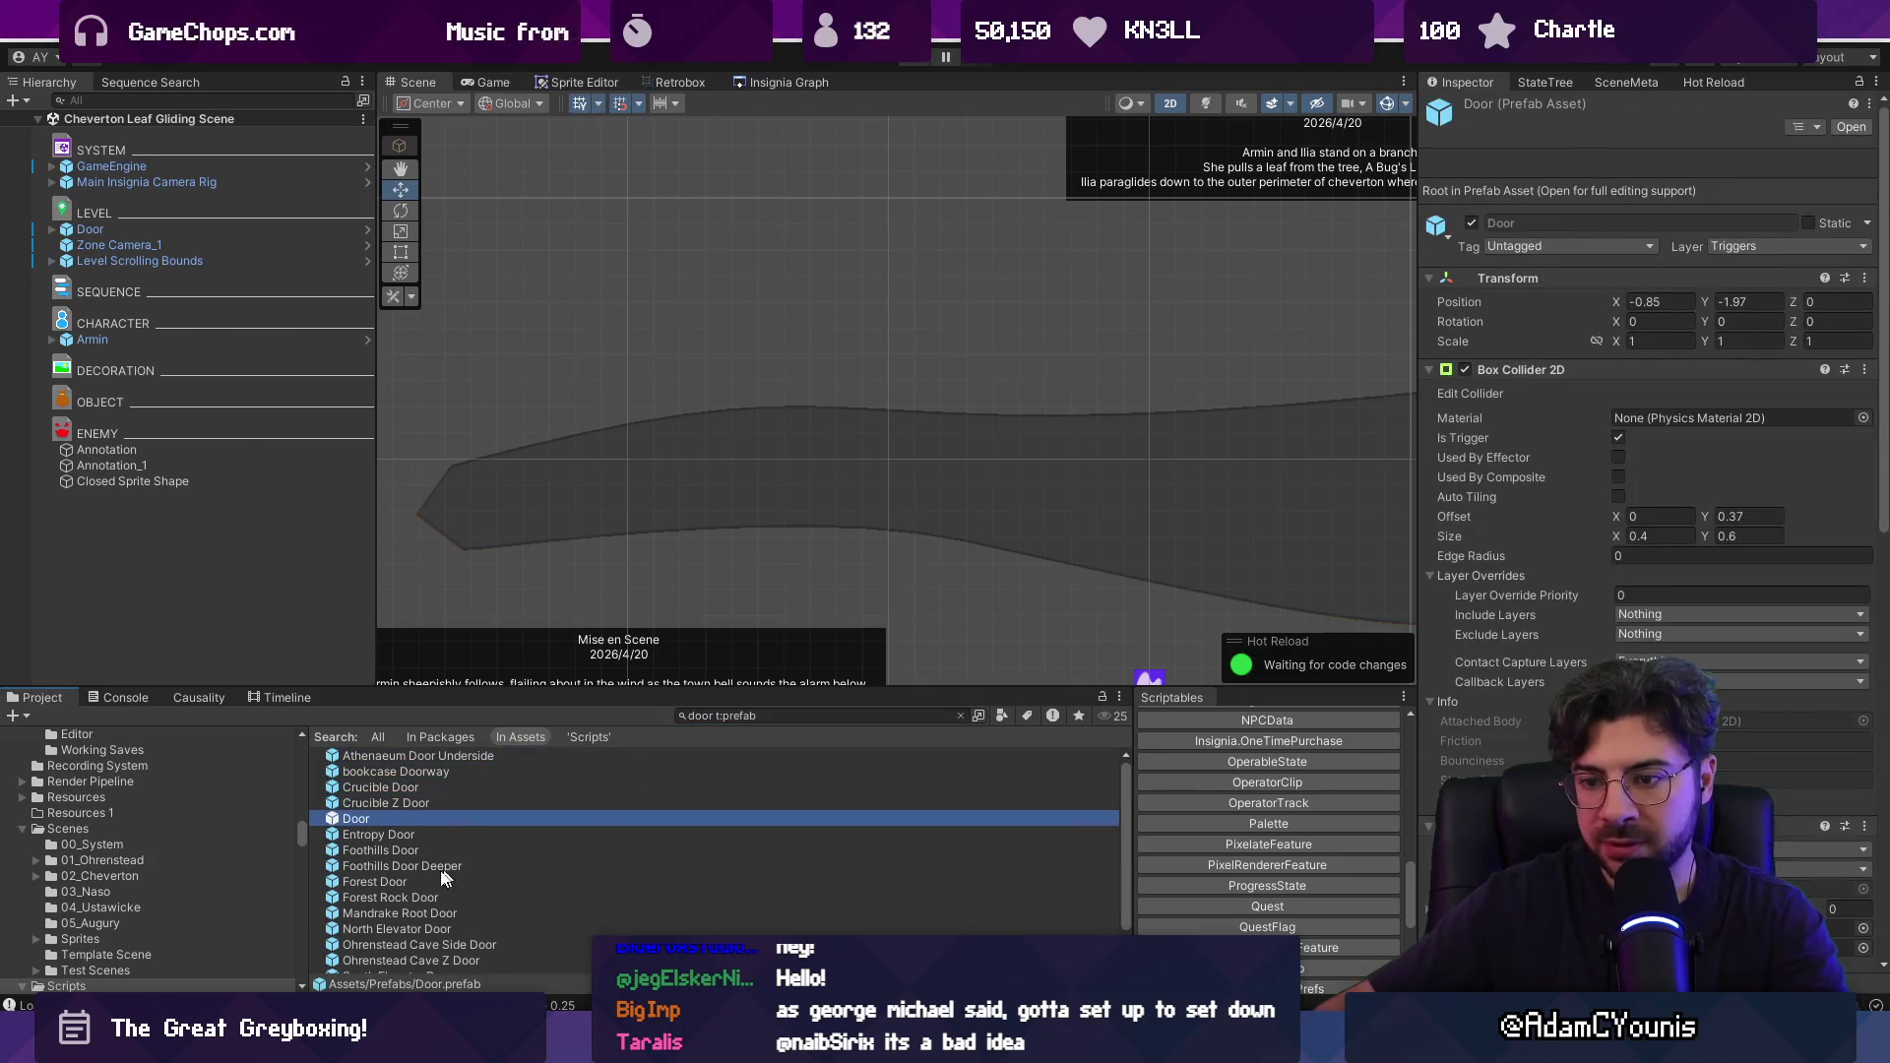
Add Door_1 under LEVEL, move it to the leaf path's left end at X -1.68, and save.
drag(382, 819, 237, 246)
click(245, 235)
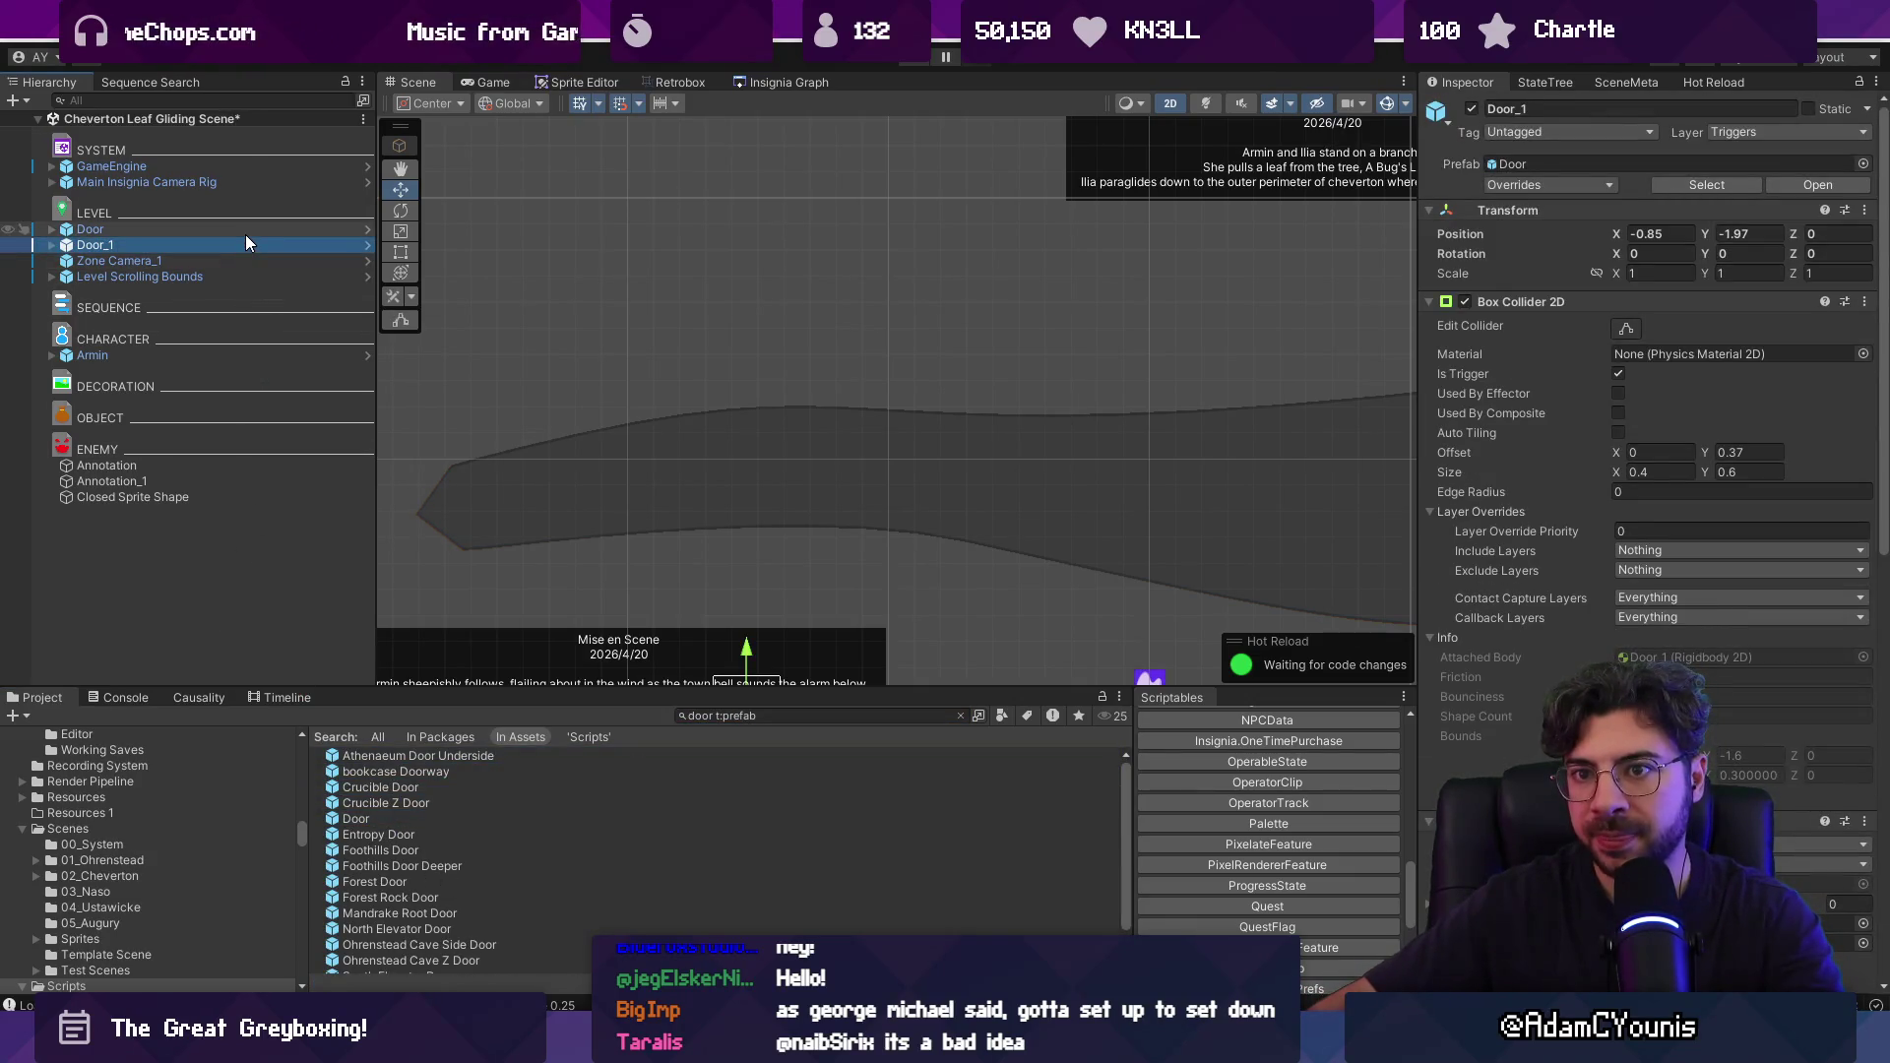
double_click(242, 243)
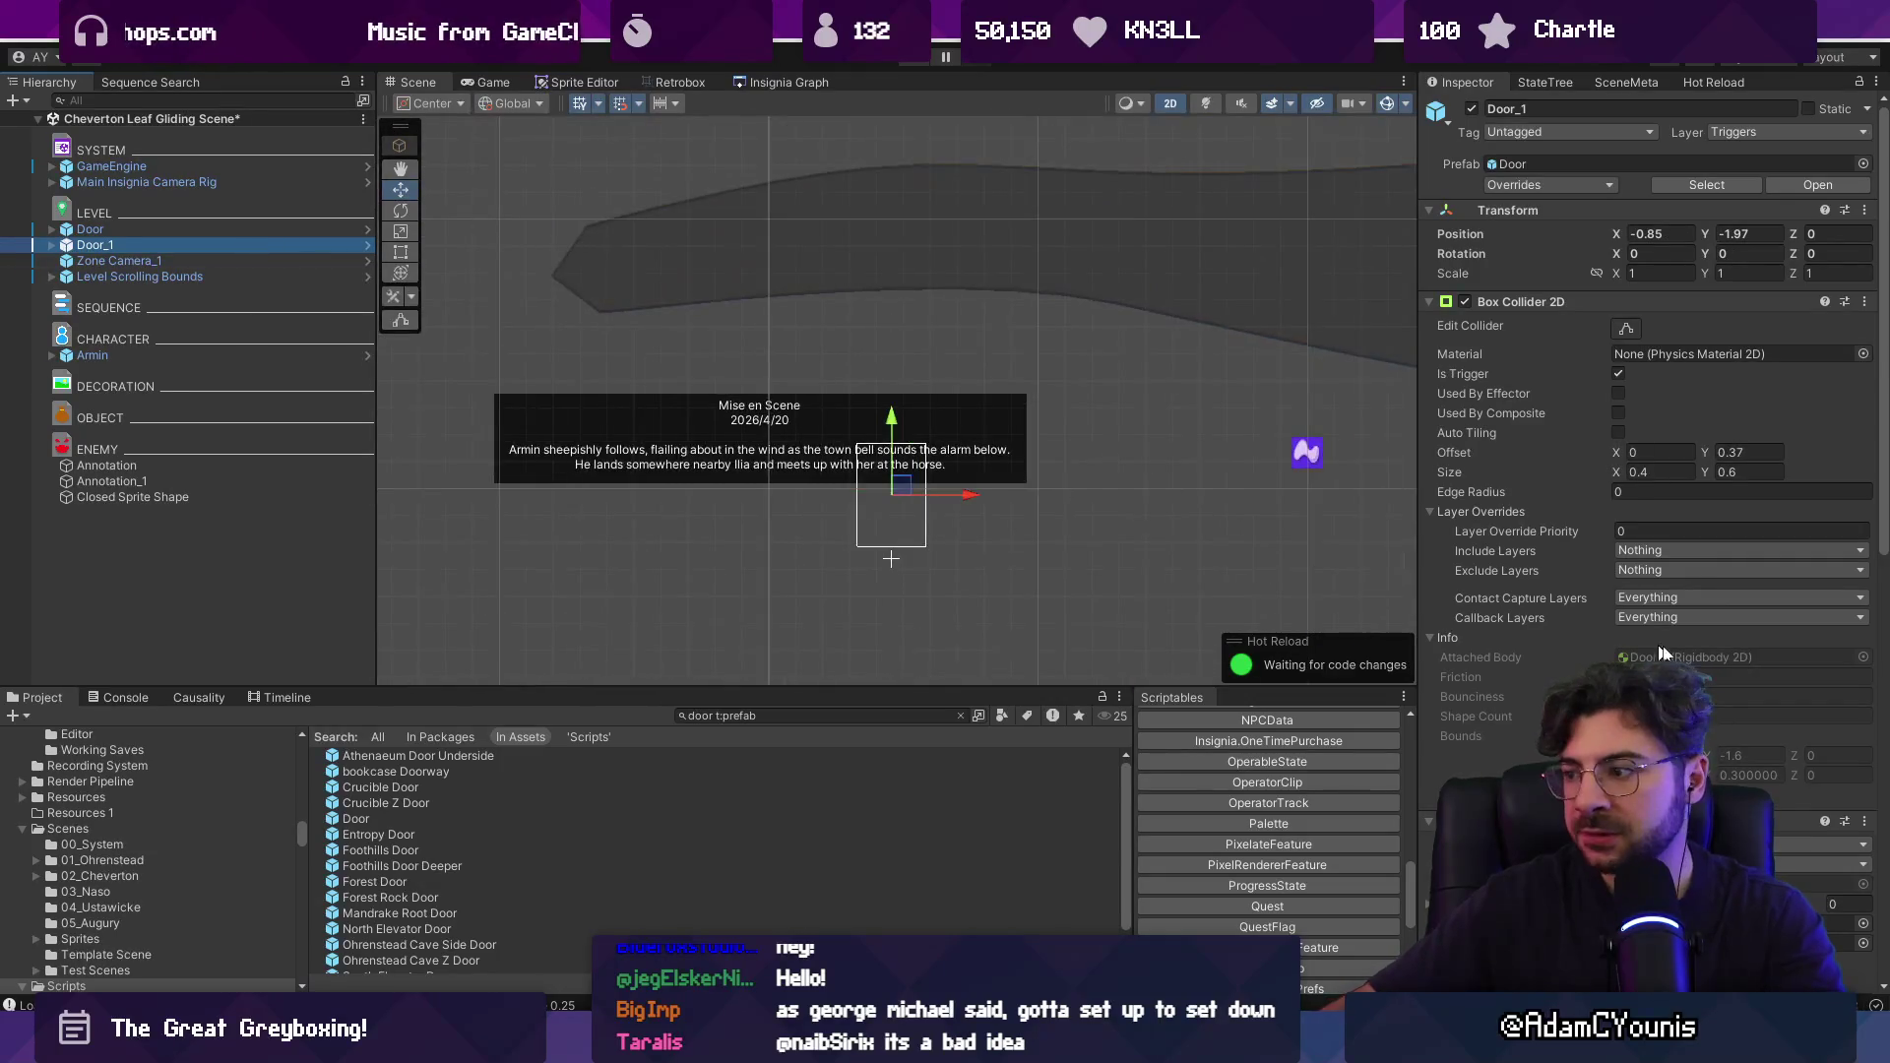
mouse_move(640, 495)
mouse_down()
mouse_move(656, 357)
mouse_move(610, 140)
mouse_move(506, 150)
mouse_move(490, 169)
mouse_up()
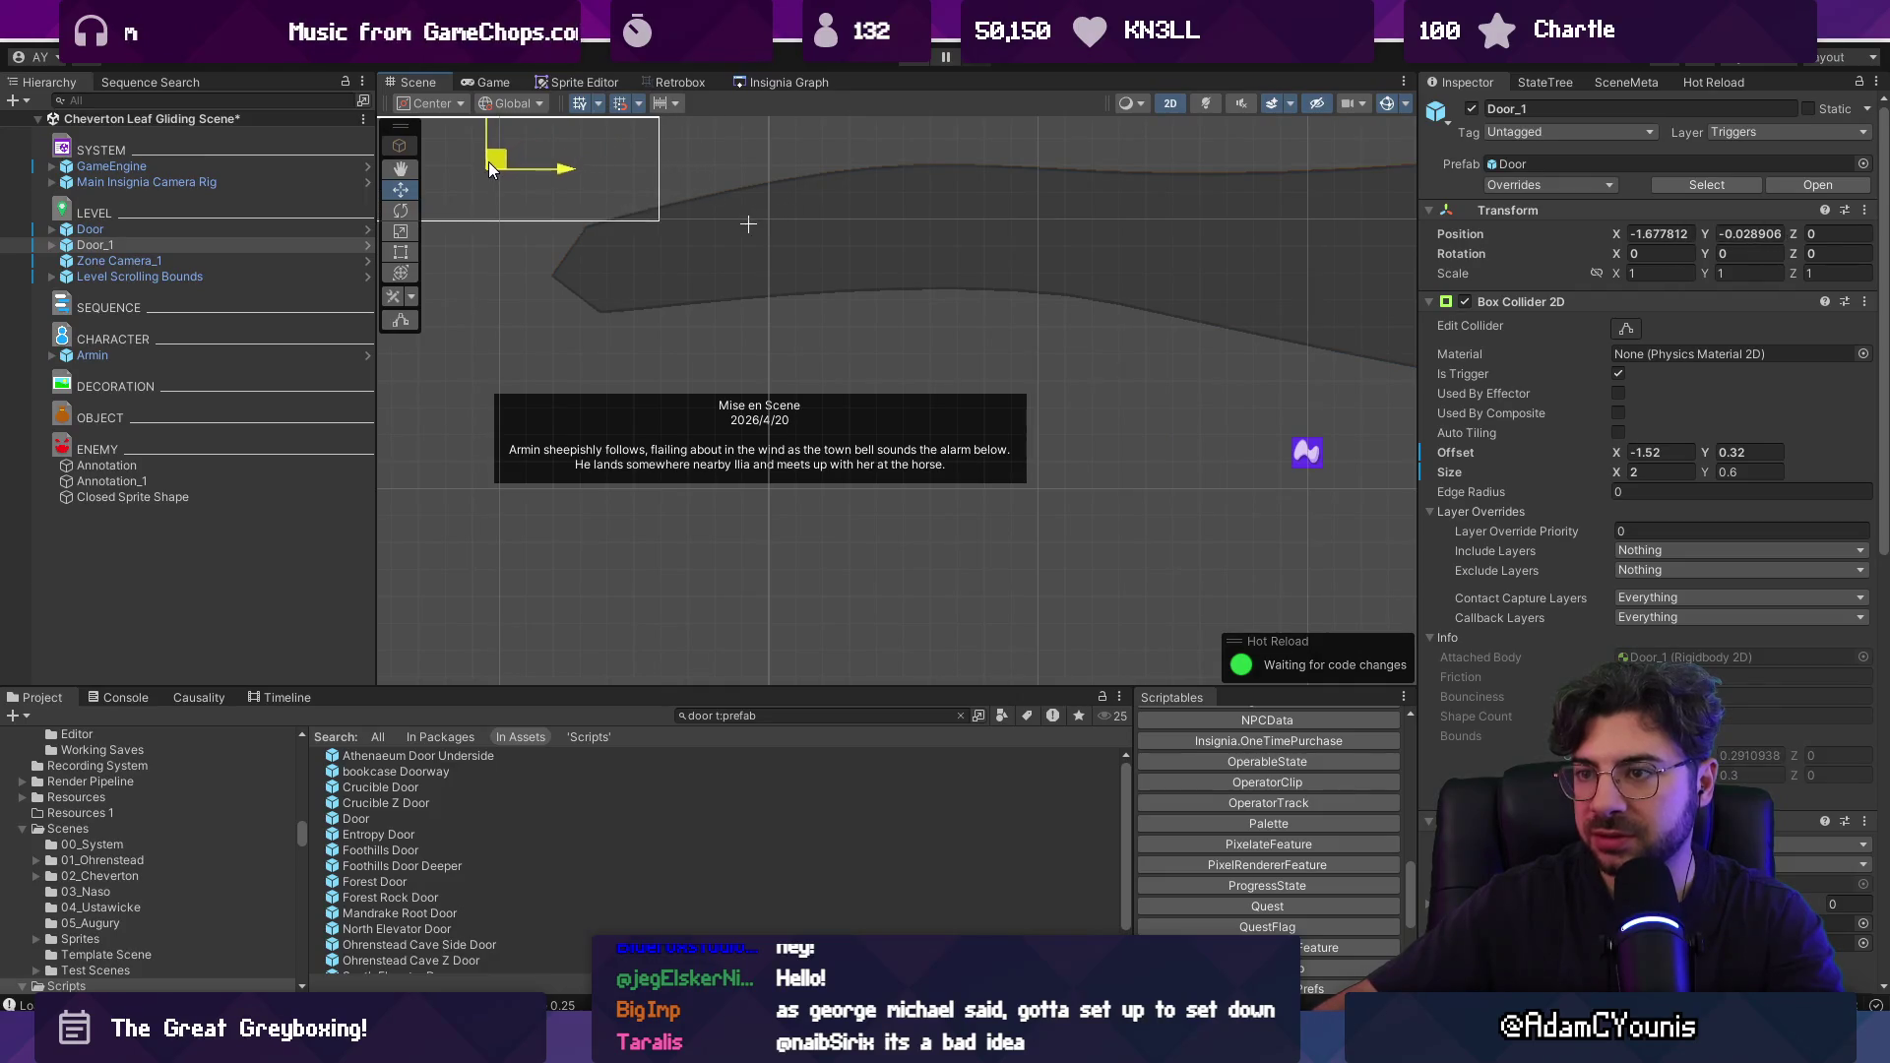
key(f)
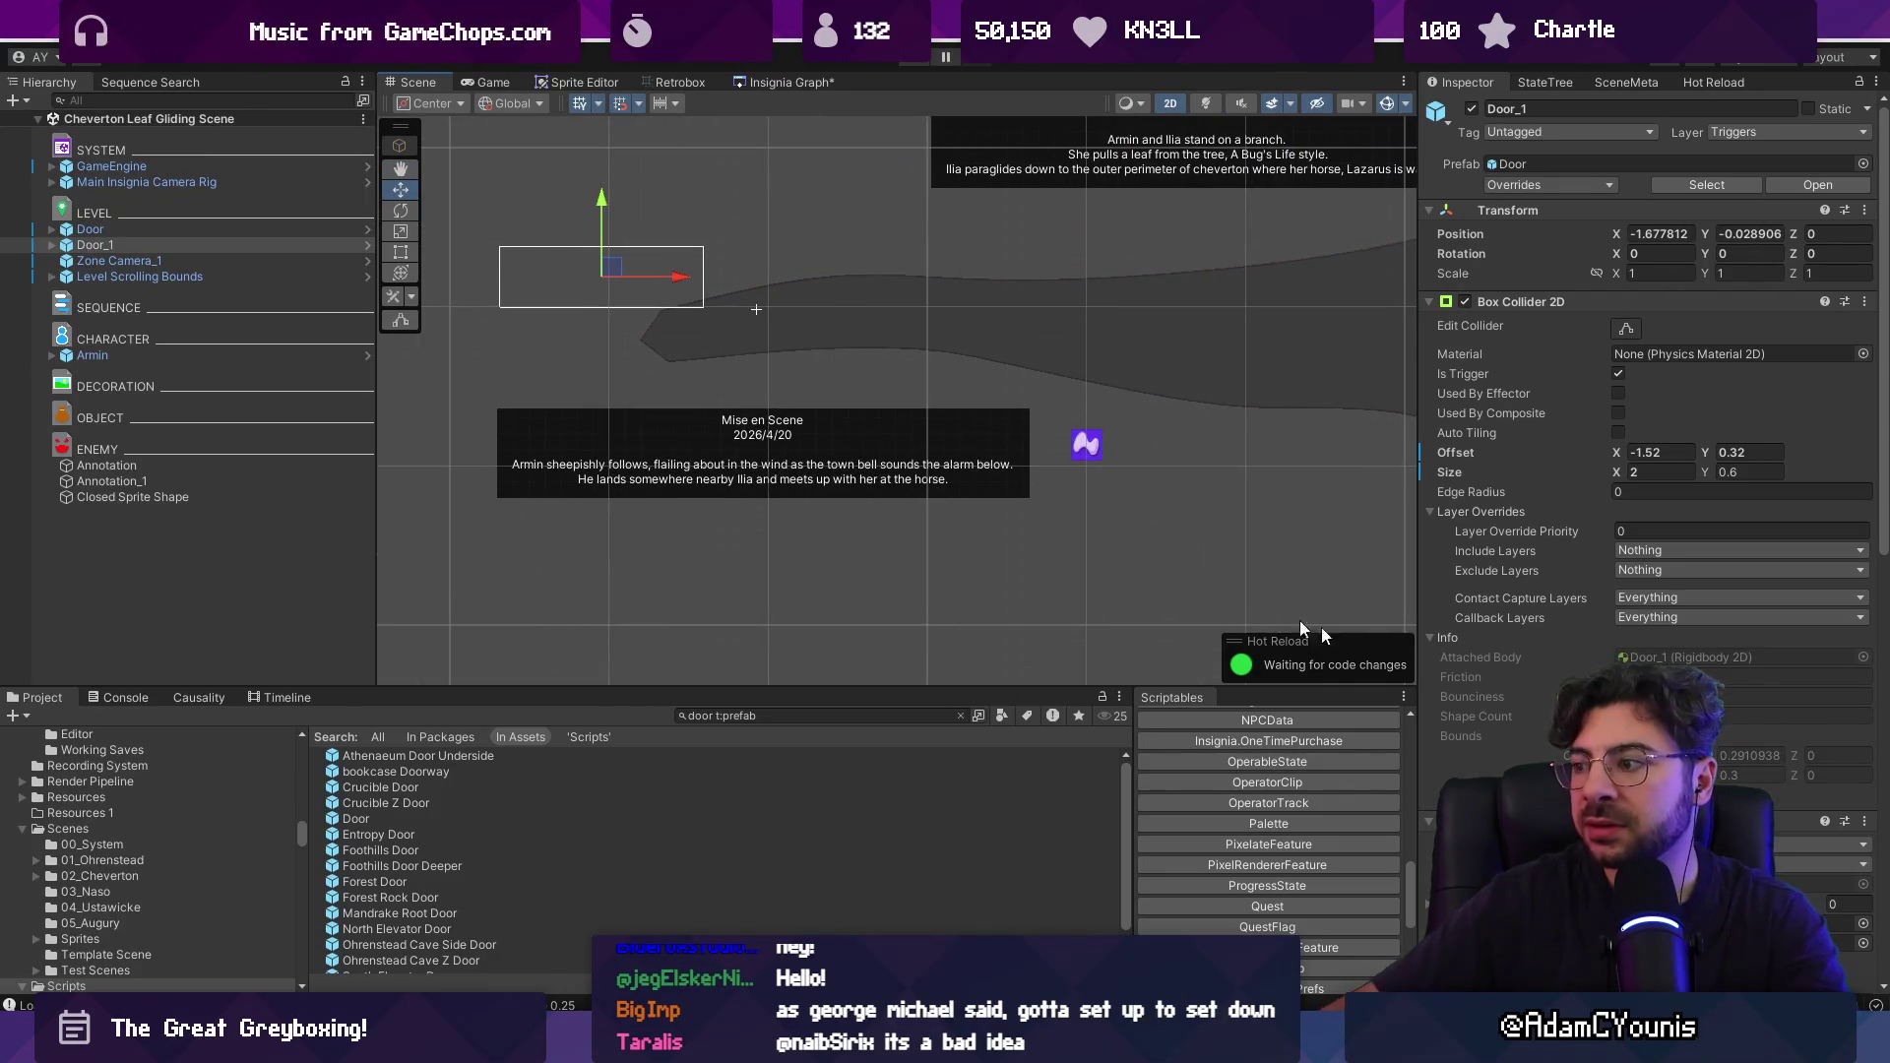
click(777, 85)
scroll(874, 336, up, 5)
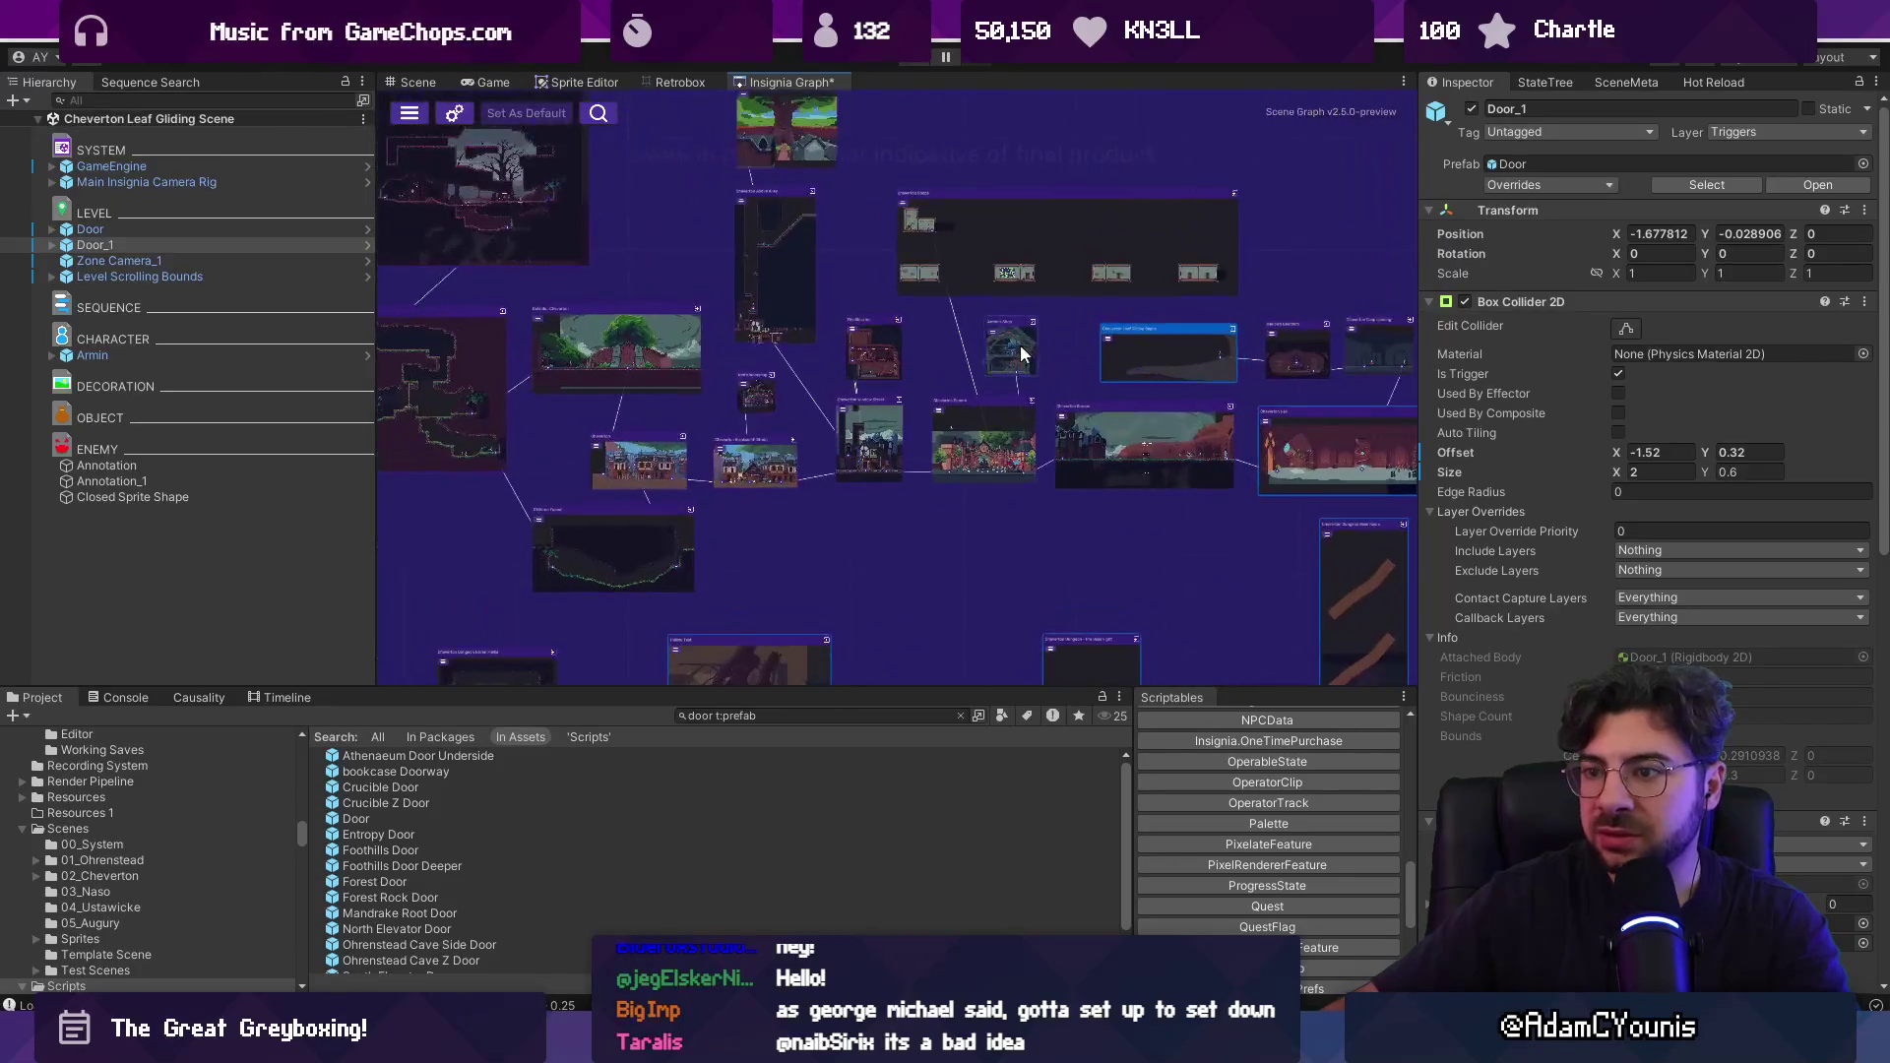
Open Outside_Cheverton, try dragging a door prefab in, then reopen the Cheverton Leaf Gliding Scene.
scroll(567, 433, down, 5)
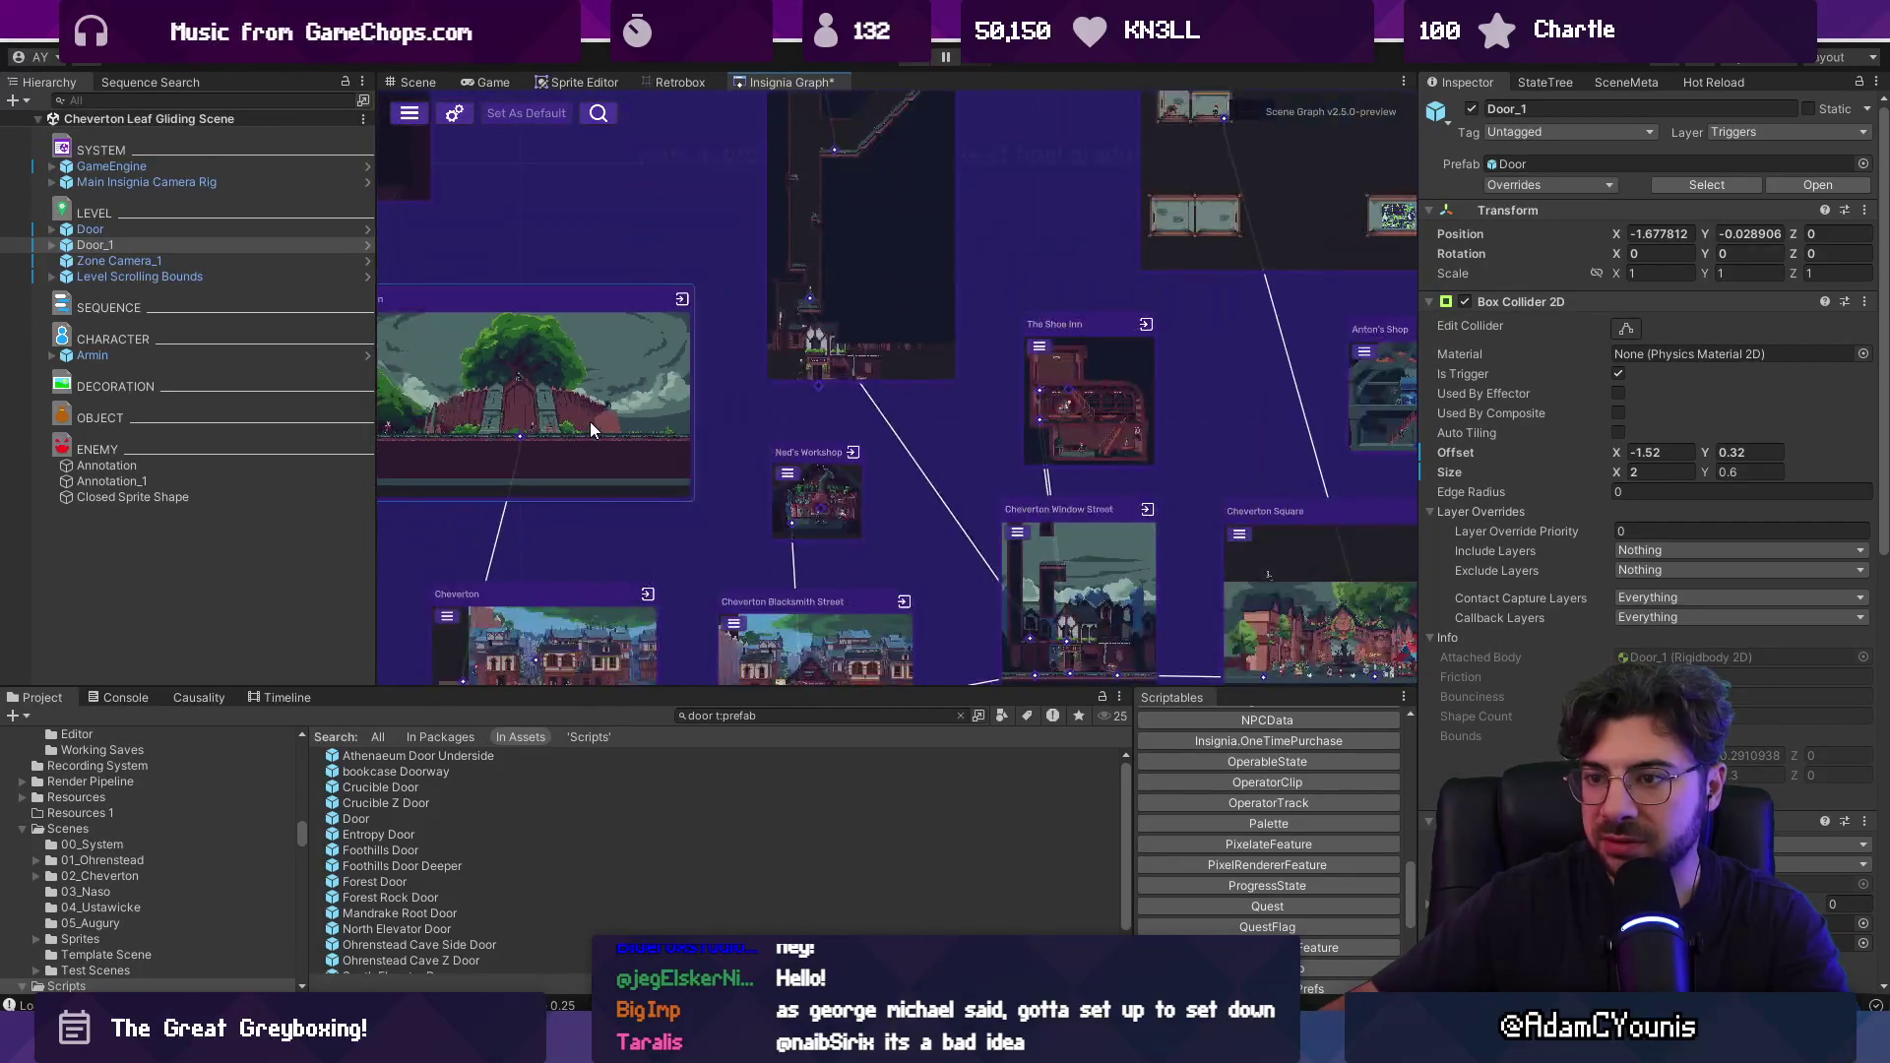
double_click(586, 417)
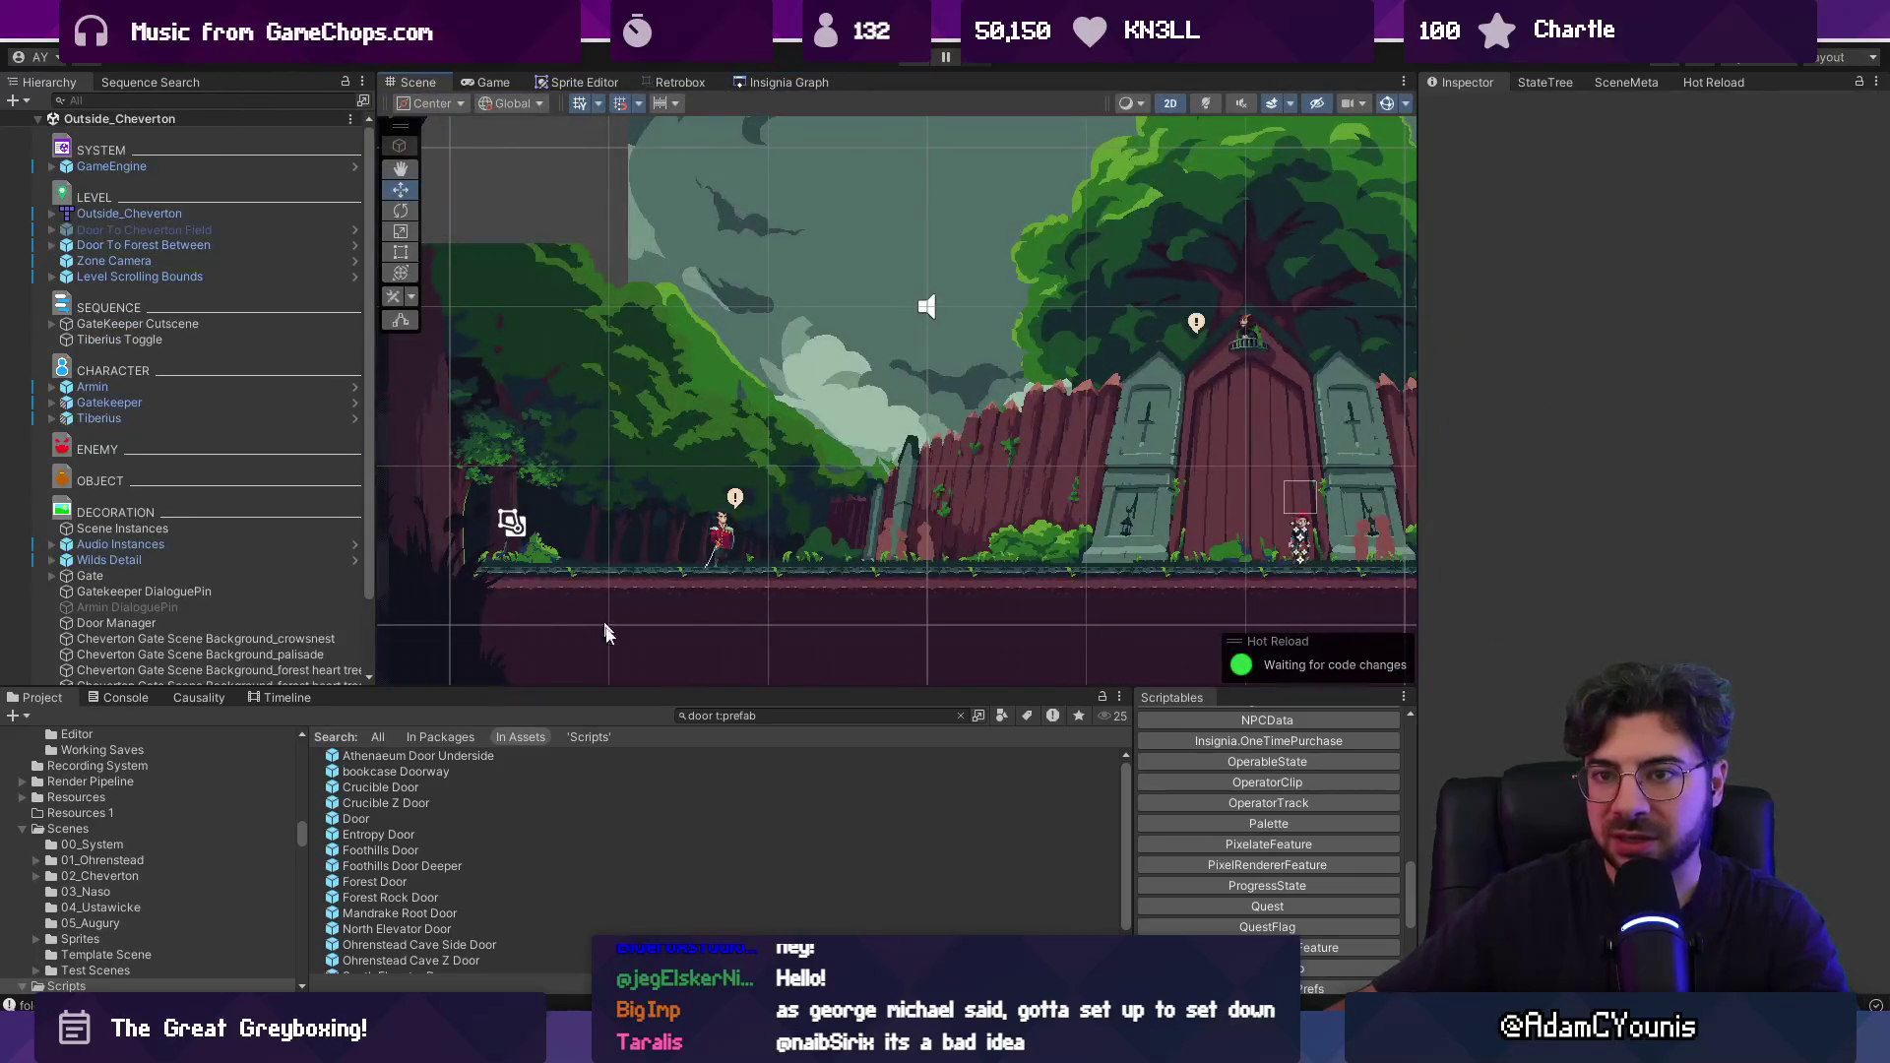
click(752, 715)
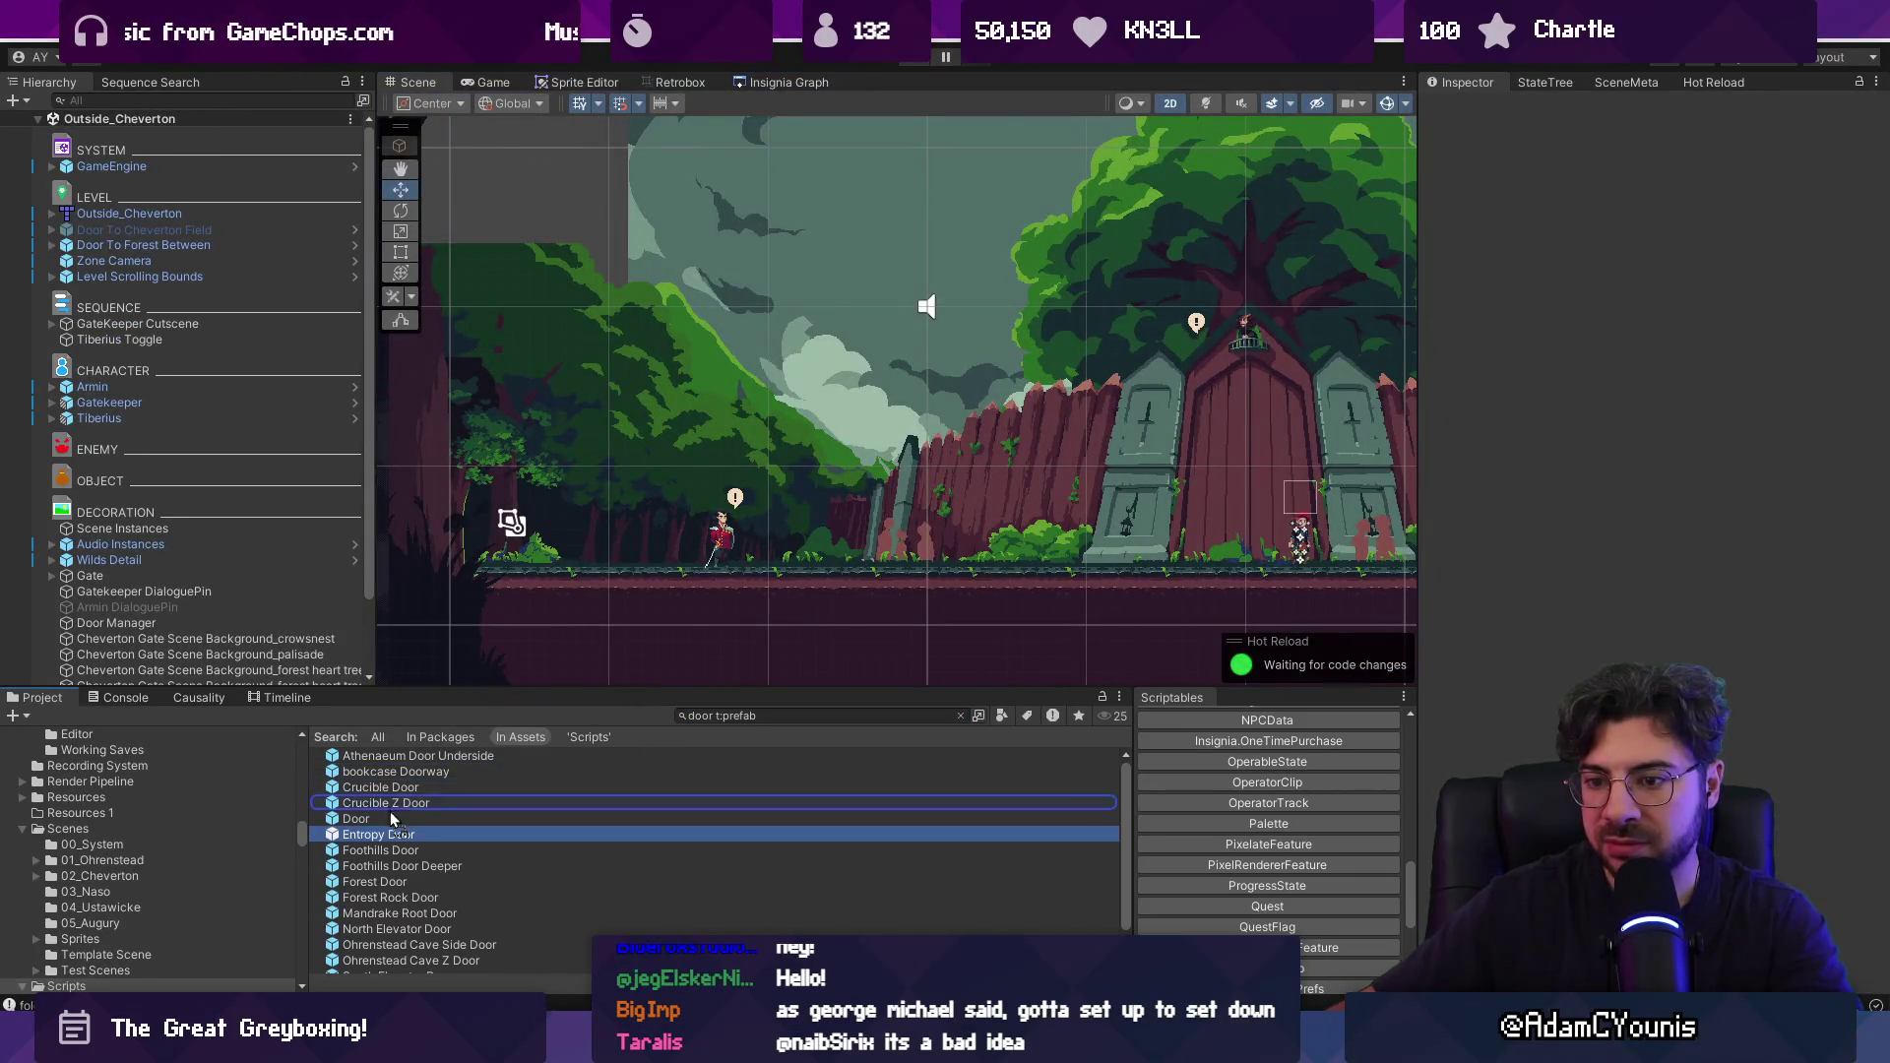
mouse_move(419, 827)
mouse_down()
mouse_move(200, 386)
mouse_move(179, 291)
mouse_up()
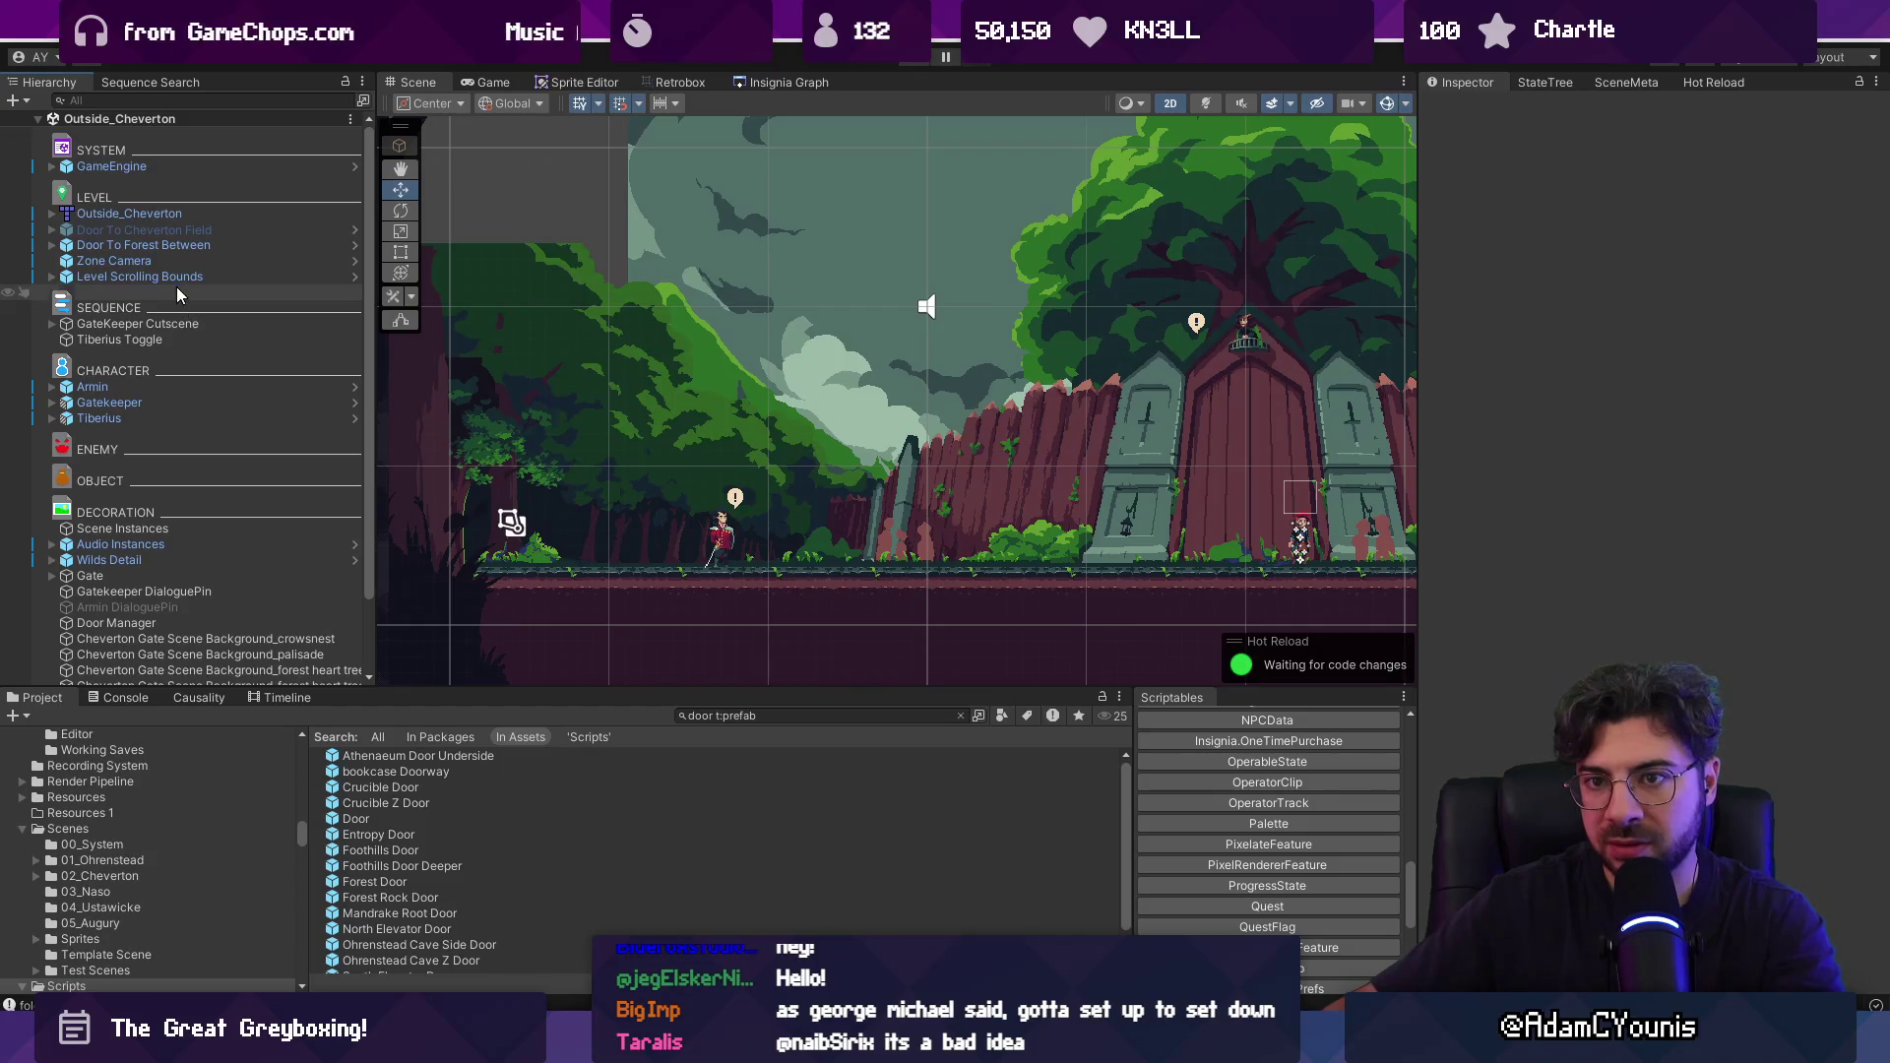
click(789, 82)
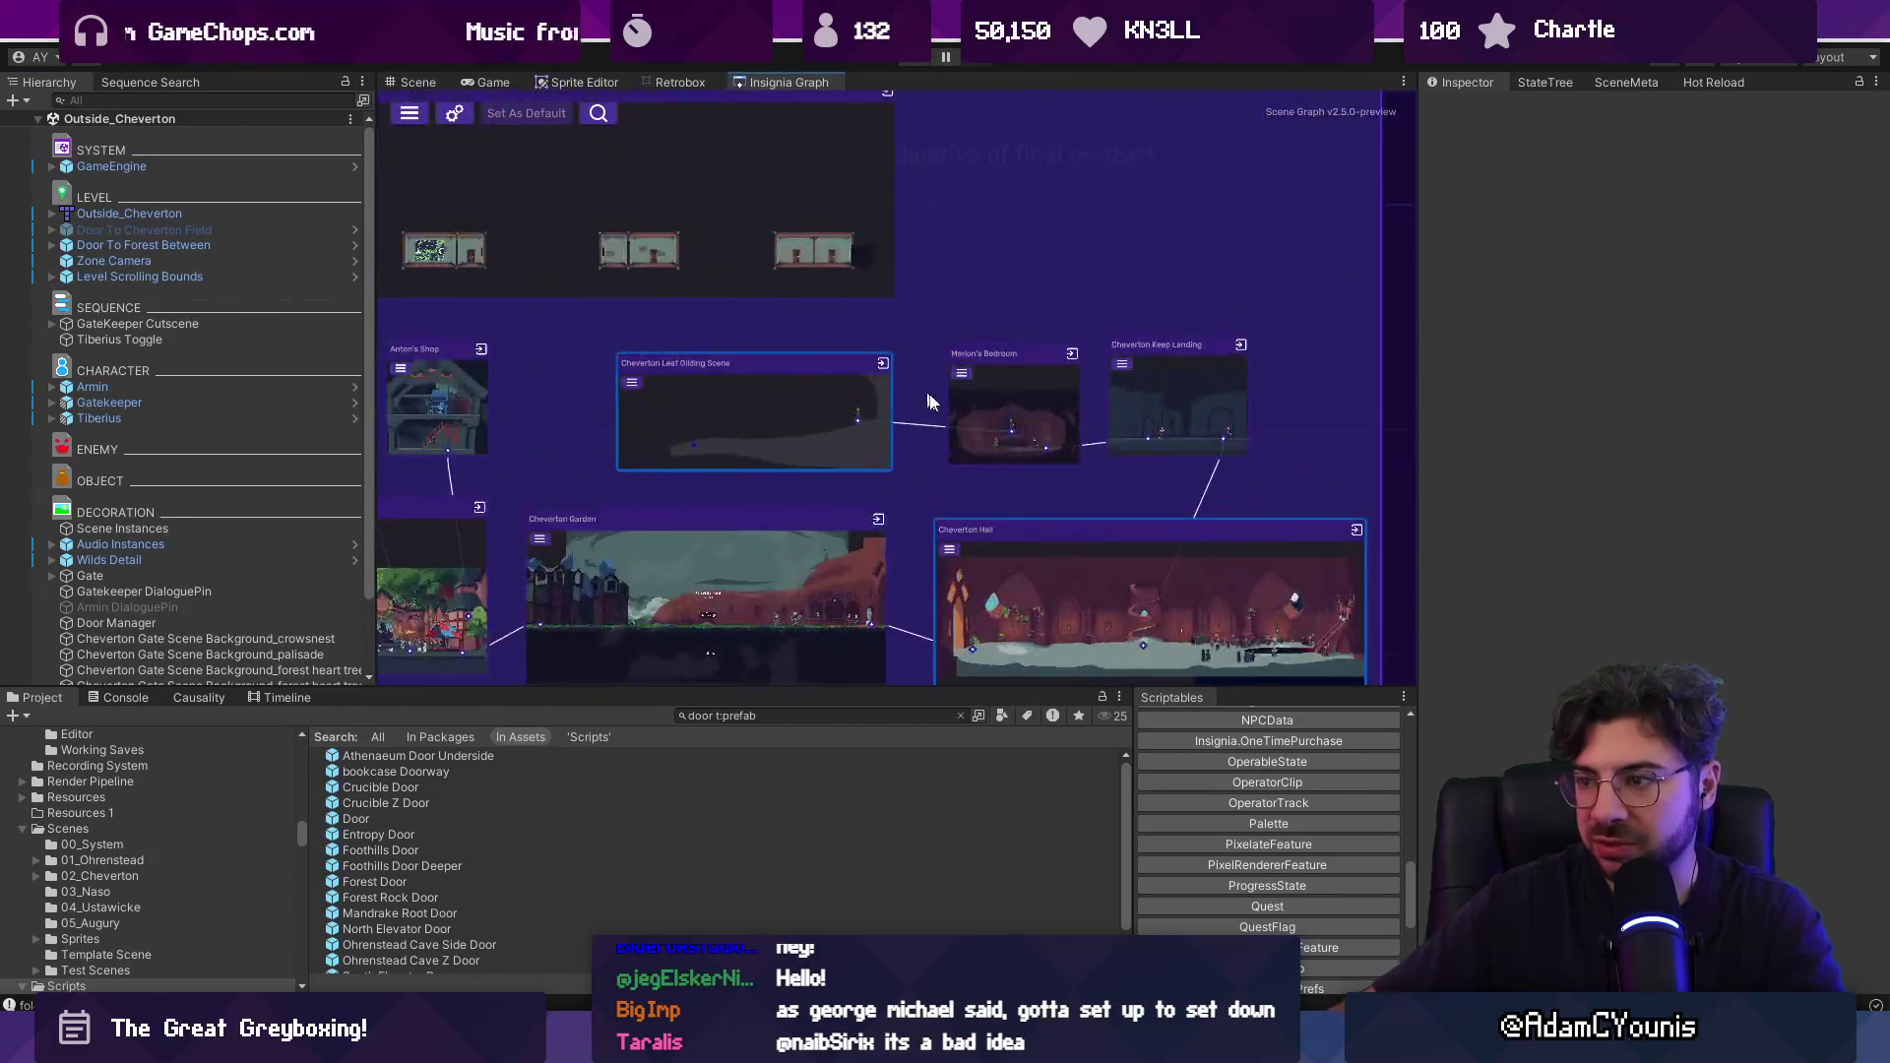
scroll(930, 401, up, 3)
double_click(650, 401)
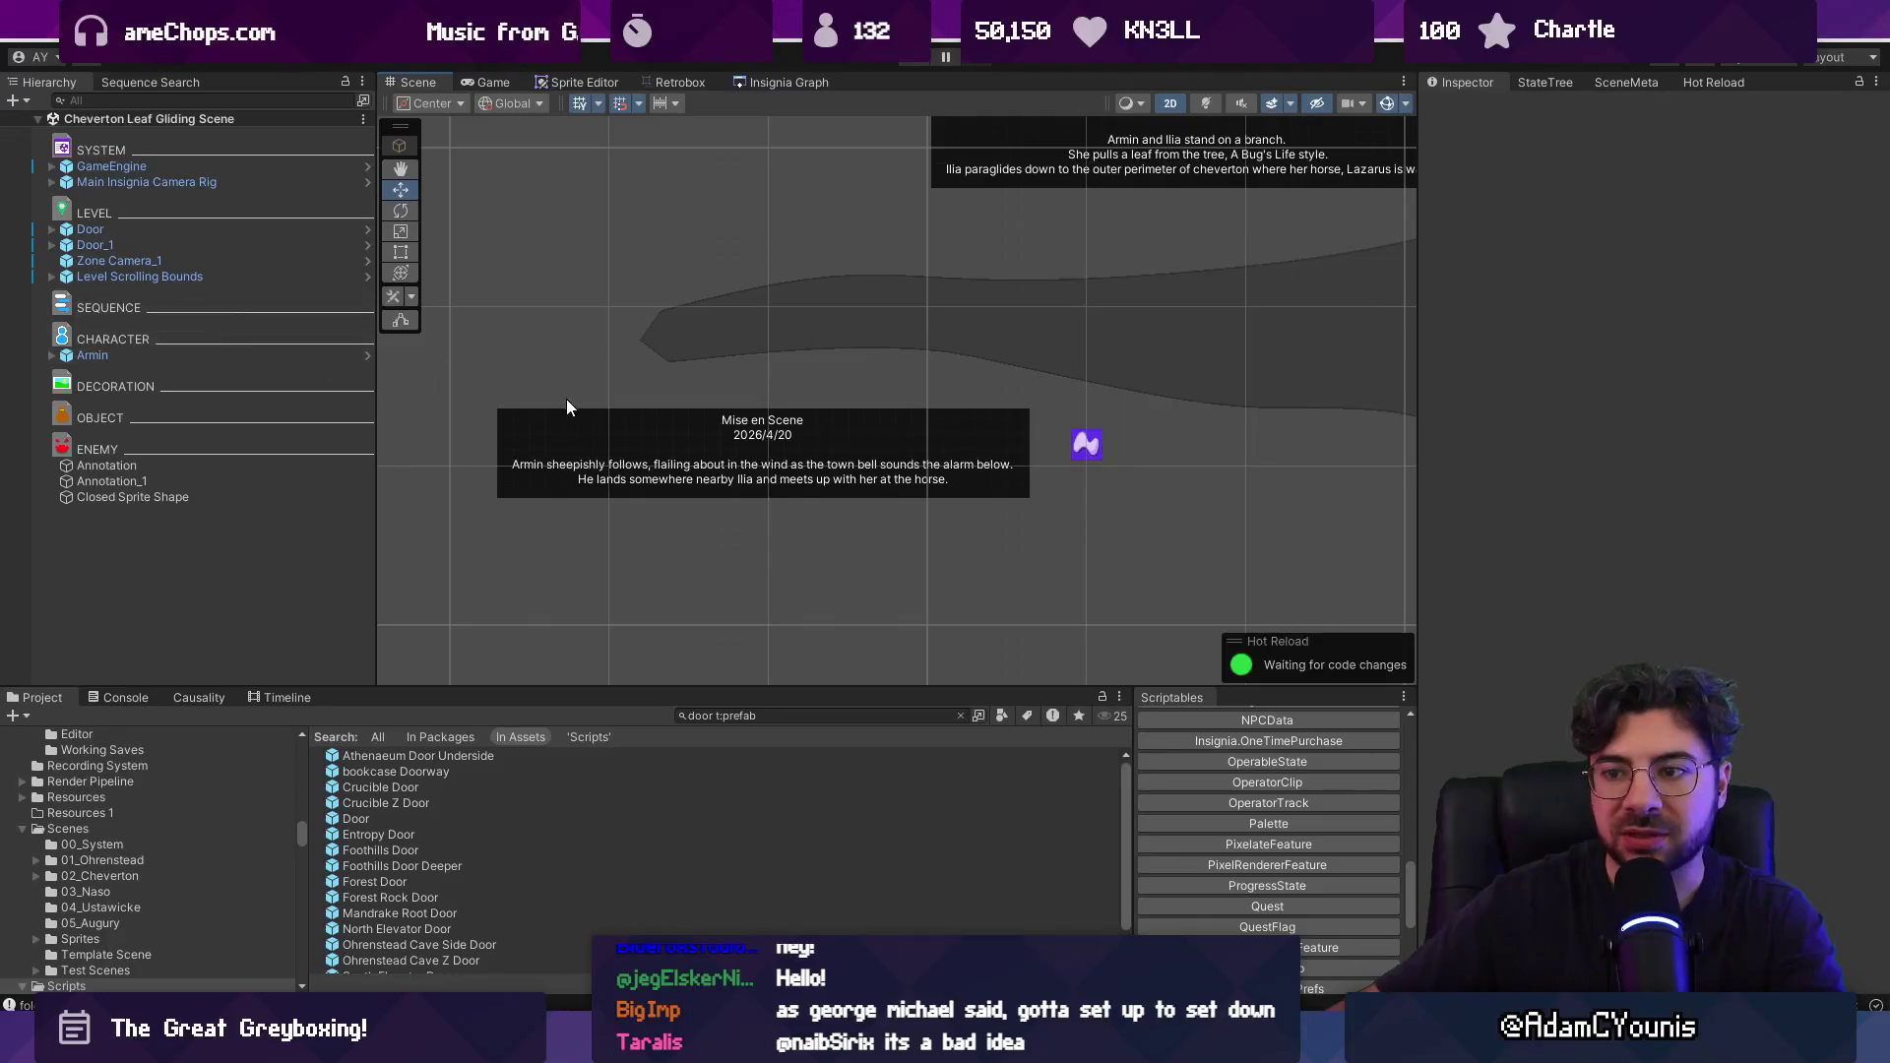
Set Door_1's Door (Script) Scene field to Outside_Cheverton via the 'outside chev' search.
click(187, 244)
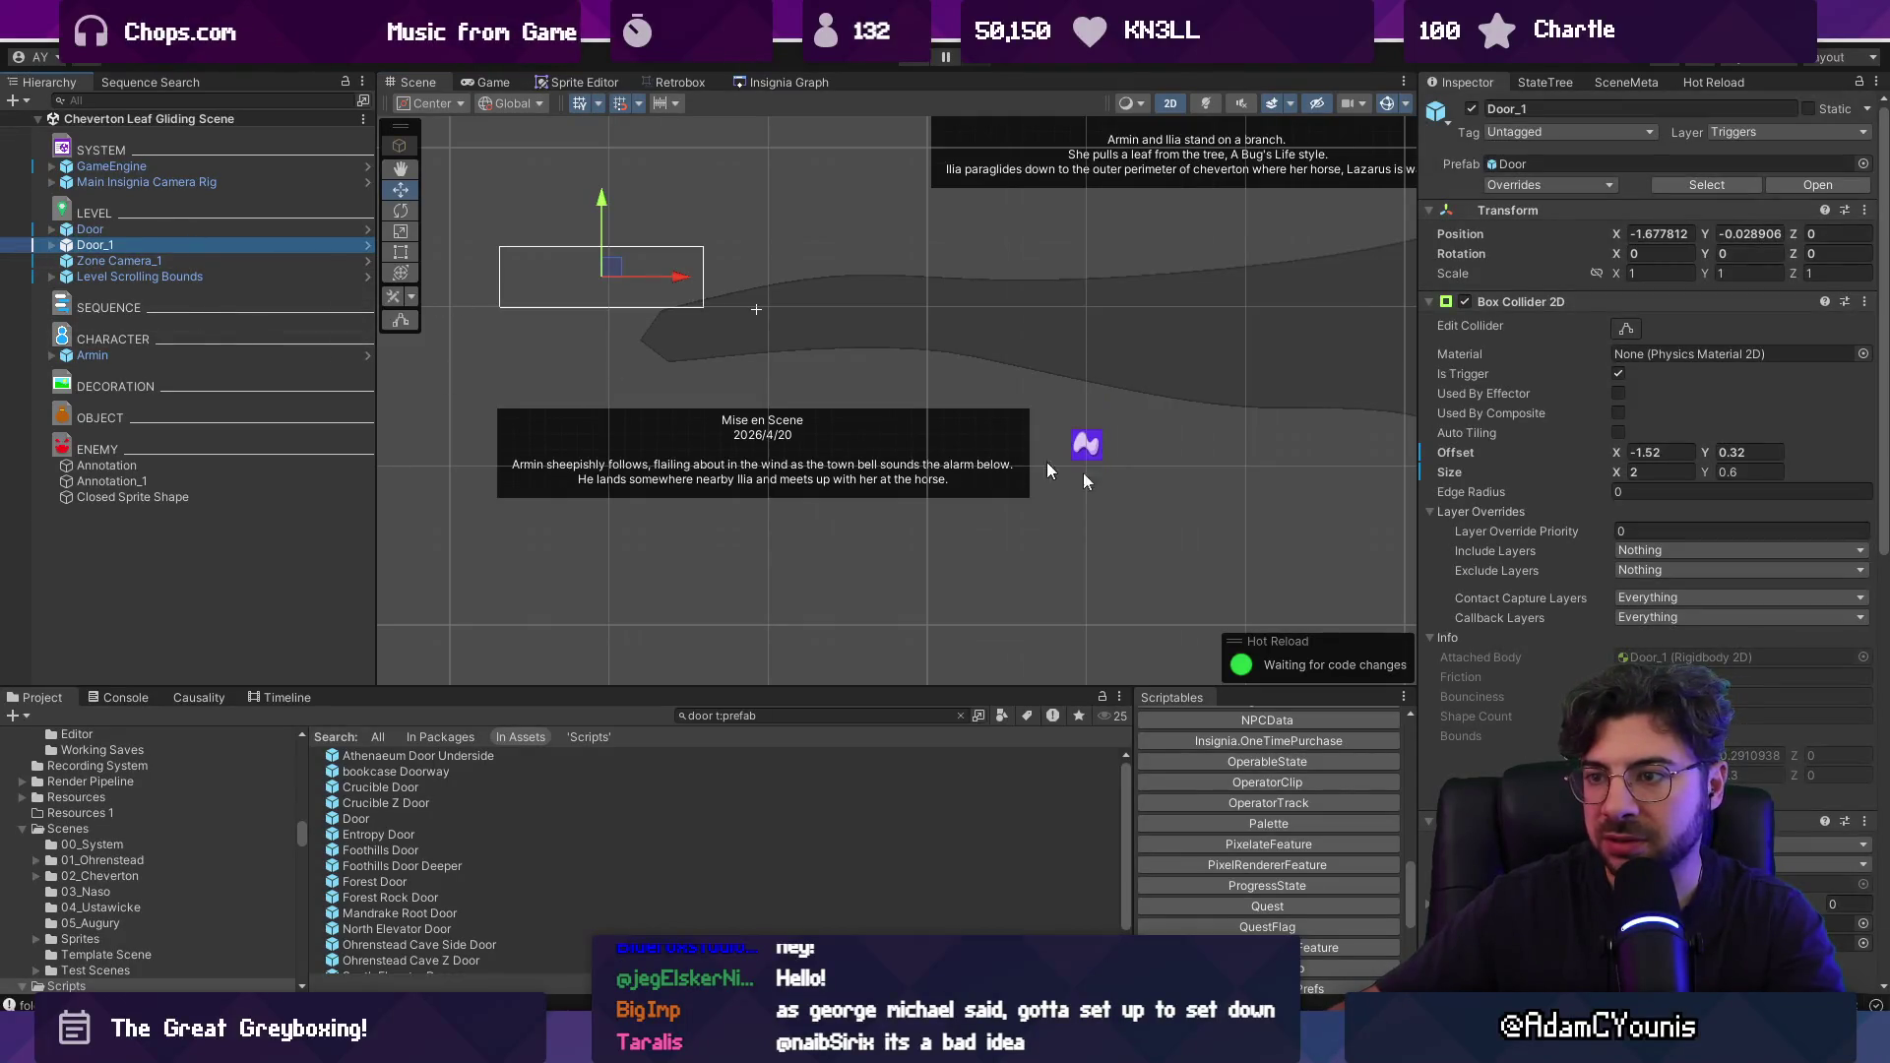
scroll(1538, 658, down, 5)
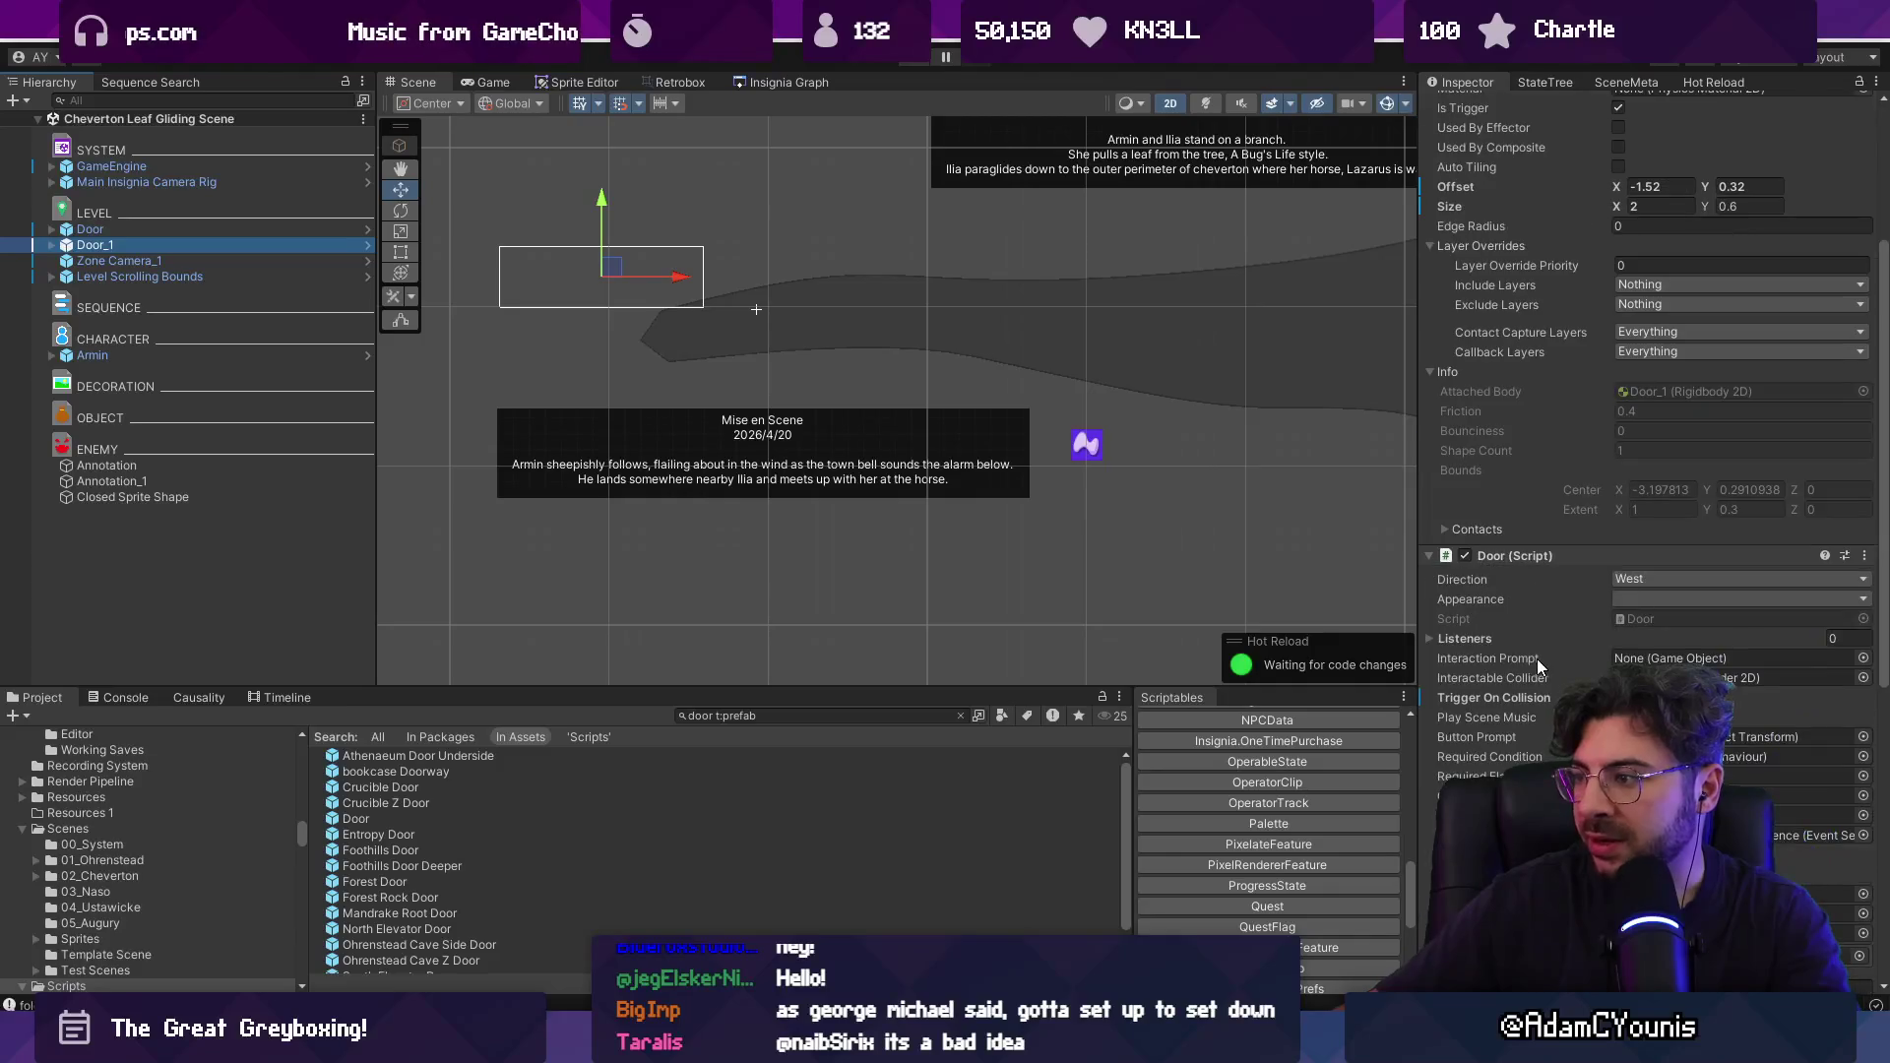
scroll(1587, 594, down, 5)
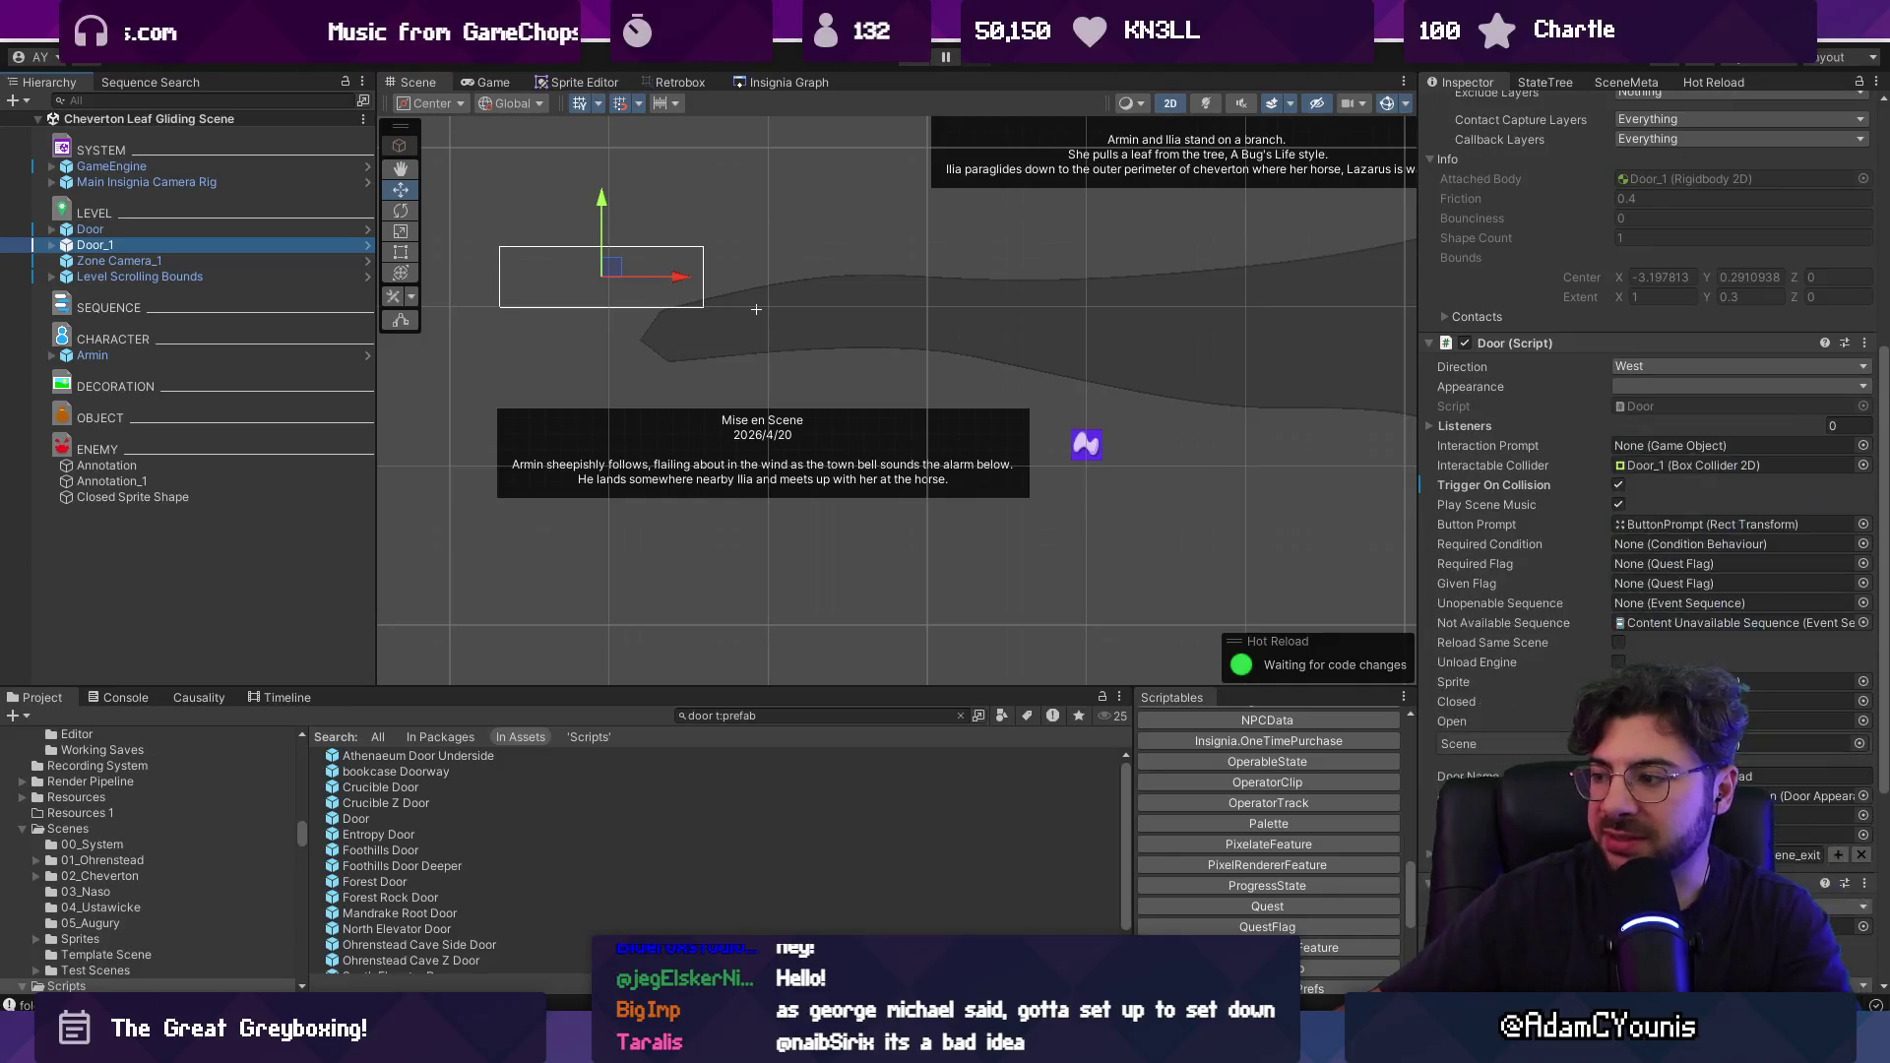
click(1858, 744)
text(outside chev)
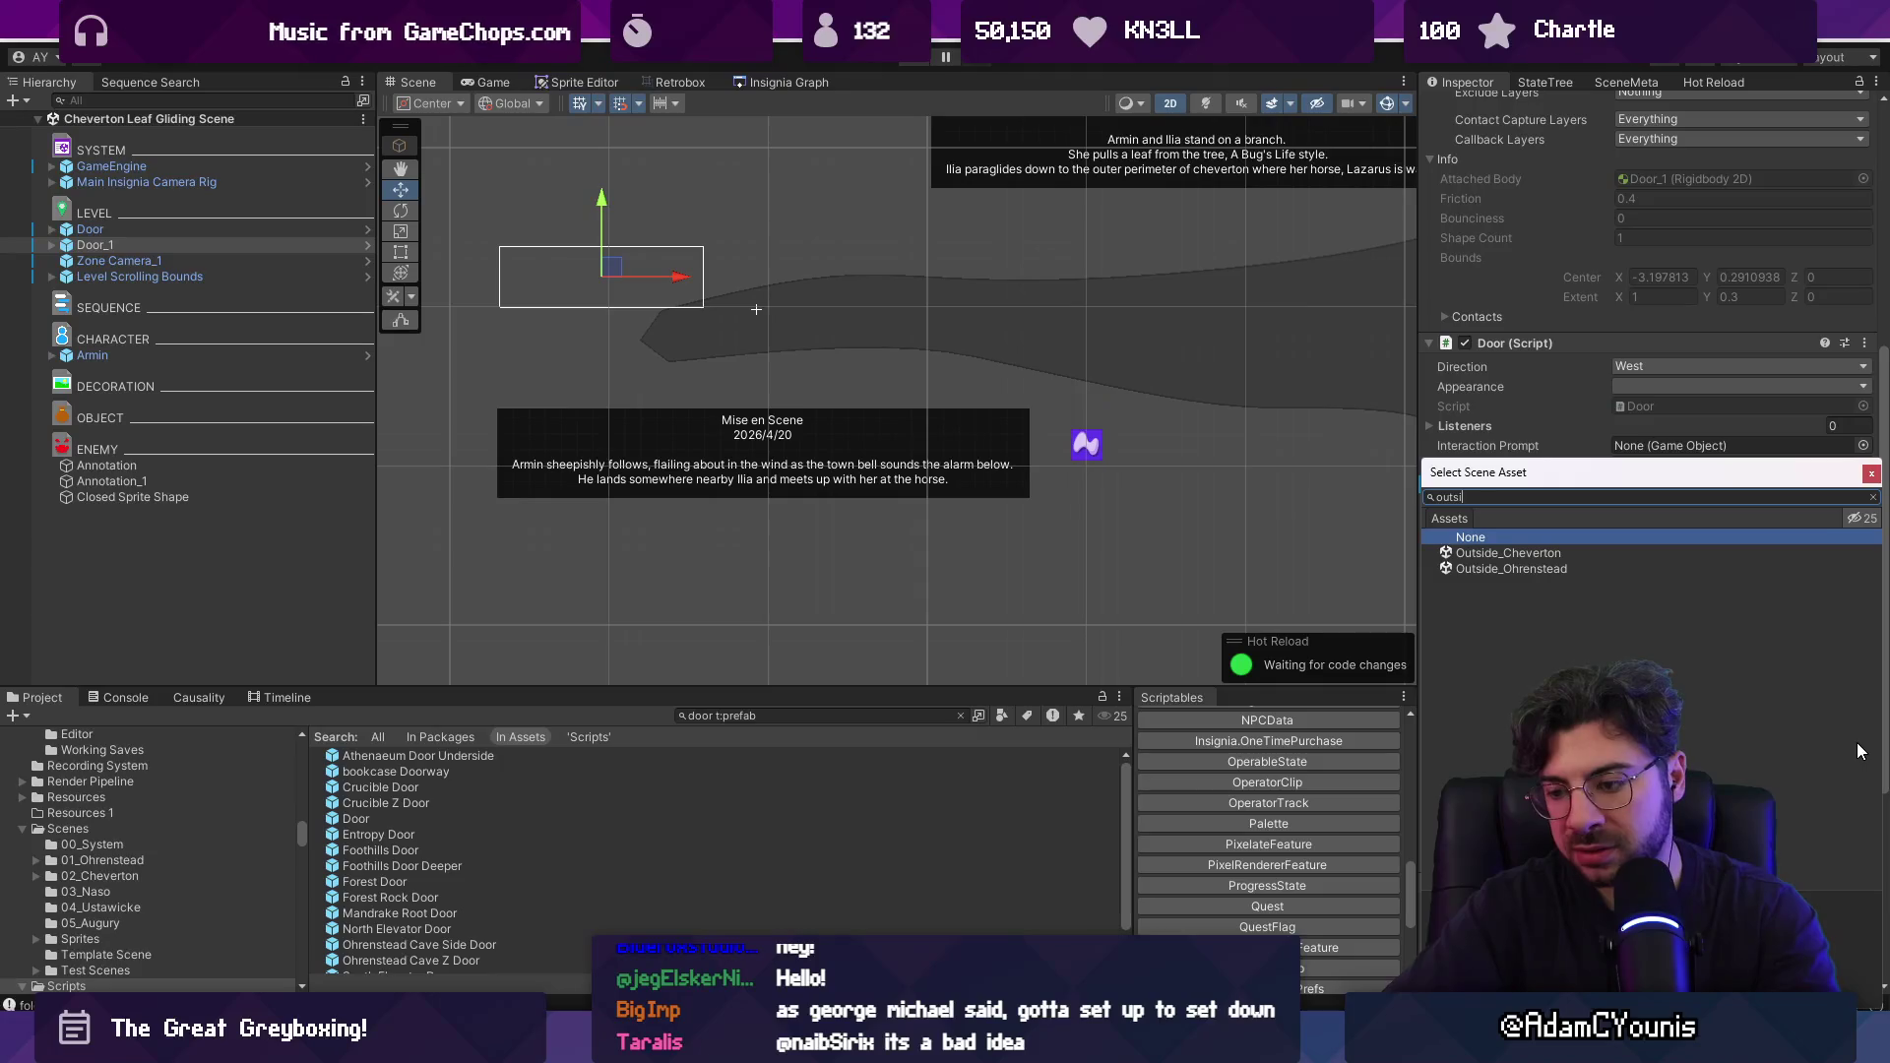
key(Down)
key(Return)
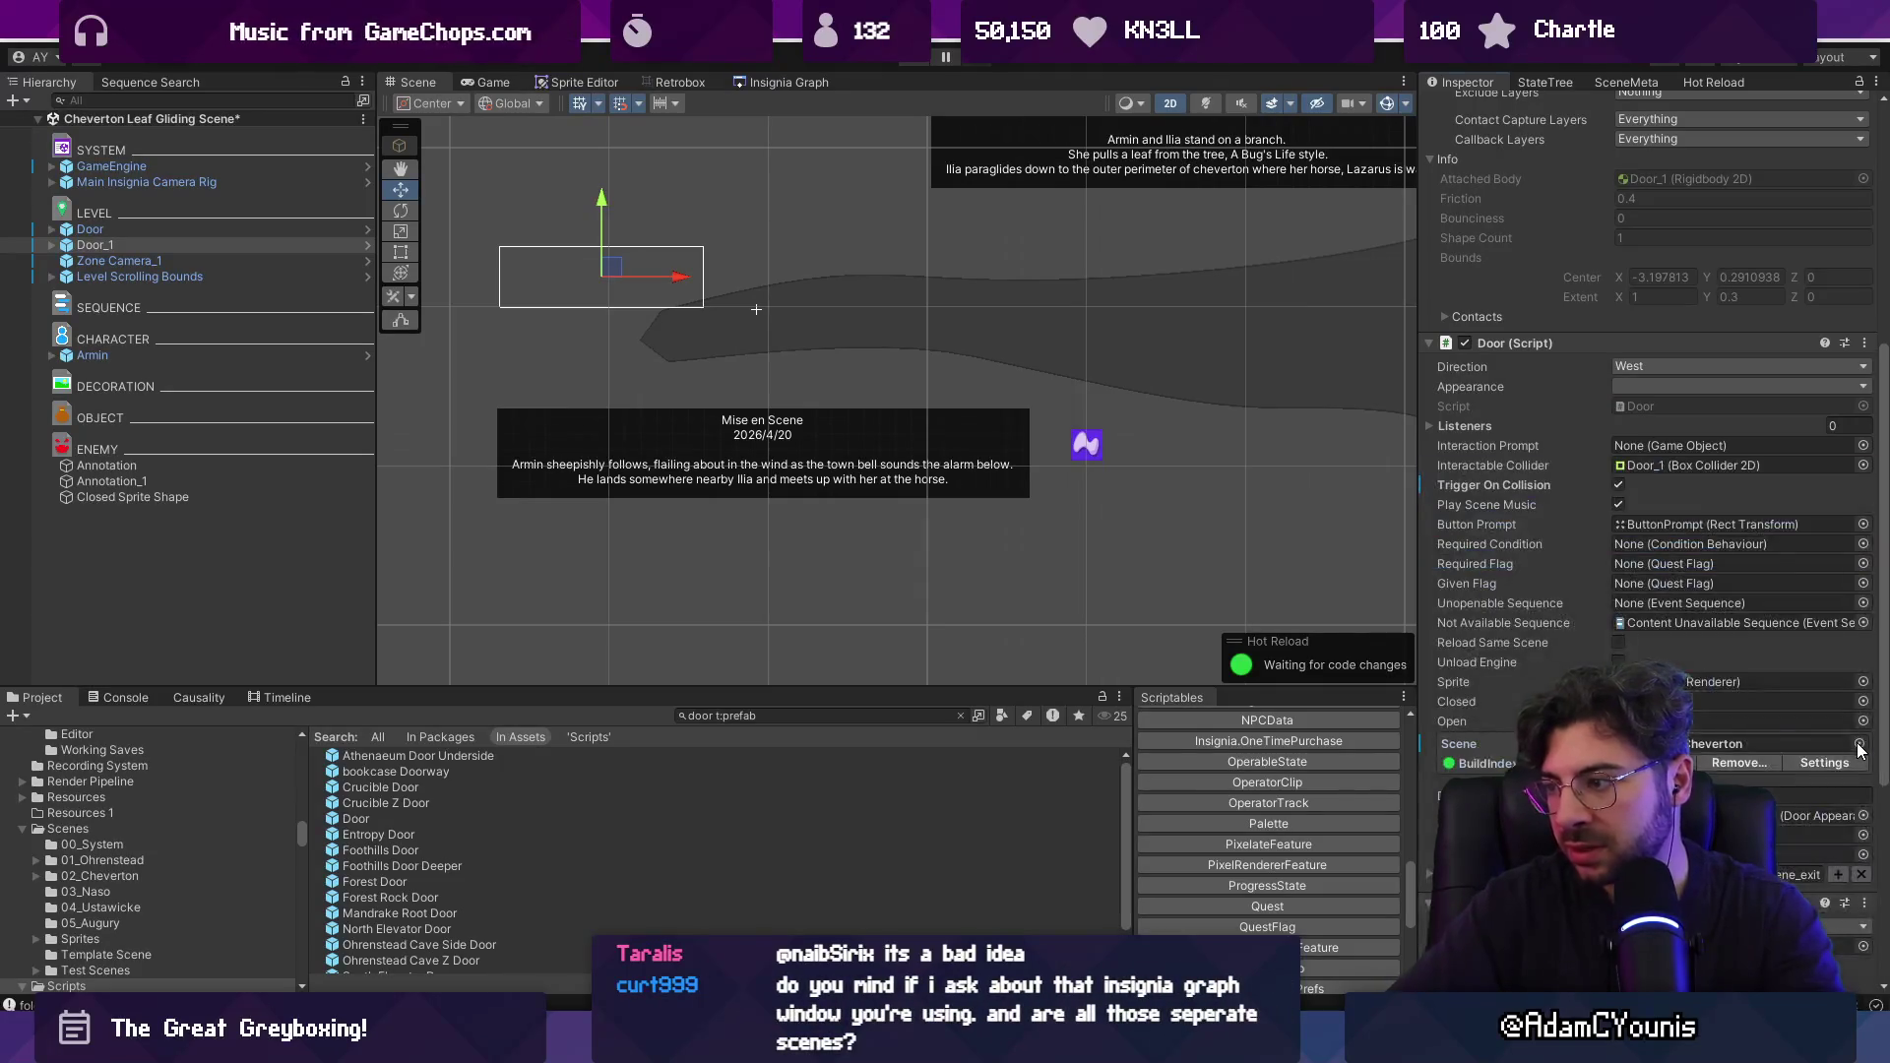
Show the Insignia Graph and start a play-test of the door.
click(769, 85)
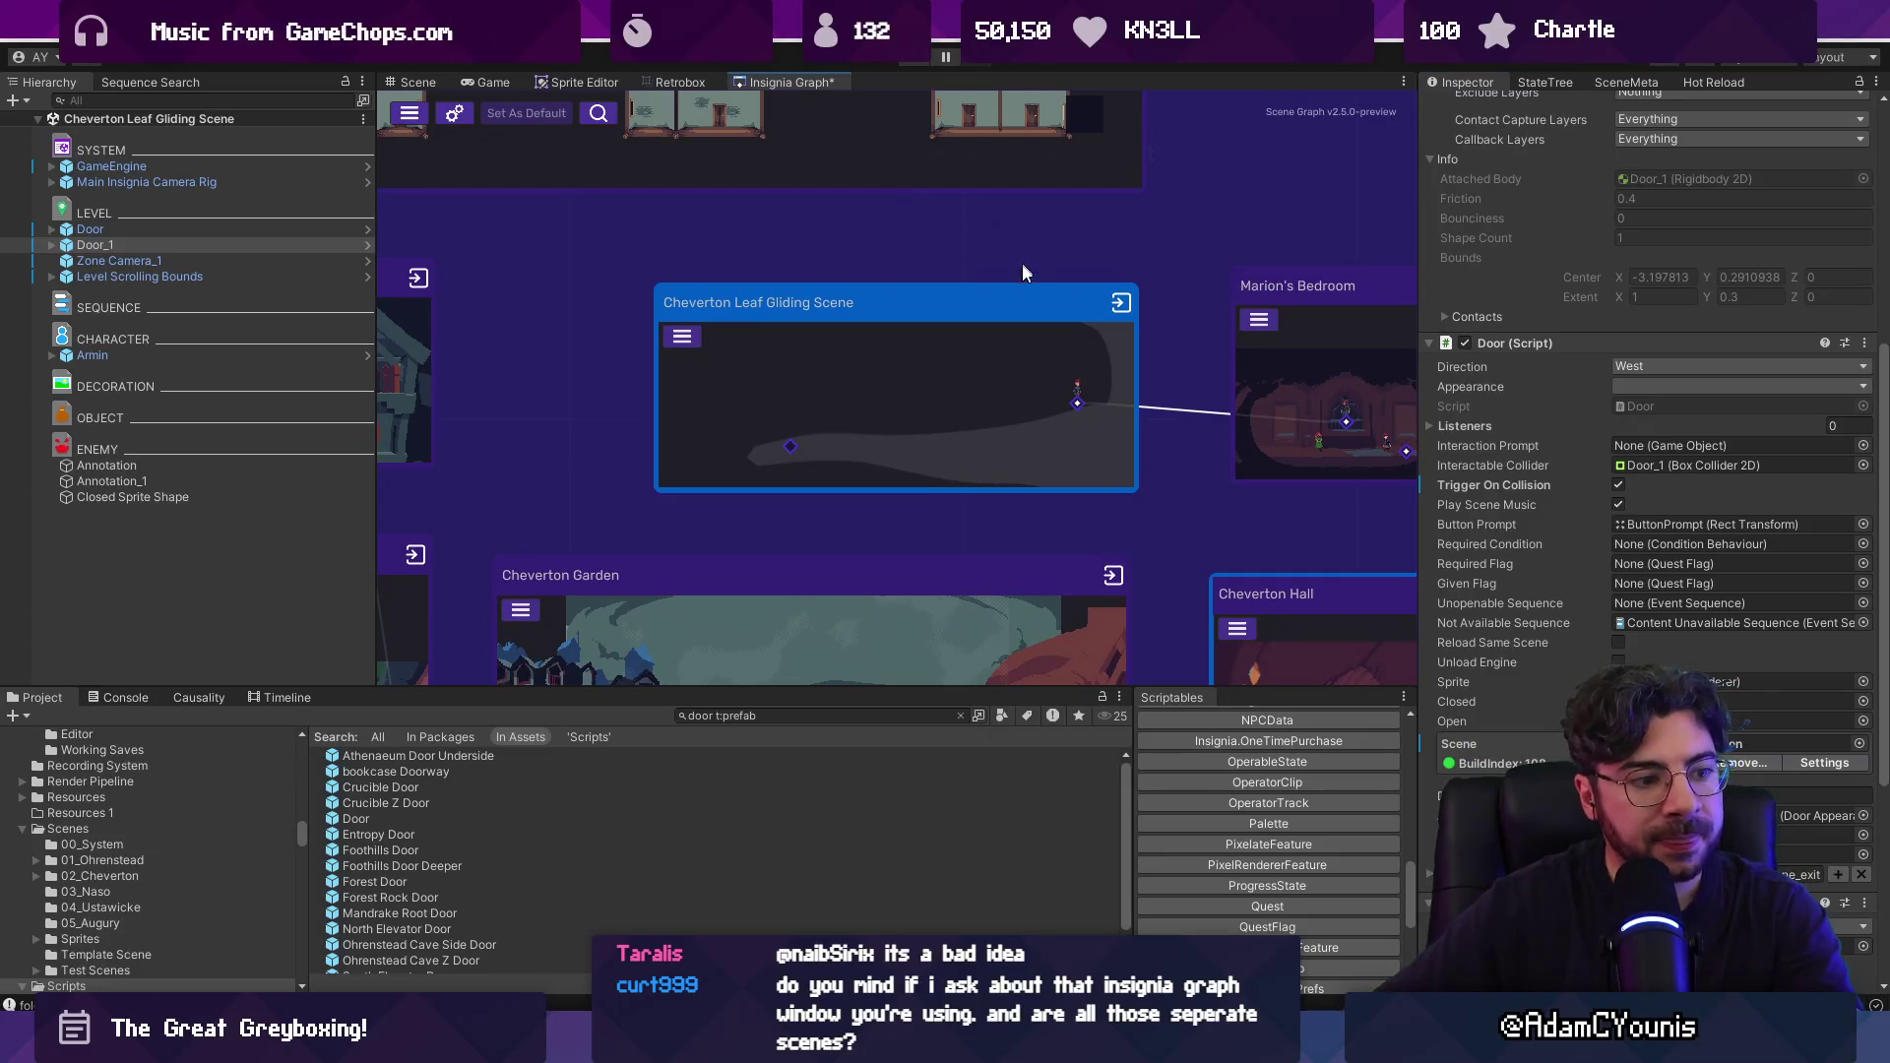
scroll(1008, 280, down, 4)
scroll(1002, 281, down, 2)
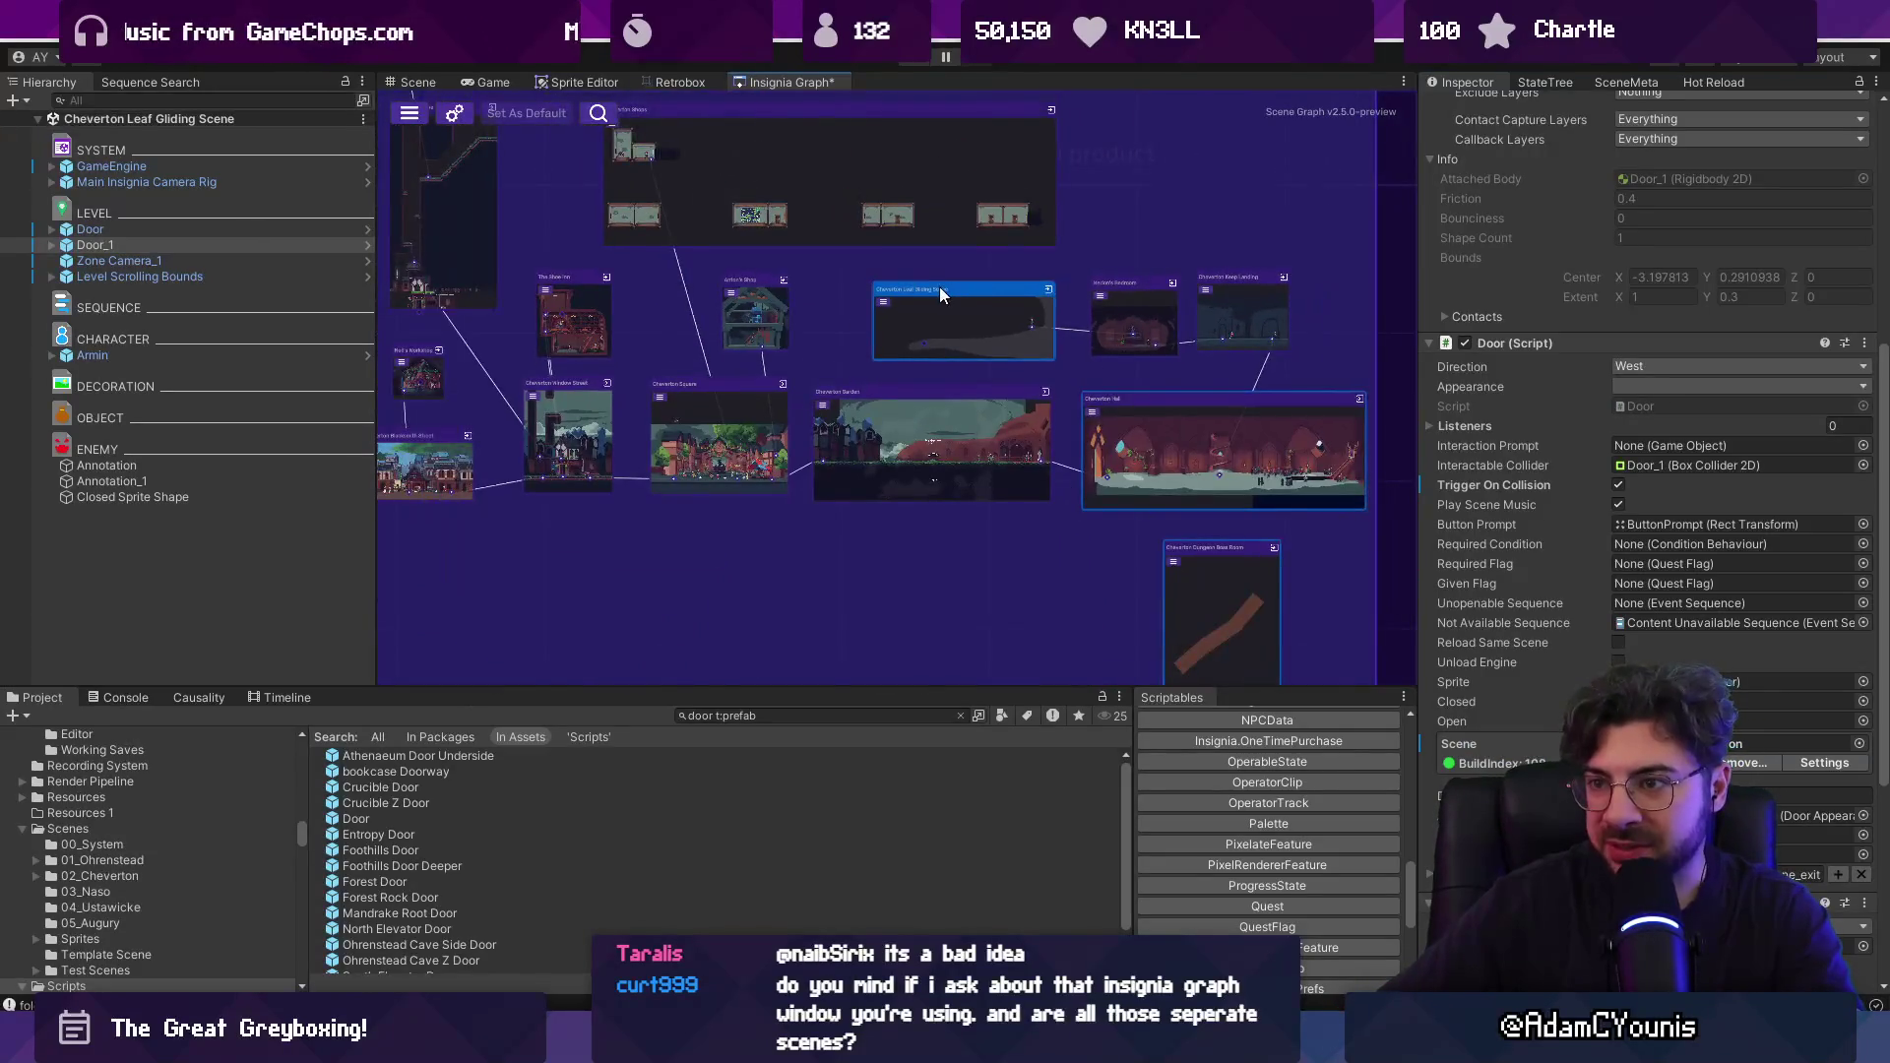
click(915, 63)
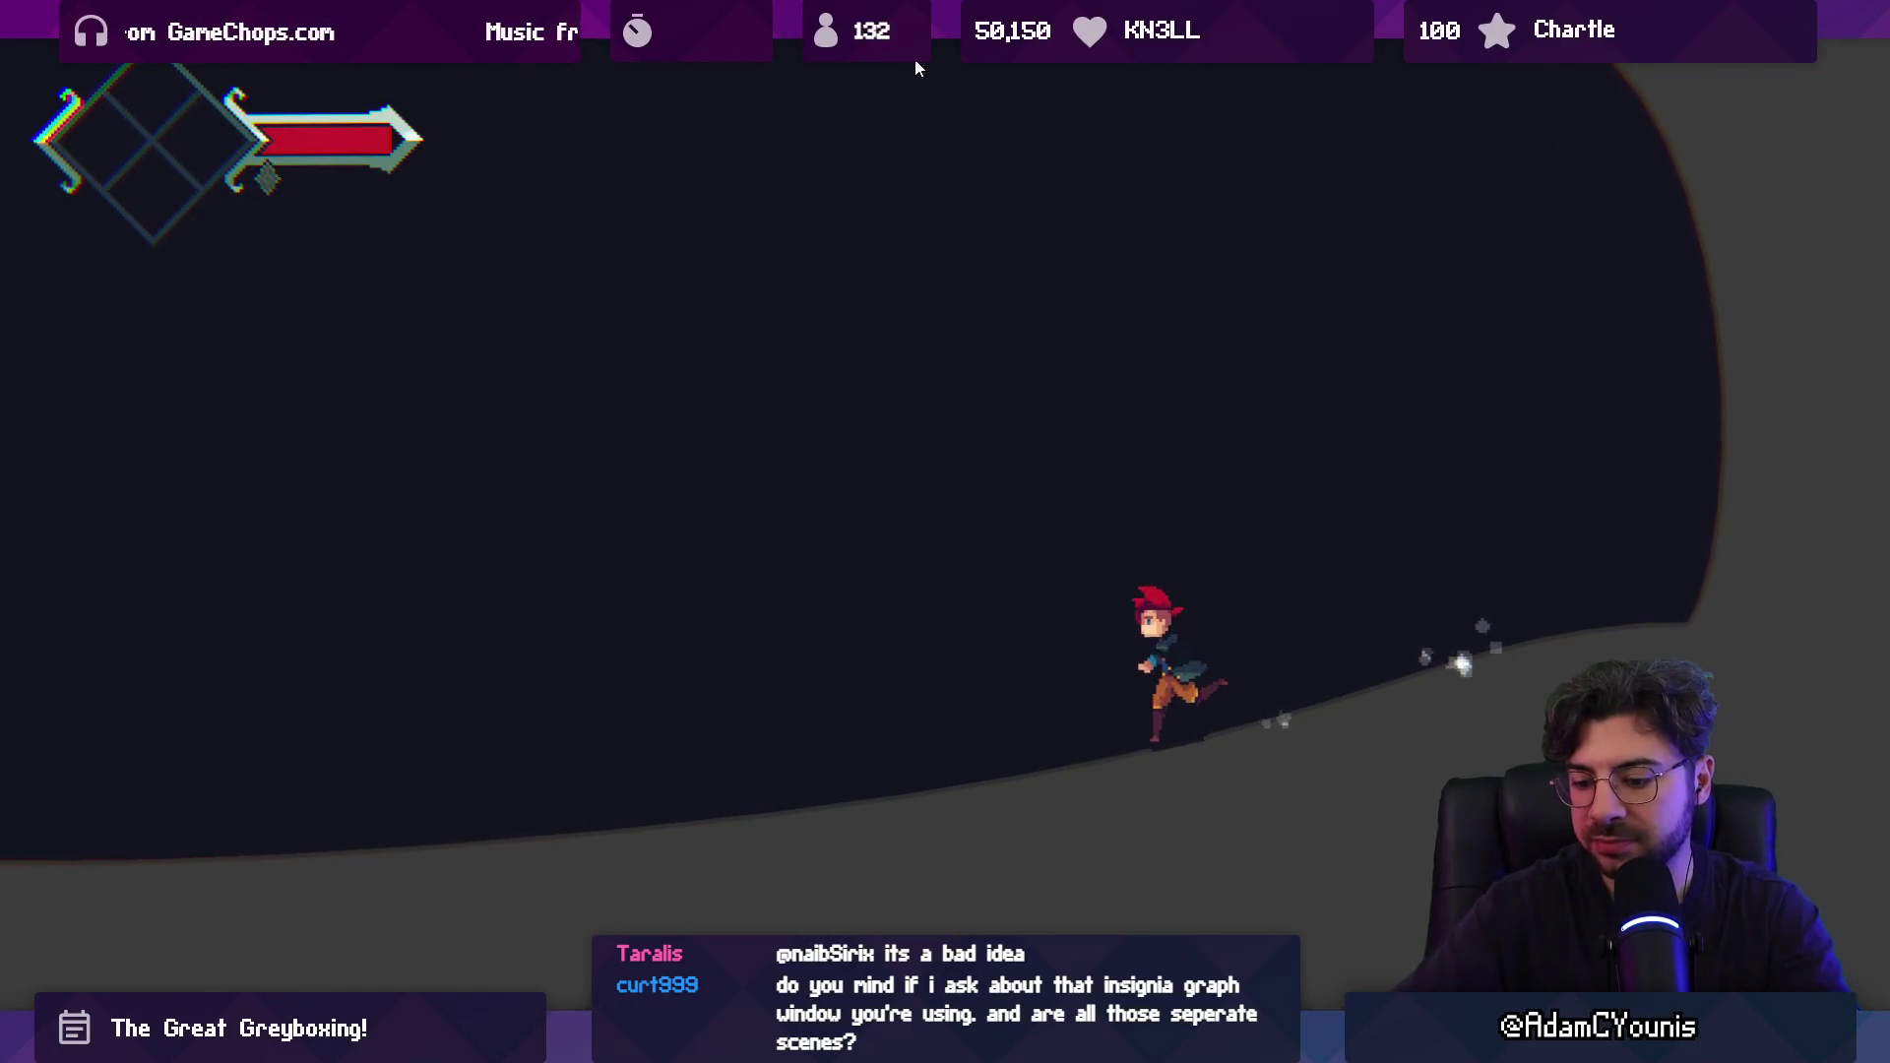
key(shift+space)
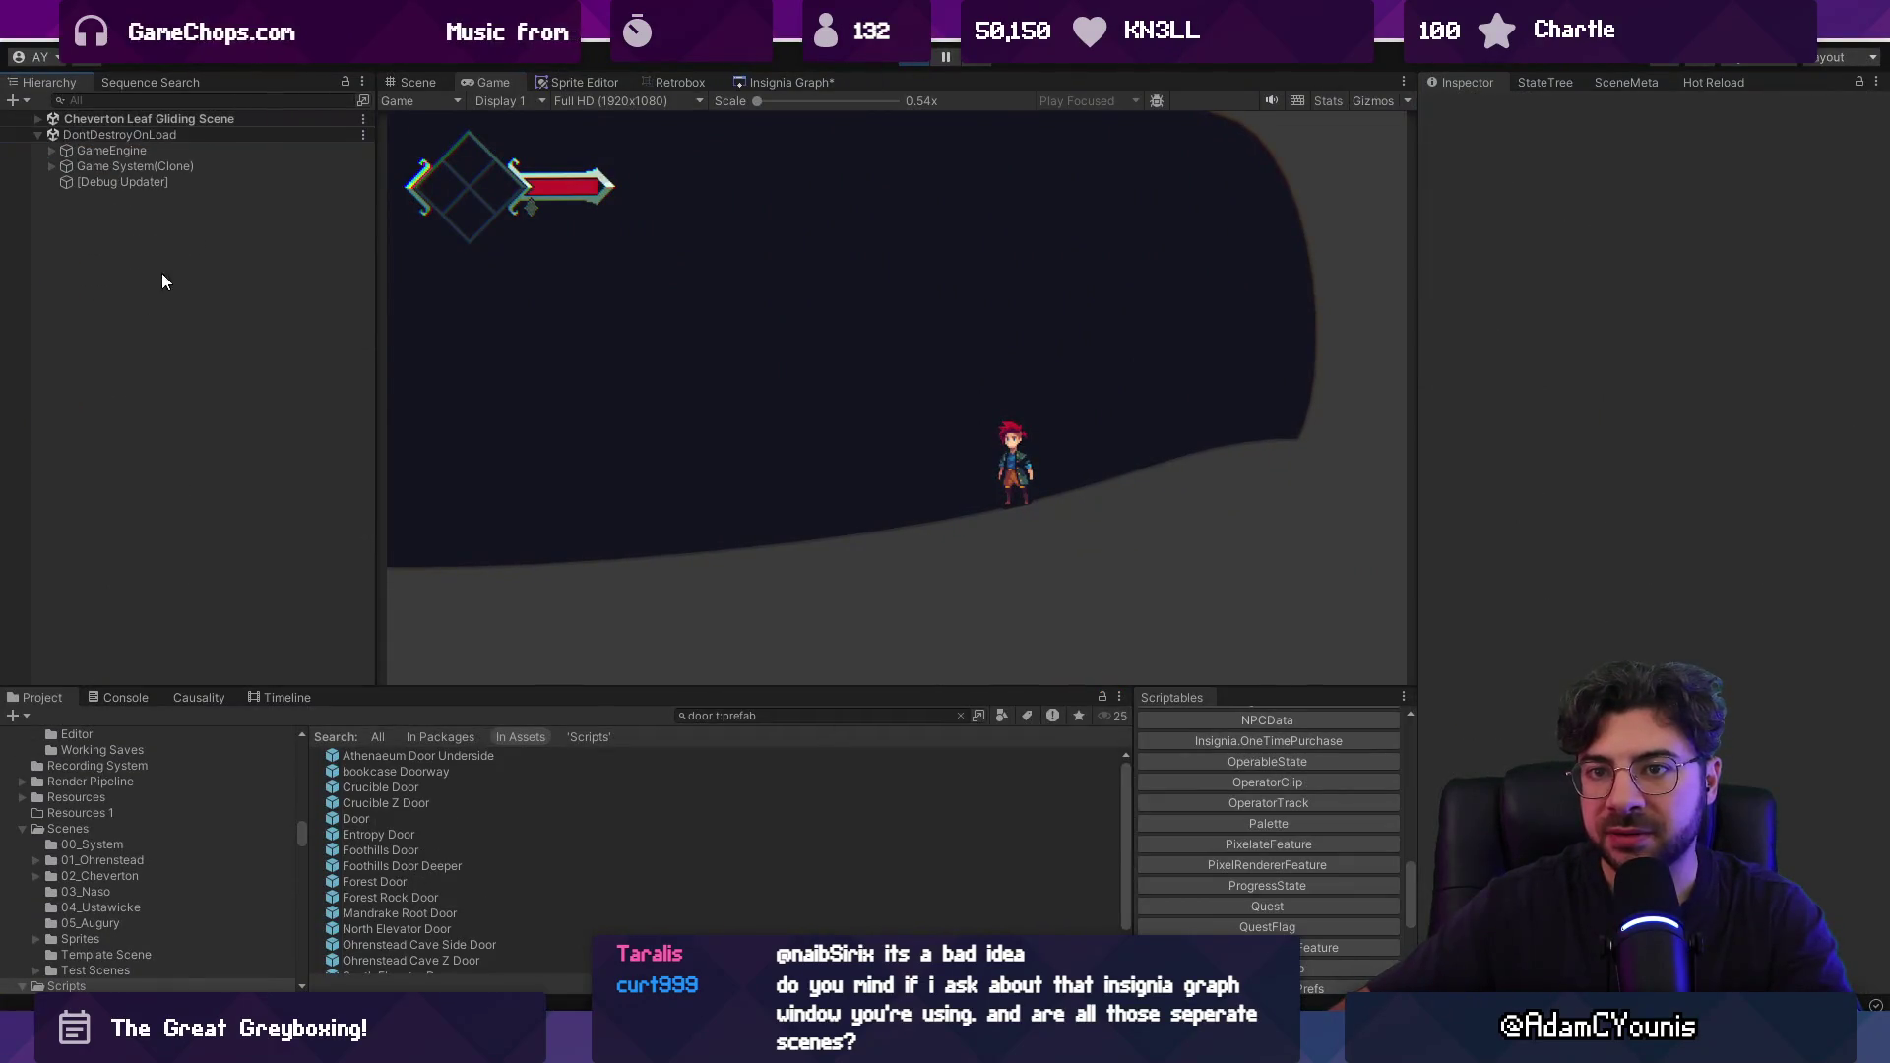
key(shift+space)
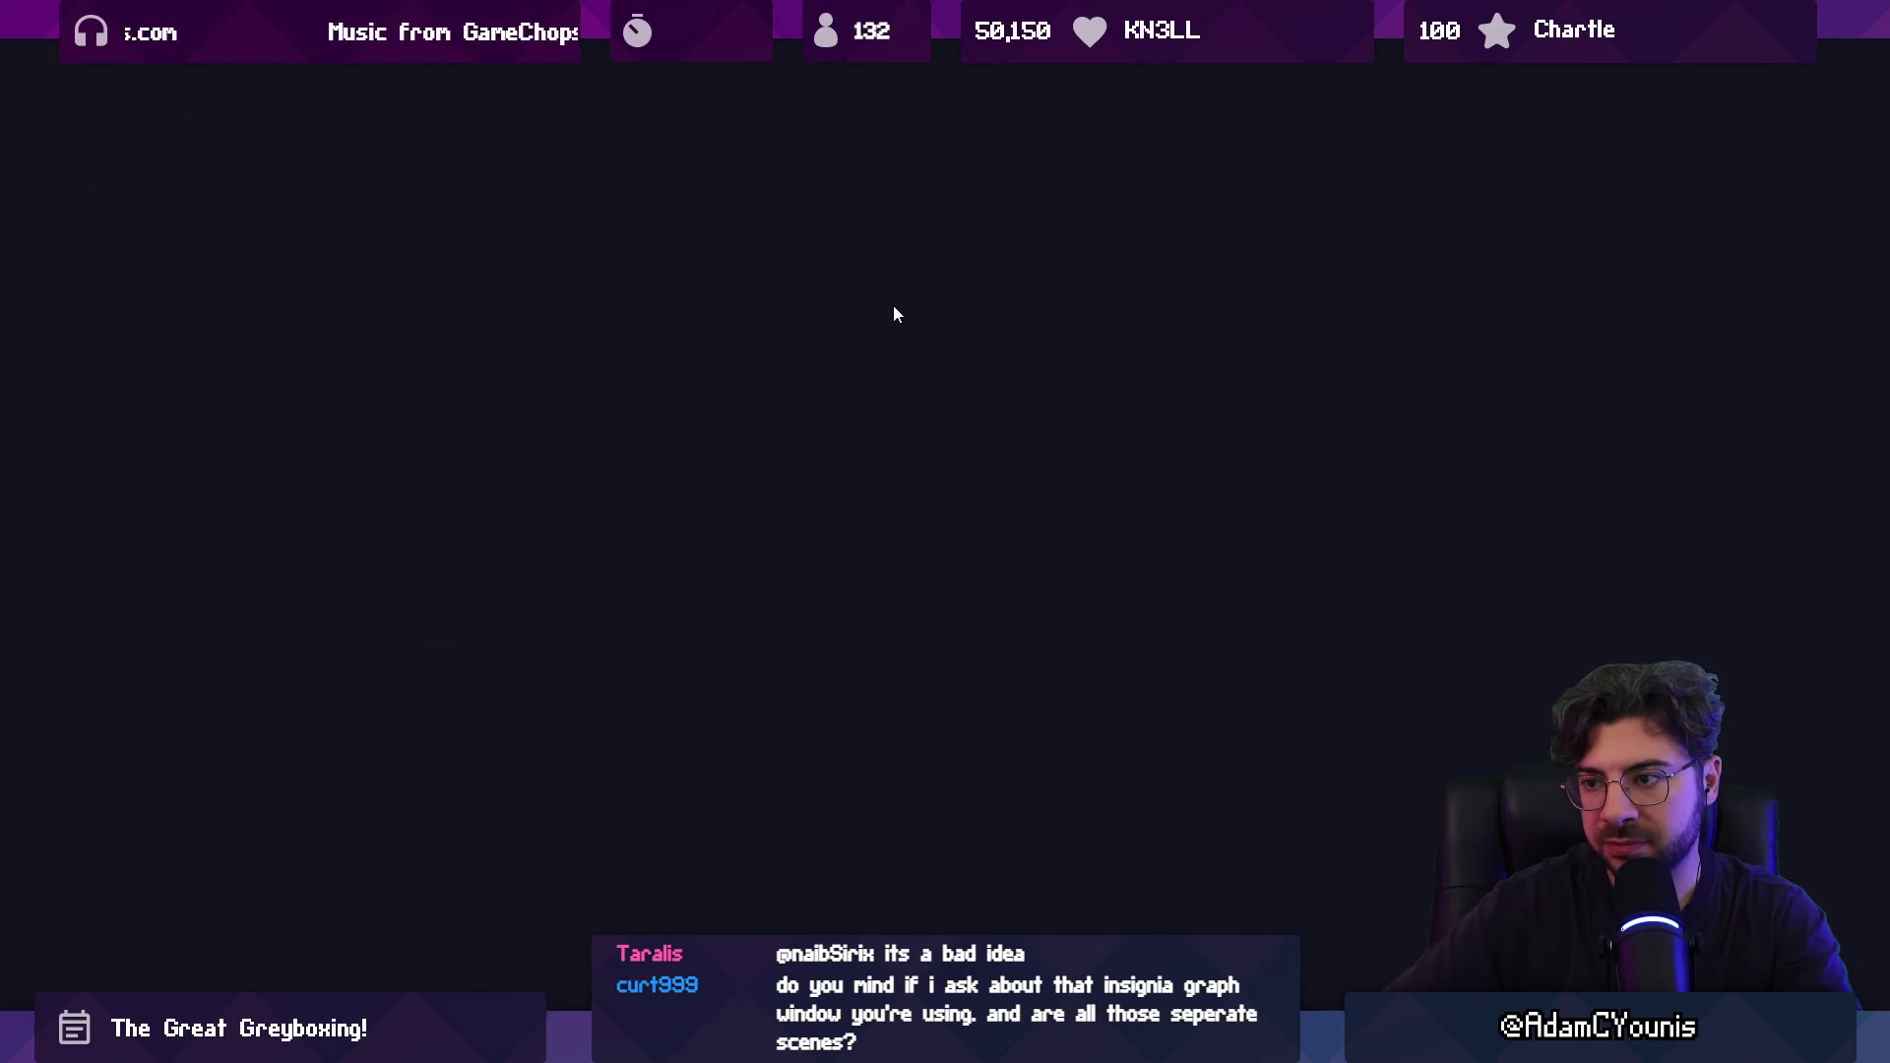
key(shift+space)
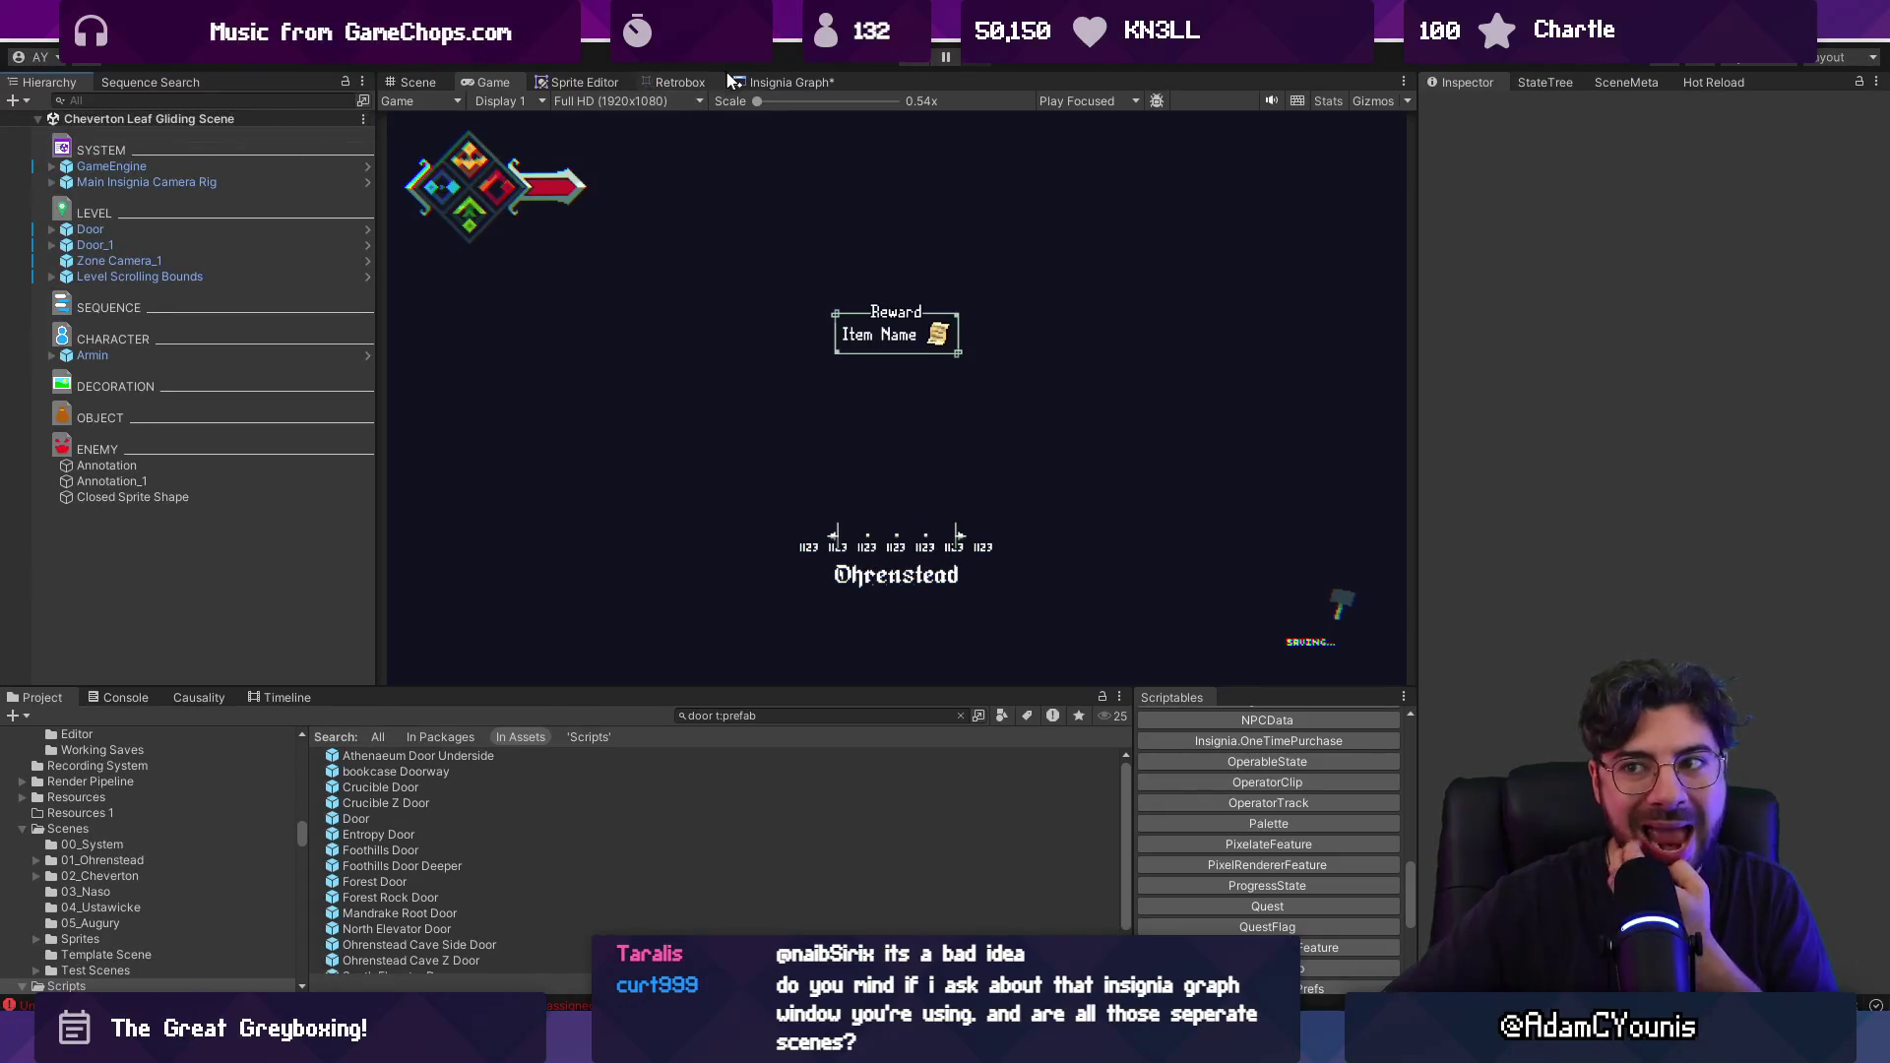
click(752, 81)
scroll(1114, 374, down, 3)
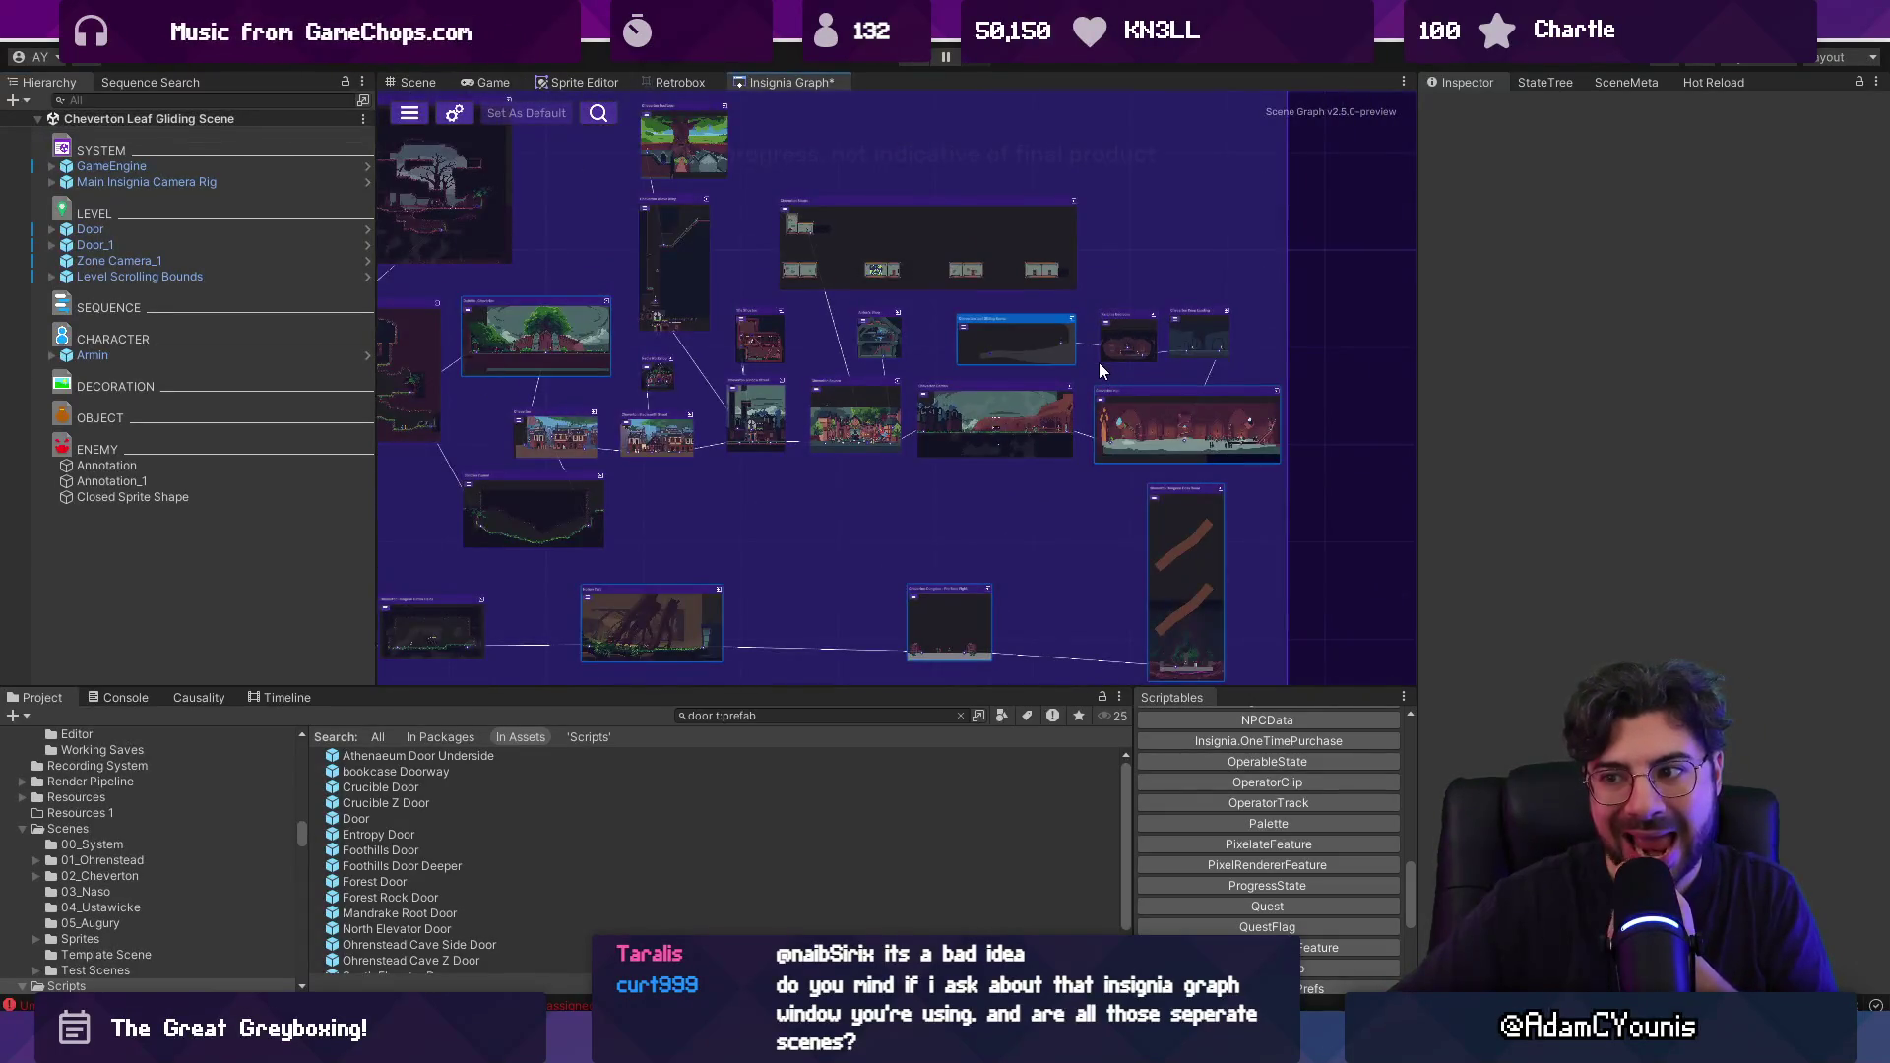
scroll(1099, 370, down, 3)
scroll(1060, 286, up, 1)
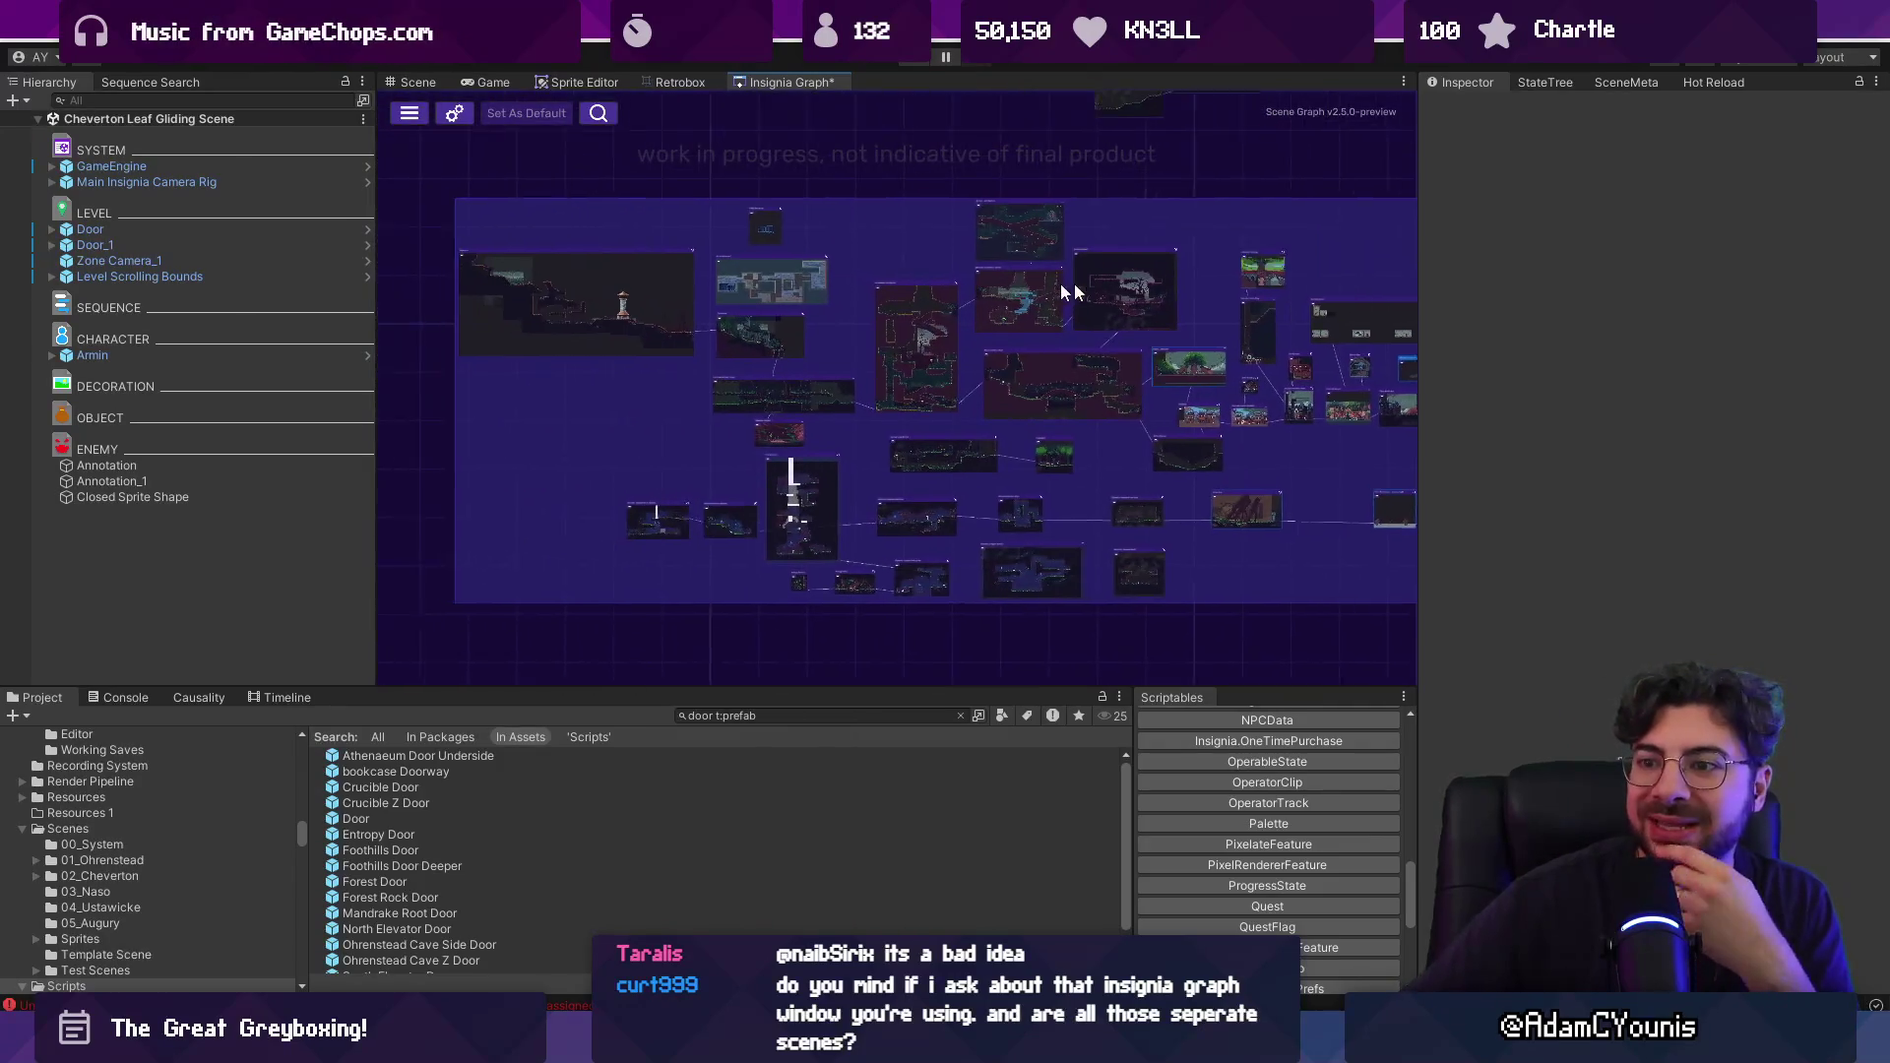
scroll(1001, 296, up, 5)
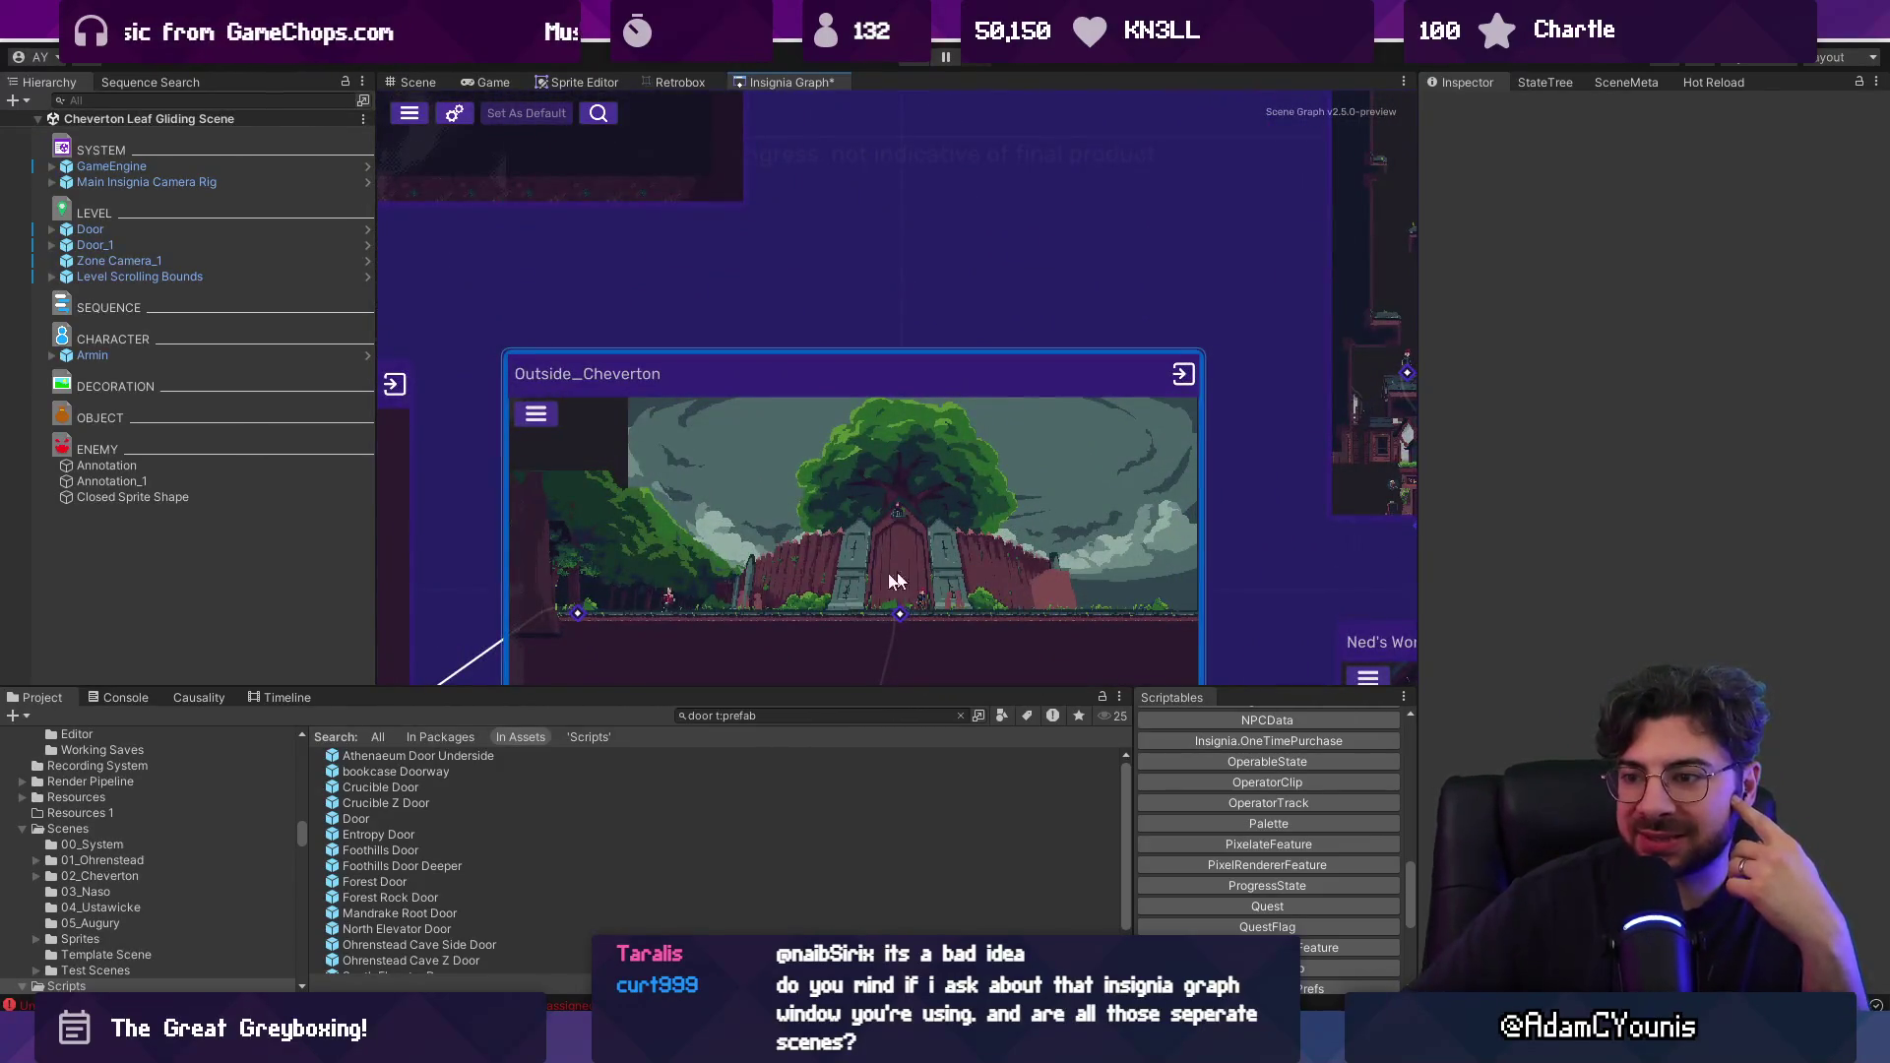
scroll(896, 581, down, 5)
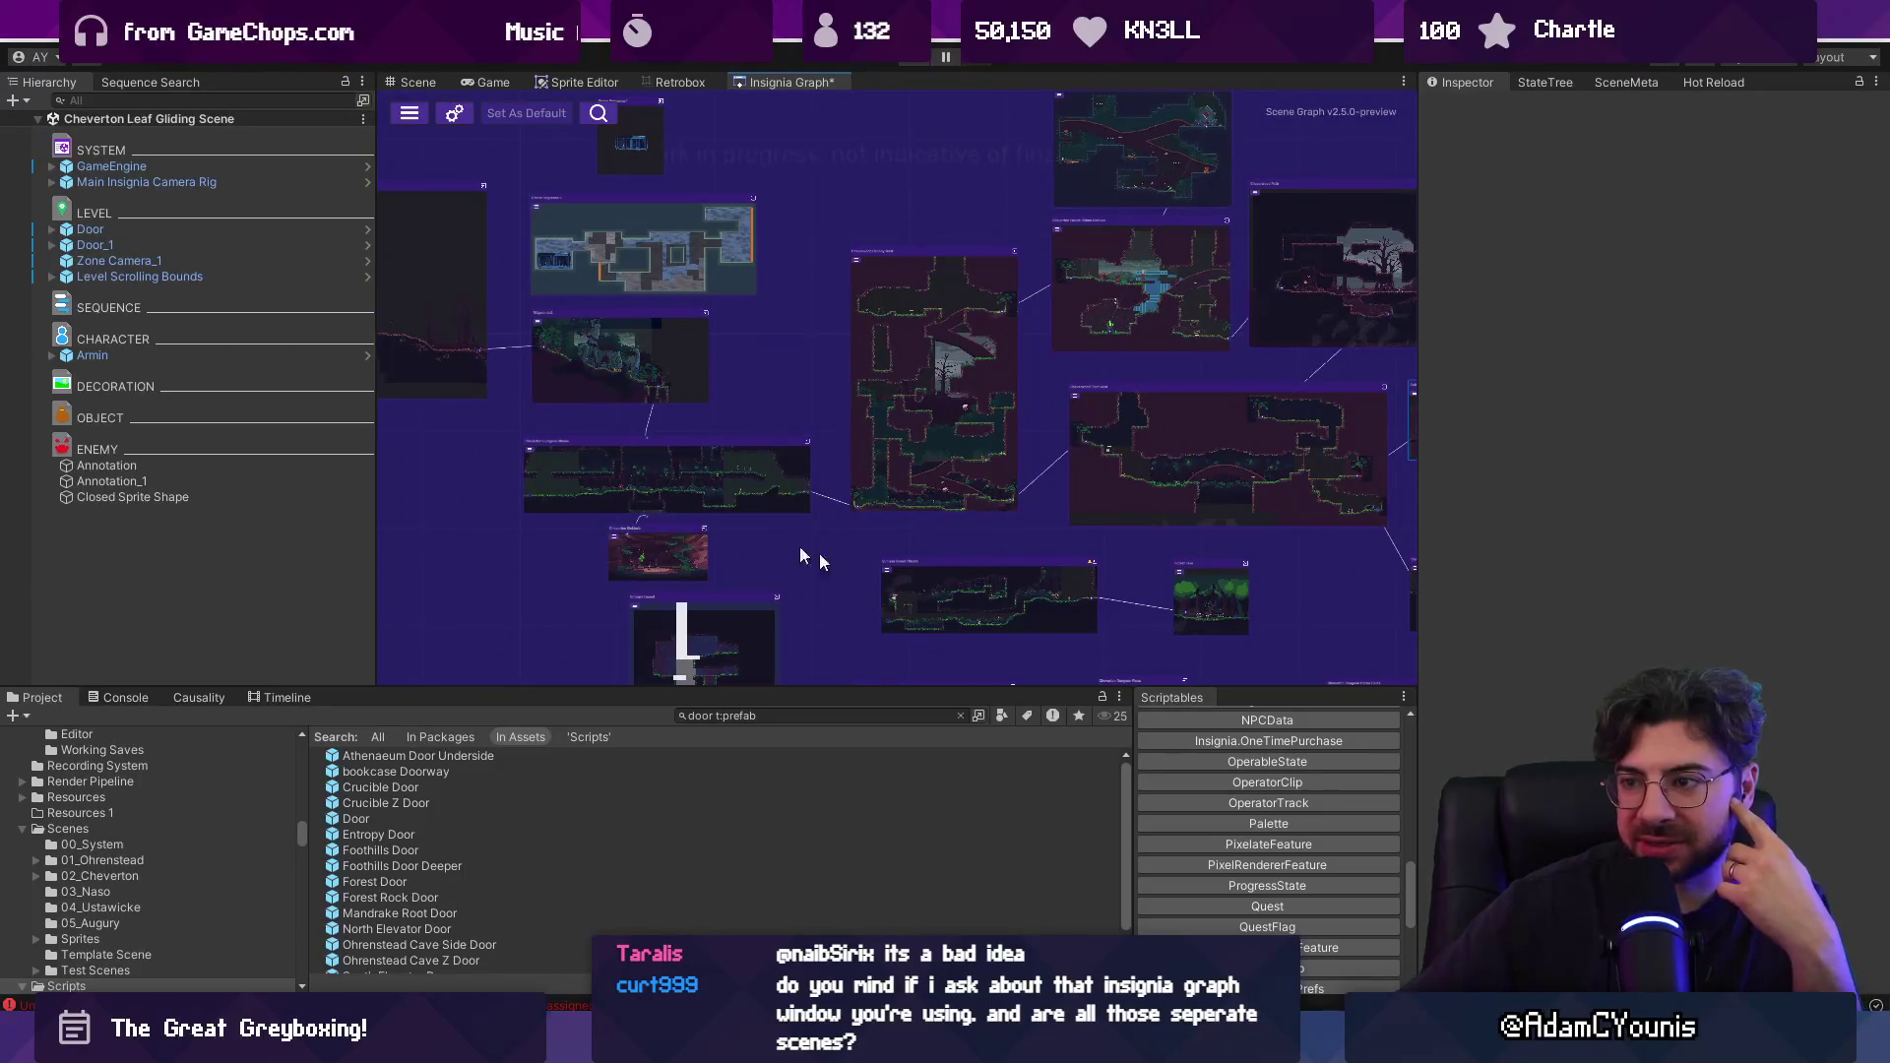
mouse_move(874, 320)
mouse_down()
mouse_move(729, 324)
mouse_move(799, 391)
mouse_up()
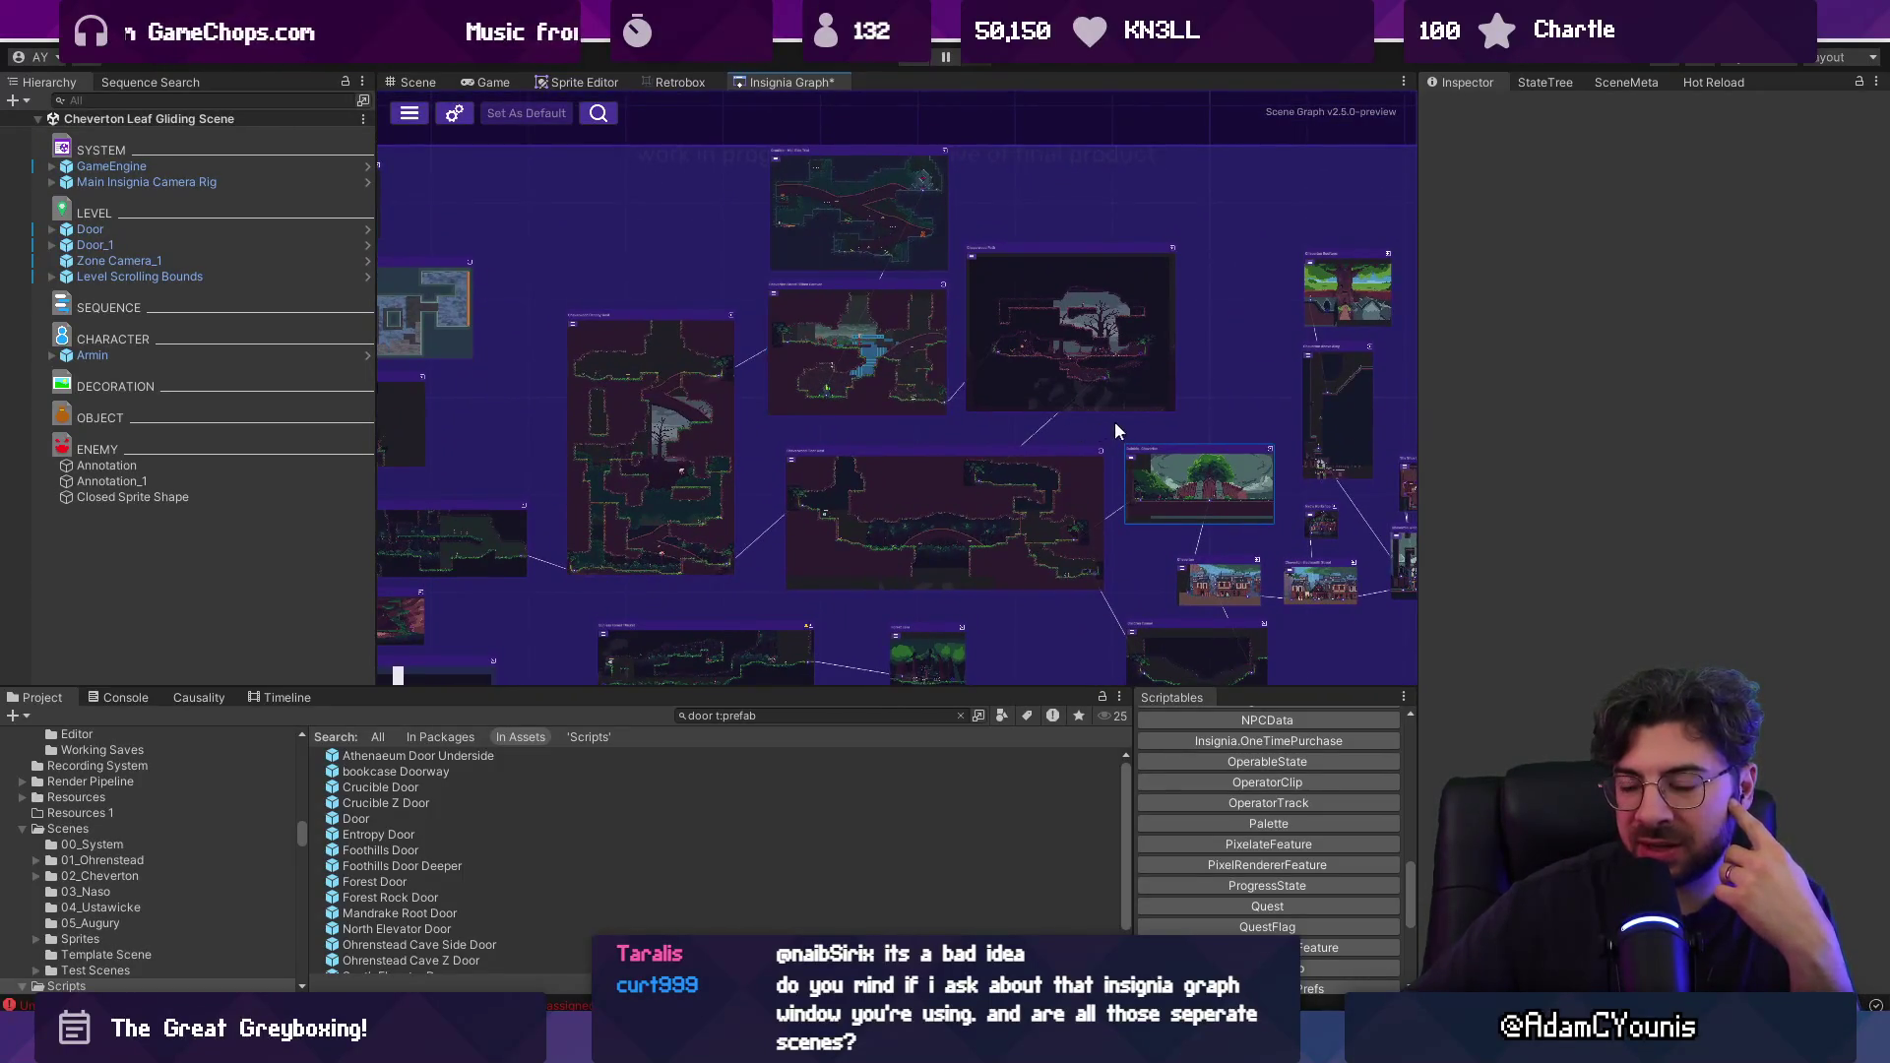
drag(1114, 430, 594, 376)
scroll(752, 445, up, 3)
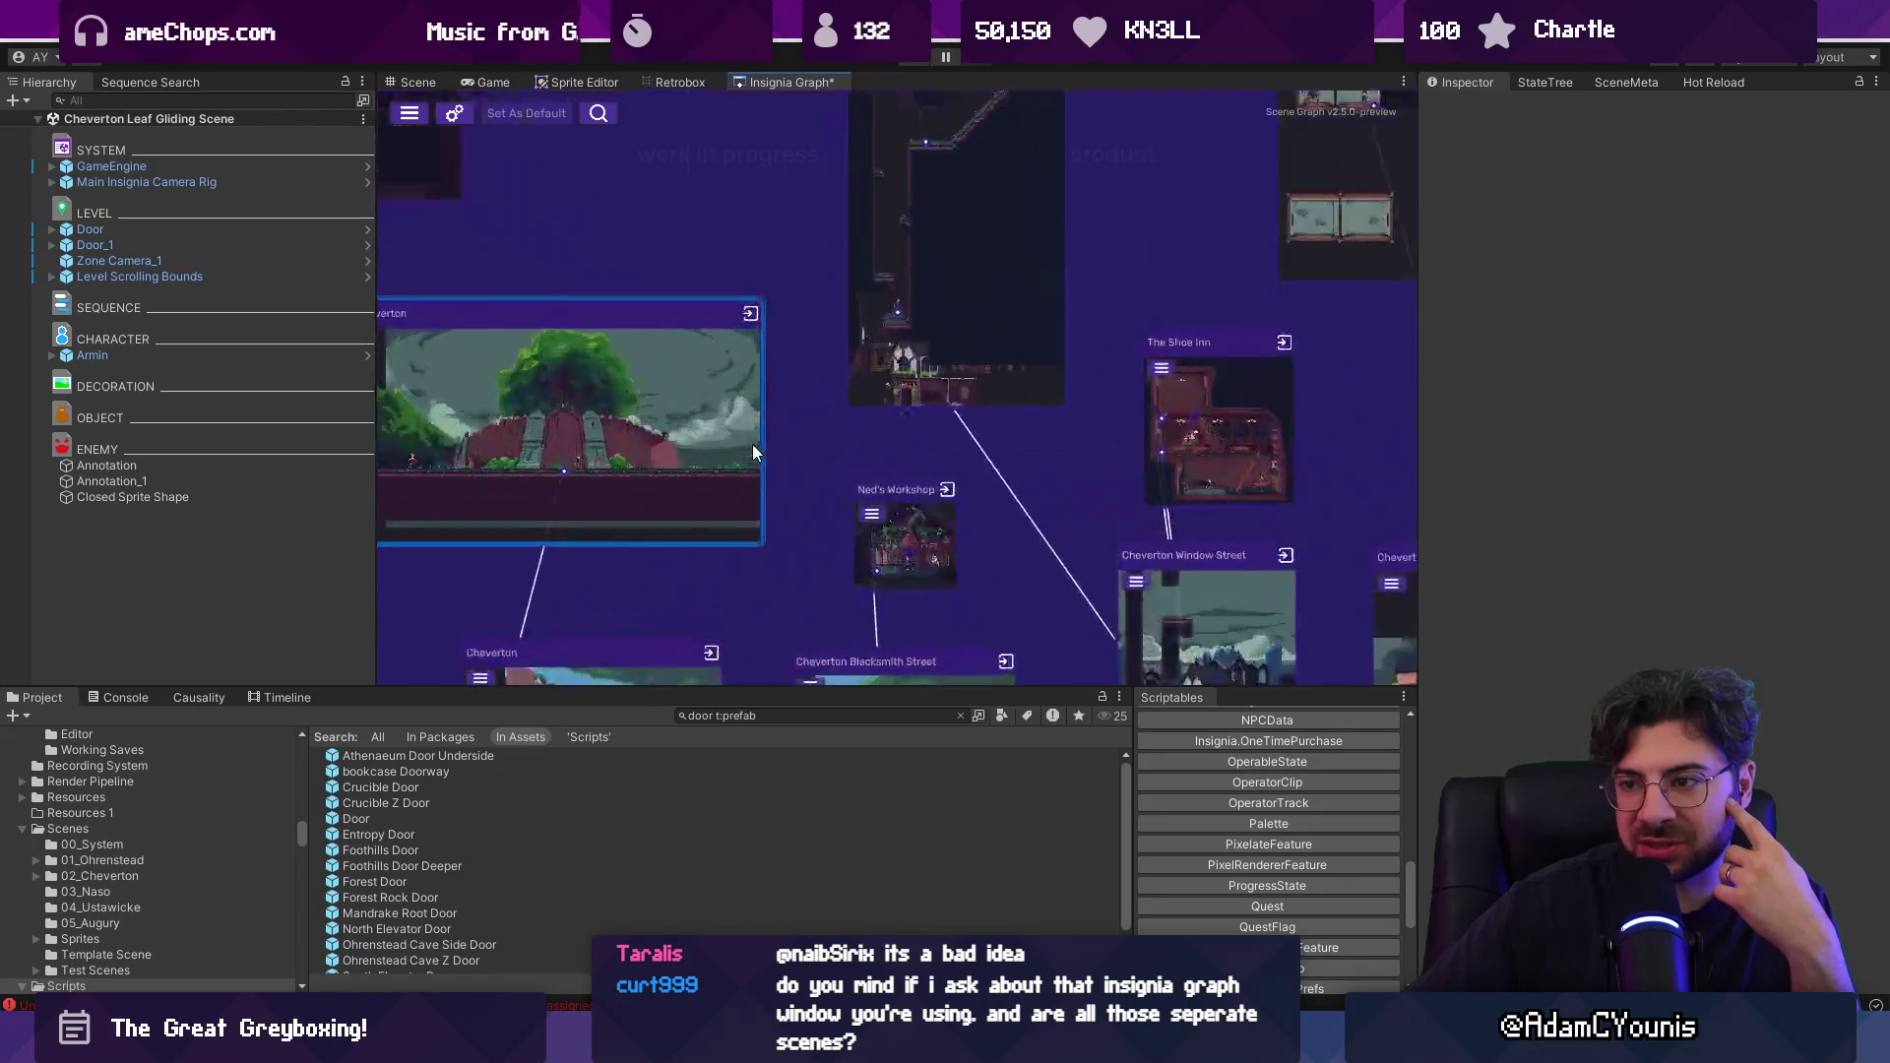
scroll(750, 431, down, 3)
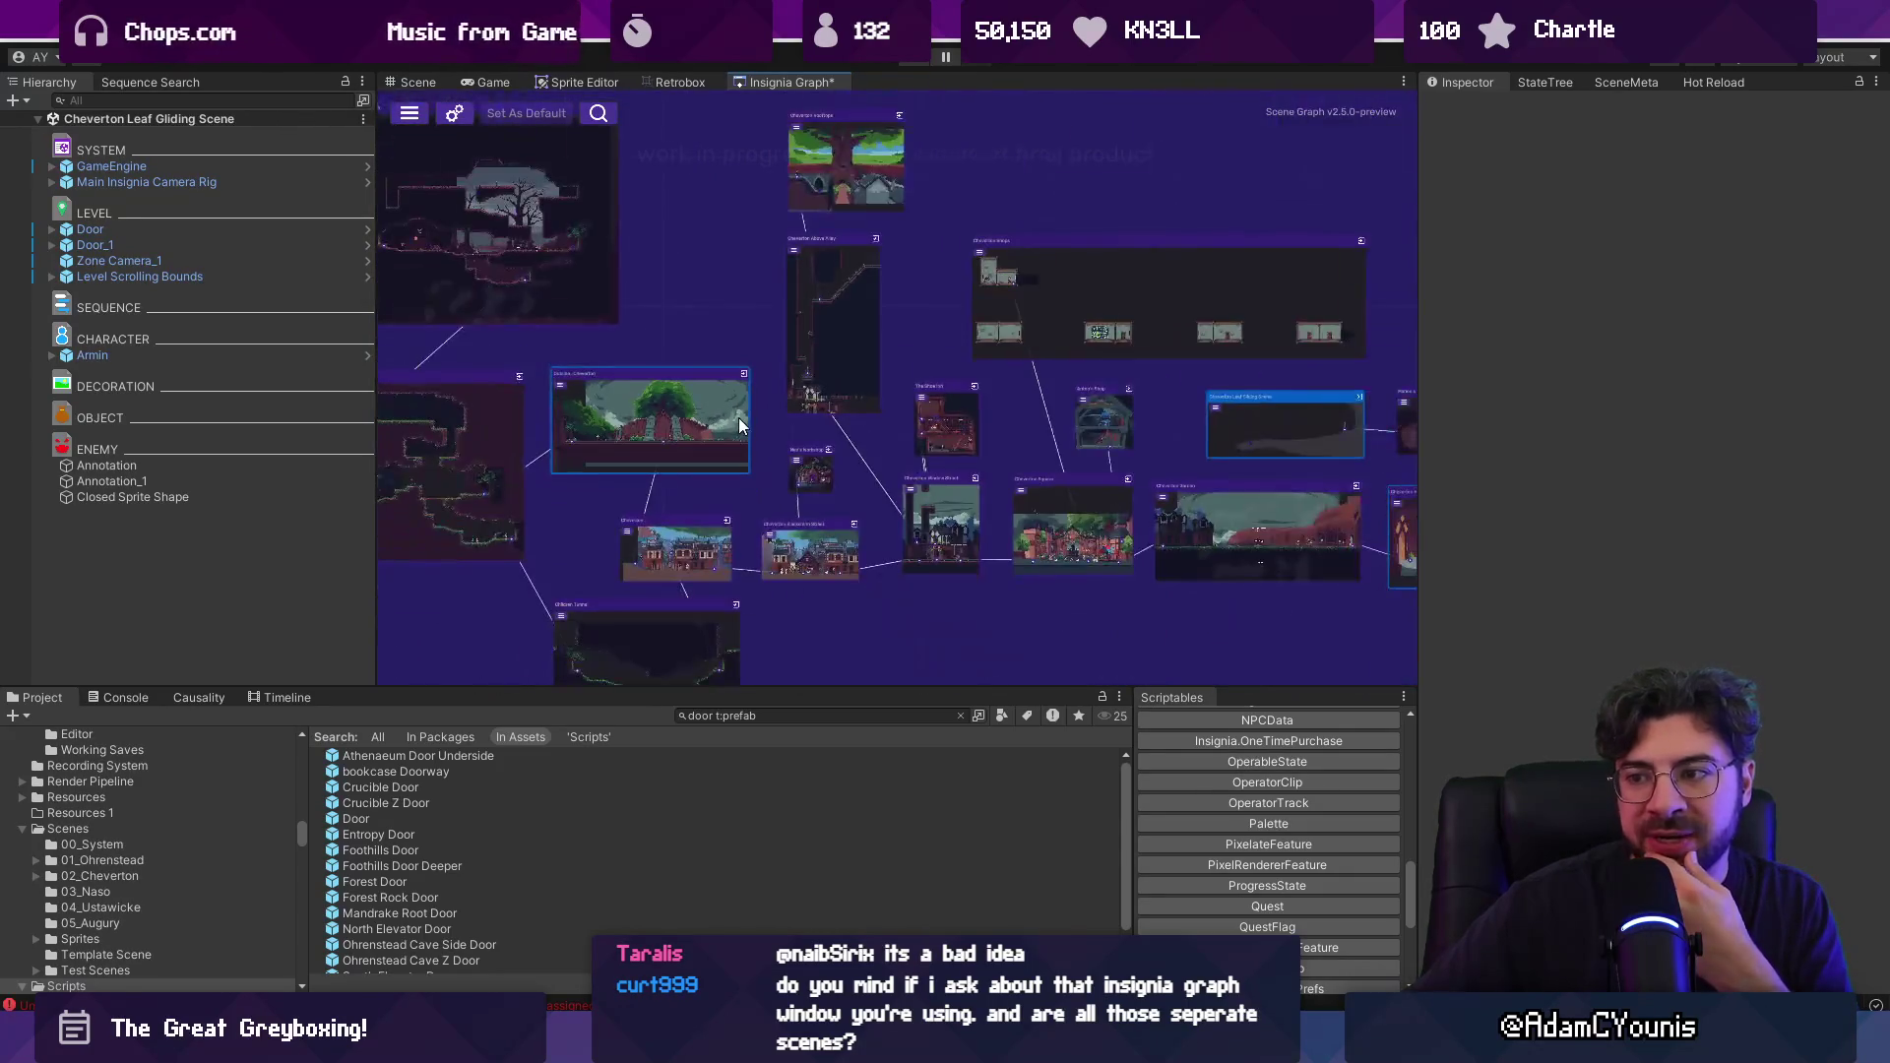
scroll(741, 433, up, 5)
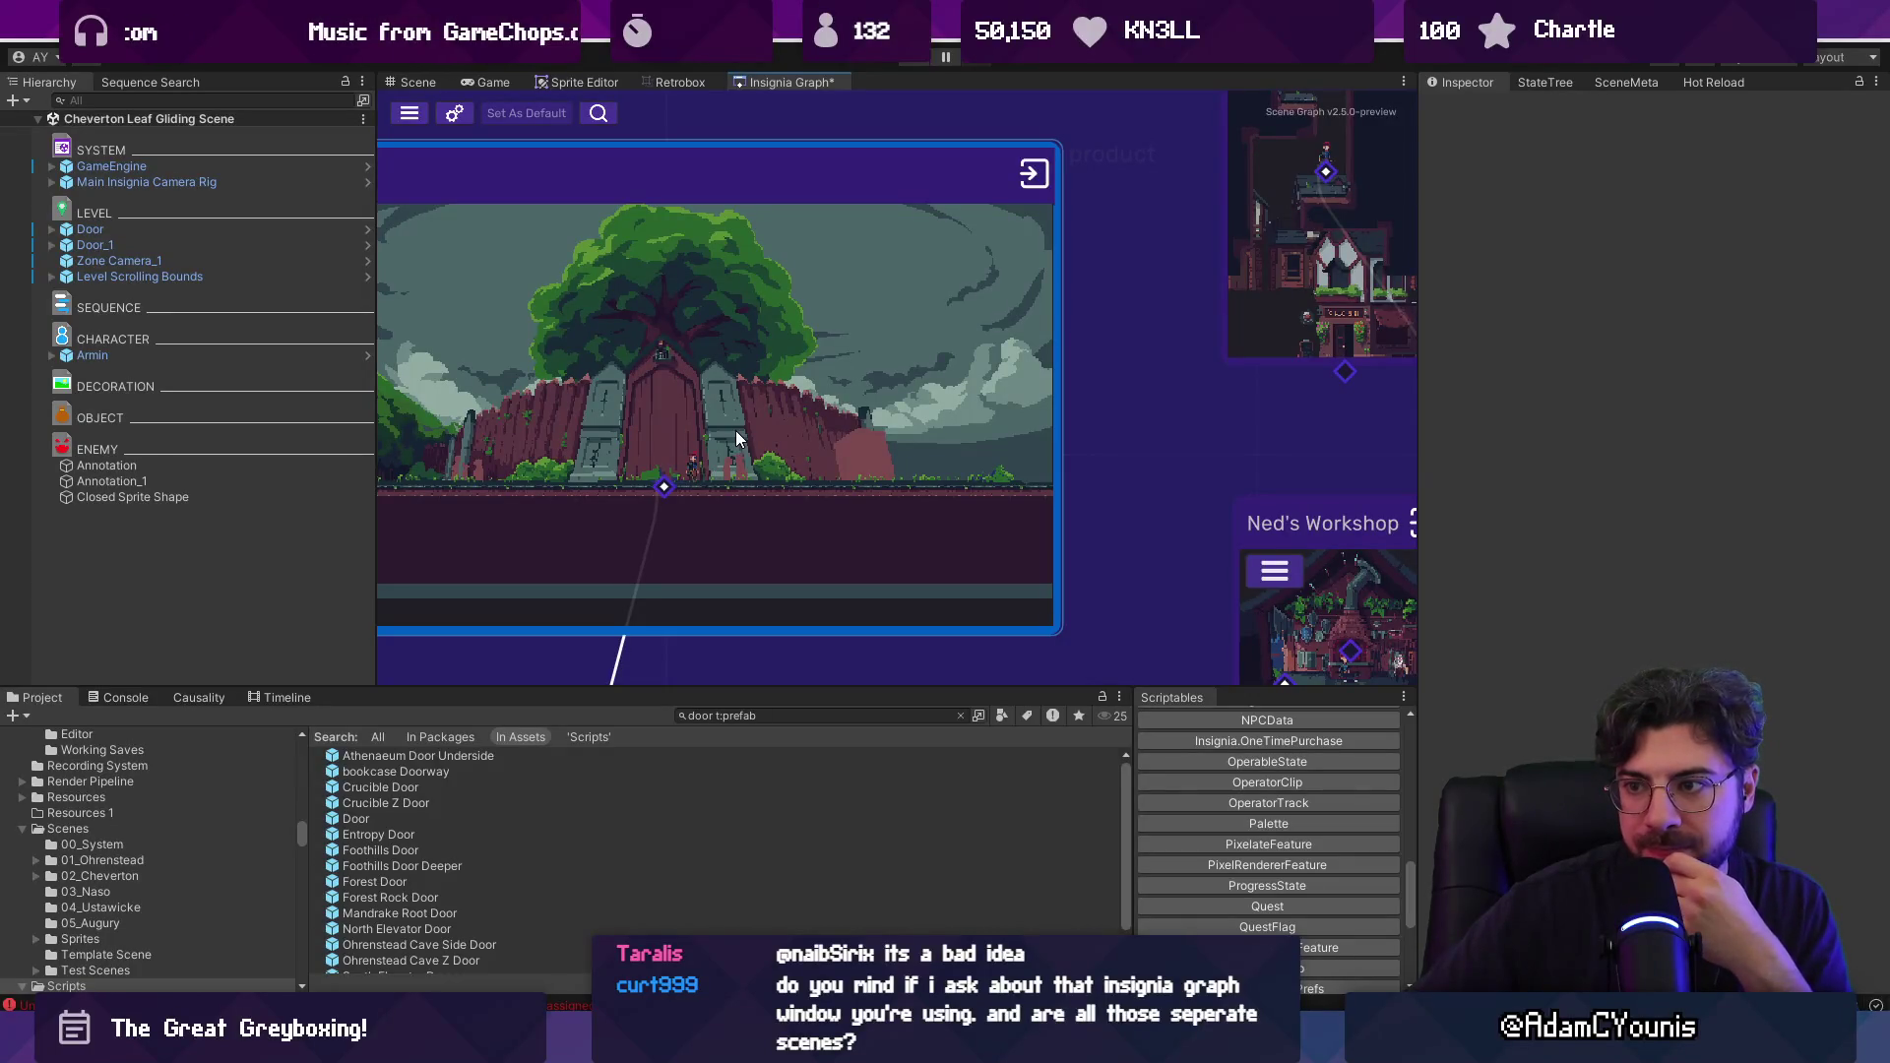
scroll(753, 403, down, 2)
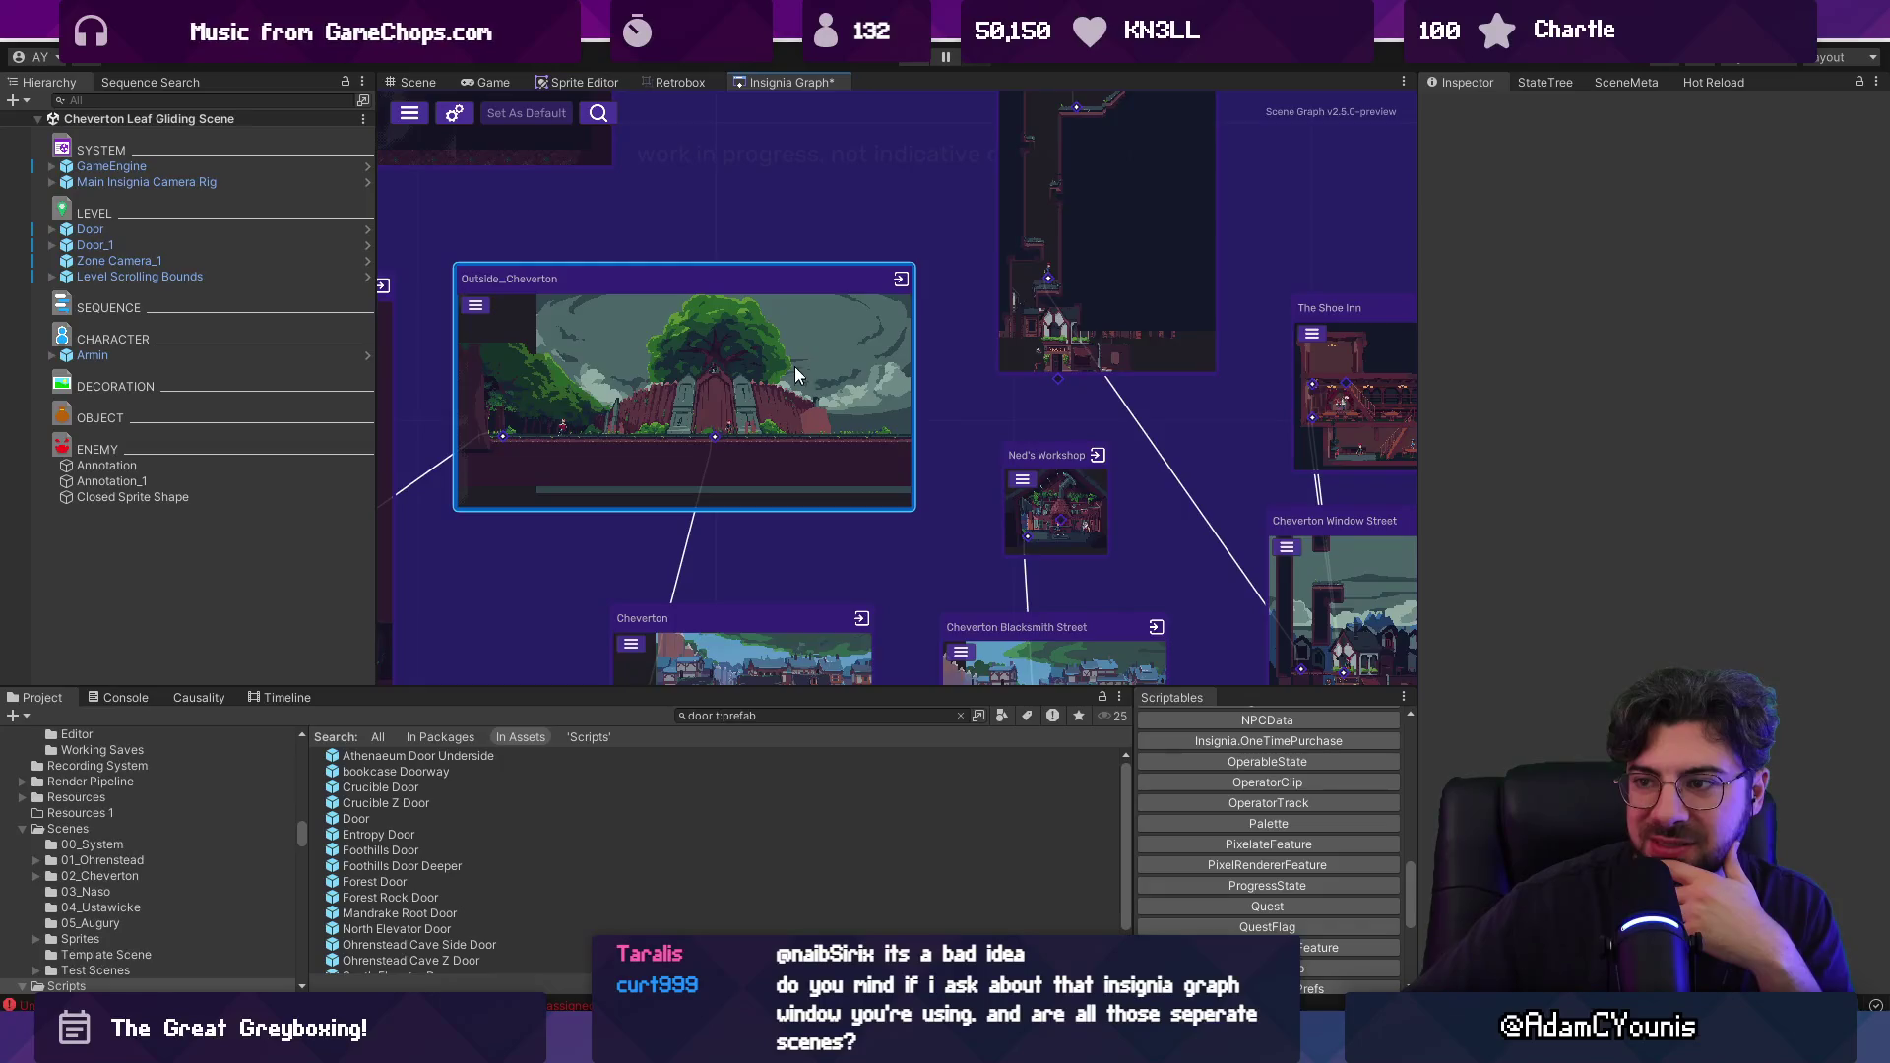
scroll(800, 333, down, 2)
scroll(799, 333, down, 1)
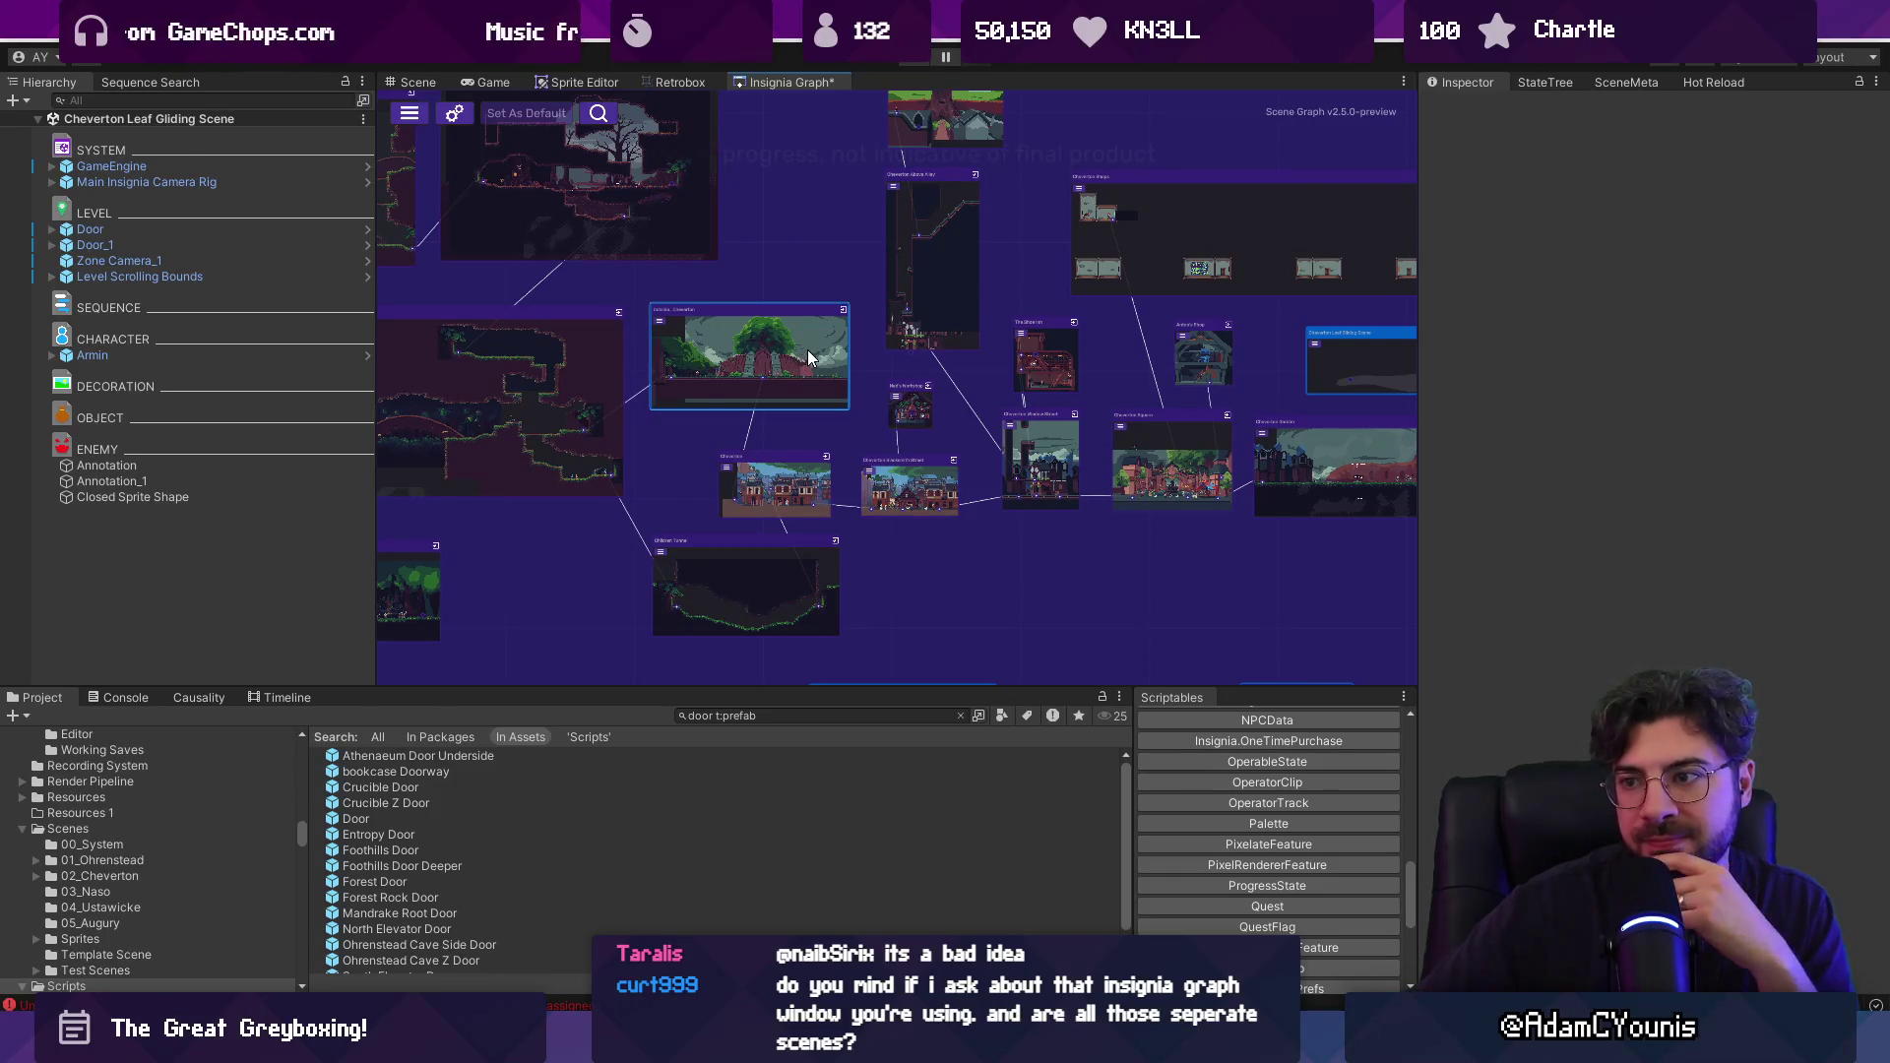
scroll(806, 349, down, 2)
scroll(874, 353, up, 2)
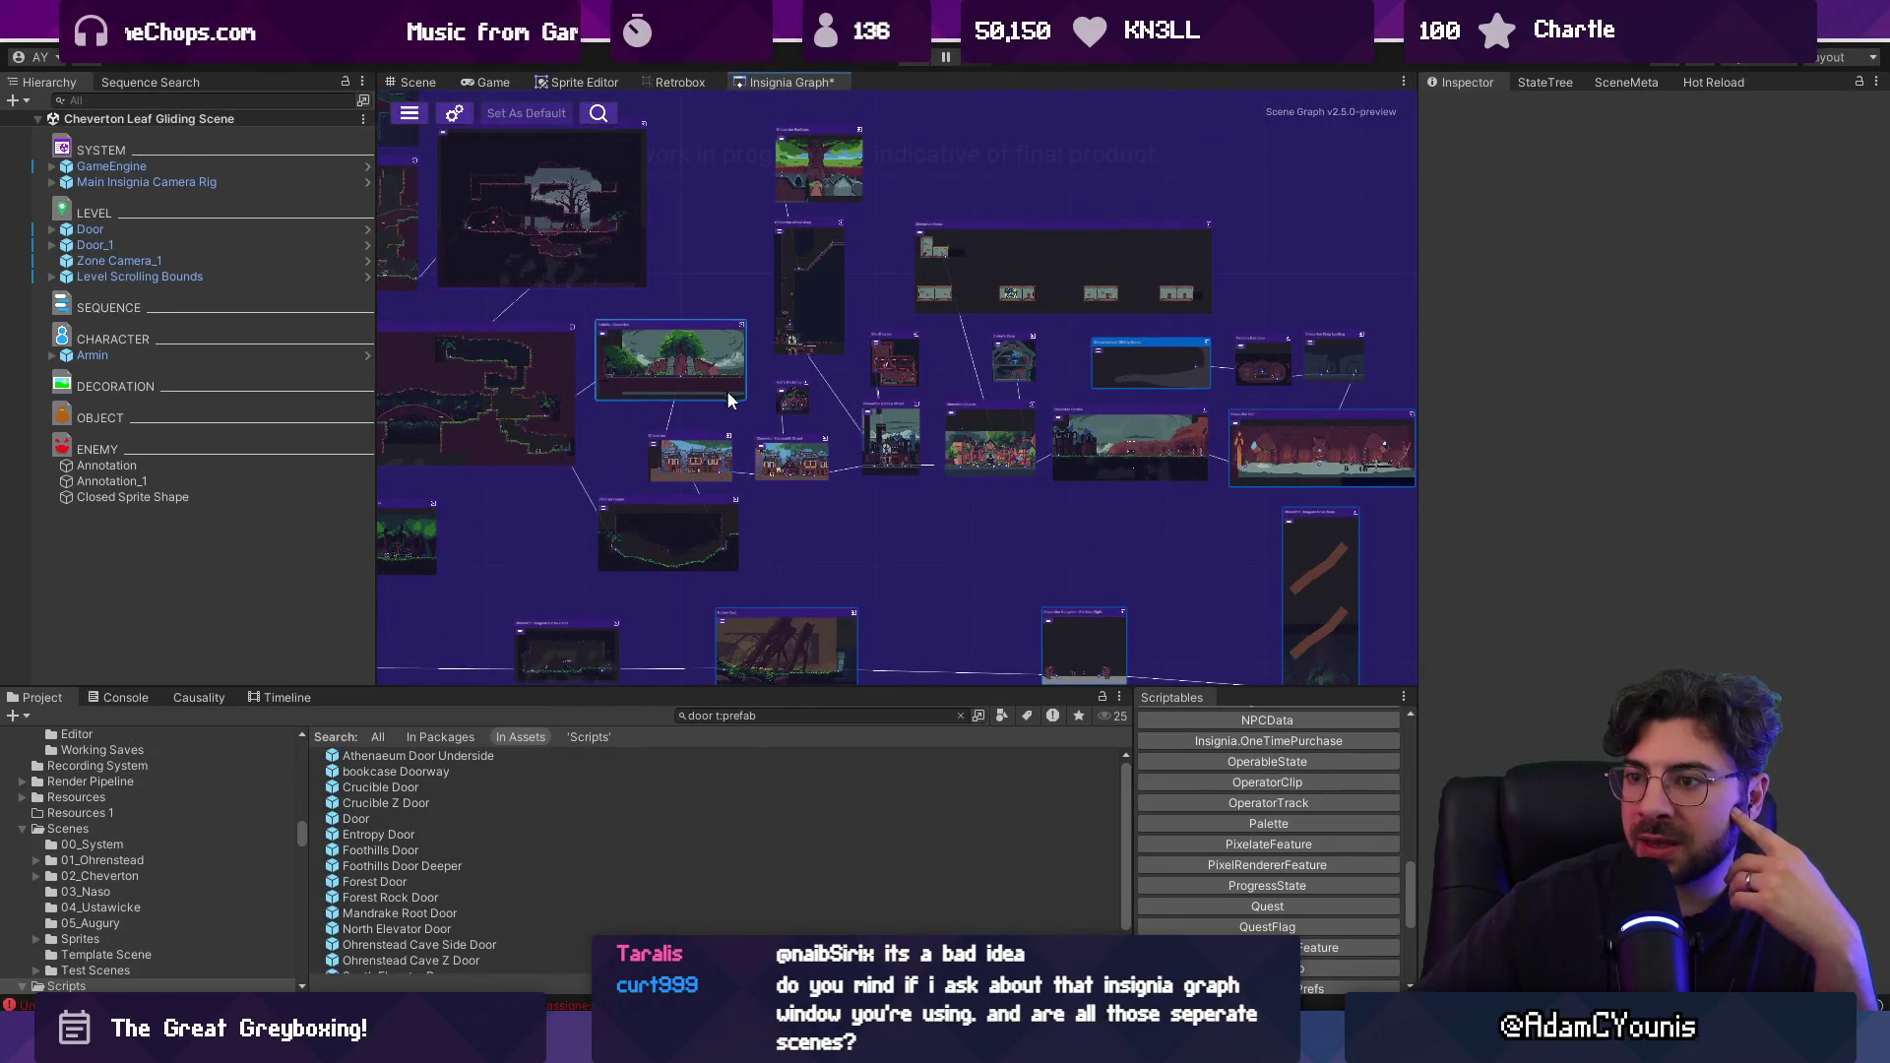
scroll(696, 364, down, 3)
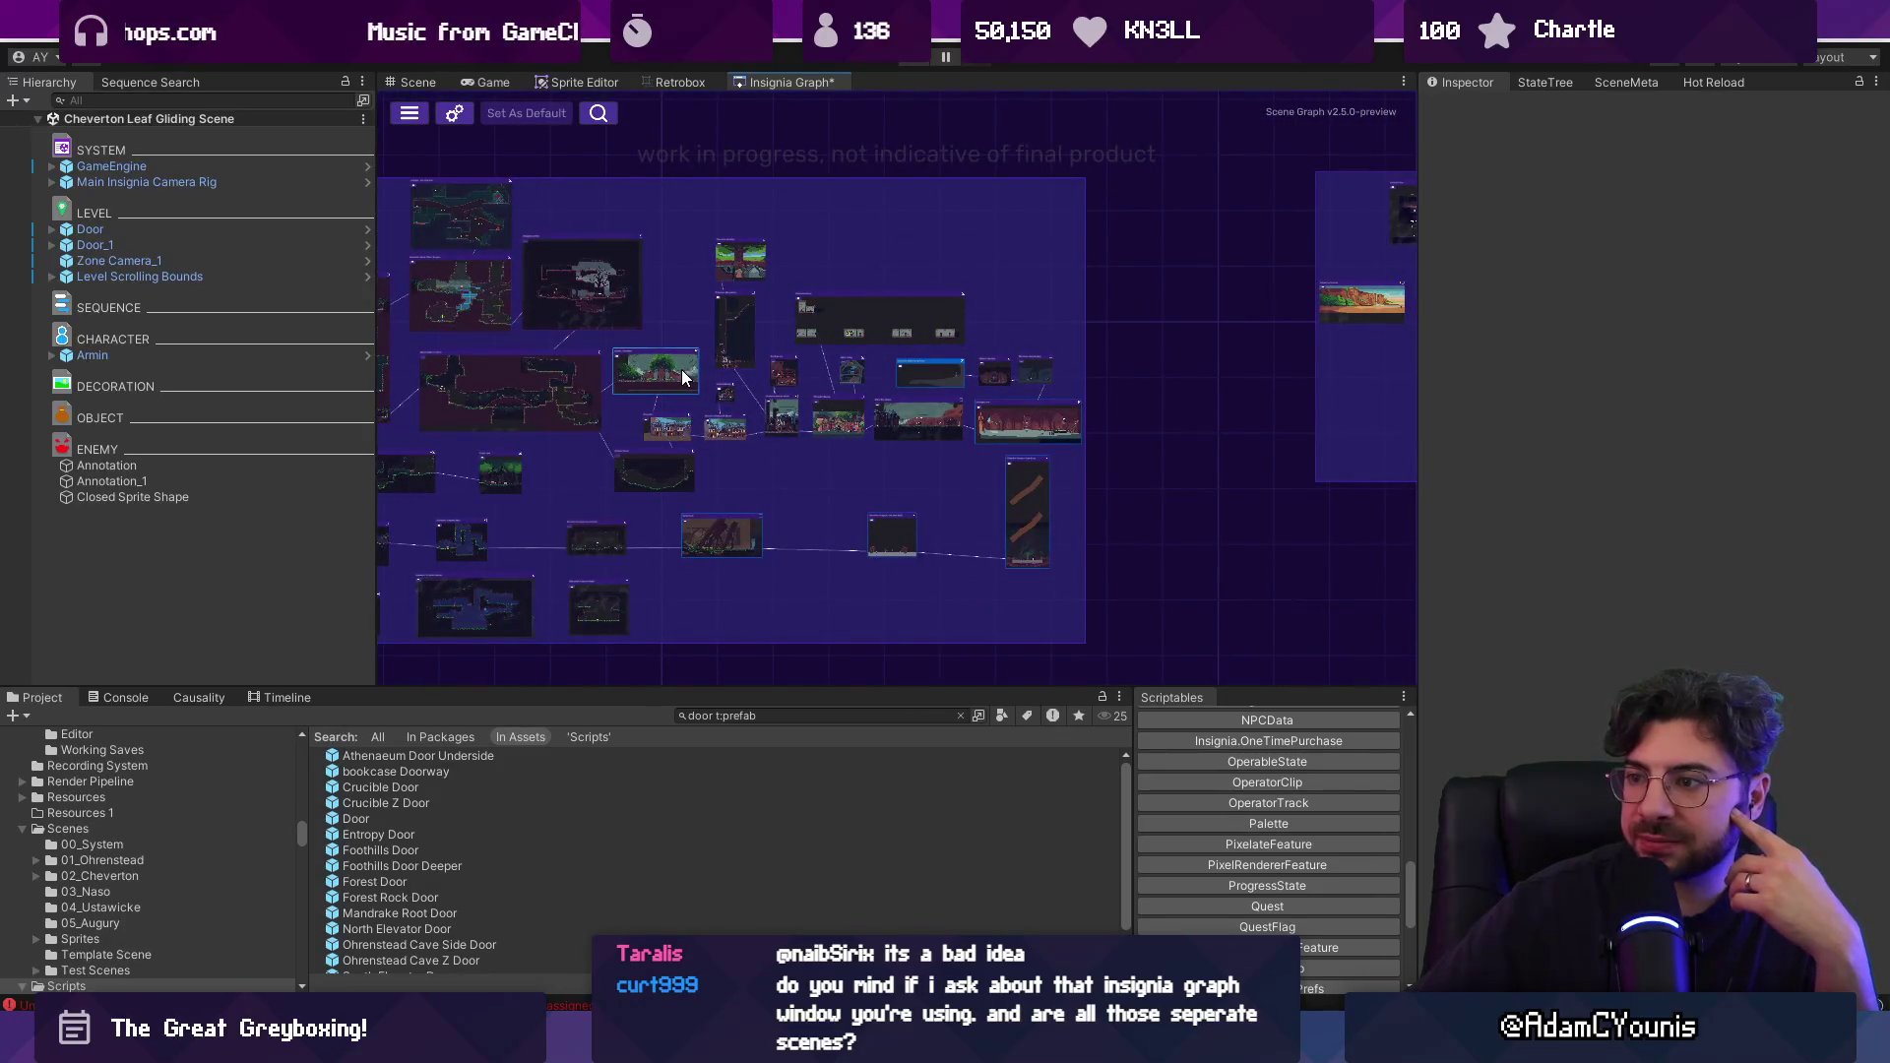
drag(698, 249, 1049, 435)
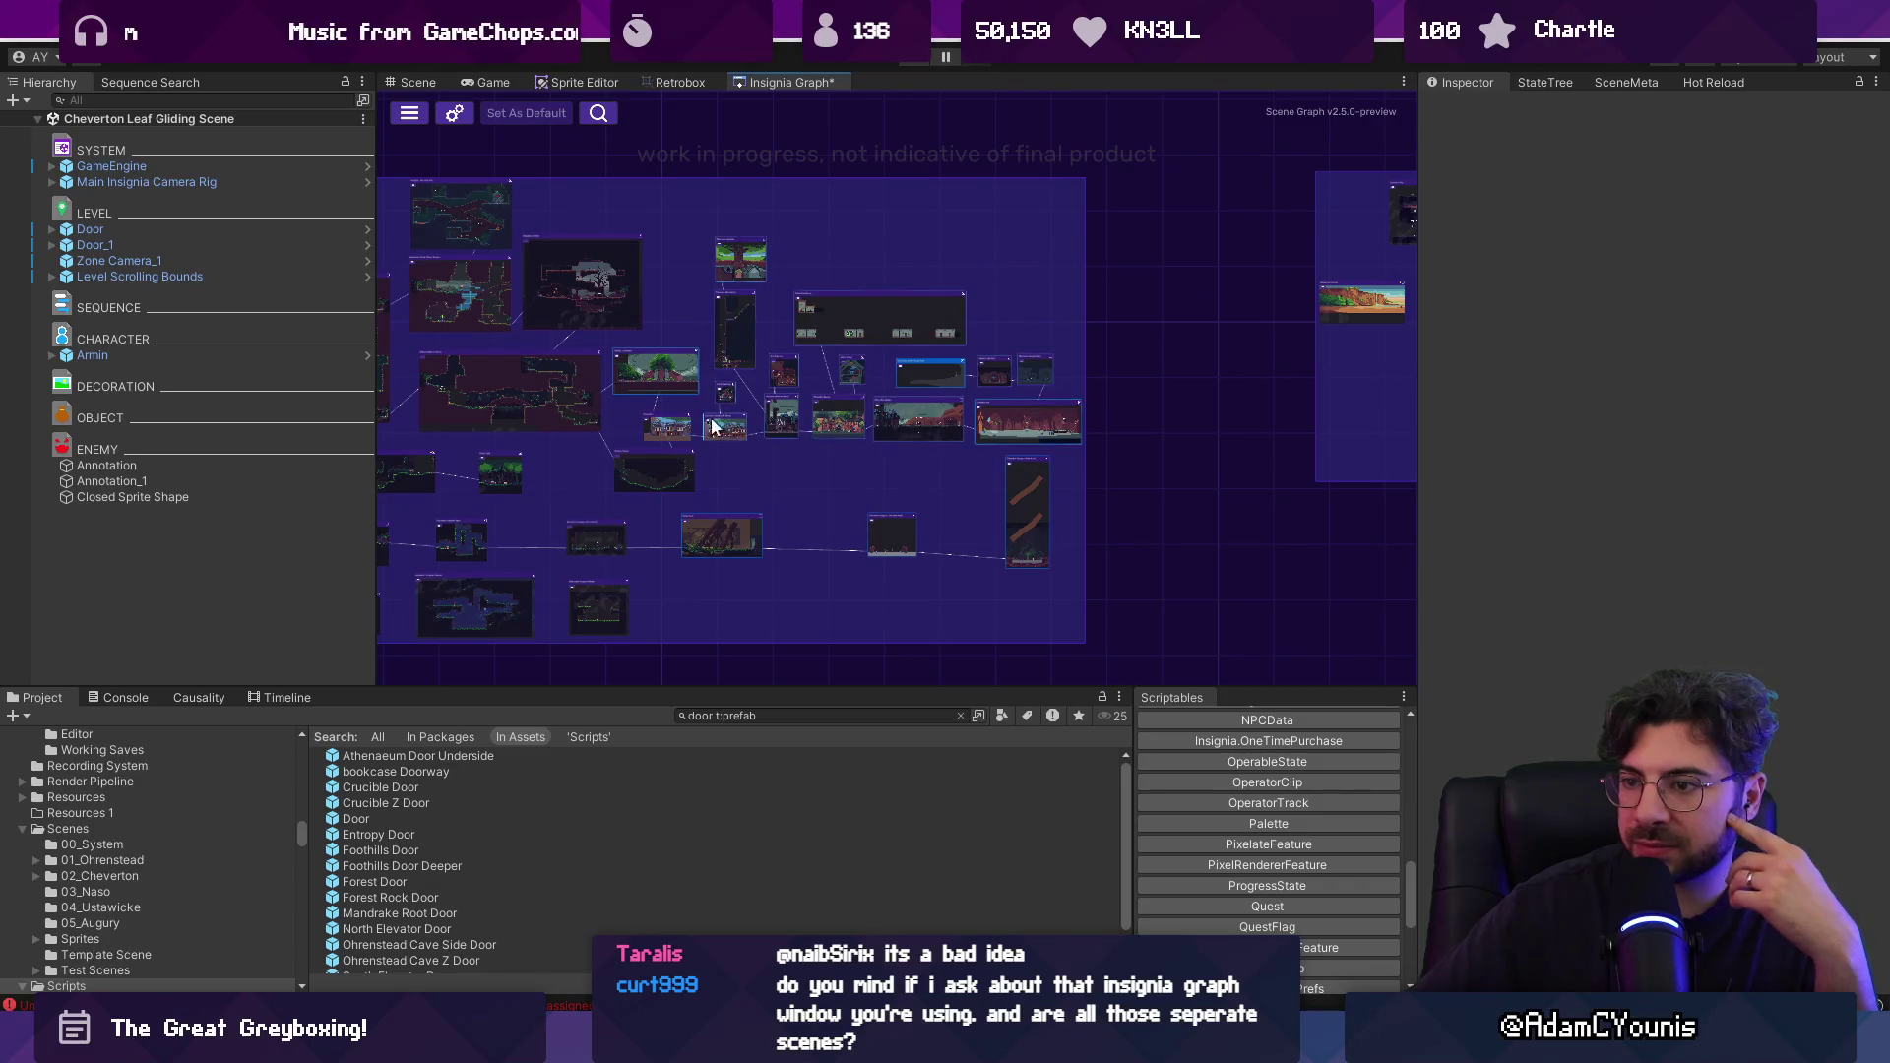
scroll(712, 429, up, 3)
mouse_move(682, 292)
mouse_down()
mouse_move(663, 494)
mouse_move(719, 306)
mouse_up()
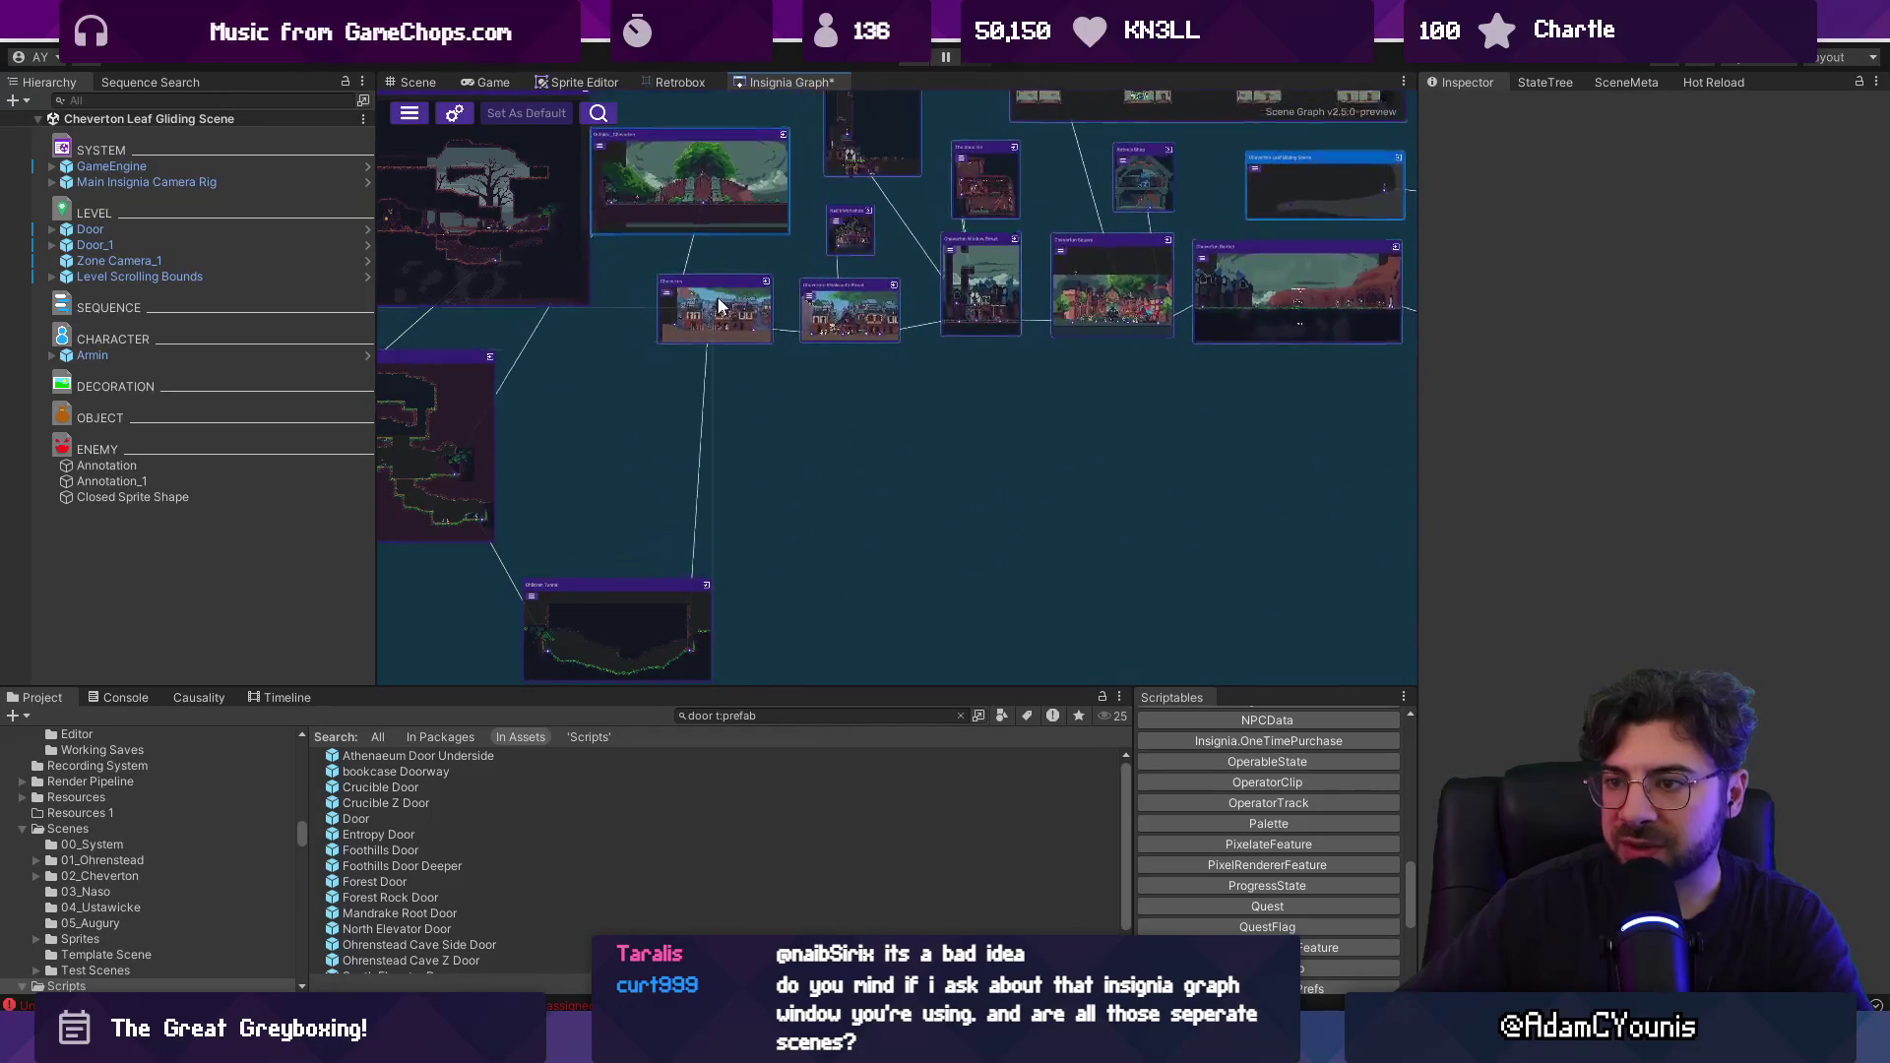
mouse_move(728, 197)
mouse_down()
mouse_move(736, 470)
mouse_move(685, 471)
mouse_up()
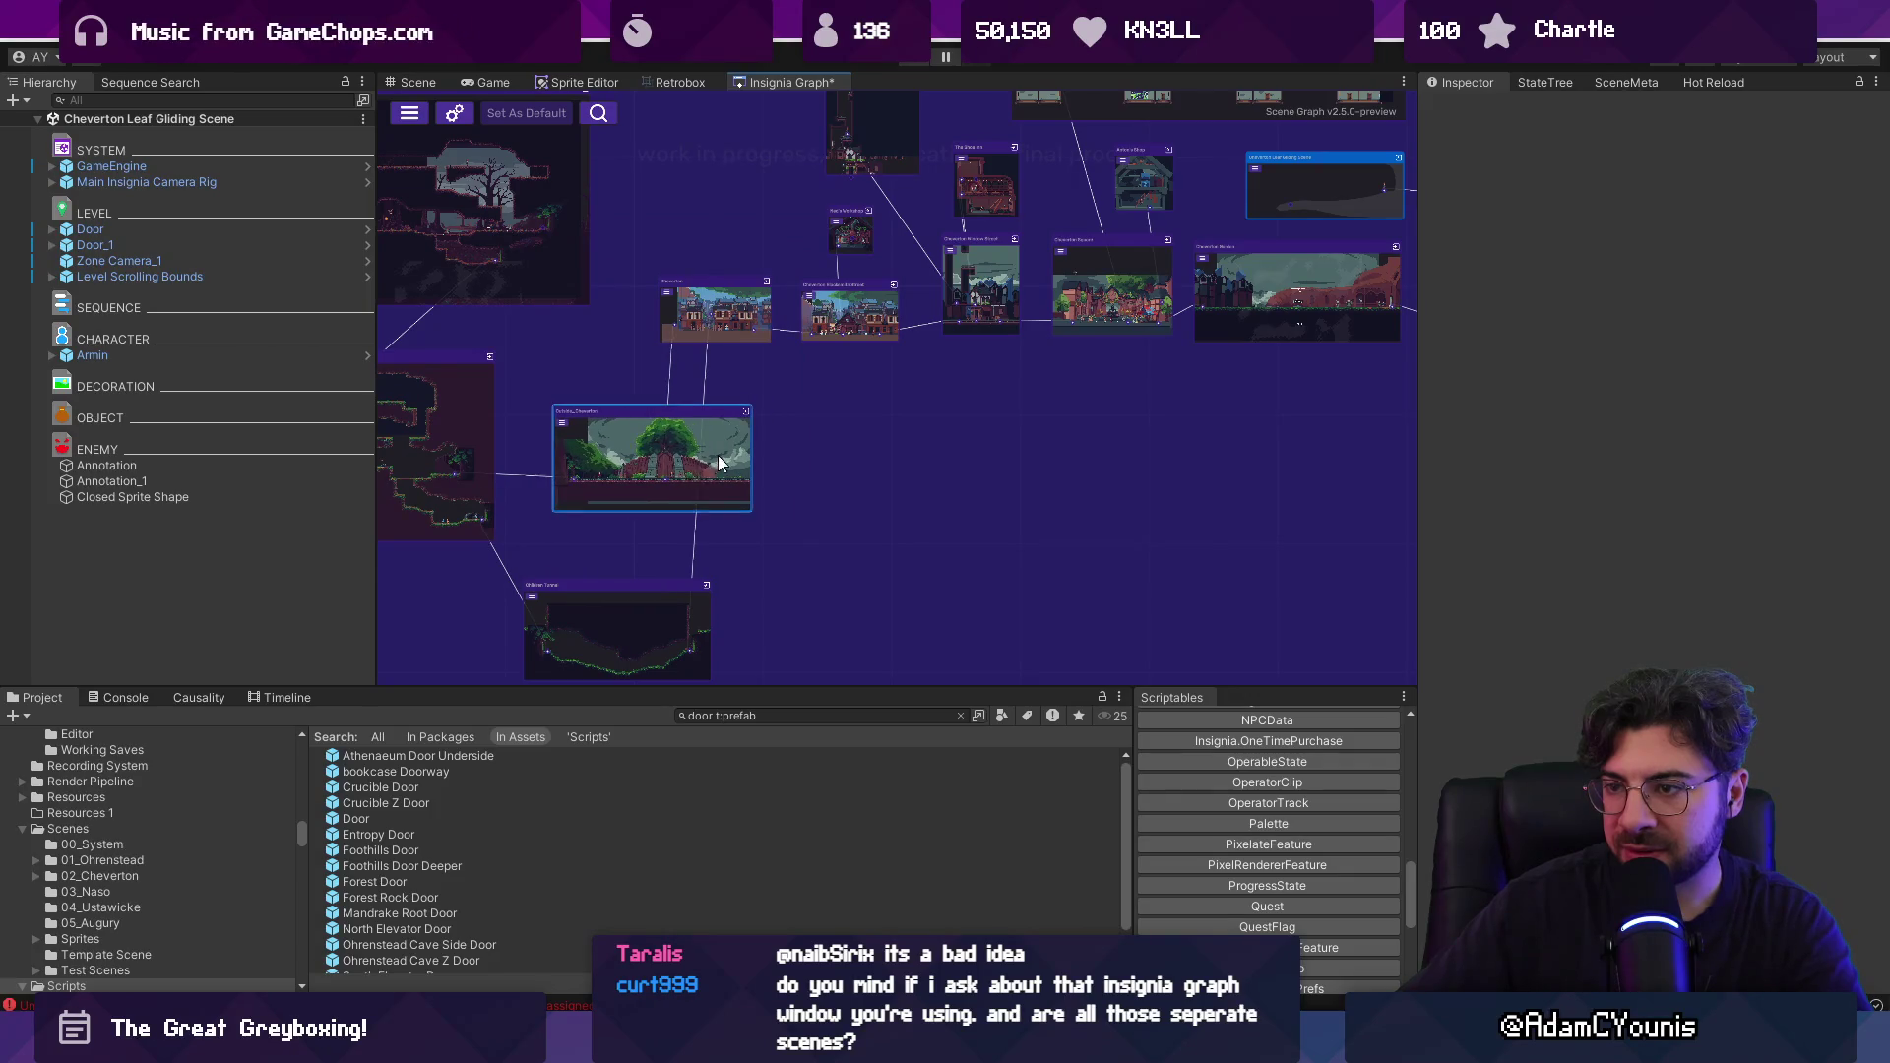
scroll(819, 447, down, 2)
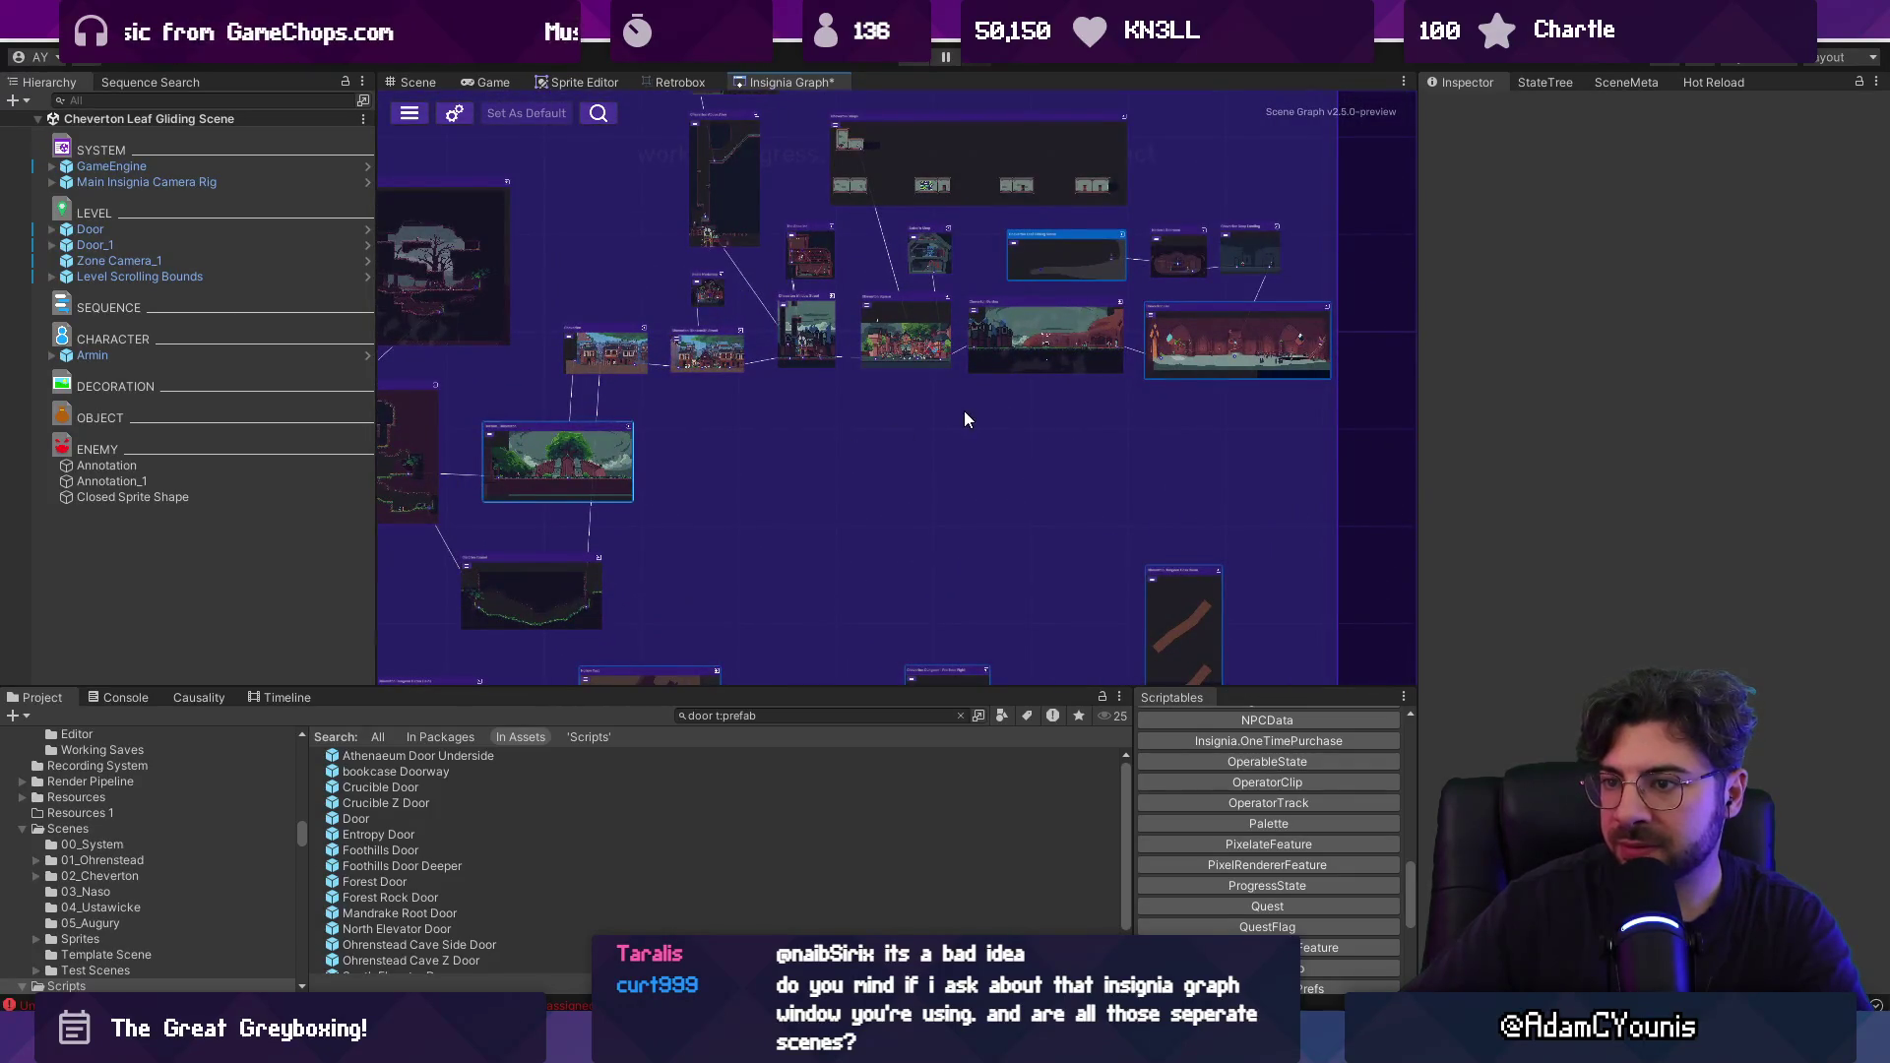
drag(813, 402, 853, 547)
scroll(788, 296, down, 4)
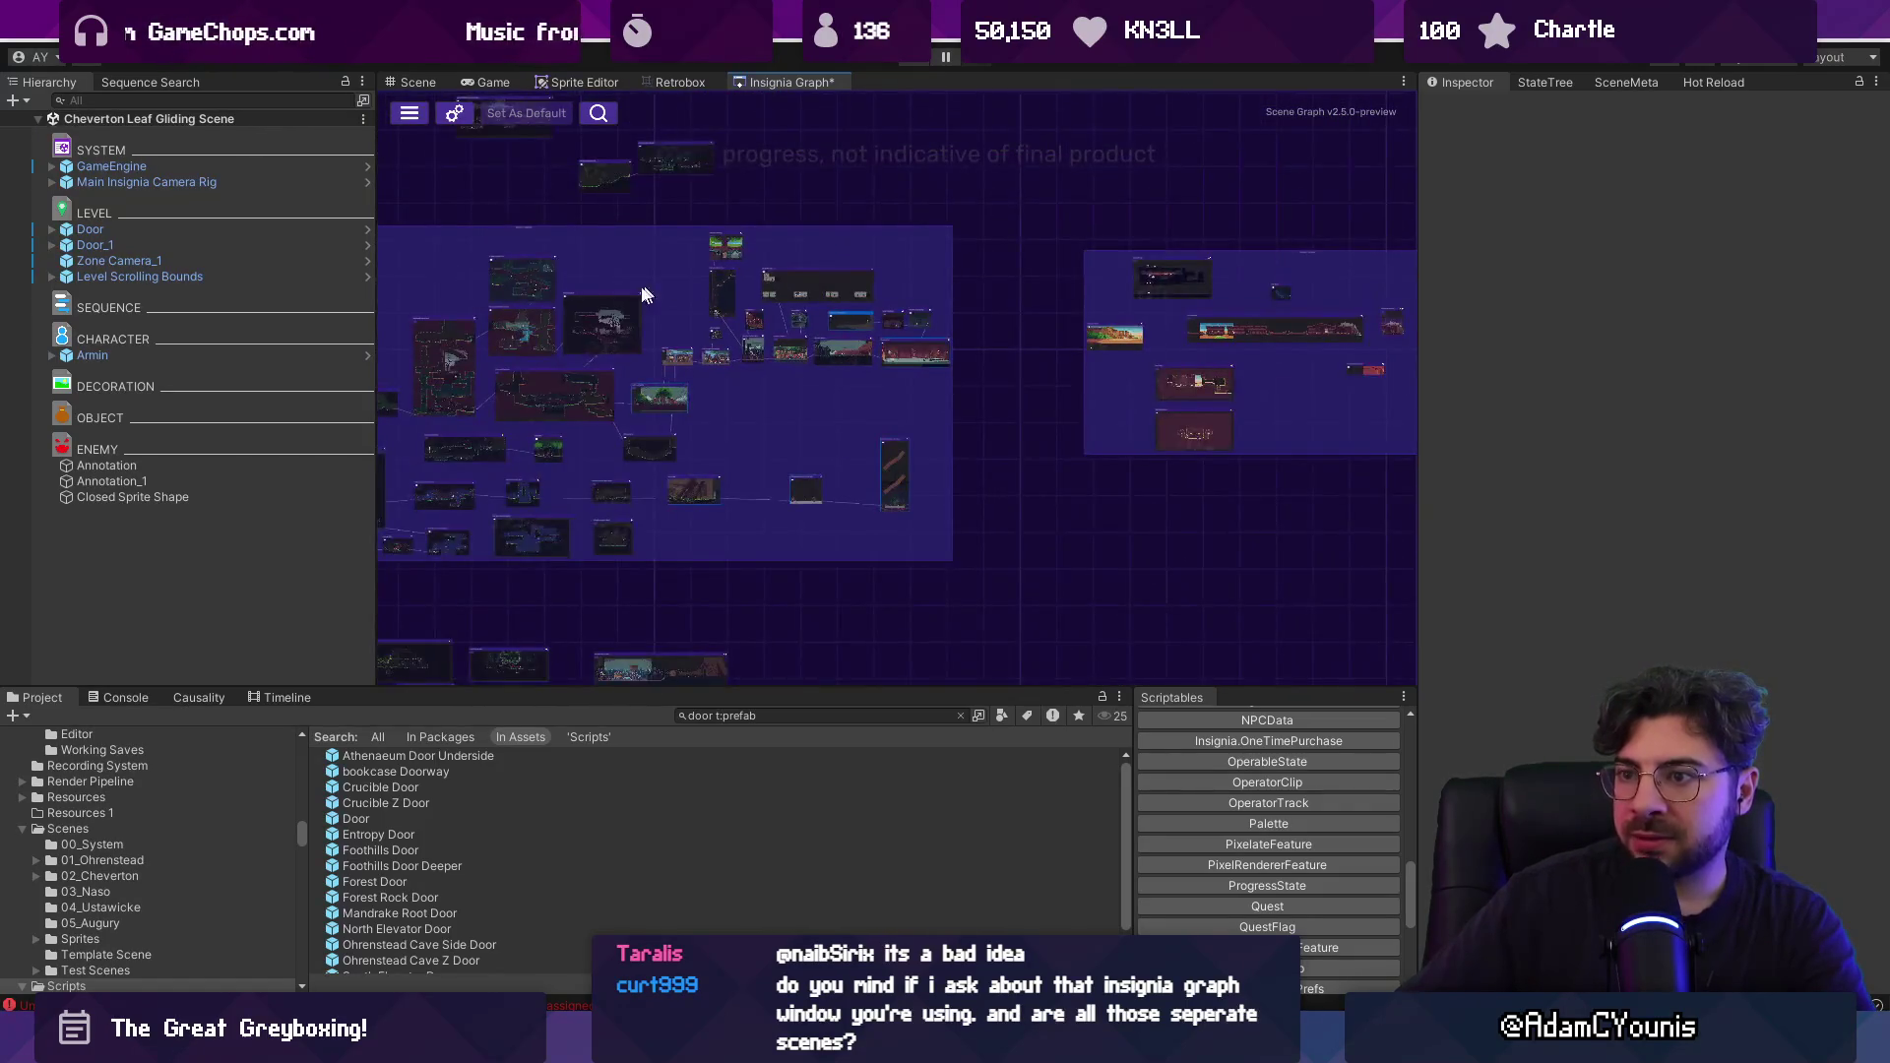
scroll(1046, 412, up, 4)
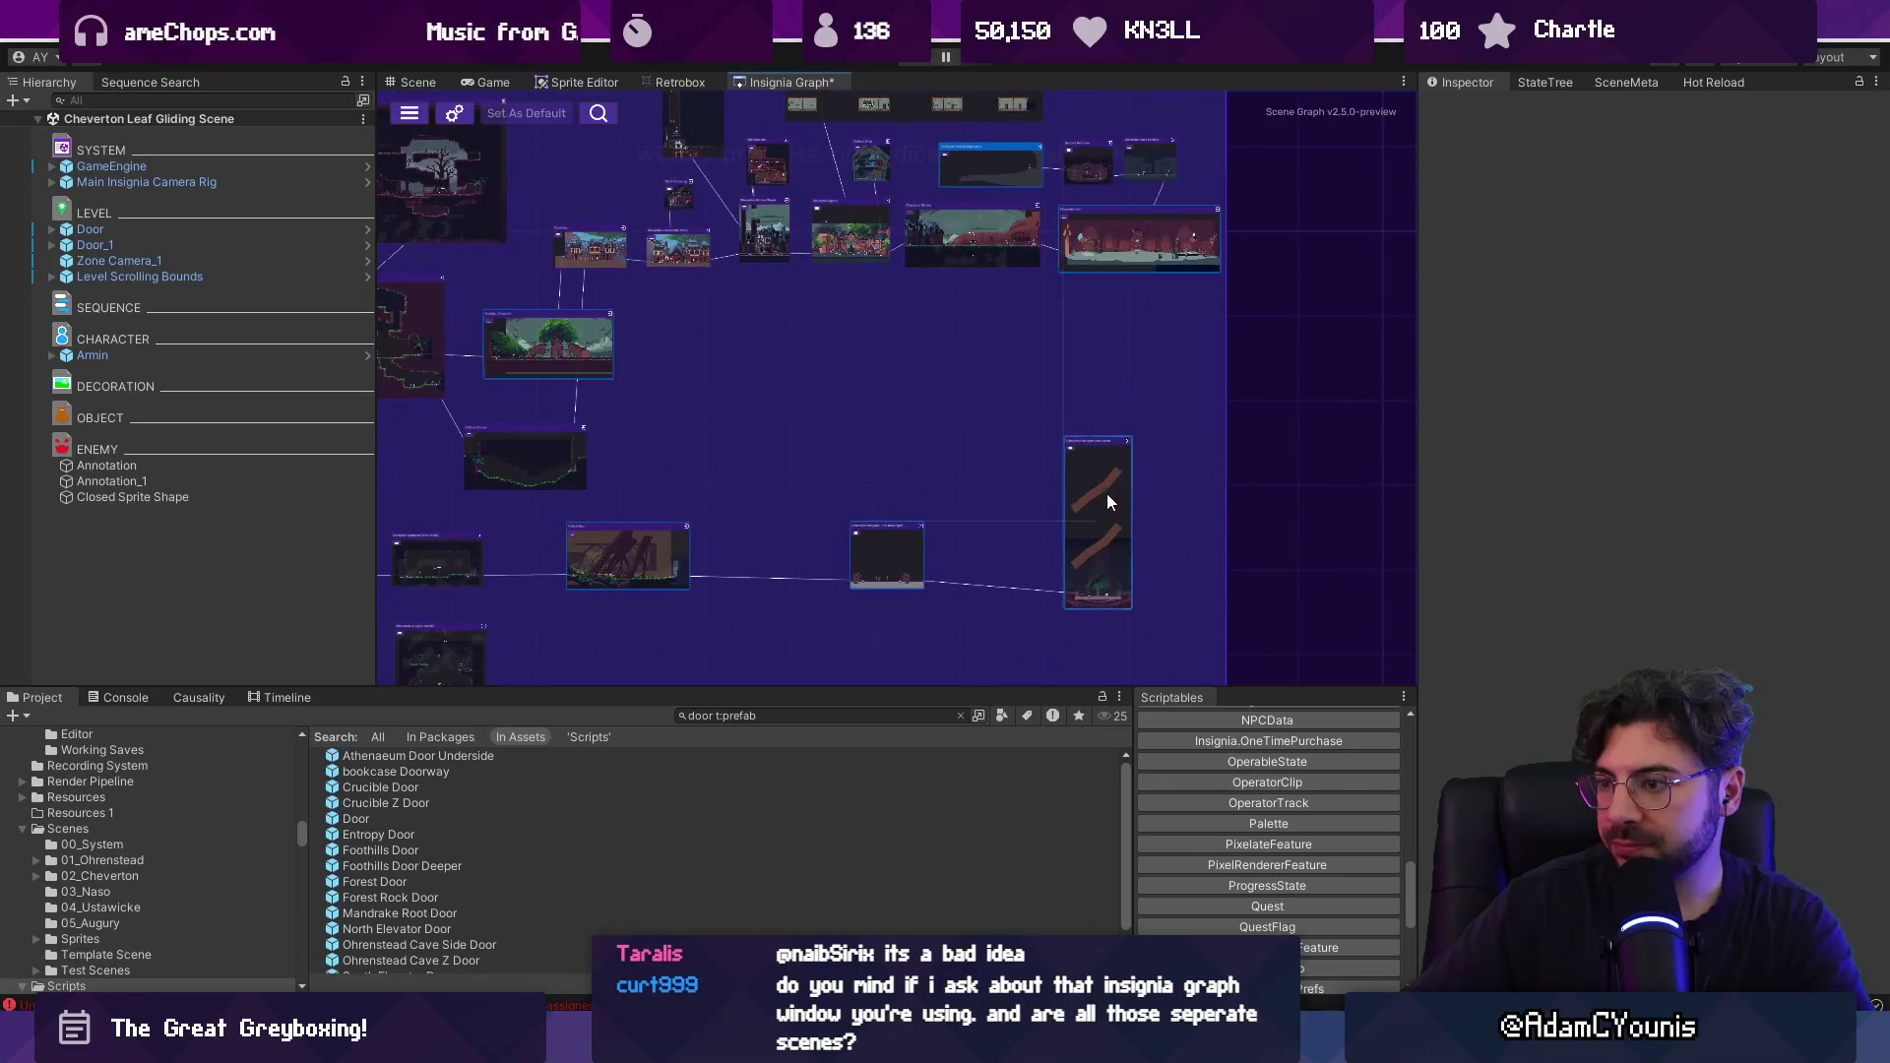
drag(1146, 486, 1138, 479)
drag(886, 534, 982, 544)
drag(689, 549, 786, 545)
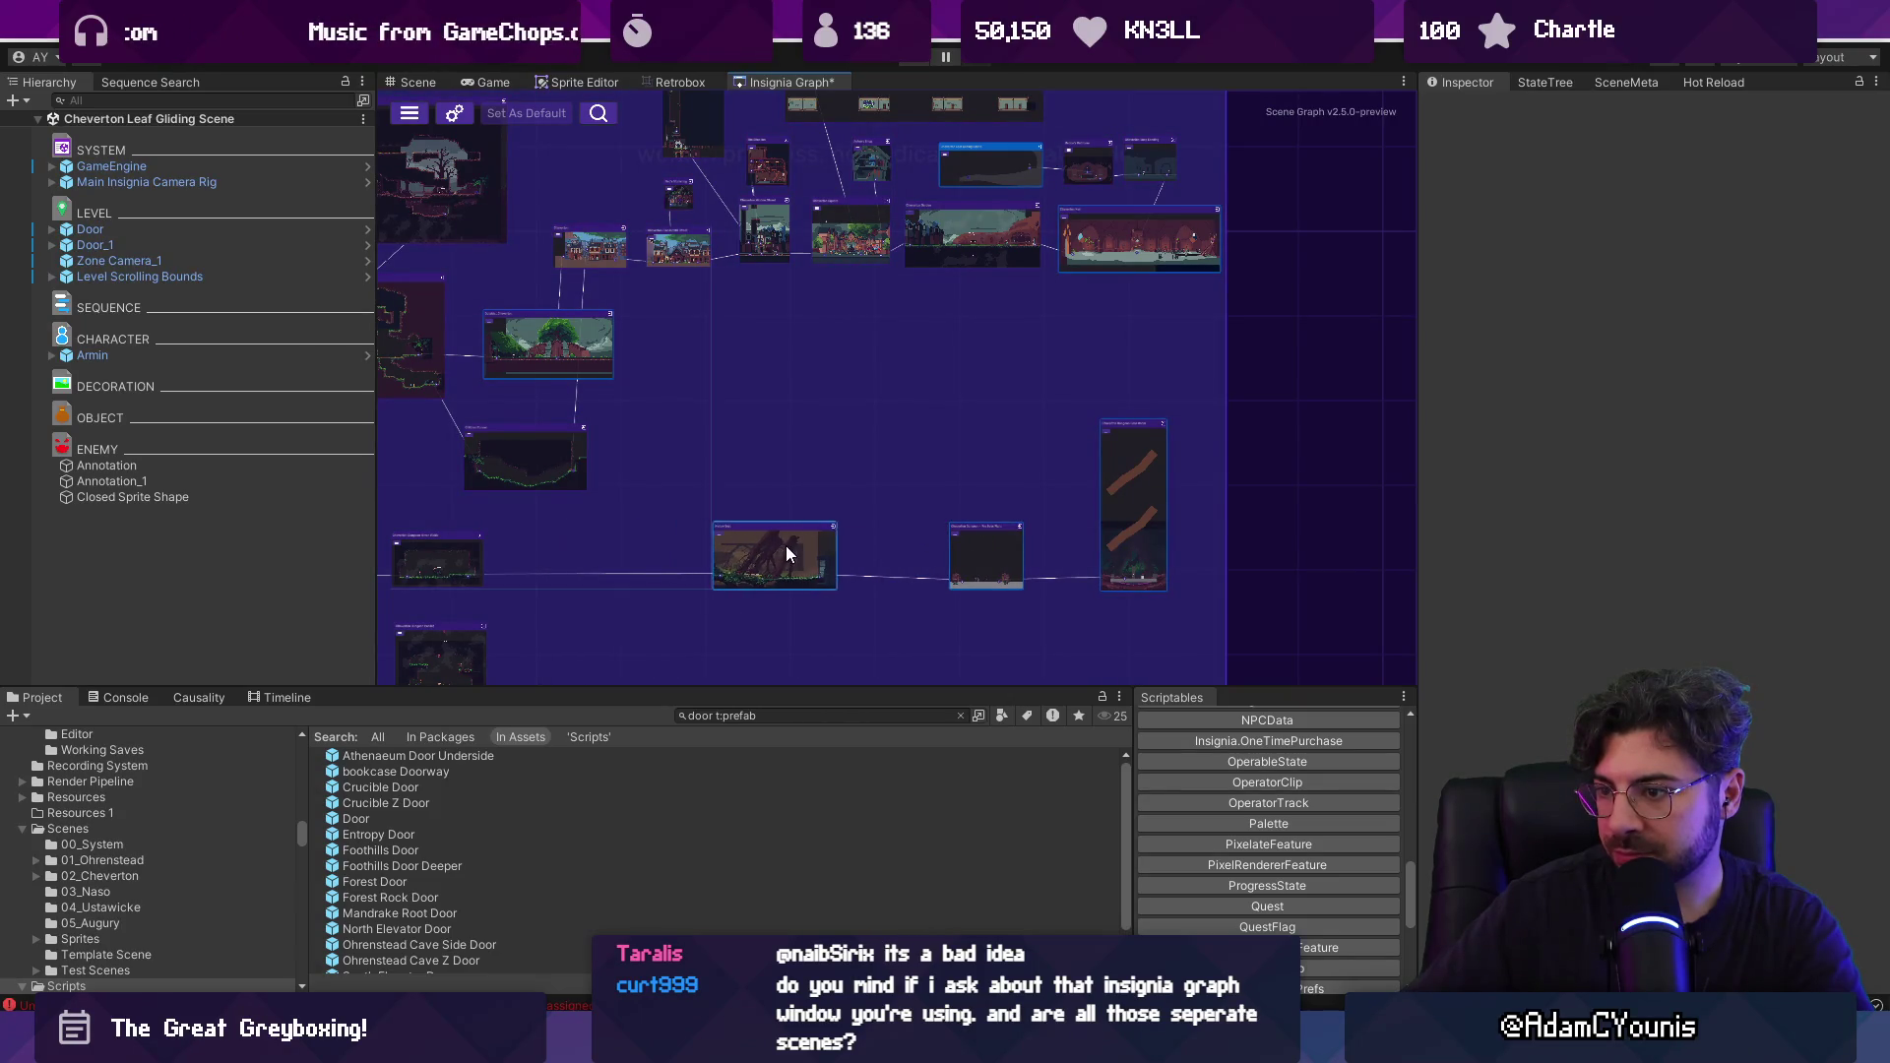
scroll(841, 434, down, 4)
drag(841, 433, 977, 443)
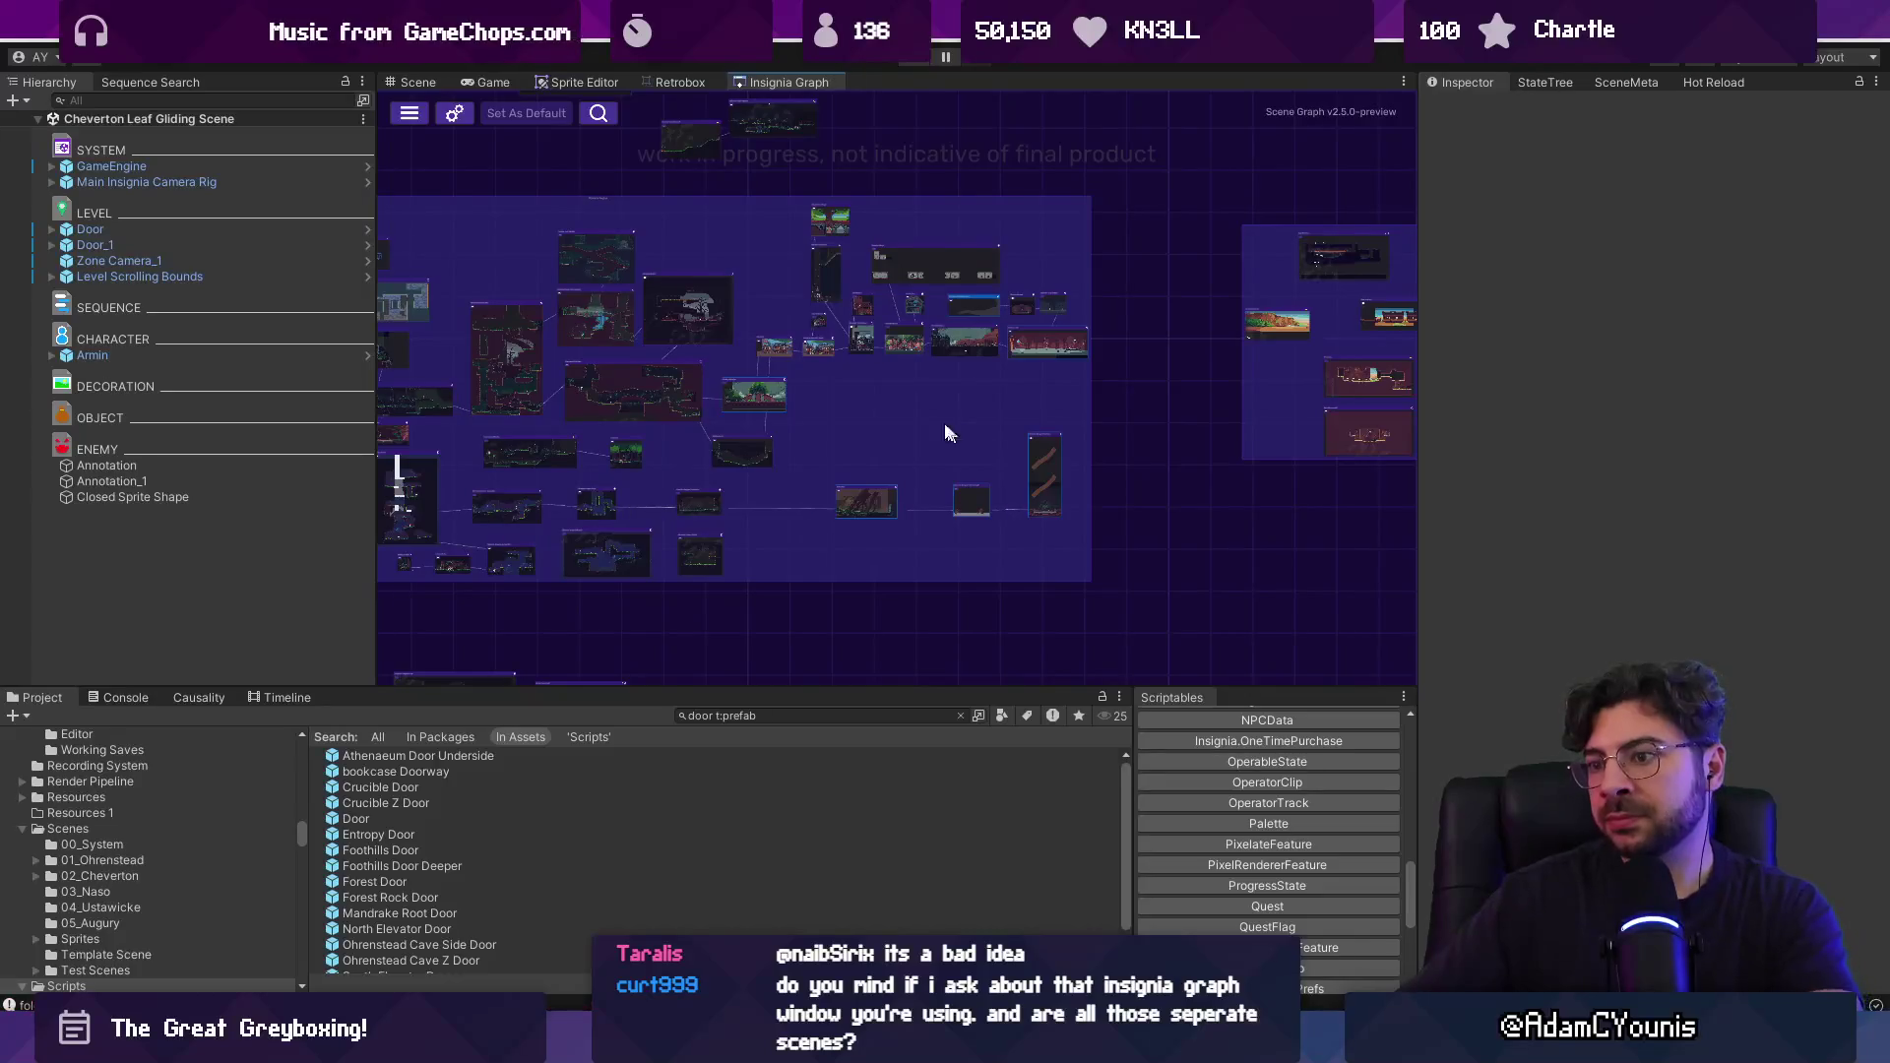
scroll(925, 411, up, 1)
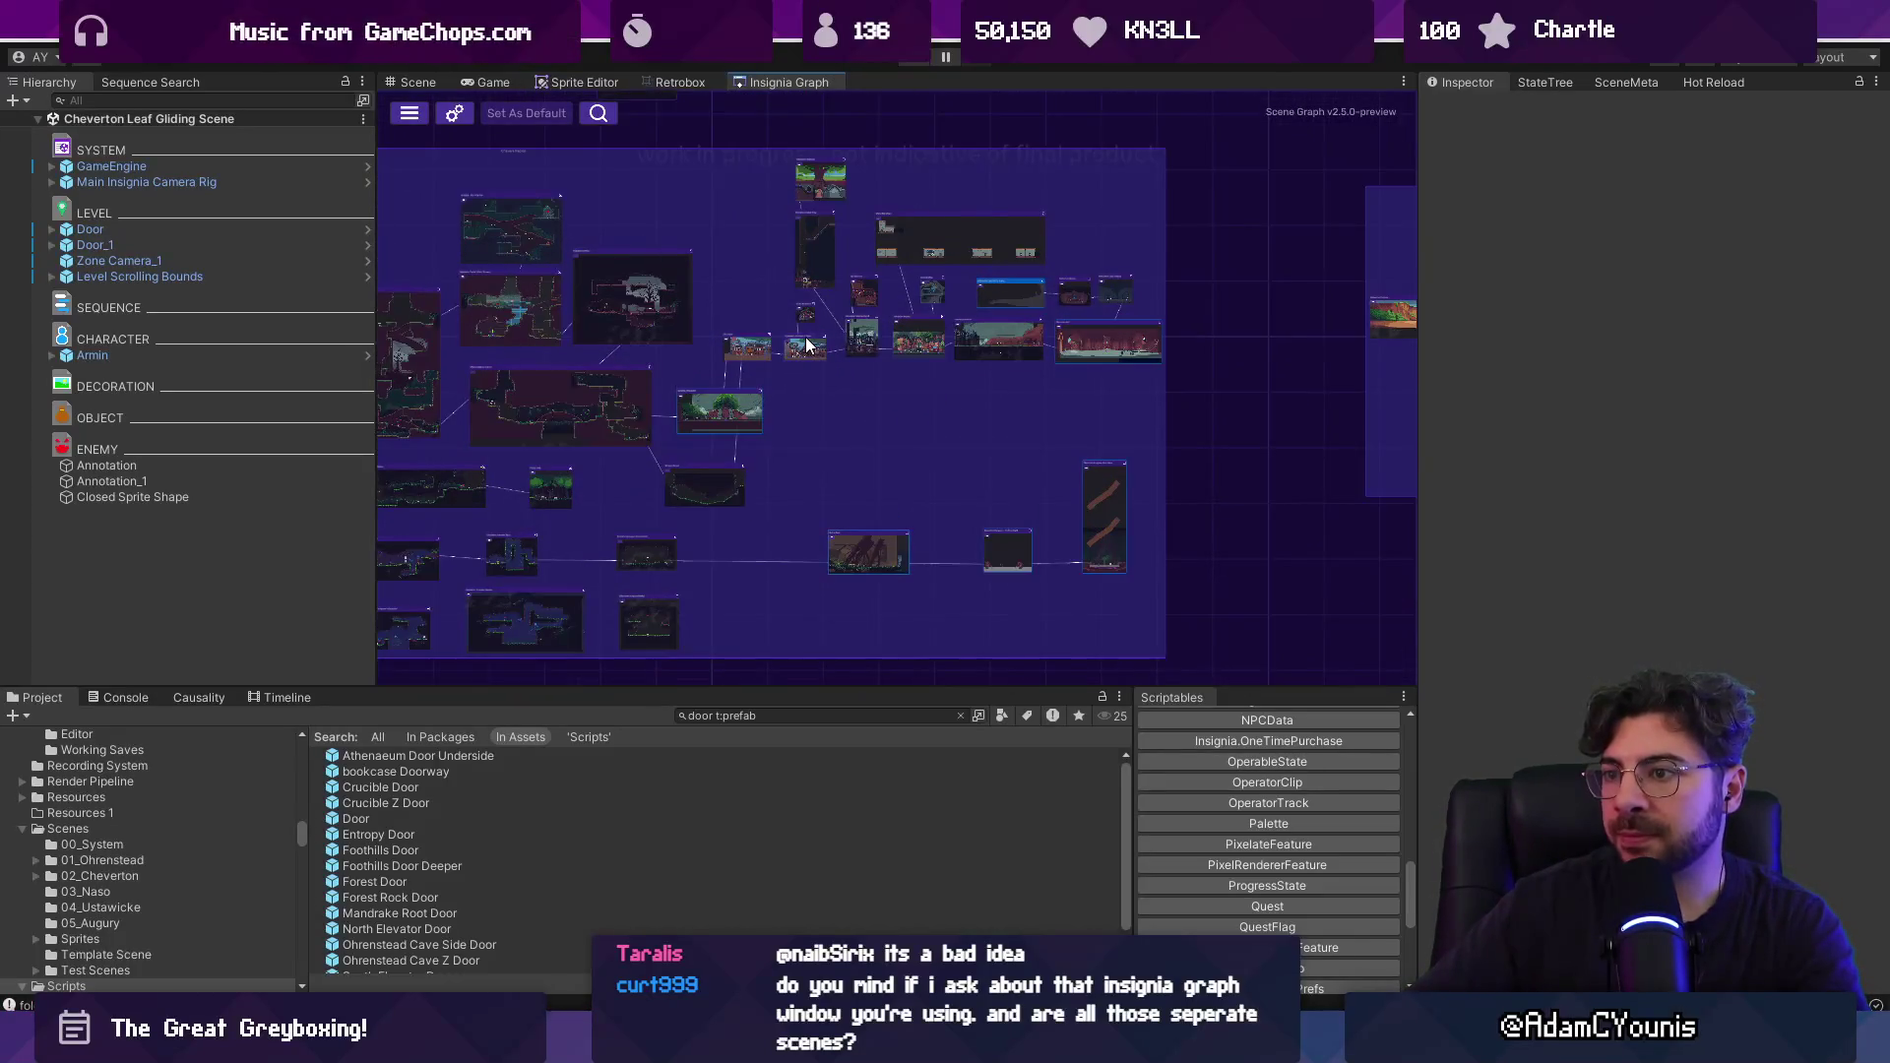
scroll(815, 310, up, 8)
scroll(845, 360, down, 4)
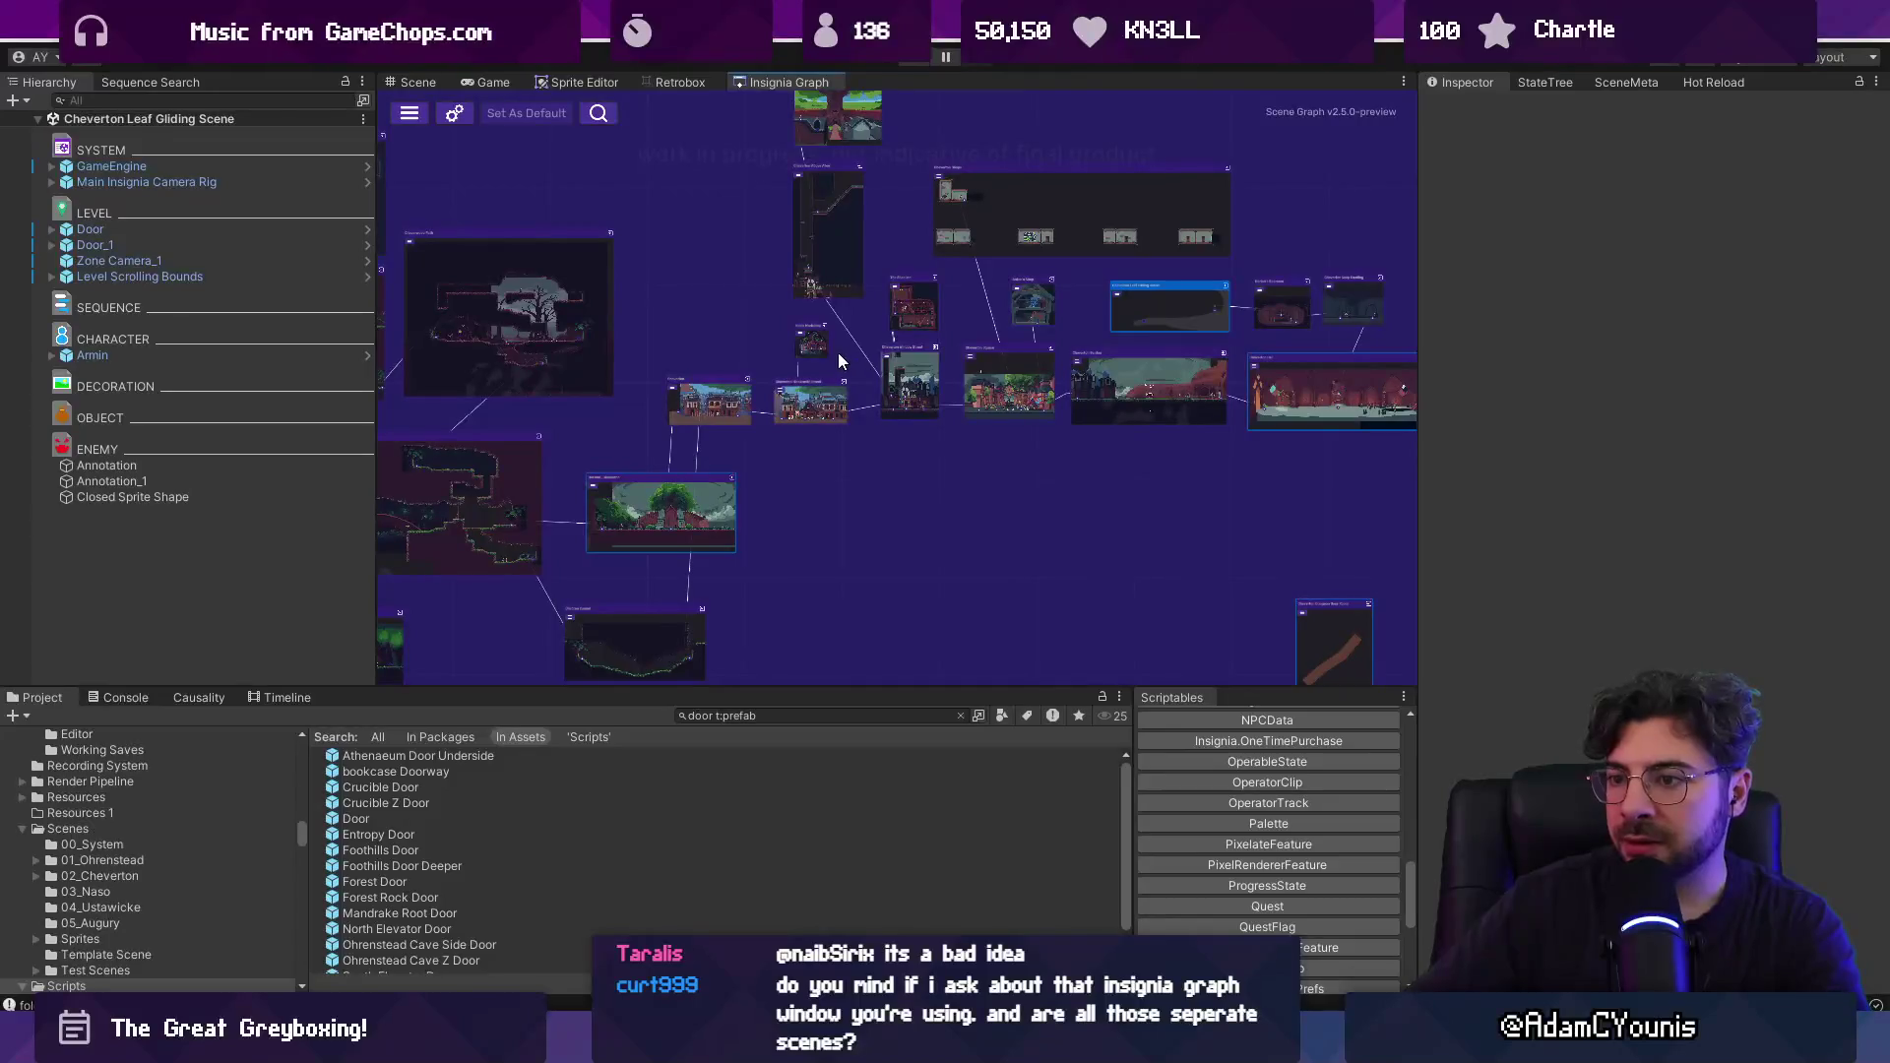
Open Outside_Cheverton, drag the panel splitter down to enlarge the Scene view, and return to the graph.
double_click(707, 502)
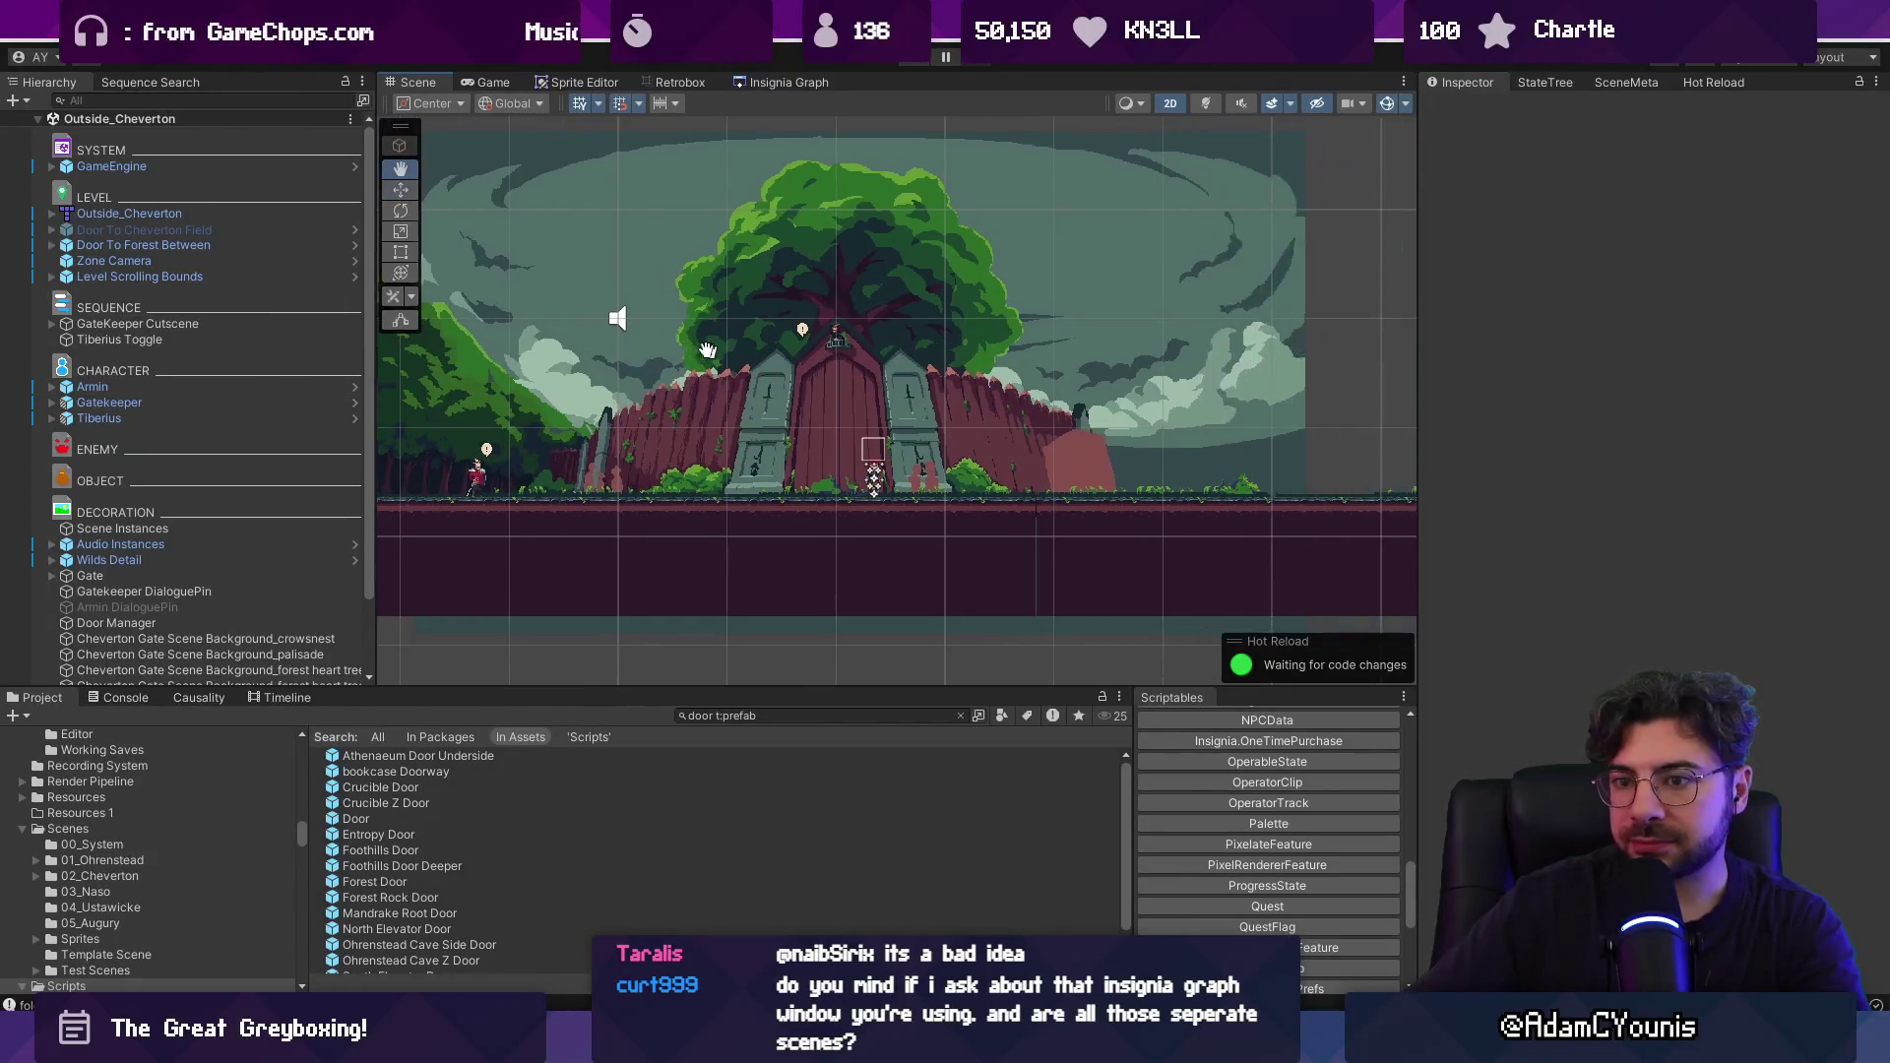
drag(470, 689, 473, 785)
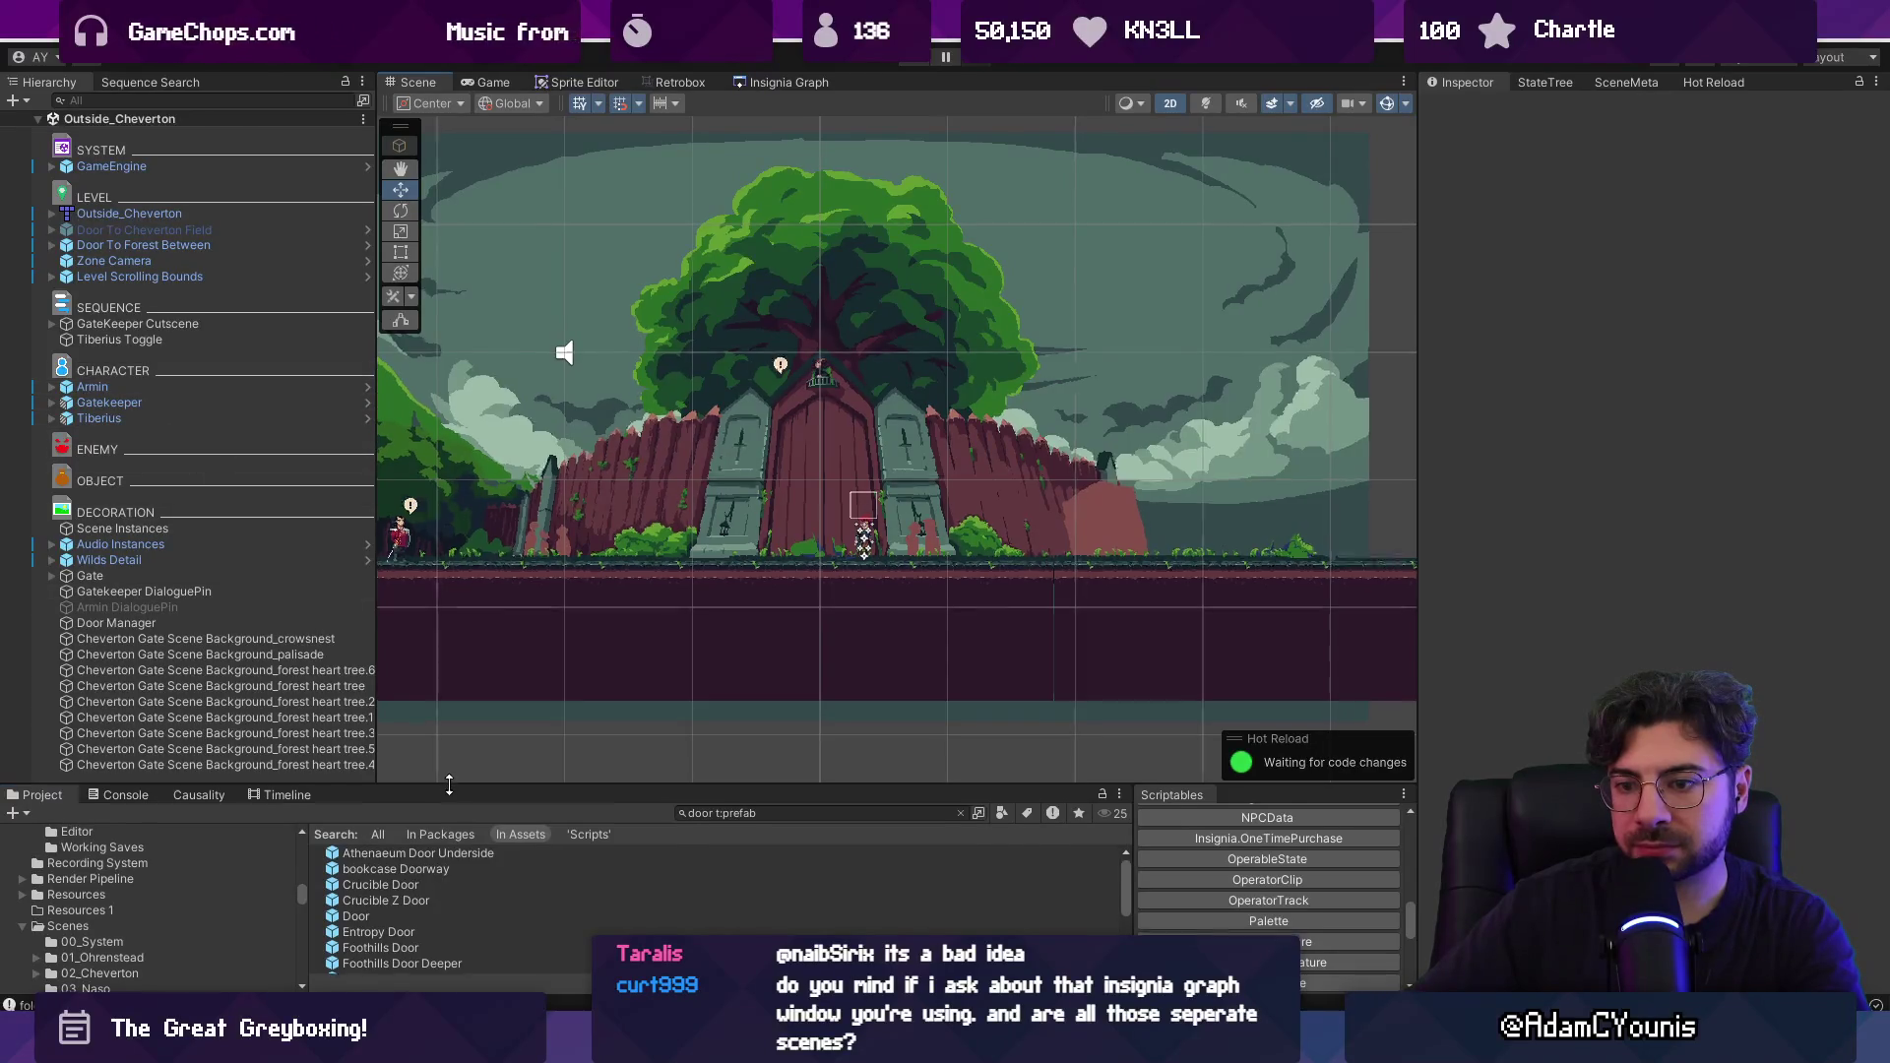
drag(448, 785, 448, 820)
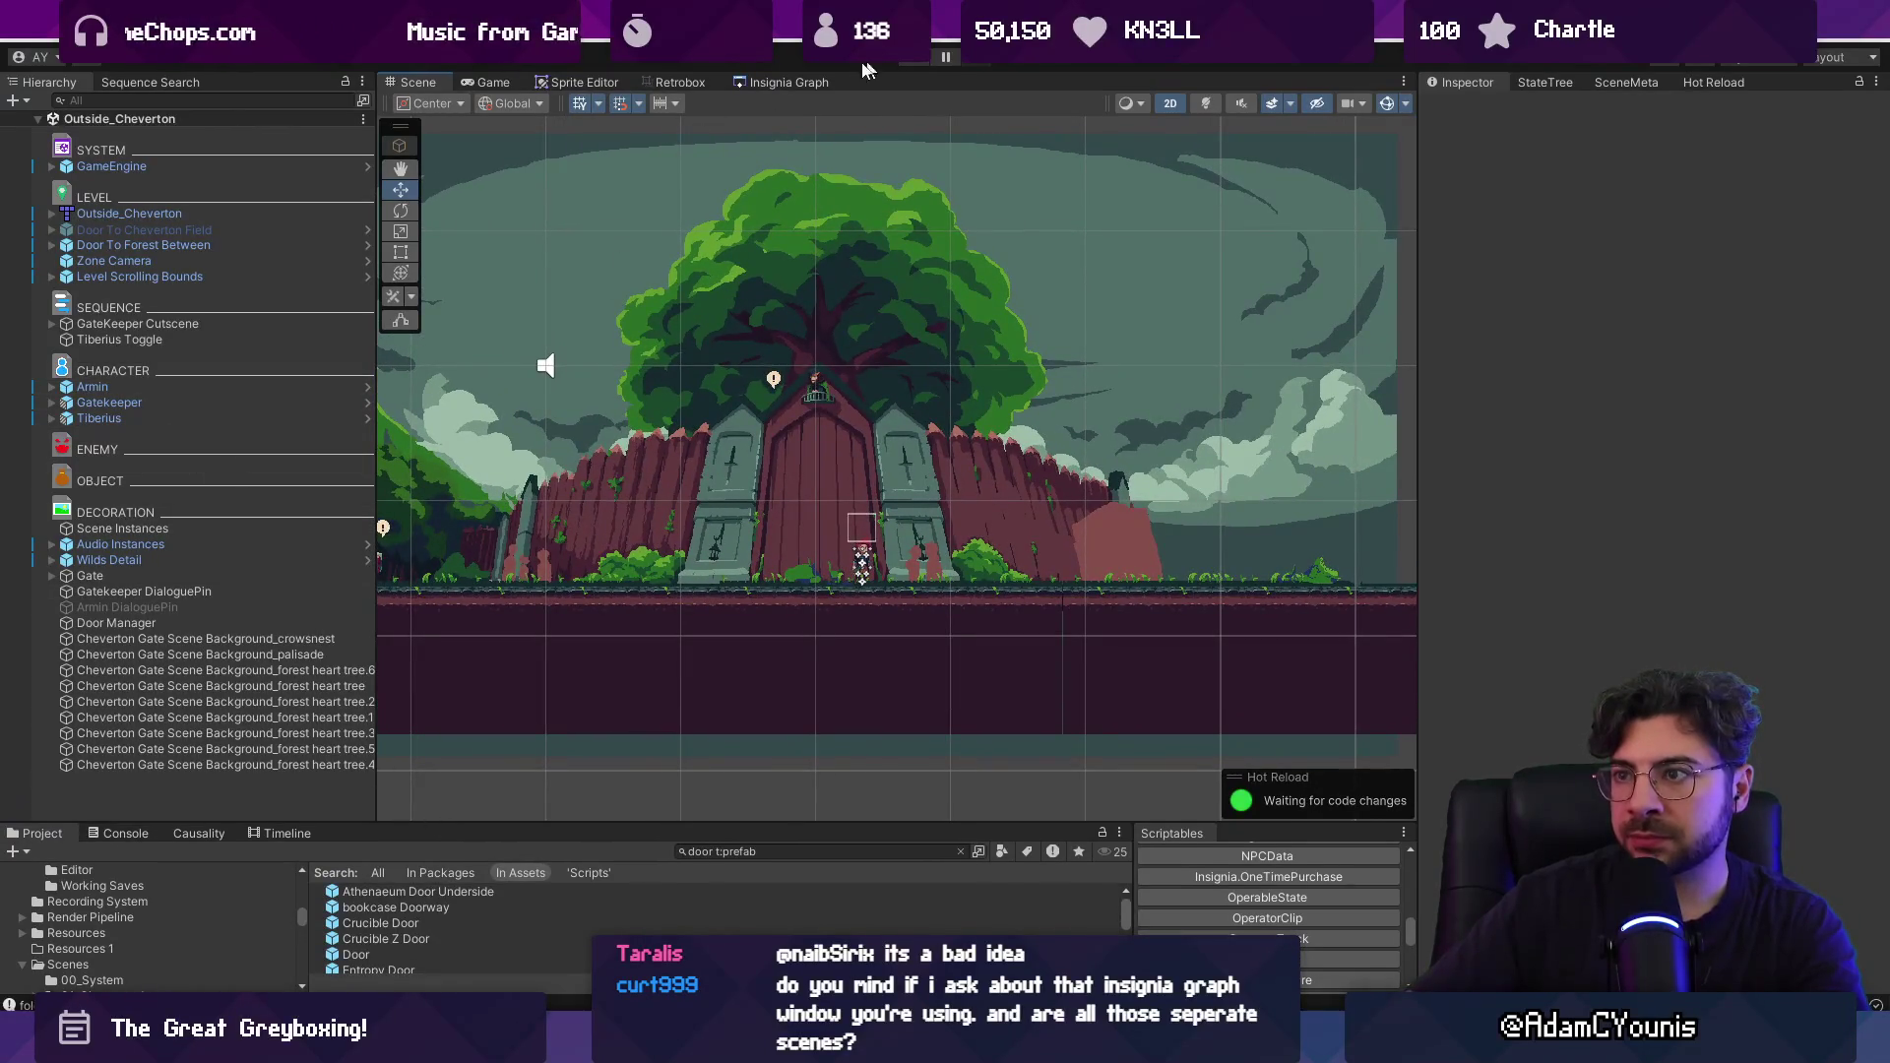
click(740, 84)
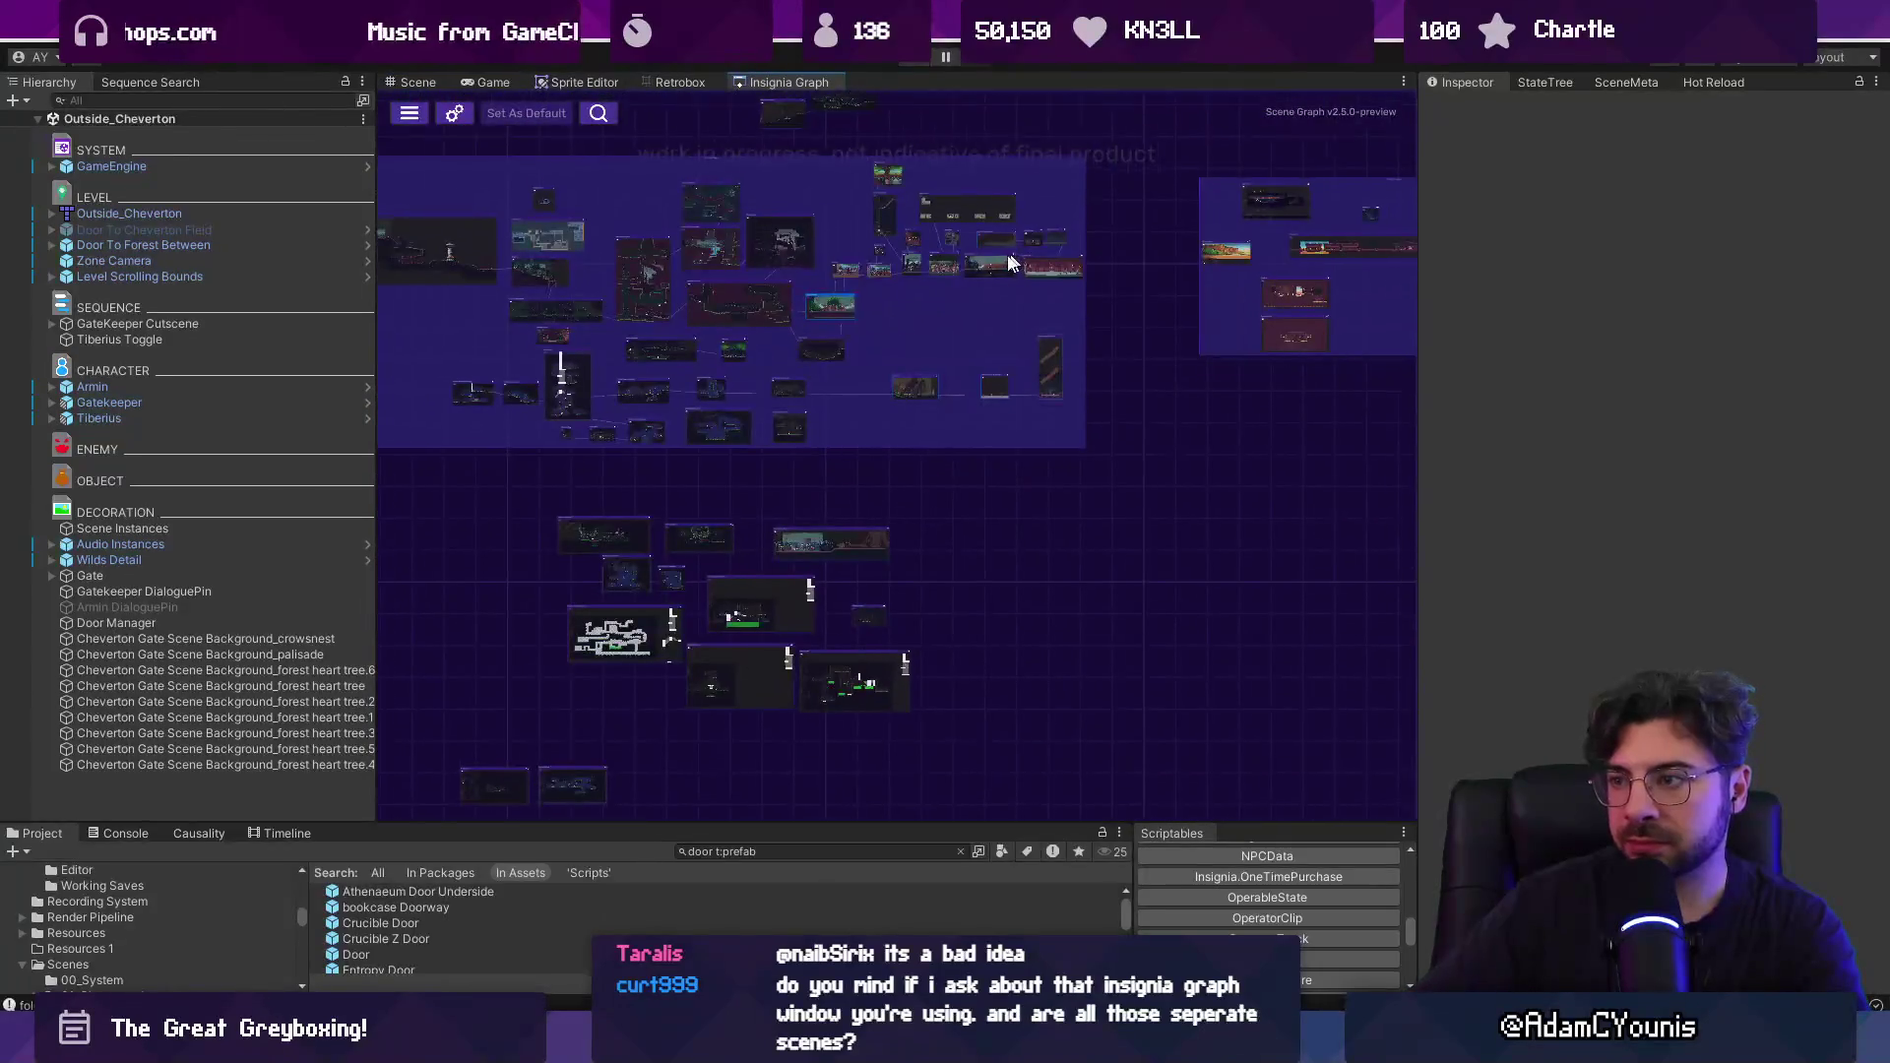
scroll(895, 494, up, 2)
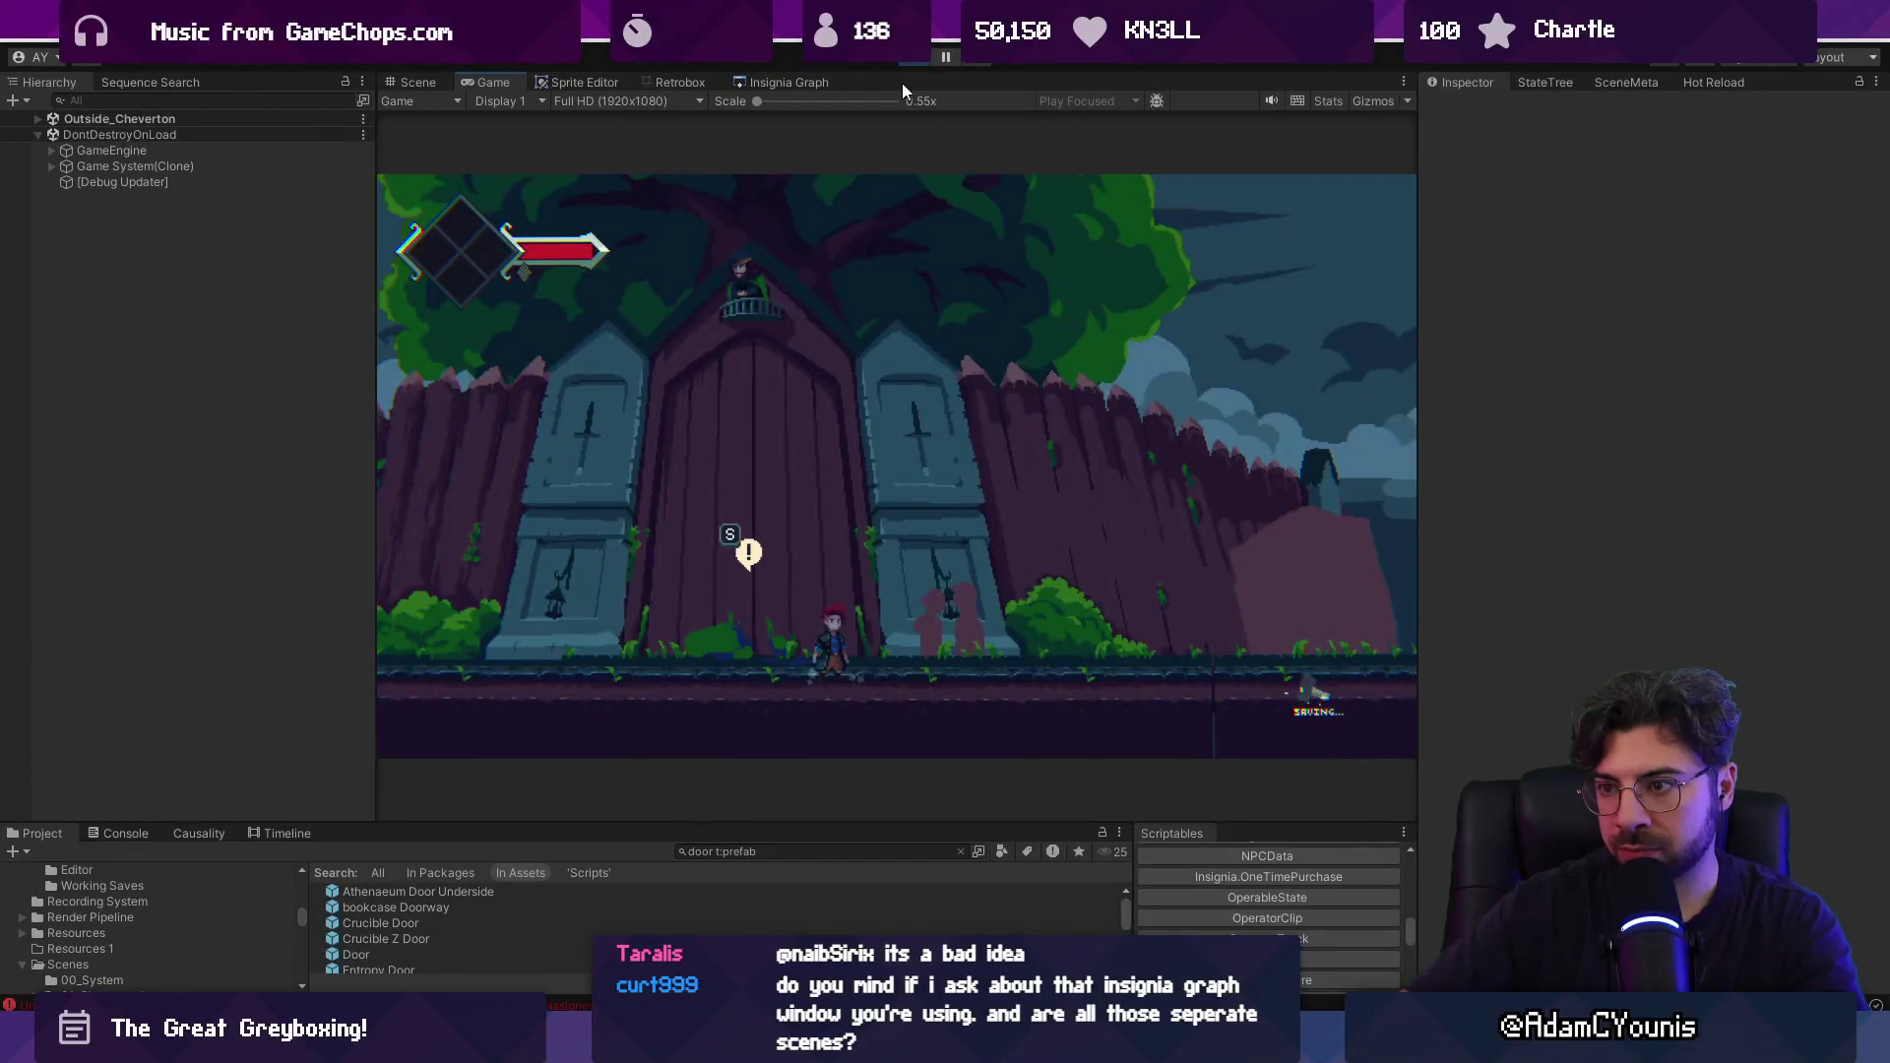
Test the gate scene full-screen, running right and left, then stop Play mode.
key(F11)
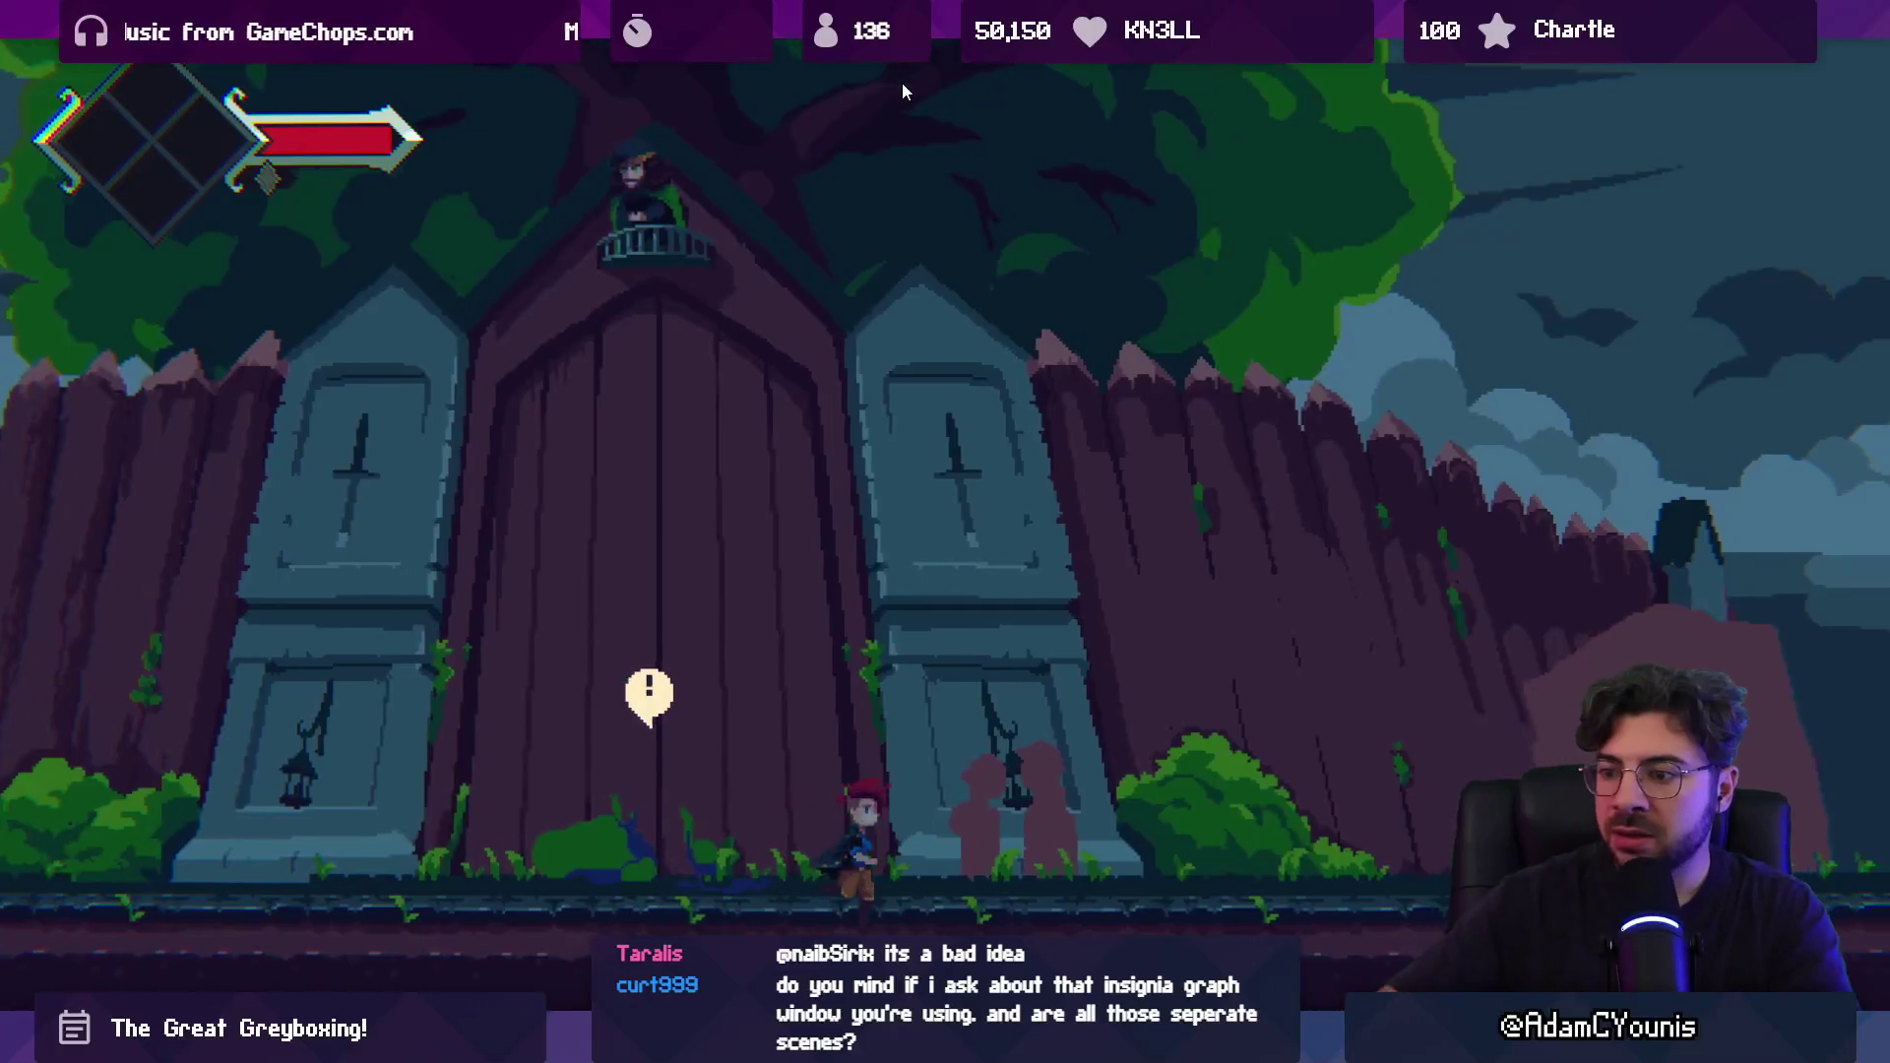
key(Right)
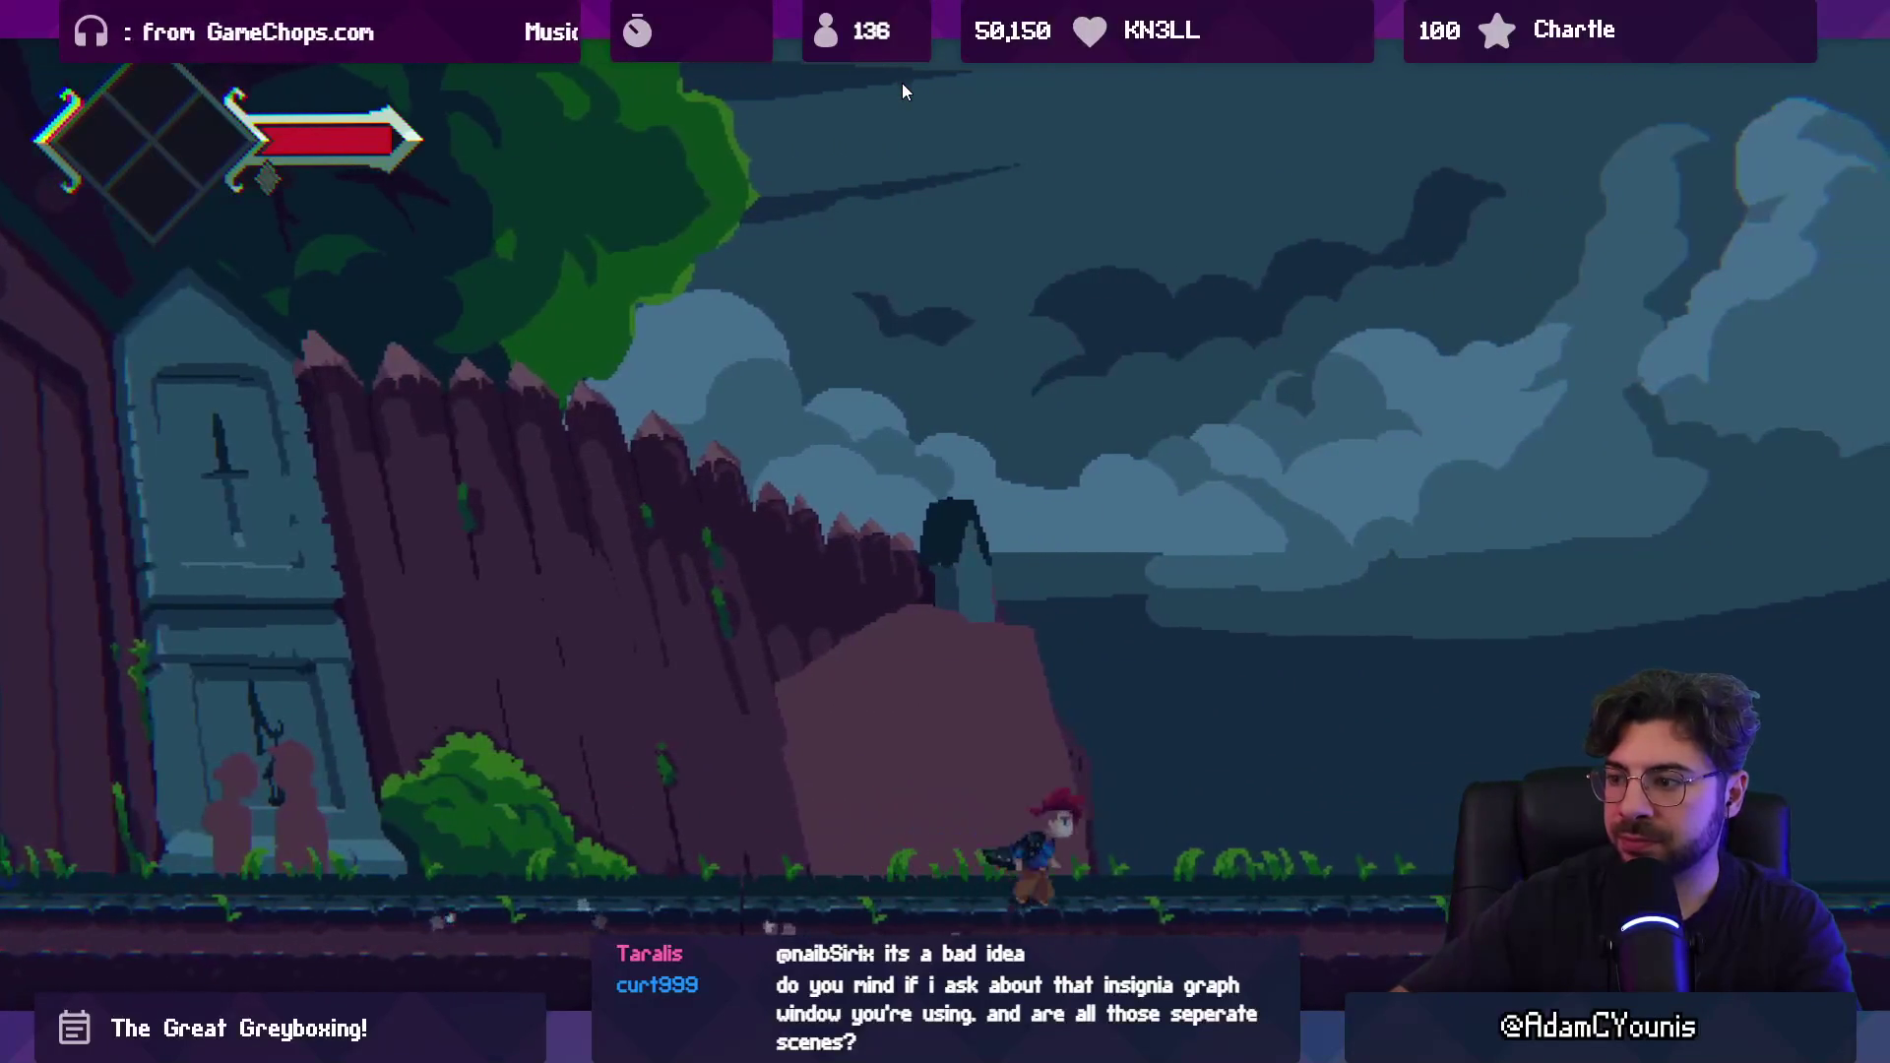
key(Left)
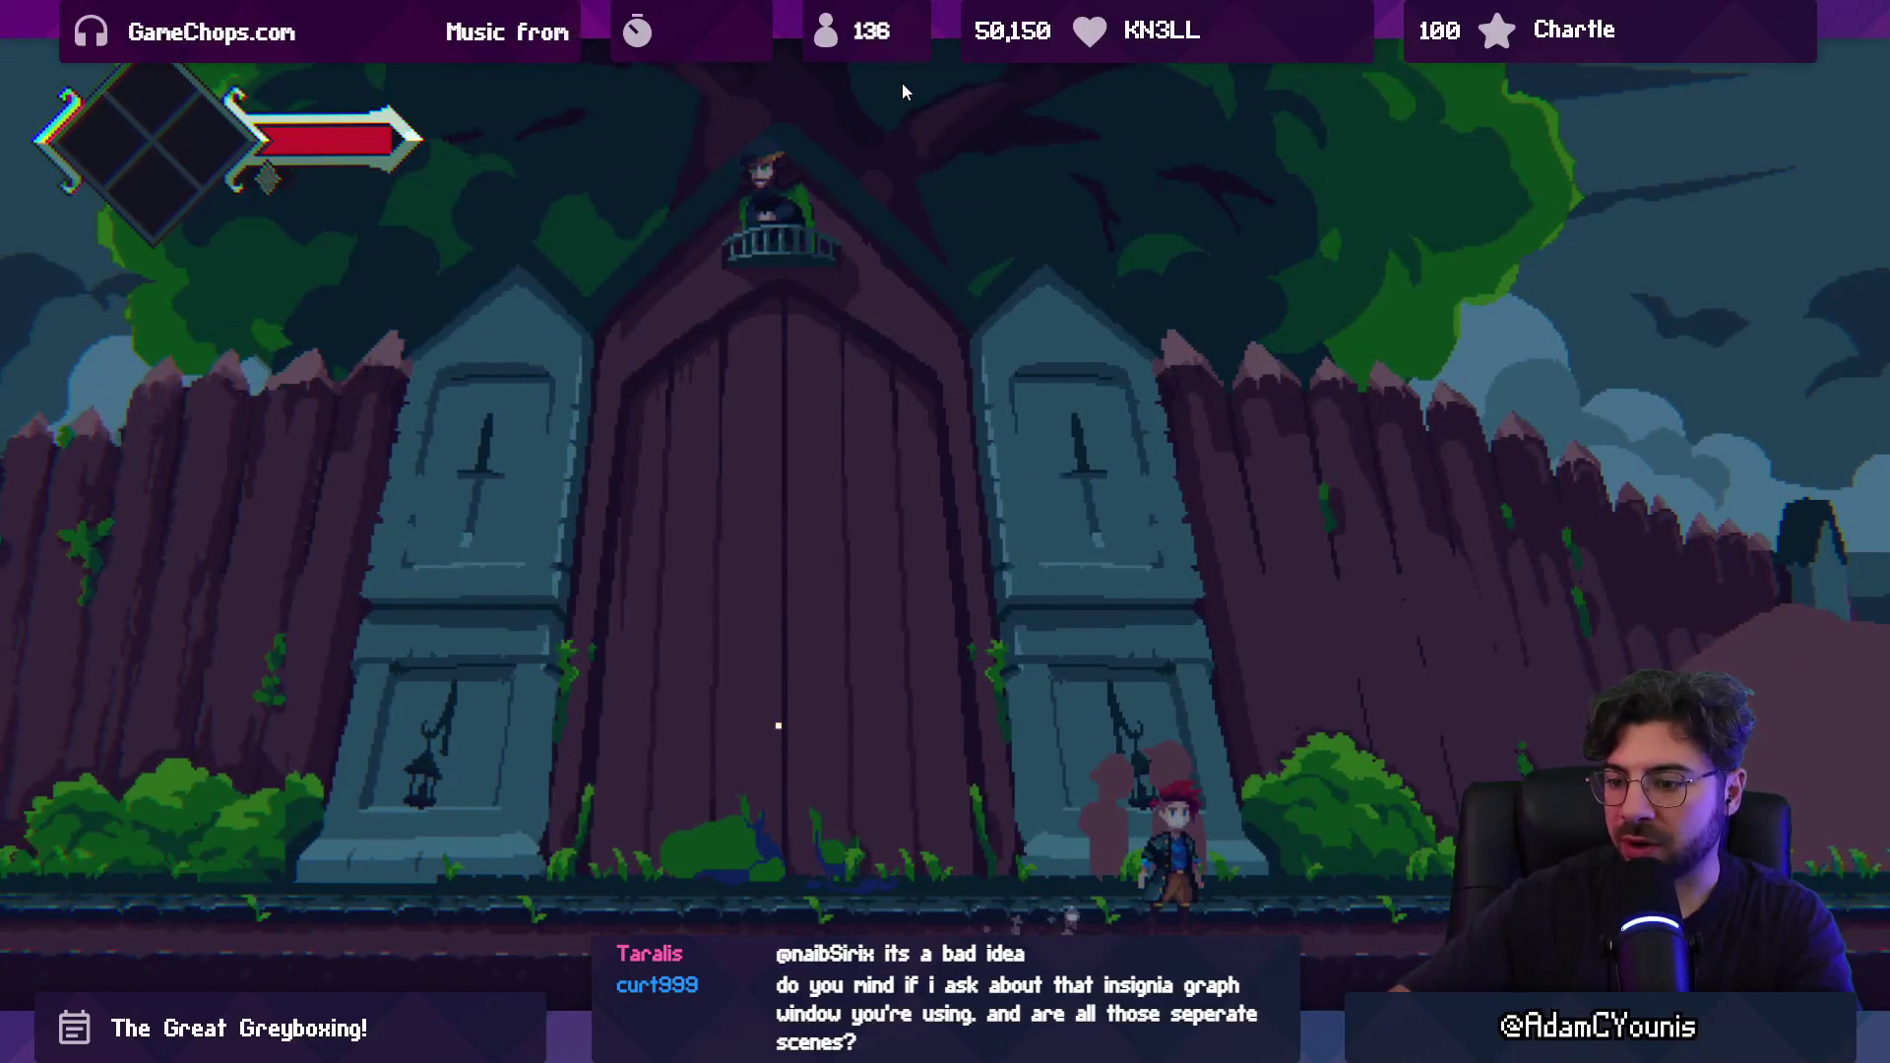
key(F11)
click(915, 63)
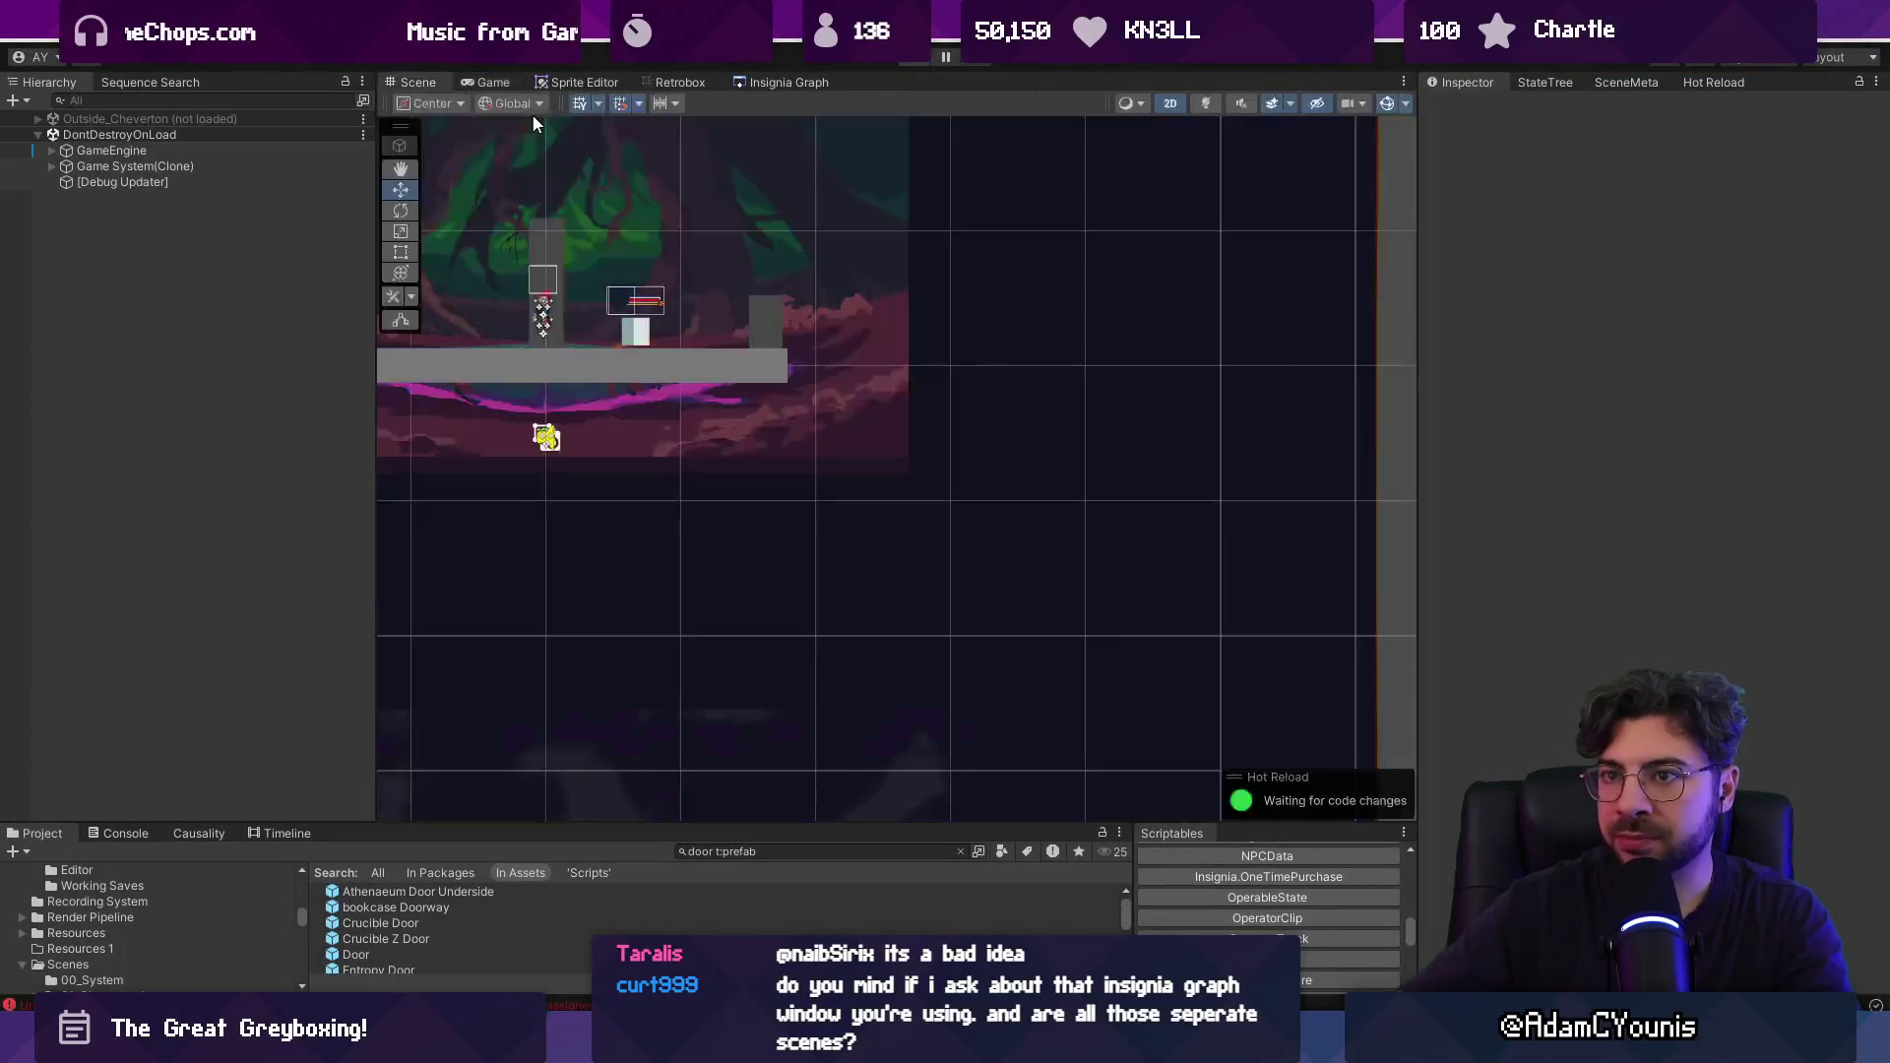
Zoom around the Insignia Graph and open the Outside_Cheverton node for editing.
click(811, 85)
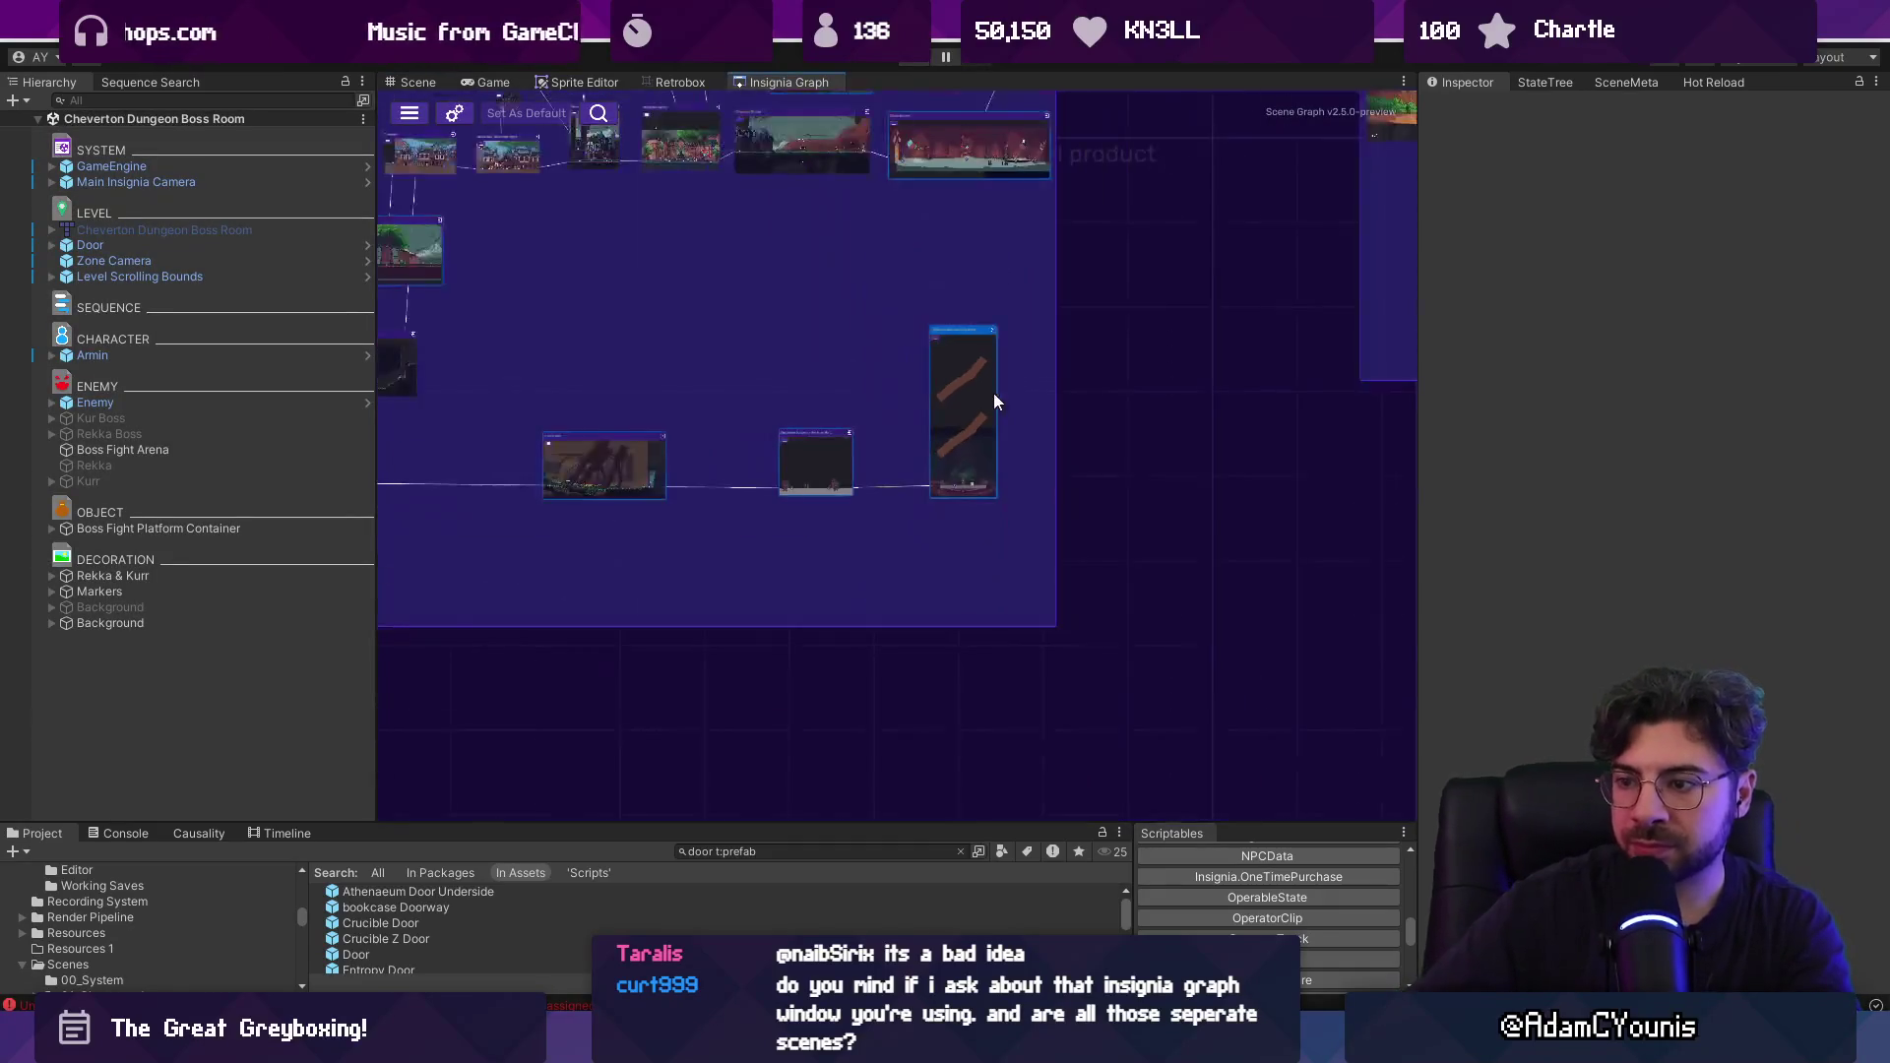
scroll(1132, 400, up, 3)
scroll(1136, 376, down, 6)
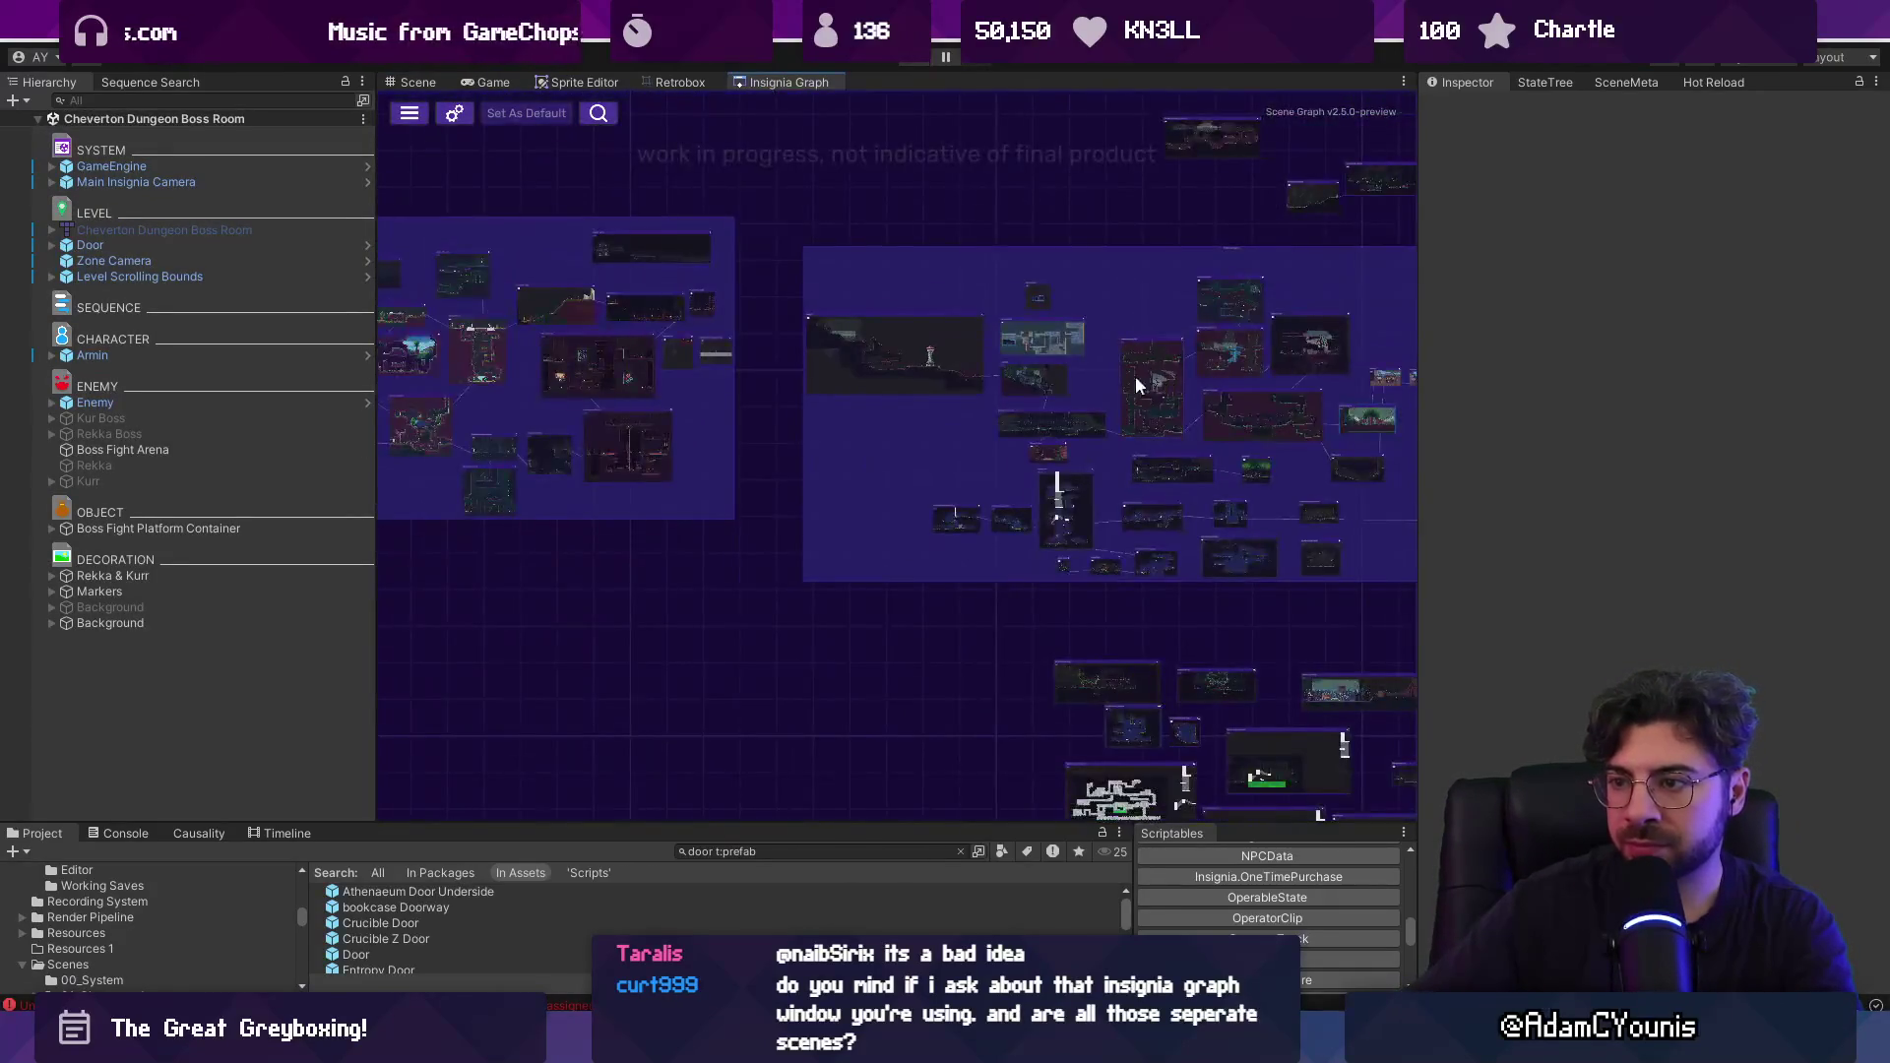
scroll(787, 404, up, 3)
scroll(817, 394, down, 3)
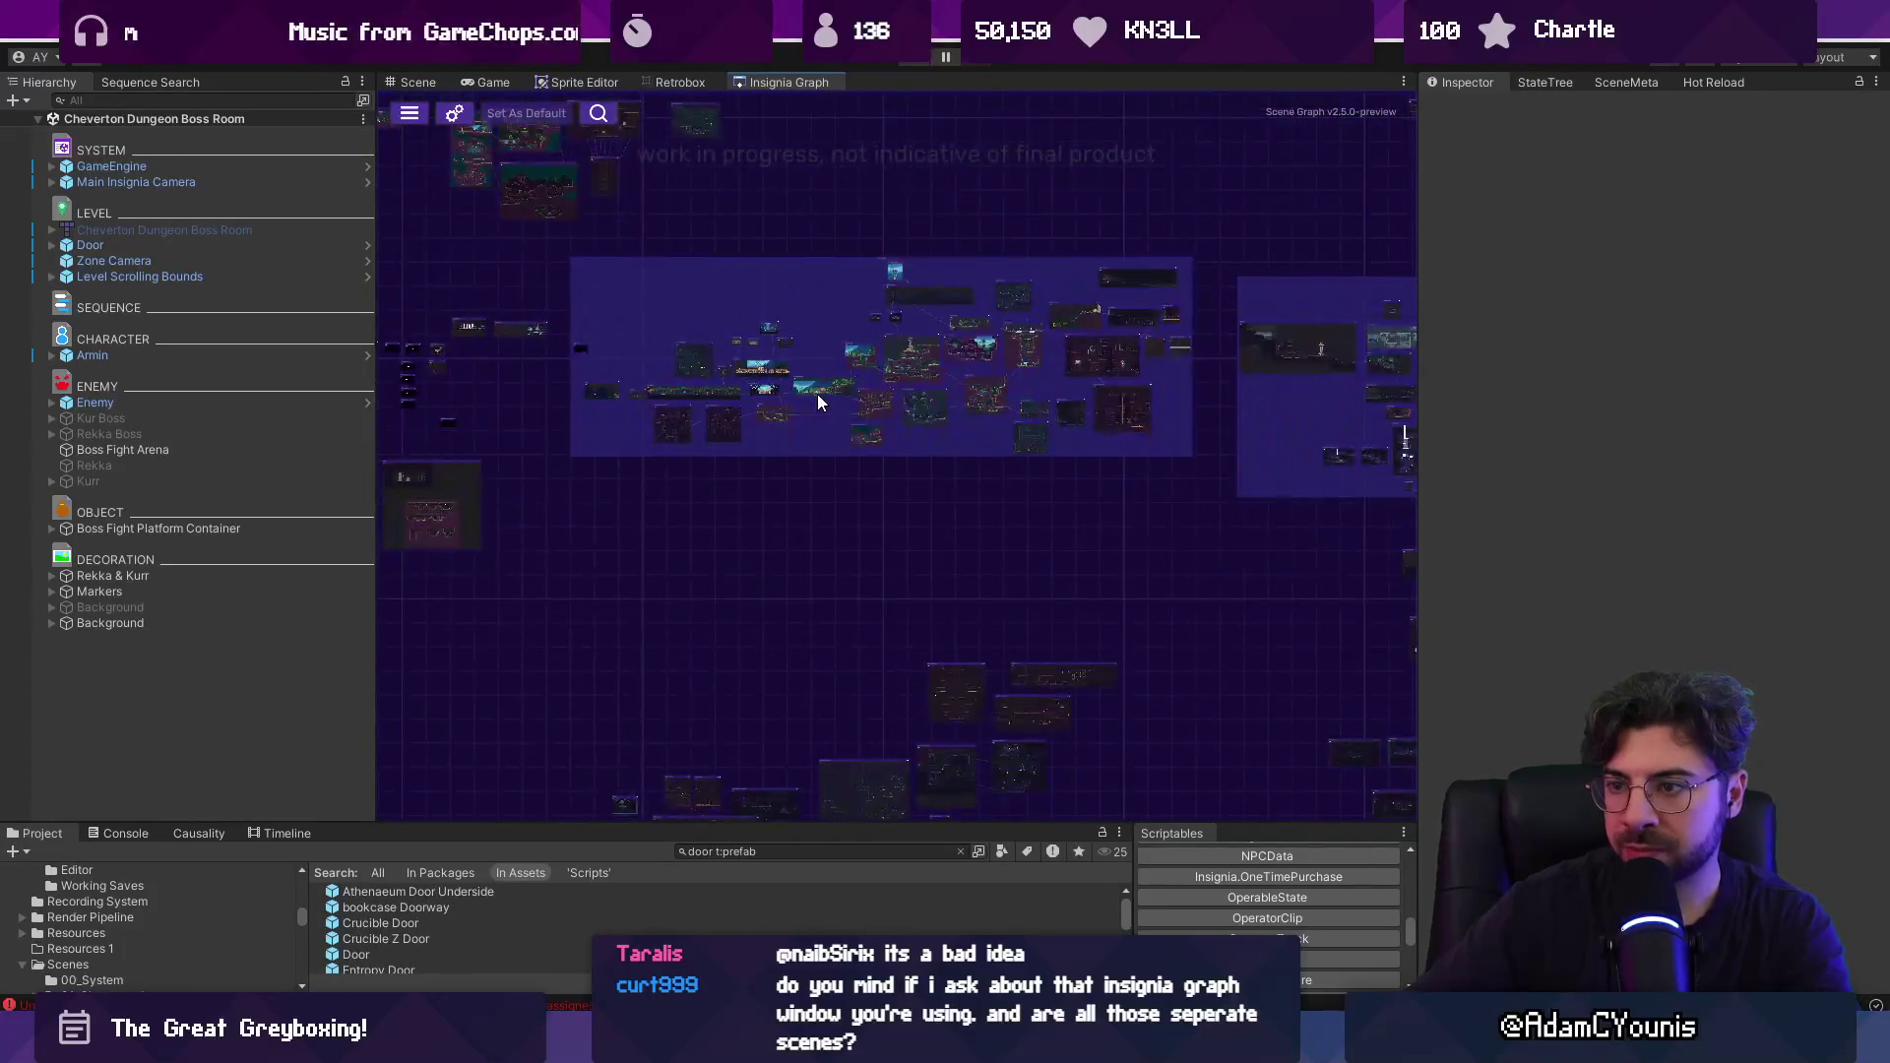
scroll(1162, 400, up, 3)
scroll(534, 321, up, 5)
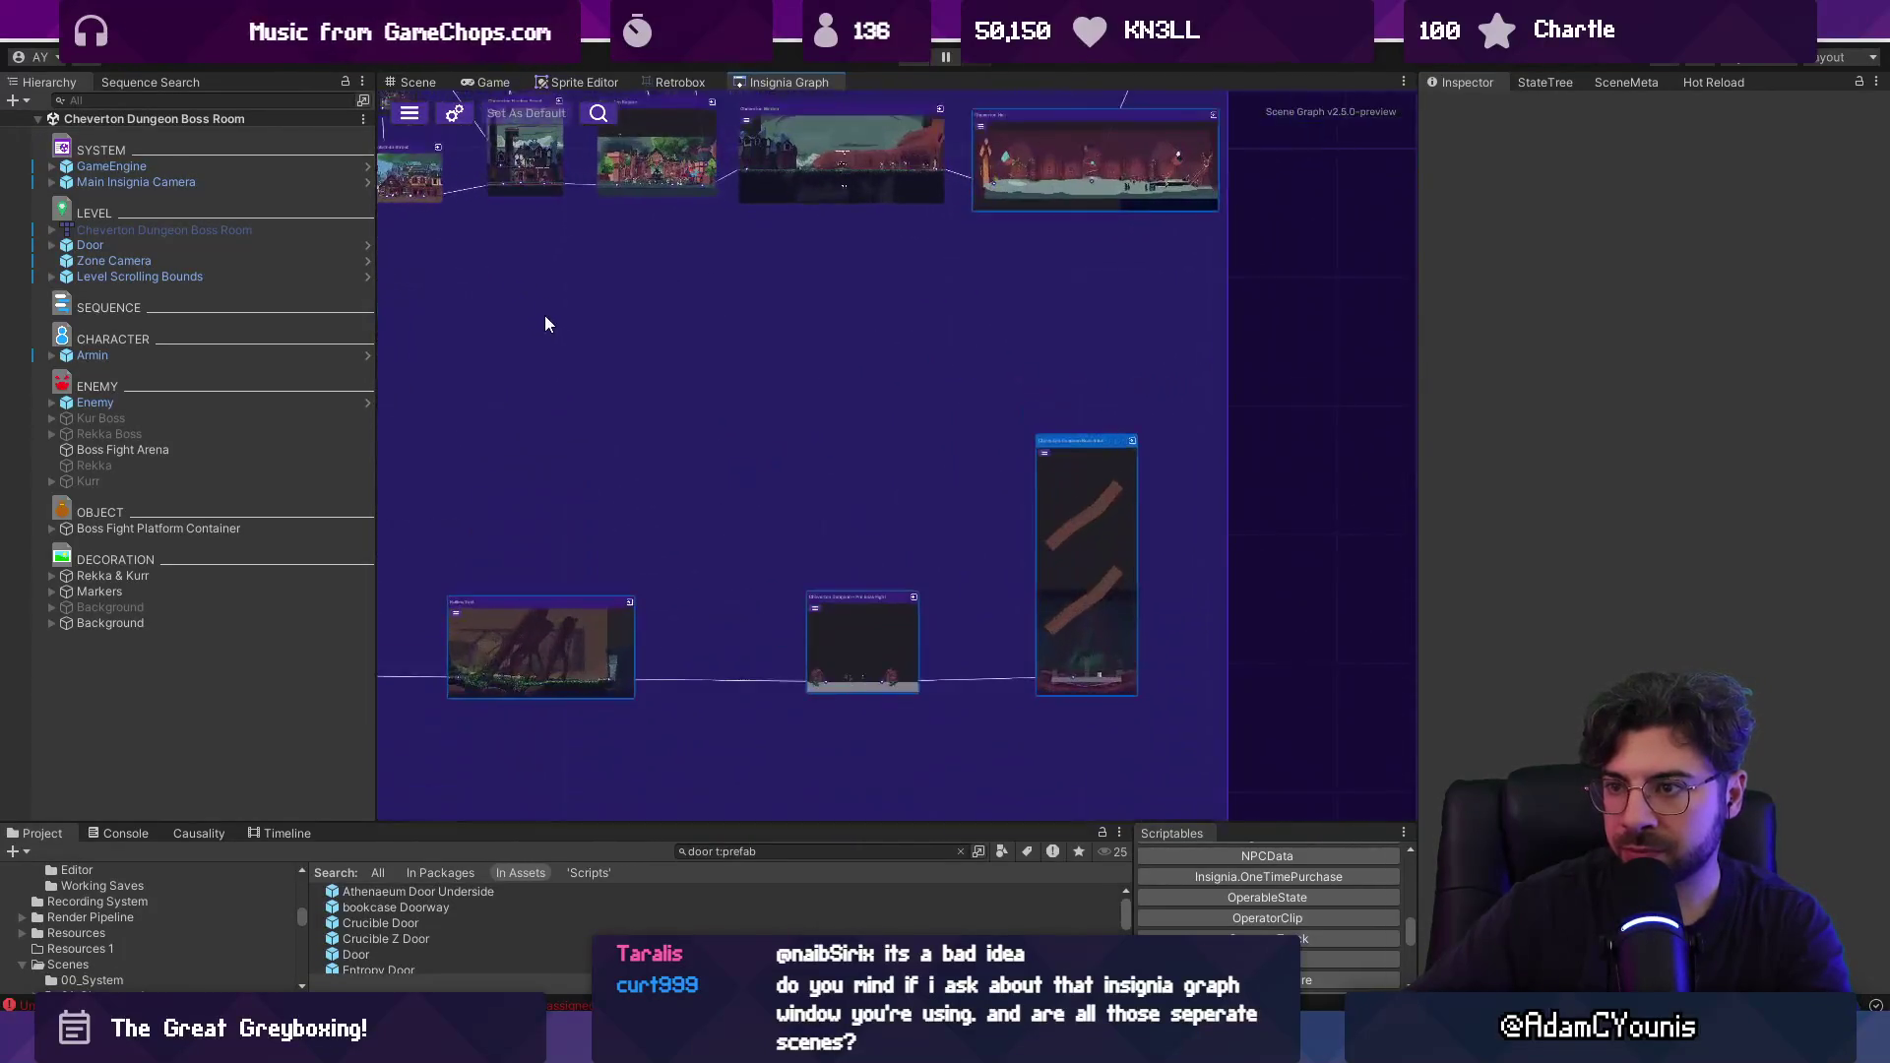
scroll(916, 493, down, 3)
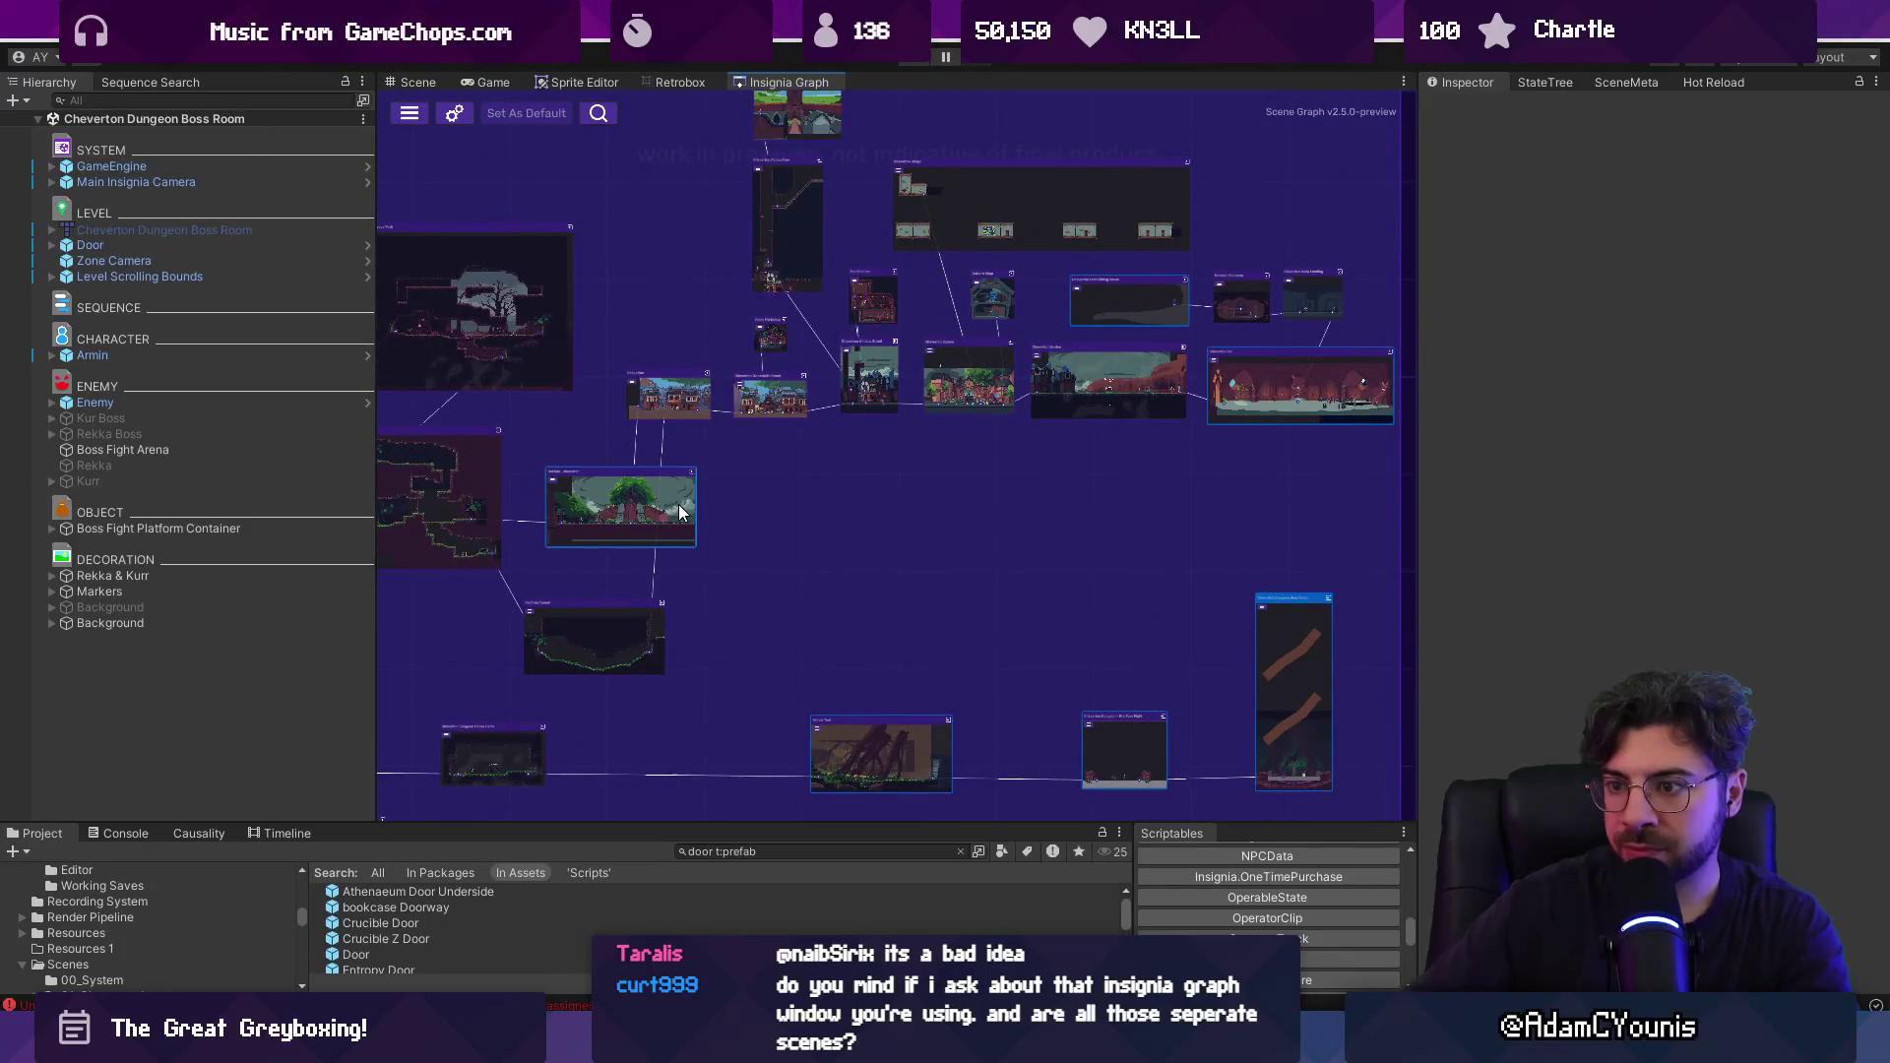
double_click(679, 511)
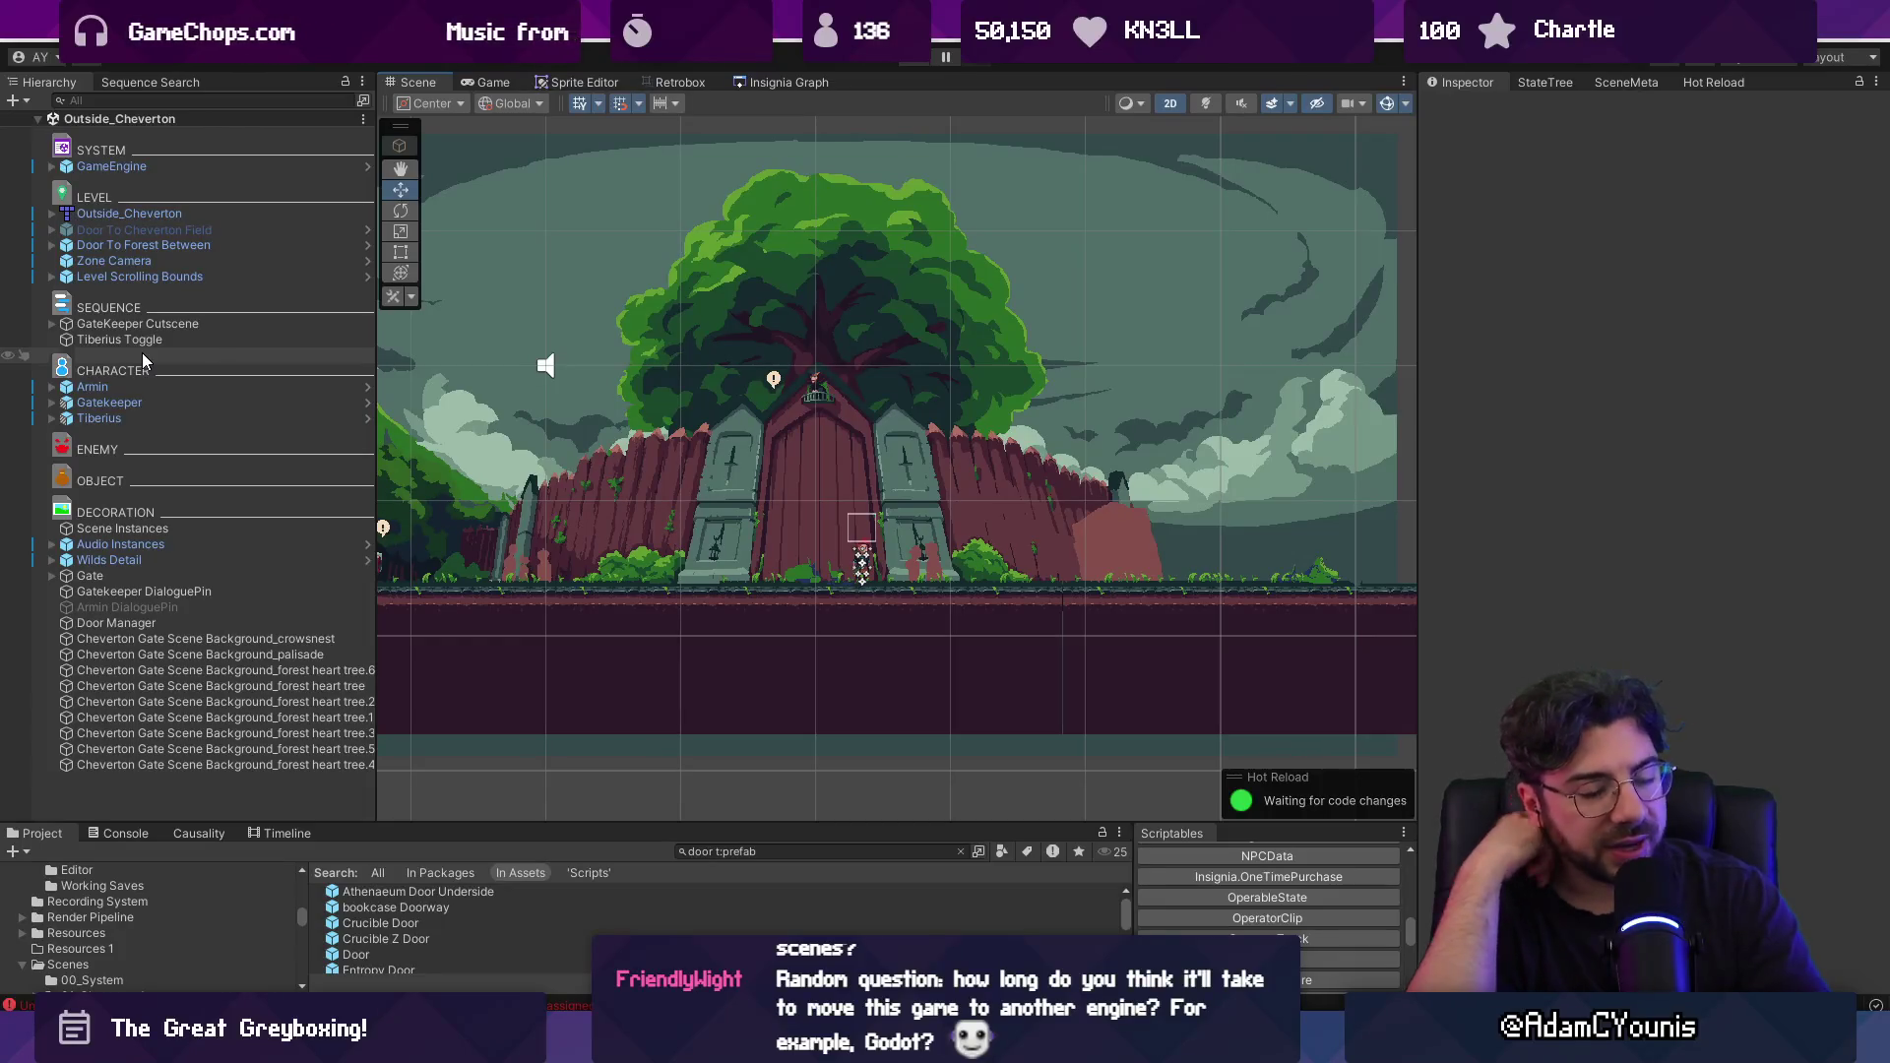
Survey the Insignia Graph's room groups with zoom and pan, and expand Armin in the Hierarchy.
click(802, 85)
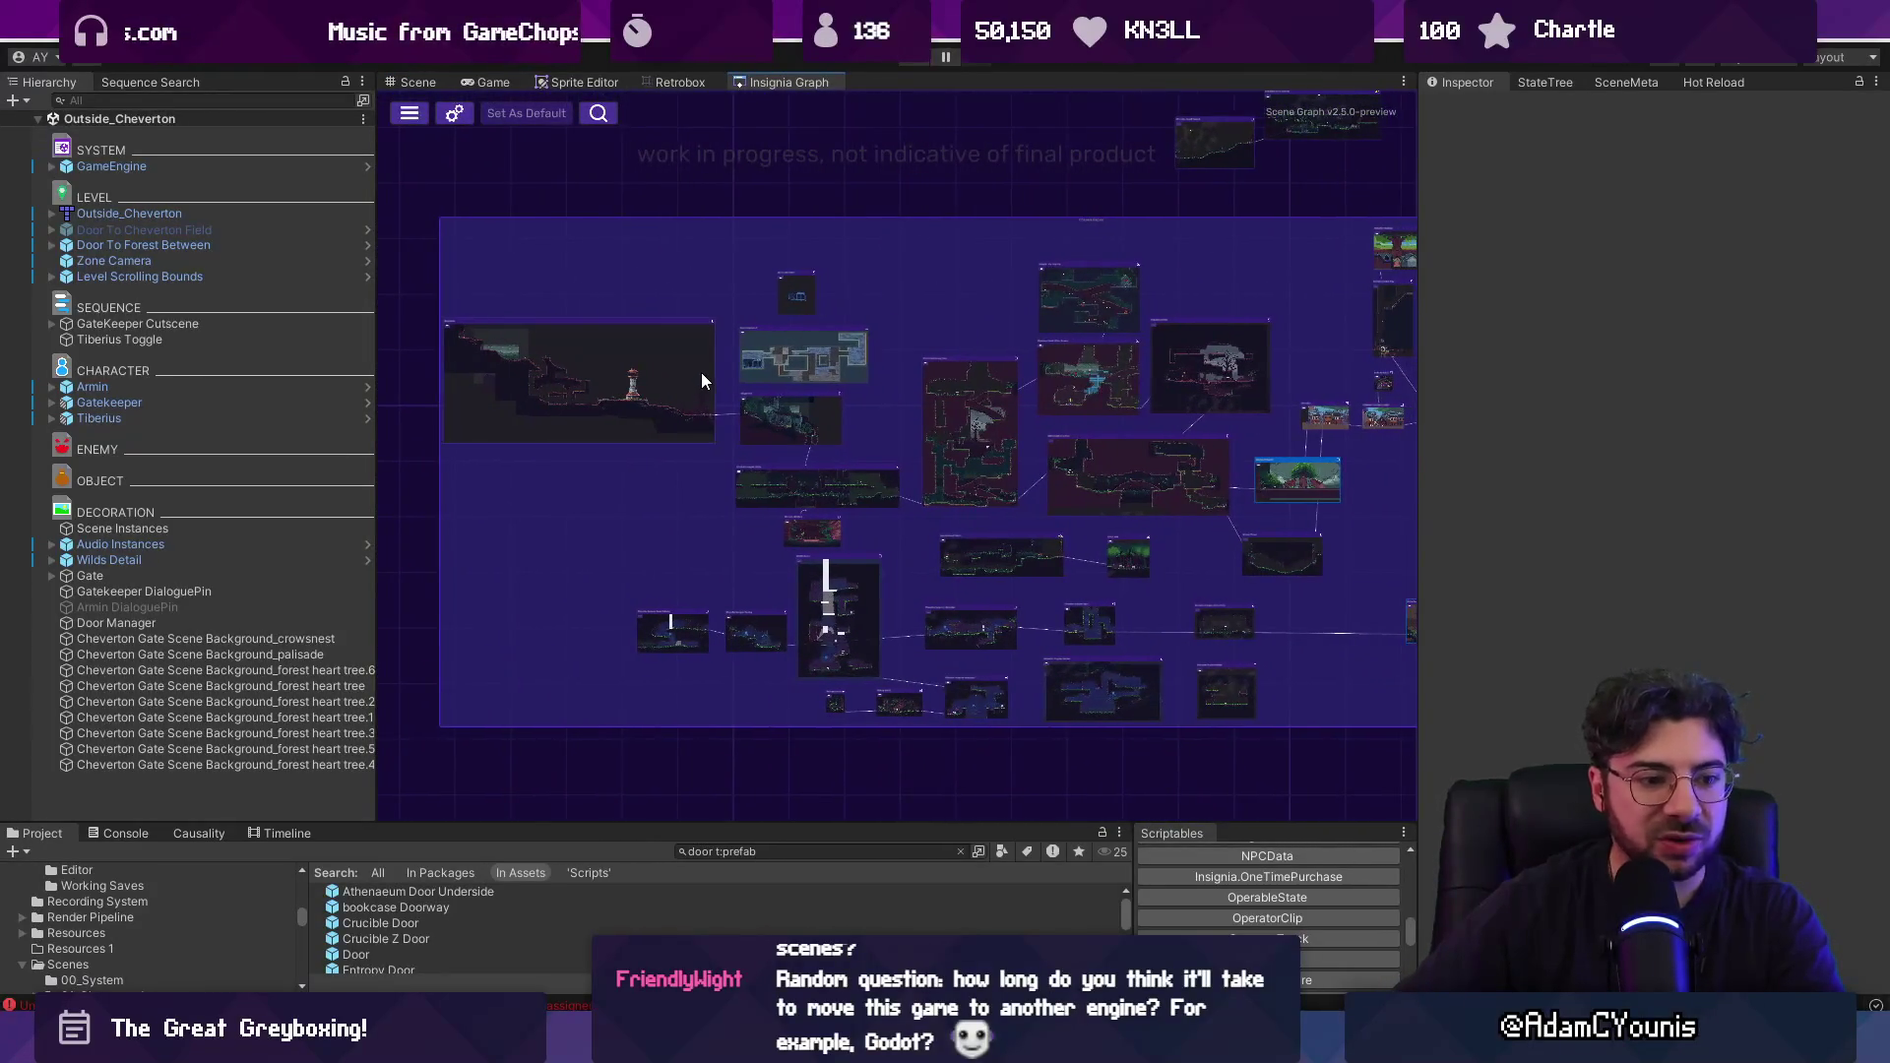
scroll(978, 375, down, 3)
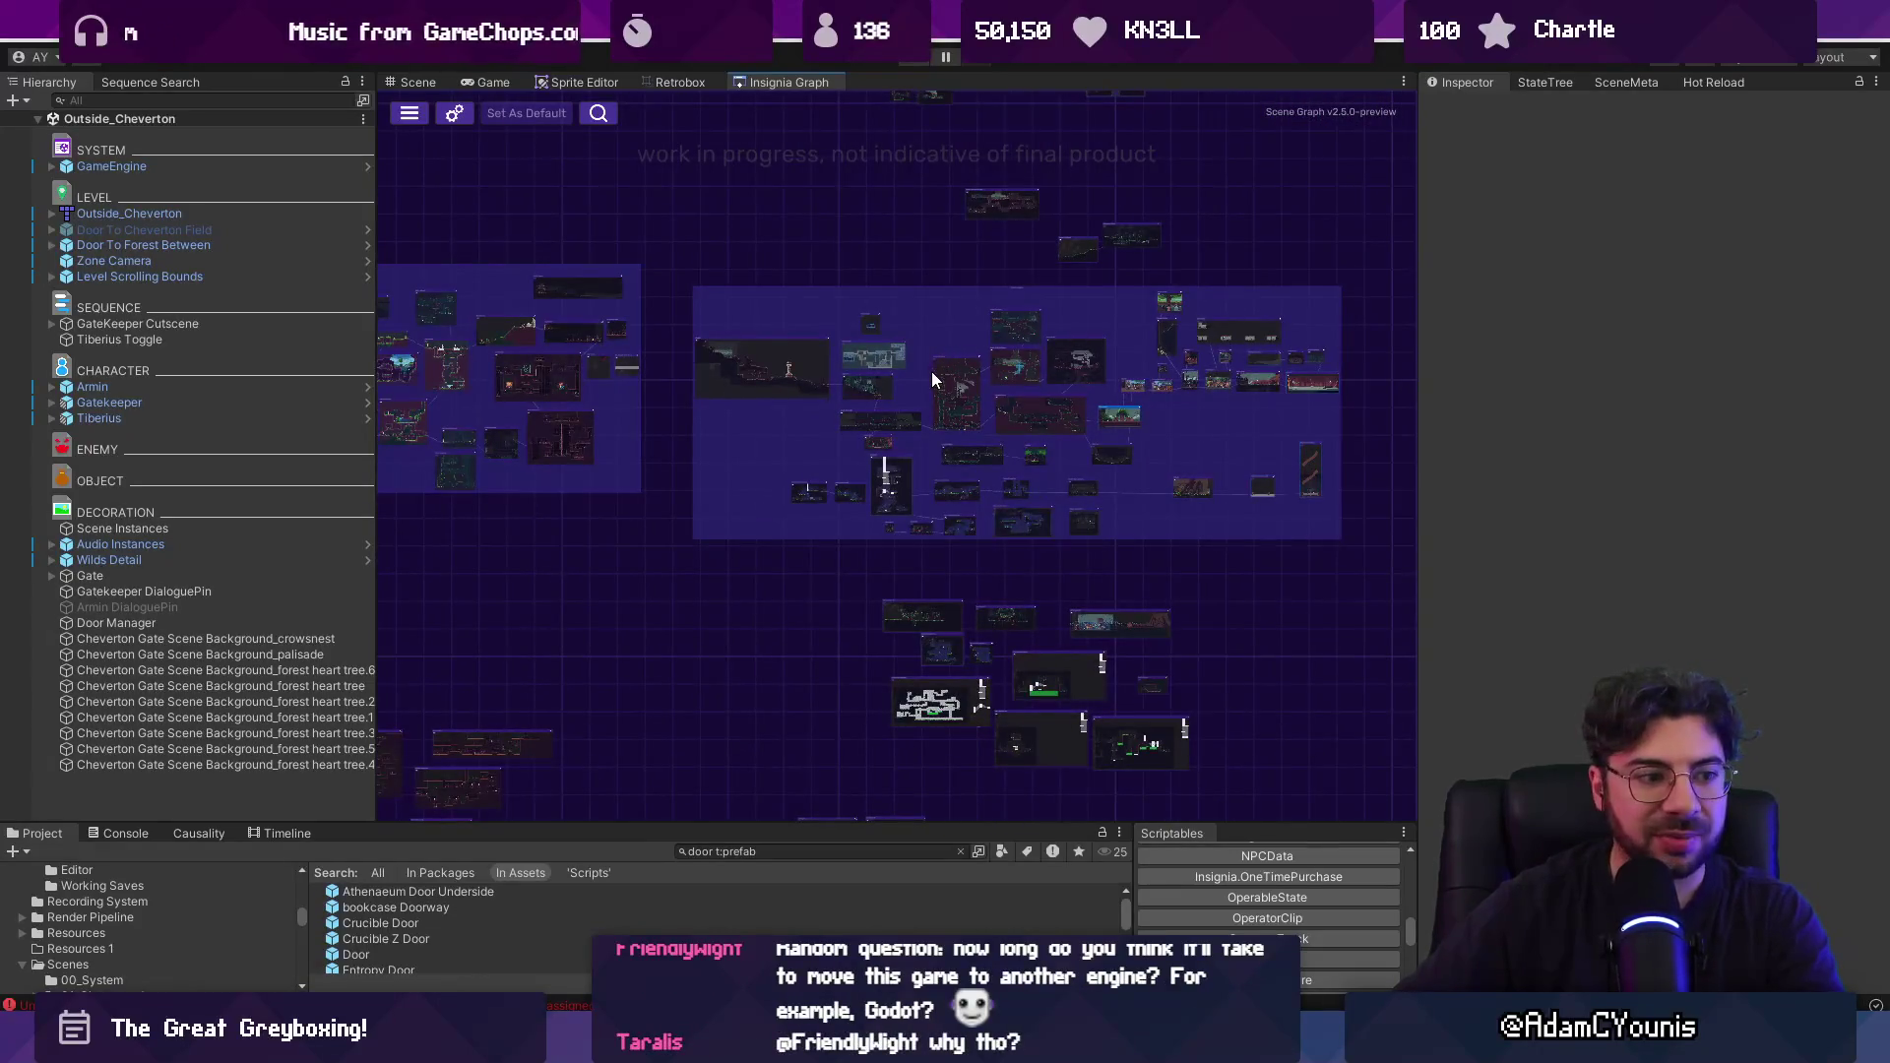
scroll(929, 380, up, 3)
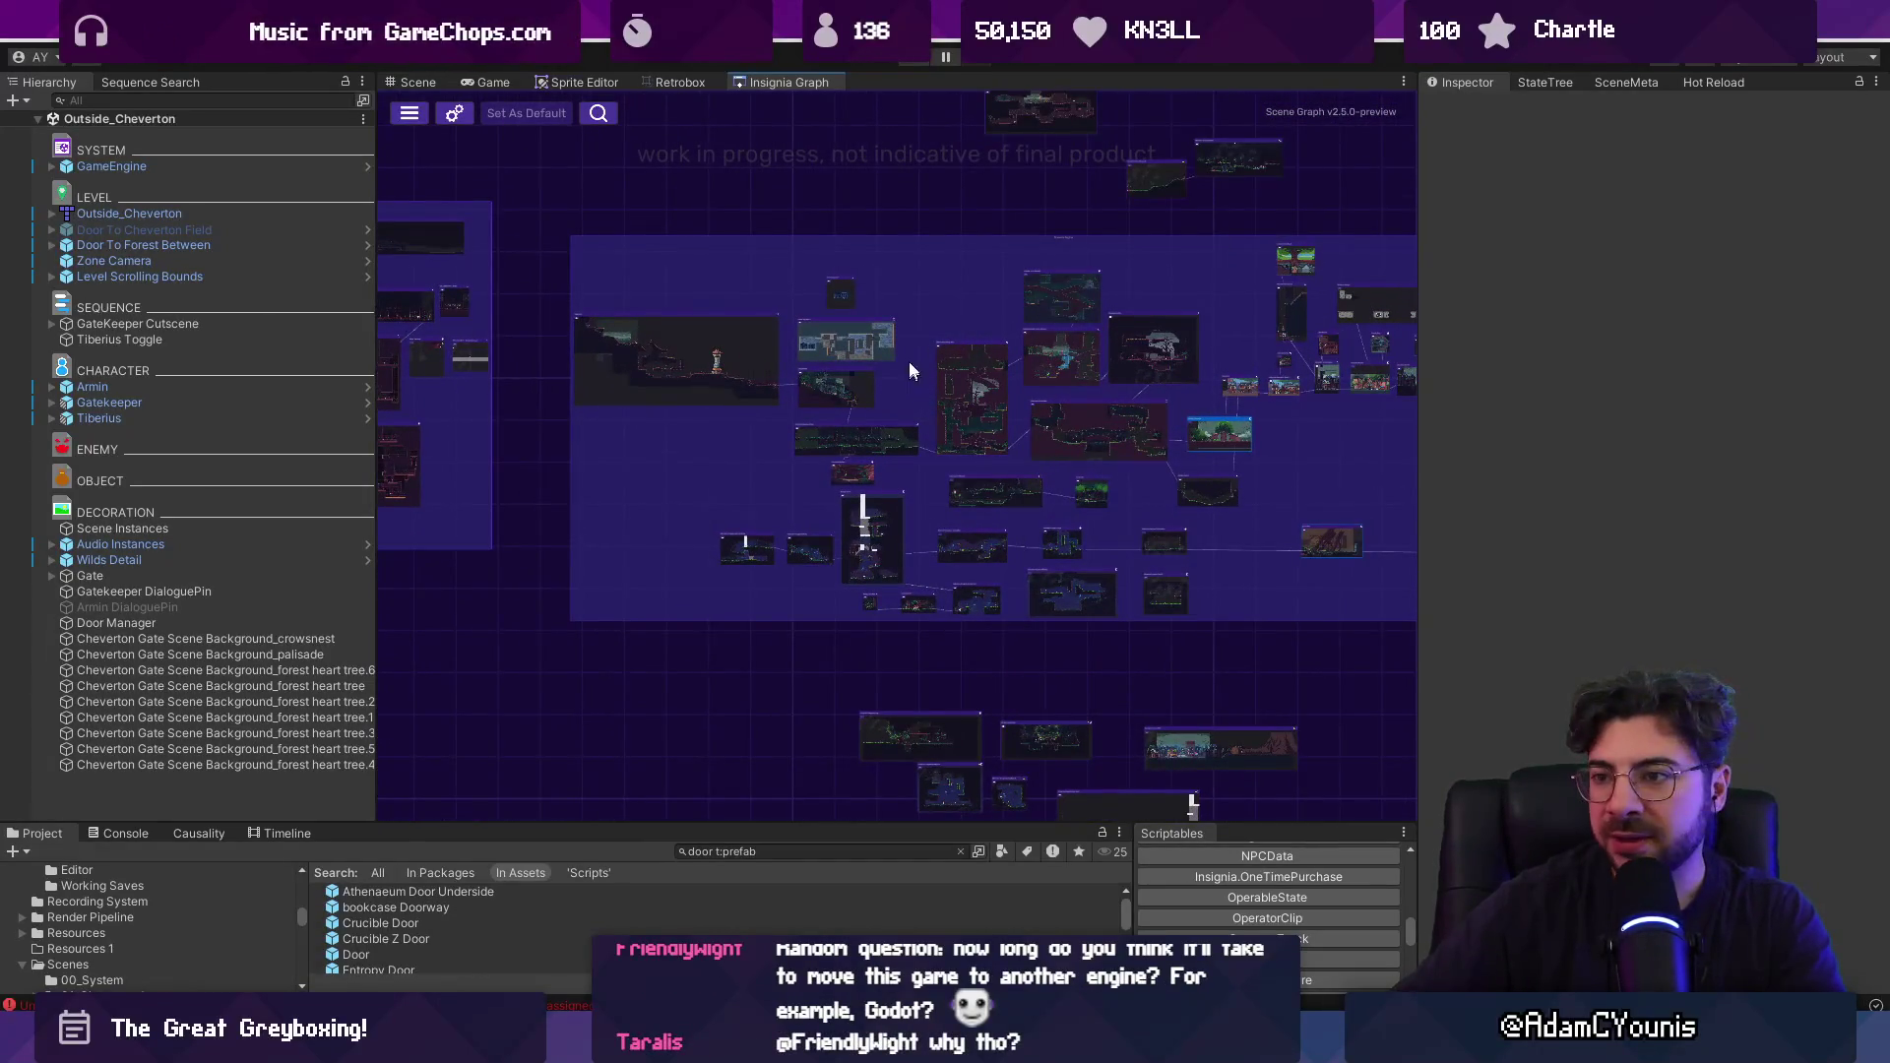
scroll(936, 300, down, 3)
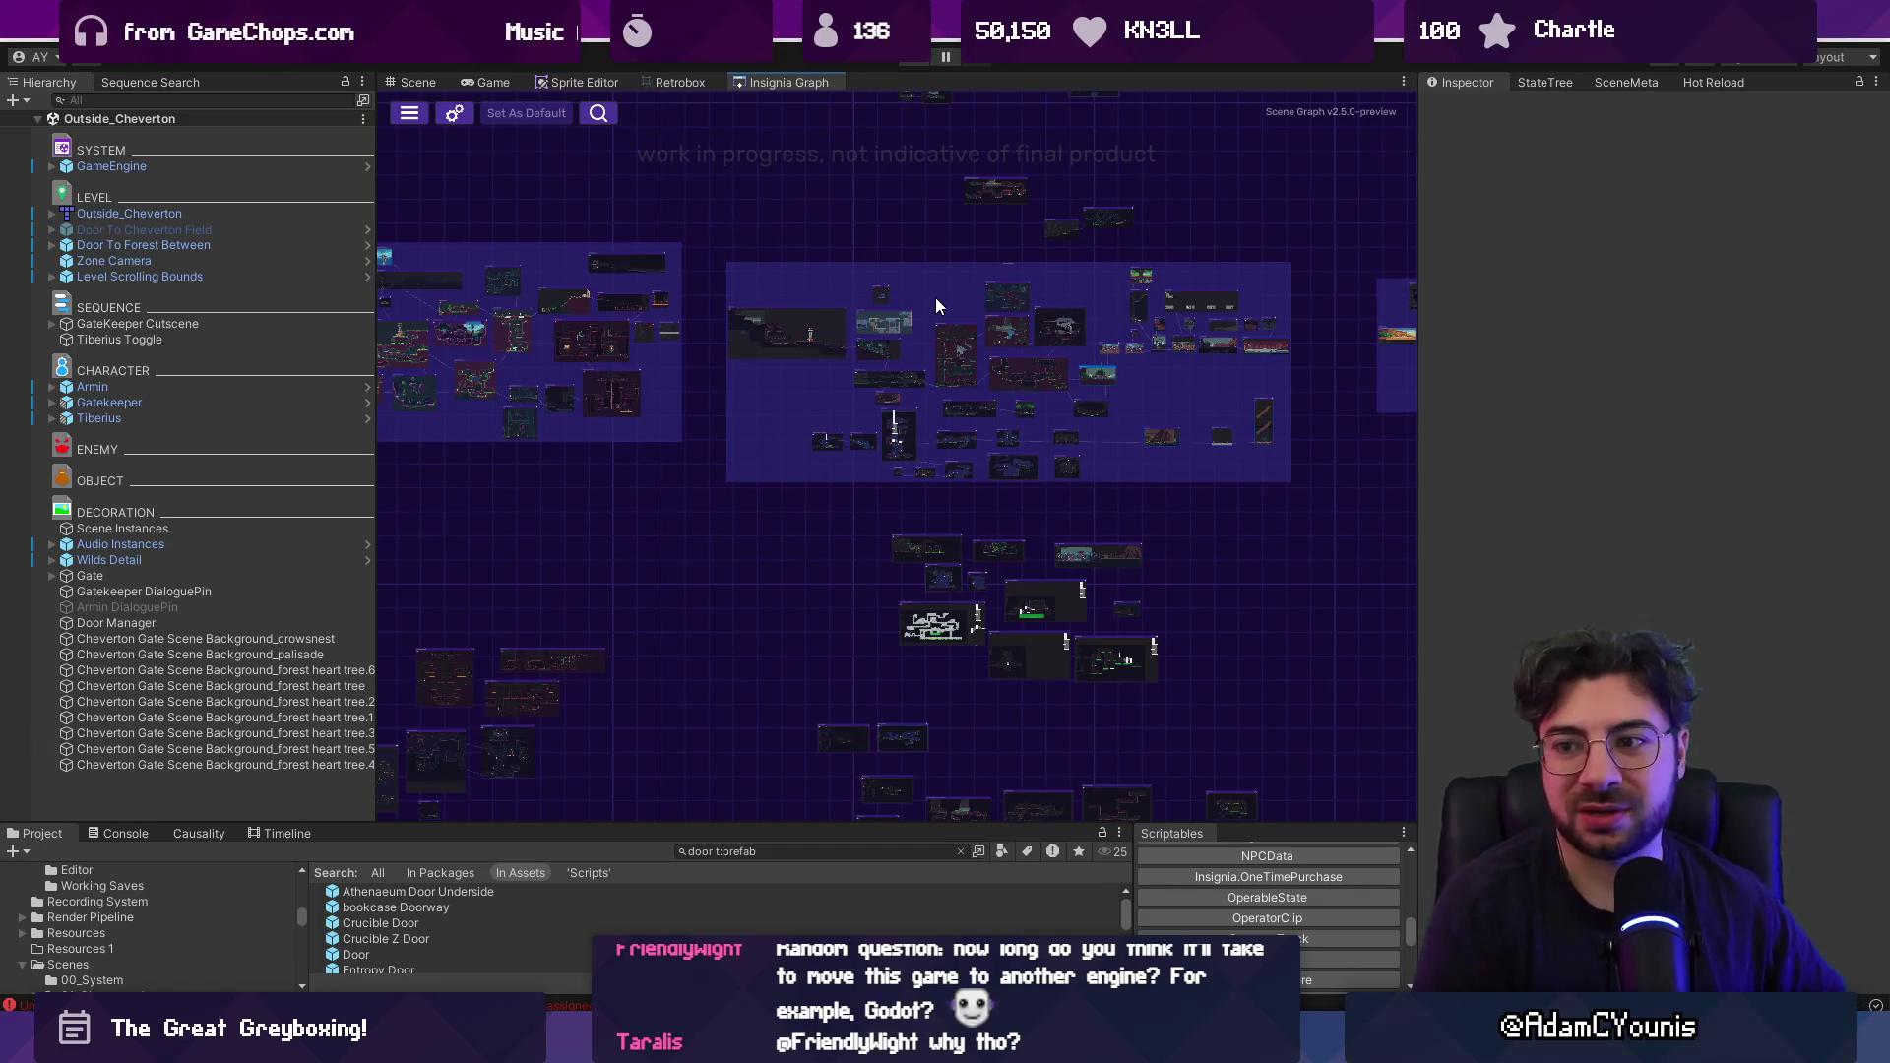
scroll(1158, 368, up, 6)
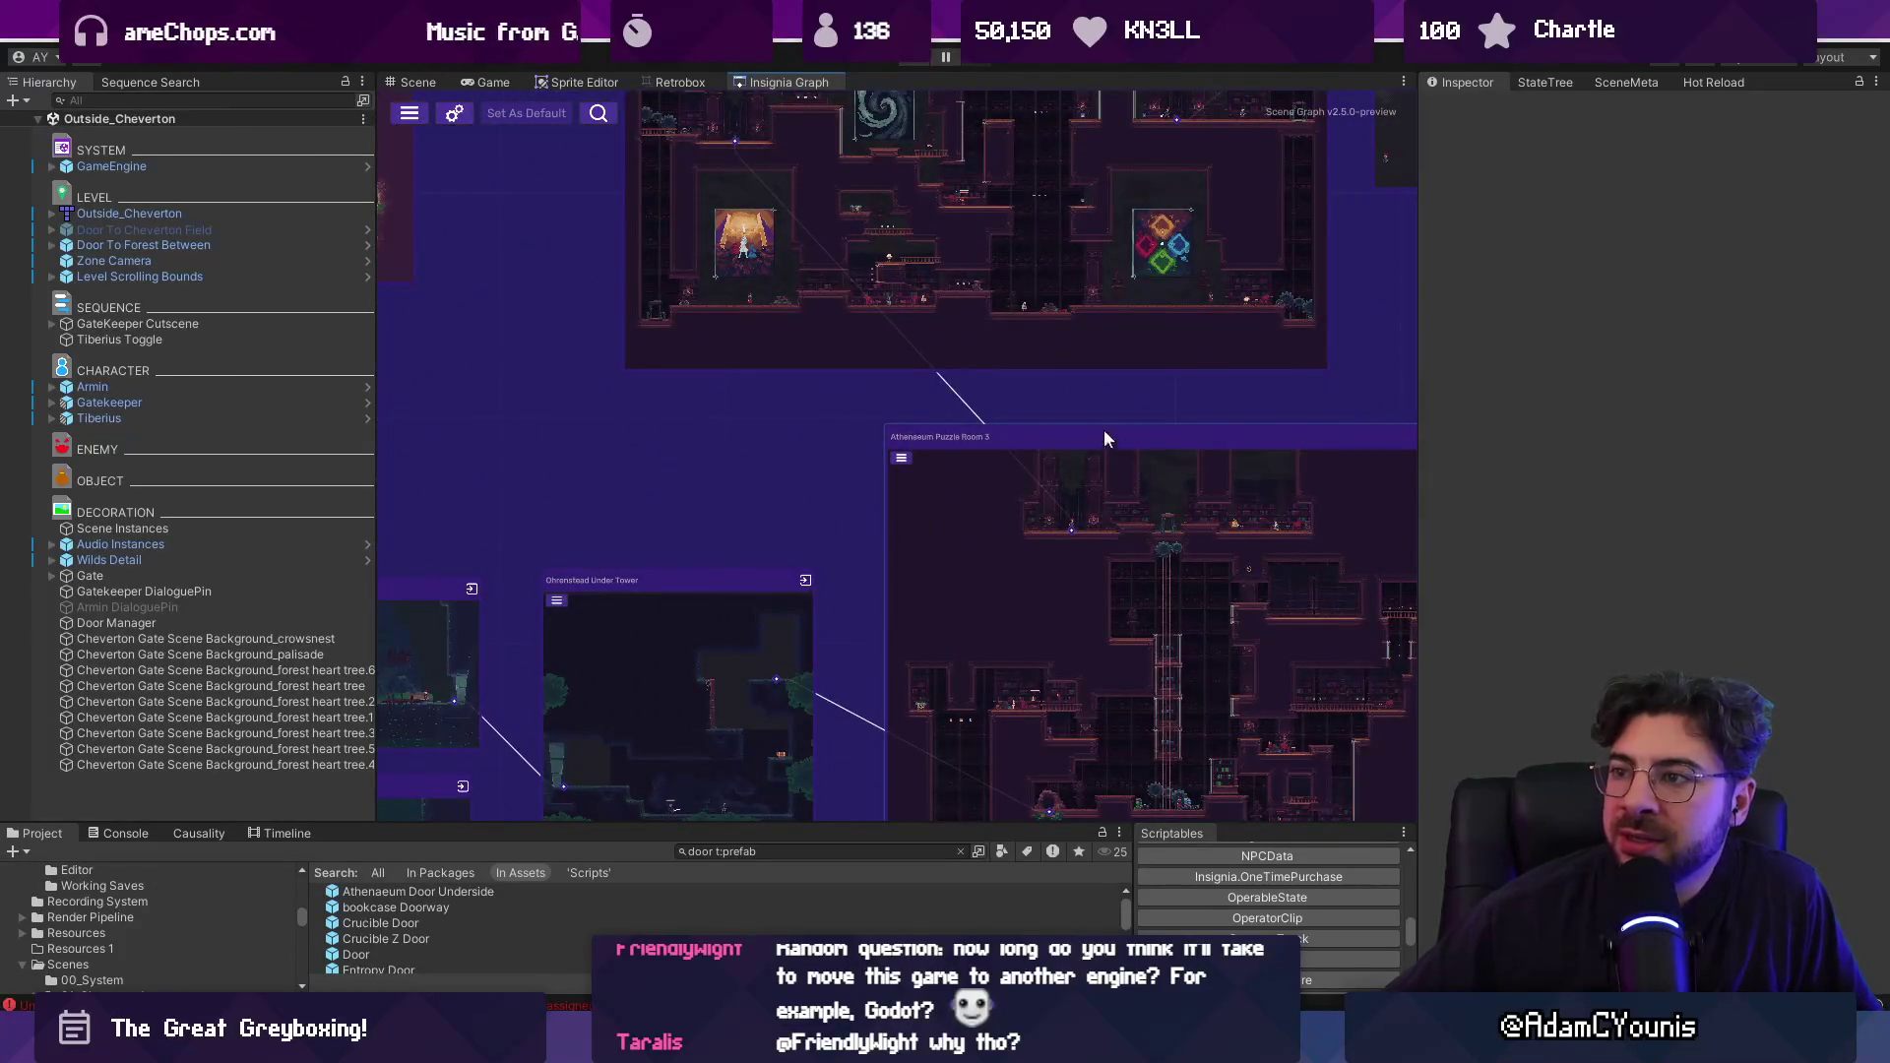
scroll(1102, 429, down, 4)
scroll(991, 409, down, 2)
mouse_move(835, 406)
mouse_down()
mouse_move(1193, 417)
mouse_move(1469, 557)
mouse_move(1069, 516)
mouse_move(1014, 484)
mouse_up()
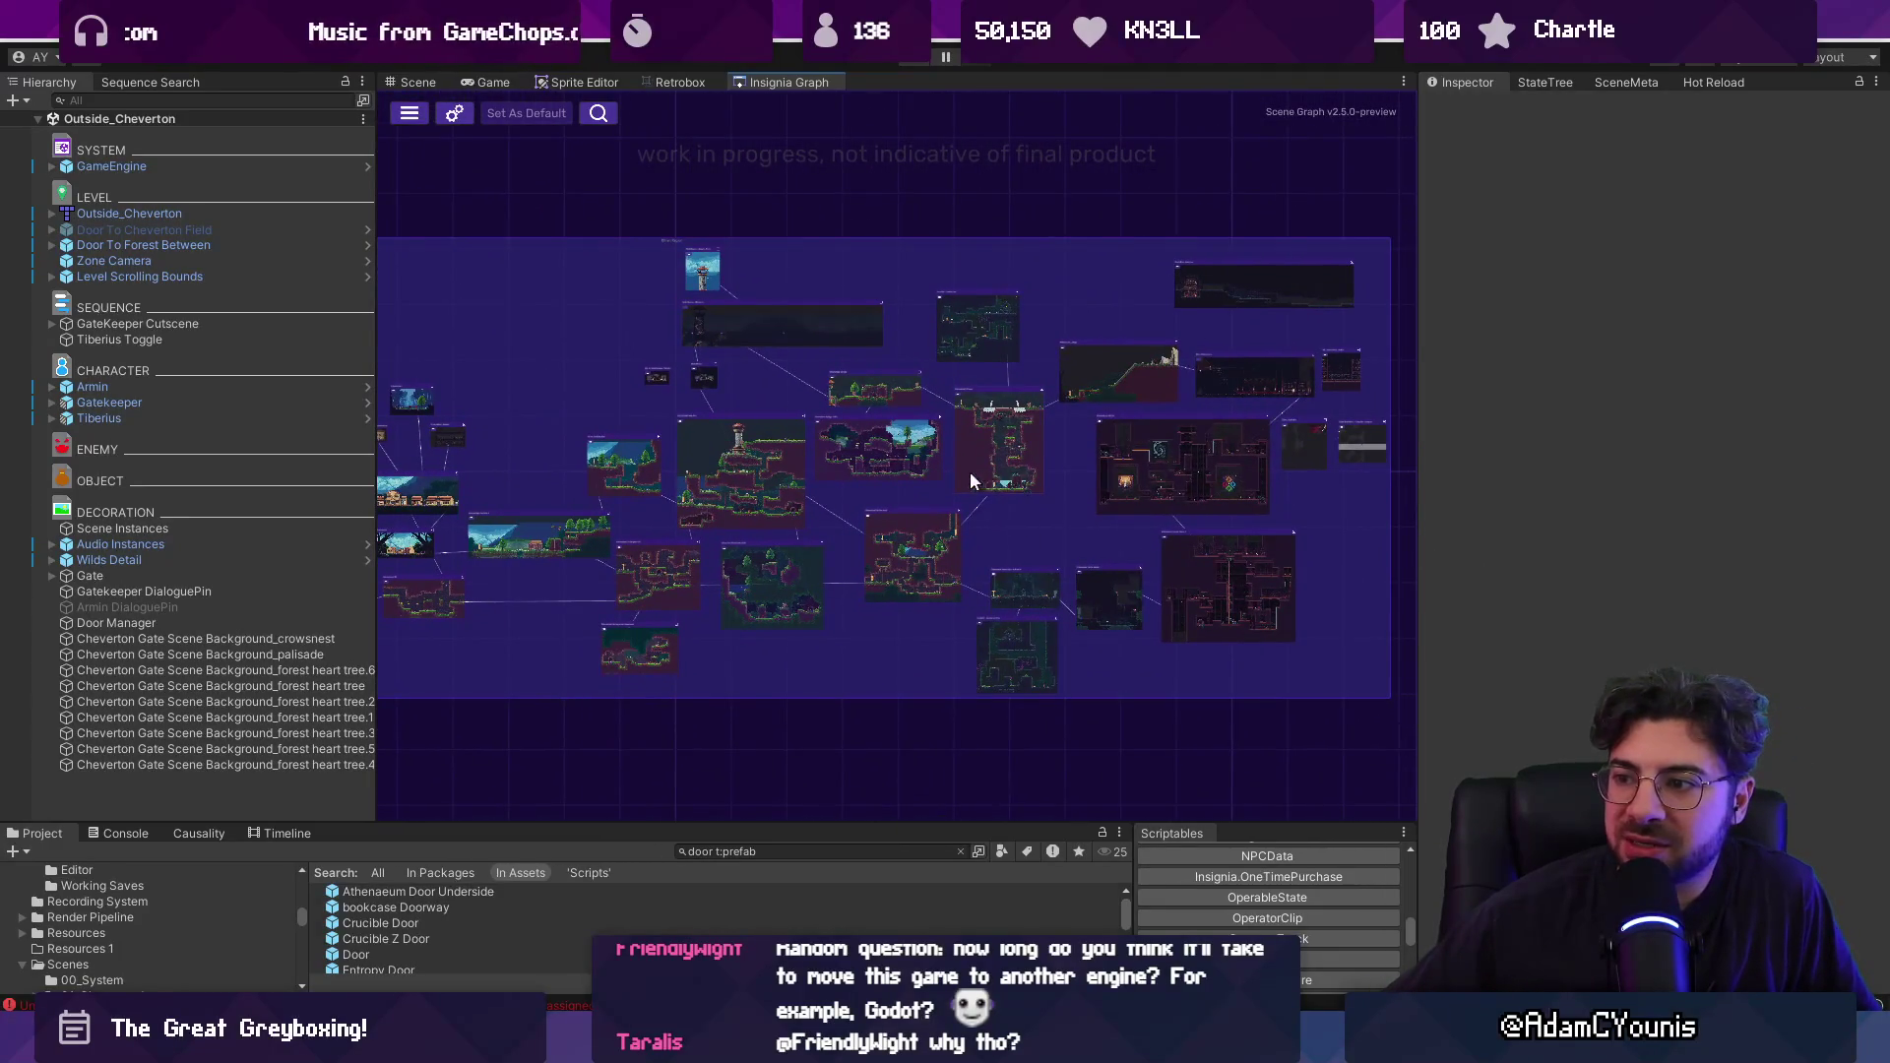
scroll(971, 478, down, 2)
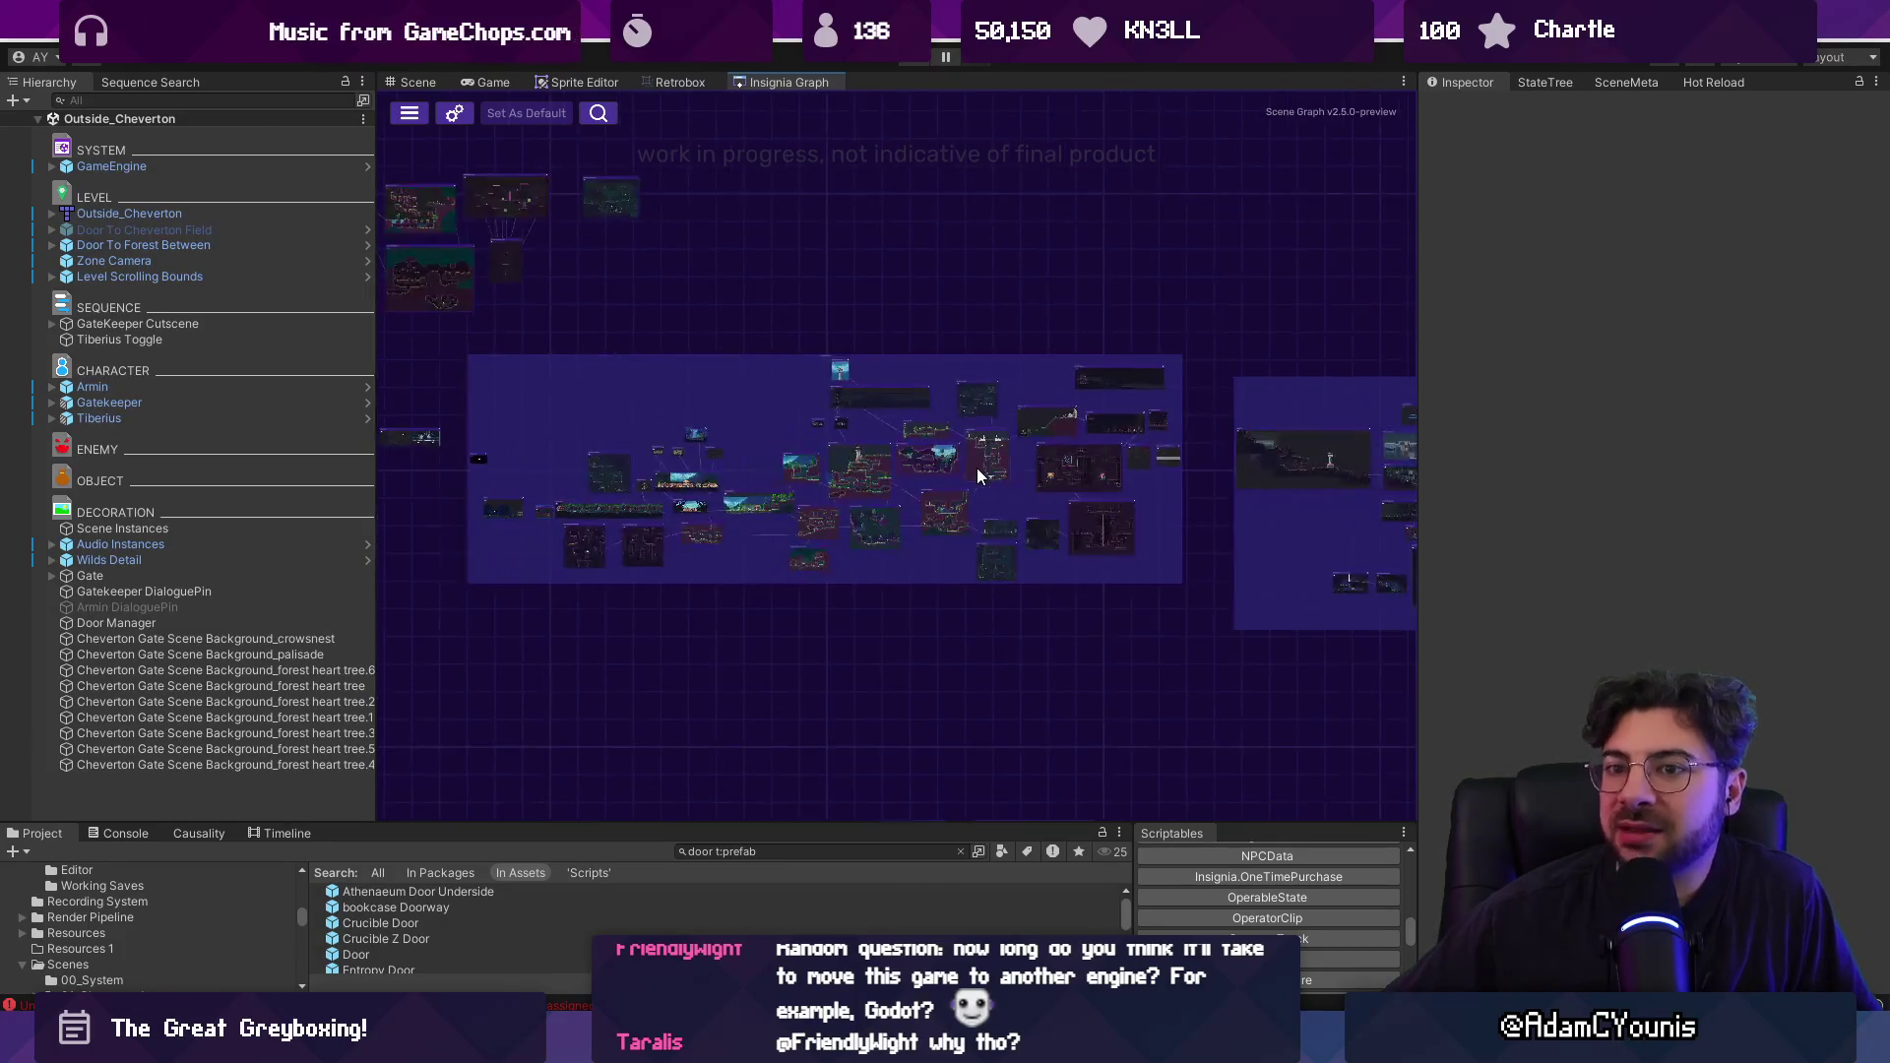
click(51, 387)
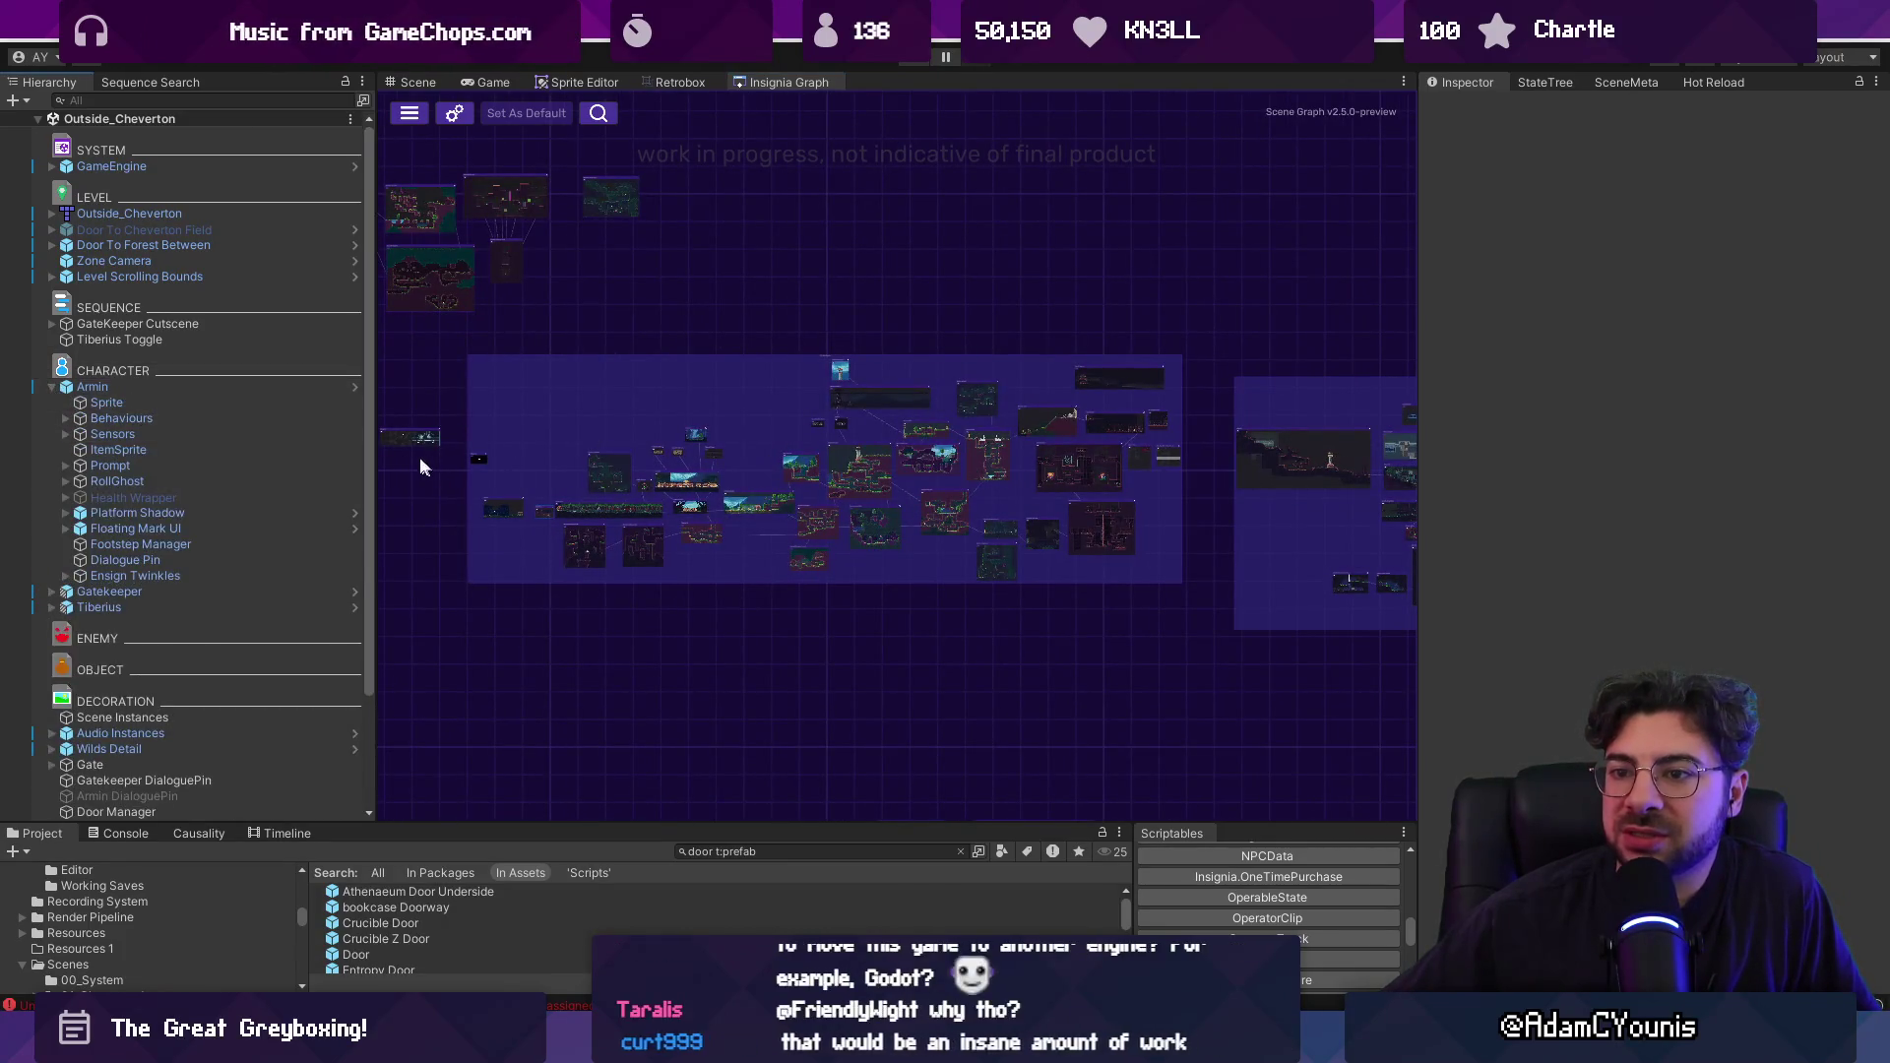
Widen the Hierarchy and expand Armin's Behaviours, Movement, Combat and Old Ability Behaviours groups.
drag(375, 447, 477, 451)
click(65, 419)
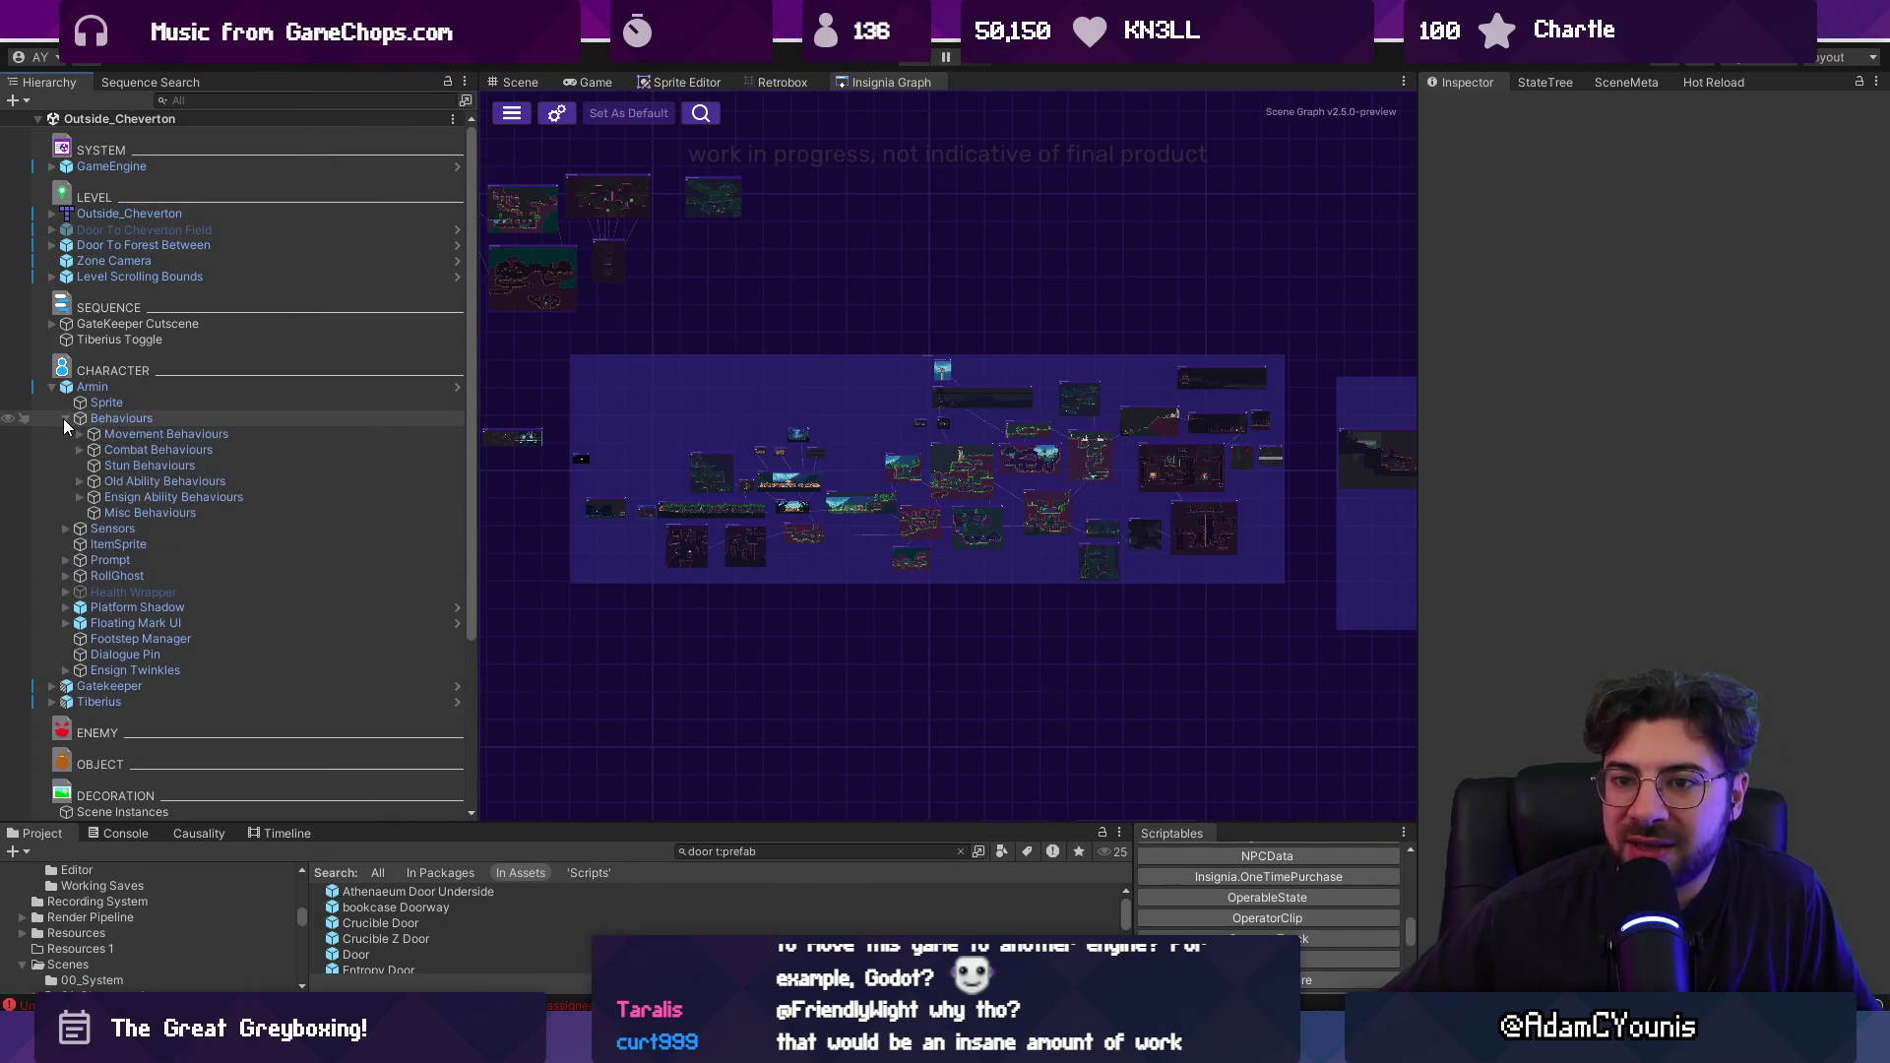
click(80, 434)
click(79, 497)
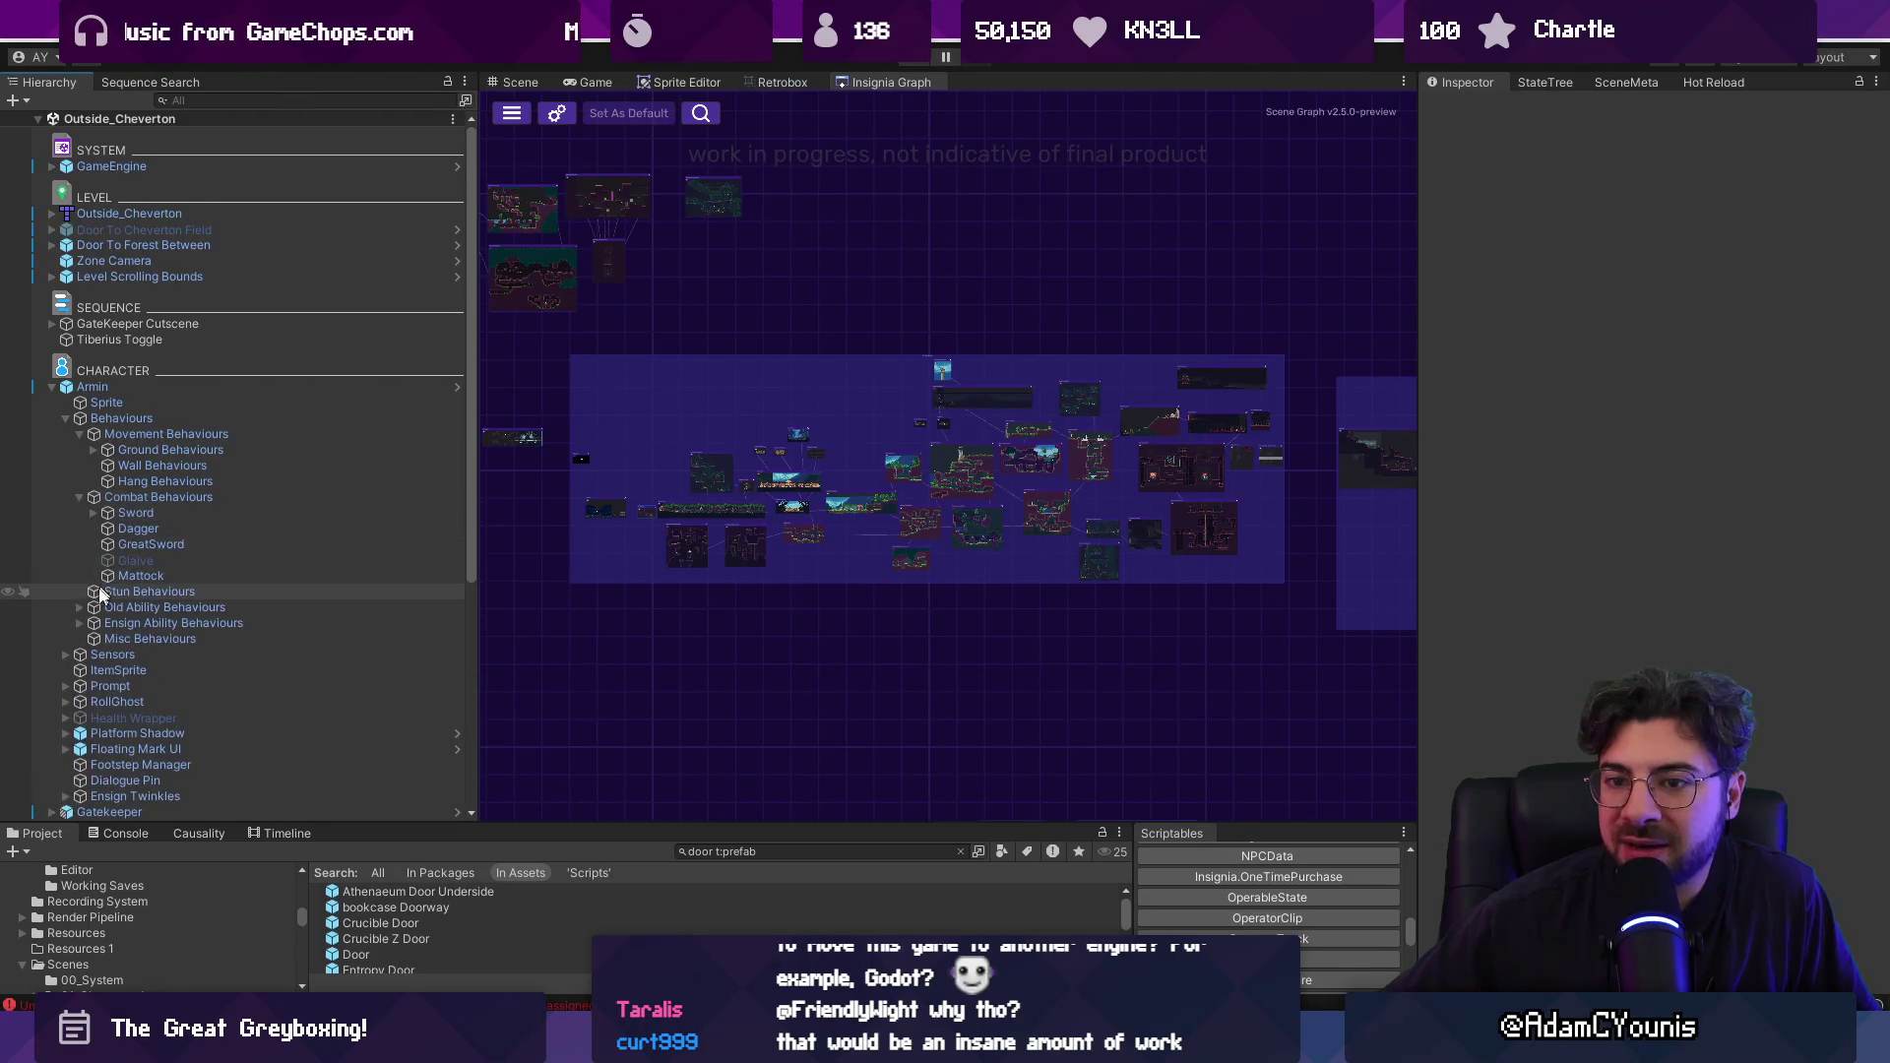
click(80, 607)
click(51, 389)
click(51, 389)
Expand Floating Mark UI, Platform Shadow, Health Wrapper, RollGhost, Prompt, Sensors, Ledge/Wall Check and TimeProjectile.
scroll(111, 408, down, 3)
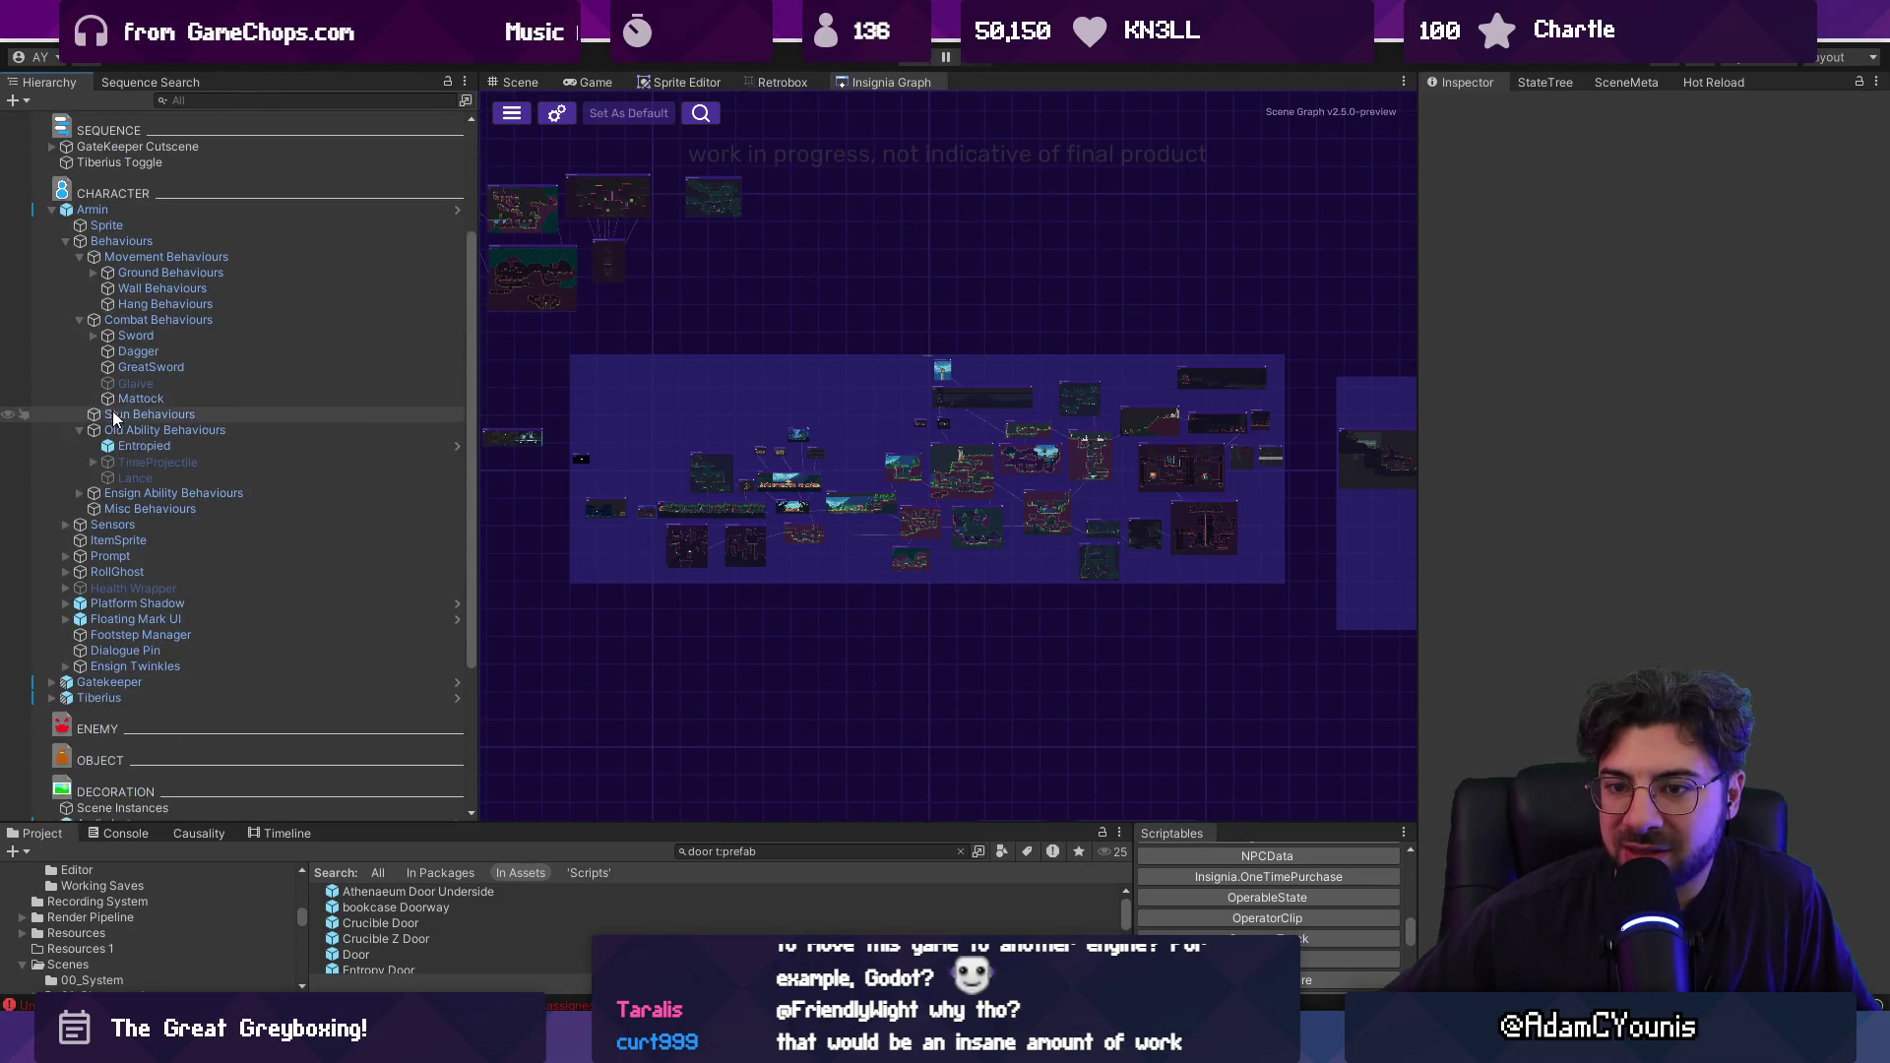
click(66, 619)
click(66, 603)
click(66, 587)
click(66, 572)
click(66, 556)
click(66, 525)
click(80, 540)
click(80, 604)
click(93, 462)
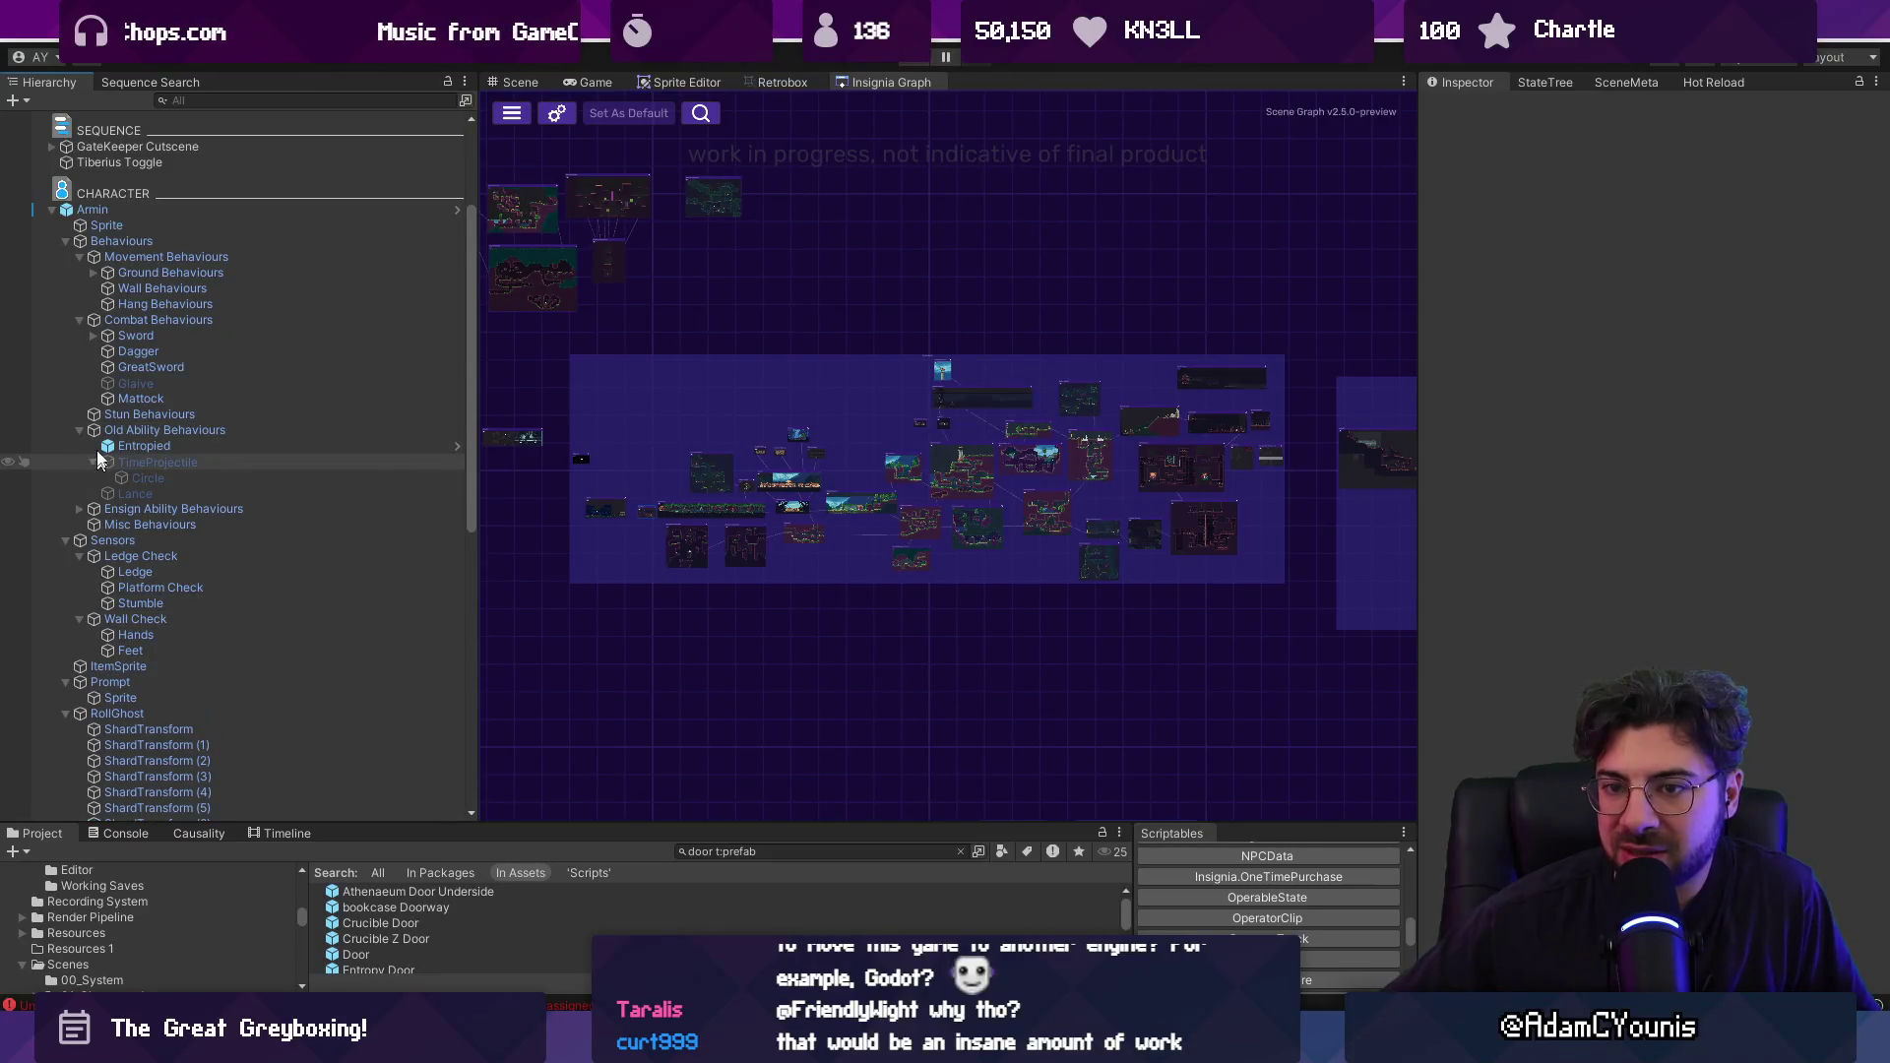
Unfold the Sword, Target Behaviours and Ground Behaviours foldouts, showing Look Up/Down and Deflect 1-3.
click(94, 336)
click(108, 351)
click(121, 383)
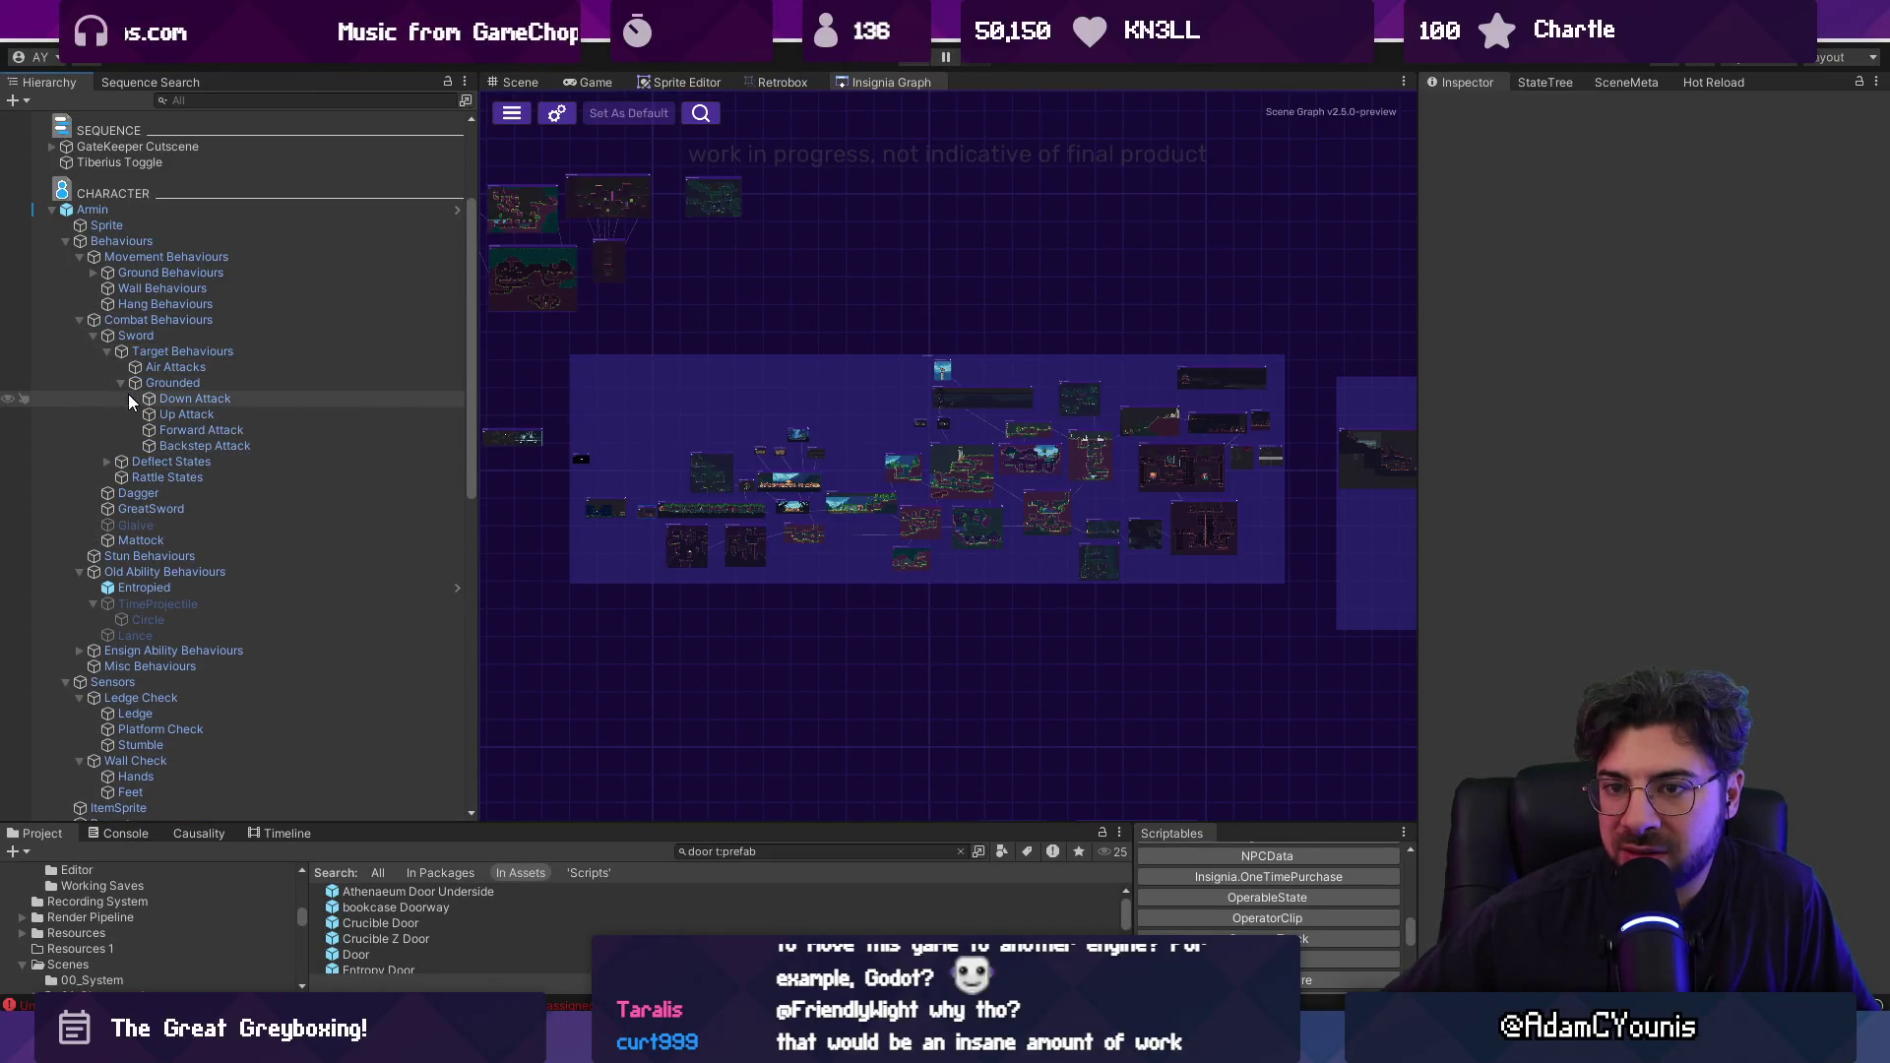
click(94, 273)
click(108, 305)
mouse_move(470, 315)
mouse_down()
mouse_move(494, 534)
mouse_move(499, 307)
mouse_move(504, 422)
mouse_up()
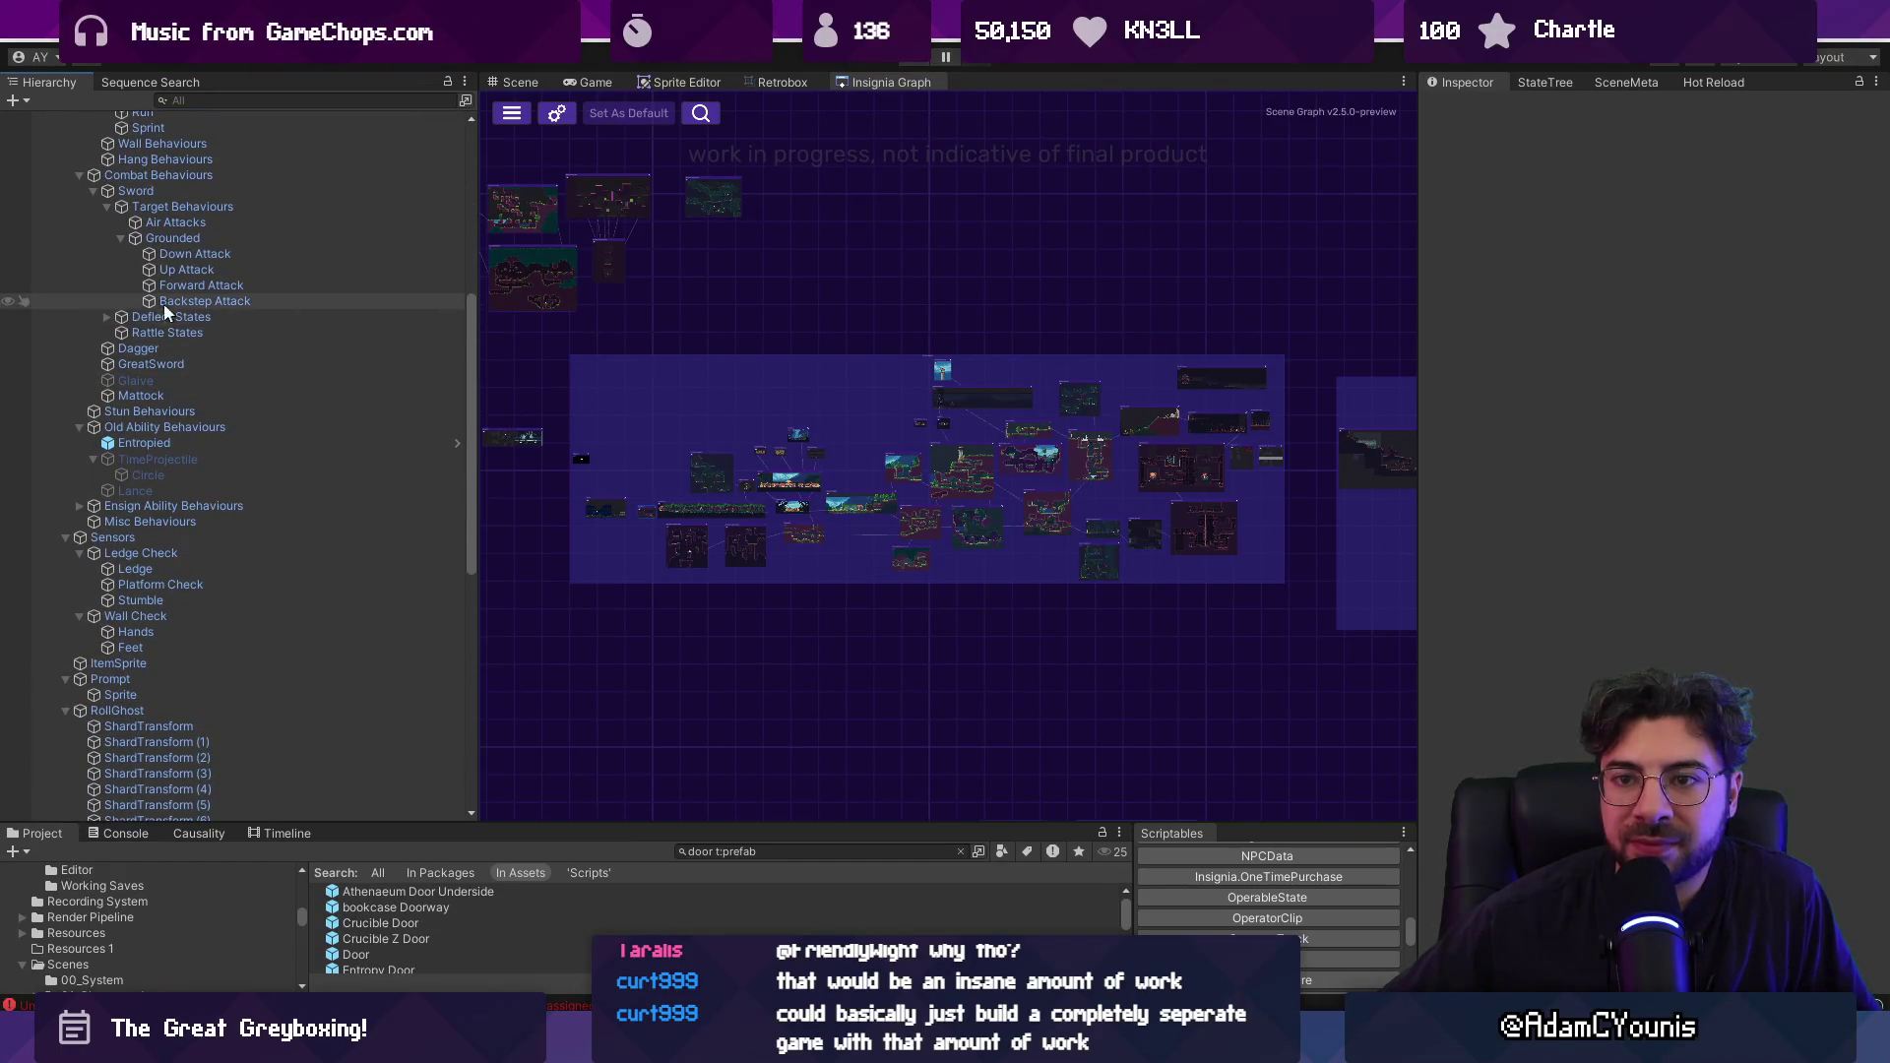
click(106, 316)
scroll(334, 395, down, 3)
scroll(333, 396, down, 9)
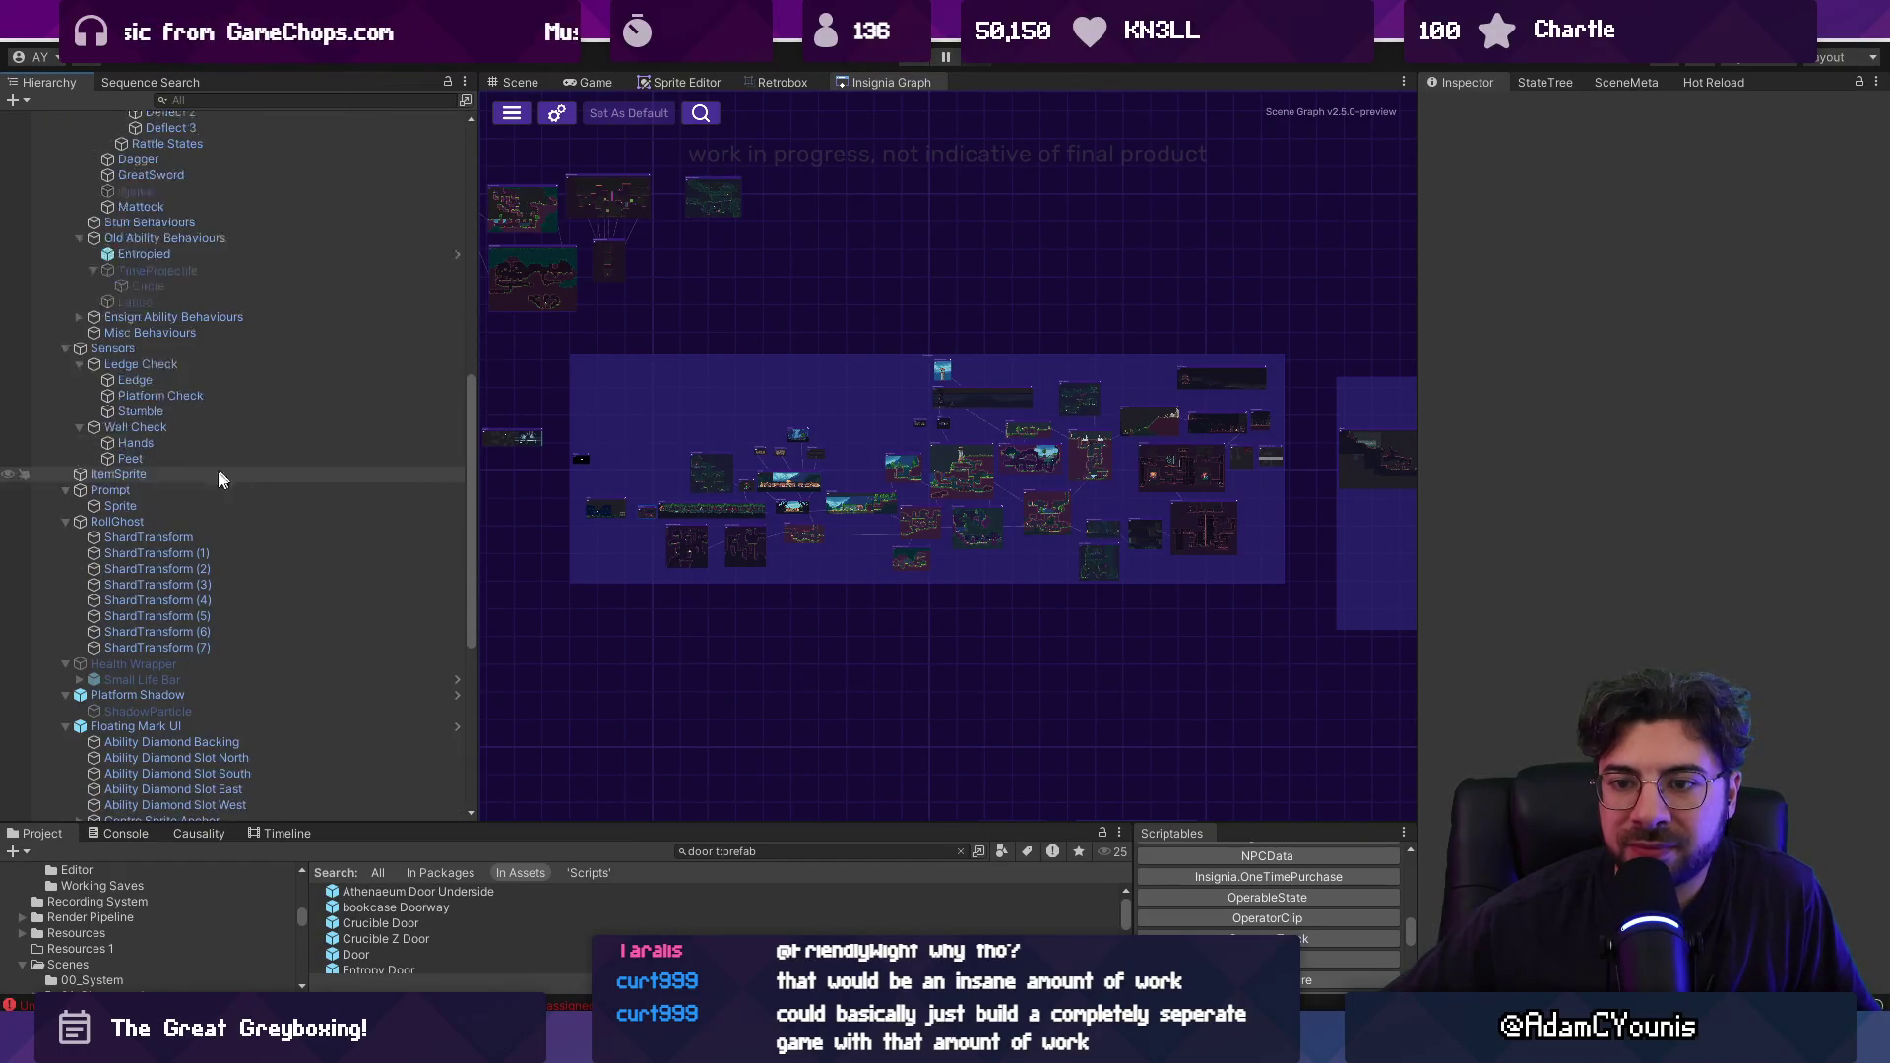
Expand Centre Sprite Anchor's Container (Backing, Gem) and the coloured Ensign Twinkles variants.
click(79, 585)
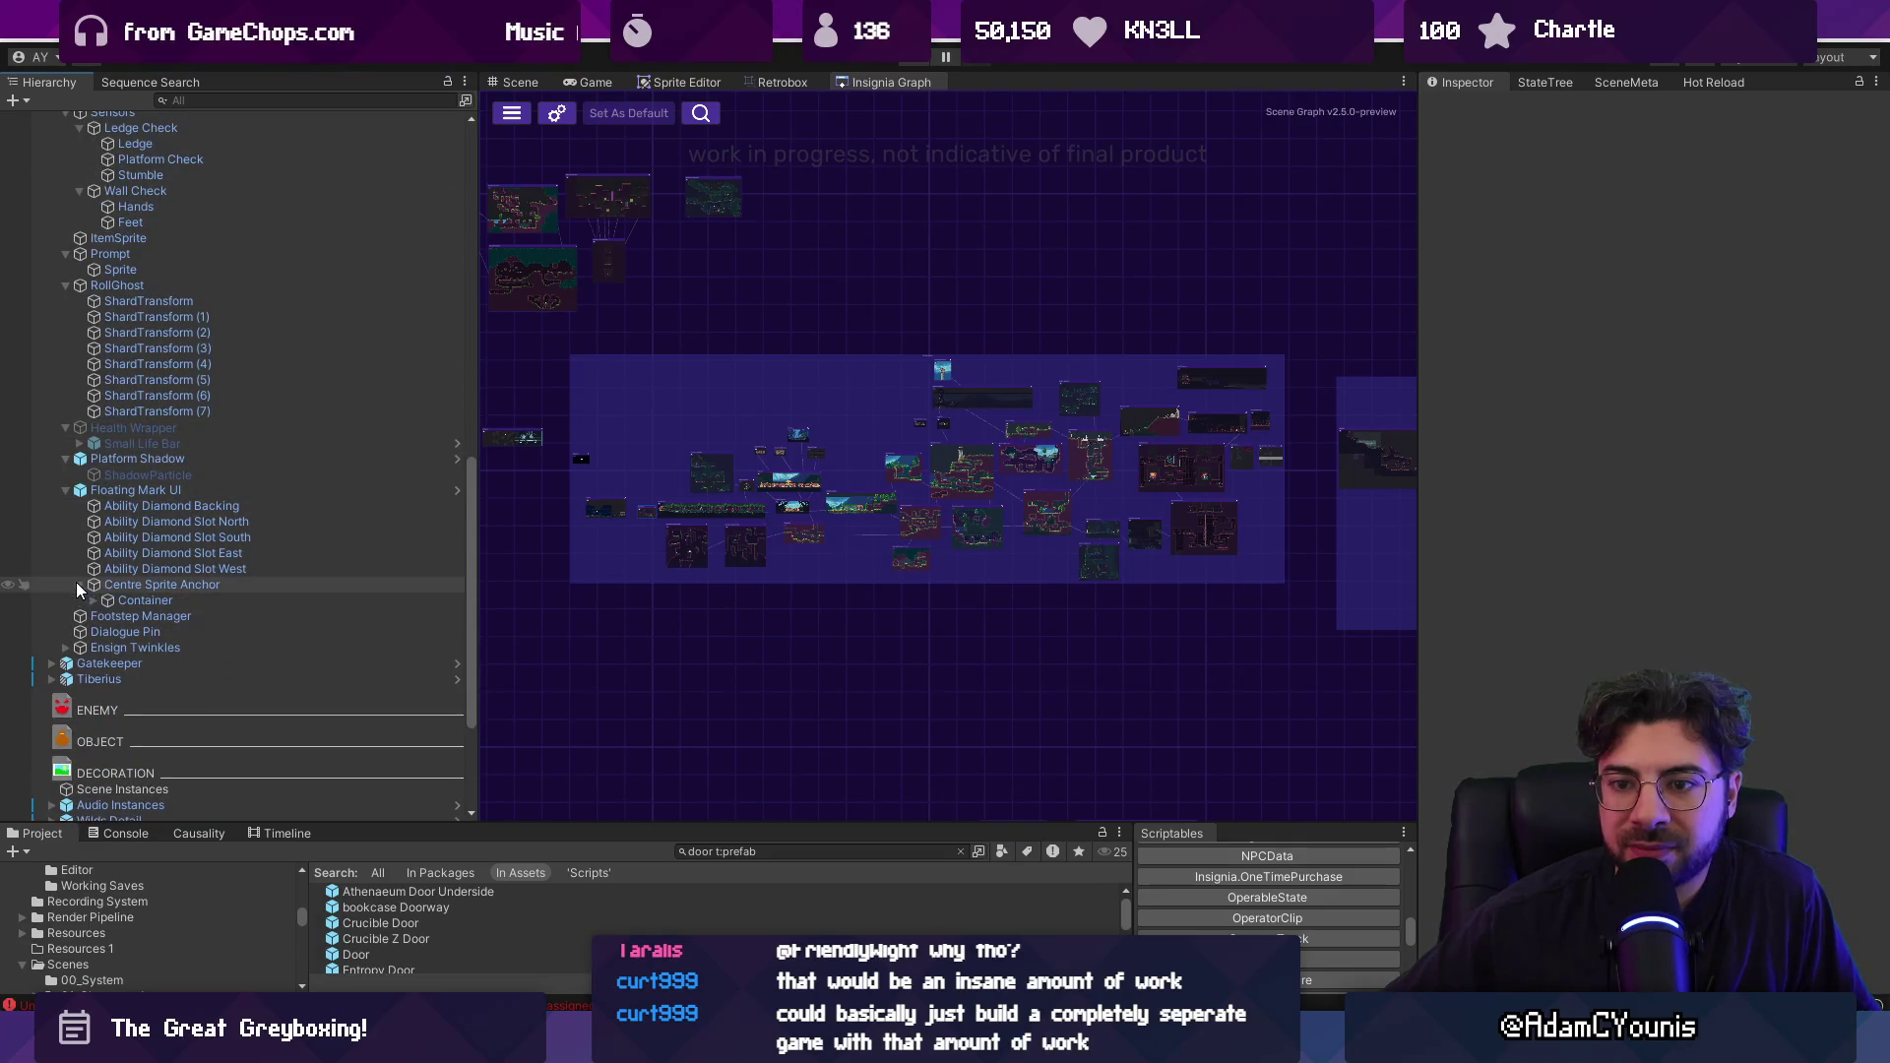
click(98, 596)
click(92, 601)
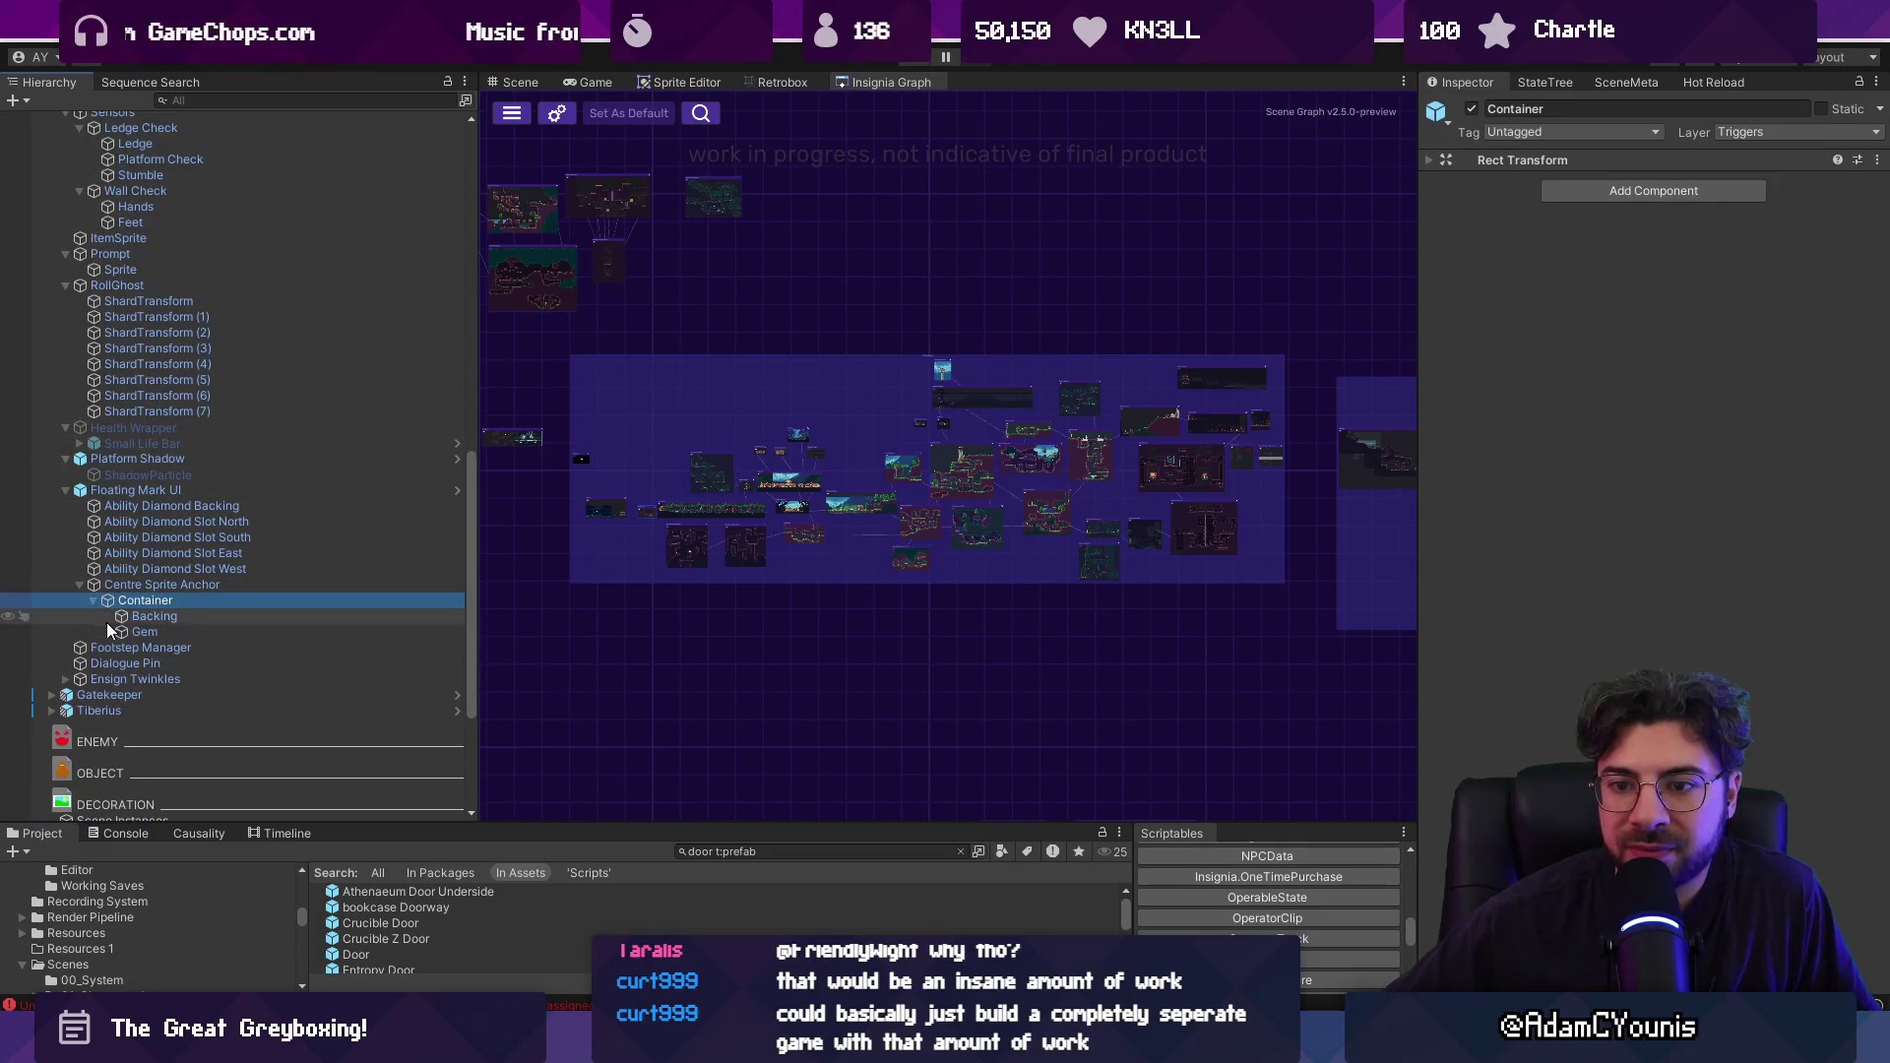
click(66, 679)
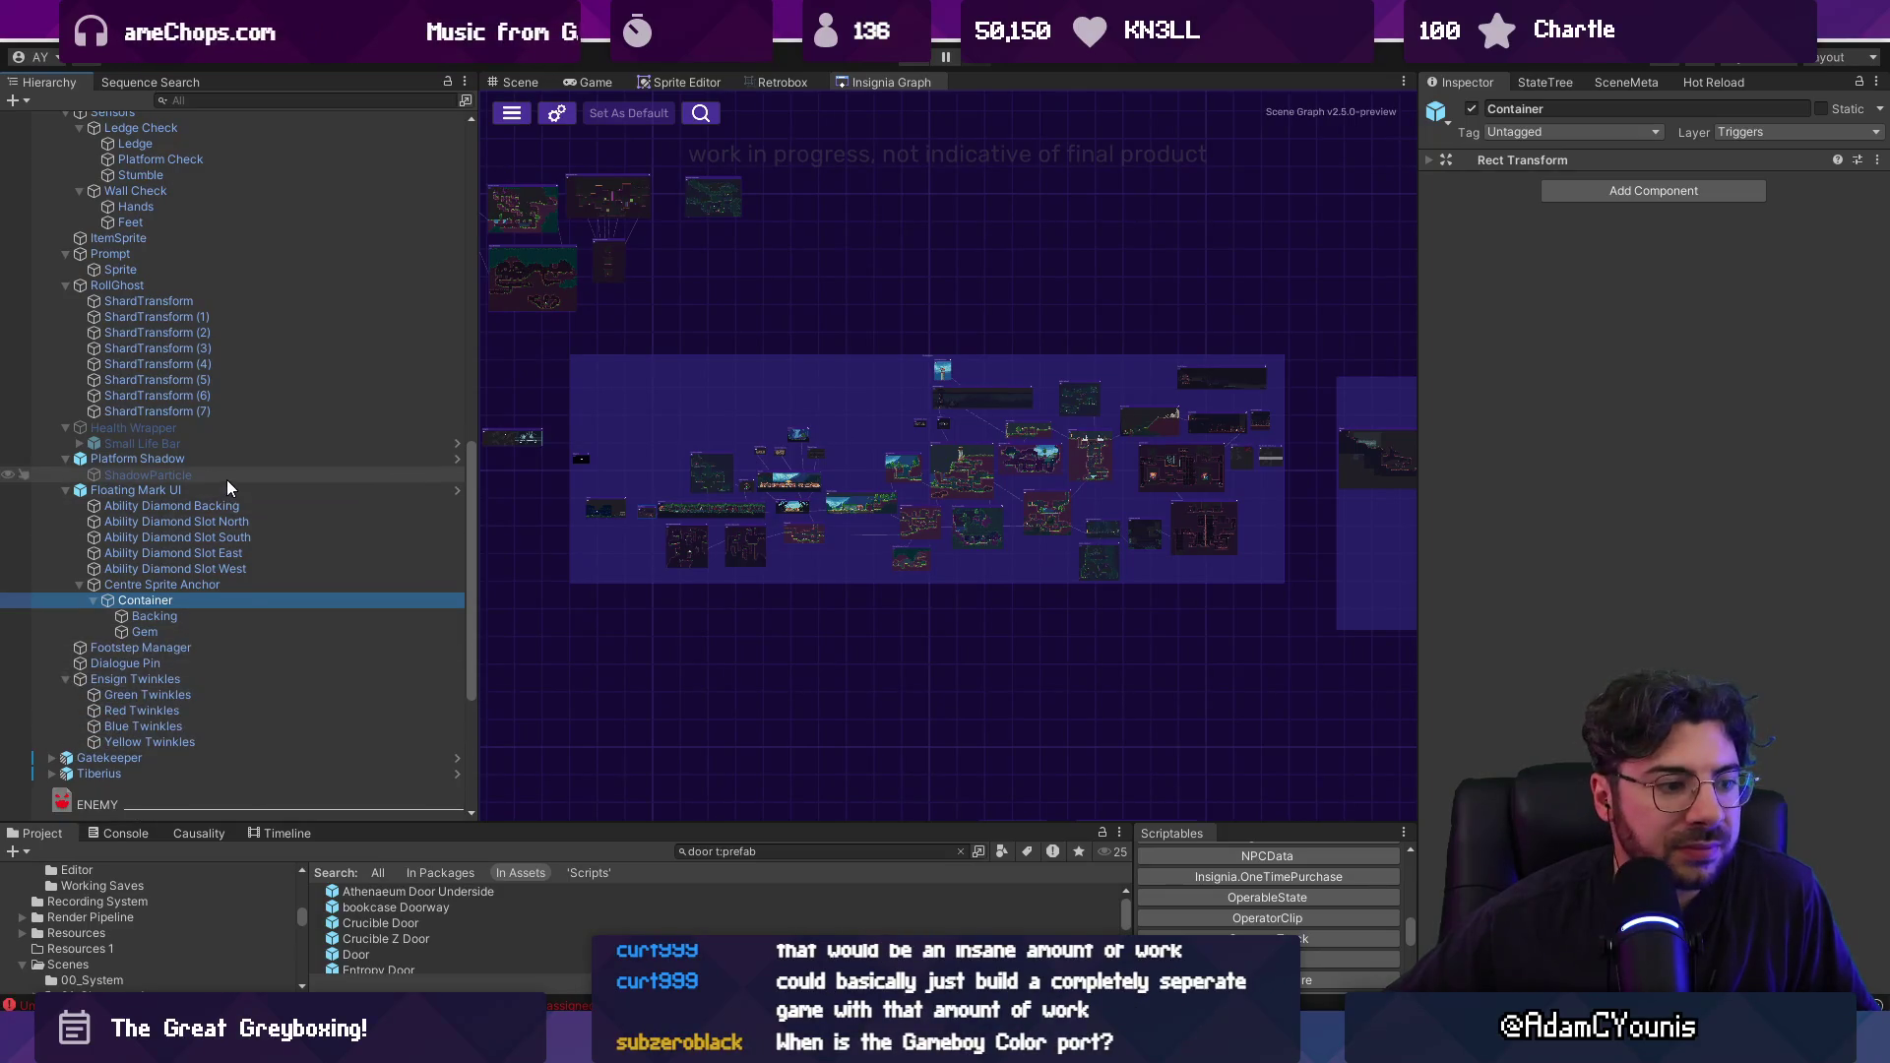
scroll(228, 480, up, 3)
scroll(258, 484, up, 3)
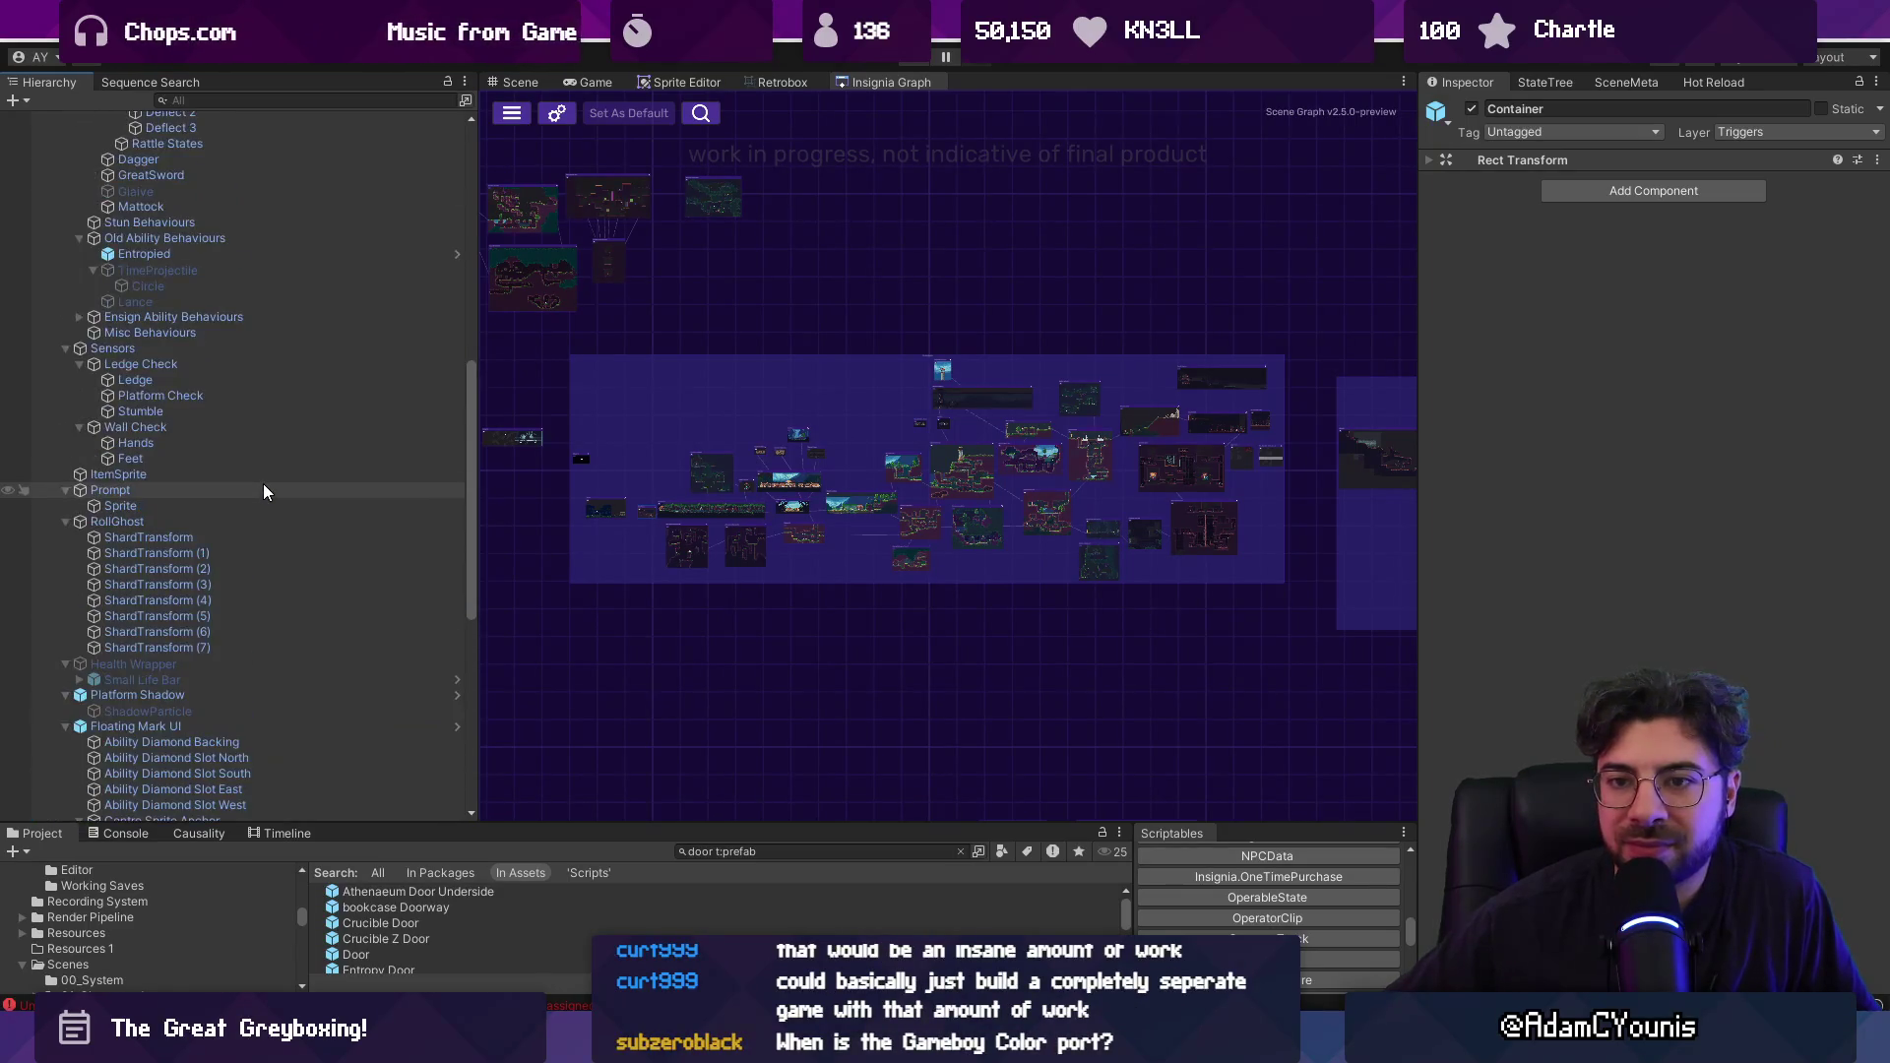
scroll(276, 439, up, 3)
scroll(278, 437, up, 2)
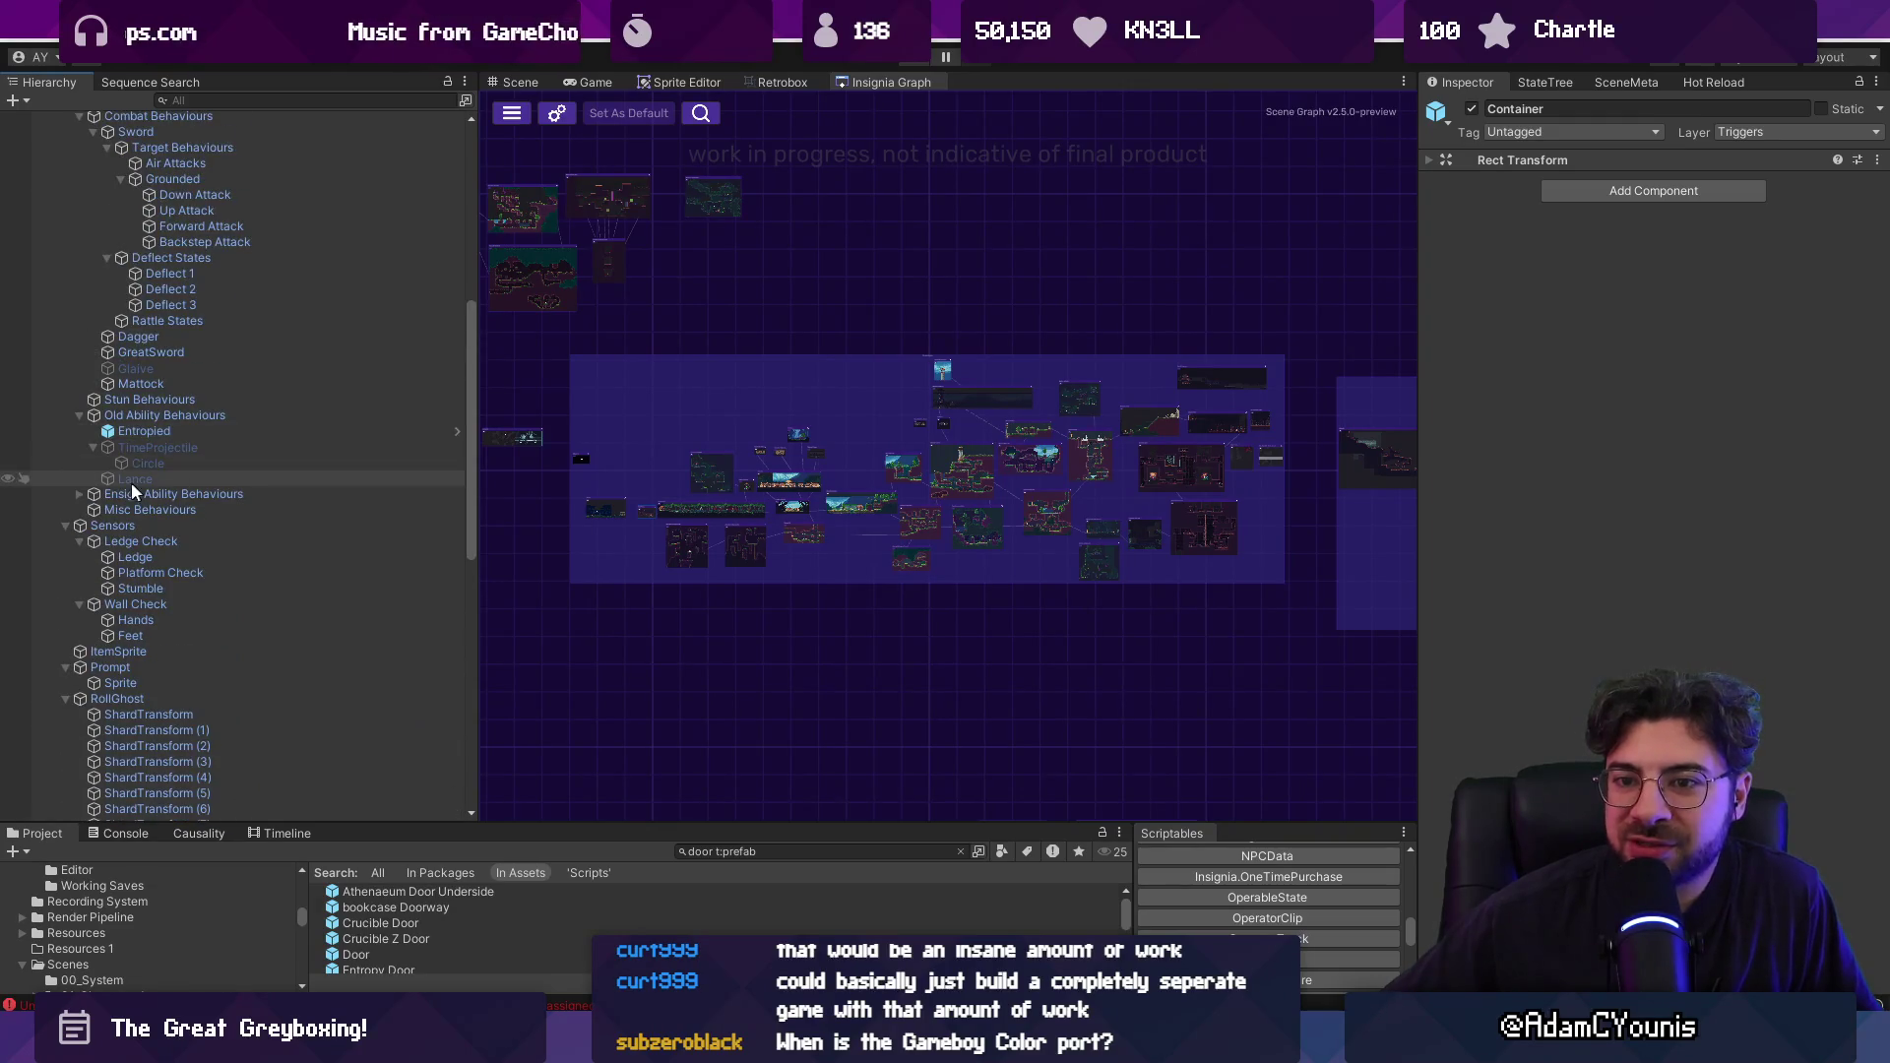
Select Ensign Ability Behaviours and unfold its Yellow and Green ability groups.
click(73, 494)
click(78, 494)
click(93, 510)
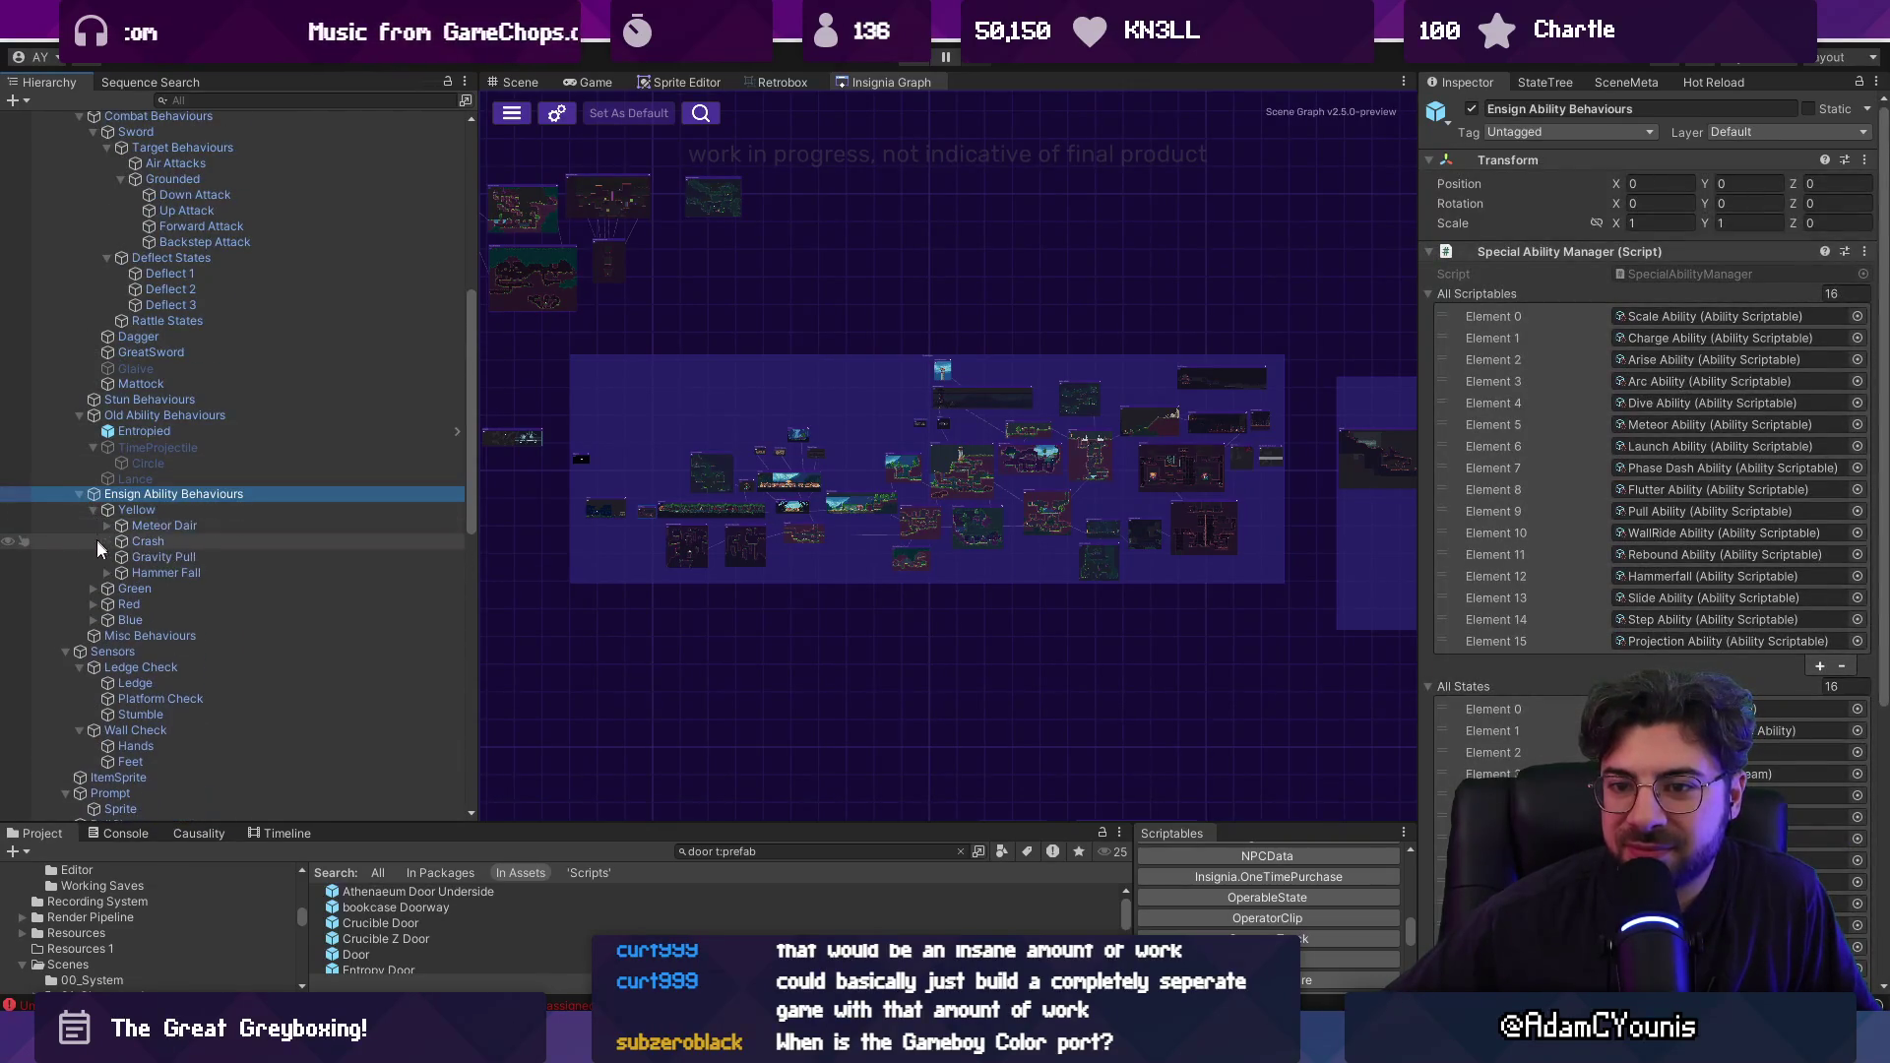
click(93, 588)
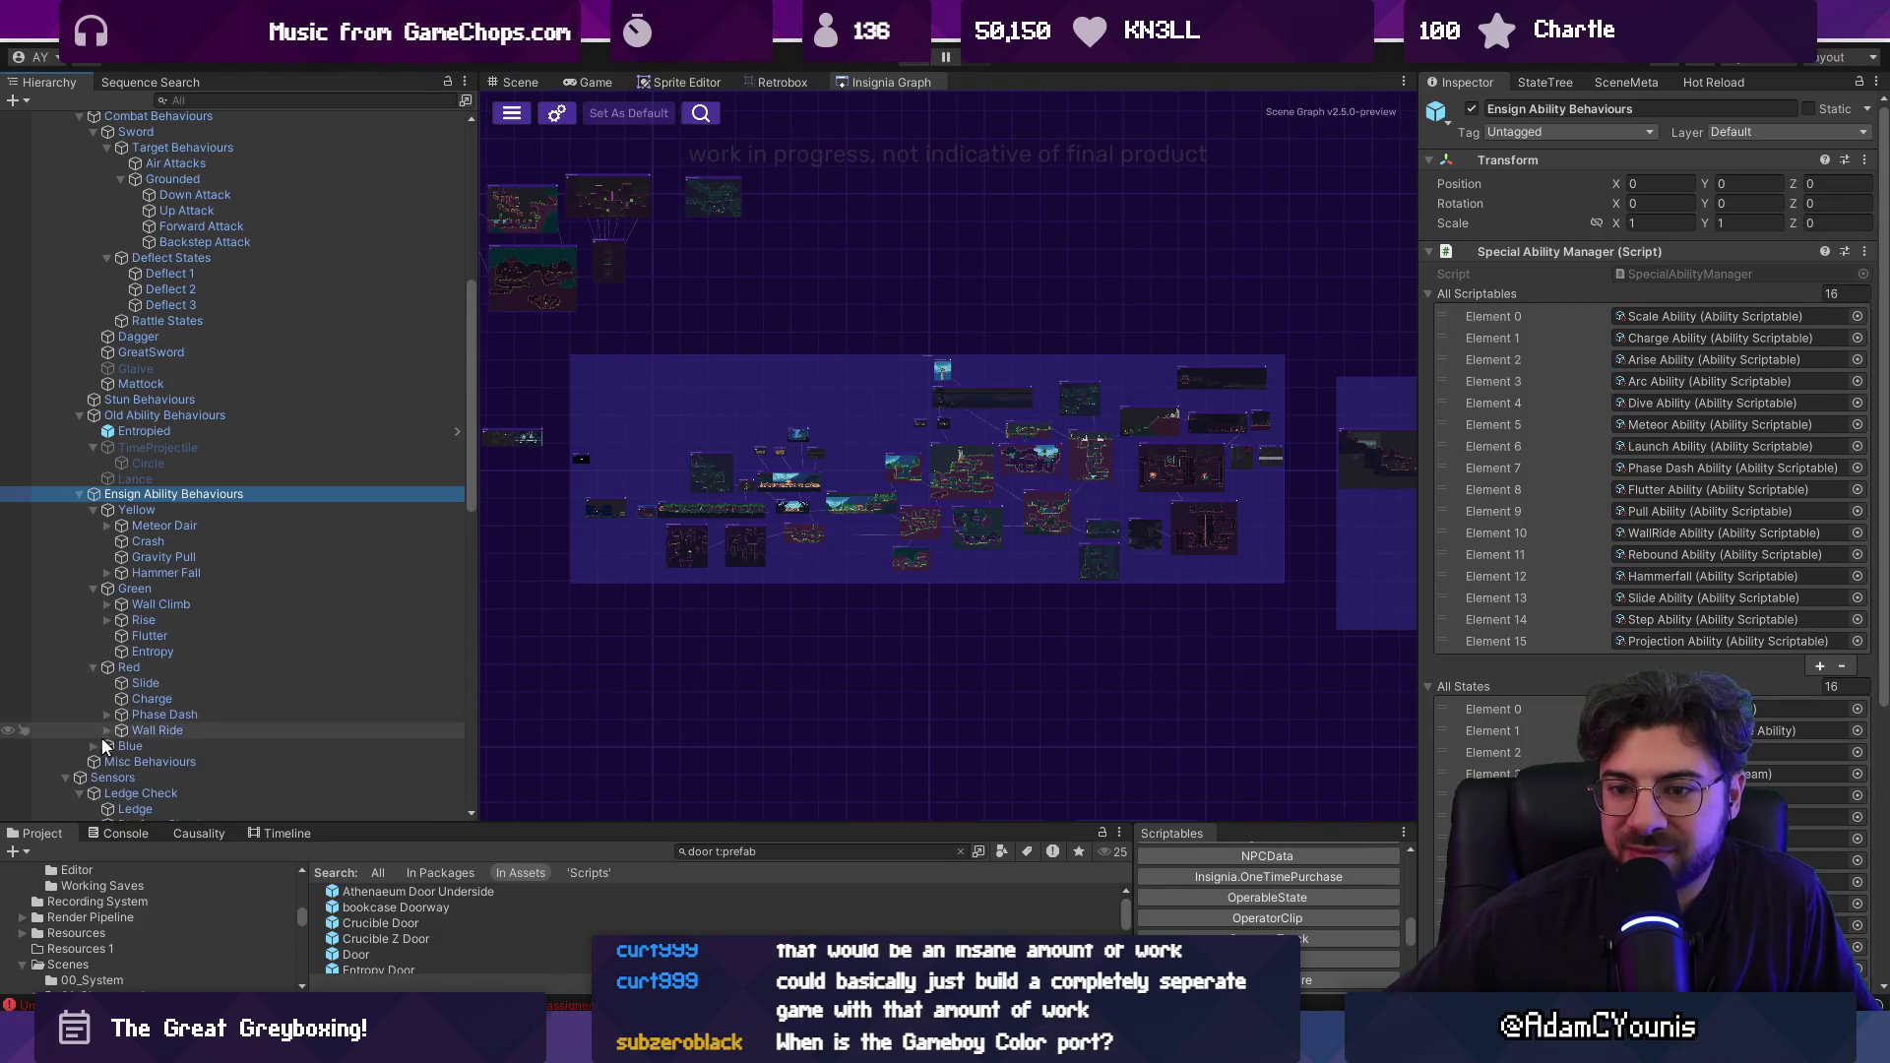
scroll(216, 557, up, 3)
scroll(242, 527, up, 2)
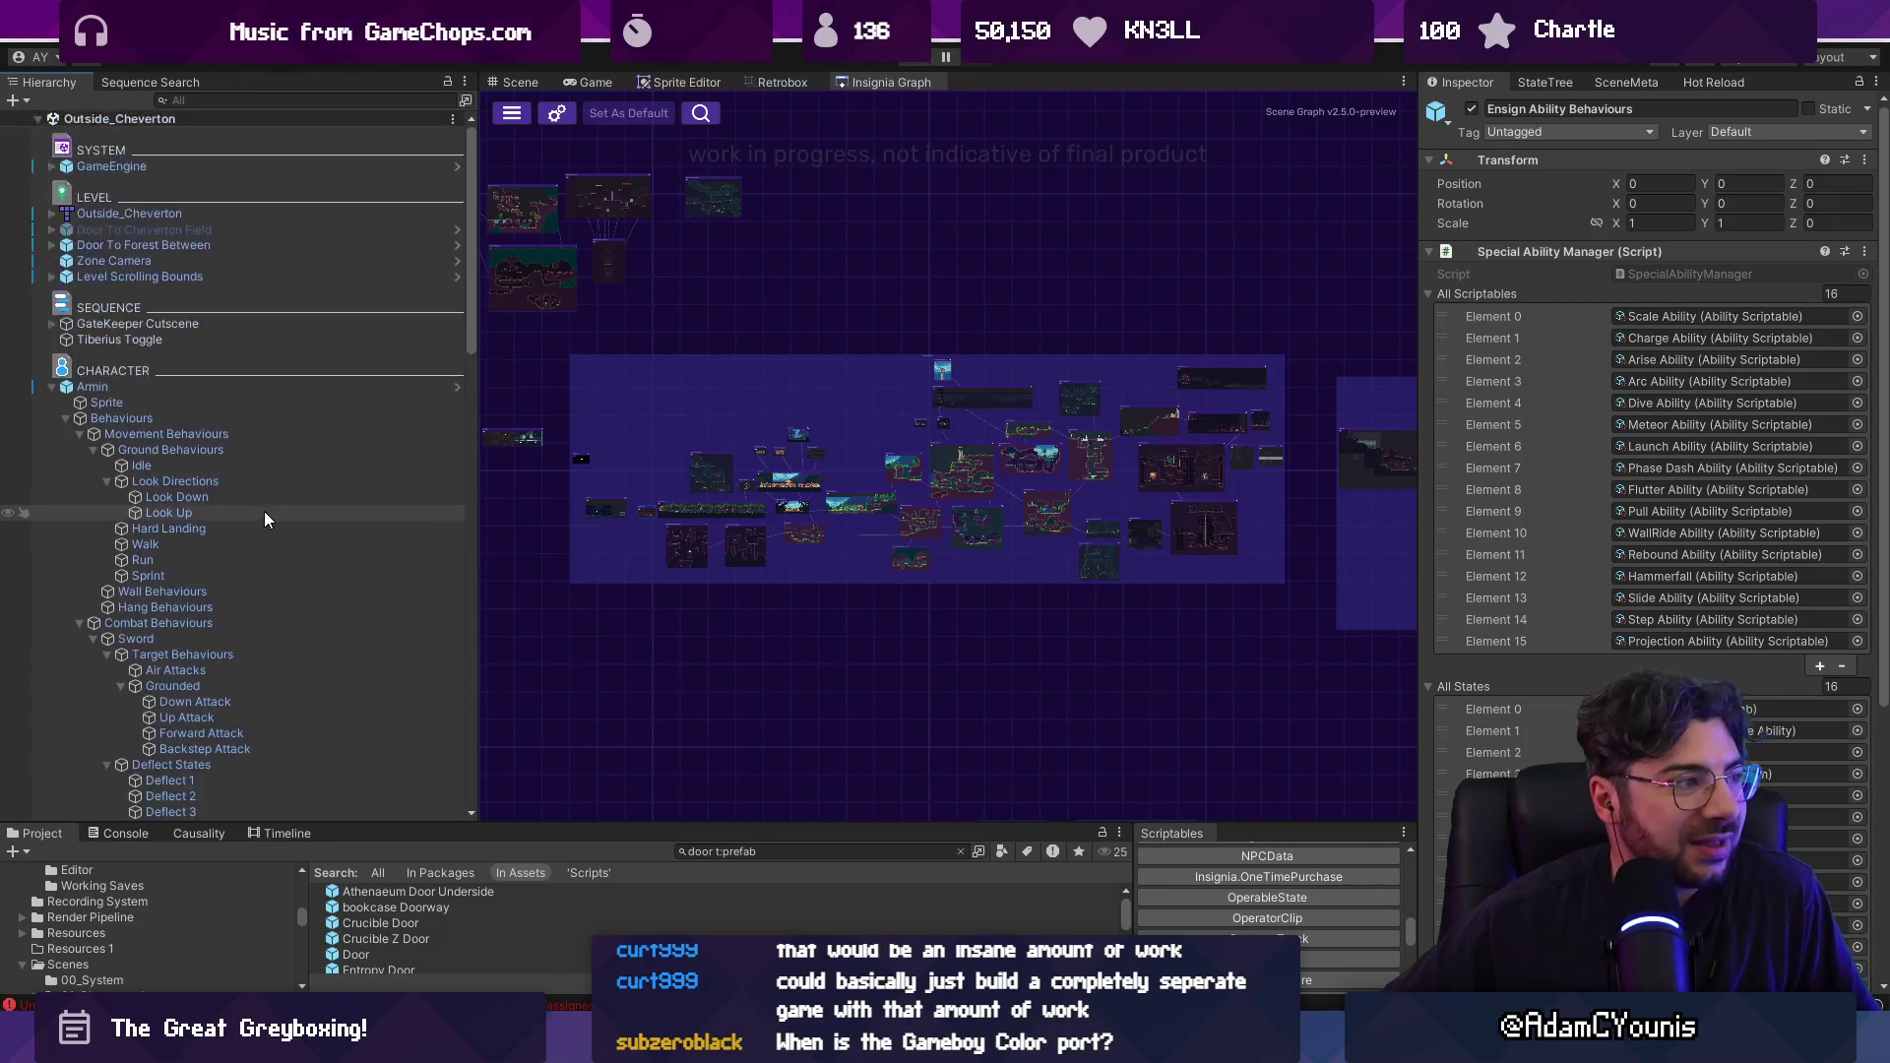
scroll(123, 276, down, 15)
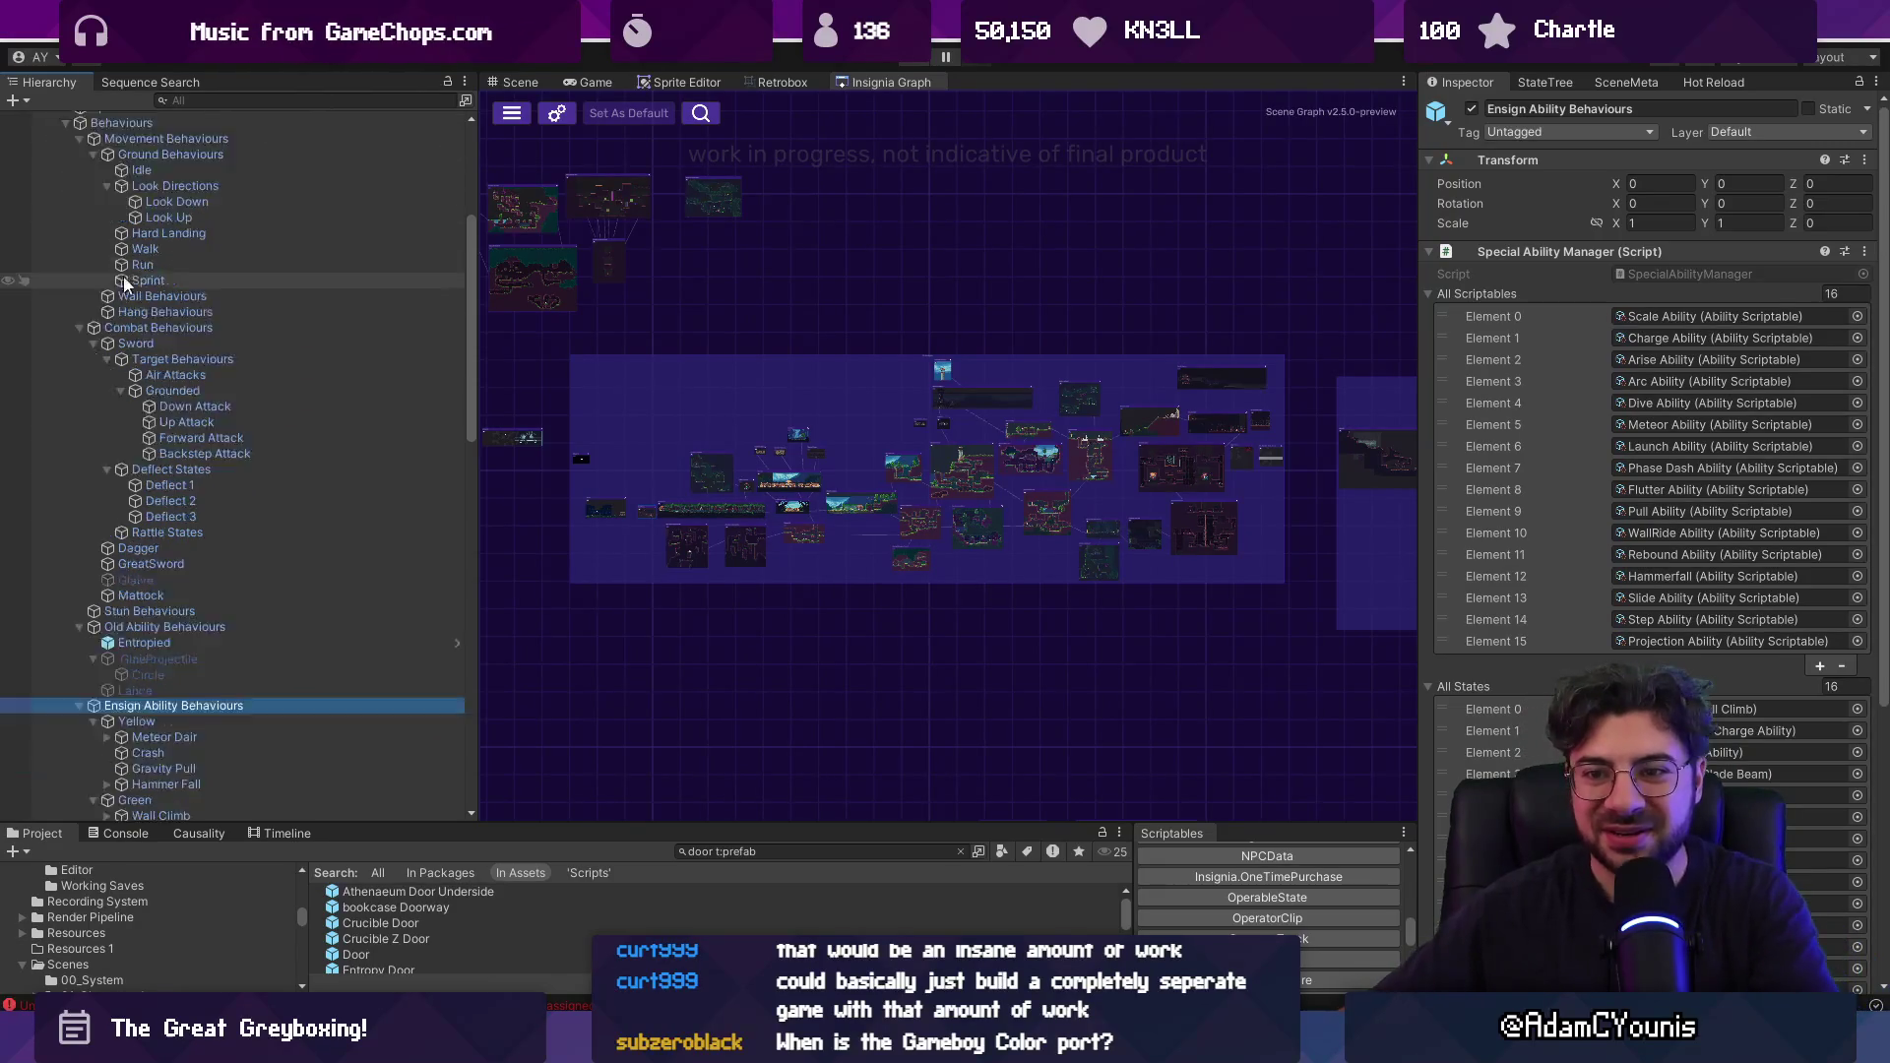
scroll(374, 346, up, 15)
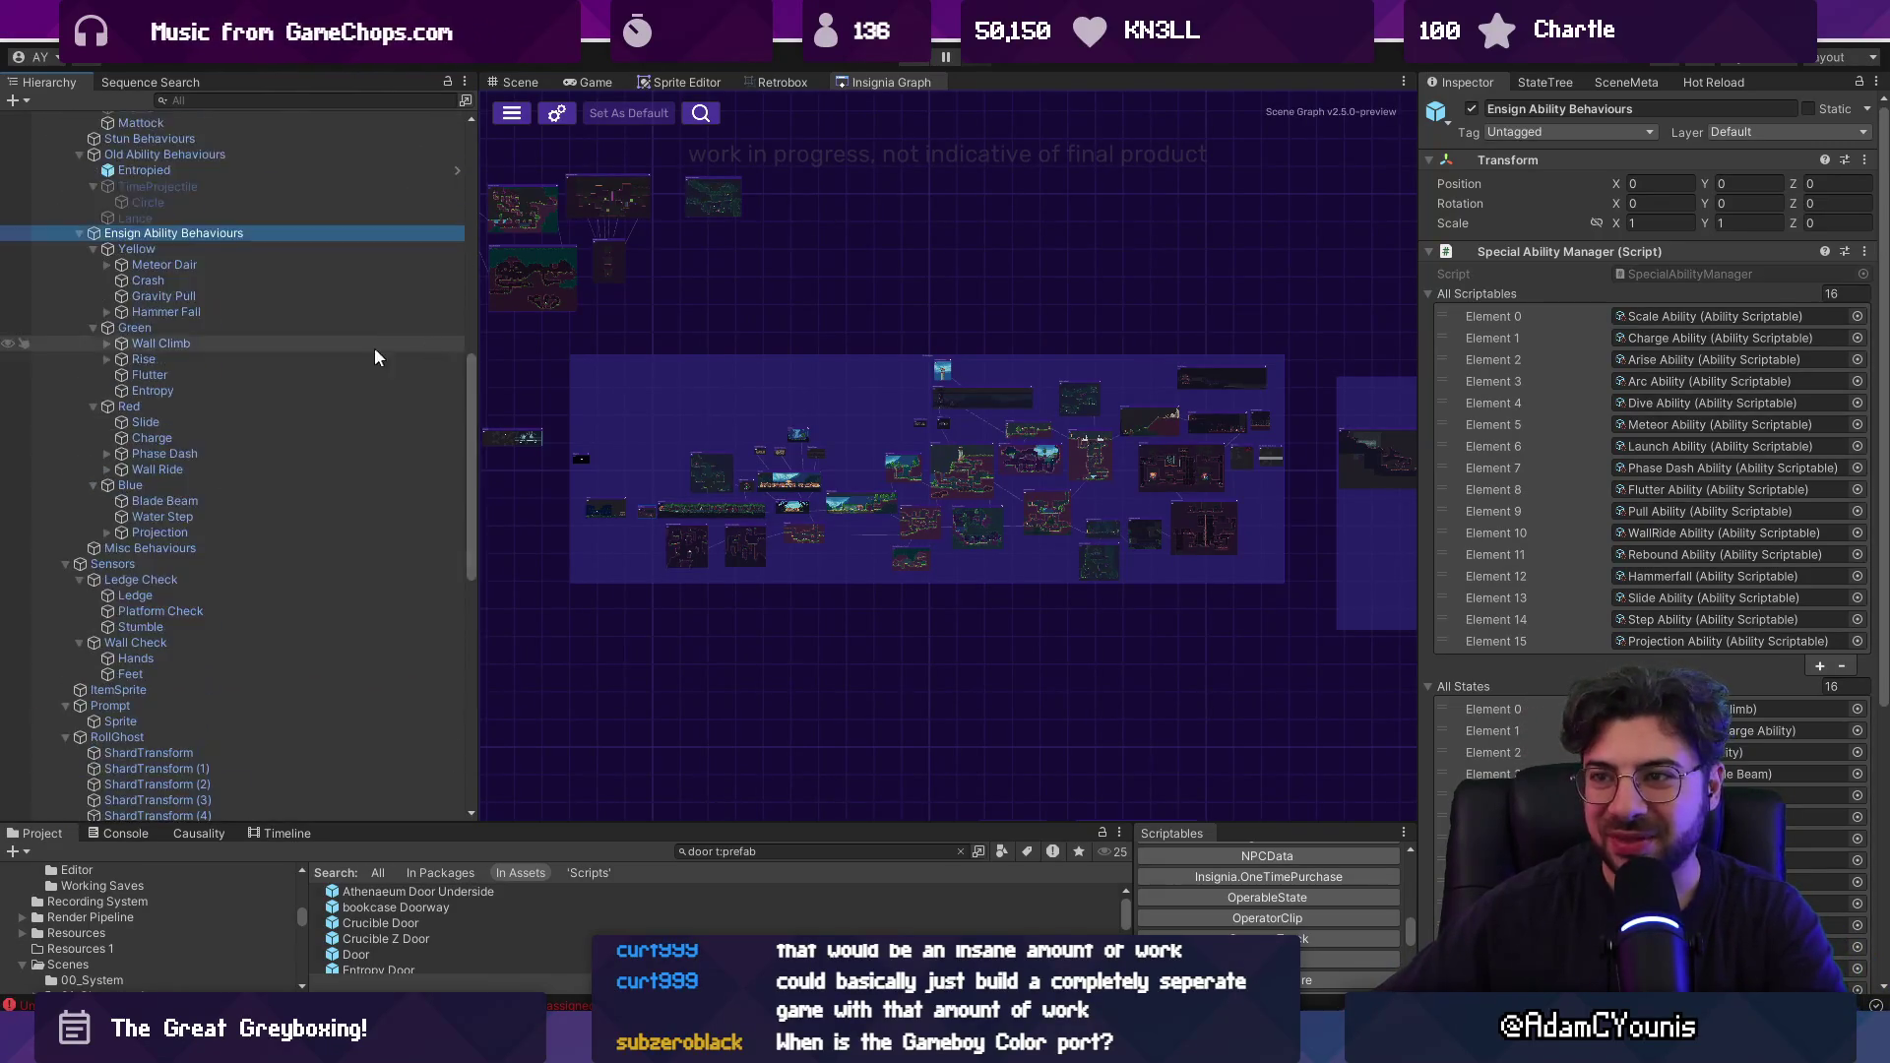
Fold away Armin's children and collapse the Special Ability Manager component.
click(52, 387)
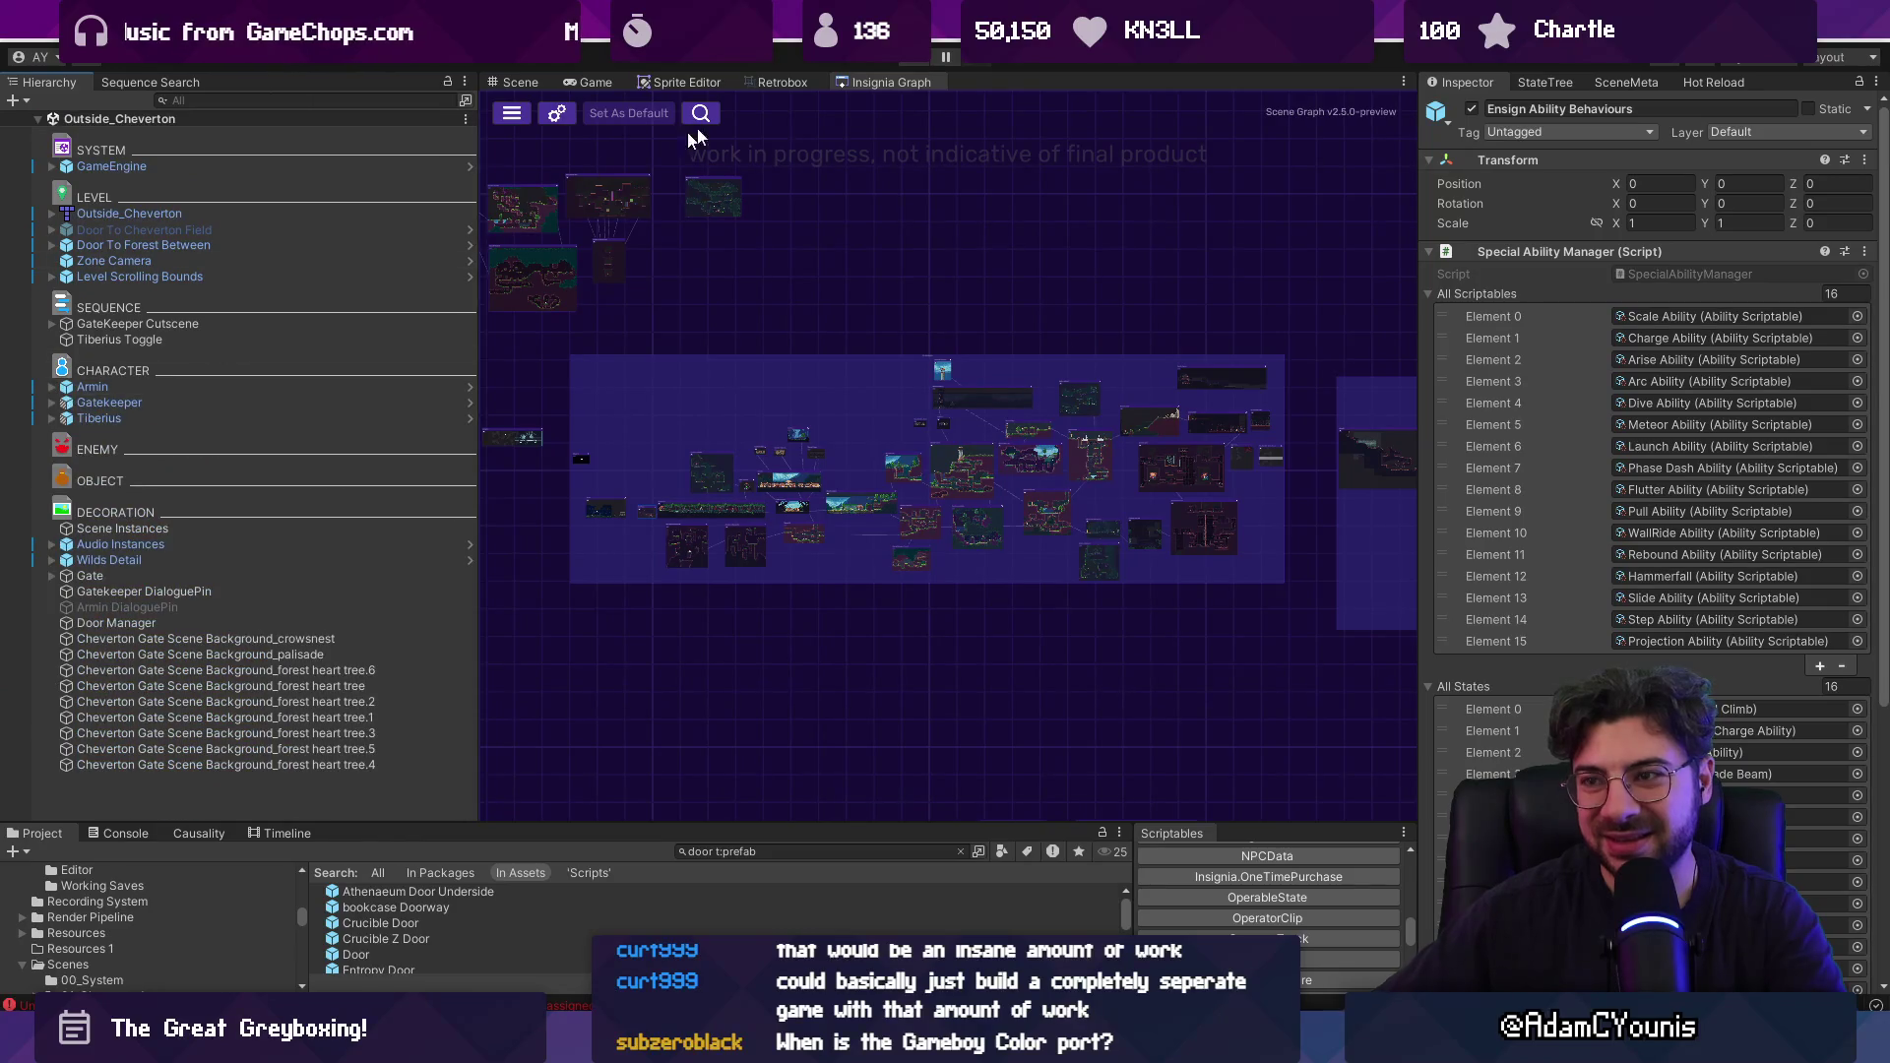
click(1426, 252)
drag(1419, 256, 1439, 256)
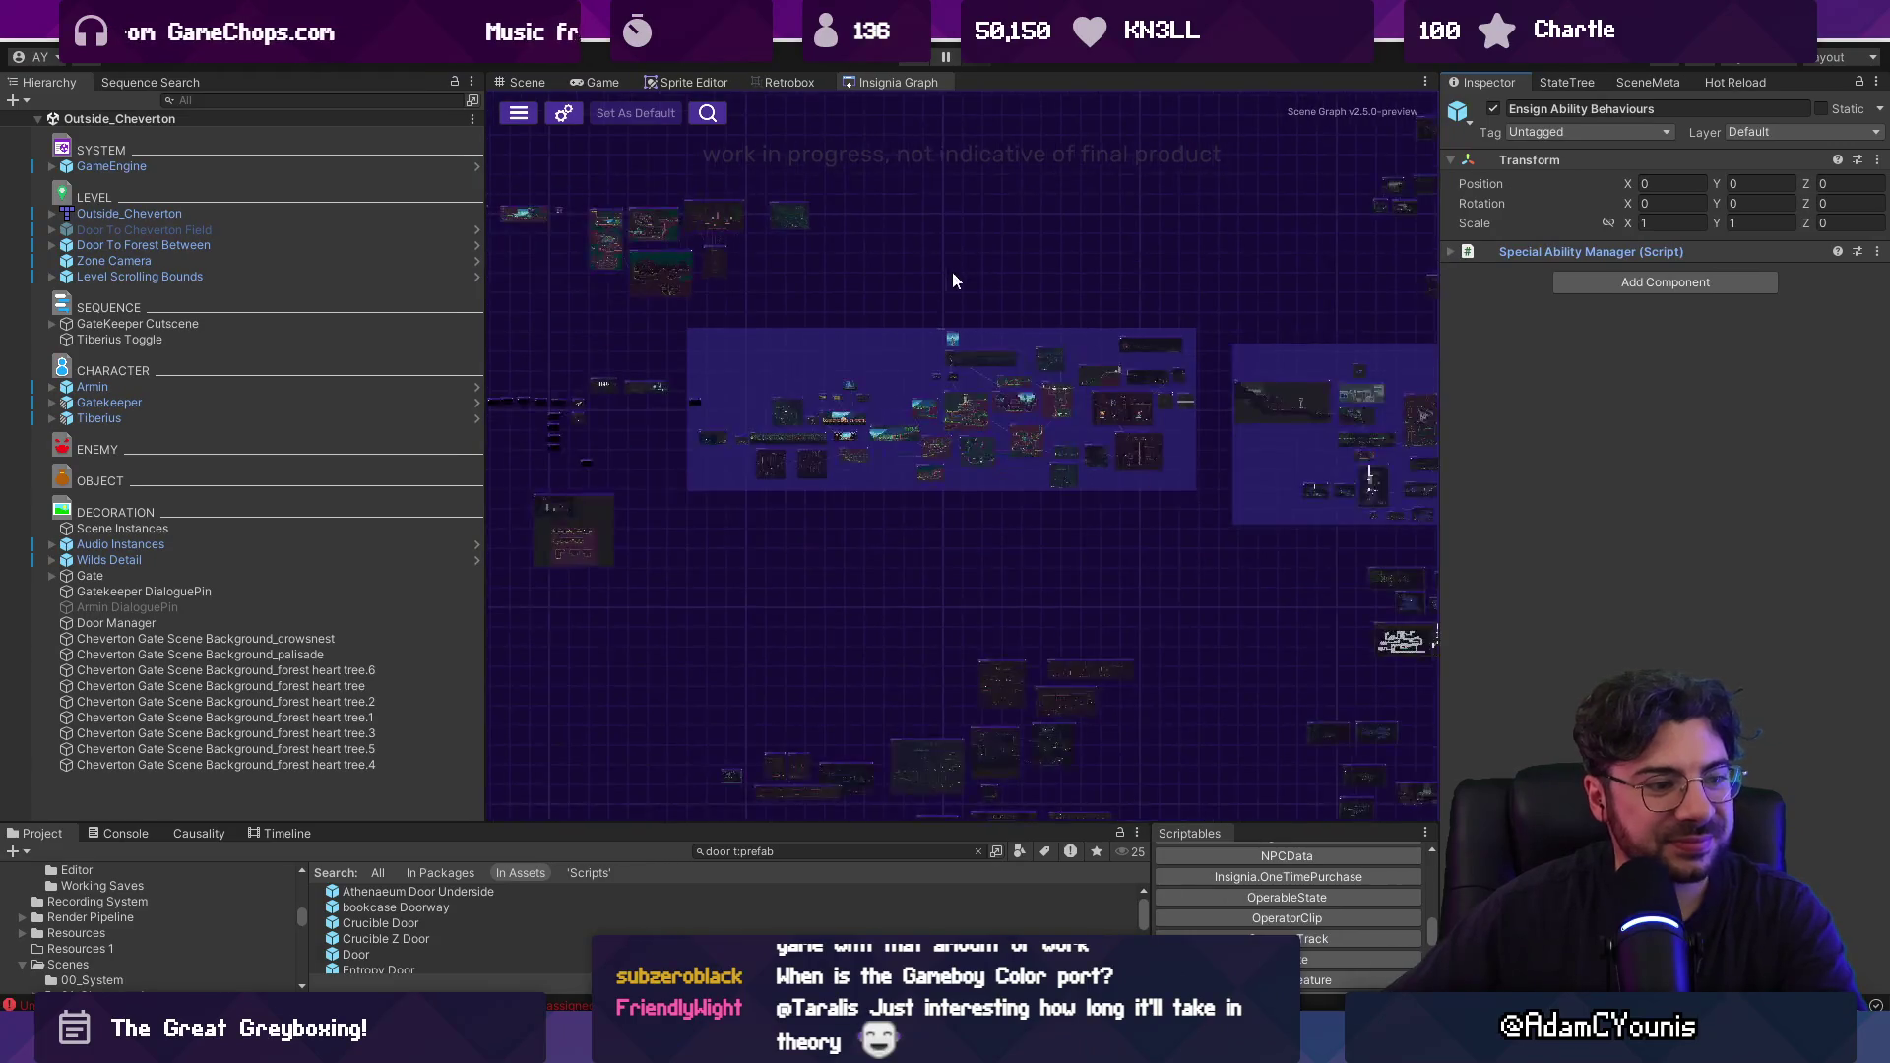
Zoom and pan the Insignia Graph to the Cheverton scene group near Outside_Cheverton.
scroll(729, 413, up, 6)
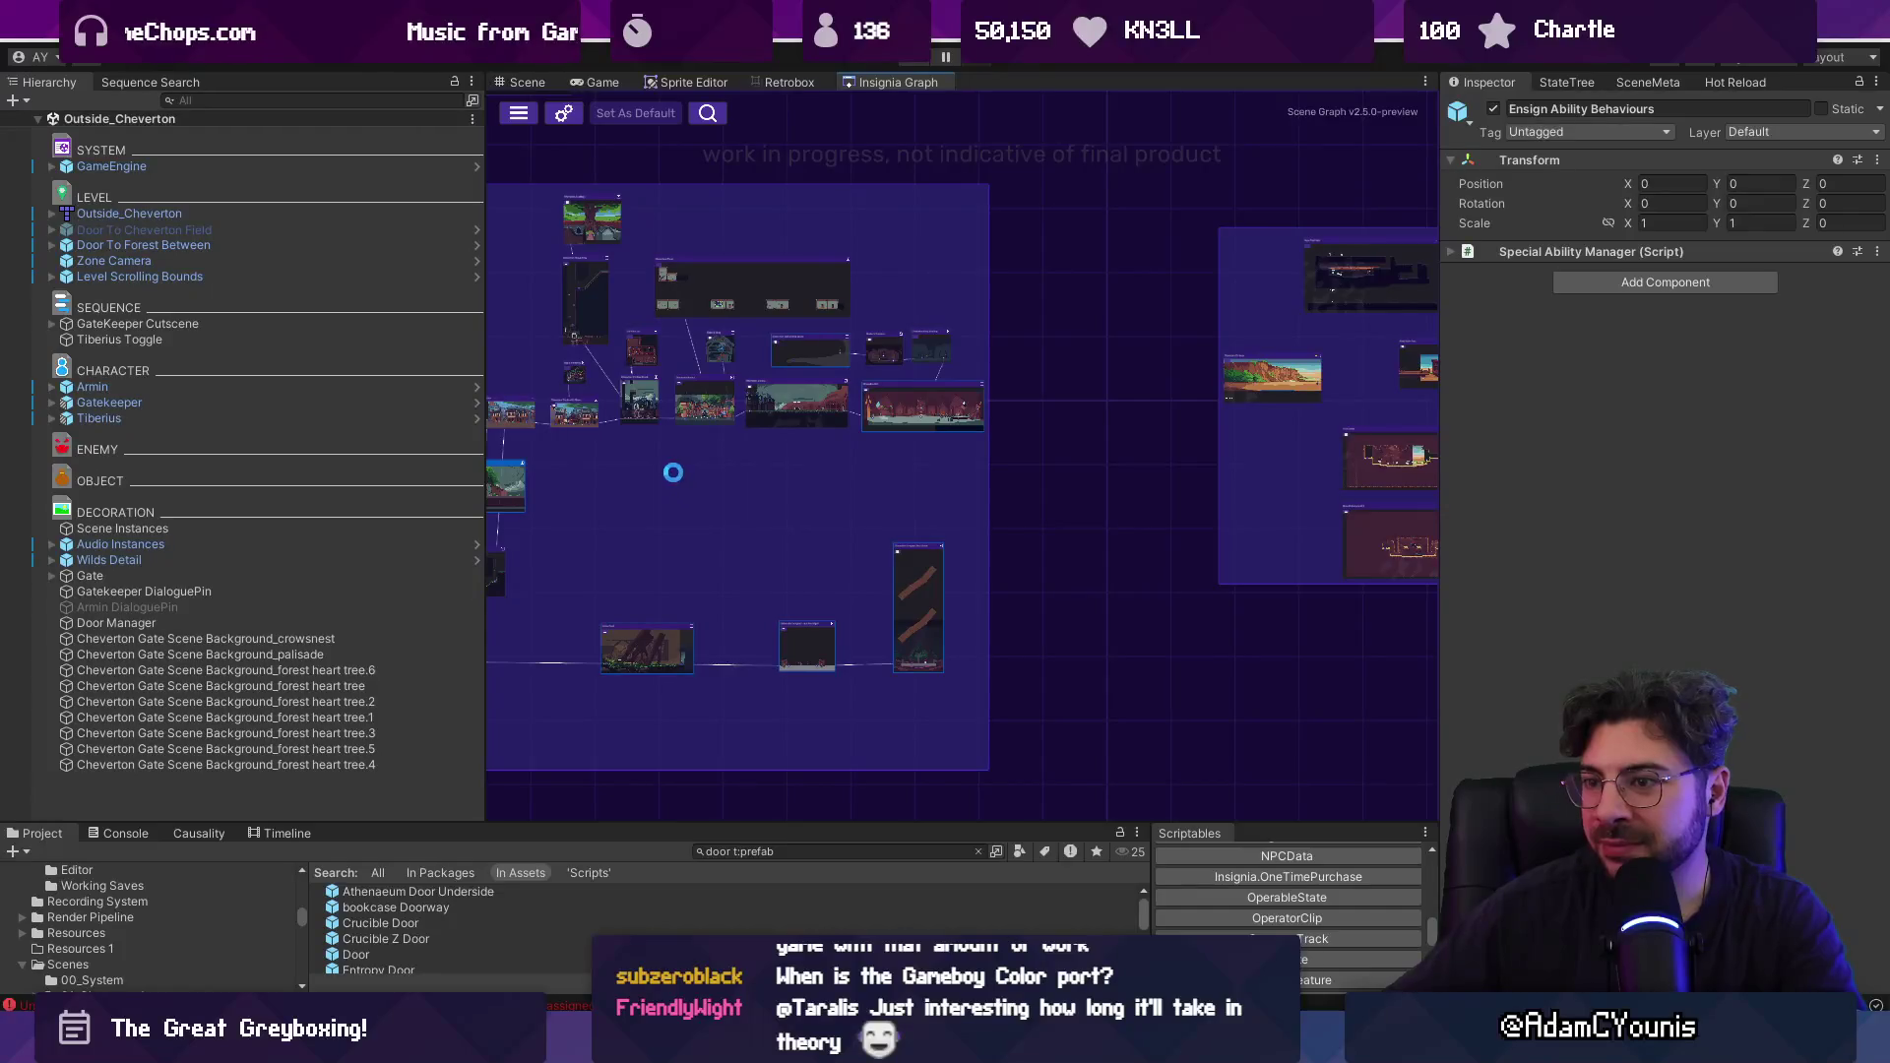
drag(629, 452, 805, 433)
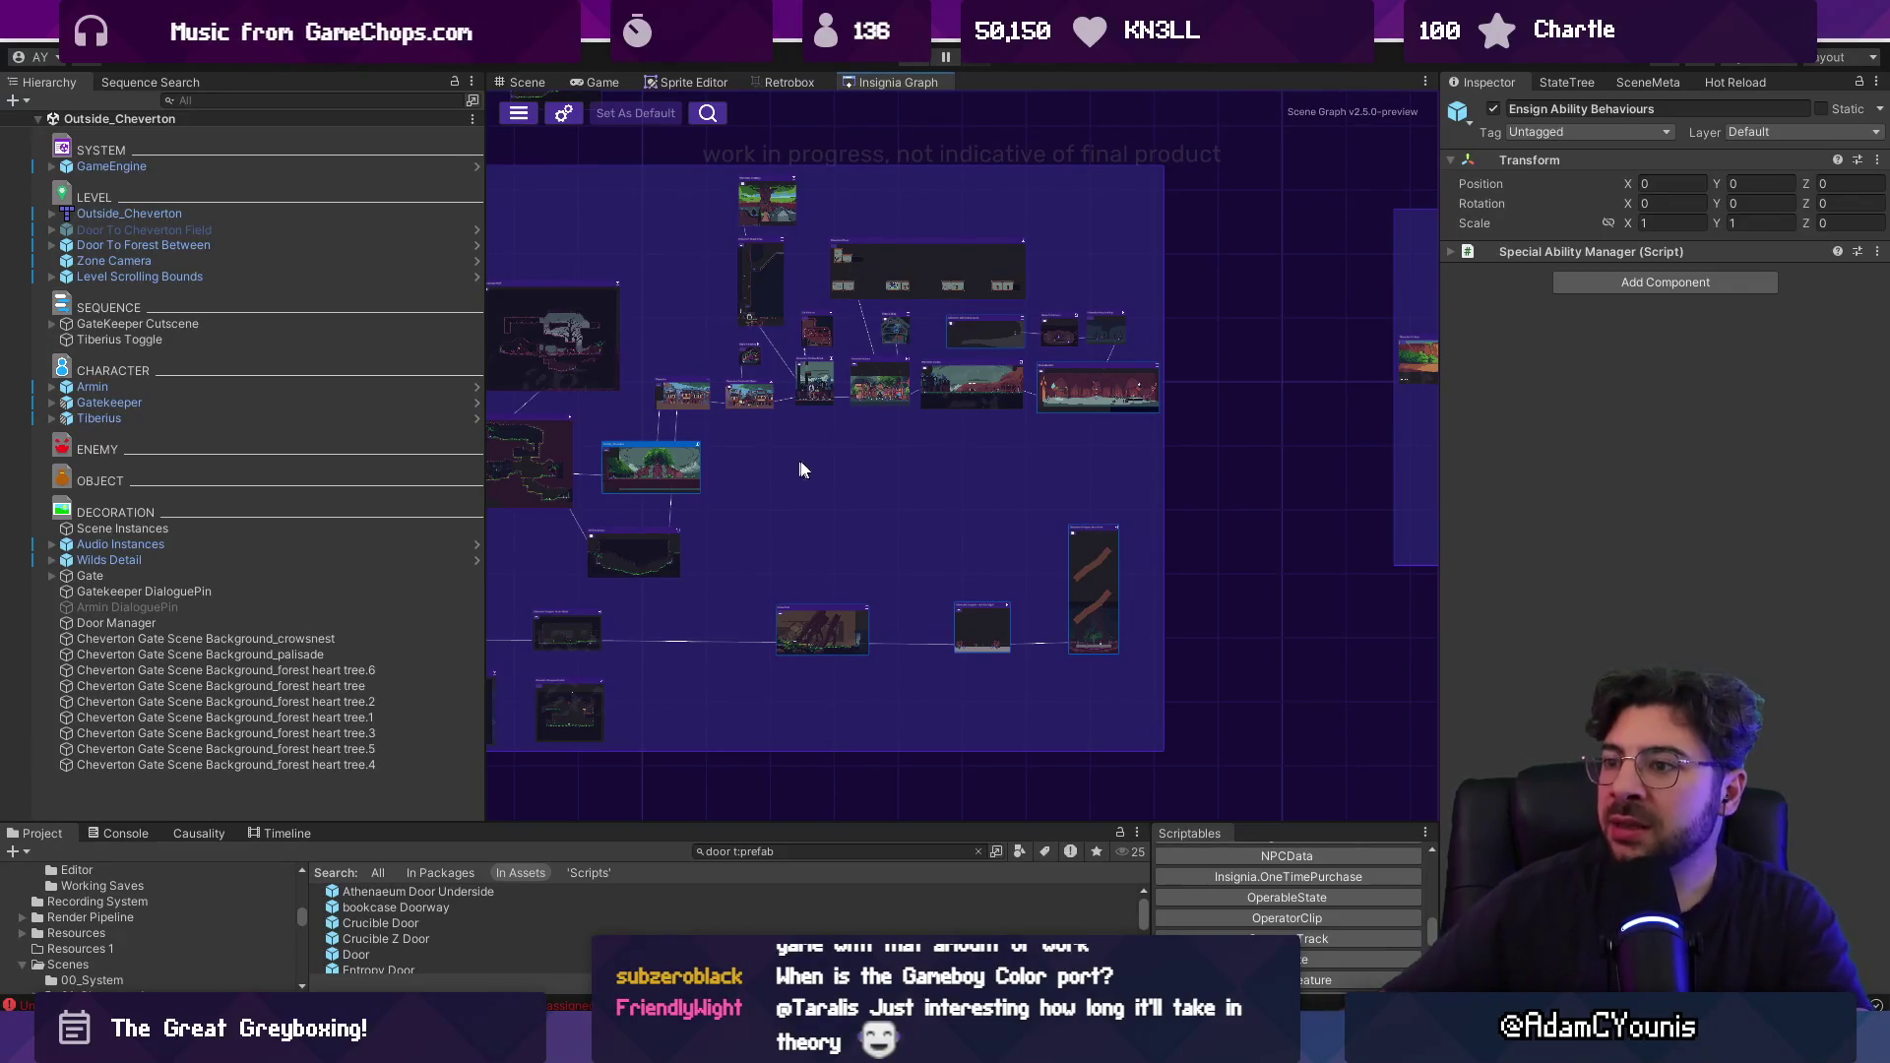
scroll(792, 462, up, 3)
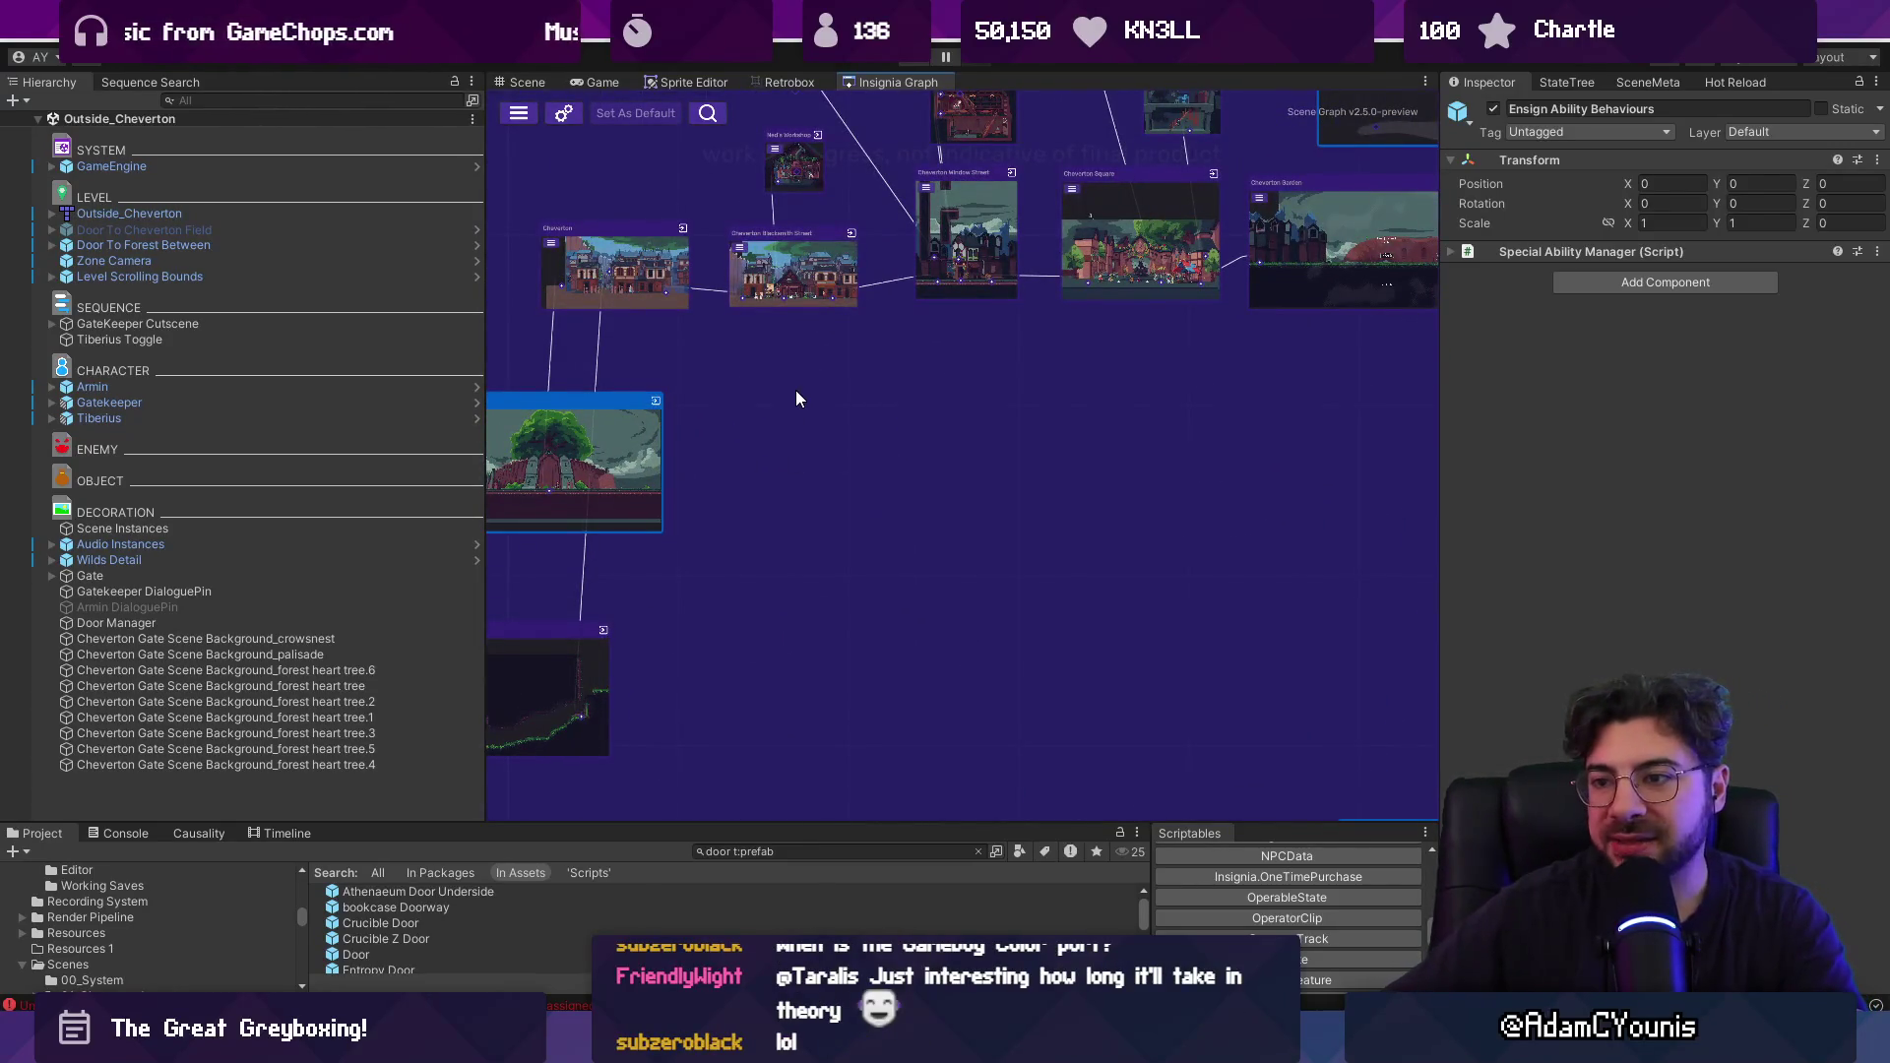
scroll(894, 471, up, 3)
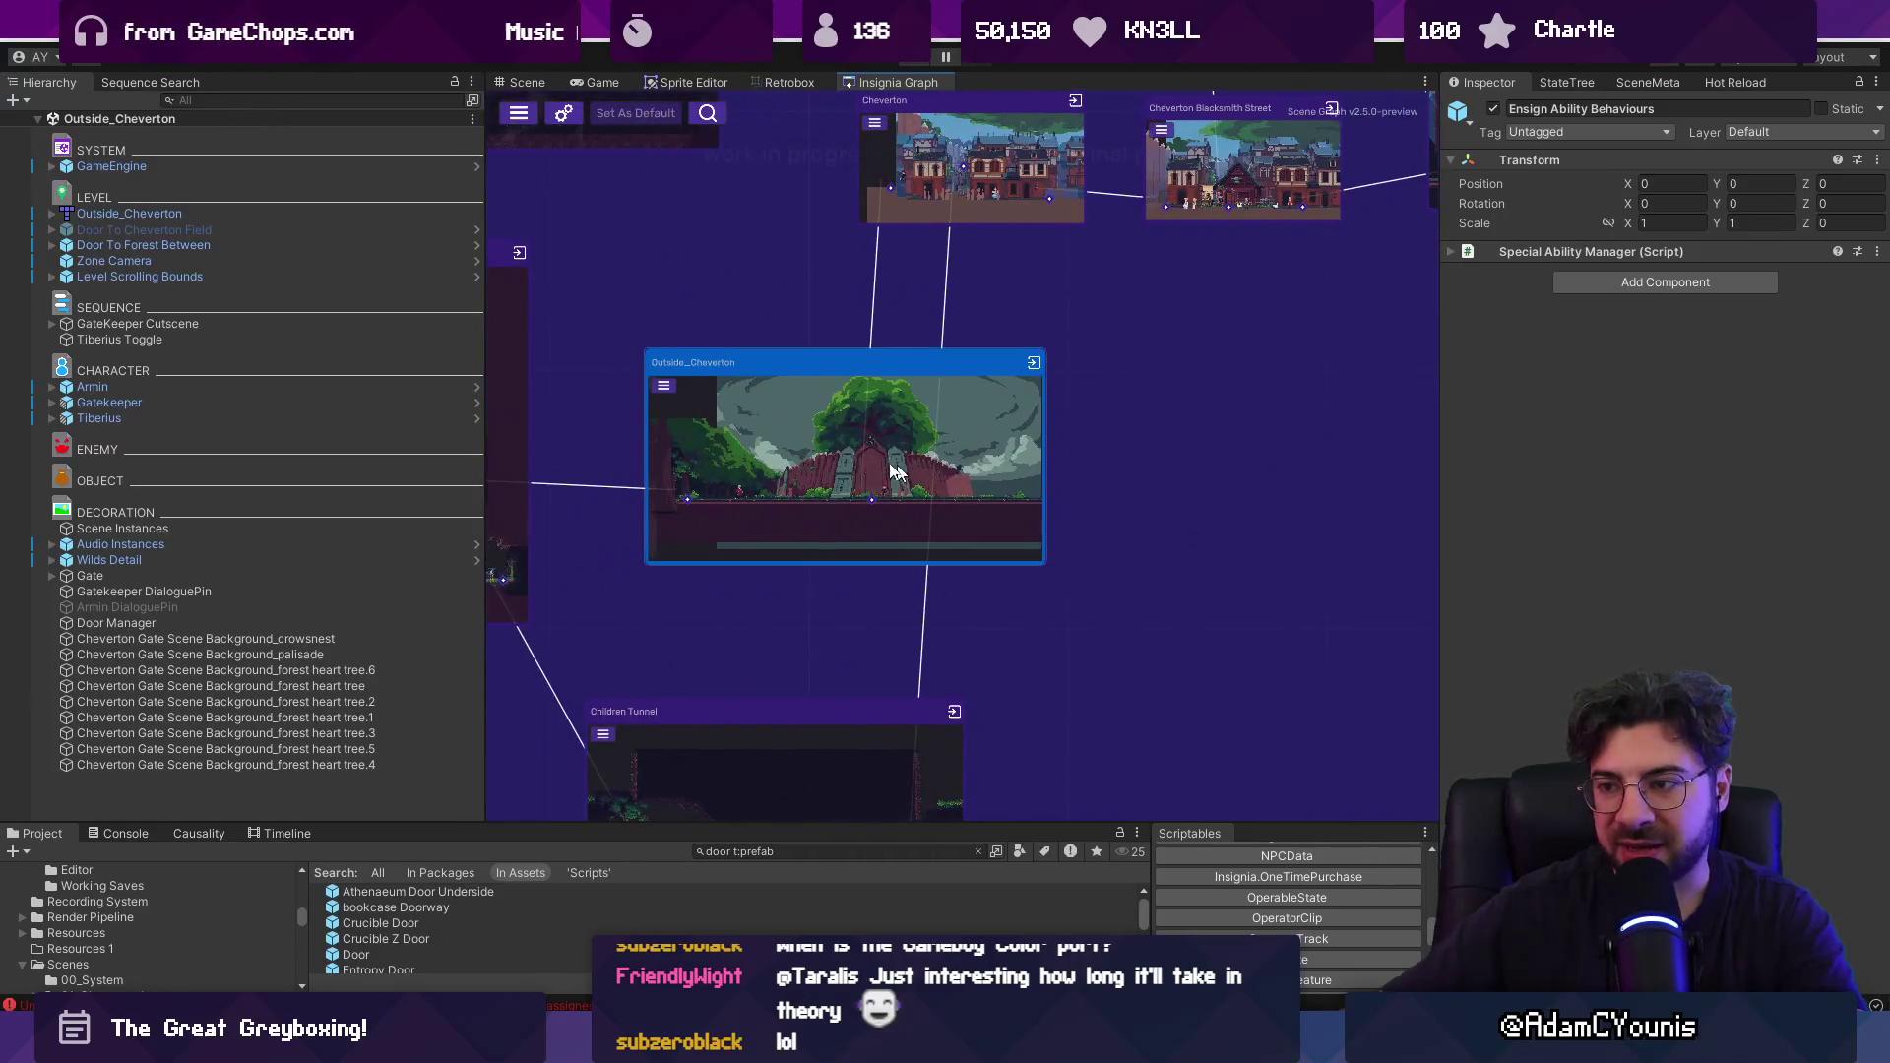
scroll(878, 455, down, 3)
drag(703, 372, 904, 490)
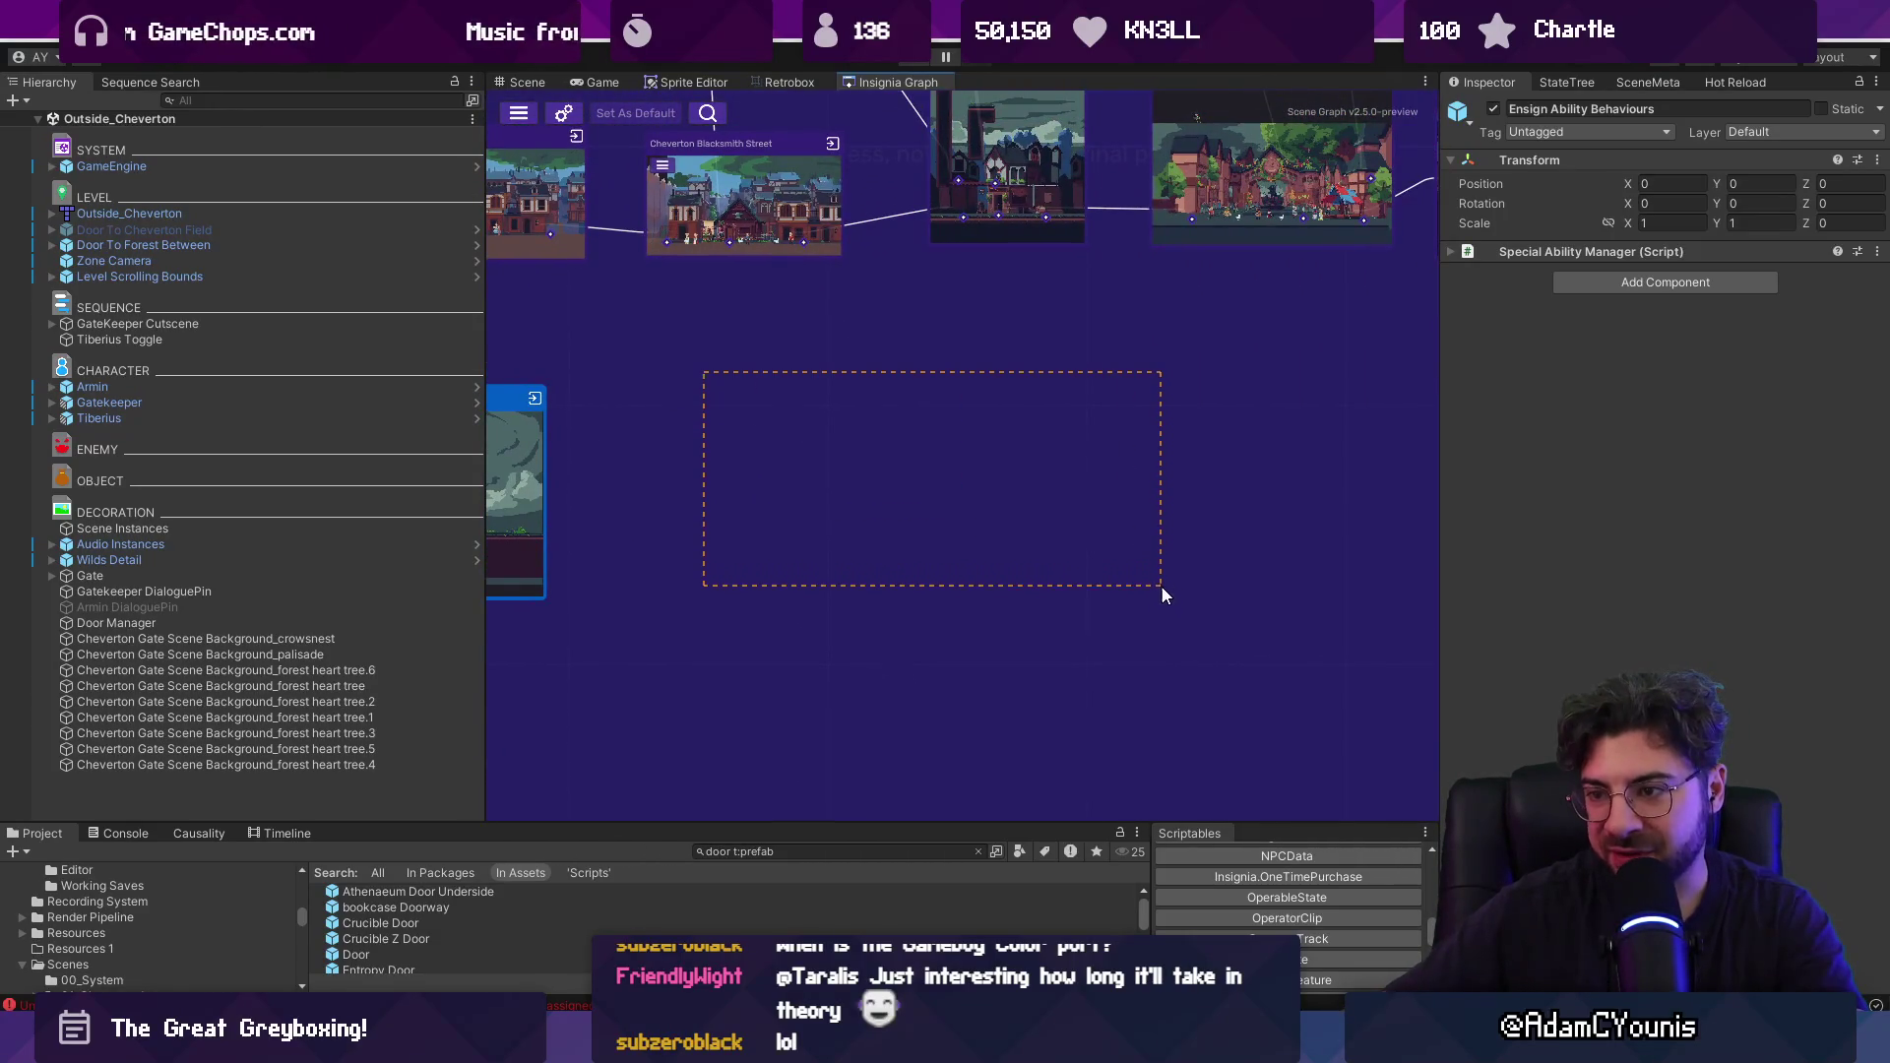
scroll(1165, 593, down, 5)
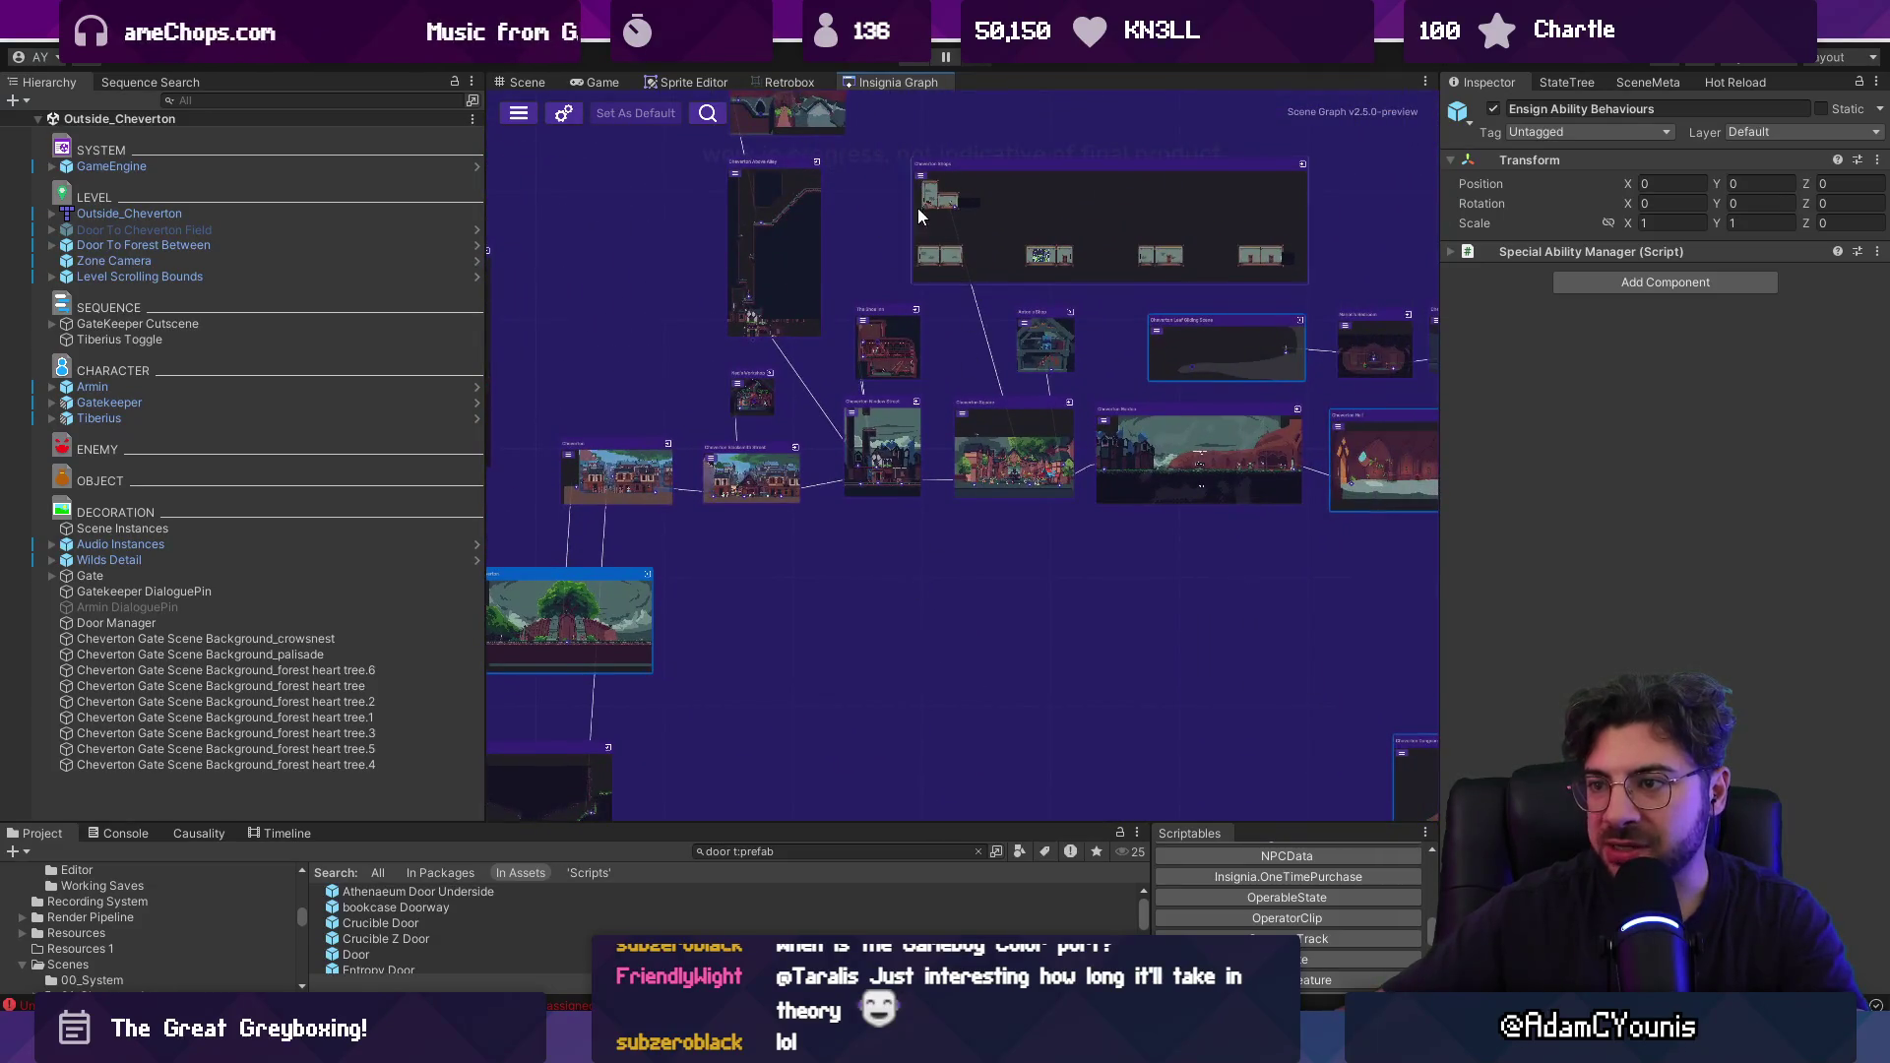
scroll(918, 209, up, 3)
scroll(786, 492, up, 3)
Pan the graph past Cheverton Hall and Garden and Cheverton Keep Landing to the left-hand room nodes.
mouse_move(786, 492)
mouse_down()
mouse_move(1083, 575)
mouse_move(1424, 595)
mouse_up()
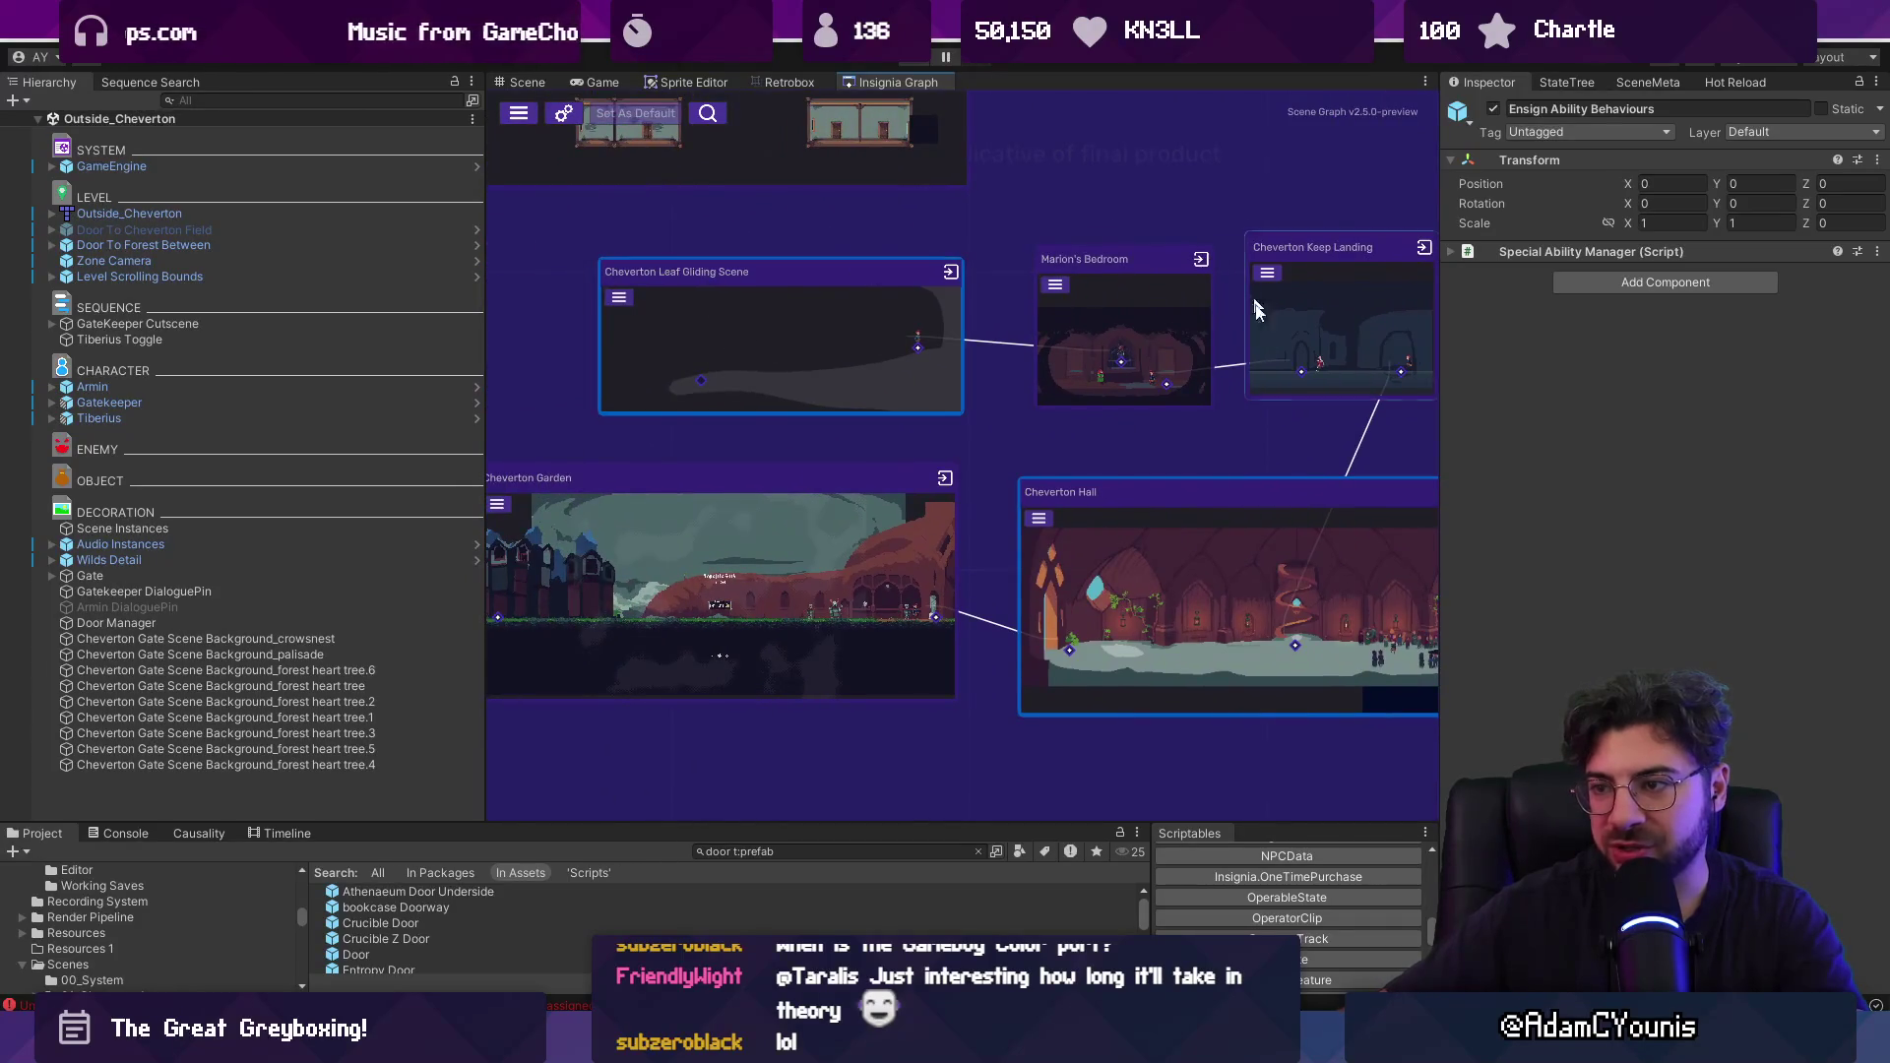
drag(1256, 311, 535, 213)
scroll(1221, 650, down, 5)
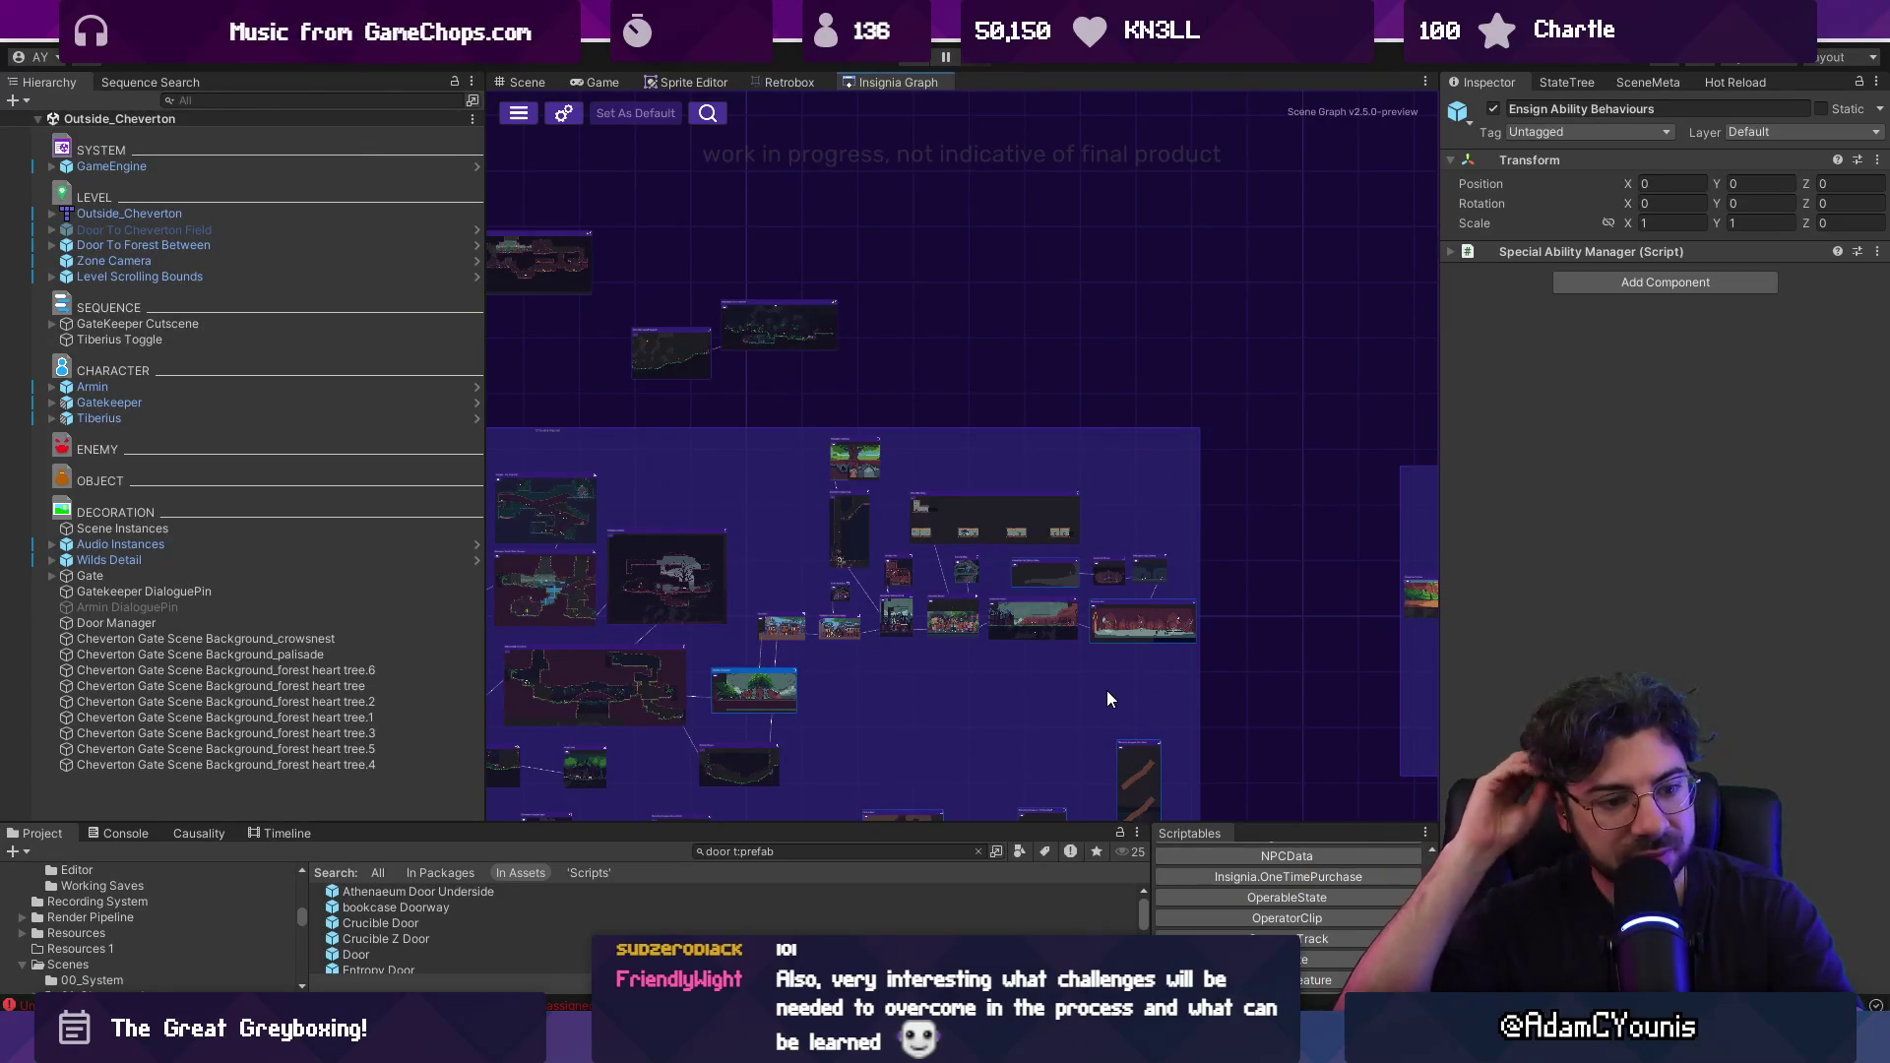
scroll(920, 701, up, 5)
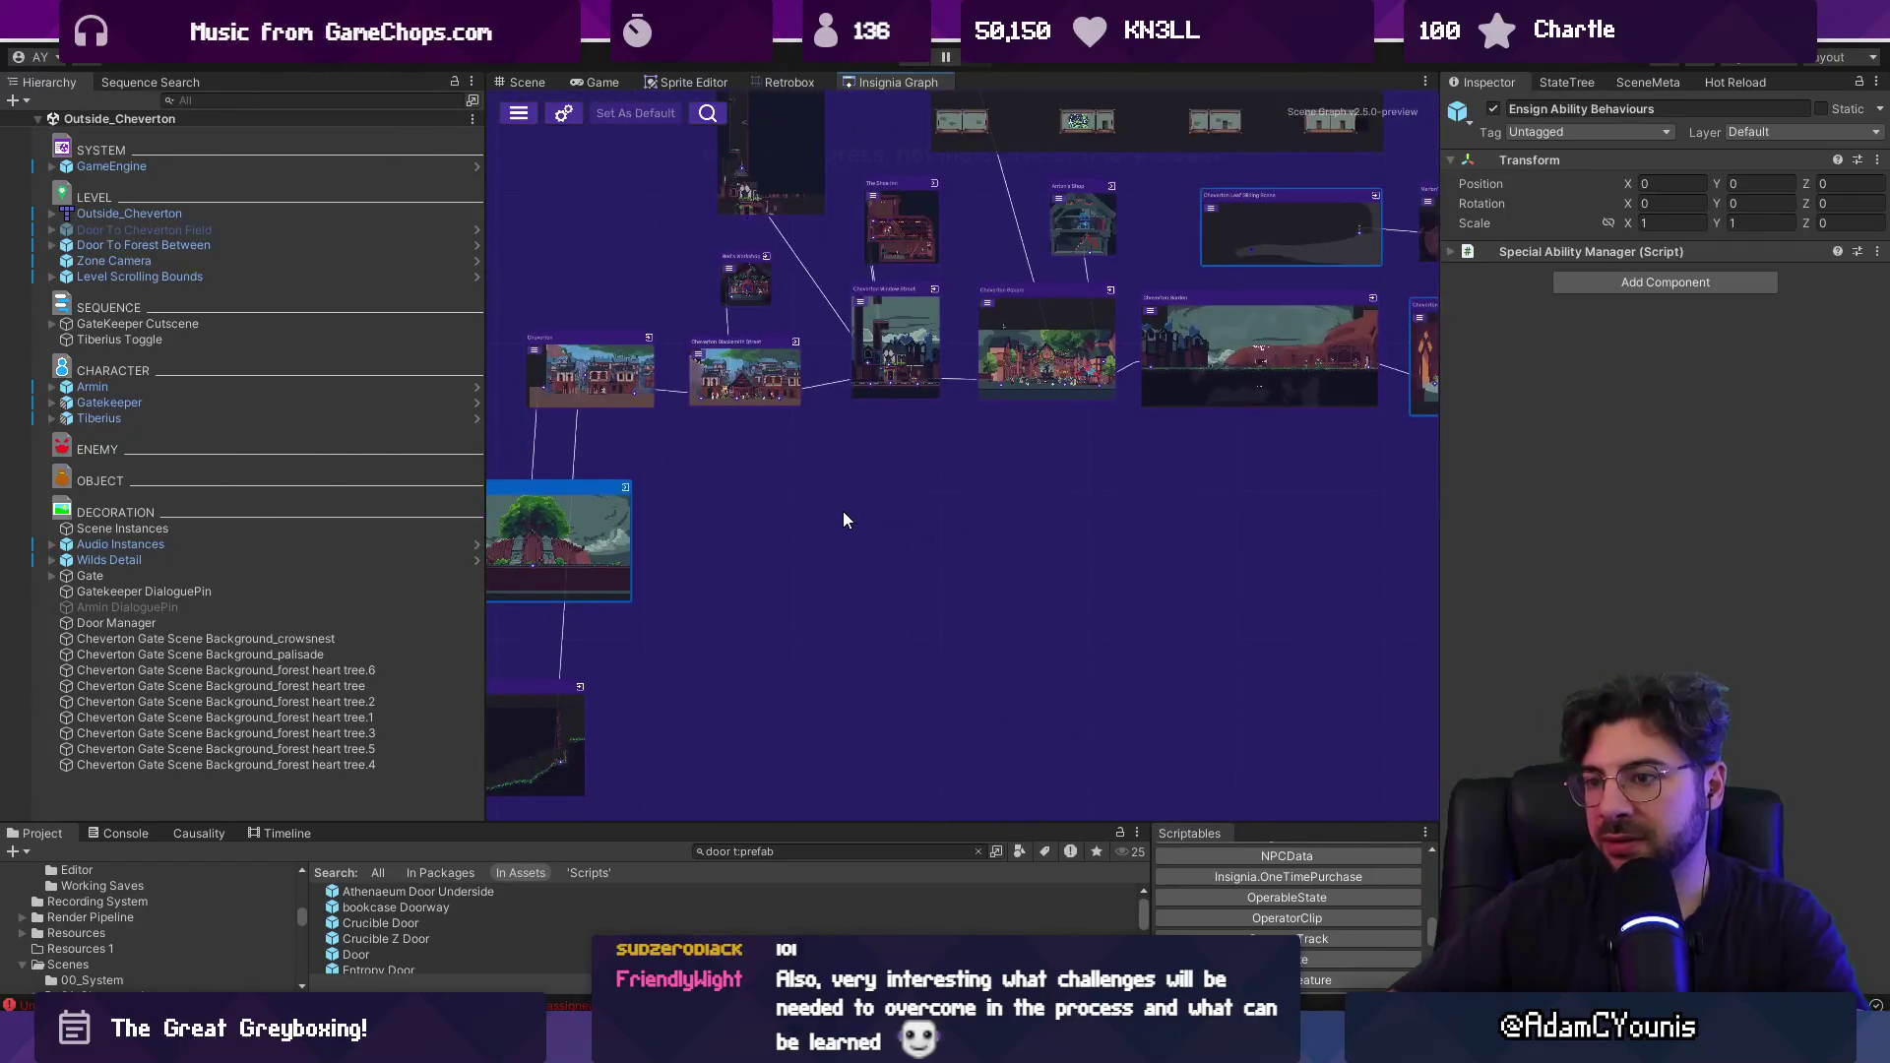
scroll(842, 515, up, 2)
scroll(843, 511, down, 3)
scroll(1030, 528, up, 2)
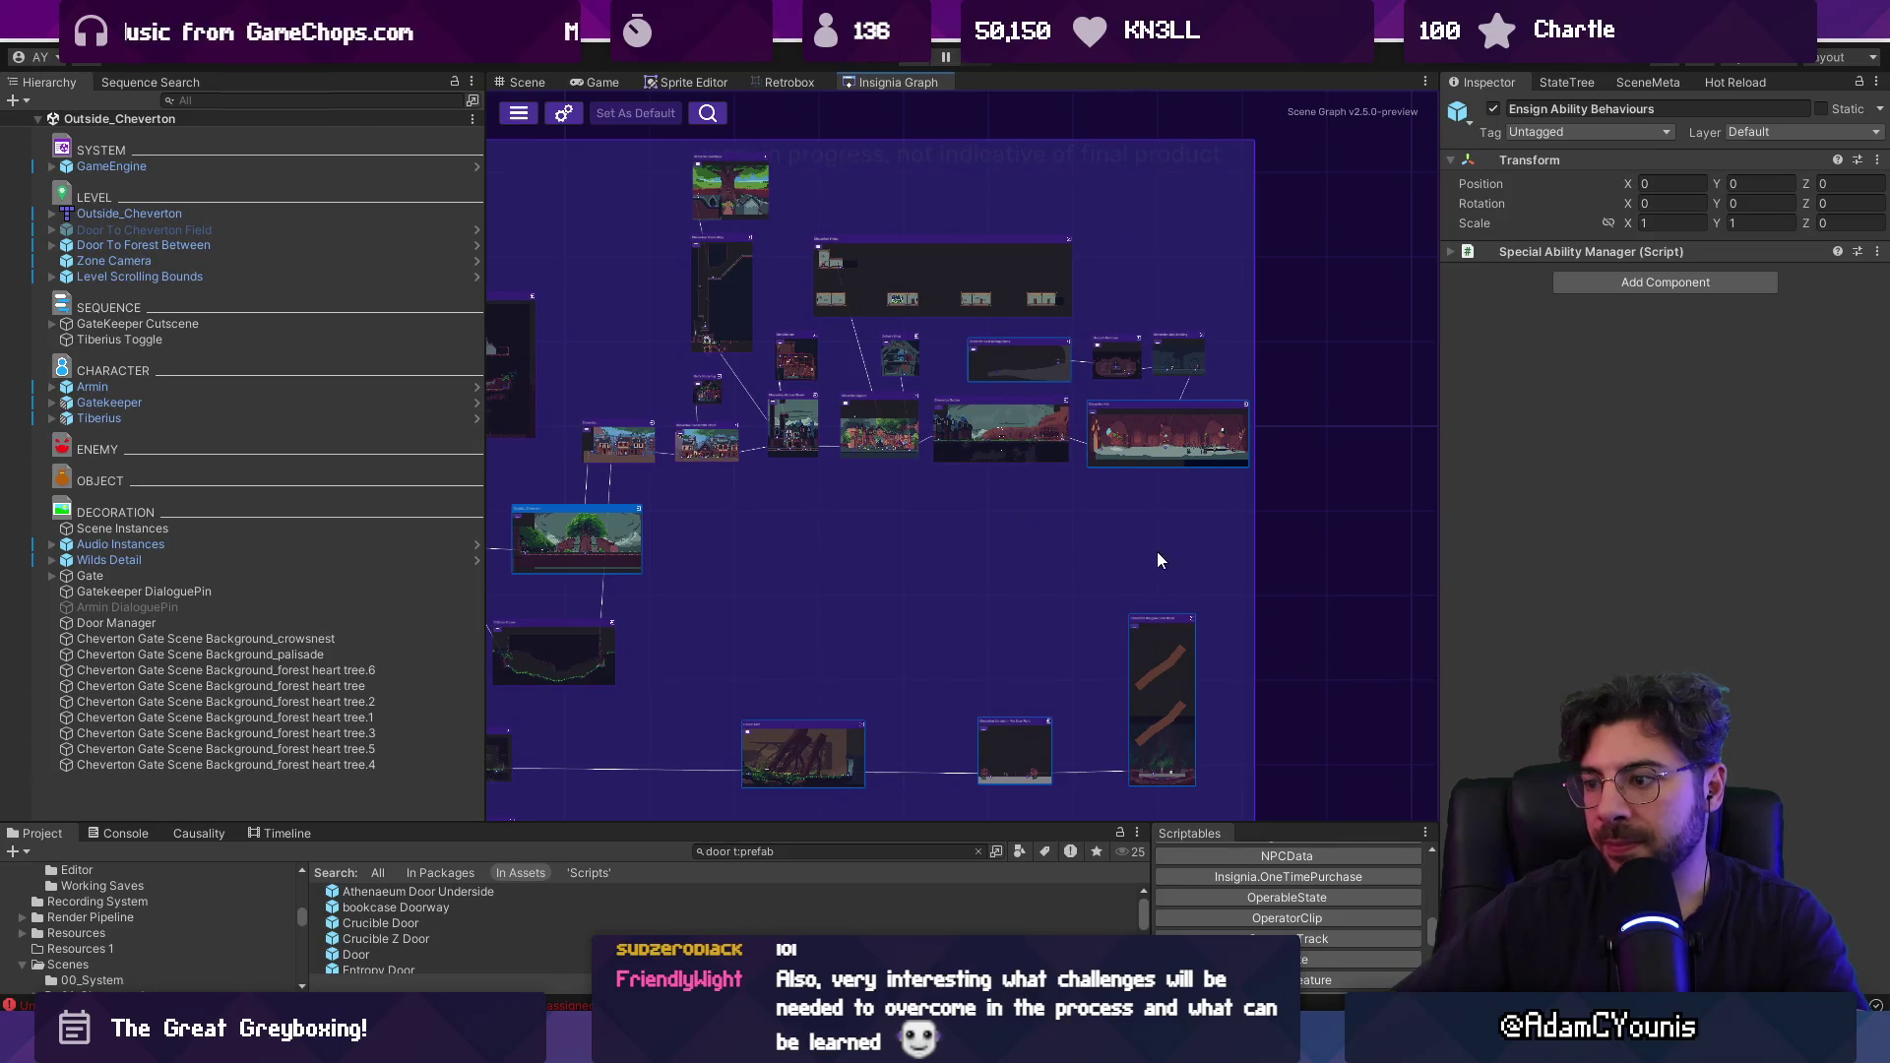
scroll(663, 611, up, 2)
scroll(1235, 561, down, 5)
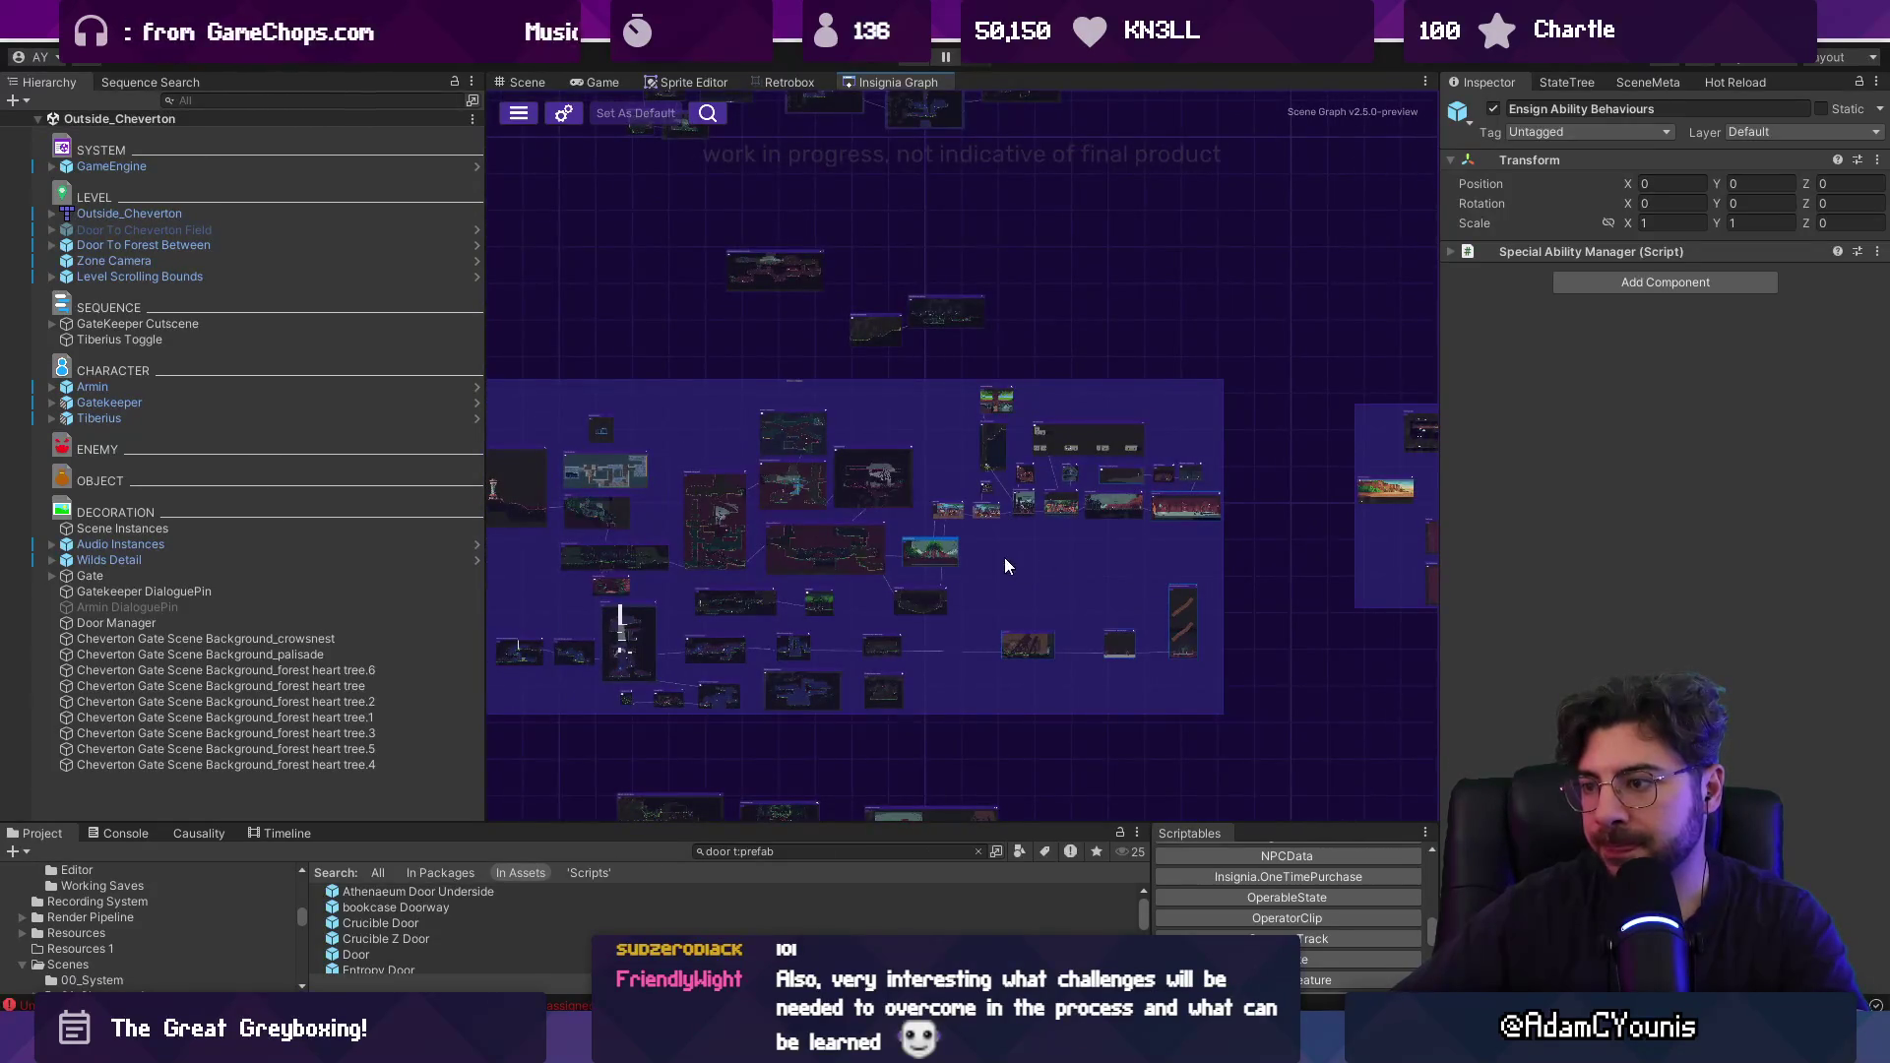
scroll(1189, 550, up, 4)
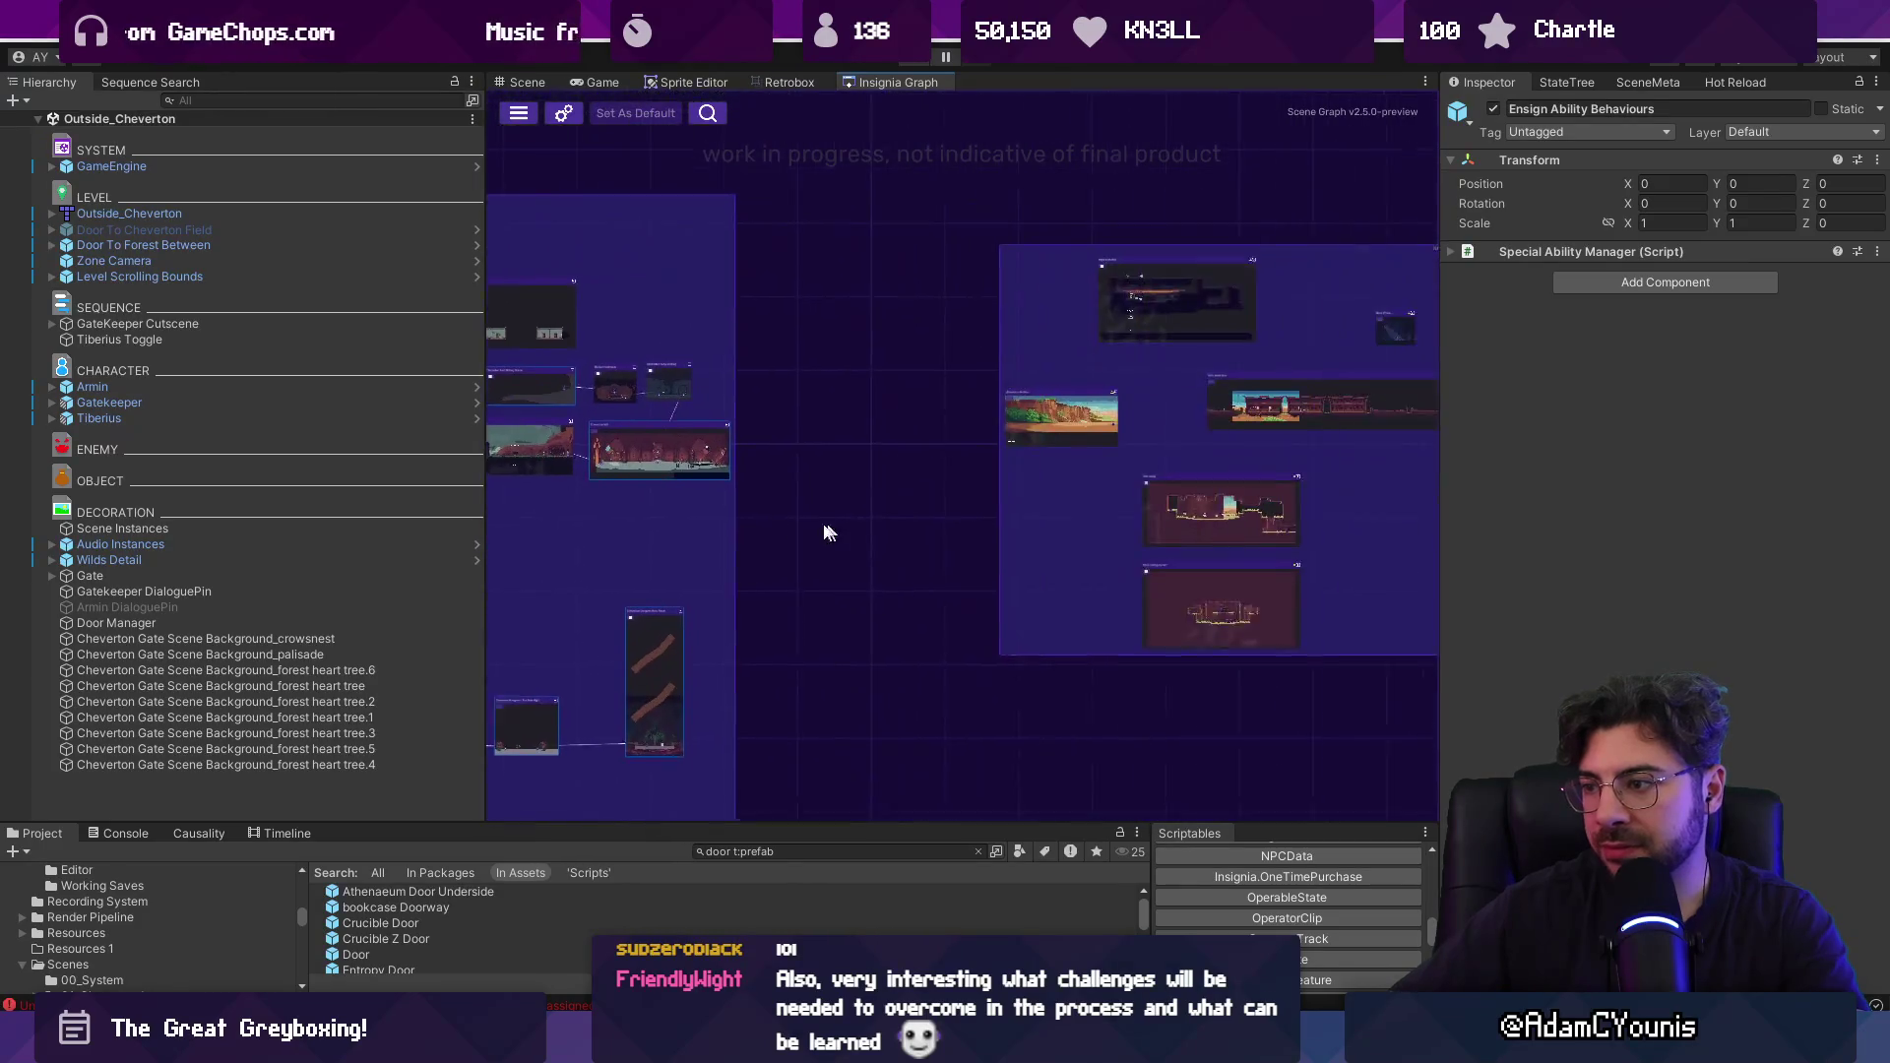
drag(788, 534, 1135, 528)
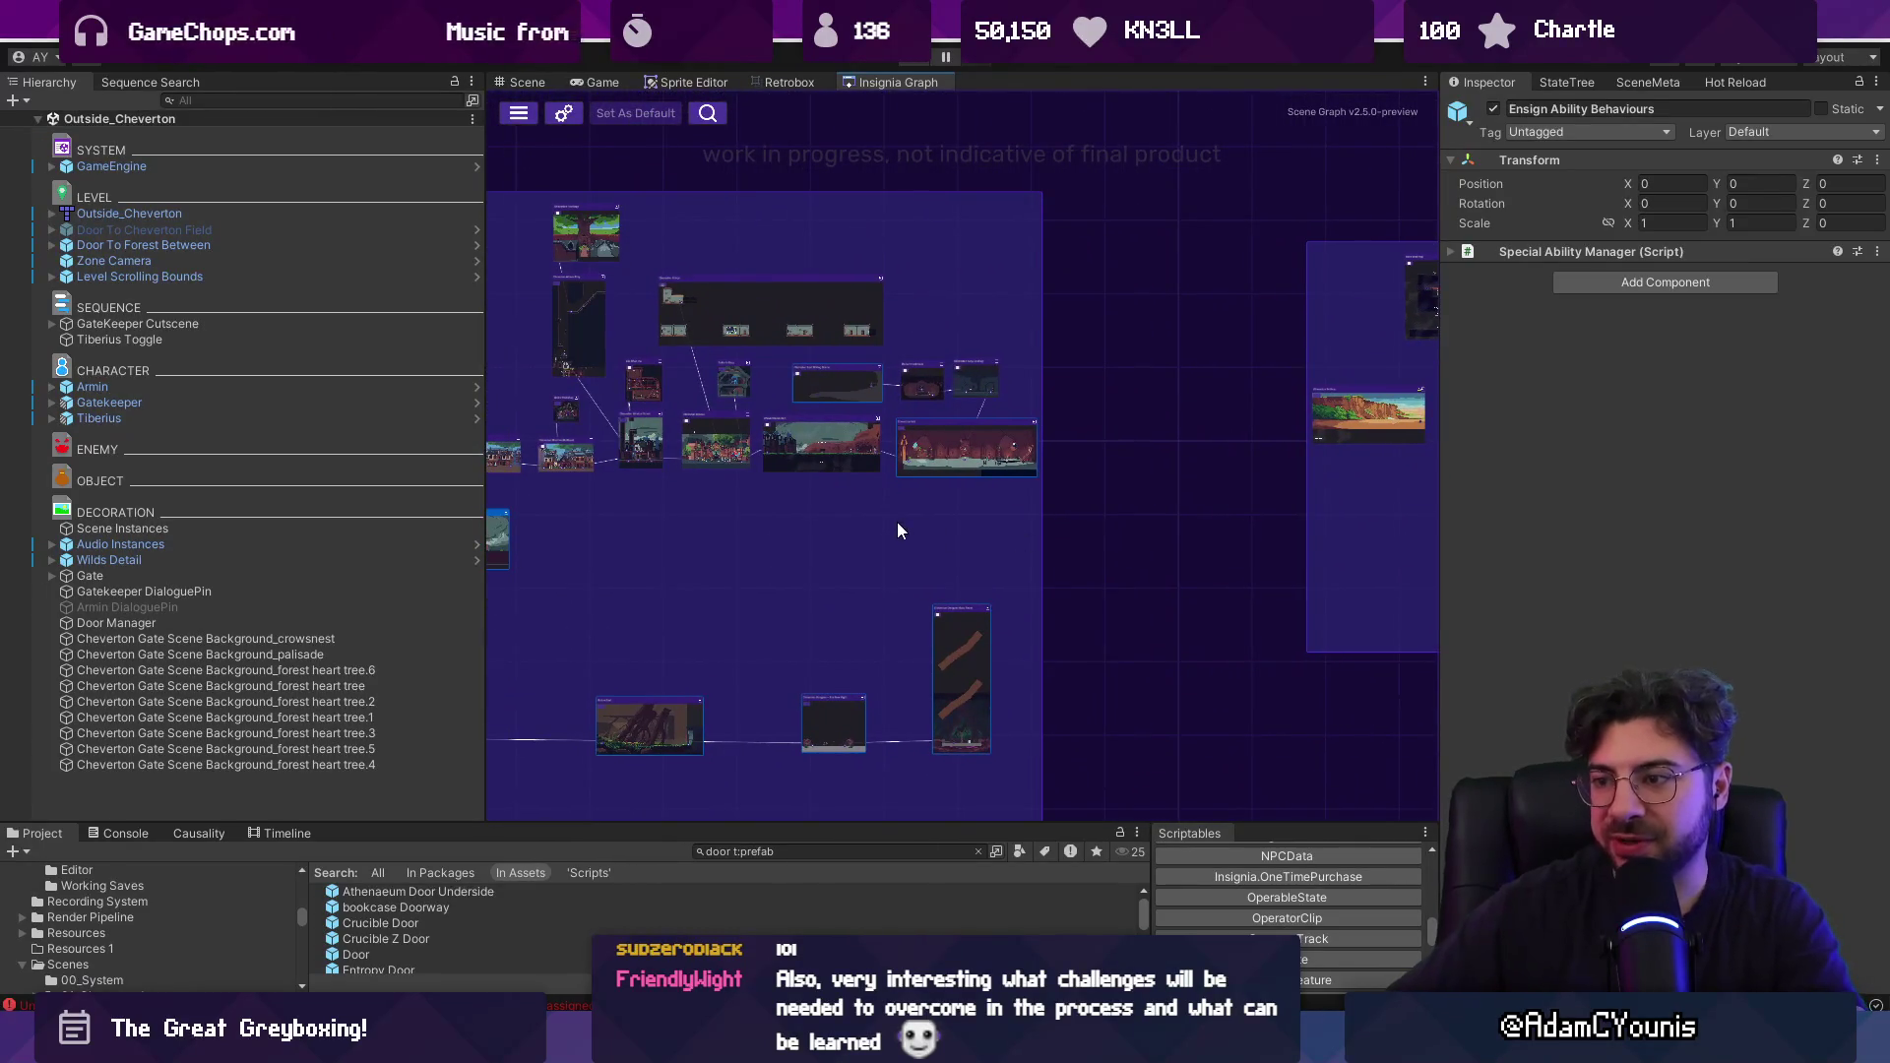
Search the project for 'template scene' and locate the Template Scene asset in its folder.
click(780, 853)
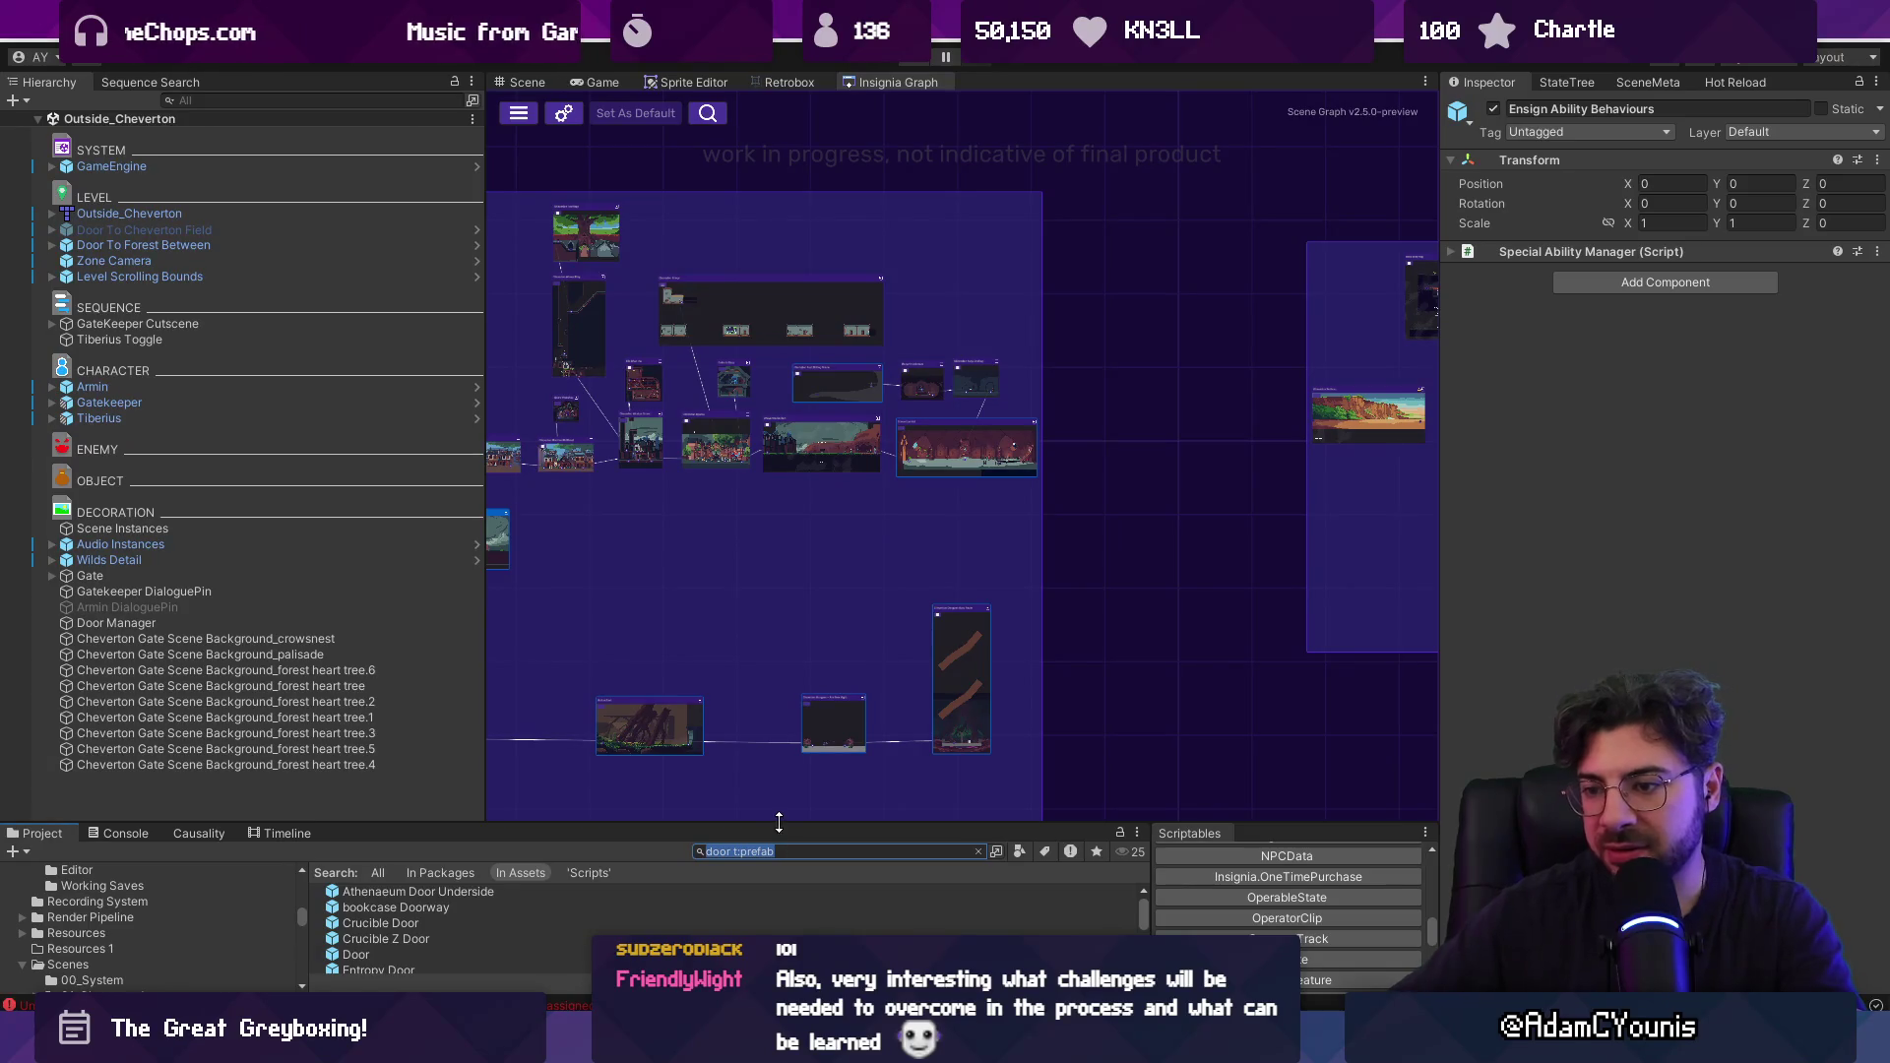
text(template scene)
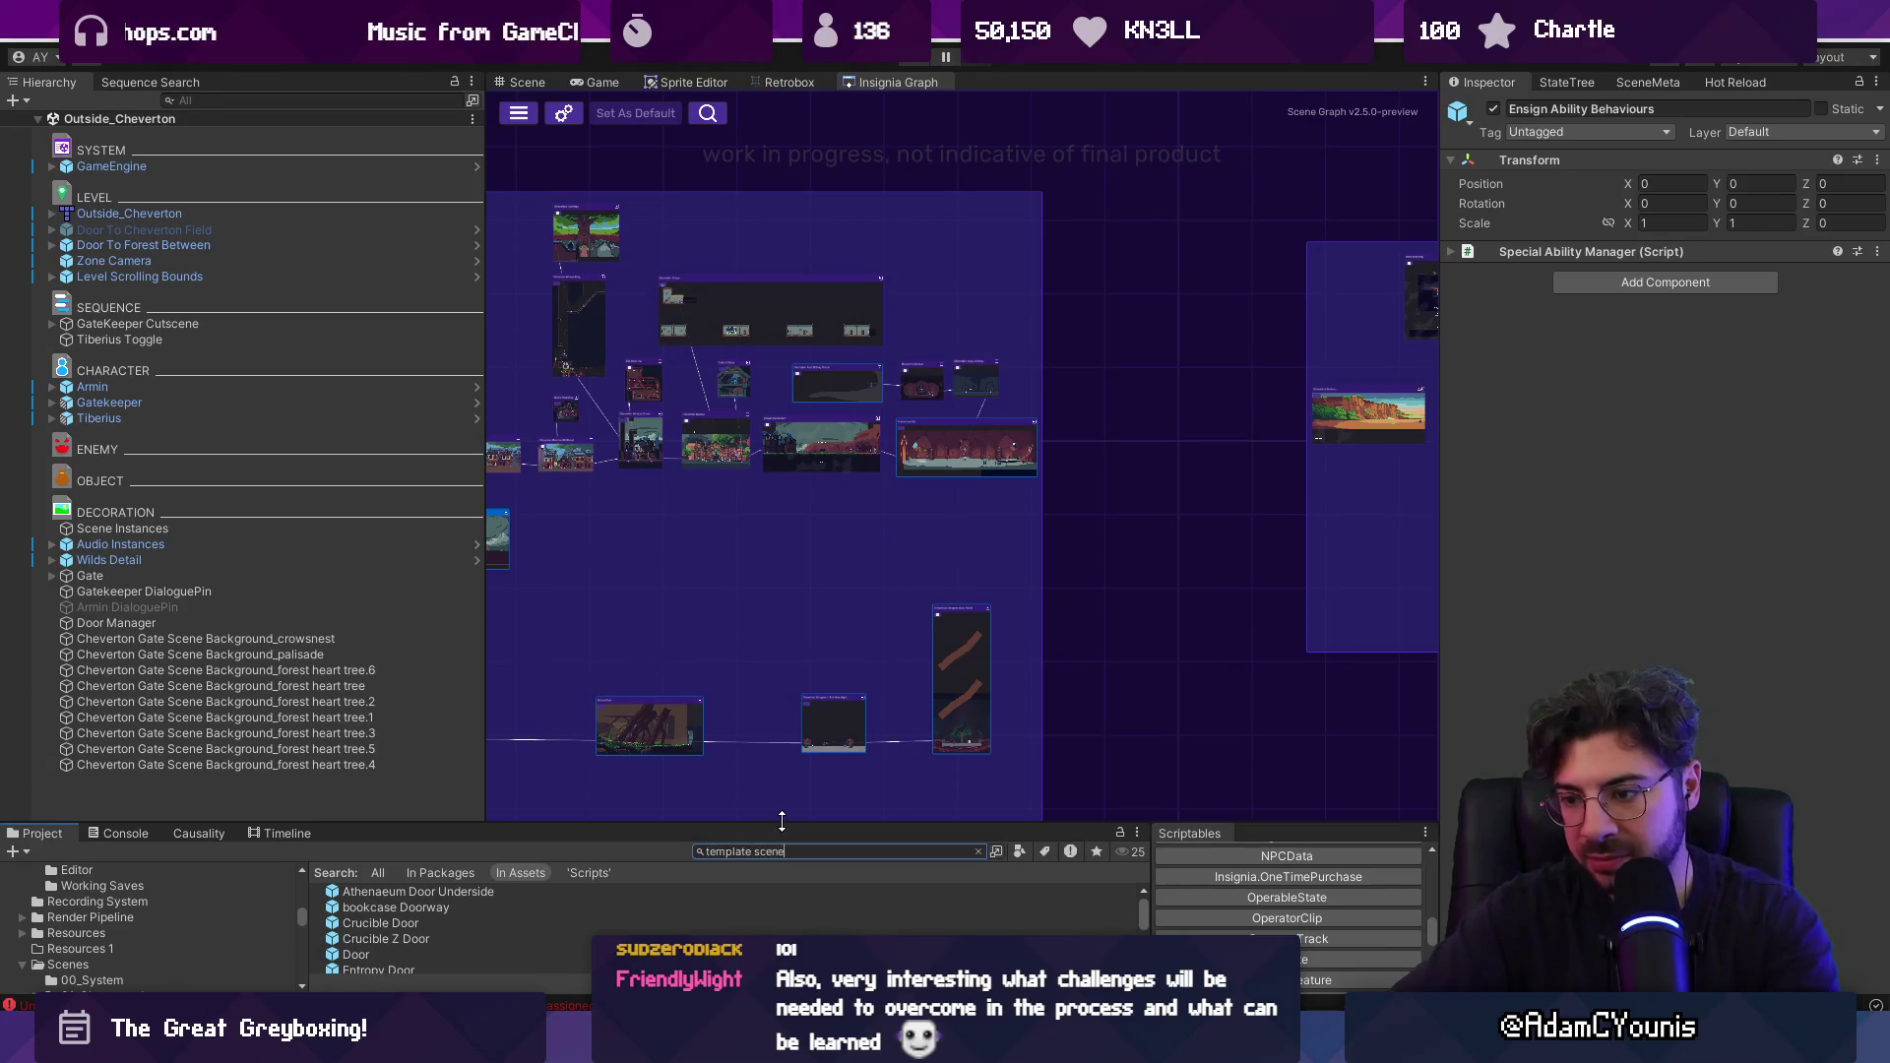
click(391, 923)
click(843, 616)
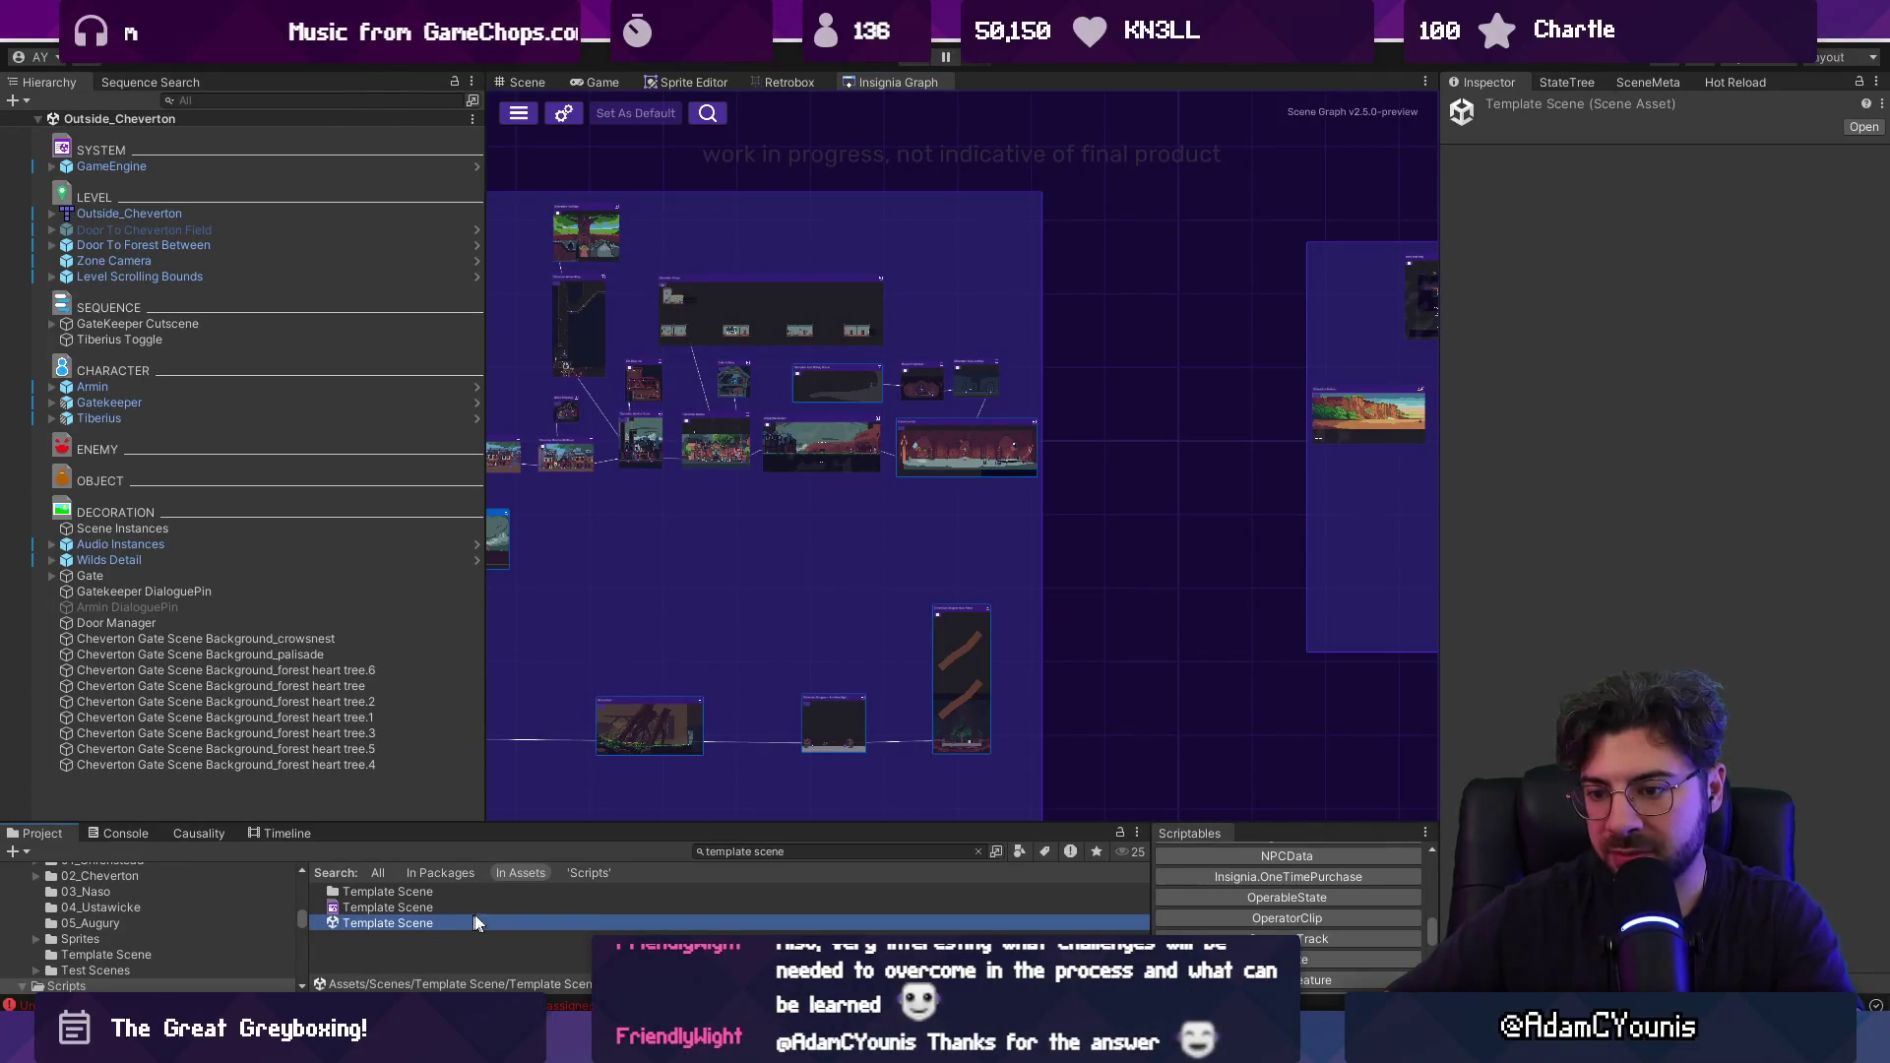
drag(952, 820, 947, 688)
click(926, 717)
key(BackSpace)
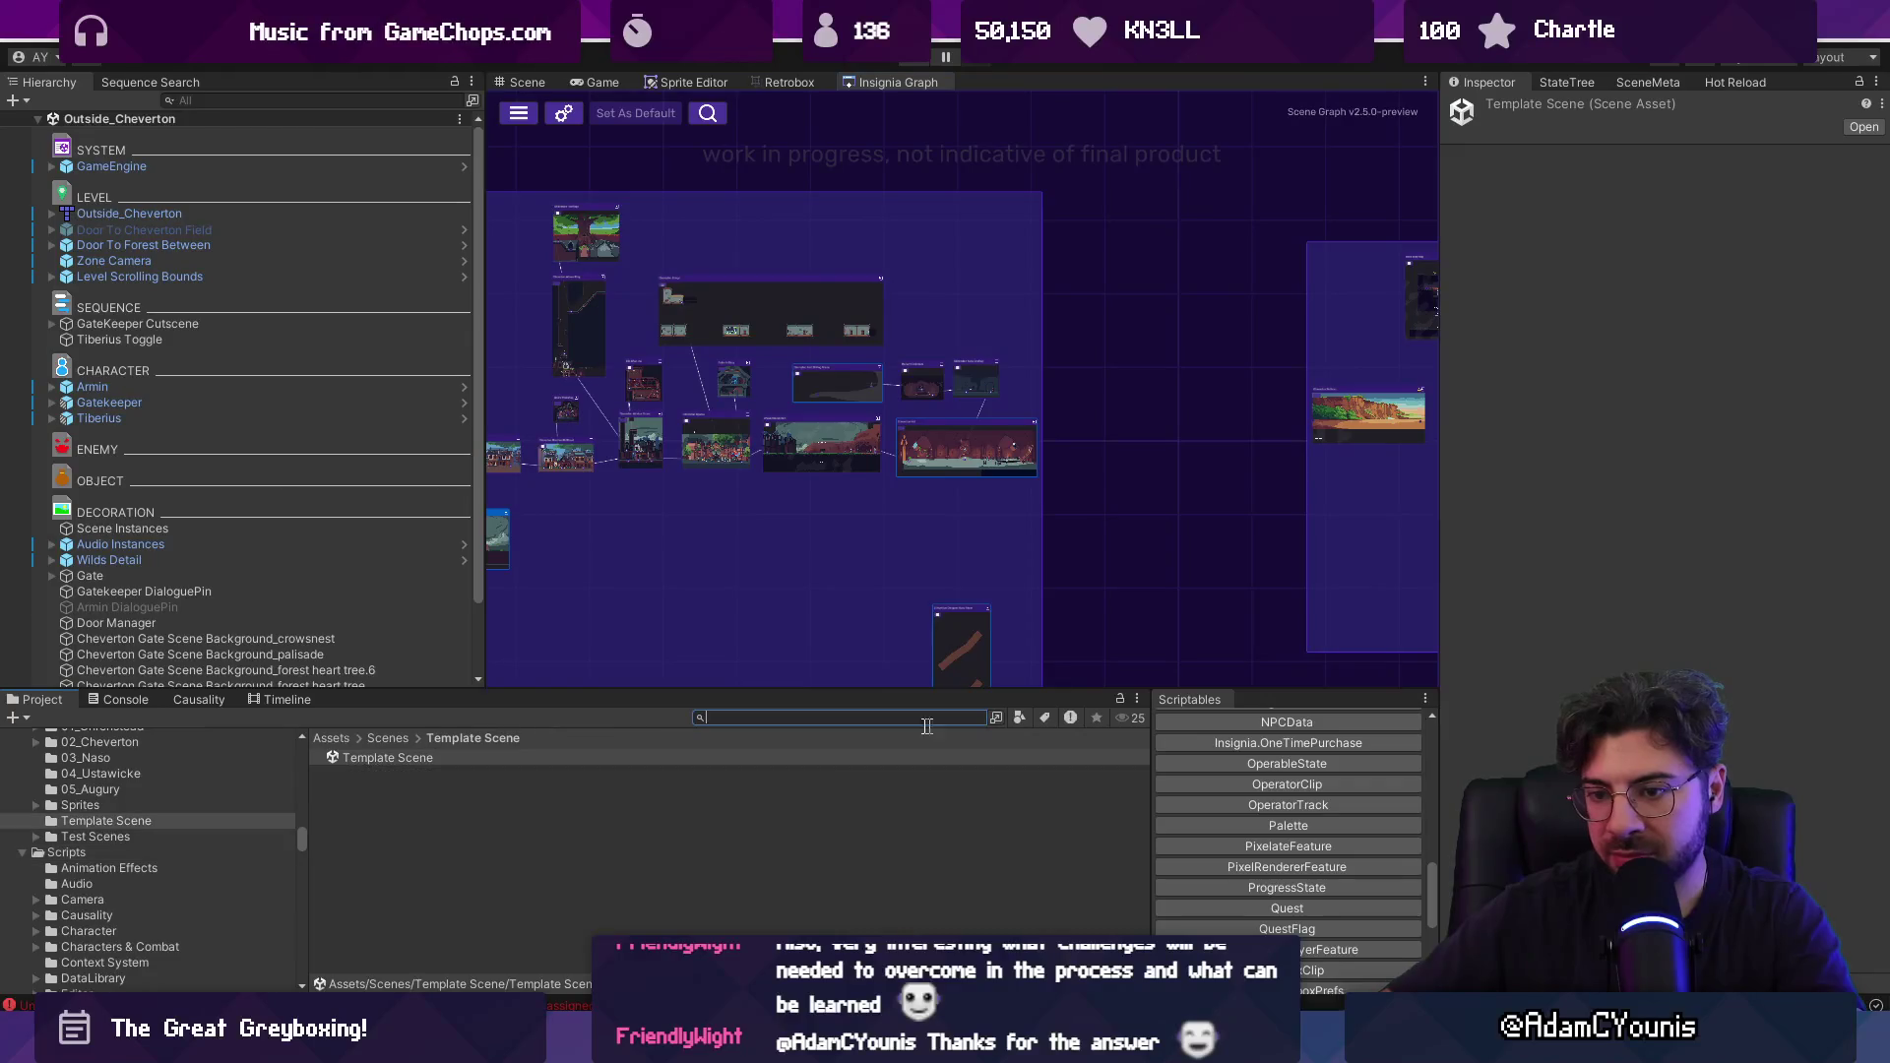
click(387, 738)
drag(490, 690, 502, 620)
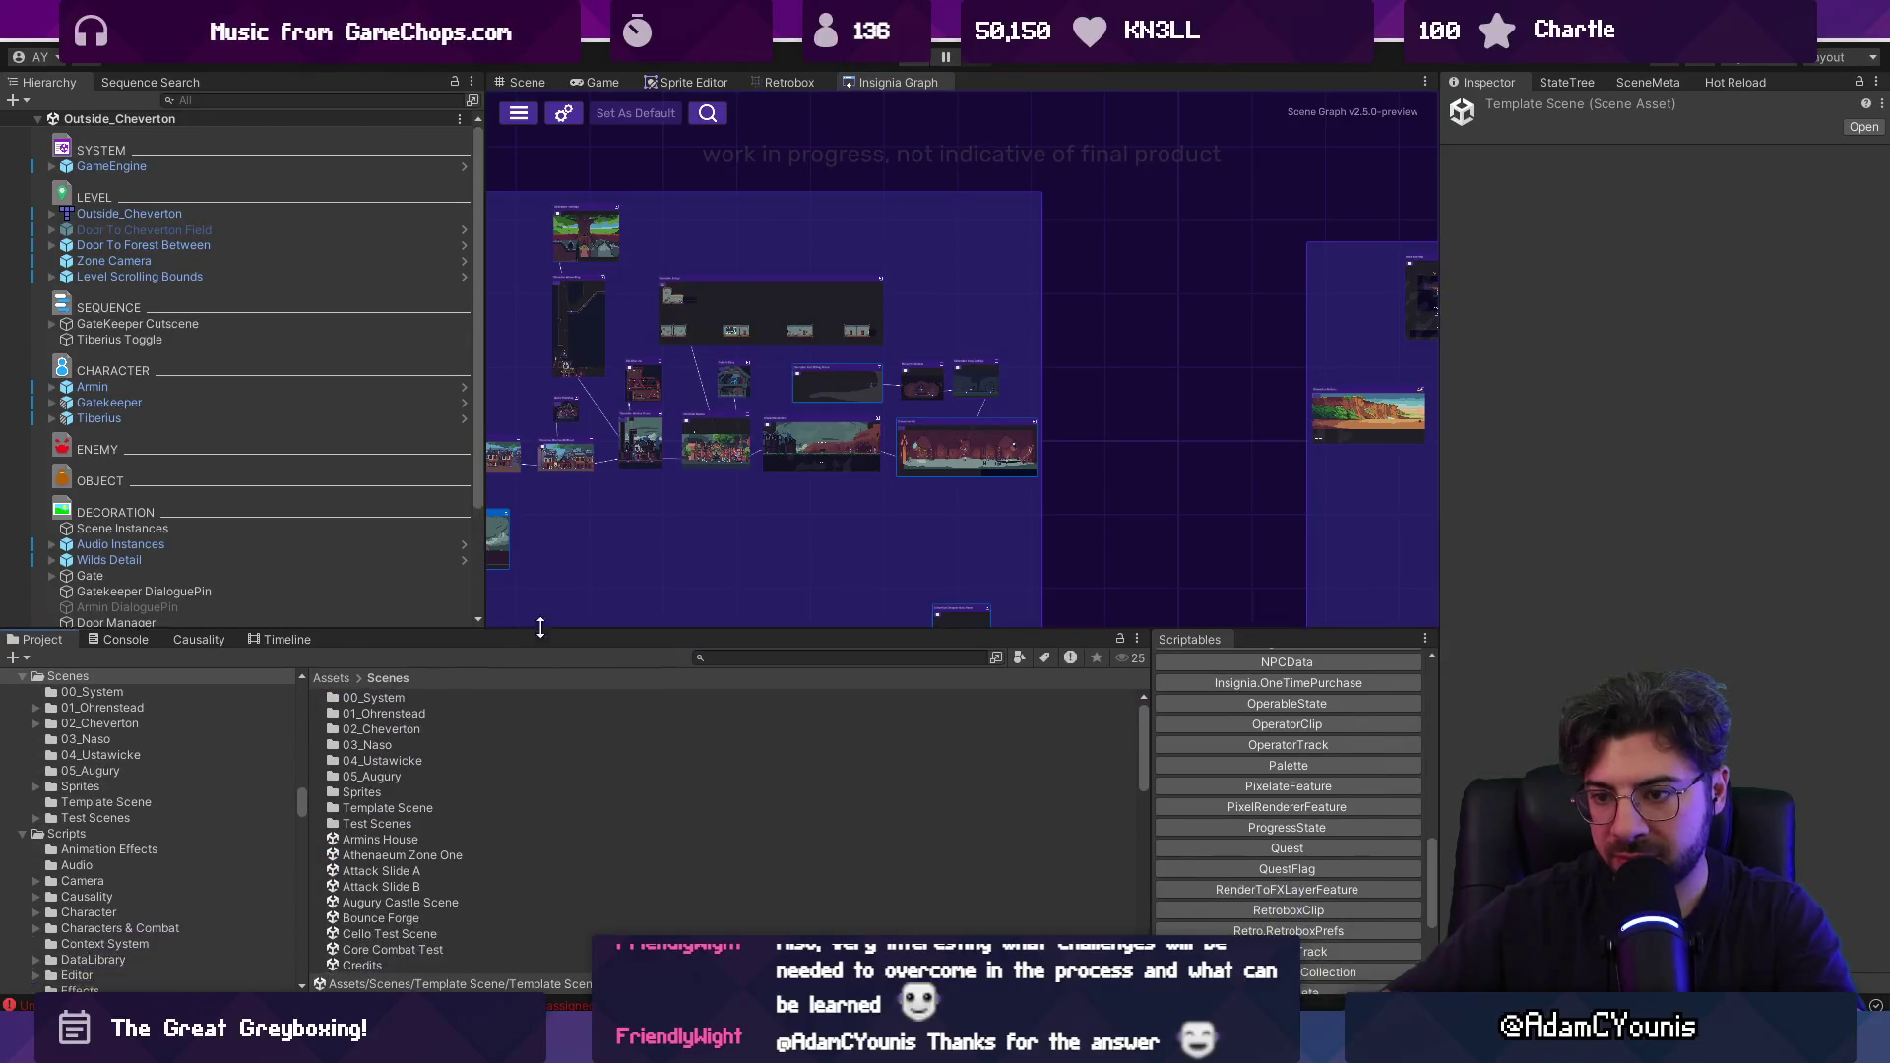
Navigate the project browser to the Scenes/03_Naso folder.
click(780, 648)
text(ch)
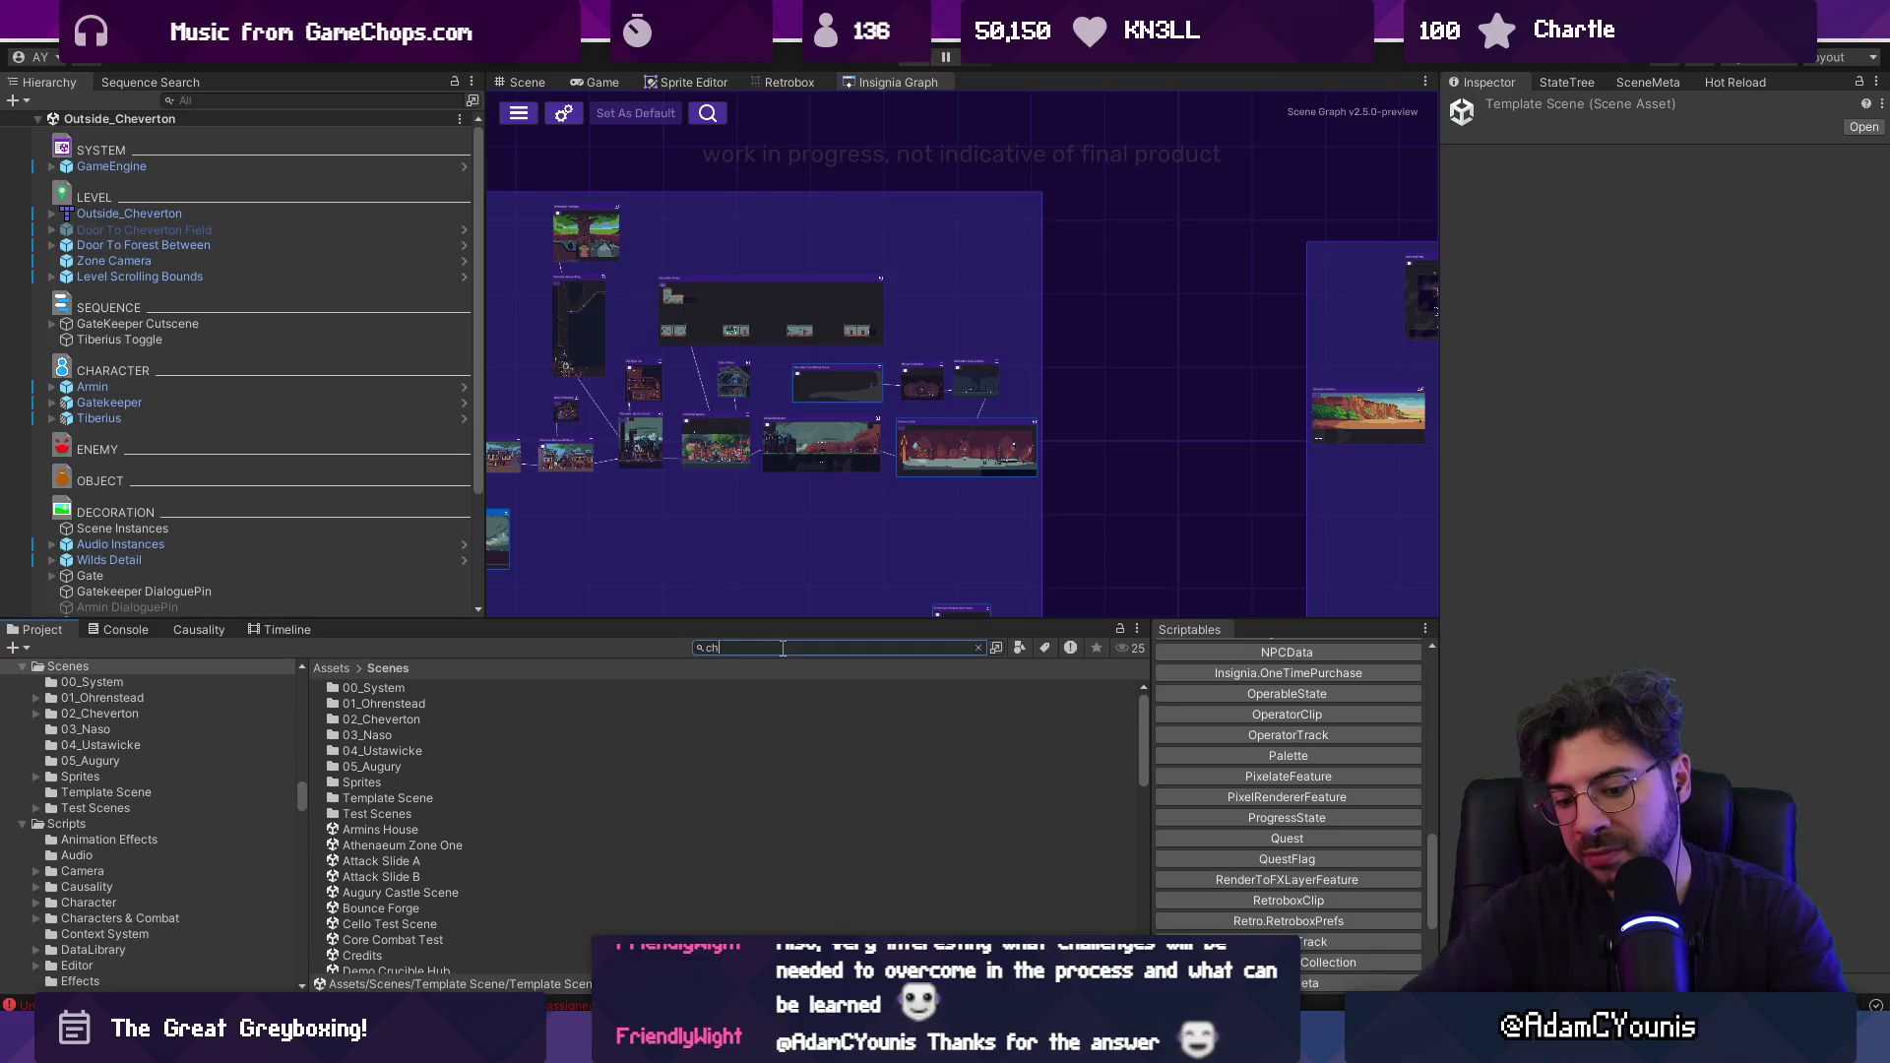
text(apter 3)
key(Down)
key(Down)
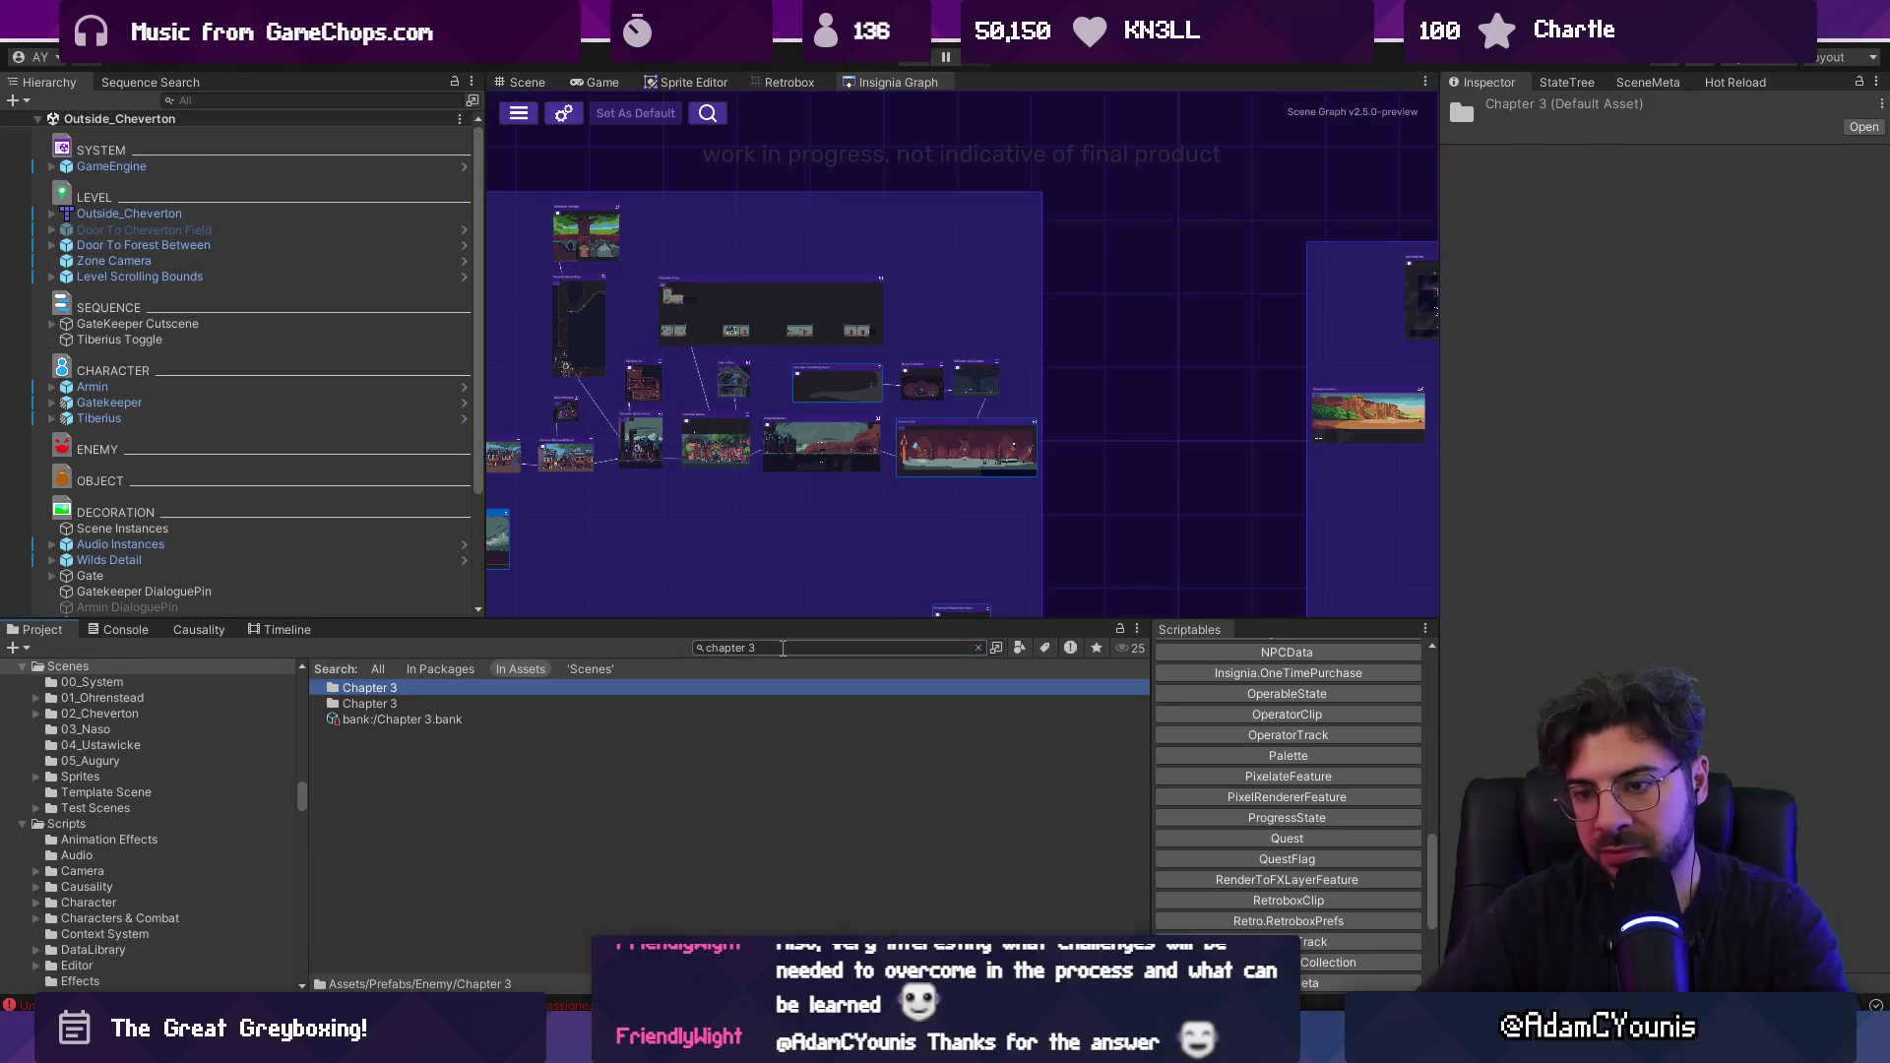
key(Up)
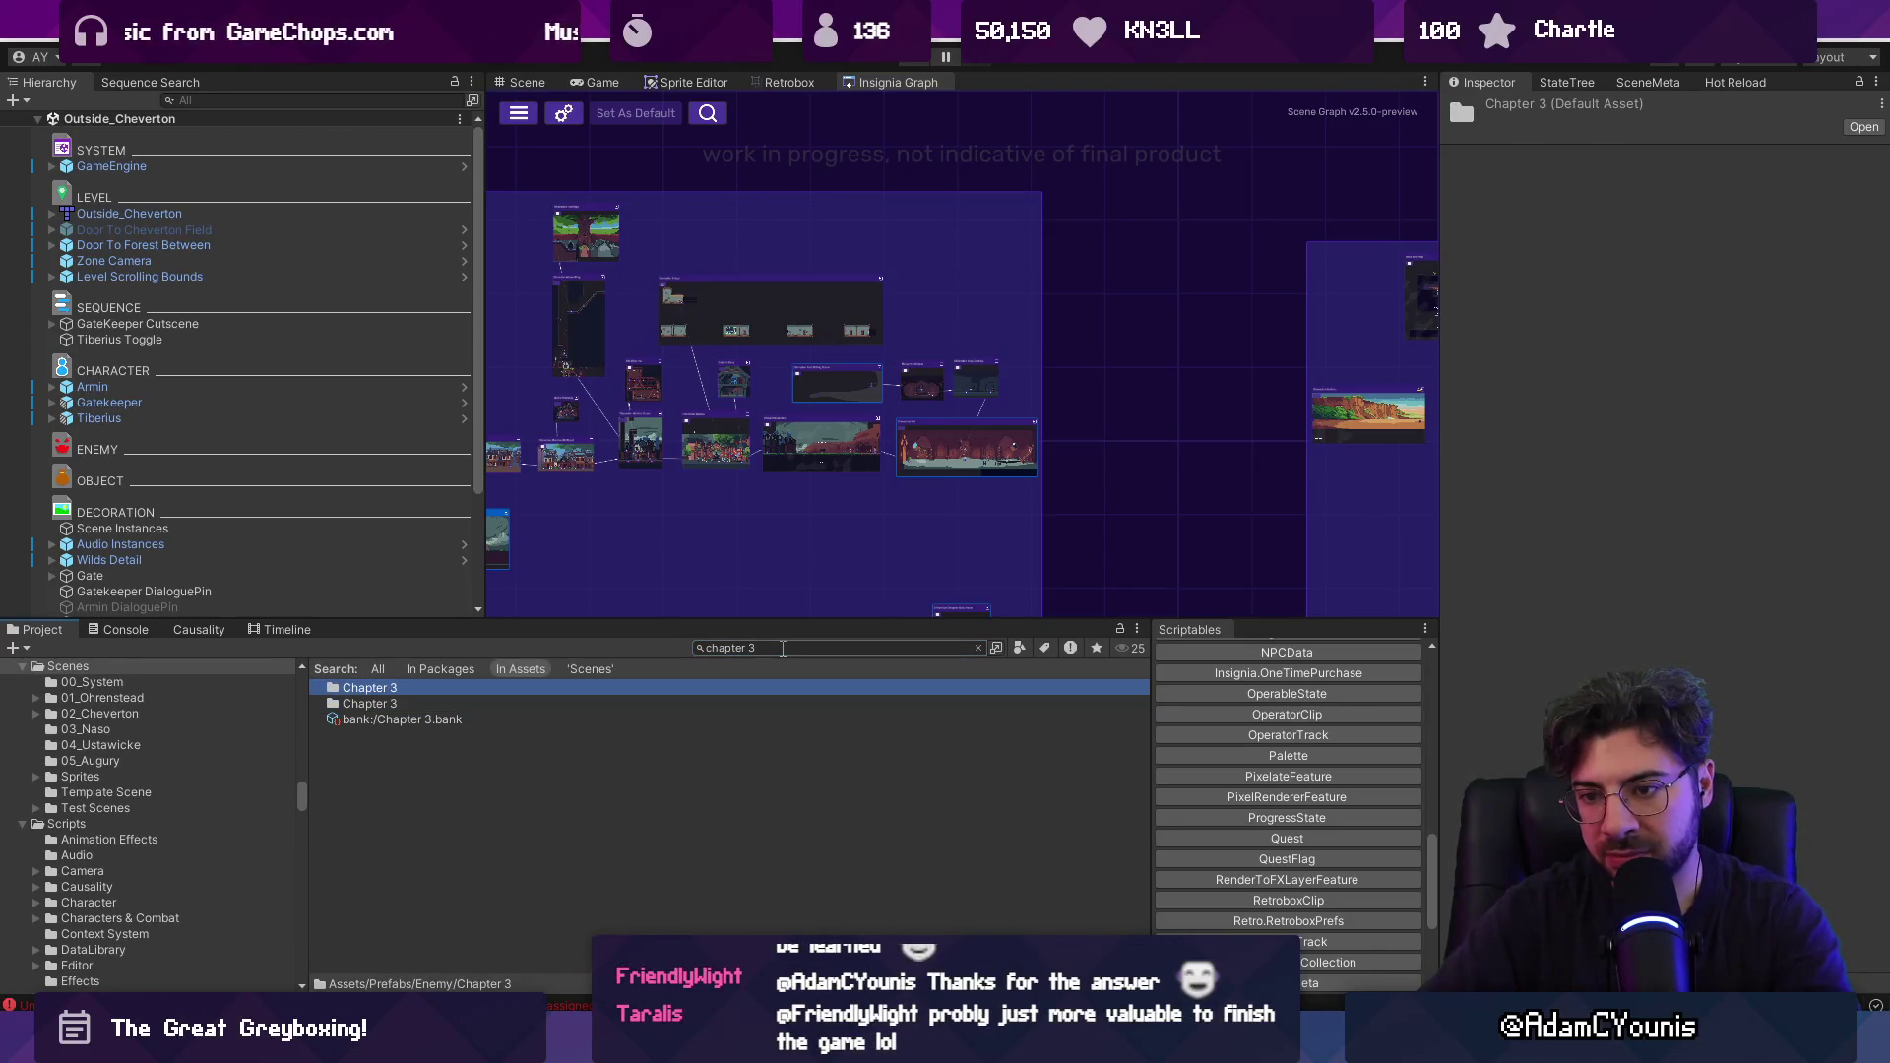
key(ctrl+a)
text(scenes)
key(Down)
key(Down)
key(Down)
key(Down)
key(Down)
key(Down)
key(Down)
key(Down)
key(Return)
key(Down)
key(Down)
key(Down)
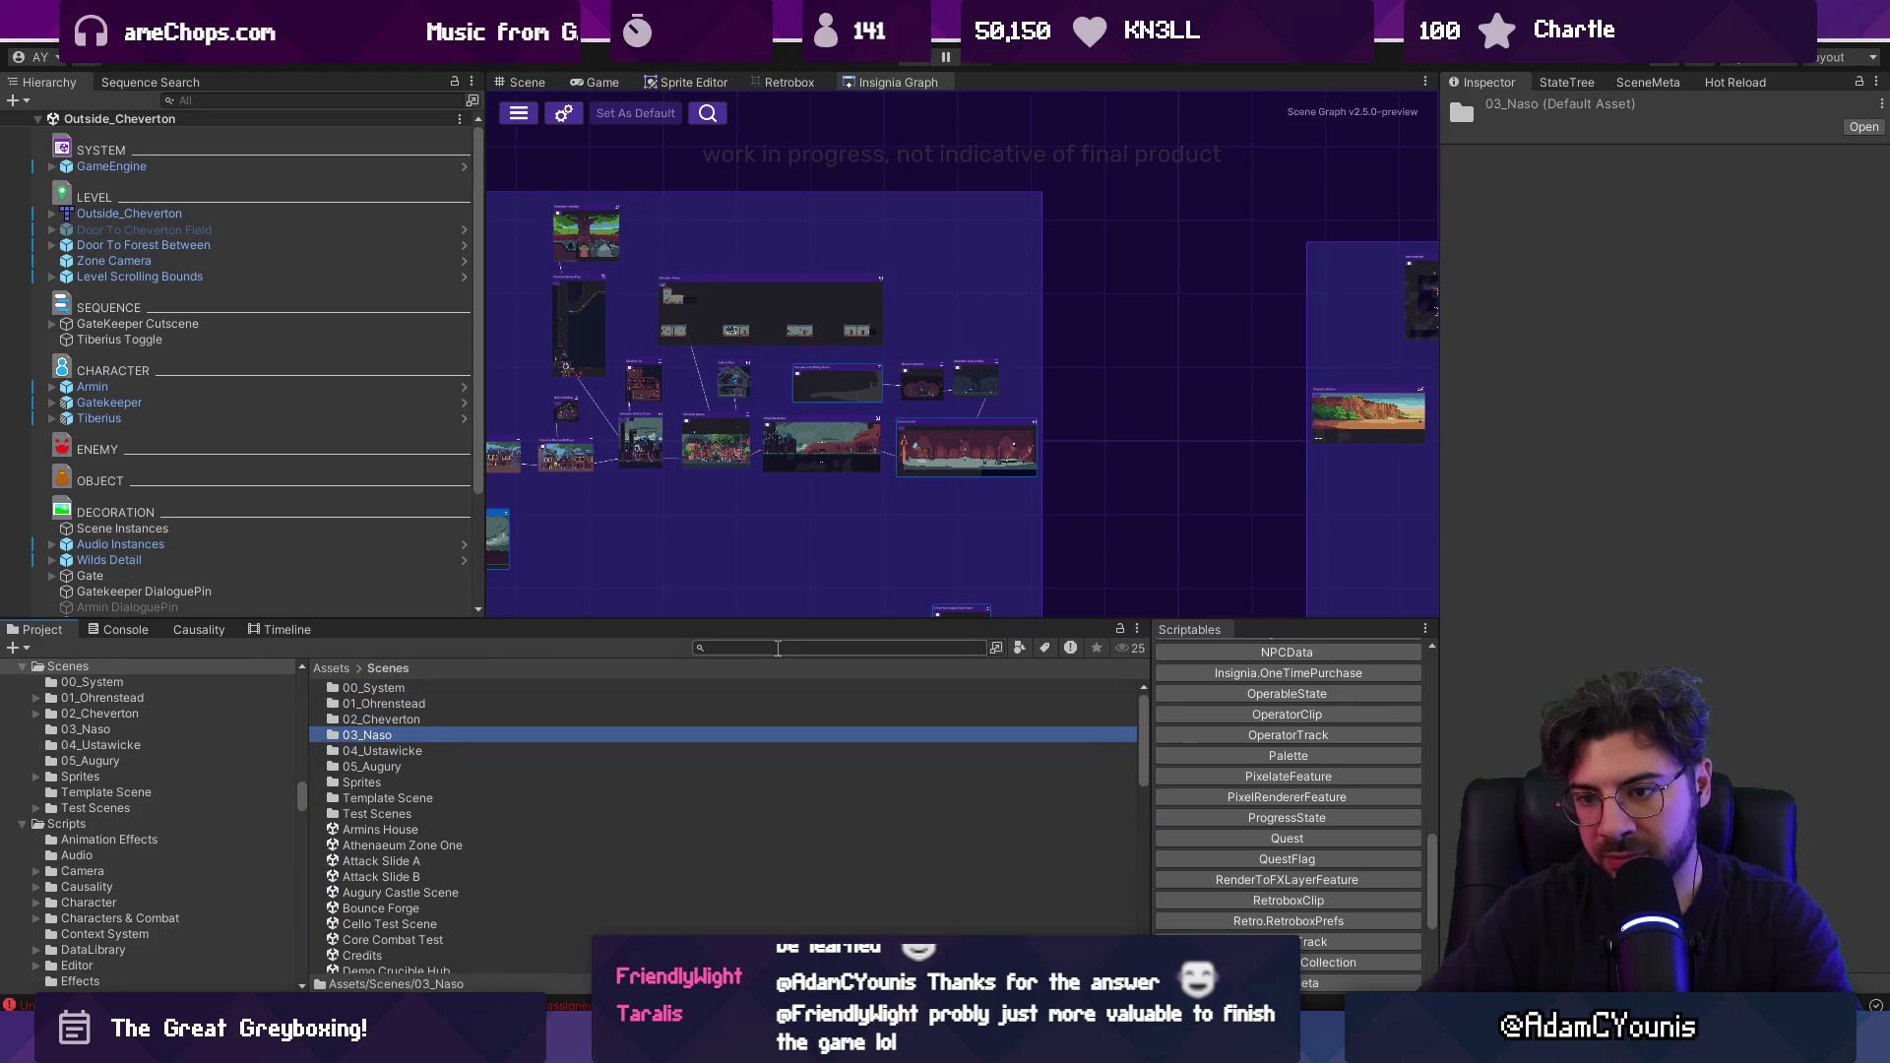
key(Return)
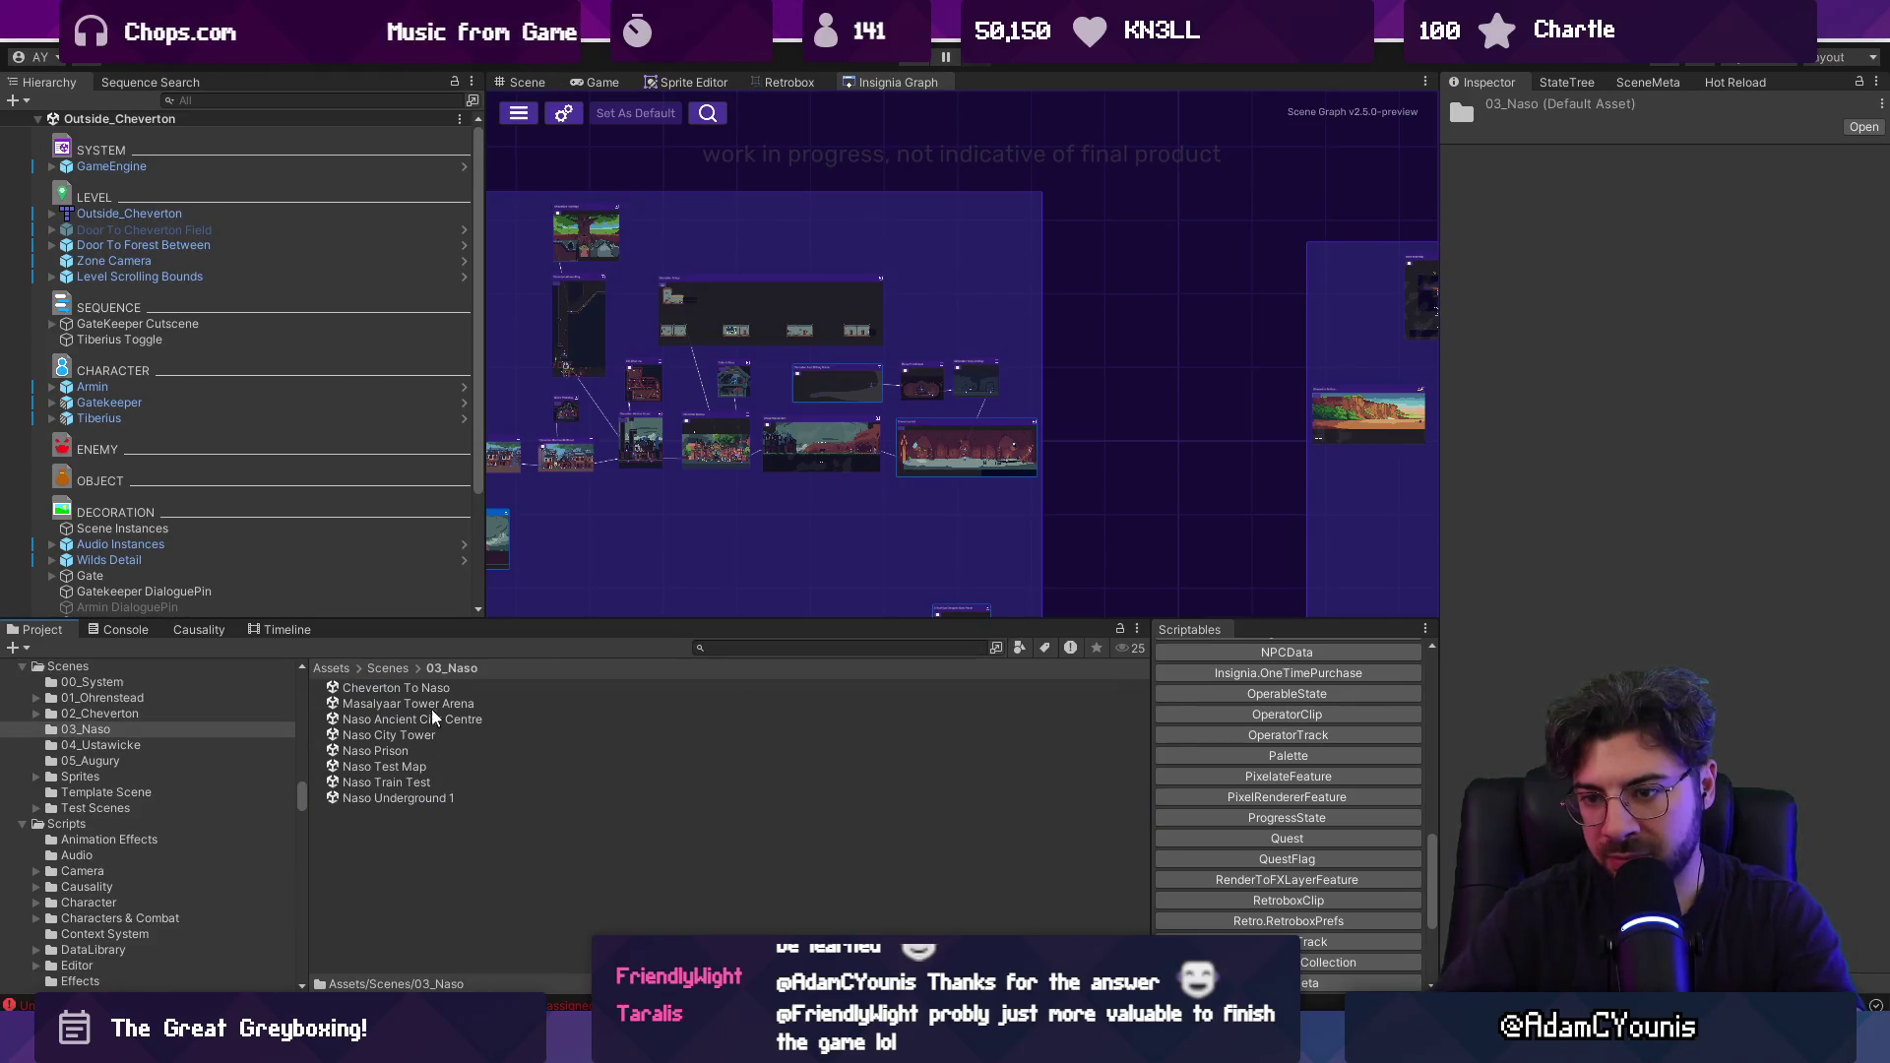
Paste the template copy into 03_Naso, rename it 'Chapter 3 Title', and drag it into the Insignia Graph.
click(424, 829)
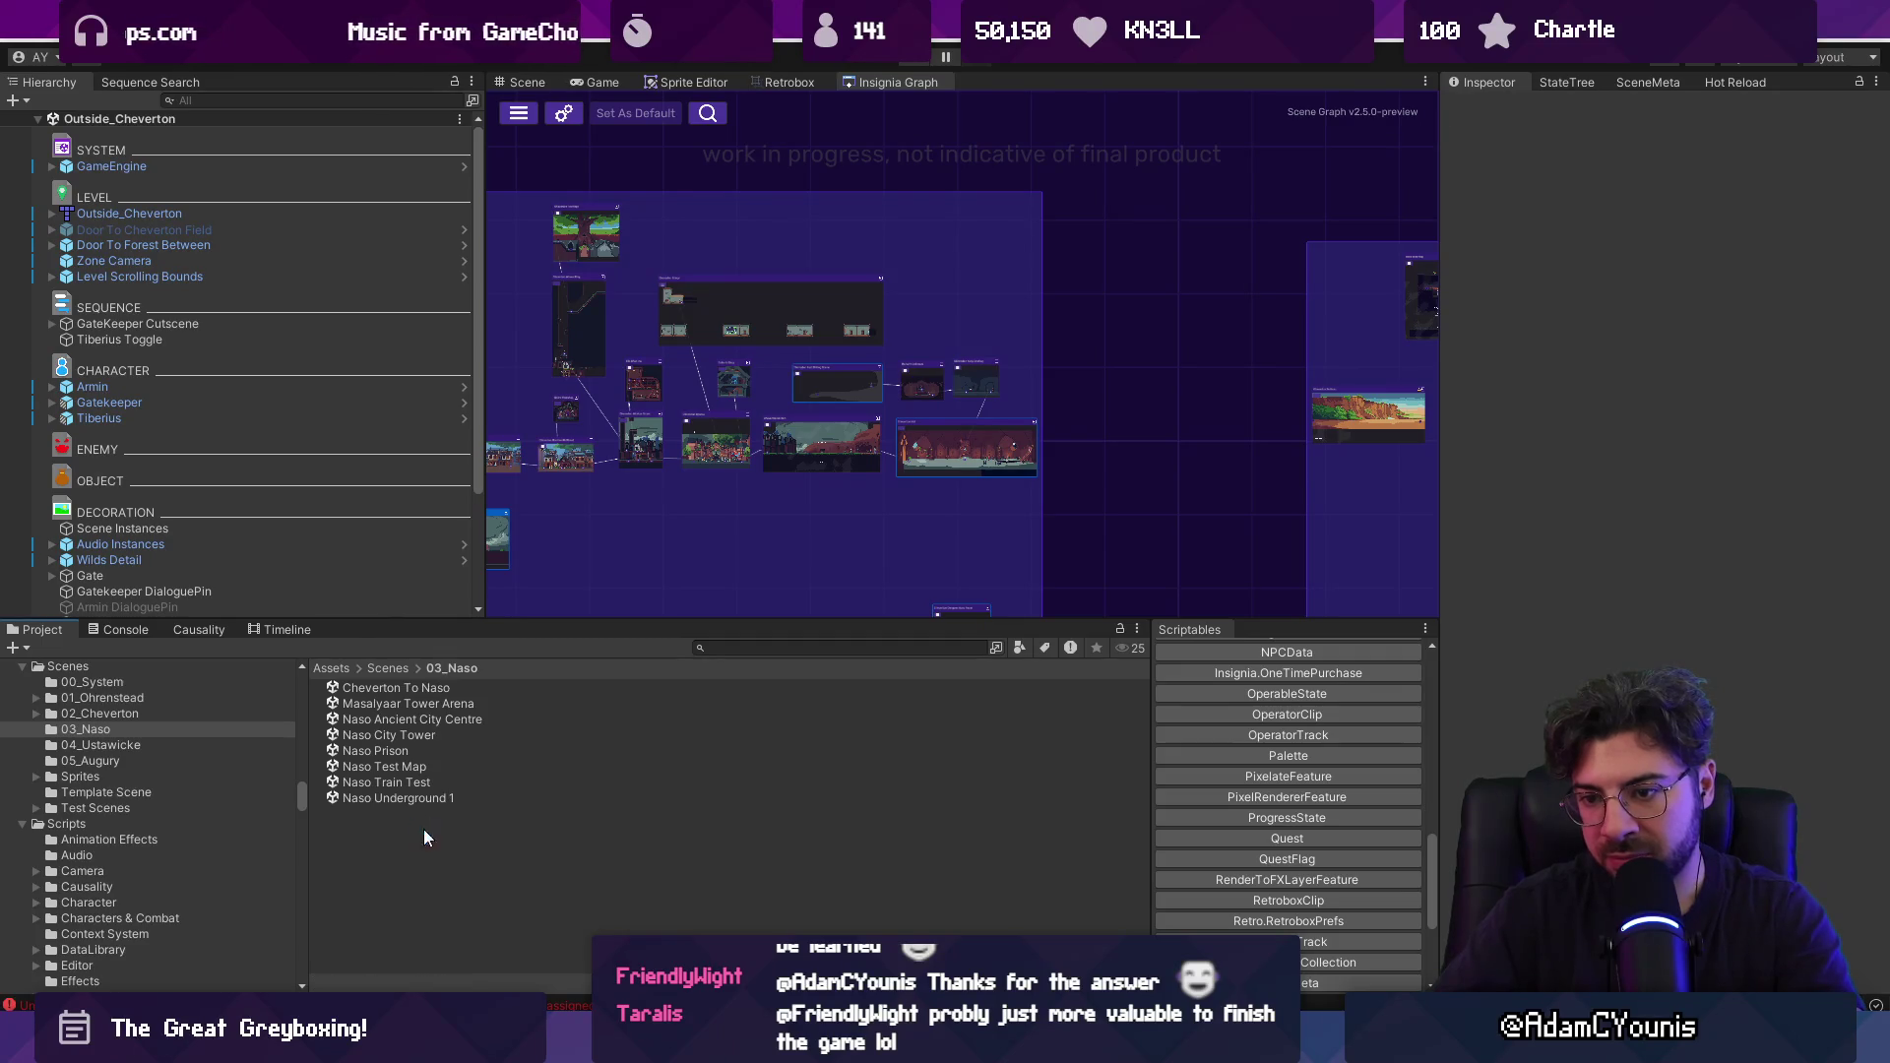
key(ctrl+v)
key(F2)
text(C)
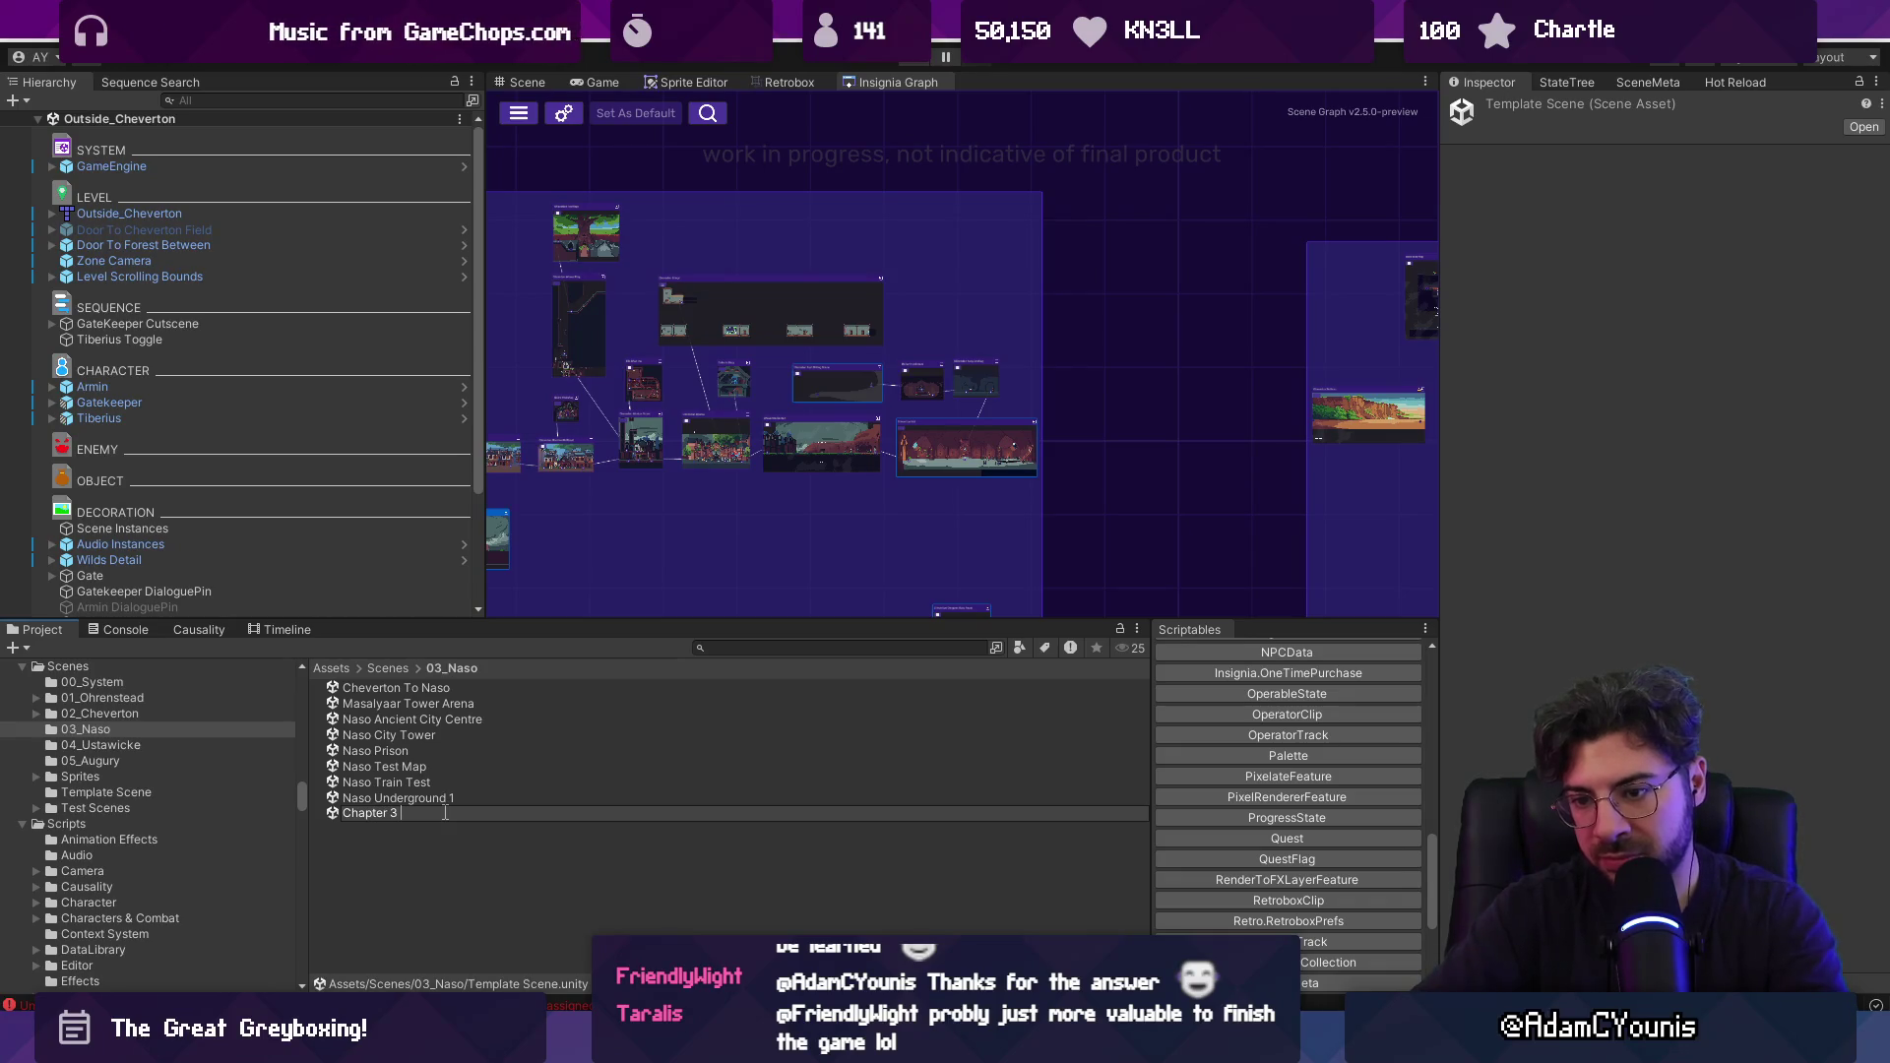
text(Title)
key(Return)
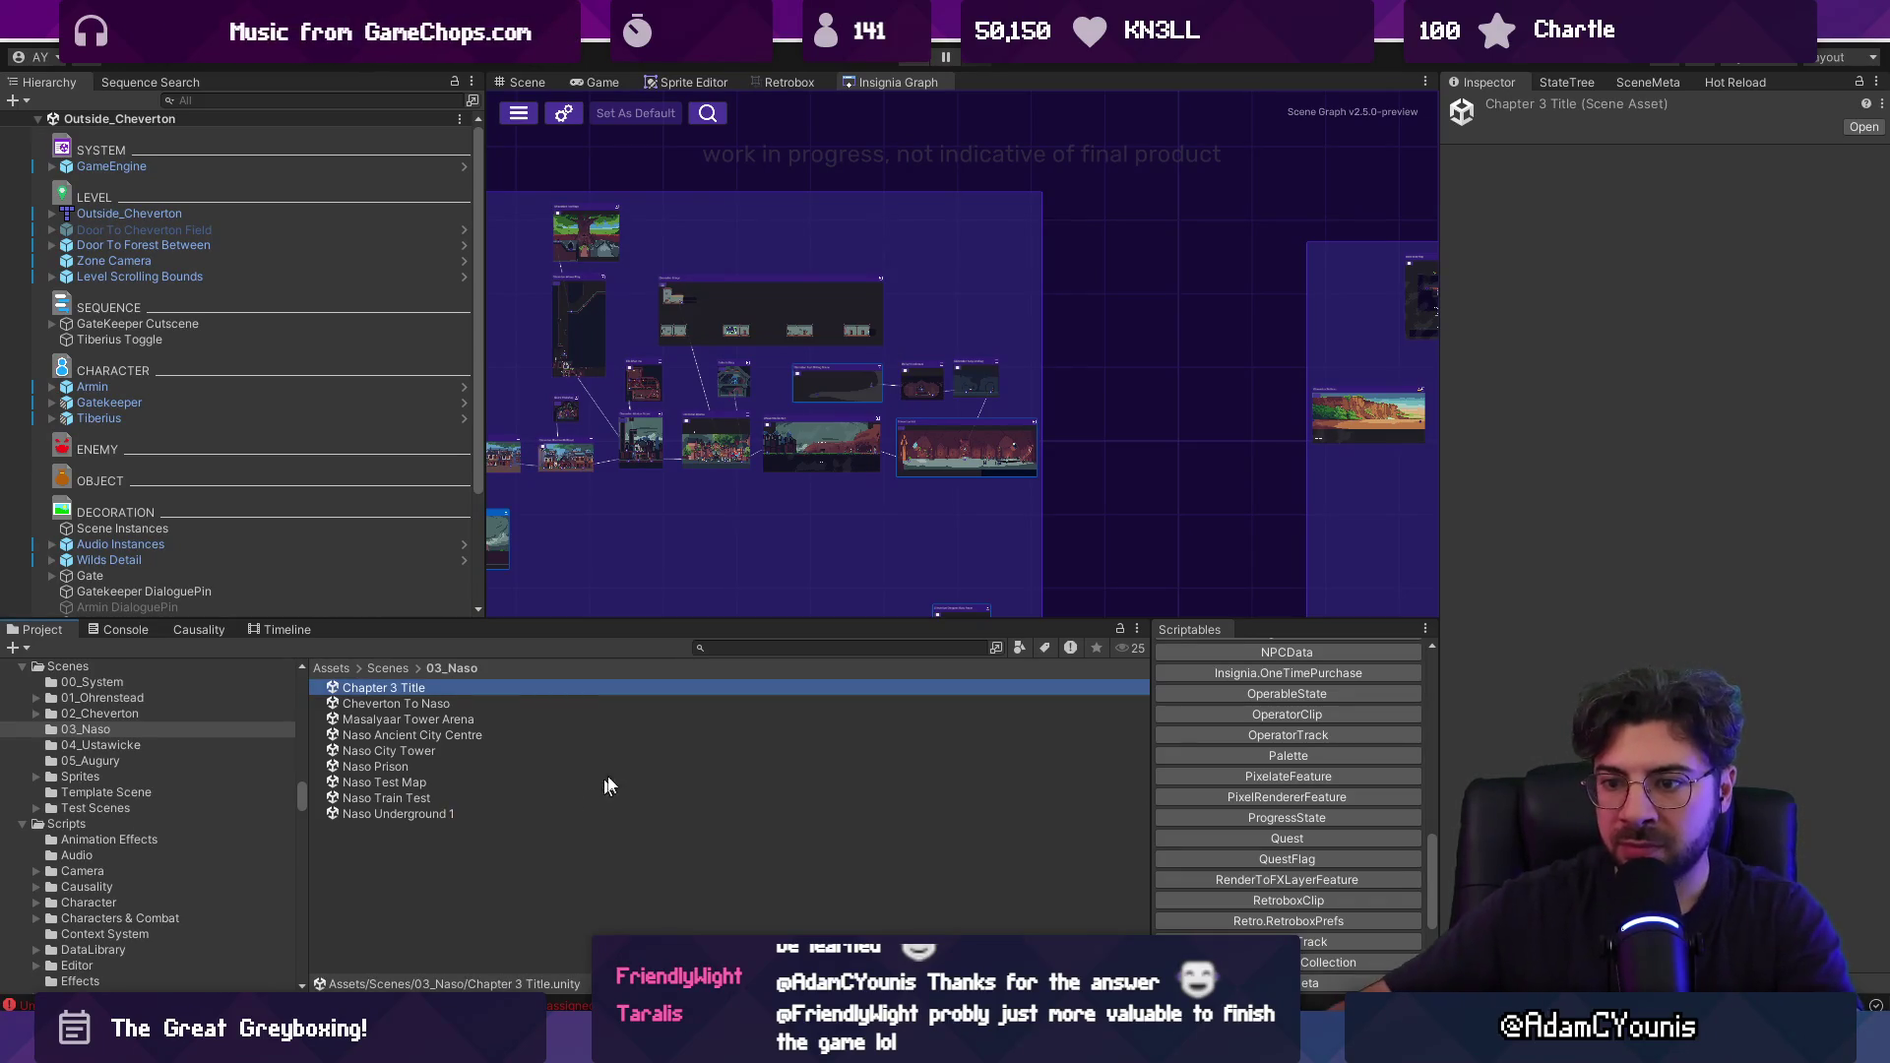
drag(460, 695, 1158, 440)
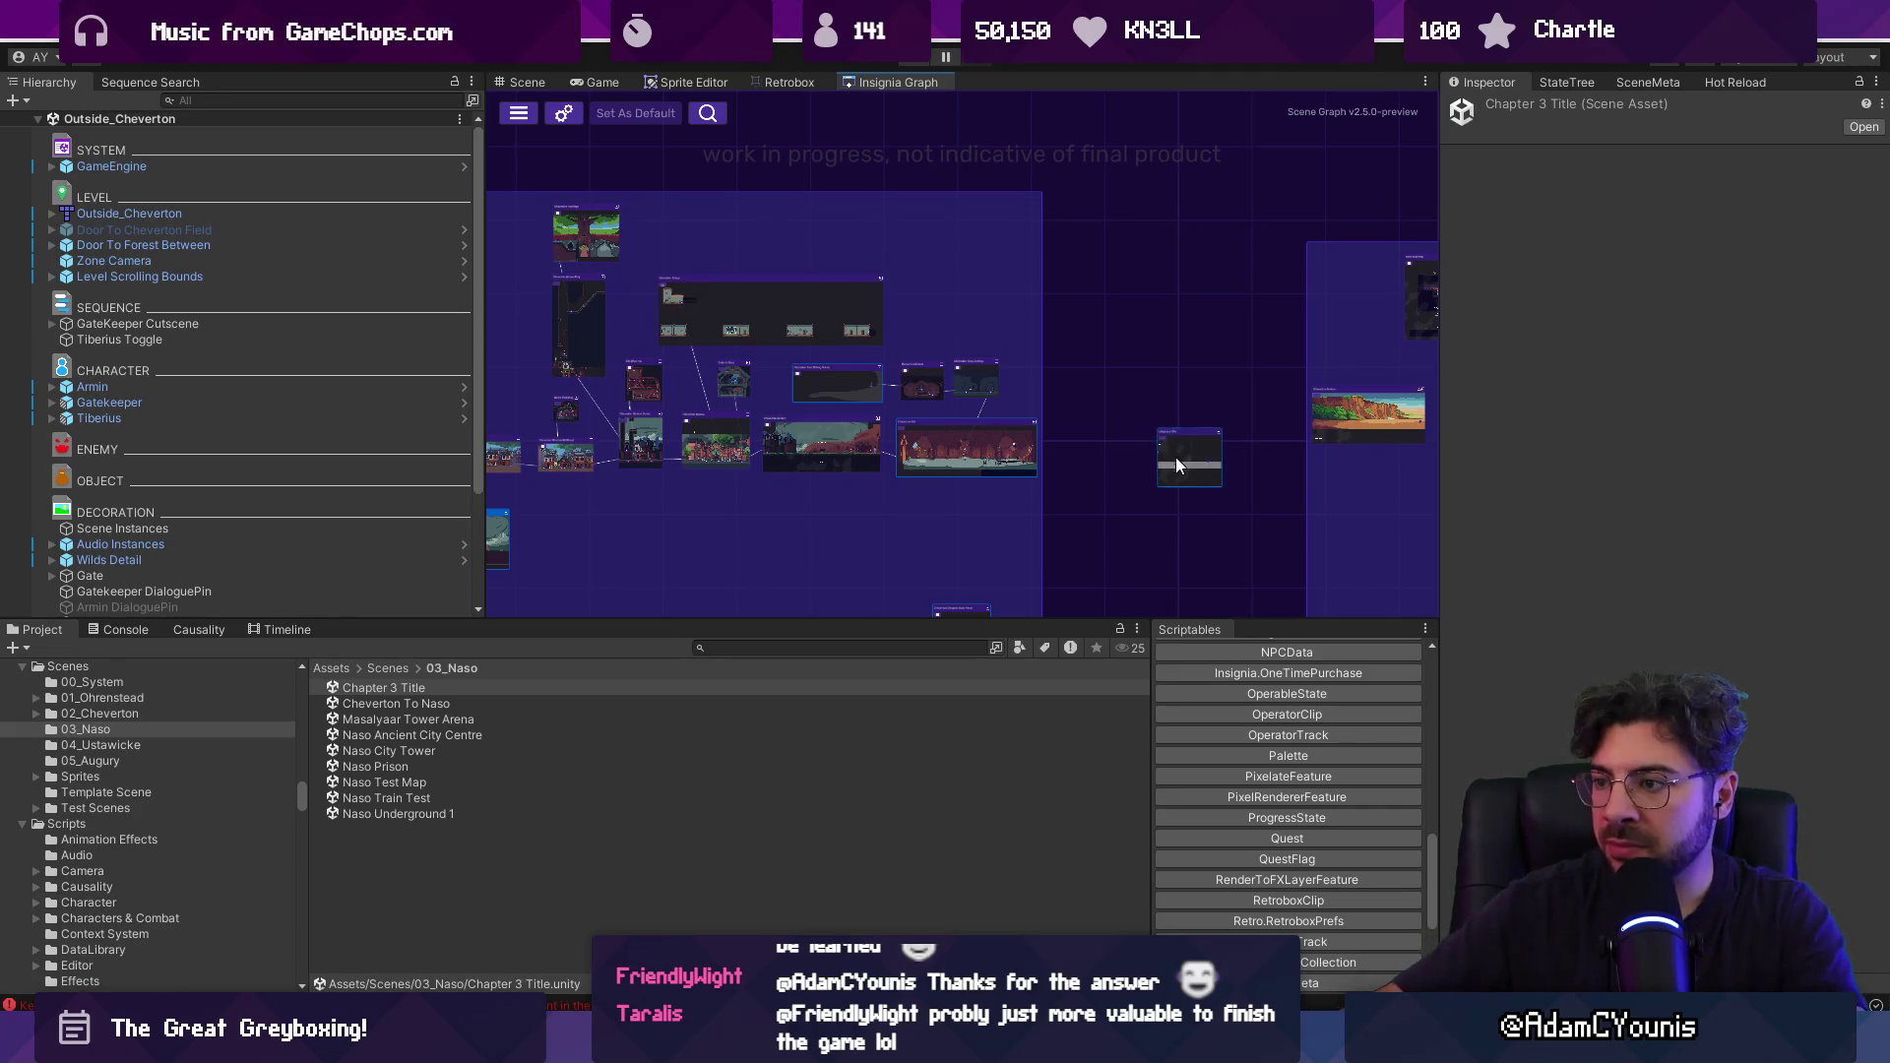
Open the Chapter 3 Title scene from its graph node and check its SceneMeta.
double_click(1181, 459)
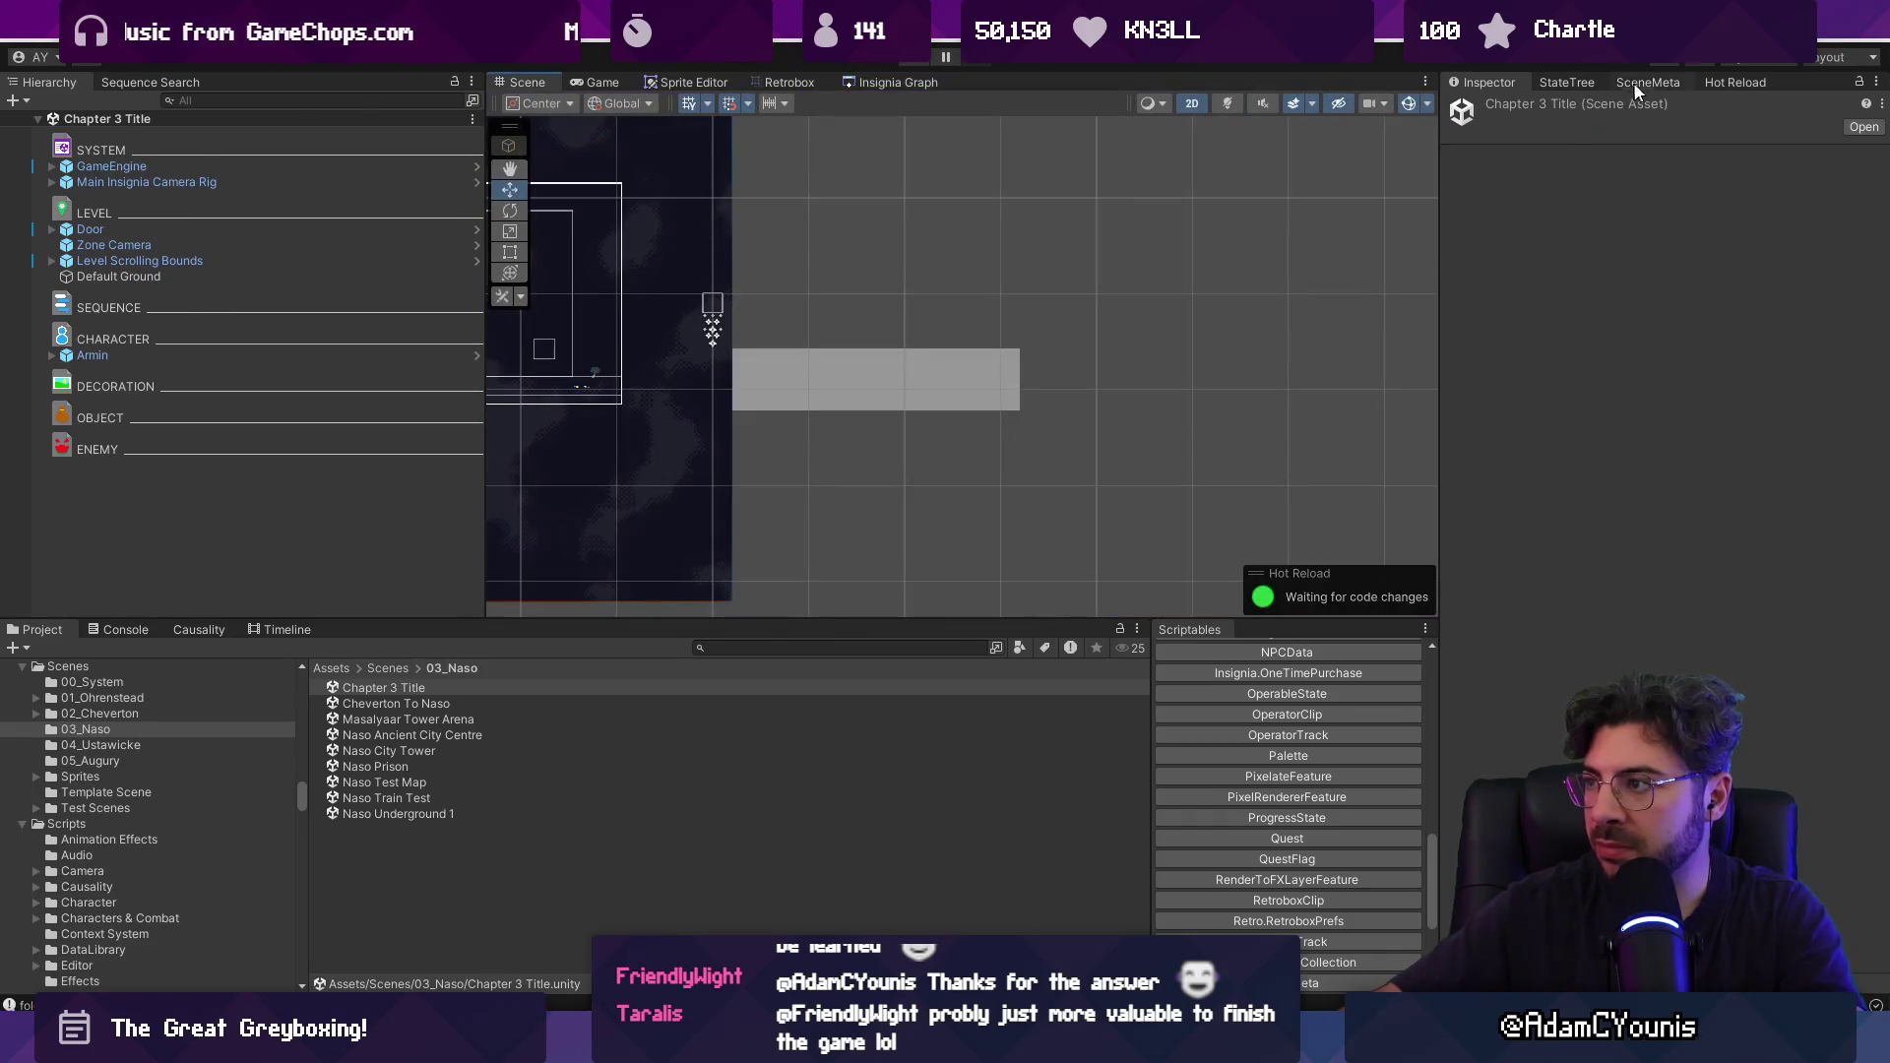
click(1634, 85)
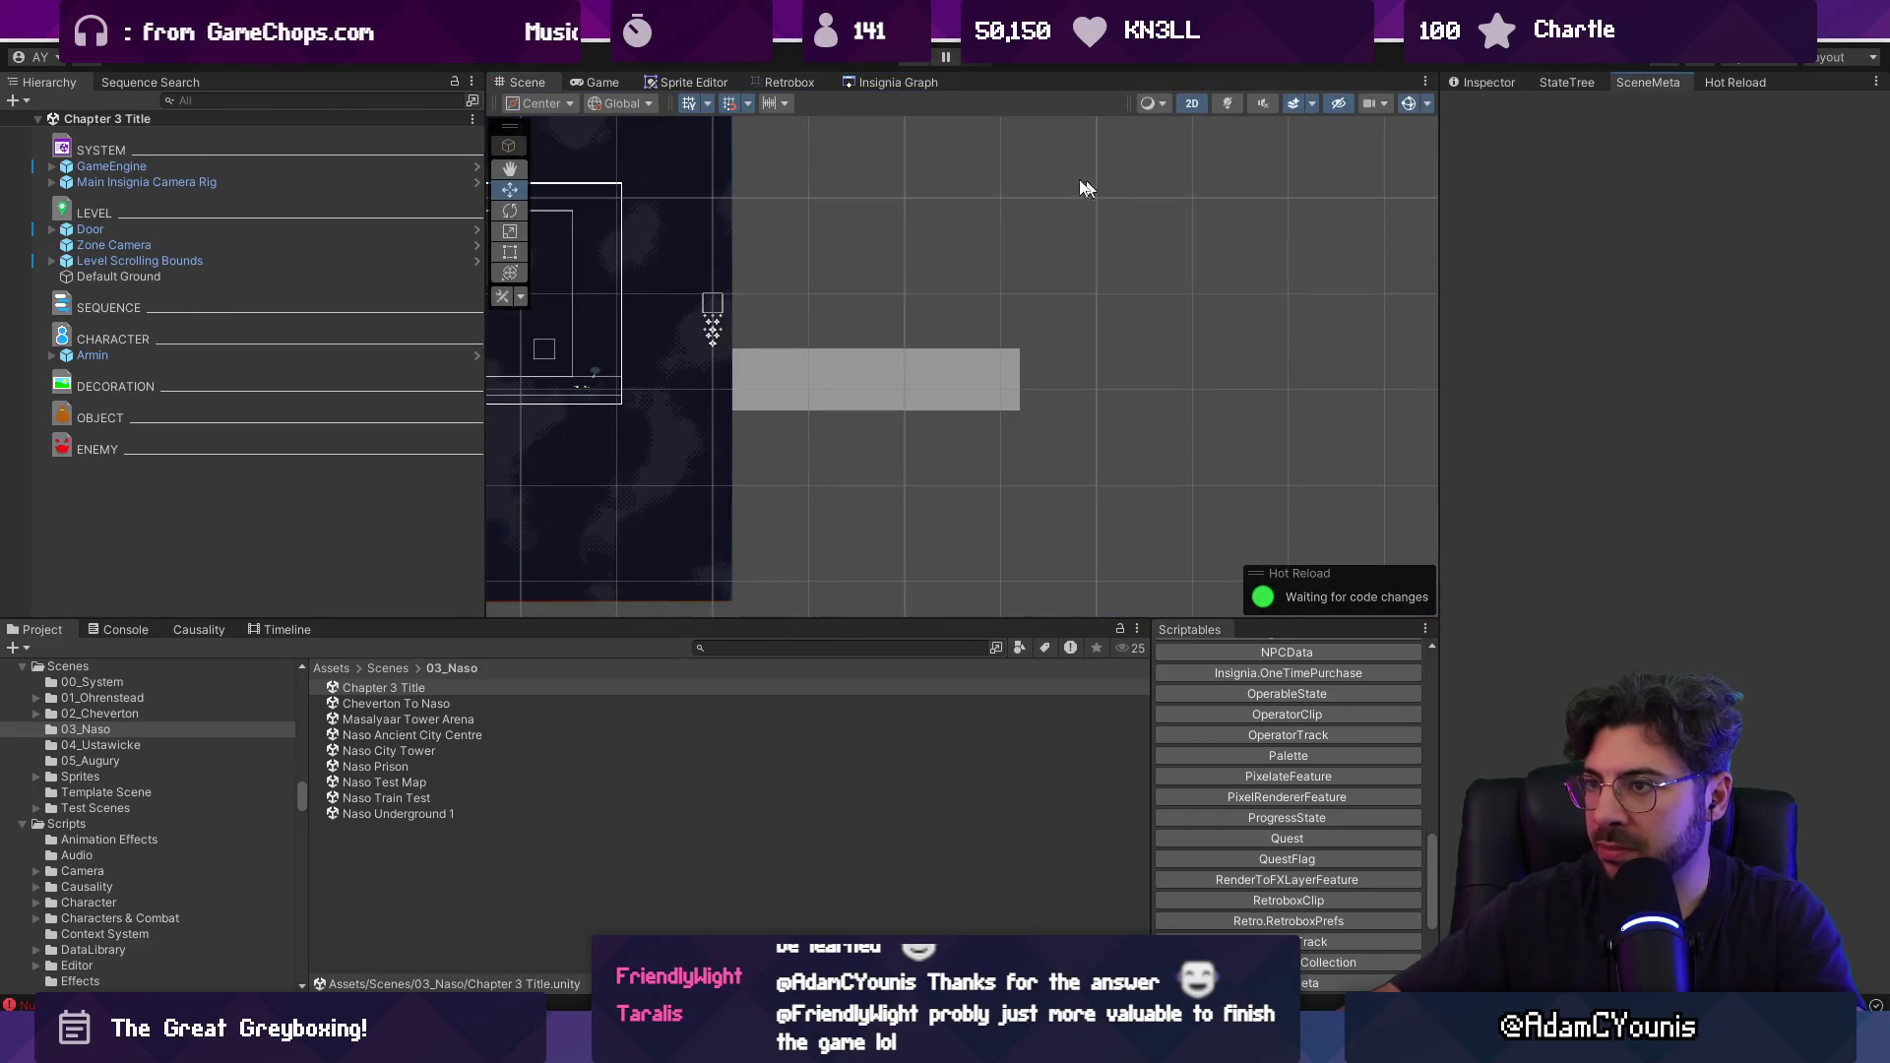
click(858, 87)
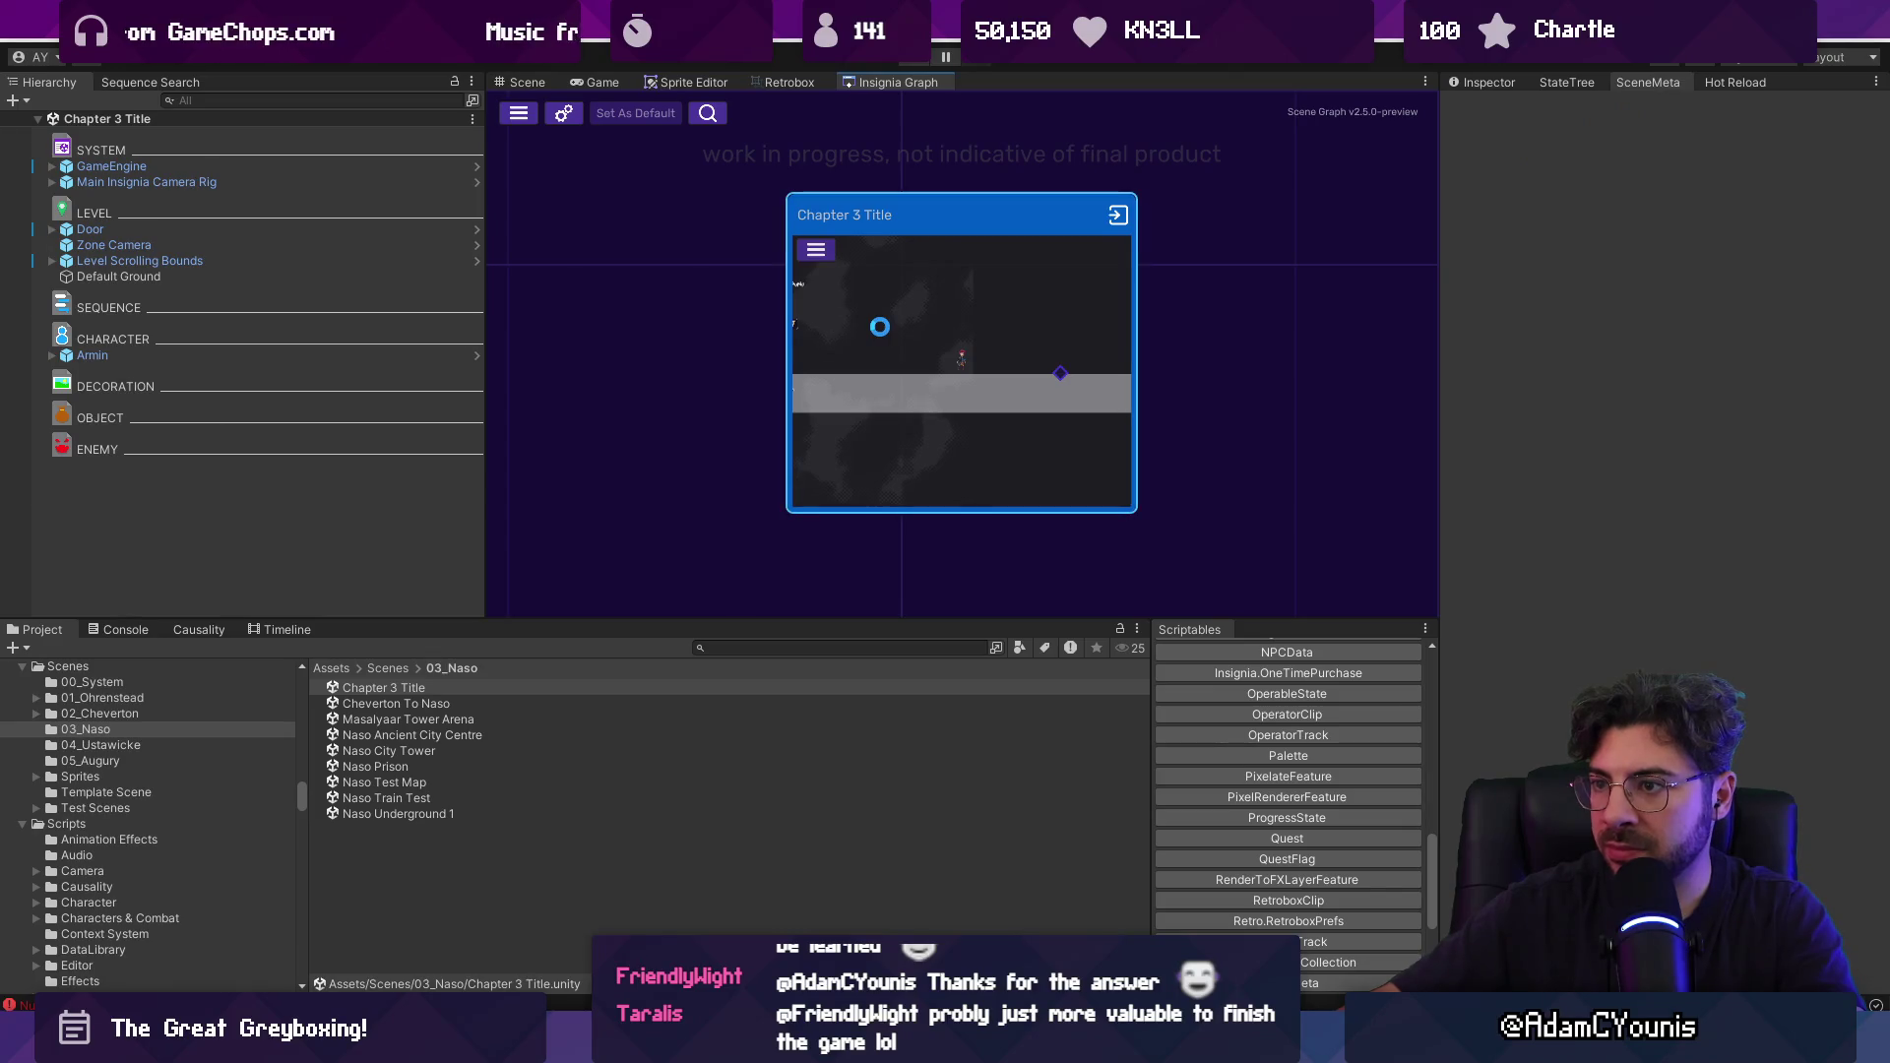
double_click(878, 325)
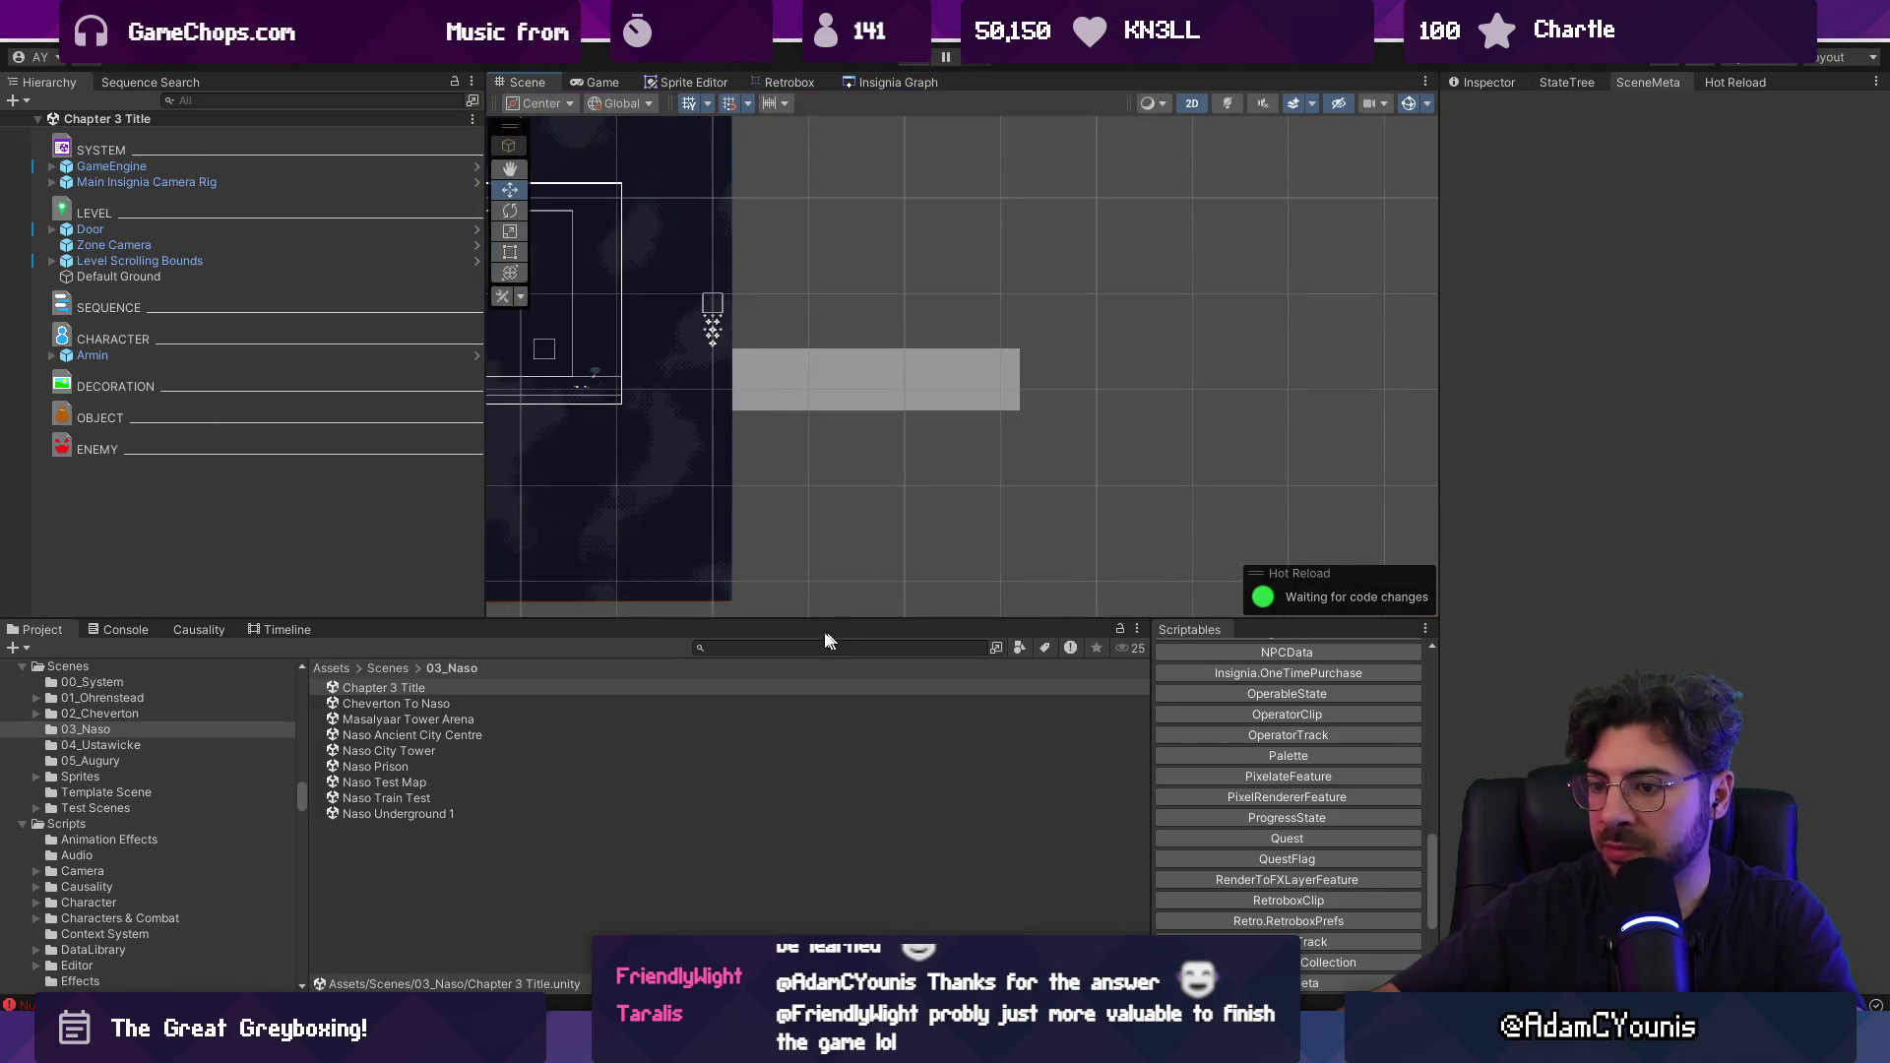
Search 'scene instance' and review the SceneInstanceCollection settings and the scene's meta details.
text(scene)
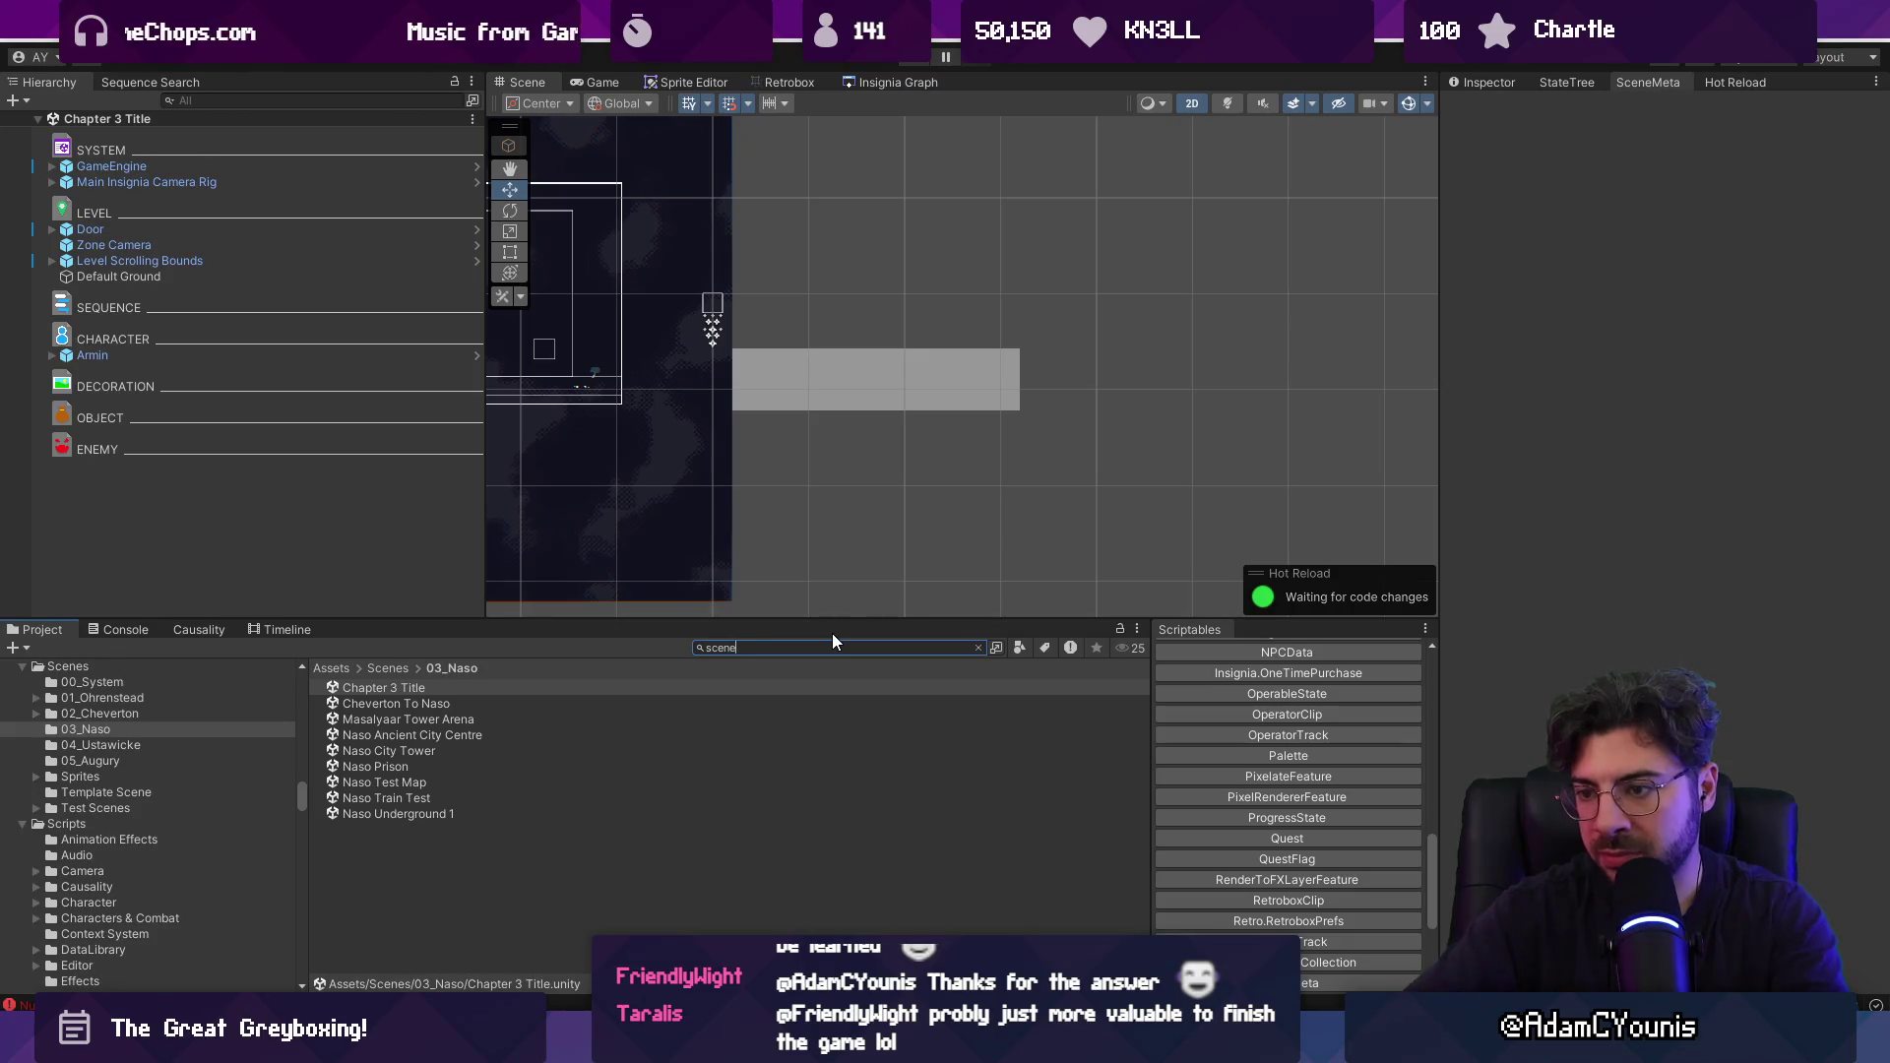
text( isntance)
key(ctrl+shift+Left)
key(BackSpace)
text(instance)
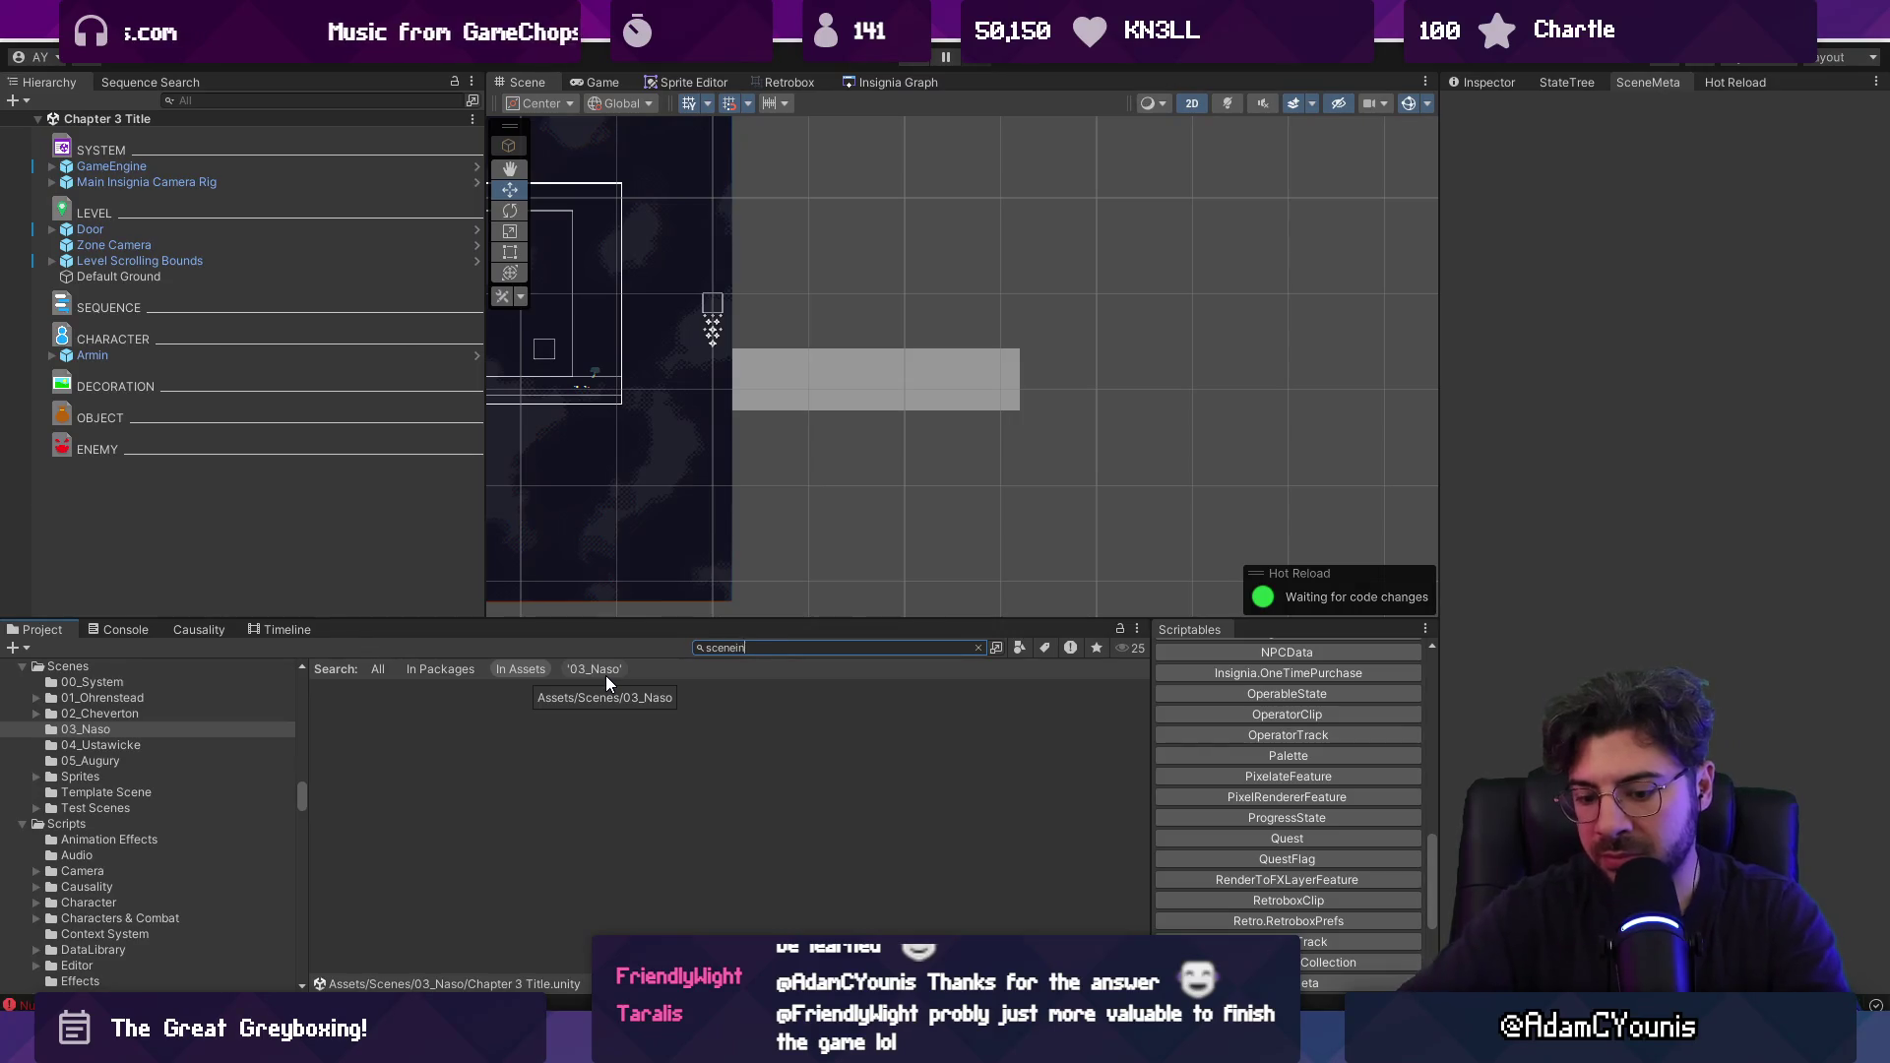
click(452, 719)
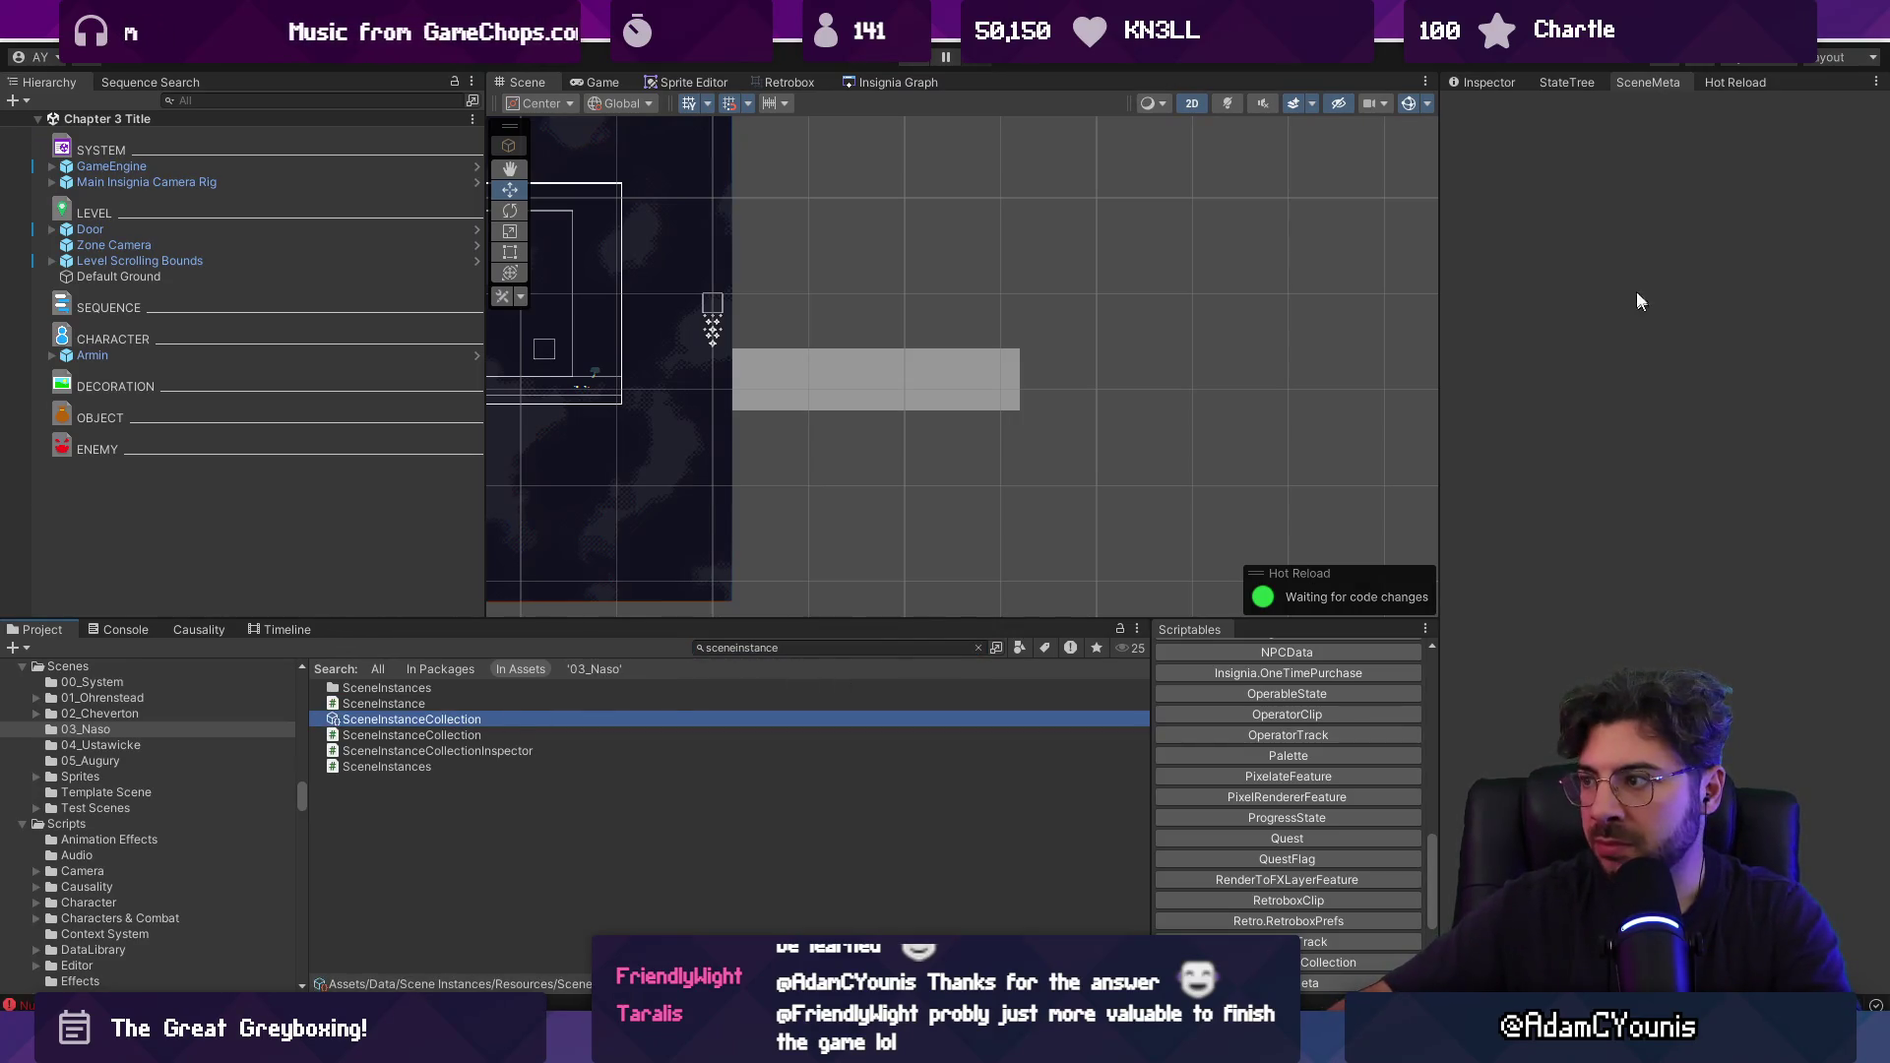
click(1471, 85)
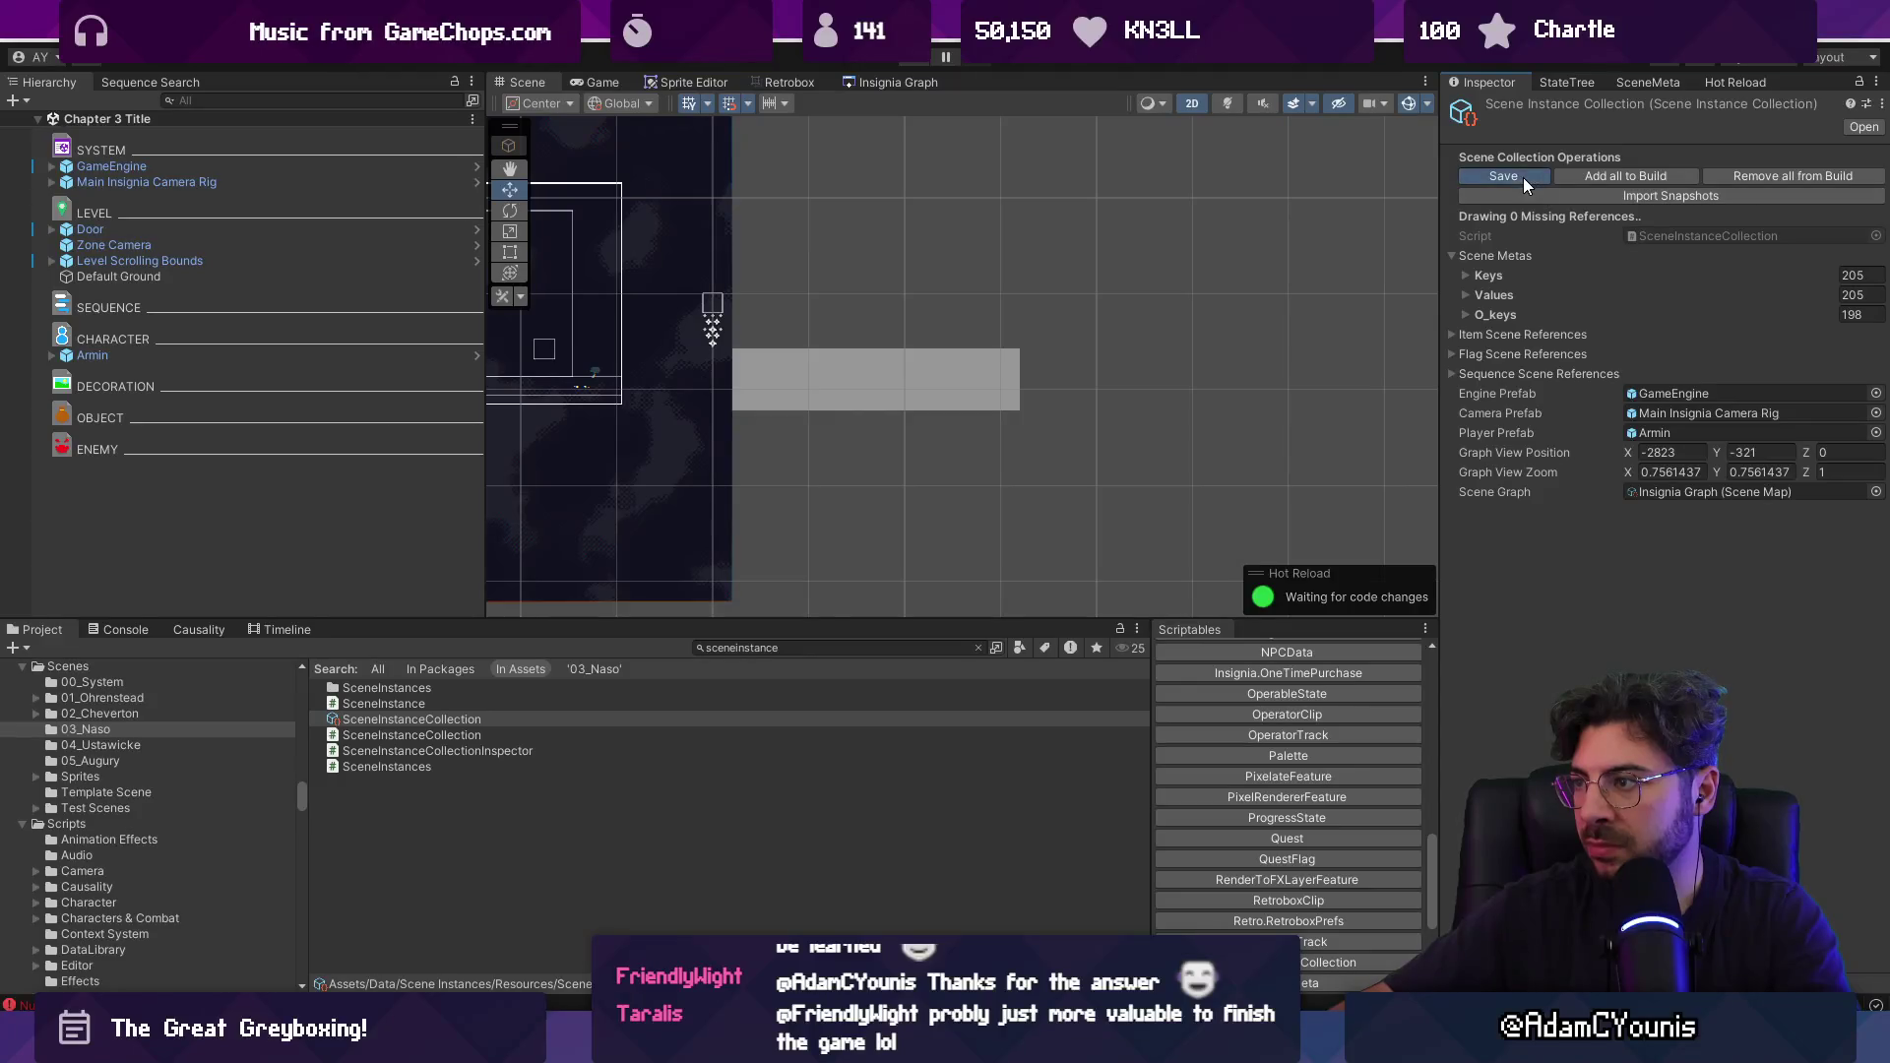
click(1625, 84)
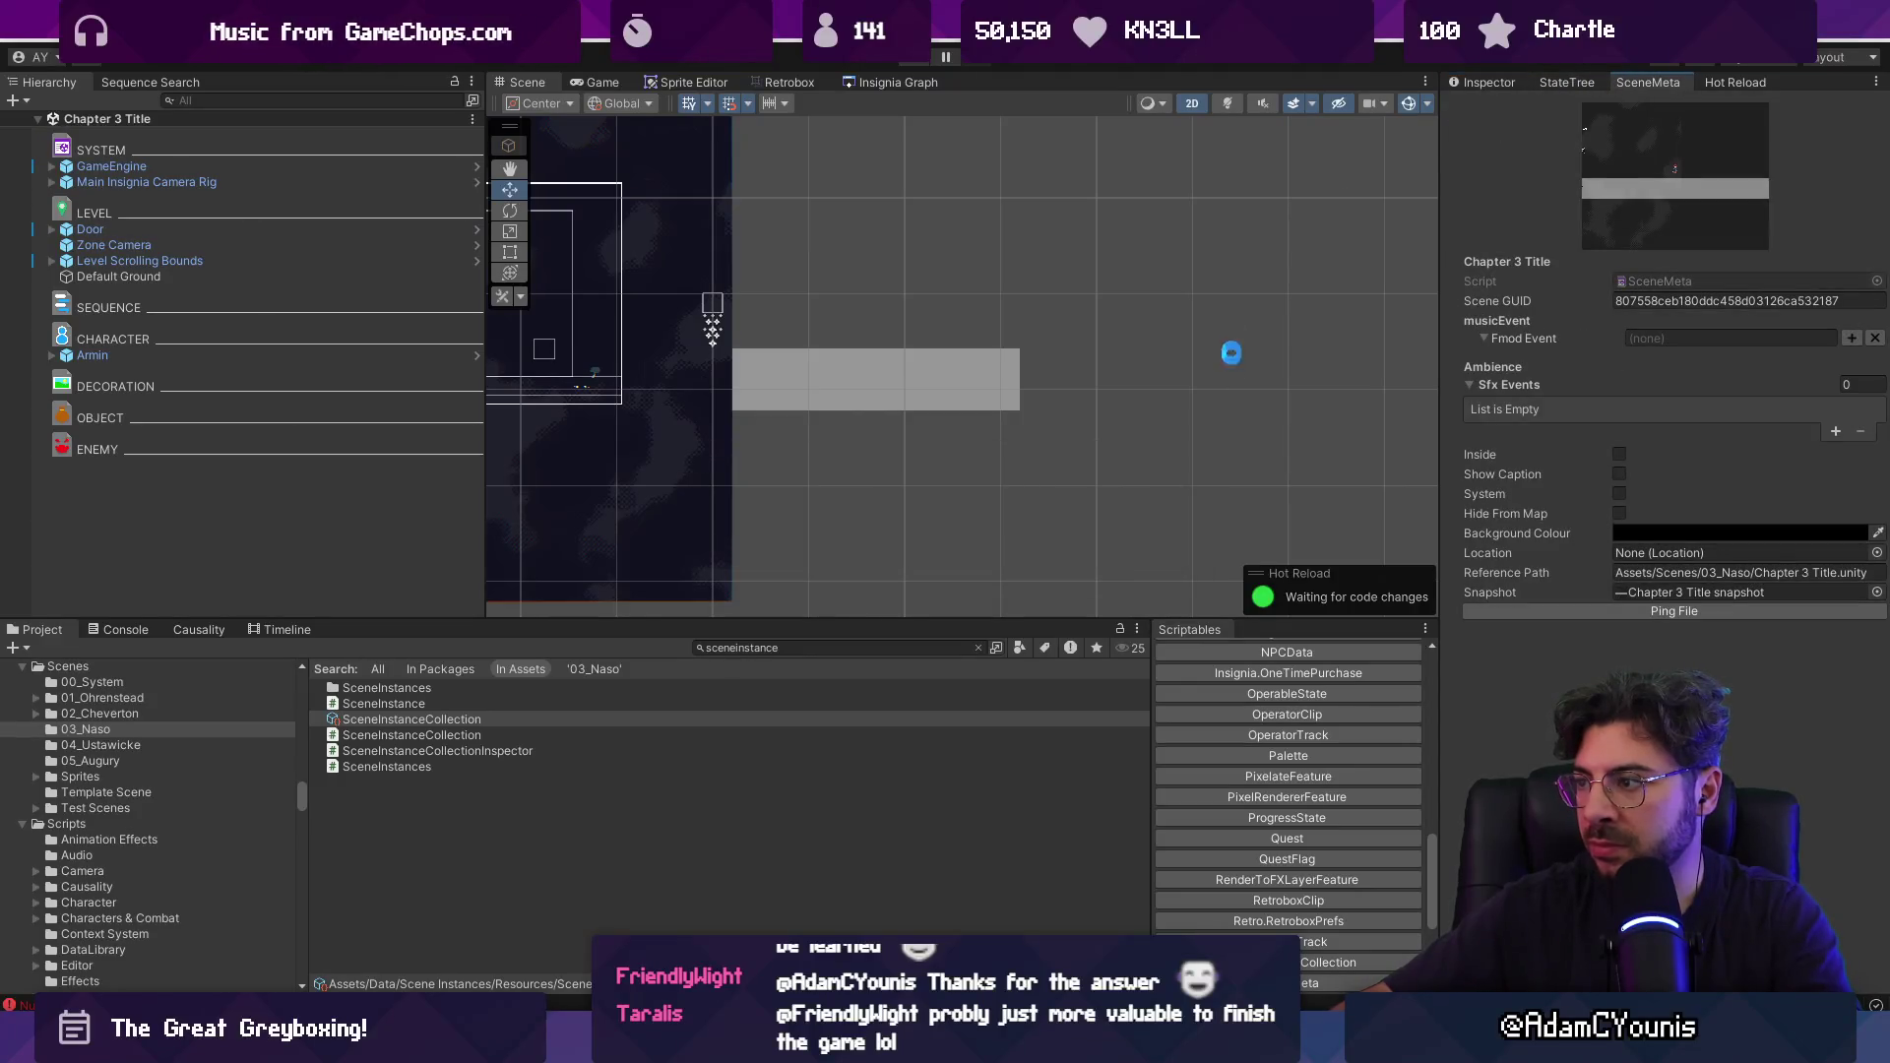
scroll(953, 371, down, 3)
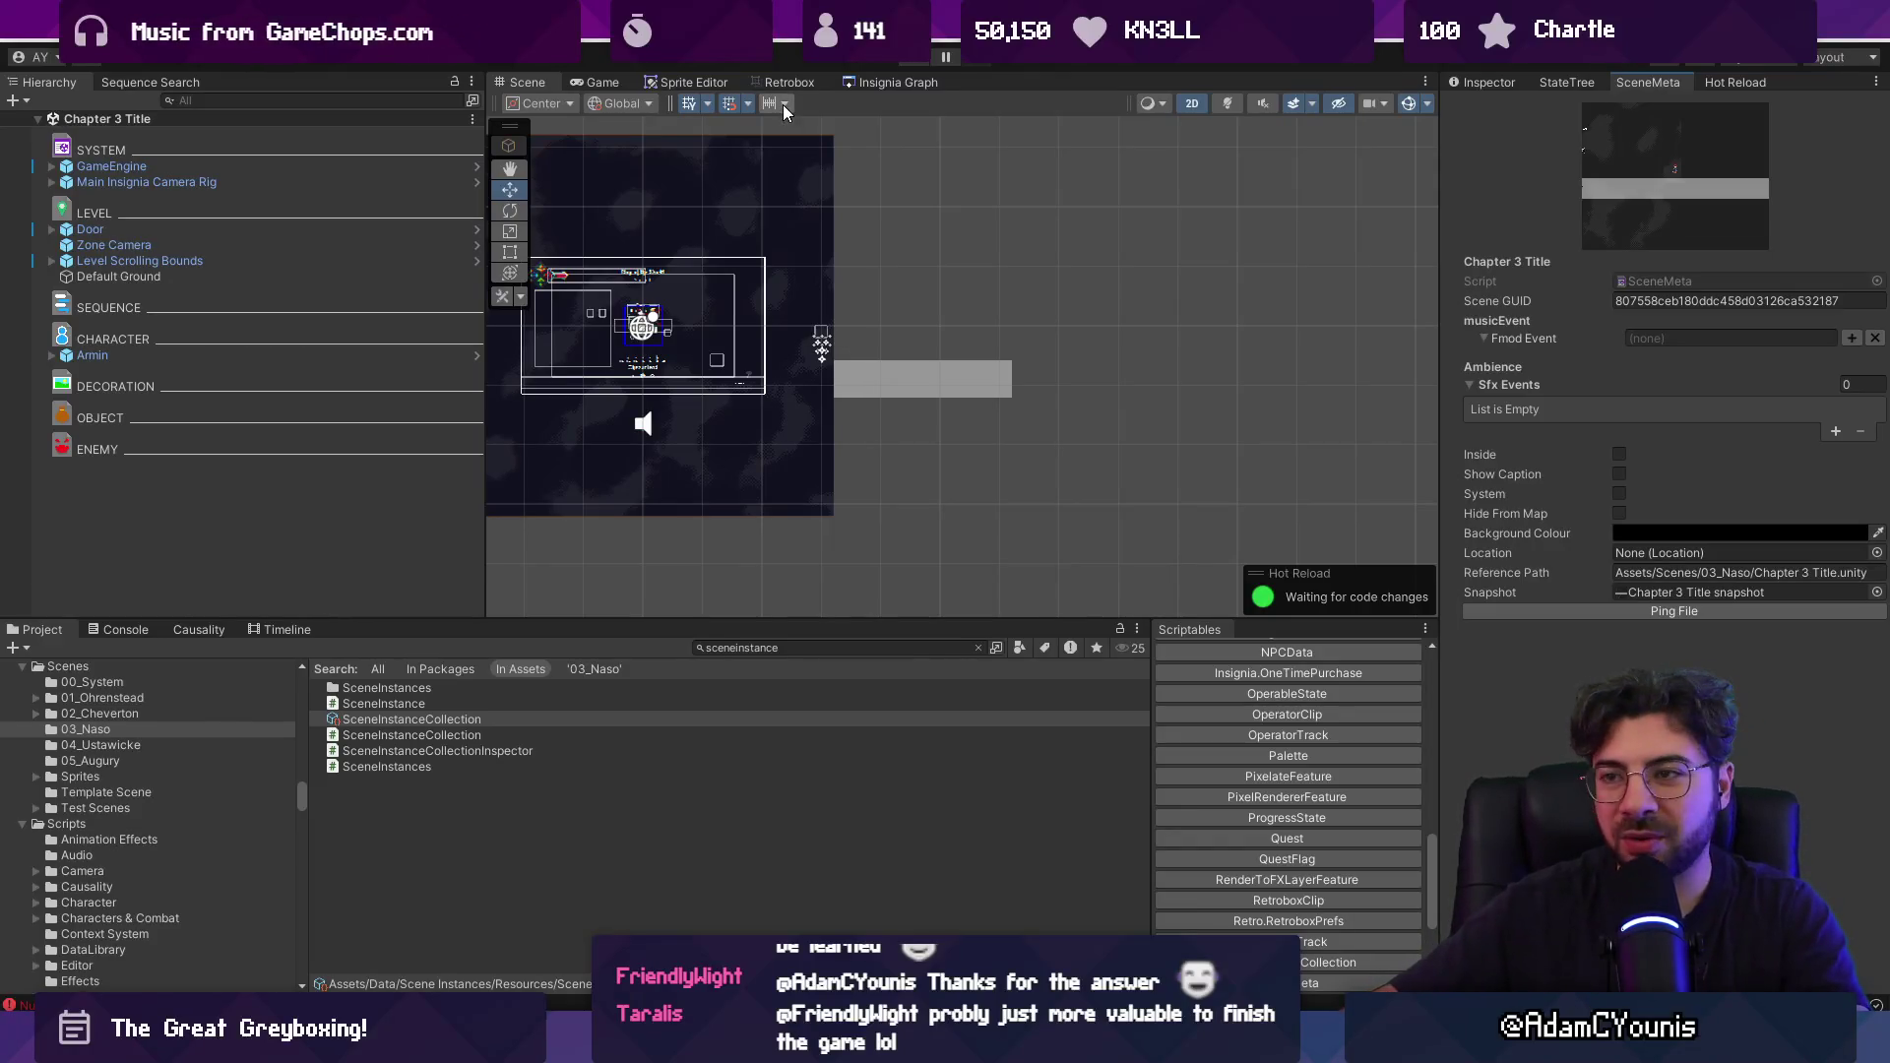
click(889, 82)
Pan the graph around the Chapter 3 Title node, then switch to Pro Motion NG.
scroll(902, 353, up, 3)
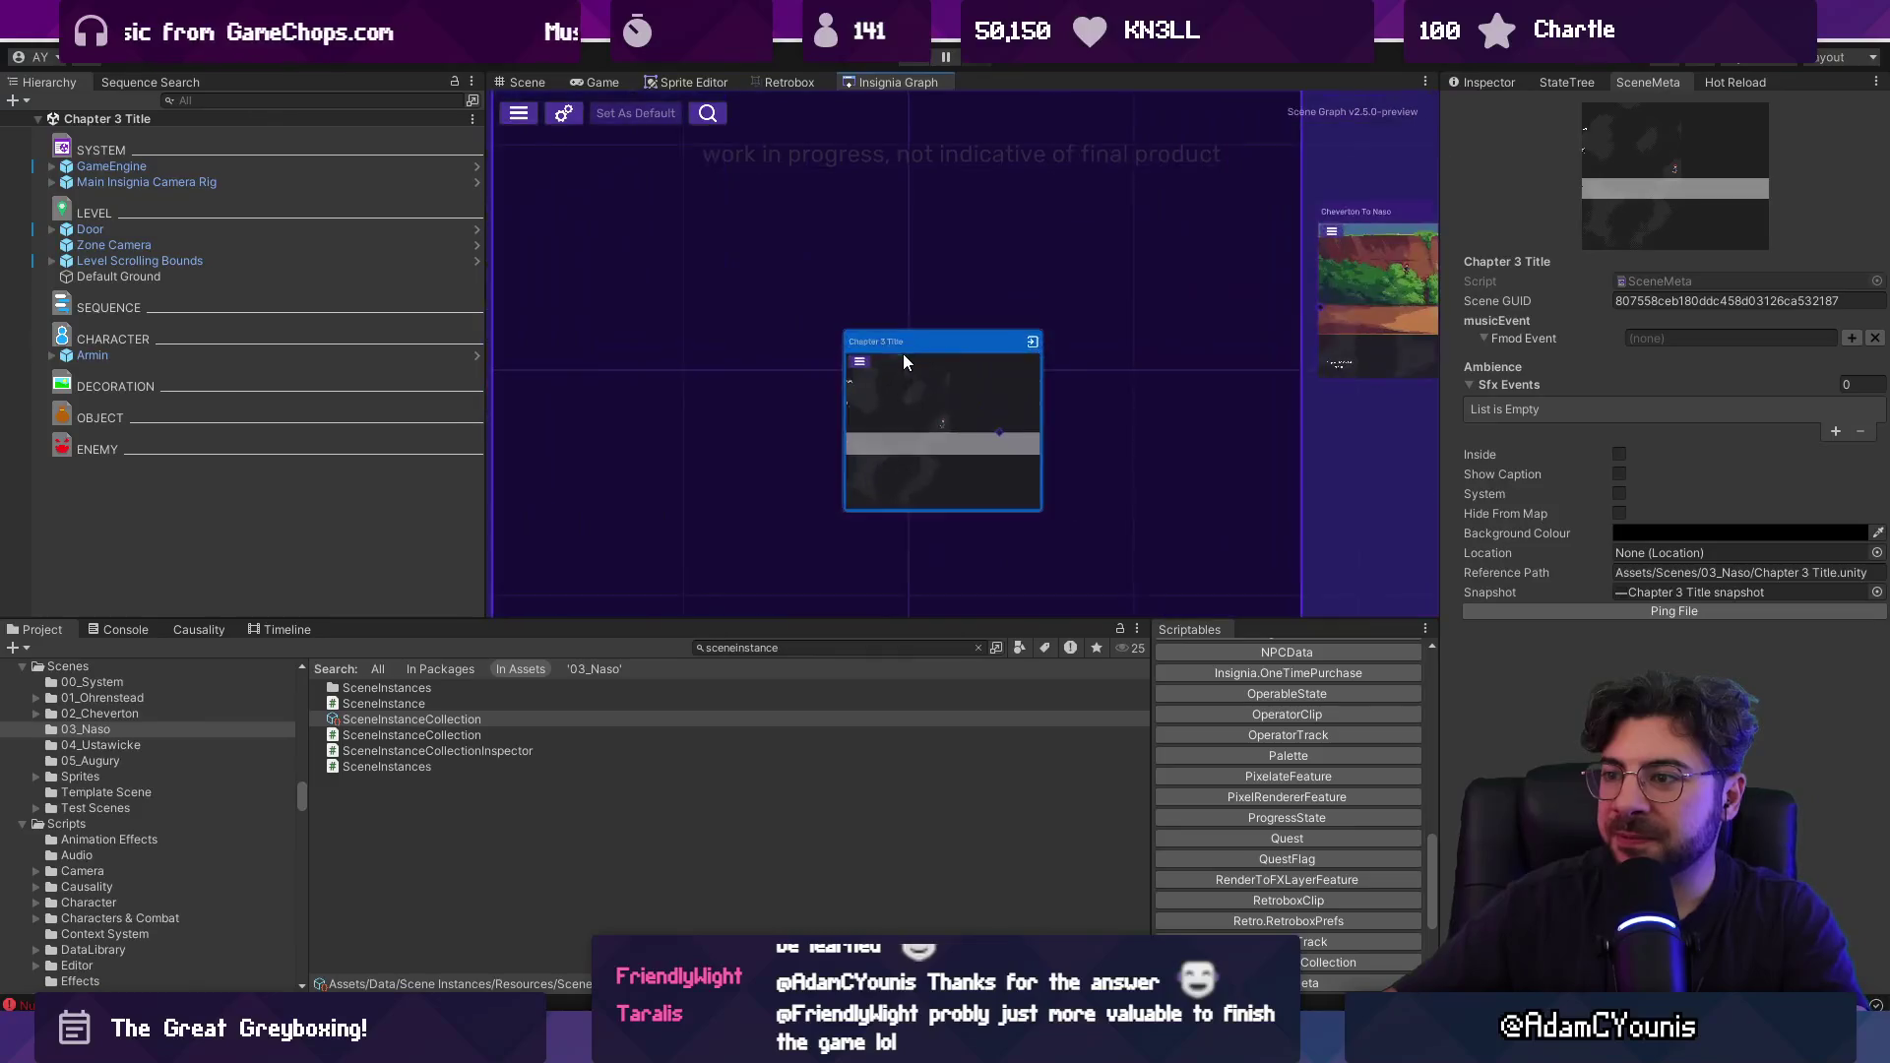
scroll(960, 352, down, 3)
drag(945, 358, 994, 294)
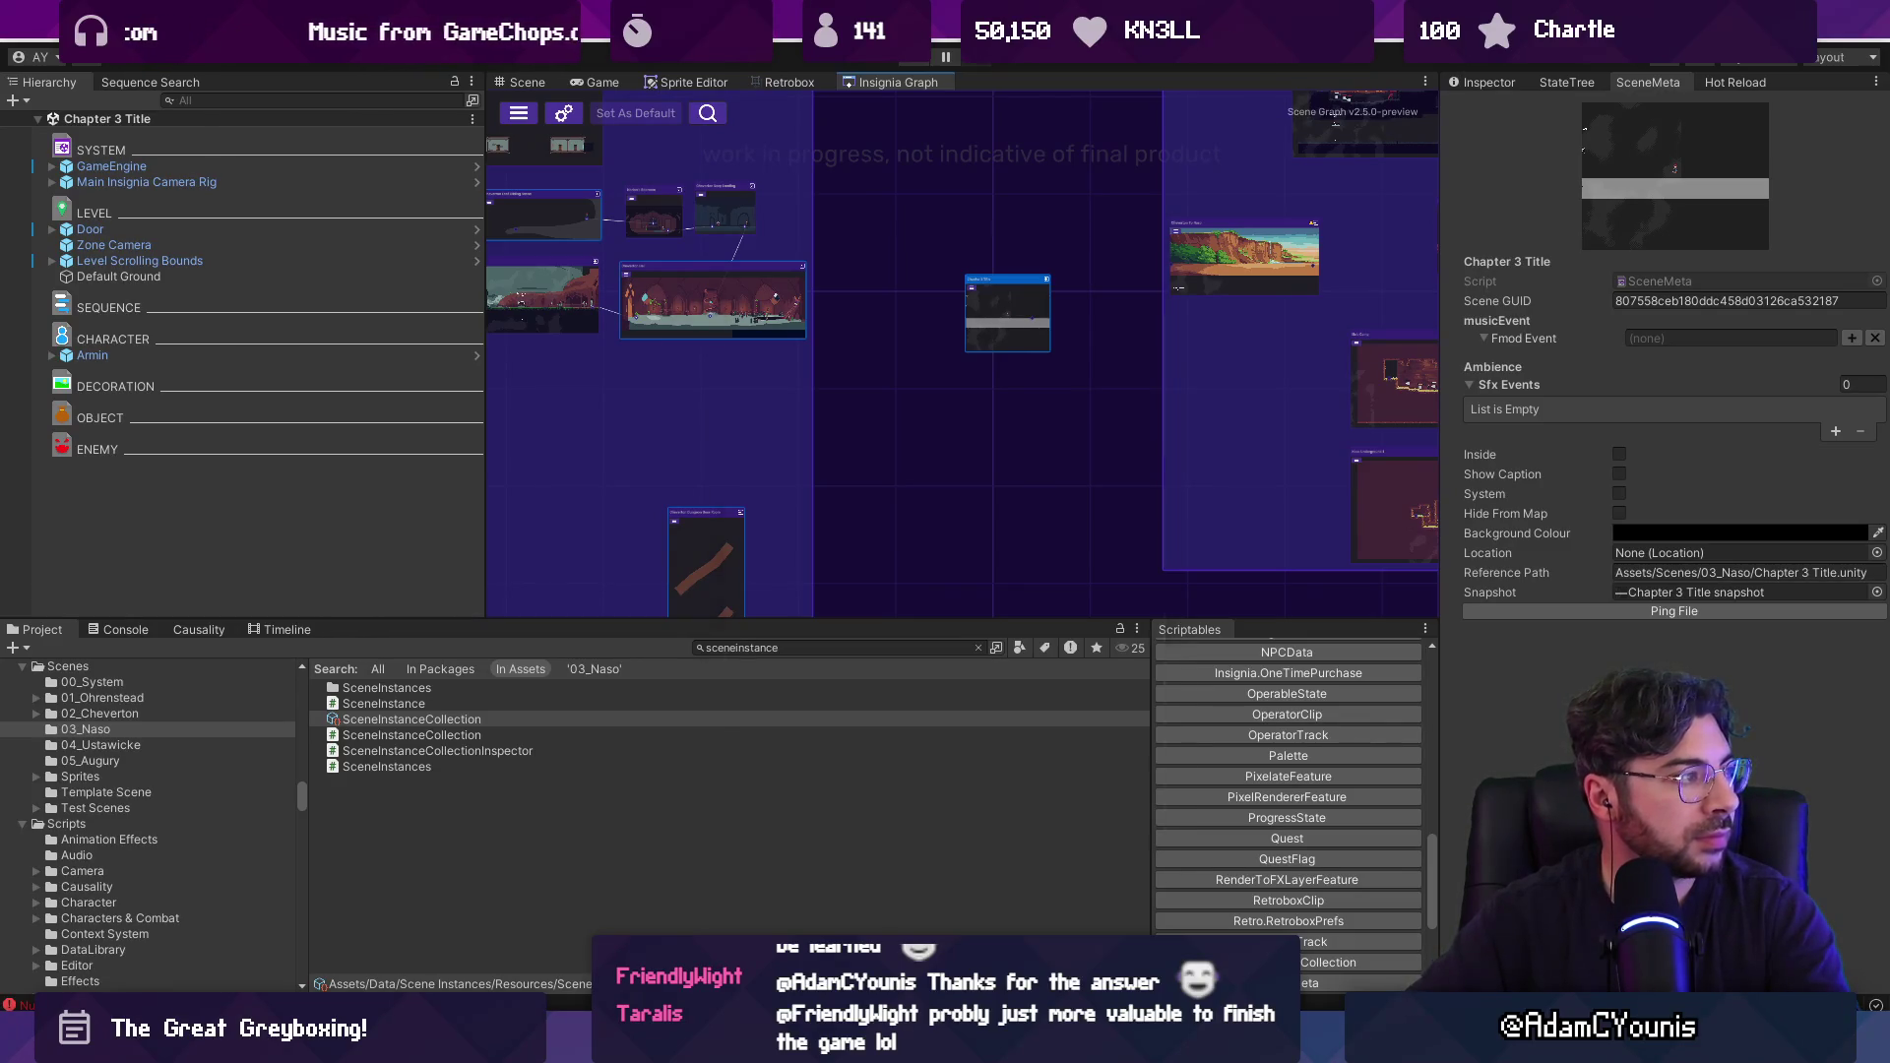
key(Escape)
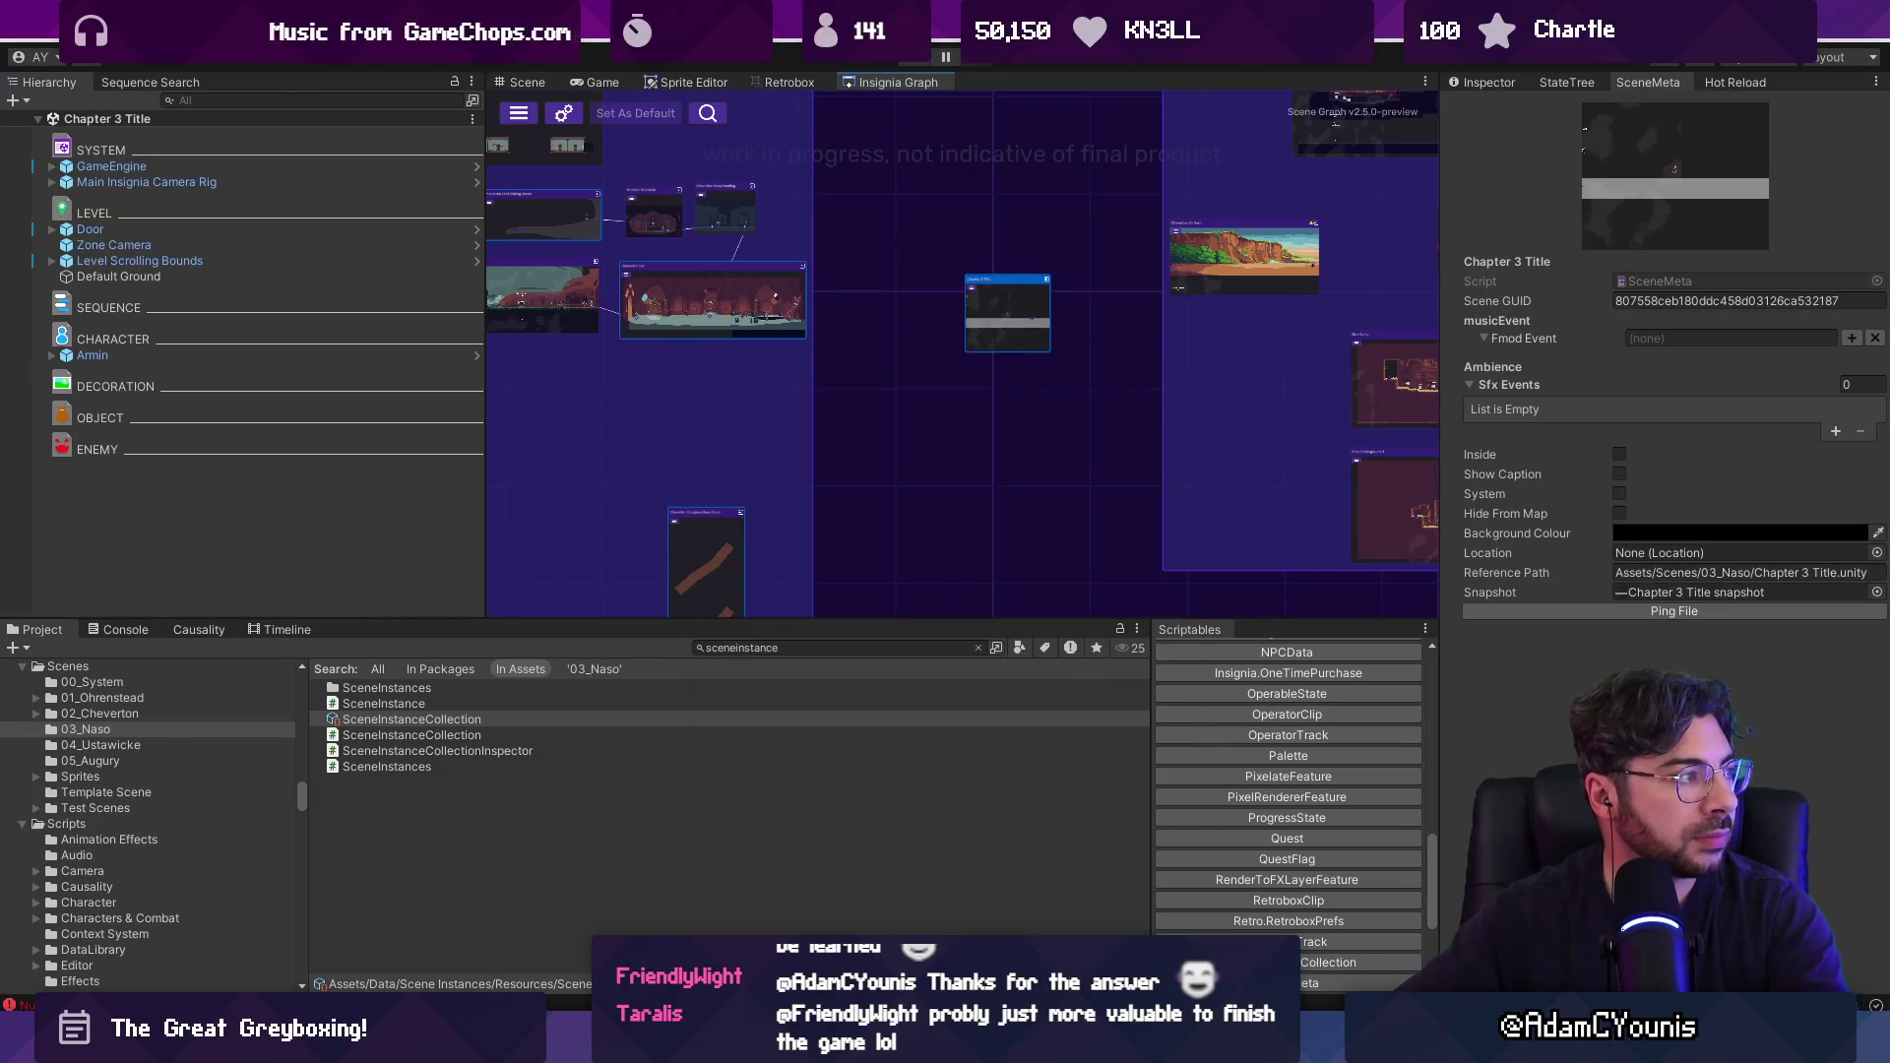
key(alt+Tab)
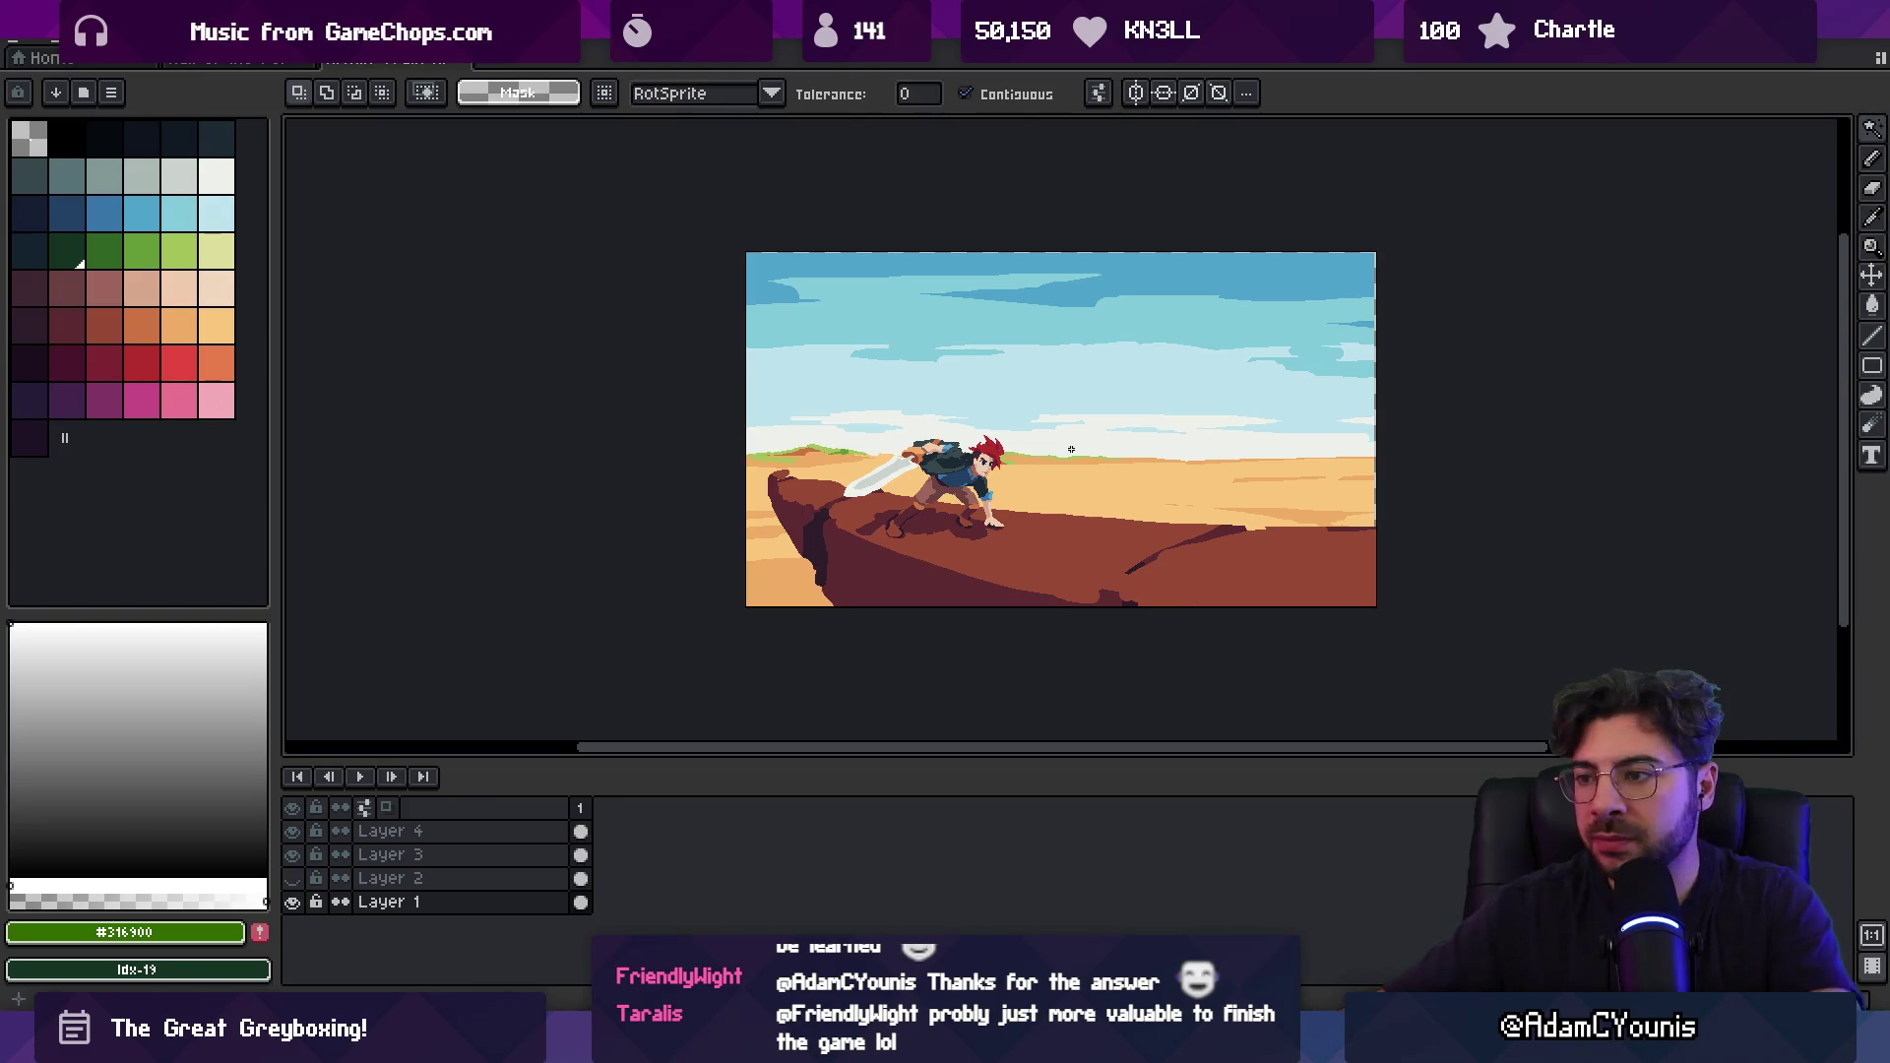
scroll(1071, 450, up, 2)
scroll(945, 508, down, 2)
key(v)
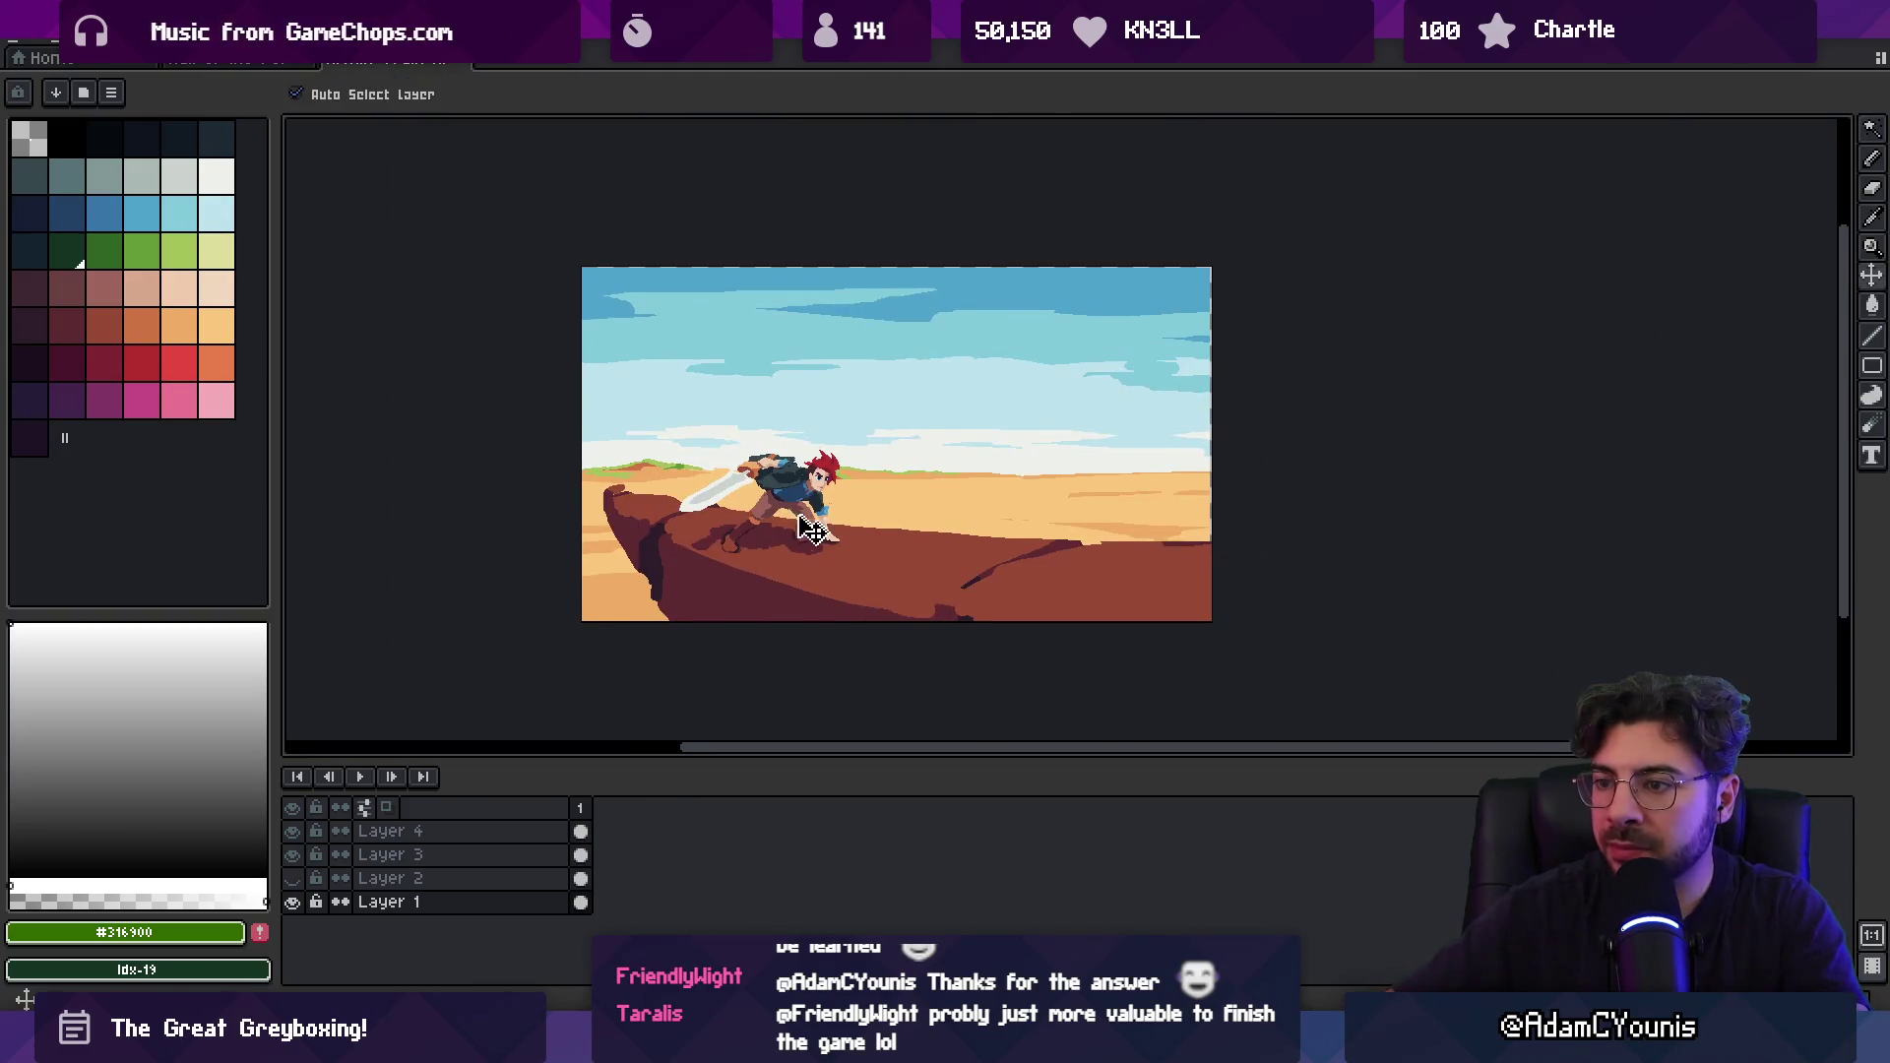
click(293, 854)
click(294, 854)
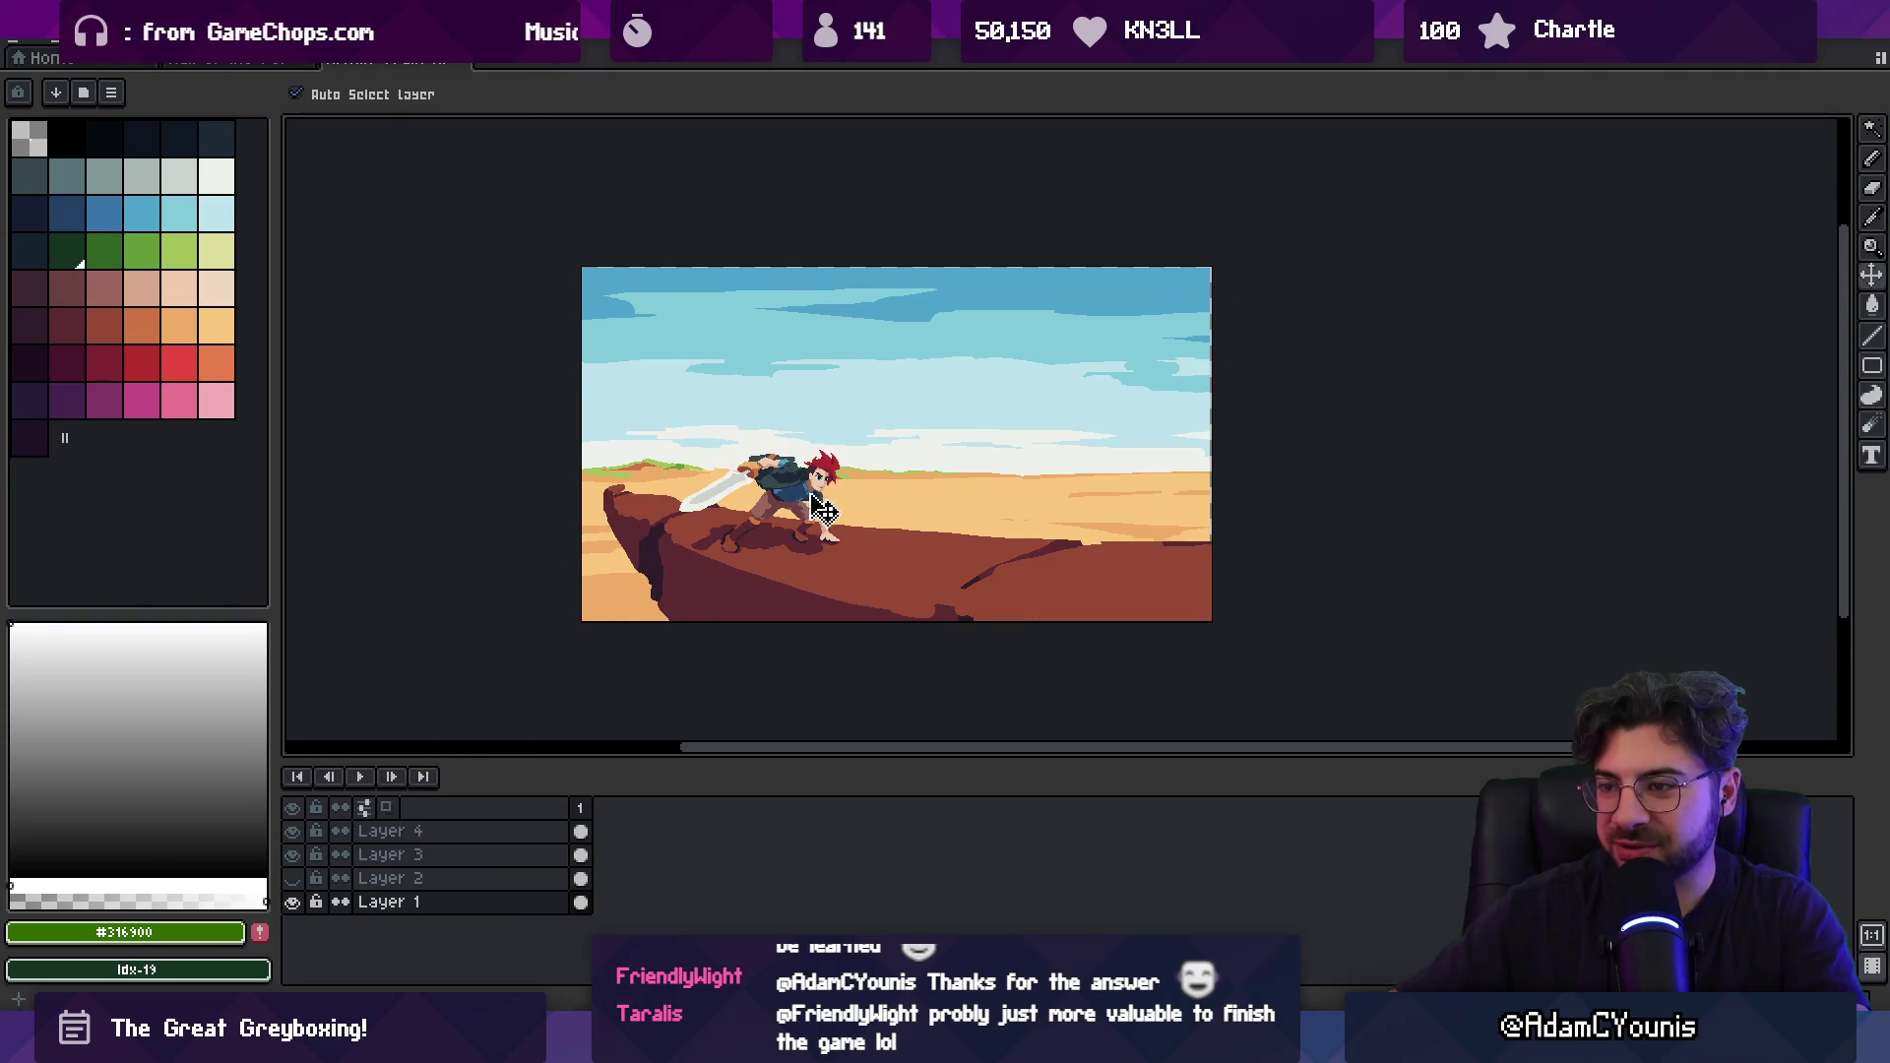
scroll(918, 512, up, 2)
scroll(922, 501, down, 2)
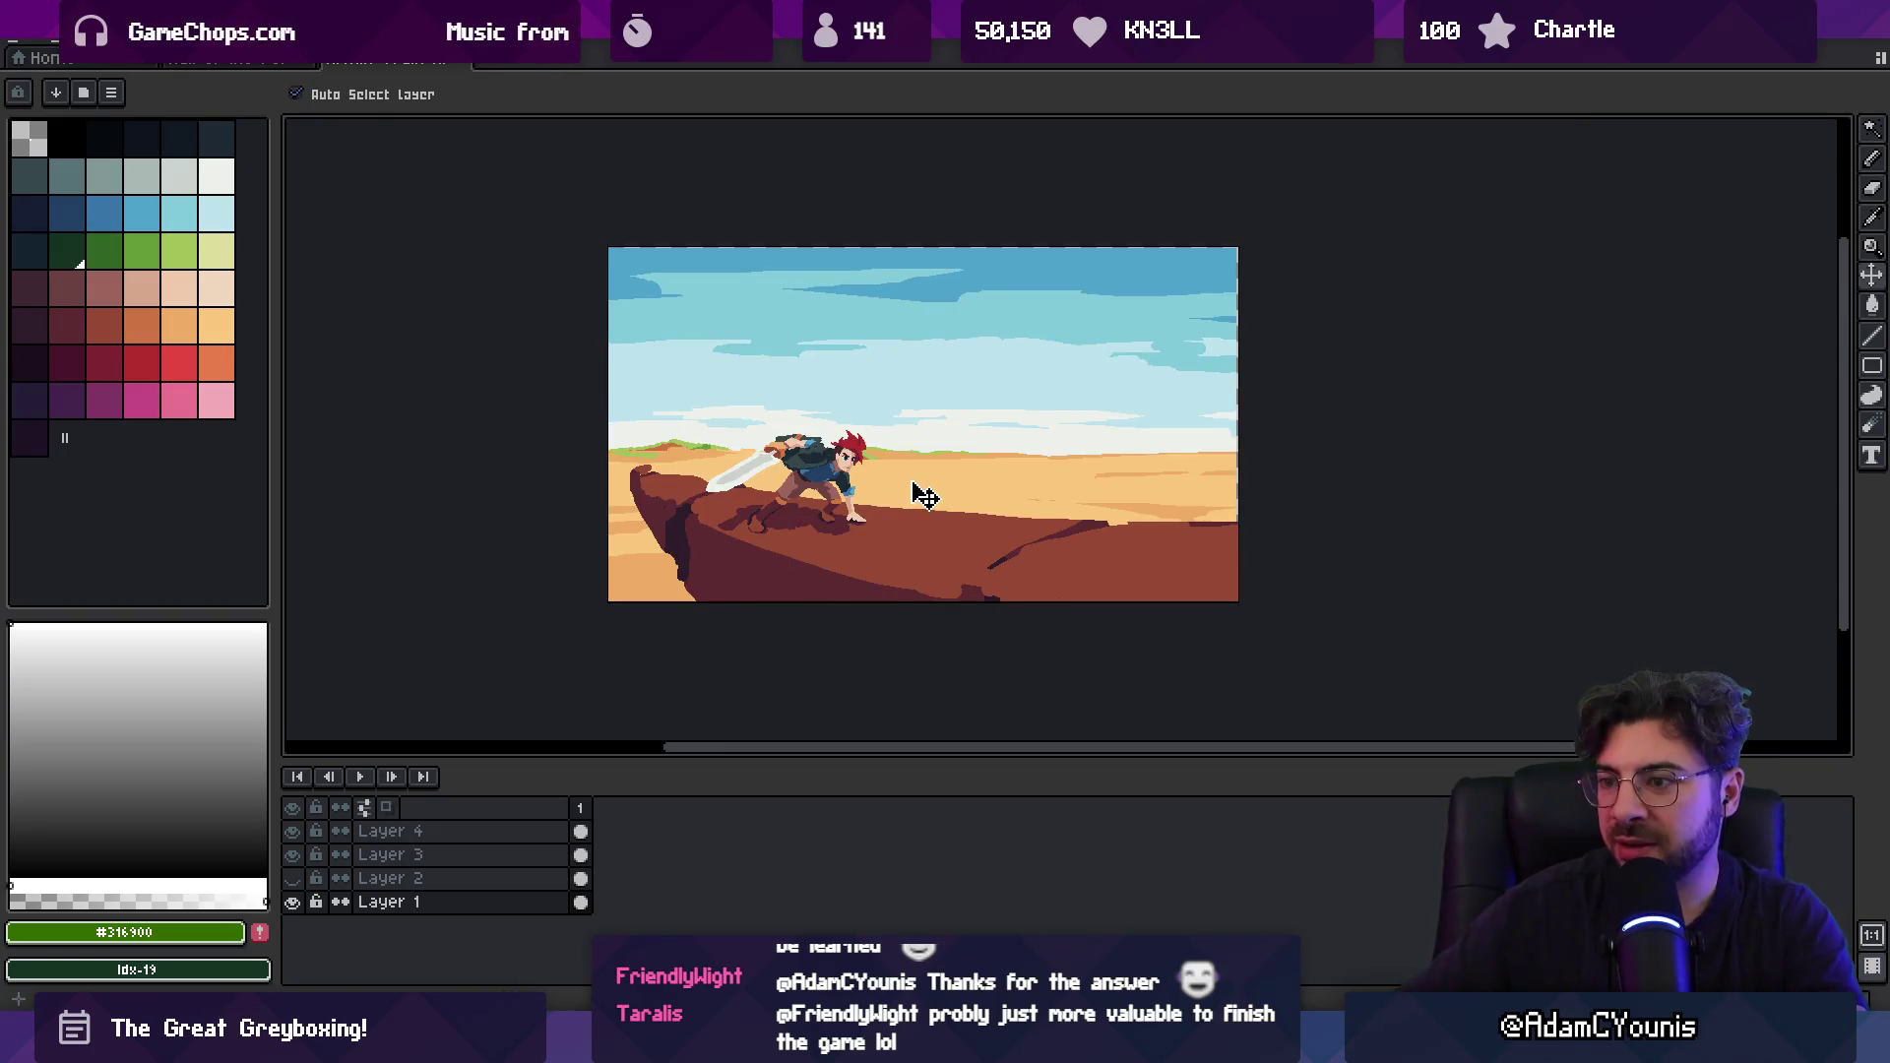
key(ctrl+Tab)
key(ctrl+shift+Tab)
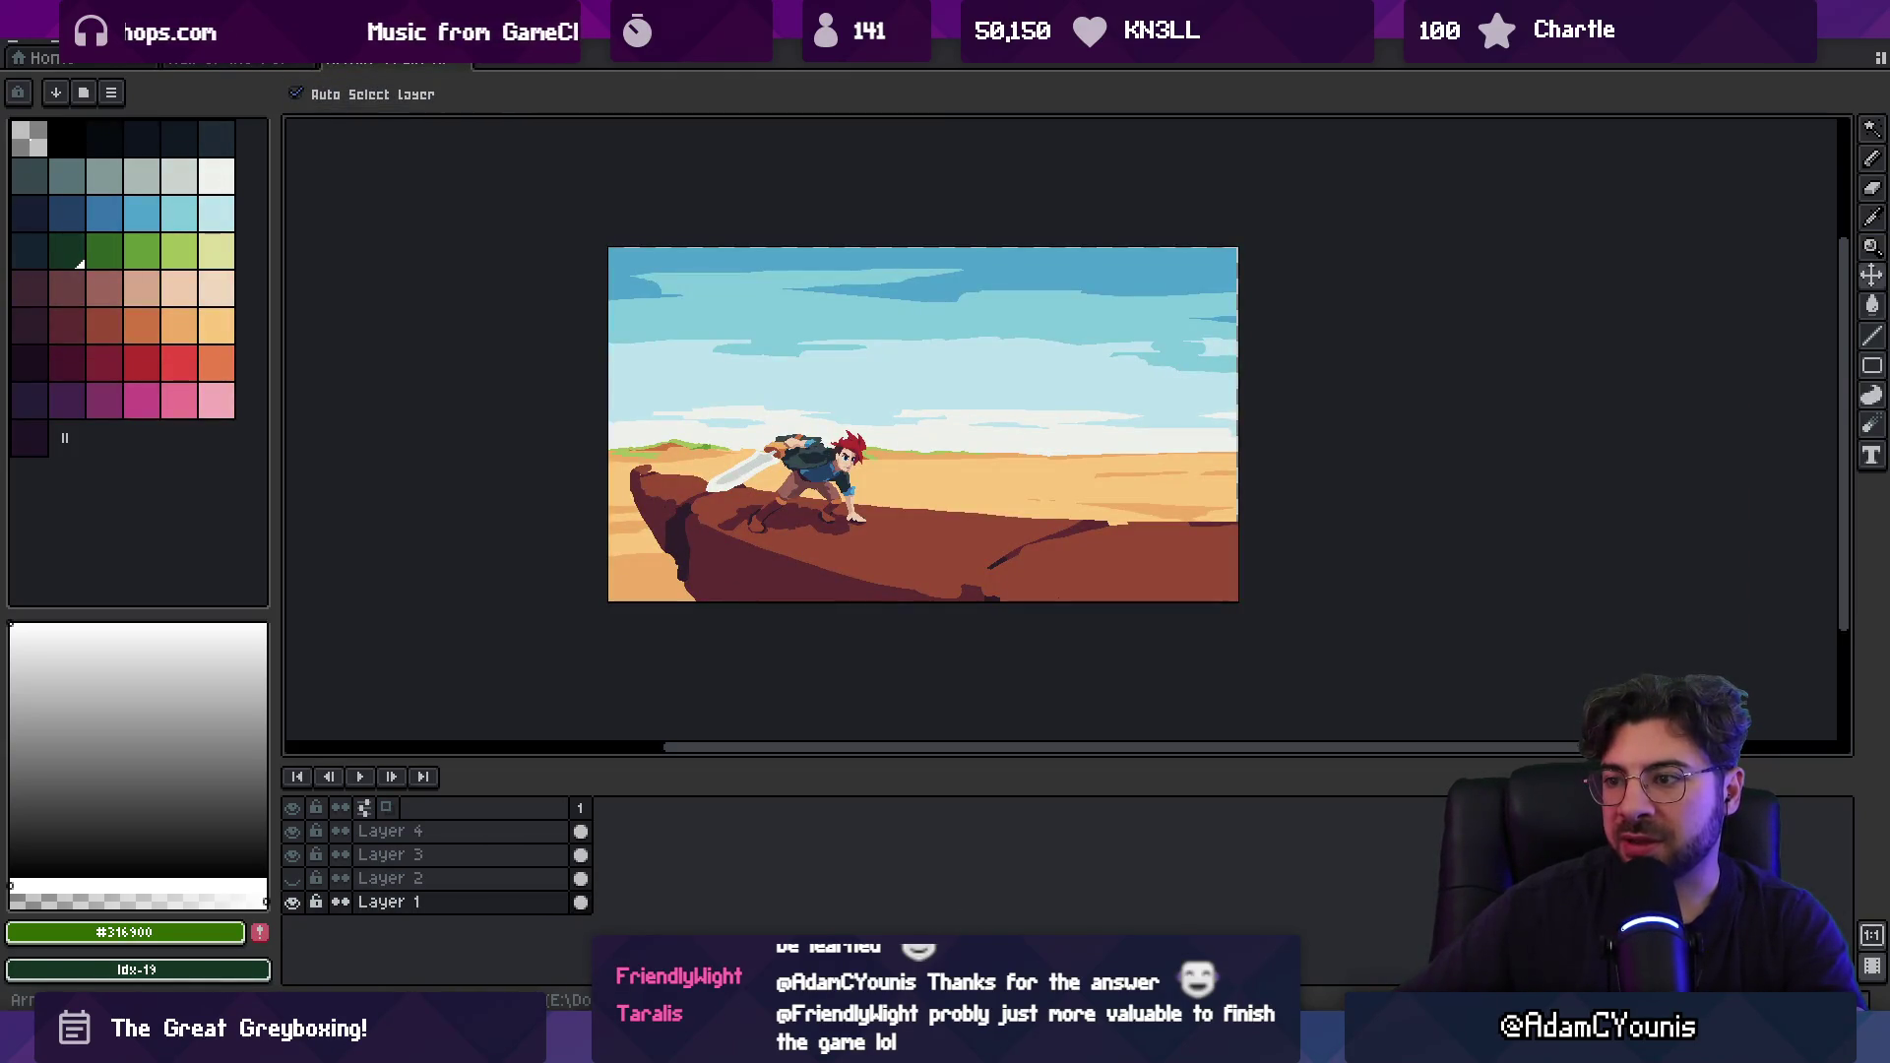
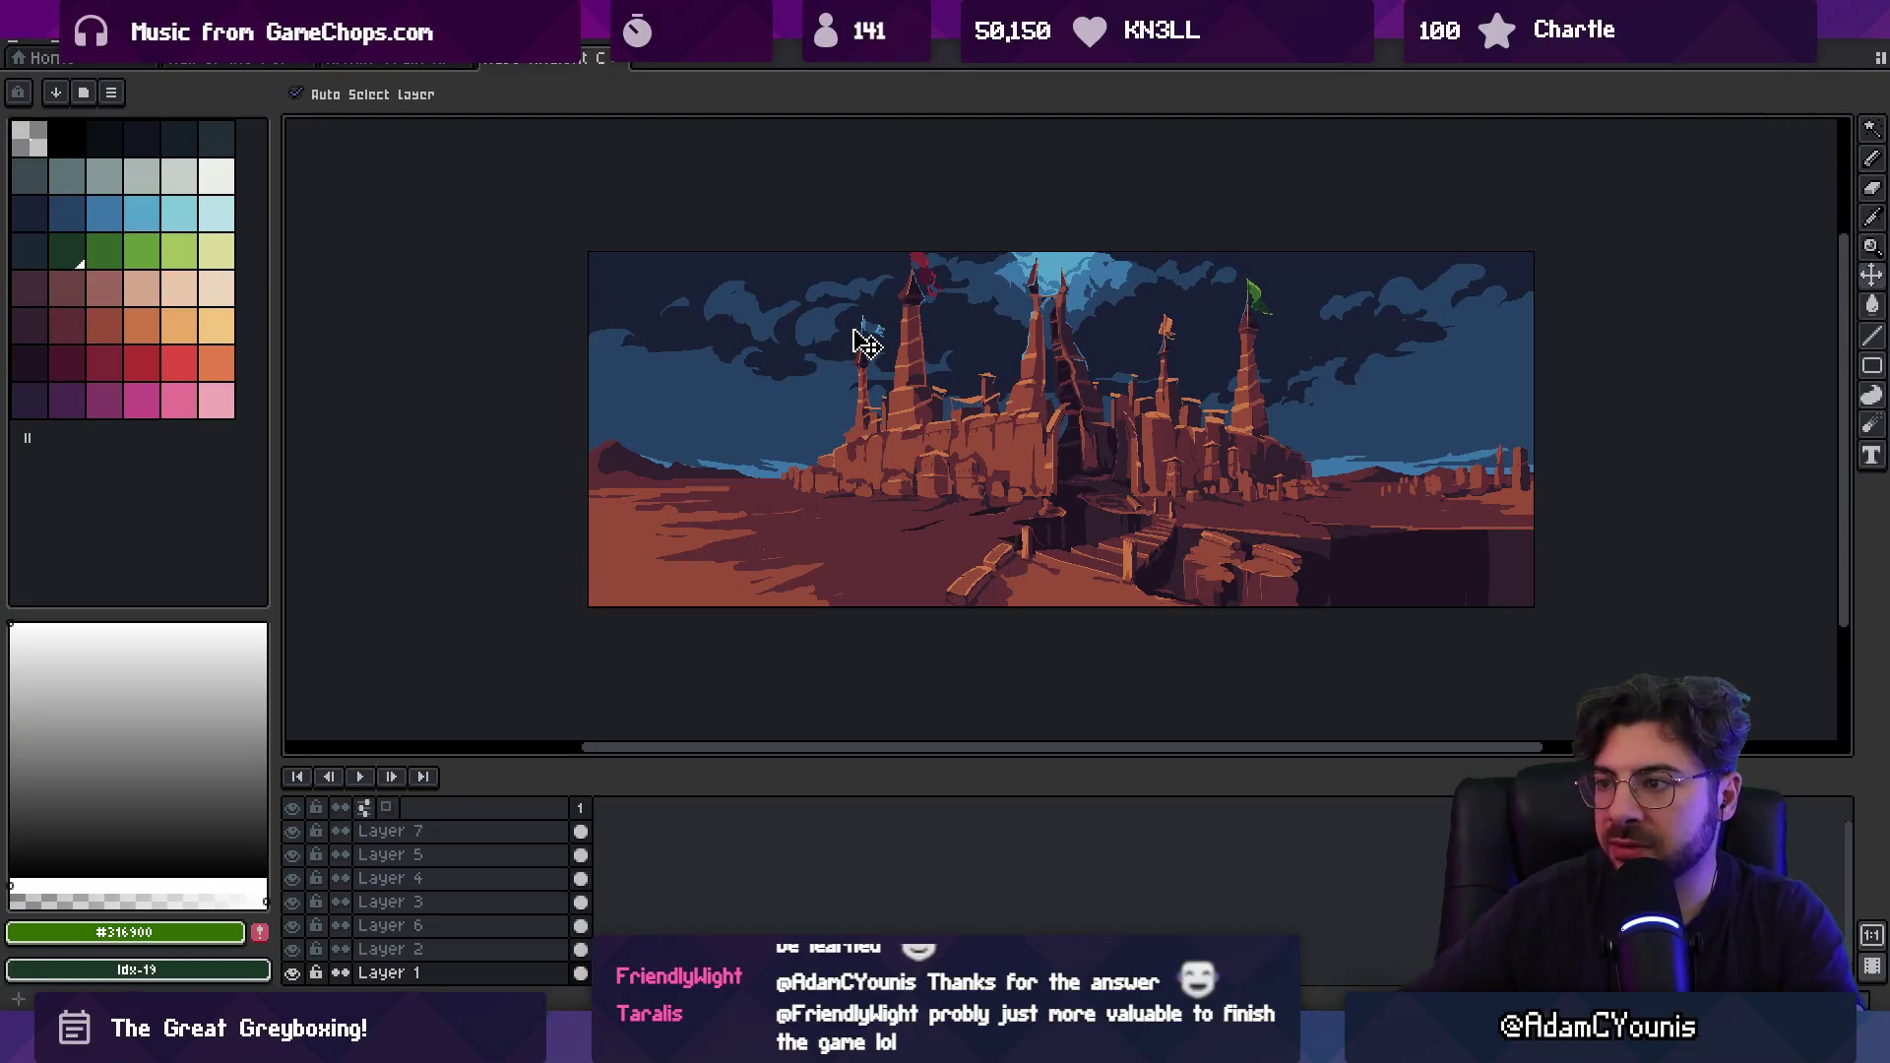
Back in Unity, shorten the Project panel and narrow the Inspector to enlarge the scene graph.
key(alt+Tab)
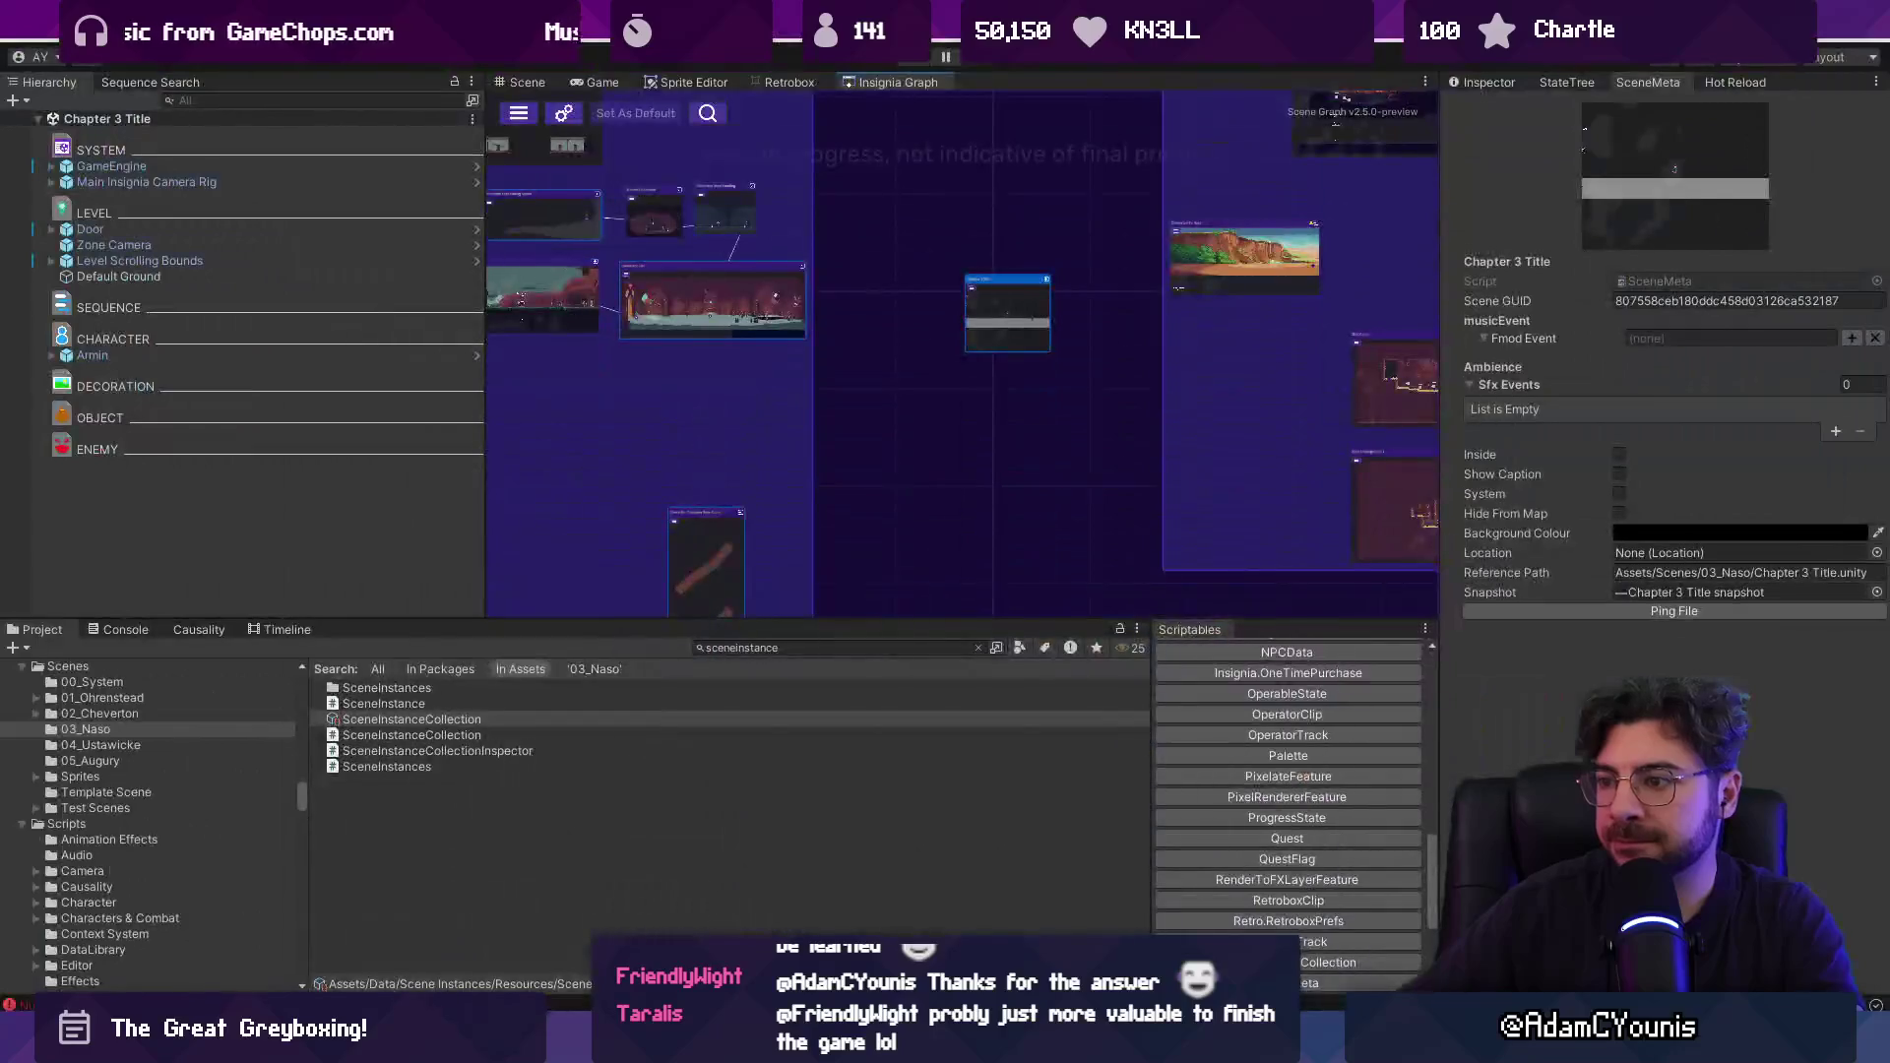
scroll(957, 356, down, 2)
scroll(883, 422, up, 3)
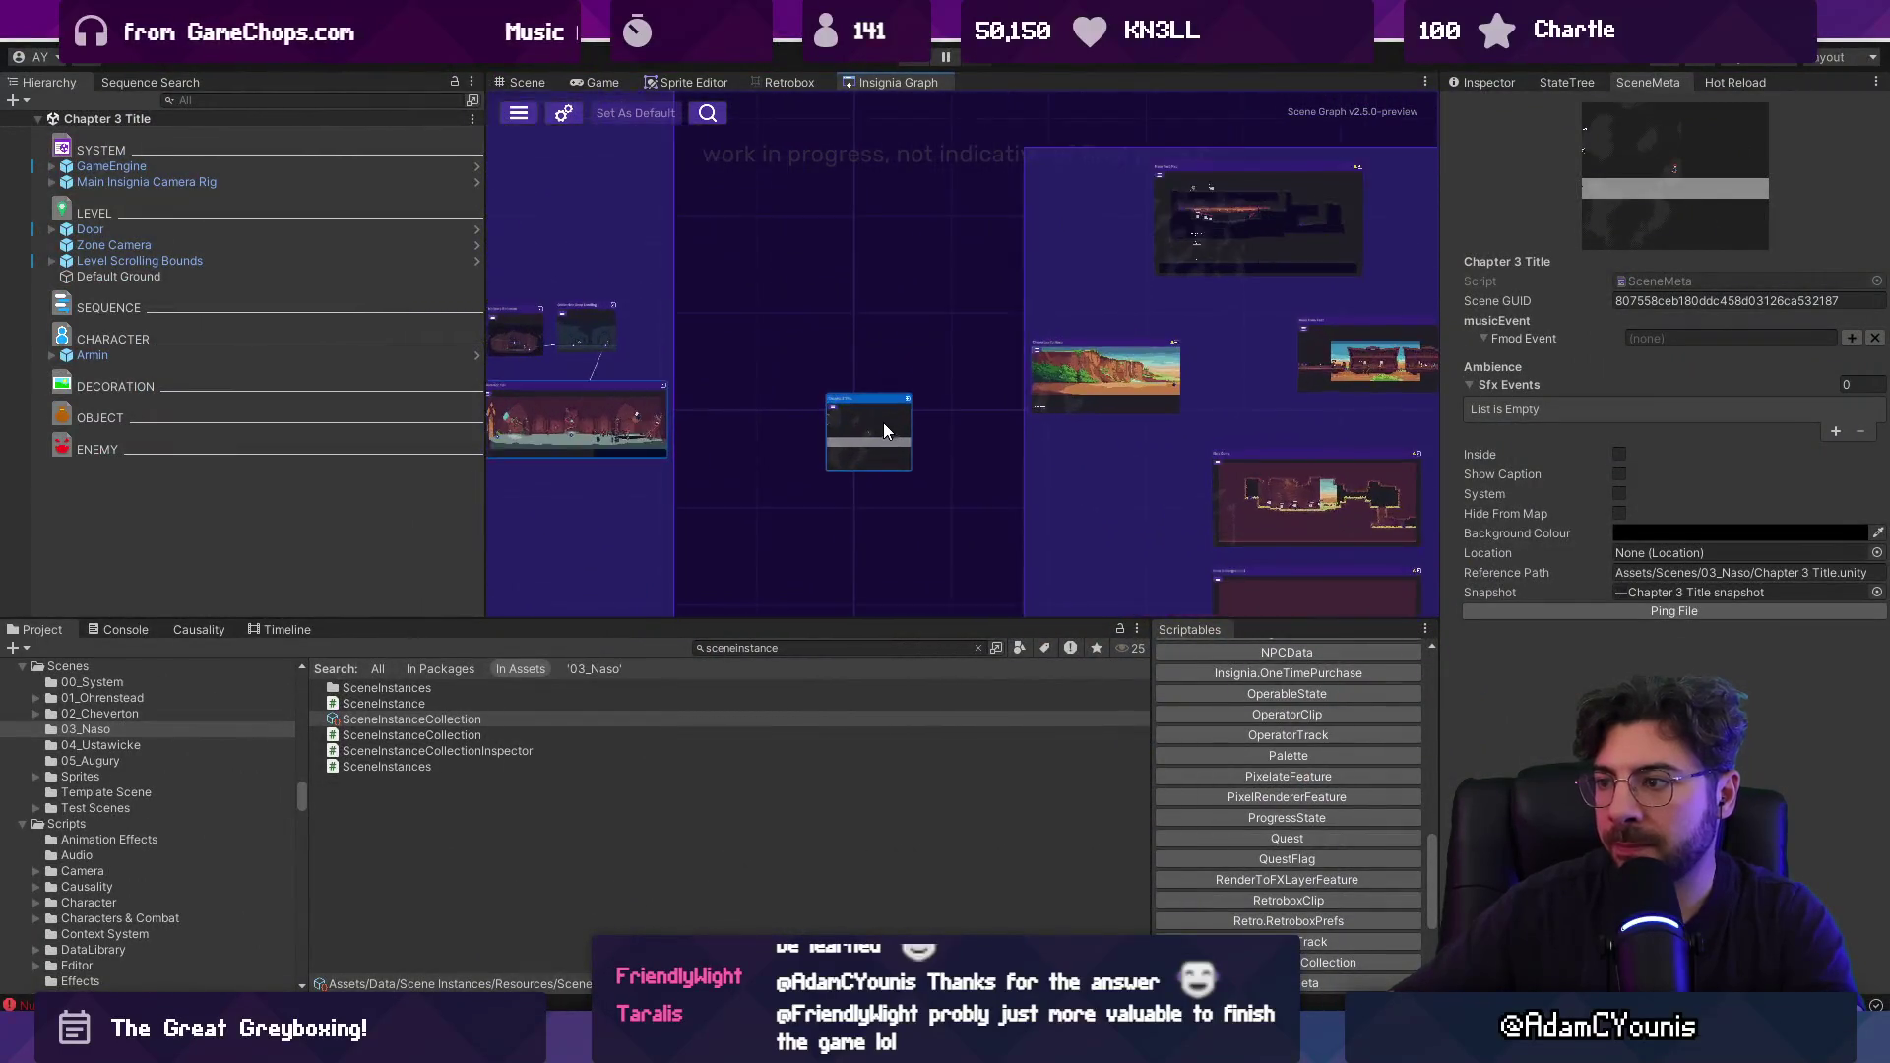
scroll(883, 423, up, 1)
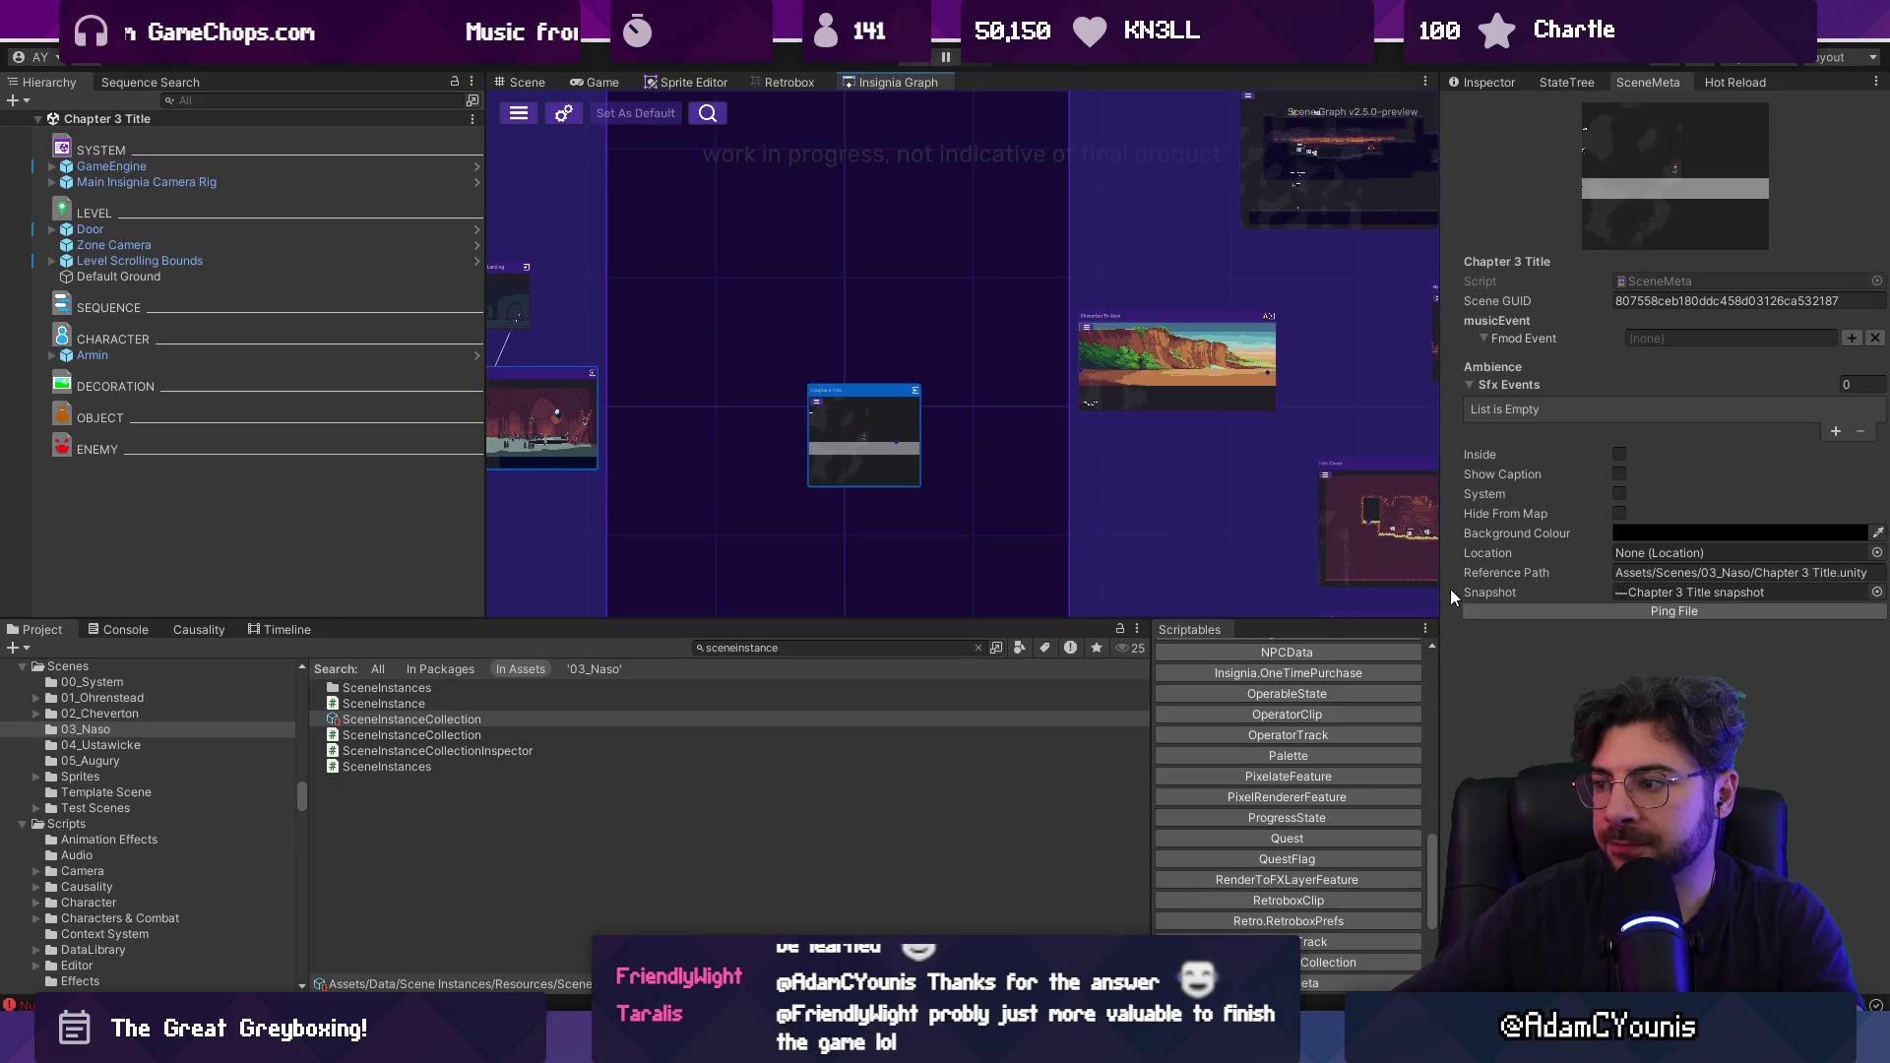
drag(1455, 583, 1489, 583)
drag(837, 621, 837, 725)
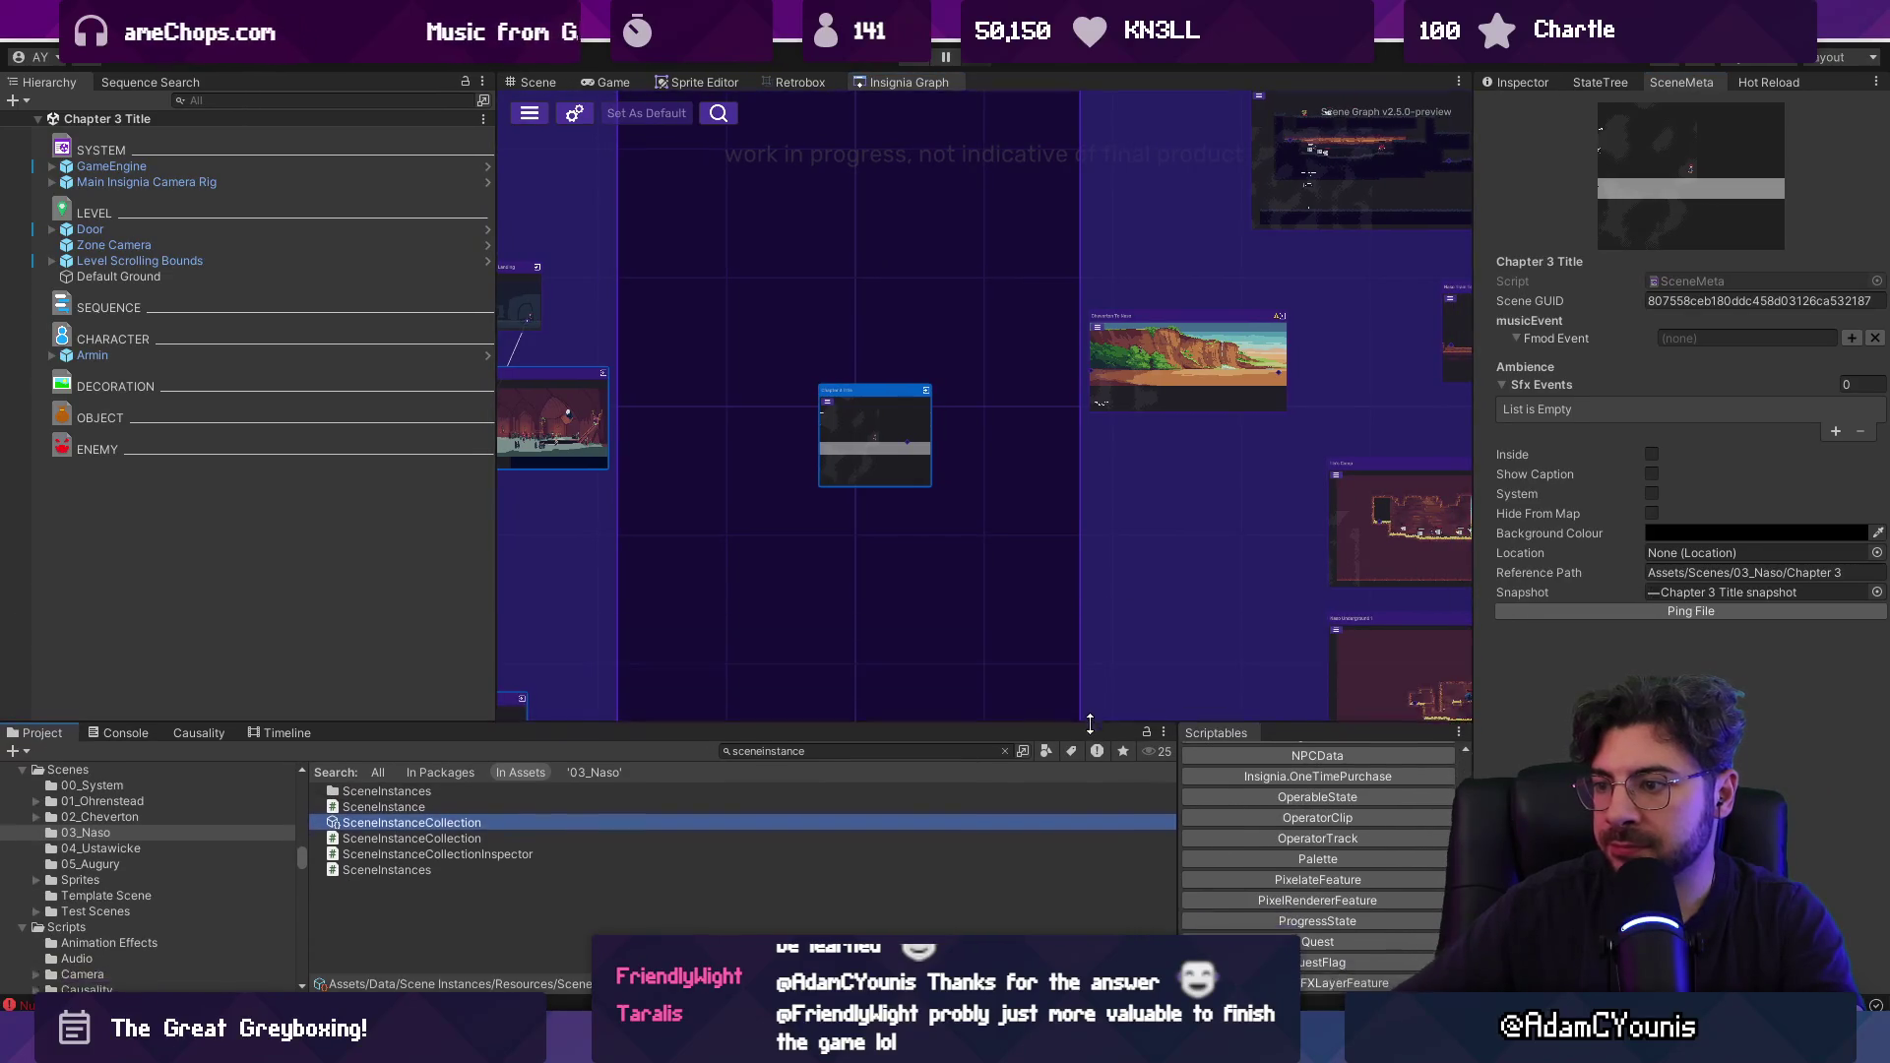
Open the Chapter 3 Title scene from its node in the Insignia Graph.
scroll(836, 493, down, 1)
scroll(837, 488, up, 3)
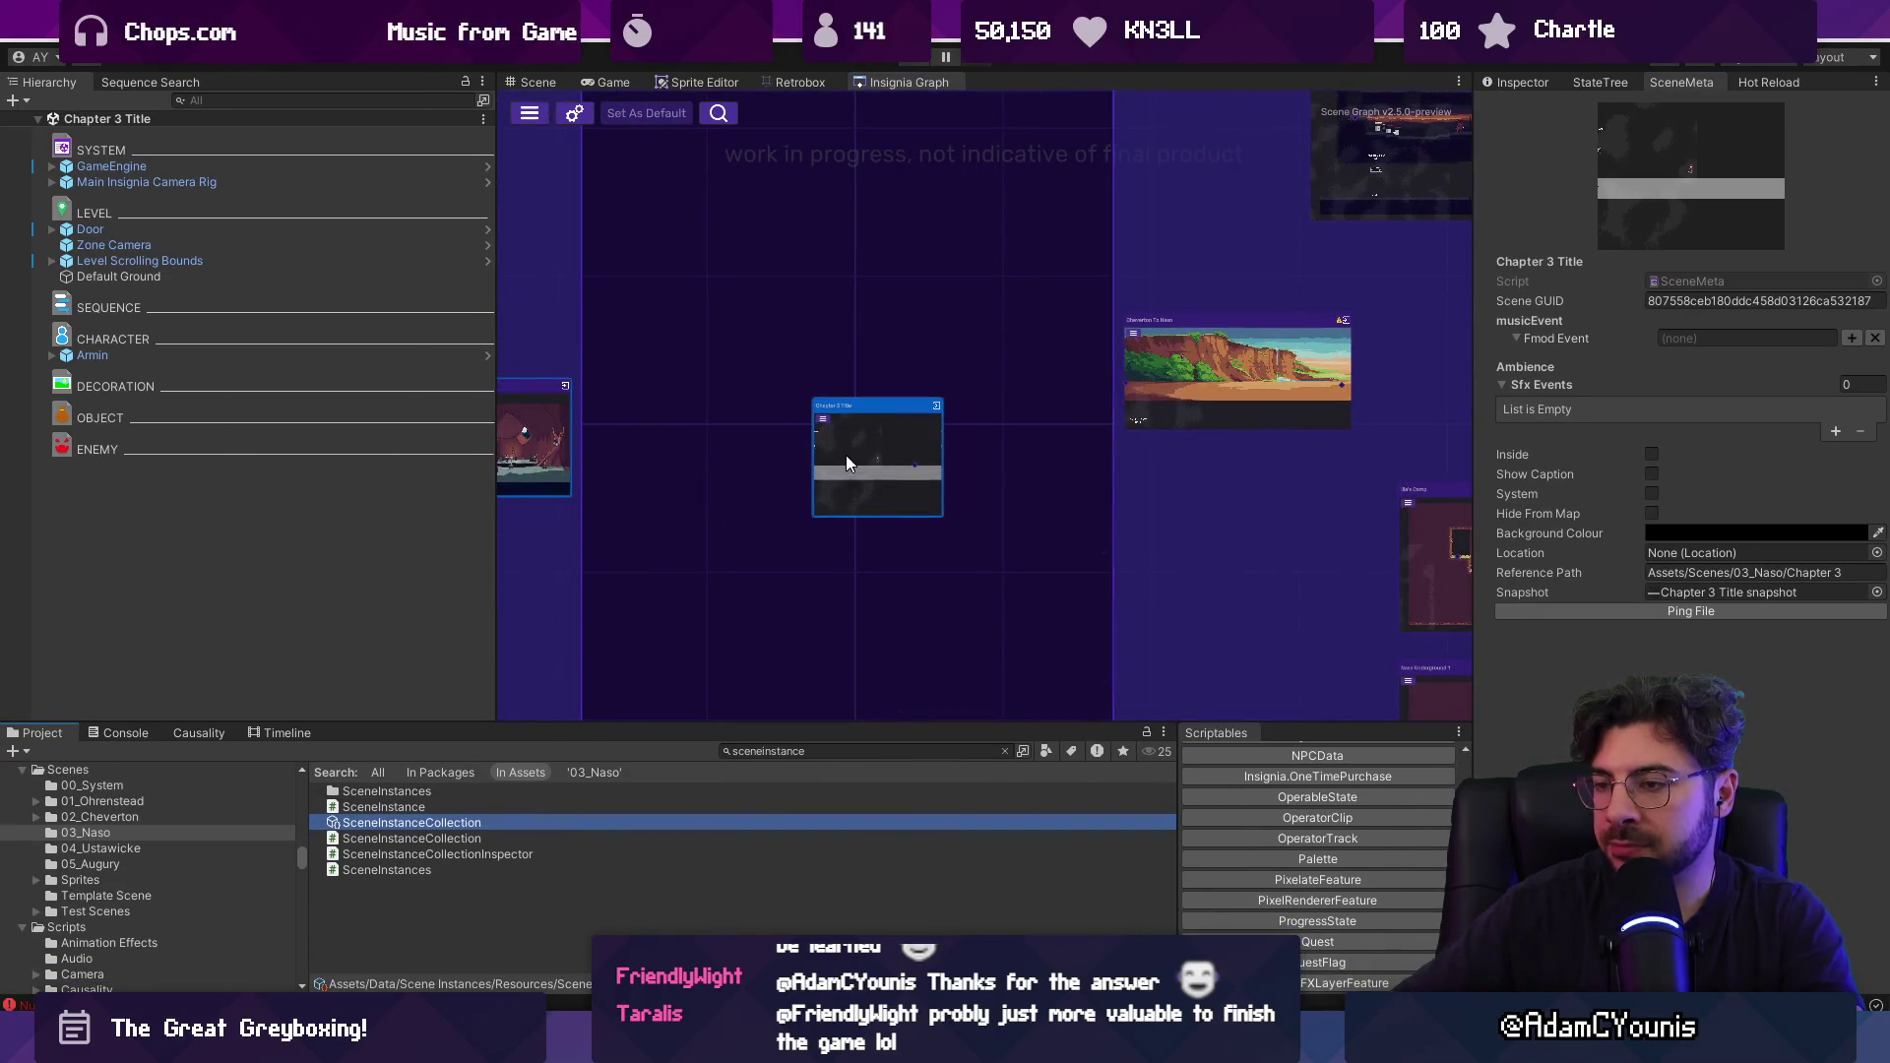
double_click(847, 461)
click(825, 751)
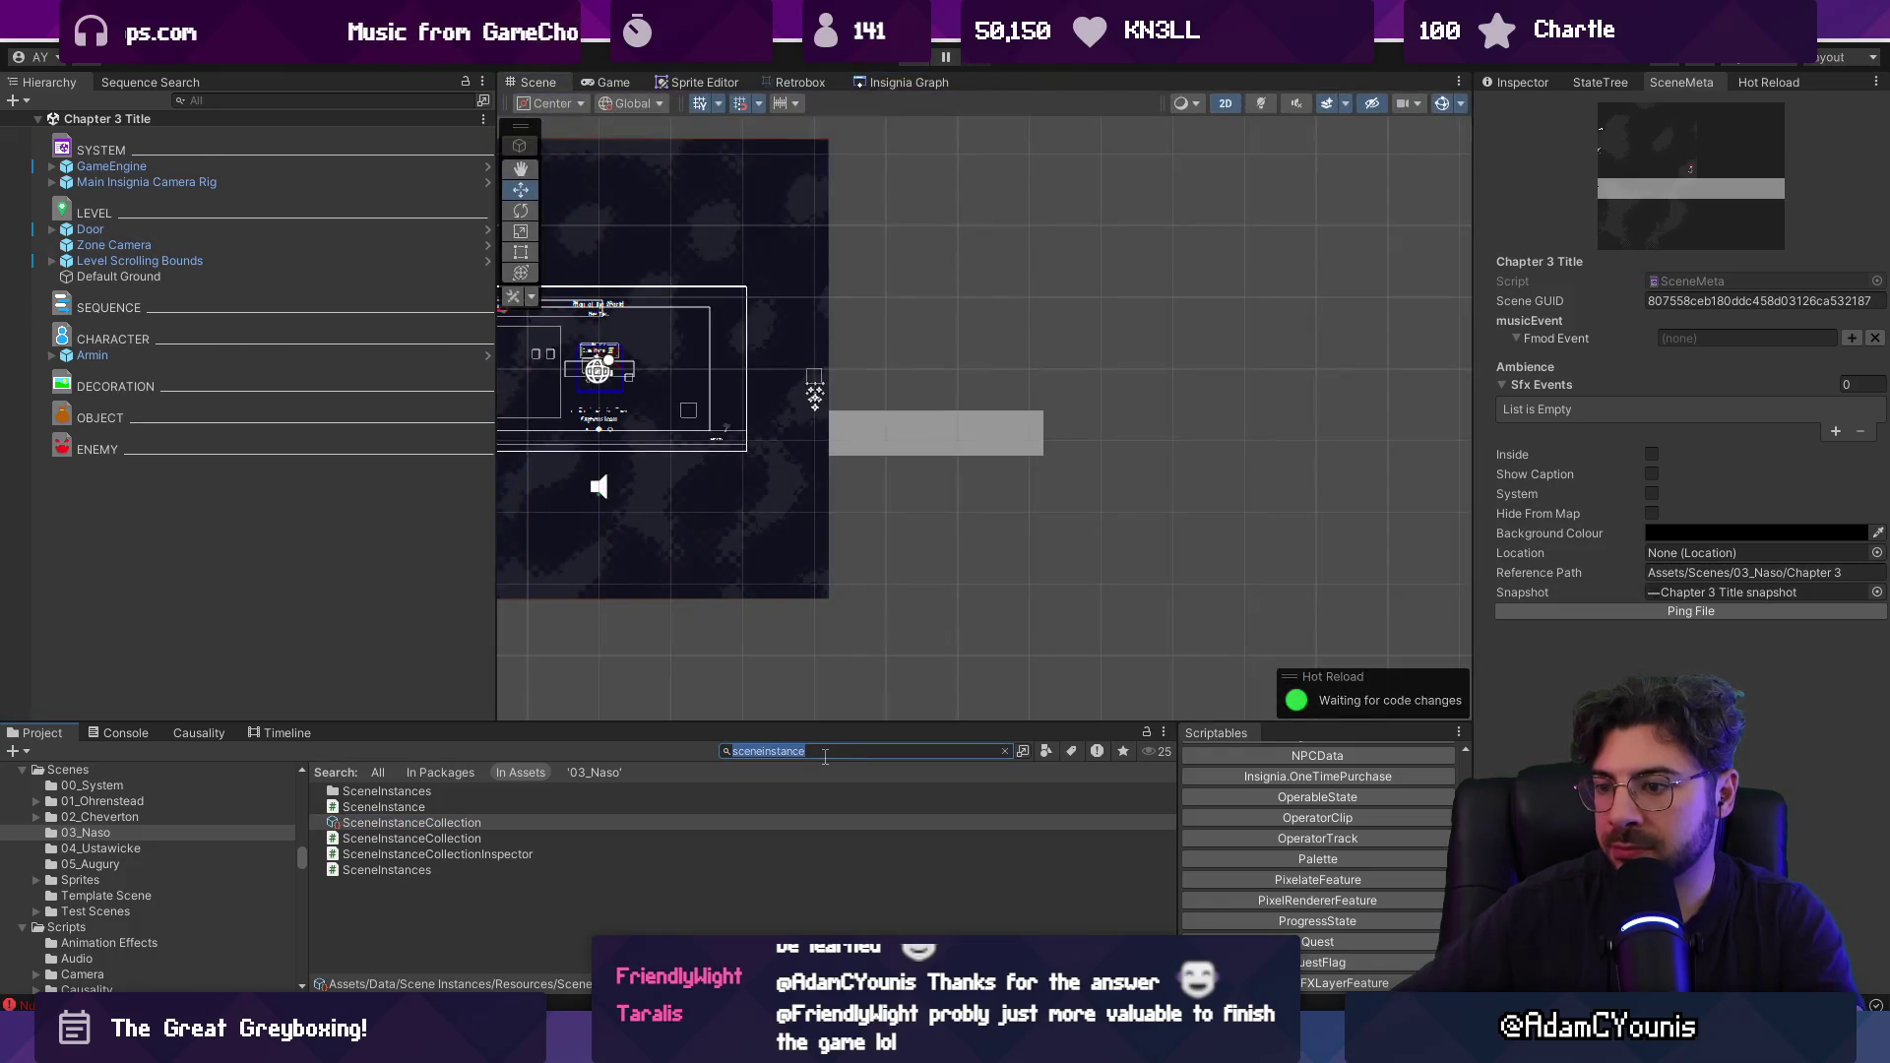
Find the ancient city image and export it as Naso Ancient City.png.
text(anbci)
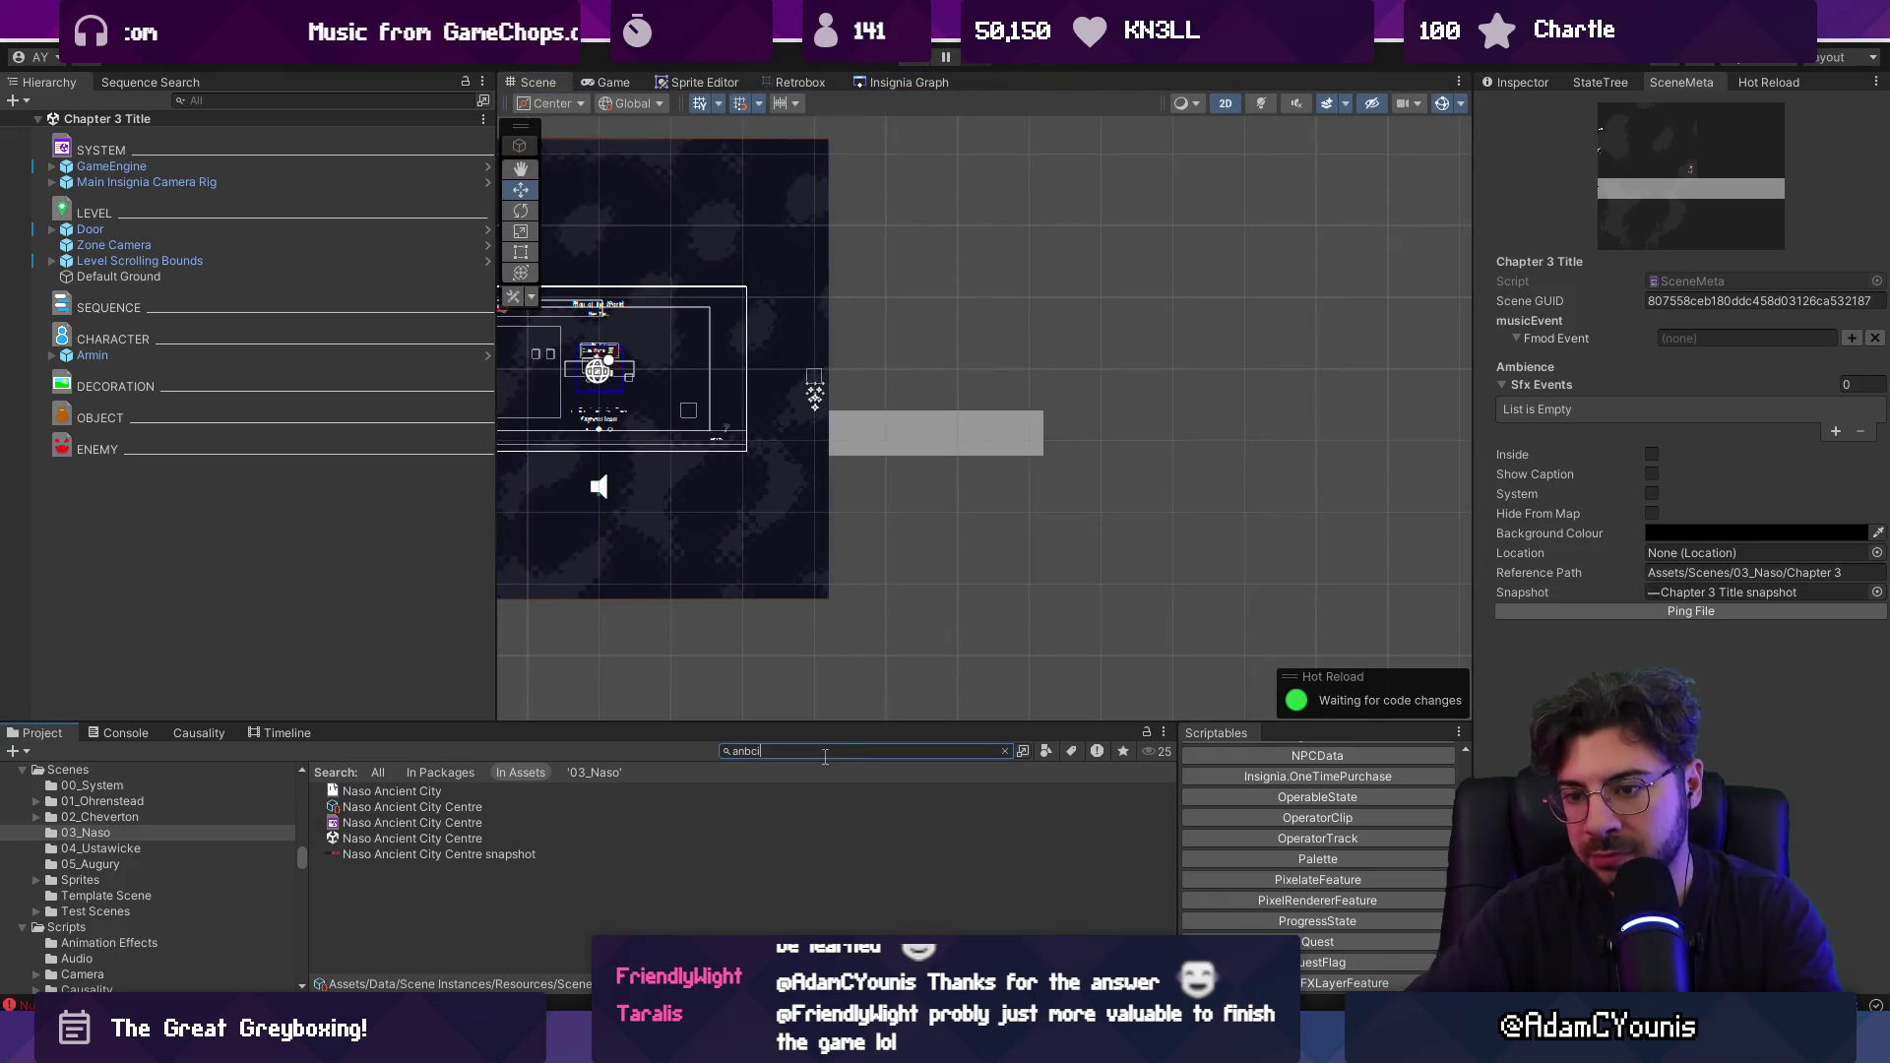
text(t city)
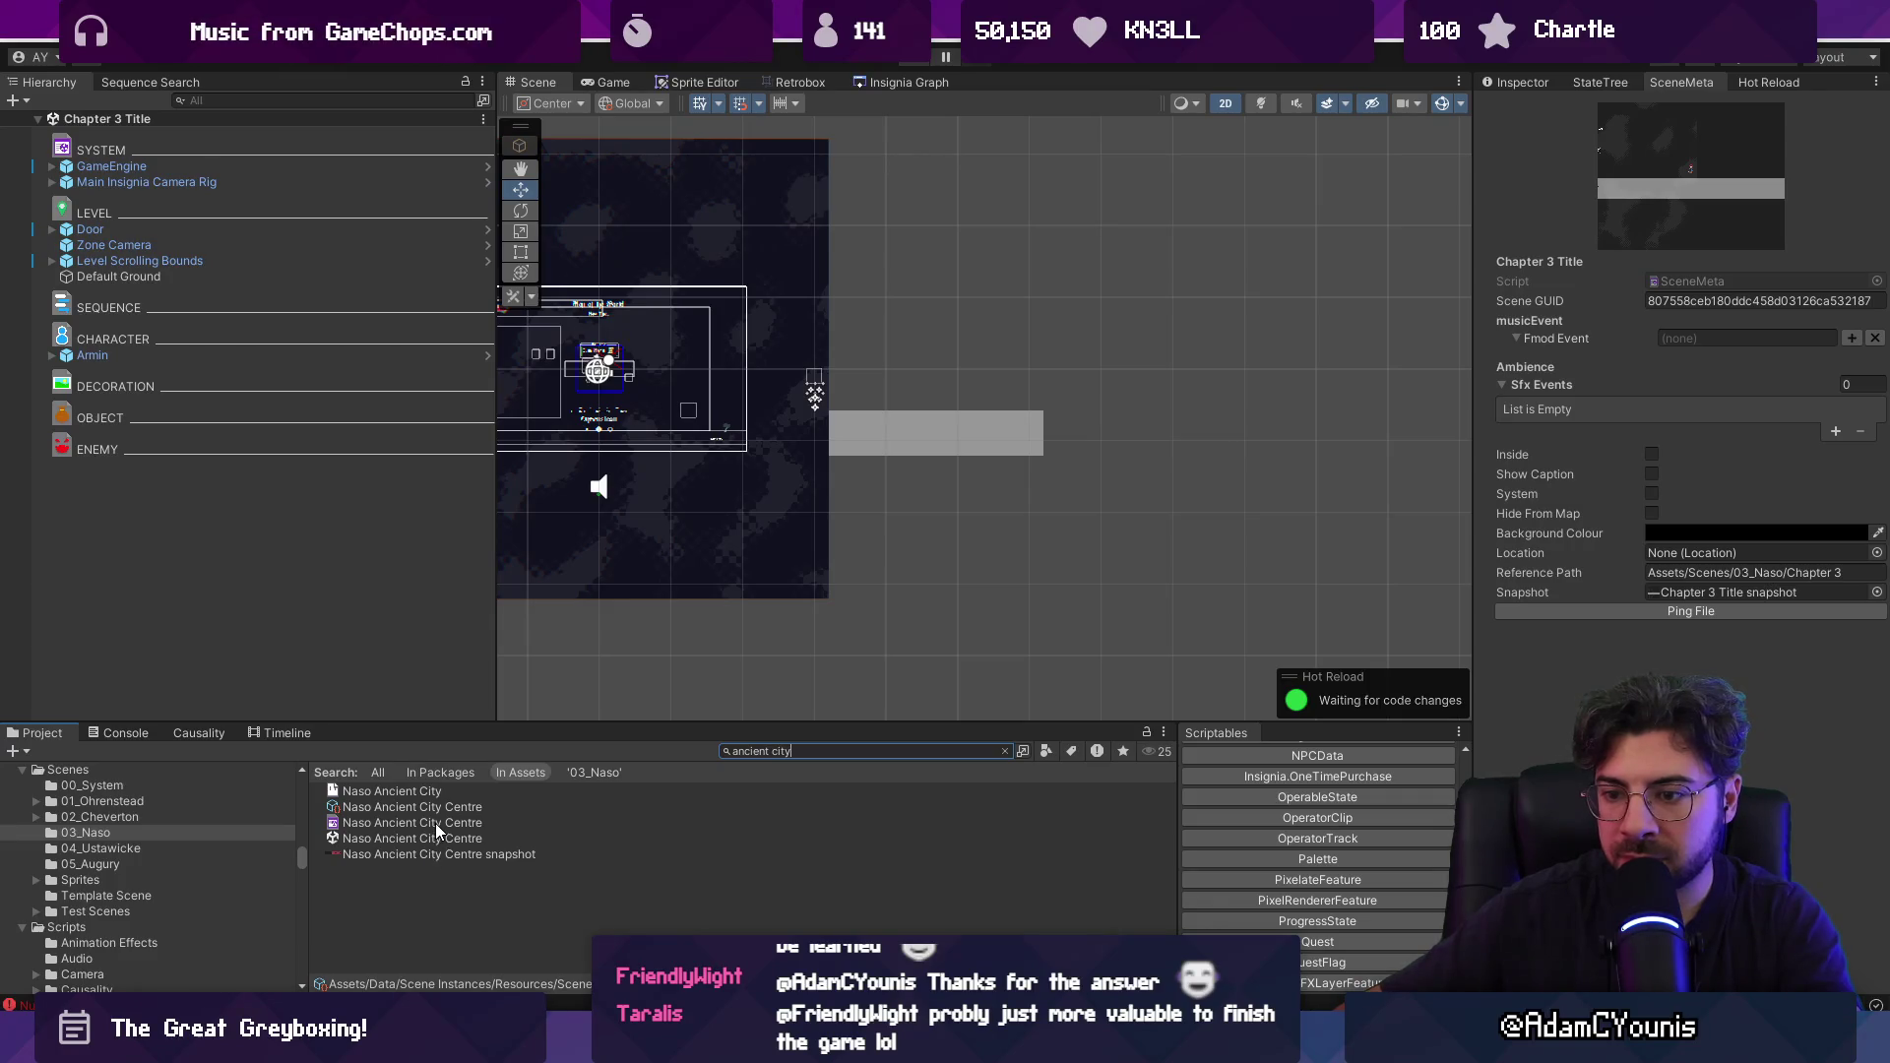
click(437, 793)
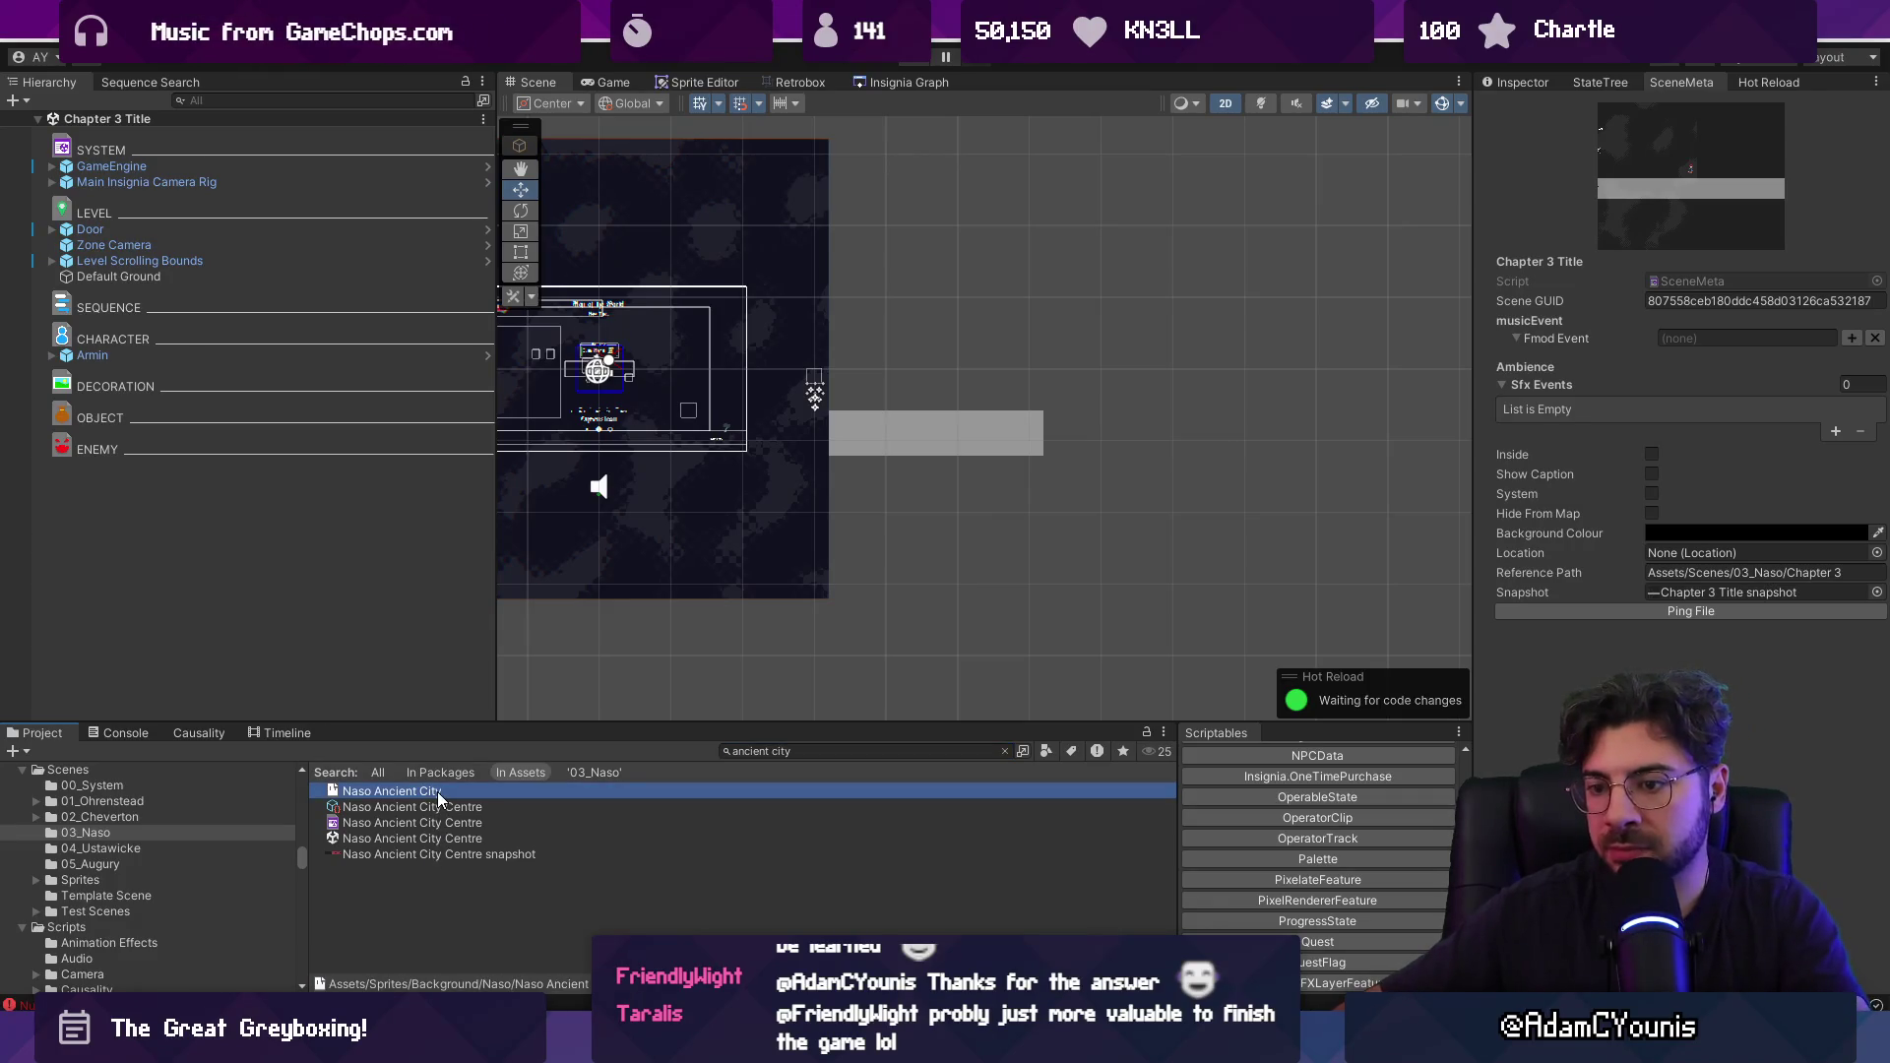
key(ctrl+alt+shift+s)
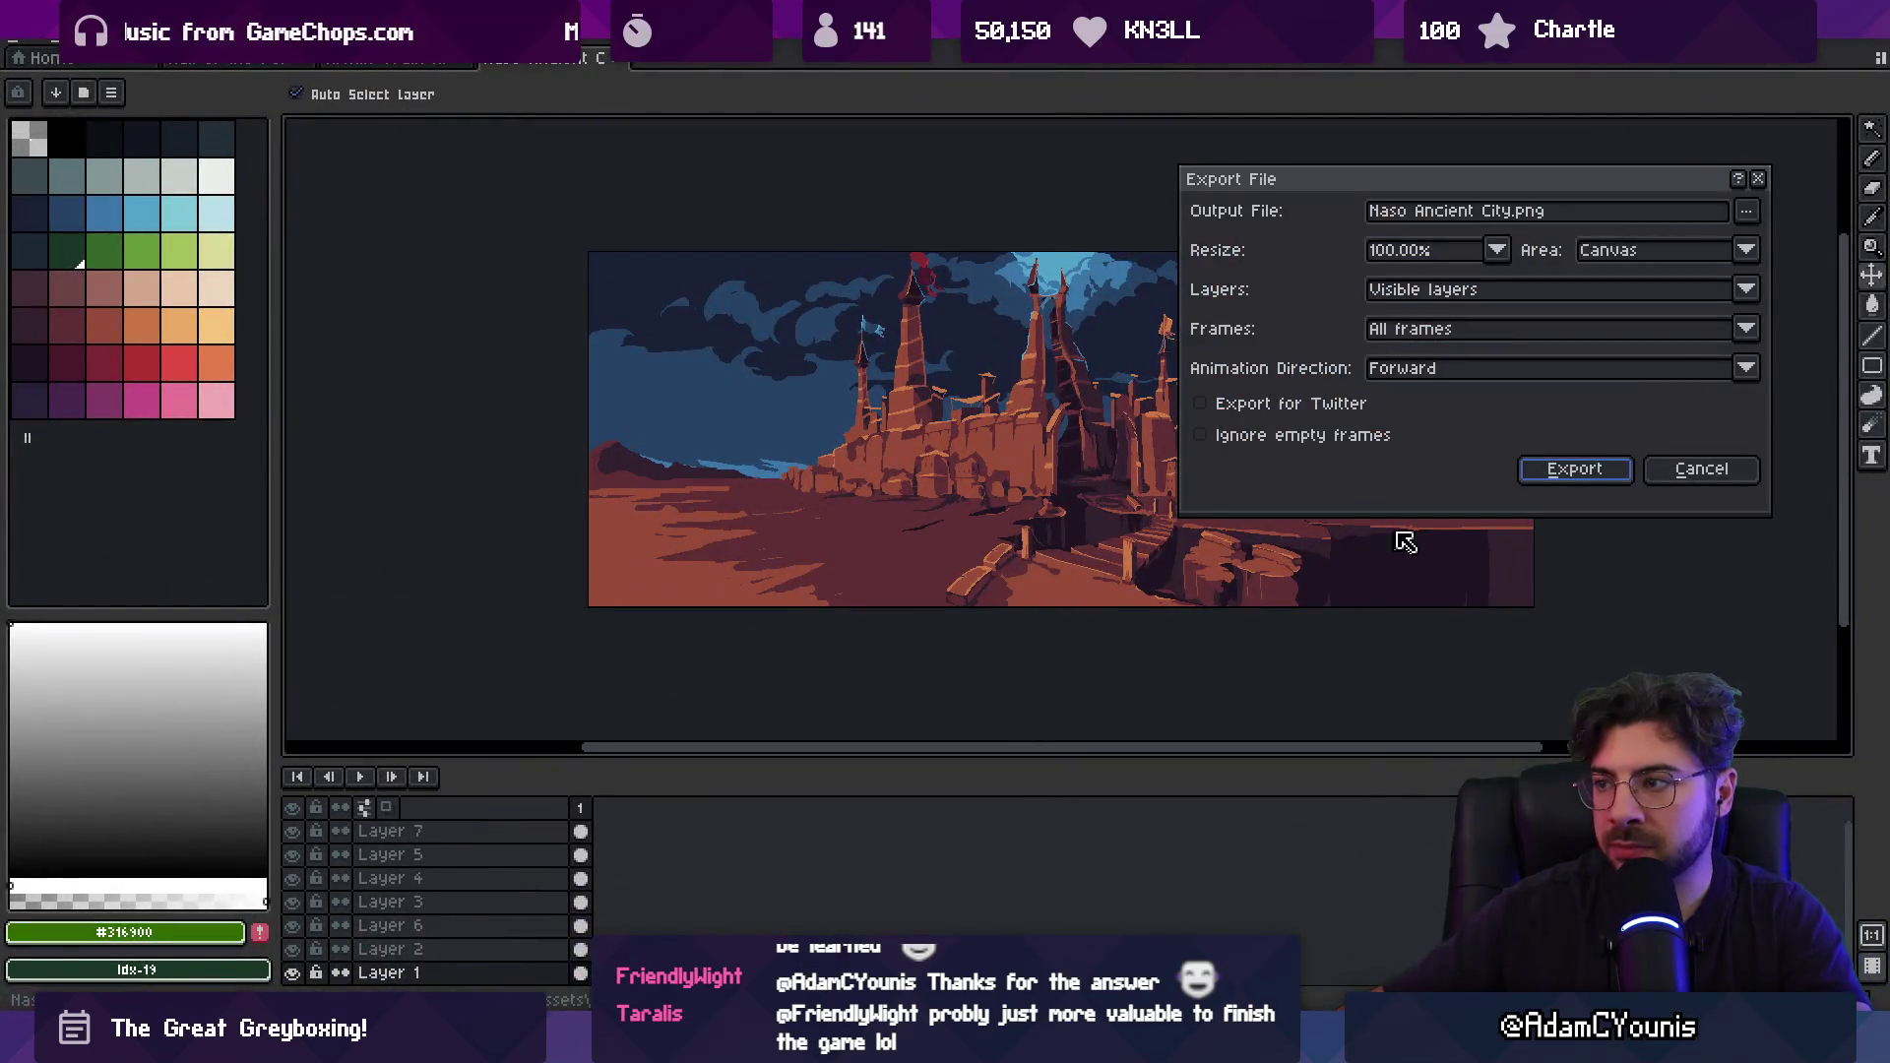
click(1580, 471)
Place the imported Naso Ancient City sprite into the Chapter 3 Title scene beside the level.
key(alt+Tab)
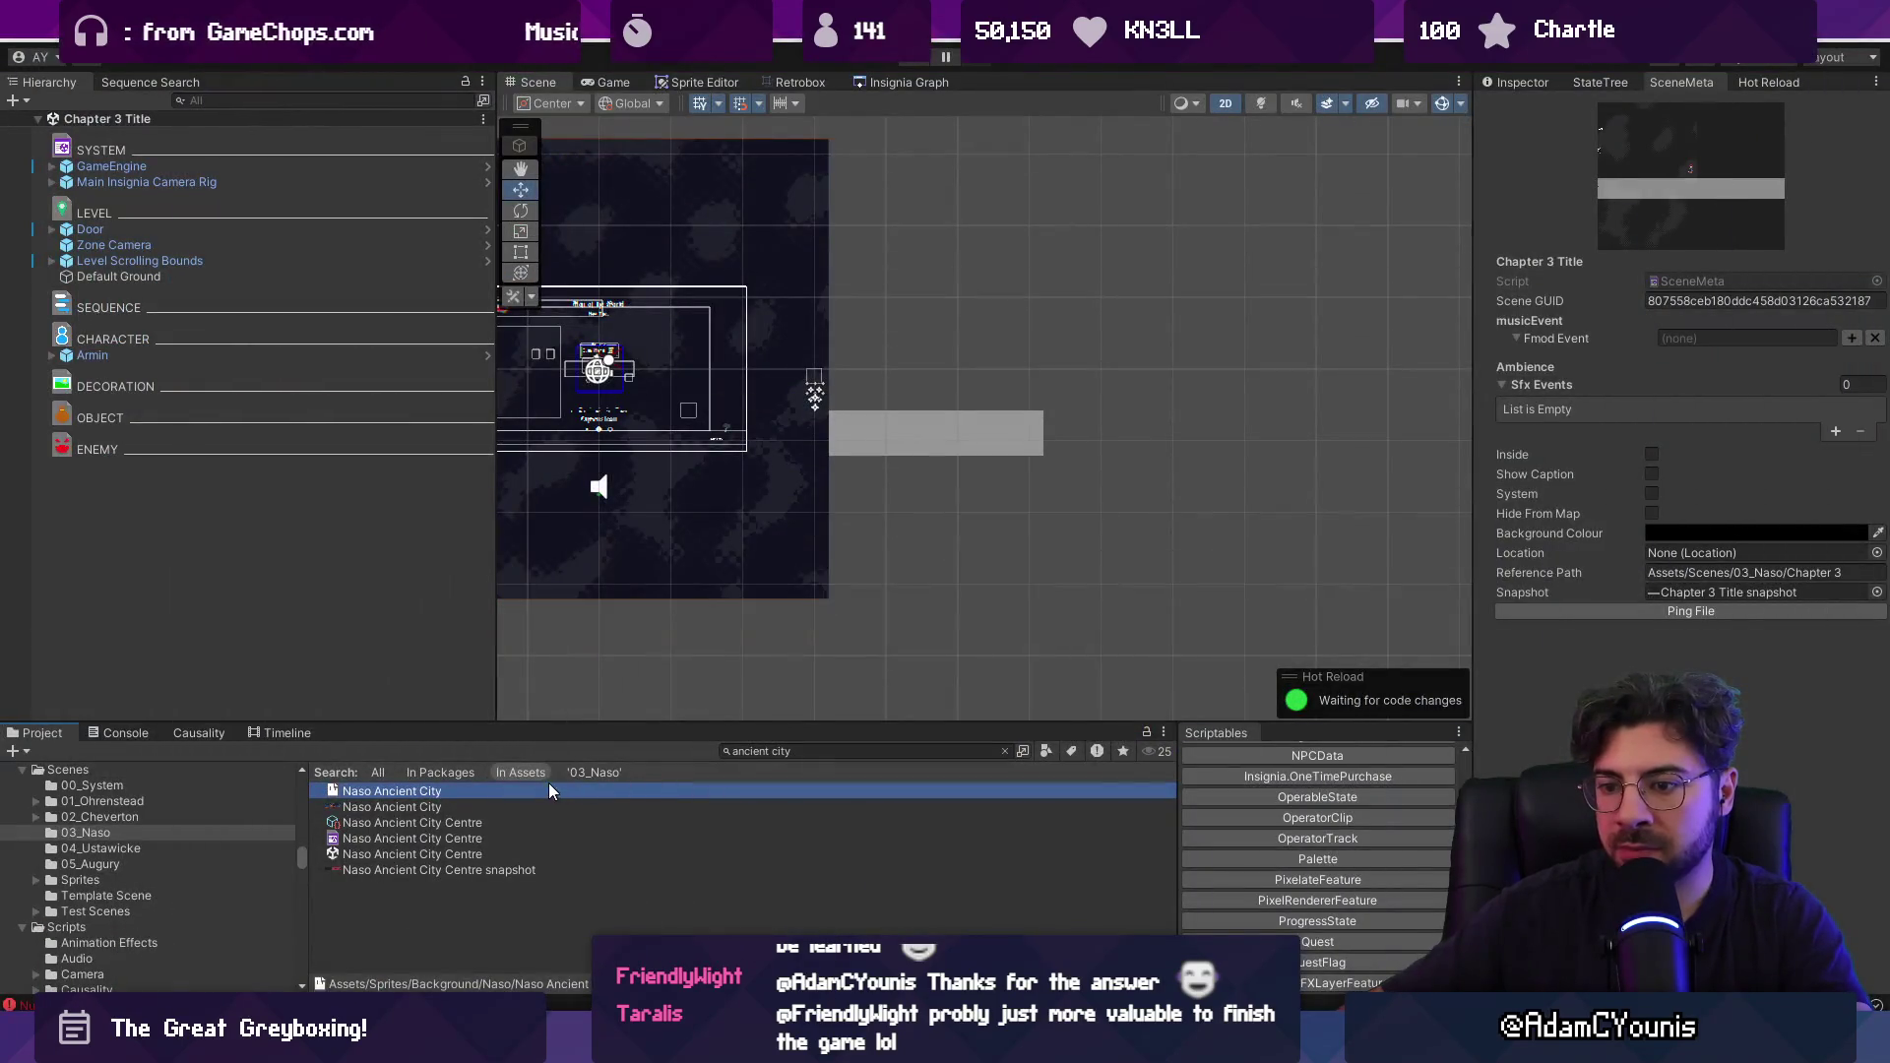
mouse_move(491, 808)
mouse_down()
mouse_move(464, 807)
mouse_move(1001, 519)
mouse_up()
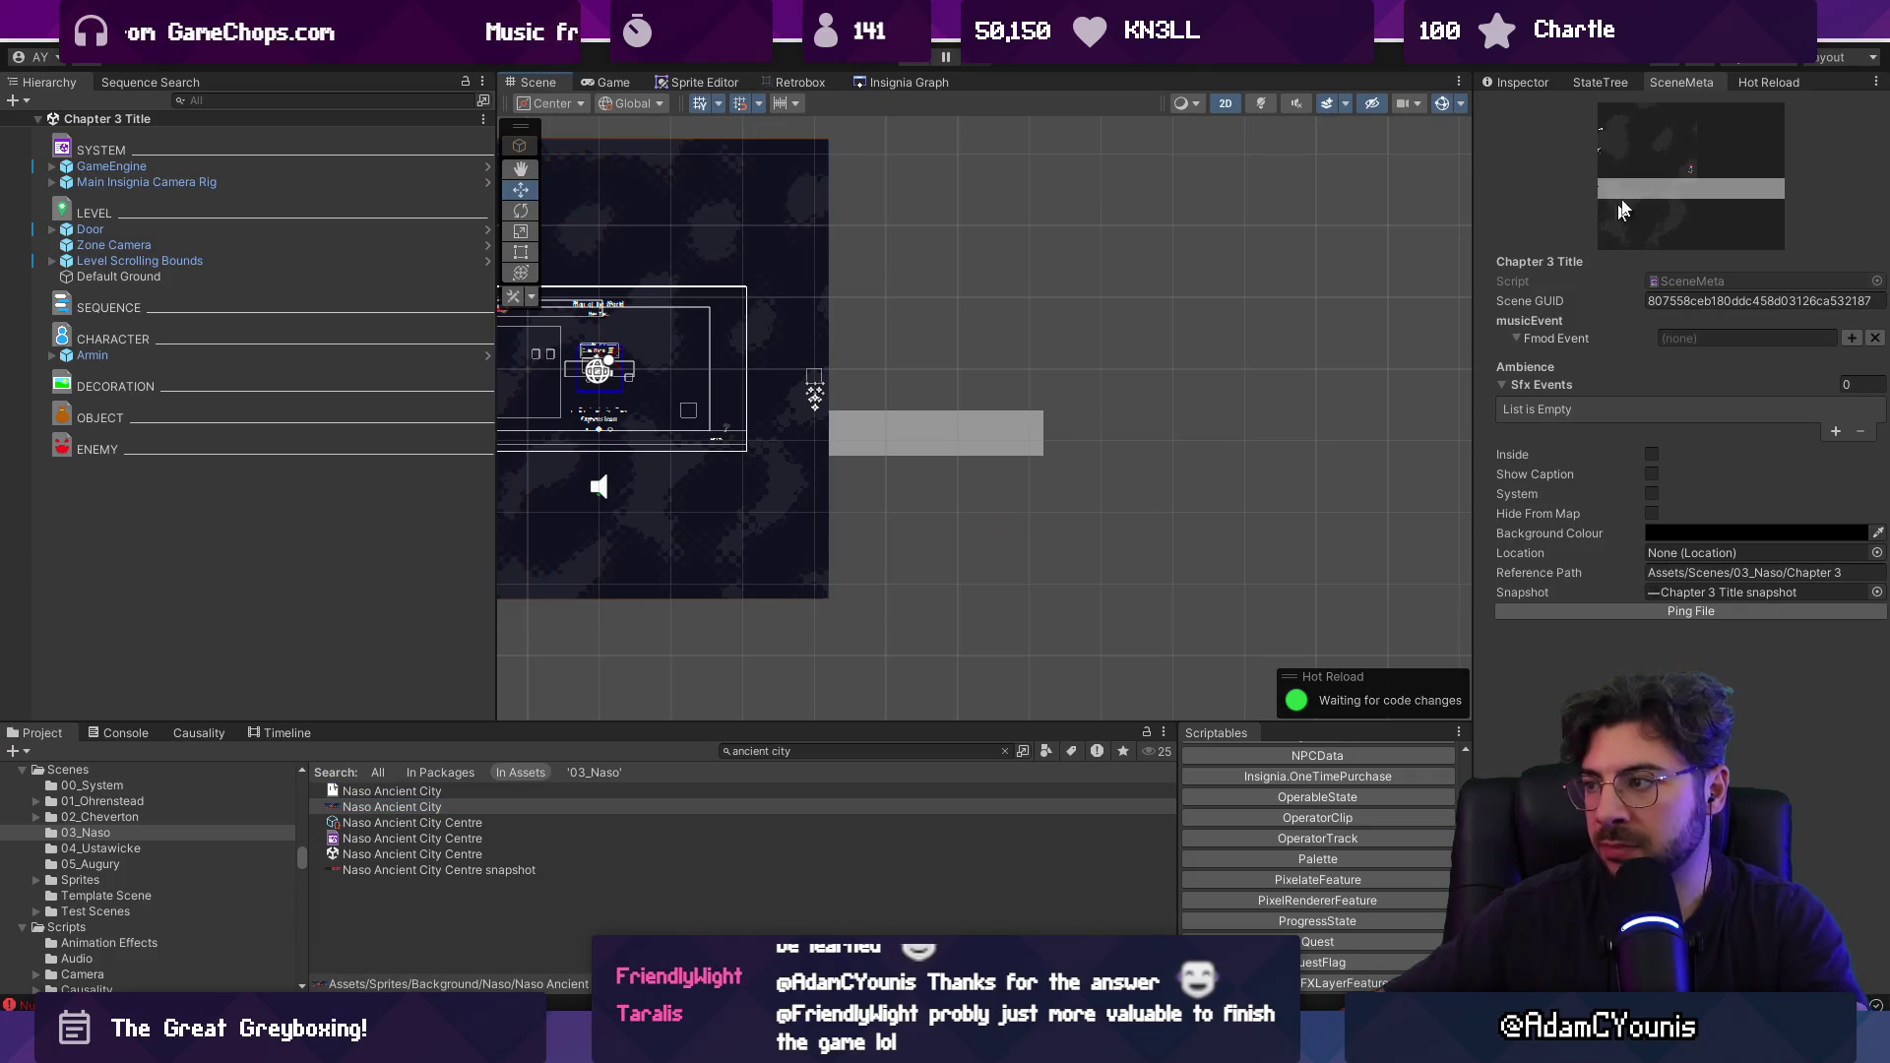
drag(1510, 81, 1513, 83)
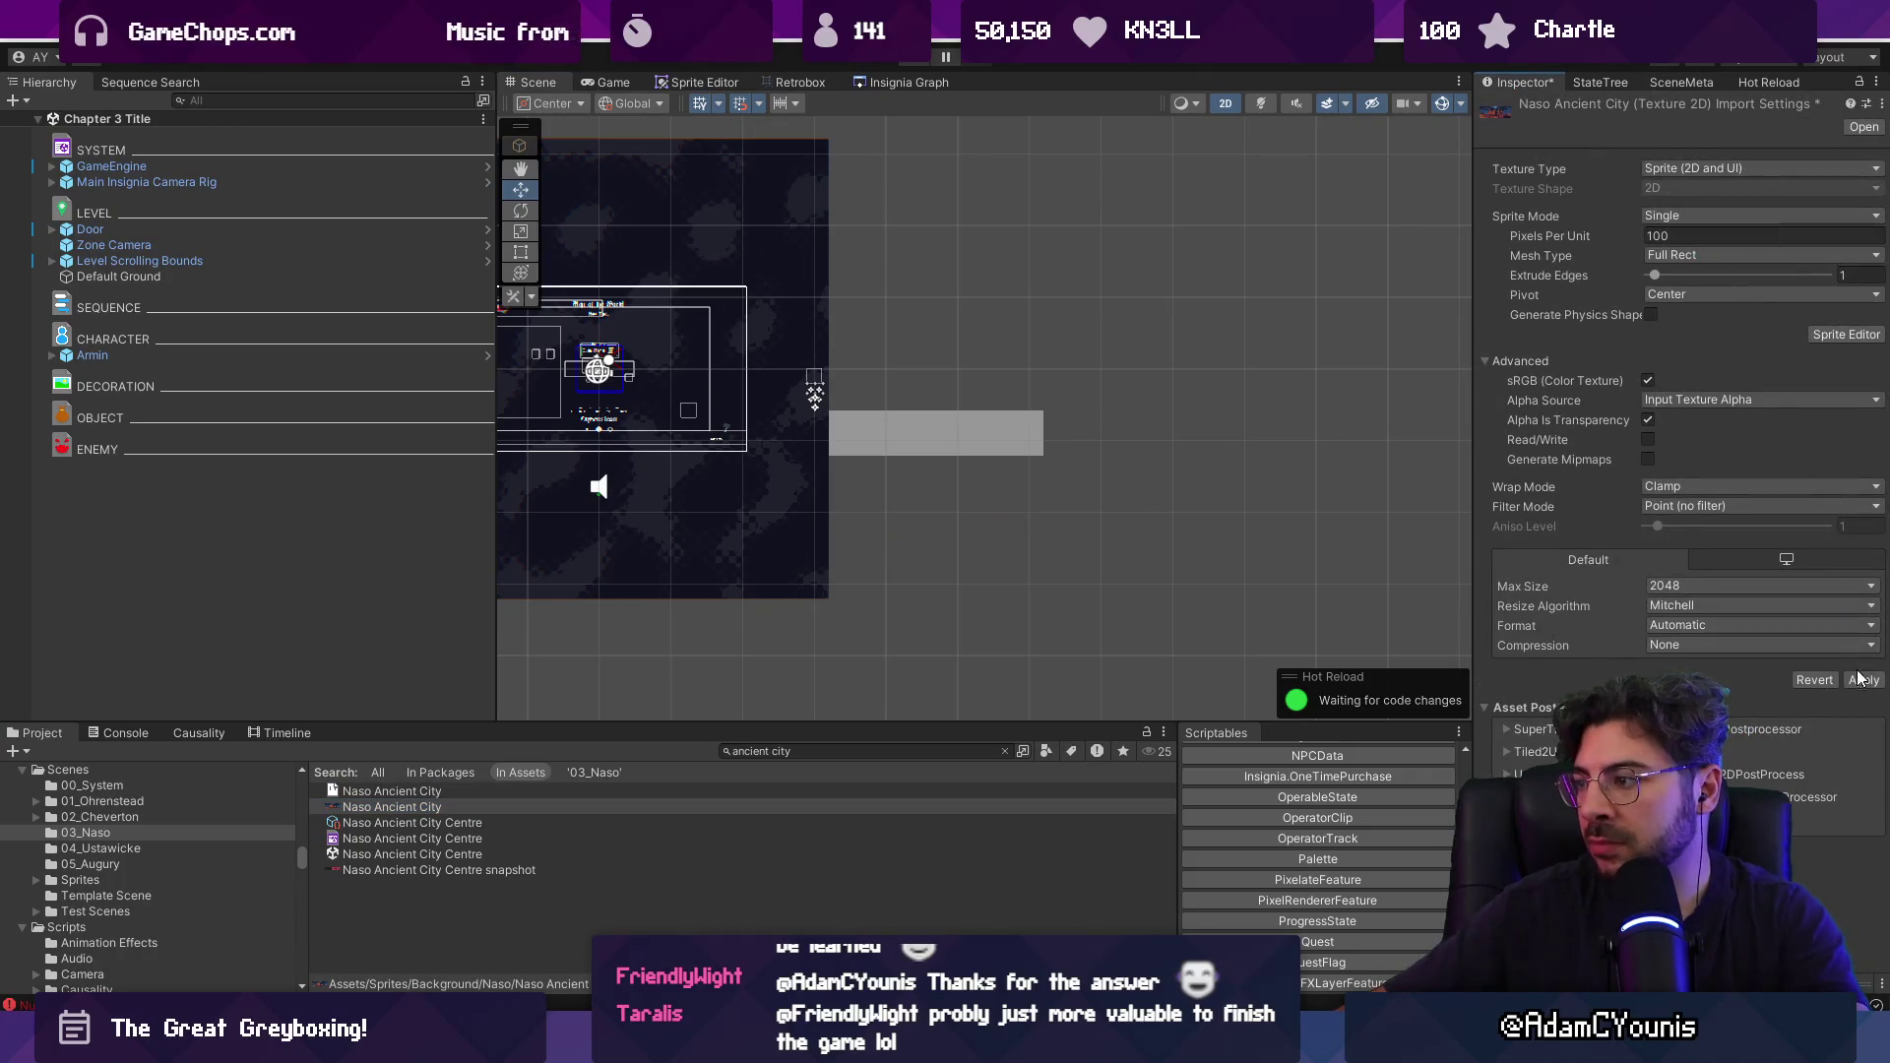
drag(442, 807, 994, 490)
scroll(1143, 414, down, 3)
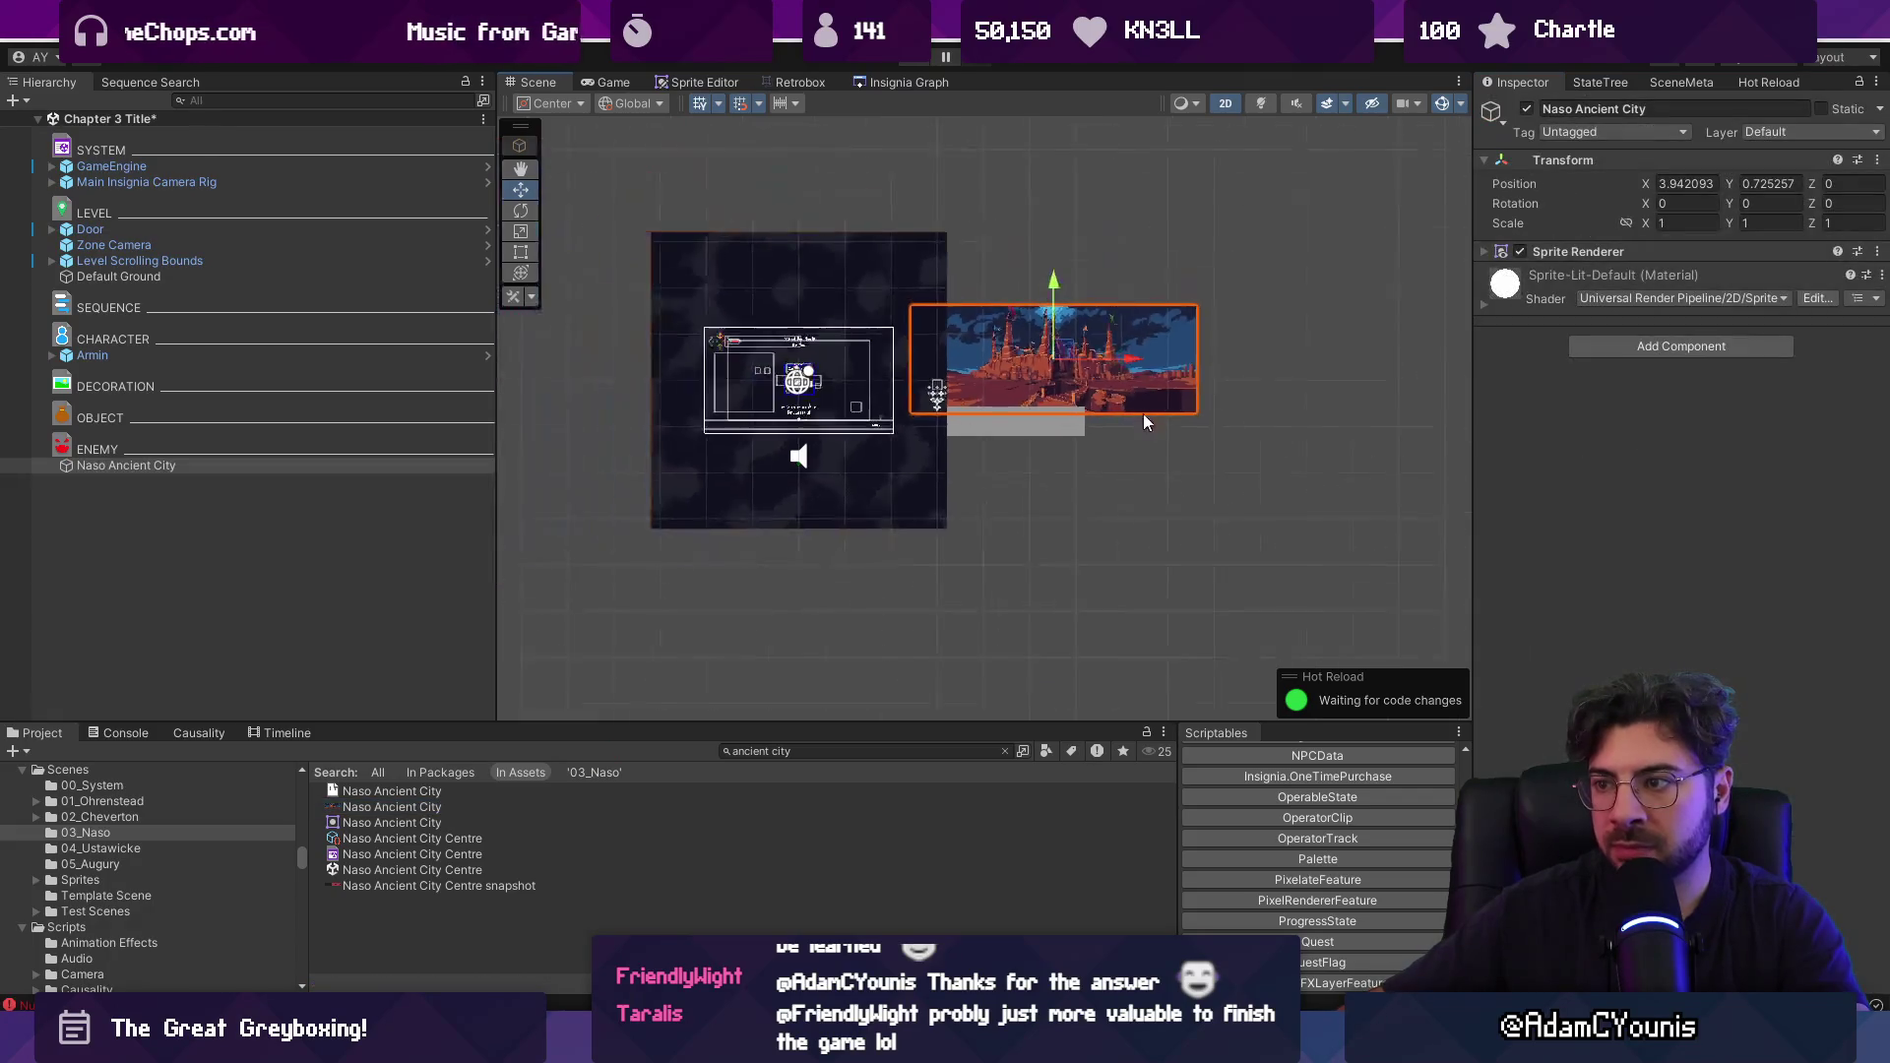
Slide the backdrop left, then move GameEngine and Main Insignia Camera Rig to X -11.11625.
mouse_move(1142, 369)
mouse_down()
mouse_move(1010, 369)
mouse_move(1047, 369)
mouse_up()
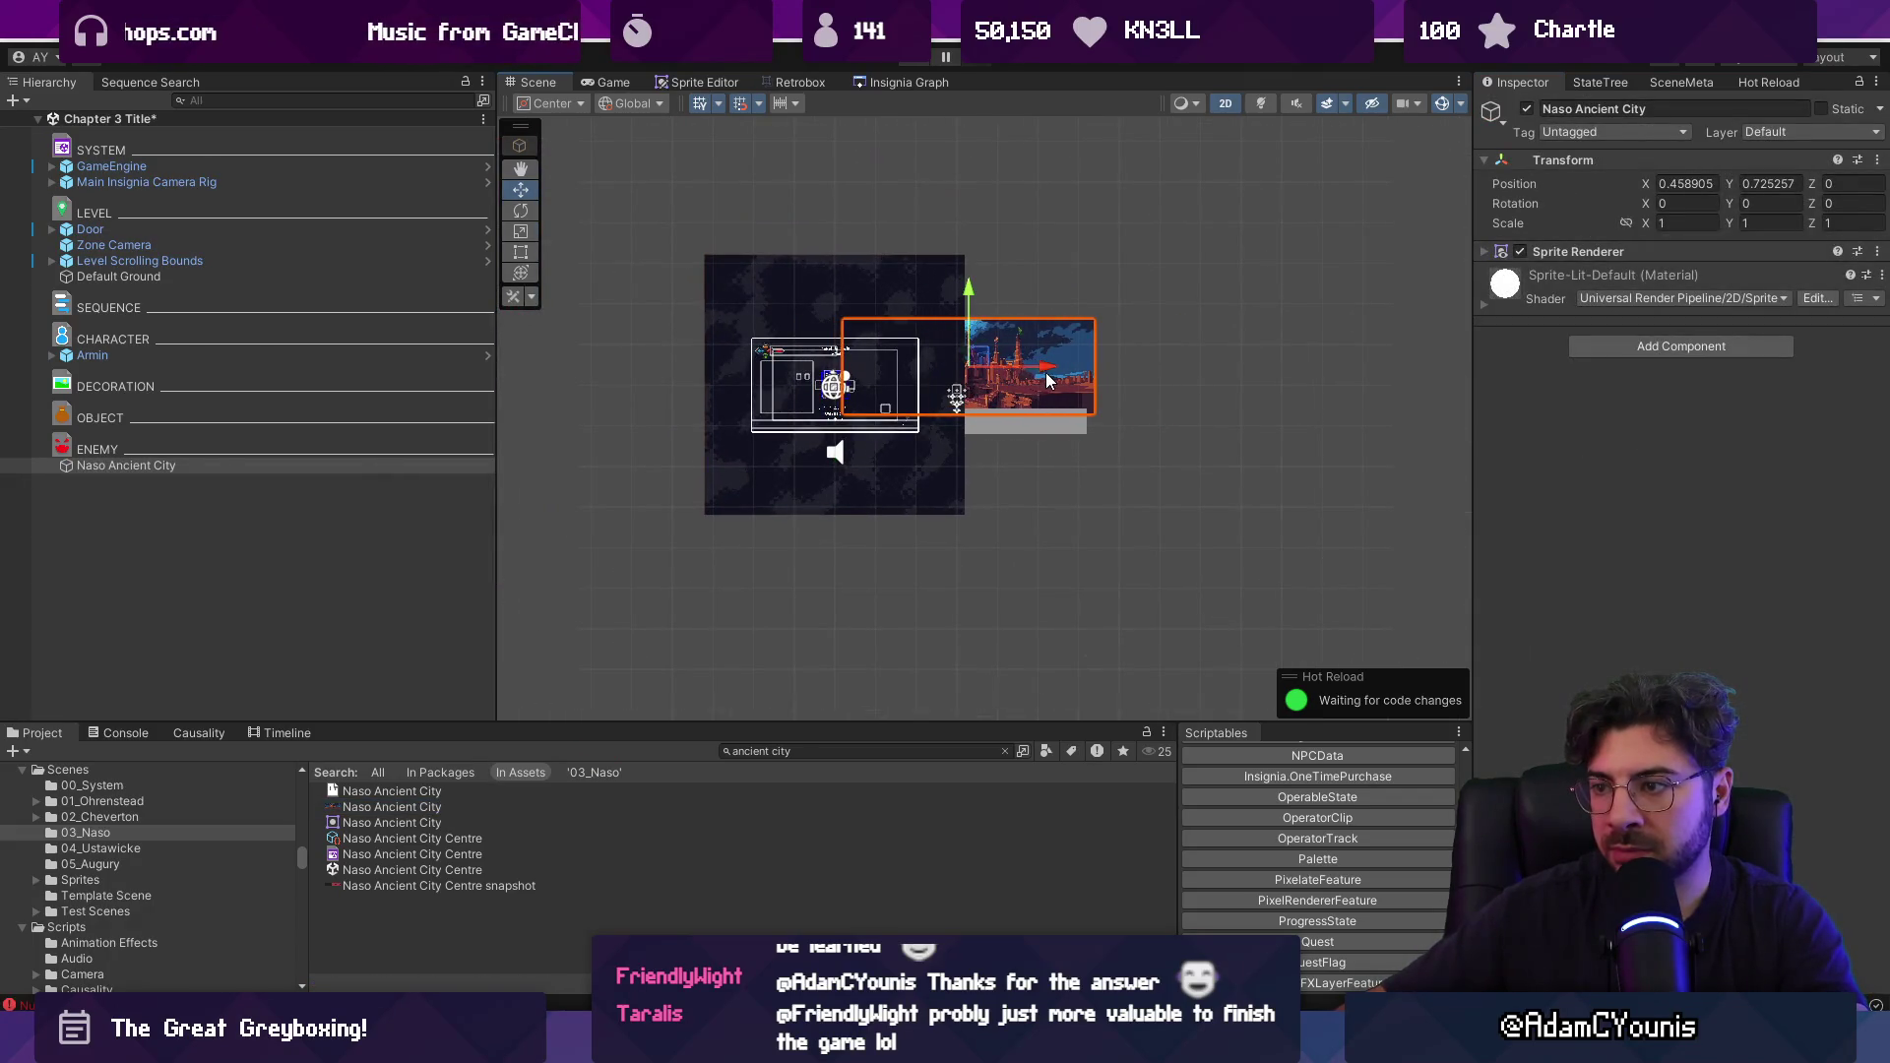
click(111, 166)
ctrl+click(101, 182)
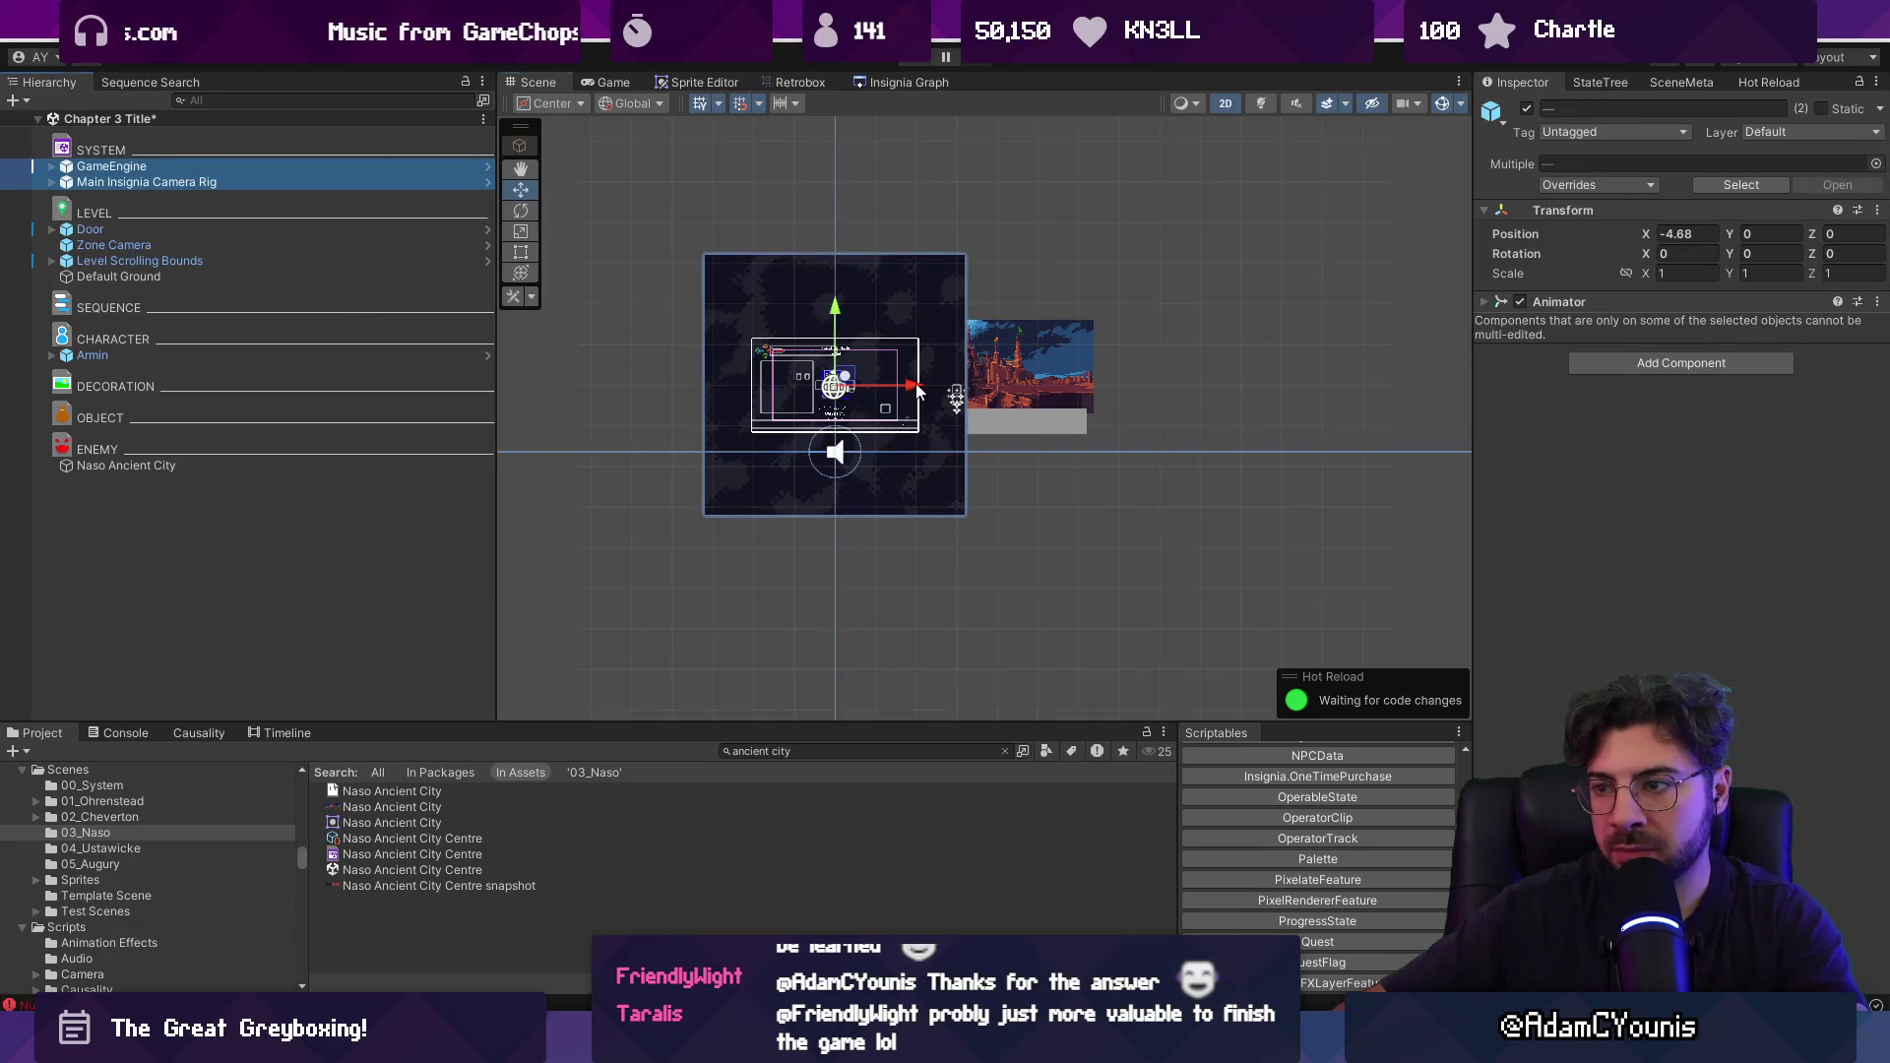
drag(916, 387, 749, 376)
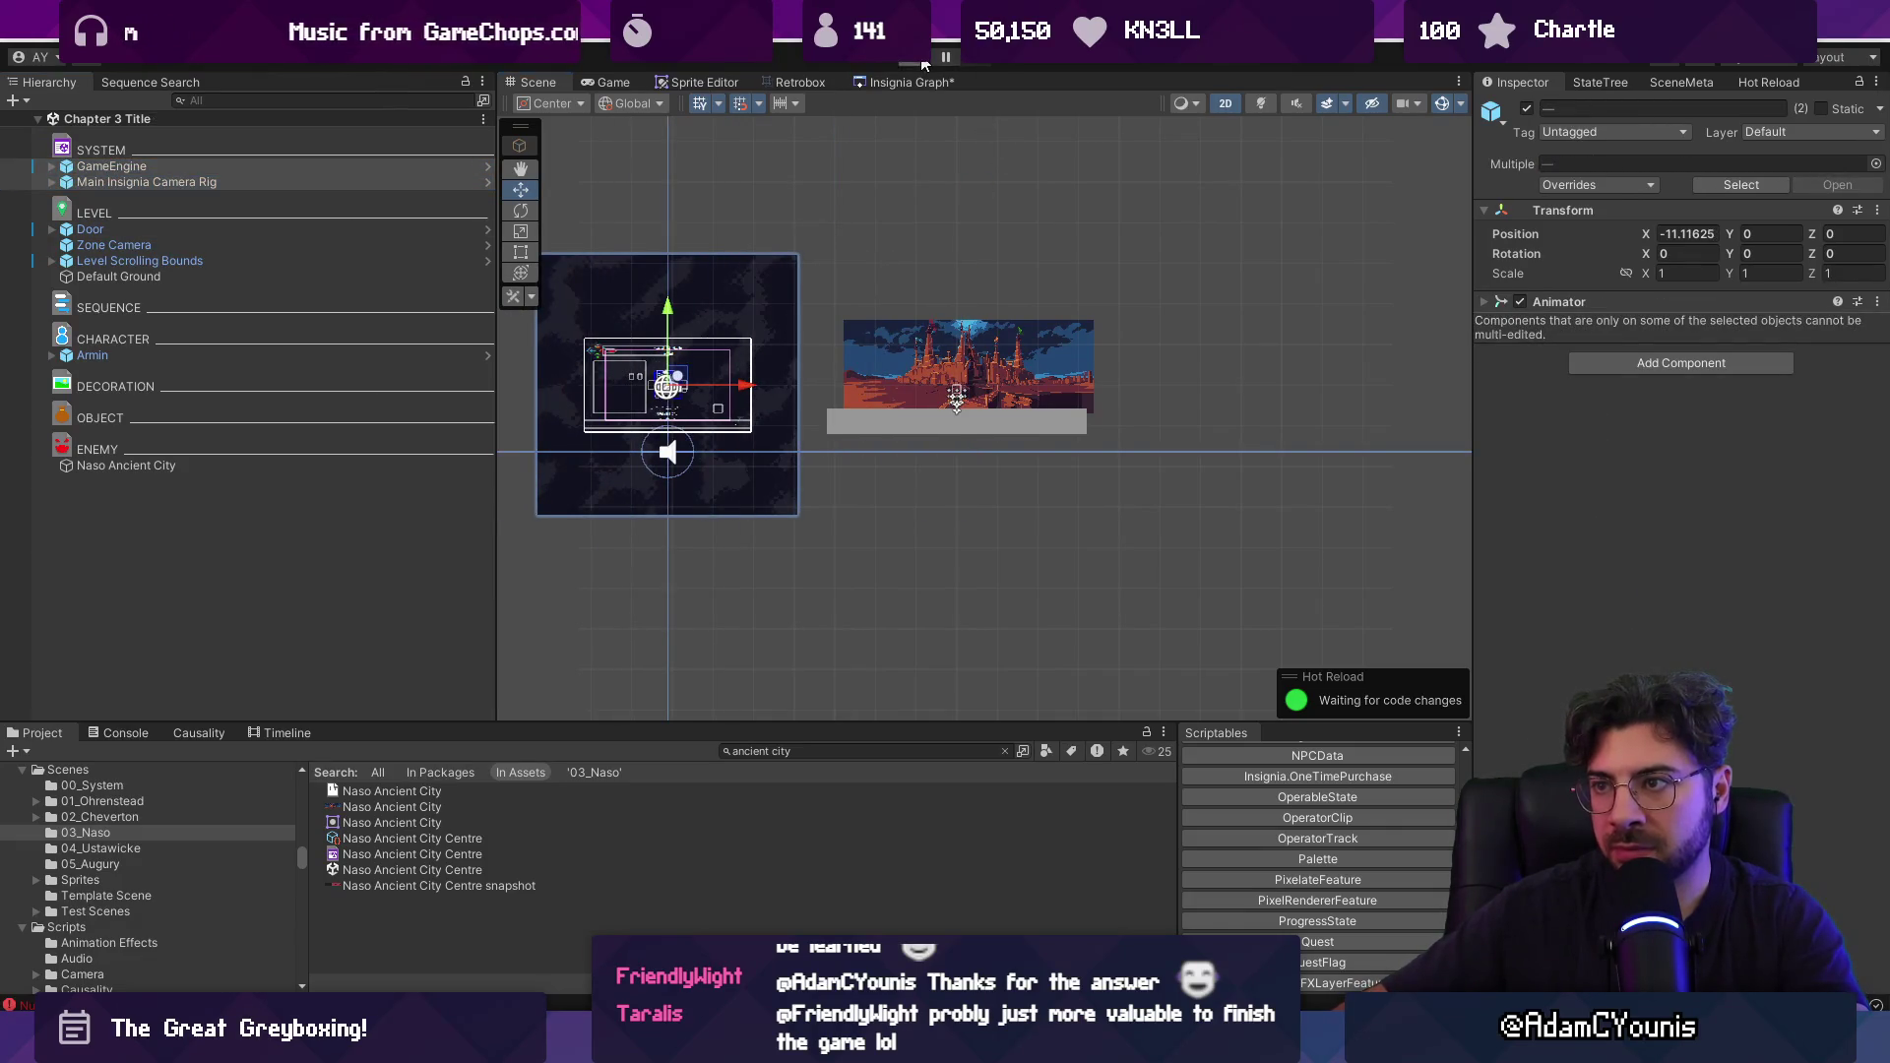
Play-test the level briefly, then stop play mode.
click(924, 63)
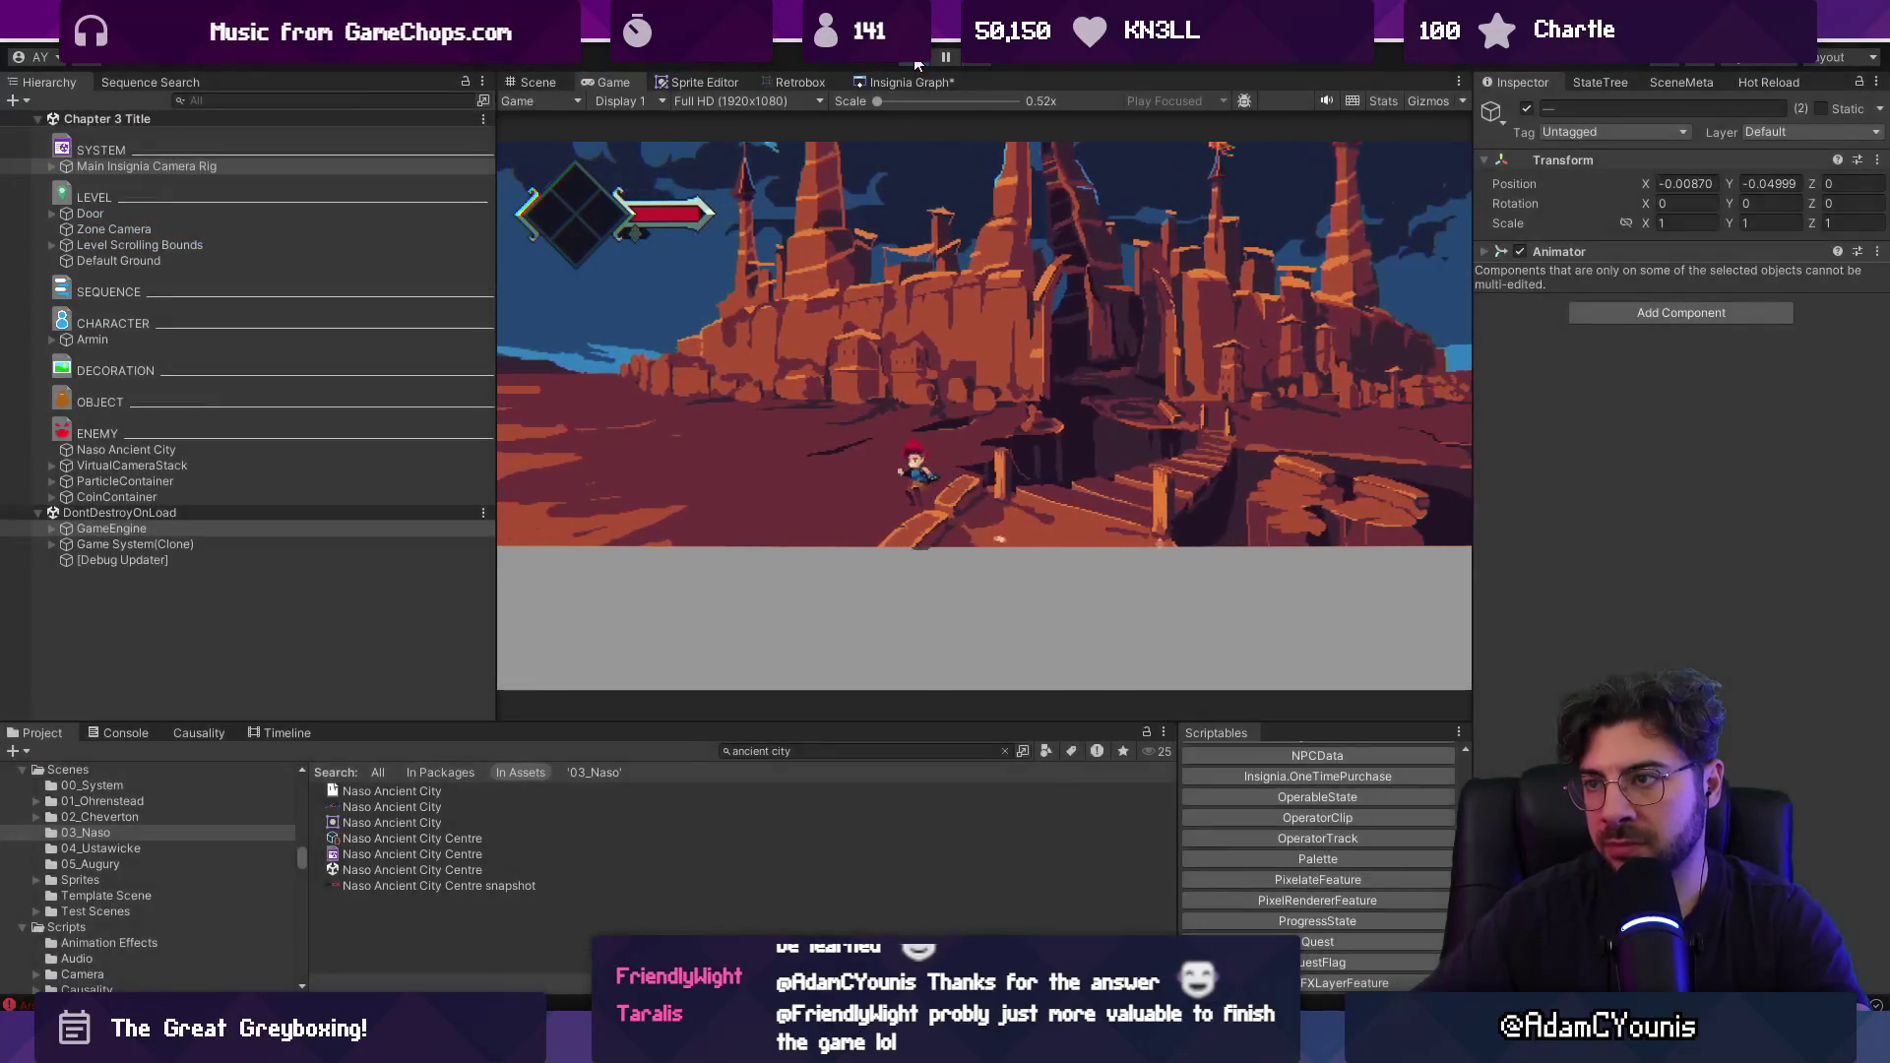
click(916, 63)
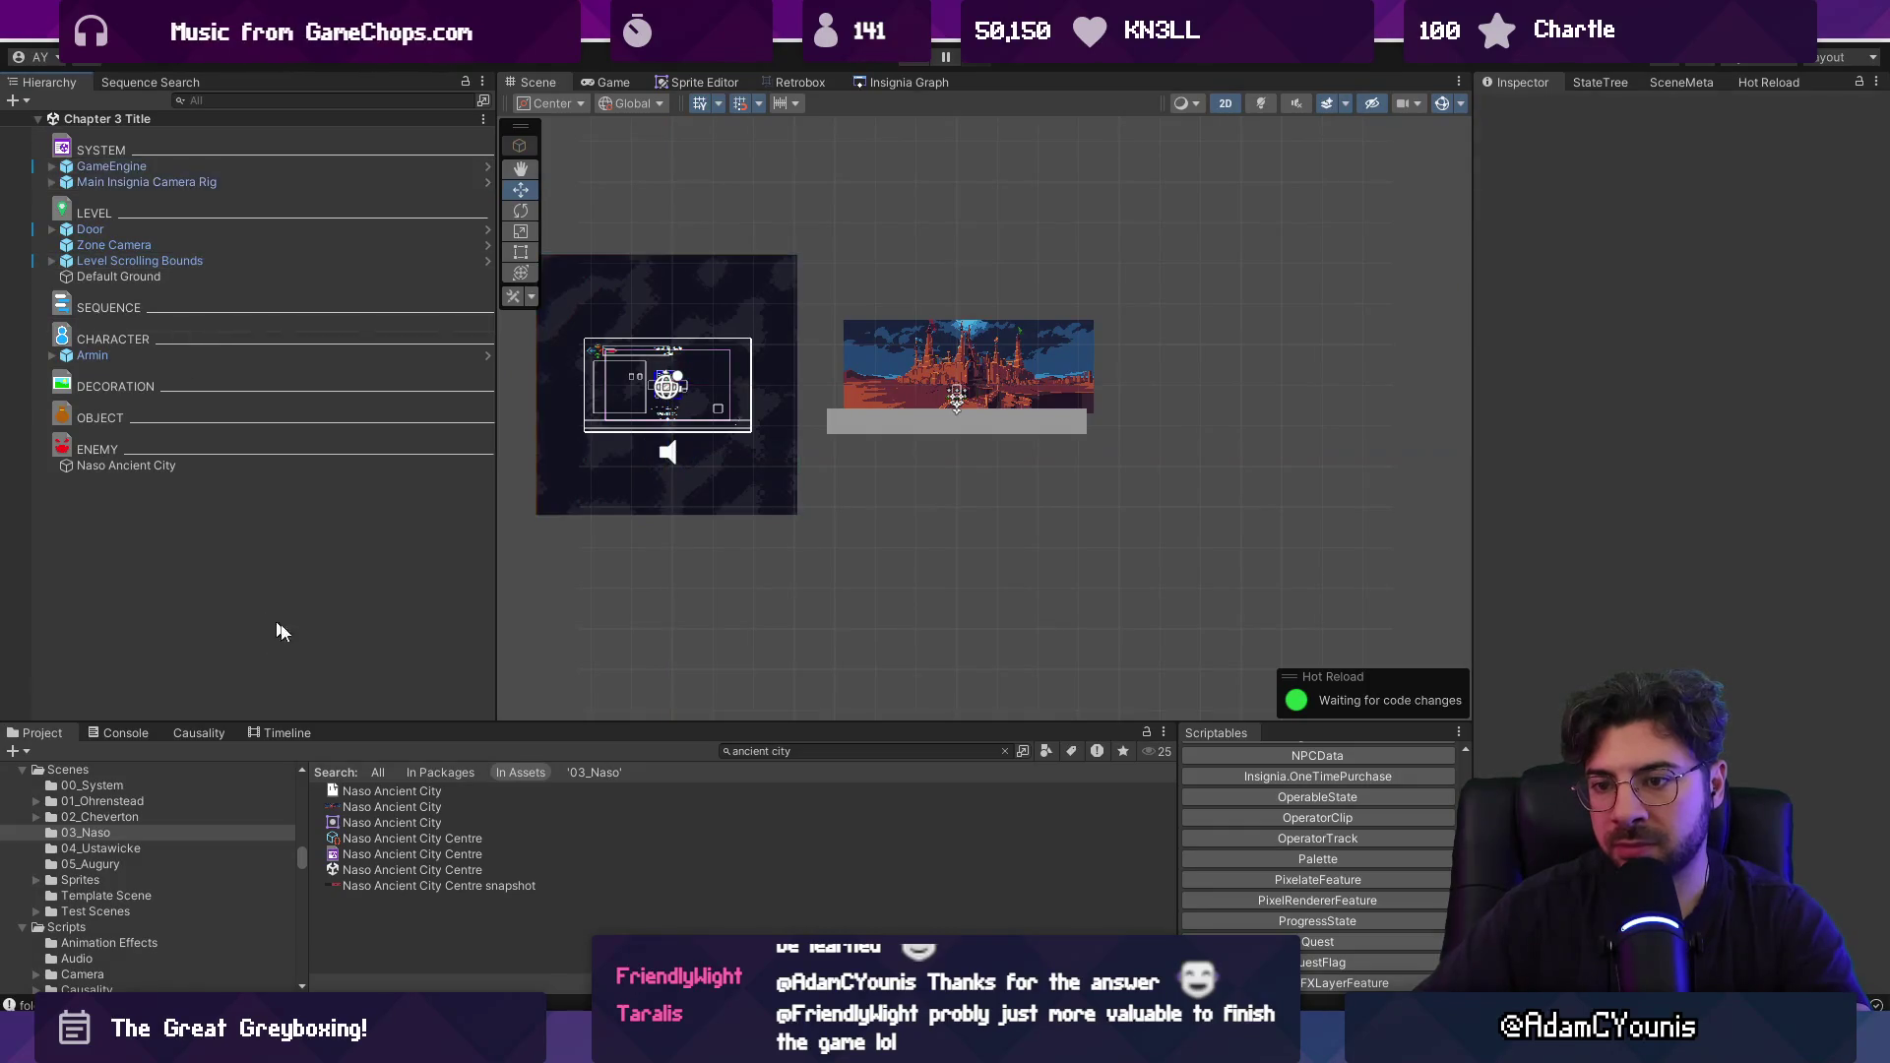
click(796, 751)
text(title)
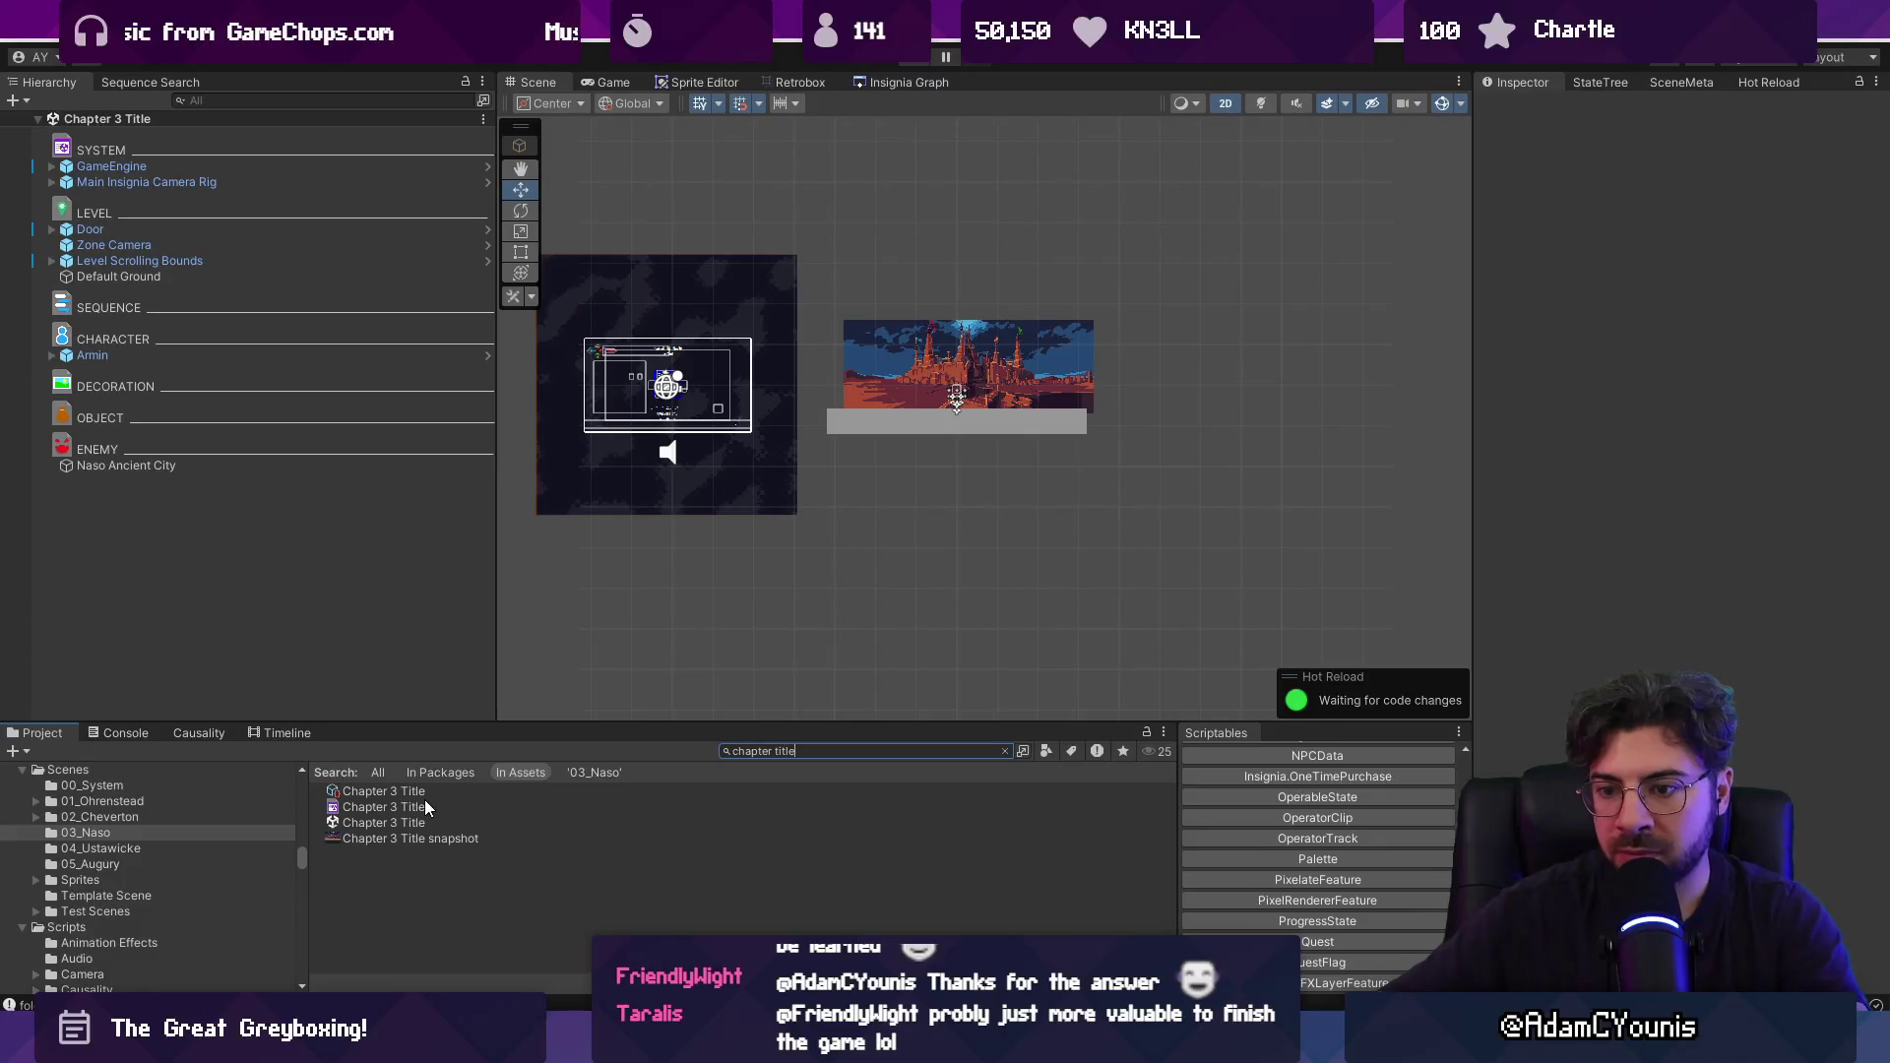
text(ch)
text(1)
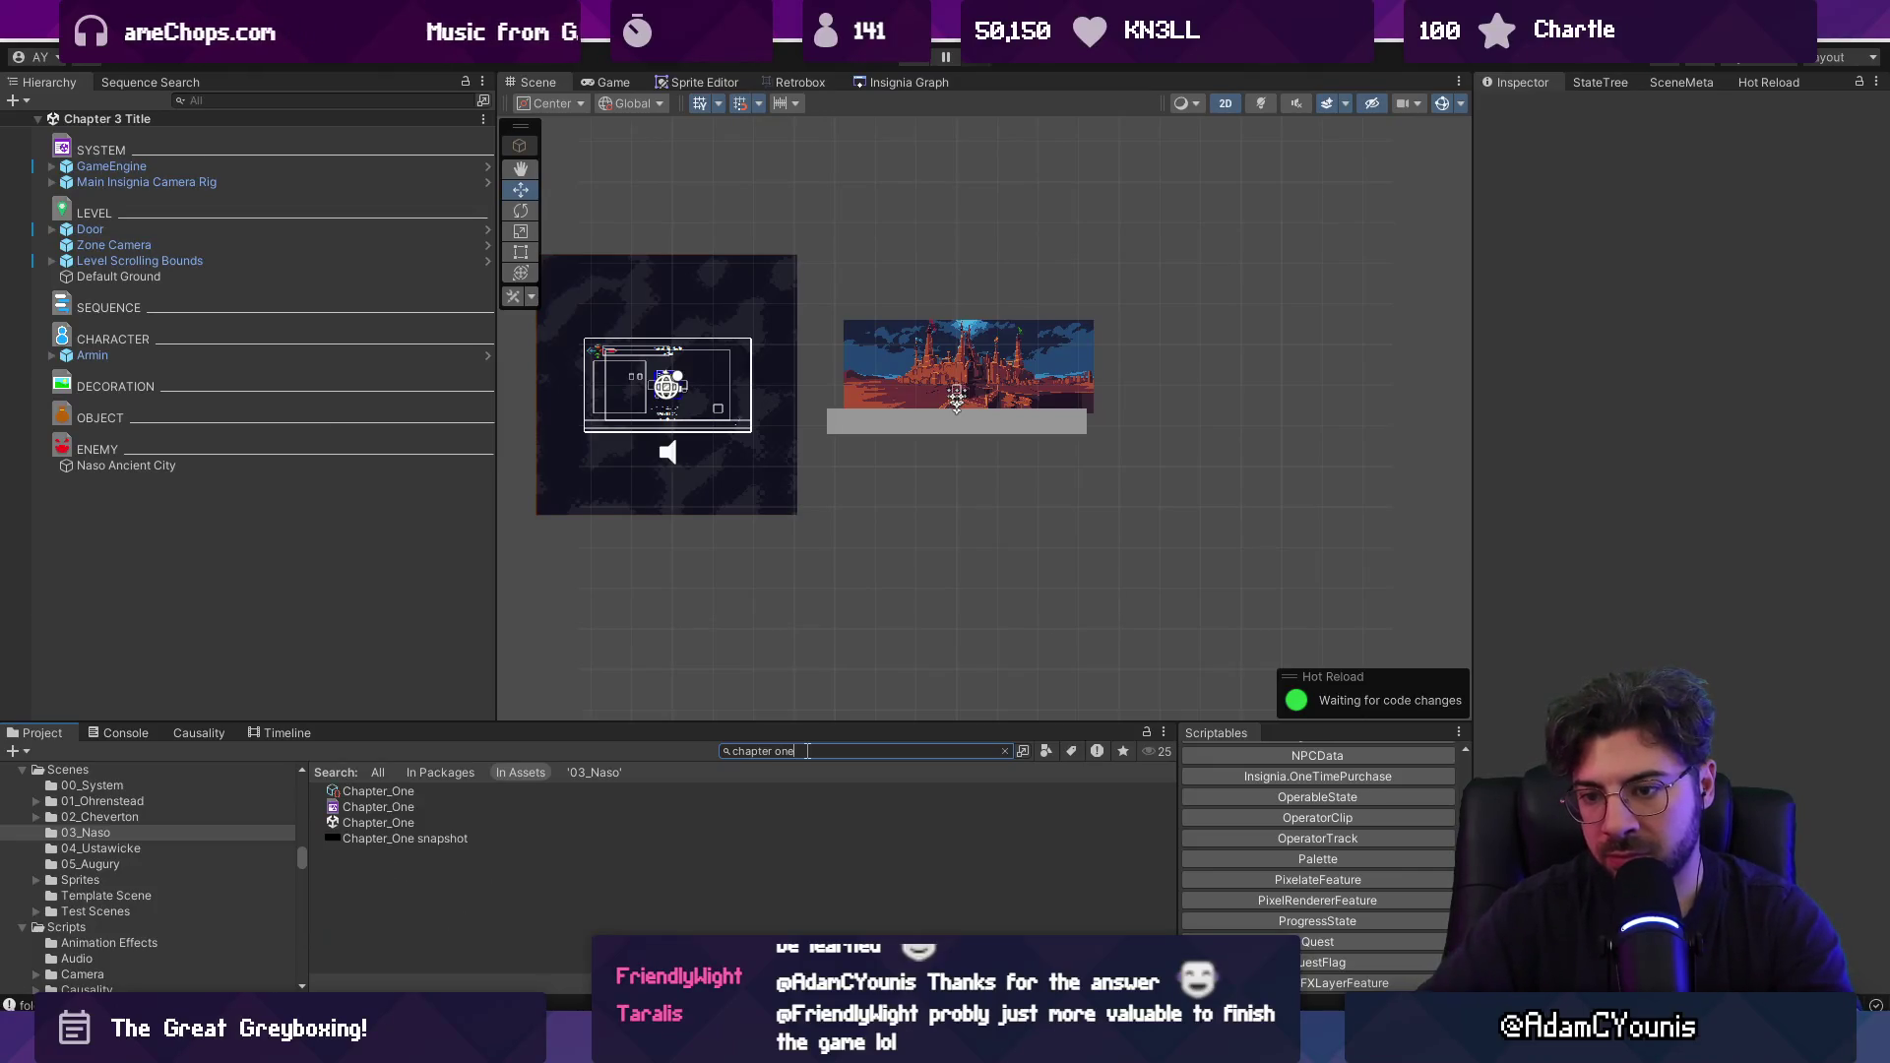
double_click(378, 822)
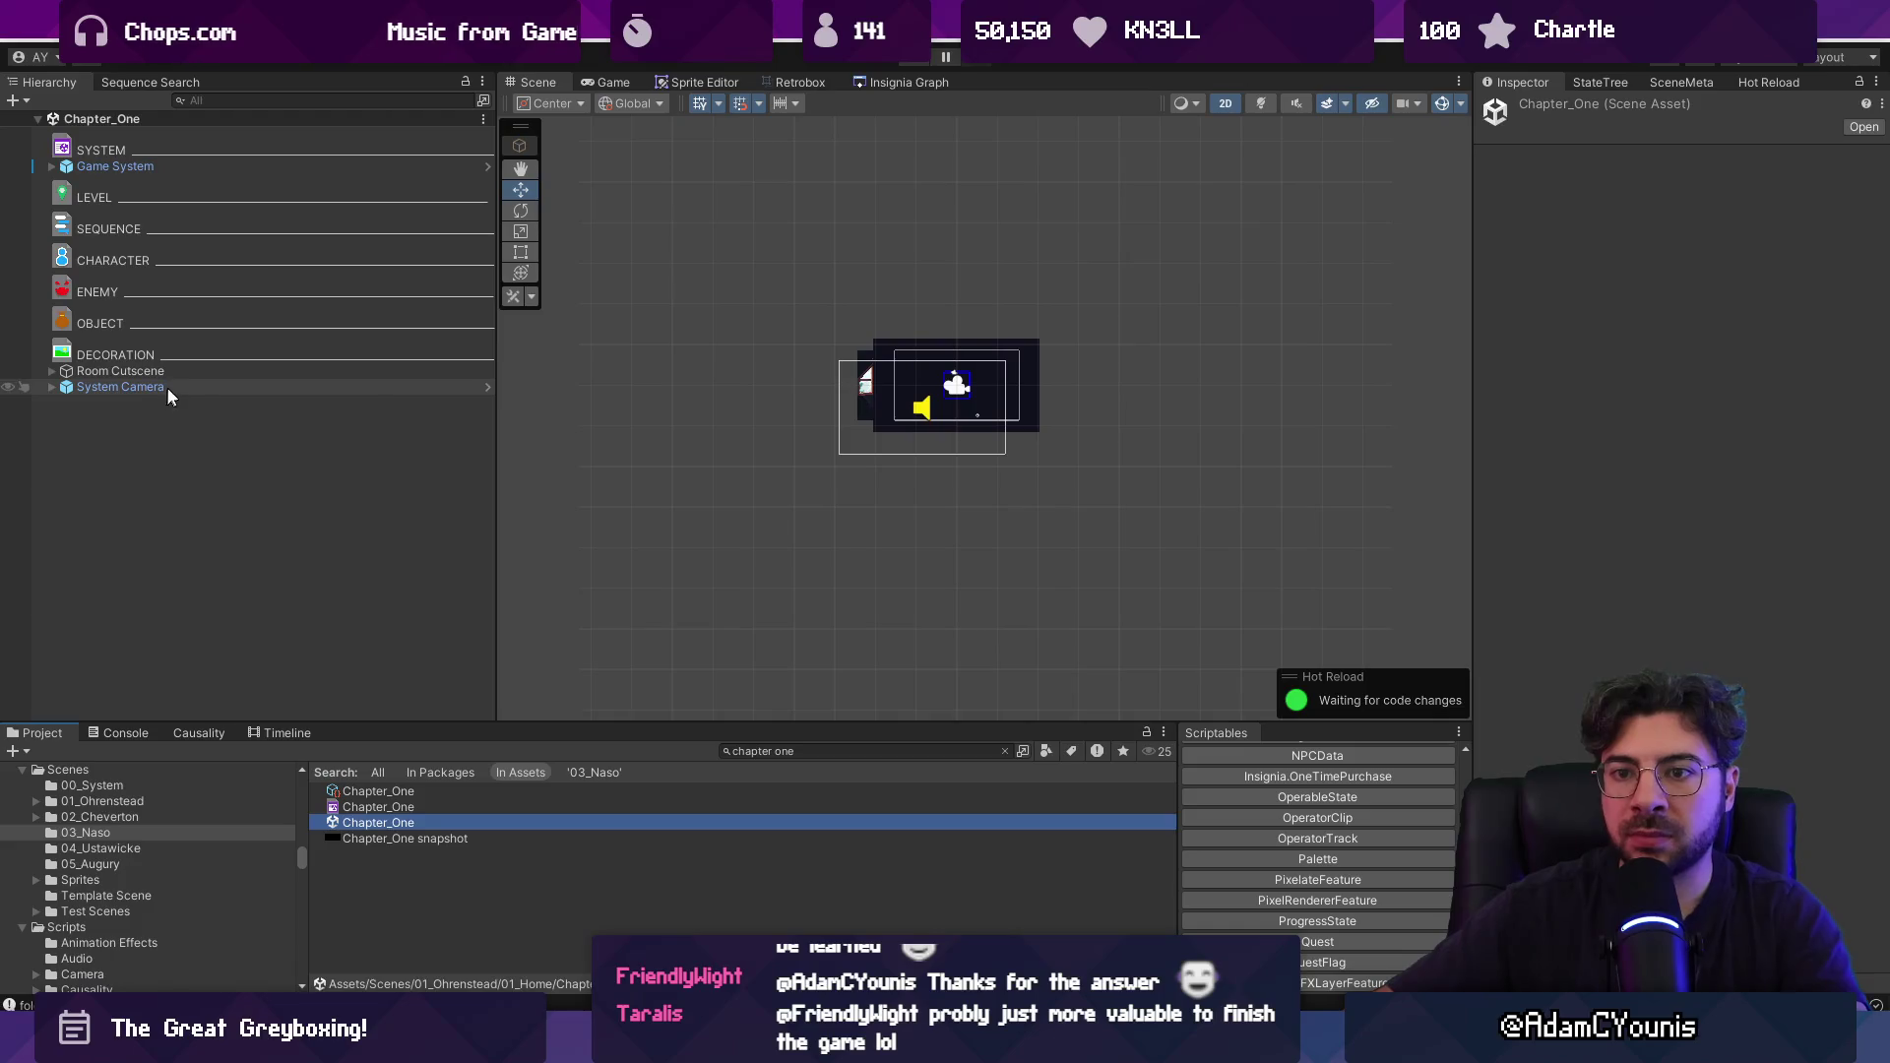
click(182, 371)
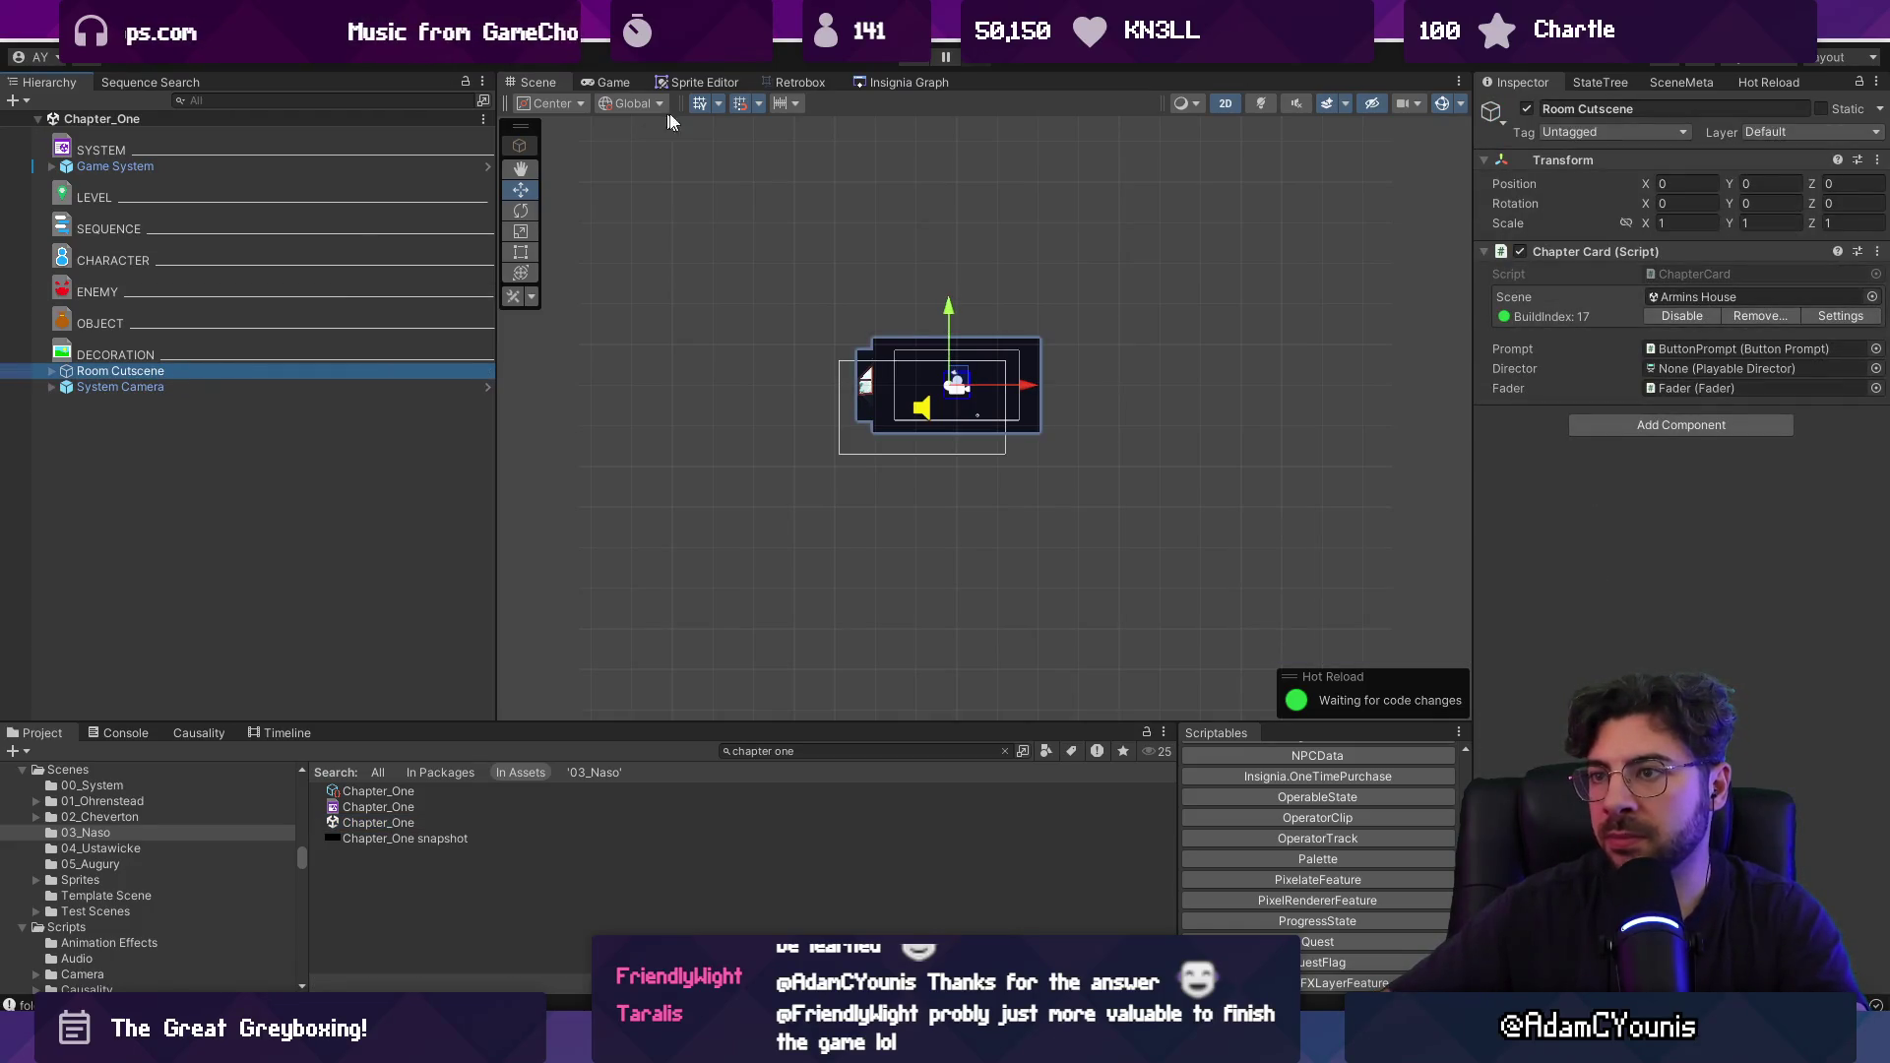
click(902, 82)
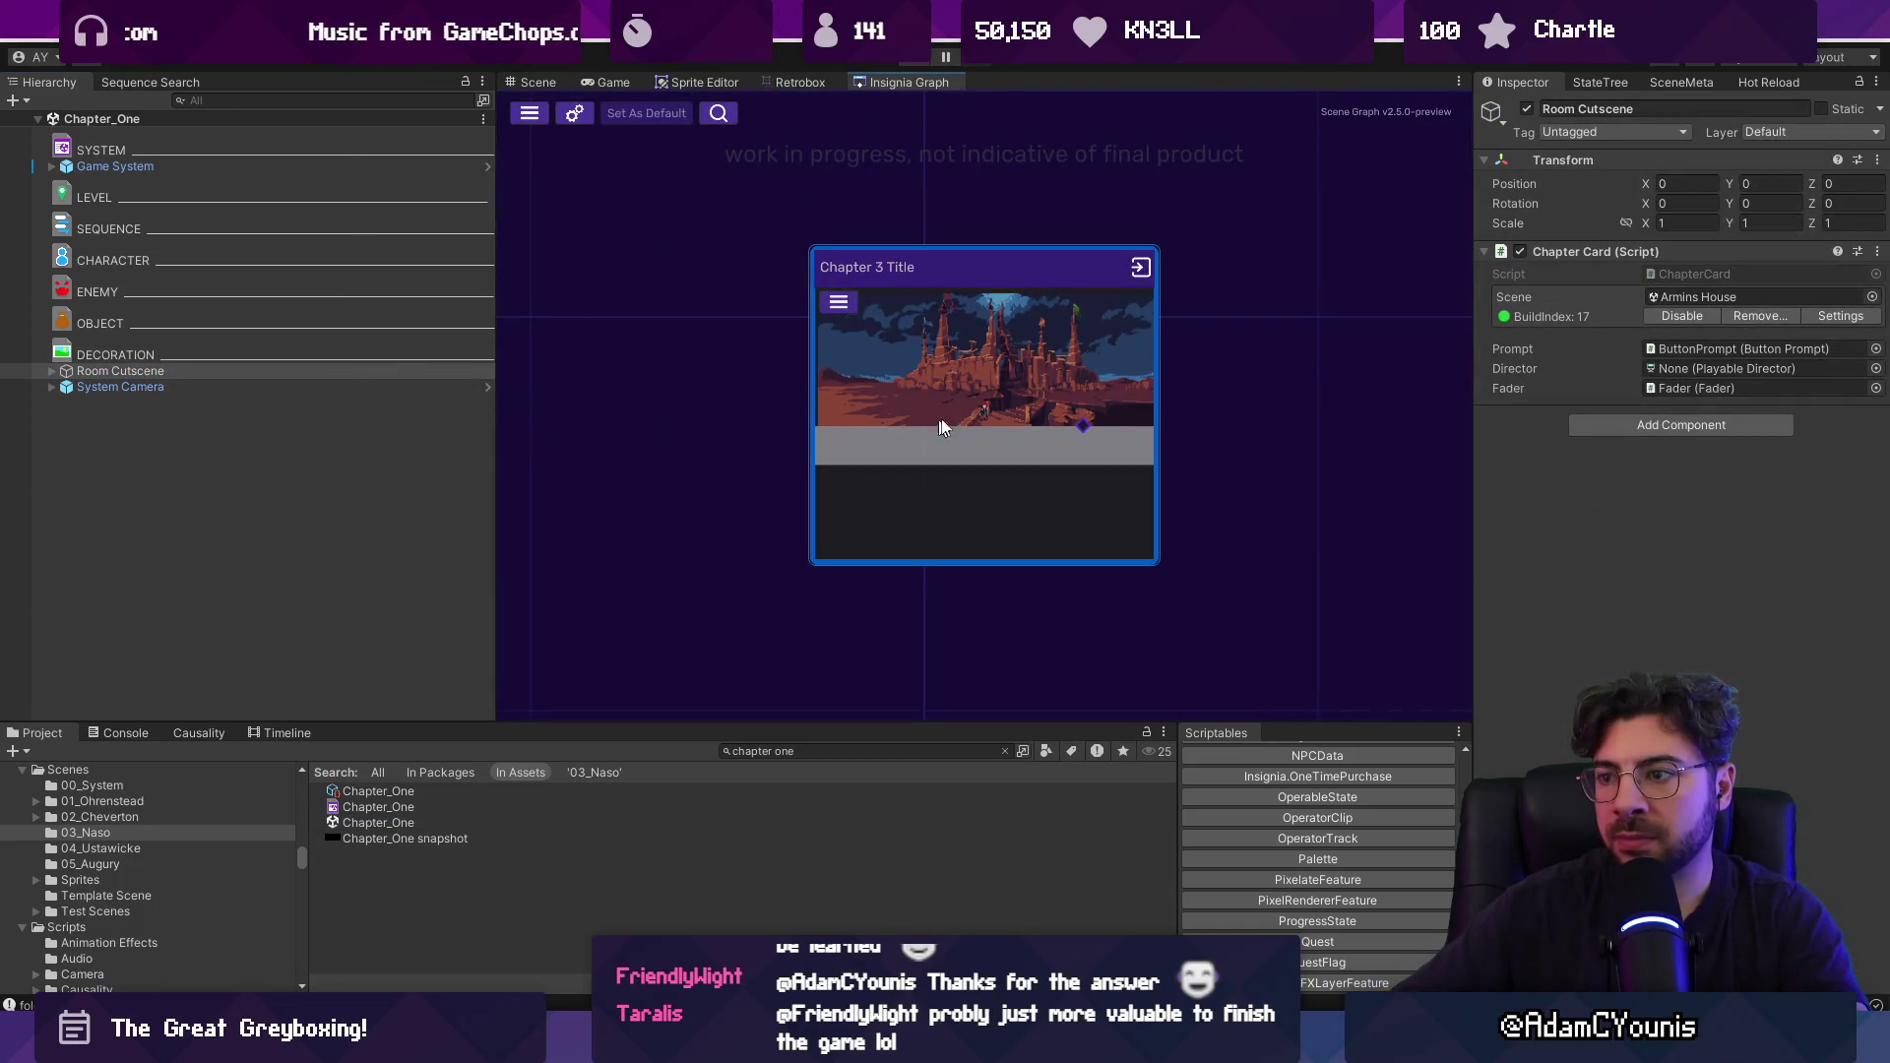
scroll(1113, 425, down, 5)
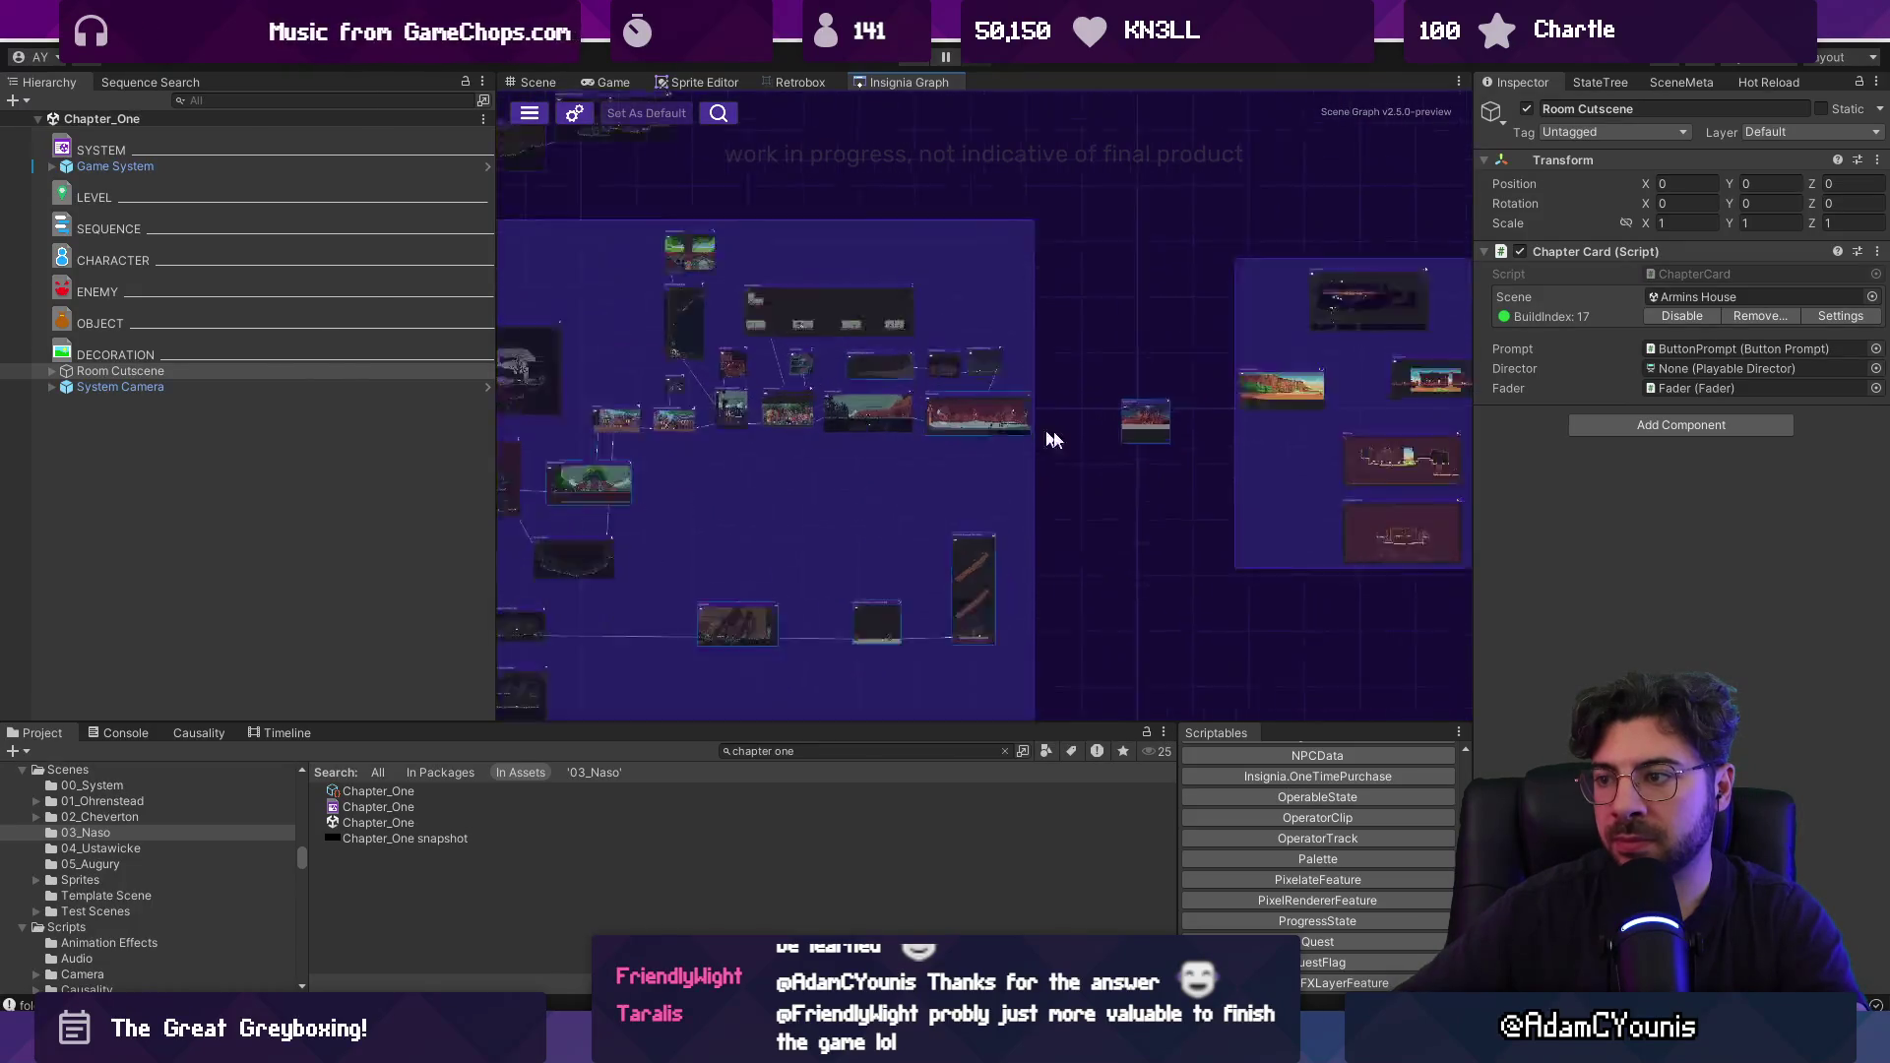
scroll(1181, 409, up, 3)
scroll(1179, 402, up, 3)
scroll(1113, 389, down, 6)
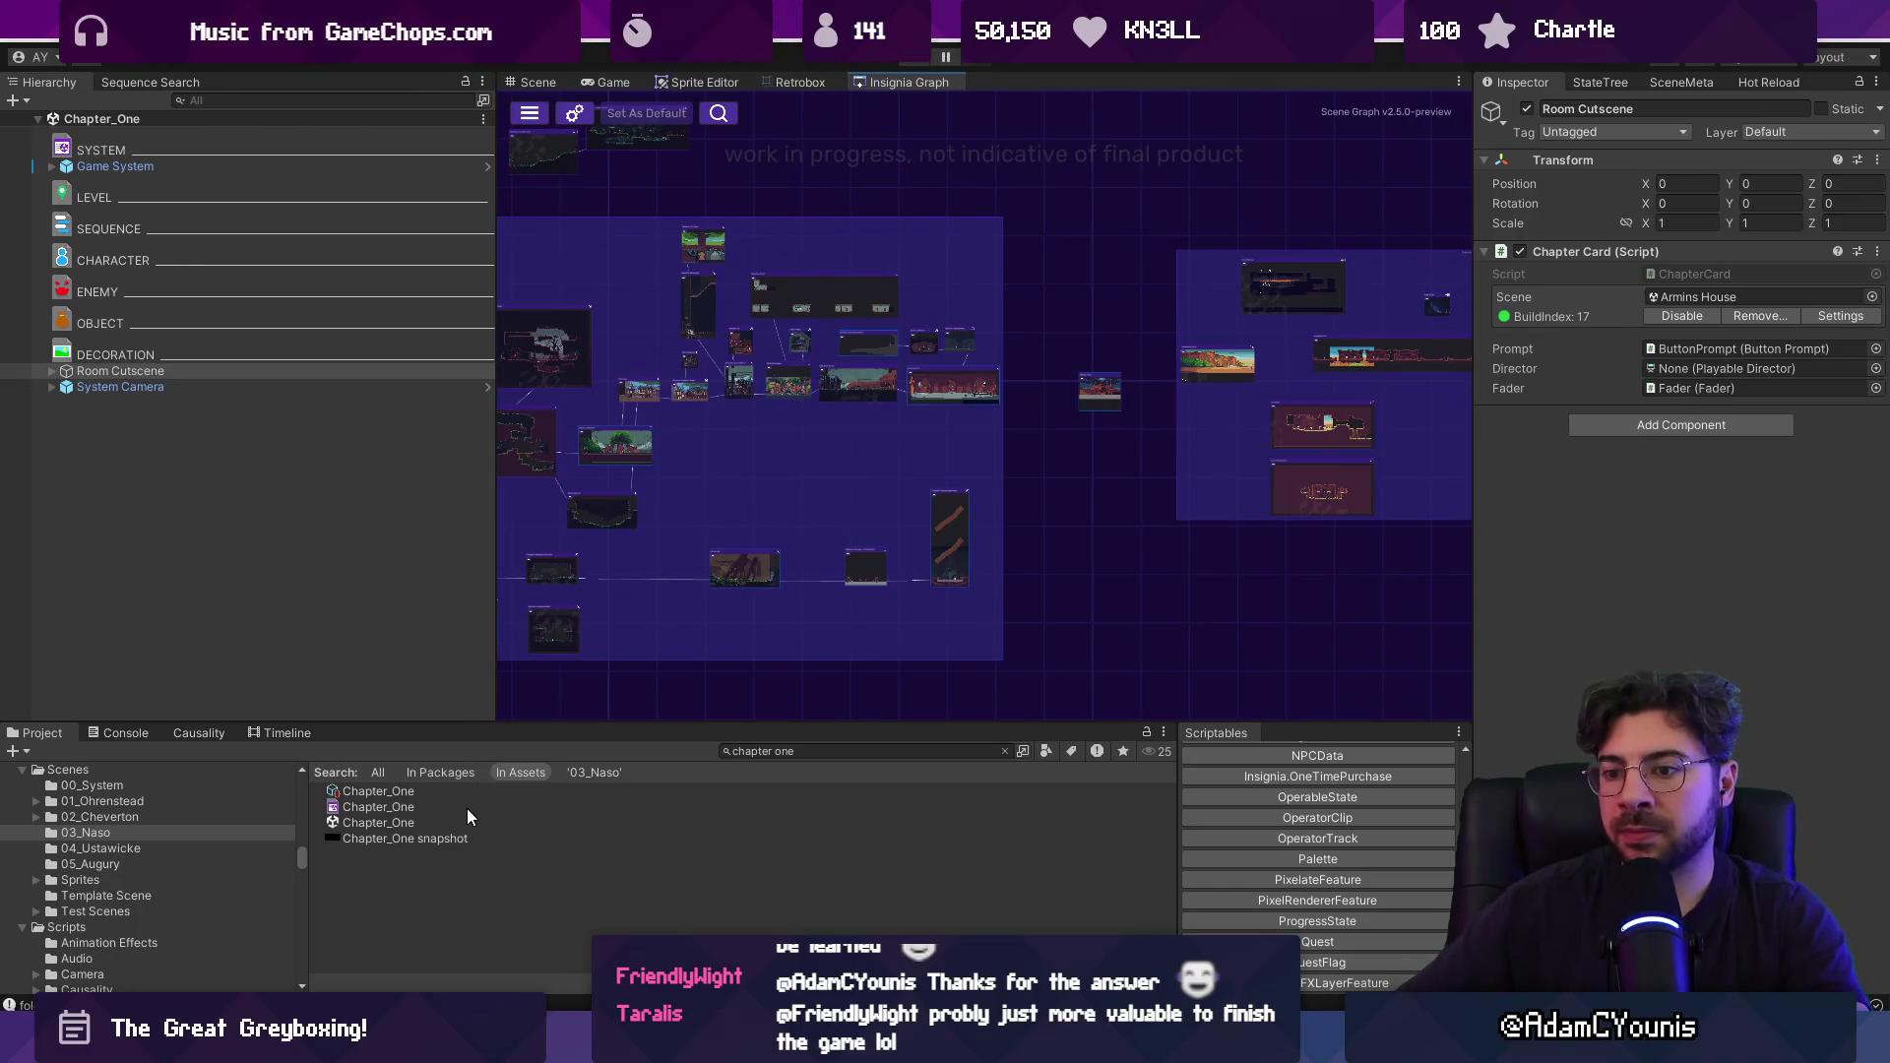
double_click(1099, 389)
click(228, 182)
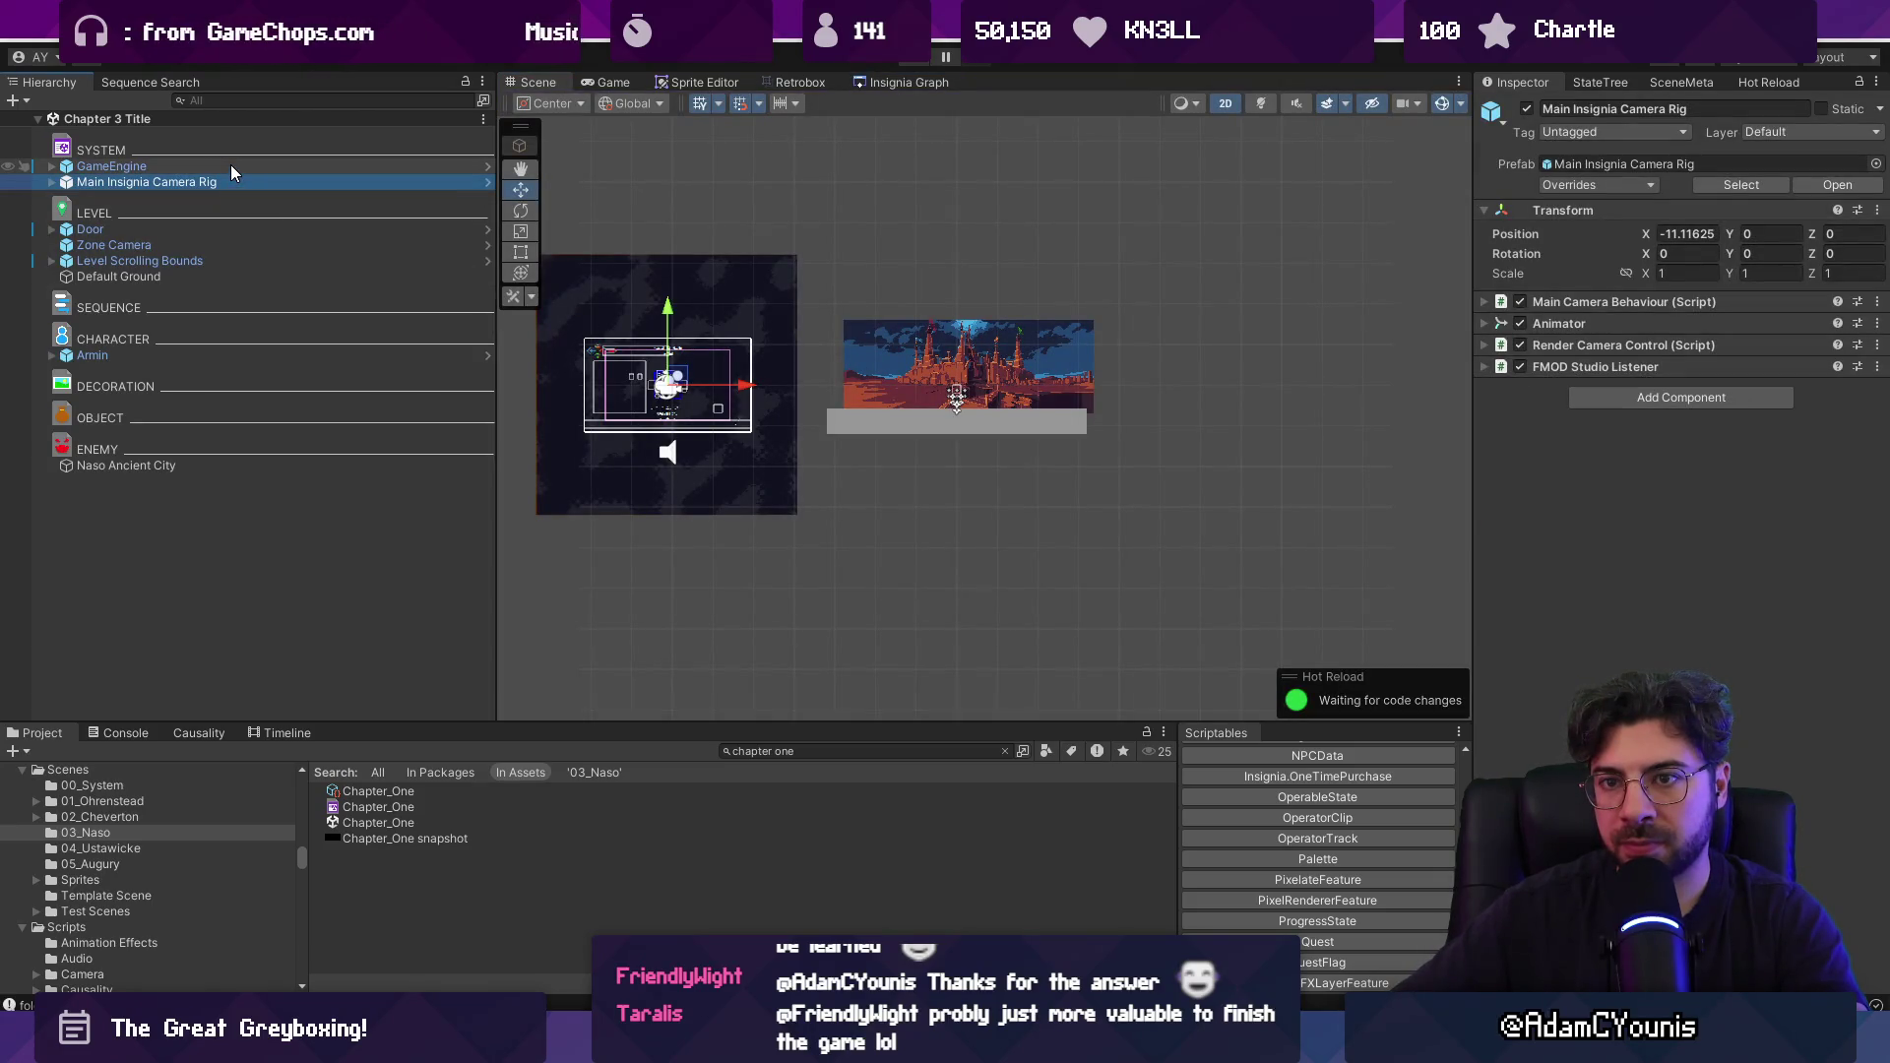
Delete GameEngine, Main Insignia Camera Rig and Armin, and play-test without them.
click(198, 164)
ctrl+click(192, 182)
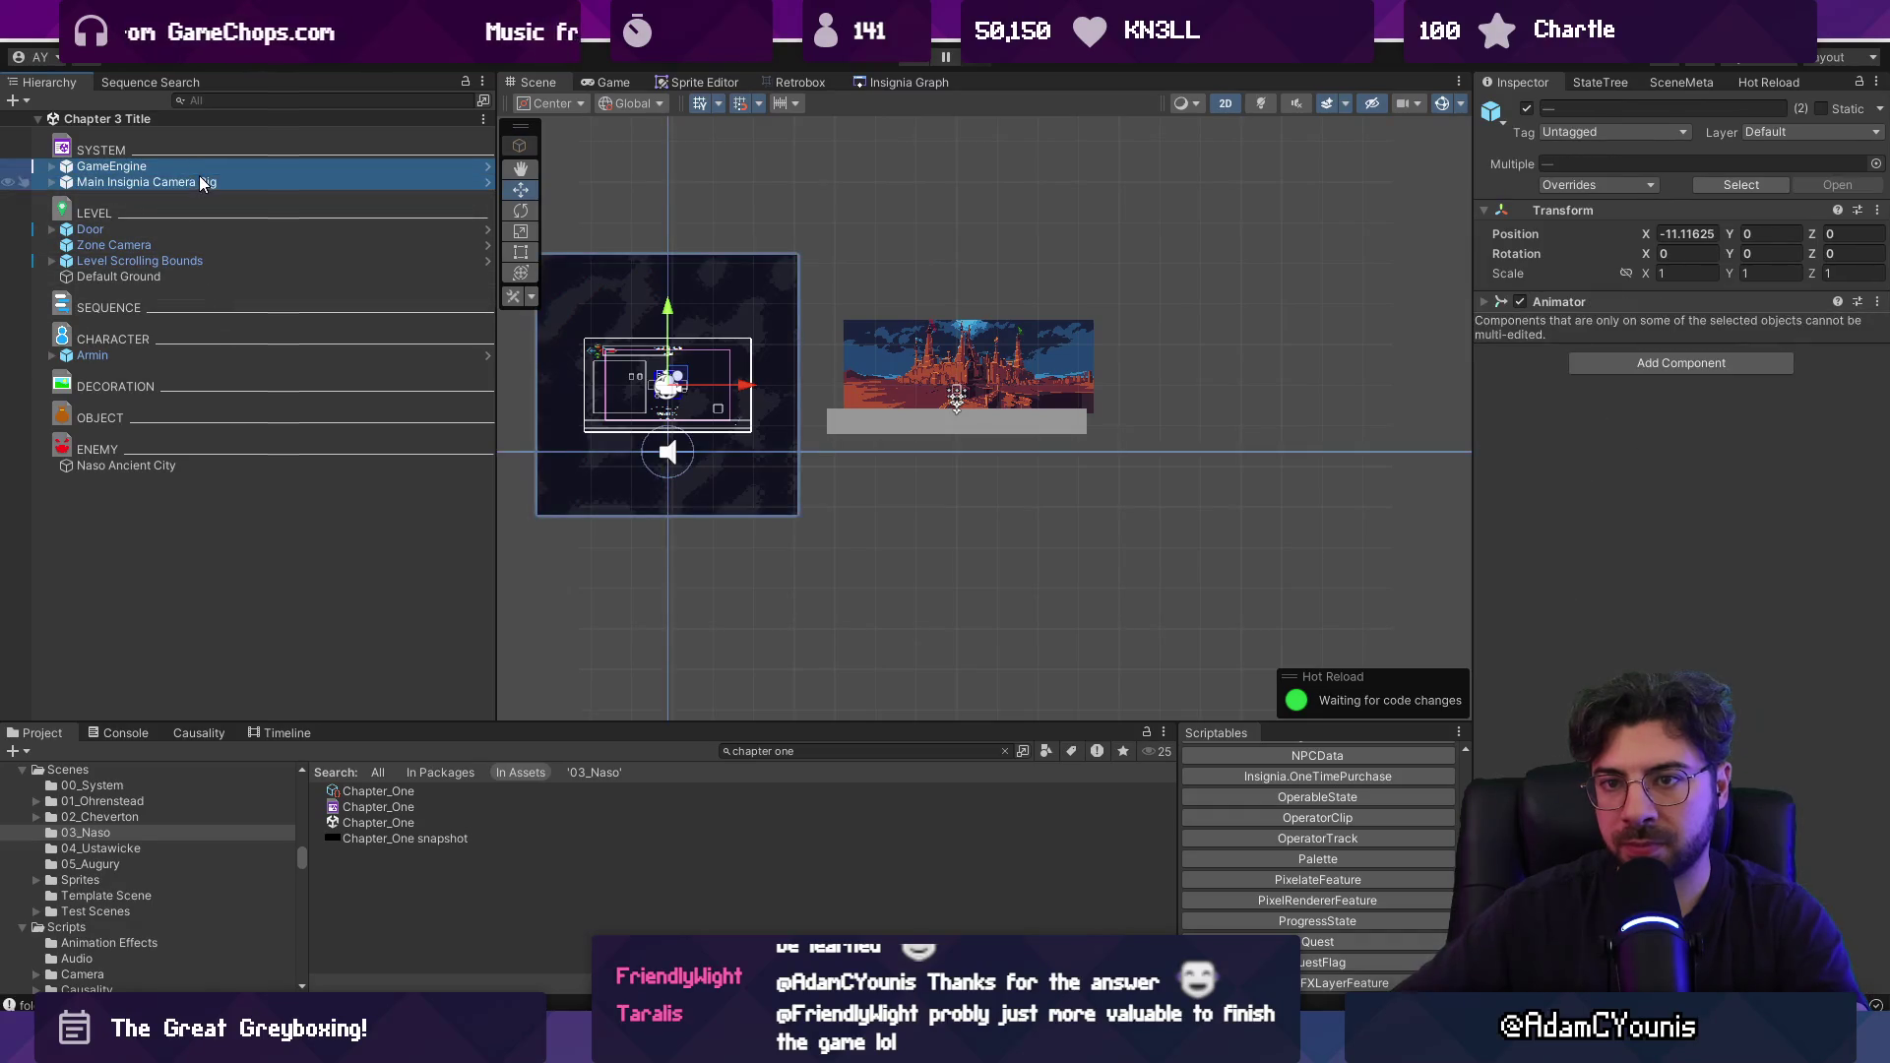
ctrl+click(164, 352)
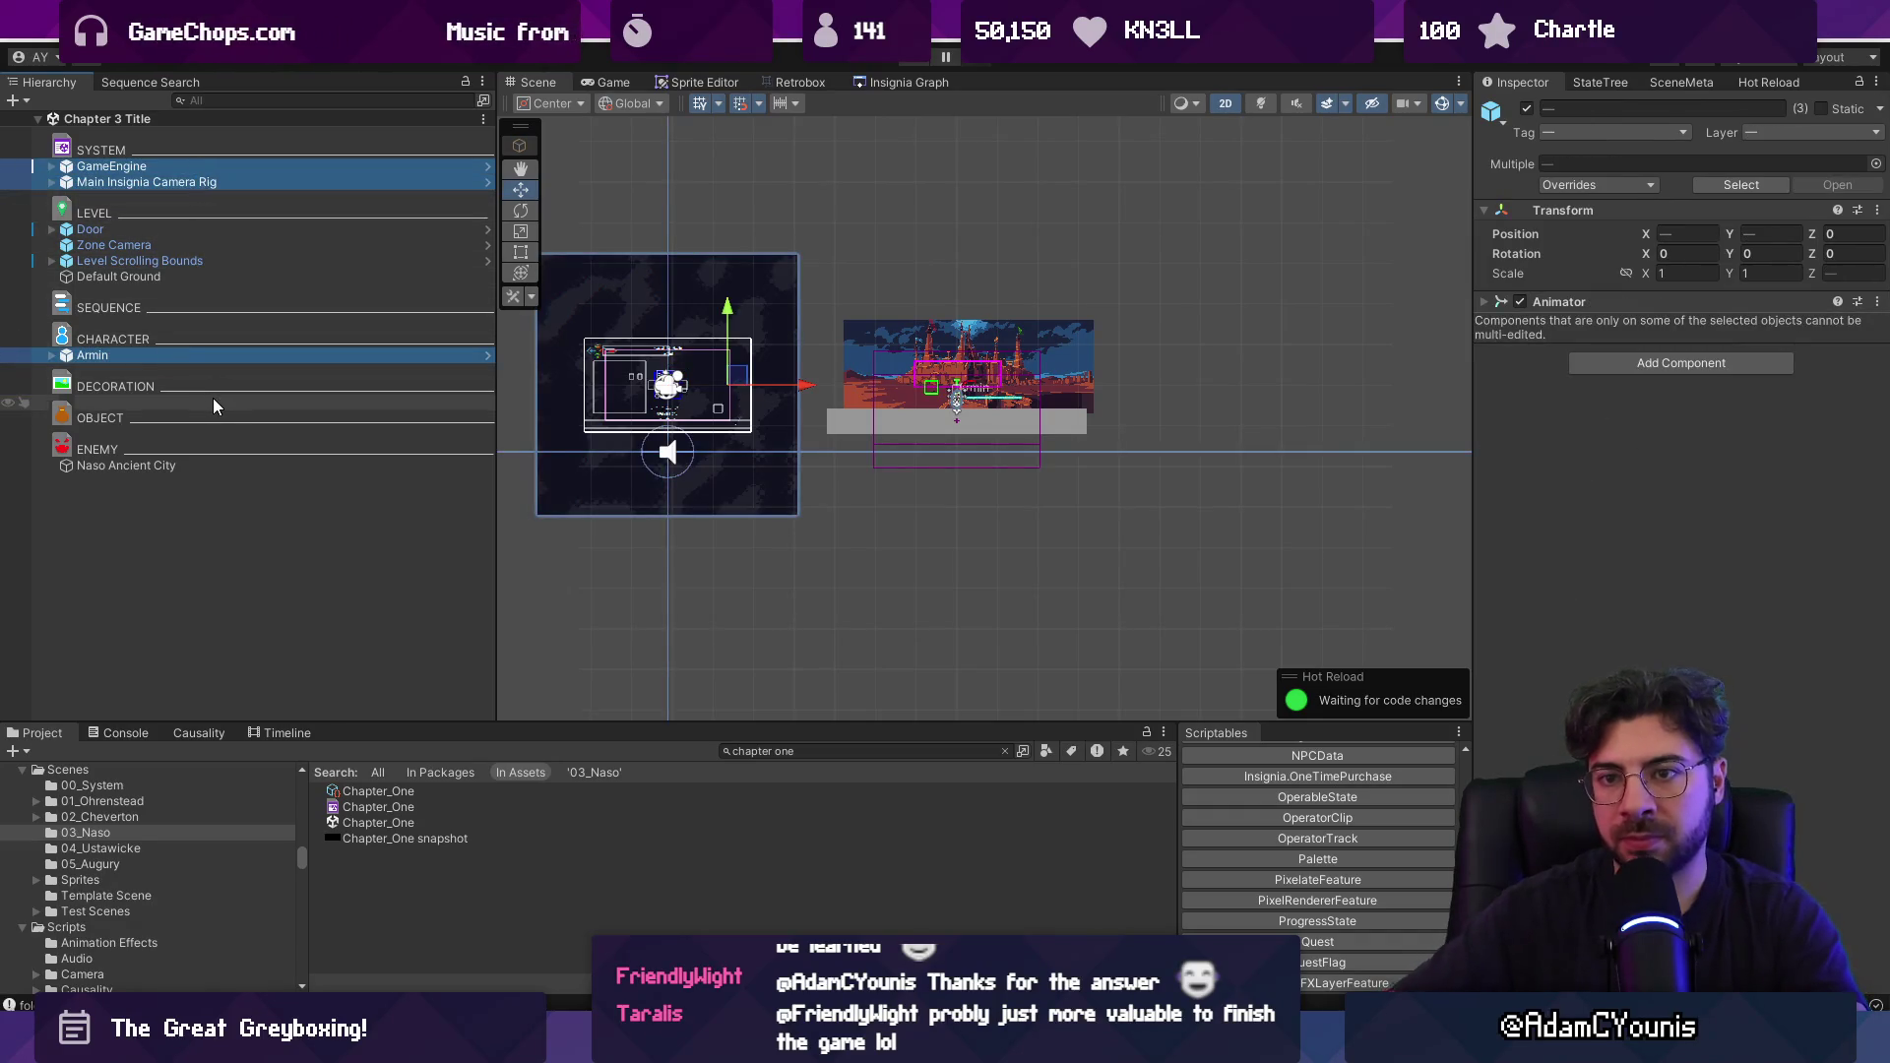
key(Delete)
key(ctrl+p)
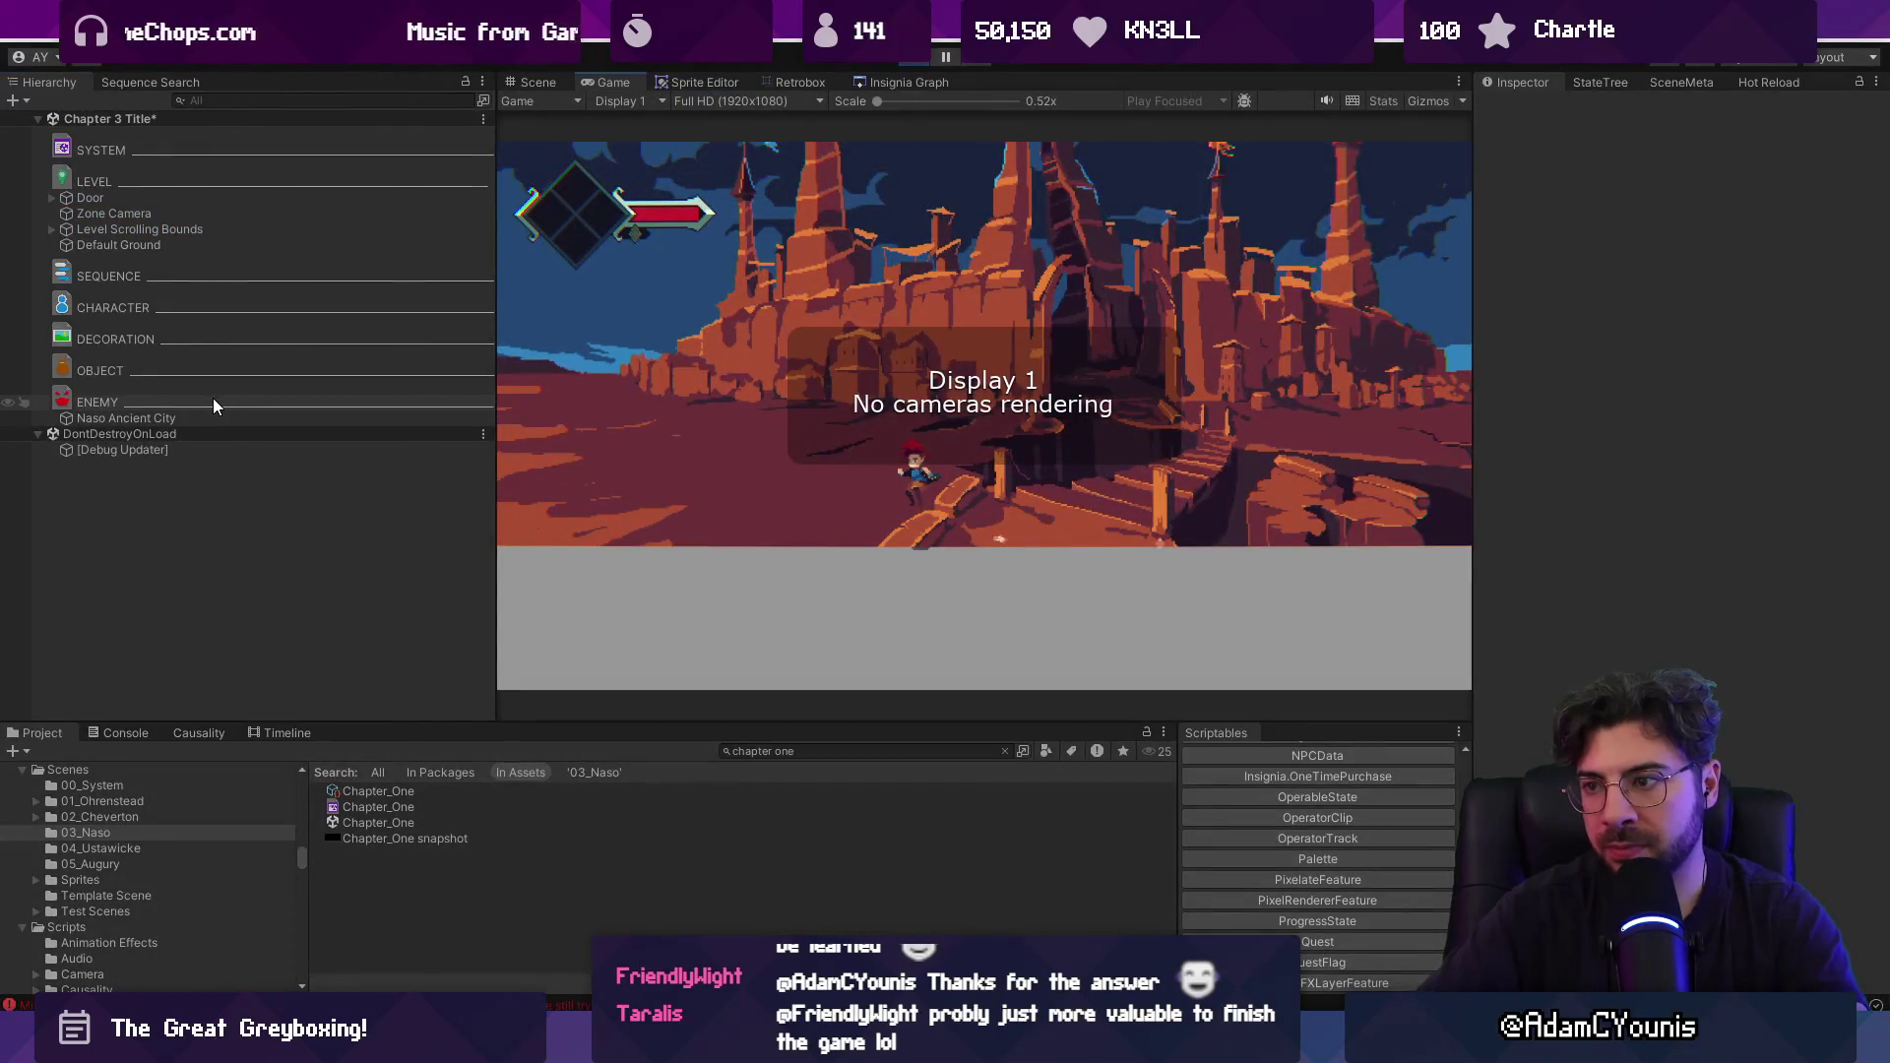
key(ctrl+p)
Undo the deletion, select Door, and show the Insignia Graph scene map.
key(ctrl+z)
click(174, 229)
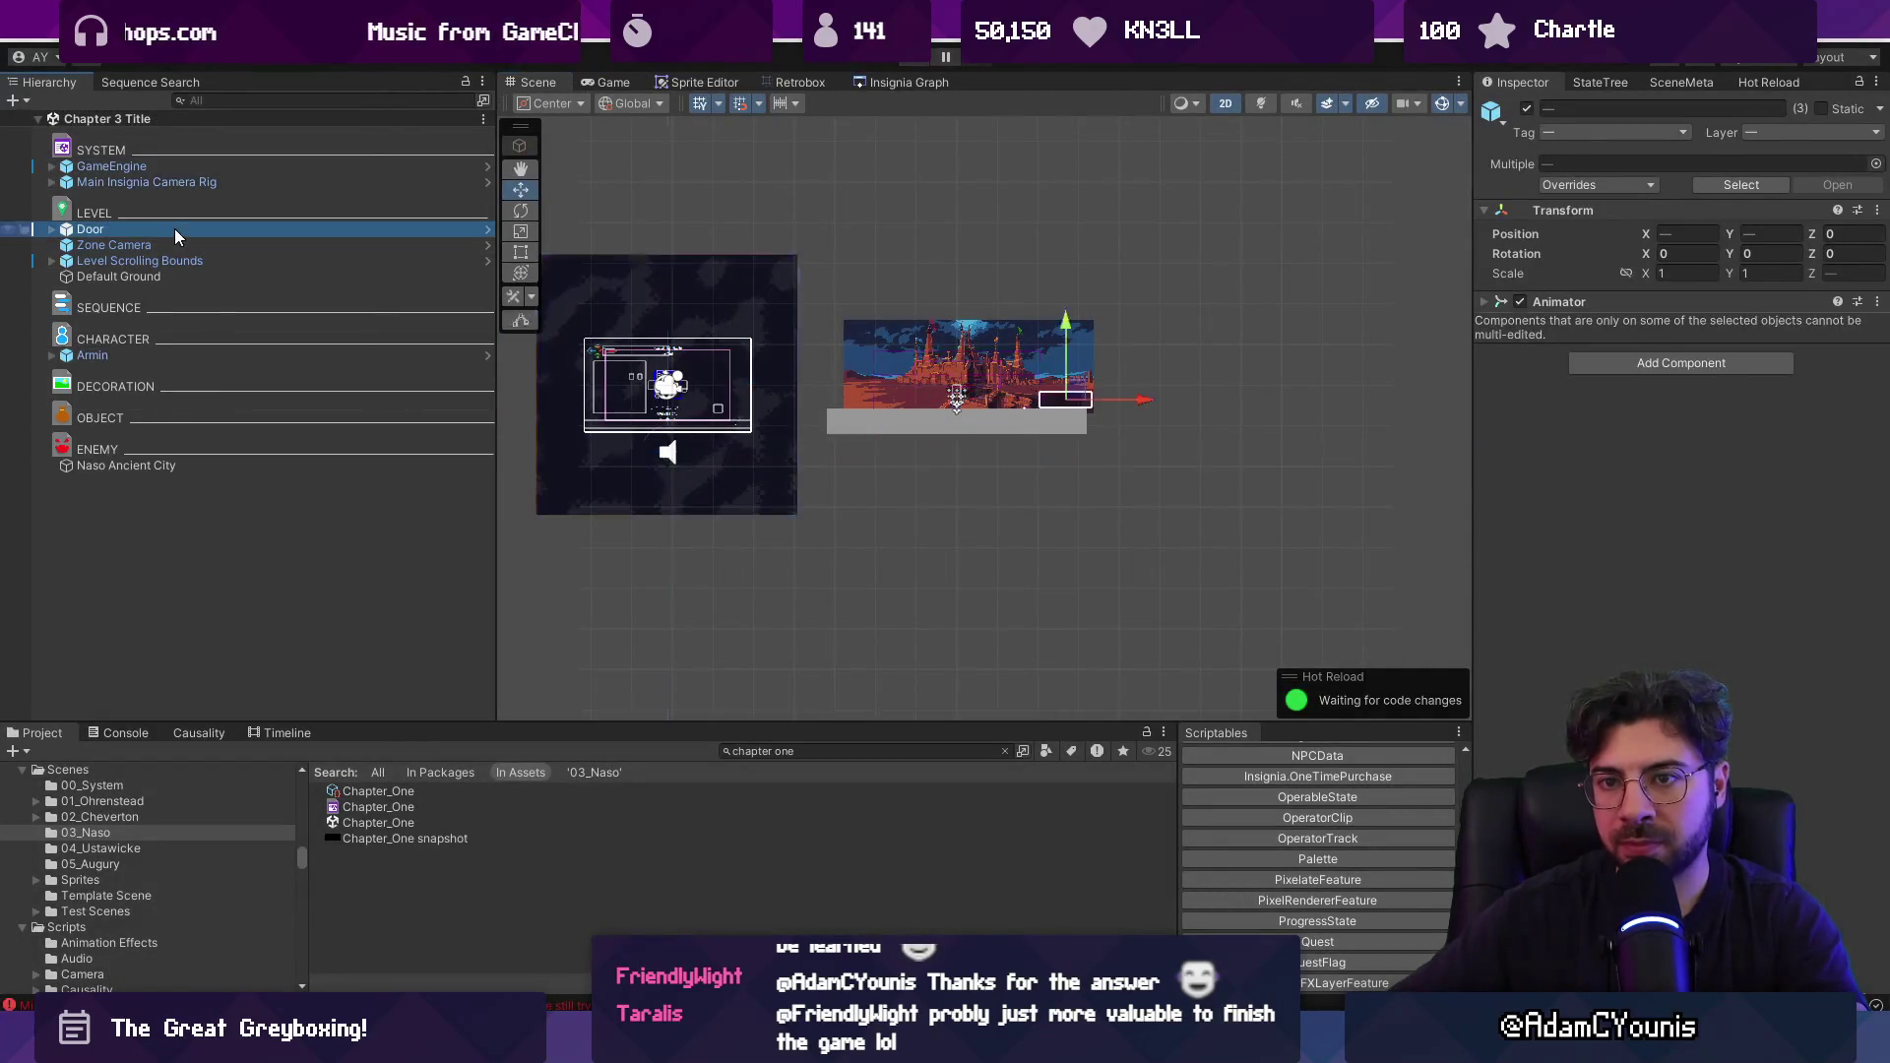
click(891, 82)
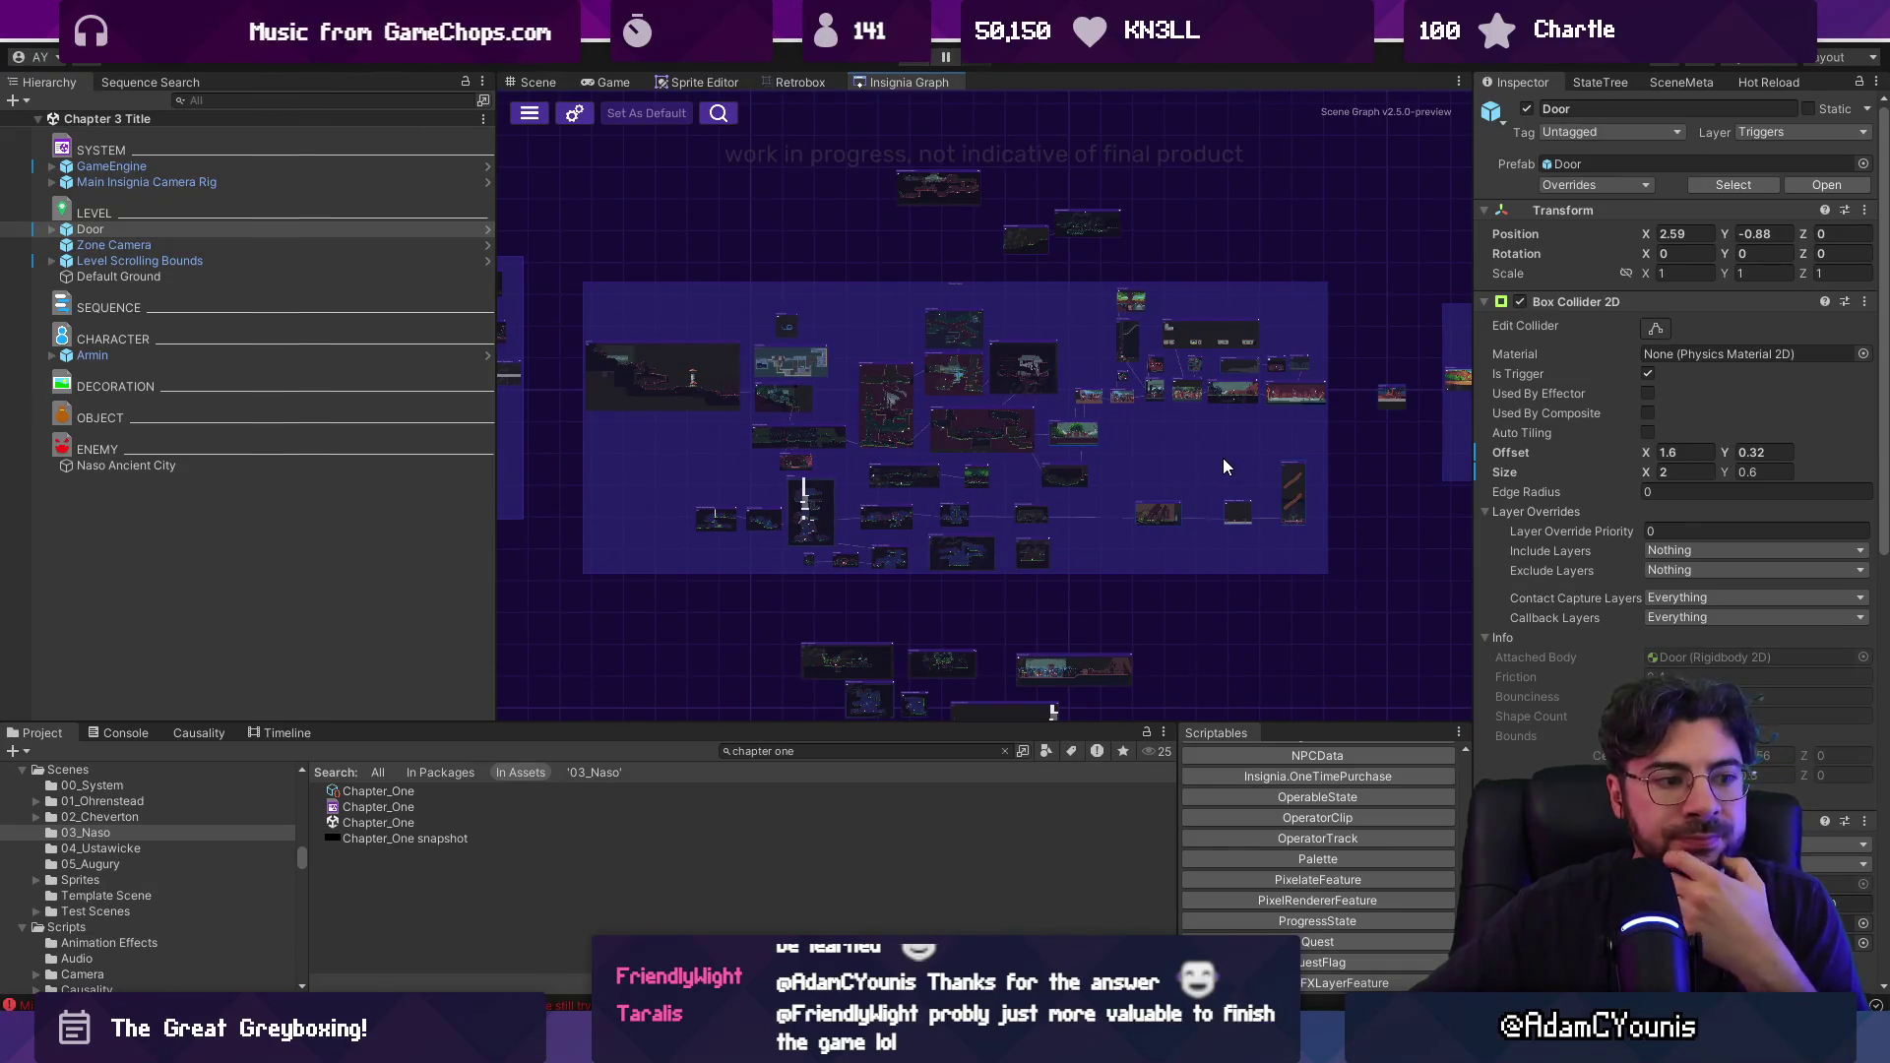
Rearrange the lower scene nodes in the Insignia Graph and save the layout.
scroll(1190, 406, up, 3)
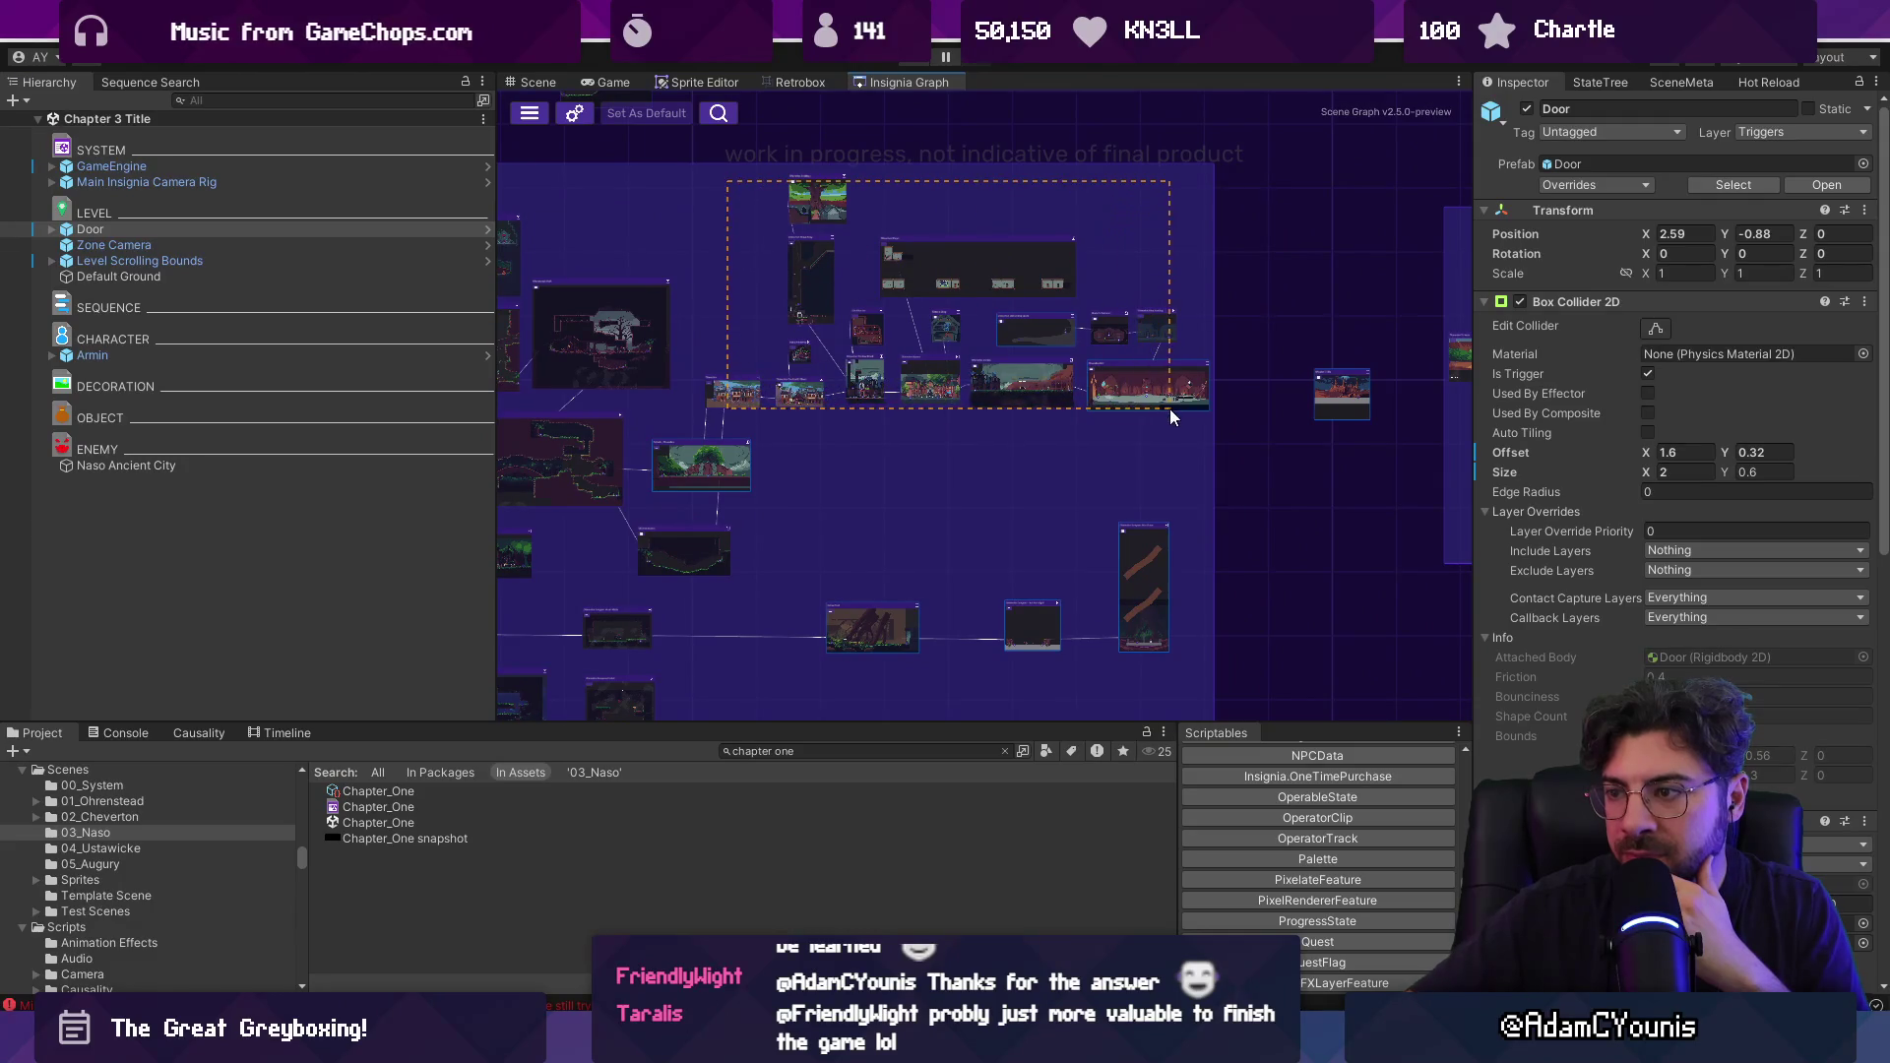
scroll(1145, 457, down, 3)
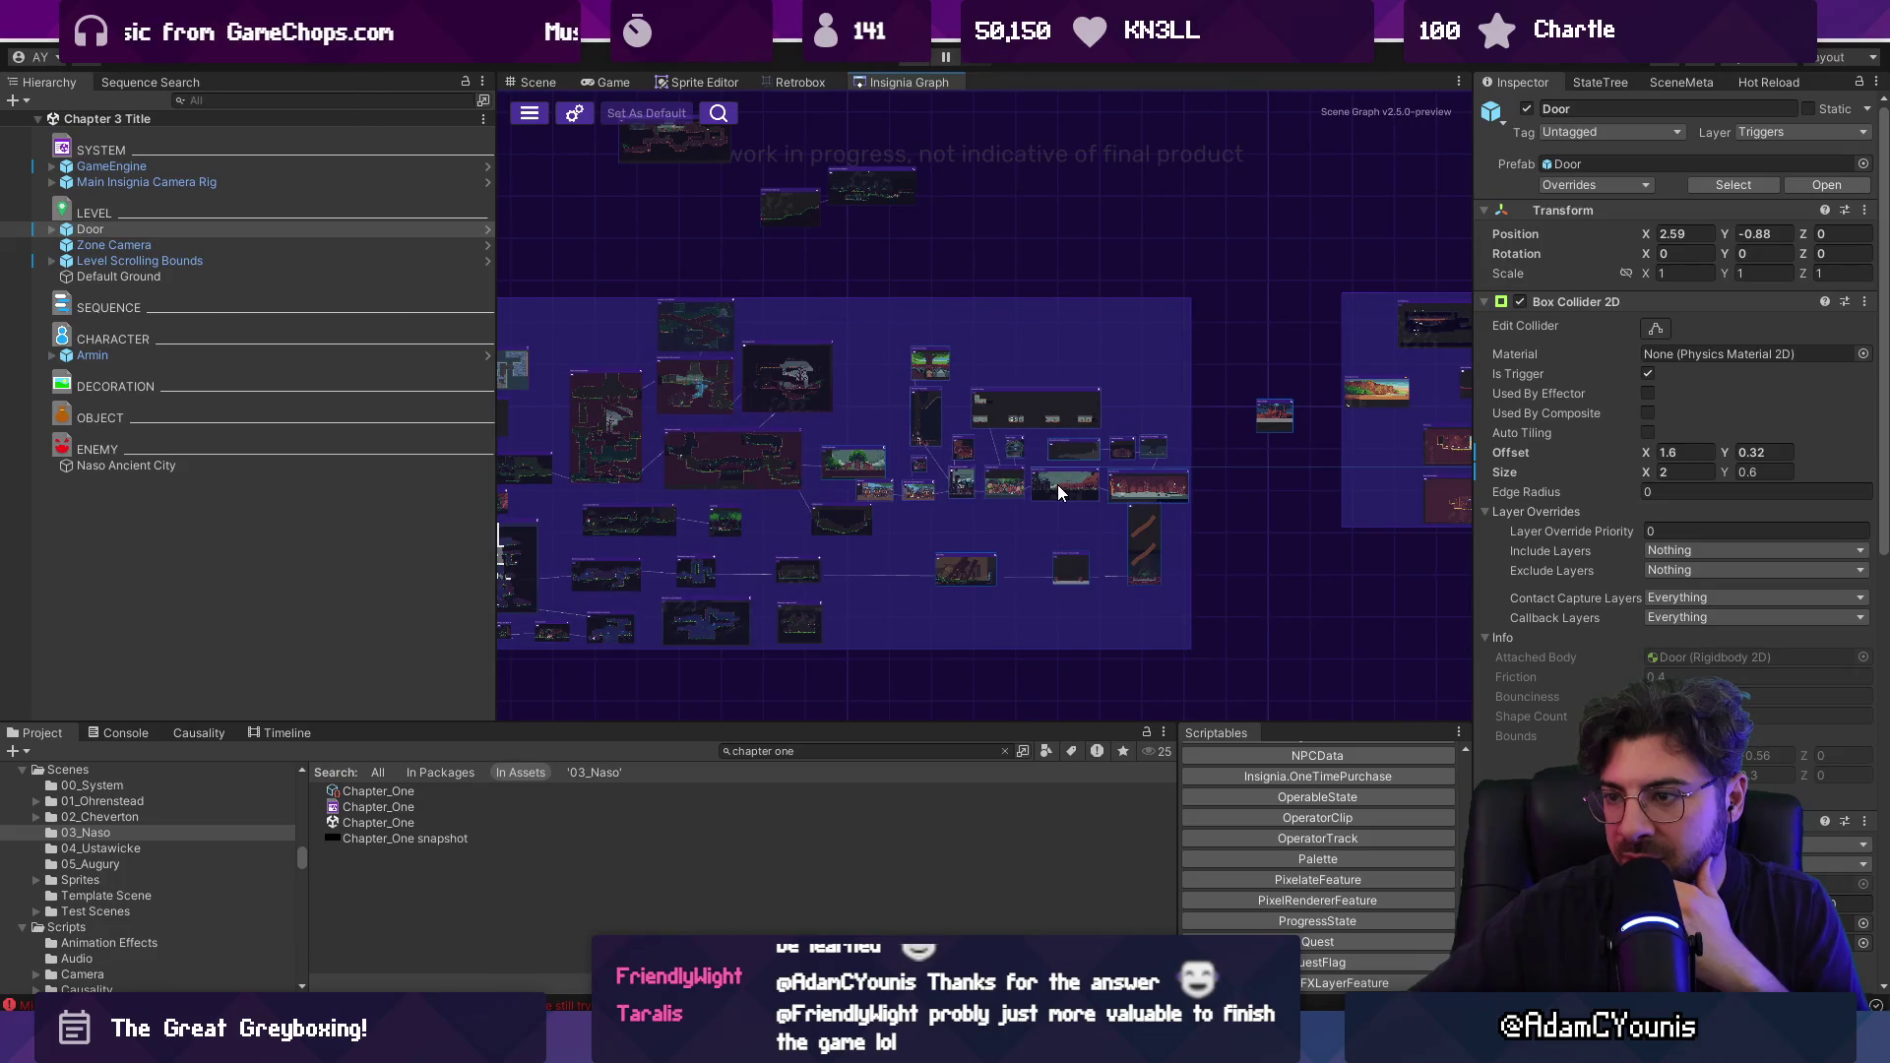
scroll(1032, 504, up, 3)
drag(700, 368, 708, 354)
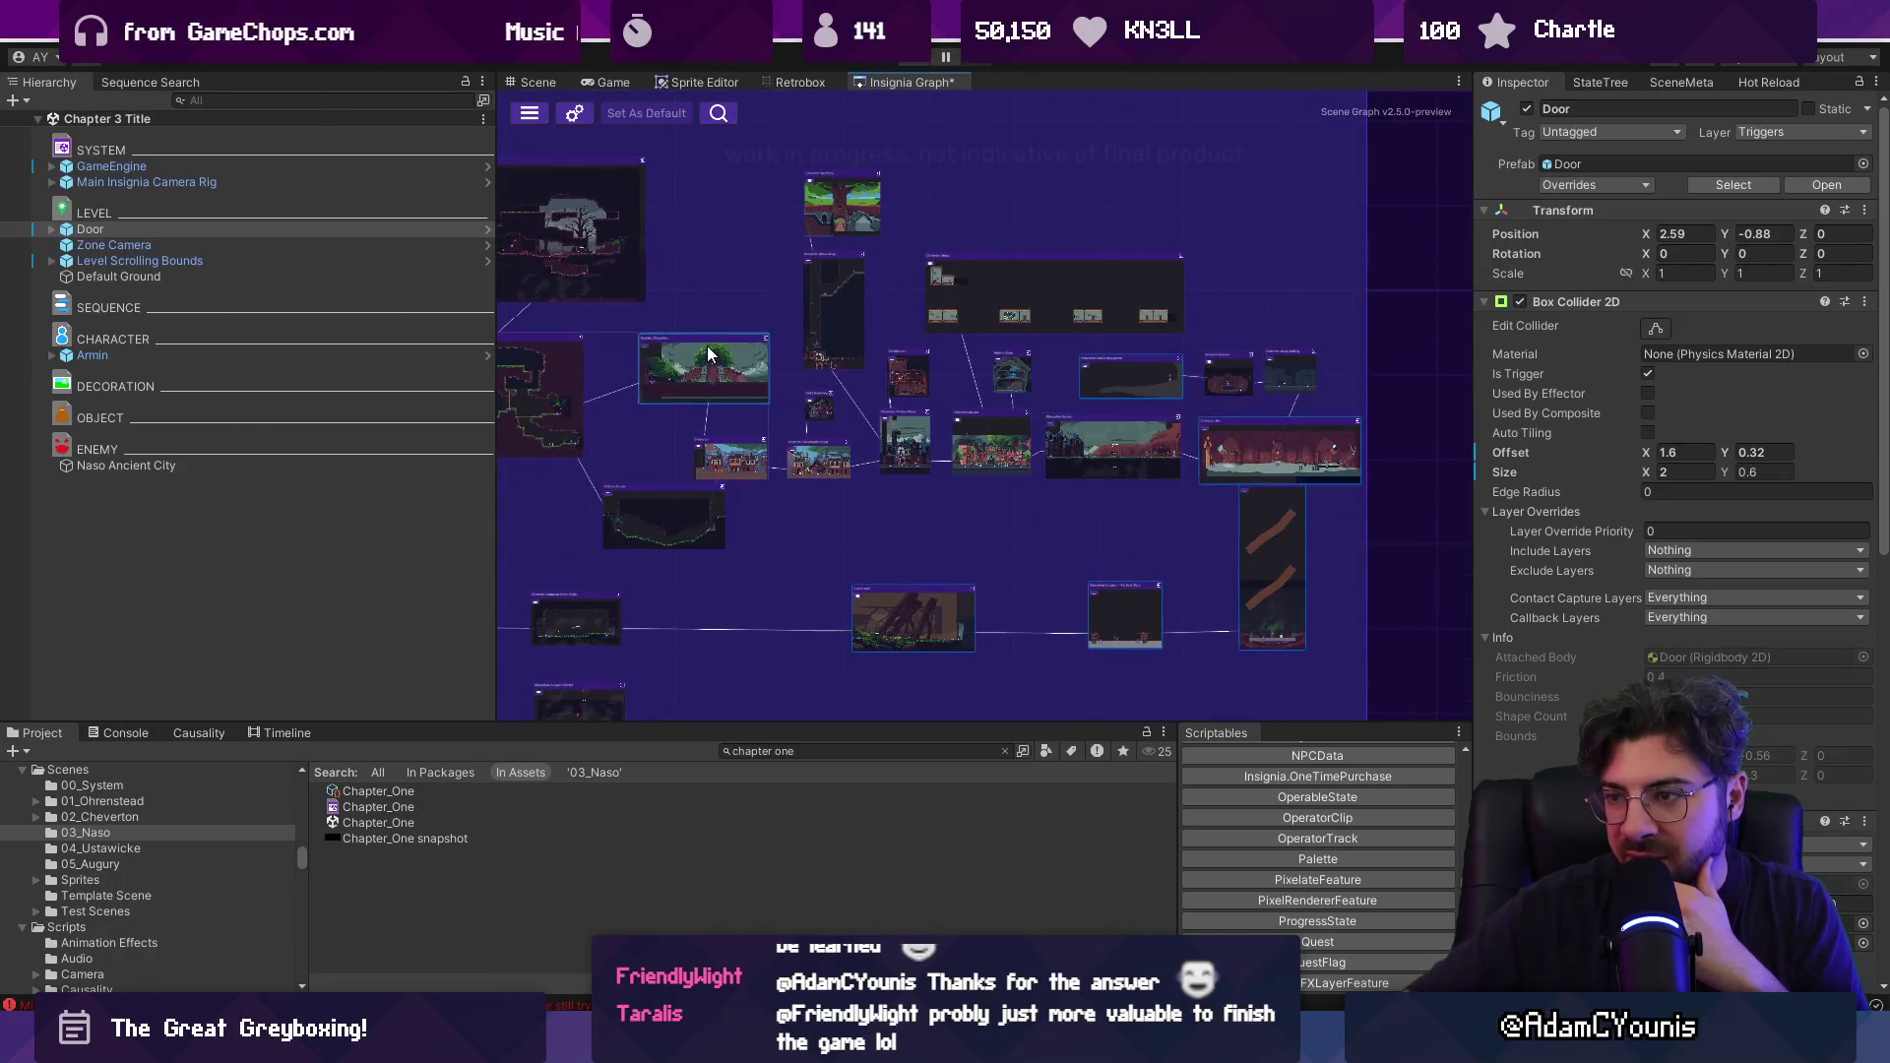
drag(1293, 558, 1279, 571)
drag(675, 512, 718, 519)
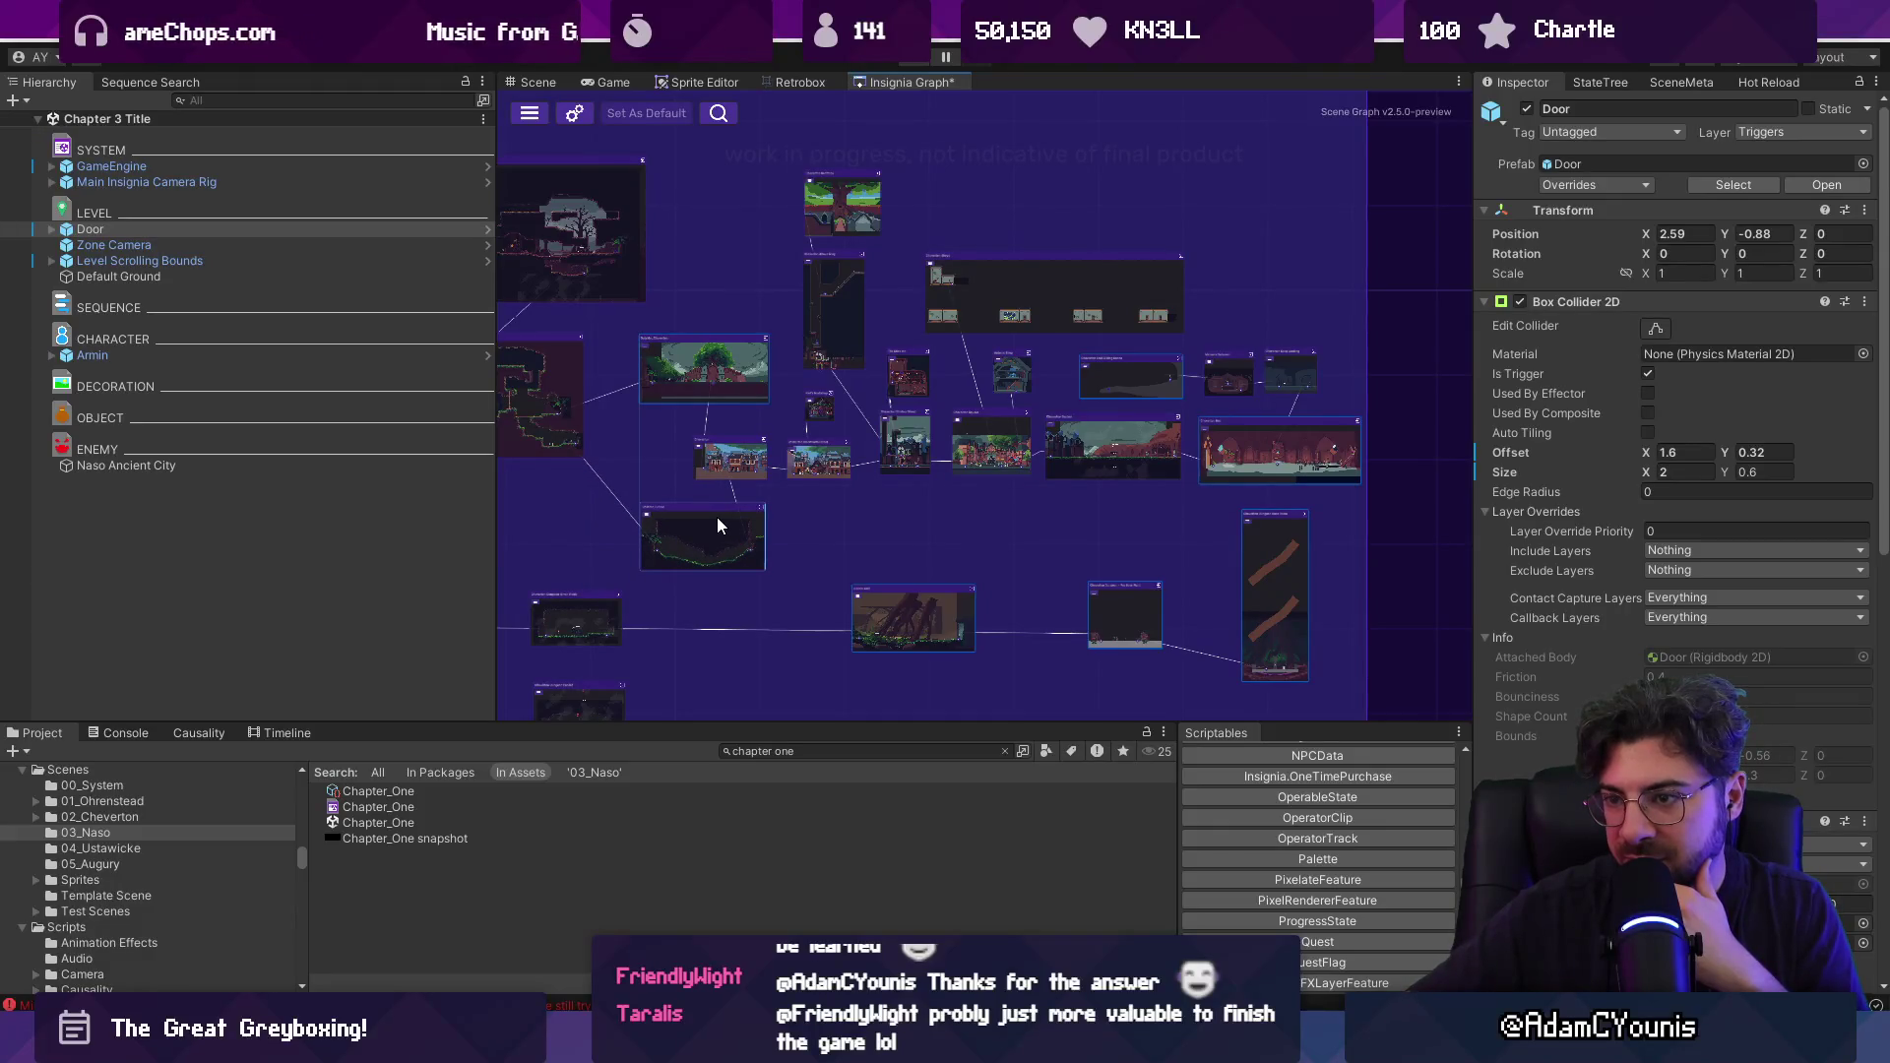
scroll(870, 524, down, 1)
drag(870, 532, 757, 482)
drag(978, 554, 979, 577)
drag(801, 561, 769, 565)
drag(990, 579, 985, 558)
drag(1103, 502, 1104, 495)
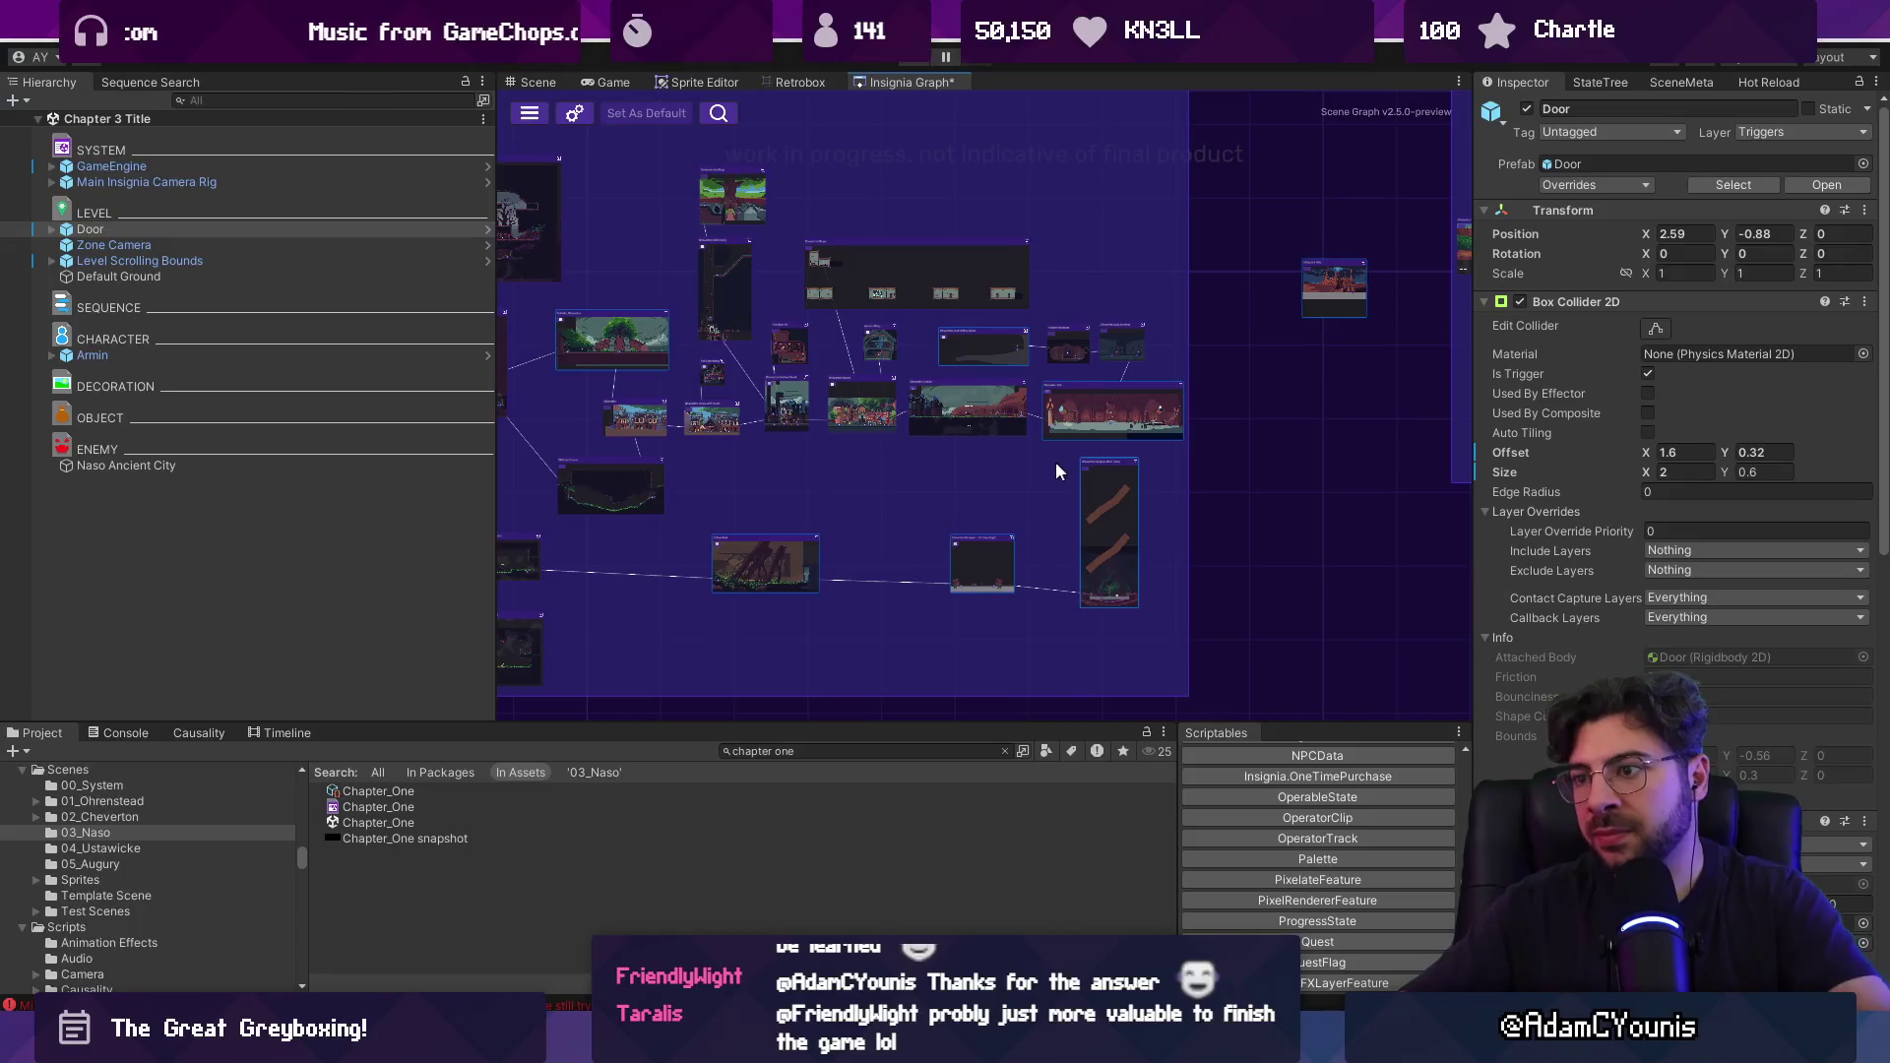
key(ctrl+s)
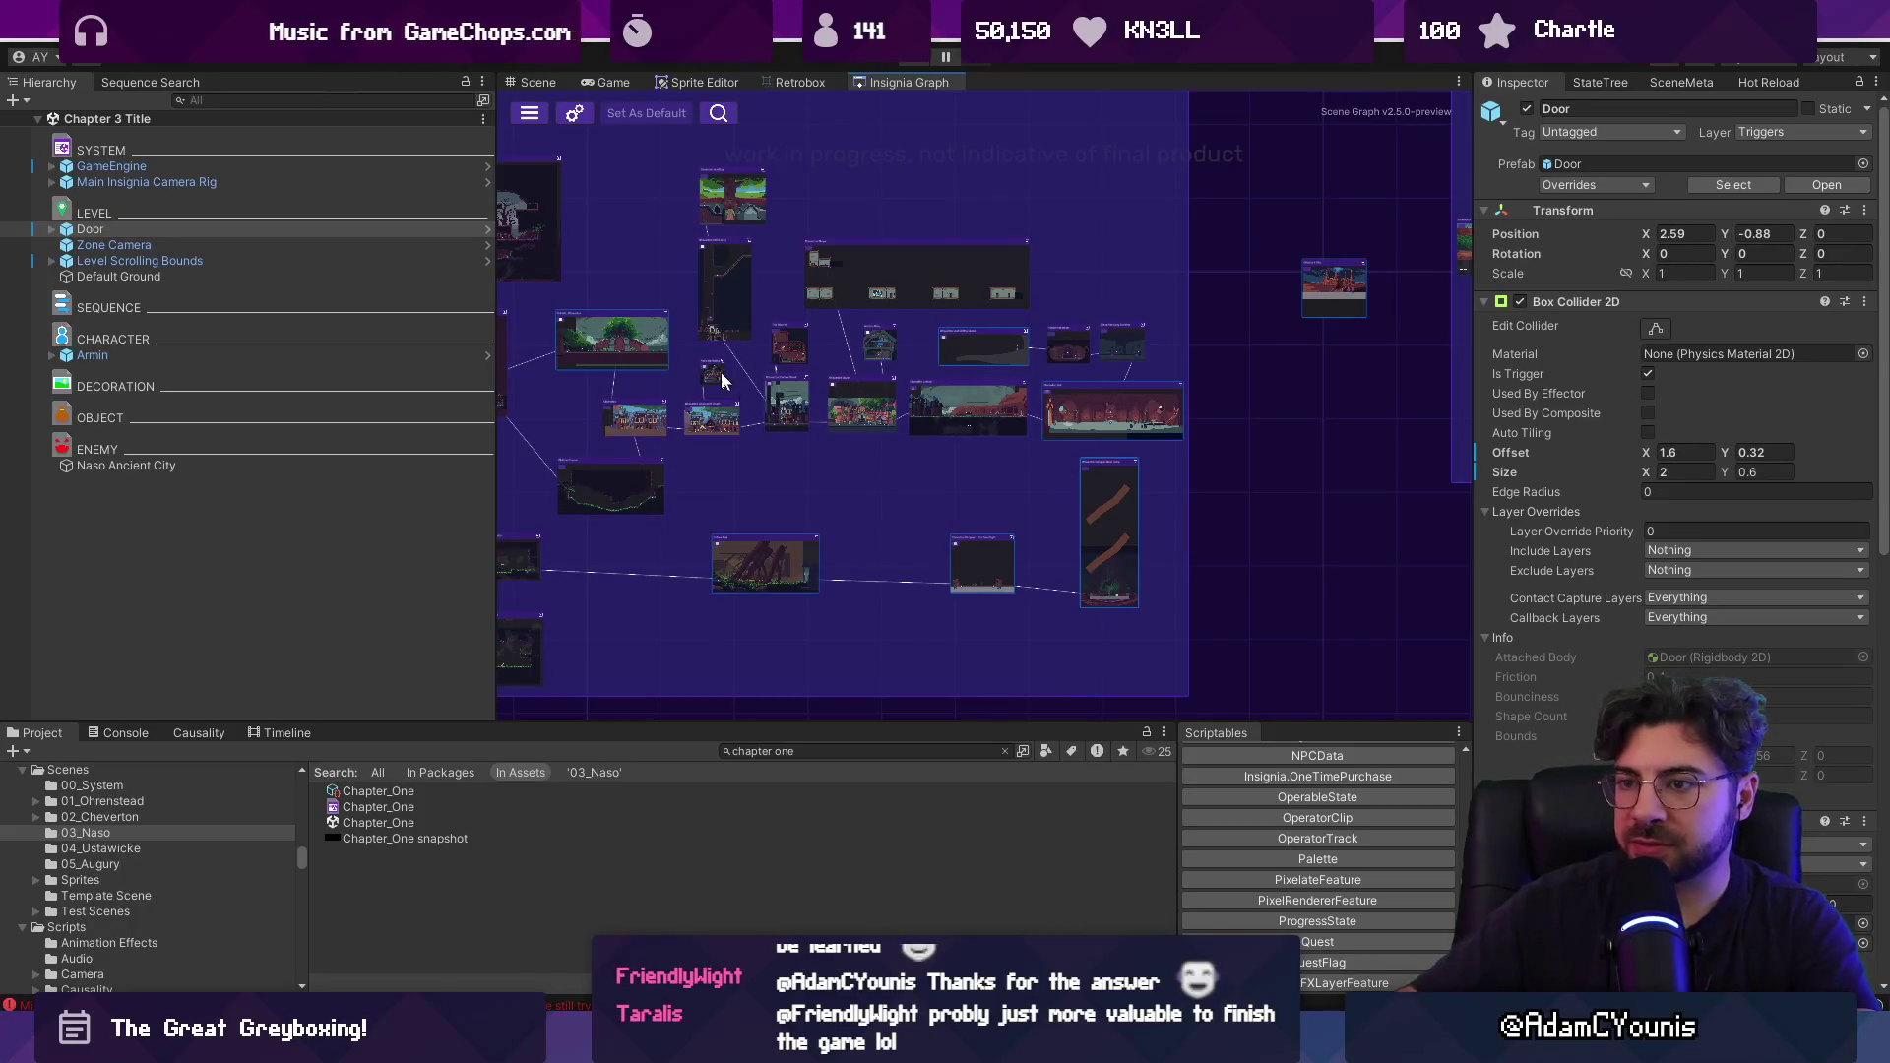
Play-test the level, checking the in-game world map, then stop.
click(914, 63)
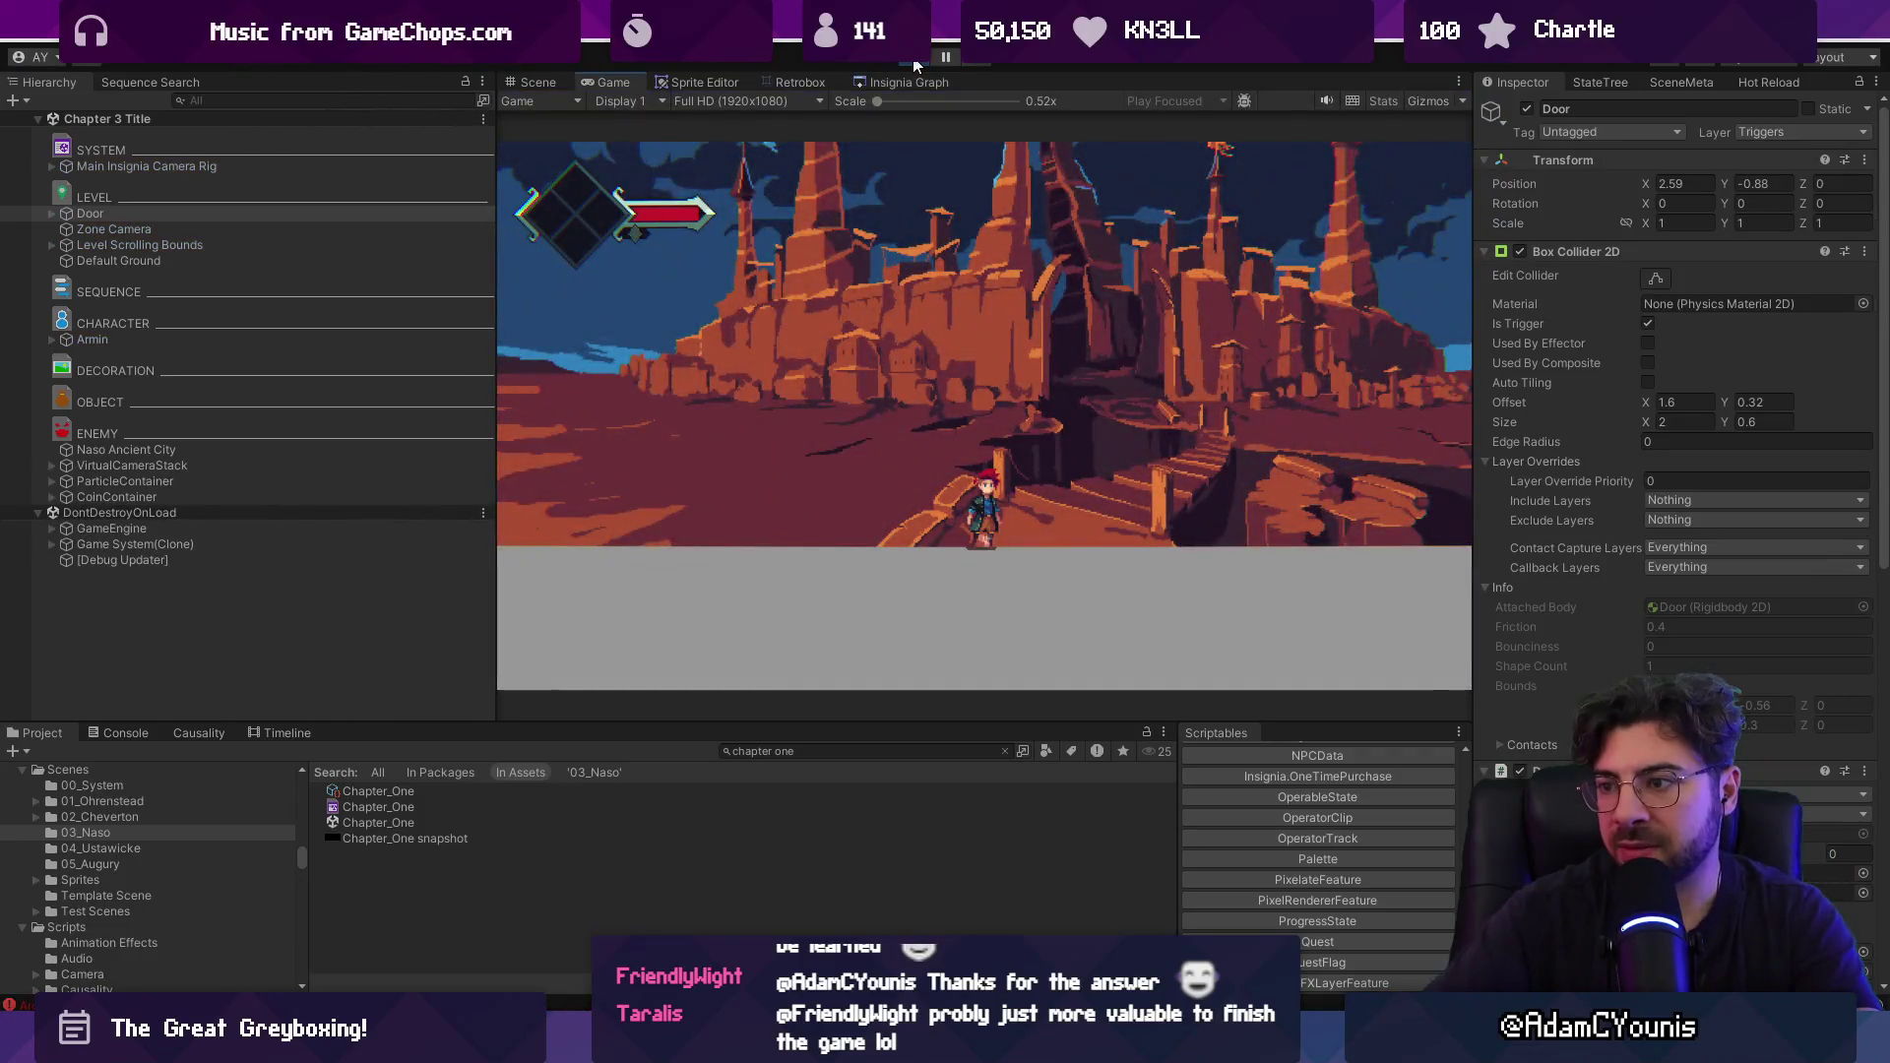
key(m)
key(m)
key(m)
key(m)
click(914, 63)
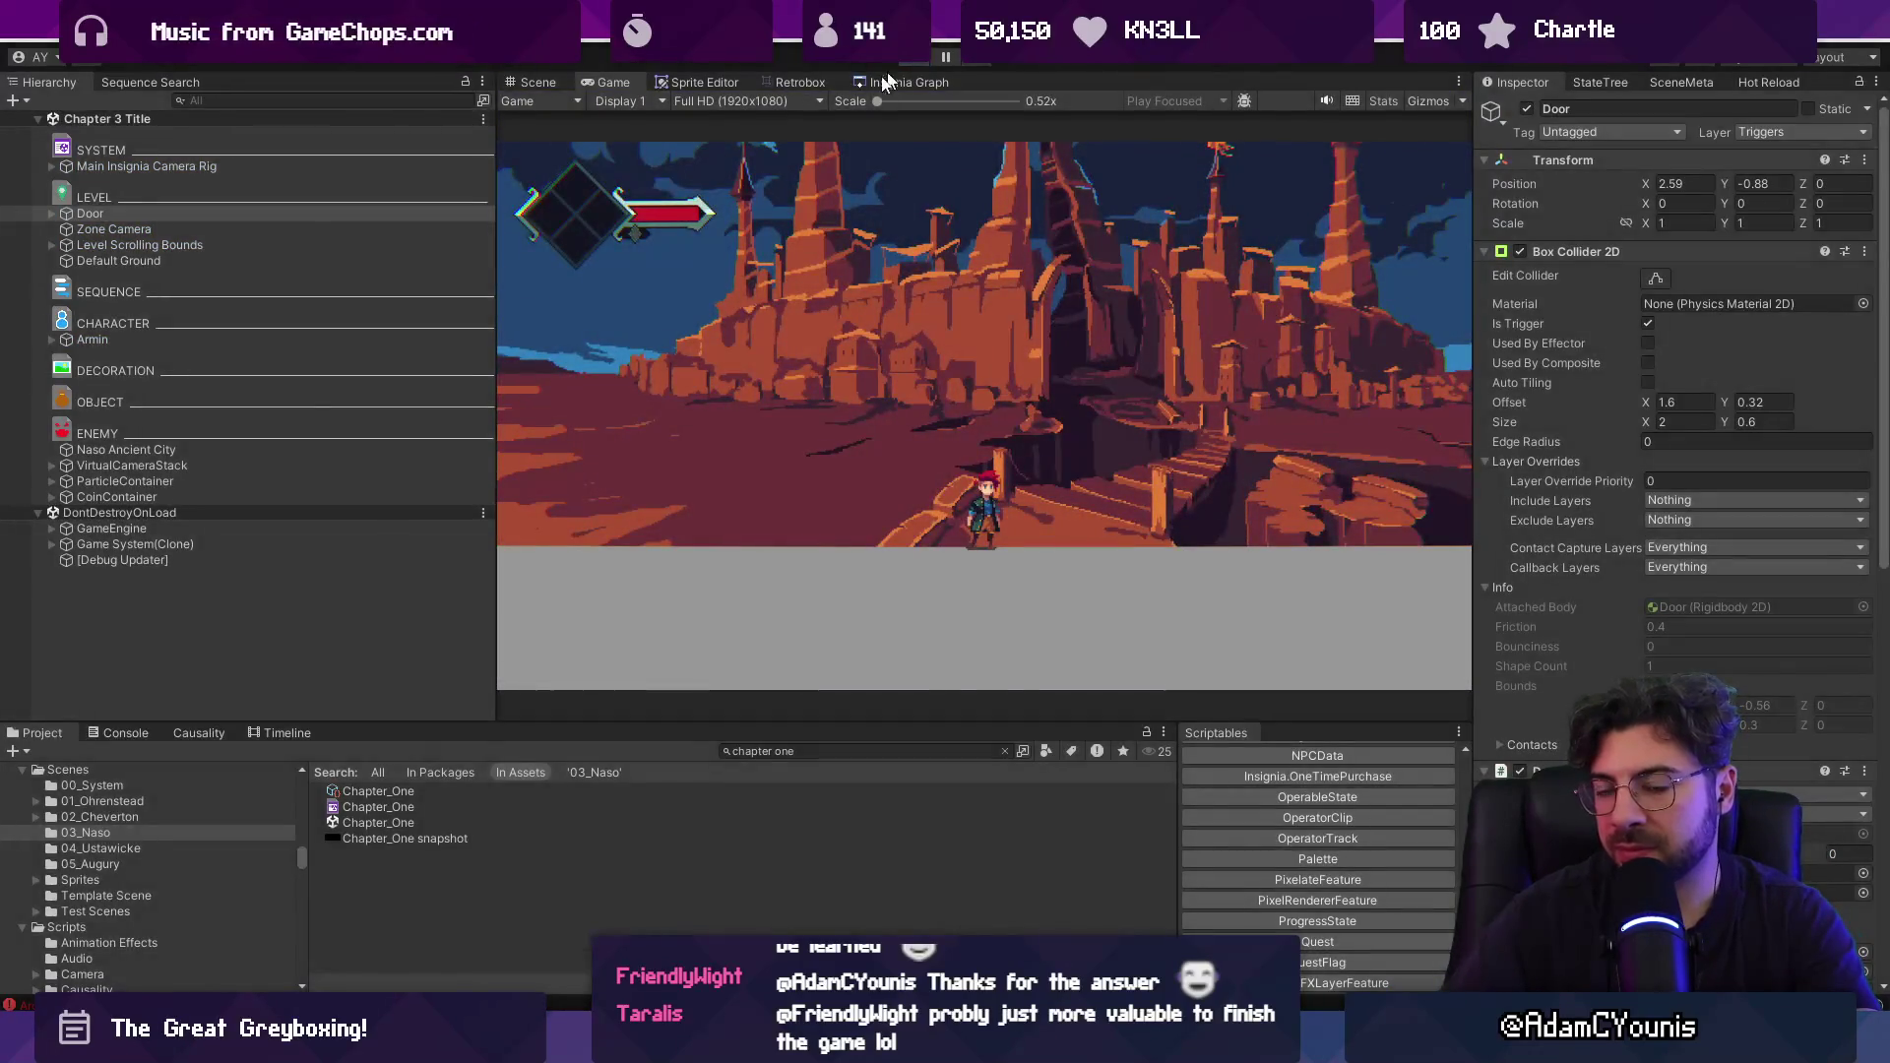
Open GameEngine's Progress State asset, check the Console, and select the Test Progress save.
click(298, 166)
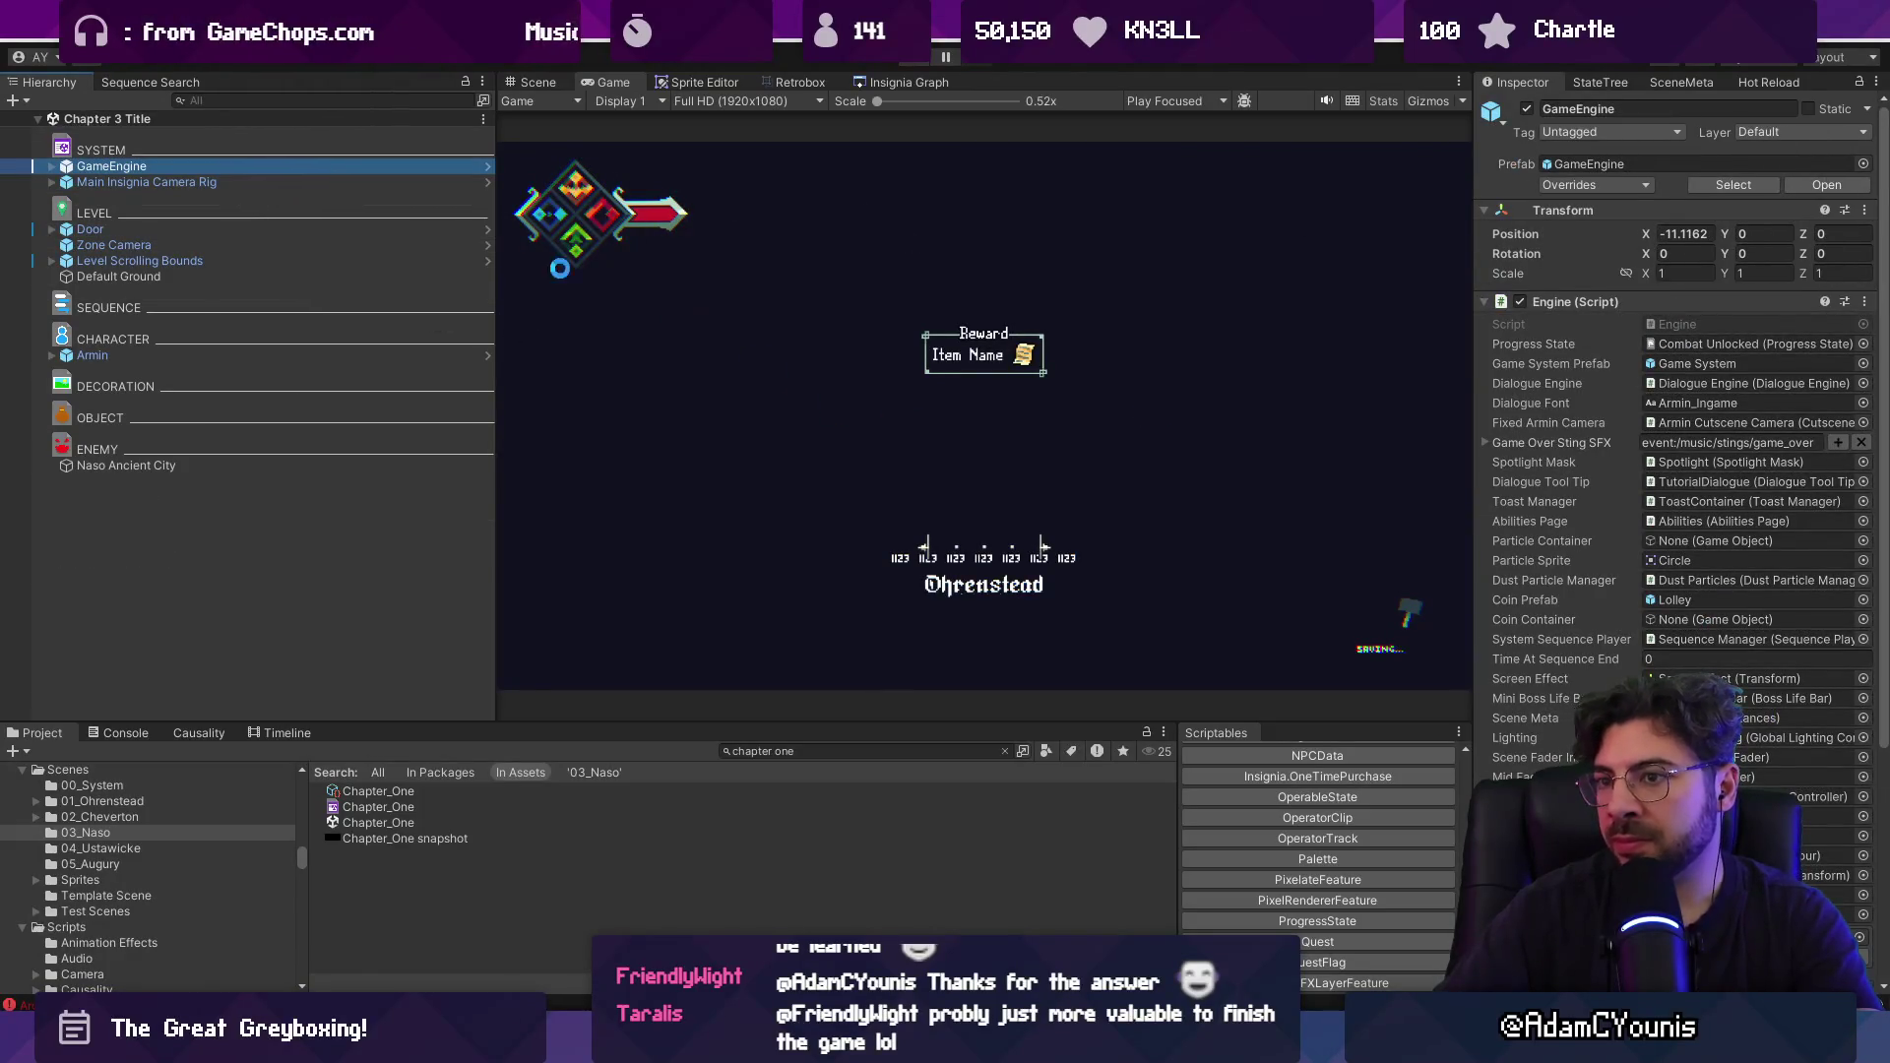
double_click(1715, 340)
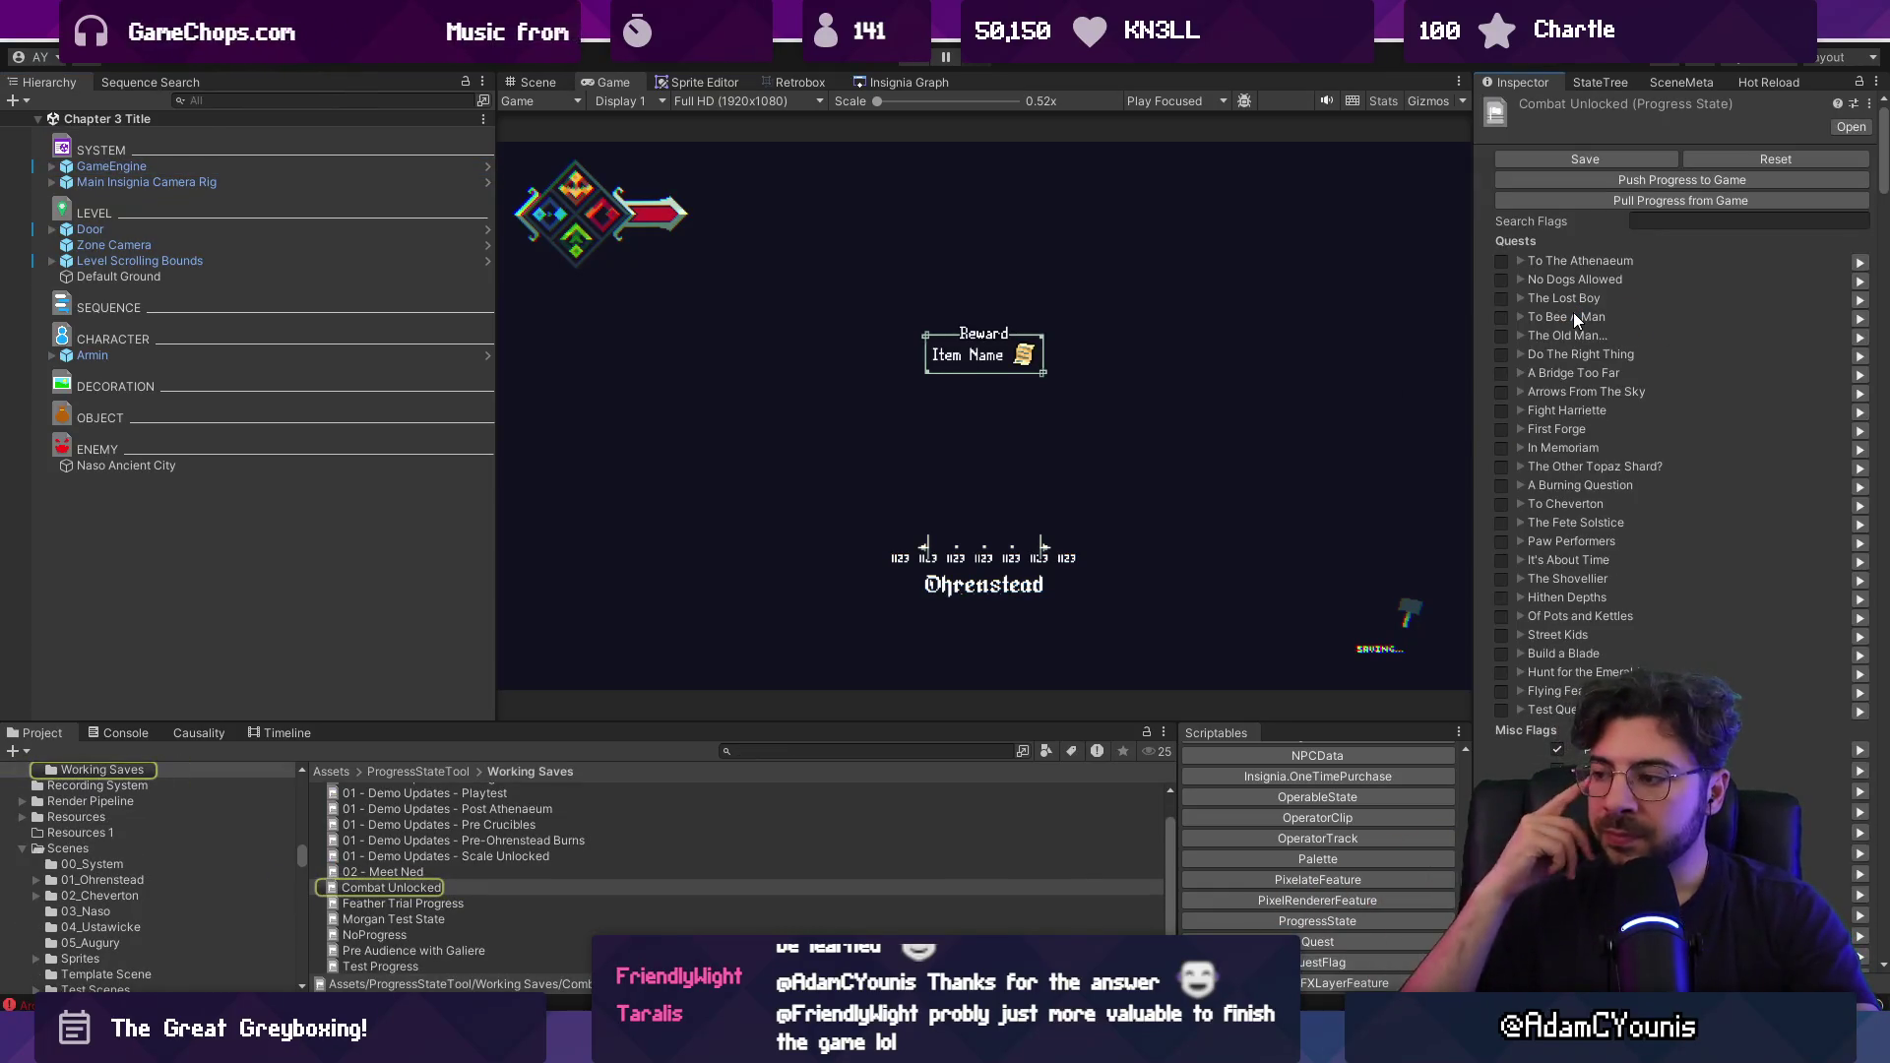
mouse_move(1877, 174)
mouse_down()
mouse_move(1885, 977)
mouse_move(1880, 157)
mouse_up()
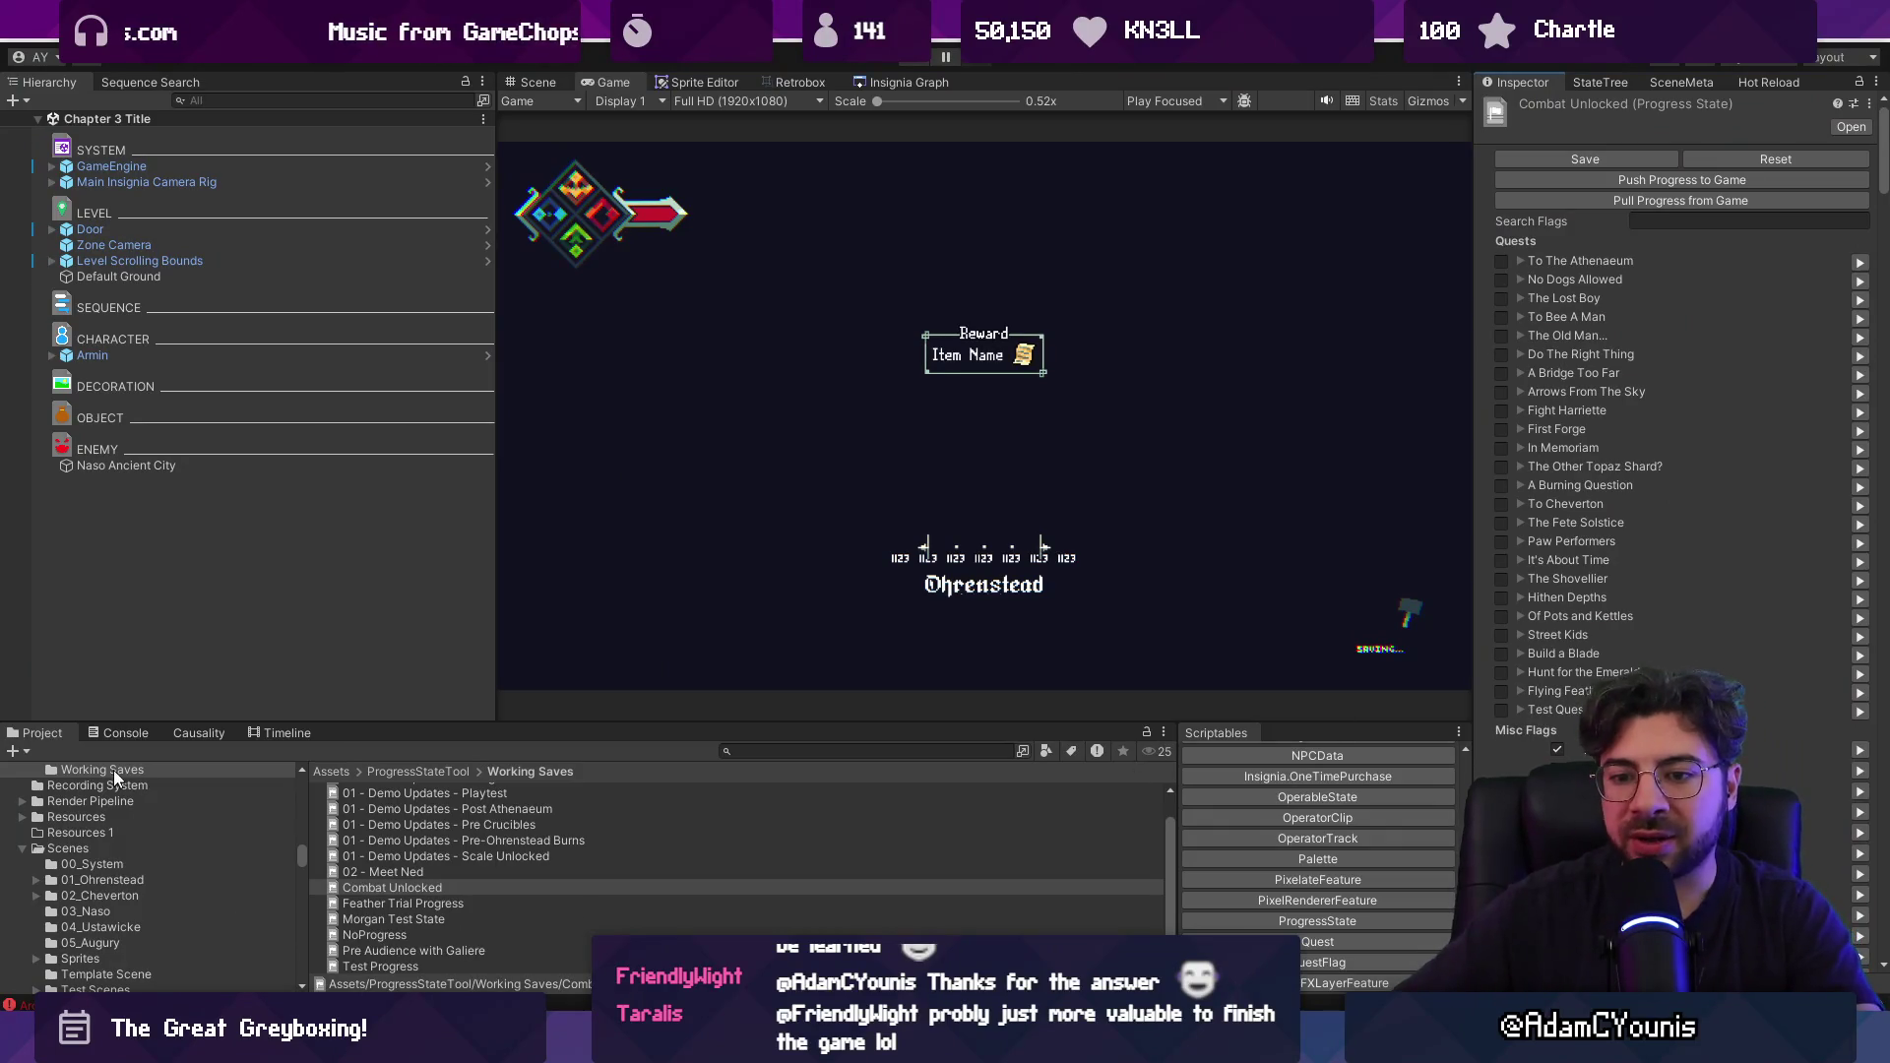
click(118, 733)
click(38, 734)
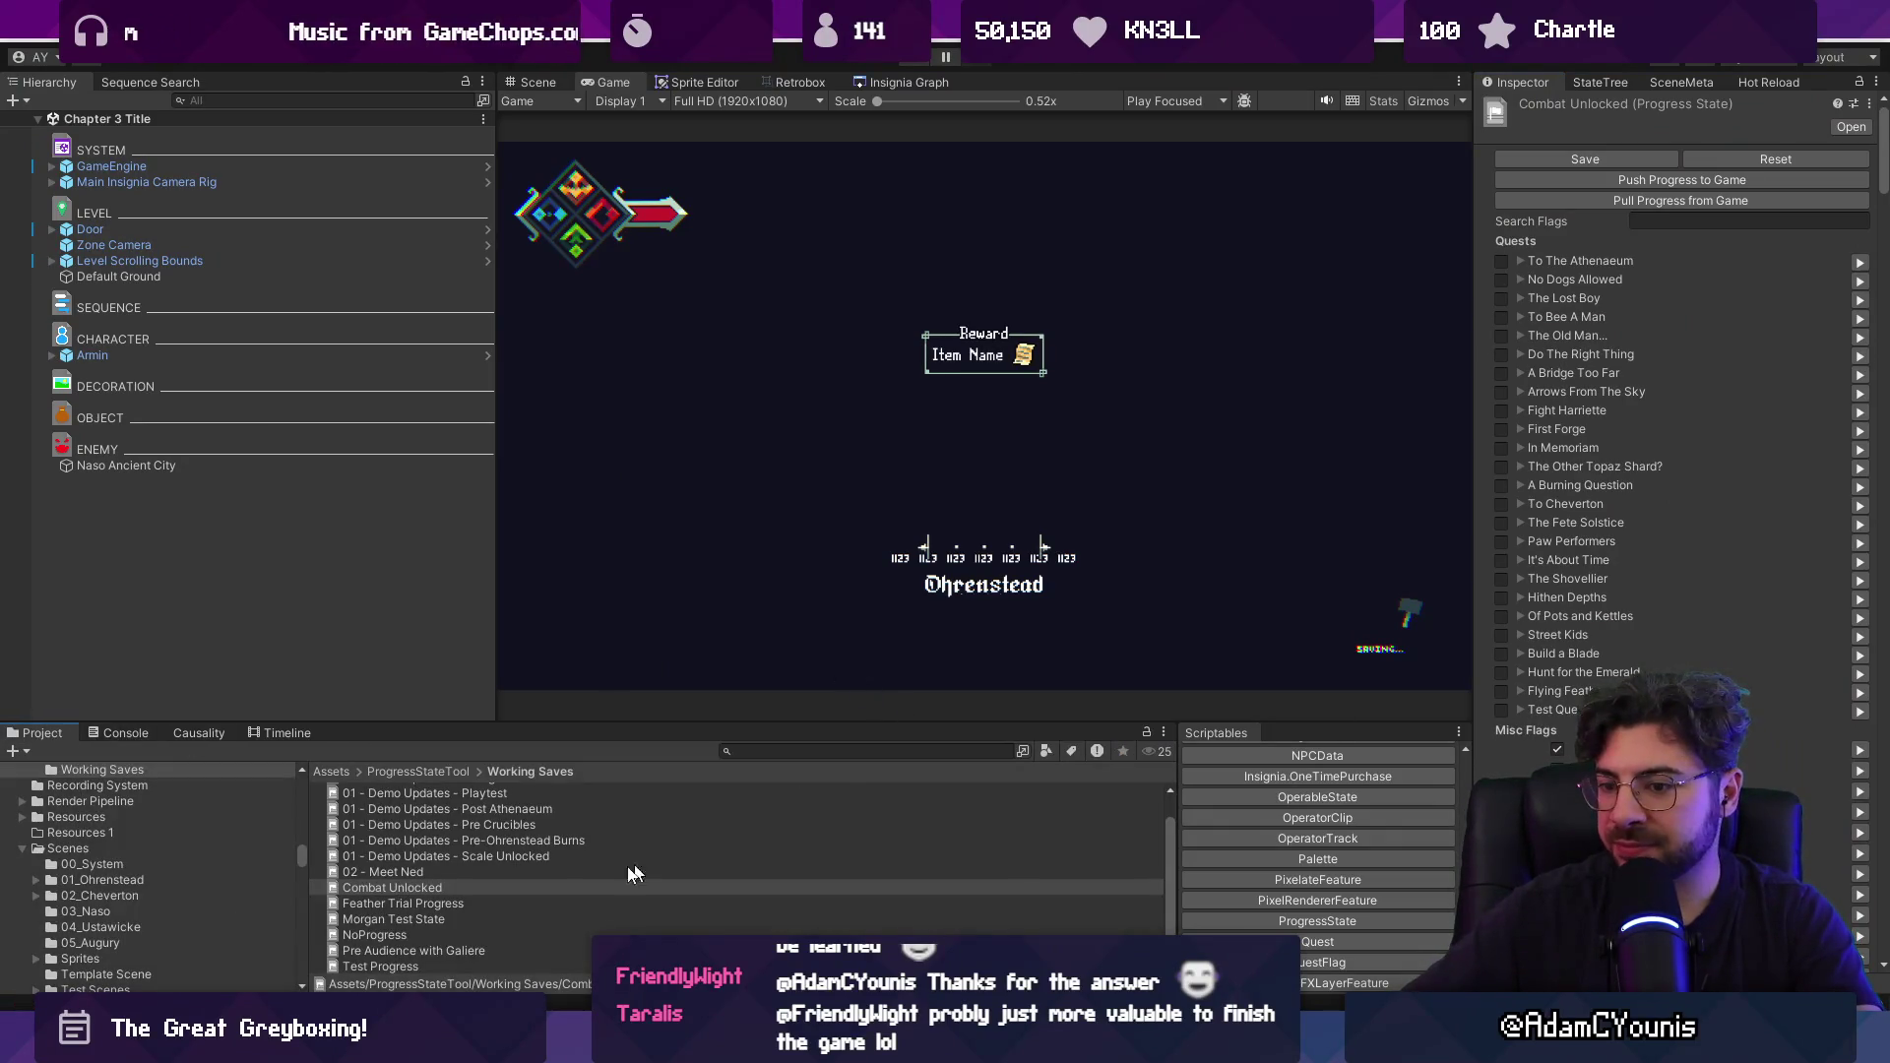
click(477, 887)
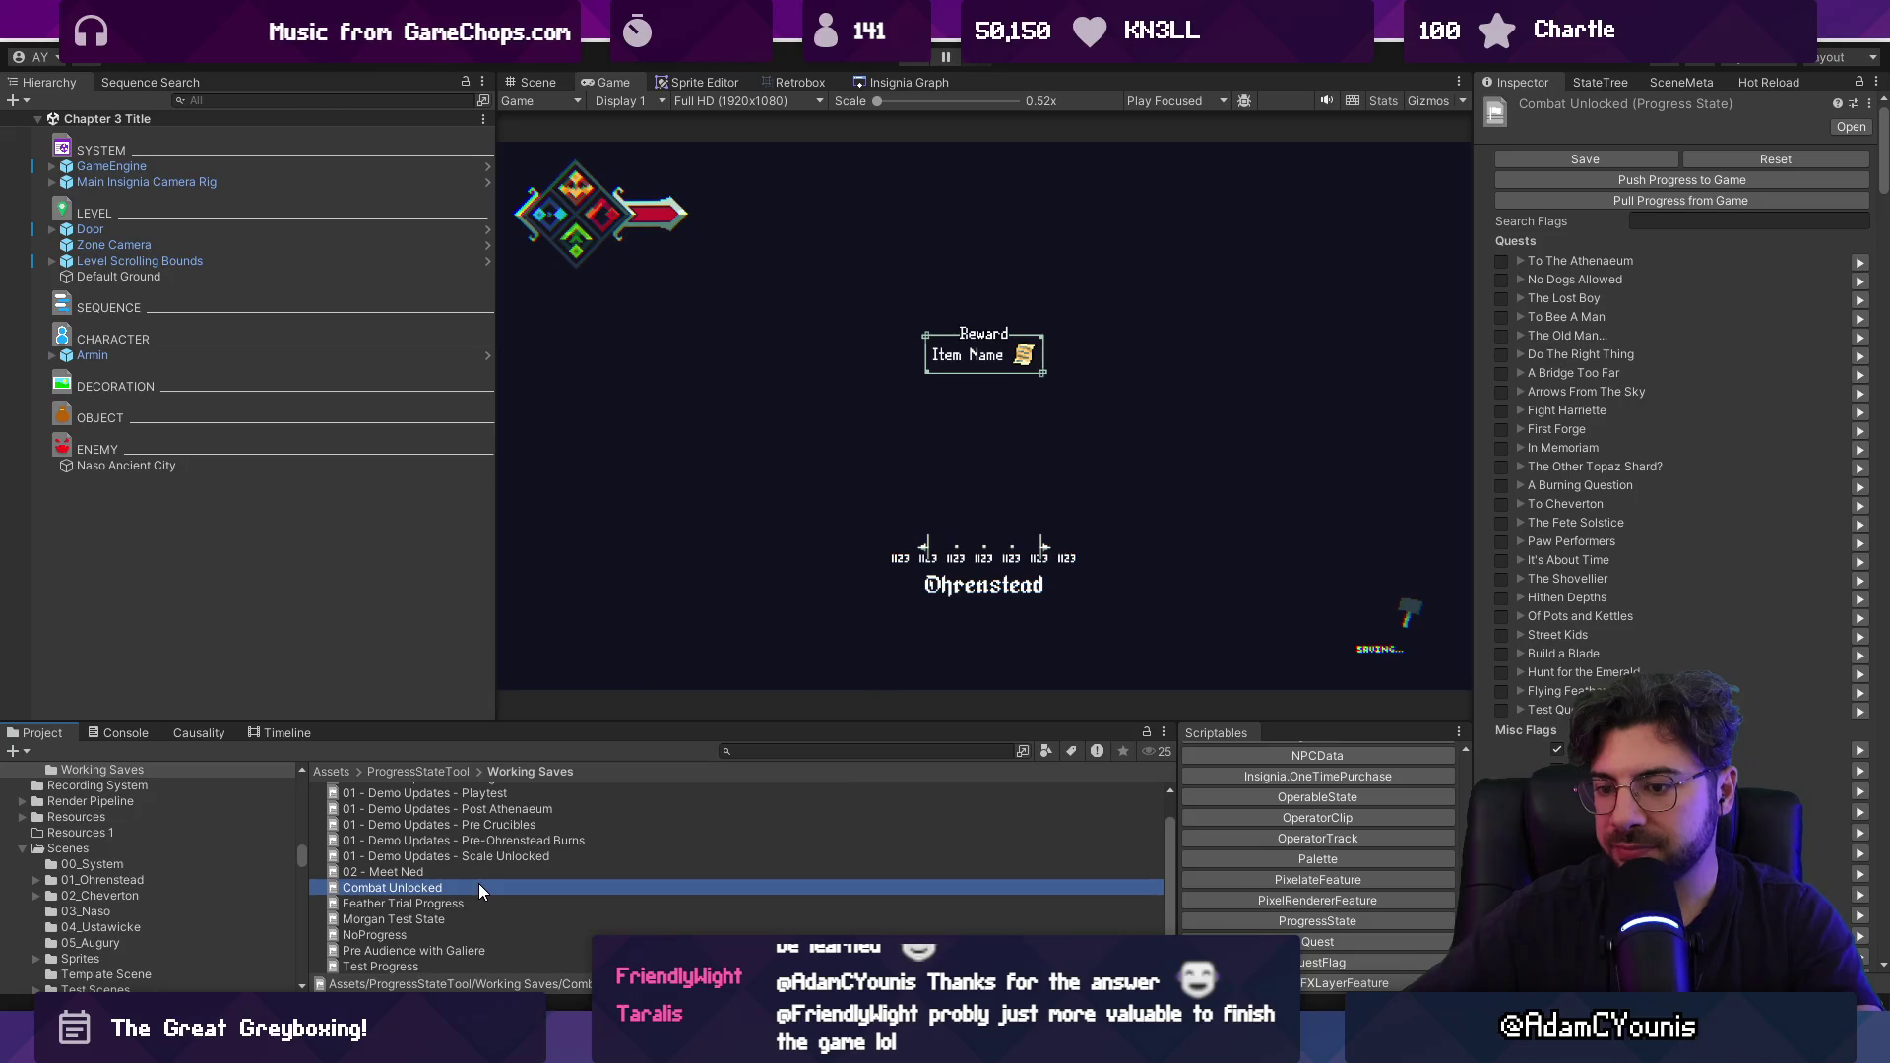
click(457, 967)
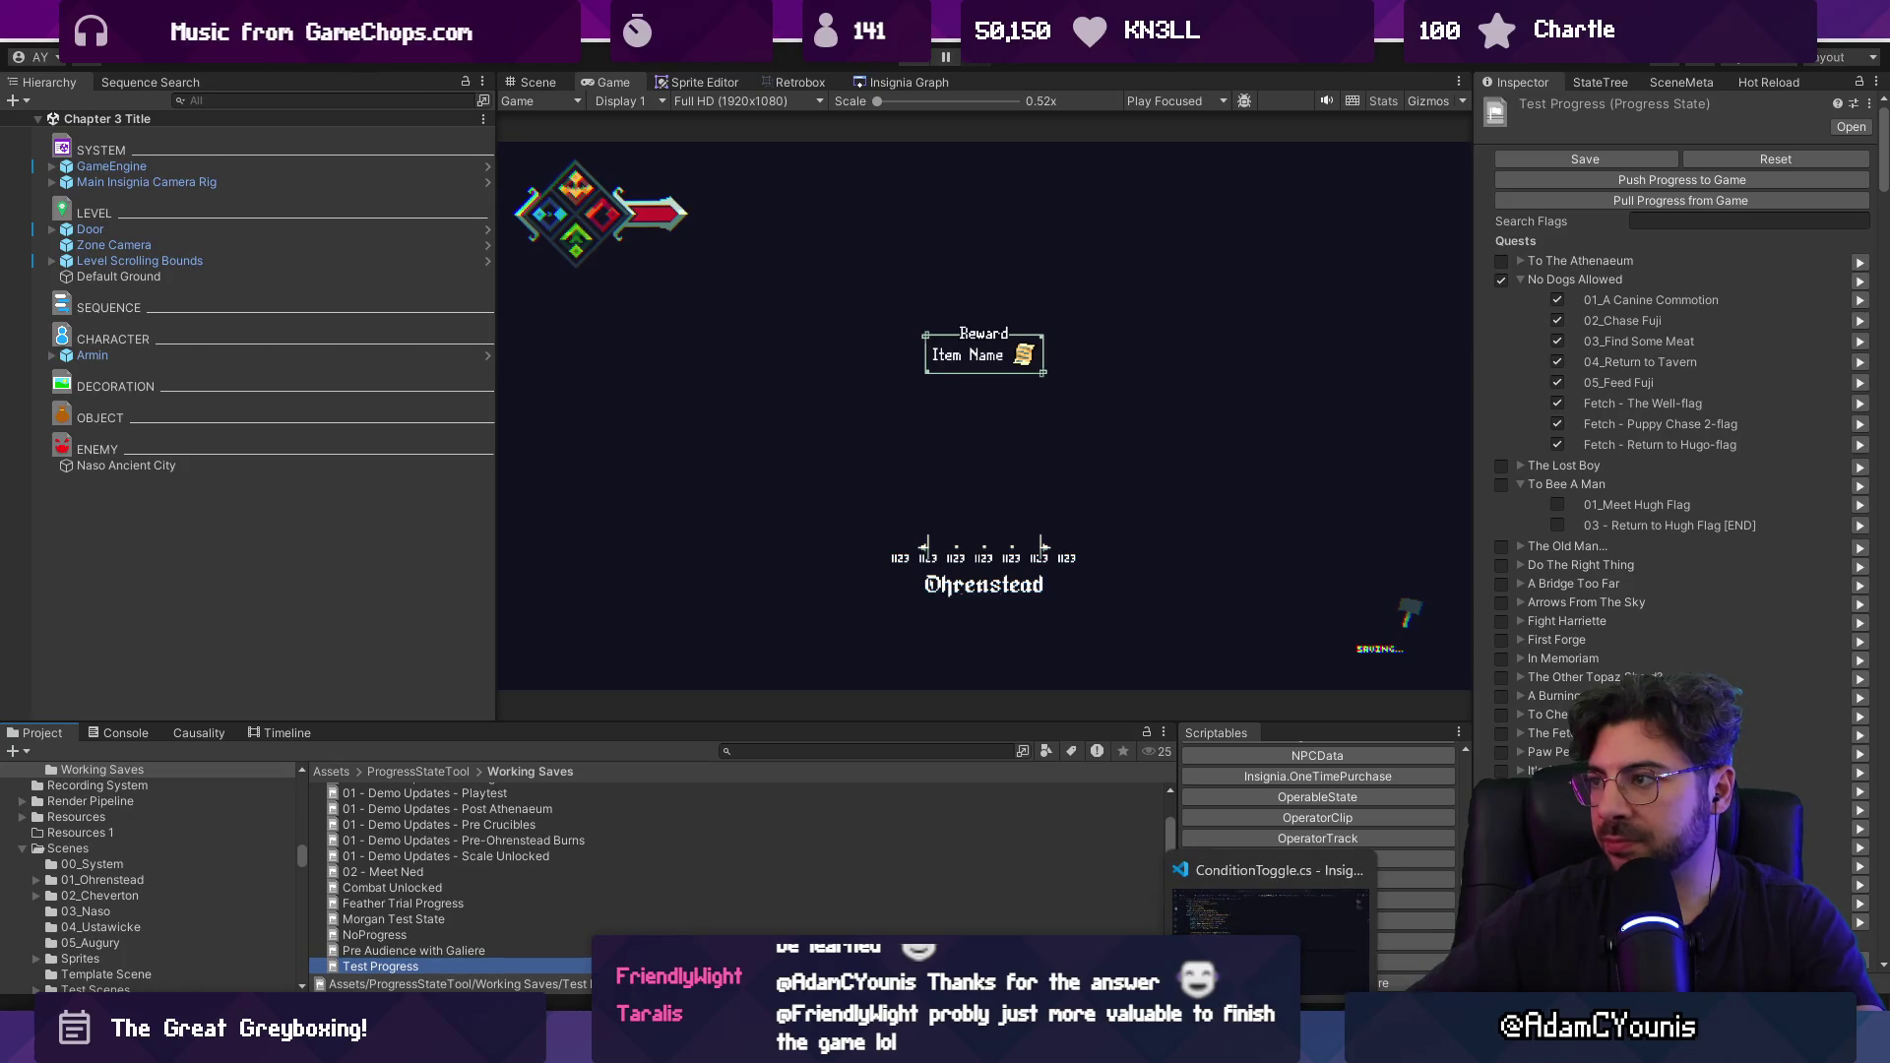
In VS Code, quick-search for the progressstateeditor file.
click(1268, 905)
key(ctrl+p)
text(progressstateeditor)
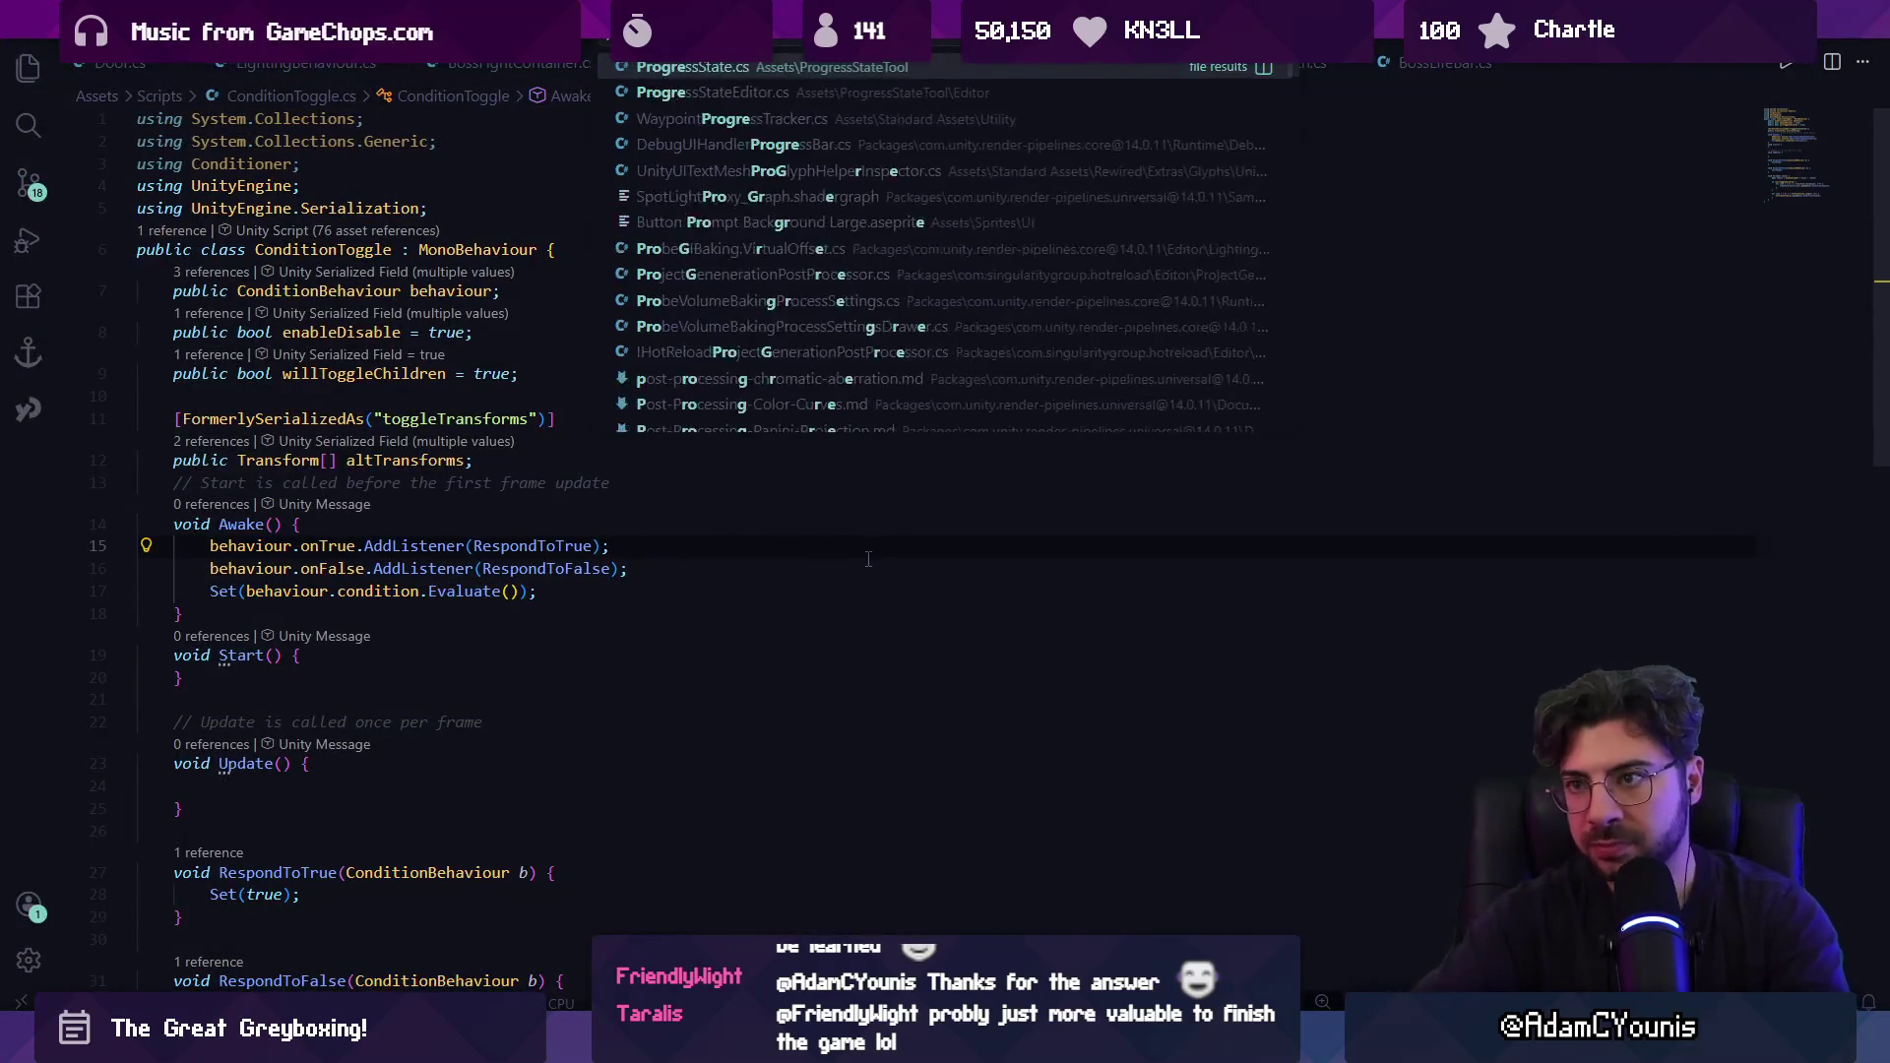
In ProgressStateEditor.cs, add a DrawUnlockEverythingButton() call after DrawResetButton().
key(Return)
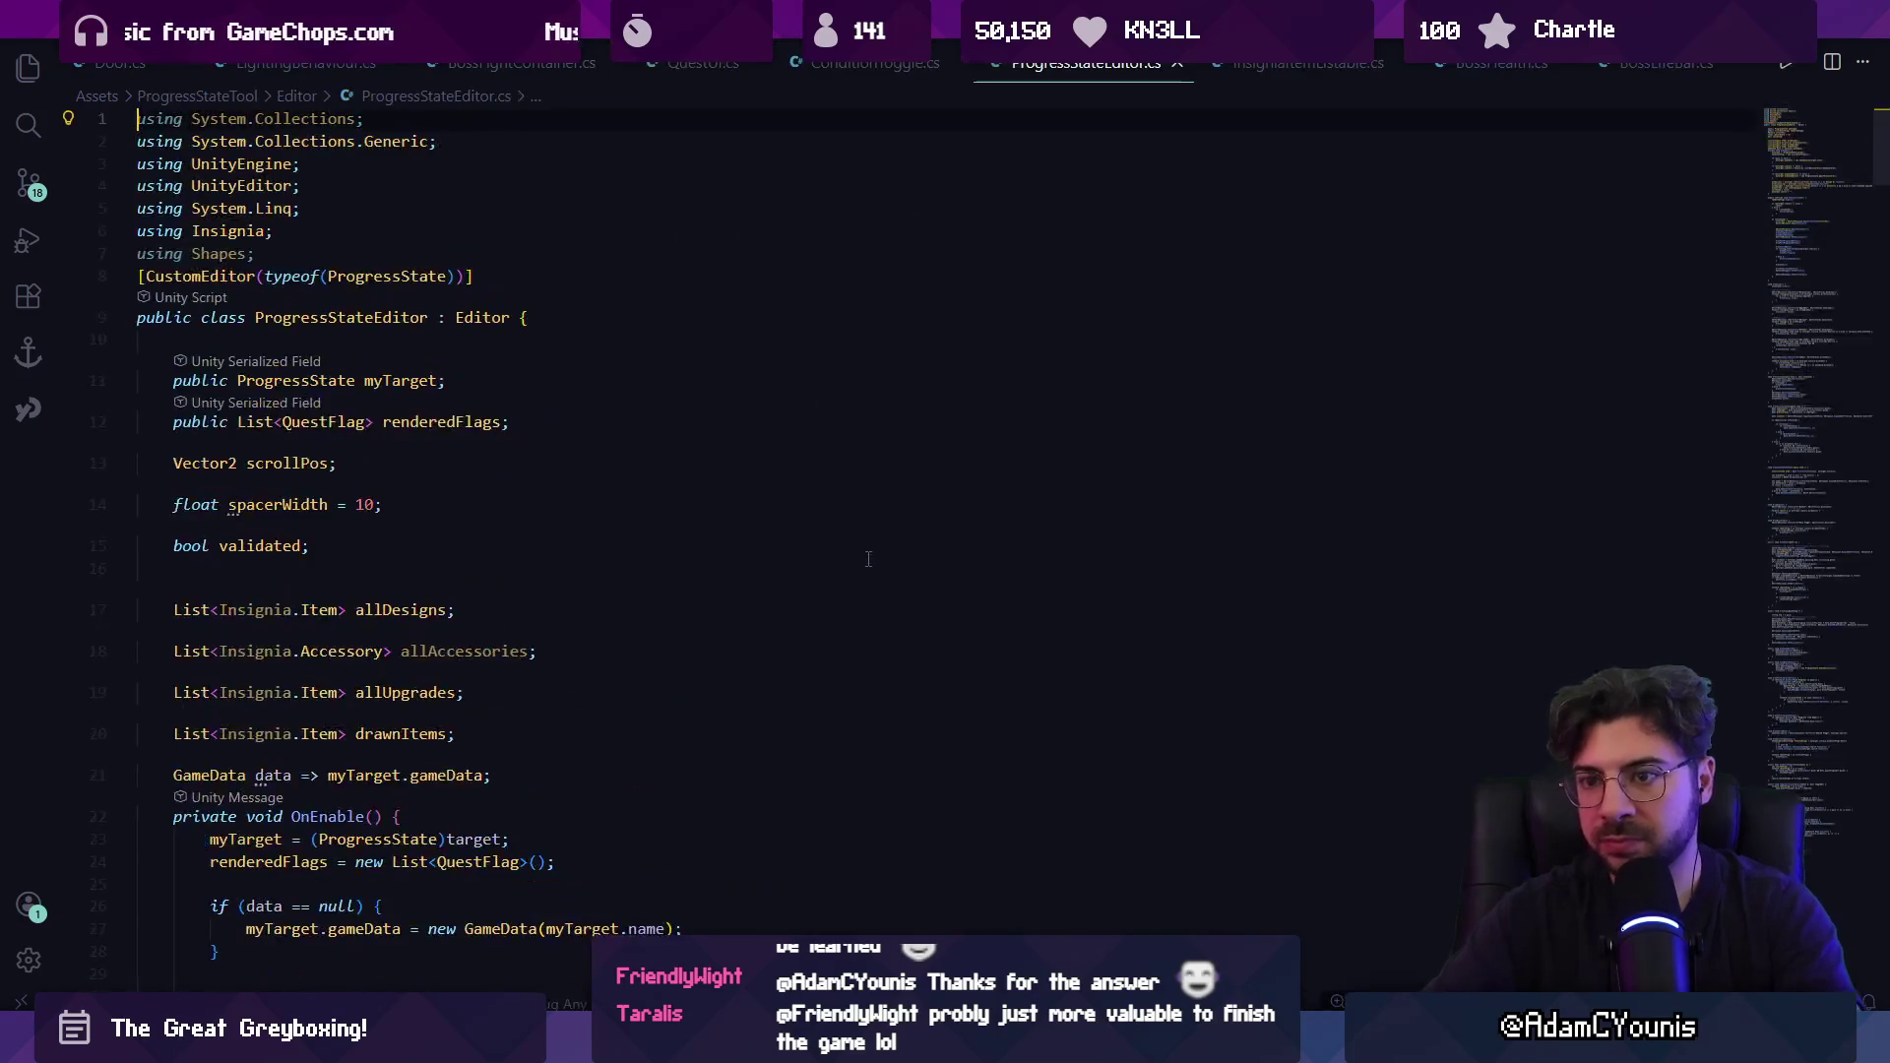
scroll(659, 549, down, 5)
key(ctrl+f)
text(button)
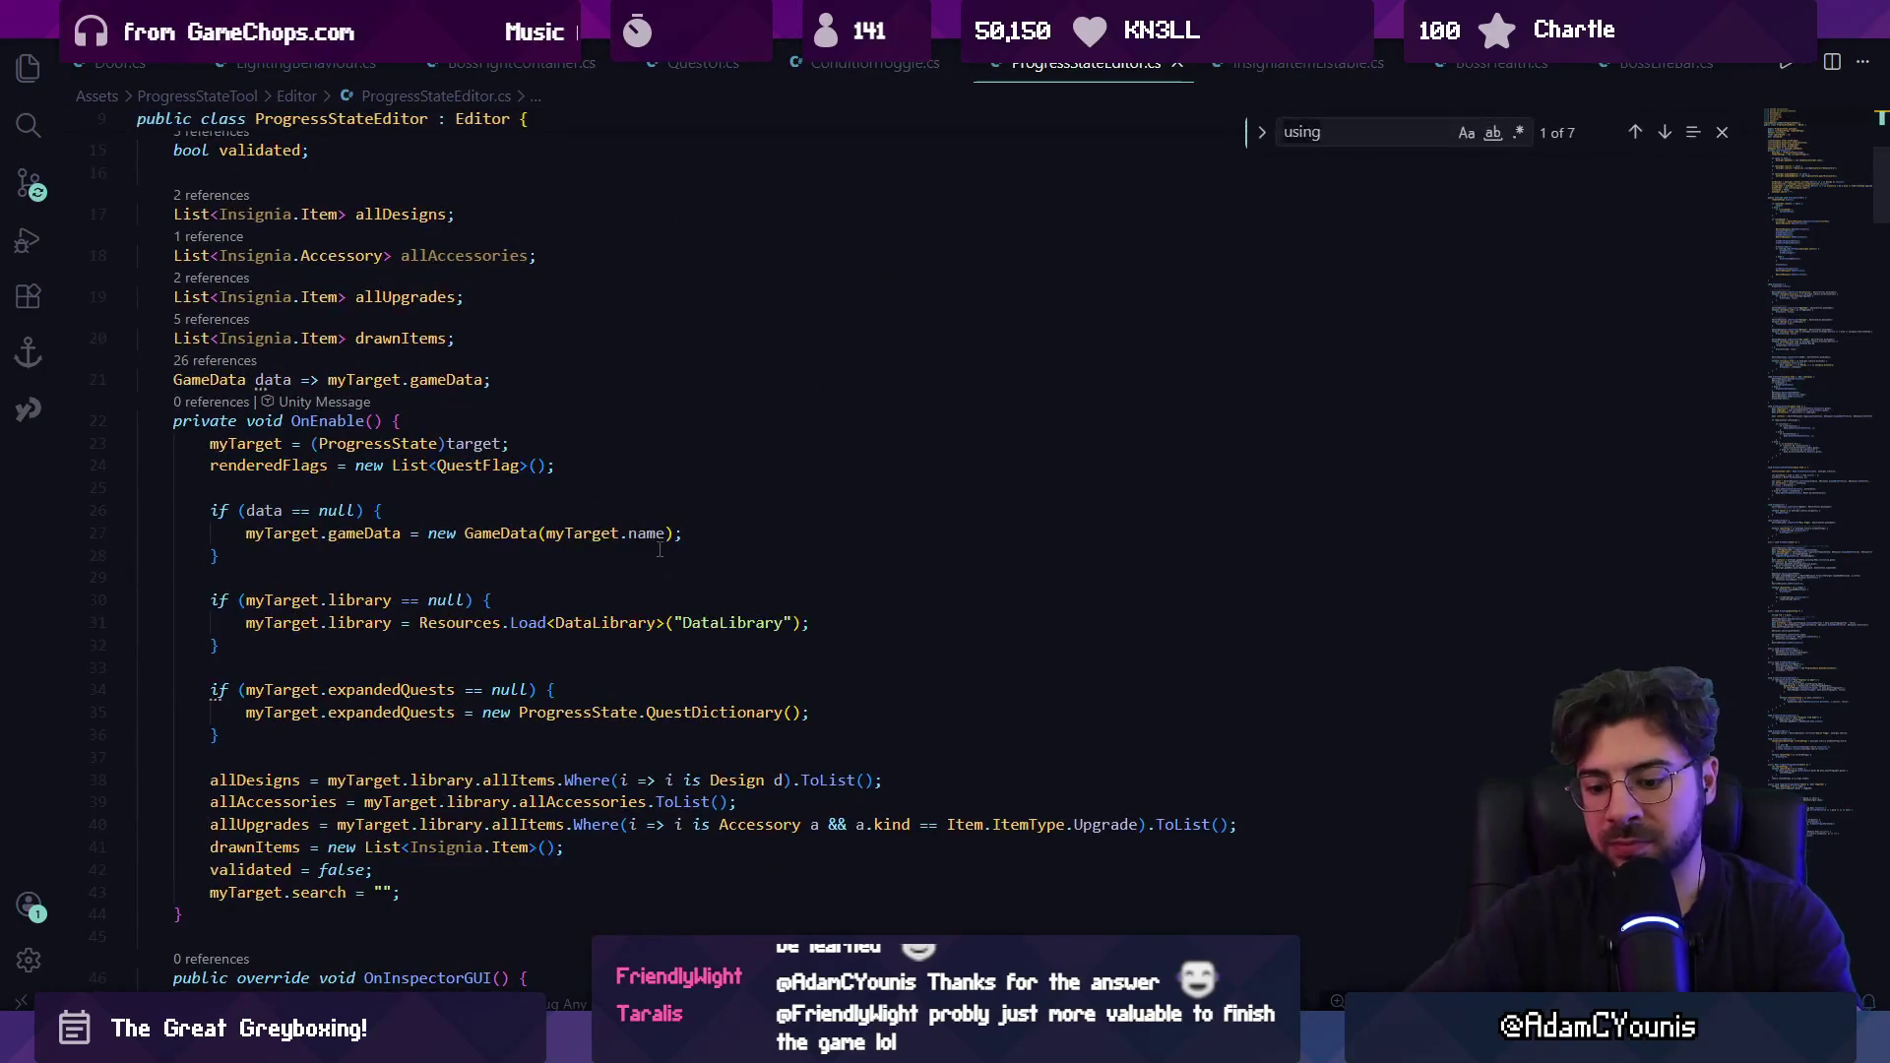
click(582, 581)
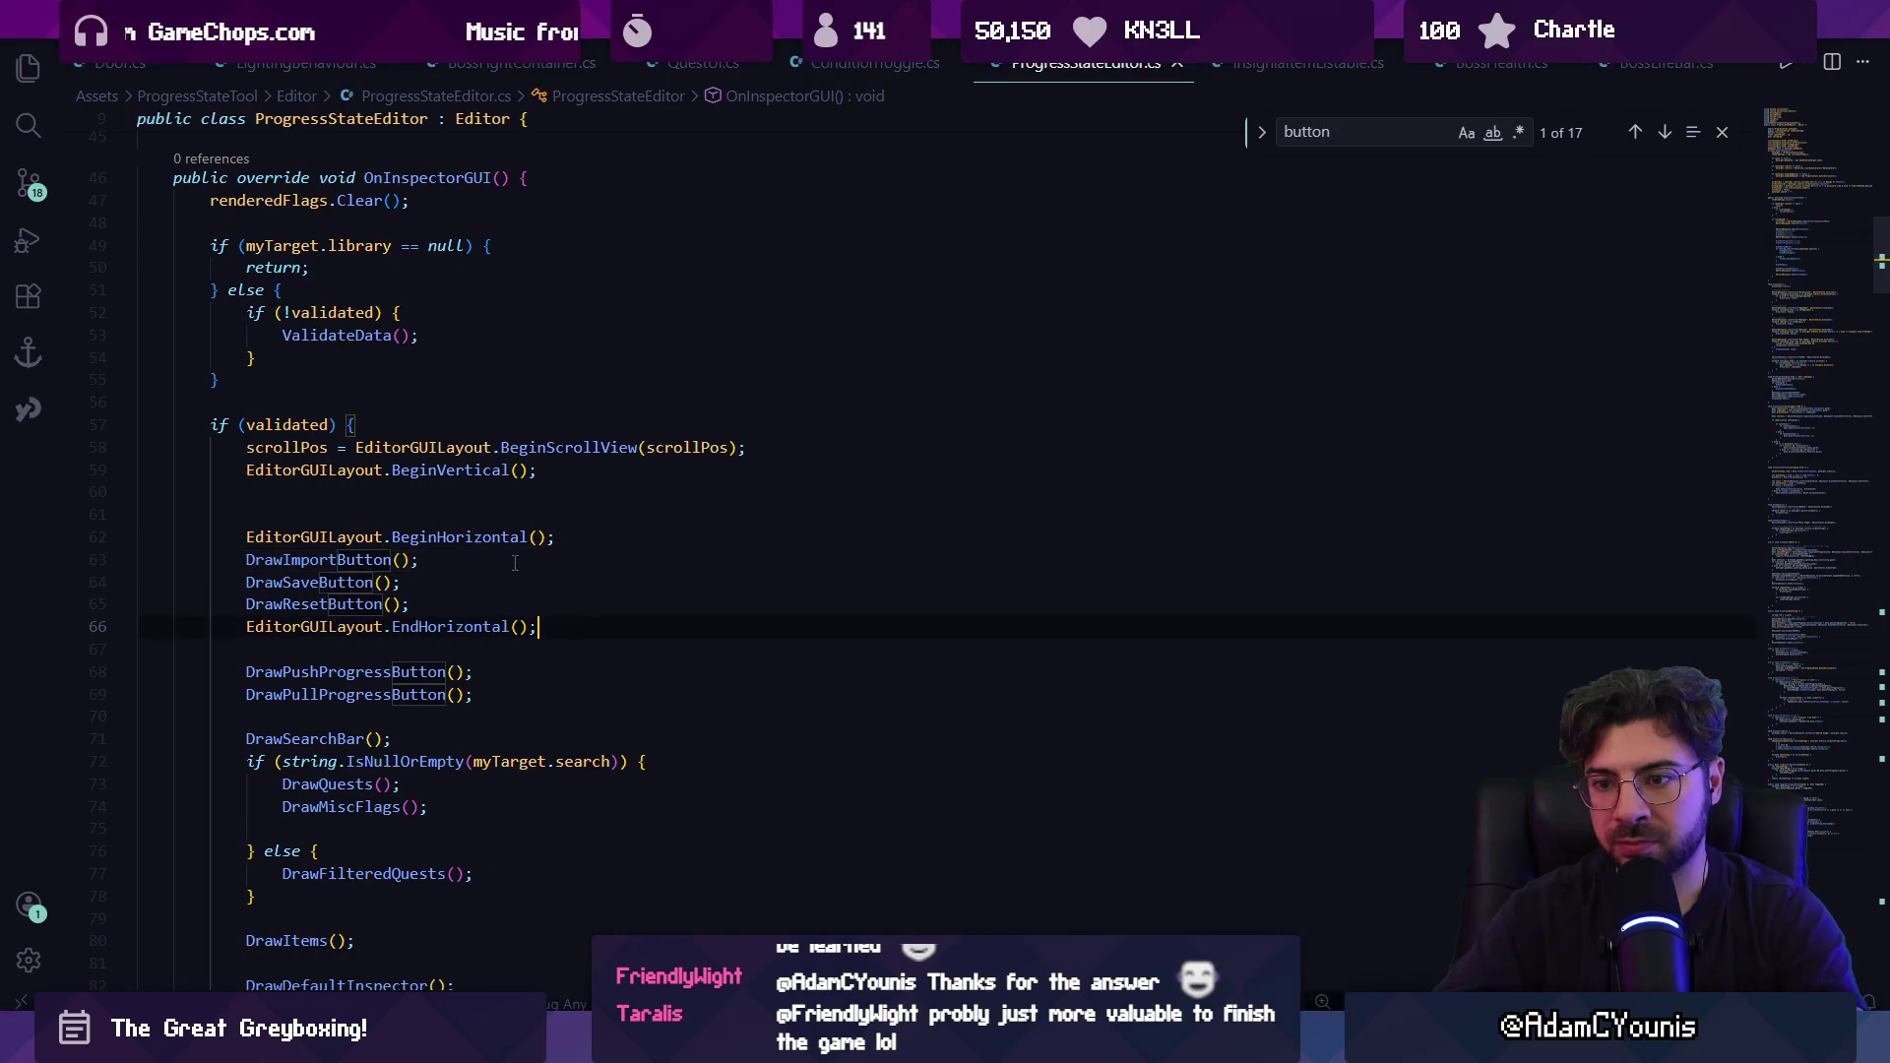
scroll(497, 555, down, 2)
key(Return)
text(DrawUnlockEve)
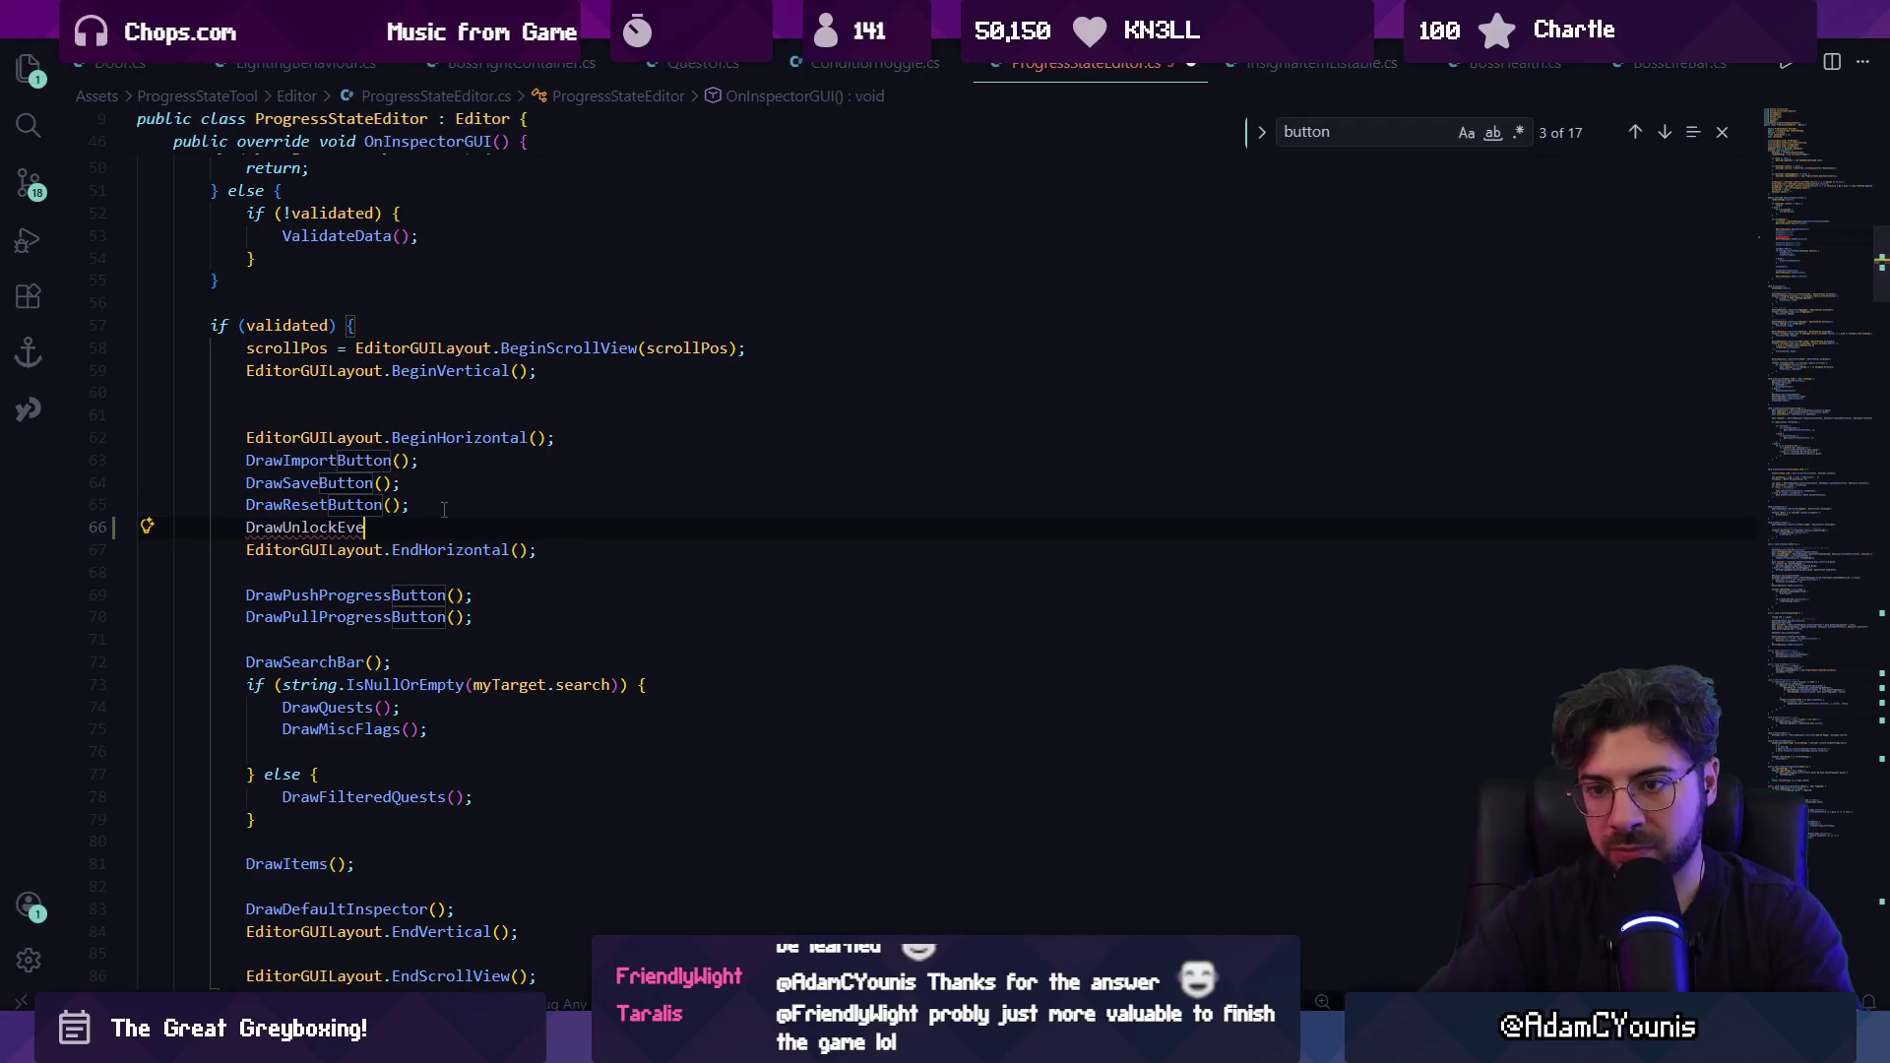
key(Tab)
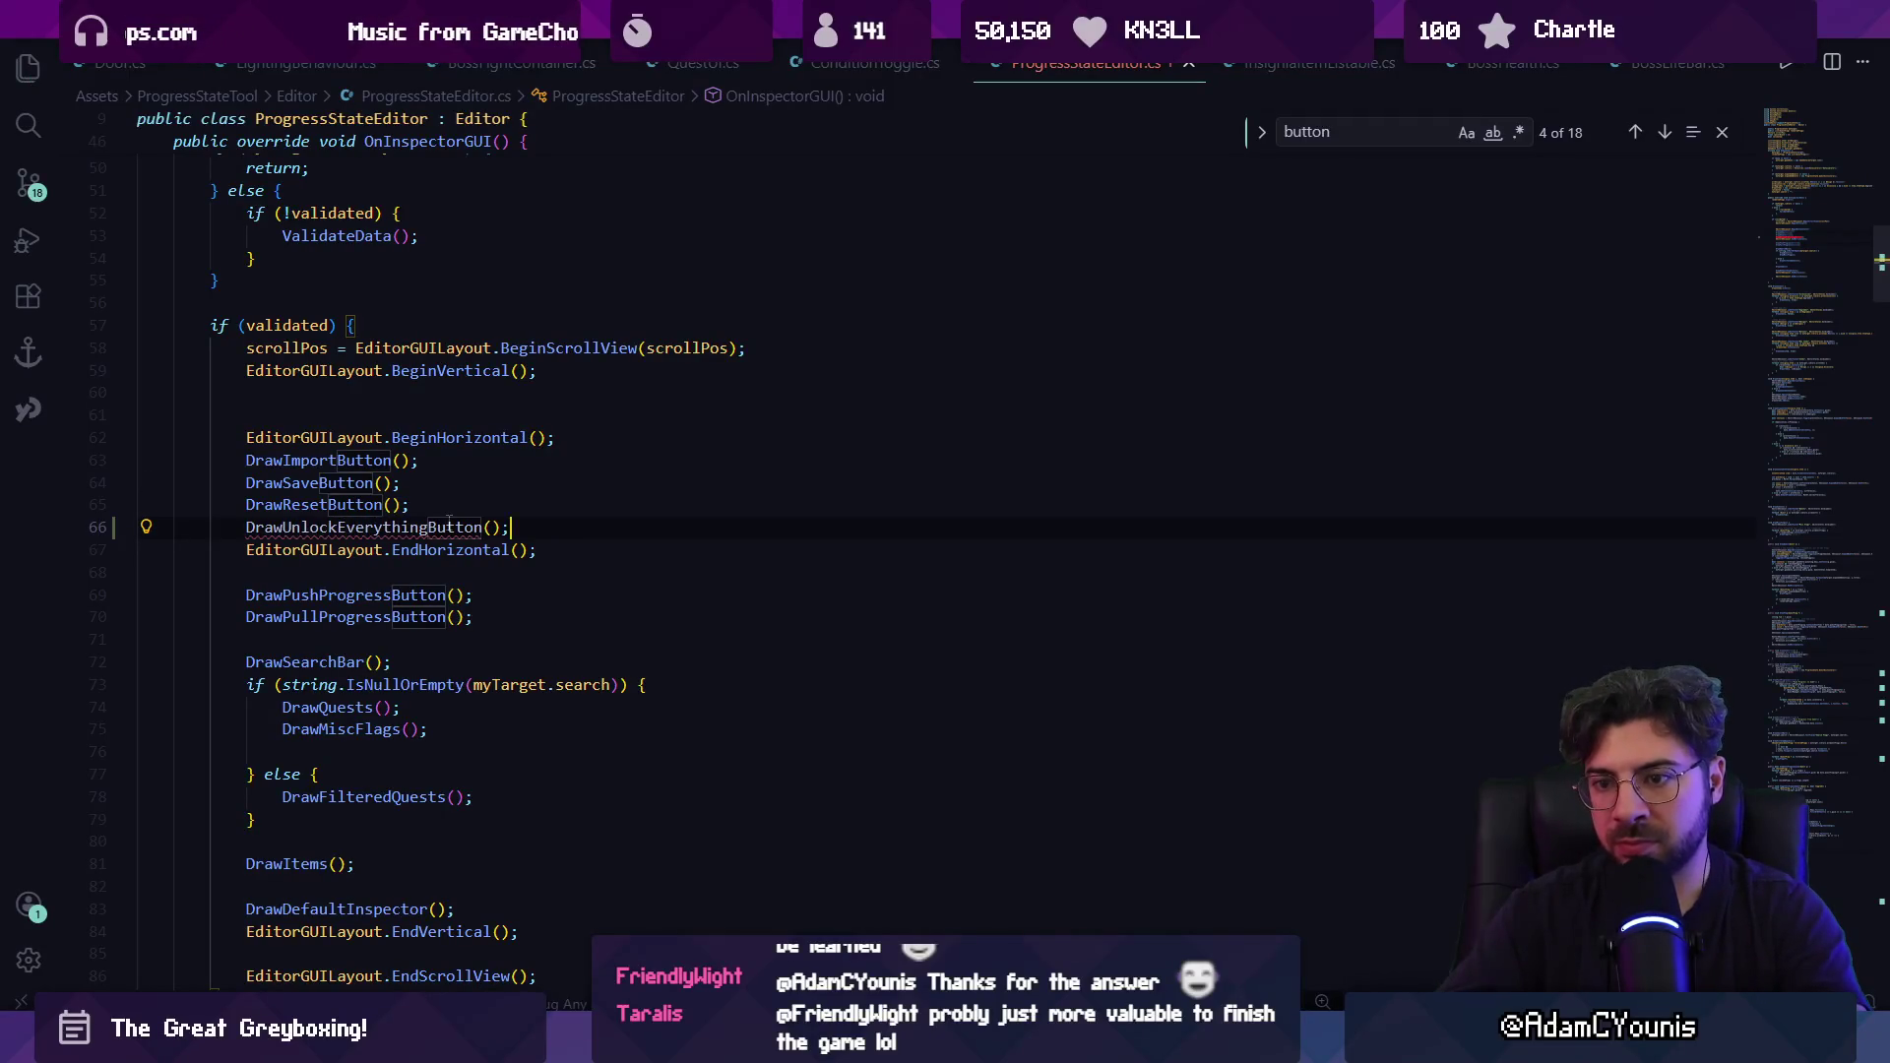
Write the DrawUnlockEverythingButton method that sets every quest flag and adds every item.
scroll(444, 509, down, 20)
click(382, 461)
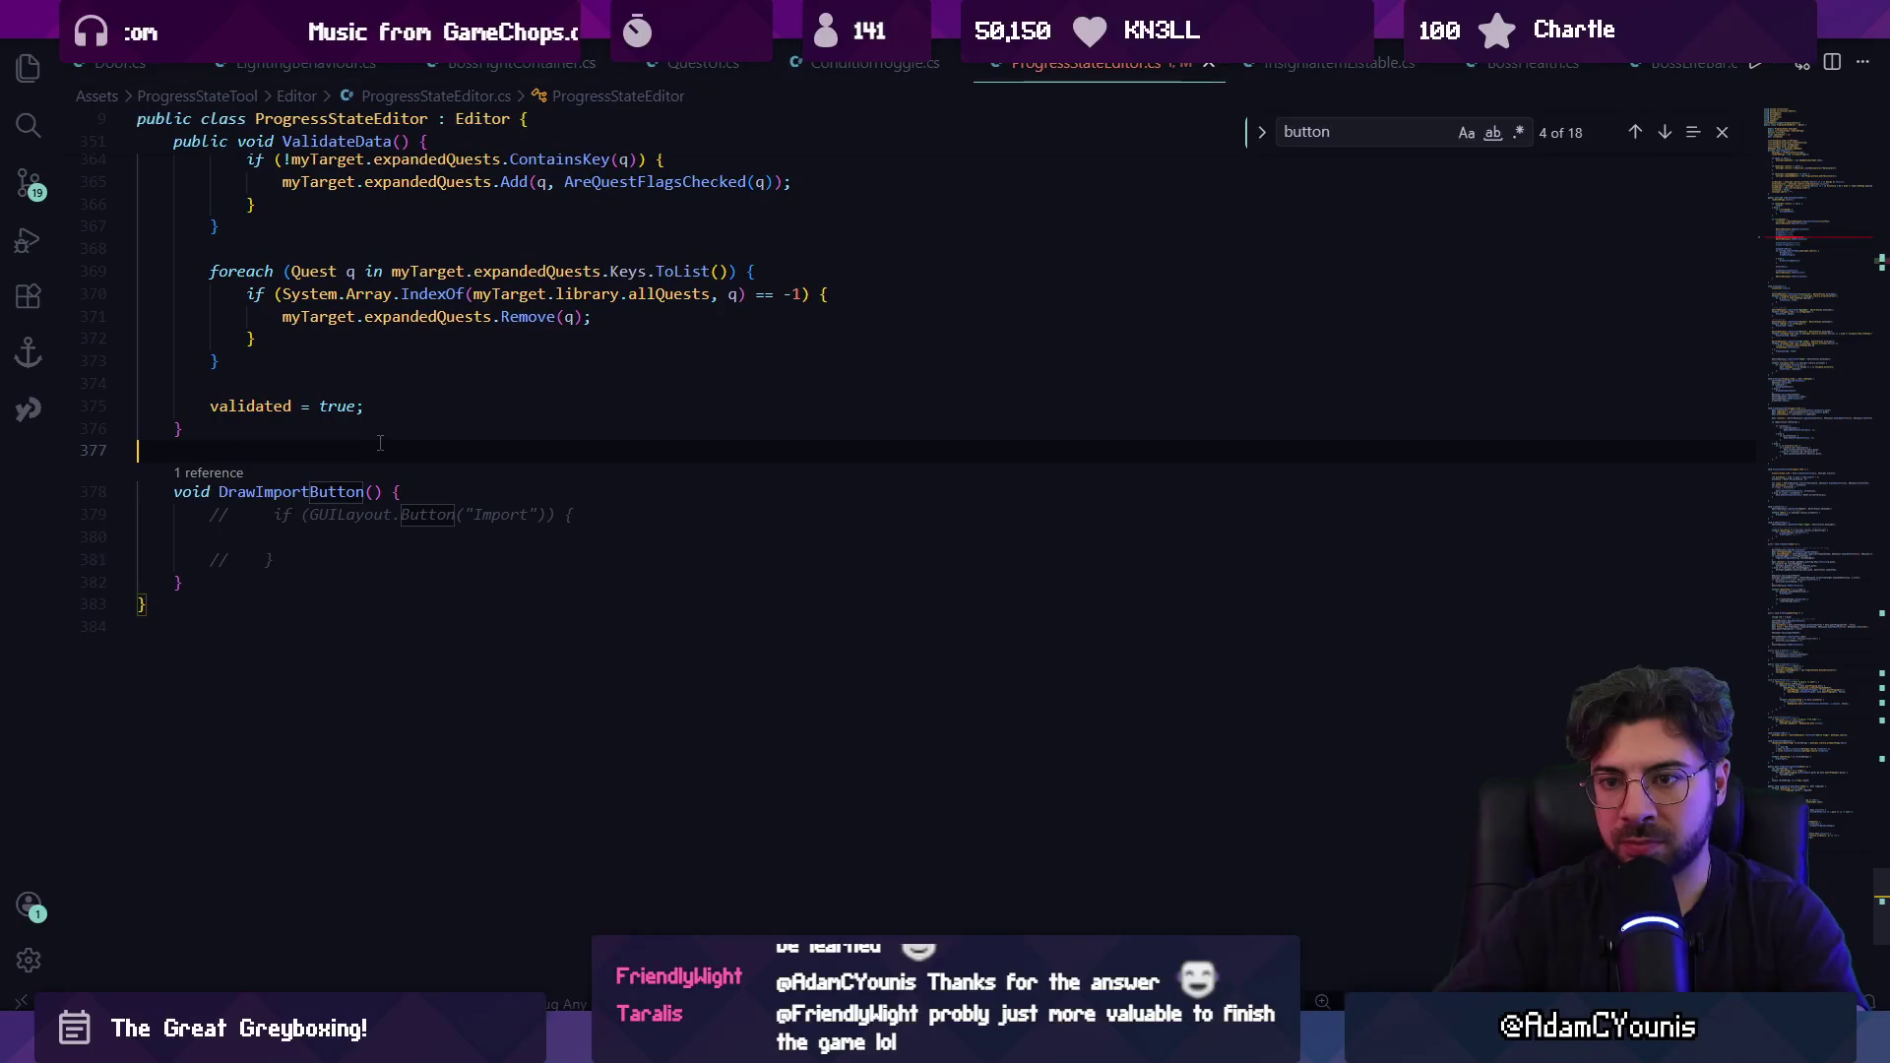
key(Return)
key(Return)
key(Up)
text(void DrawUnlockE)
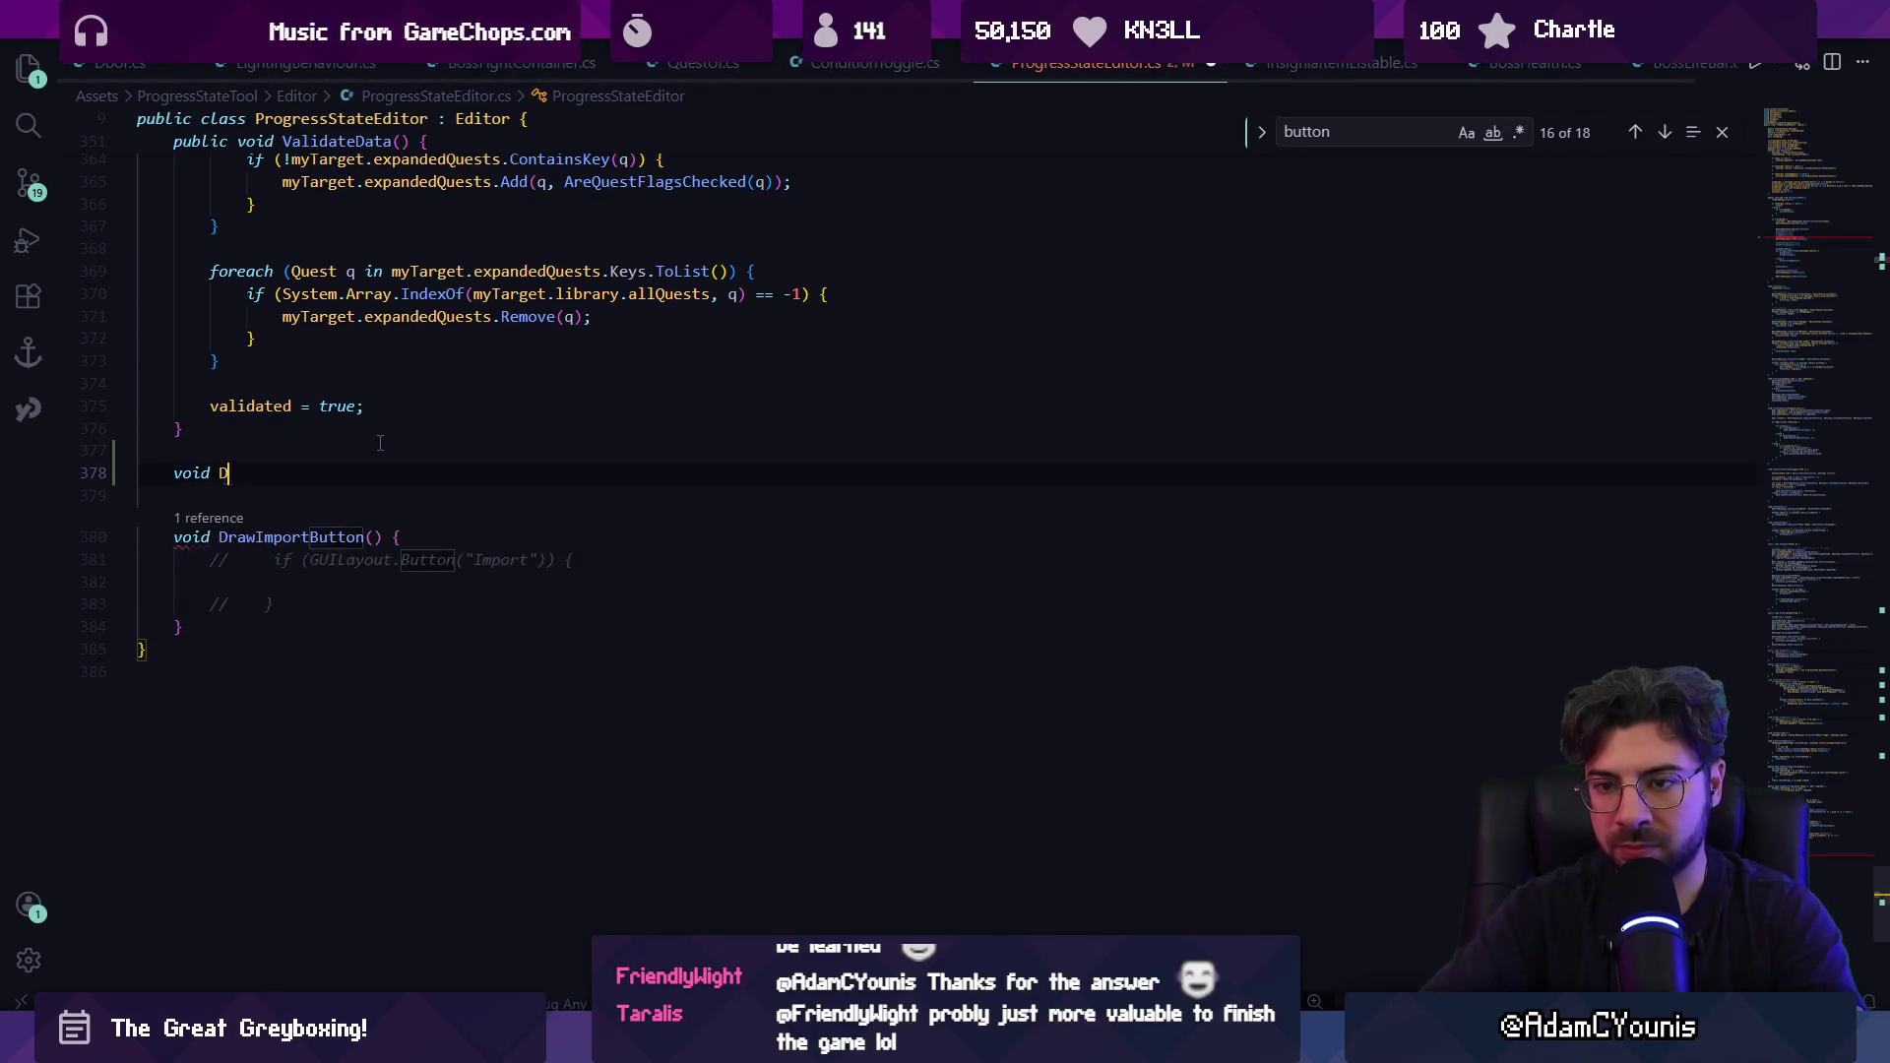
key(Tab)
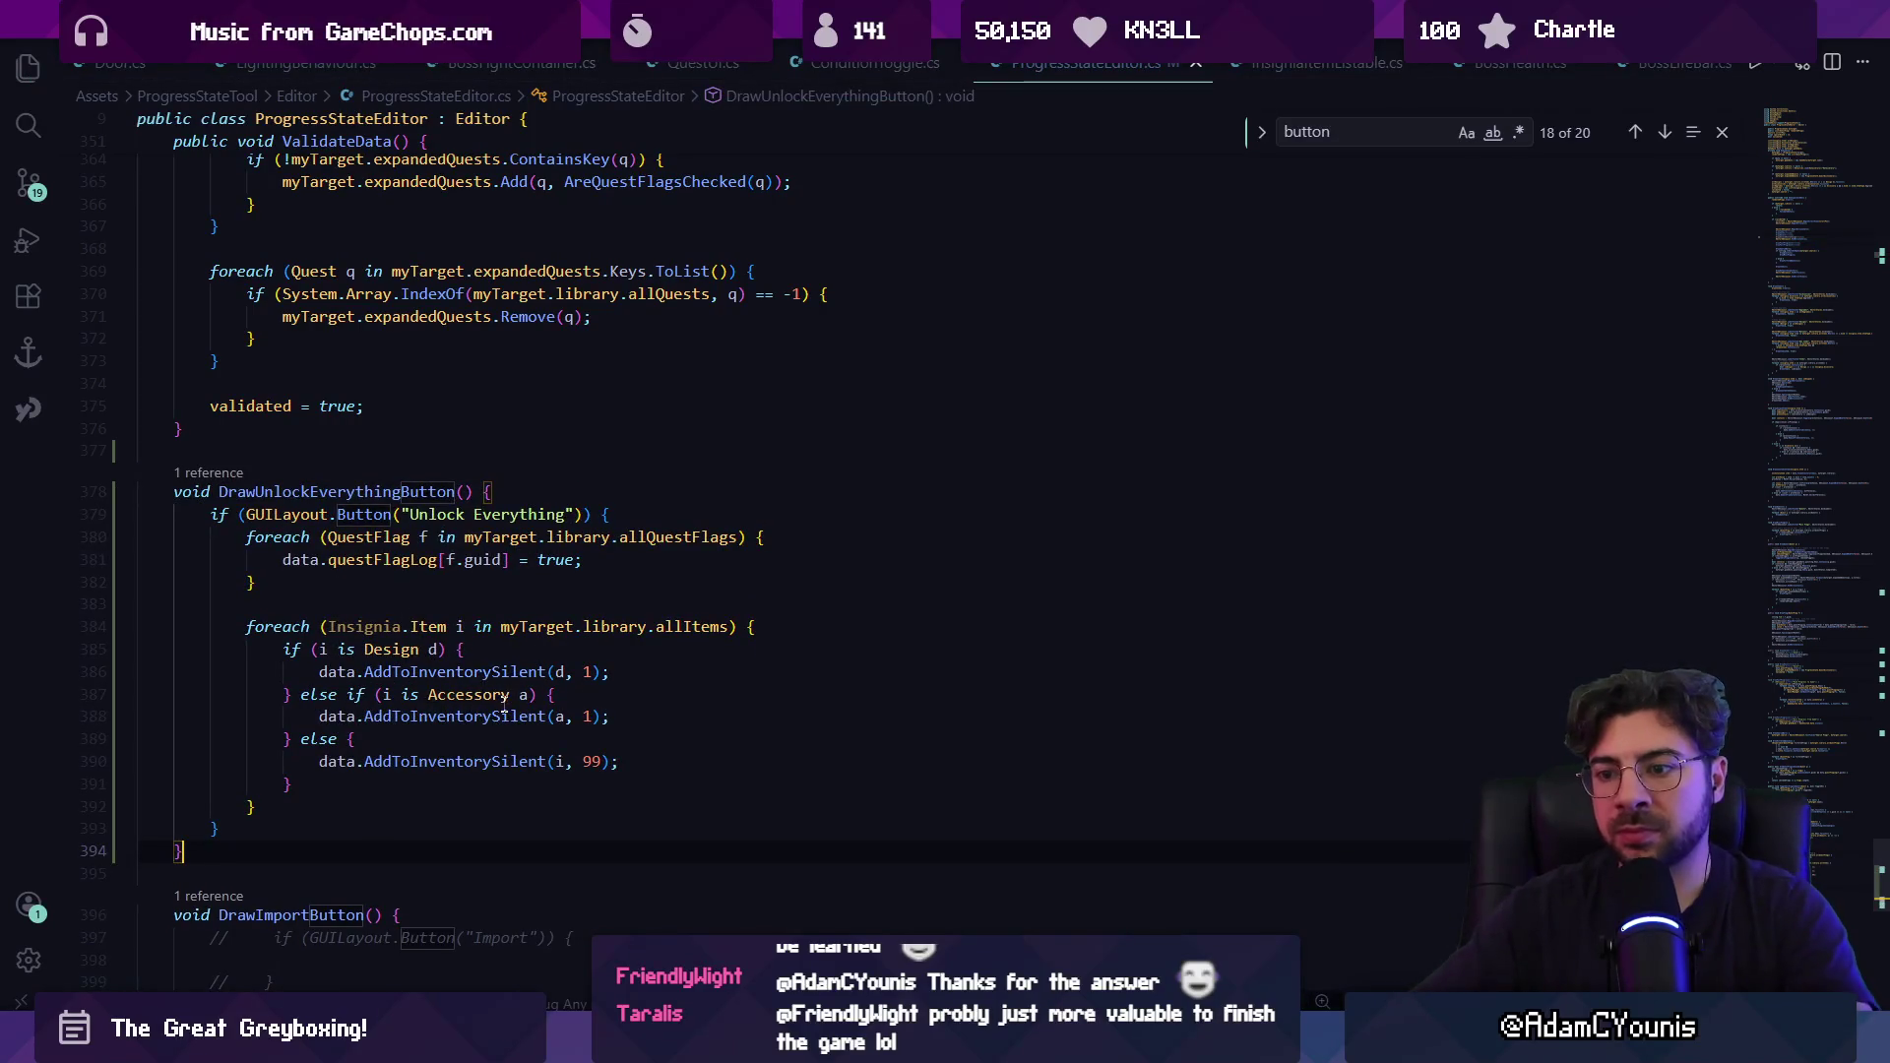
click(465, 776)
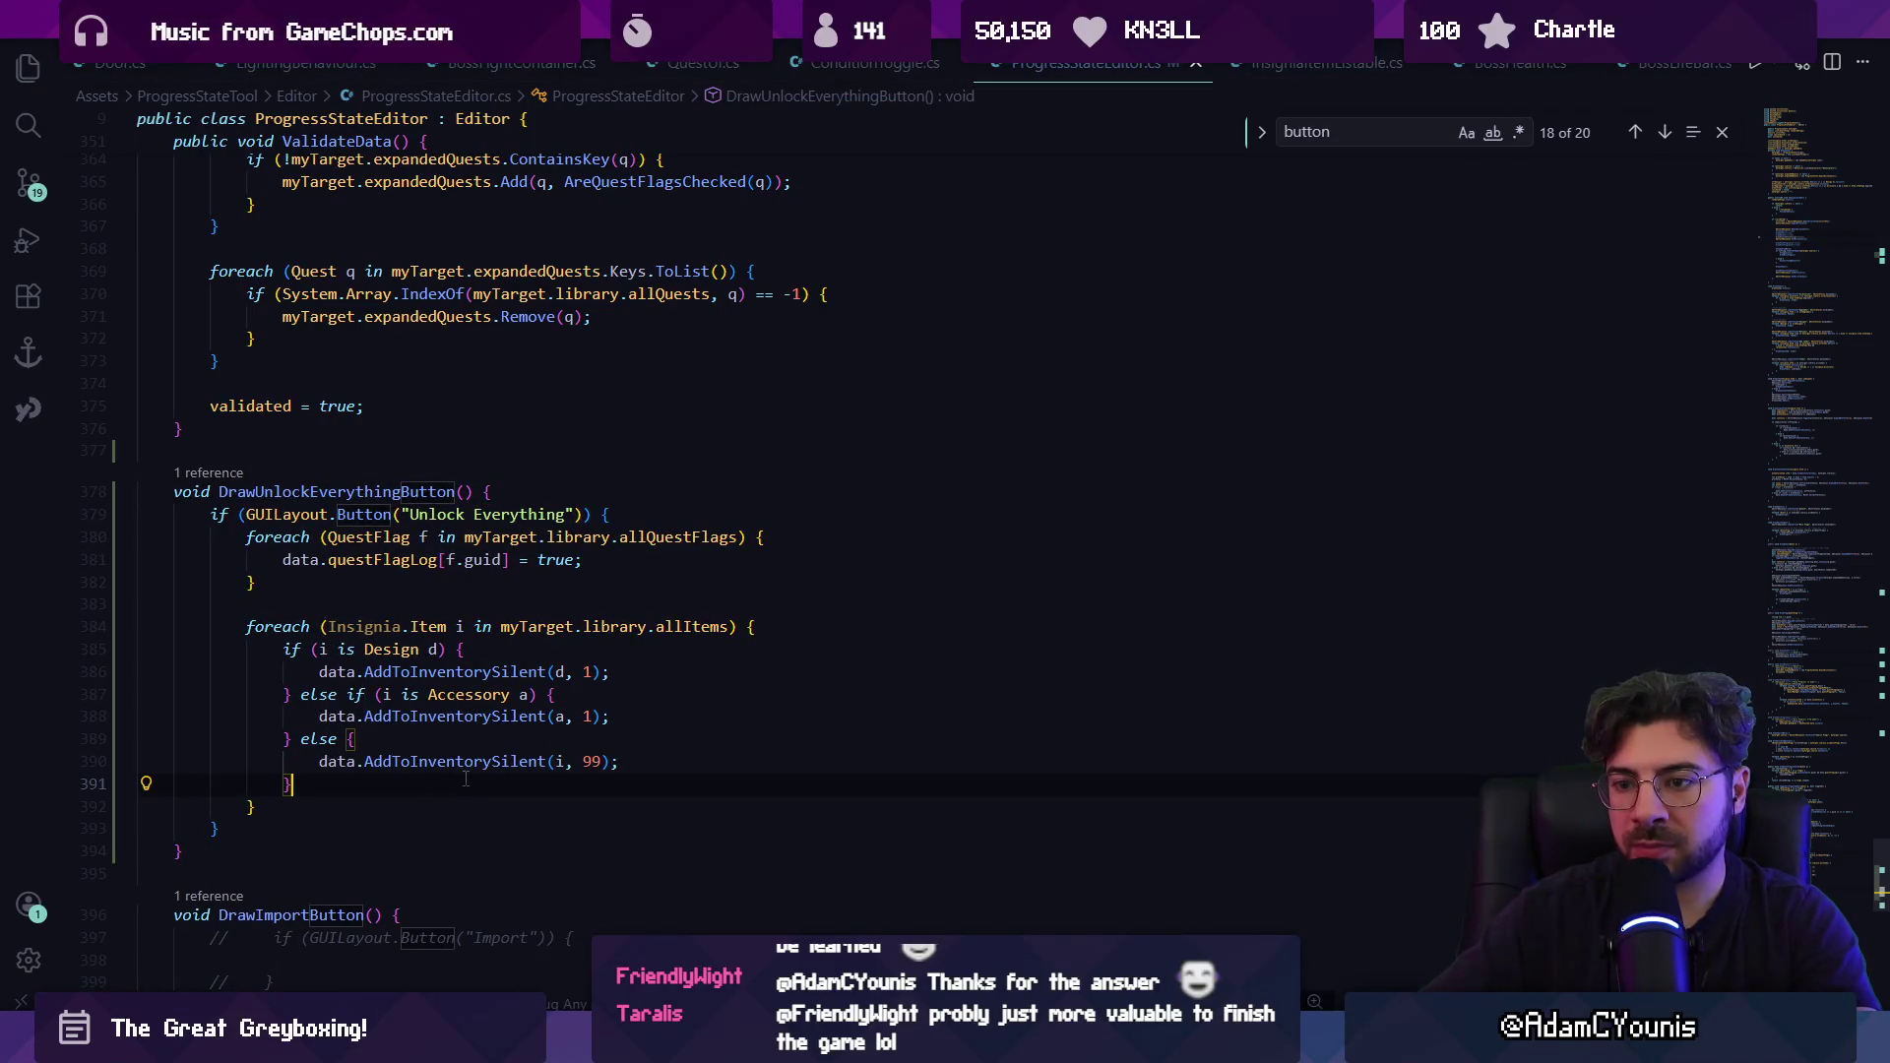
mouse_move(665, 1044)
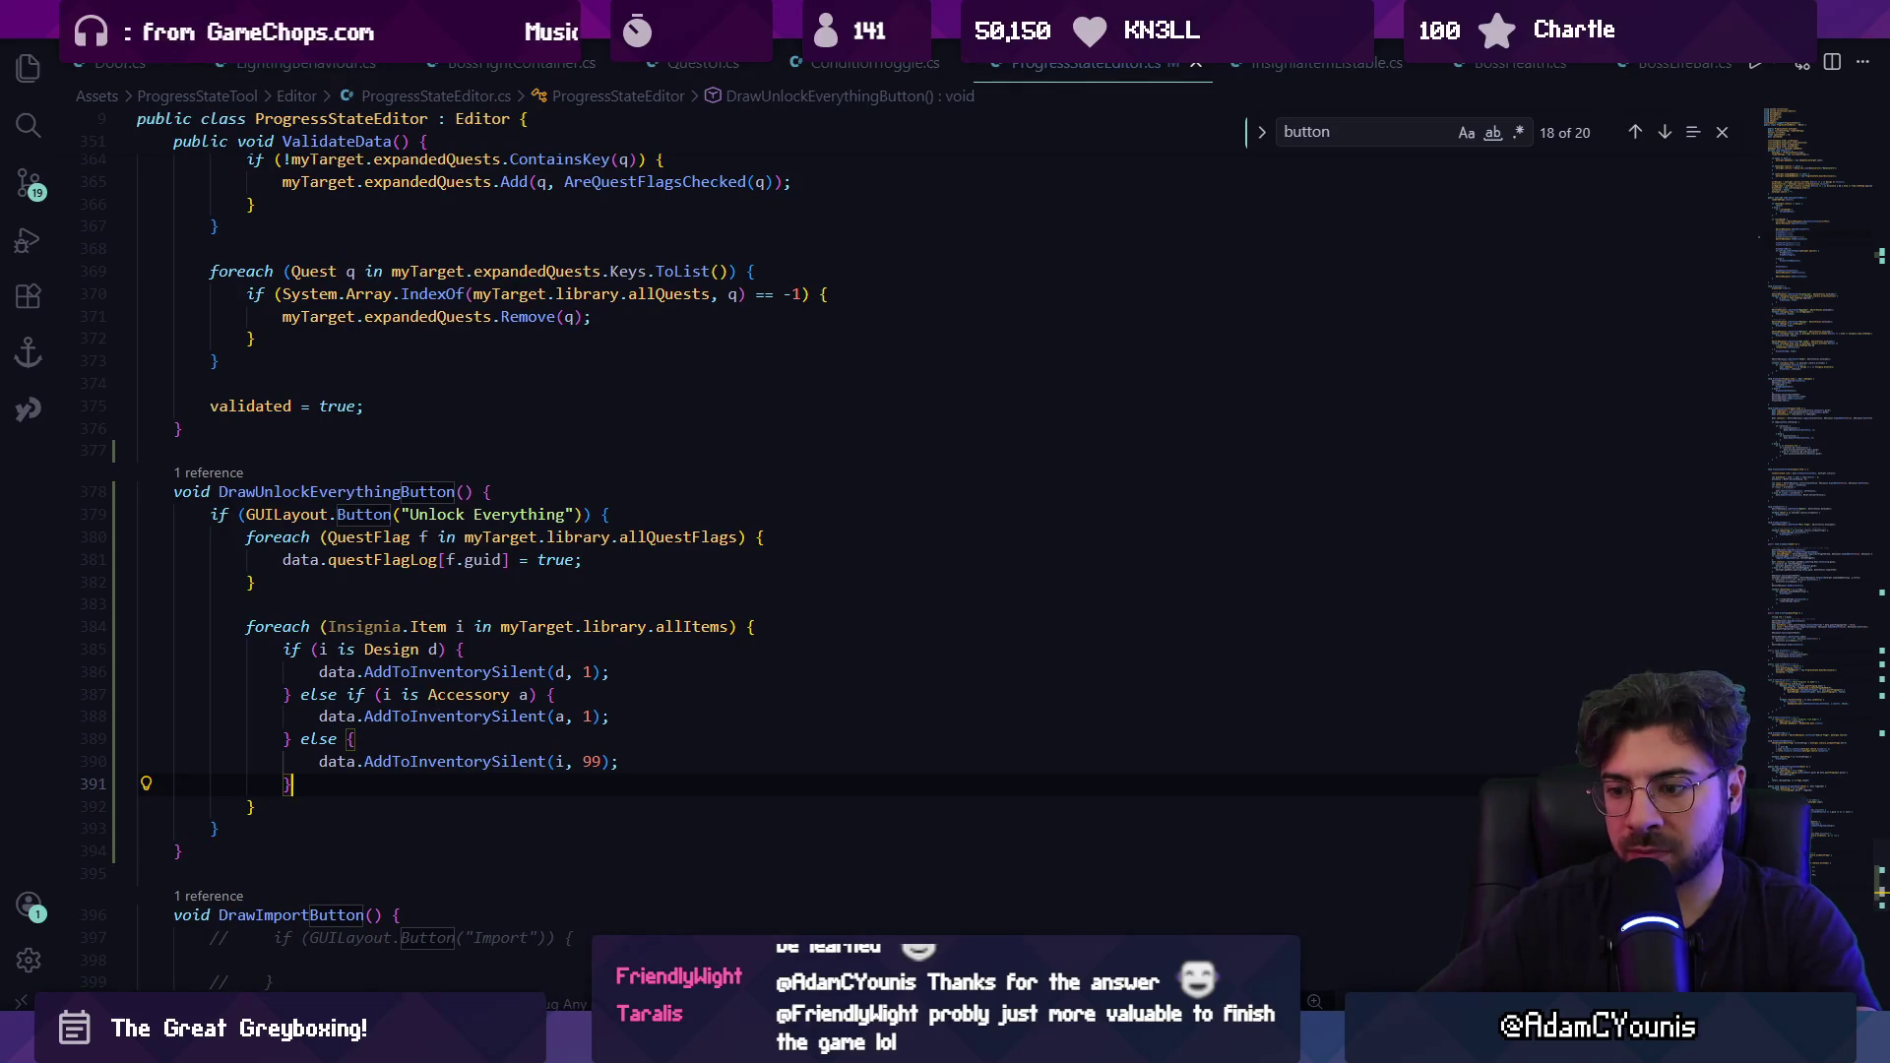
key(alt+Tab)
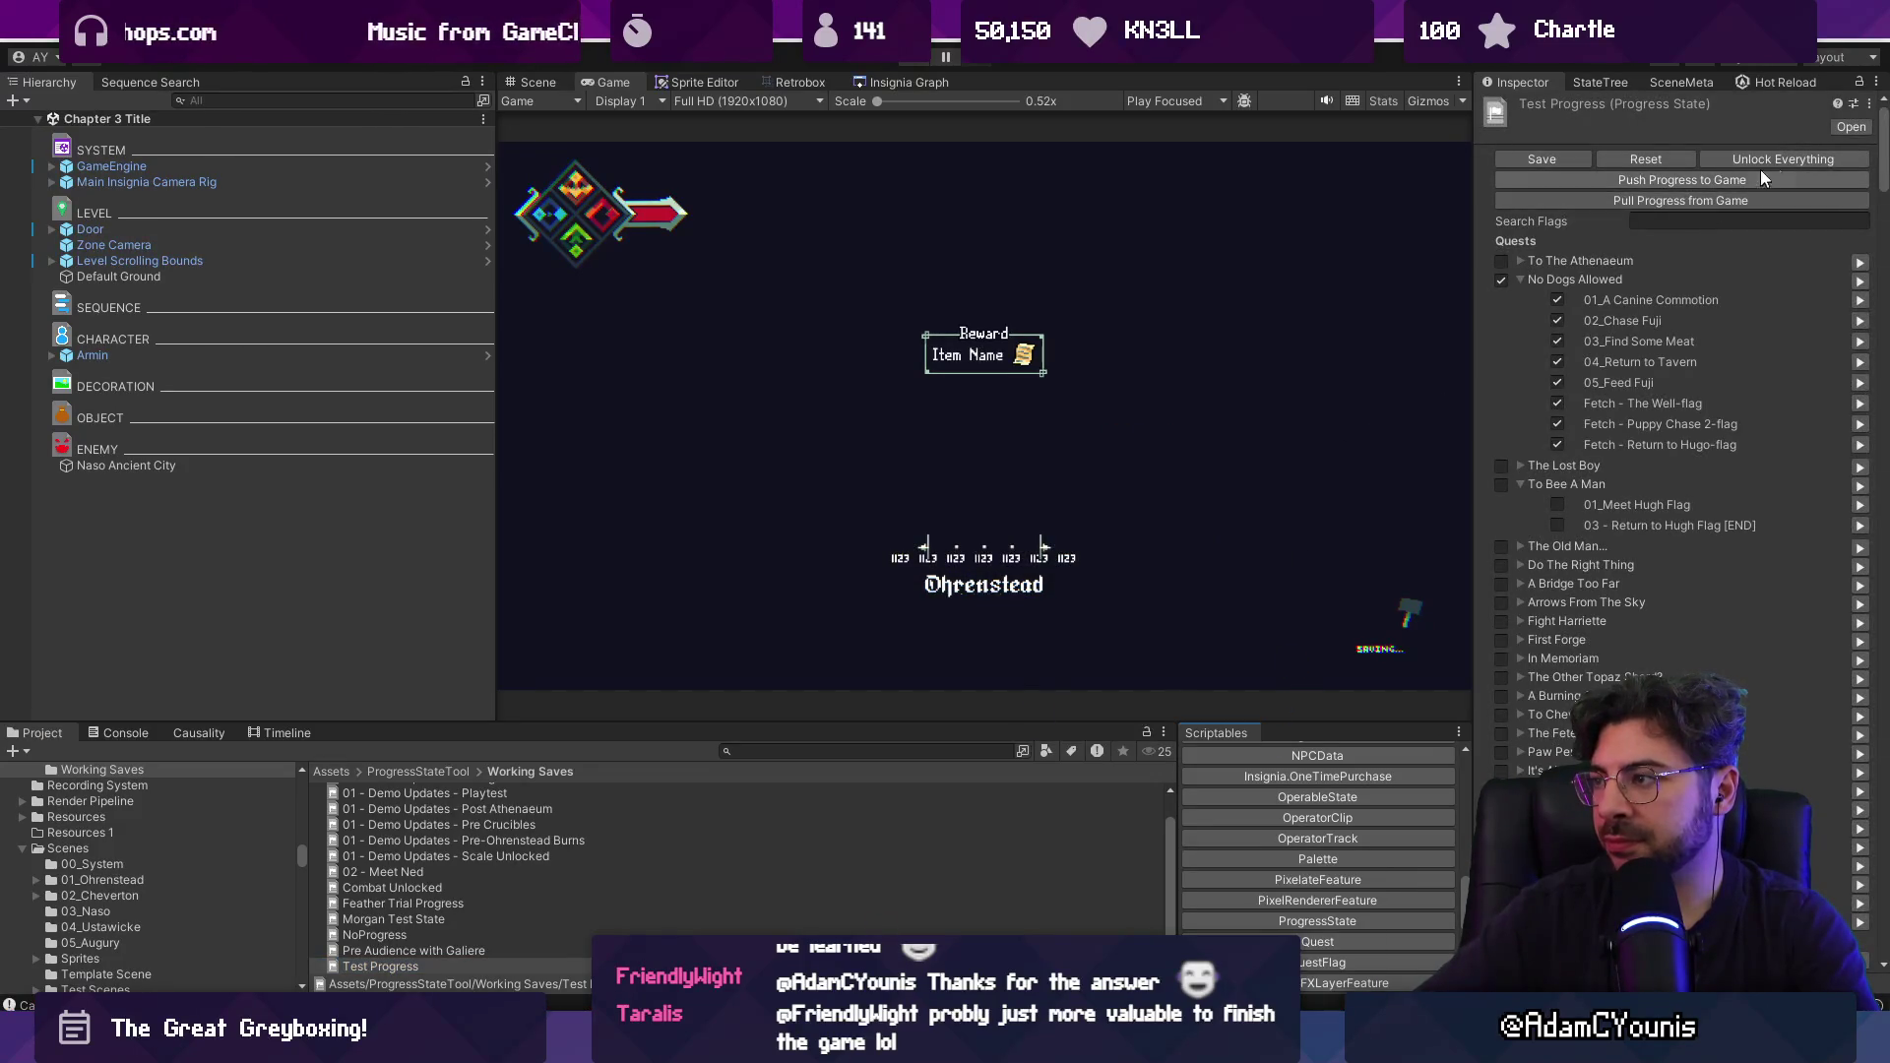
Rename the Test Progress save to Game Complete, unlock everything, and save it.
click(495, 965)
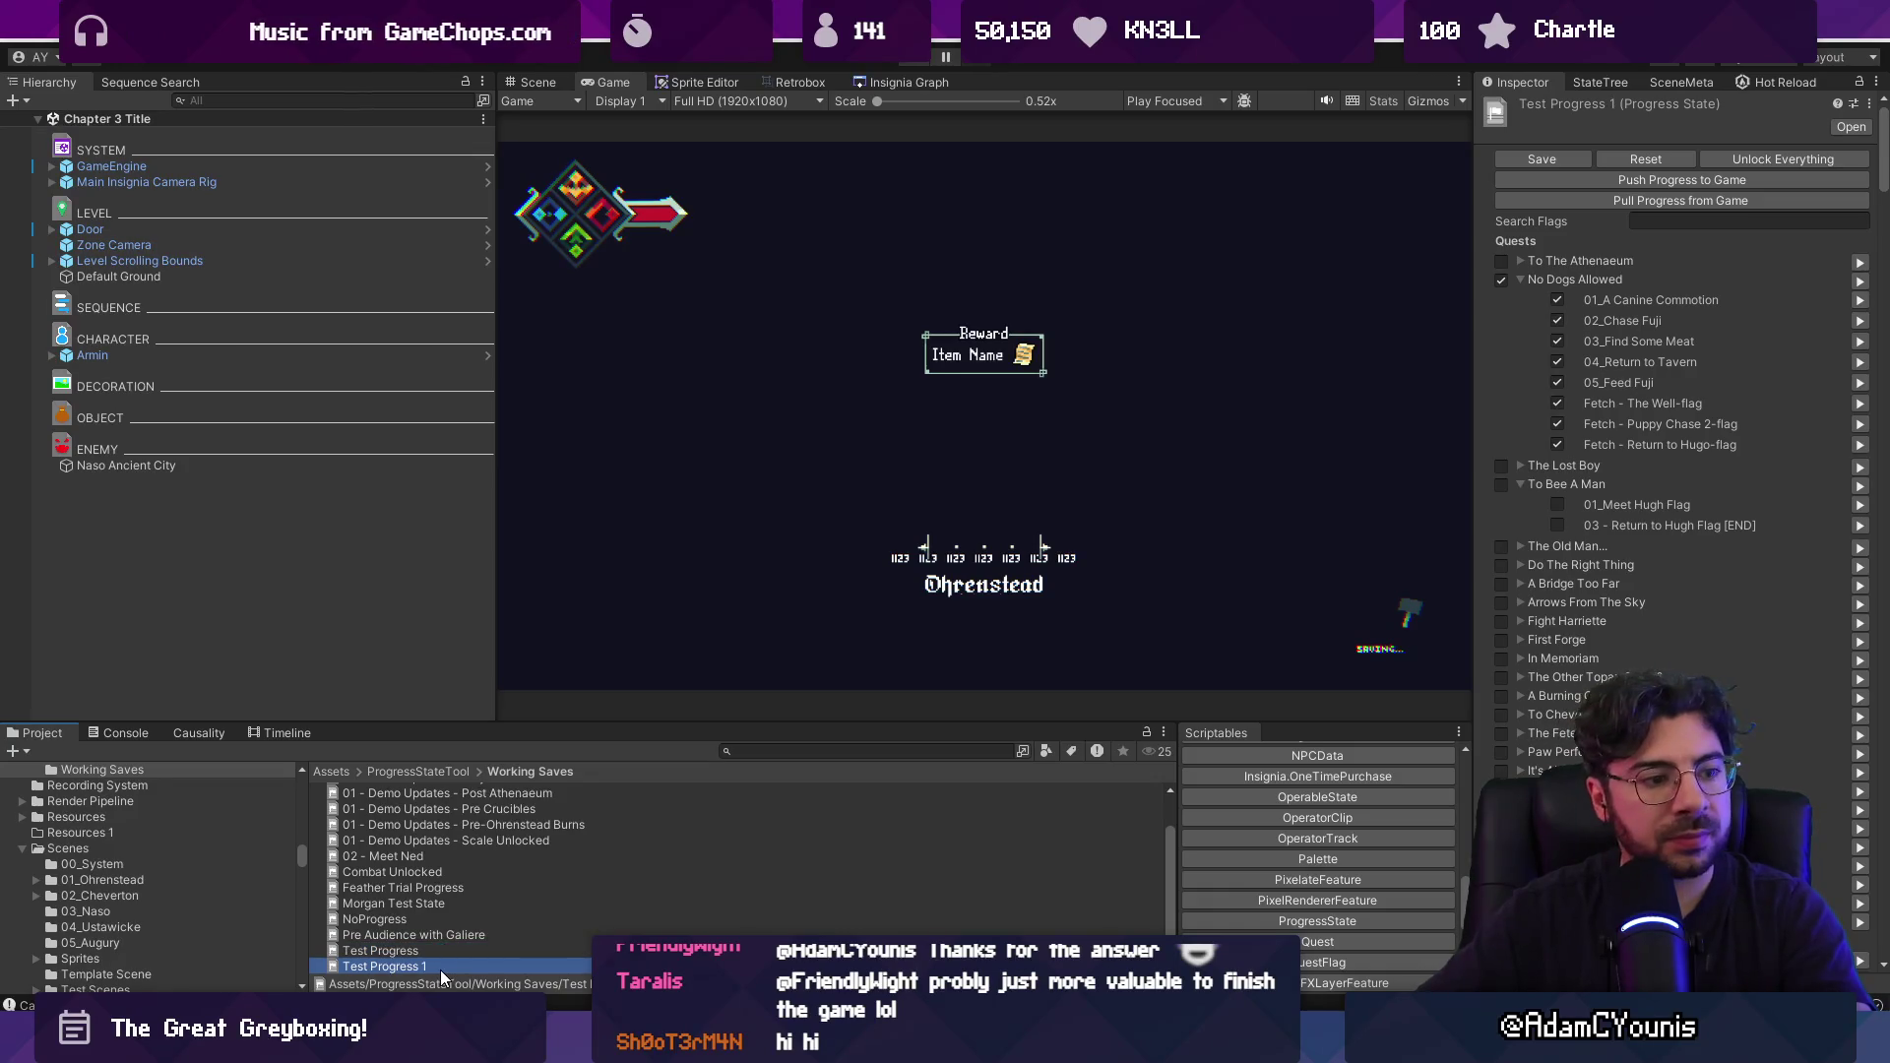
text(Game Complete)
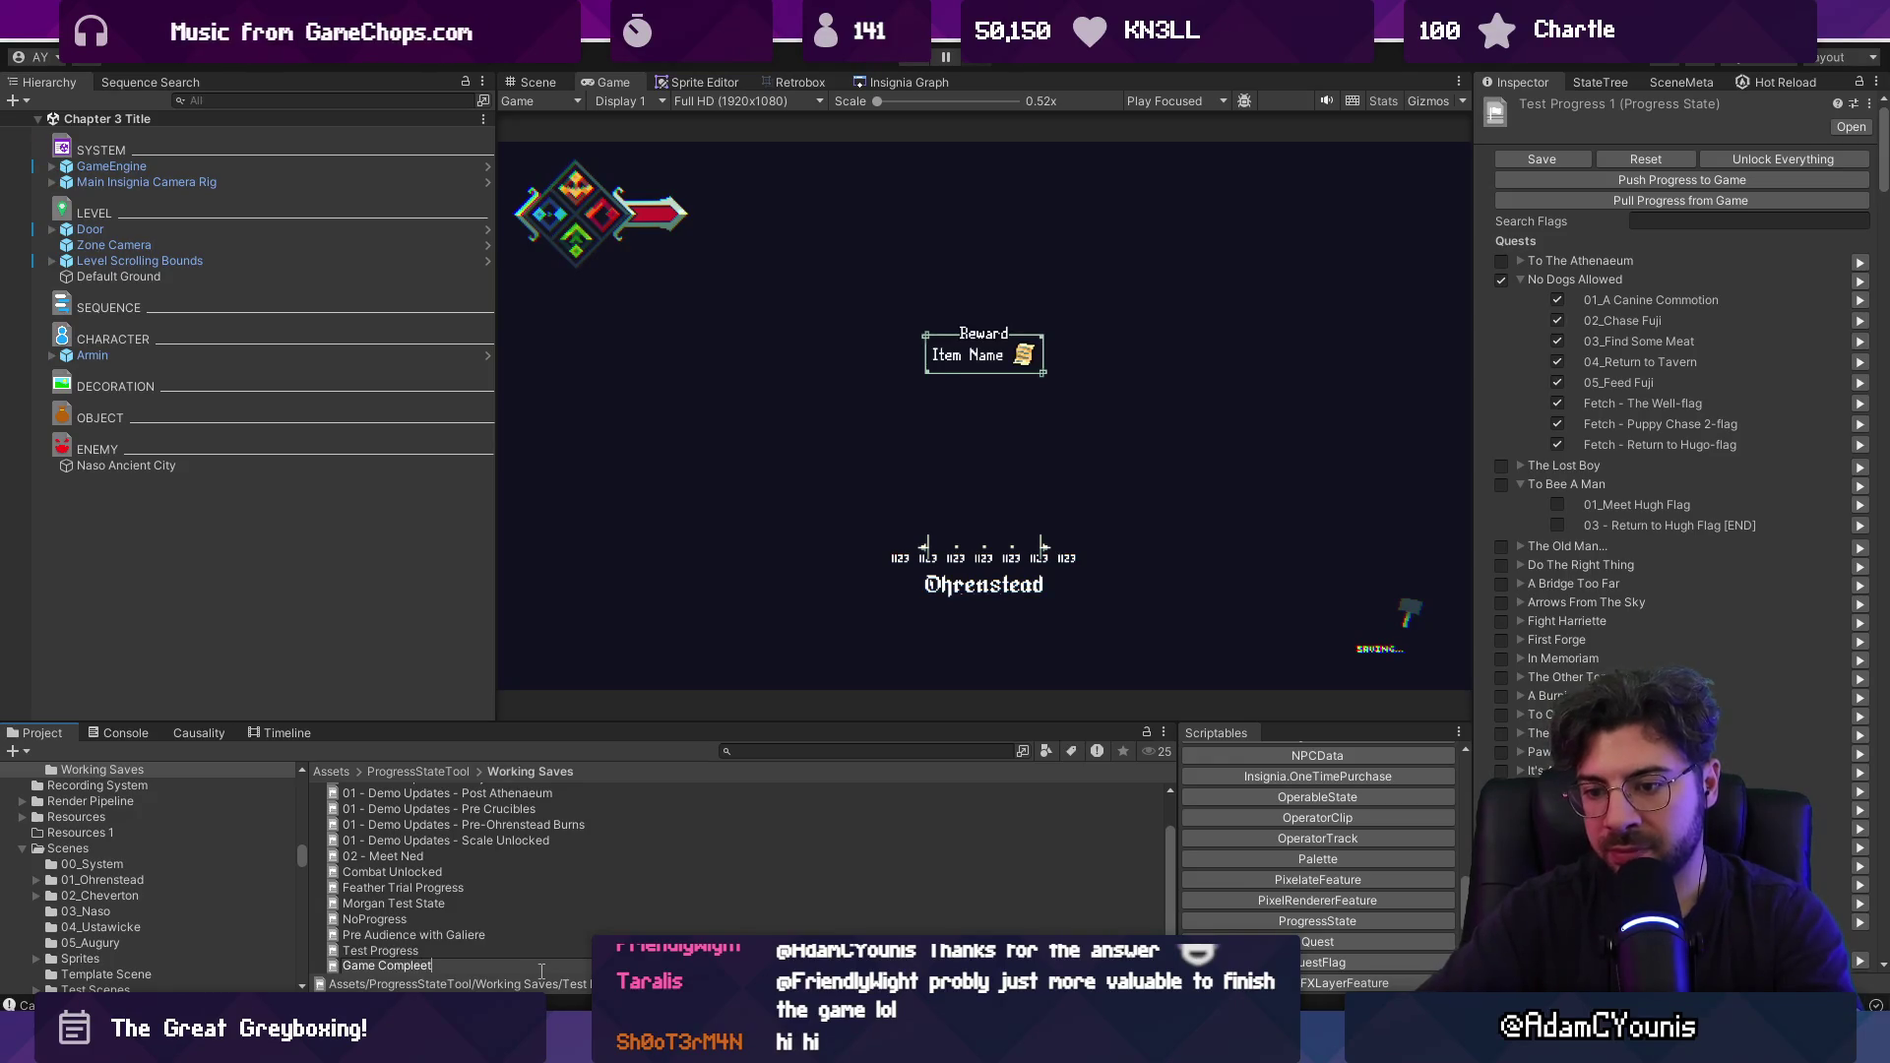
key(Return)
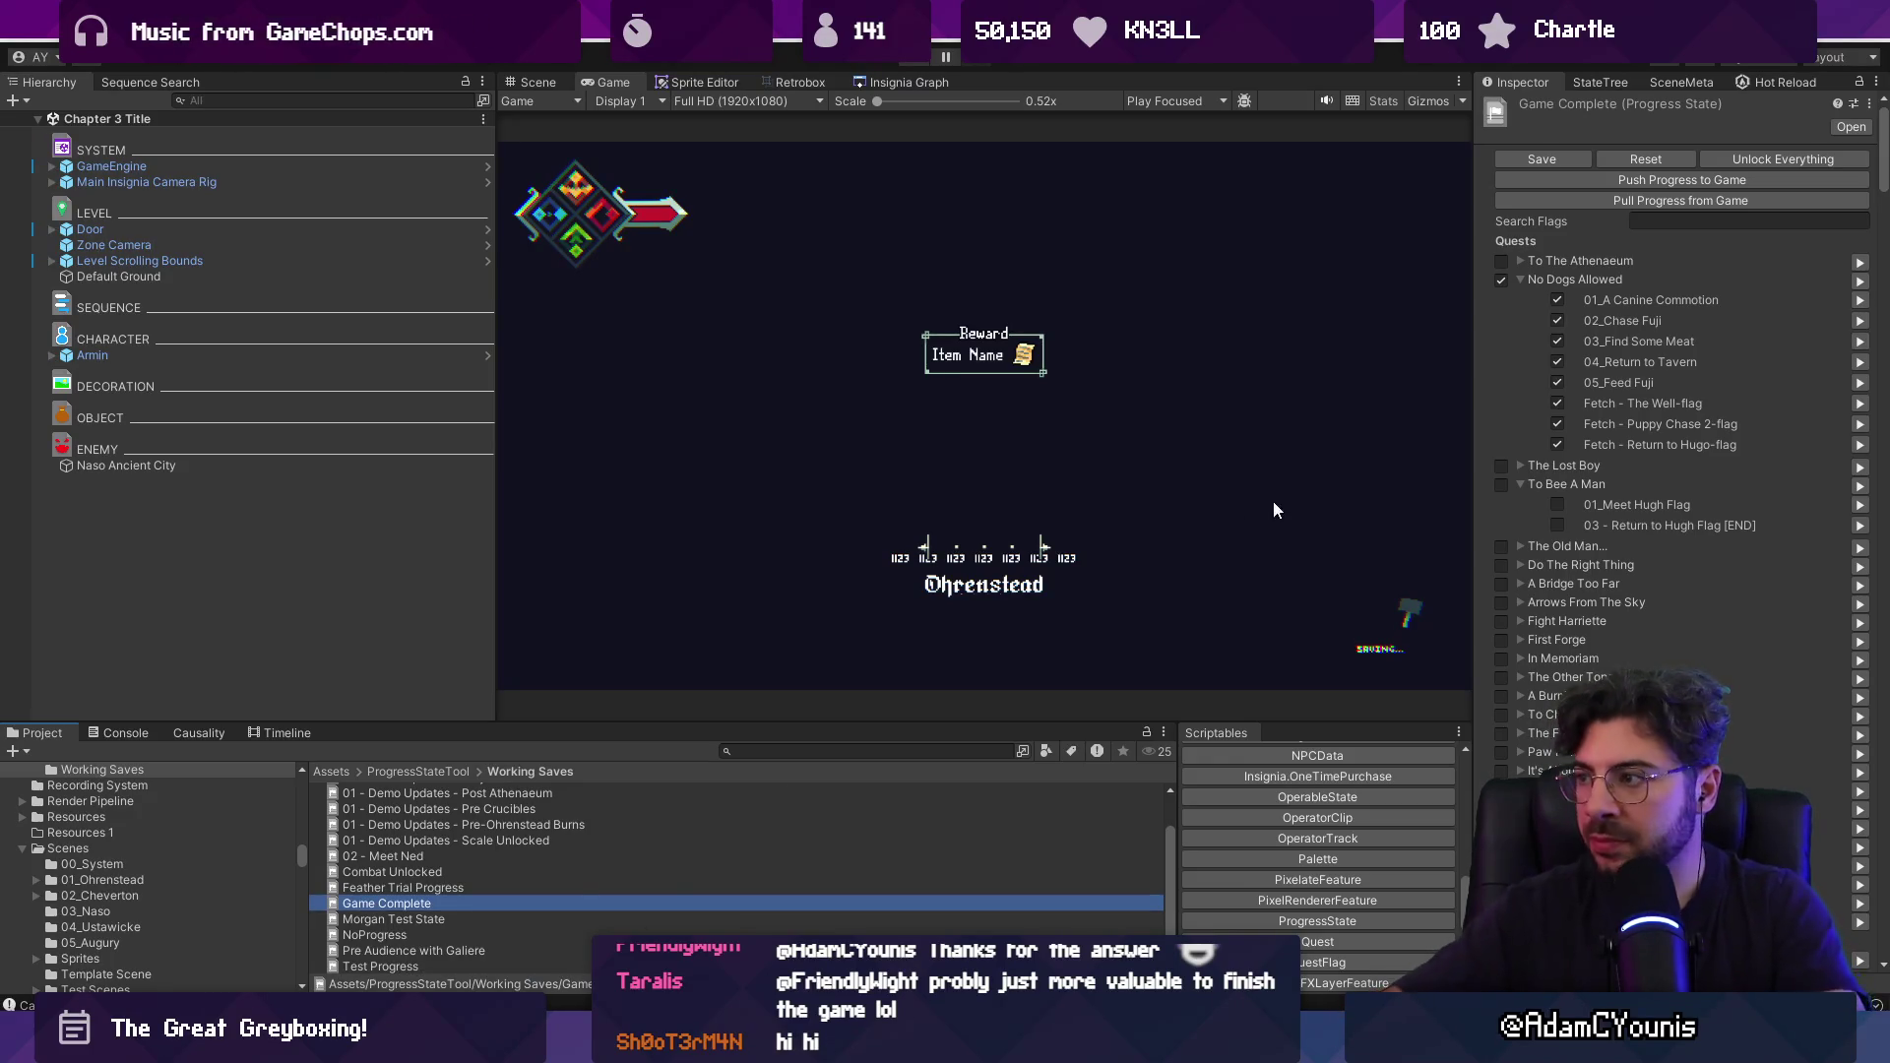
click(1751, 157)
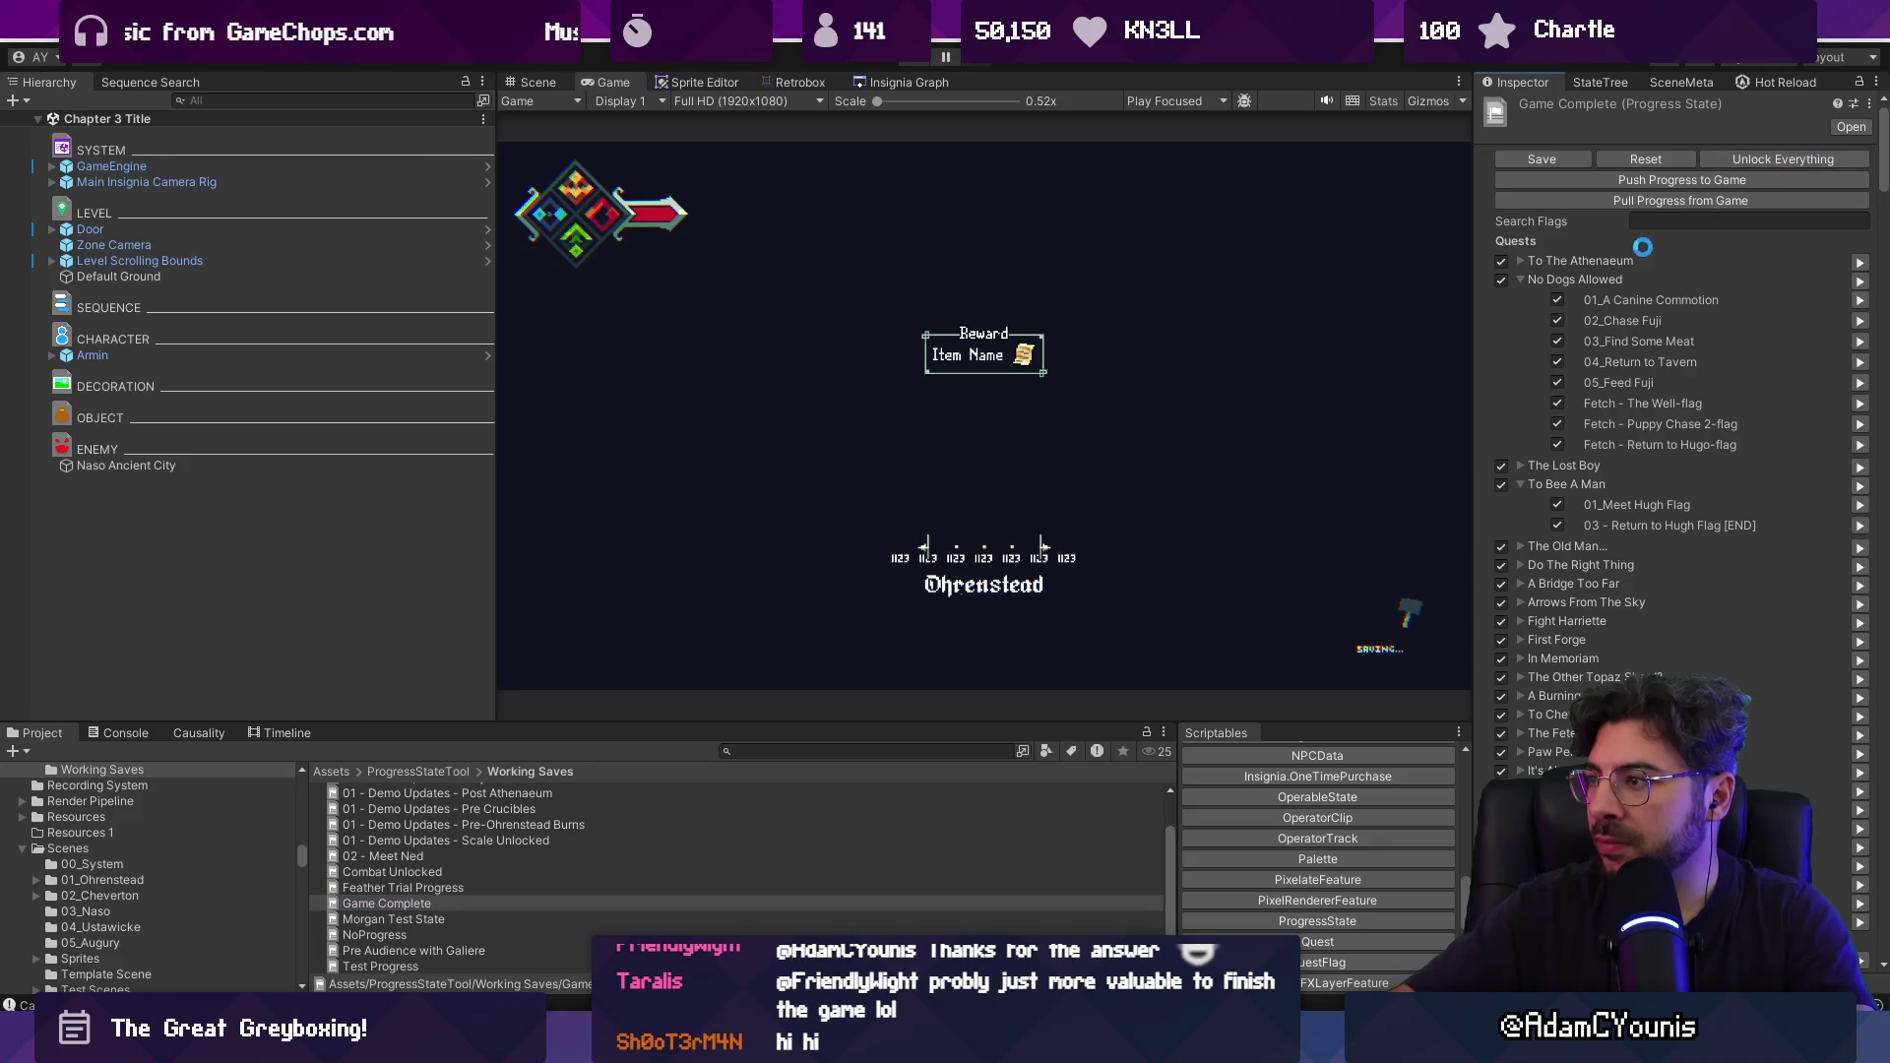
click(1565, 163)
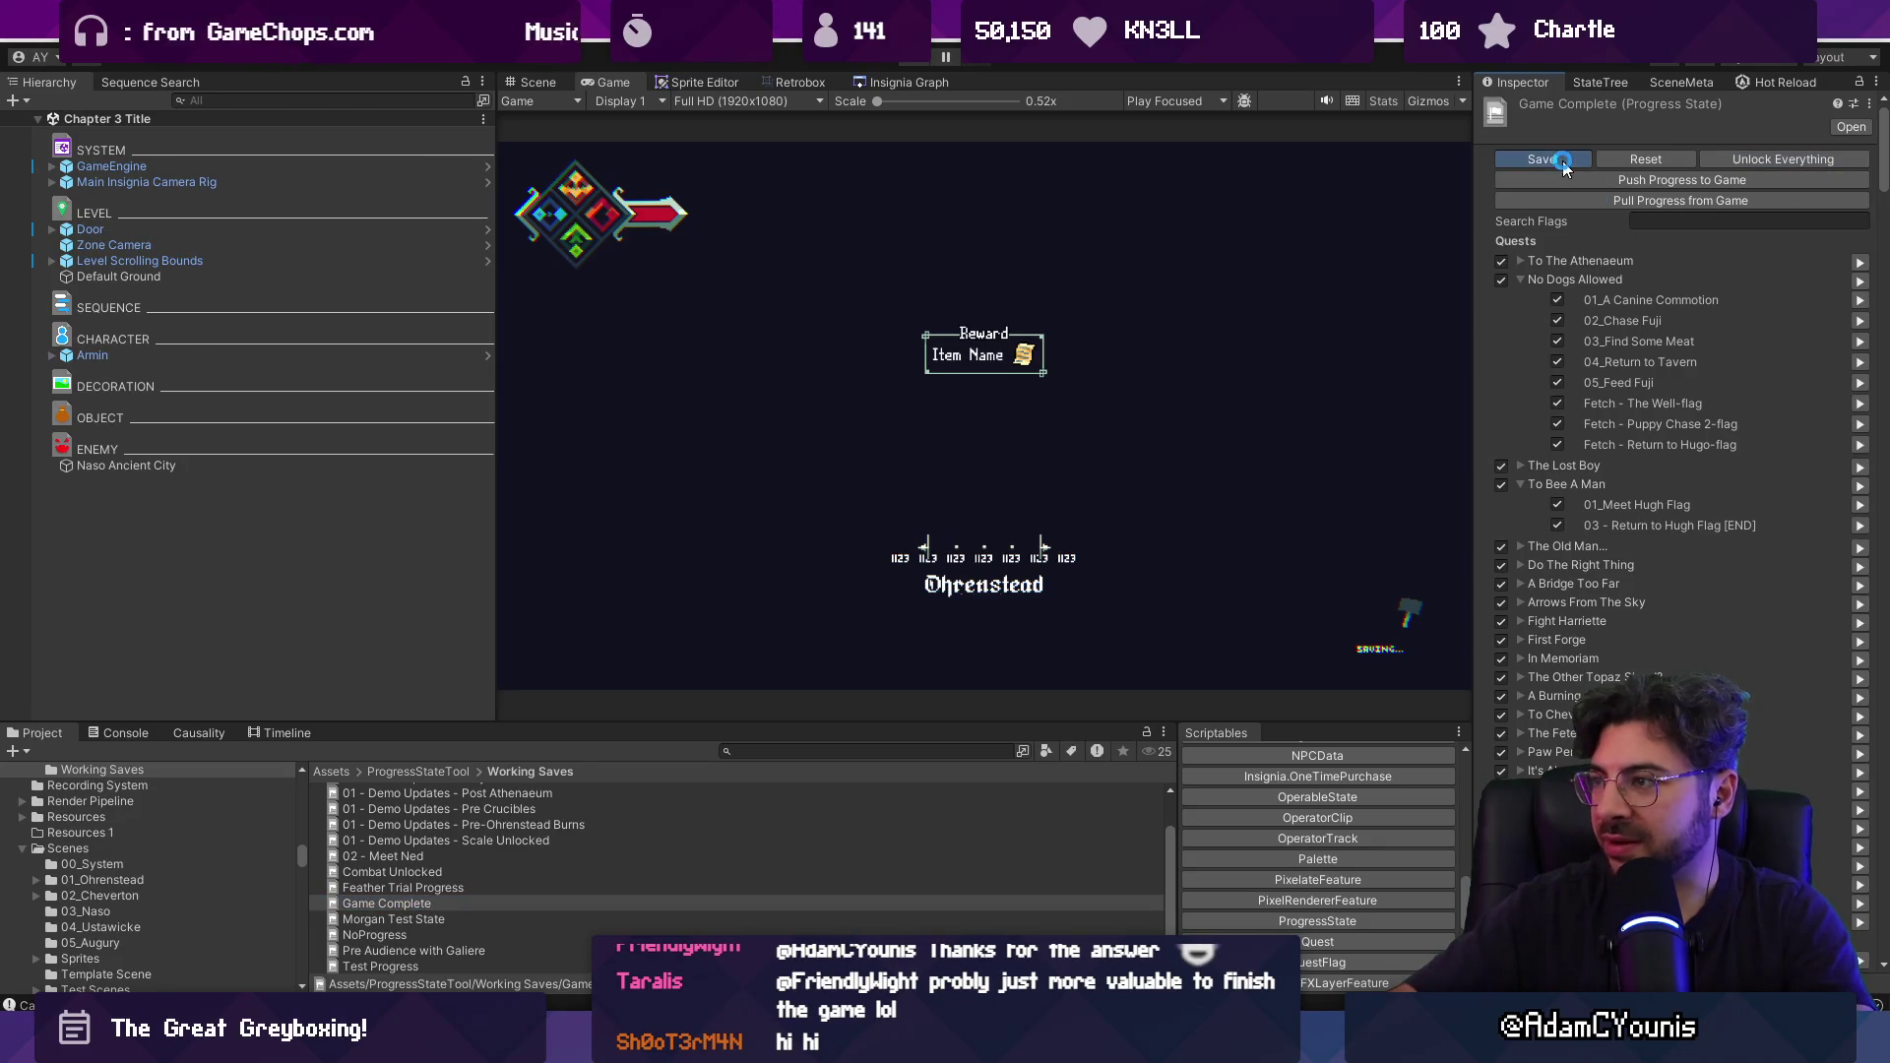
Run the game and open the world map to verify the unlock.
click(914, 61)
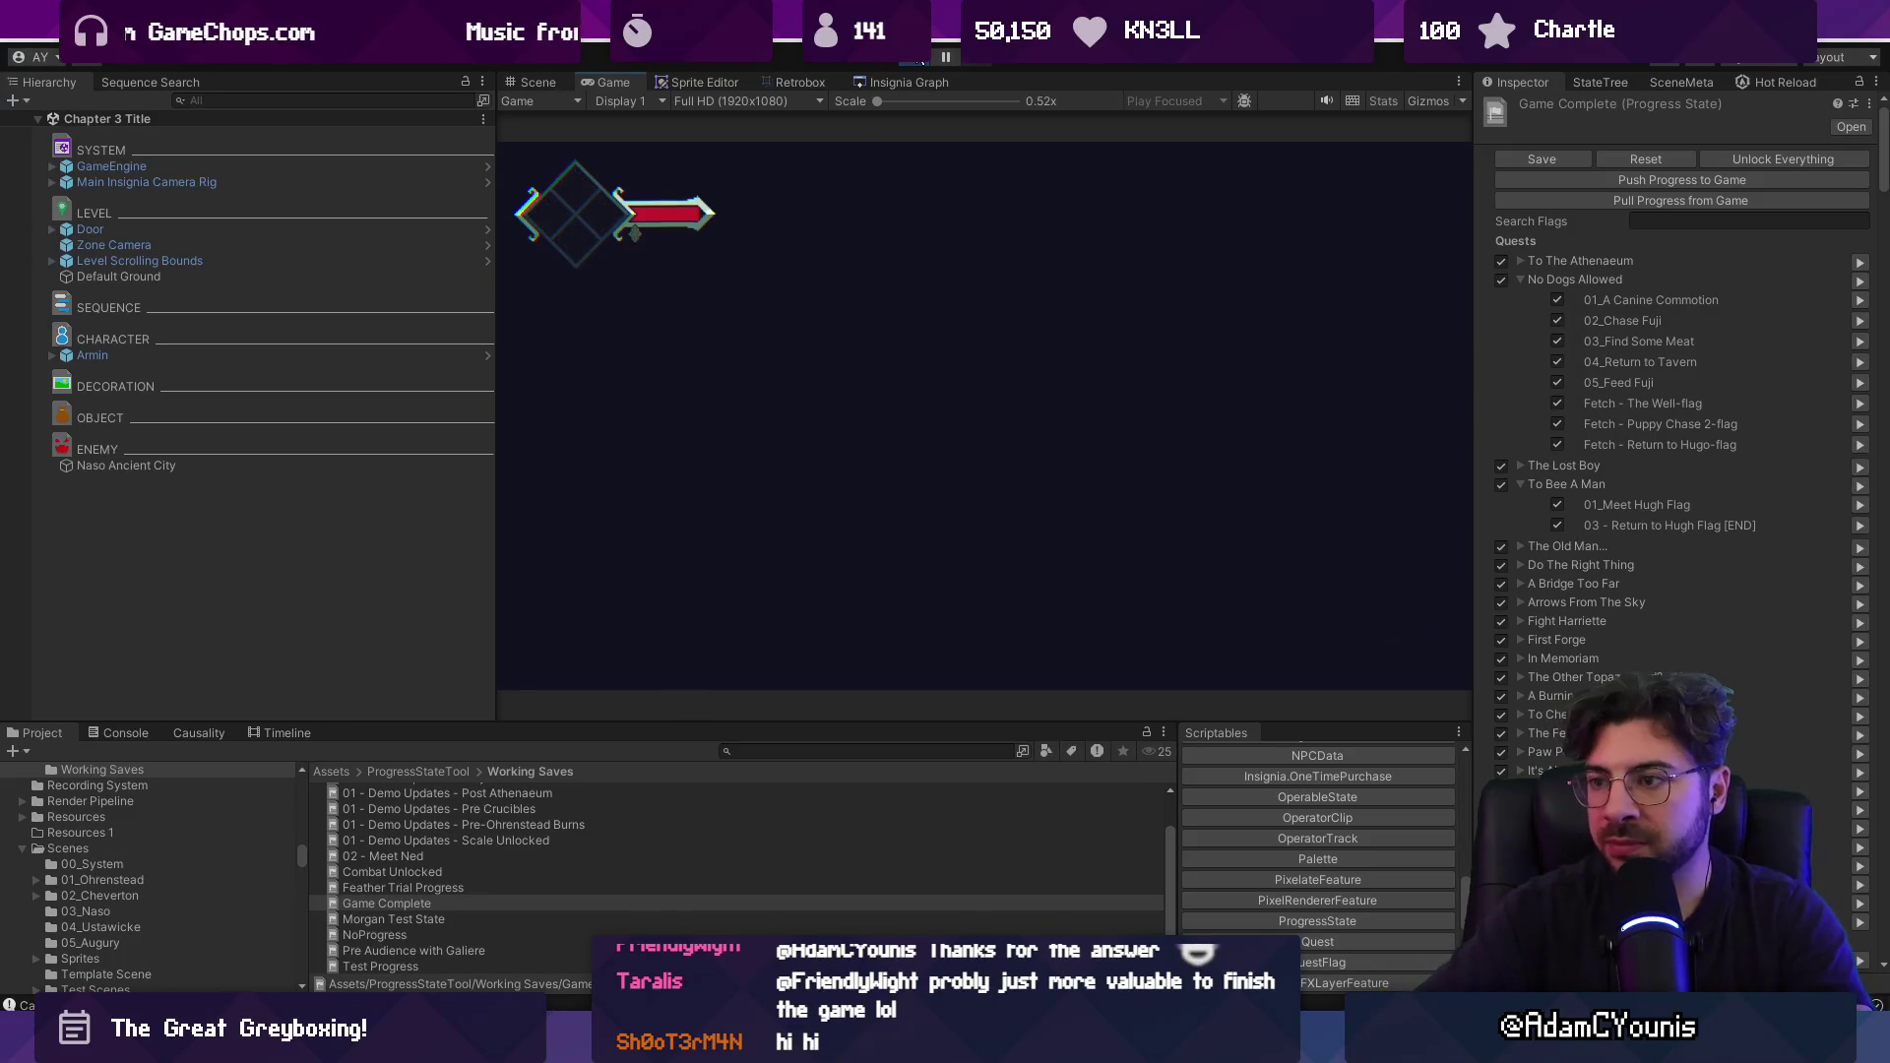
key(m)
key(m)
key(m)
key(m)
key(m)
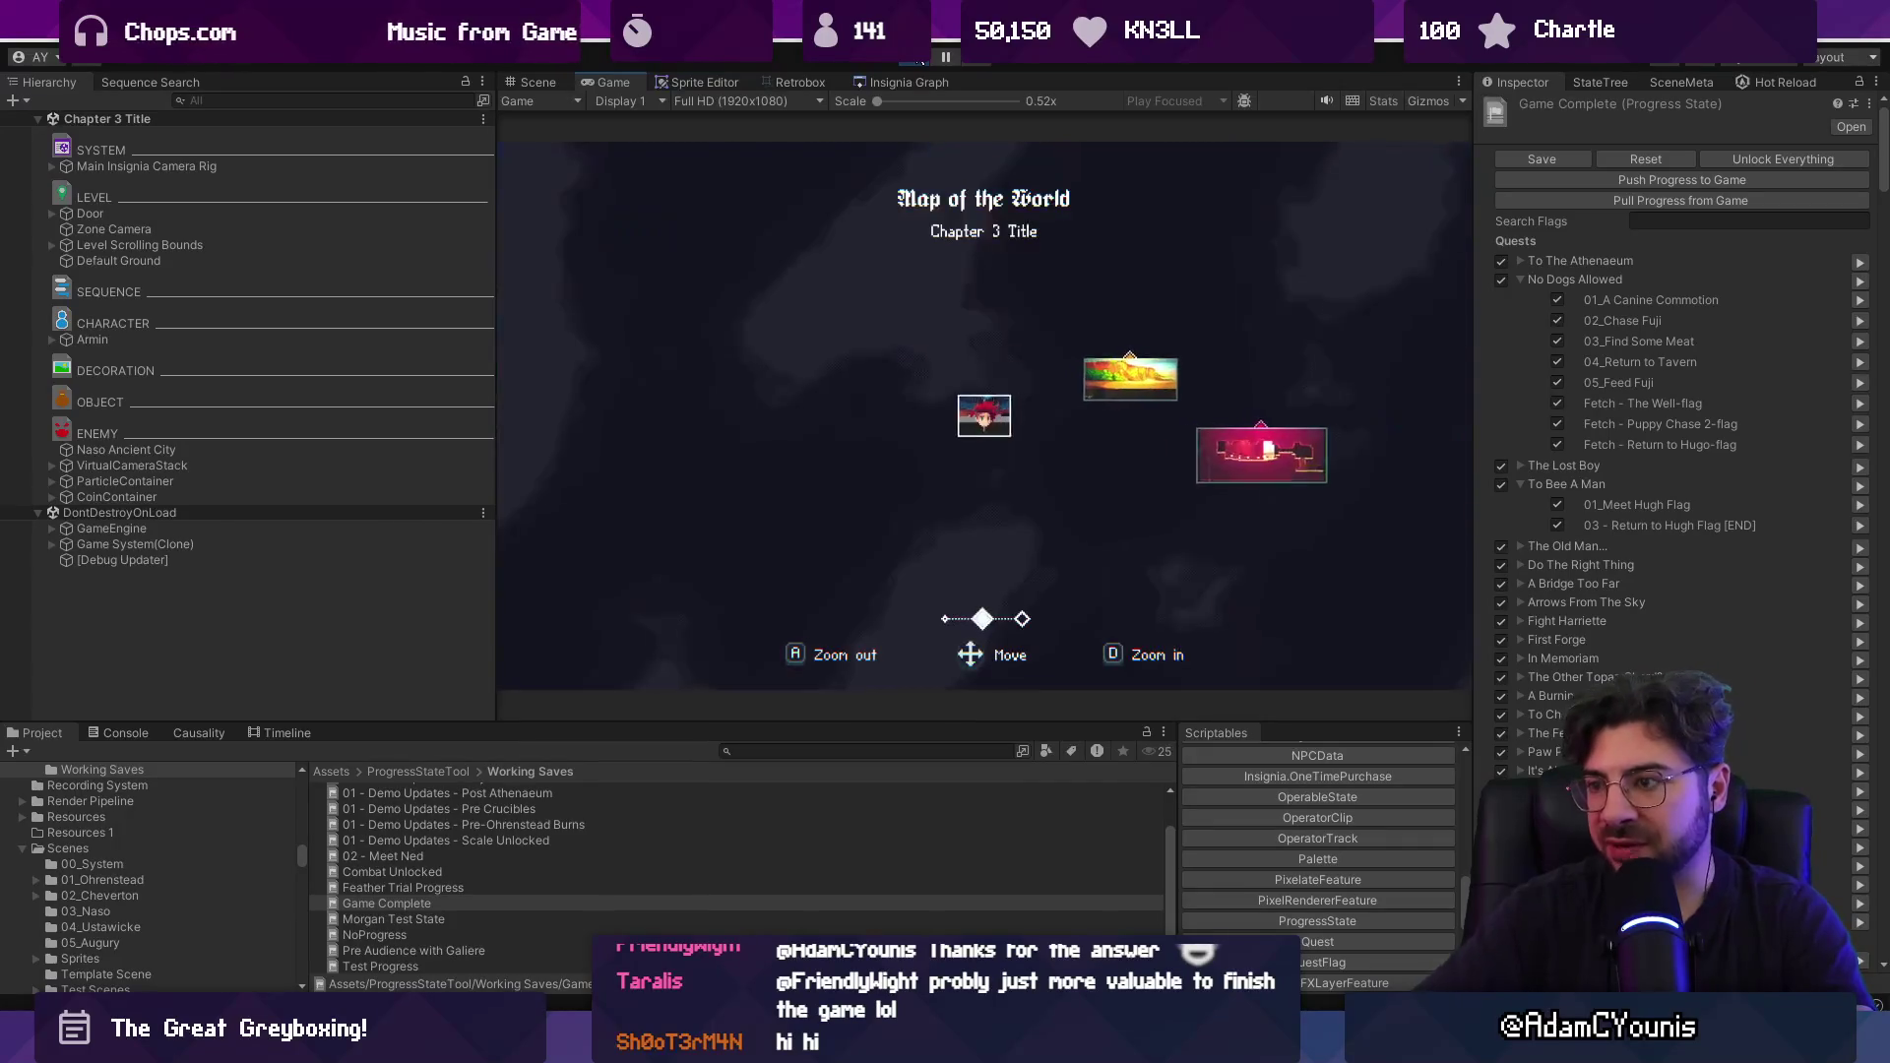
key(m)
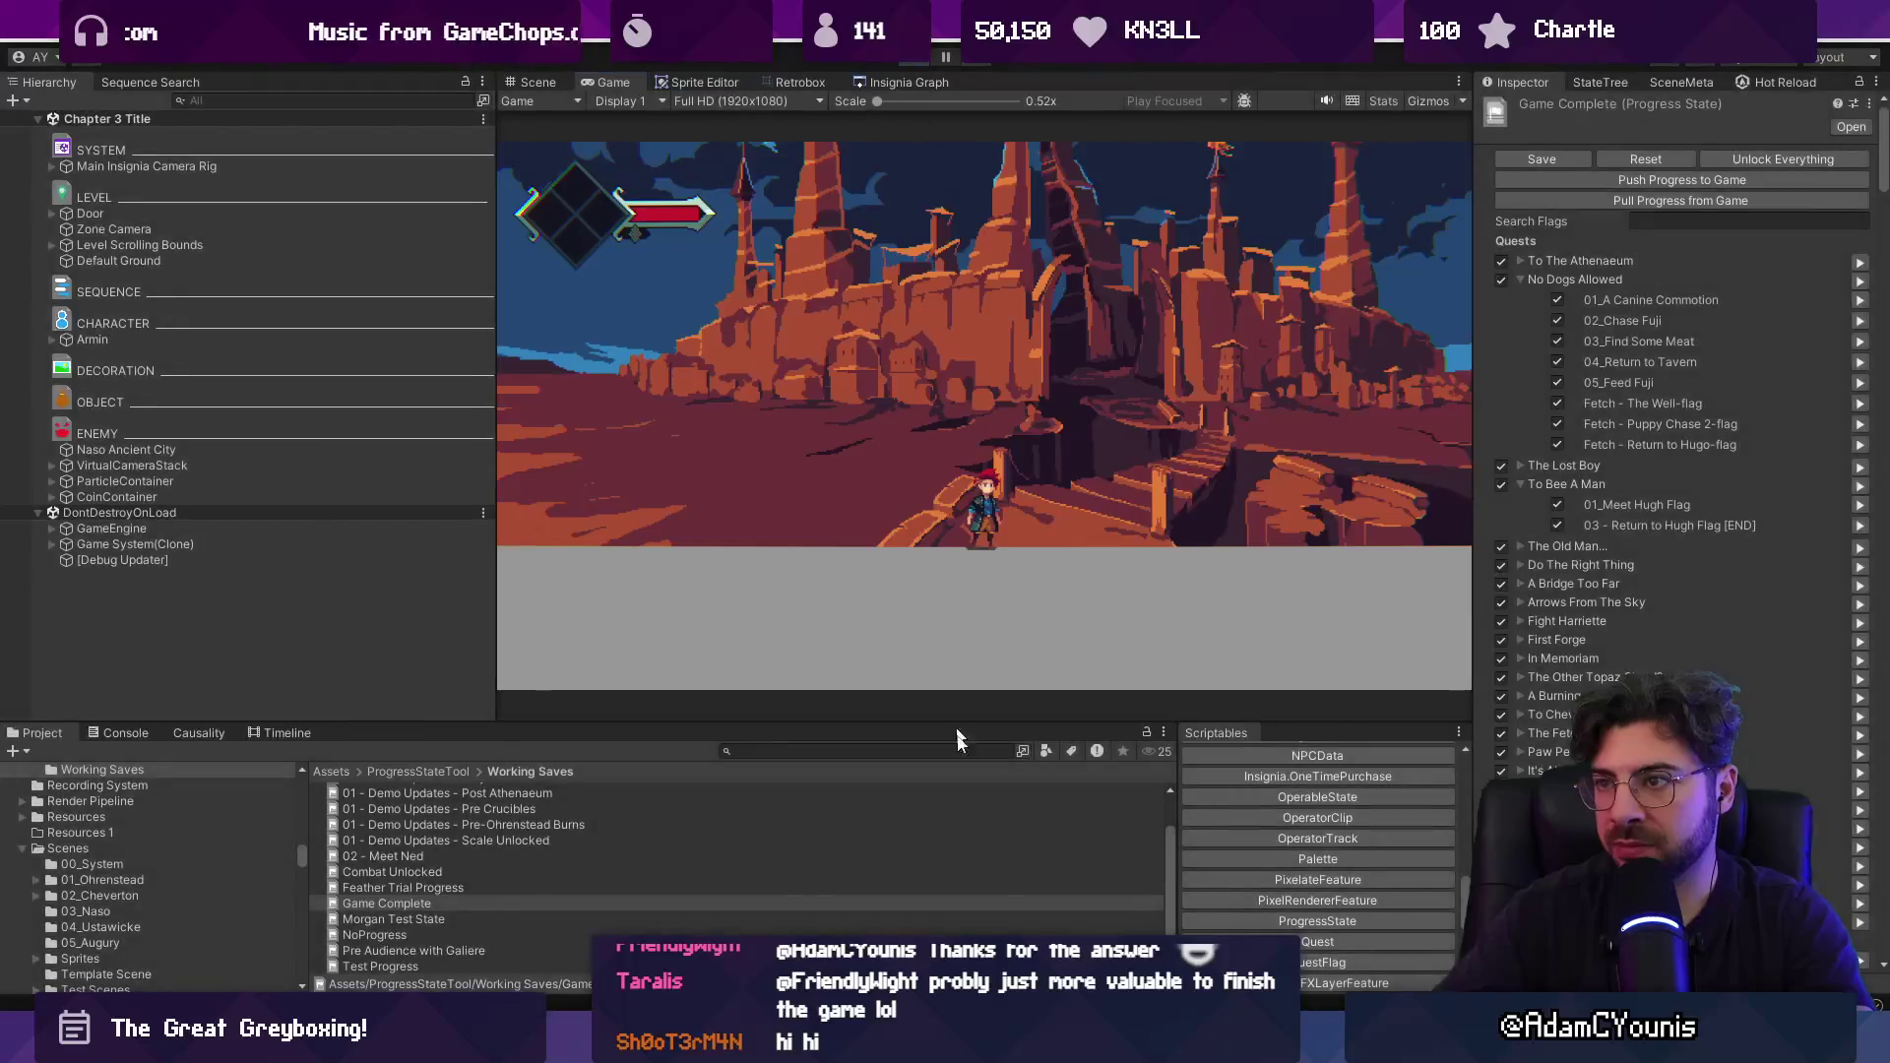
key(alt+Tab)
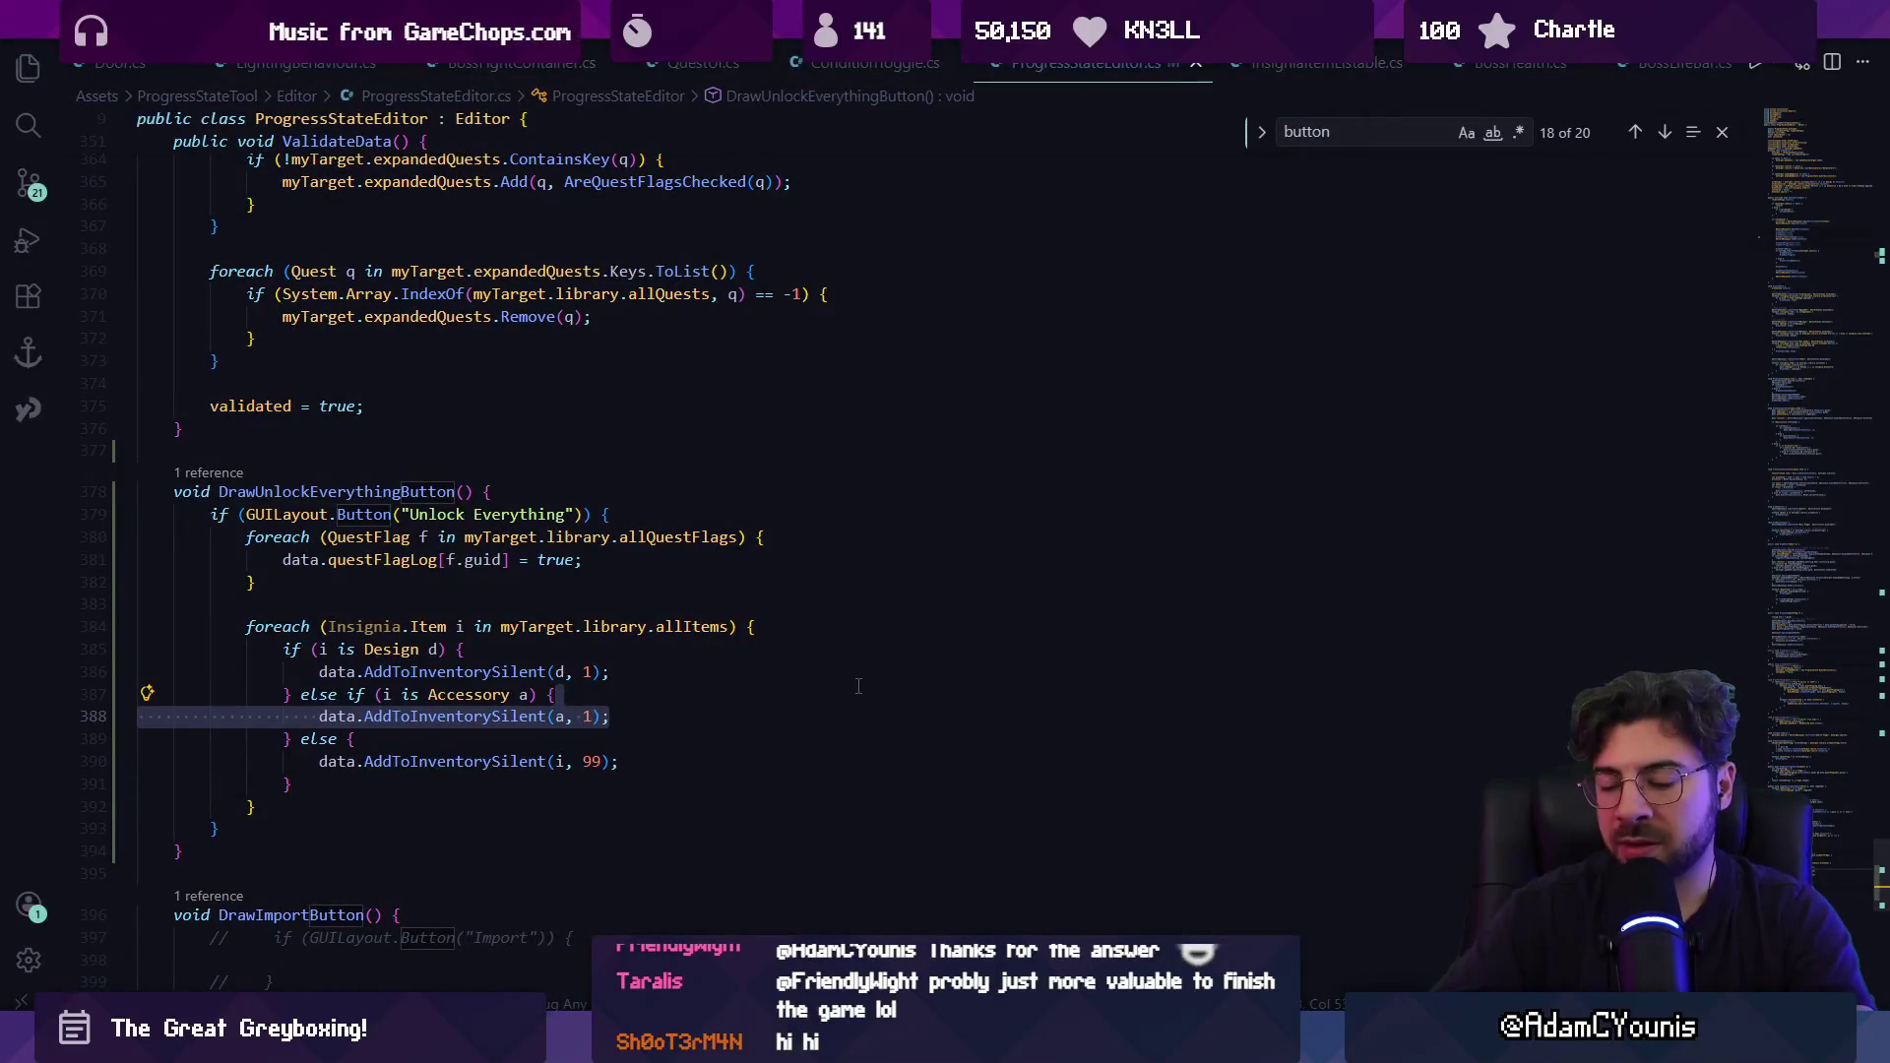
Look up the visitedScenes list in GameData.cs.
click(862, 693)
key(ctrl+p)
text(gamedata)
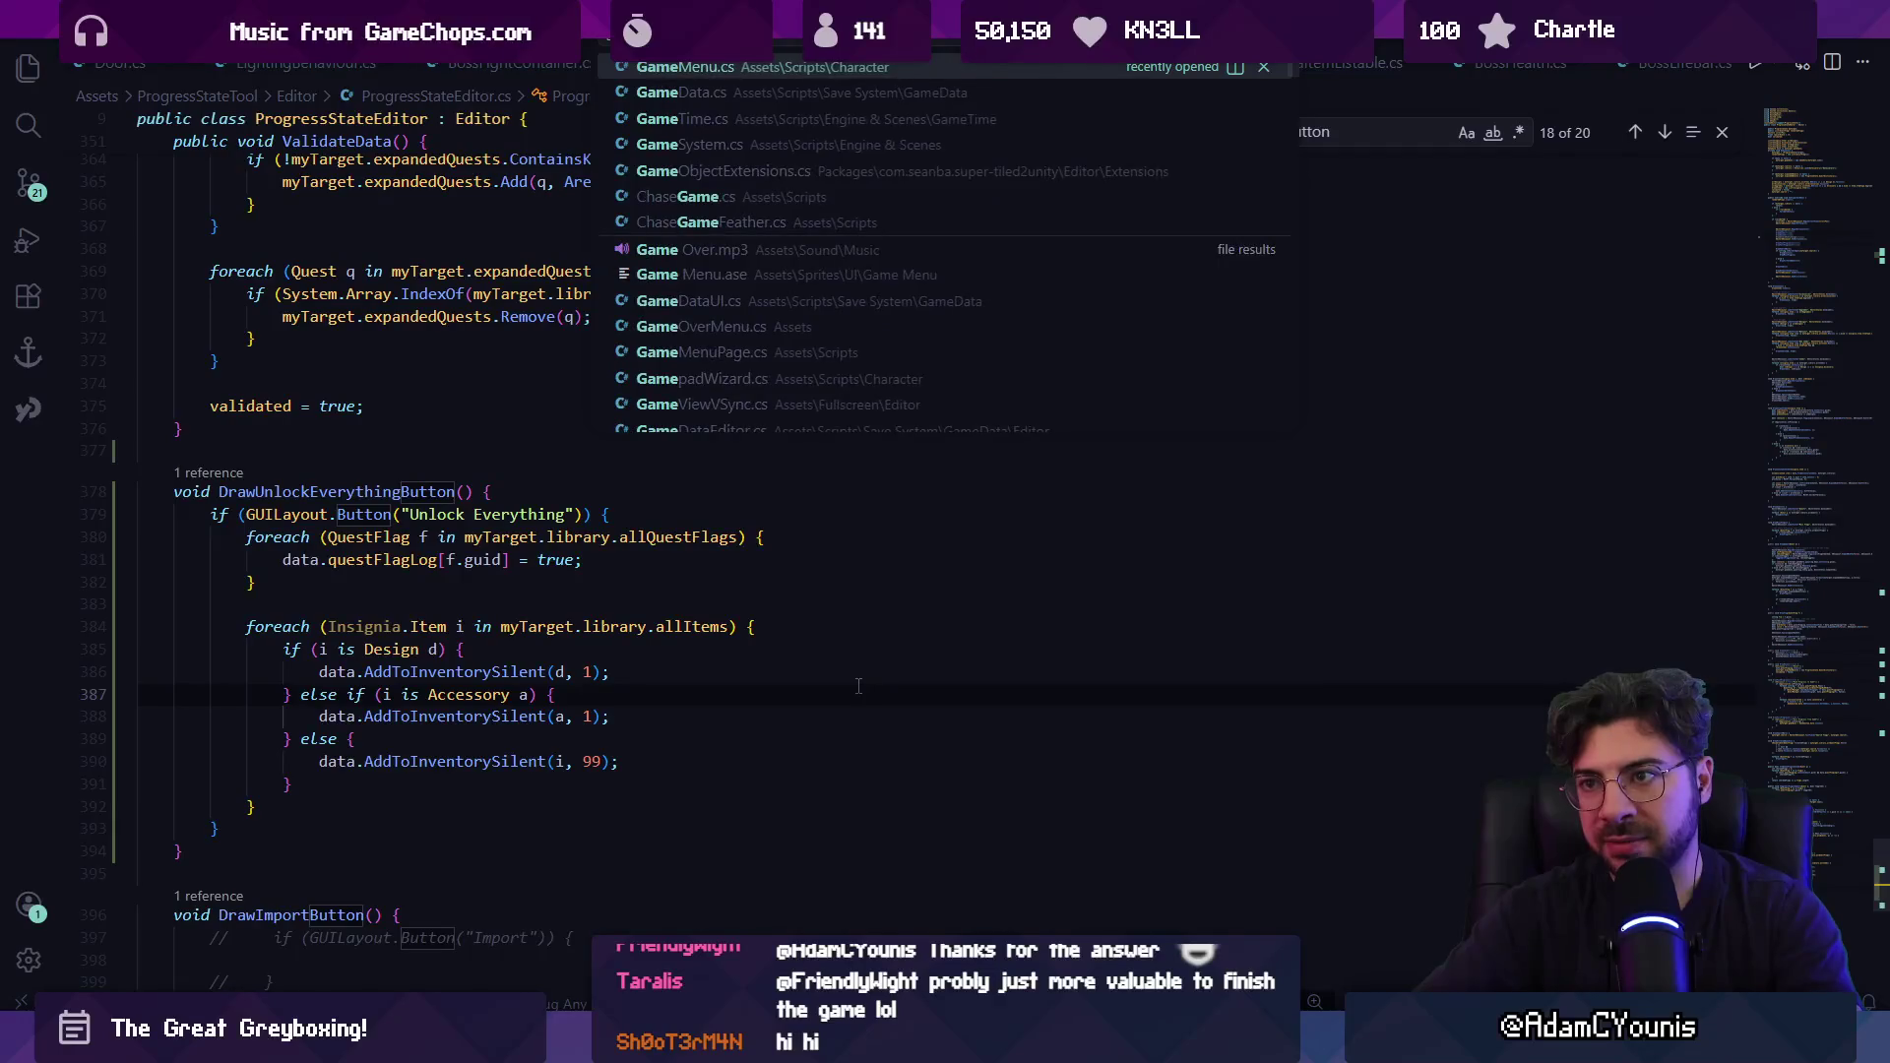
key(Return)
key(ctrl+f)
text(visited)
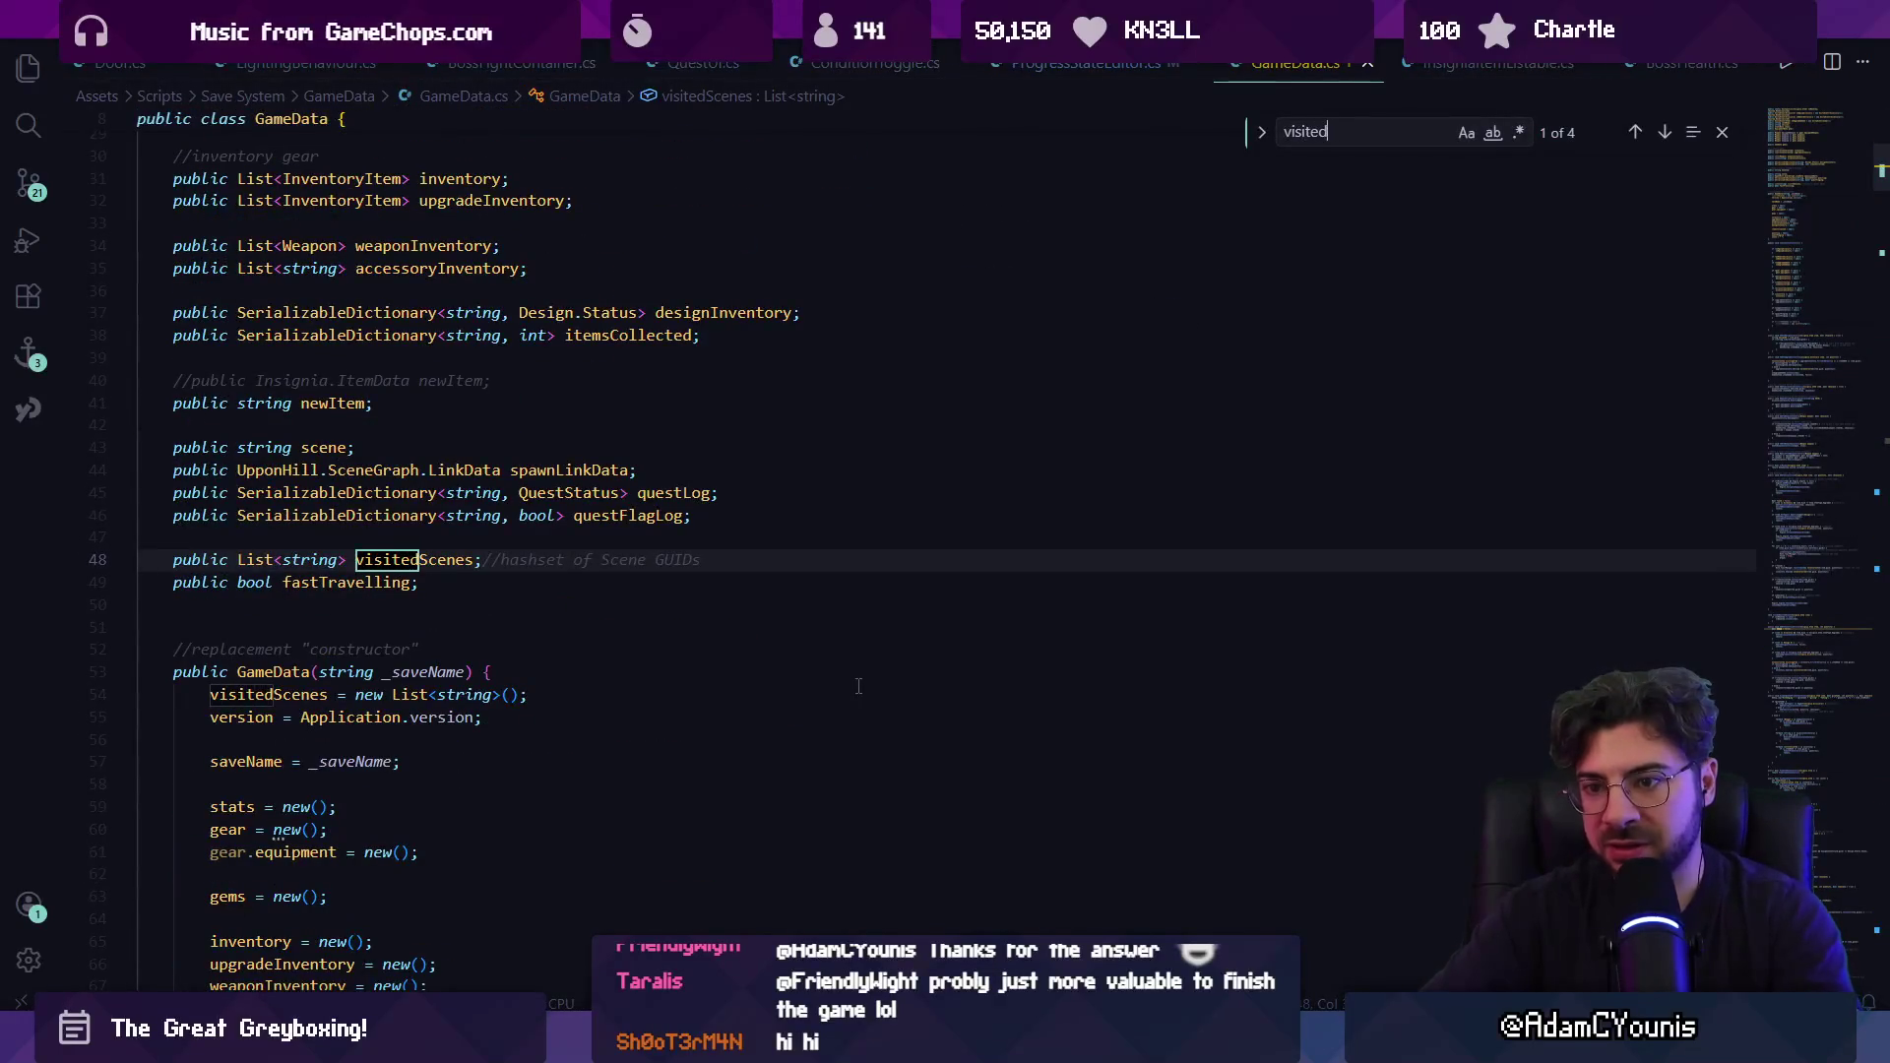
key(Escape)
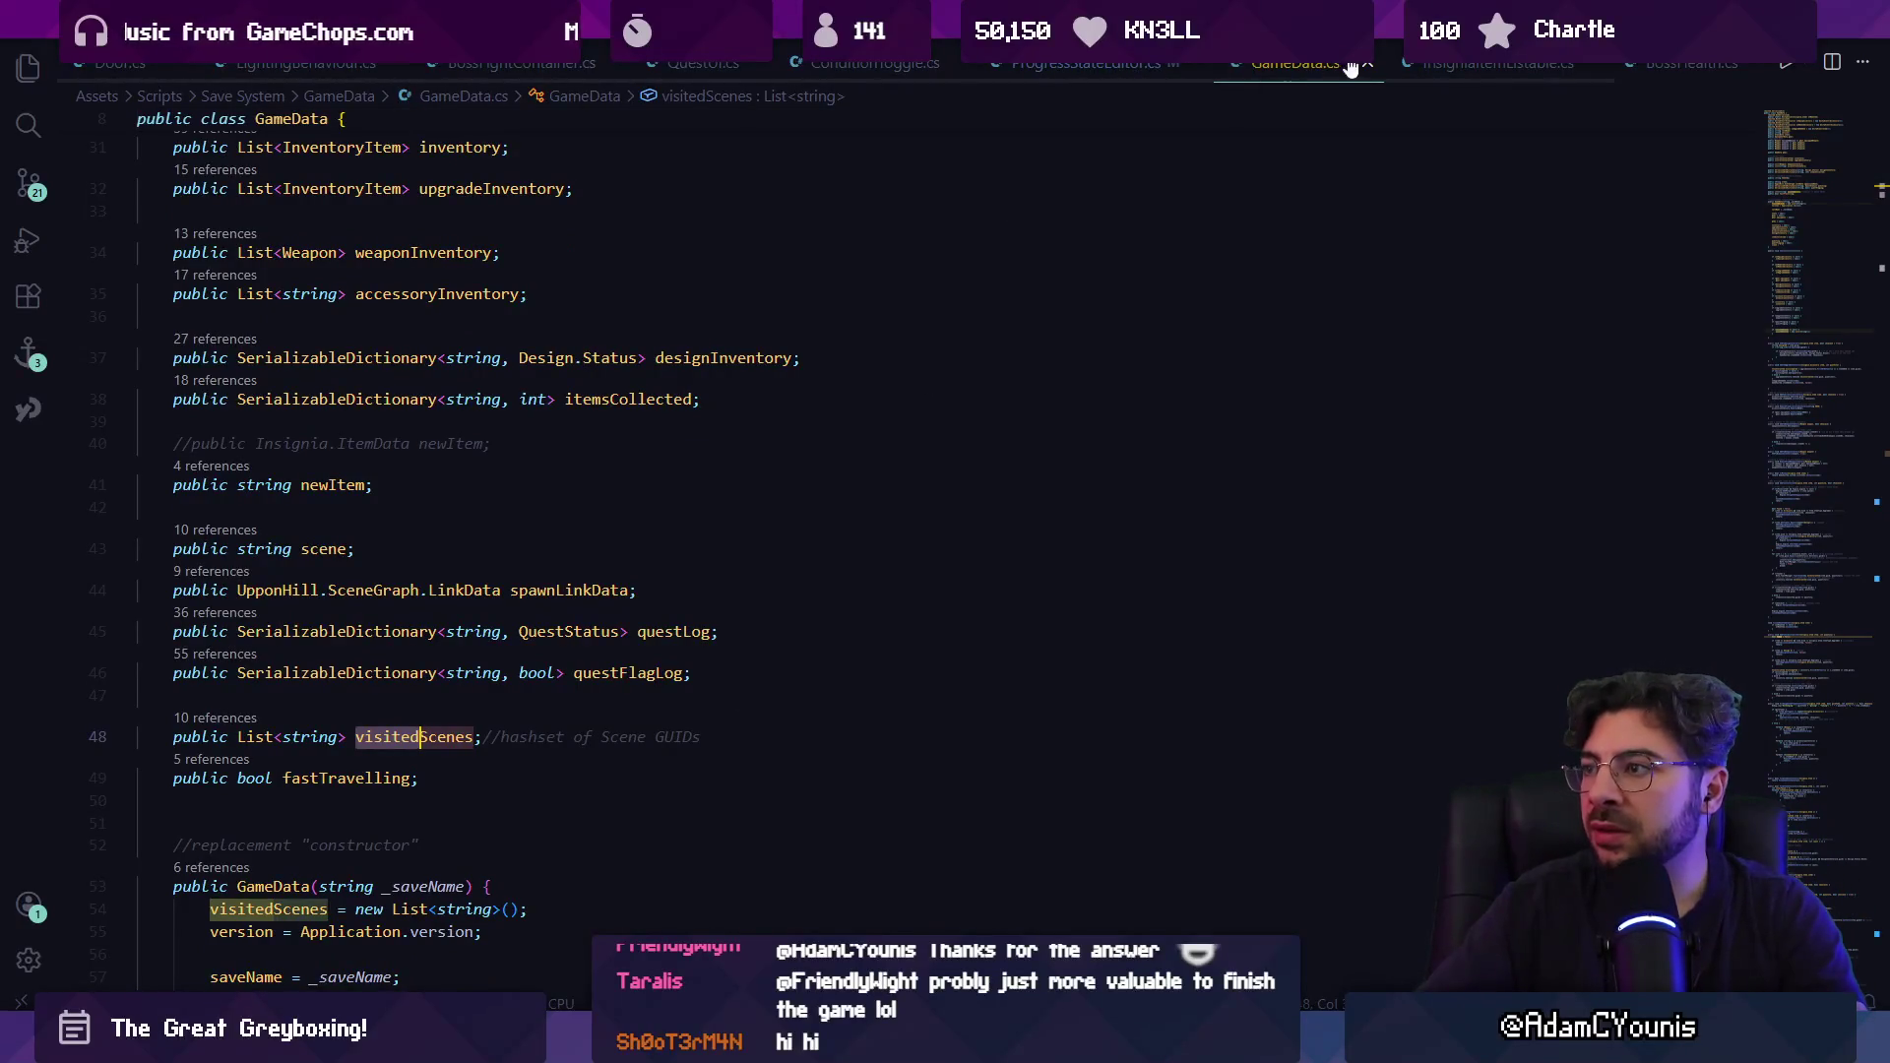
In ProgressStateEditor.cs, add a '//make every scene a visited scene' comment above the items loop.
click(1083, 62)
key(Return)
key(Return)
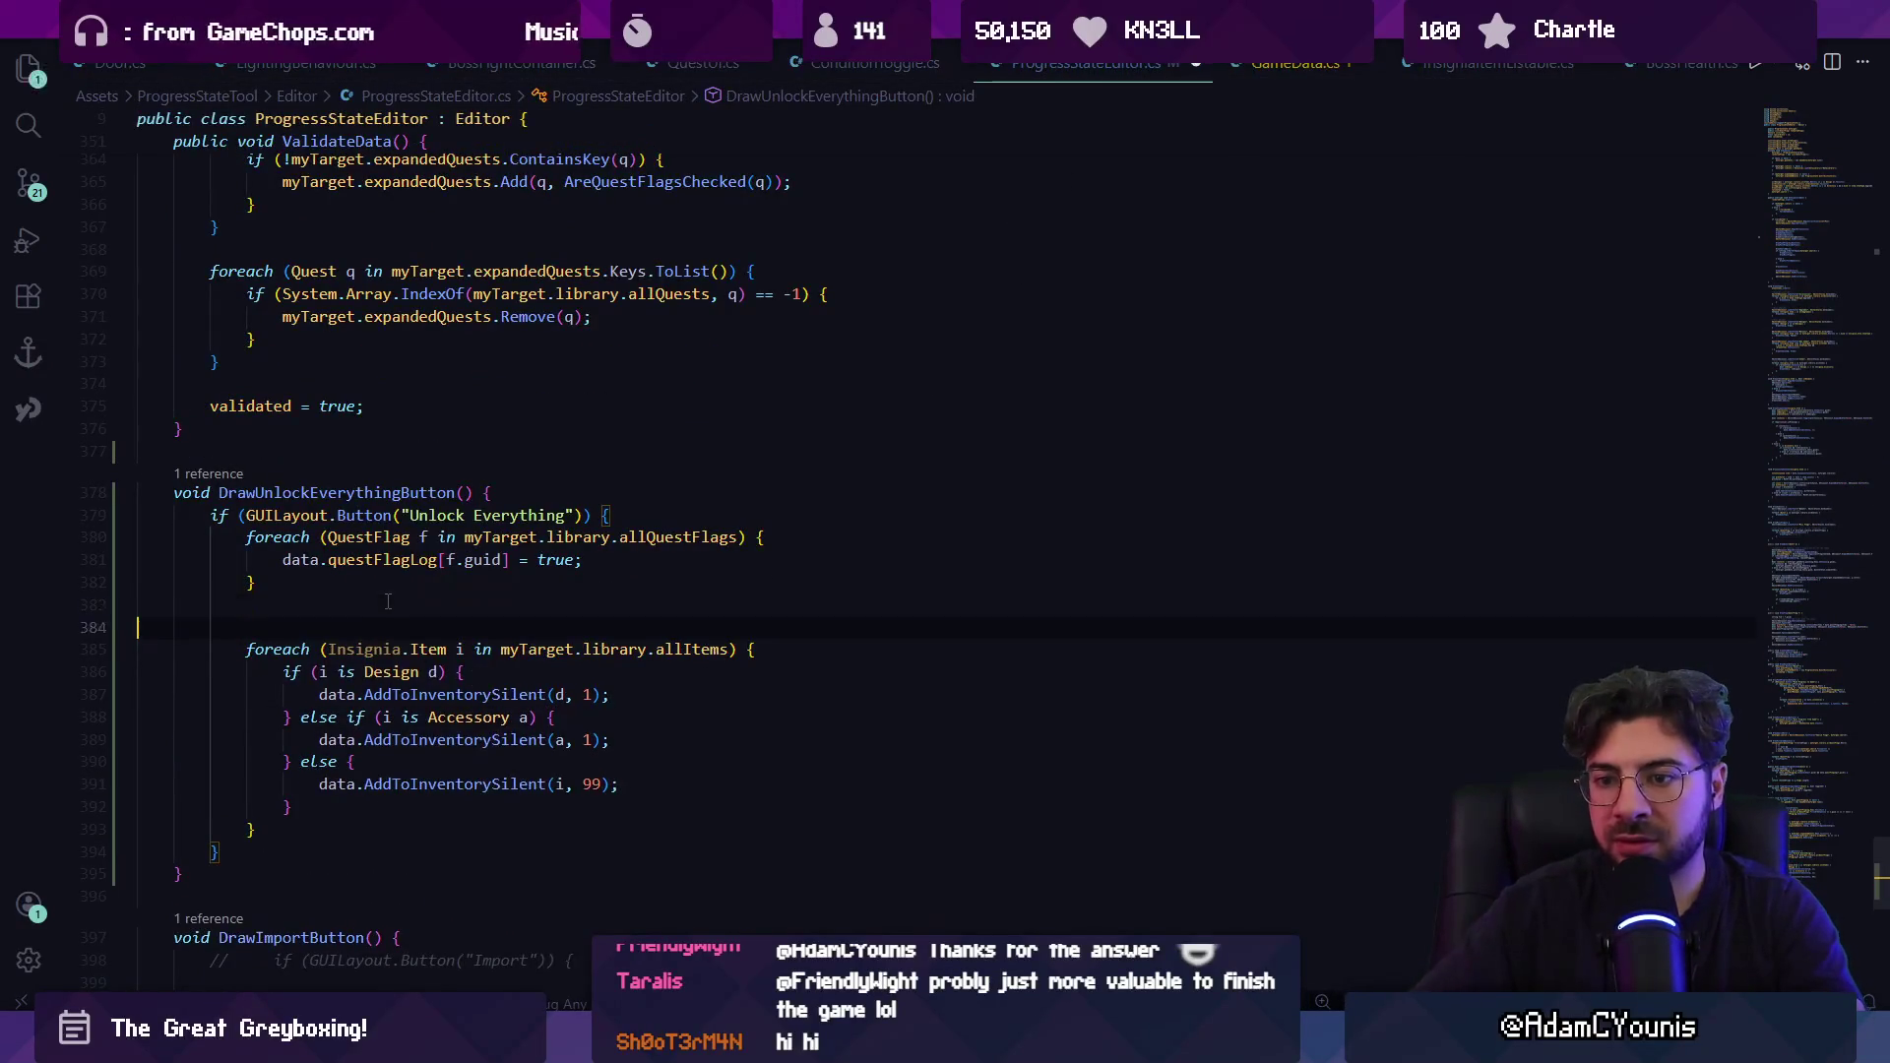
key(Up)
text(f)
key(BackSpace)
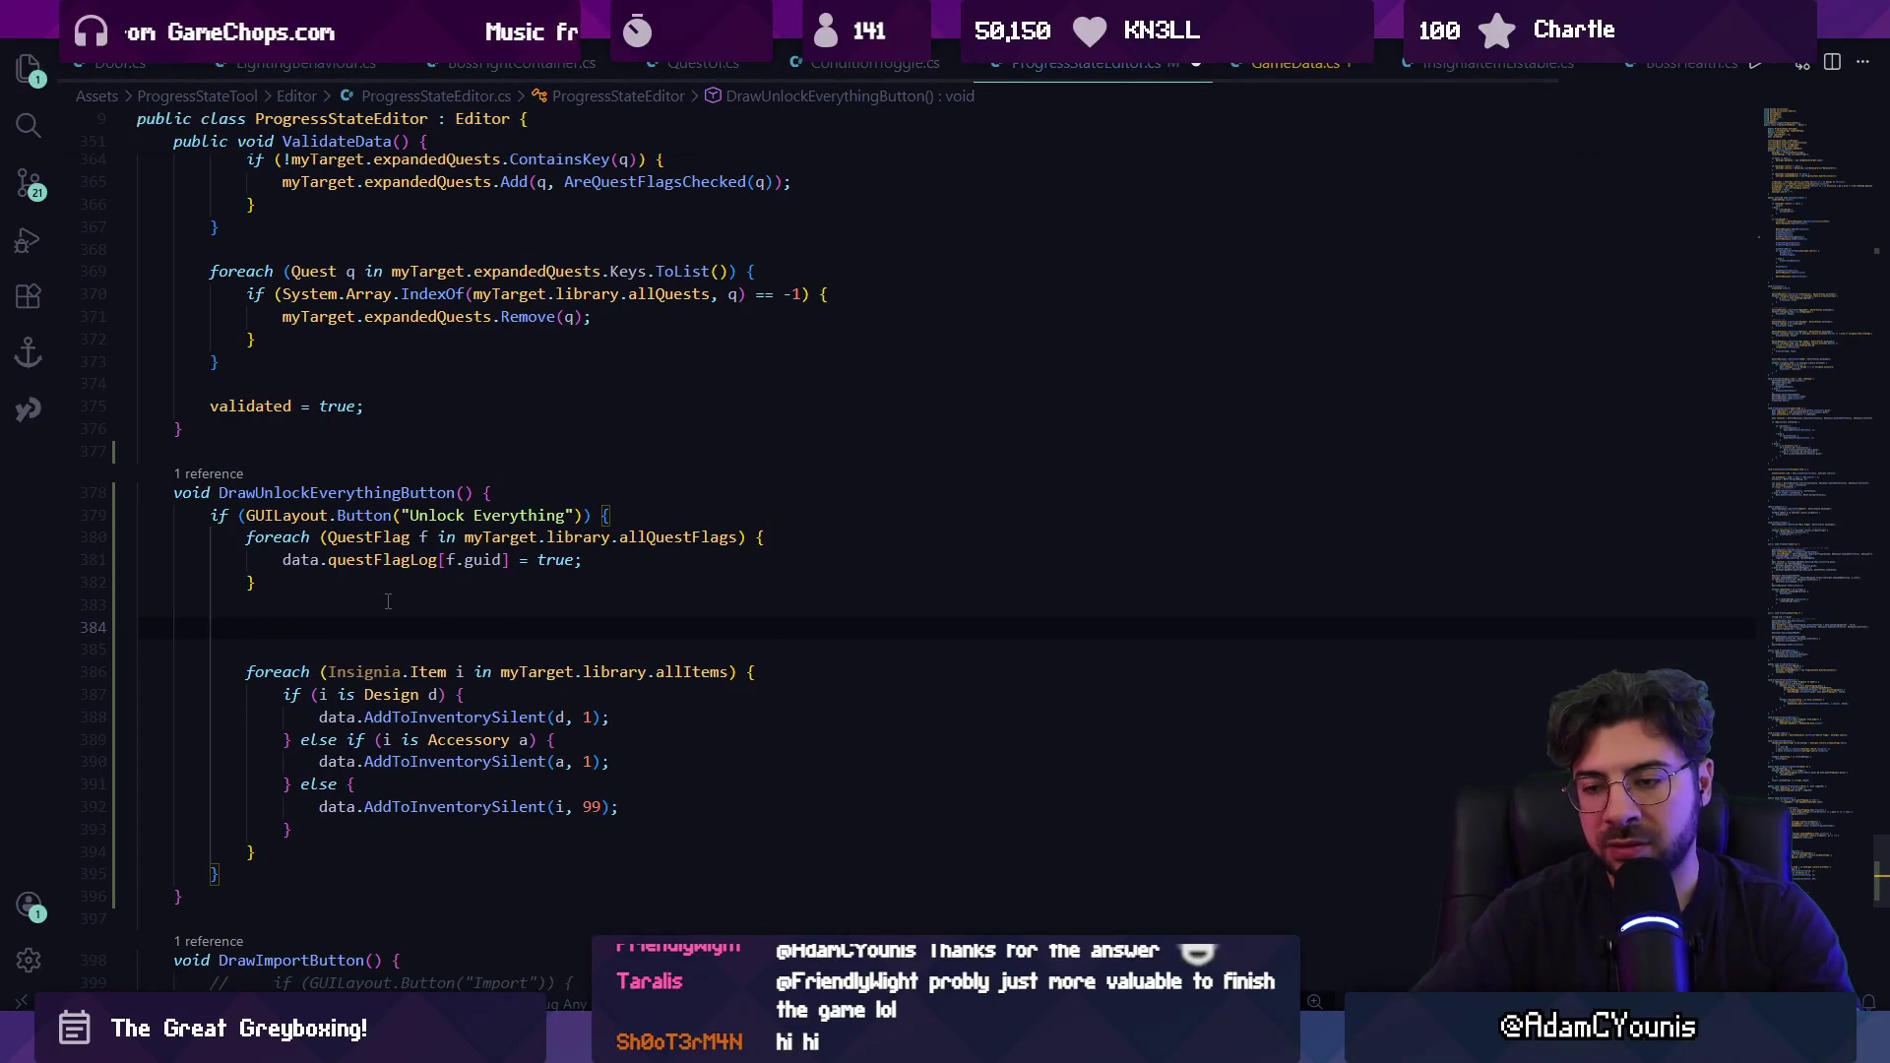
text(//make every)
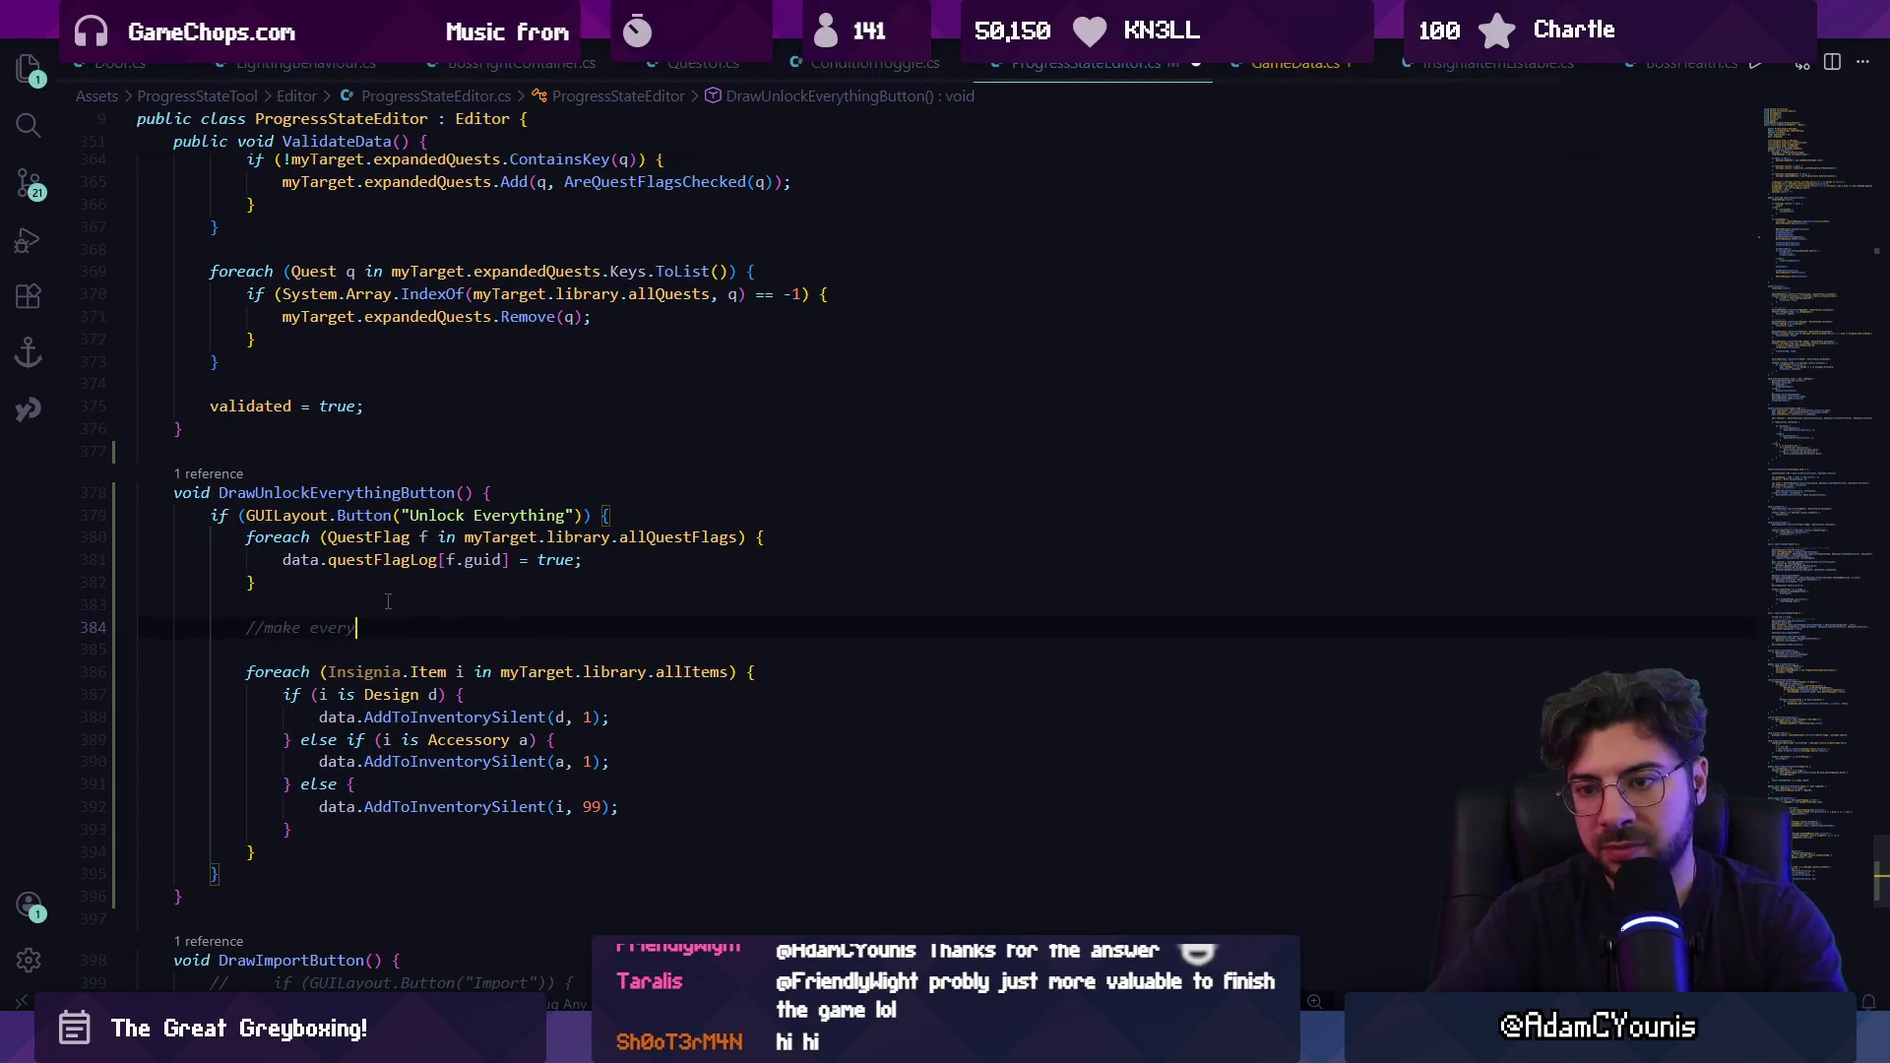
text(isited scene)
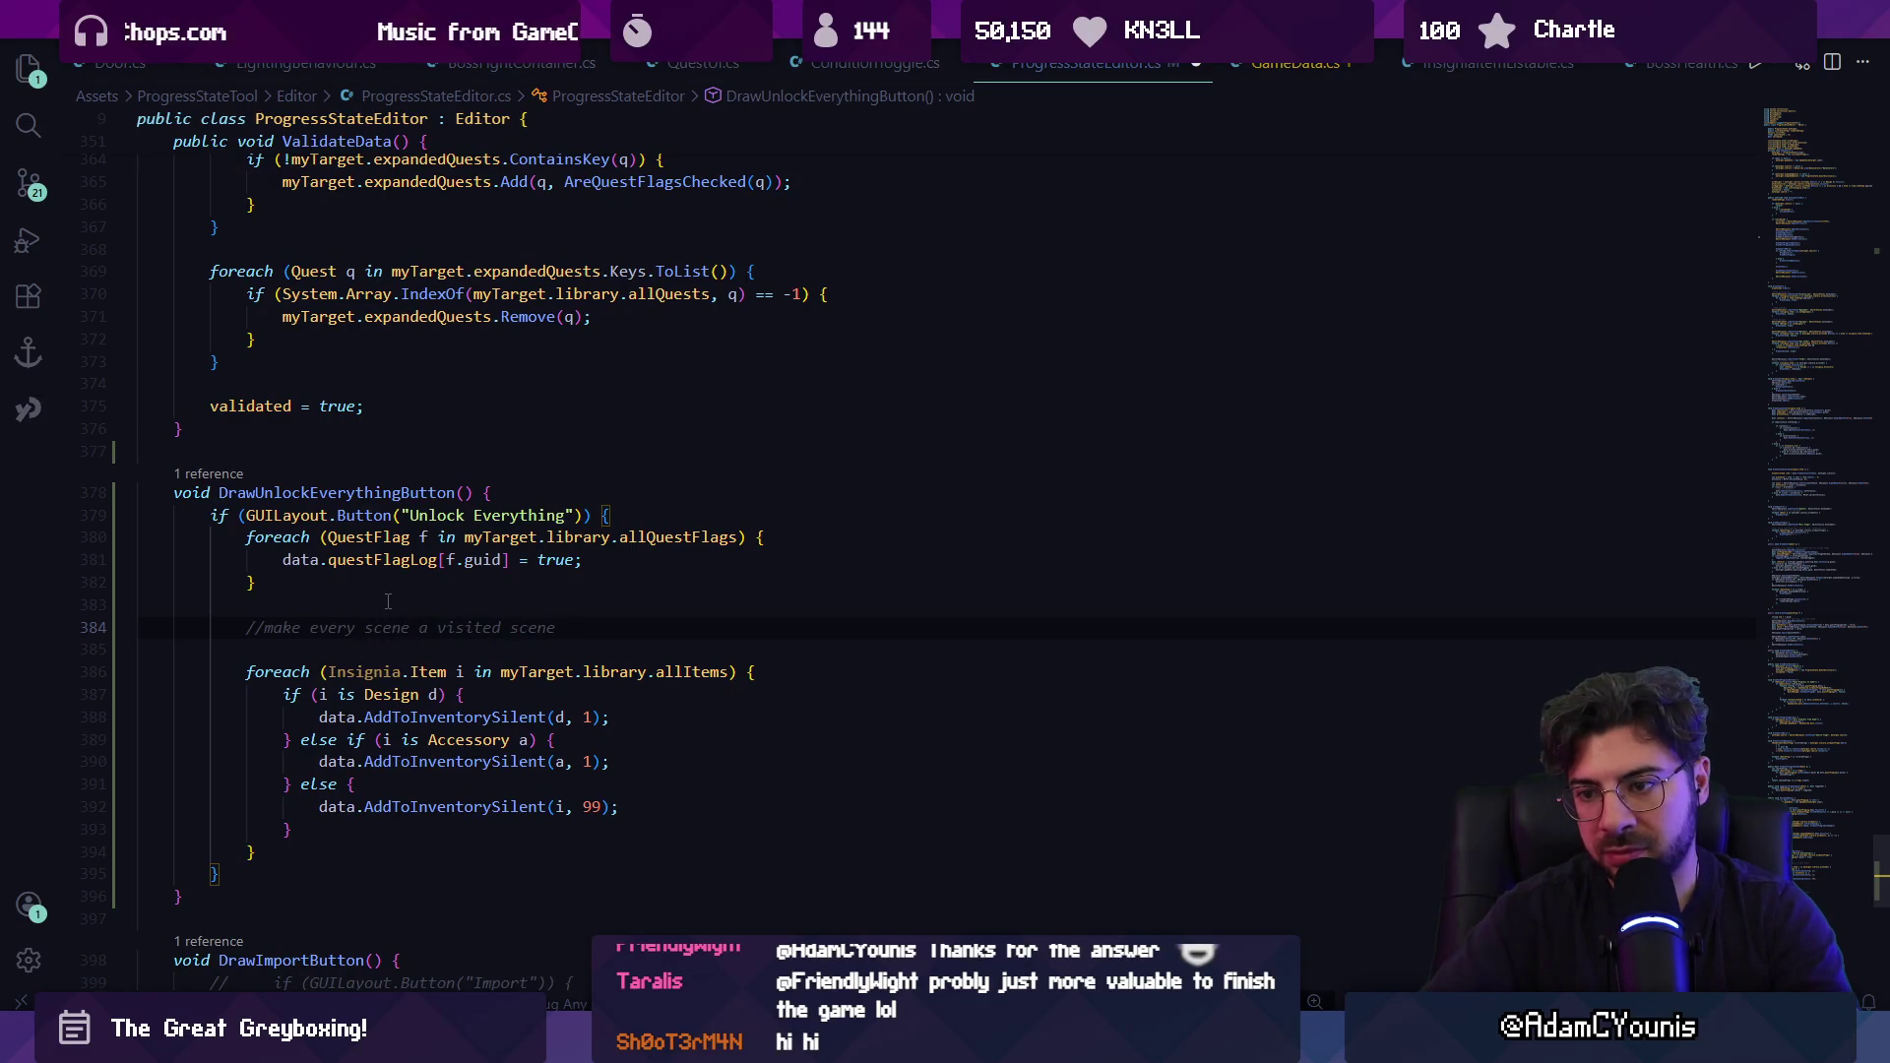
key(Return)
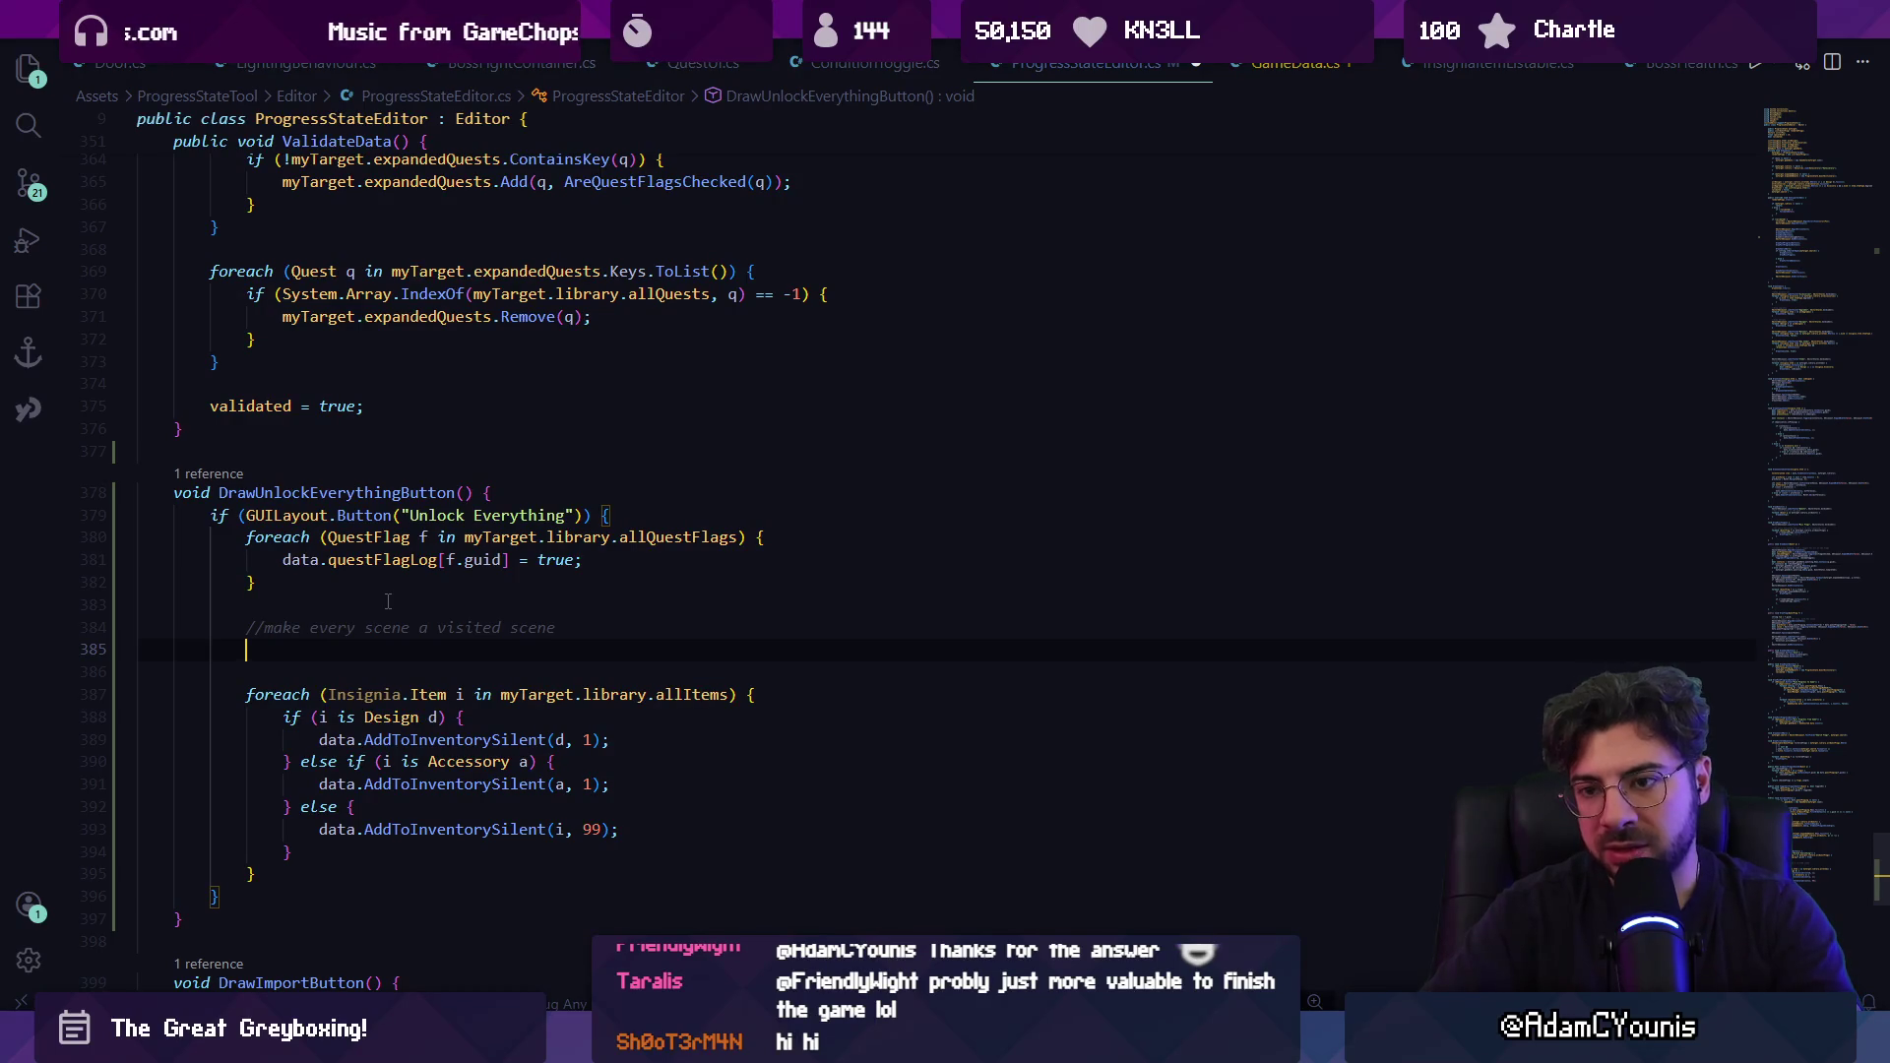
click(1796, 148)
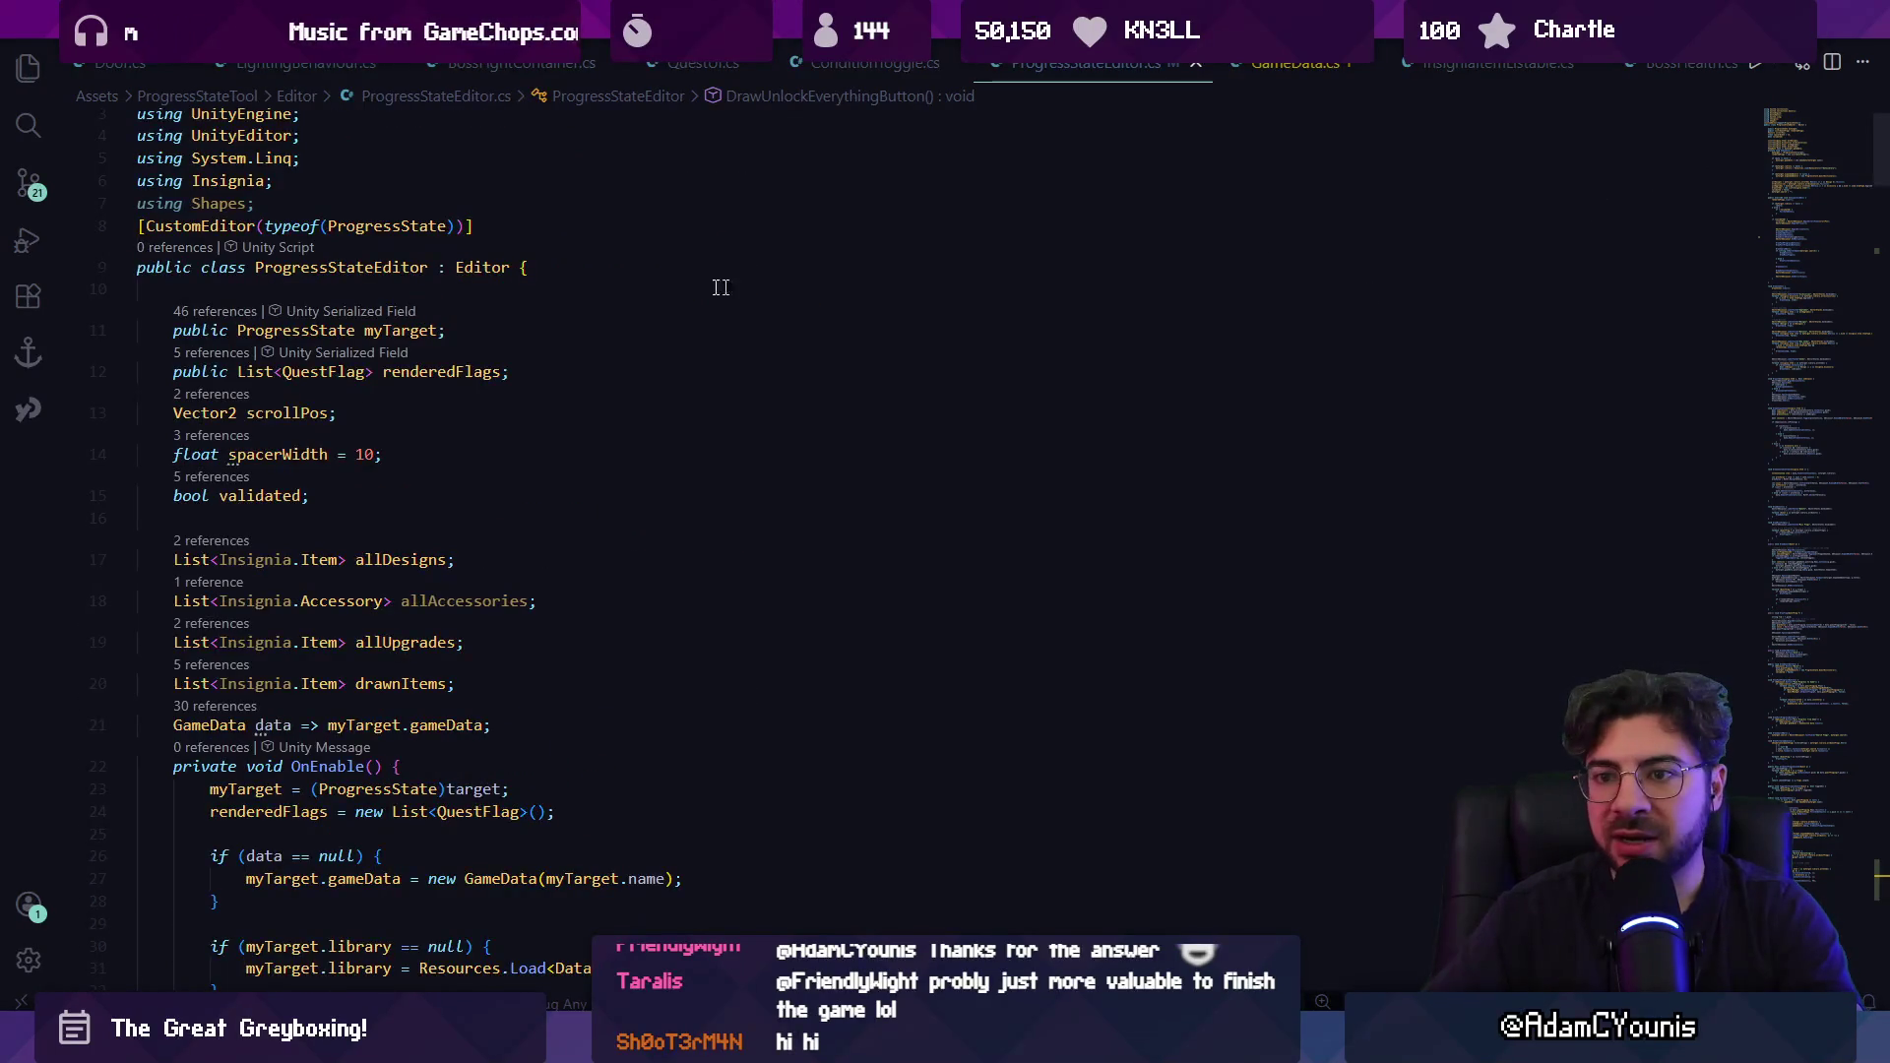
Look up the gameData property definition, then return to the unlock function.
key(ctrl+f)
text(gam)
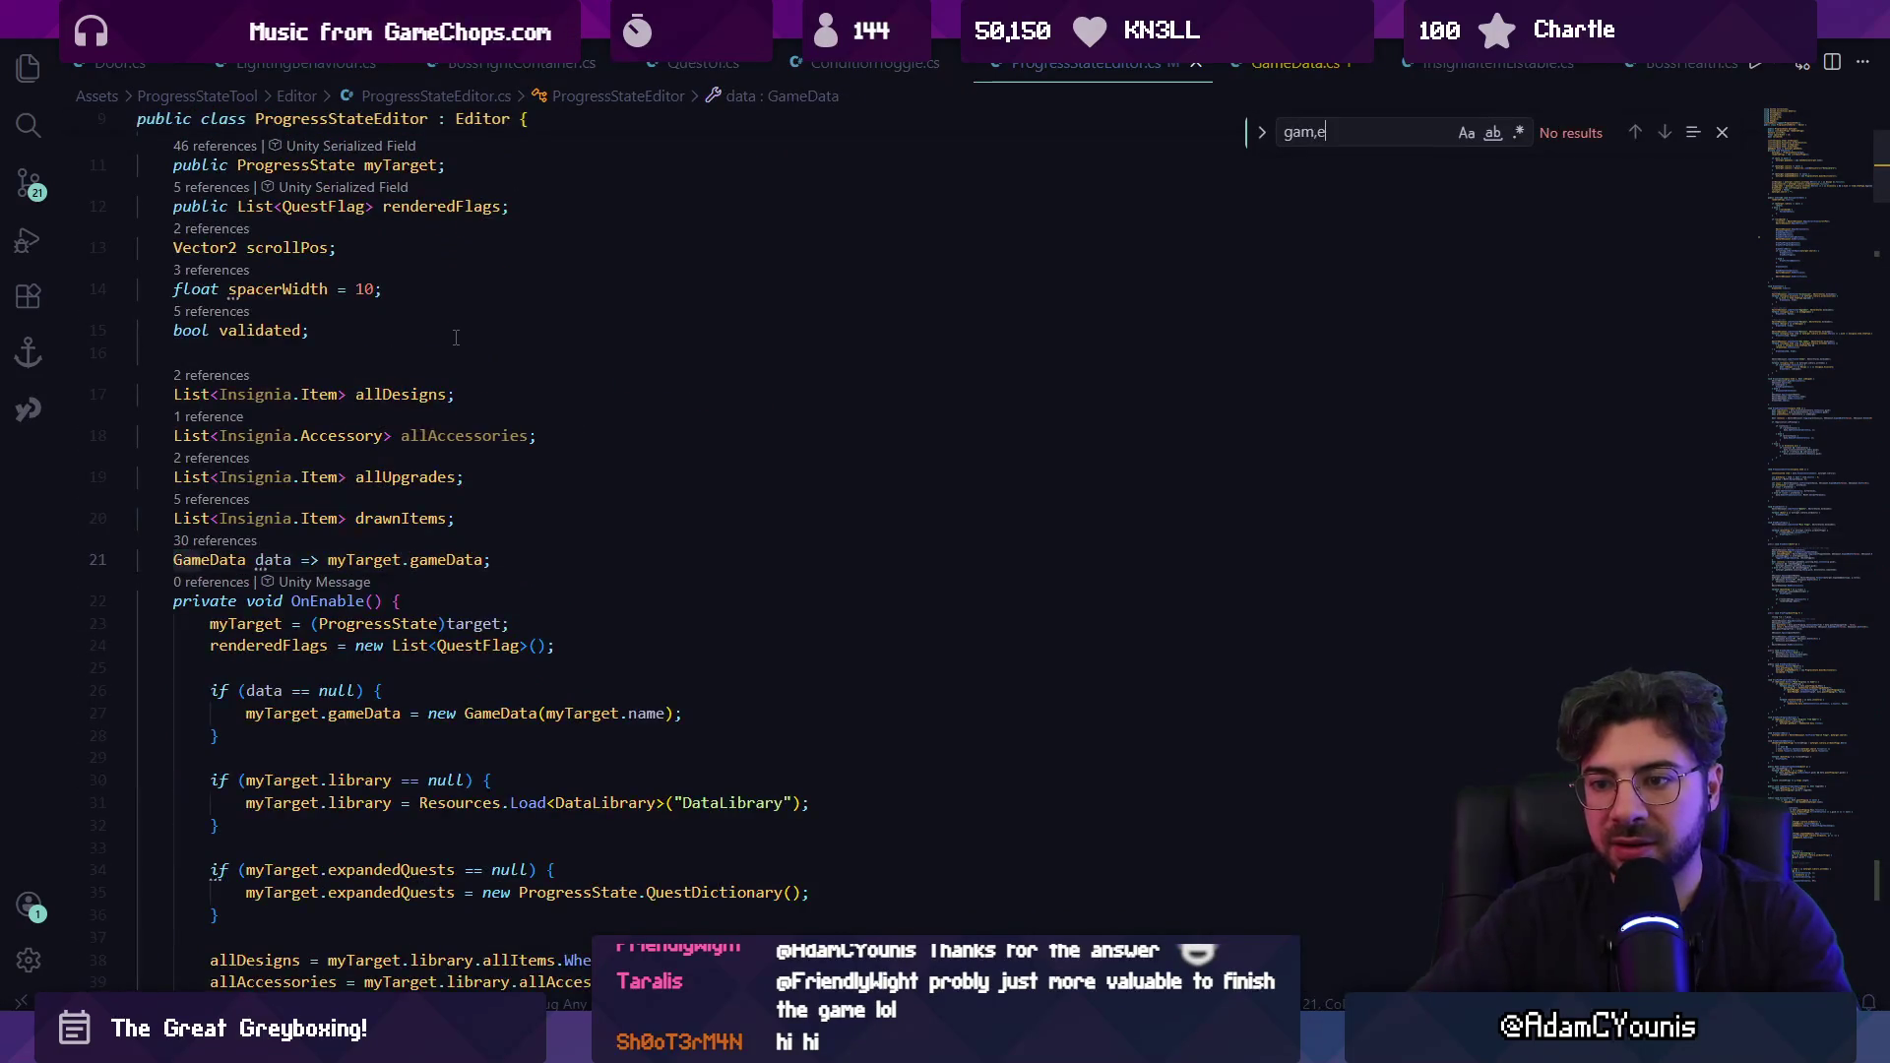
key(Escape)
click(439, 559)
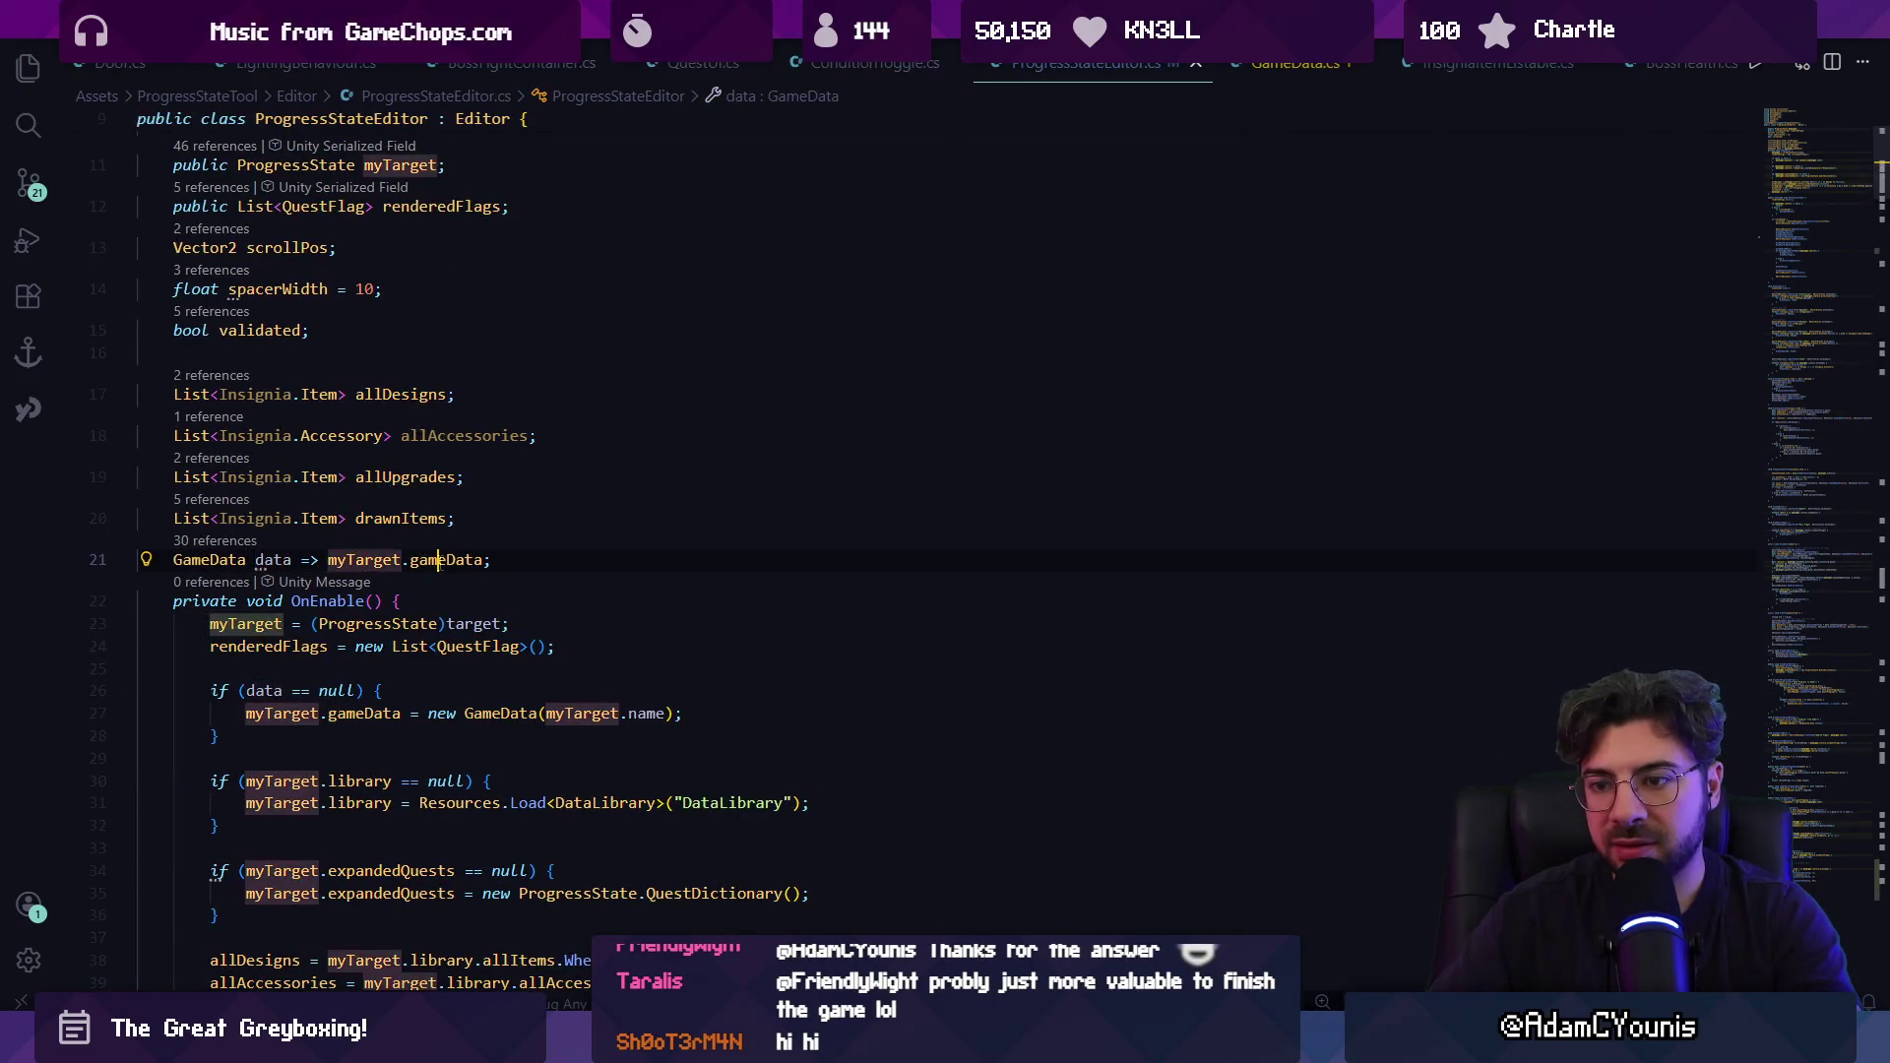
key(alt+Left)
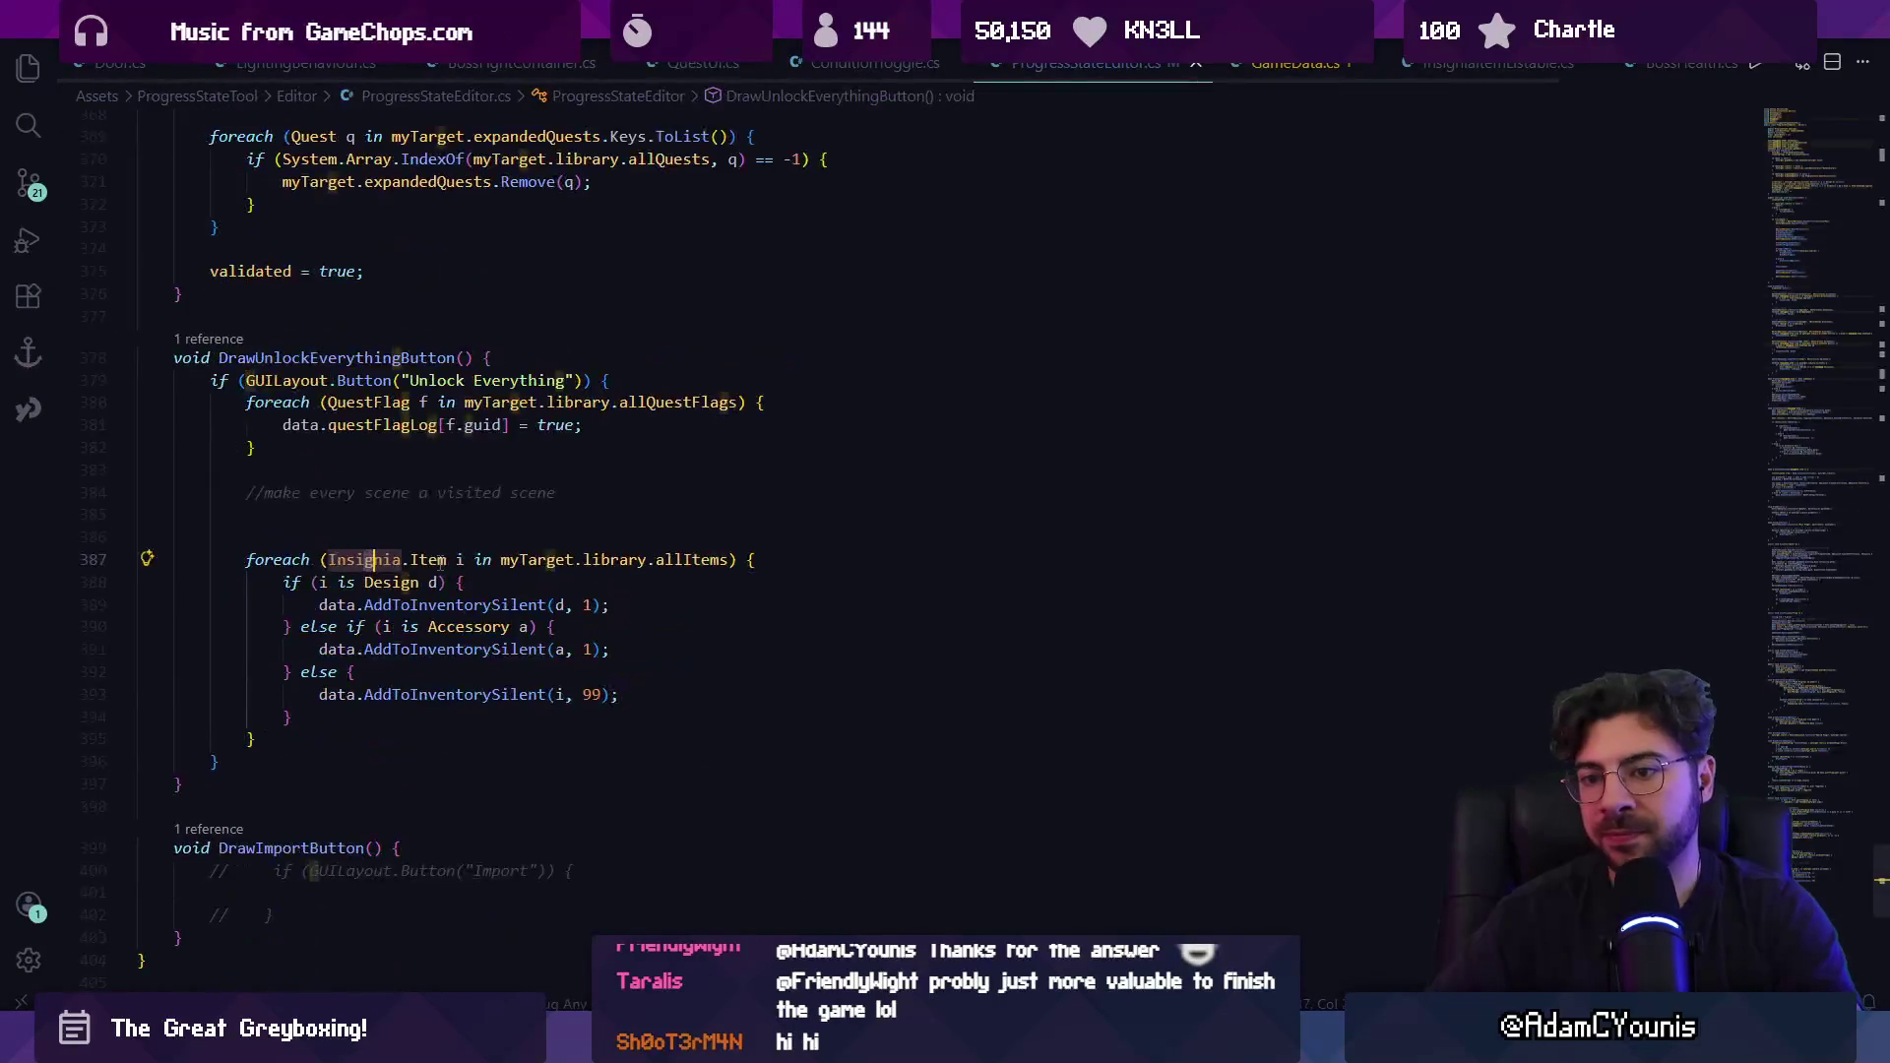
On the empty line, write myTarget.library.instanceCollection using autocomplete.
click(434, 514)
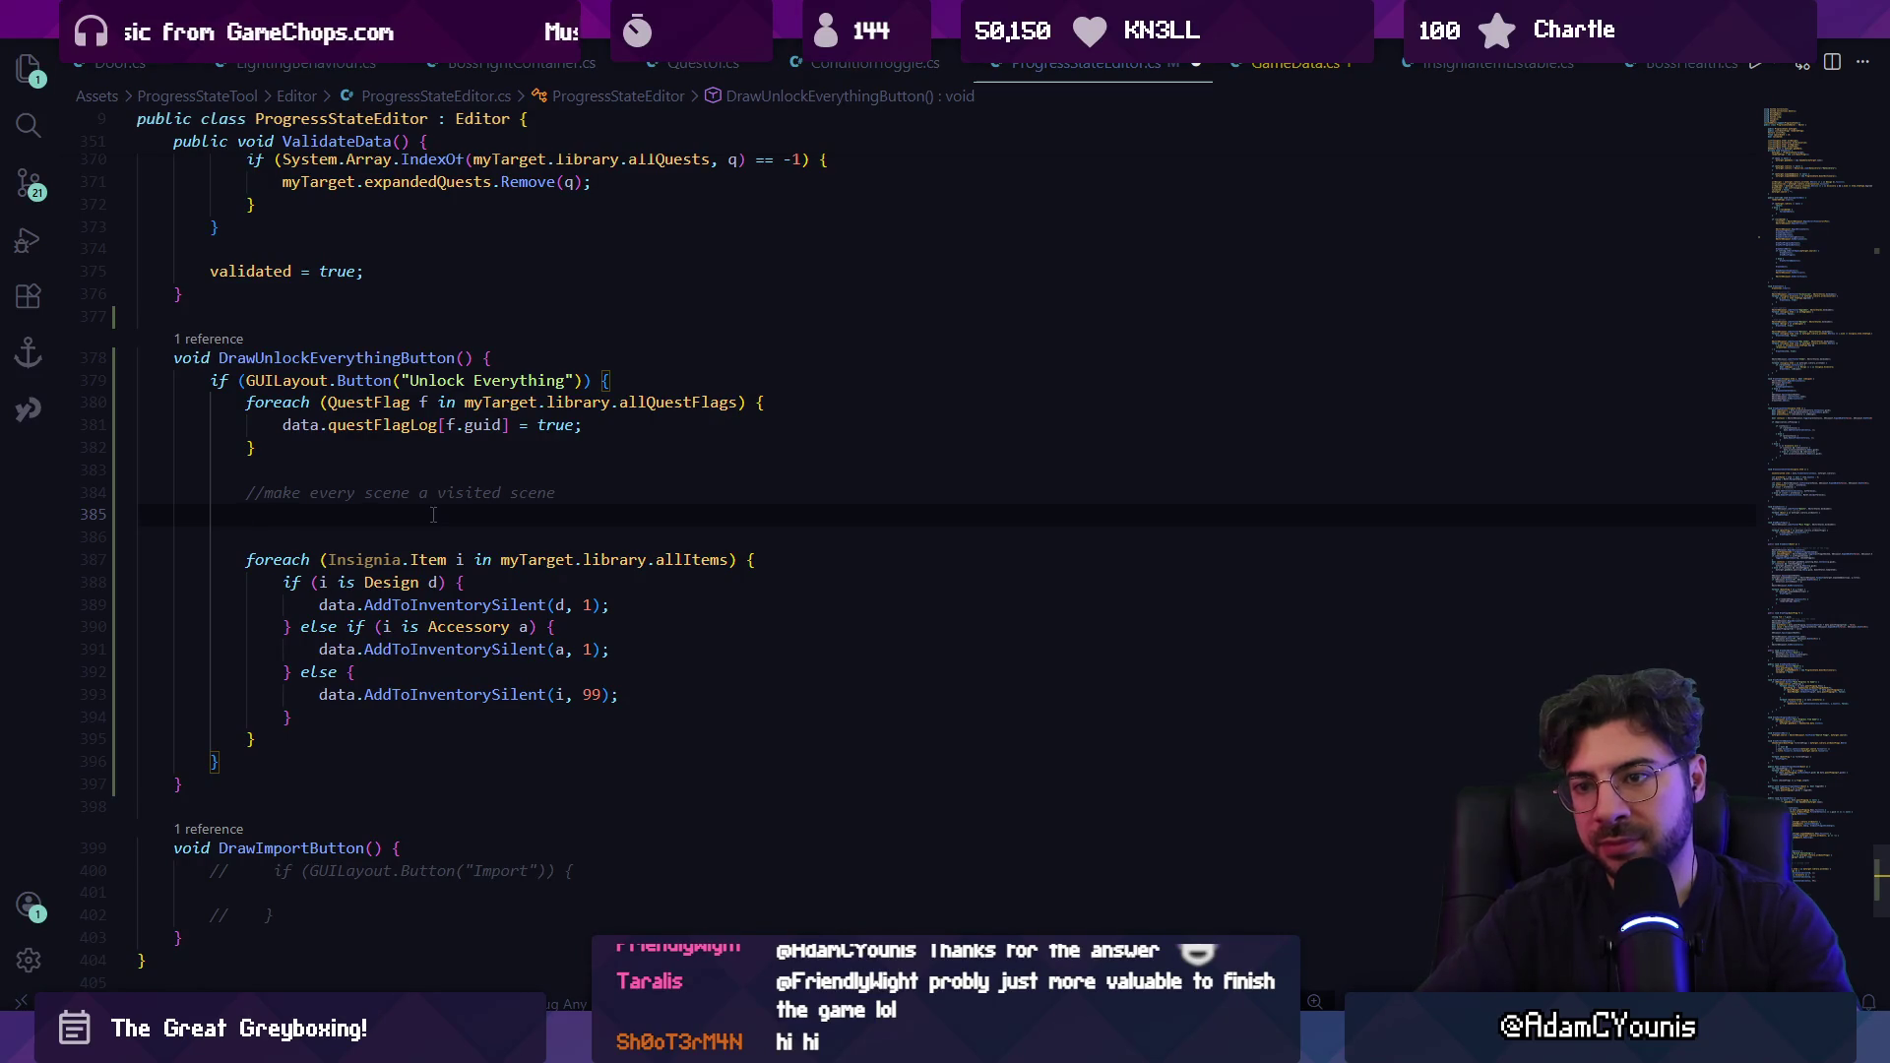
text(m)
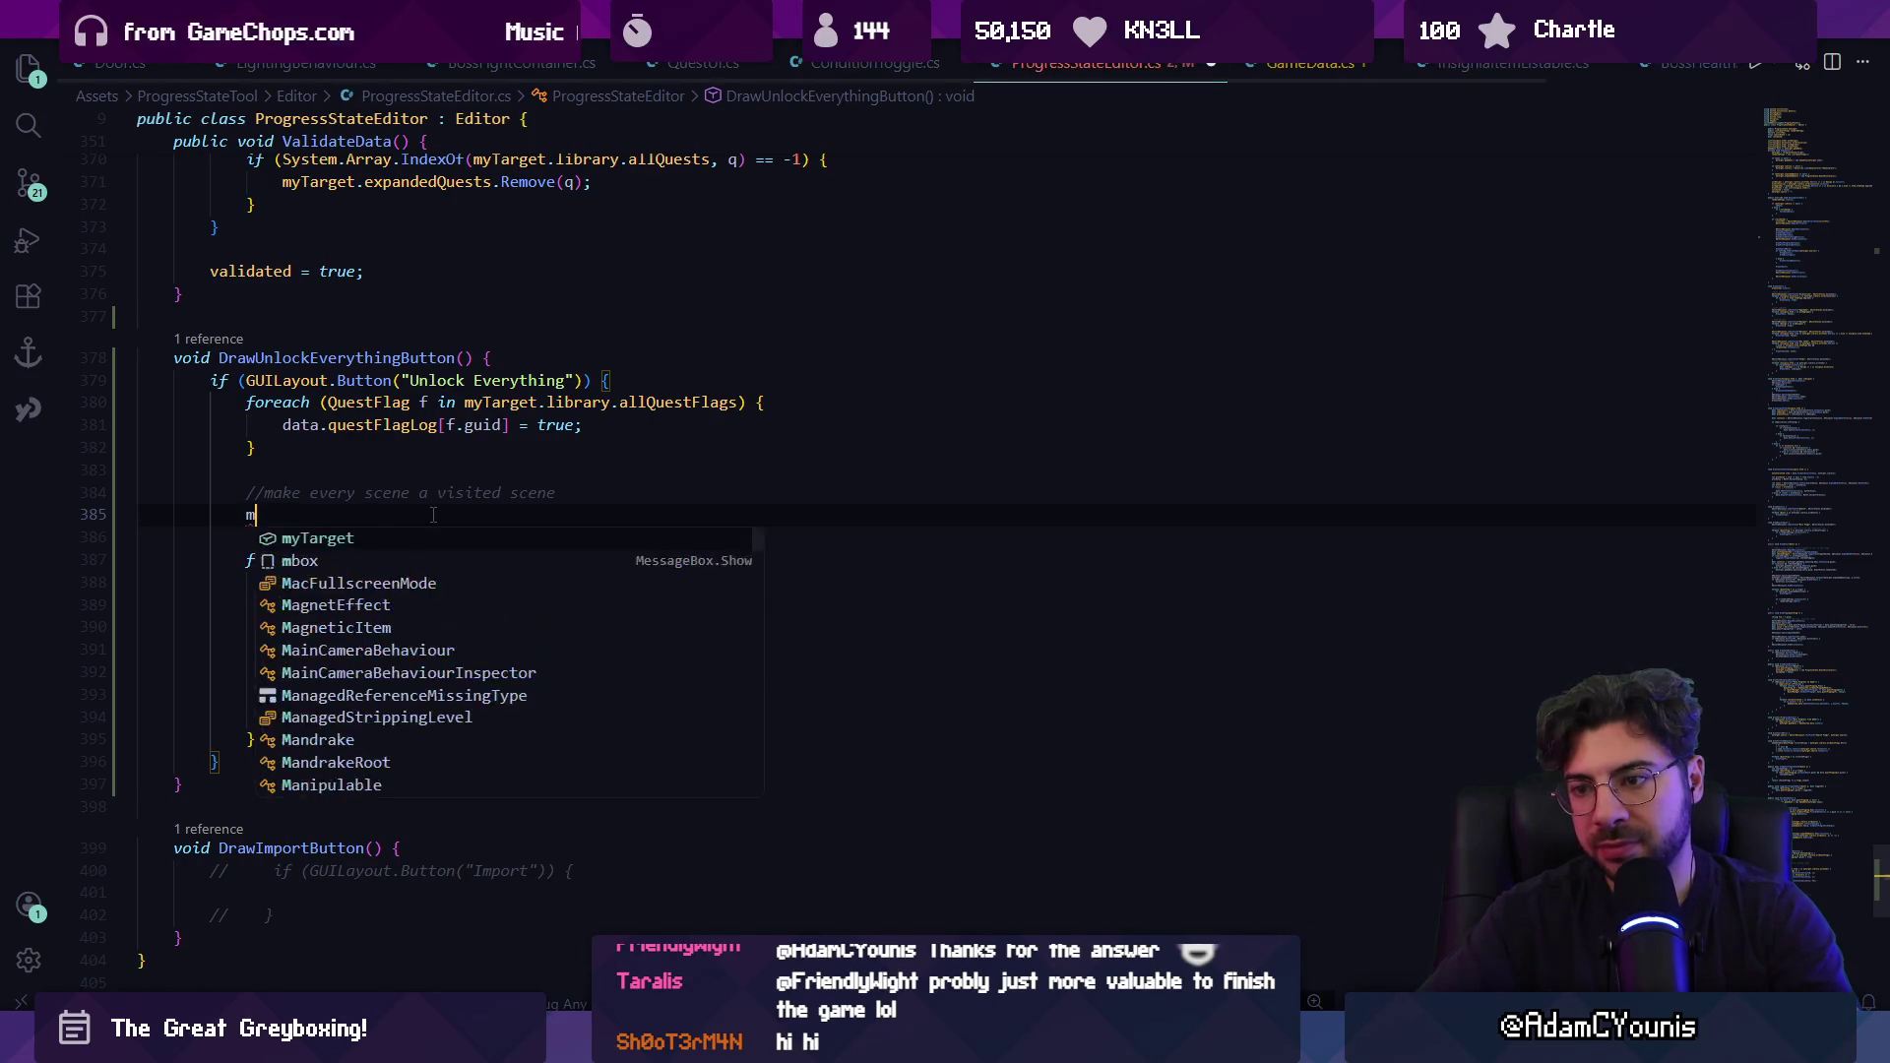
text(yTarget.liv)
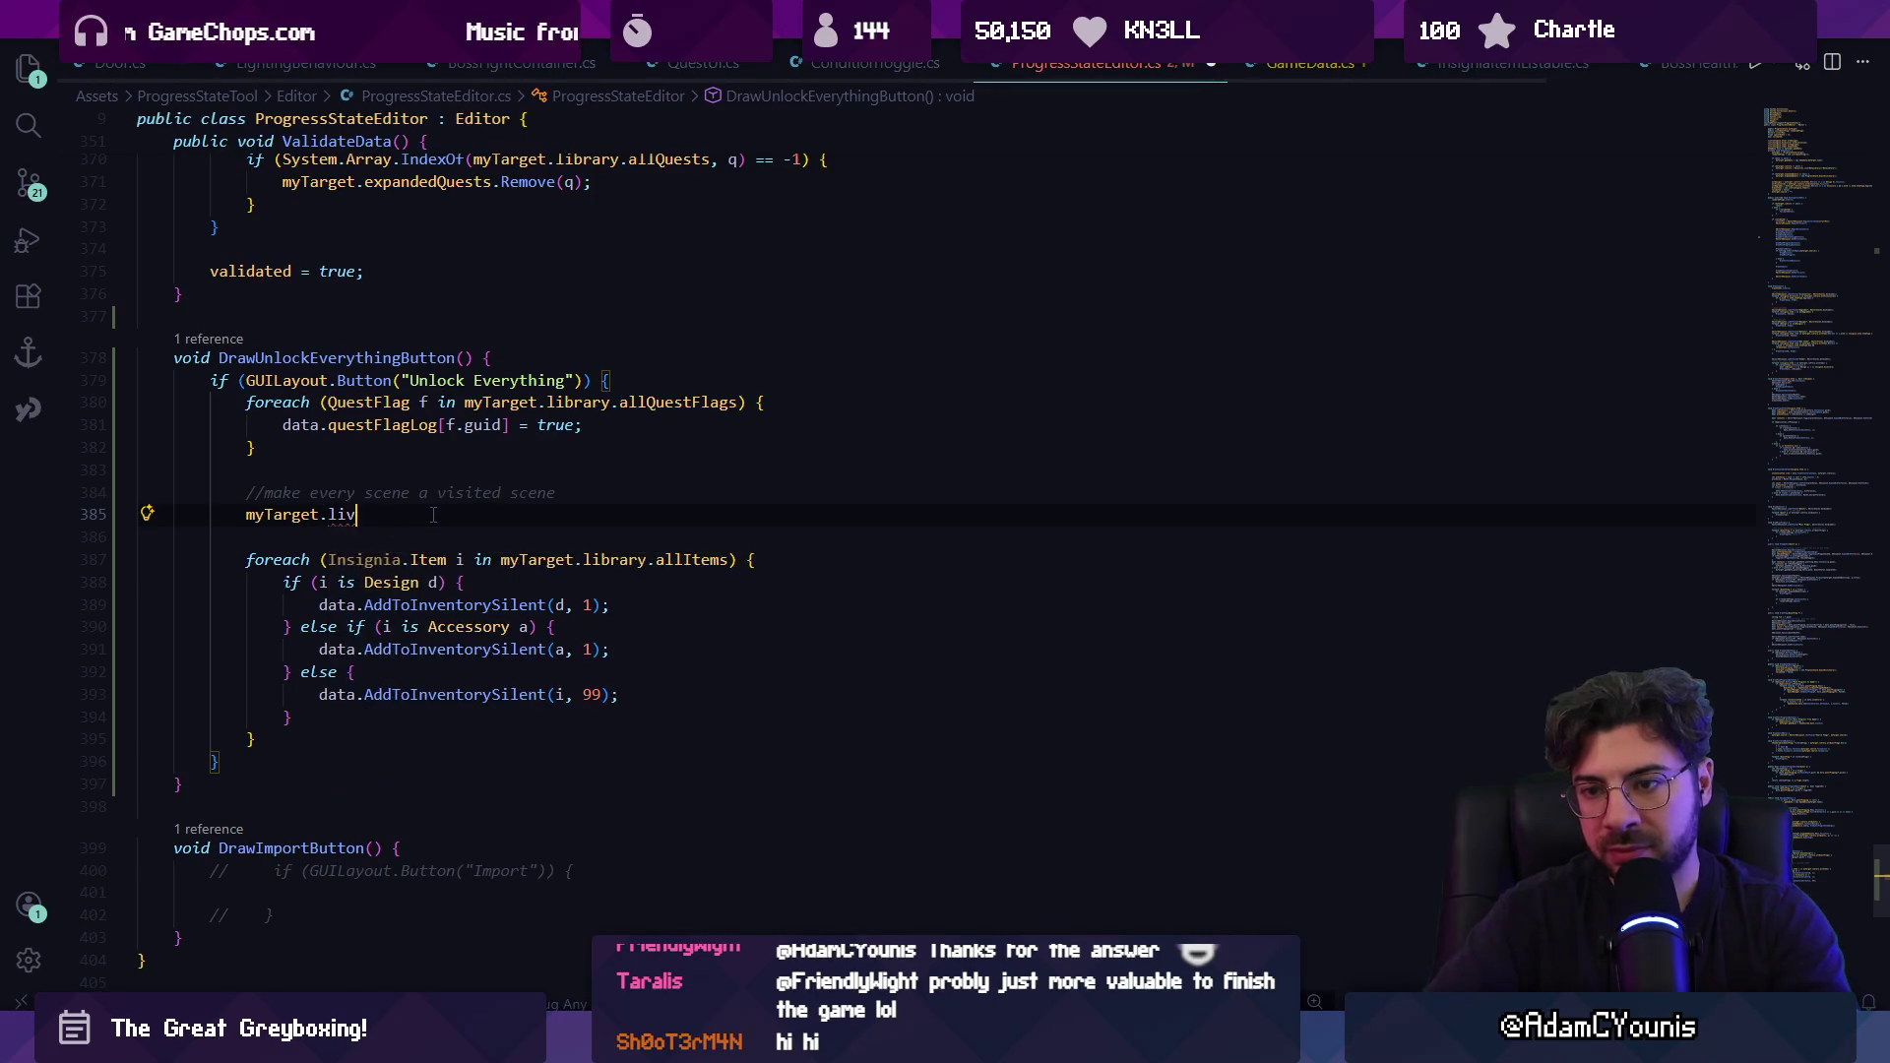
key(BackSpace)
key(BackSpace)
key(BackSpace)
text(brary.se)
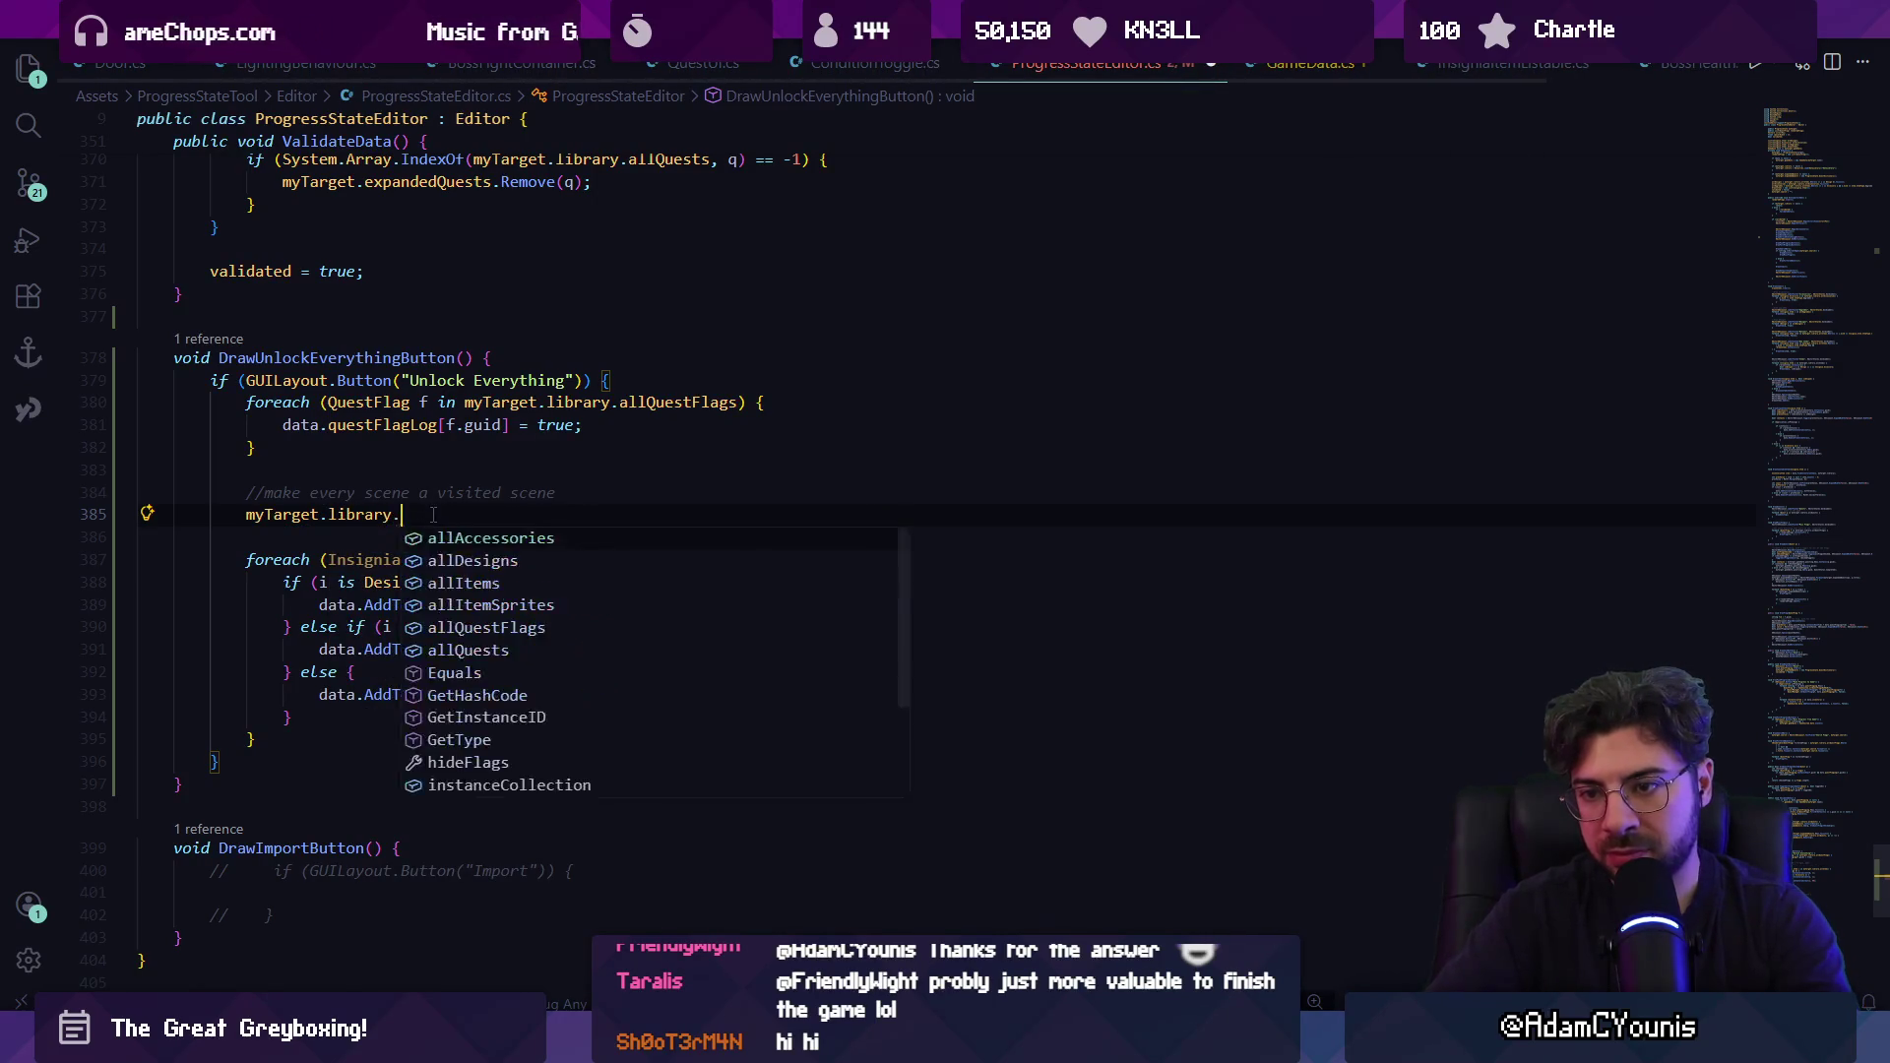
key(Tab)
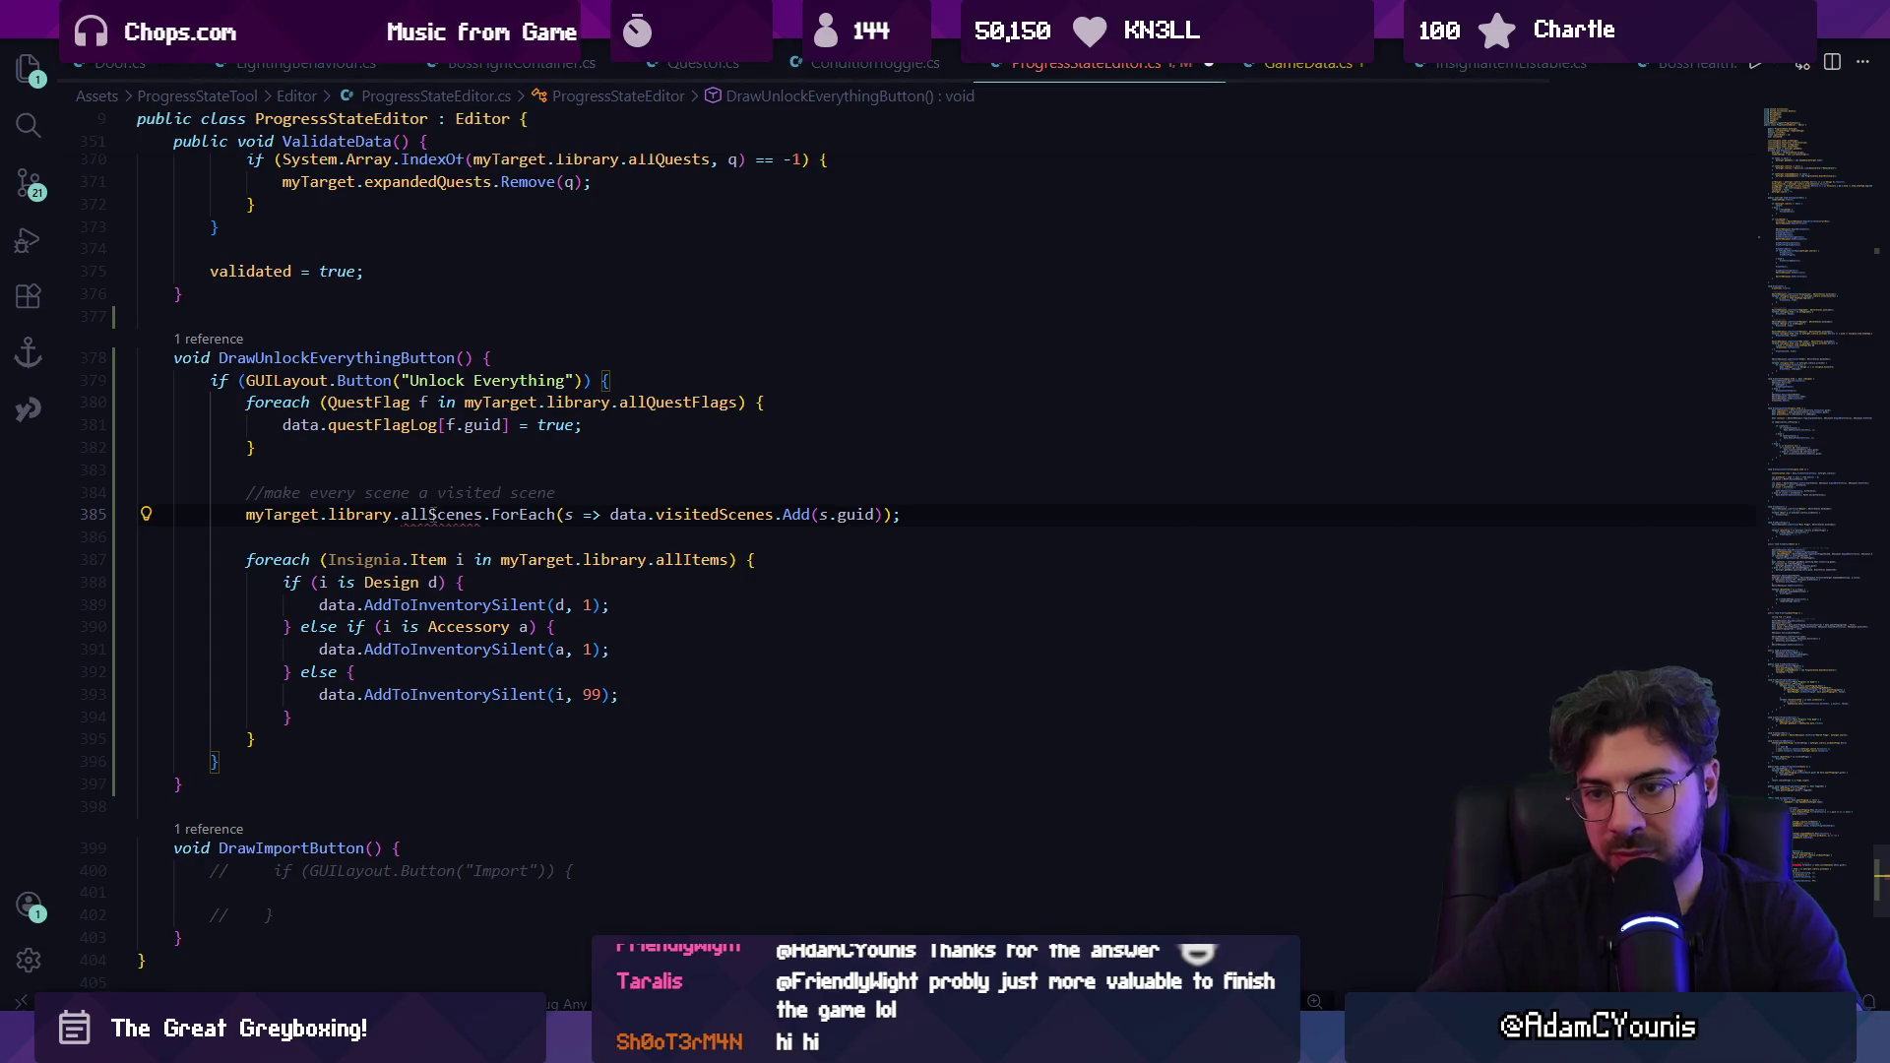
key(ctrl+shift+Left)
key(ctrl+shift+Left)
key(ctrl+shift+Left)
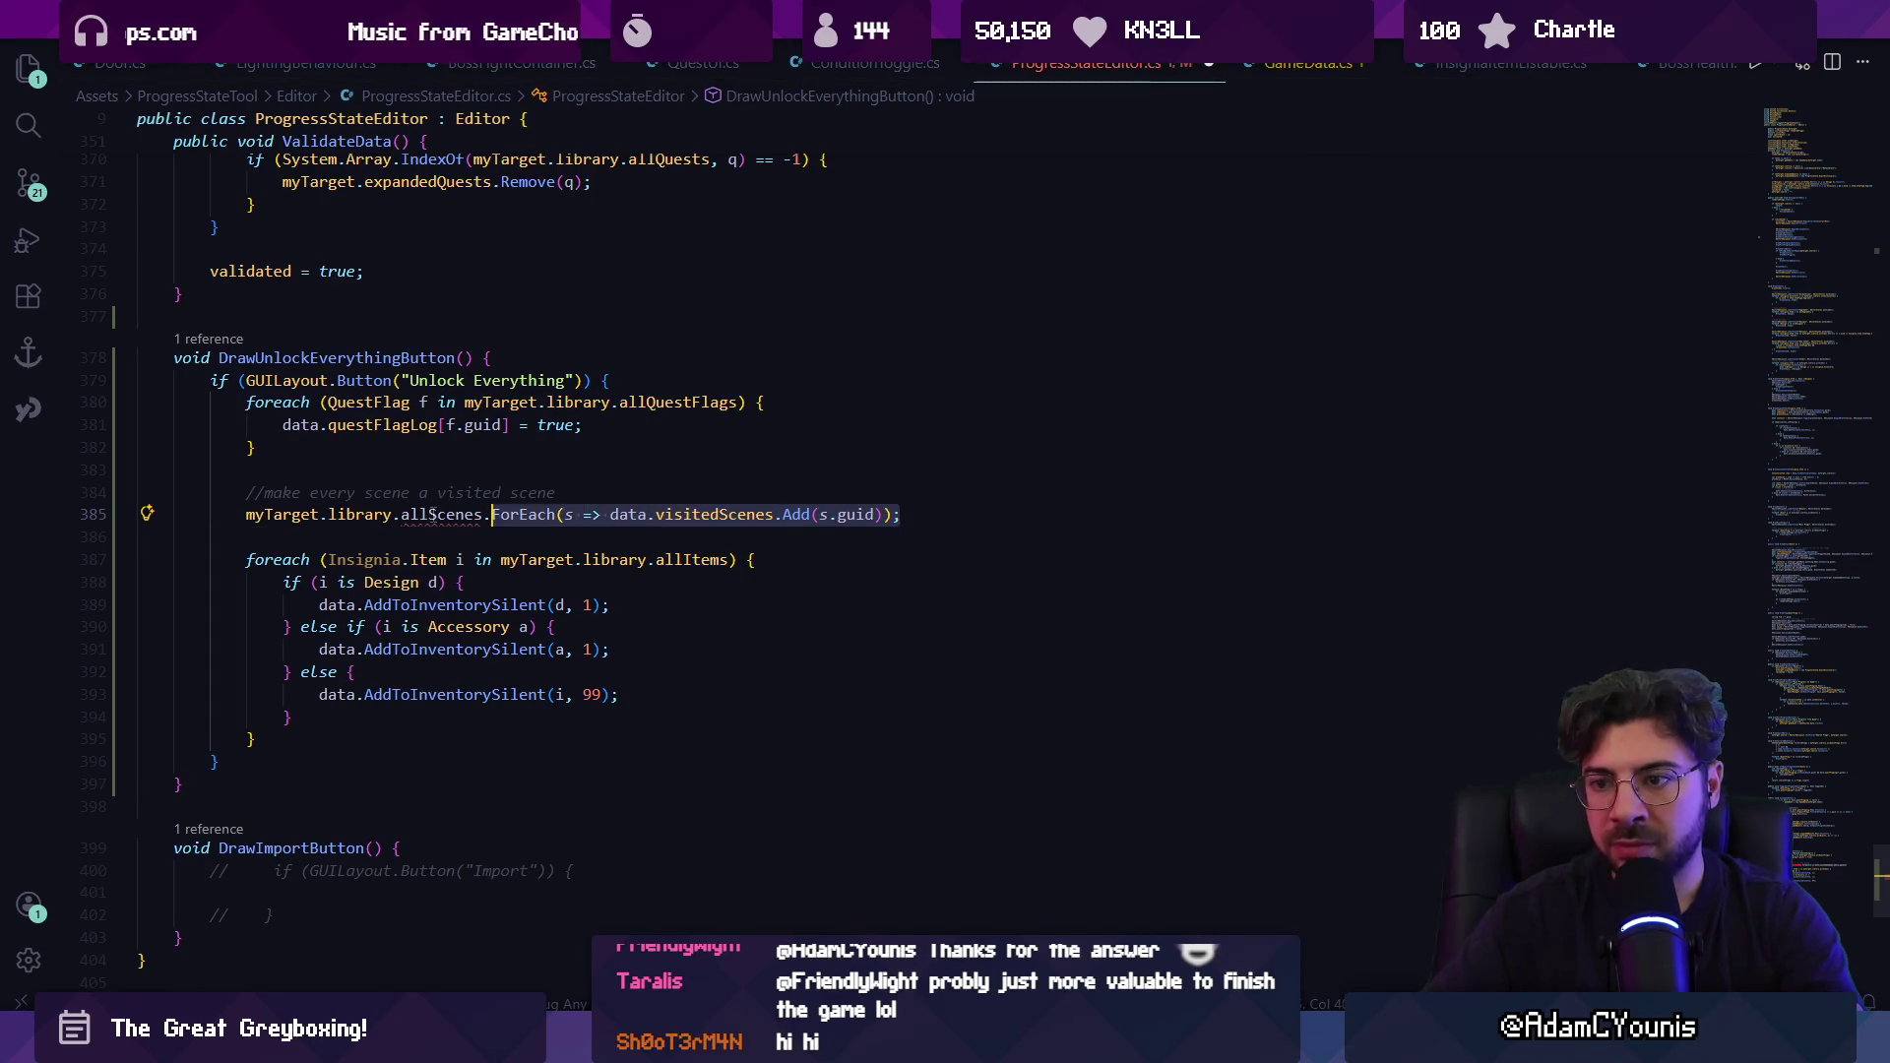
text(c)
text(coll)
key(Tab)
Insert a suggested foreach over scenes above it and clear the leftover instanceCollection line.
key(Home)
key(Return)
key(Up)
text(foreach()
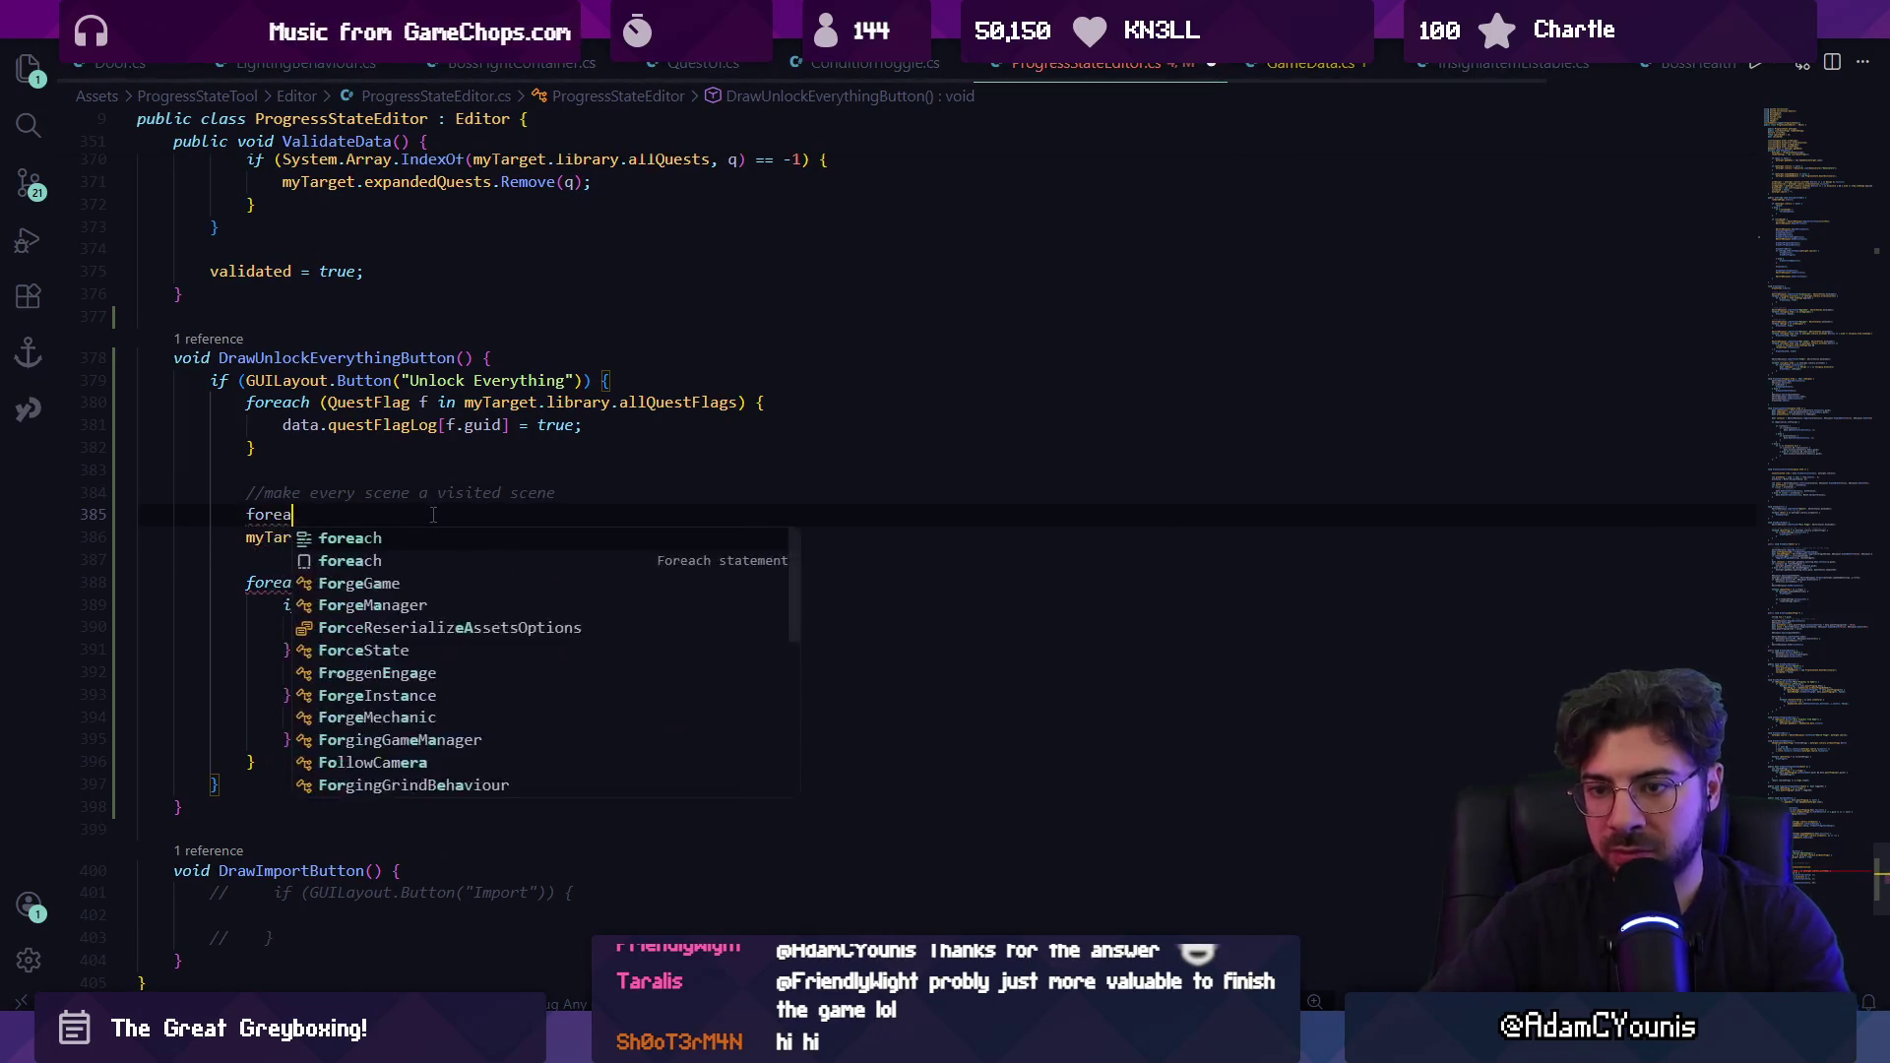
key(Tab)
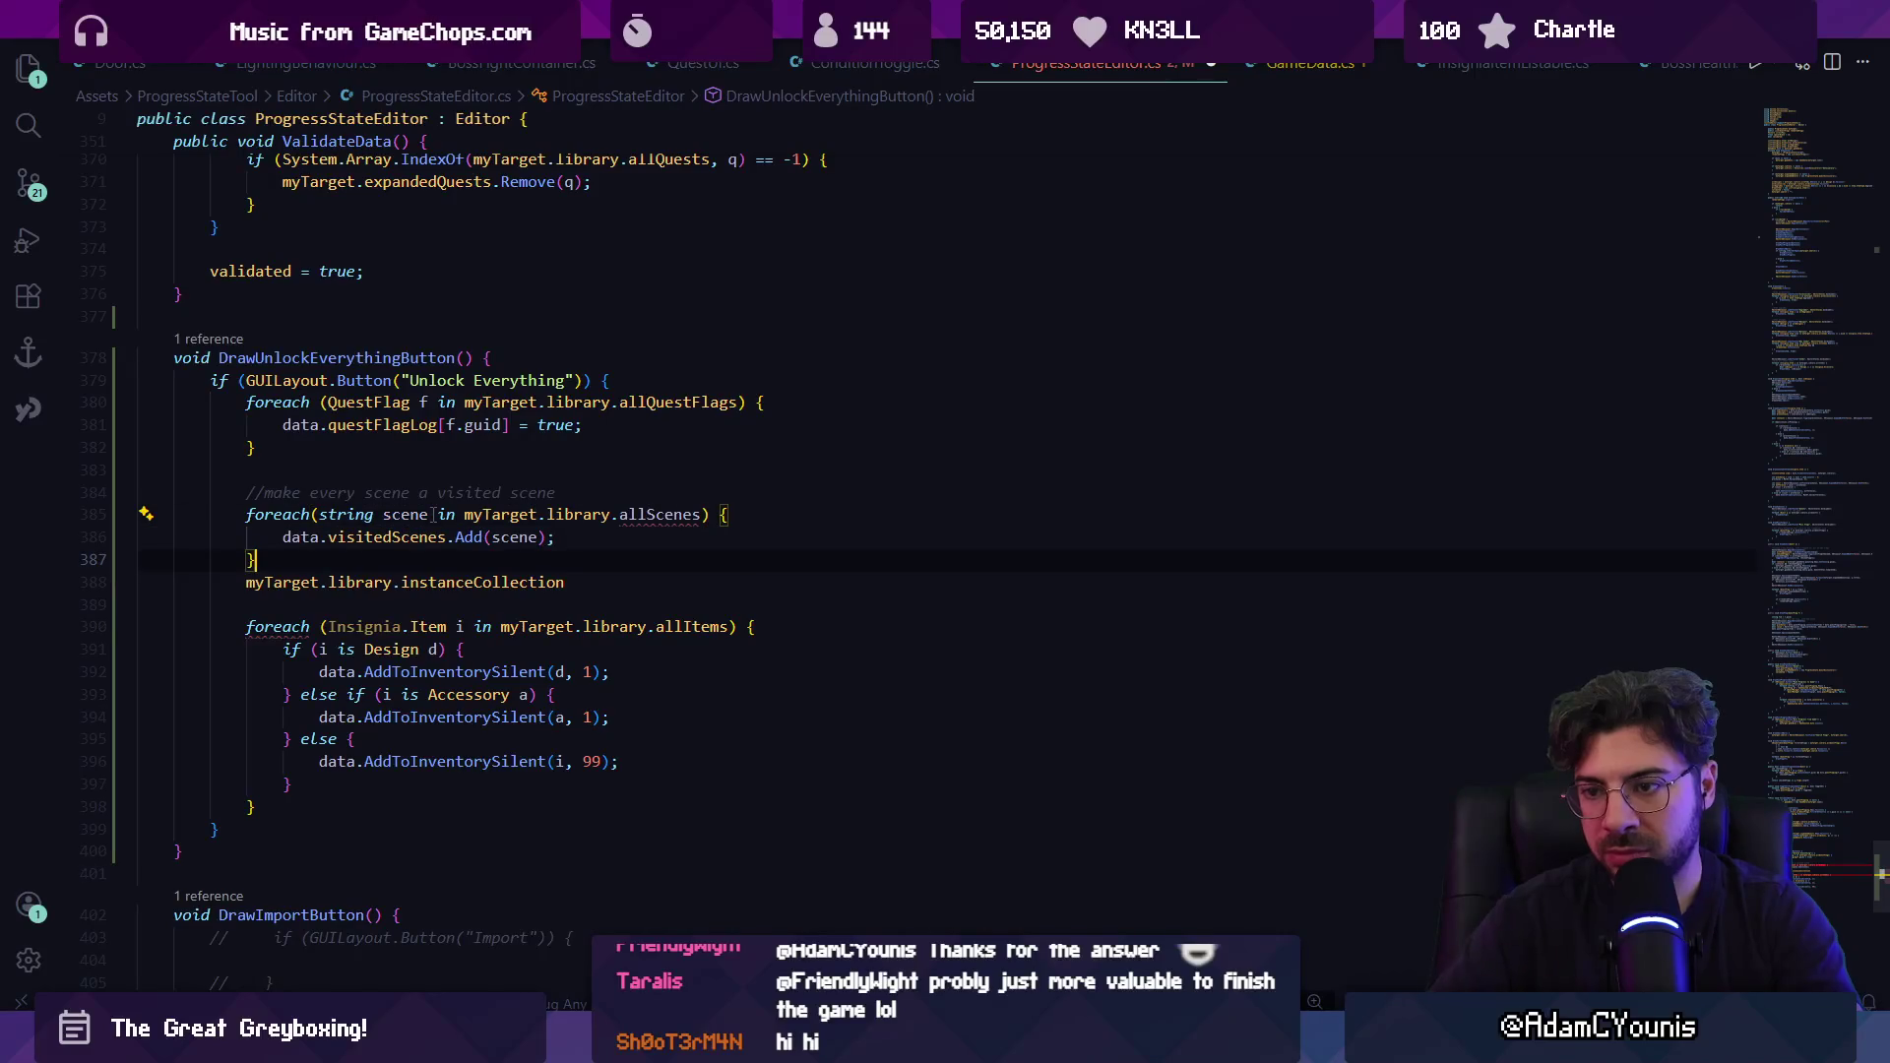
key(Down)
key(shift+Home)
key(ctrl+c)
key(BackSpace)
key(BackSpace)
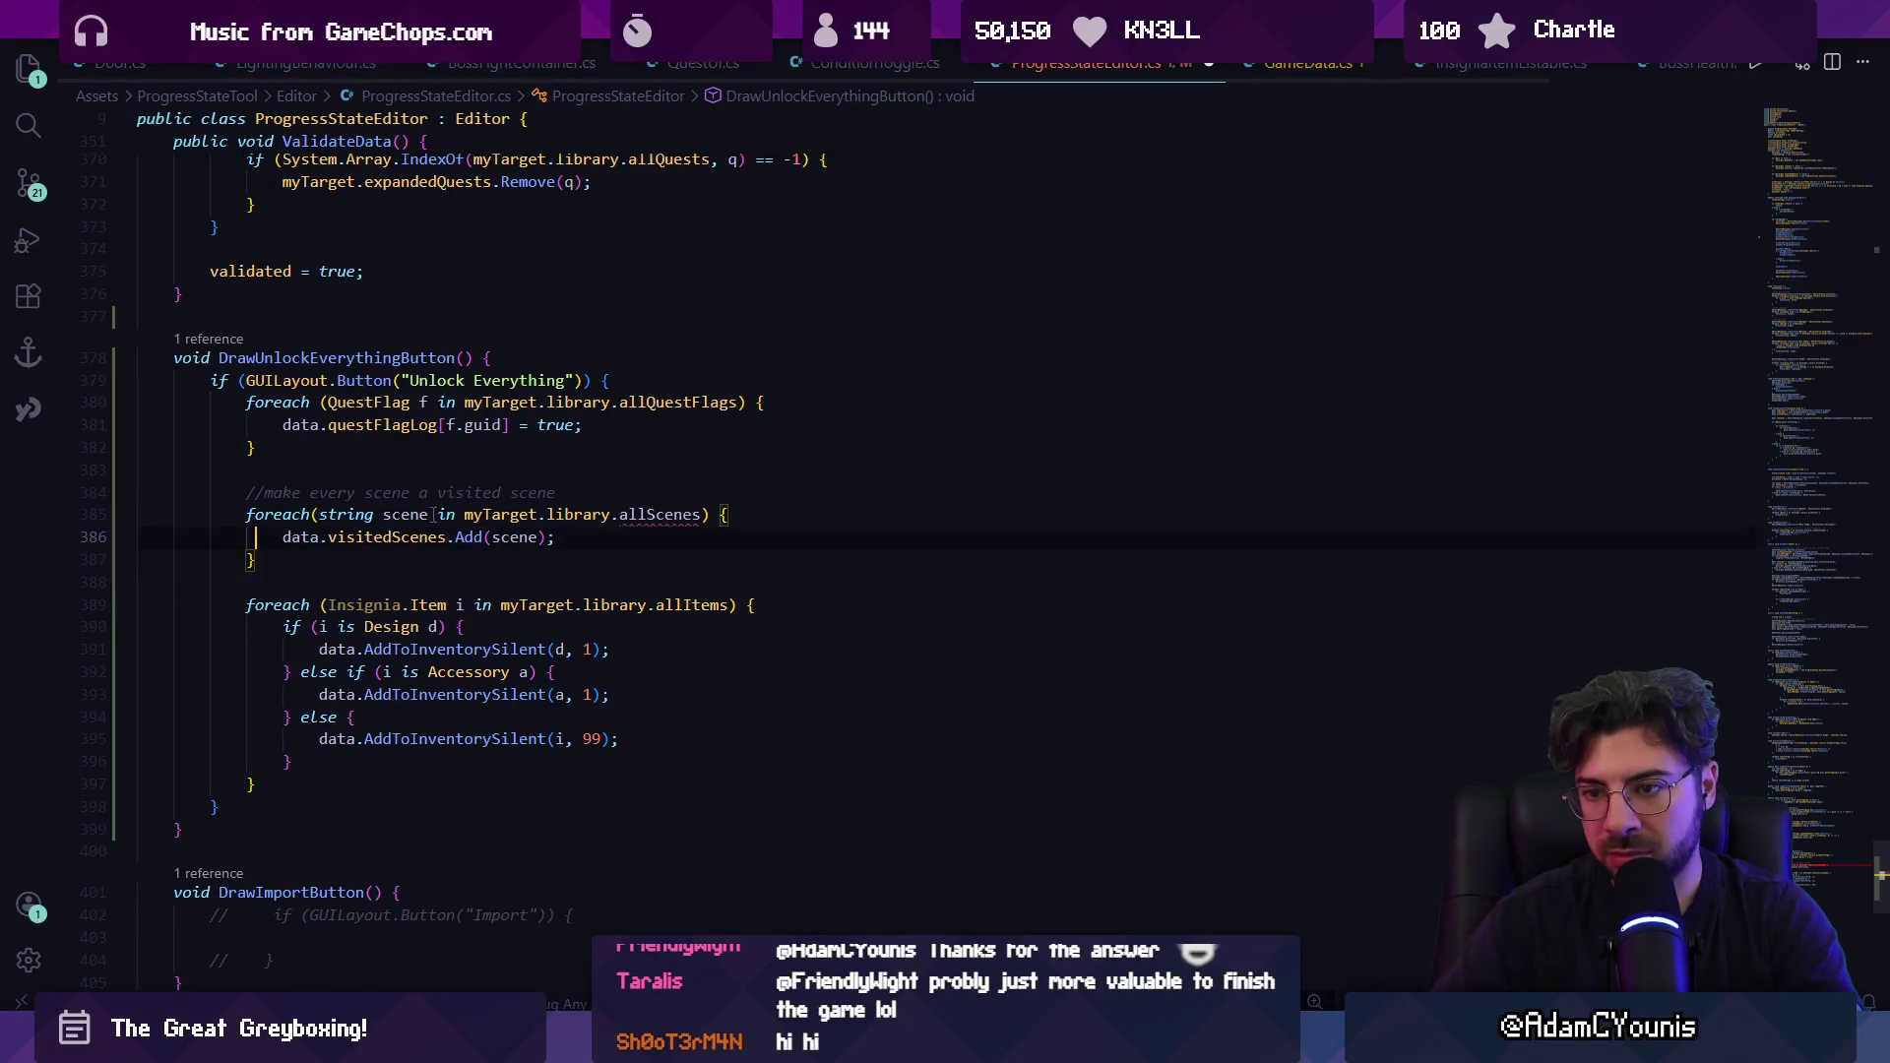
Make instanceCollection the foreach source in place of allScenes and tidy the line.
key(Up)
key(End)
key(Left)
key(Left)
key(ctrl+shift+Left)
key(ctrl+shift+Left)
key(ctrl+shift+Left)
key(ctrl+shift+Left)
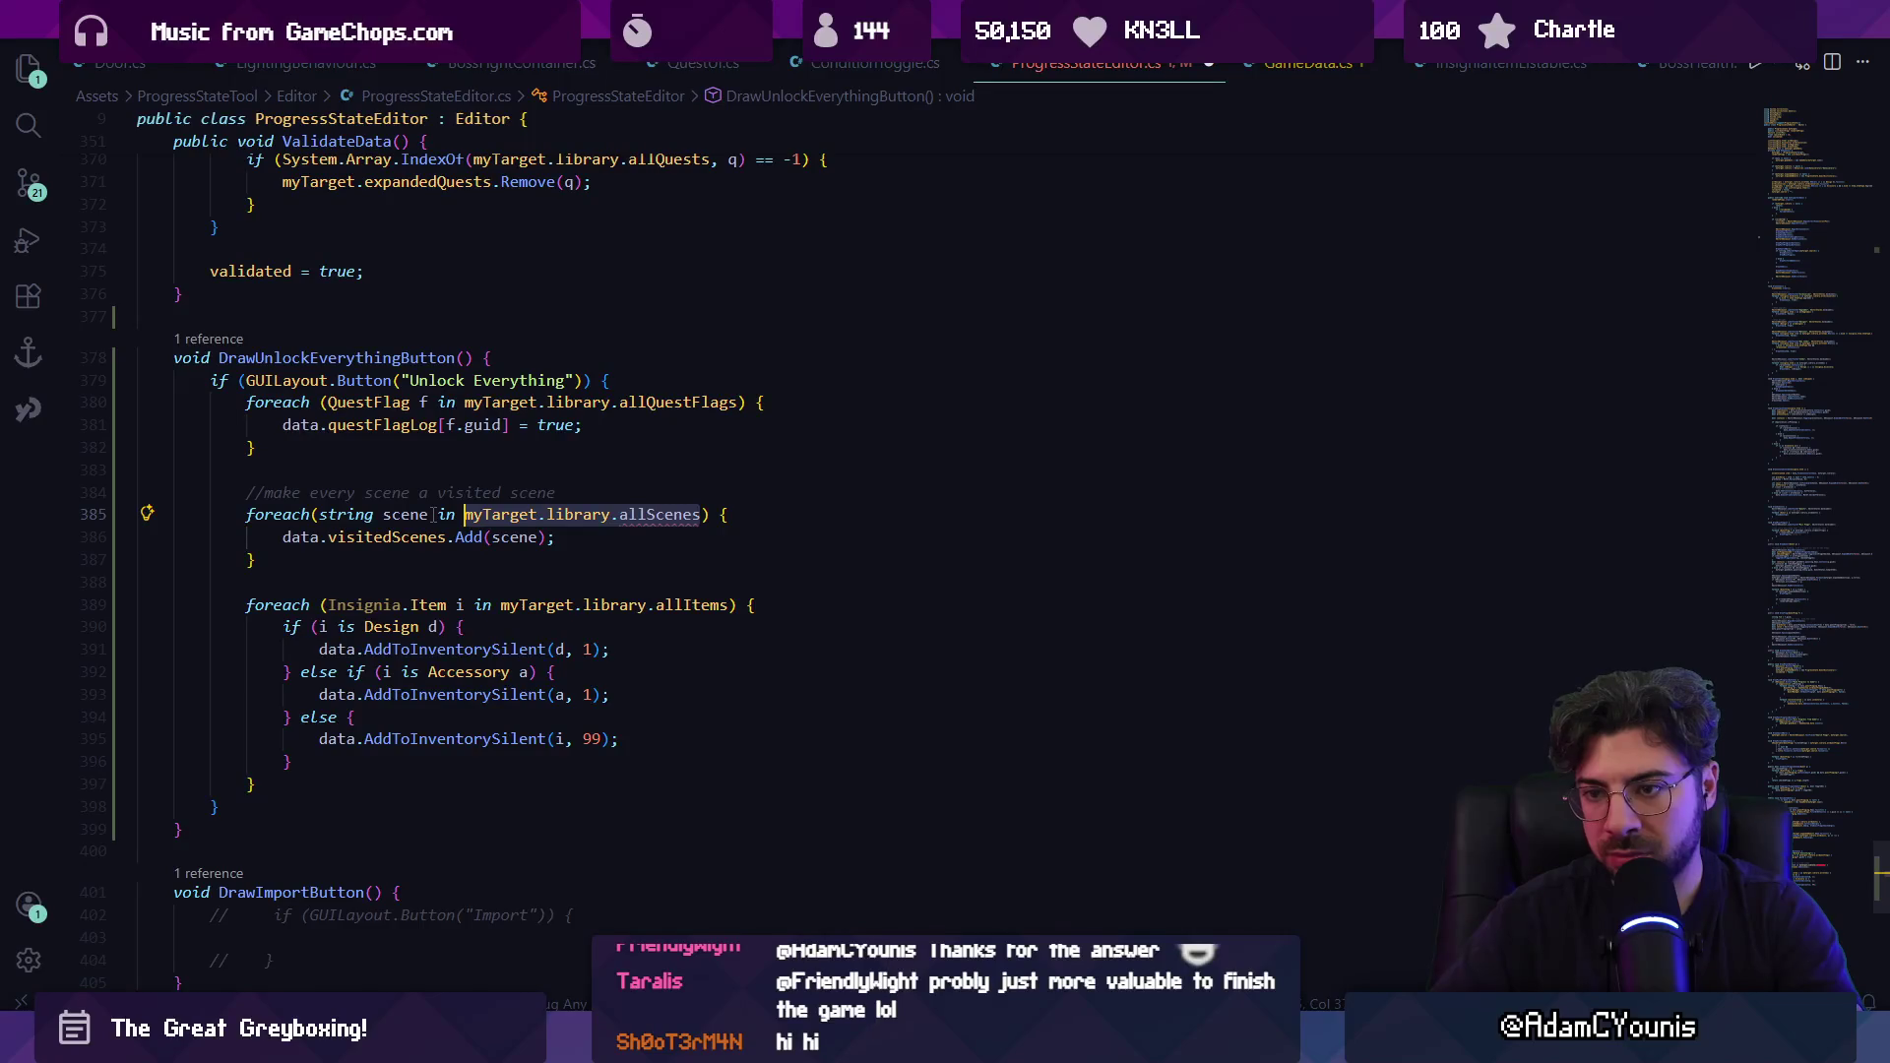
key(ctrl+v)
key(shift+alt+f)
key(BackSpace)
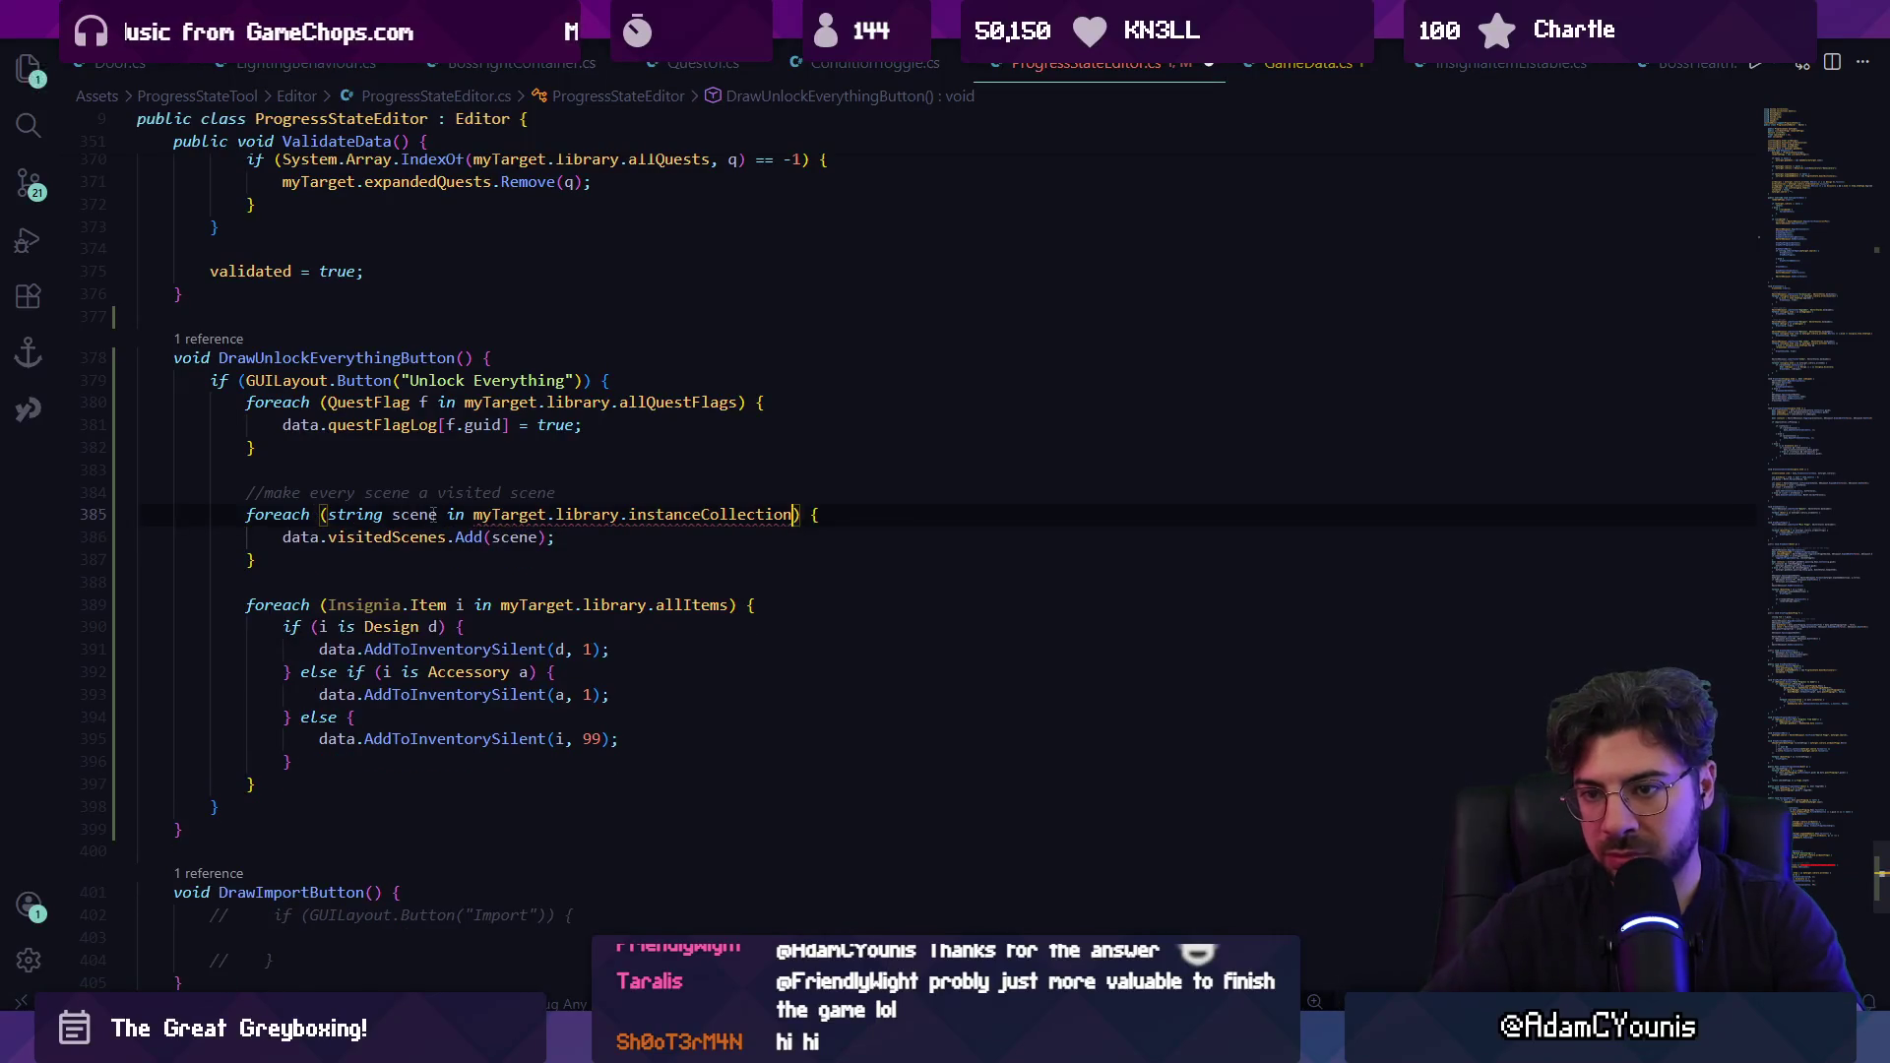
Check instanceCollection's definition, switch the loop source to sceneGraph, and inspect the SceneMap class.
ctrl+click(711, 516)
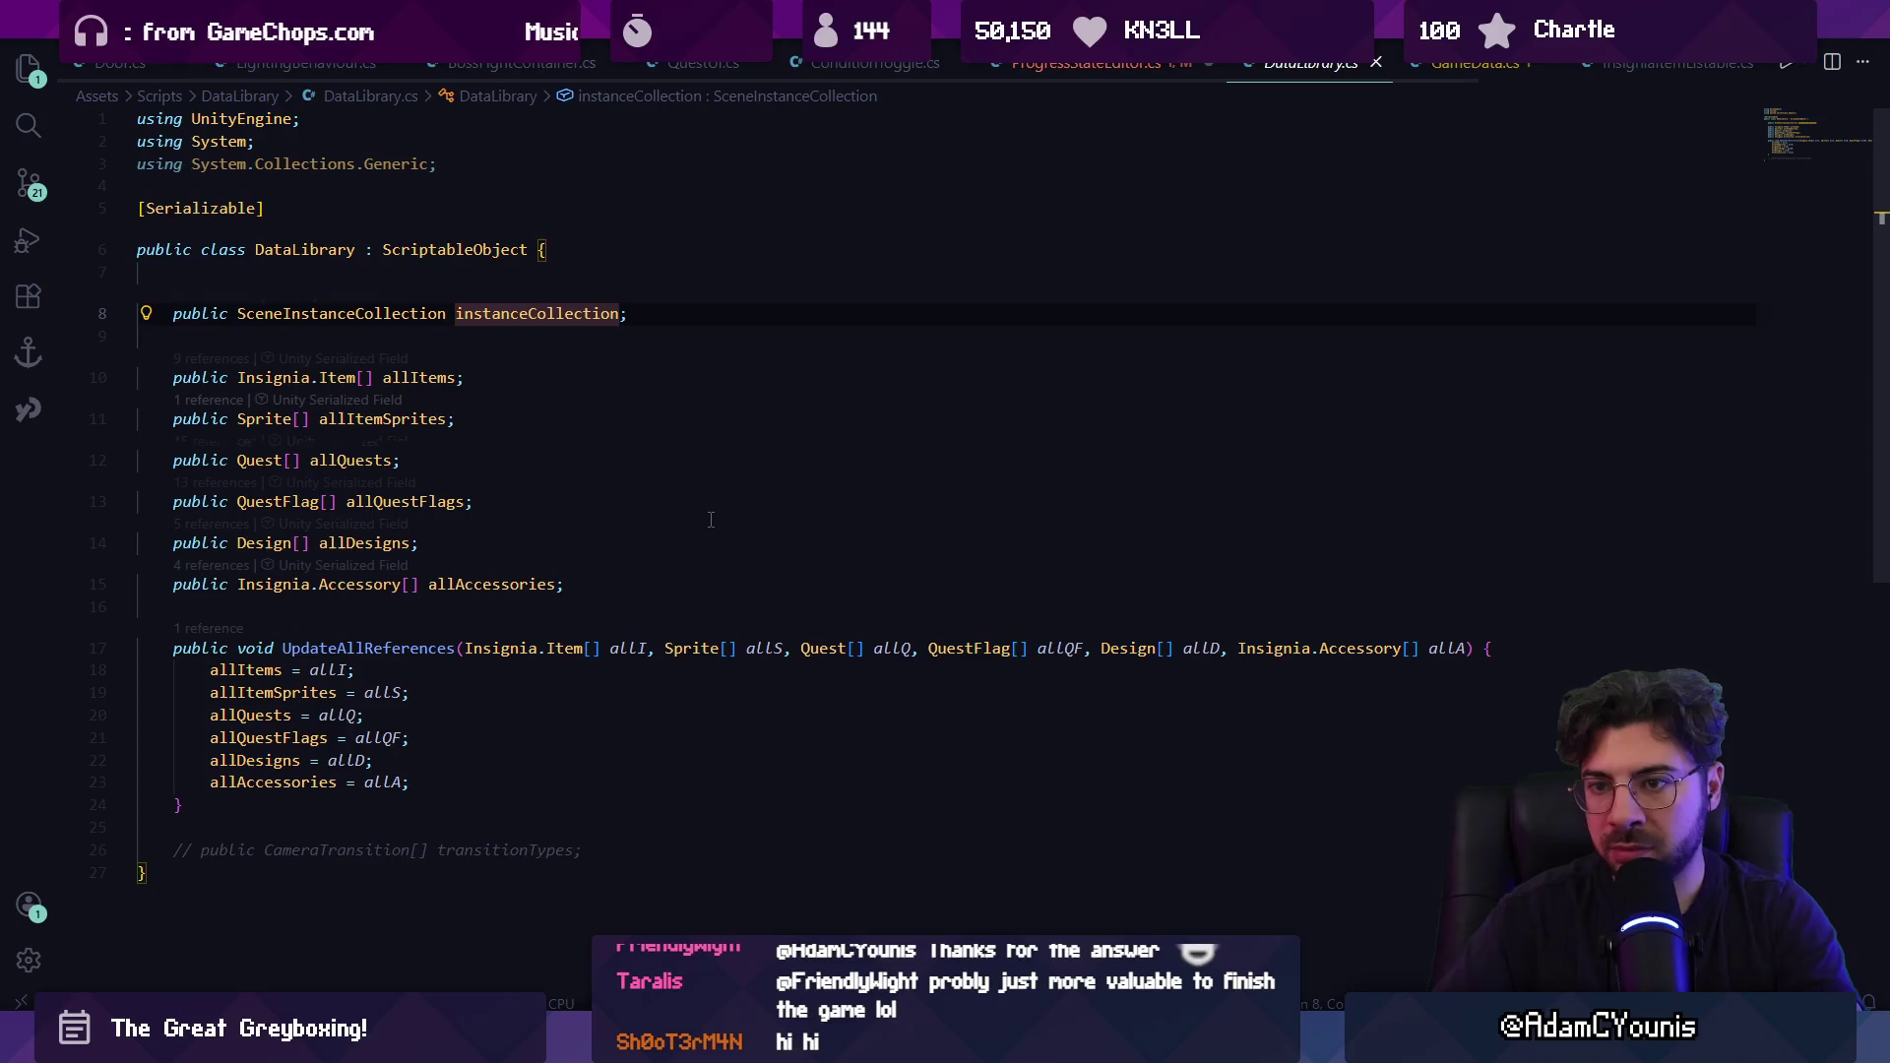
key(alt+Left)
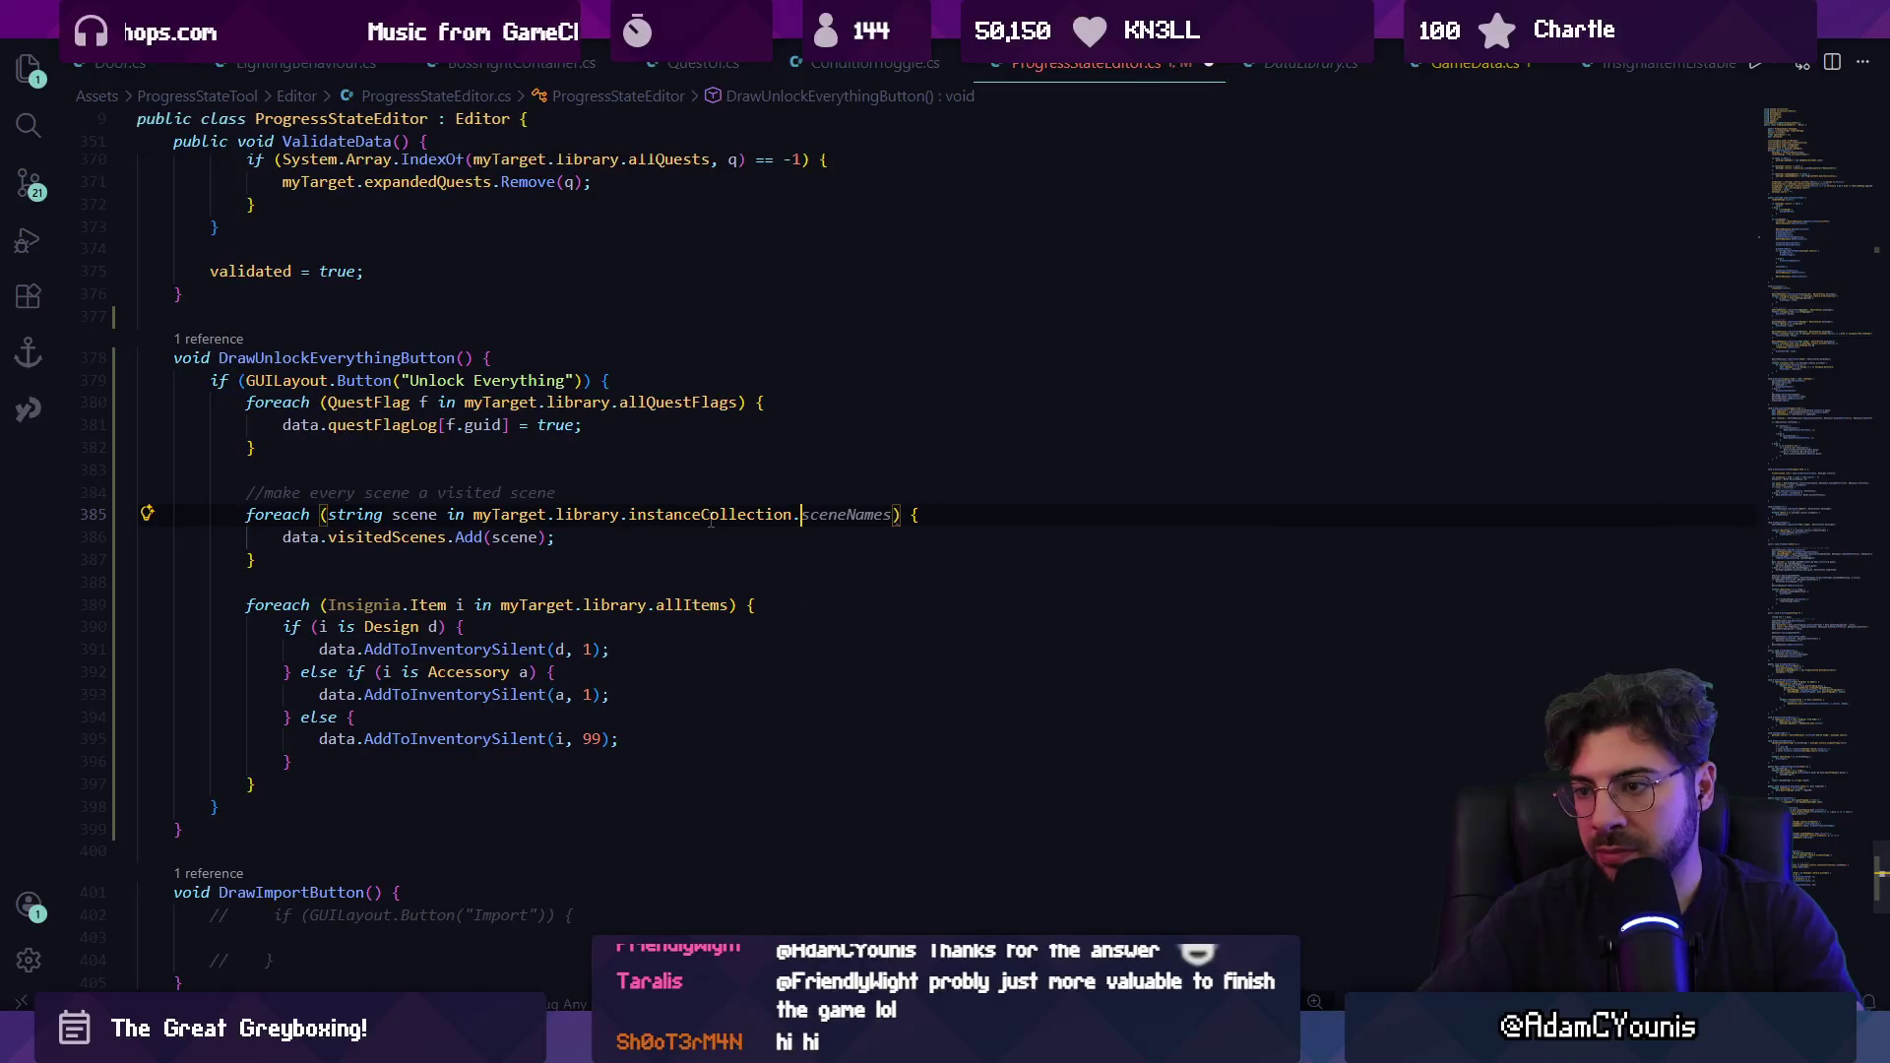
key(ctrl+BackSpace)
text(sc)
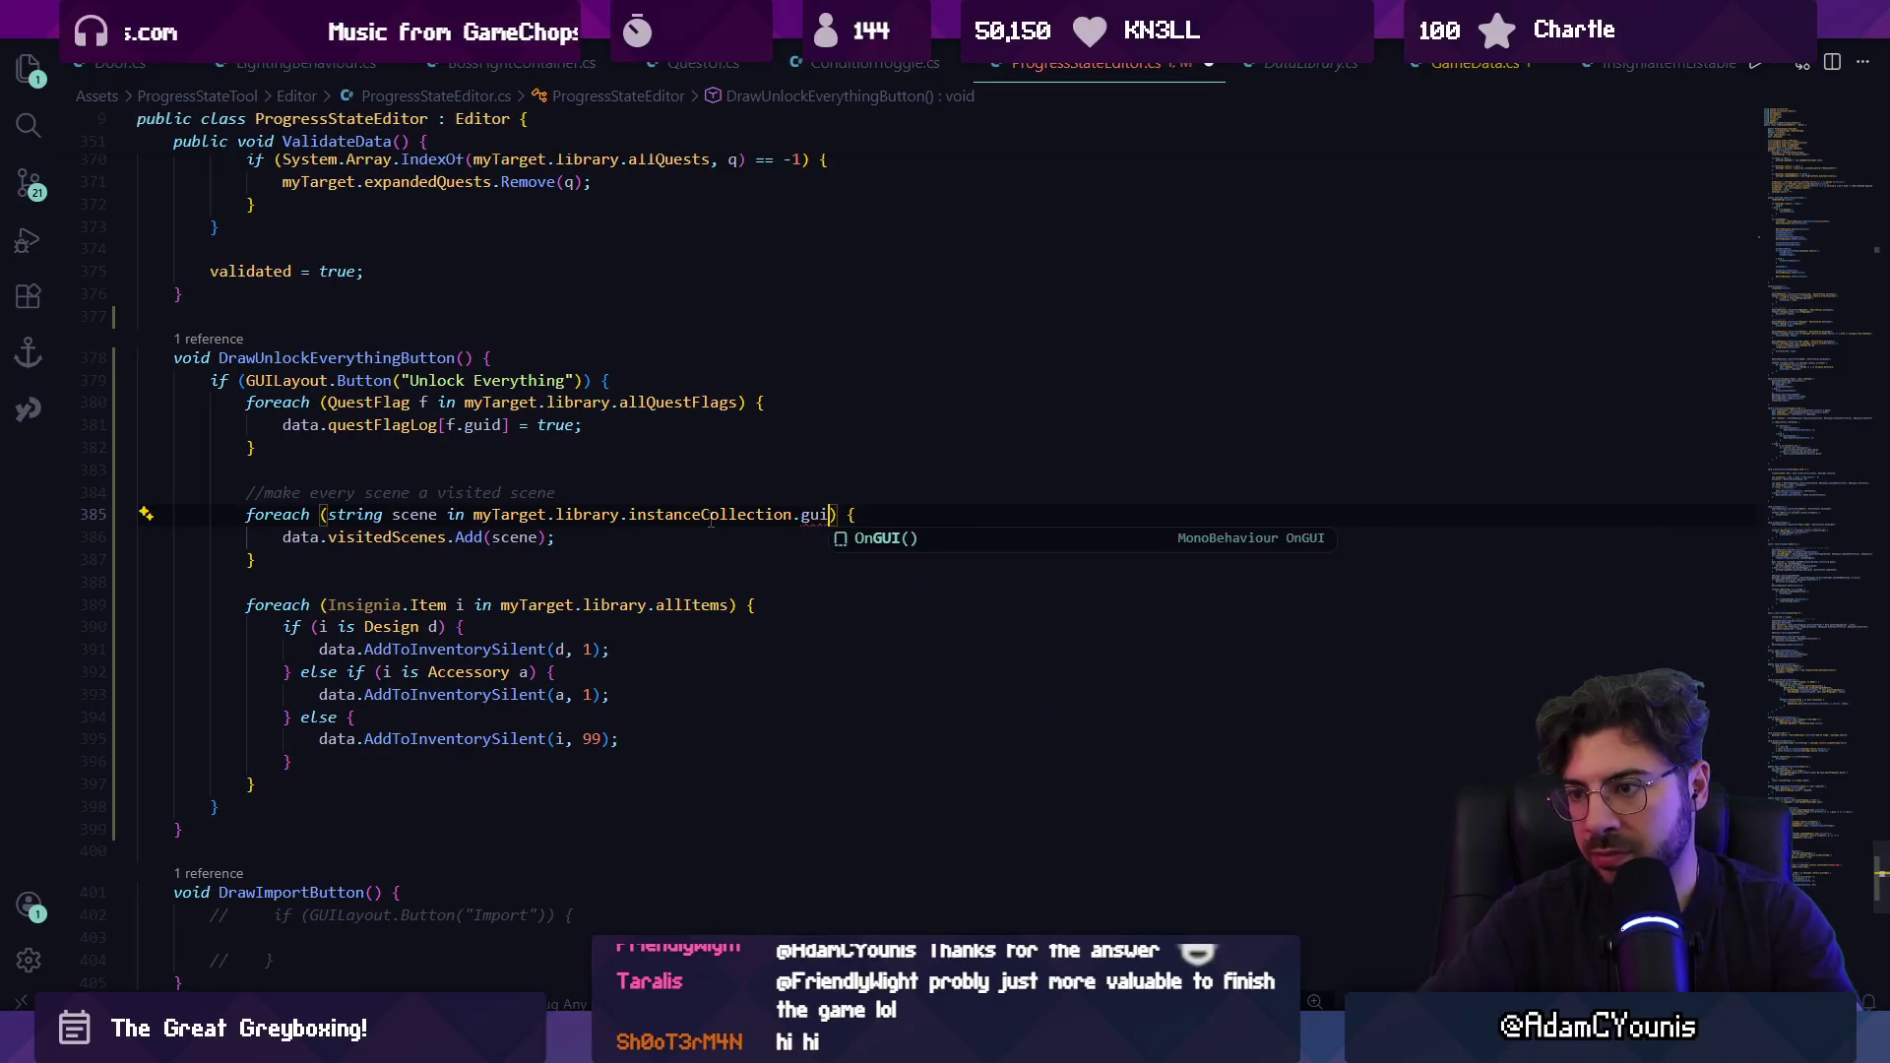
text(ene)
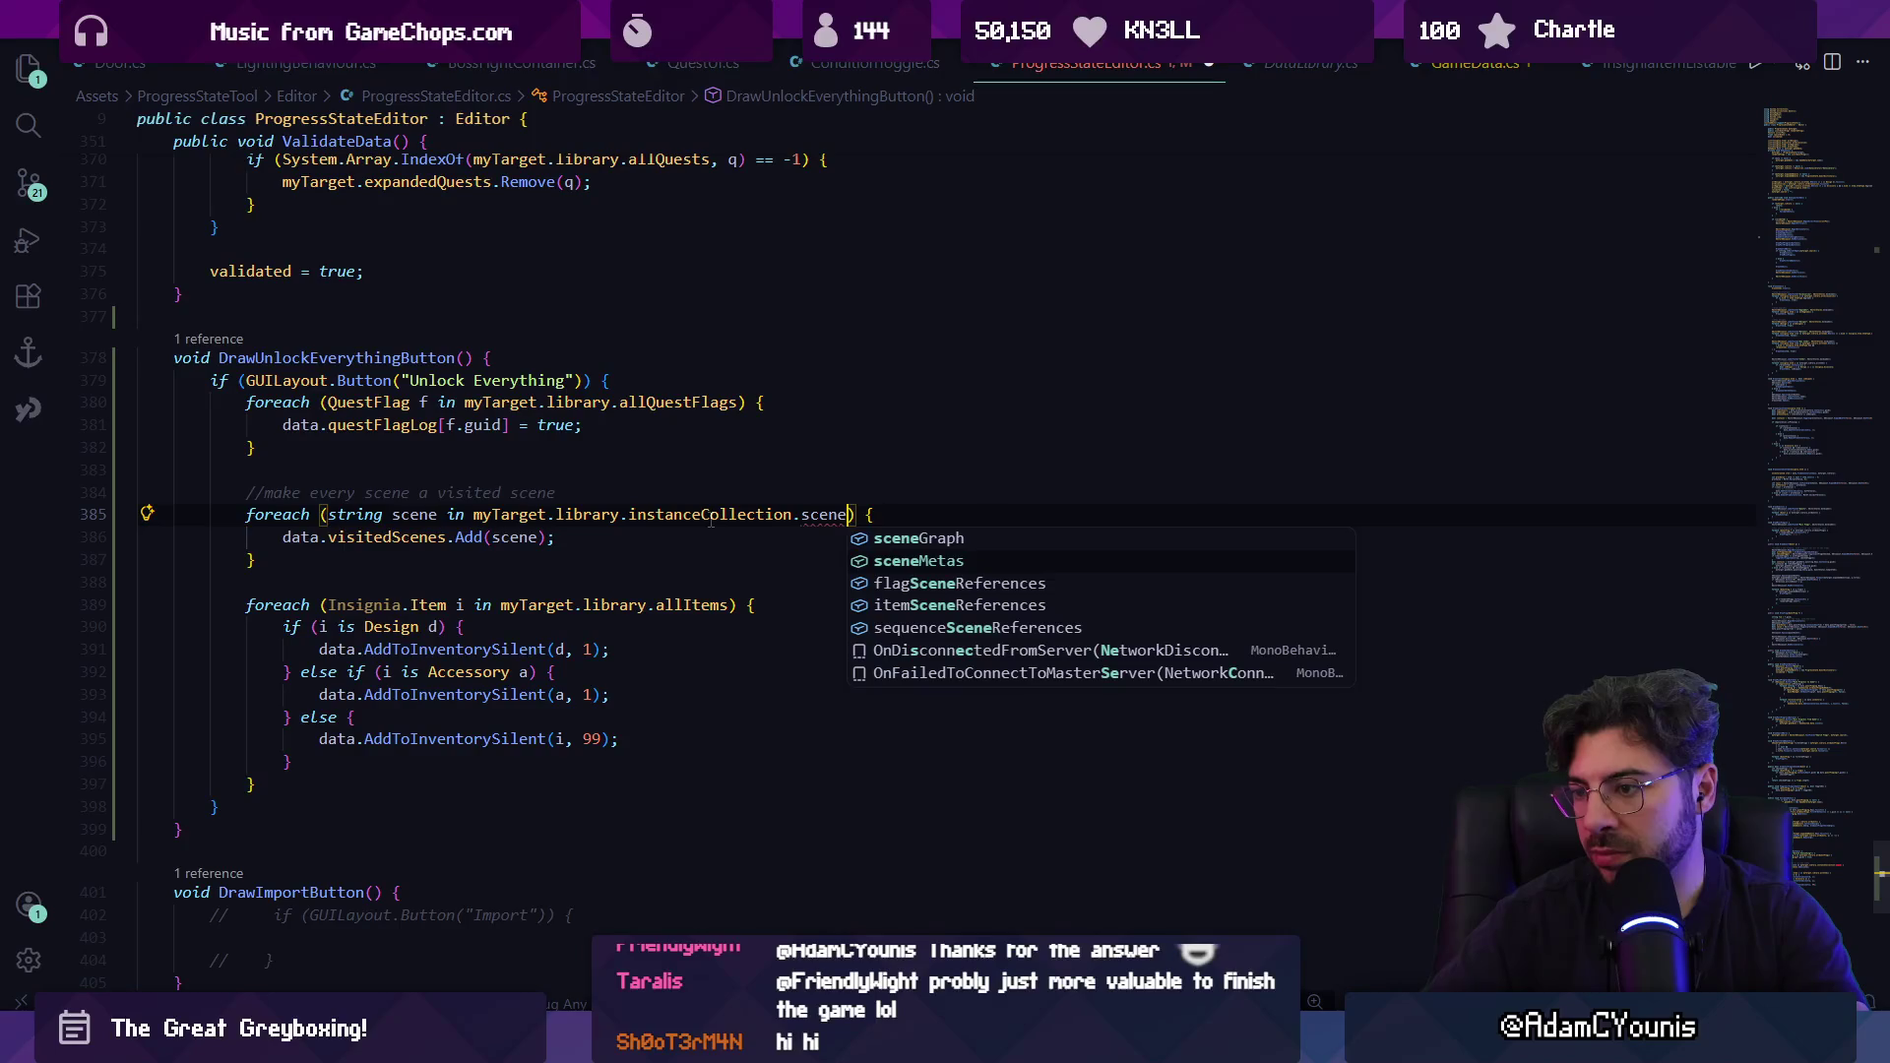
key(Tab)
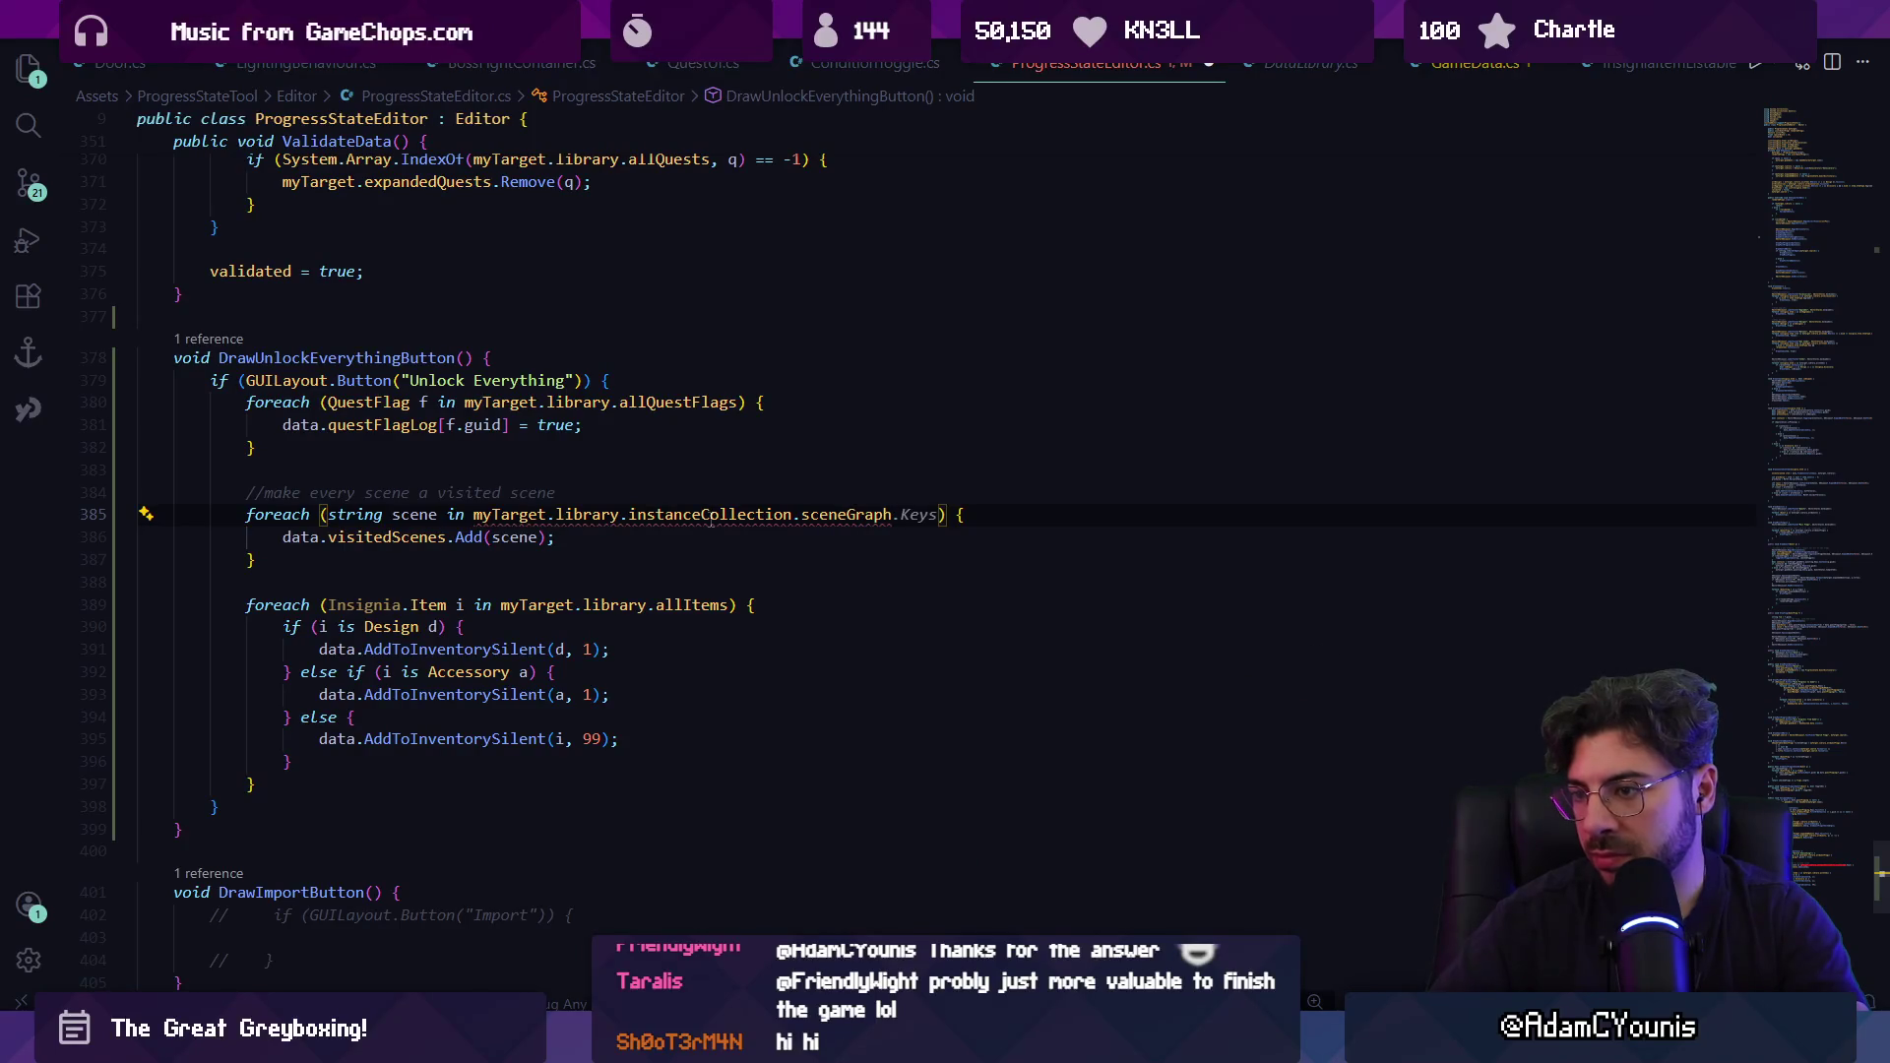
ctrl+click(822, 521)
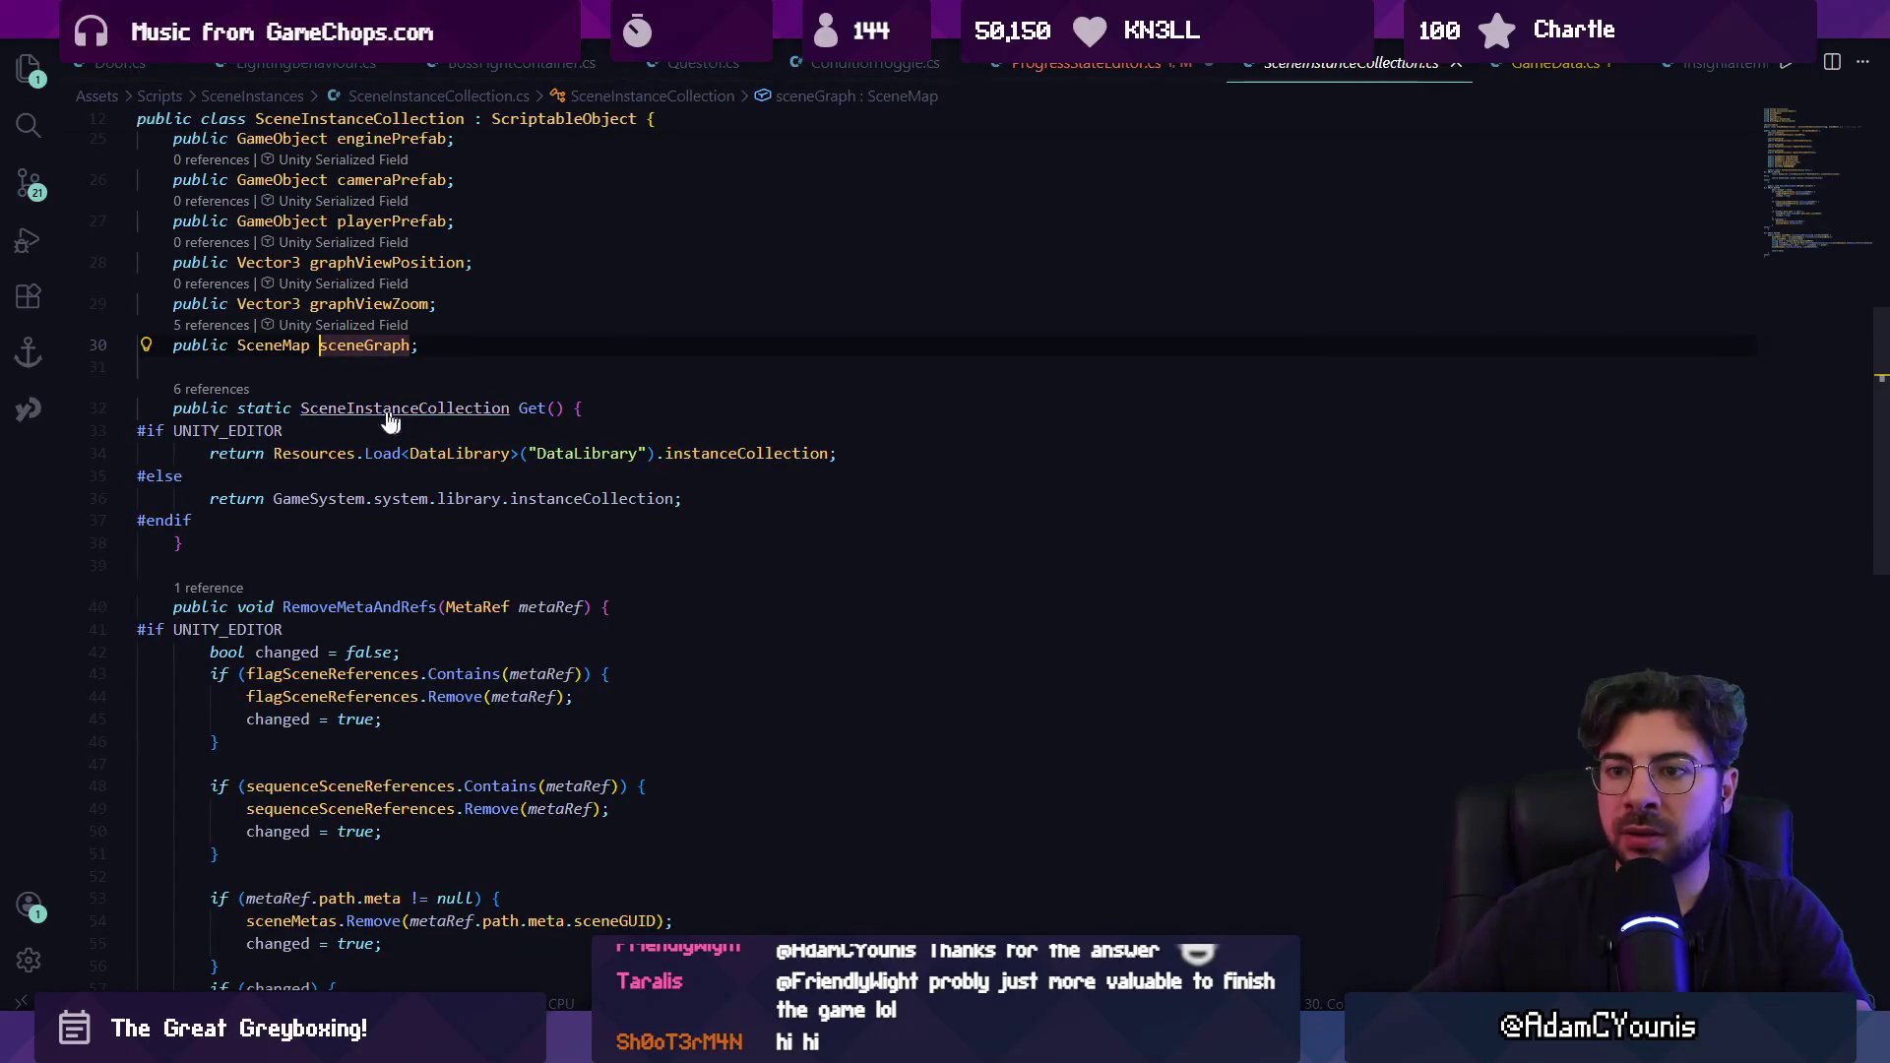
ctrl+click(295, 348)
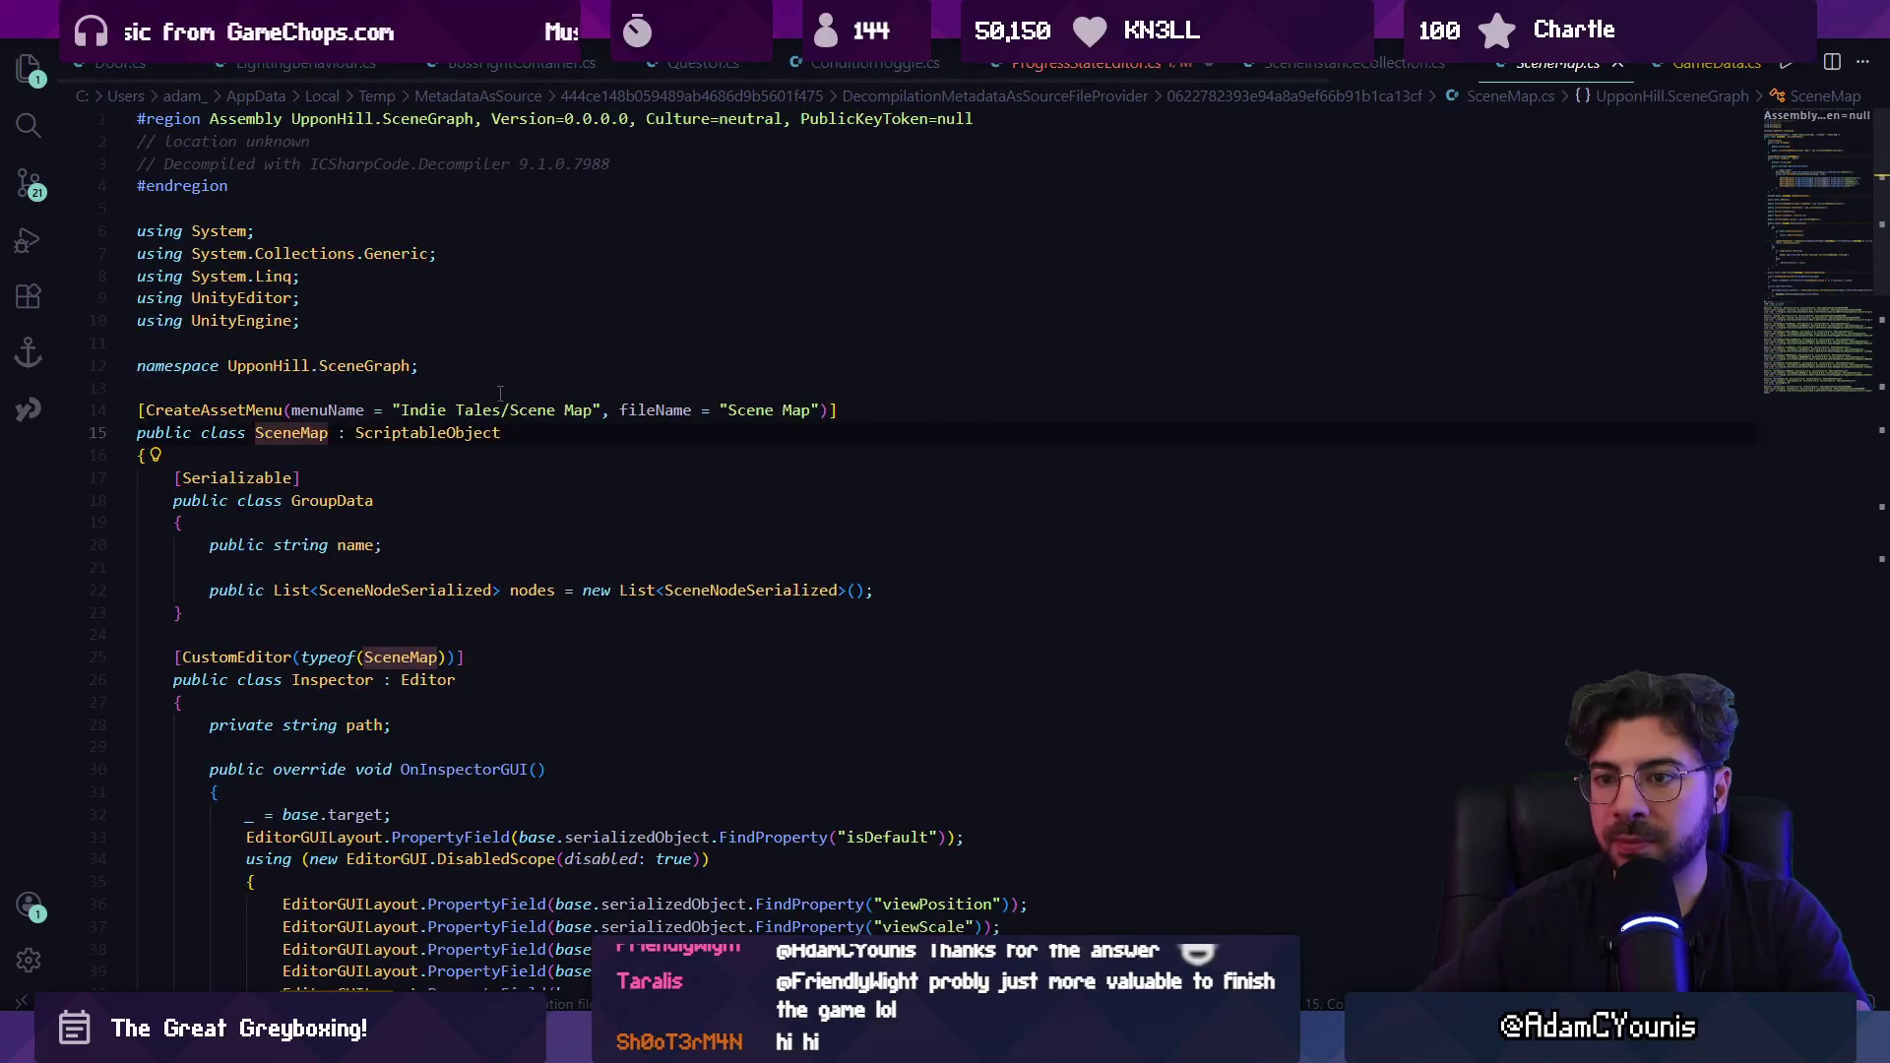
scroll(500, 394, down, 1)
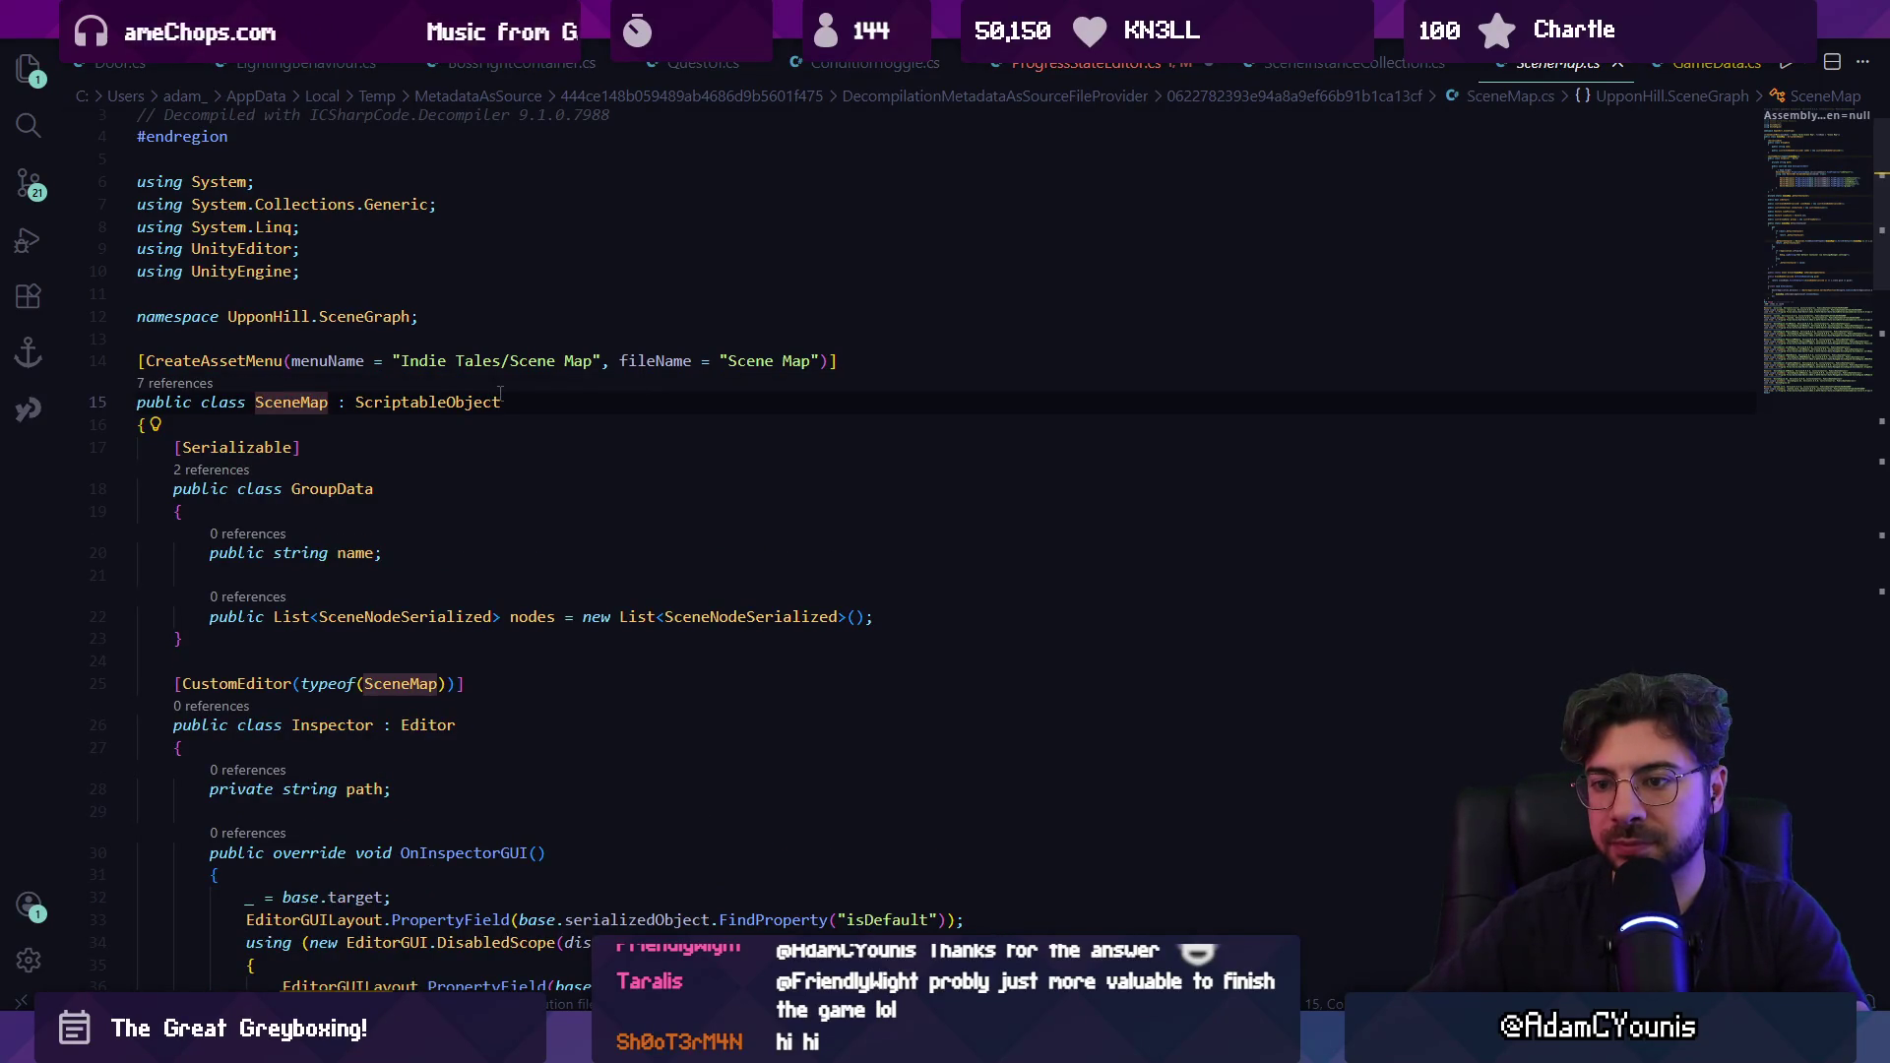
Complete the loop source as sceneGraph.sceneNodes and open the sceneNodes definition.
key(alt+Left)
key(alt+Left)
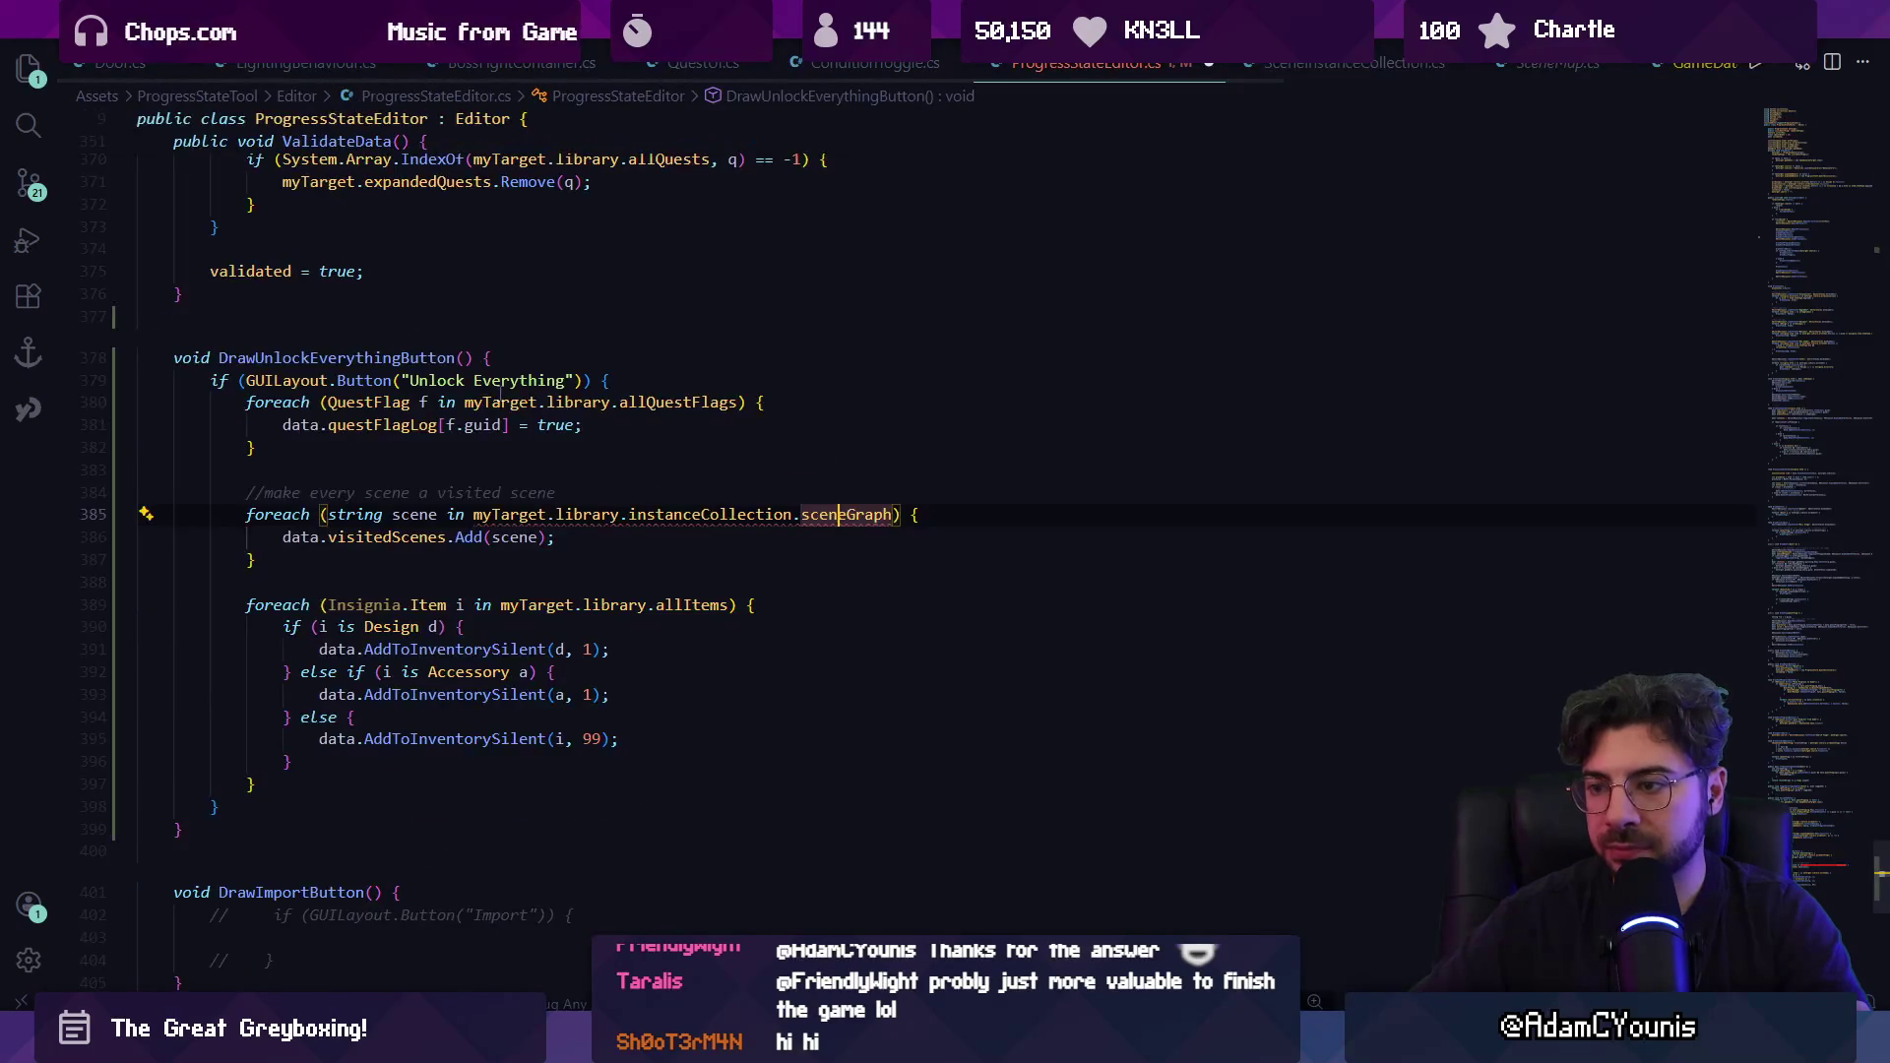
key(BackSpace)
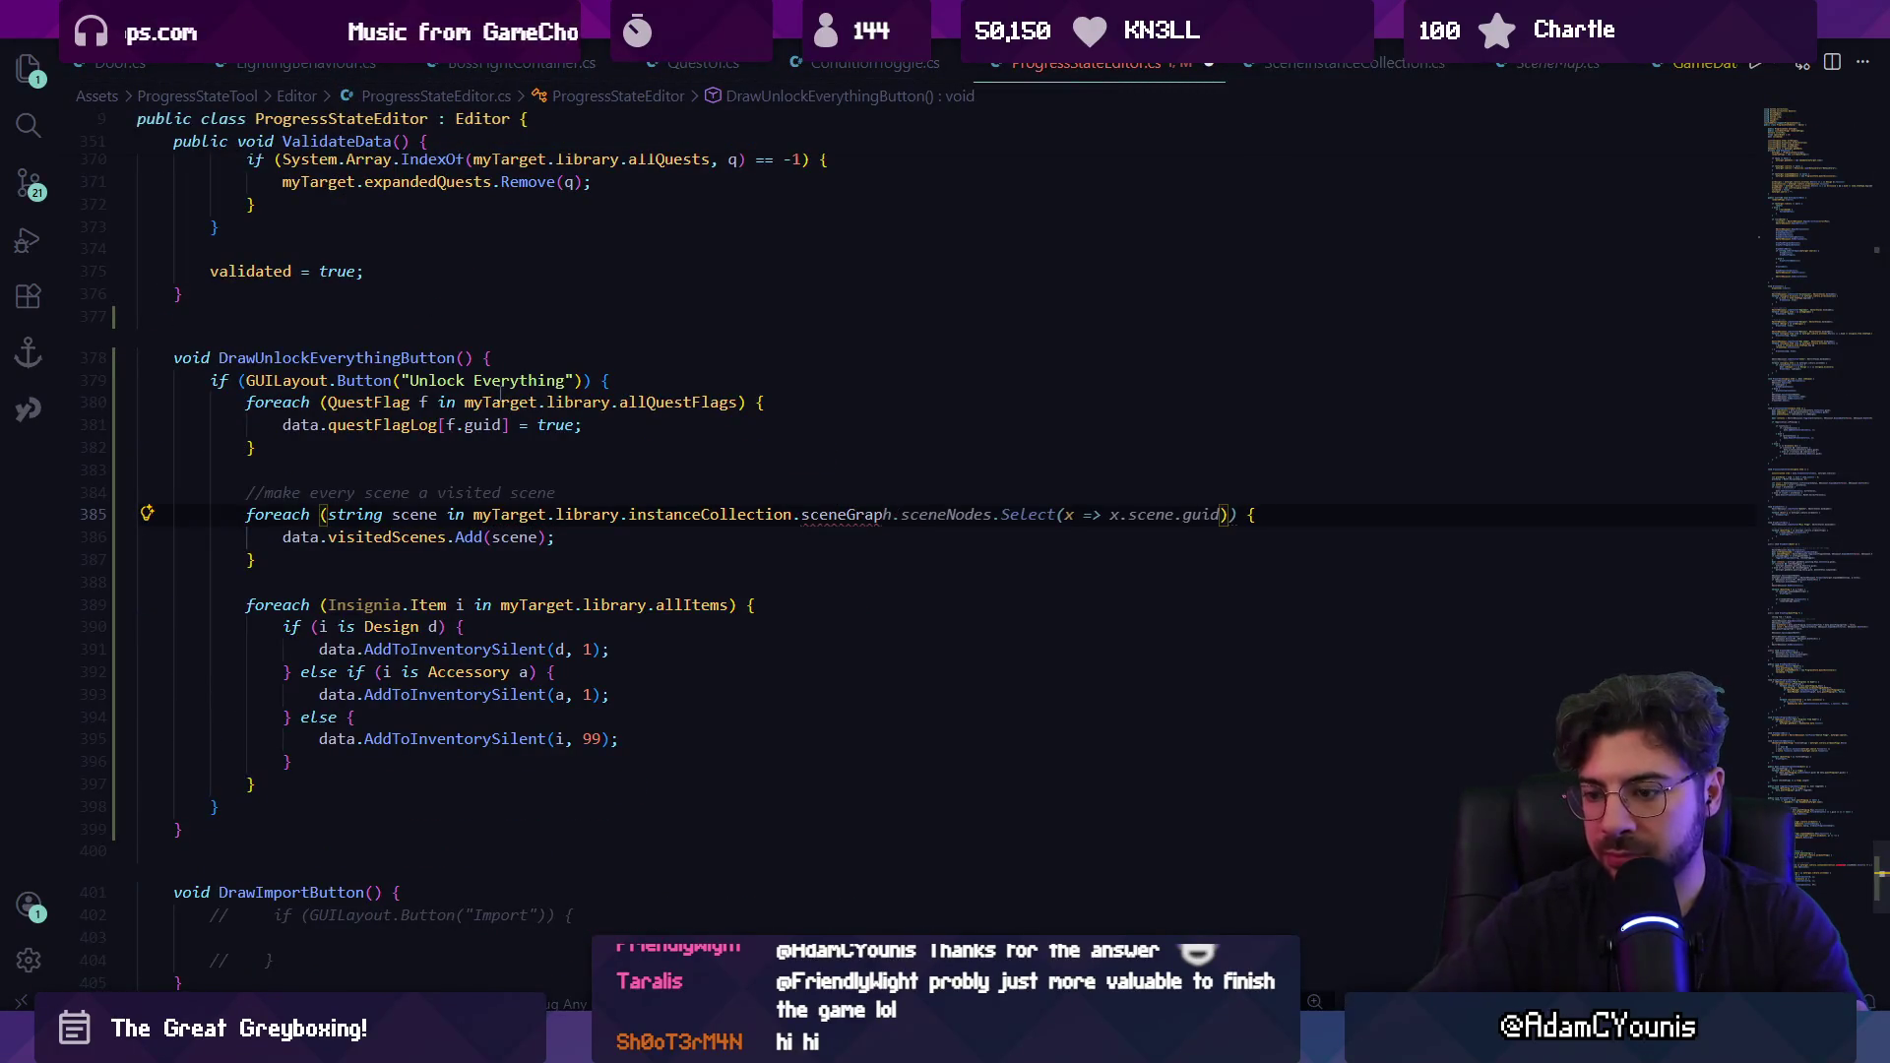
text(h.nodes)
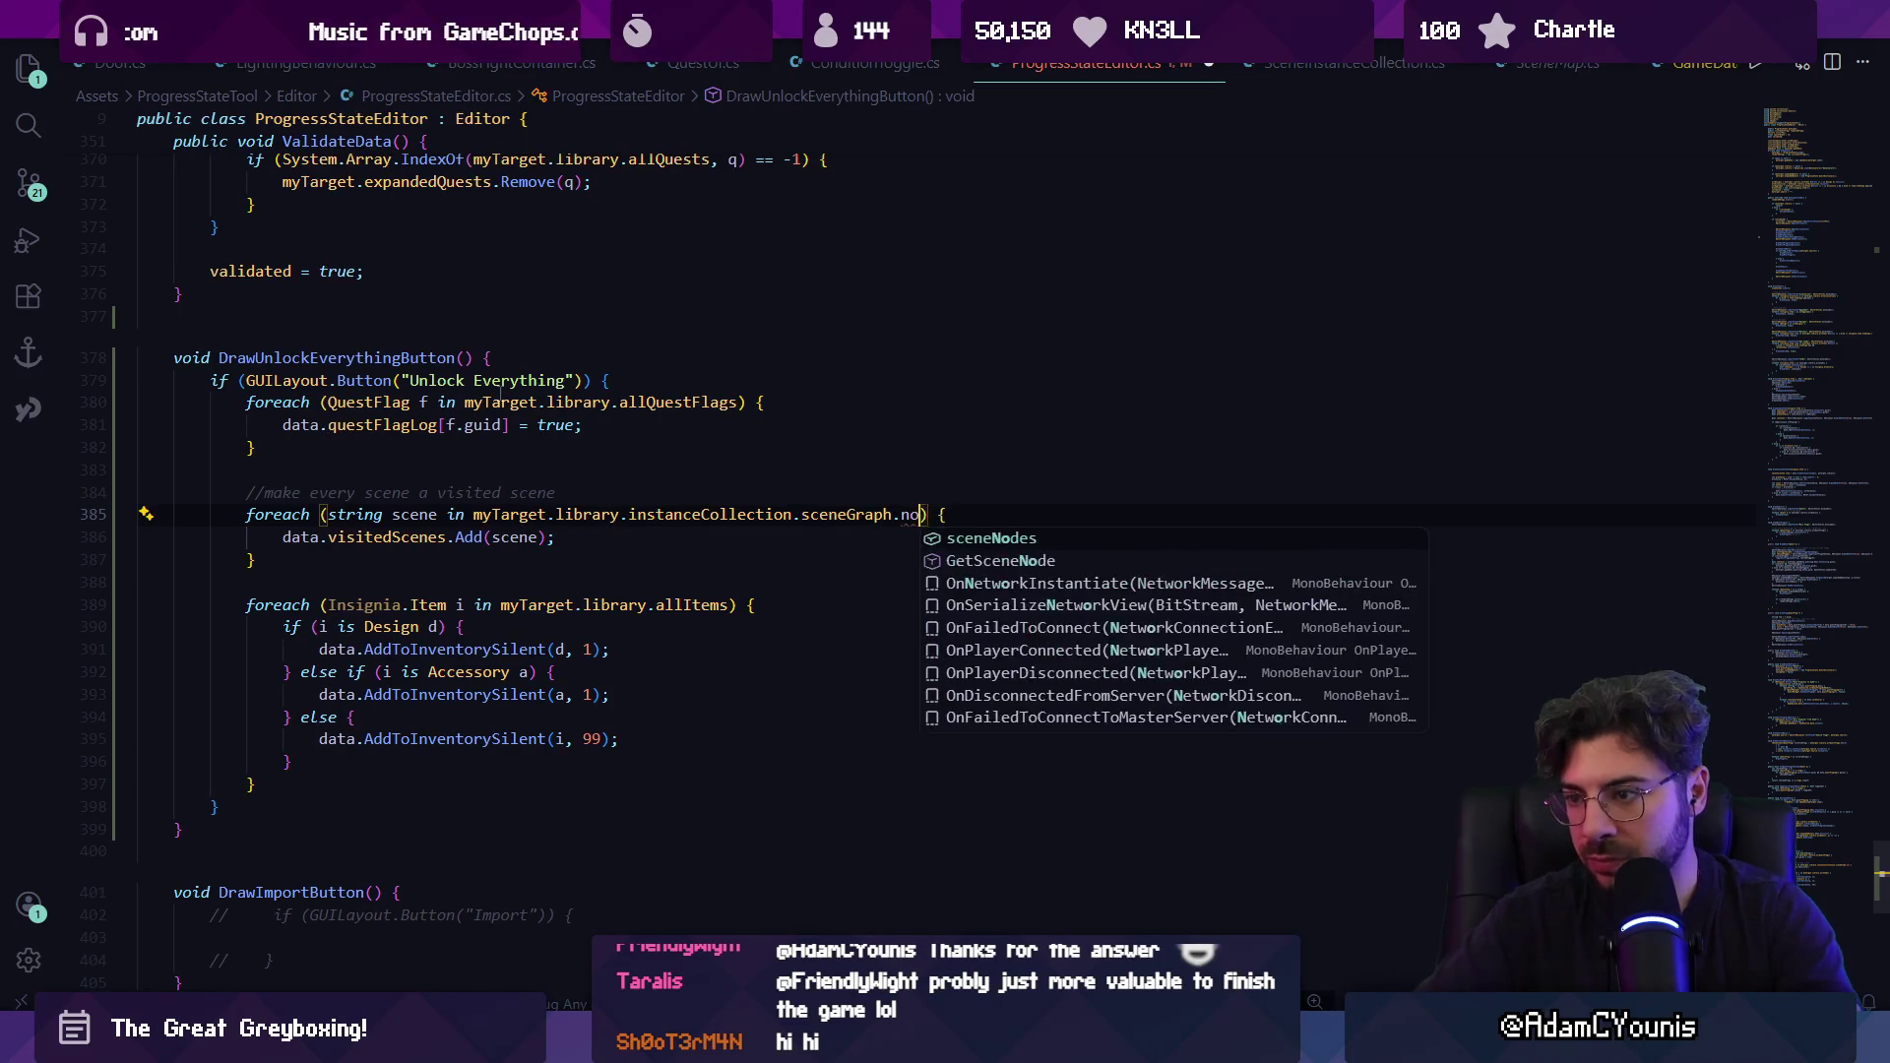
key(Tab)
key(Escape)
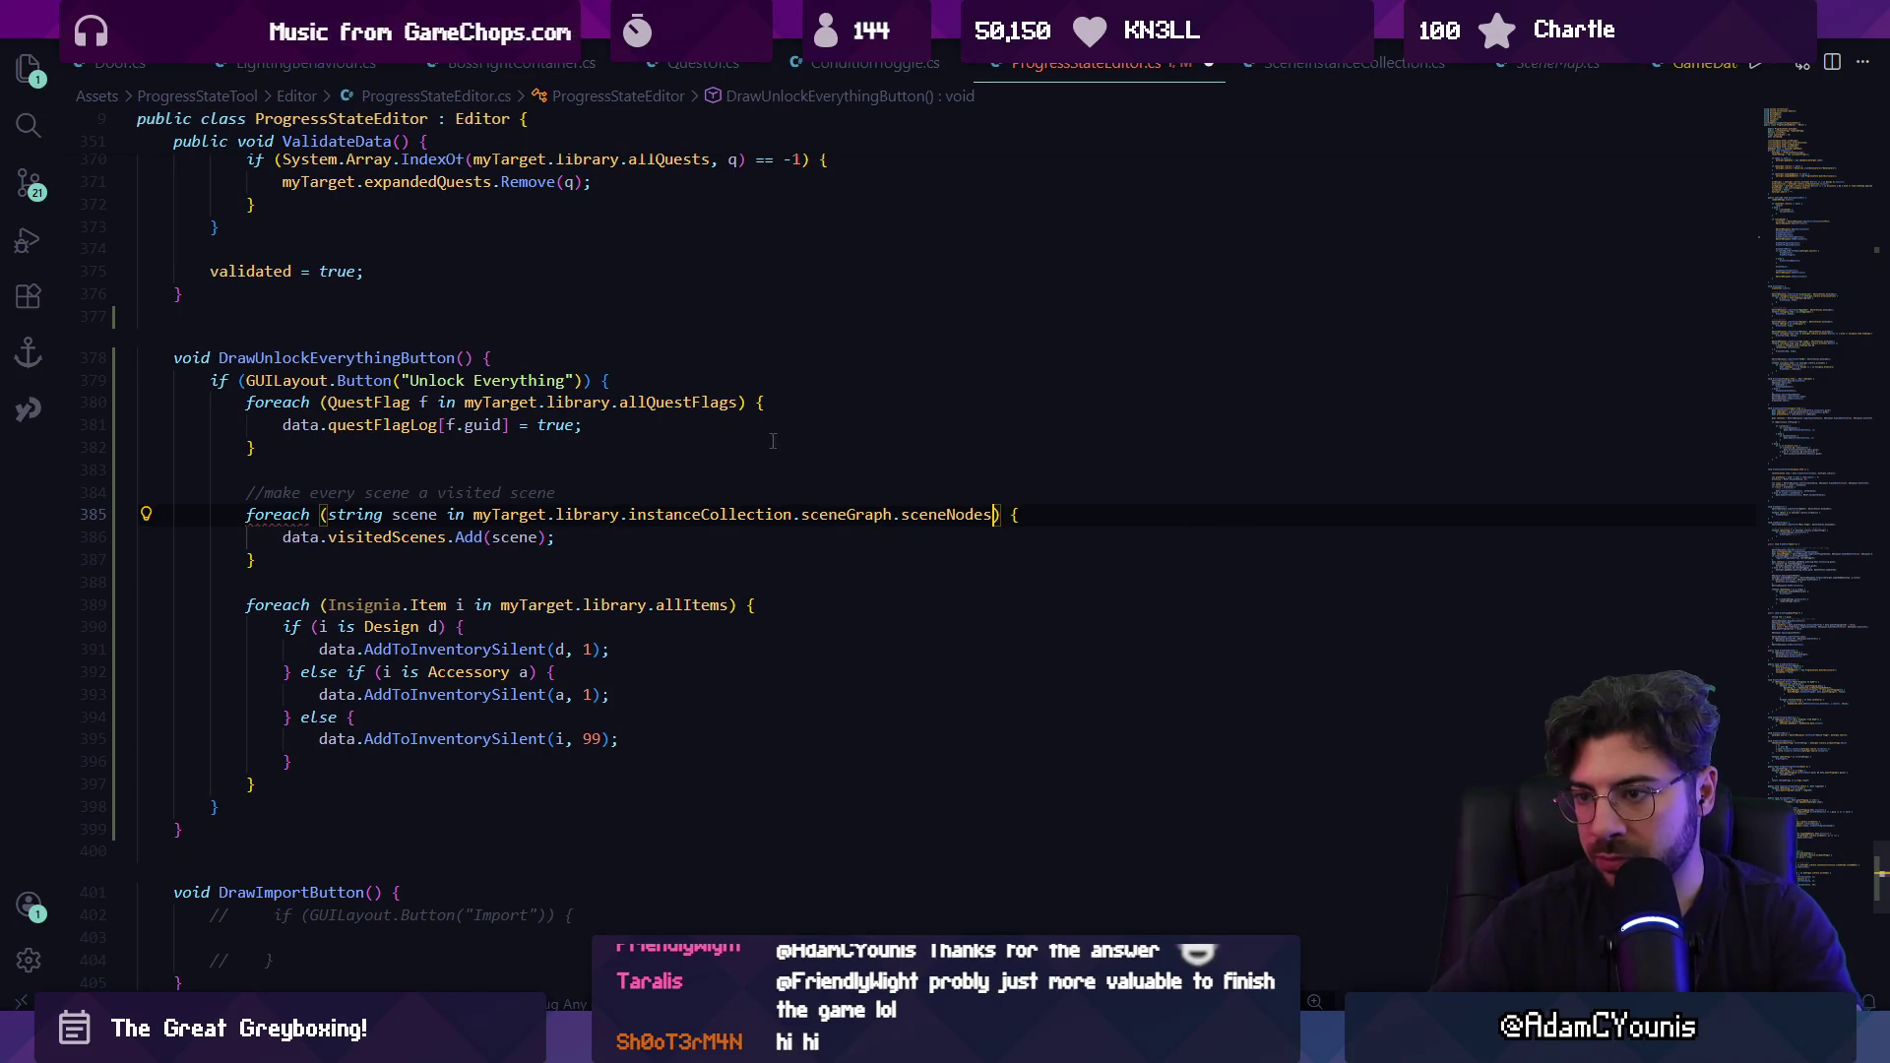
ctrl+click(930, 517)
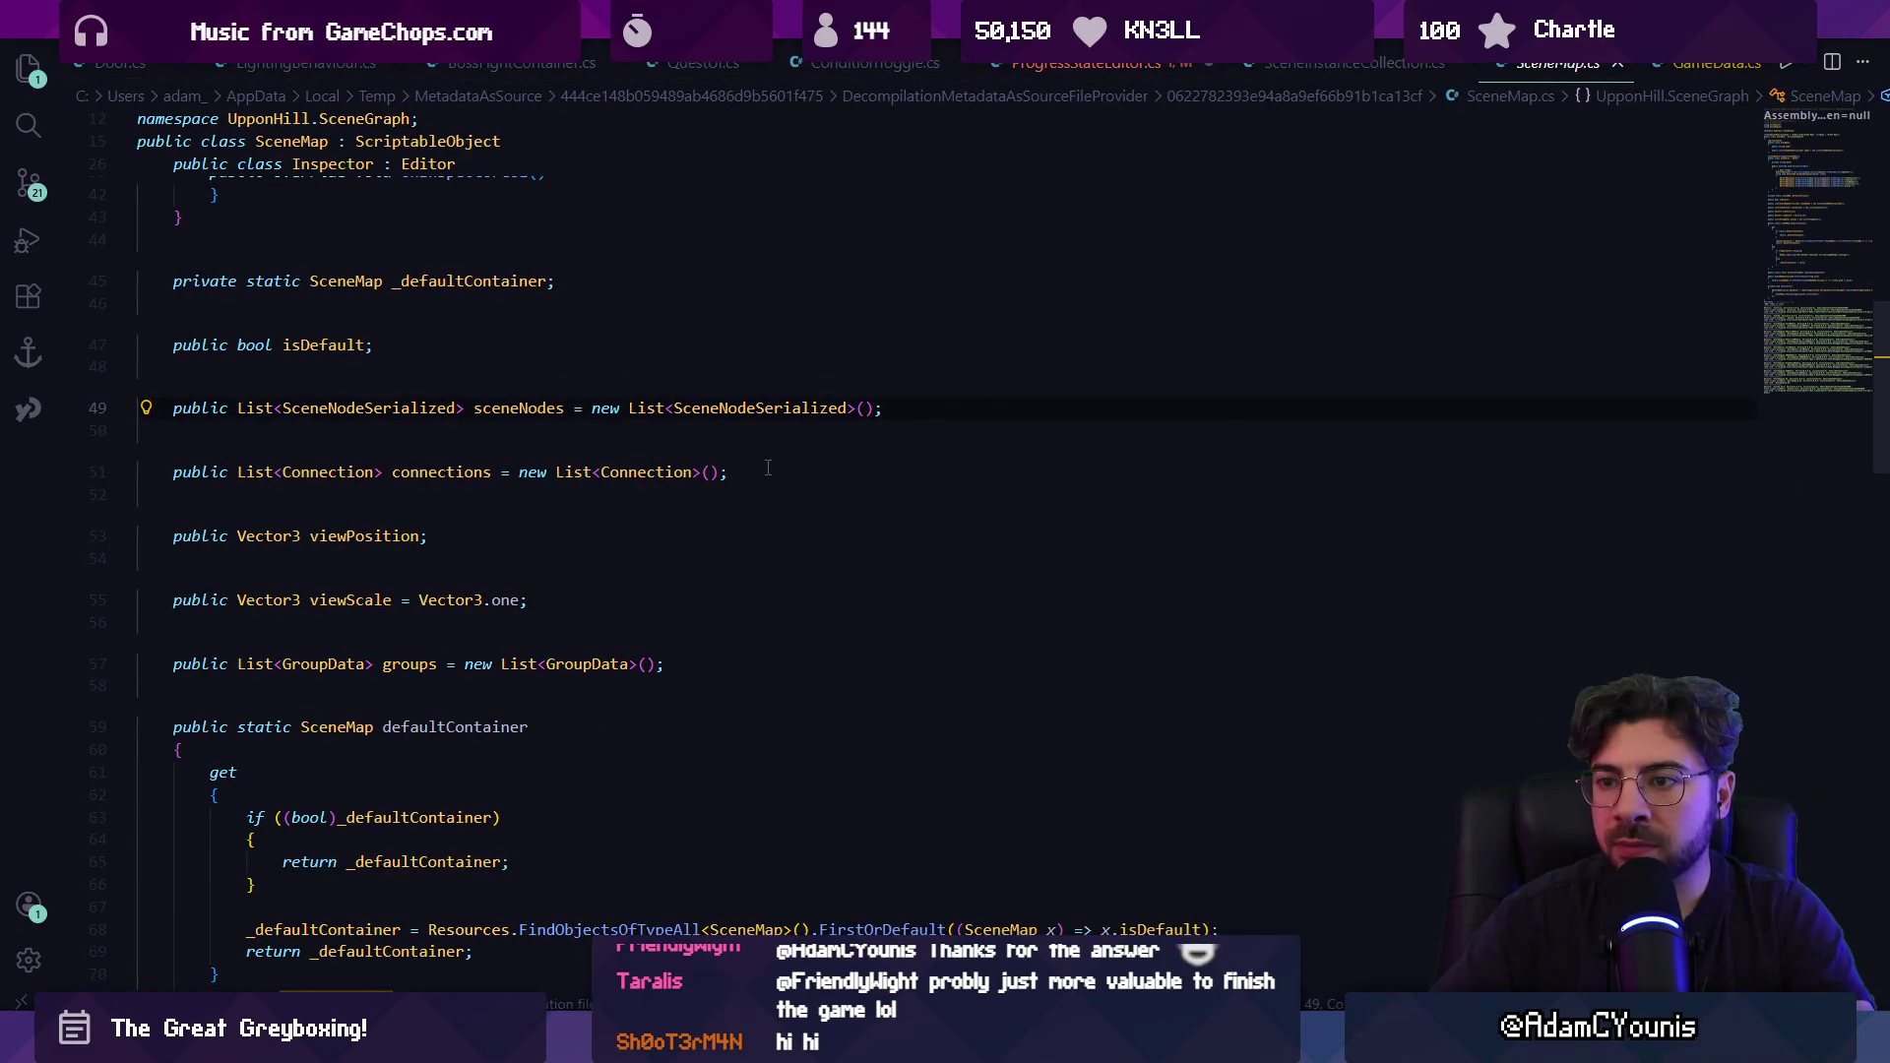
Inspect the SceneNodeSerialized class definition, then return to the unlock code.
ctrl+click(425, 410)
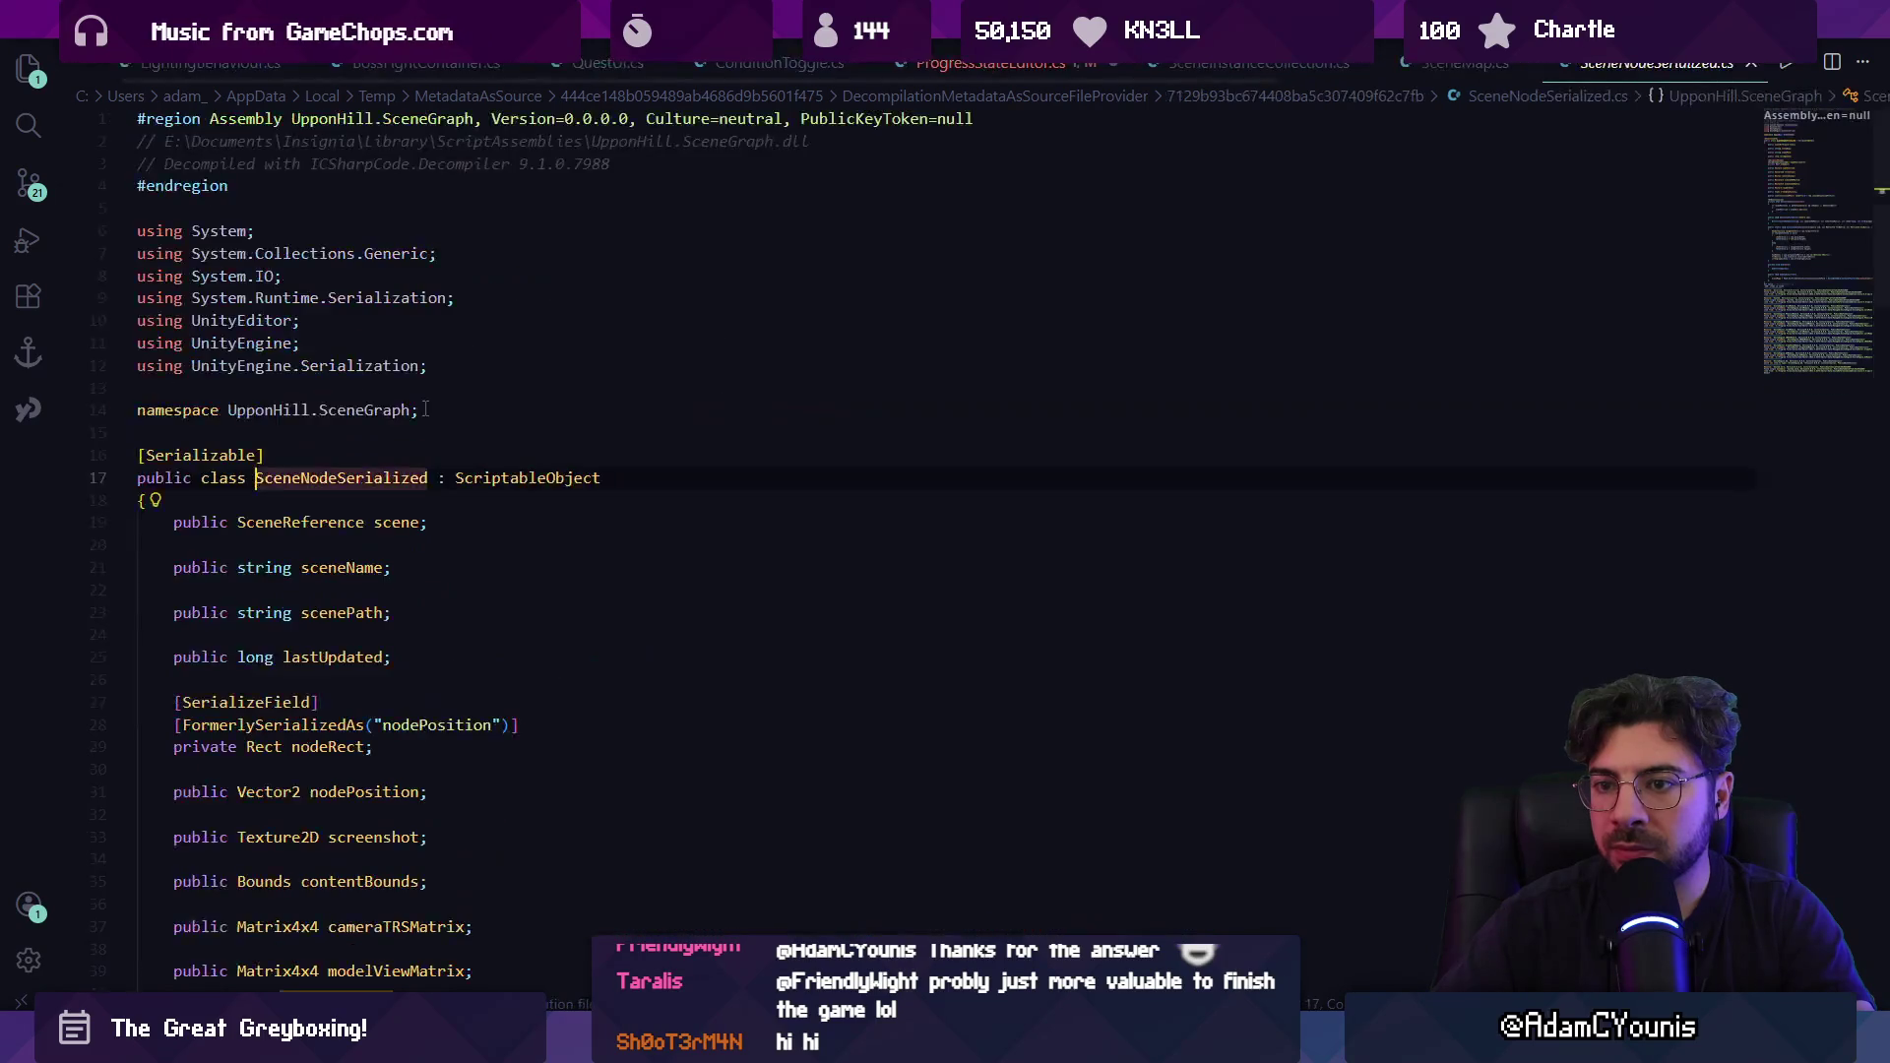
scroll(446, 443, down, 2)
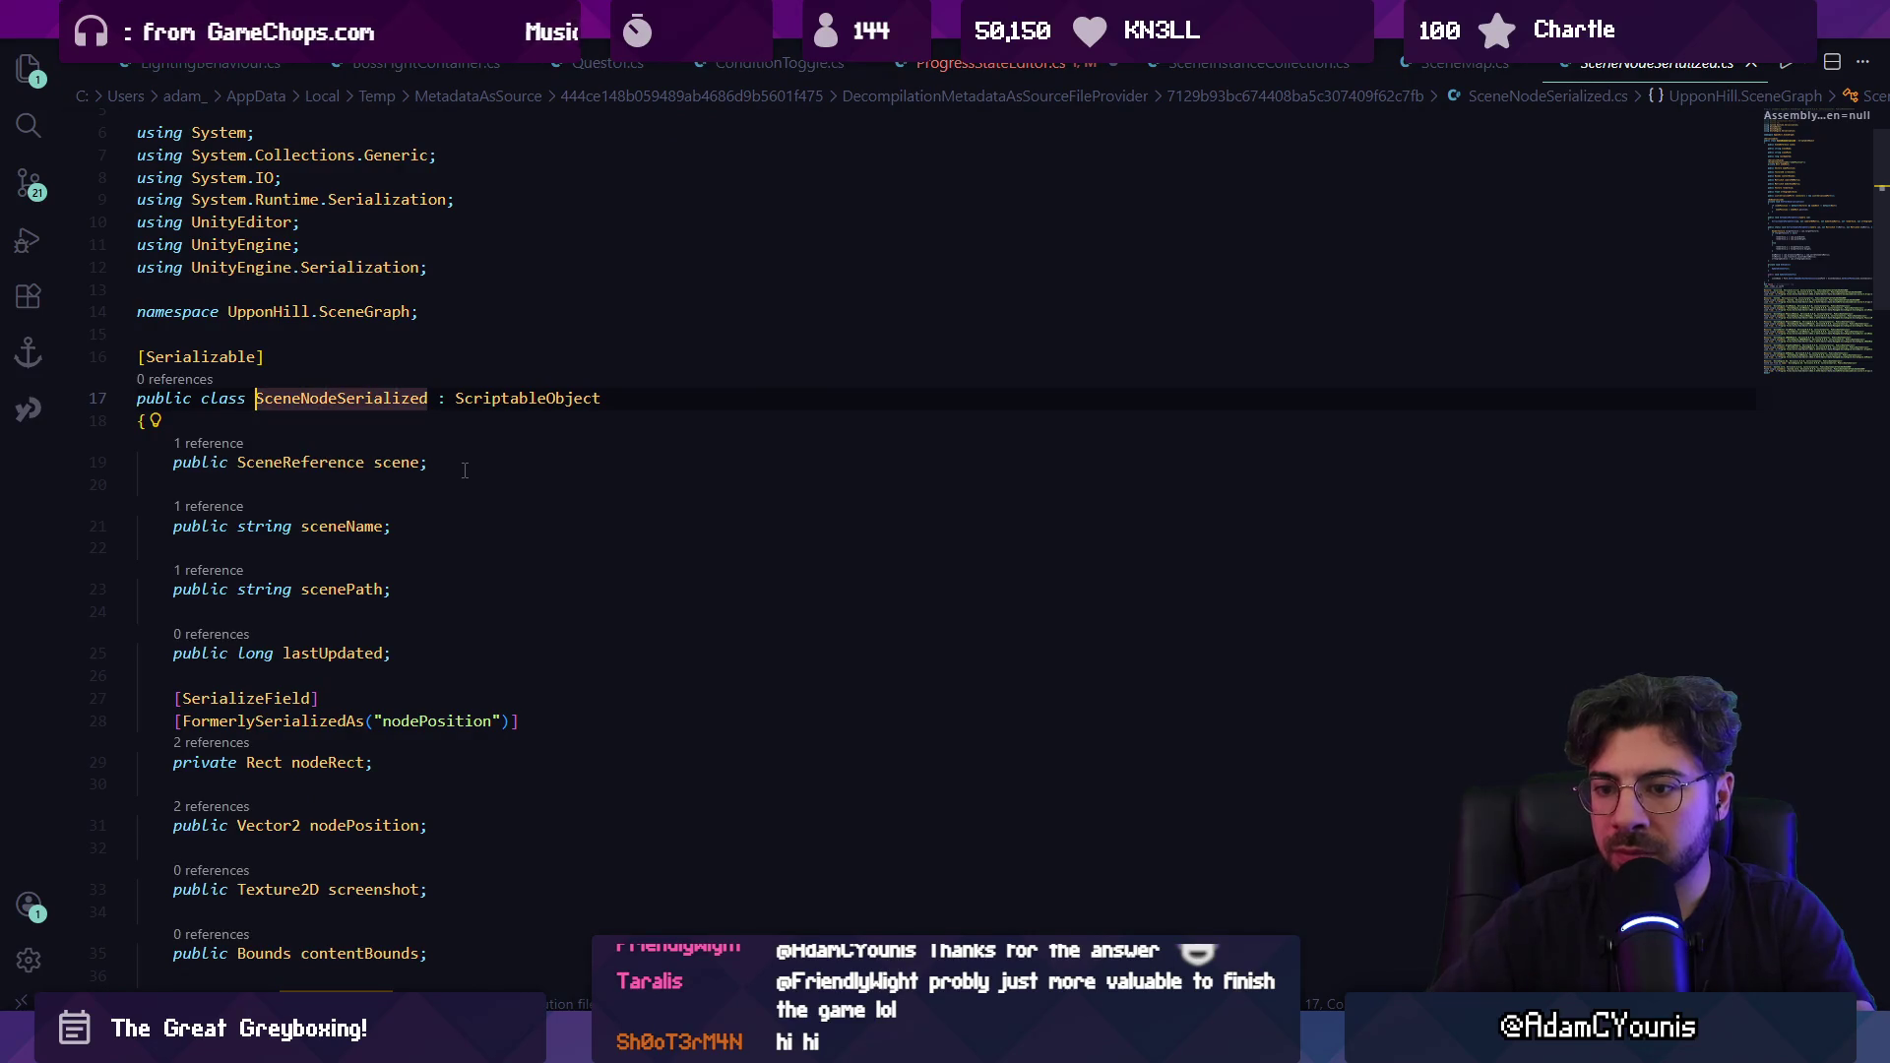
key(alt+Left)
key(alt+Left)
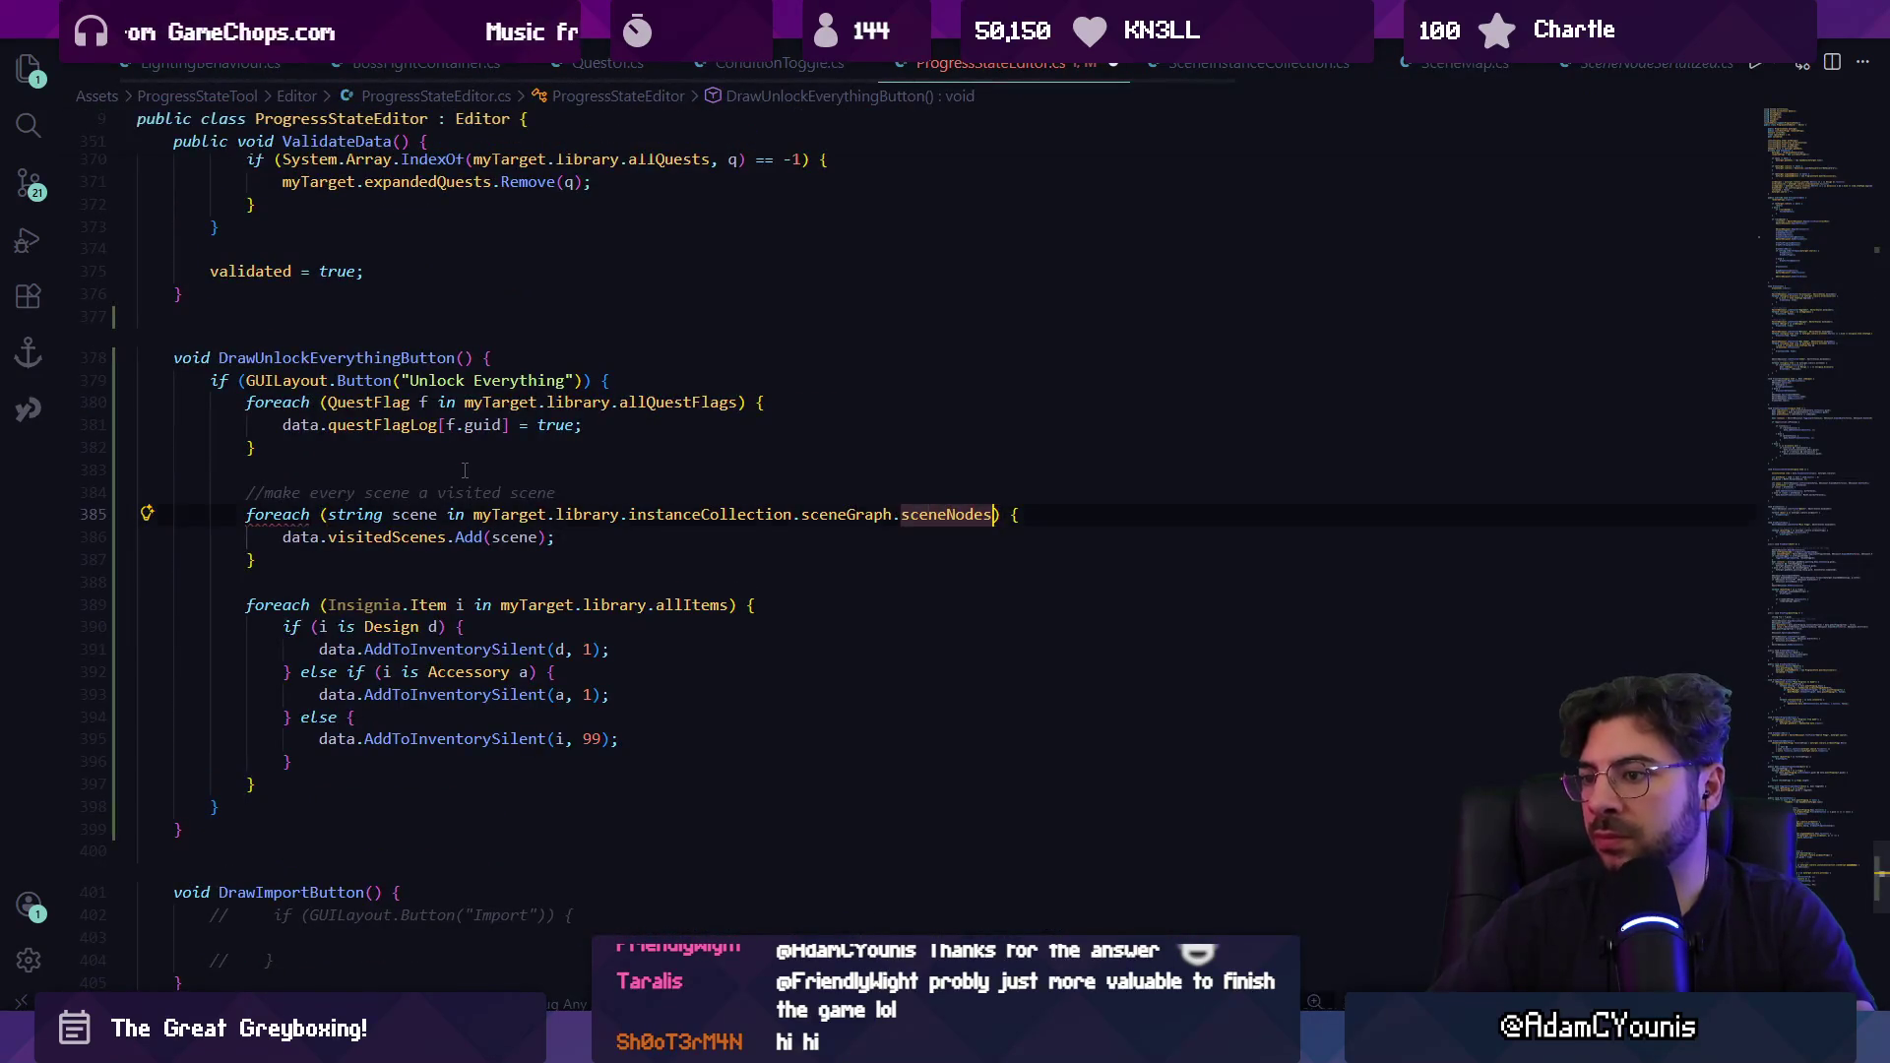
Replace sceneNodes with GetSceneNodes plus the suggested Select of scene names, and check visitedScenes' definition.
key(ctrl+shift+Left)
text(nodes.)
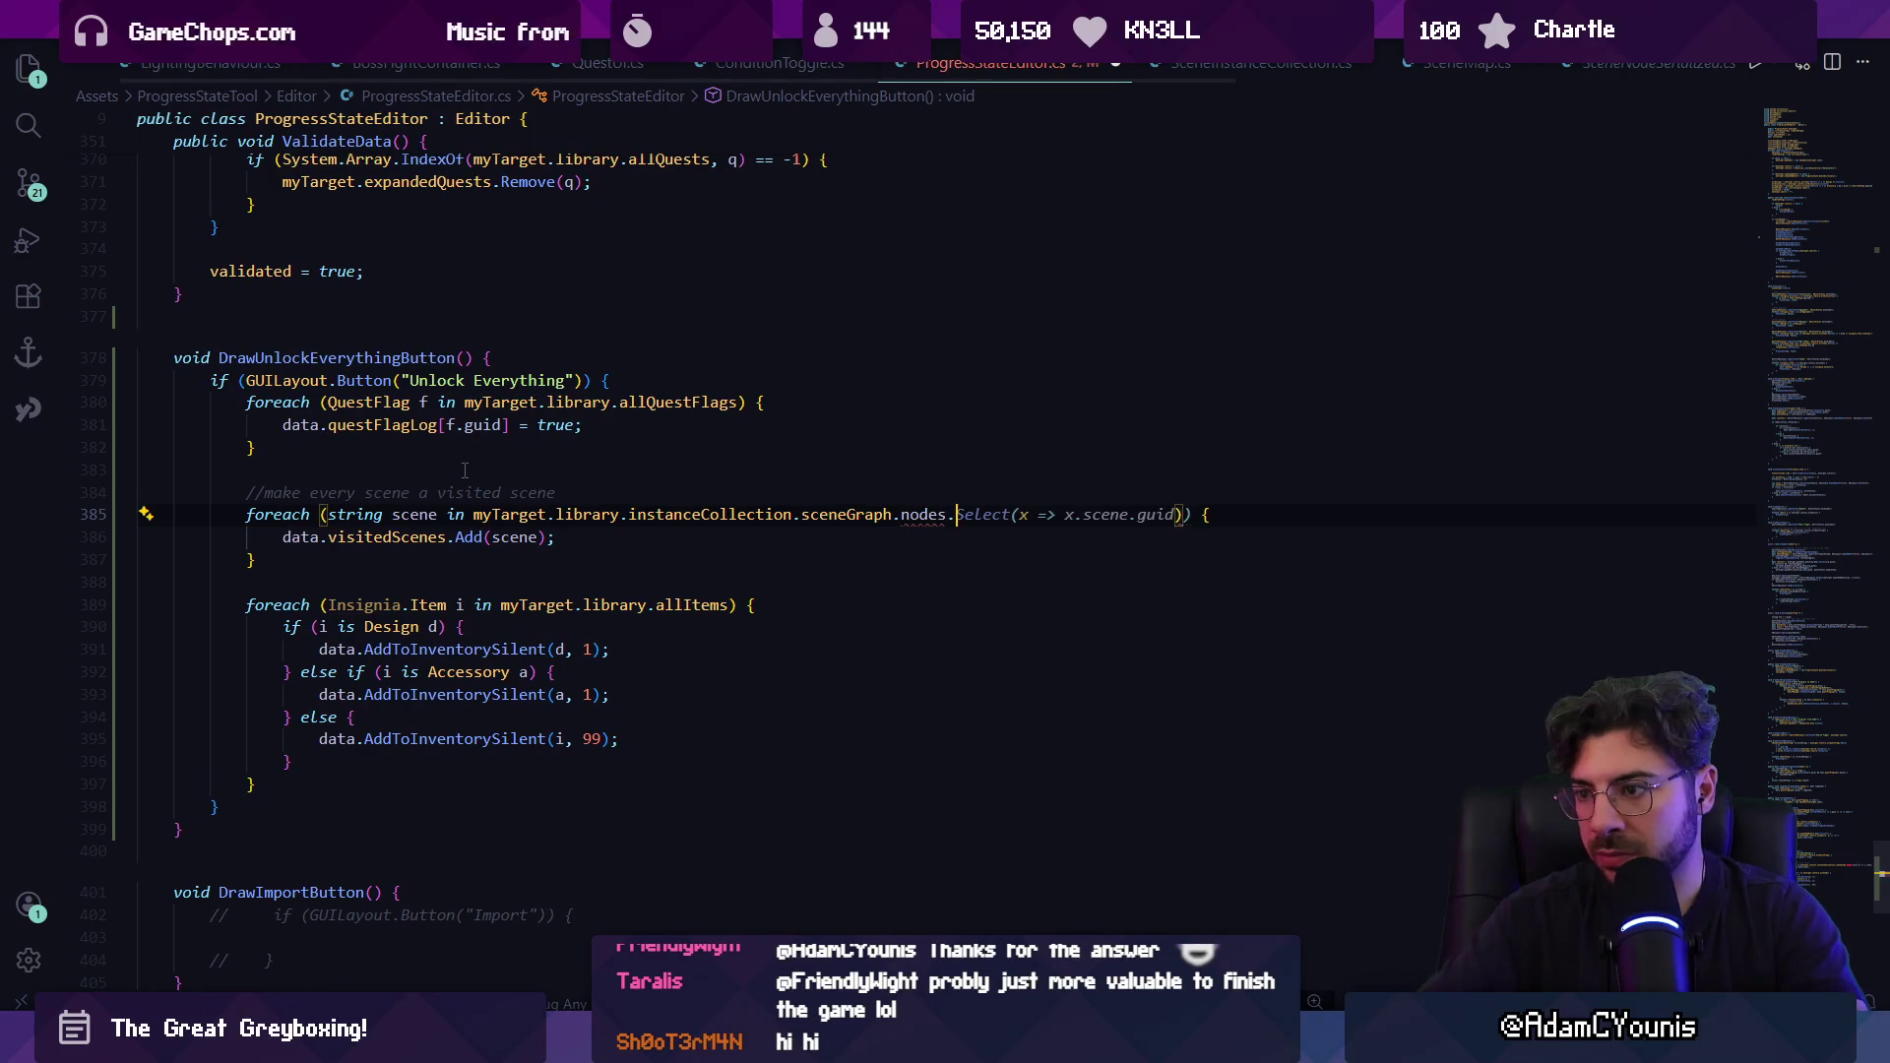
key(BackSpace)
key(BackSpace)
key(BackSpace)
text(scene)
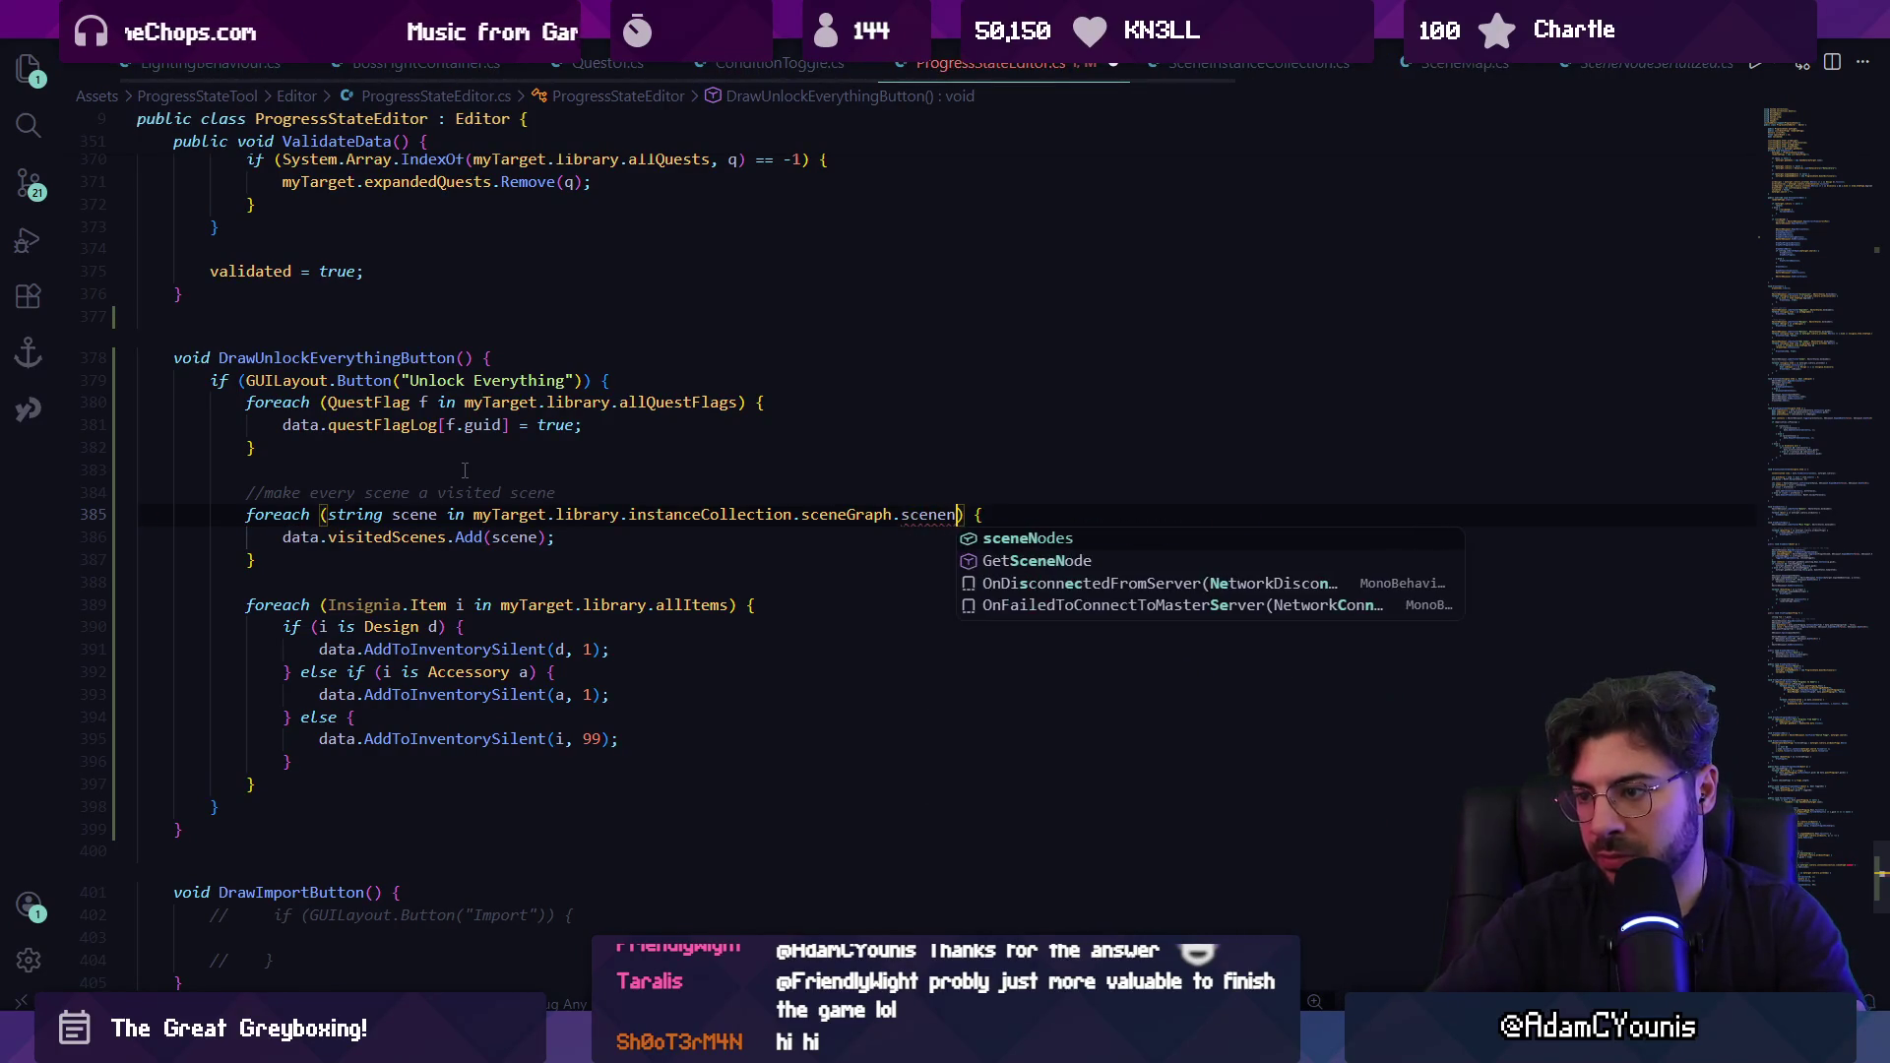
key(Down)
key(Tab)
text(s()
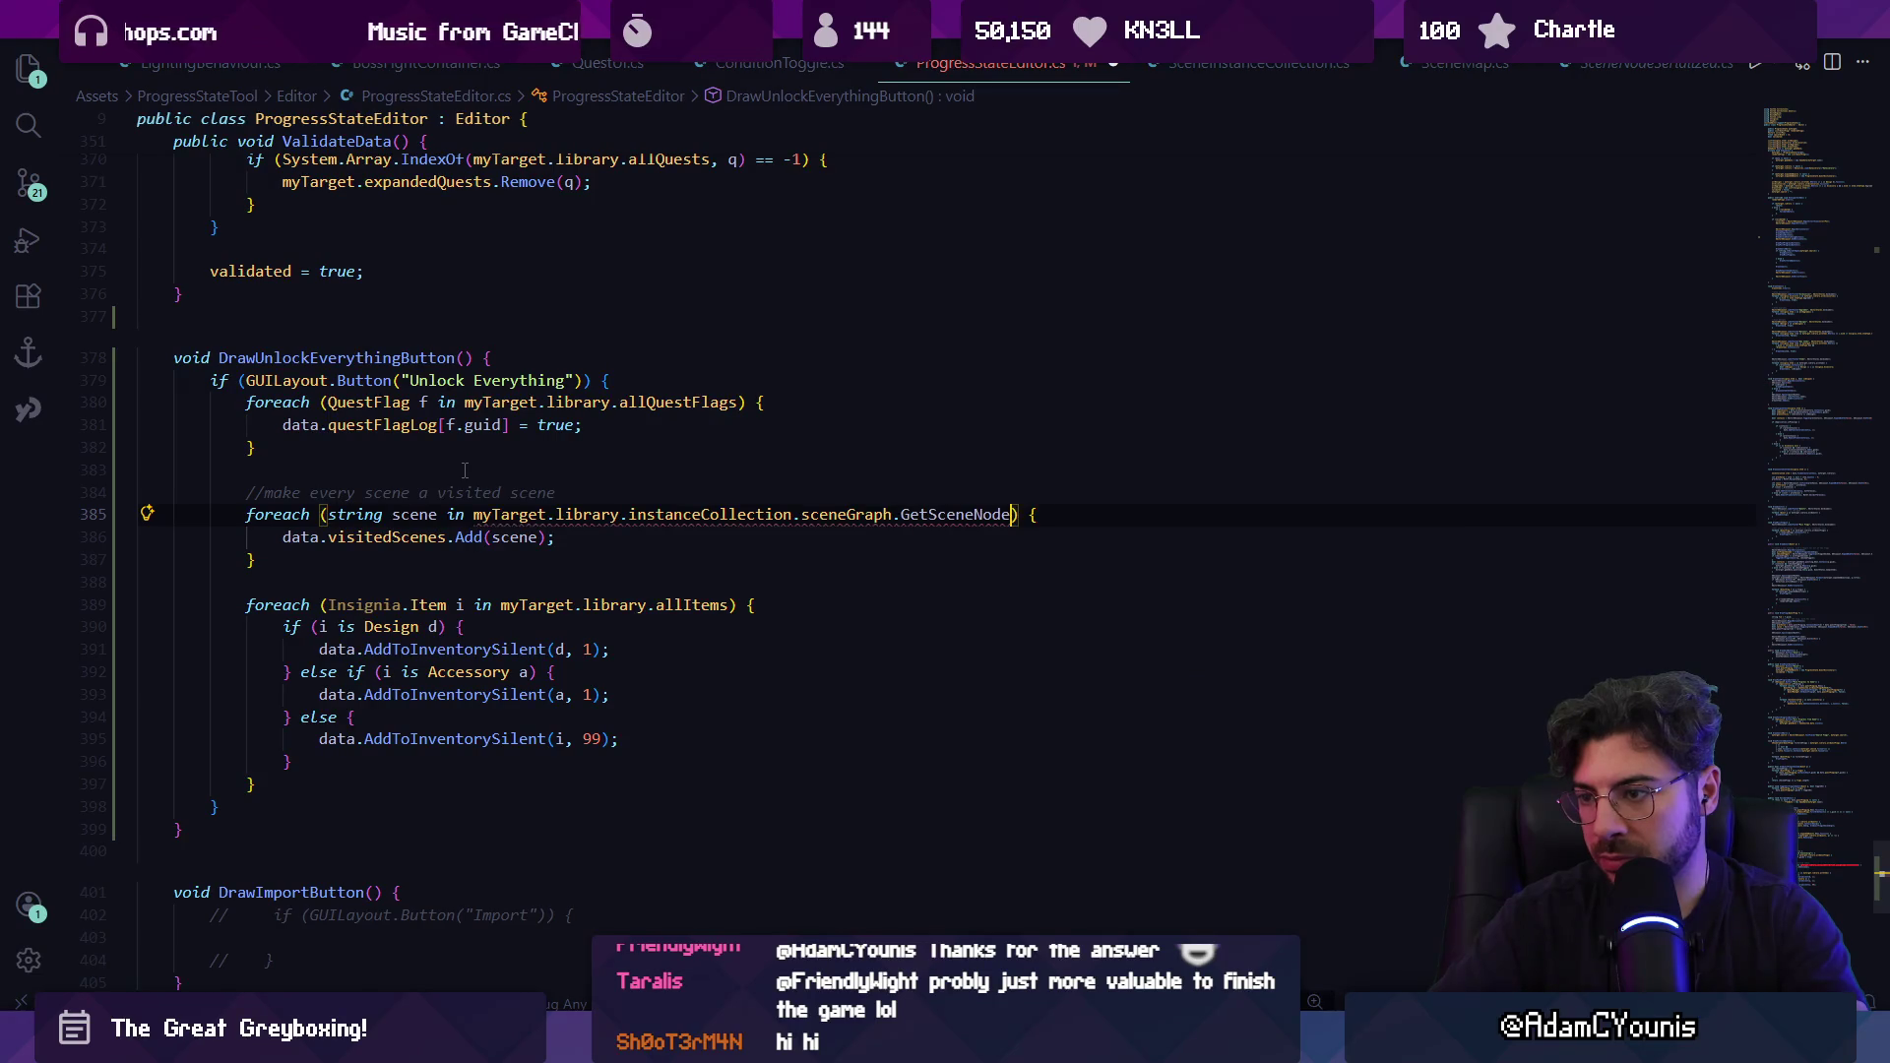
key(Tab)
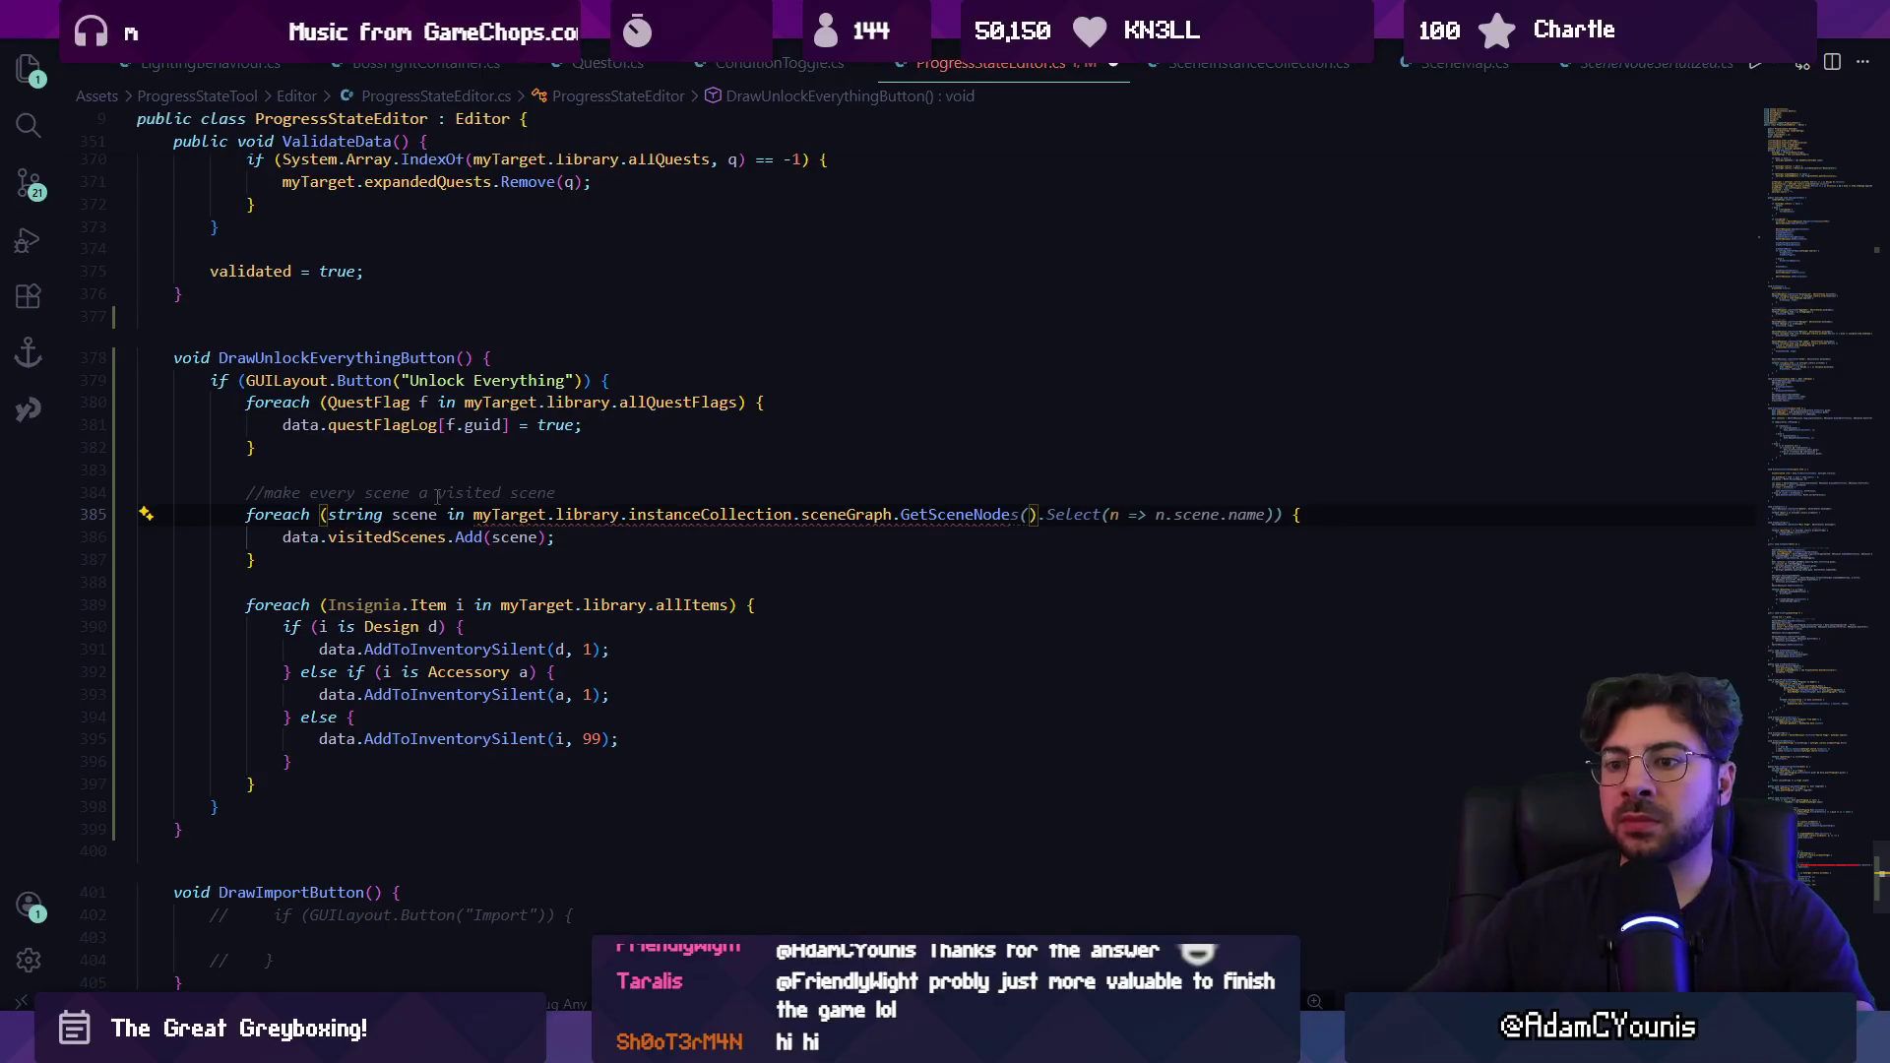
ctrl+click(409, 535)
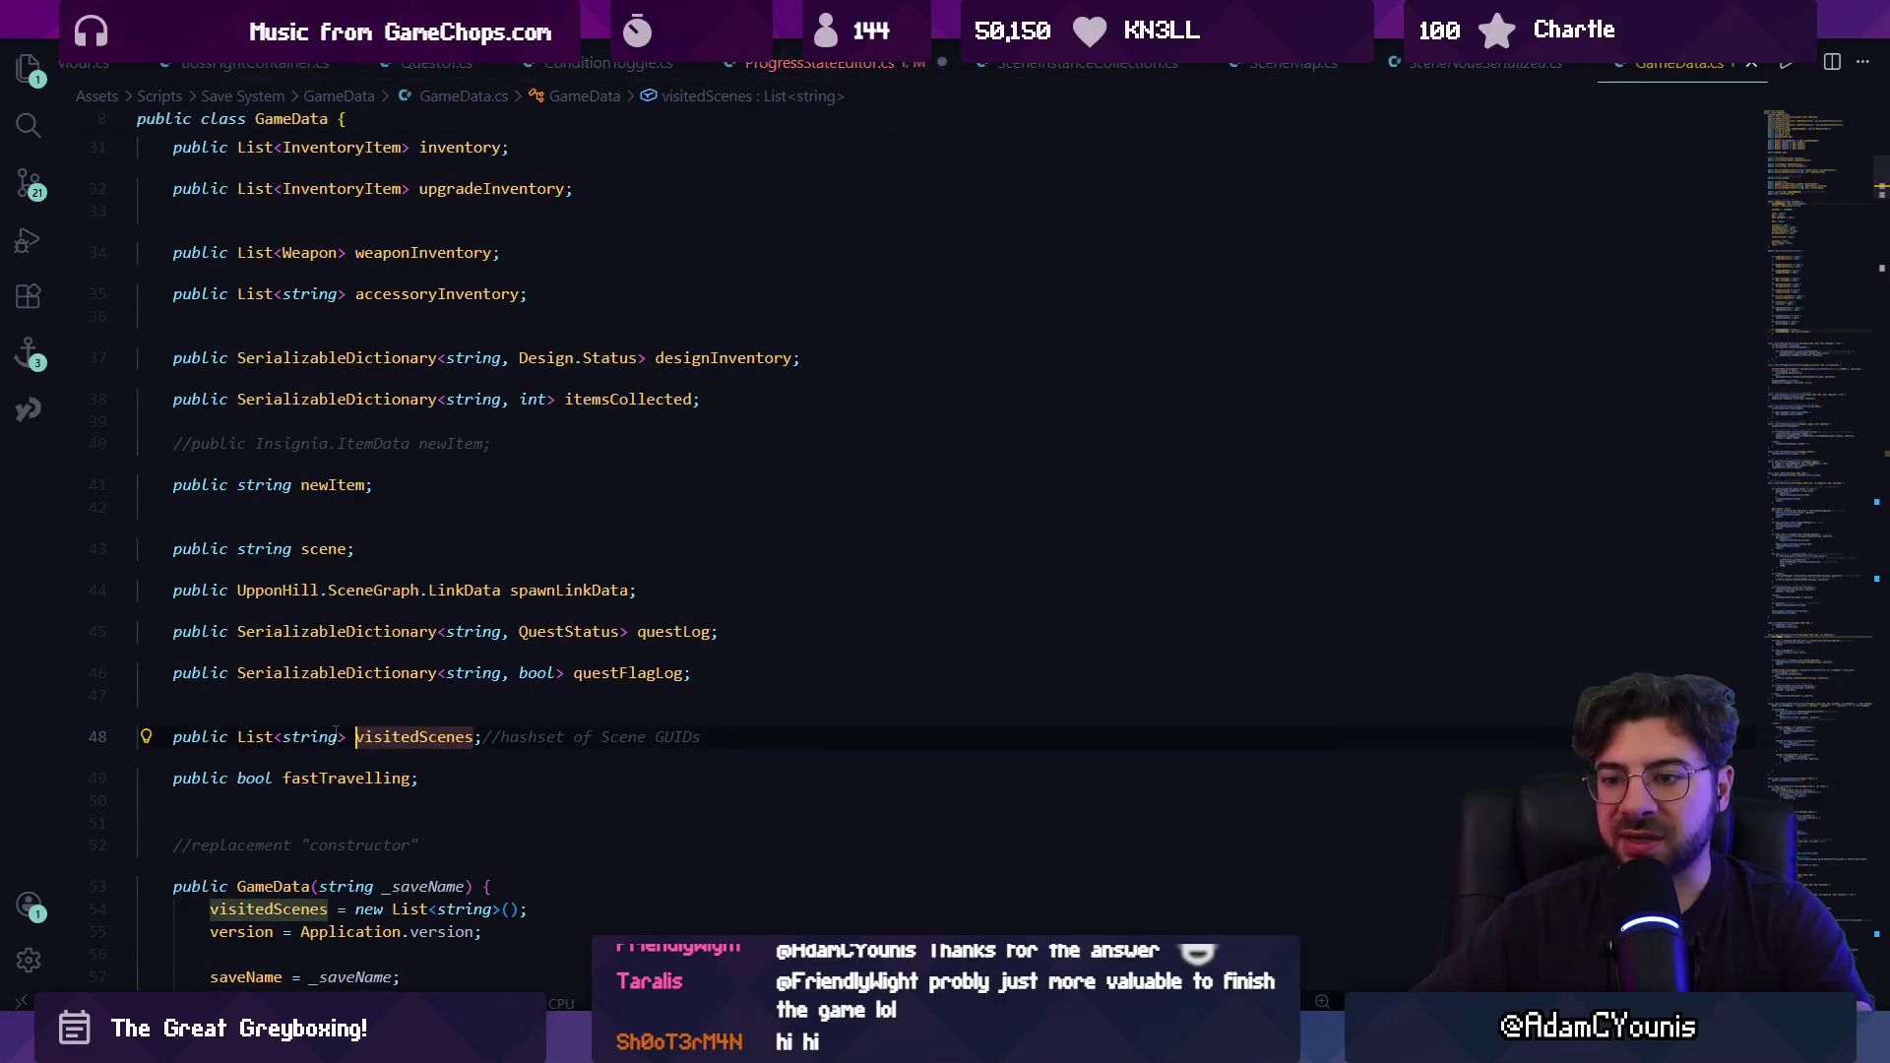
key(alt+Left)
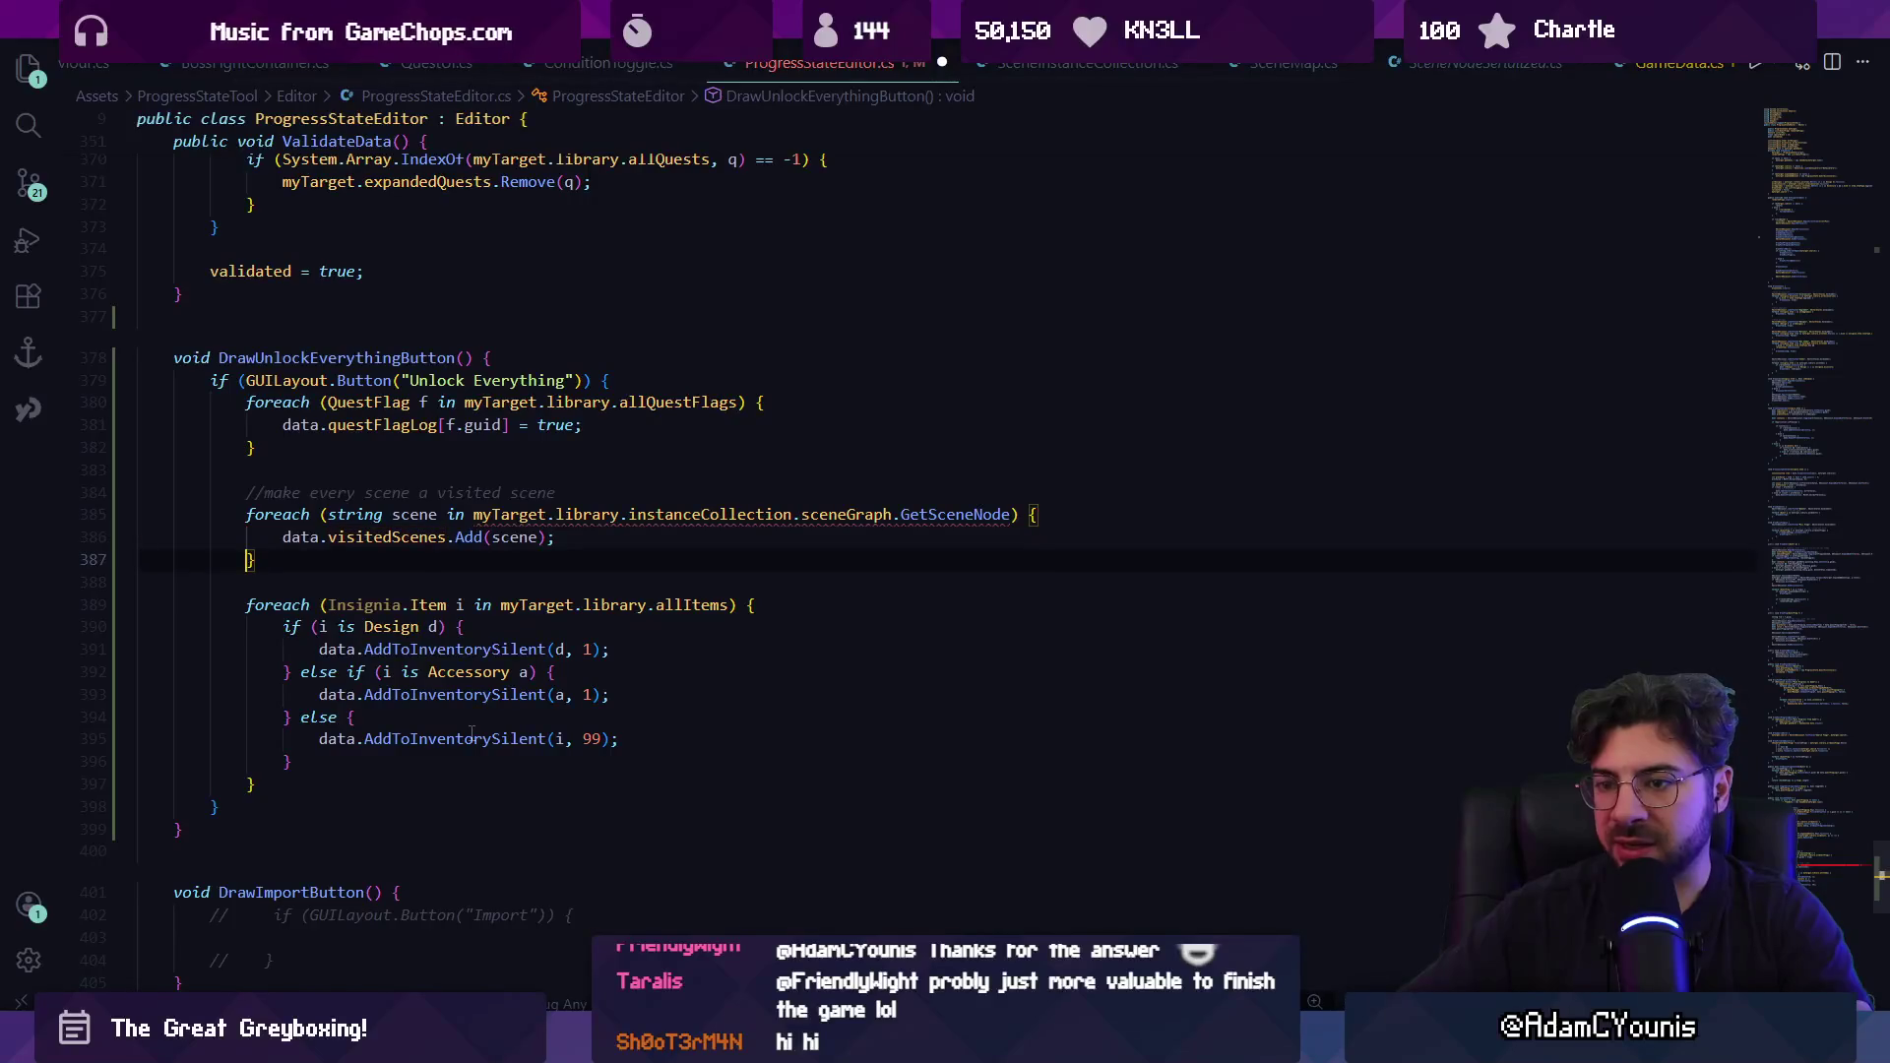
key(Down)
key(End)
key(shift+Up)
key(shift+Up)
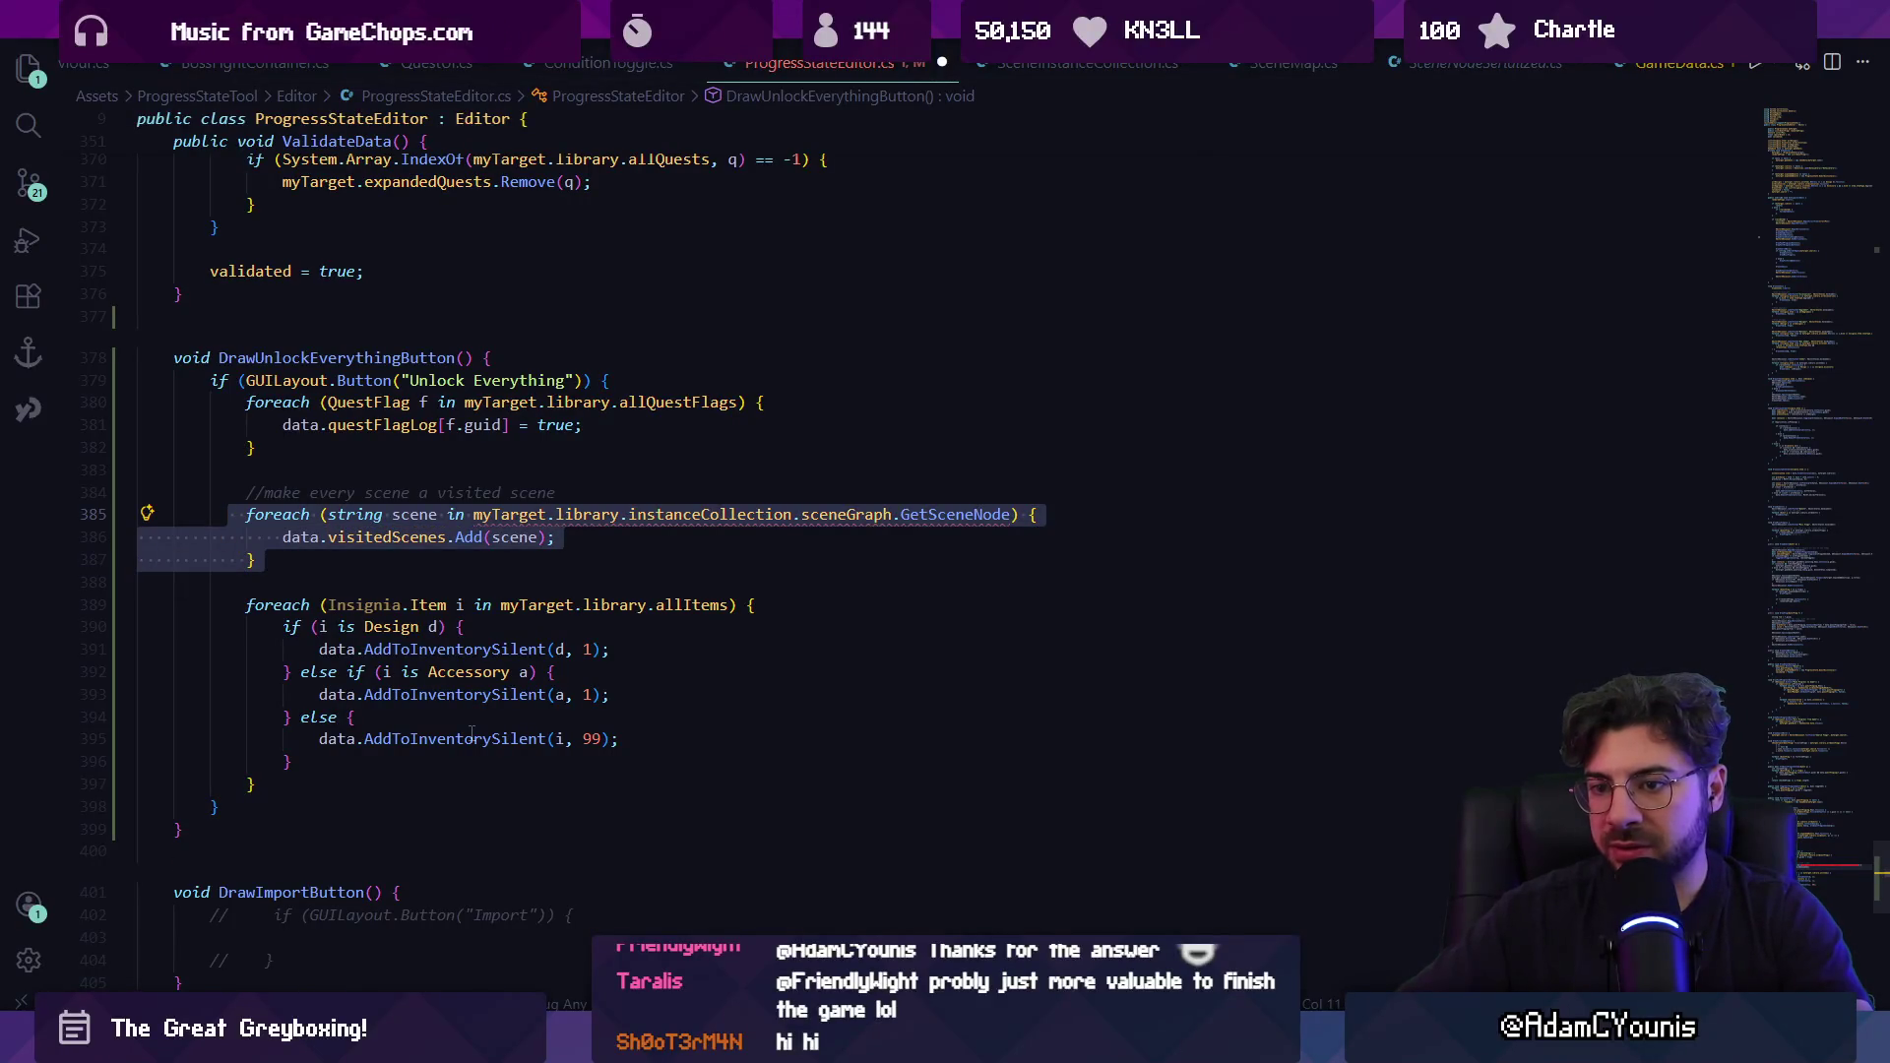
key(ctrl+x)
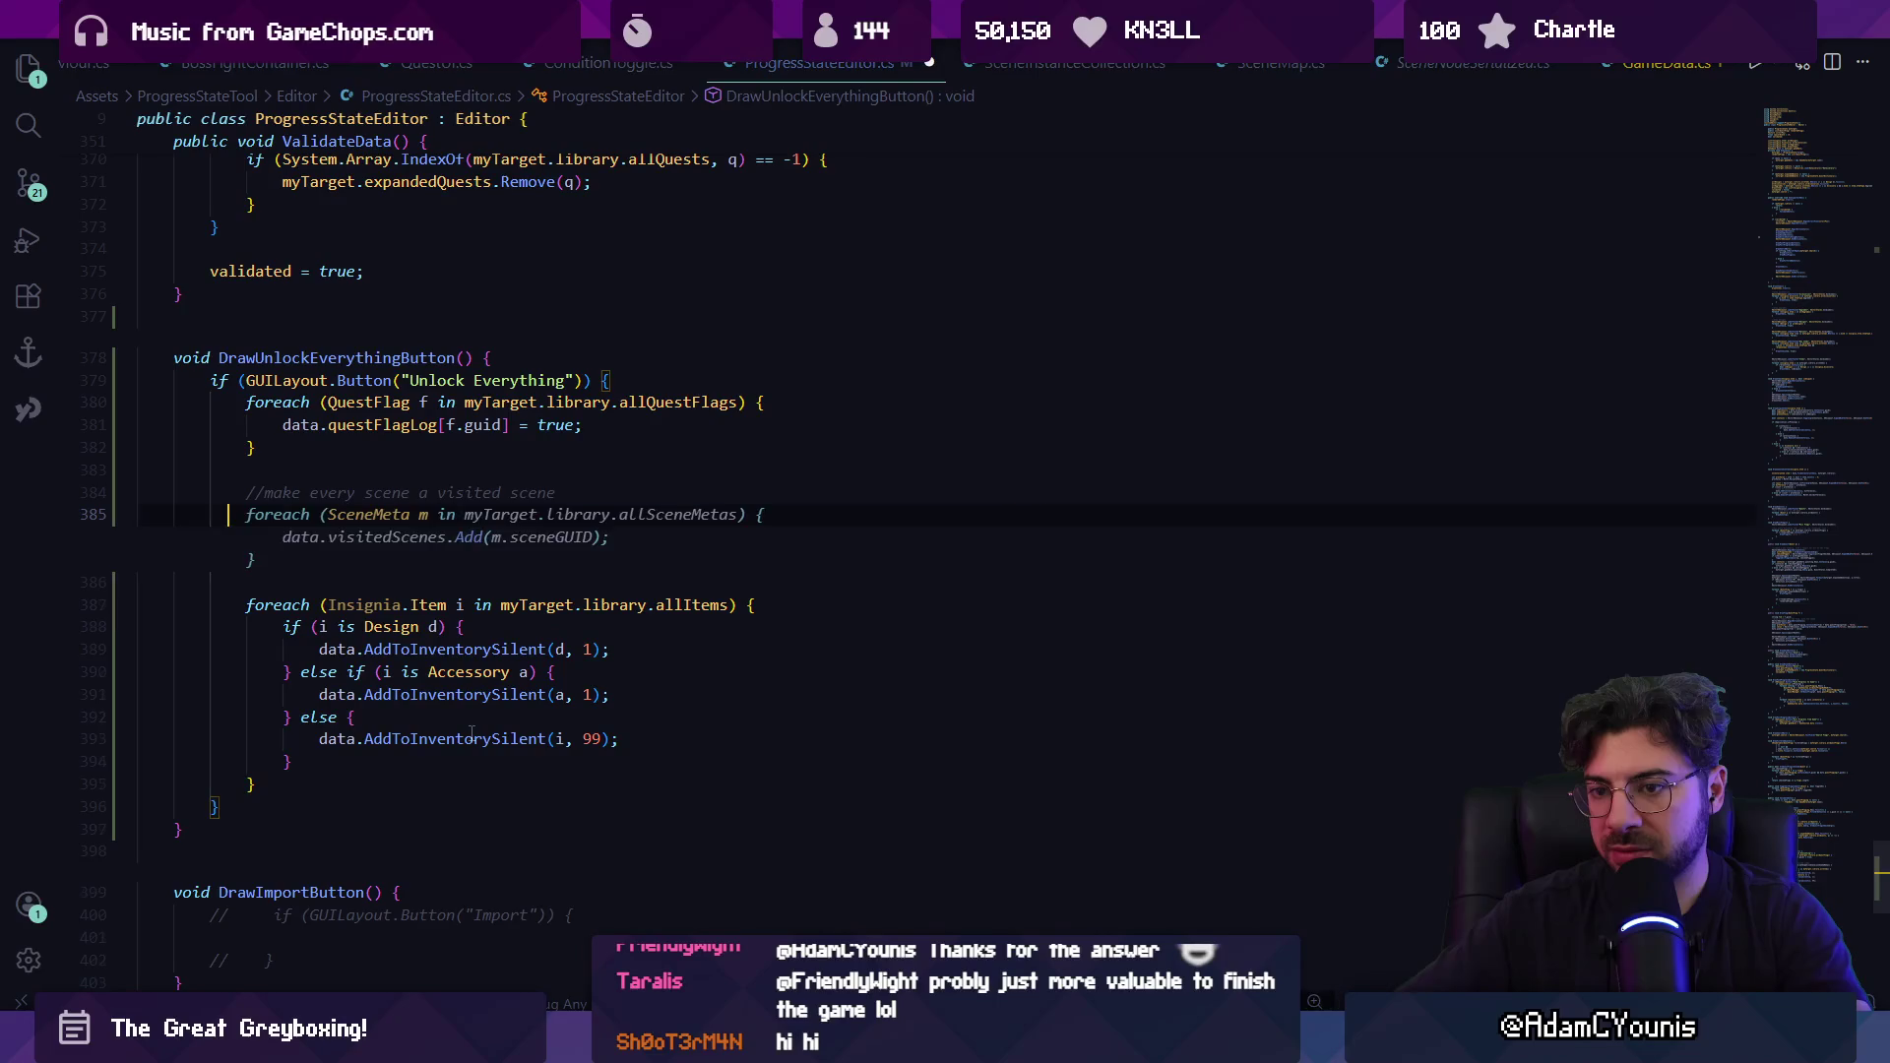
key(ctrl+z)
key(ctrl+z)
key(ctrl+z)
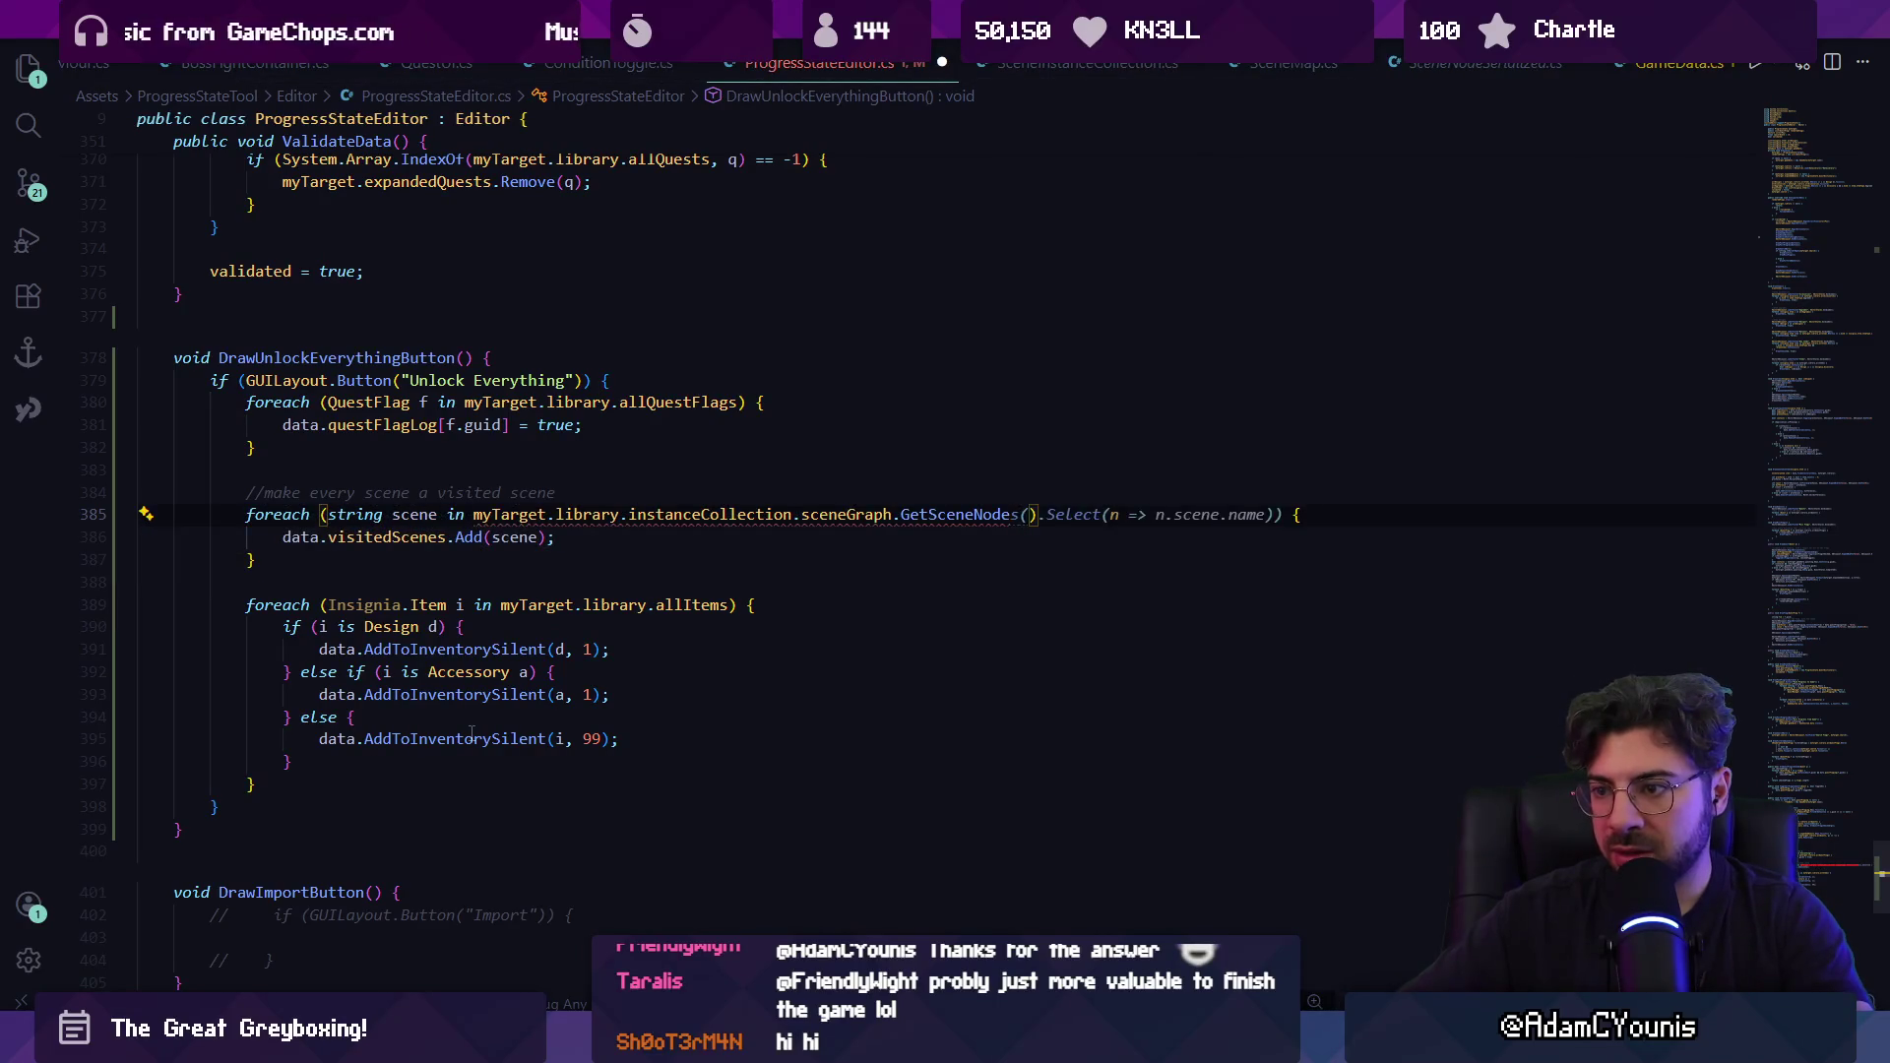
ctrl+click(858, 529)
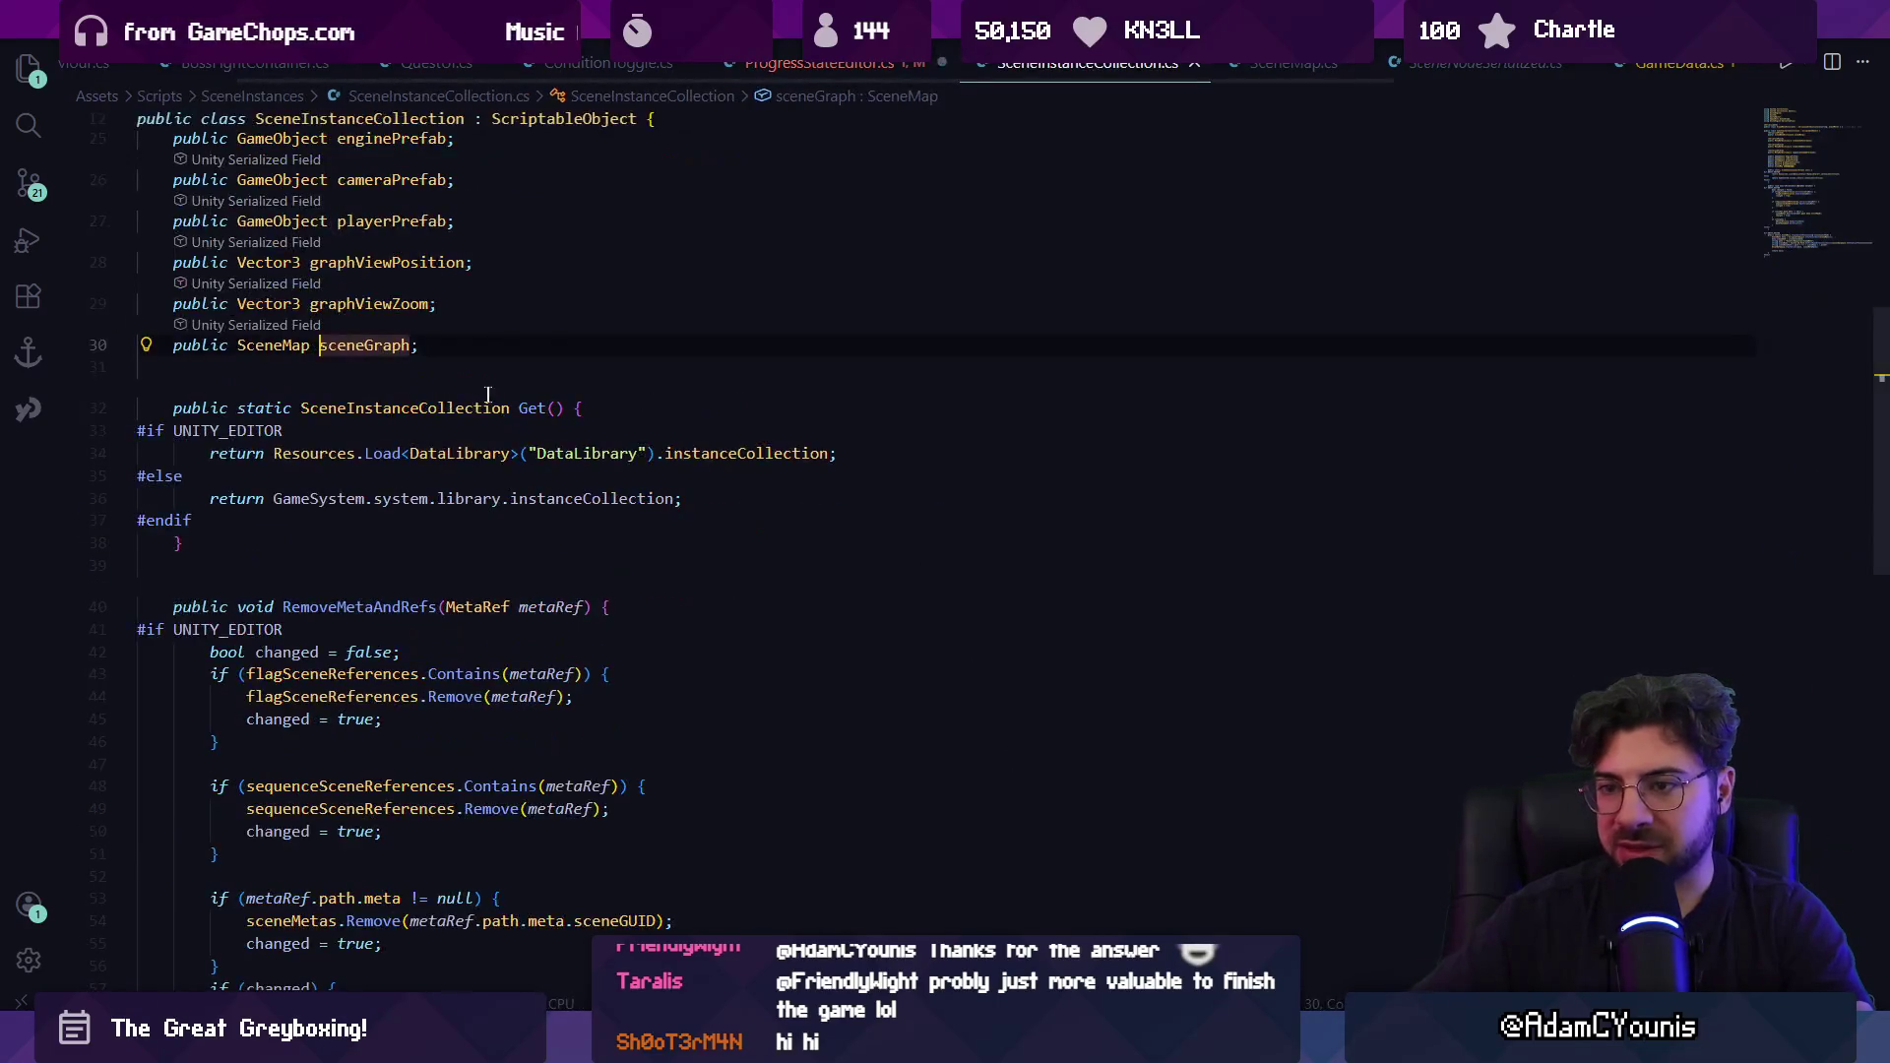
ctrl+click(296, 350)
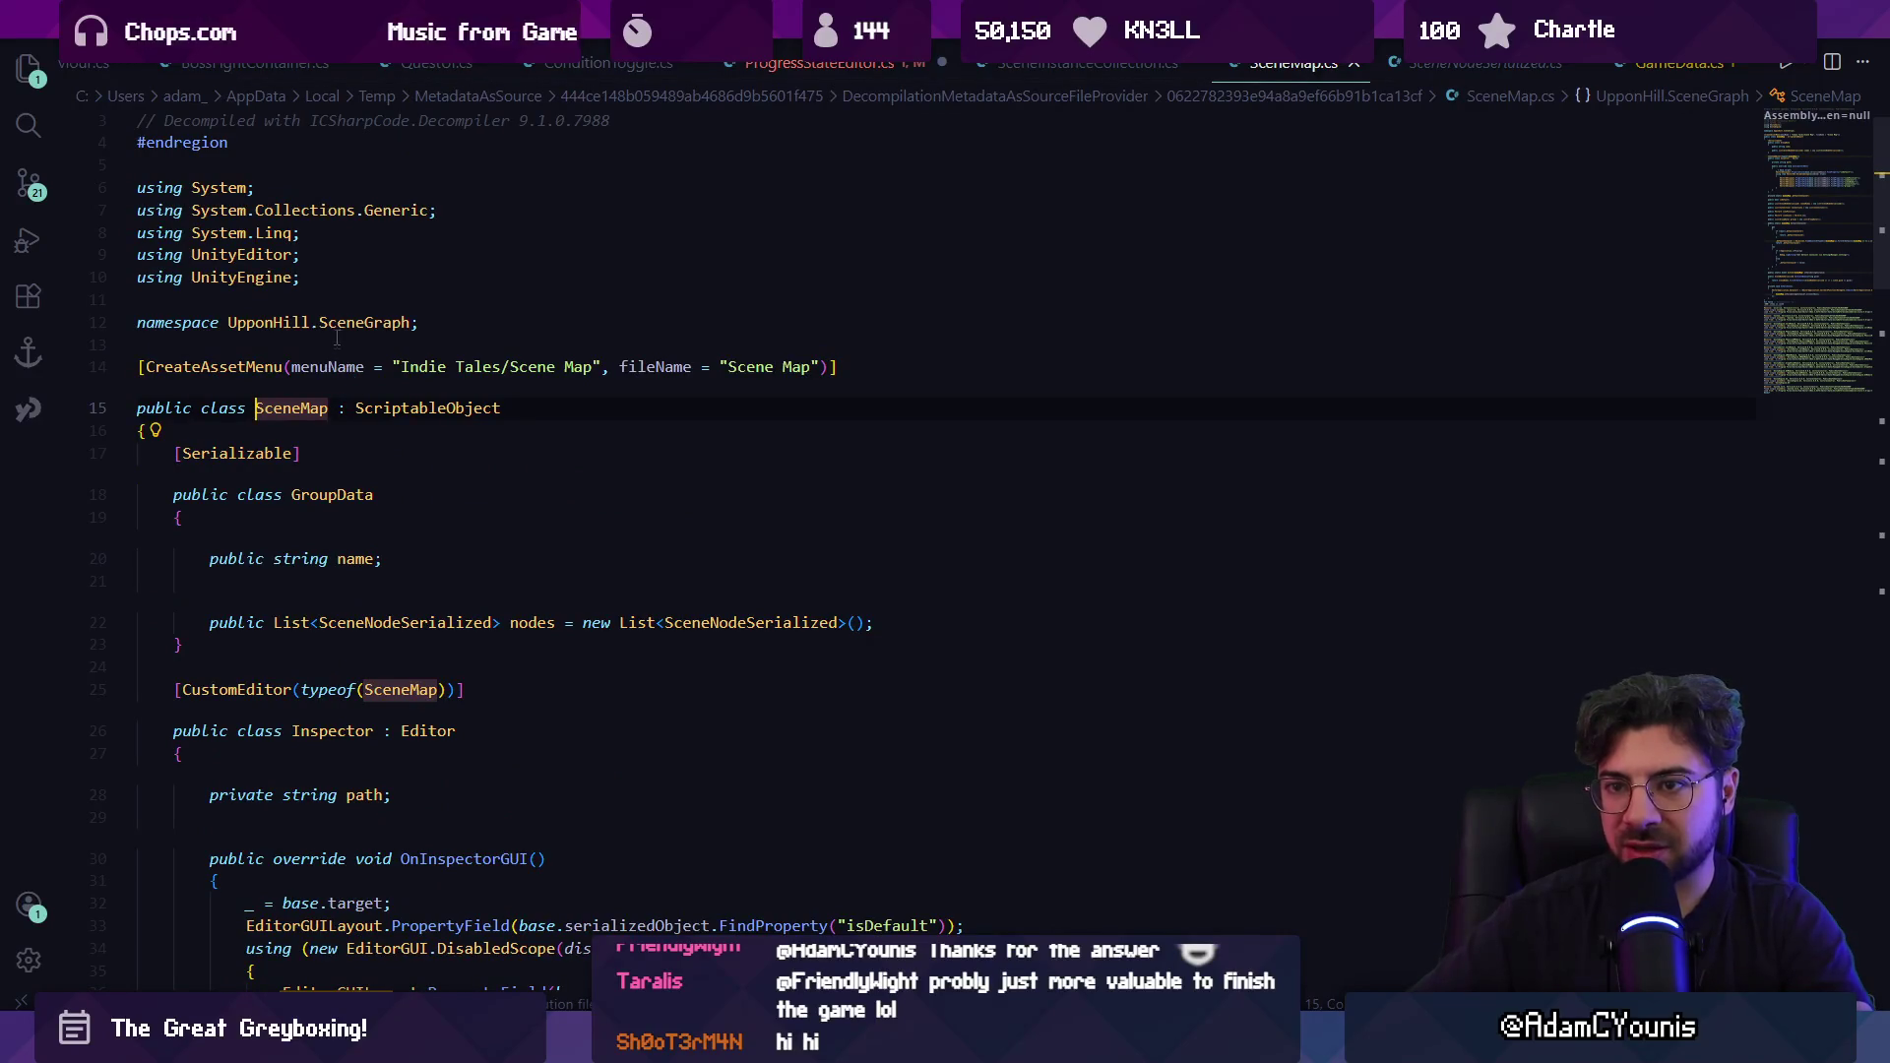
key(ctrl+f)
text(scenes)
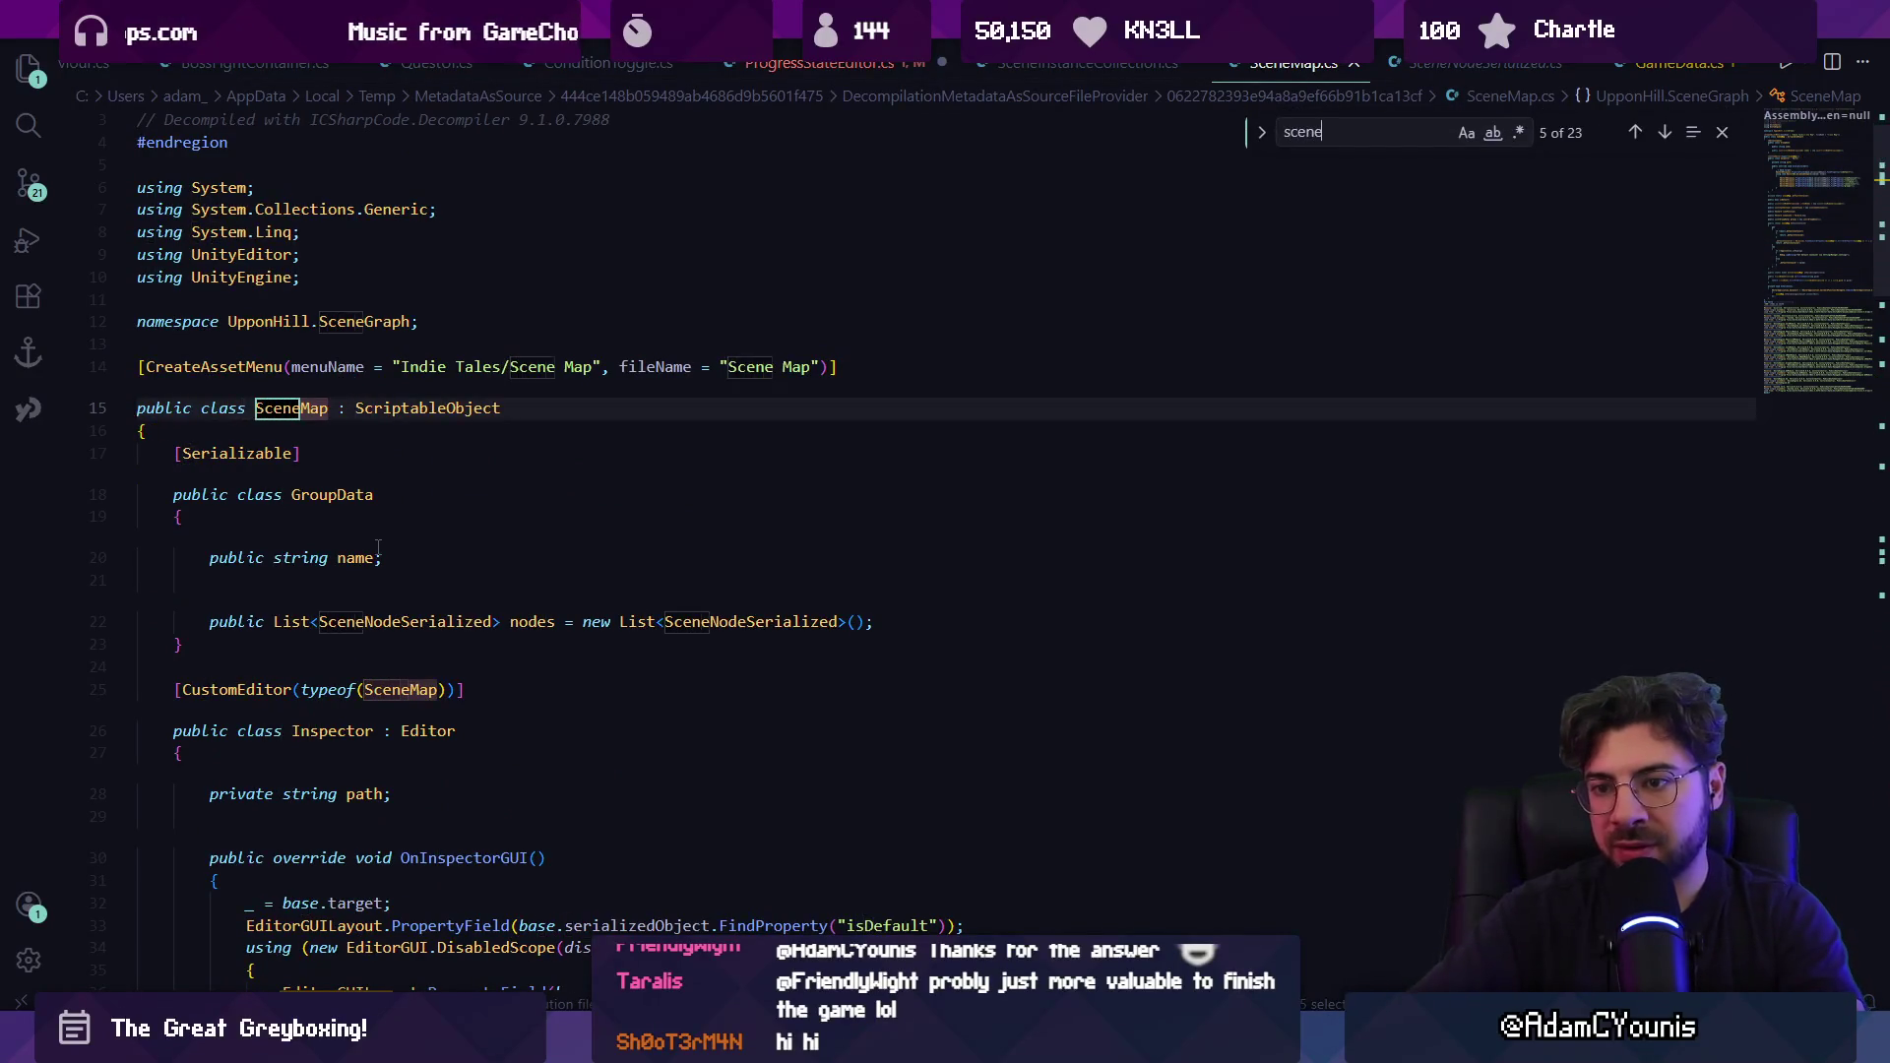
key(ctrl+a)
text(nodes)
key(Return)
key(Escape)
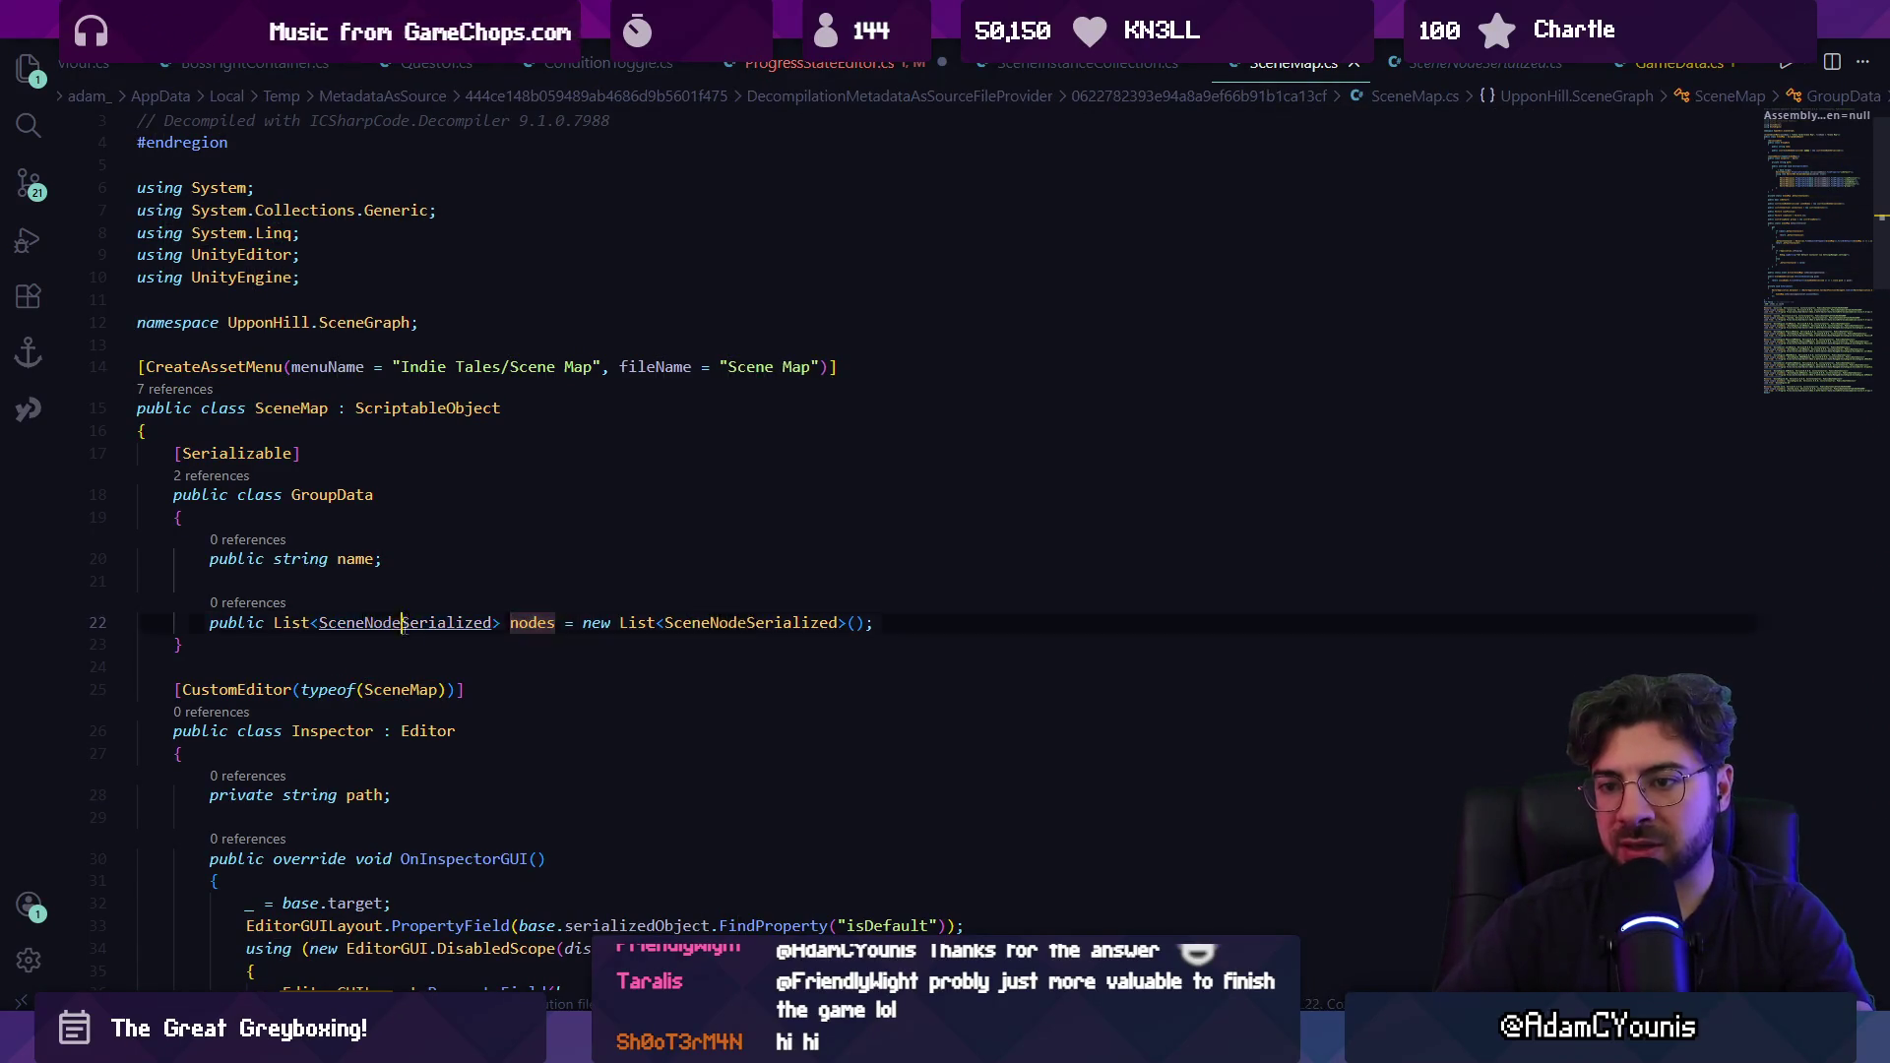
ctrl+click(428, 623)
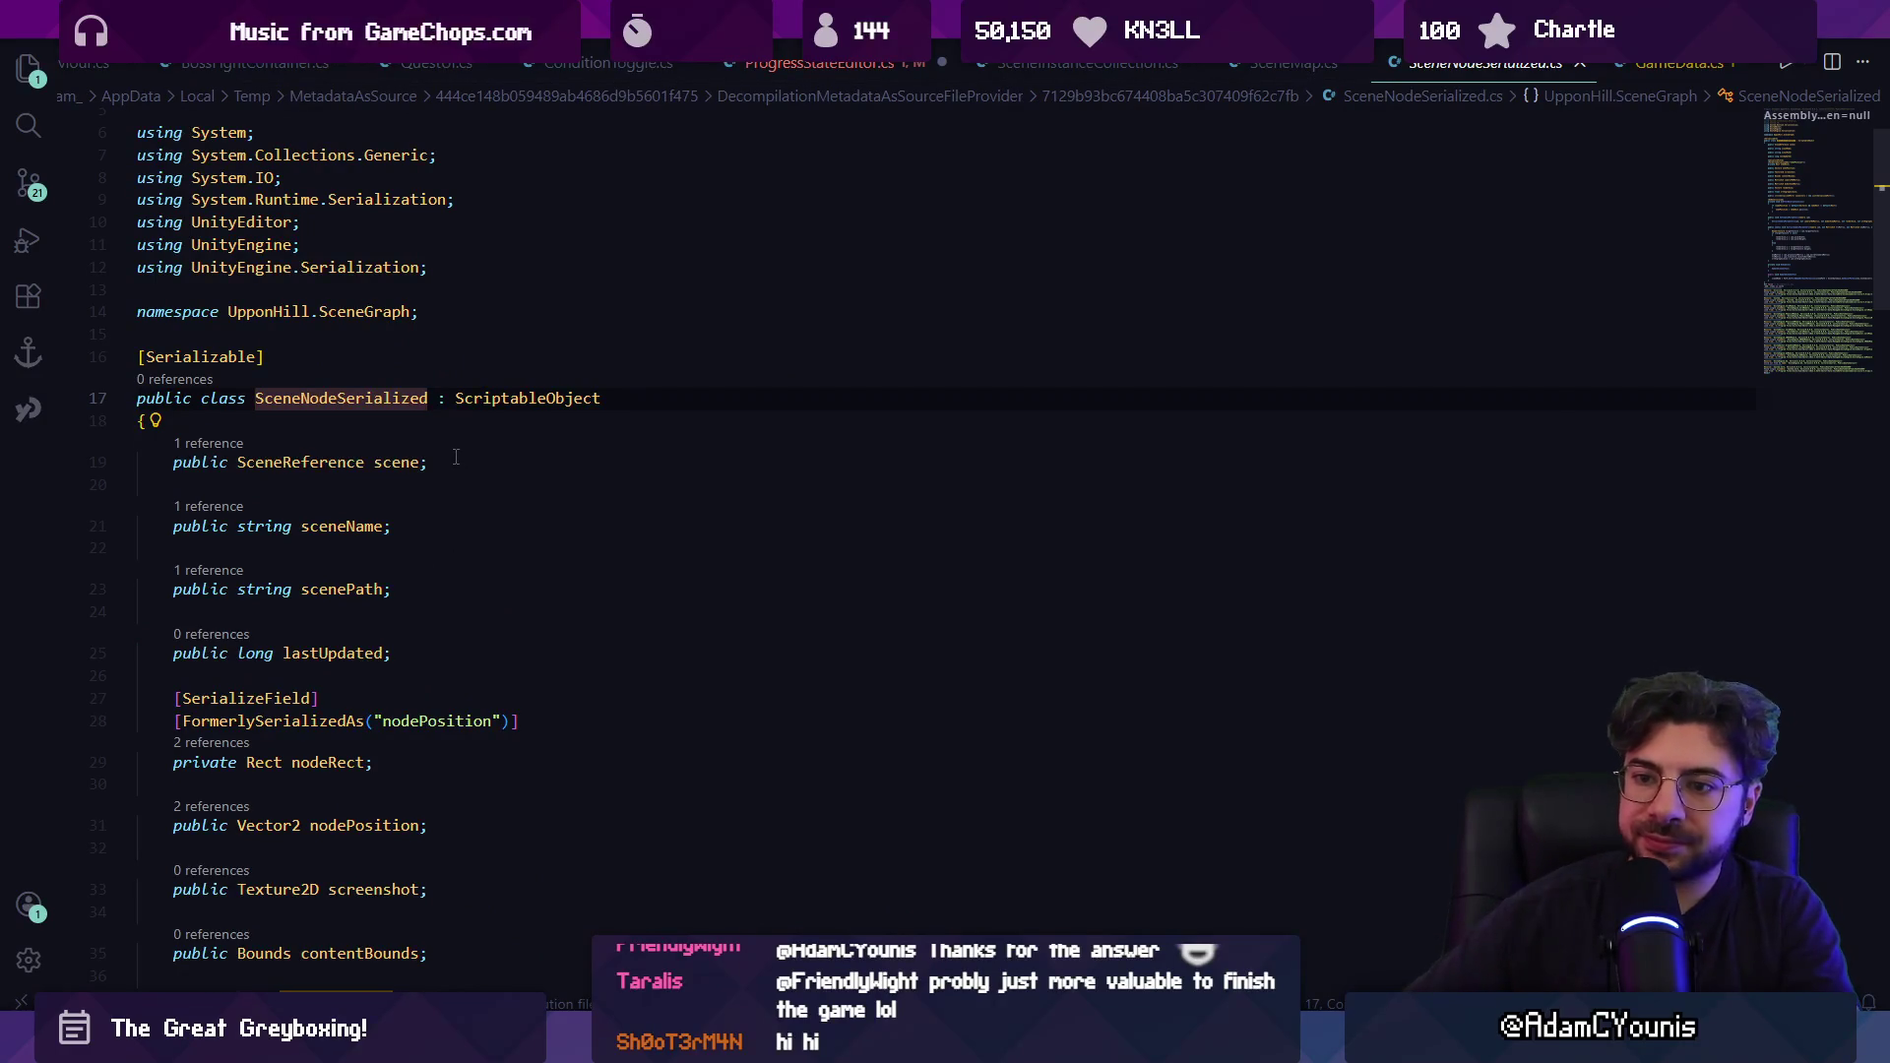
ctrl+click(291, 462)
key(alt+Left)
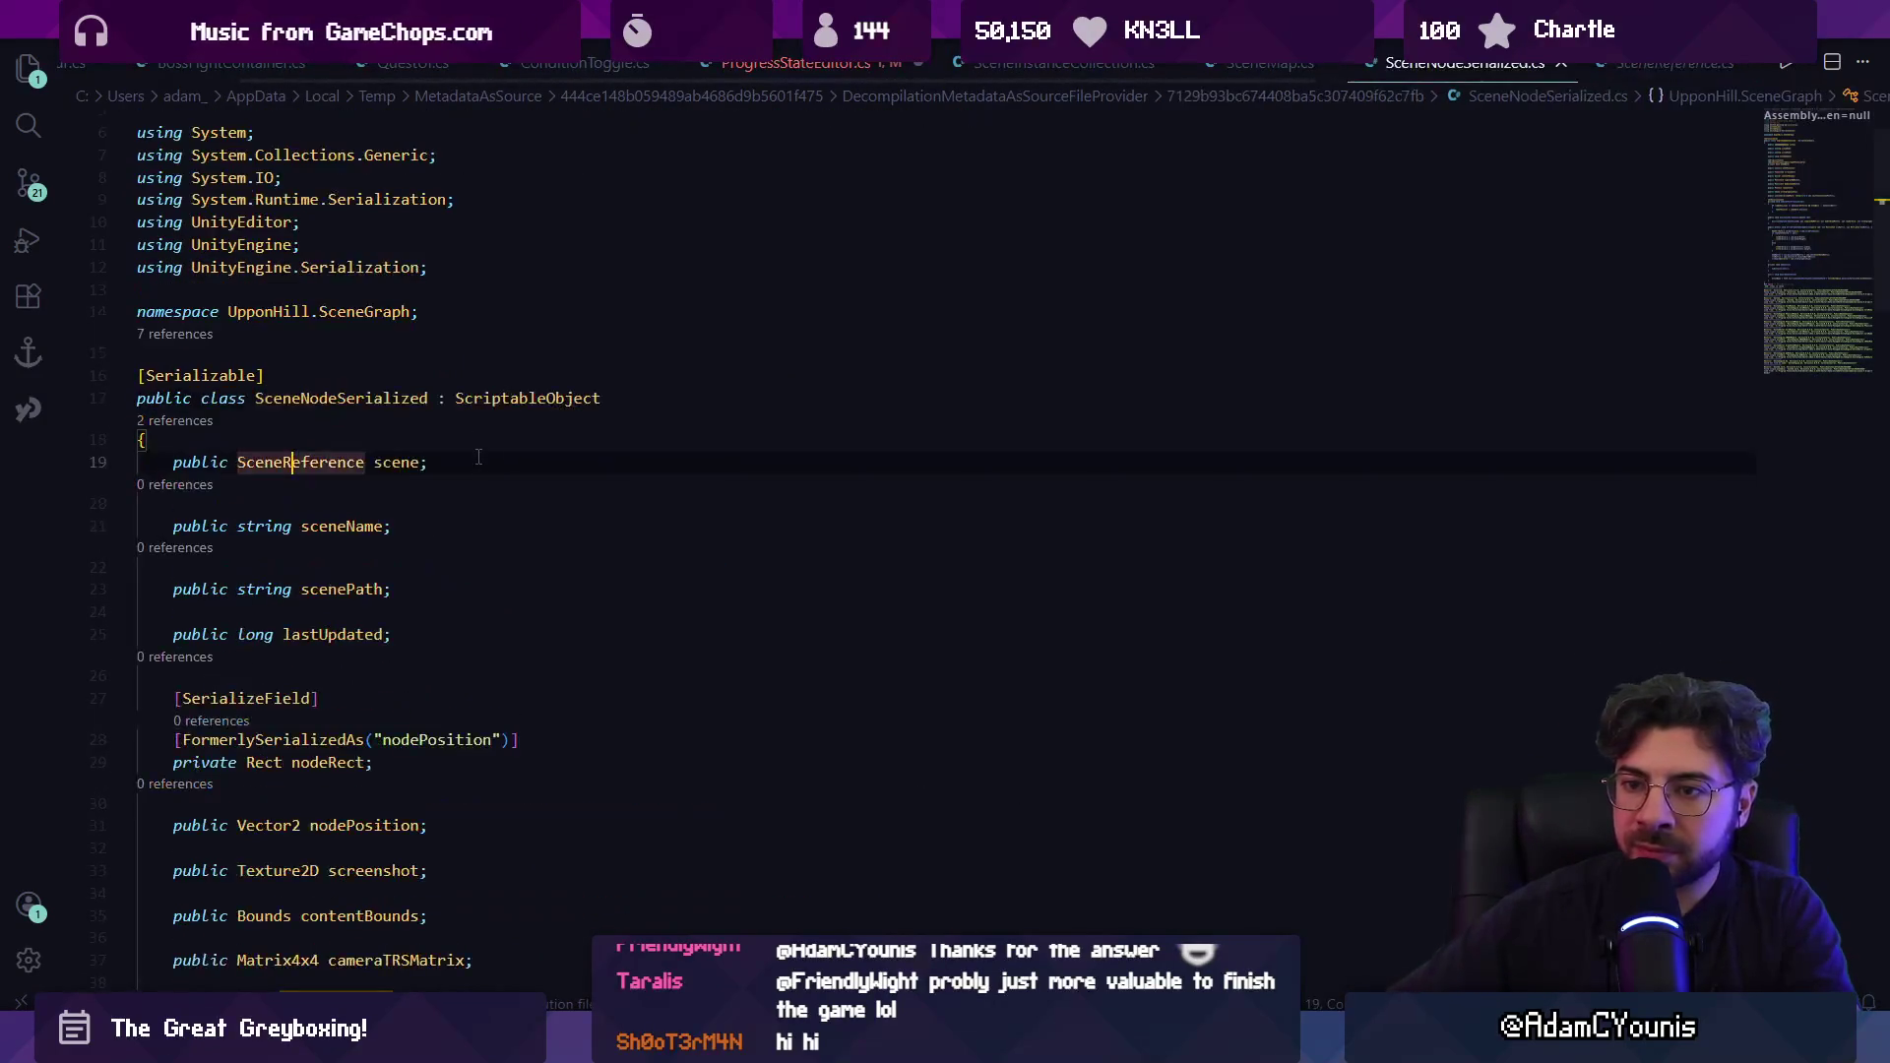
key(alt+Right)
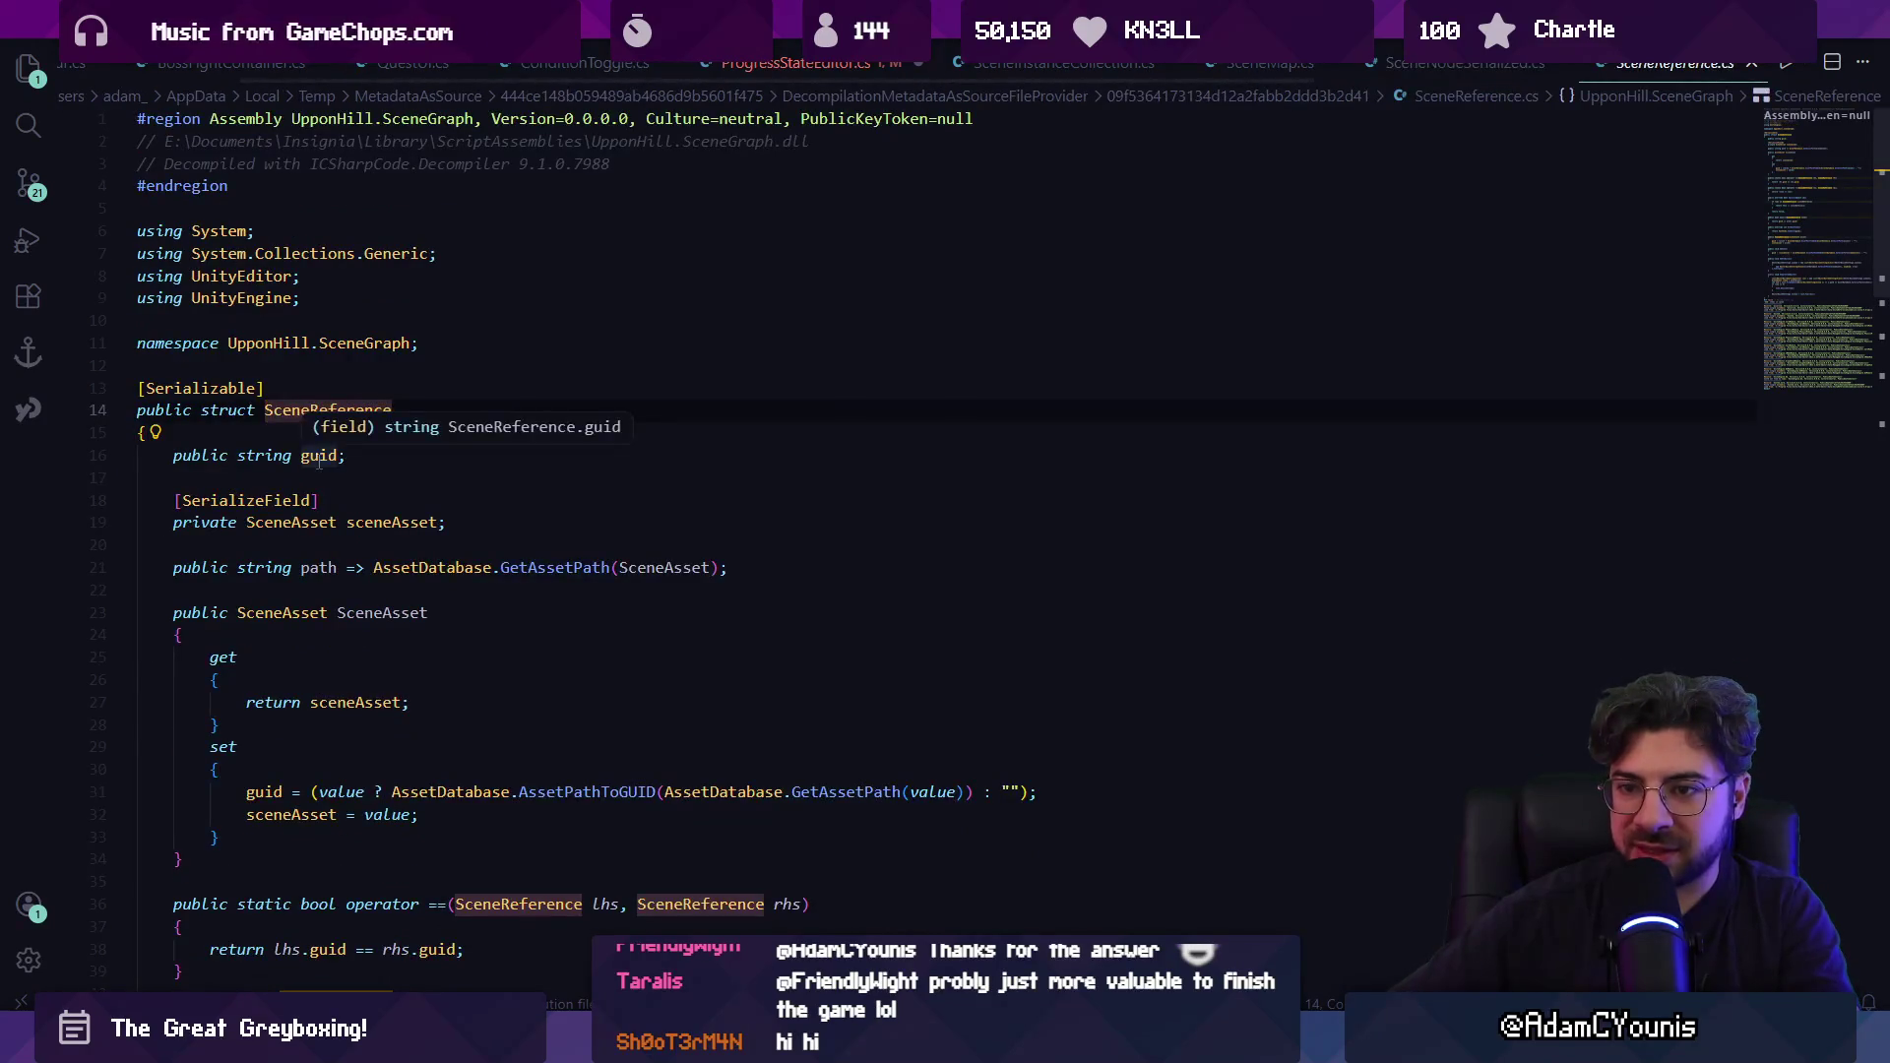
key(alt+Left)
key(alt+Left)
key(alt+Left)
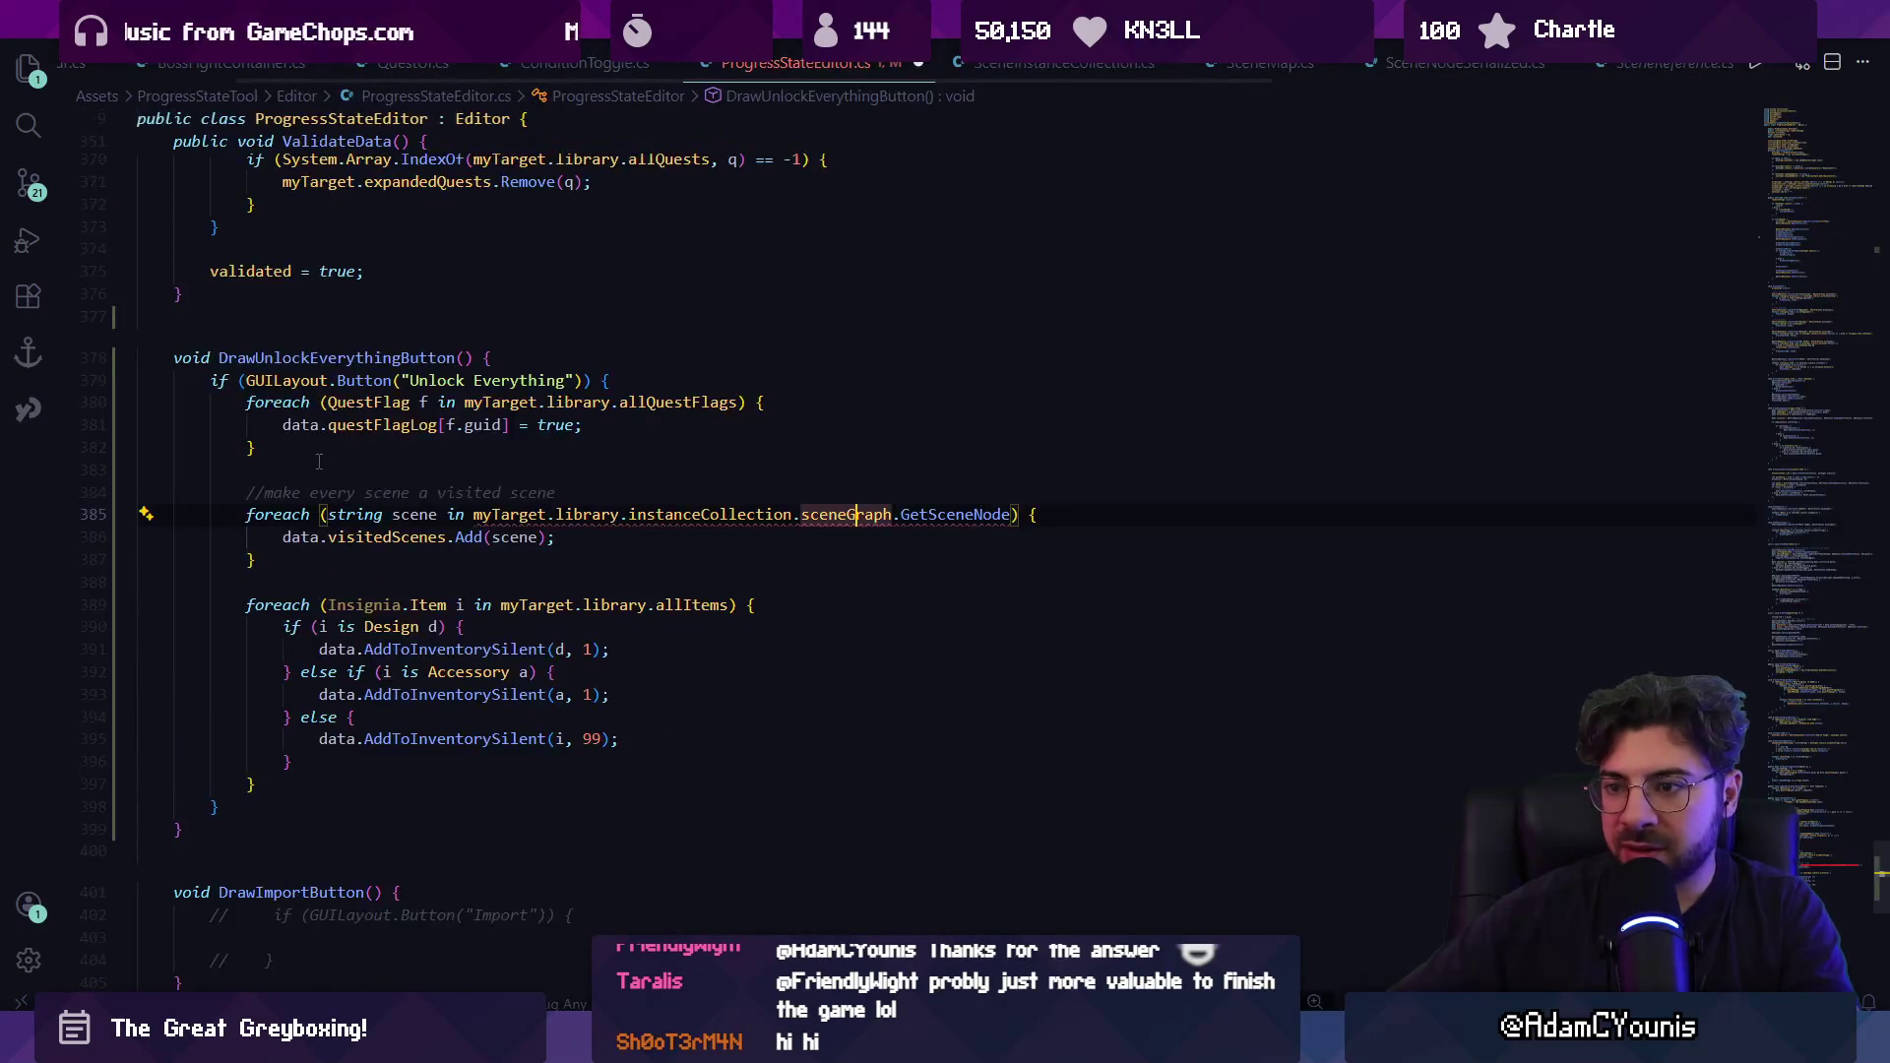
Delete the GetSceneNode call and make the loop variable SceneNode n.
key(ctrl+shift+Right)
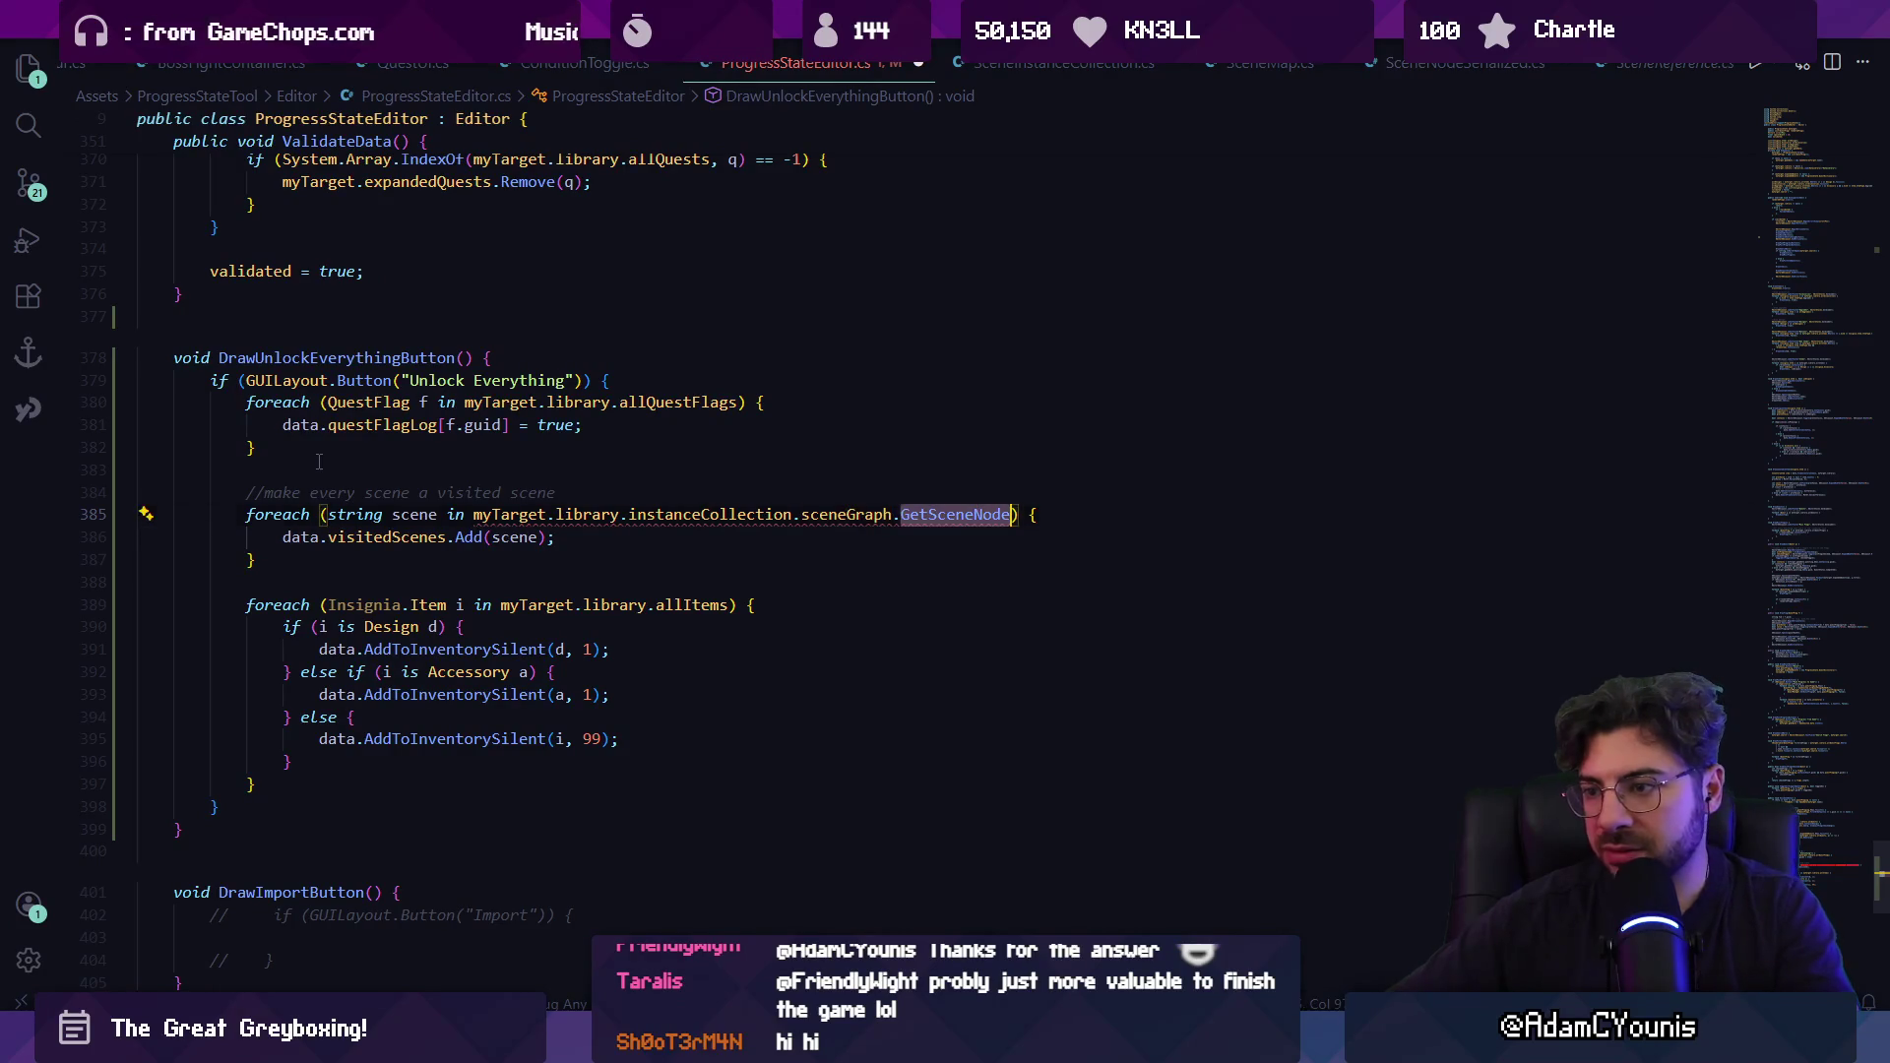
key(BackSpace)
key(BackSpace)
key(ctrl+Left)
key(ctrl+Left)
key(ctrl+Left)
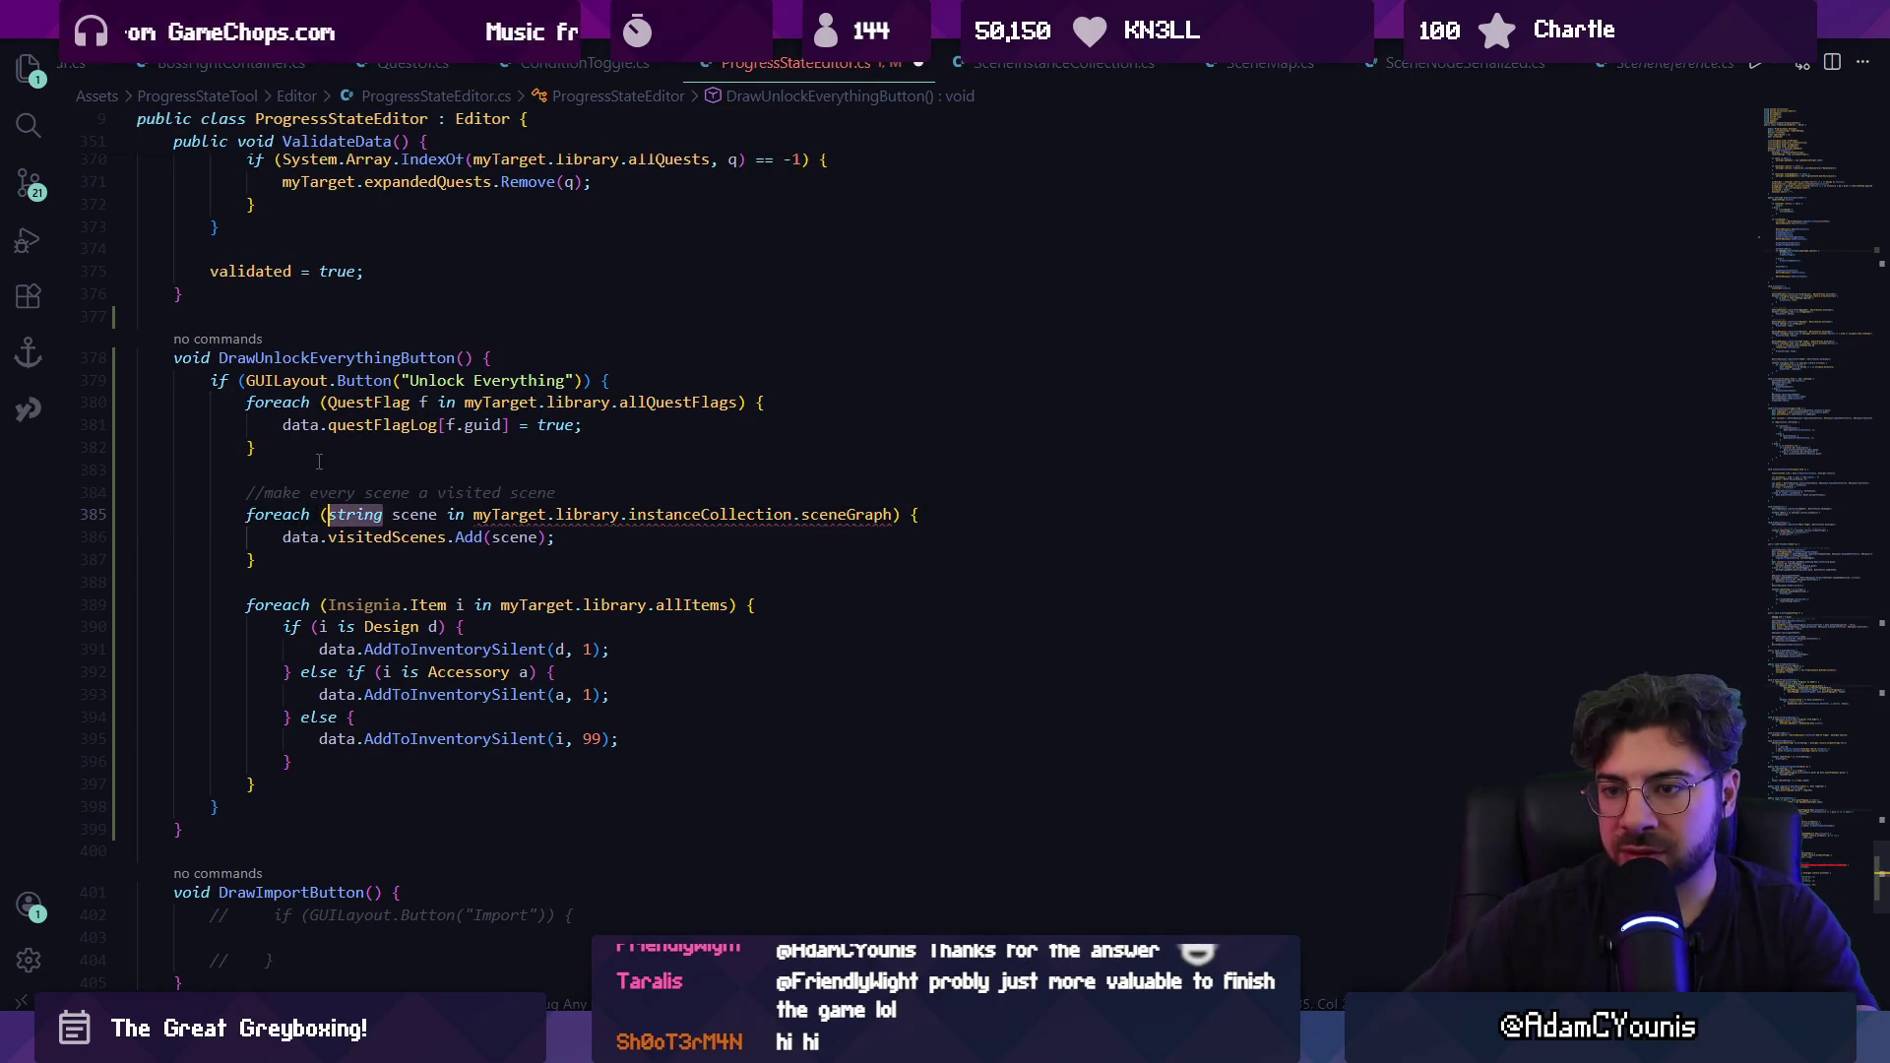
text(Sceneno)
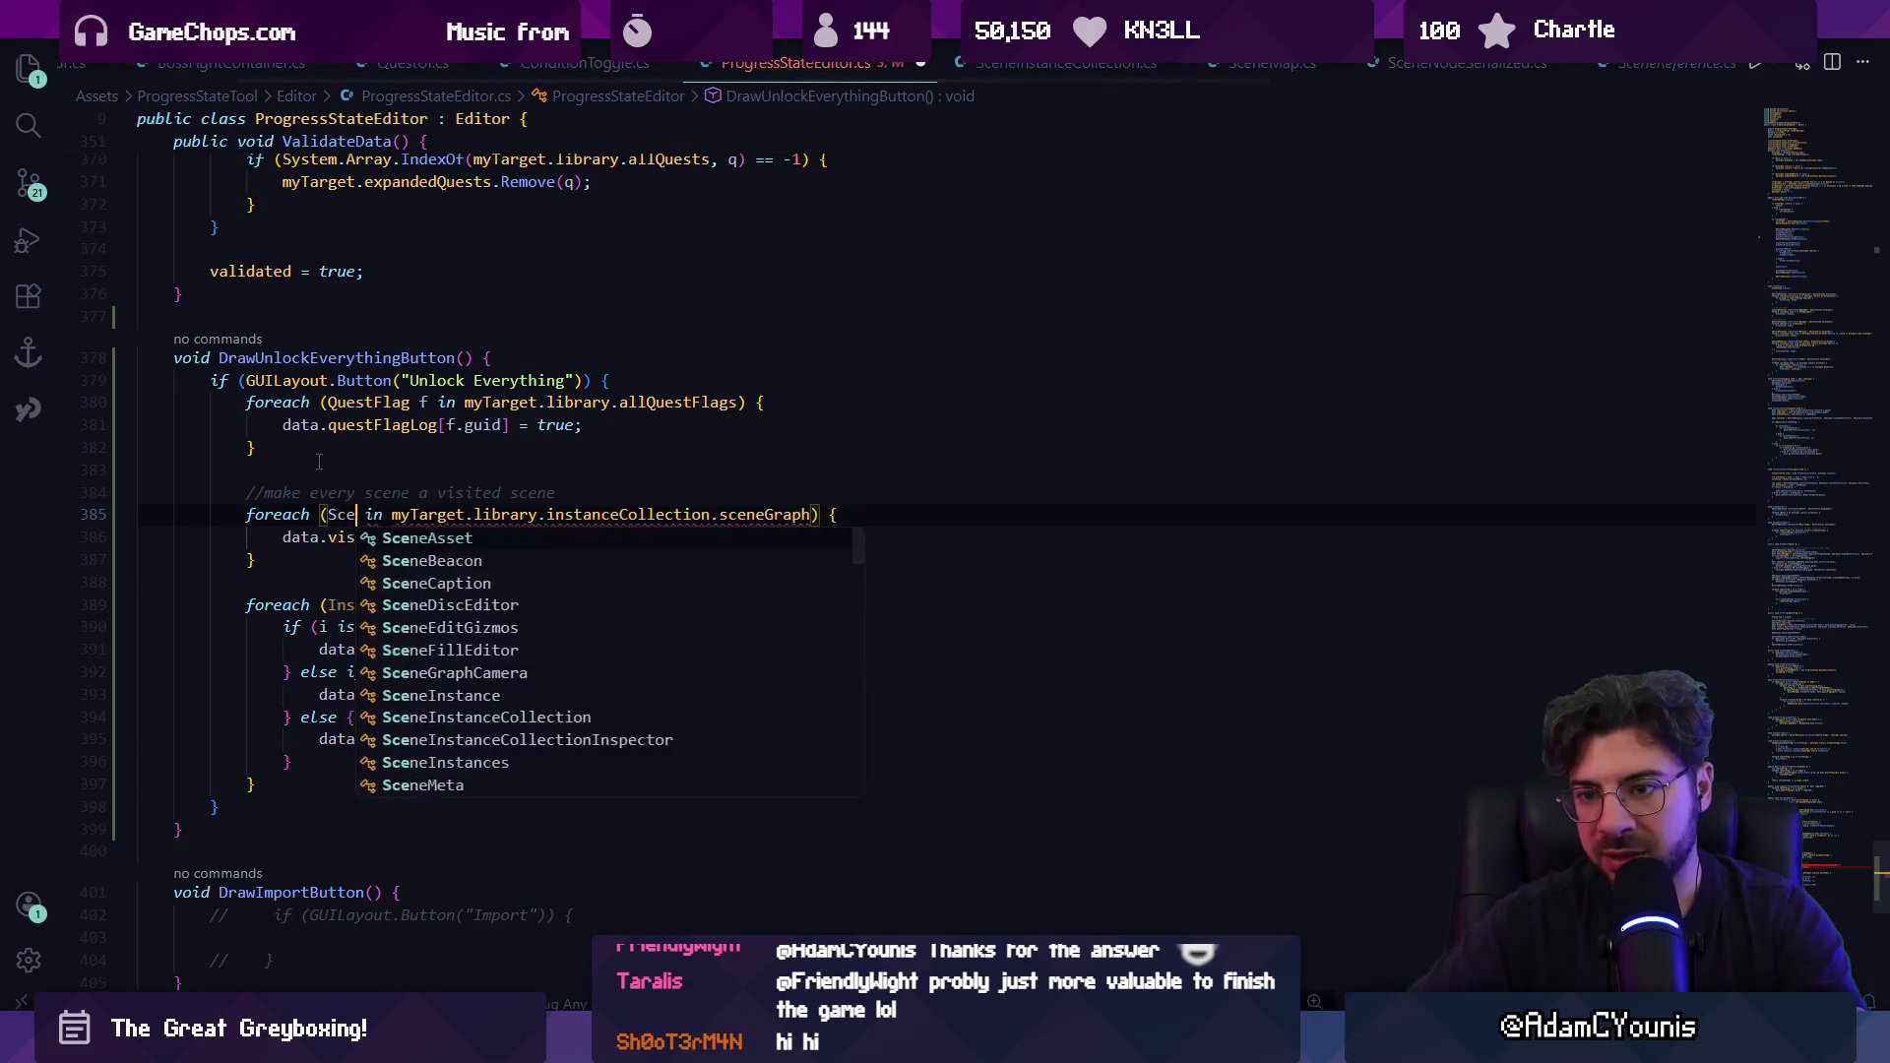
key(BackSpace)
key(BackSpace)
key(BackSpace)
text(node)
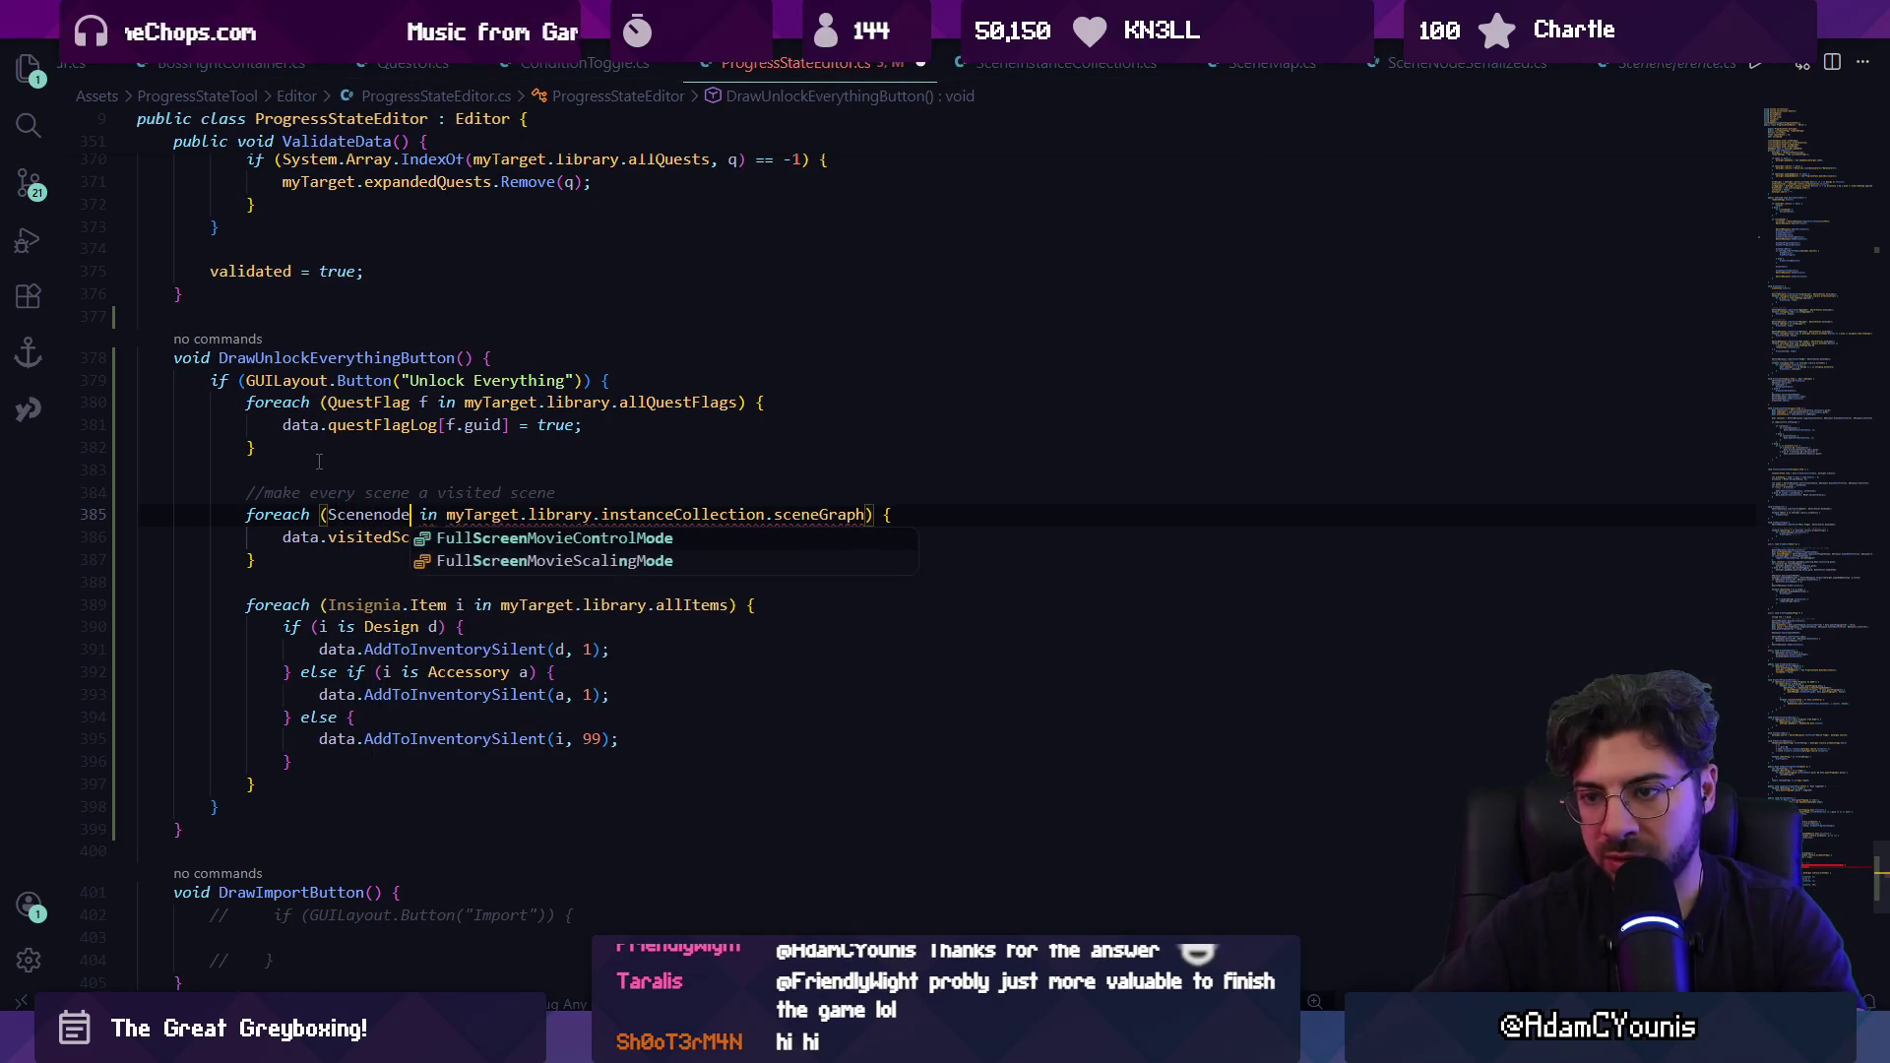
key(BackSpace)
key(BackSpace)
key(BackSpace)
text(Node n)
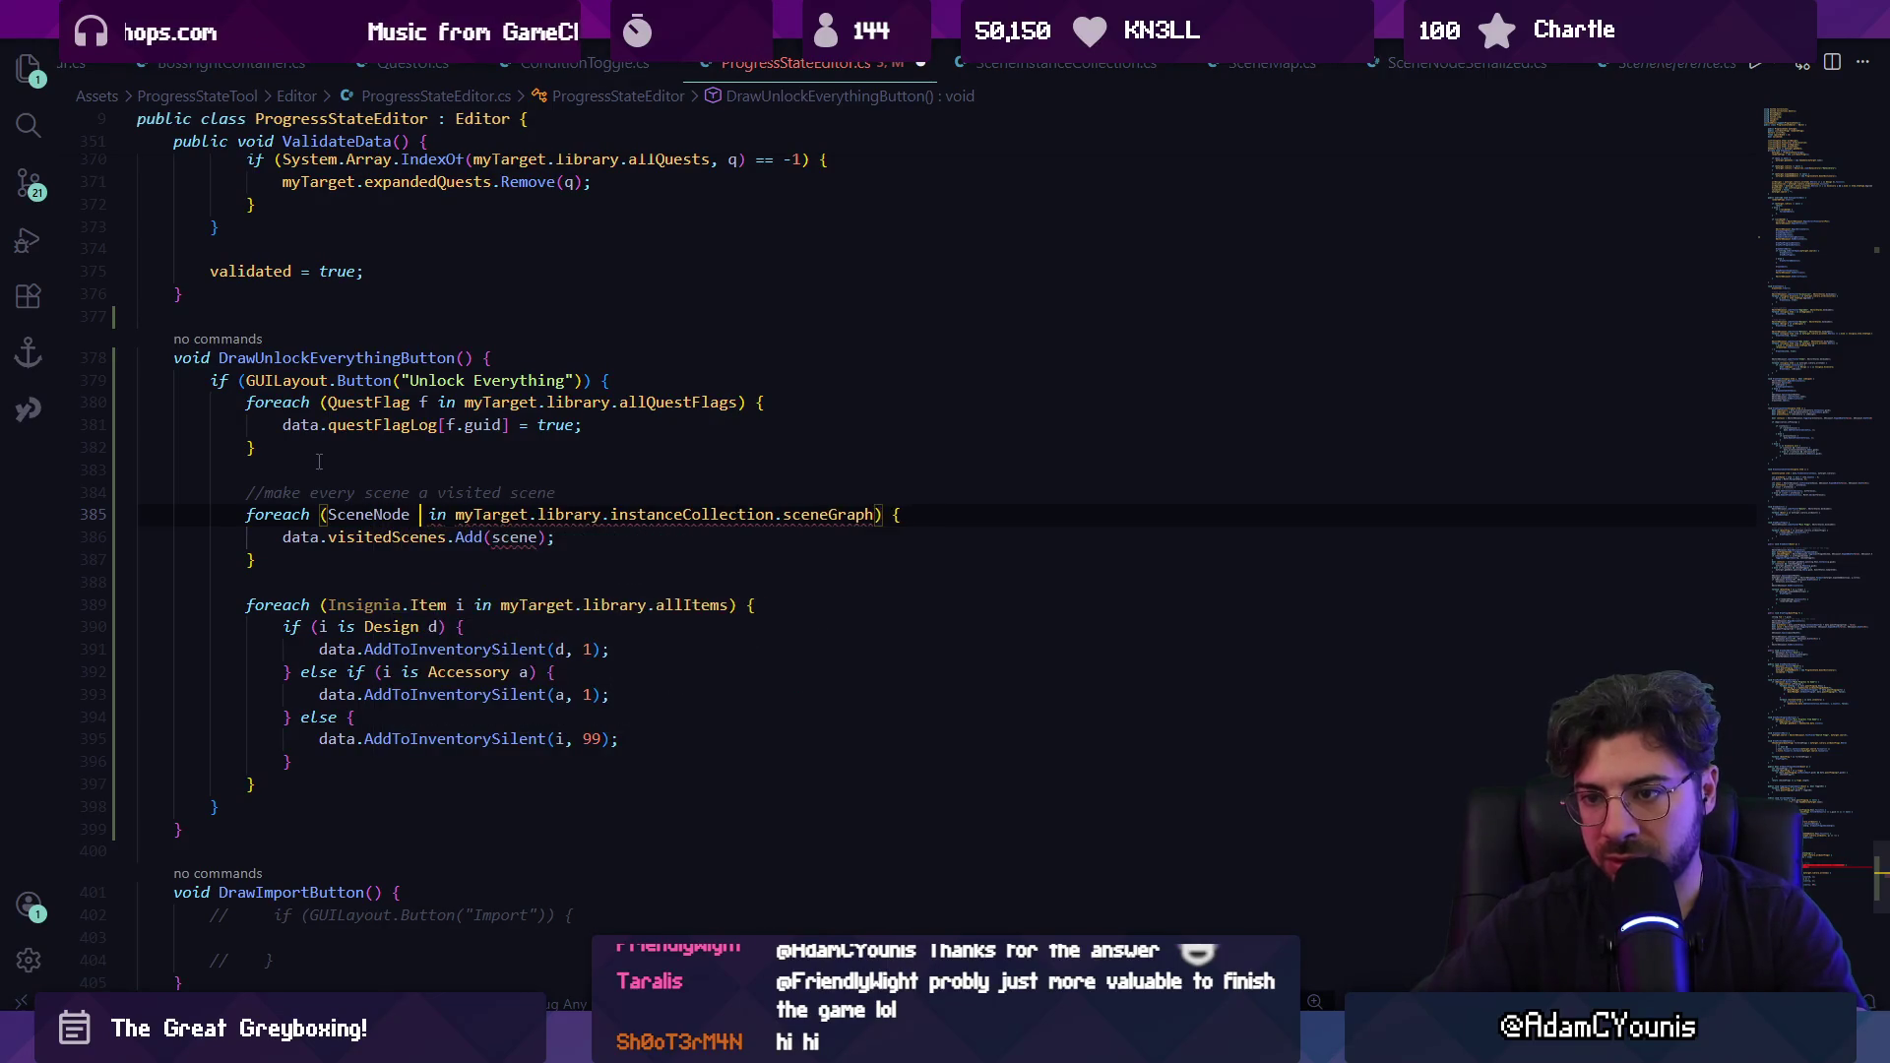
Add 'using UpponHill.SceneGraph;' below the existing using lines.
drag(1822, 891, 1792, 112)
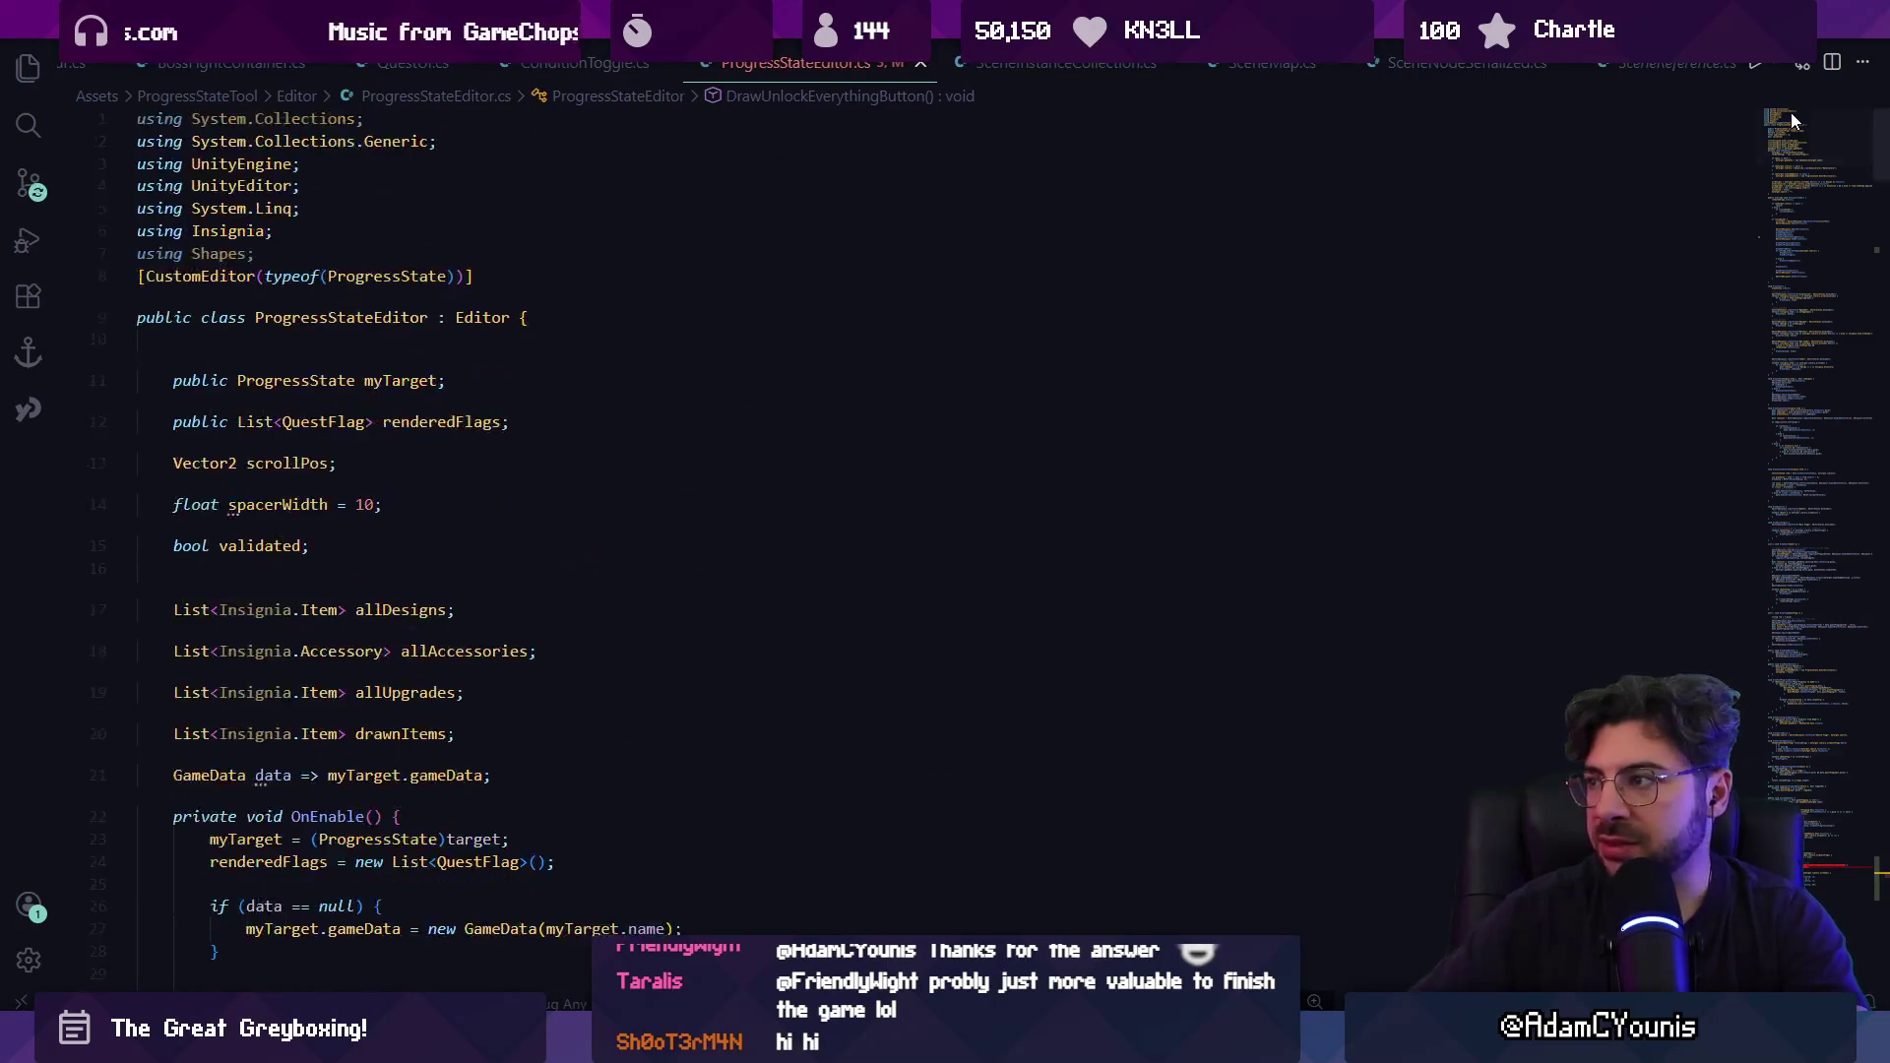
click(536, 285)
key(Return)
text(using Indi)
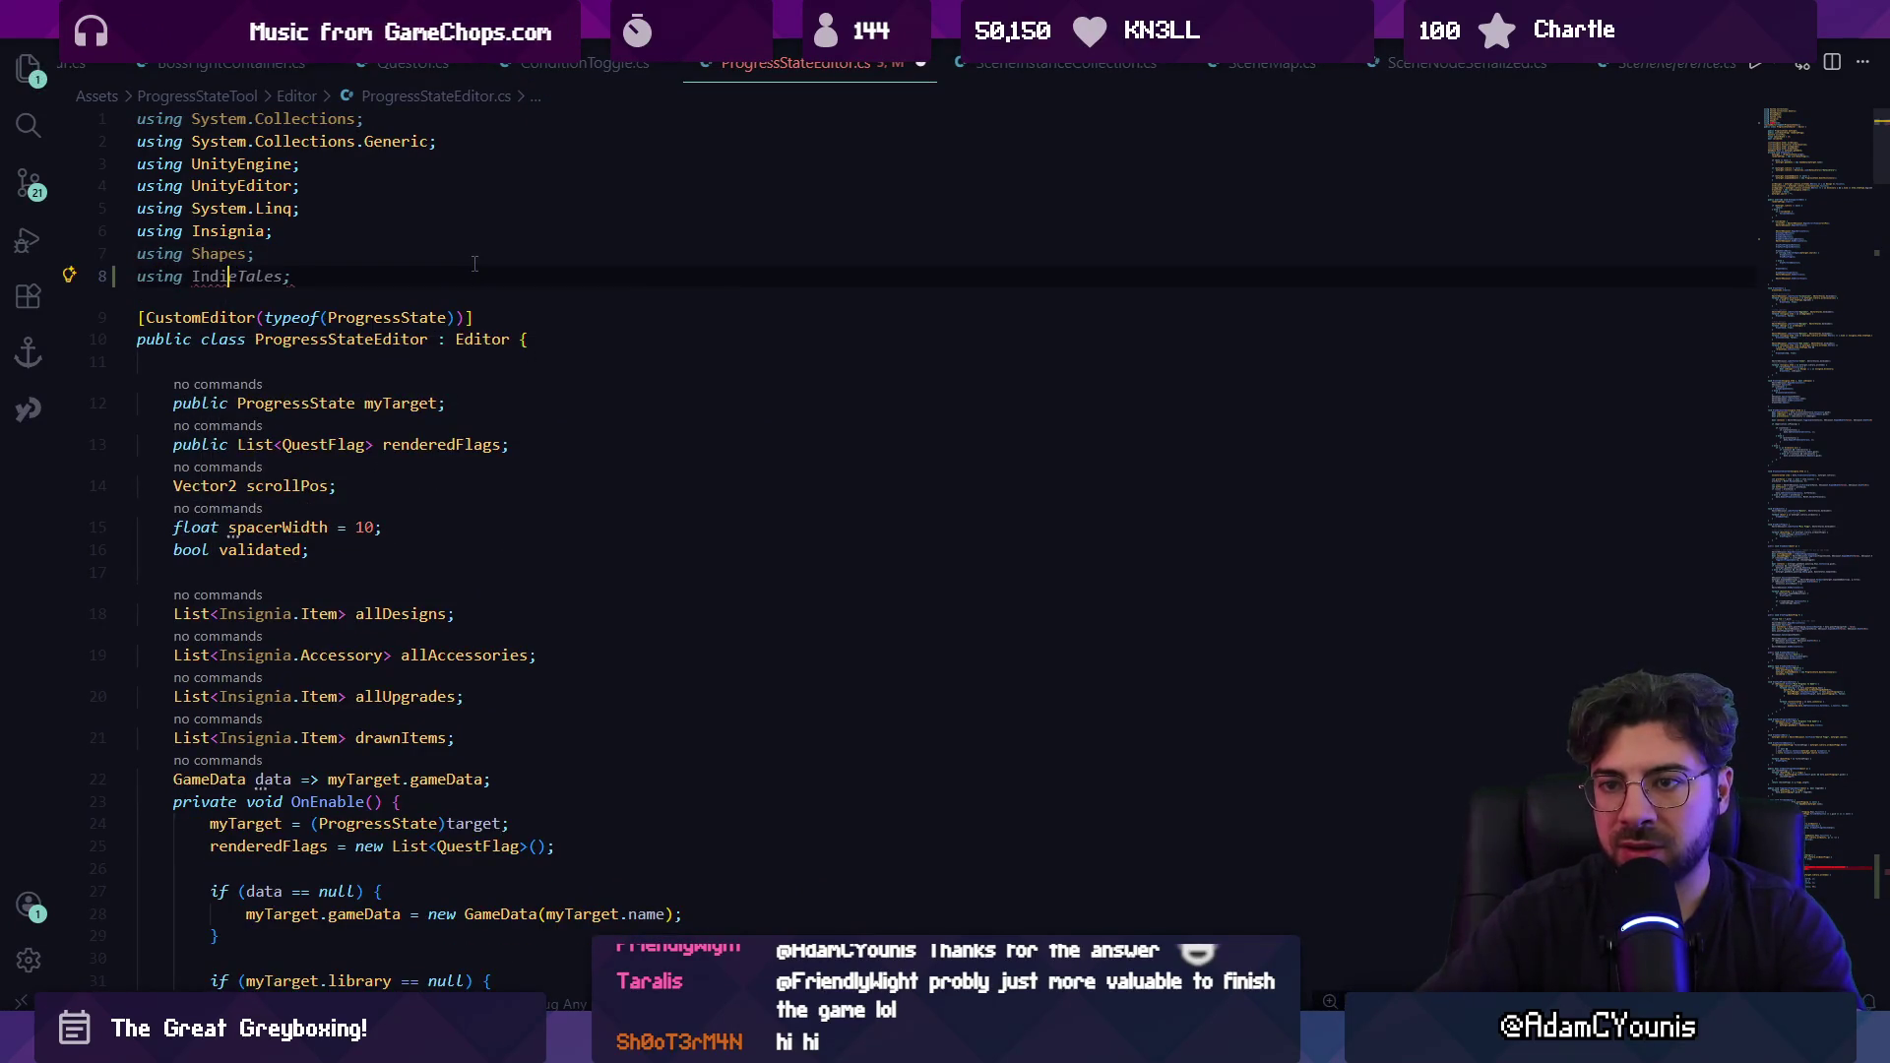
text(nsignia.)
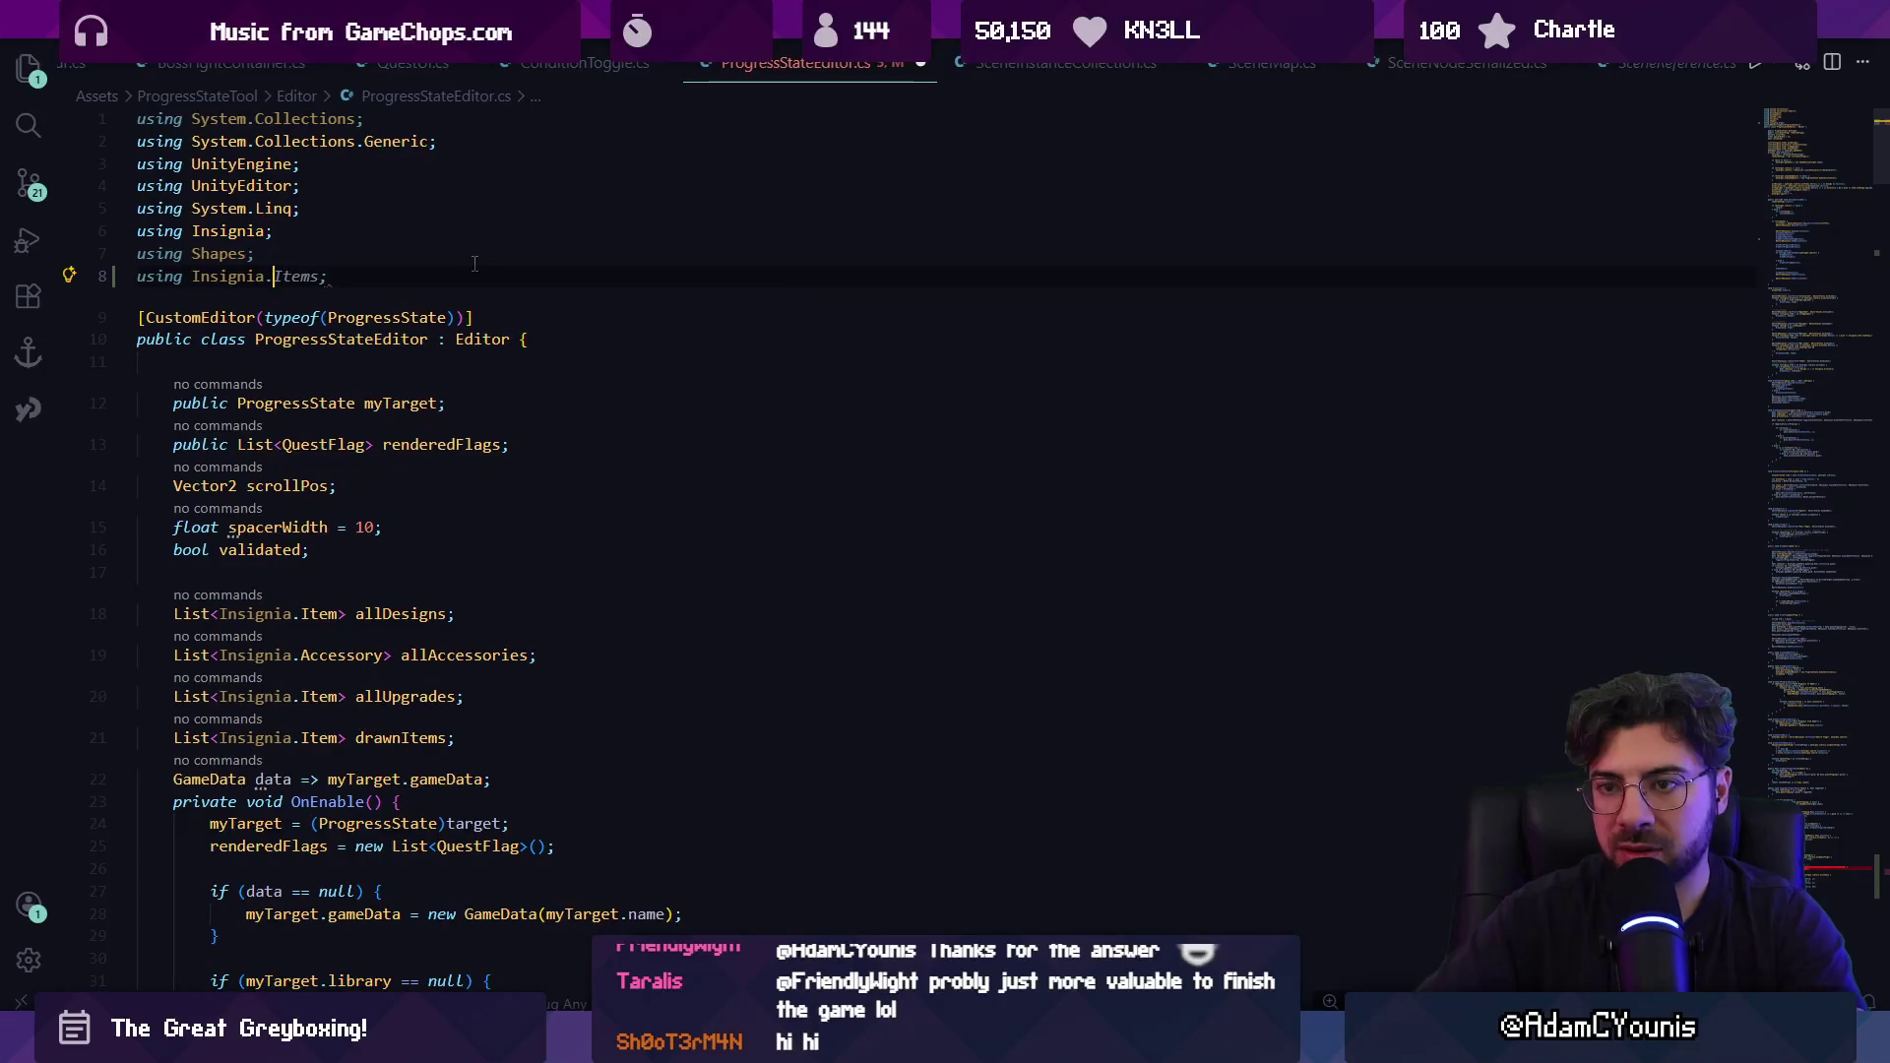
key(ctrl+Left)
key(ctrl+Left)
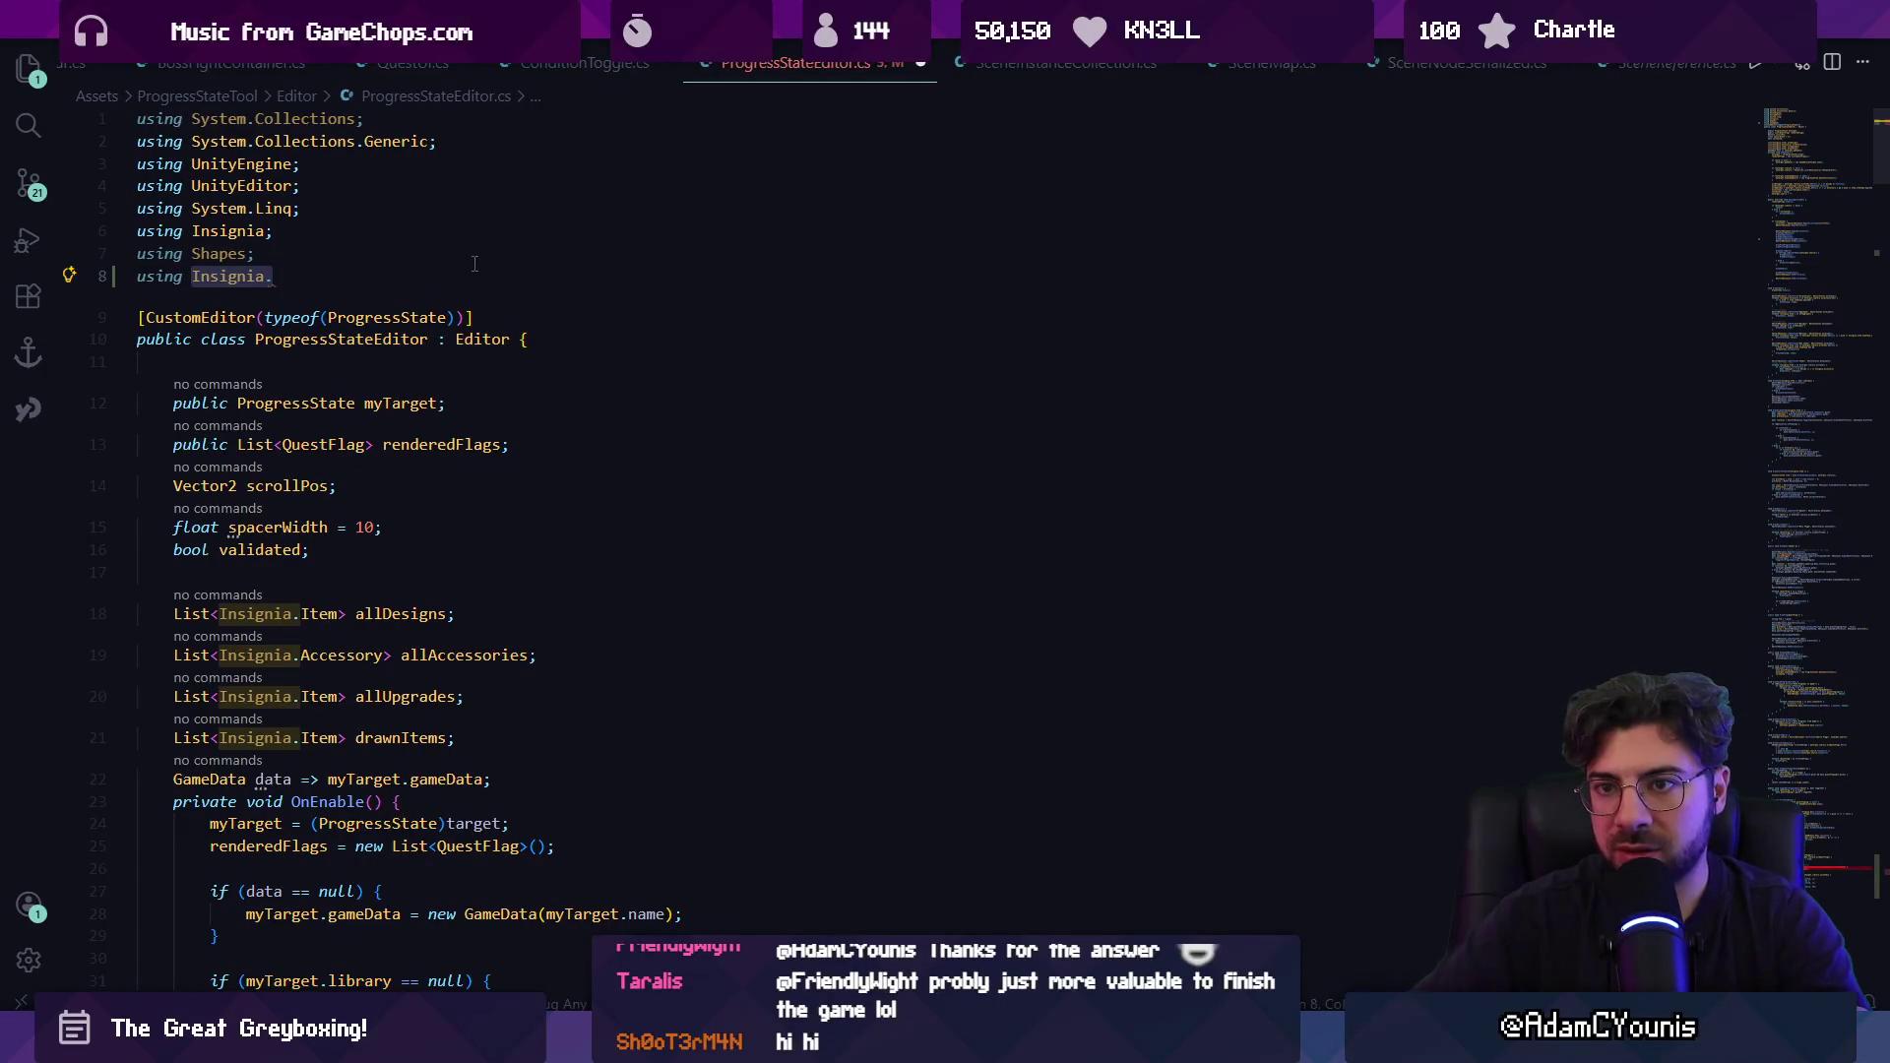
text(Scenegraph)
key(ctrl+shift+Left)
text(IndieTale)
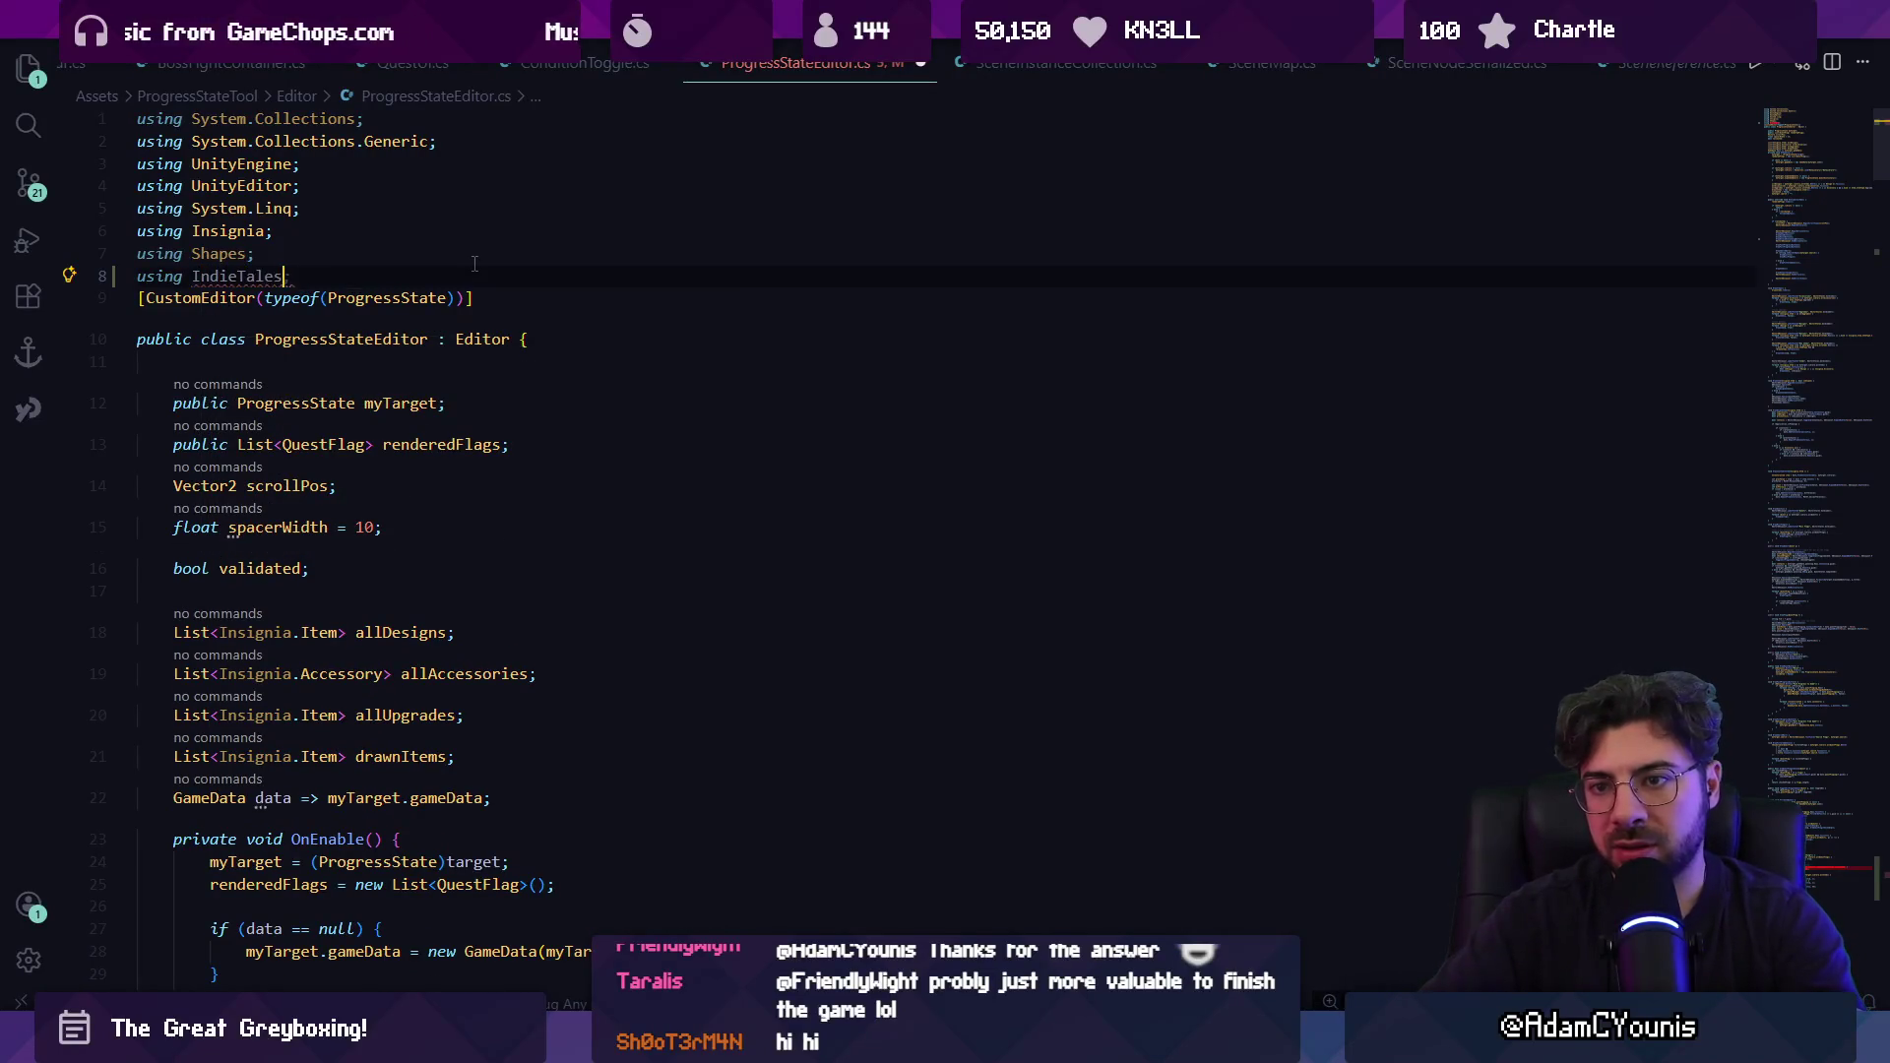
text(Scene)
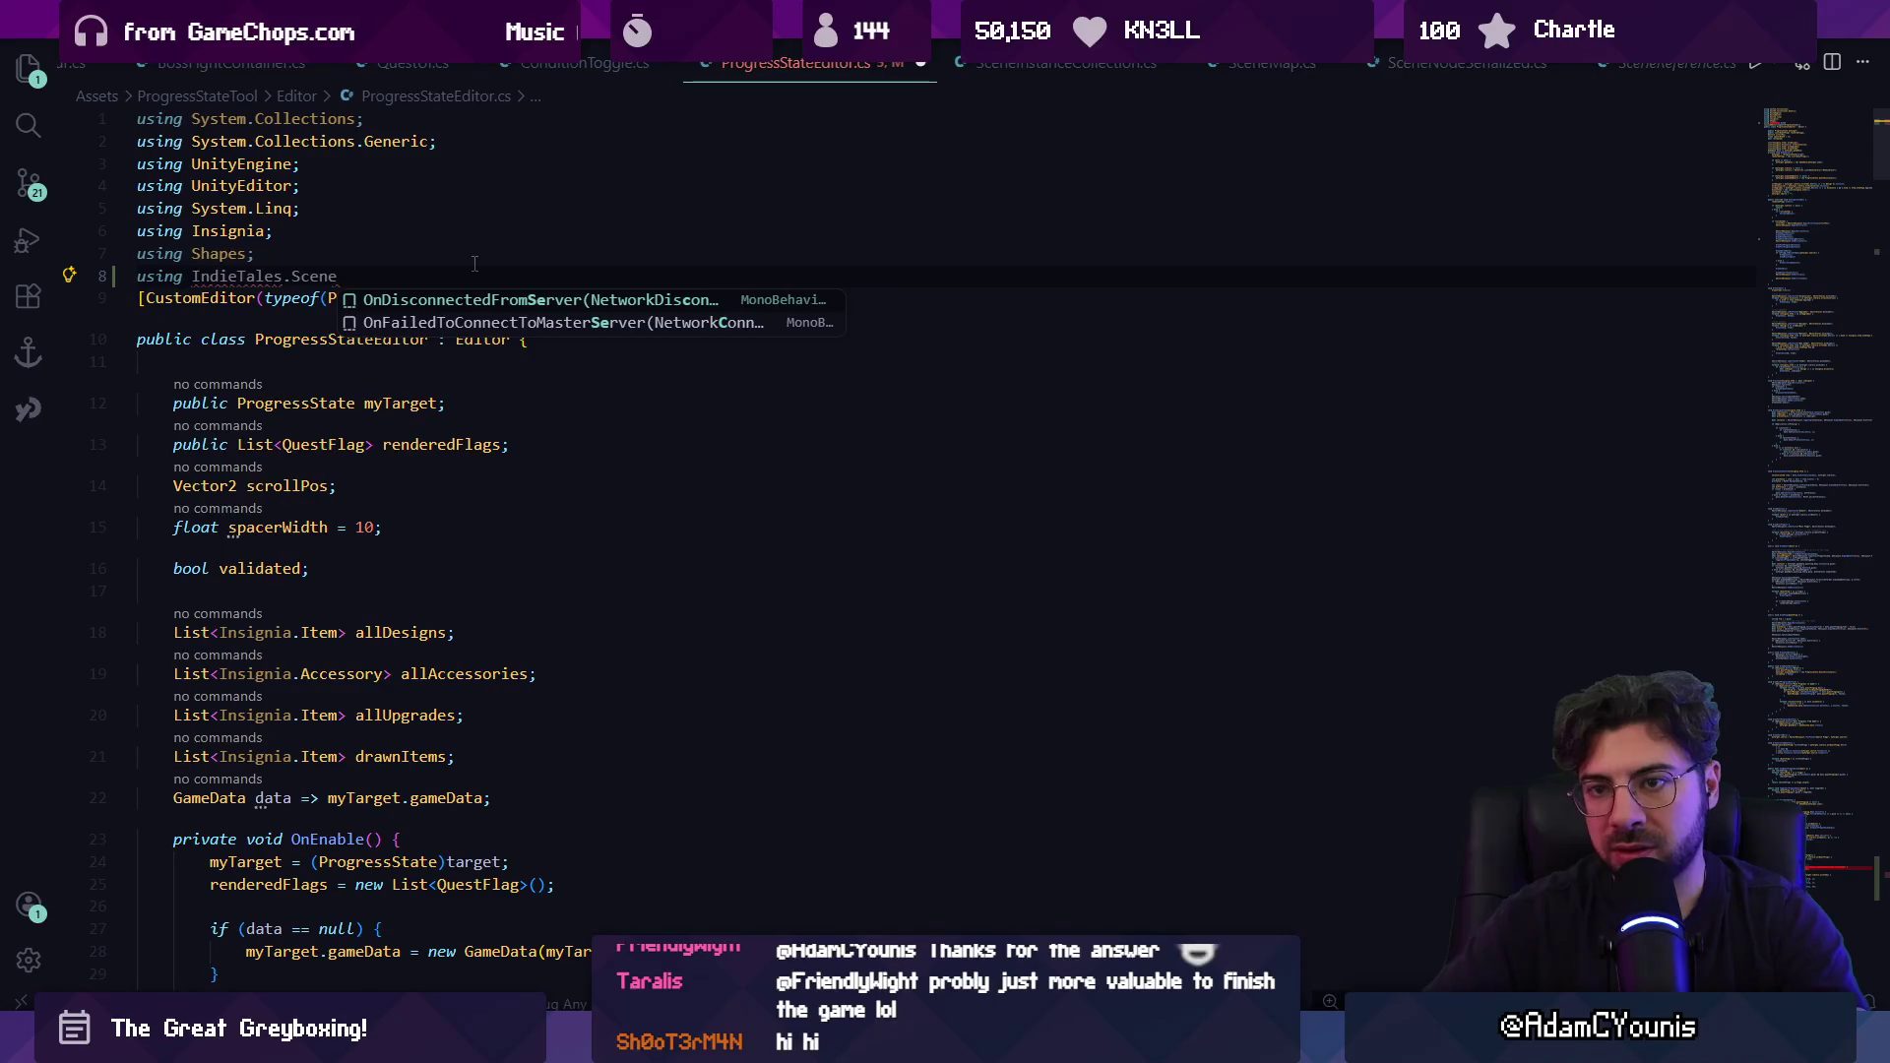
text(Graph)
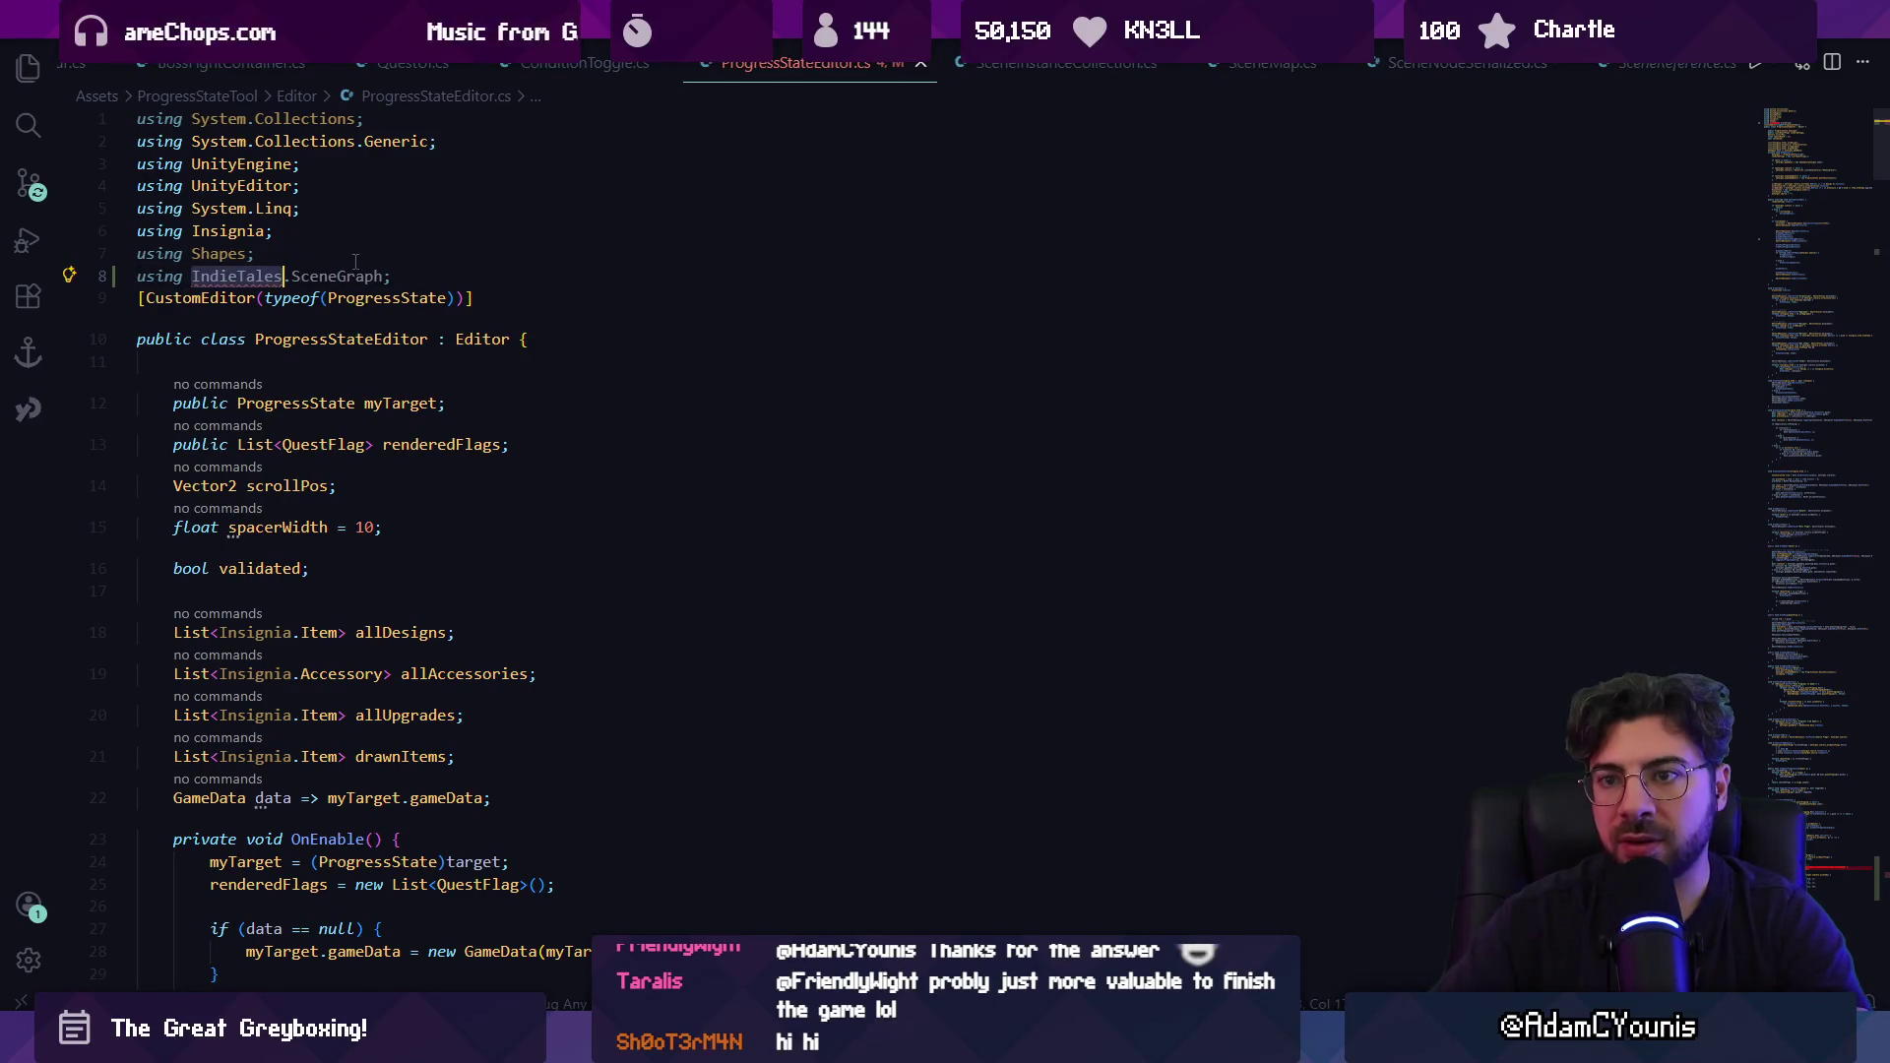
text(UpponHill.)
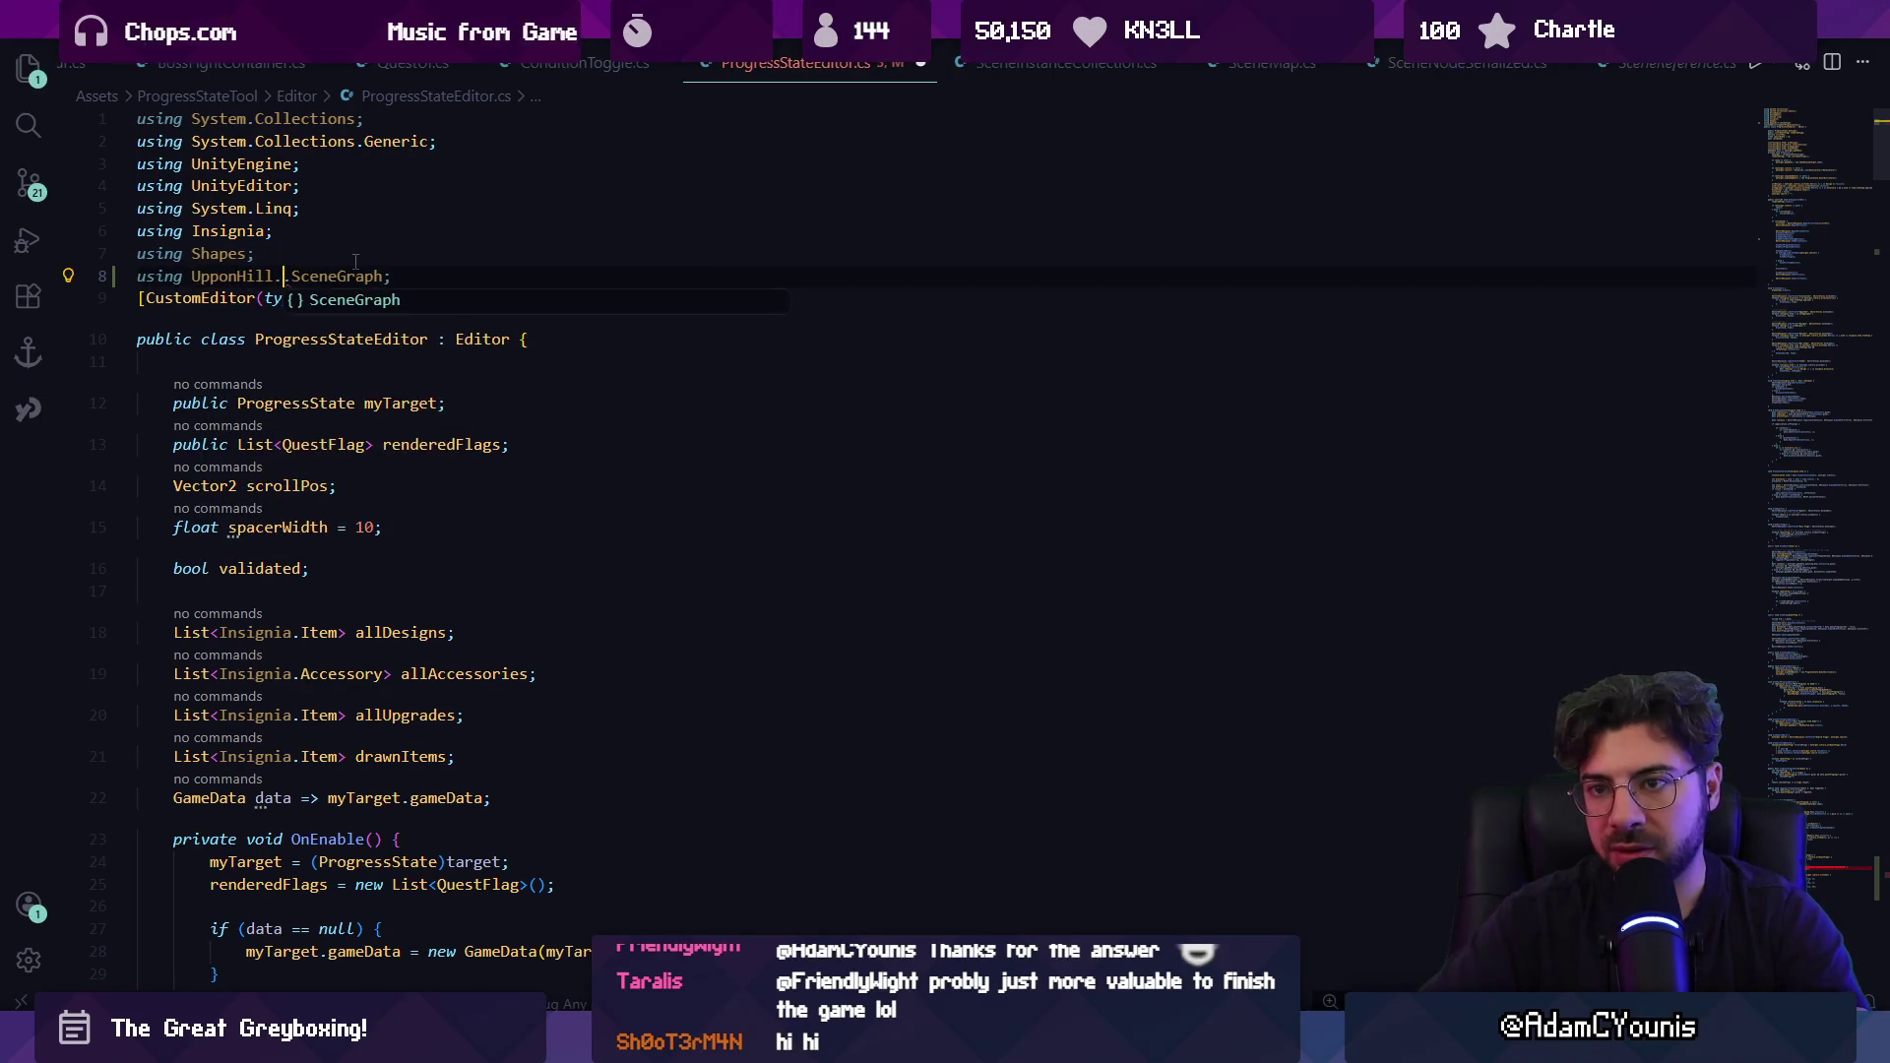
key(BackSpace)
key(BackSpace)
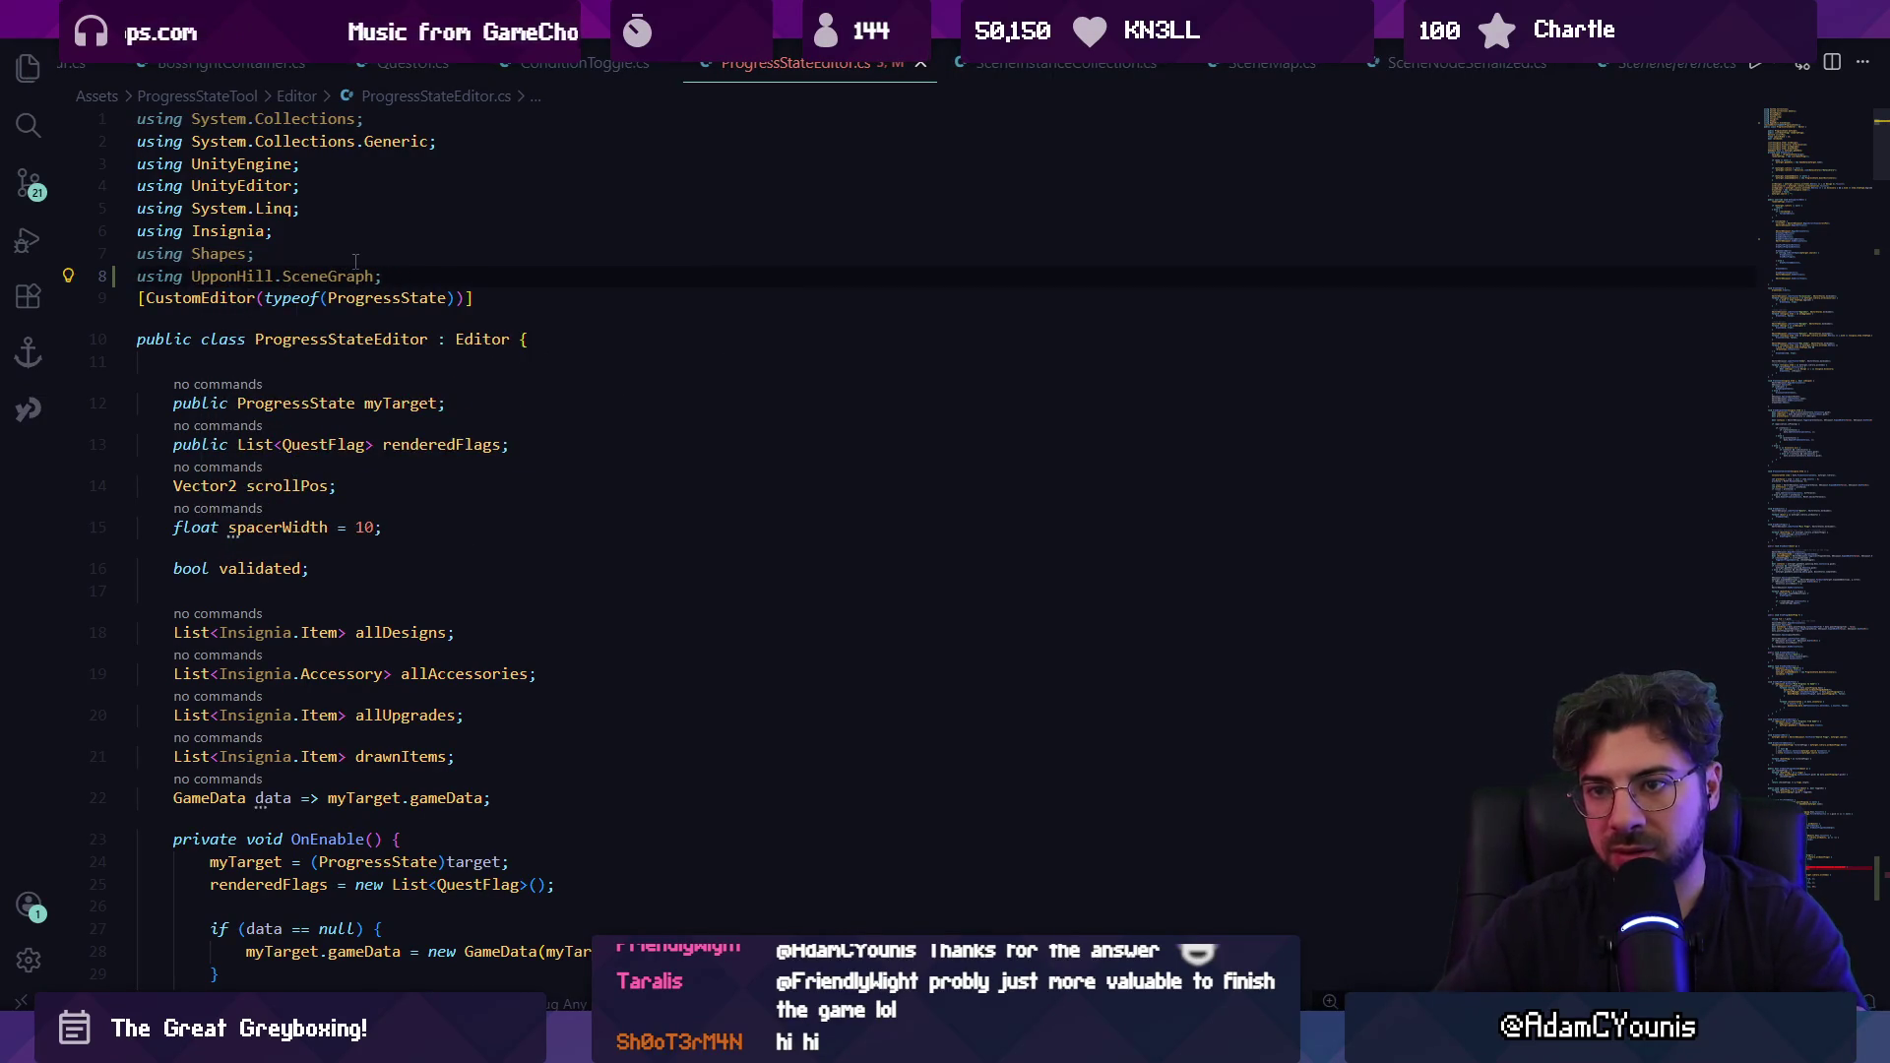
After checking SceneMap.cs, make the loop iterate SceneNodeSerialized n over sceneGraph.sceneNodes.
key(alt+Left)
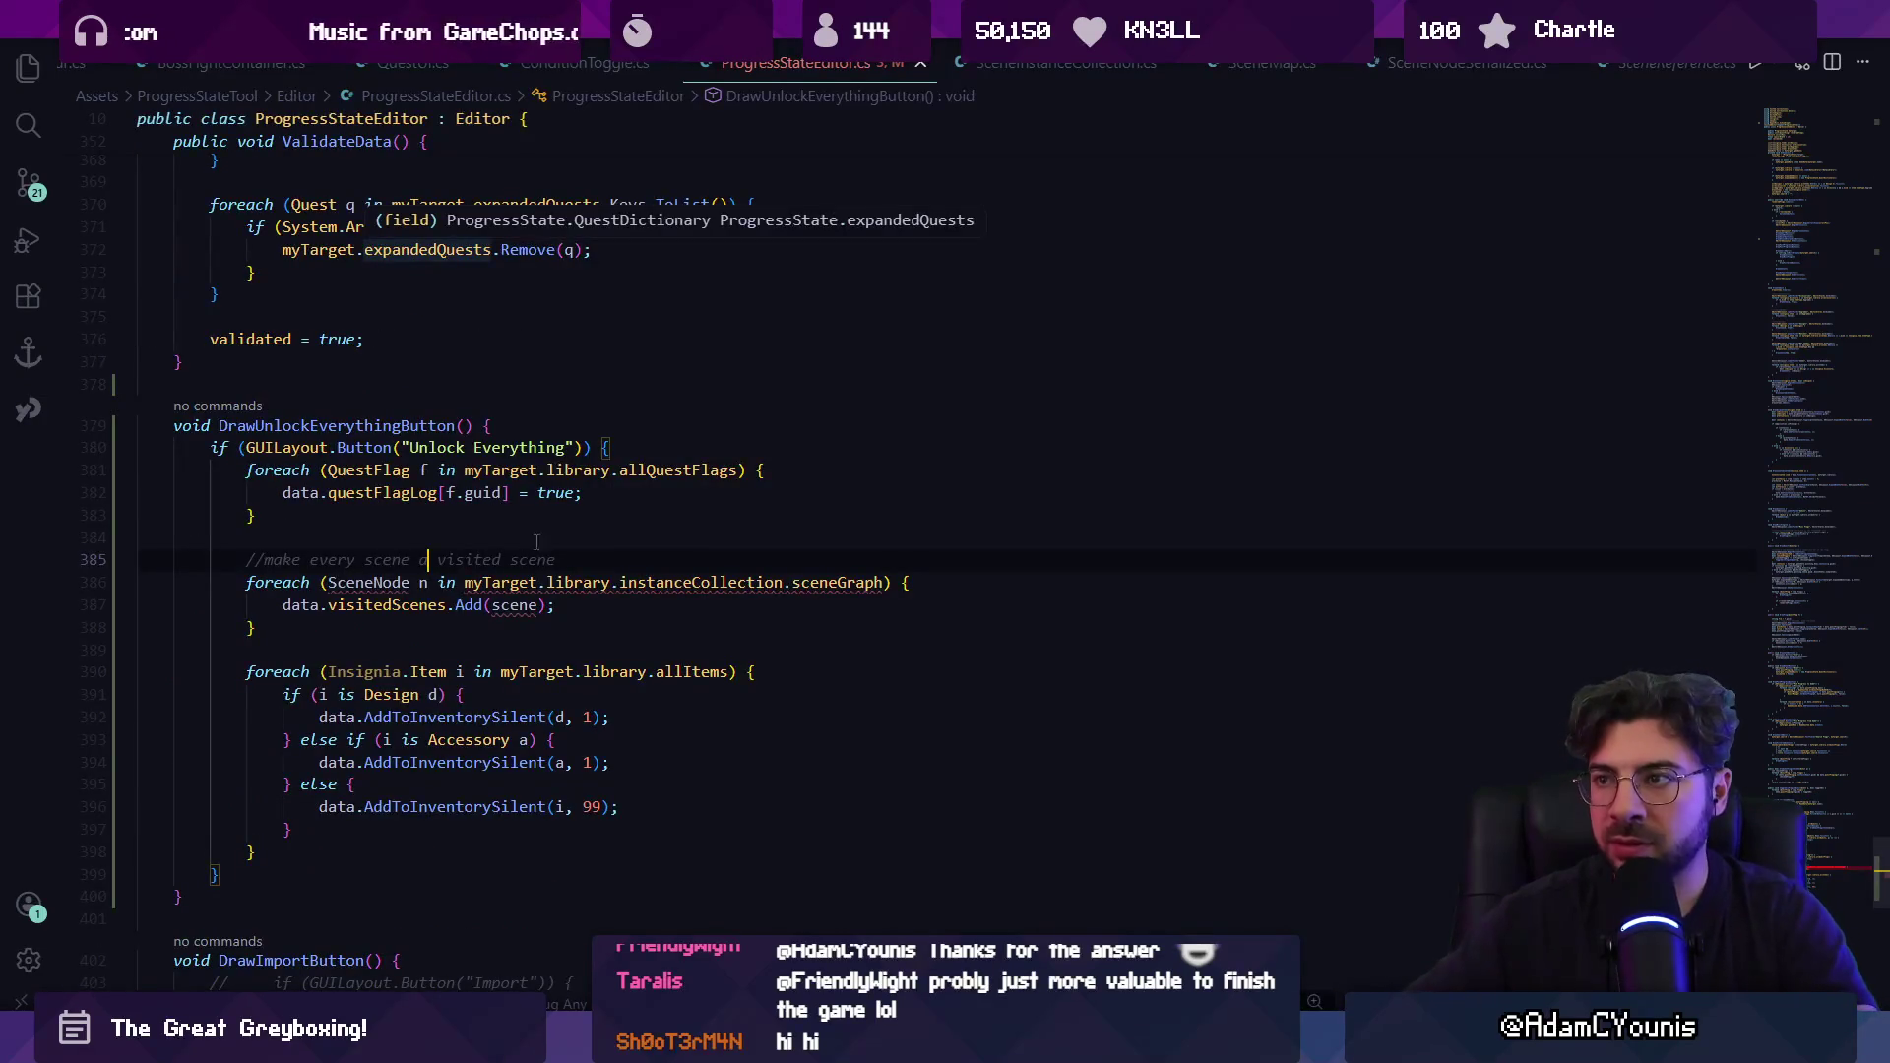
click(1209, 67)
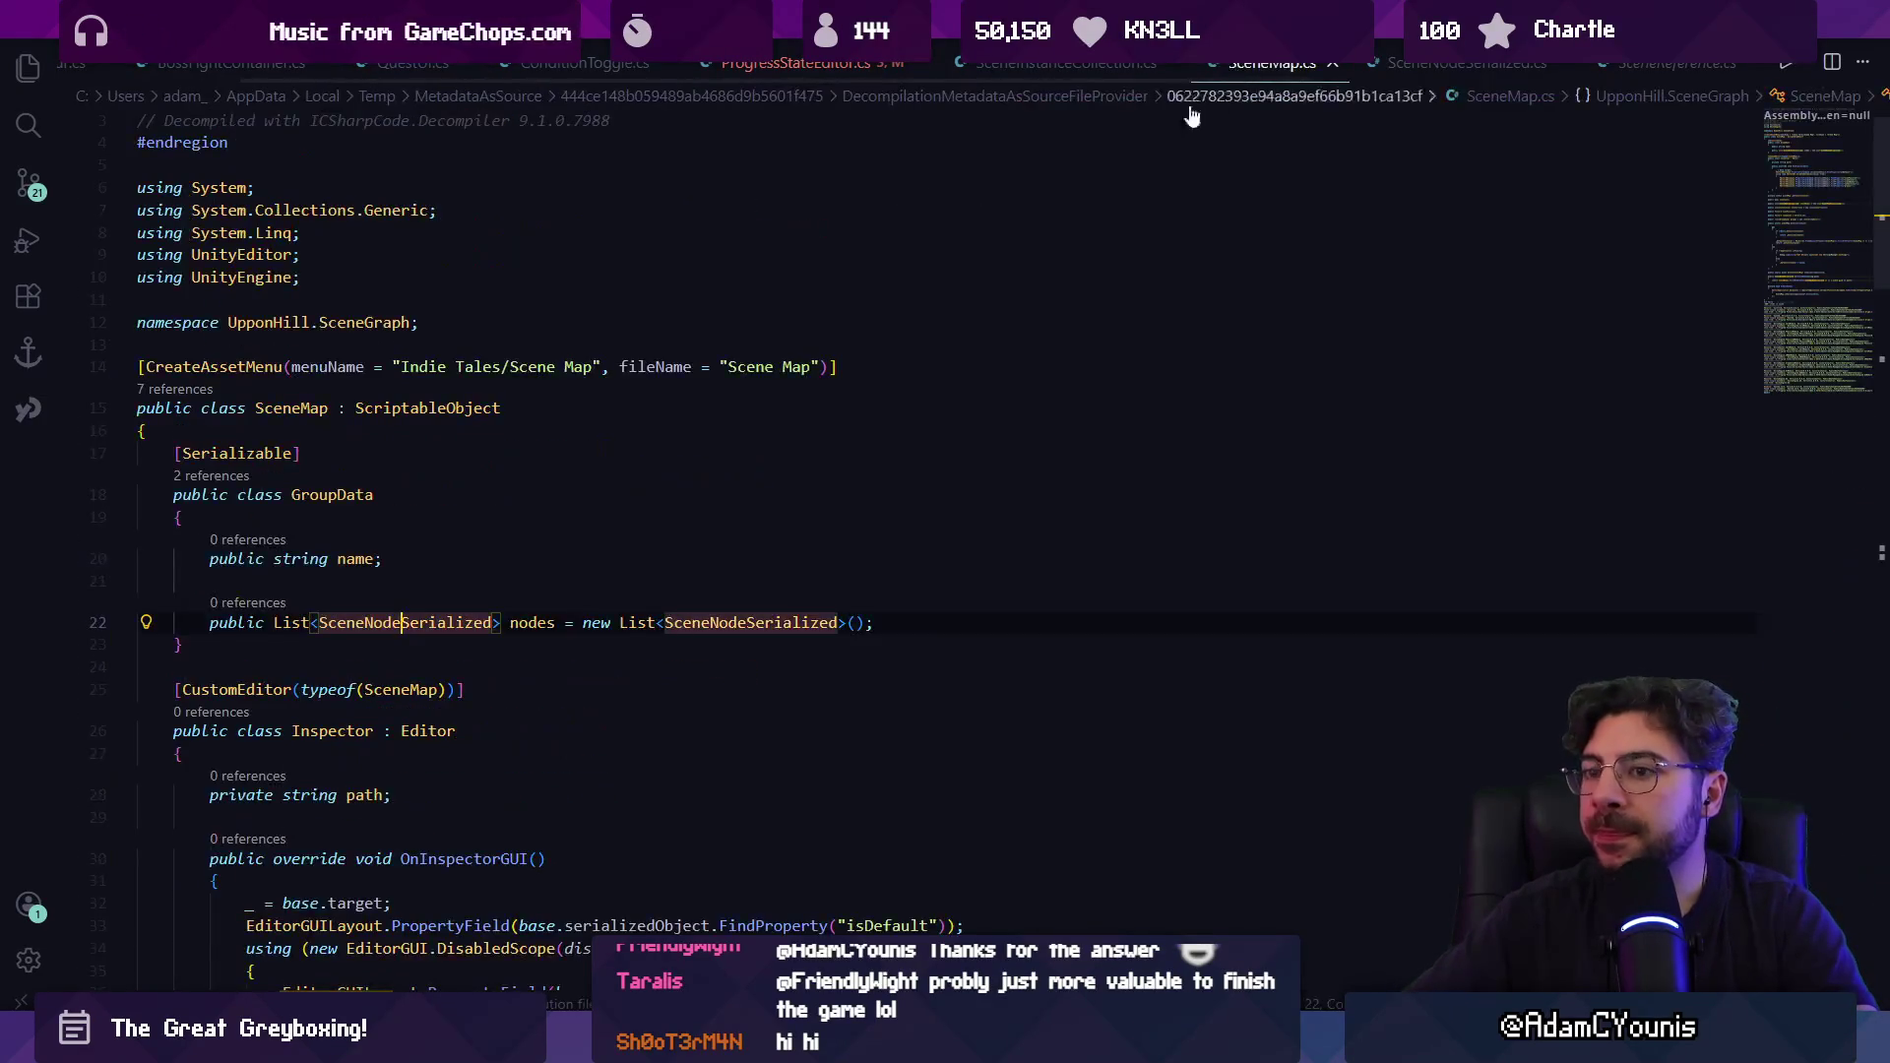
key(alt+Left)
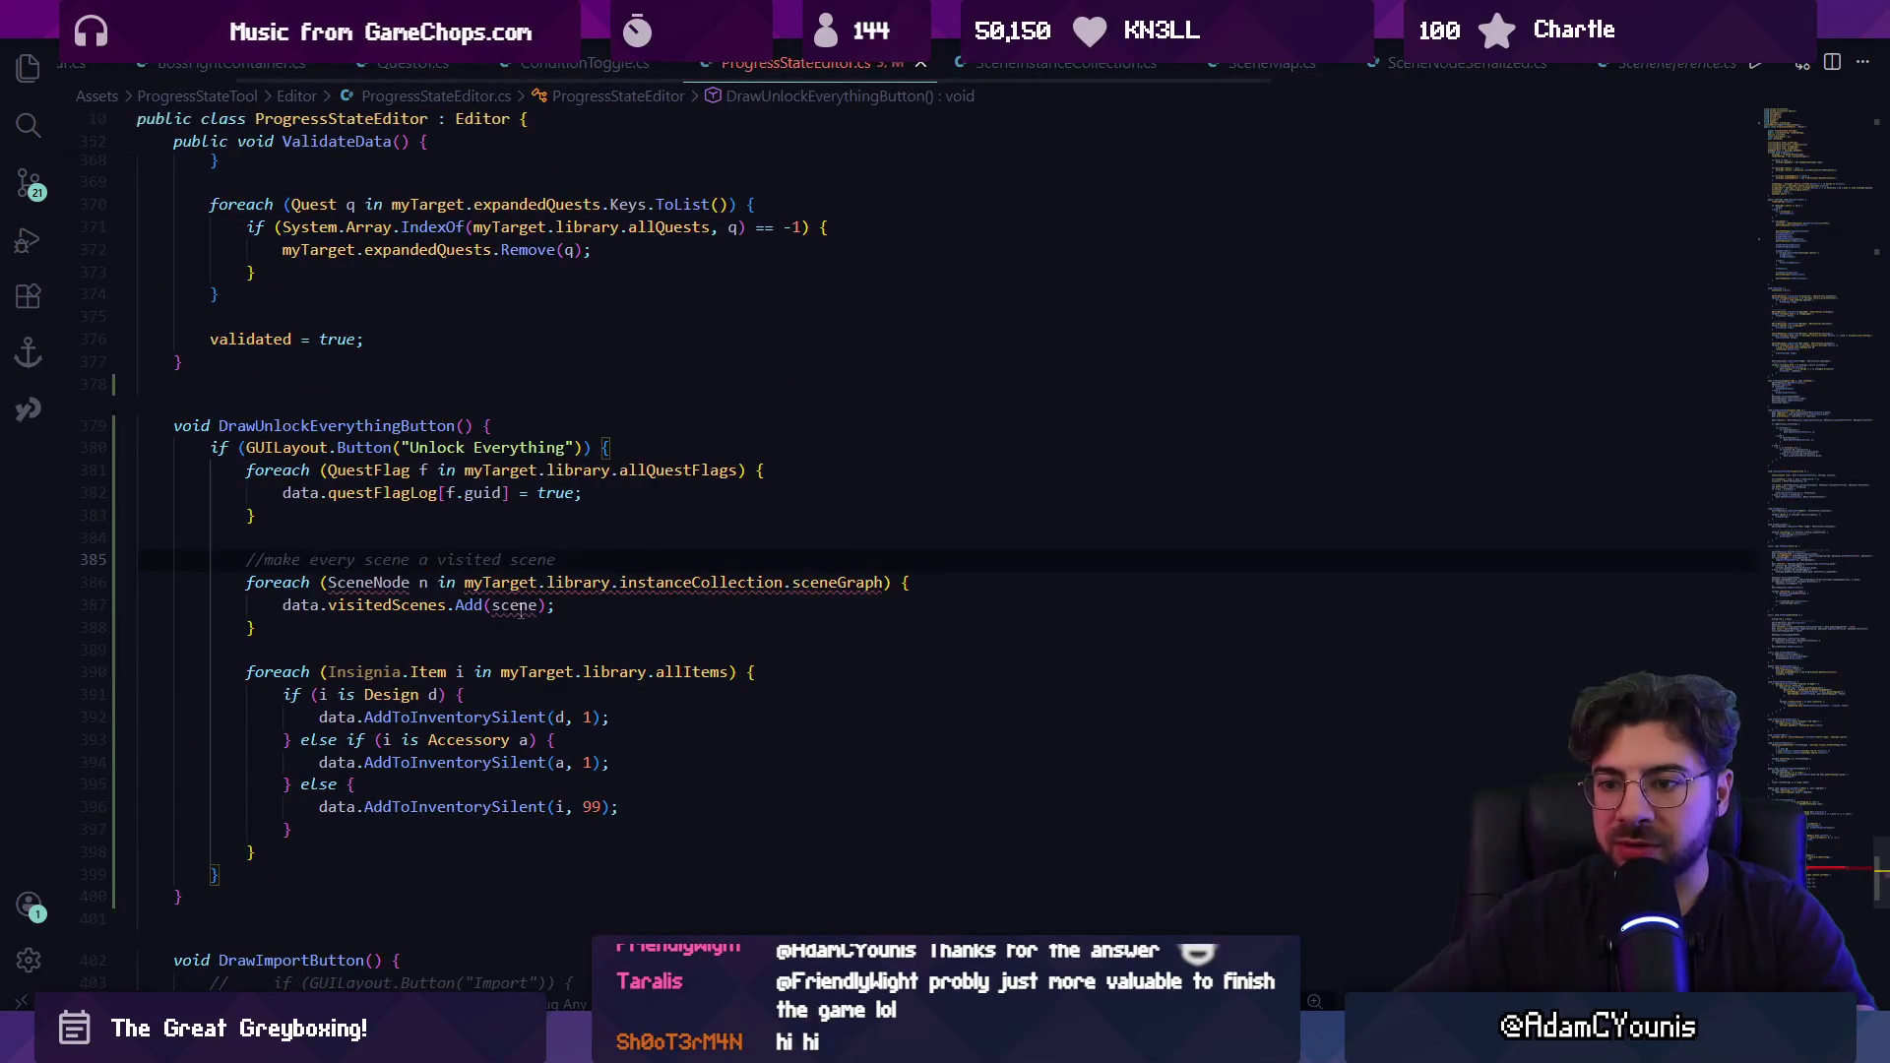
text(S)
key(Tab)
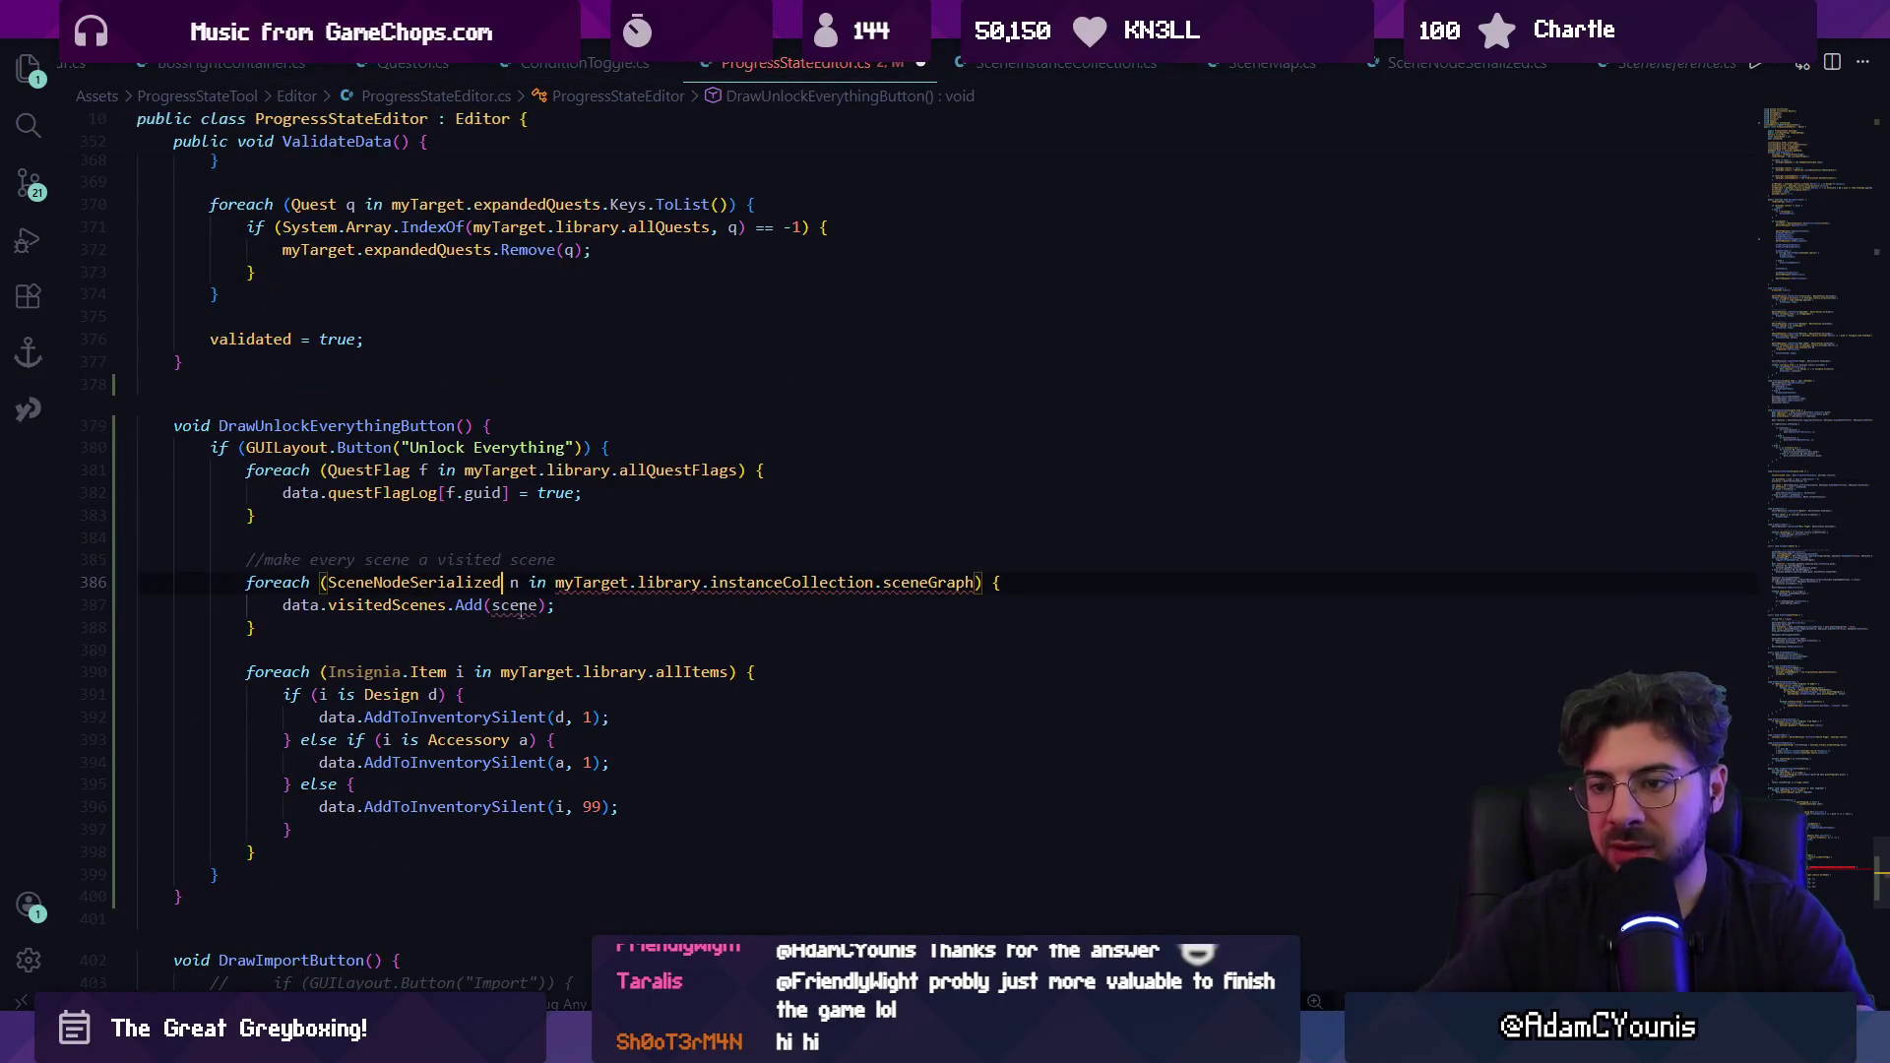
key(ctrl+Right)
key(ctrl+Right)
key(ctrl+Right)
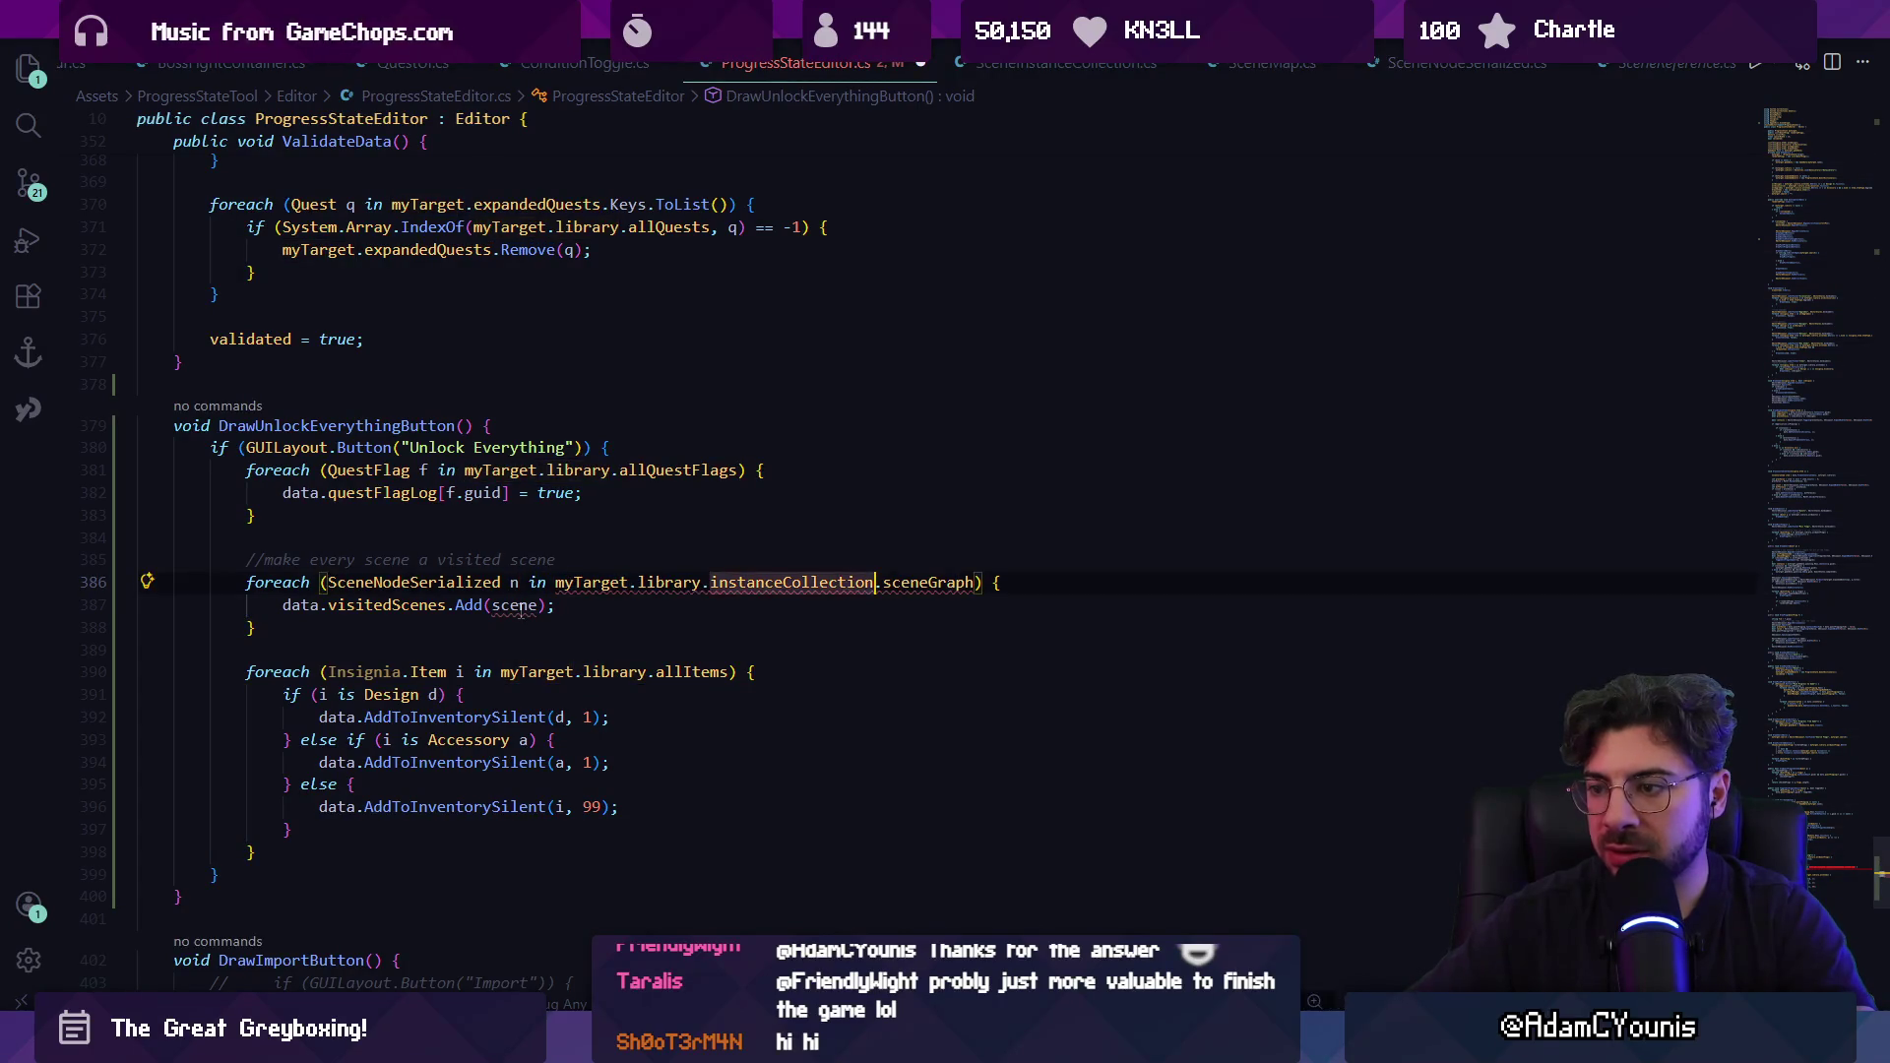
text(.sc)
key(Tab)
Begin a string declaration on a new line above the scene comment.
key(Up)
key(Up)
key(Up)
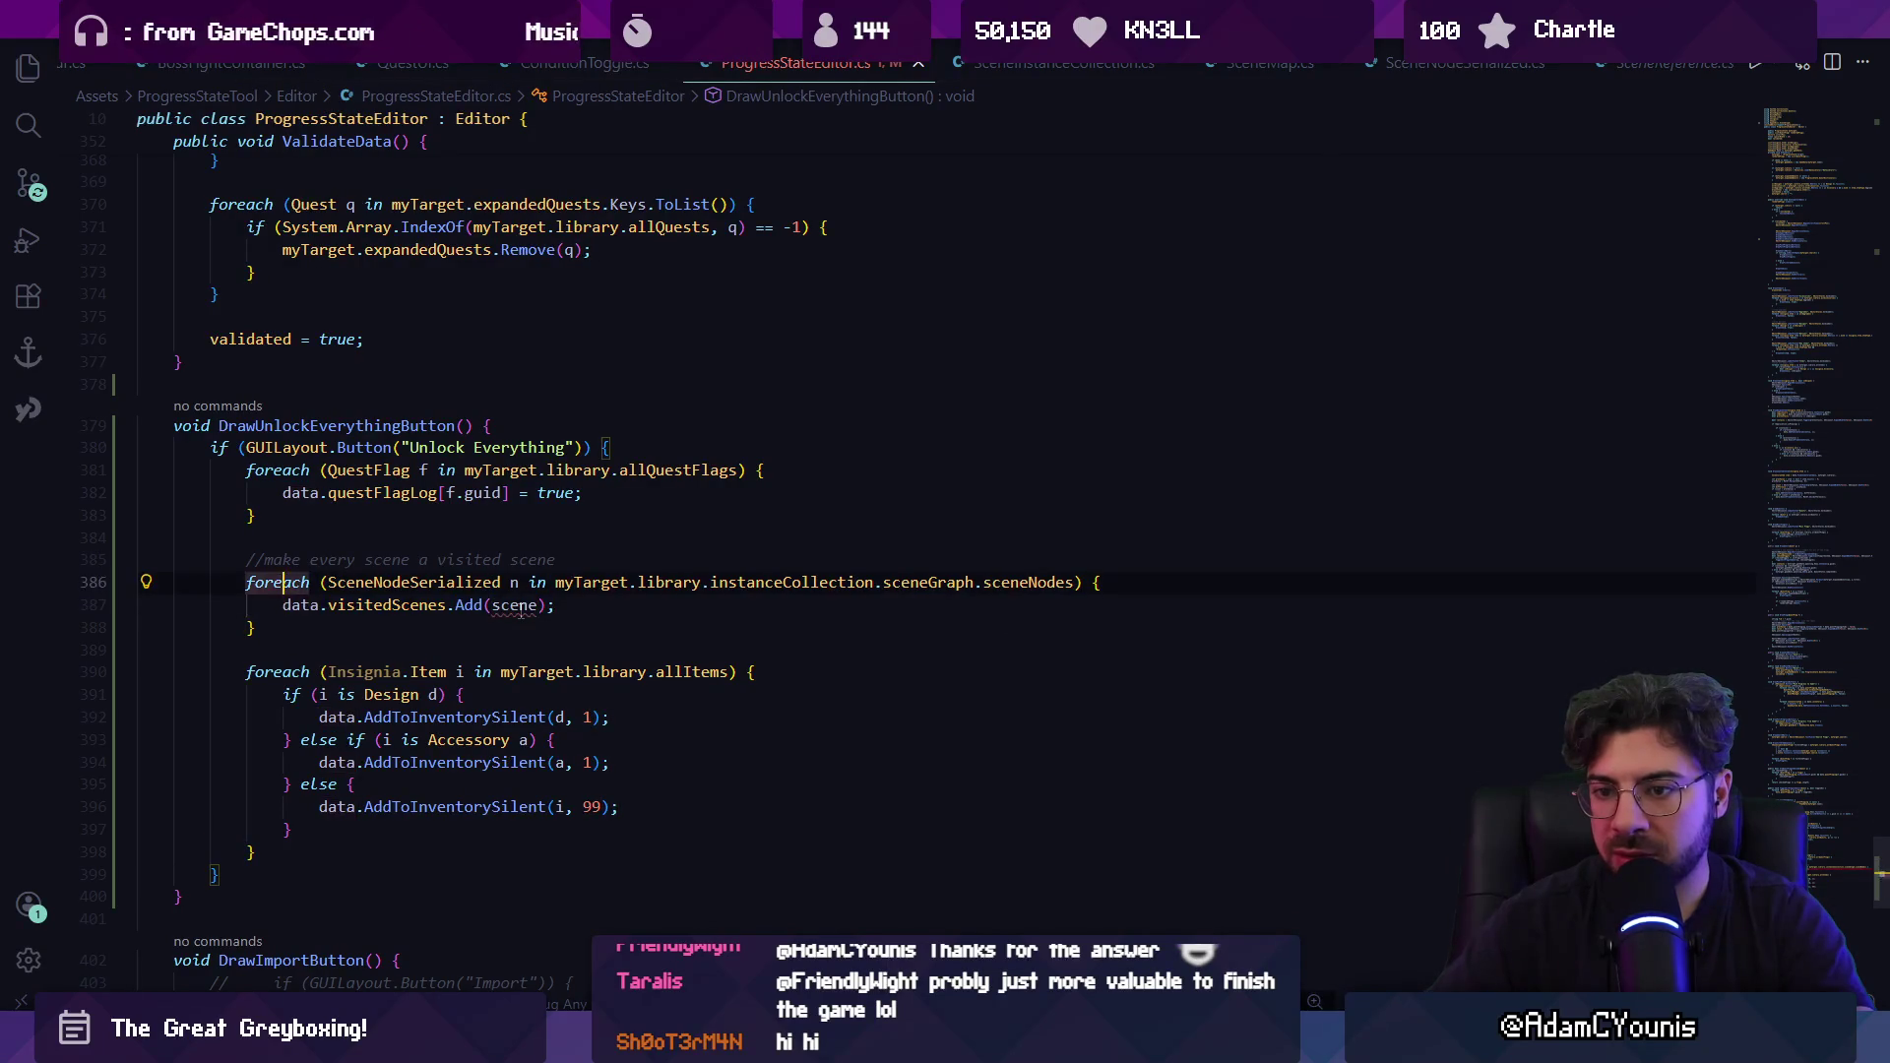
key(Return)
text(string)
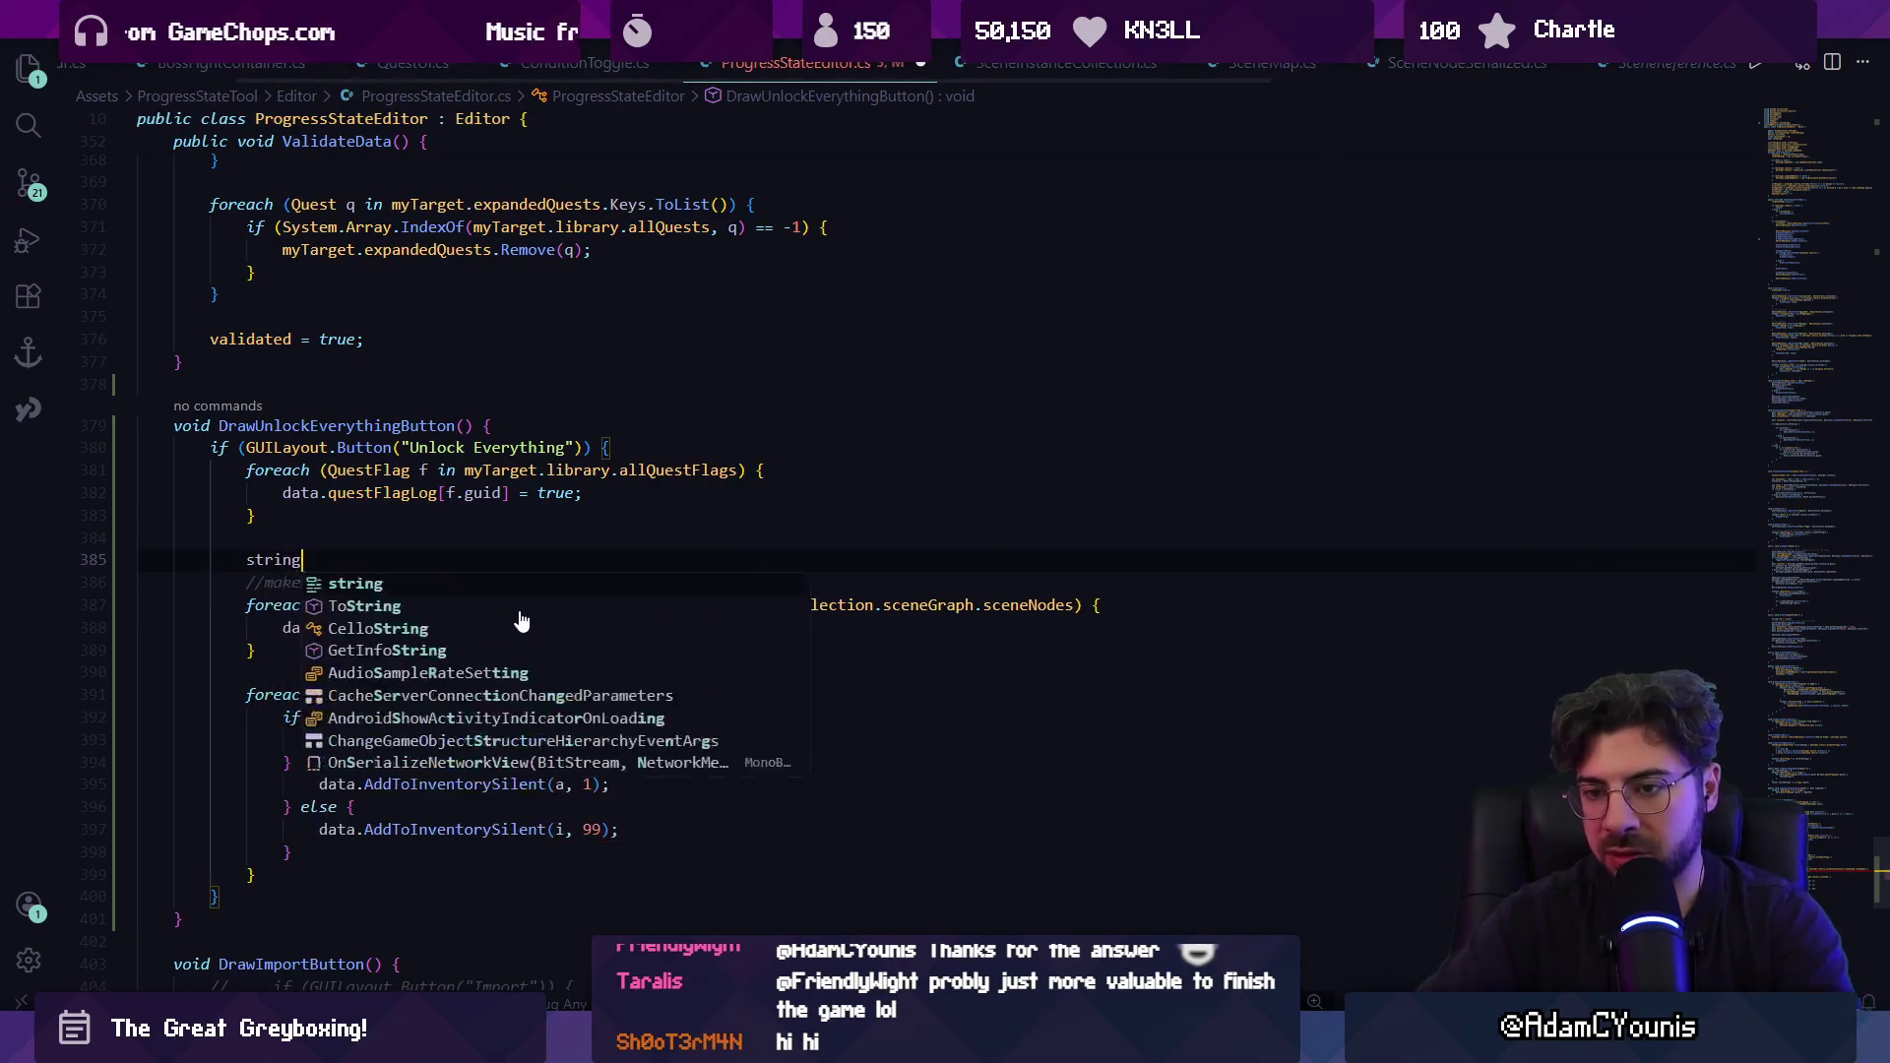
Declare List<string> allSceneGUIDs initialized as a new empty list.
key(ctrl+shift+Left)
text(List<String>)
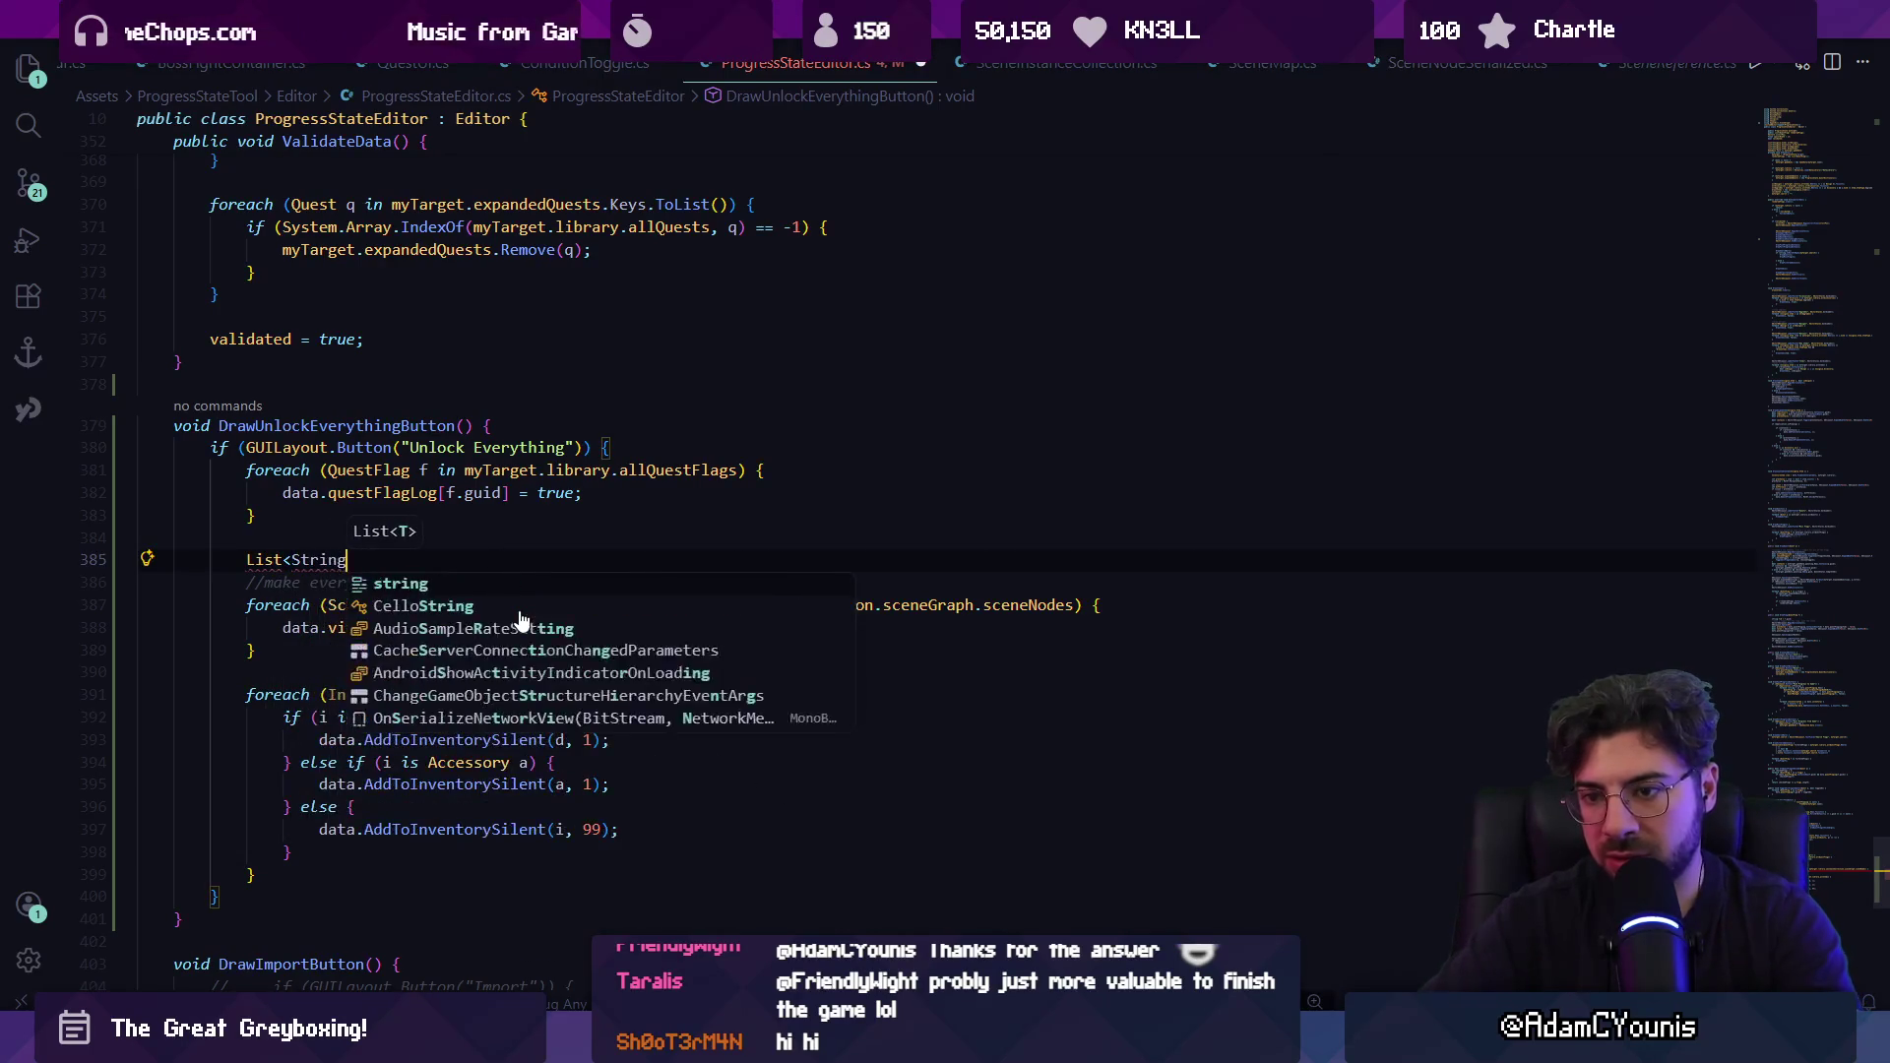
key(BackSpace)
key(BackSpace)
text(st)
key(End)
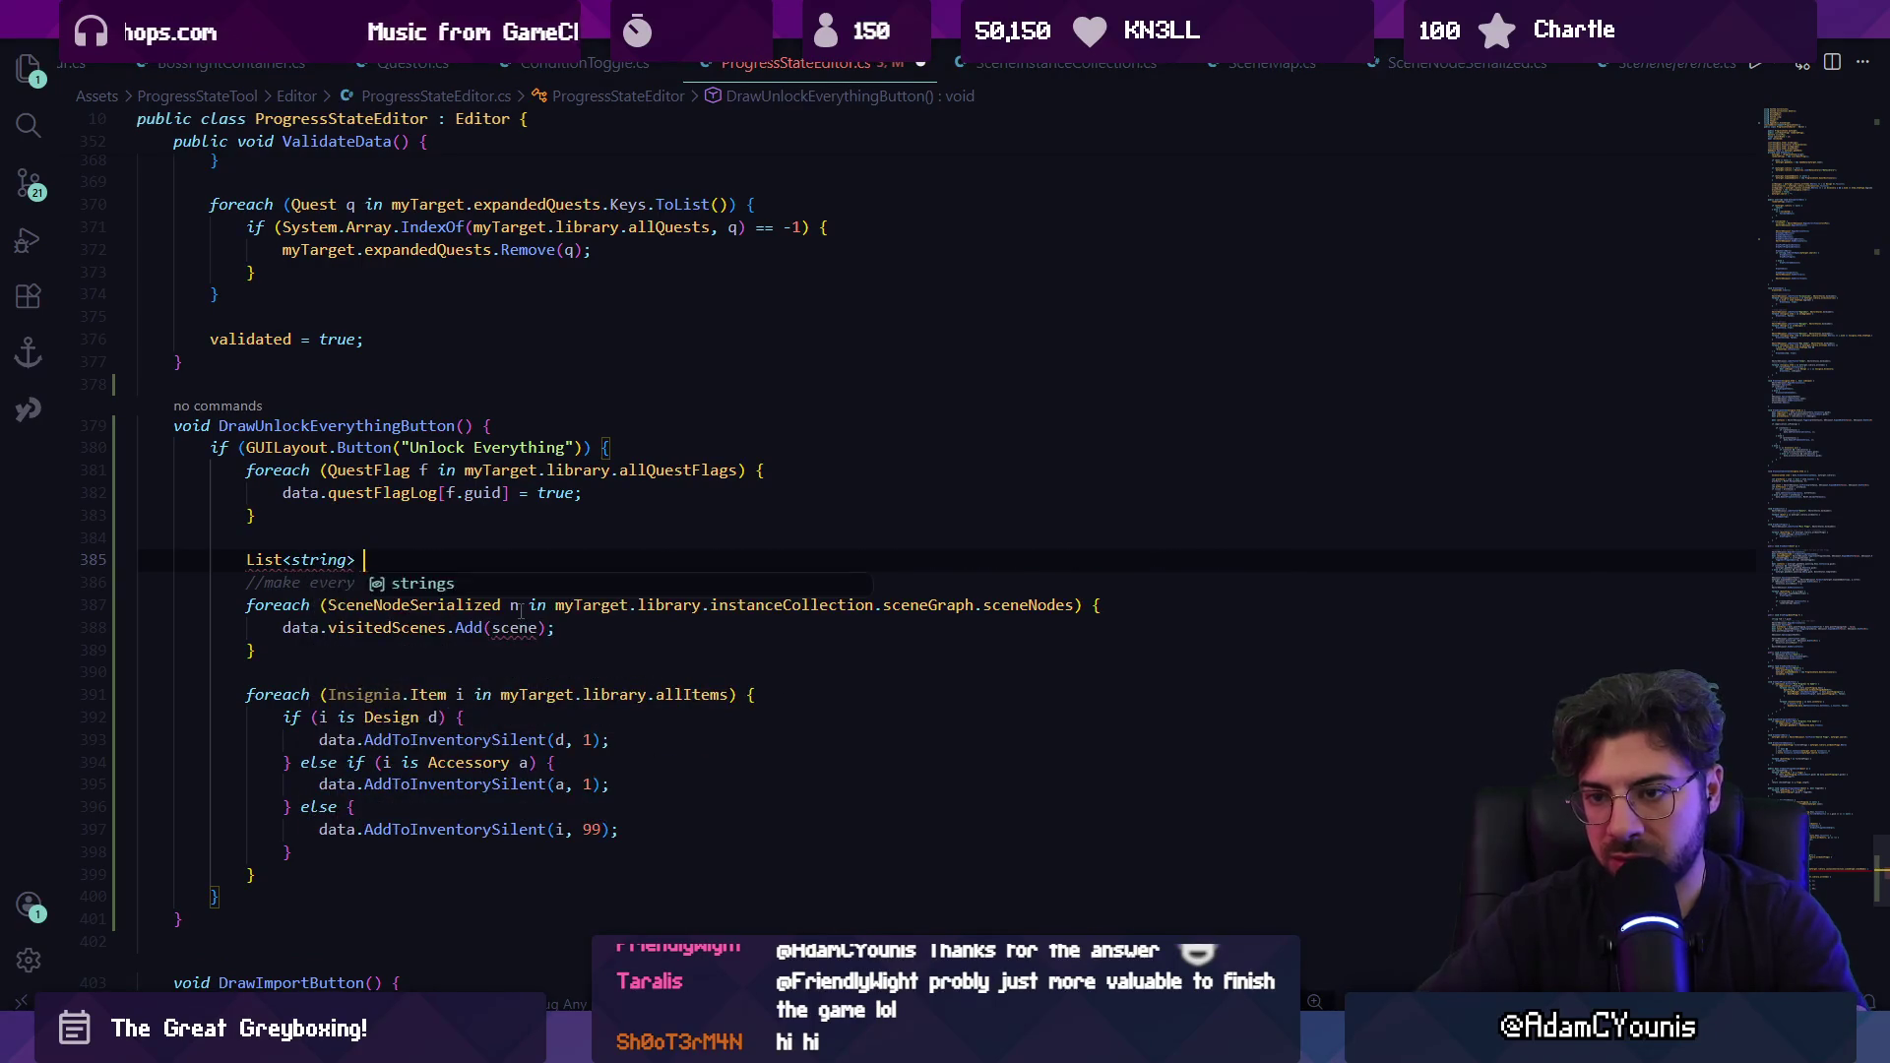
text(allScene)
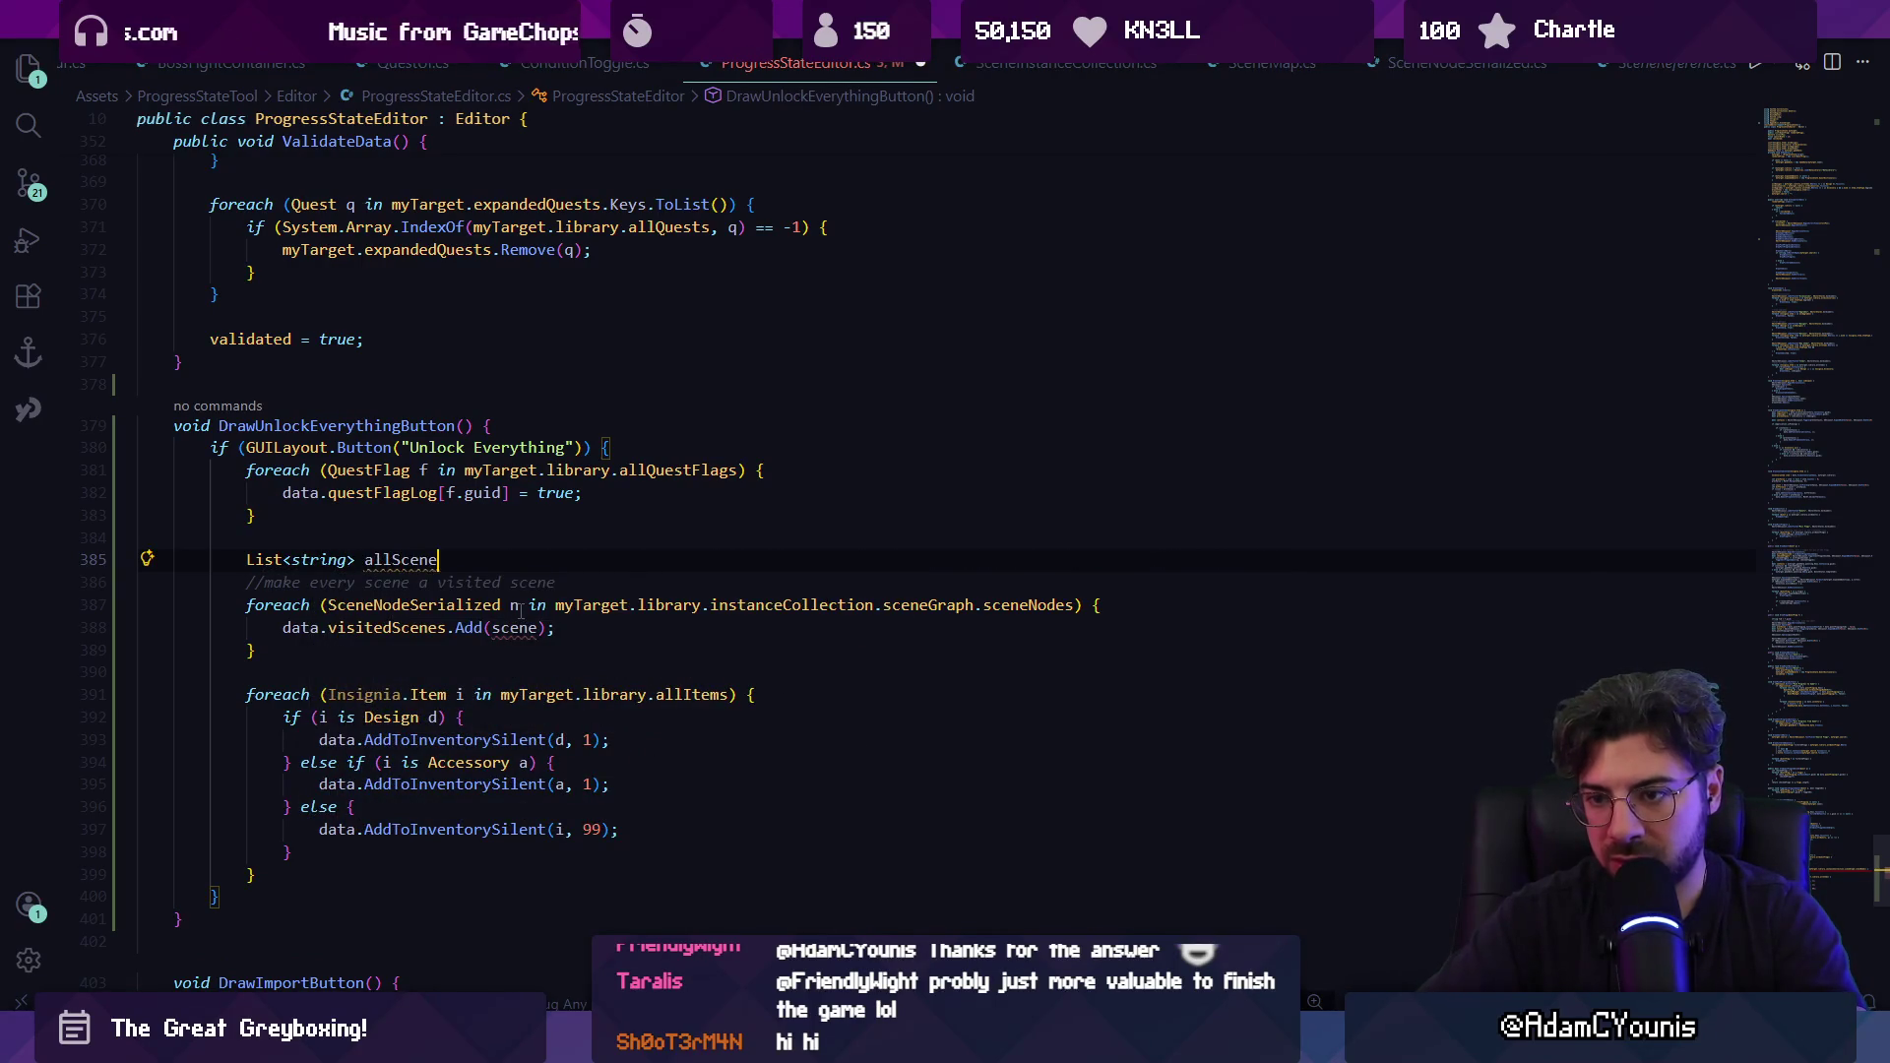
text(GUI)
key(Tab)
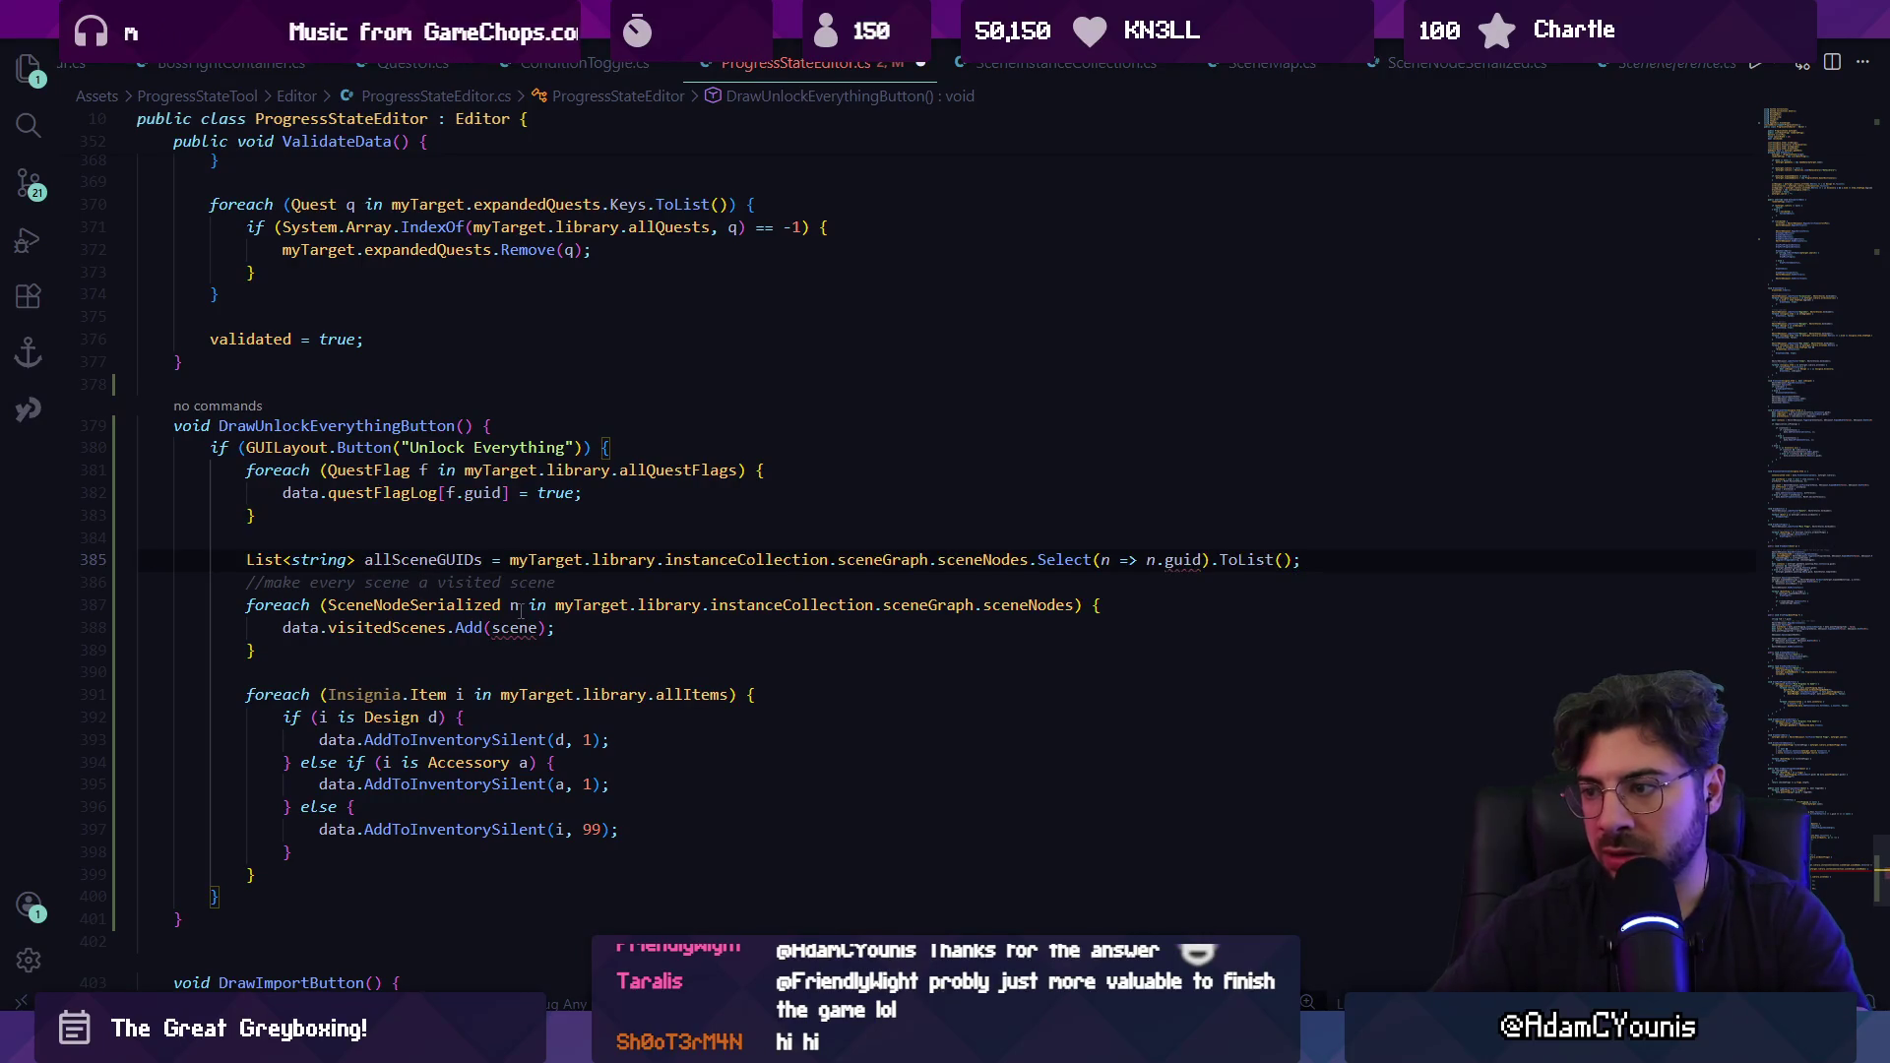
key(shift+Home)
key(shift+Home)
key(BackSpace)
key(BackSpace)
text(;)
text( =)
text(new();)
key(Down)
key(Down)
key(Down)
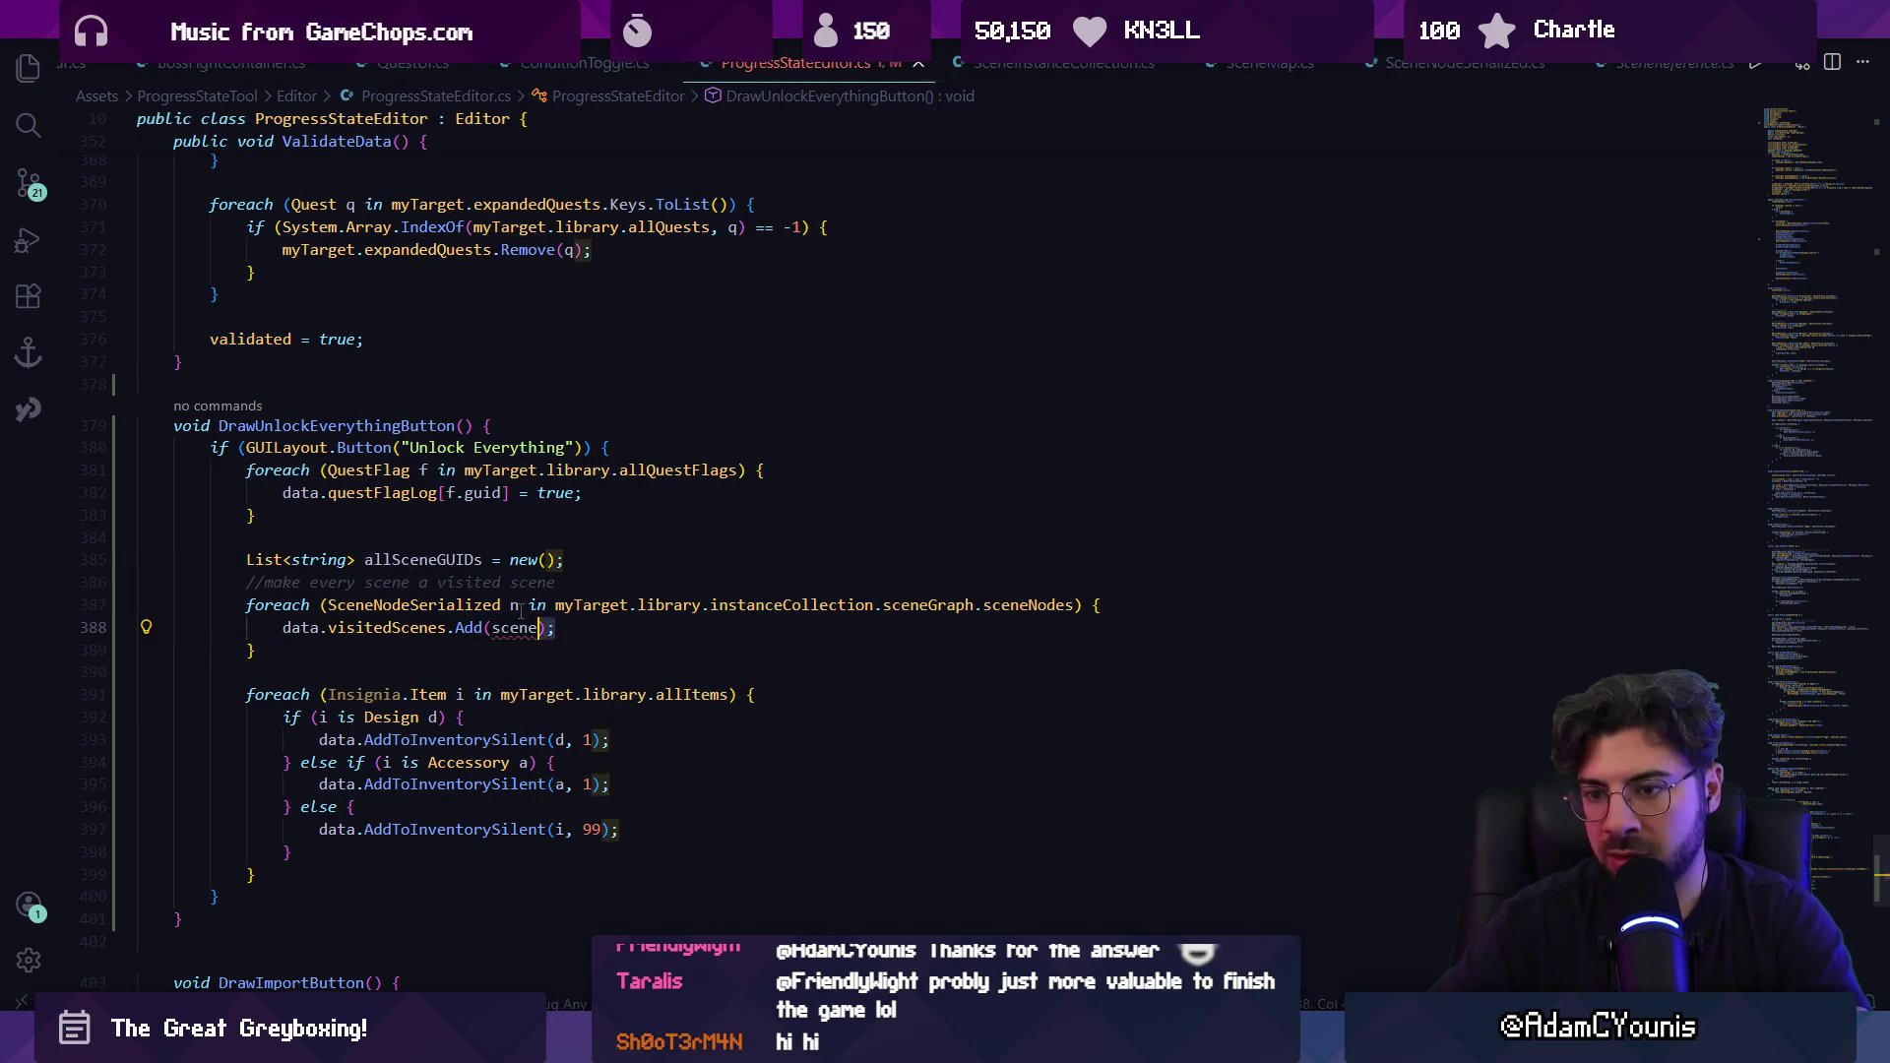
Replace the old visitedScenes add line so the loop adds to allSceneGUIDs.
key(End)
key(shift+Home)
key(BackSpace)
text(all)
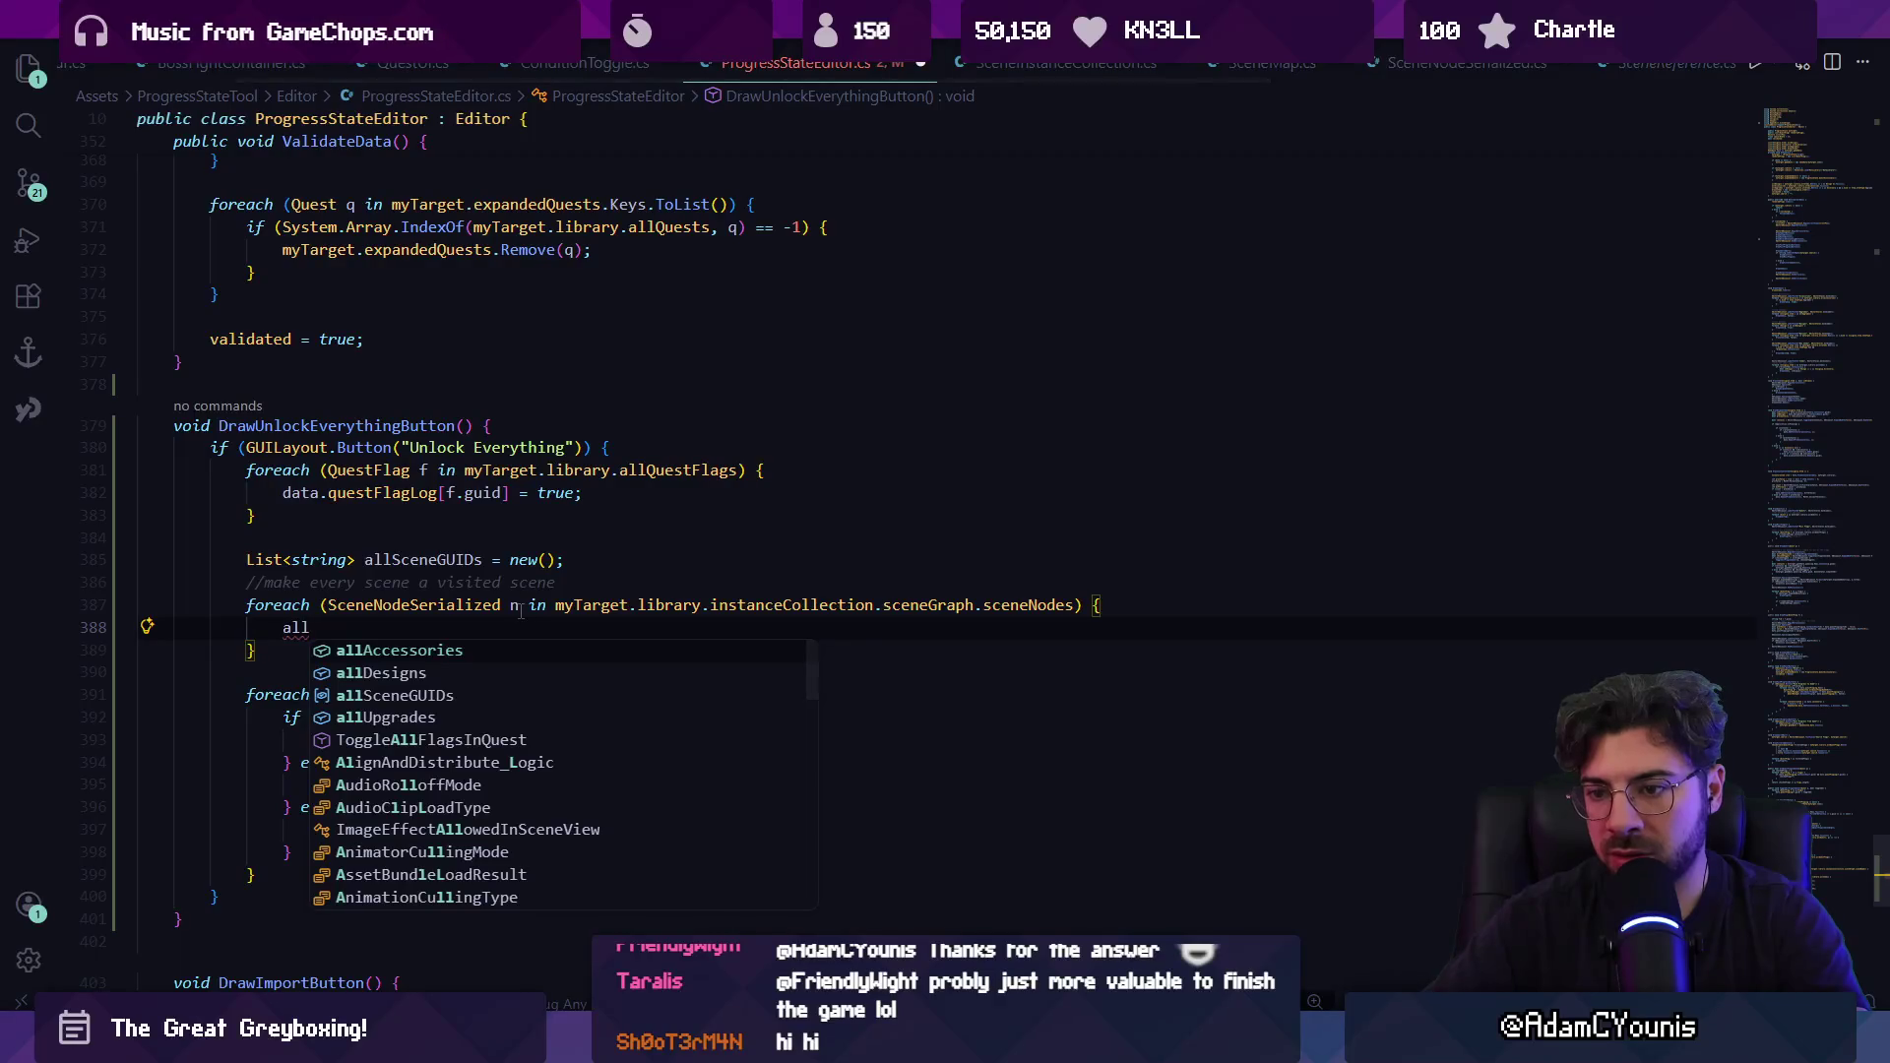
key(Tab)
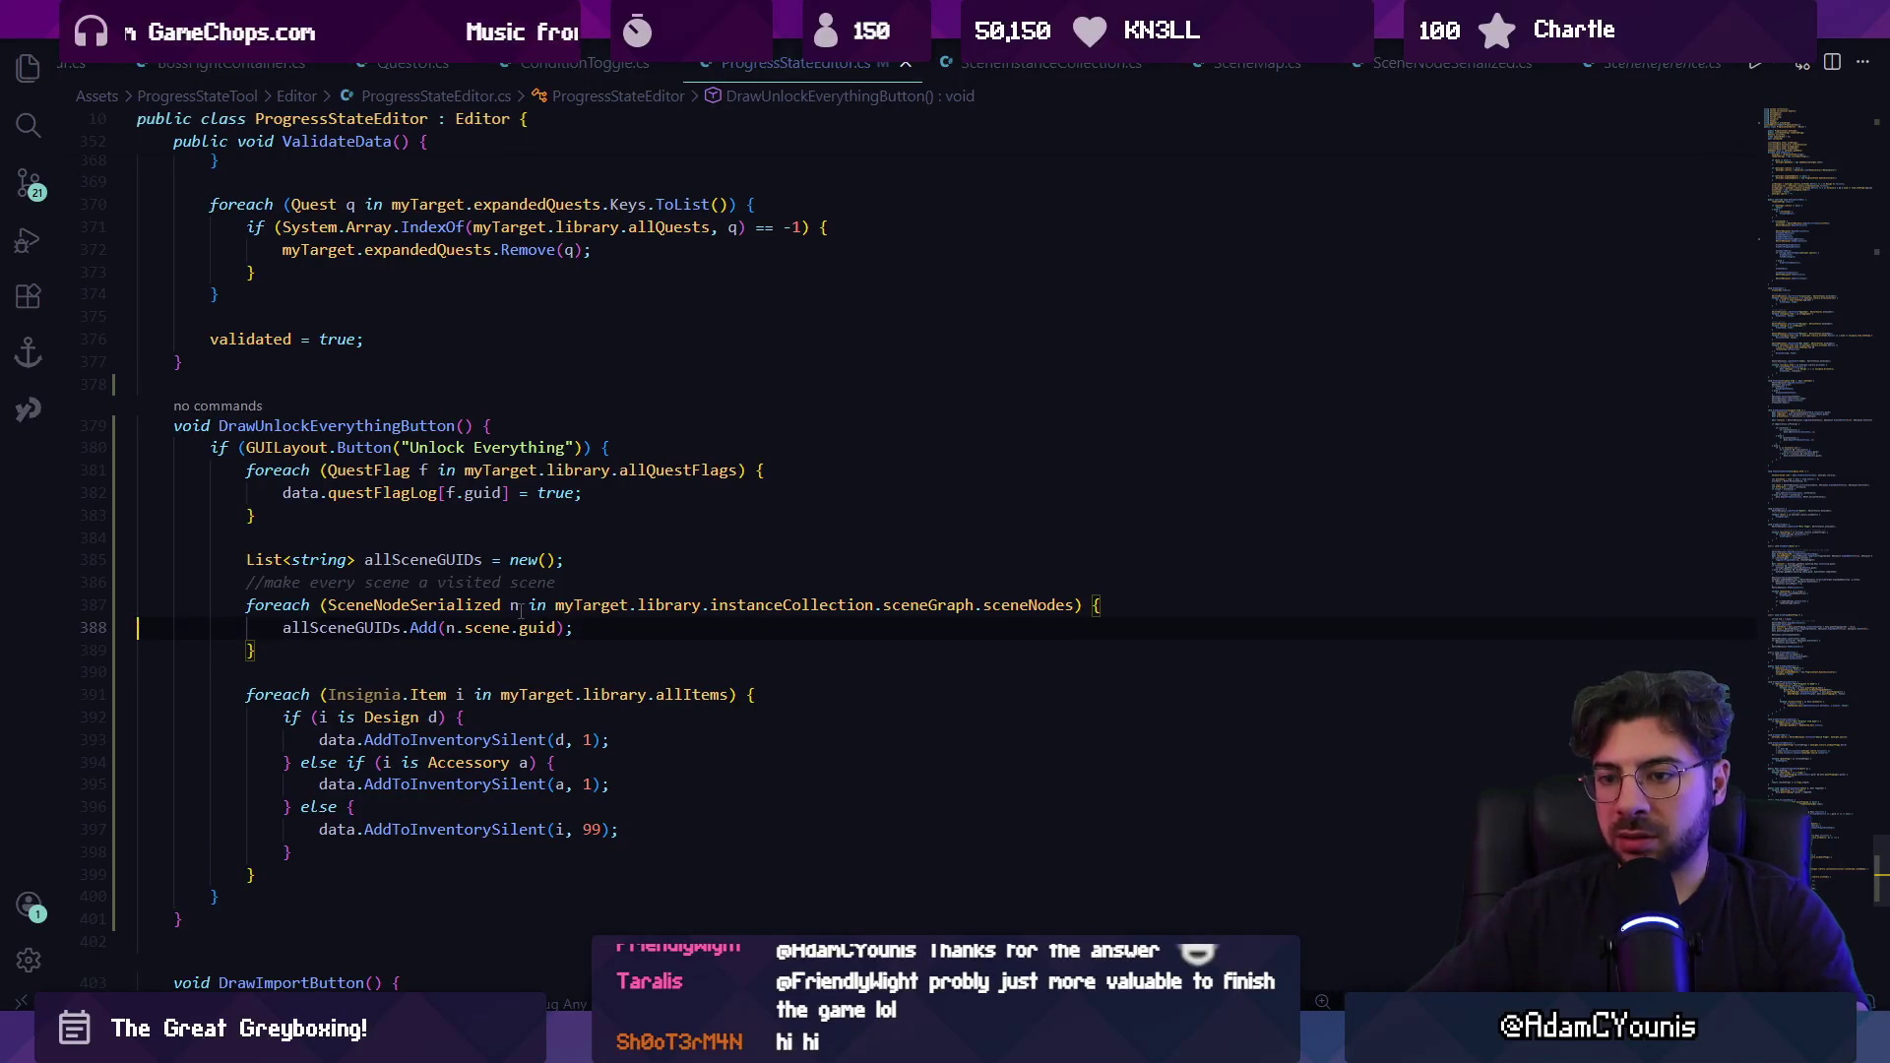
Add a second loop adding each guid to visitedScenes only if not already contained, then return to Unity.
key(Return)
key(Return)
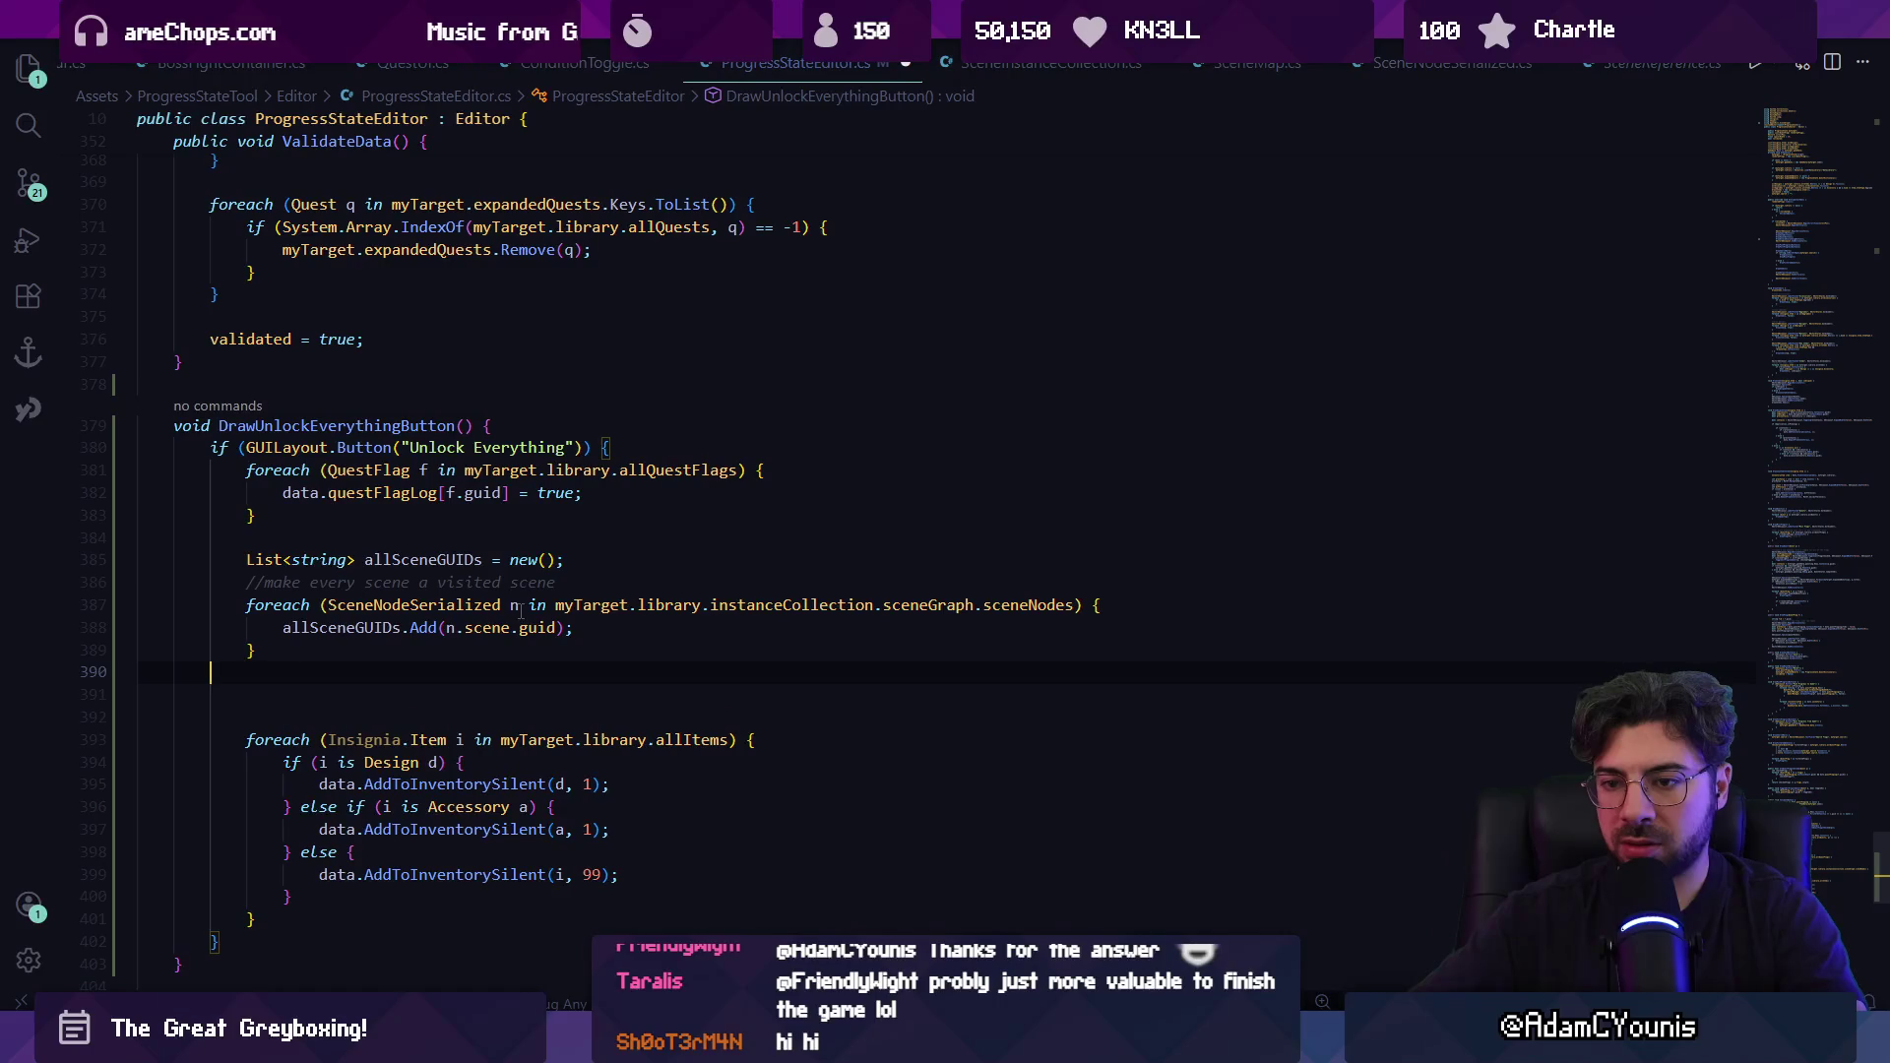
key(Return)
text(forea)
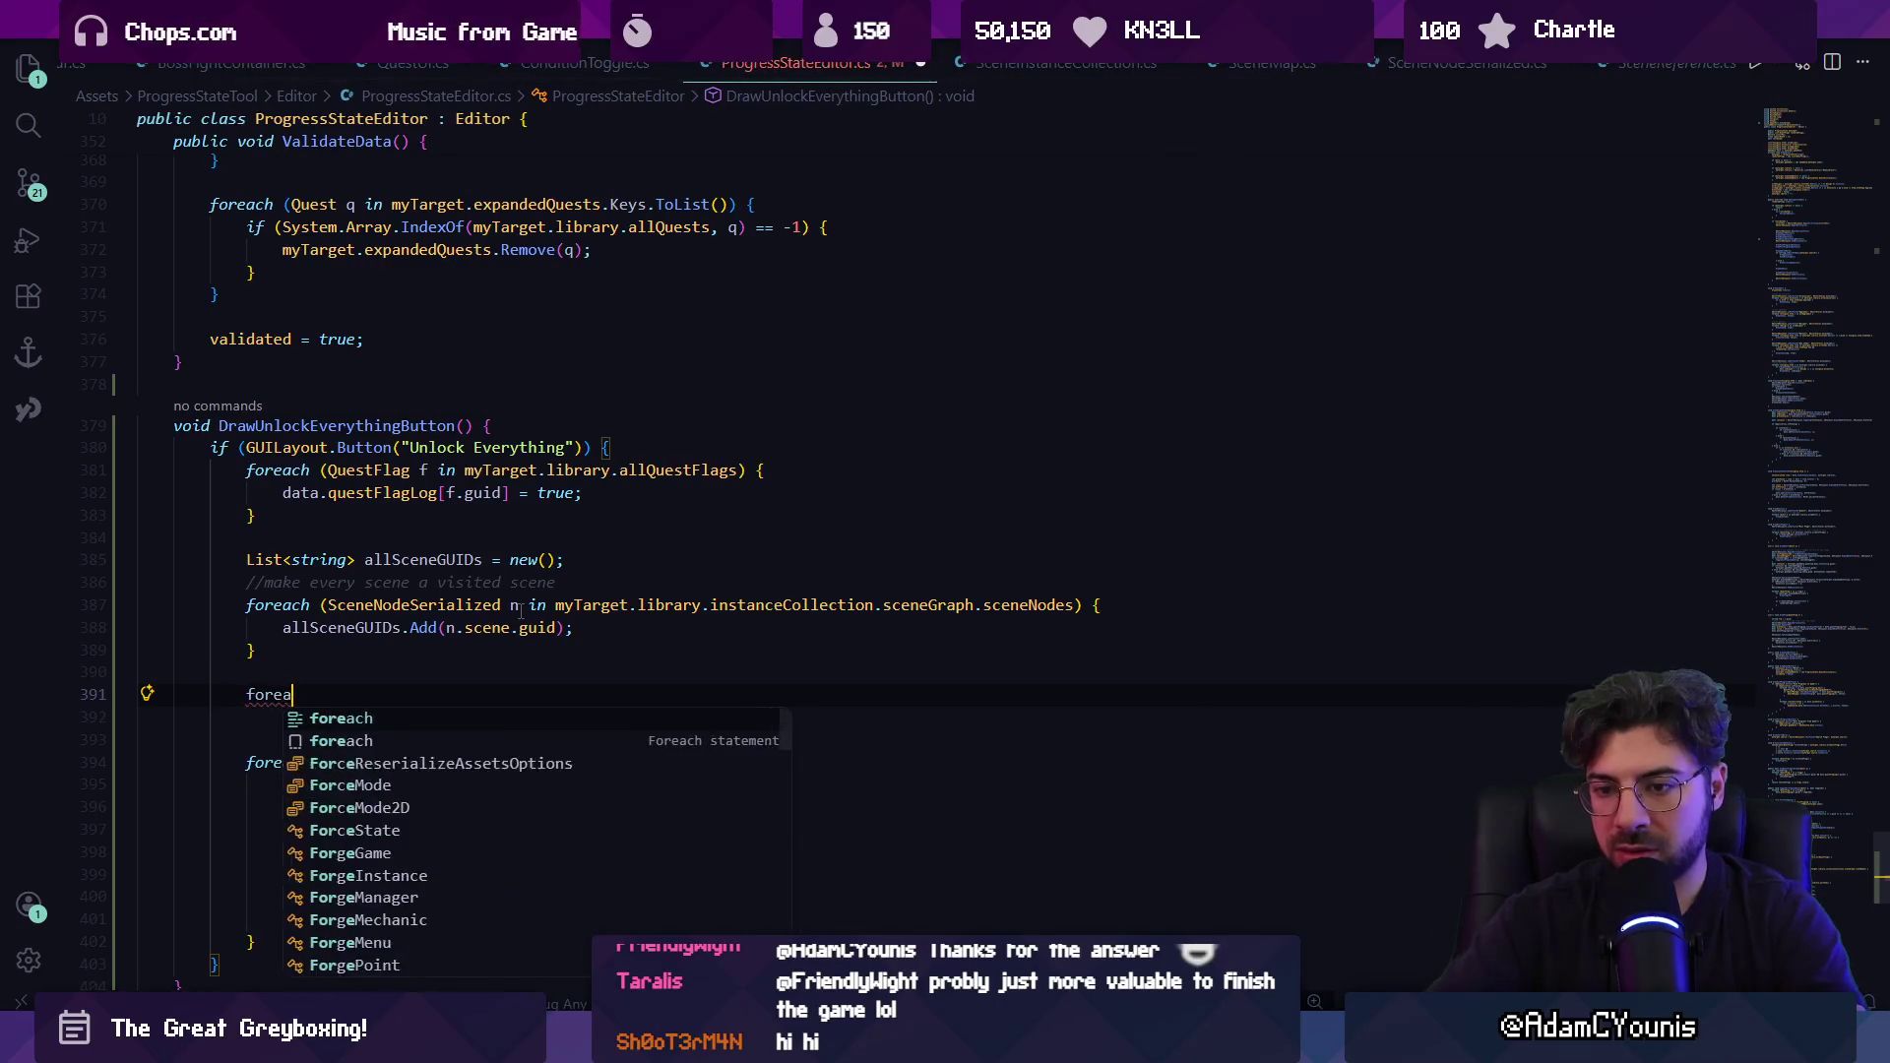
text(ch)
key(Tab)
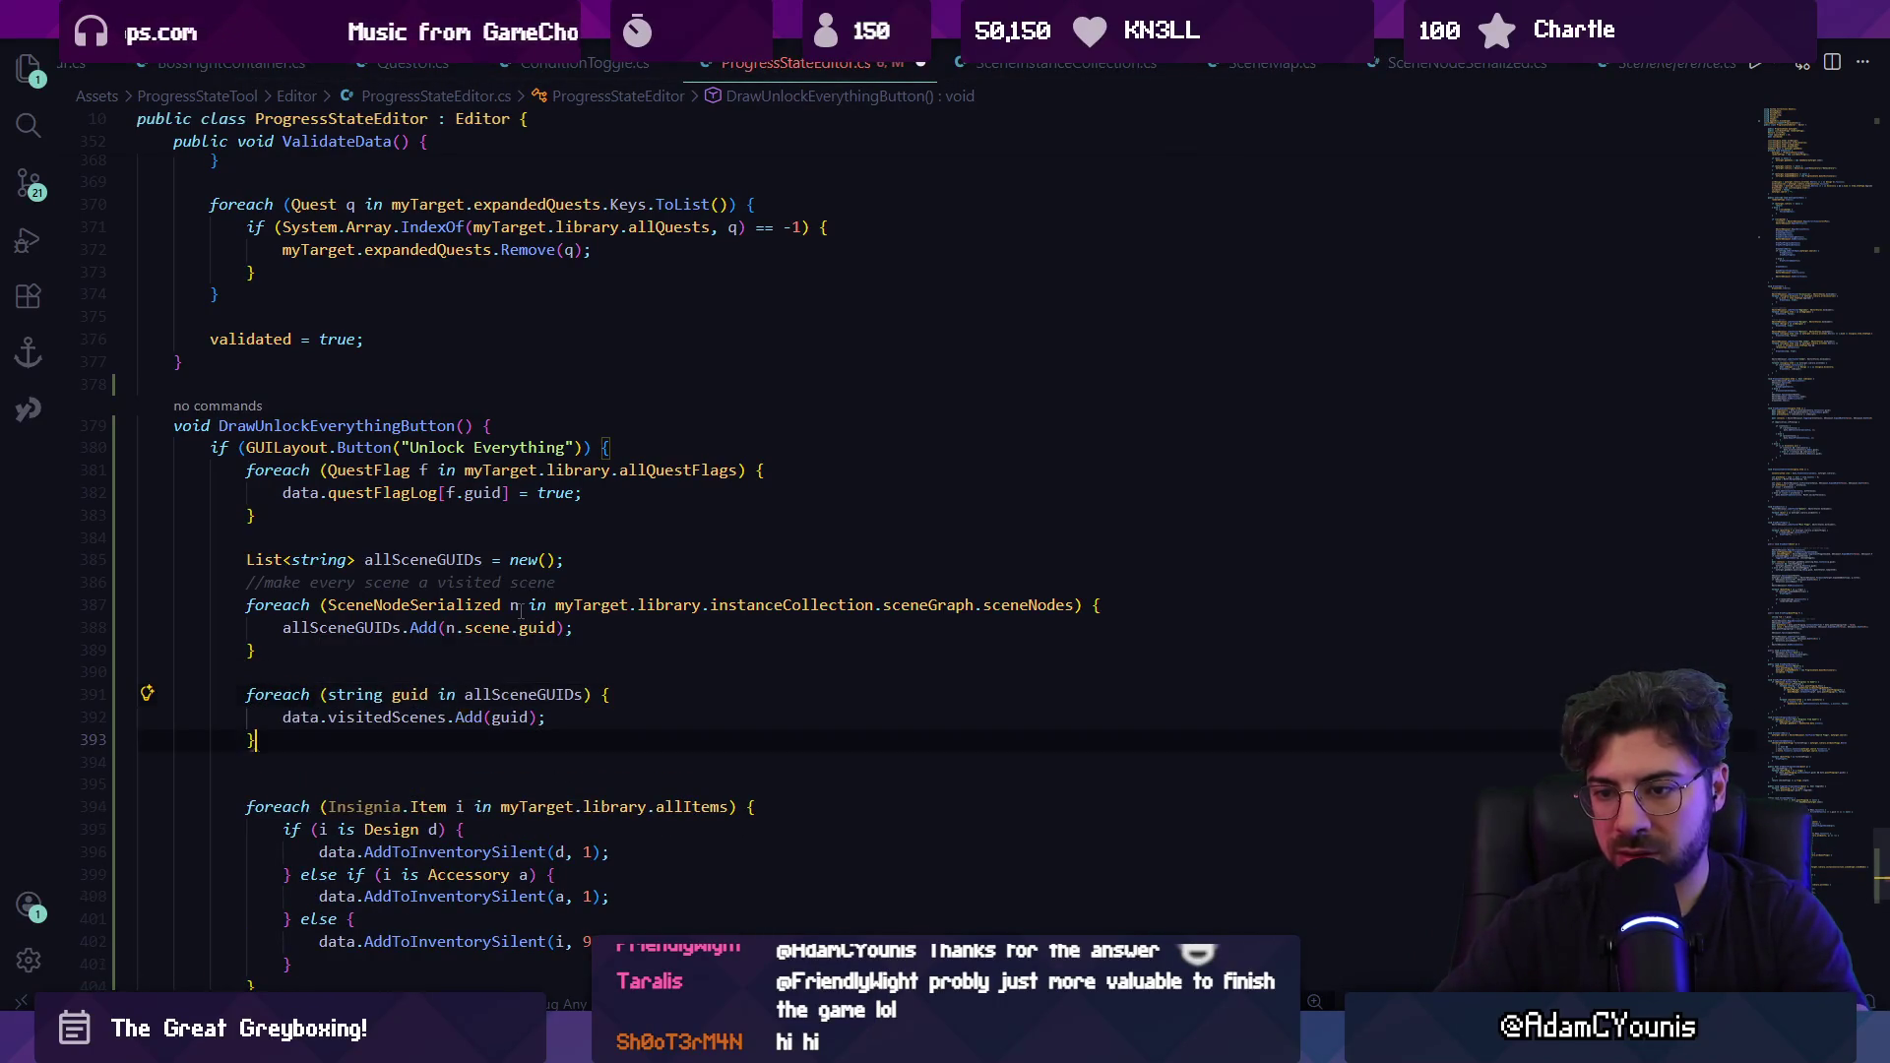
key(Return)
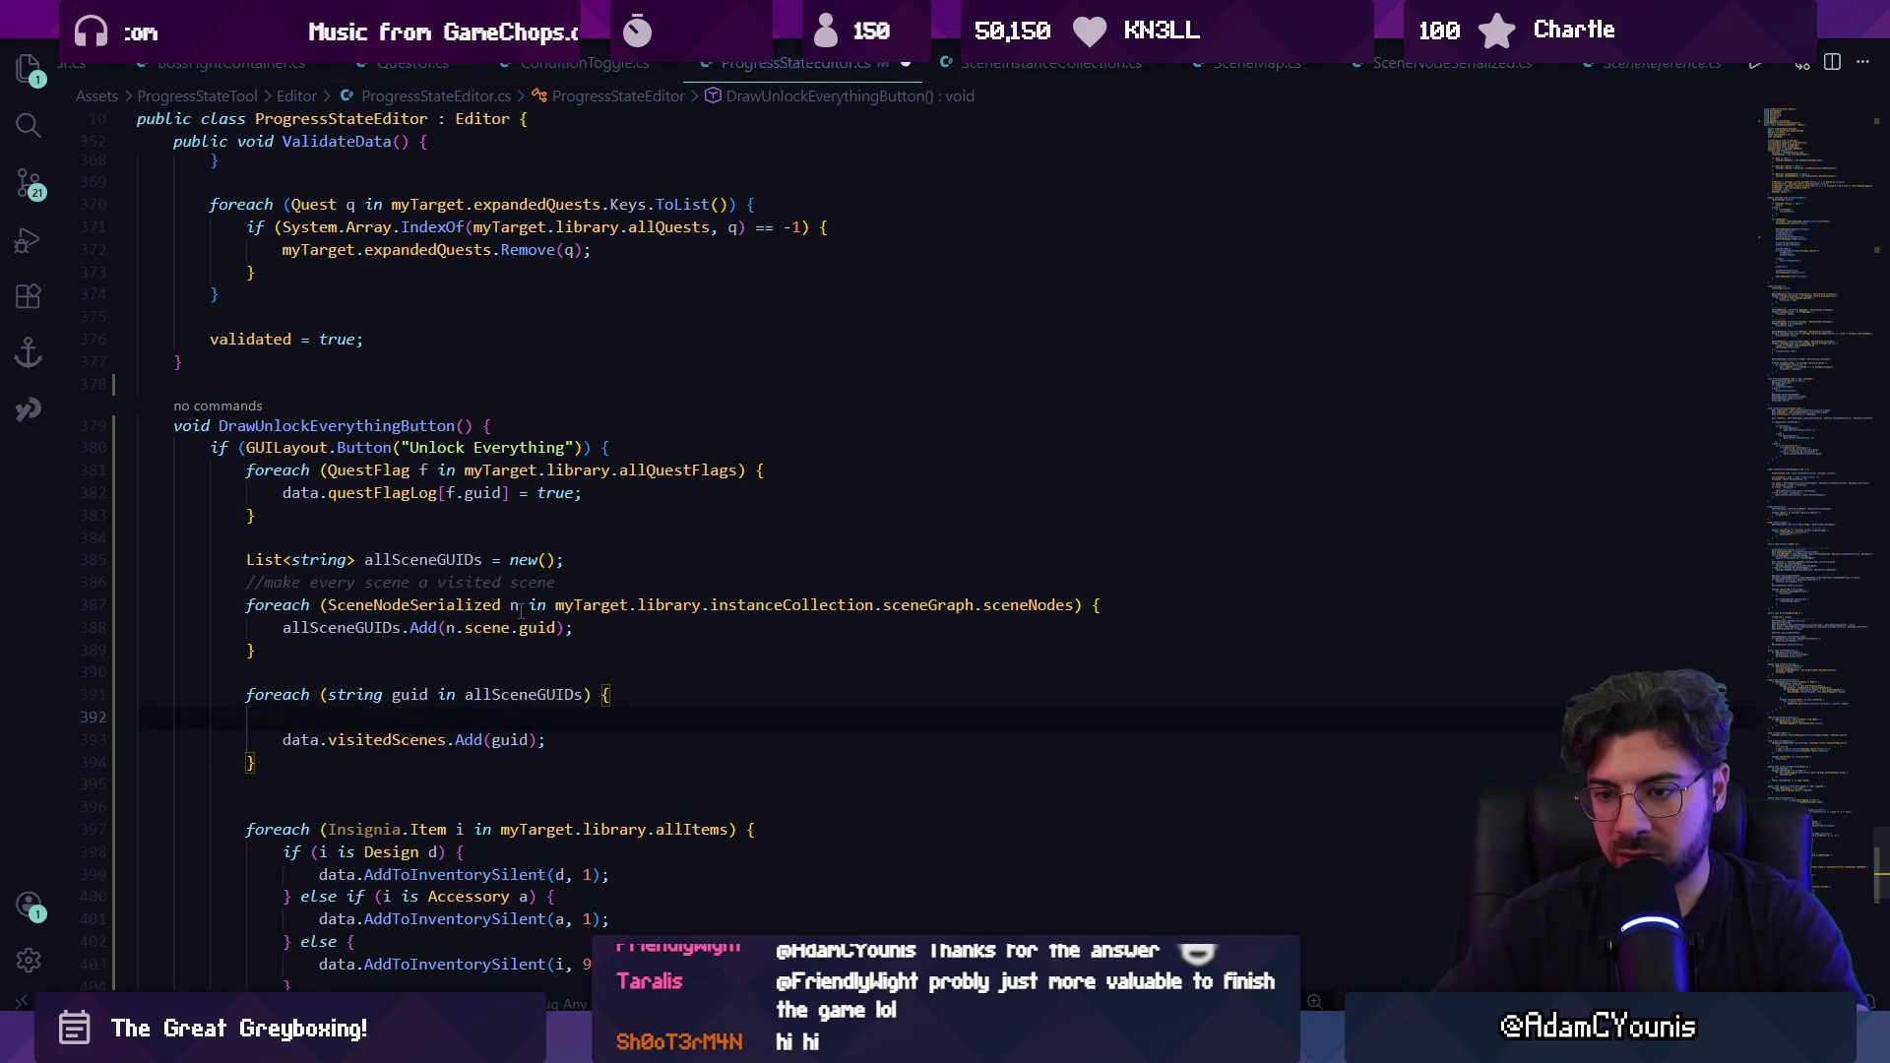
text(iuf()
key(Tab)
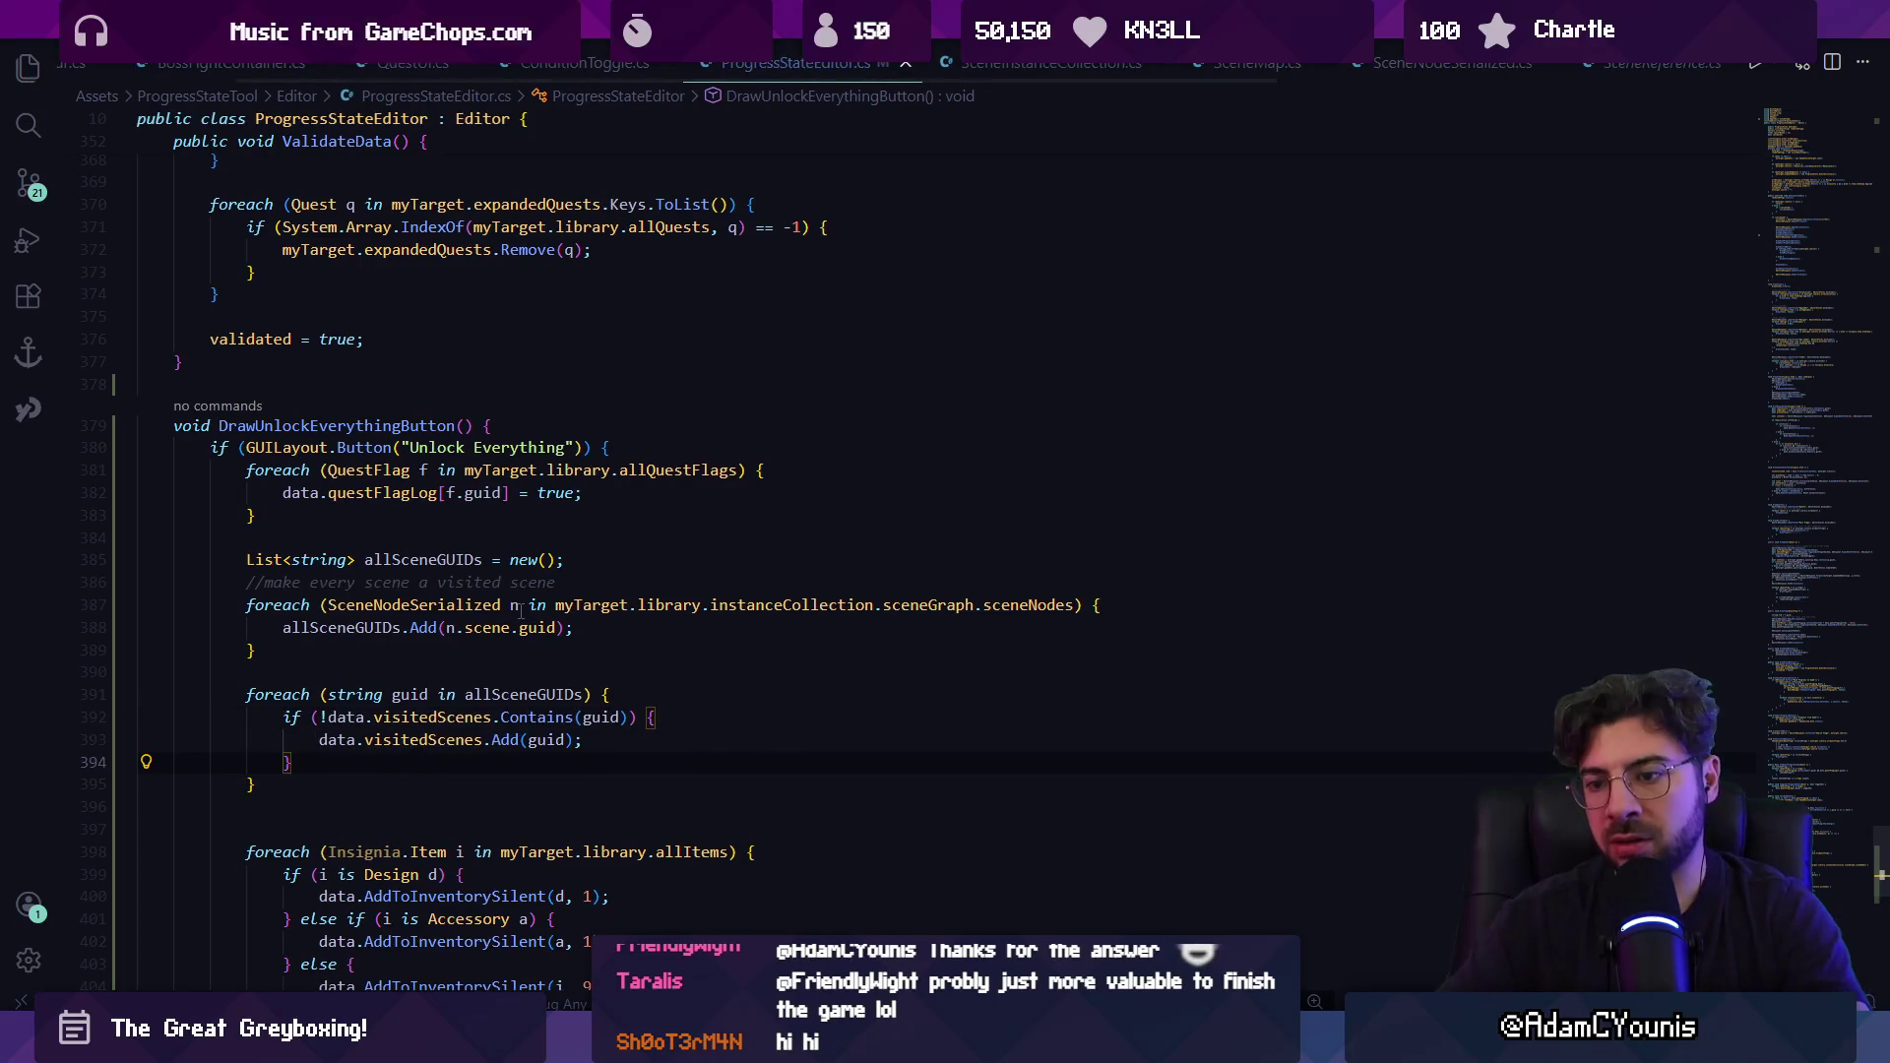
key(alt+Tab)
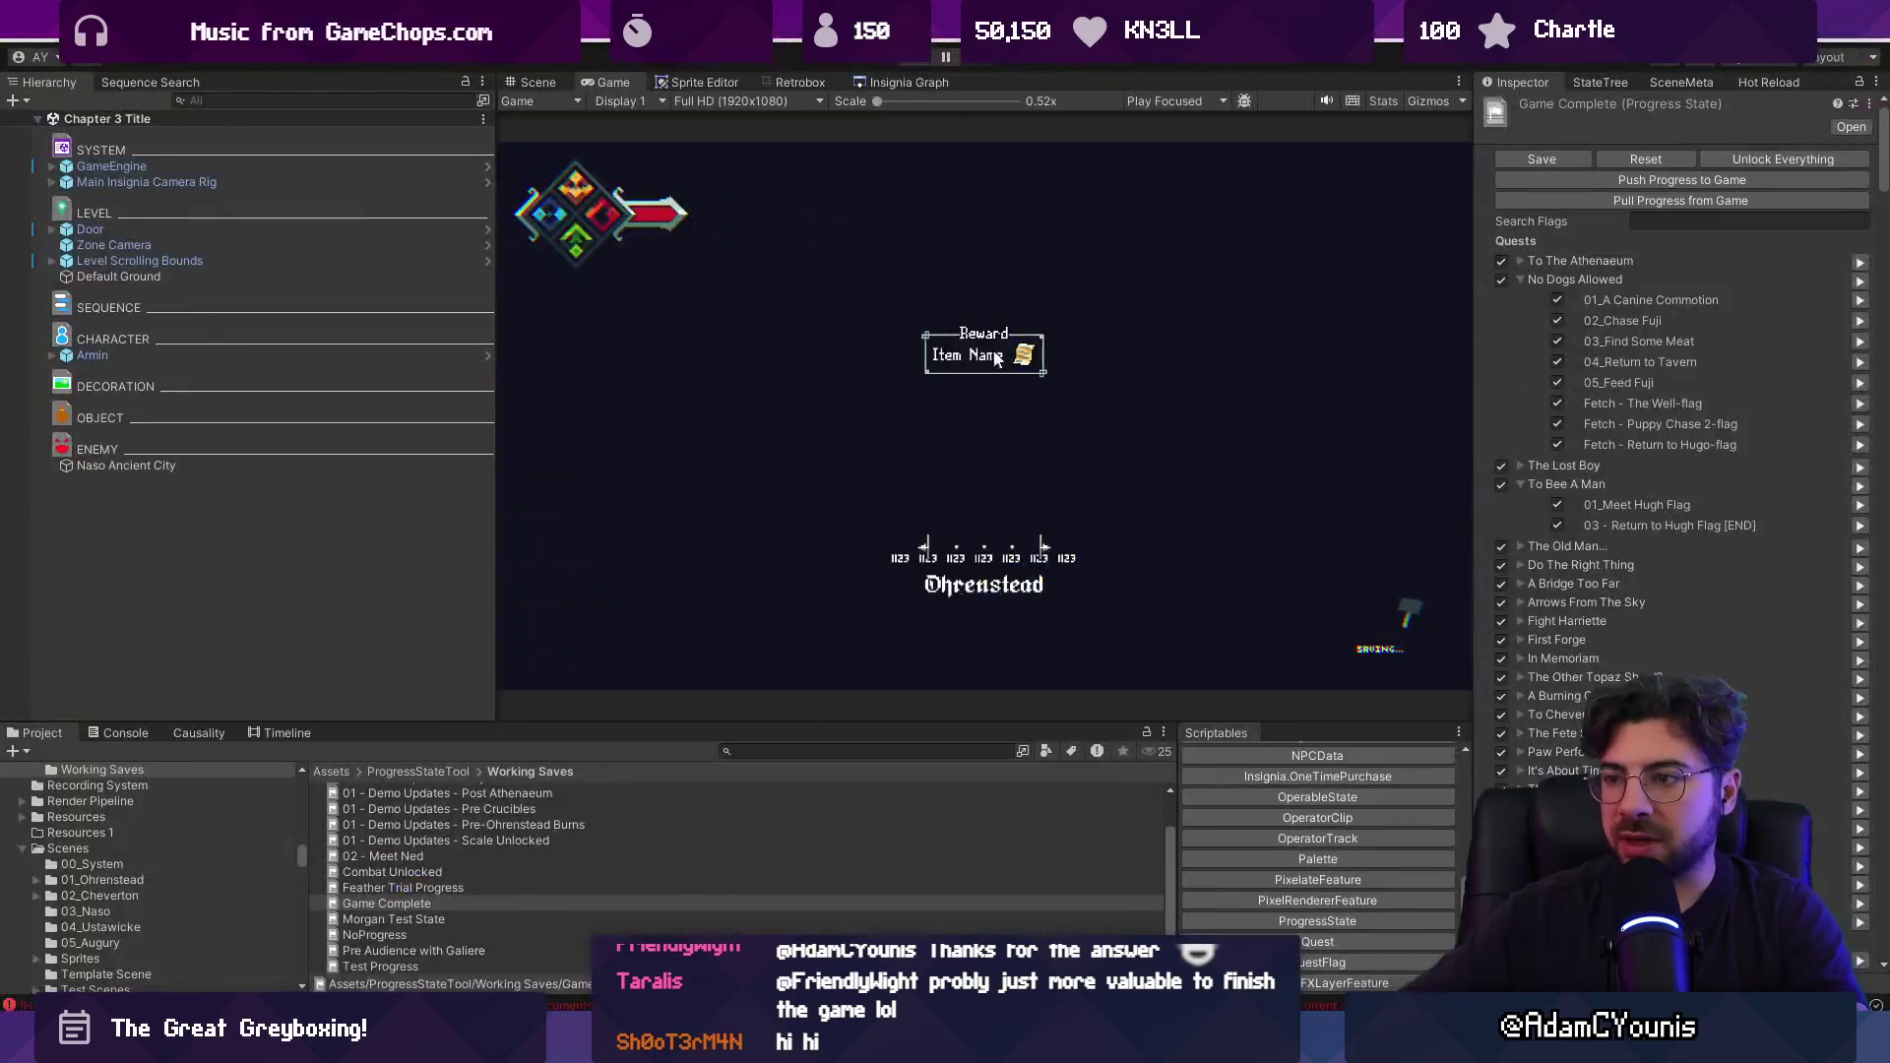
Run Unlock Everything on the Game Complete progress state and check the Console for errors.
click(491, 904)
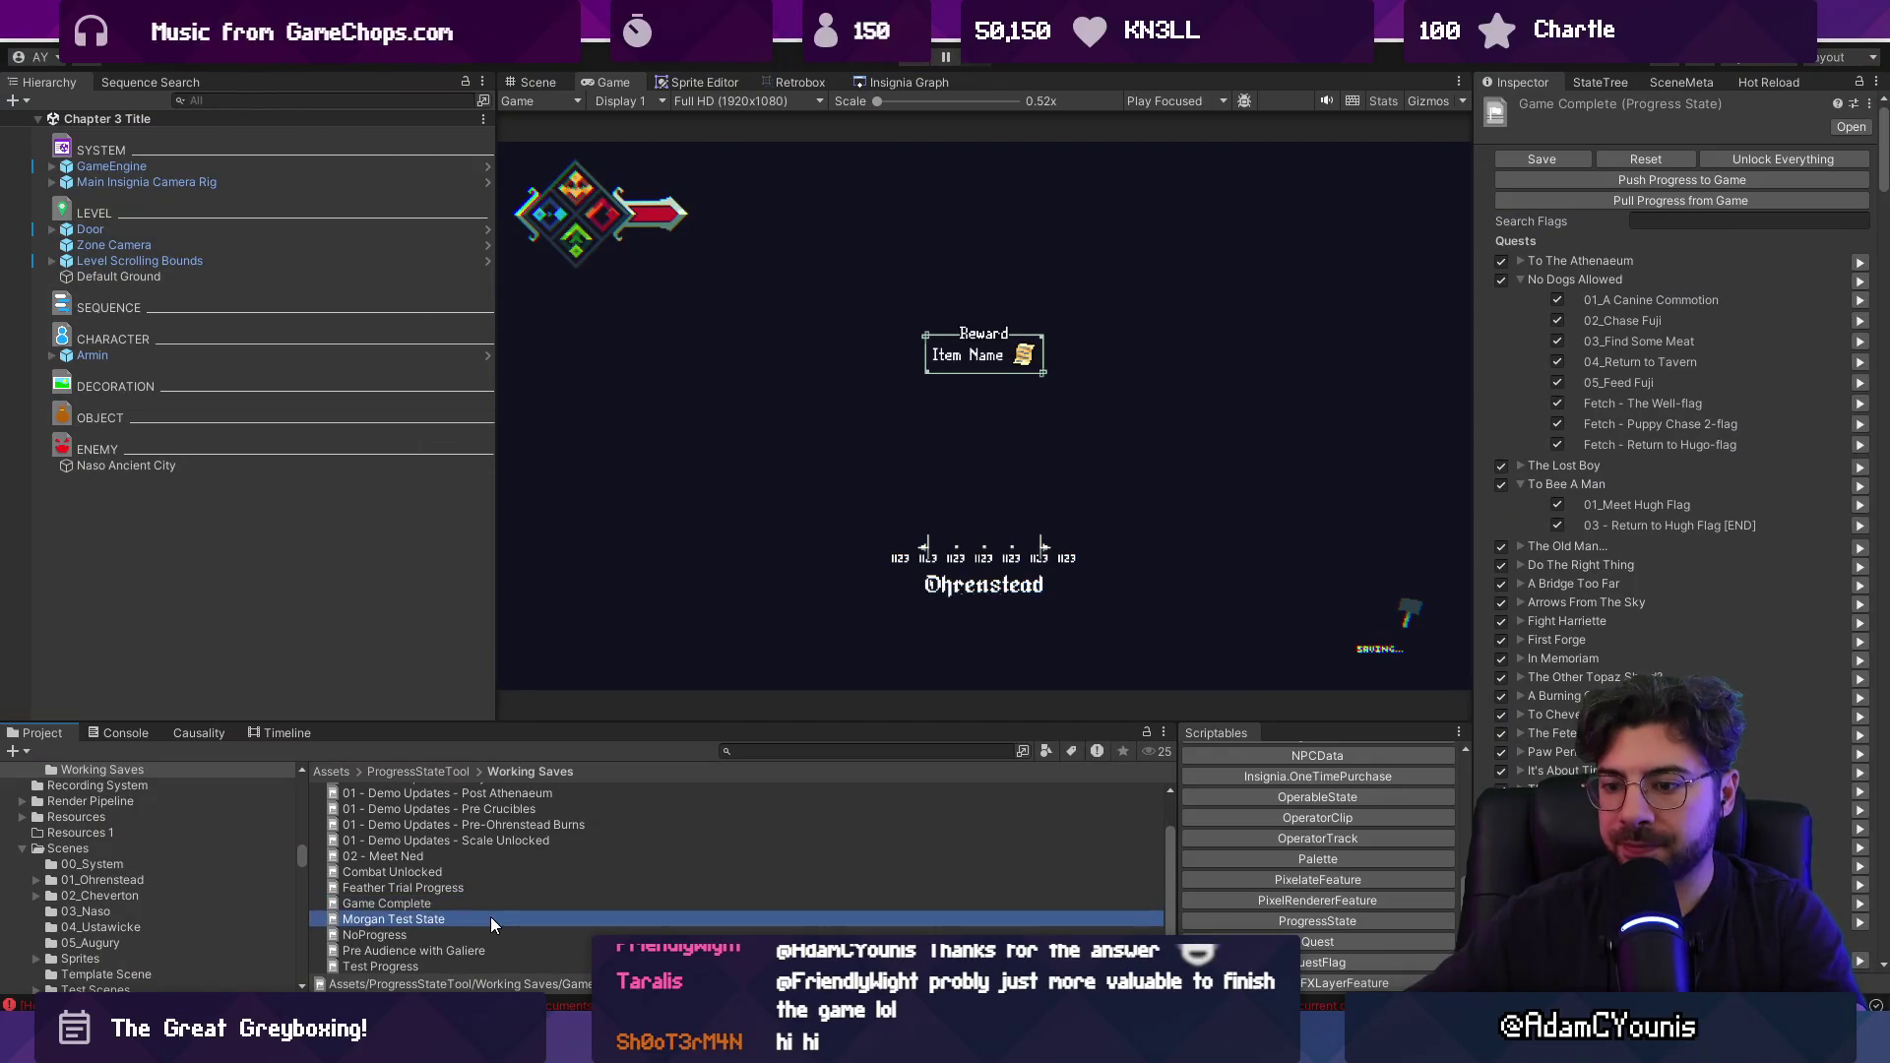
click(1725, 157)
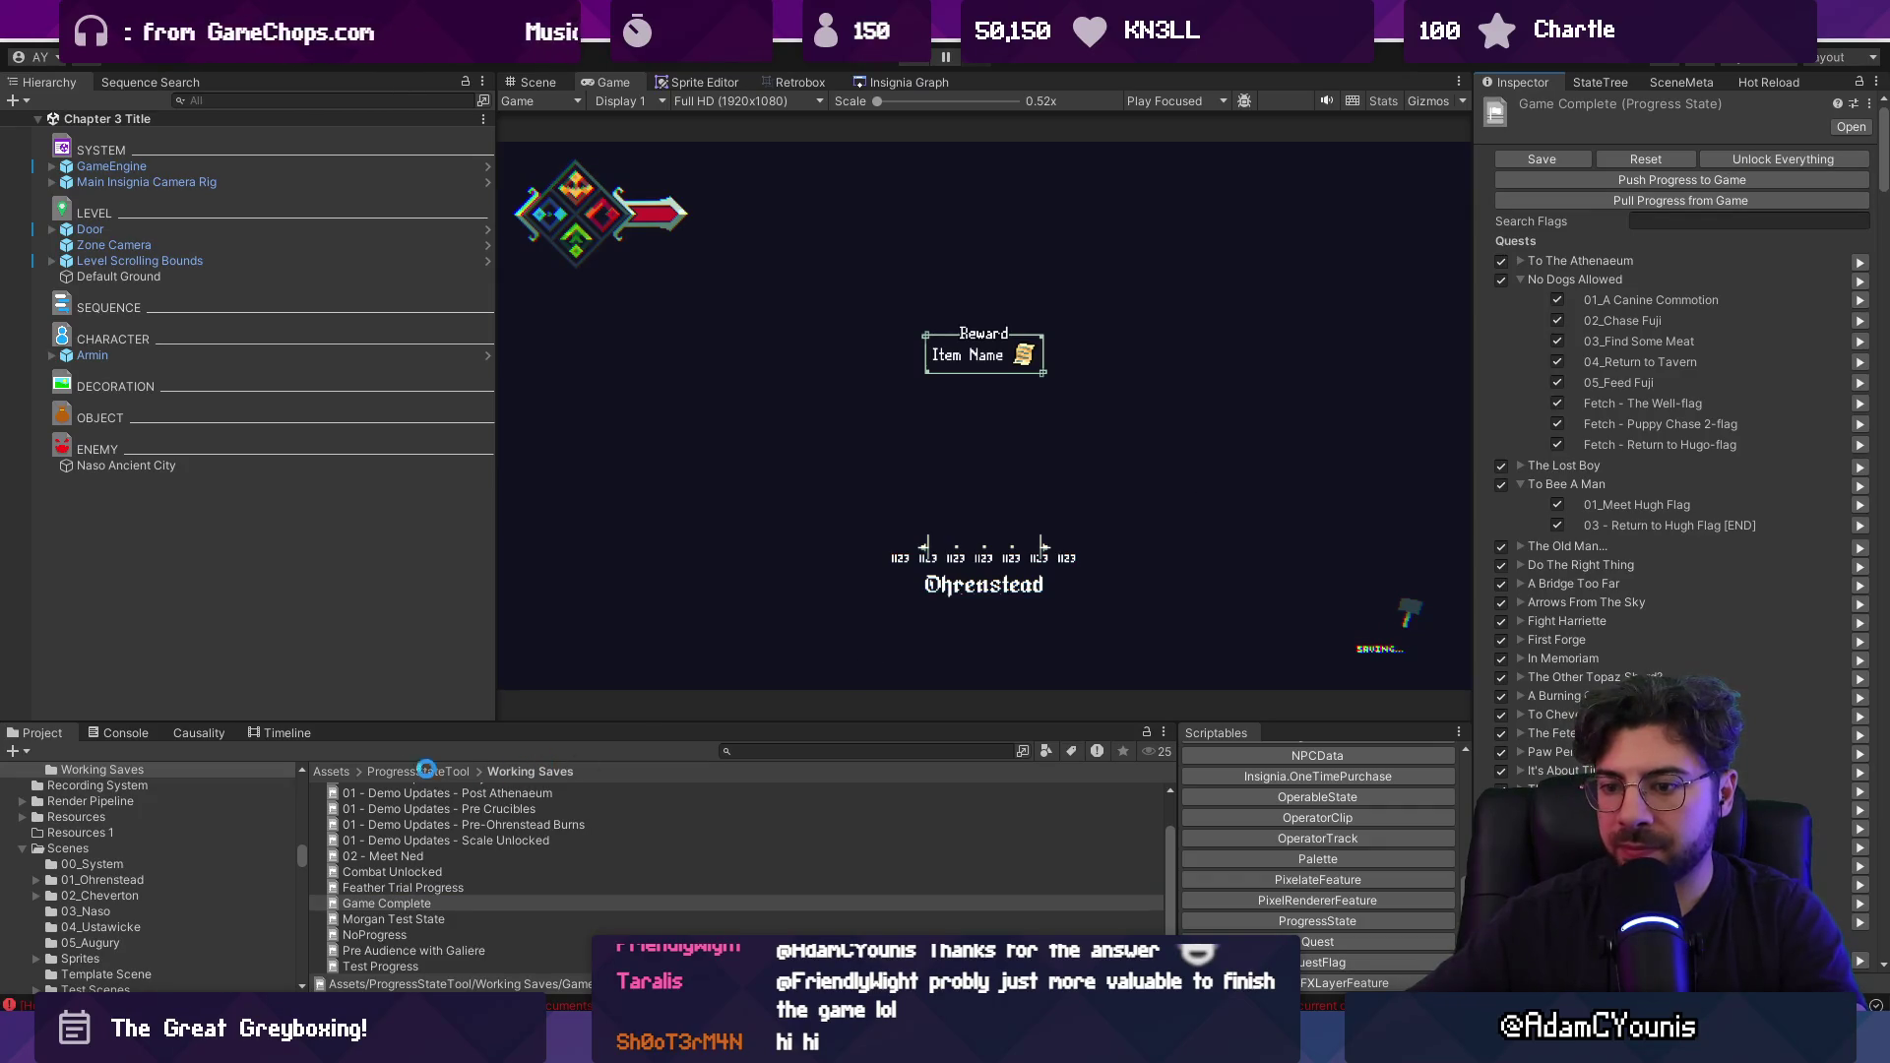
click(107, 741)
click(41, 733)
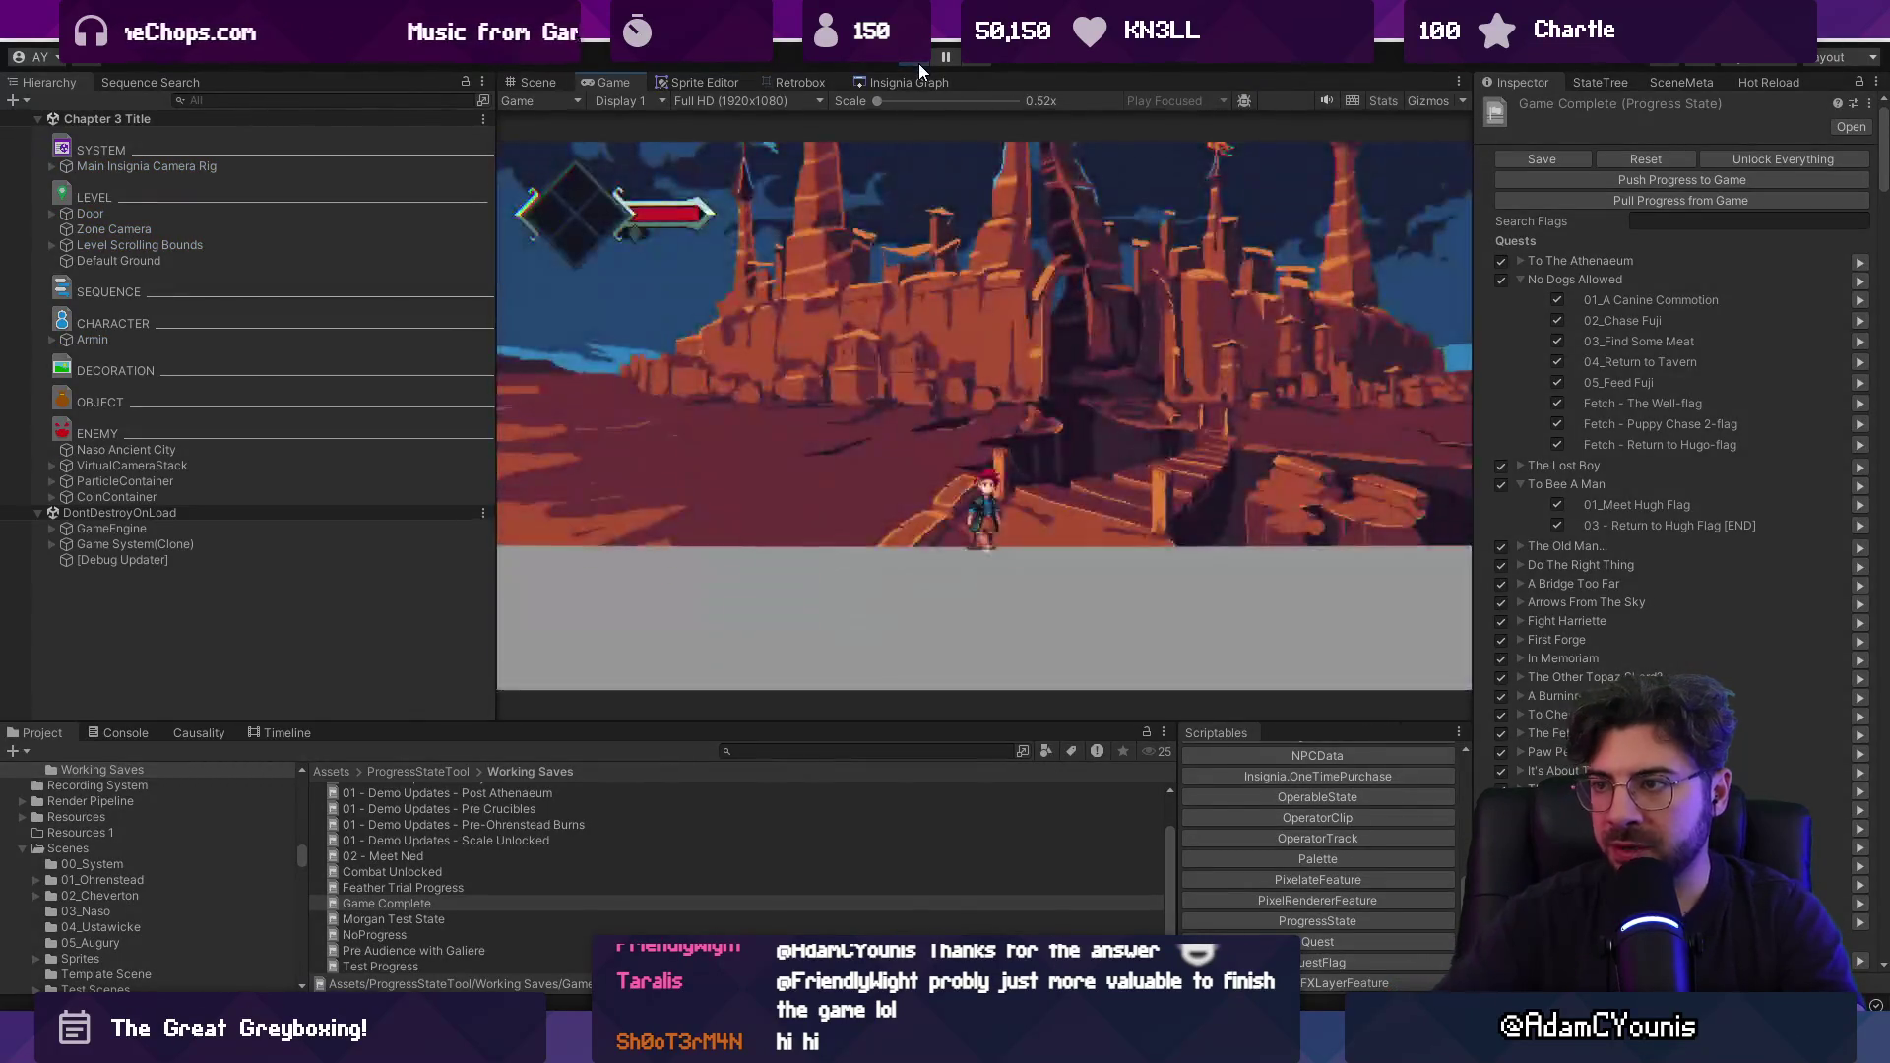
Stop the running game and expand the Visited list to review the added scenes.
click(938, 56)
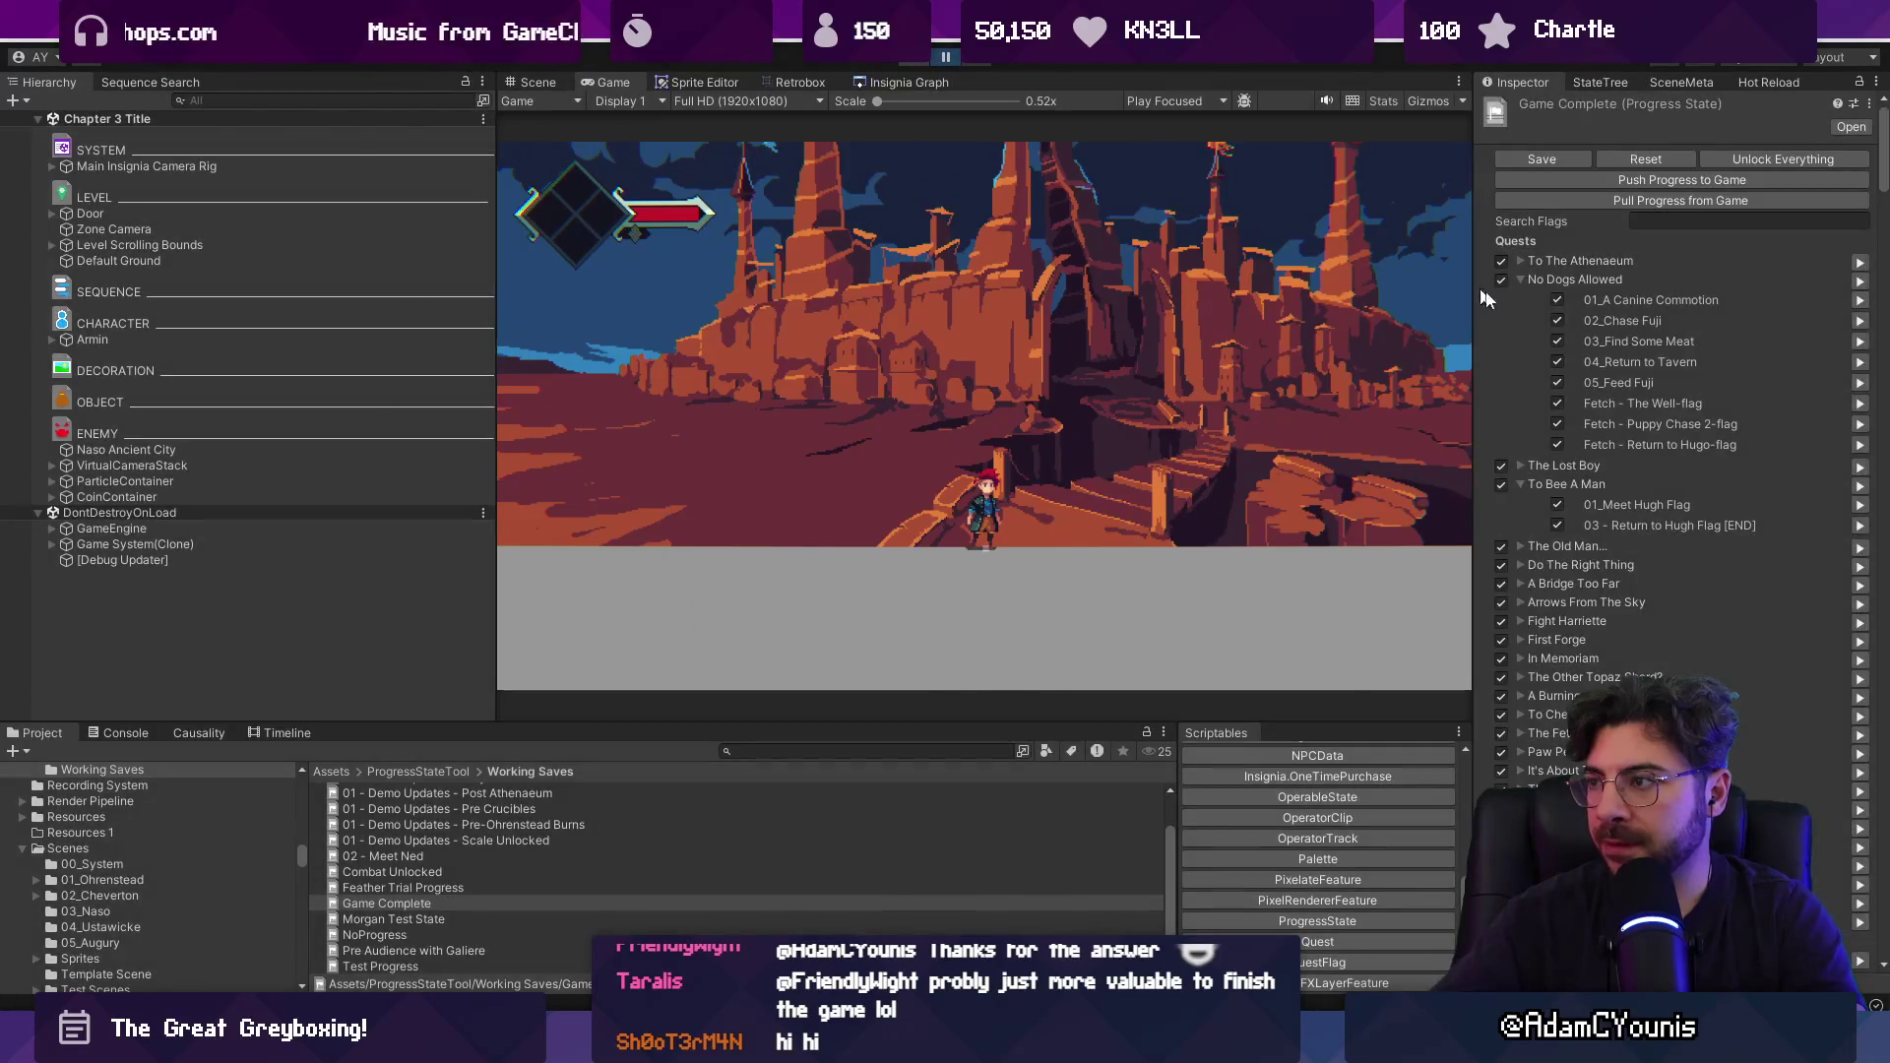
click(1682, 179)
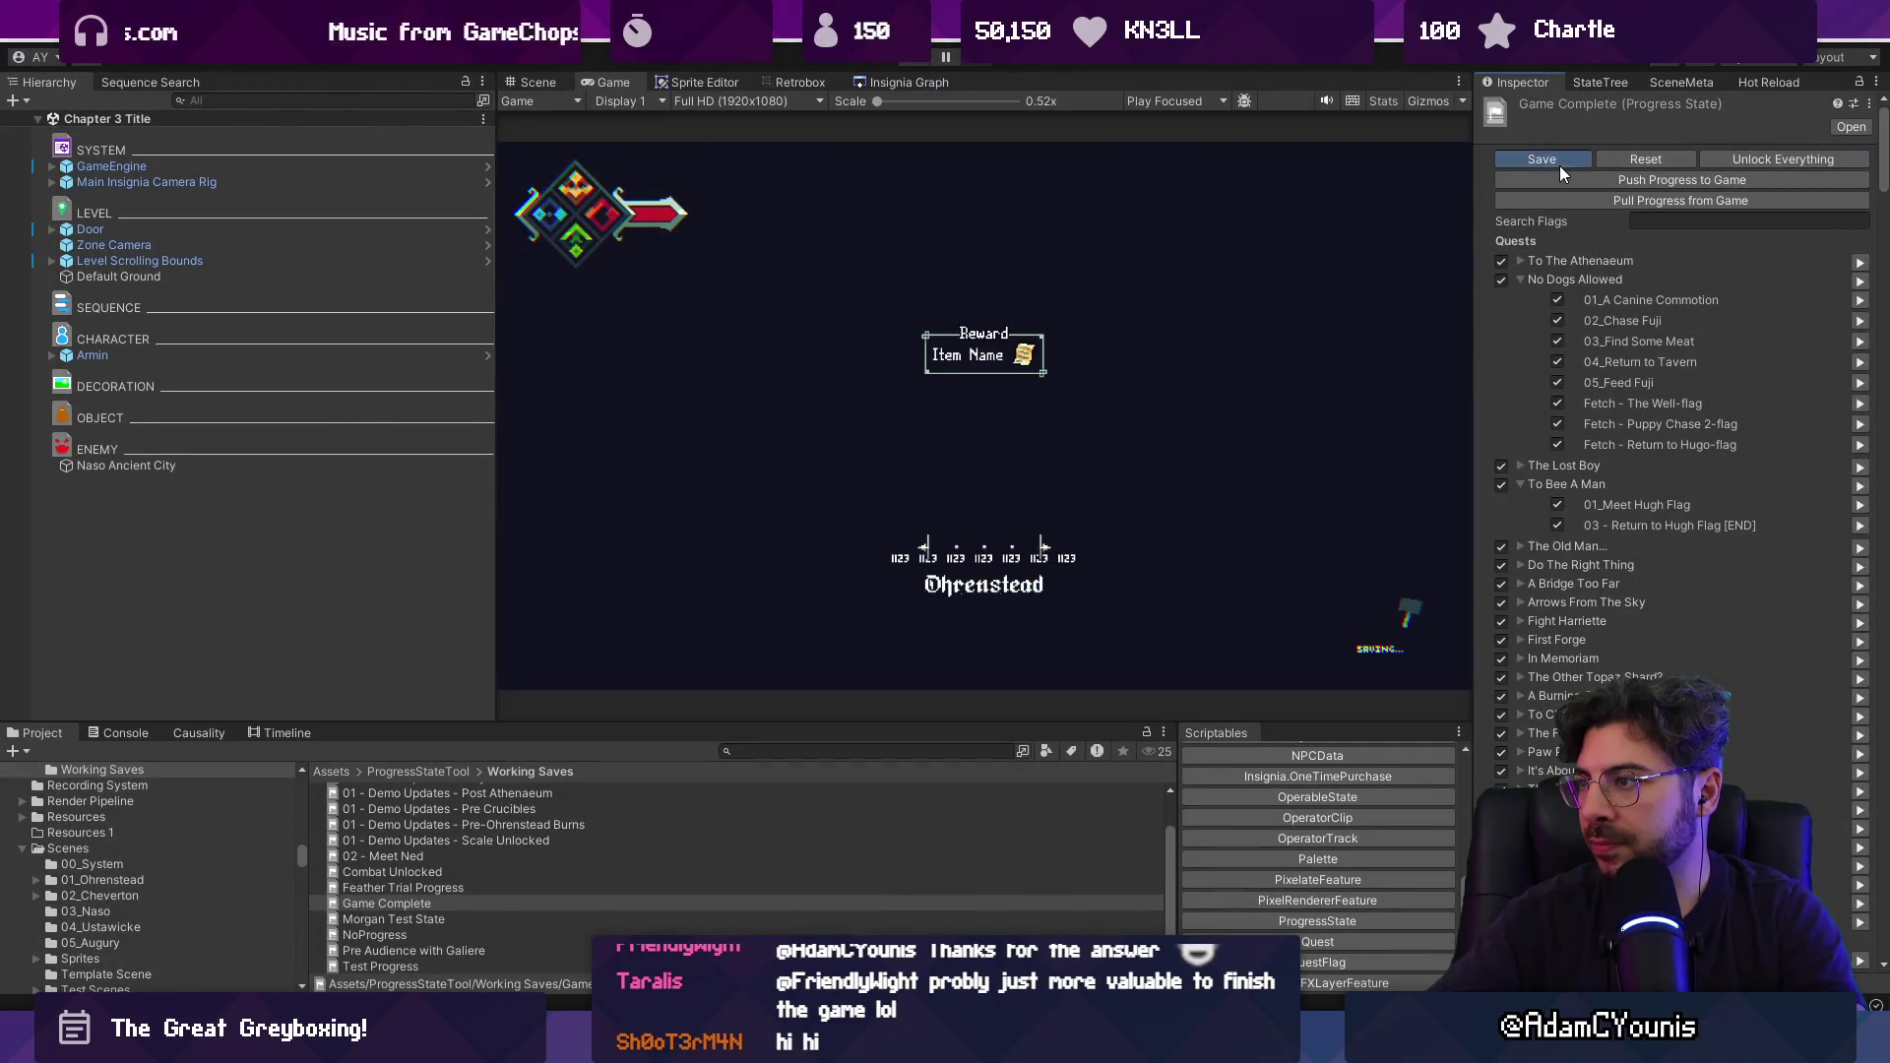
drag(1880, 146, 1884, 915)
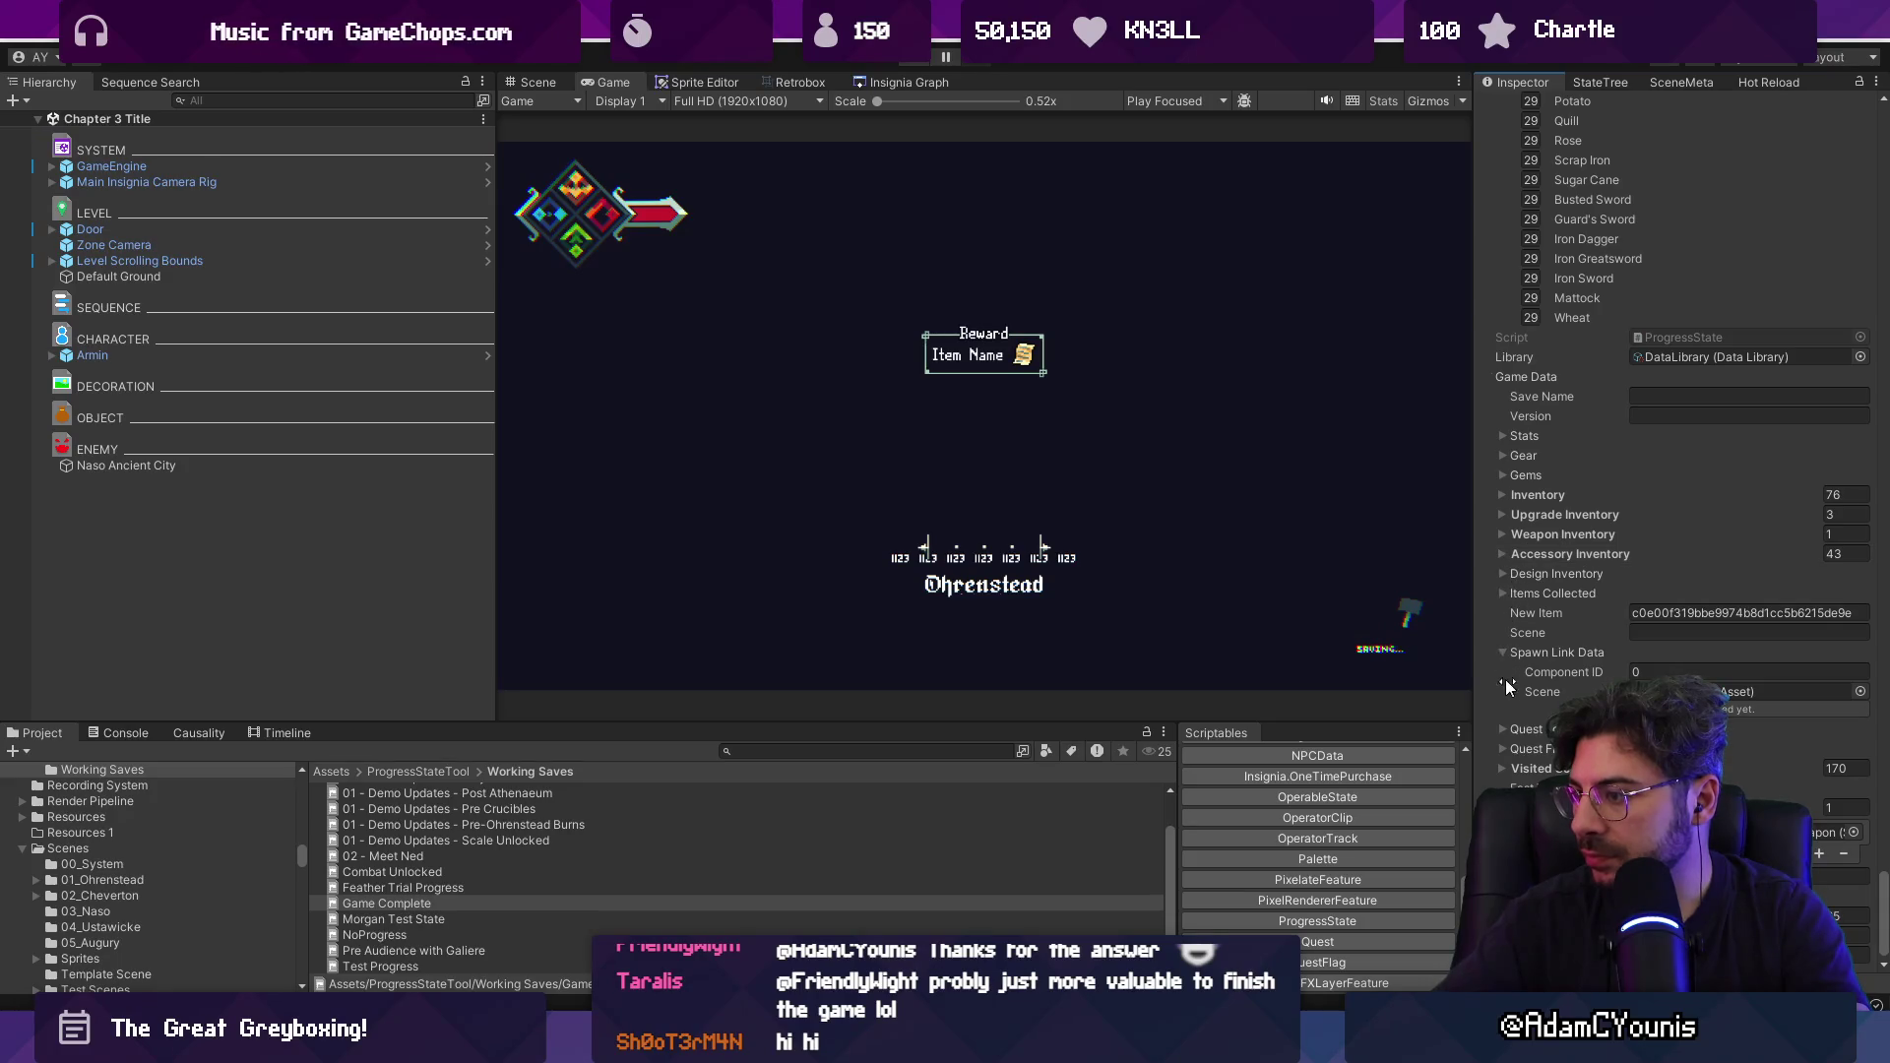
click(1503, 653)
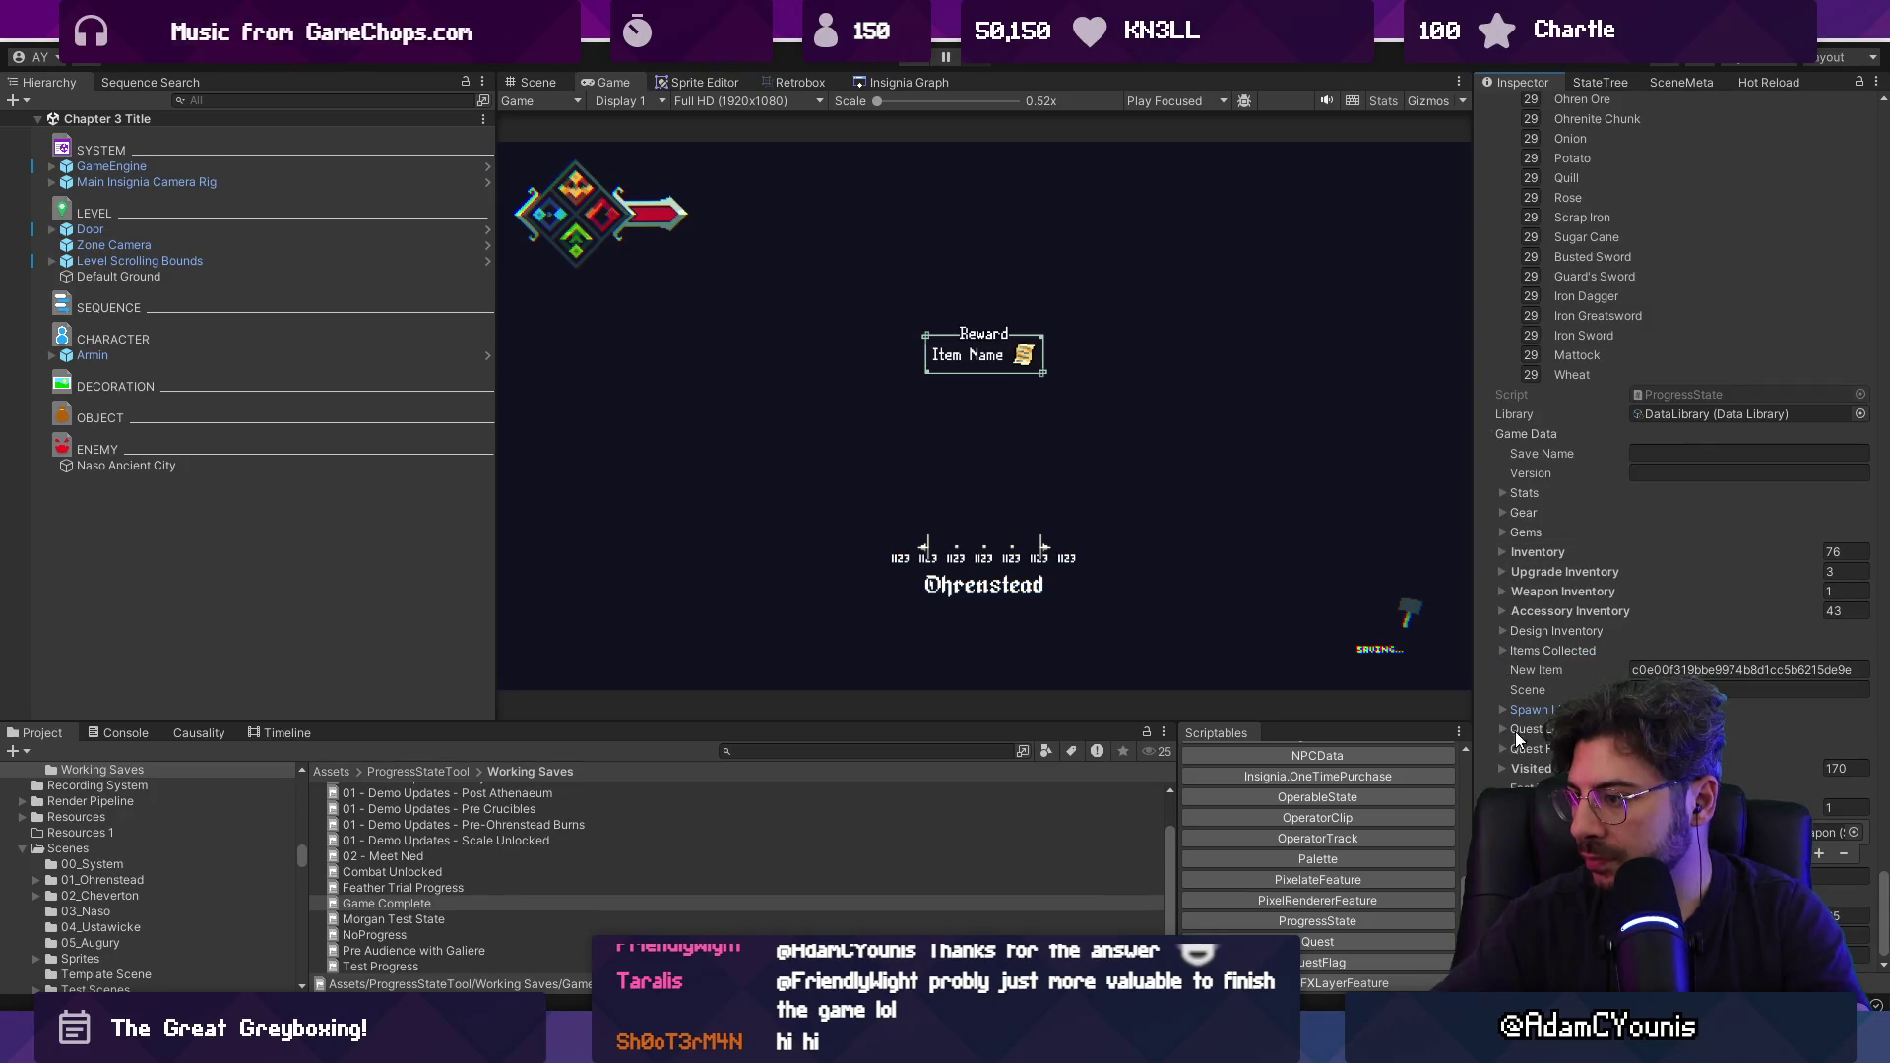
click(1504, 770)
scroll(1619, 660, down, 15)
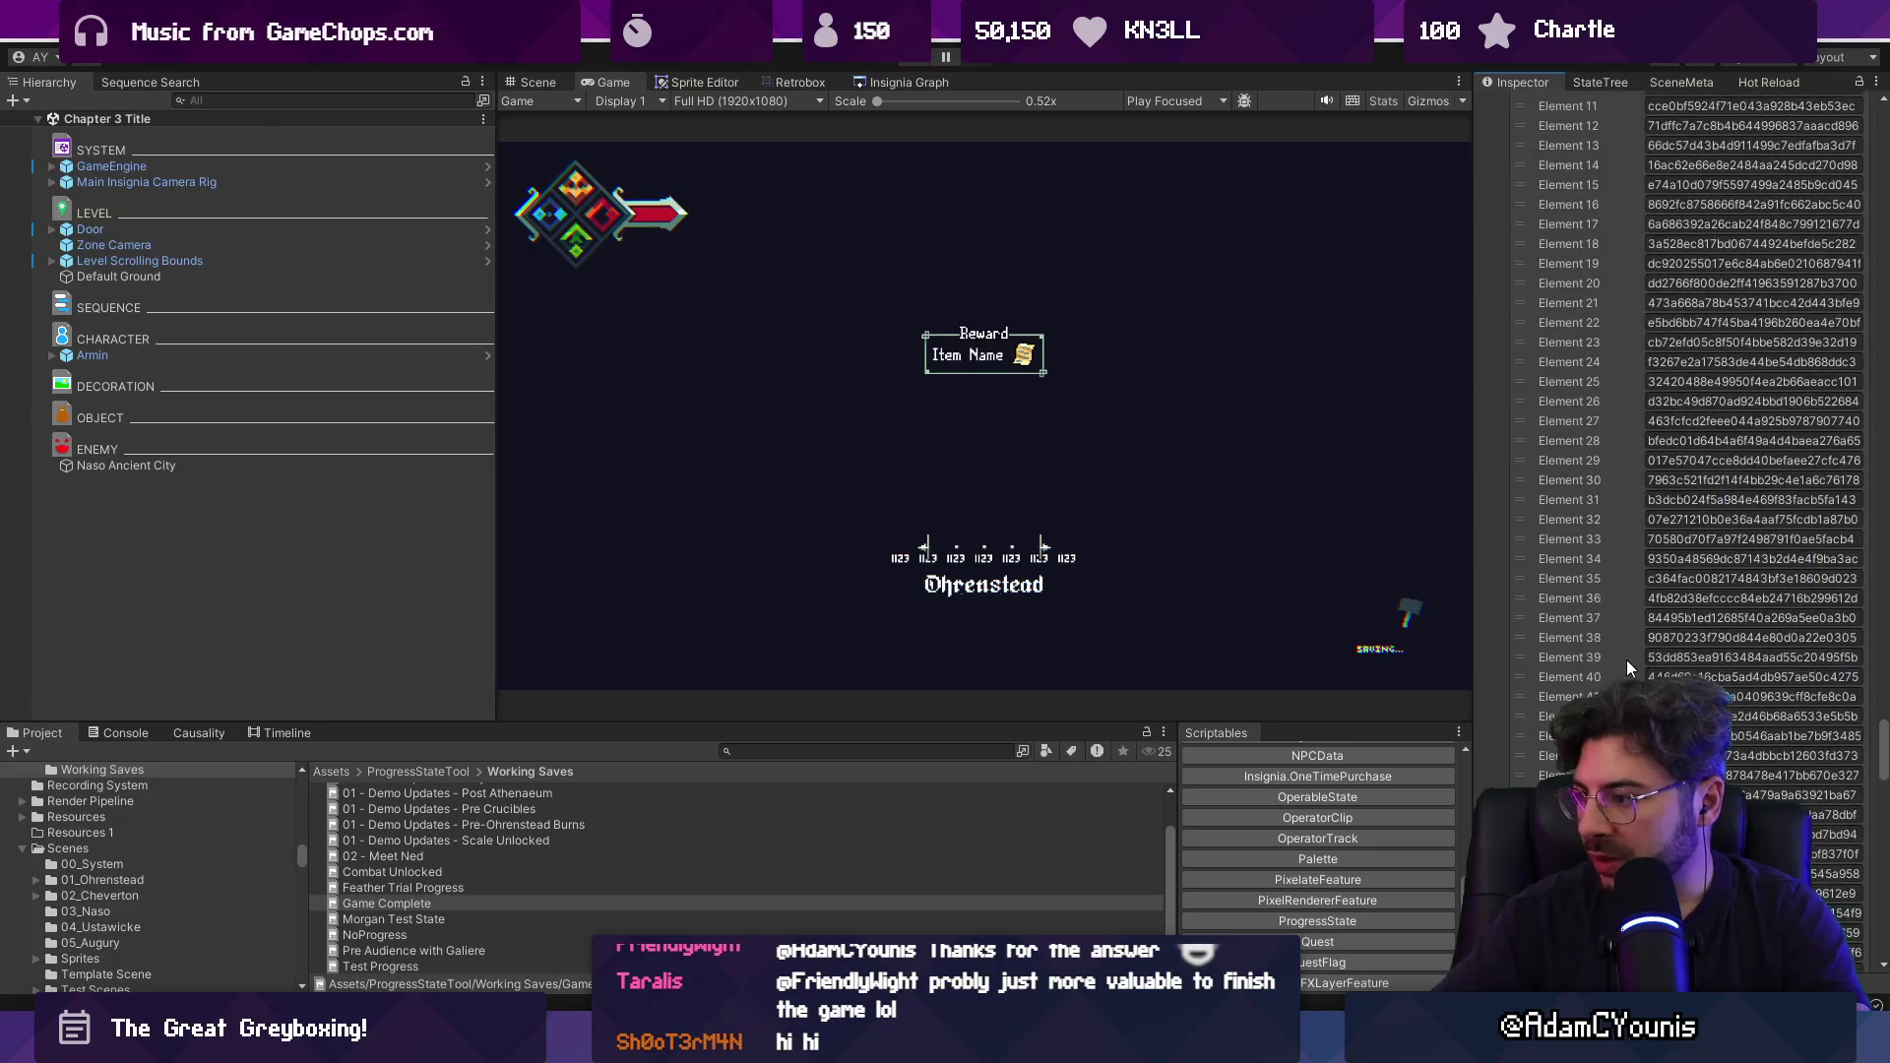
scroll(1634, 647, down, 20)
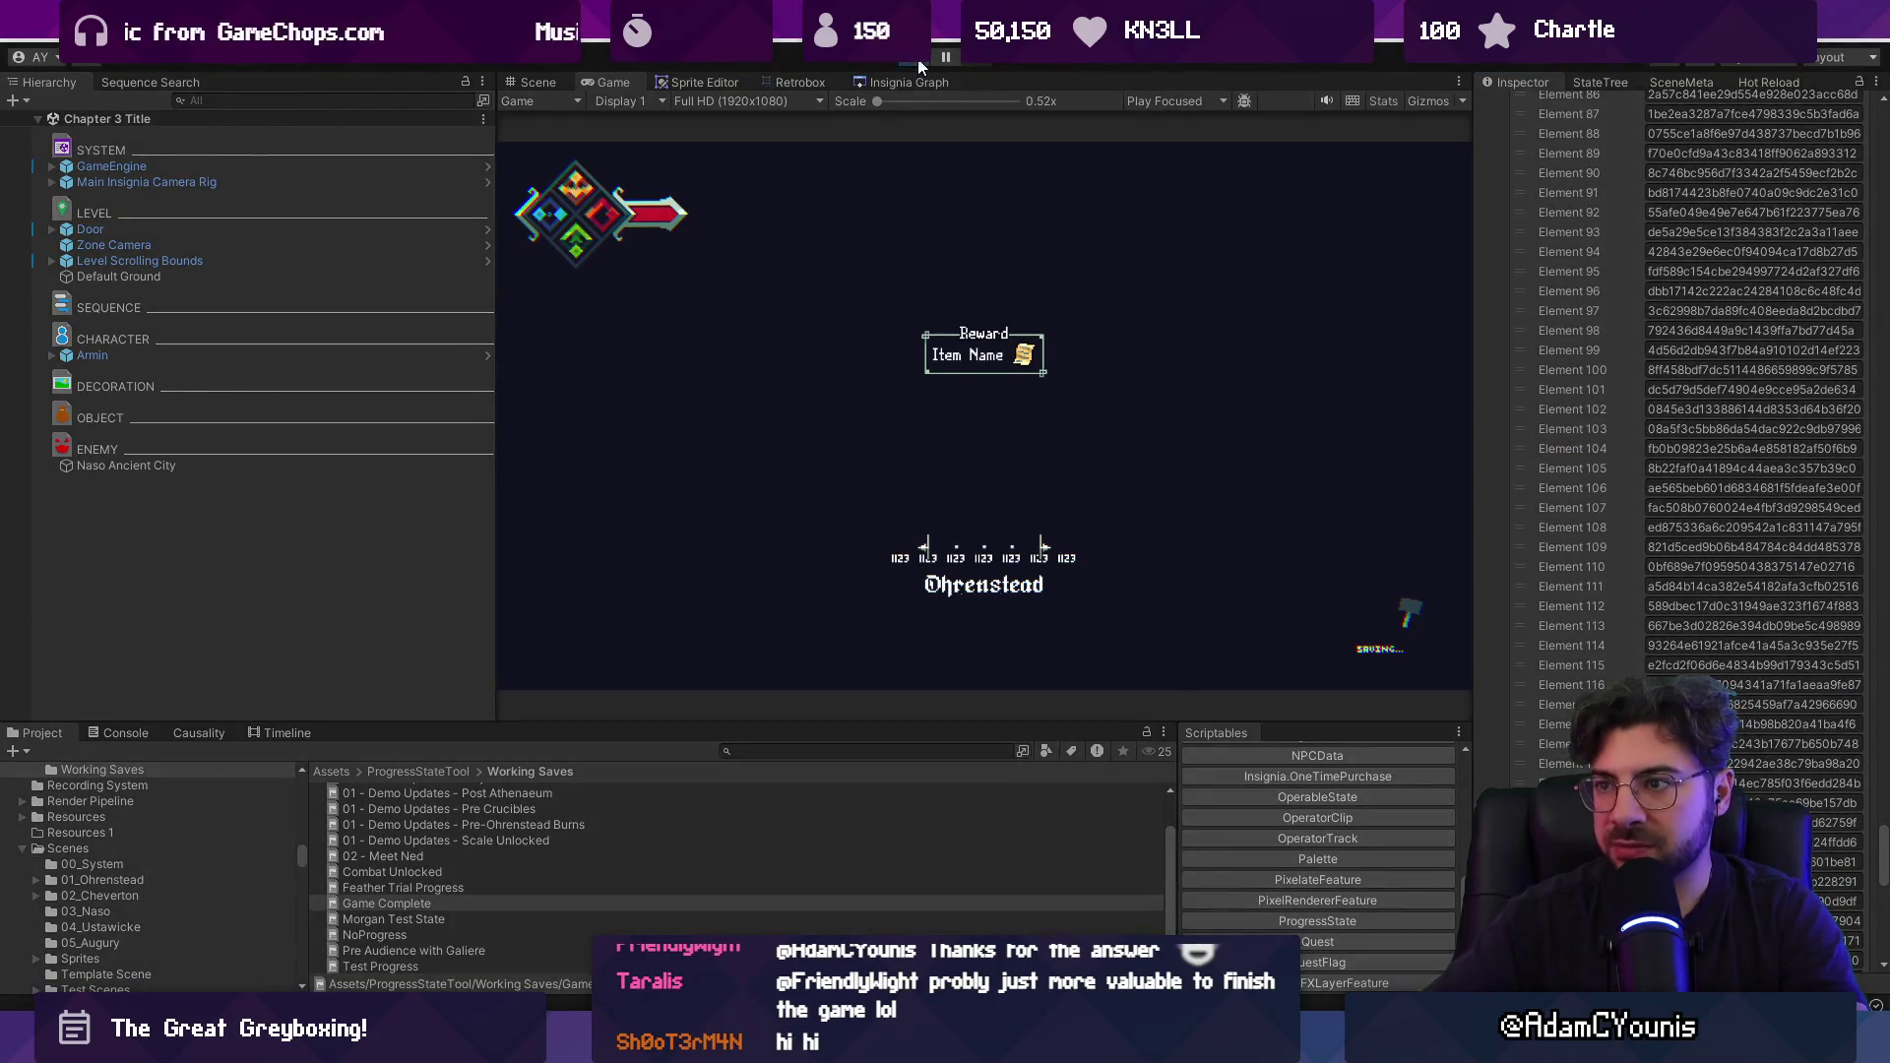
Start the game and open the engine's Progress State picker.
click(919, 61)
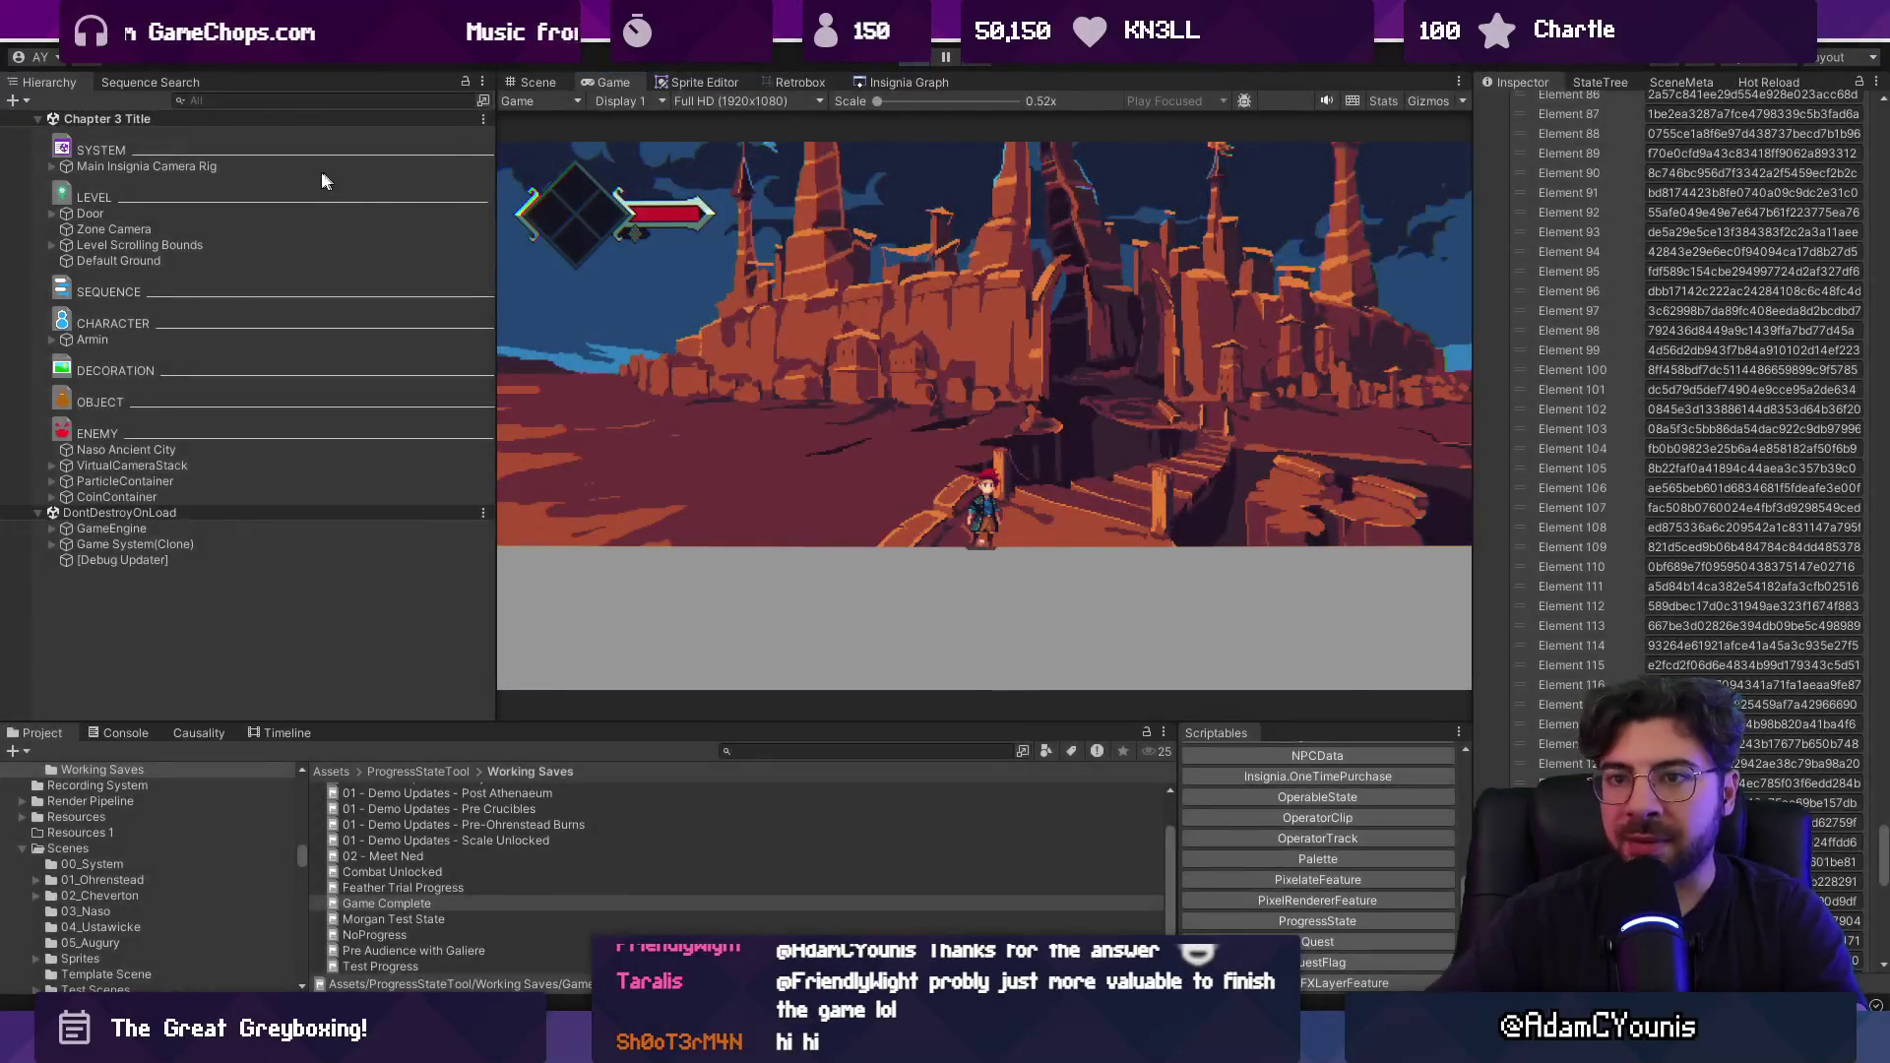
scroll(1733, 292, up, 5)
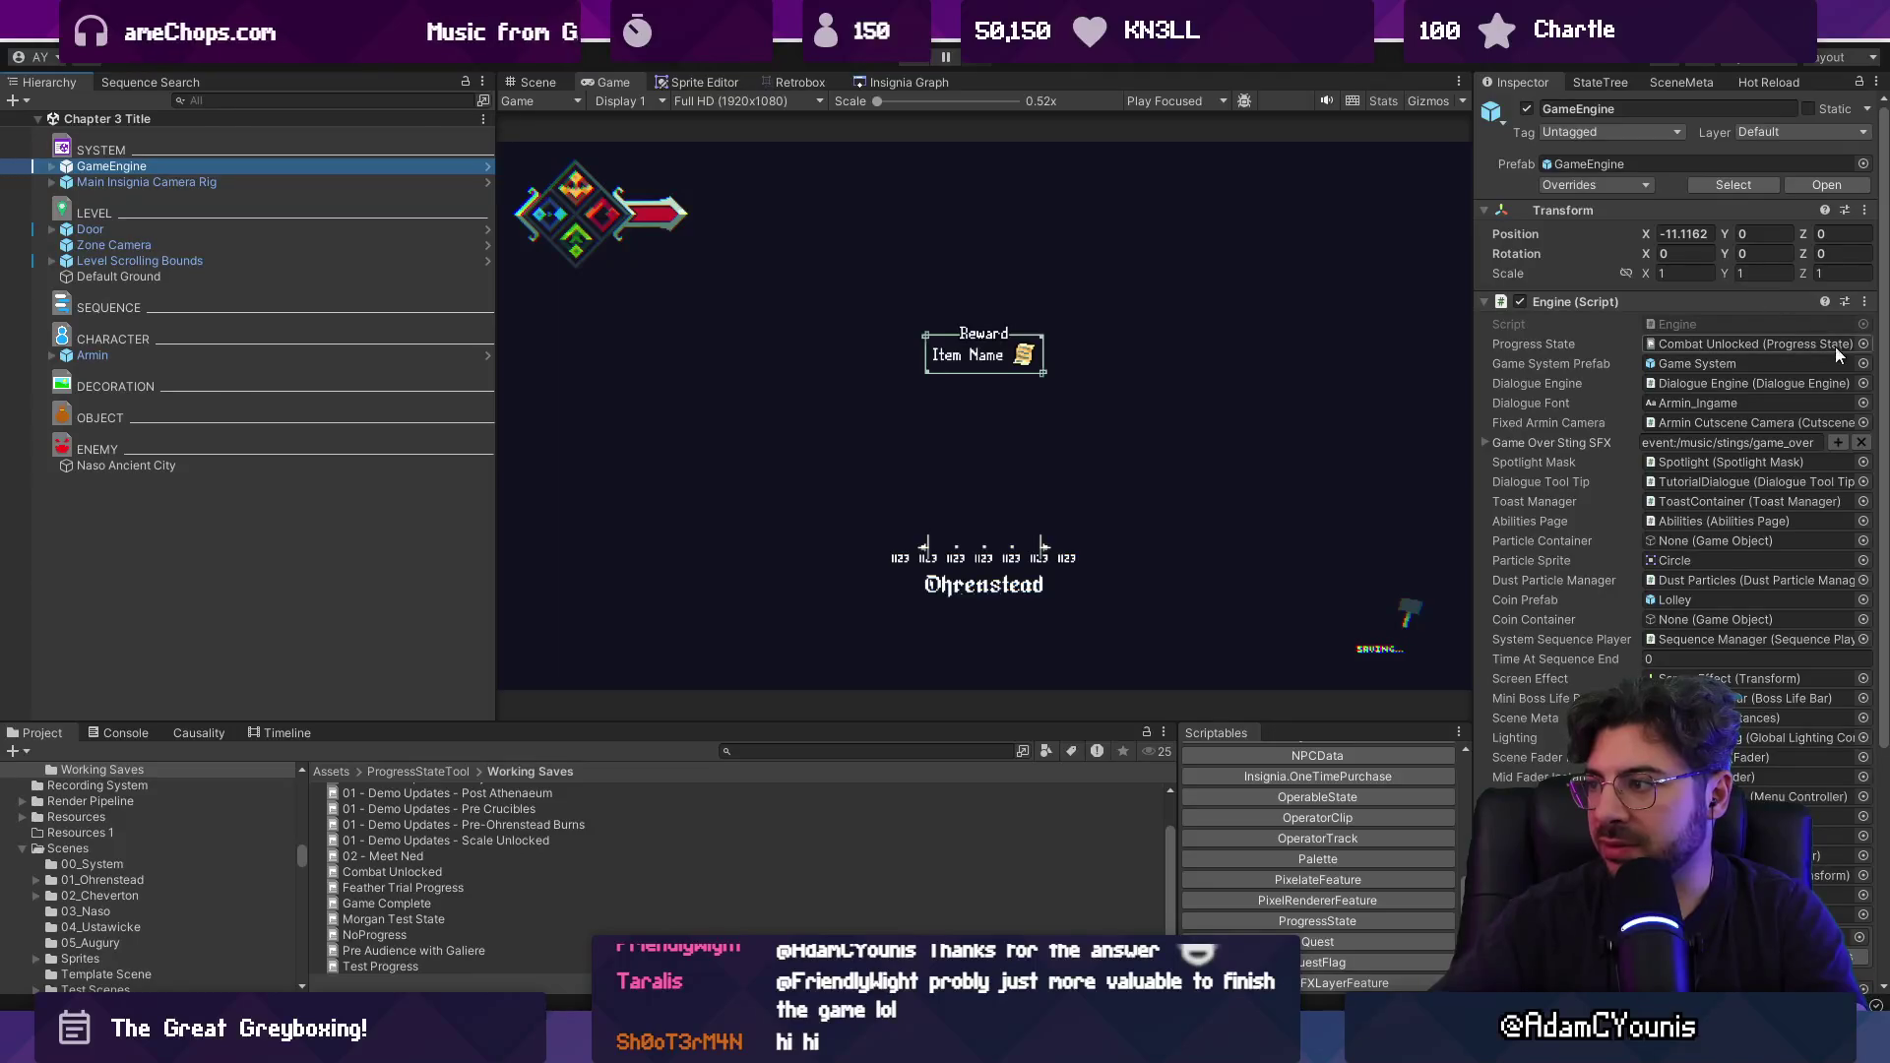
click(1865, 345)
Pick Game Complete as GameEngine's Progress State via a 'game com' search, view the unlocked map, then switch to Fork.
text(game un)
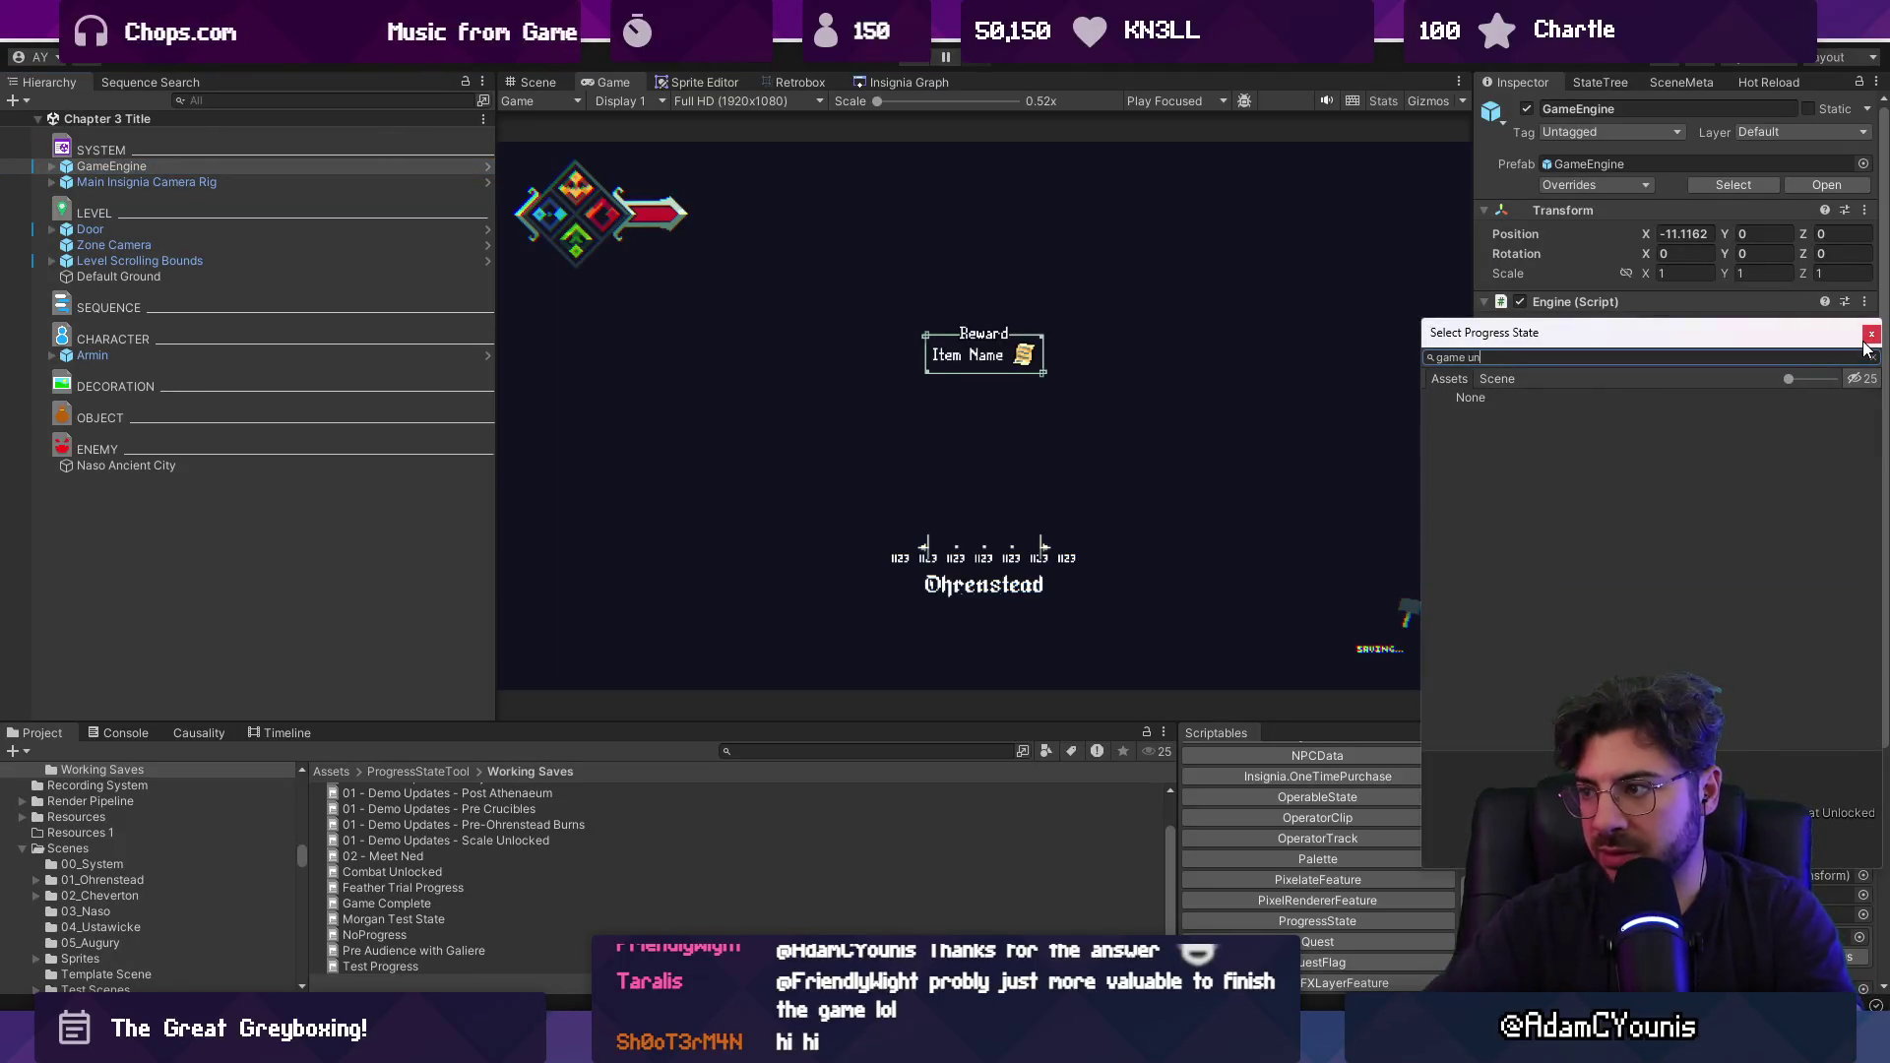
key(BackSpace)
key(BackSpace)
text(com)
key(Down)
key(Return)
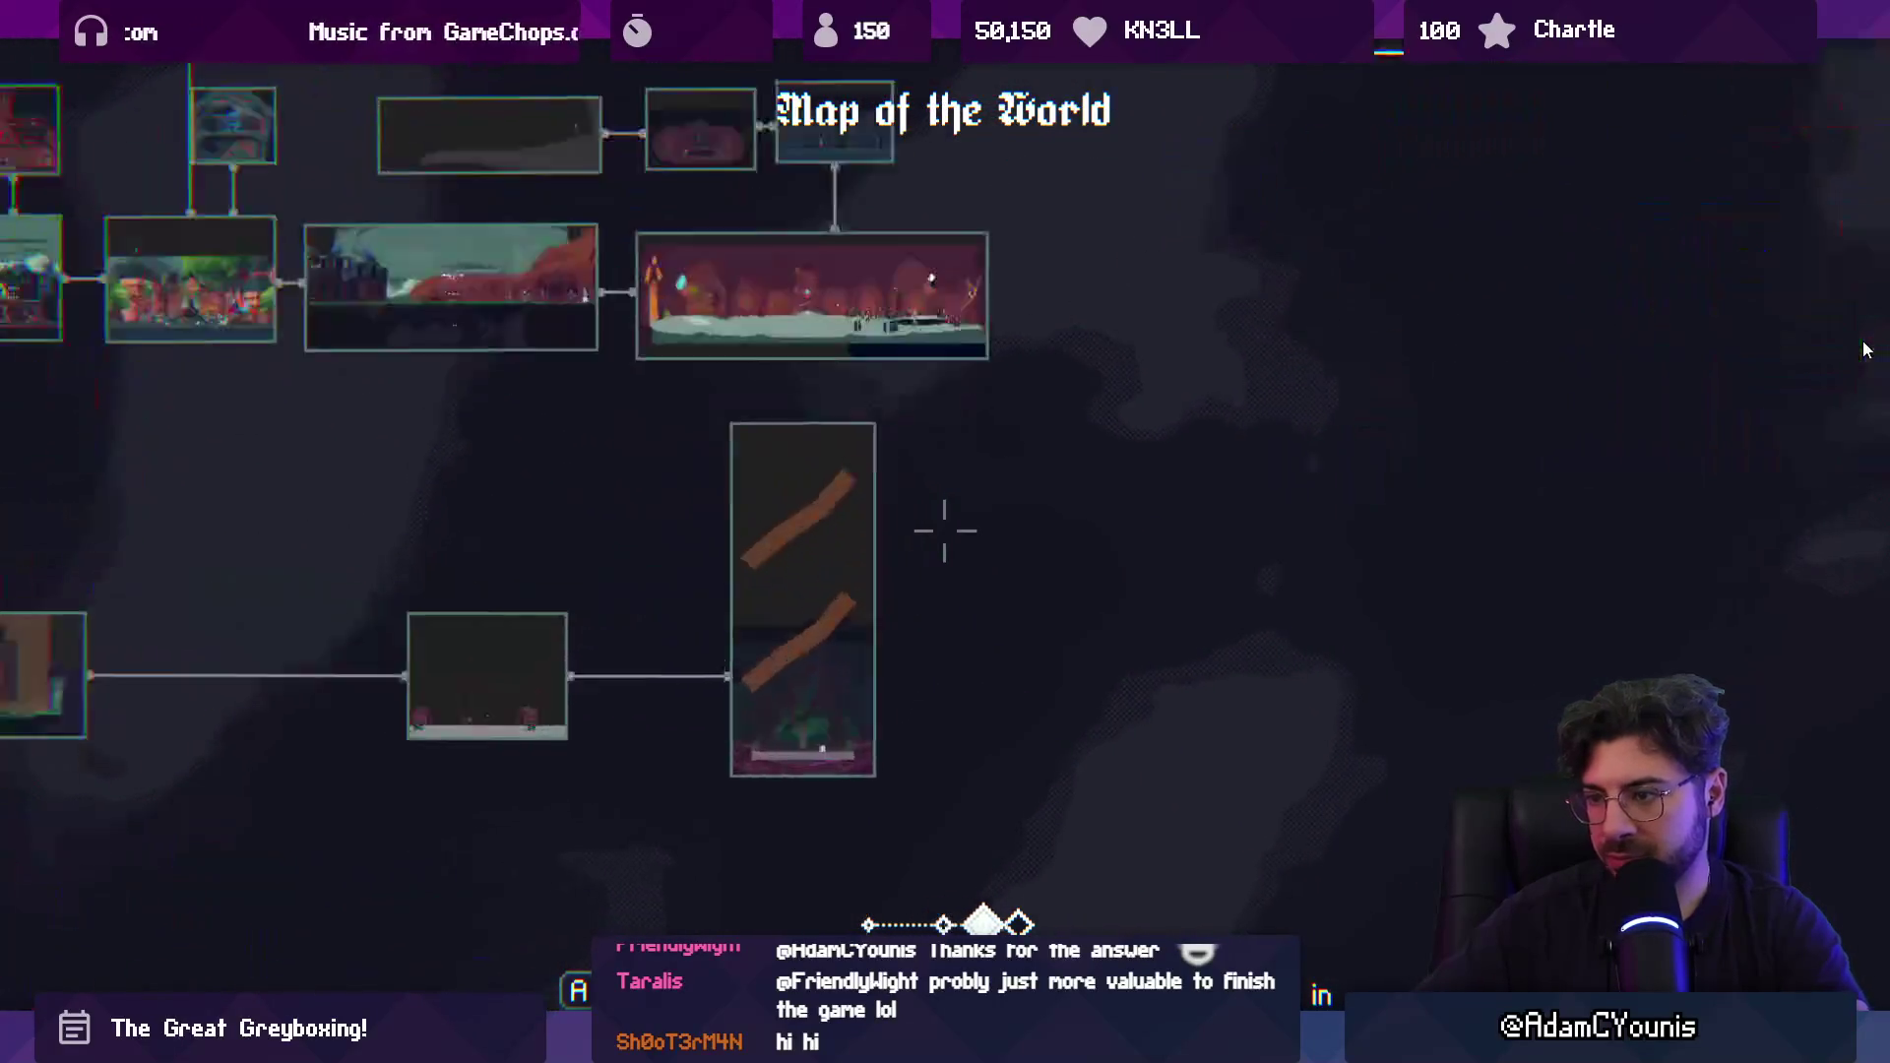
scroll(945, 531, up, 3)
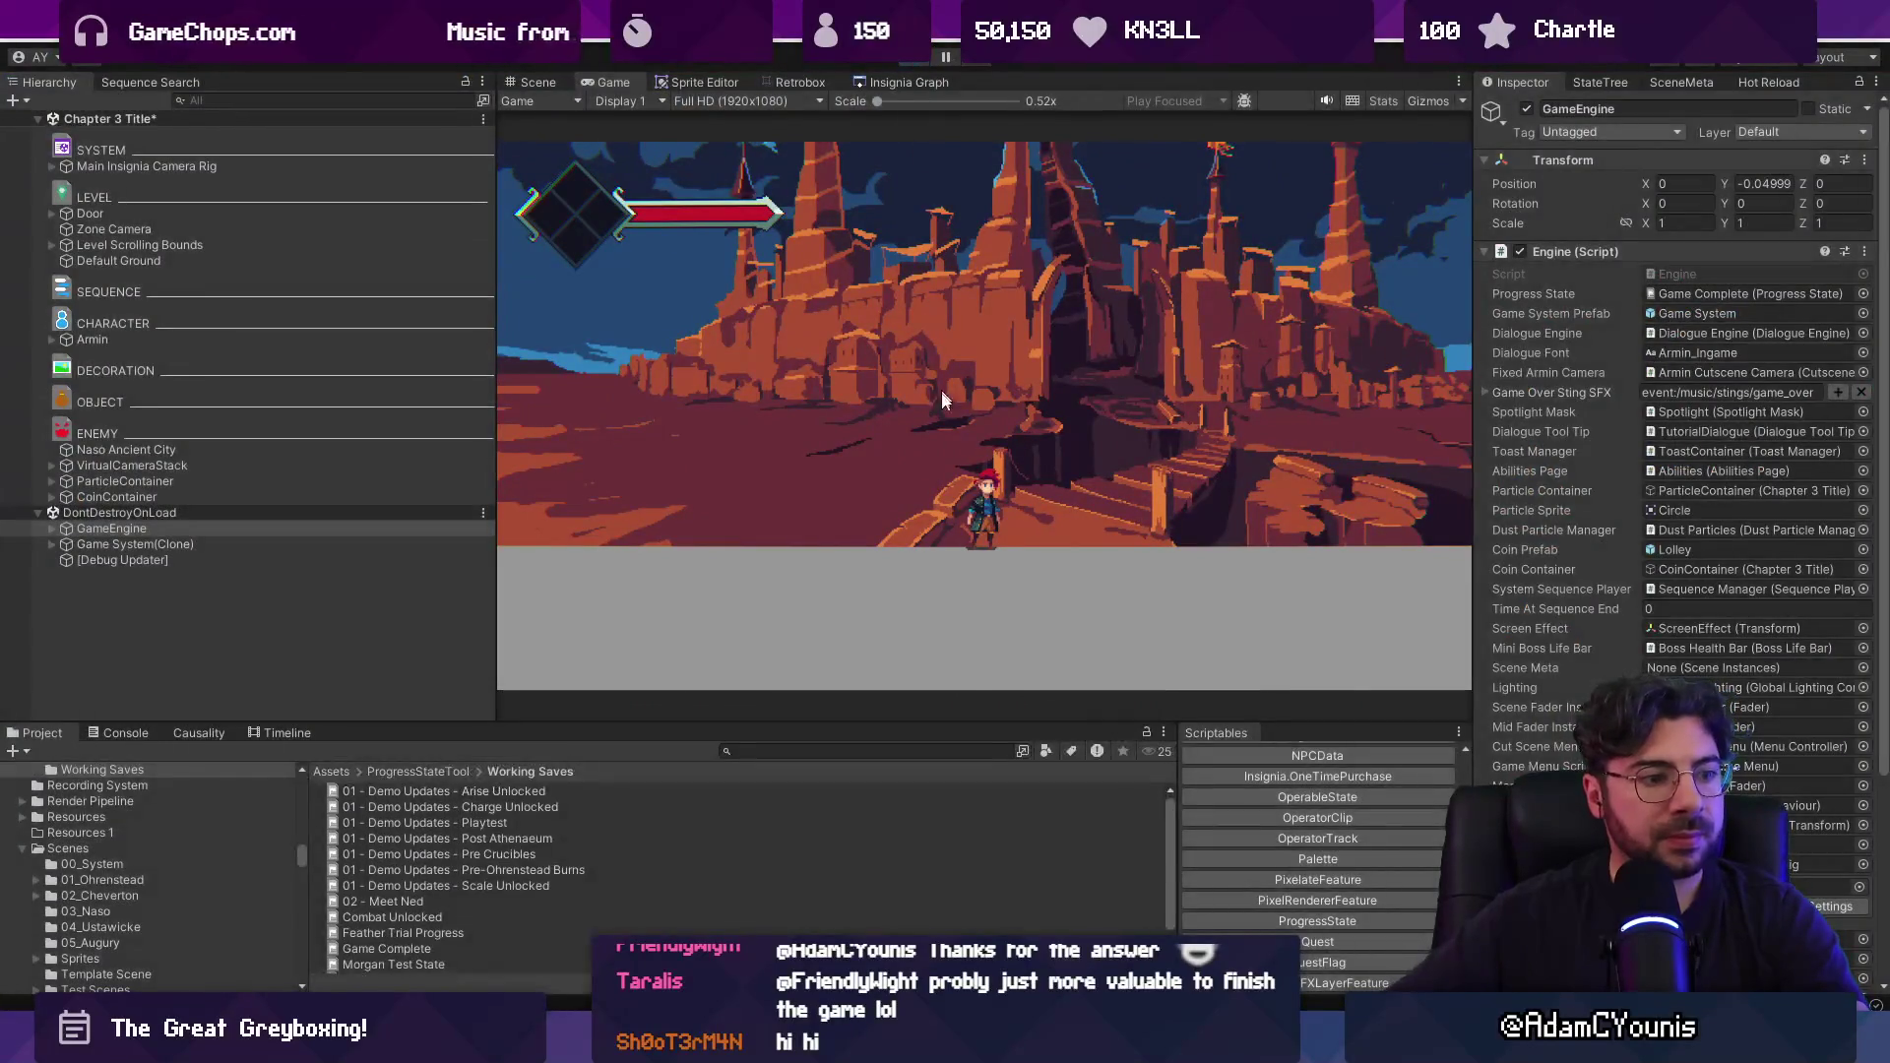
key(alt+Tab)
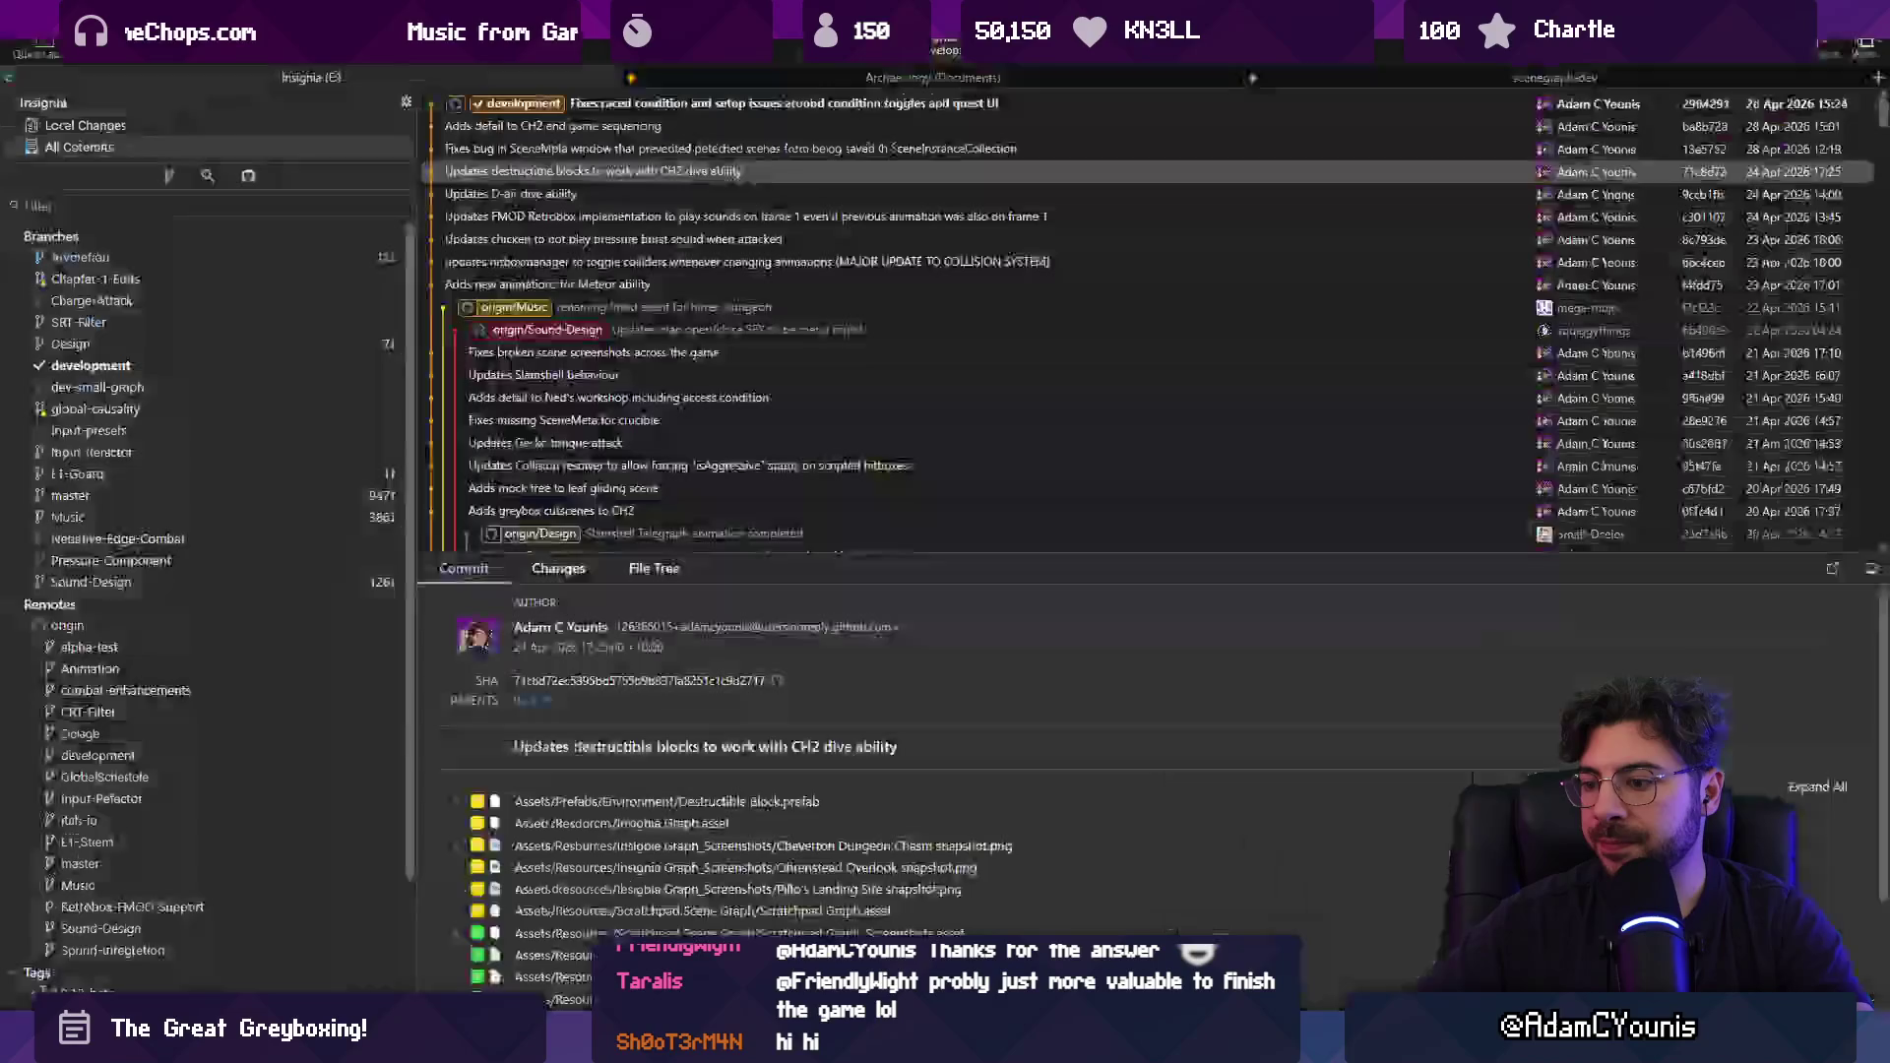
Stage all changes and commit them as 'Adds "Unlock Everything" button to progress state editor'.
click(120, 122)
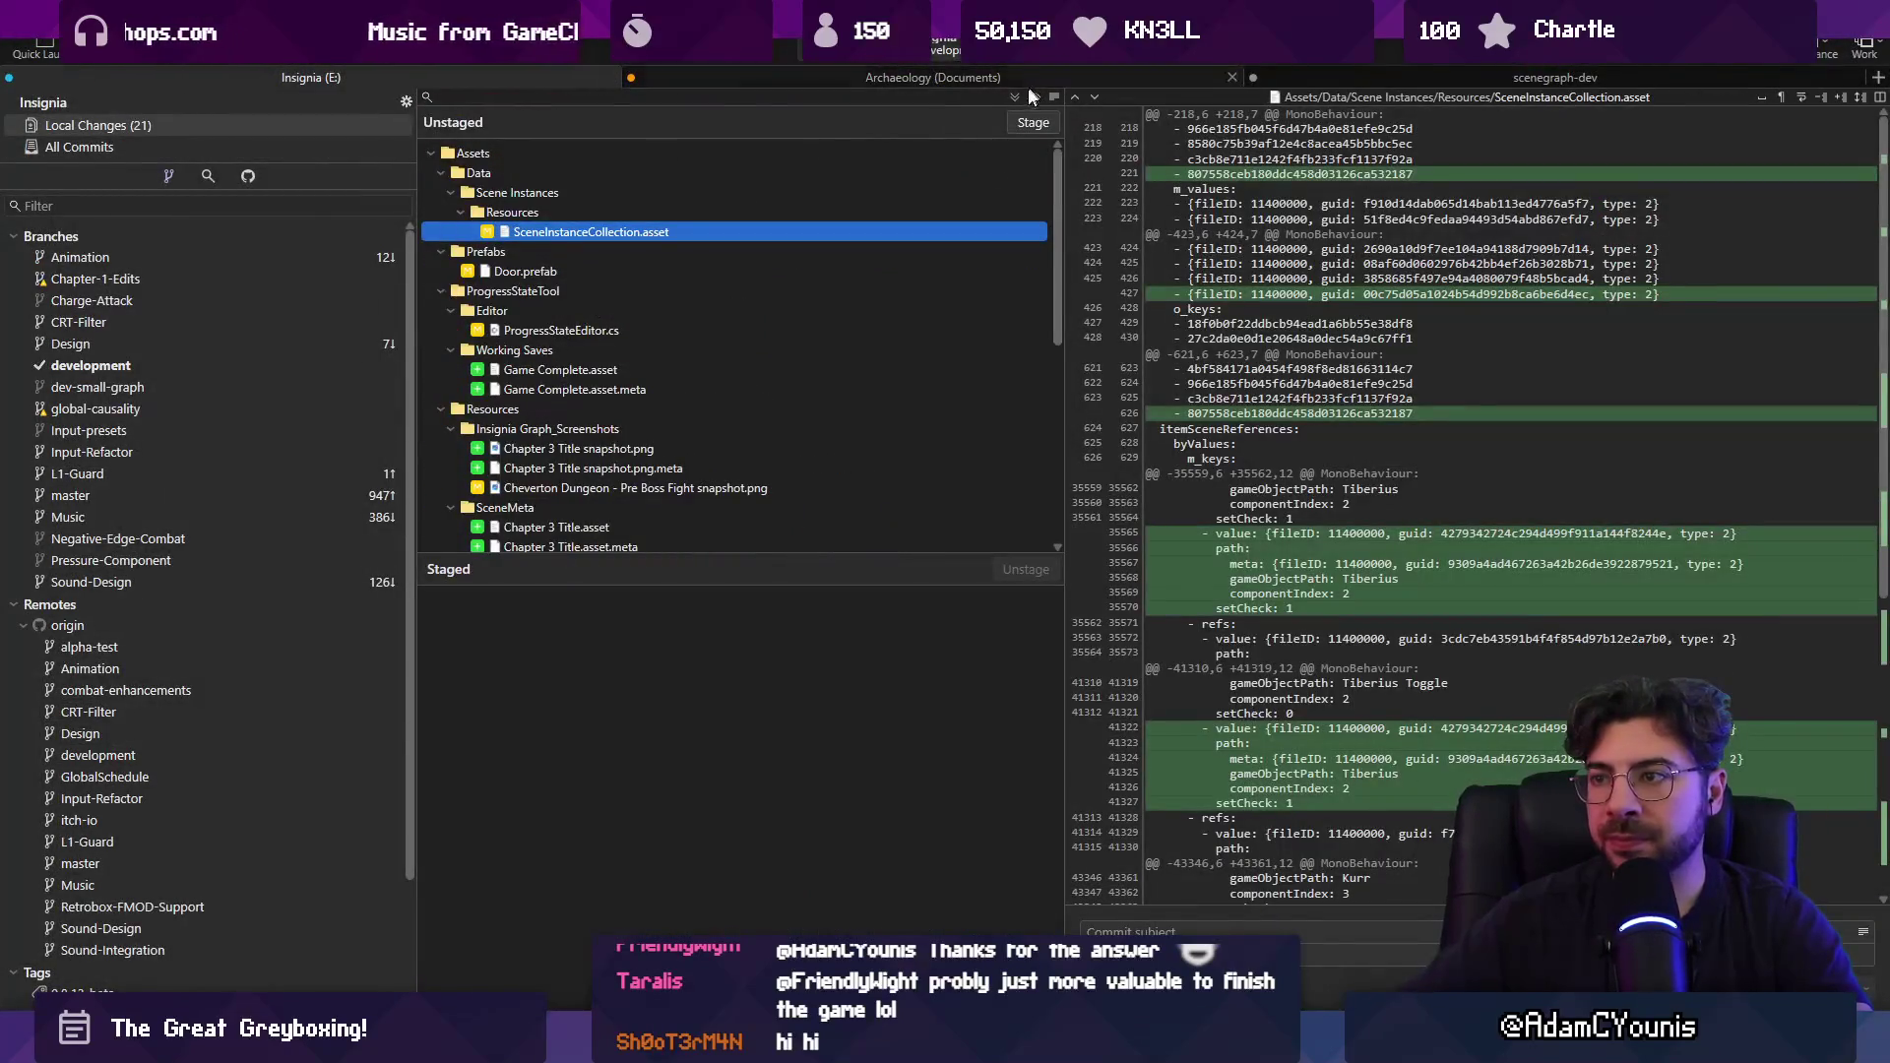
click(1033, 122)
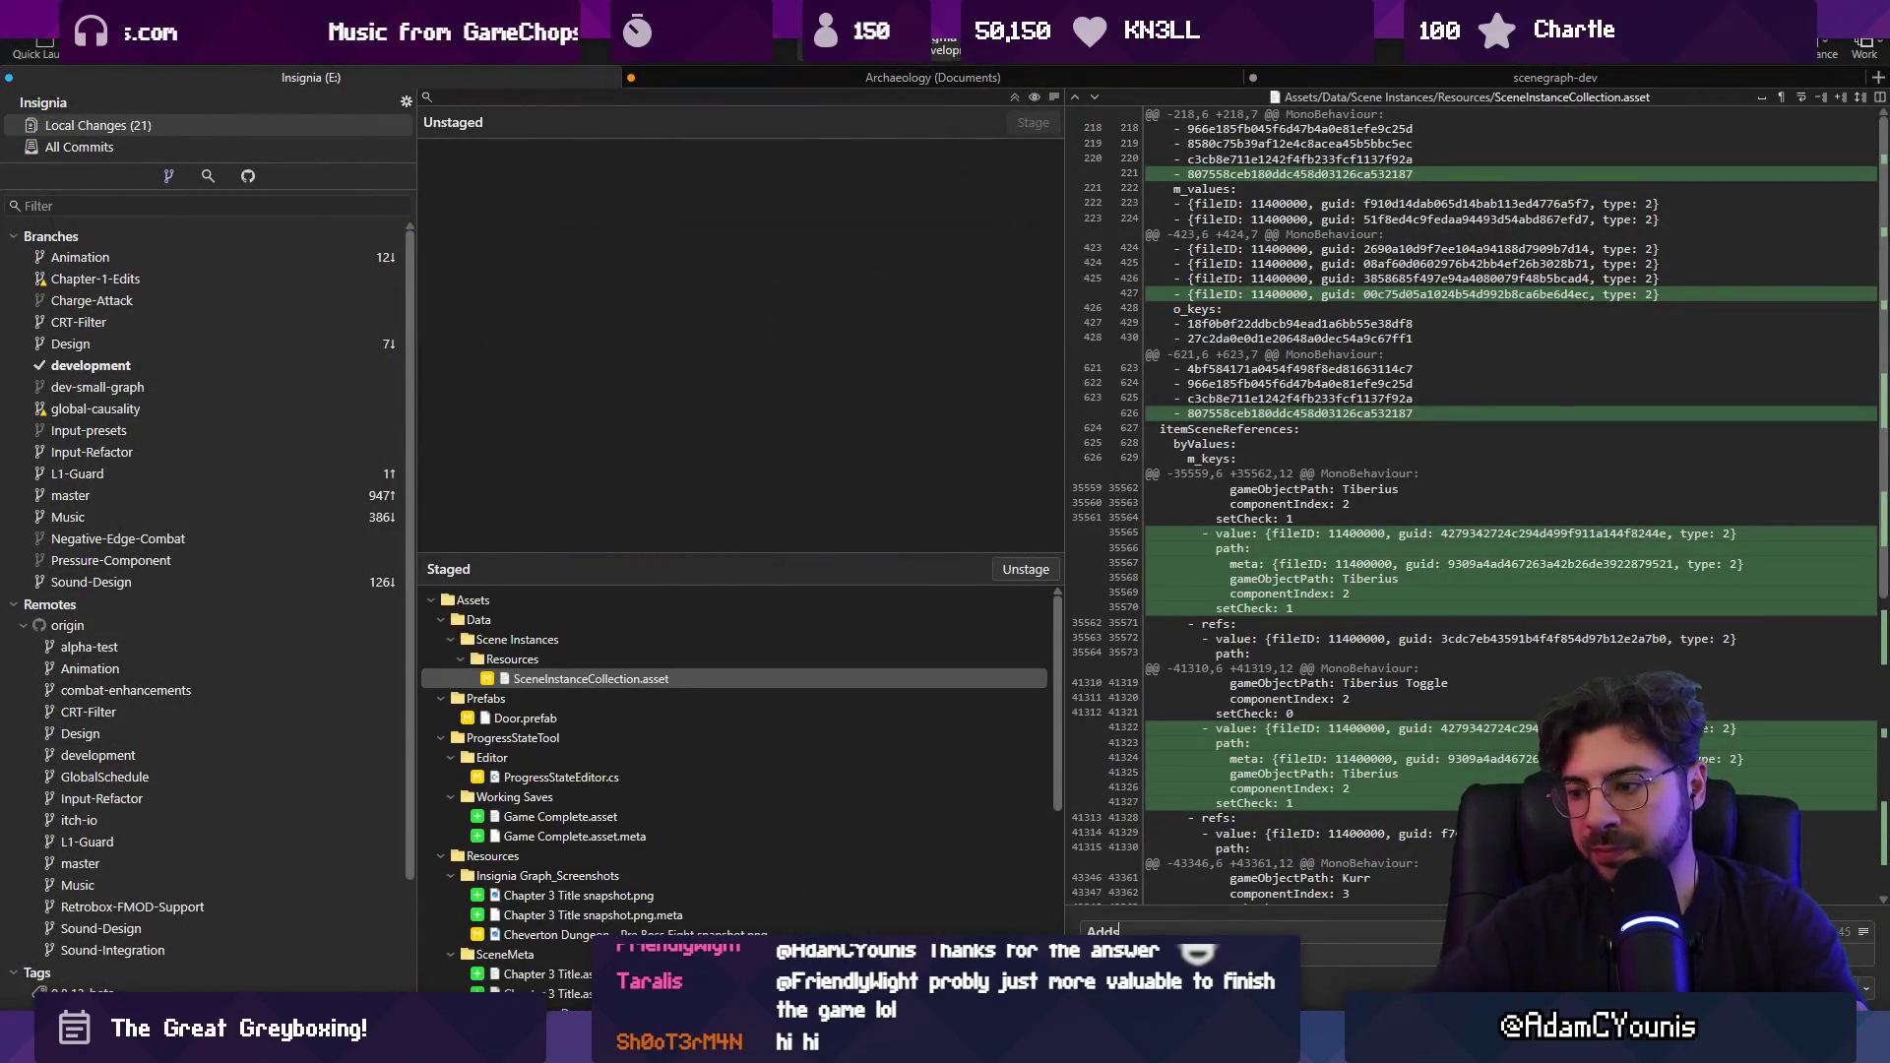
text(Adds "Unlock Eve)
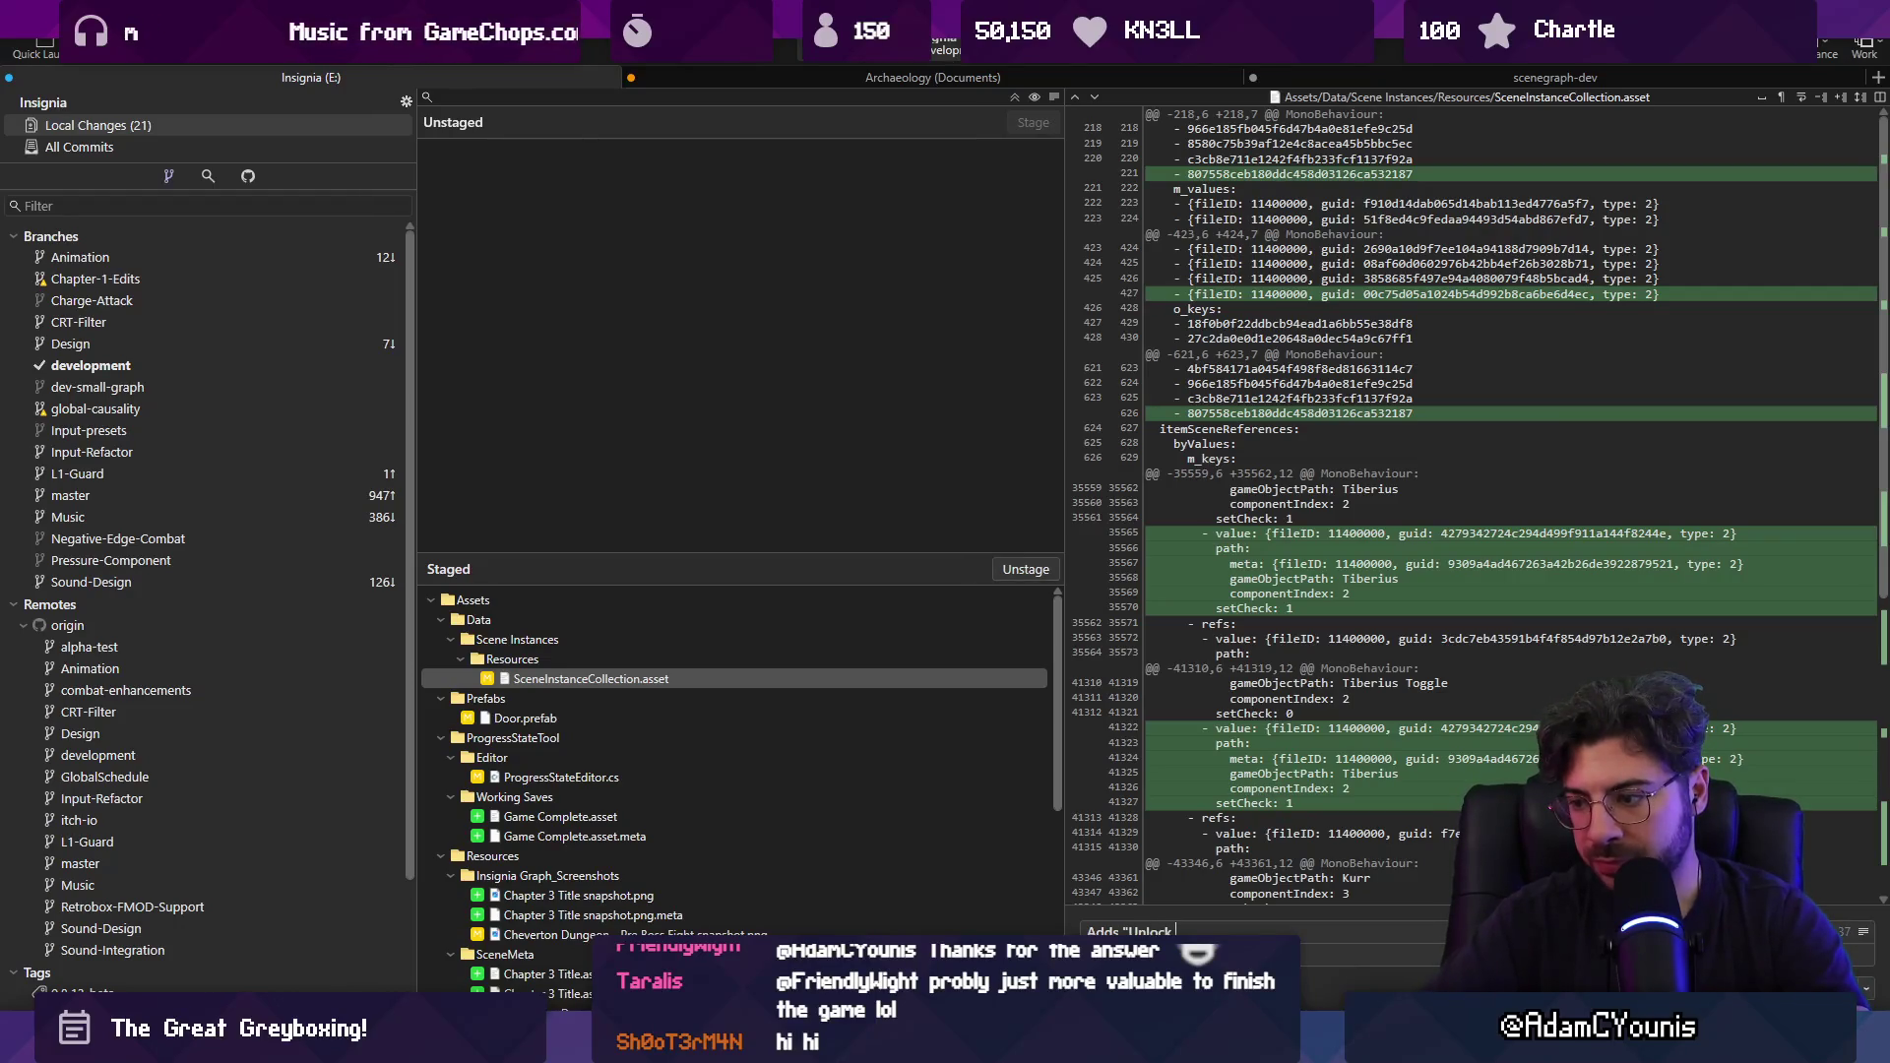
text(ry)
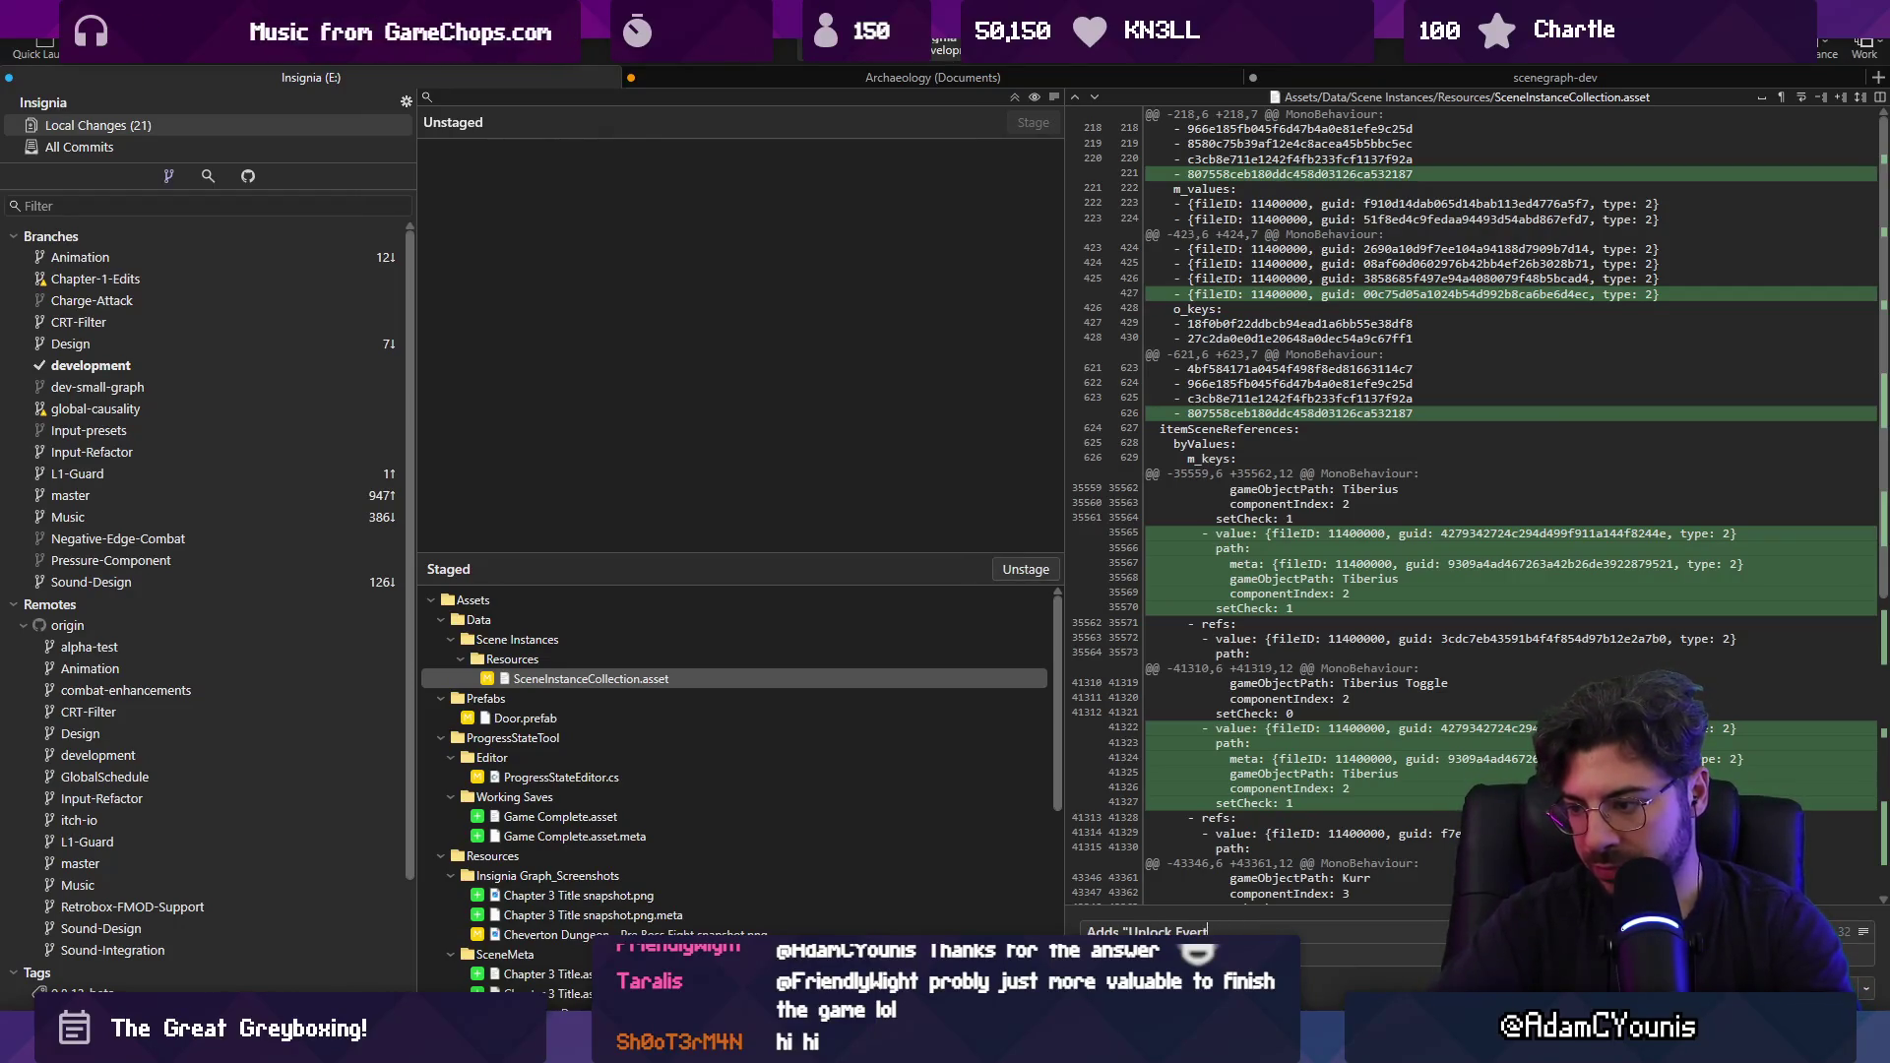
text(thing" byton to se)
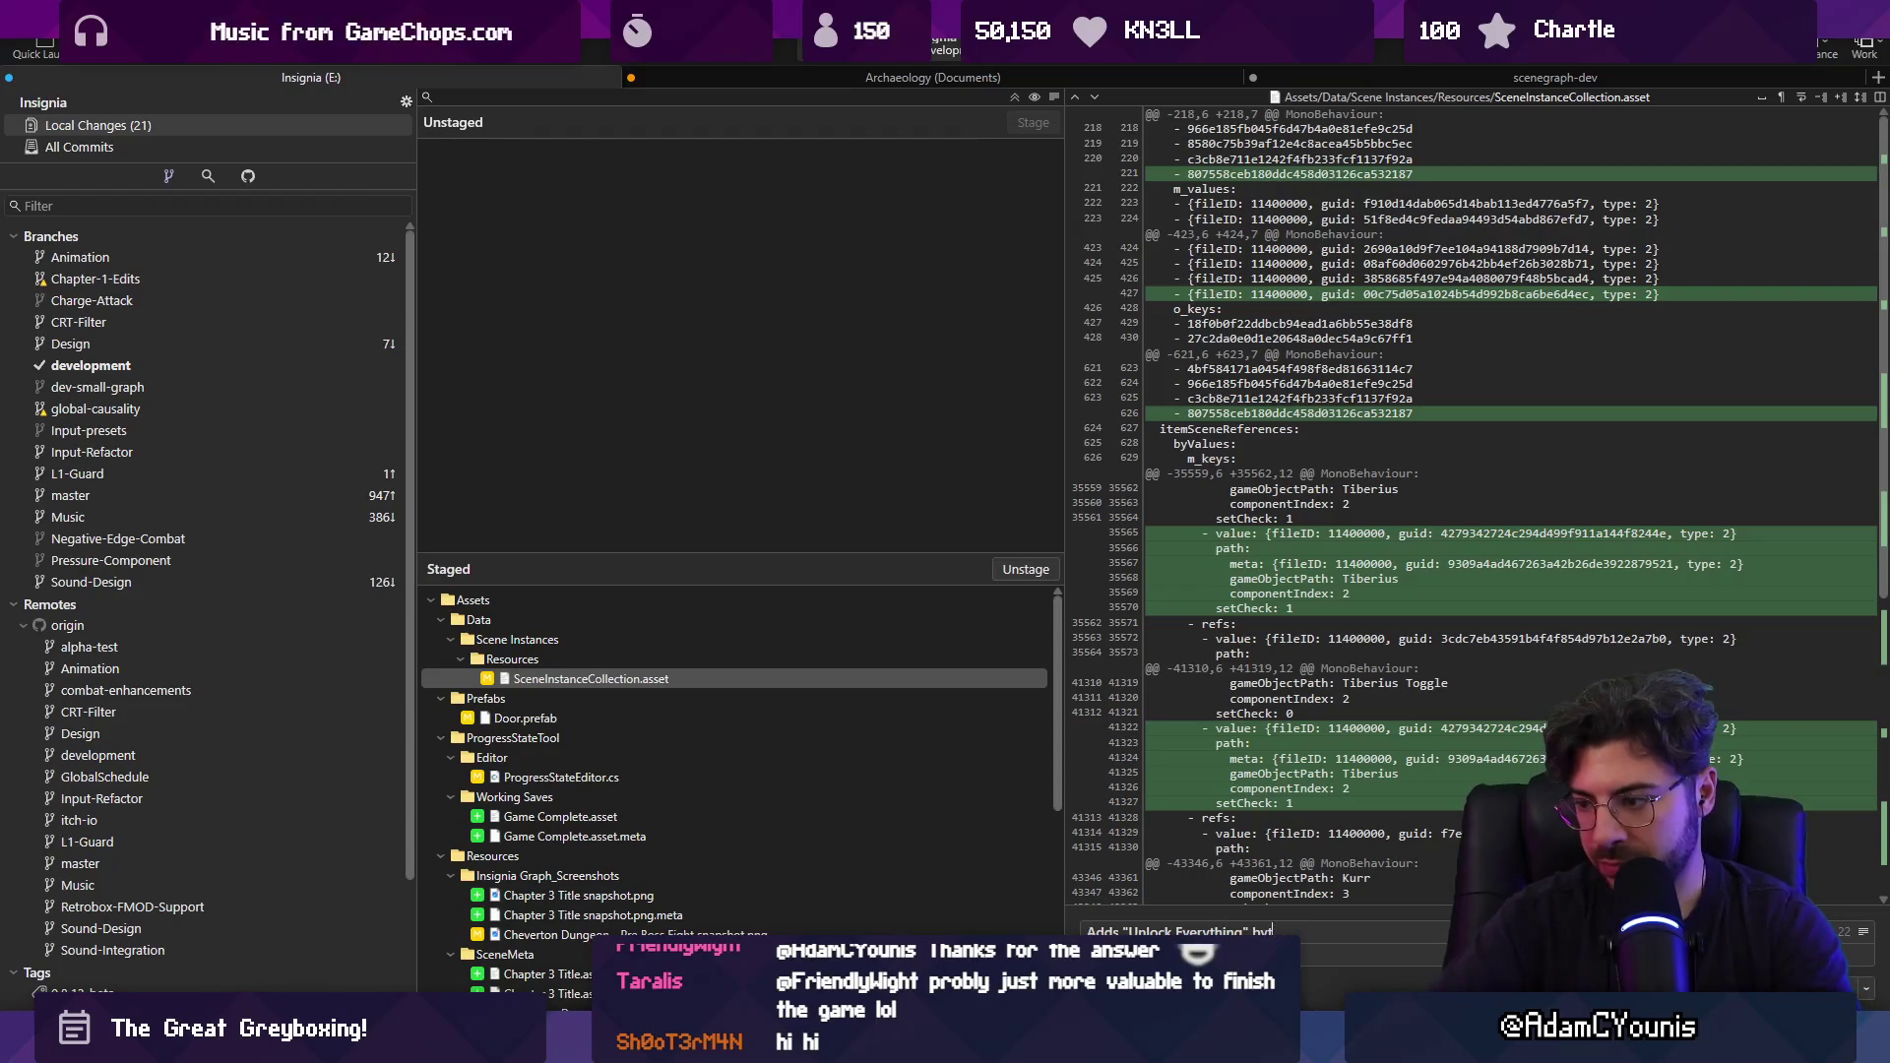
key(BackSpace)
key(BackSpace)
text(progress )
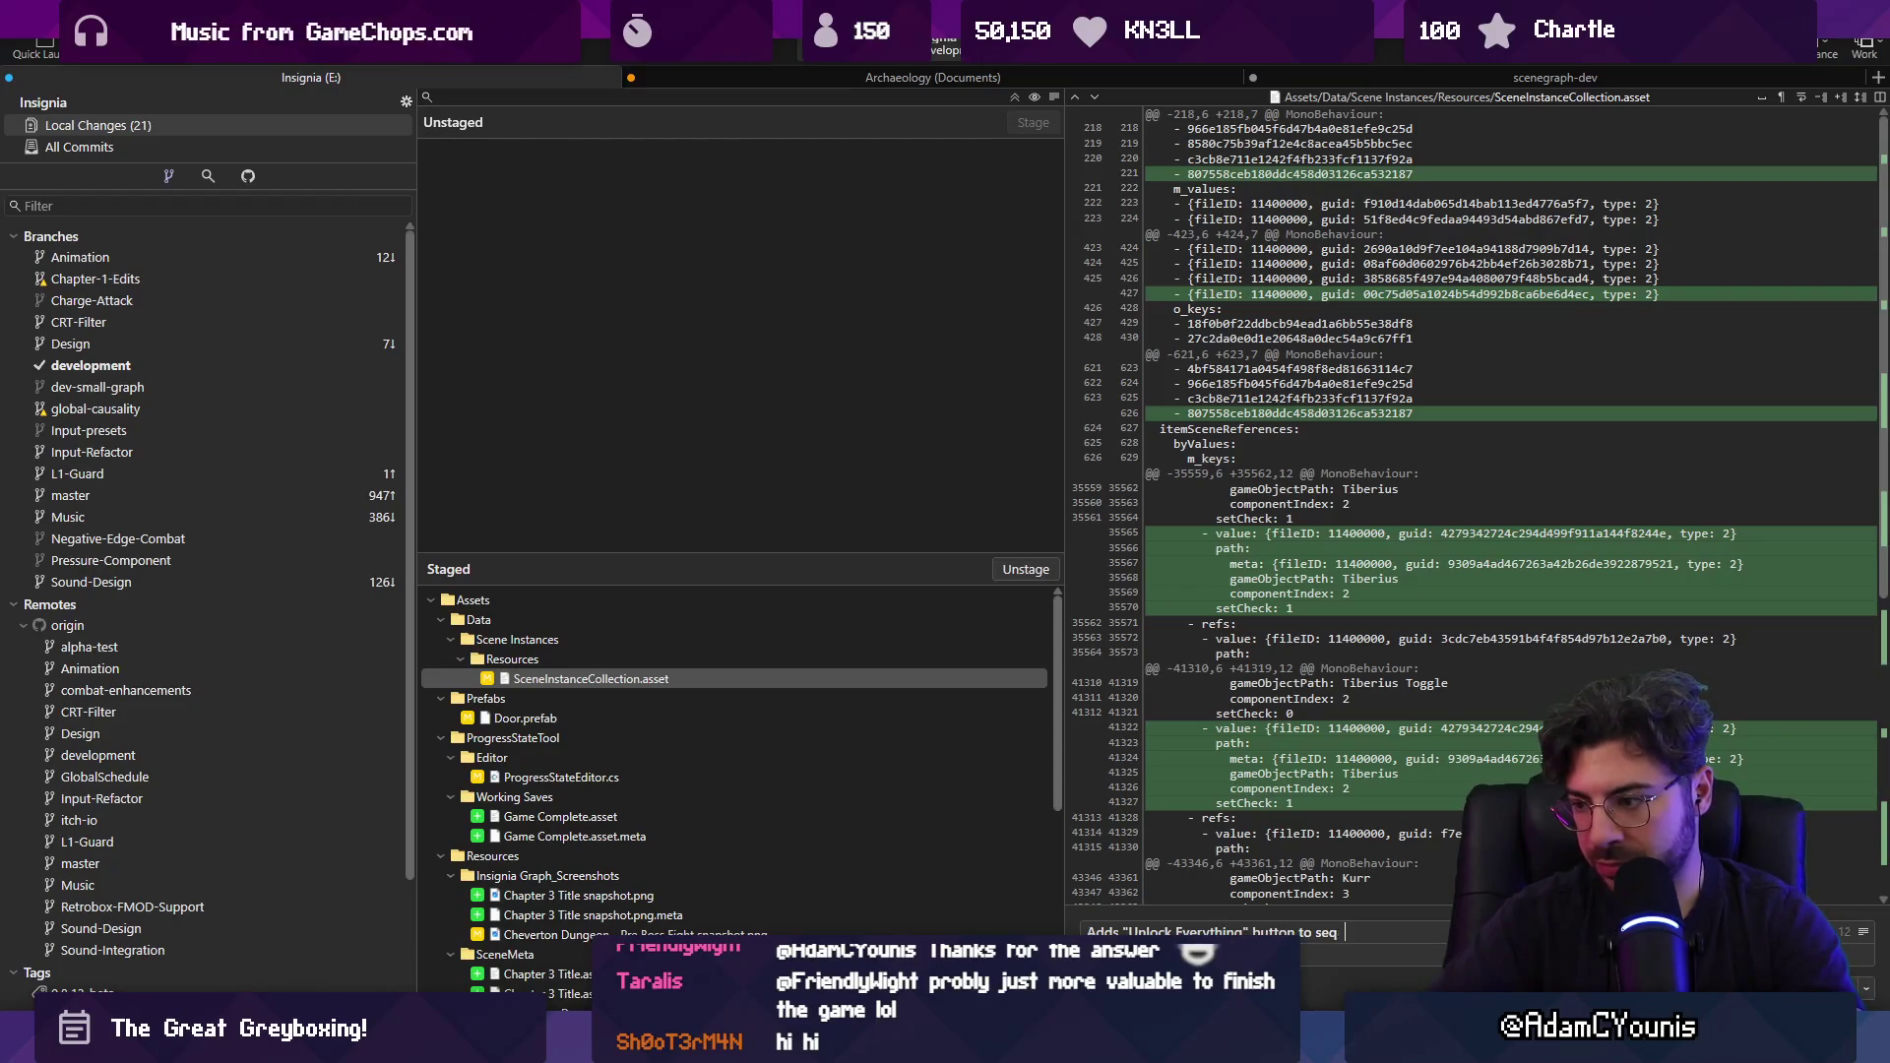
text(state editor)
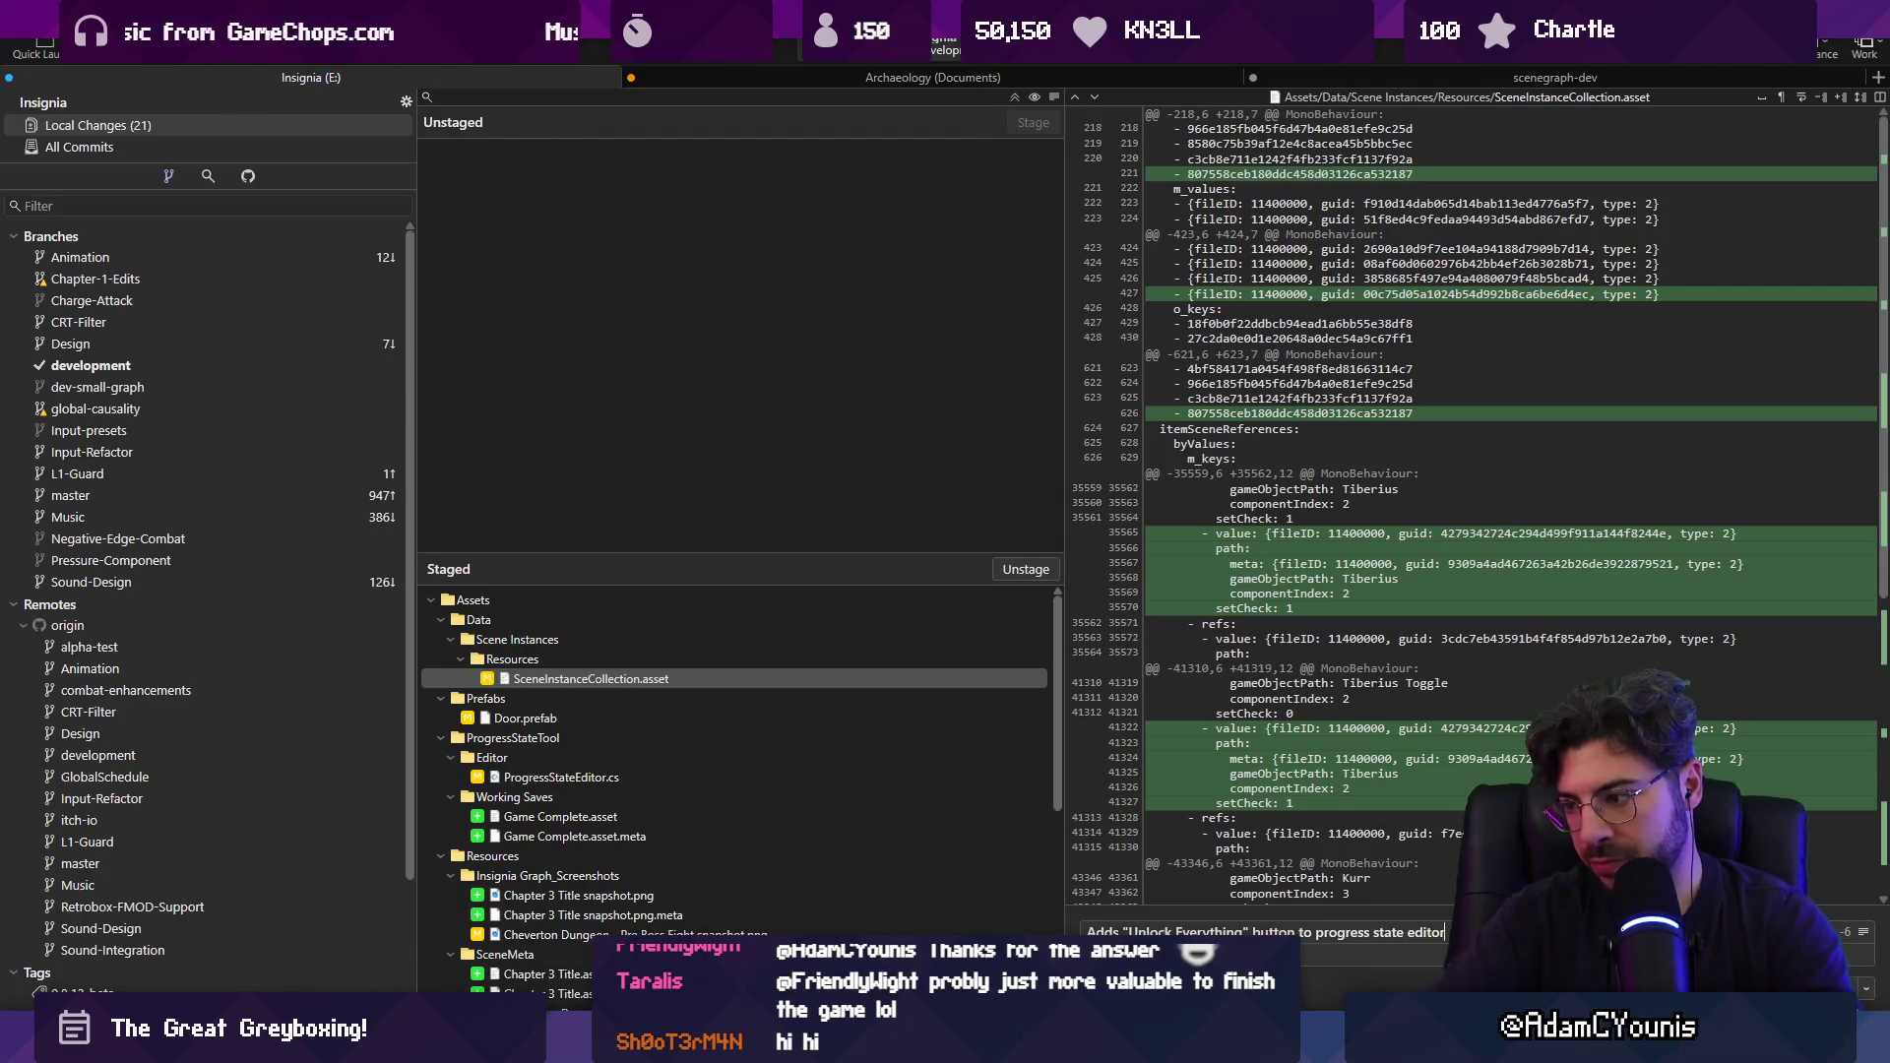
key(ctrl+Return)
Push the commit to the remote and return to Unity, widening the game view.
key(ctrl+shift+p)
key(Return)
key(alt+Tab)
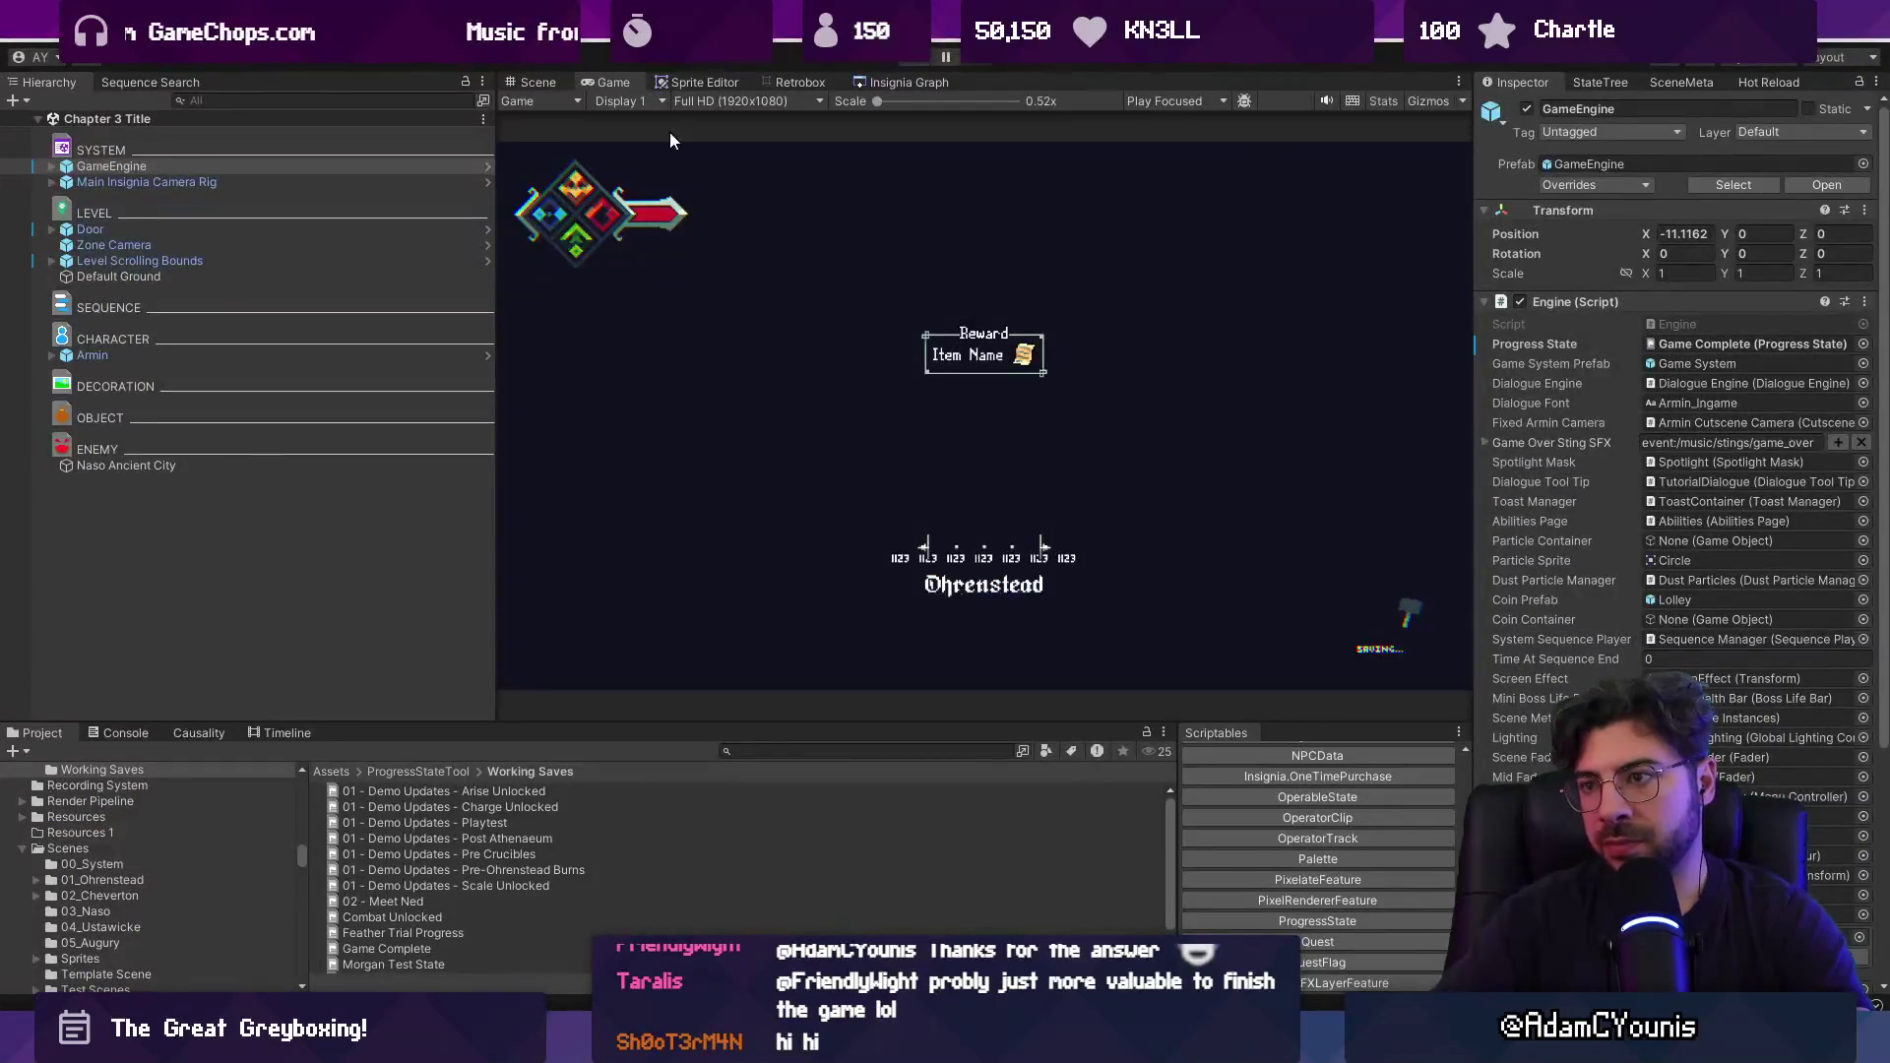
drag(495, 129, 417, 129)
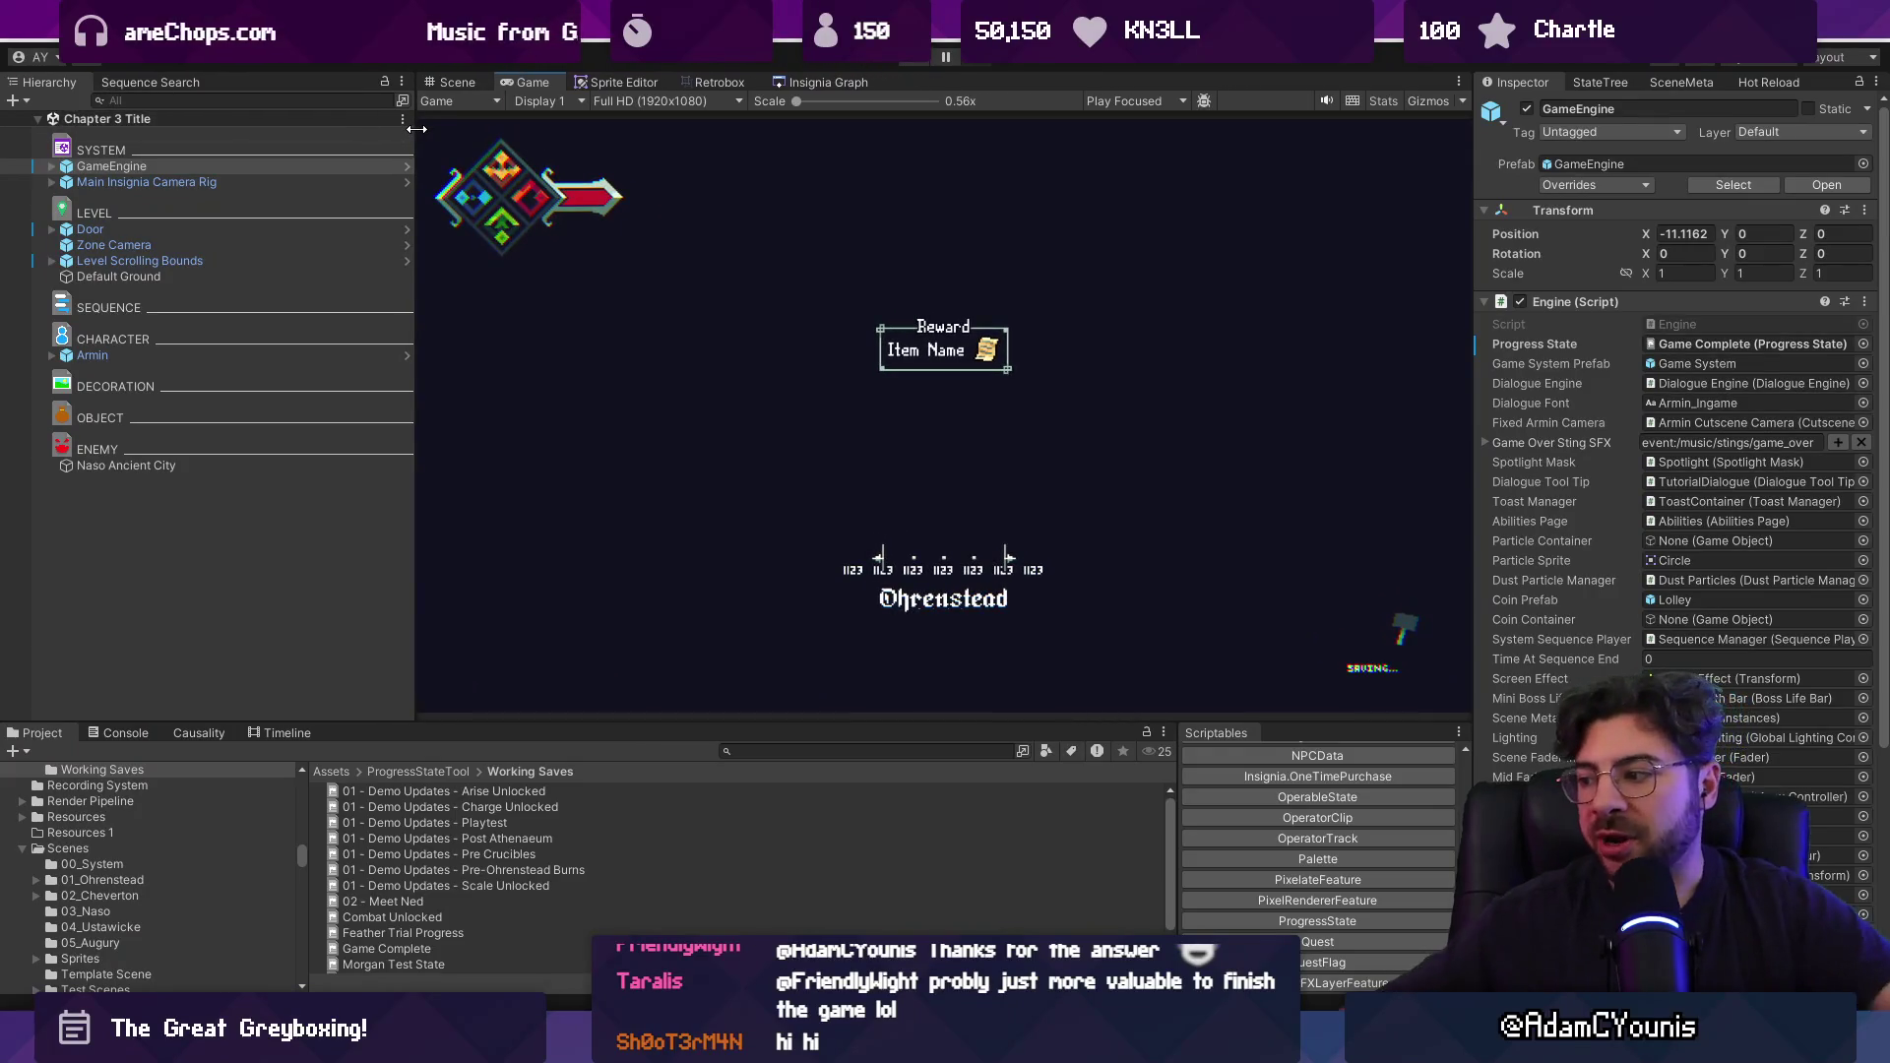